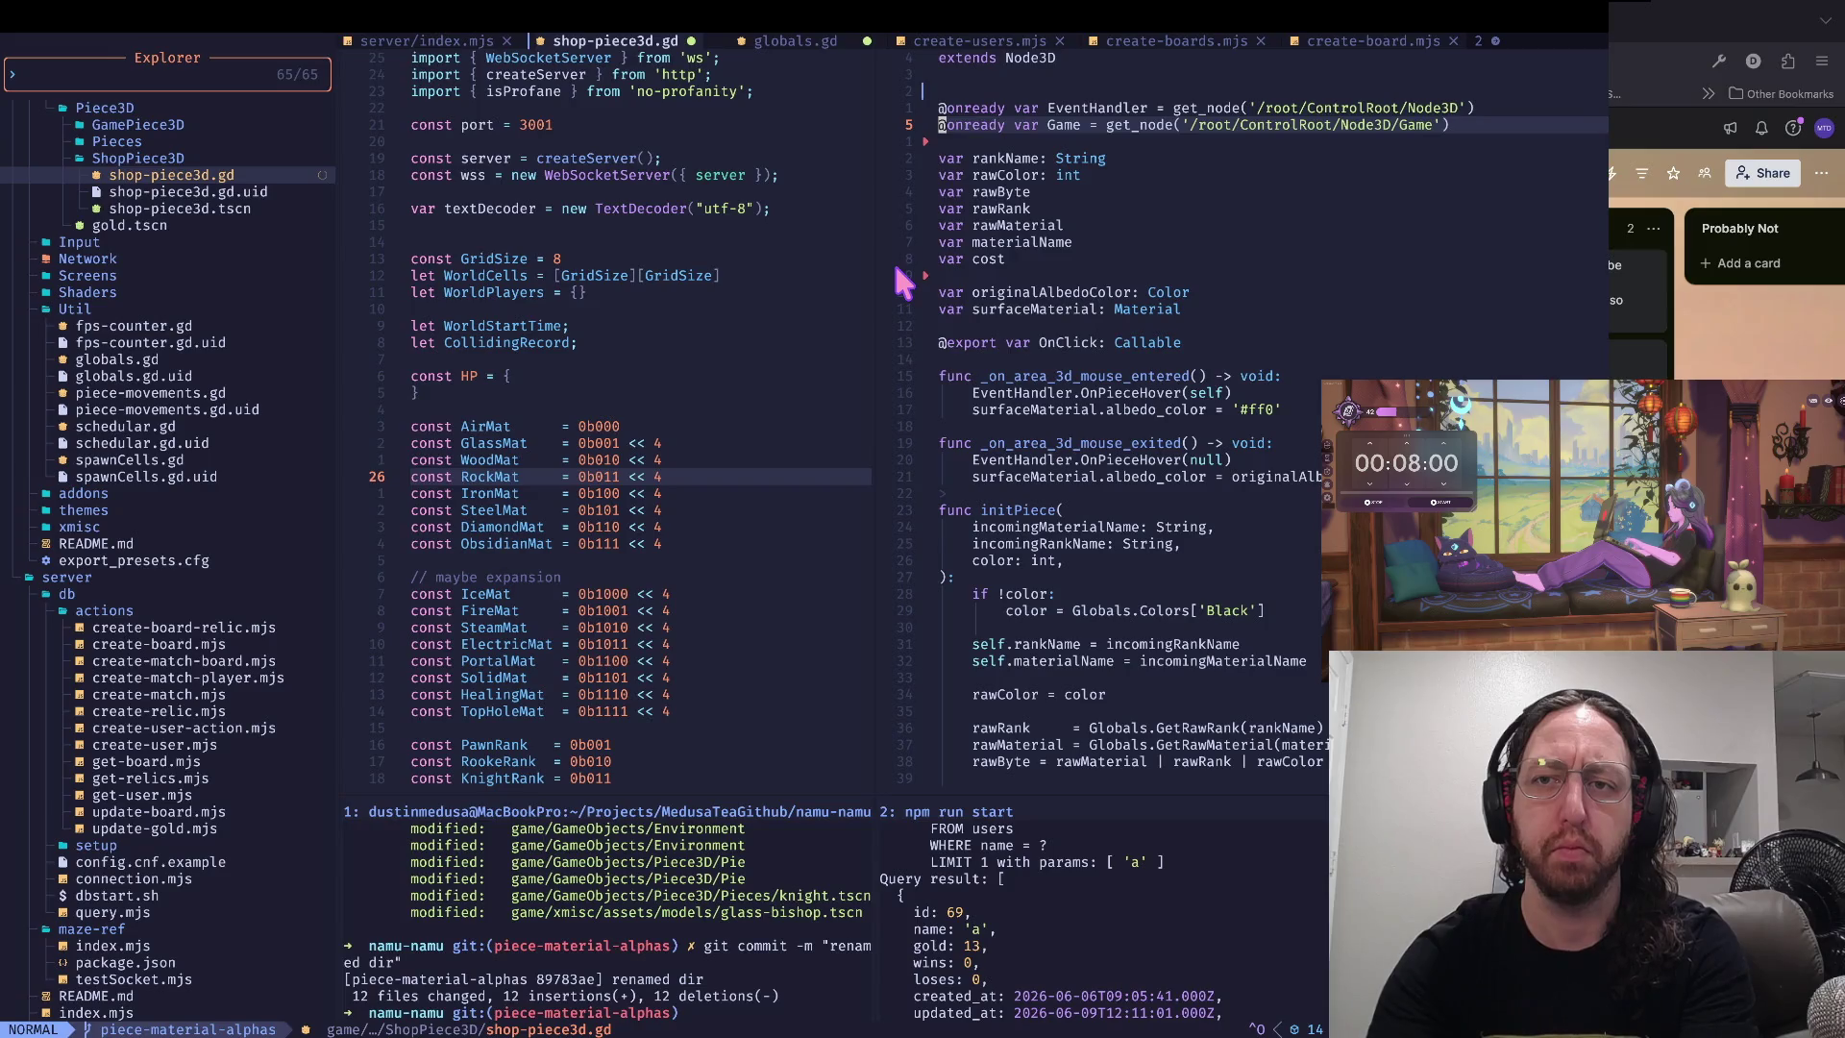
- Reopen the file explorer and open Util/globals.gd in the right split, replacing shop-piece3d.gd
key(k)
key(k)
key(space)
key(e)
key(space)
key(e)
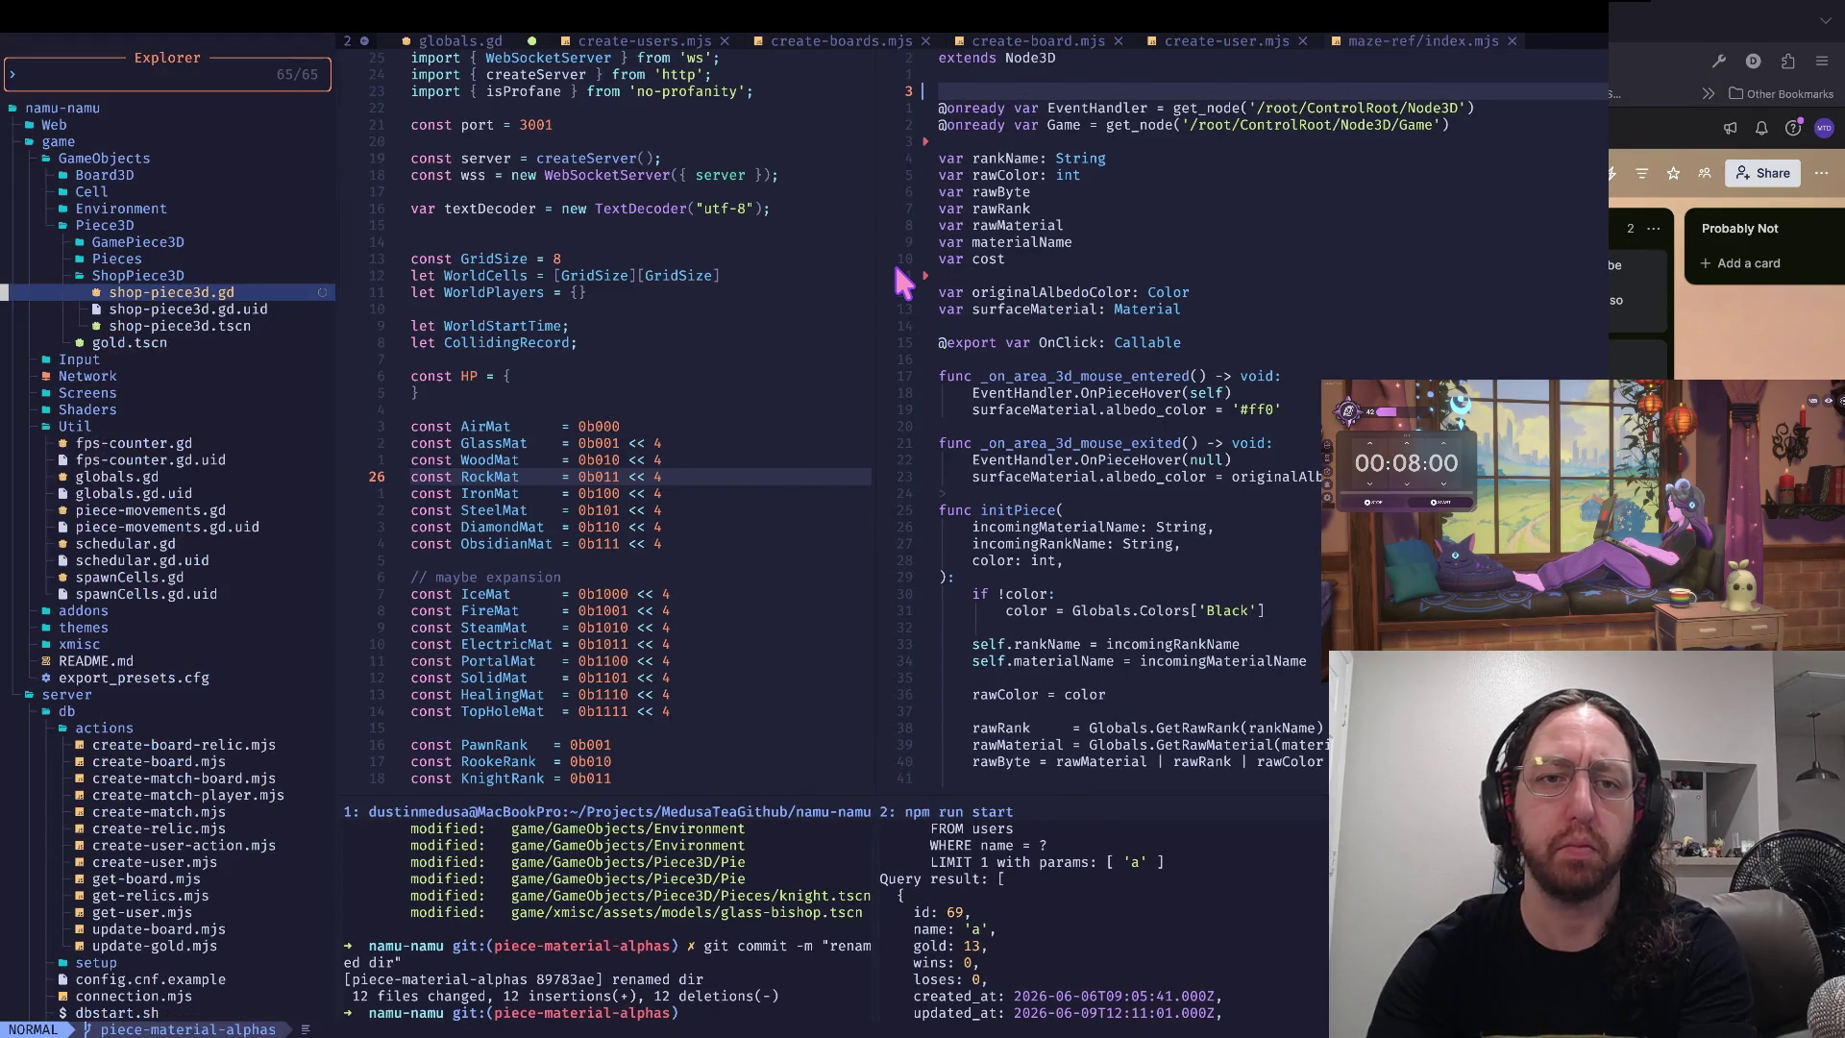
key(j)
key(j)
key(j)
key(j)
key(j)
key(j)
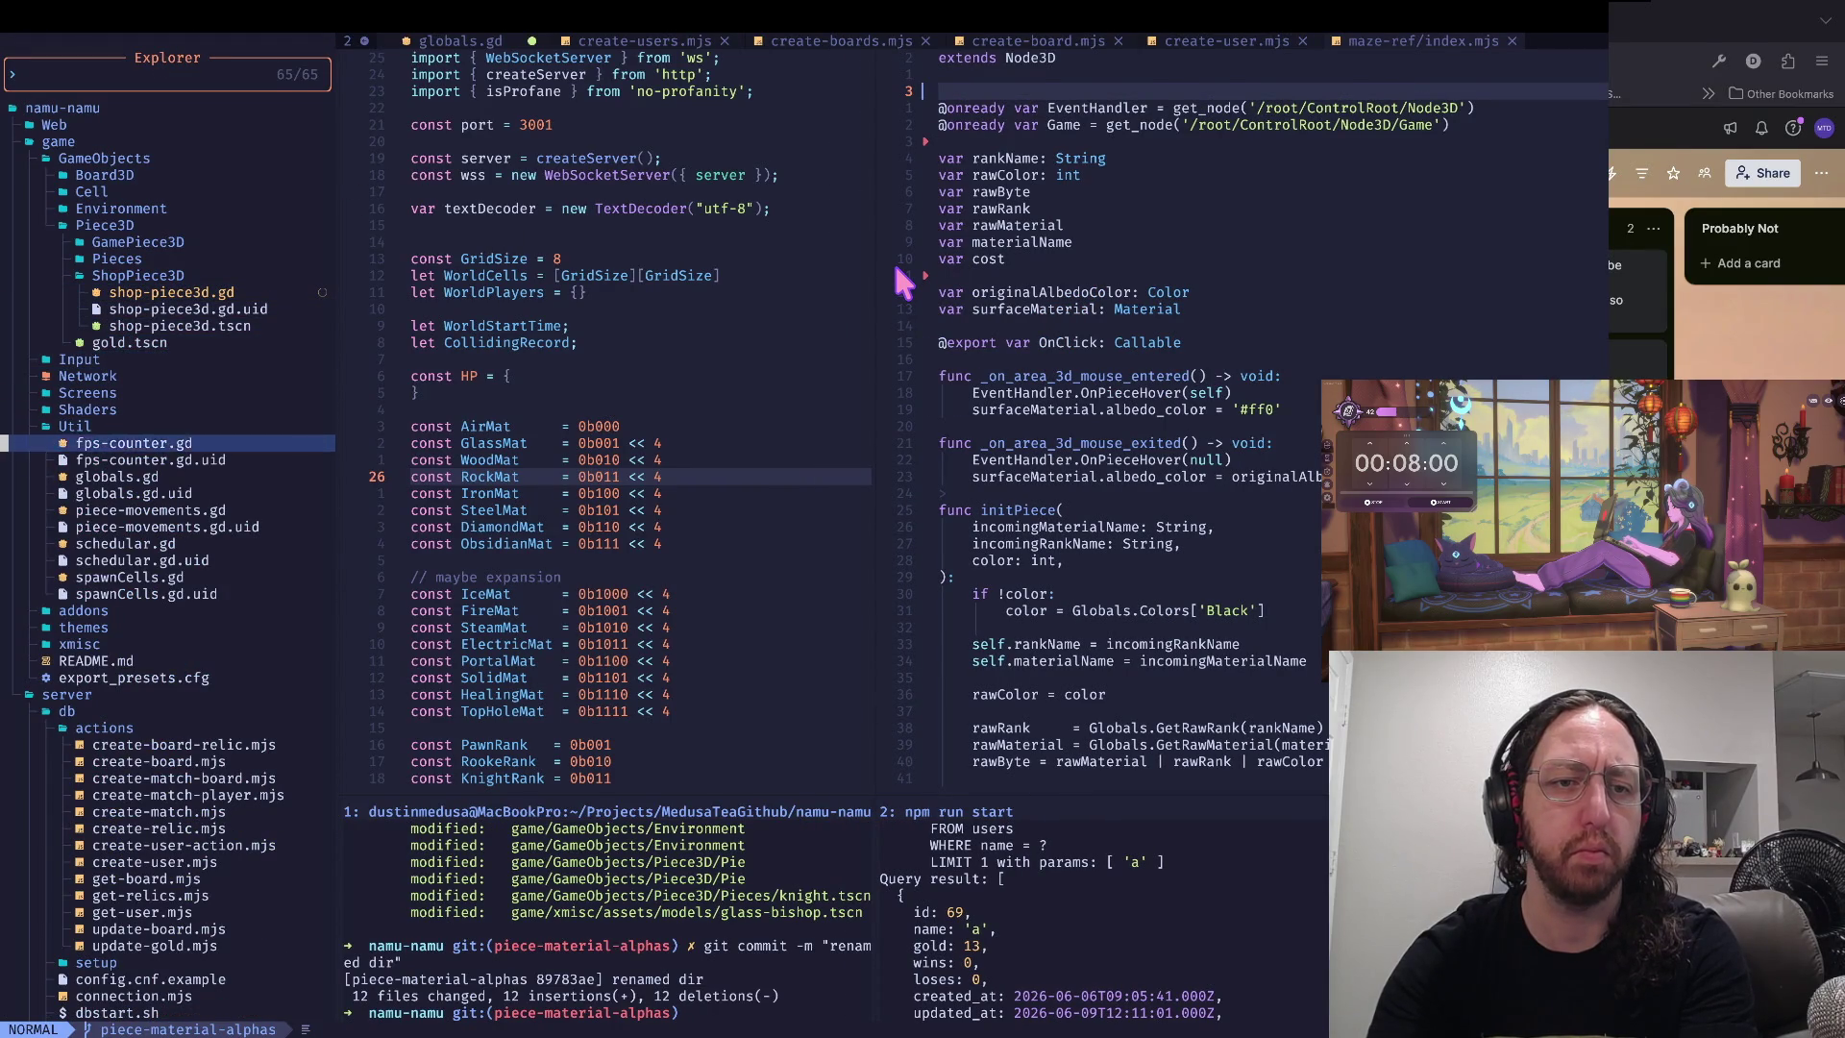
key(Return)
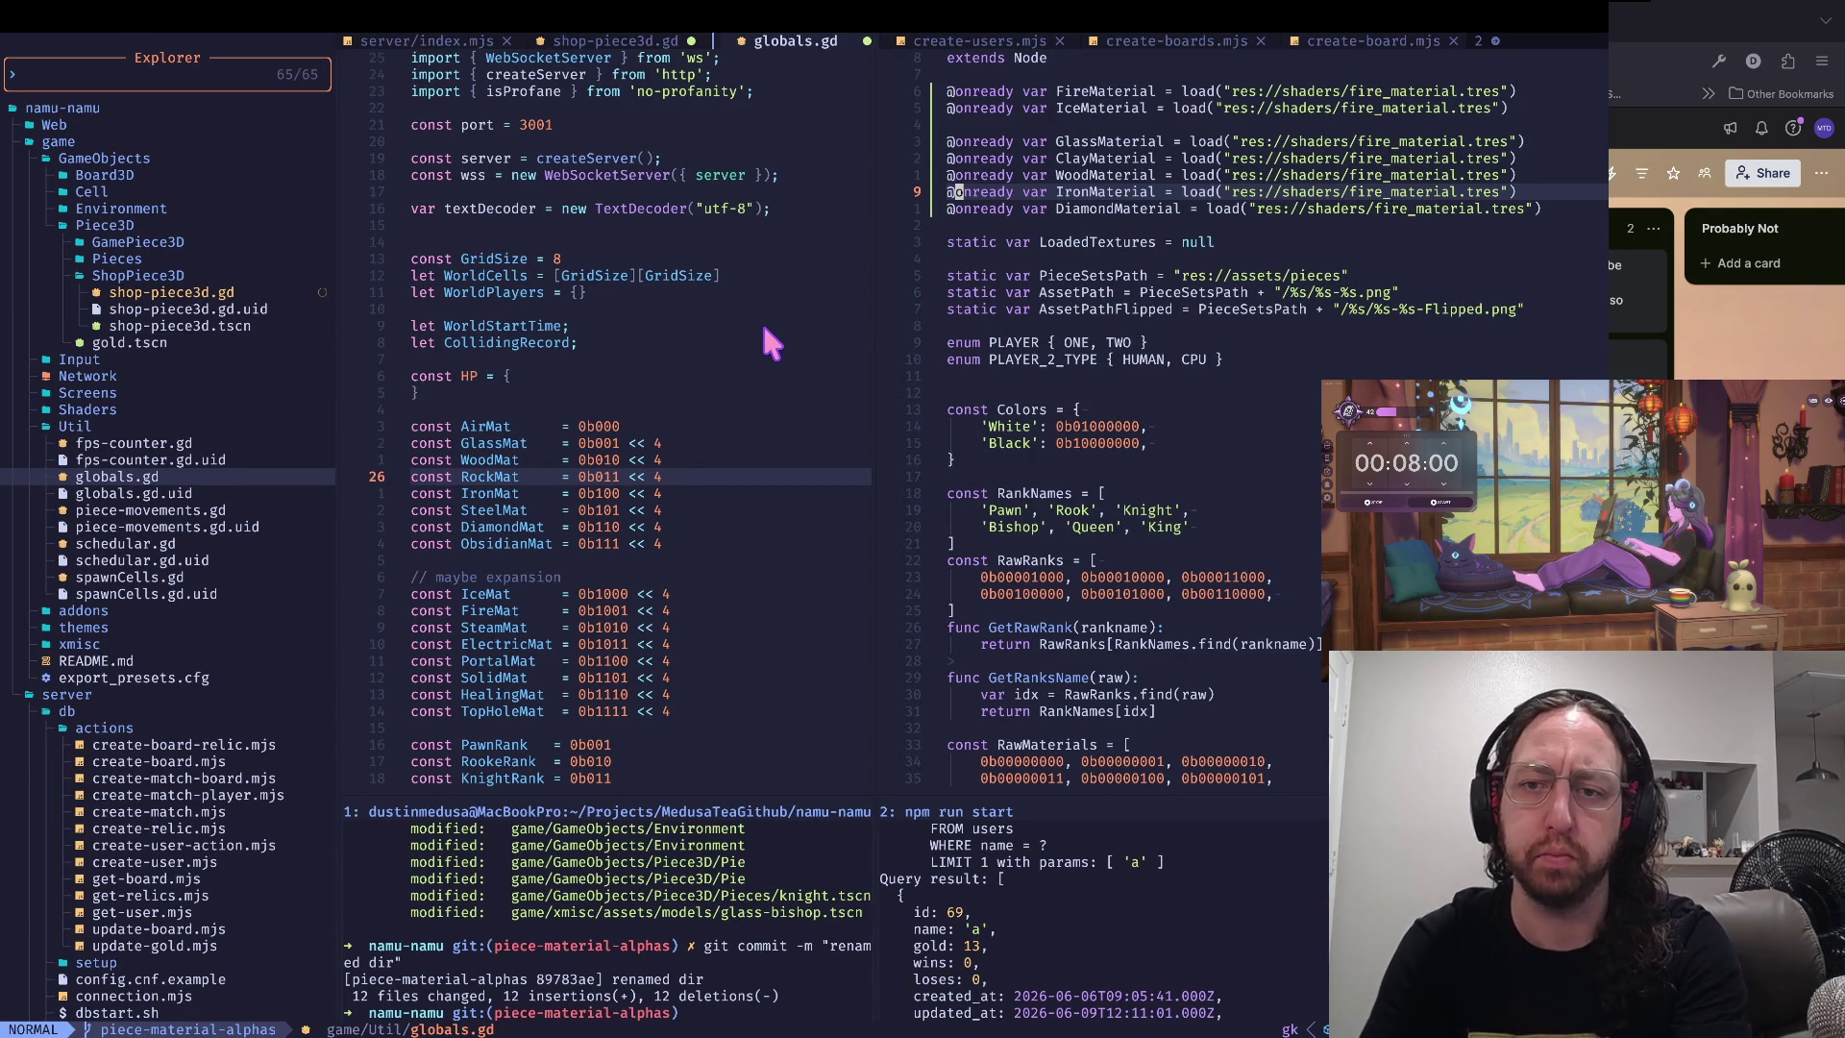
click(1188, 492)
key(j)
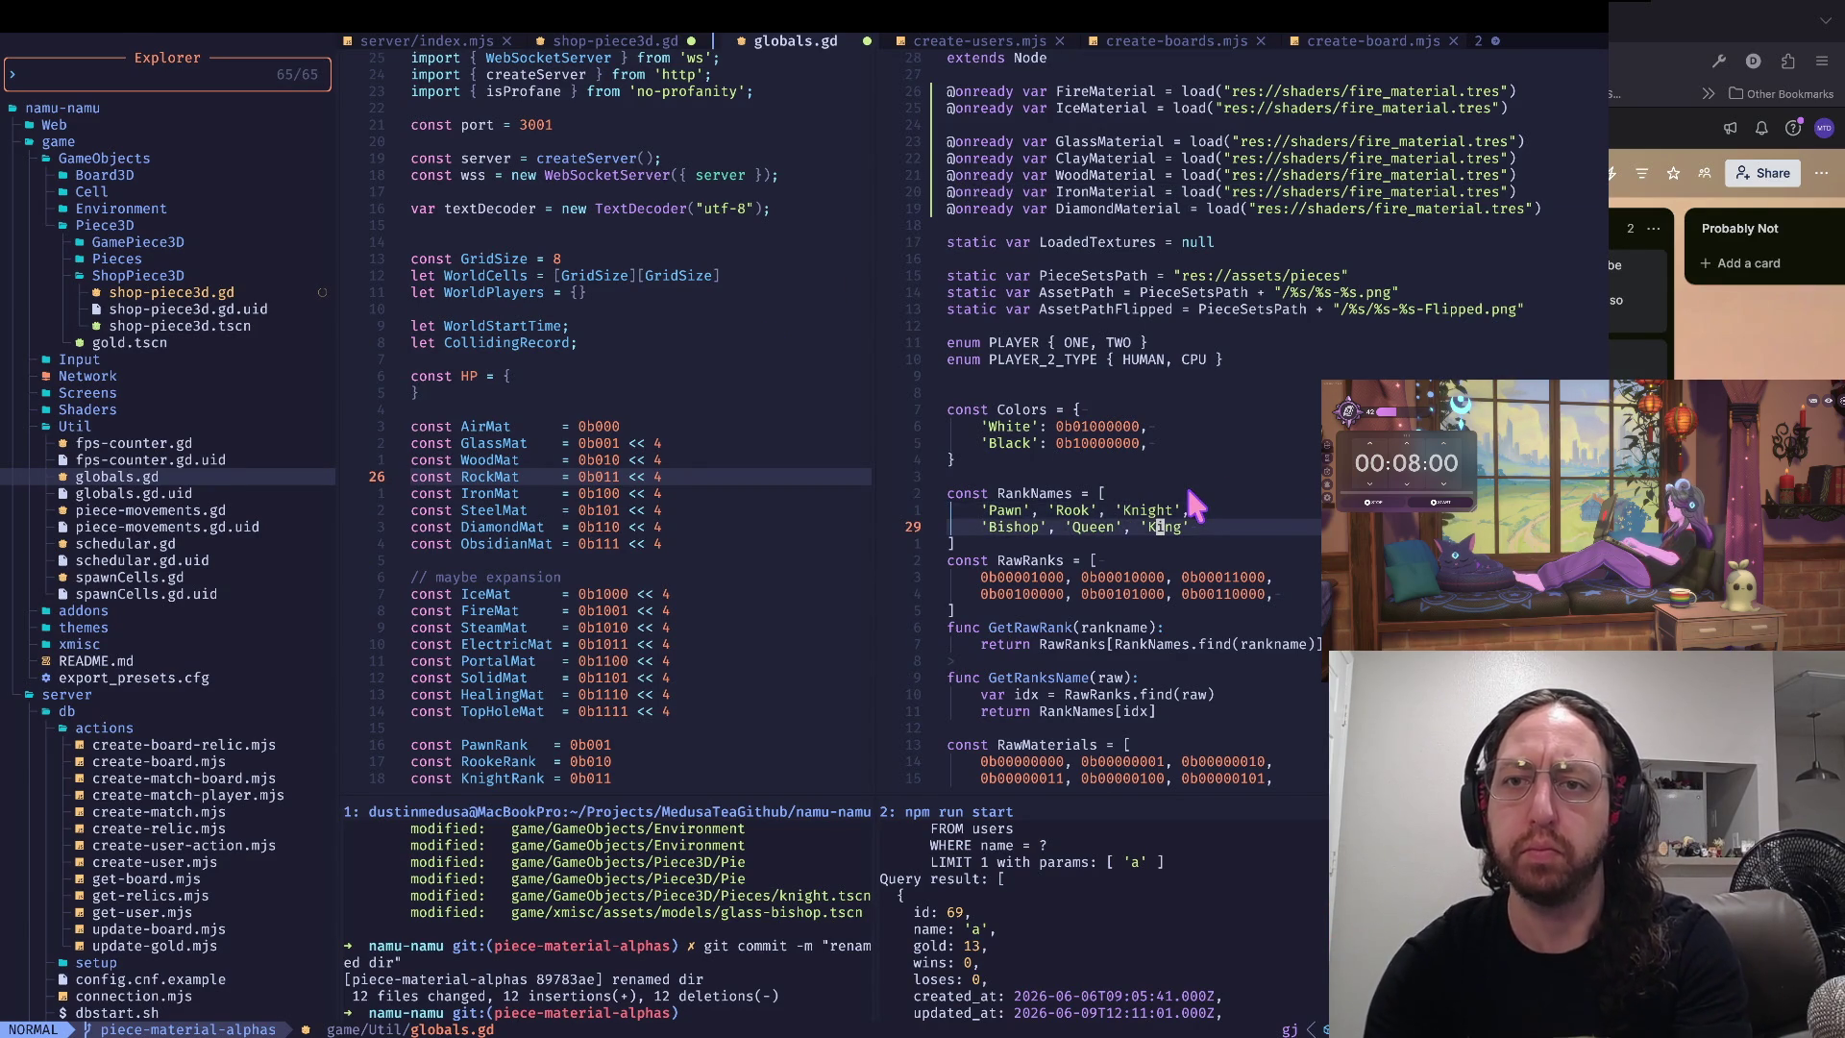
key(2)
key(2)
key(k)
key(j)
key(j)
key(0)
key(w)
key(w)
key(k)
key(k)
key(k)
key(0)
key(w)
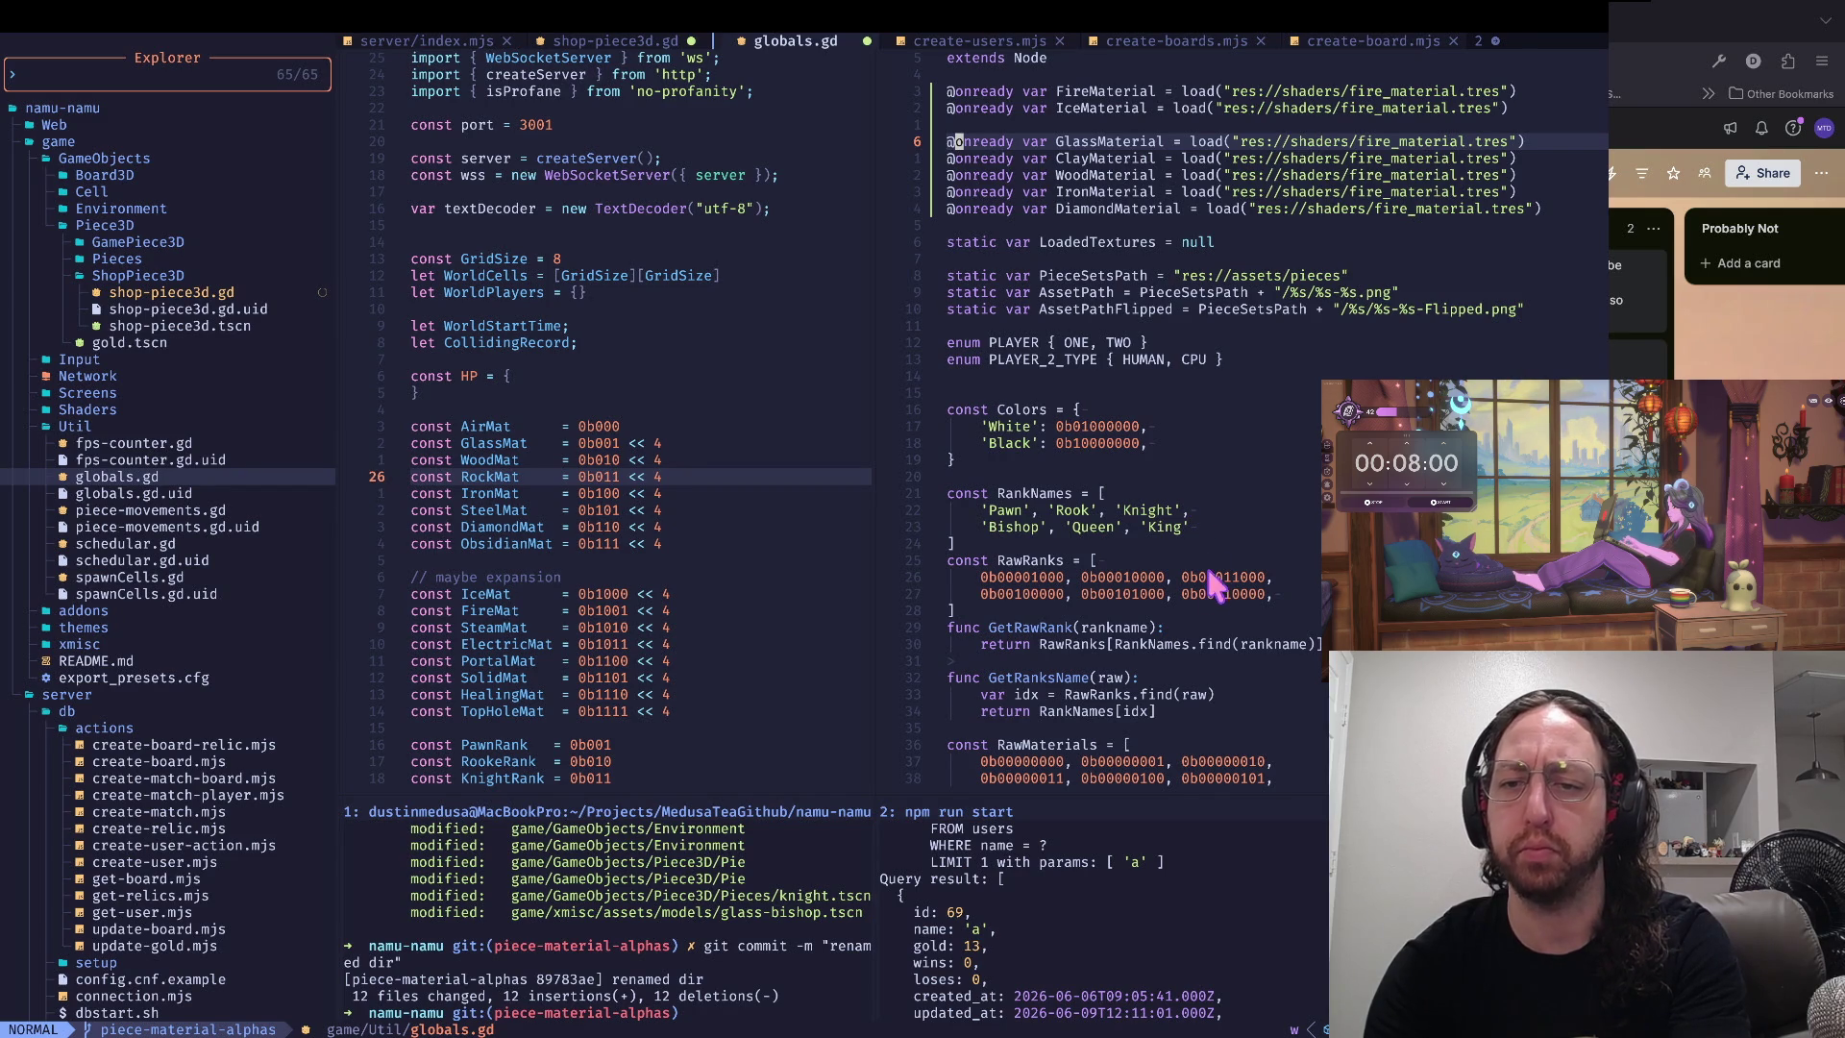
click(1183, 594)
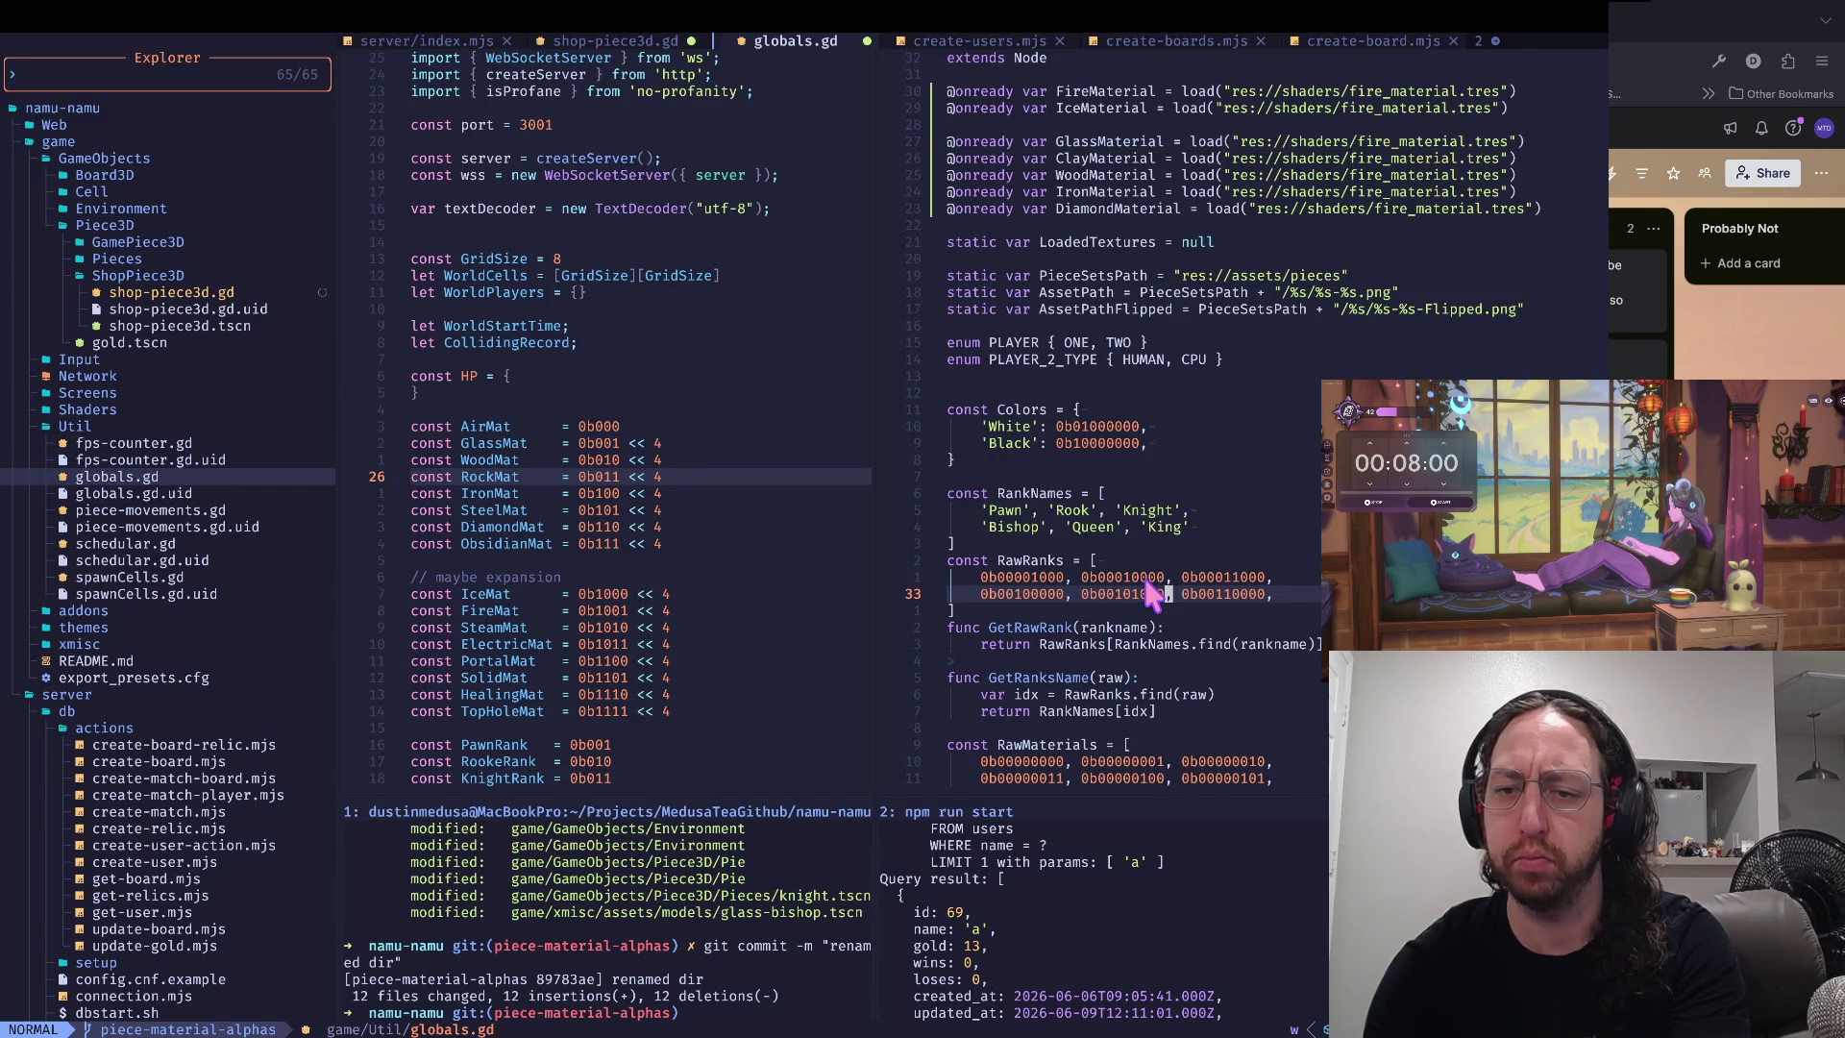
key(j)
key(j)
key(j)
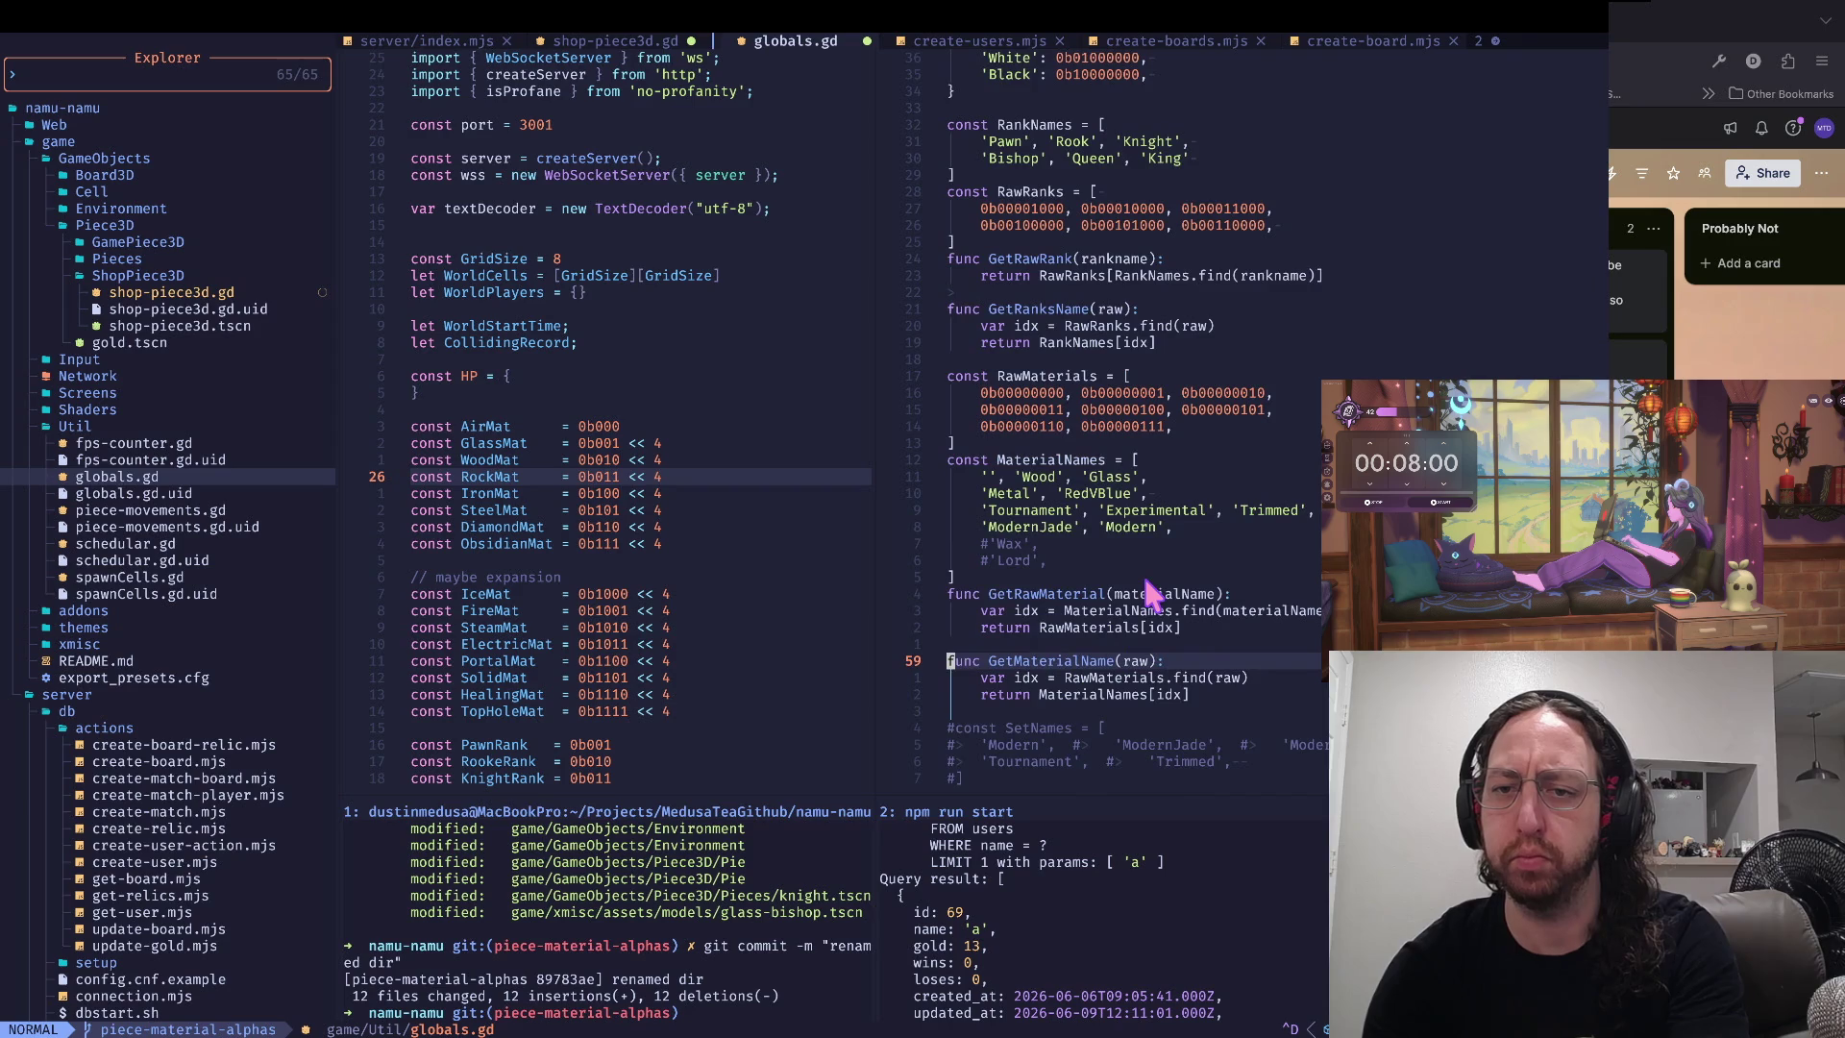
- Delete the commented-out 'Wax' and 'Lord' lines from MaterialNames
key(k)
key(k)
key(k)
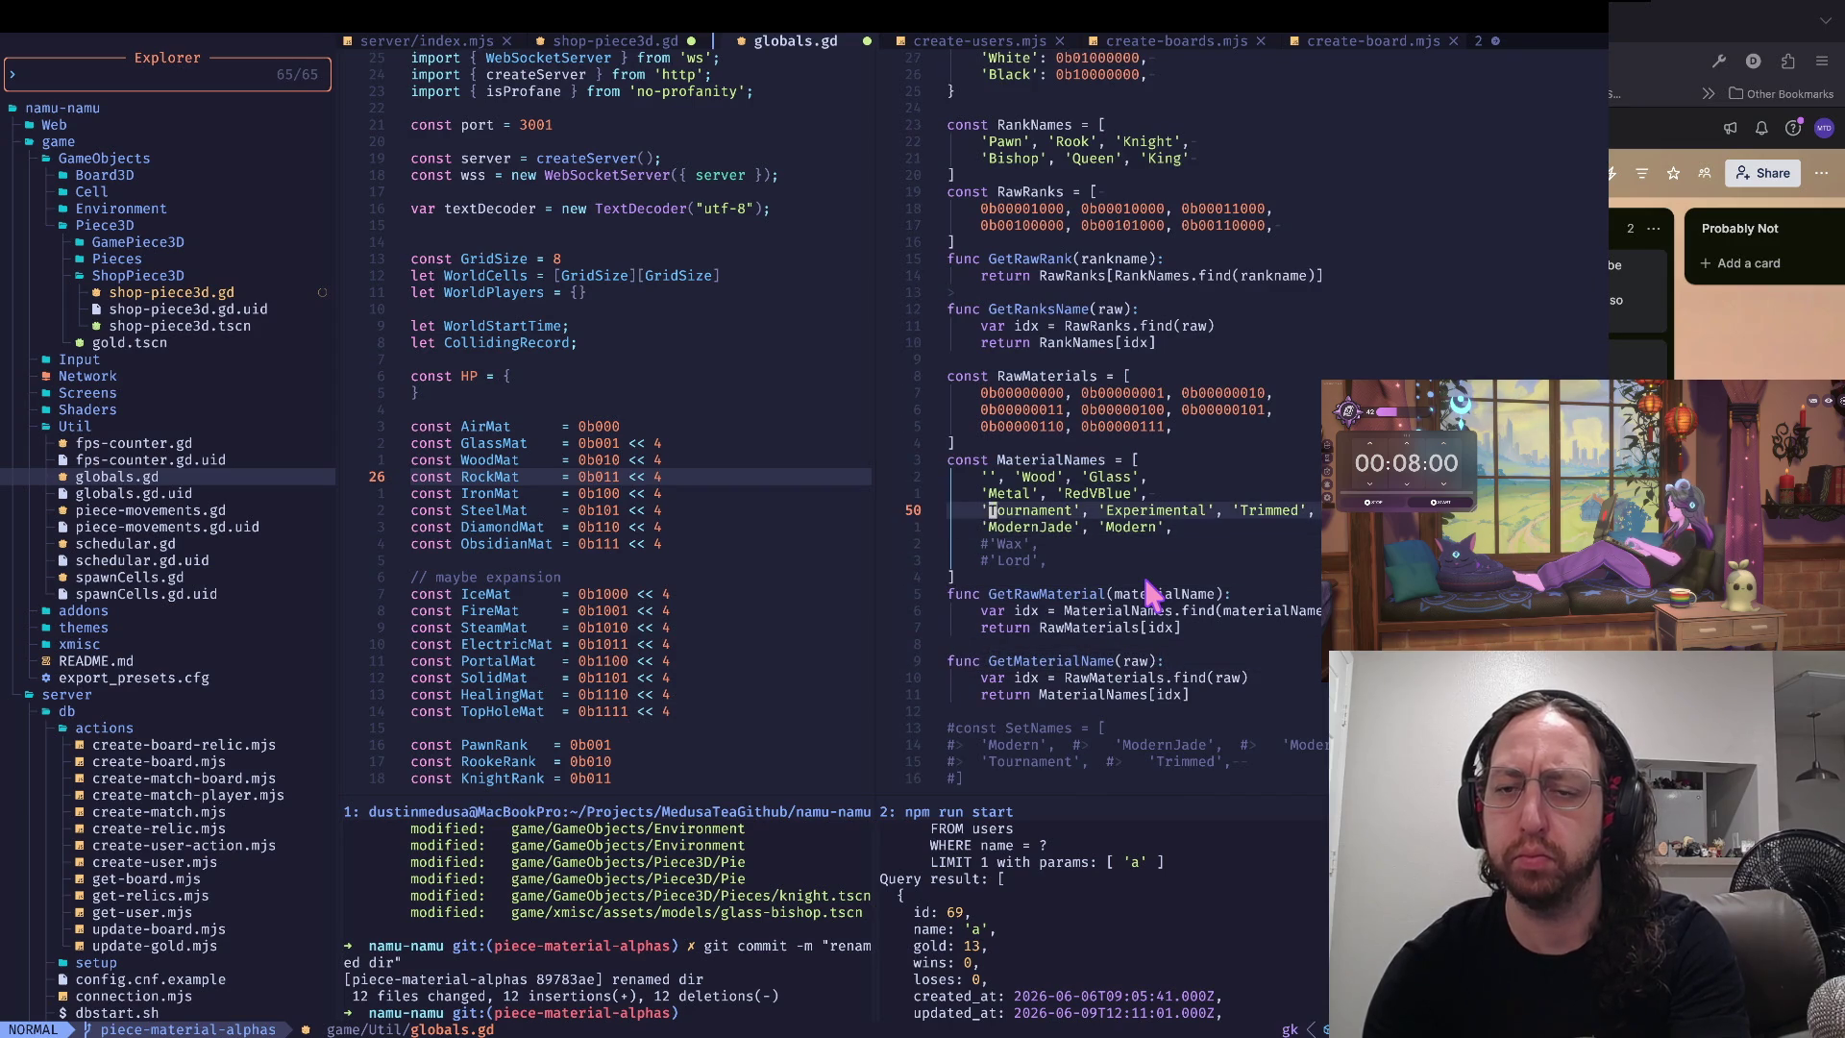
key(k)
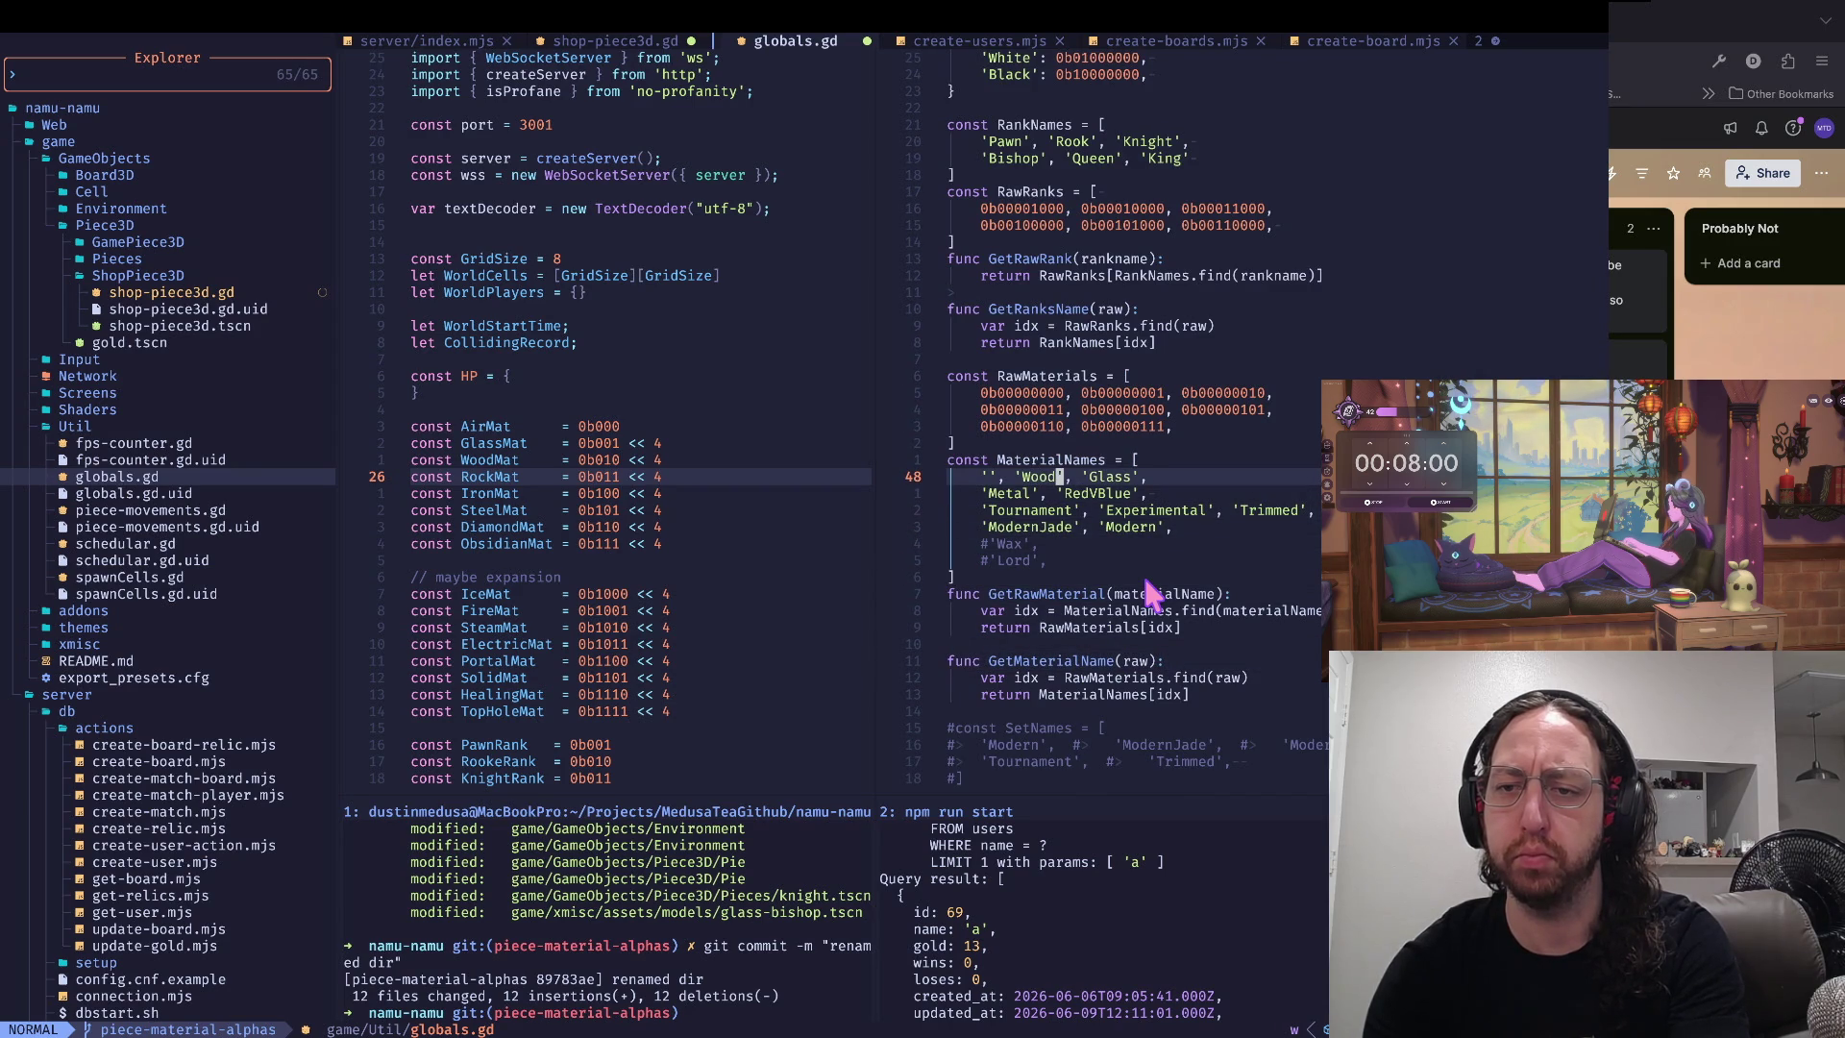
key(j)
key(j)
key(j)
key(l)
key(l)
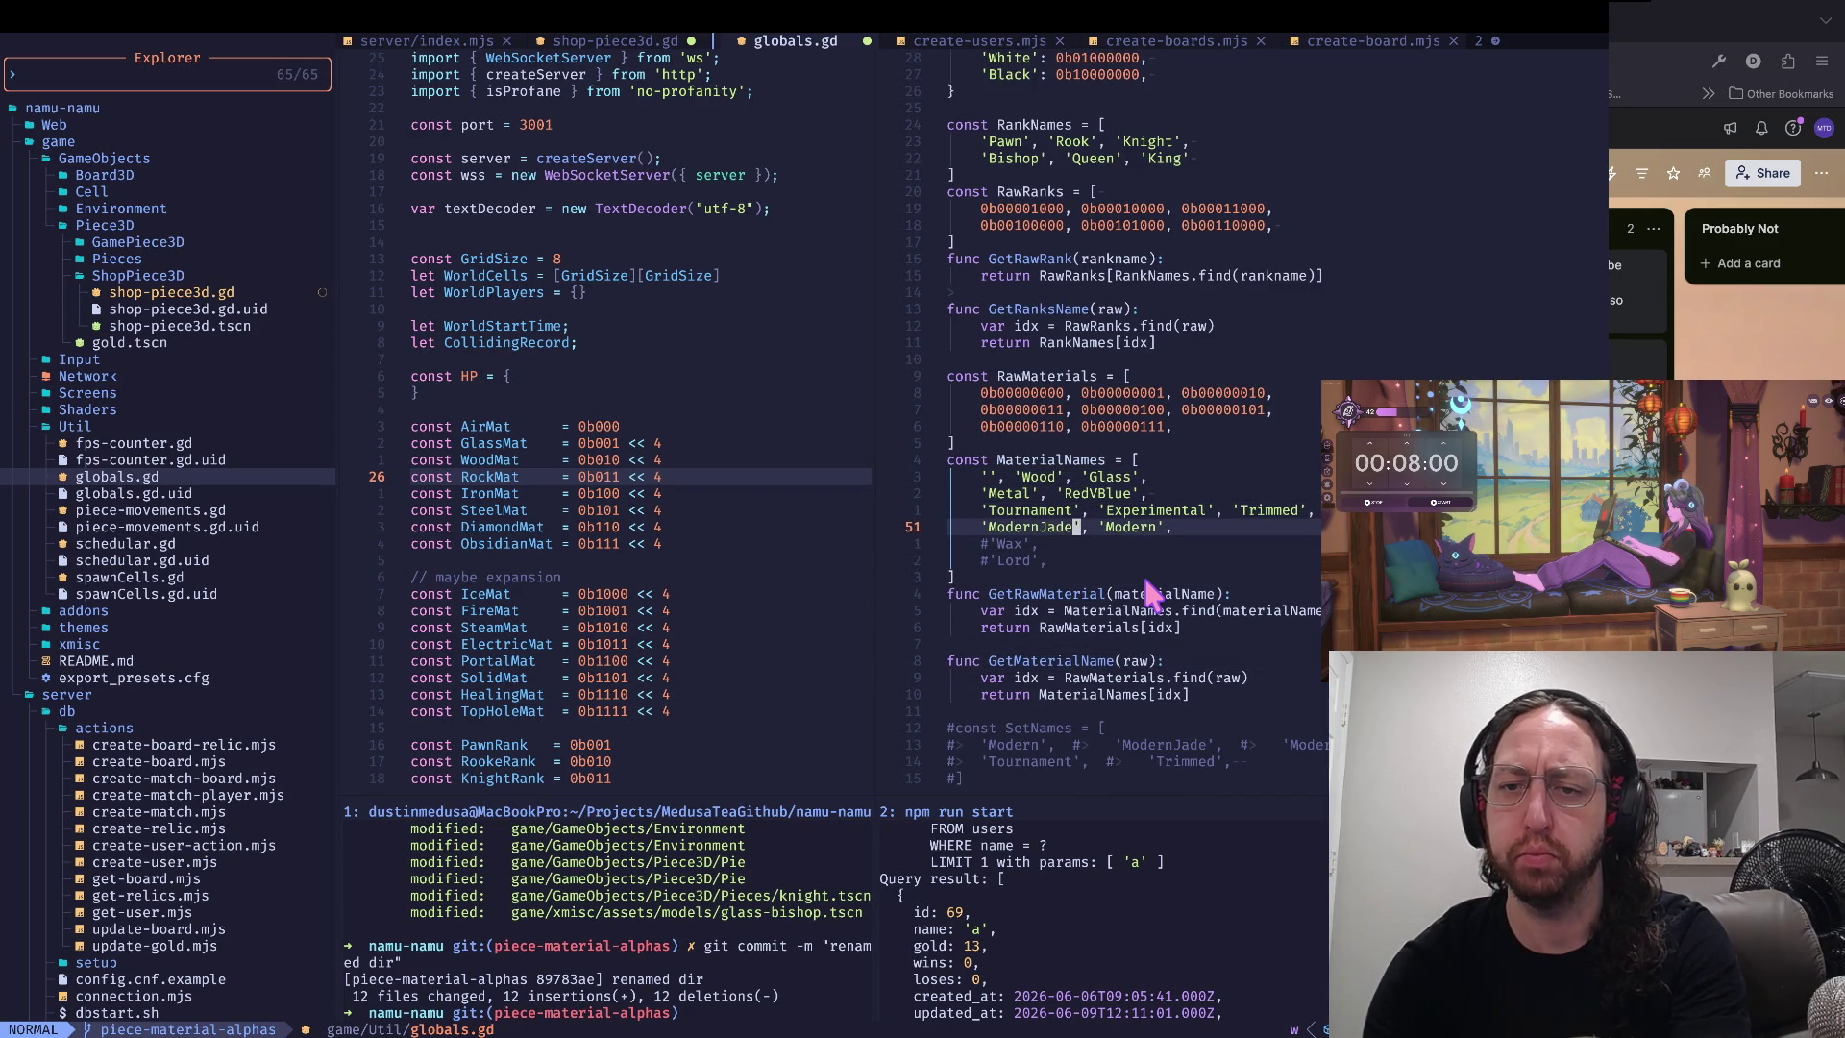
key(j)
key(g)
key(j)
key(g)
key(k)
key(V)
key(j)
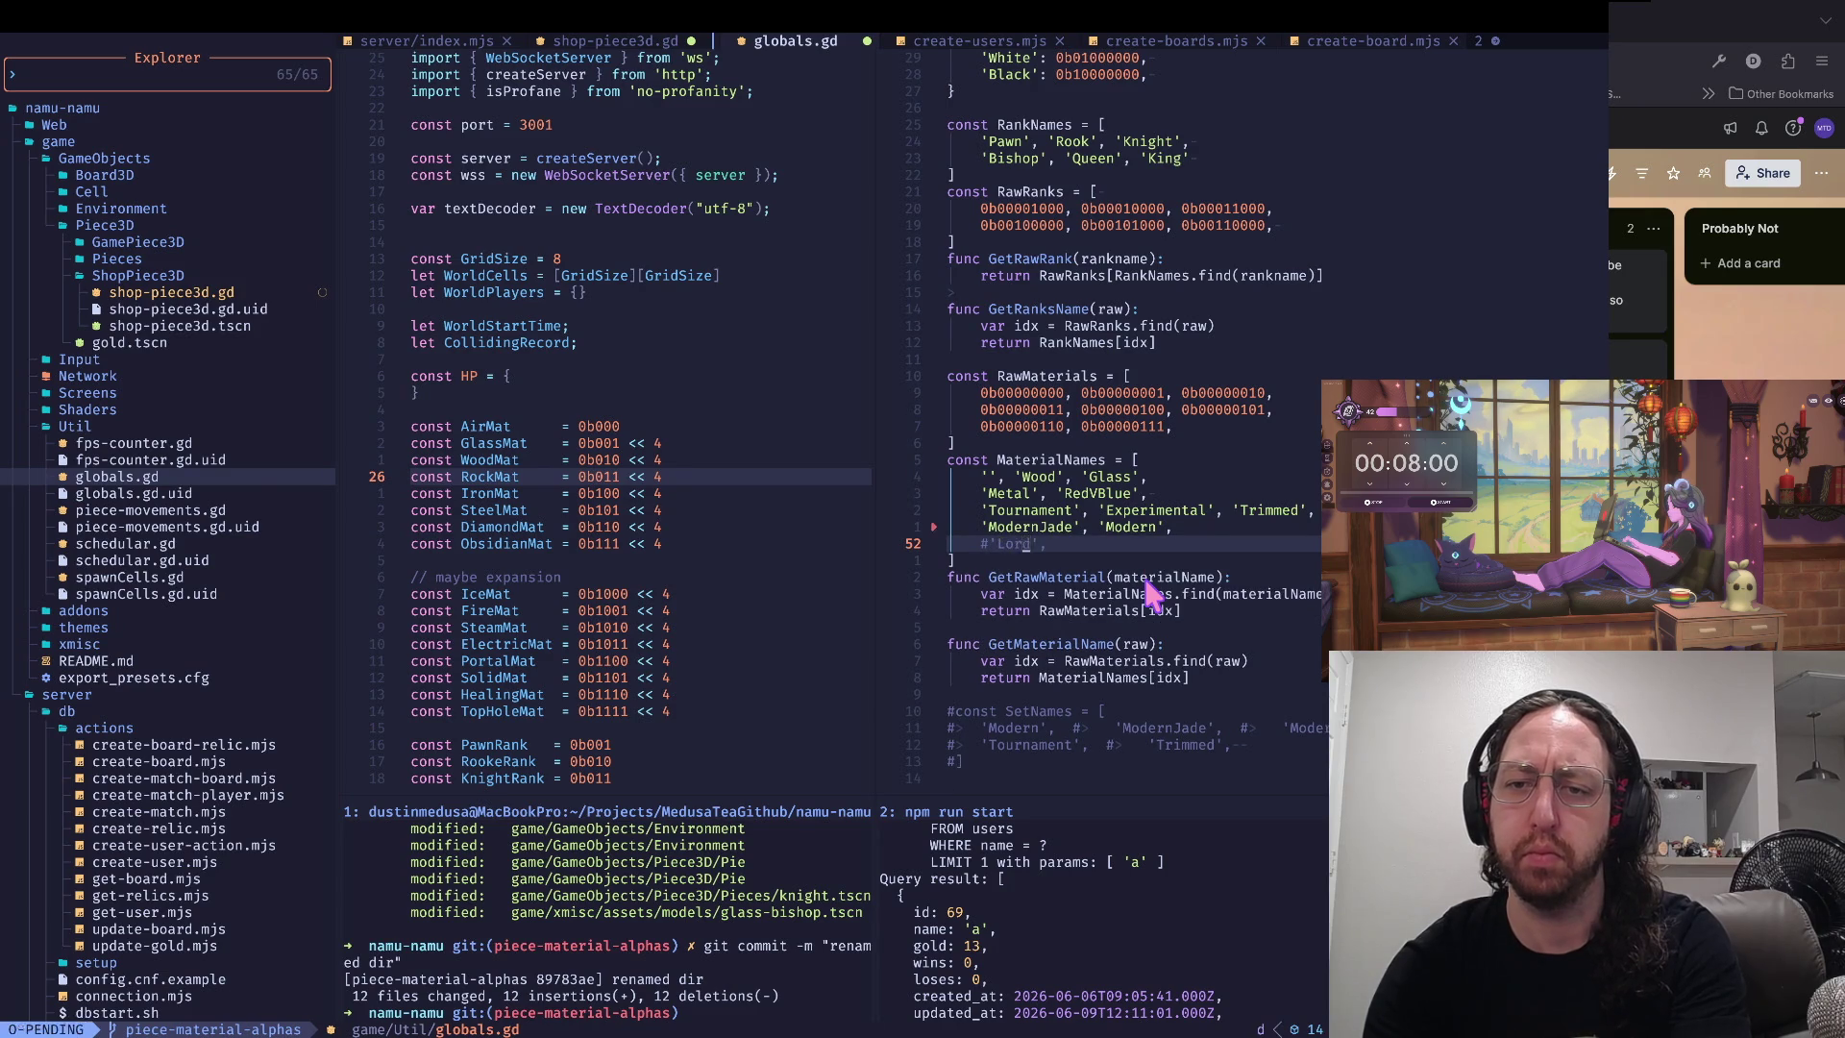
key(d)
key(k)
key(k)
key(k)
key(w)
key(w)
key(w)
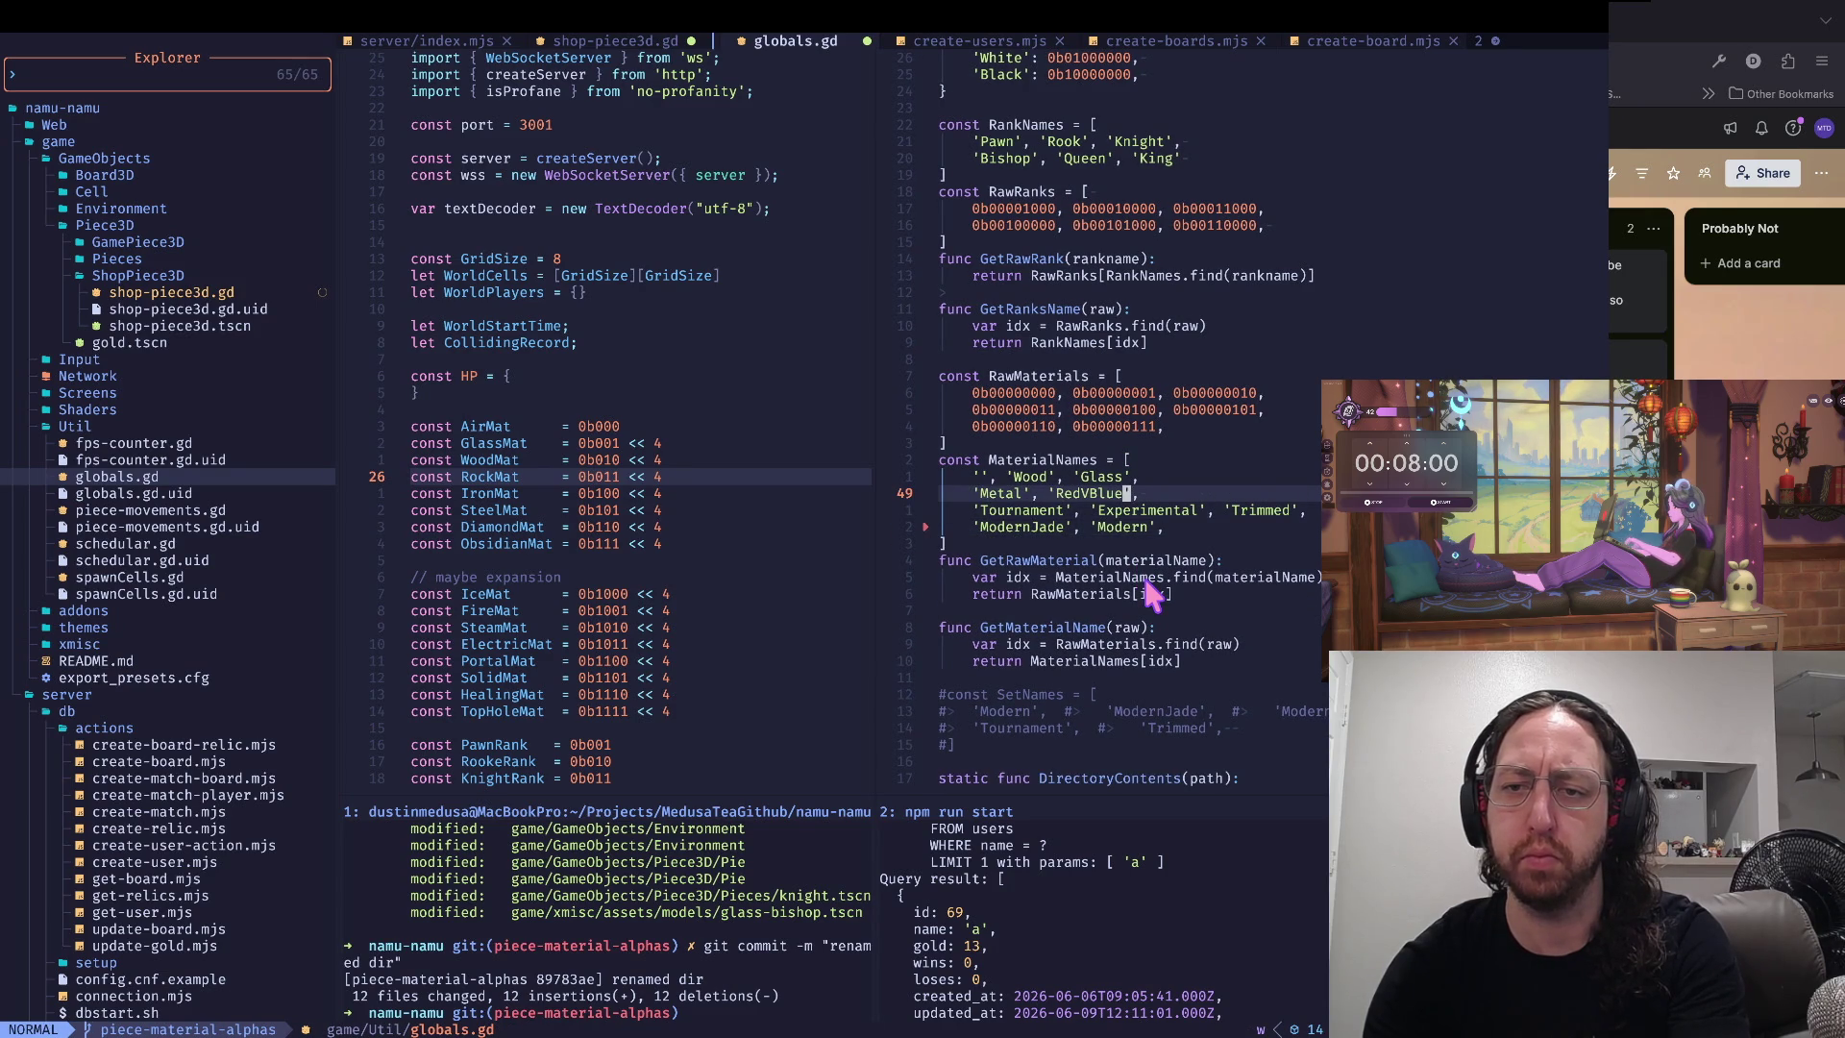
- Blank the 'RedVBlue', 'Tournament' and 'Experimental' names to empty strings
key(v)
key(f)
key(apostrophe)
key(l)
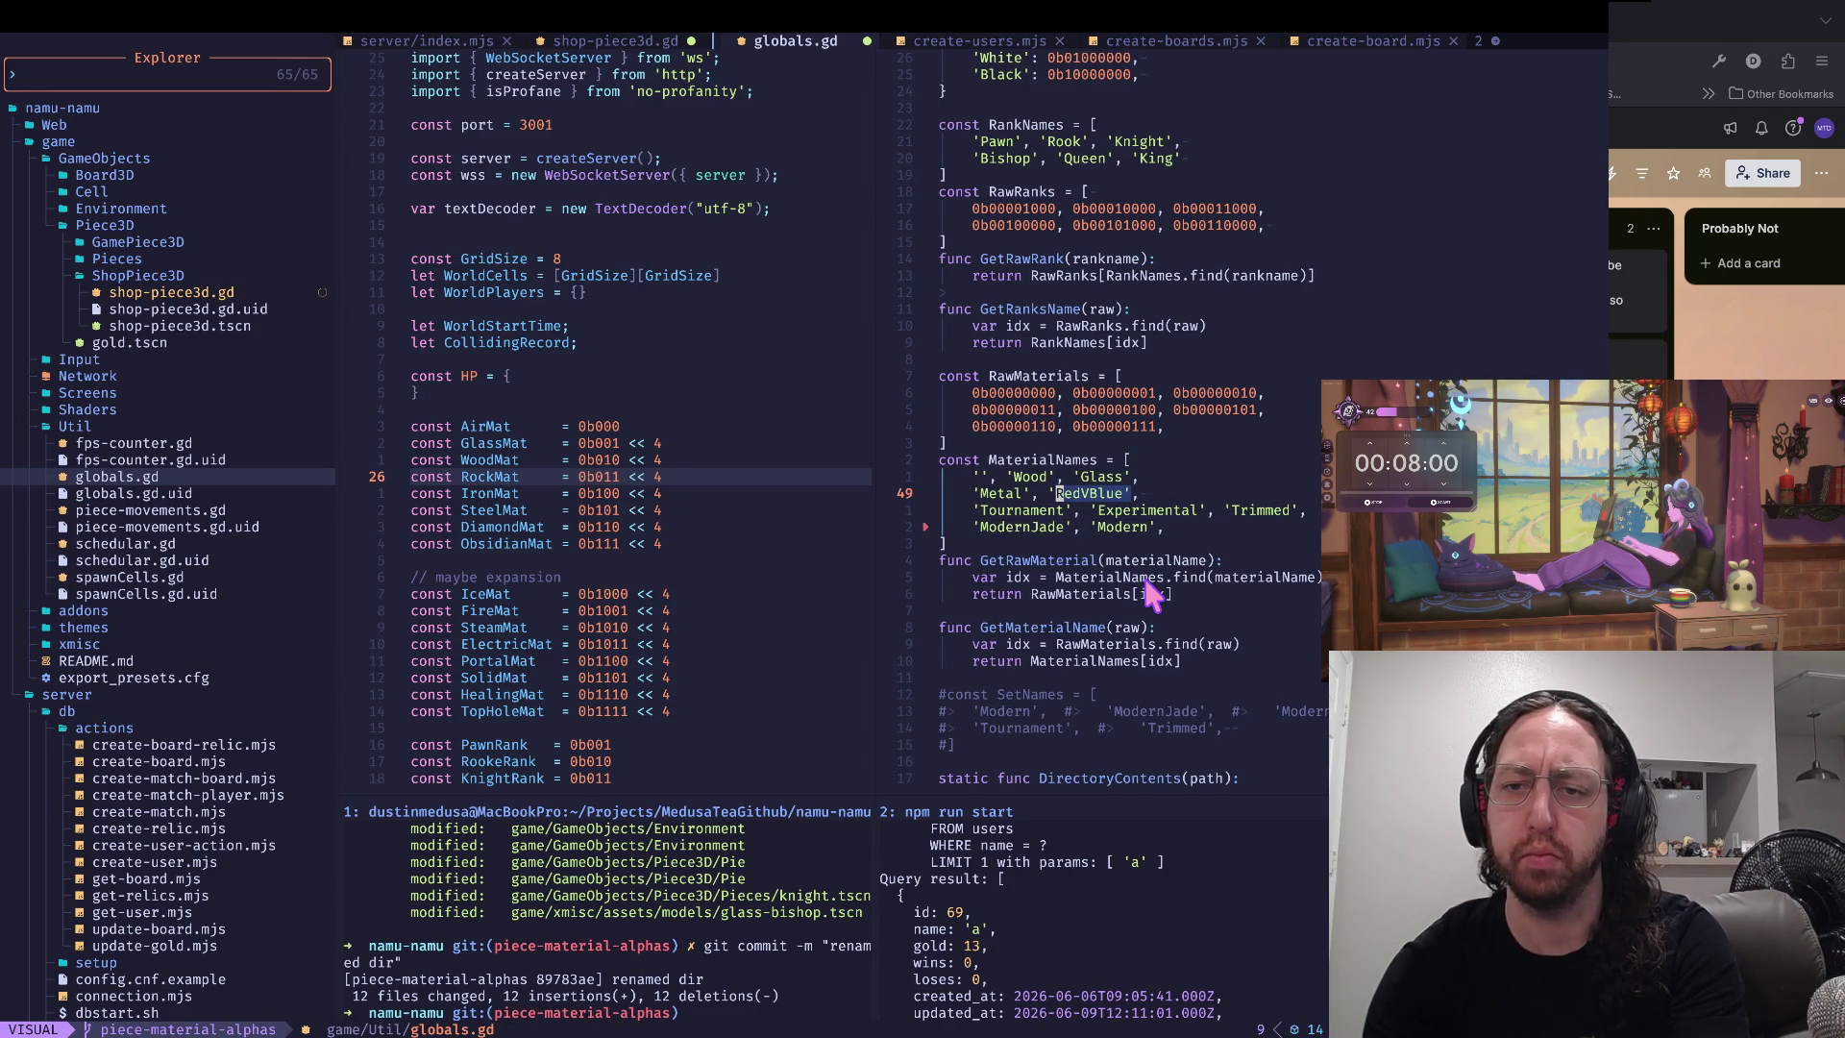
key(d)
key(j)
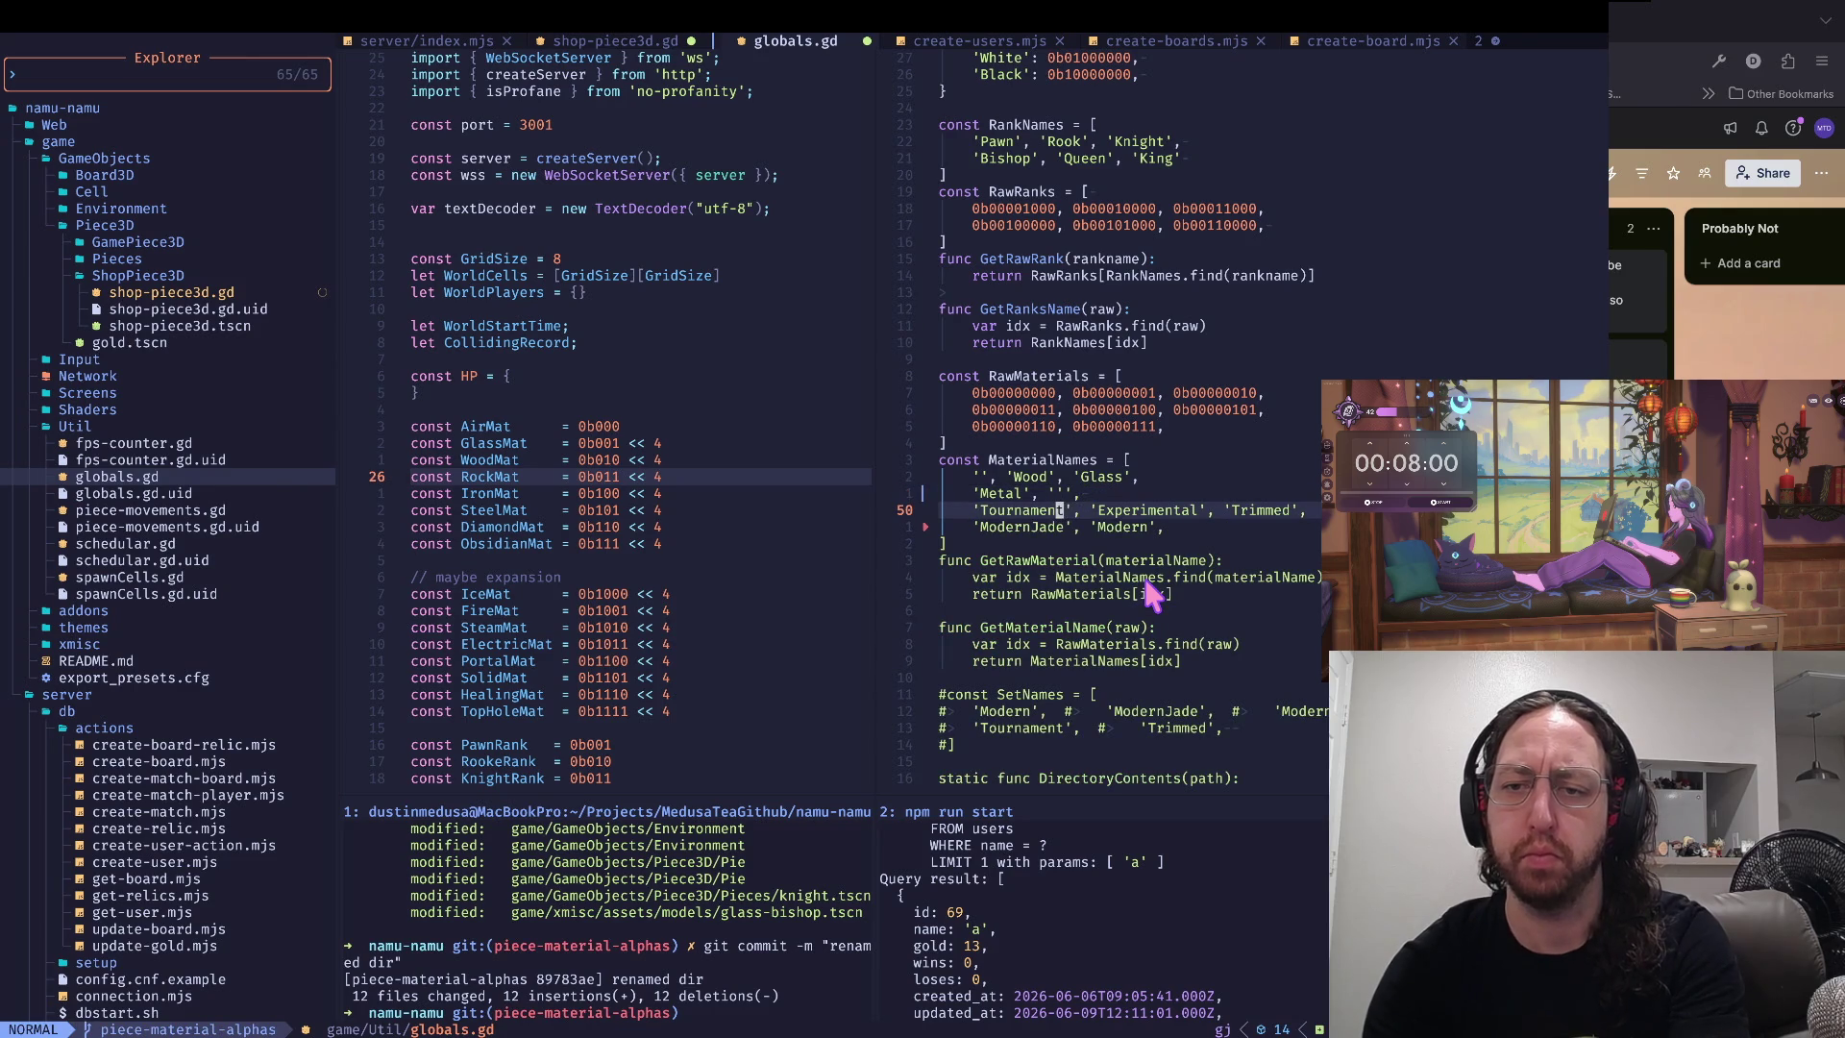
key(d)
key(i)
key(apostrophe)
key(w)
key(d)
key(i)
key(apostrophe)
key(f)
key(apostrophe)
- Blank the 'Trimmed', 'ModernJade' and 'Modern' names to empty strings
key(d)
key(i)
key(apostrophe)
key(j)
key(d)
key(i)
key(apostrophe)
key(w)
key(d)
key(i)
key(apostrophe)
- Move through the emptied entries after 'Metal' to review the remaining name lines
key(k)
key(k)
key(k)
key(w)
key(w)
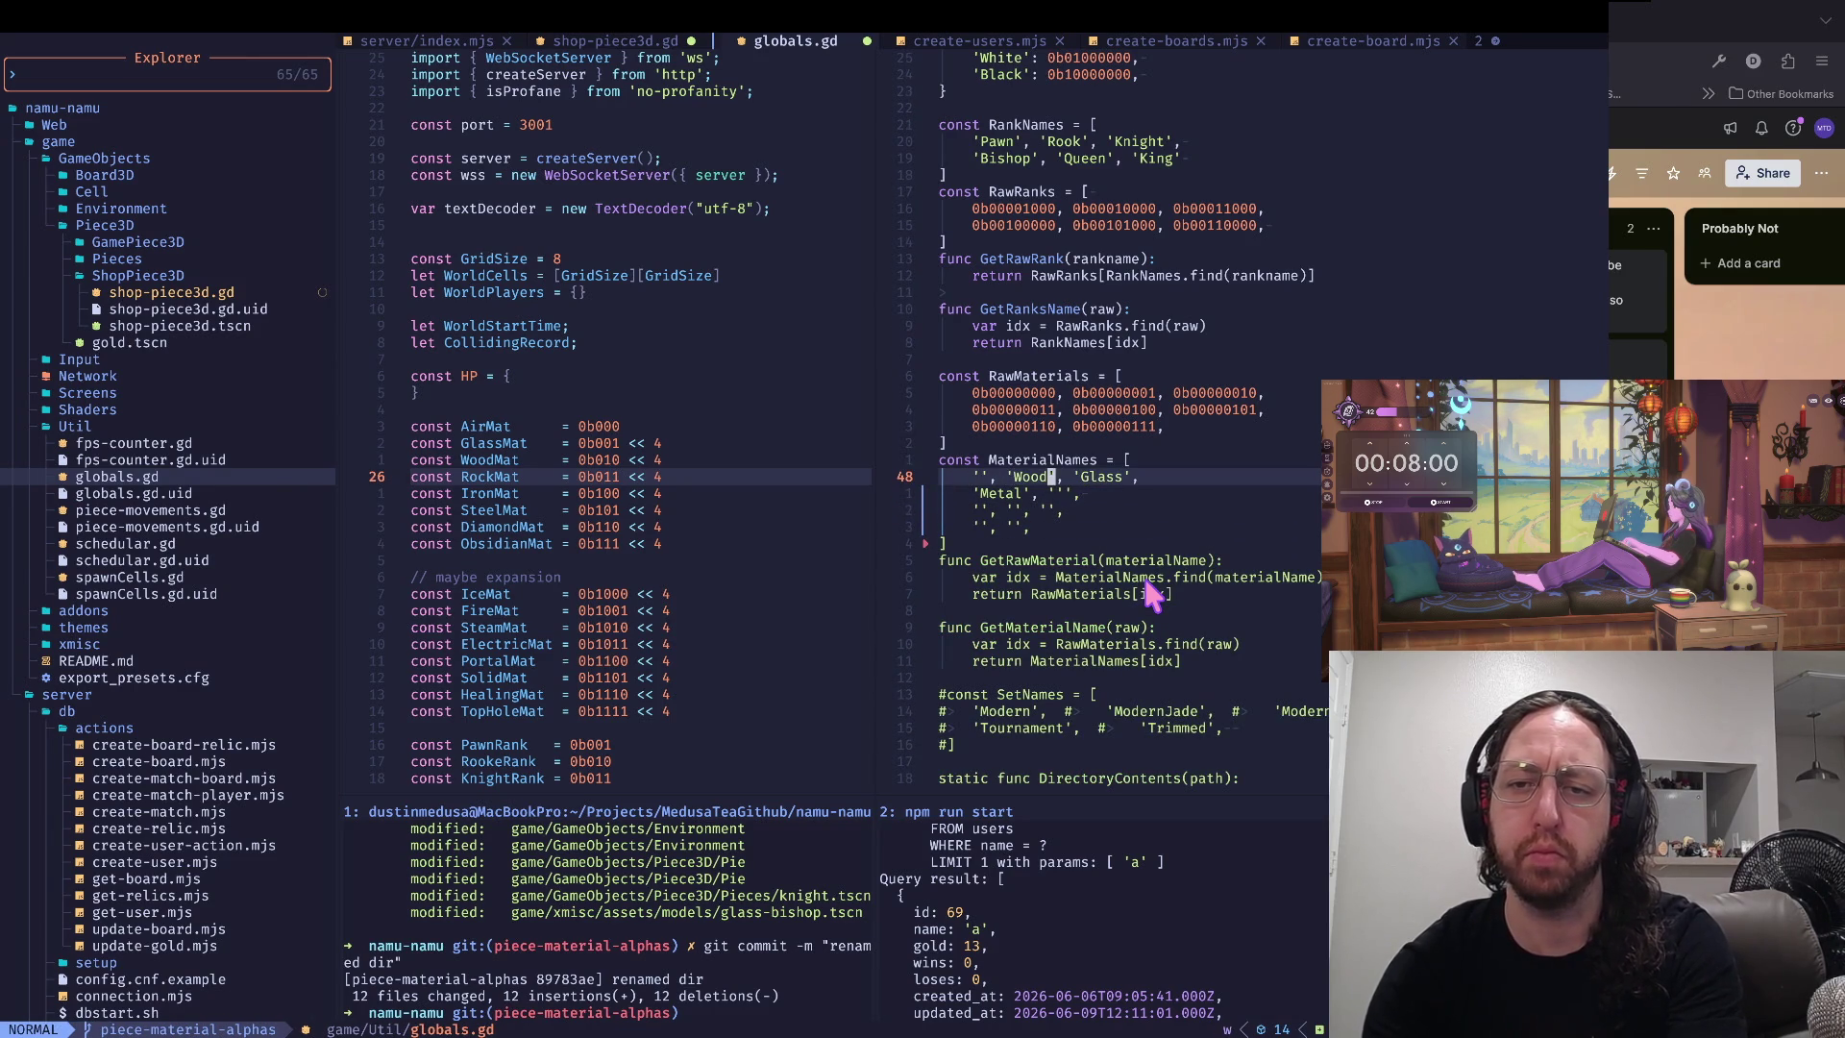
key(j)
key(0)
key(w)
key(w)
key(w)
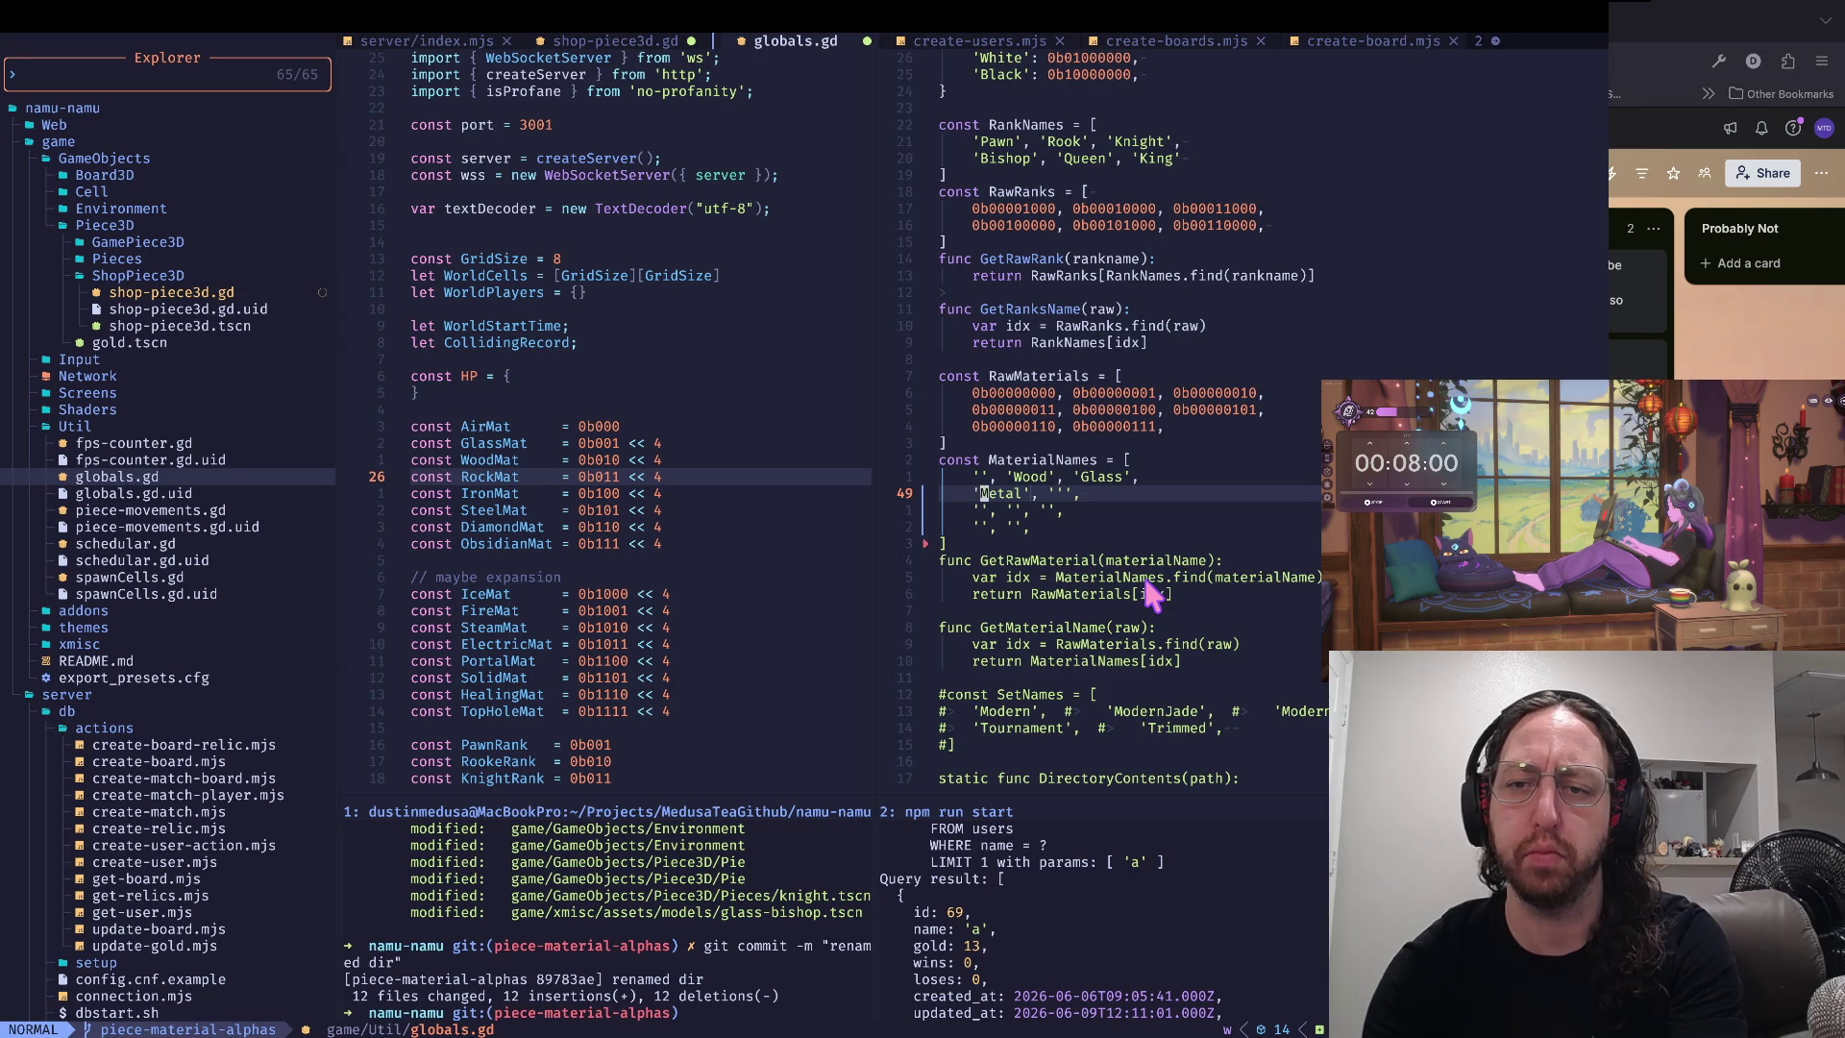
key(l)
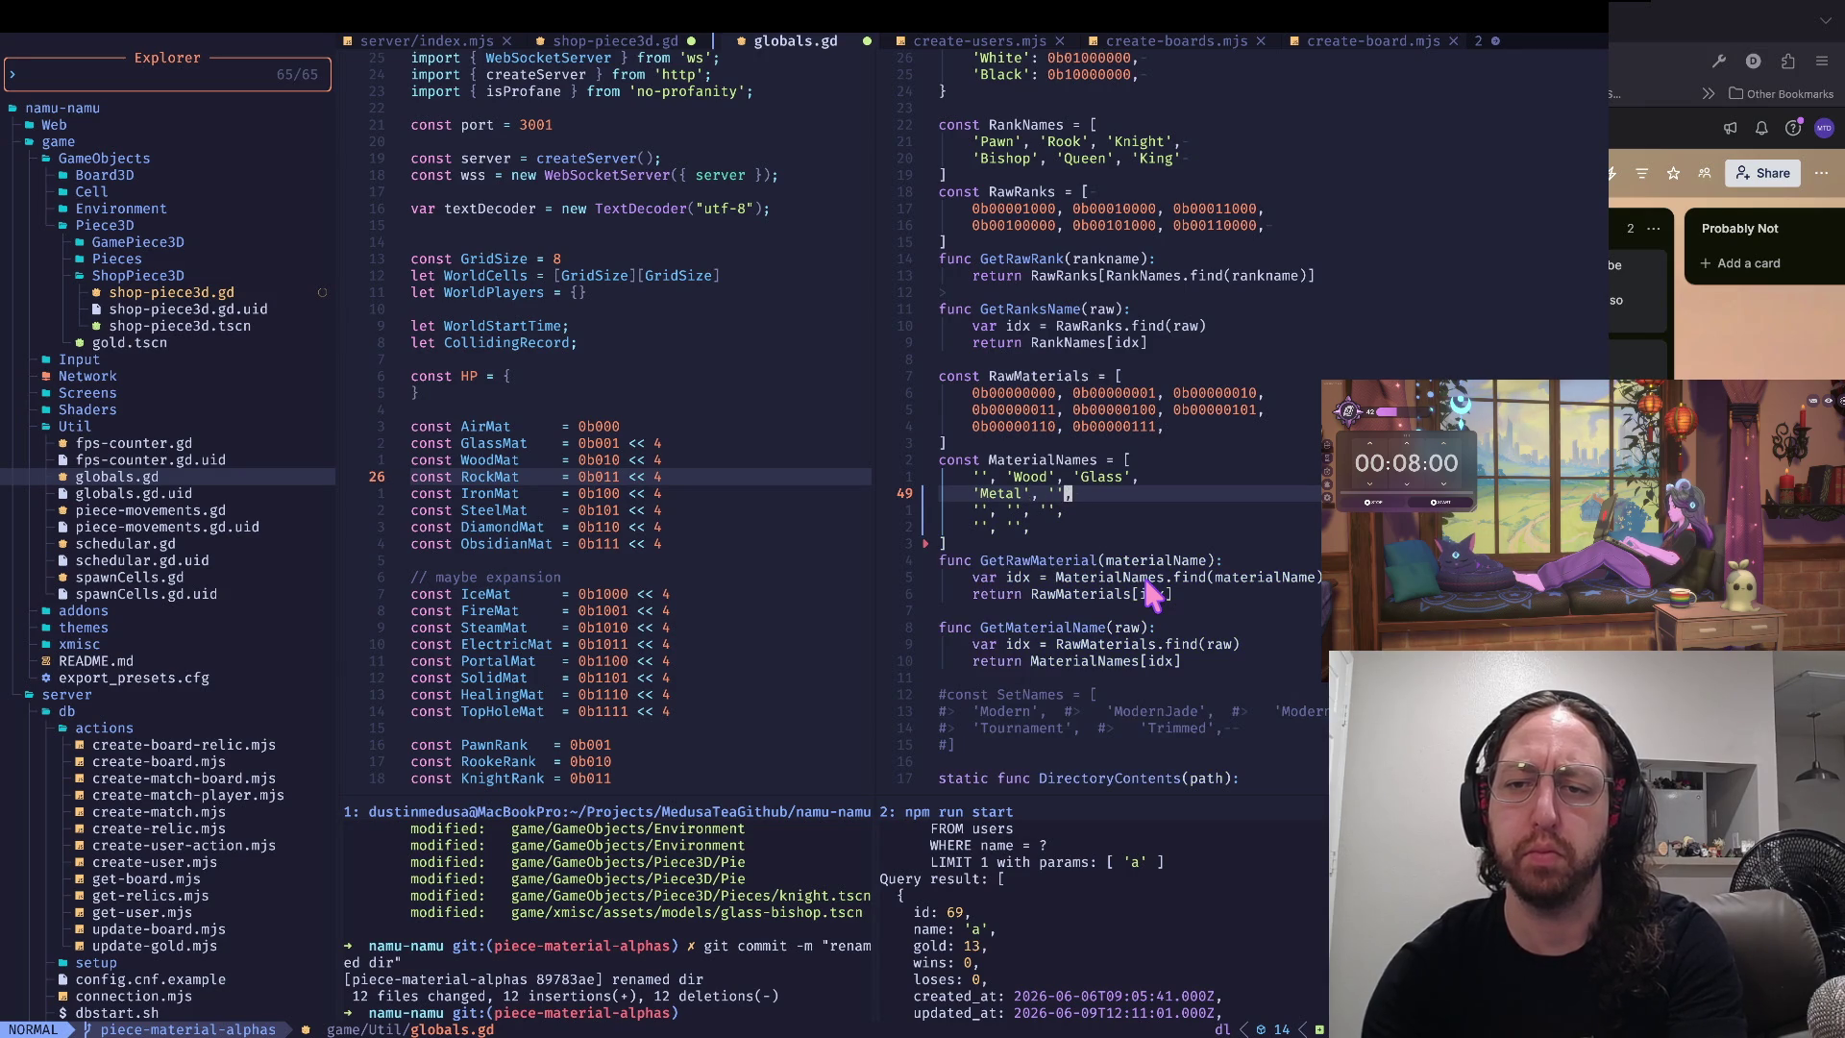
key(h)
key(g)
key(j)
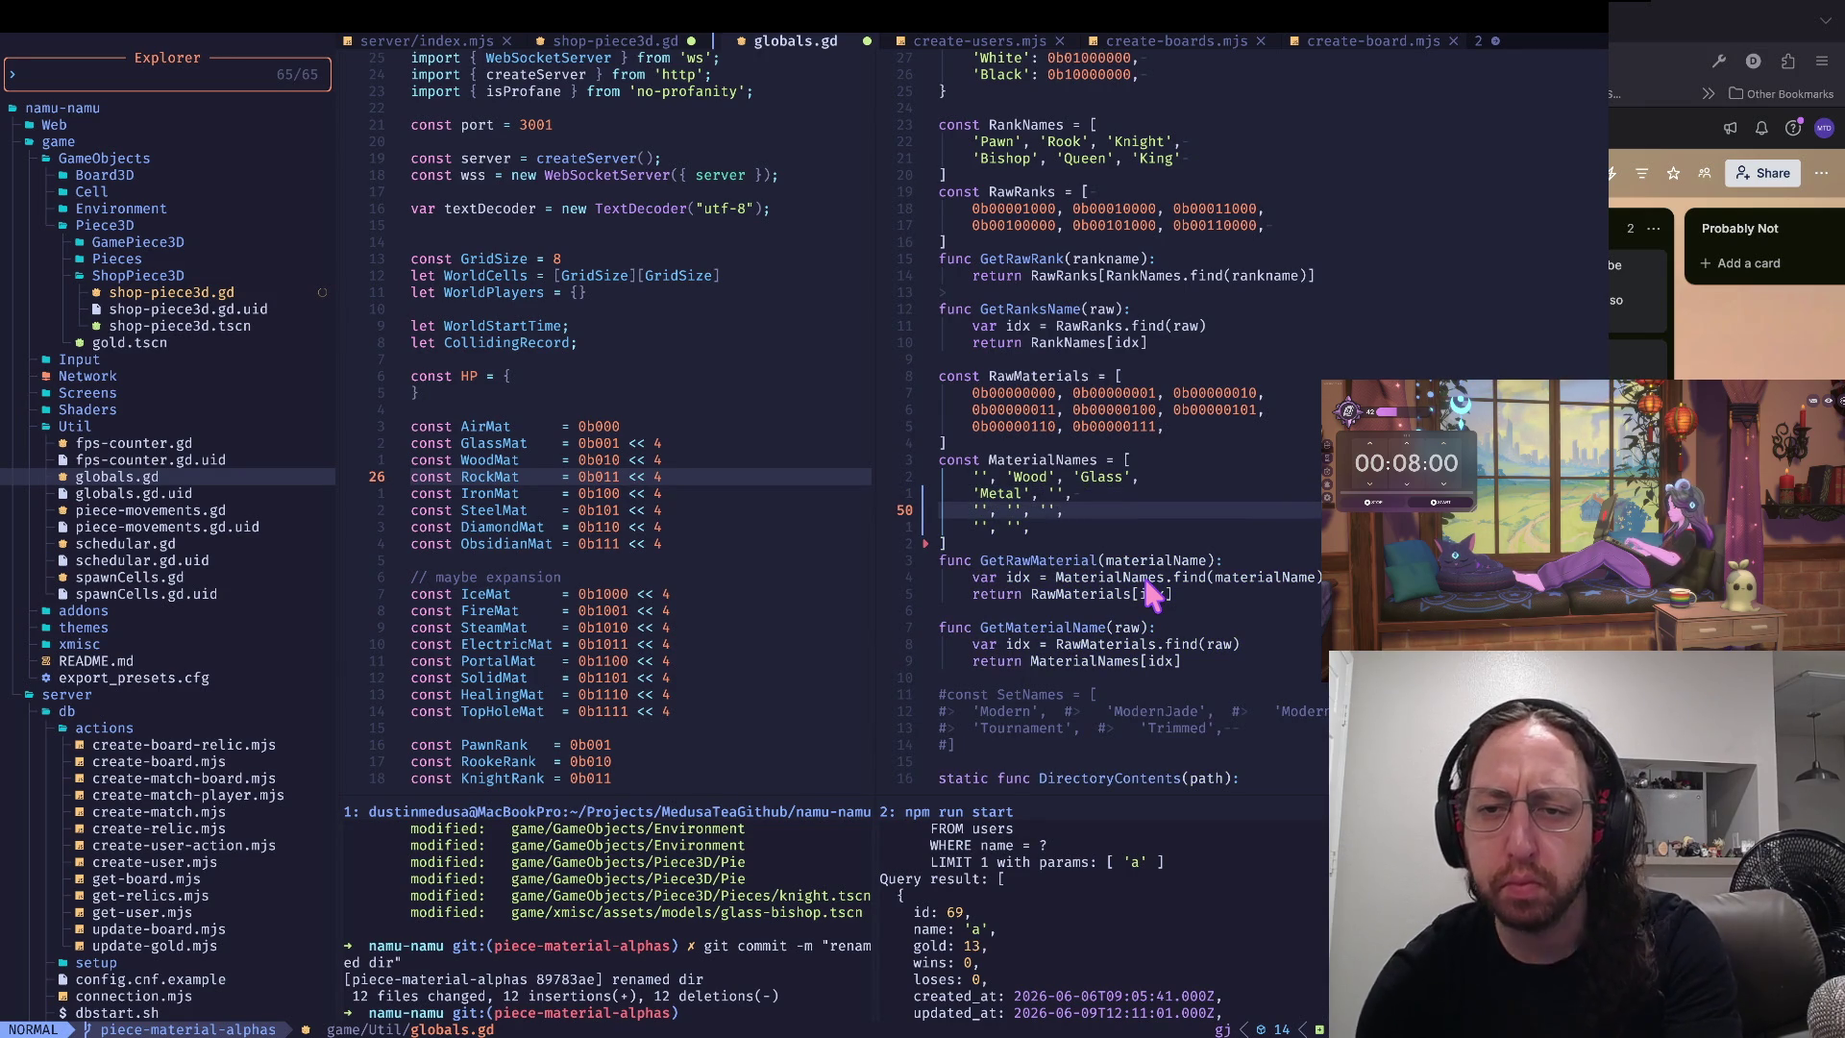
key(g)
key(k)
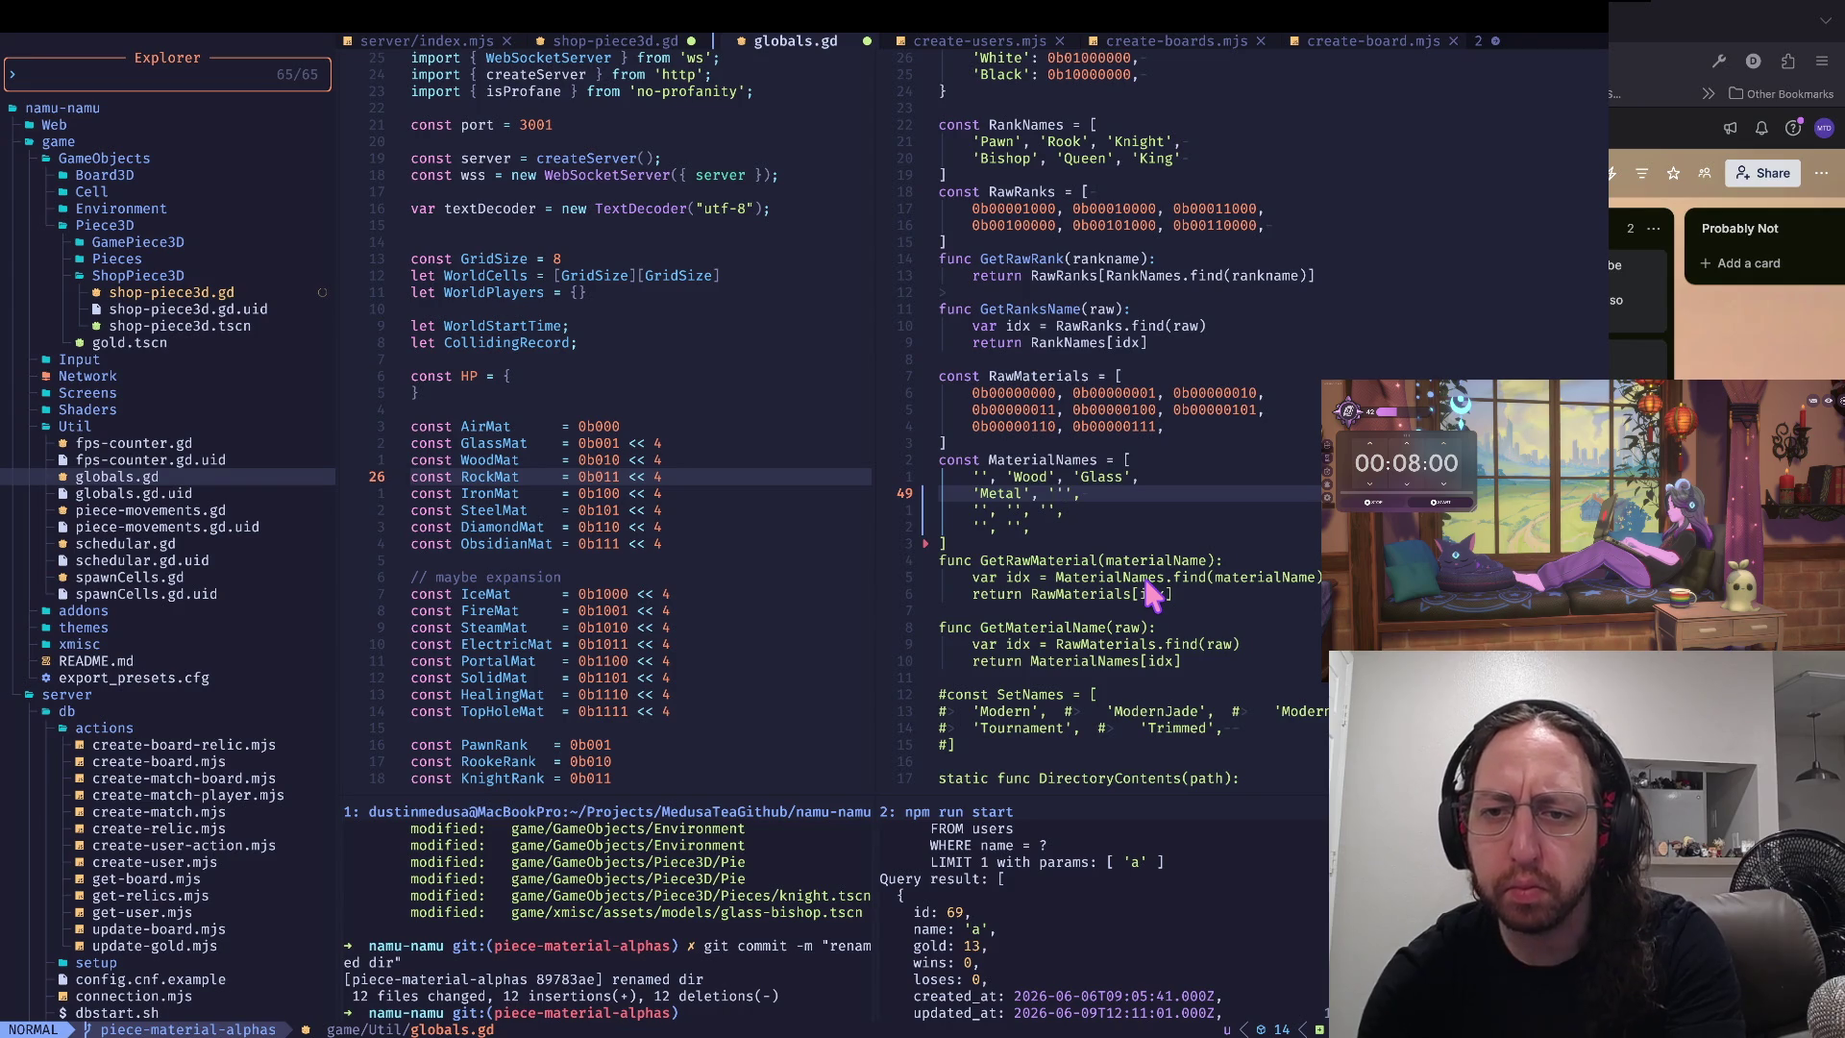
key(g)
key(j)
key(g)
key(j)
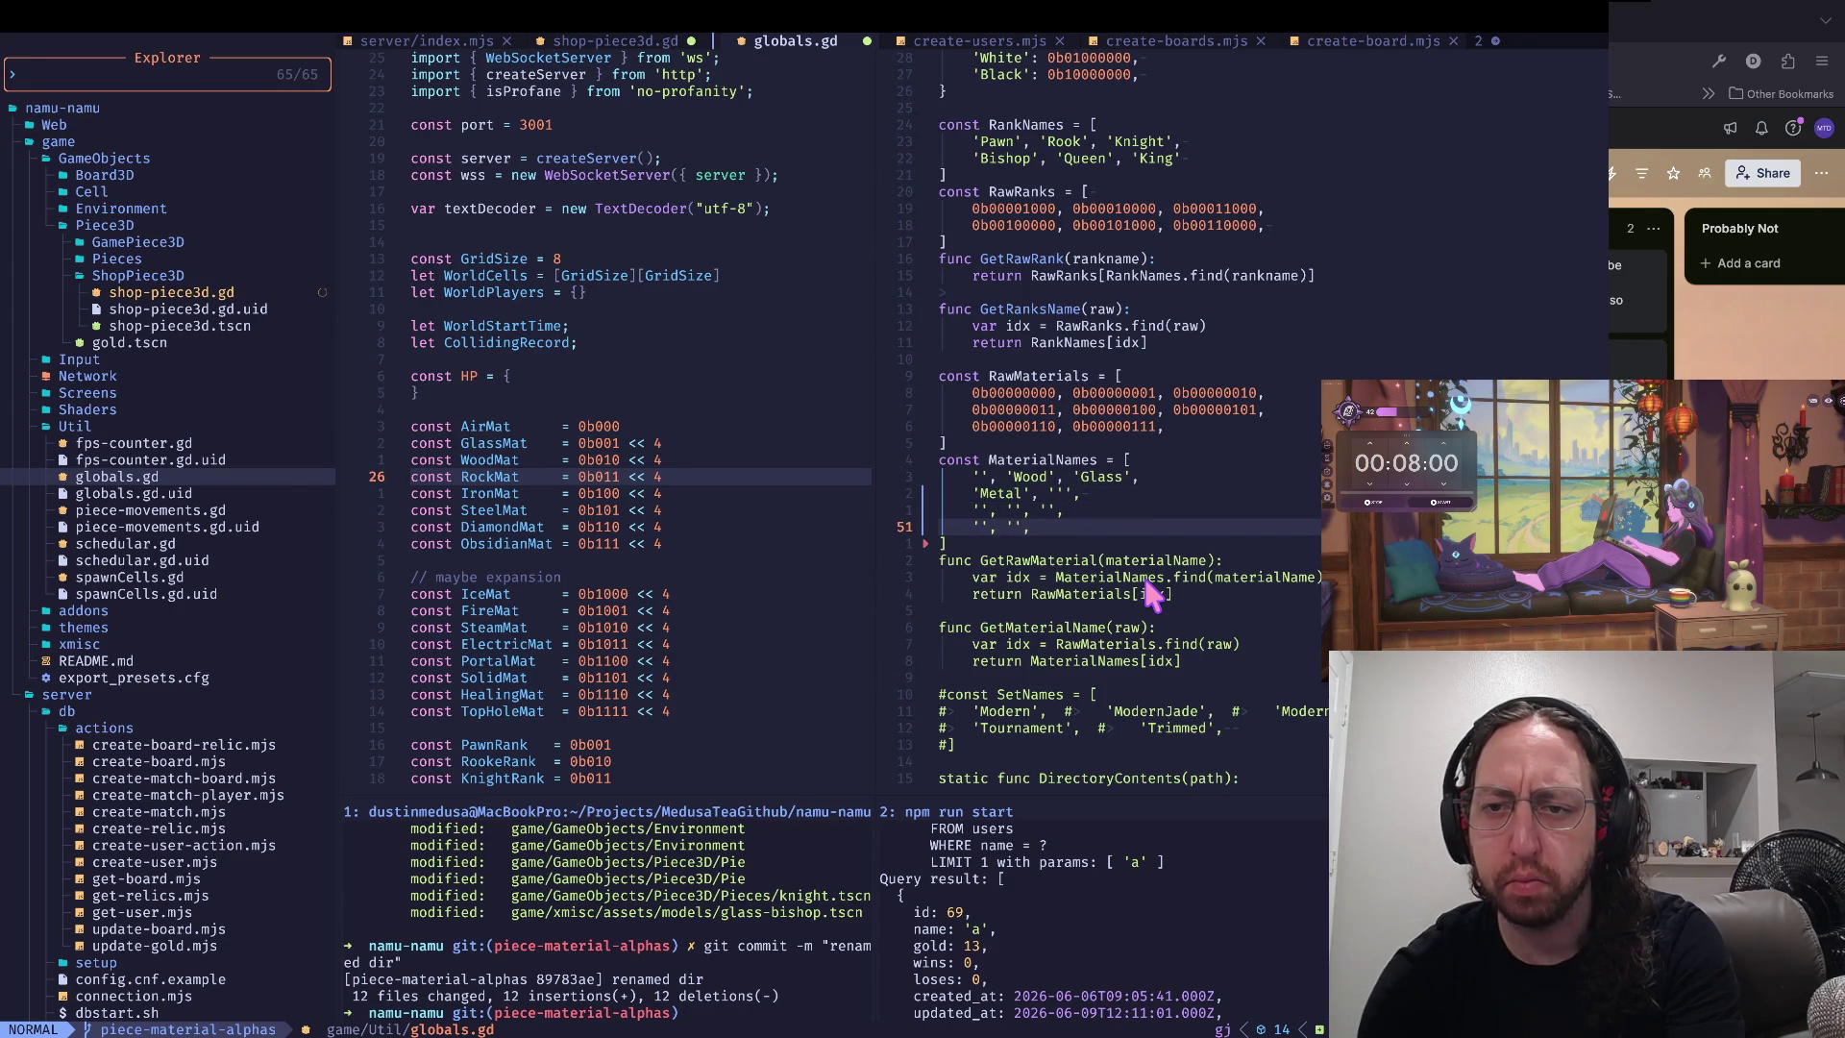
key(g)
key(k)
key(g)
key(k)
key(l)
key(g)
key(j)
key(g)
key(j)
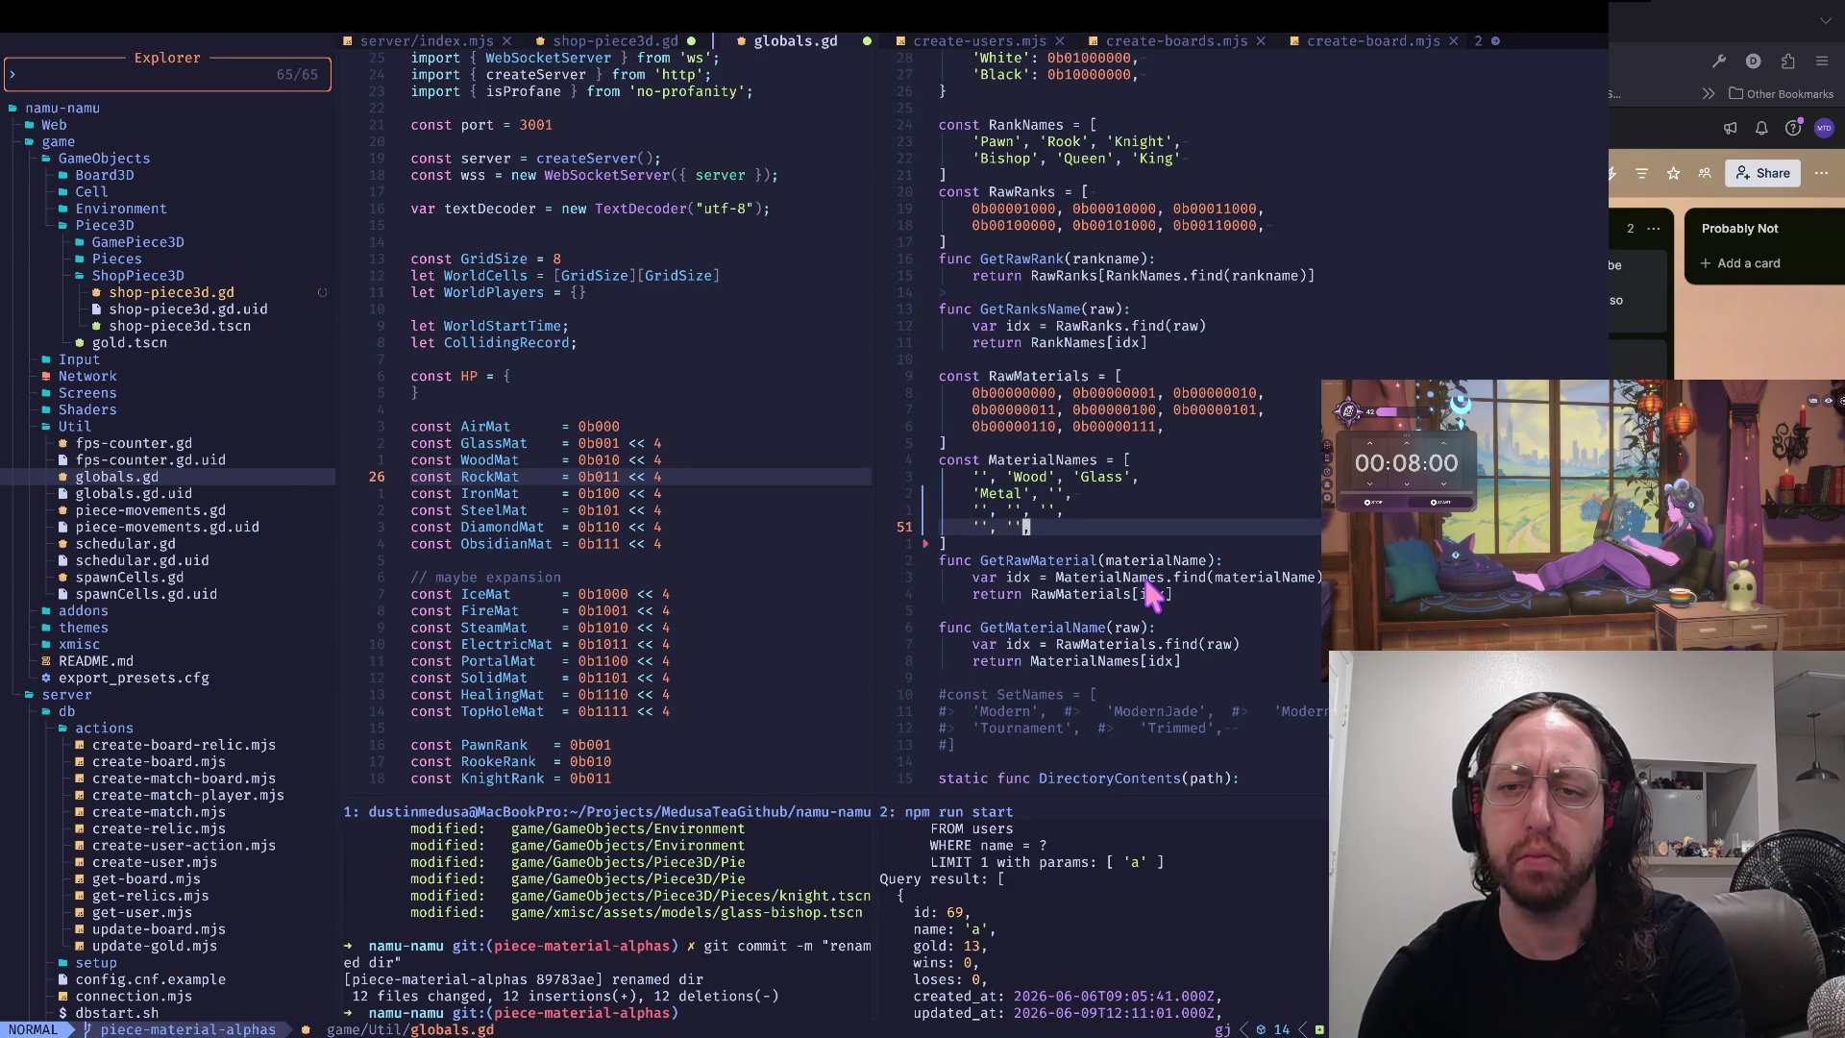
- Fill the last row's empty entries with 'Diamond' and 'Obsidian'
key(g)
key(k)
key(g)
key(k)
key(g)
key(k)
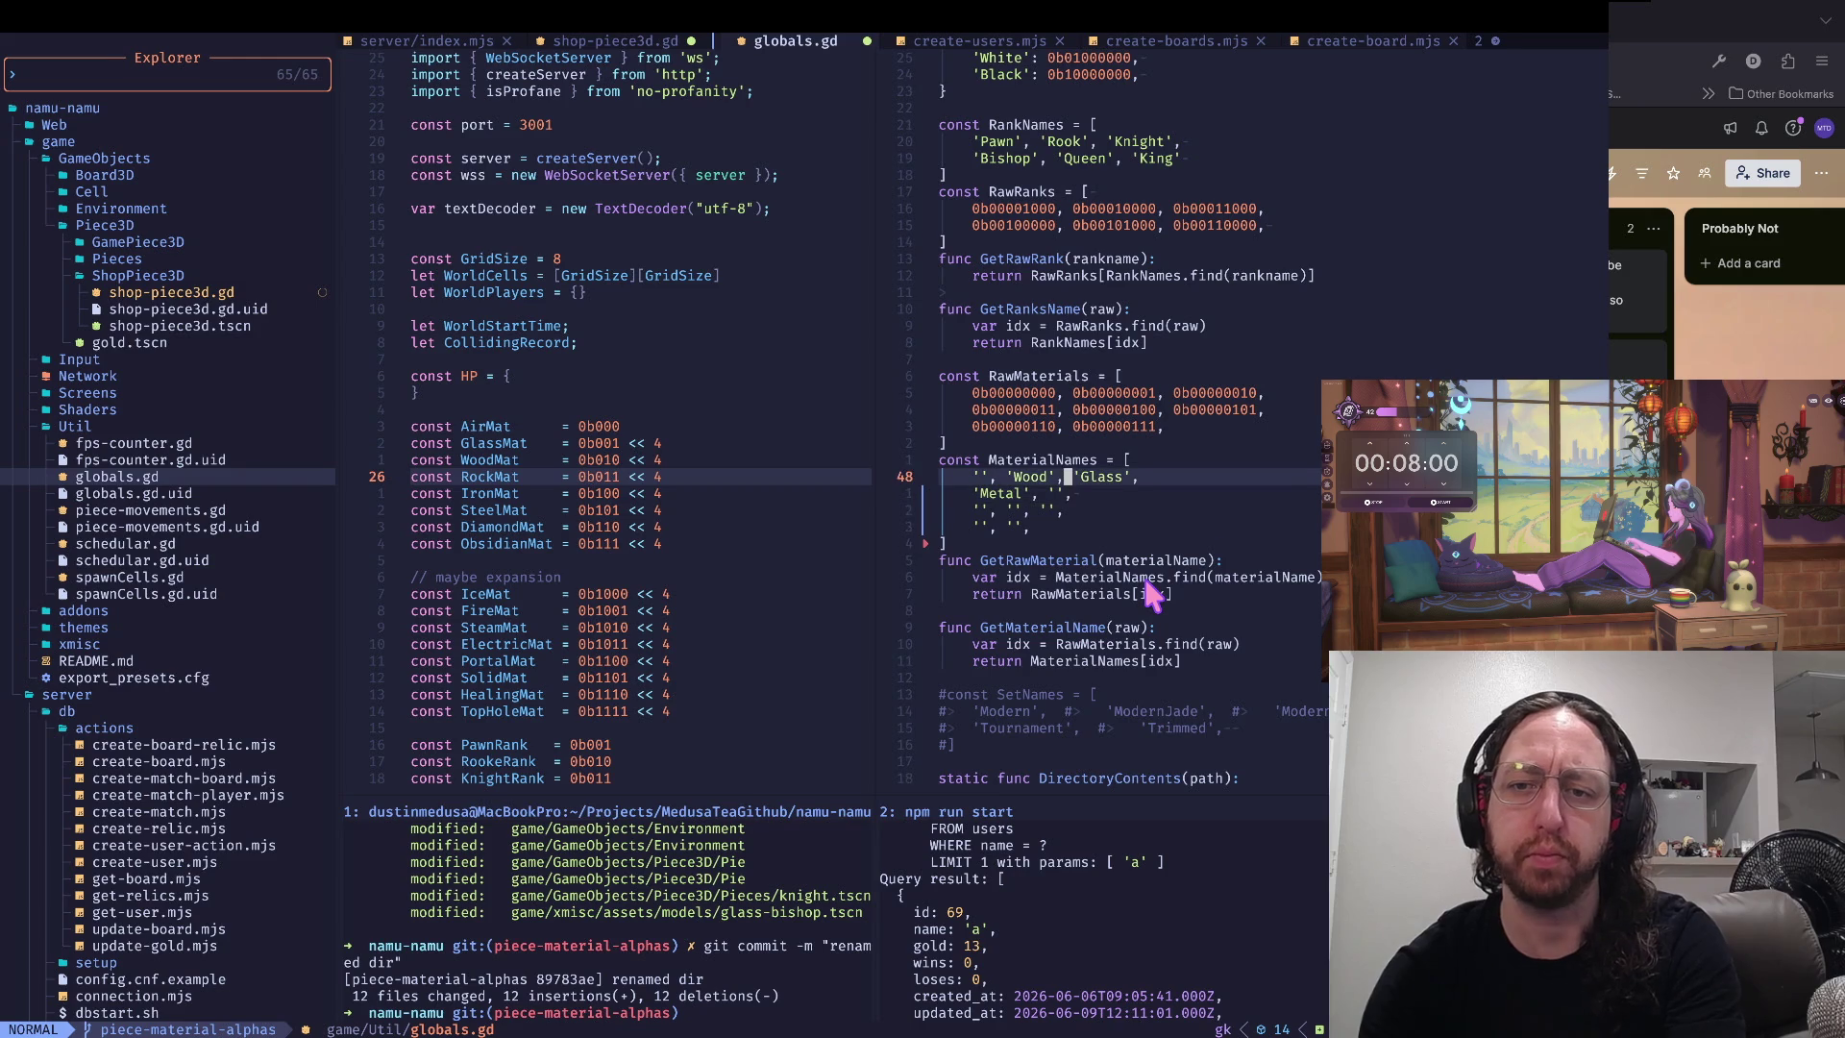
text(gjgjgj)
text(hiDiamond)
key(Escape)
key(^)
key(l)
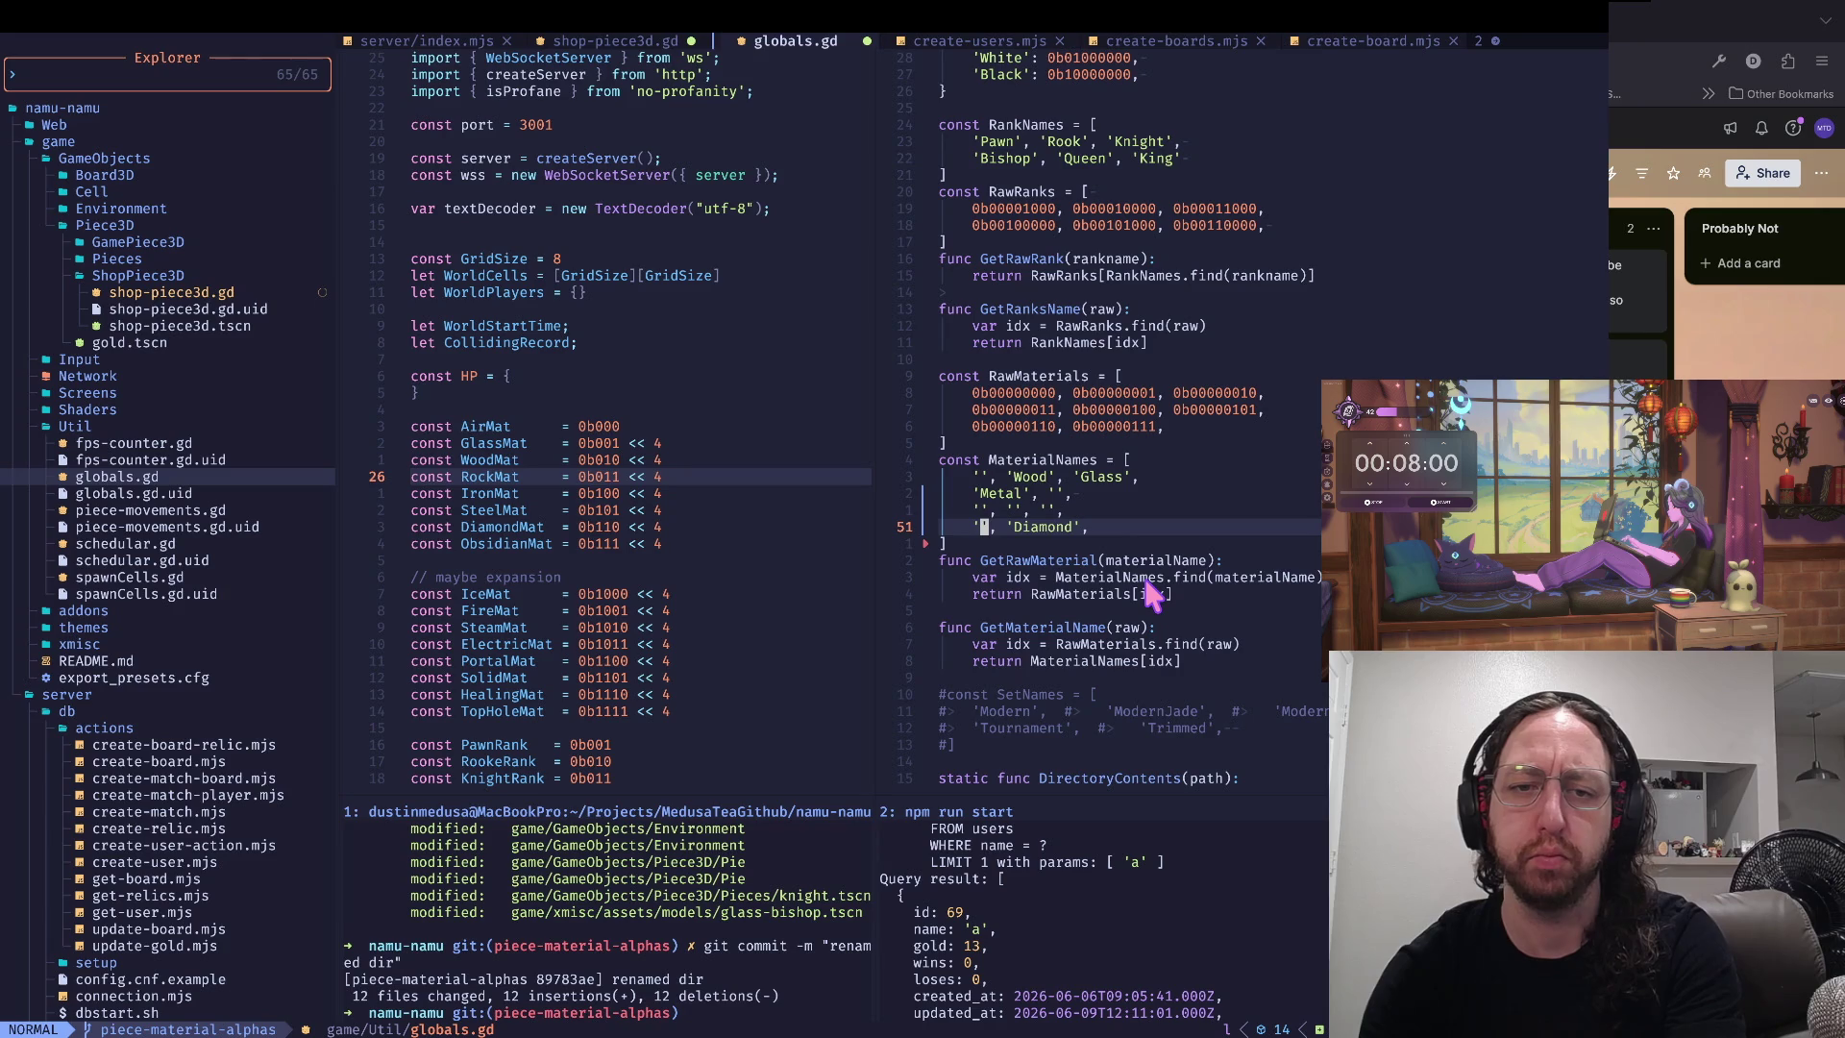
text(iDiamond)
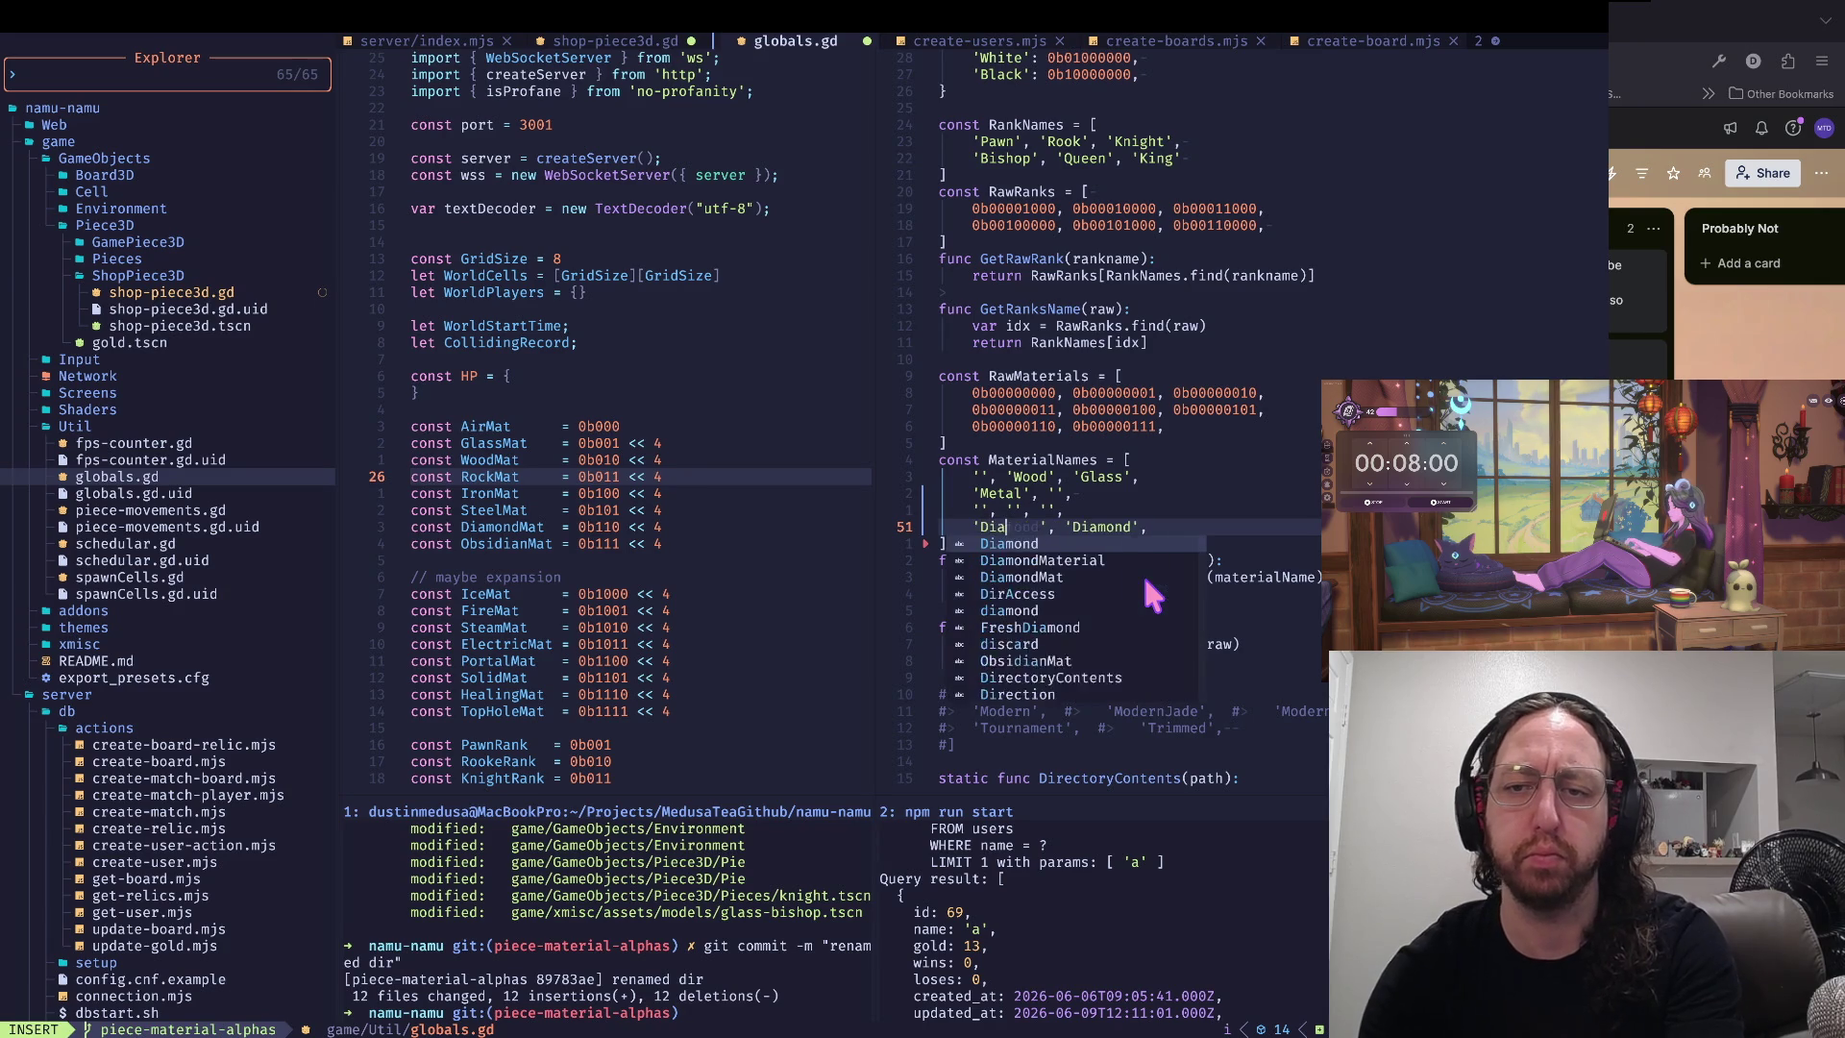
key(Escape)
key(w)
key(w)
text(ciw)
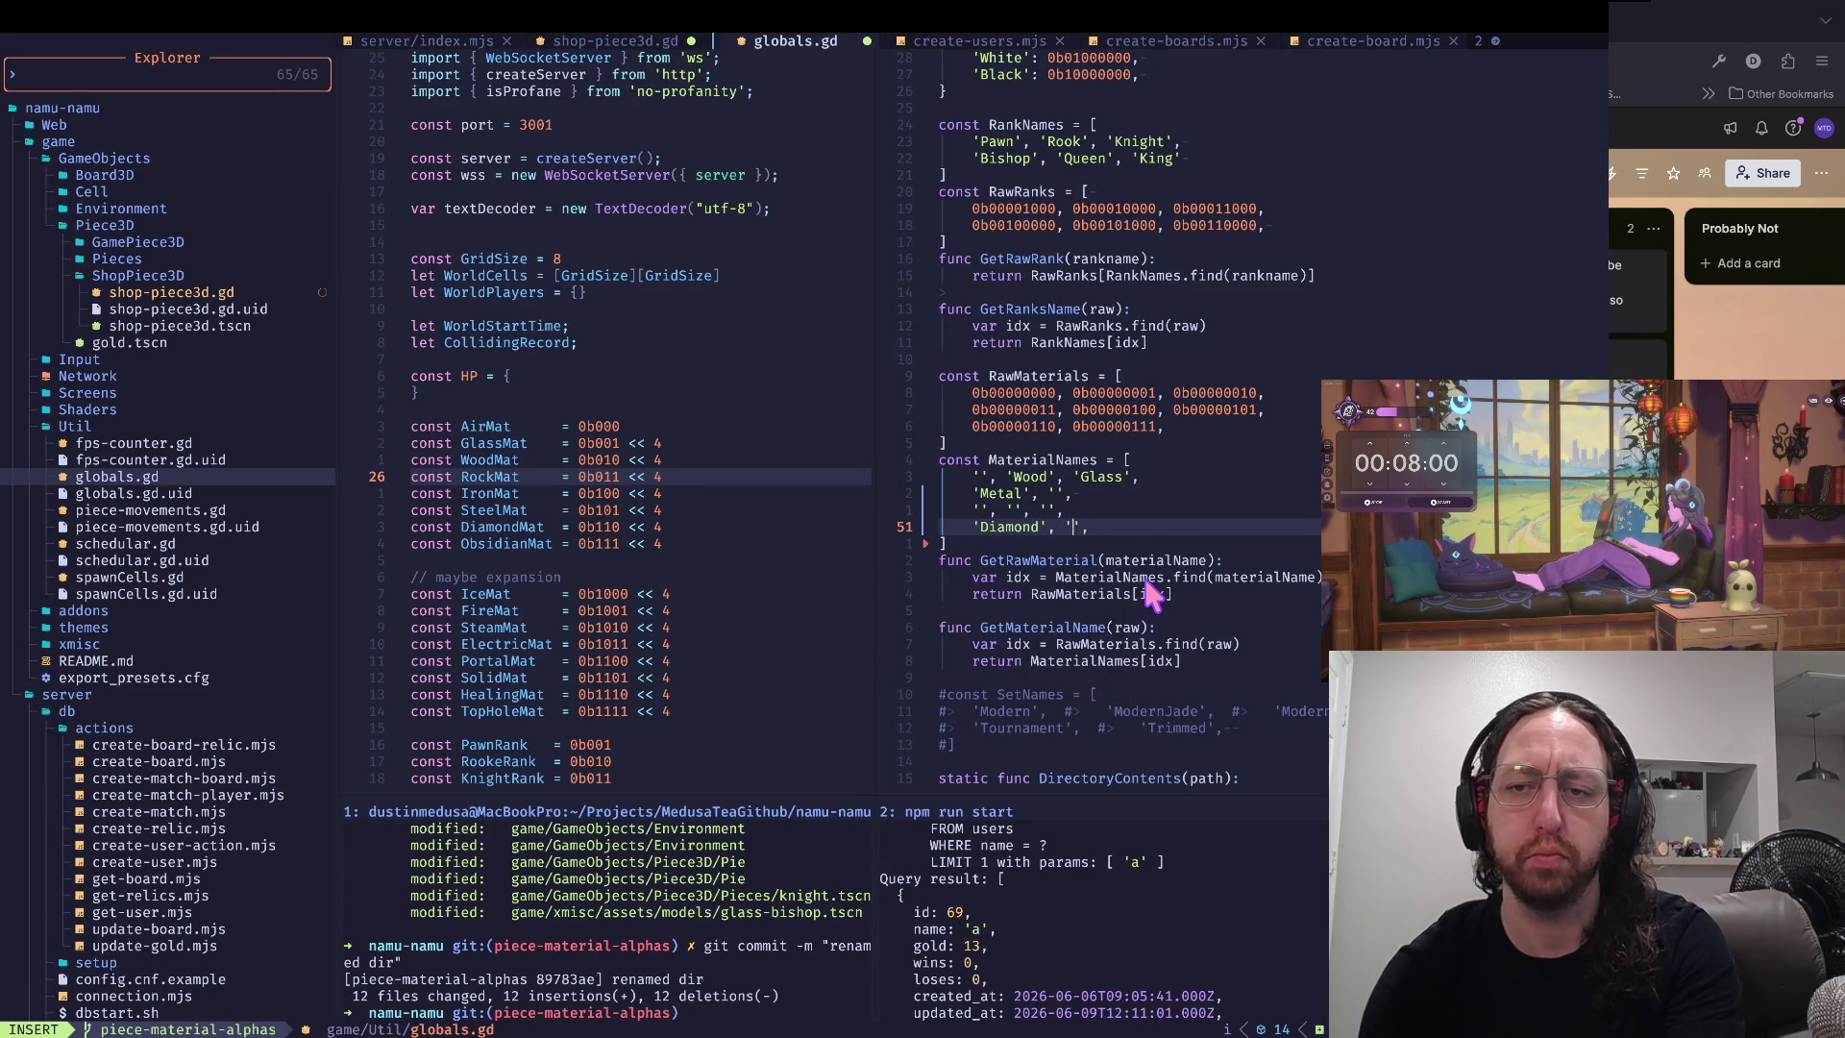
text(Obs)
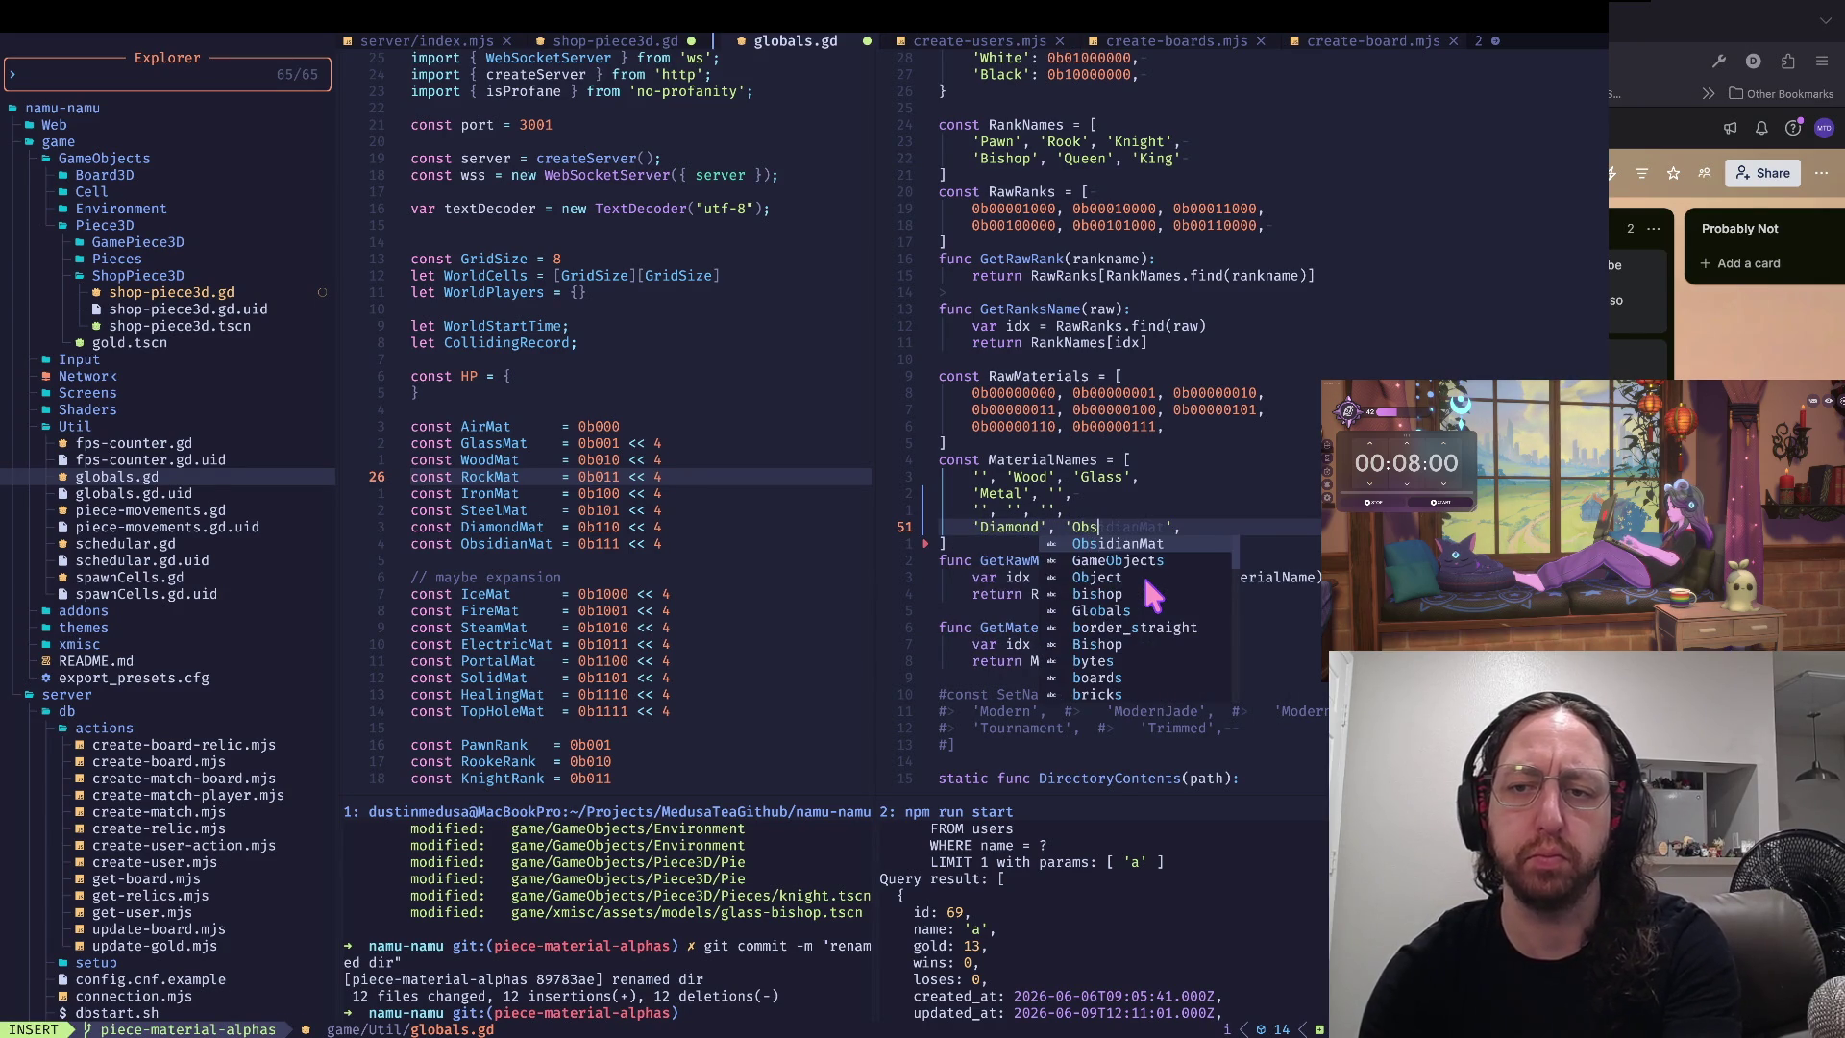
text(idianM)
key(BackSpace)
key(Escape)
- Fill the middle row's empty entries with 'Stone', 'Iron' and 'Steel'
key(k)
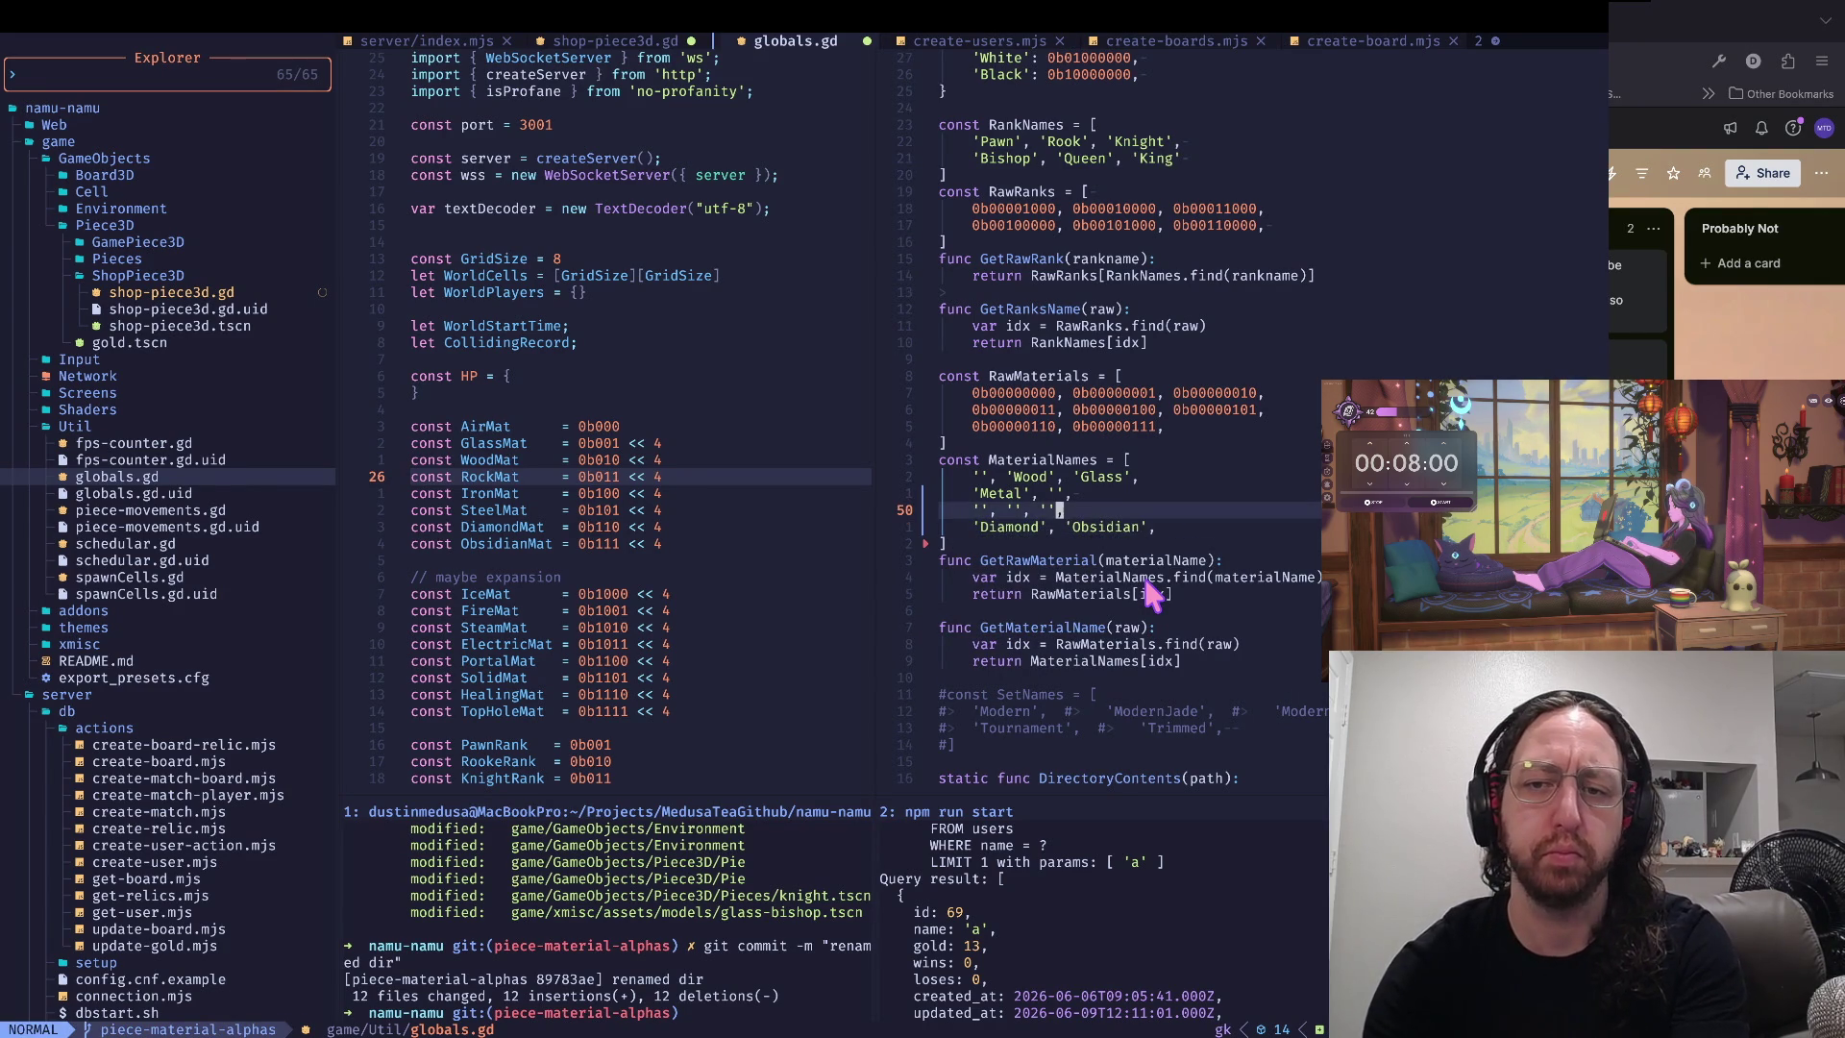
key(b)
key(b)
key(b)
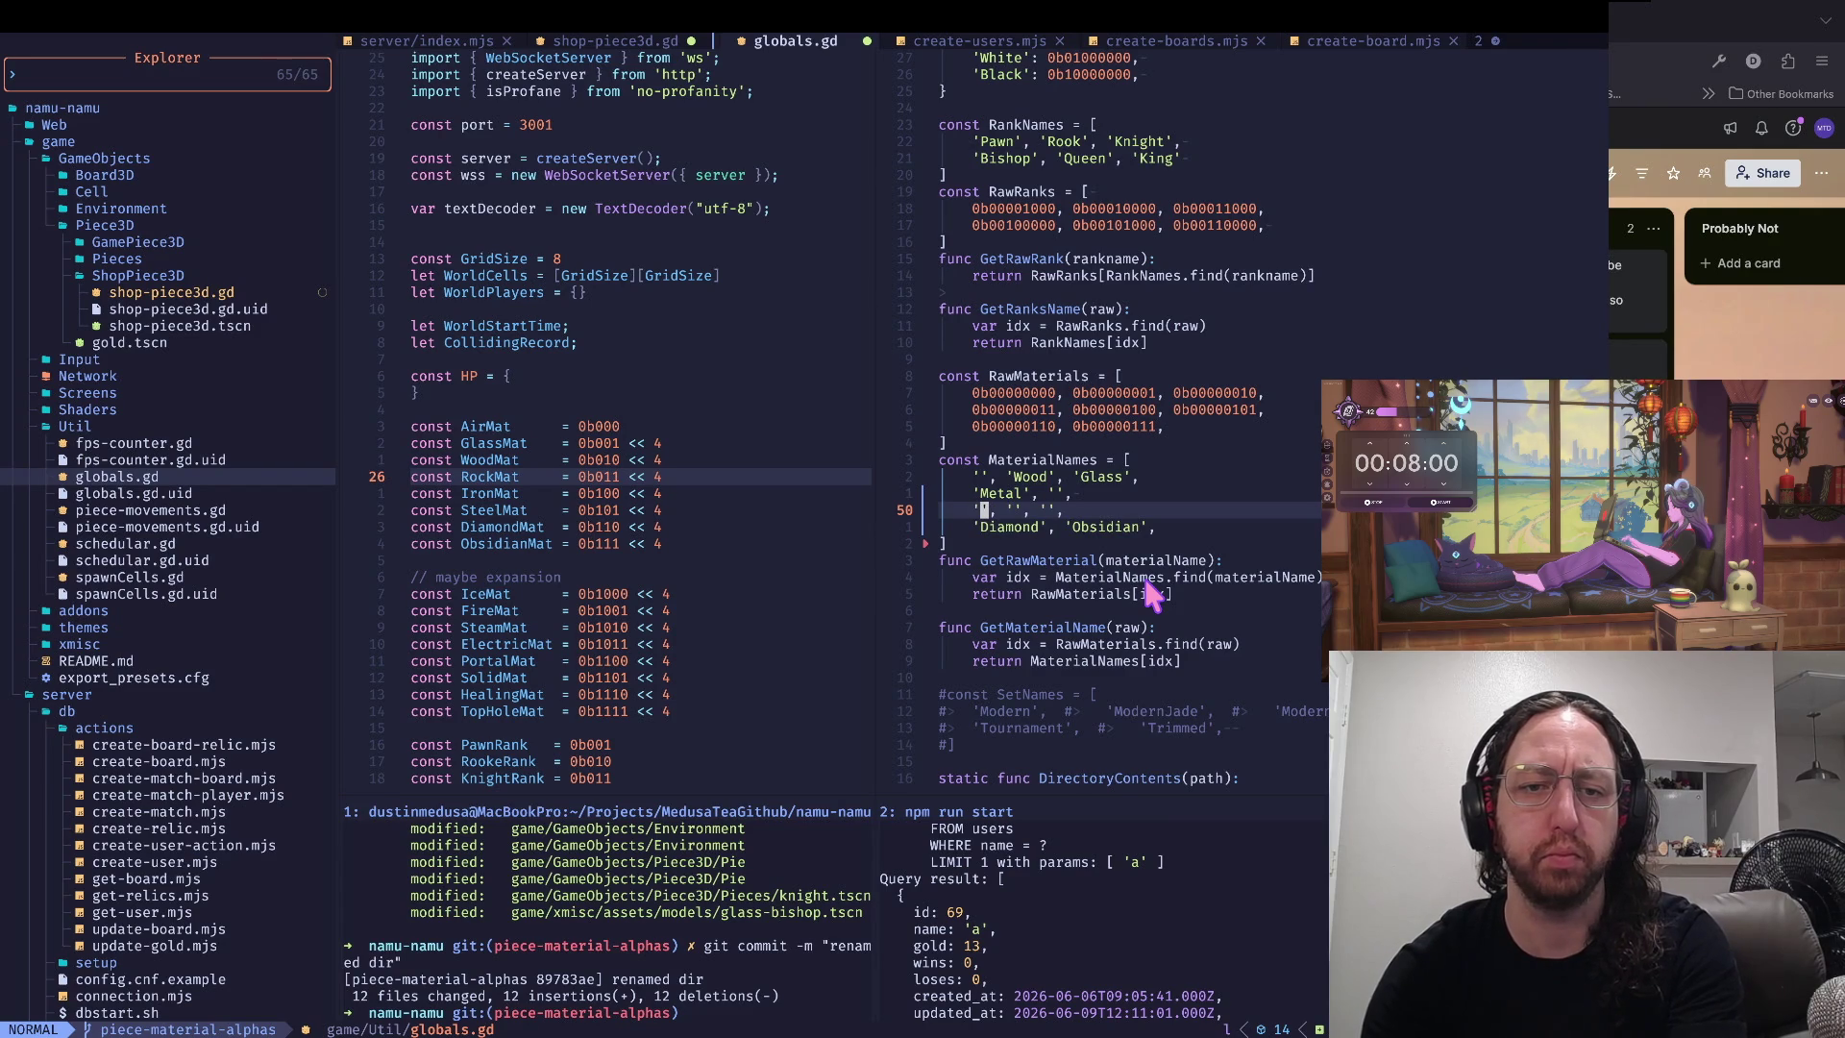
text(iSteel)
key(Escape)
key(b)
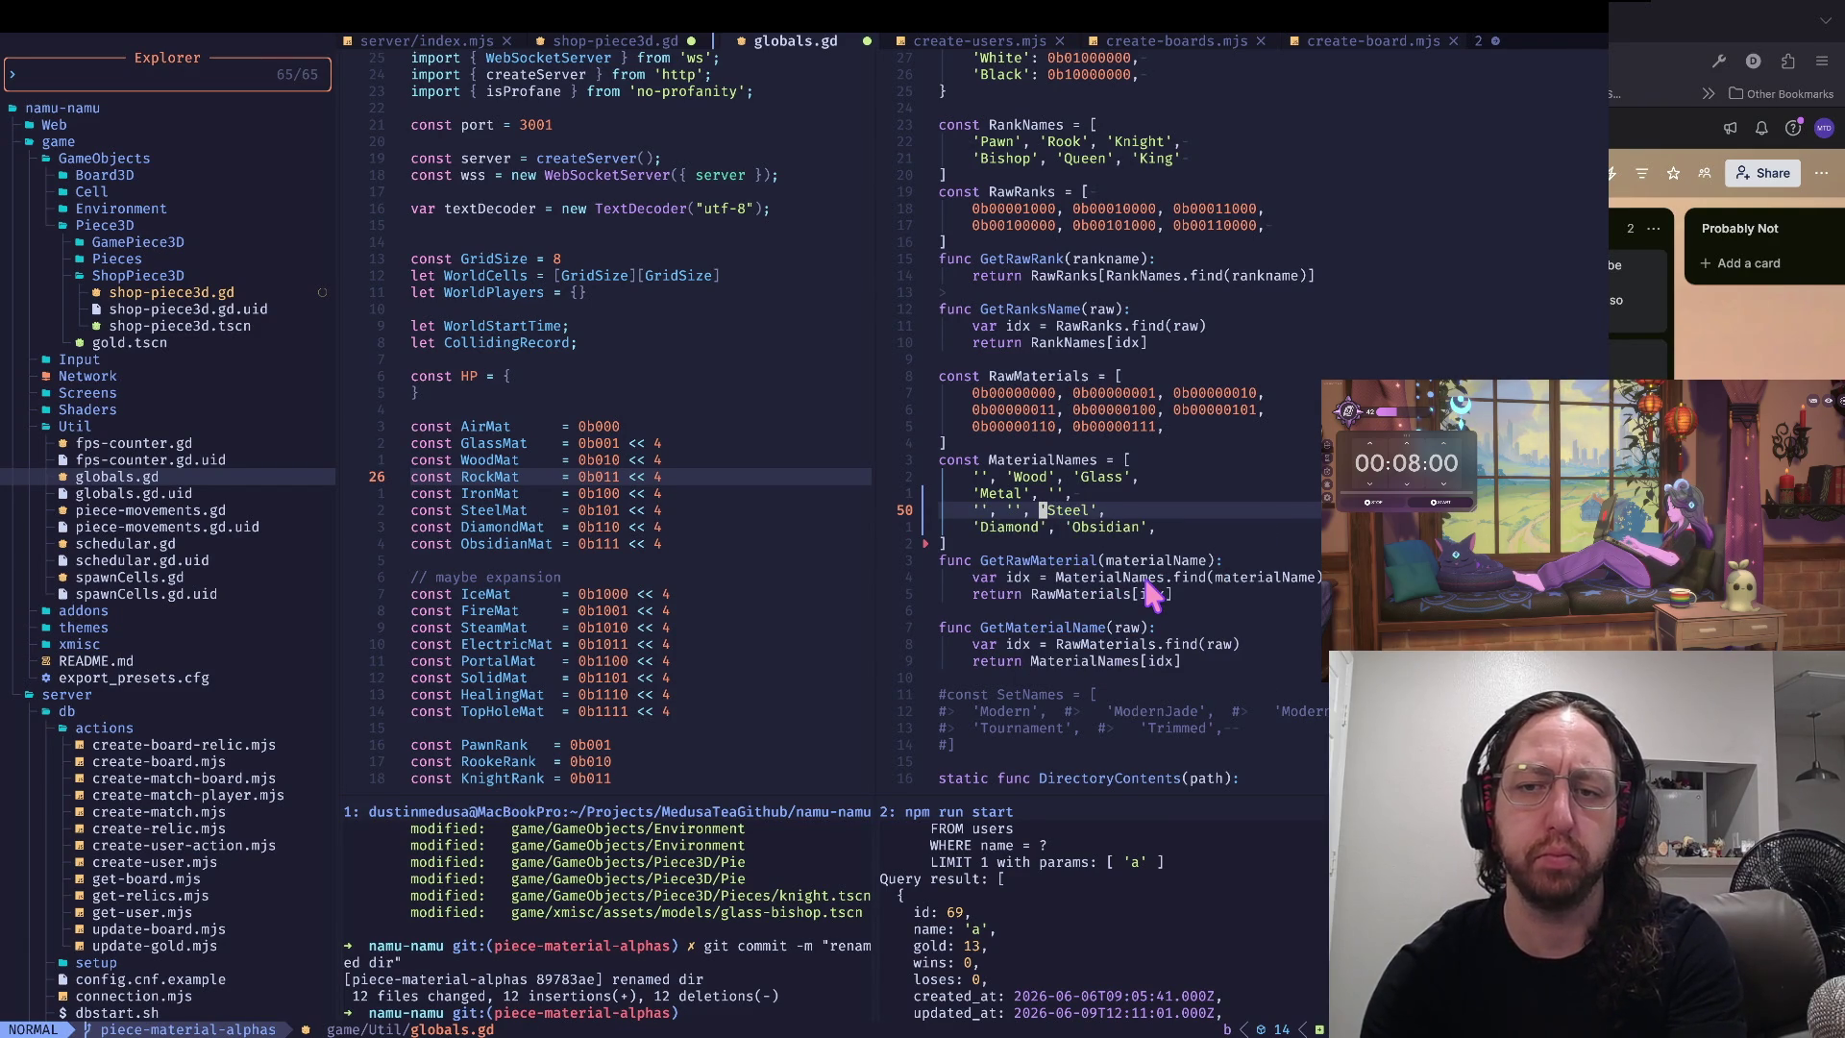
key(h)
key(h)
text(iIron)
key(Escape)
key(b)
key(h)
key(h)
key(h)
text(iStone)
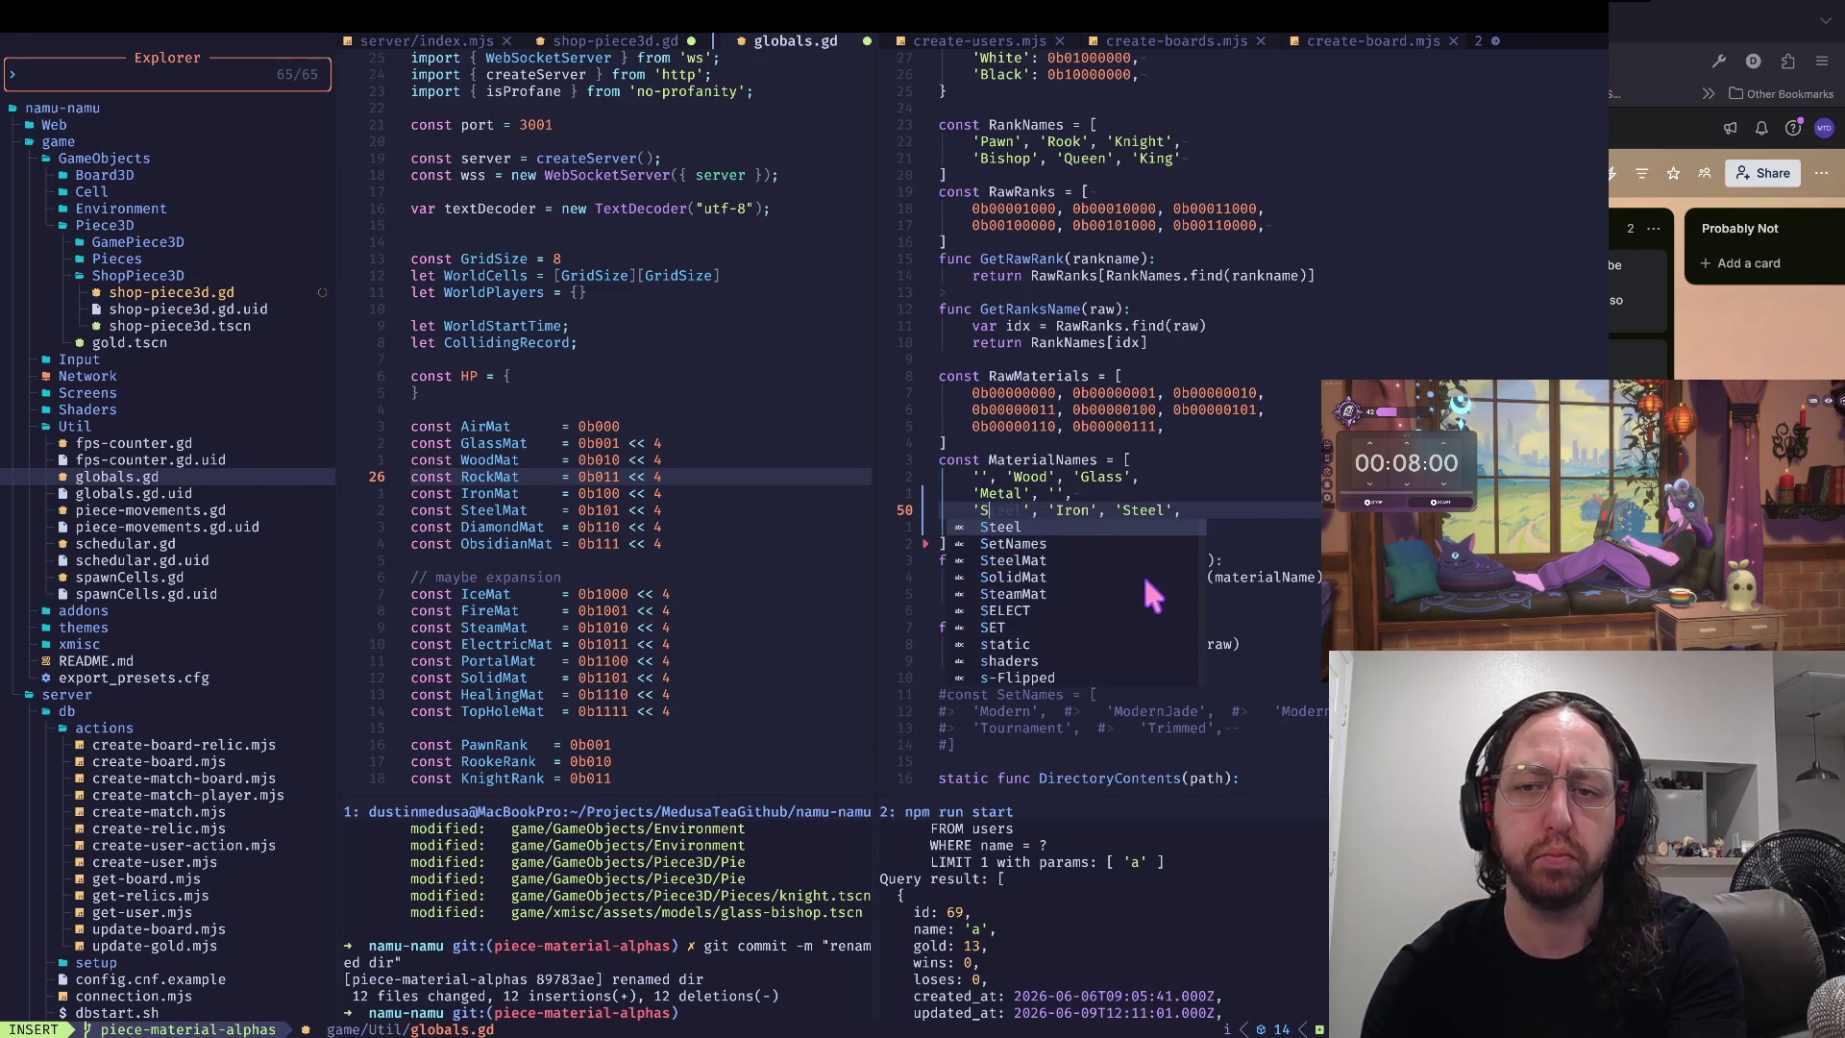
key(Escape)
- Put 'Wood' in the empty entry after 'Metal' on the first row
key(k)
key(l)
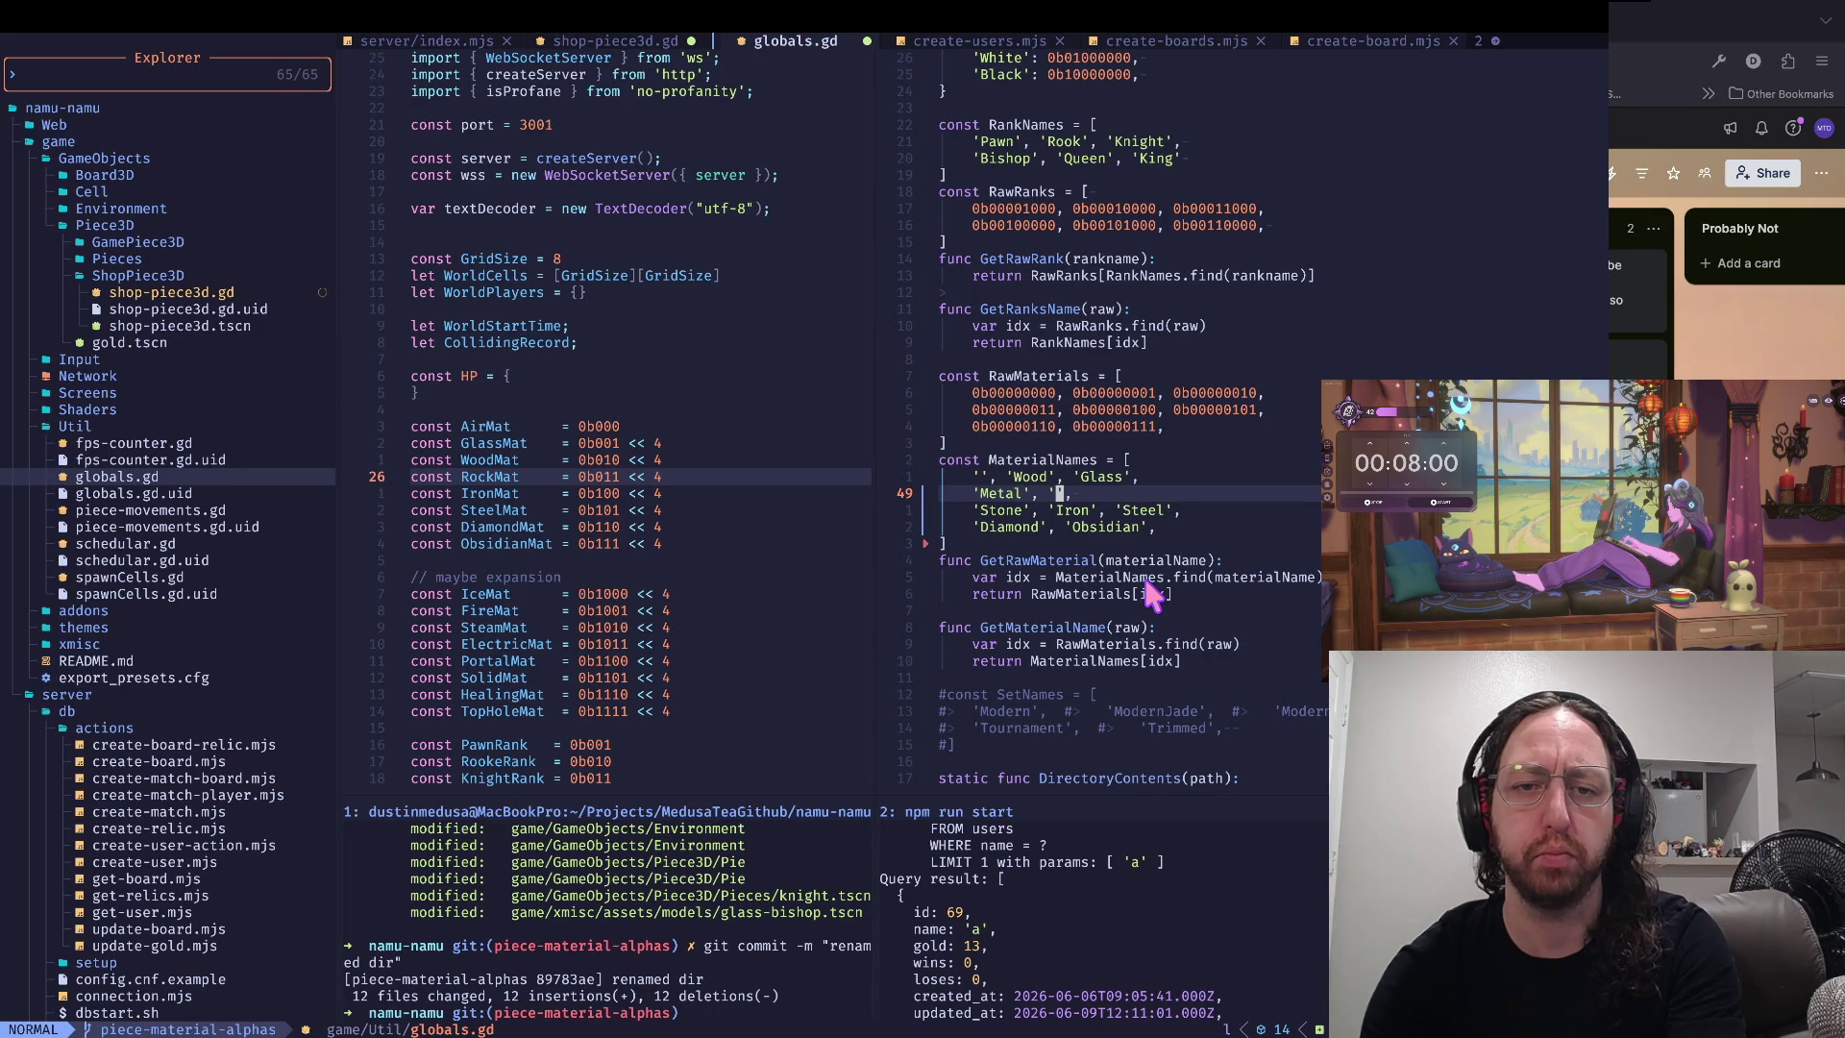
text(Clay)
key(Escape)
key(w)
key(w)
key(w)
key(w)
text(ciwWood)
key(Escape)
- Replace 'Metal' with 'Clay' and clear the duplicate first 'Wood' entry
key(b)
key(b)
key(b)
key(c)
key(i)
key(apostrophe)
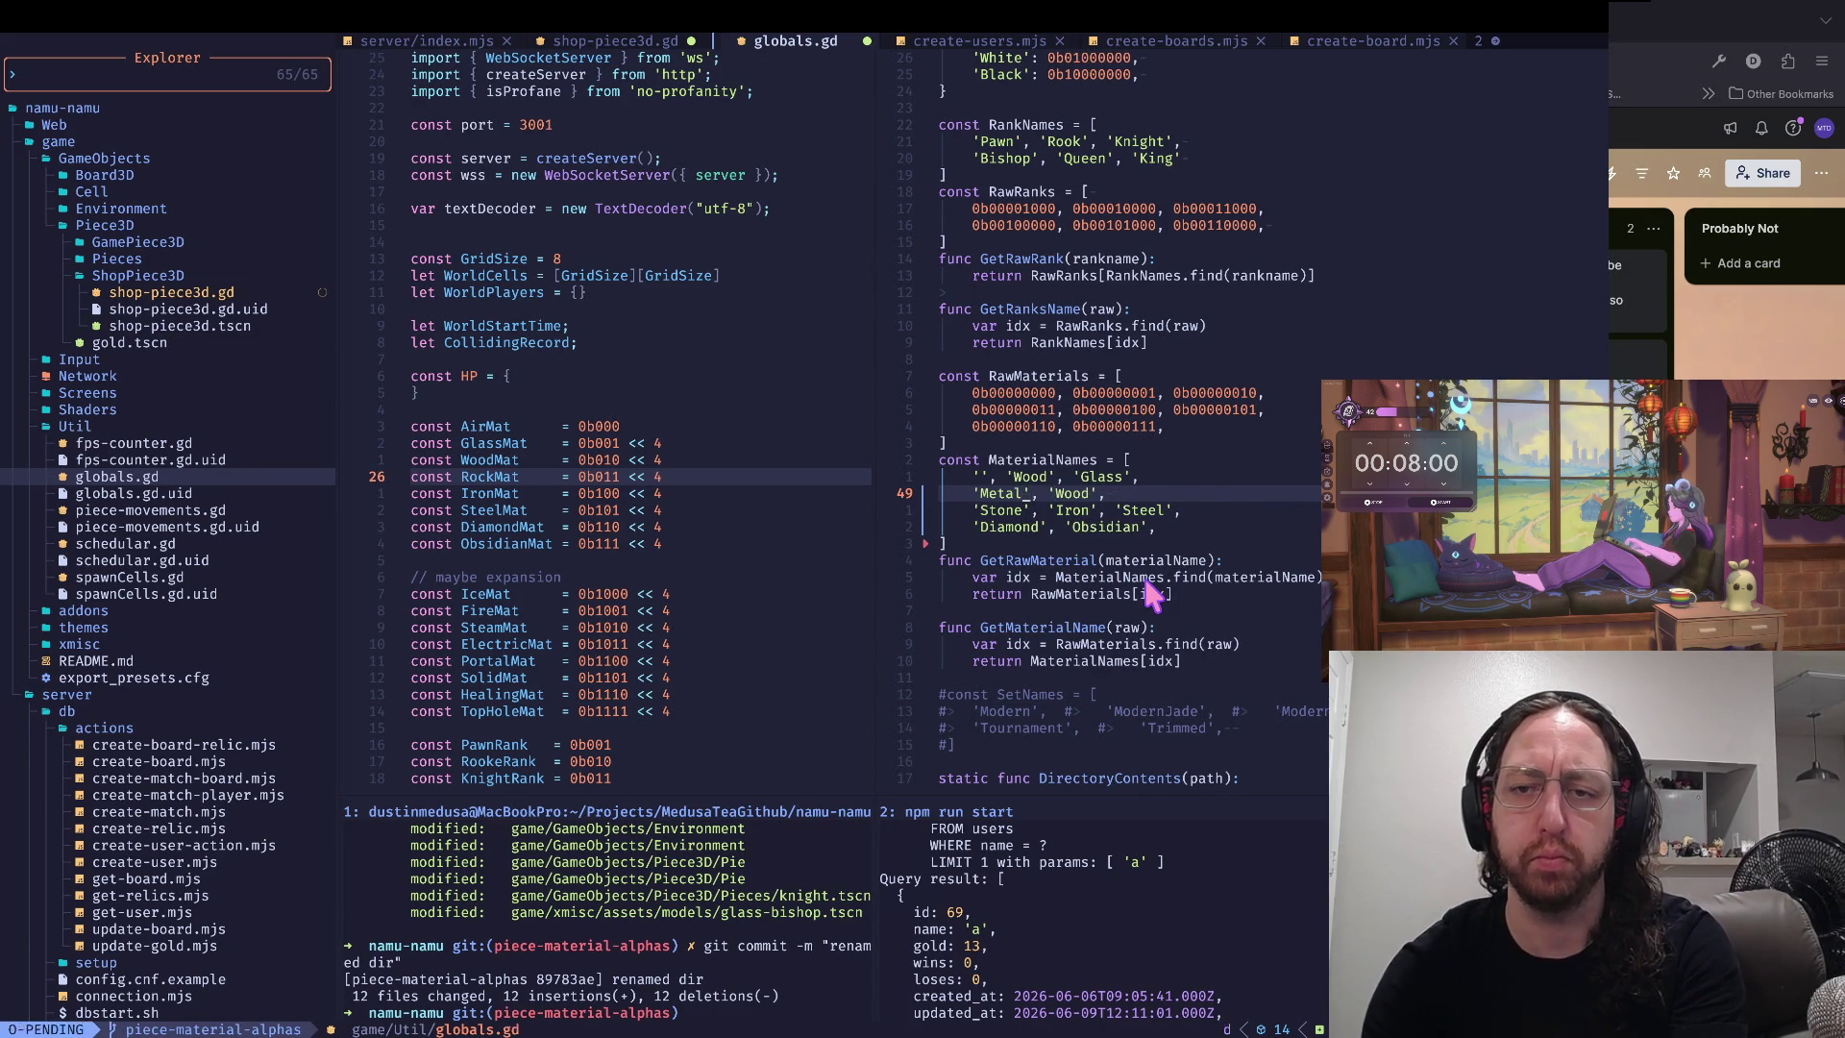
text(Clay)
key(Tab)
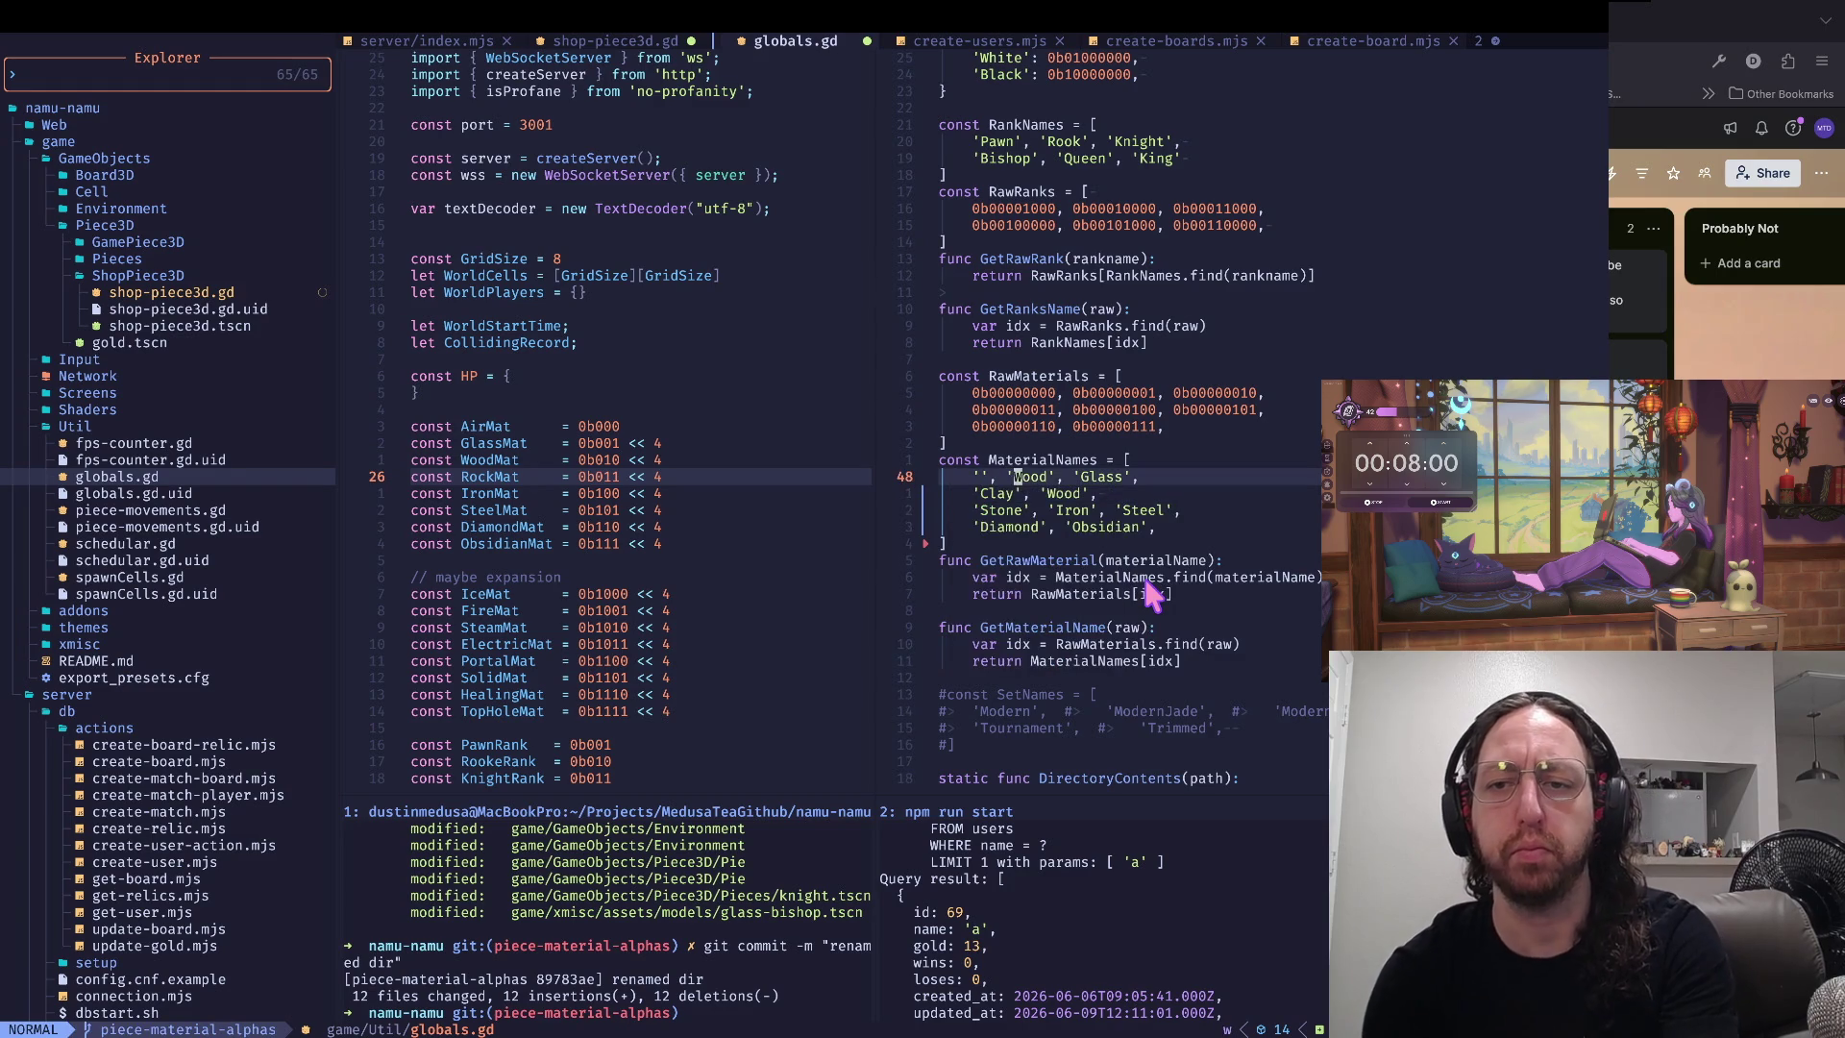
key(Escape)
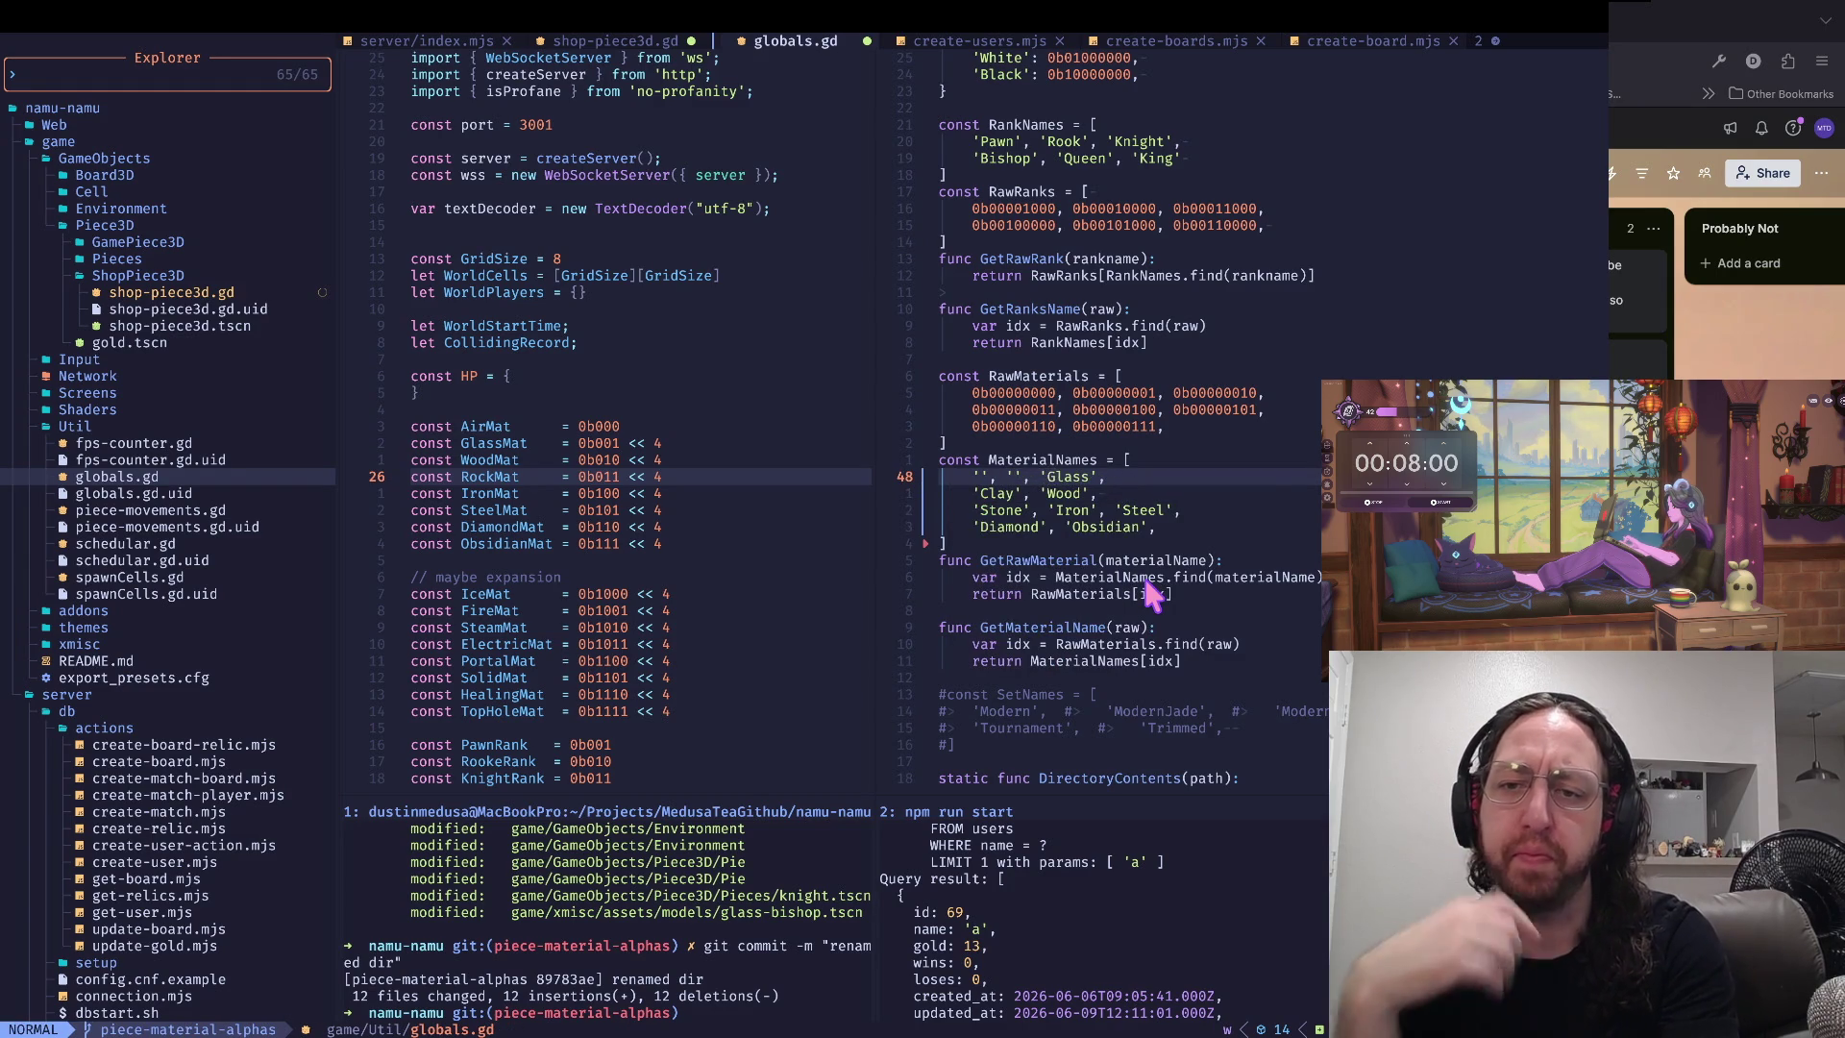
key(w)
key(ctrl+u)
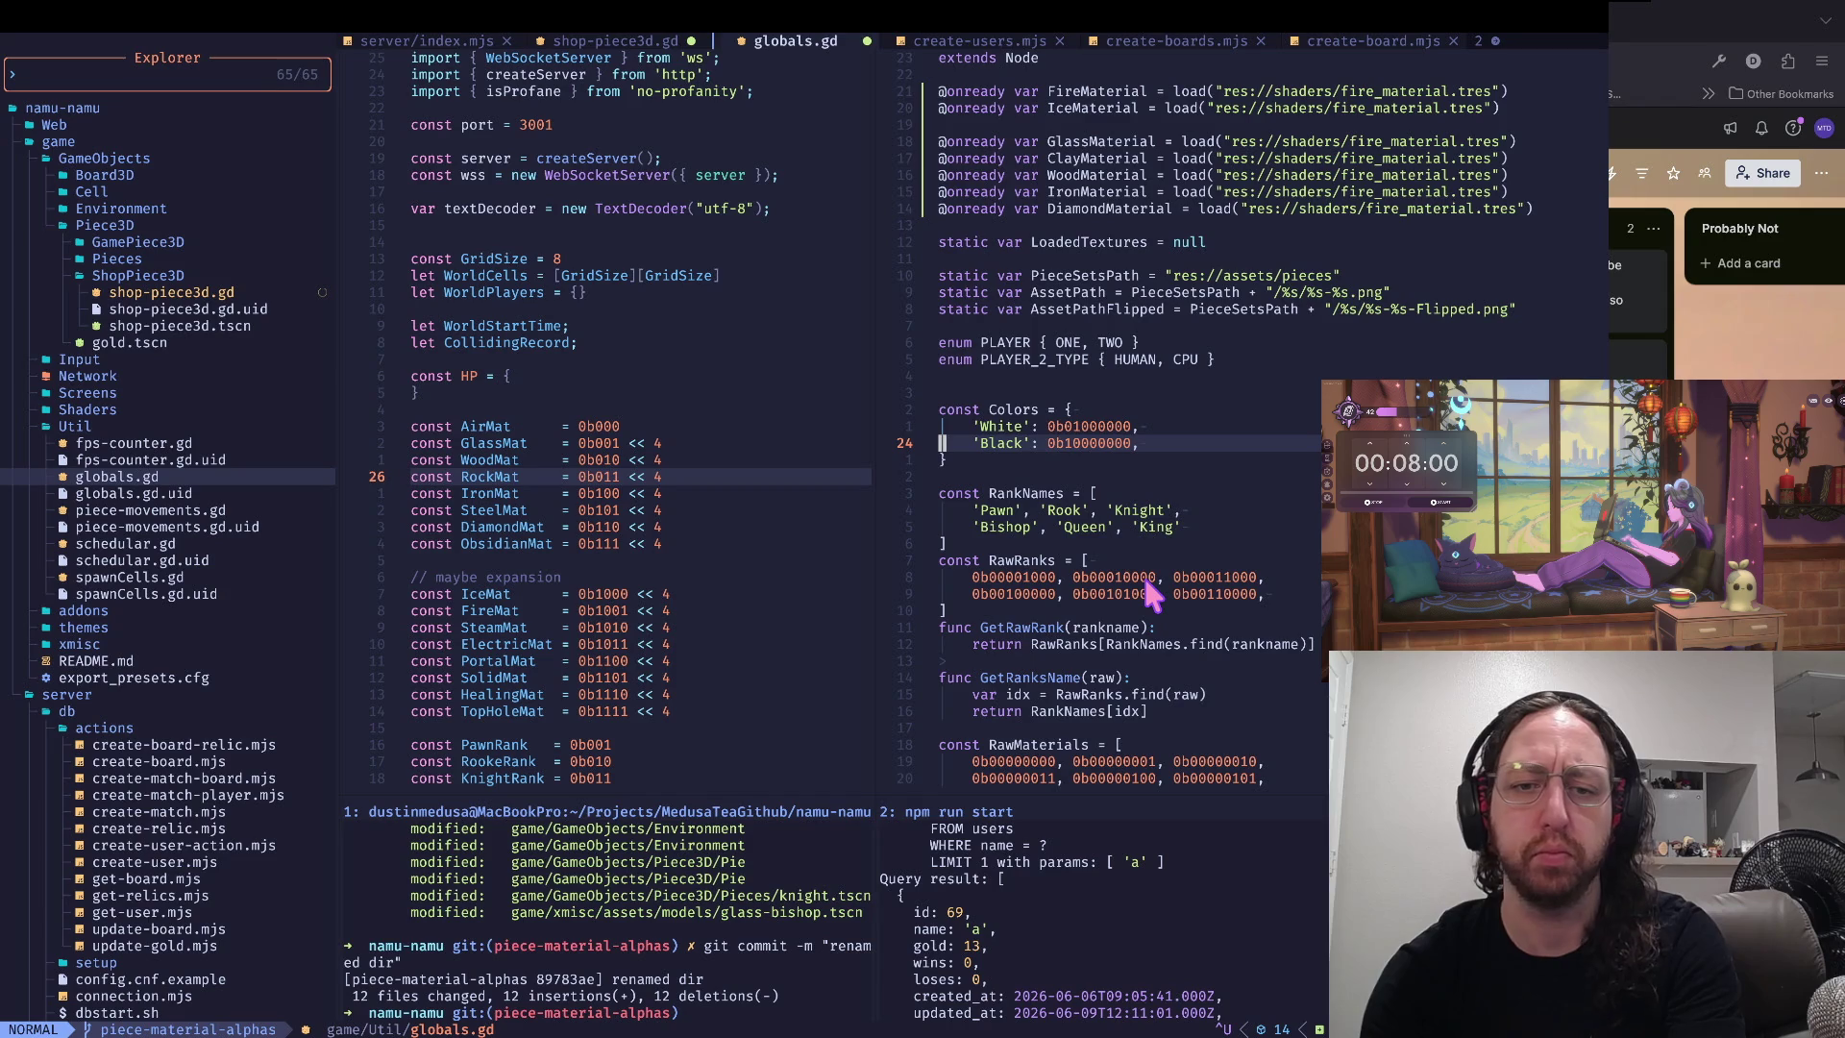
- Move to the project file list and preview create-board.mjs
key(j)
key(j)
key(j)
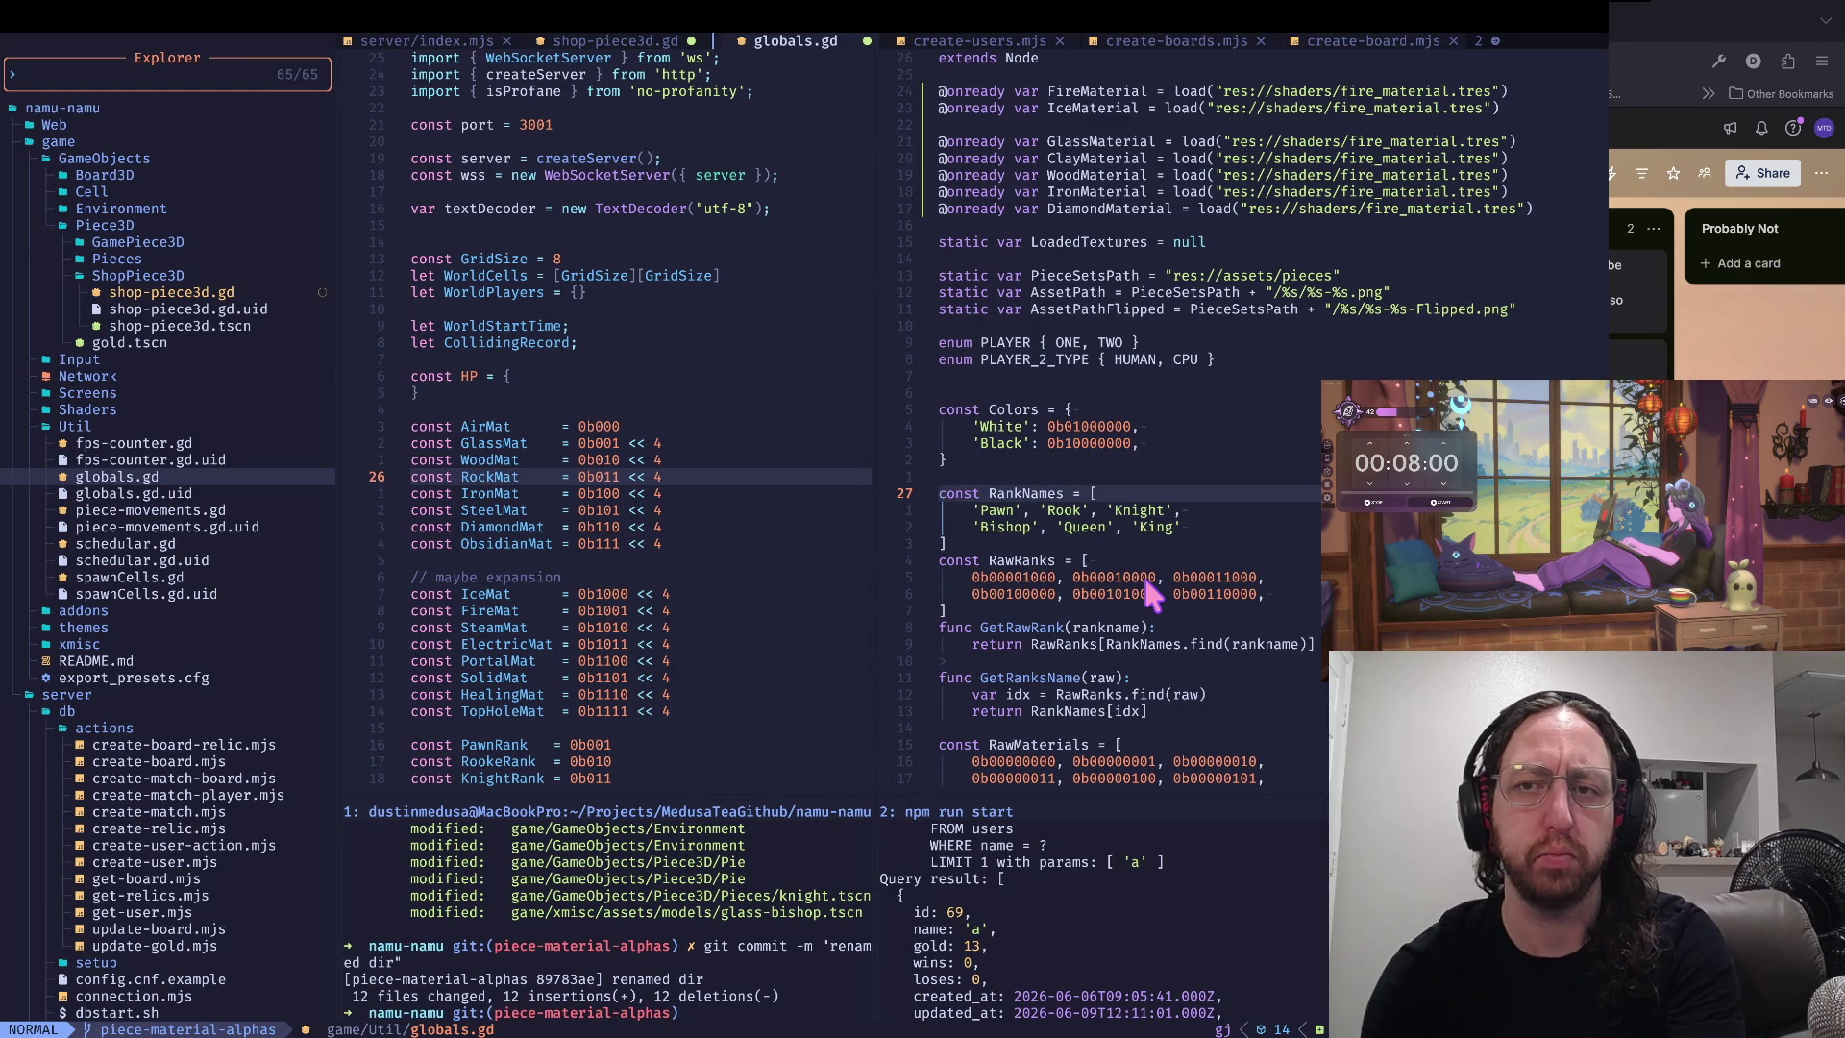
key(ctrl+h)
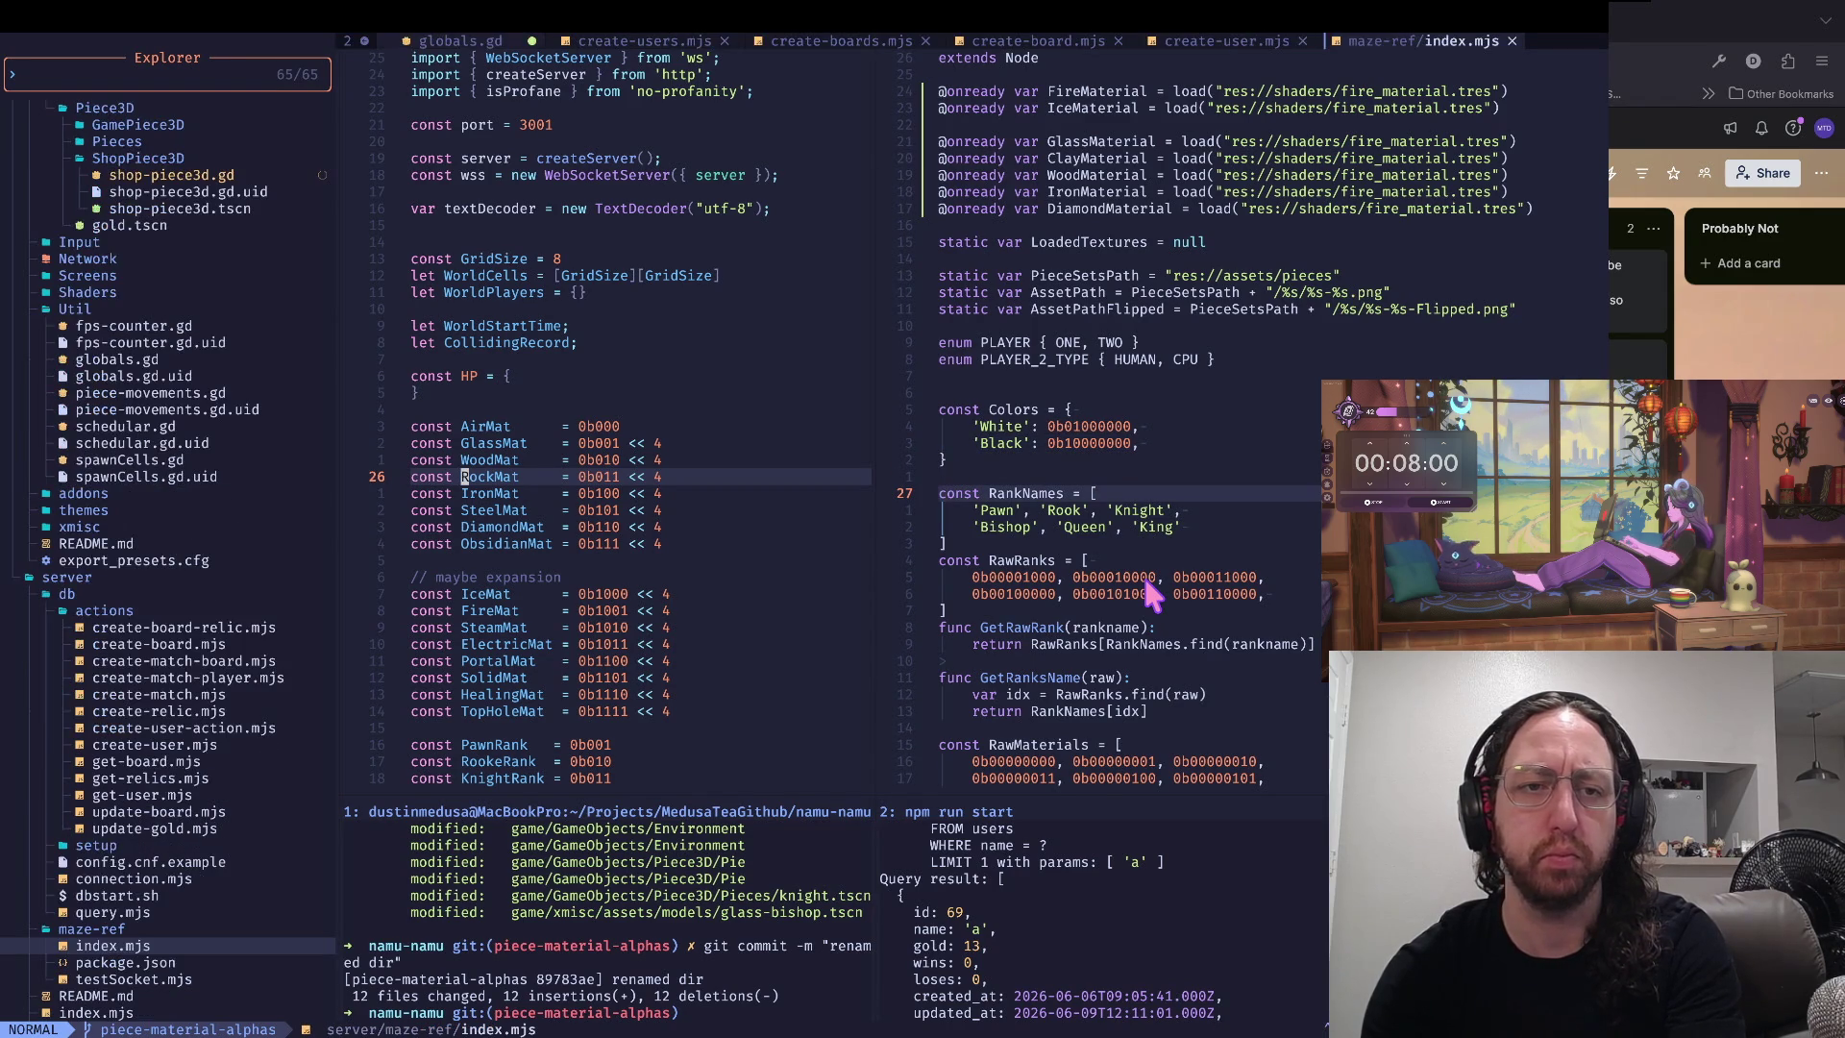
key(ctrl+h)
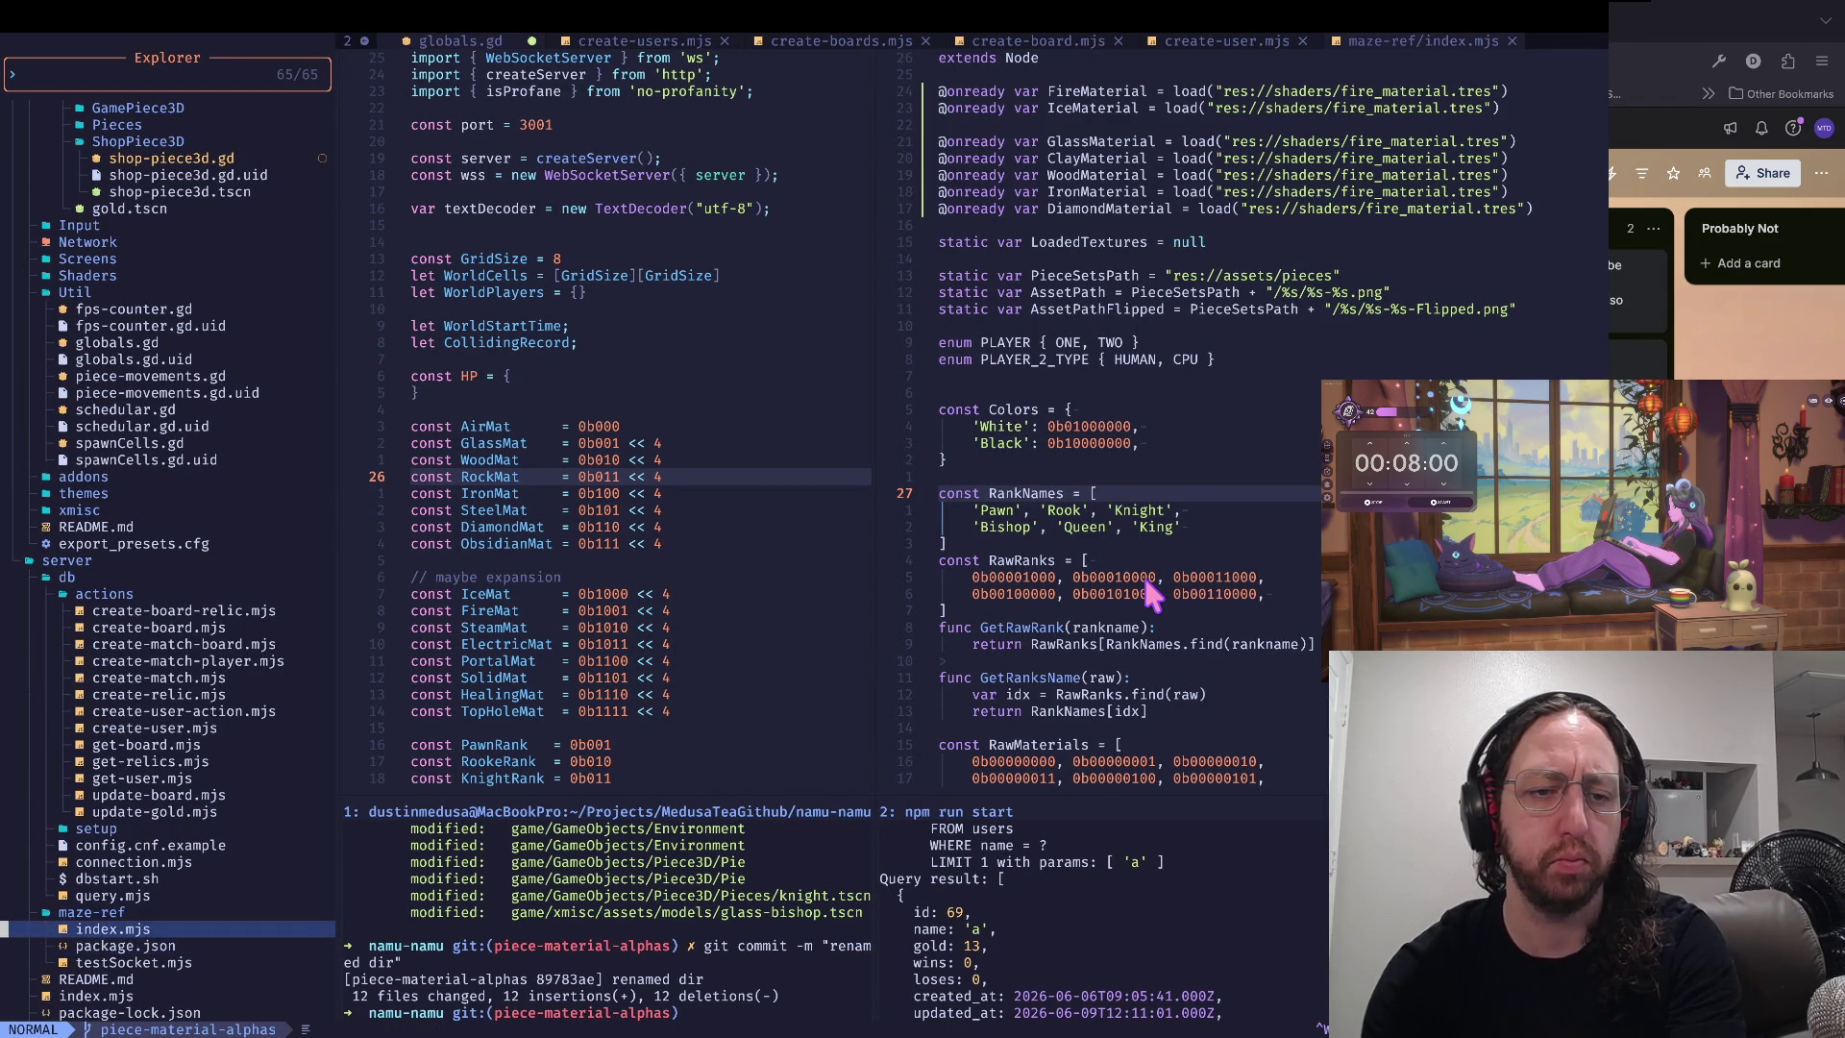
key(k)
key(k)
key(k)
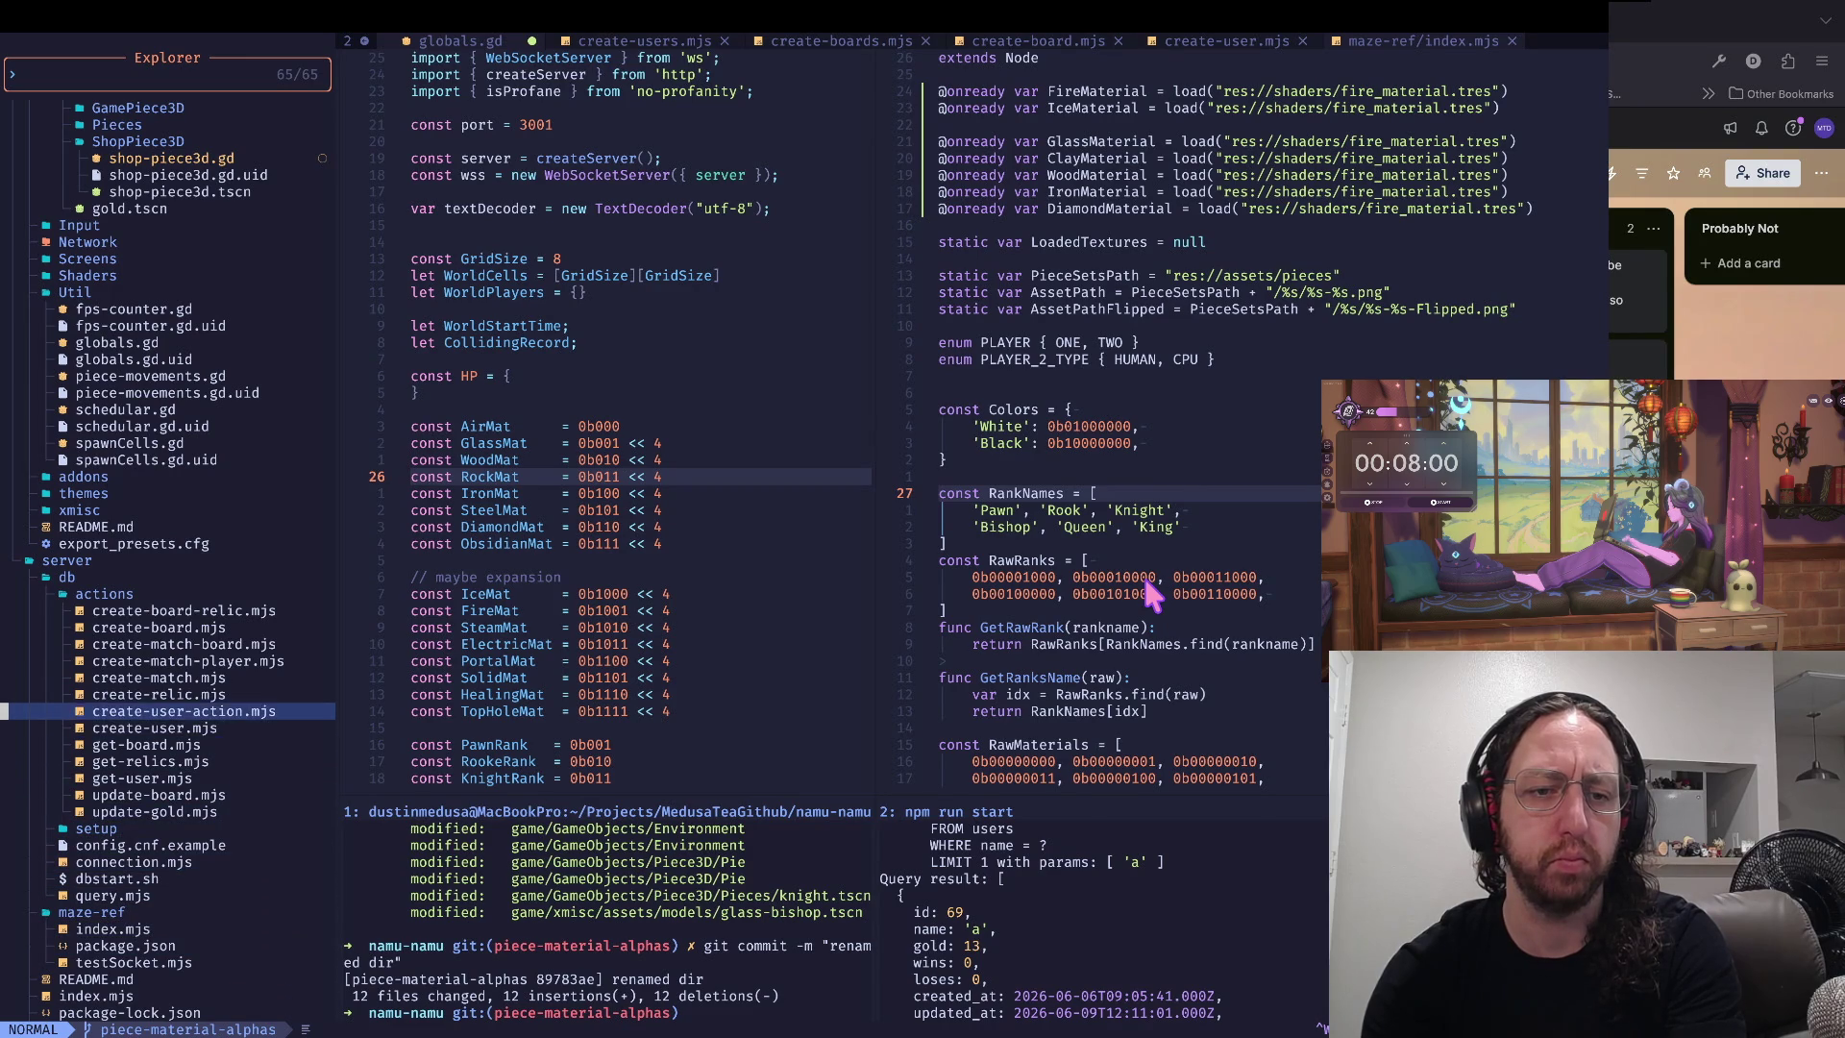
key(k)
key(k)
key(k)
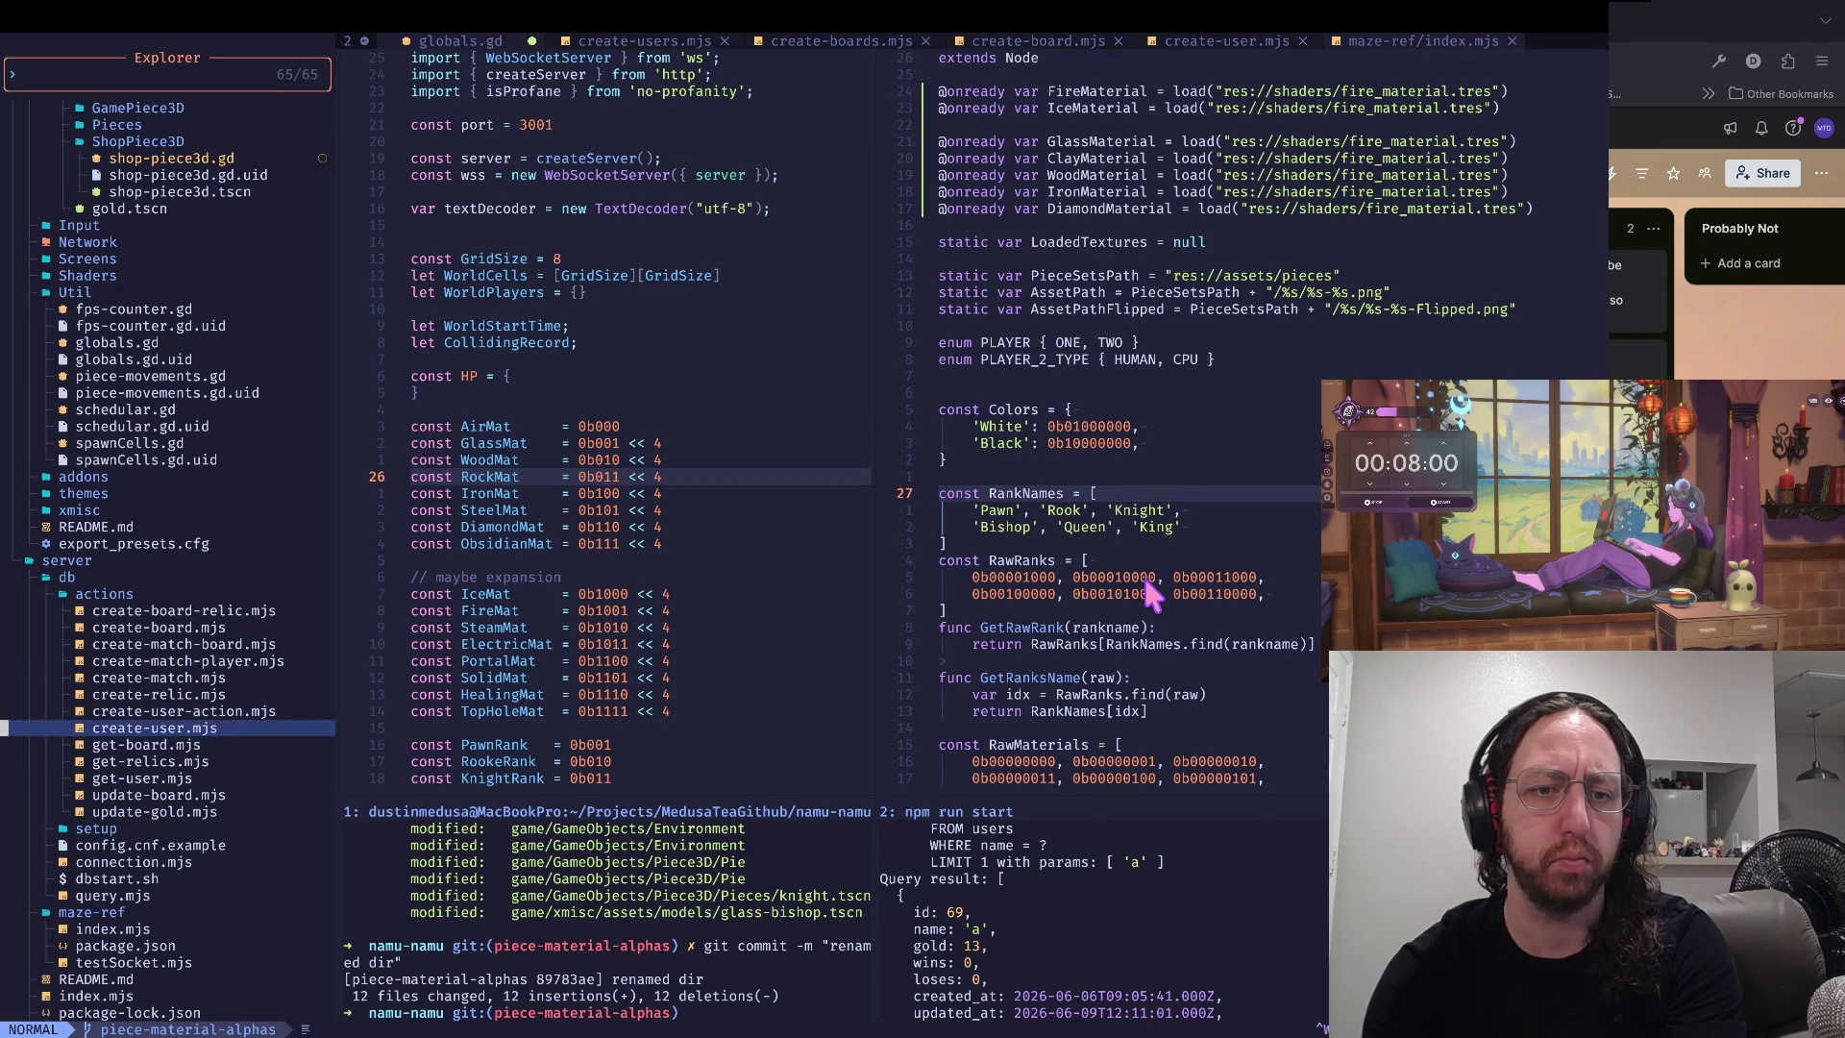
key(Return)
key(k)
key(k)
key(k)
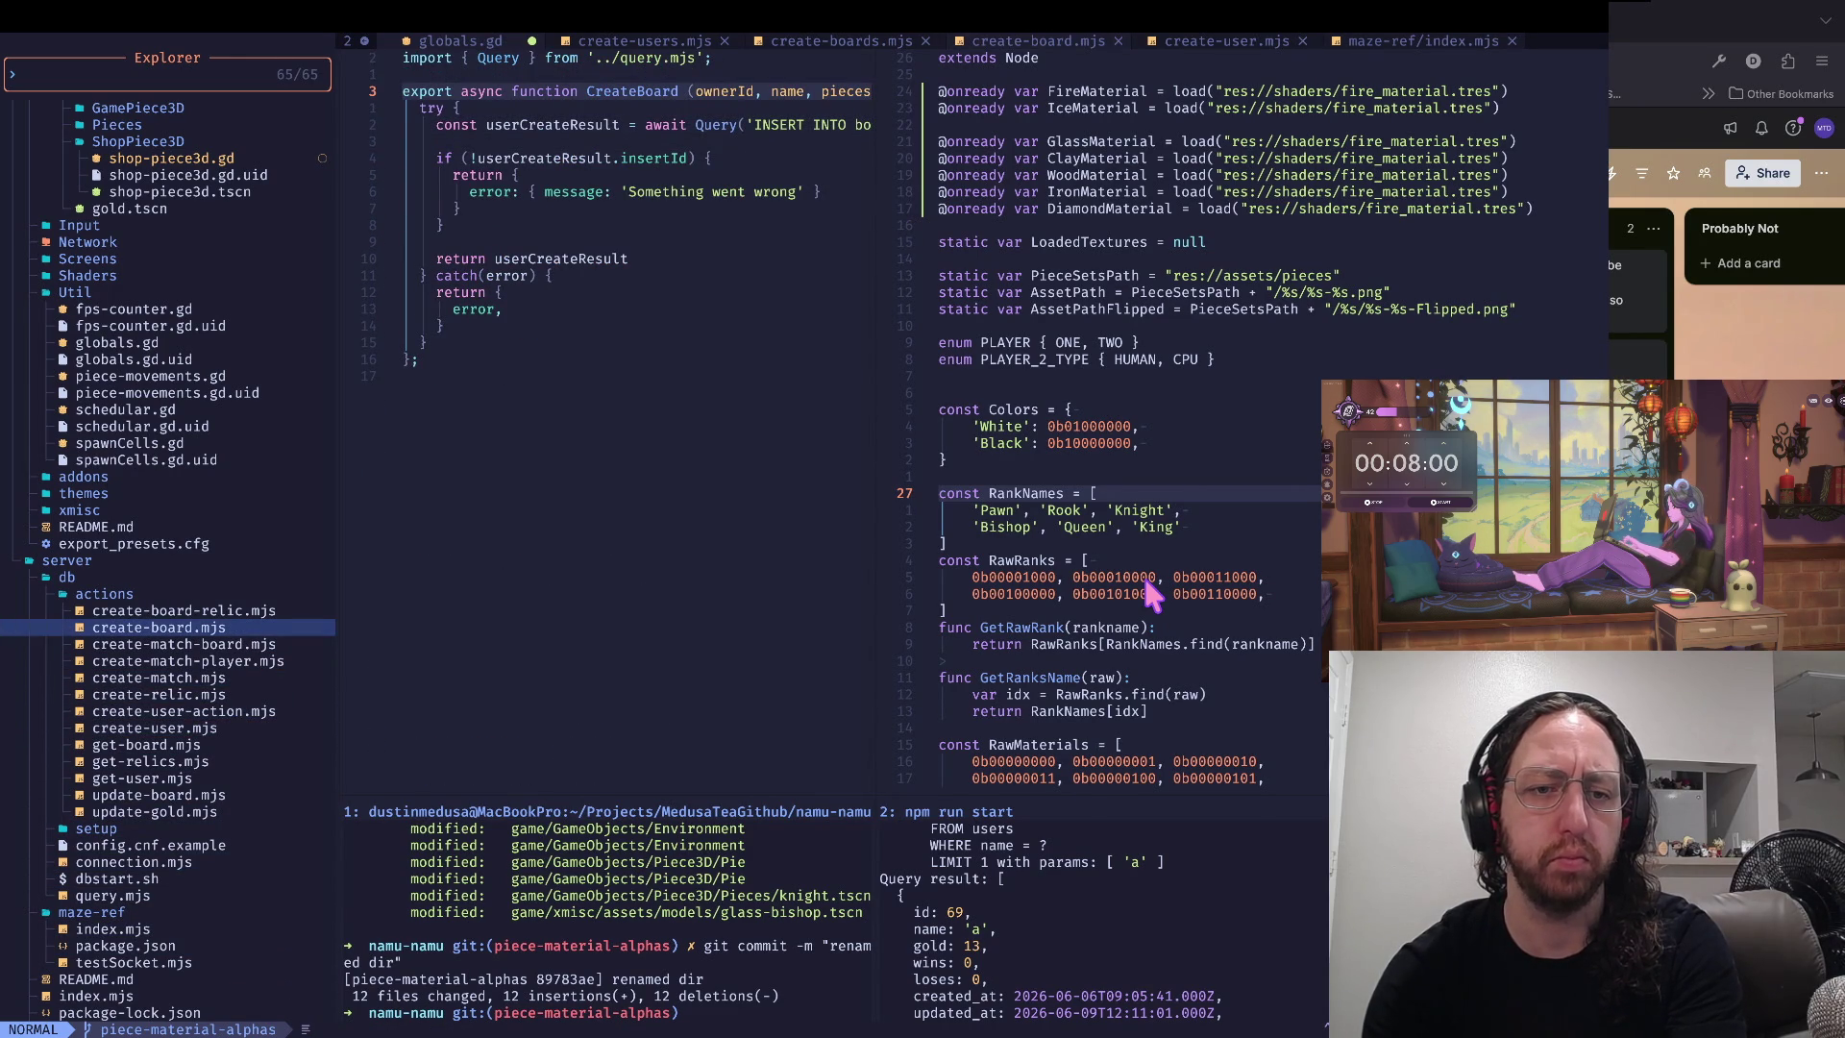
- Open create-user.mjs from the server actions folder to view the piece bit constants
key(j)
key(j)
key(j)
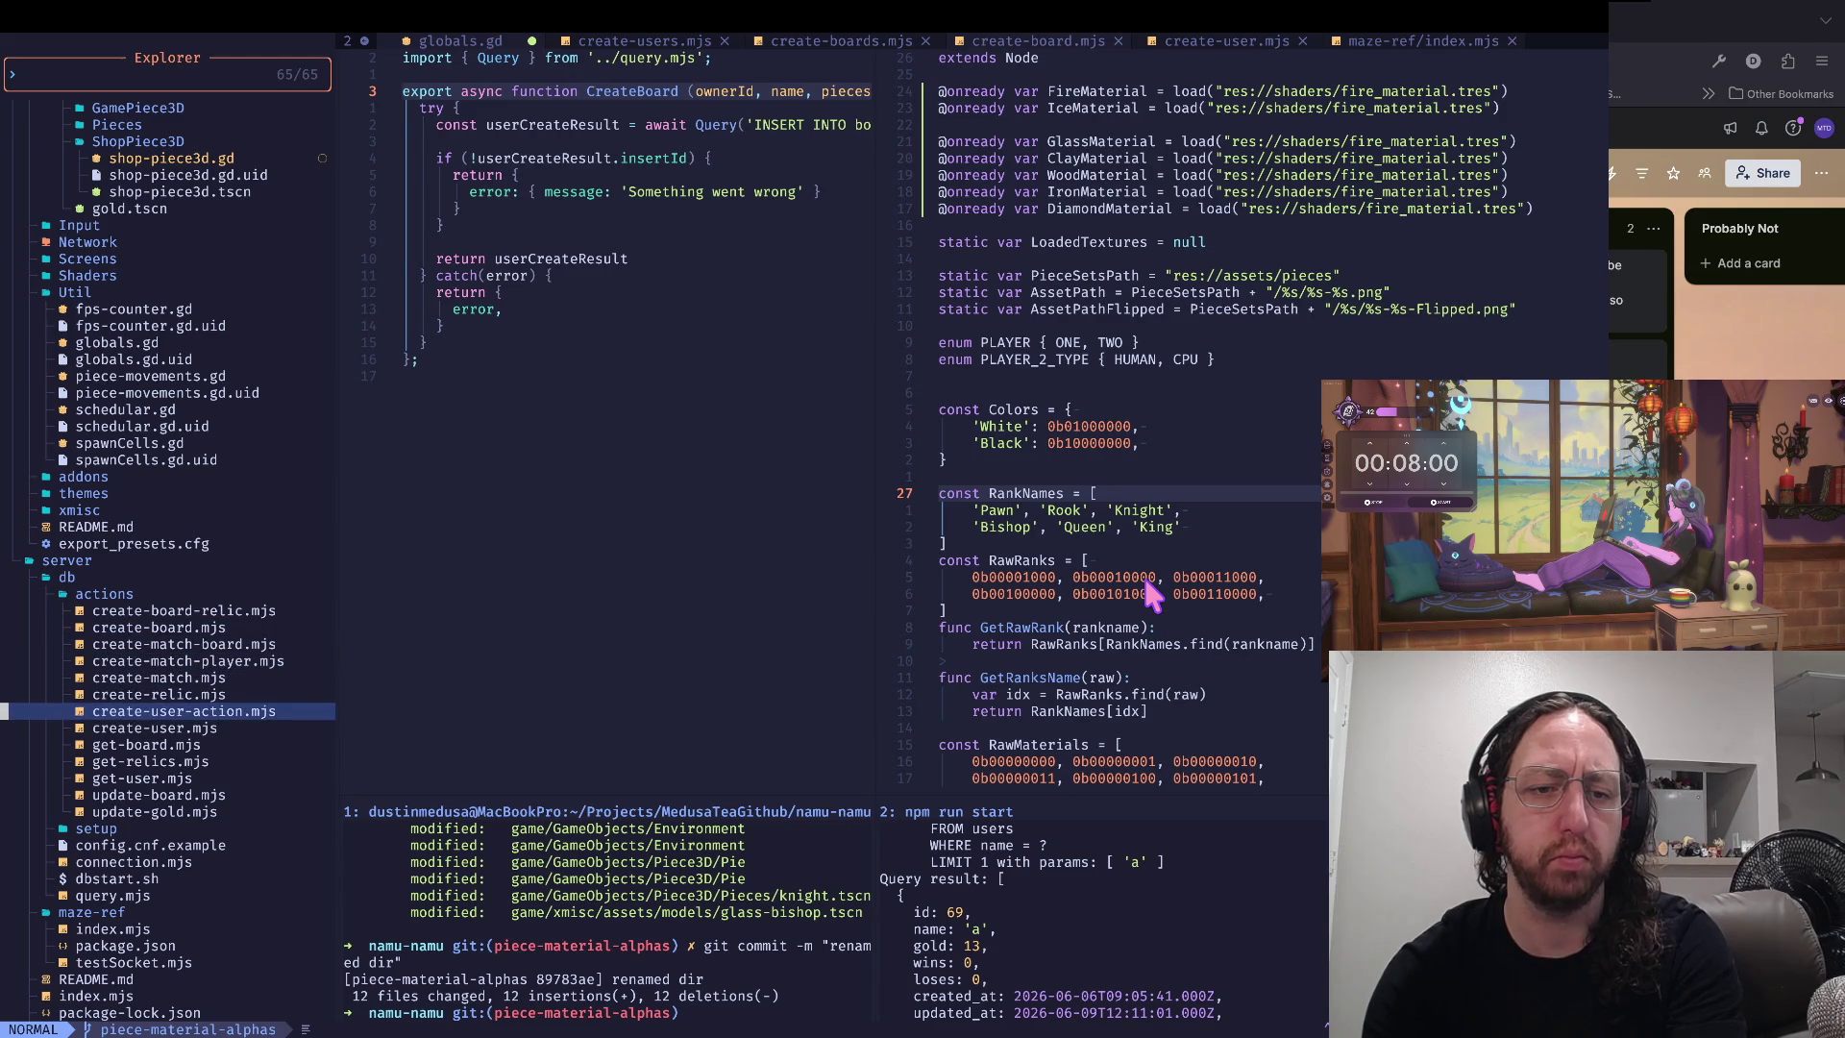
key(j)
key(j)
key(j)
key(k)
key(k)
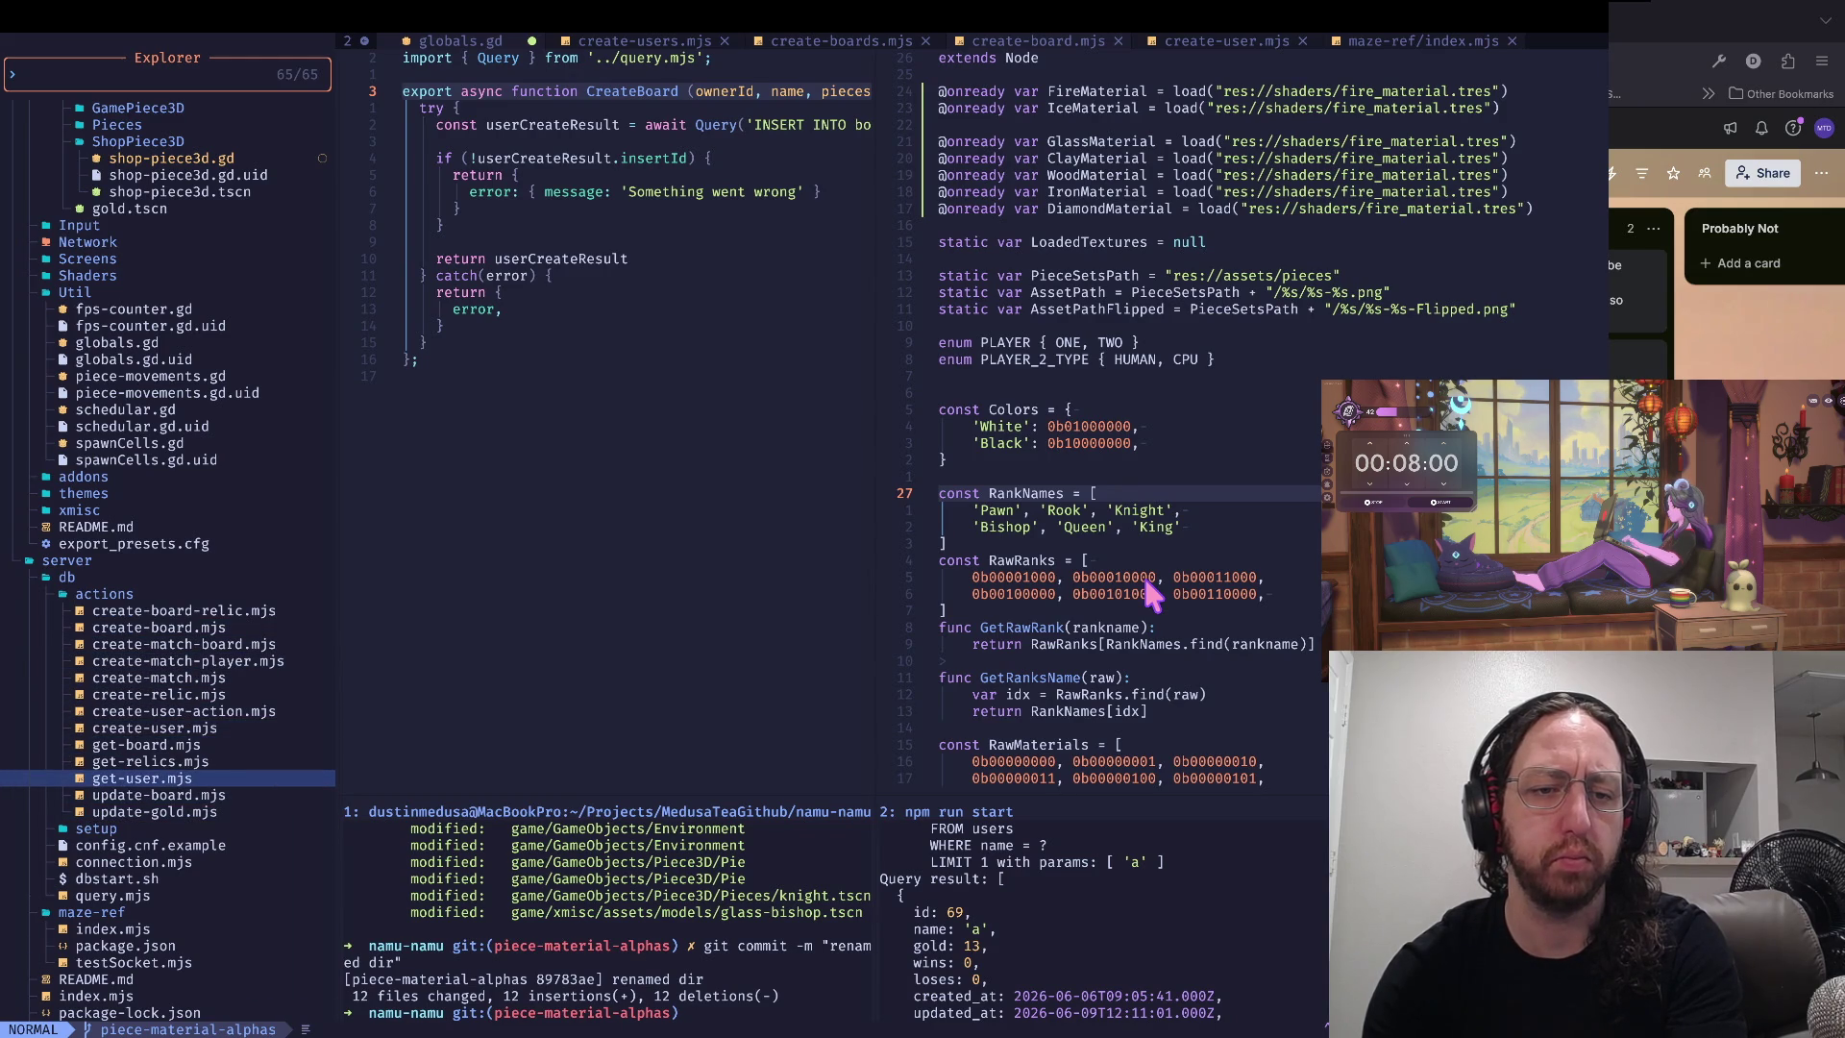
key(k)
key(k)
key(k)
key(Return)
key(j)
key(j)
key(j)
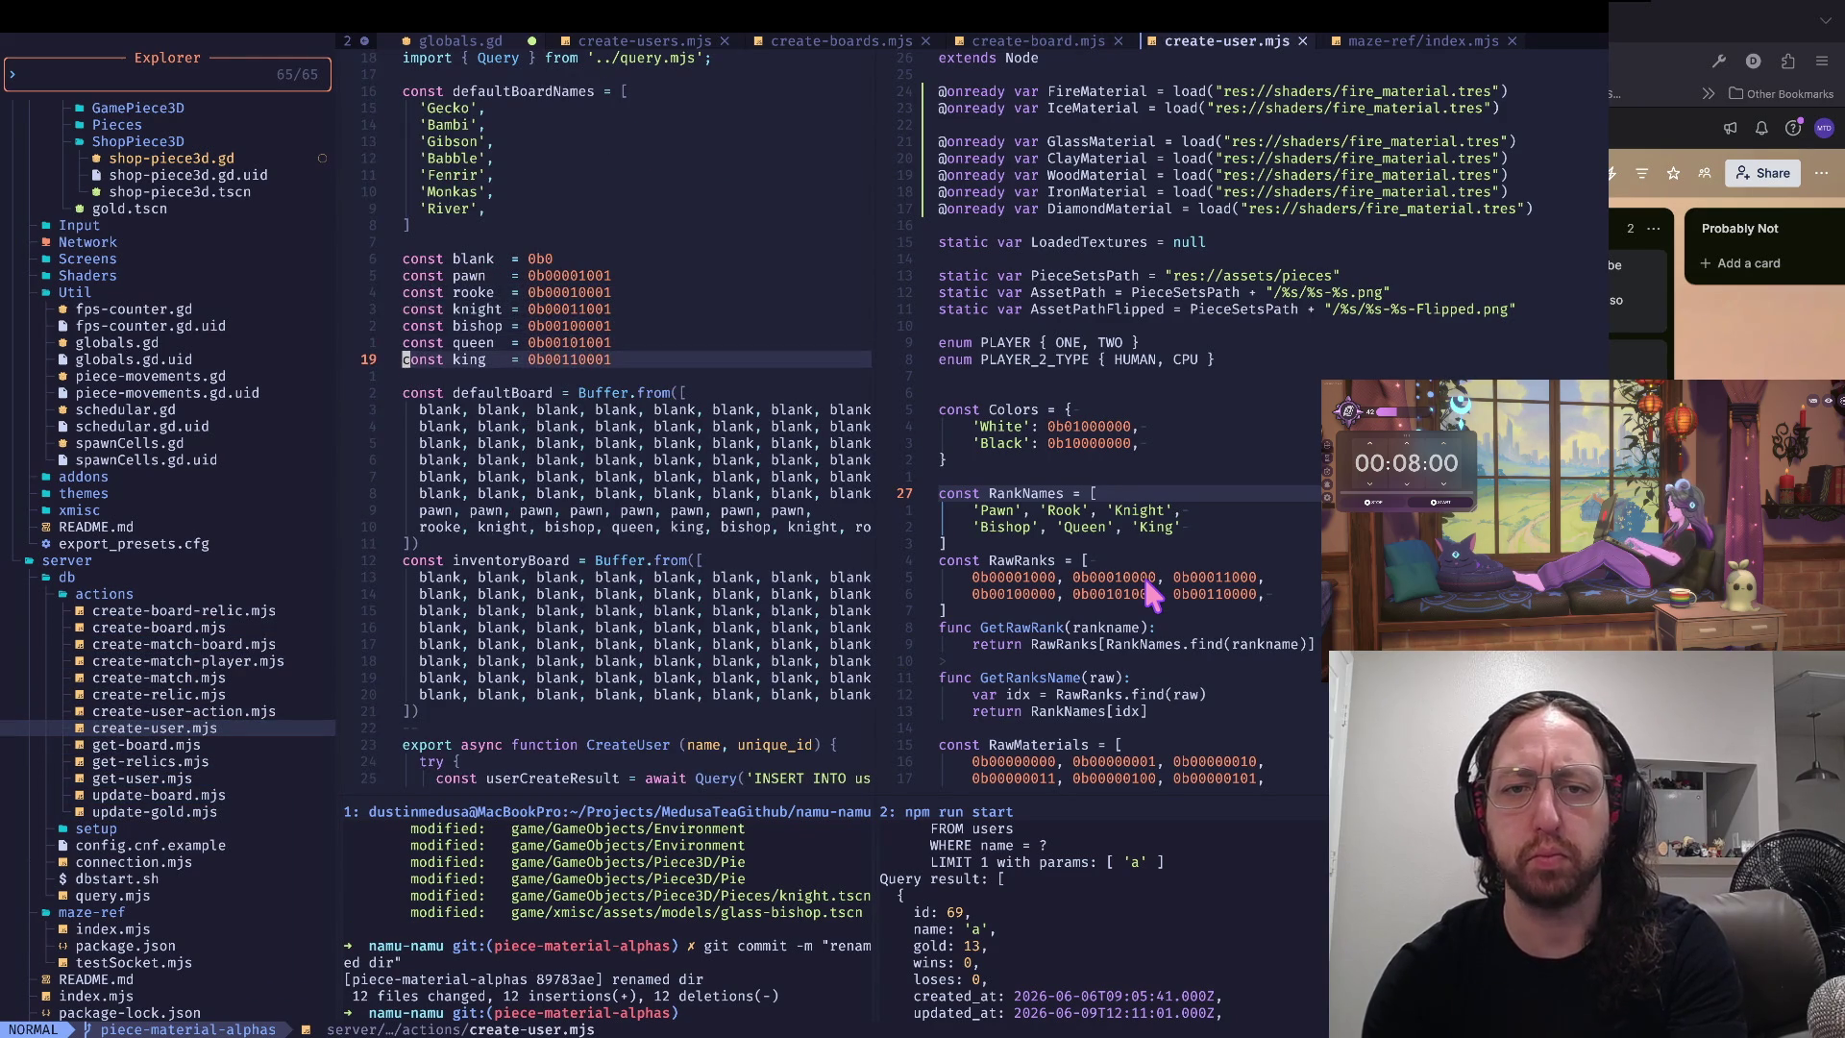
key(w)
key(w)
key(w)
key(l)
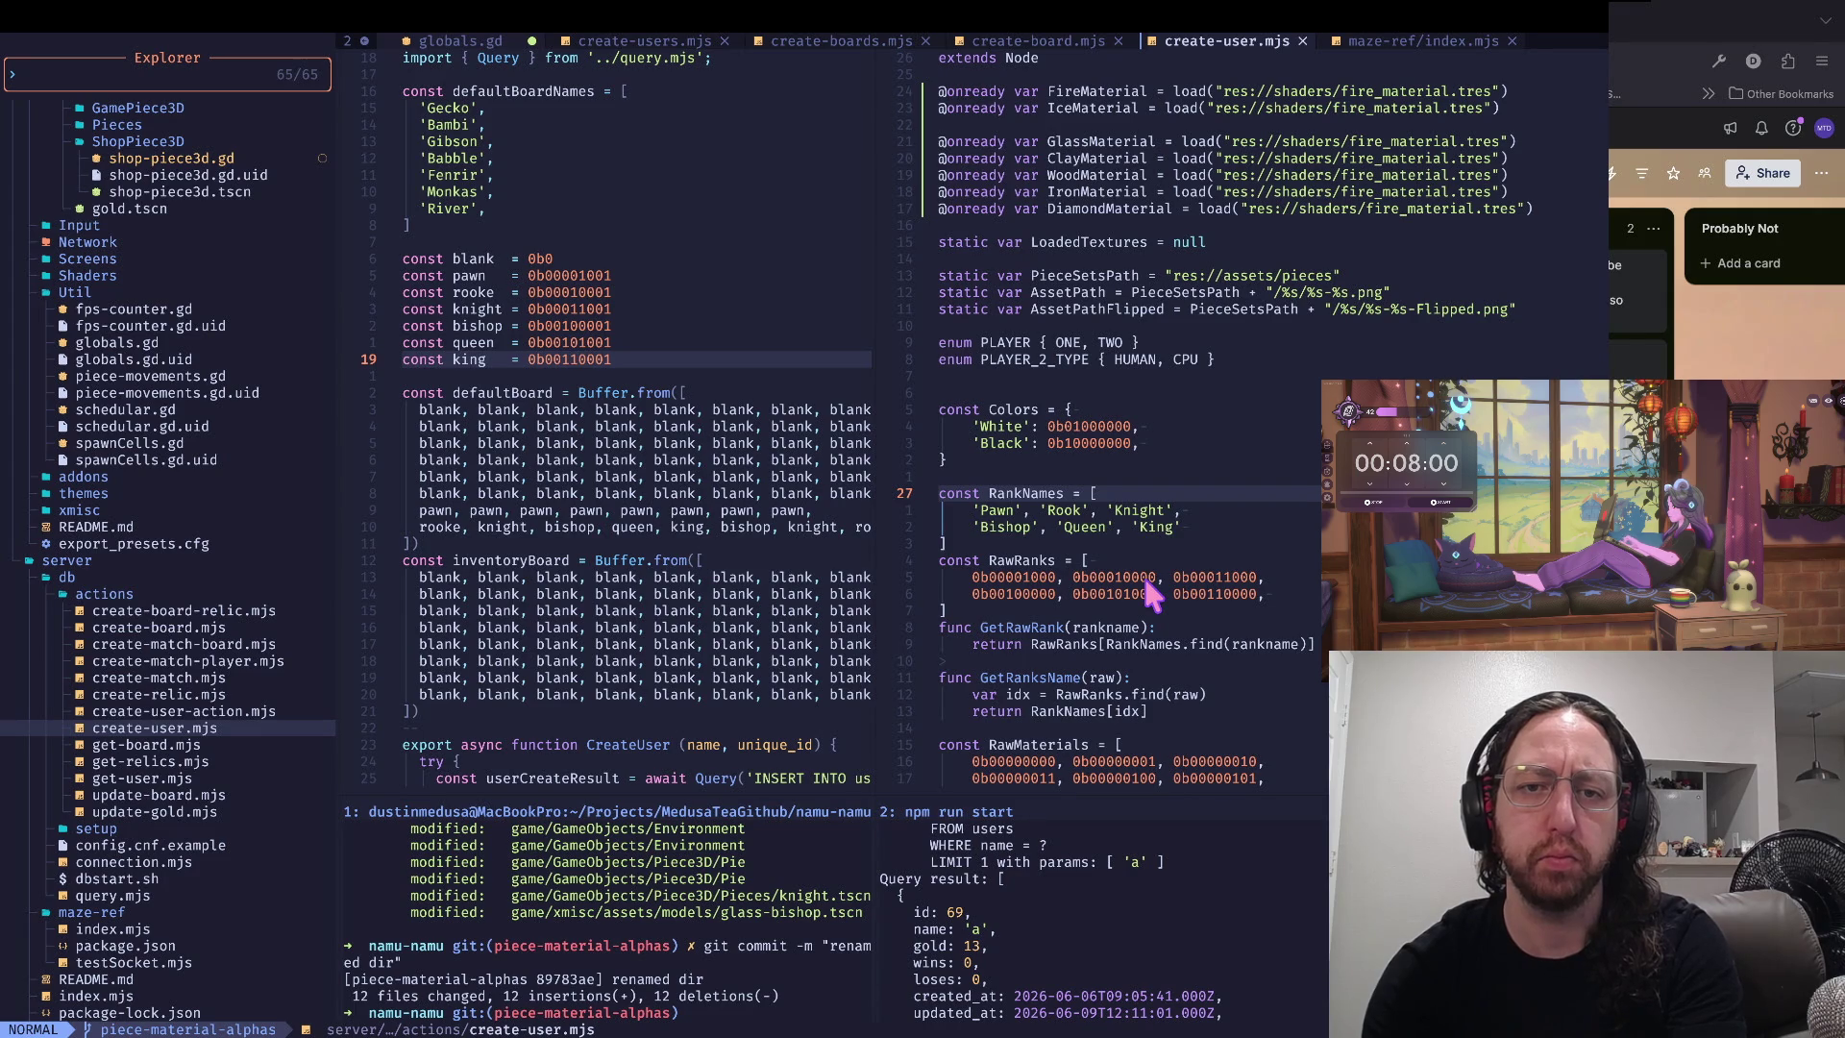
key(k)
key(k)
key(k)
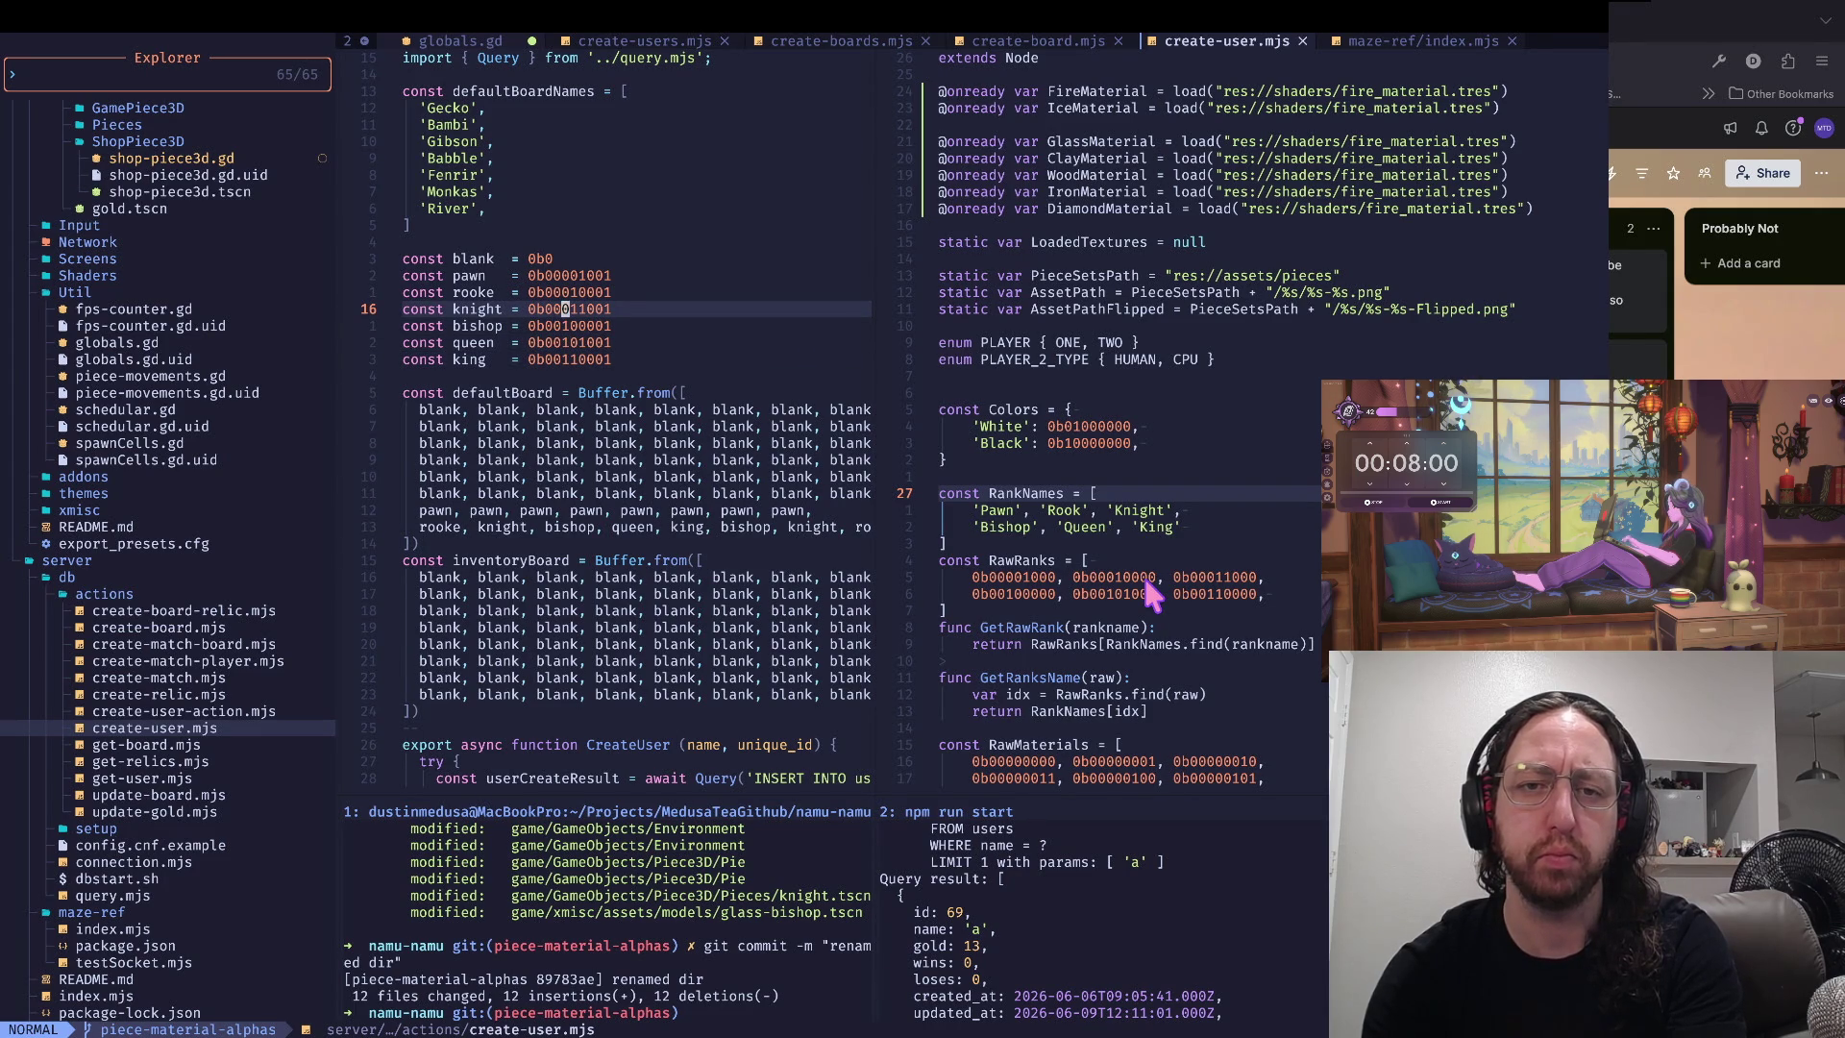
key(k)
key(k)
key(l)
key(l)
key(l)
key(j)
key(j)
key(j)
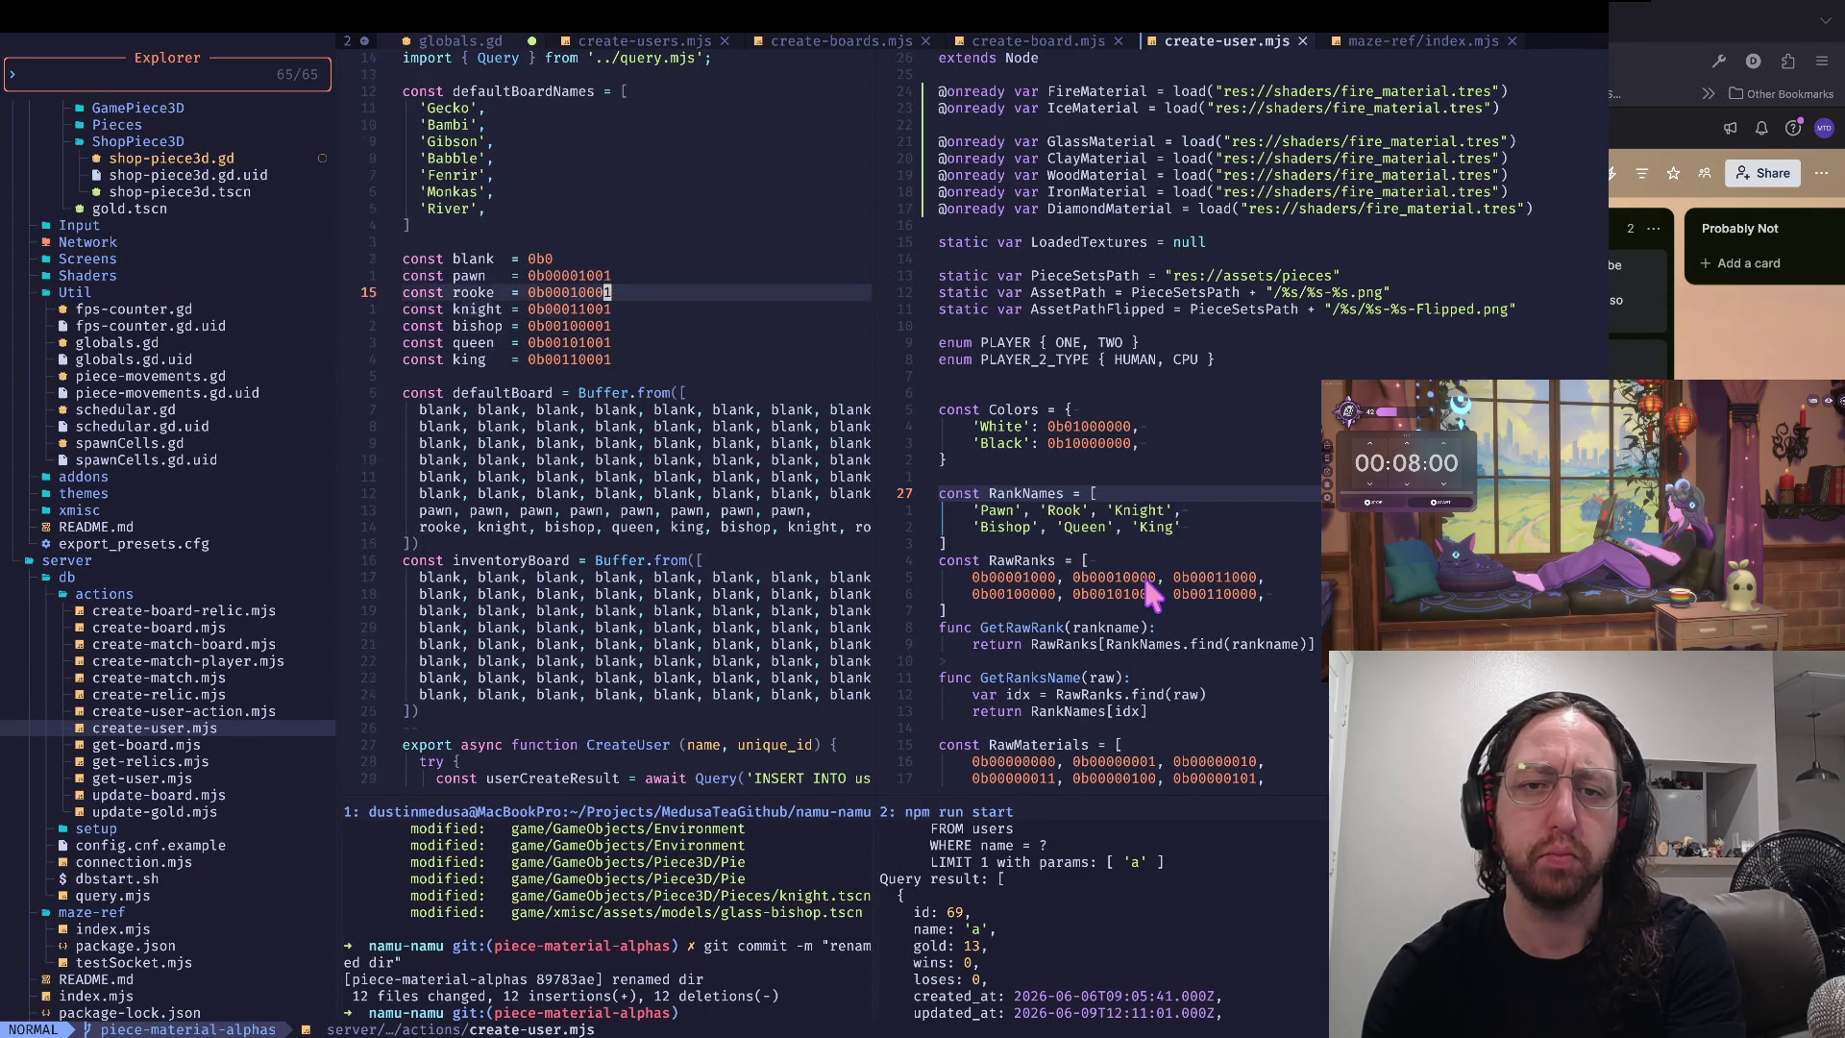
key(j)
key(h)
key(h)
key(h)
key(k)
key(k)
key(k)
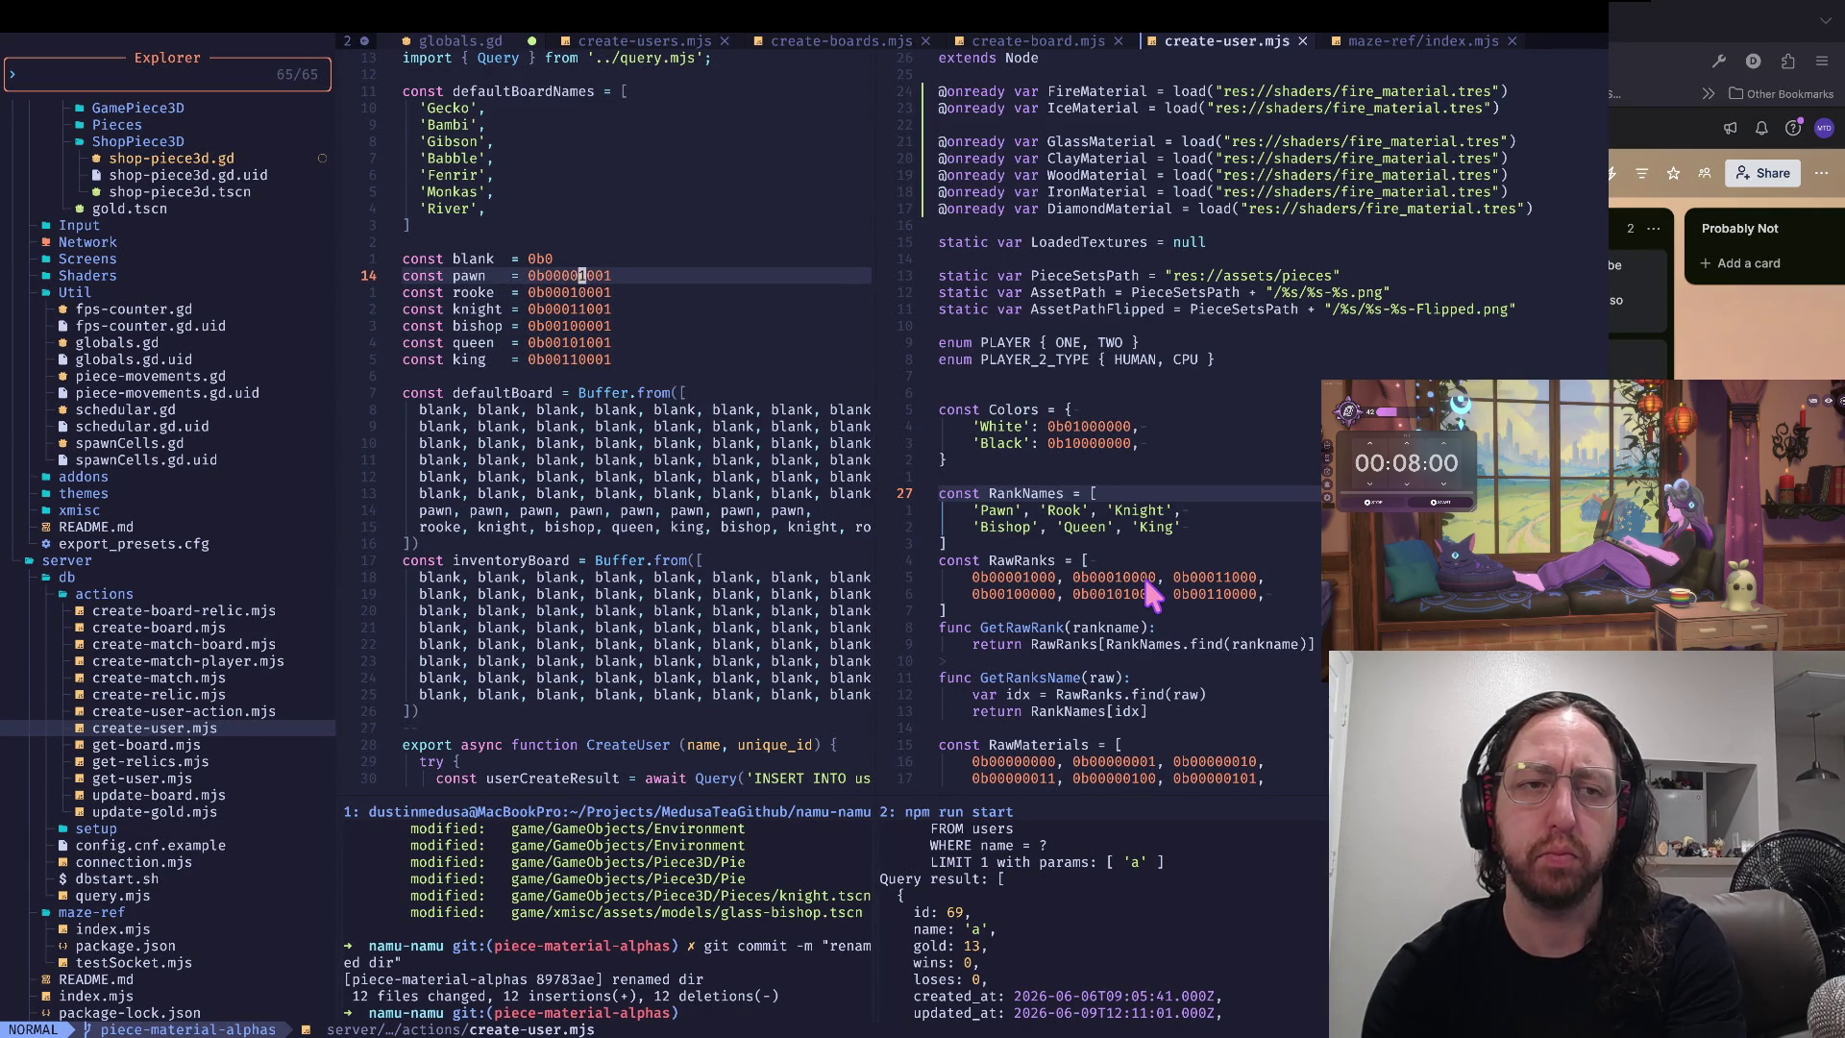
key(l)
key(l)
key(l)
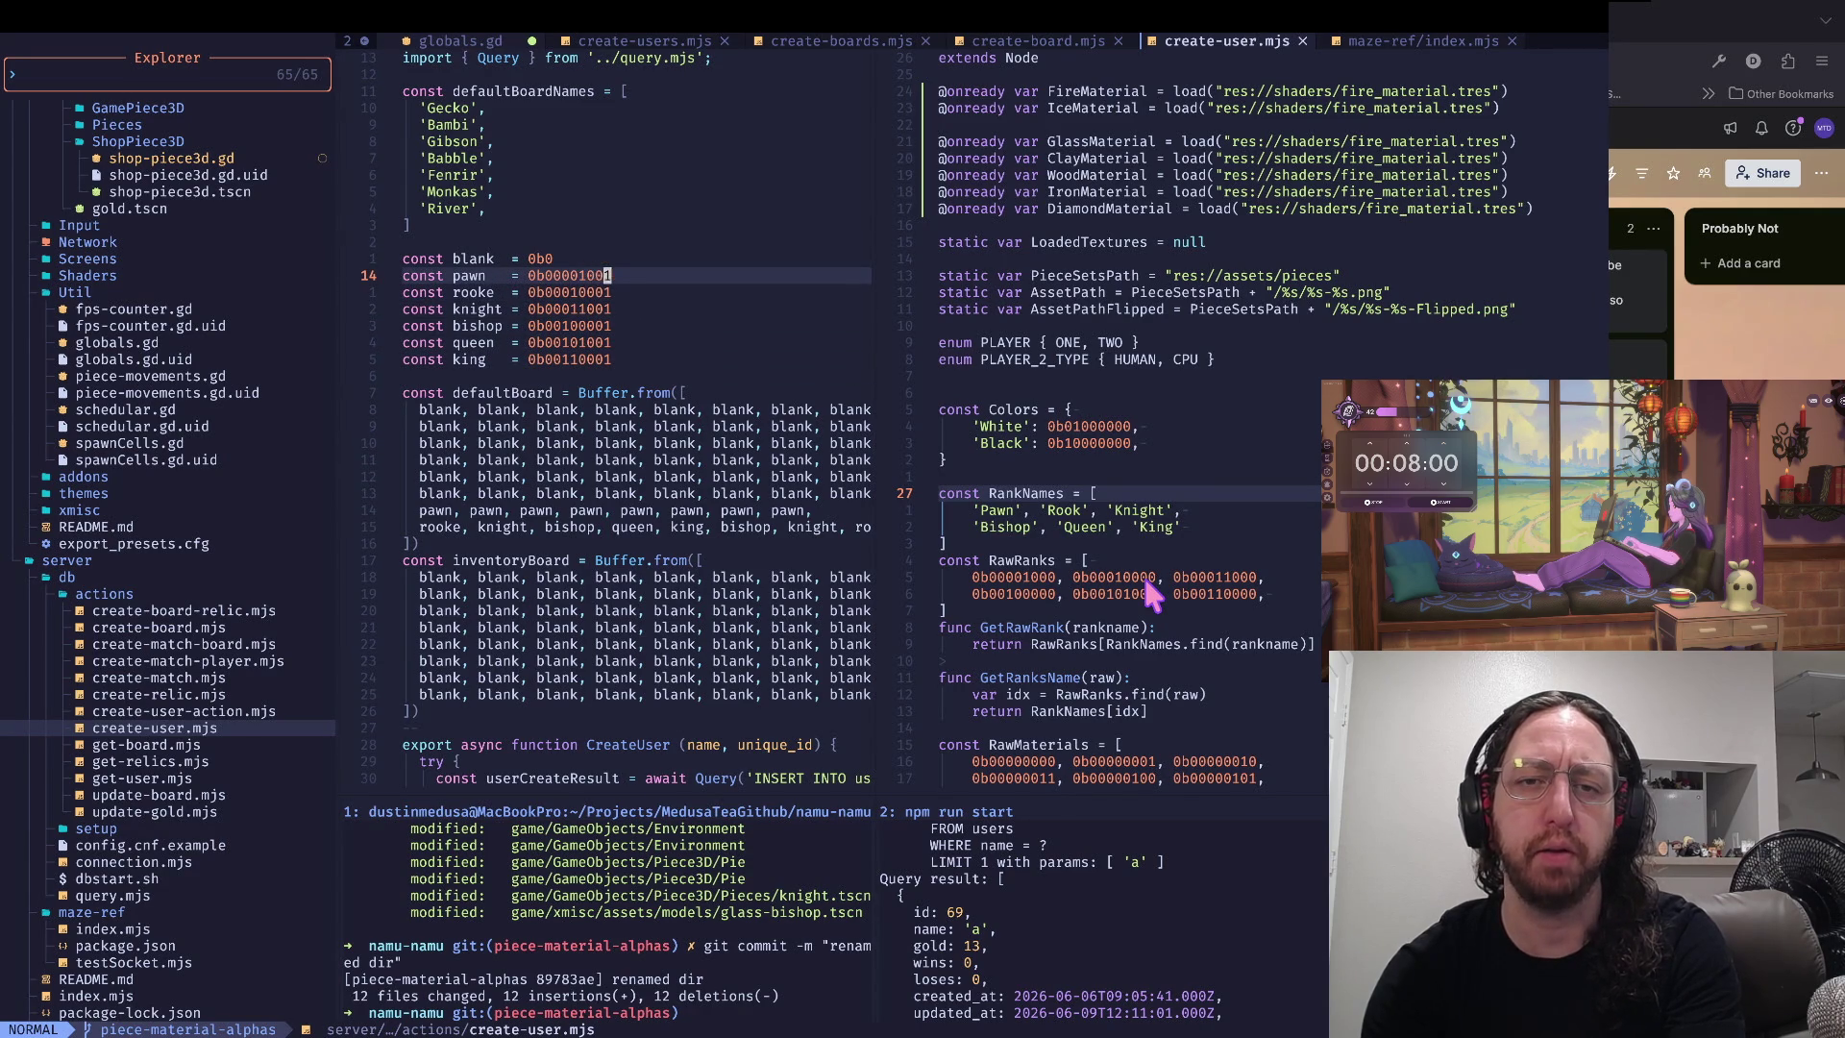
key(j)
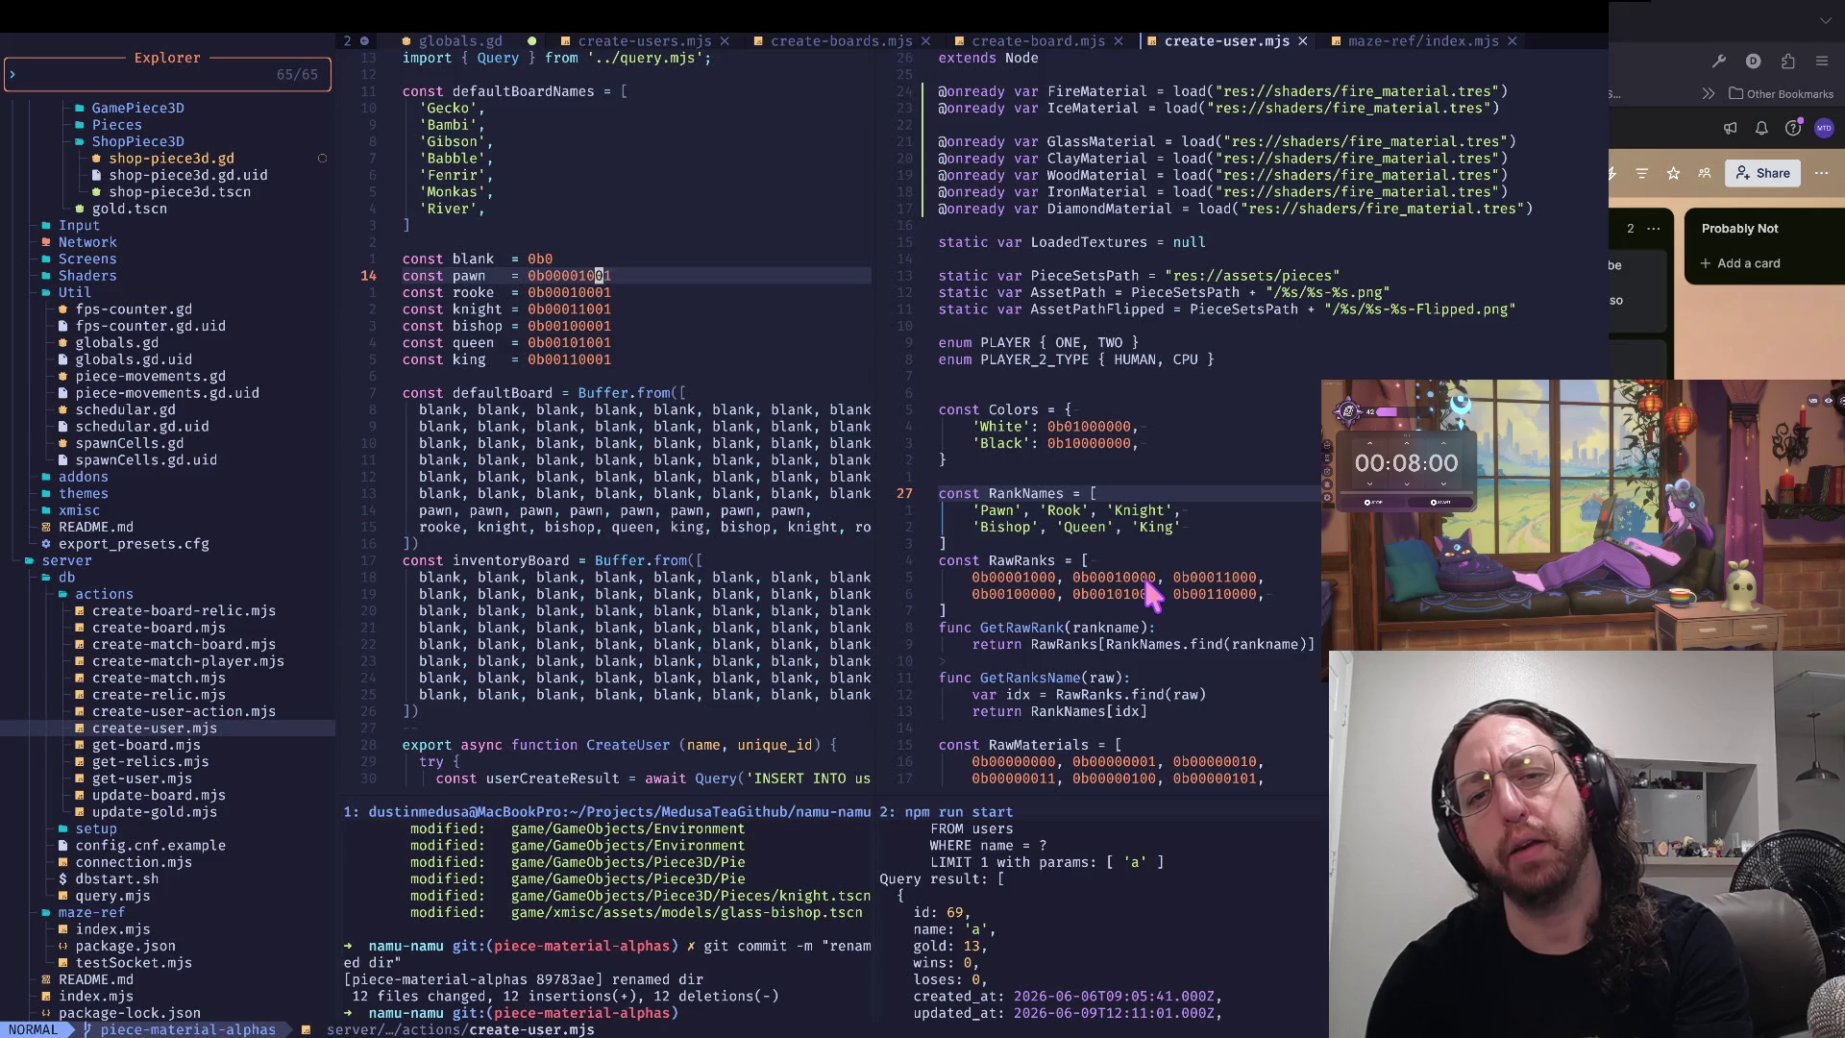
key(j)
key(j)
key(j)
key(k)
key(k)
key(j)
key(j)
key(j)
key(j)
key(l)
key(l)
key(k)
key(k)
key(k)
key(k)
key(h)
key(h)
key(j)
key(j)
key(j)
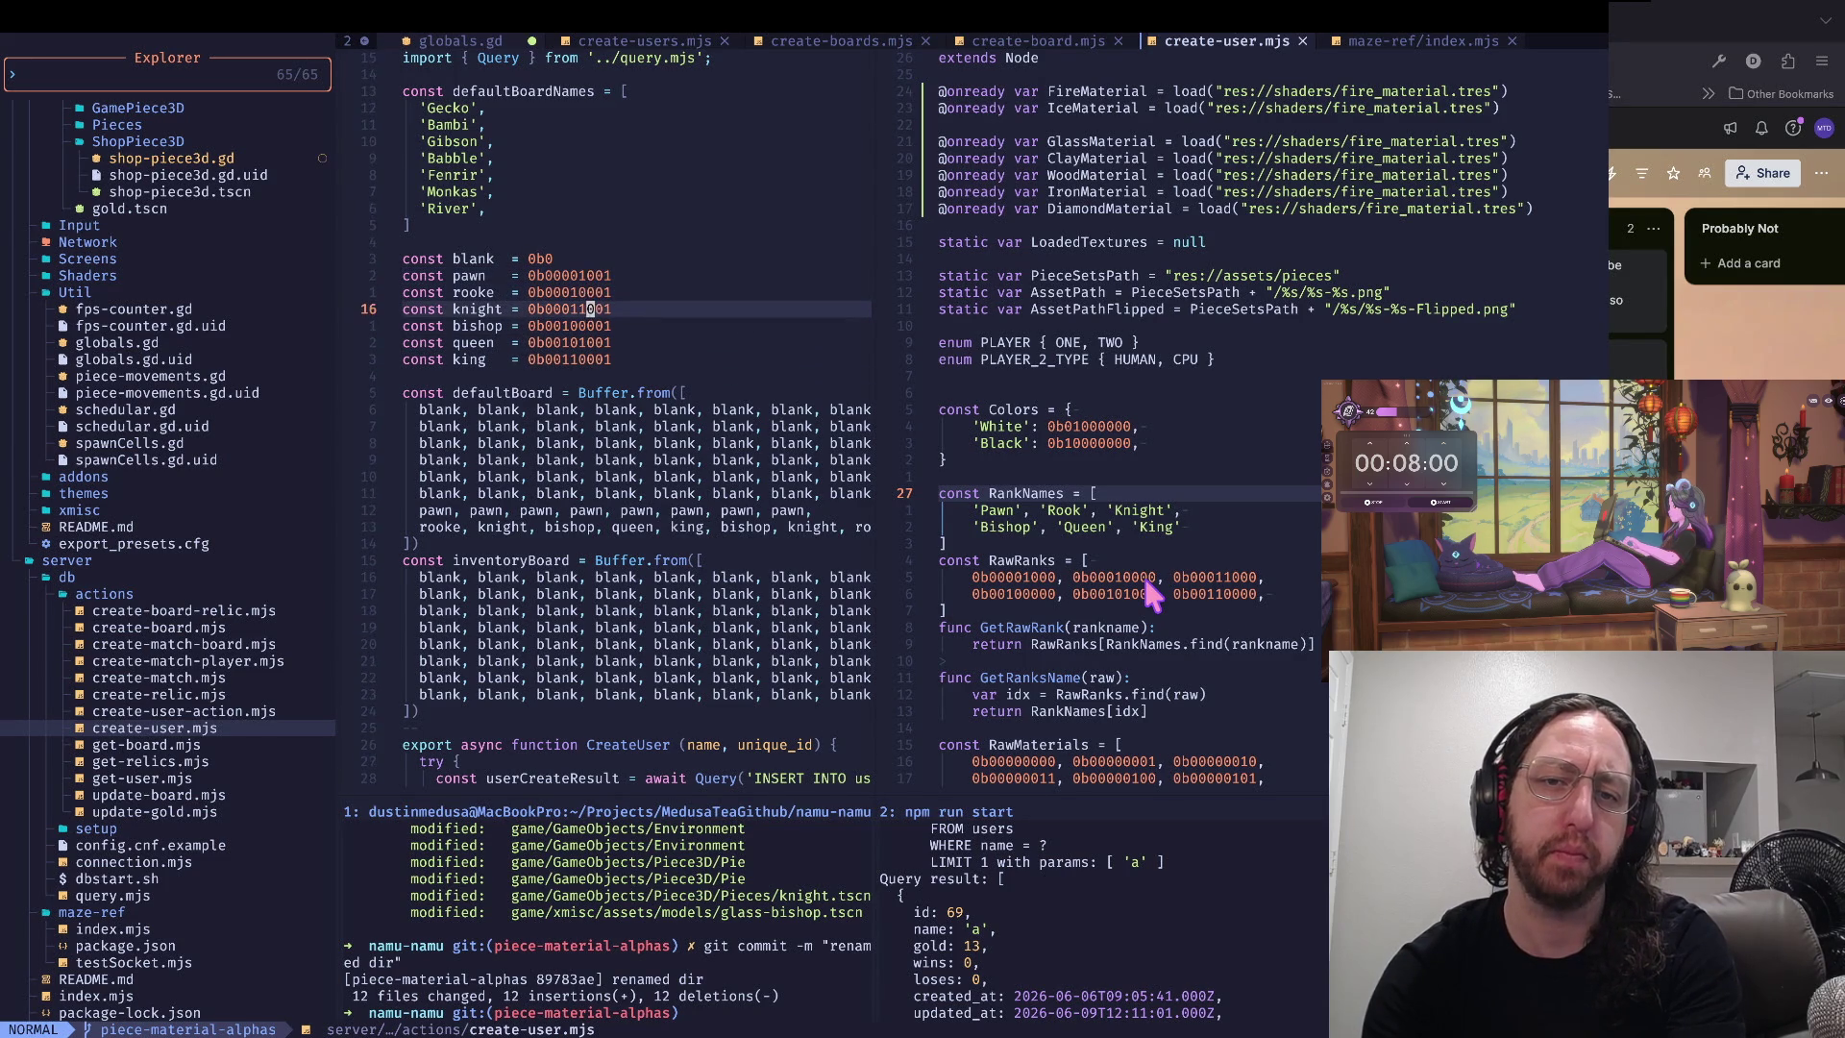
key(k)
key(k)
key(k)
key(k)
key(k)
key(j)
key(j)
key(j)
key(j)
key(j)
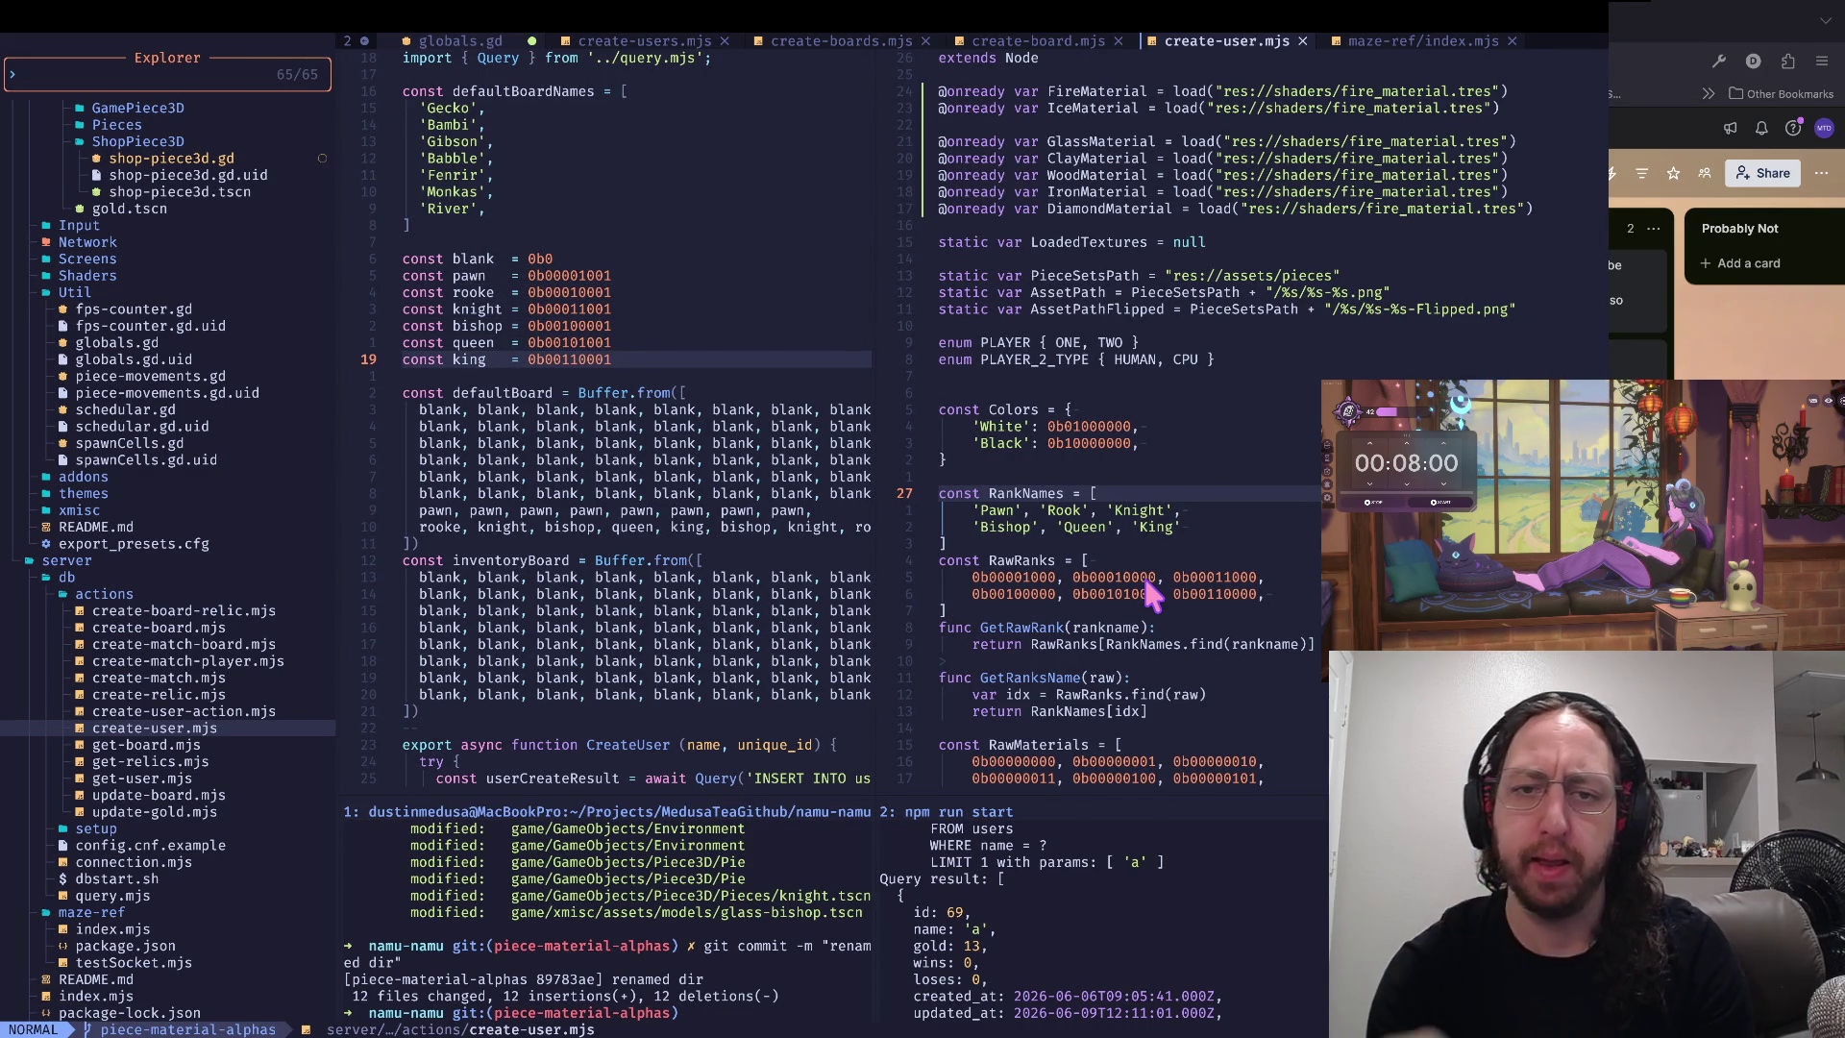
key(ctrl+w)
key(l)
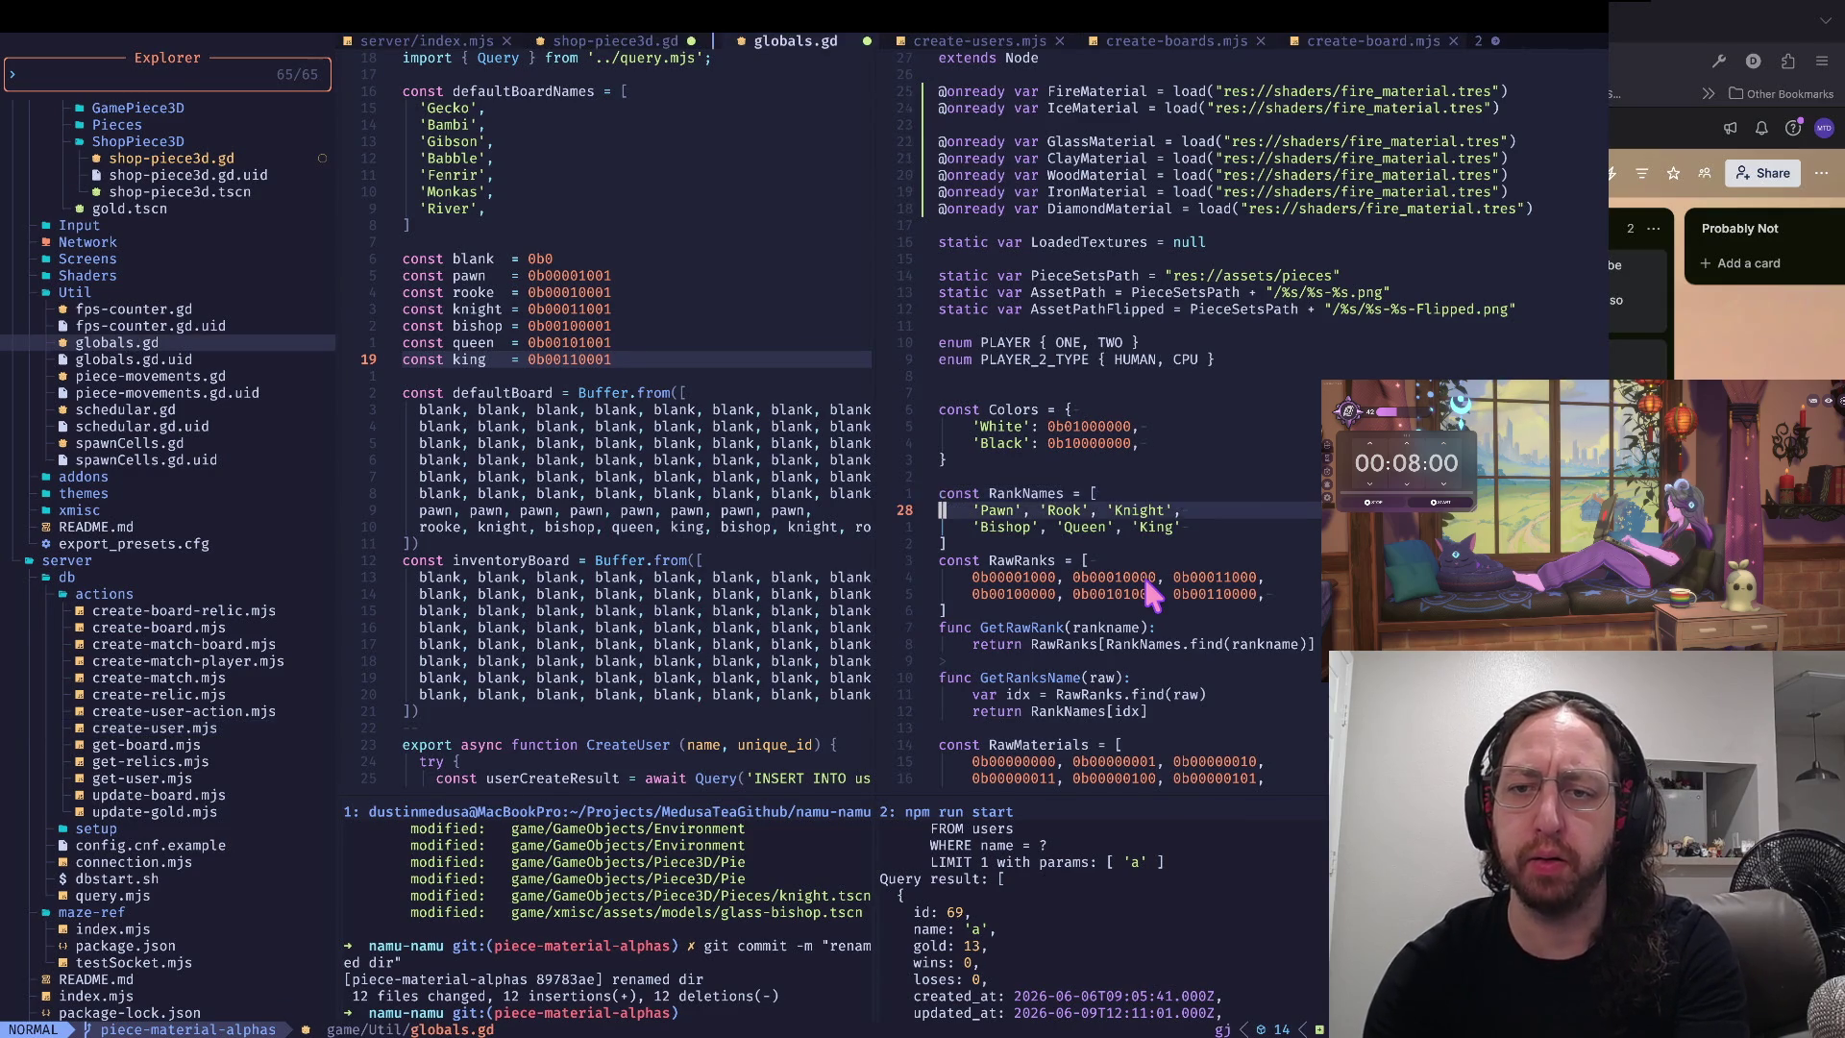
- Look over the empty entries opening MaterialNames and glance at the pawn constant in create-user.mjs
key(ctrl+d)
key(k)
key(k)
key(w)
key(w)
key(ctrl+w)
key(h)
key(k)
key(k)
key(k)
key(j)
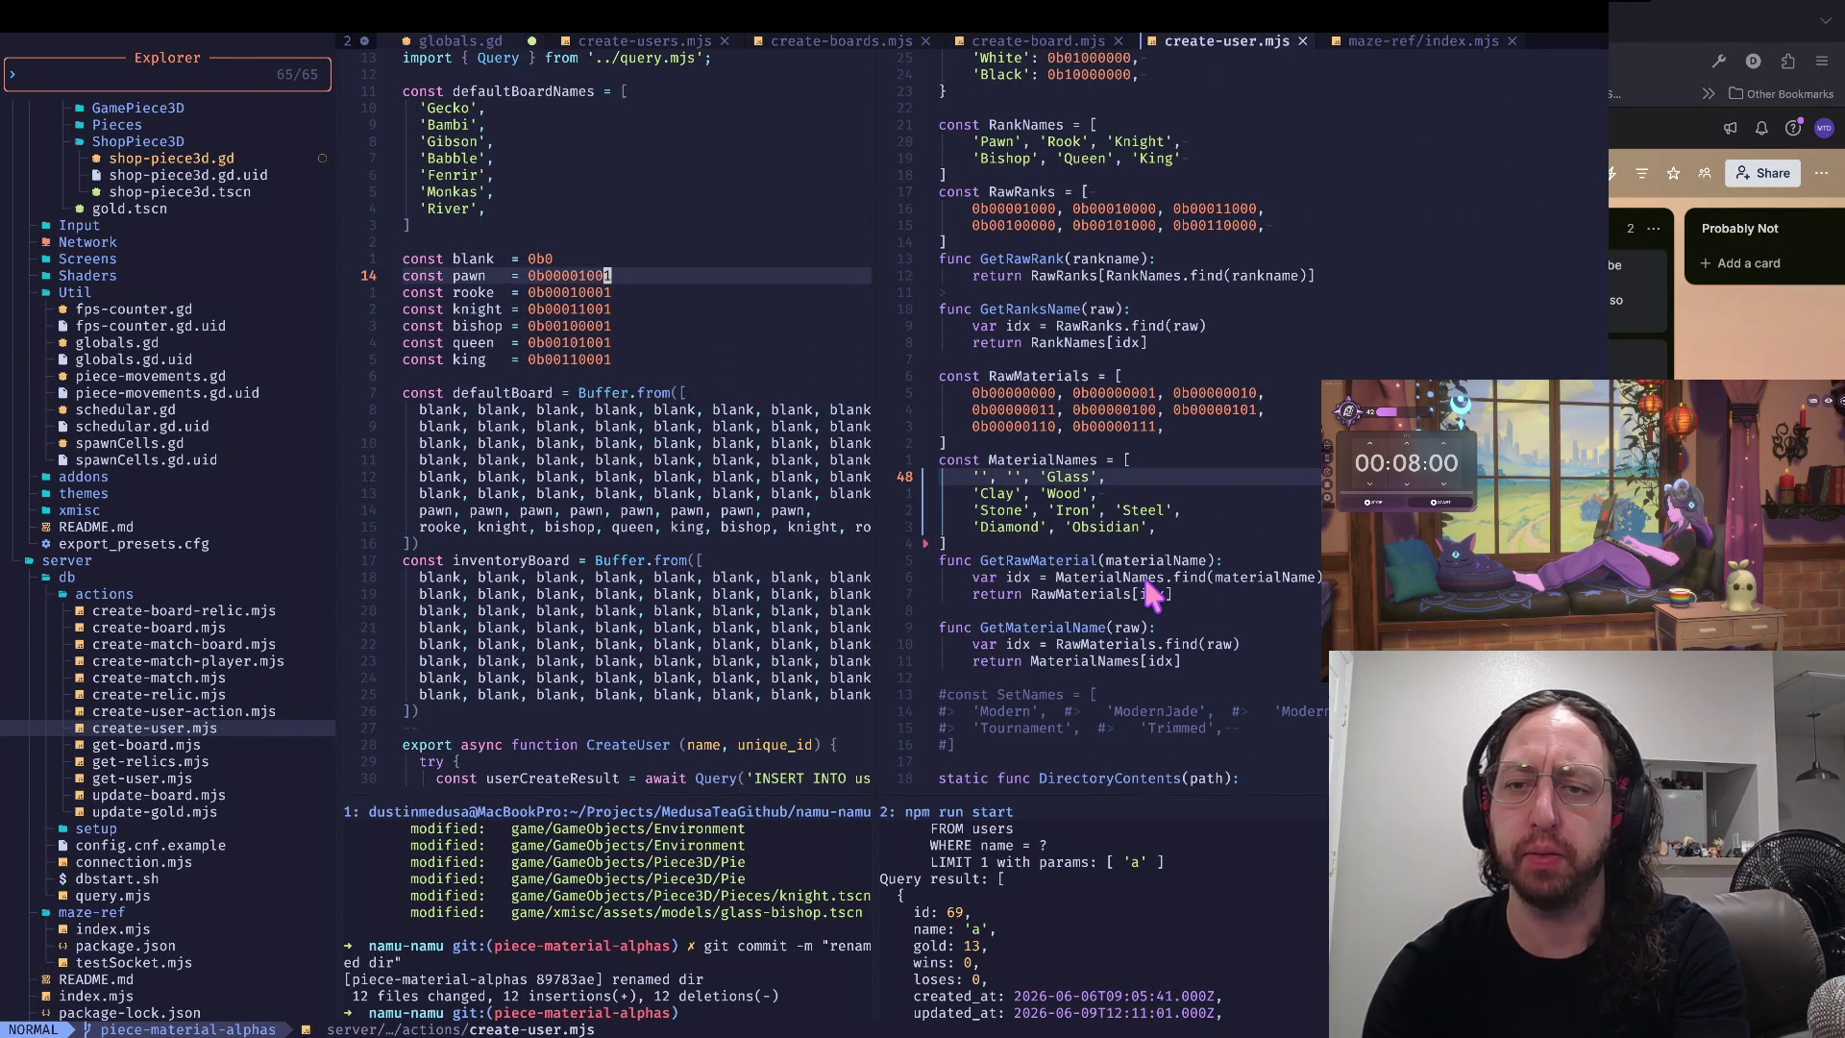
key(ctrl+w)
key(l)
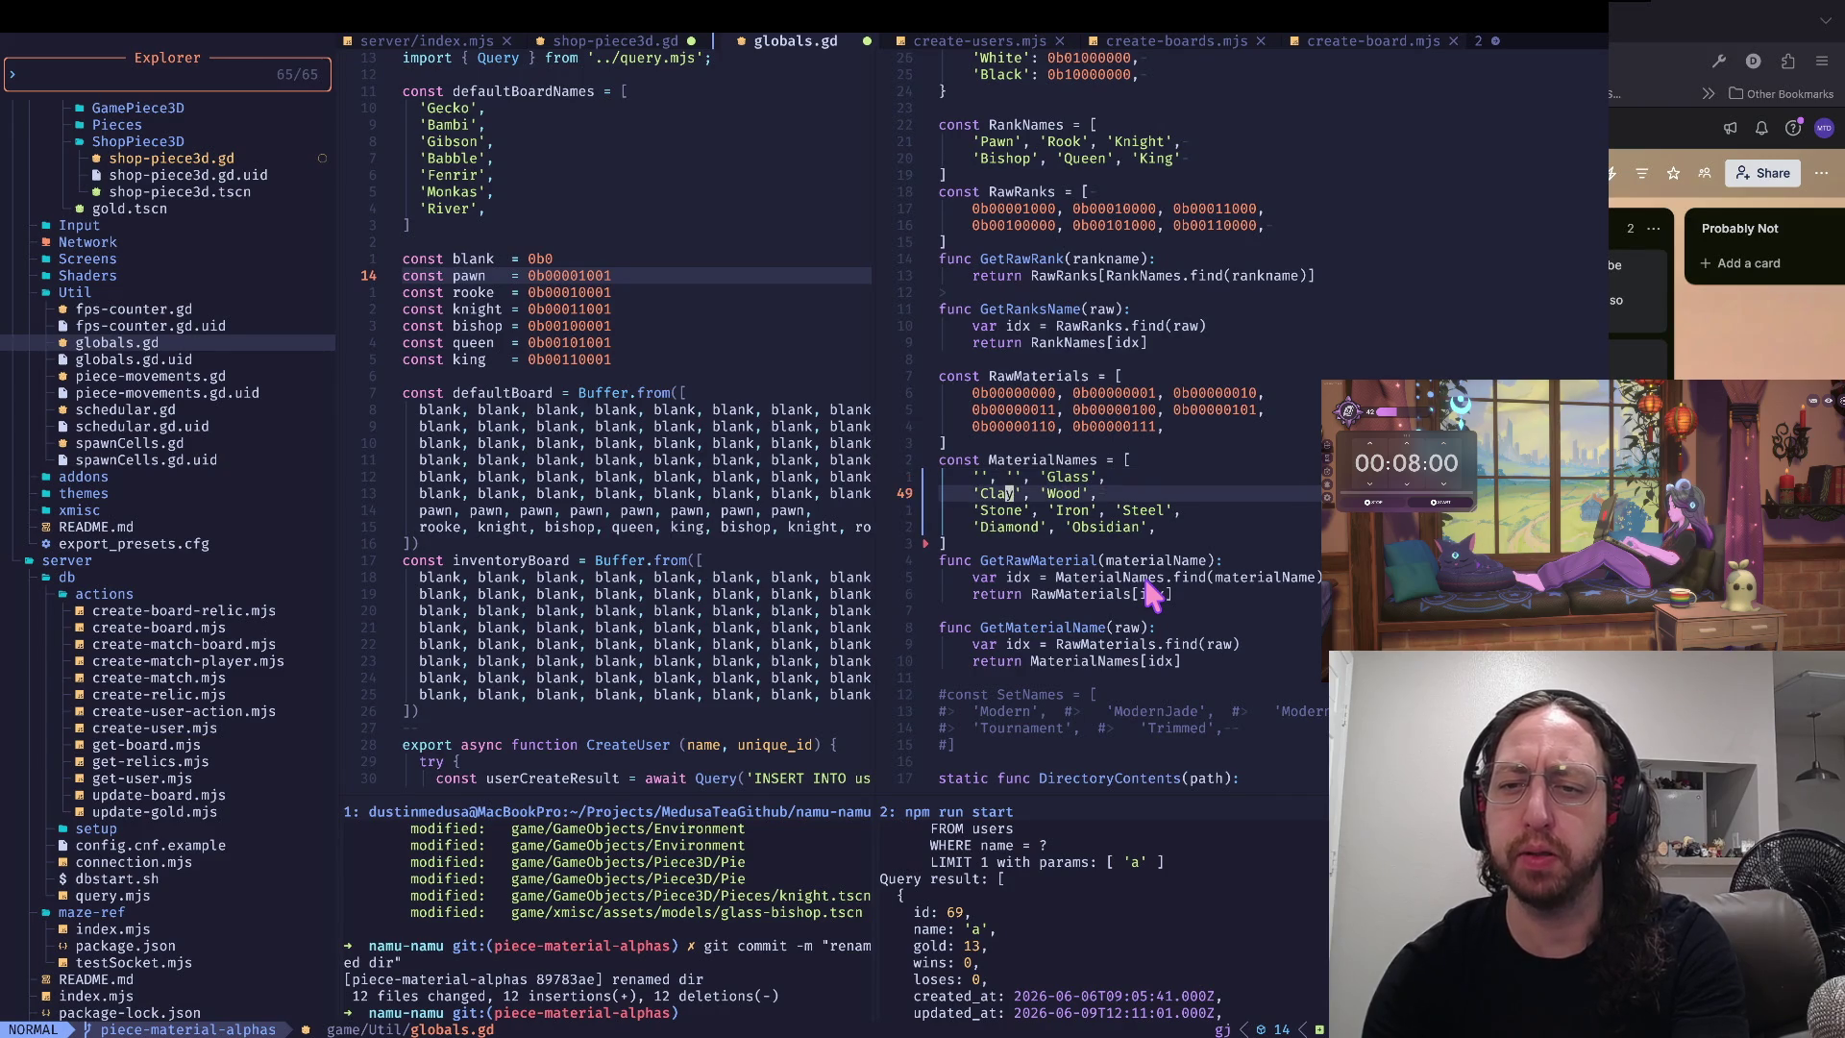
- Delete the extra empty entry at the start of the MaterialNames list
key(g)
key(j)
key(g)
key(j)
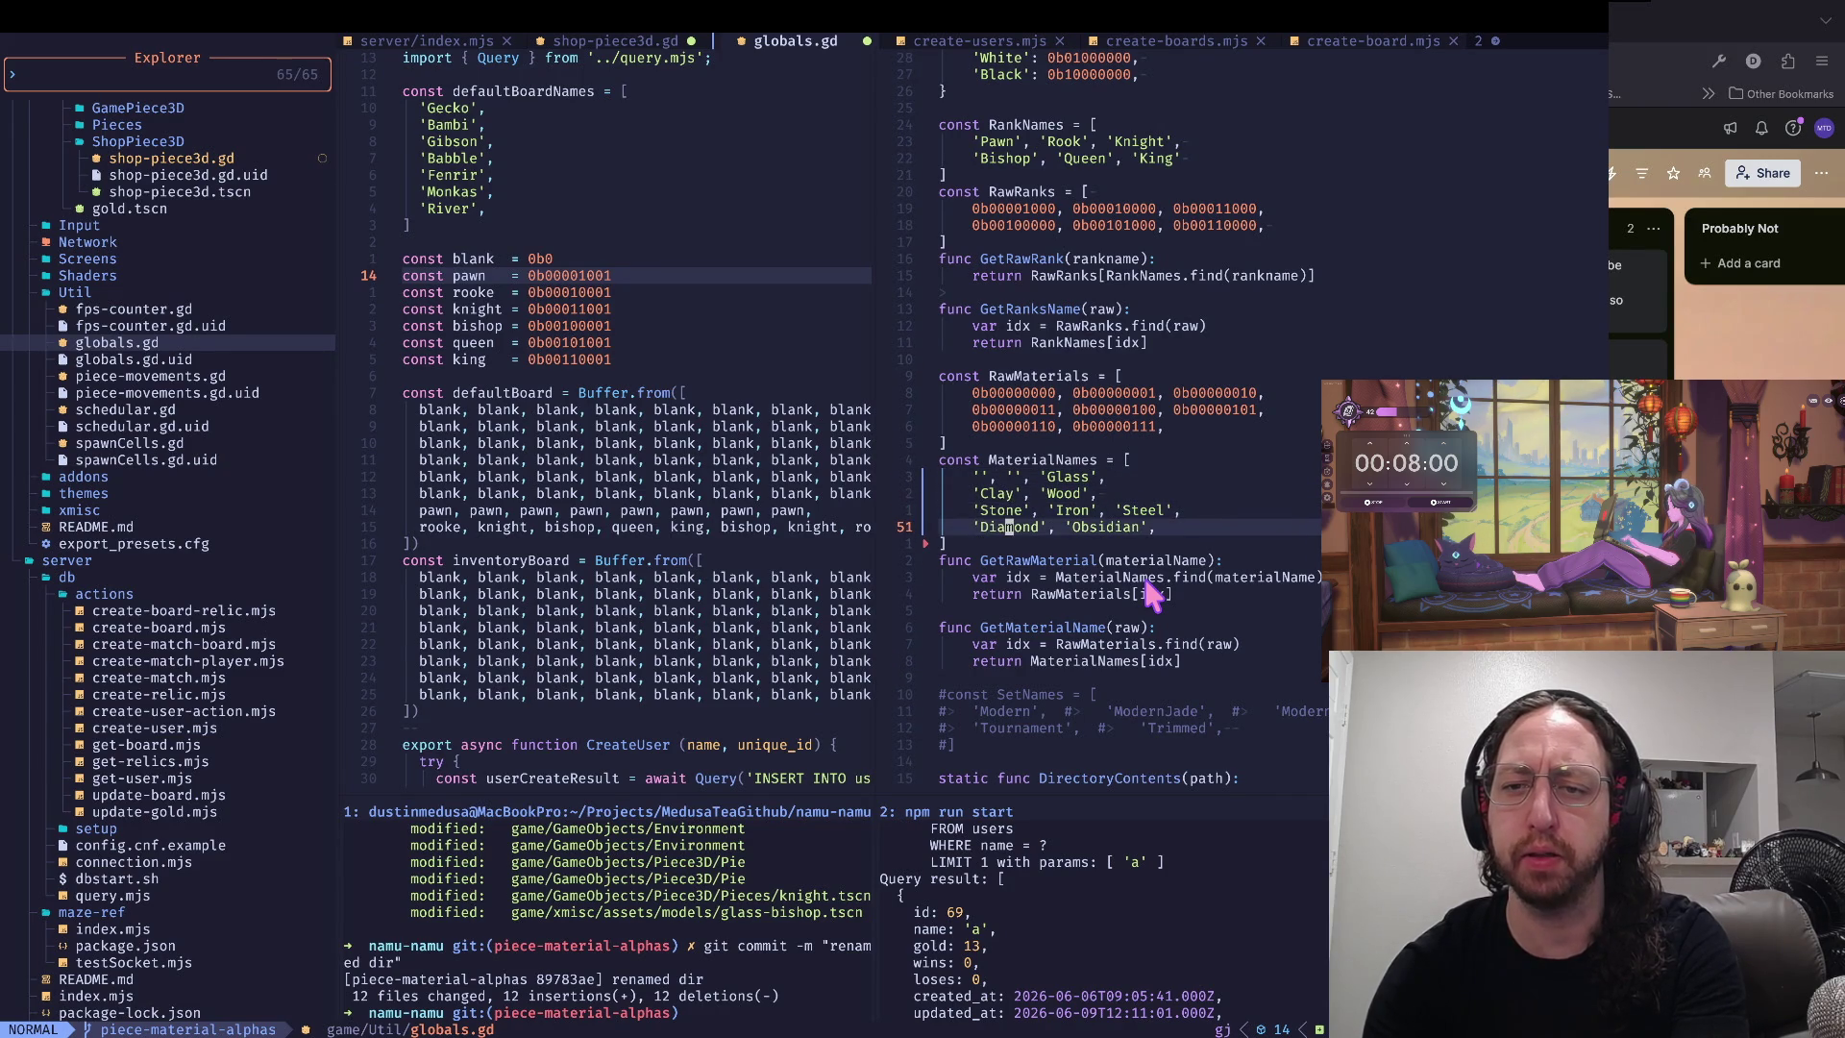
key(w)
key(w)
key(w)
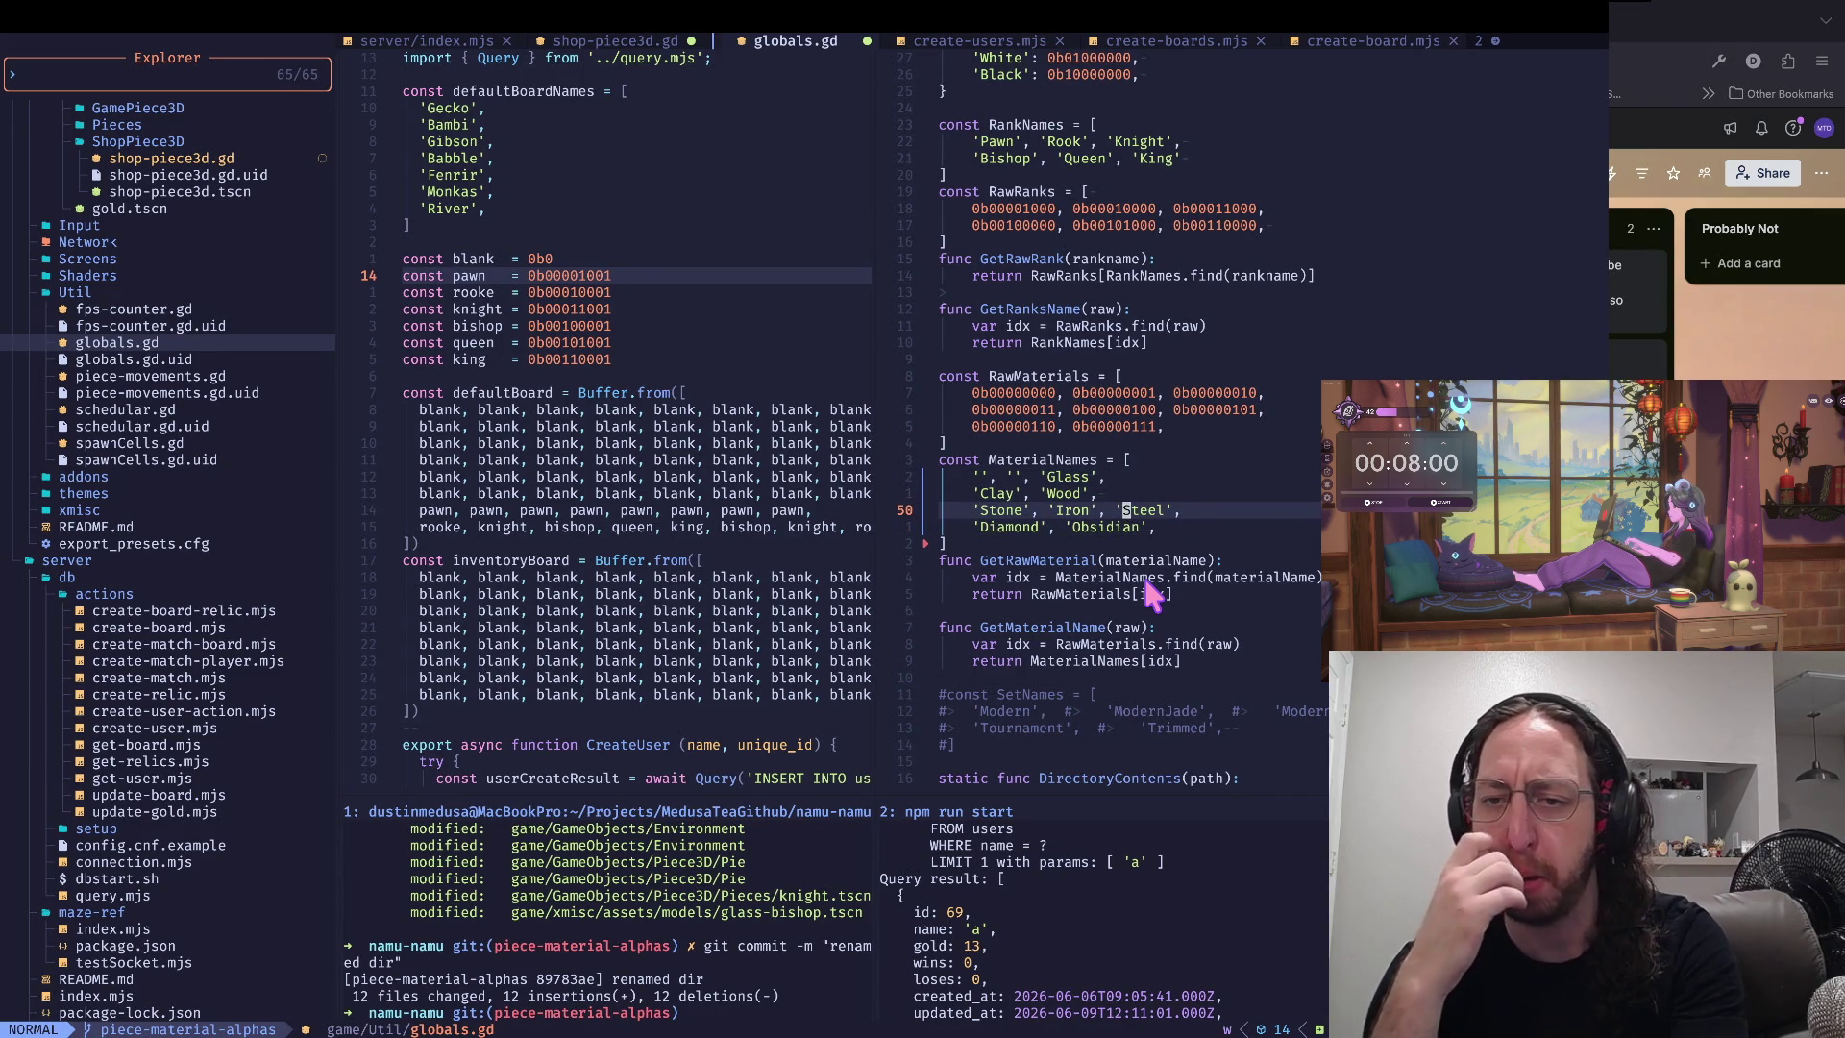
key(-)
key(-)
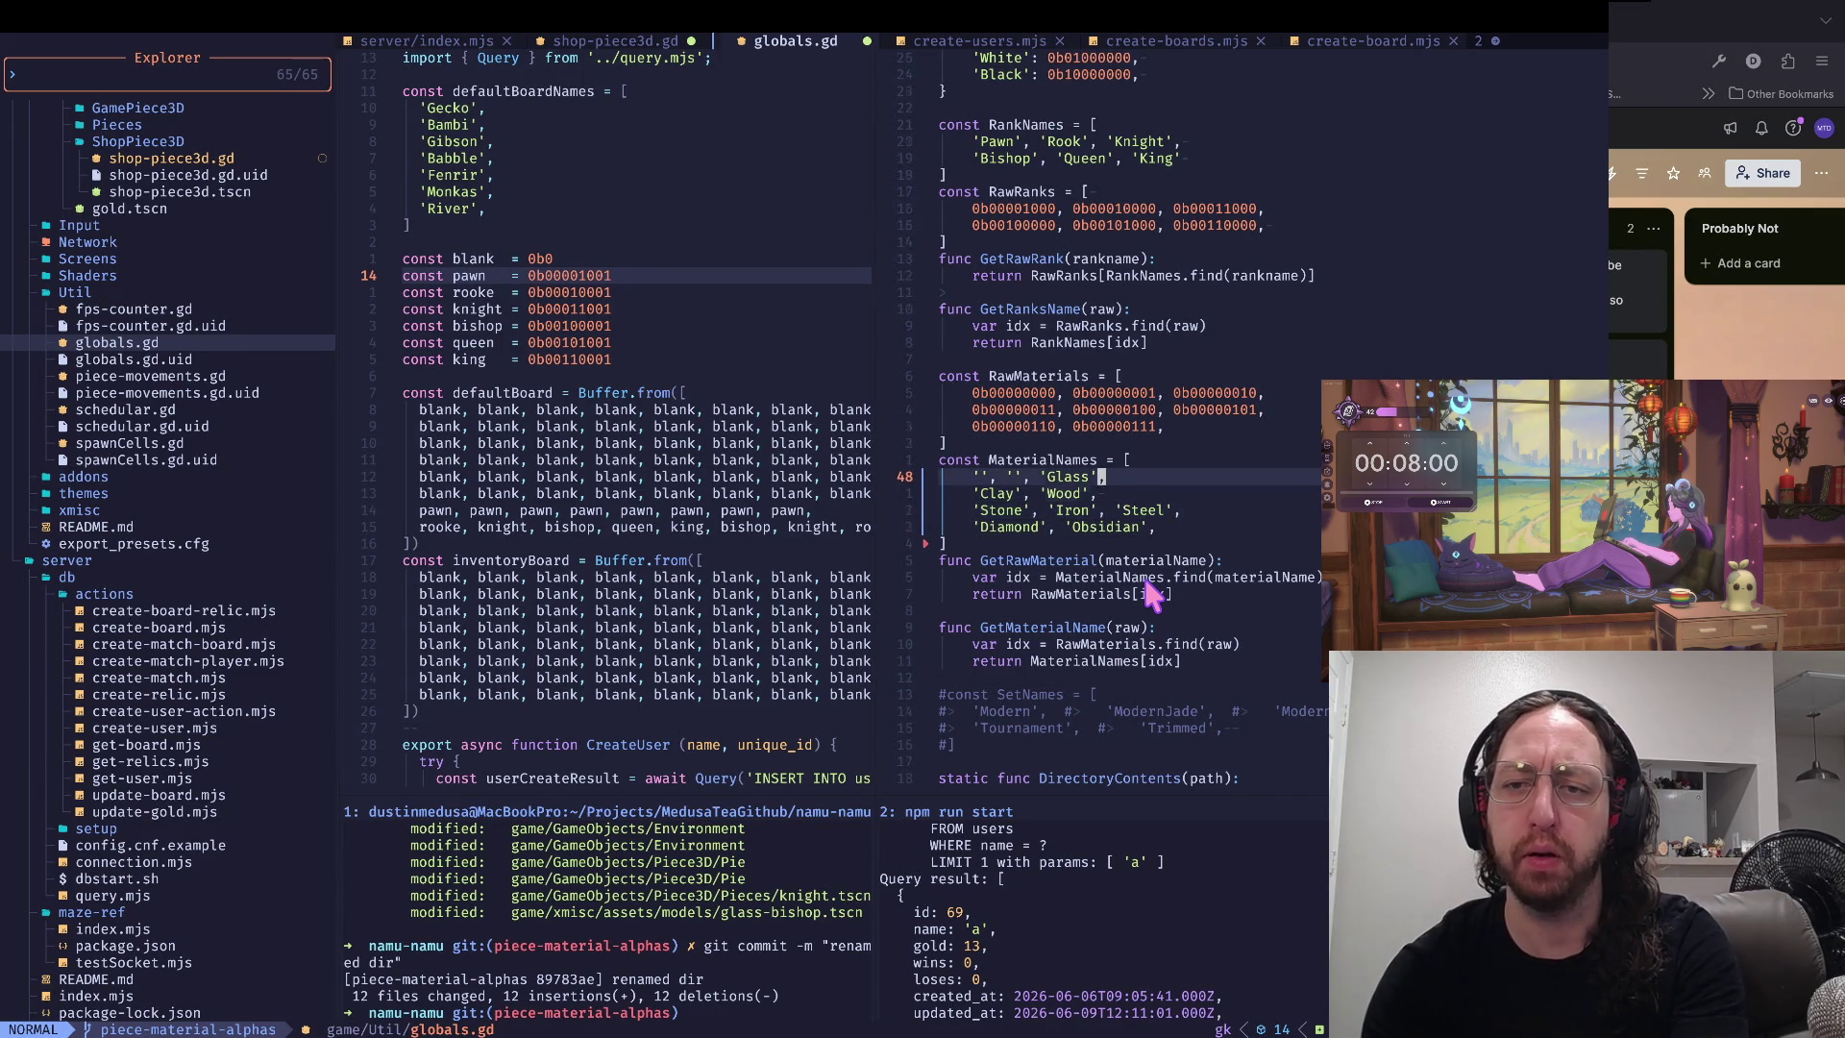
key(v)
key(l)
key(l)
key(l)
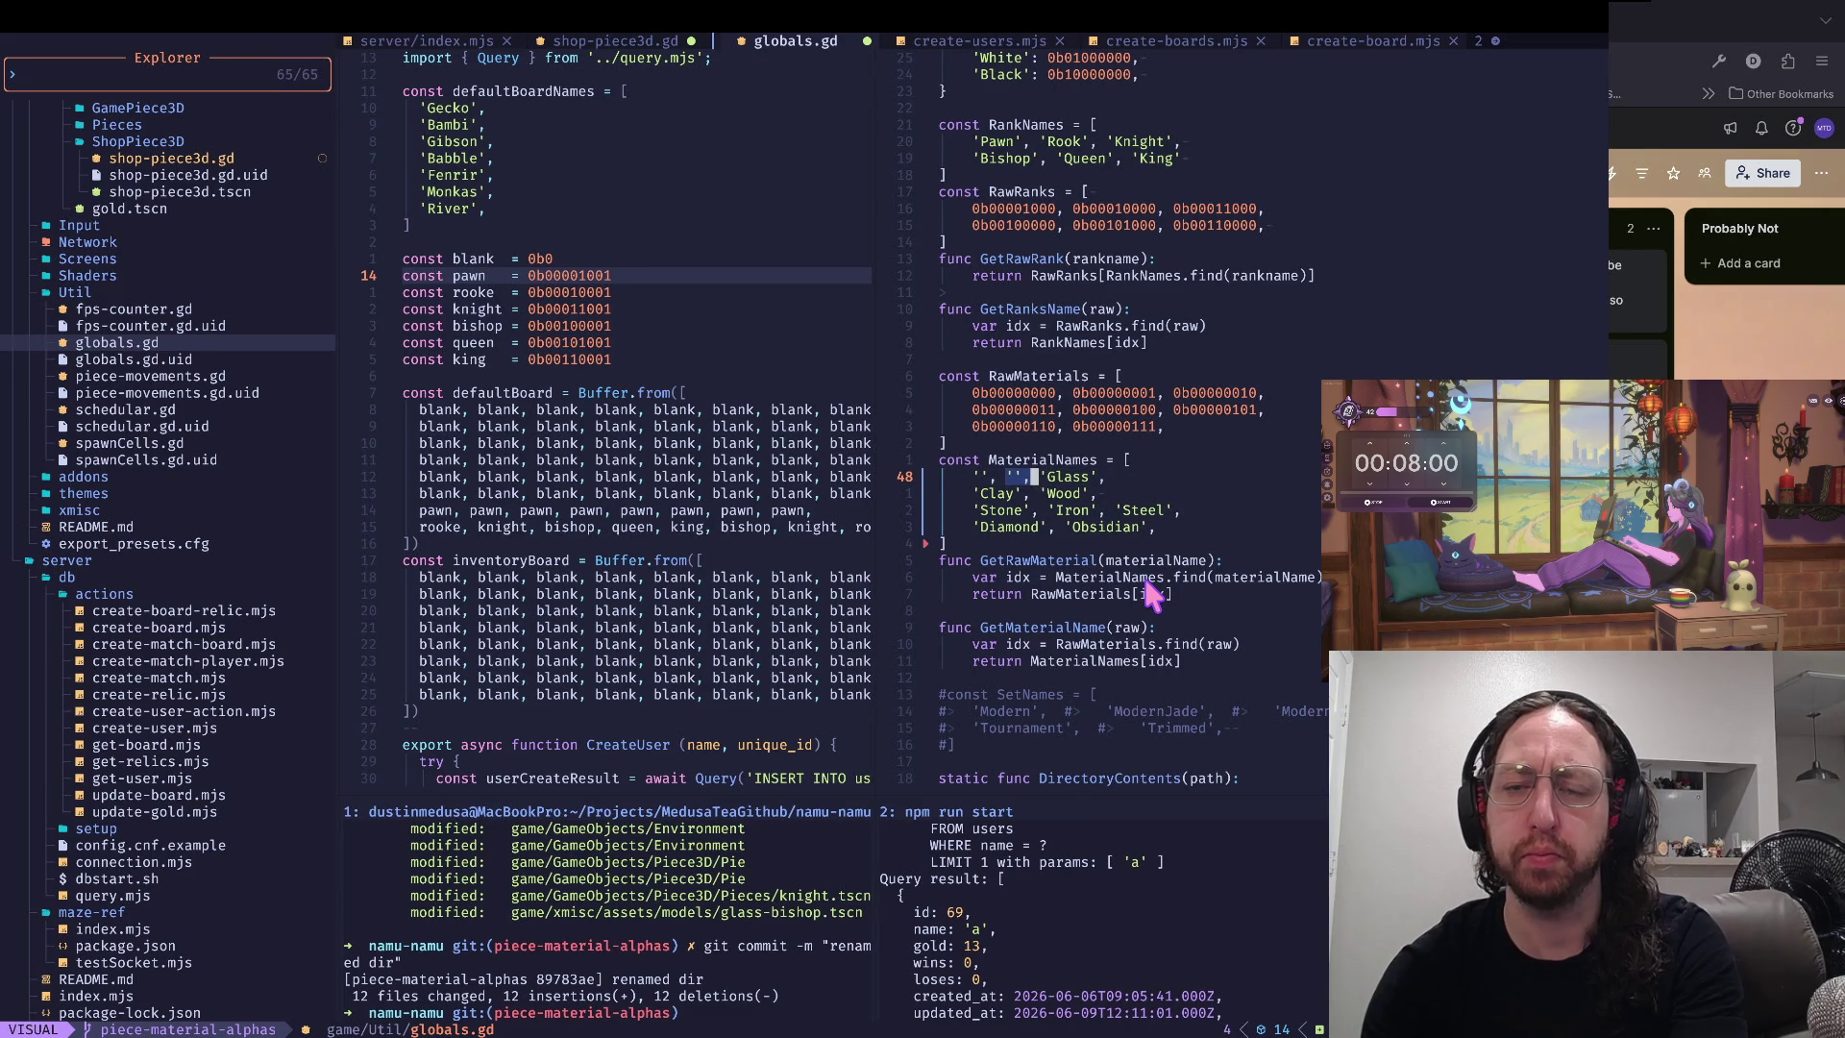
key(d)
- Check the remaining material names and delete the empty '' entry before 'Glass' on line 48
key(j)
key(w)
key(w)
key(w)
key(j)
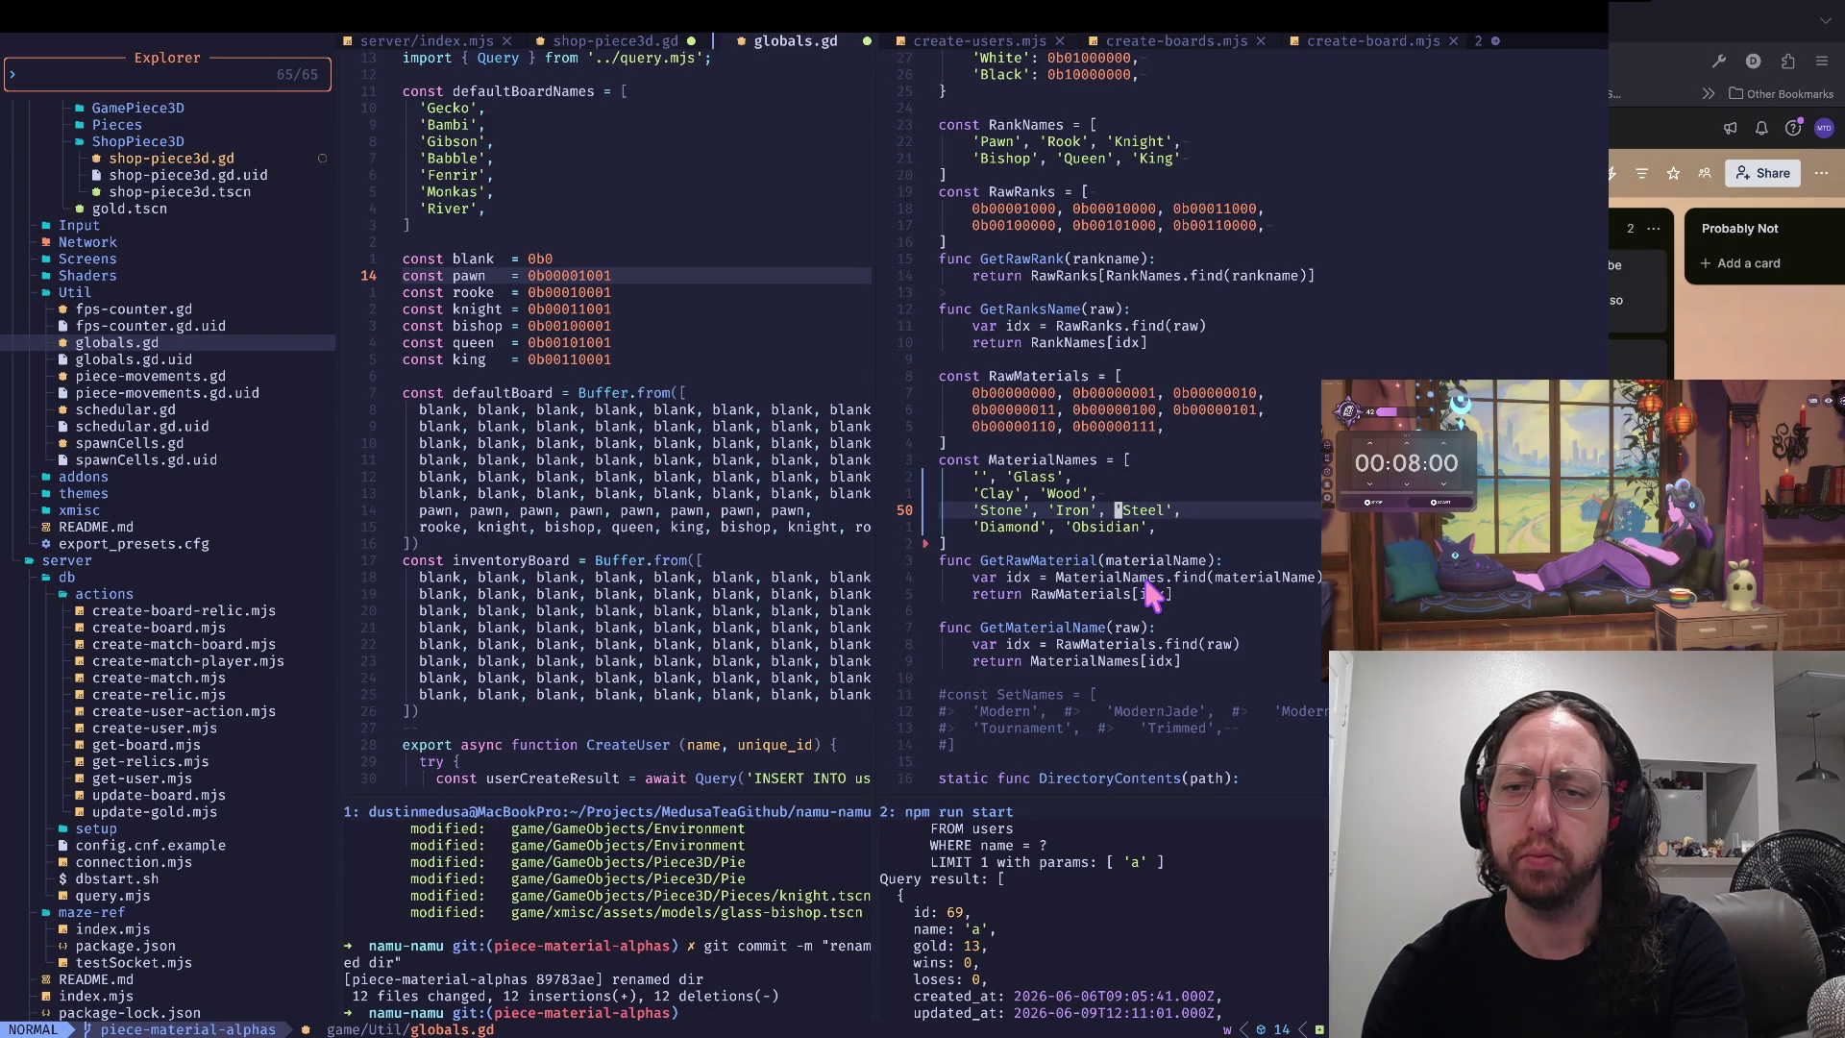
key(k)
key(k)
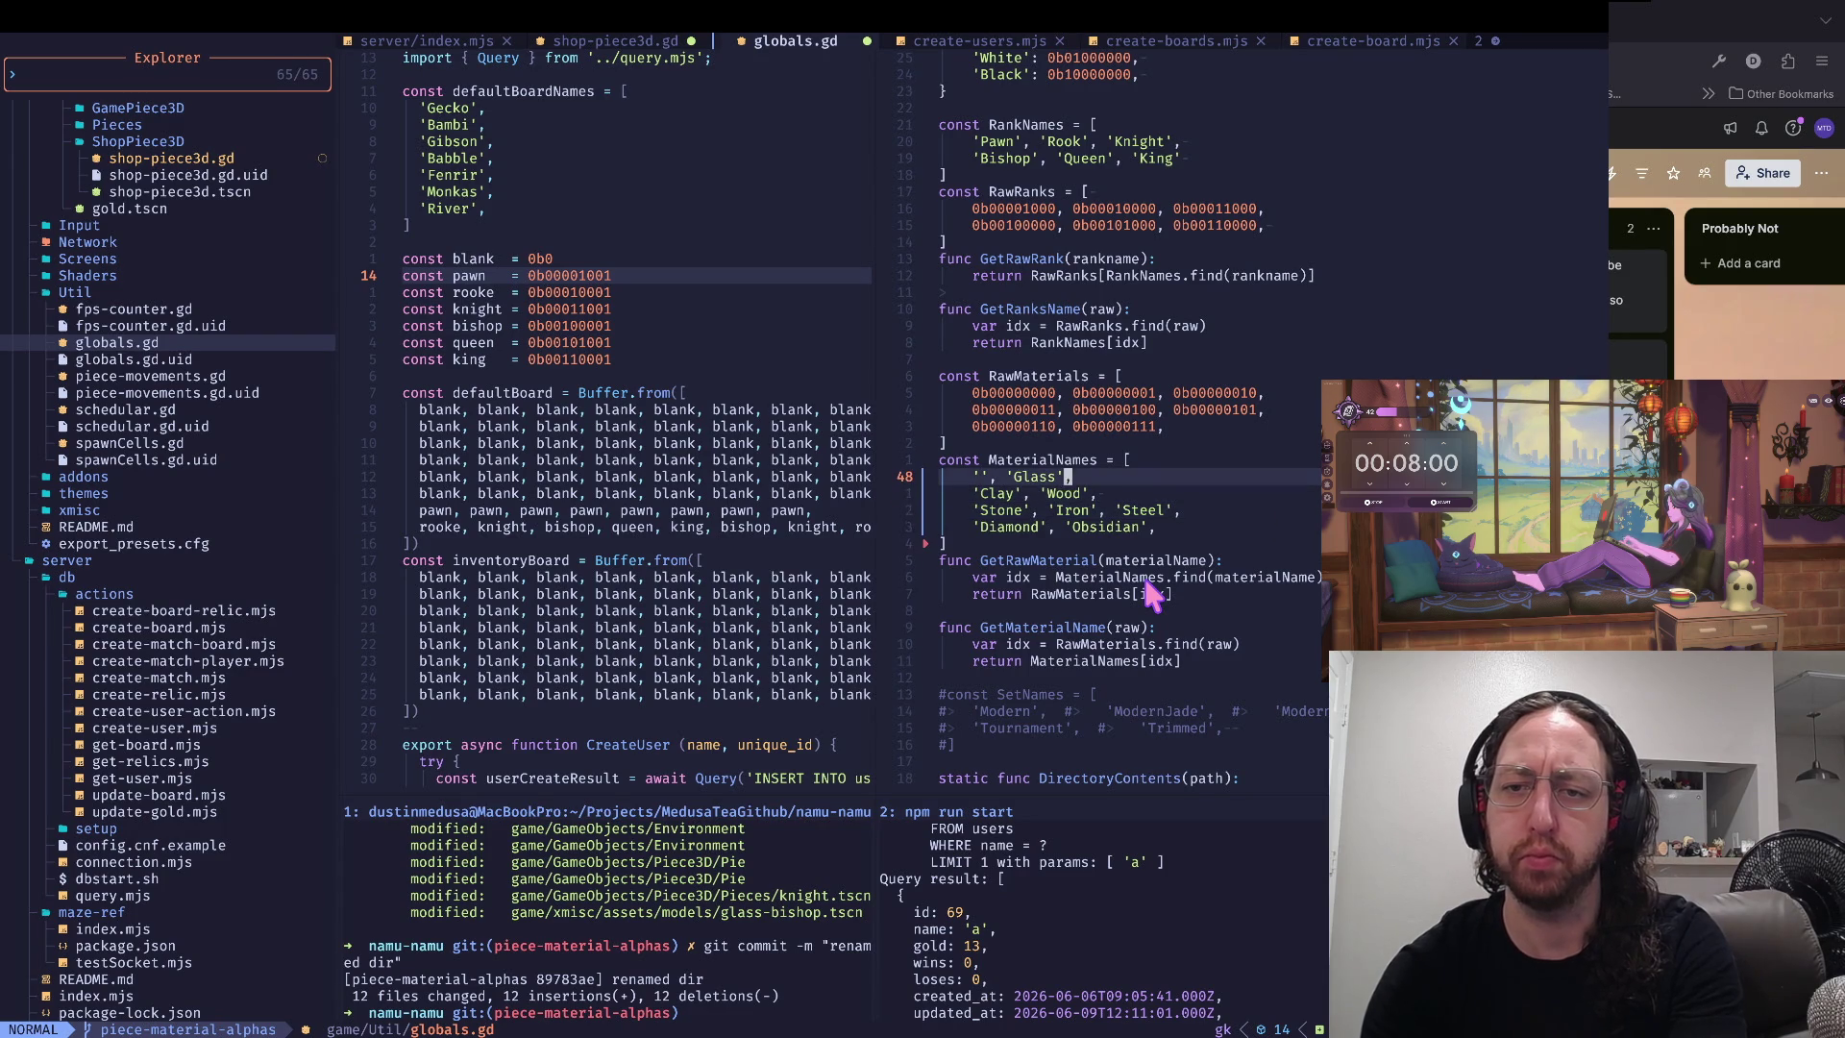
key(d)
key(b)
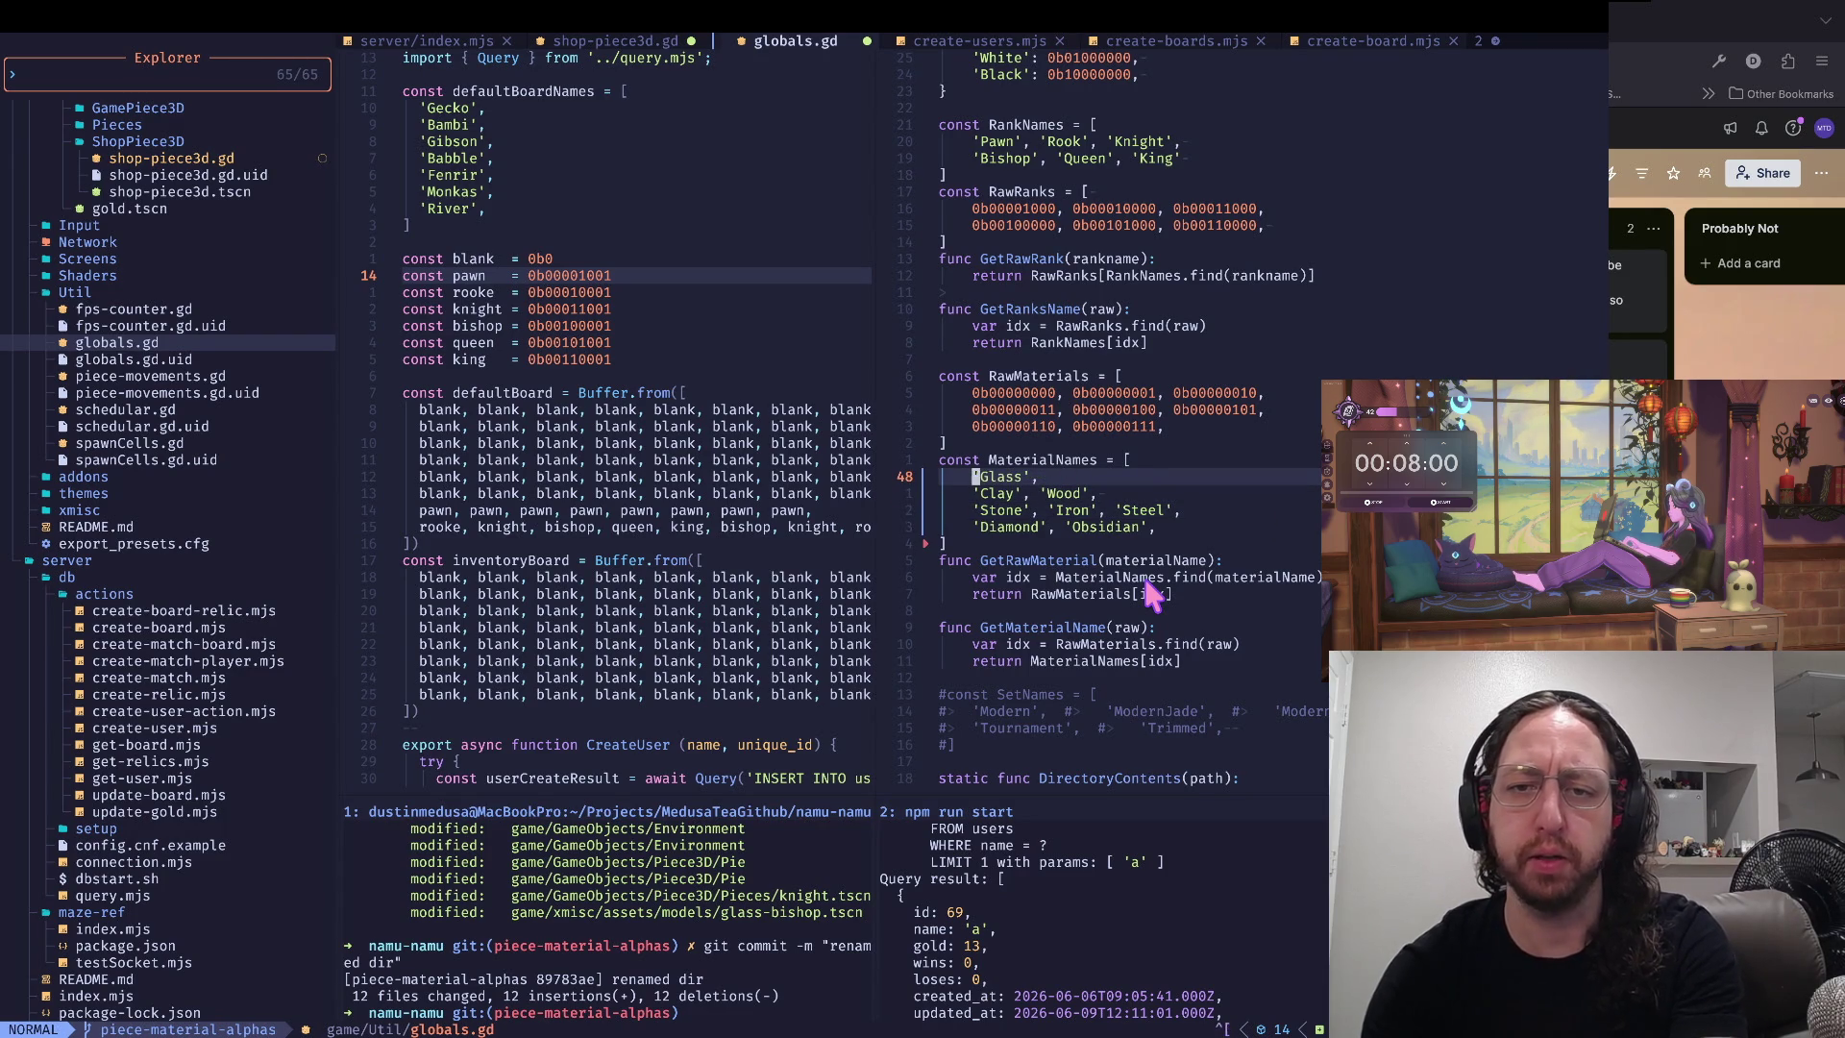
- Switch to create-user.mjs and move from the pawn value down to the king constant
key(k)
key(k)
key(k)
key(k)
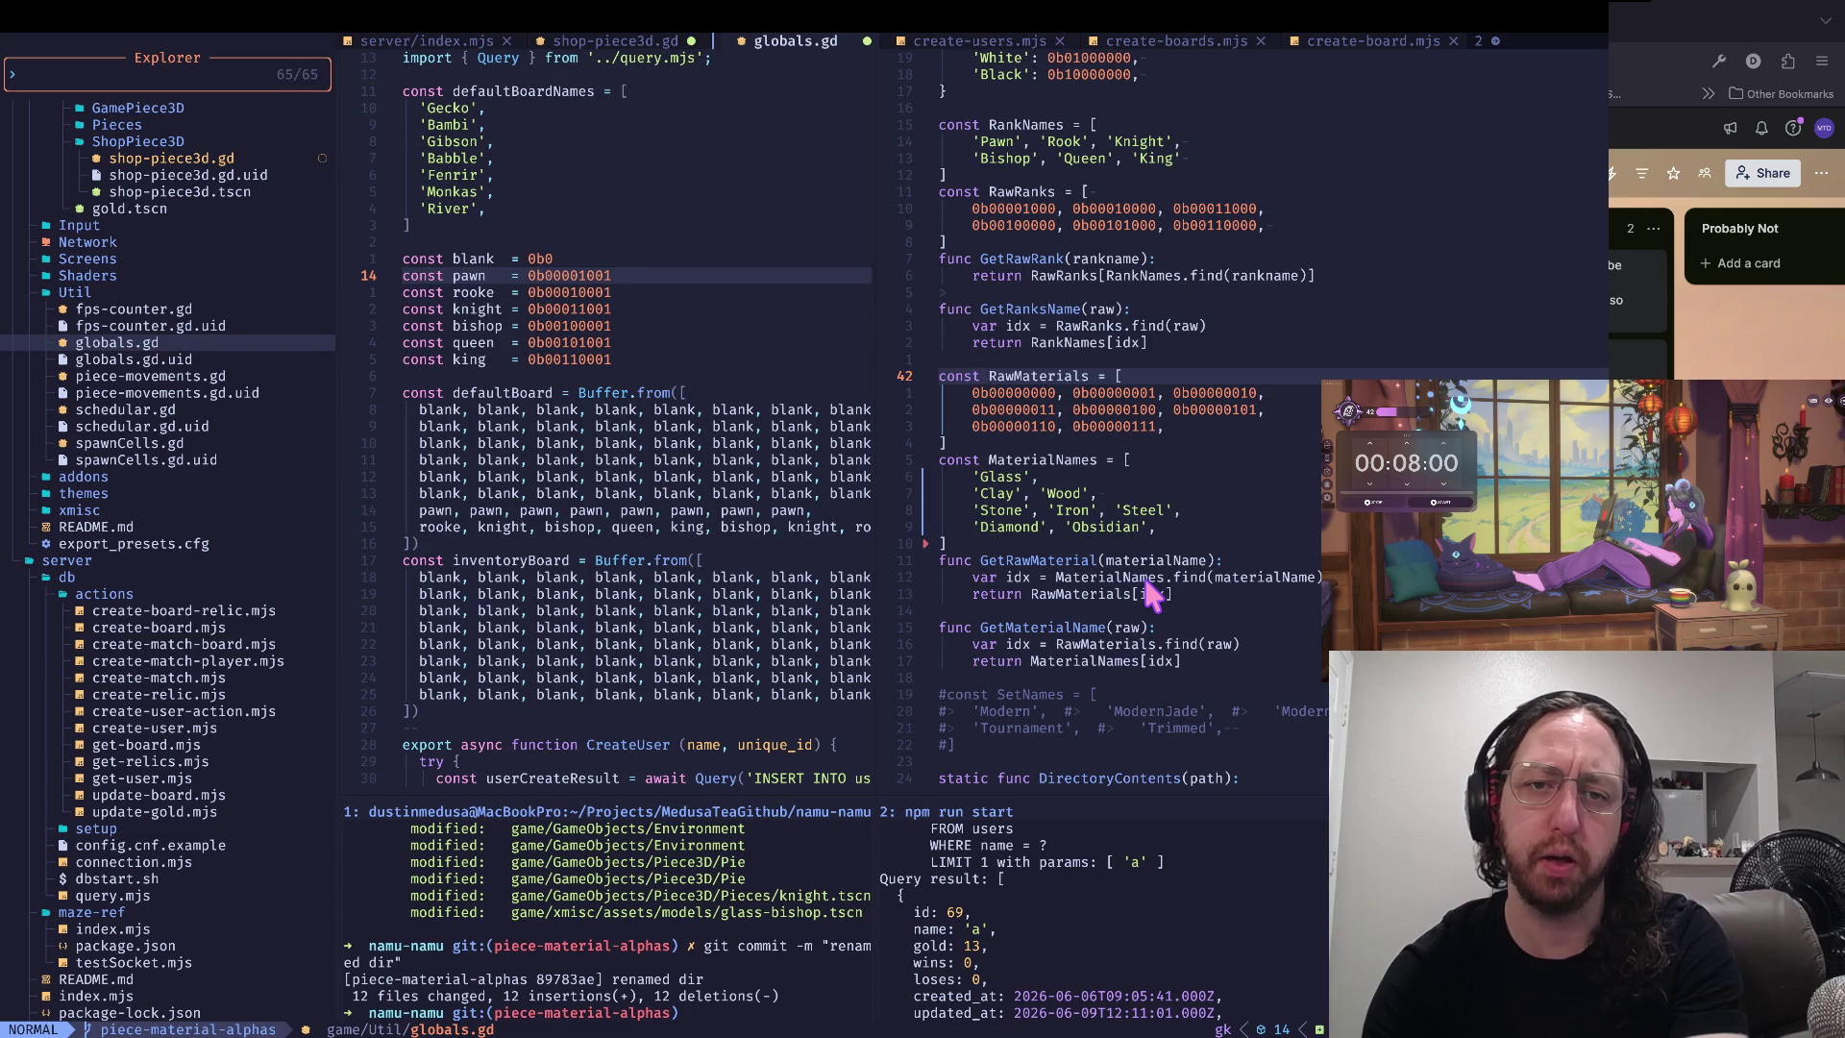
key(ctrl+h)
key(h)
key(j)
key(j)
key(j)
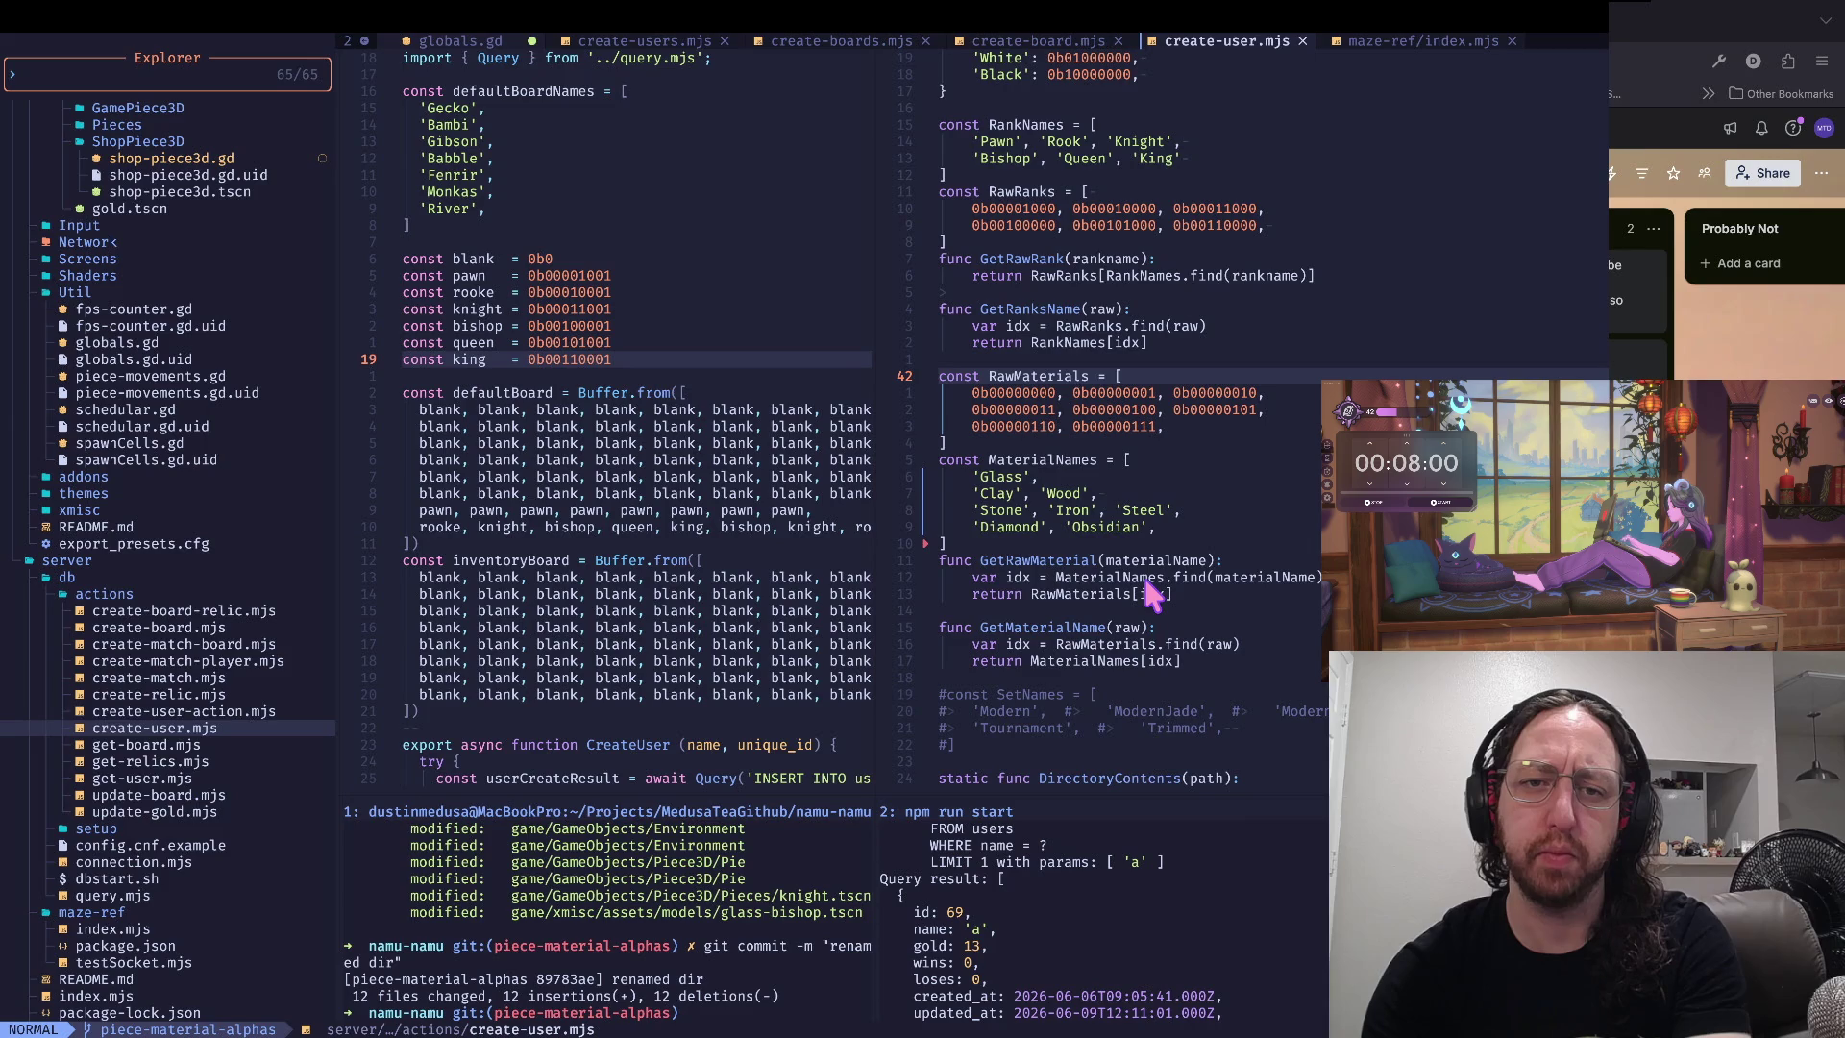
key(j)
key(k)
key(k)
key(j)
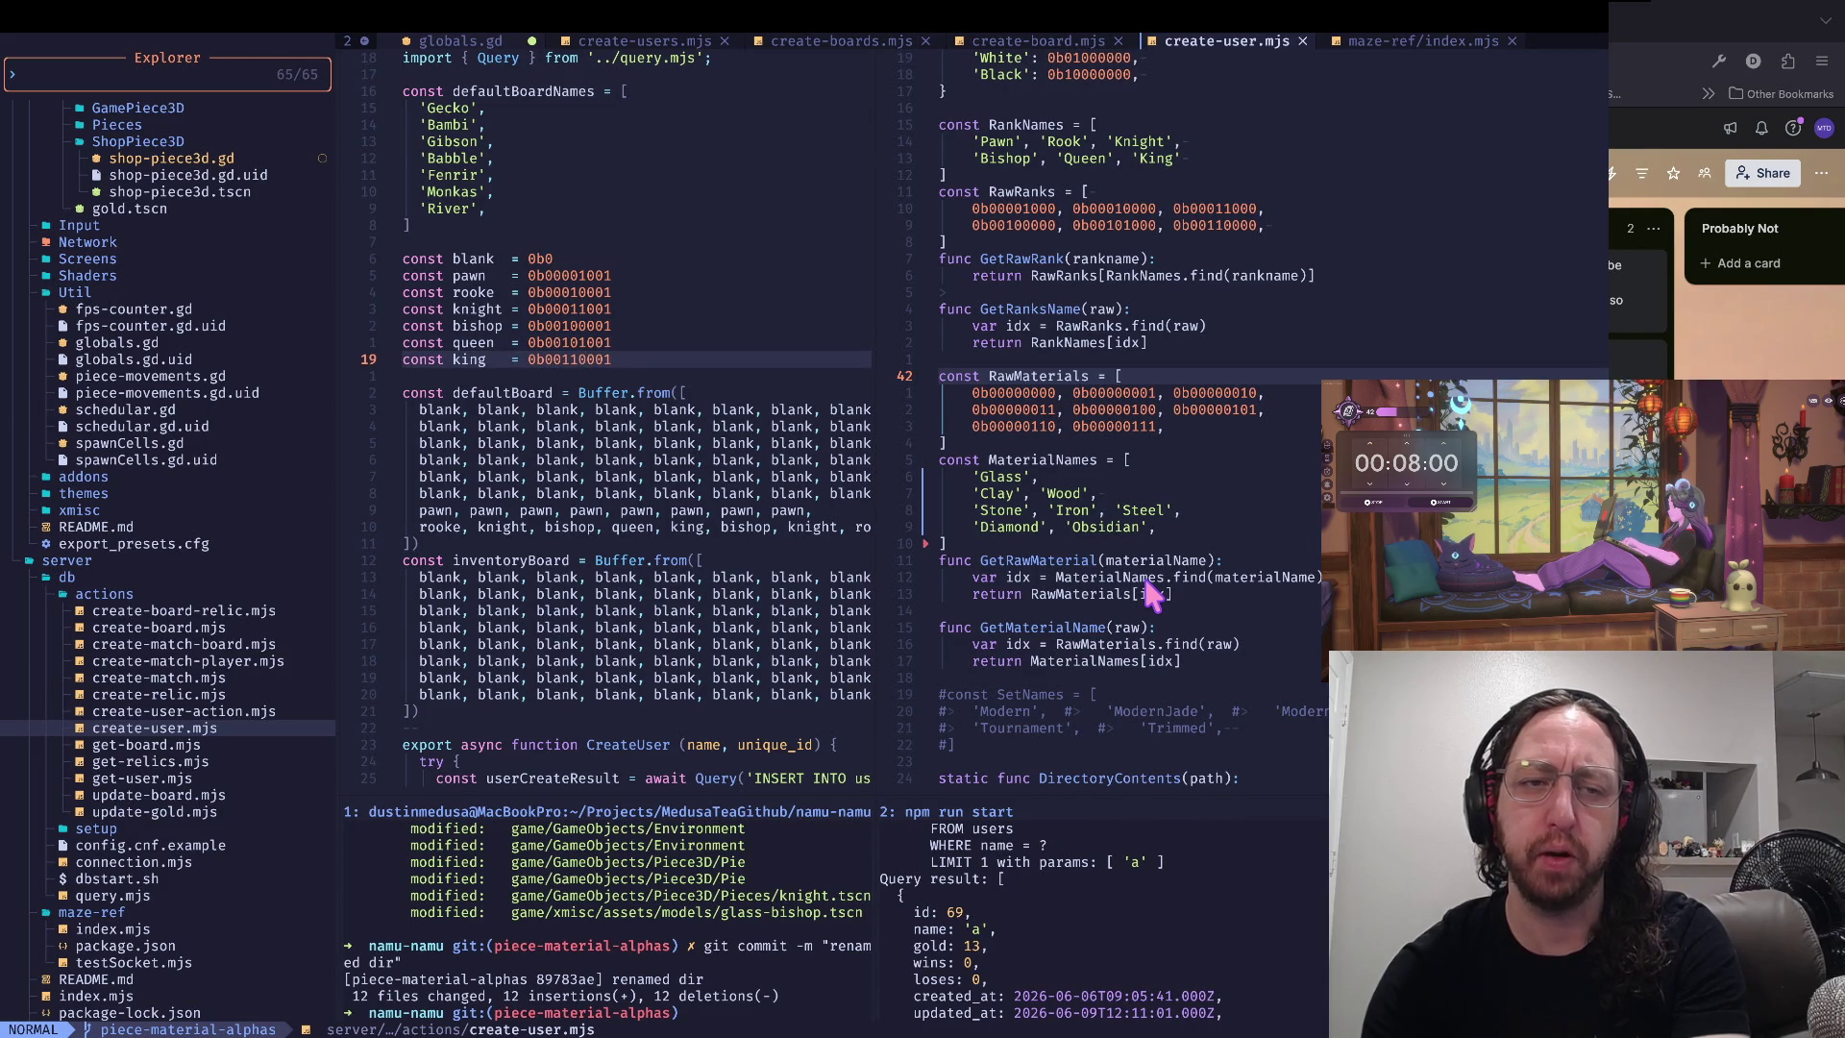
key(k)
key(k)
key(k)
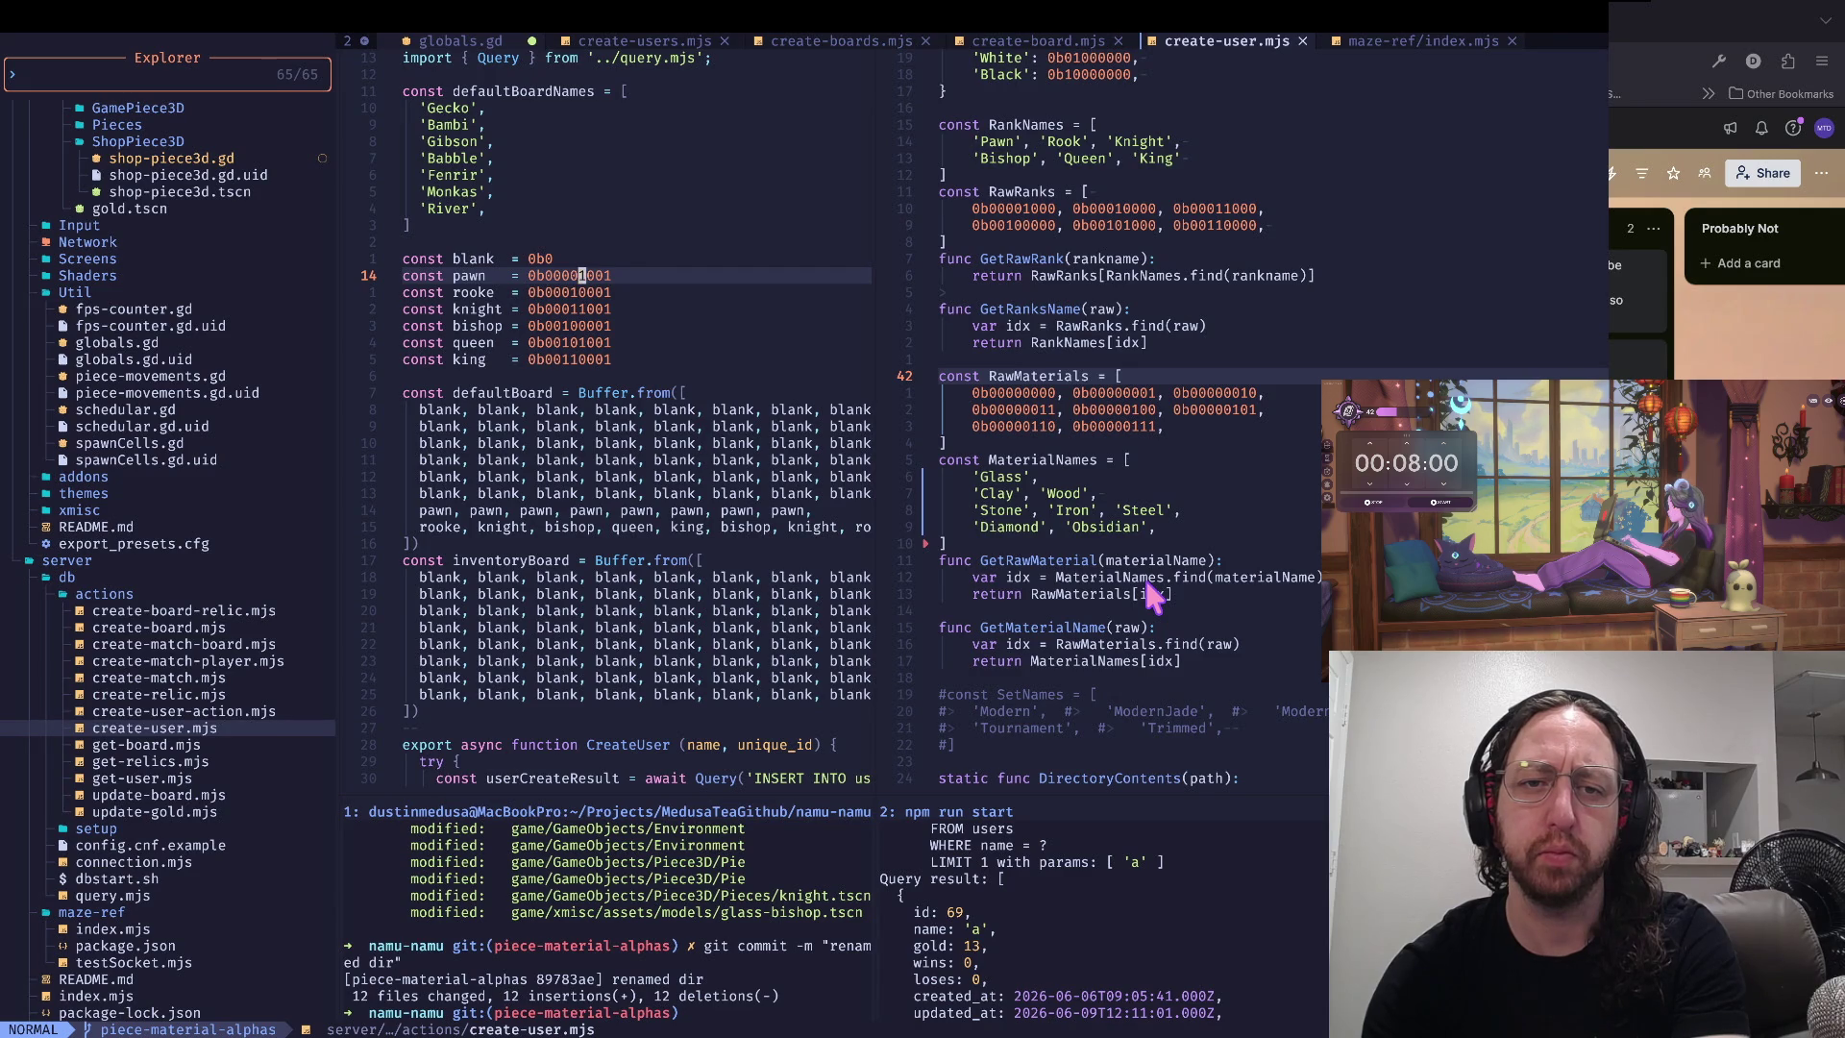
key(j)
key(j)
key(k)
key(k)
key(j)
key(j)
key(j)
key(0)
key(w)
key(k)
key(k)
key(k)
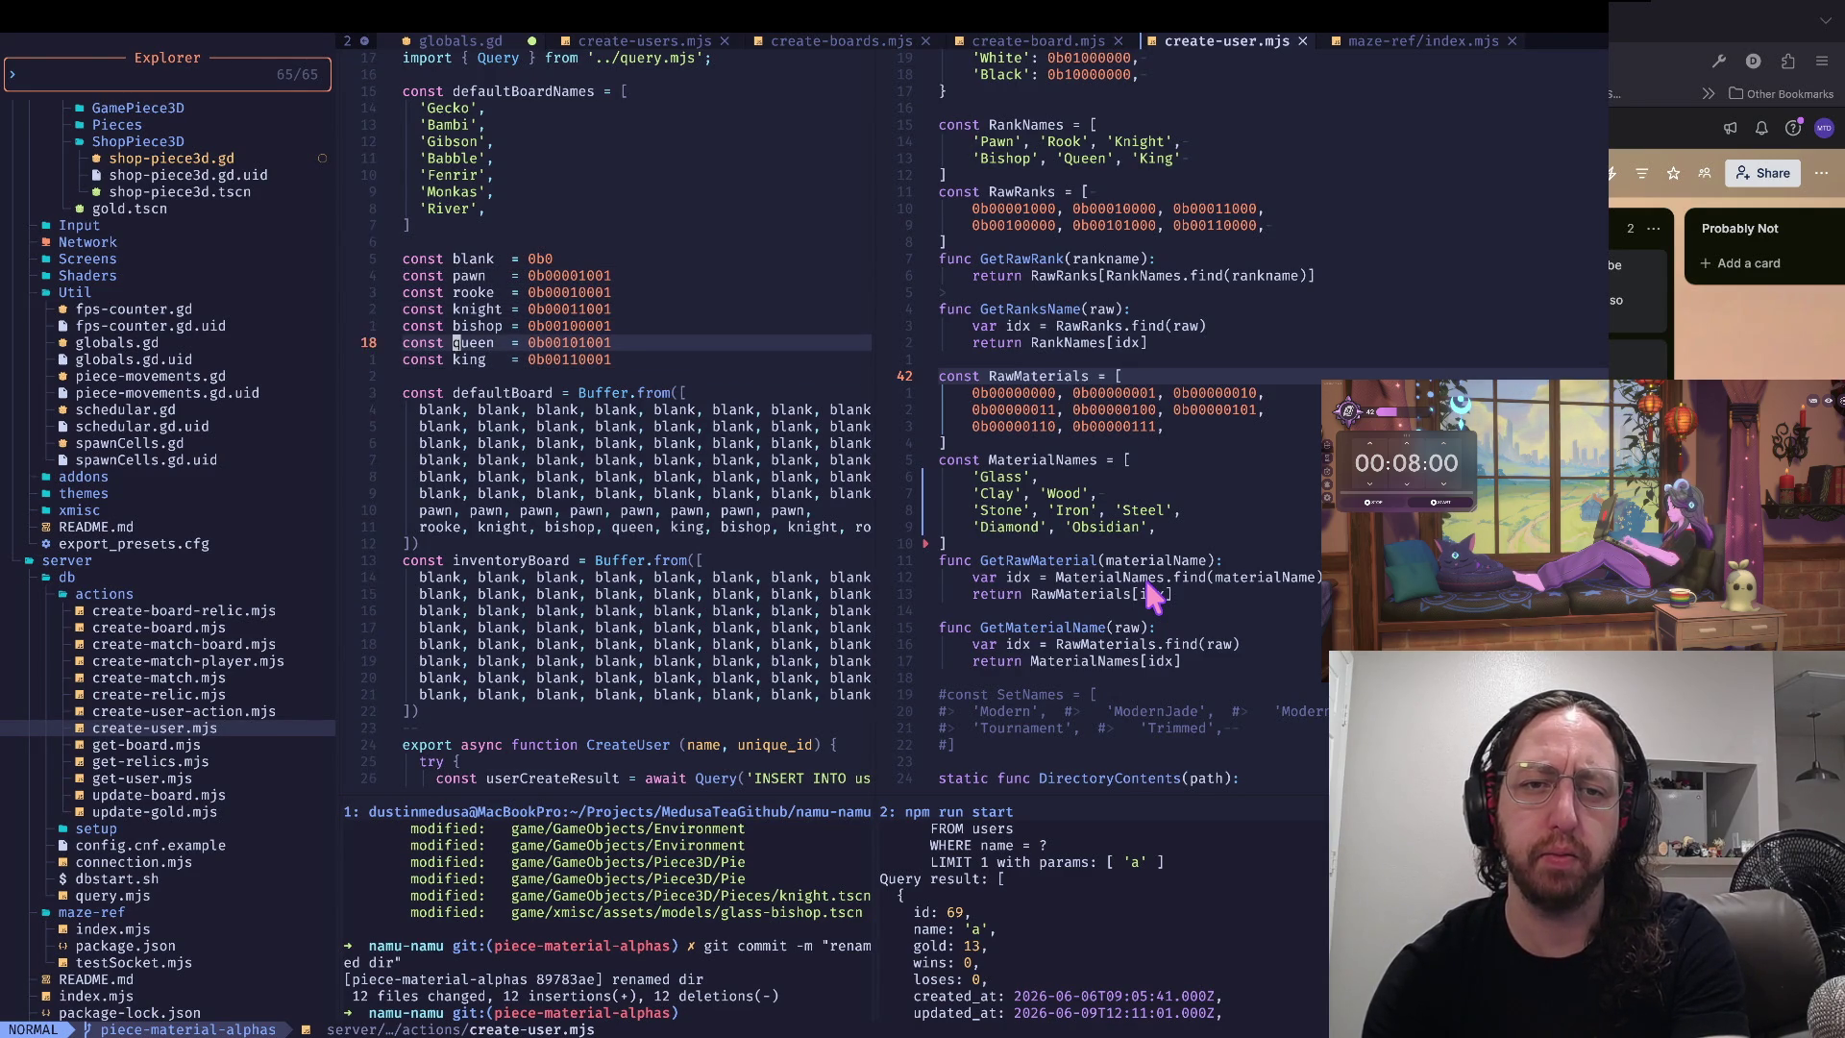
key(j)
key(j)
key(j)
key(j)
key(j)
key(k)
key(k)
key(k)
key(j)
key(j)
key(j)
key(j)
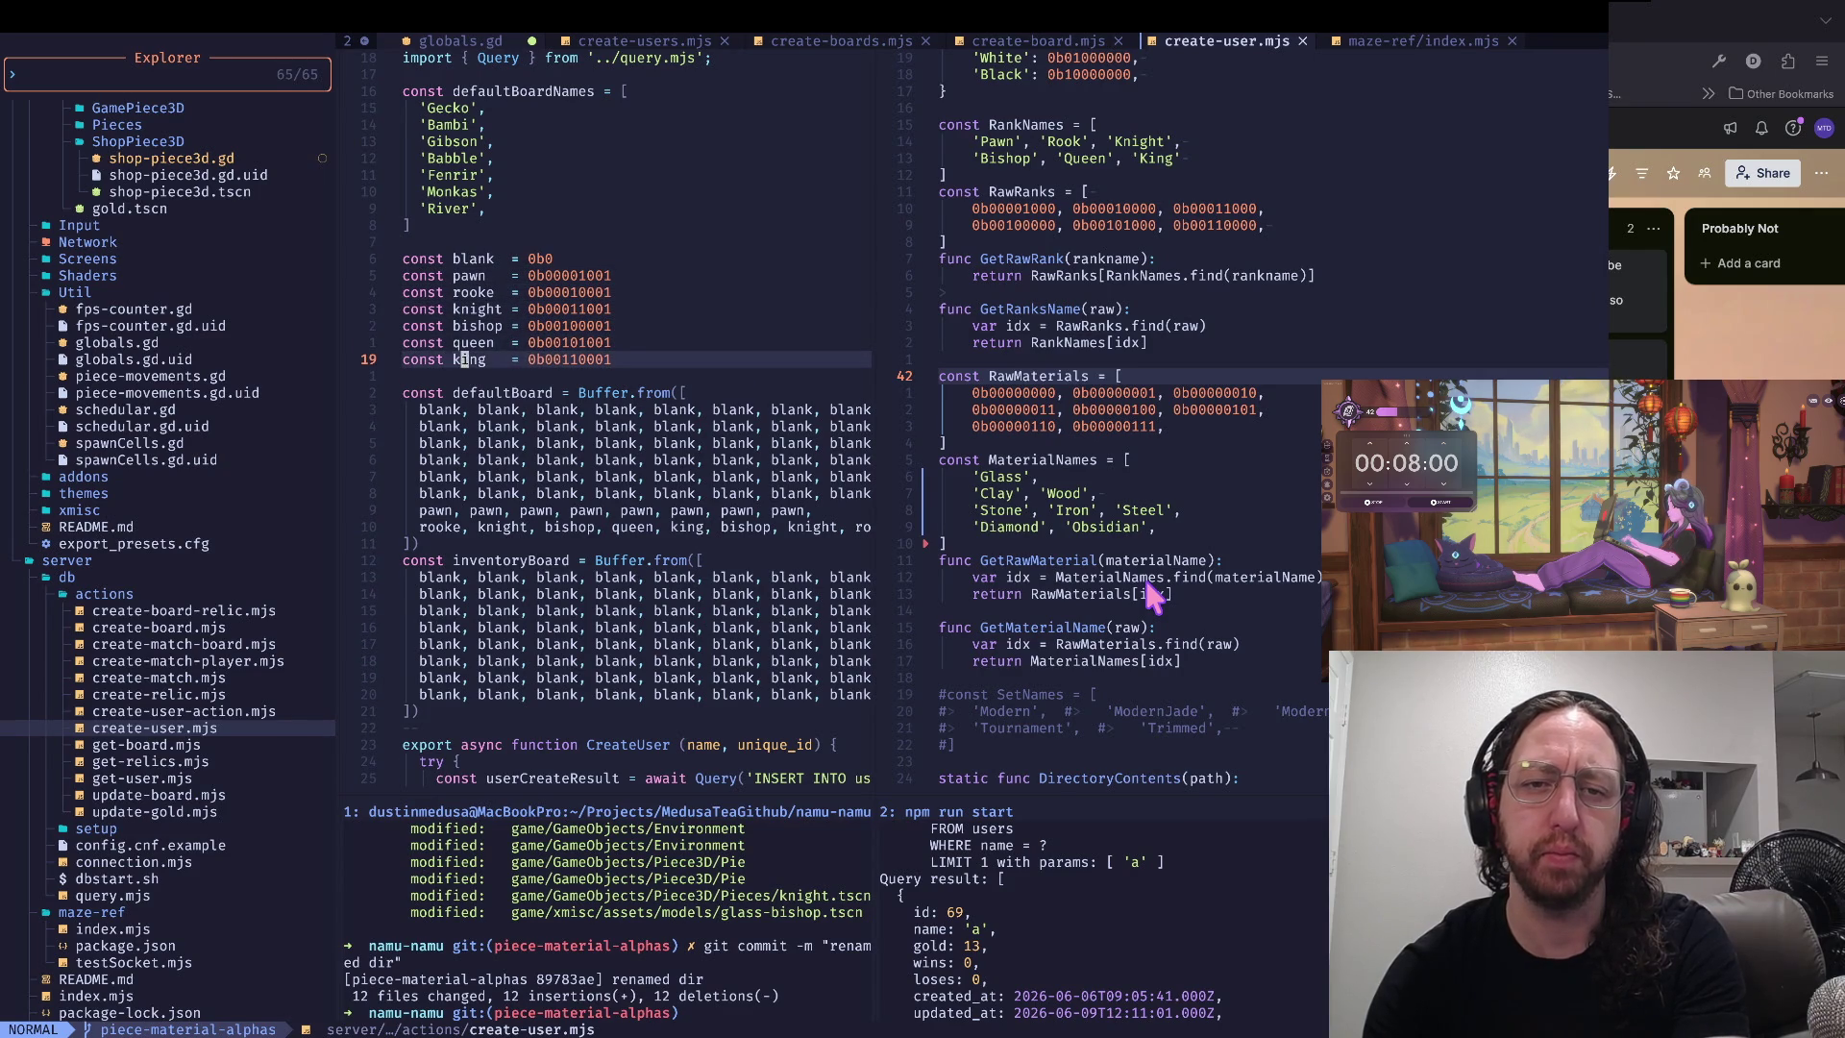
key(w)
key(w)
key(h)
key(k)
key(h)
key(j)
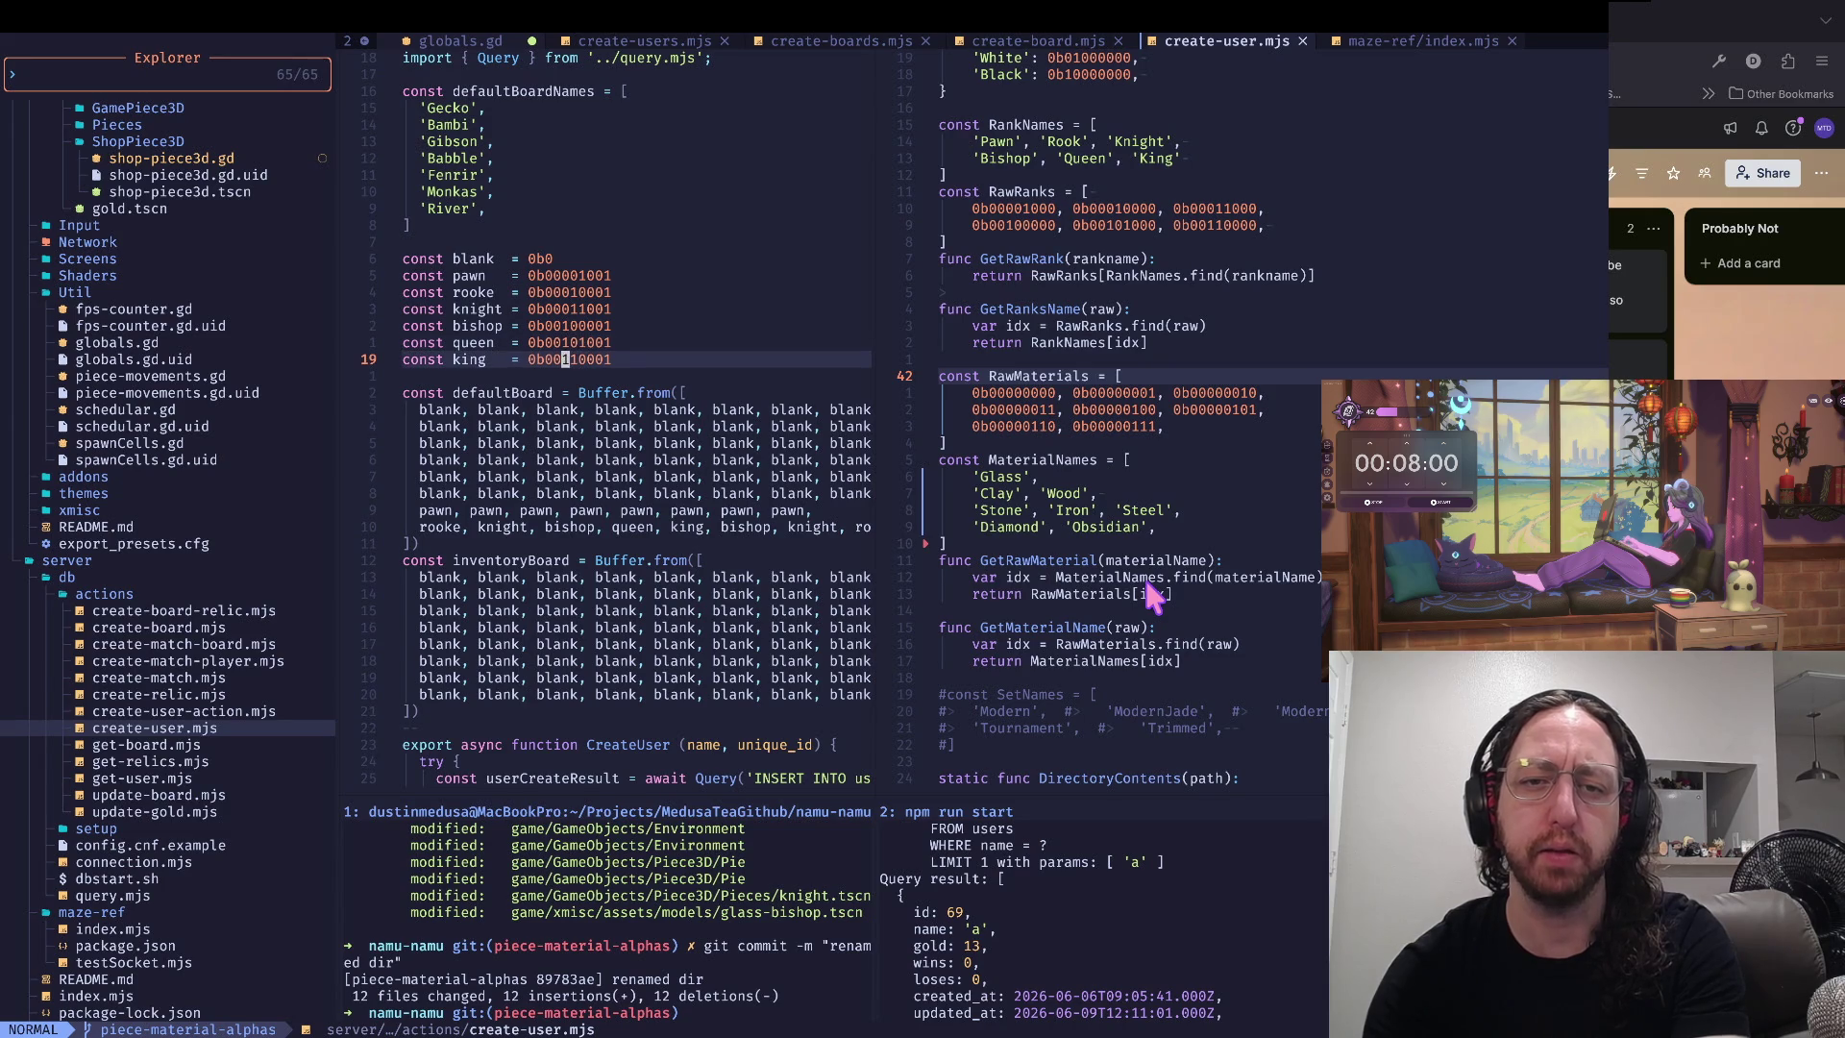
key(k)
key(k)
key(k)
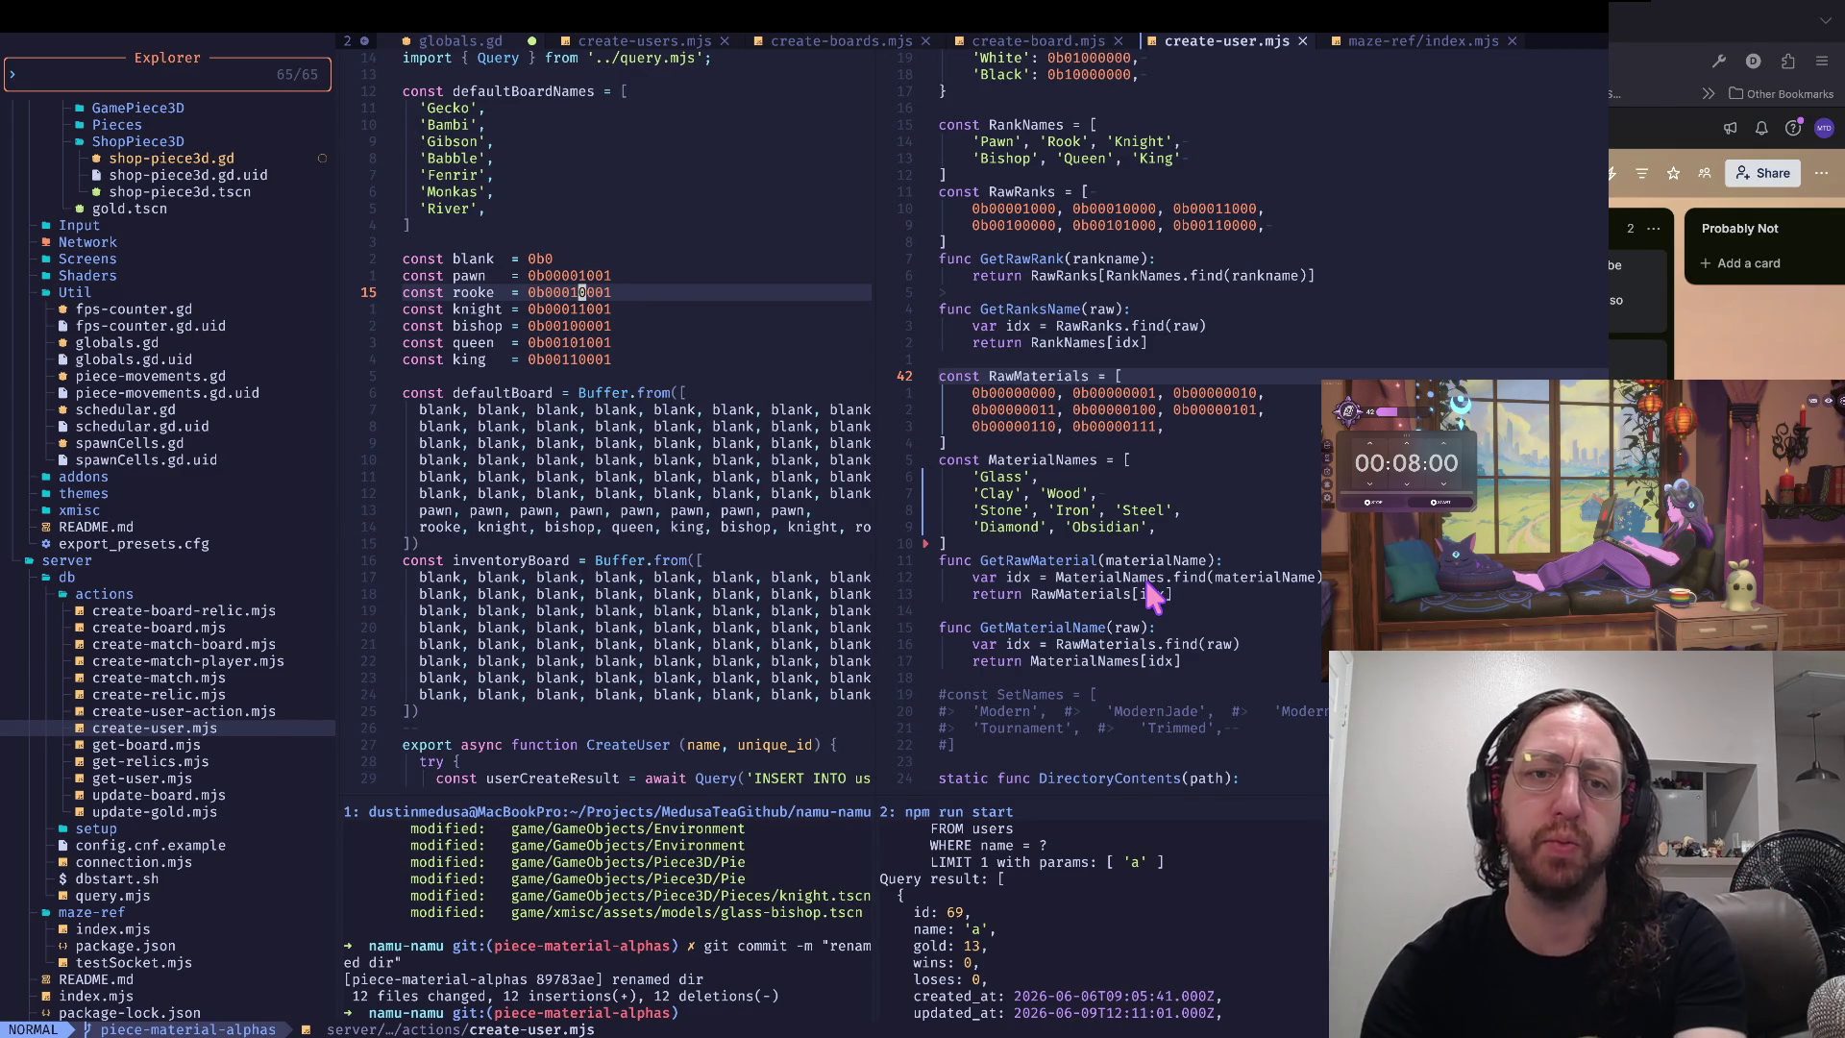
key(j)
key(j)
key(j)
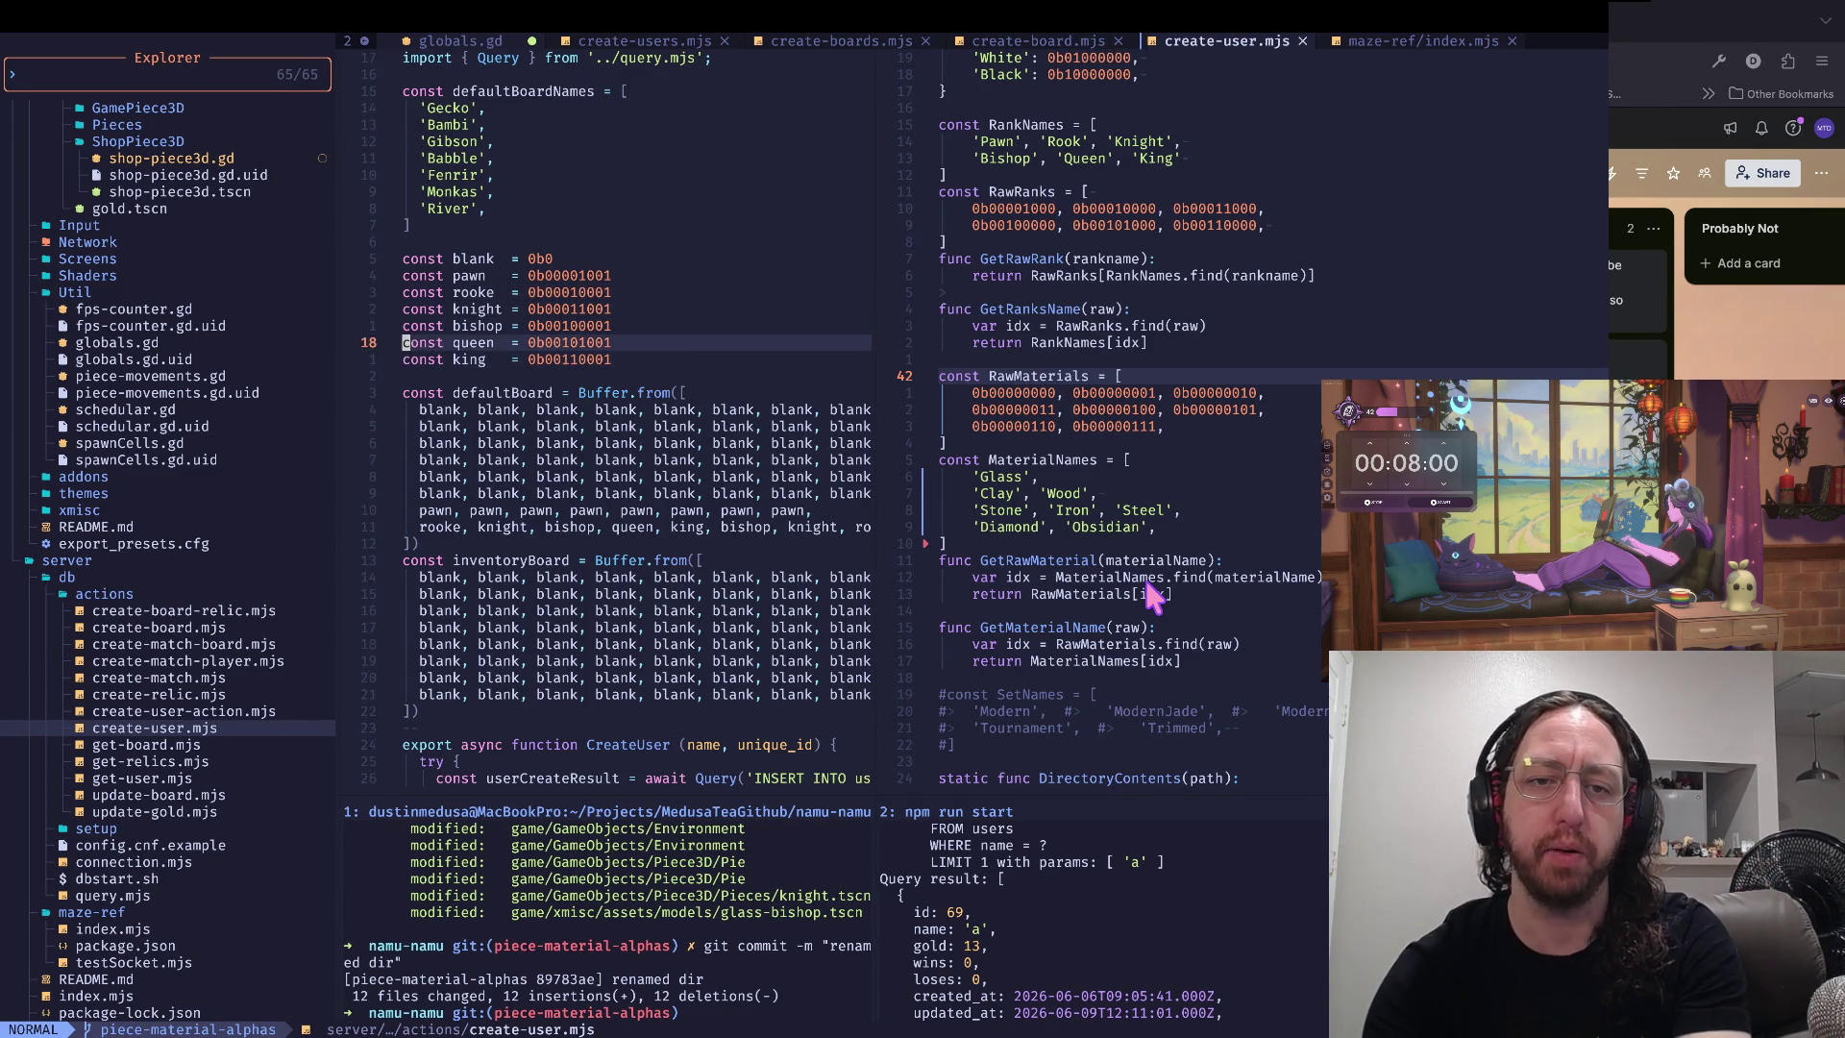
key(y)
key(y)
text(p)
text(iSuper)
- Set the duplicated Superking constant to 0b00111001, then delete the Superking line again
key(Escape)
key(0)
key(dollar)
key(h)
key(h)
key(i)
key(BackSpace)
text(1)
key(Escape)
key(0)
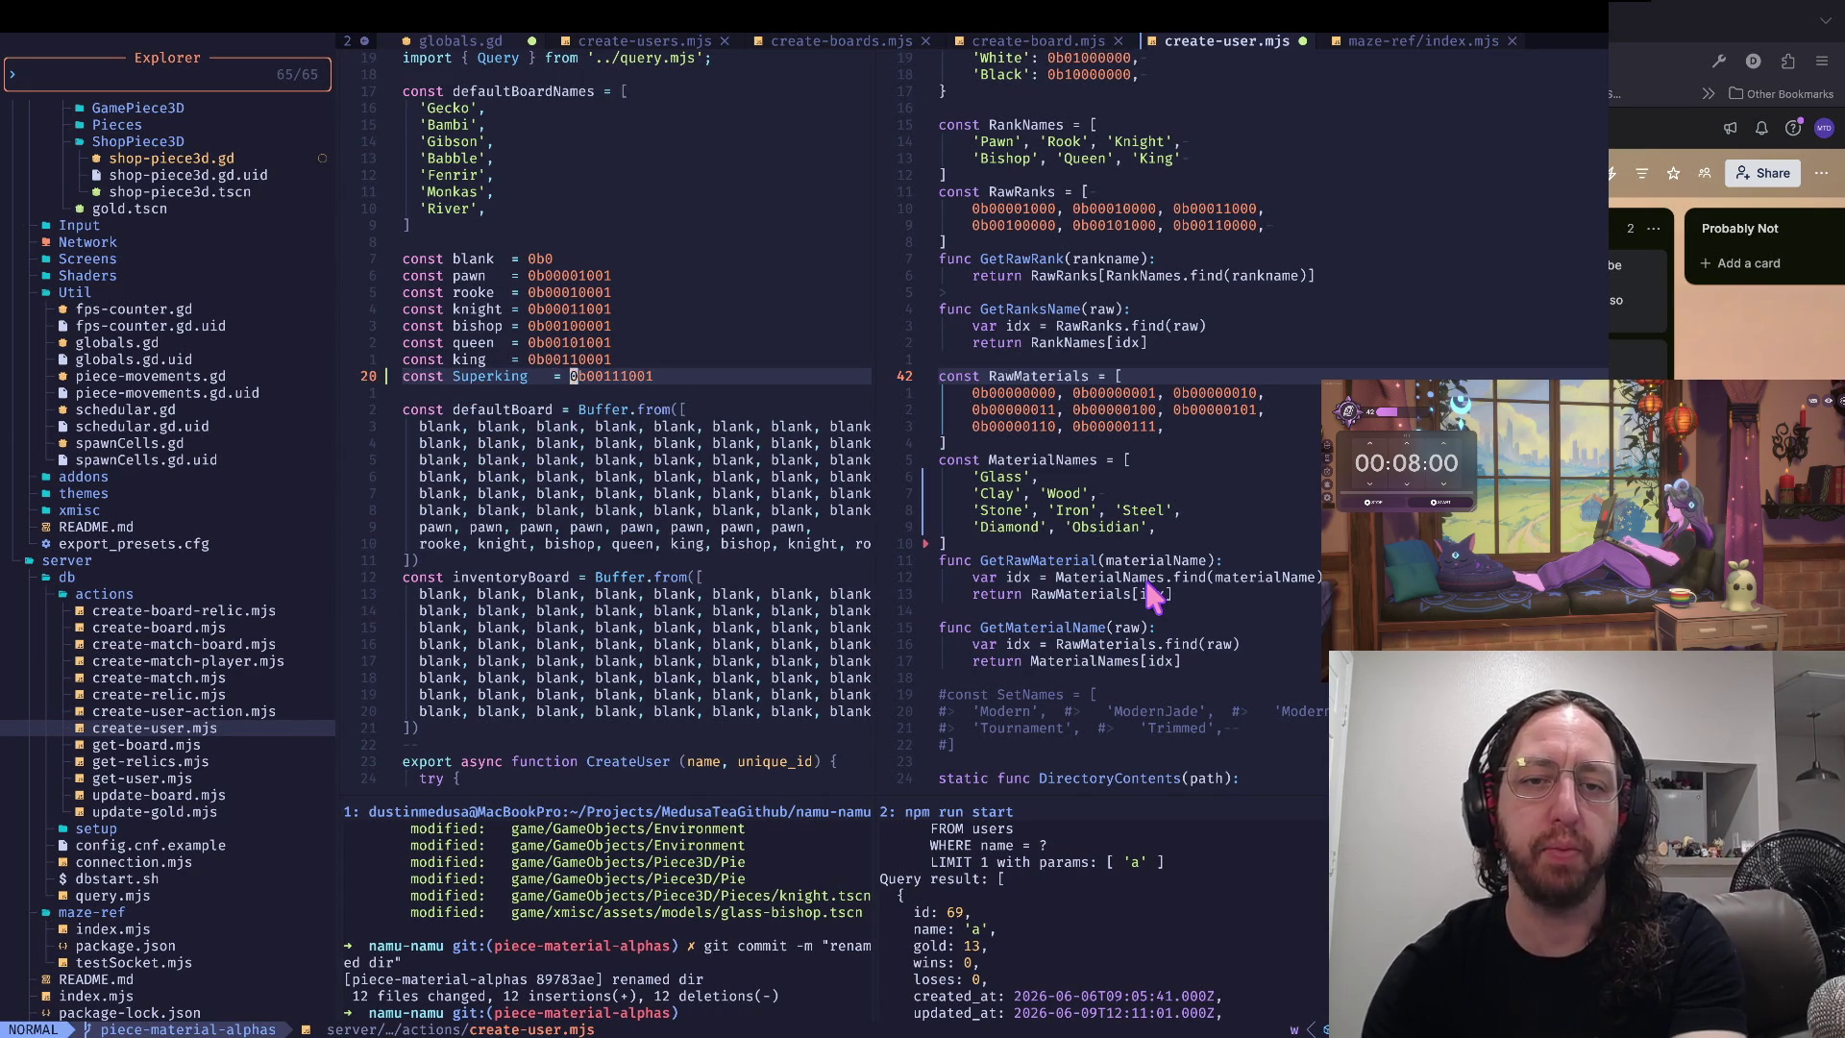
key(0)
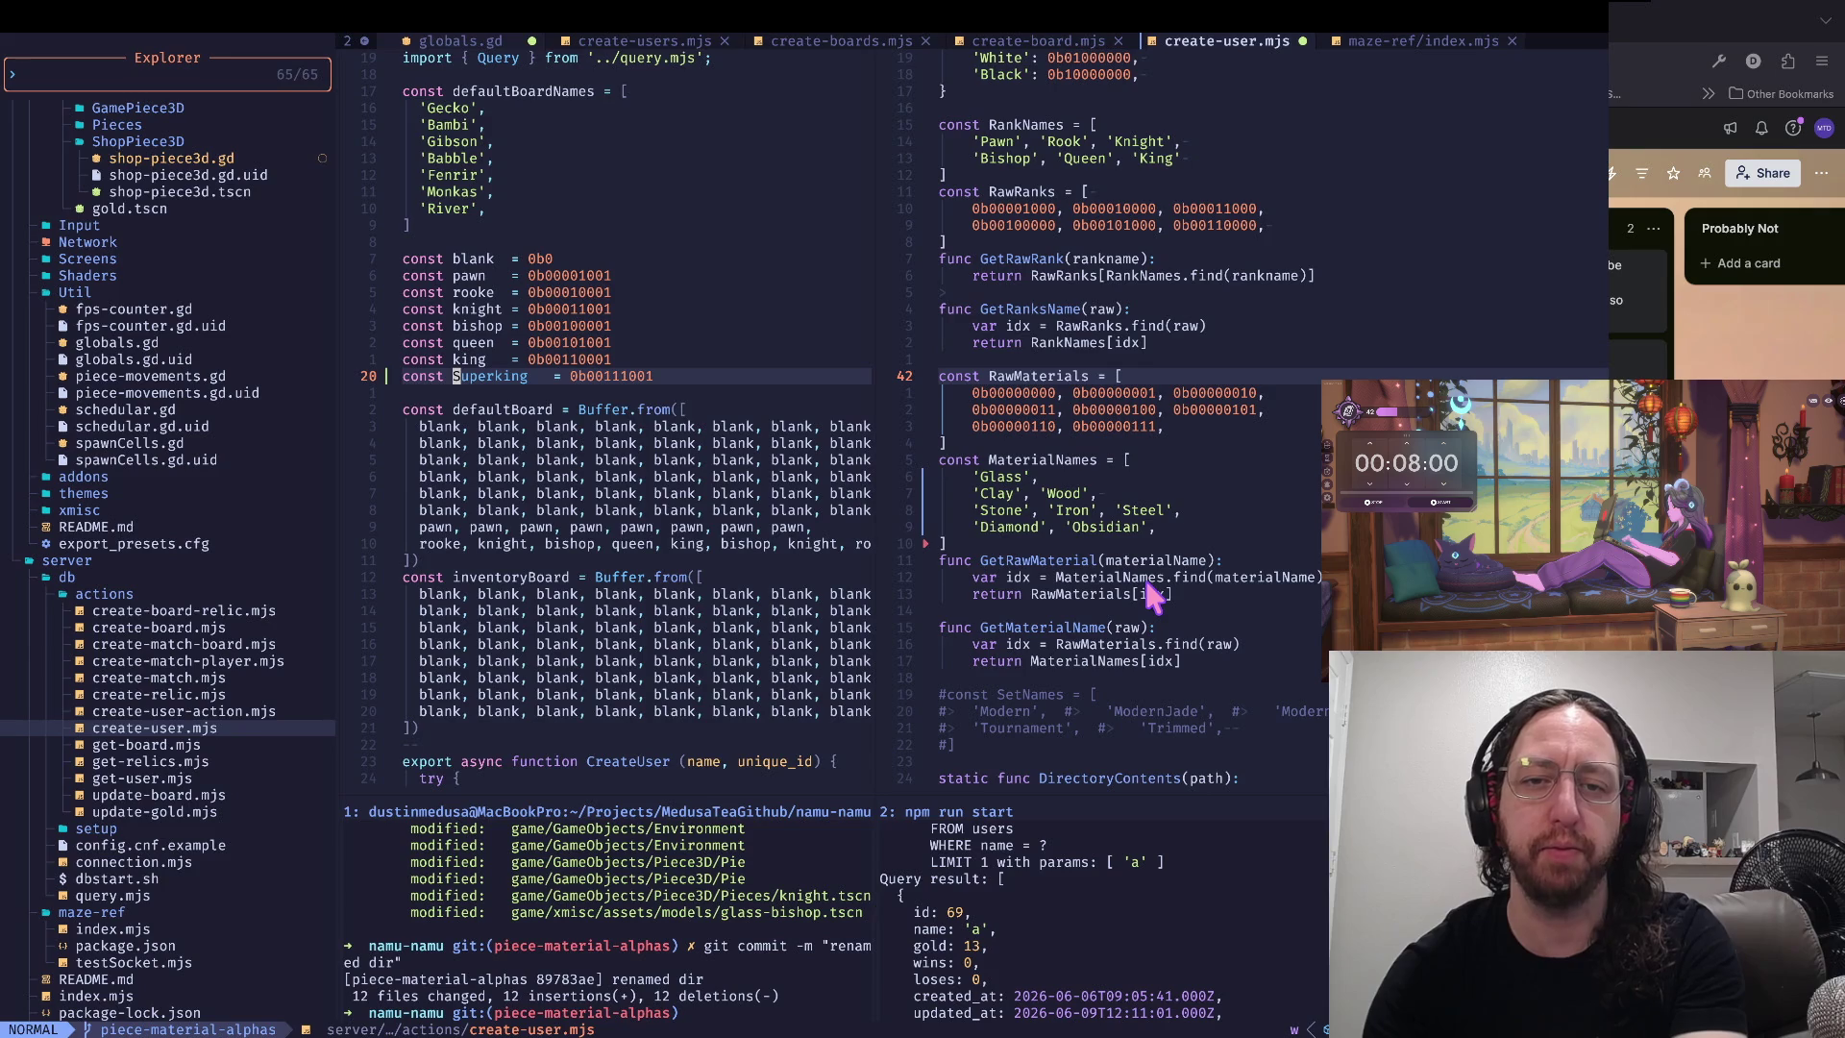
key(d)
key(d)
key(k)
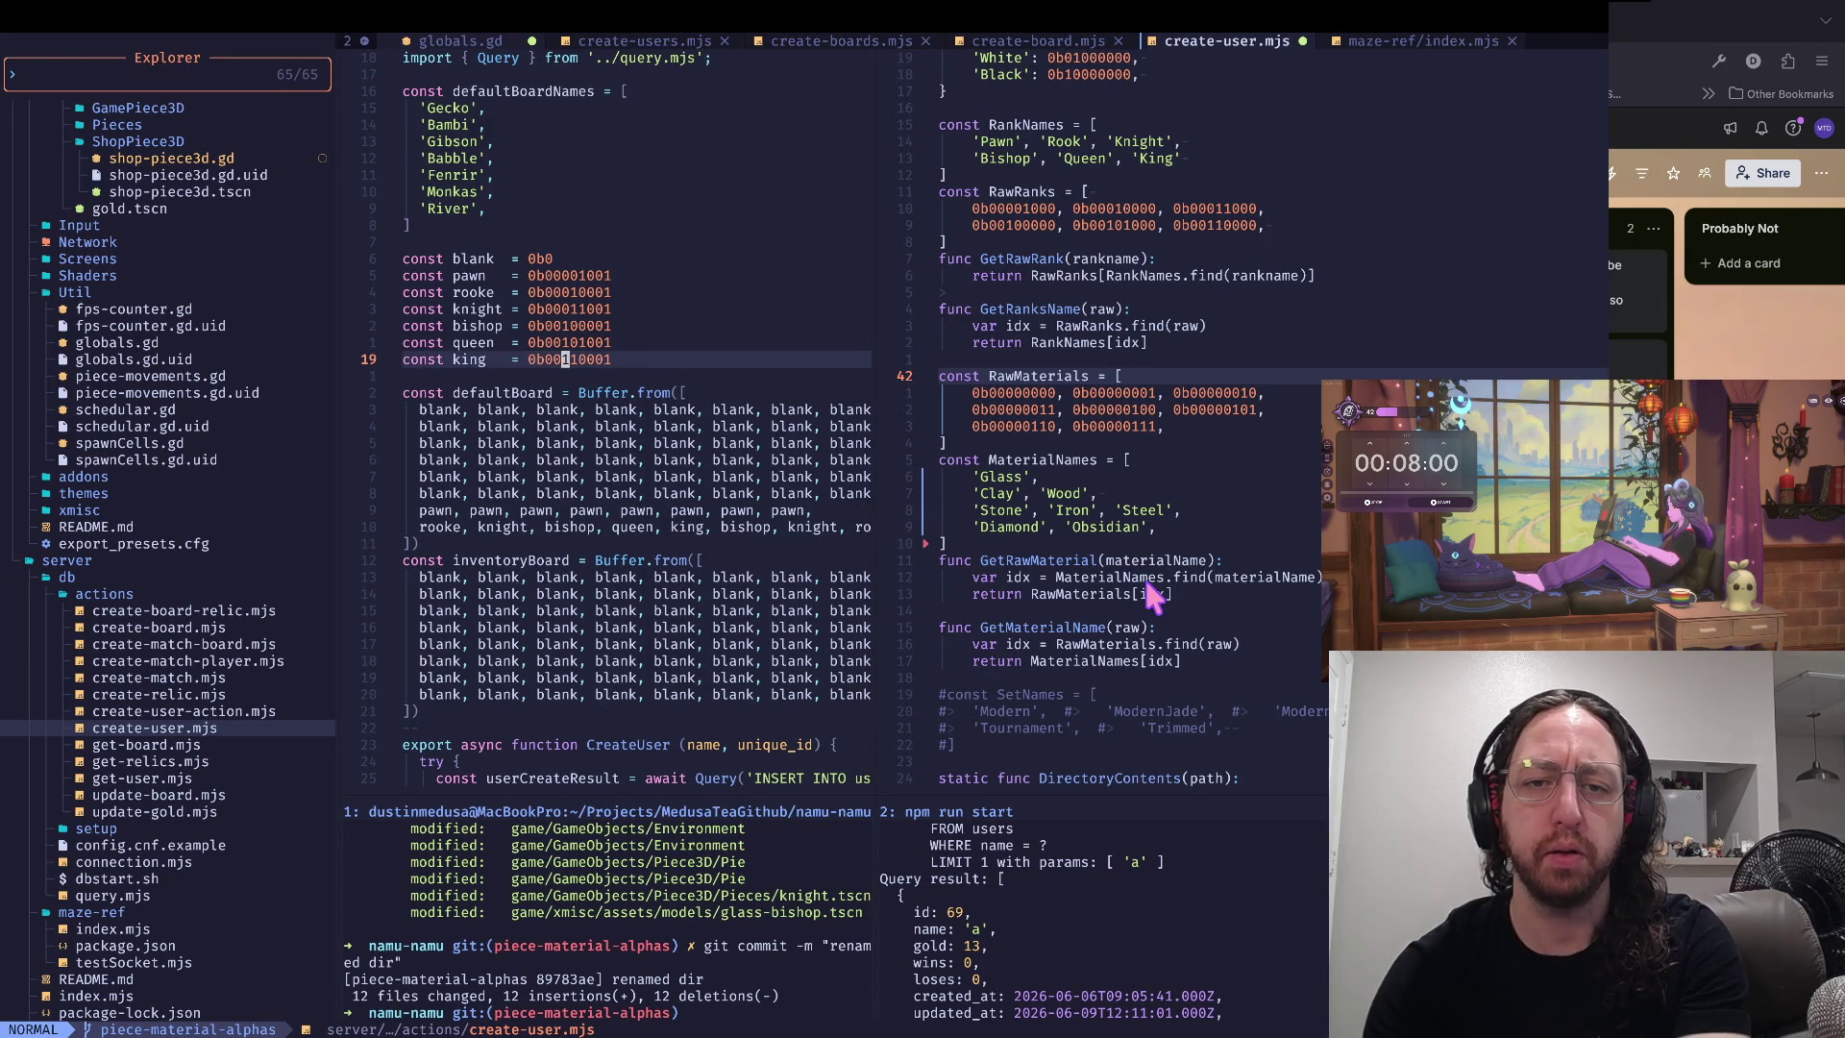
- Step through the digits of the king constant's value 0b00110001
key(l)
key(l)
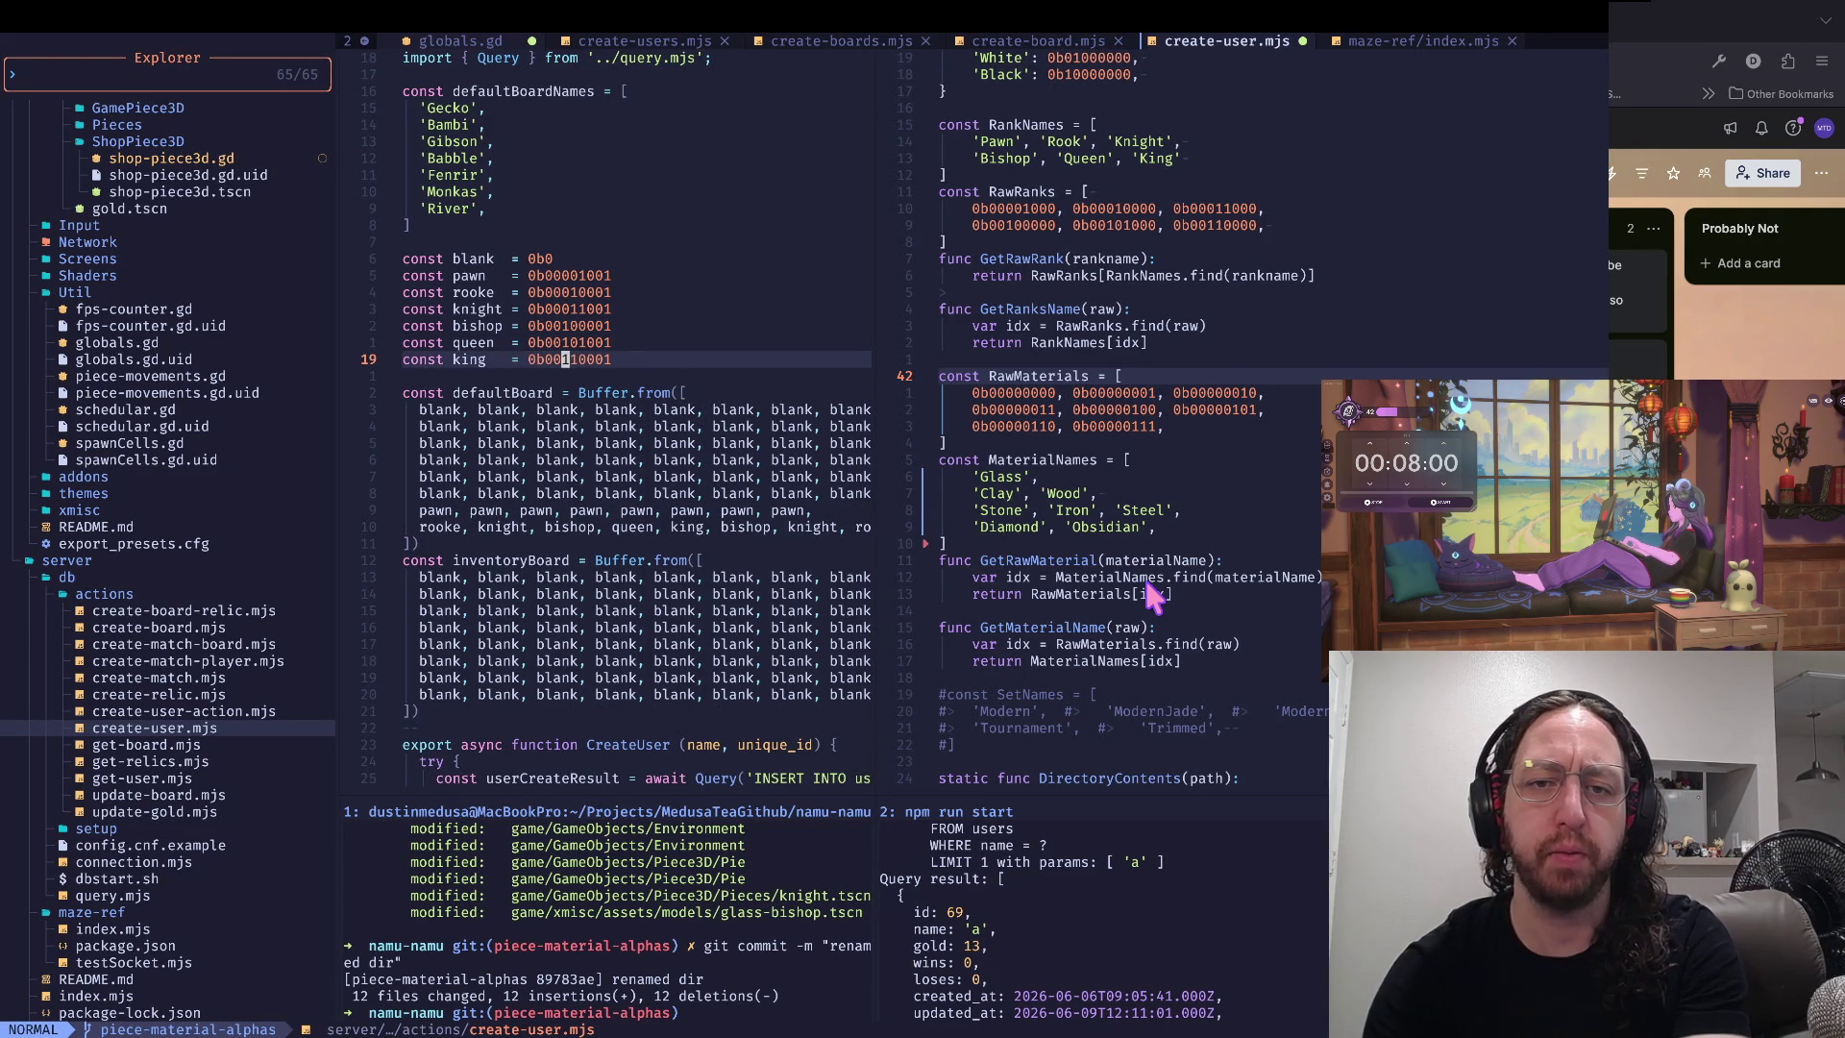
key(l)
key(l)
key(l)
key(h)
key(h)
key(h)
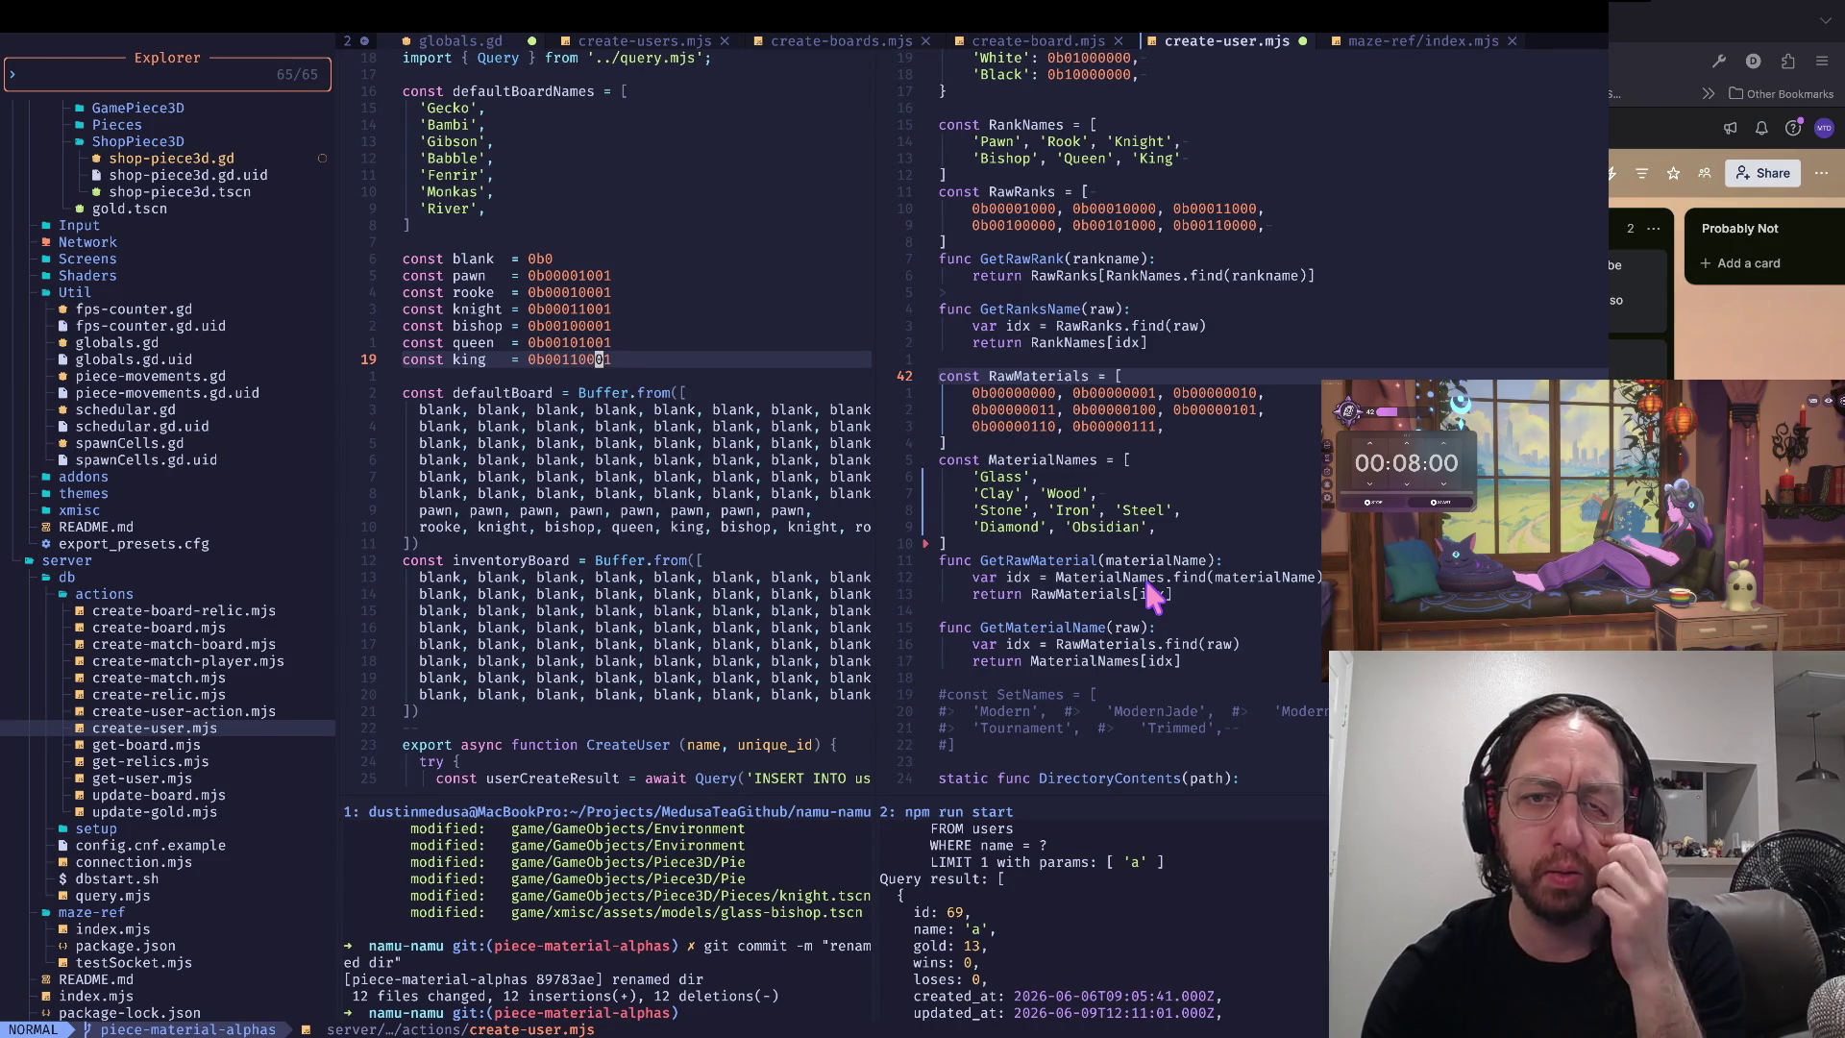
key(l)
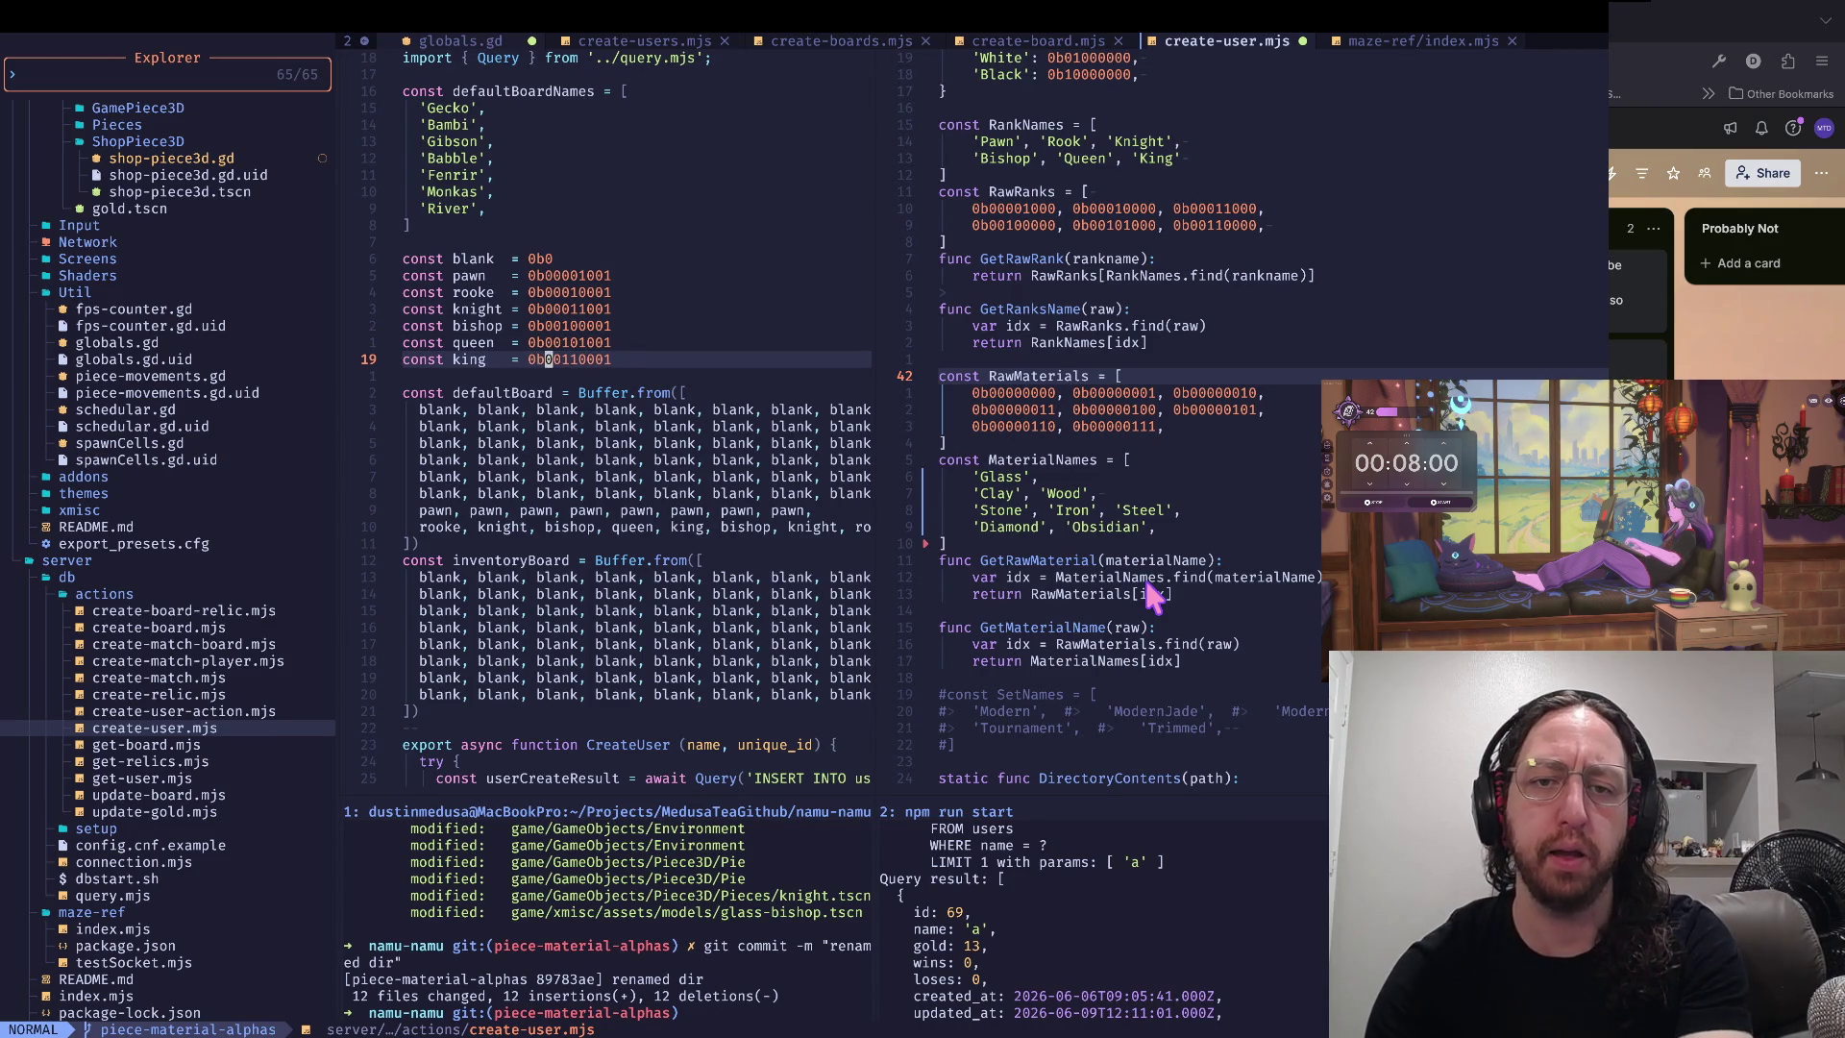
key(l)
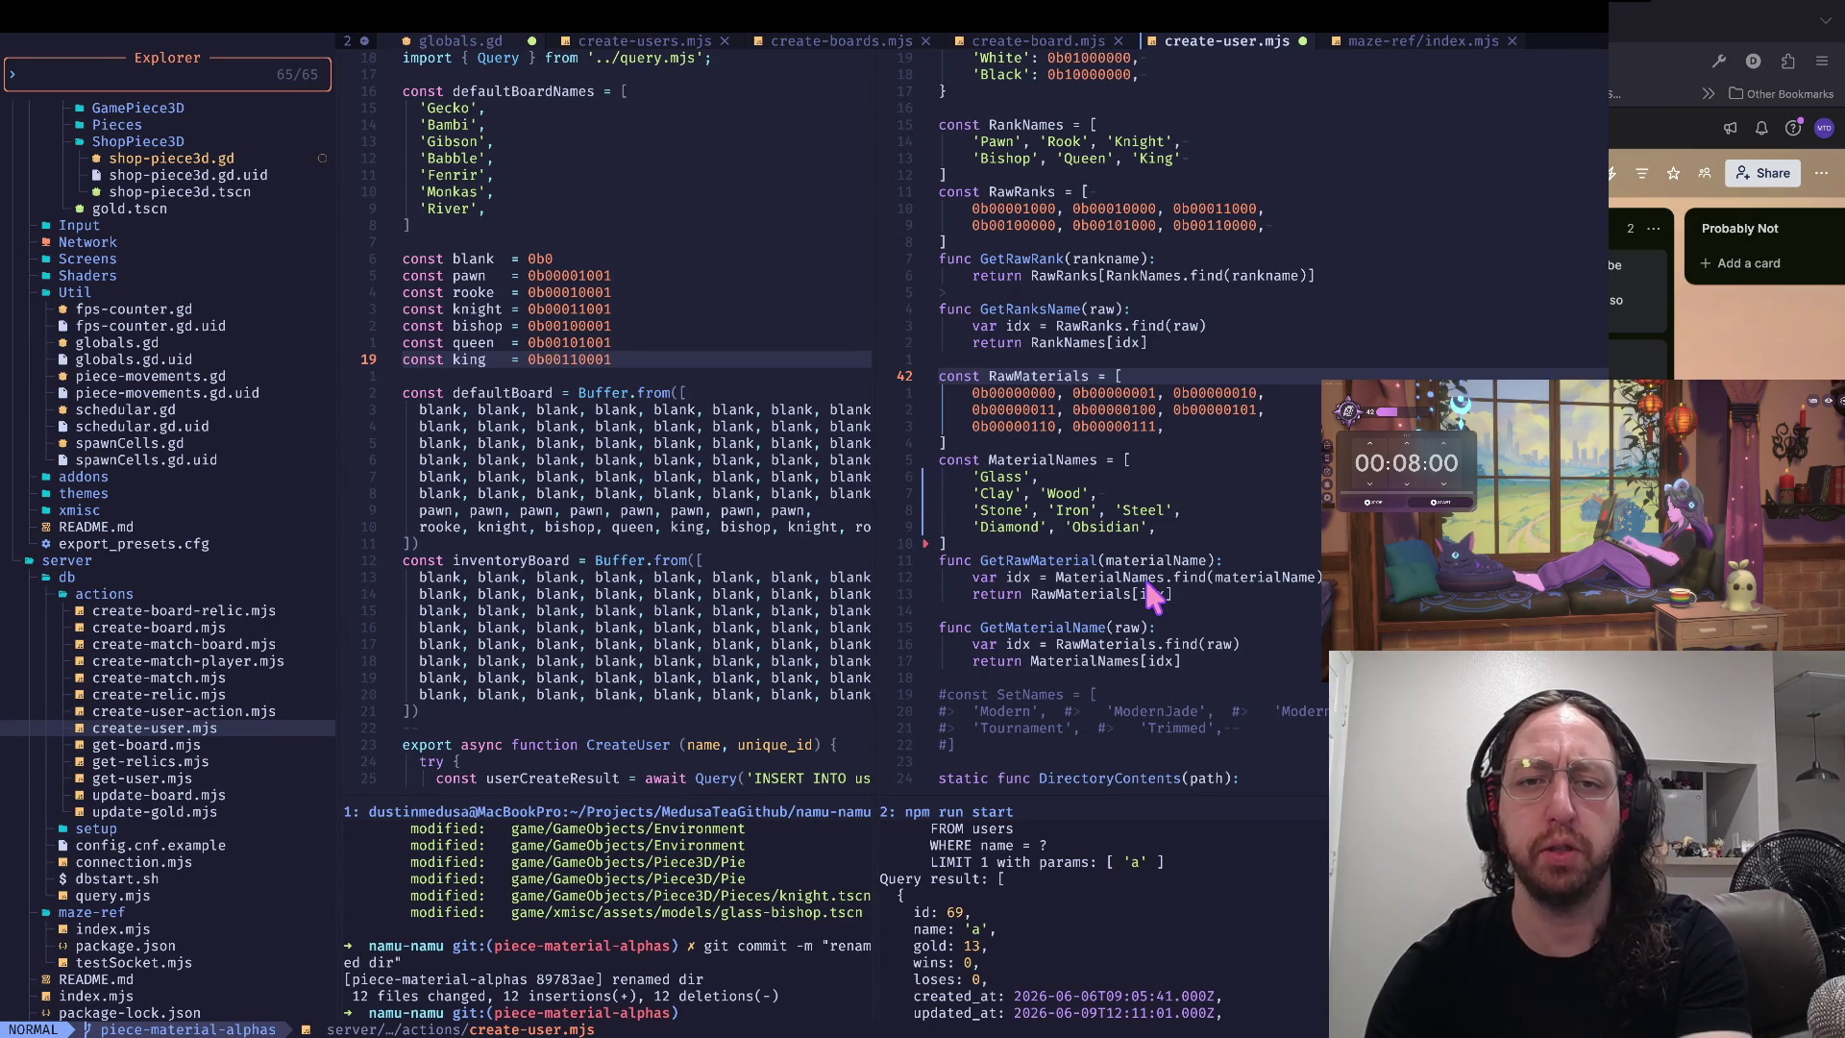
key(k)
key(k)
key(k)
key(j)
key(j)
key(j)
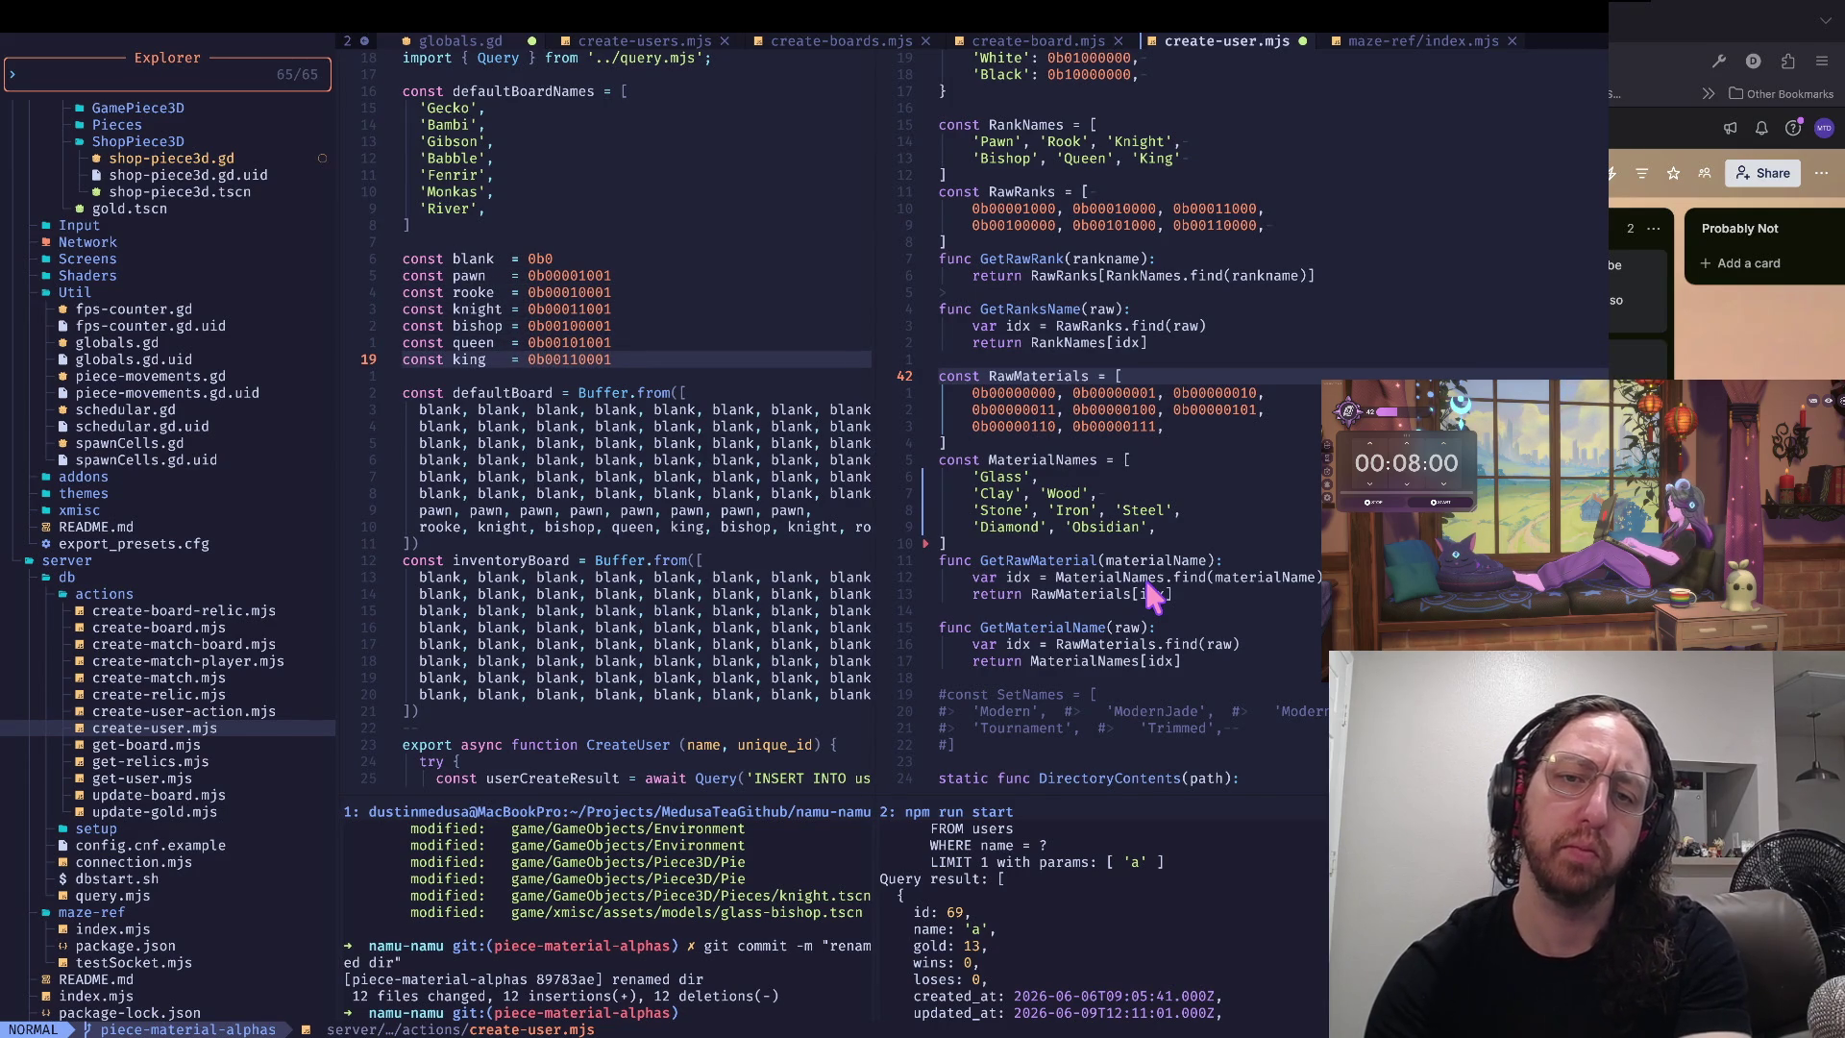
- Compare the knight, rooke and pawn constants, then re-check the king value's digits
key(k)
key(k)
key(k)
key(j)
key(j)
key(j)
key(j)
key(j)
key(j)
key(k)
key(k)
key(k)
key(j)
key(j)
key(j)
key(j)
key(k)
key(k)
key(k)
key(j)
key(j)
key(j)
key(j)
key(j)
key(k)
key(k)
key(k)
key(k)
key(k)
key(j)
key(j)
key(j)
key(l)
key(l)
key(l)
key(l)
key(h)
key(h)
key(h)
key(l)
key(l)
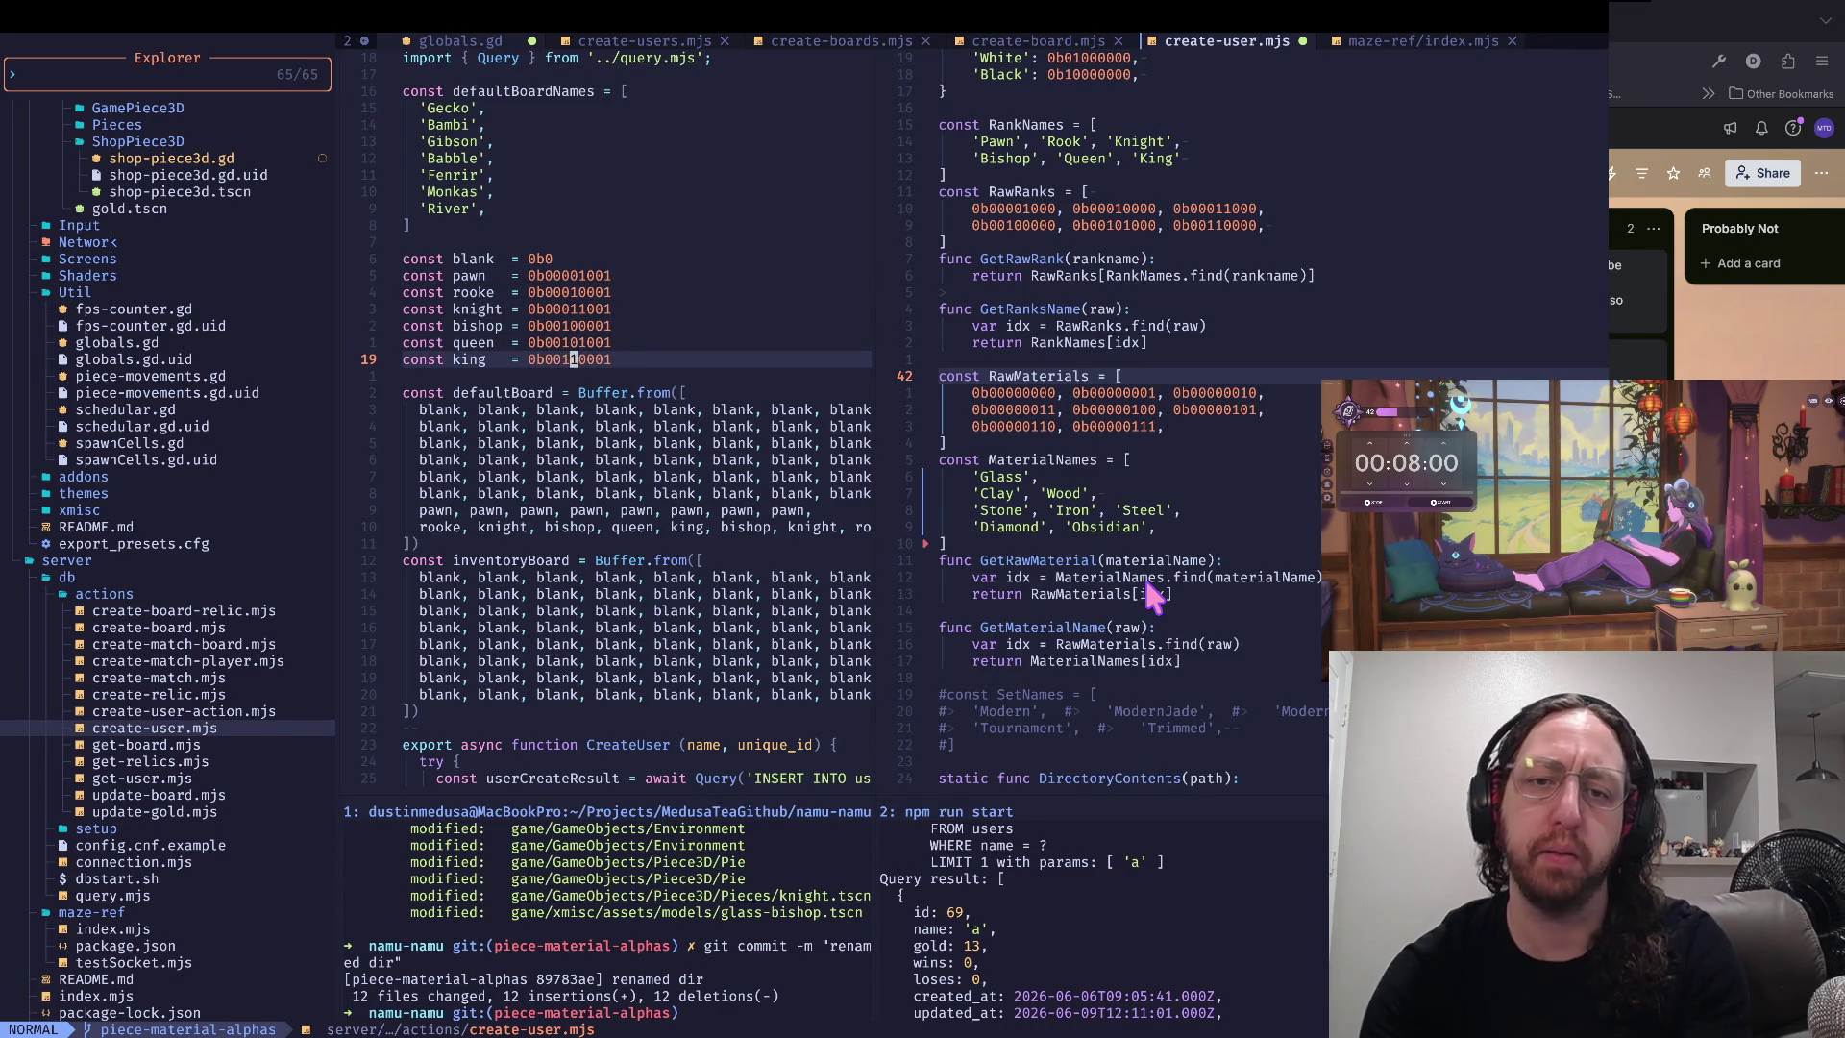
key(l)
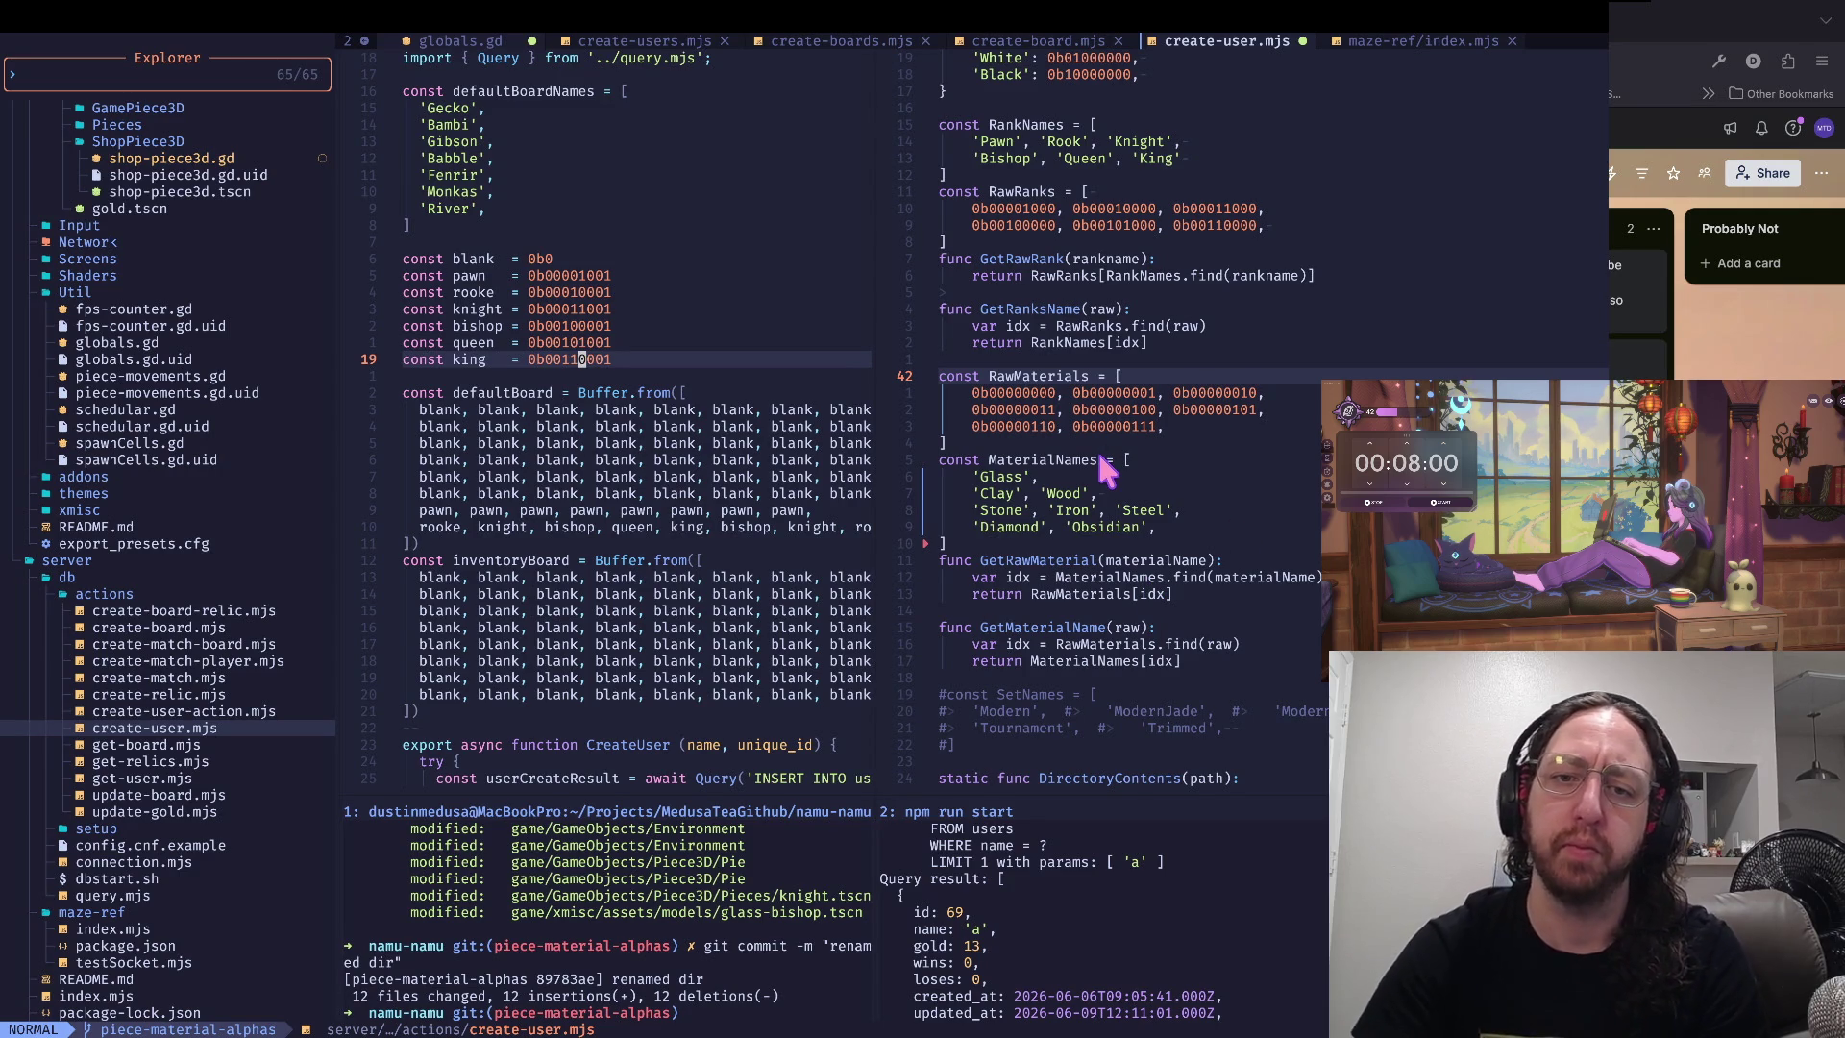
- Glance at the Godot editor, then return focus to the globals.gd pane
key(ctrl+Left)
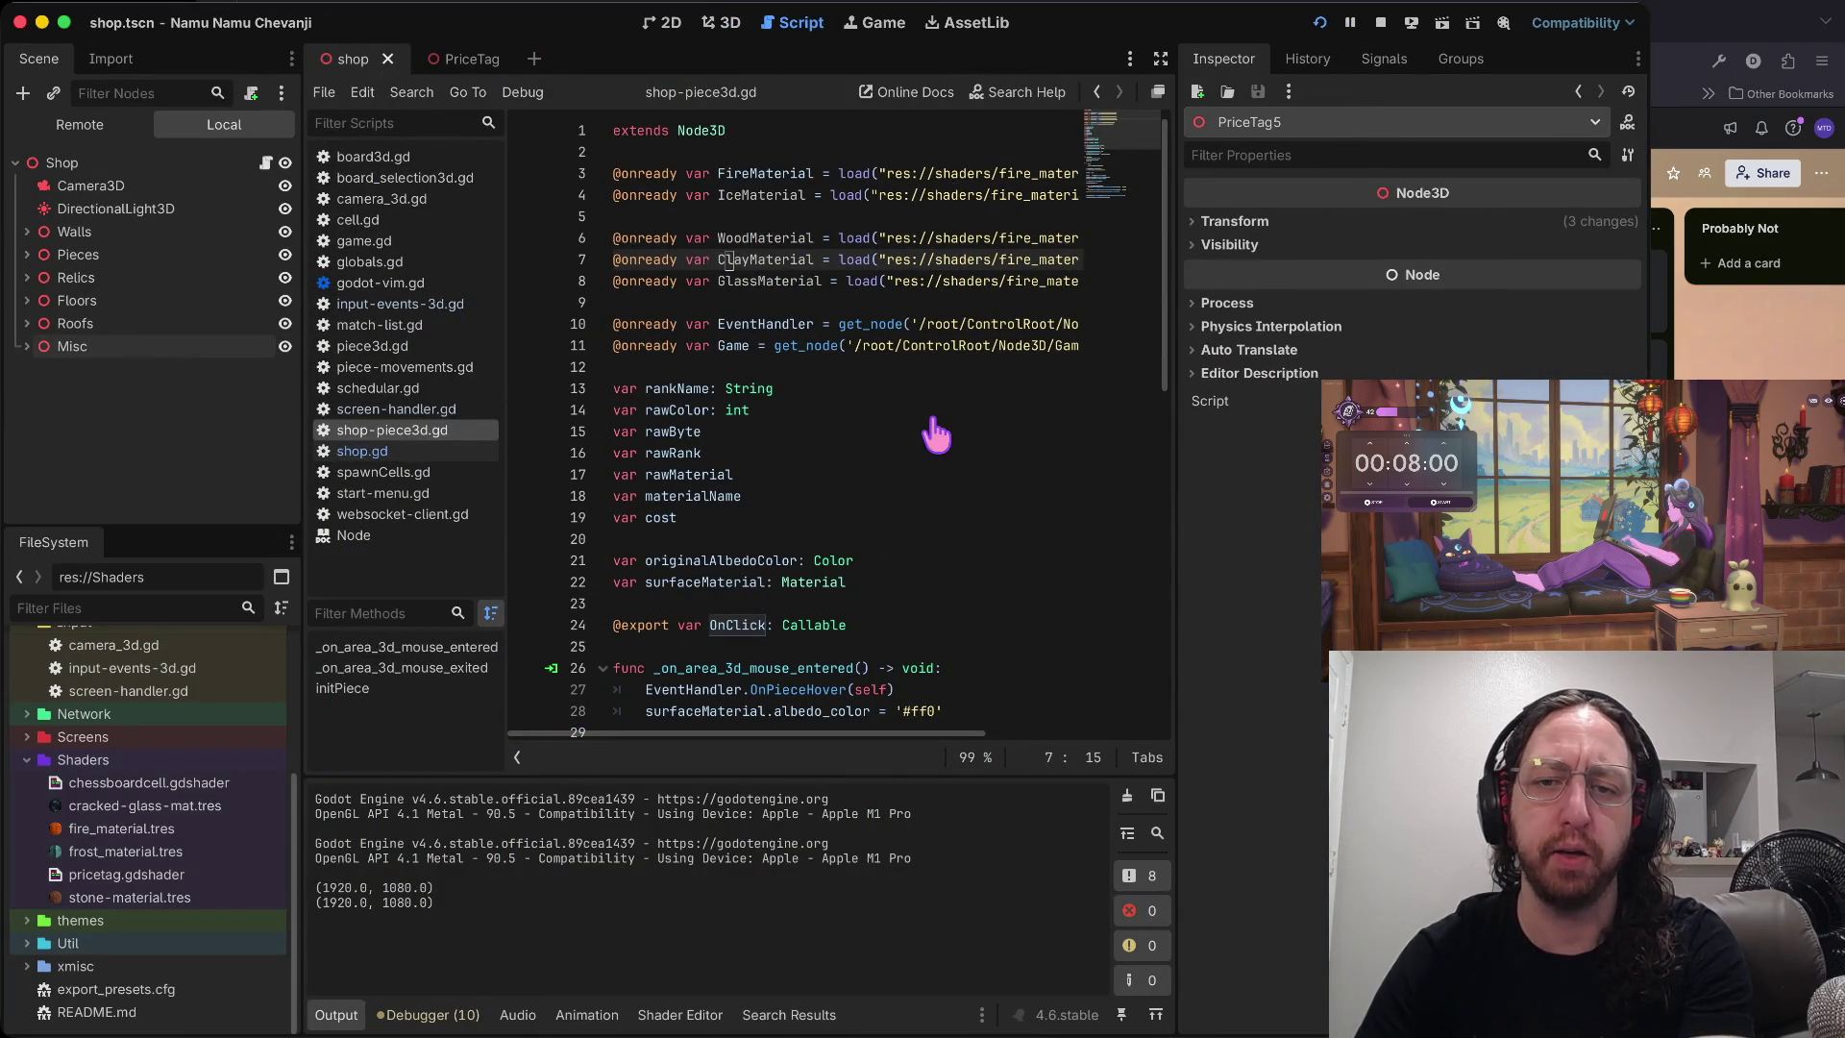
key(ctrl+Right)
click(1183, 428)
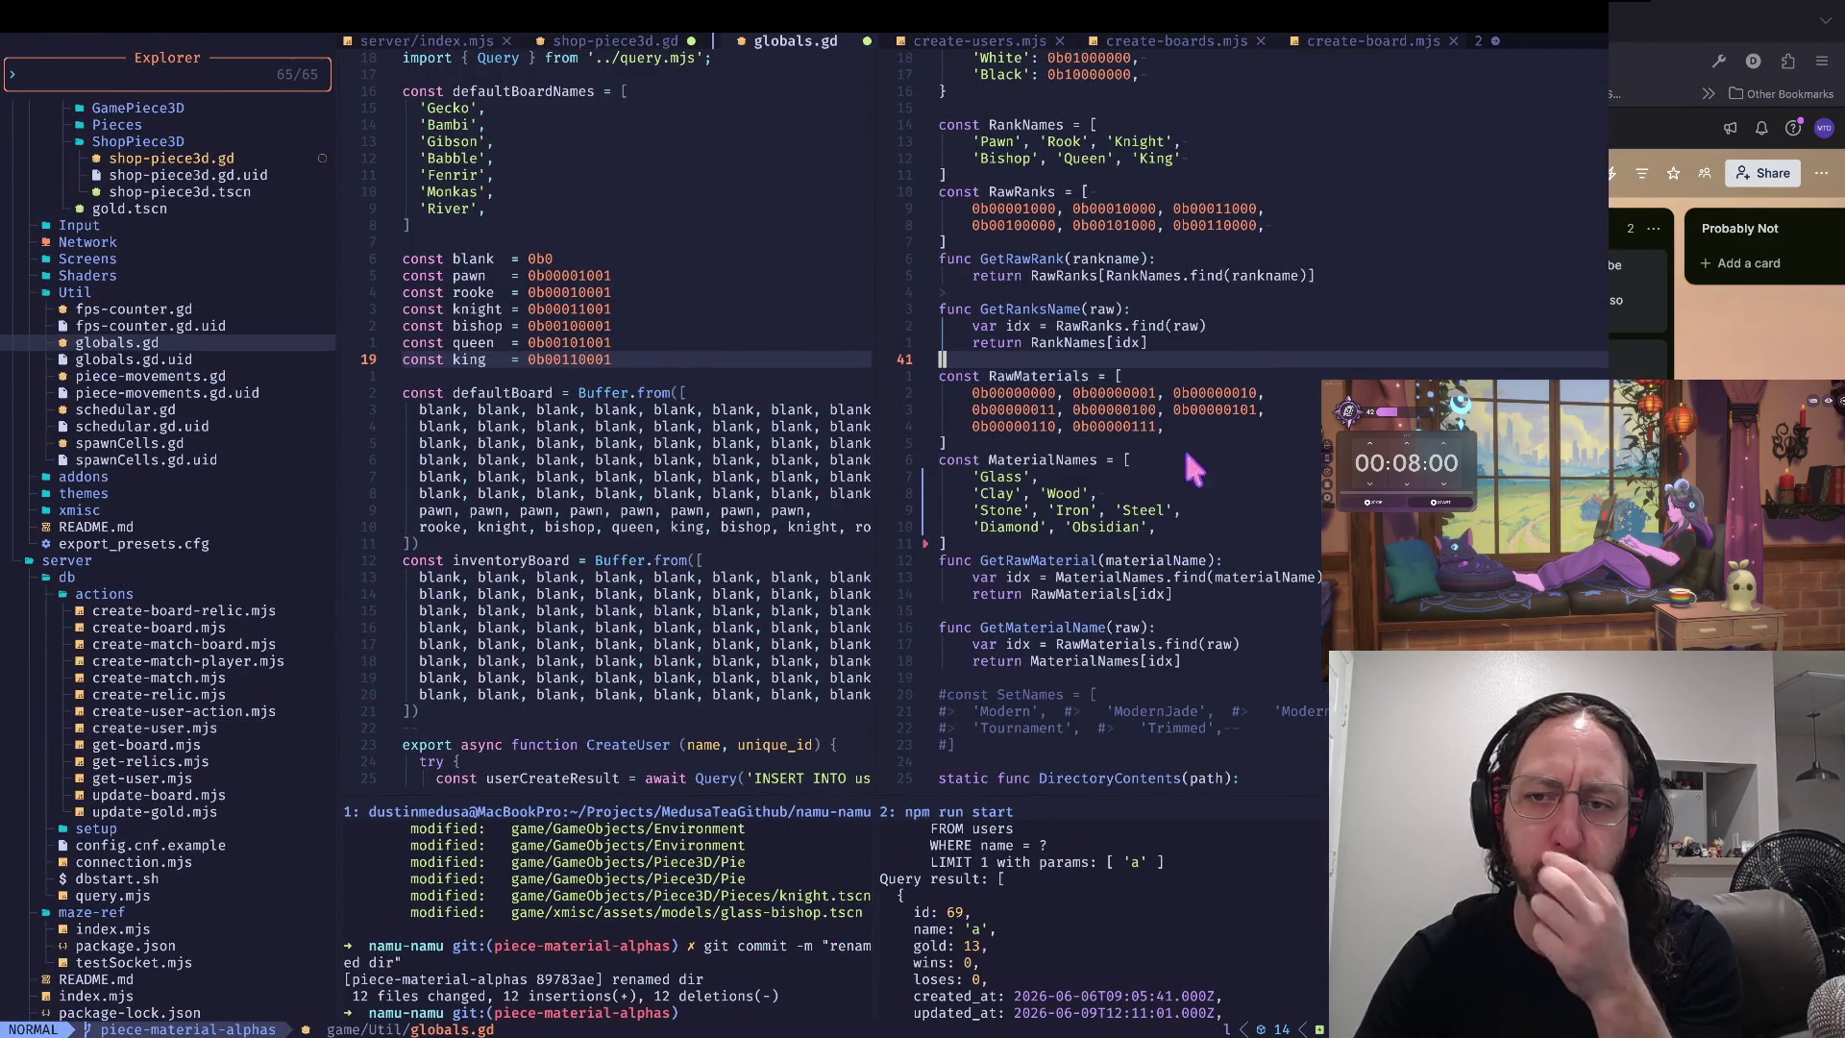
click(1101, 493)
click(1286, 476)
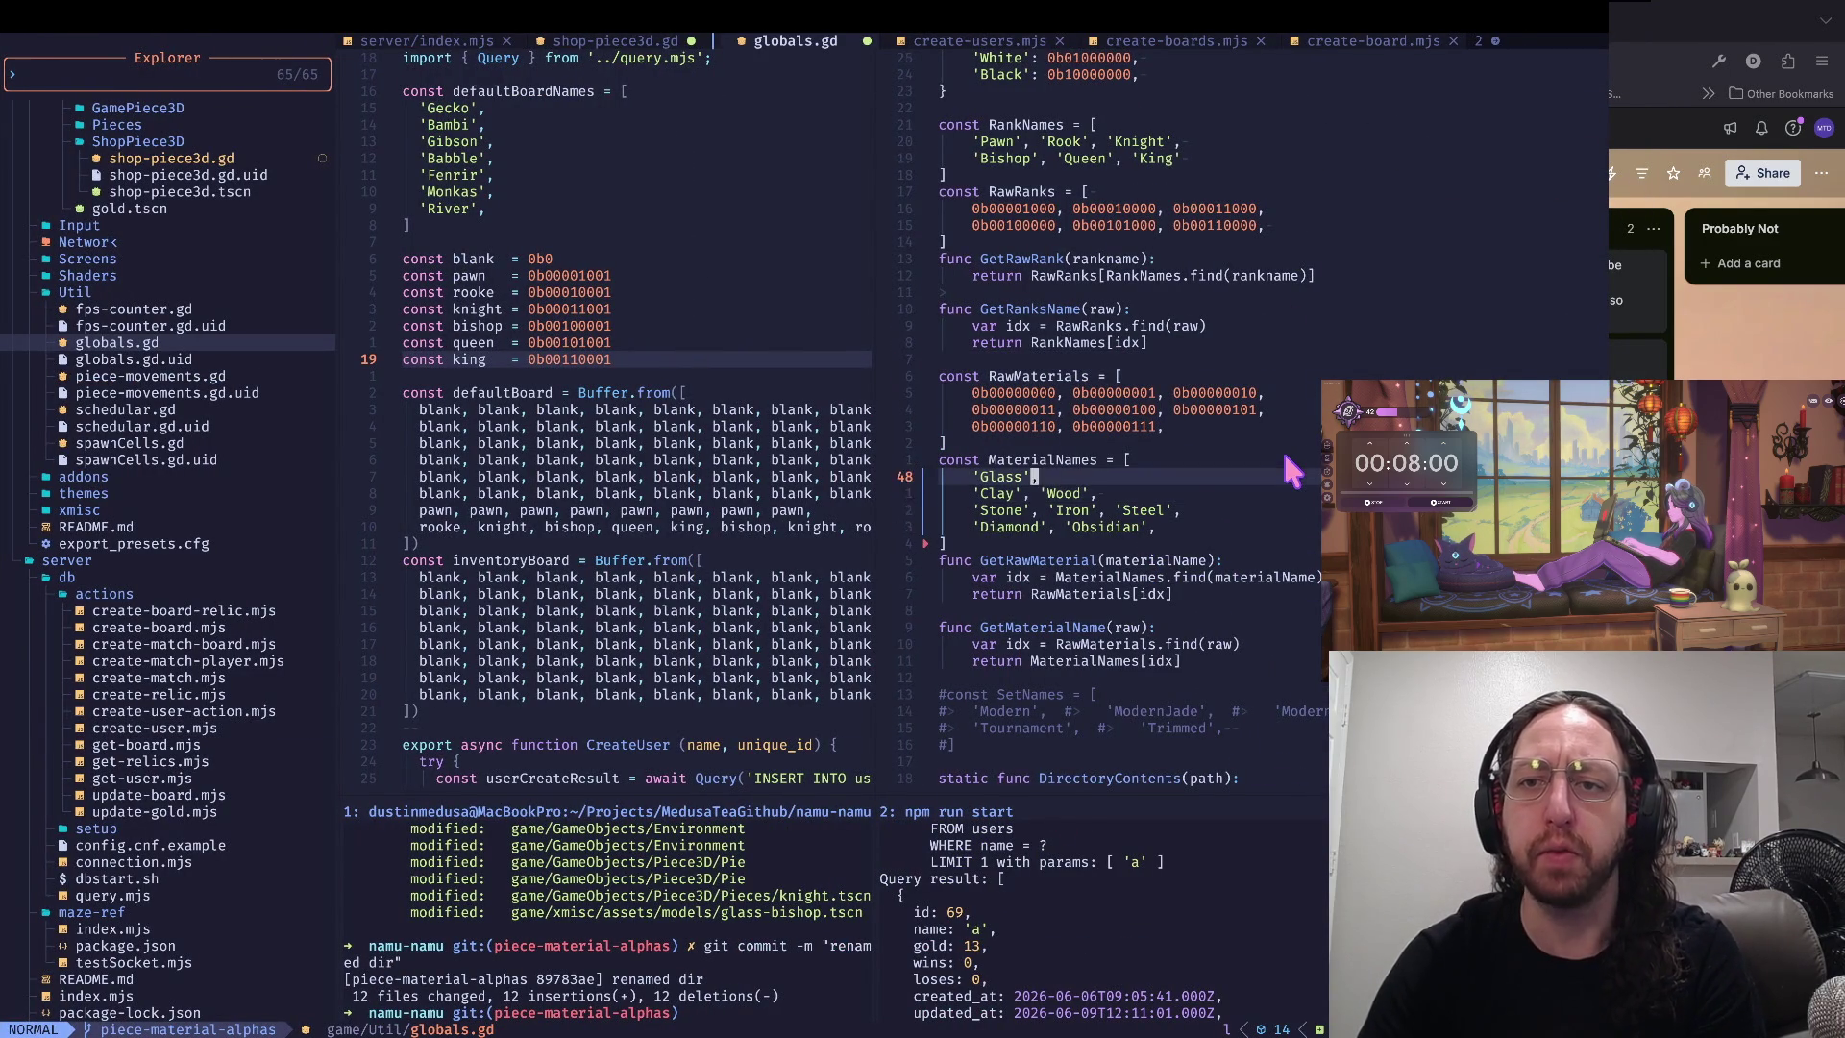
scroll(1286, 477, up, 2)
scroll(1101, 413, up, 5)
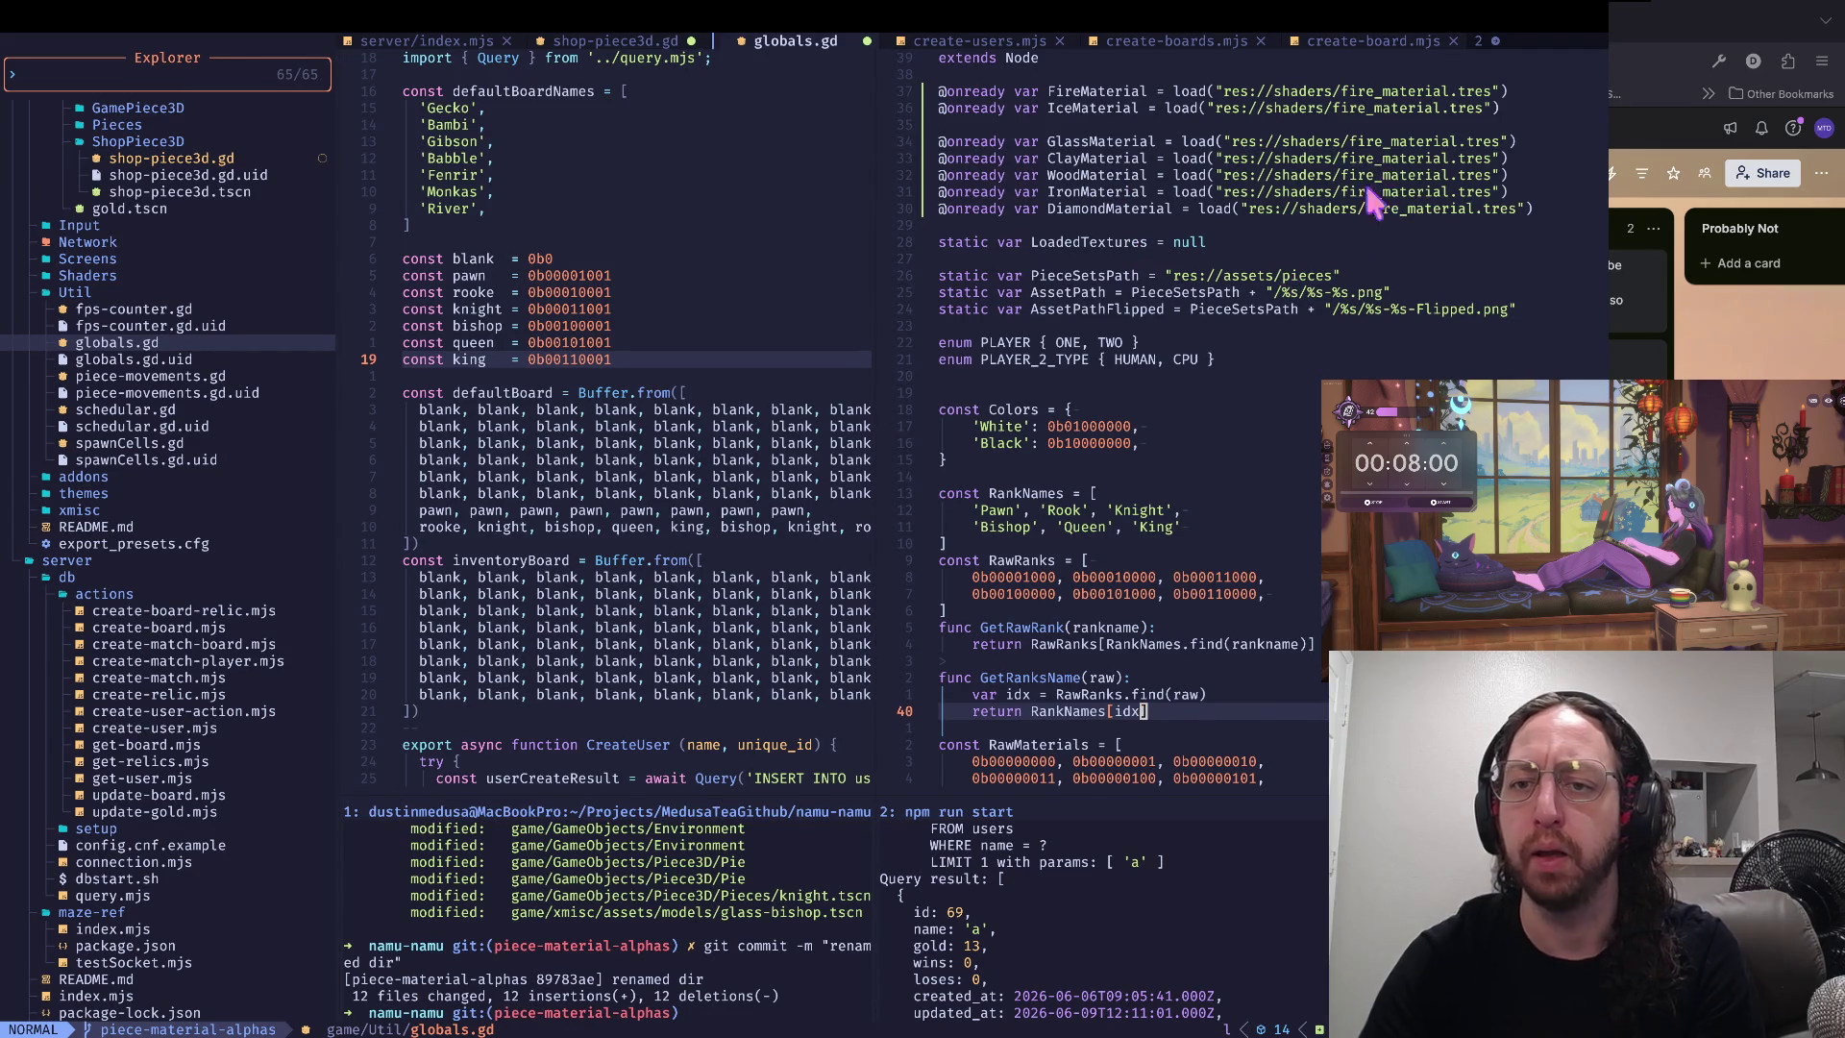
scroll(1319, 368, down, 2)
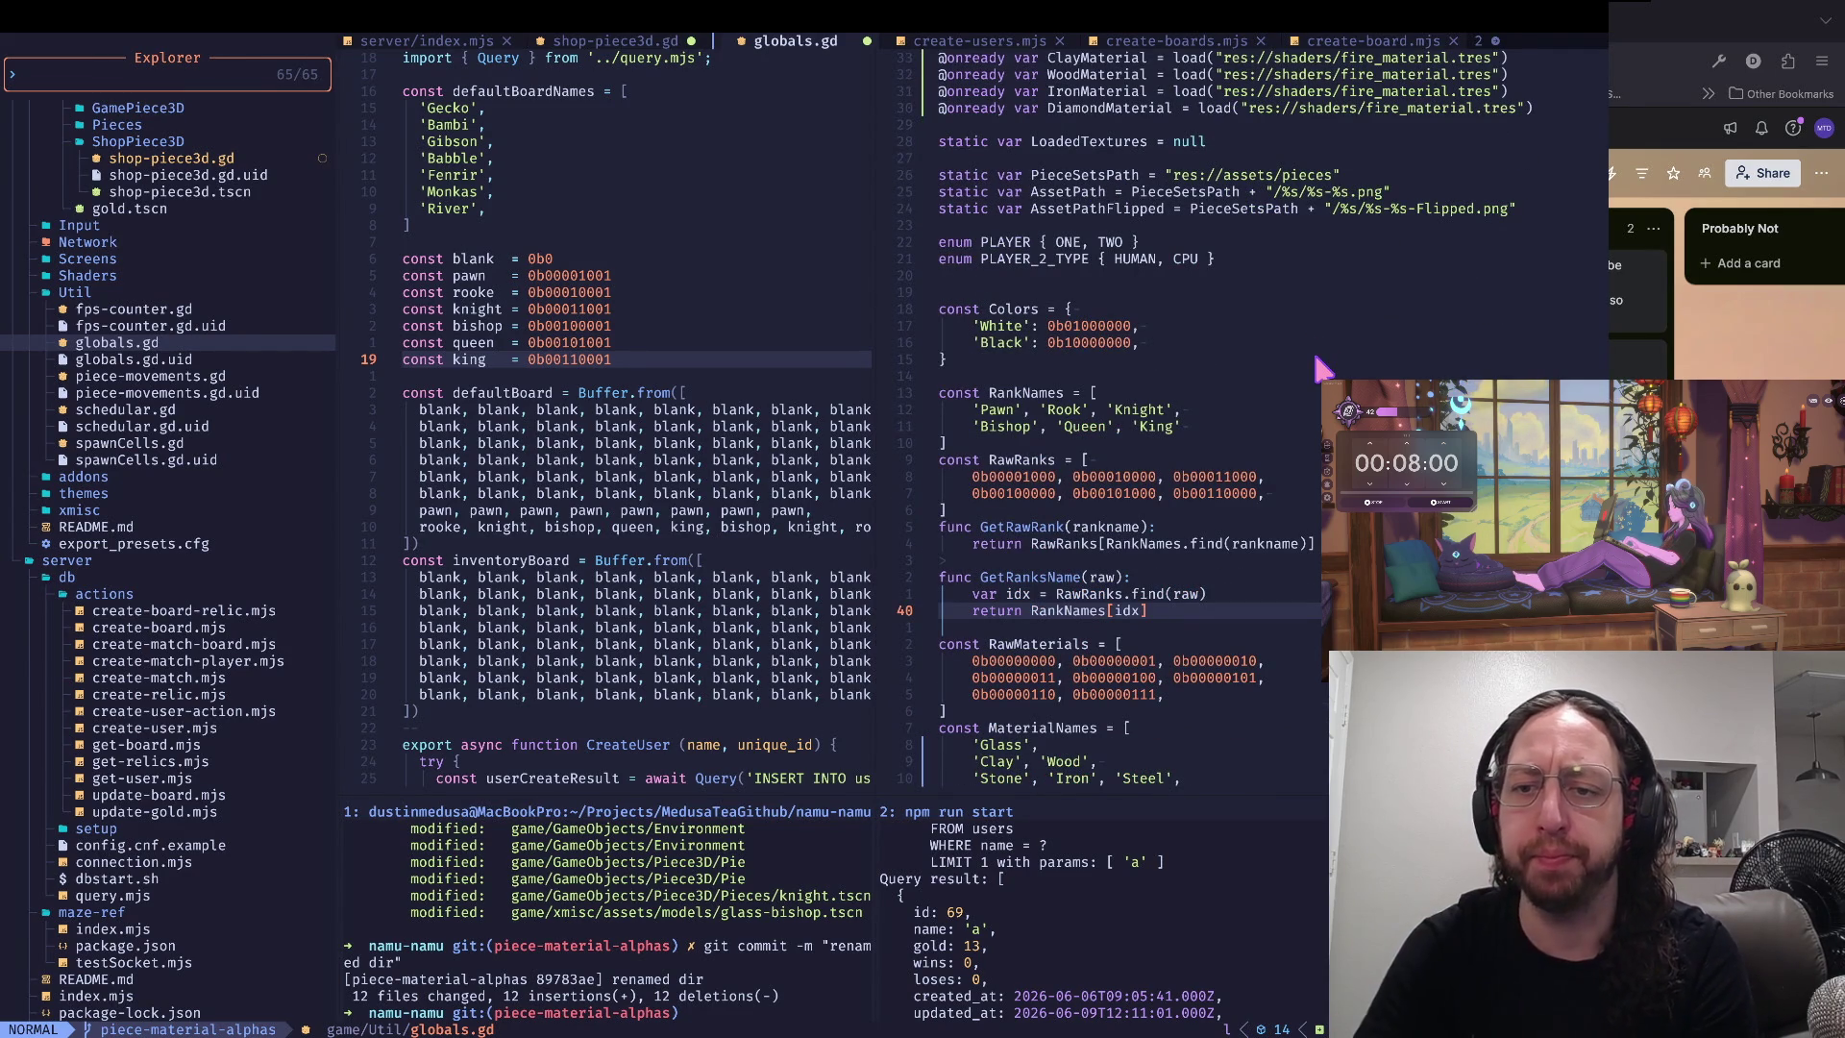
scroll(1165, 433, down, 3)
scroll(1163, 418, down, 1)
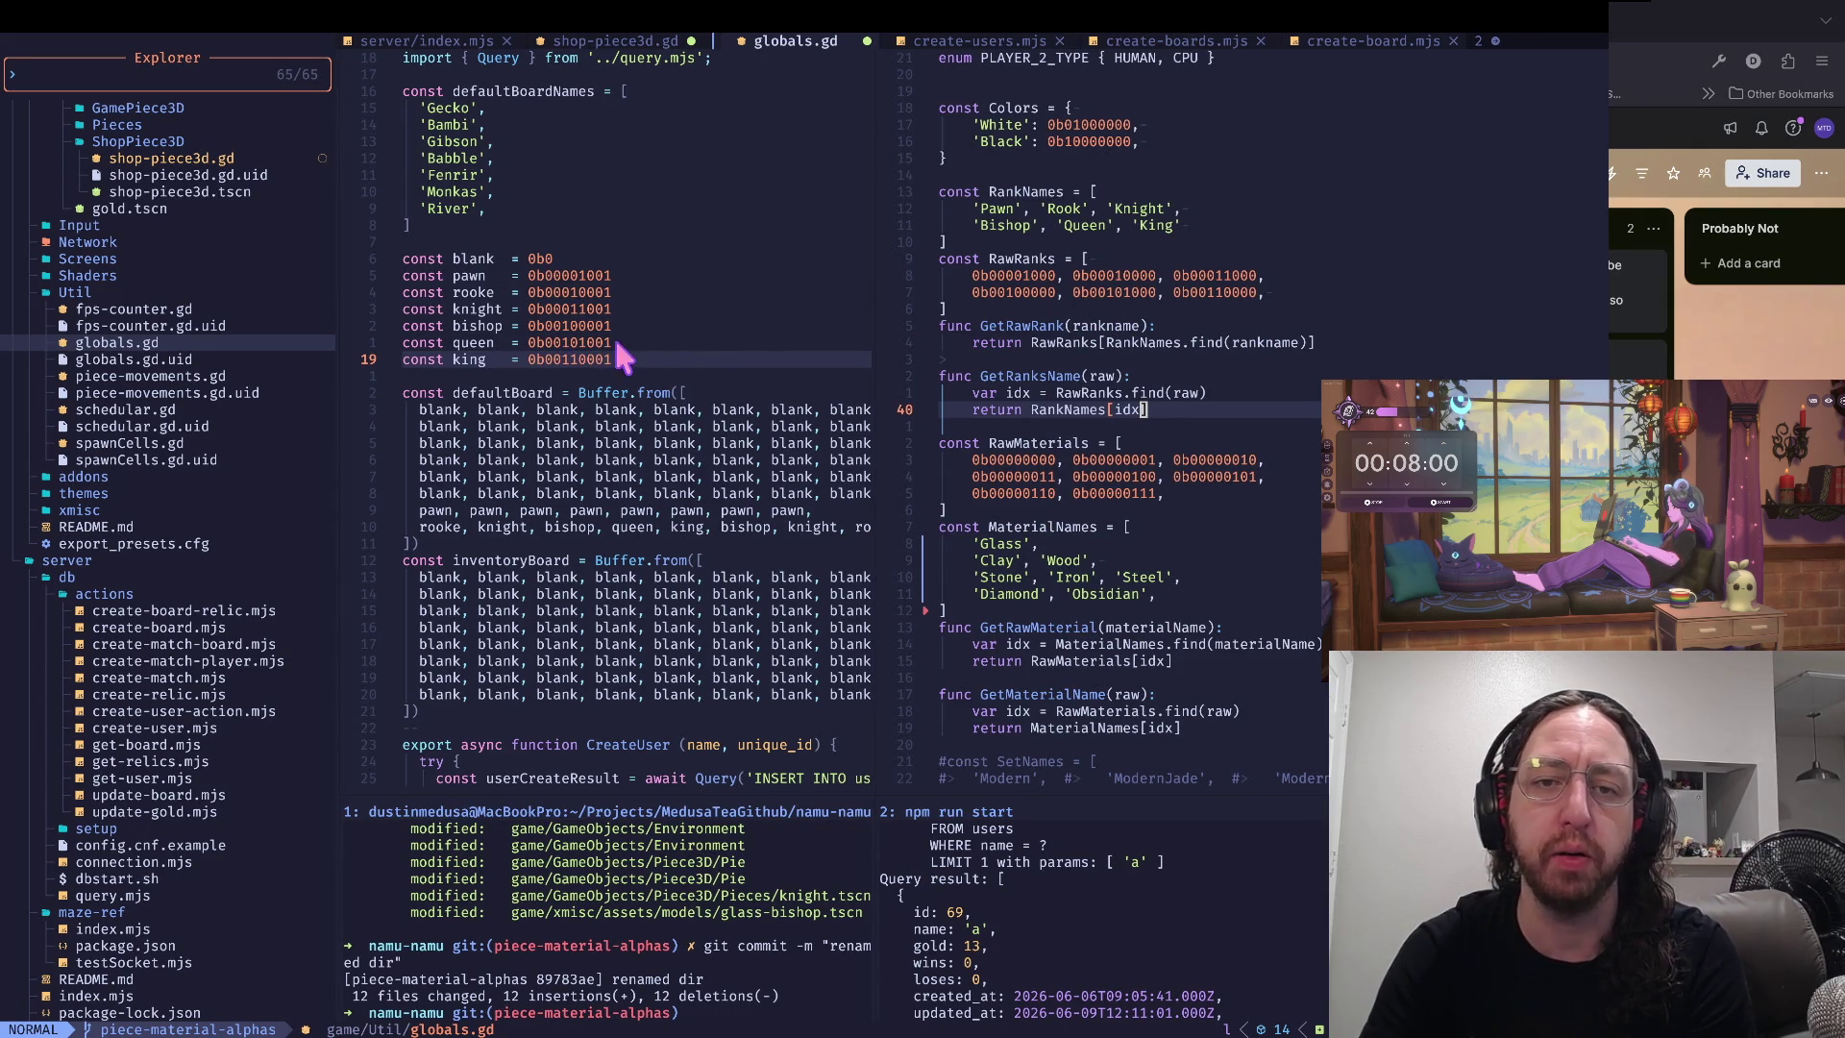
- Switch to create-user.mjs and place the cursor on the pawn value's first digit
key(ctrl+w)
key(h)
key(k)
key(k)
key(k)
click(551, 275)
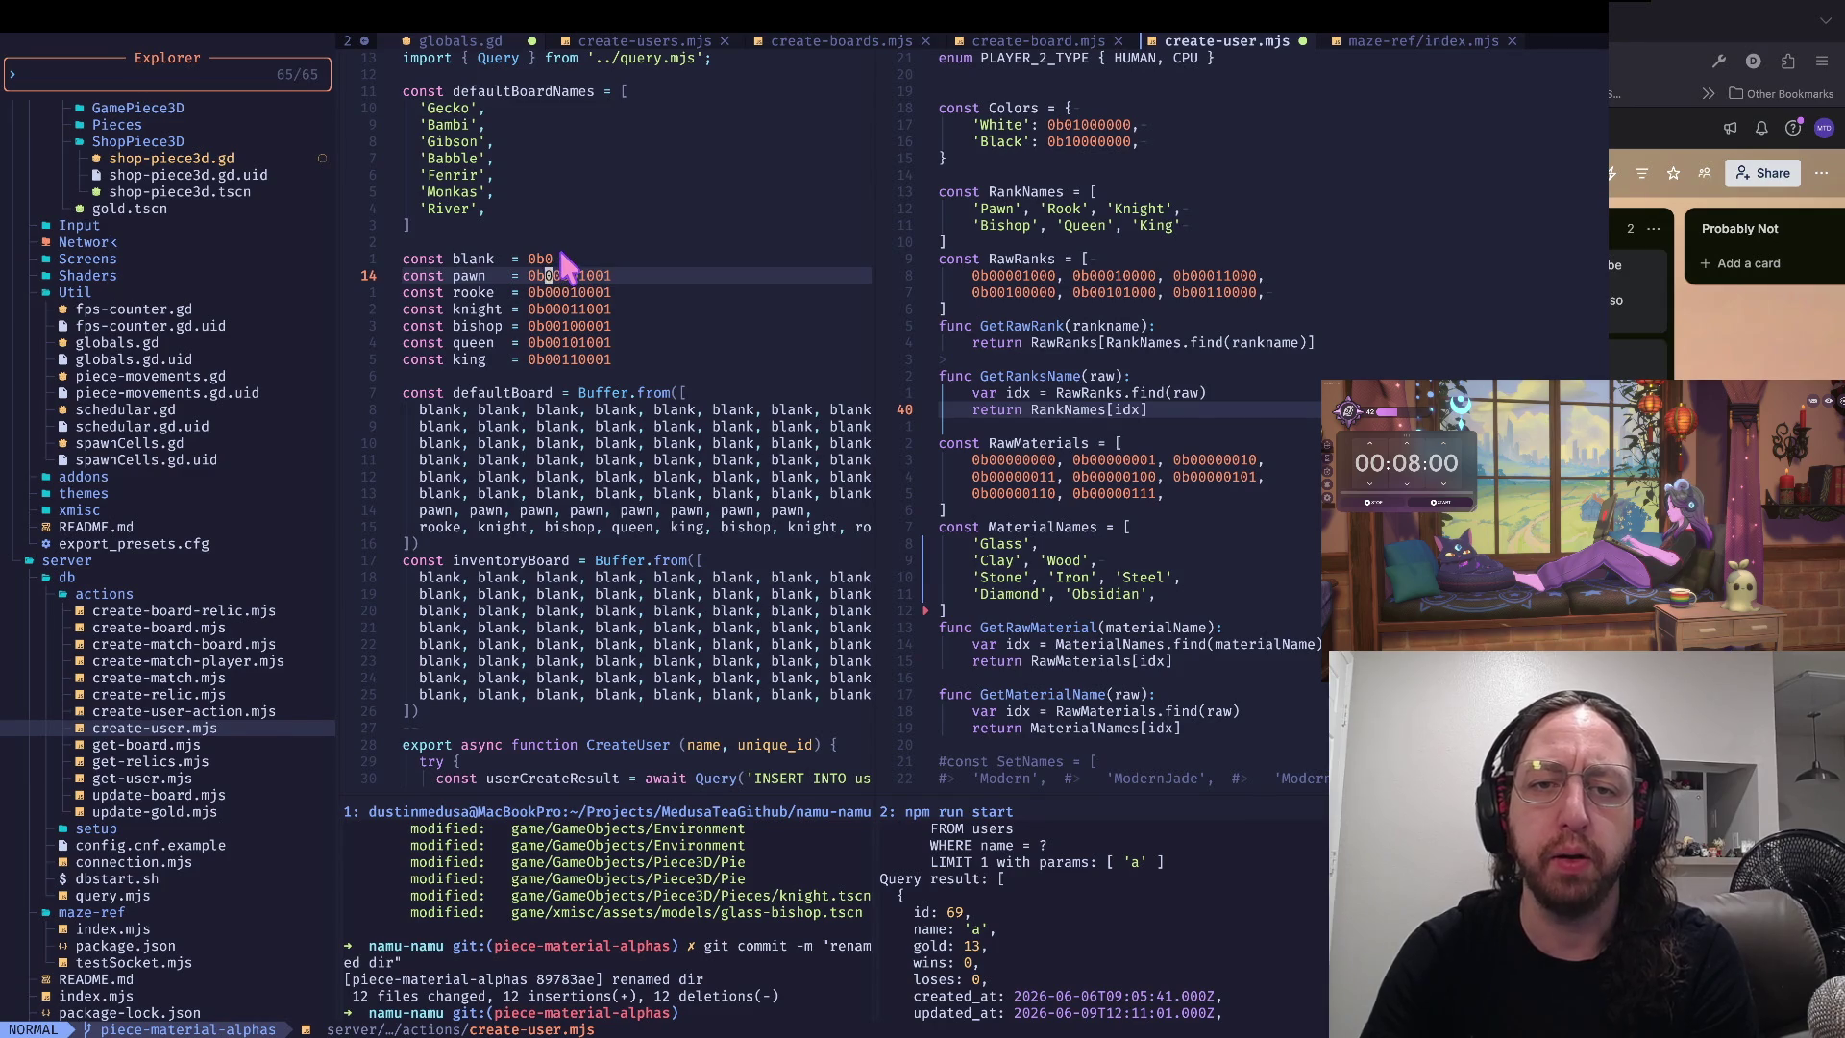
- Check the queen and king constants, return to pawn at 0b00001001, then switch to Godot
key(j)
key(j)
key(j)
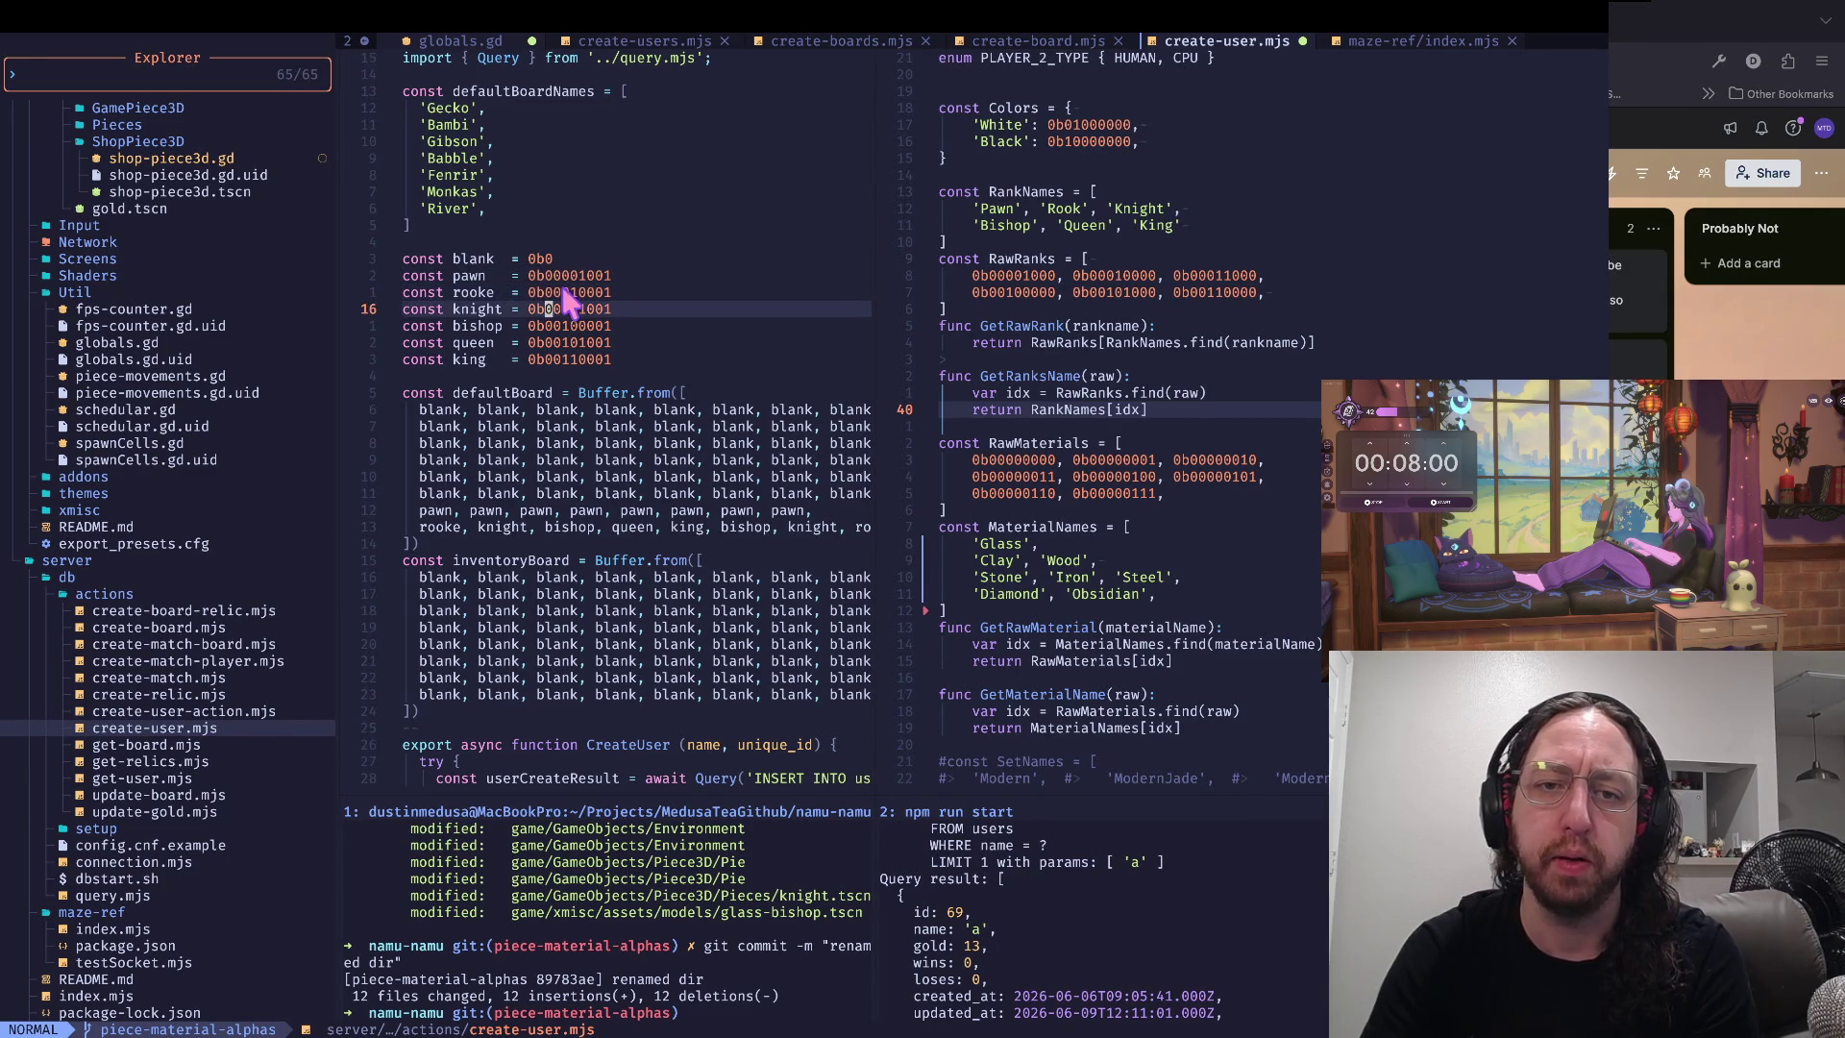
key(j)
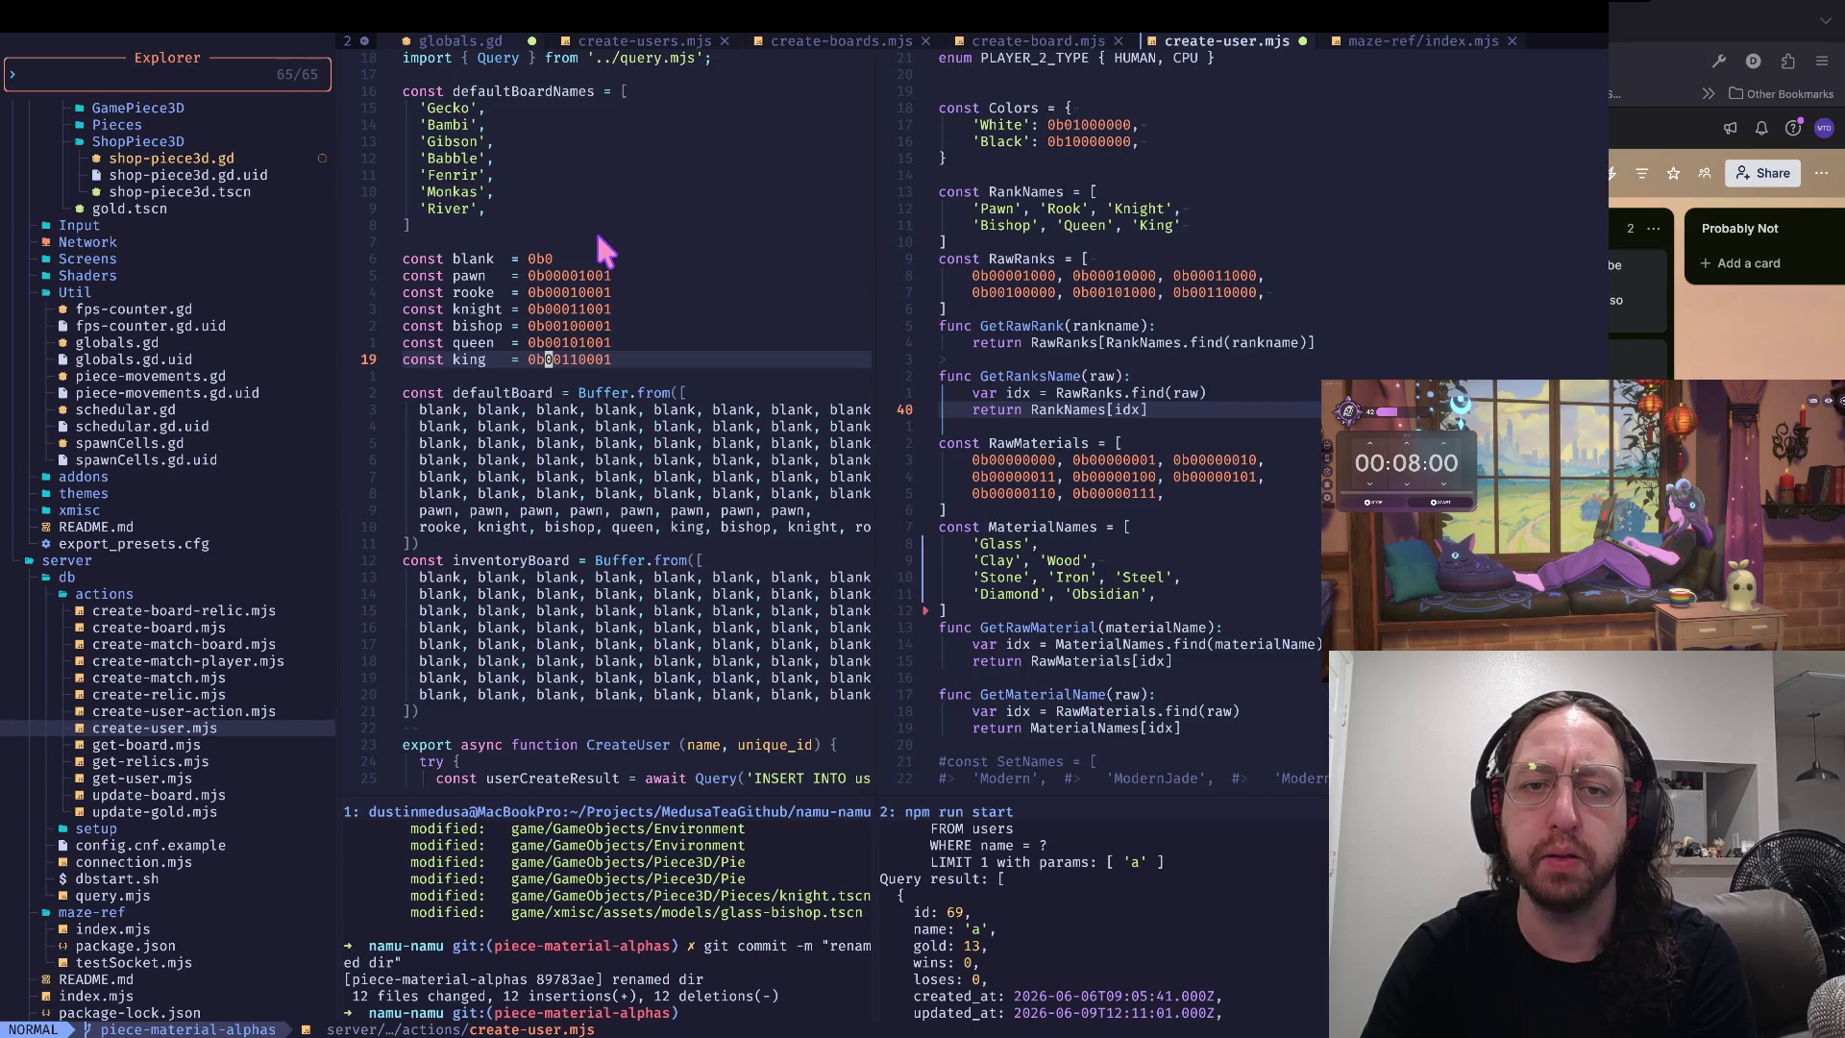
key(k)
key(k)
key(k)
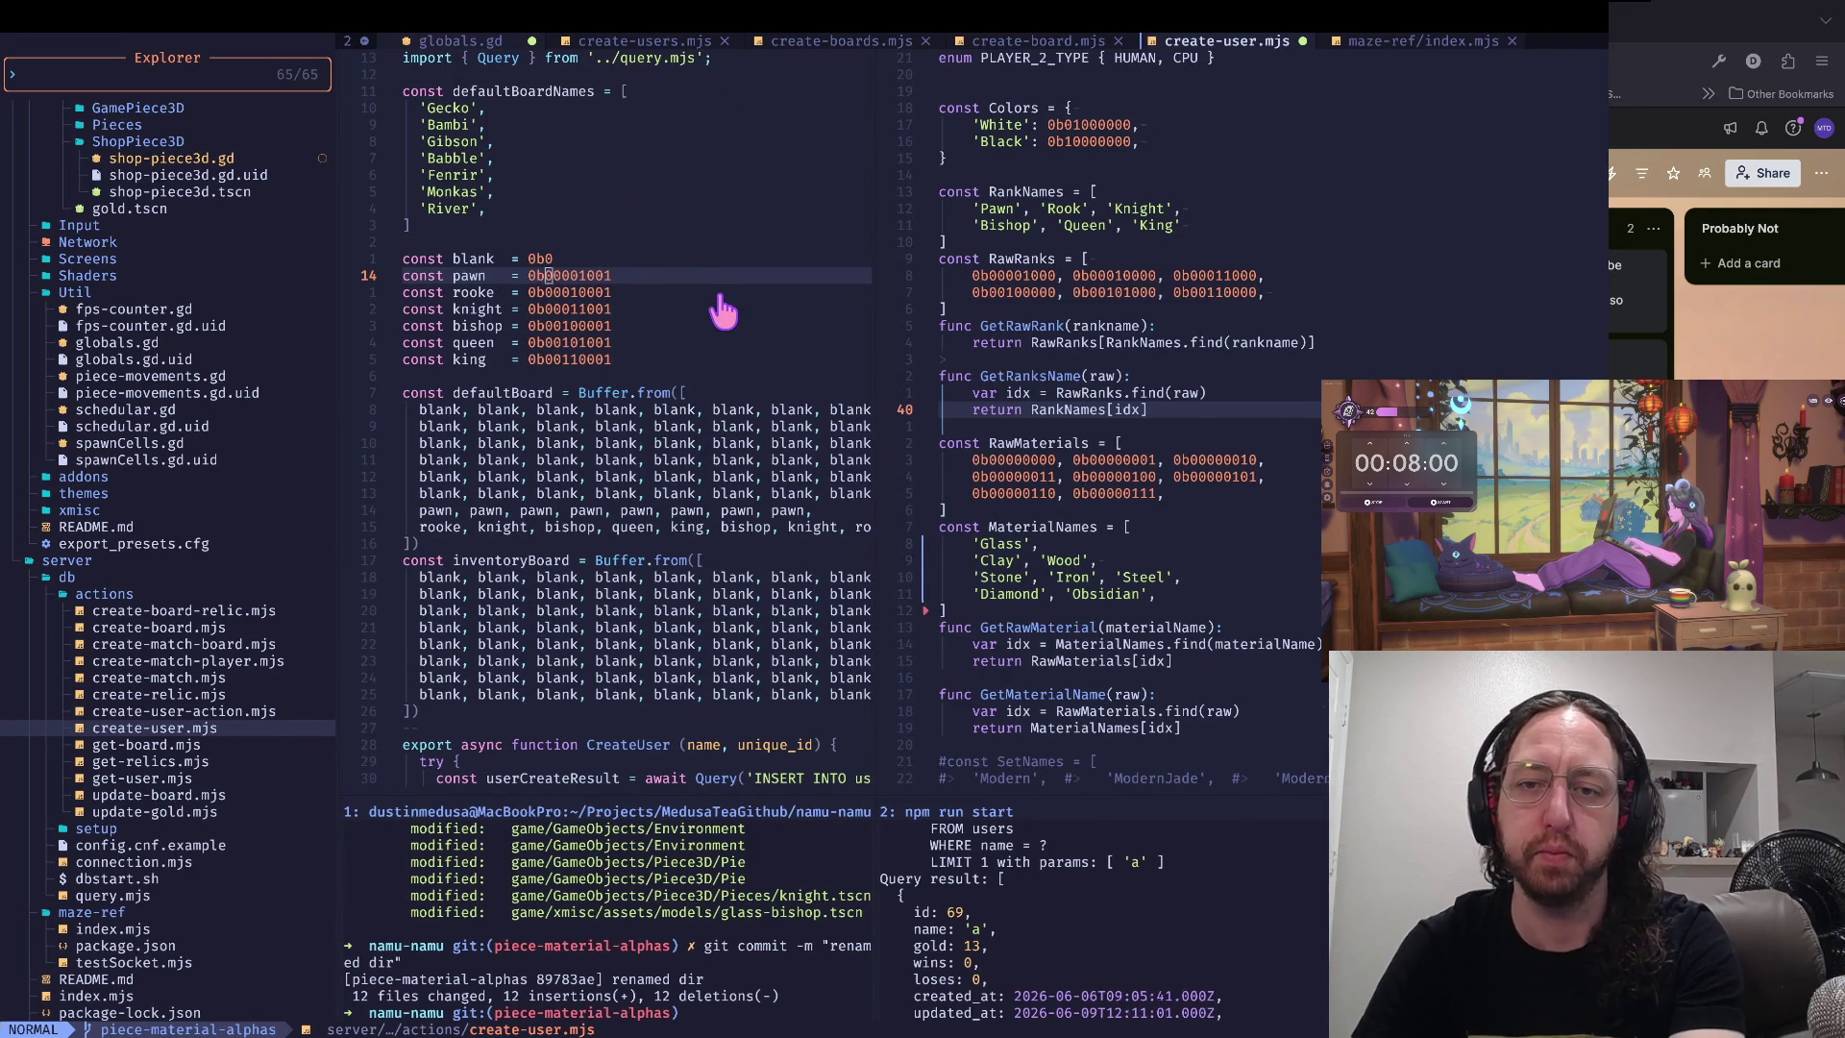
key(super+Tab)
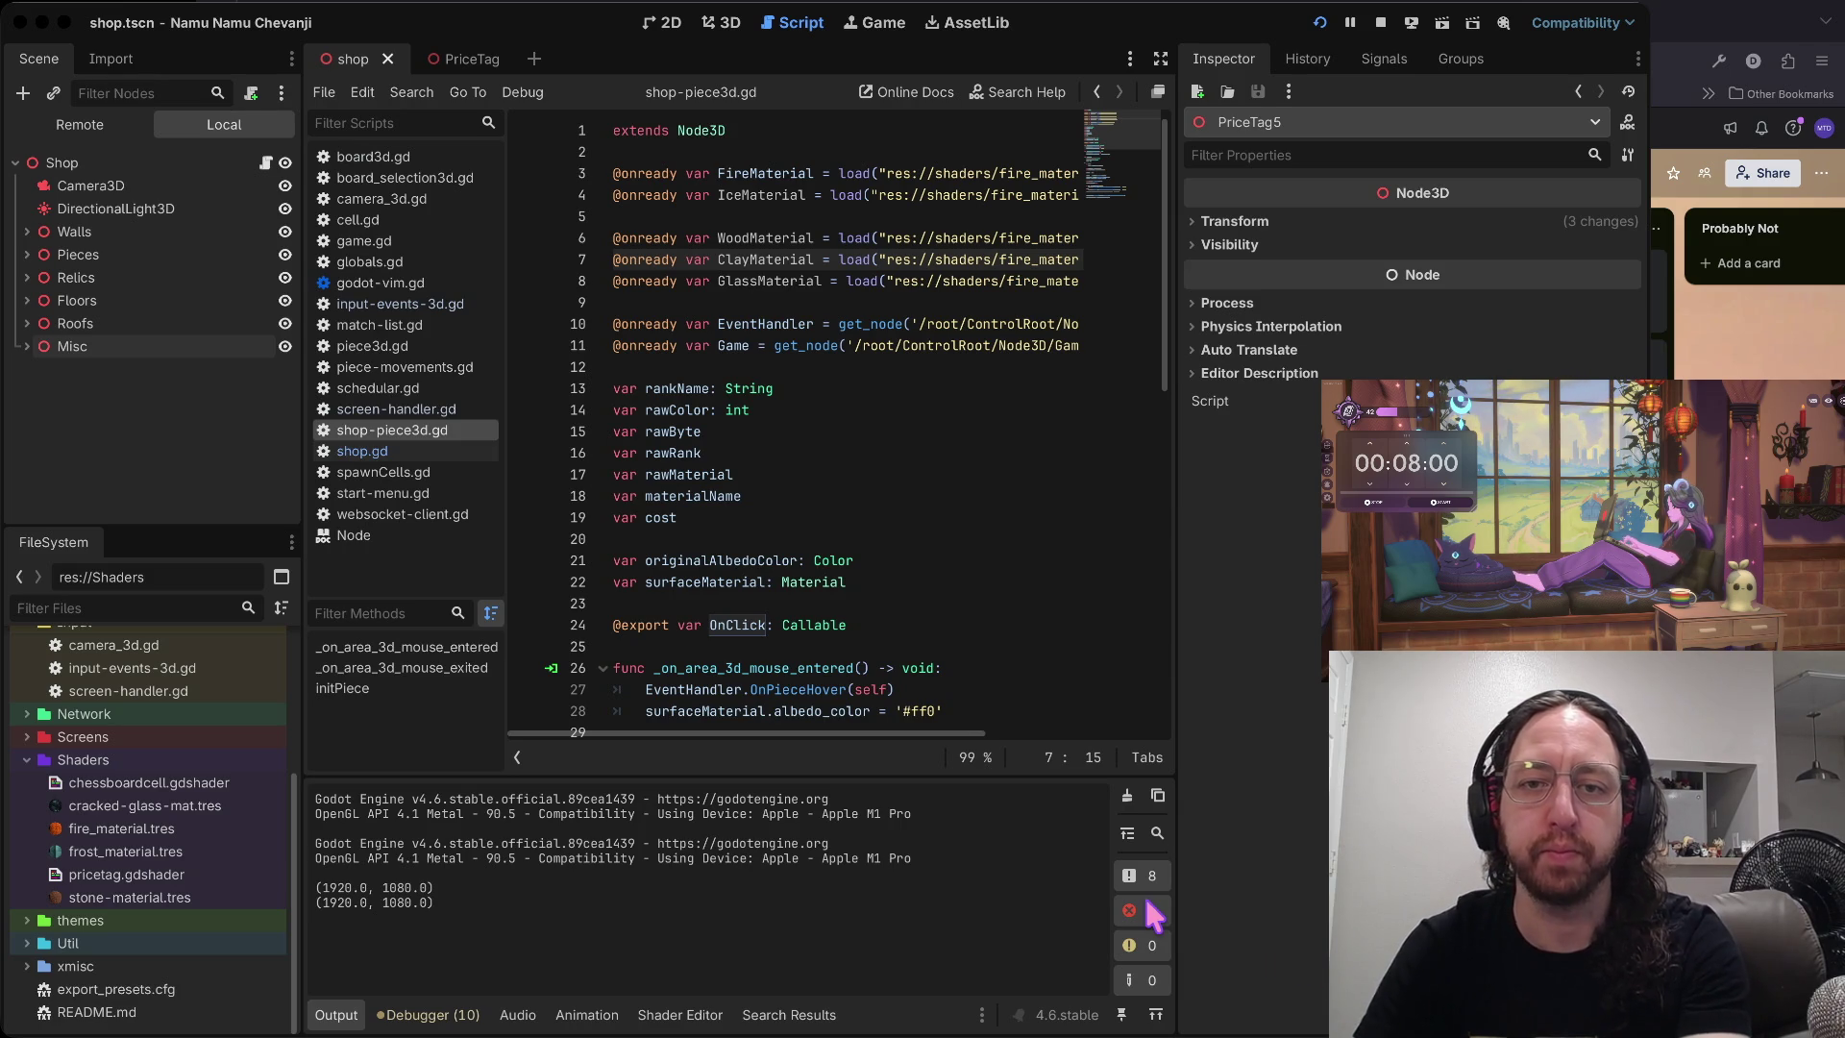
- Switch back to Neovim and move among the knight, bishop and king constants in create-user.mjs
key(super+Tab)
key(j)
key(j)
key(j)
key(j)
key(j)
key(0)
key(w)
key(k)
key(k)
key(k)
key(j)
key(j)
key(j)
key(j)
key(j)
- Inspect the king constant's bit value, then move to the last RawMaterials row in globals.gd
key(w)
key(w)
key(j)
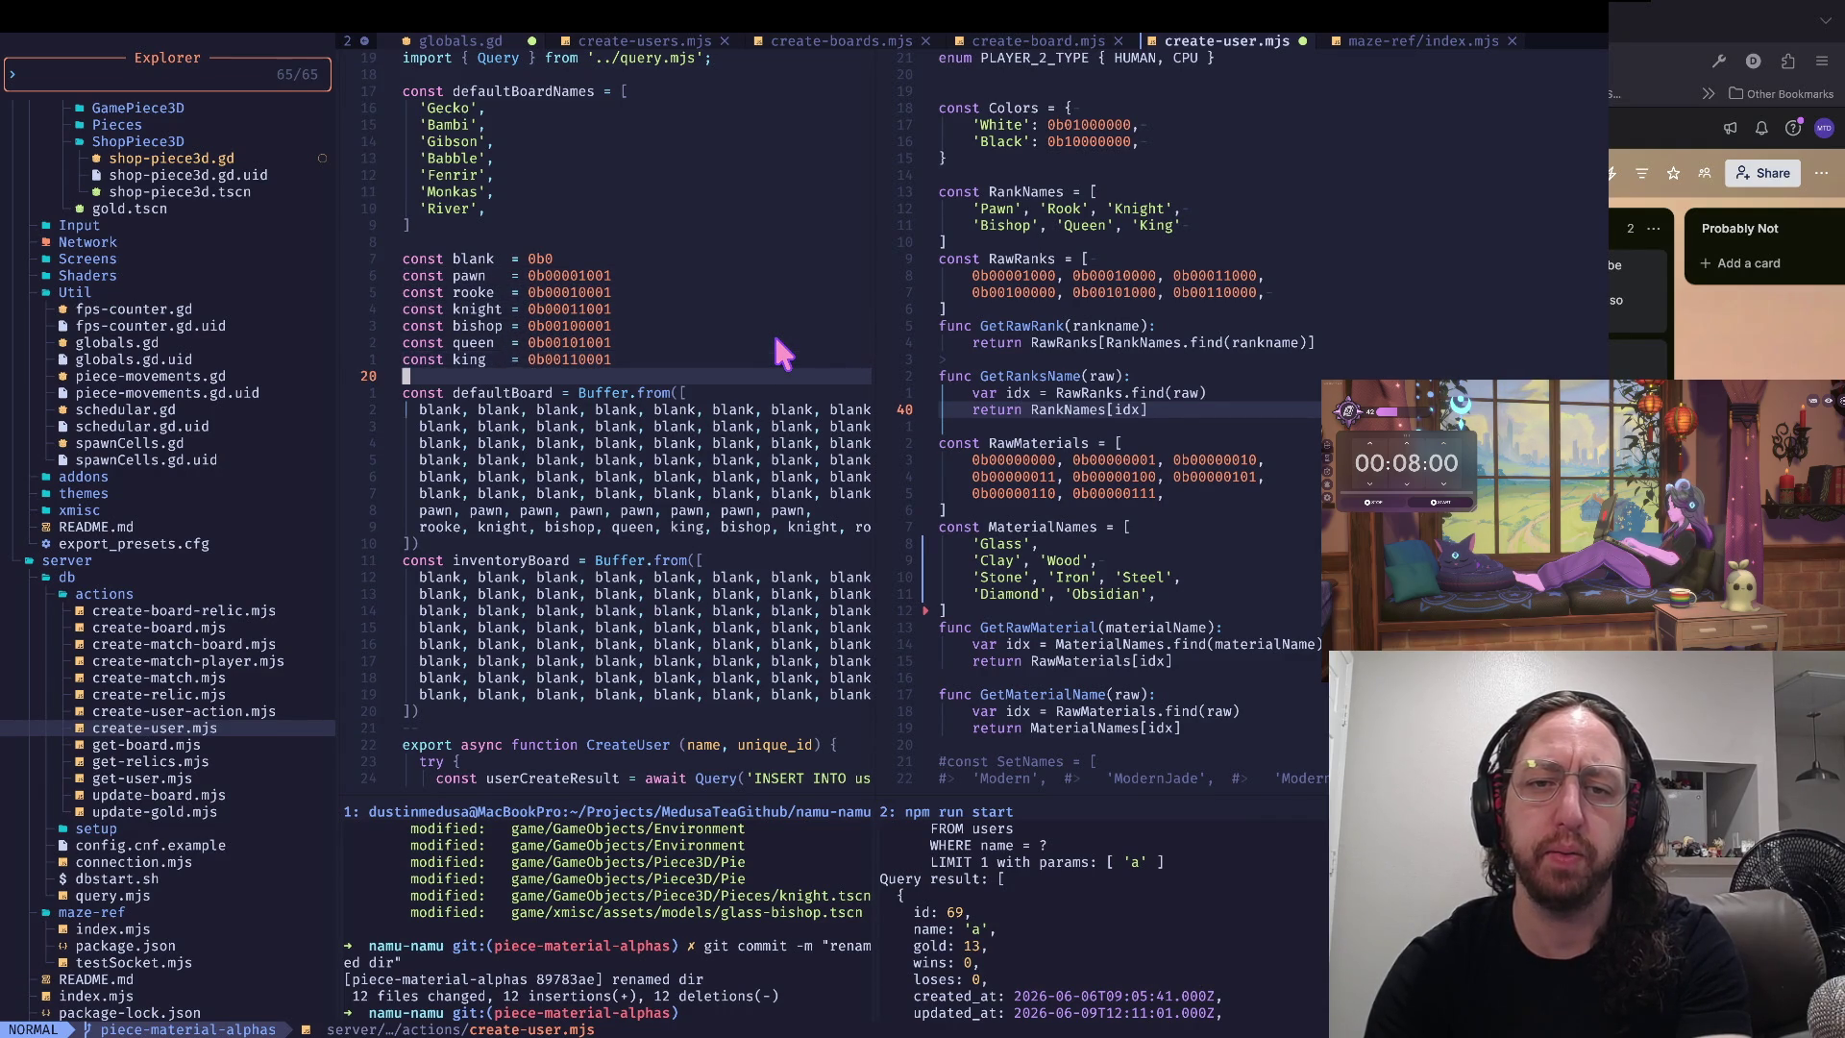
key(k)
key(w)
key(w)
key(w)
key(l)
key(l)
key(l)
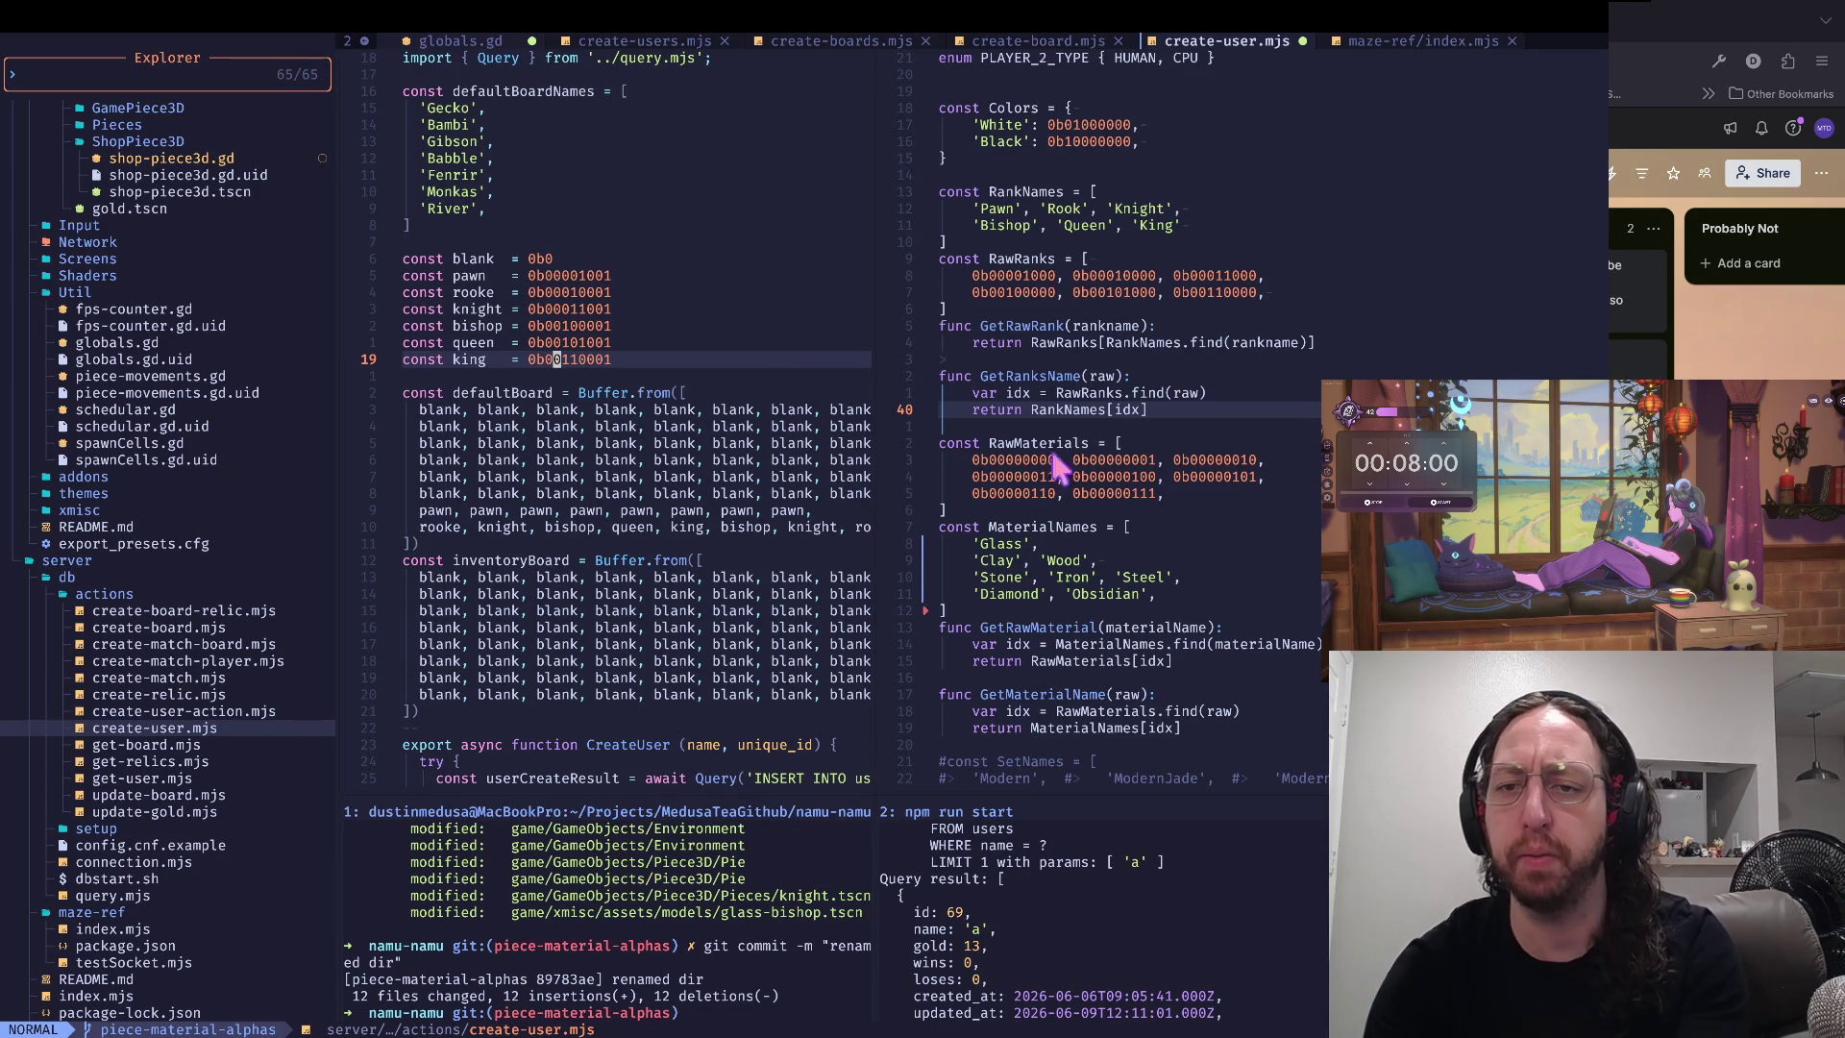
click(1187, 506)
key(k)
key(k)
key(k)
key(j)
key(j)
key(w)
key(w)
key(w)
key(w)
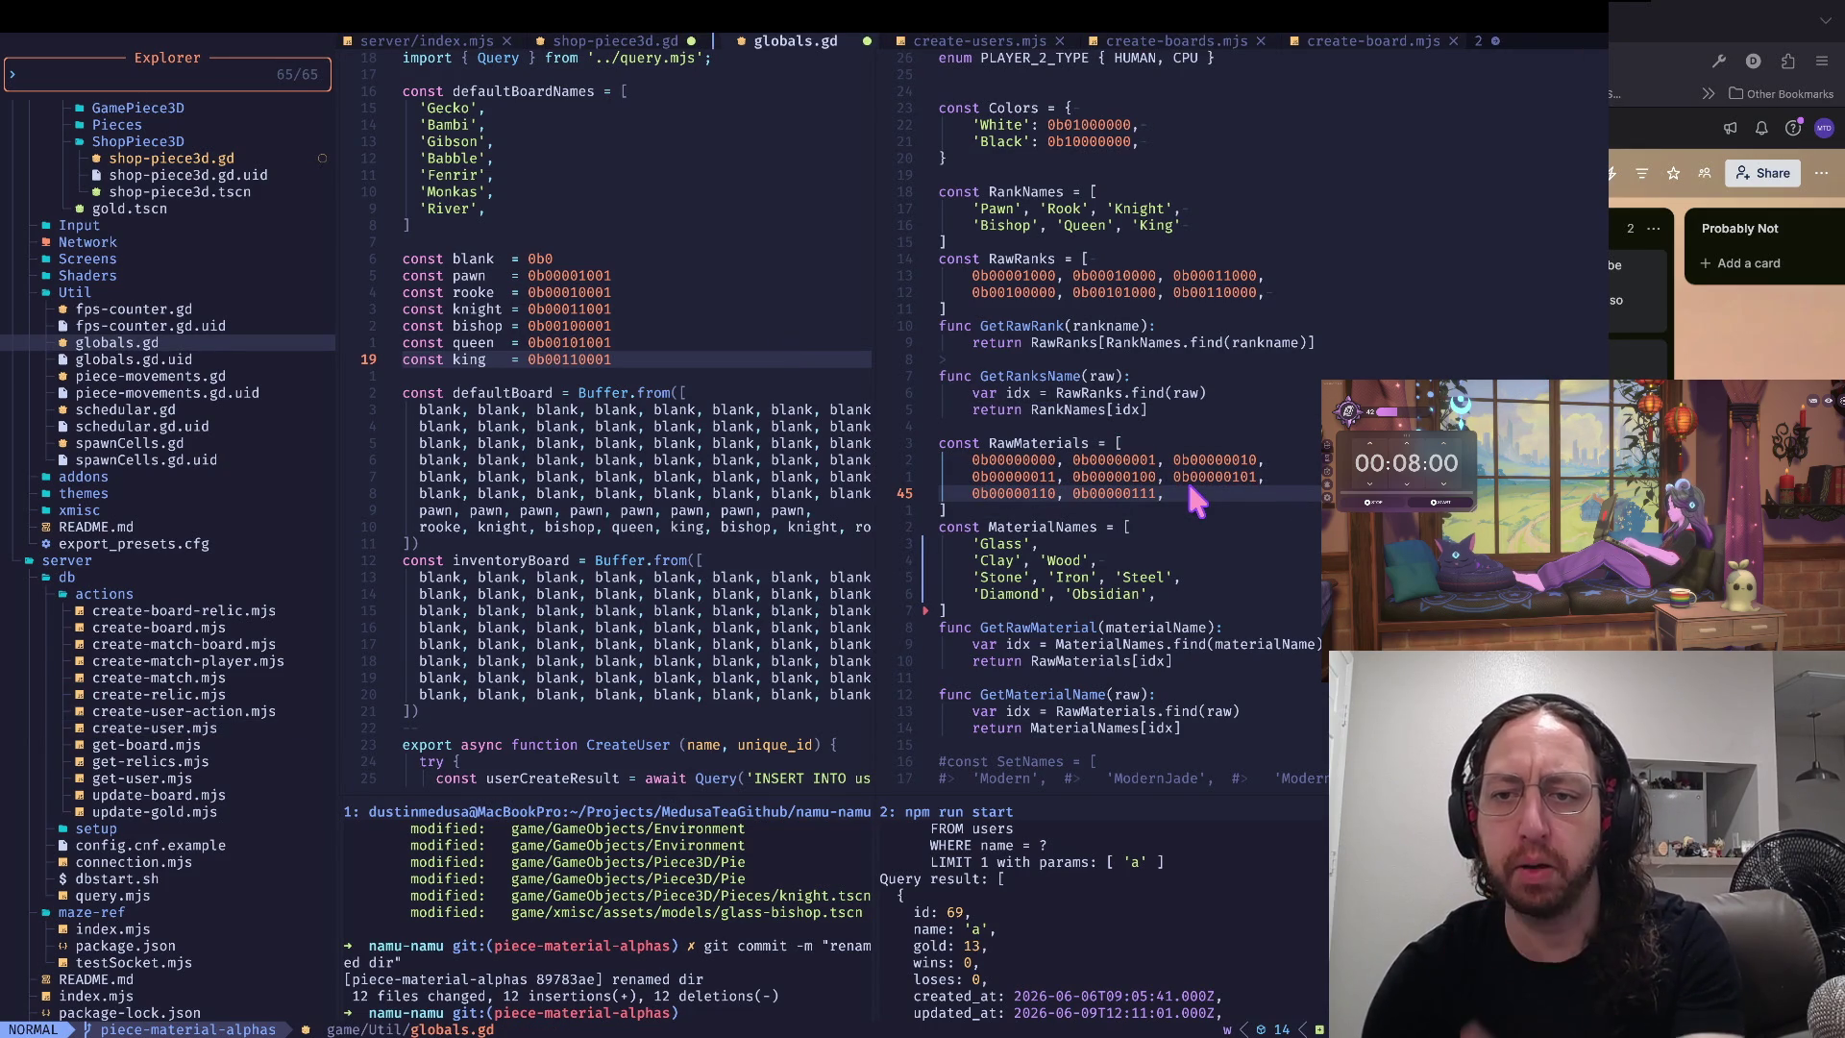
- Try inserting an empty '' entry before 'Glass' in MaterialNames, then undo it
key(j)
key(j)
key(j)
key(asciicircum)
text(i)
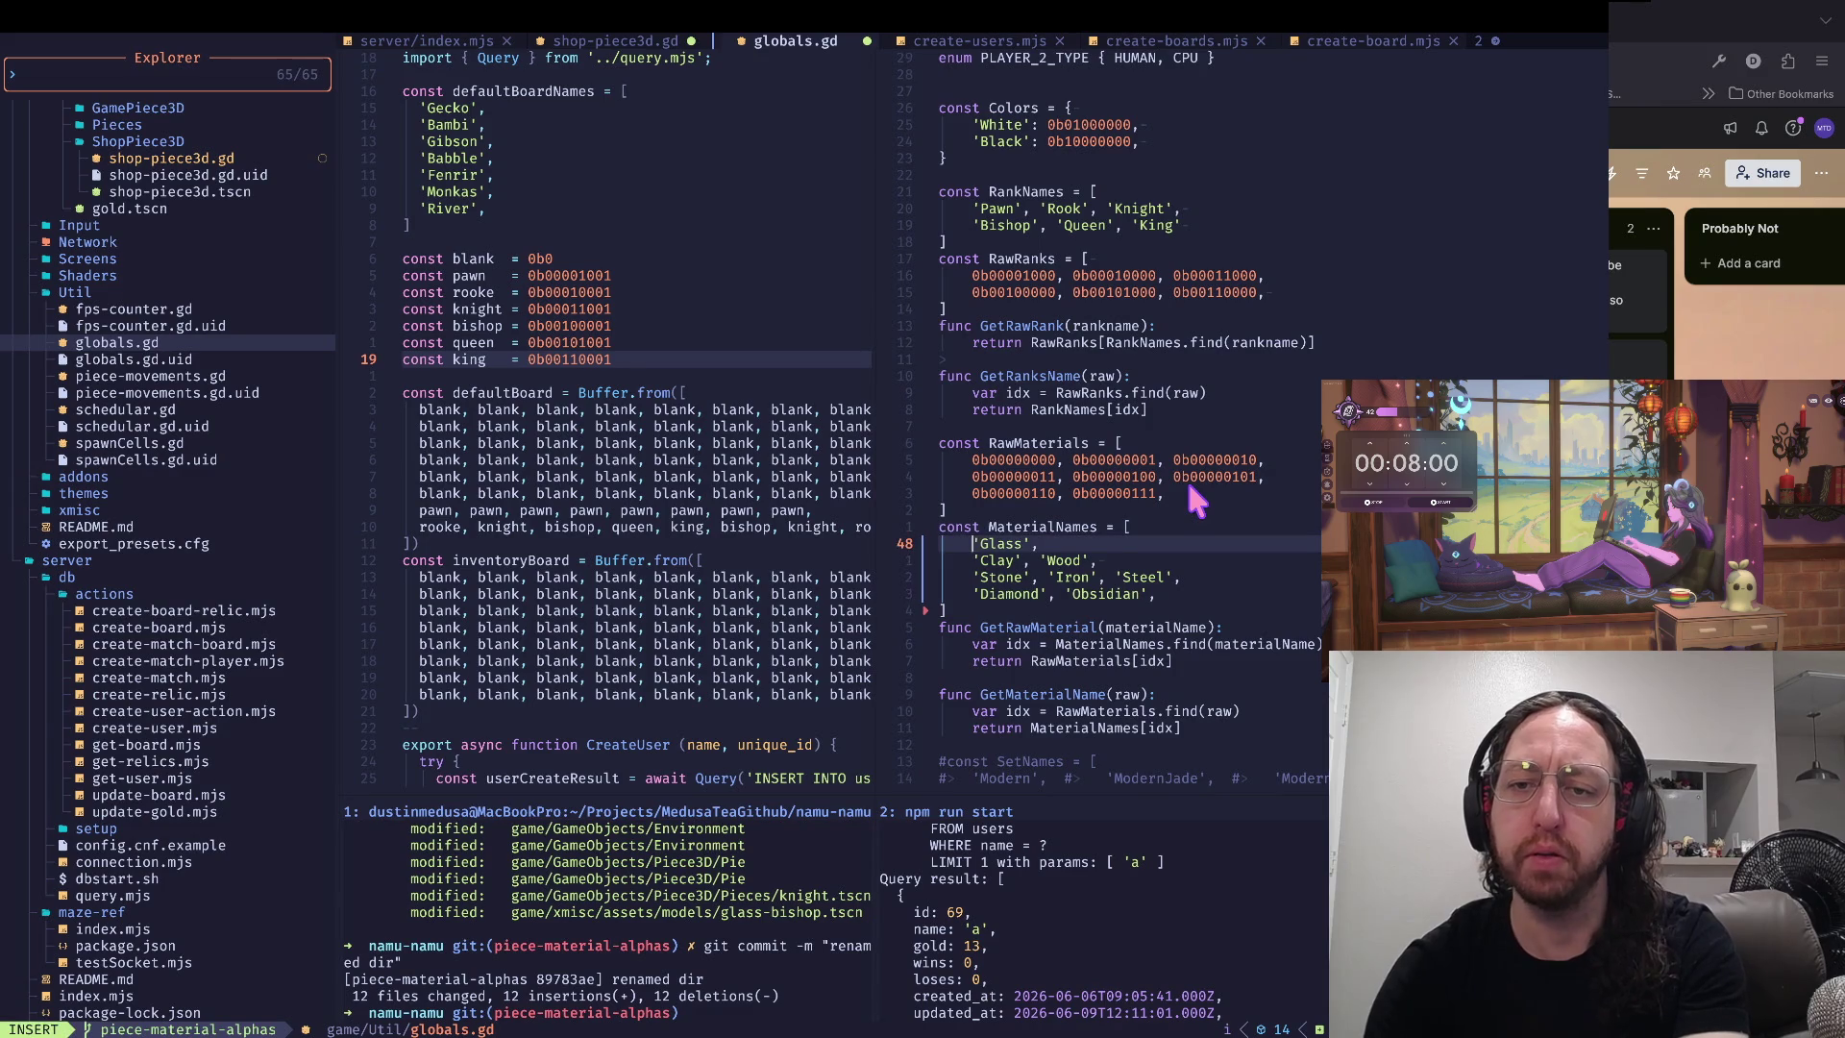
text('',)
key(Escape)
text(wi)
text(')
key(Escape)
key(j)
key(j)
key(u)
key(u)
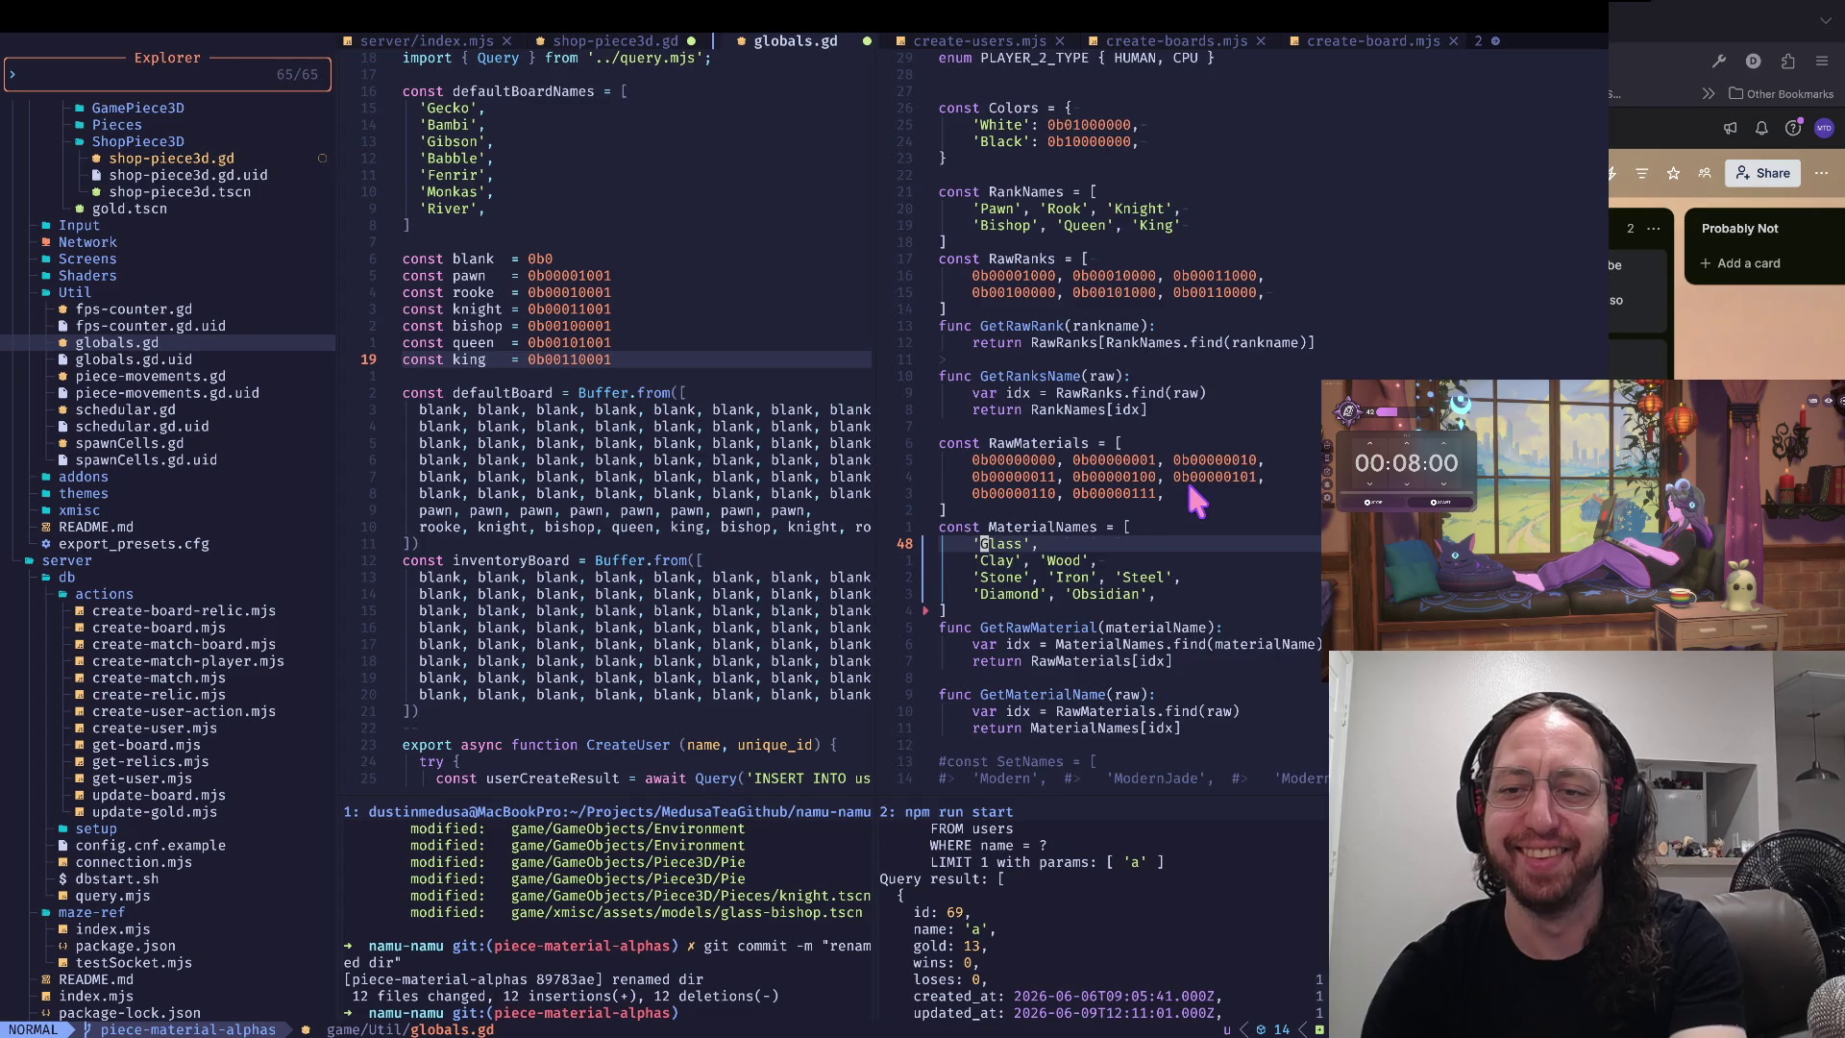
- Regroup the material names in pairs: Glass/Clay, Wood/Stone, Iron/Steel
key(J)
key(f)
key(space)
key(r)
key(Return)
key(J)
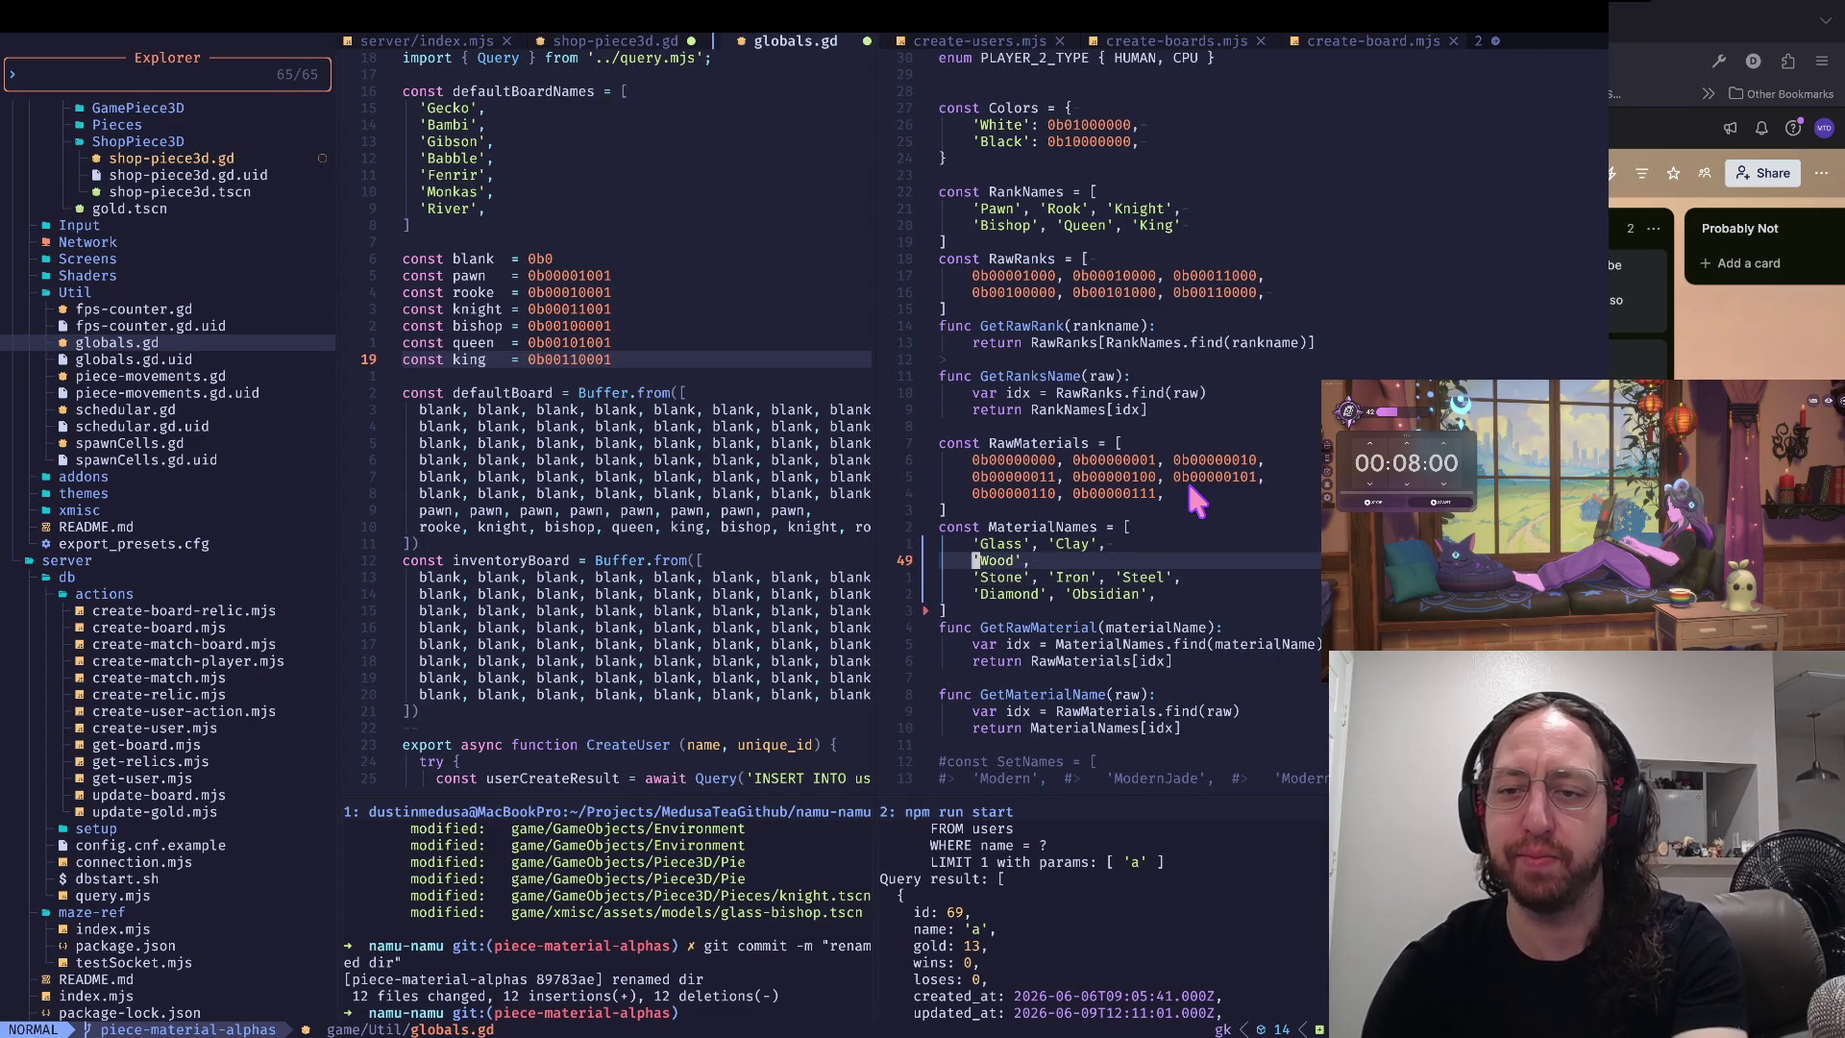
key(f)
key(space)
key(semicolon)
key(r)
key(Return)
- Save the regrouped globals.gd with :w
key(w)
key(colon)
key(w)
key(Return)
key(j)
- Step over the Glass entry to check the first regrouped line
key(k)
key(k)
key(k)
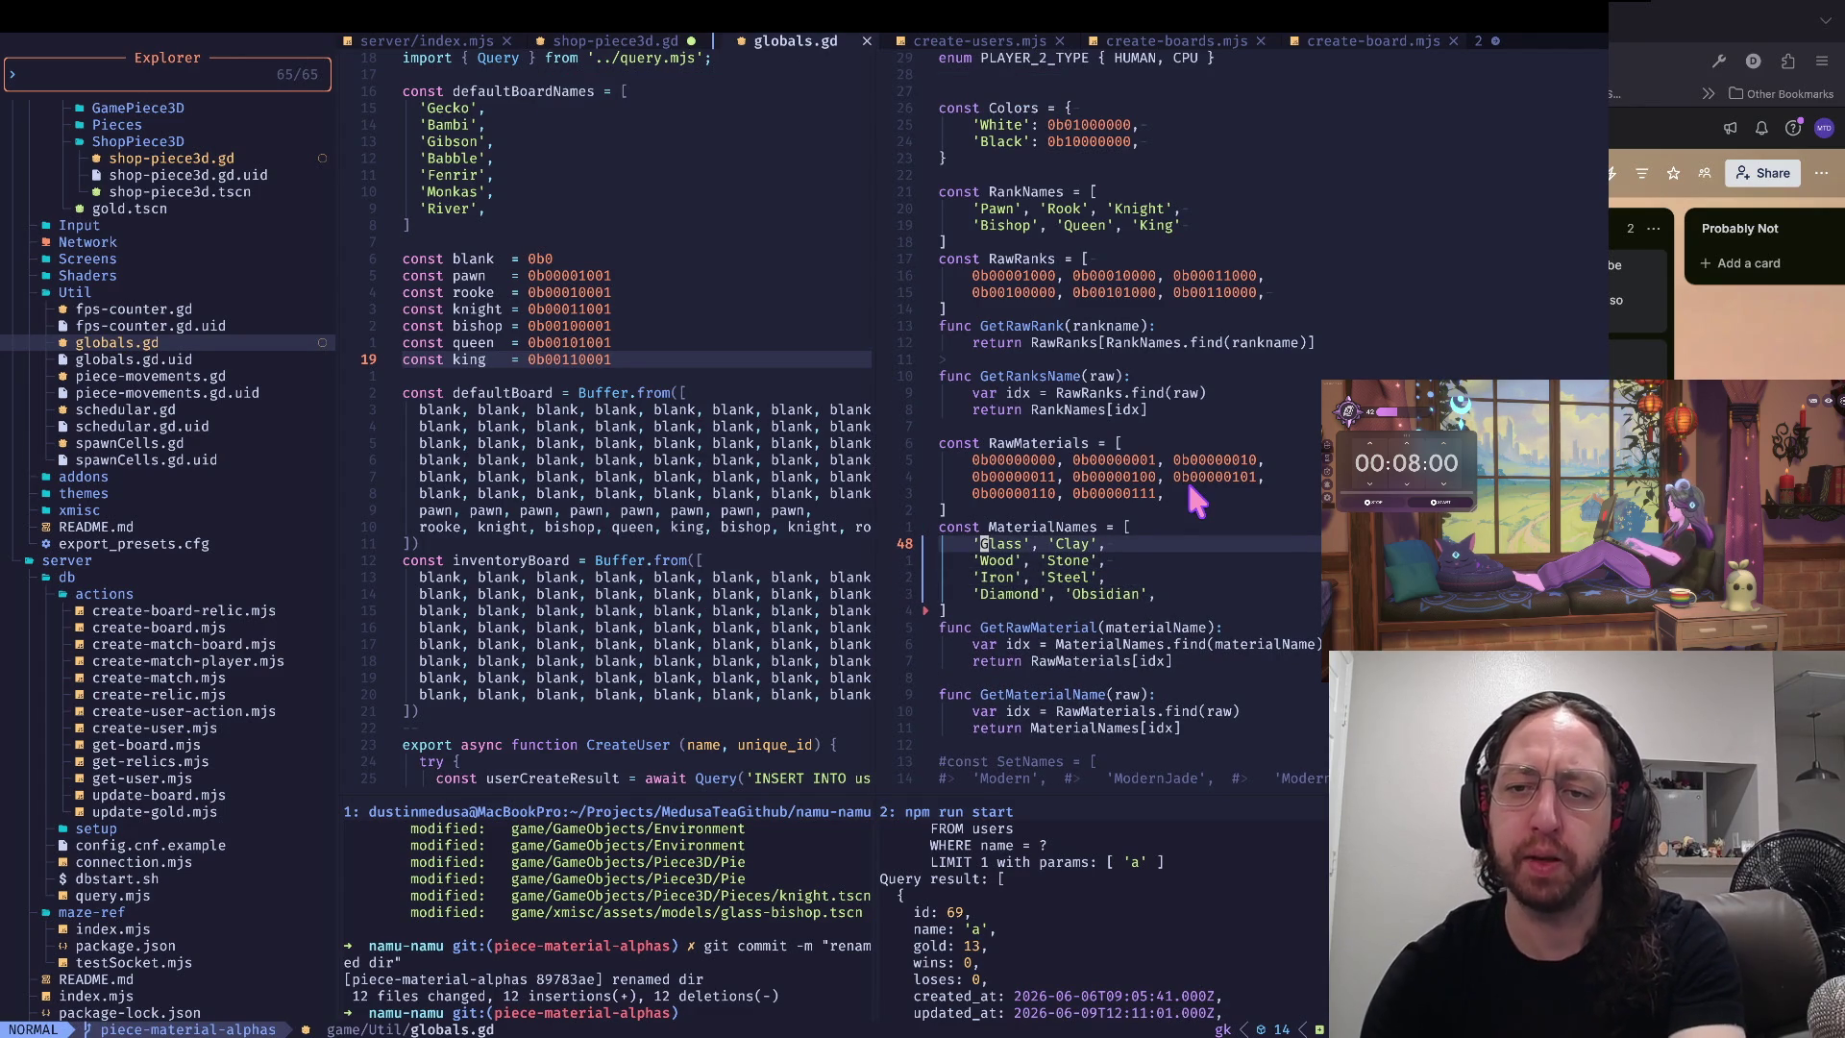
key(w)
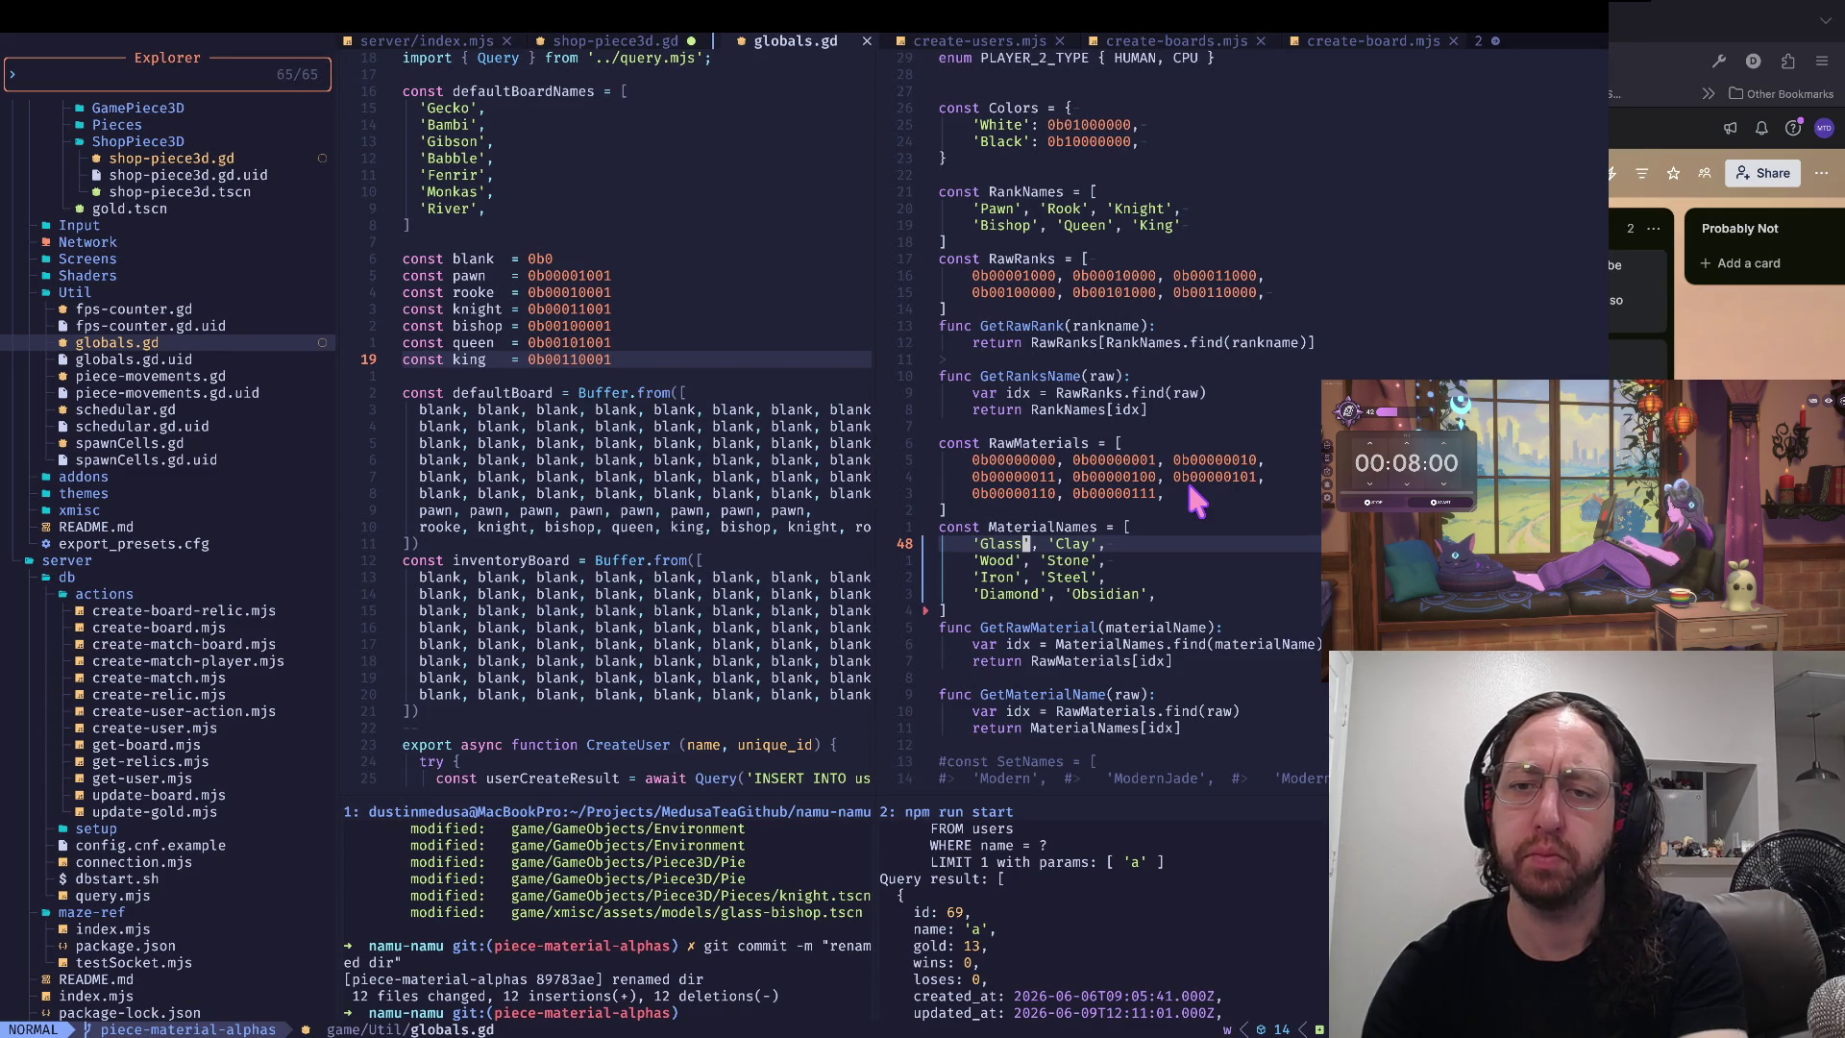
key(b)
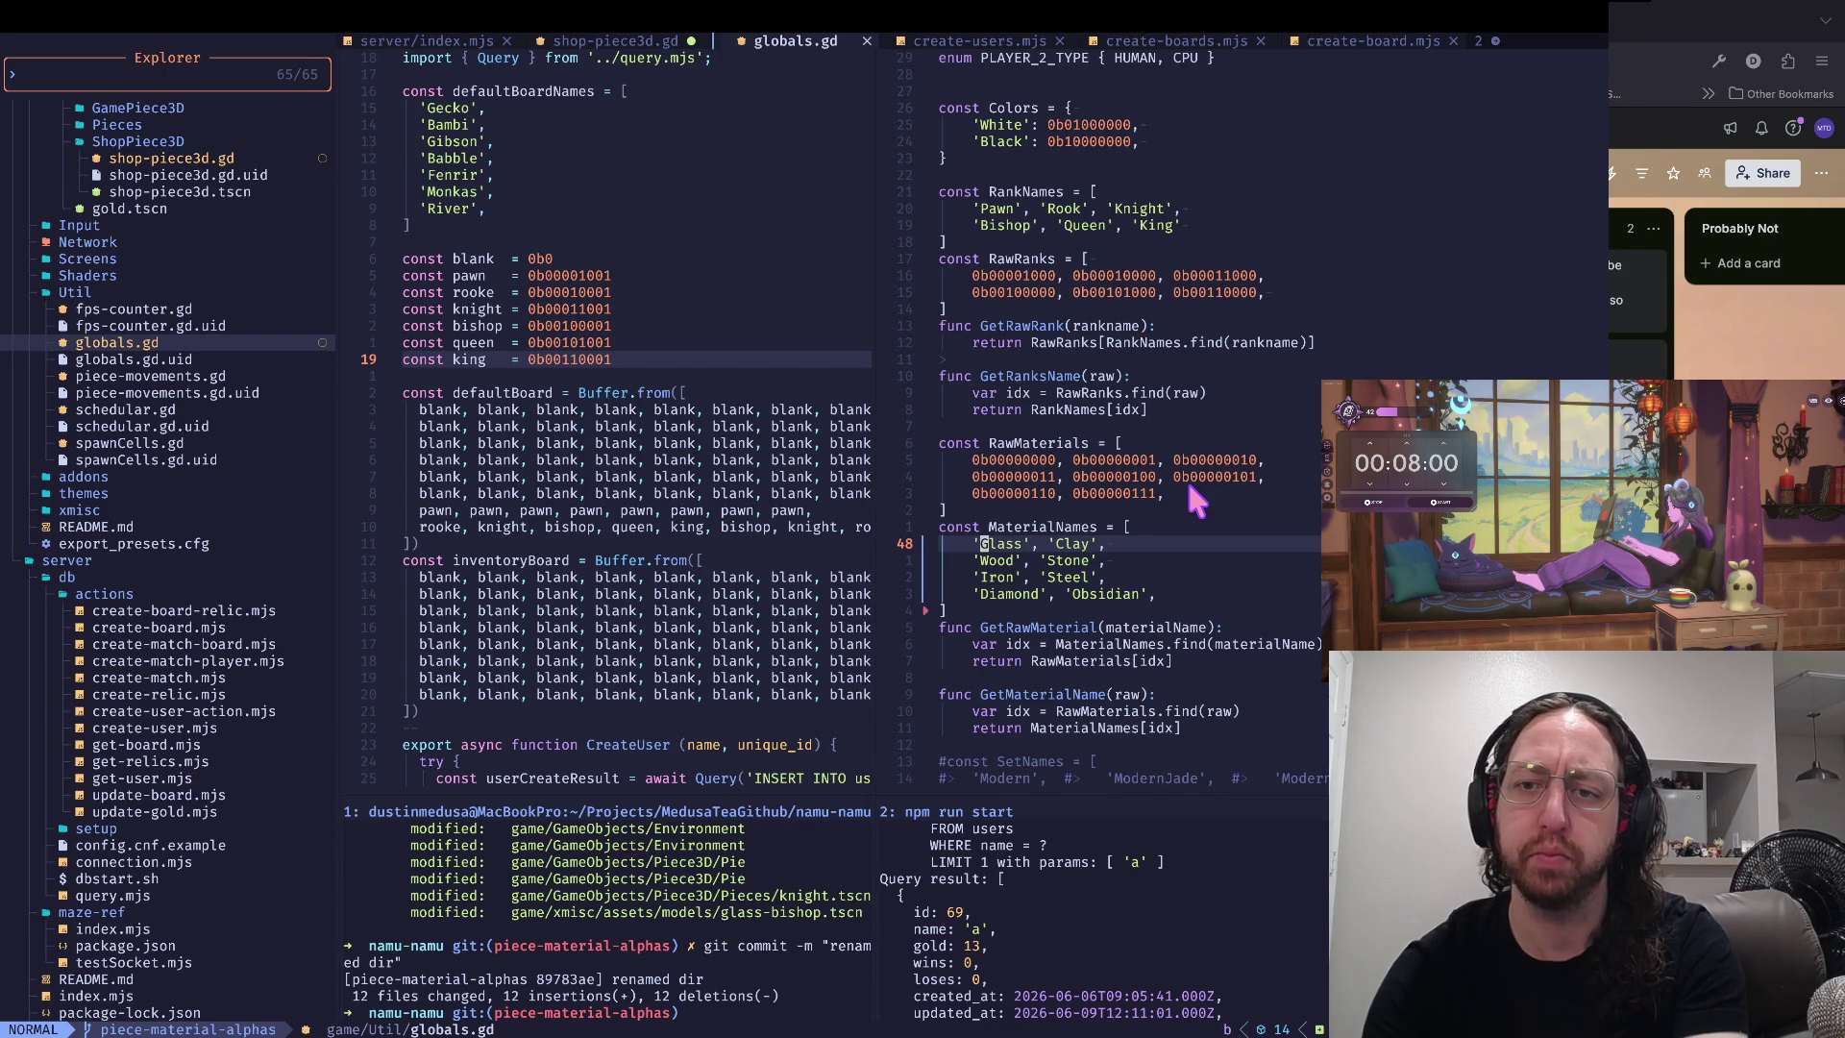
key(w)
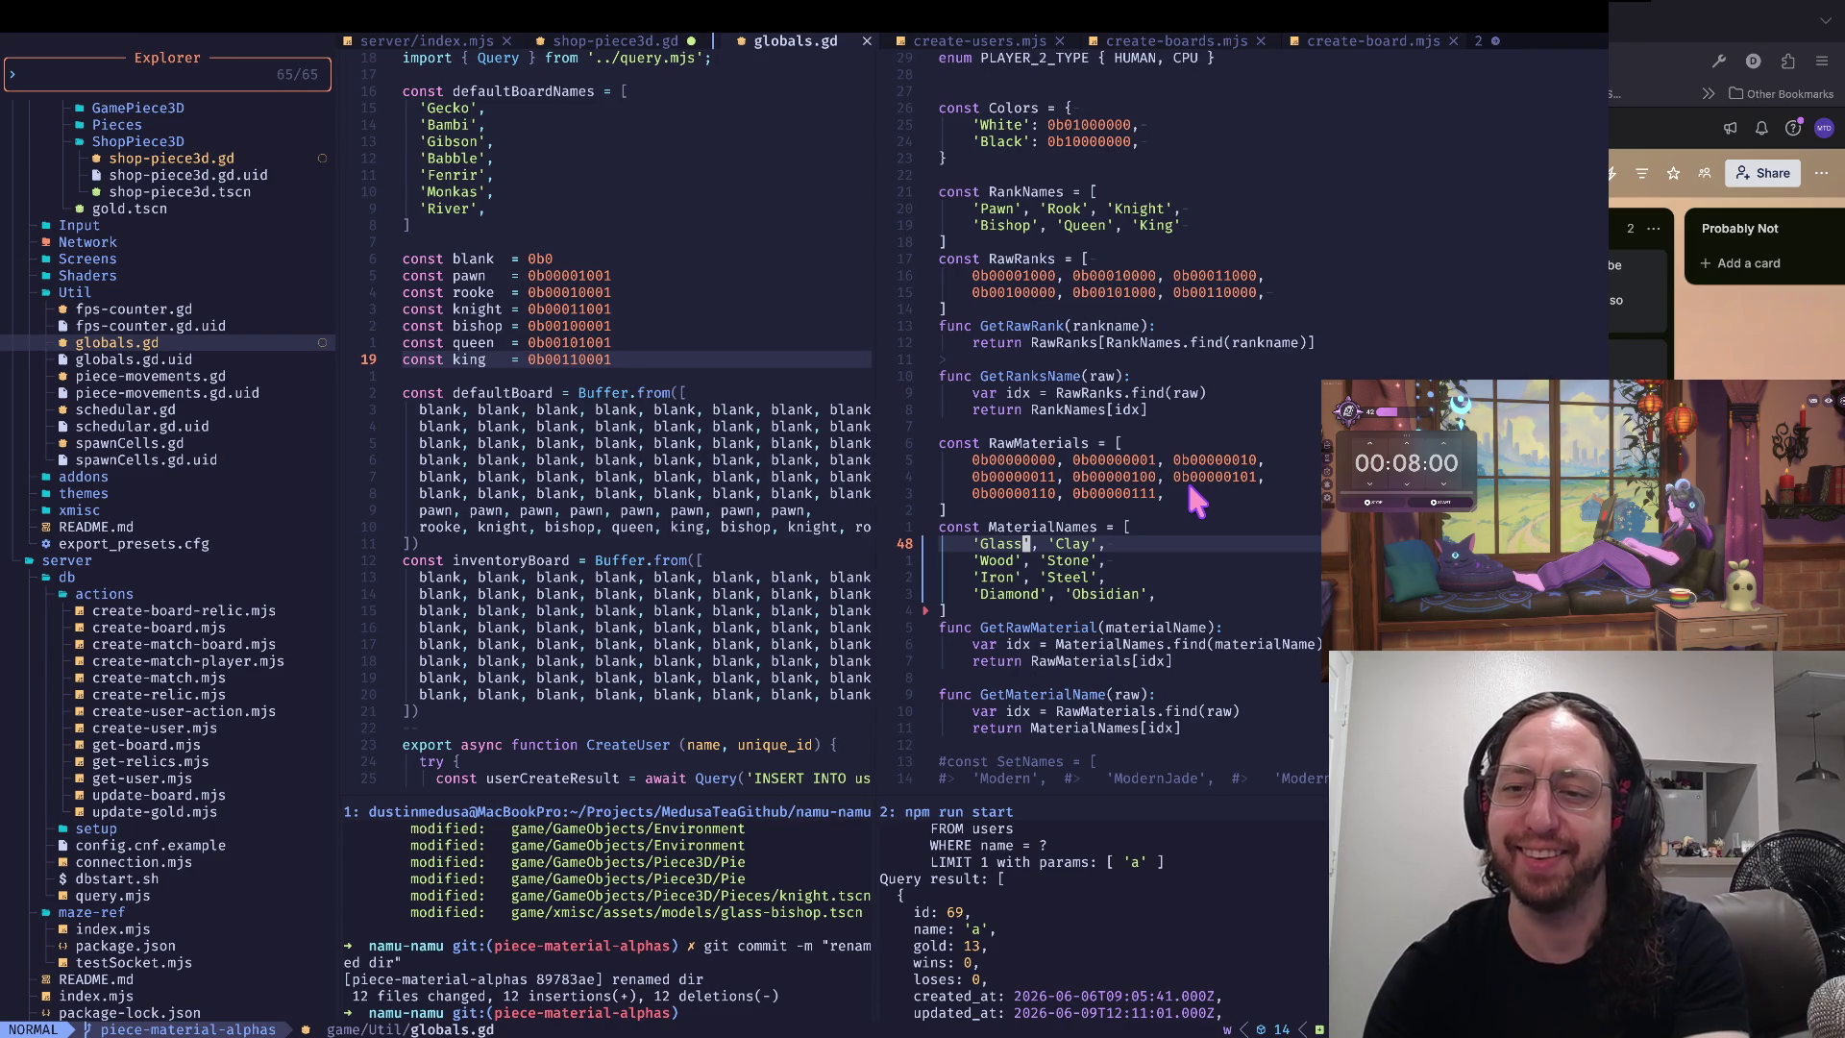
key(g)
key(k)
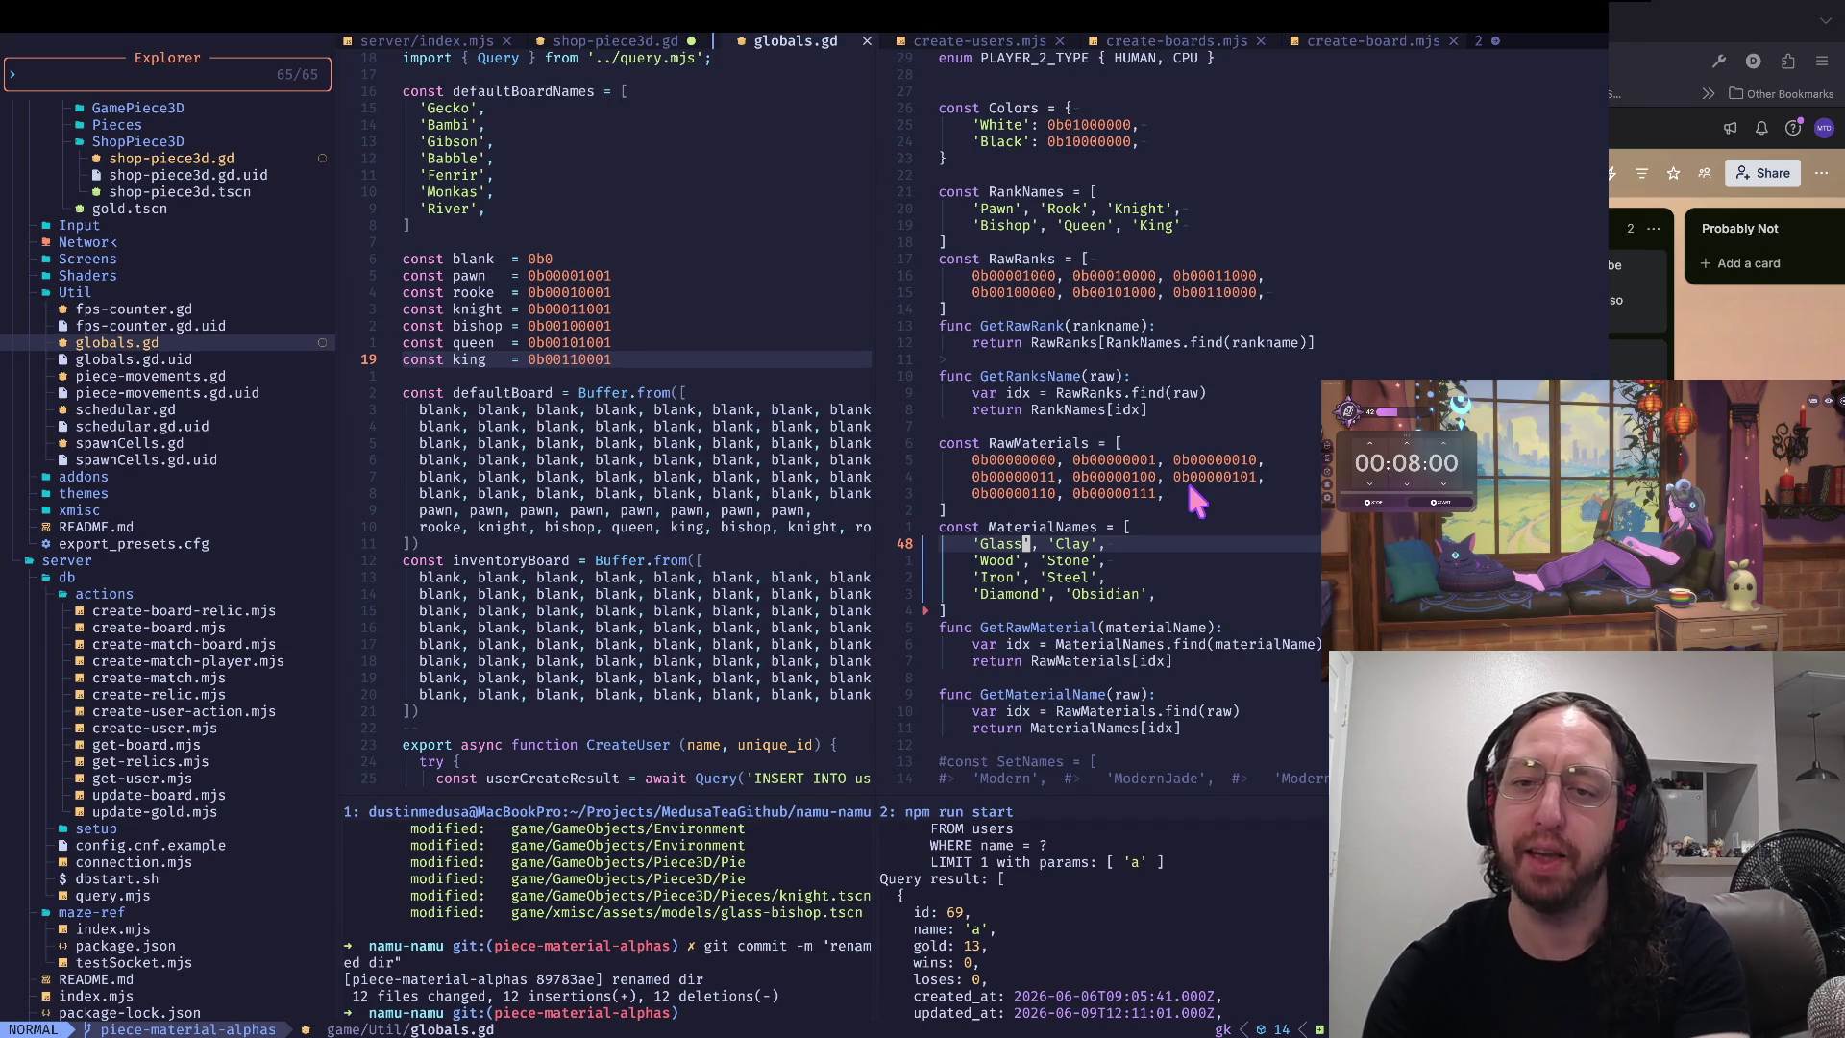
- Check the MaterialNames declaration, the Clay entry and the first RawMaterials value
key(g)
key(k)
key(g)
key(j)
key(w)
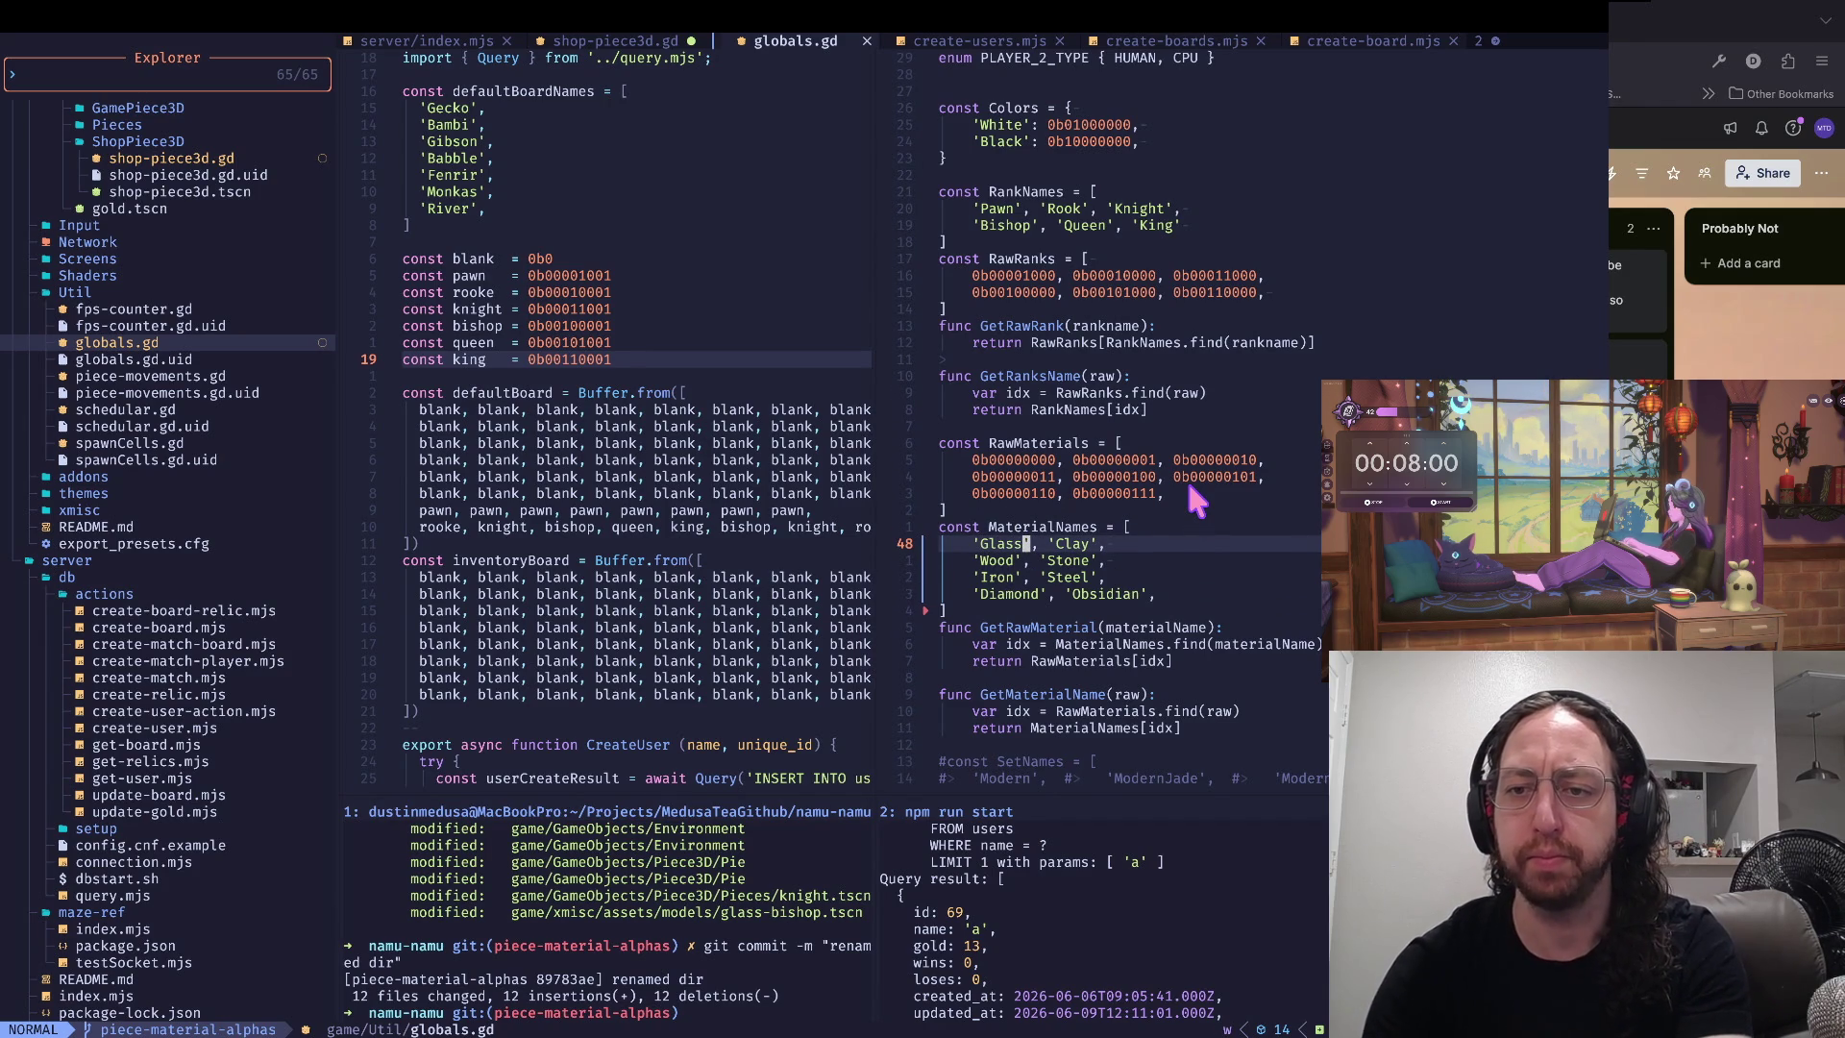
key(w)
key(w)
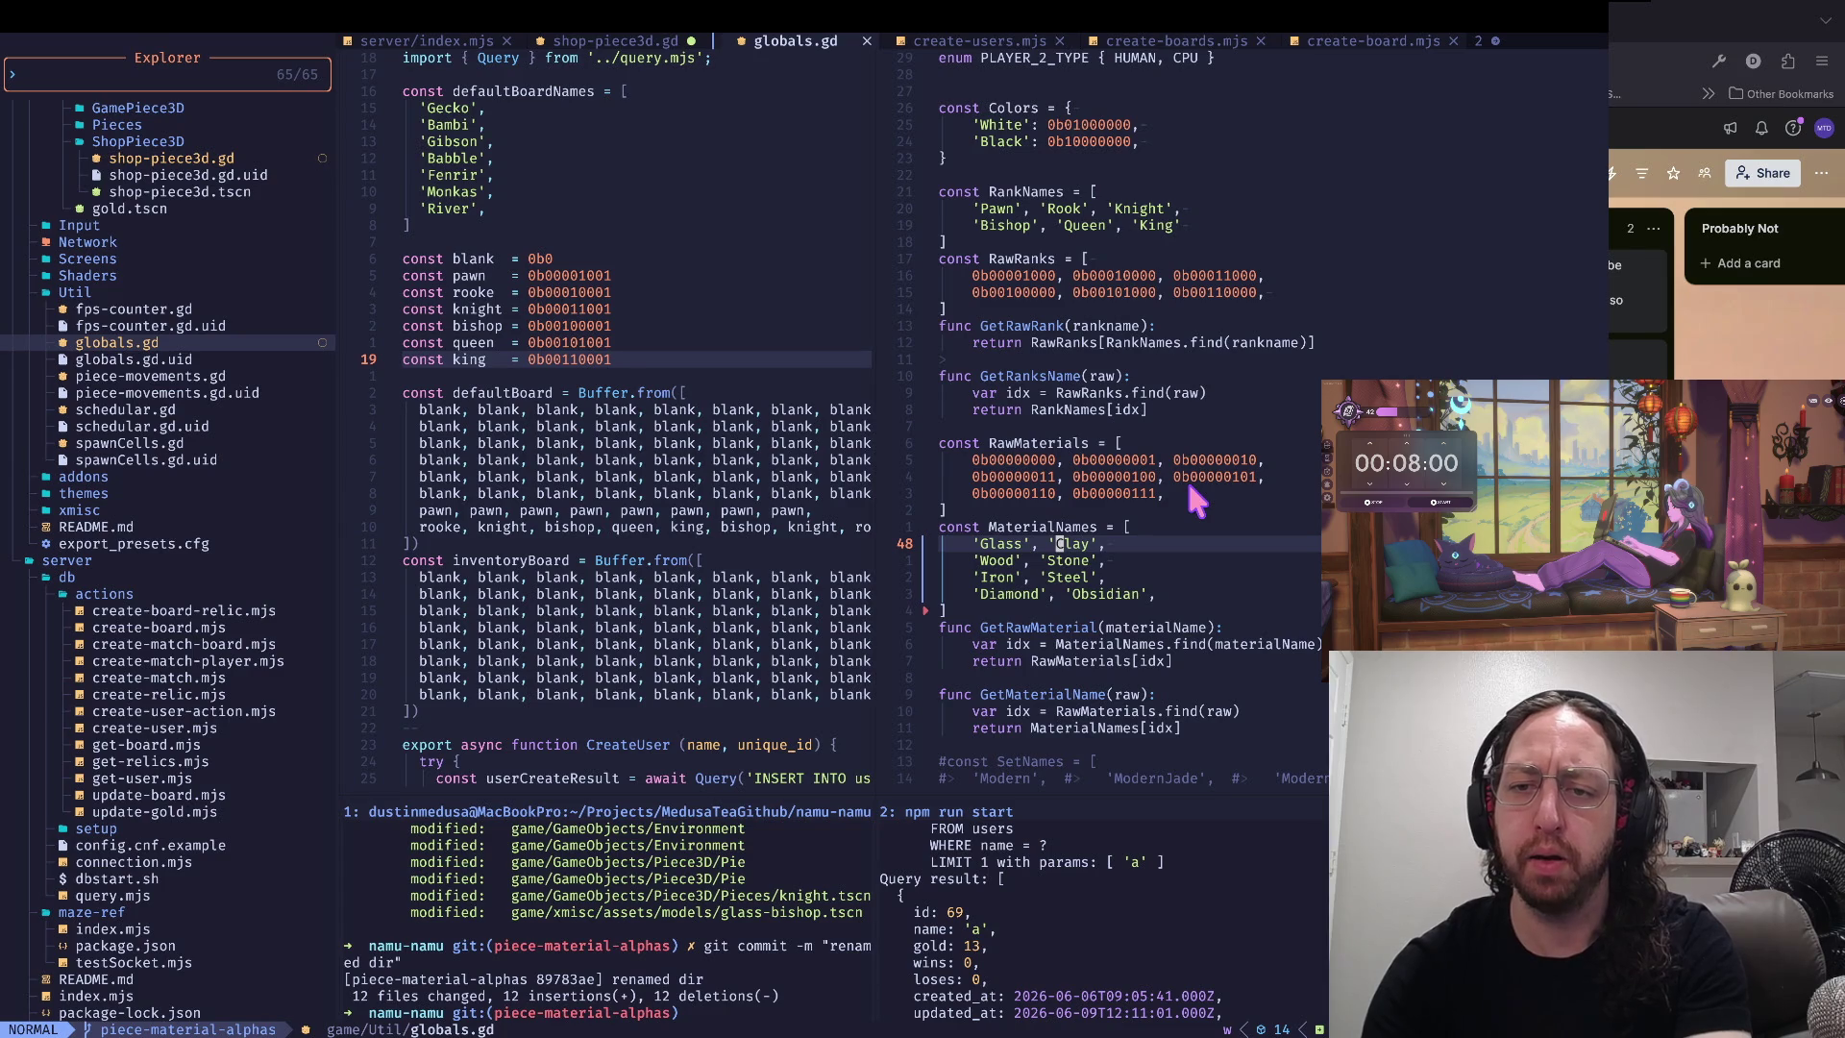
key(k)
key(k)
key(k)
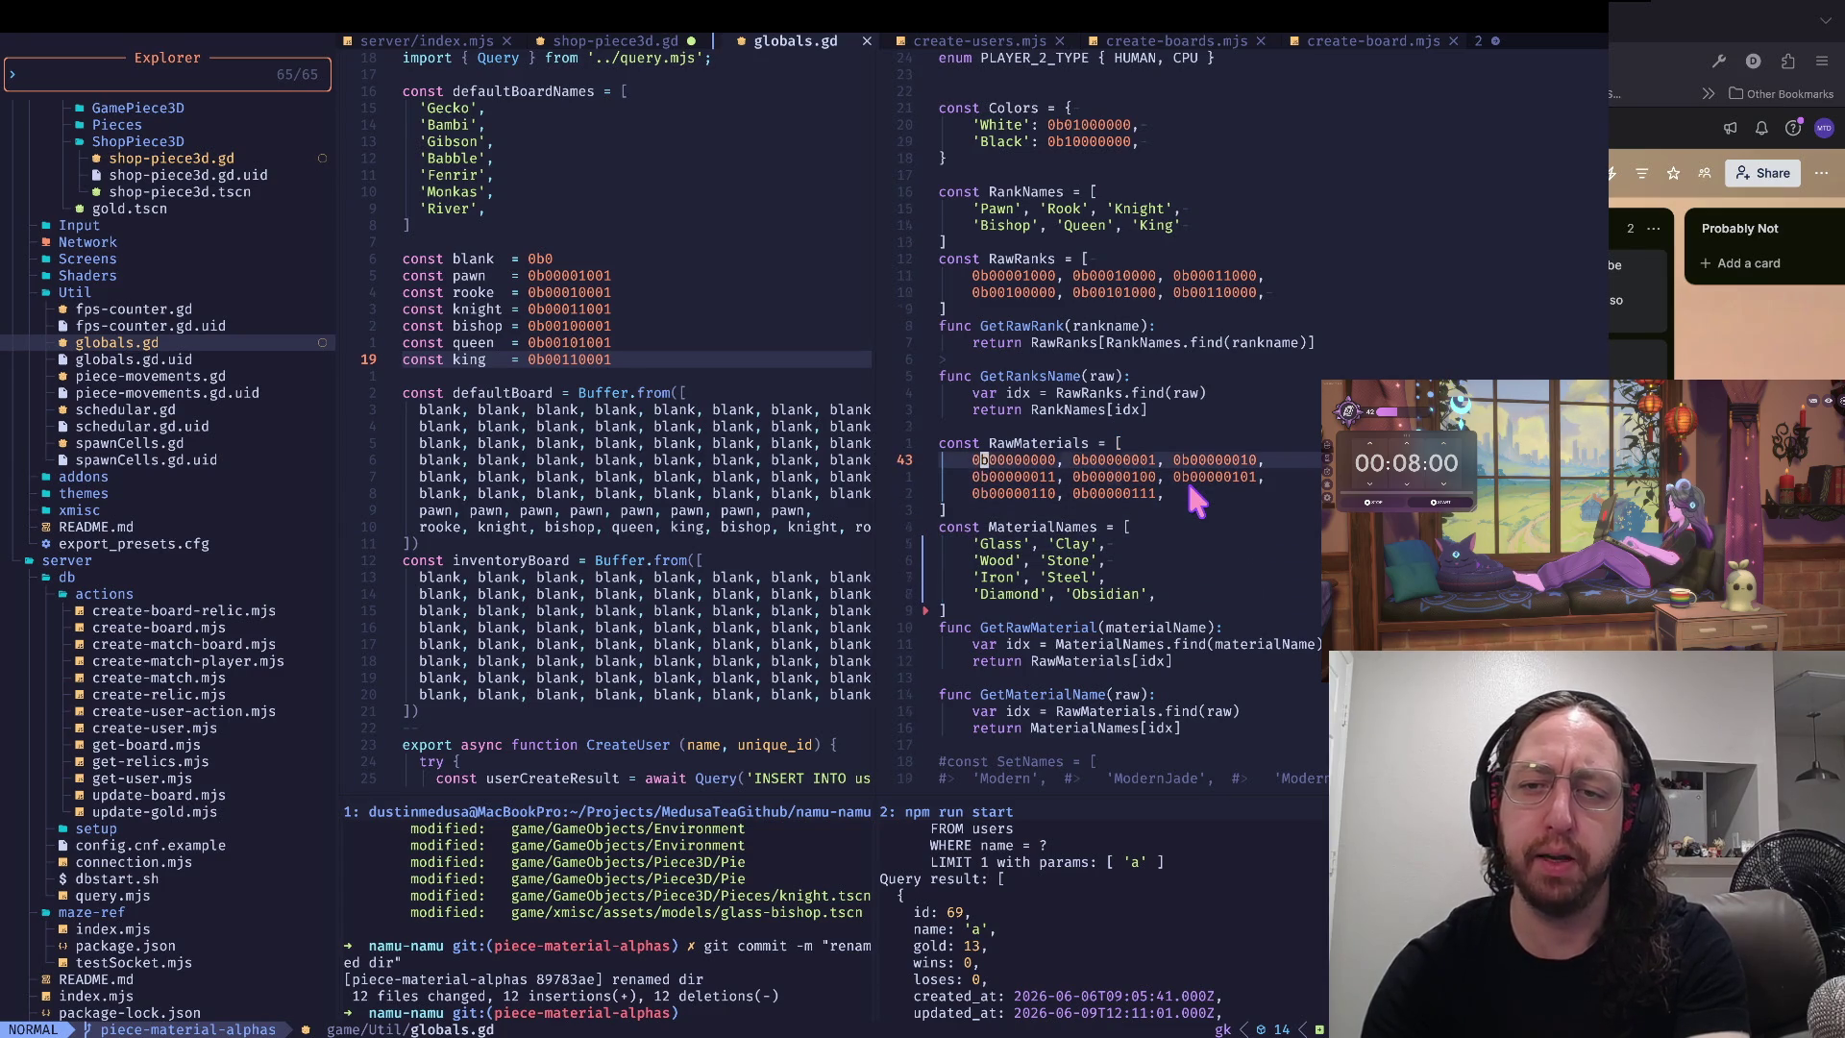
key(h)
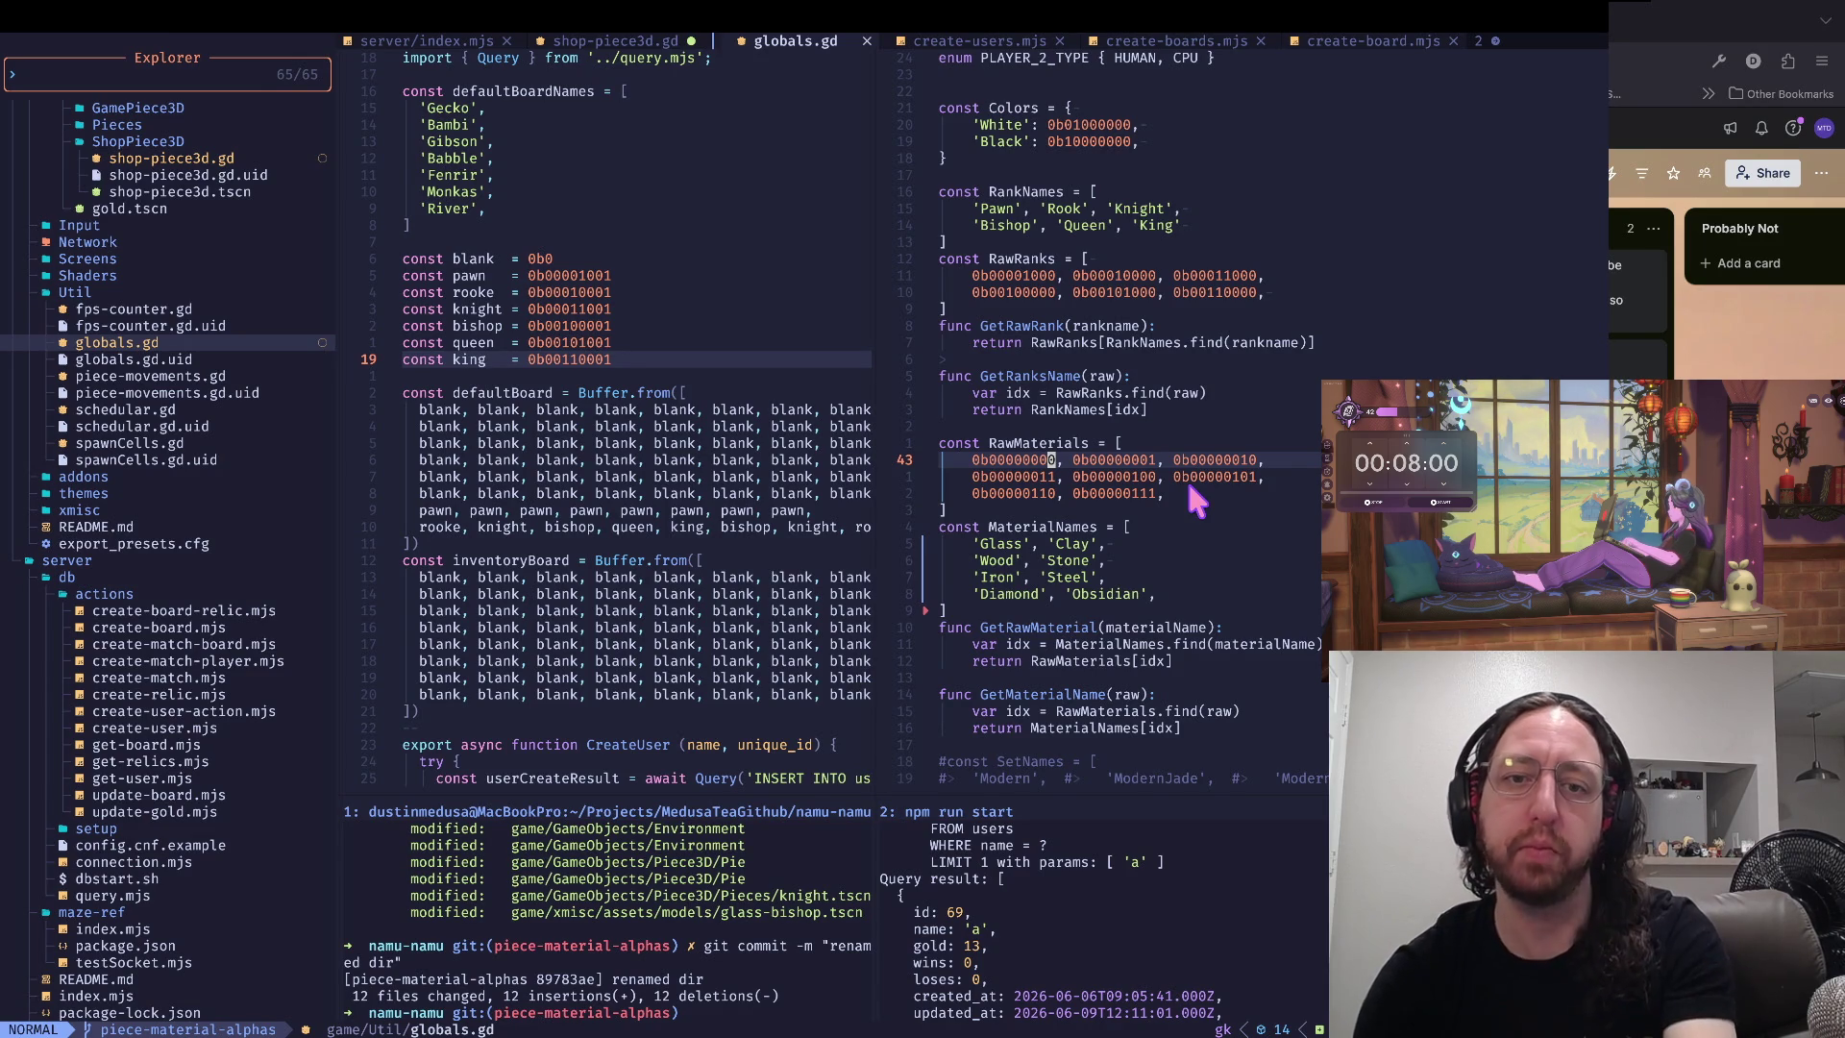
- Compare the create-user.mjs constants, then return to globals.gd's RawMaterials rows
key(ctrl+h)
key(k)
key(k)
key(k)
key(j)
key(j)
key(j)
key(j)
key(j)
key(ctrl+l)
key(j)
key(j)
key(k)
key(k)
- Move onto the Clay entry on the Glass line of MaterialNames
key(Return)
key(Return)
key(Return)
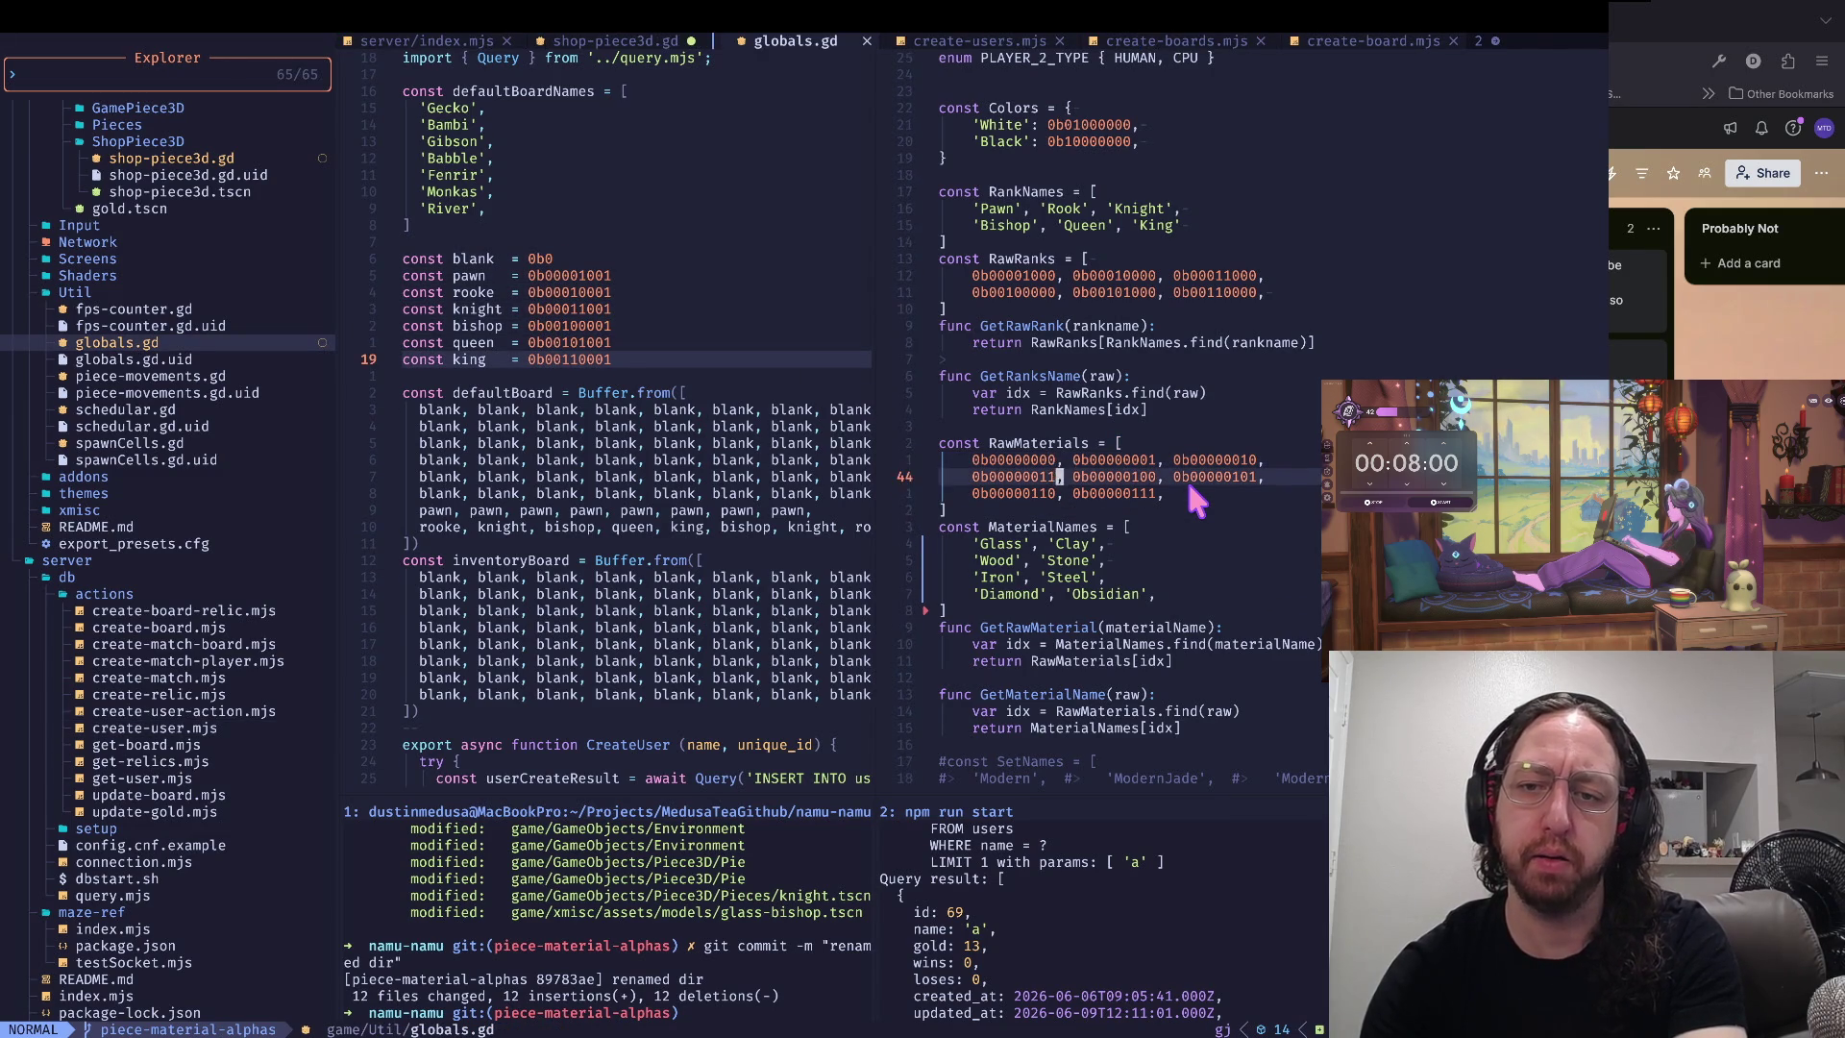
key(k)
key(k)
key(k)
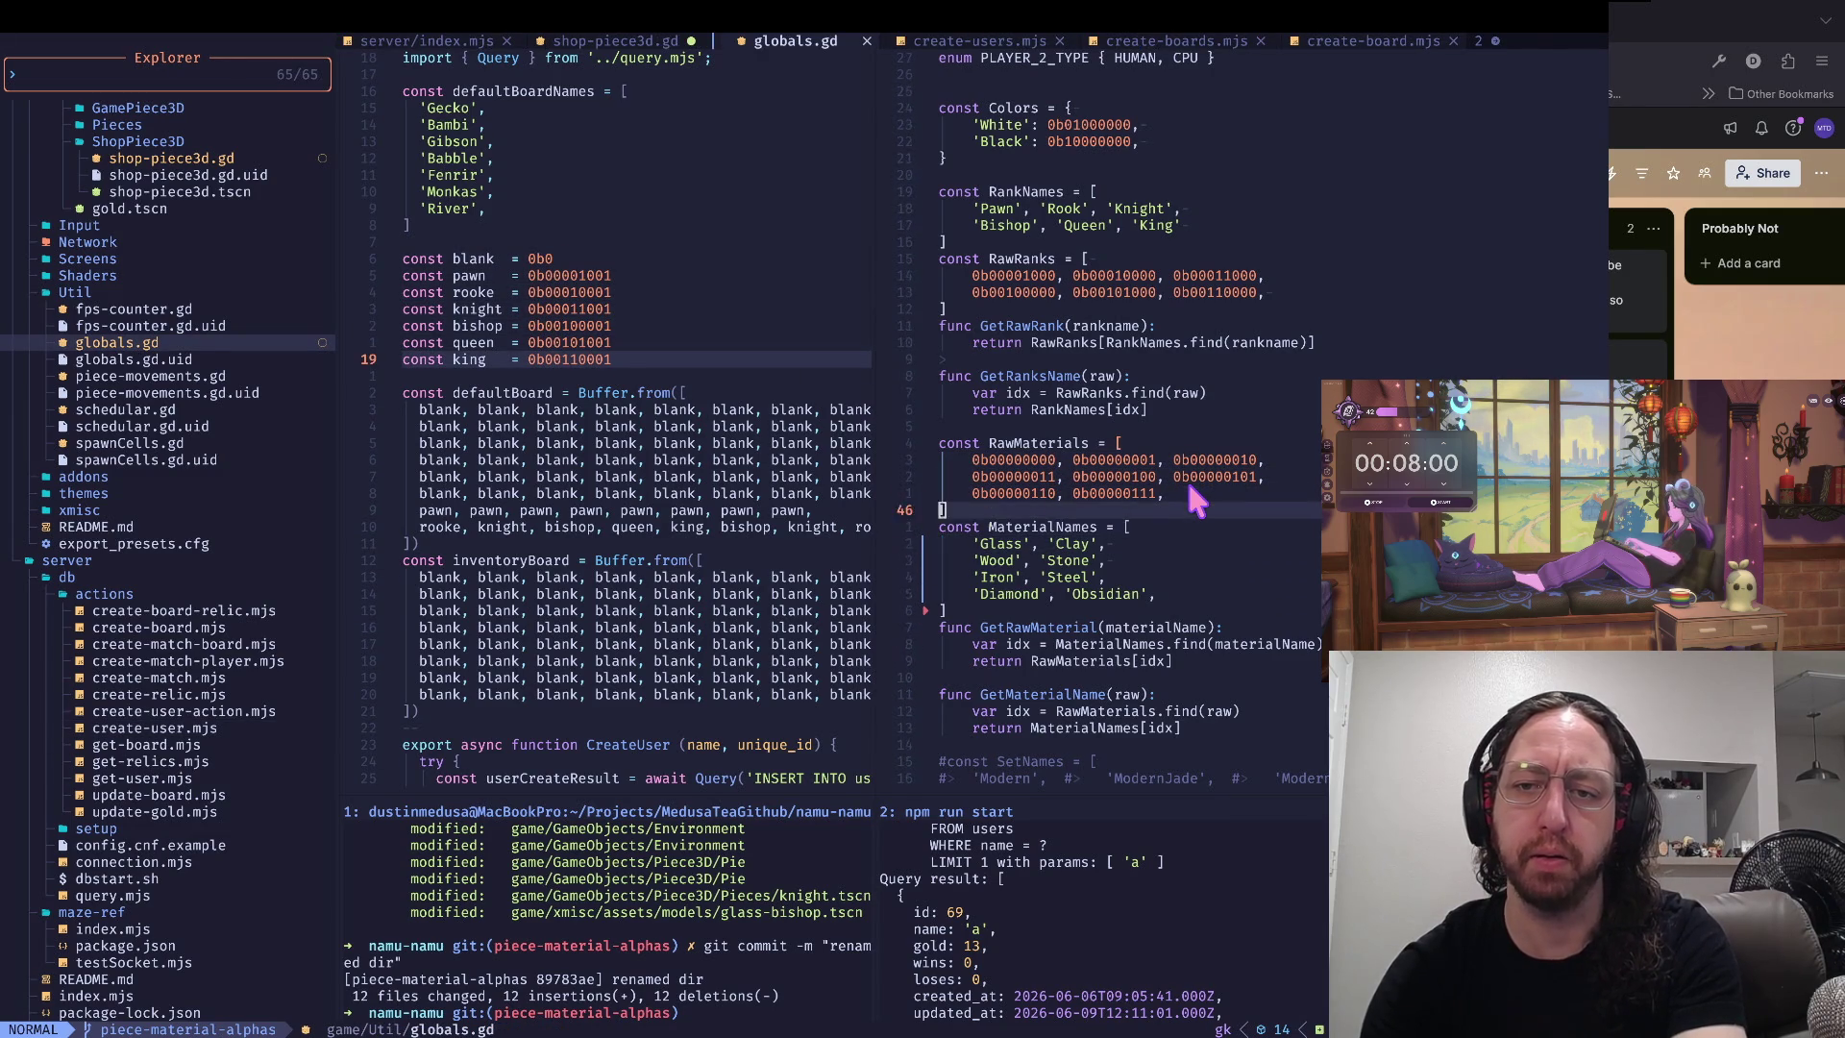
key(j)
key(j)
key(j)
key(Return)
key(Return)
key(w)
key(w)
key(w)
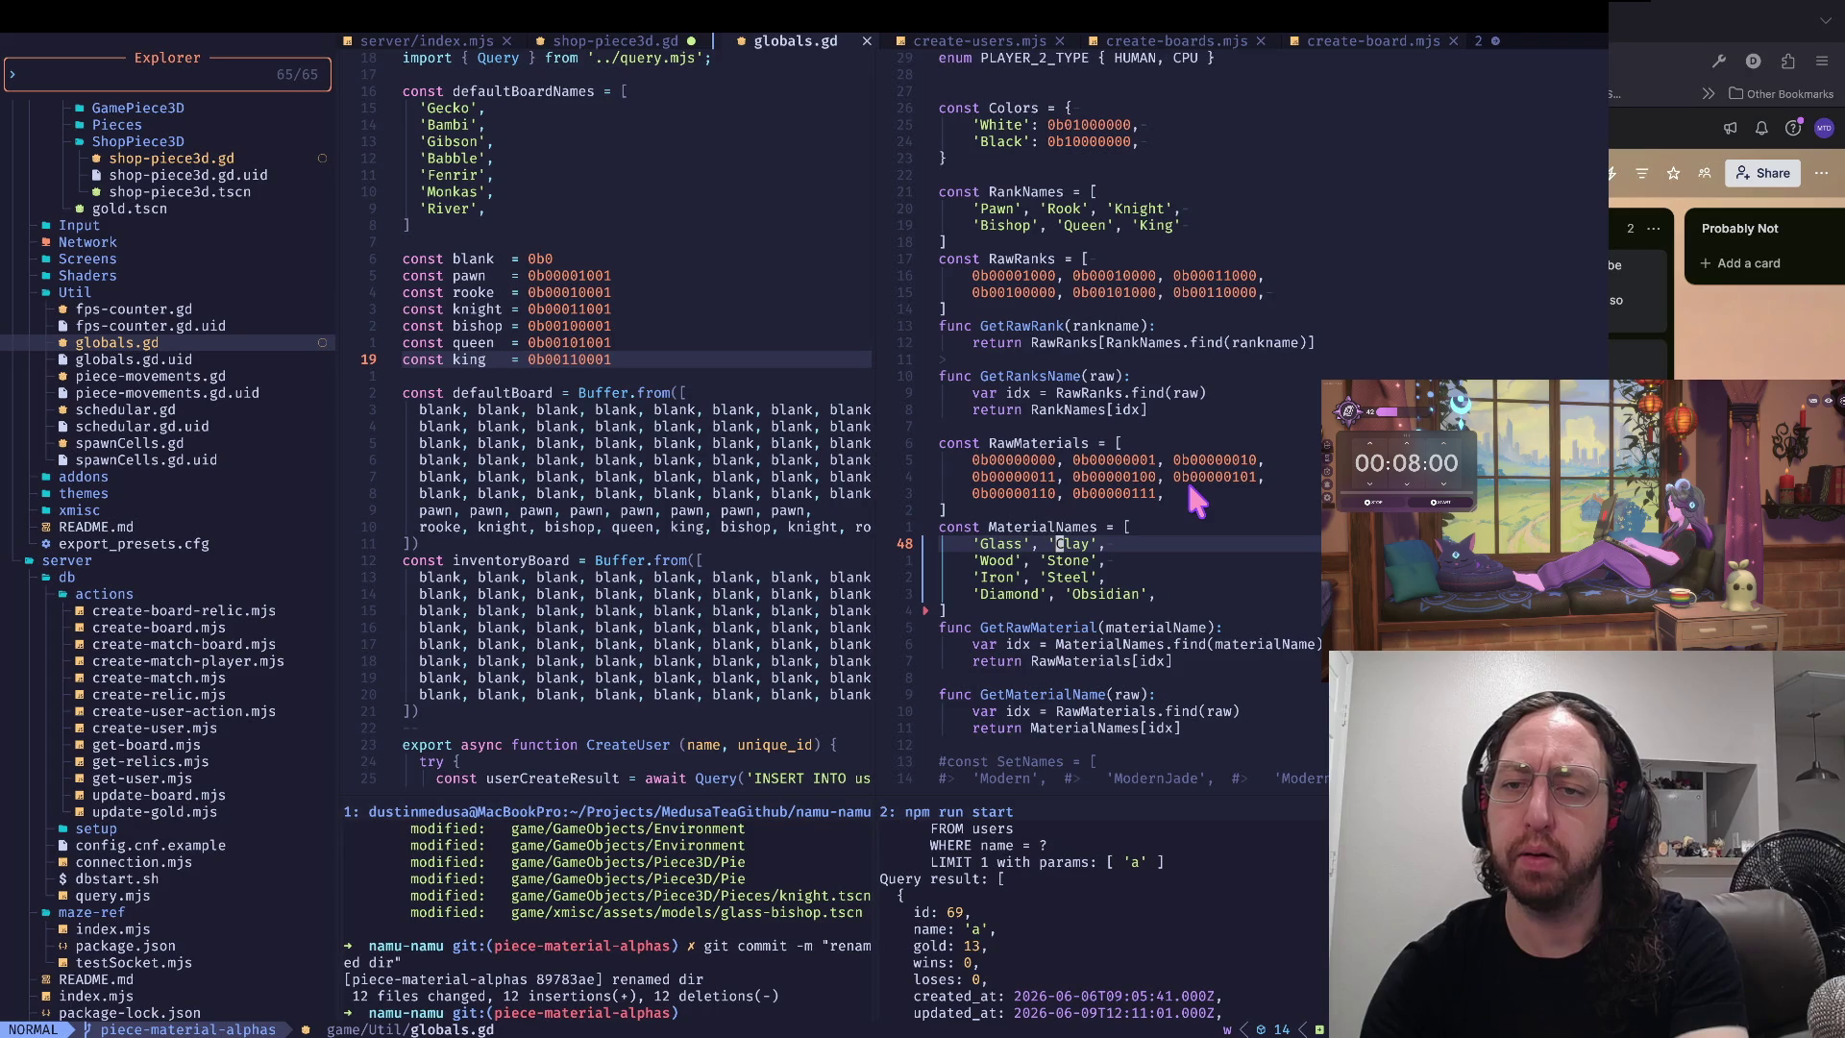
key(k)
key(k)
key(k)
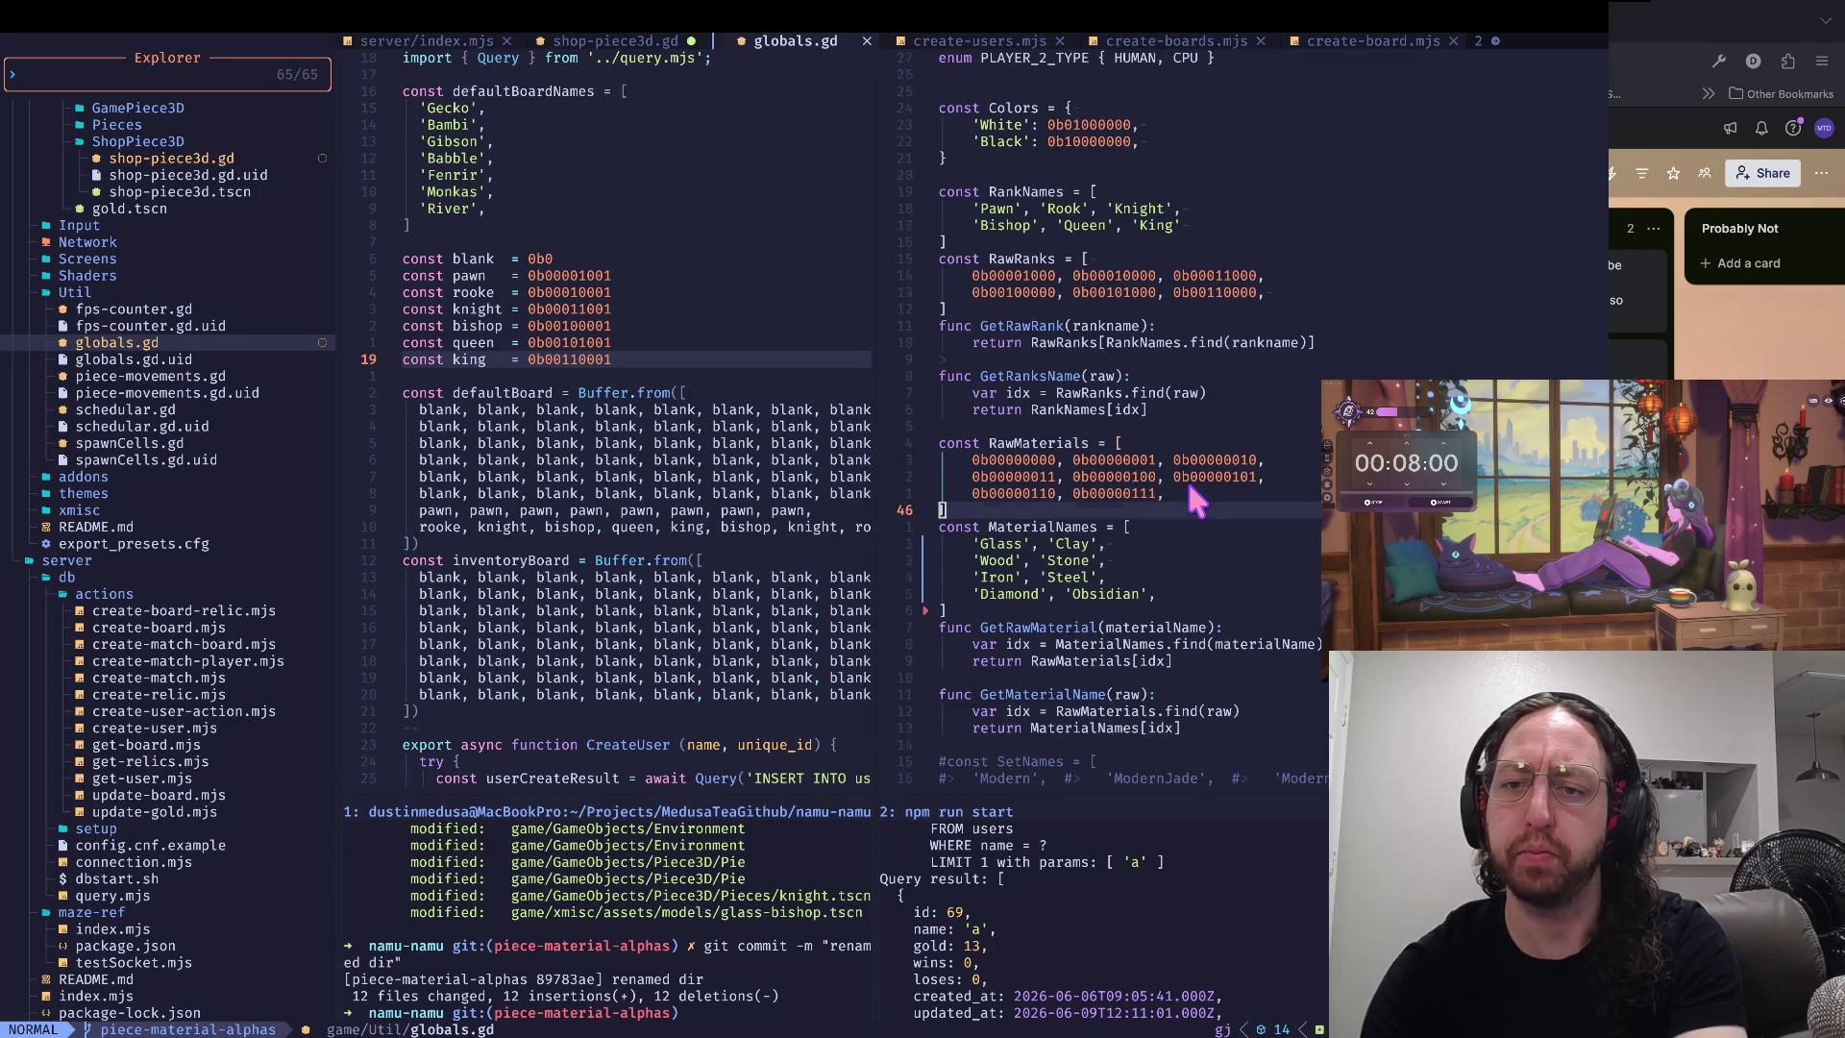
key(g)
key(j)
key(g)
key(j)
key(g)
key(j)
- Join Wood onto the Glass line, break Stone onto its own line, and join Iron and Steel to it
key(J)
key(w)
key(w)
key(w)
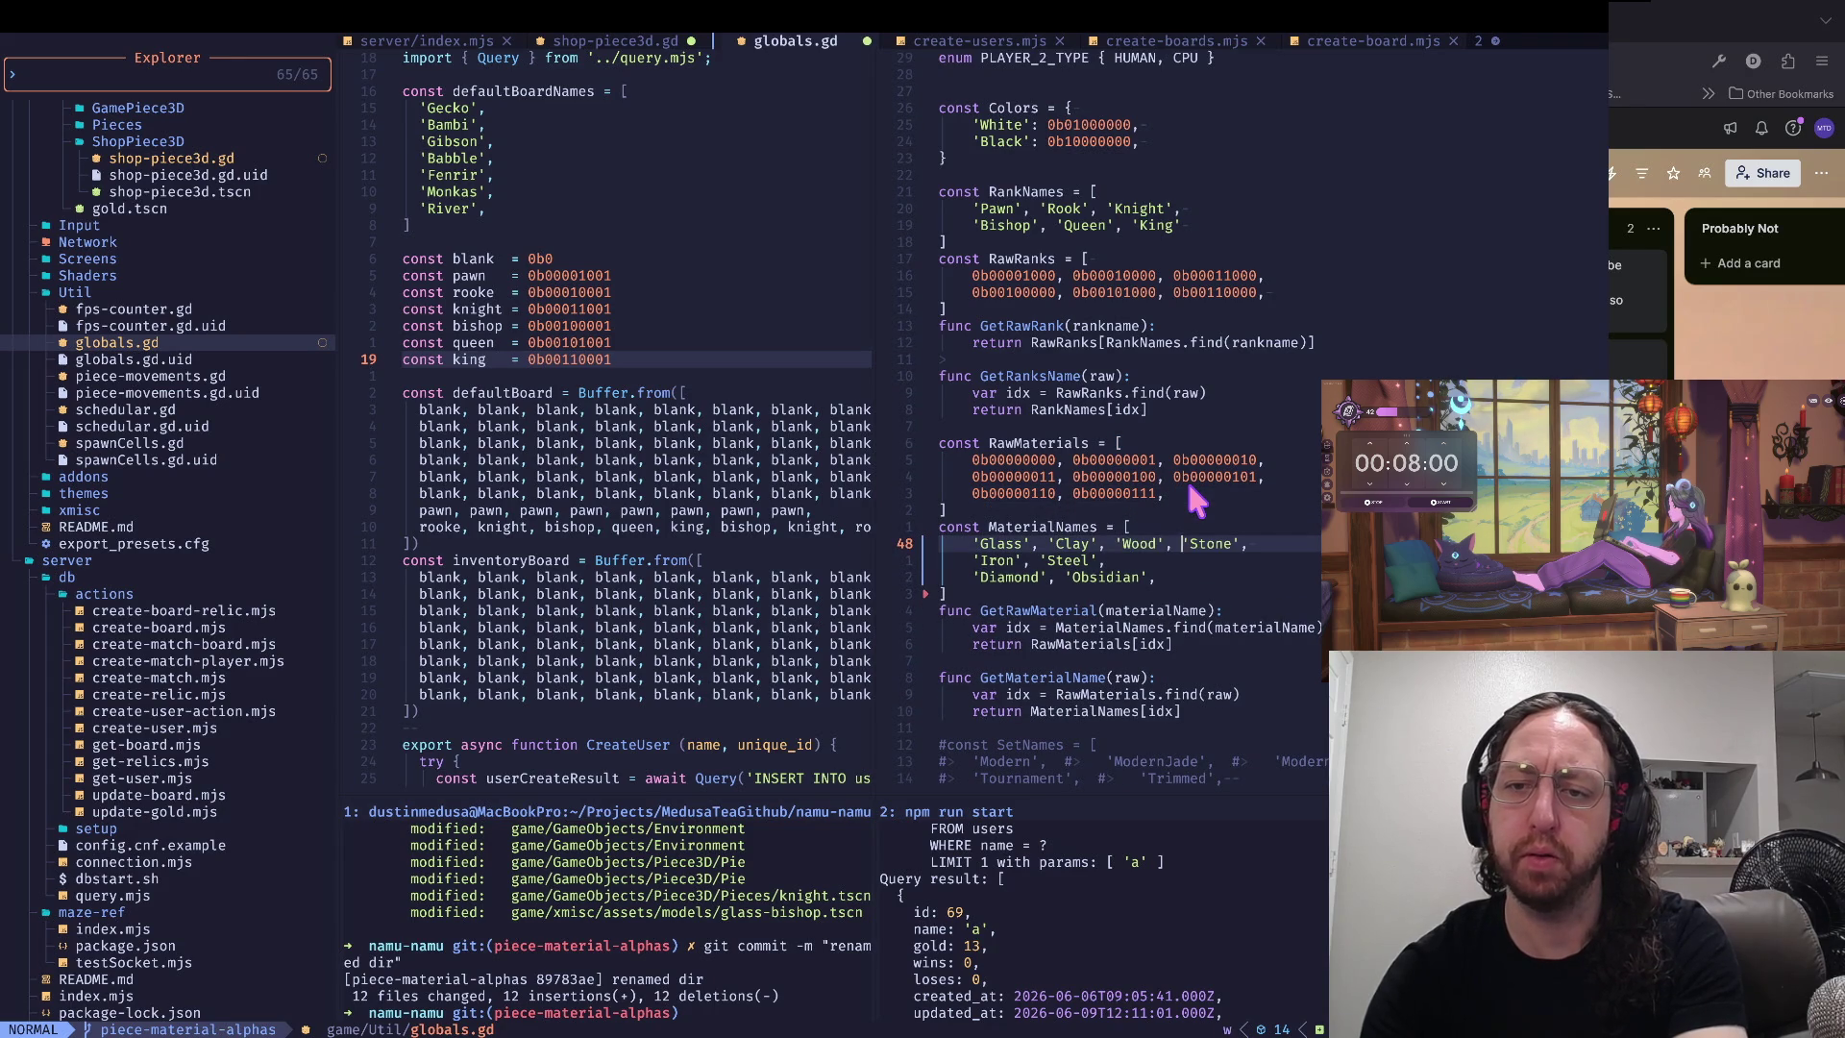
key(i)
key(Return)
key(Escape)
key(J)
key(w)
key(w)
key(w)
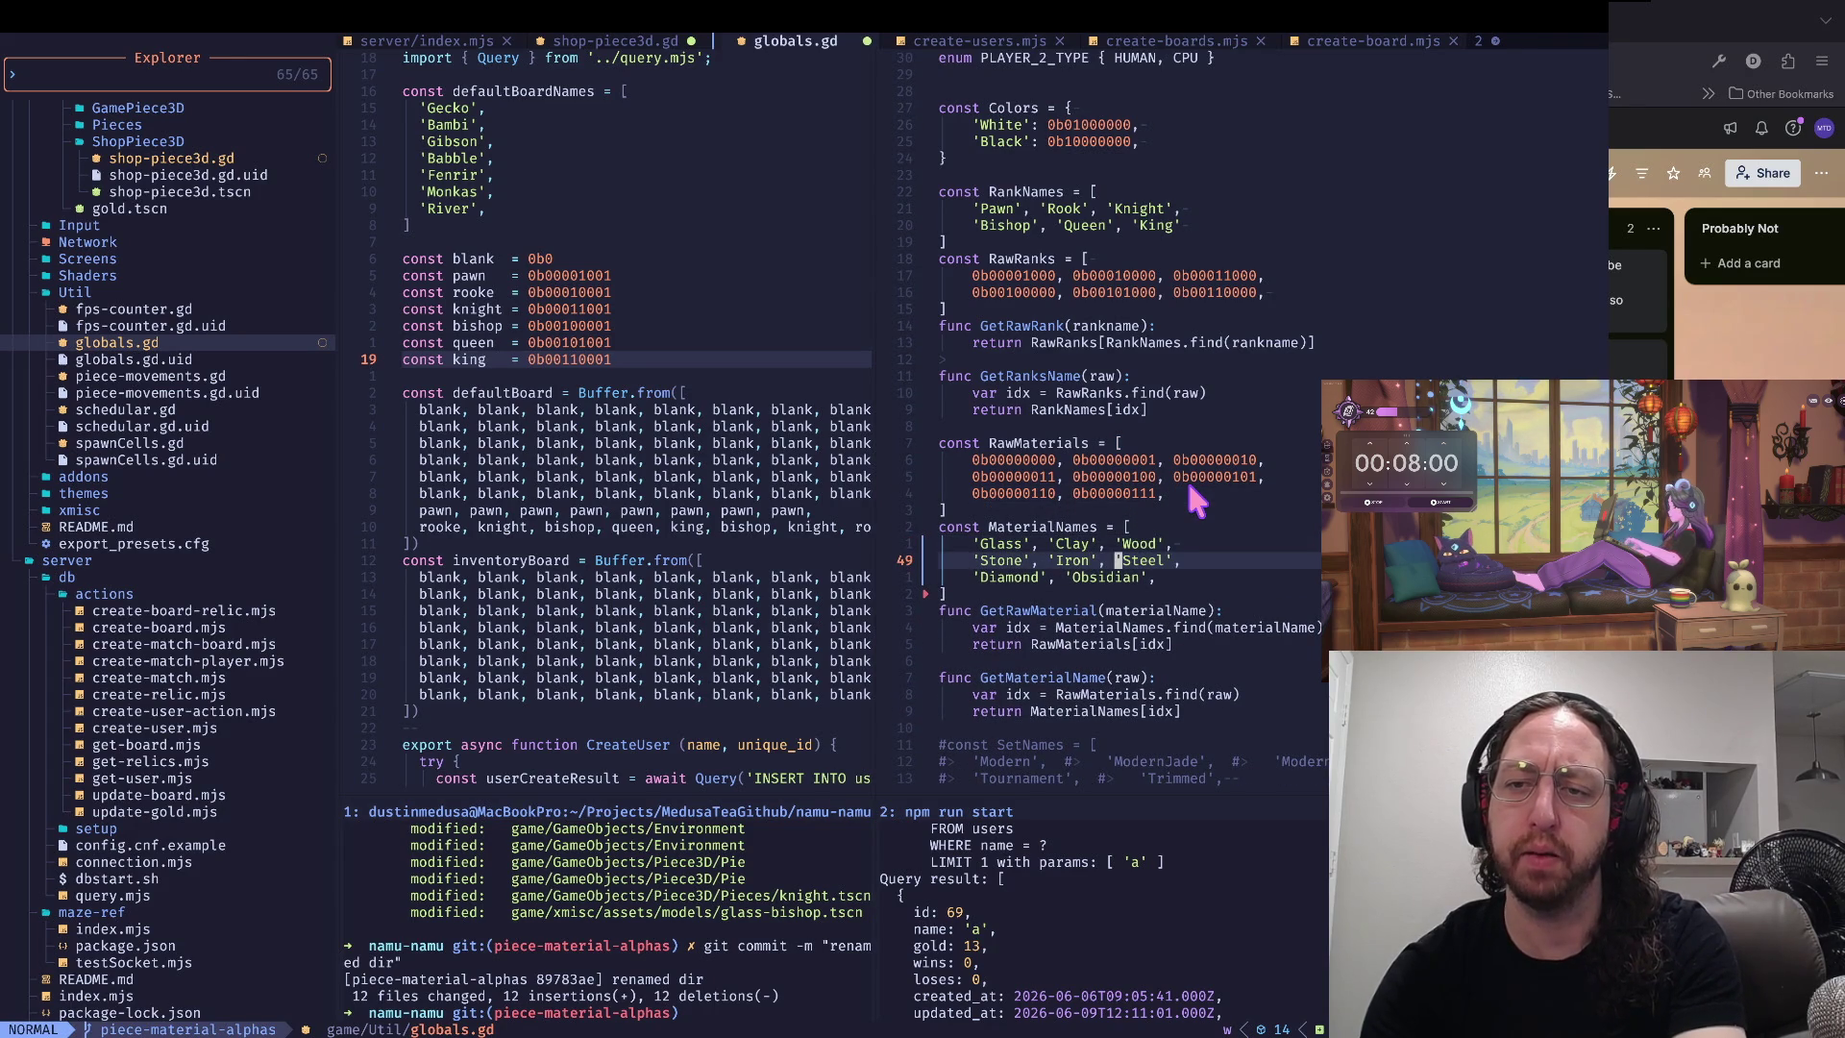
- Check the Diamond, Obsidian line, then open maze-ref index.mjs in the left split
key(j)
key(0)
key(w)
key(w)
key(w)
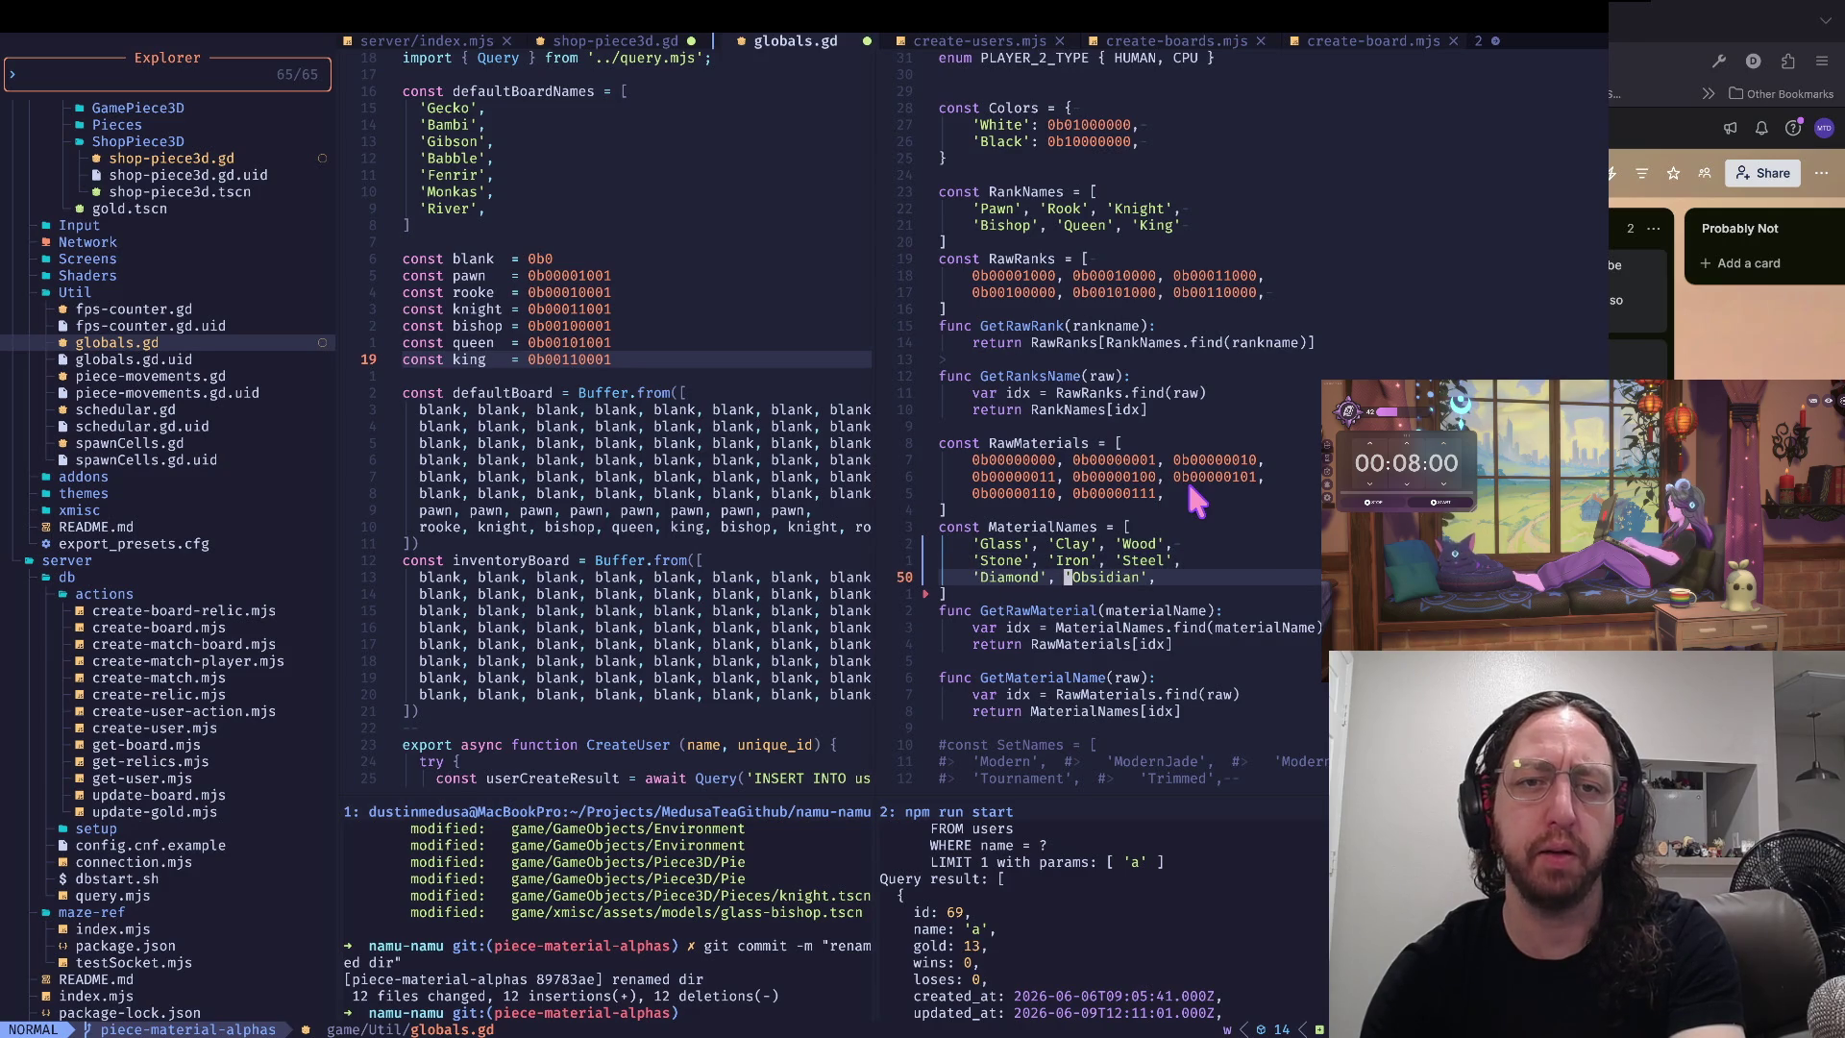
key(ctrl+w)
key(h)
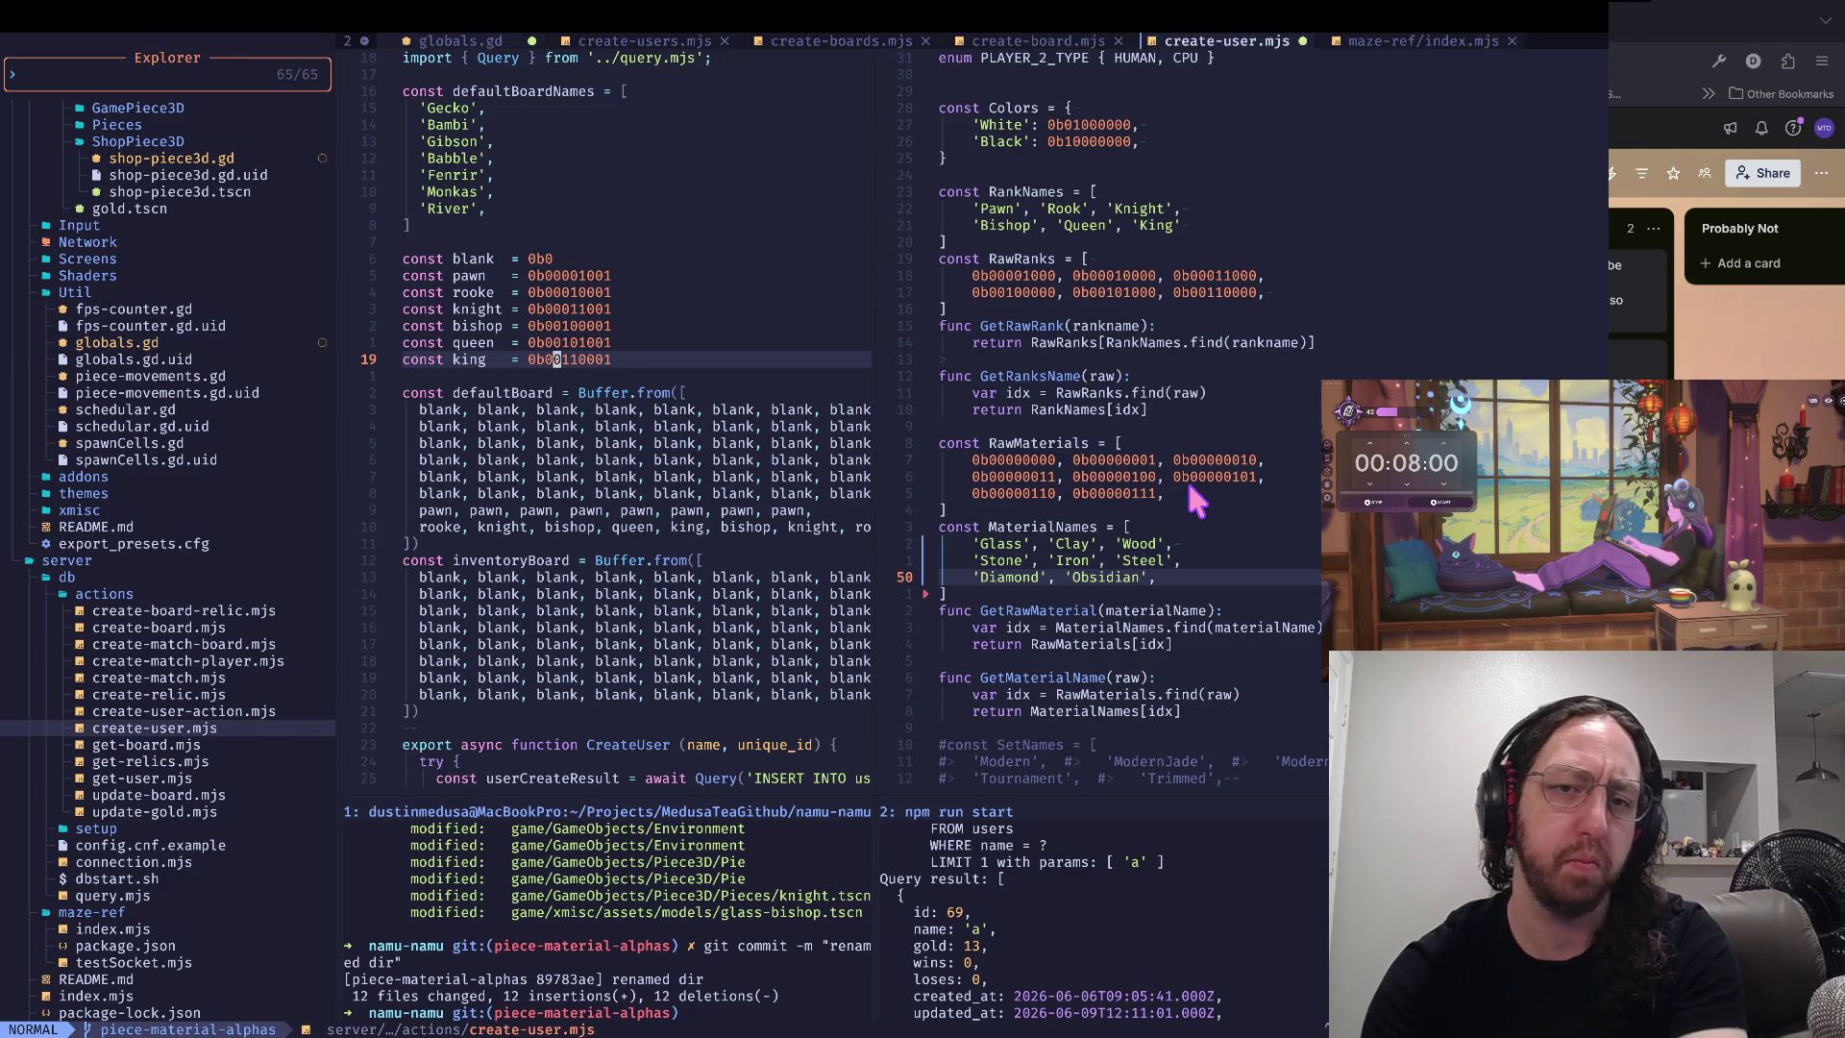
key(shift+l)
- Look over the server's material constants from AirMat down to ObsidianMat
key(k)
key(k)
key(k)
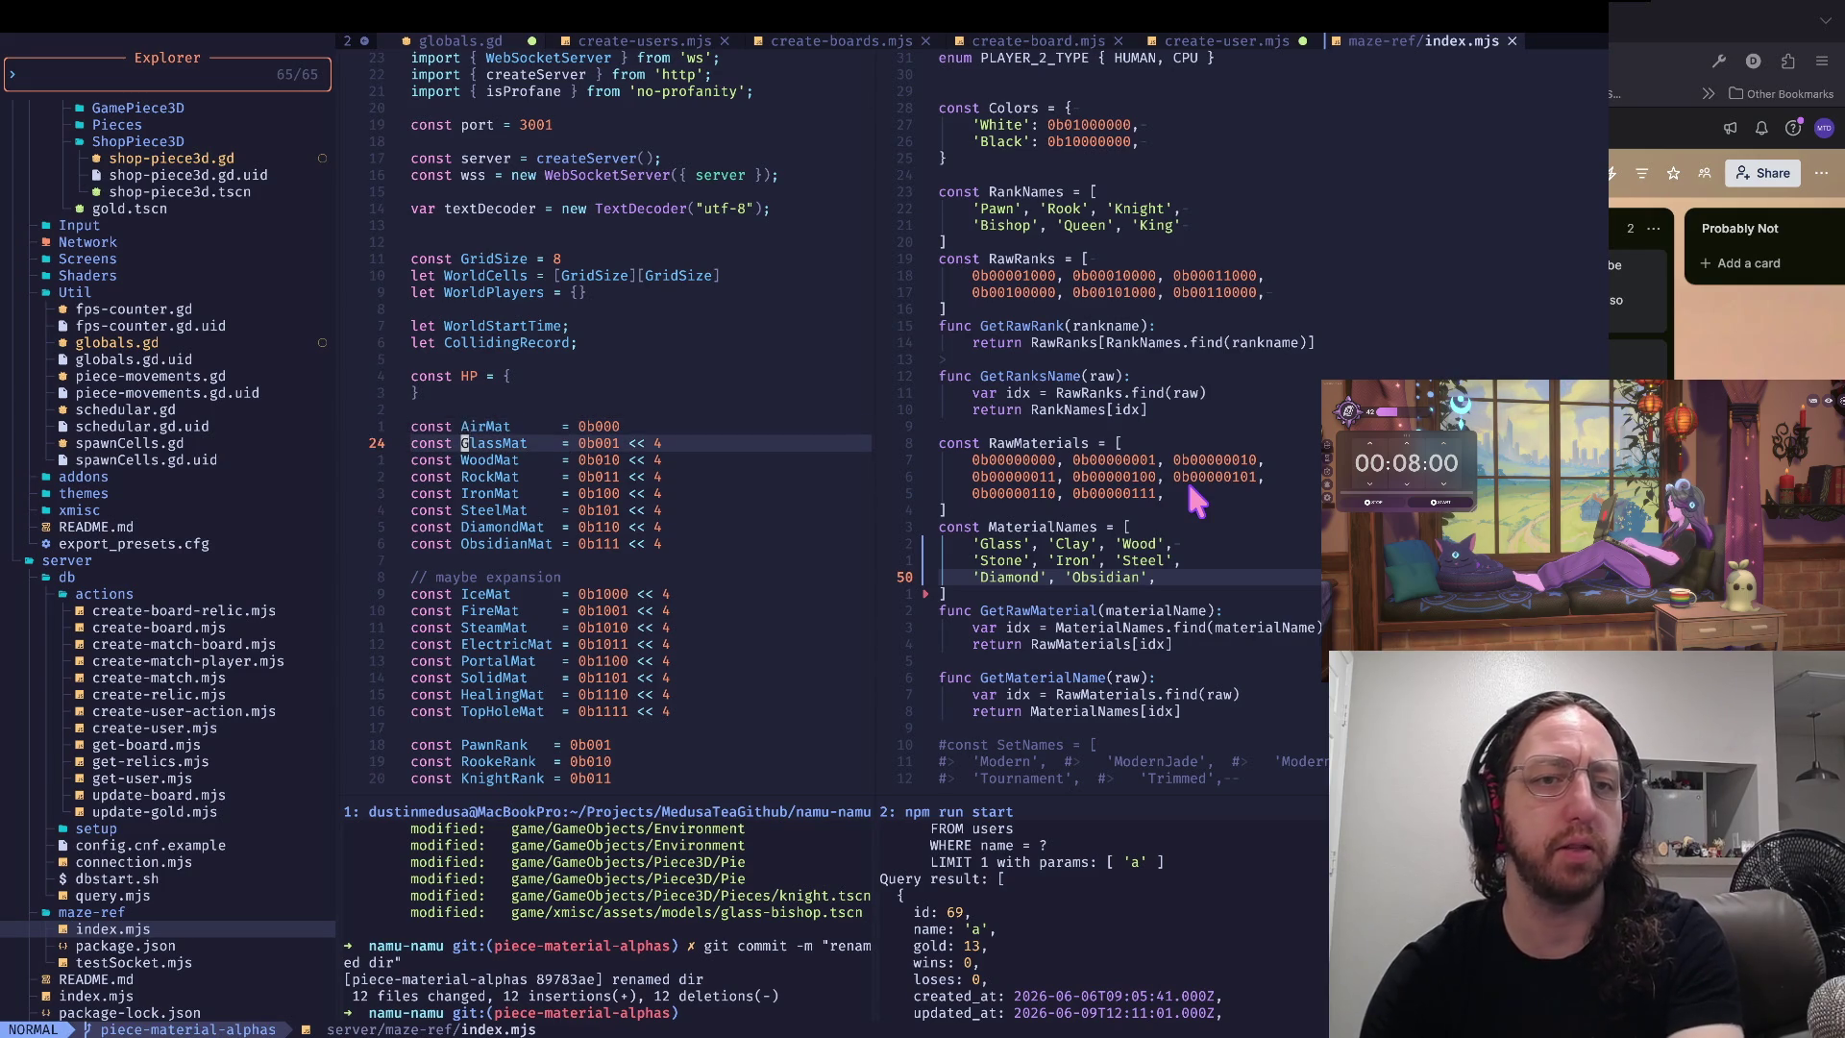
key(j)
key(j)
key(j)
key(j)
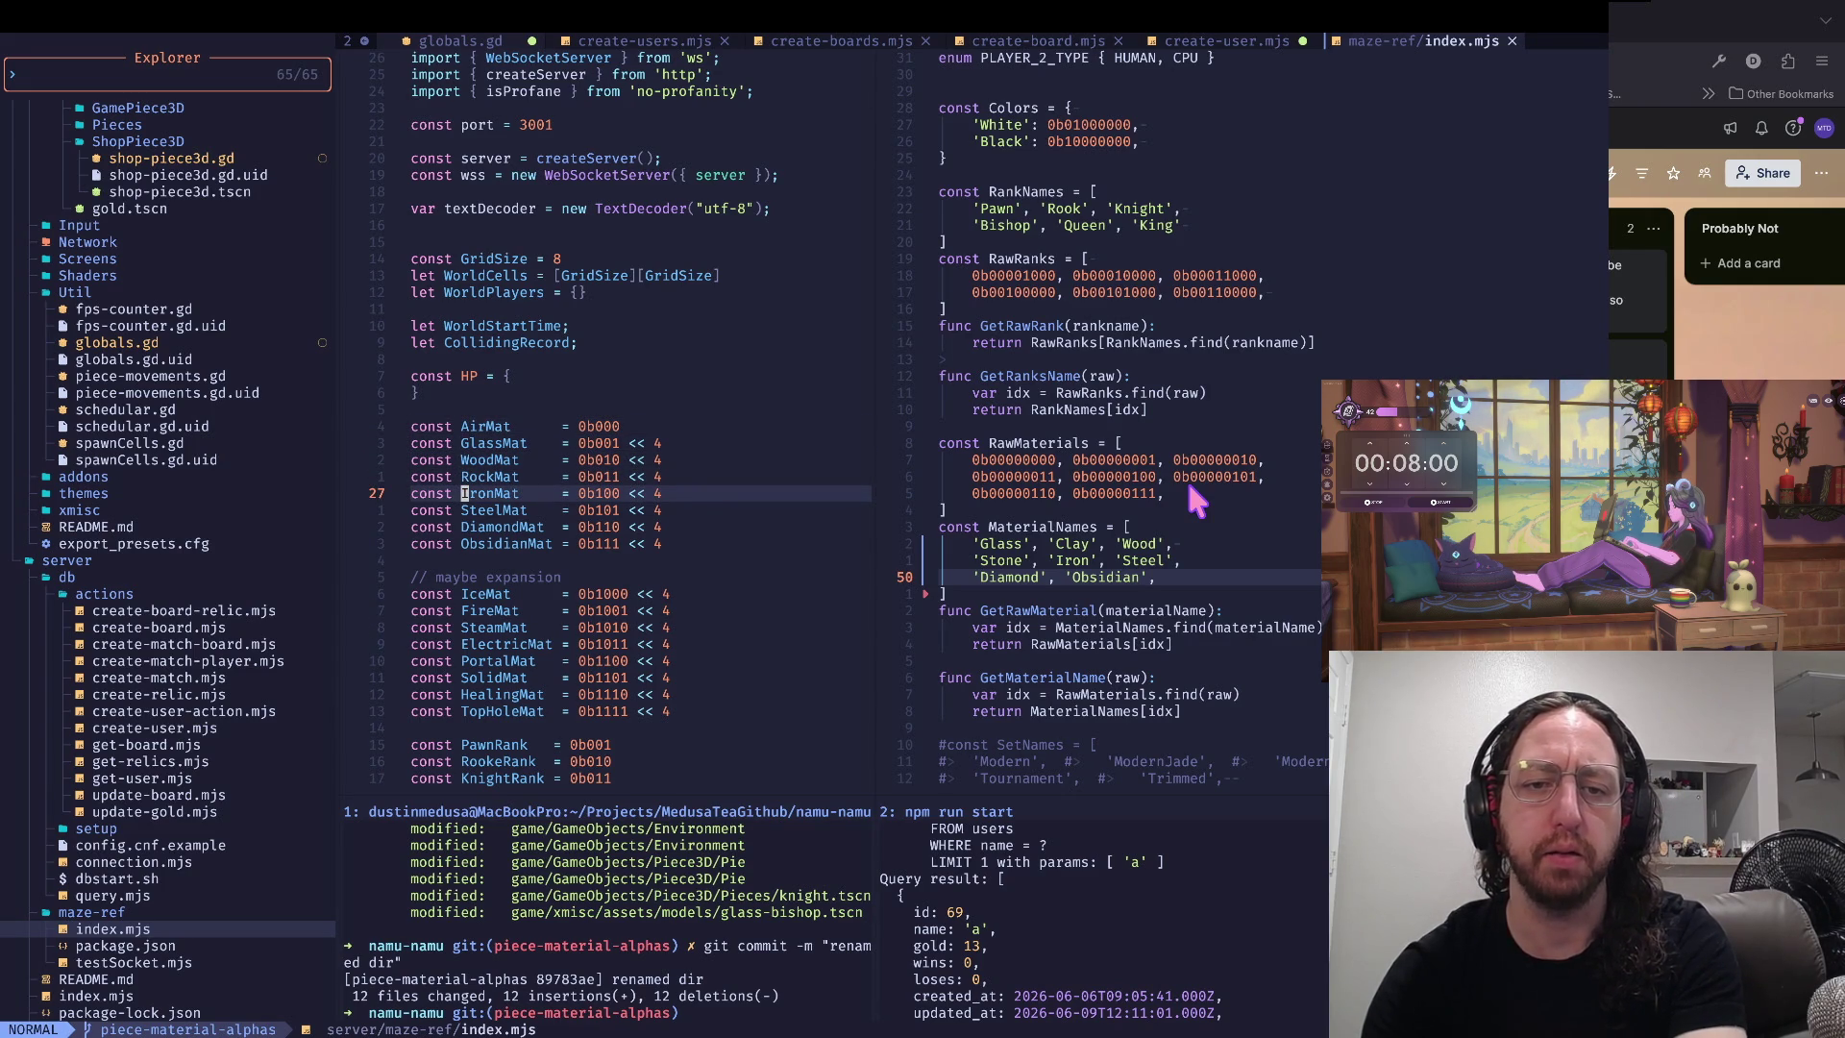
key(j)
key(j)
key(j)
key(k)
key(k)
key(k)
key(j)
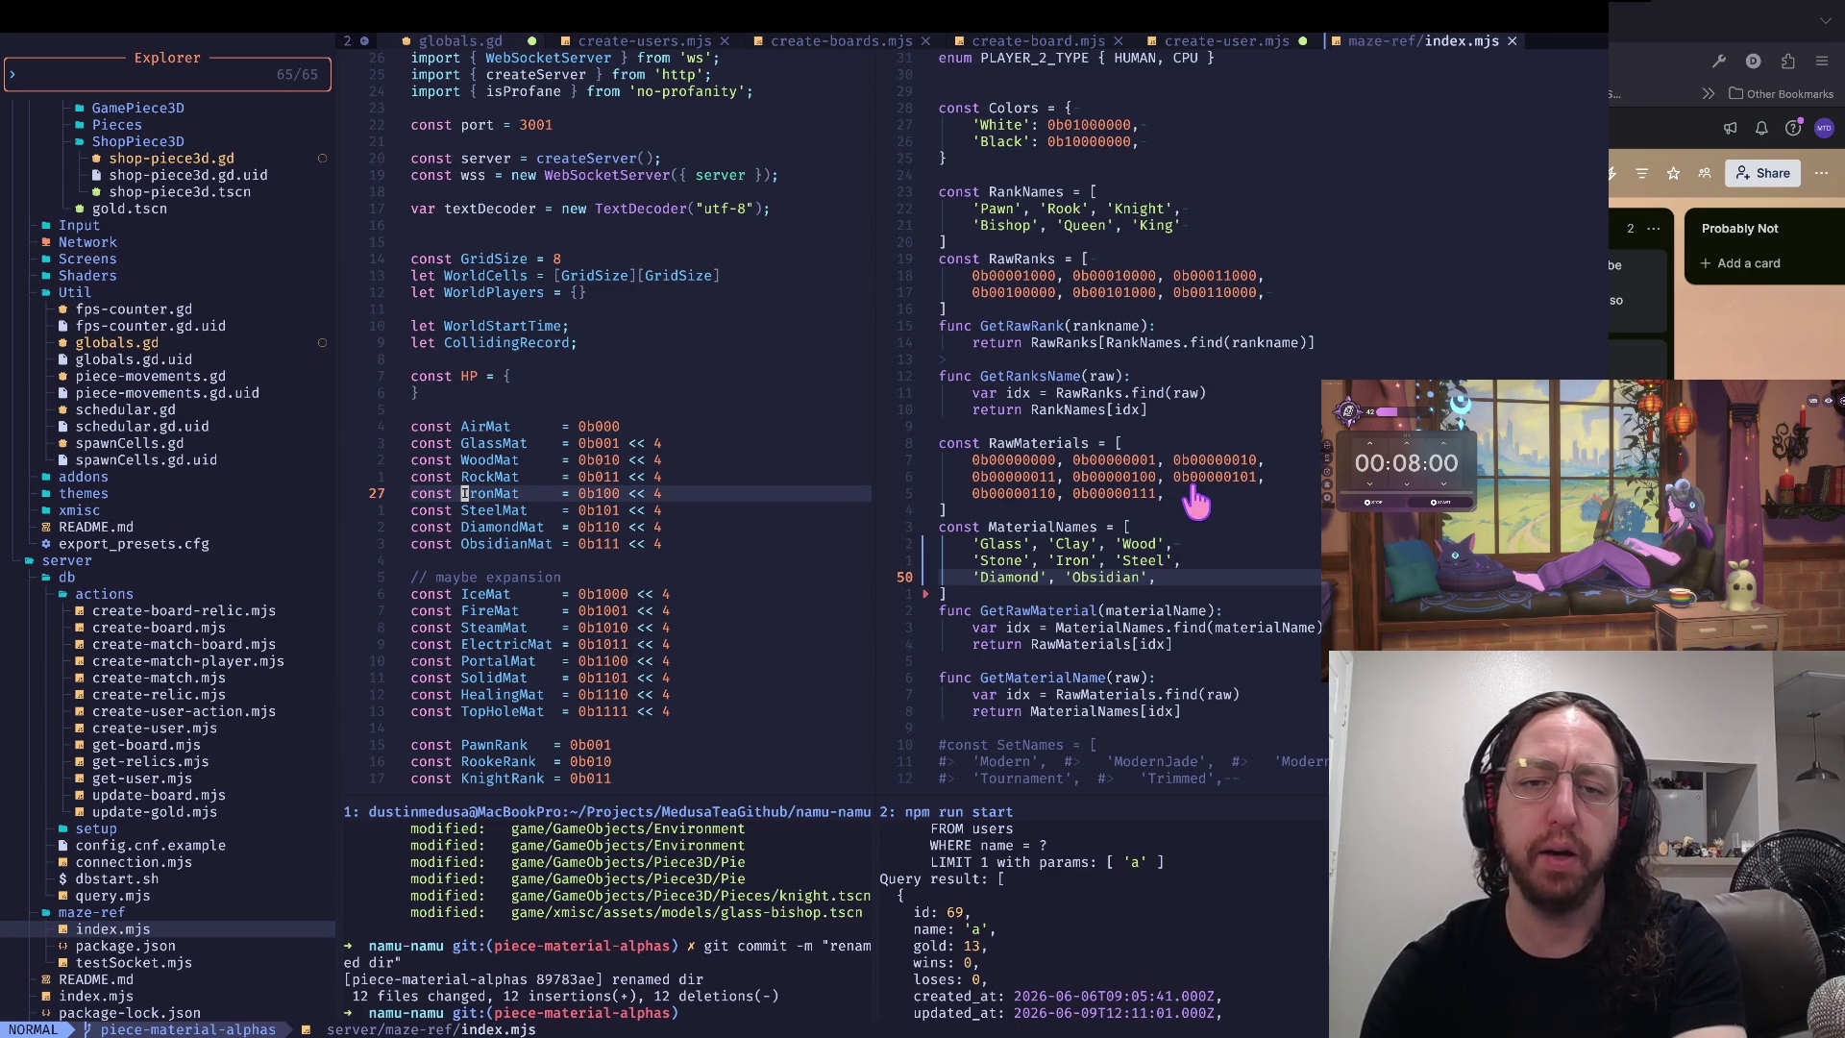
key(j)
key(j)
key(j)
key(k)
key(k)
key(k)
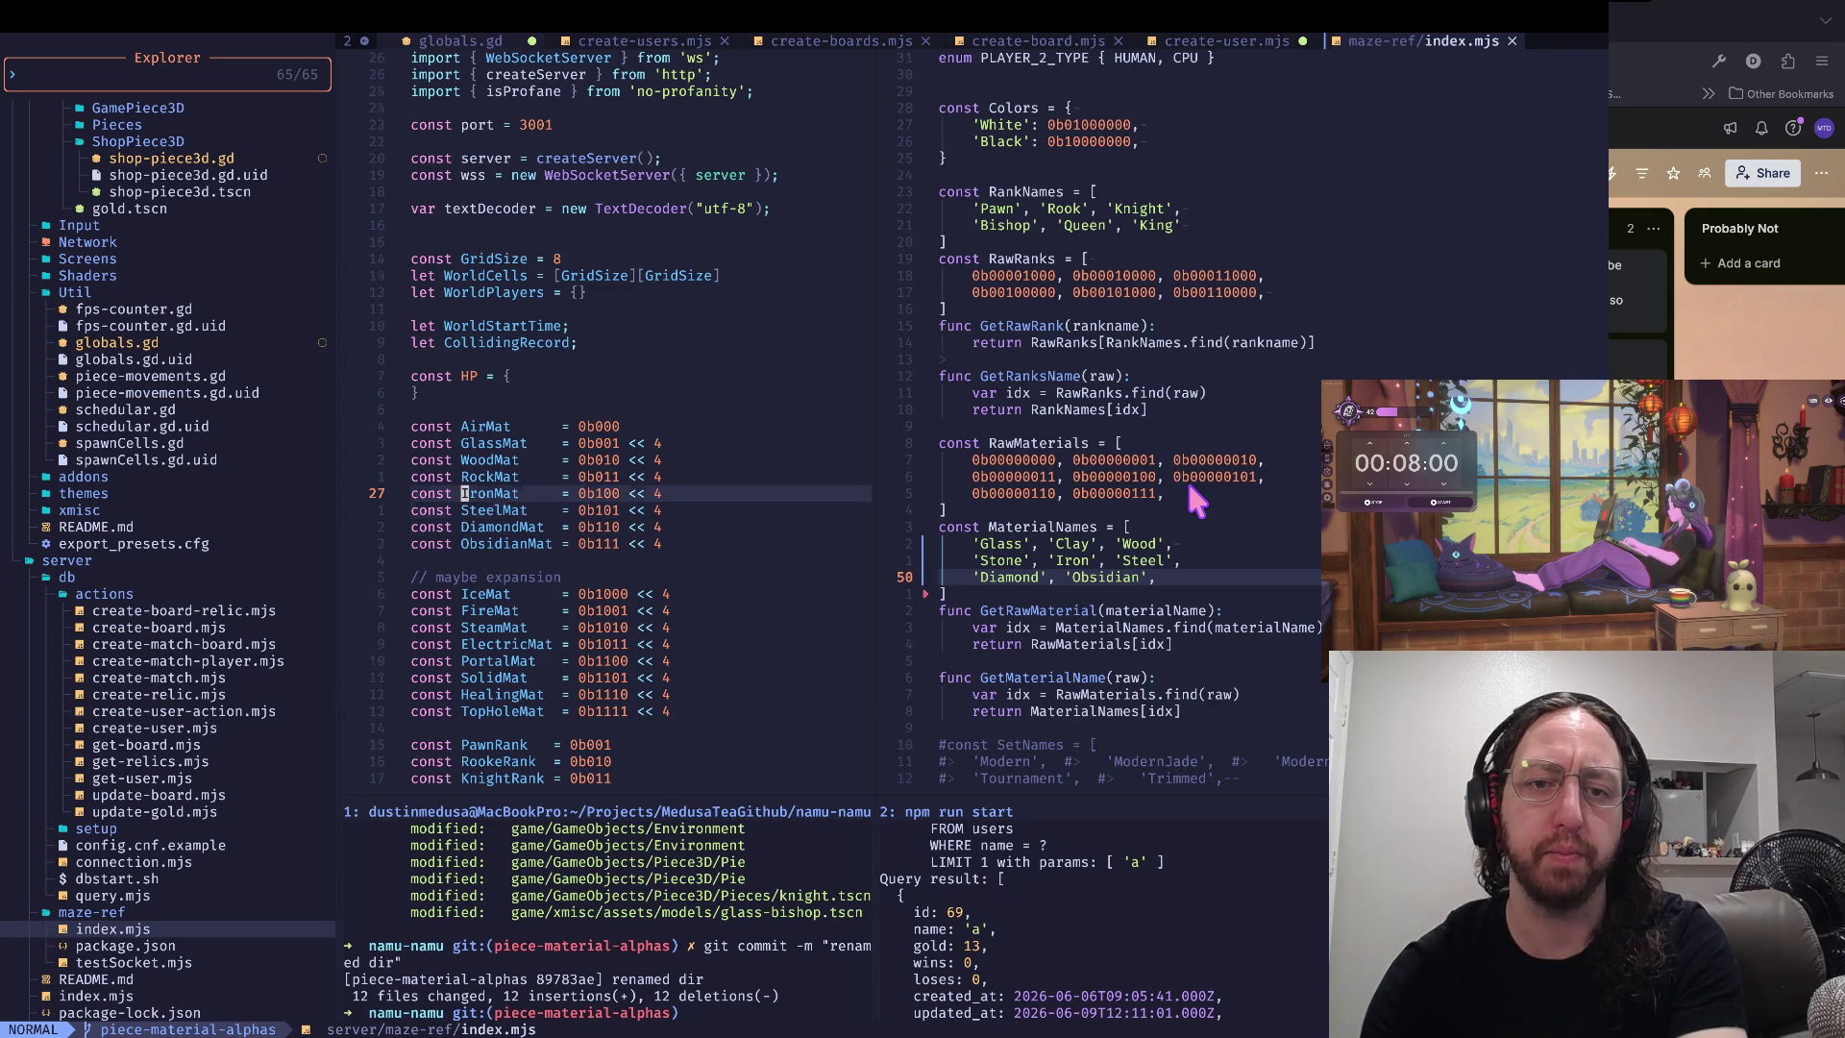
- Line-select the IronMat and SteelMat constants, cancel, and move up to RockMat
key(shift+v)
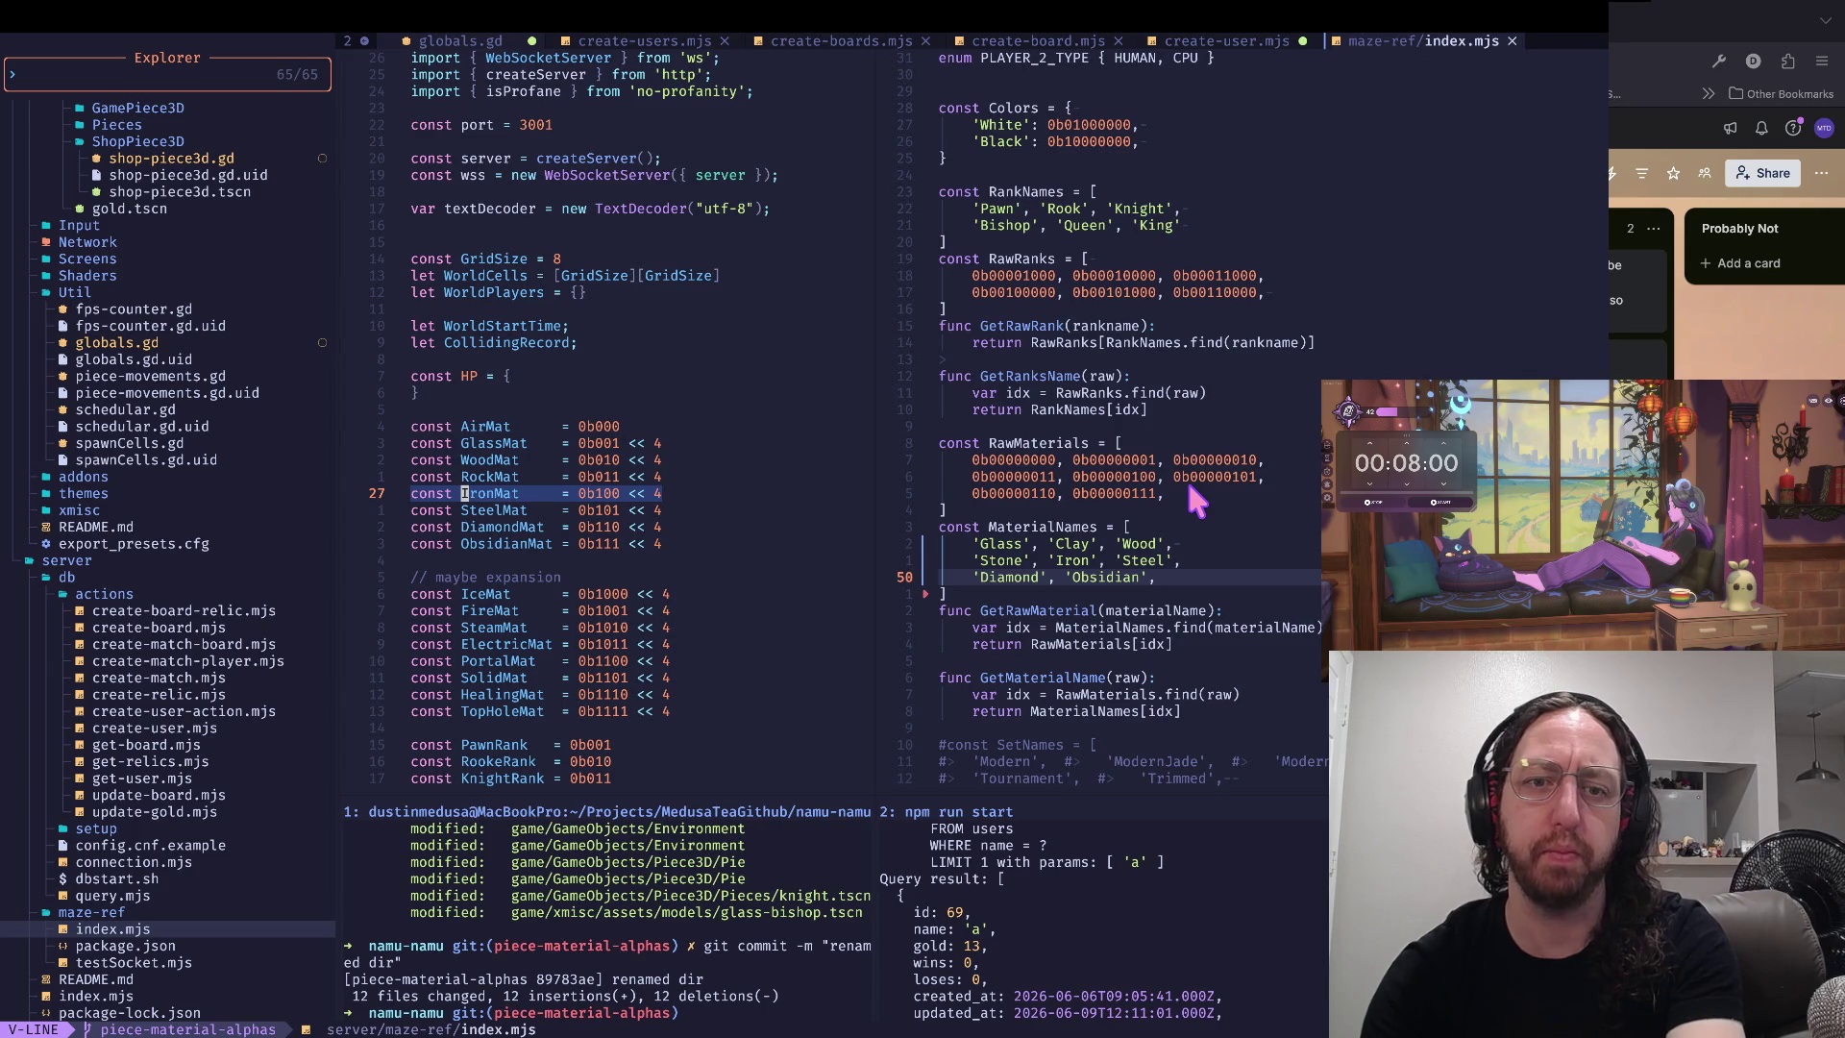
key(Escape)
key(j)
key(shift+v)
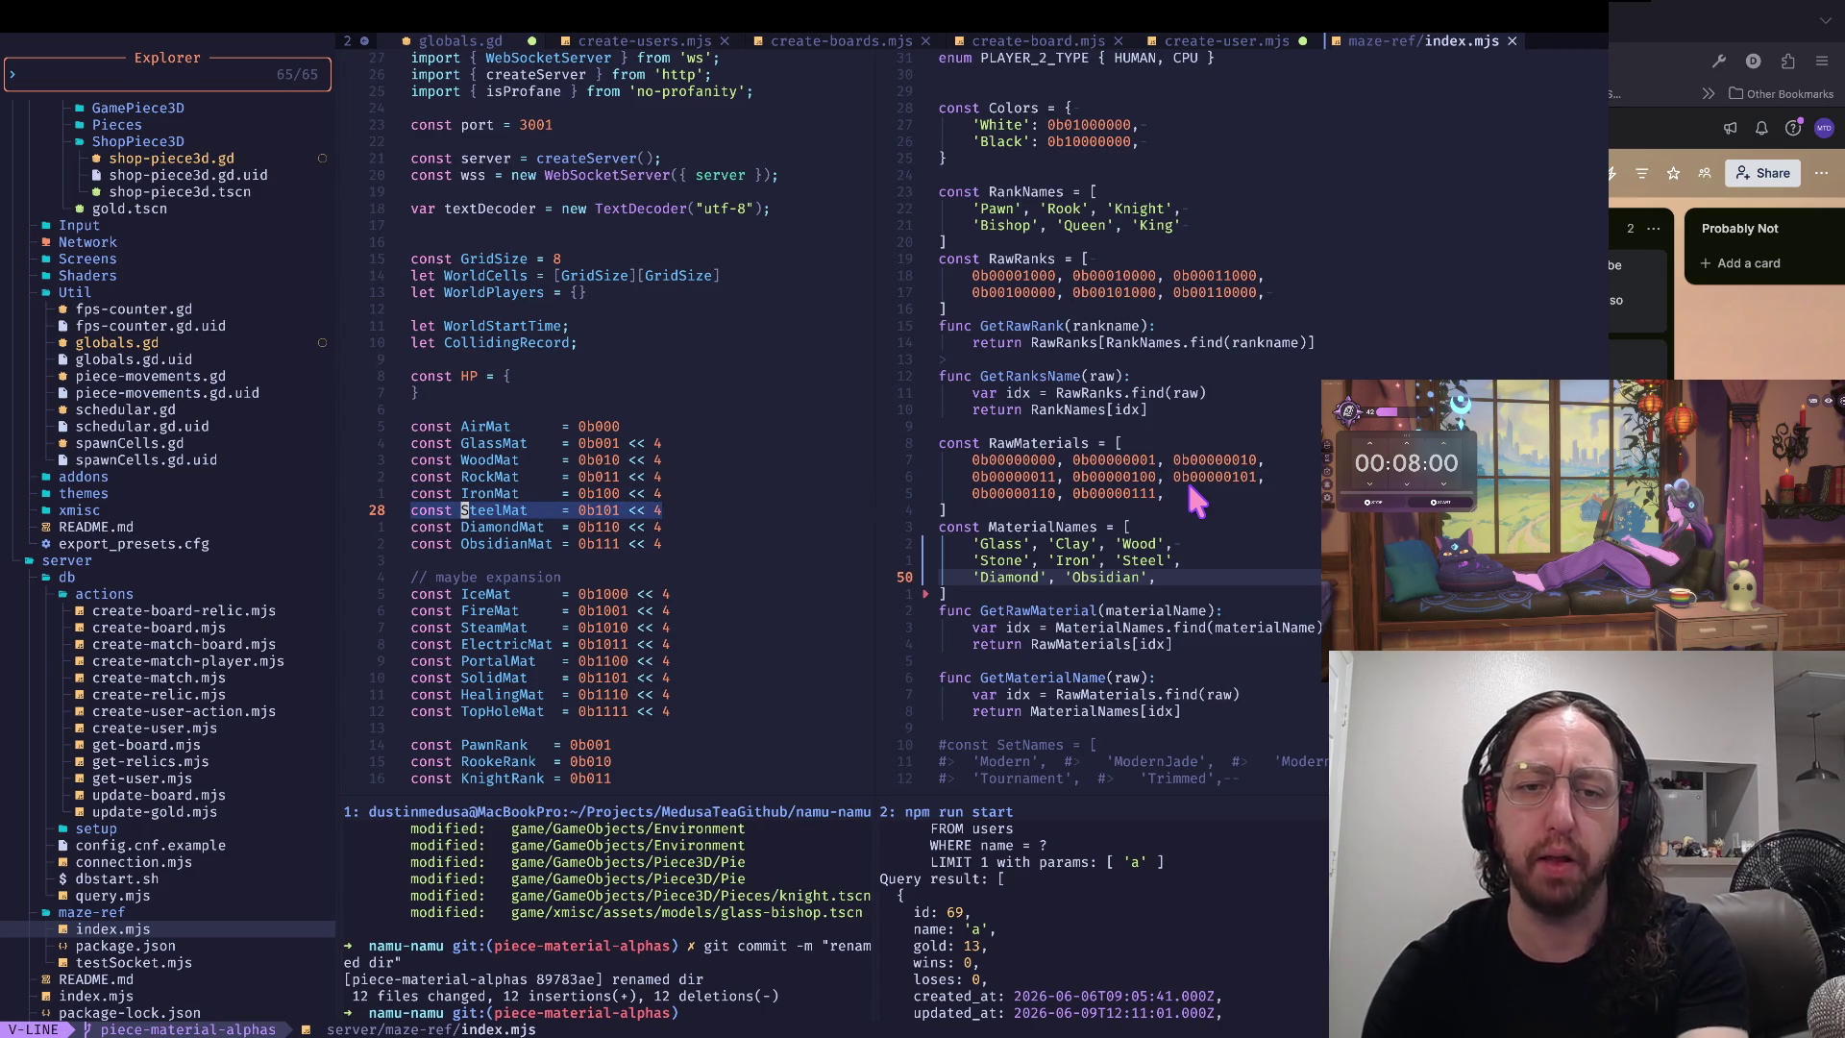
key(Escape)
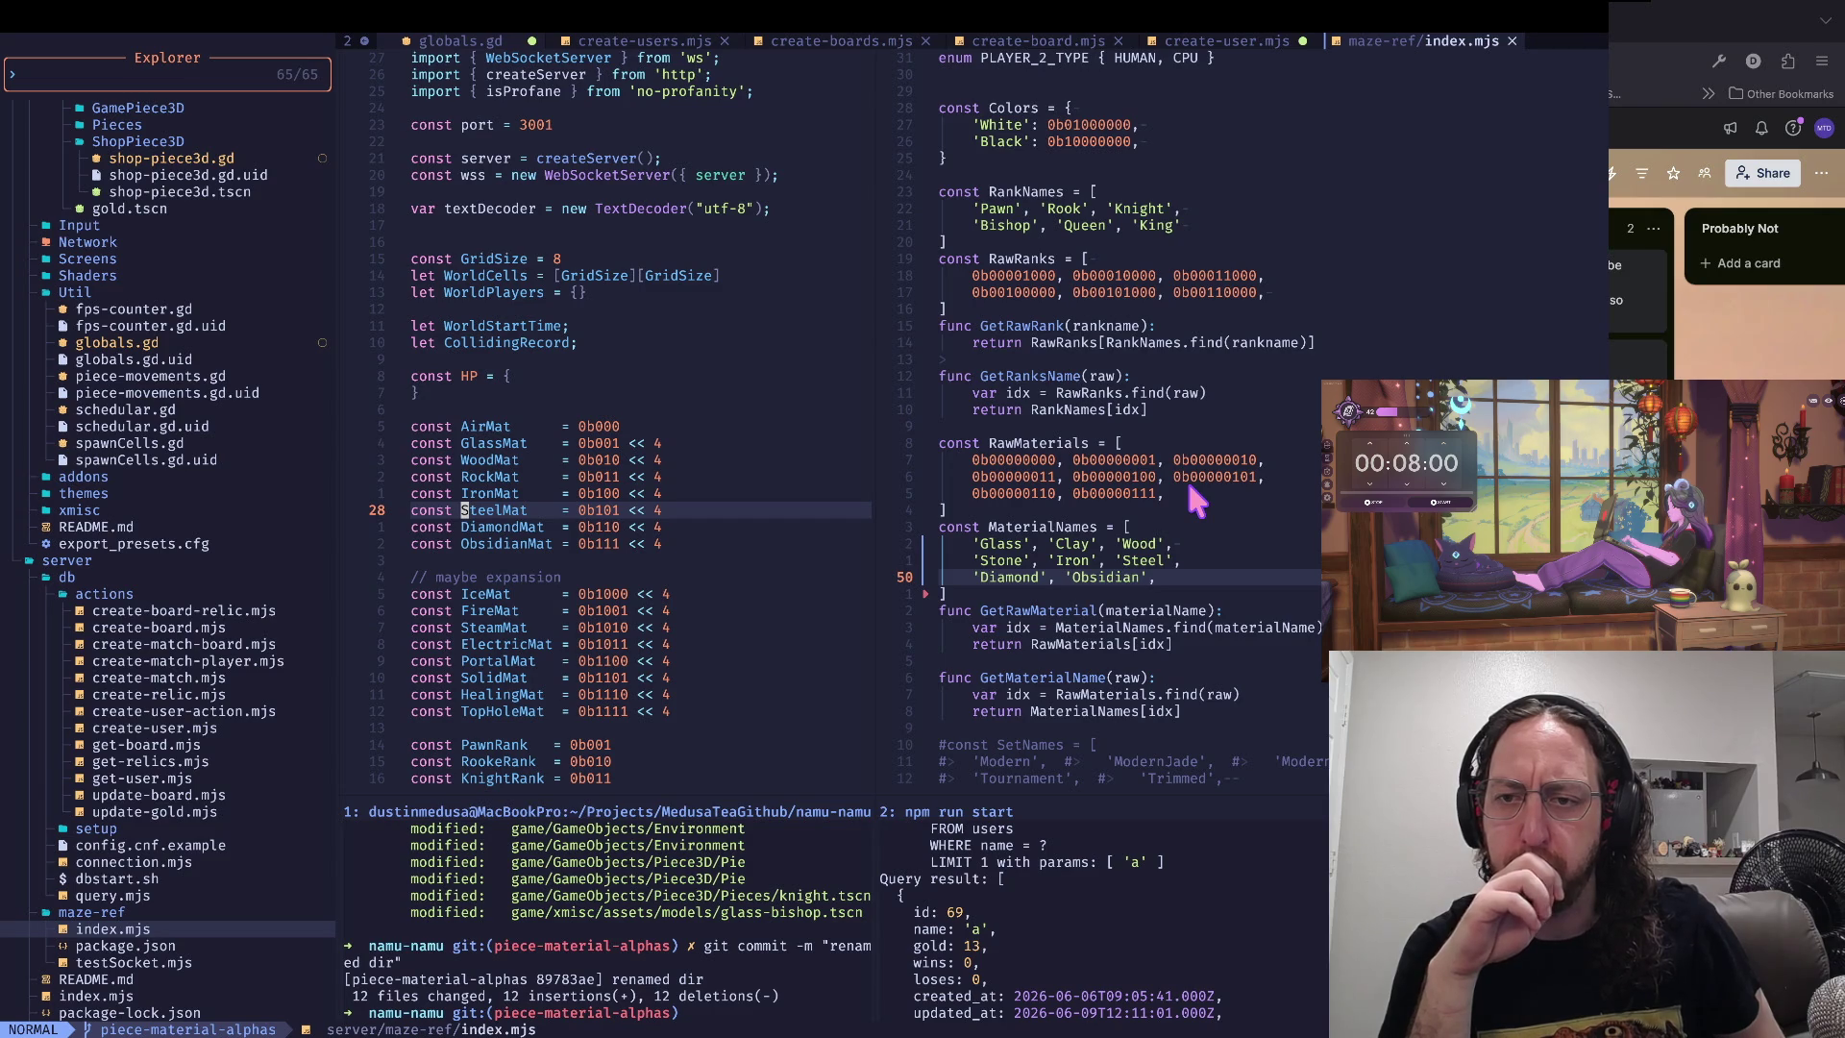
key(k)
key(k)
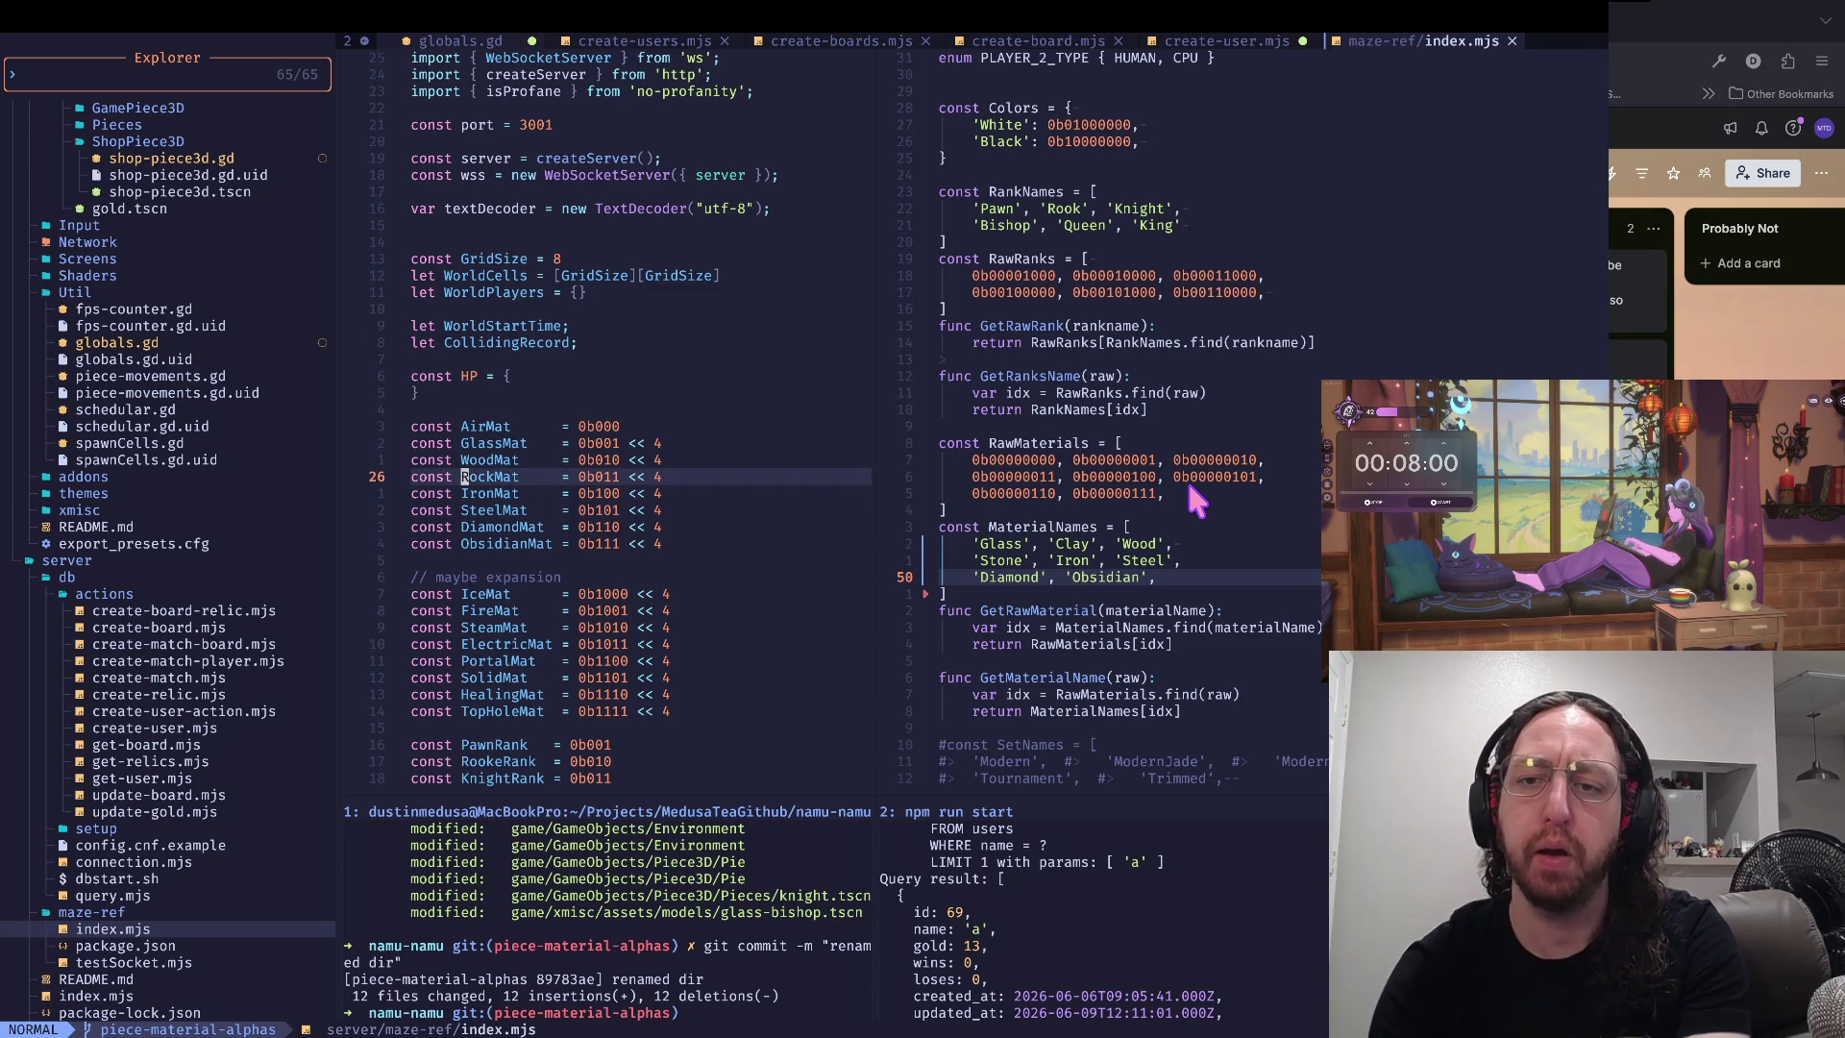
key(ctrl+w)
- Copy 0b00000111 onto the end of the line and change the copy to 0b10000111
key(l)
key(k)
key(k)
key(k)
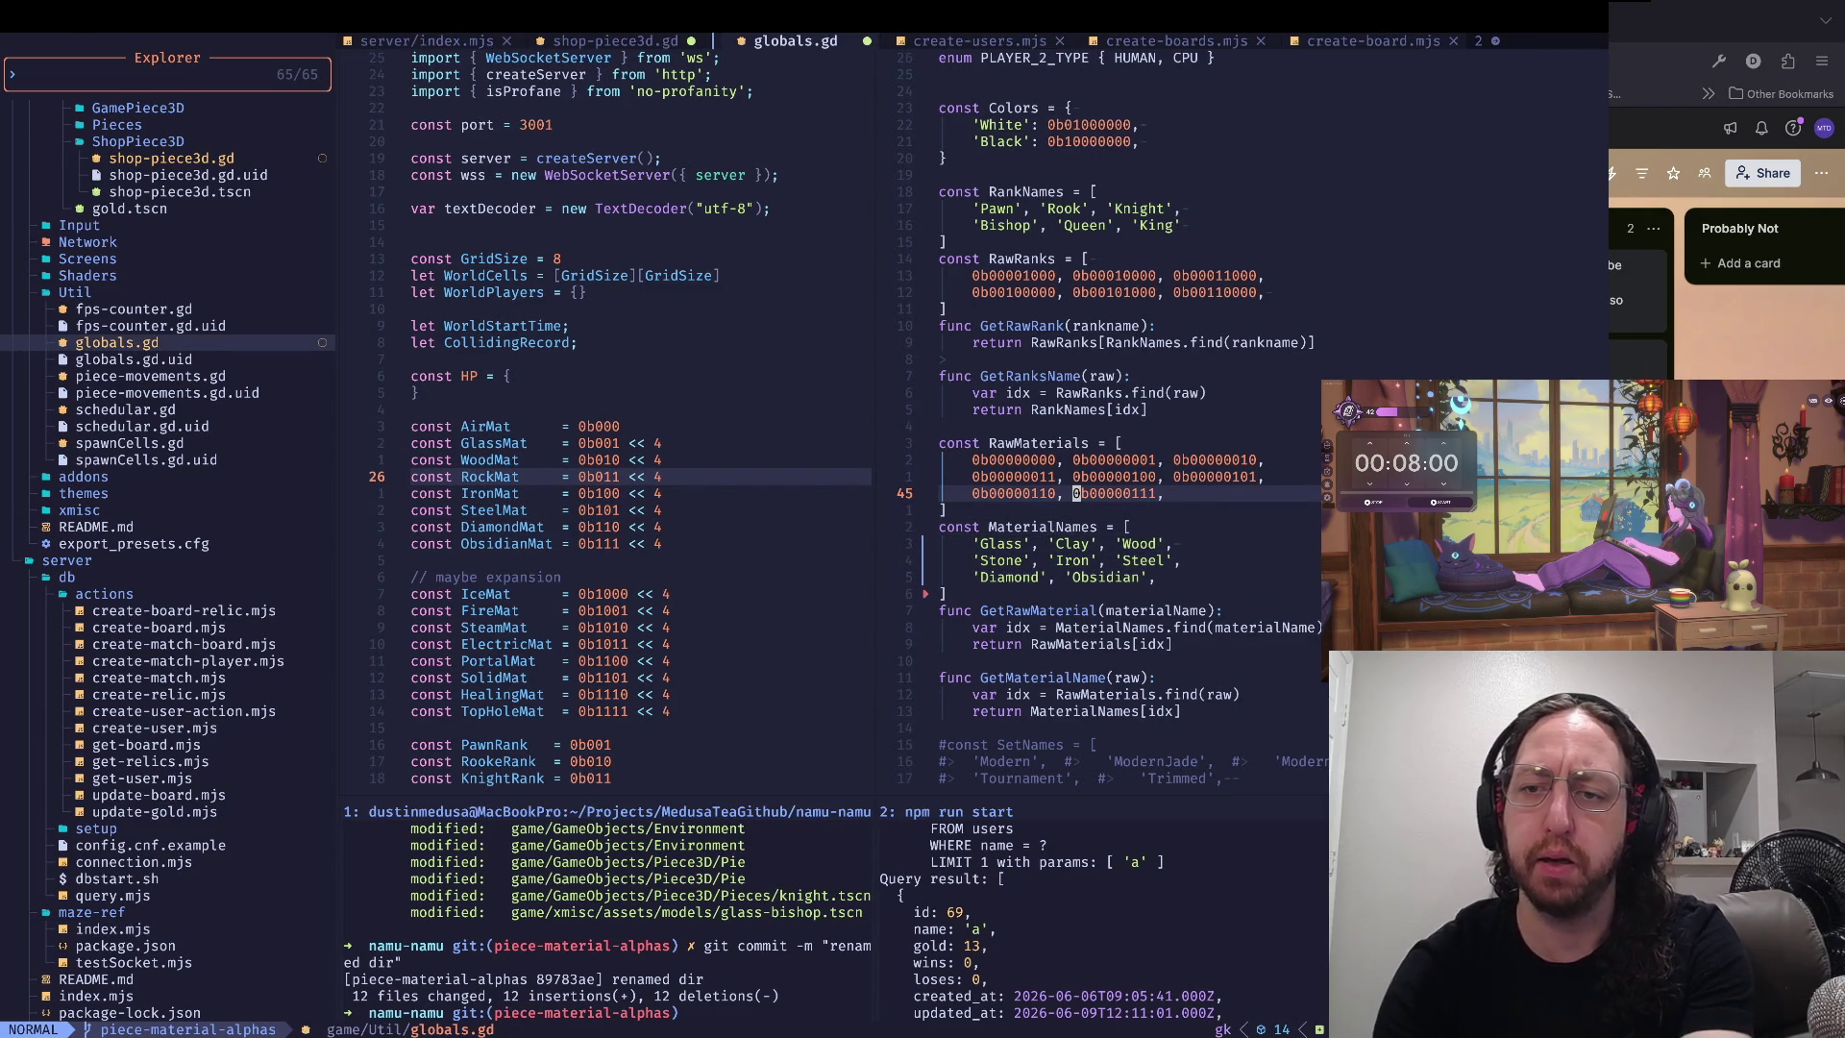
key(v)
key(E)
key(y)
key(p)
key(i)
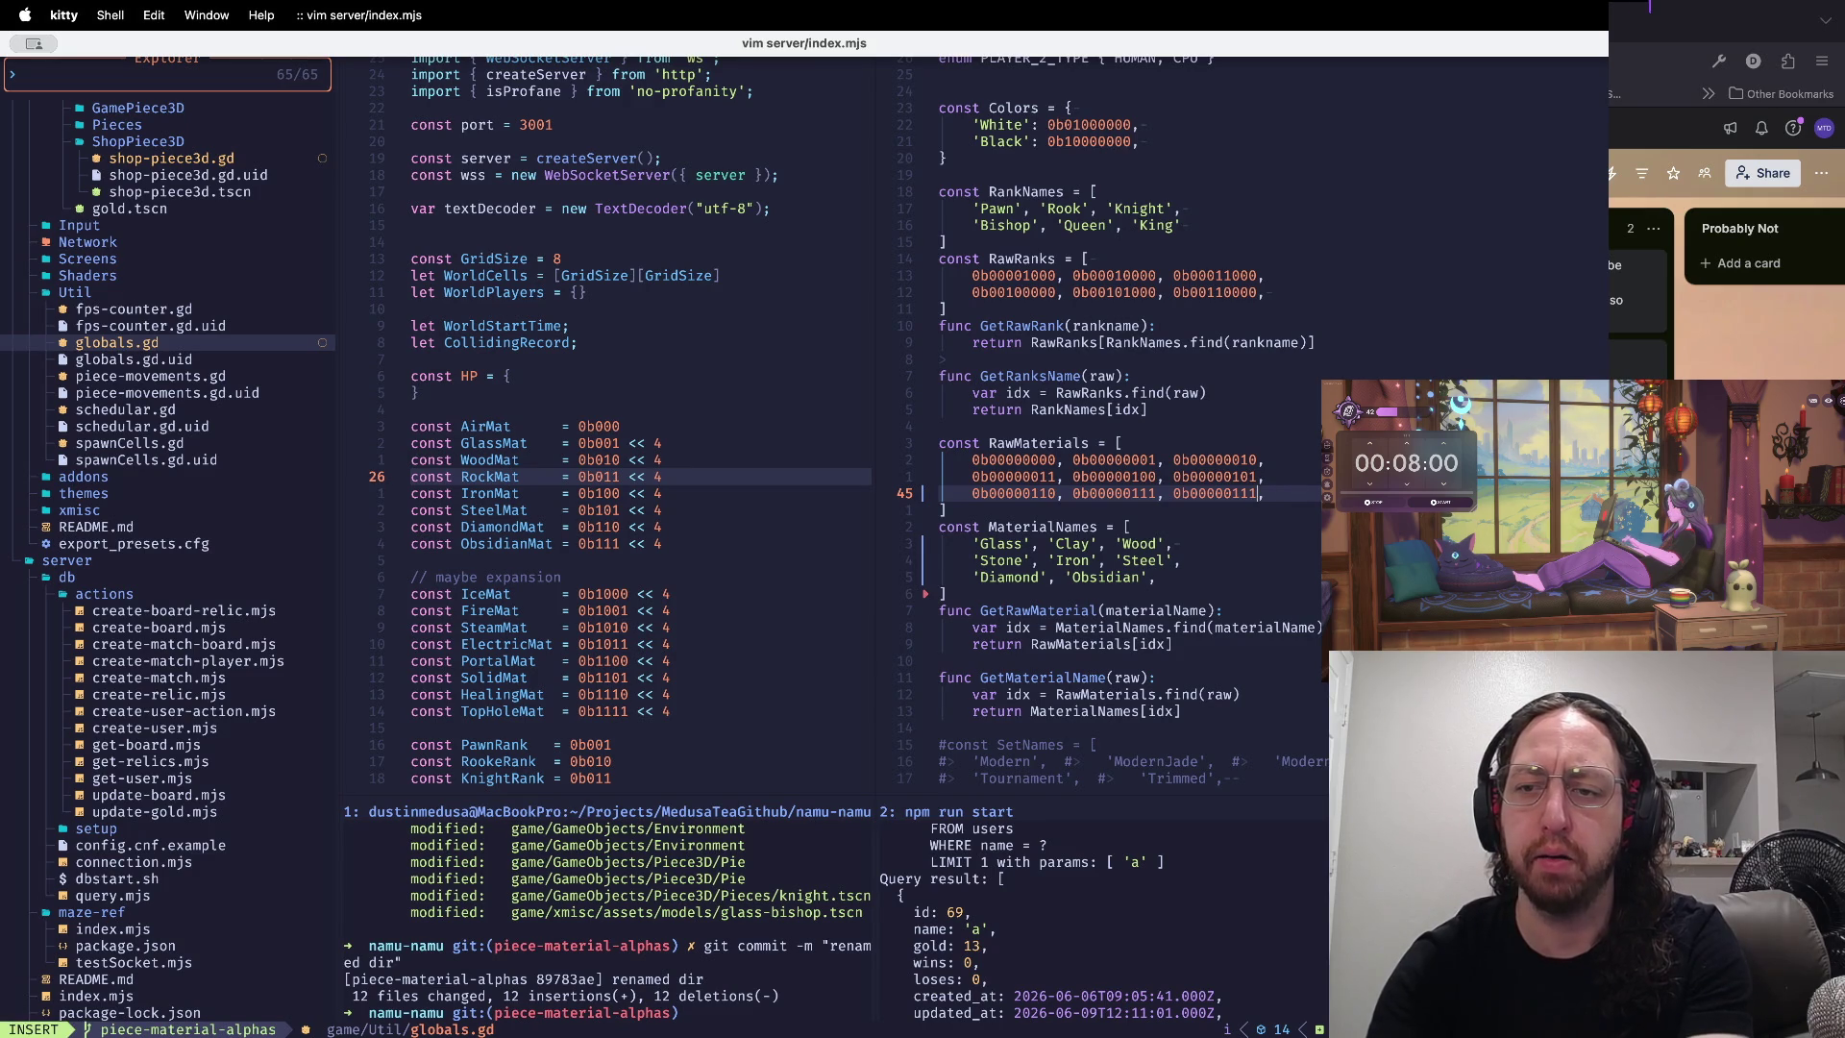
key(Escape)
key(b)
key(l)
key(l)
text(s1)
key(Escape)
key(w)
- Paste another copy of the new value on a new line below
key(v)
key(B)
key(y)
key(o)
key(Escape)
key(p)
key(v)
key(b)
key(y)
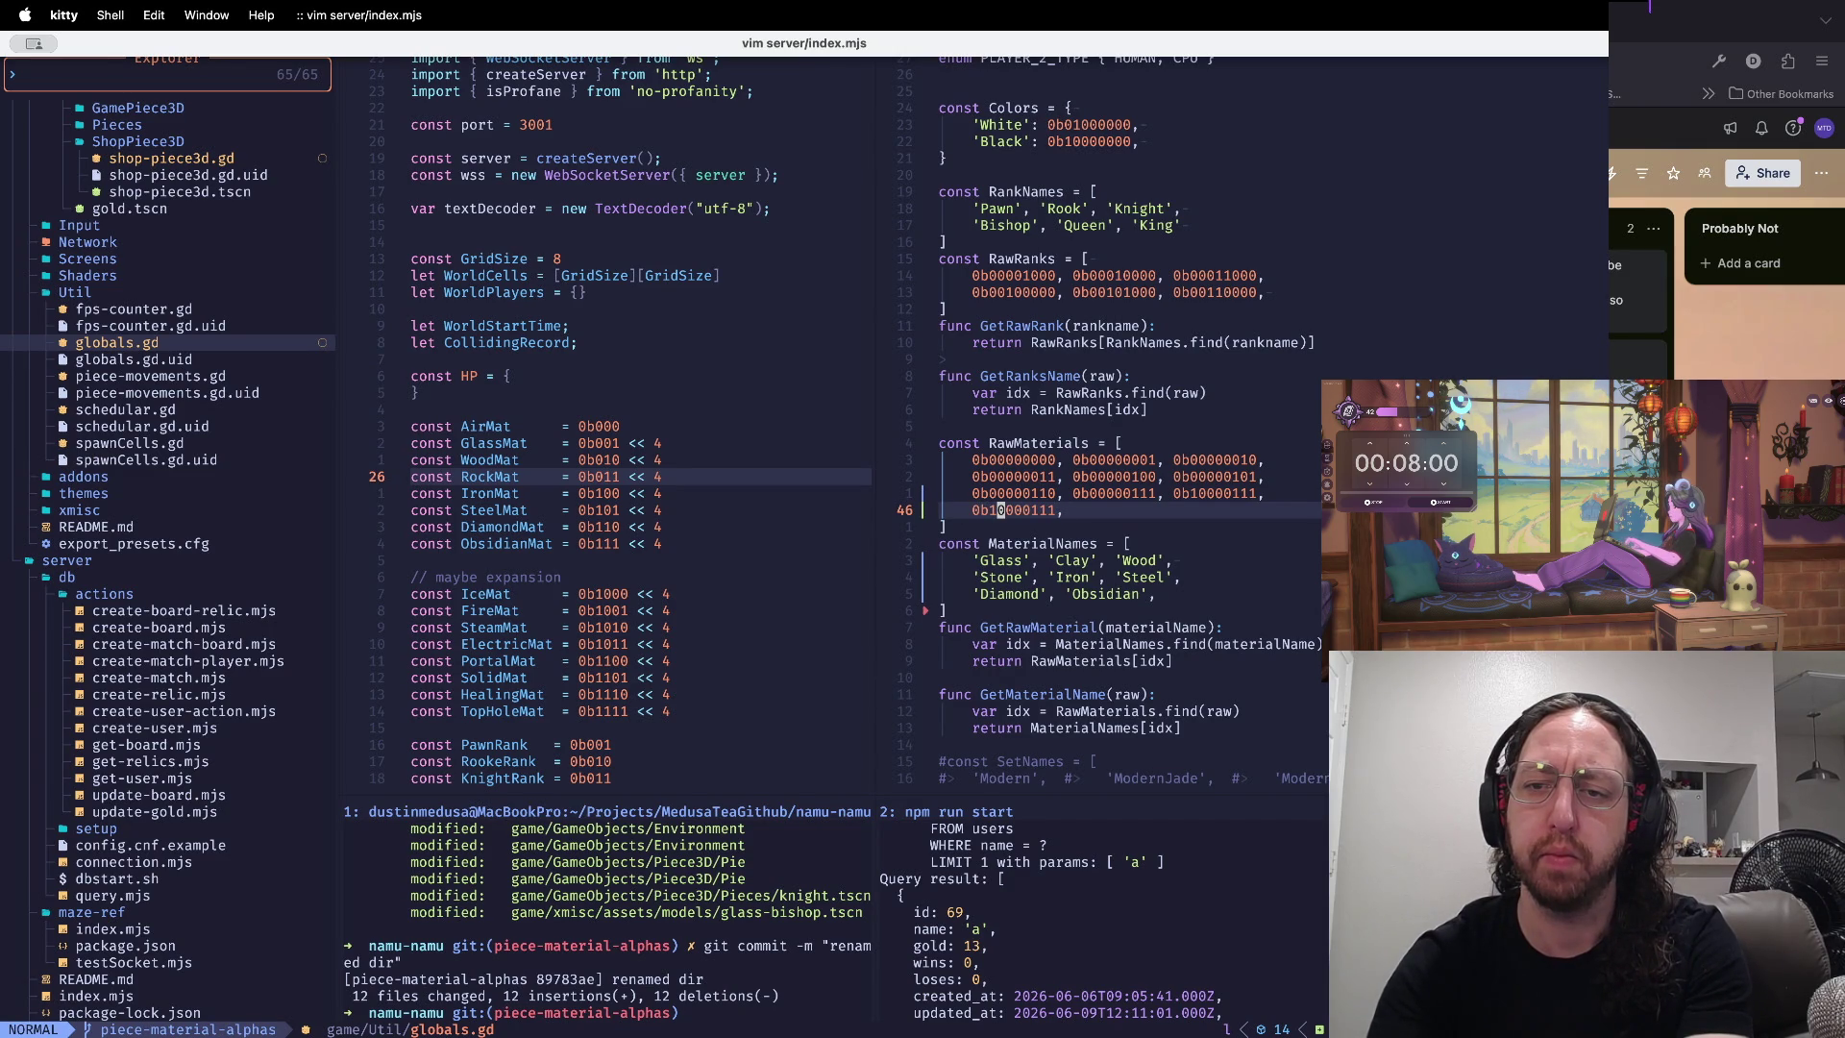
- Rewrite the last value on the previous line as 0b10000000
key(k)
key(dollar)
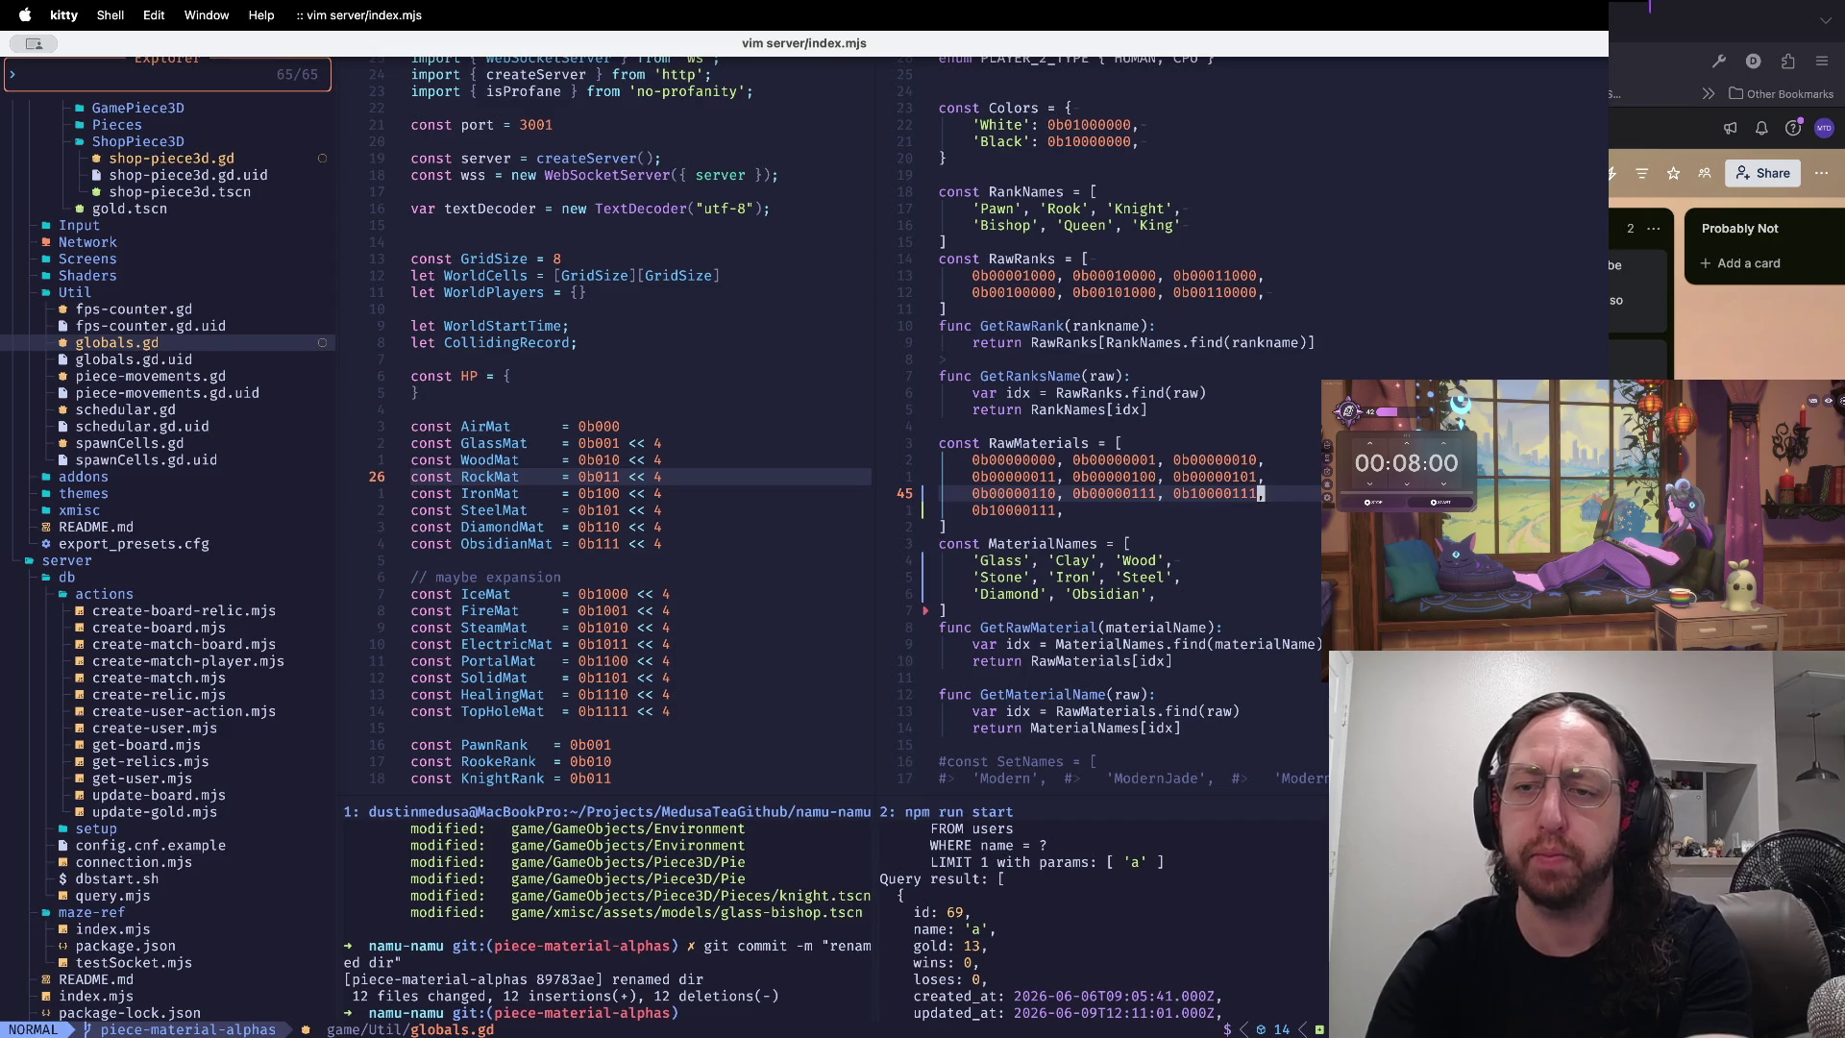
key(i)
key(BackSpace)
key(BackSpace)
key(BackSpace)
text(000)
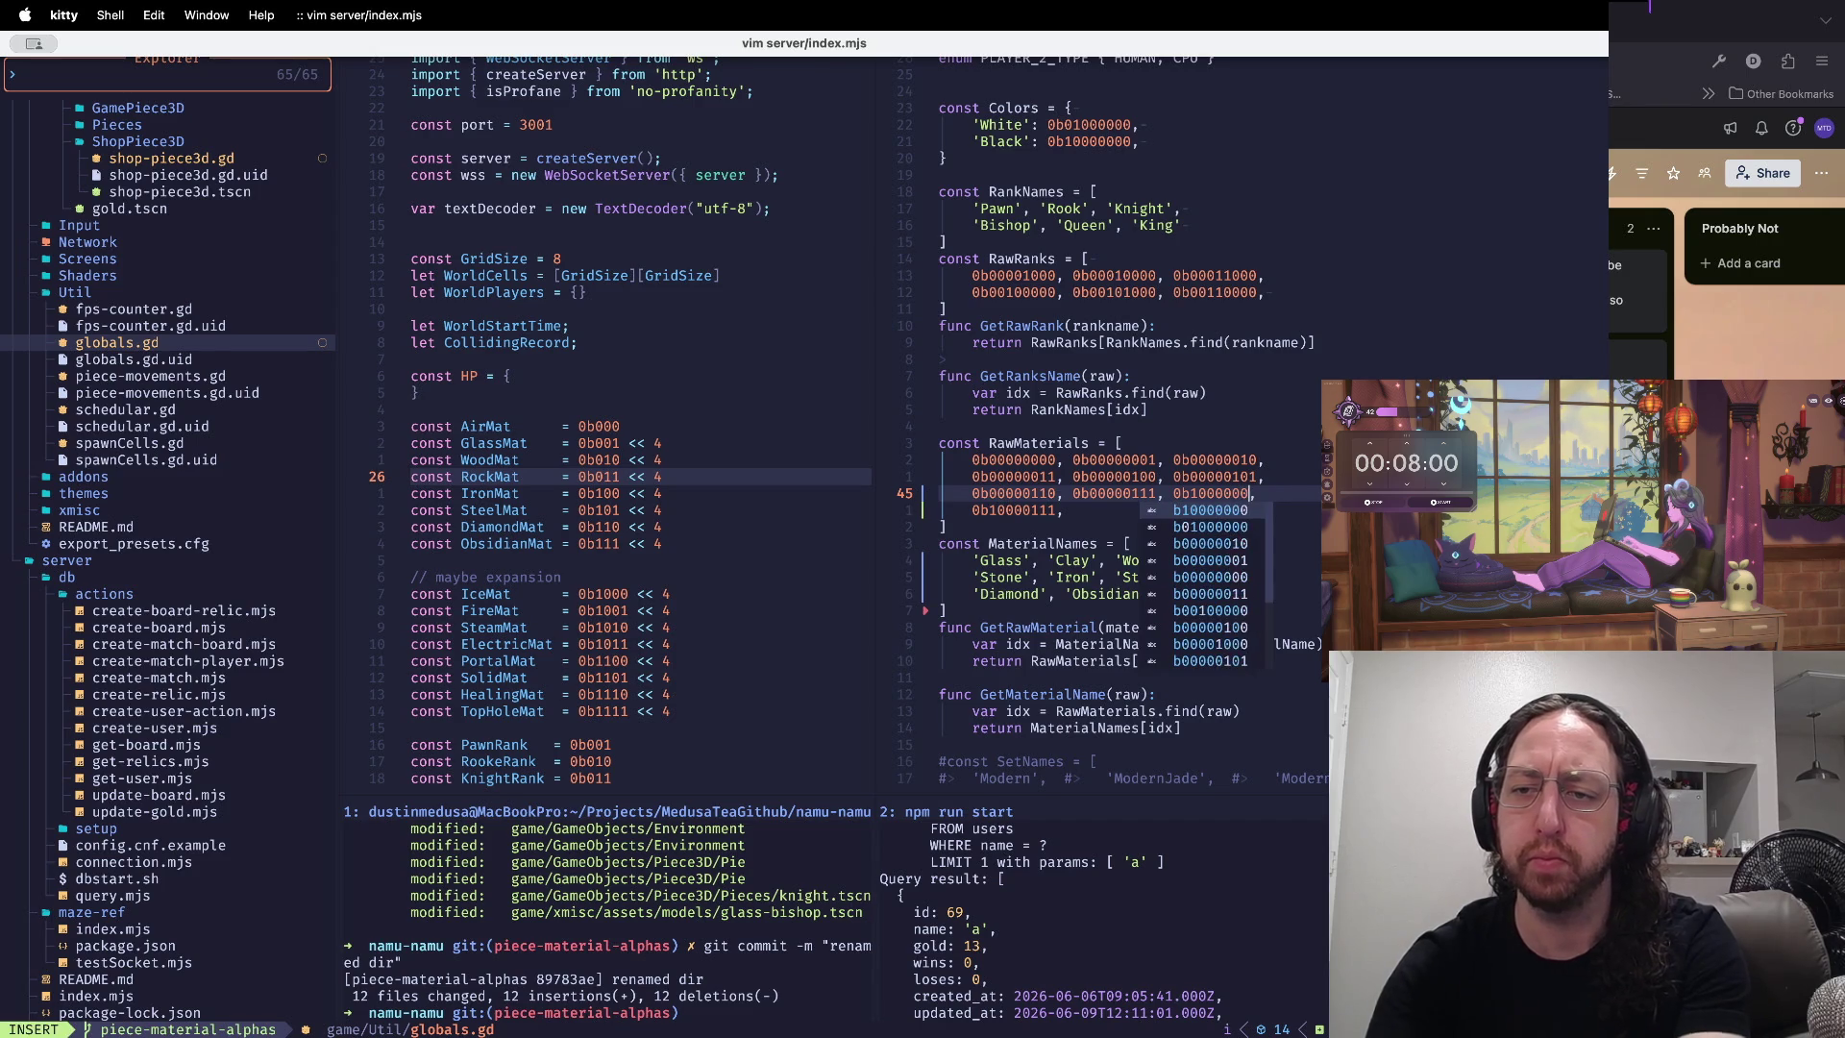
key(Escape)
key(j)
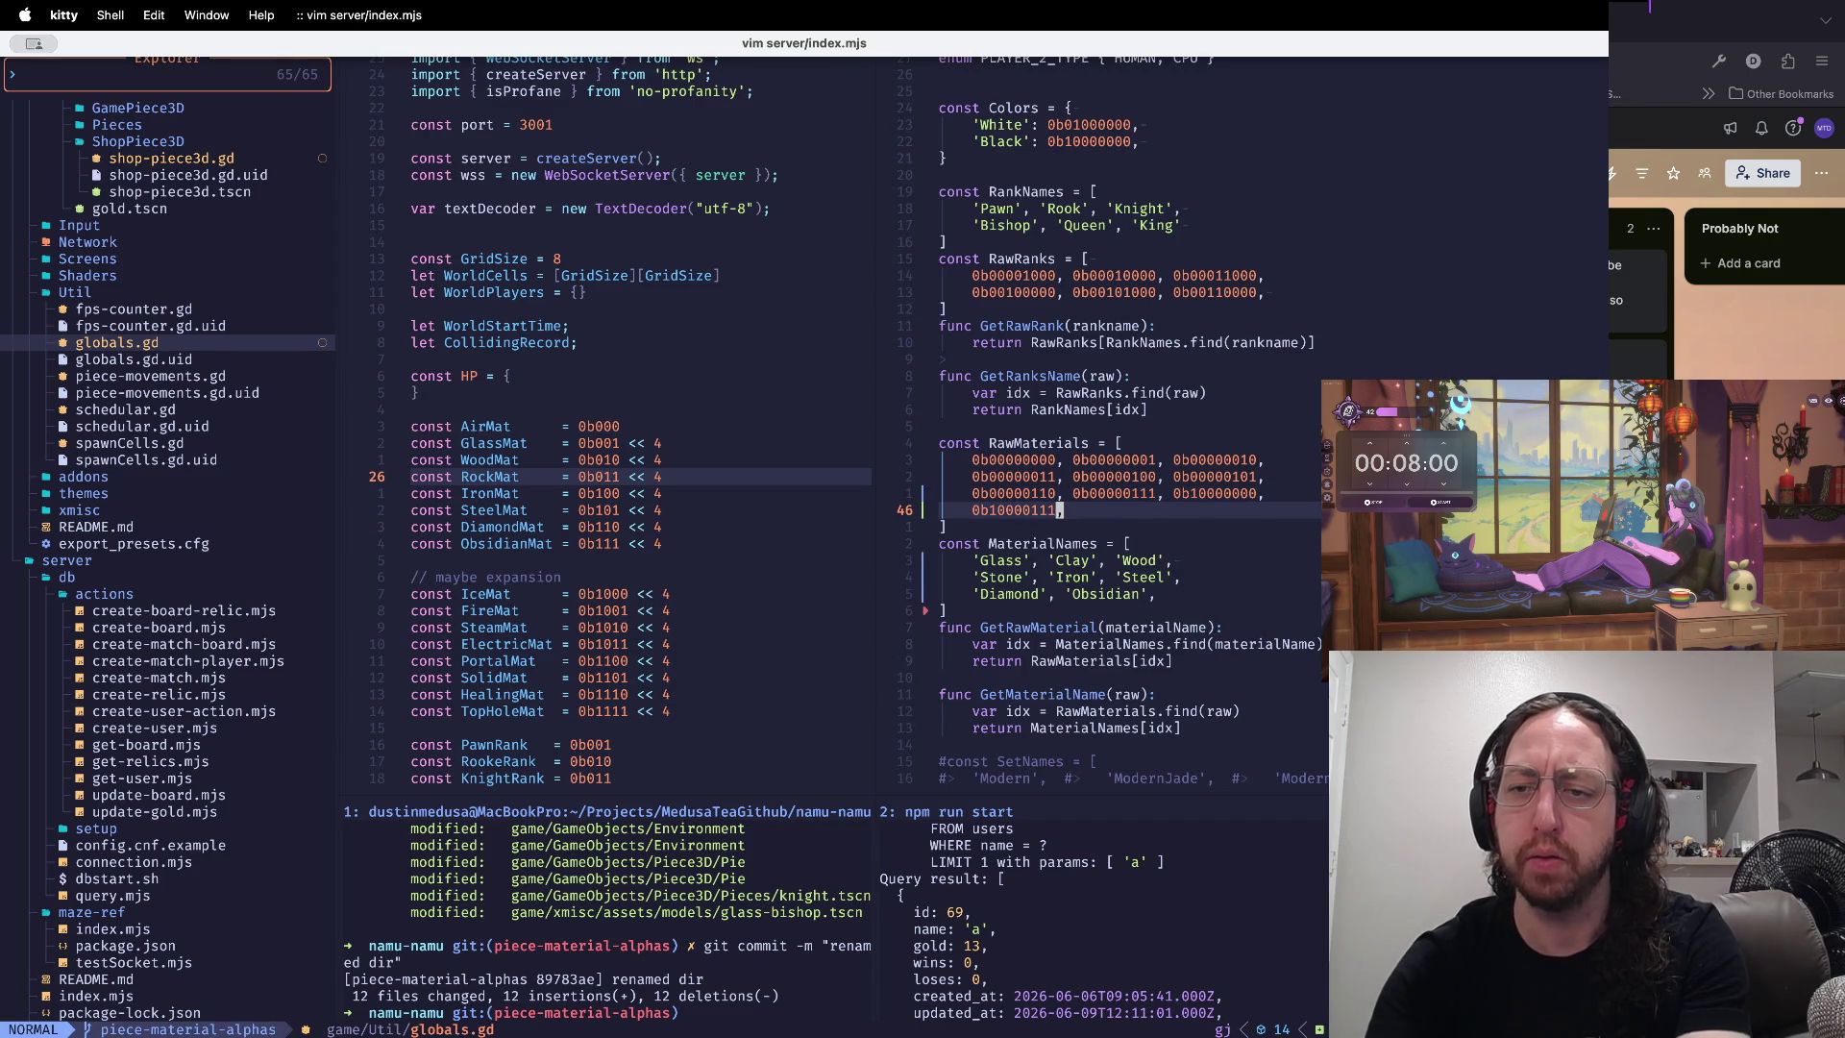
key(k)
key(b)
- Edit the pasted value's middle digits to make it 0b10000001
key(j)
key(h)
key(i)
key(BackSpace)
key(BackSpace)
text(00)
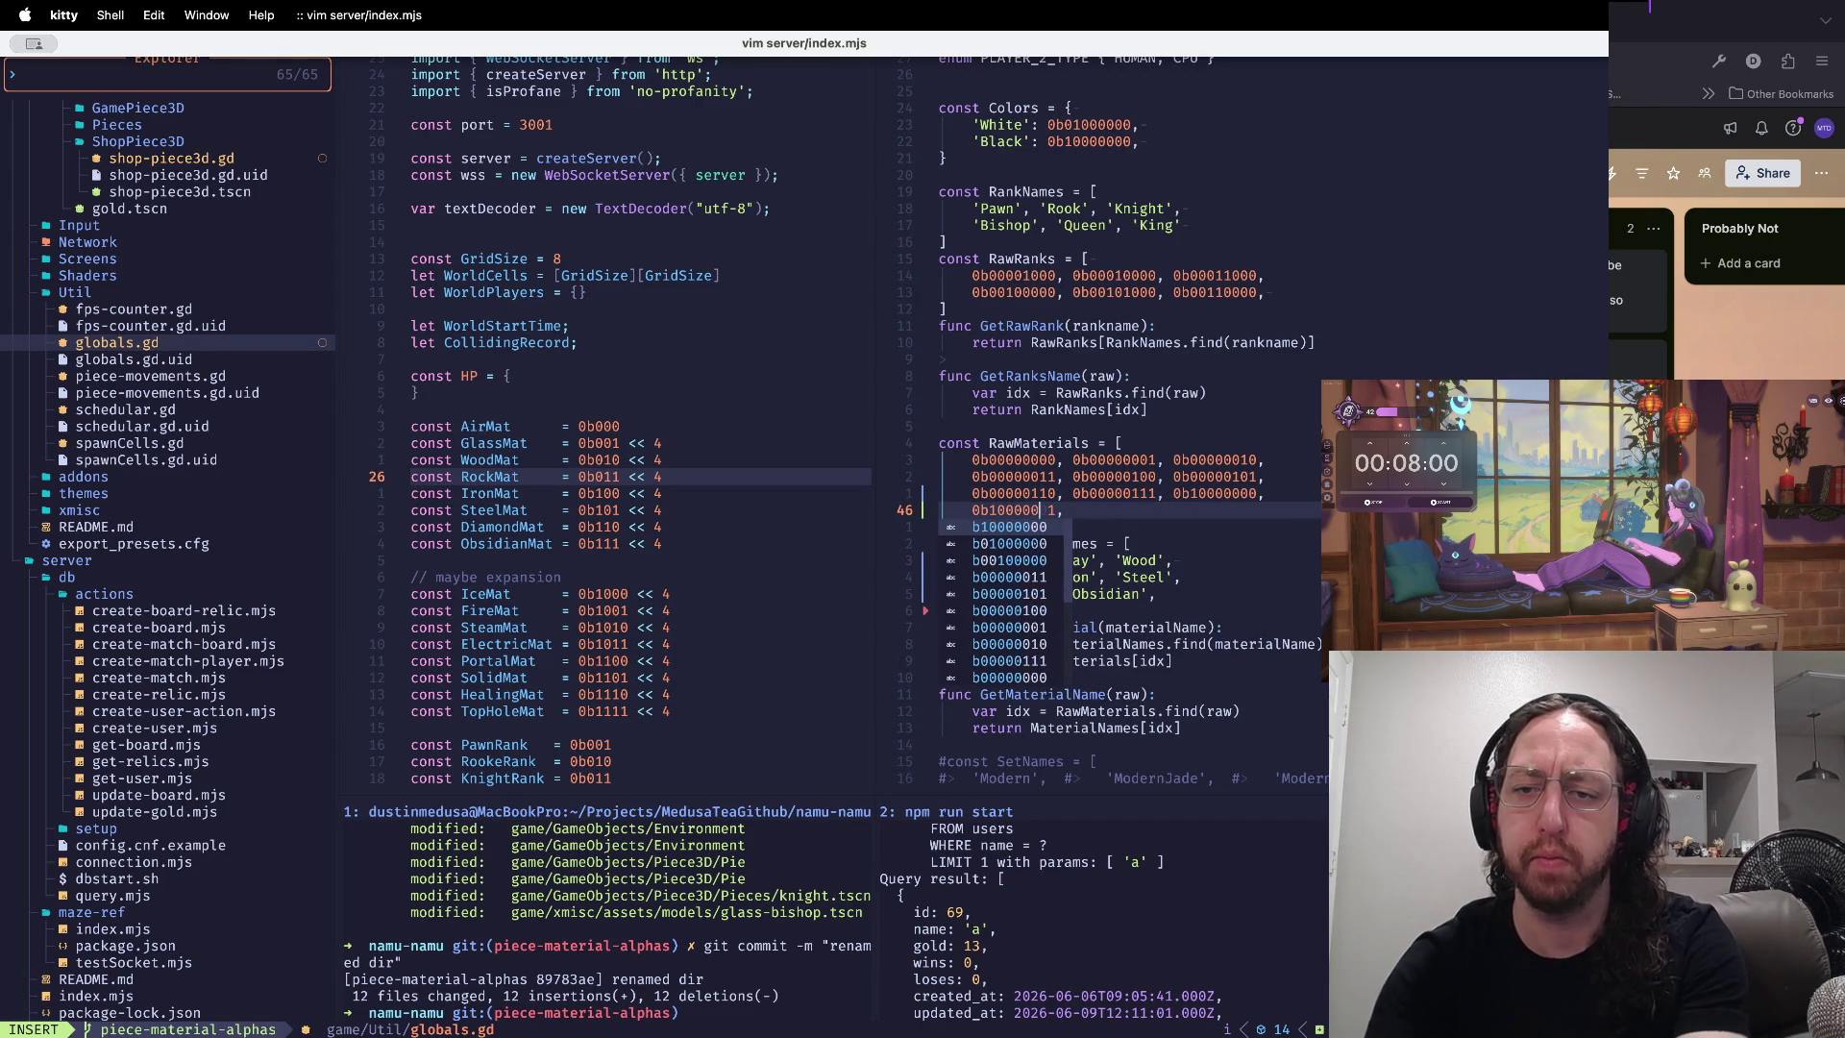
key(Escape)
key(l)
key(l)
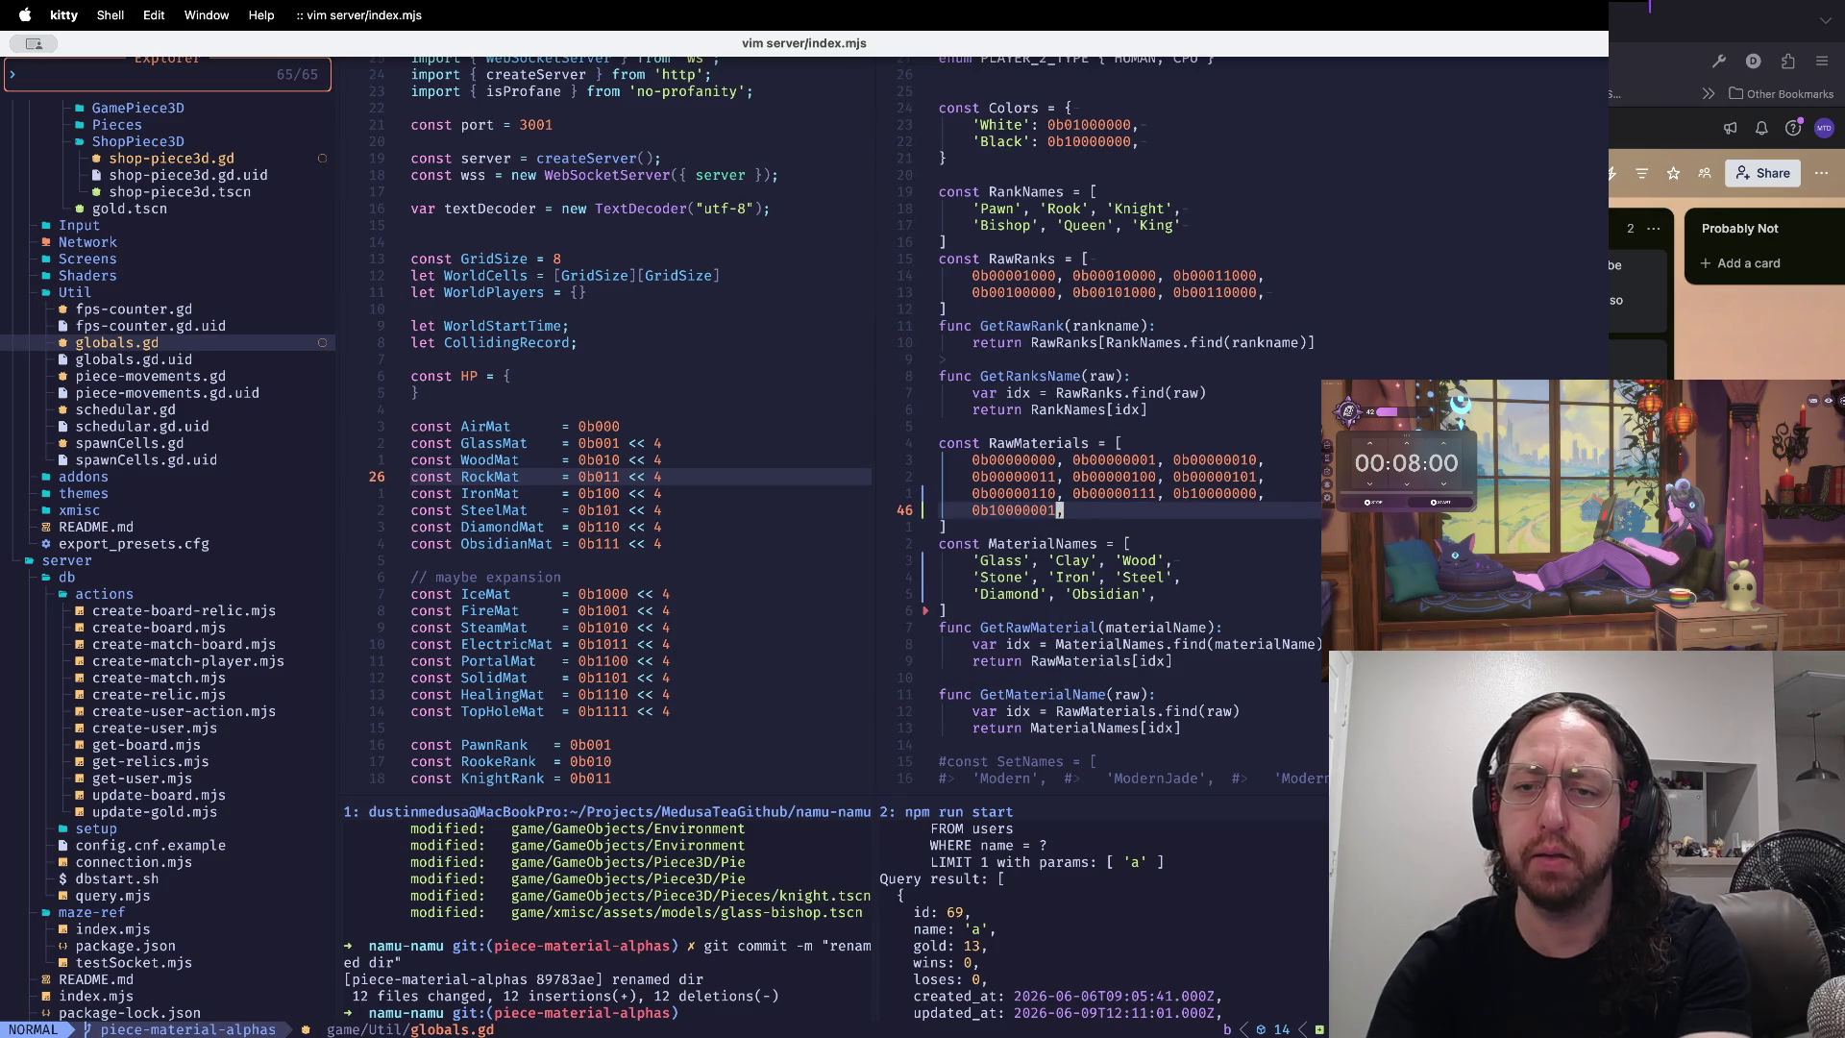
- Put 0b10000000 and 0b10000001 together on their own RawMaterials line
key(j)
key(j)
key(j)
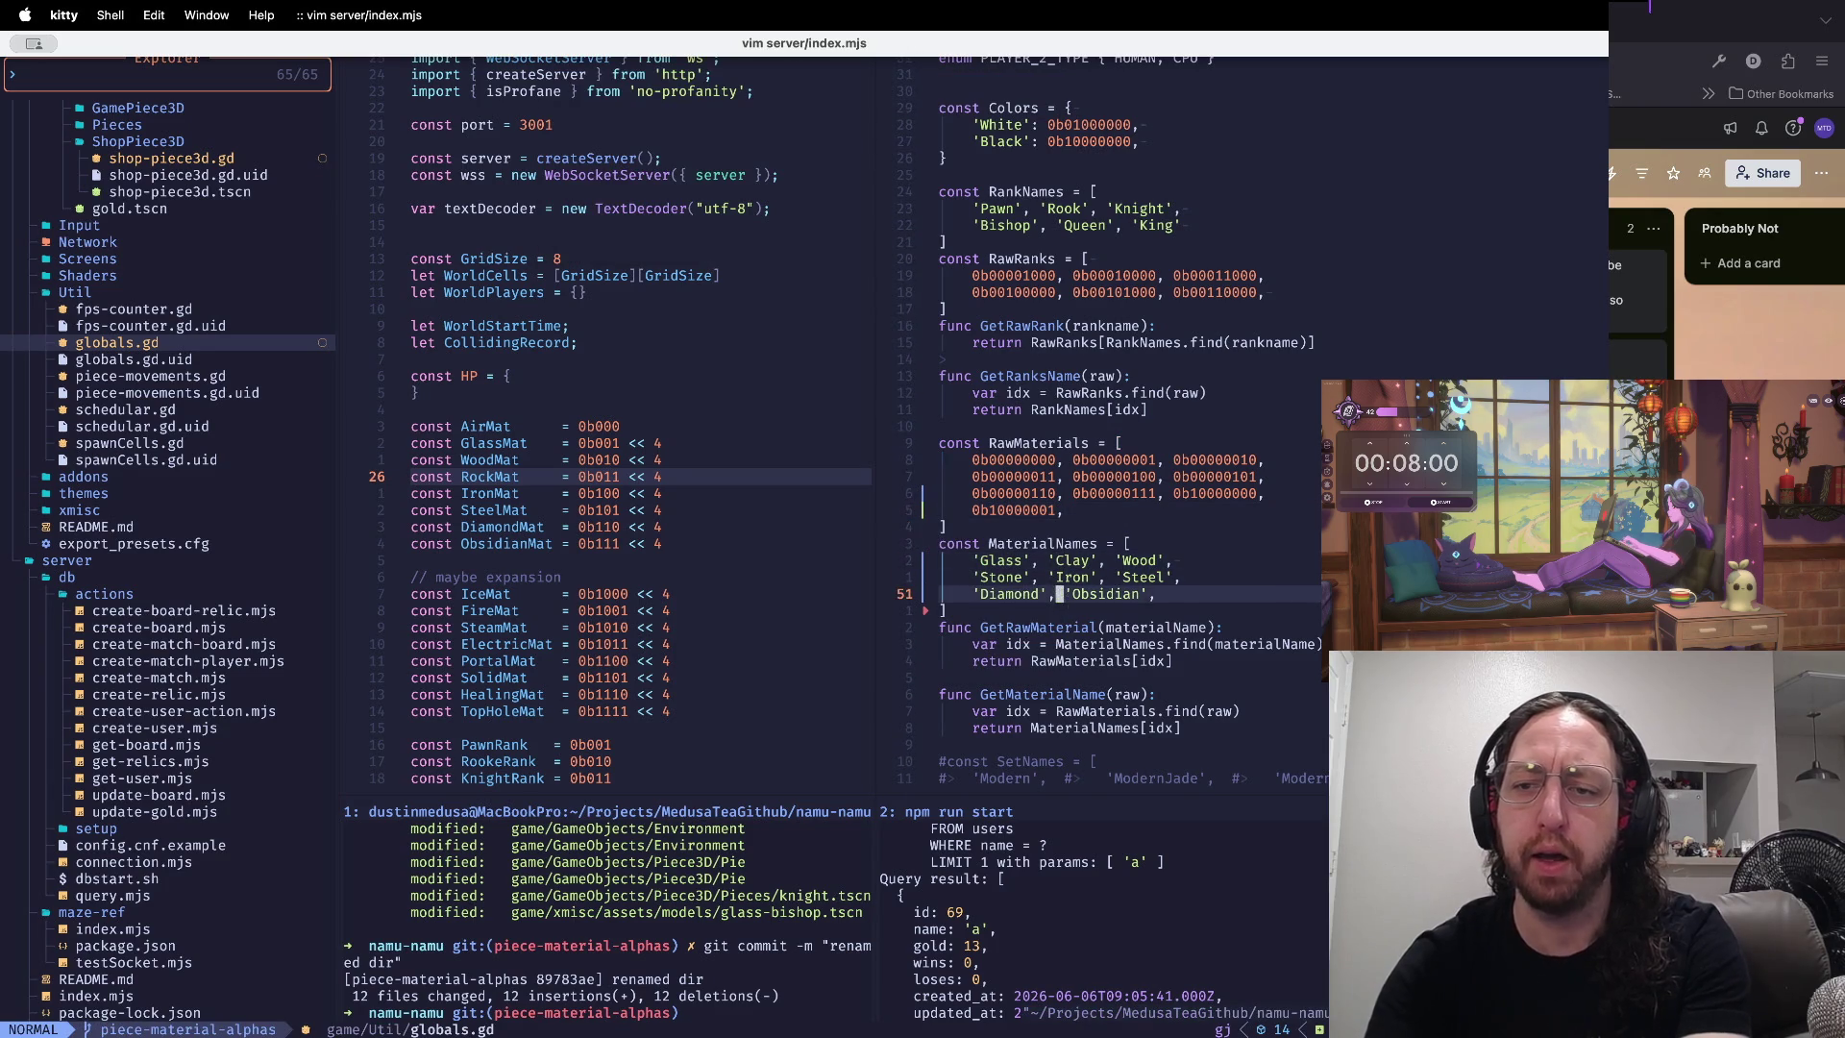
key(A)
key(Return)
key(Escape)
key(k)
key(k)
key(k)
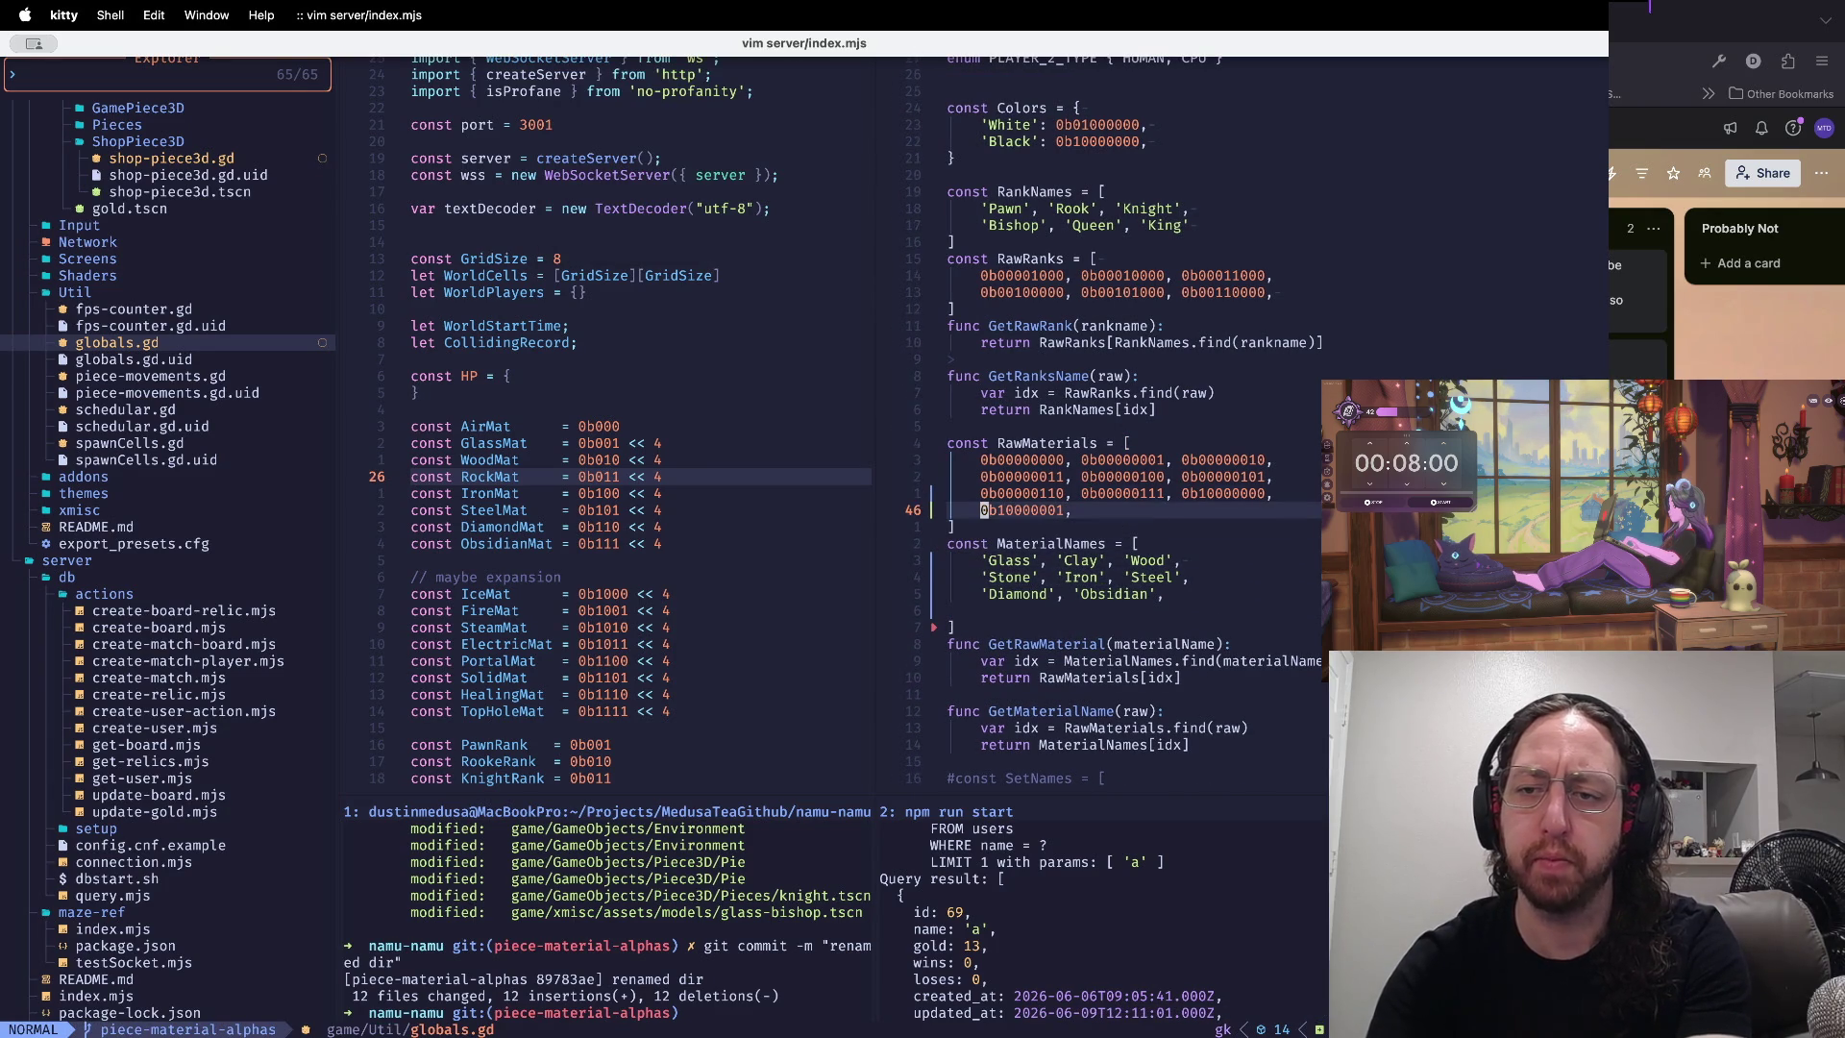
key(w)
key(i)
key(Return)
key(Escape)
key(J)
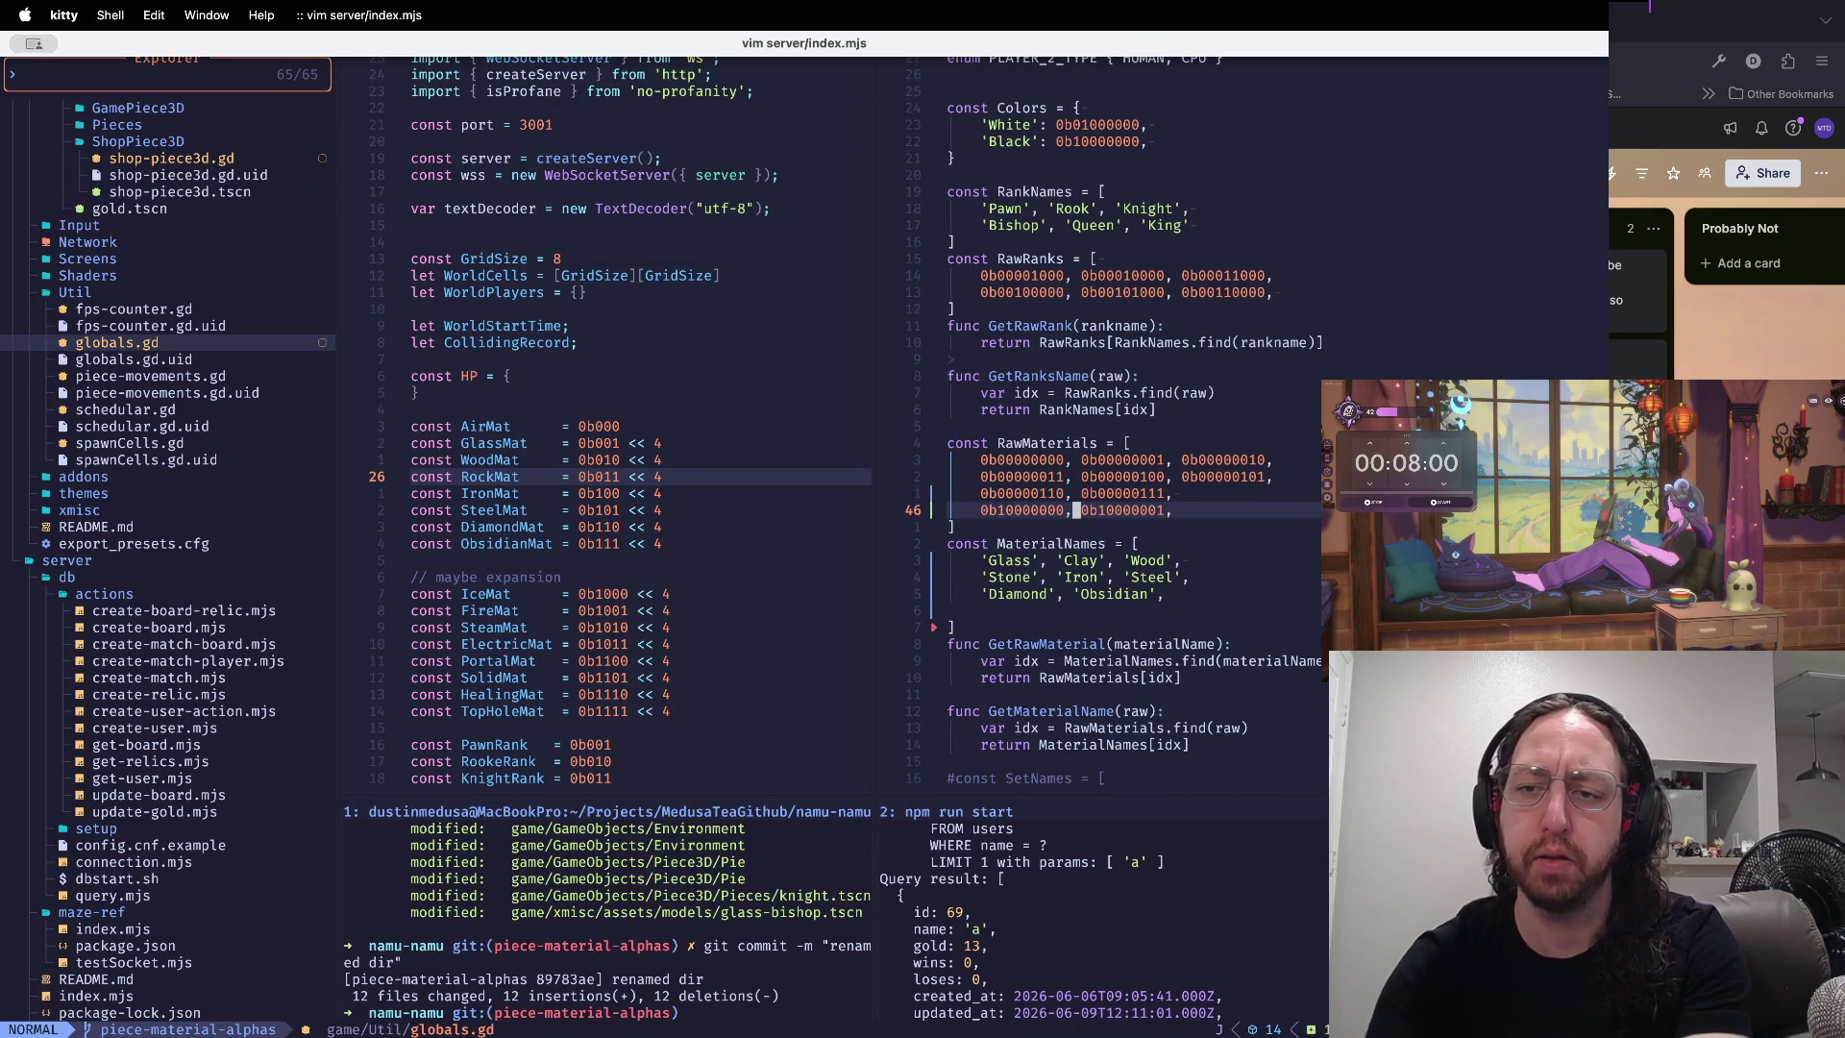
- Add 'Fire' and 'Ice' after 'Obsidian' in MaterialNames and delete the stray blank line
key(j)
key(j)
key(j)
key(w)
key(a)
key(Return)
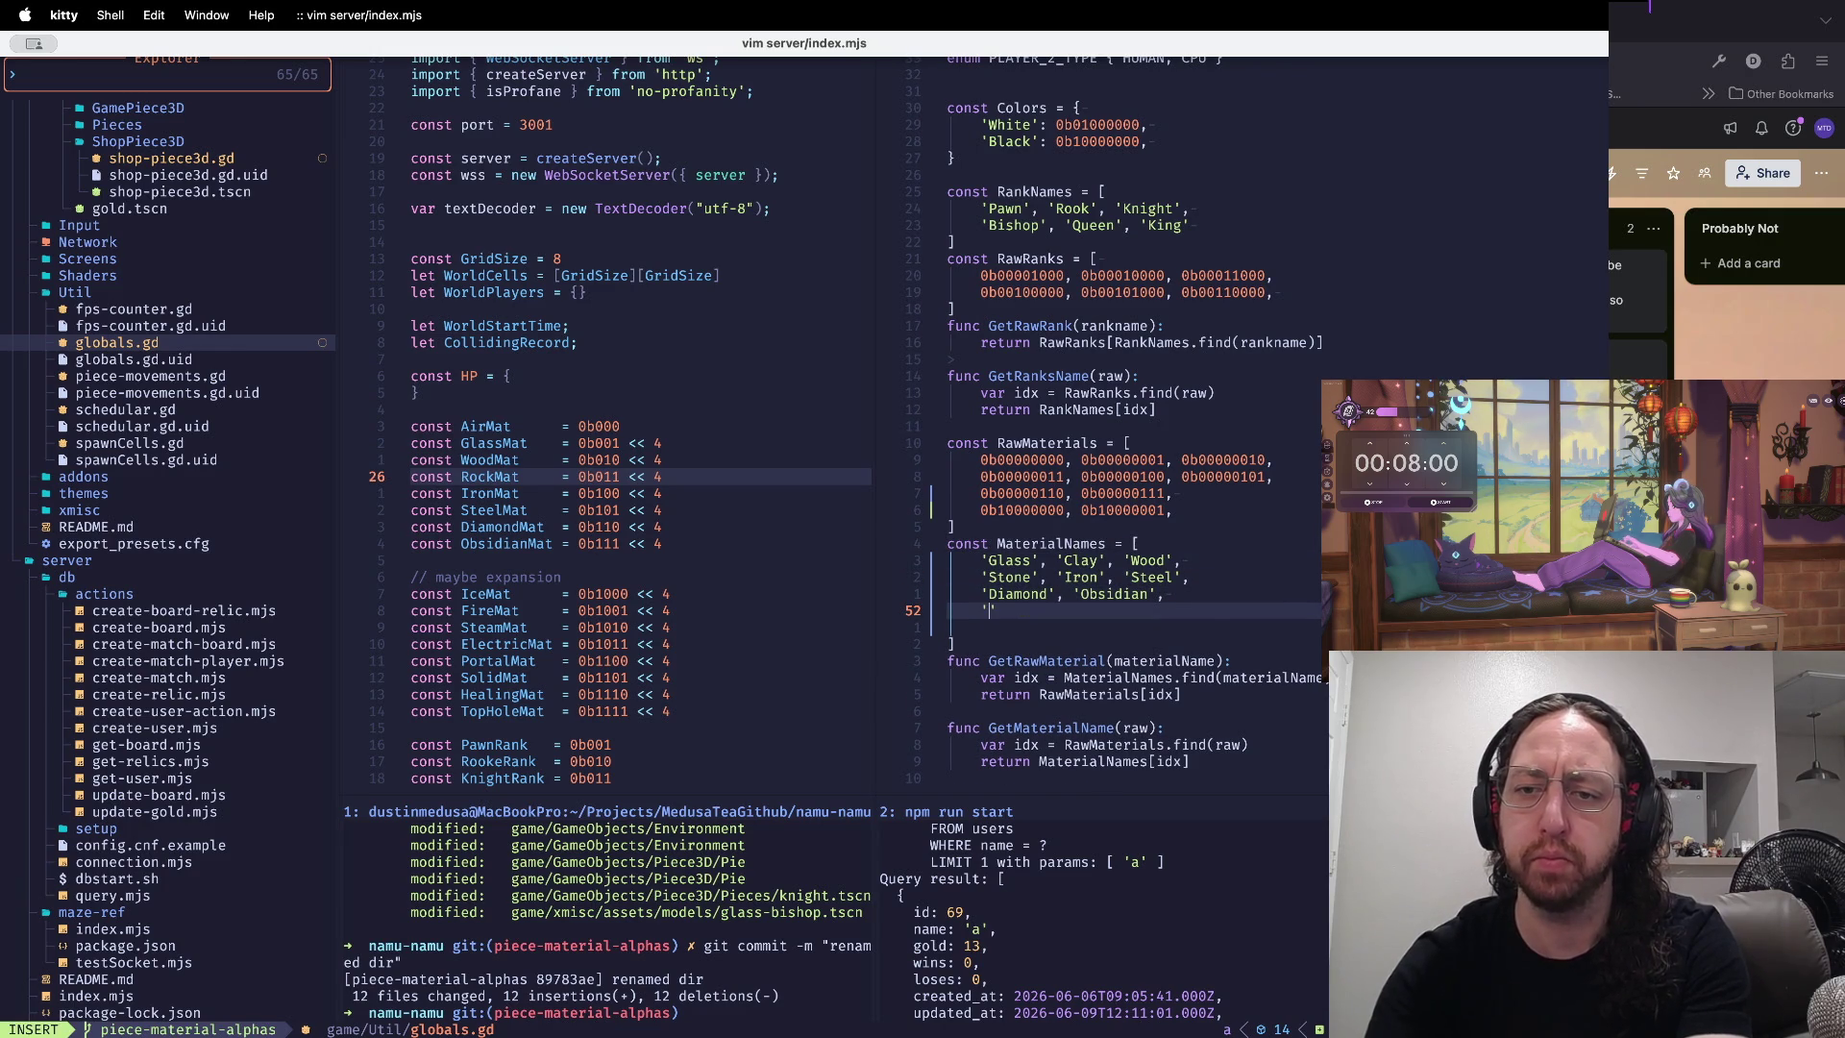
text(Fire', )
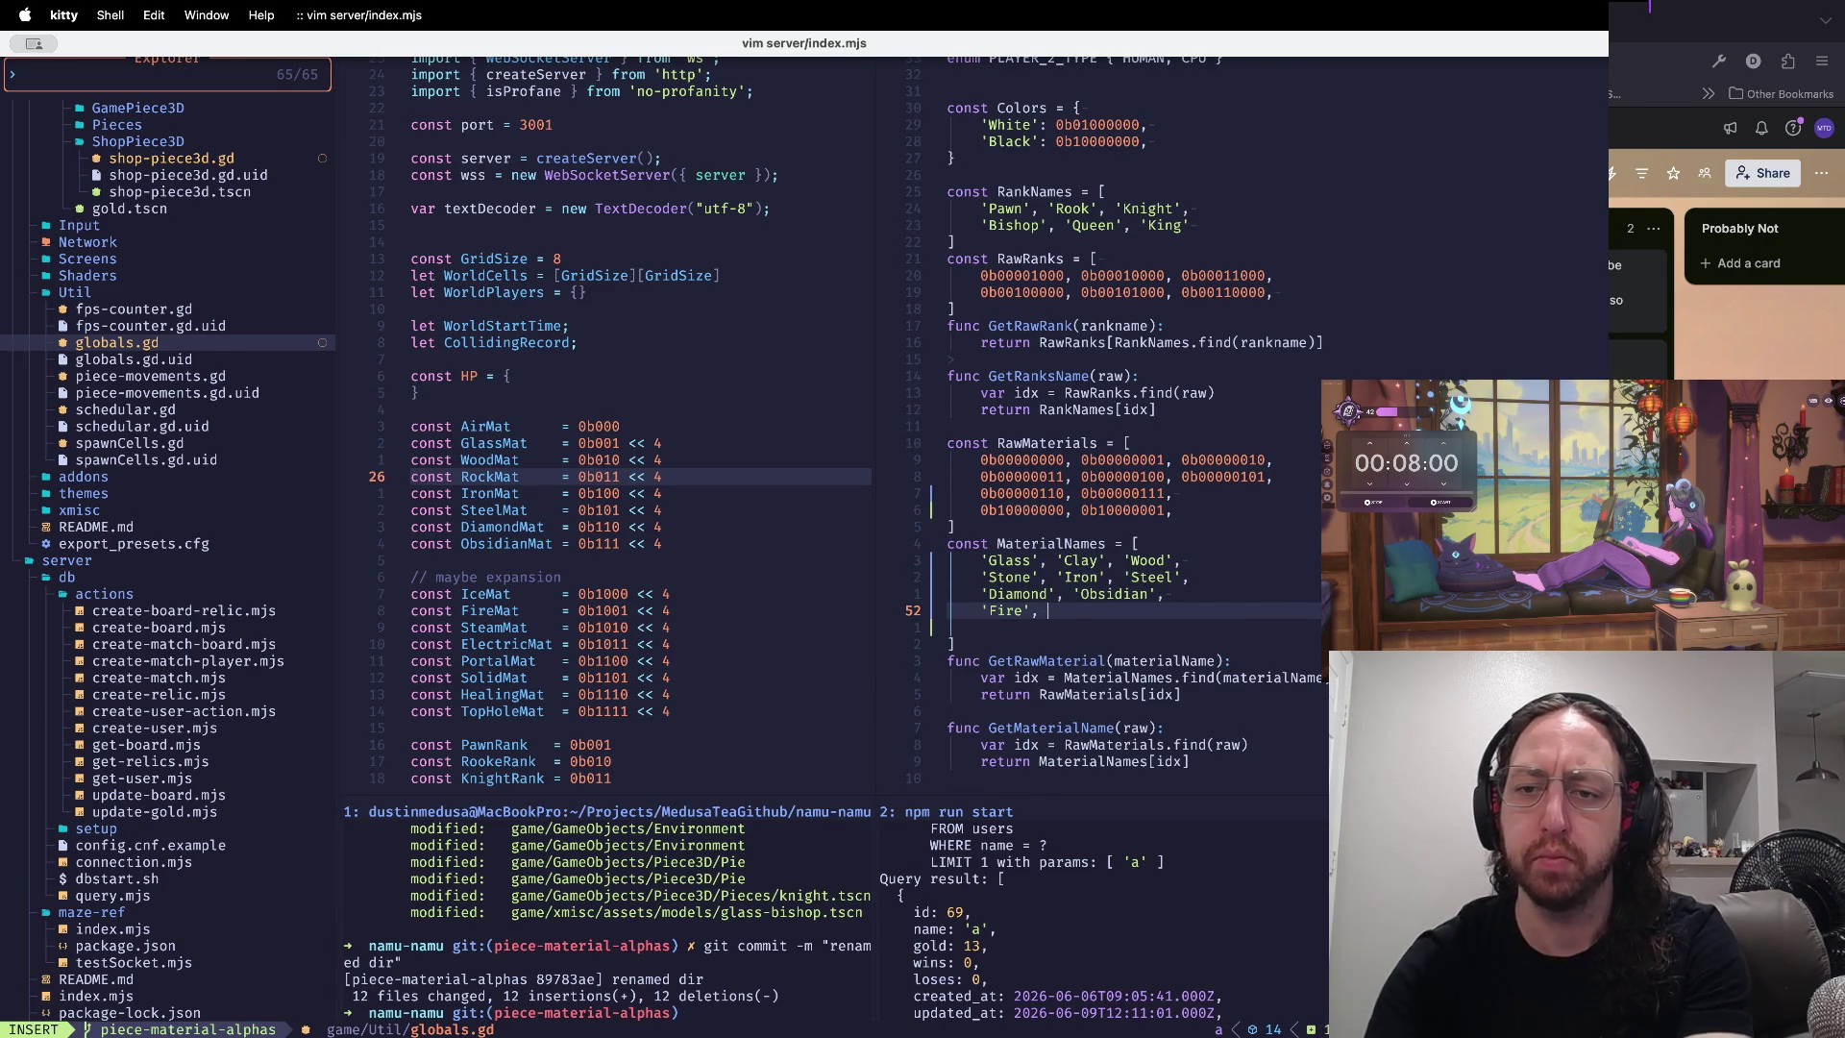
text('Ice',)
key(Escape)
key(j)
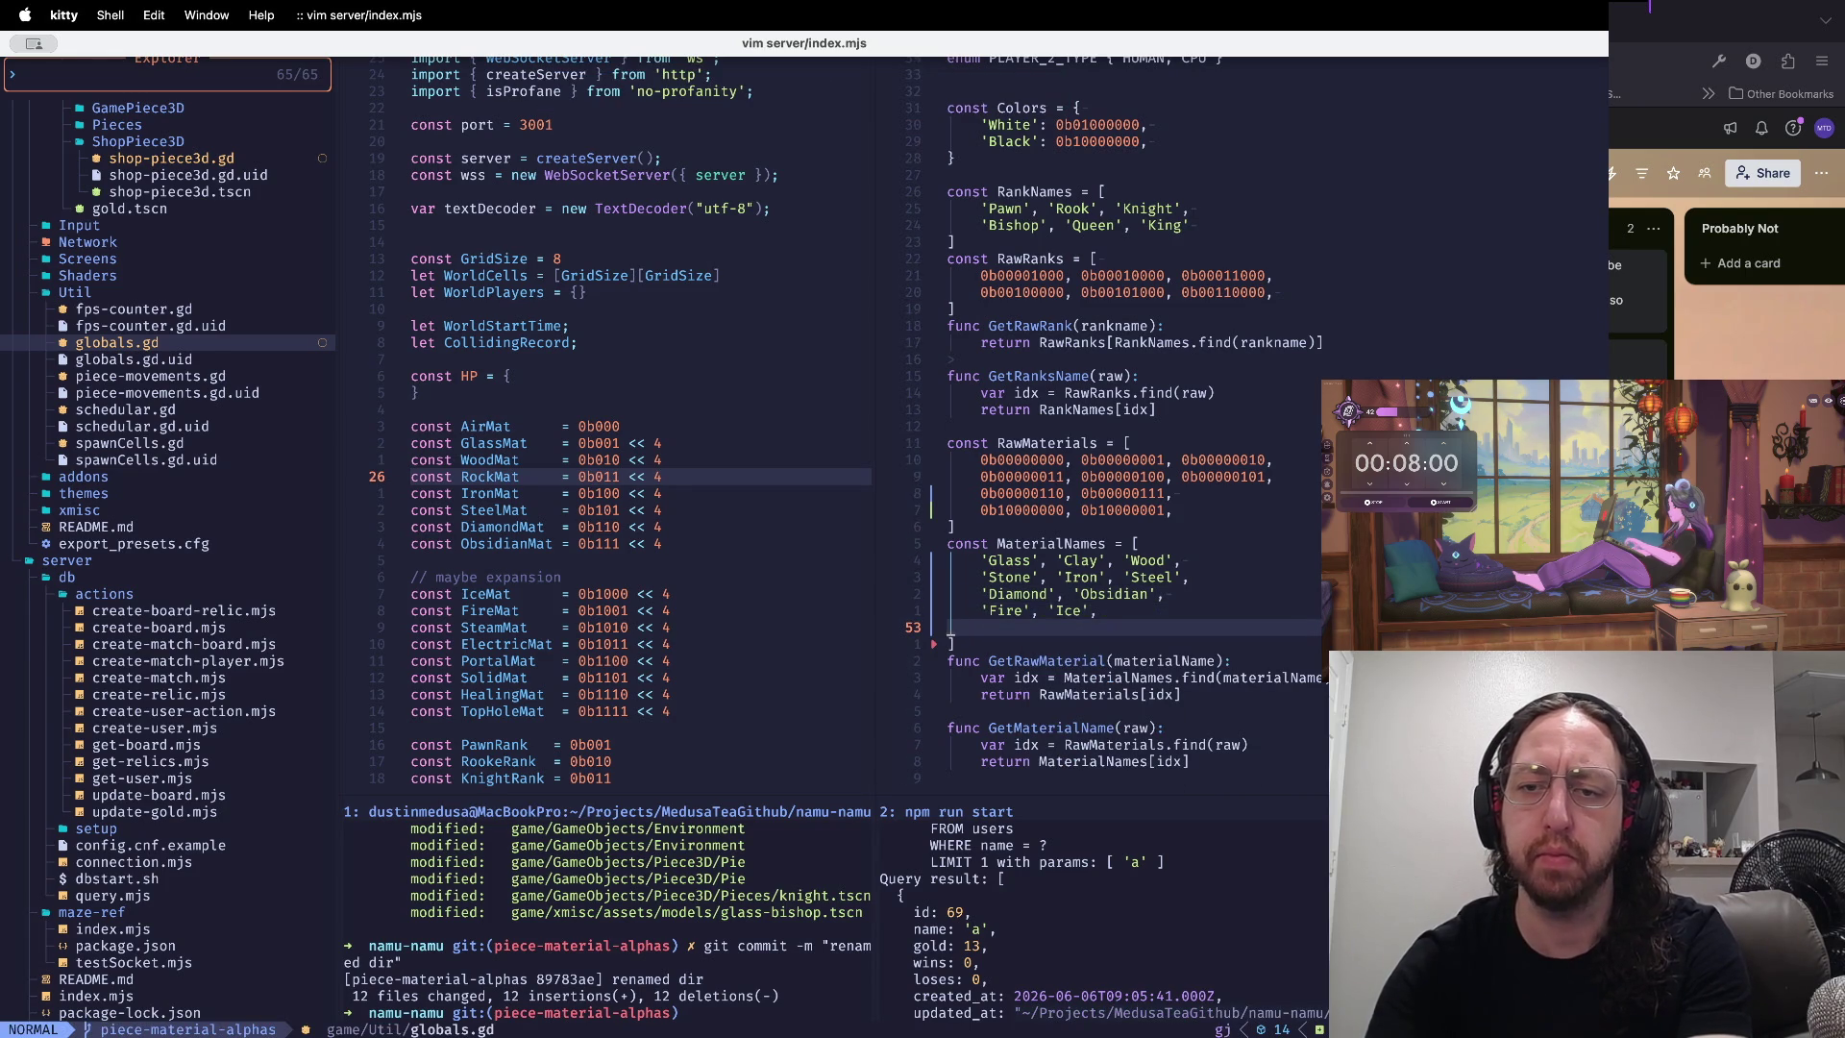
key(d)
key(d)
key(k)
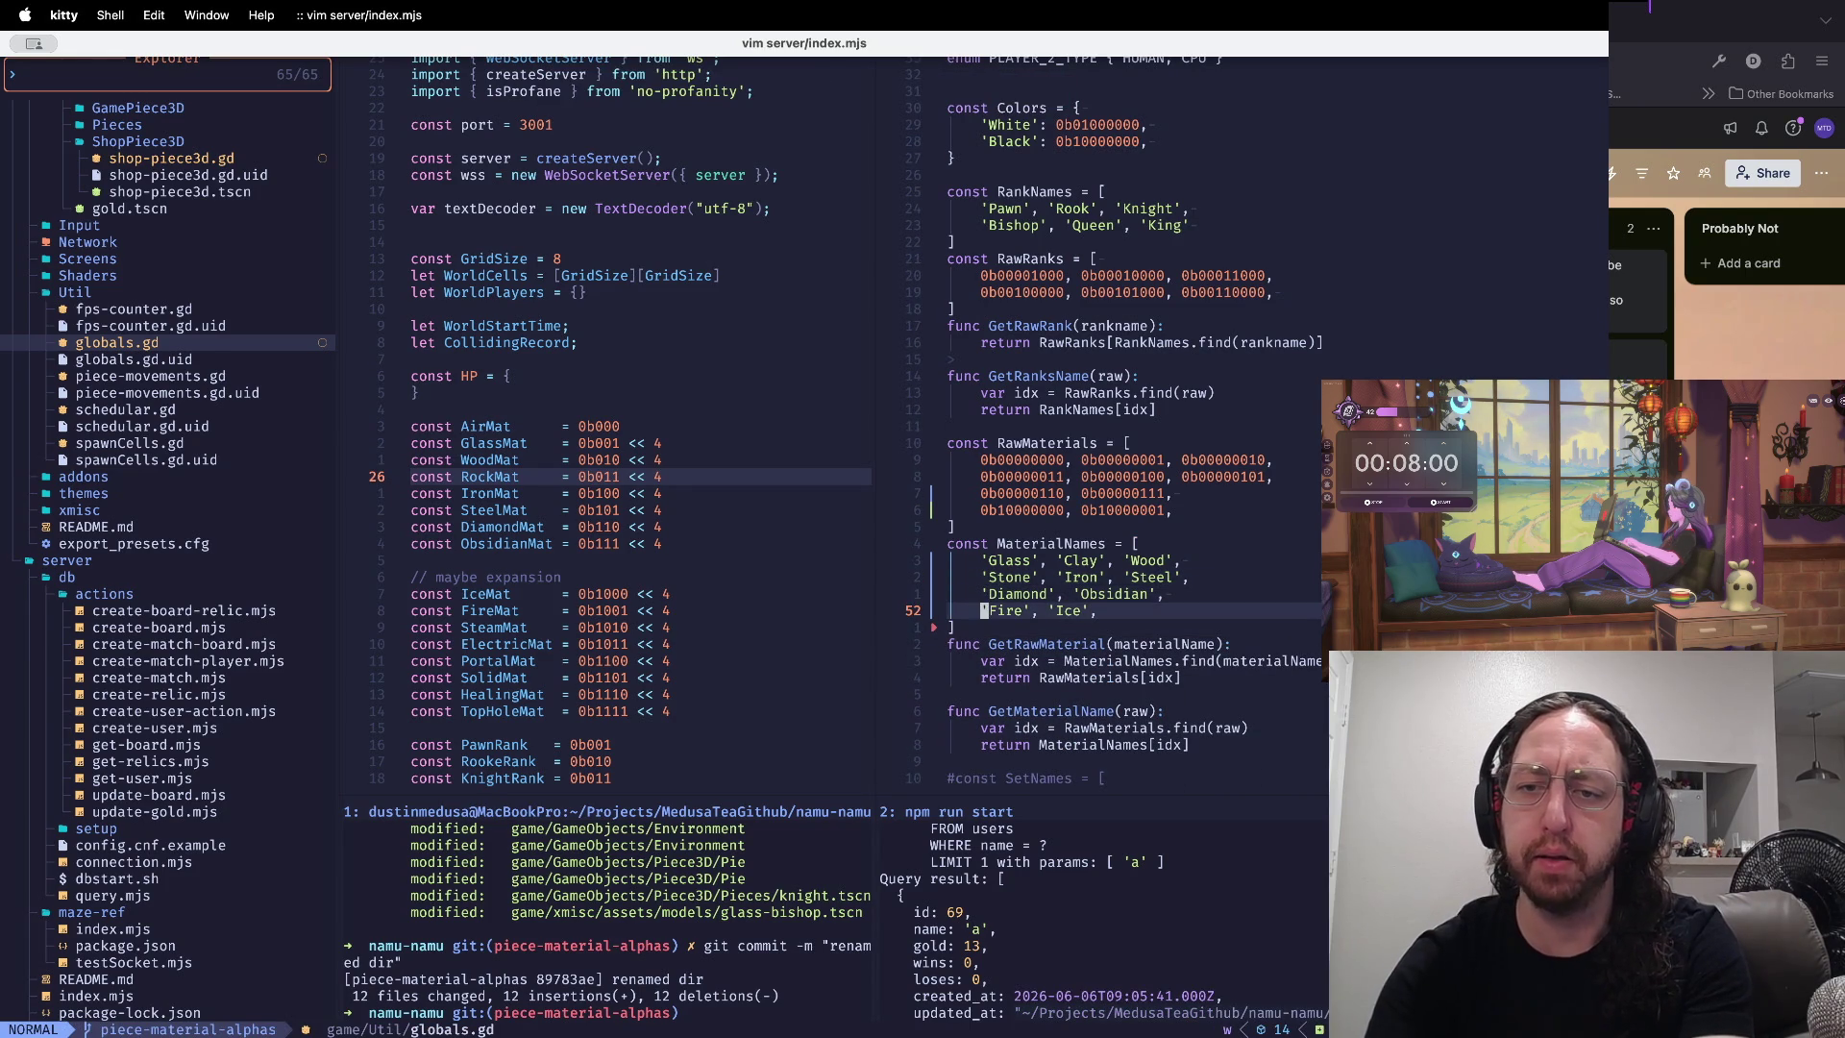
key(k)
key(k)
key(k)
key(colon)
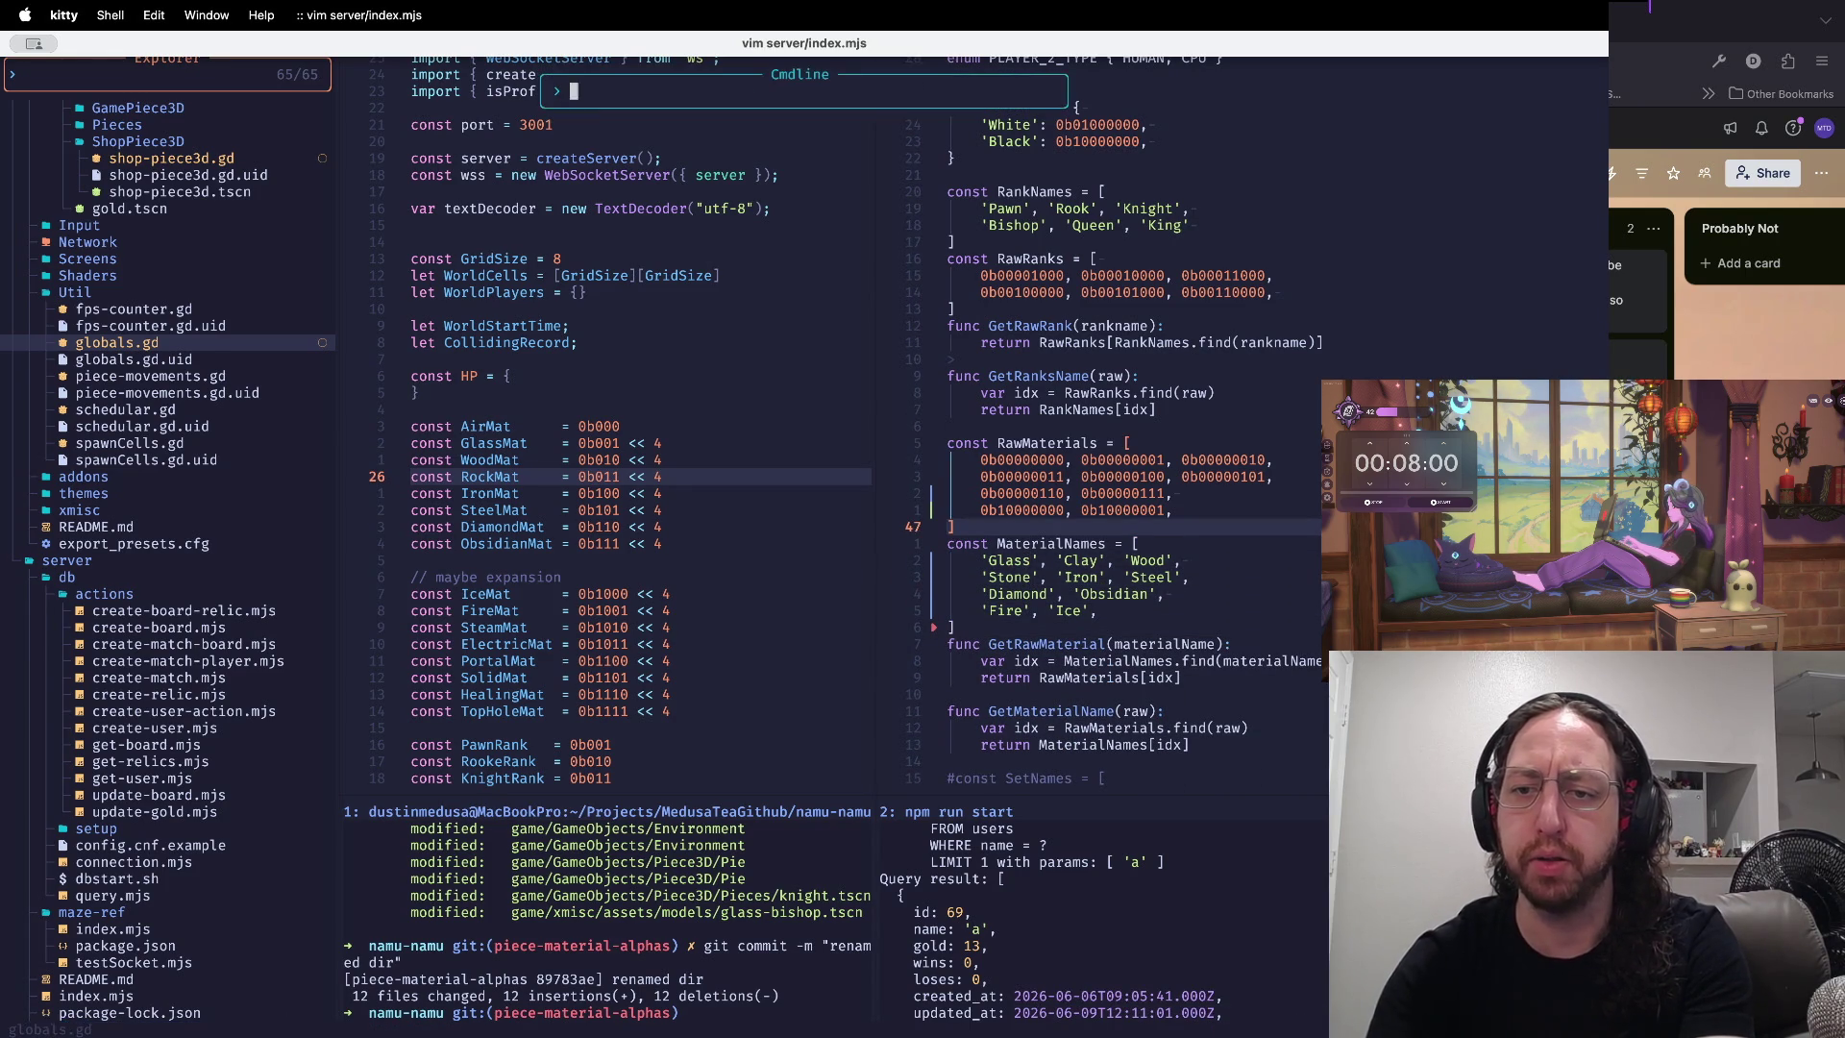
- Dismiss the command prompt and go to the ClayMaterial load line at the top of globals.gd
key(Escape)
key(g)
key(g)
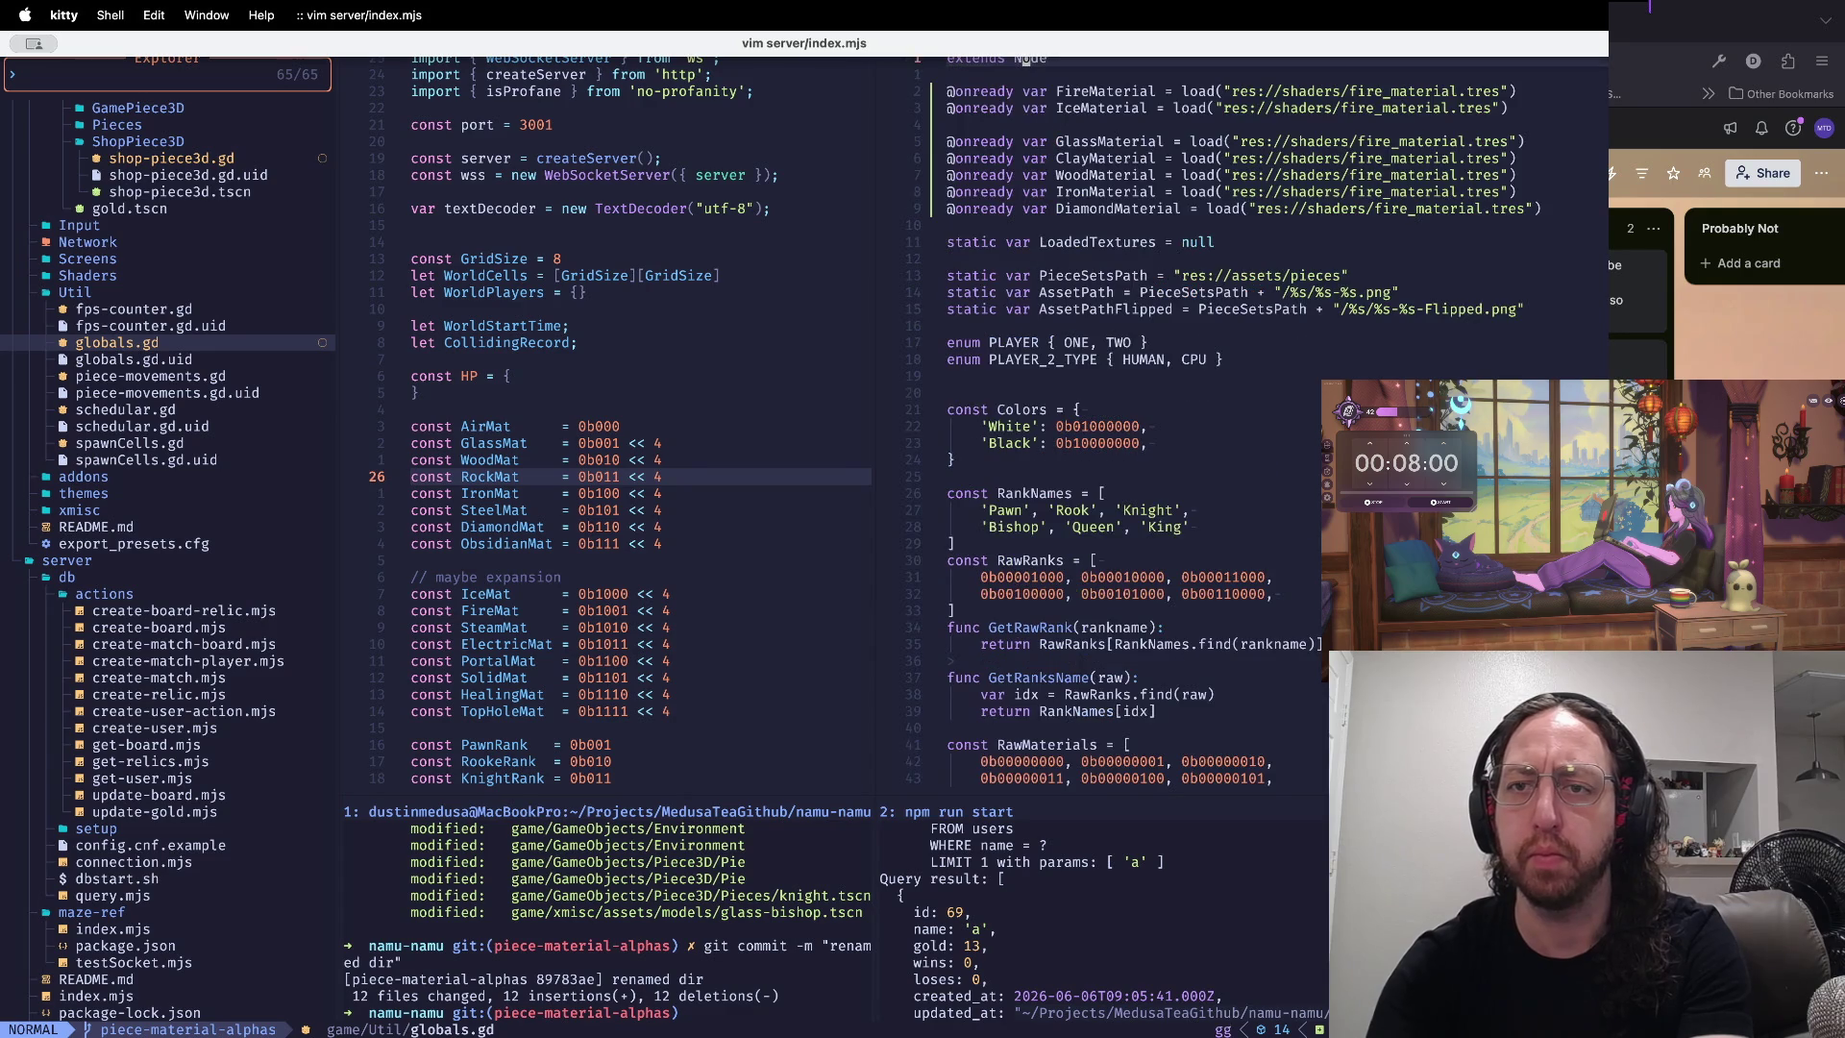
key(j)
key(j)
key(w)
key(w)
key(w)
key(j)
key(j)
key(j)
key(0)
key(w)
key(w)
key(w)
key(g)
key(j)
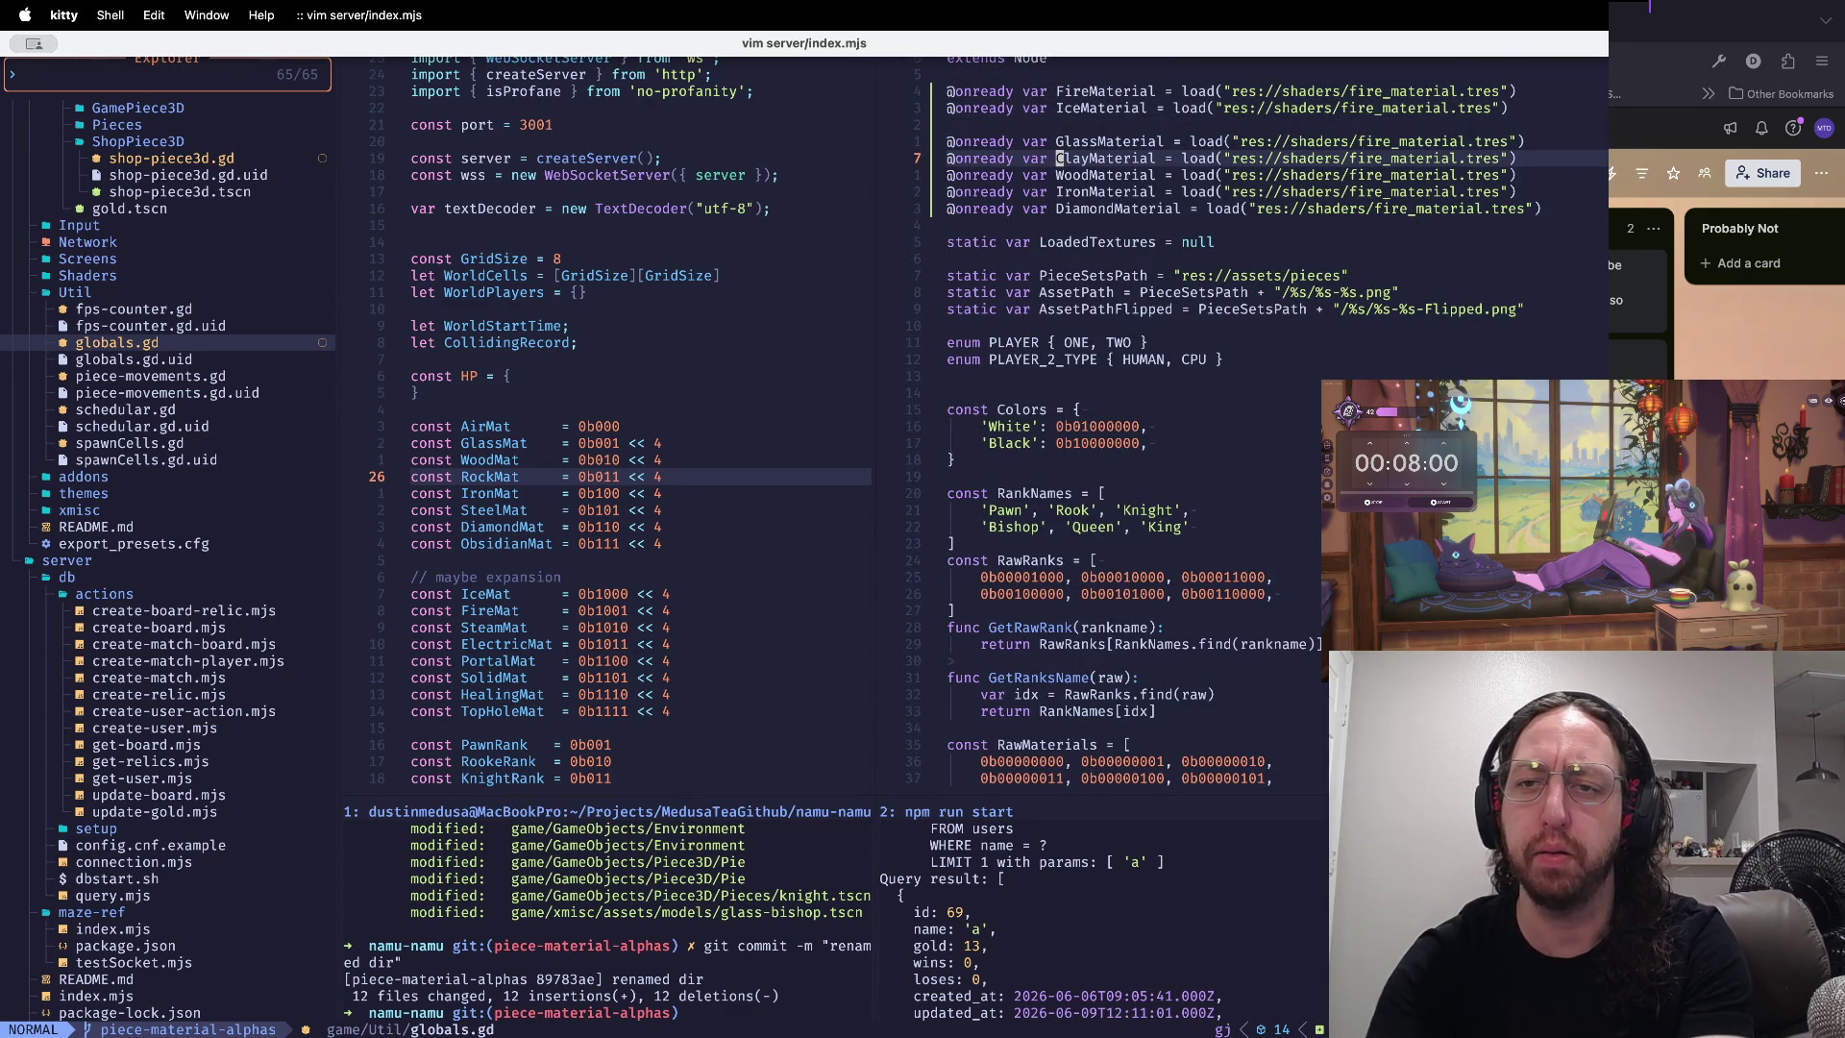
- Cut the FireMaterial and IceMaterial load lines
key(ctrl+d)
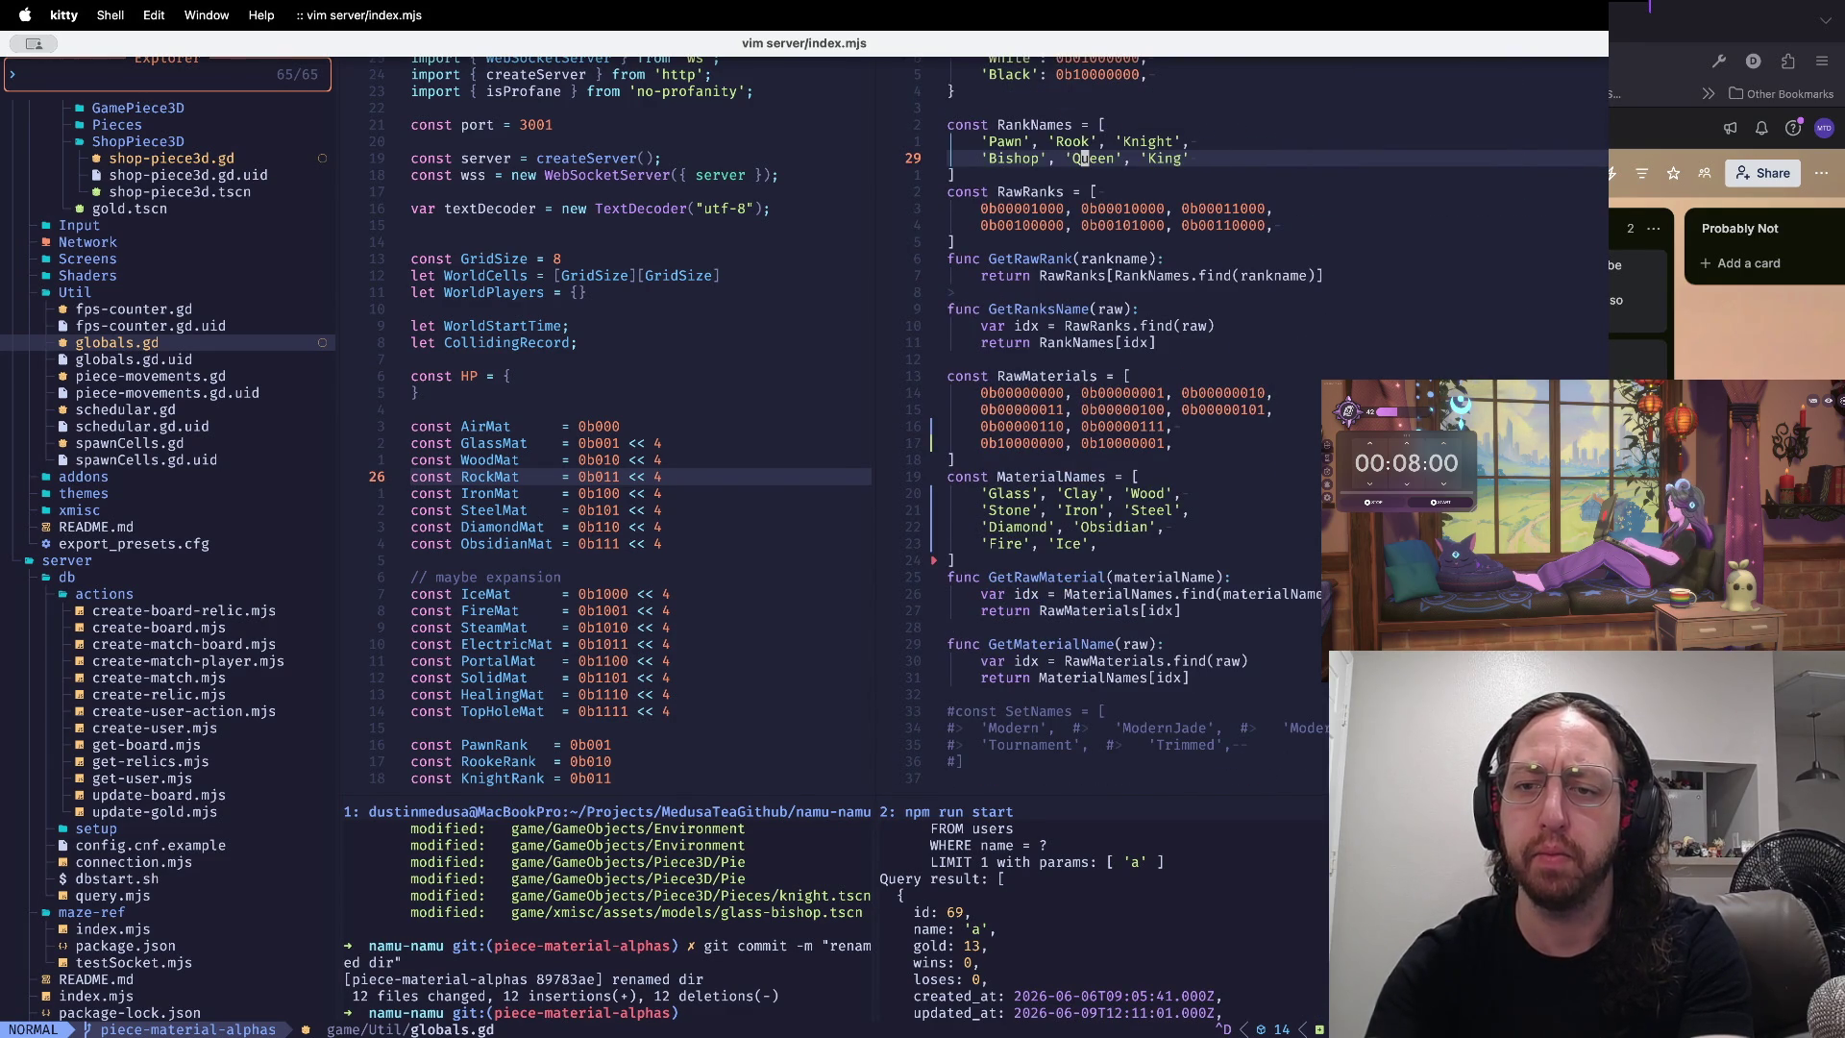
key(ctrl+u)
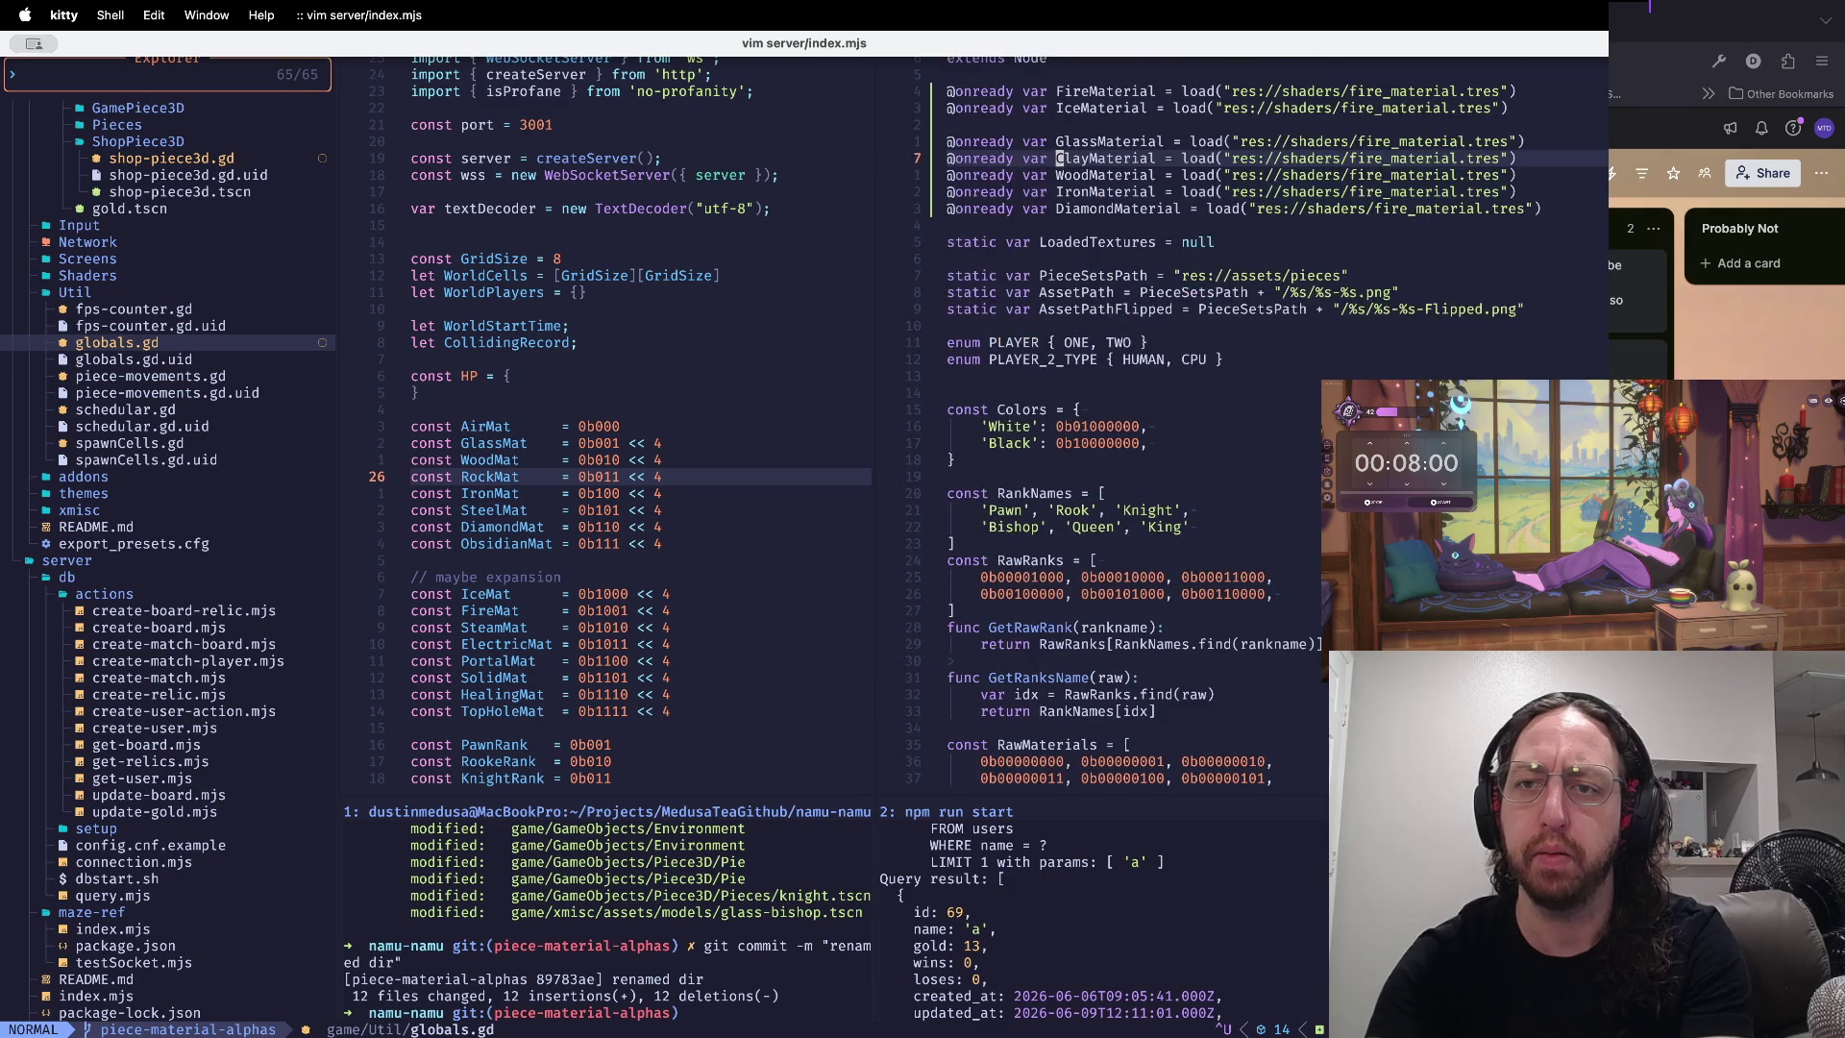
key(g)
key(k)
key(g)
key(k)
key(g)
key(k)
key(g)
key(k)
key(shift+v)
key(j)
key(d)
key(g)
key(j)
key(g)
key(j)
key(g)
key(j)
key(g)
key(j)
key(g)
key(j)
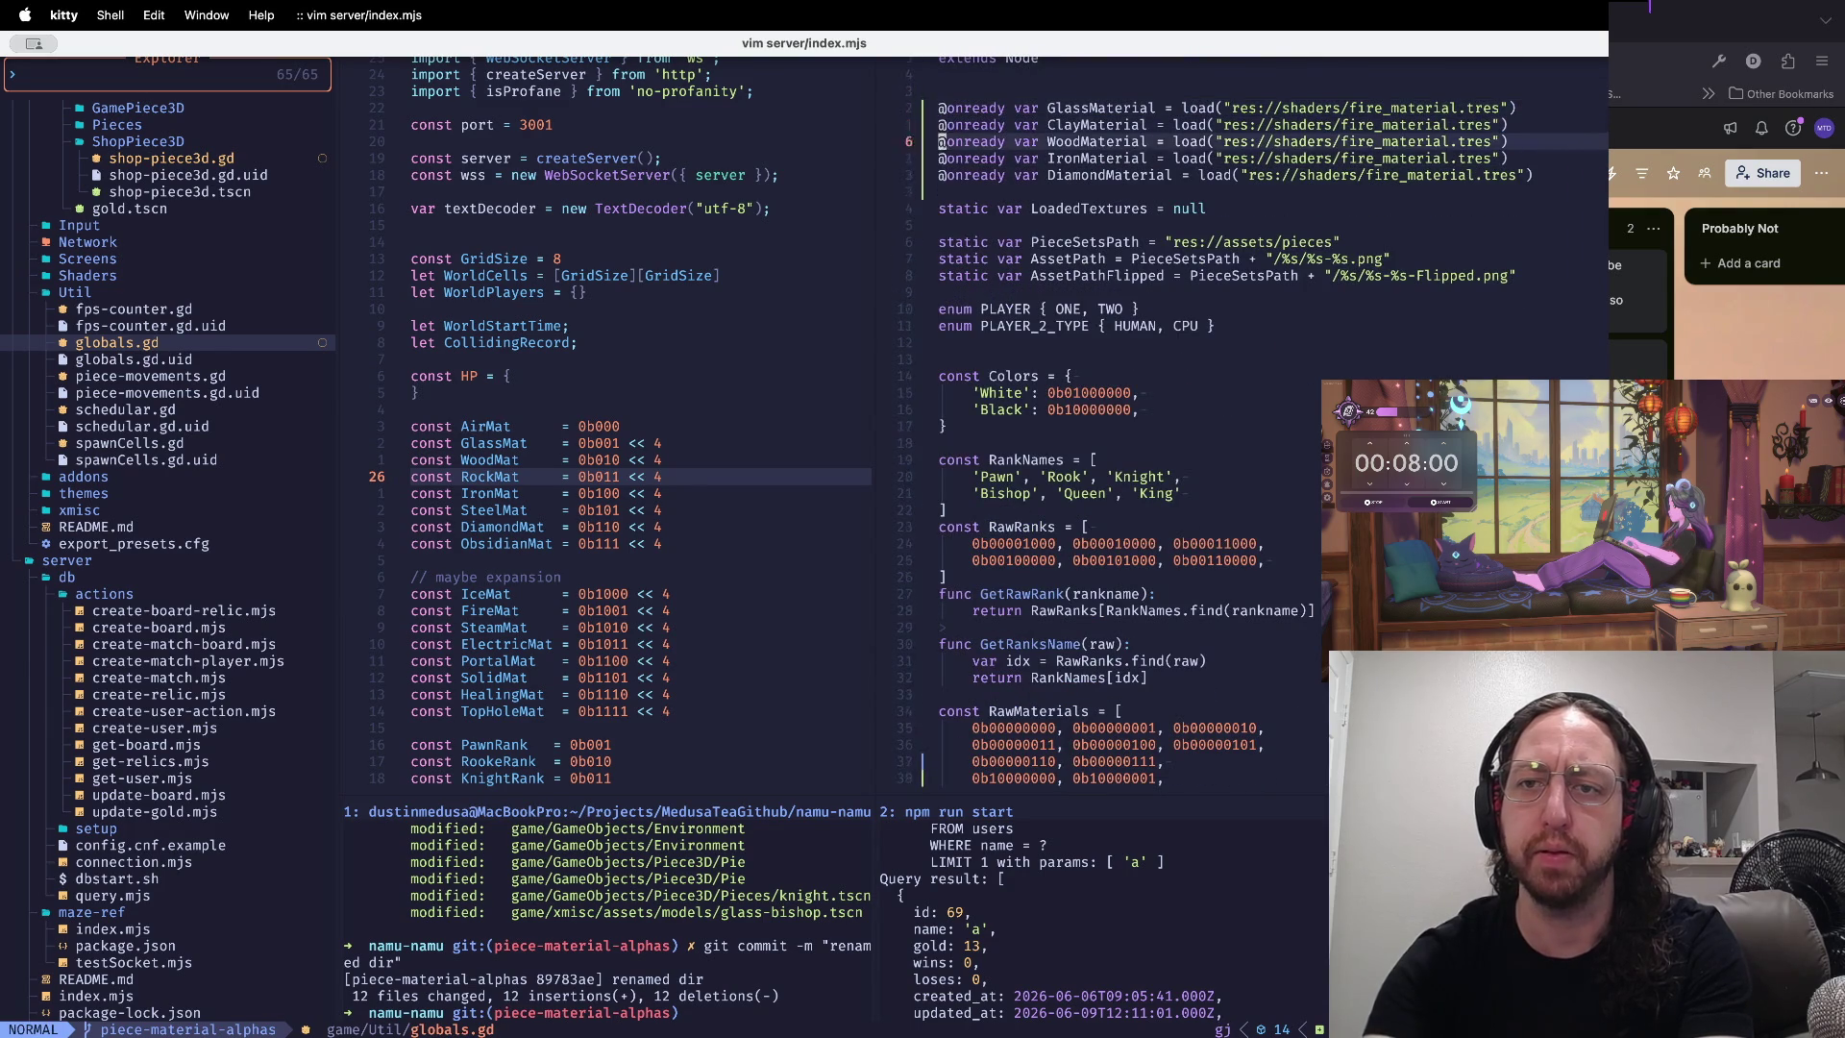
key(j)
- Paste the Fire and Ice loads below the others and duplicate the DiamondMaterial line
key(p)
key(k)
key(k)
key(y)
key(y)
key(p)
key(w)
- Rename the duplicated load to ObsidianMaterial, then switch to the Godot editor
key(b)
key(l)
key(l)
key(l)
key(l)
text(cbObsidMaterial = load("res://shaders/fire_material.tres)
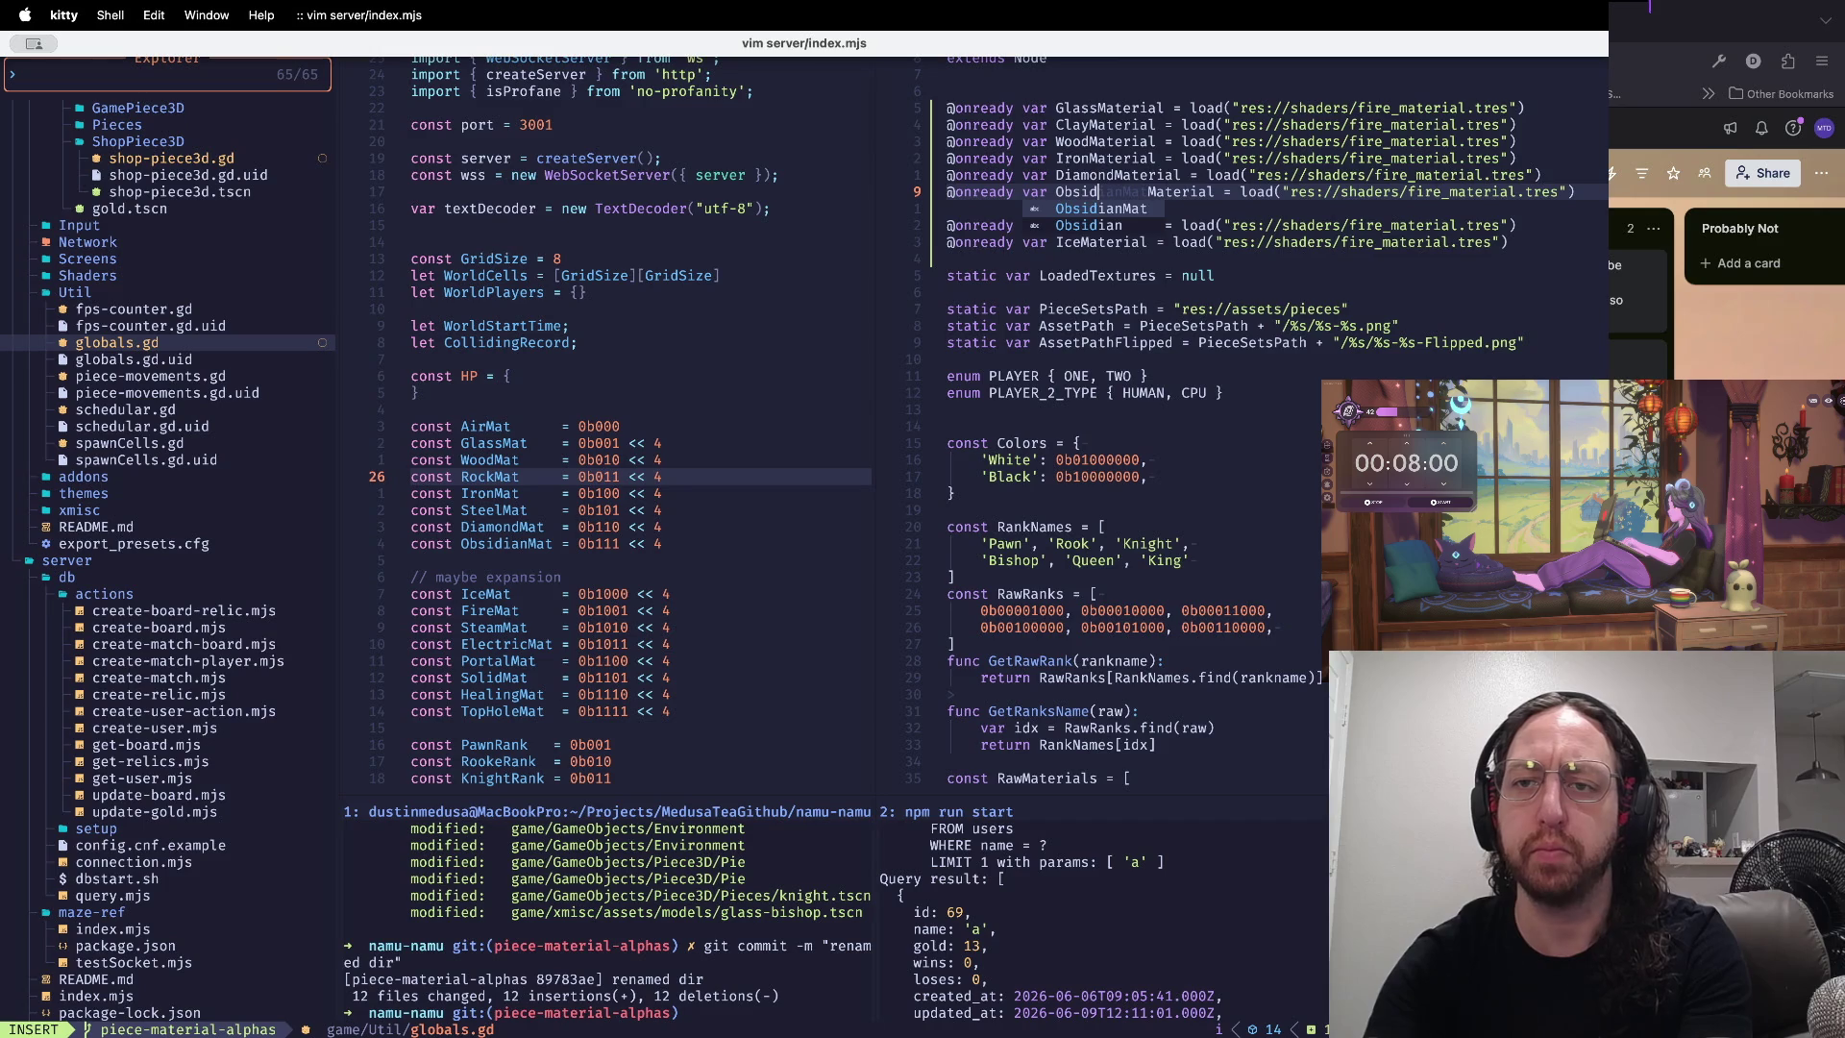
key(Escape)
text(anM)
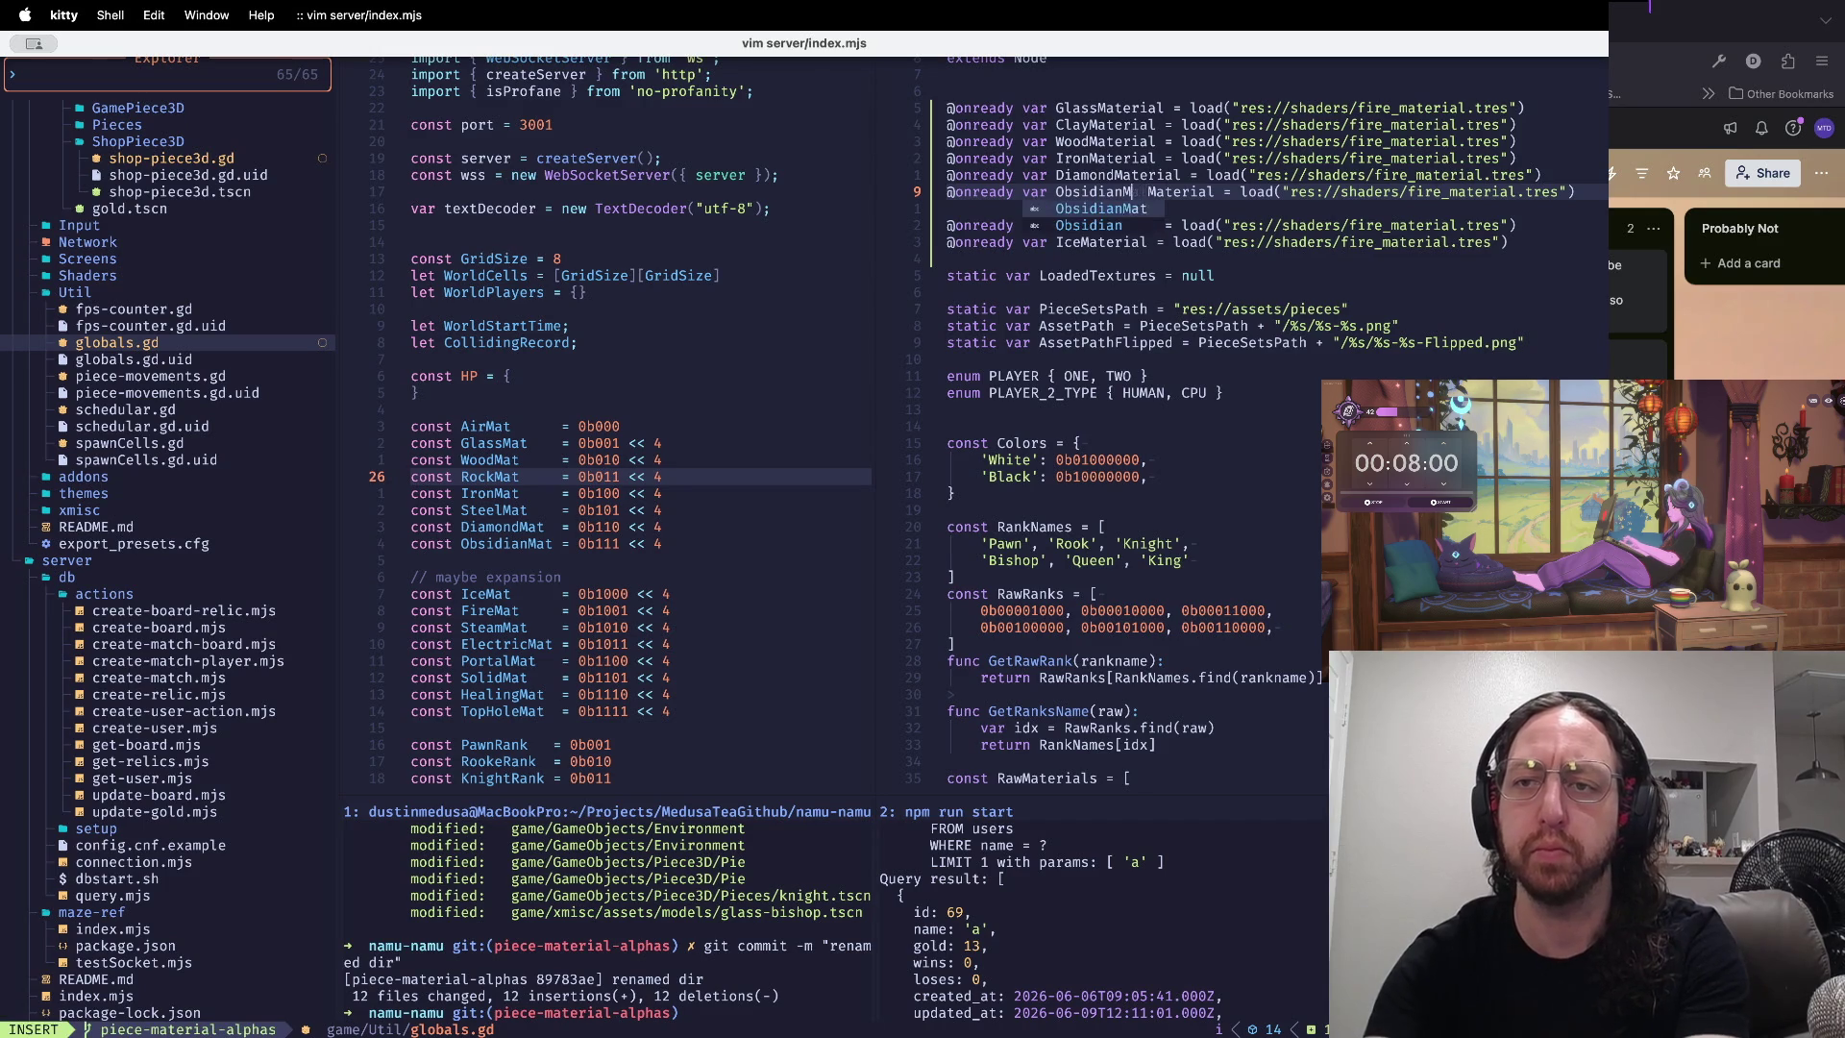
text(ian)
key(Escape)
key(0)
key(w)
key(w)
key(w)
key(w)
key(k)
key(k)
key(k)
key(b)
key(b)
key(super+Tab)
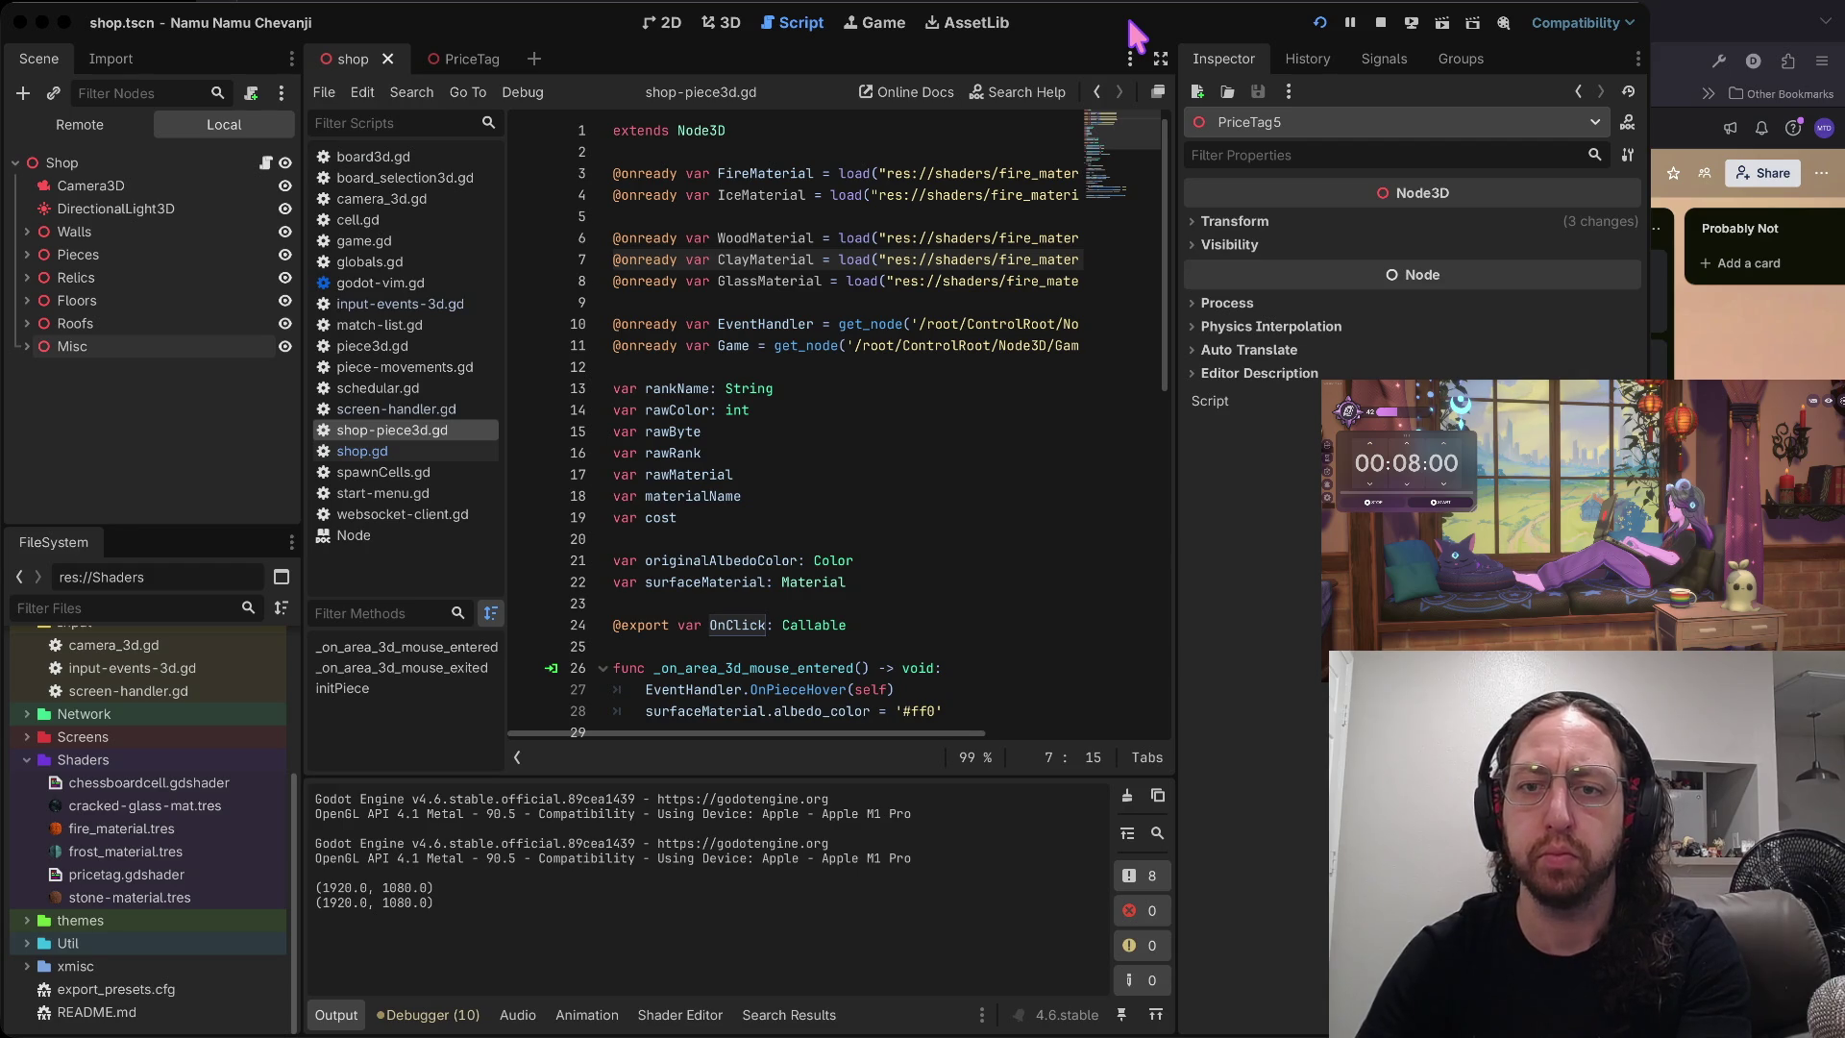
- After reviewing shop-piece3d.gd's Fire, Ice, Wood, Clay and Glass loads, switch back to Neovim
key(ctrl+Right)
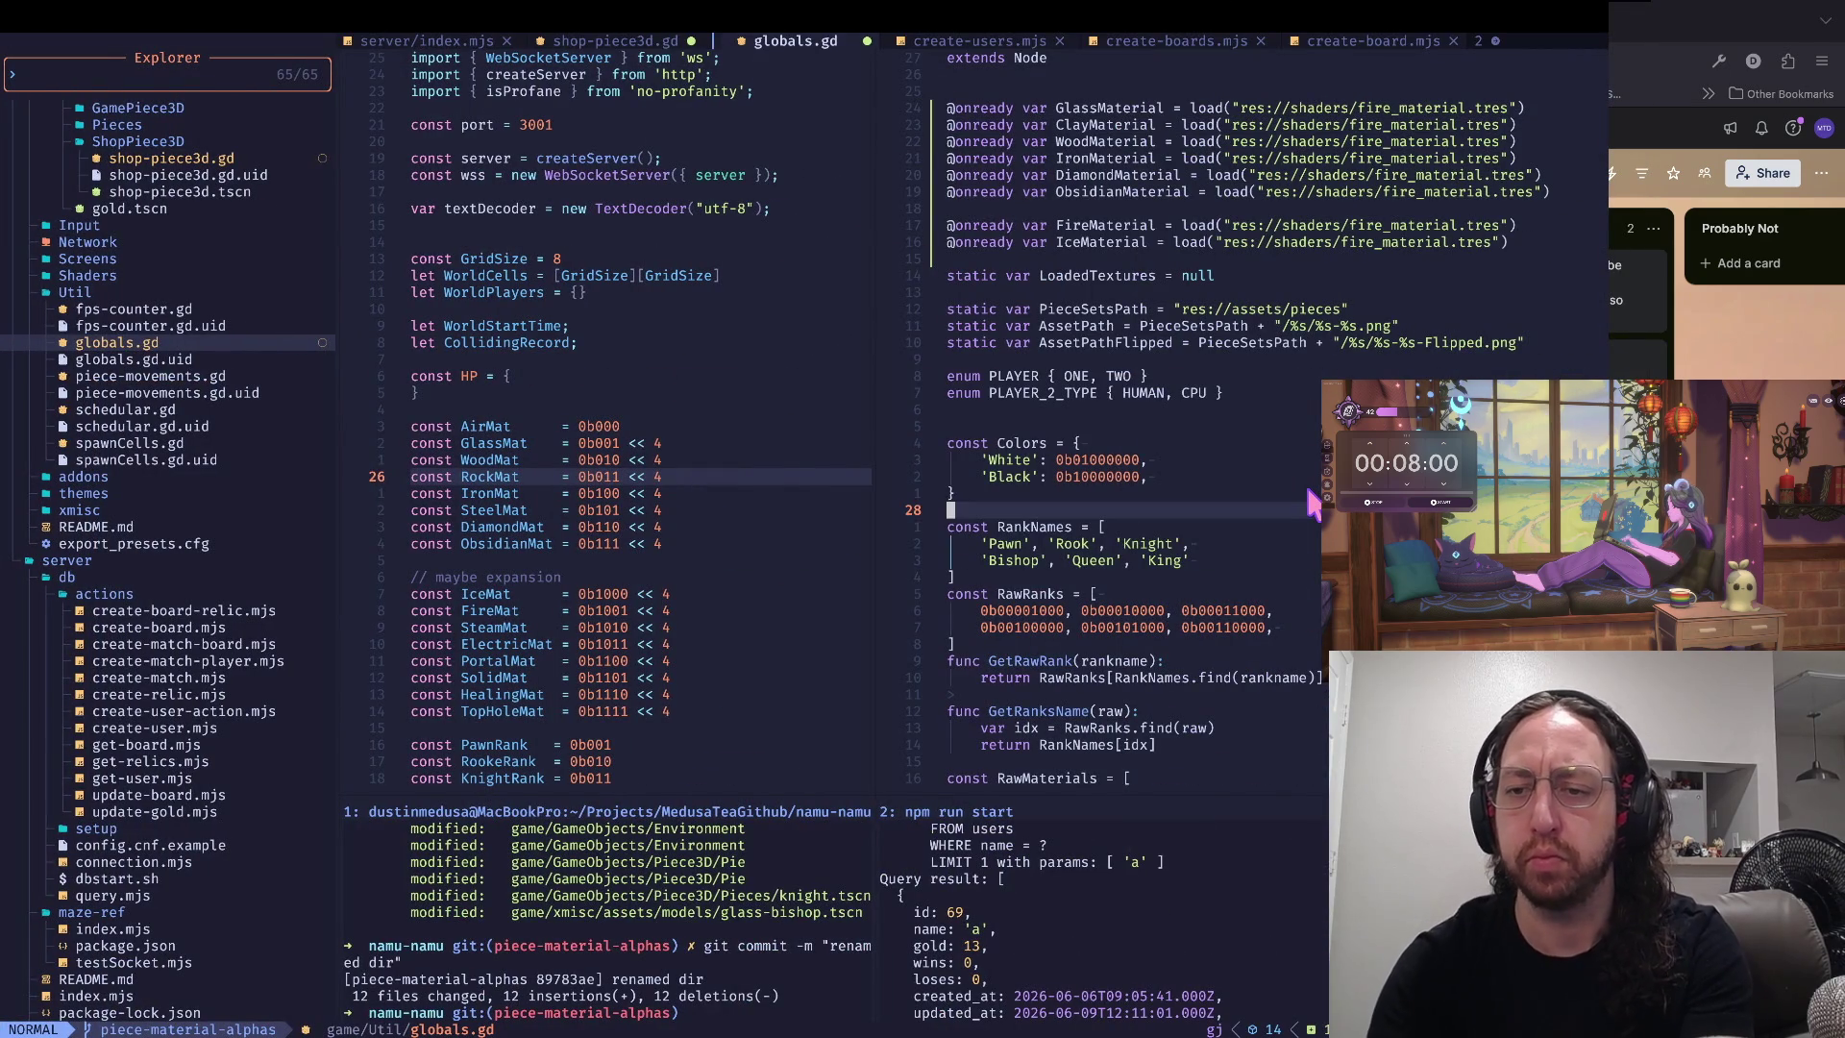
- Change the GlassMaterial load path from fire to glass_material.tres
key(j)
key(j)
key(j)
key(dollar)
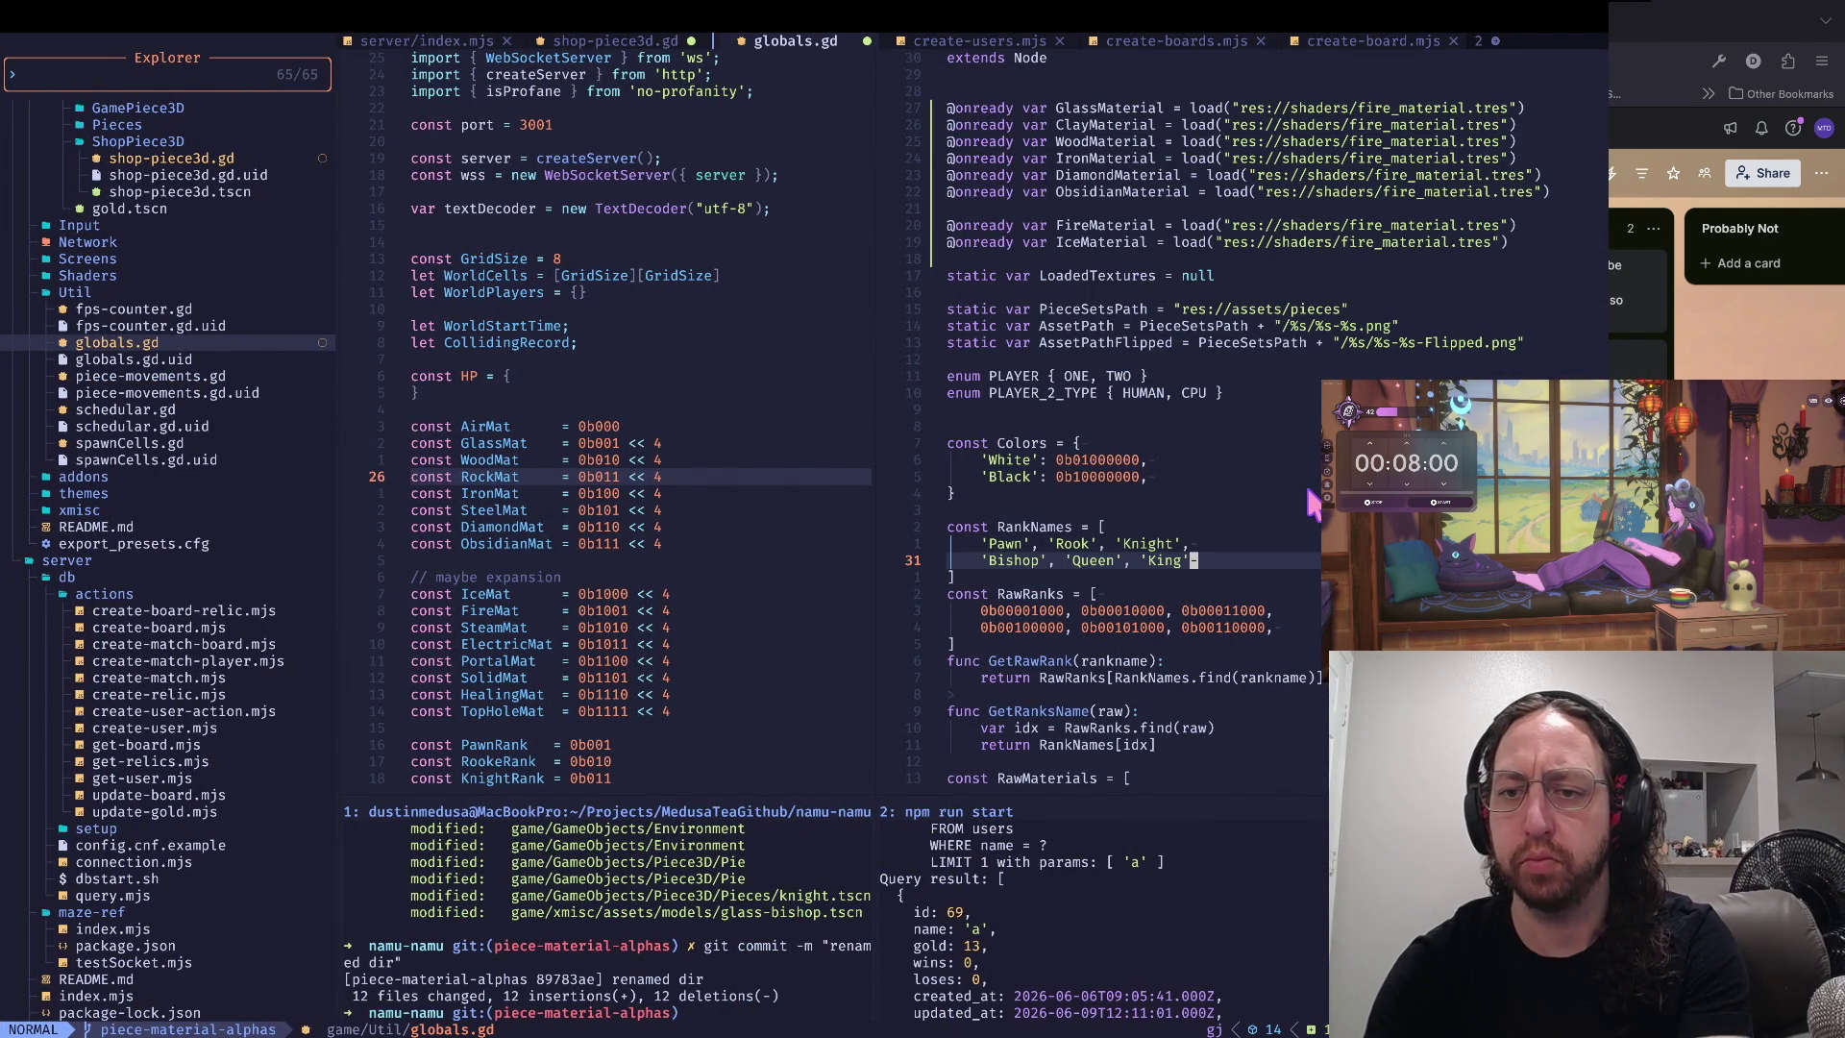
key(k)
key(k)
key(k)
key(k)
key(k)
key(k)
key(k)
key(k)
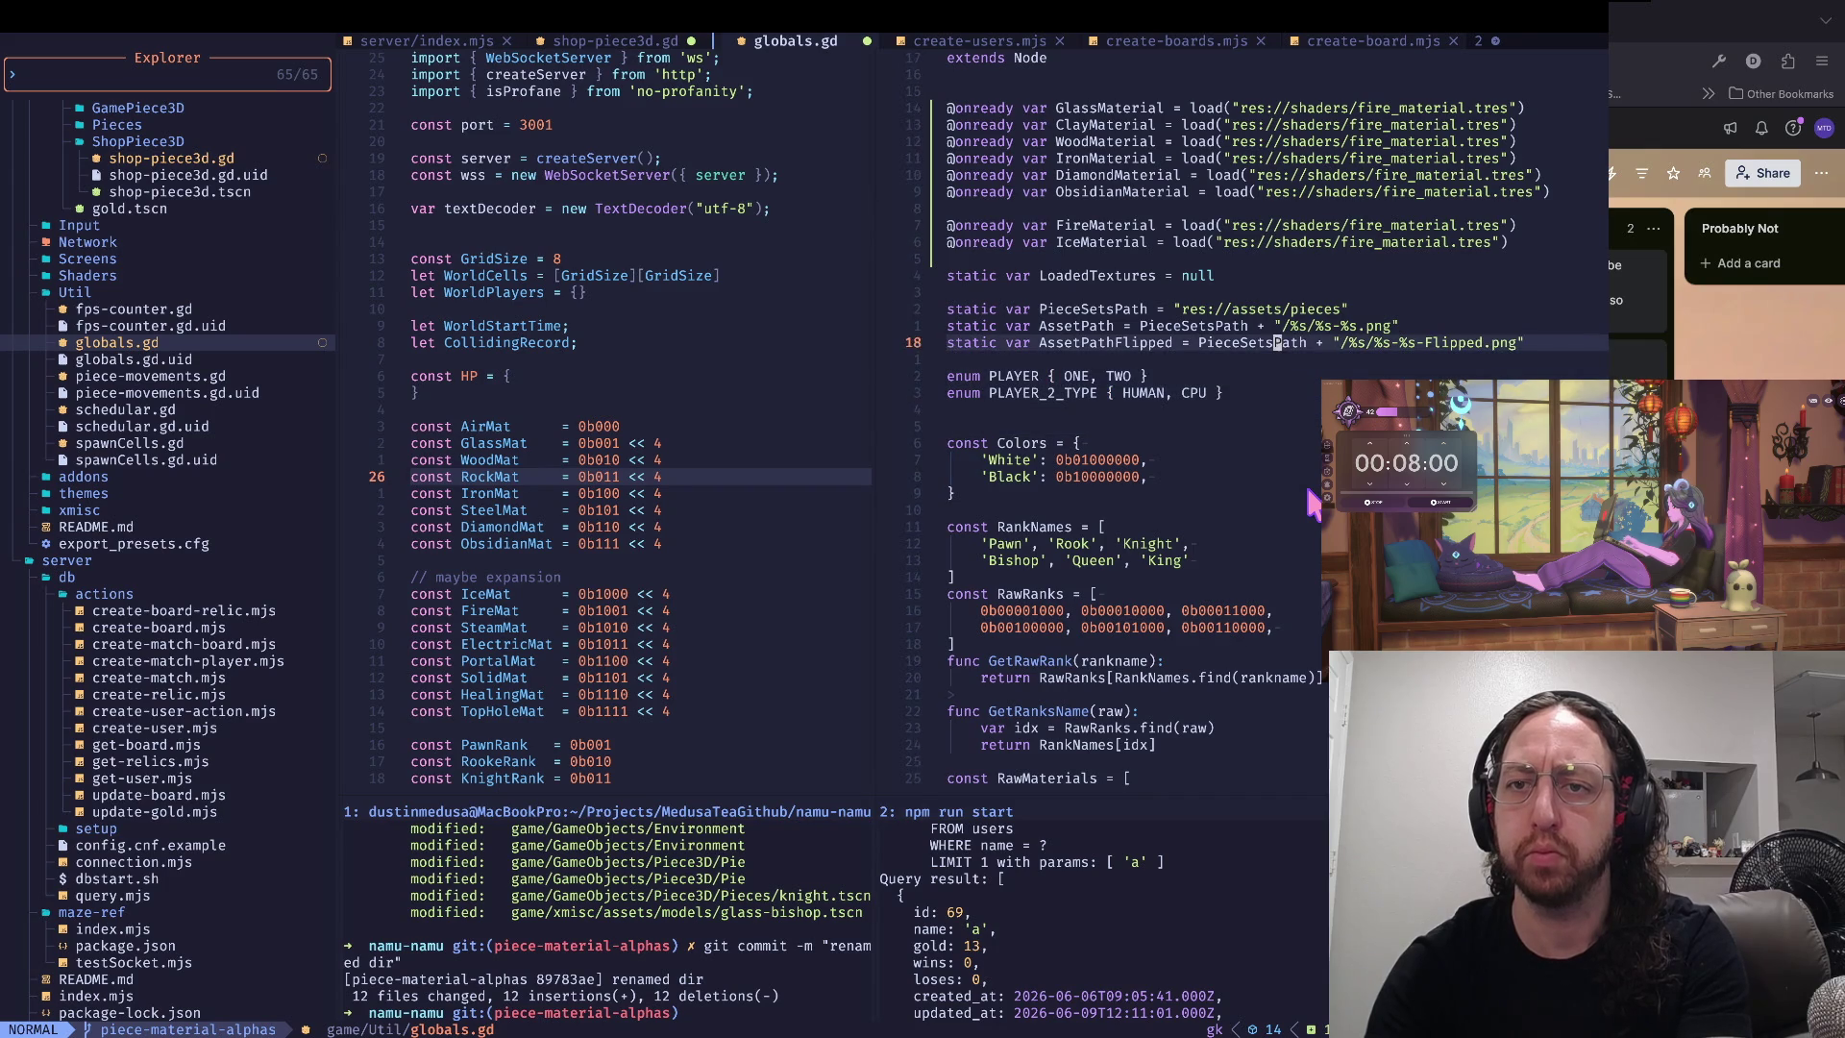
key(k)
key(k)
key(k)
key(0)
key(k)
key(w)
key(w)
key(w)
key(w)
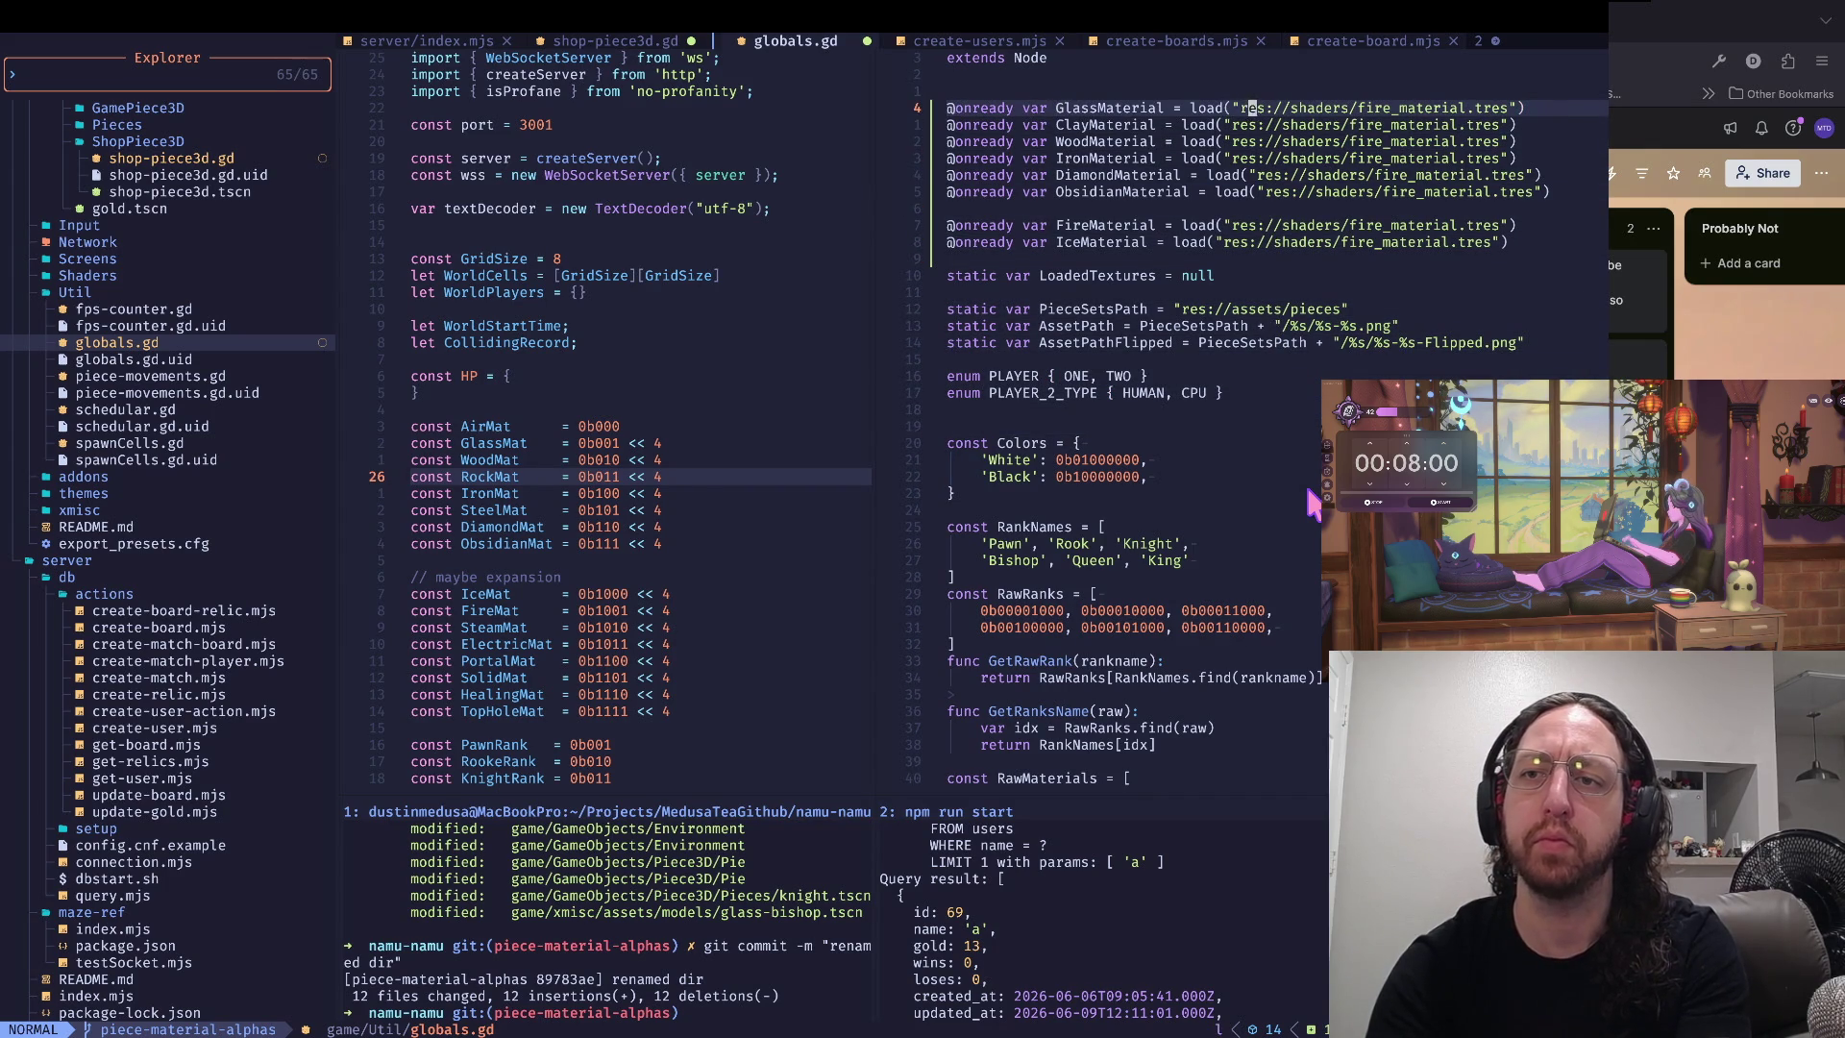
key(e)
key(w)
key(w)
text(ct_gla)
text(ss)
key(Escape)
- Point the next fire paths at clay, wood, iron and steel material files instead
text(j)
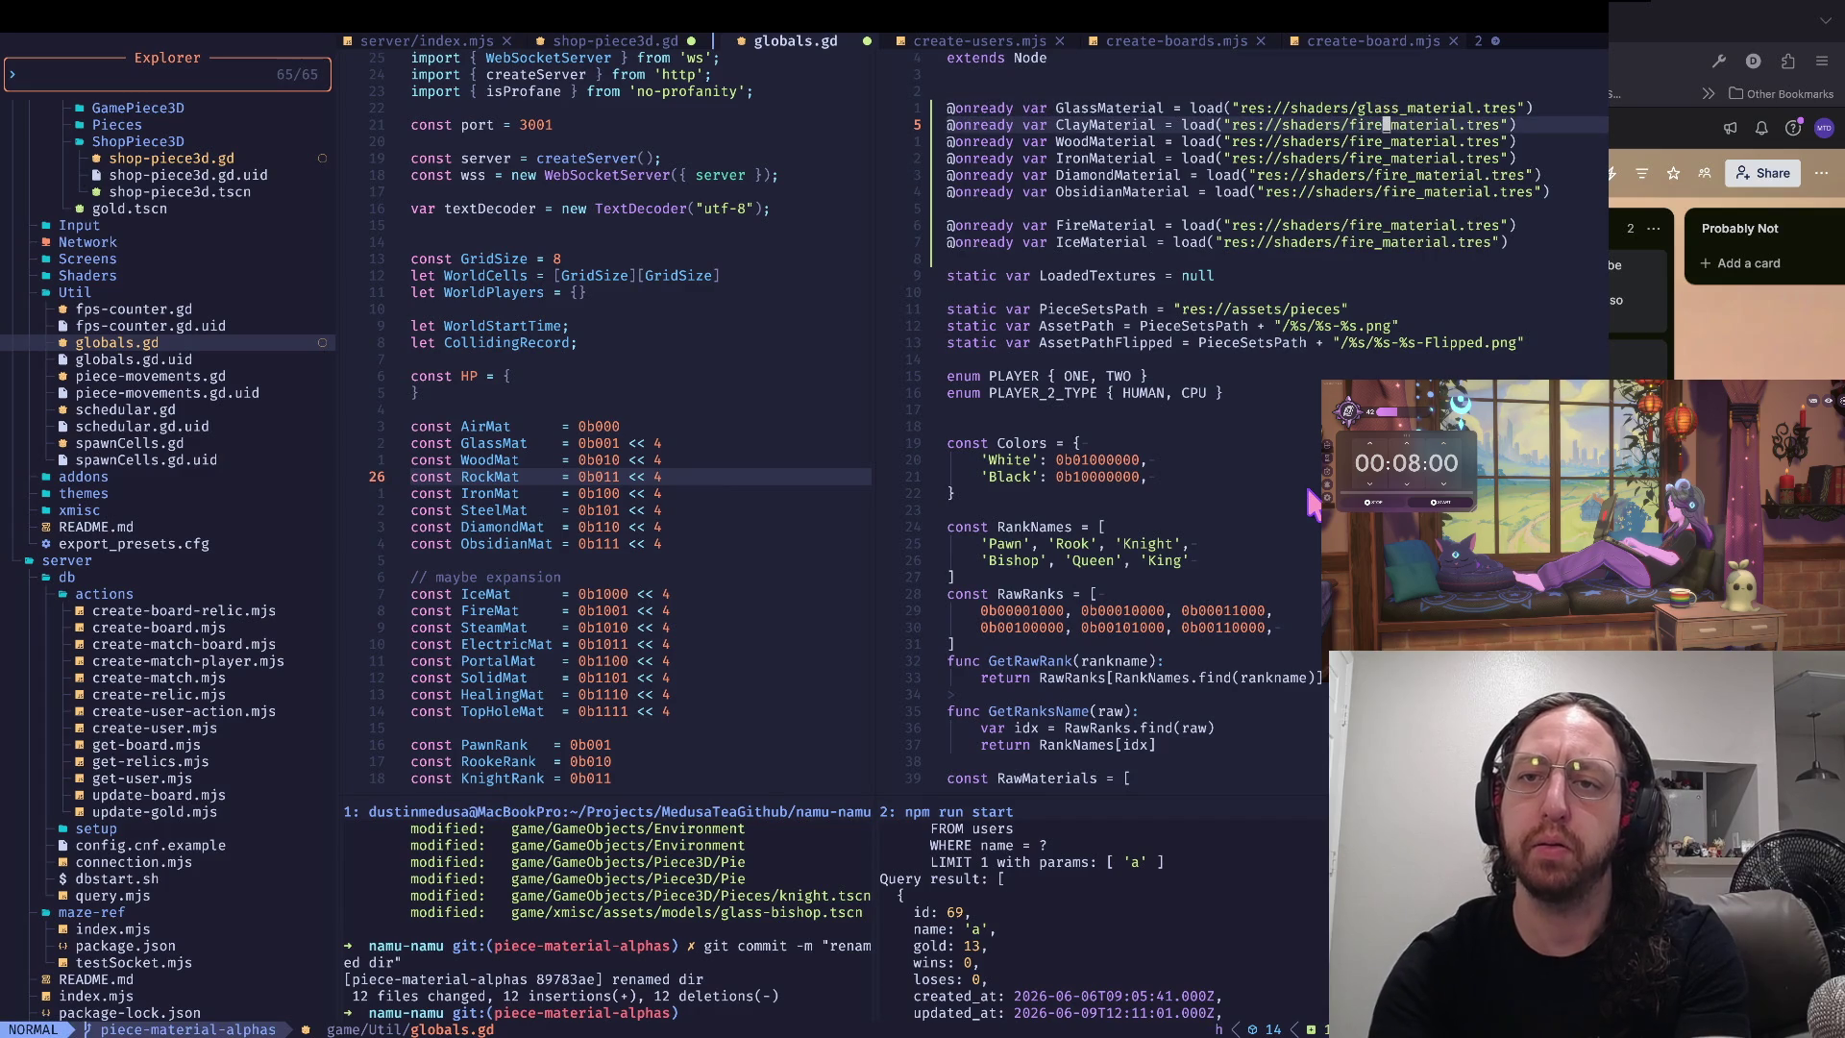
text(bct_f)
key(BackSpace)
text(clay)
key(Escape)
text(j)
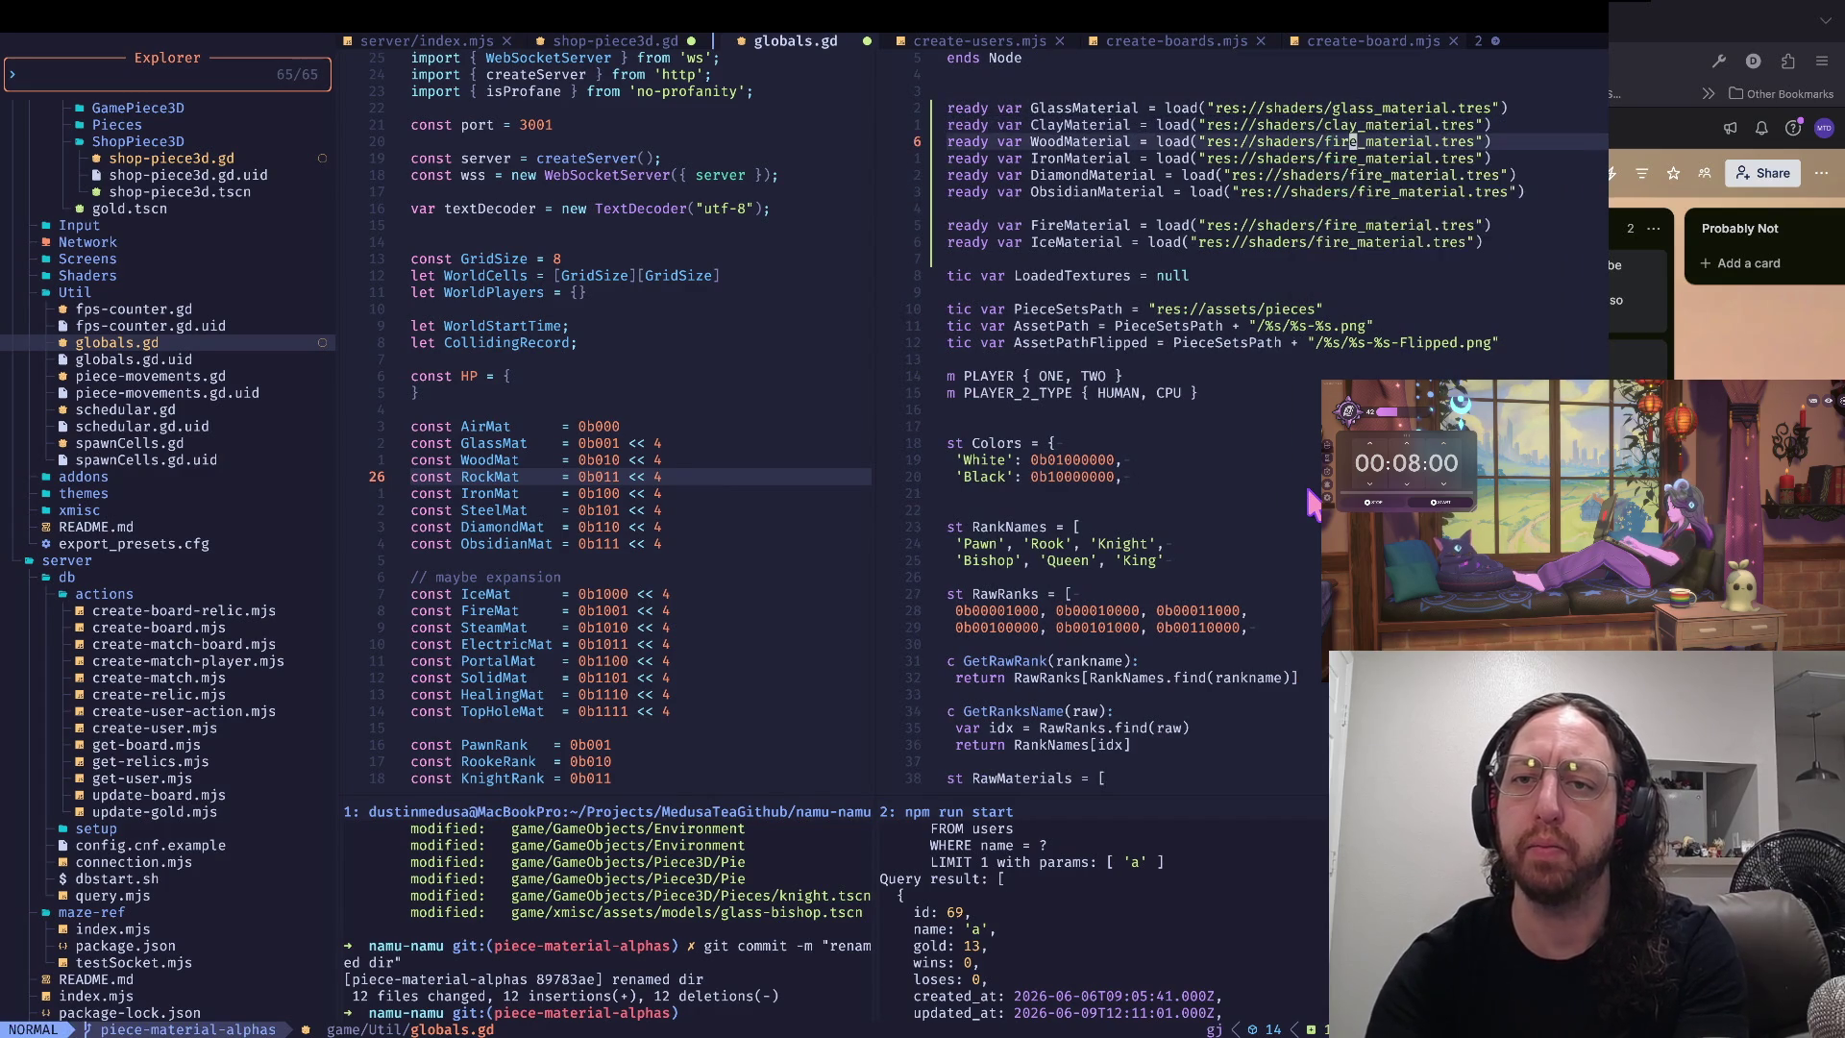
text(ct_wood)
key(Escape)
key(j)
text(ct_)
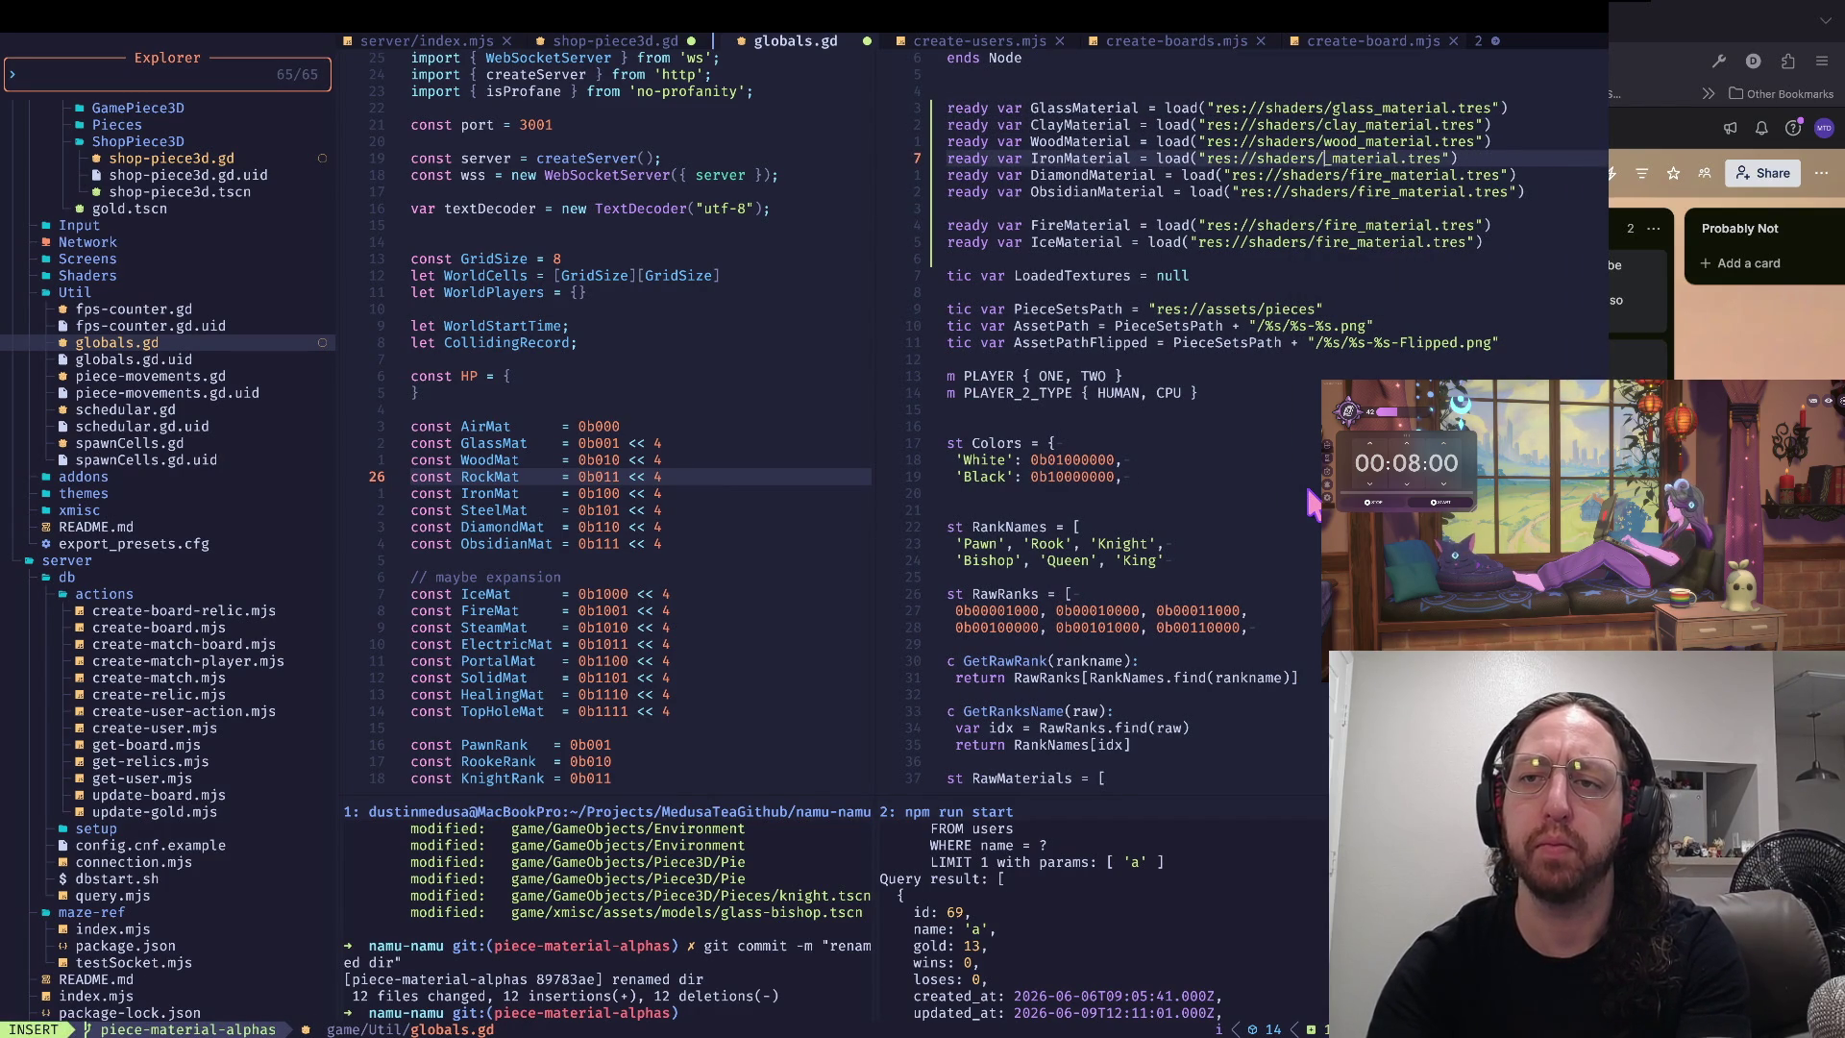
text(iron)
key(Escape)
key(j)
key(l)
key(l)
text(bct_steel)
key(Escape)
- Duplicate the IronMaterial line and rename the copy to SteelMaterial
key(j)
key(l)
key(k)
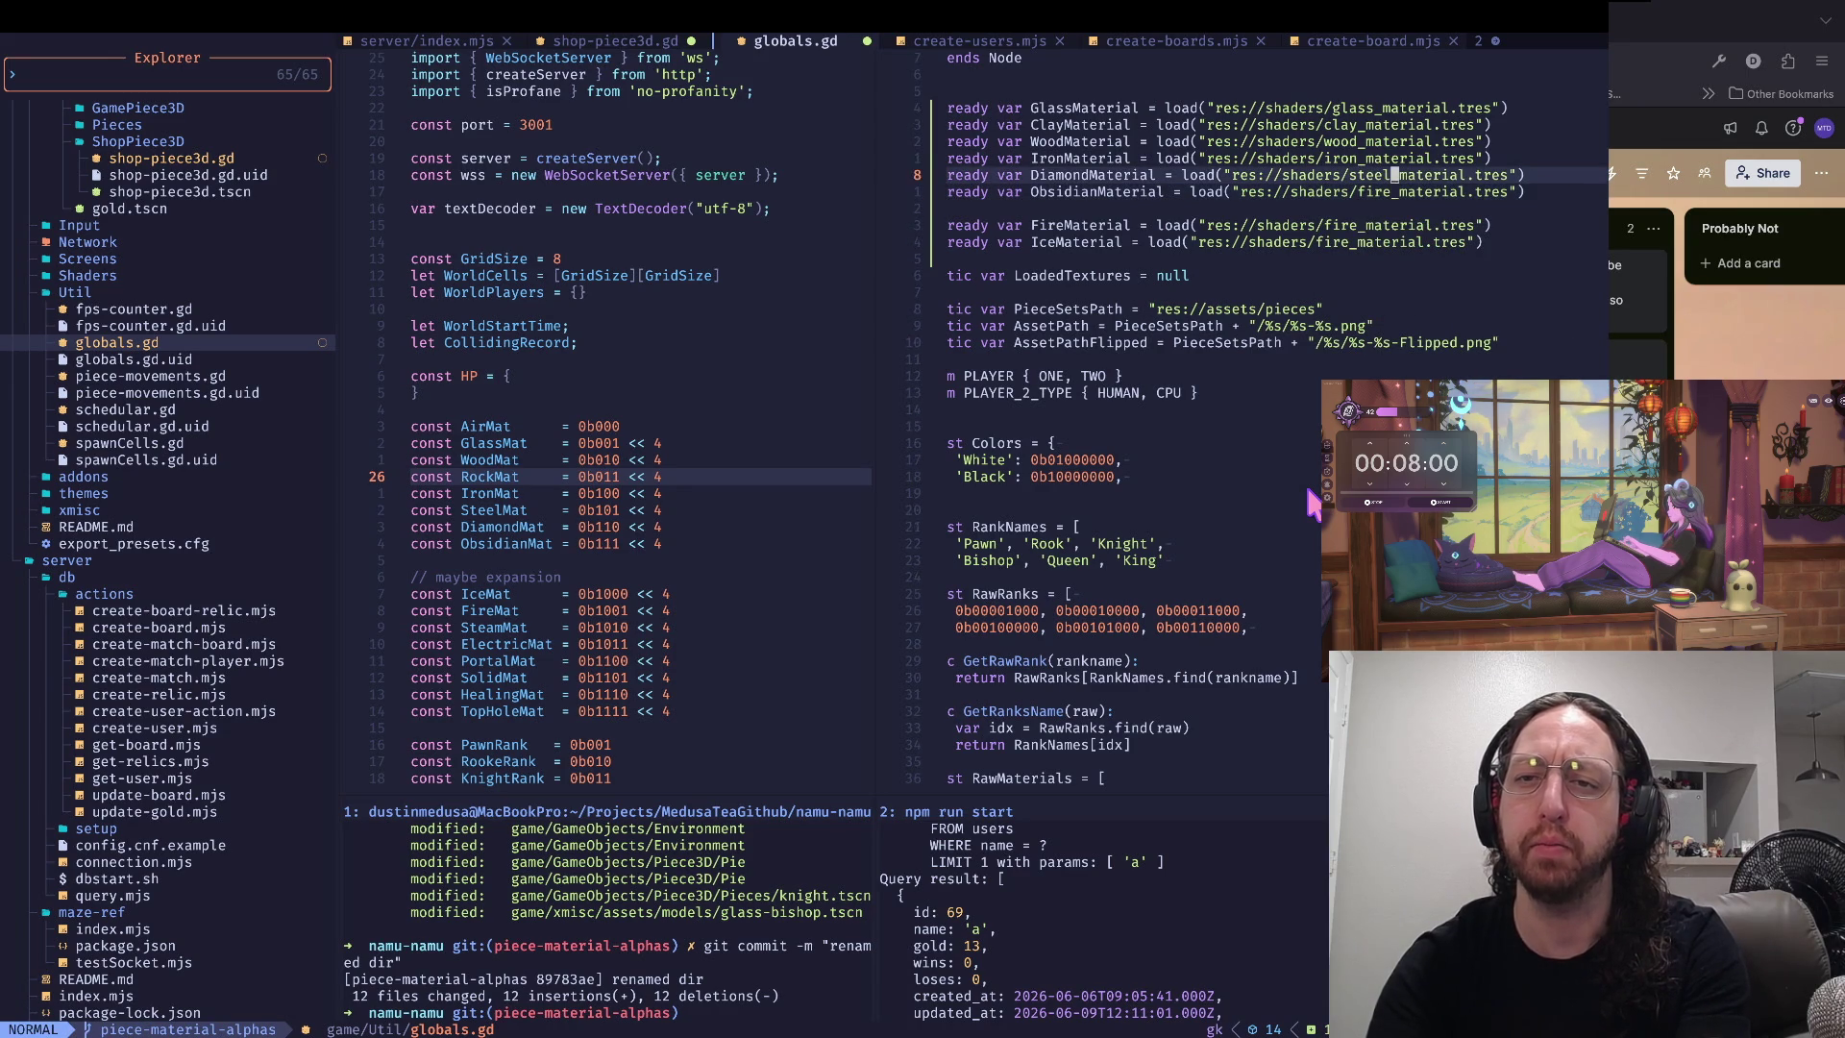
key(k)
key(y)
key(y)
key(p)
key(w)
key(w)
key(l)
key(w)
key(x)
key(x)
key(x)
text(i)
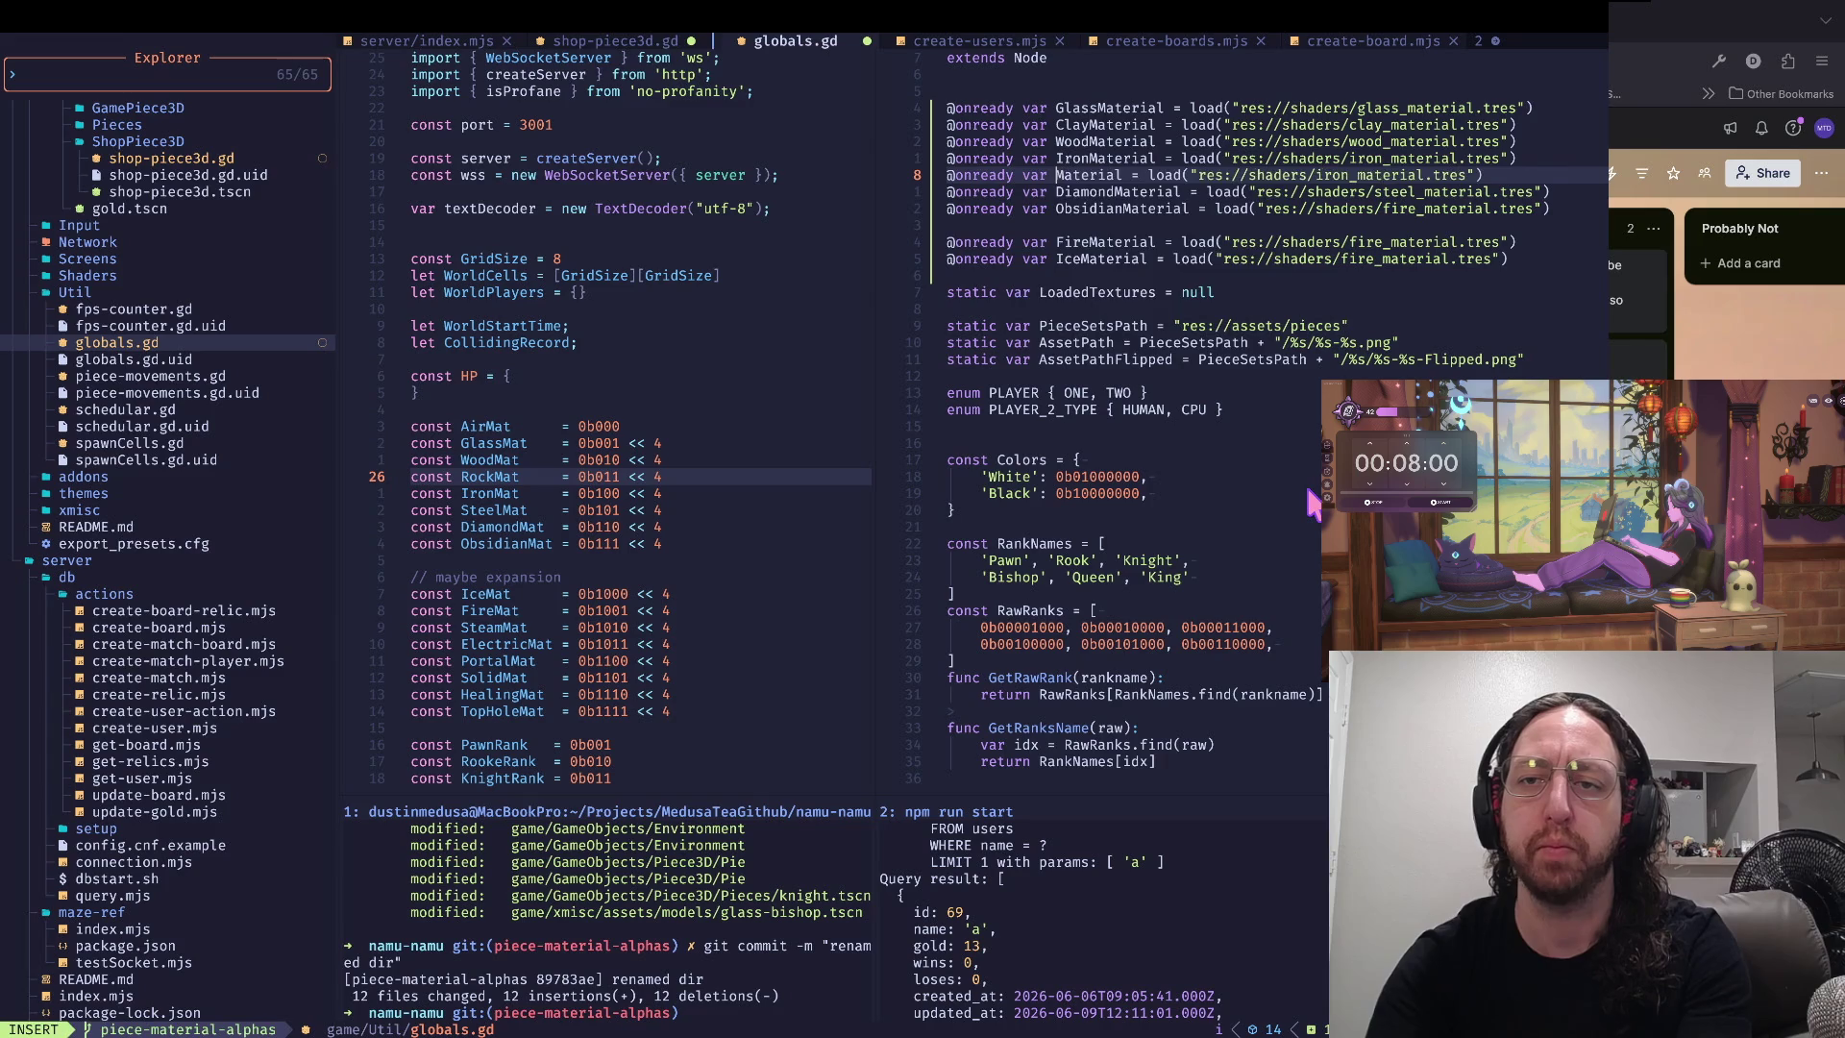
text(Steel)
key(Escape)
key(w)
- Make the SteelMaterial line load steel_material.tres instead of the iron file
key(k)
key(V)
key(j)
key(w)
key(k)
key(j)
key(y)
key(w)
key(j)
key(w)
key(w)
key(w)
key(w)
key(w)
key(x)
key(x)
key(x)
text(i)
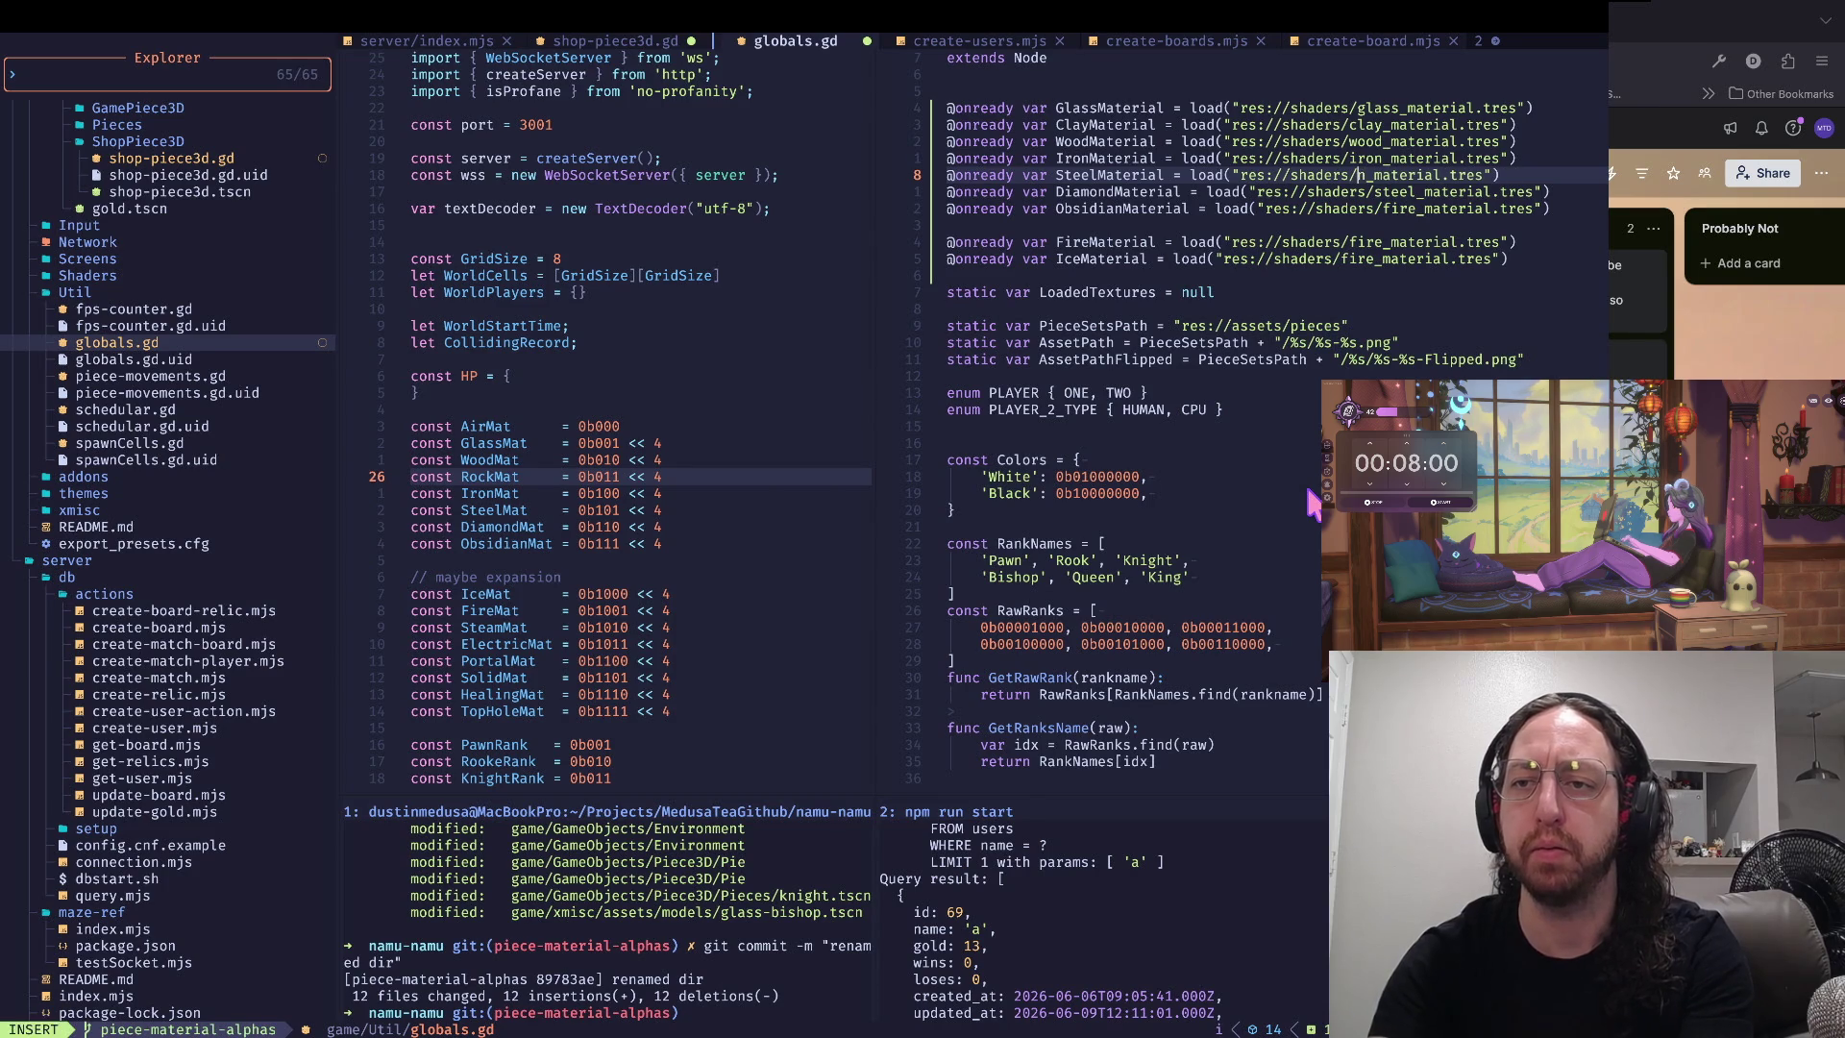
text(steel)
key(Escape)
key(0)
key(w)
key(w)
key(k)
key(w)
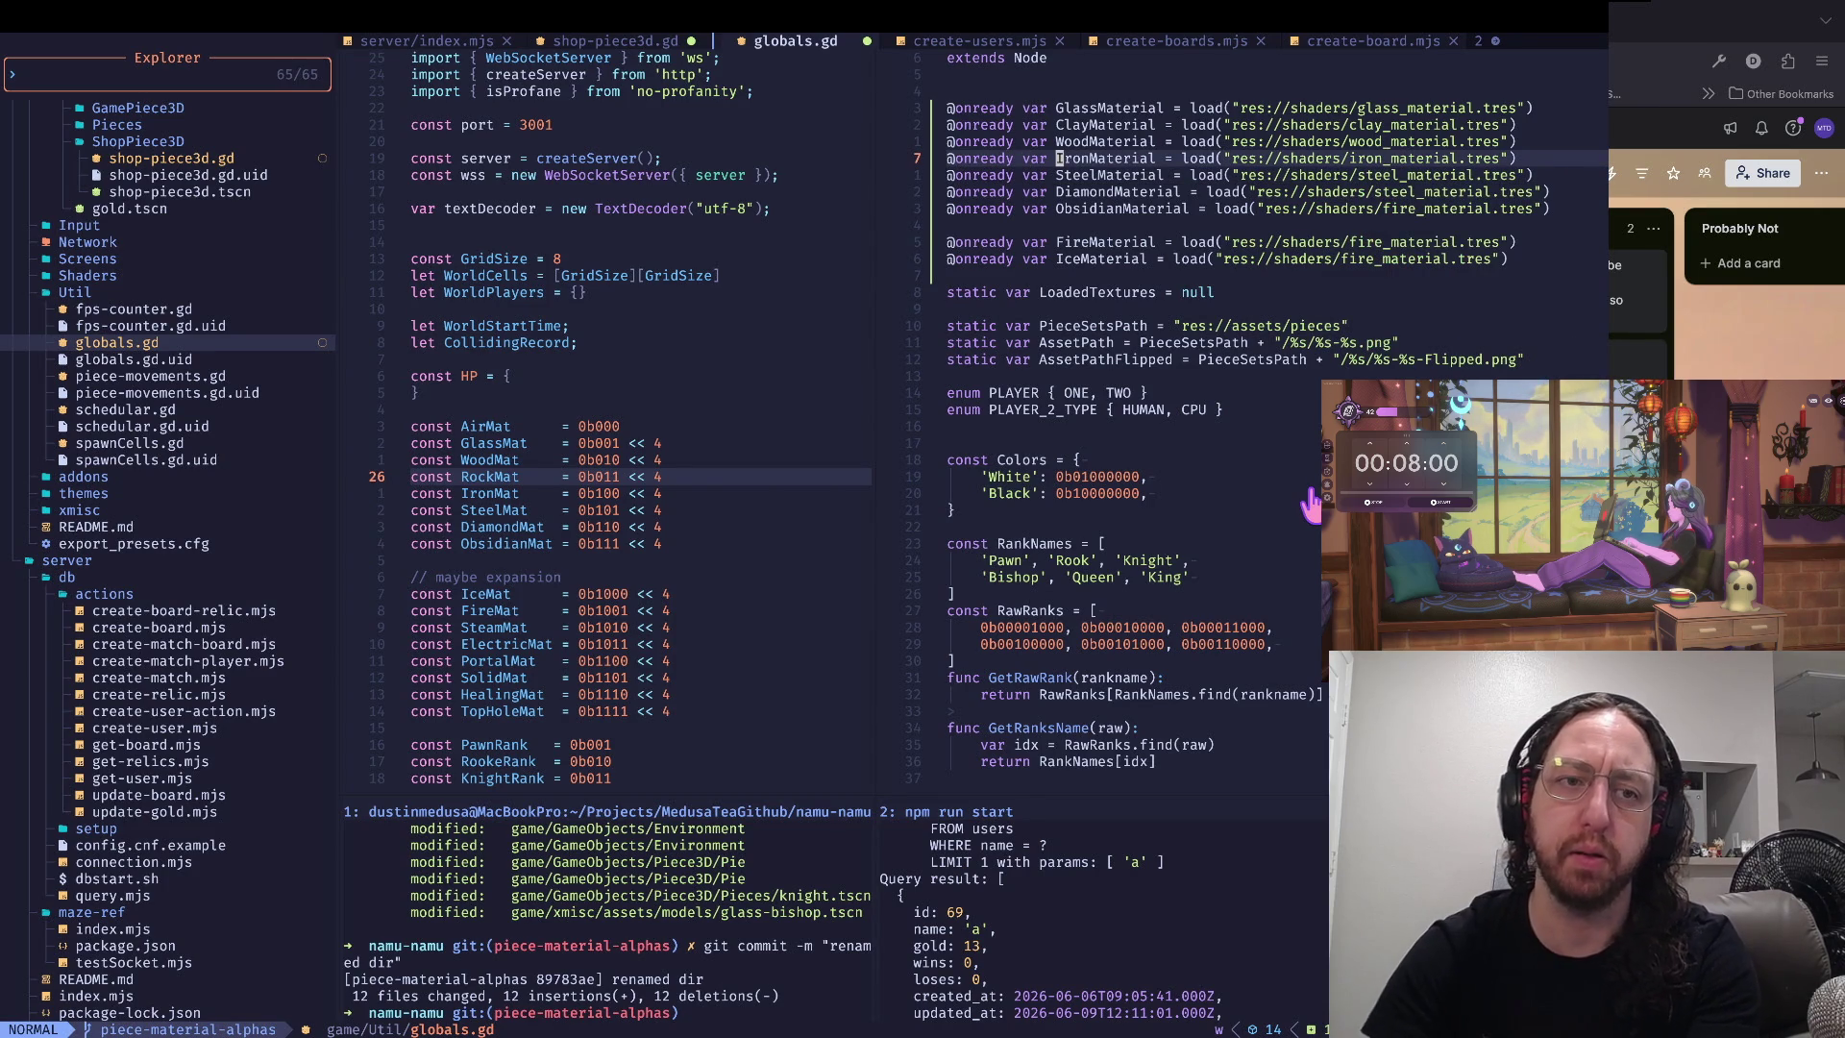
- Search the web for 'iron vs steel' in a new browser tab
key(ctrl+Right)
key(ctrl+t)
text(iron vs steel)
key(Return)
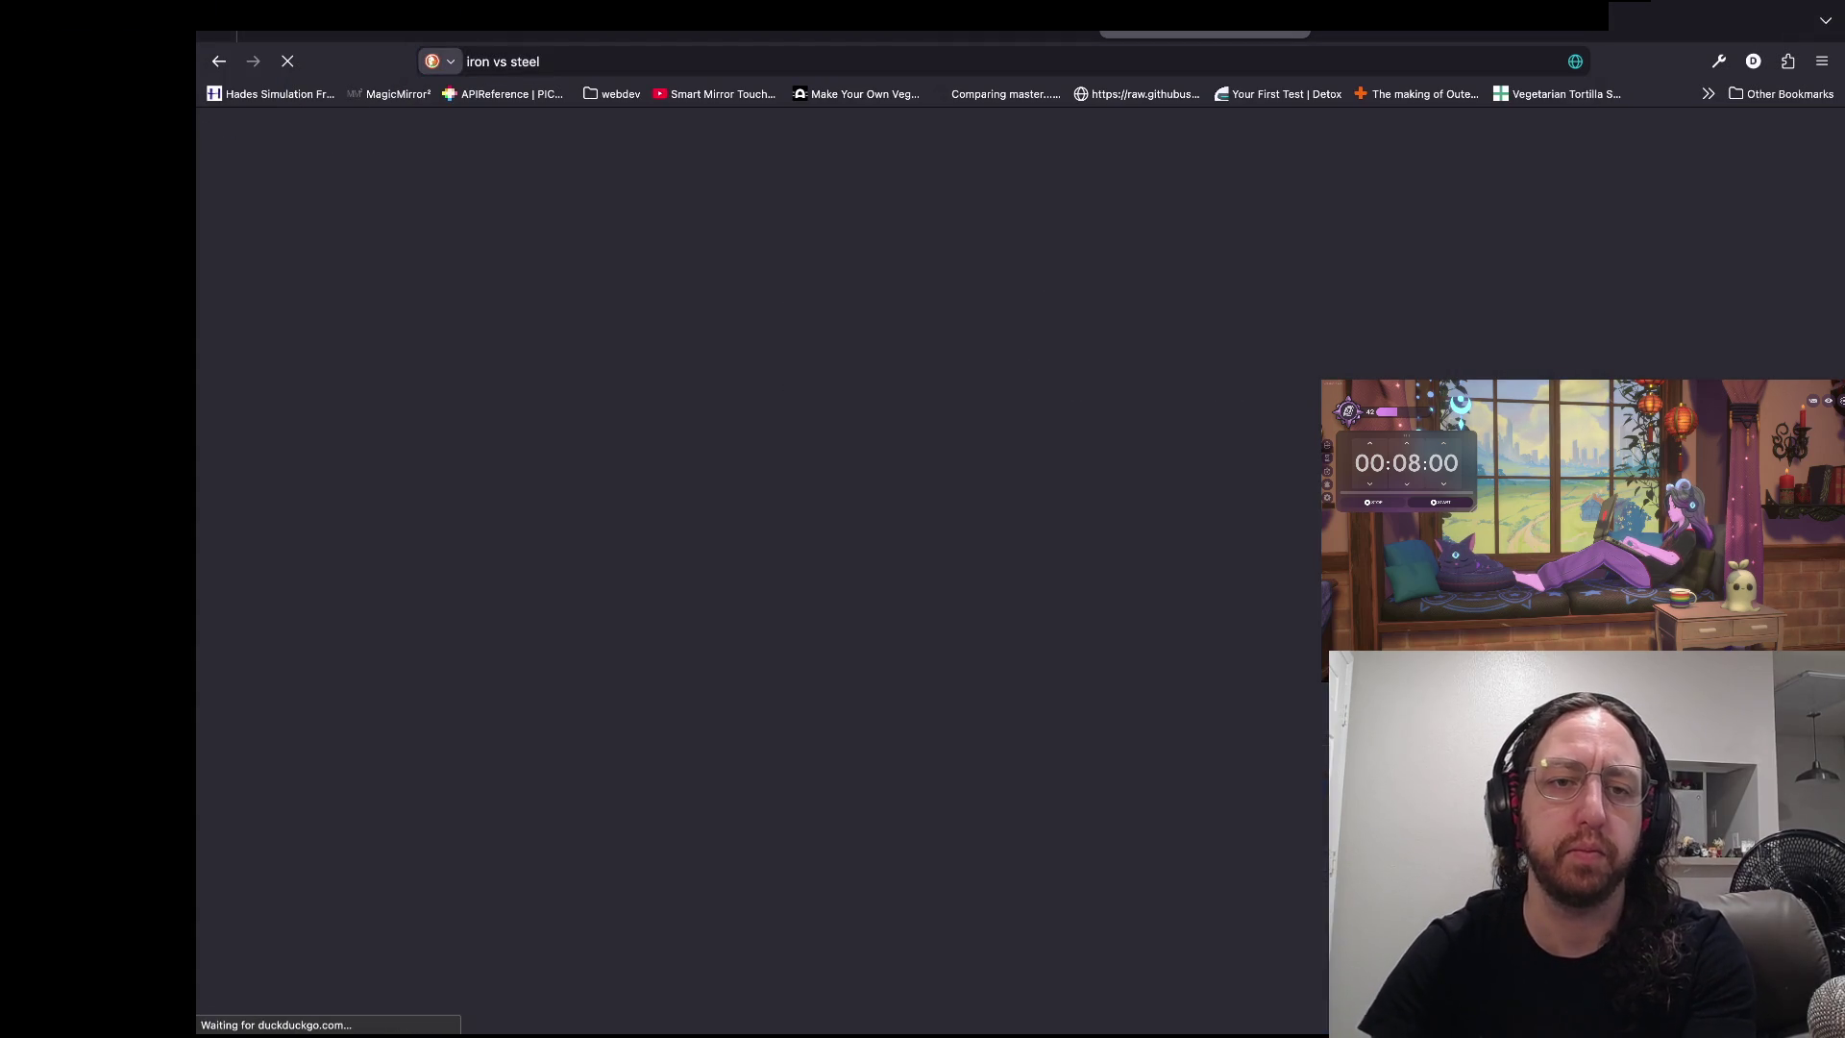
- Browse the image results, enlarging the Quaker City Castings iron vs steel image
key(i)
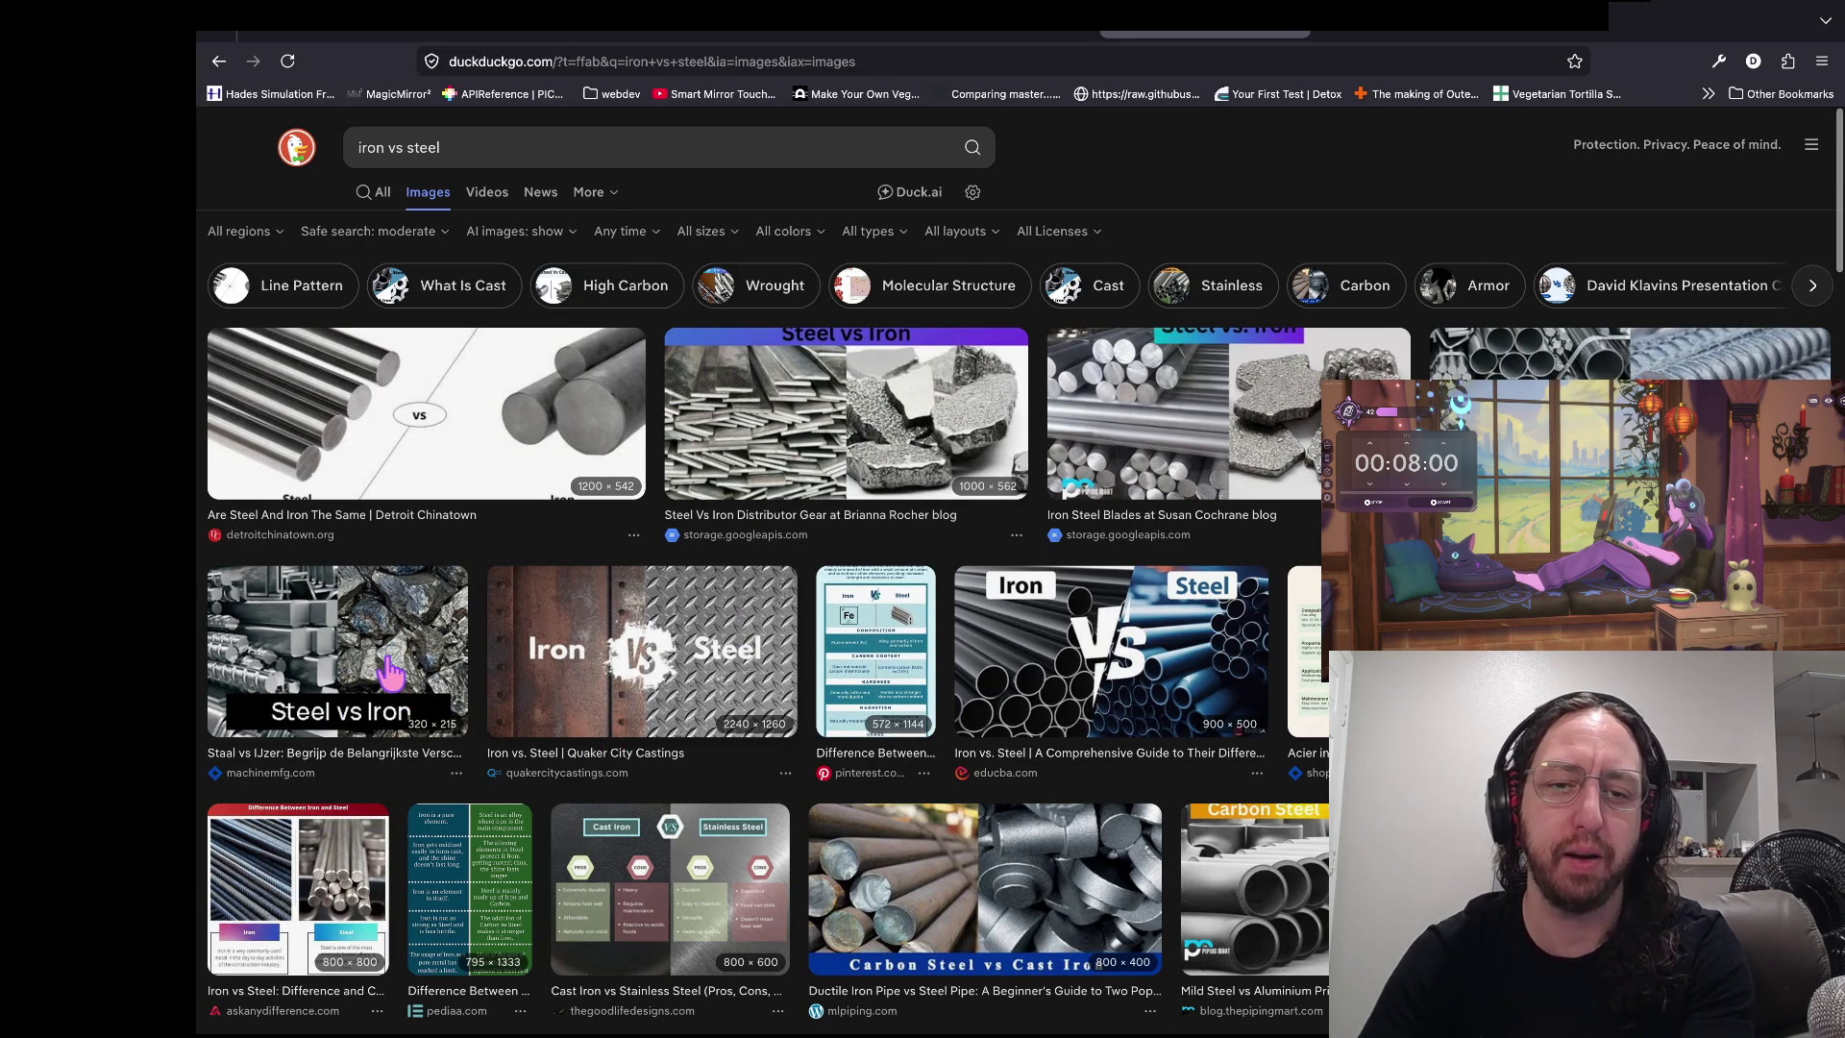
click(545, 624)
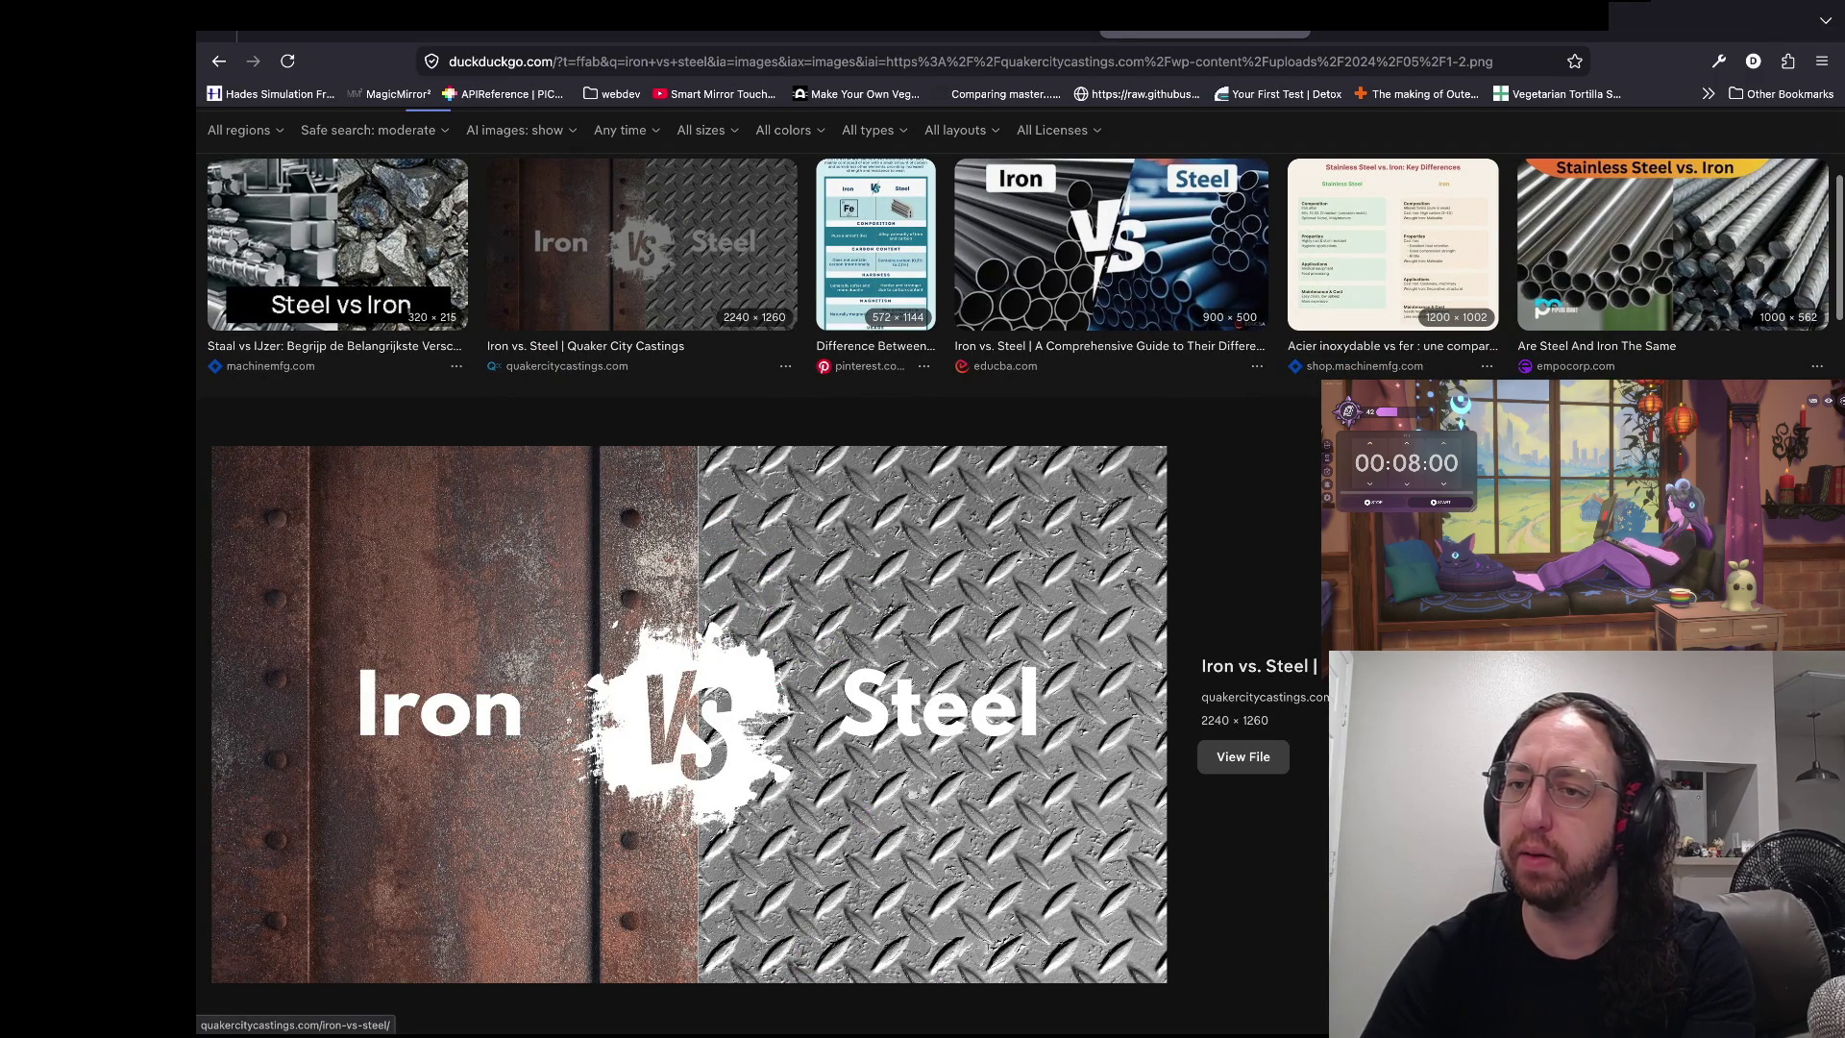
key(alt+Left)
scroll(732, 480, down, 4)
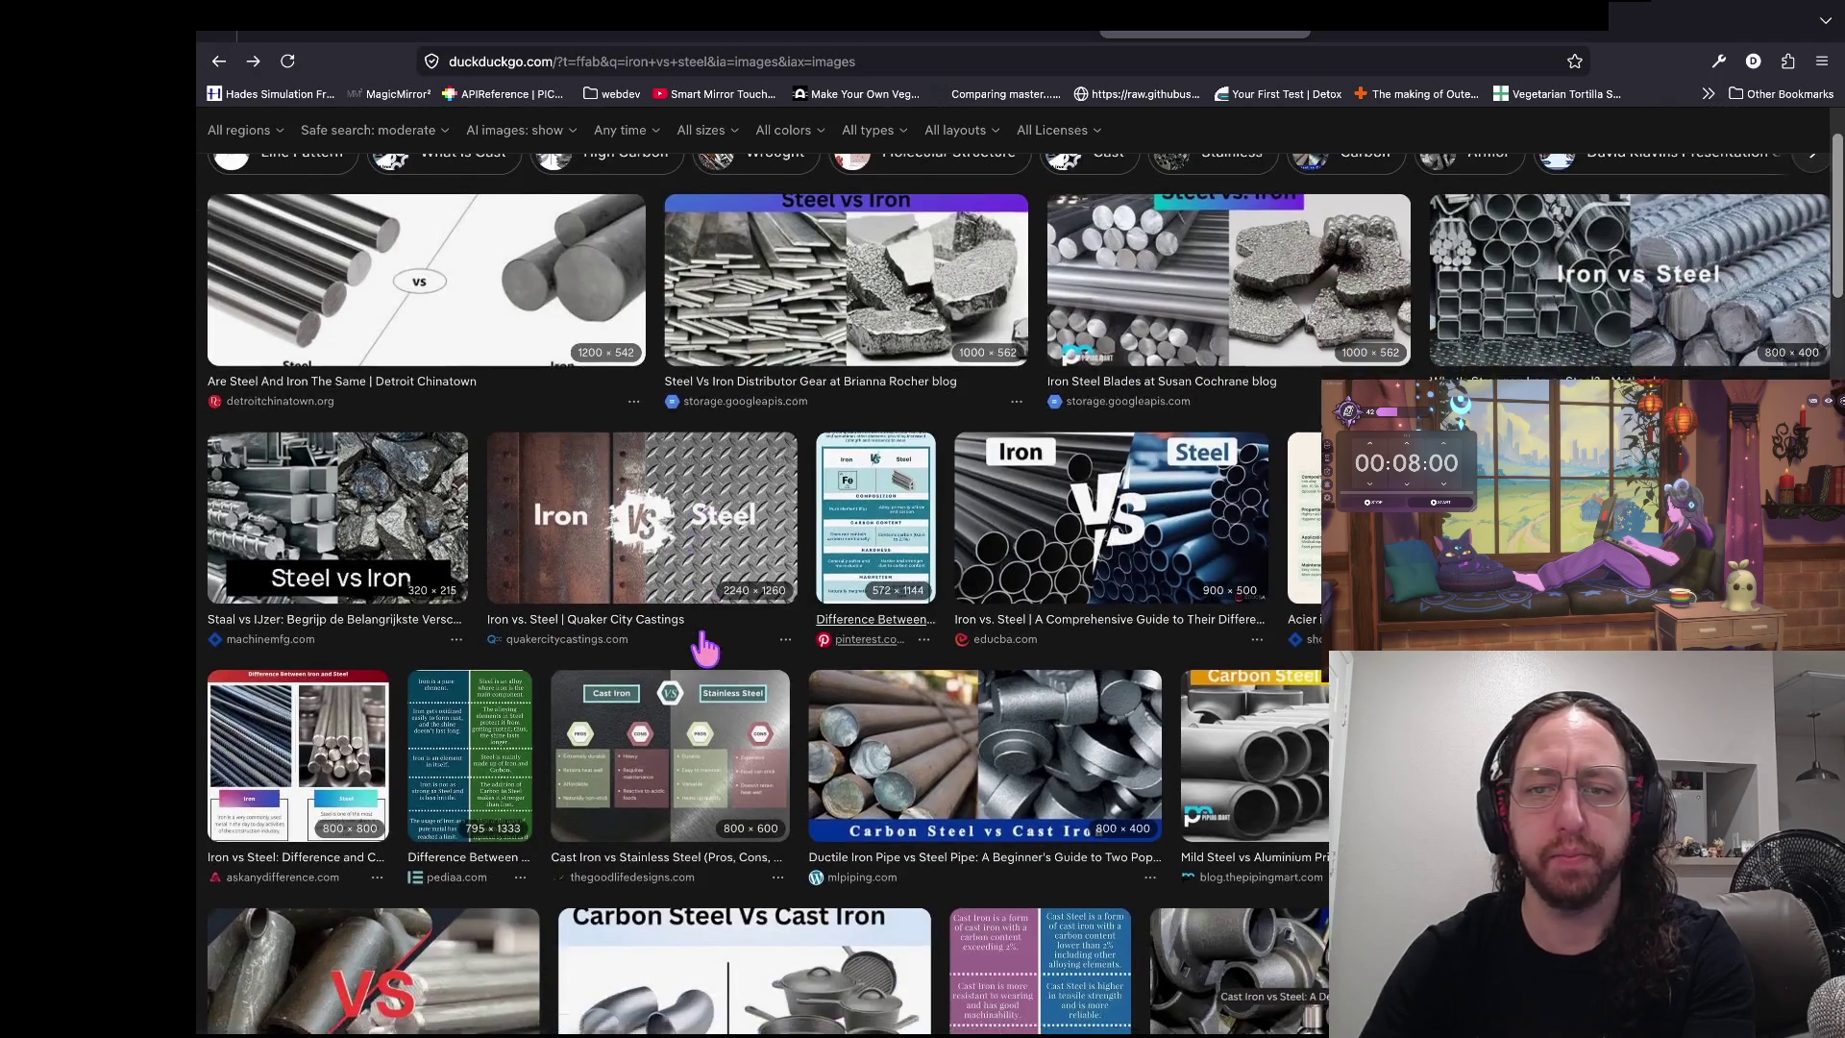
scroll(783, 428, up, 5)
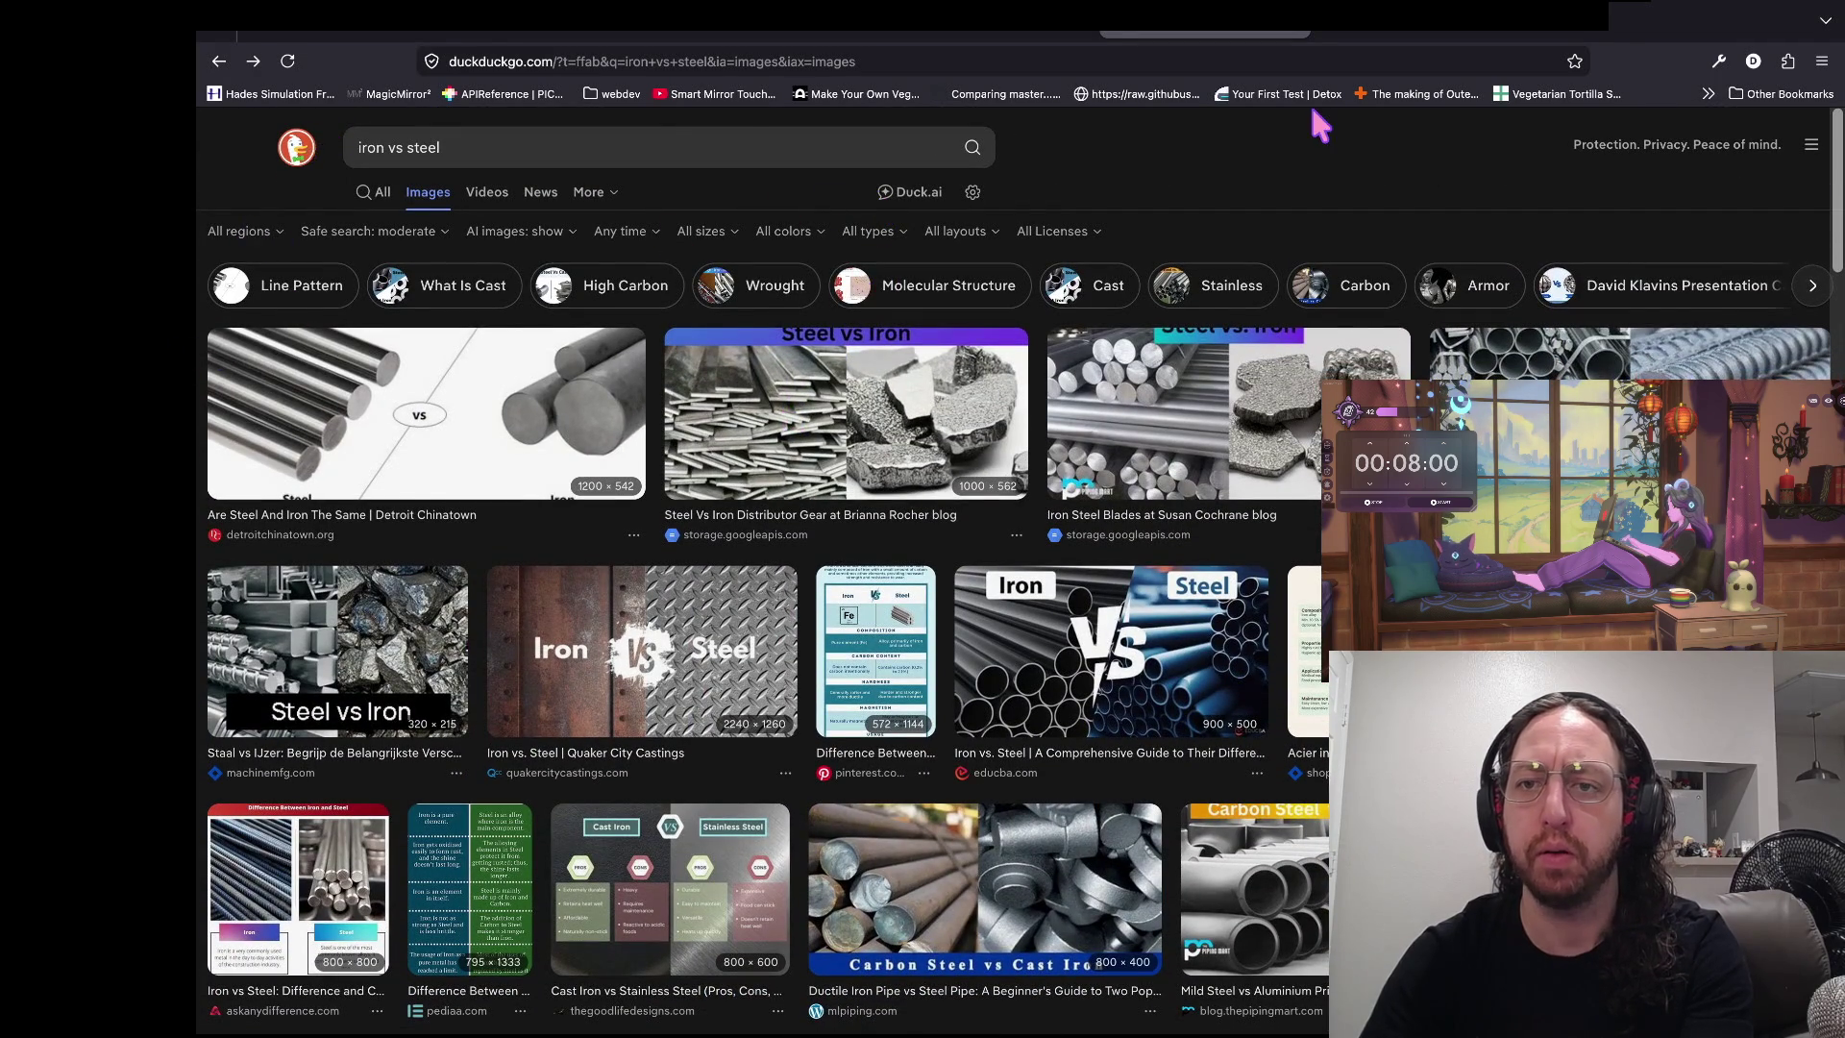
- Glance back at globals.gd, then search 'iron vs steel' again in a new tab
key(ctrl+Tab)
key(alt+Tab)
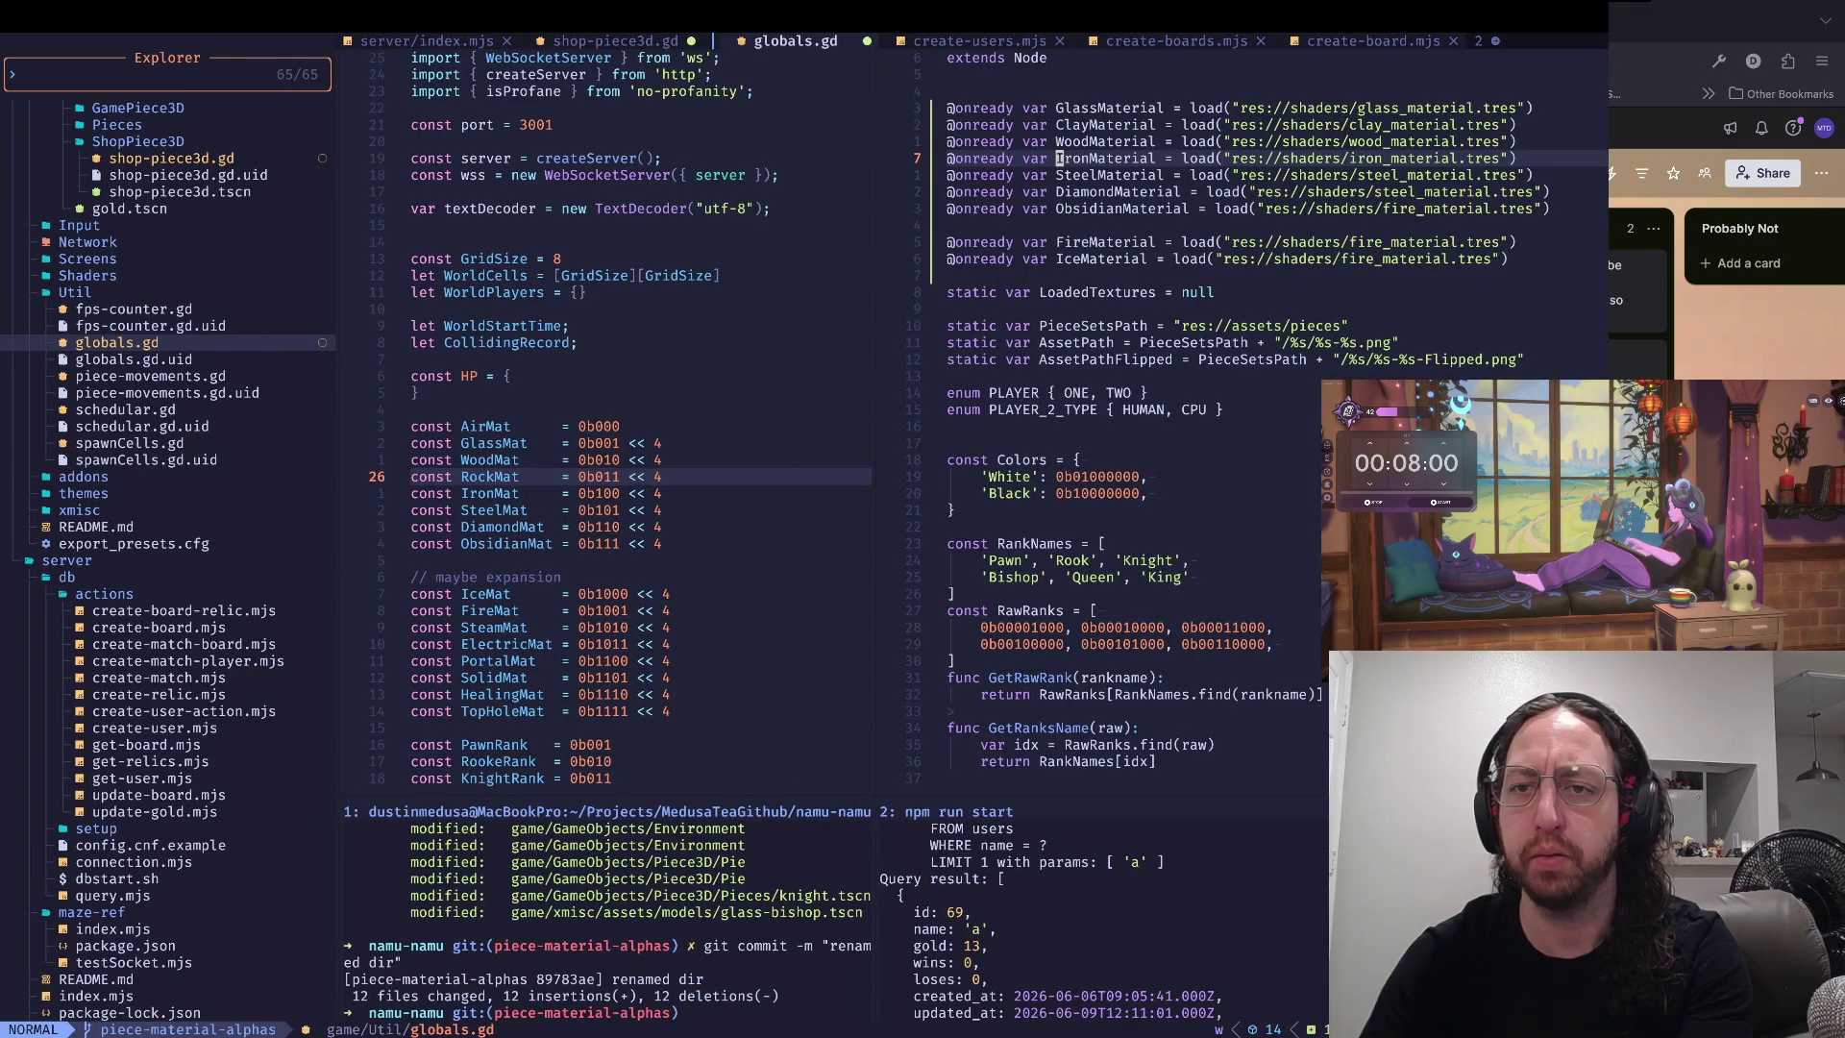
key(k)
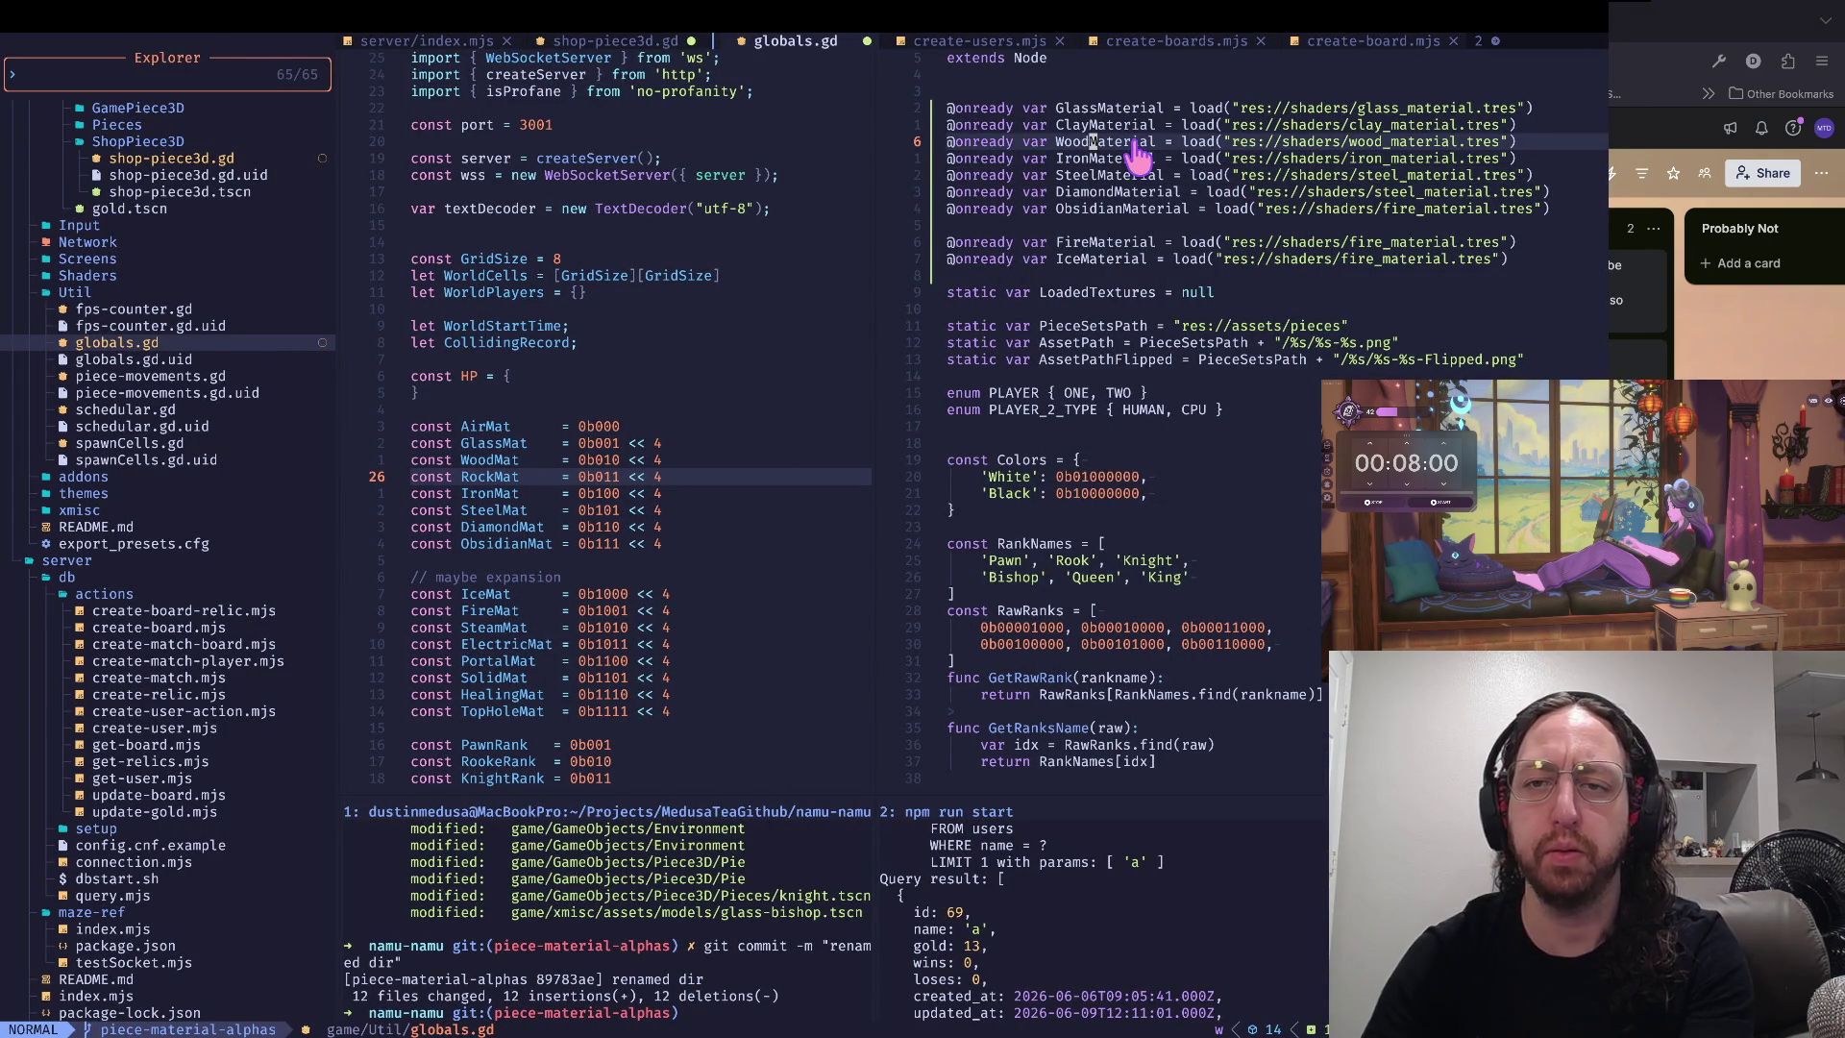
key(super+Tab)
key(super+t)
text(iron vs steel)
key(Return)
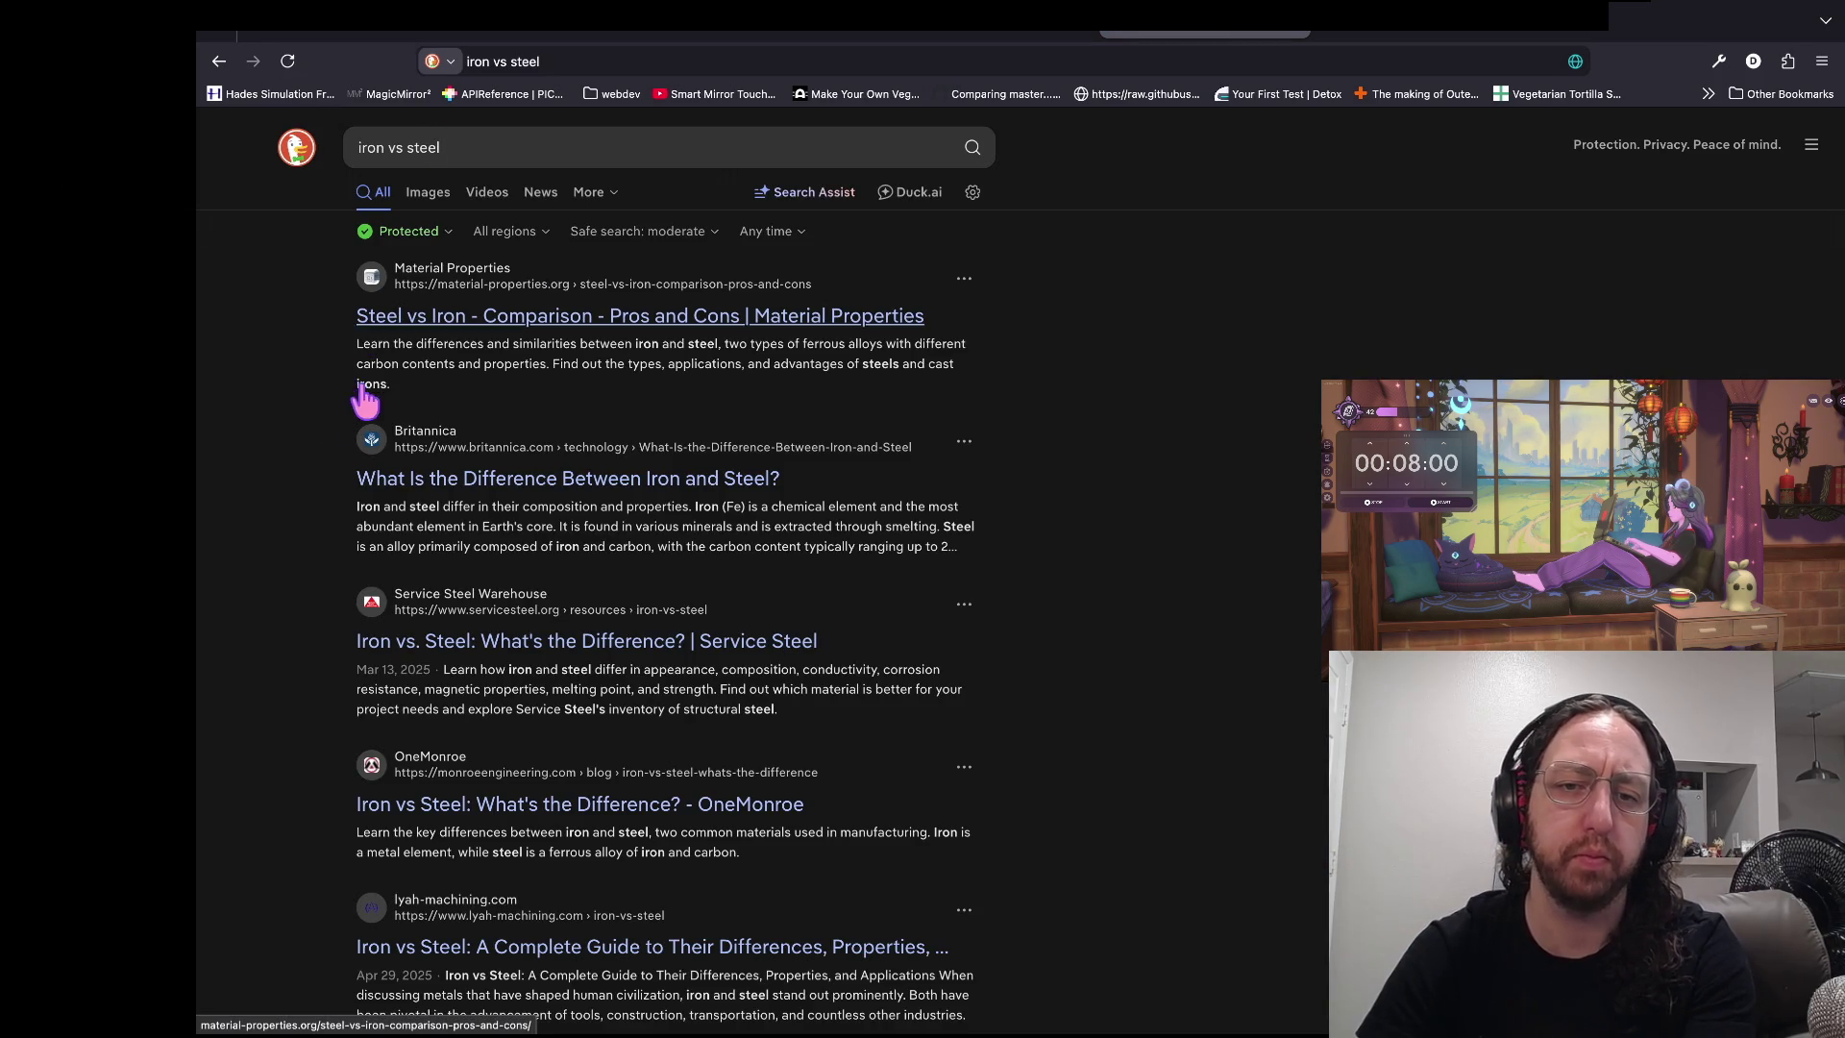
- Open the Britannica iron vs steel article and read down through it
click(362, 478)
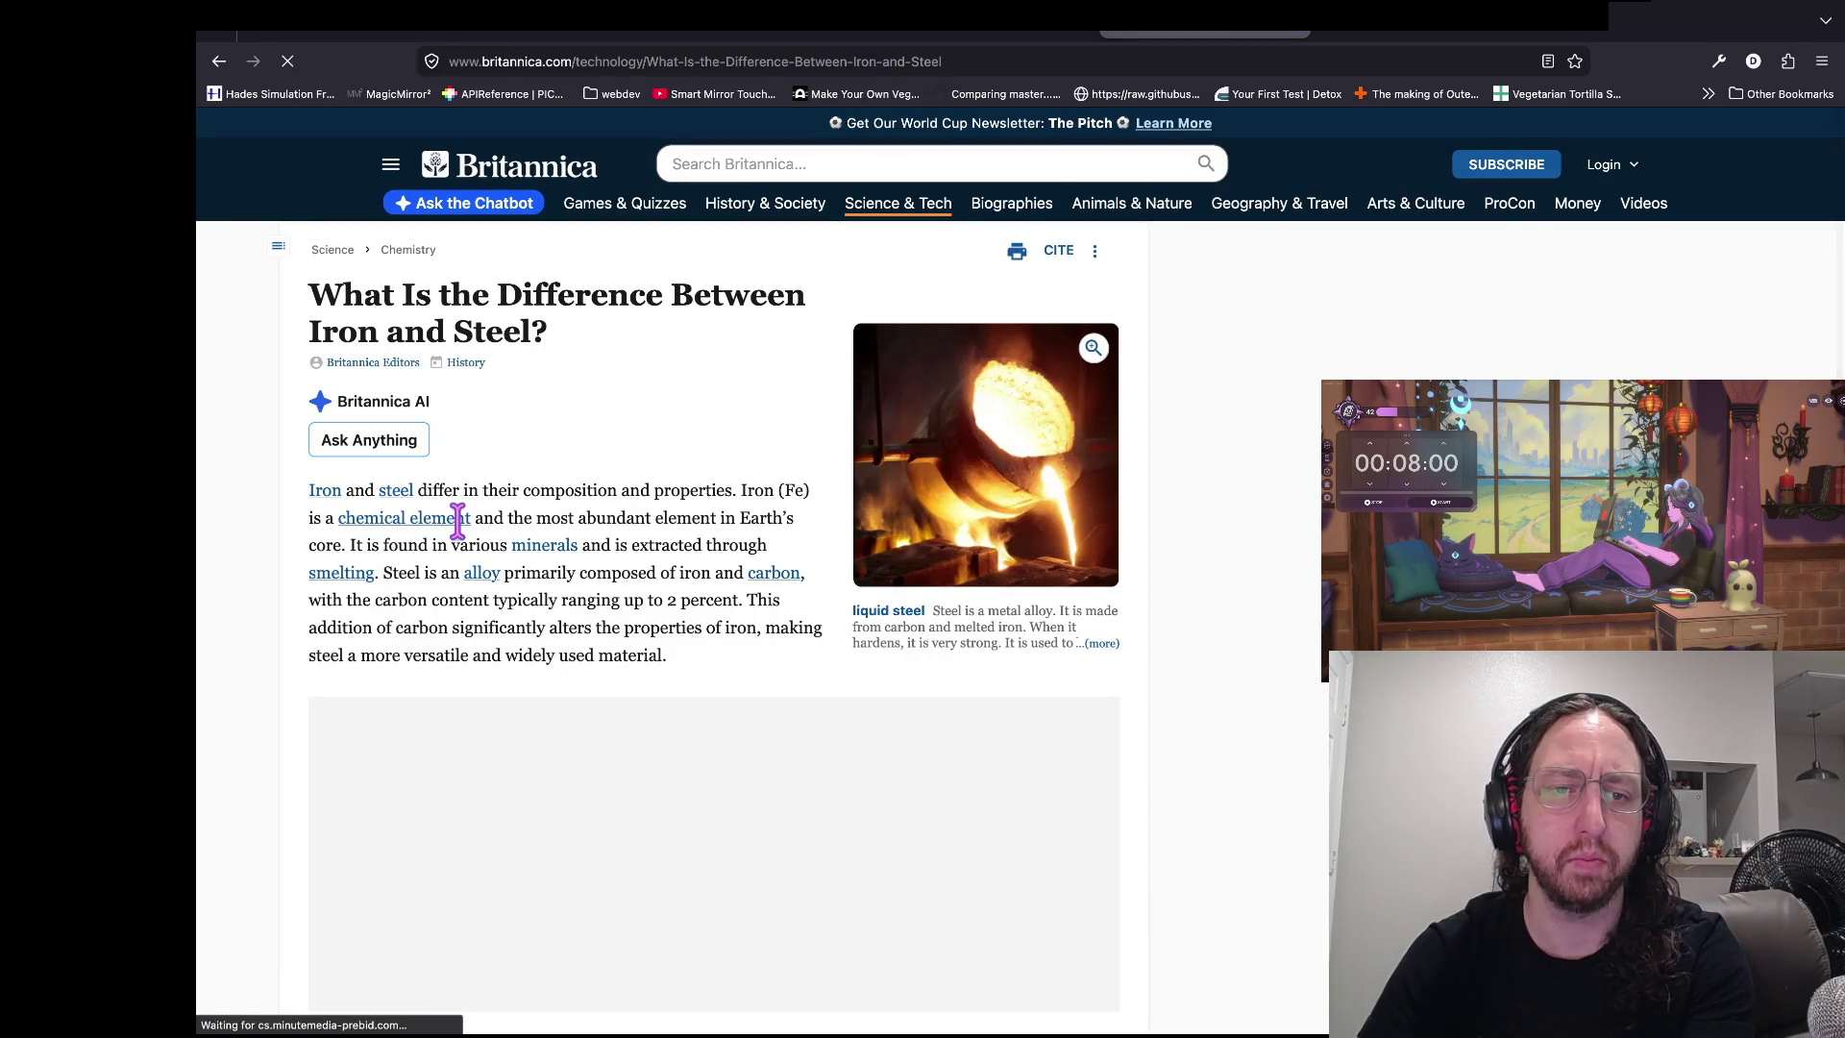
scroll(609, 473, down, 1)
scroll(994, 550, down, 2)
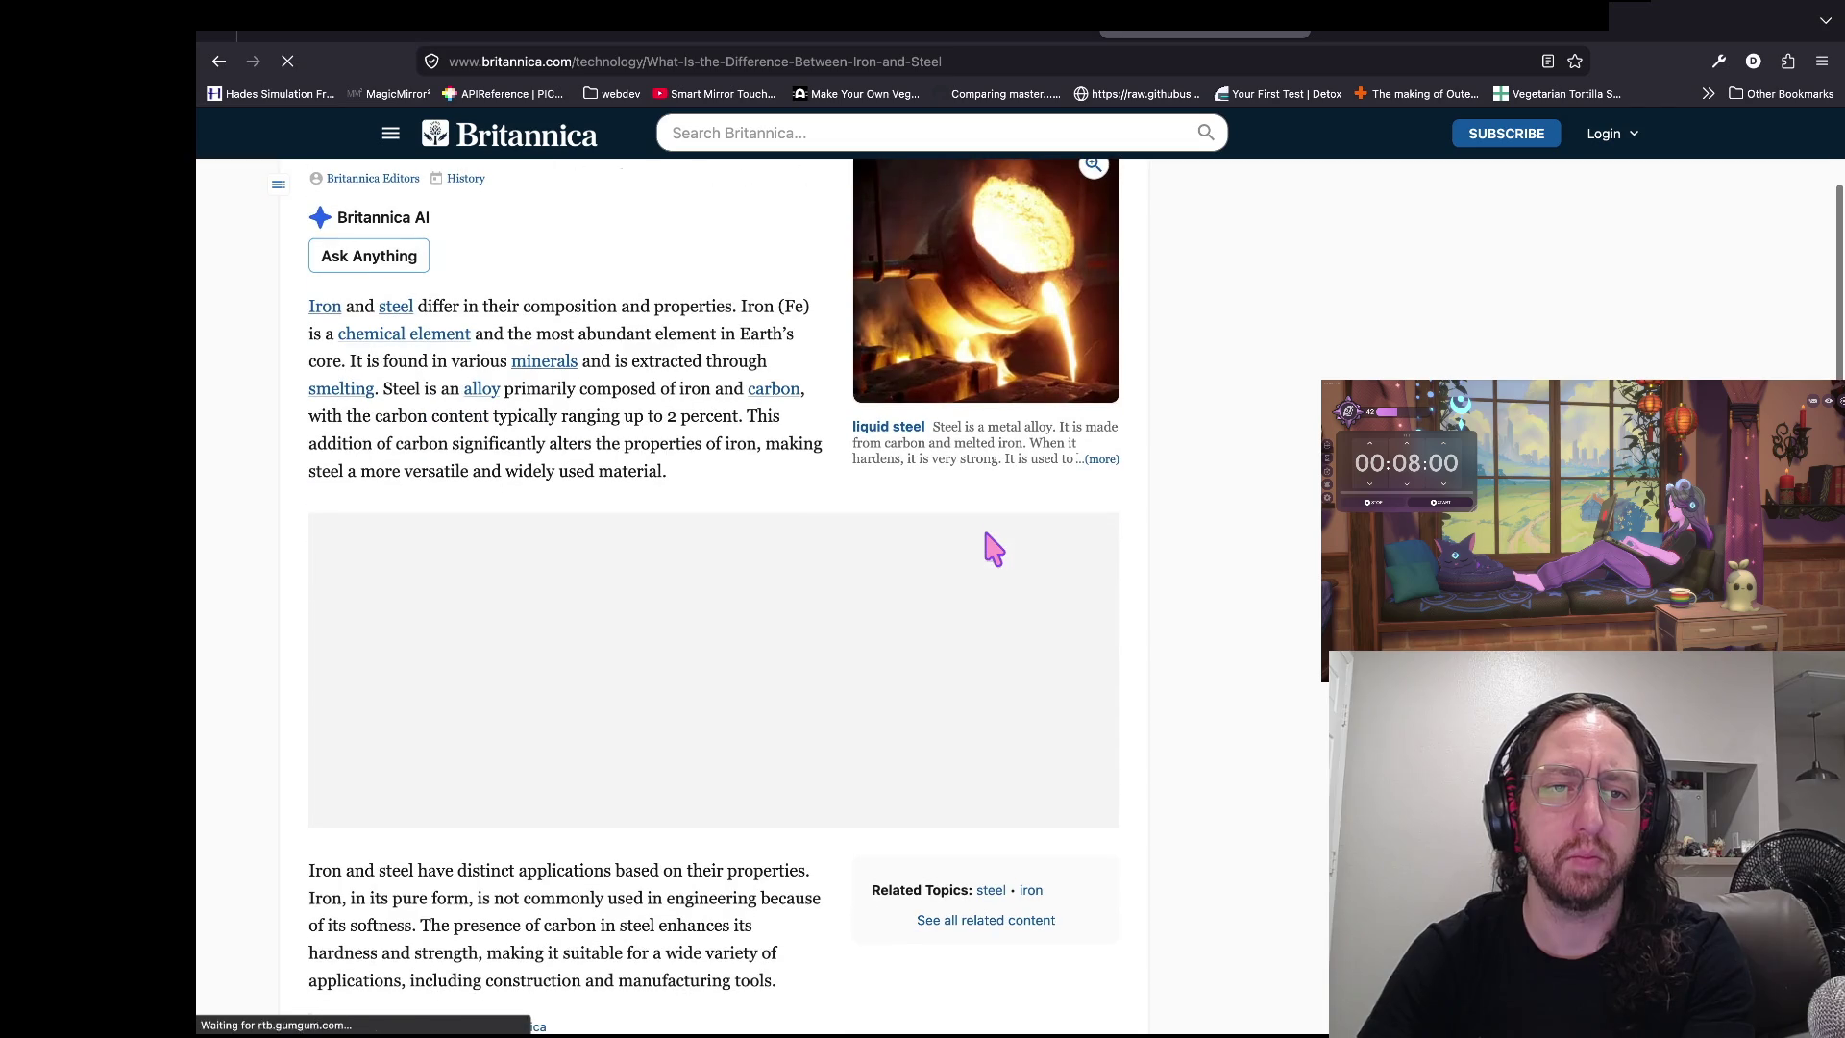
scroll(993, 550, down, 1)
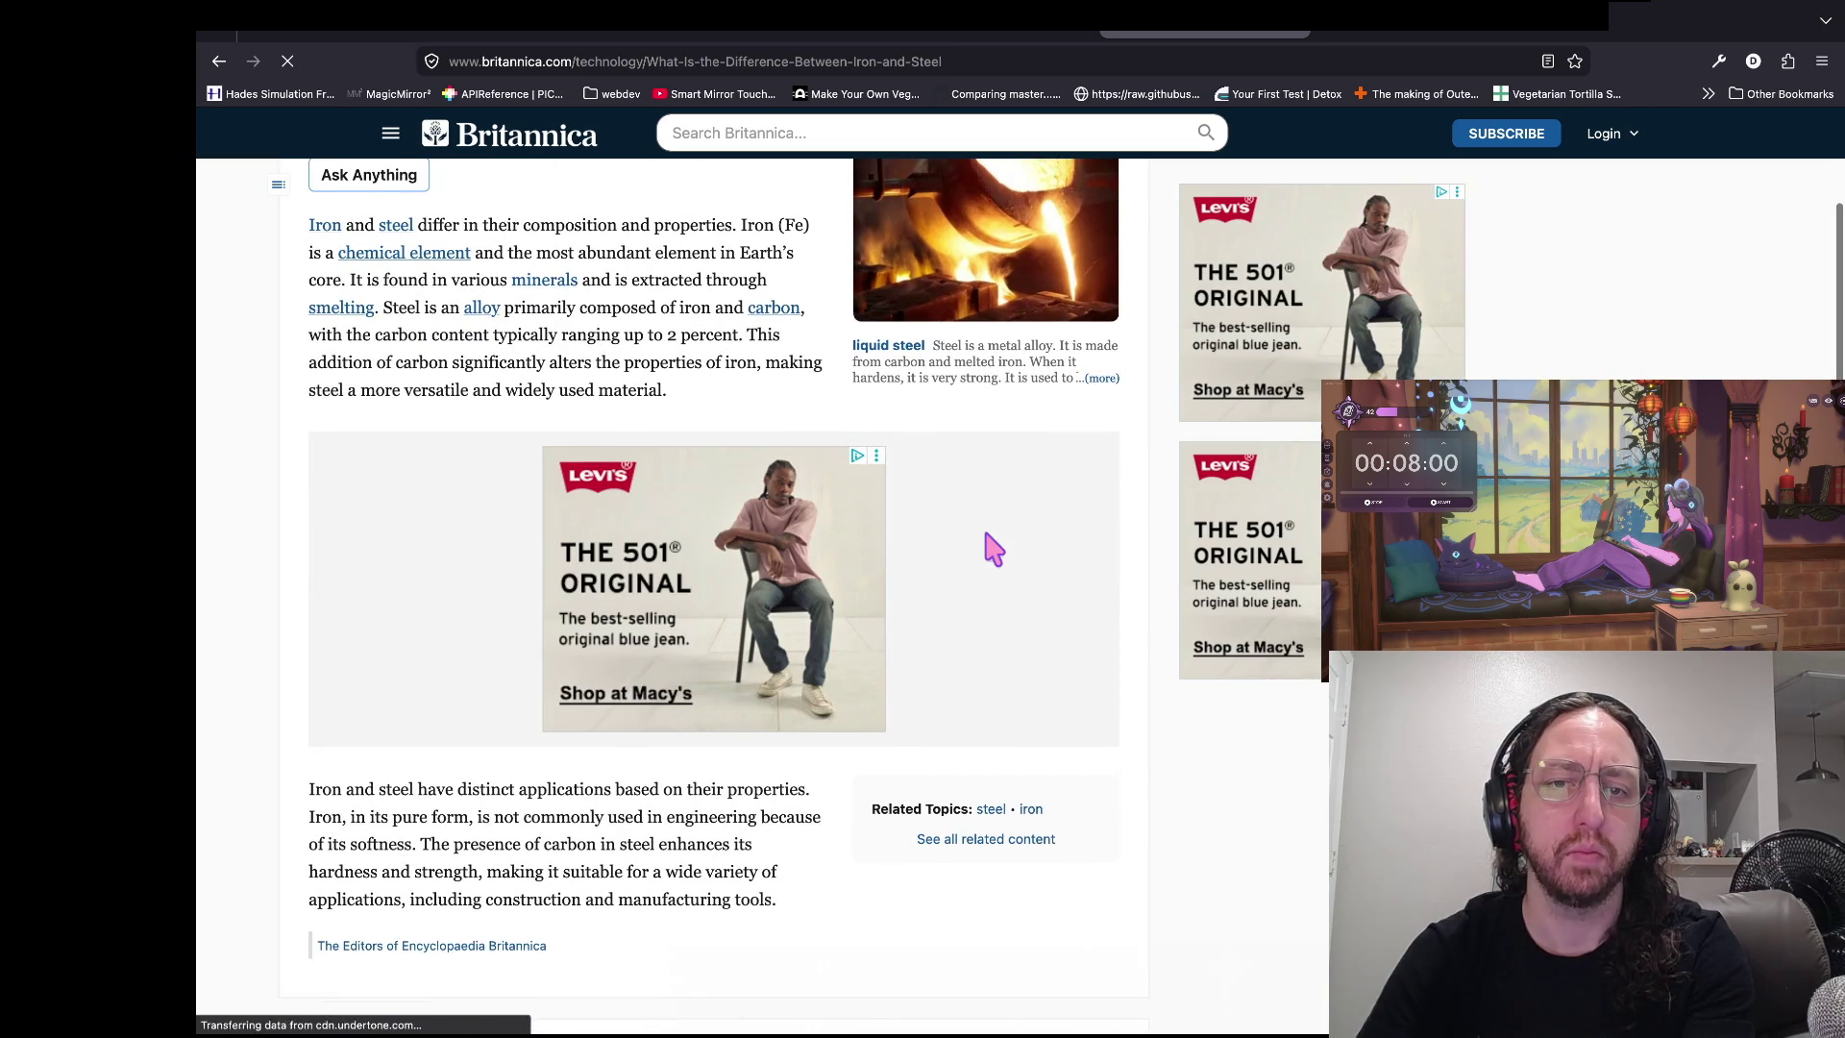
scroll(994, 549, down, 2)
scroll(993, 549, down, 2)
scroll(993, 550, up, 4)
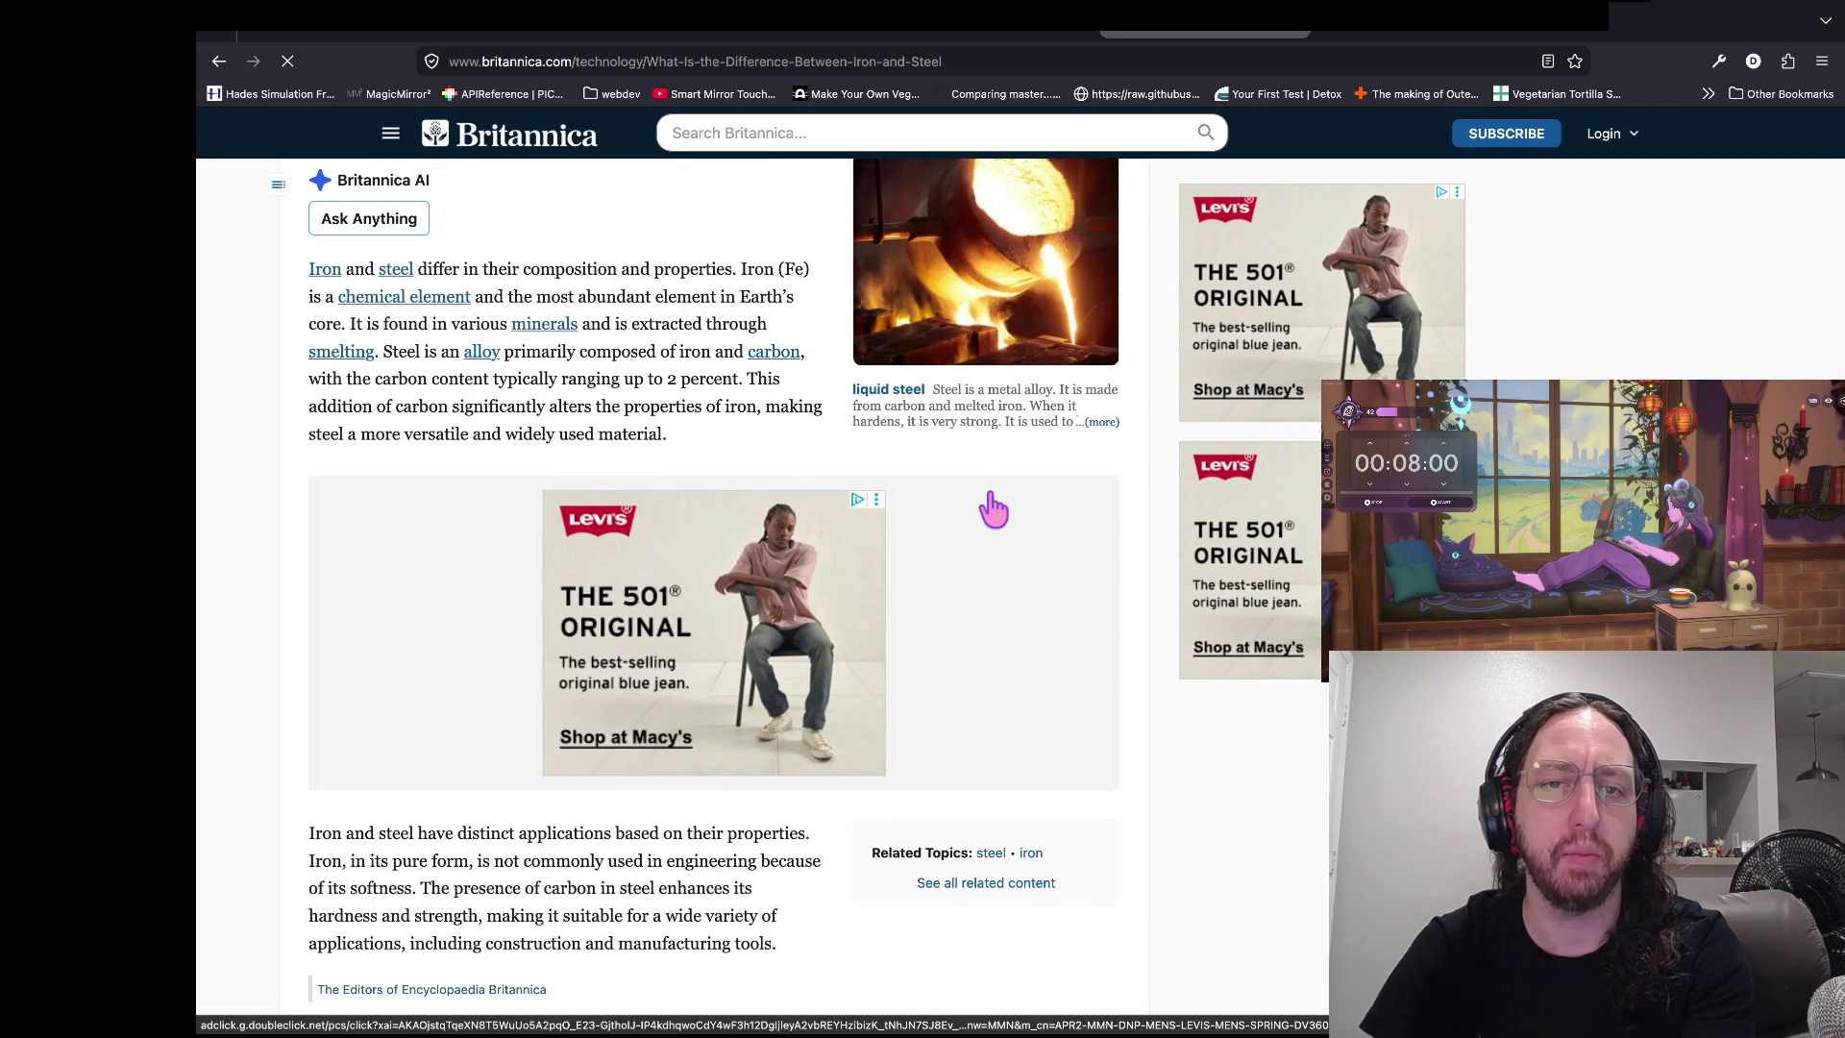
scroll(993, 509, down, 1)
scroll(999, 502, up, 1)
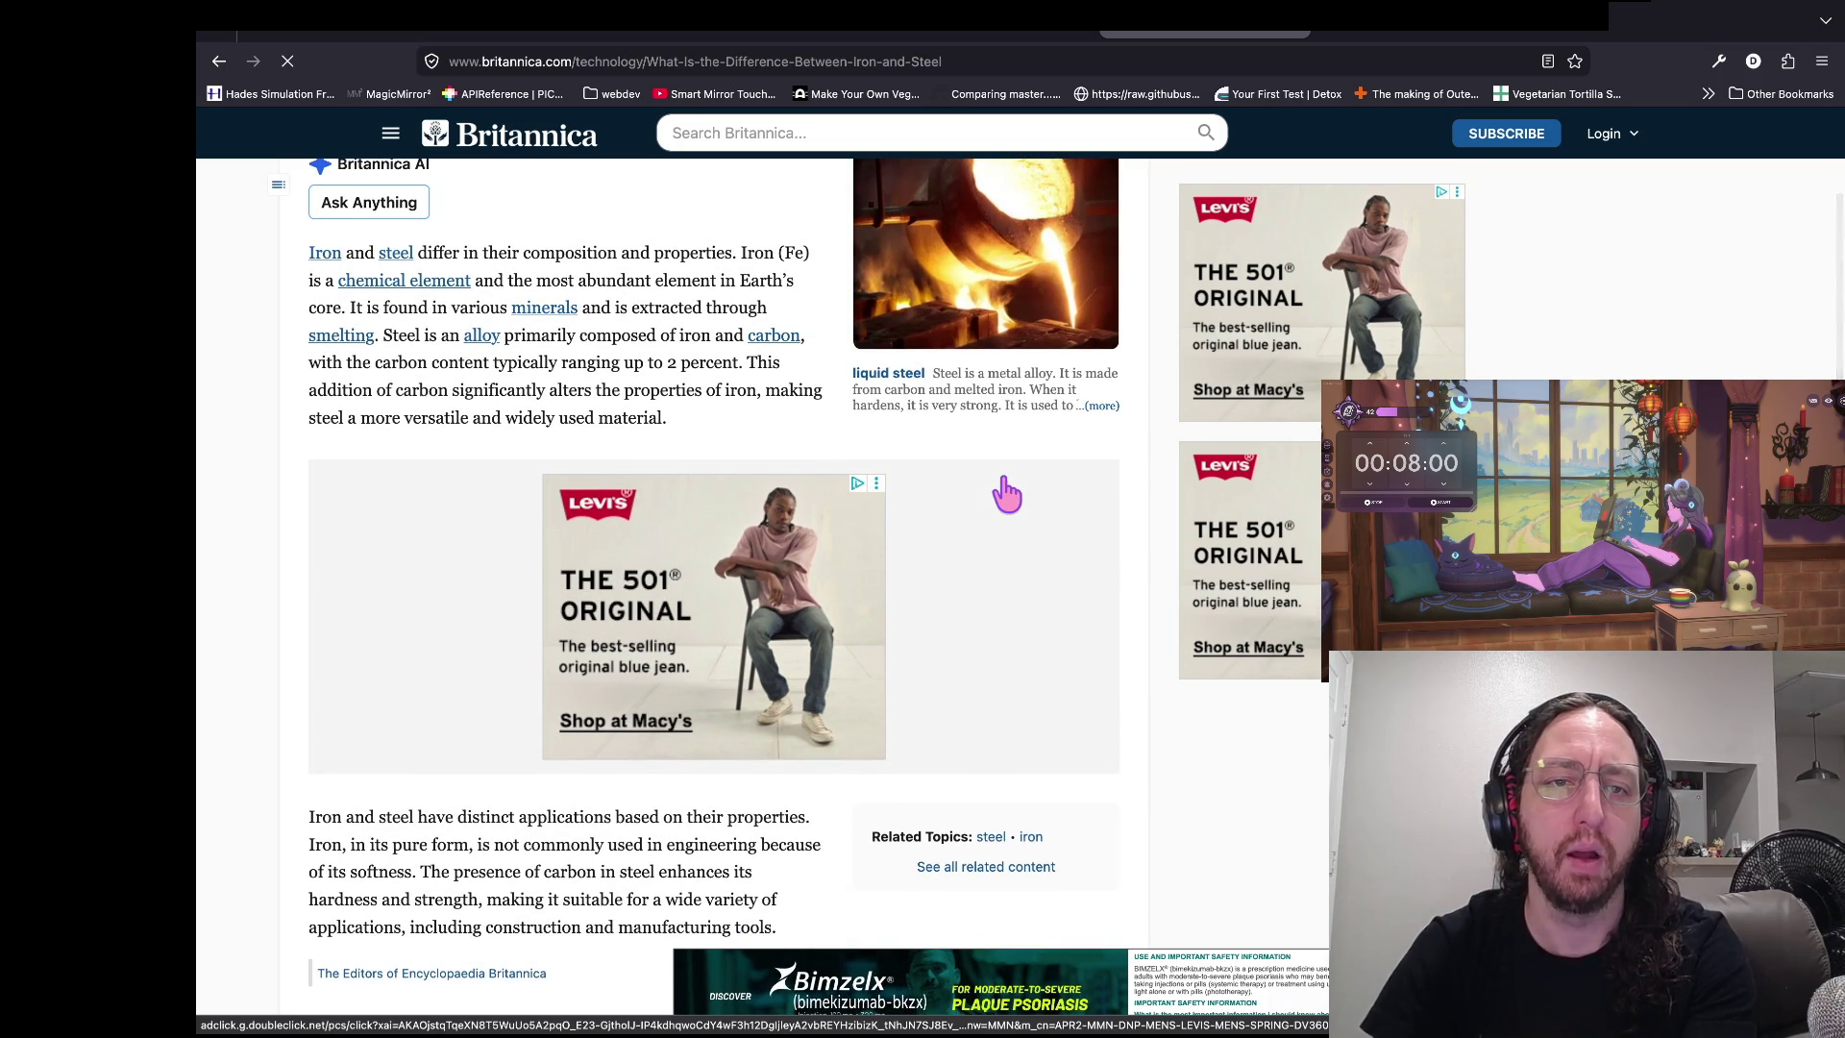
scroll(1006, 495, down, 1)
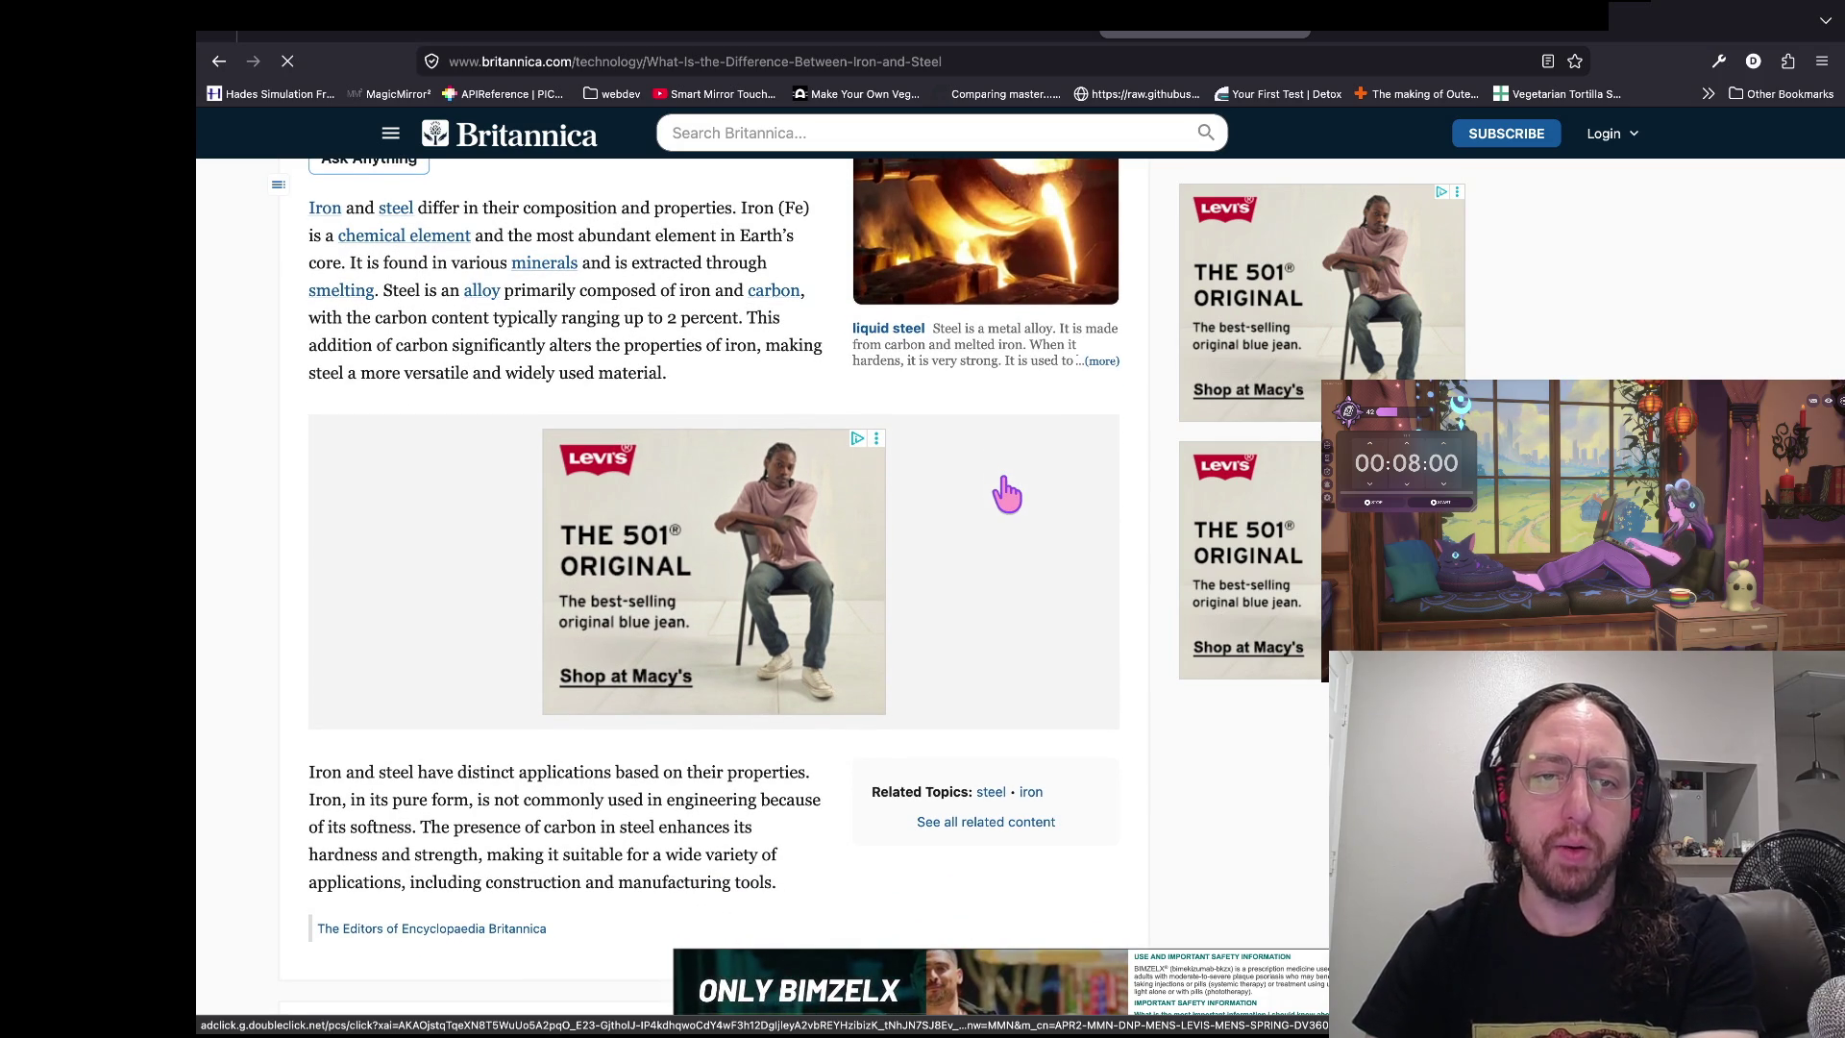
scroll(1006, 495, down, 1)
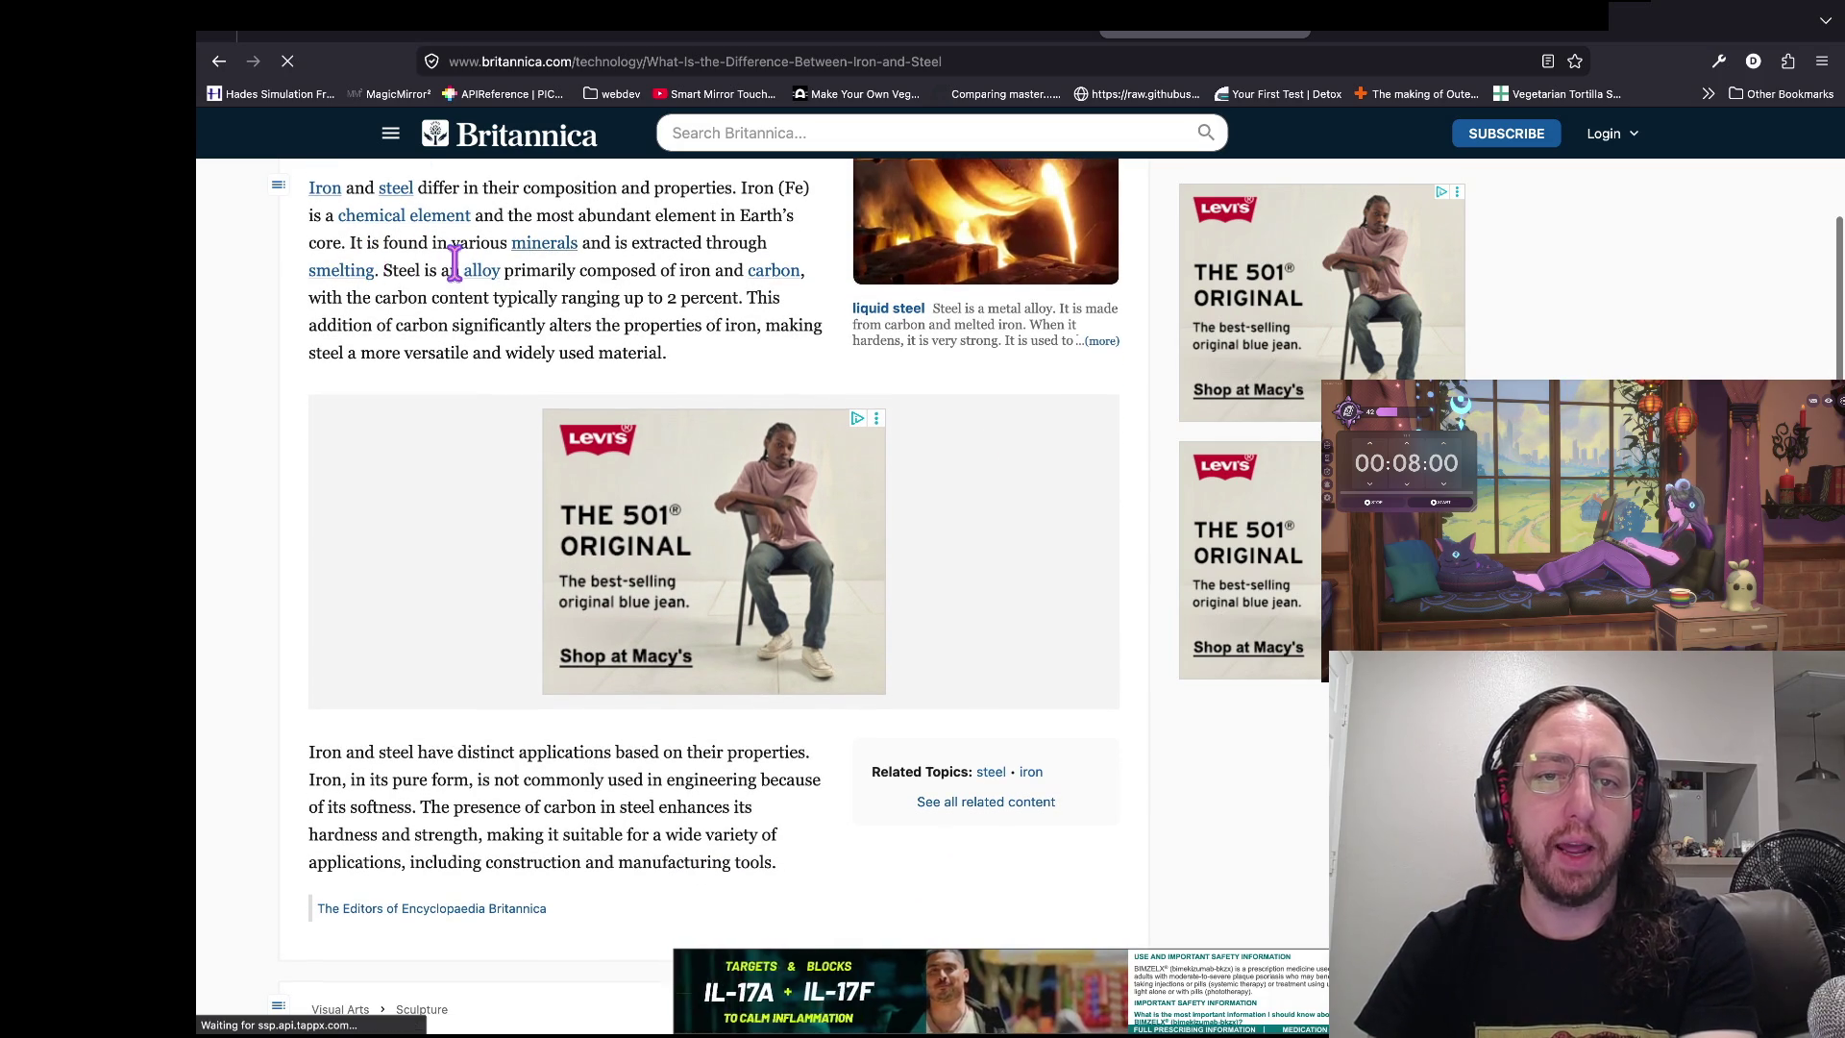
scroll(439, 320, up, 1)
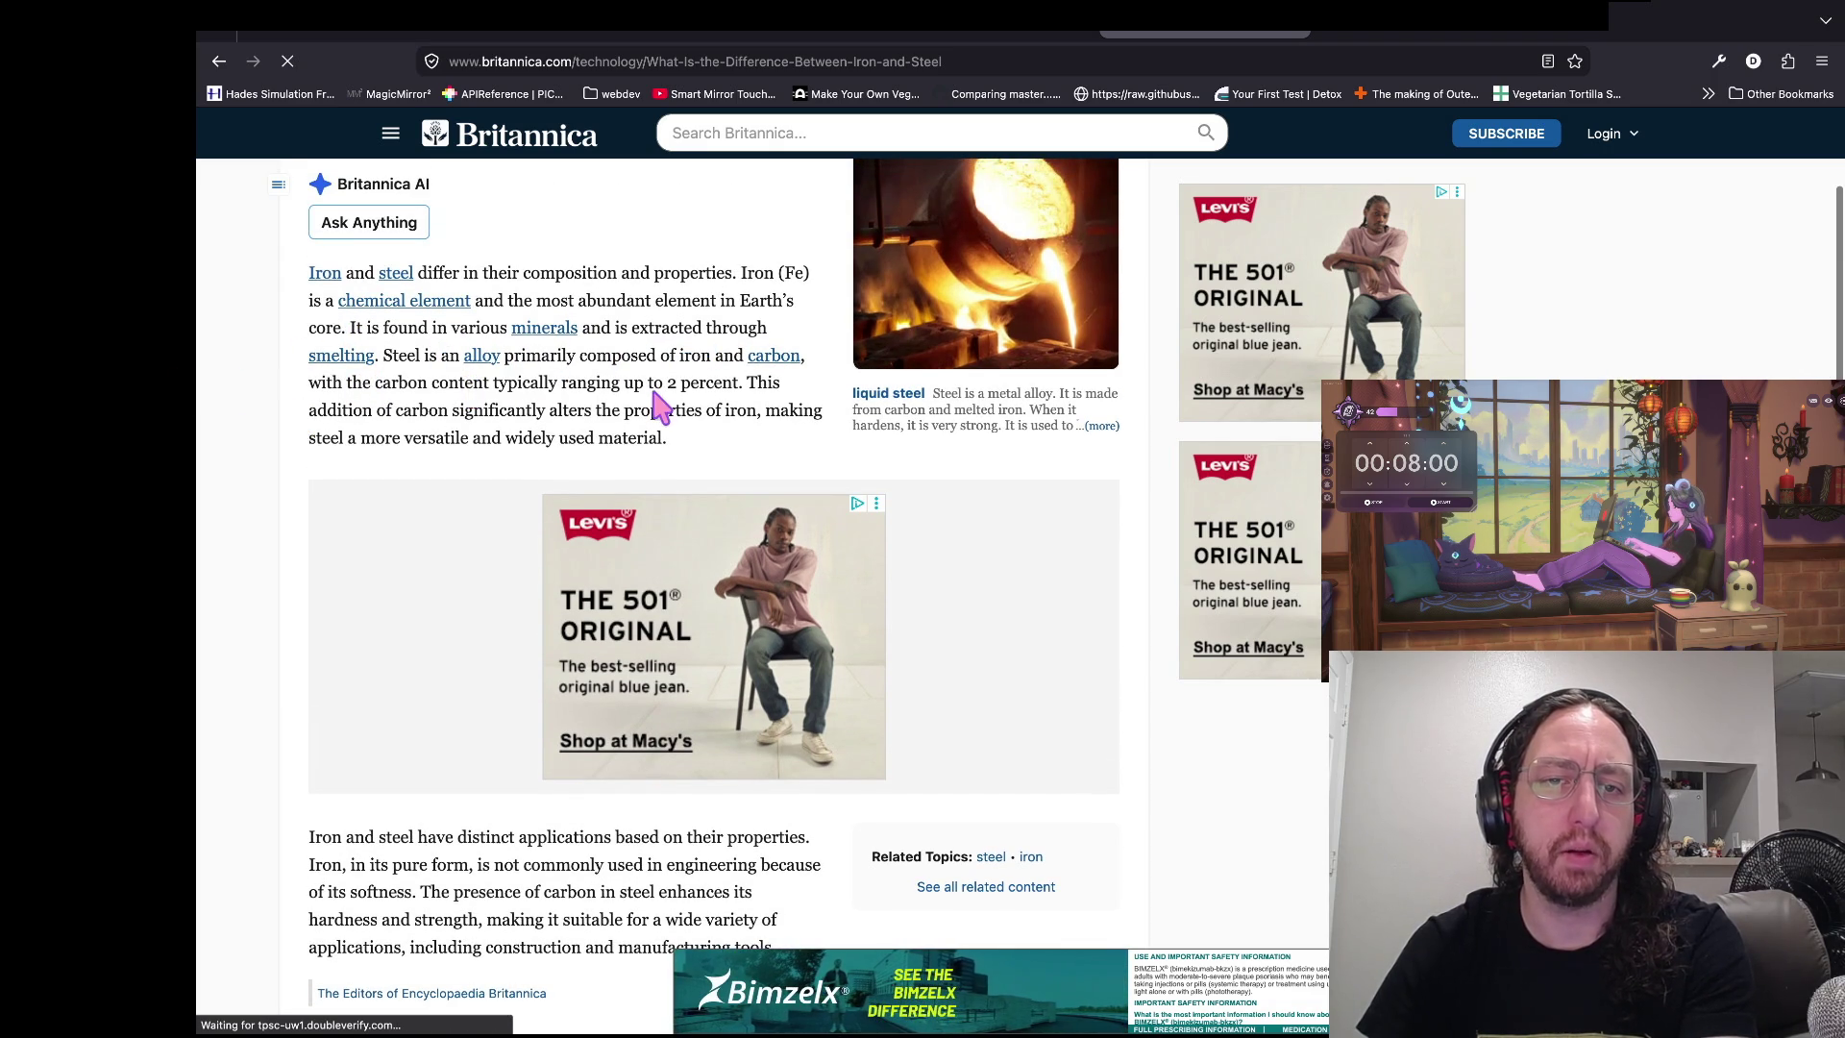
scroll(617, 420, down, 1)
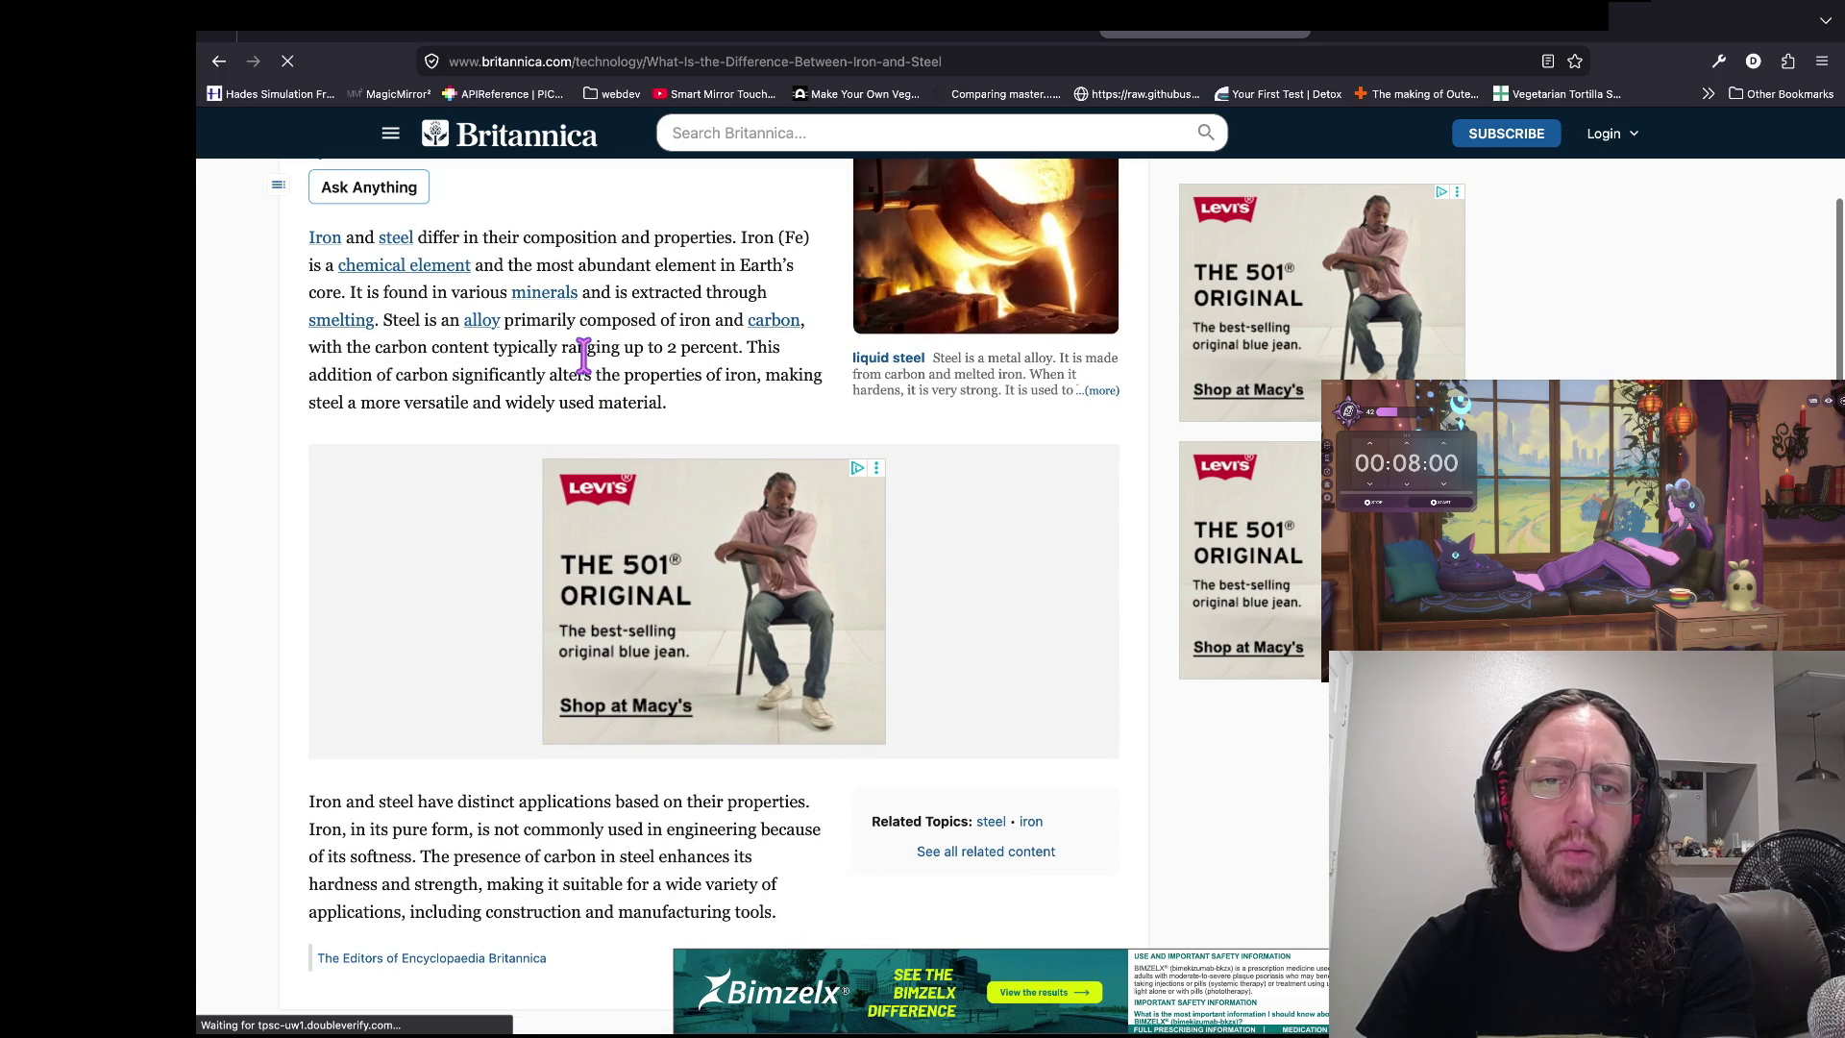
scroll(575, 376, down, 1)
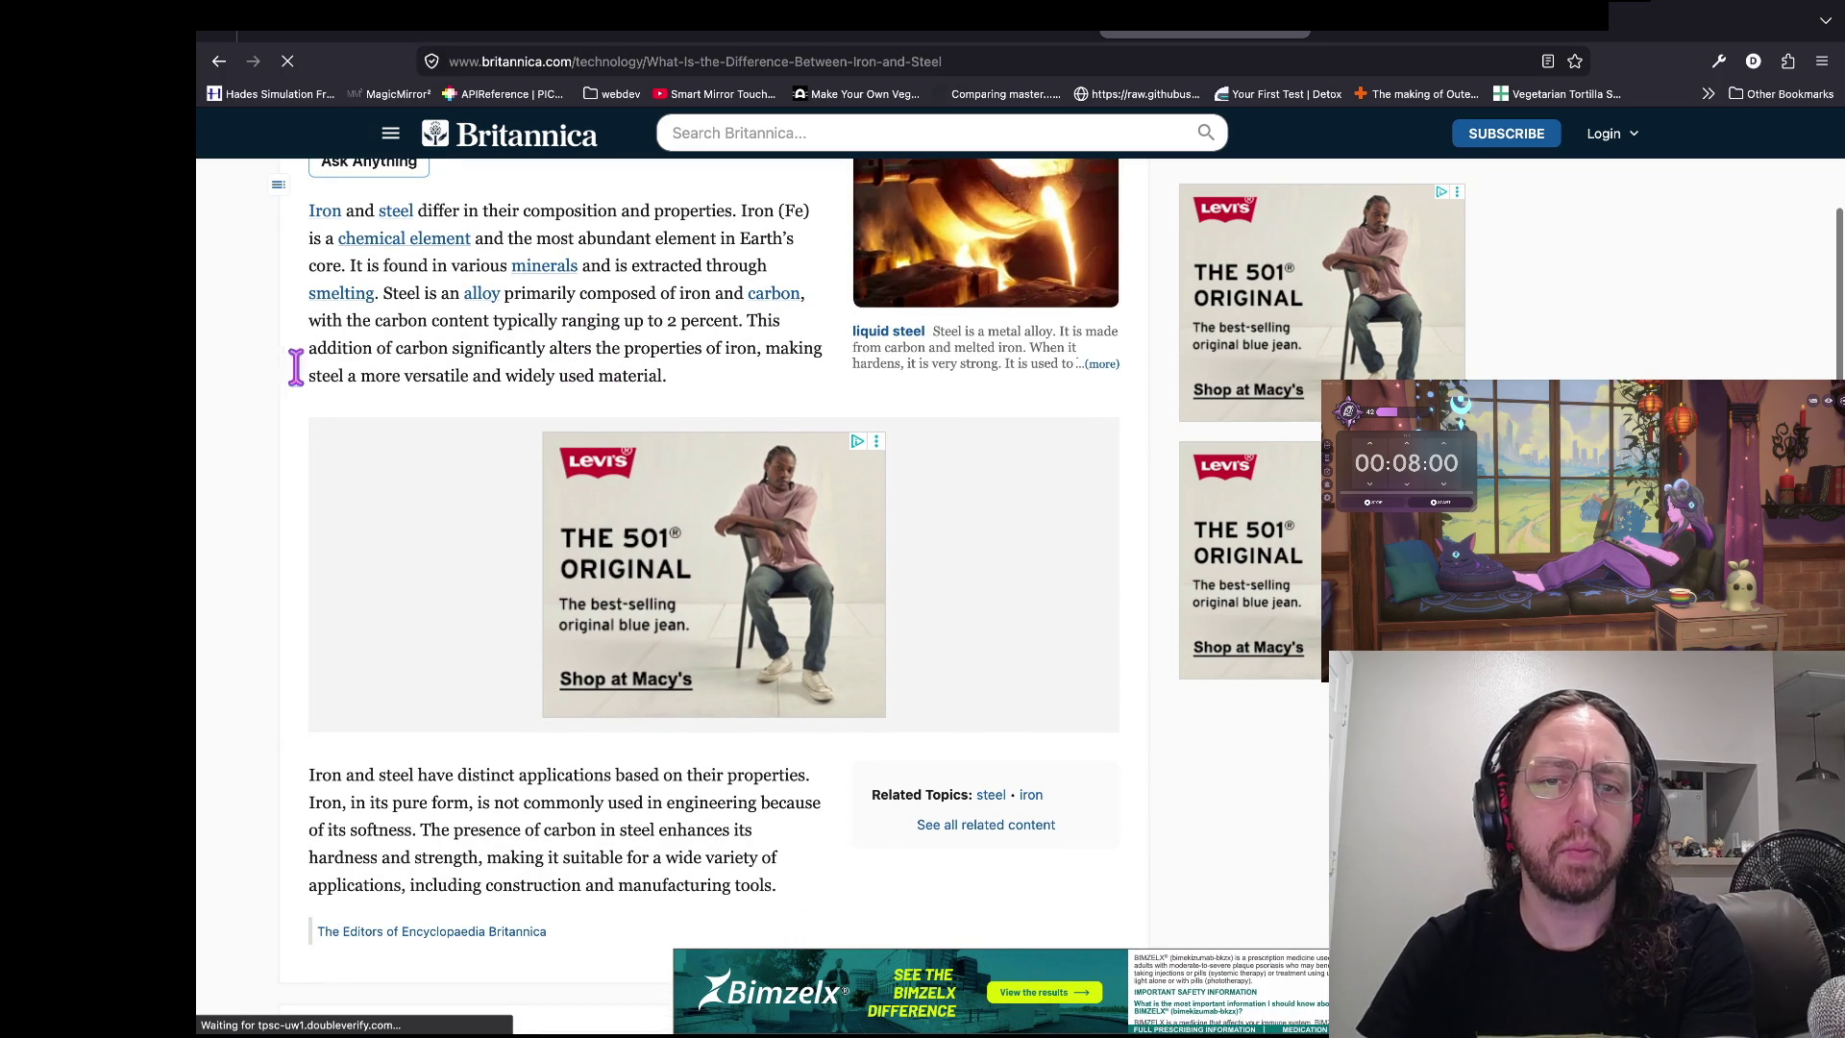
scroll(416, 382, down, 5)
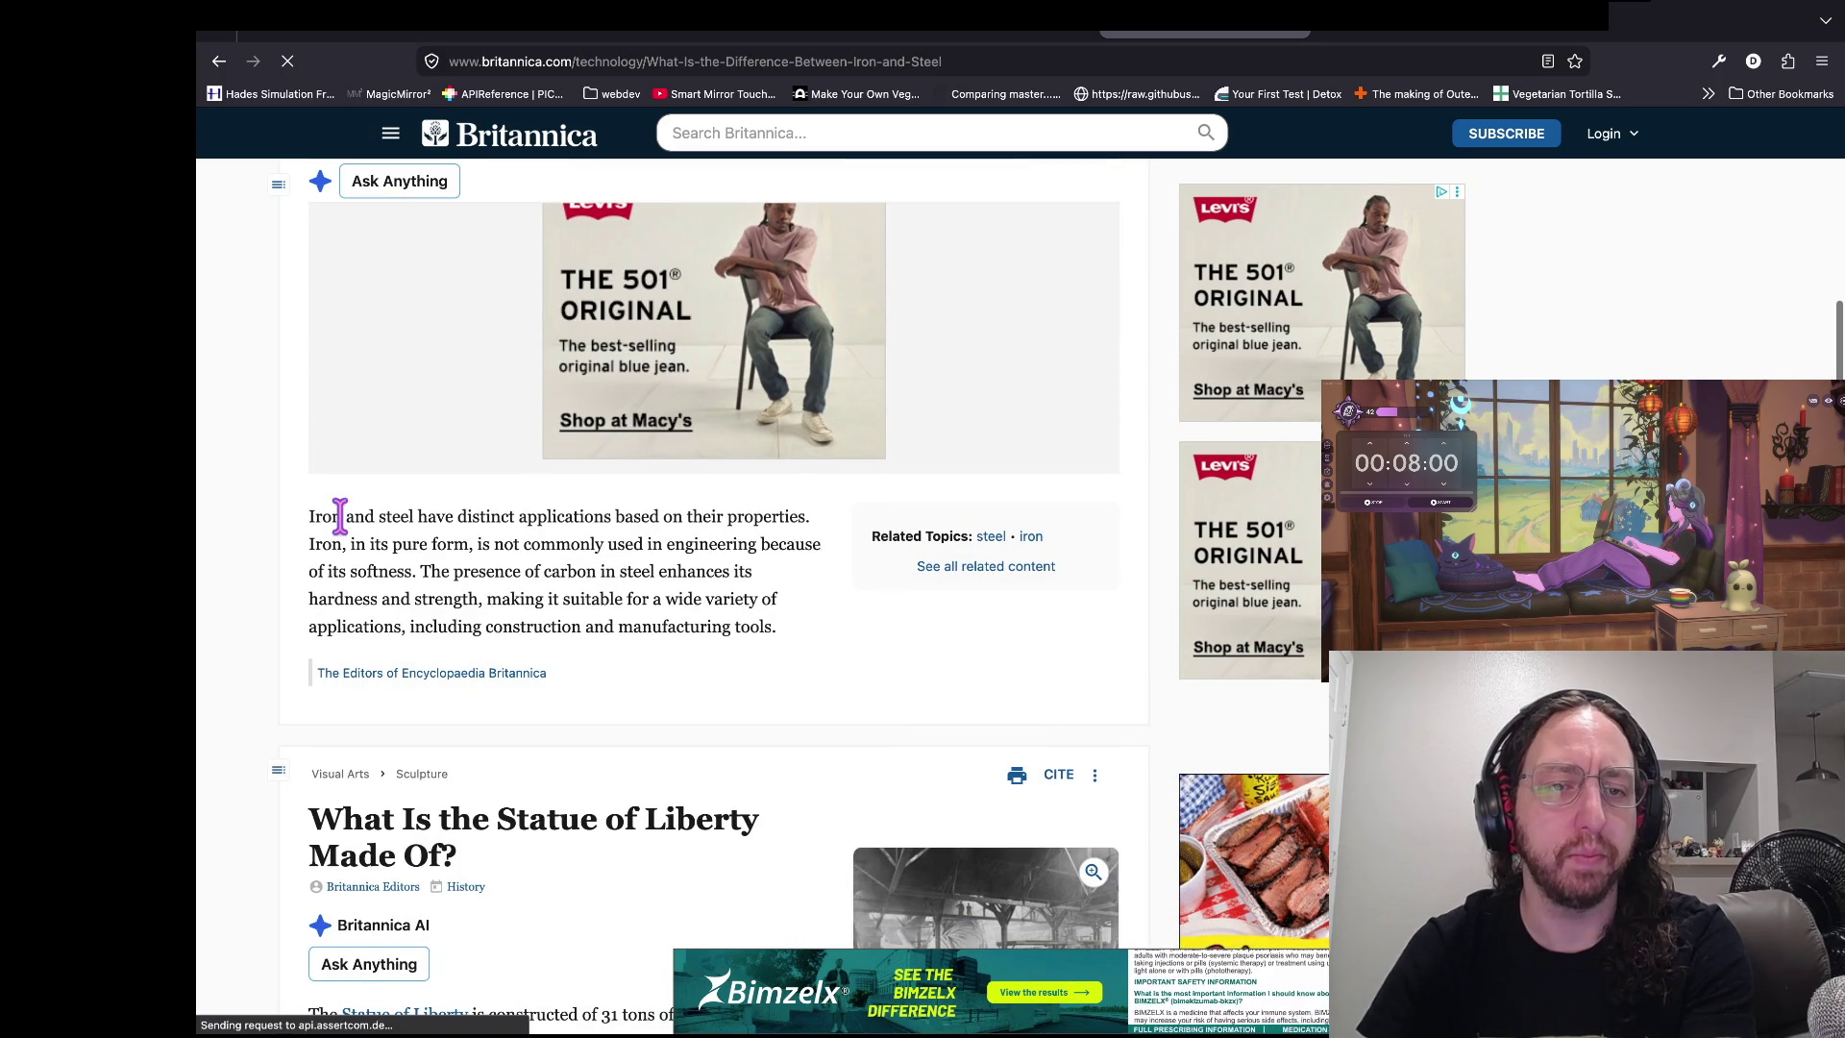
- Highlight the paragraph on iron and steel applications, then return to the search results
drag(115, 535, 662, 518)
mouse_move(471, 524)
mouse_down()
mouse_move(596, 535)
mouse_move(589, 601)
mouse_up()
click(589, 601)
scroll(455, 565, down, 10)
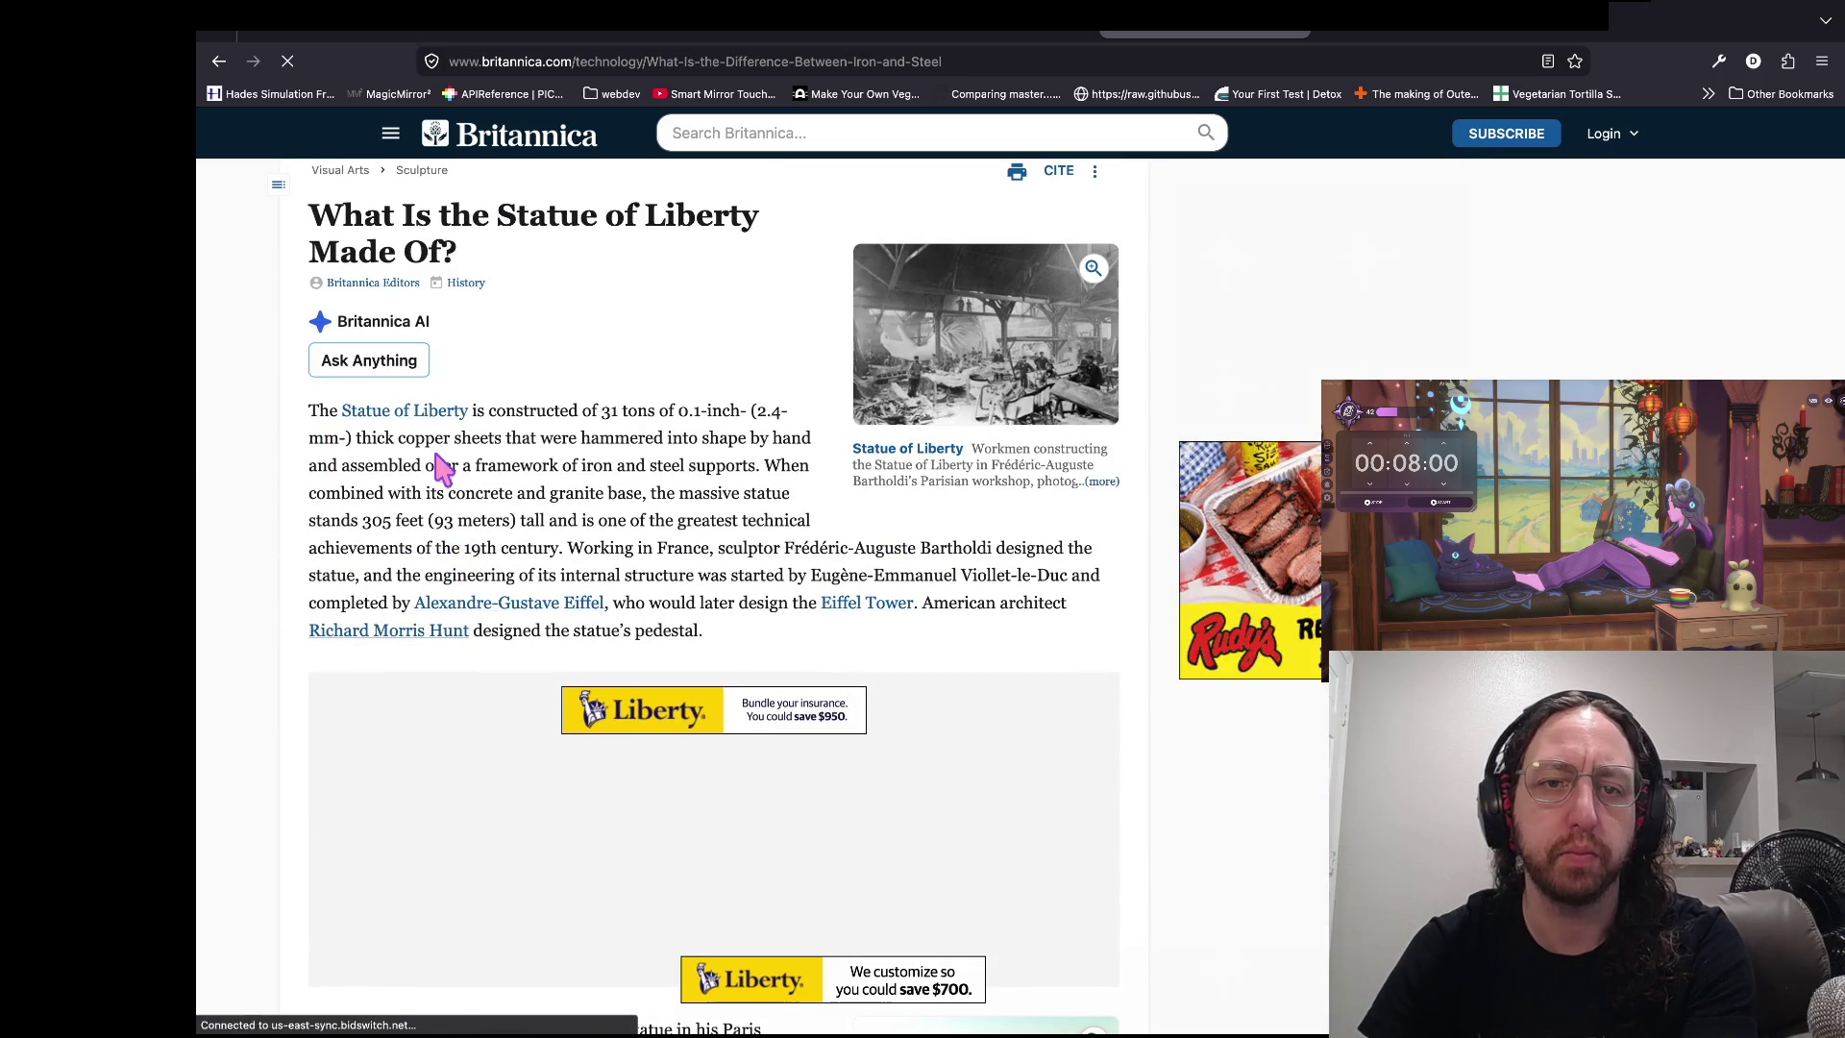
key(super+Left)
- Replace the query with 'is steel stronger than iron' and look over the results
click(362, 149)
key(super+a)
key(BackSpace)
text(is s)
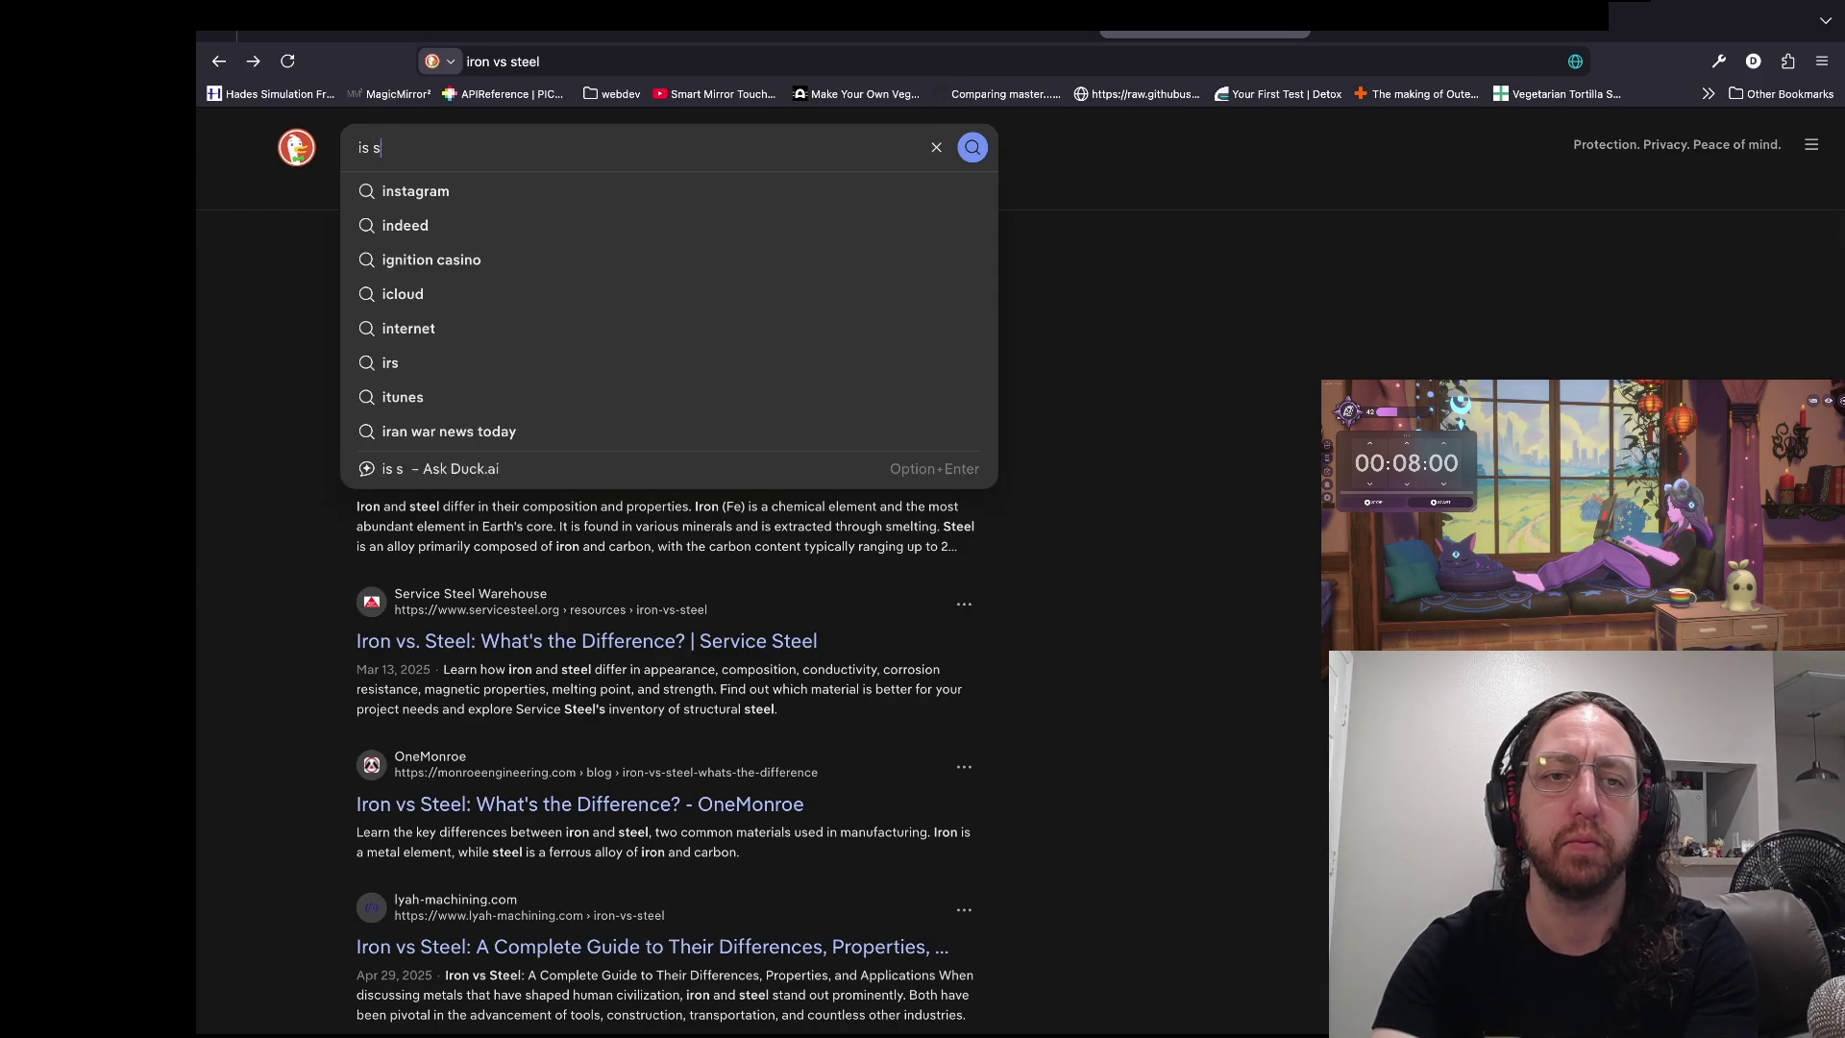
text(teel stronger than iron)
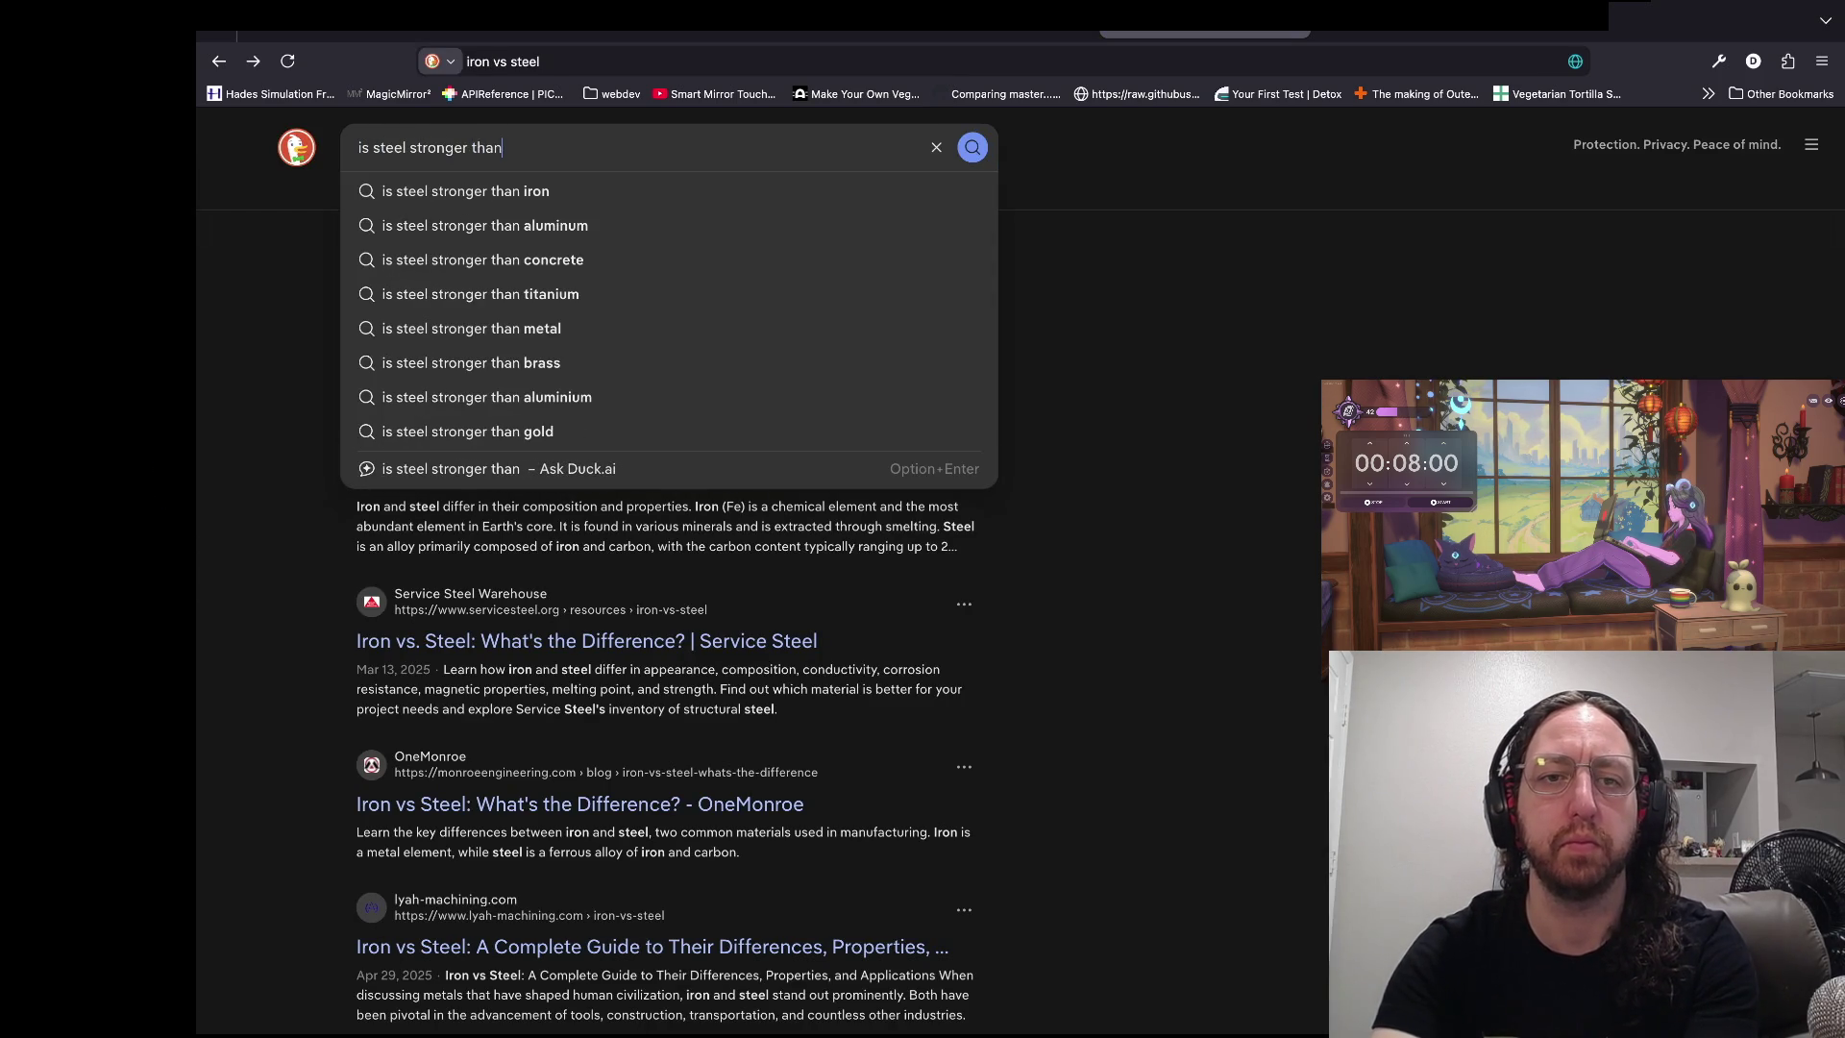
key(Return)
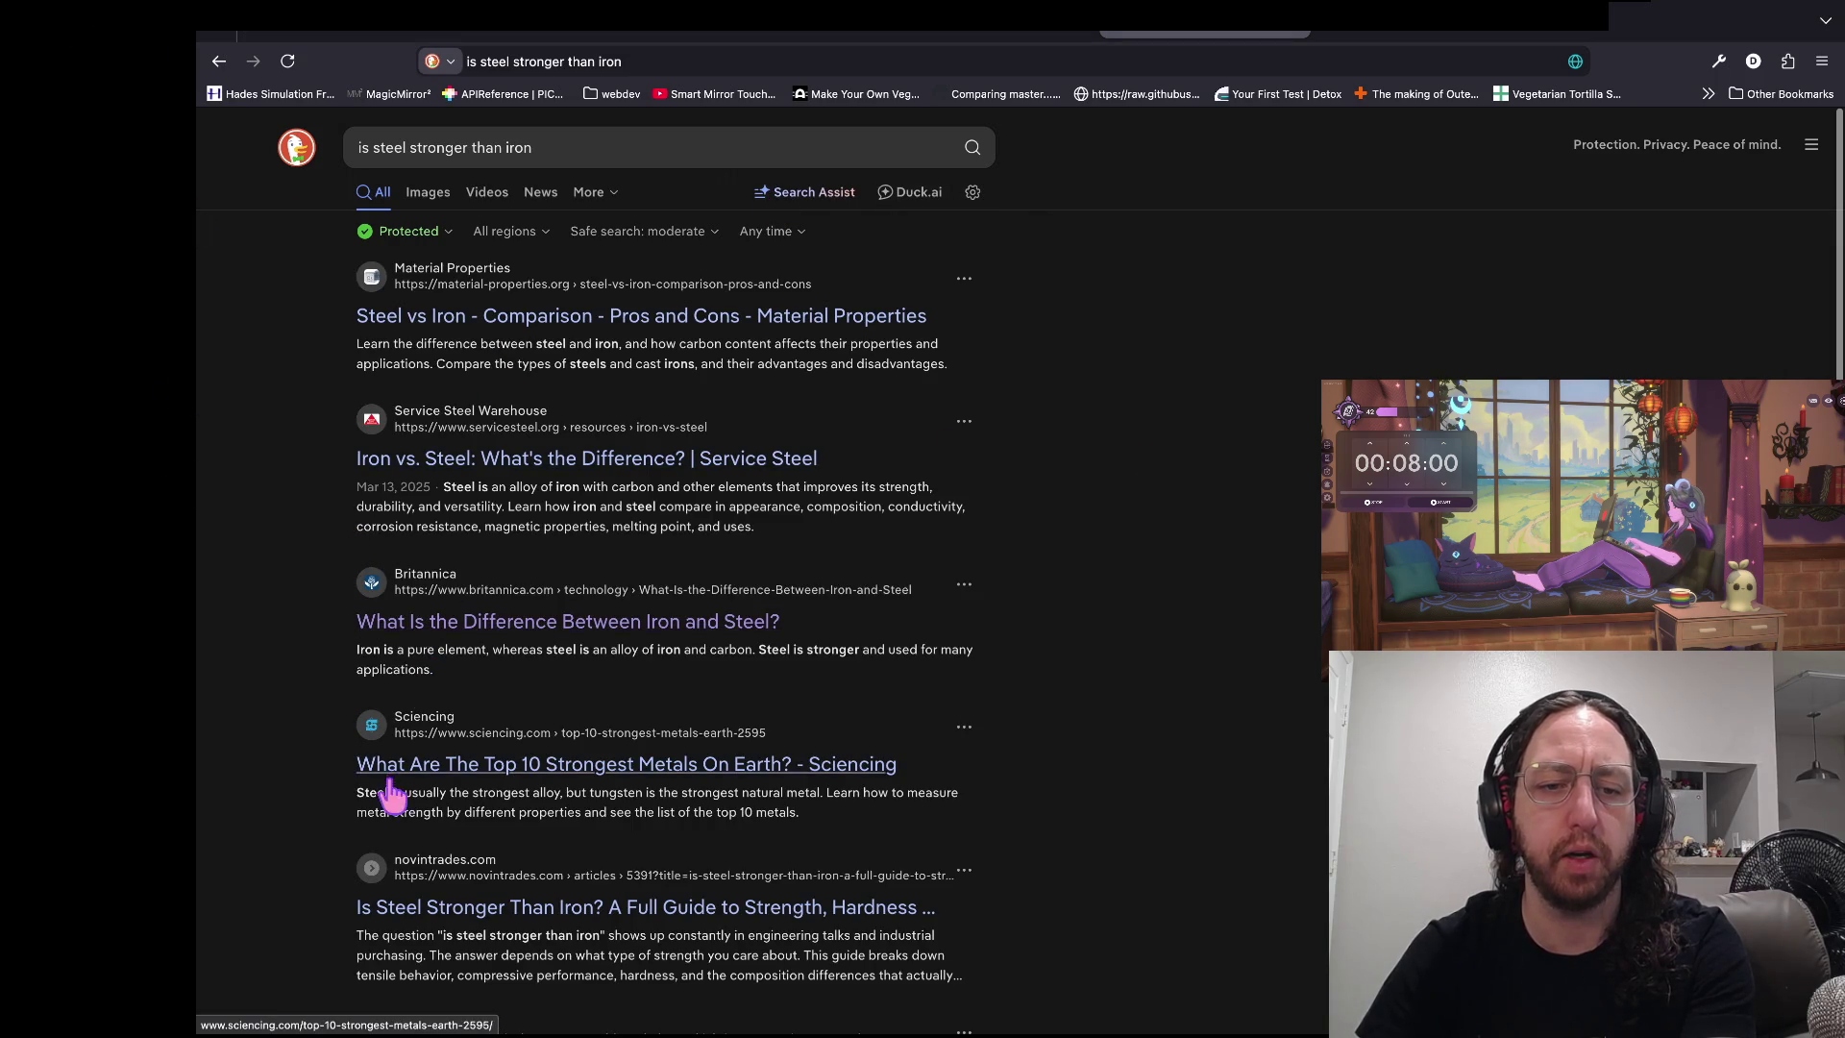
scroll(465, 515, down, 6)
scroll(468, 519, up, 4)
scroll(468, 519, up, 3)
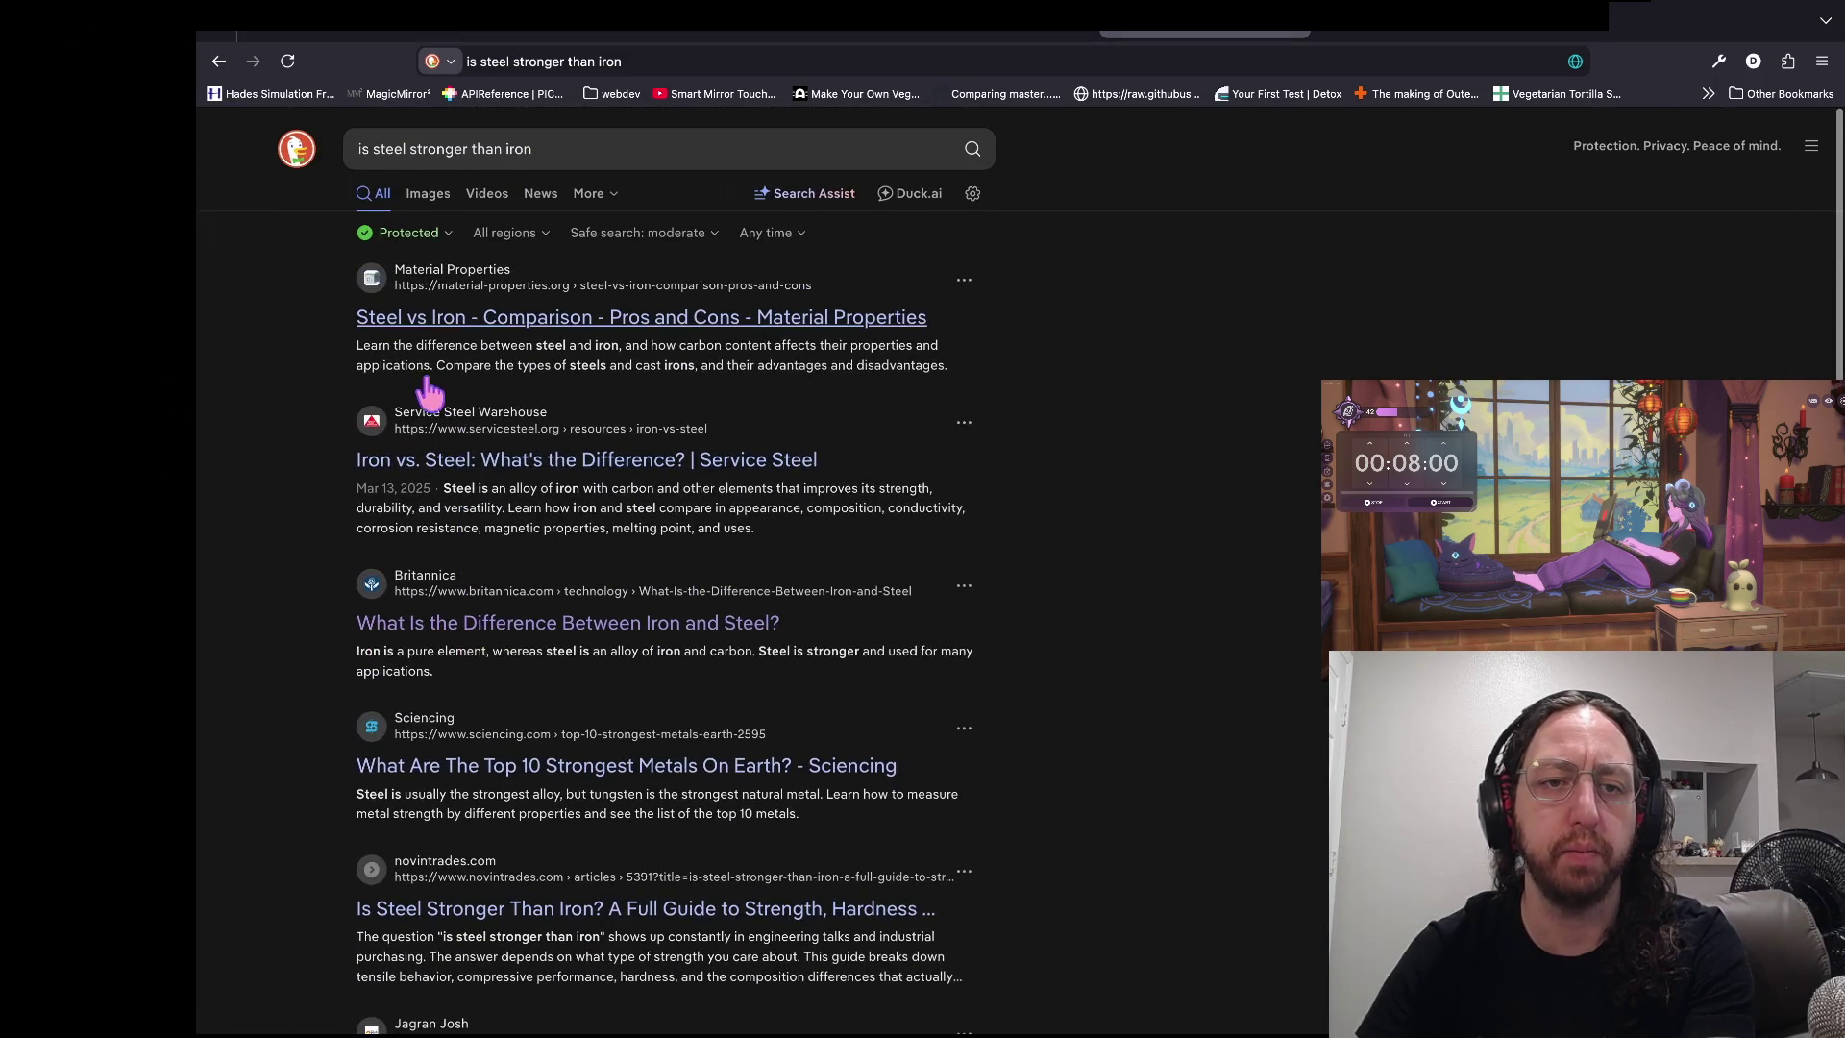
- Skim the material-properties.org Steel vs Iron article, then start a fresh tab
click(413, 322)
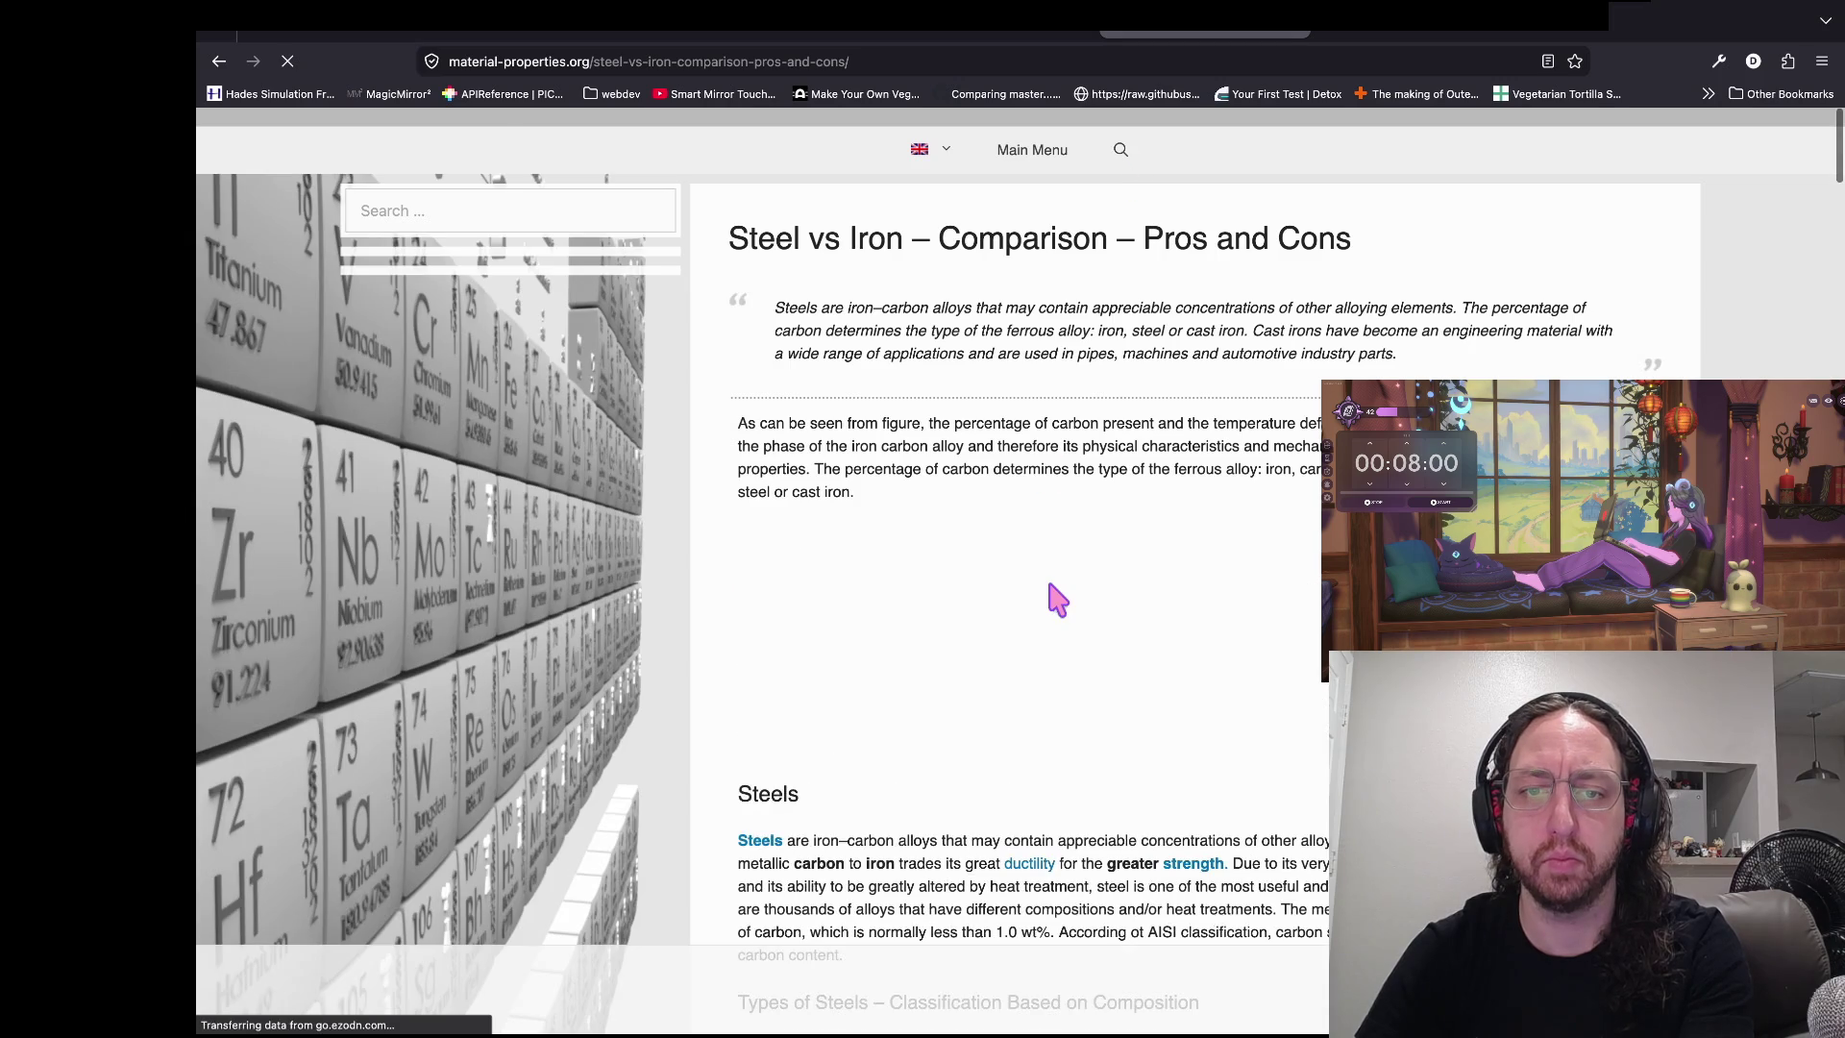
scroll(1050, 584, down, 3)
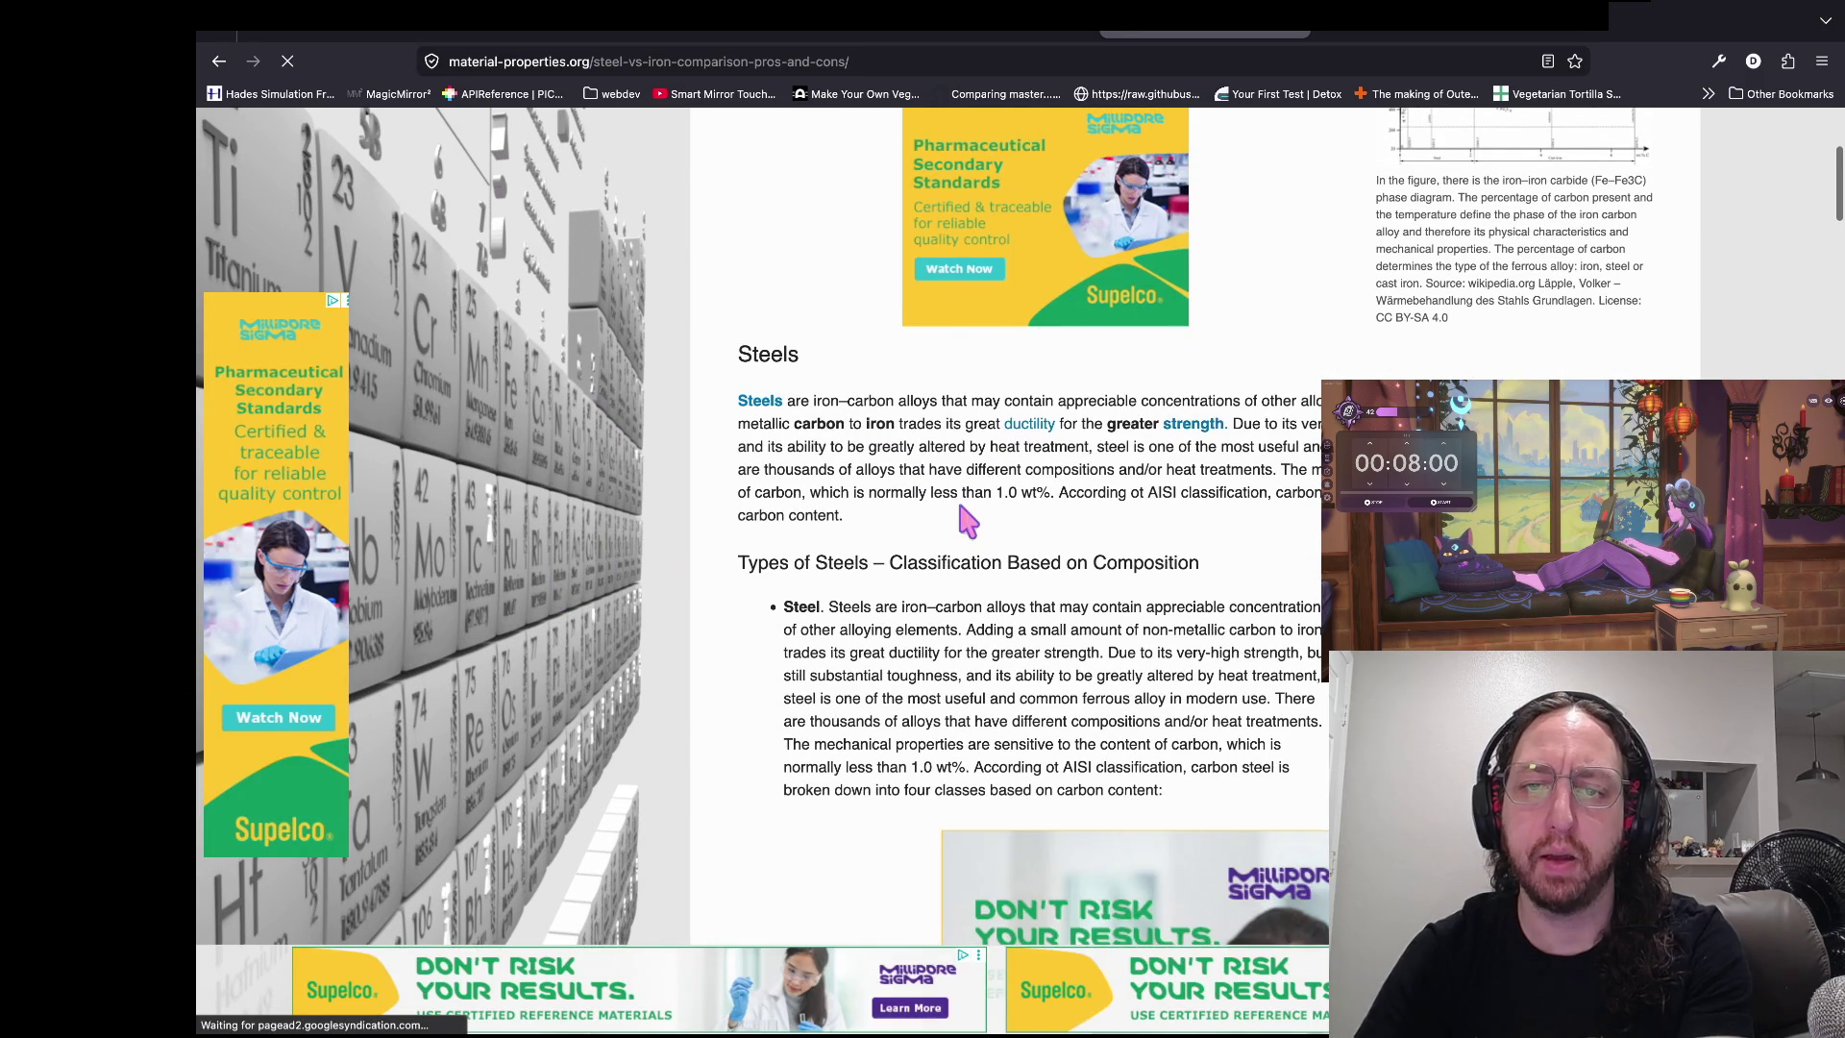
key(ctrl+t)
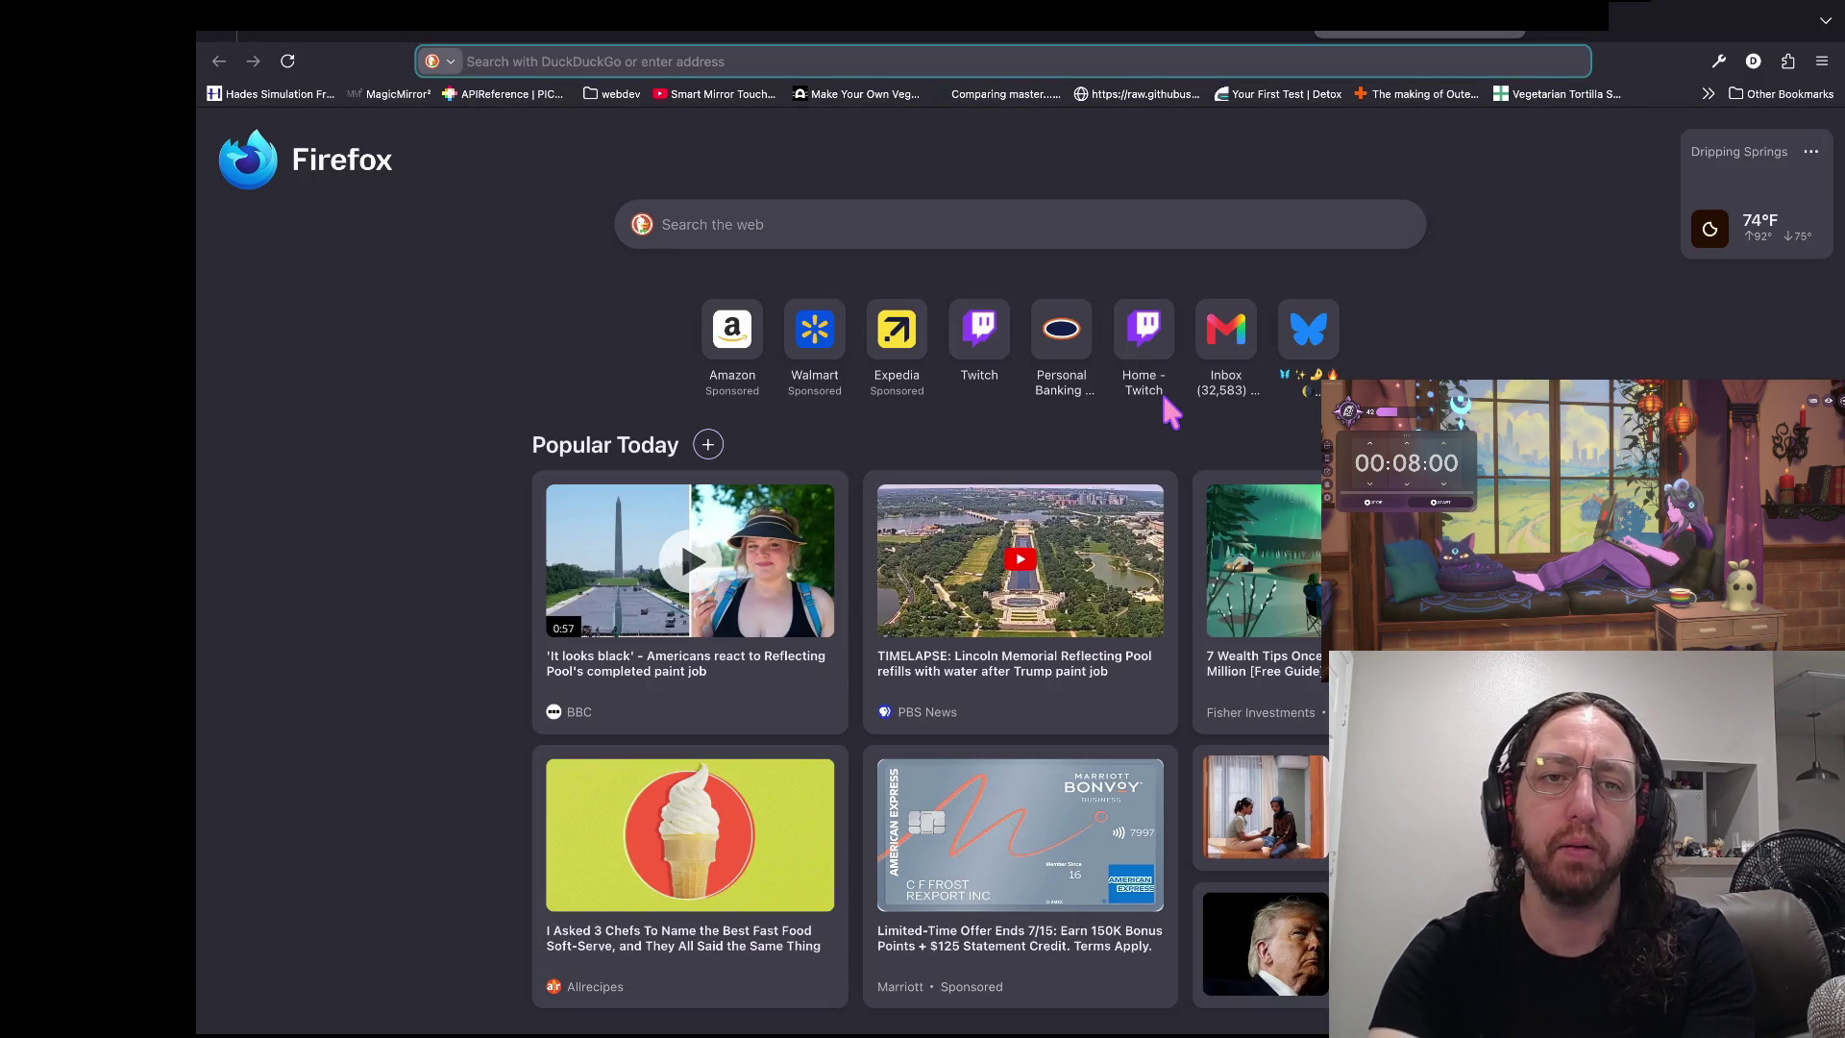
- Search 'what is an alloy' from the new tab's address bar
text(what is an alloy)
key(Return)
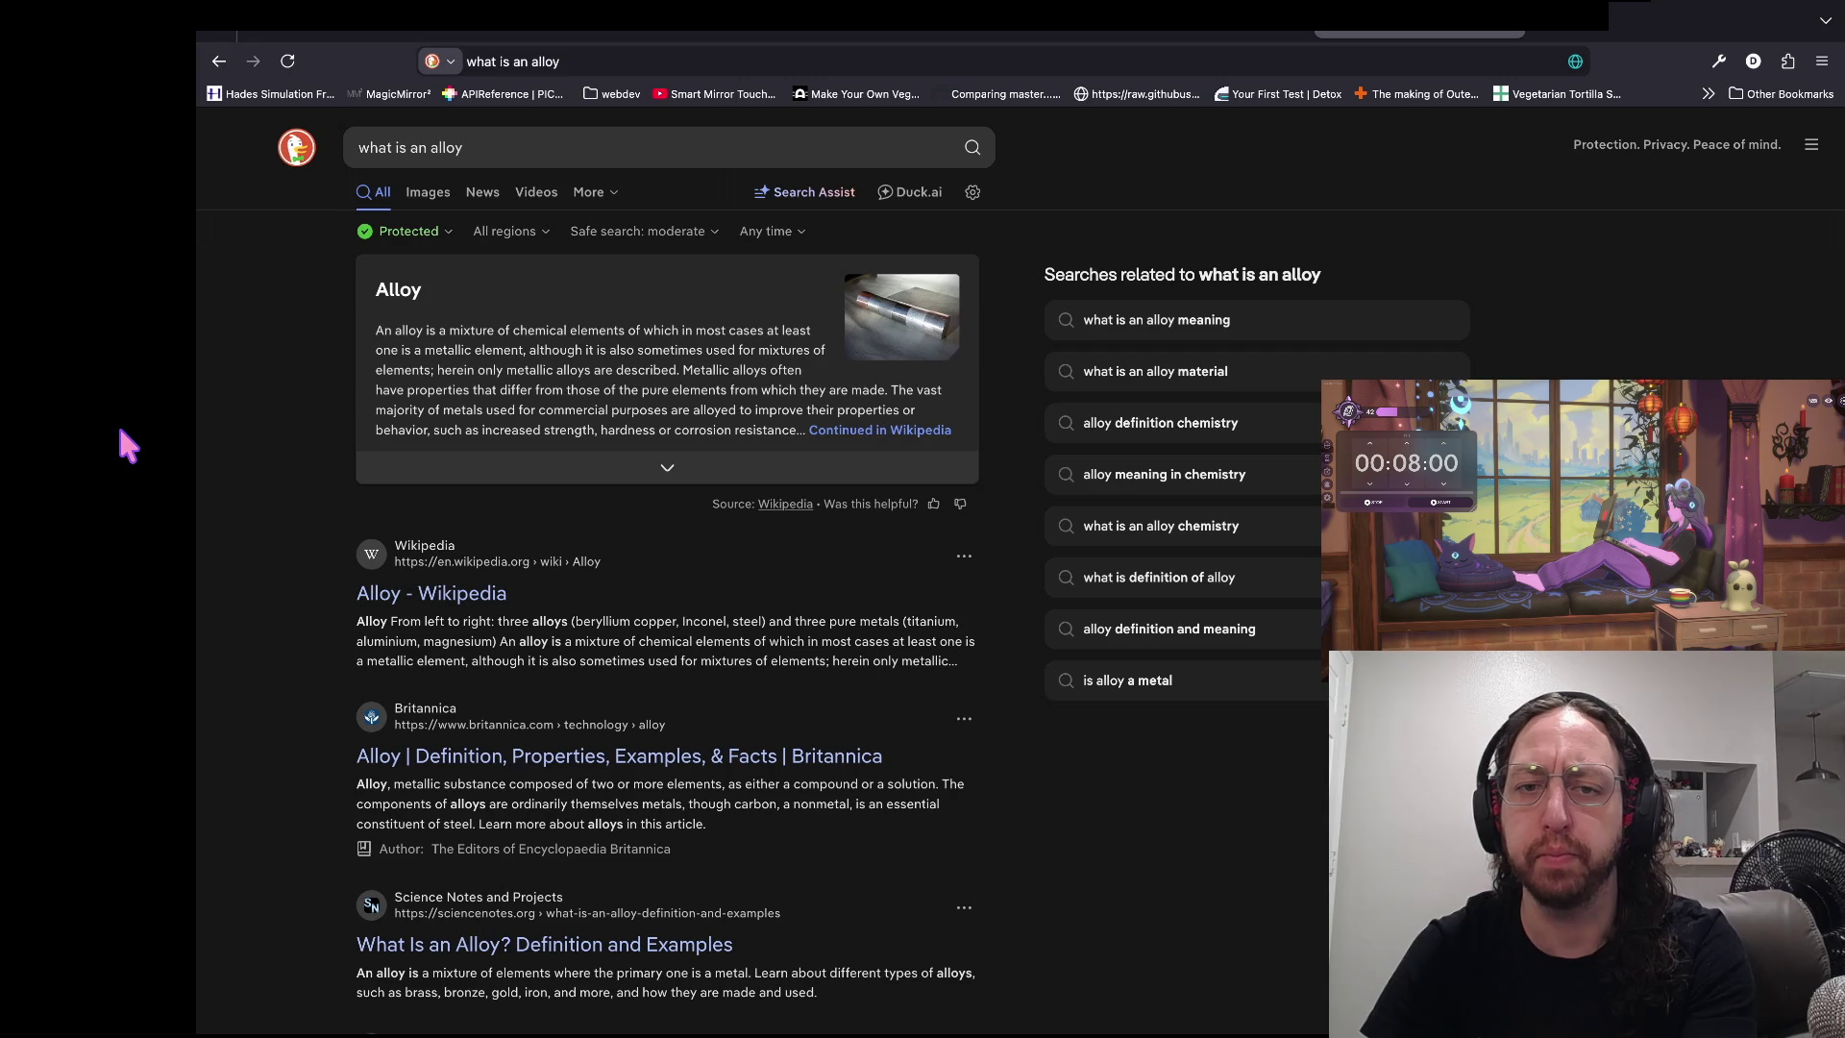
- Return to the Steel vs Iron article, highlighting 'metallic carbon' while reading
click(1326, 337)
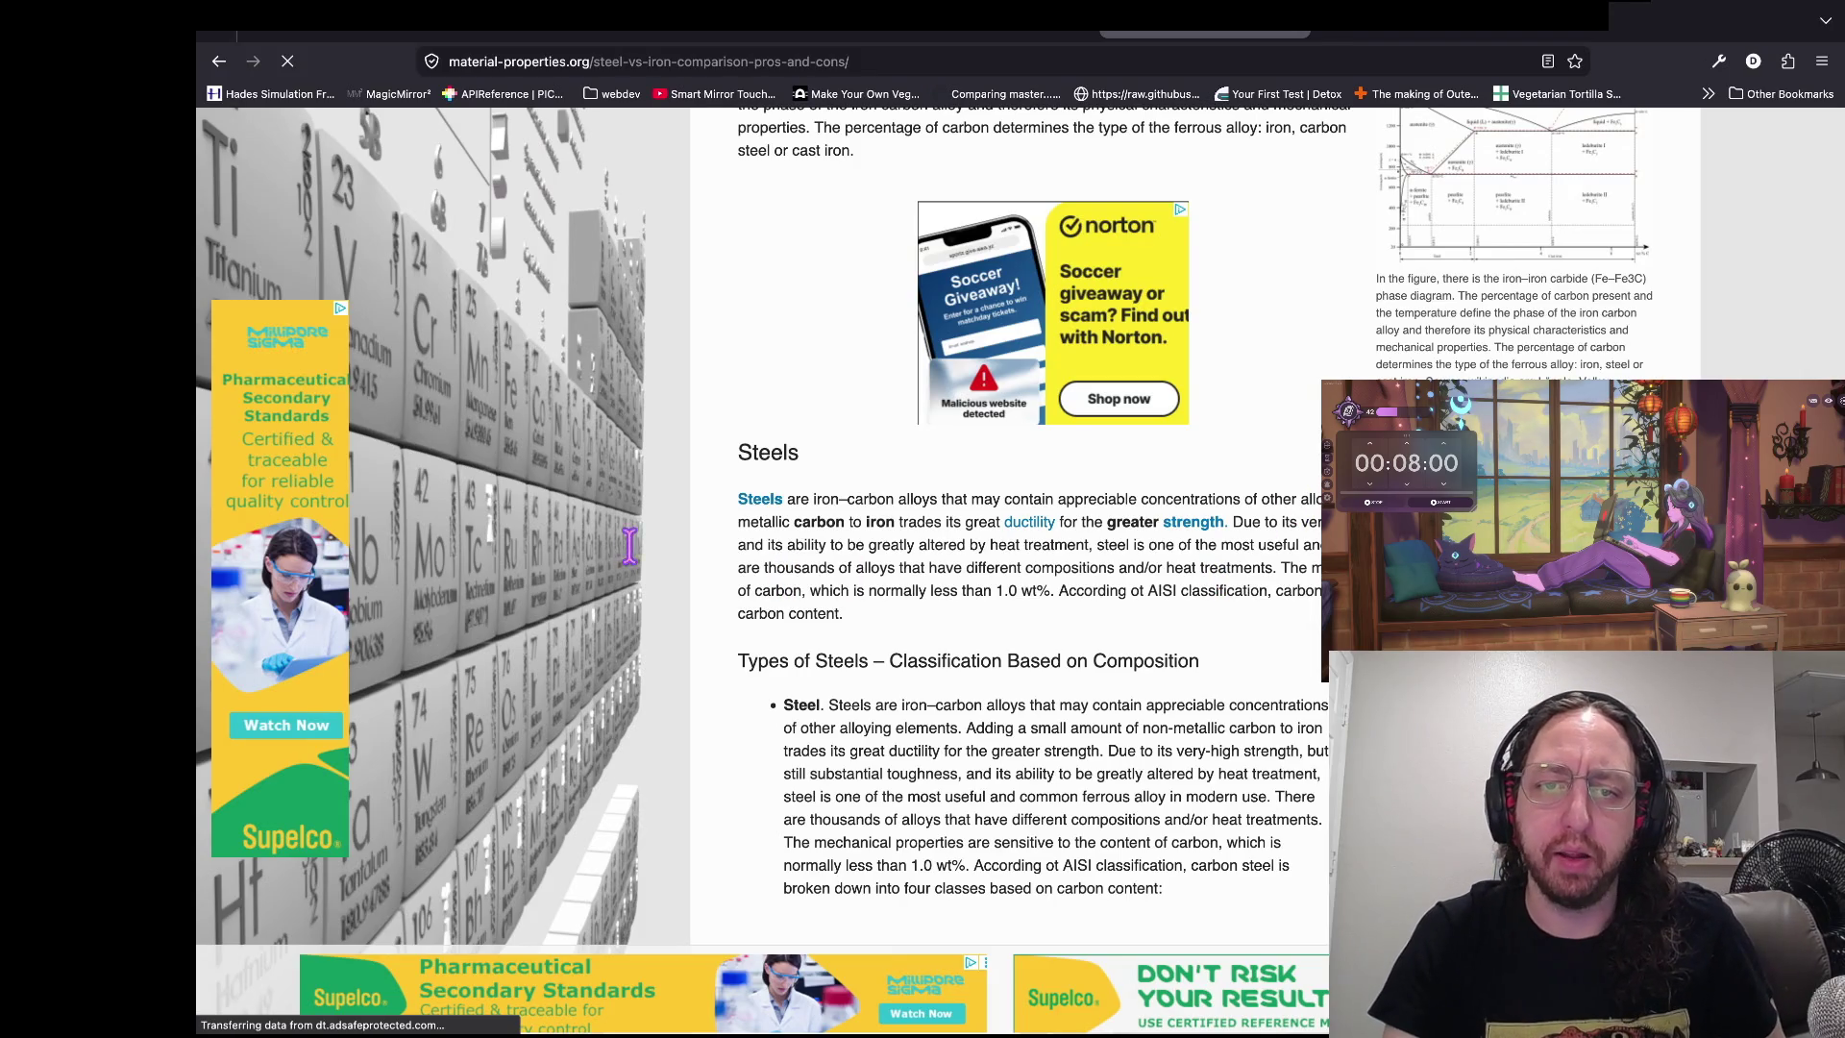
drag(845, 522, 538, 541)
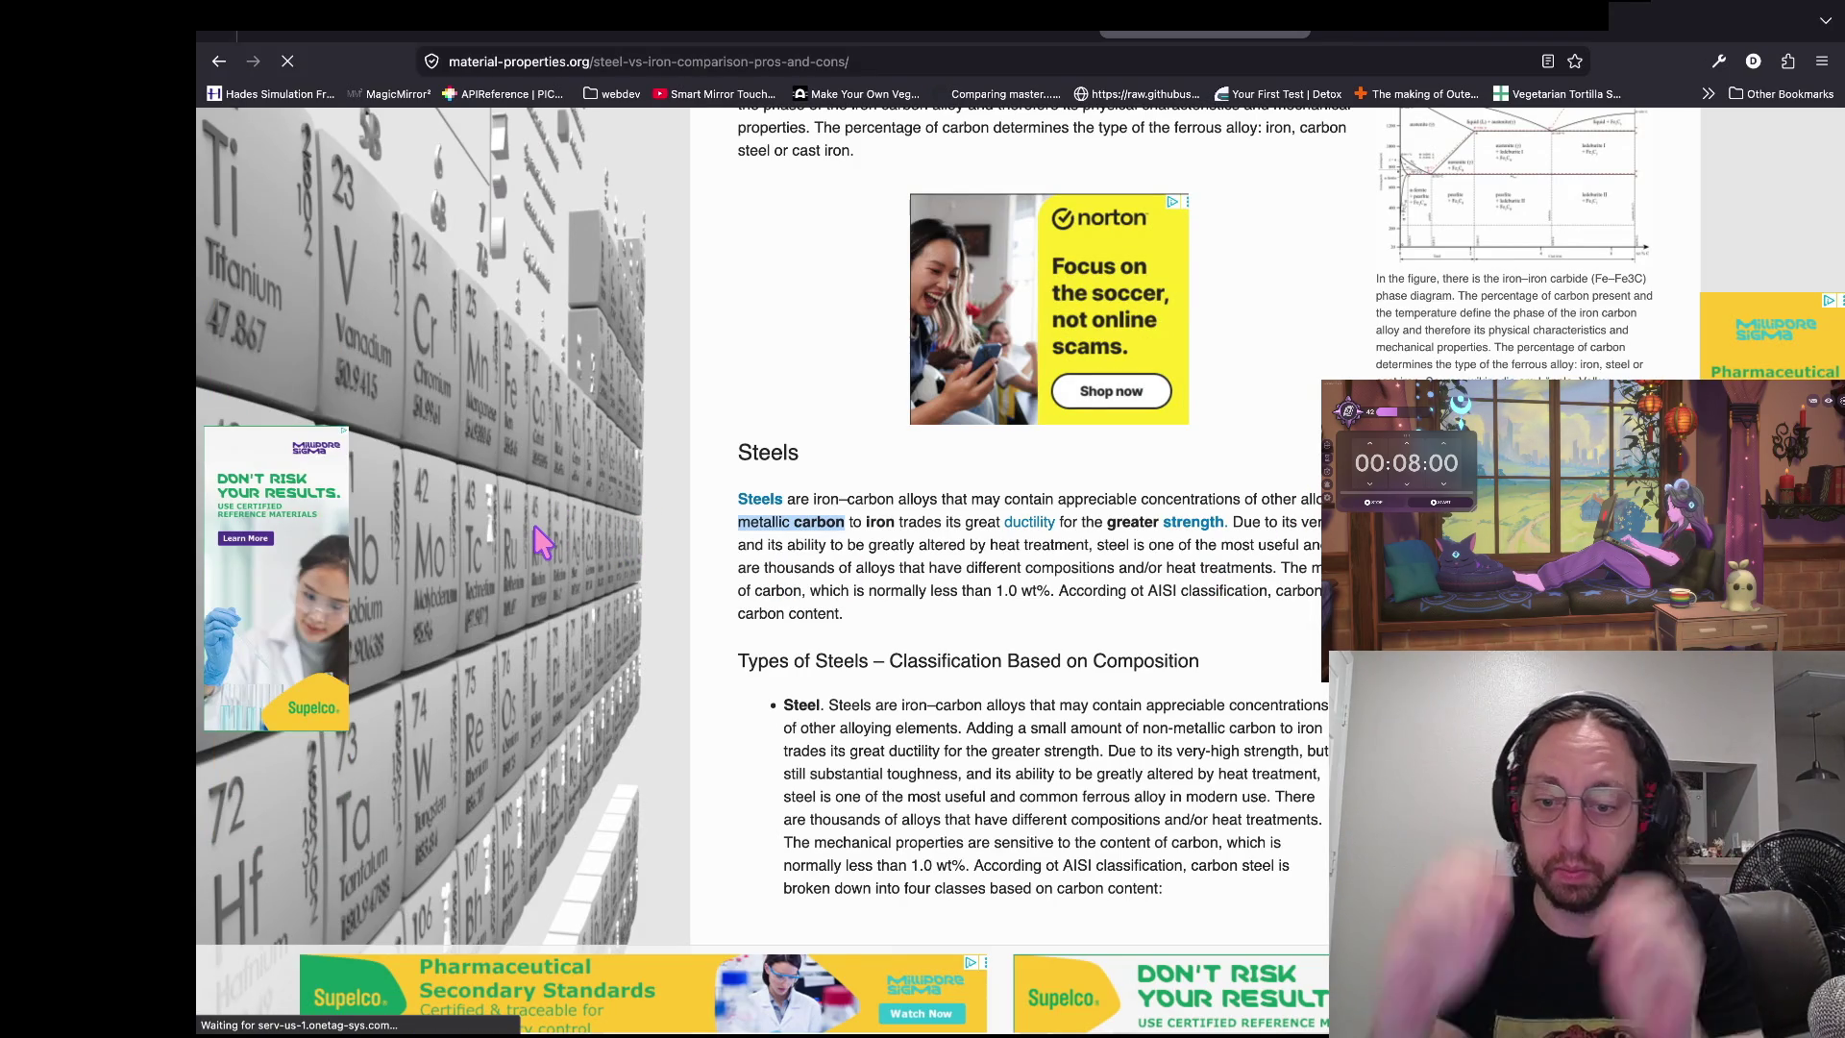
click(644, 528)
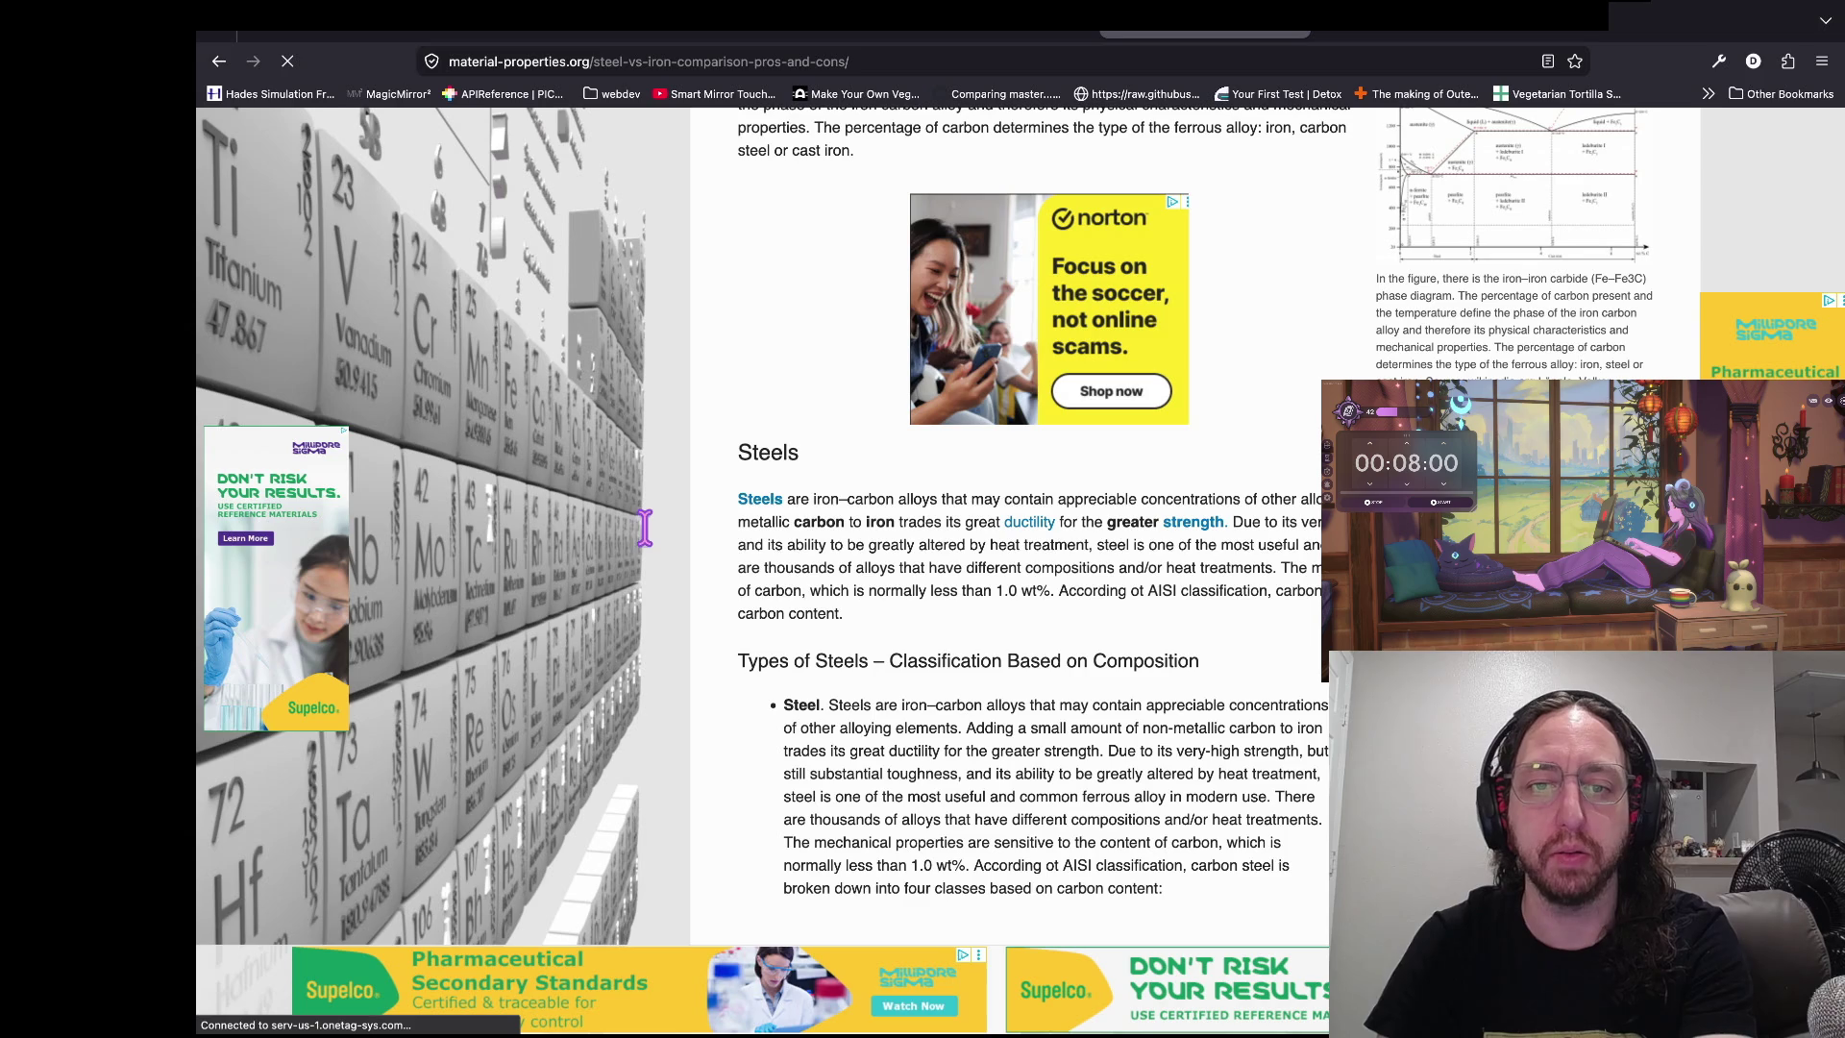
drag(616, 527, 582, 526)
click(547, 527)
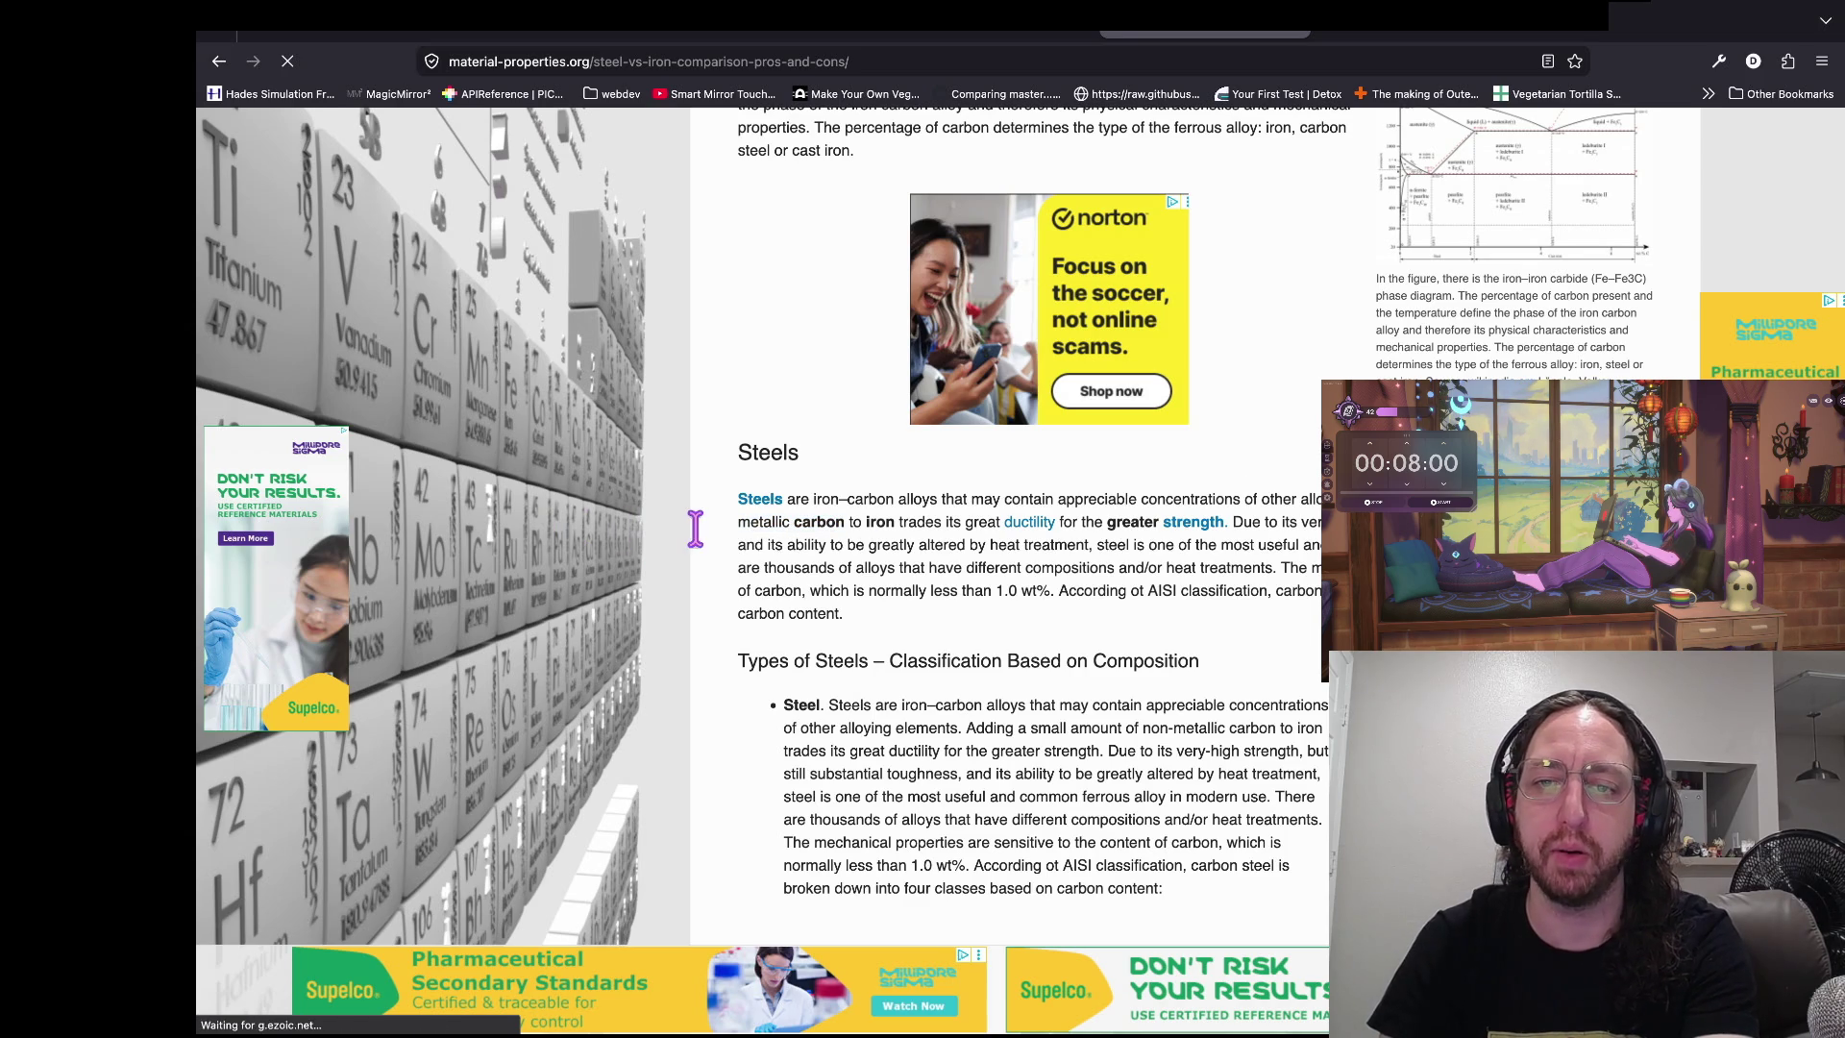
scroll(735, 602, up, 1)
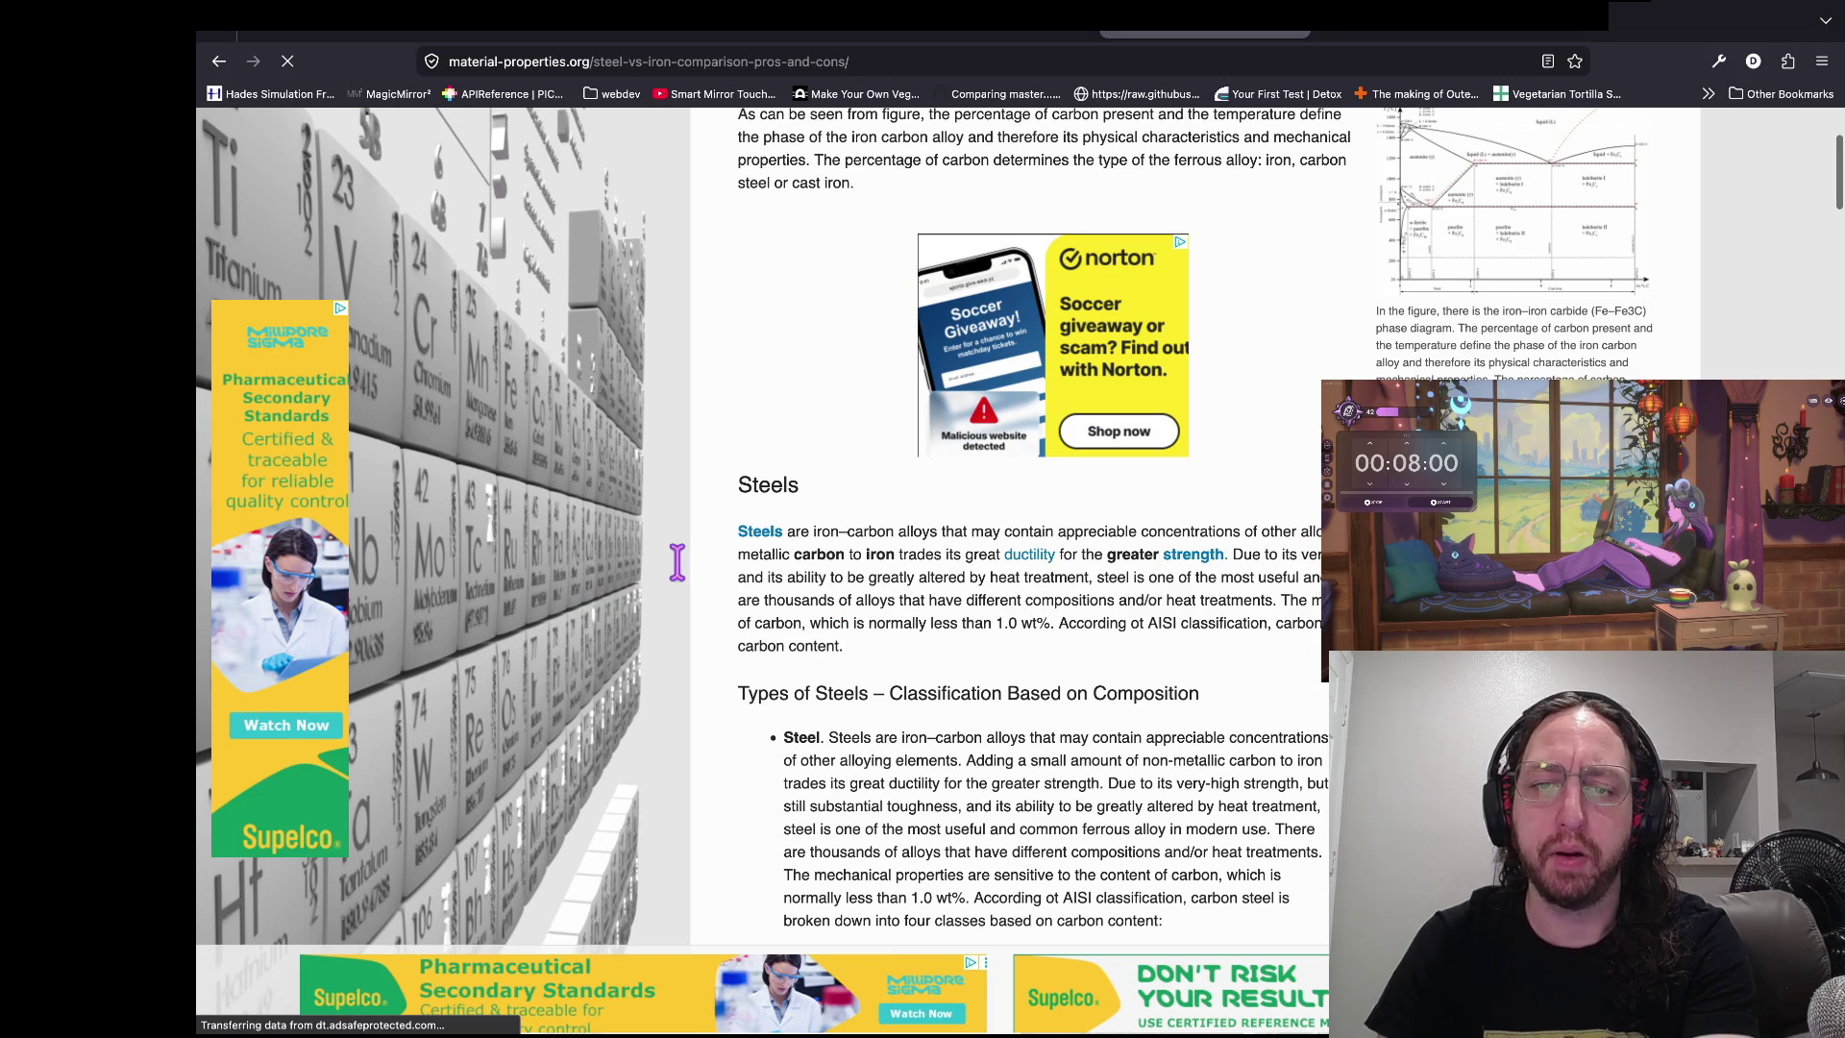
click(852, 569)
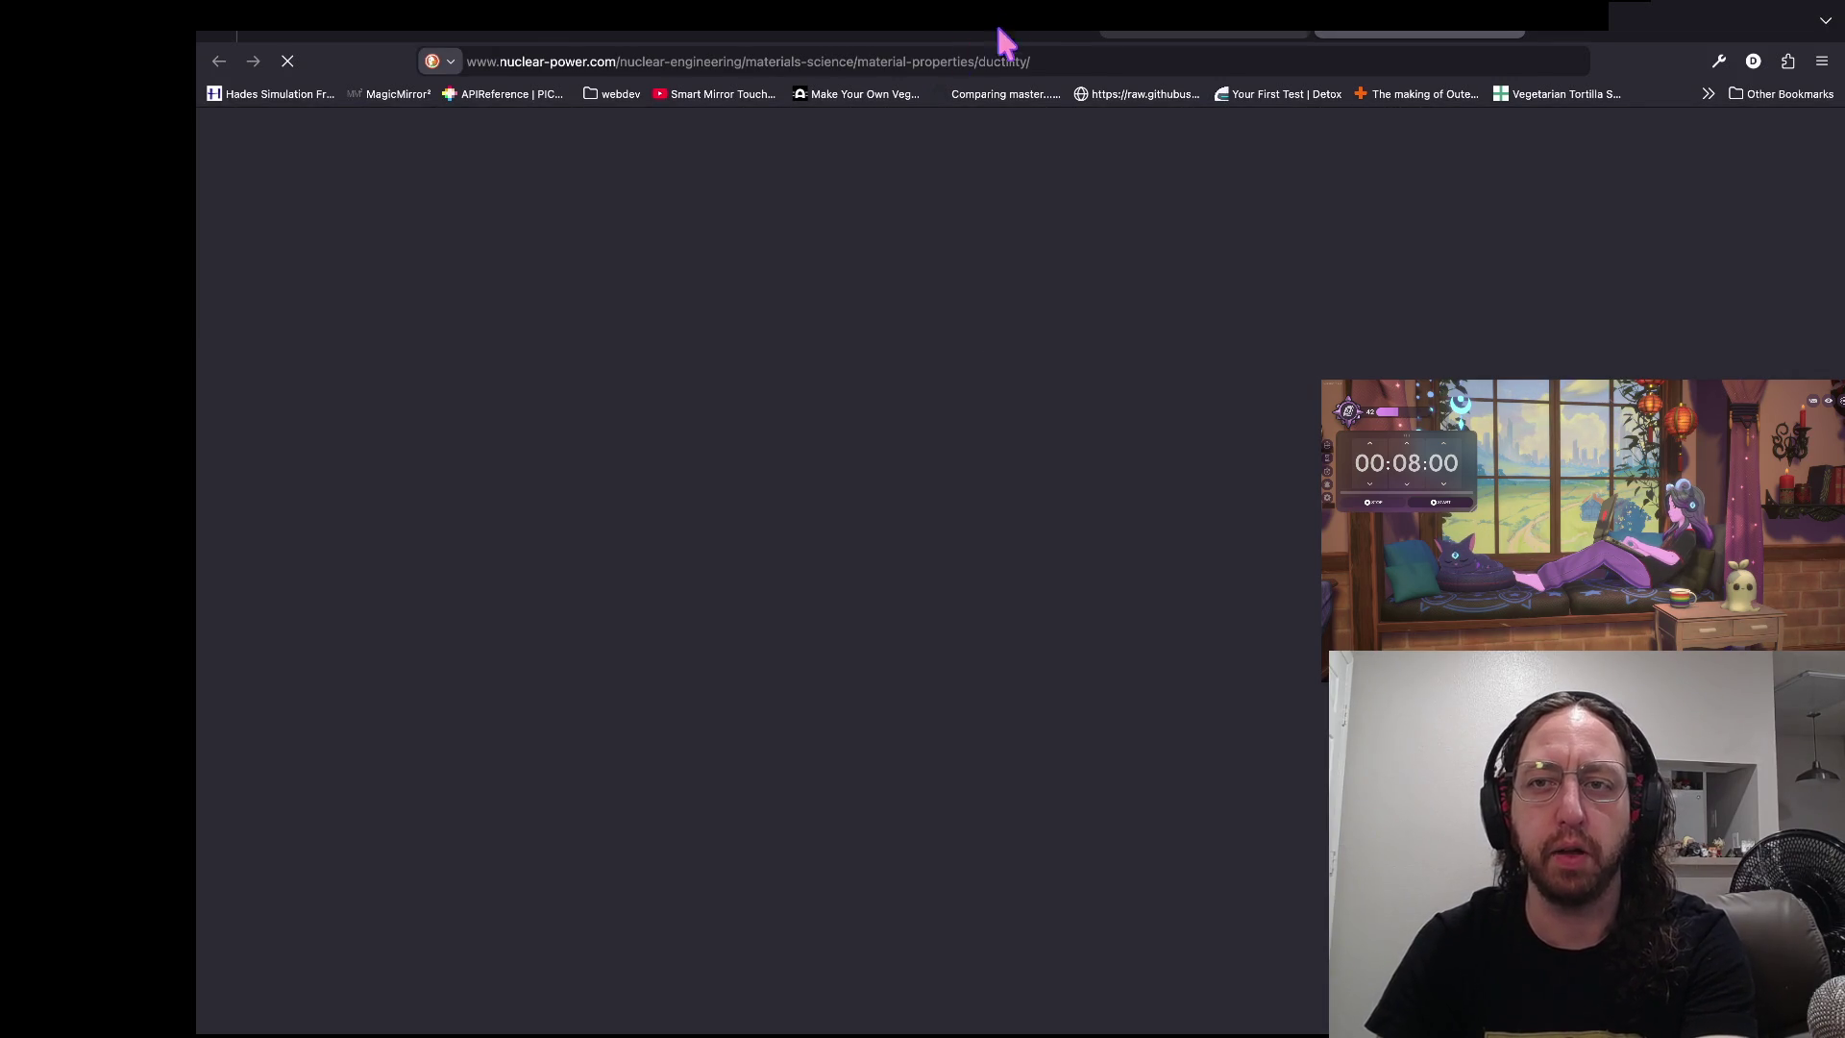
click(1018, 34)
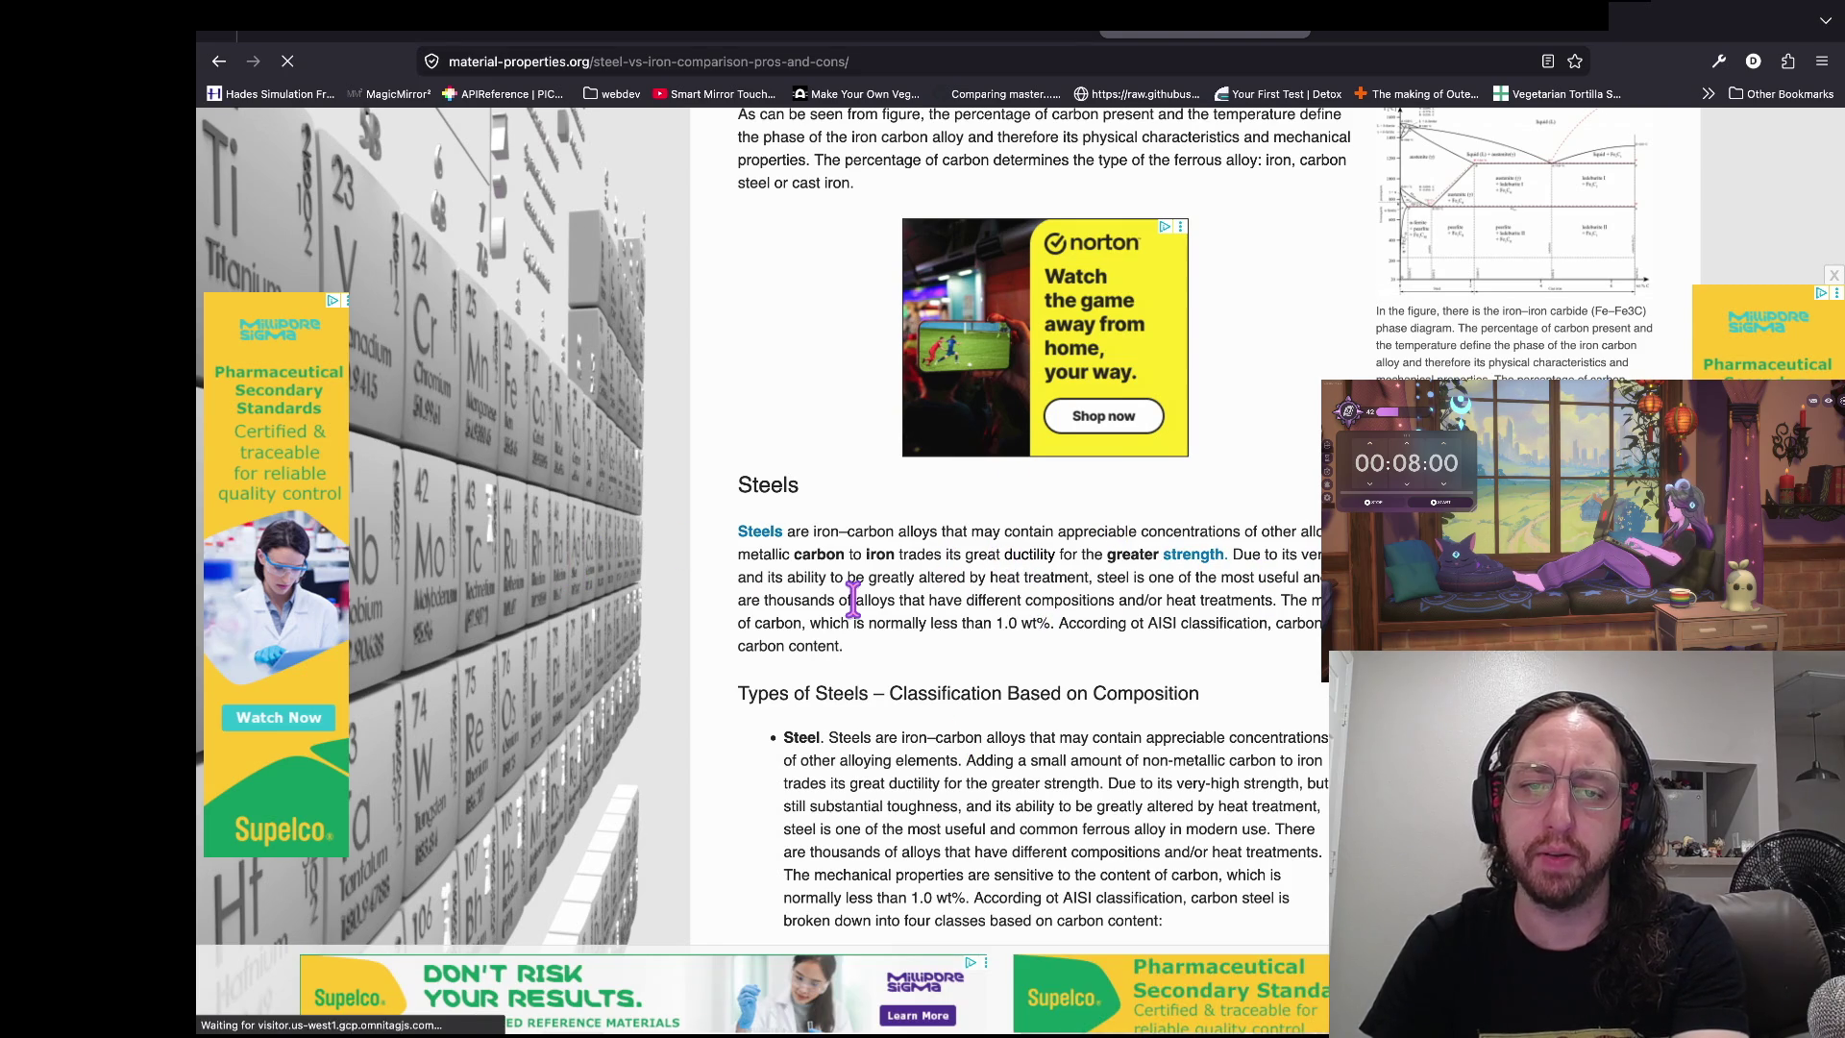
drag(559, 583, 1166, 578)
click(1166, 578)
scroll(862, 586, up, 3)
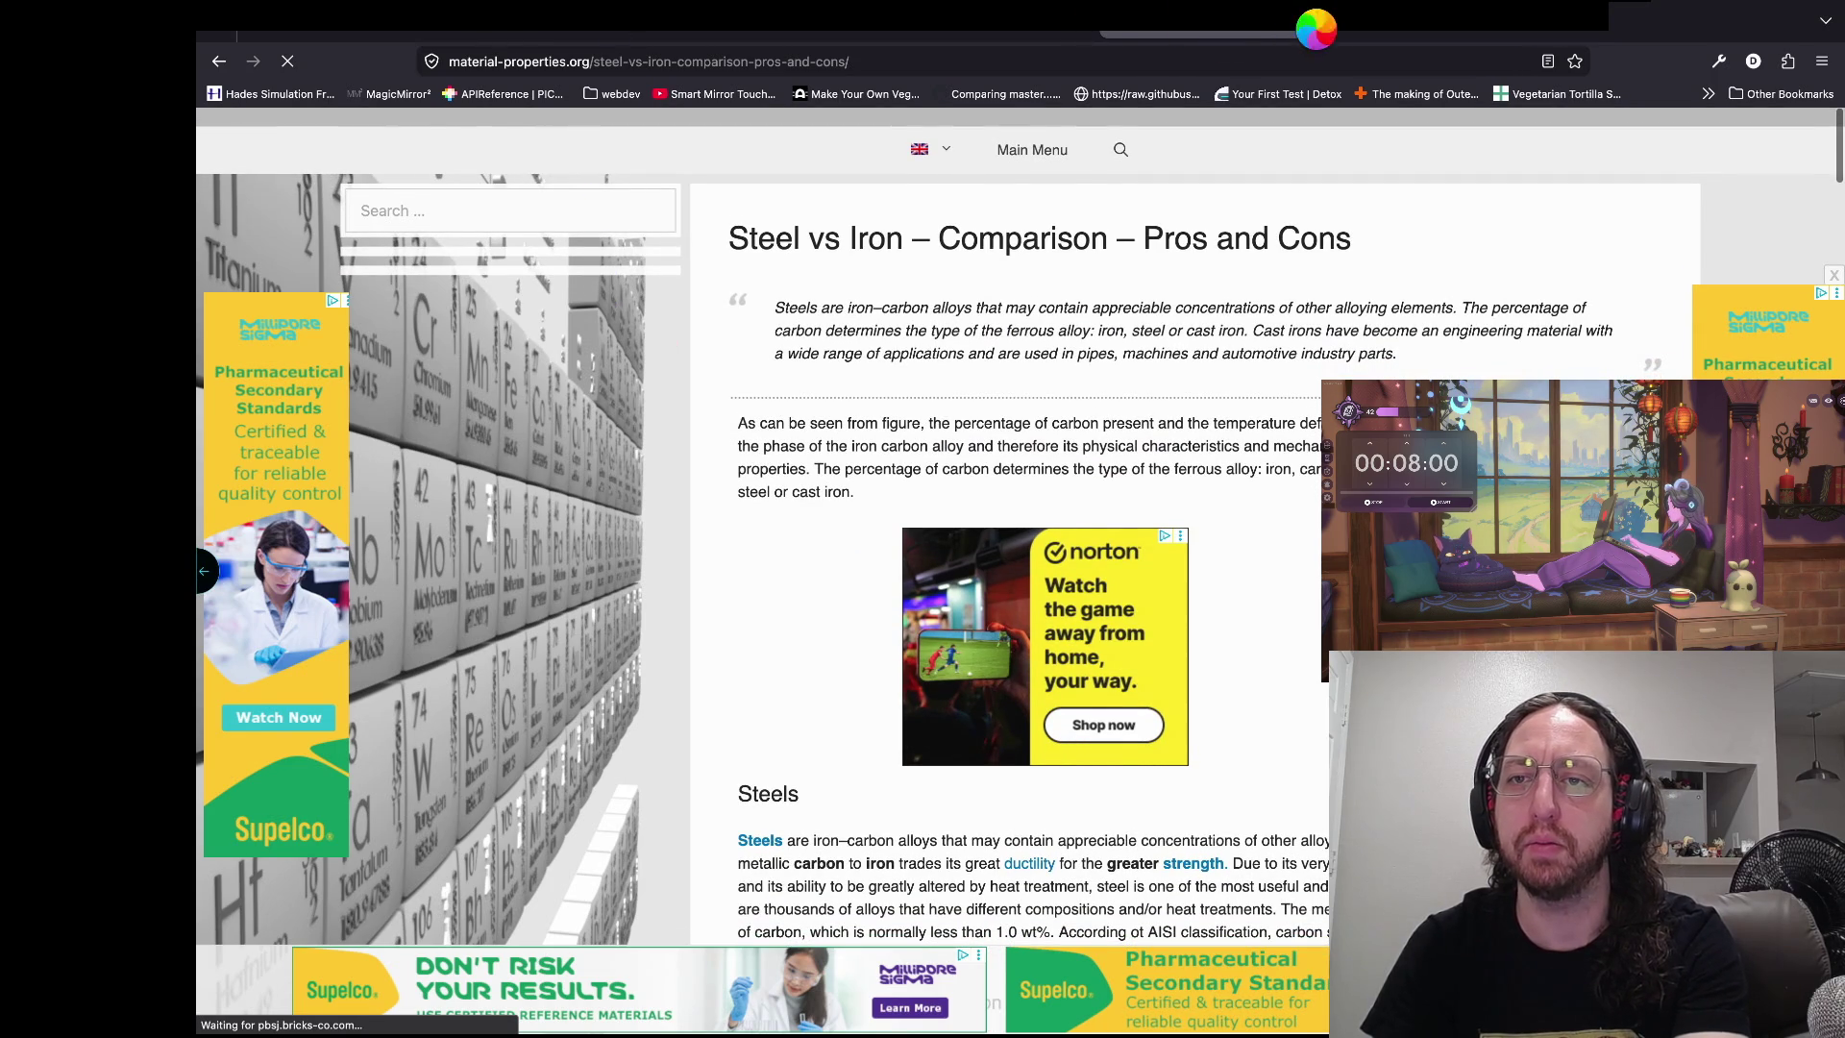
click(1212, 38)
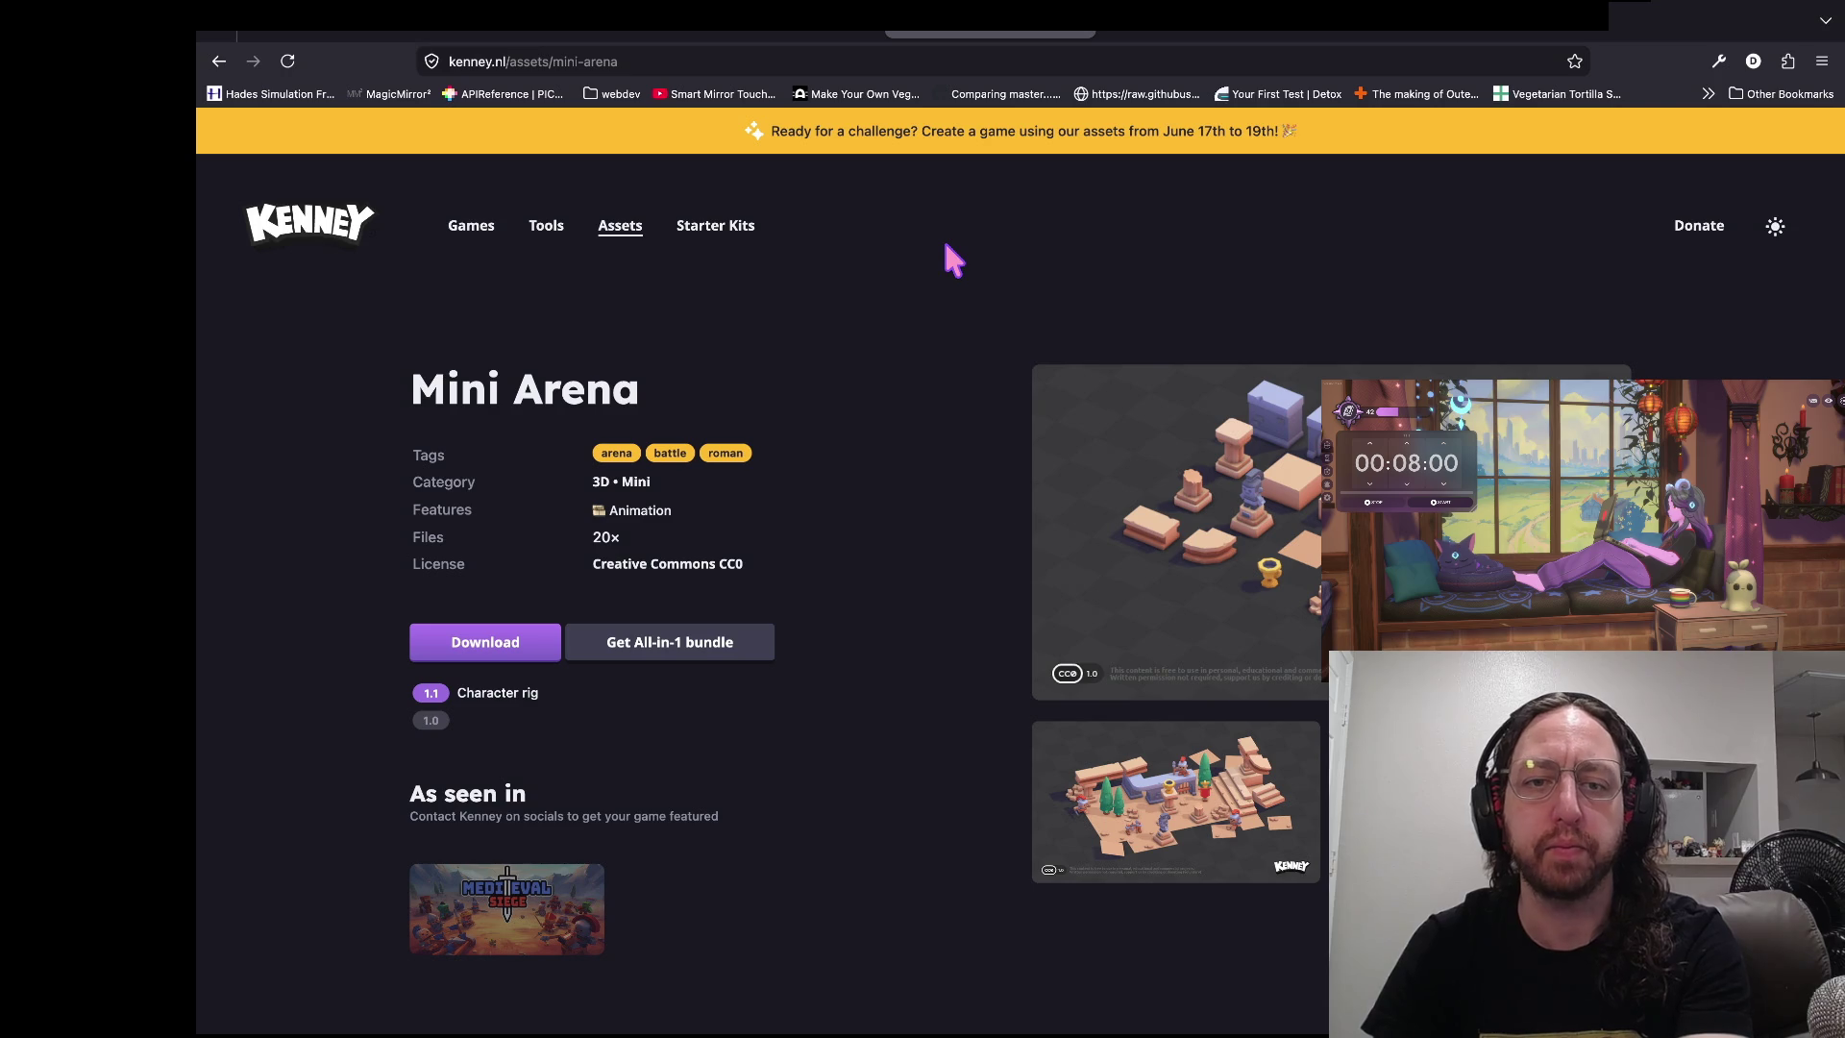
- Back in globals.gd, delete 'Iron' from the IronMaterial variable name
key(super+Tab)
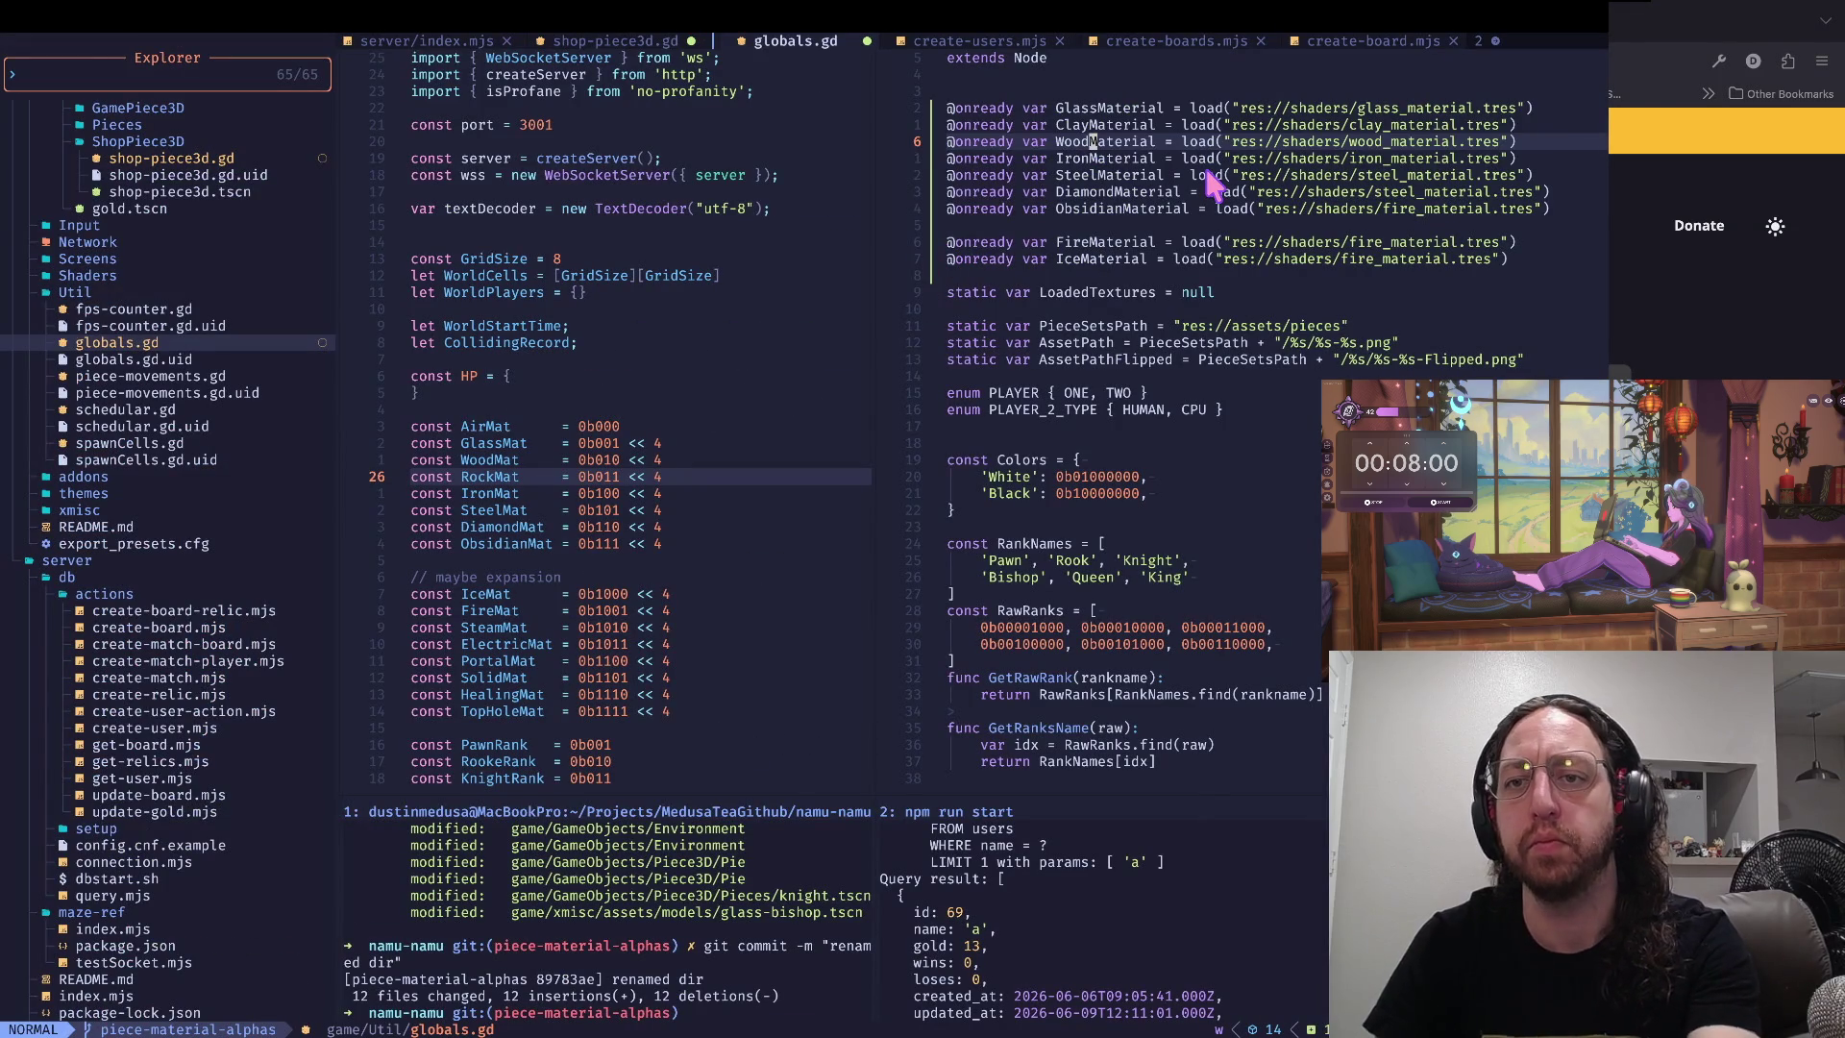
key(j)
key(j)
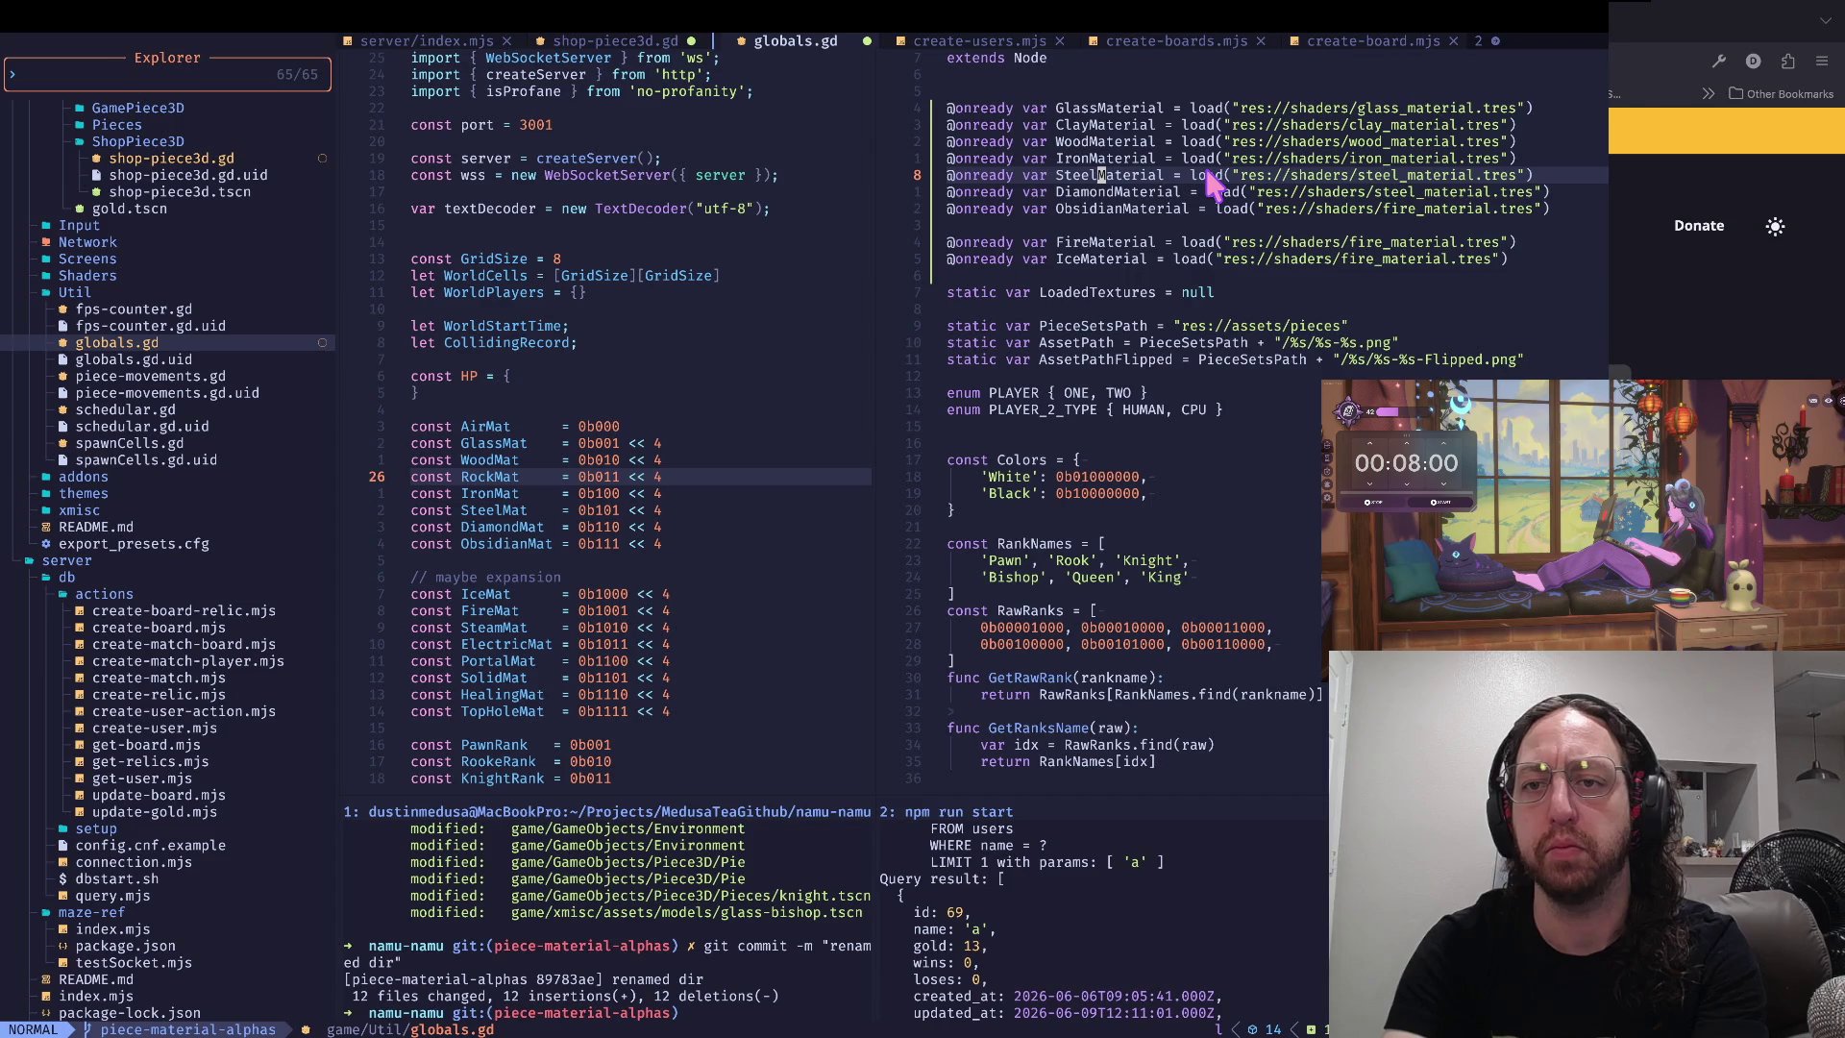
key(k)
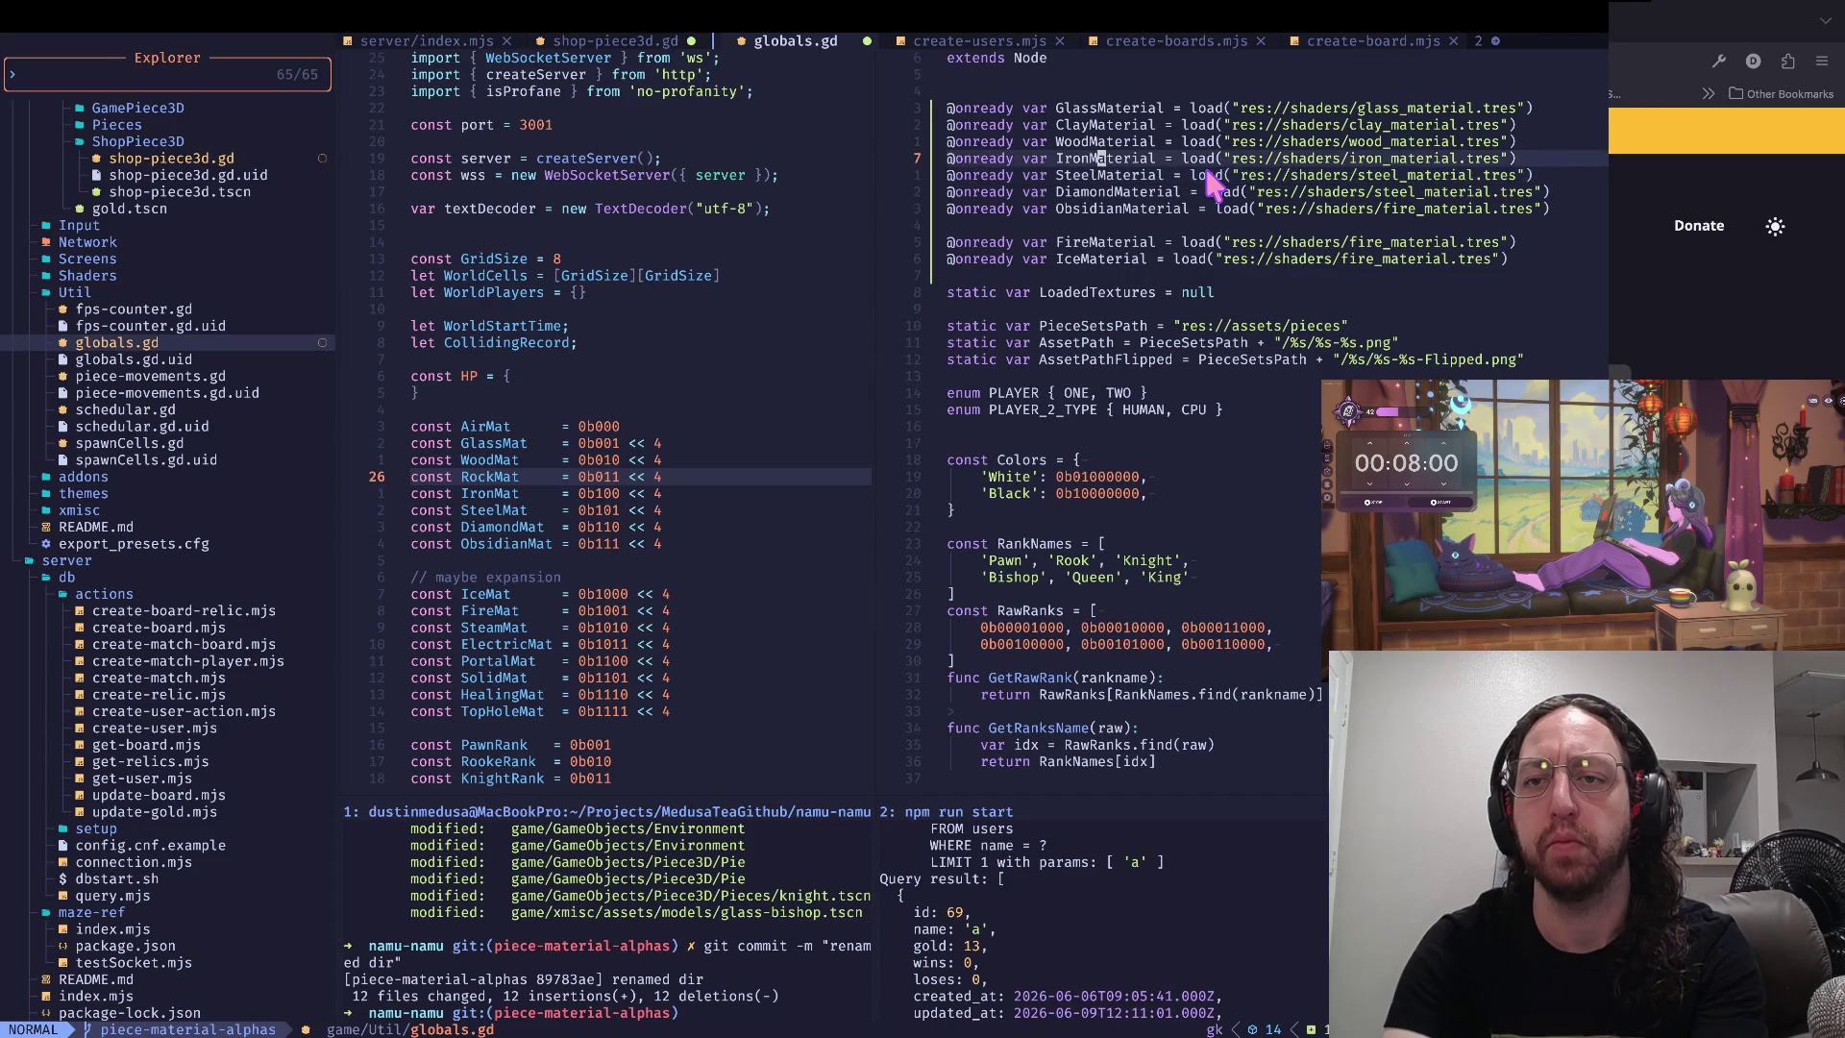
key(j)
key(k)
key(j)
key(j)
key(k)
key(k)
key(j)
key(j)
key(k)
key(k)
key(k)
key(j)
key(j)
key(j)
key(k)
key(k)
key(j)
key(k)
key(k)
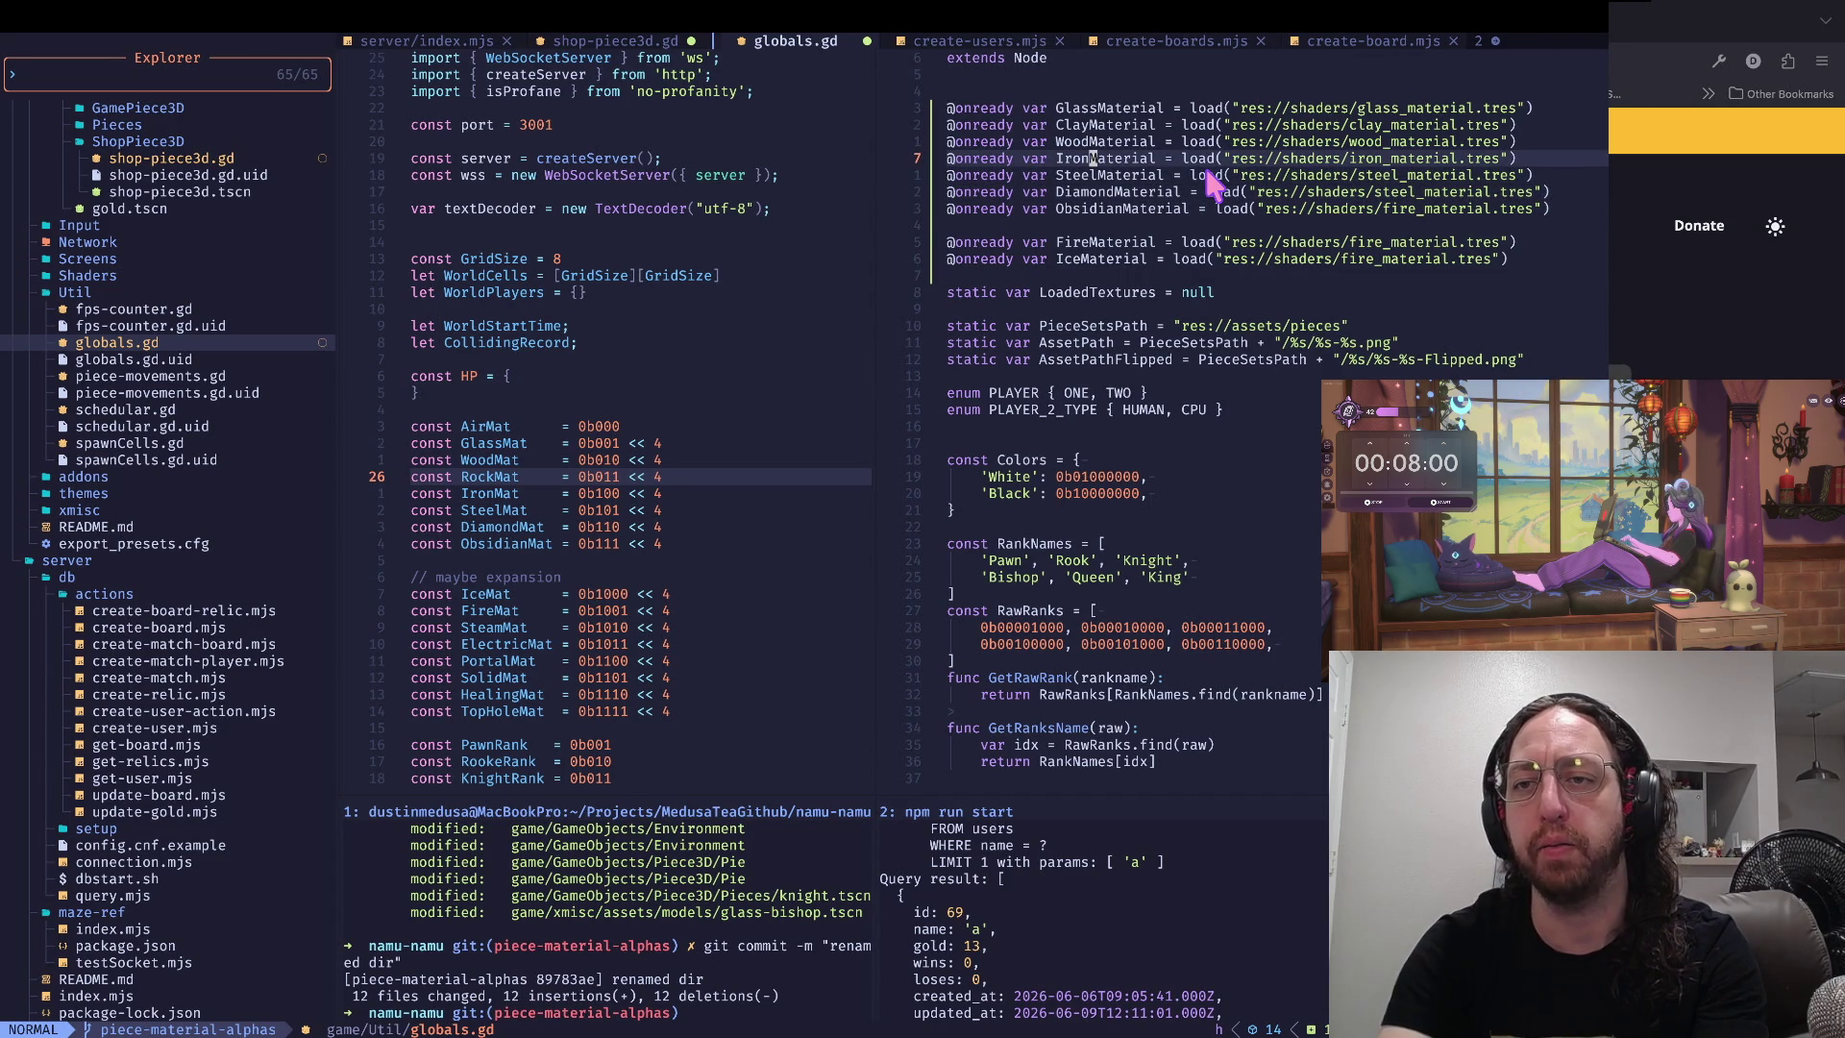
key(d)
key(b)
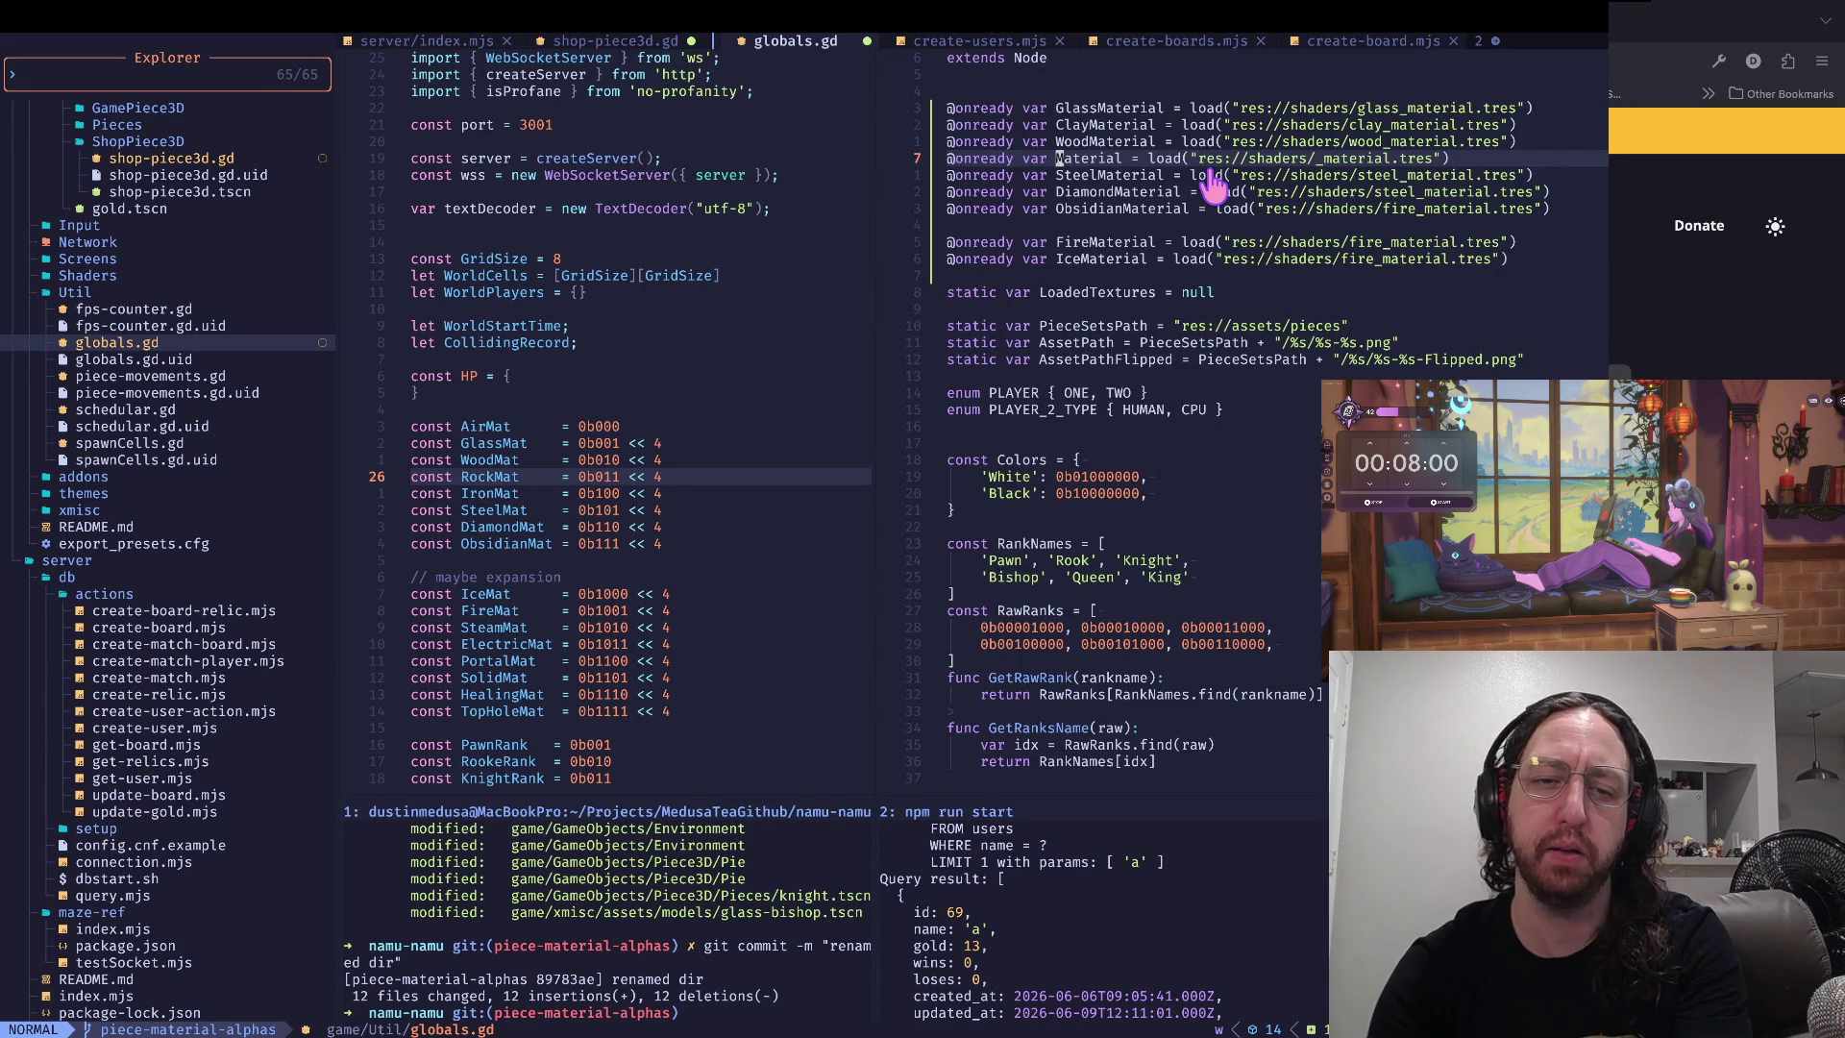
- Reposition the Godot editor window, then return to the material load lines in globals.gd
key(super+Tab)
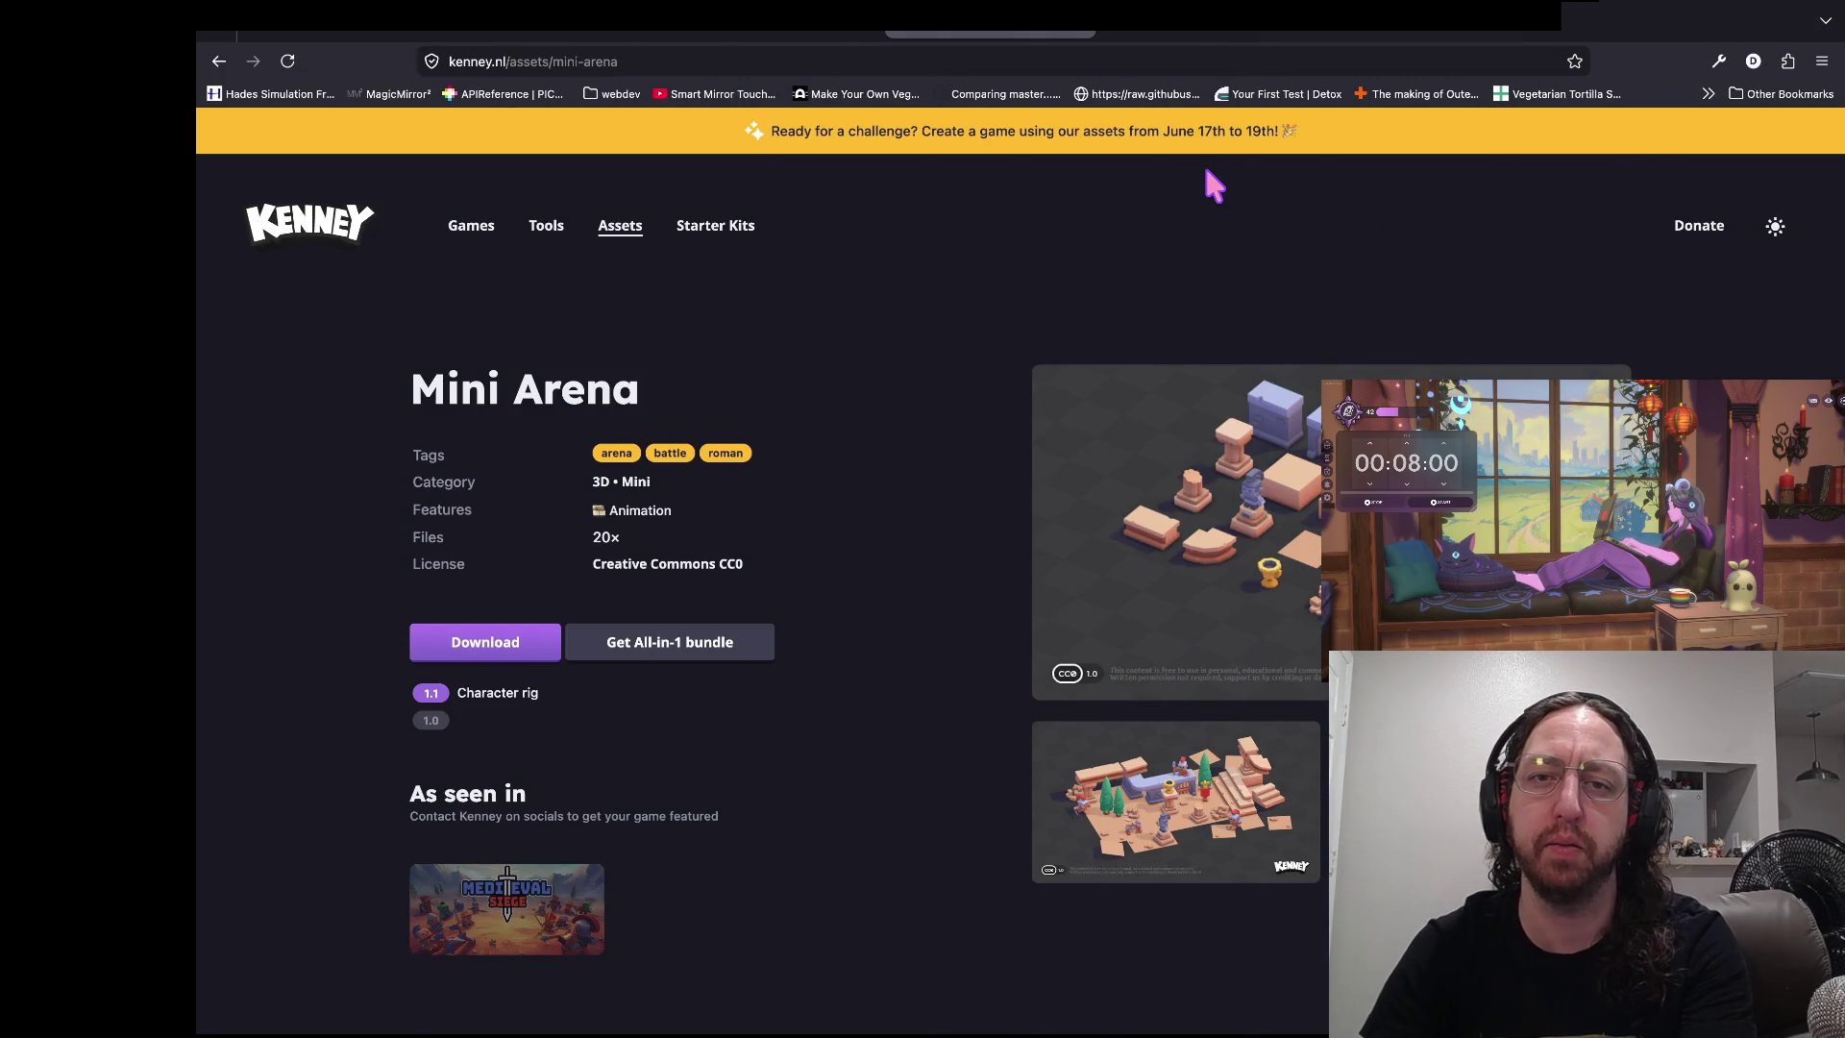
key(super+Tab)
drag(551, 27, 586, 27)
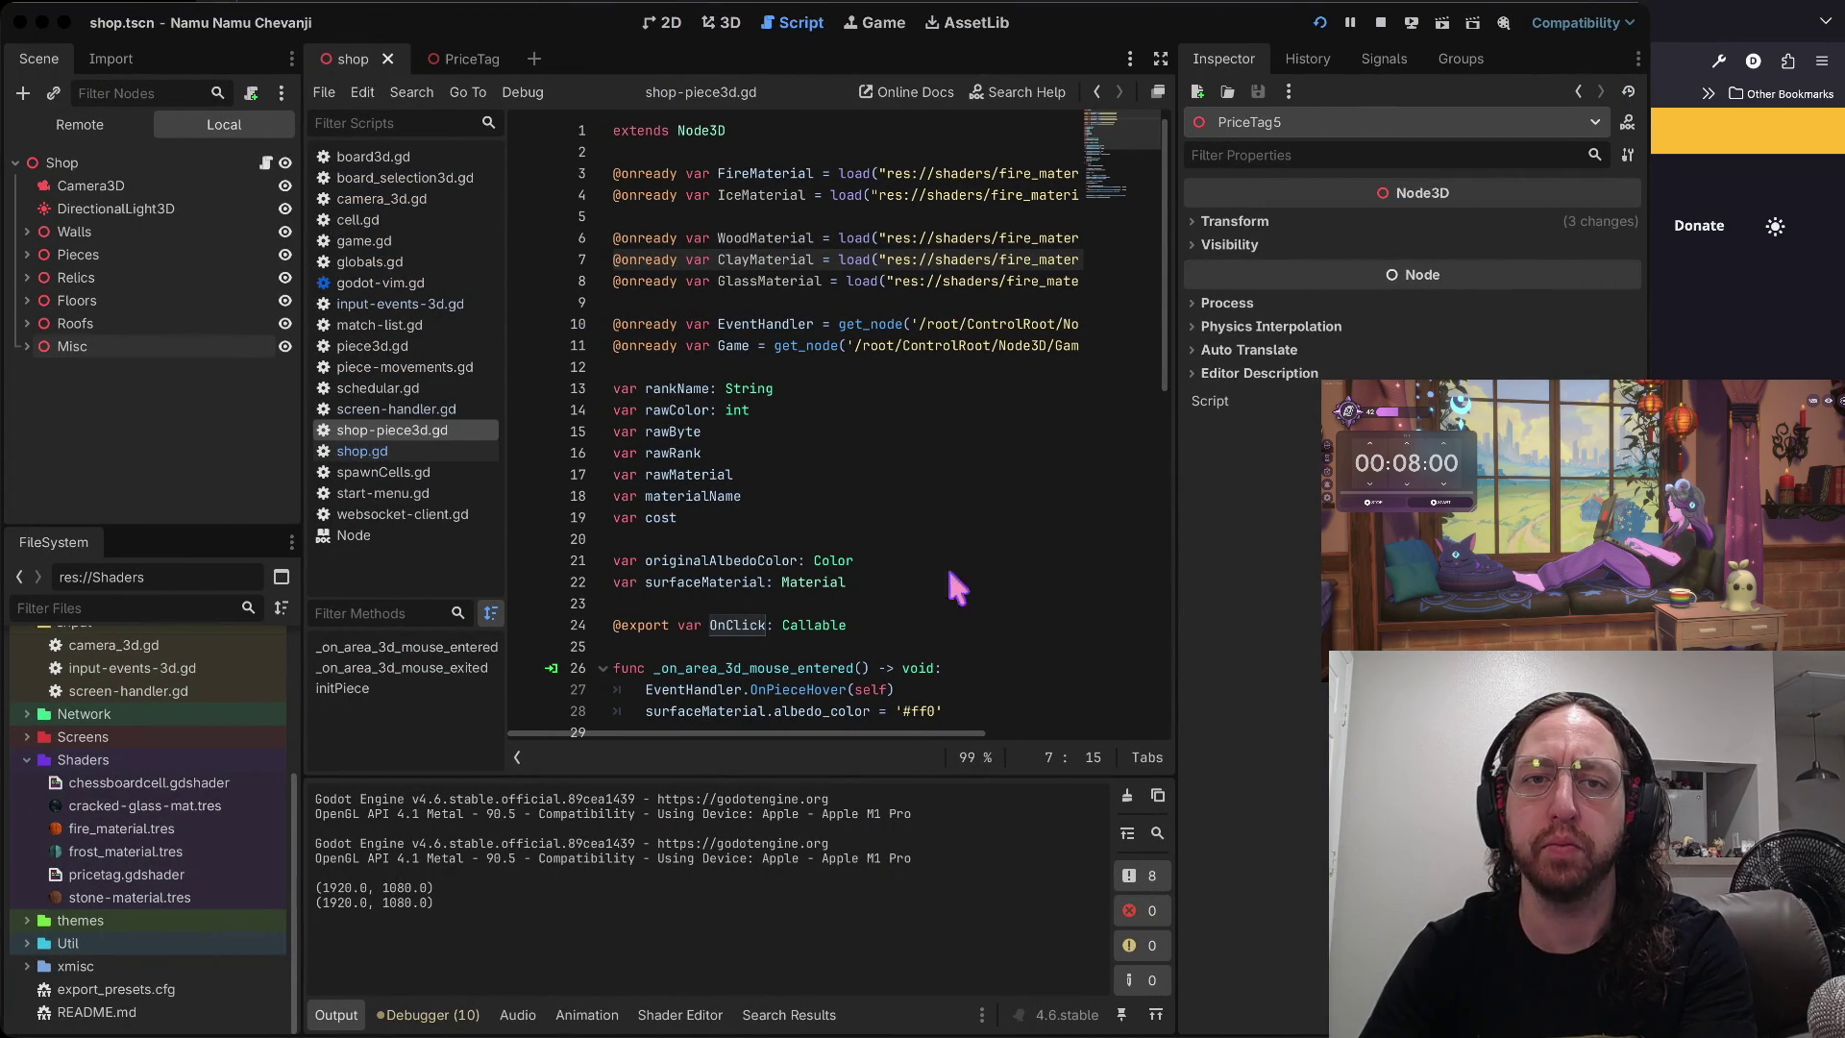
key(super+Tab)
click(1196, 357)
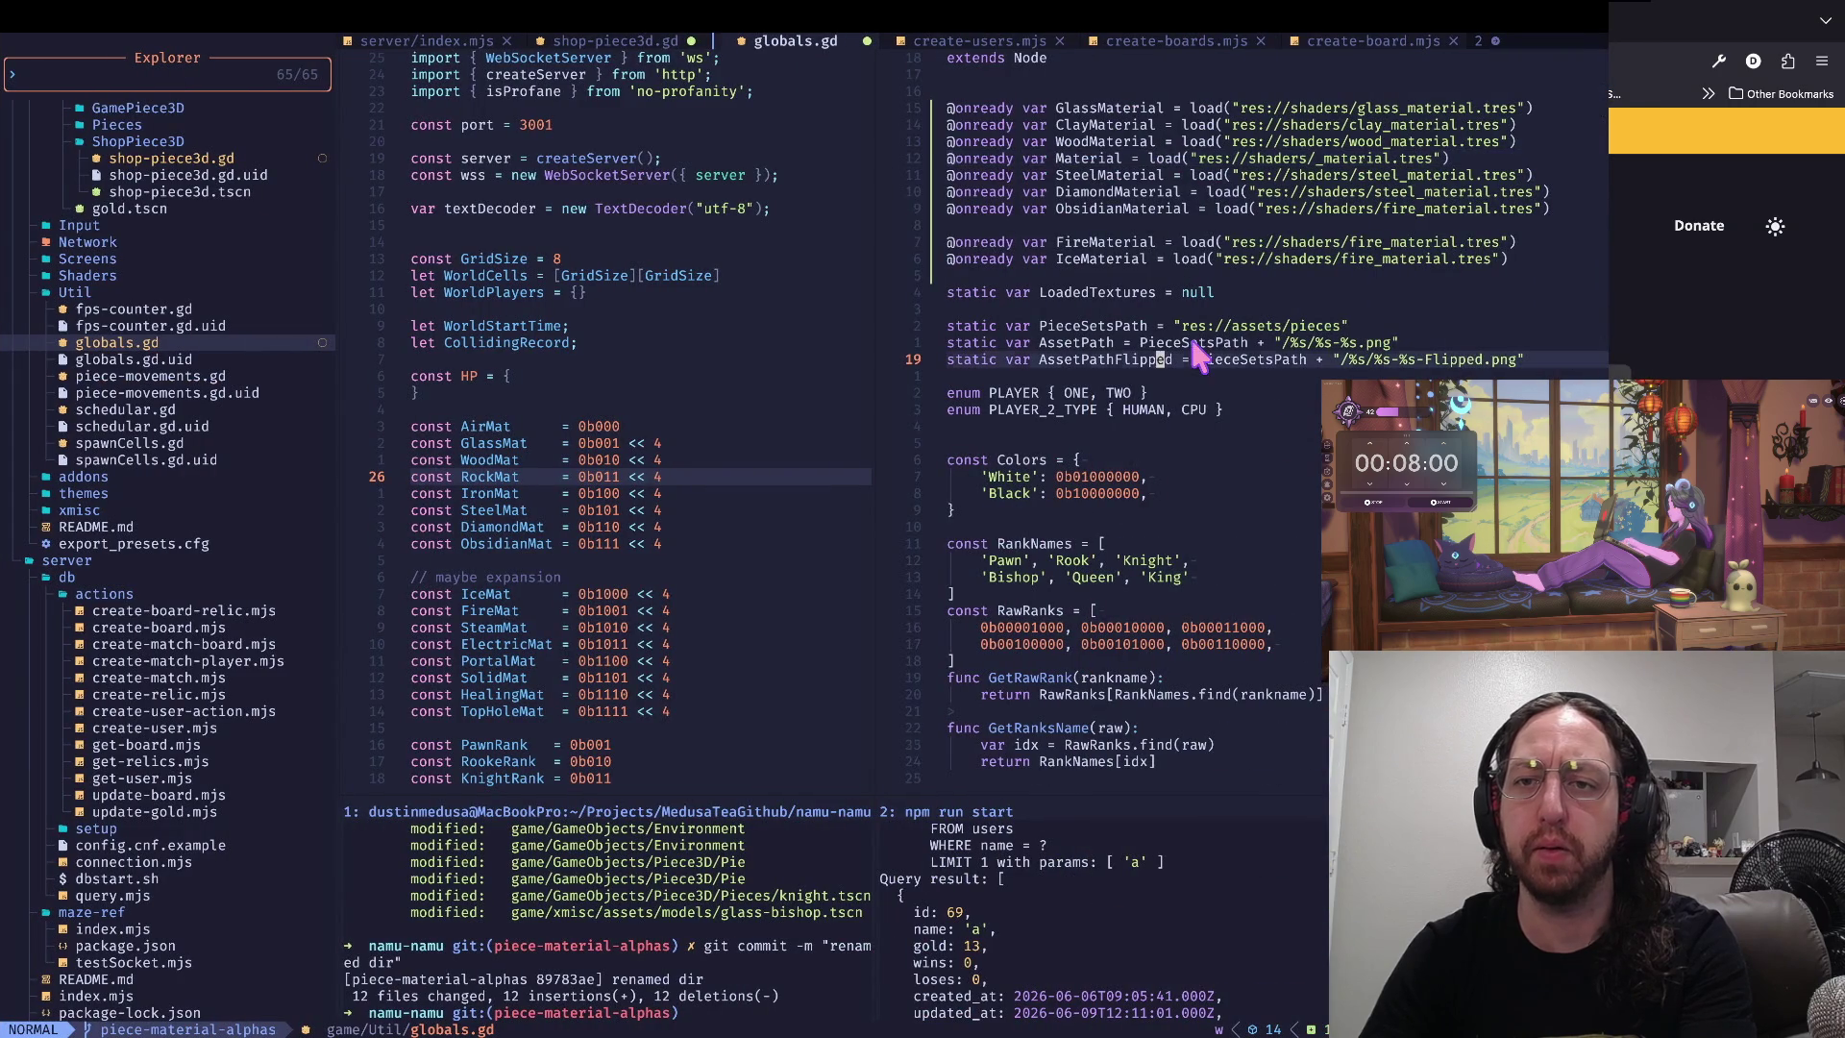
click(1205, 141)
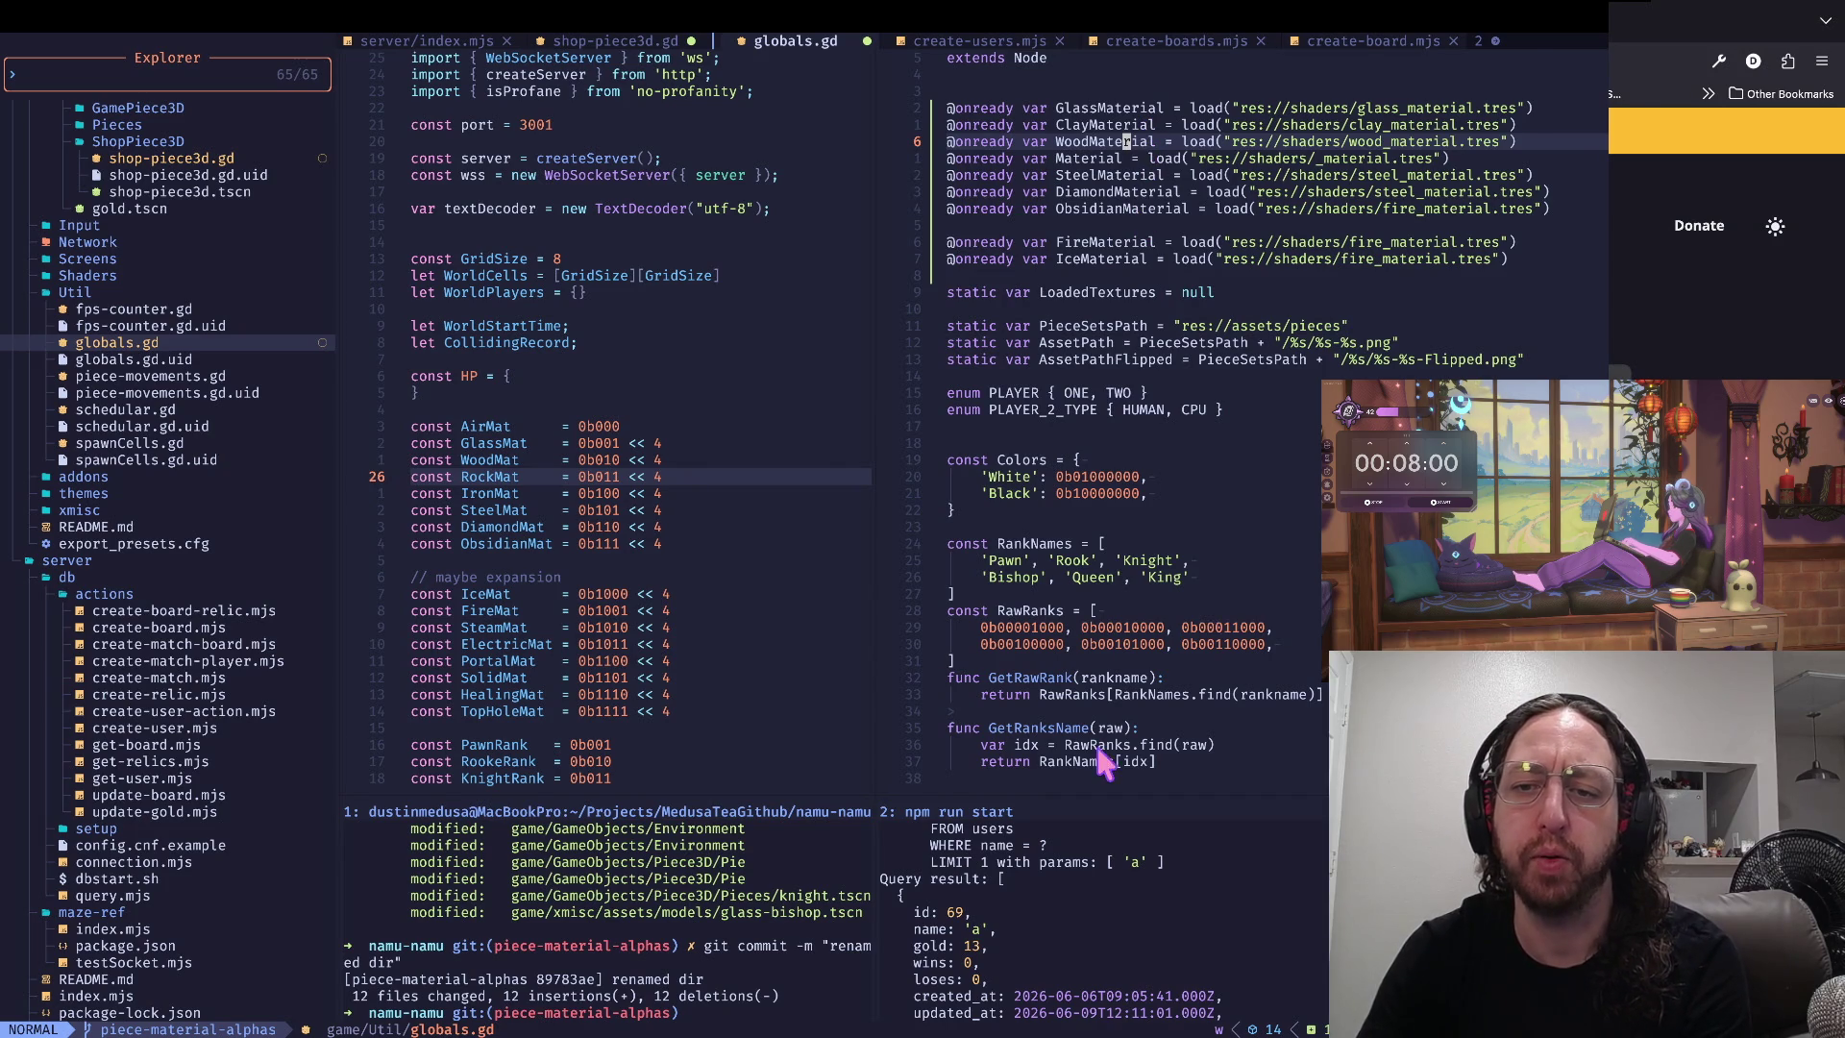
- Rename line 7's variable to StoneMaterial and point its load path at stone_material.tres
scroll(1095, 741, down, 6)
scroll(1261, 557, down, 1)
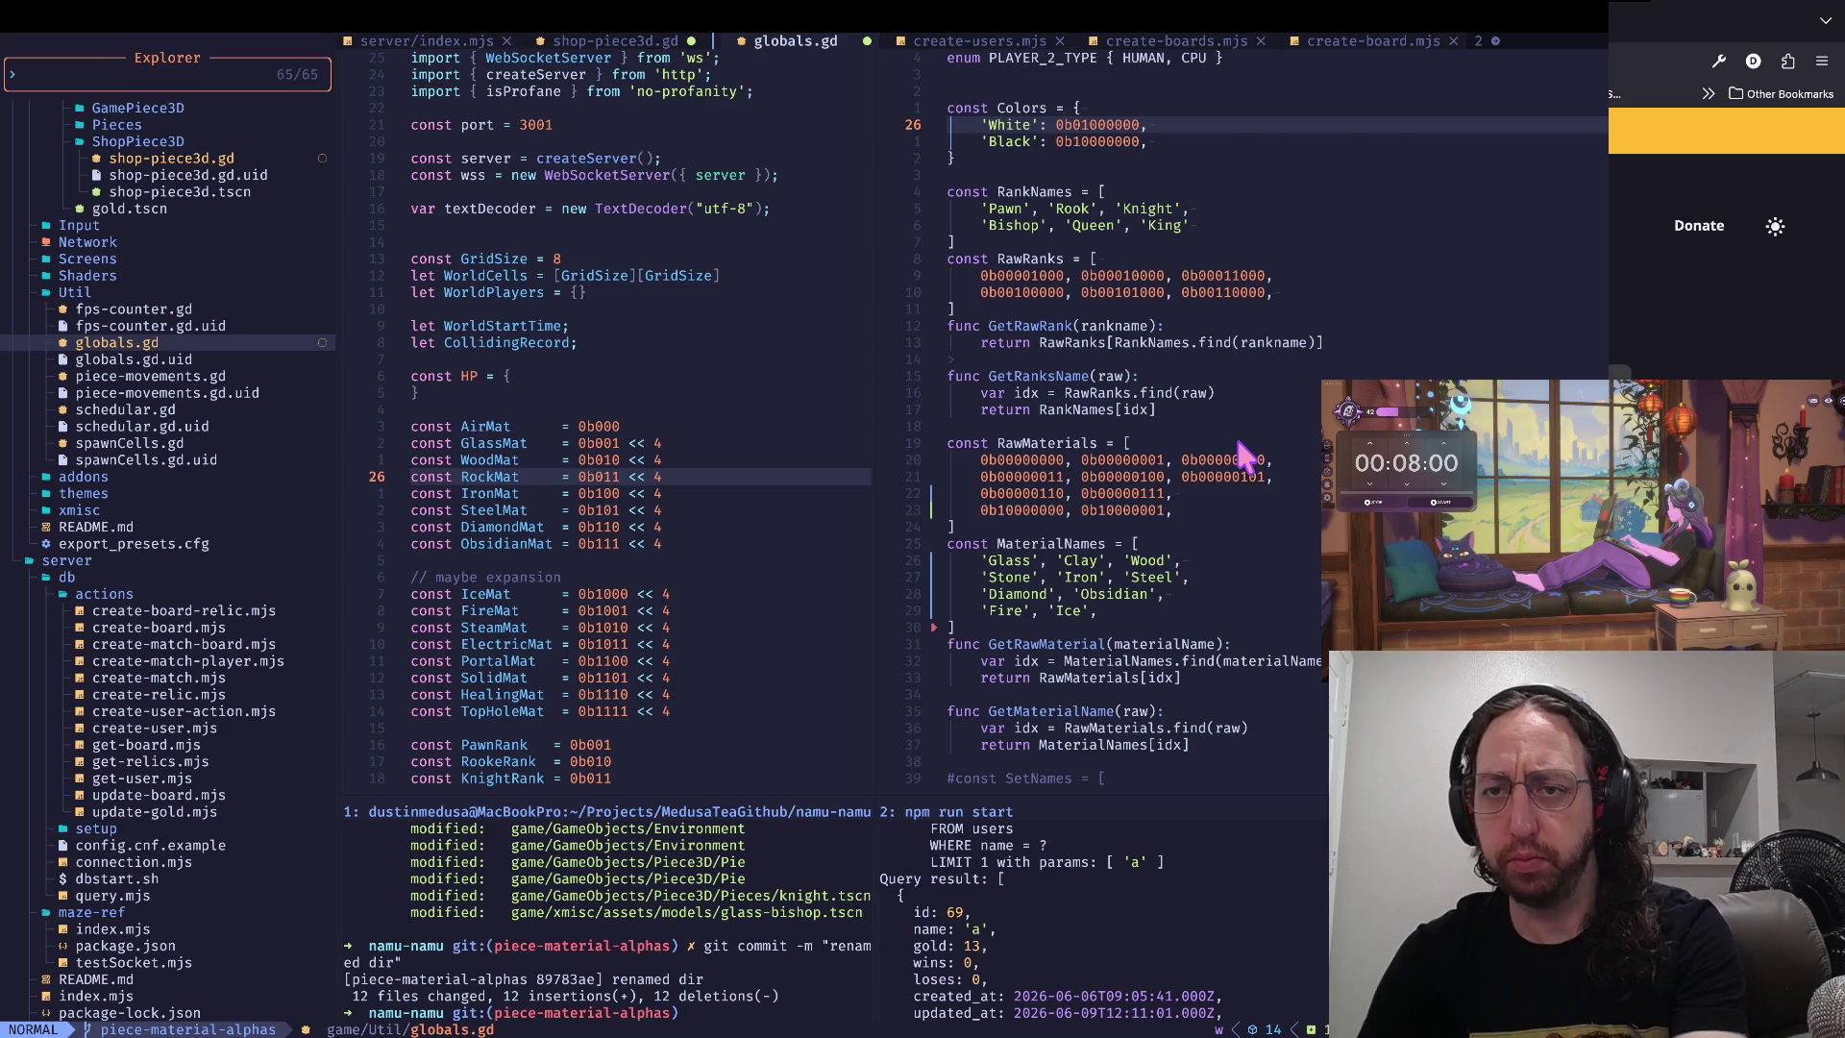
scroll(1240, 446, up, 7)
click(1132, 159)
text(biStone)
key(Escape)
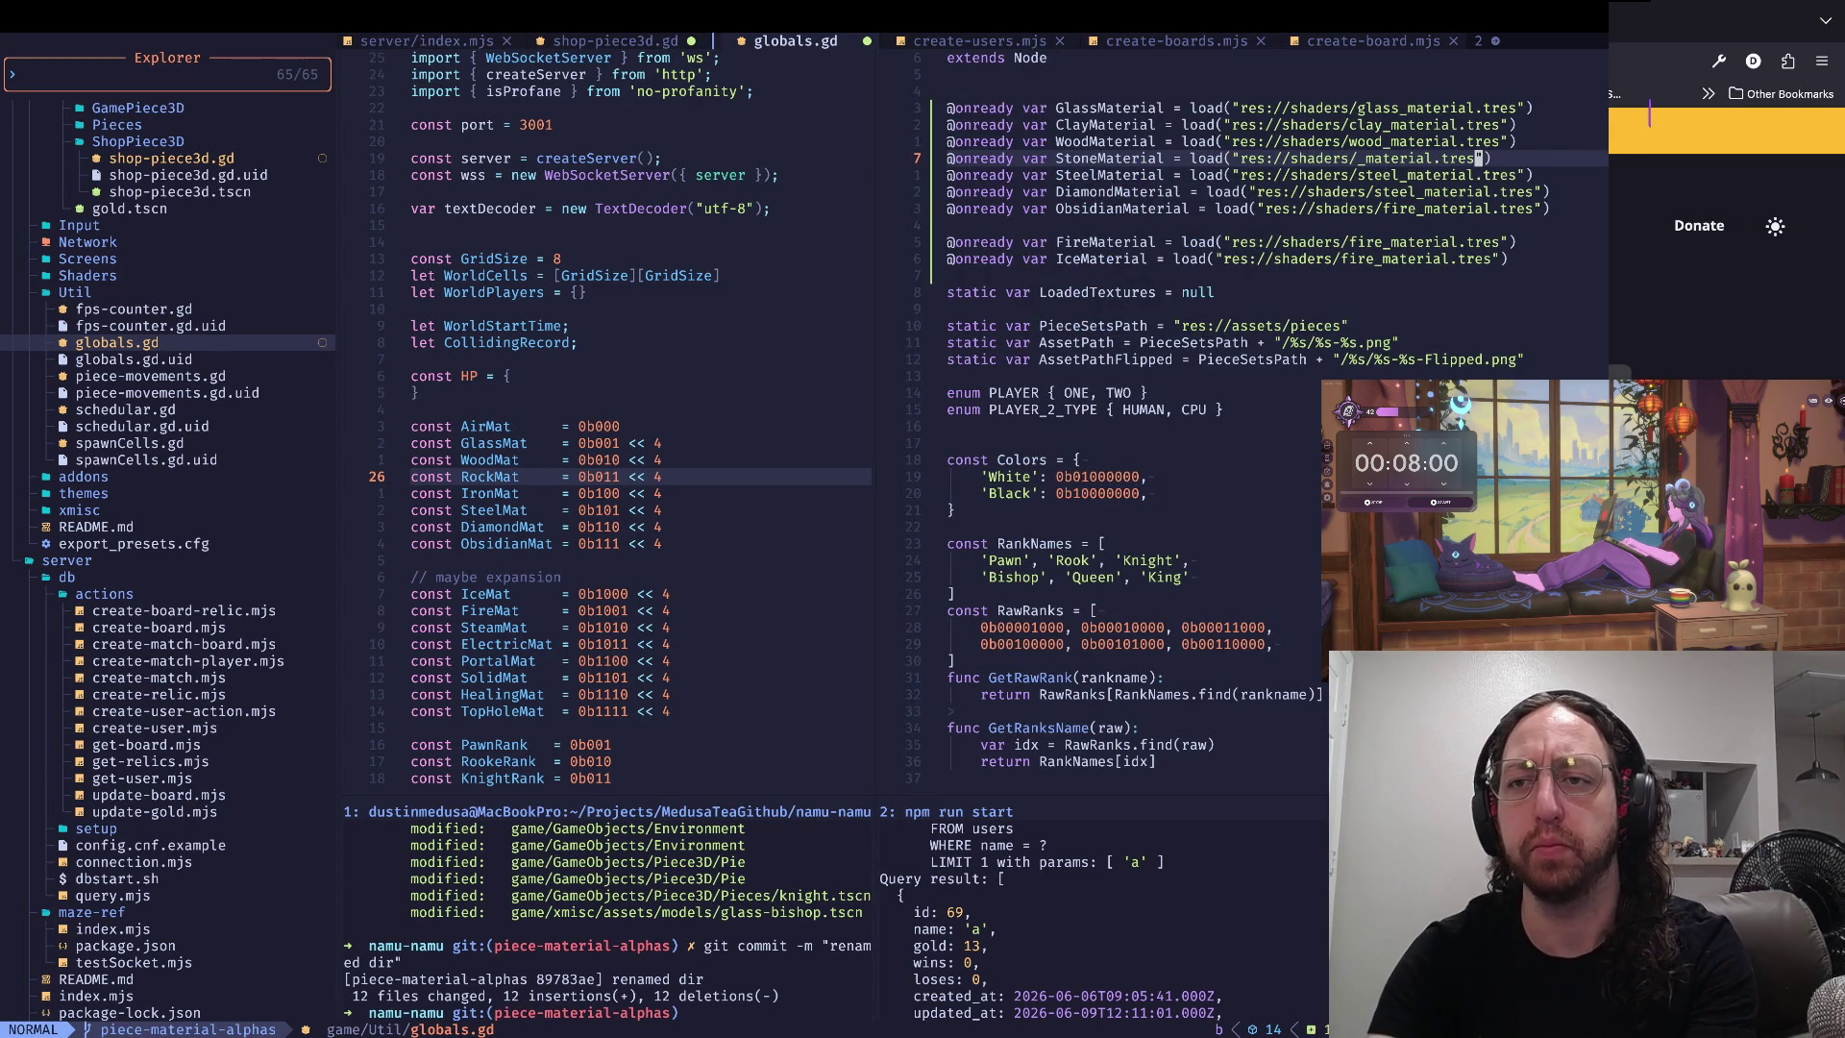
text(istone_)
key(Escape)
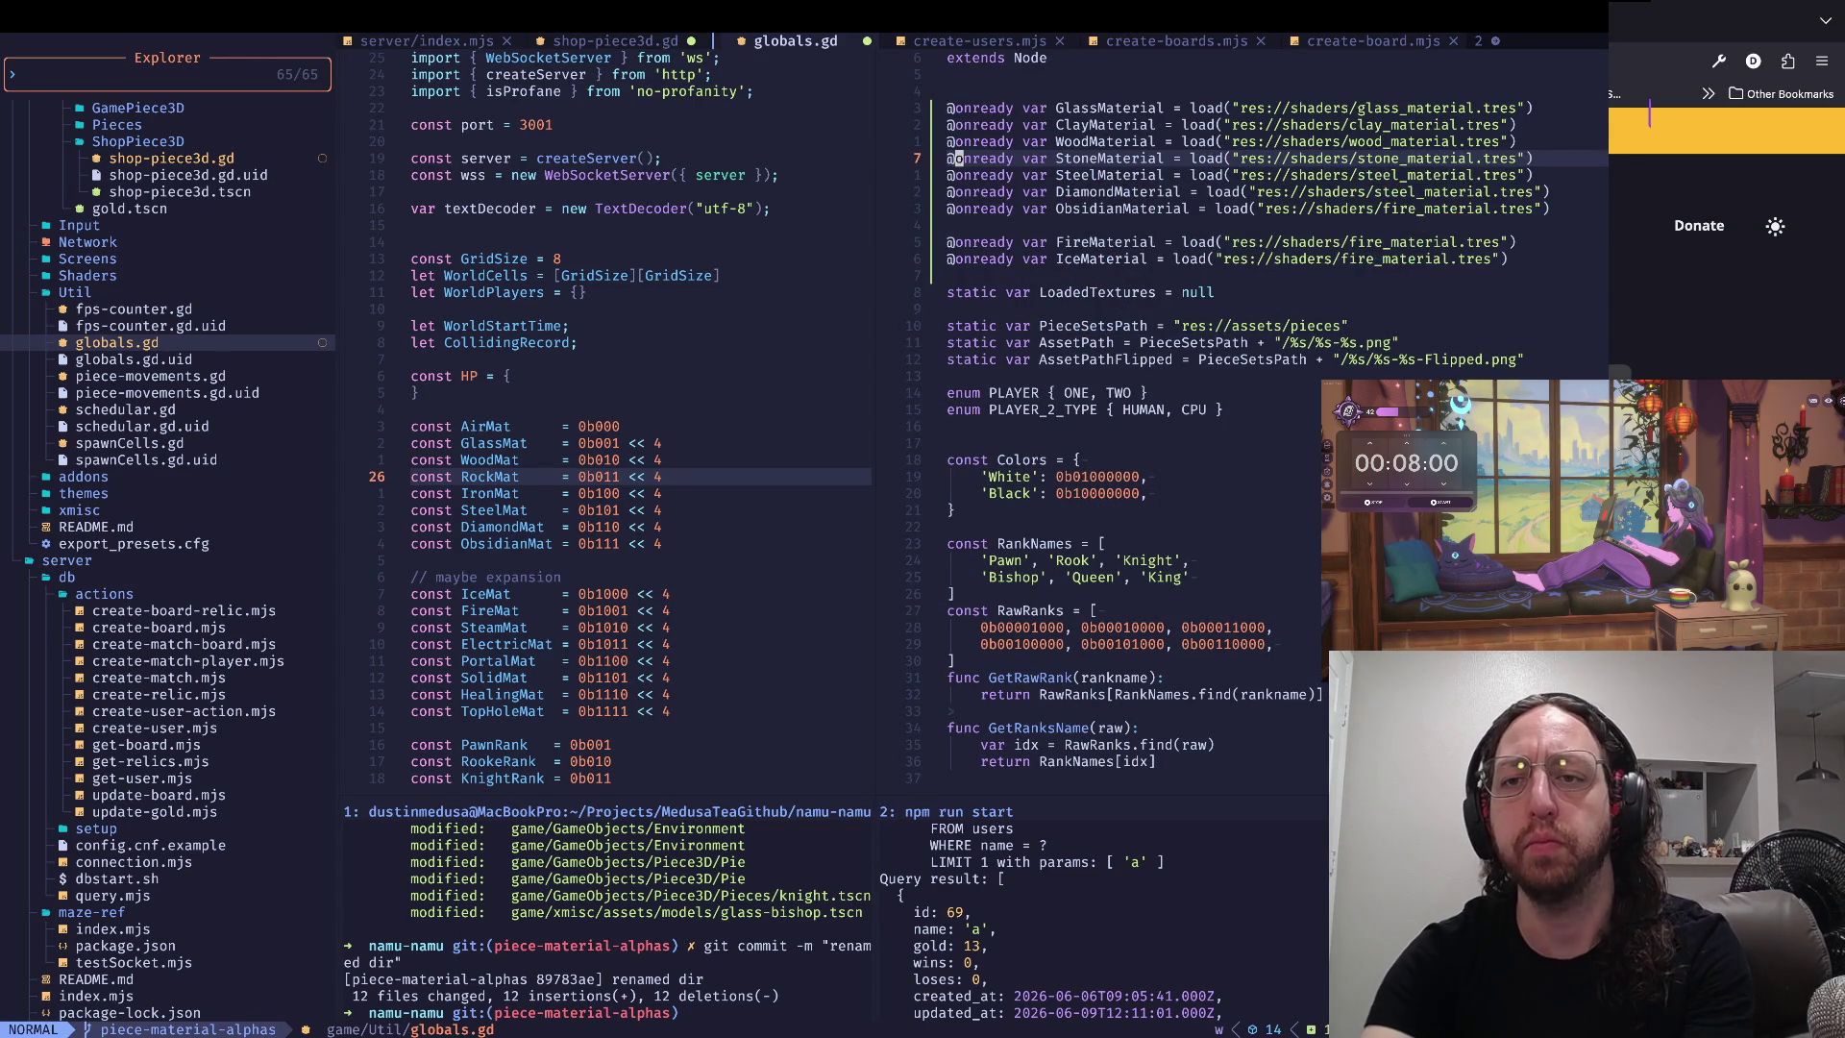
- Duplicate the StoneMaterial line and strip the Stone prefix from the copy's variable name
key(y)
key(y)
key(p)
key(w)
key(d)
key(l)
key(d)
key(l)
key(d)
key(l)
key(d)
key(l)
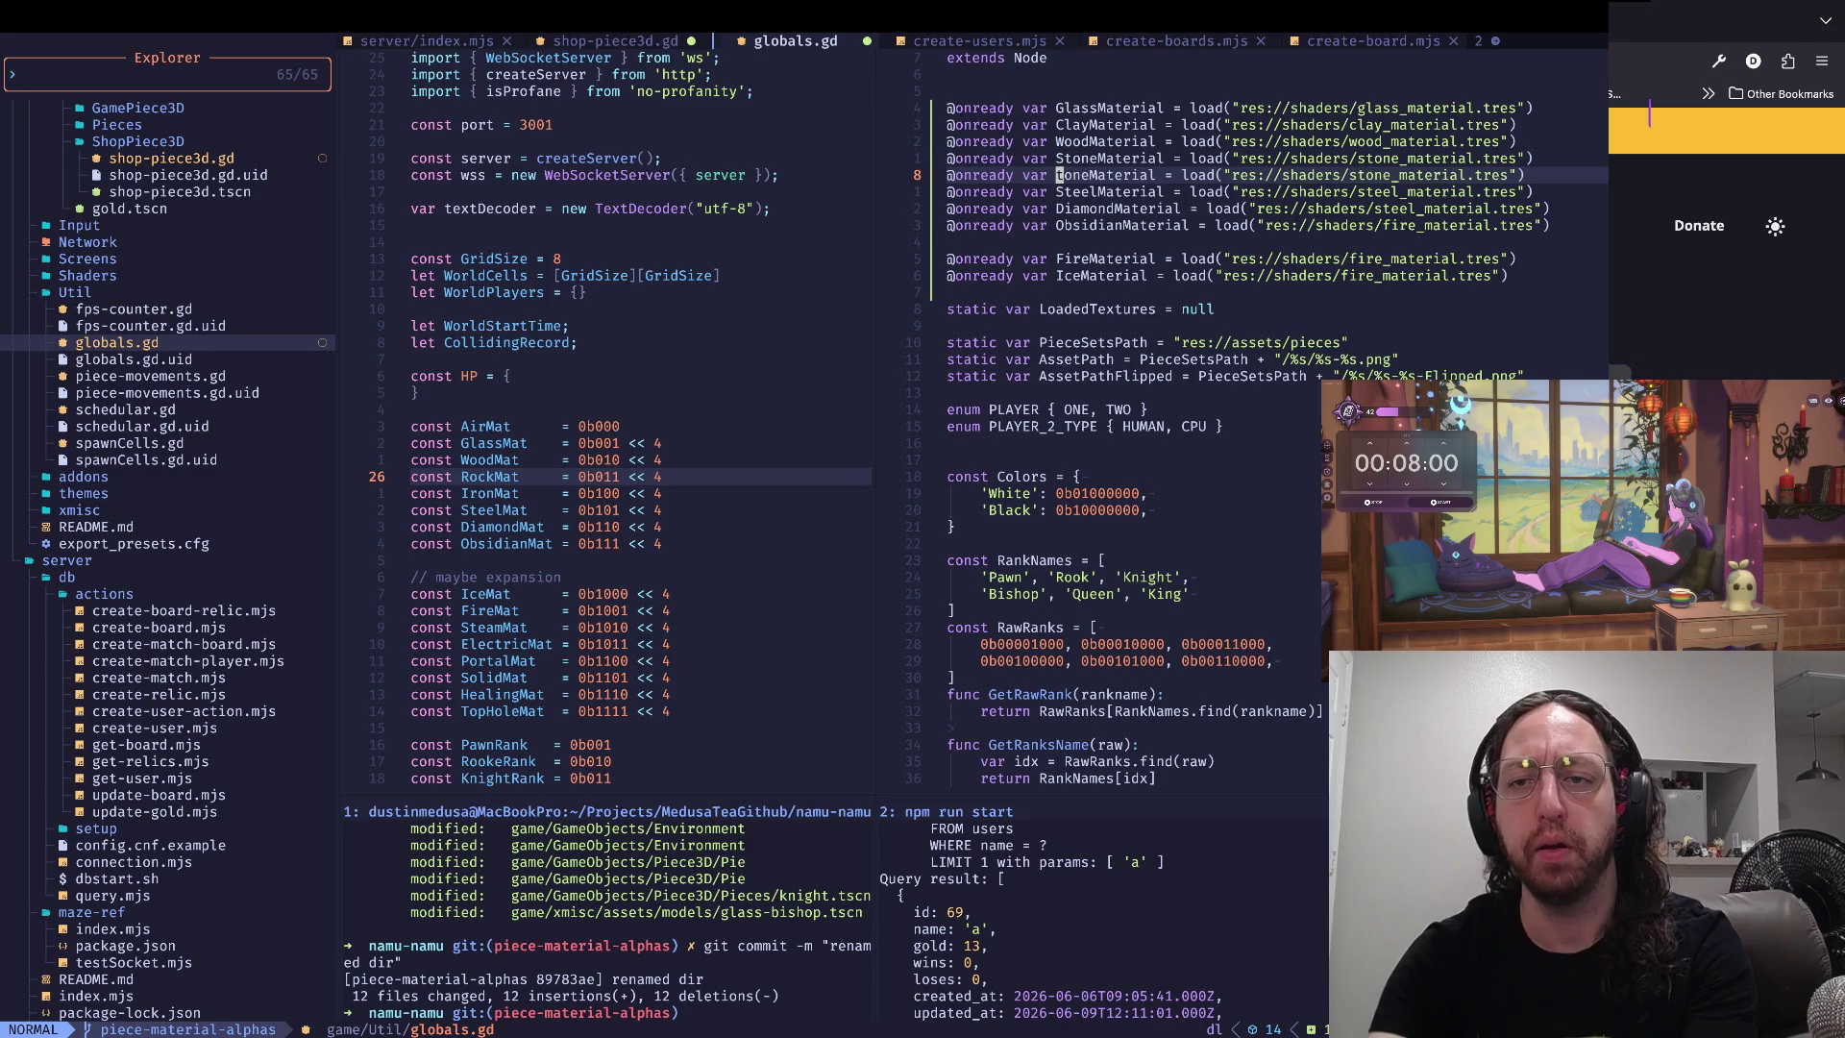
key(d)
key(l)
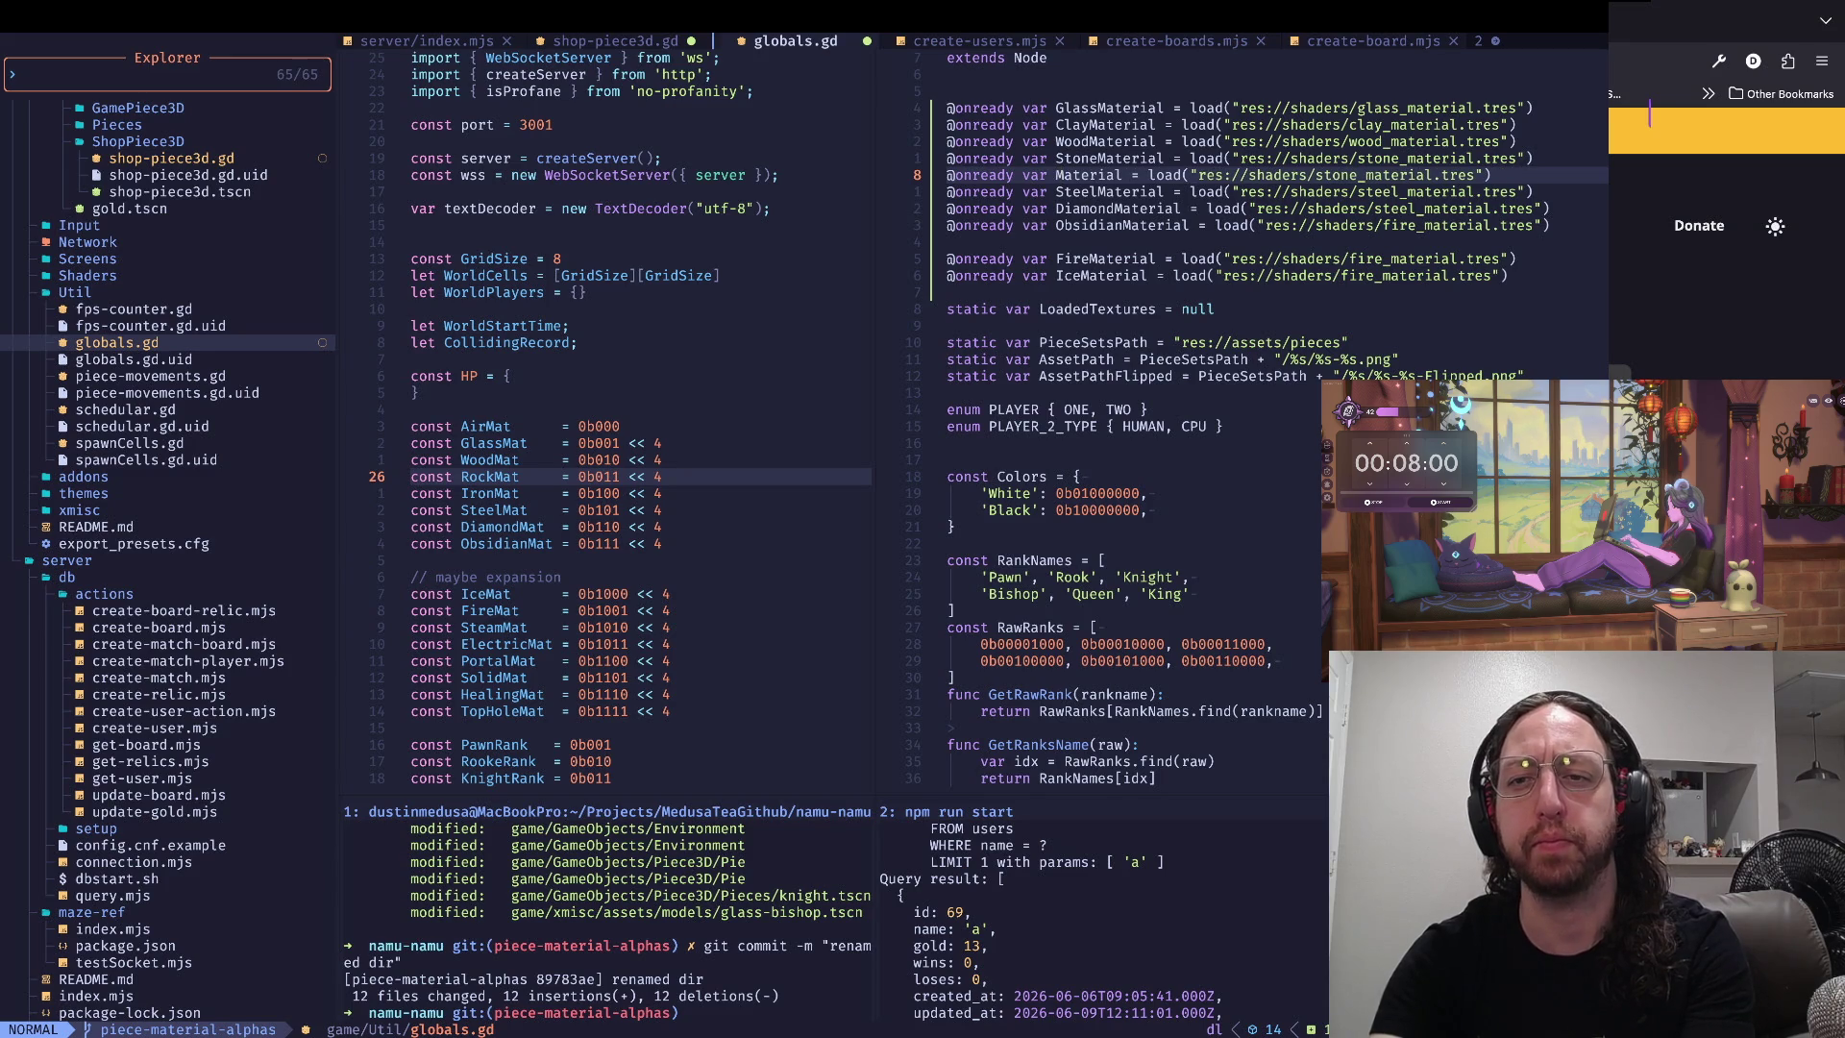
- Delete 'stone_' from the shader path on the unnamed Material line
key(k)
key(k)
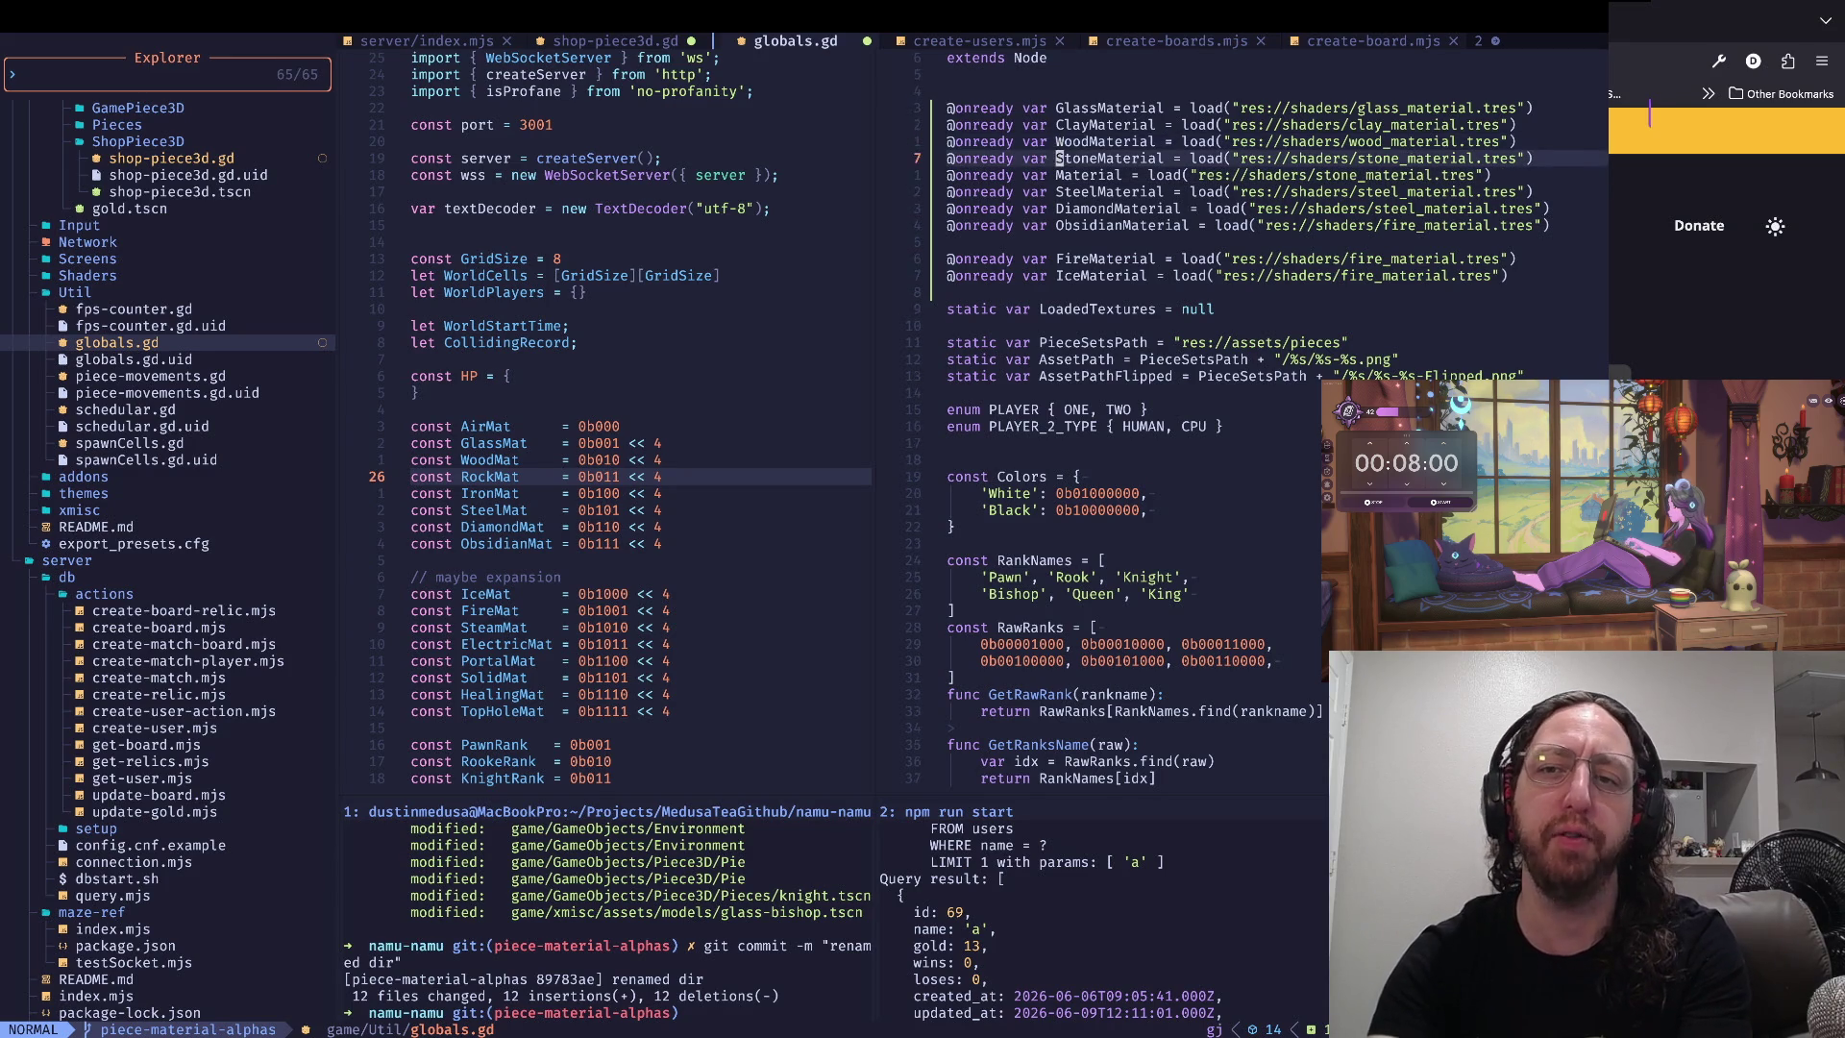
key(g)
key(j)
key(g)
key(j)
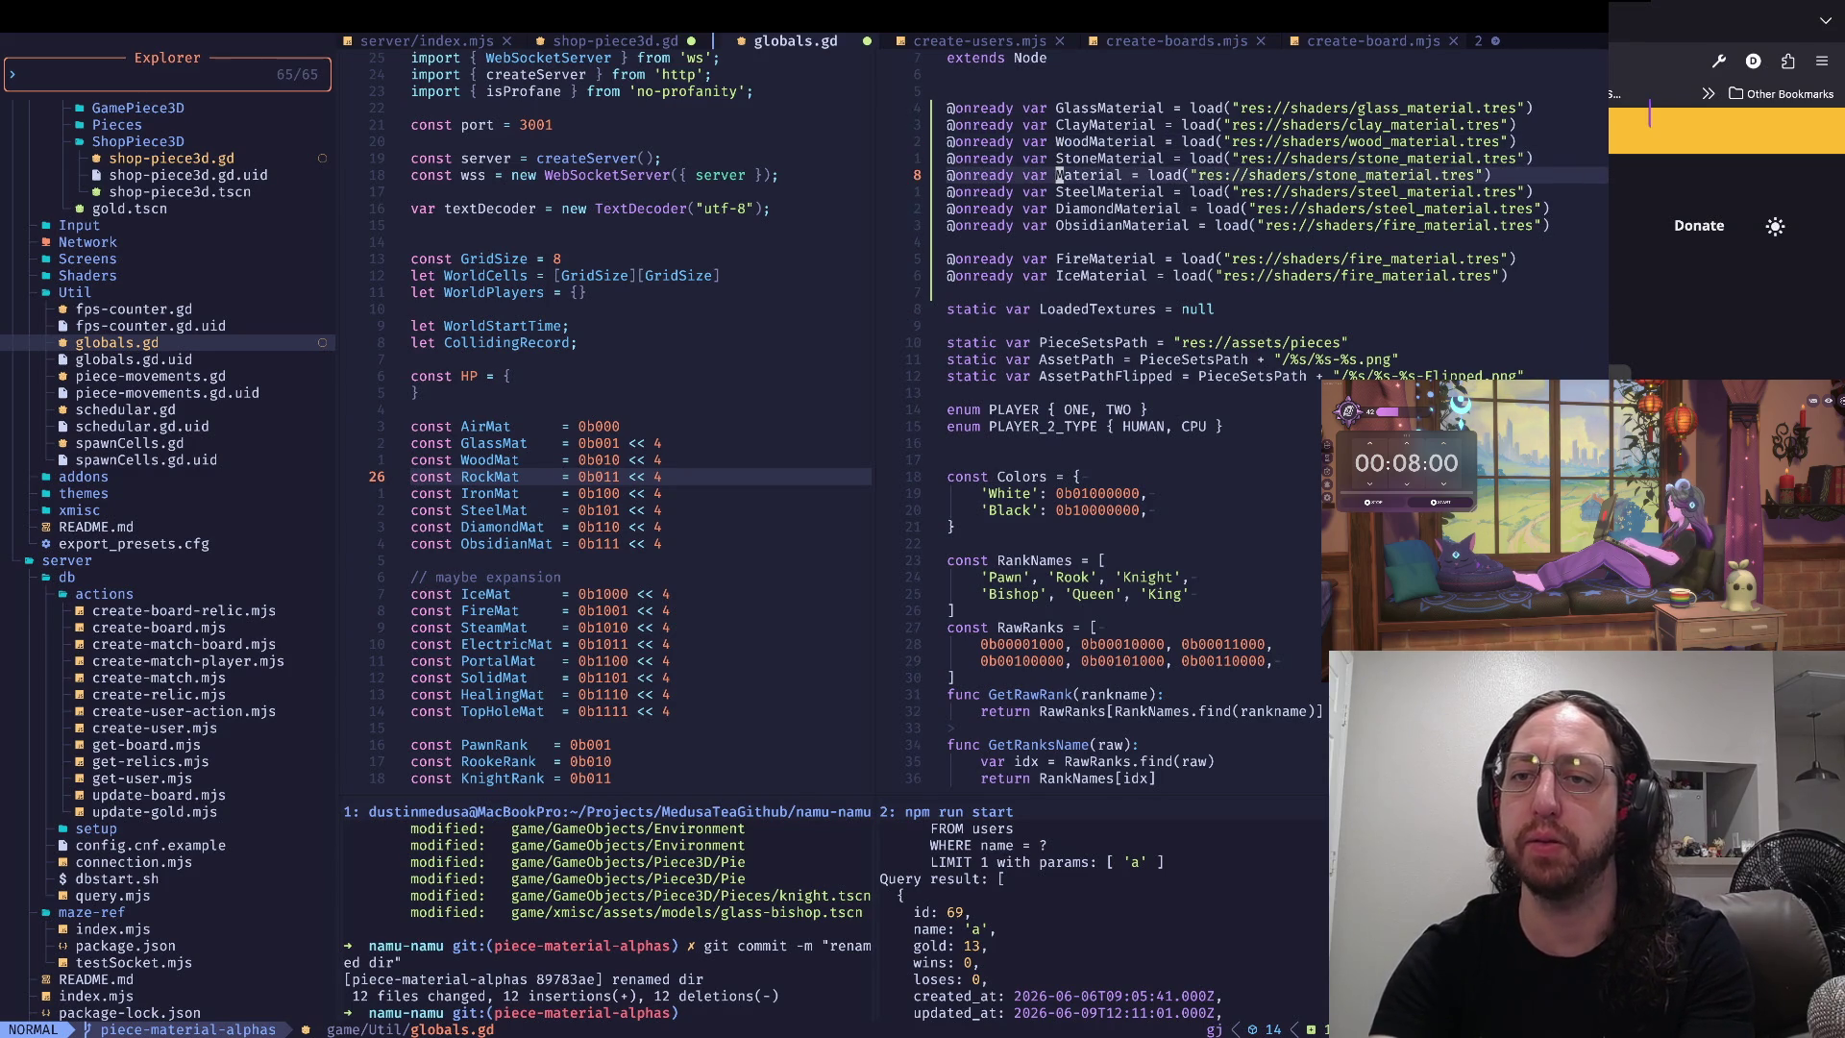
key(d)
key(t)
key(_)
key(d)
key(l)
- Move the cursor back to the WoodMaterial line, then switch away from Neovim
key(g)
key(k)
key(w)
key(w)
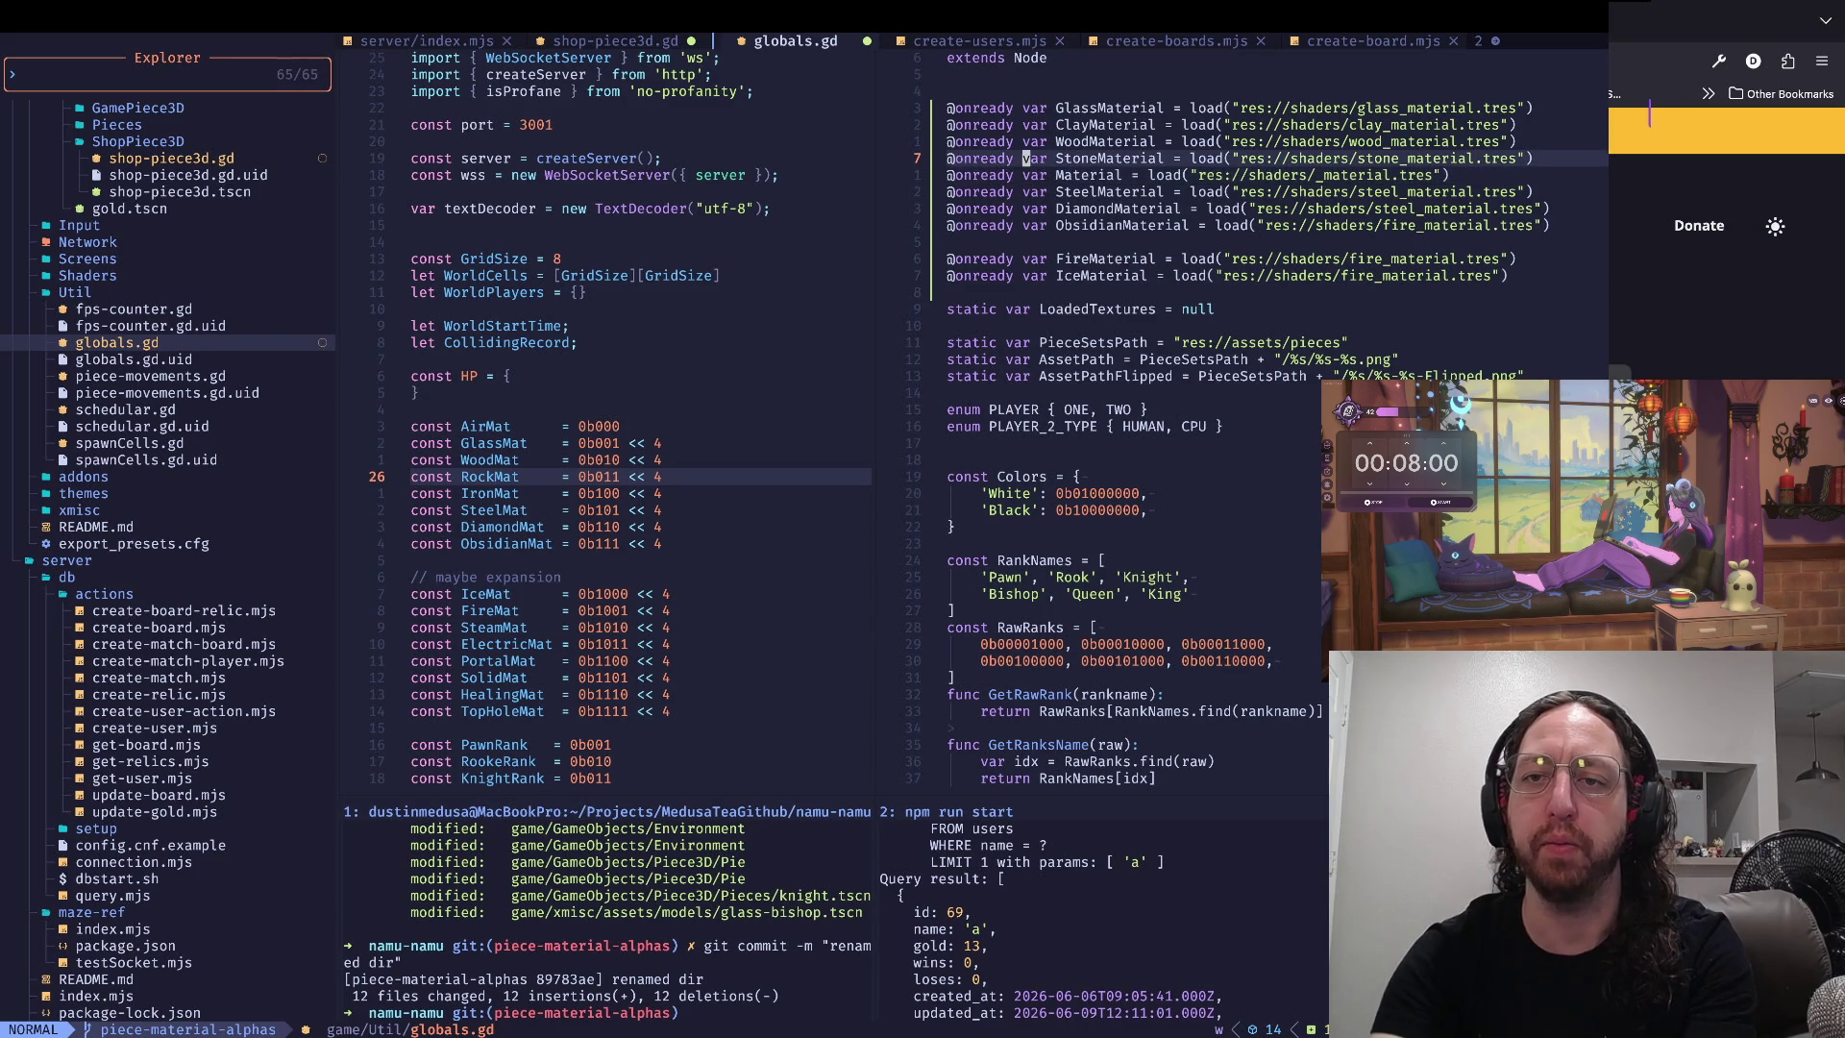
key(w)
key(g)
key(k)
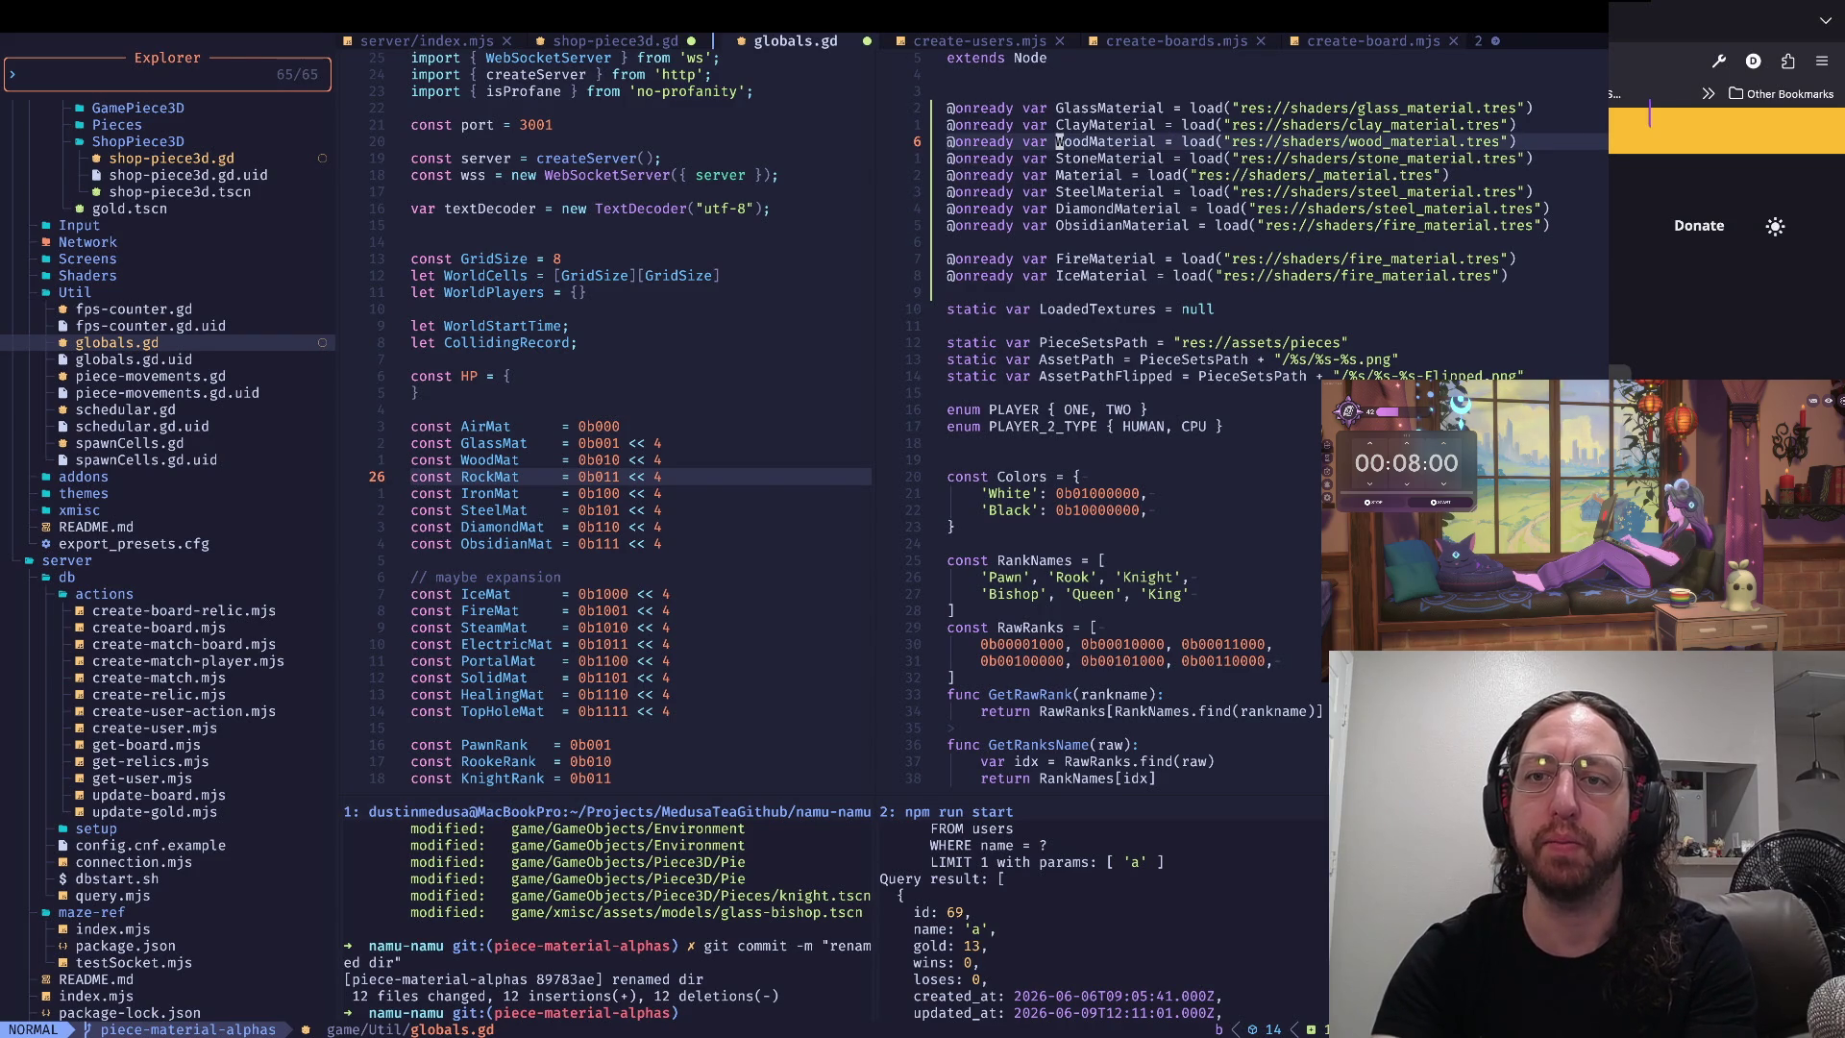
key(g)
key(k)
key(g)
key(j)
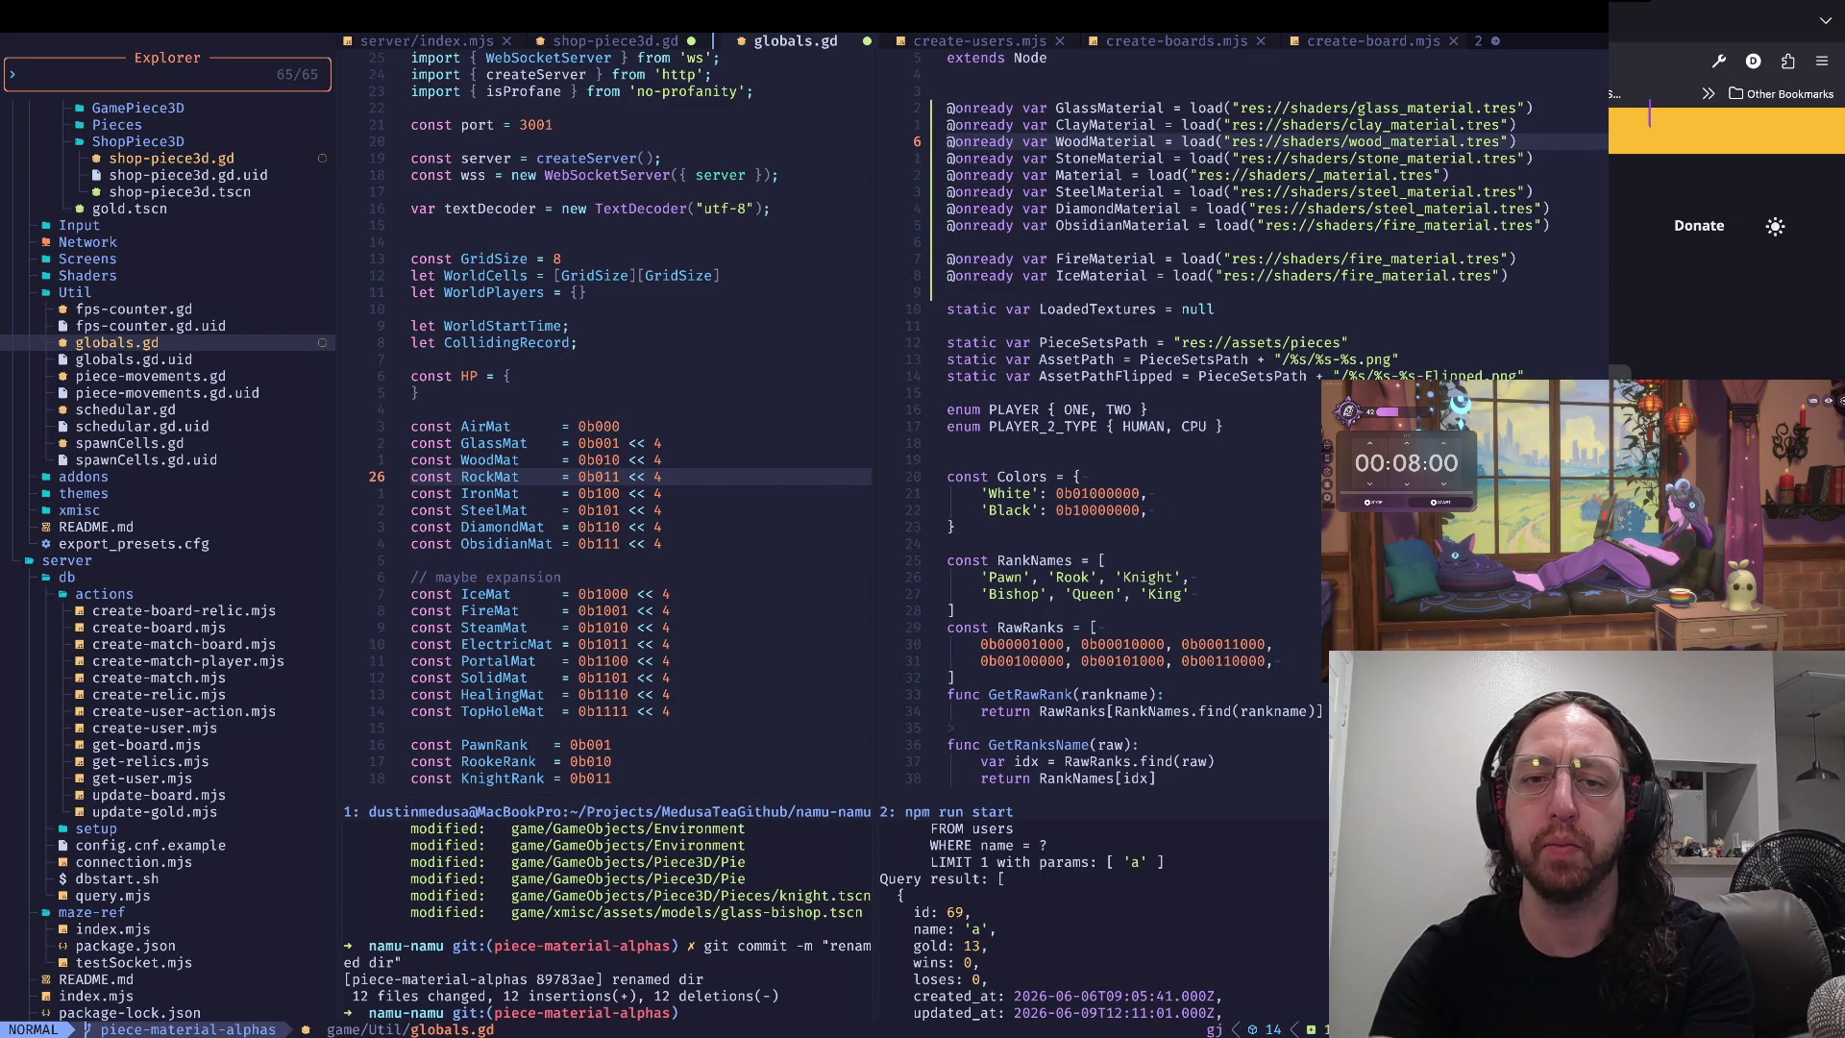
key(super+Tab)
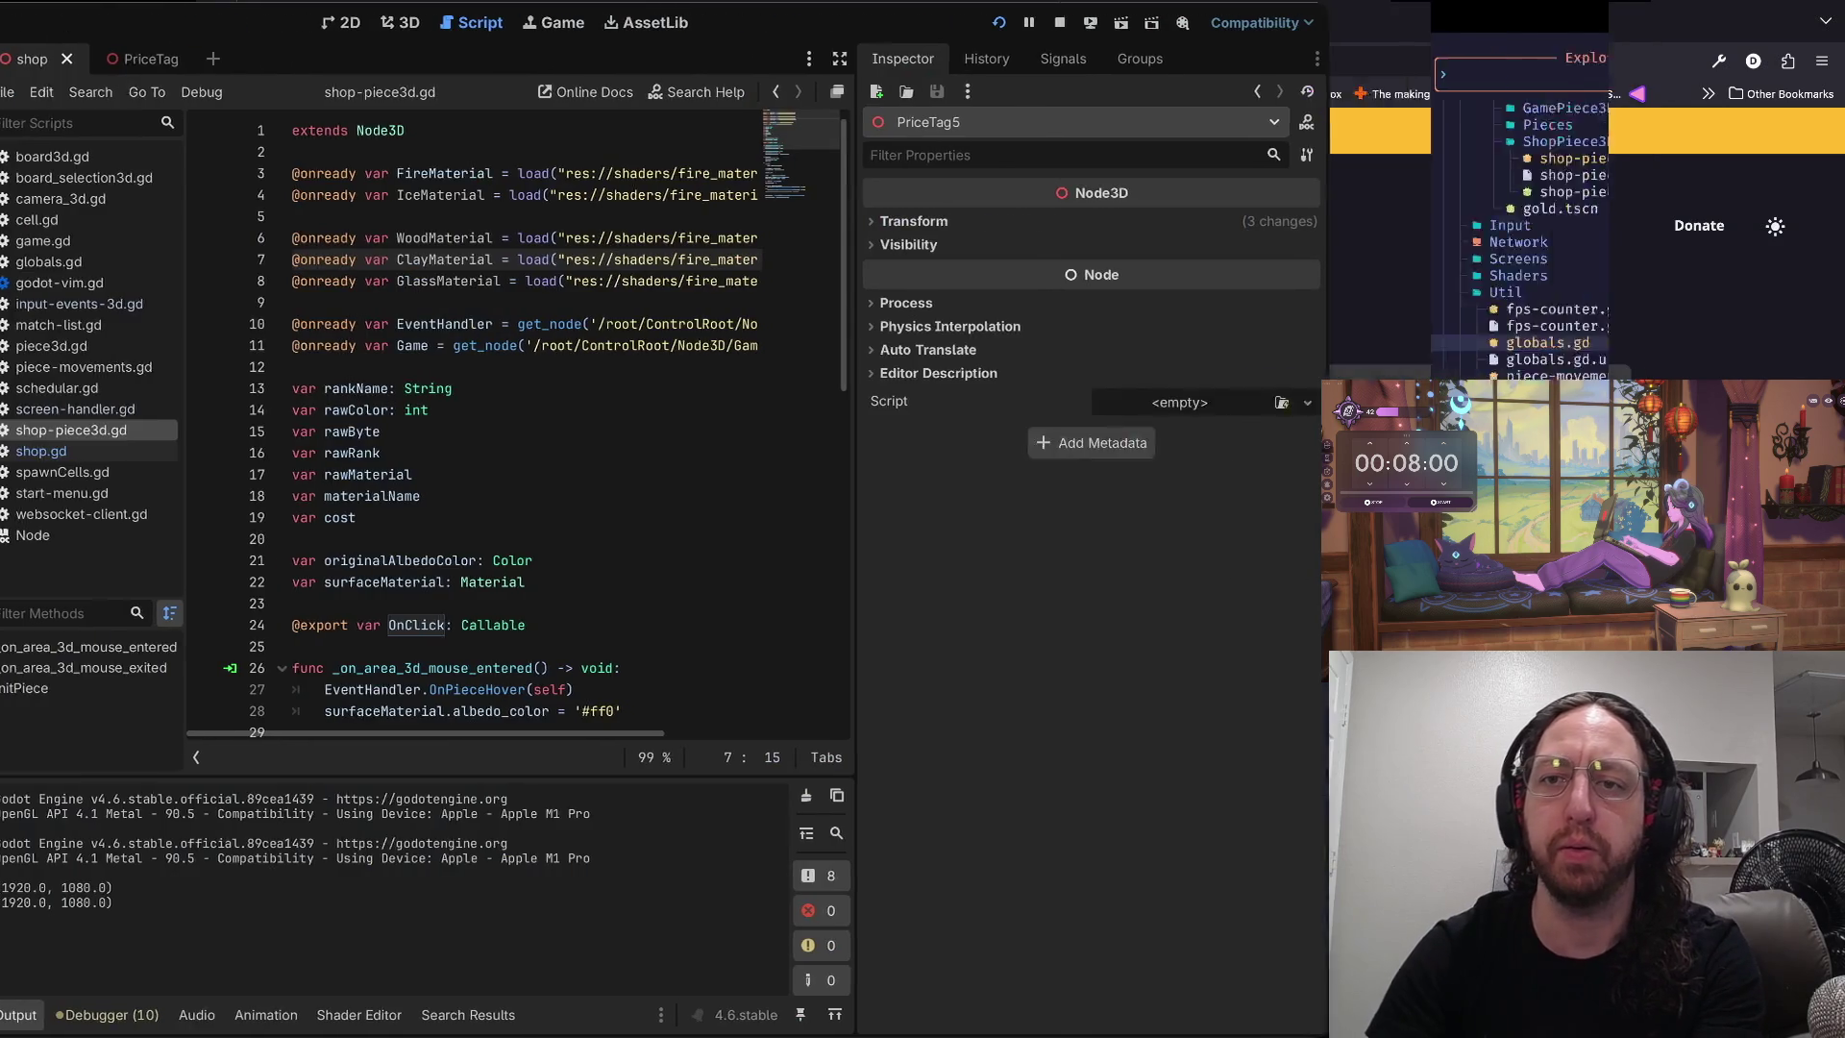
- Search 'materials used for chess pieces thru history' in a new tab and open the Chessgammon article
key(super+Tab)
key(super+Tab)
key(ctrl+t)
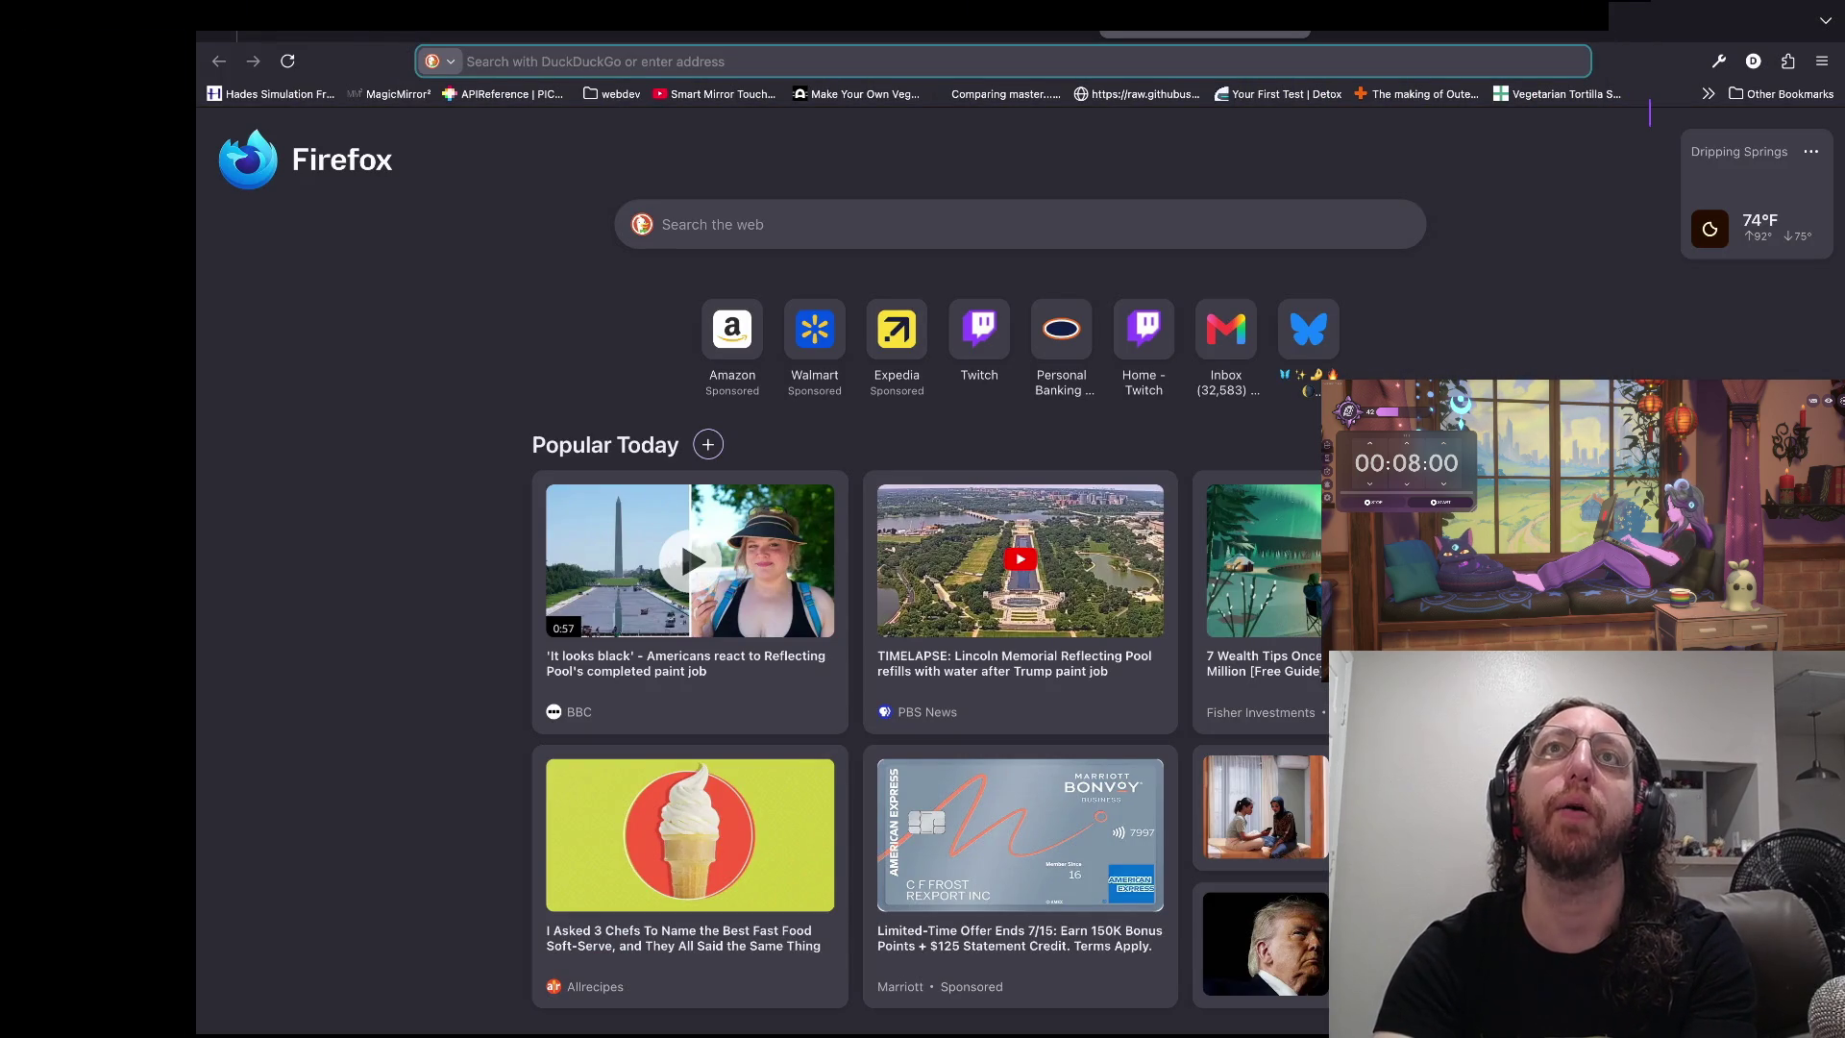
text(ma)
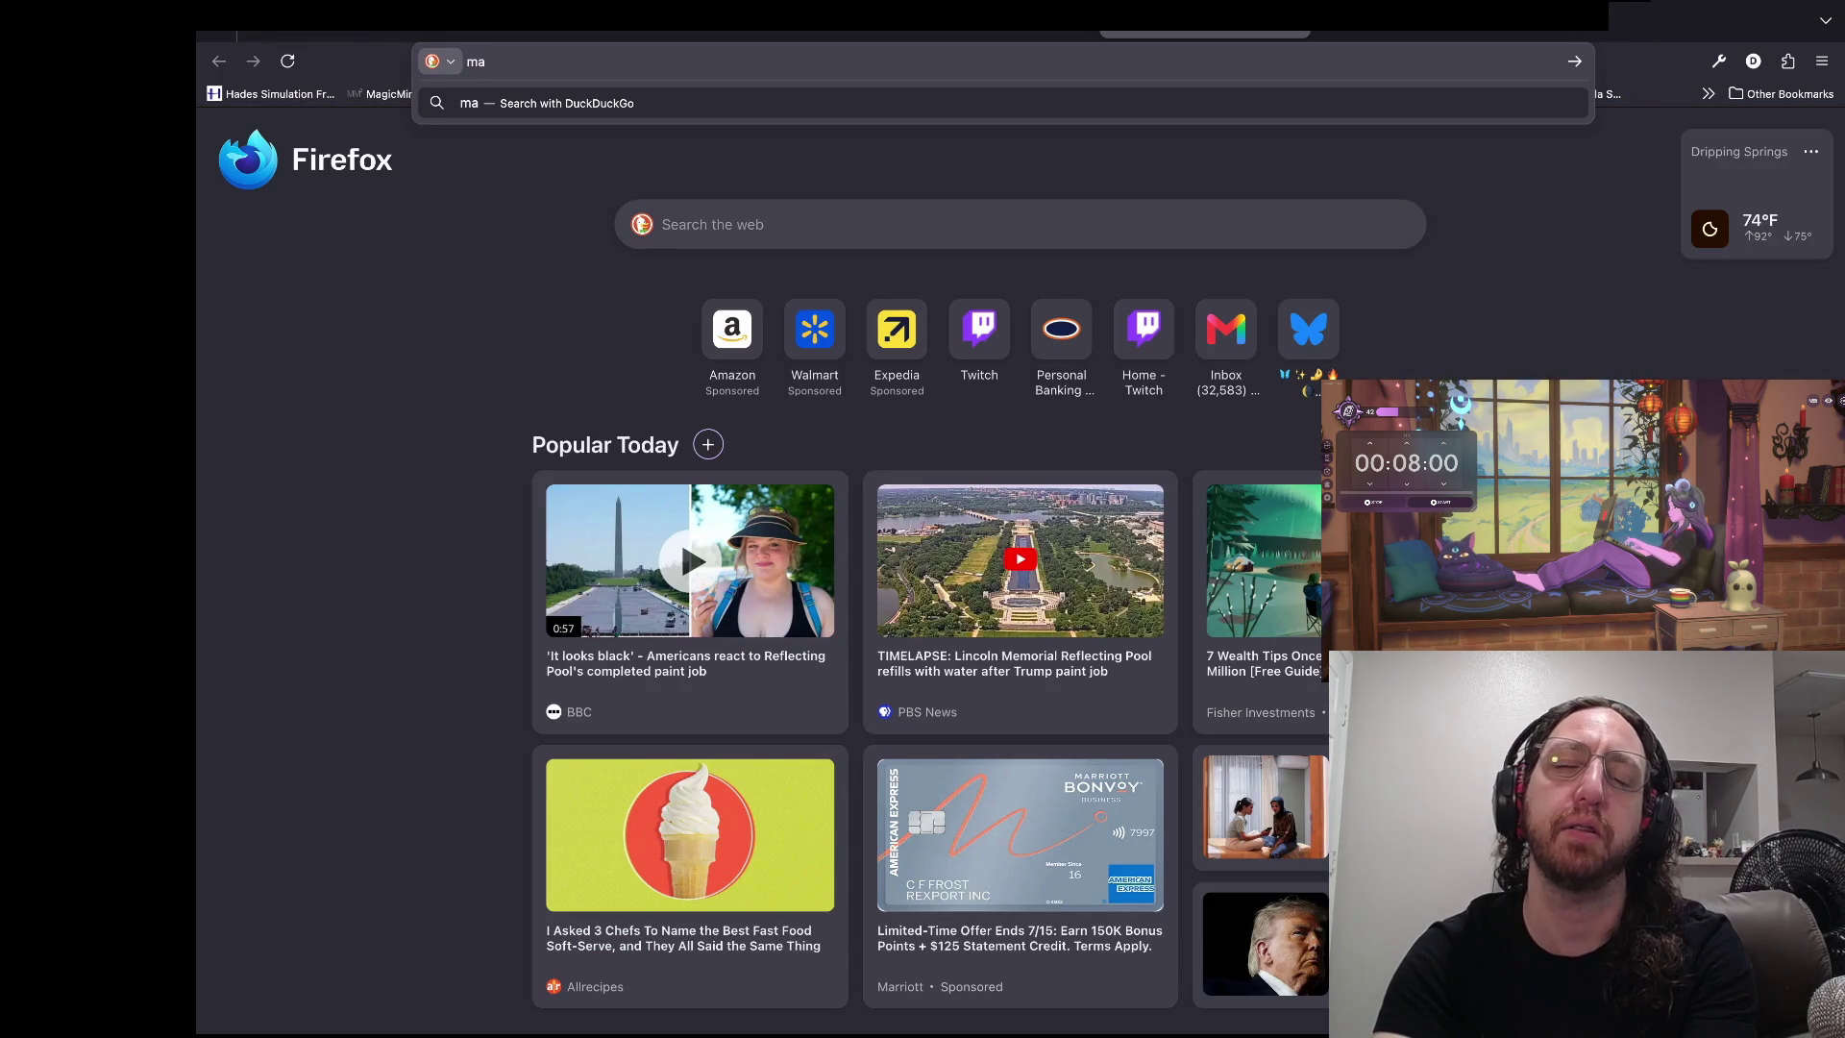
key(BackSpace)
key(BackSpace)
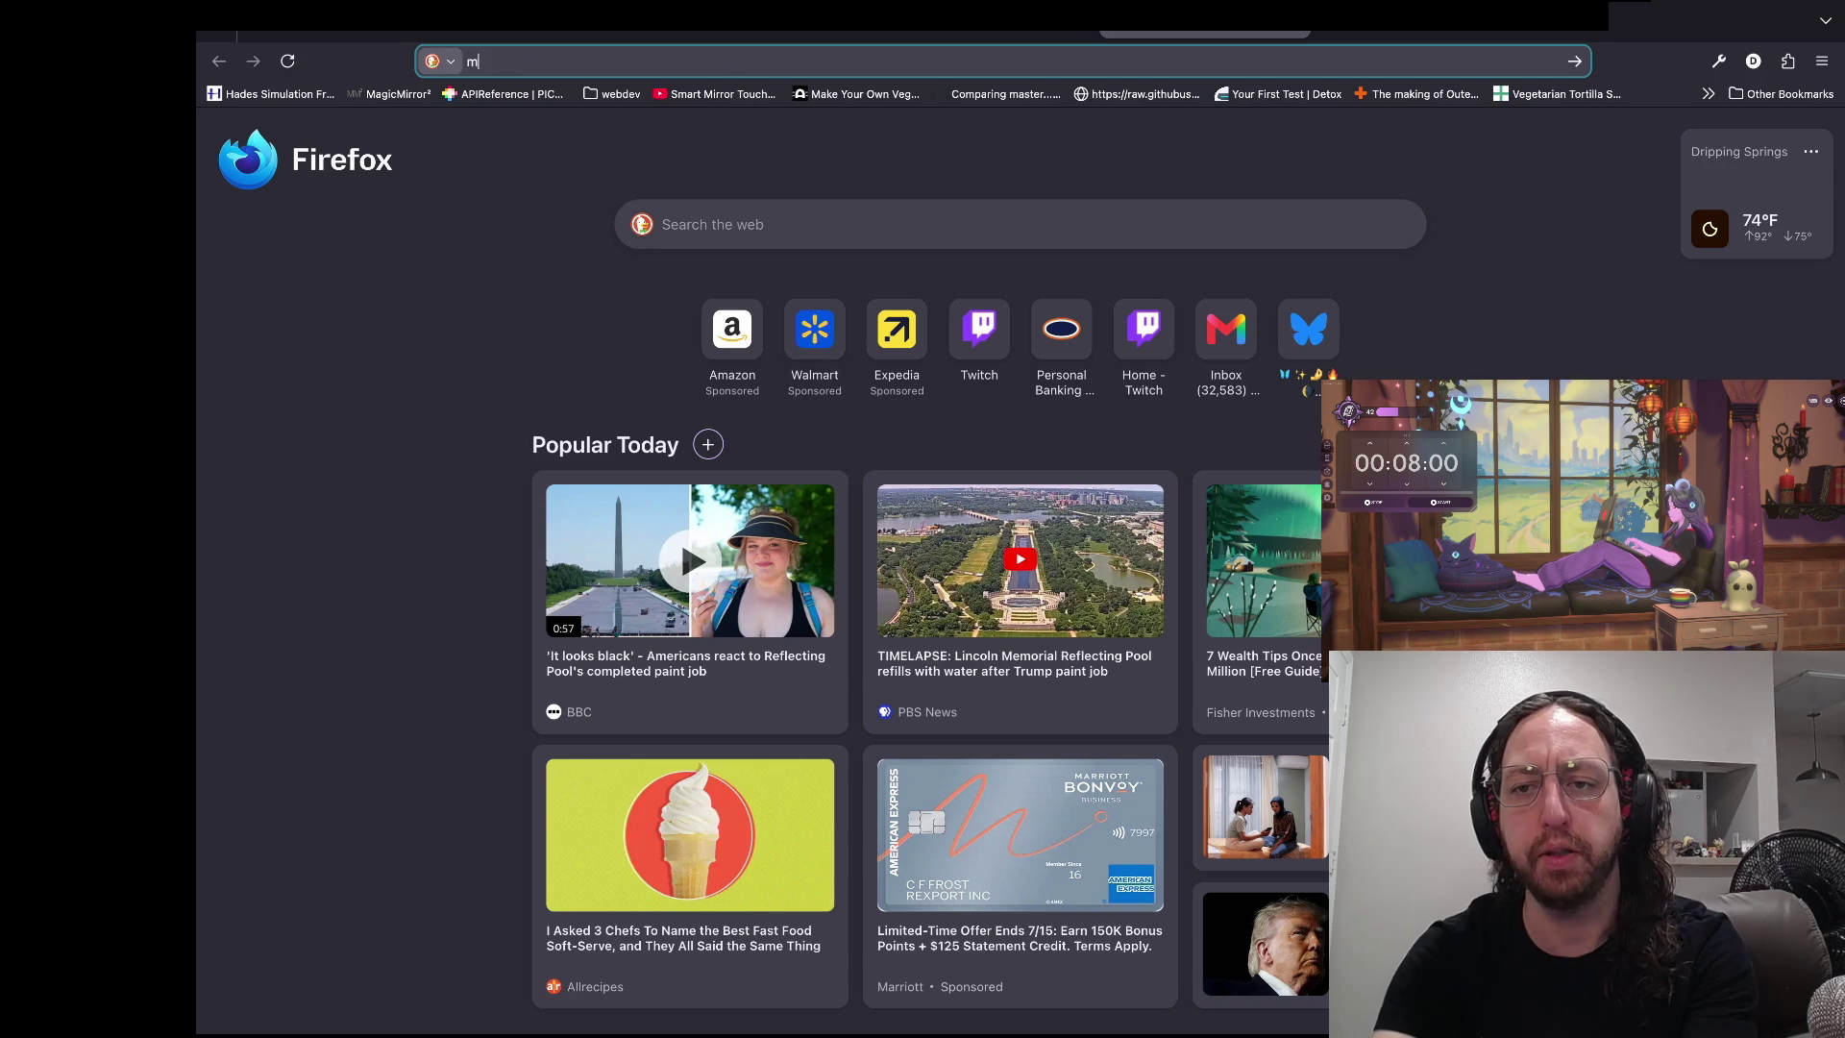
text(materials used )
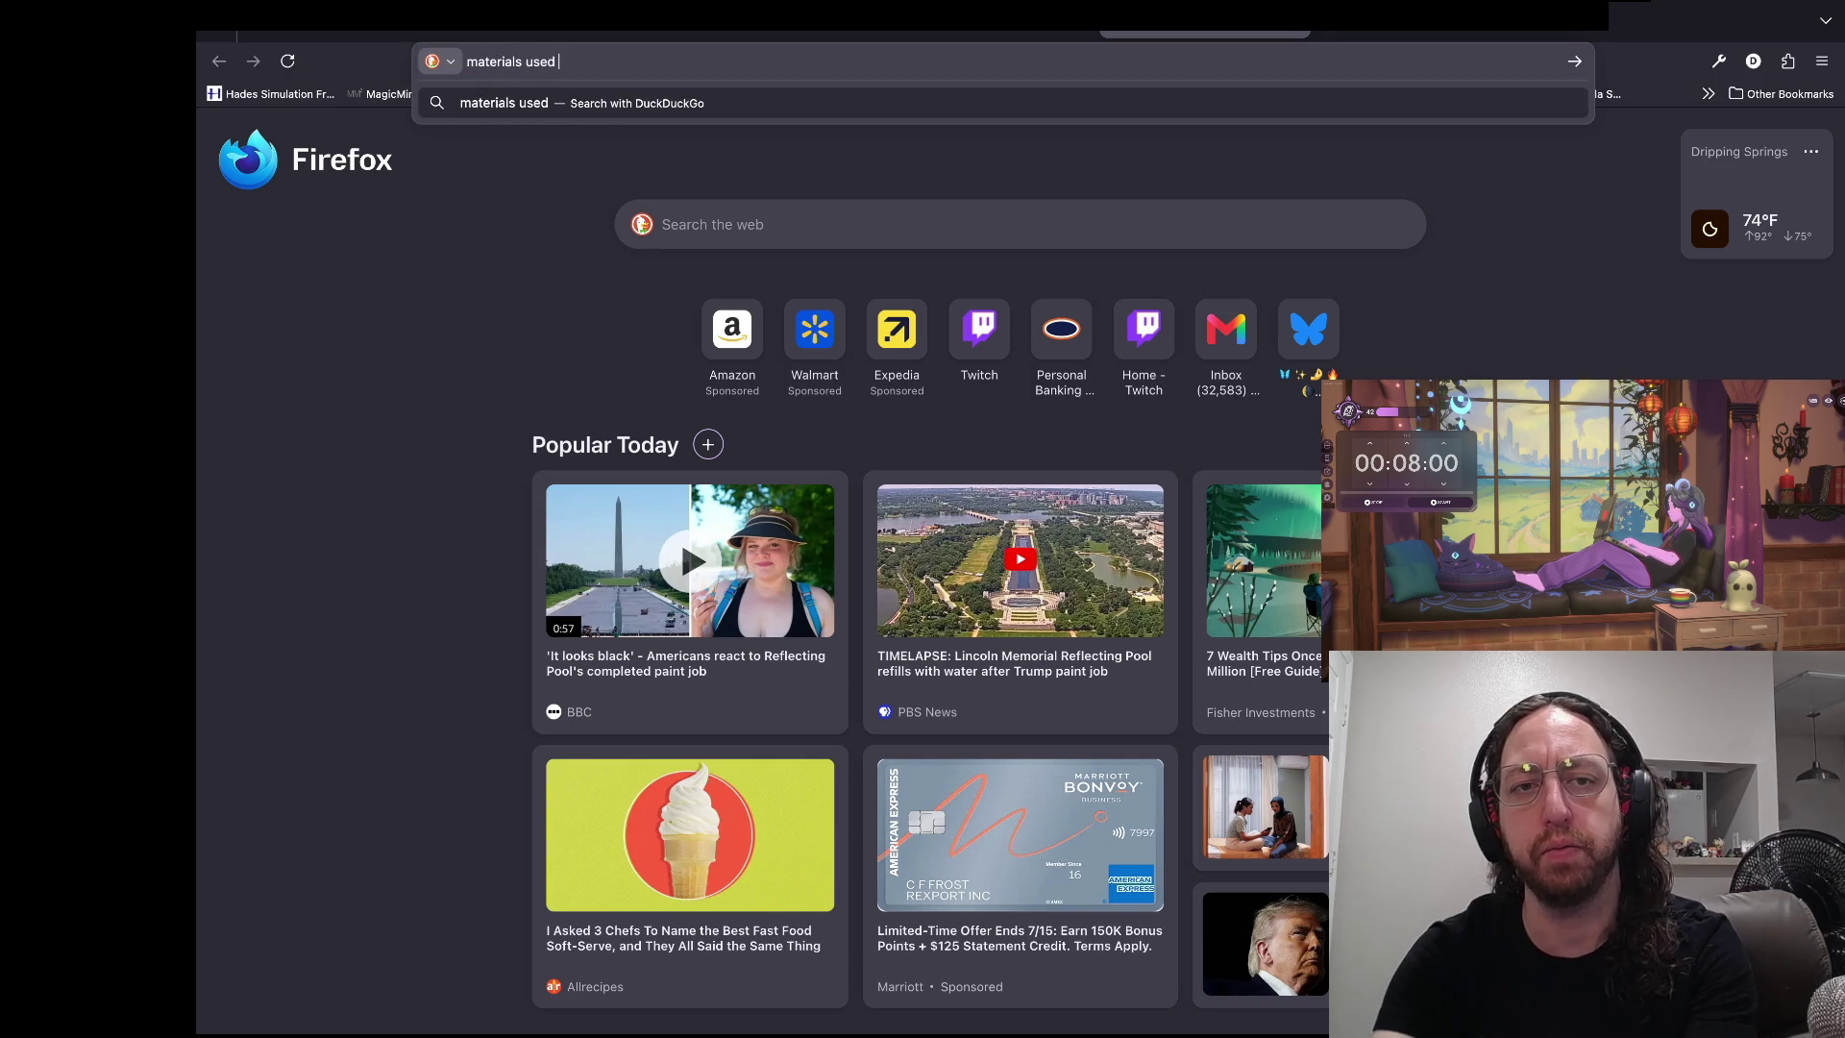
text(for chess piece)
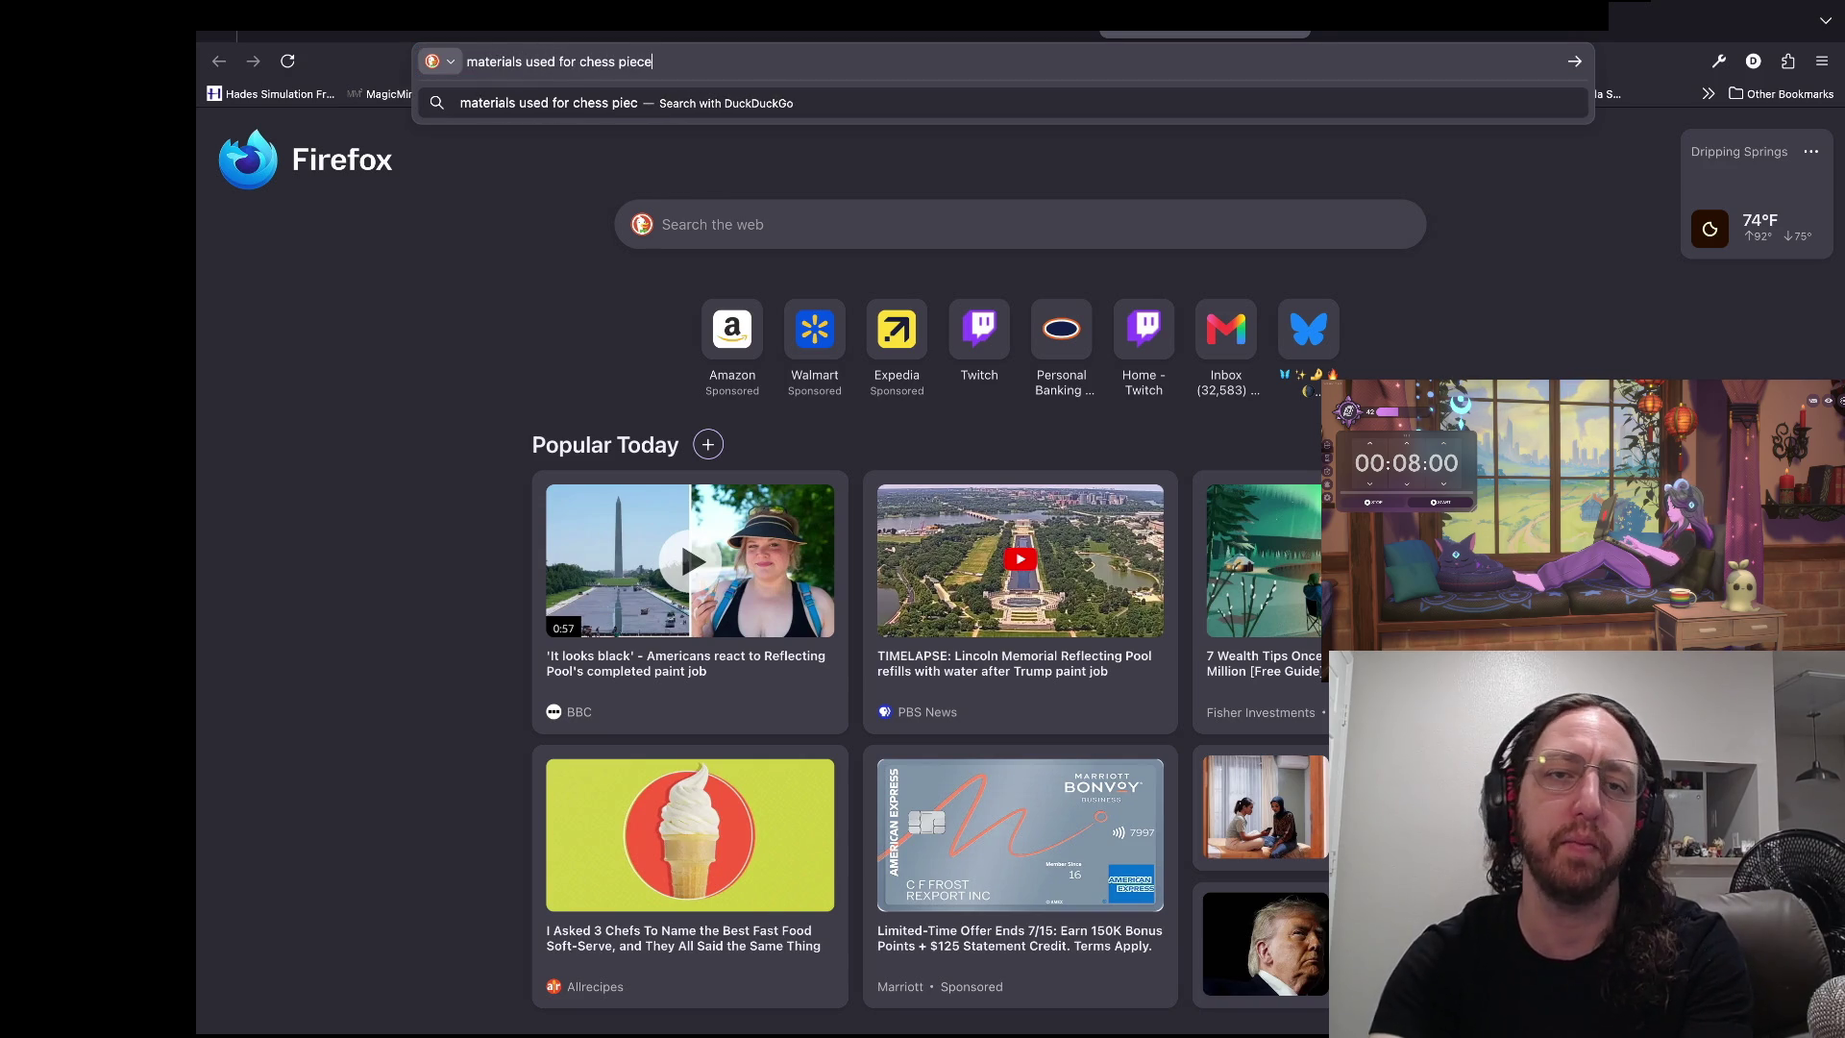
text(s thru history)
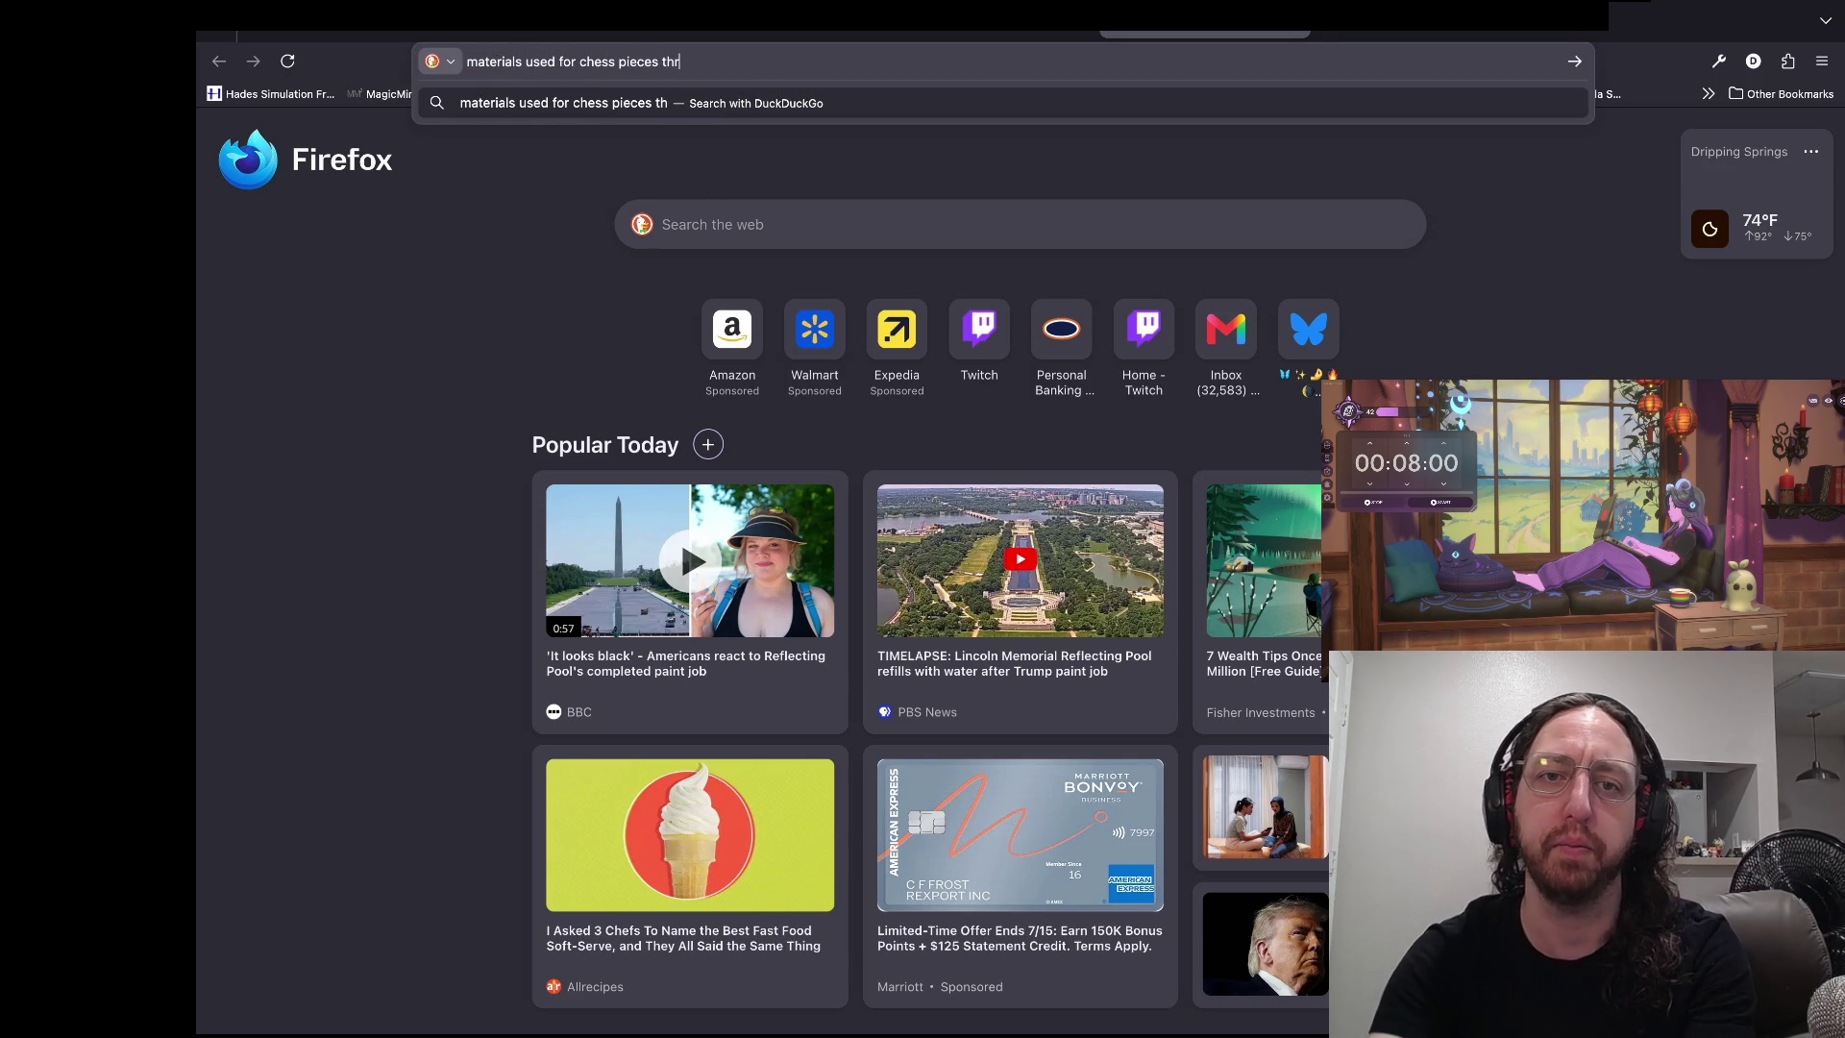
key(Return)
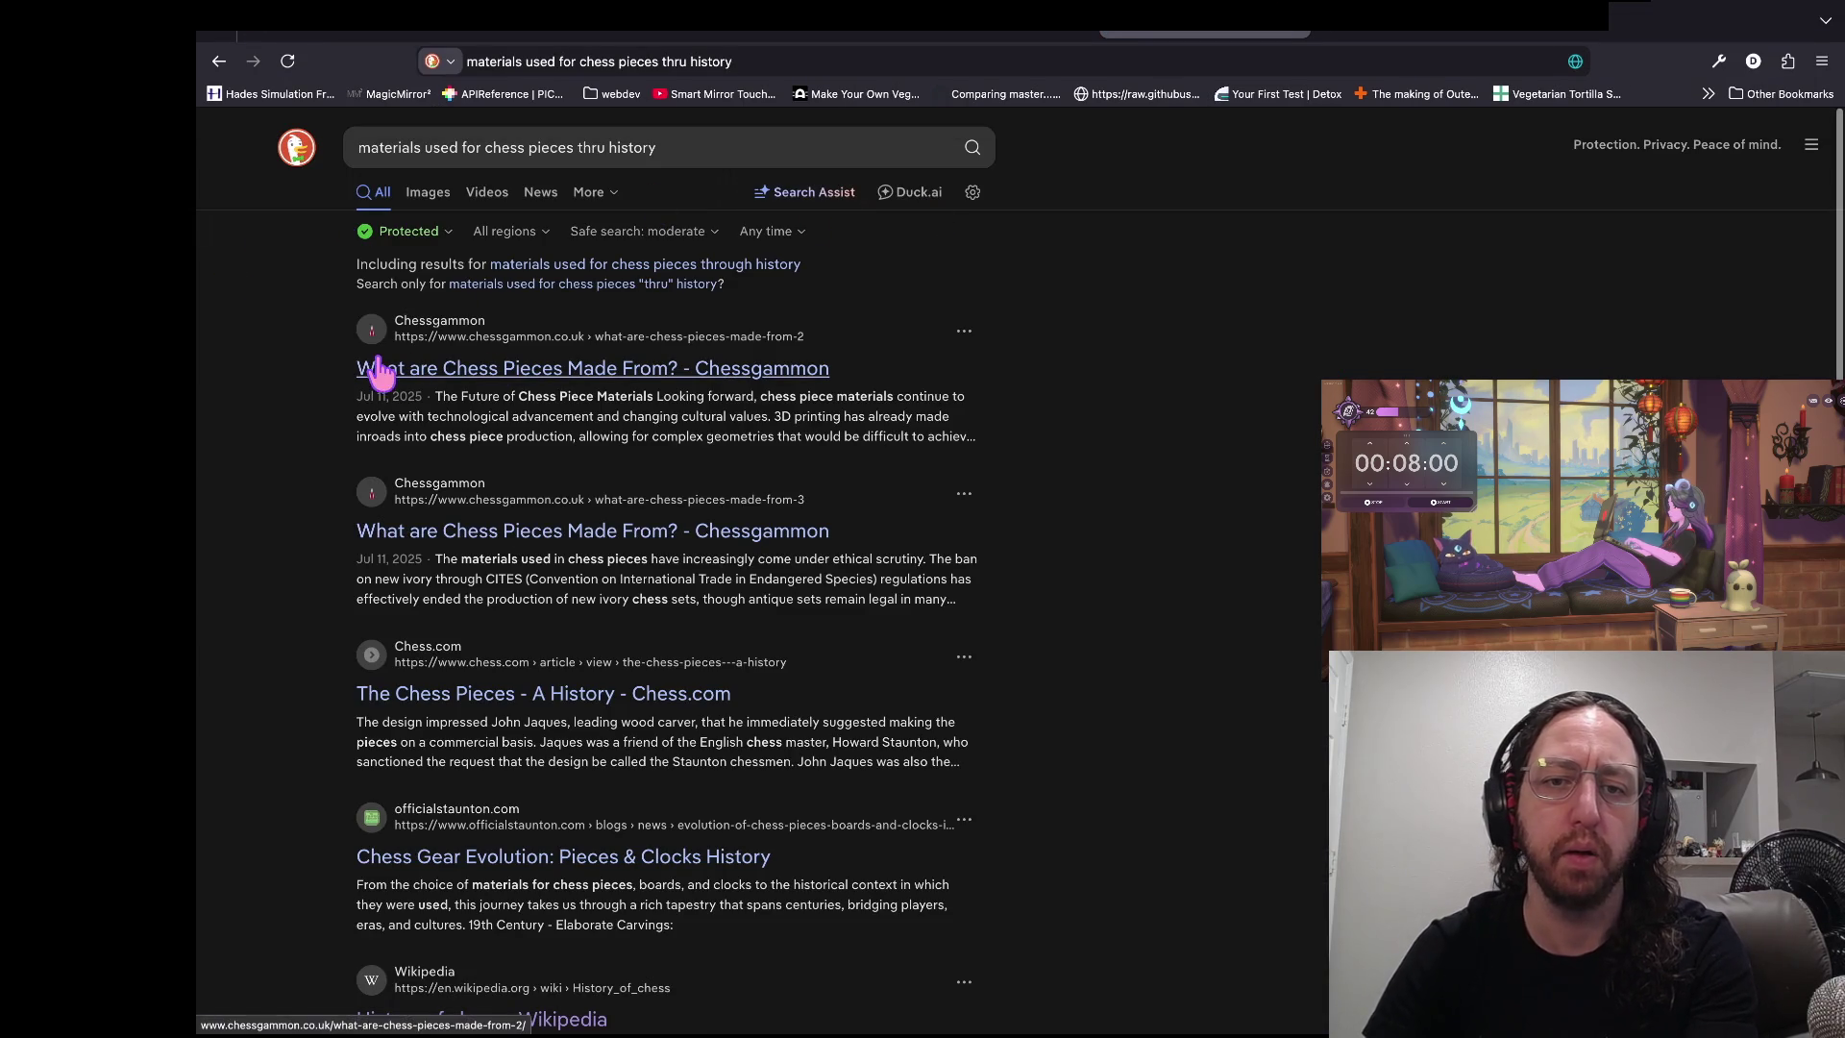
click(524, 383)
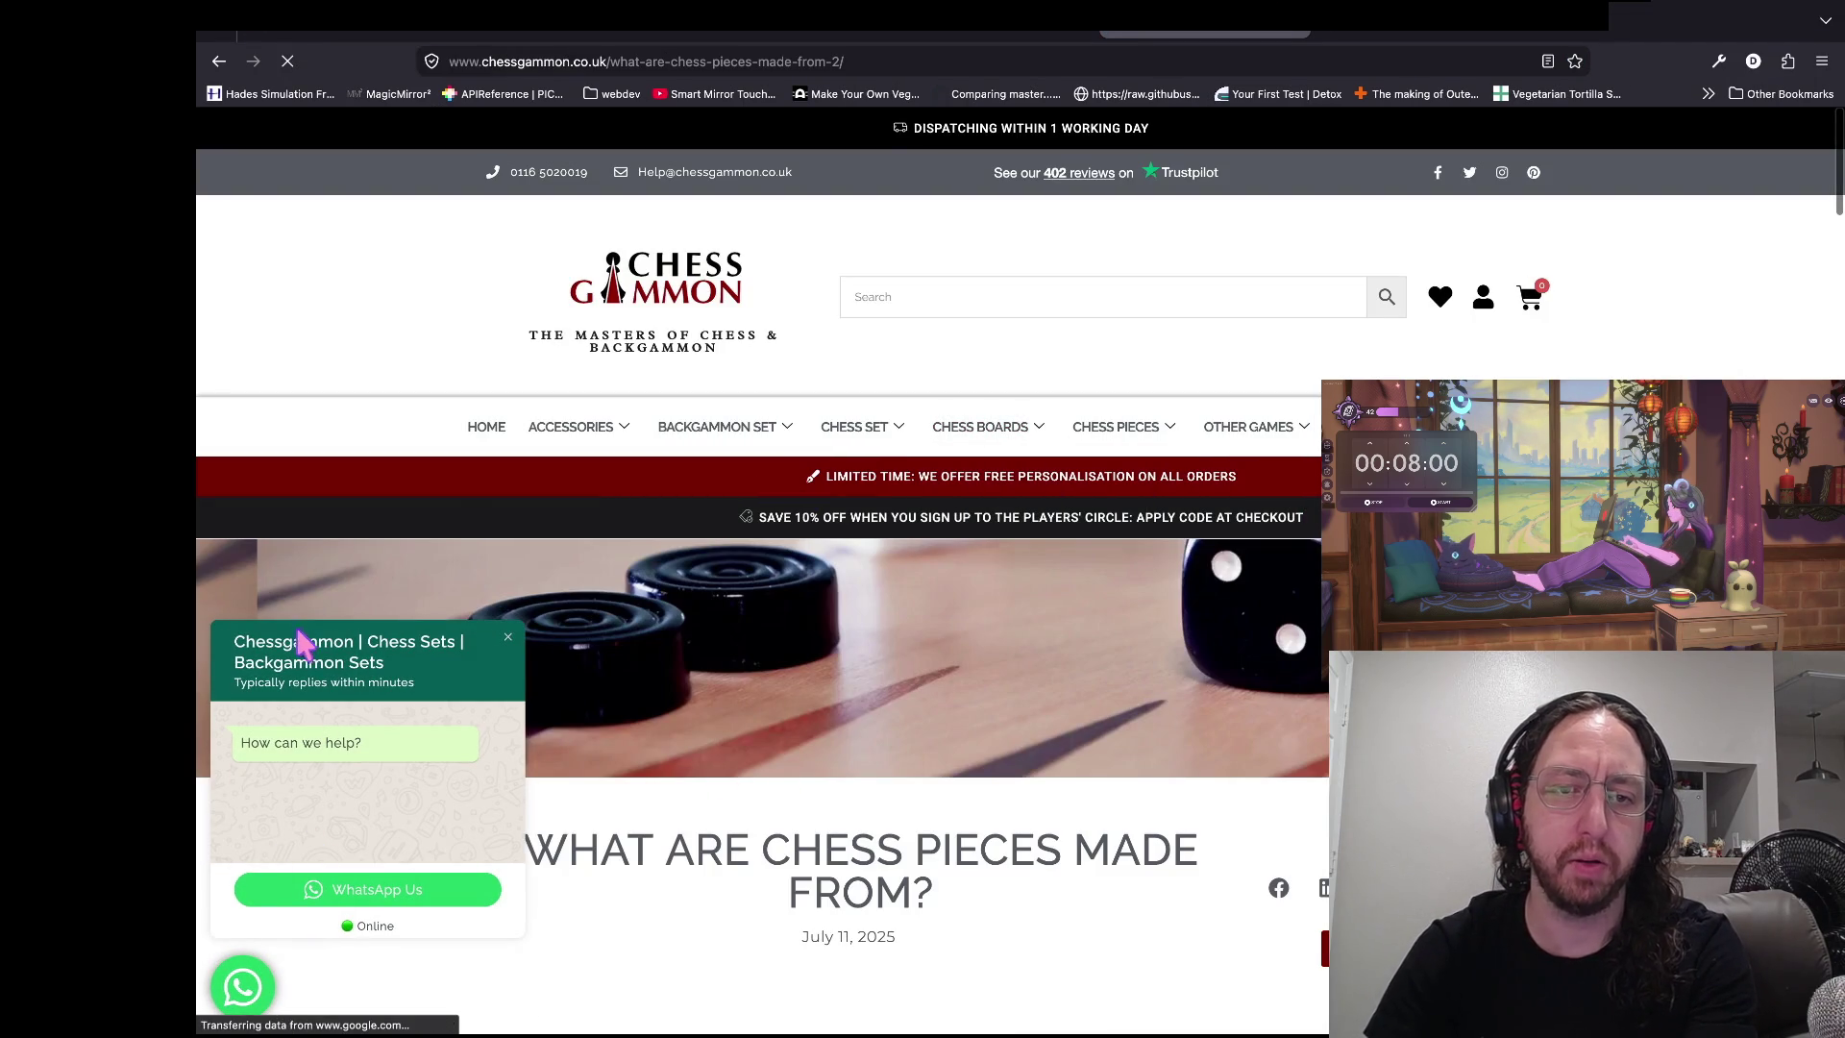
- Dismiss the chat popup and scroll to Historical Materials, highlighting the phrase about ivory and stone
click(306, 648)
scroll(612, 843, down, 2)
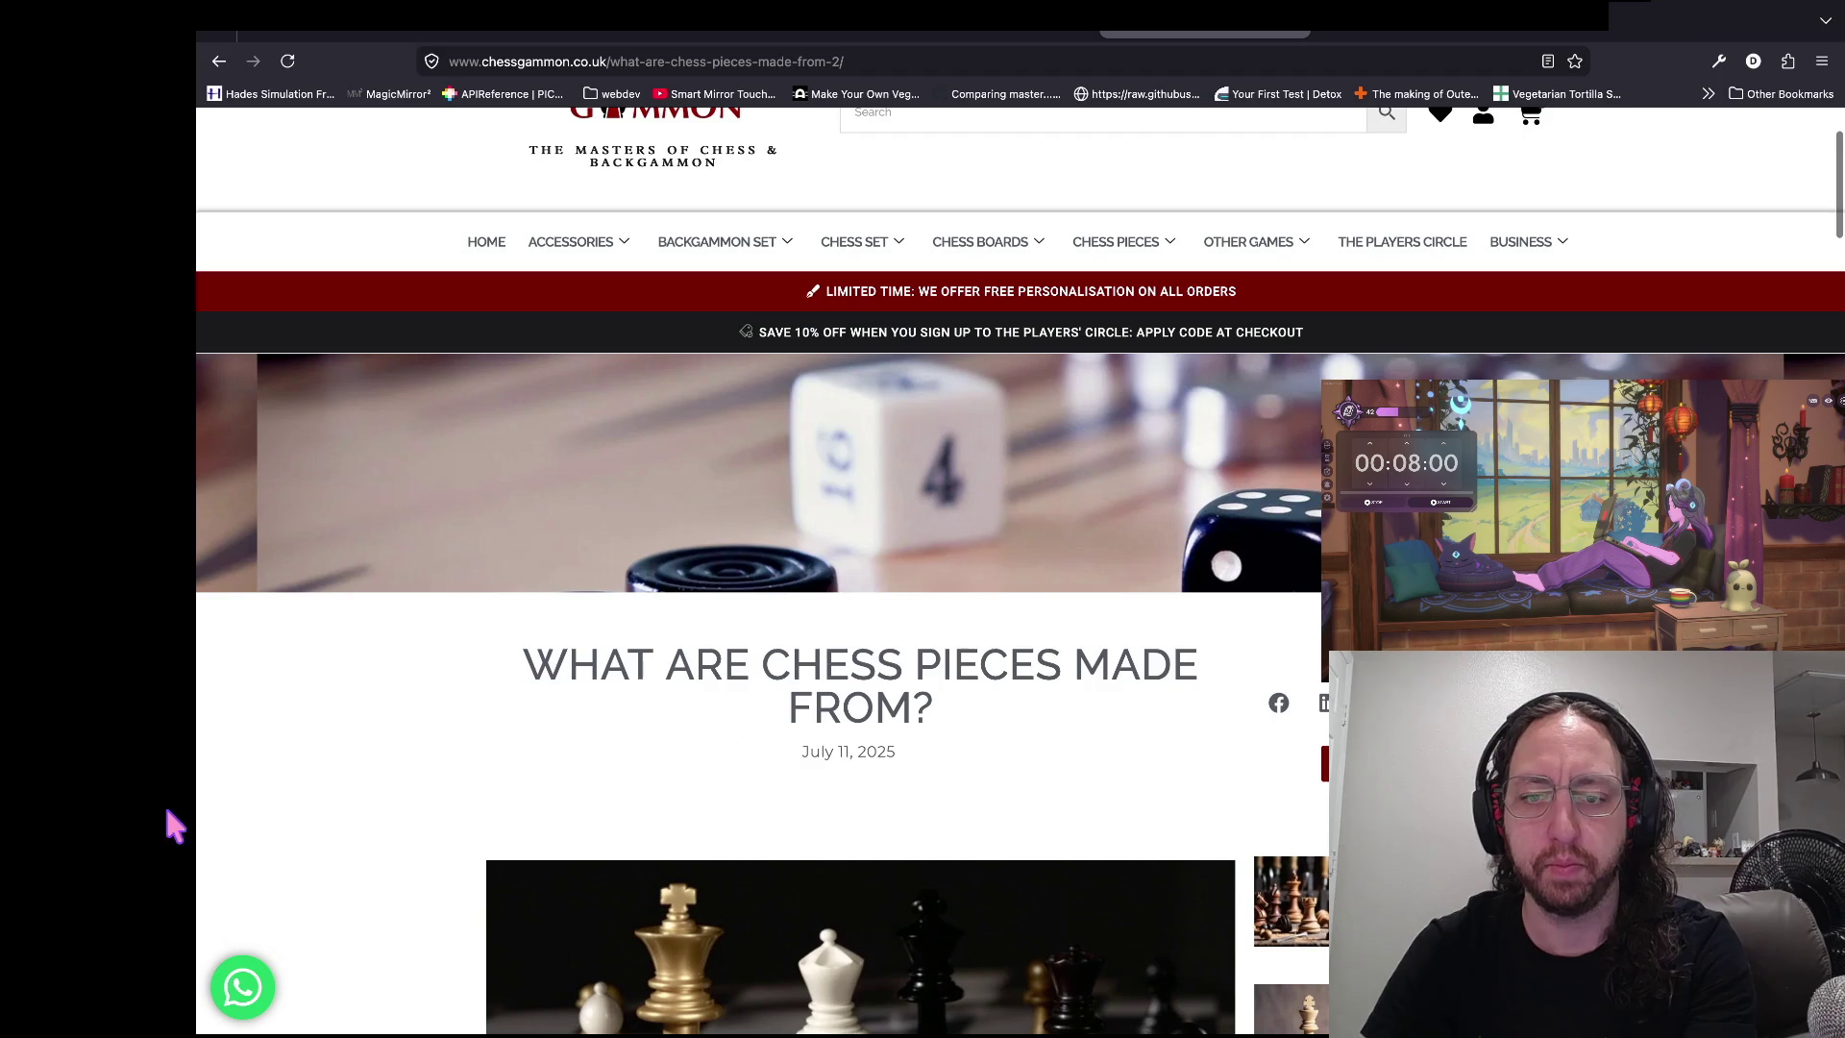
scroll(231, 809, down, 5)
scroll(231, 809, down, 8)
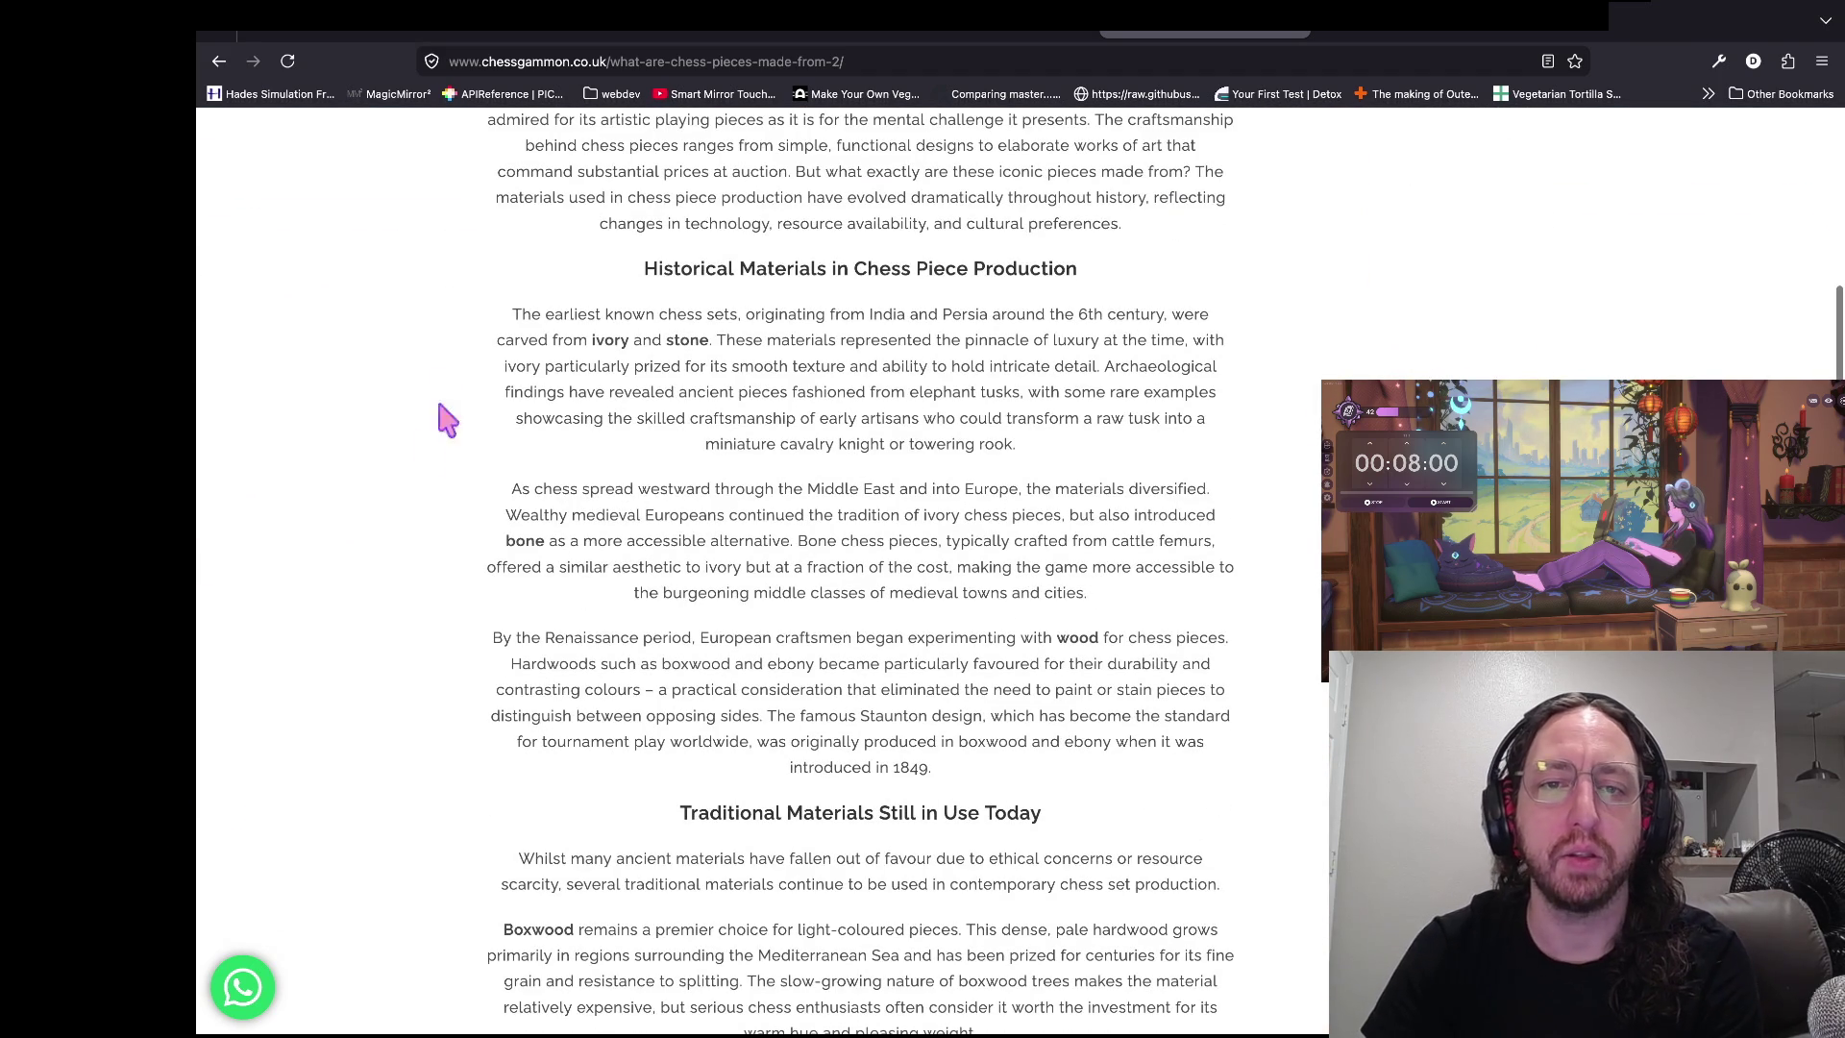
triple_click(954, 283)
click(954, 283)
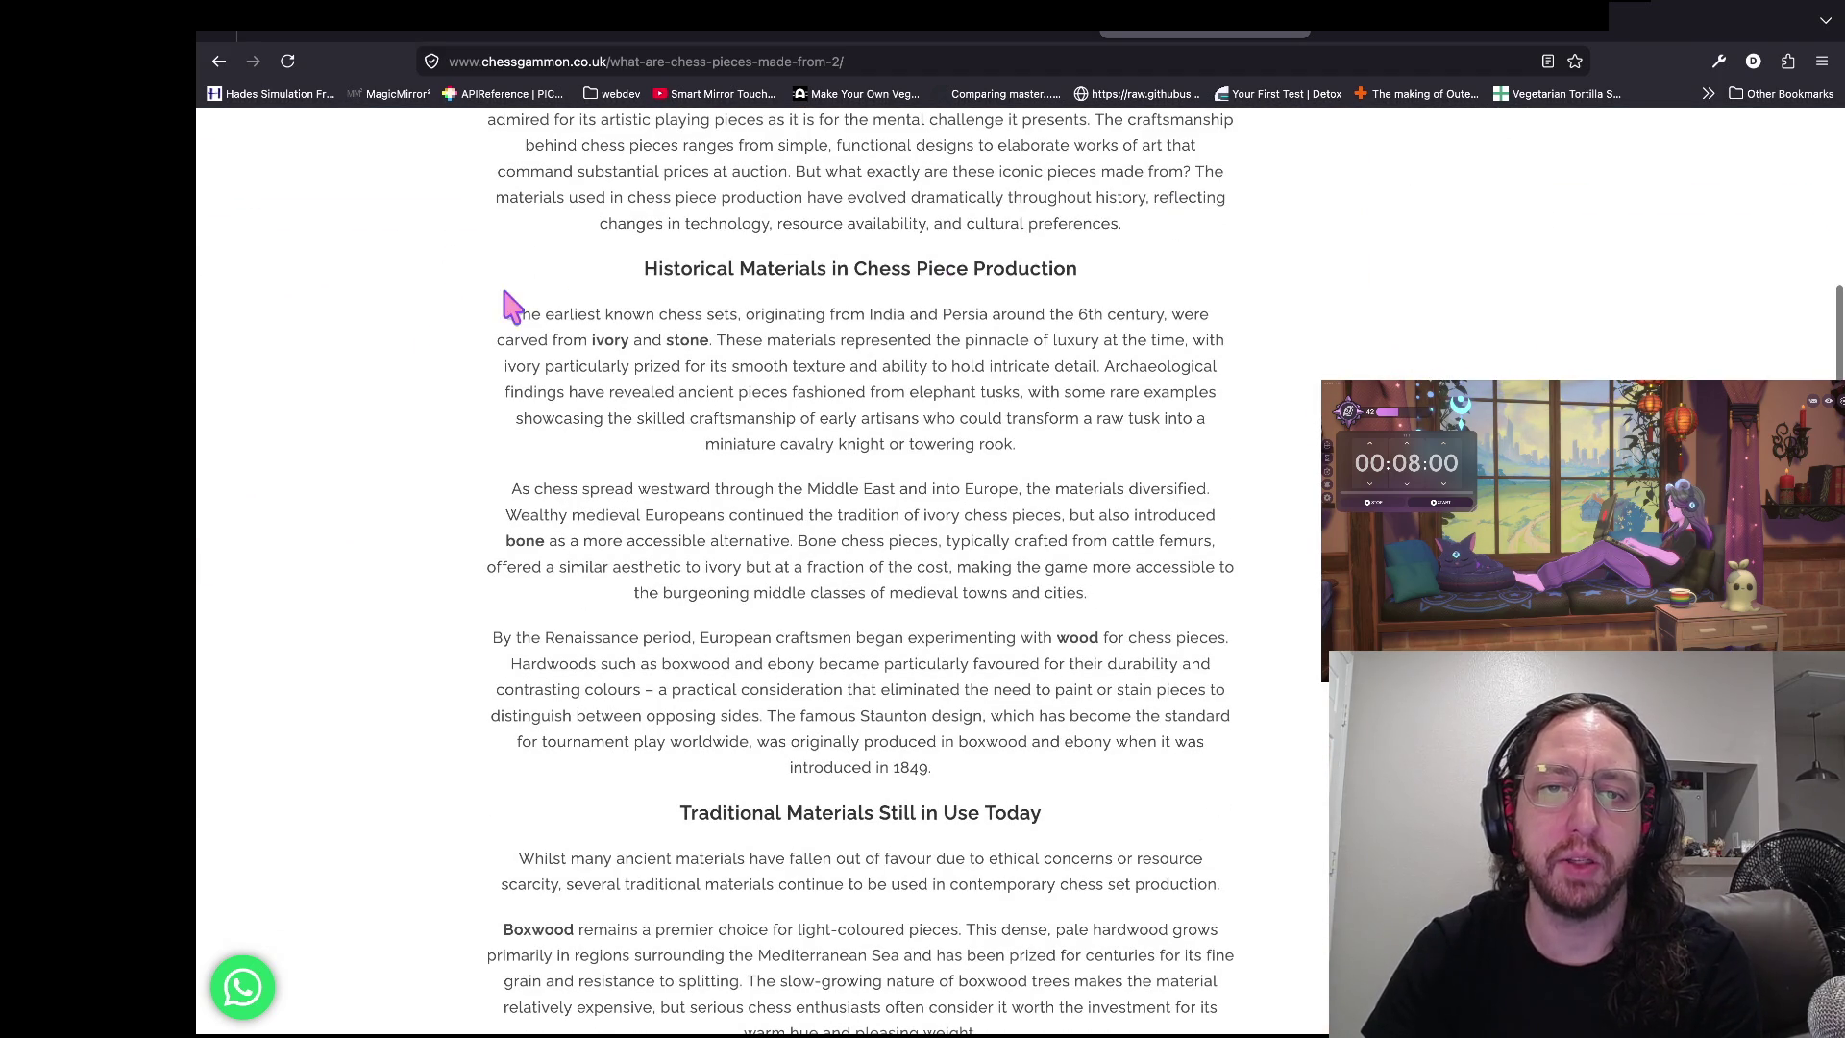
scroll(312, 384, down, 1)
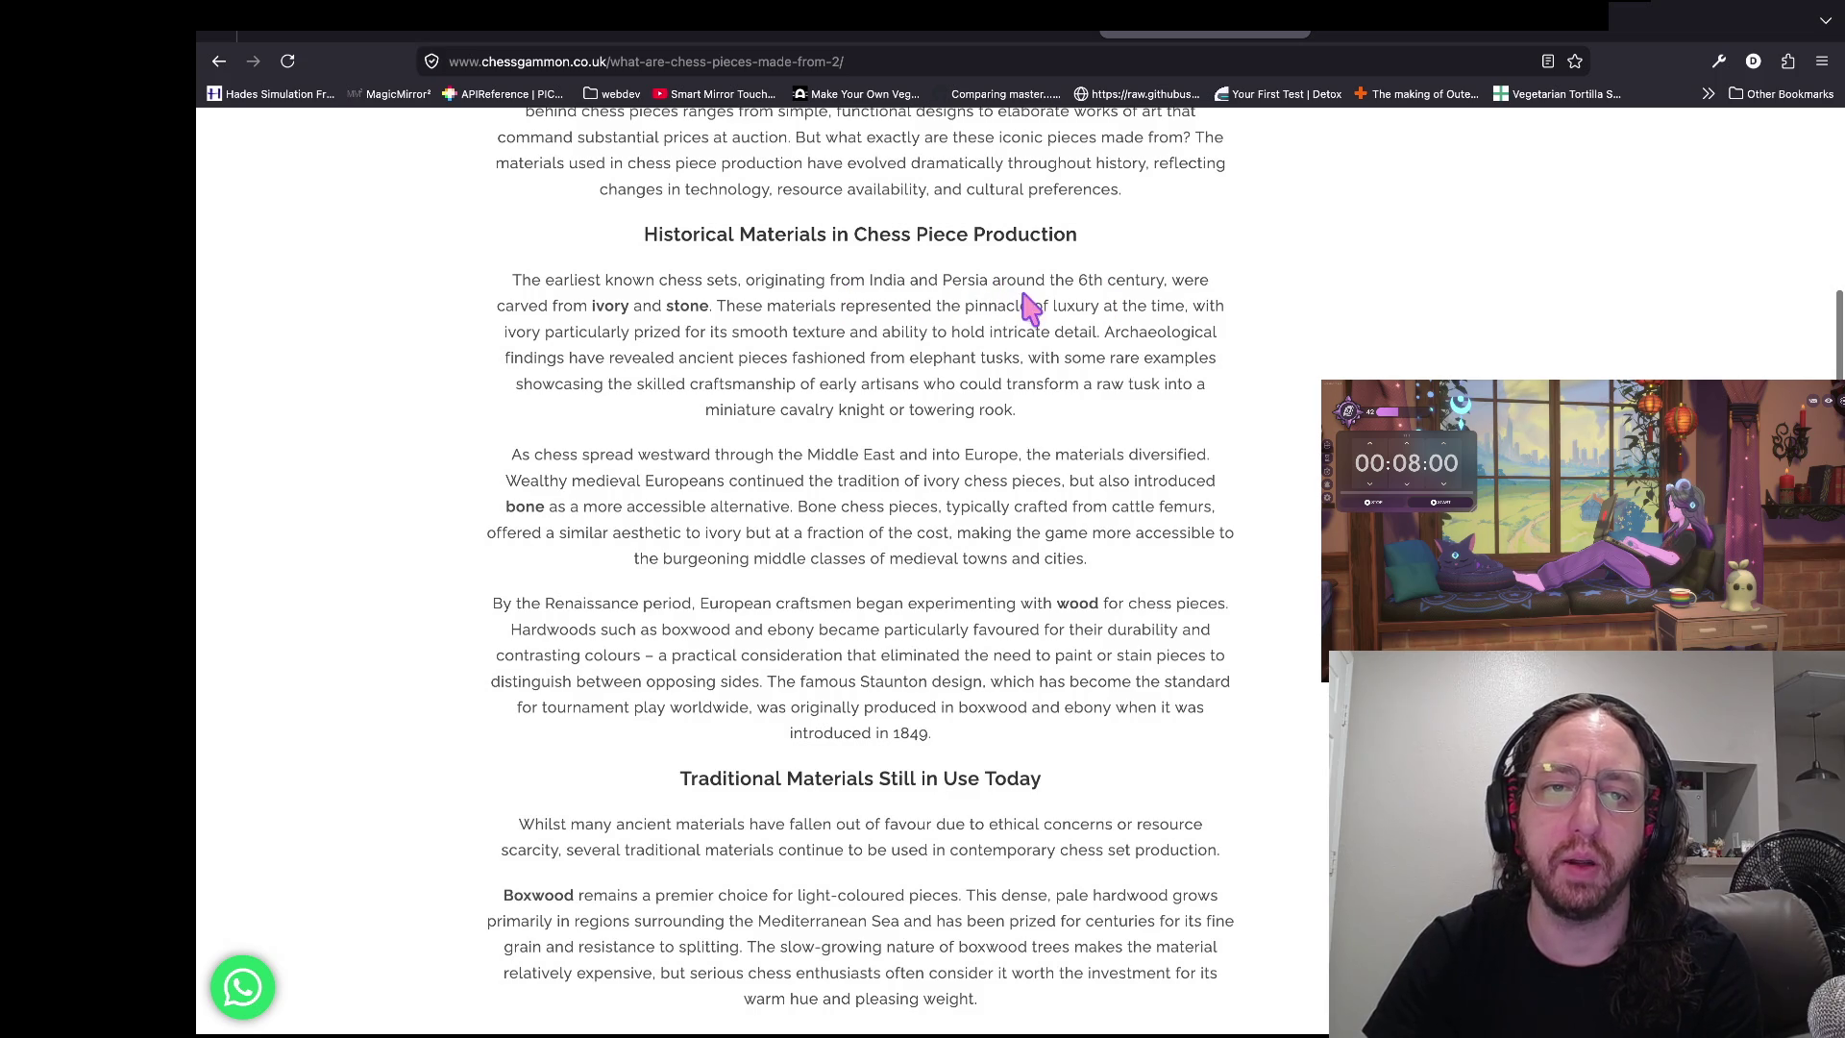
drag(672, 305, 492, 307)
click(510, 303)
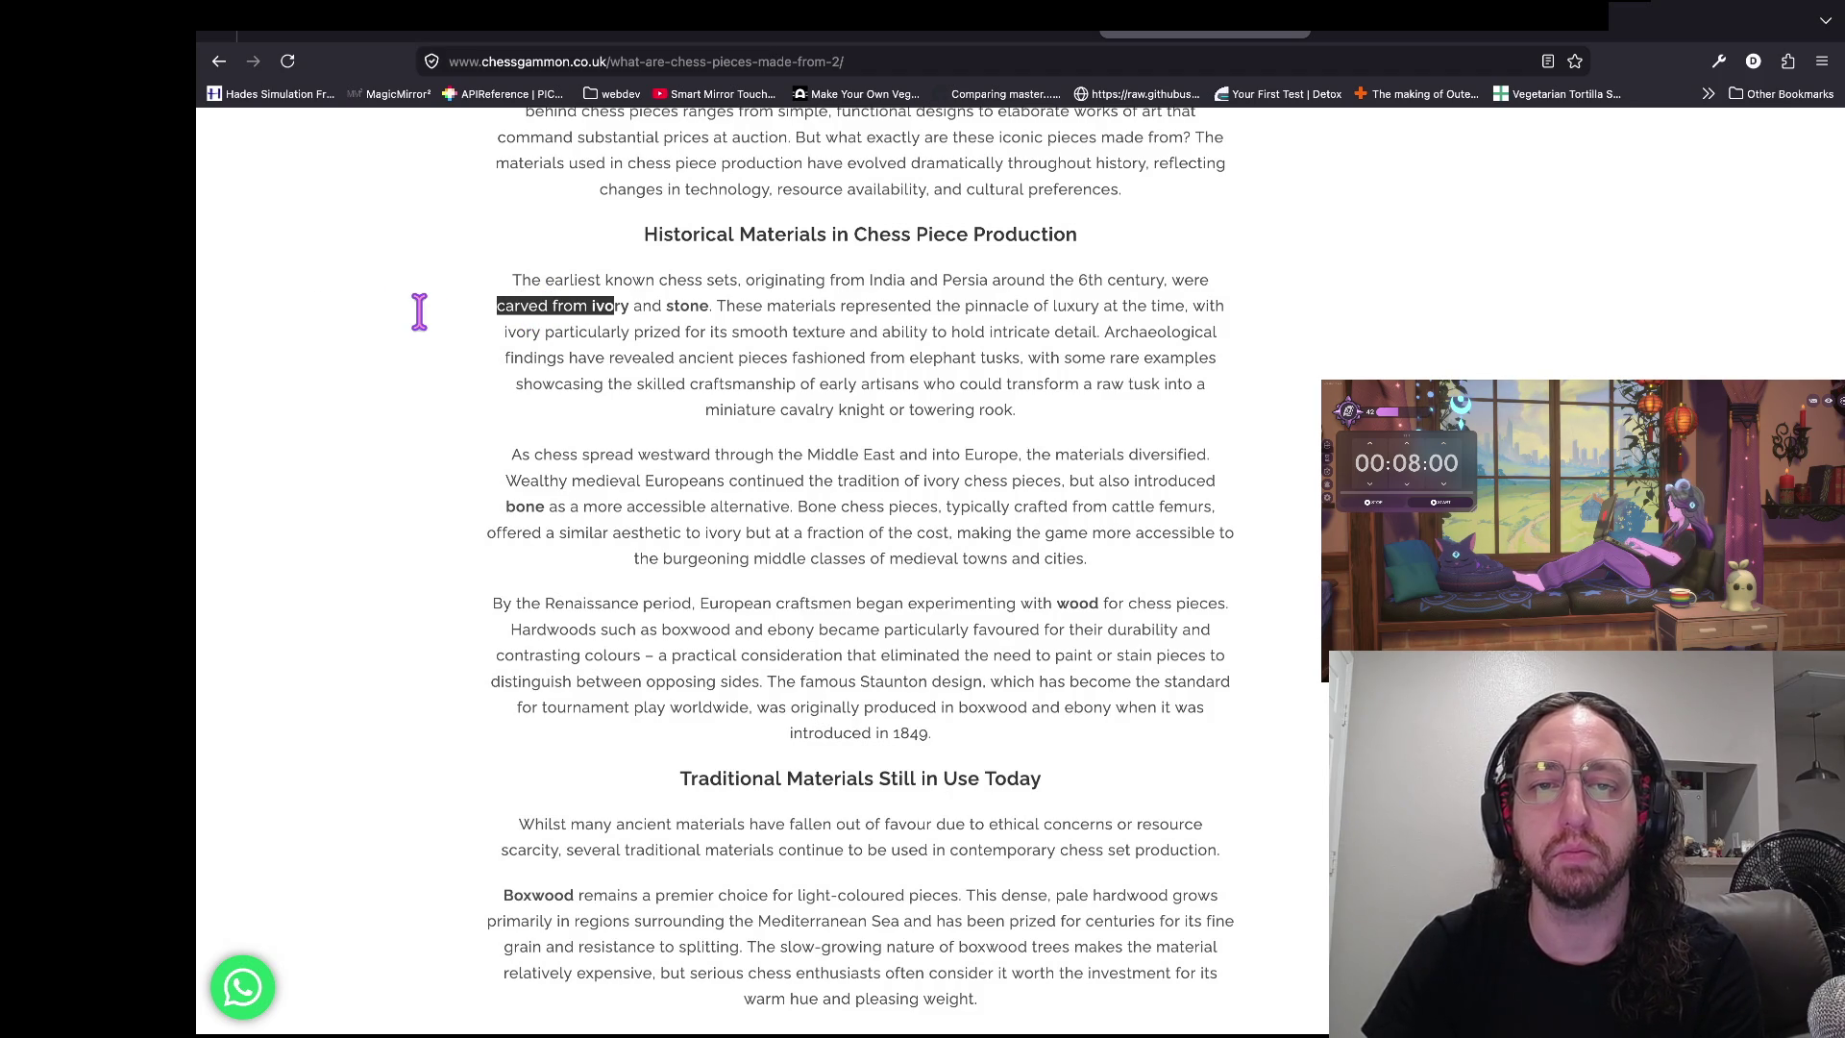
- Read on through the section's opening paragraphs, selecting the word ivory and key sentences
scroll(531, 317, down, 1)
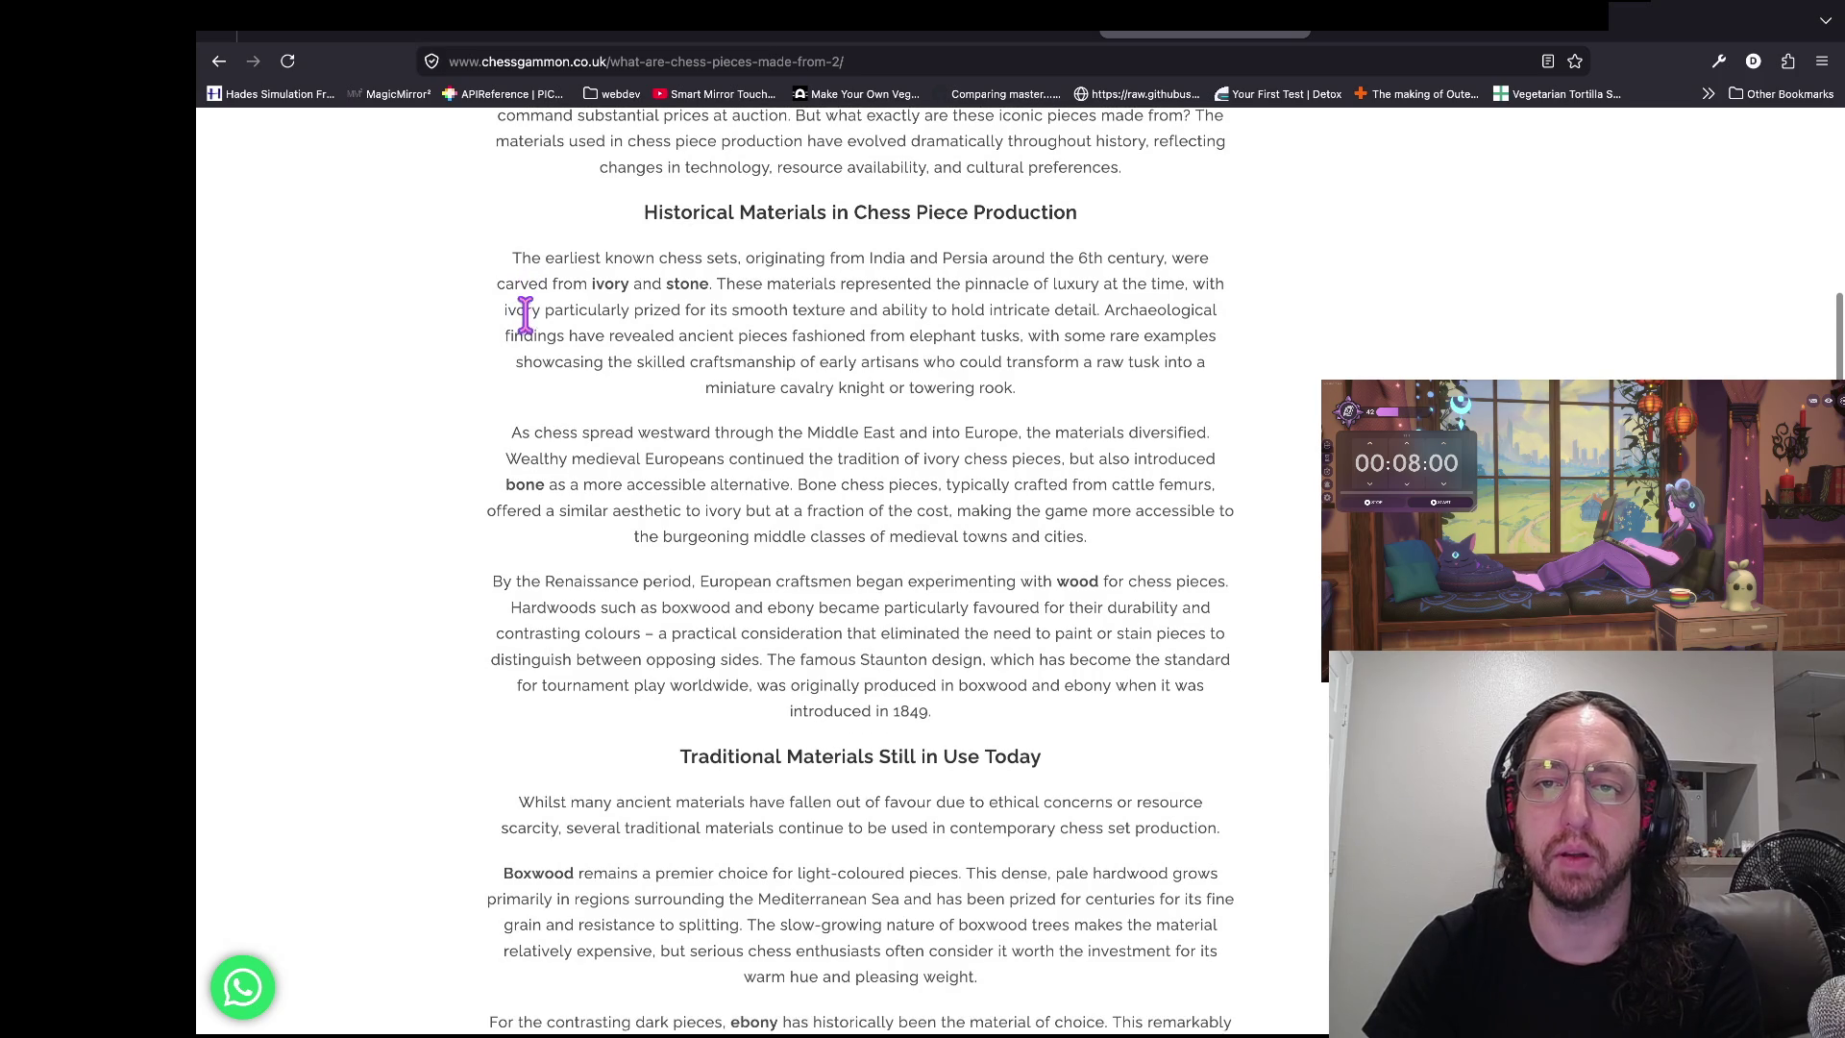
drag(719, 276, 1288, 321)
click(1295, 327)
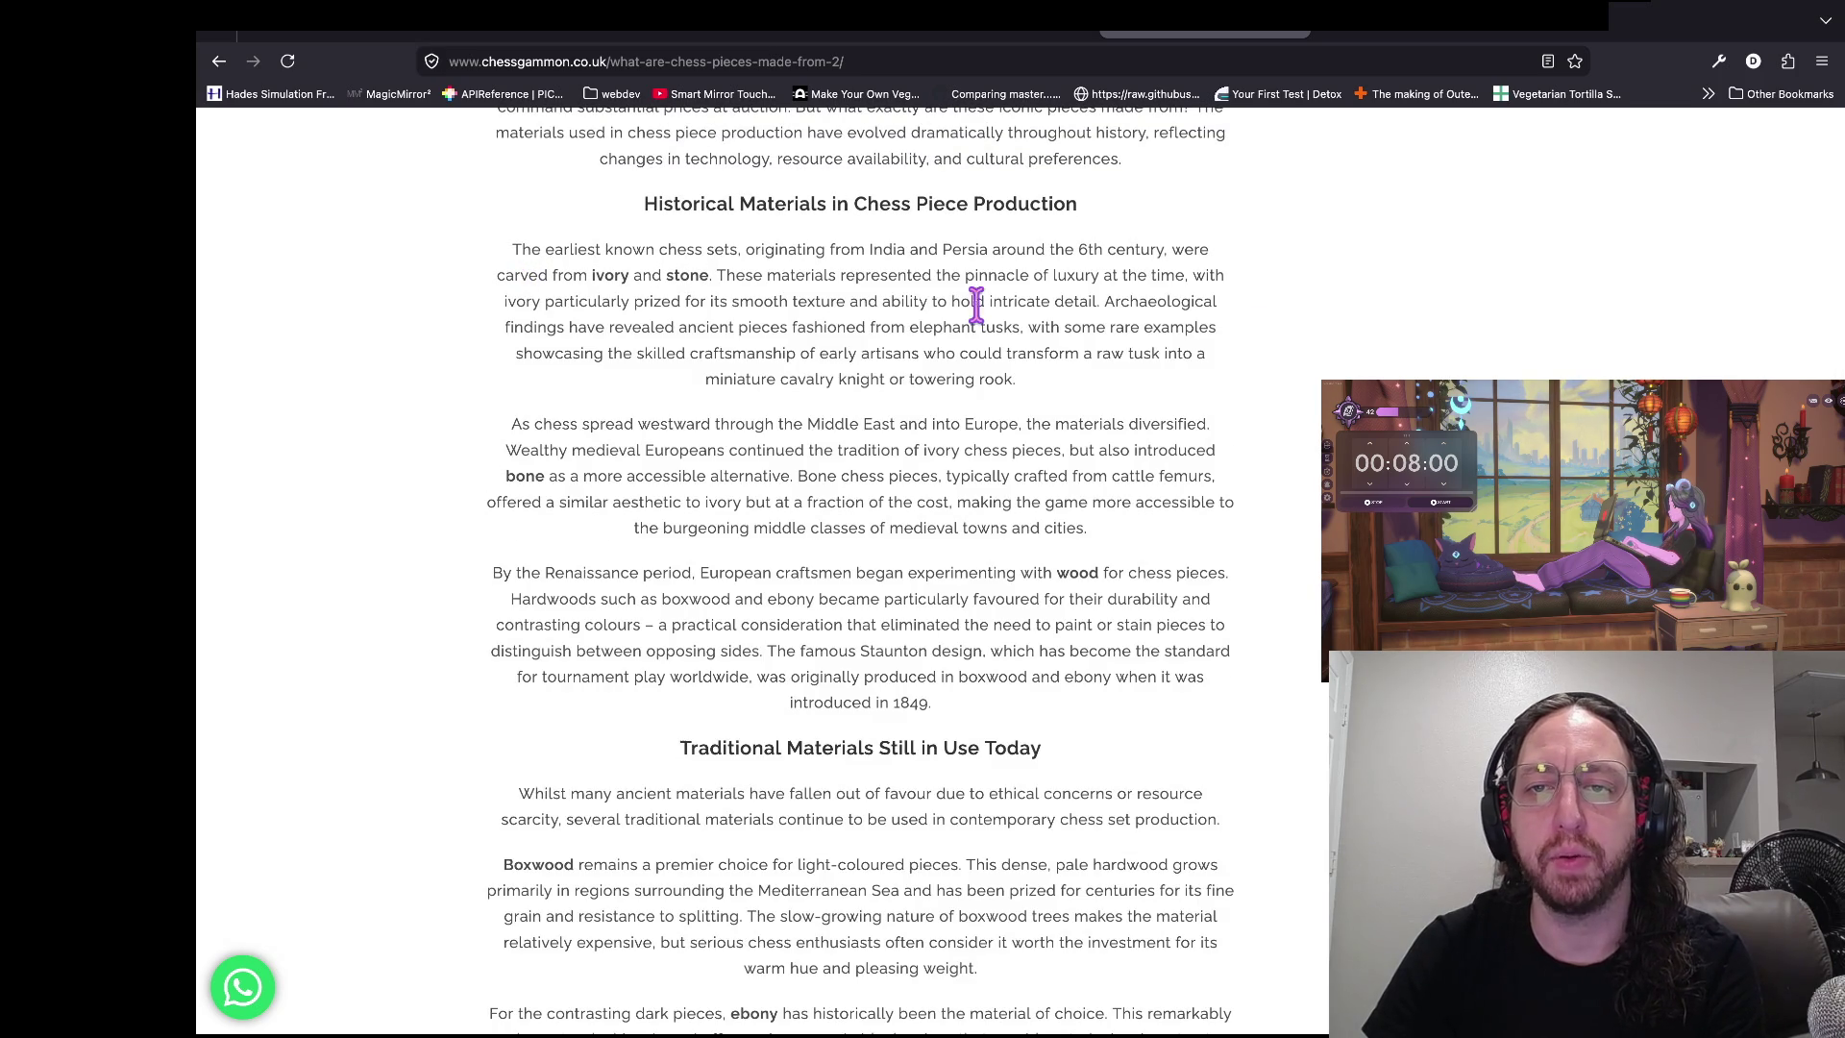
scroll(1050, 289, down, 1)
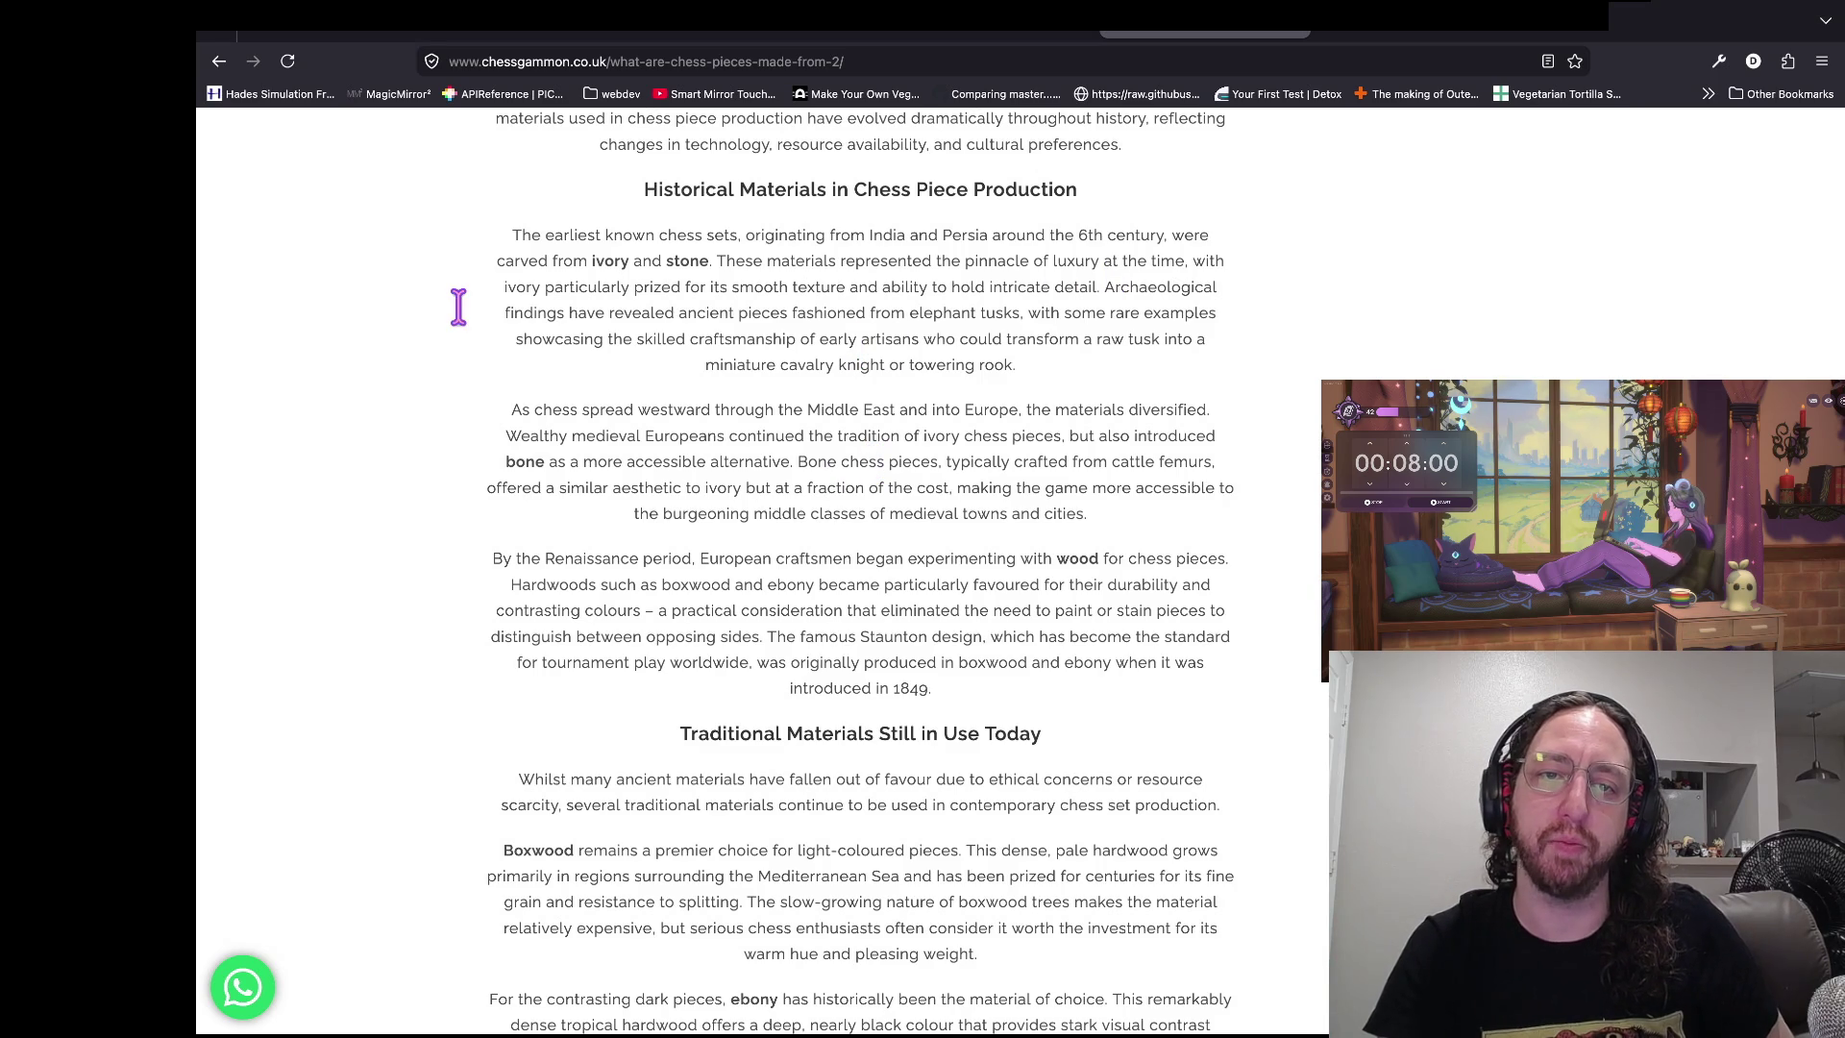
double_click(611, 261)
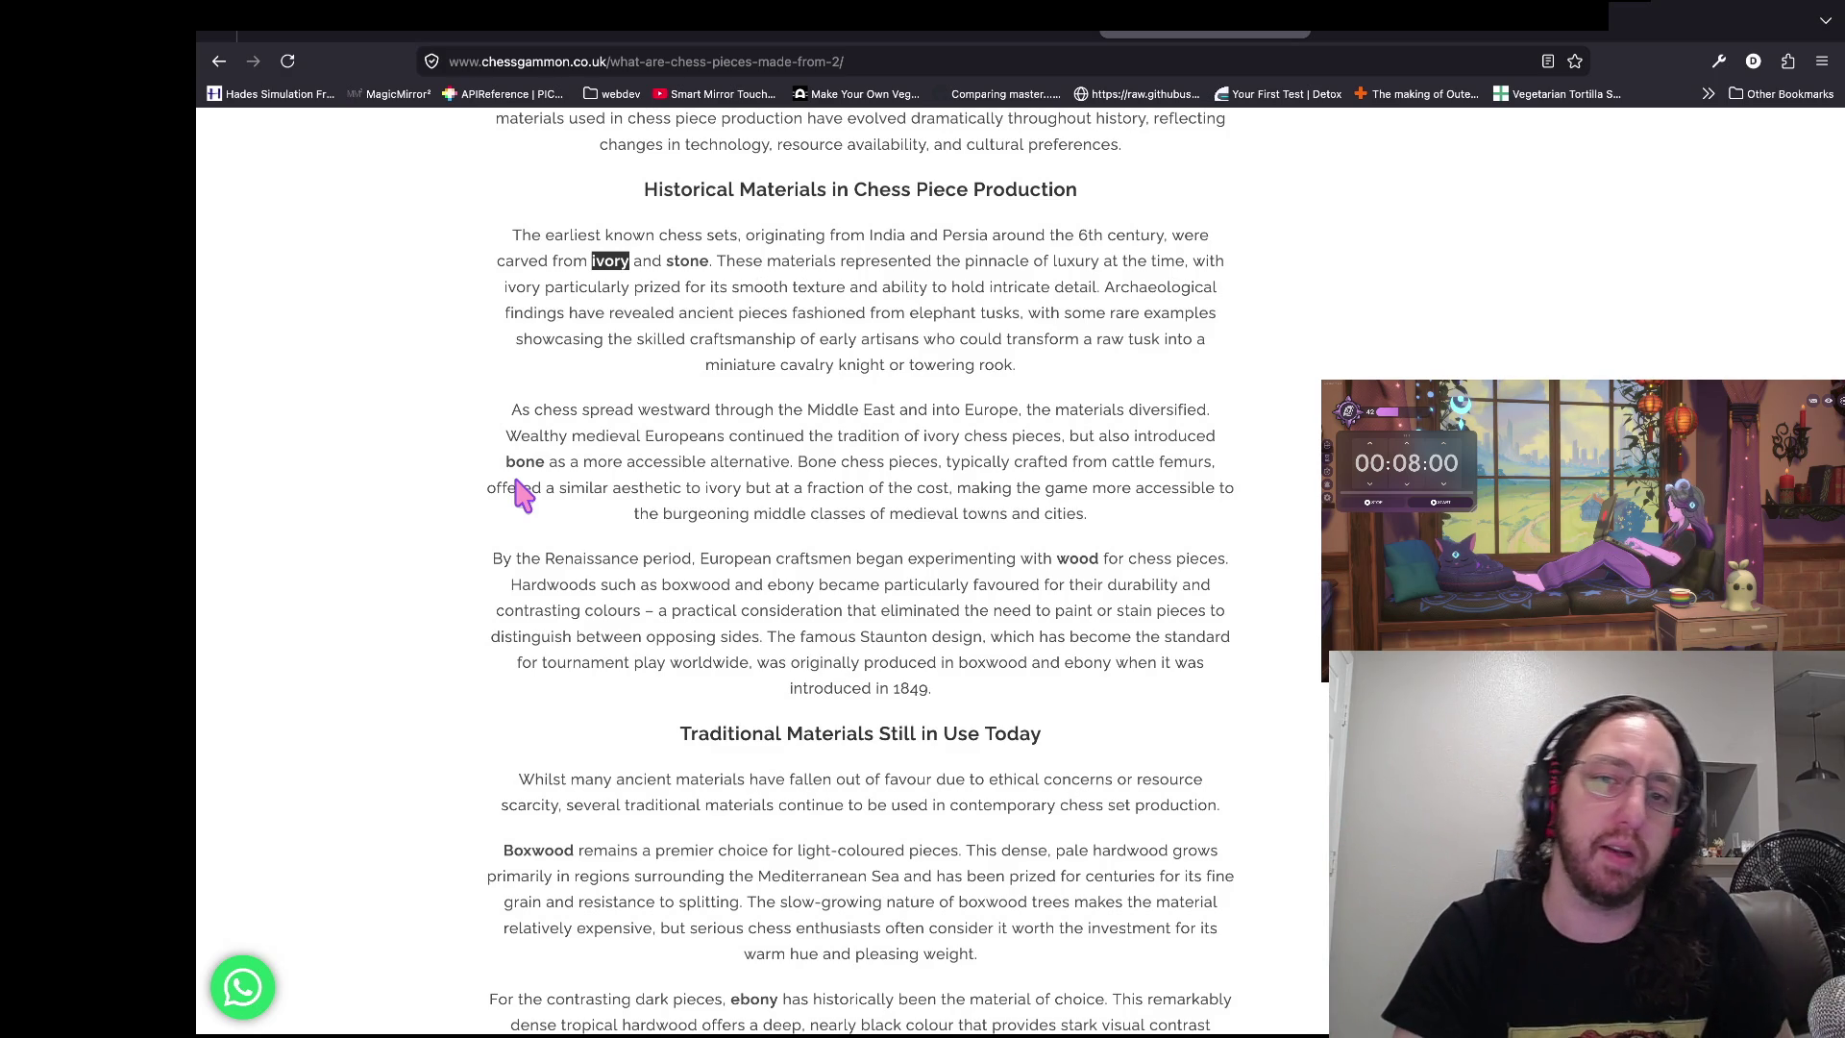
click(611, 416)
scroll(646, 320, down, 1)
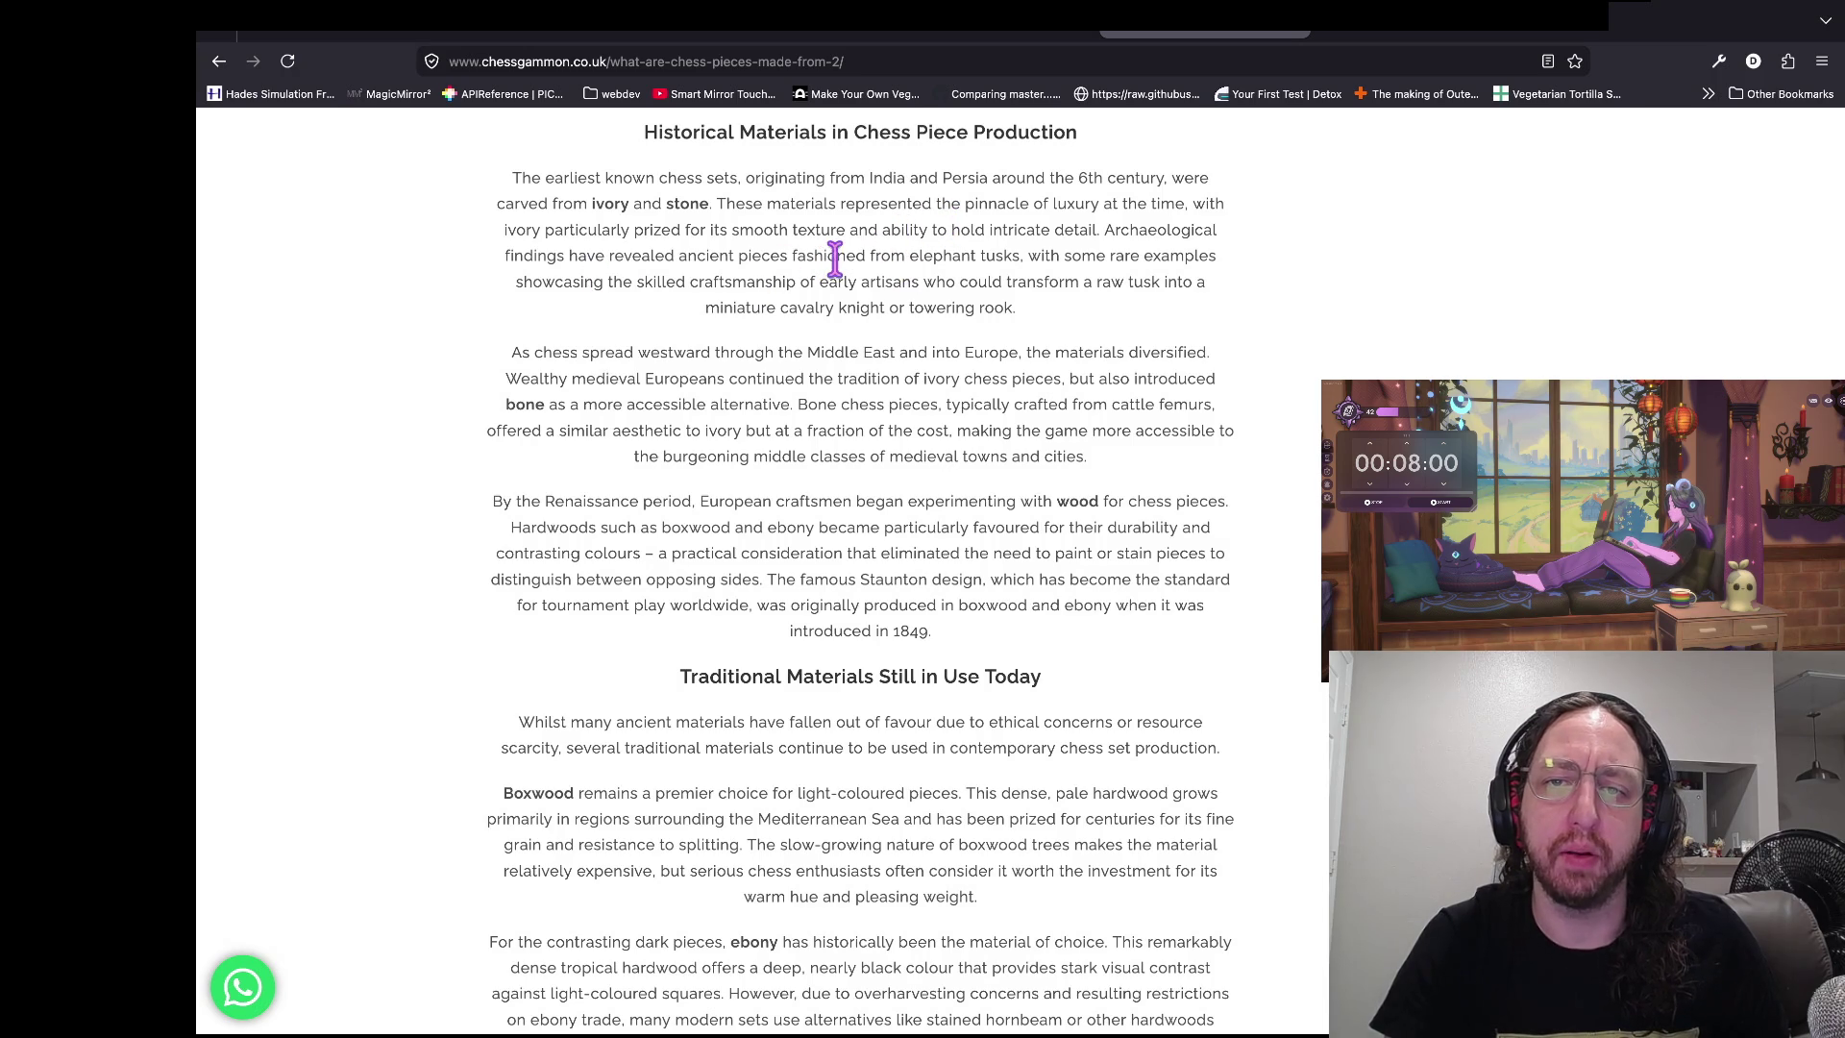
drag(1009, 256, 1066, 229)
triple_click(732, 257)
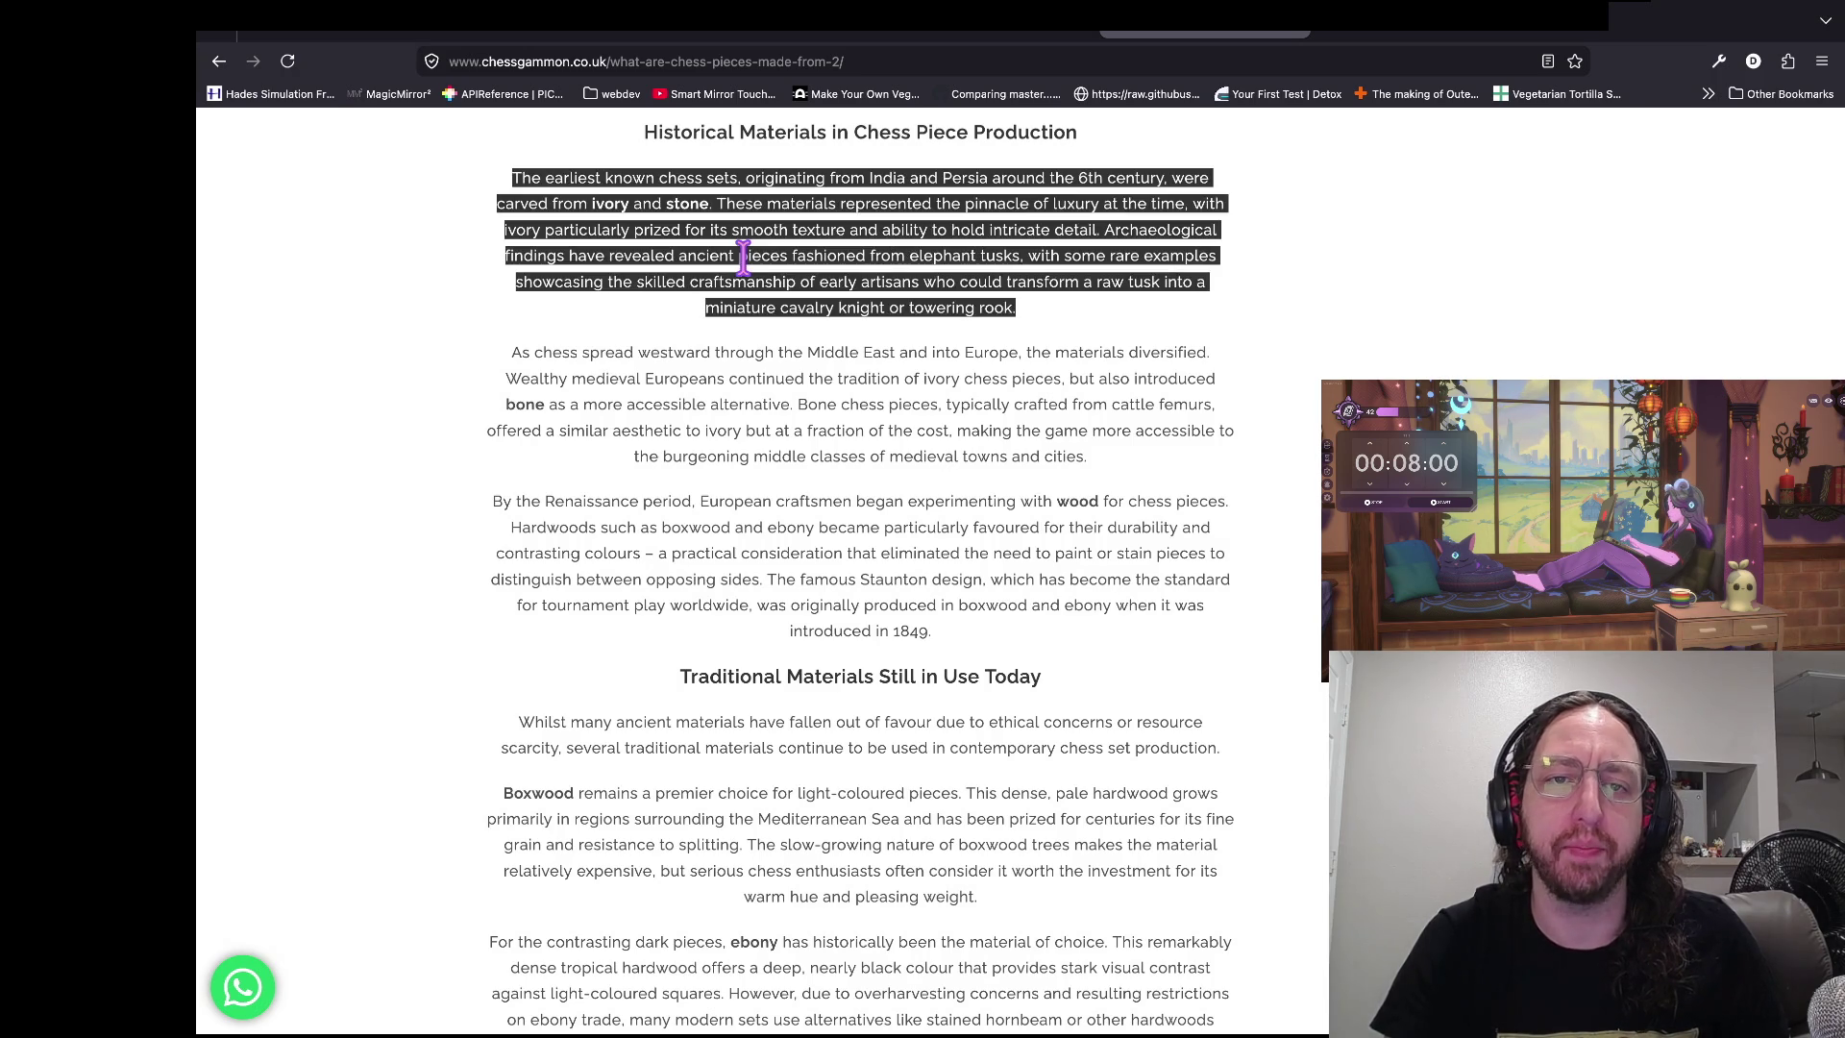
click(730, 257)
scroll(1222, 296, down, 1)
scroll(1222, 296, up, 1)
scroll(1222, 296, down, 1)
scroll(1222, 296, up, 1)
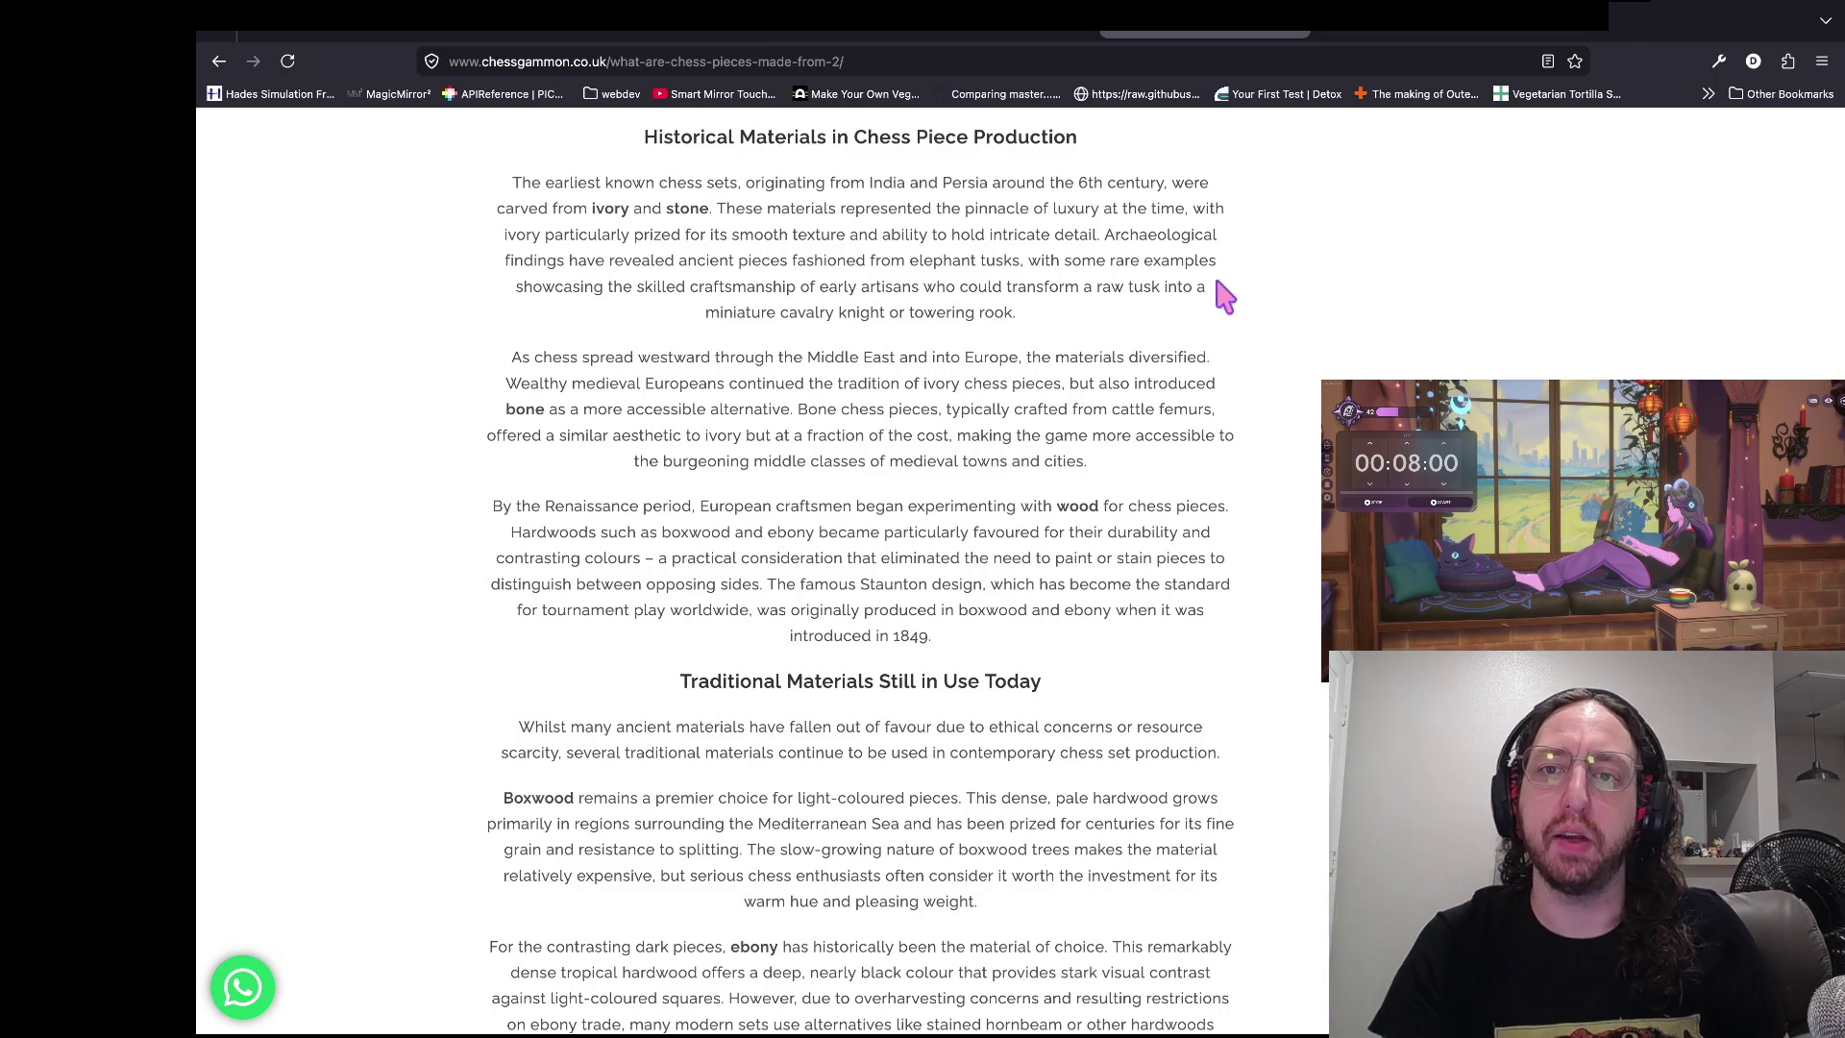
scroll(1114, 310, down, 1)
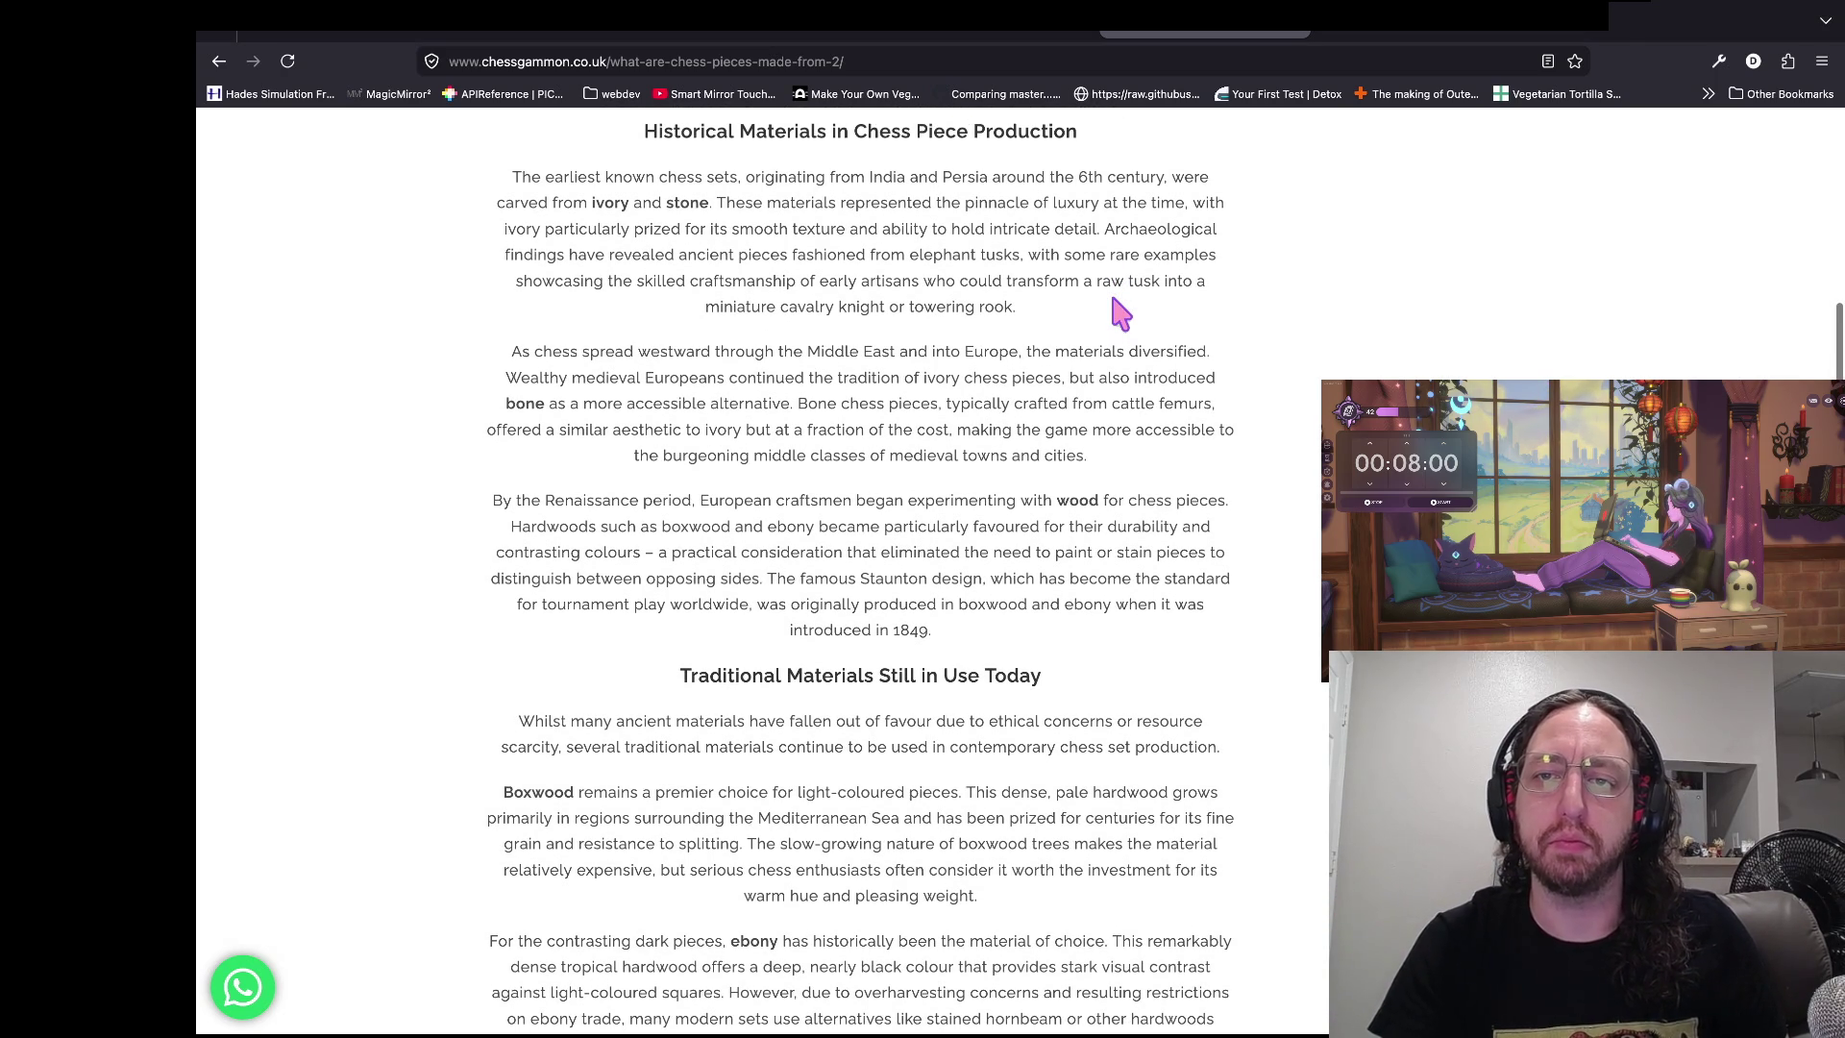
scroll(1119, 312, up, 1)
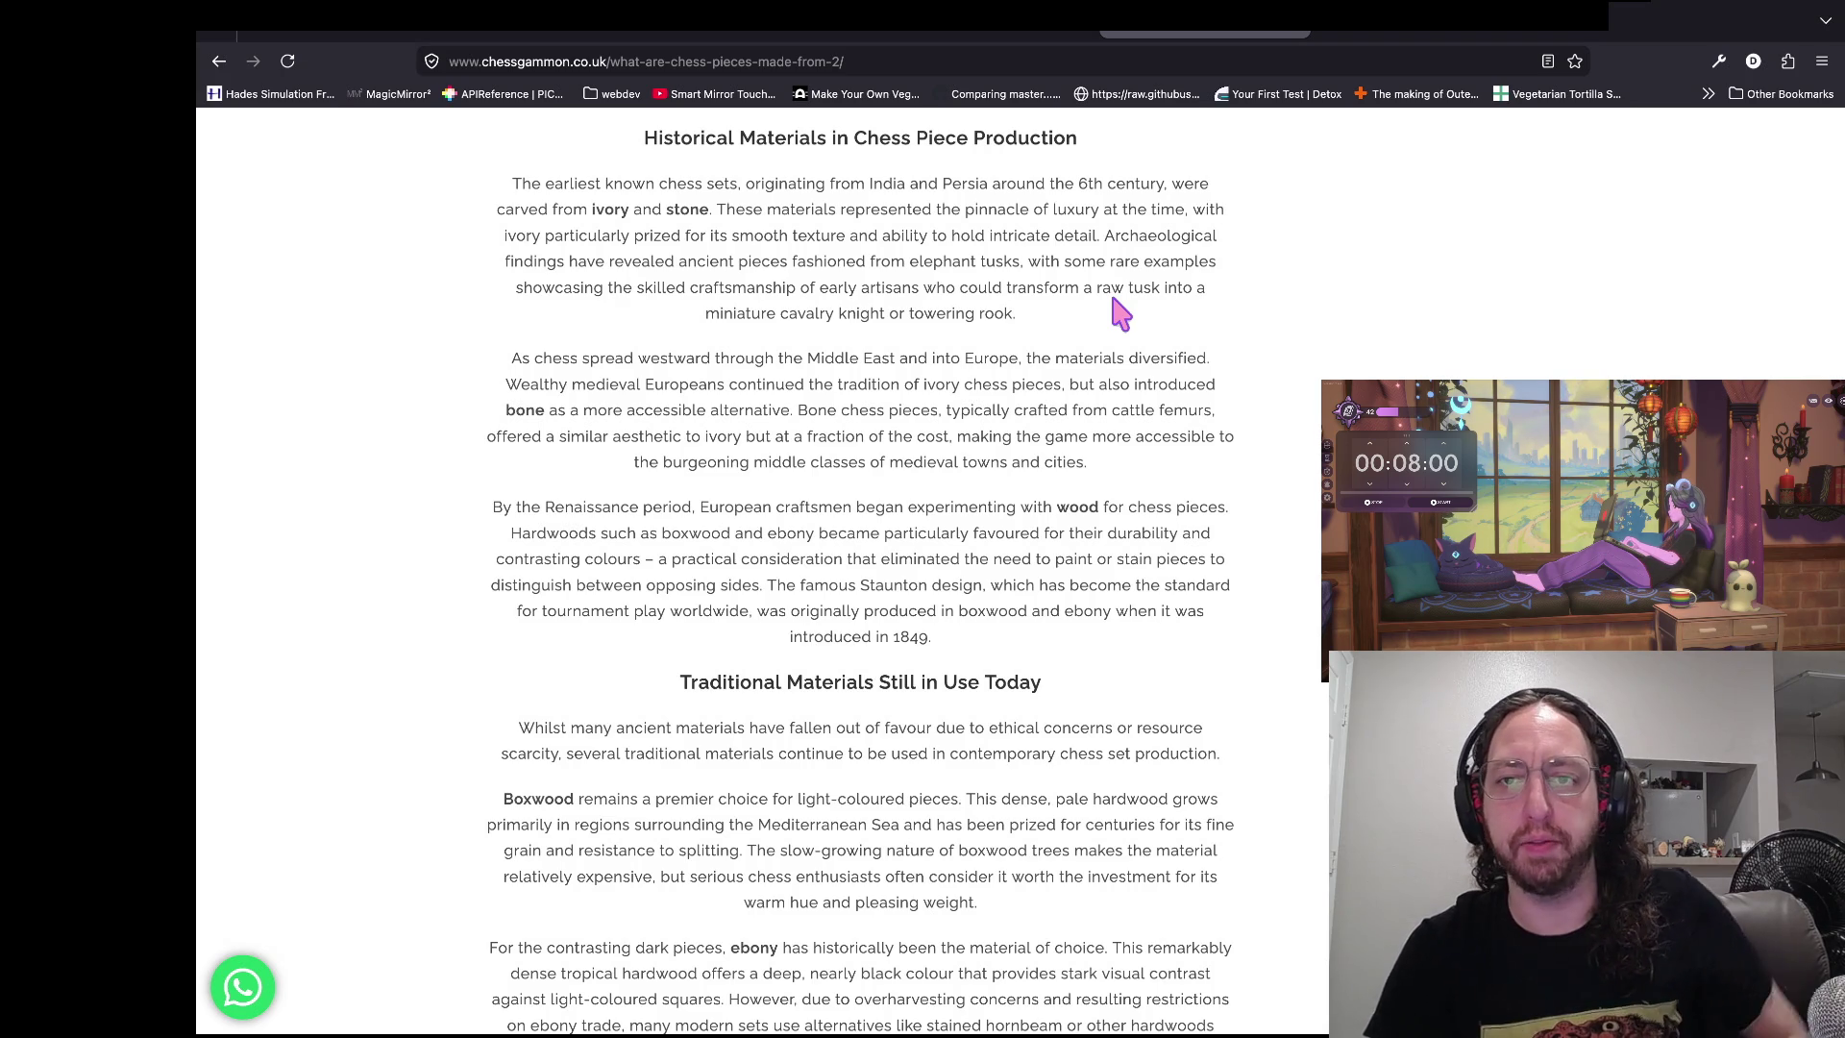
scroll(1090, 314, down, 1)
scroll(1090, 314, up, 1)
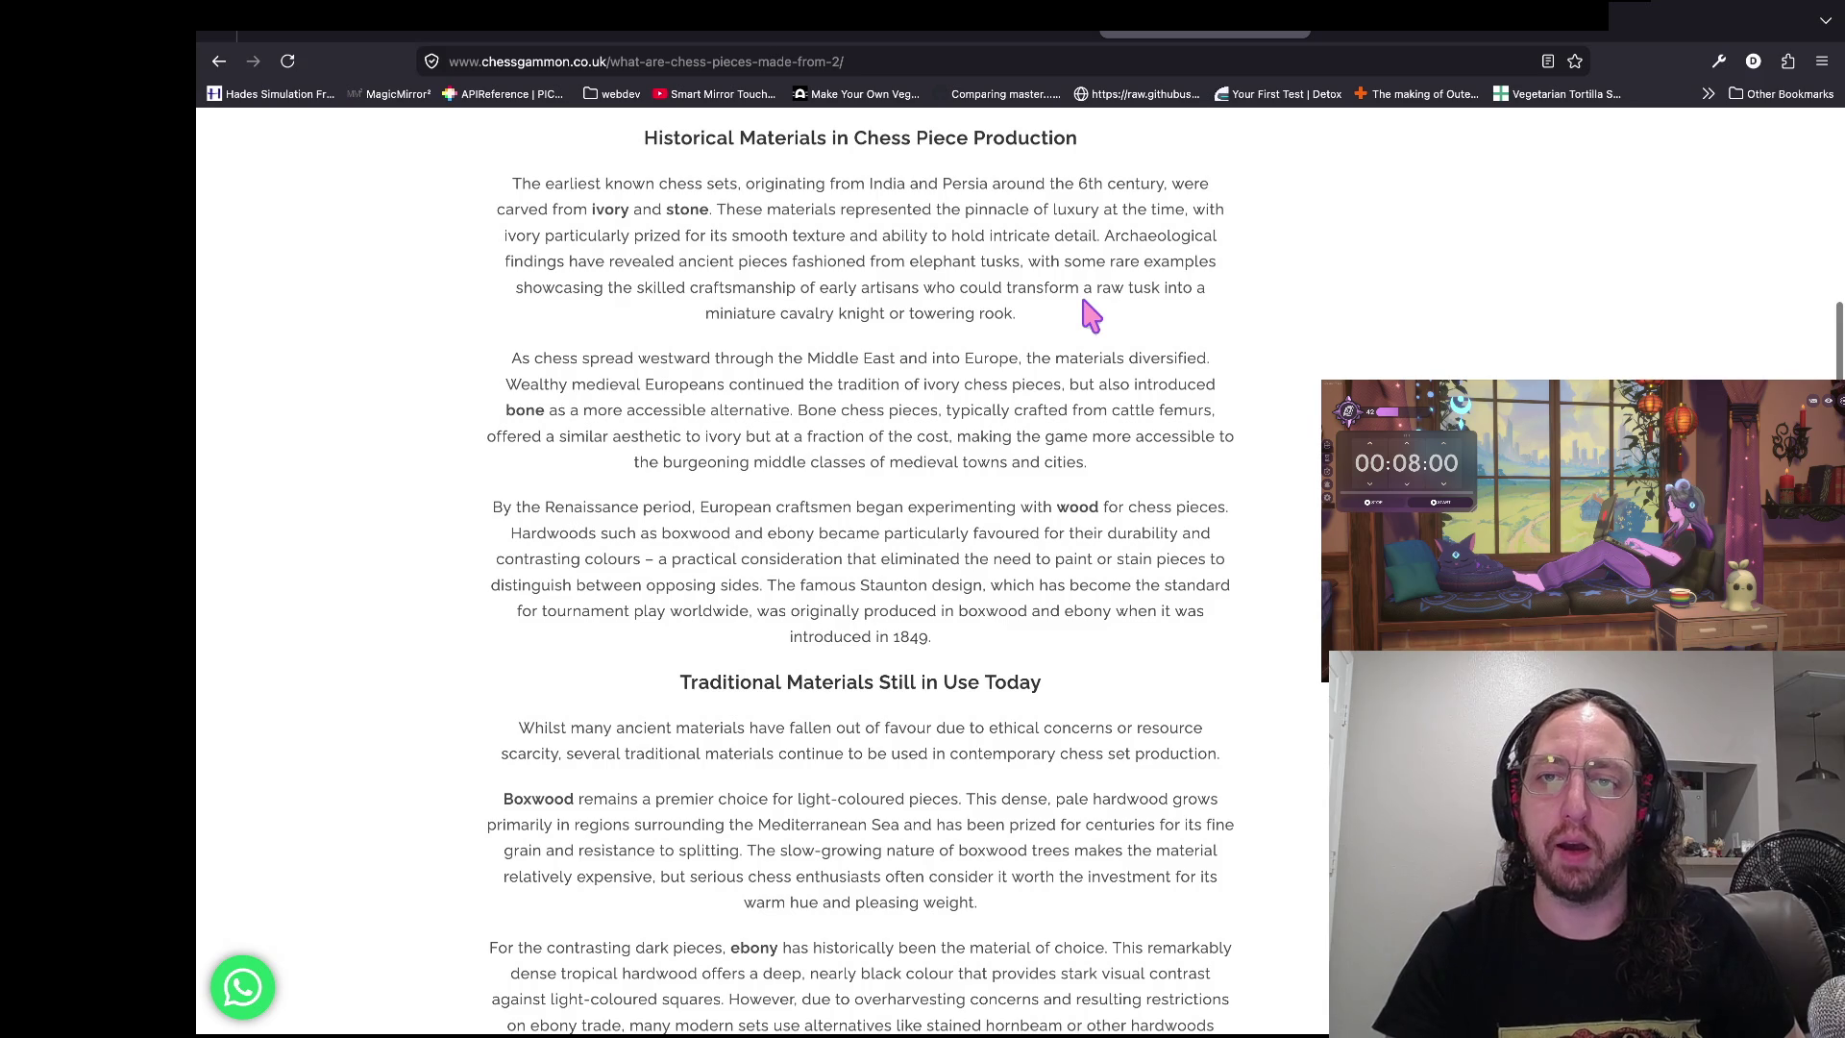
scroll(1091, 314, down, 1)
scroll(1091, 314, up, 1)
drag(1098, 263, 1026, 265)
click(1050, 296)
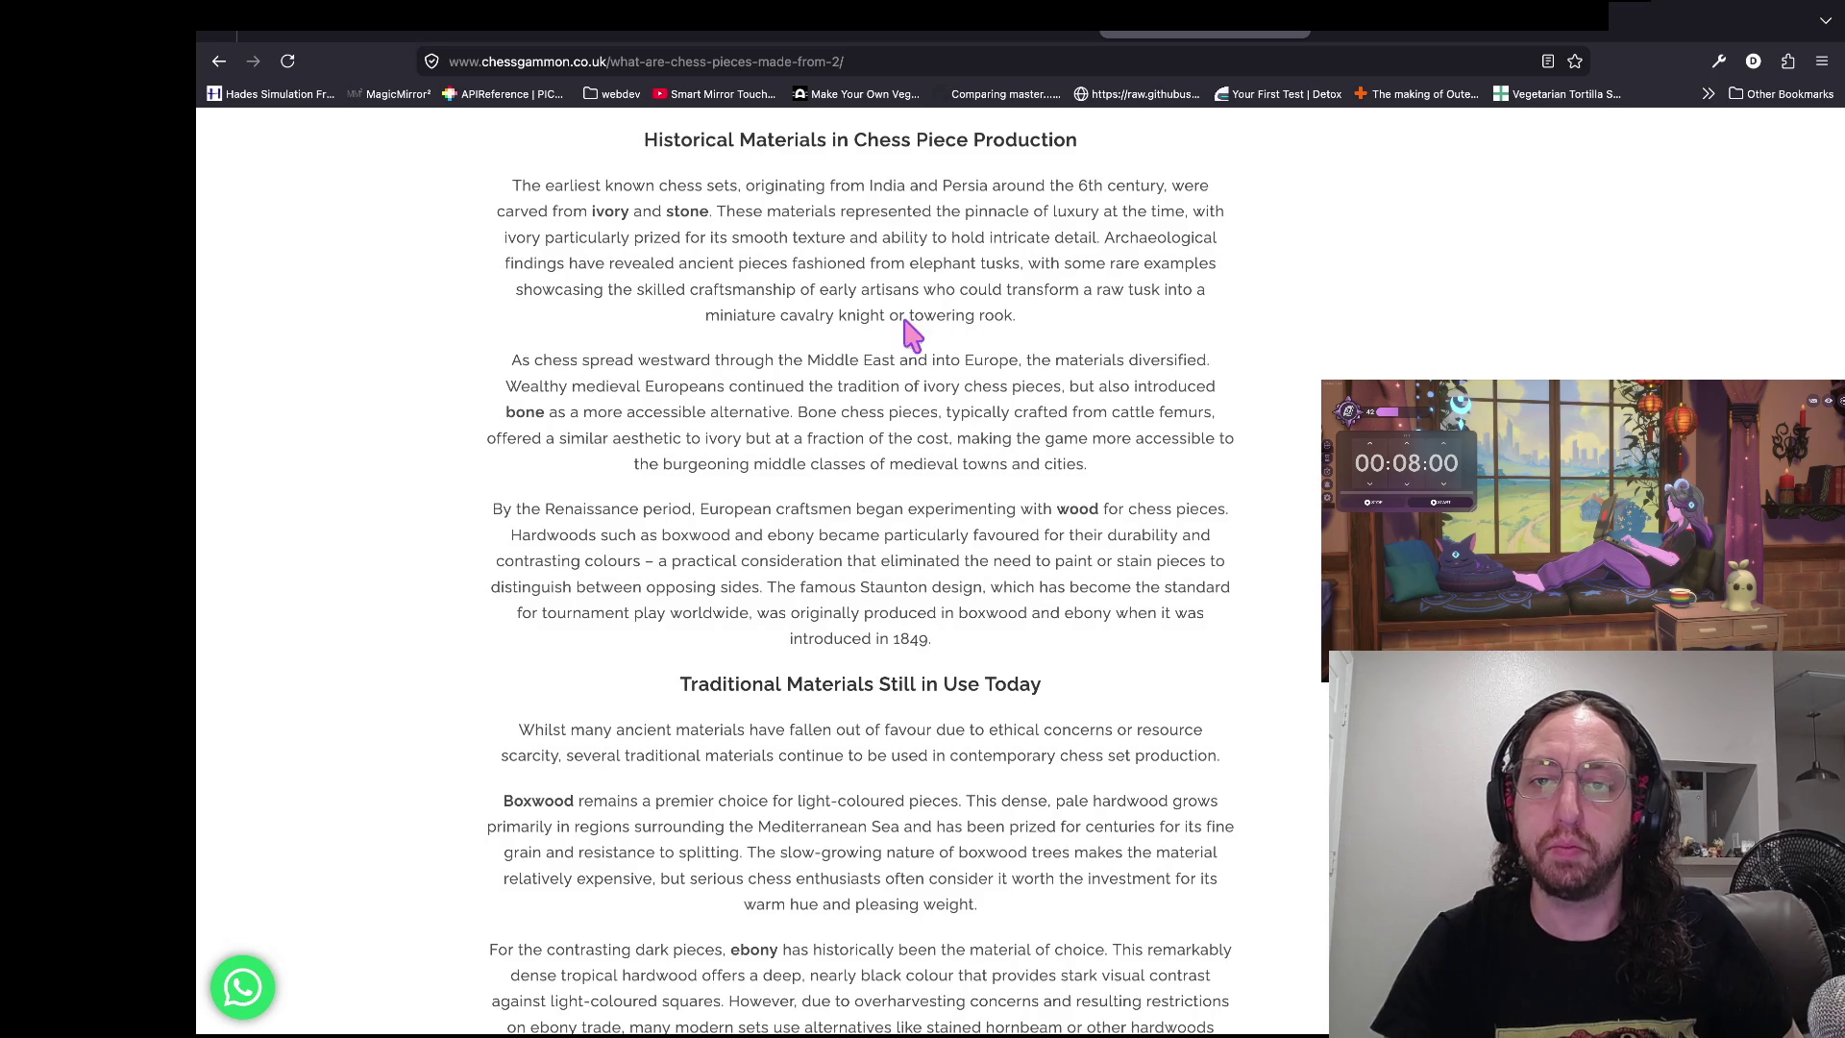
triple_click(864, 315)
click(892, 321)
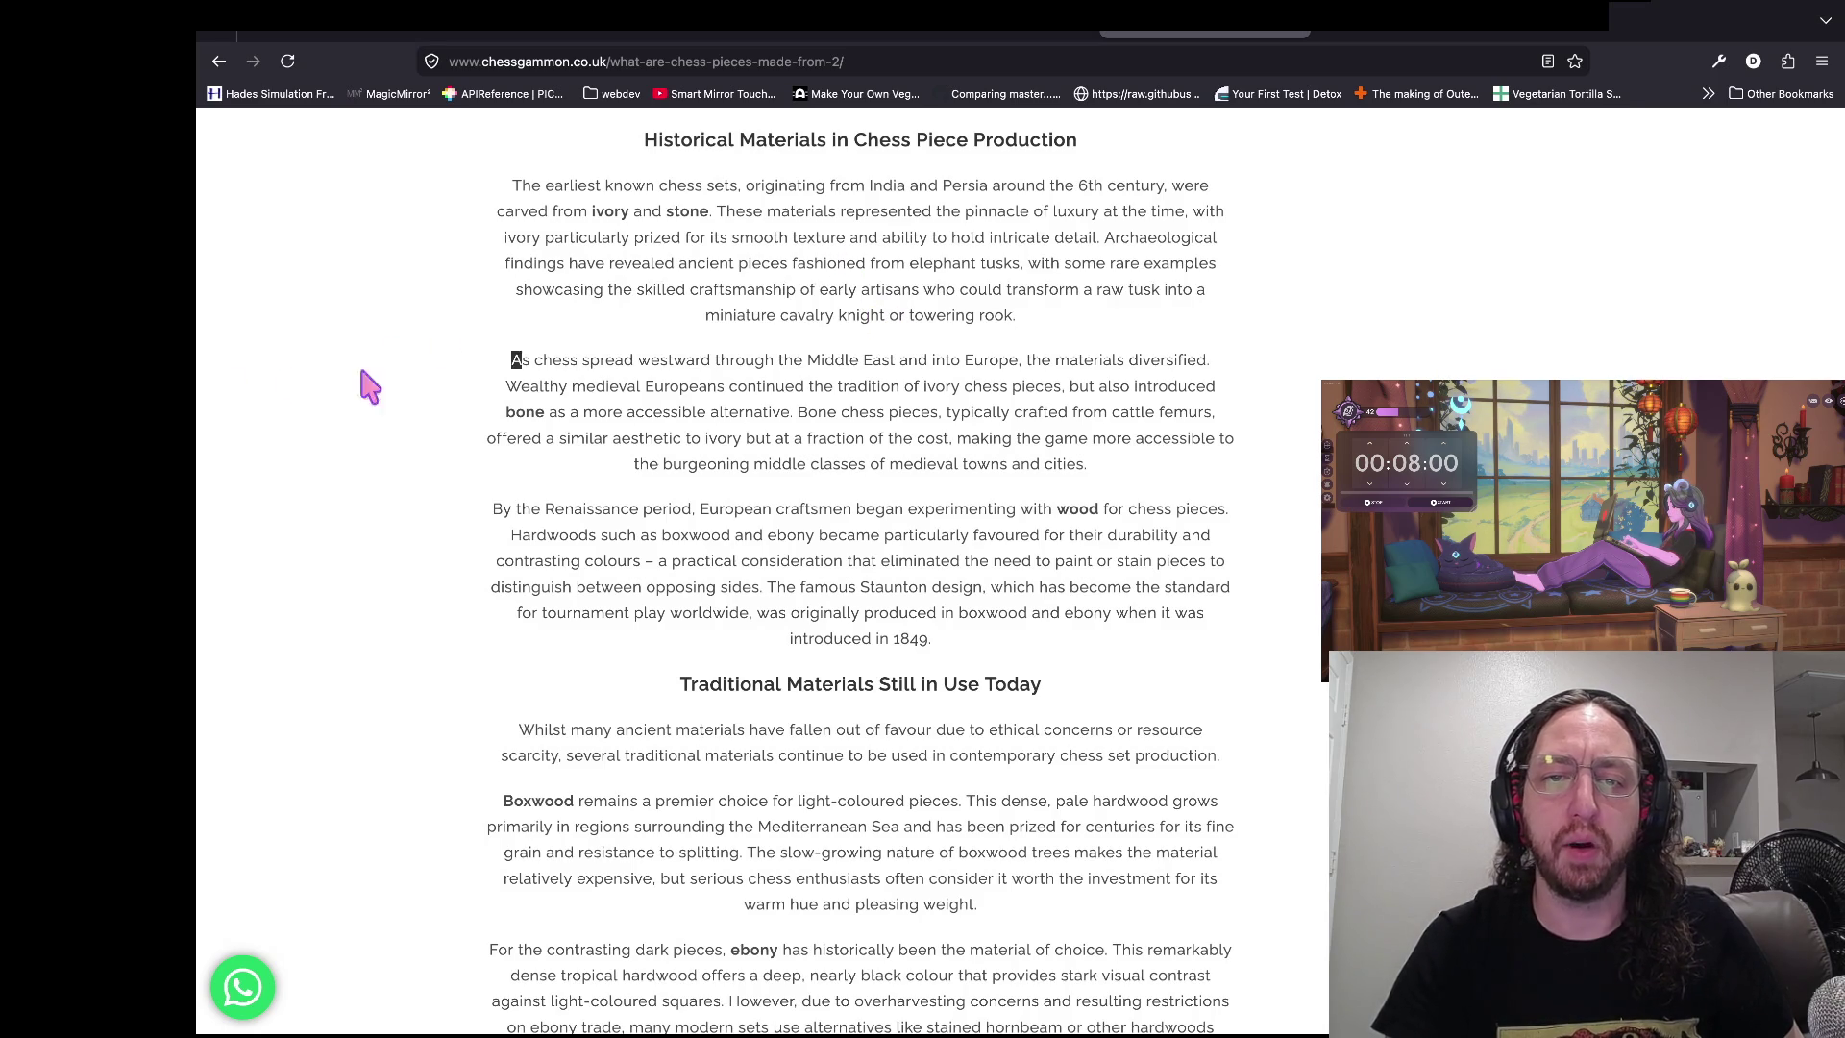
drag(292, 383, 1275, 411)
click(1270, 415)
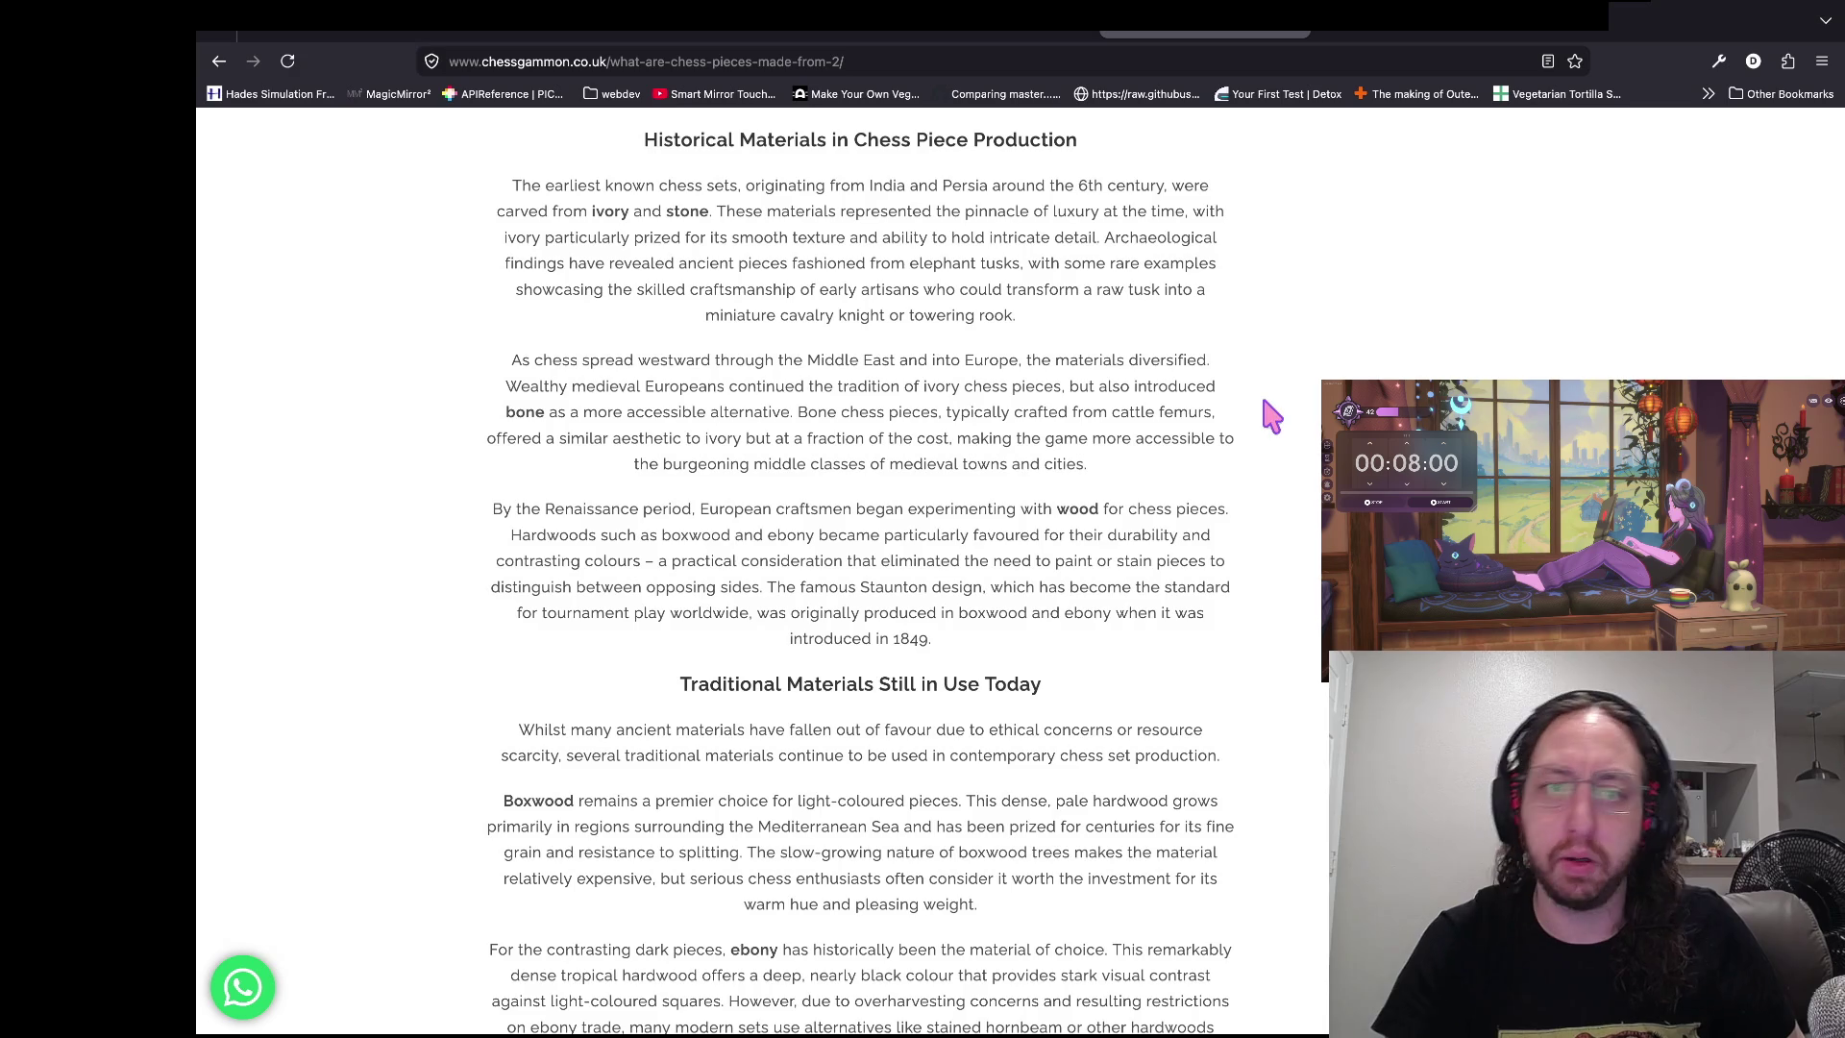
scroll(1160, 401, down, 1)
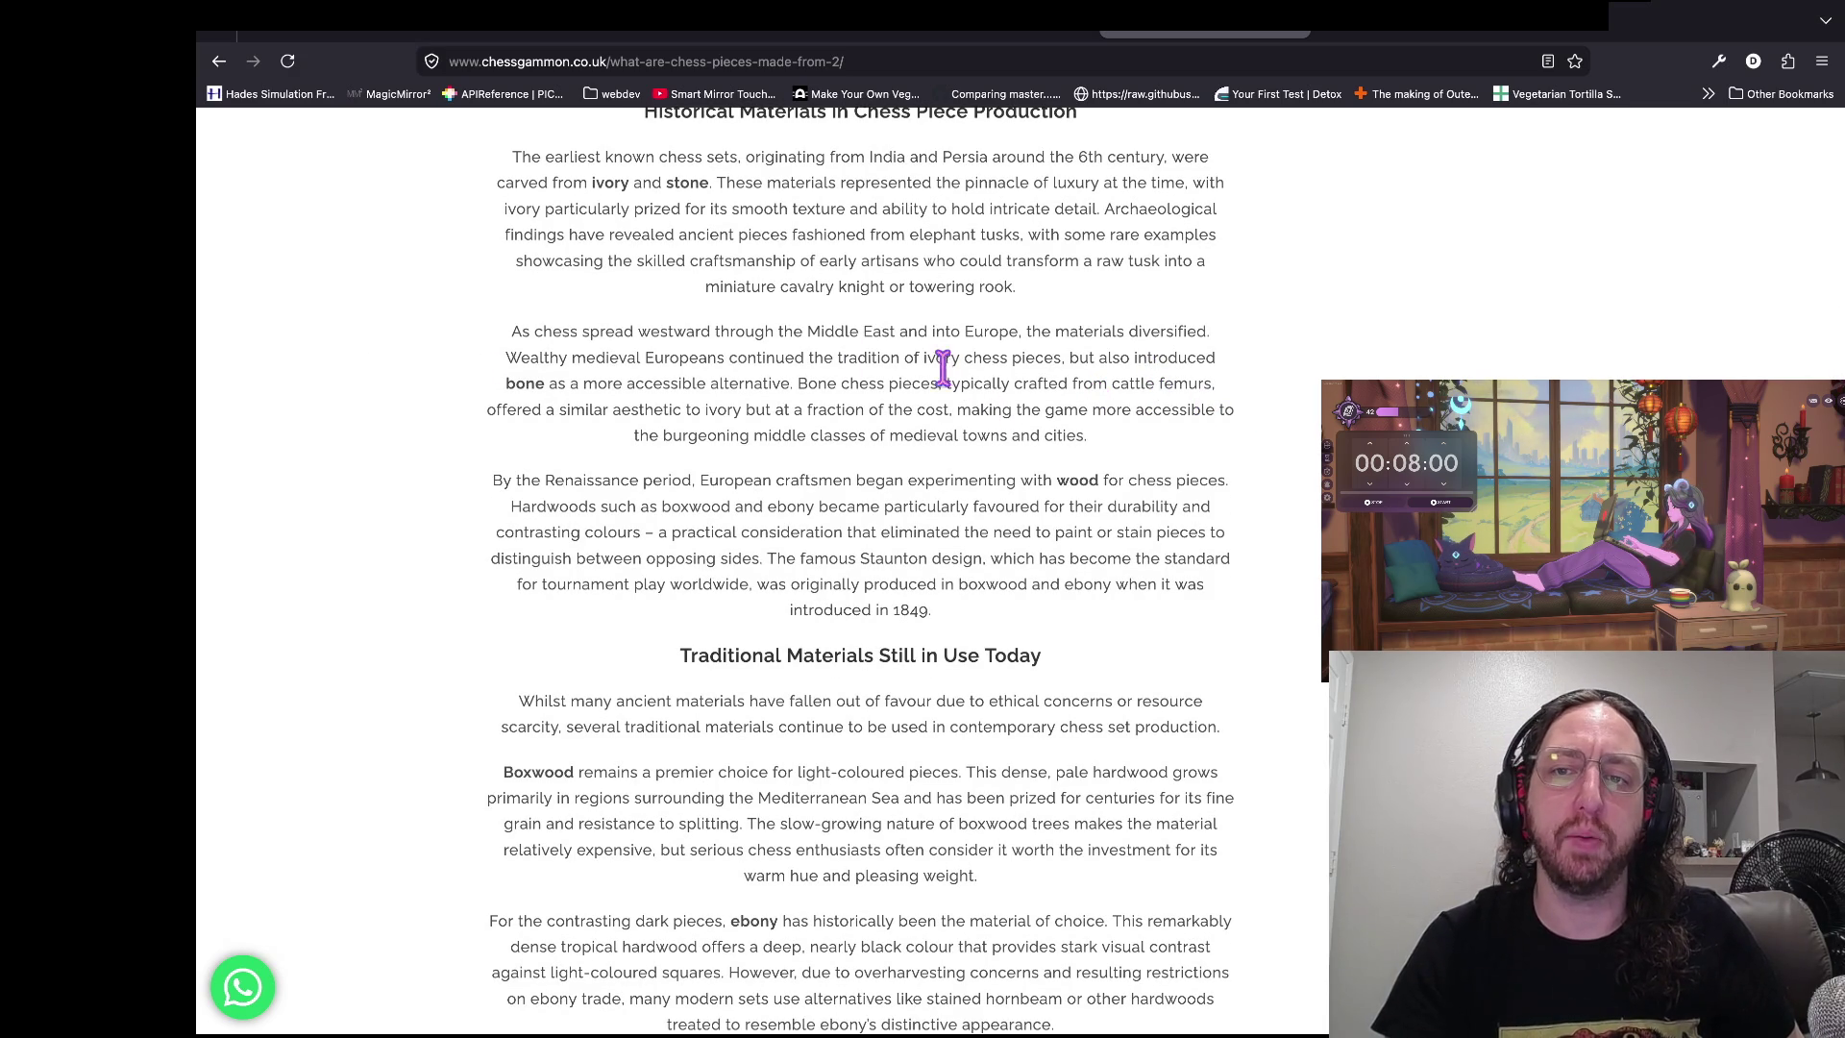
drag(288, 389, 780, 385)
click(593, 389)
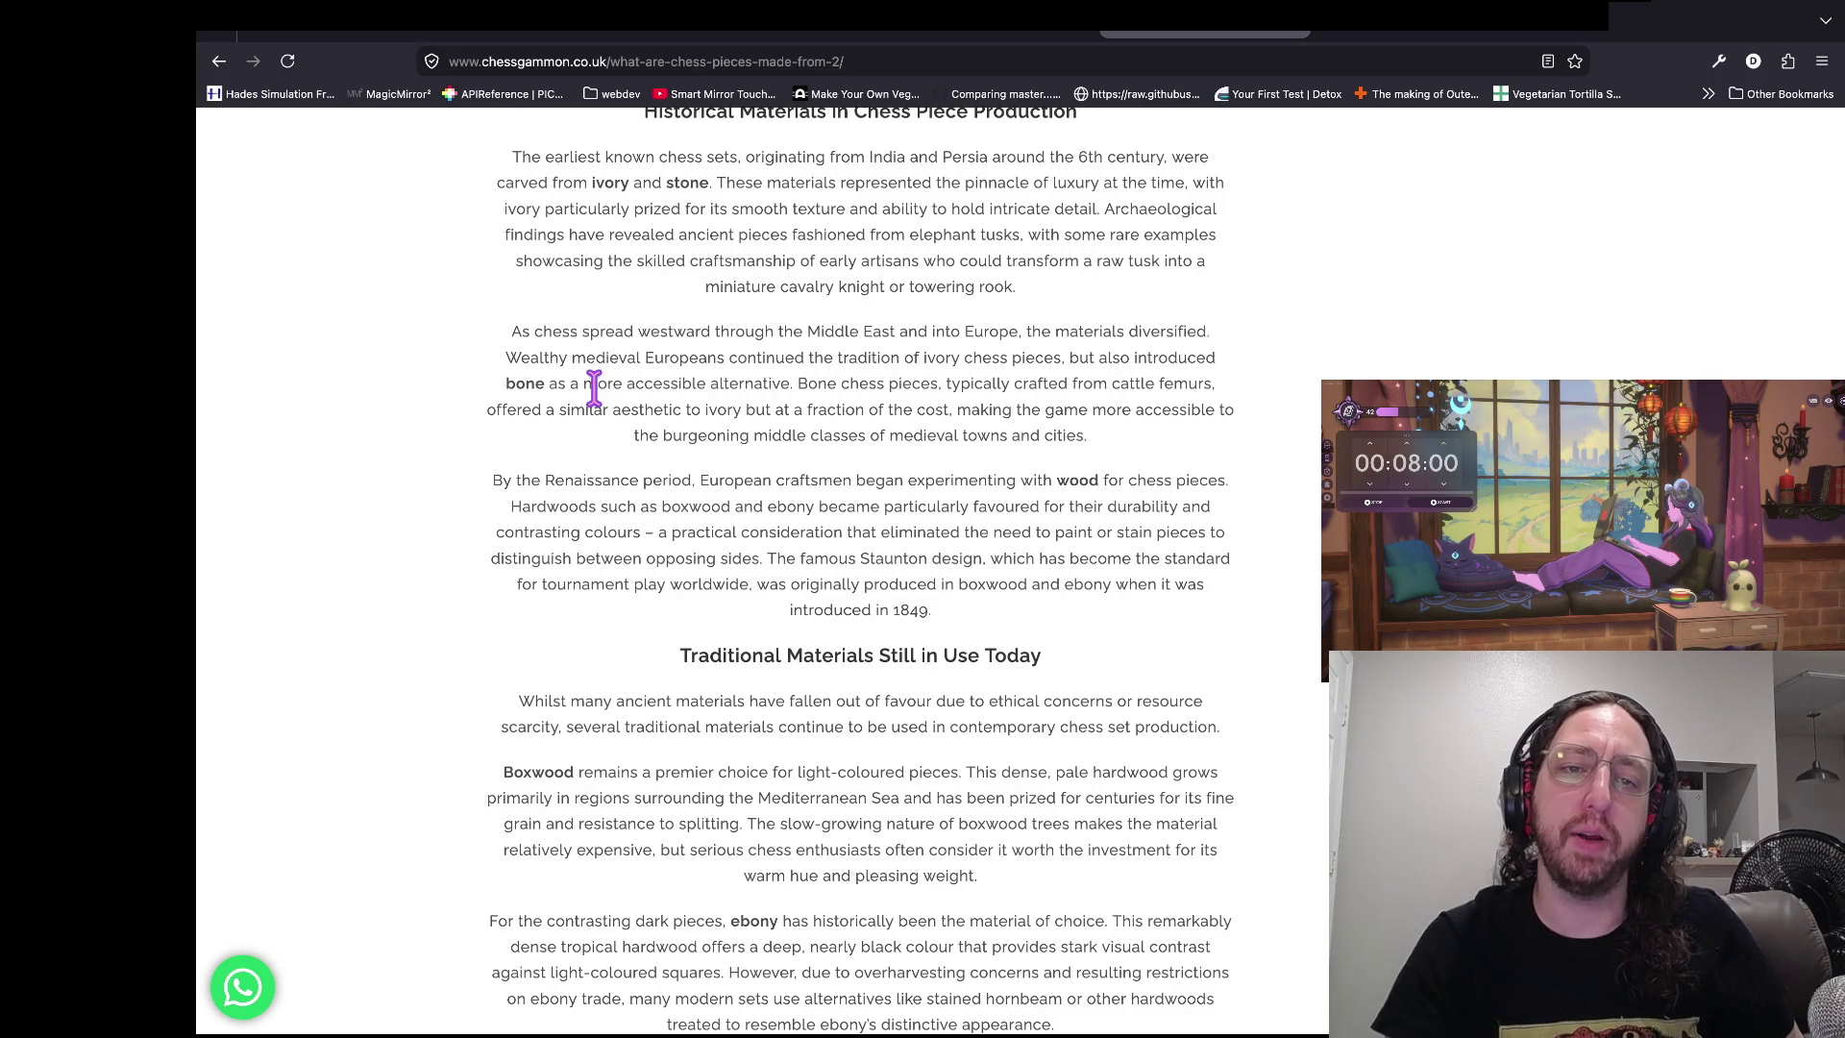
drag(593, 389, 297, 400)
click(297, 399)
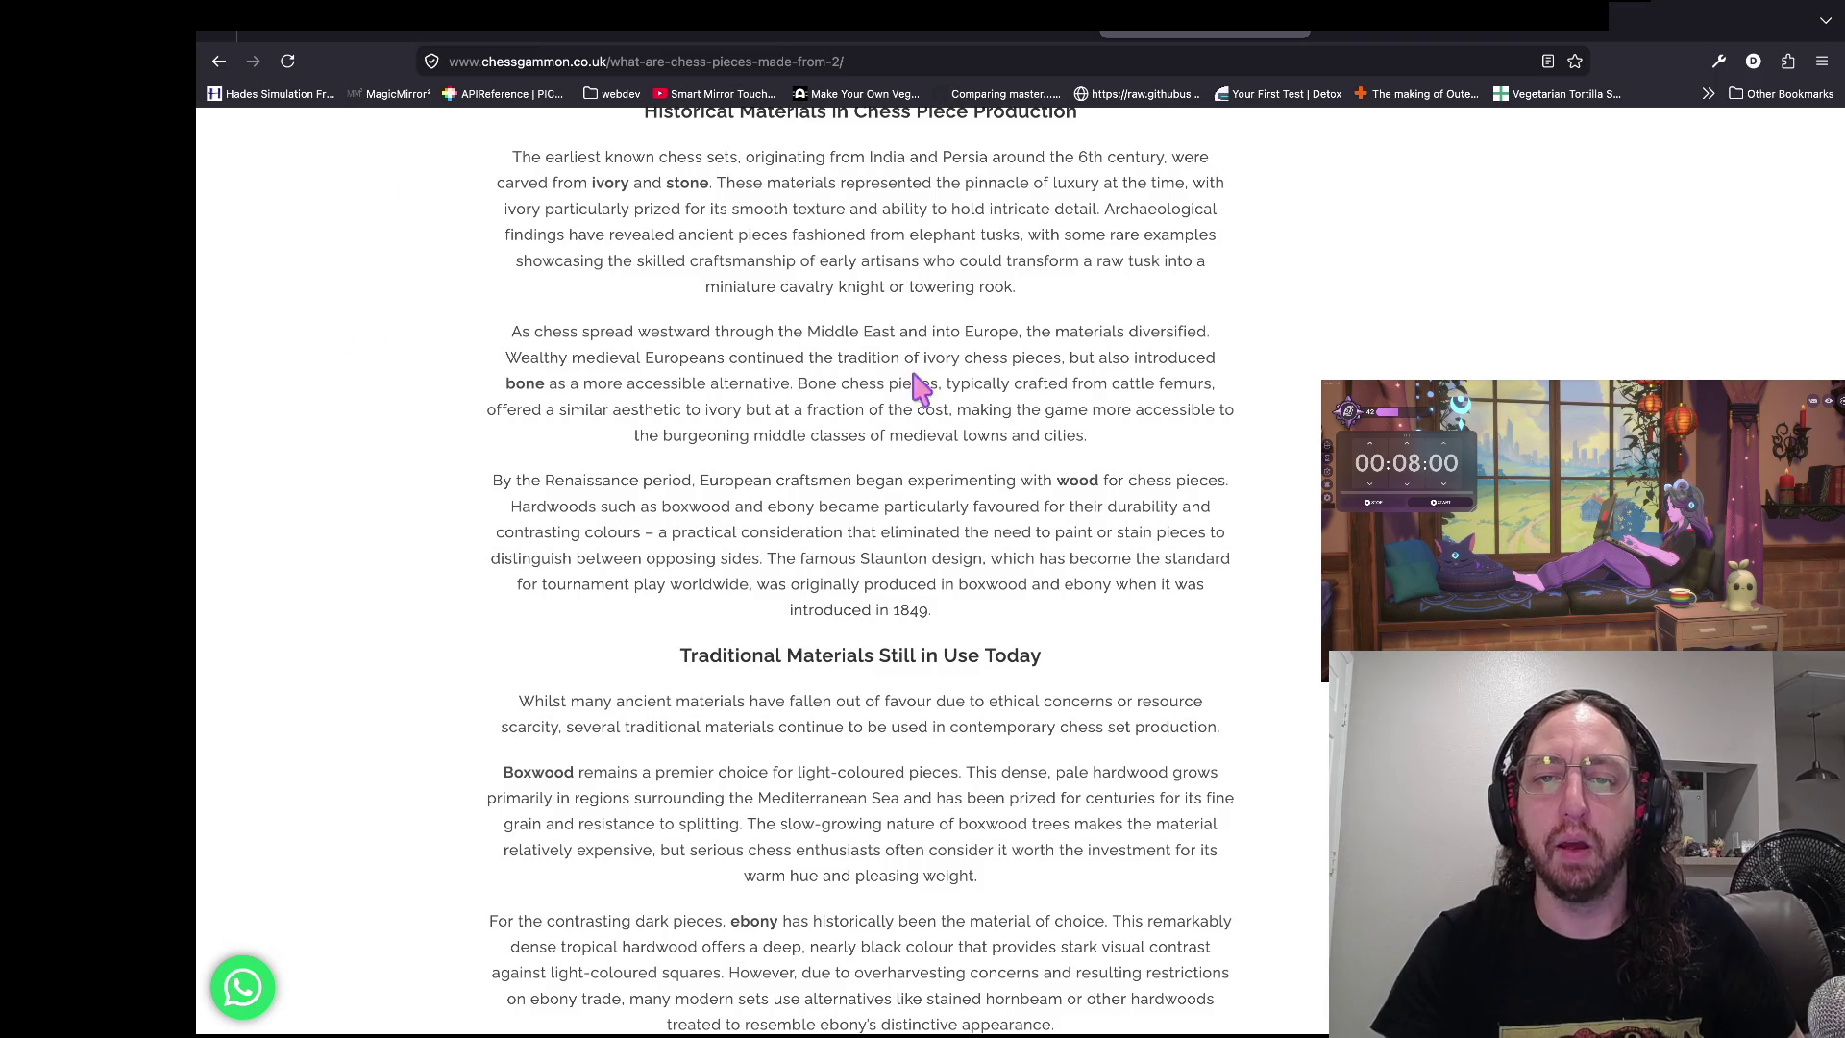
drag(608, 384, 922, 730)
click(1043, 399)
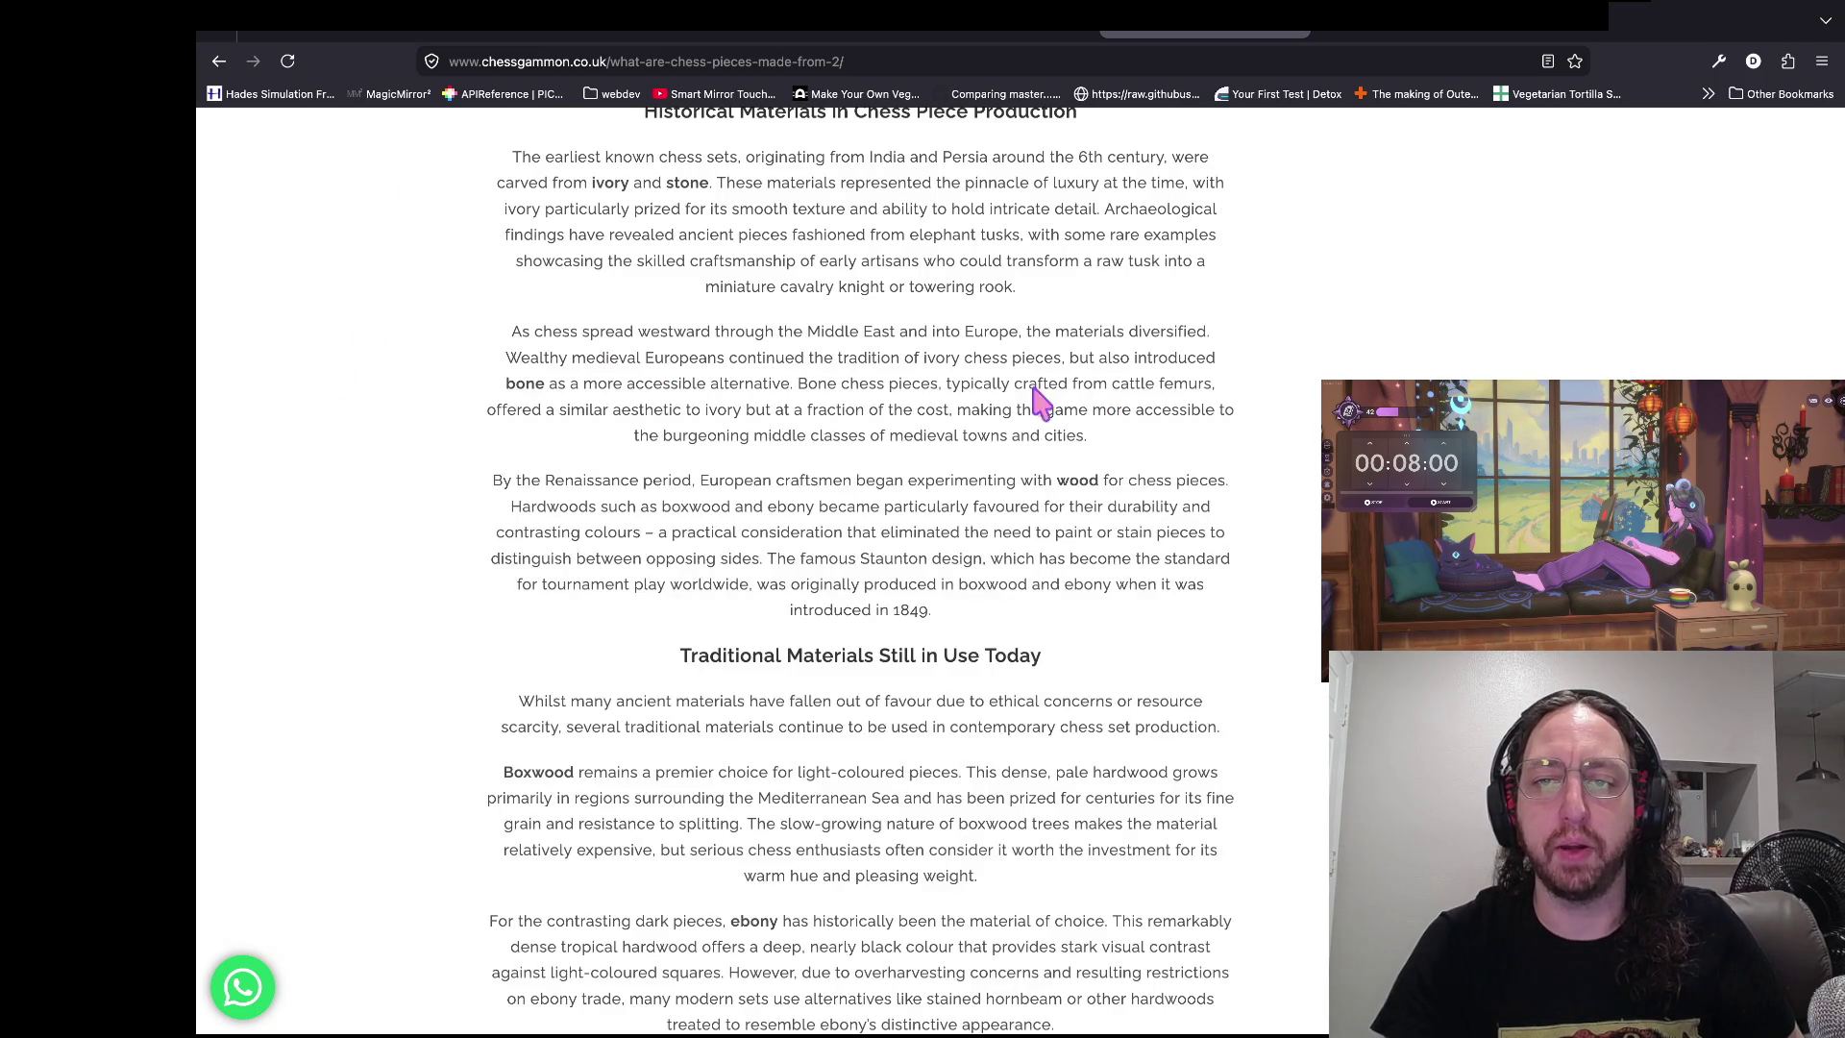
drag(1016, 382, 1216, 384)
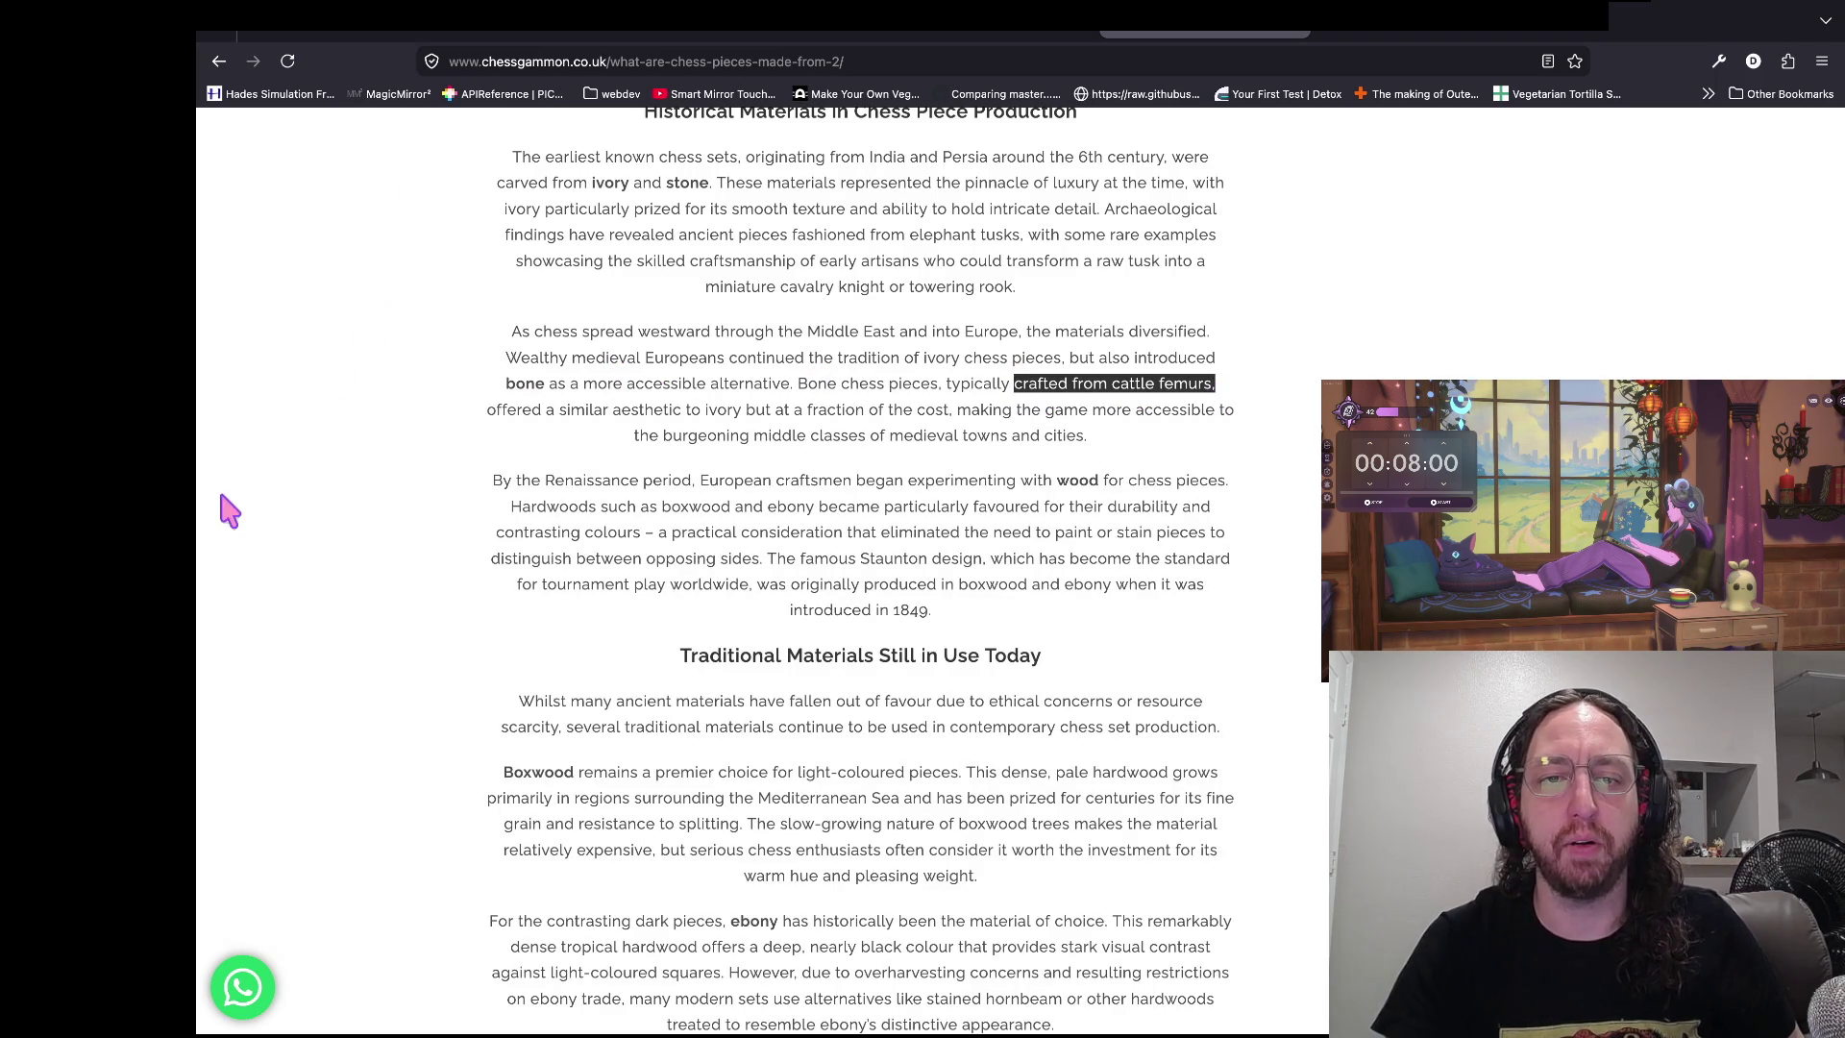
click(274, 447)
drag(804, 411, 1100, 415)
click(1100, 418)
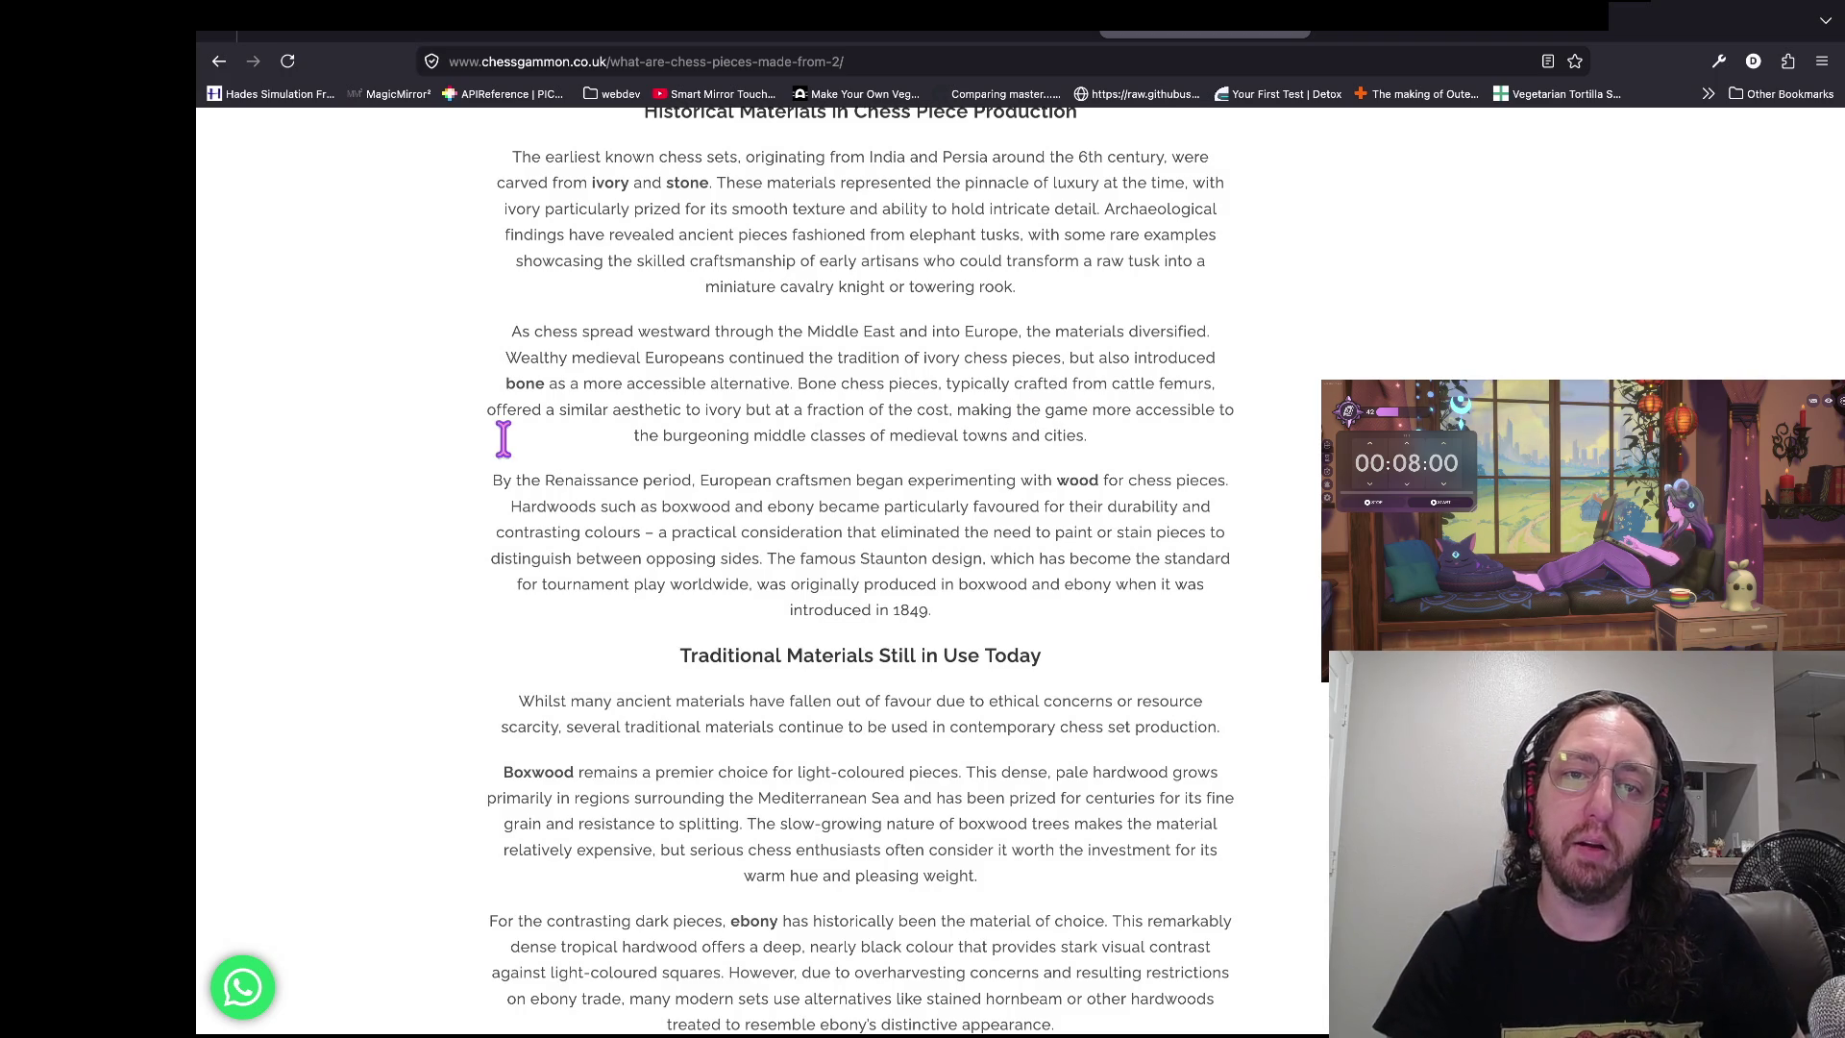
double_click(706, 435)
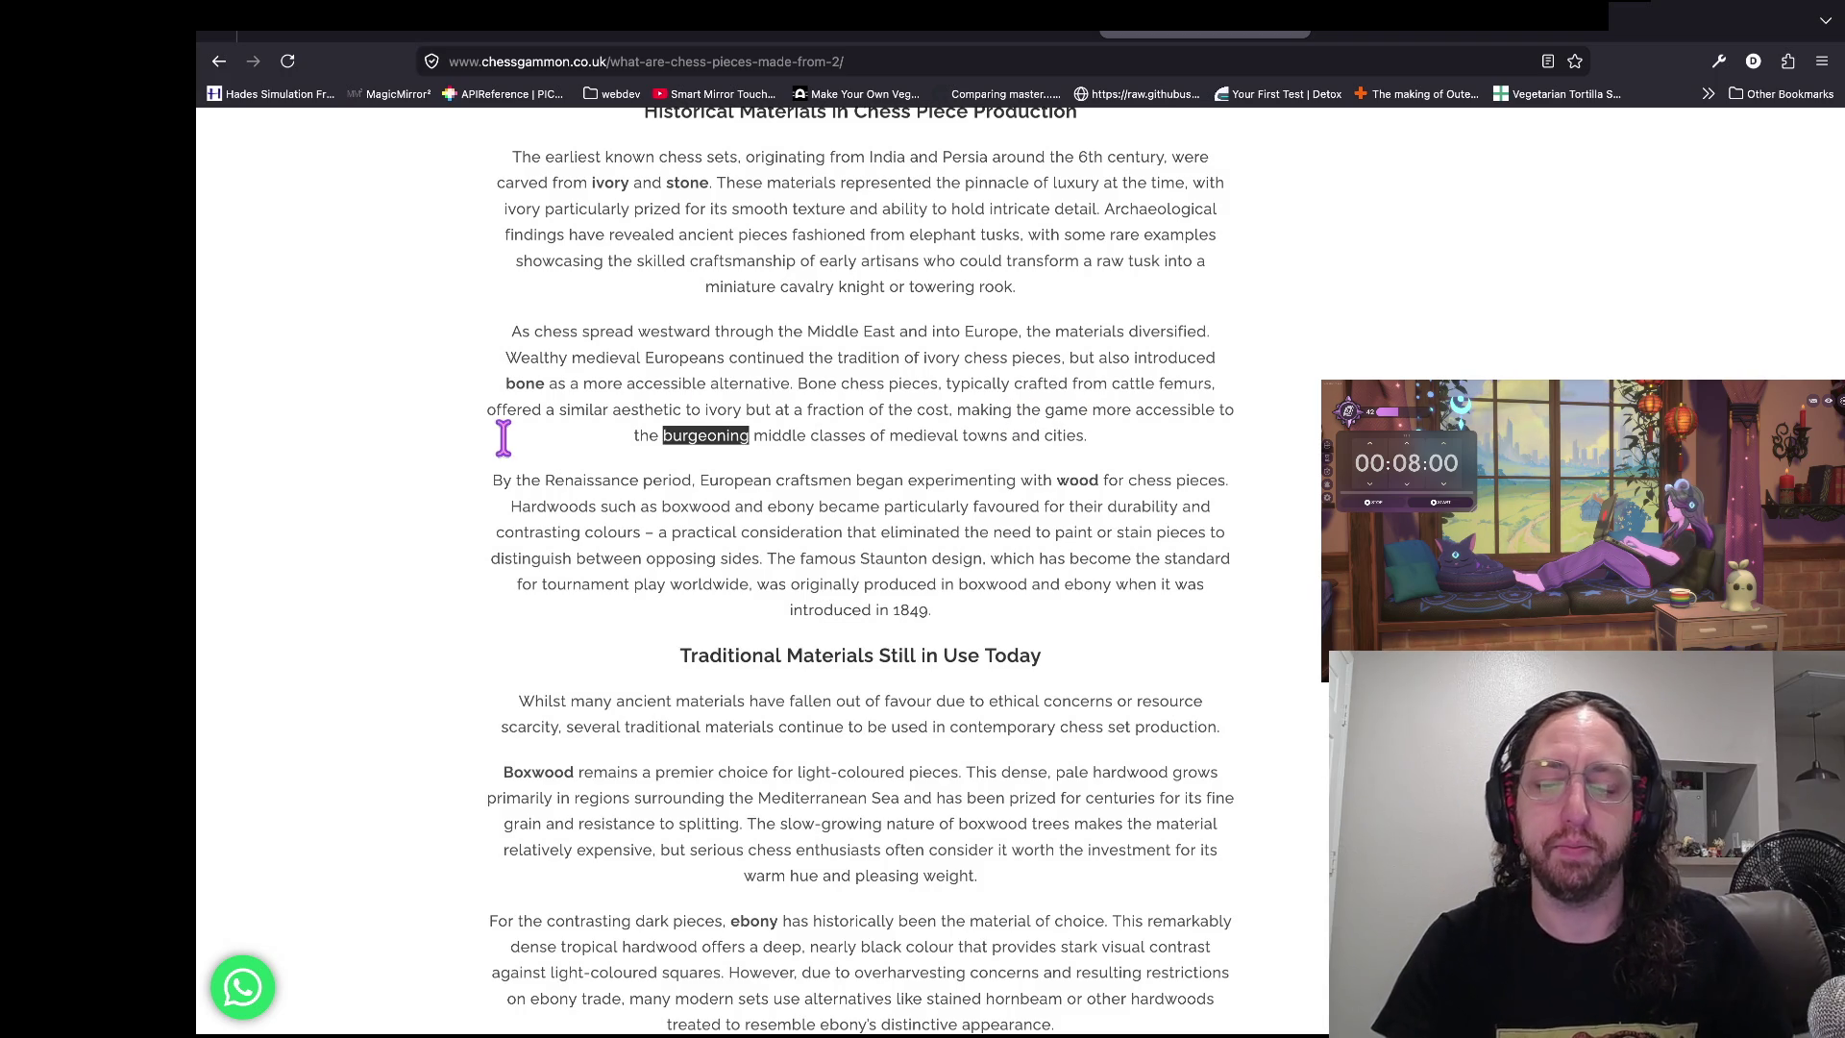
right_click(1056, 303)
click(1114, 451)
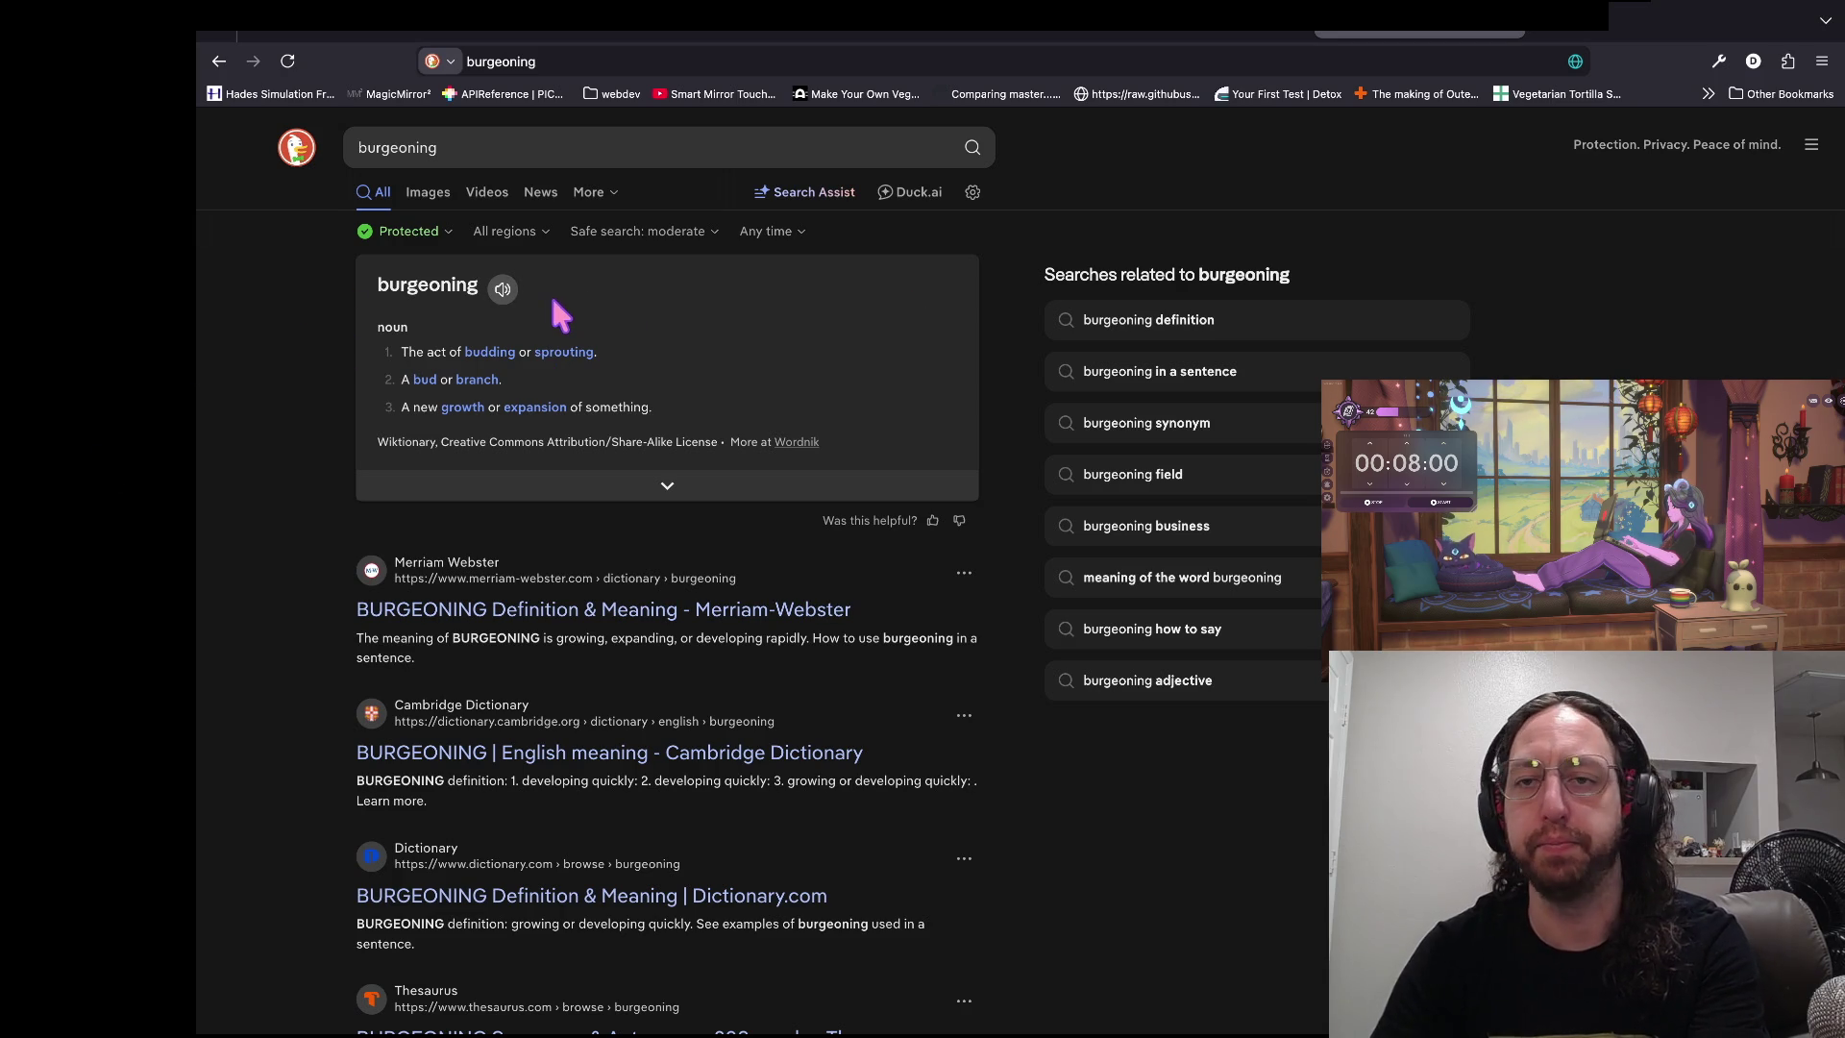
key(ctrl+w)
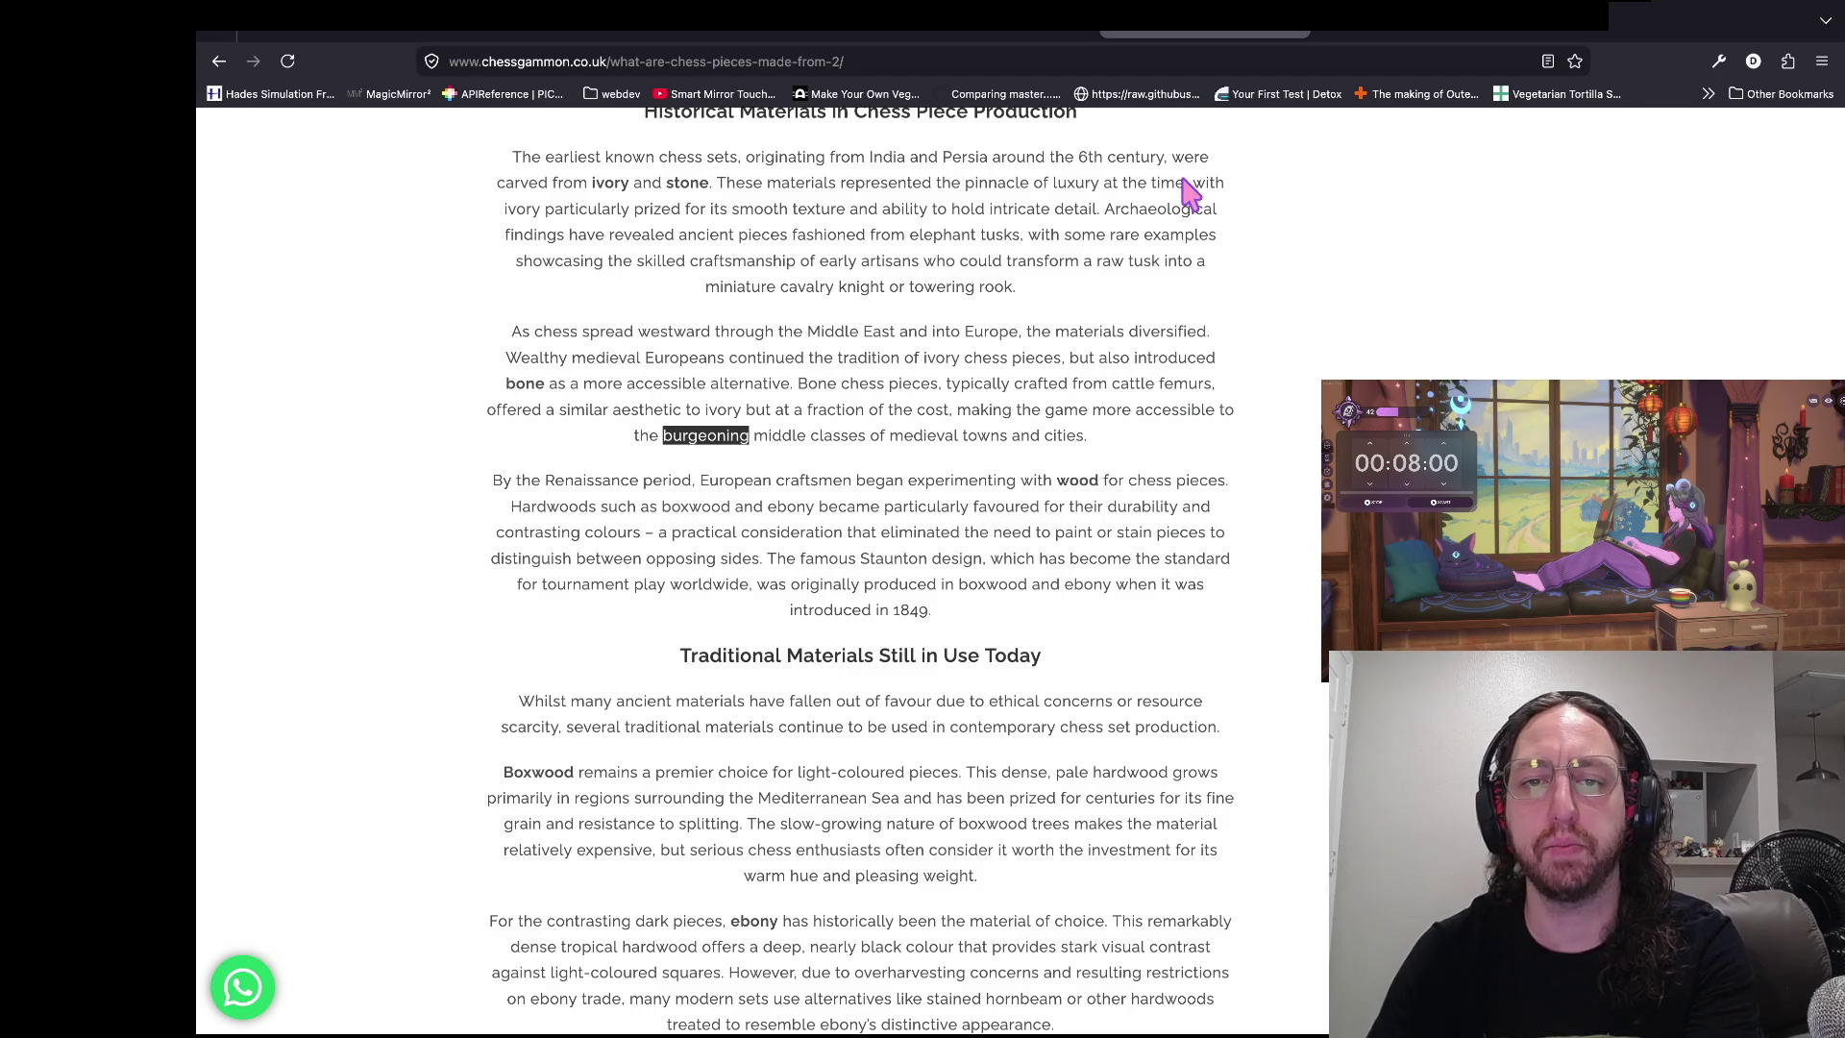
click(601, 415)
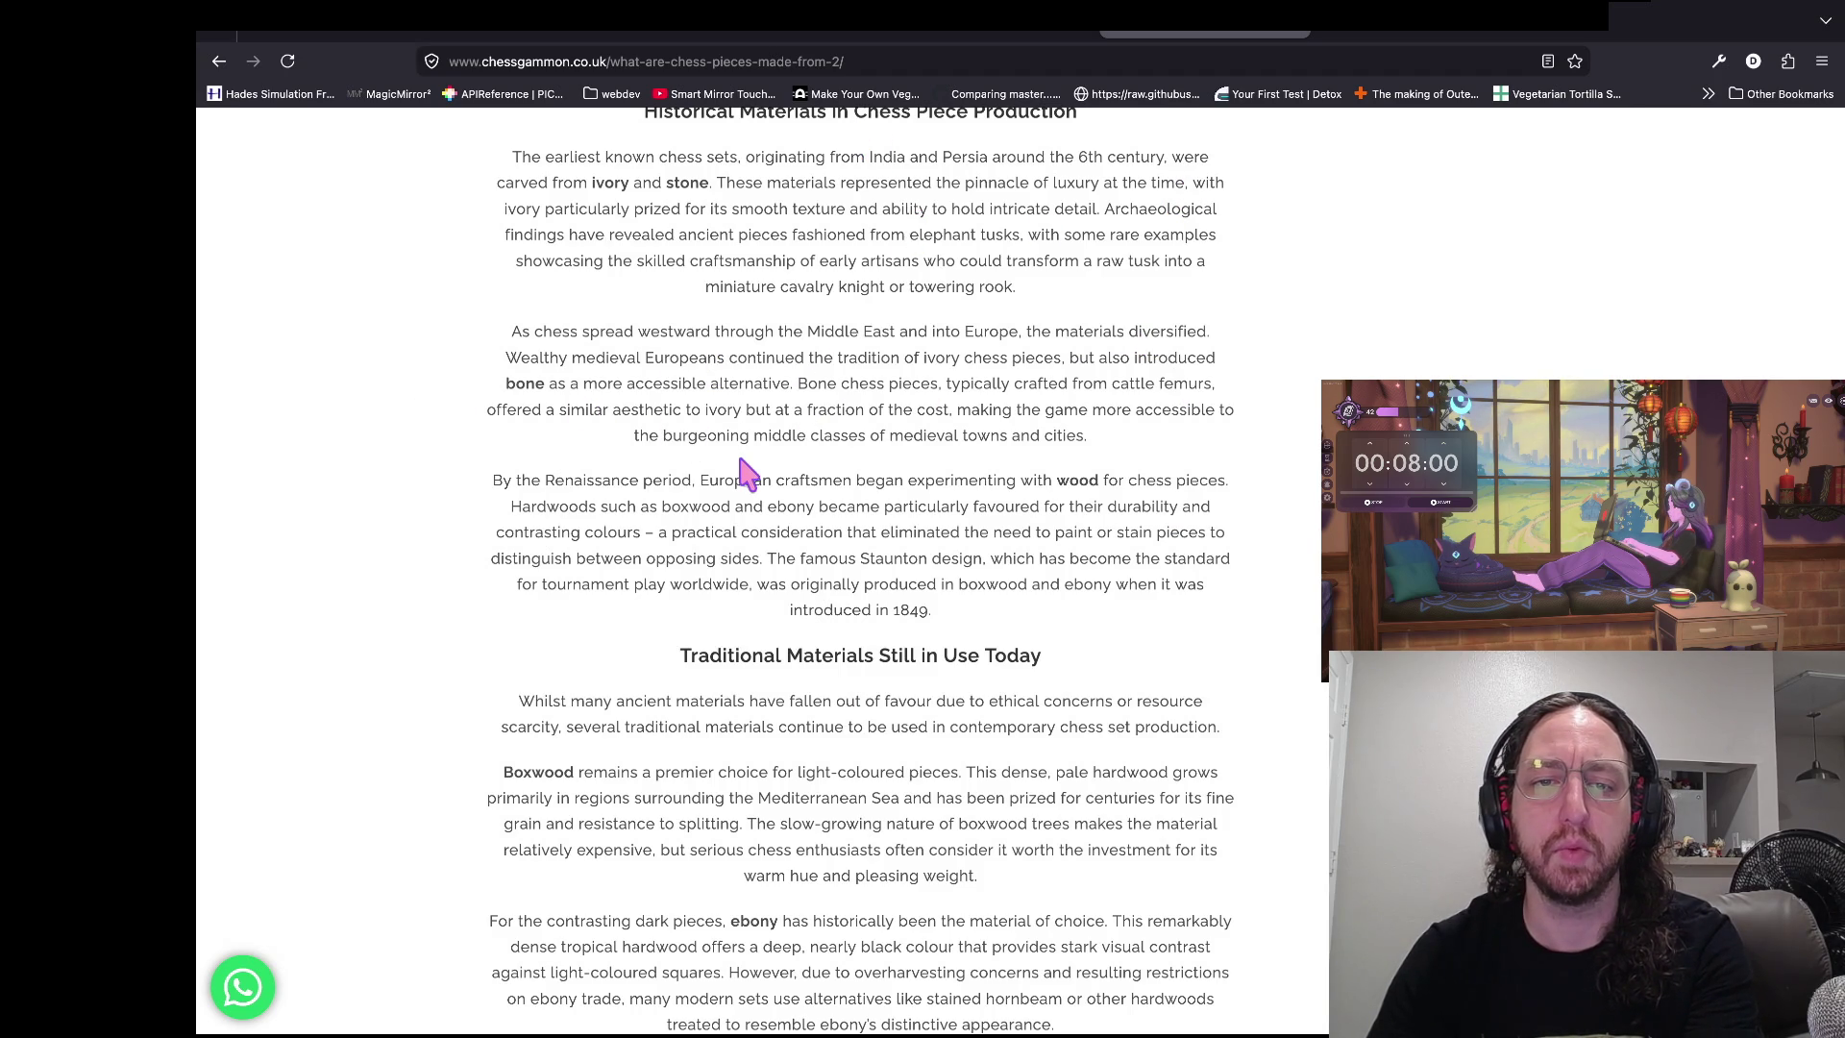
scroll(745, 471, down, 5)
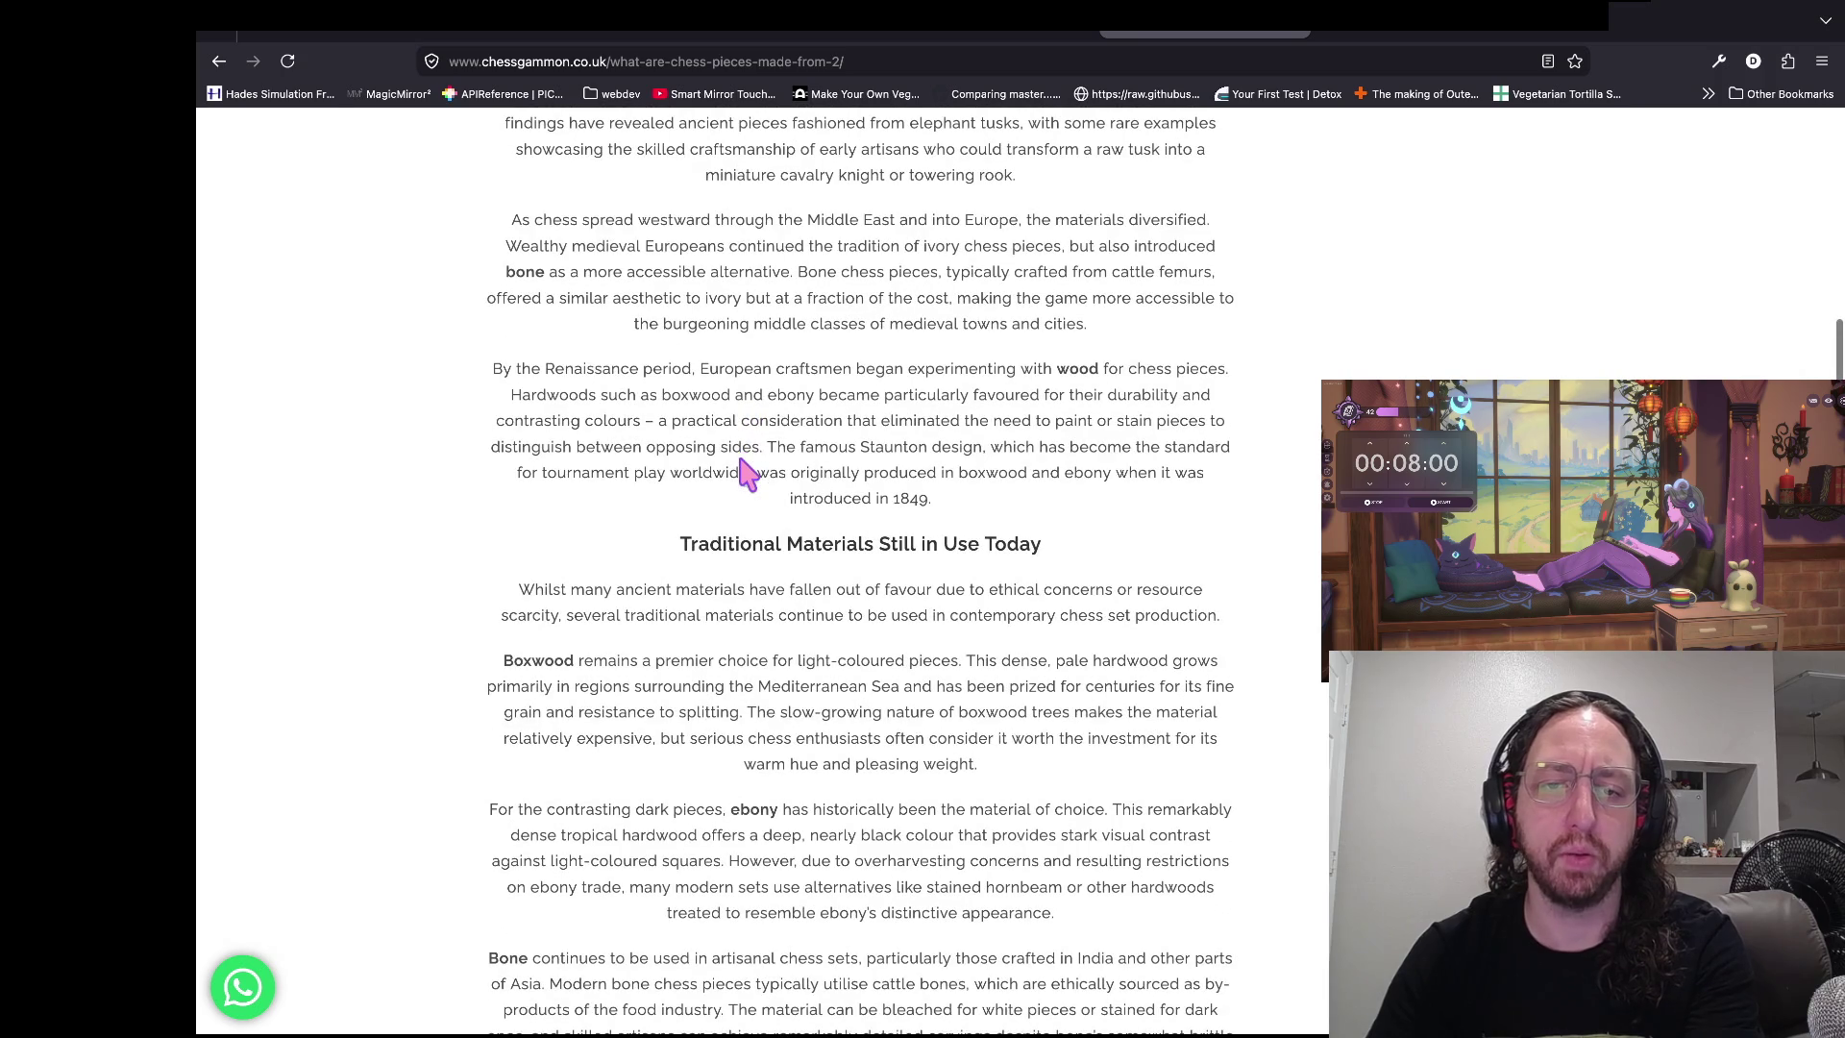
mouse_move(291, 543)
mouse_down()
mouse_move(358, 528)
mouse_move(494, 551)
mouse_up()
click(494, 552)
click(914, 534)
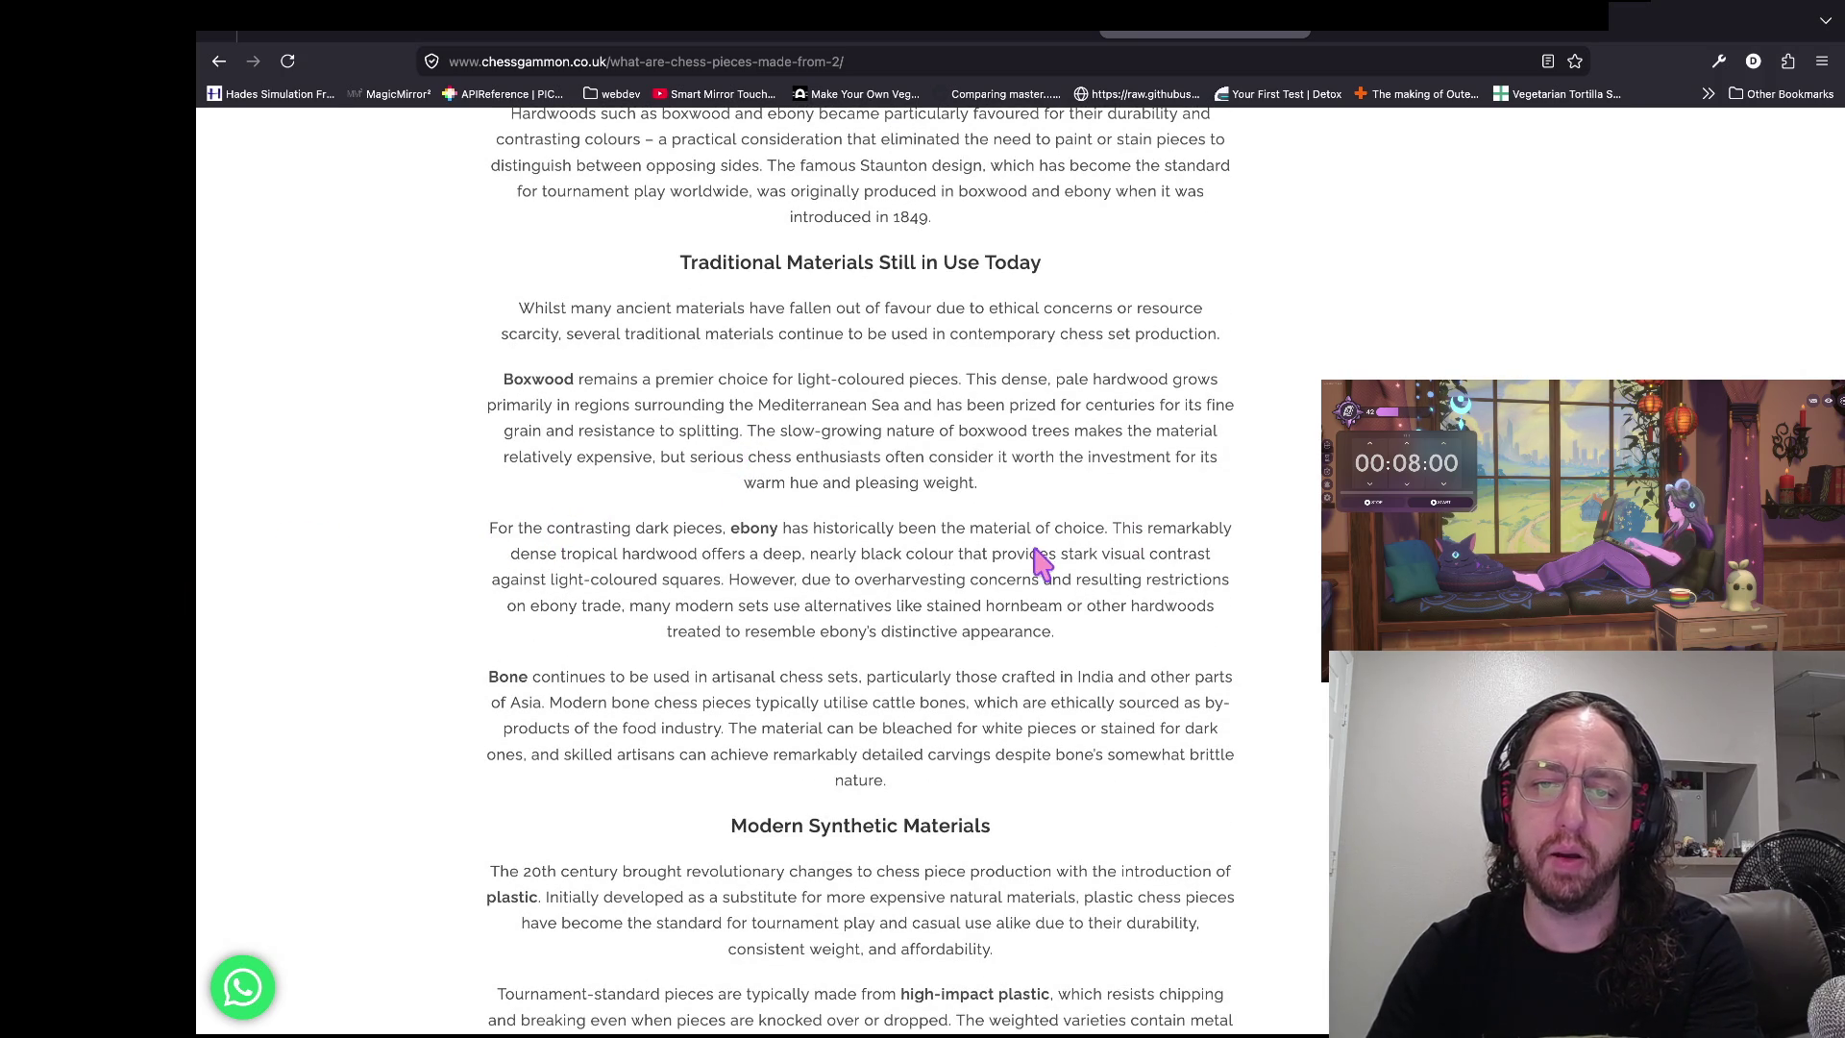
scroll(1029, 564, down, 1)
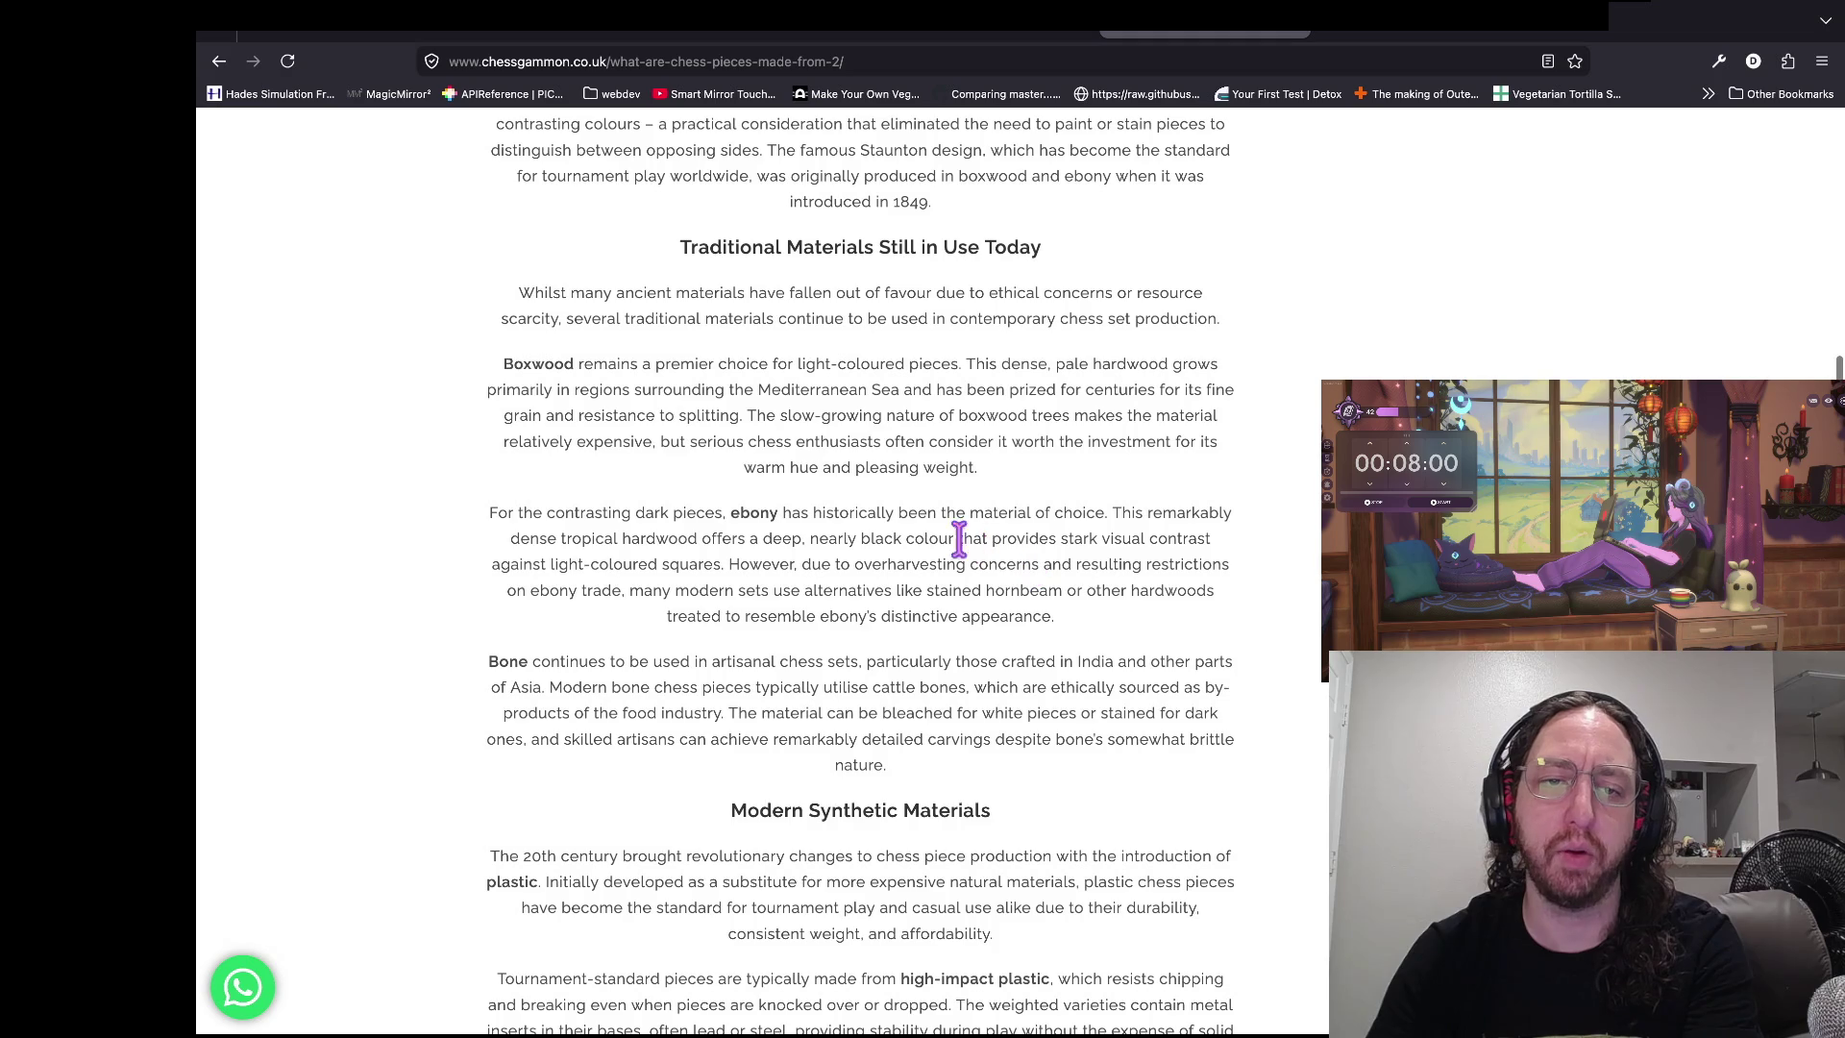
drag(510, 538, 793, 538)
click(614, 538)
drag(571, 538, 801, 538)
click(739, 565)
drag(608, 538, 1133, 946)
click(1148, 552)
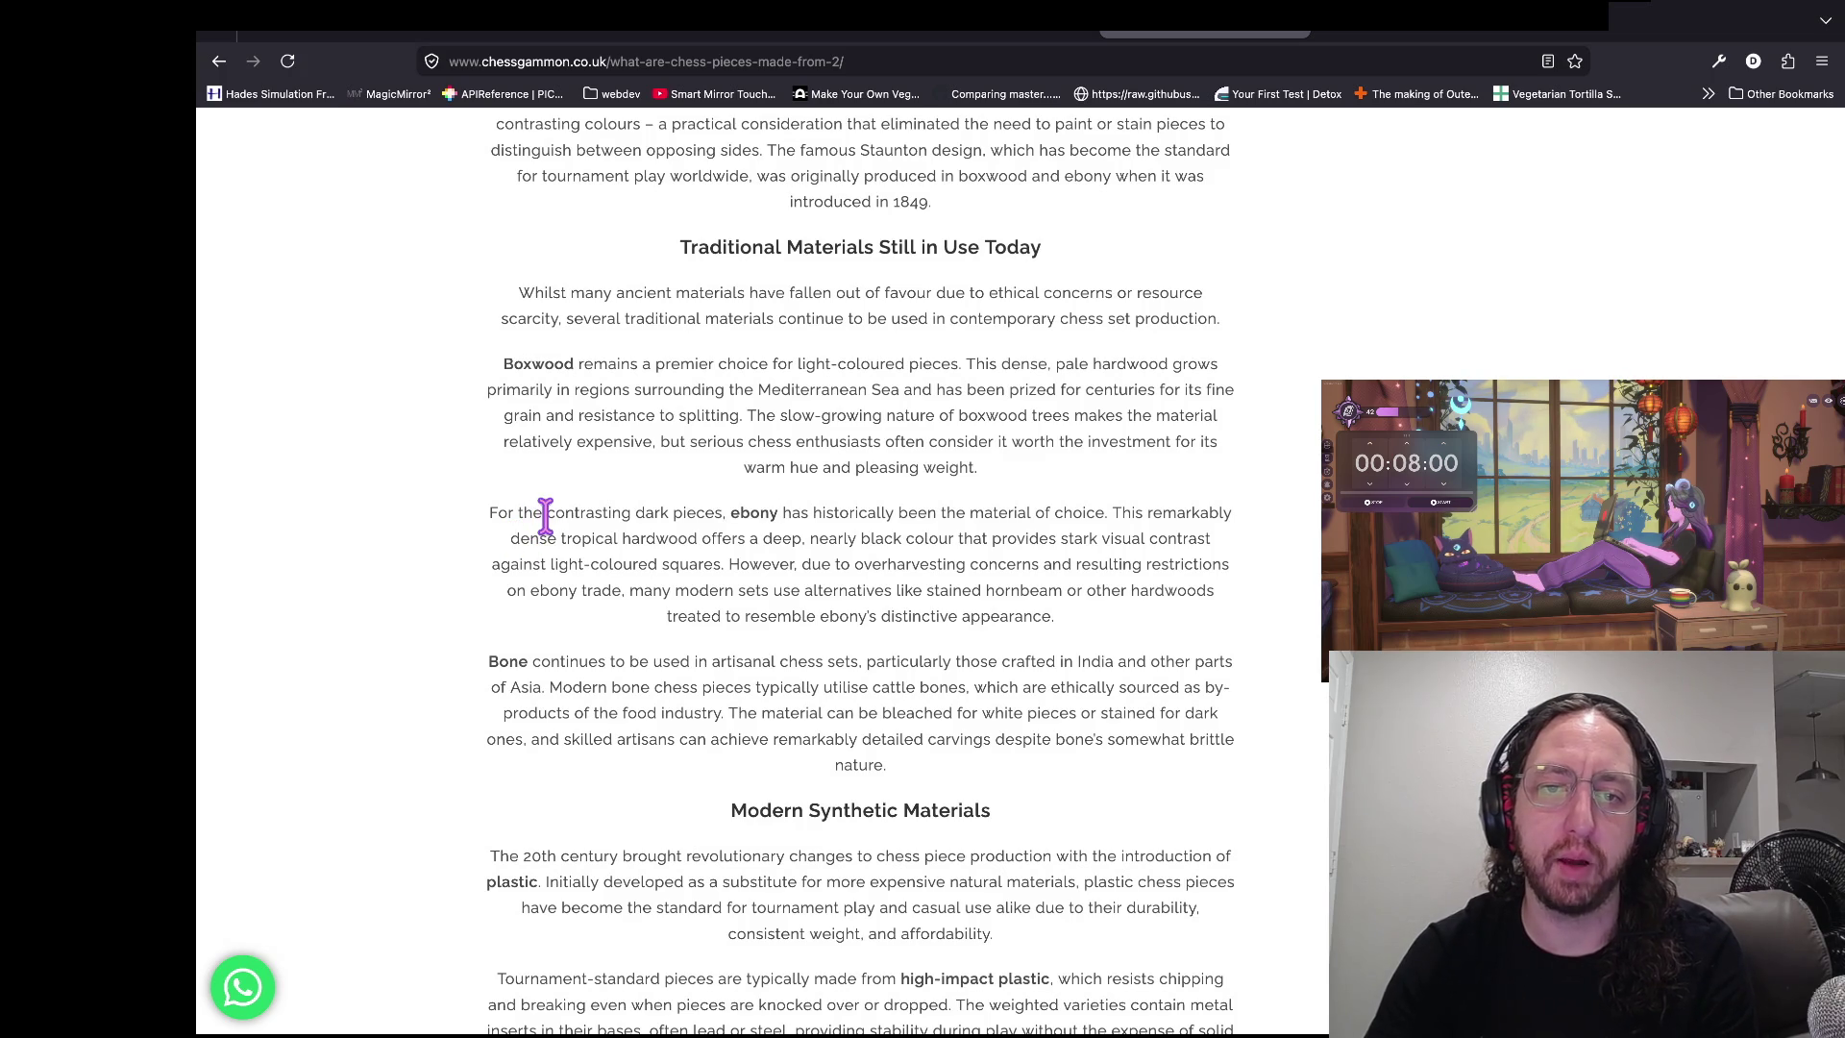
scroll(524, 503, down, 1)
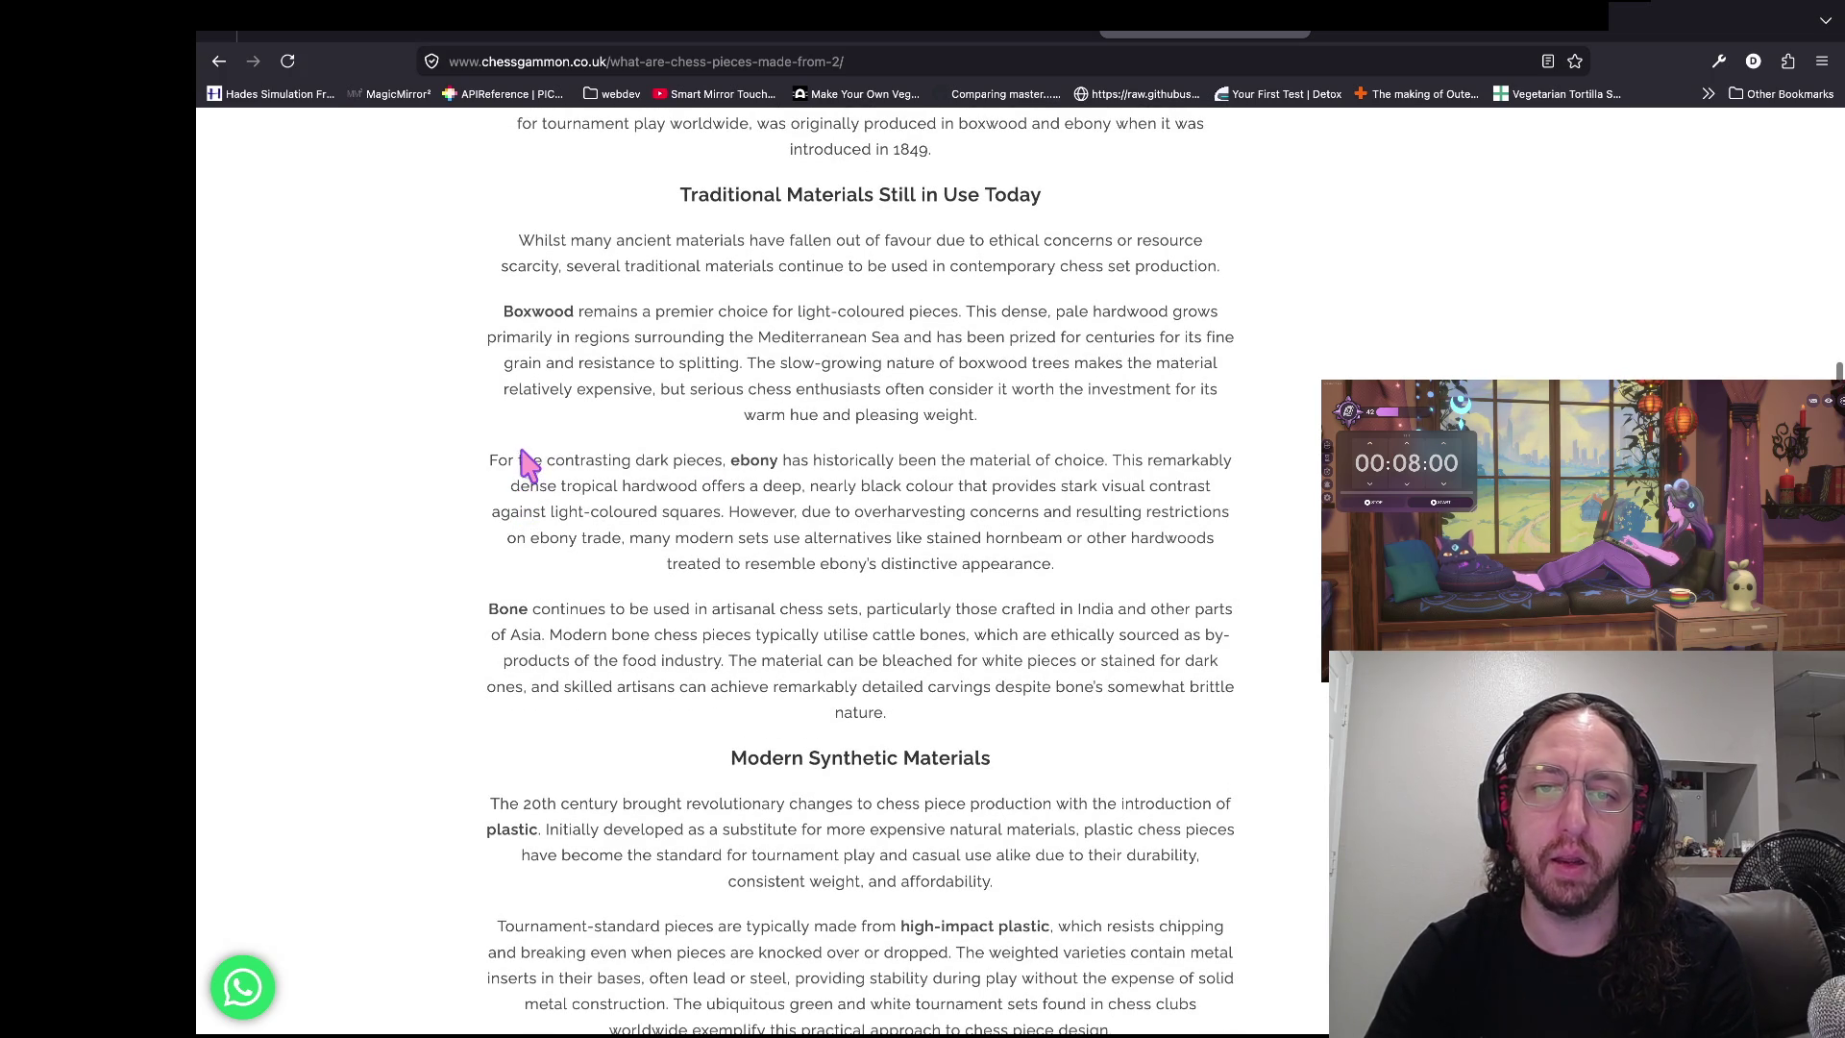
scroll(527, 465, up, 1)
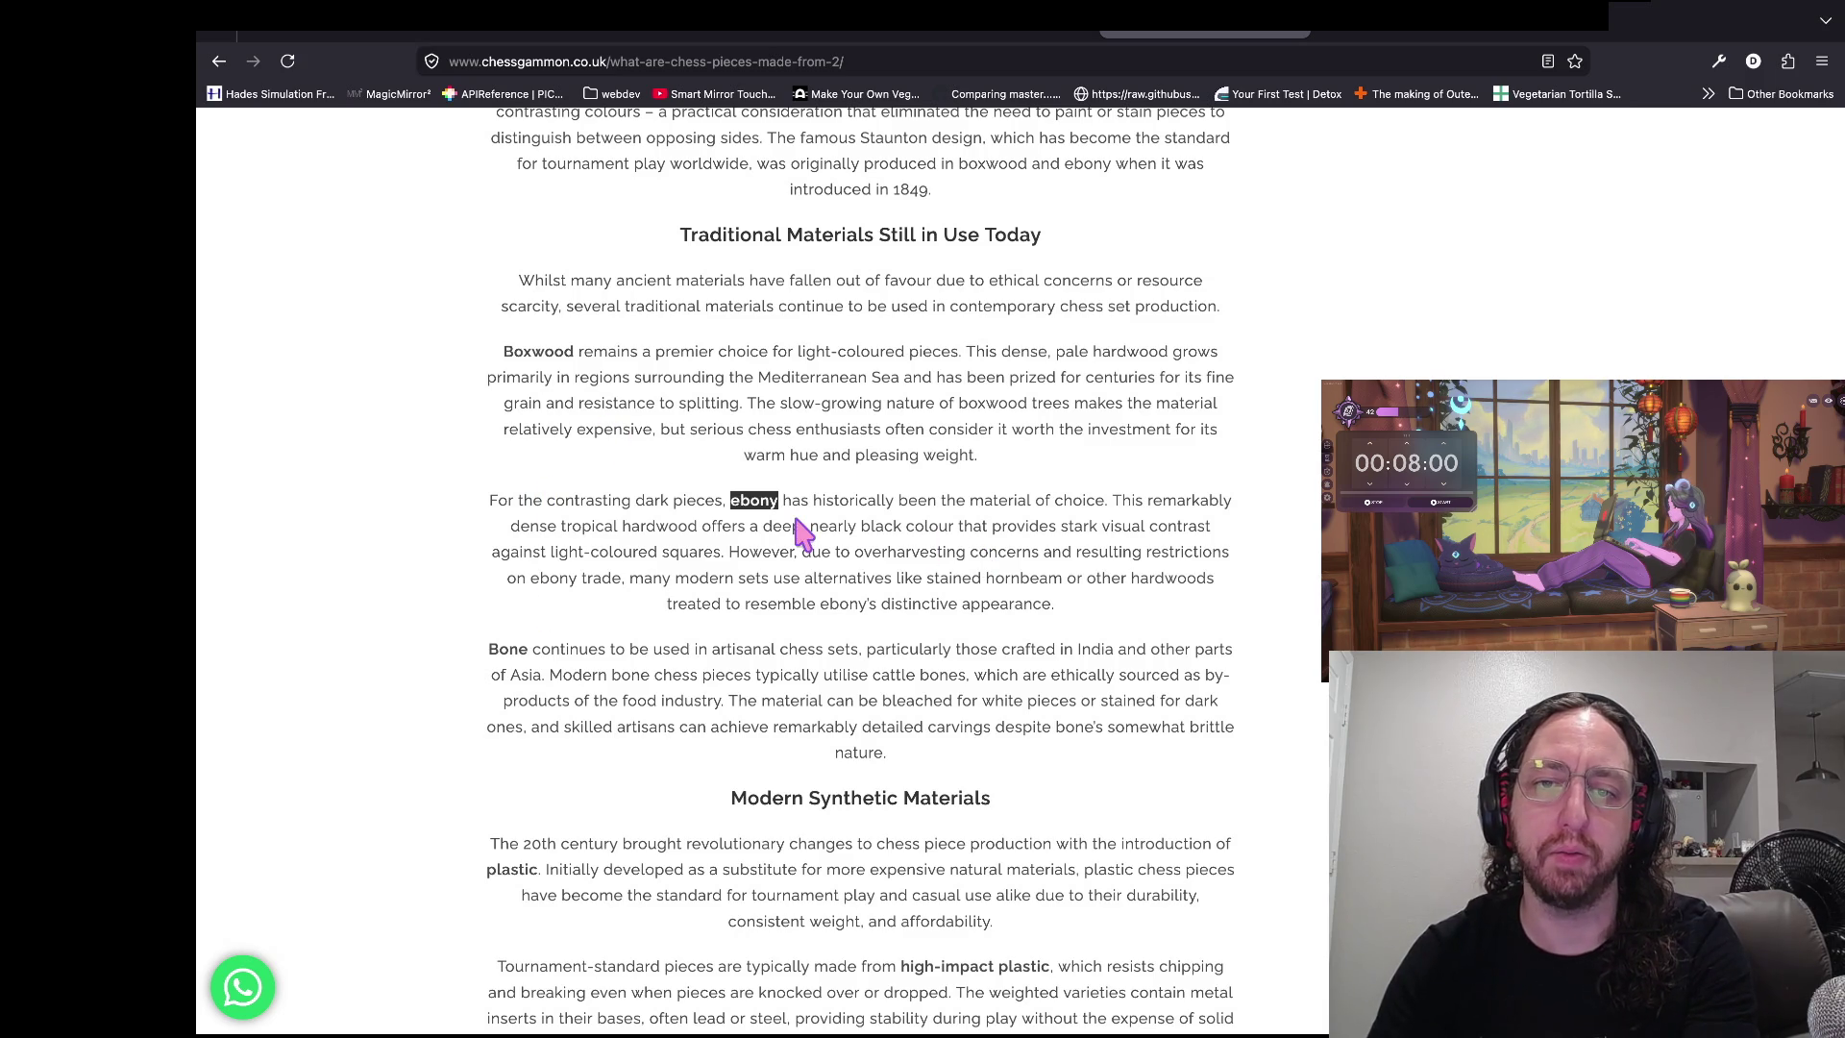
click(747, 555)
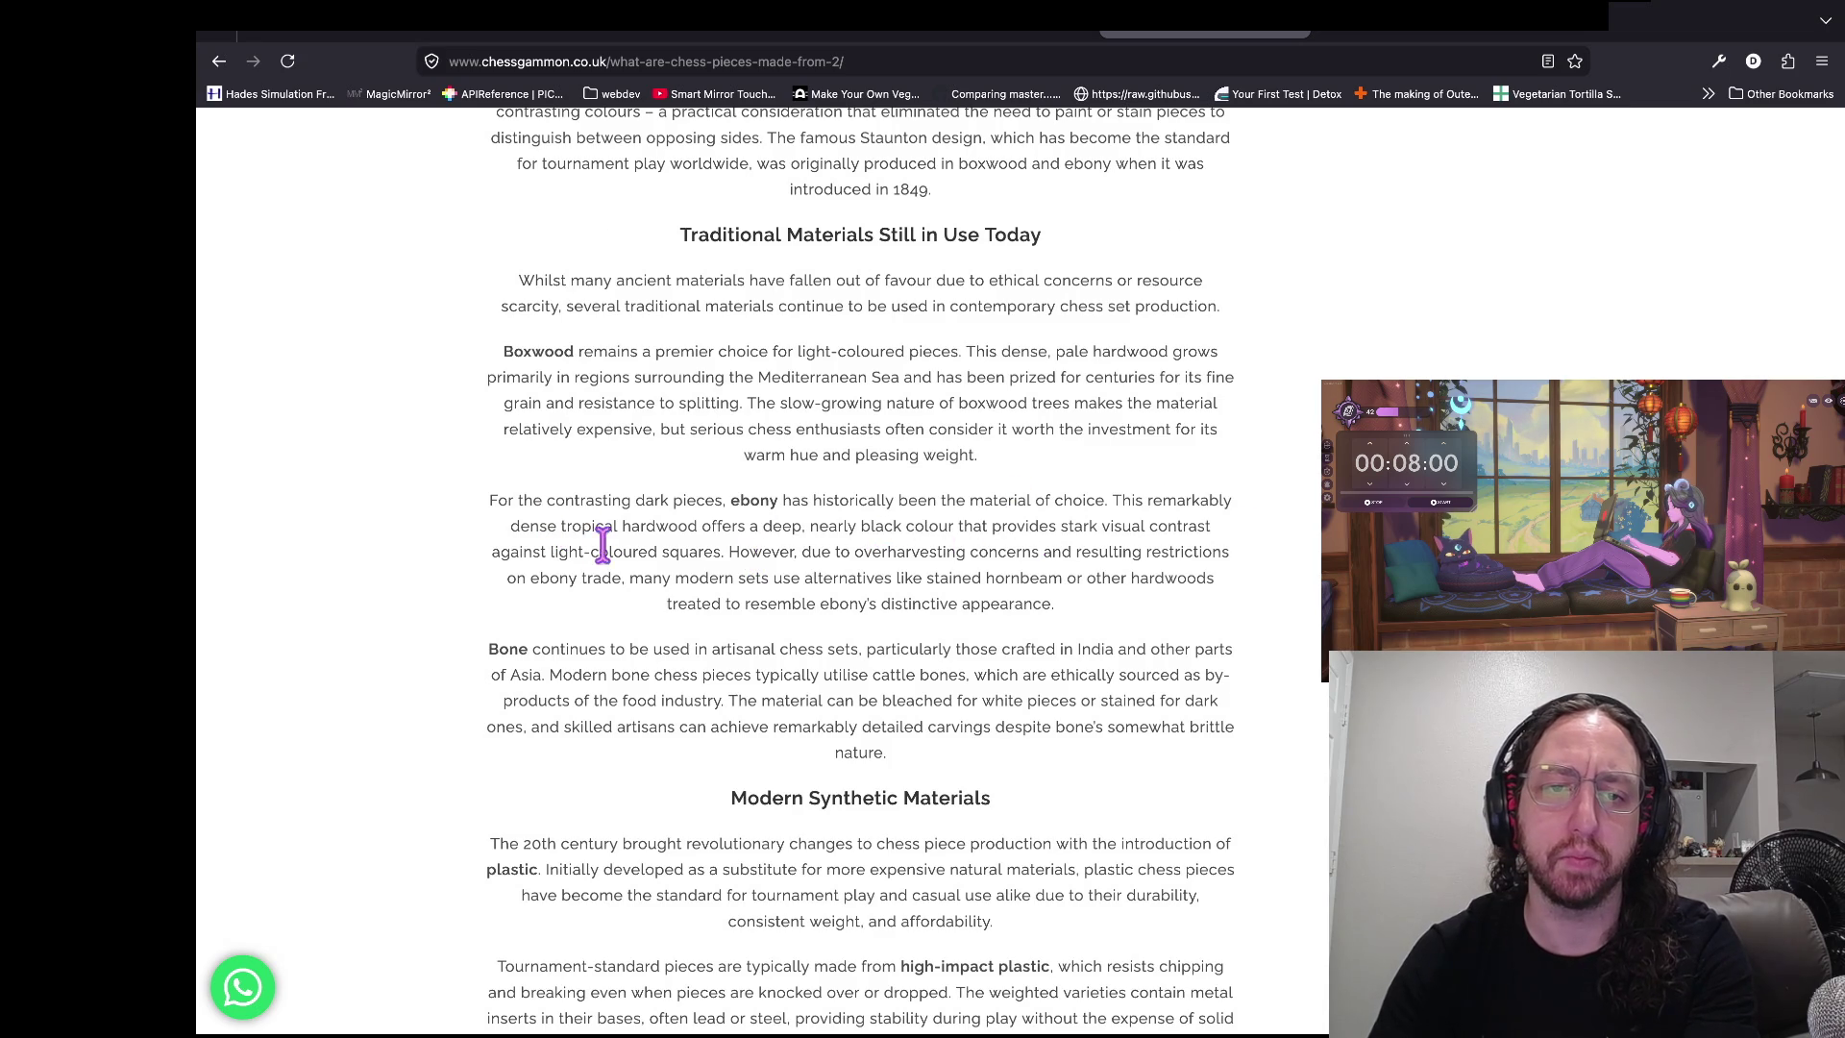
scroll(602, 545, down, 1)
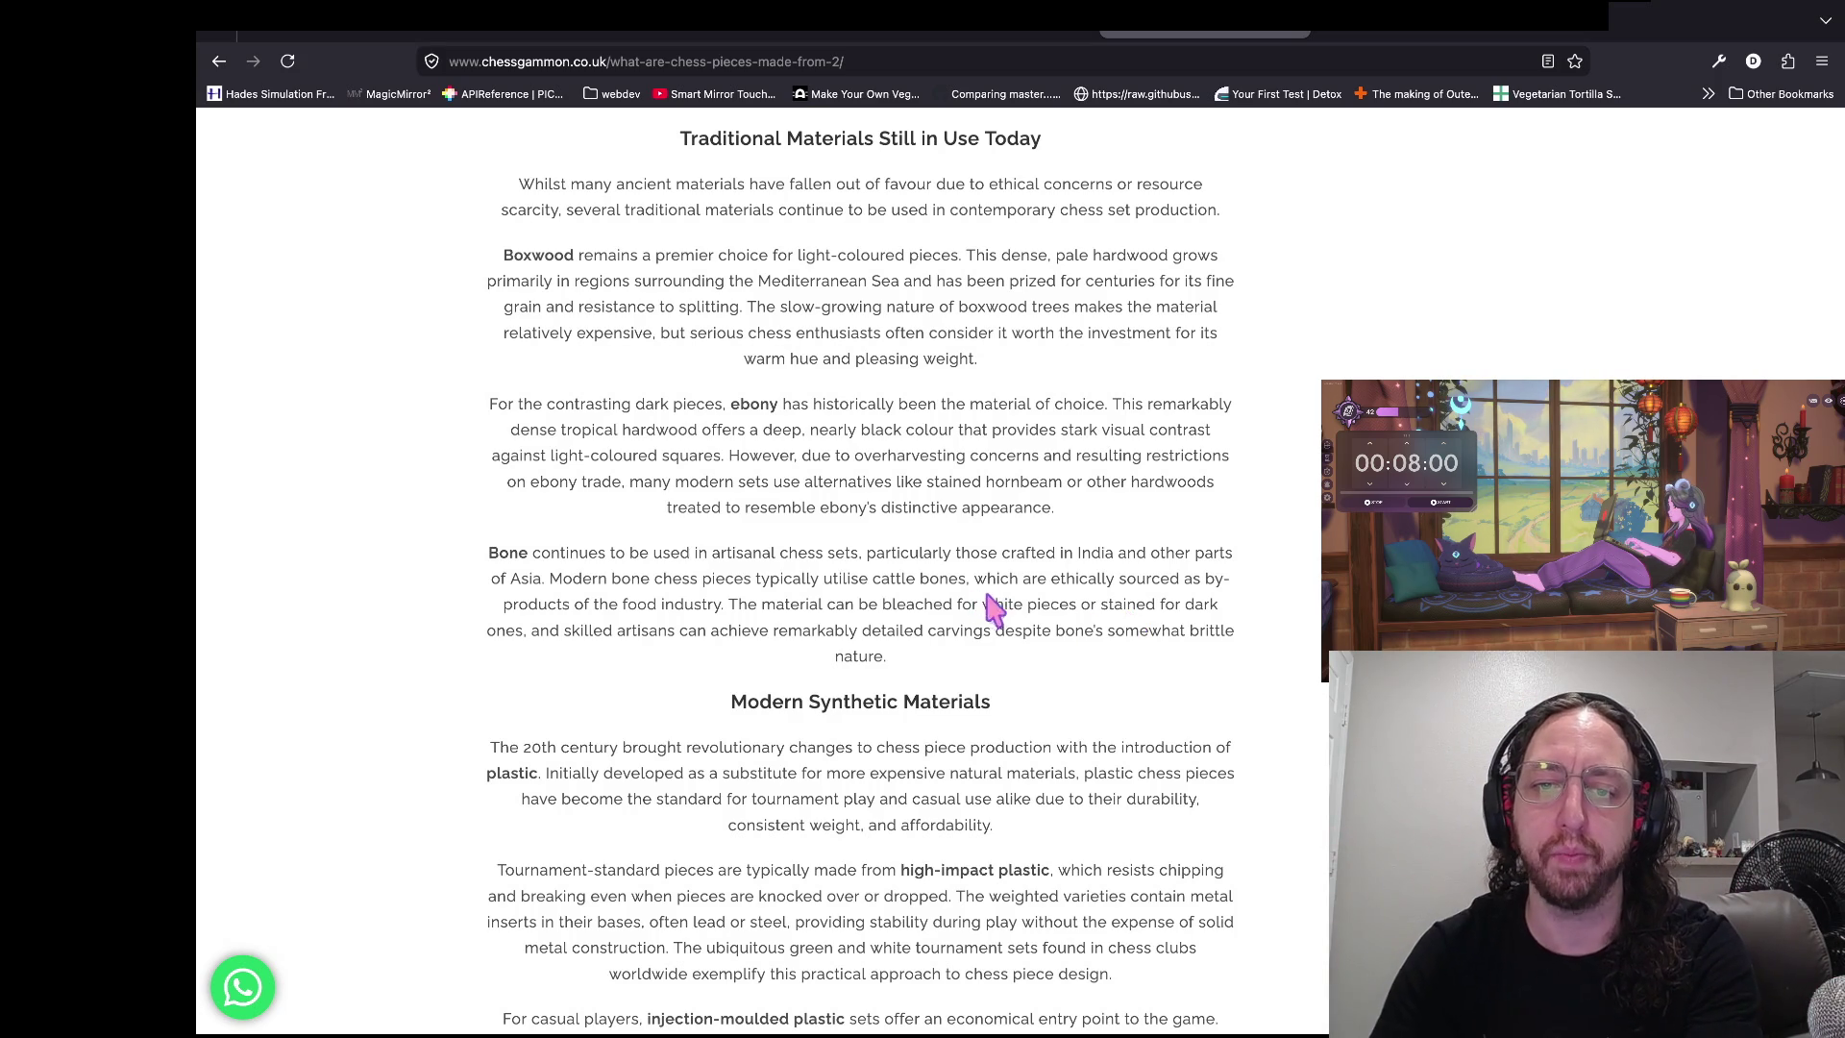
scroll(1033, 606, down, 1)
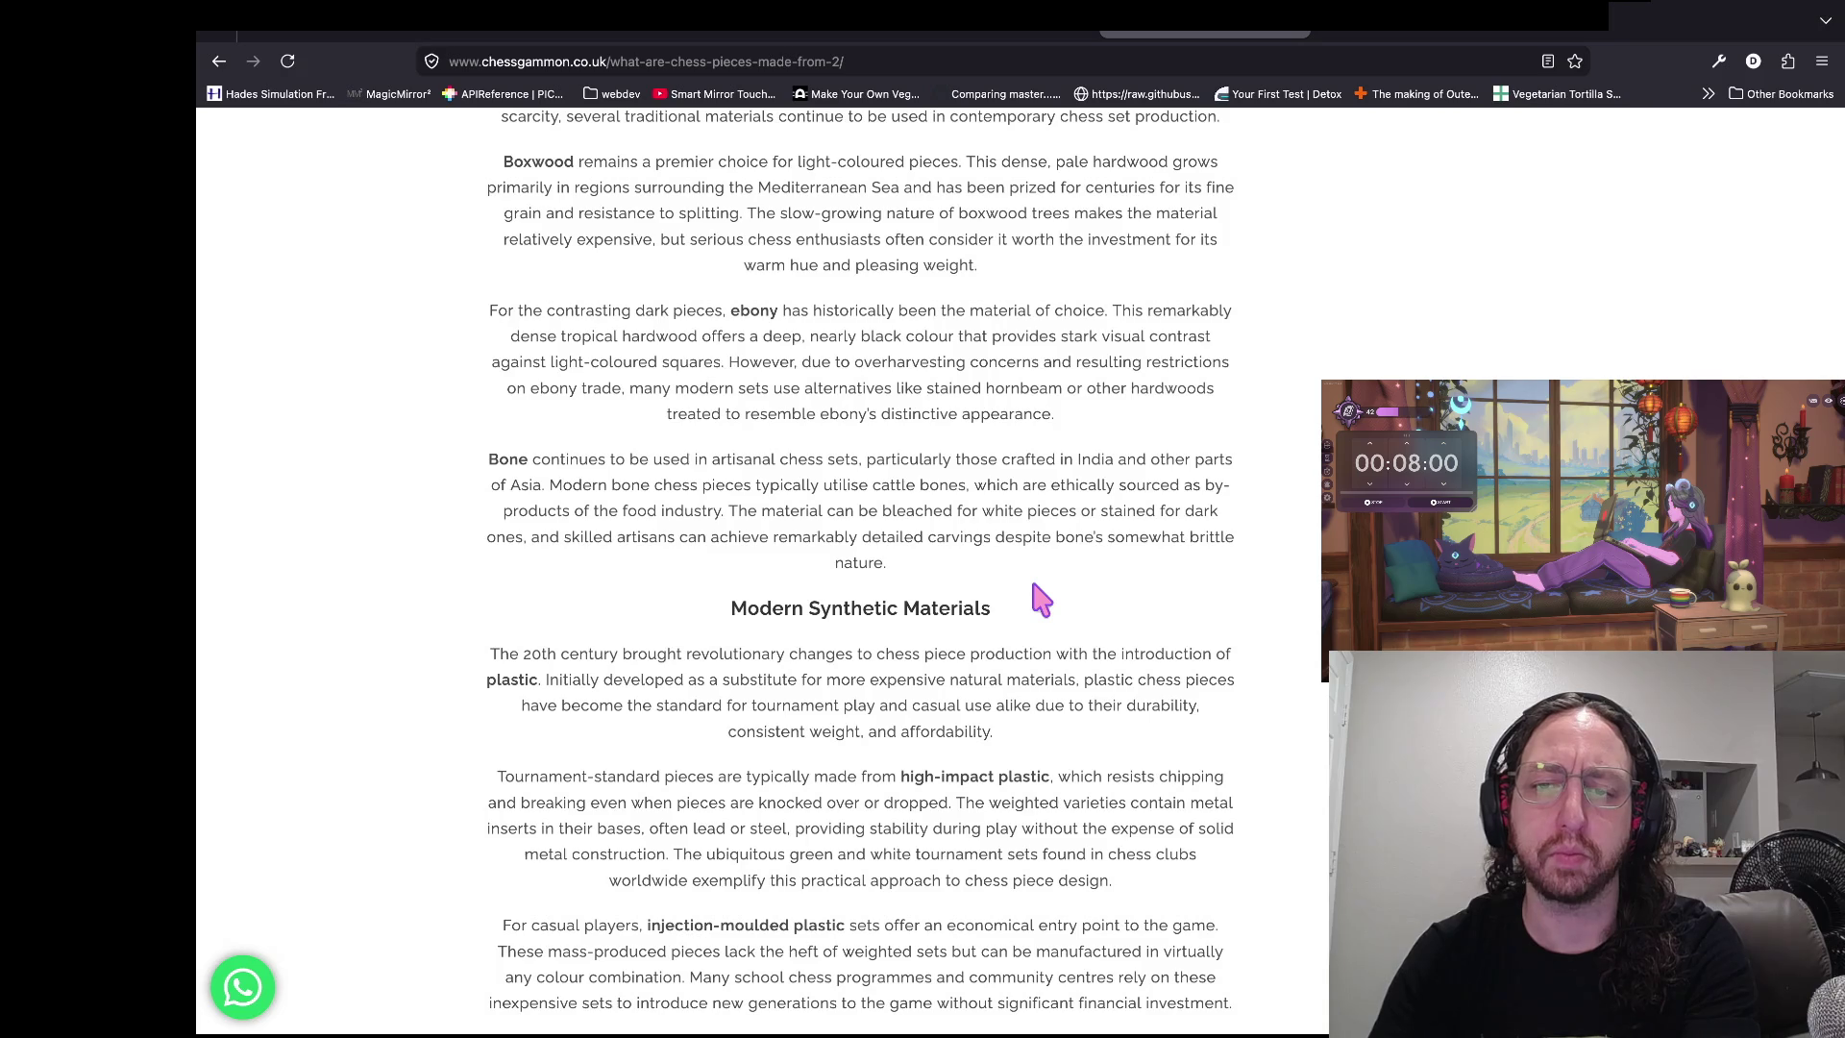
scroll(1043, 600, up, 1)
mouse_move(622, 417)
mouse_down()
mouse_move(394, 422)
mouse_move(987, 536)
mouse_up()
click(988, 535)
scroll(988, 535, down, 1)
drag(1226, 513, 93, 445)
click(122, 445)
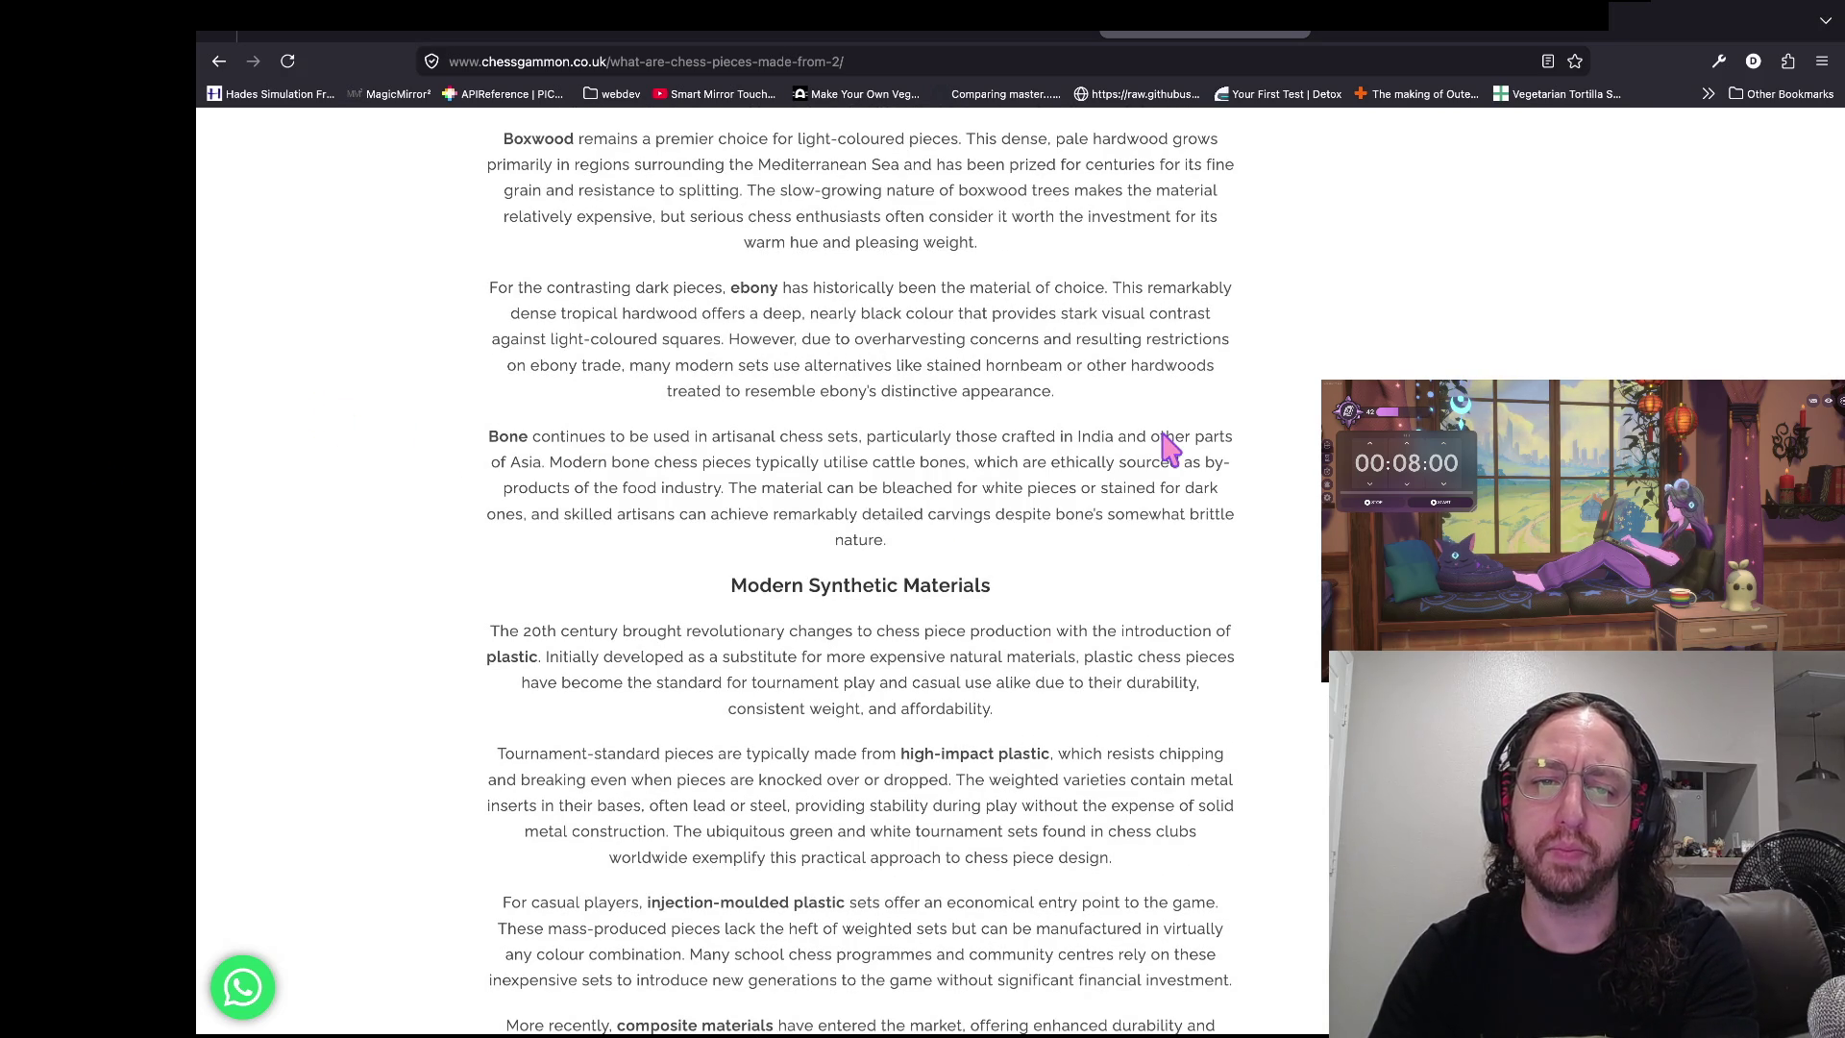
scroll(1168, 447, up, 3)
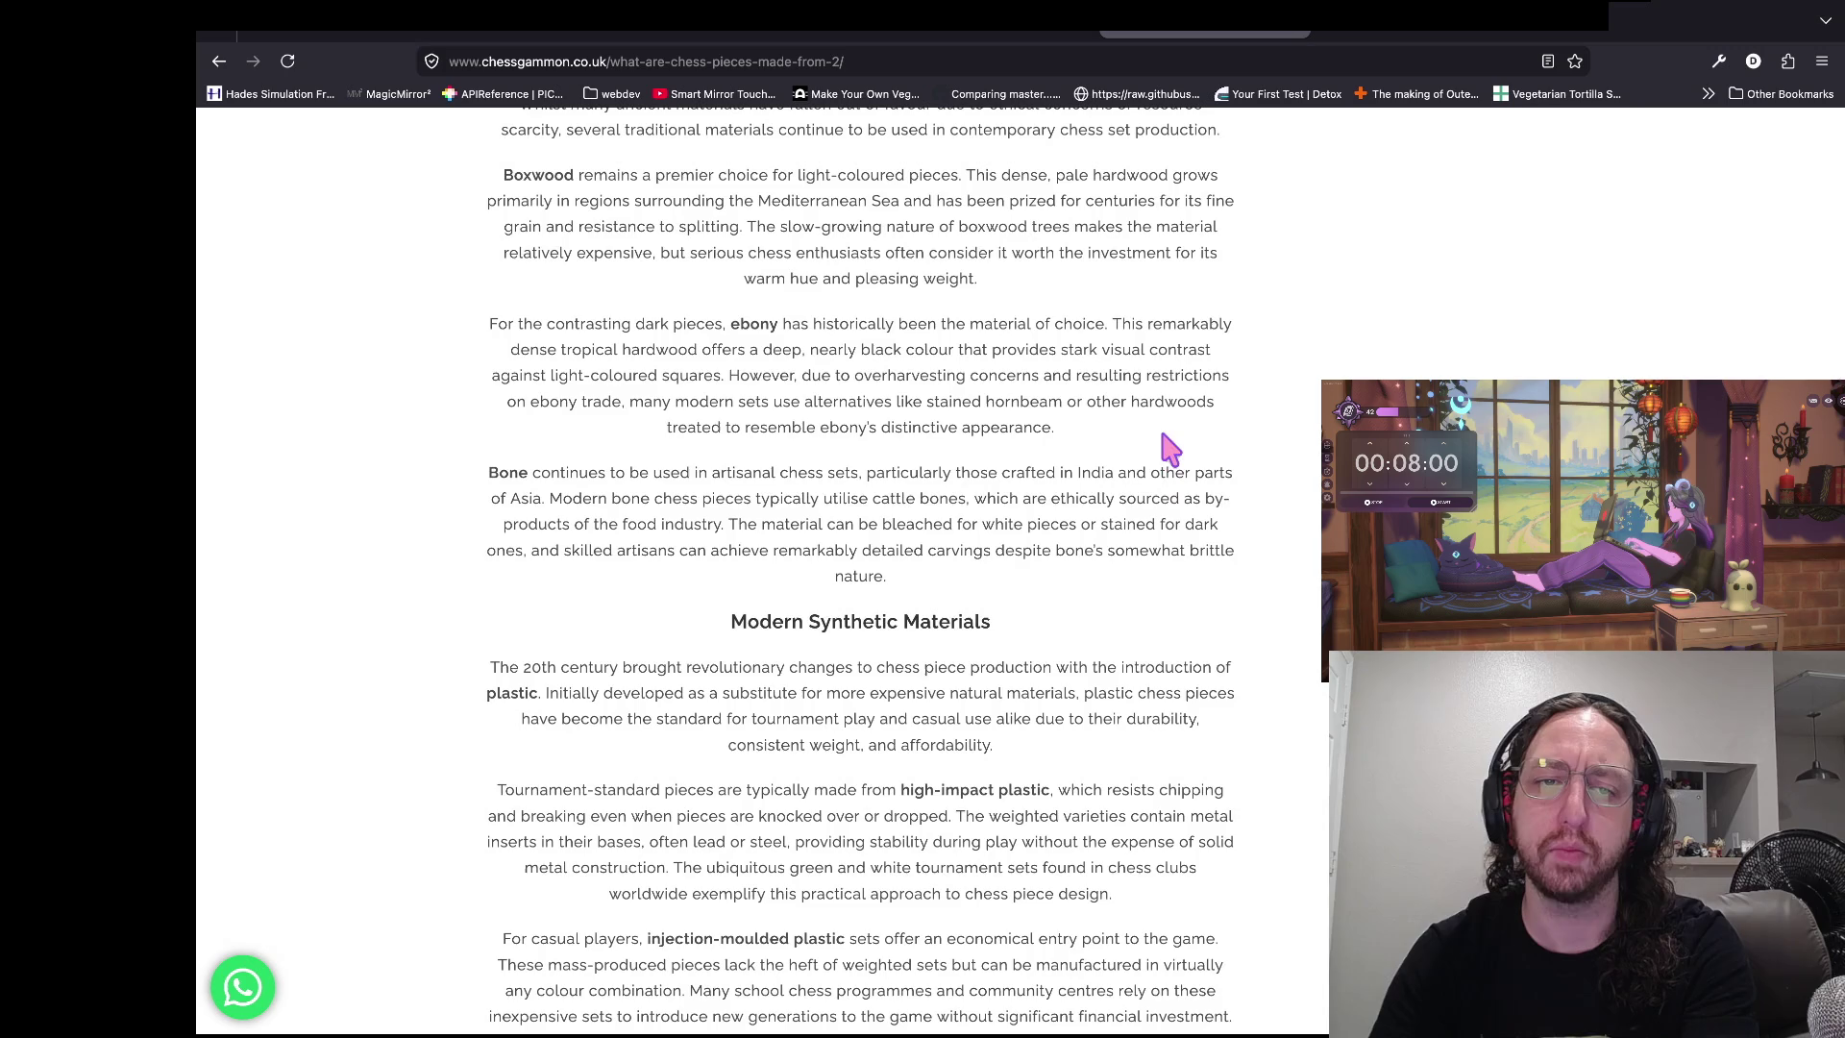
scroll(276, 480, up, 5)
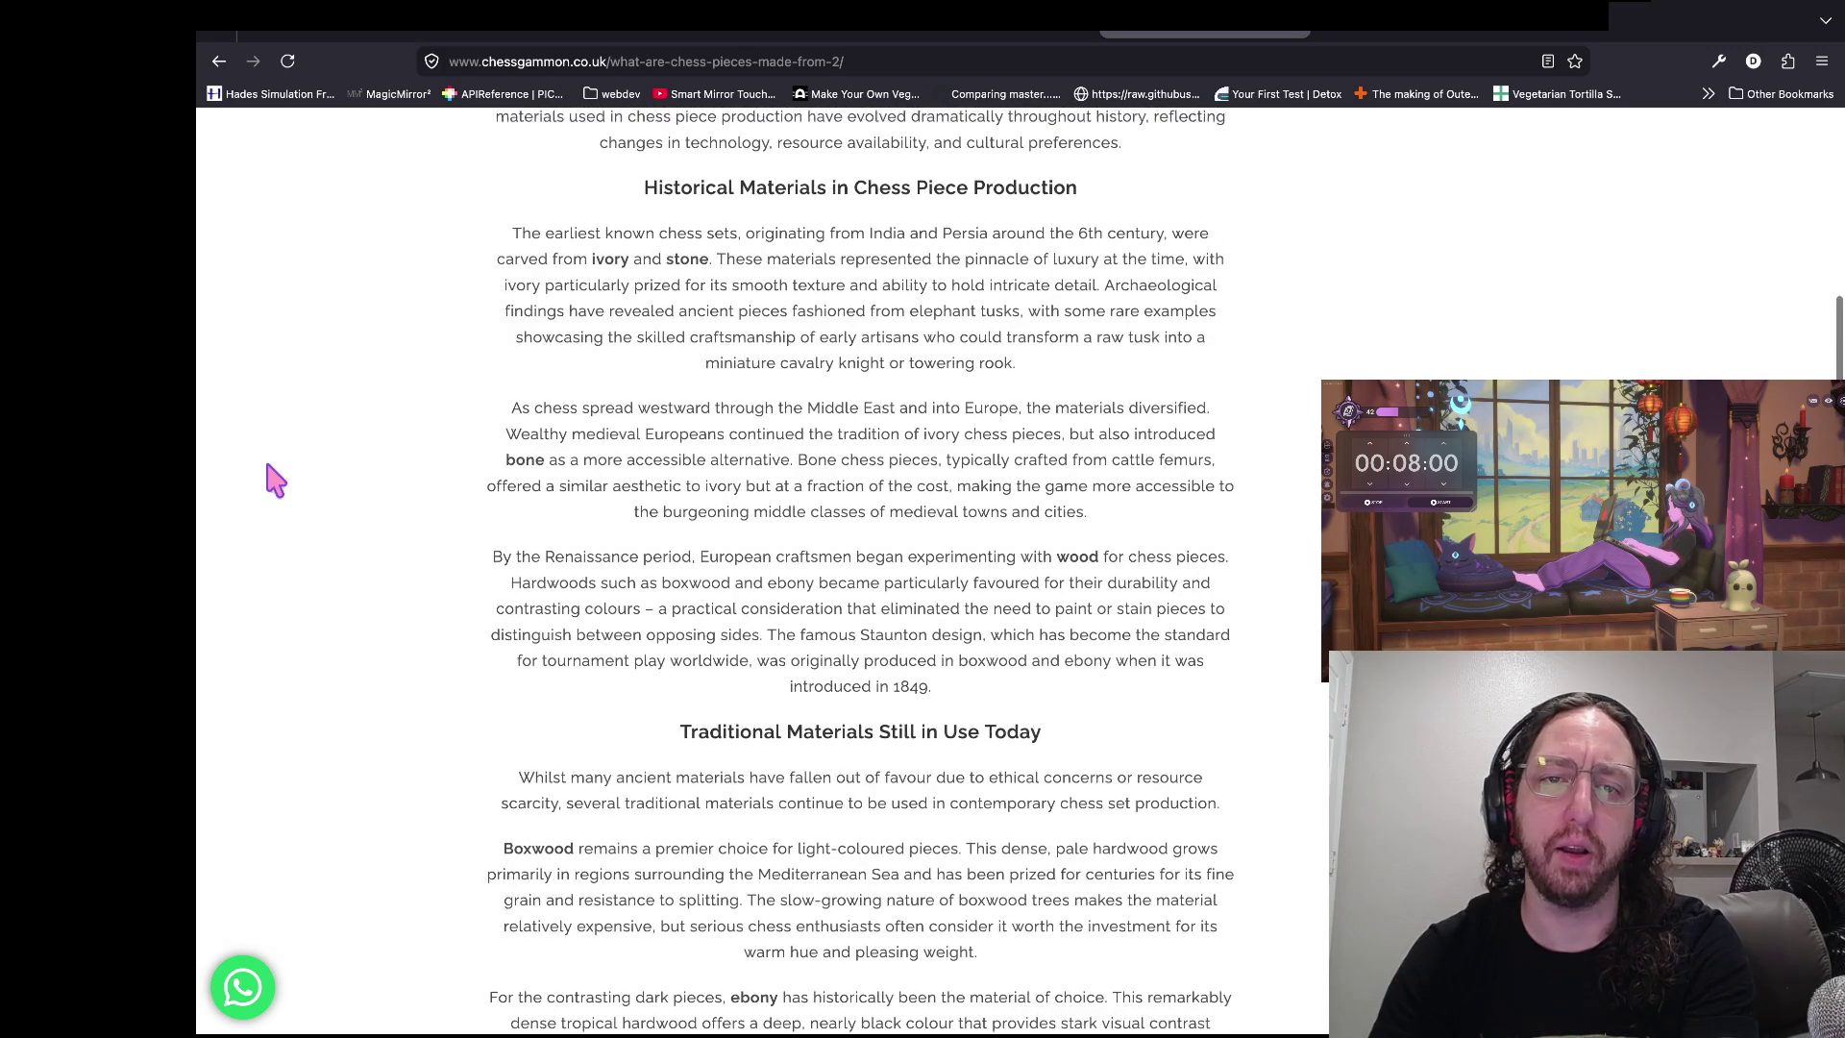
- Highlight the Bone paragraph and the text that follows it while reading
scroll(275, 481, down, 5)
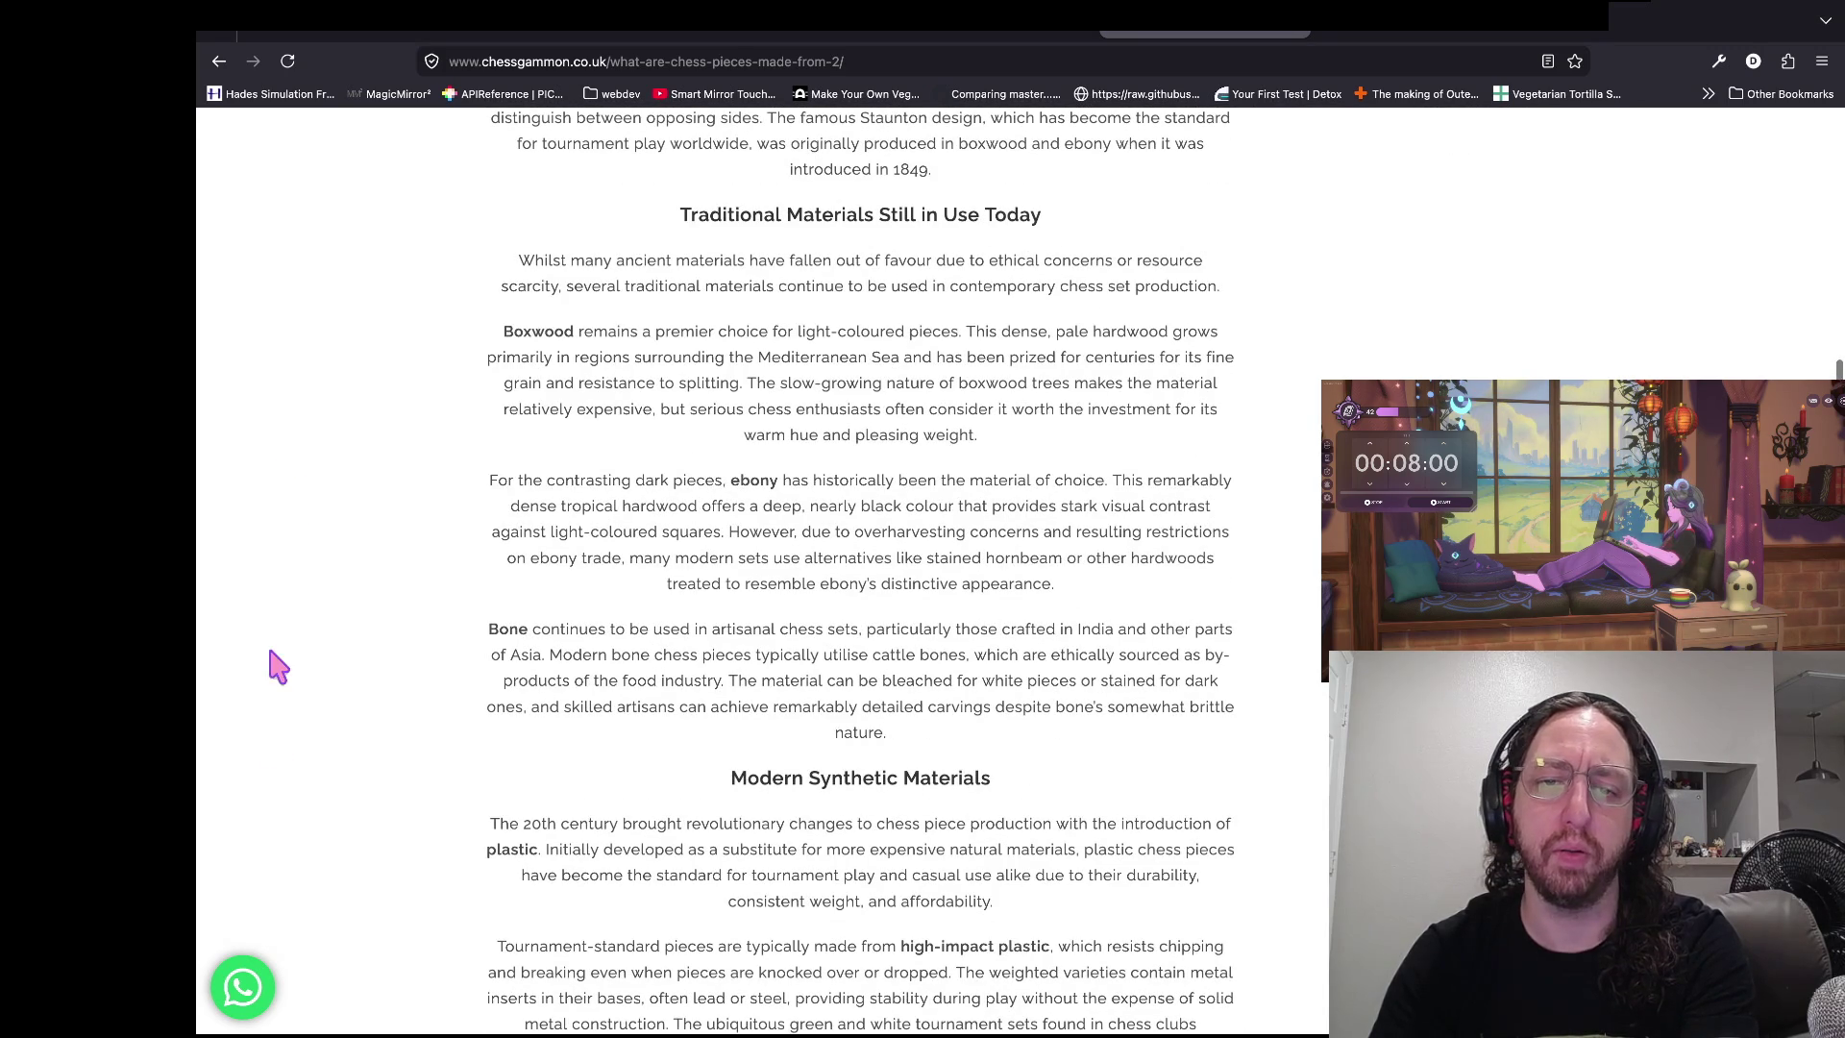
drag(272, 636, 903, 678)
click(1008, 708)
drag(1078, 730, 385, 644)
click(329, 630)
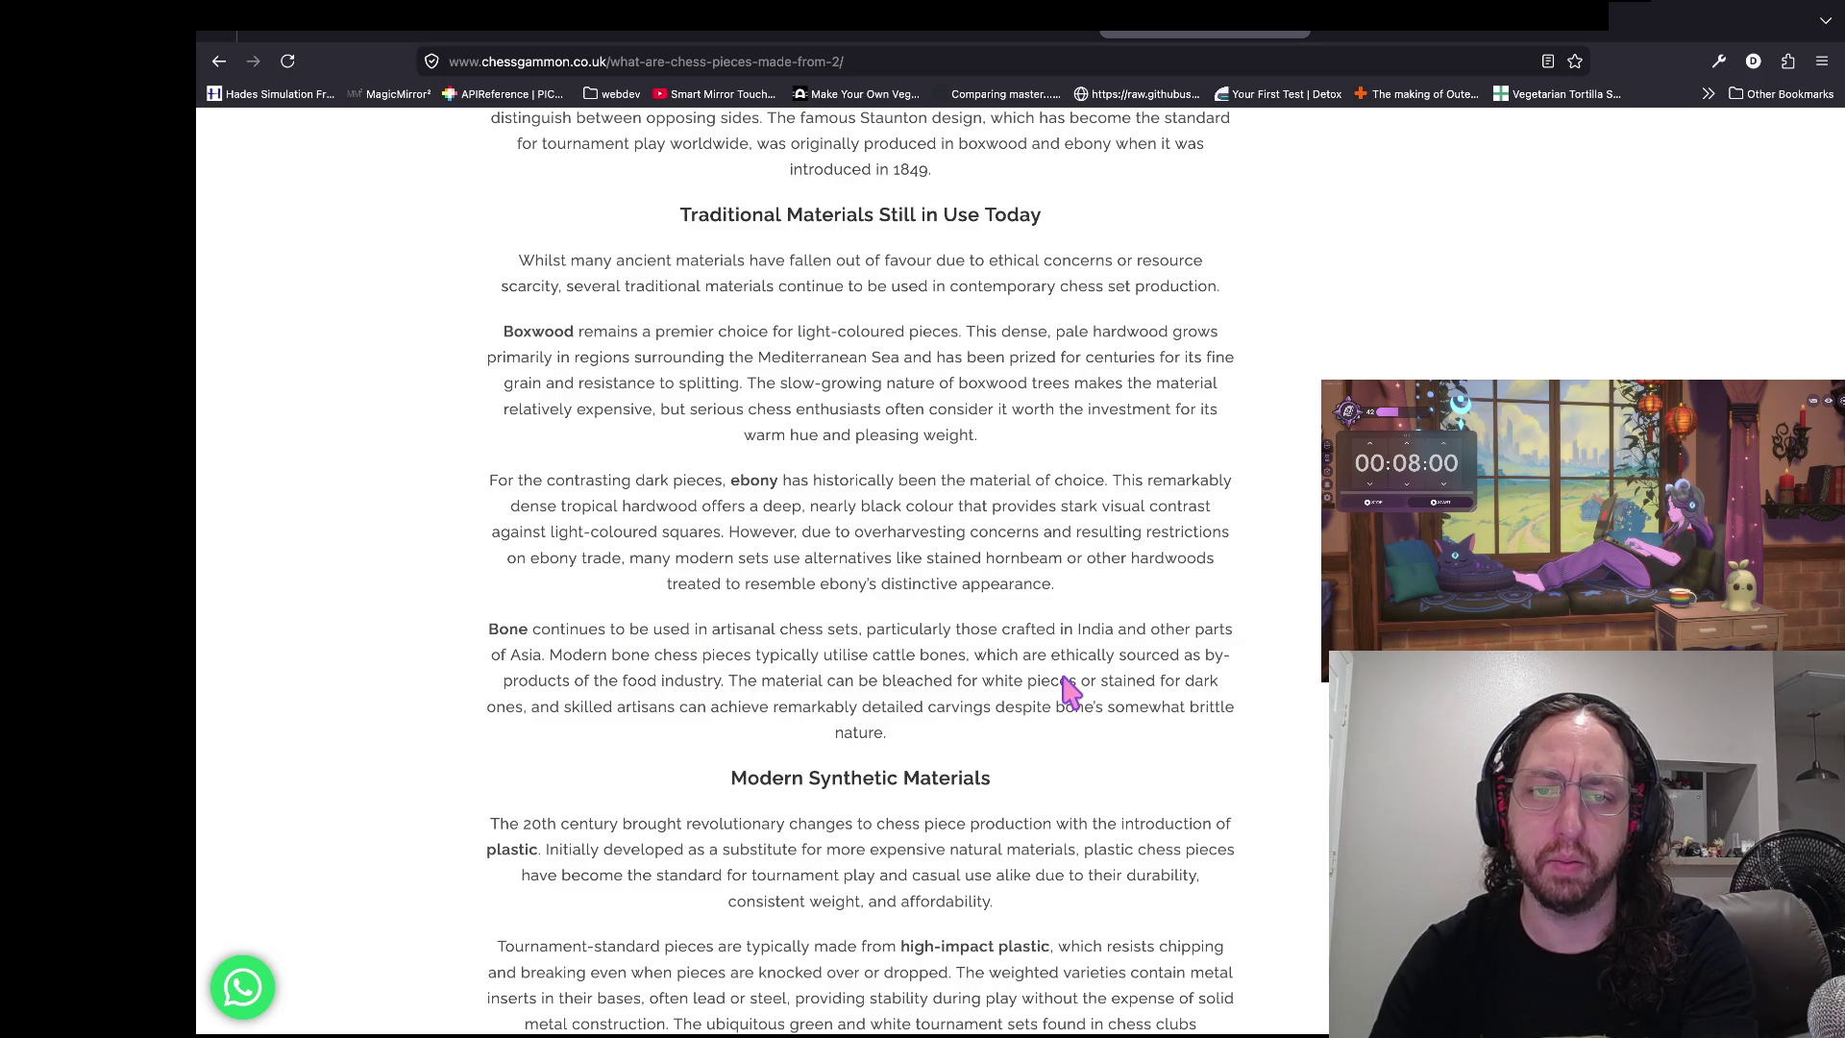
- Scroll back to the Boxwood paragraph and select its lines while reading
scroll(262, 480, up, 1)
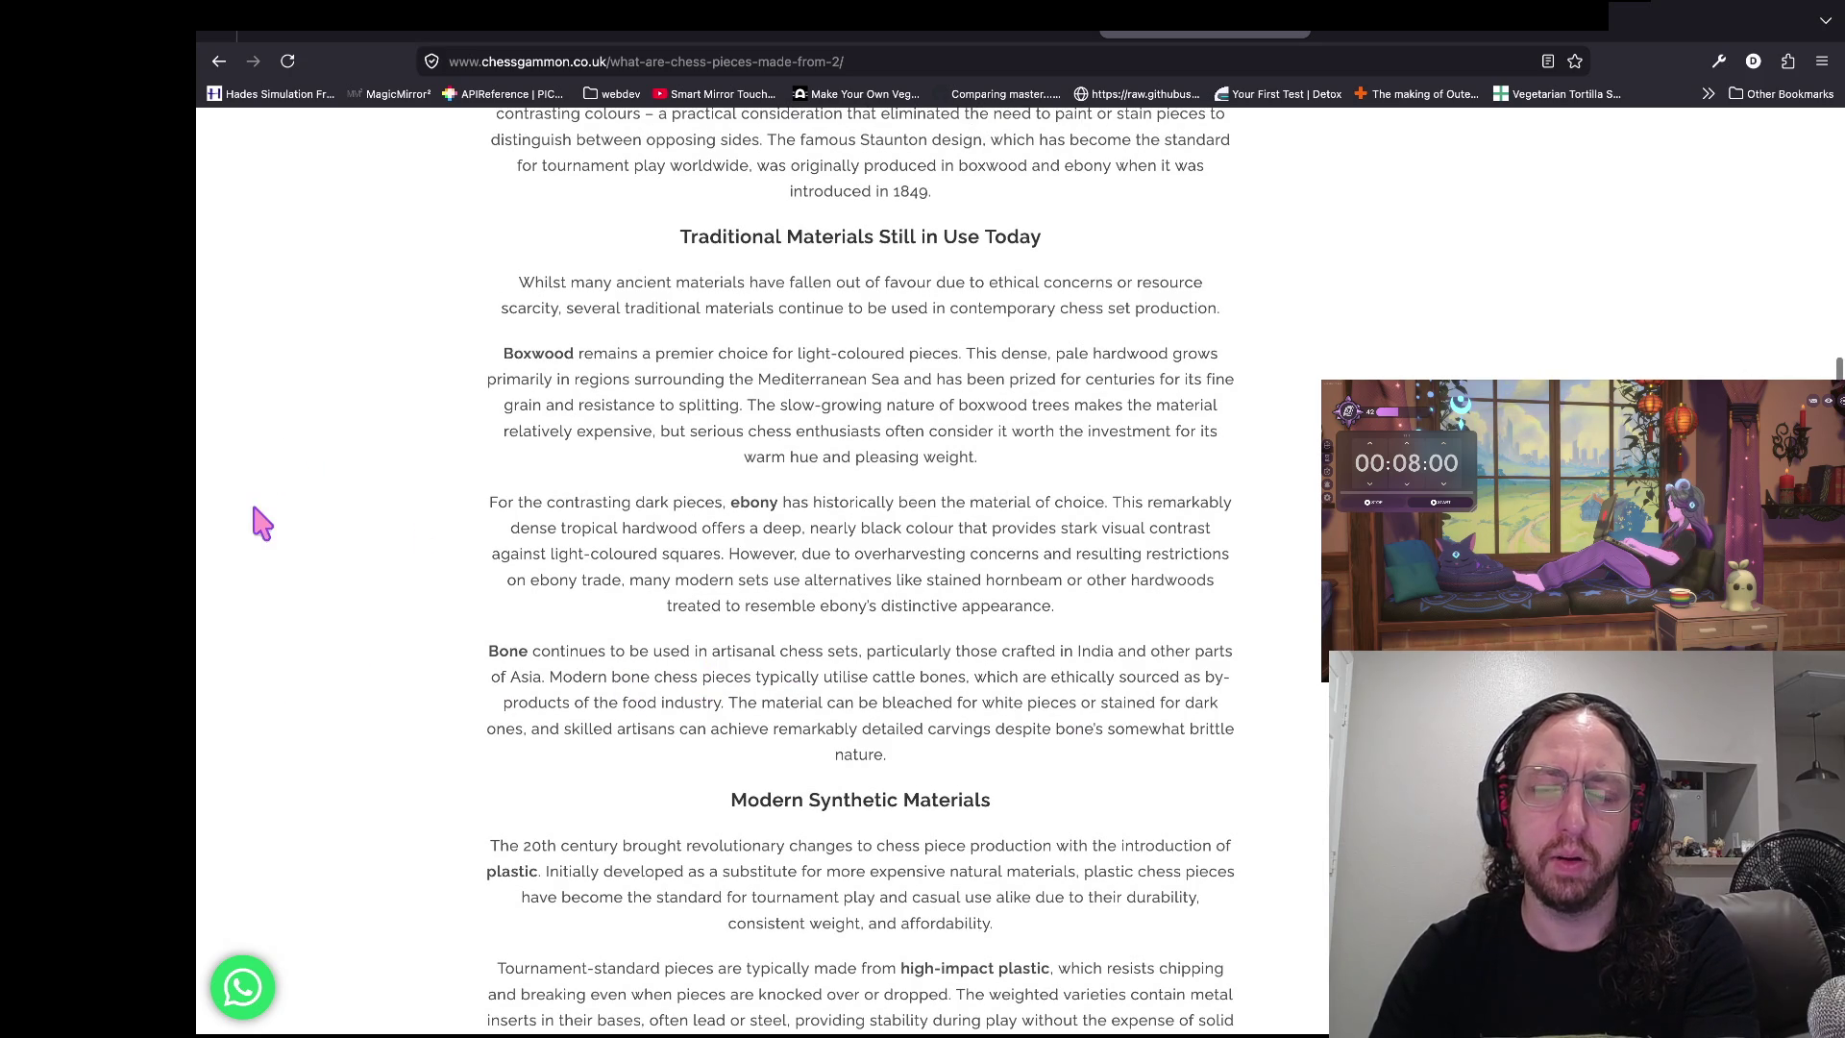
scroll(1011, 730, down, 1)
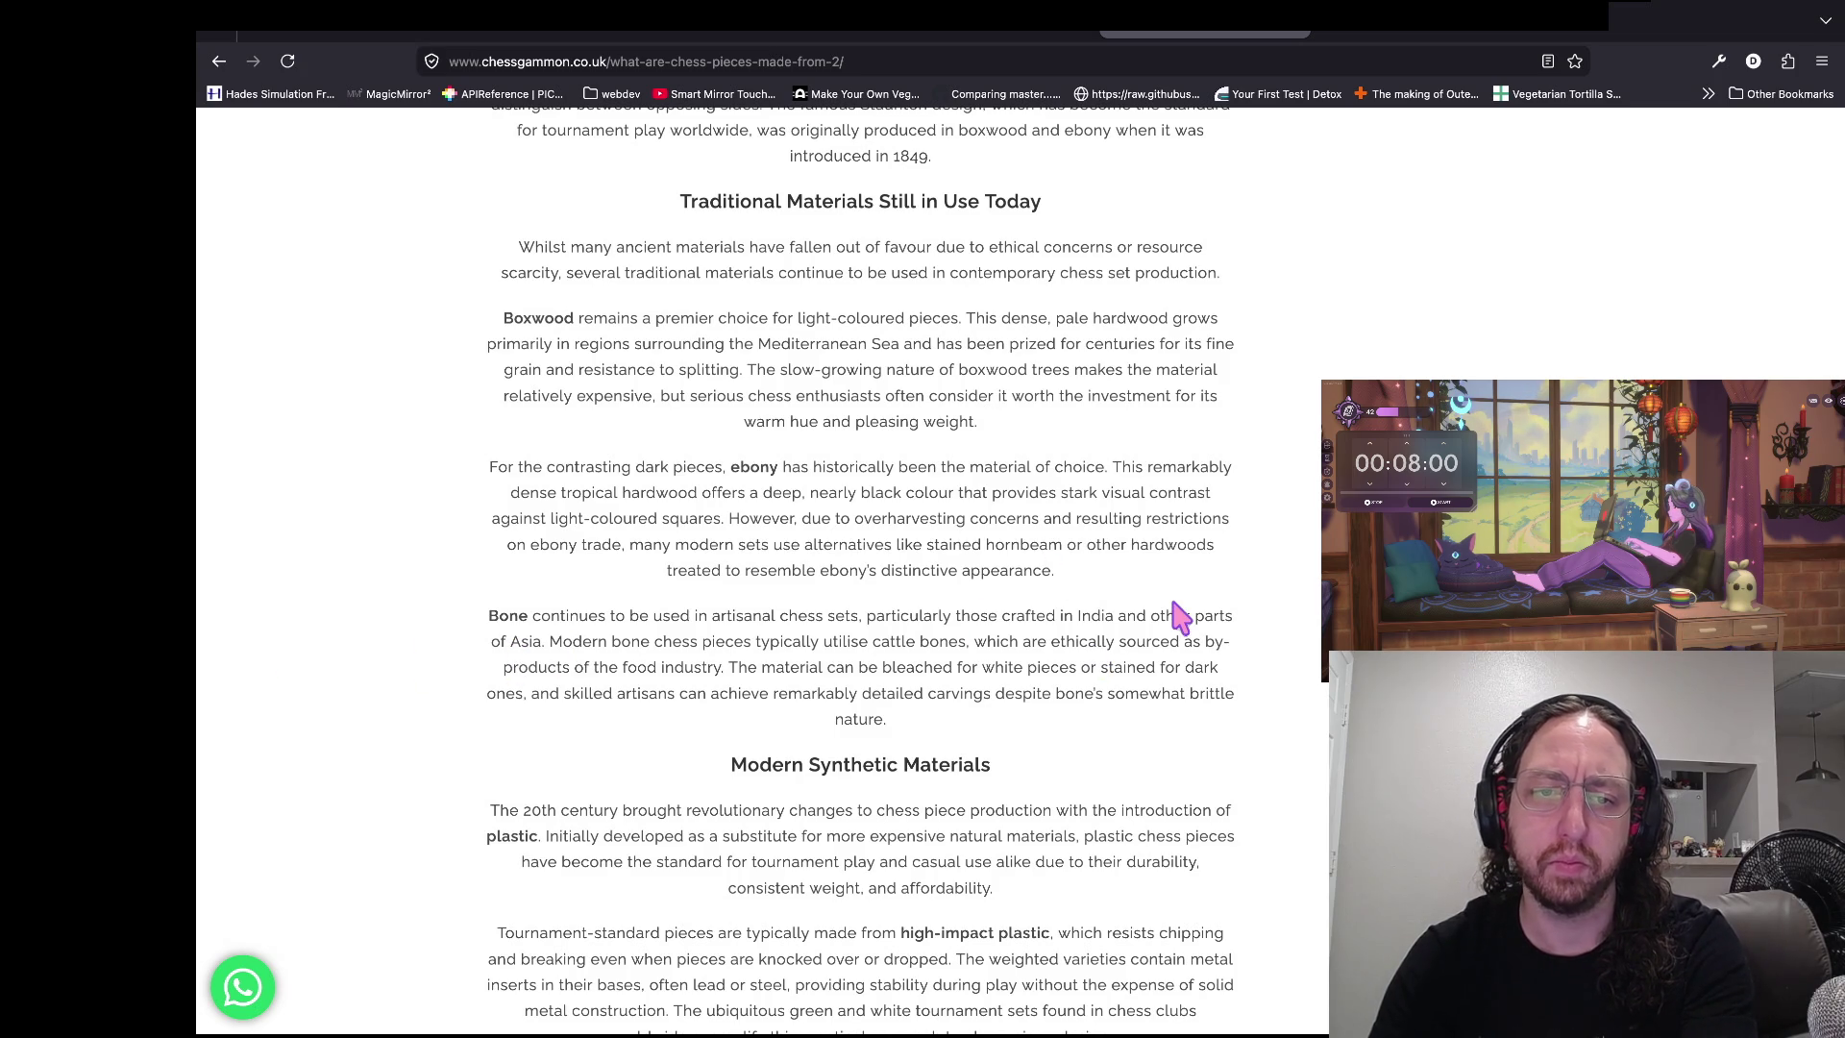
scroll(960, 576, up, 1)
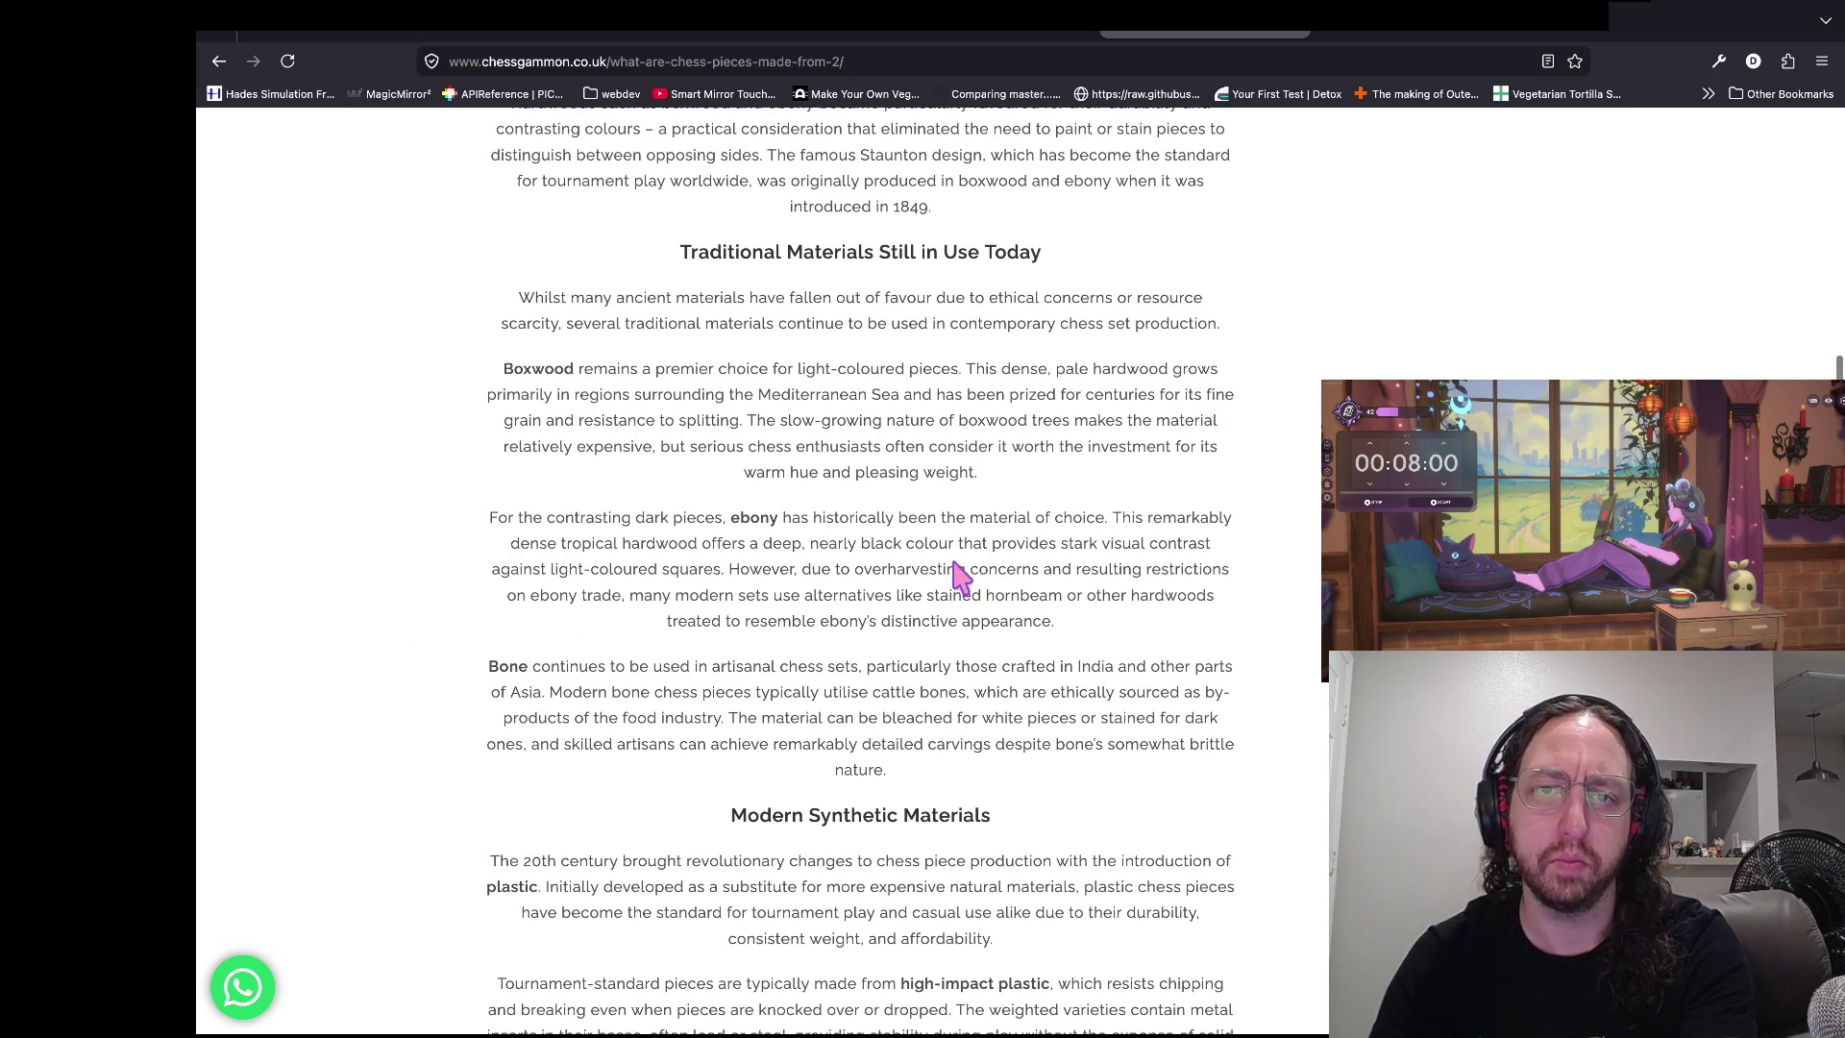
scroll(442, 327, up, 1)
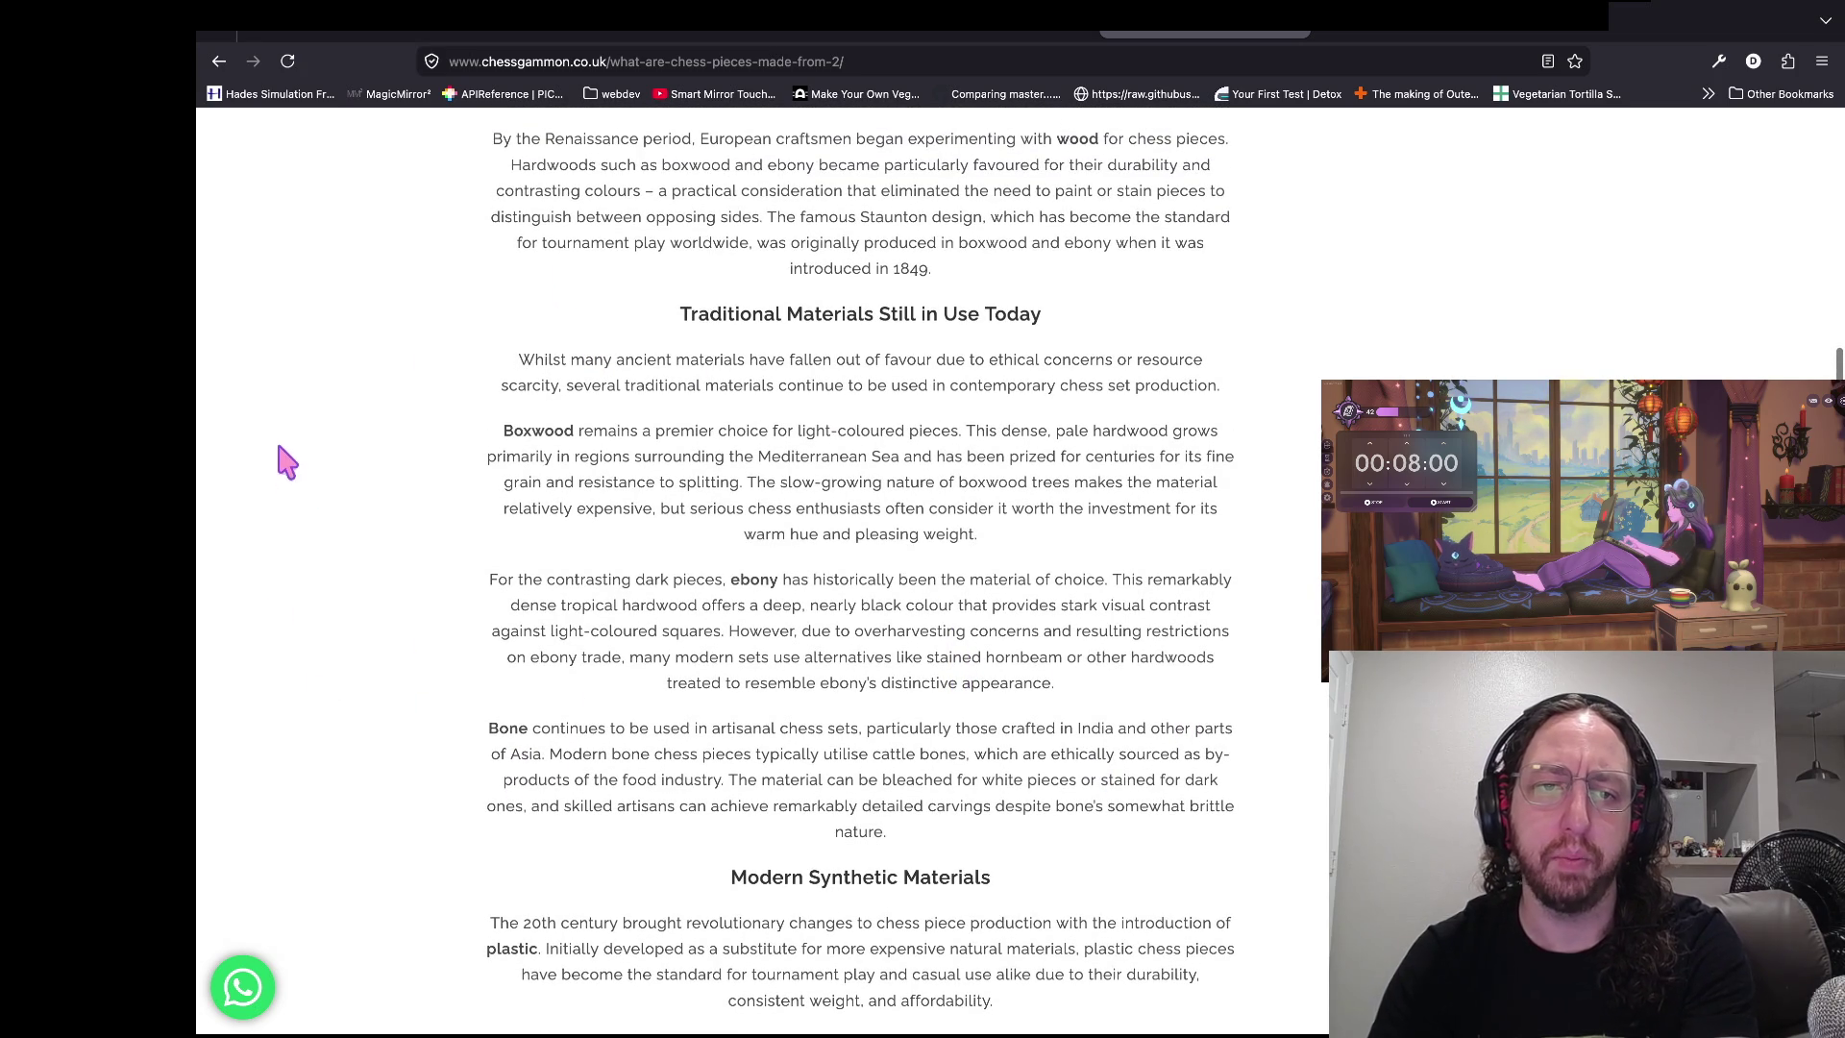
drag(309, 440, 1080, 440)
click(1052, 450)
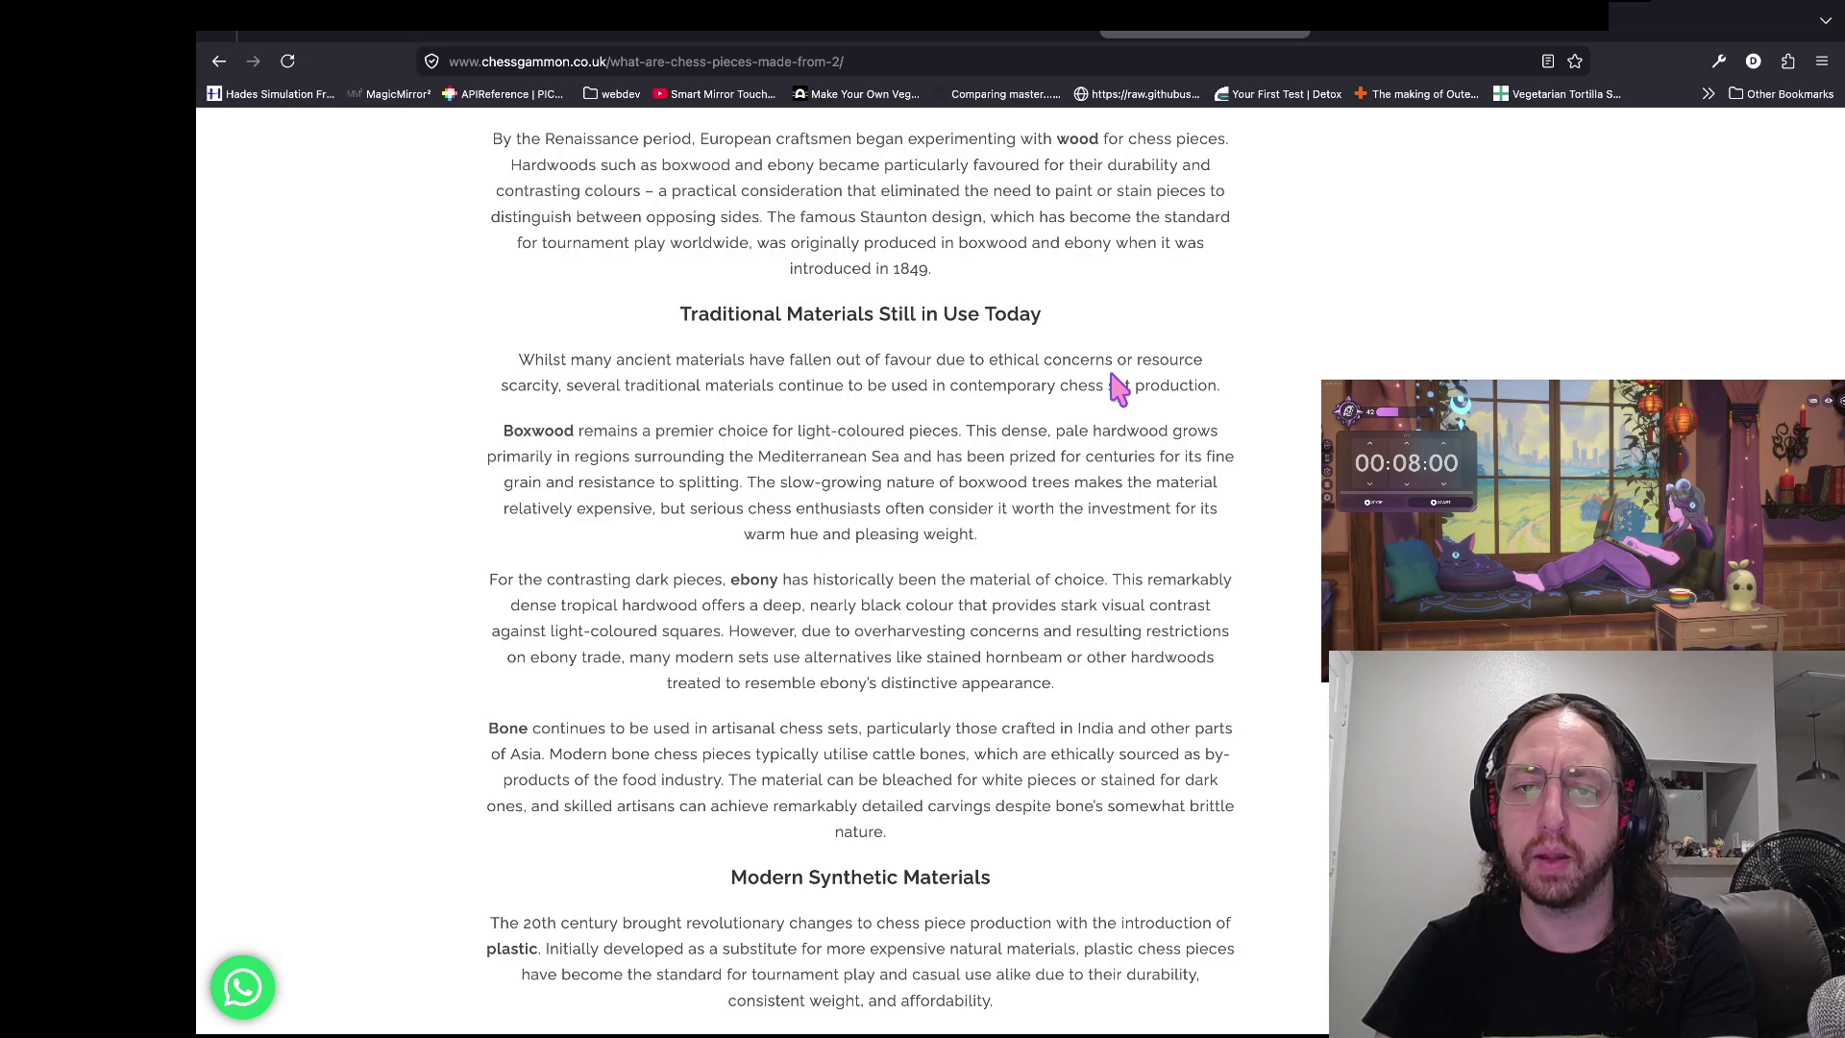
drag(748, 482, 1169, 497)
- Search 'boxwood tree' in a new tab, view image results, then return to the chessgammon article
key(ctrl+t)
text(boxwood tree)
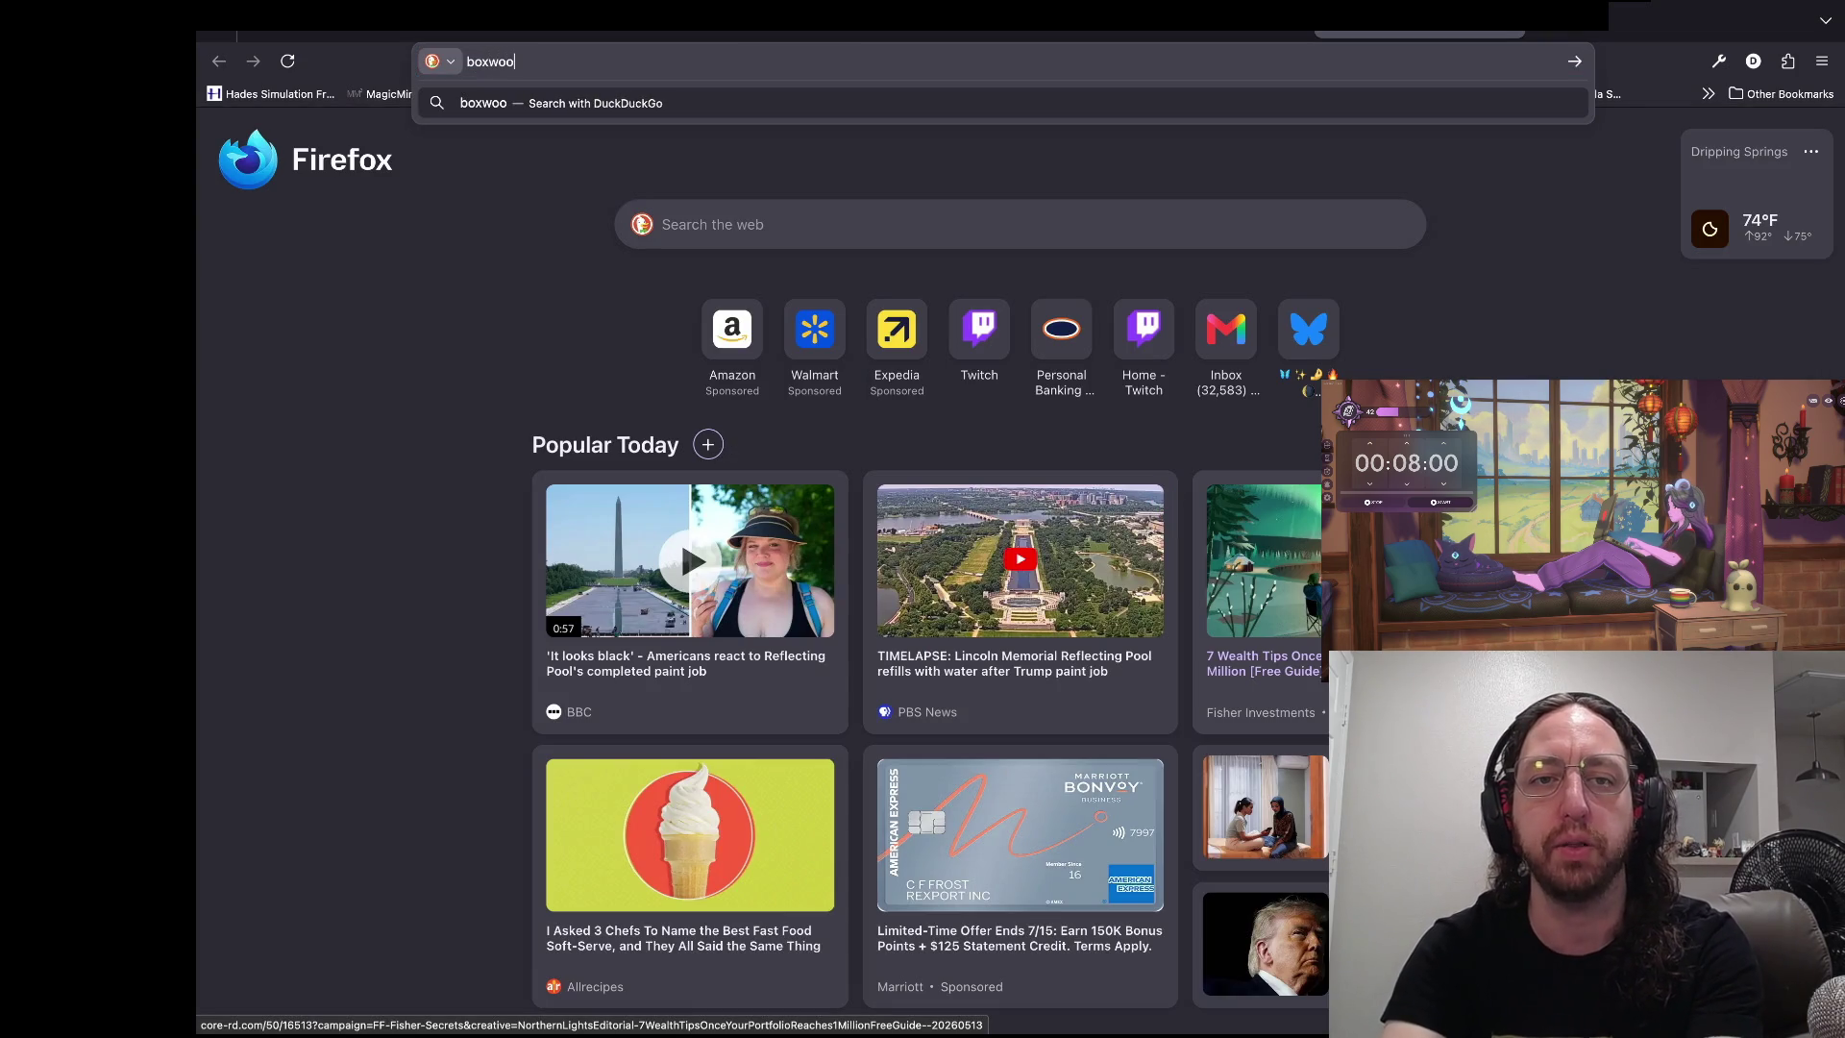
key(Return)
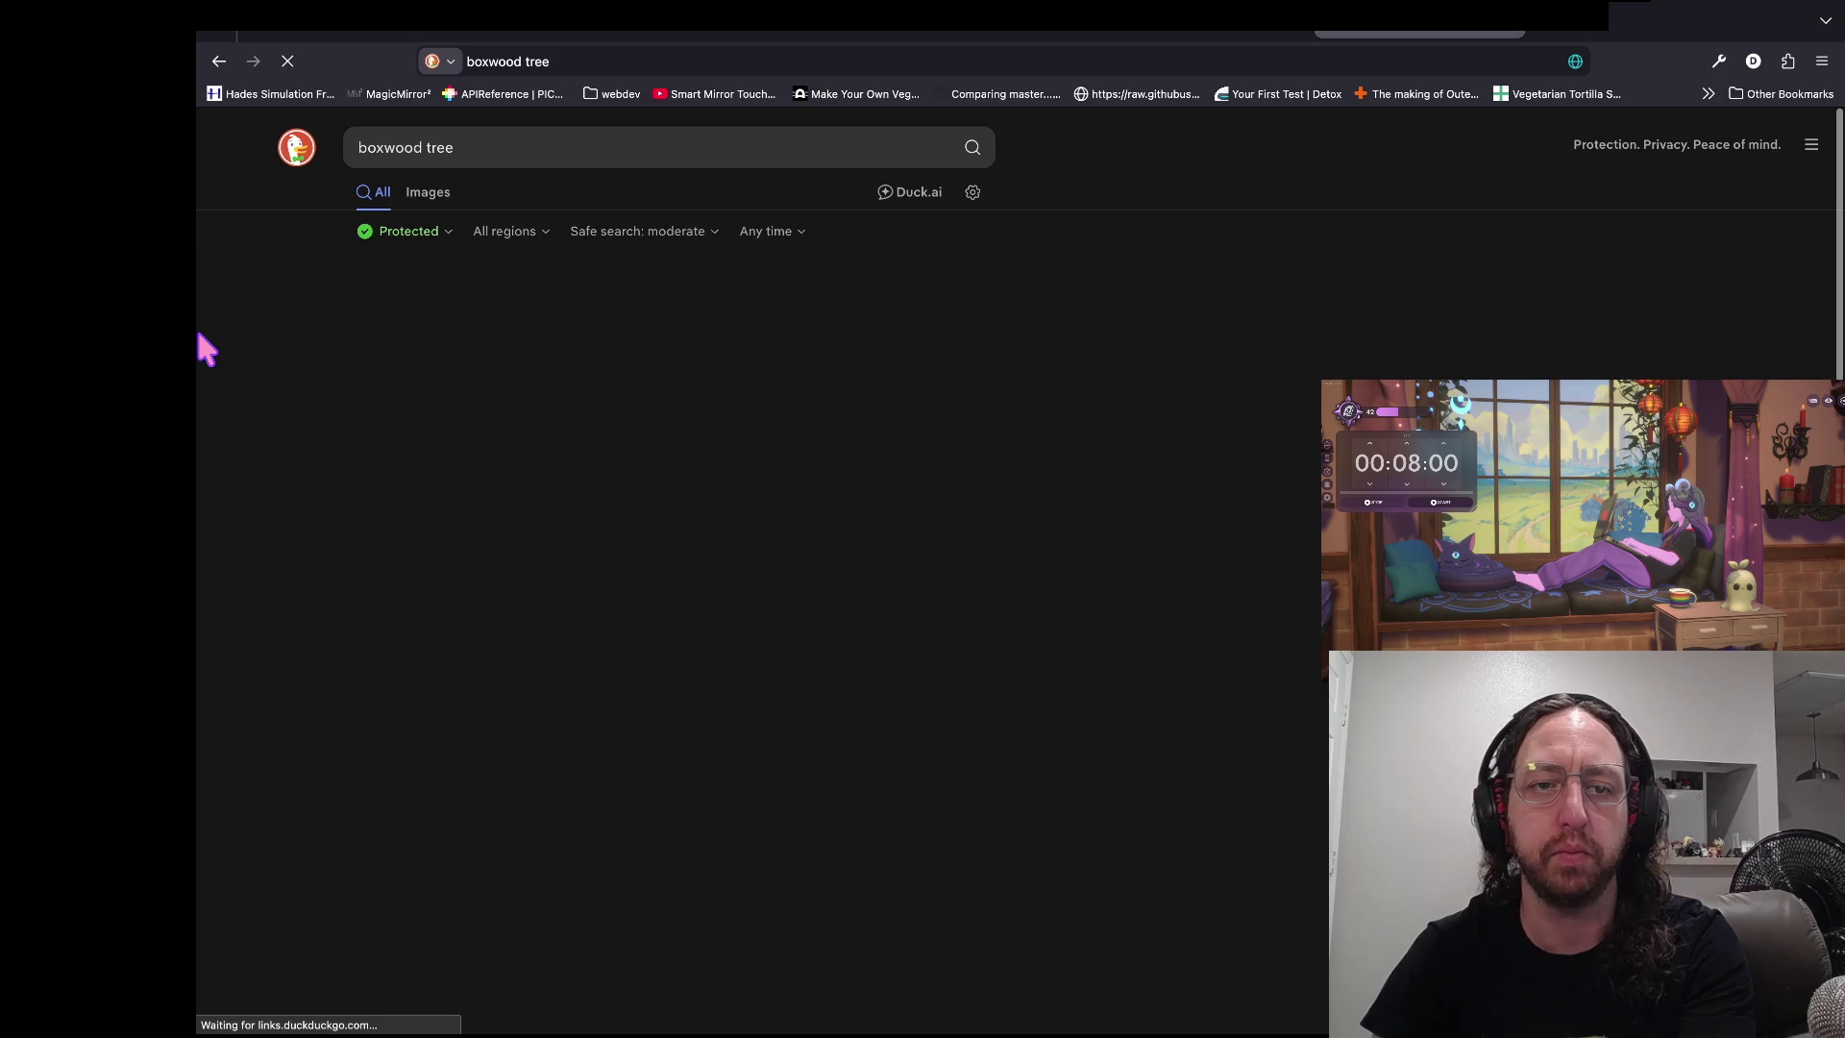
key(i)
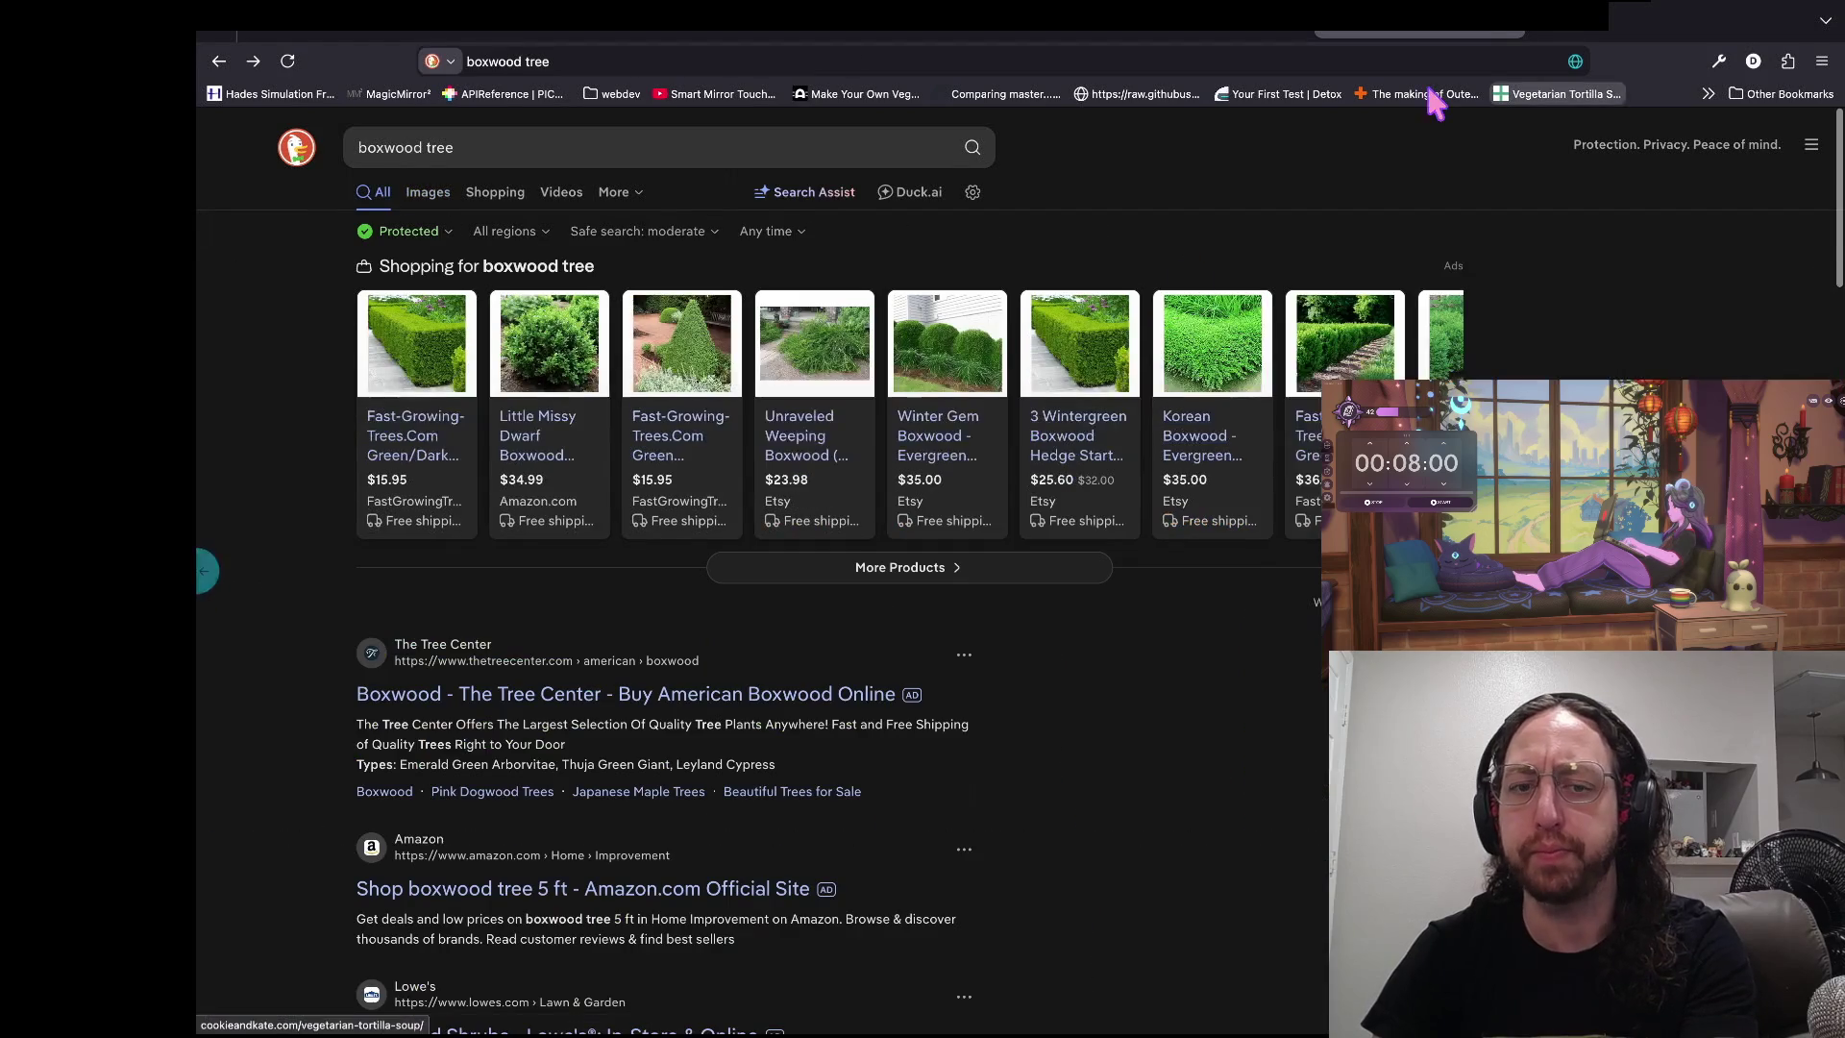
click(1495, 91)
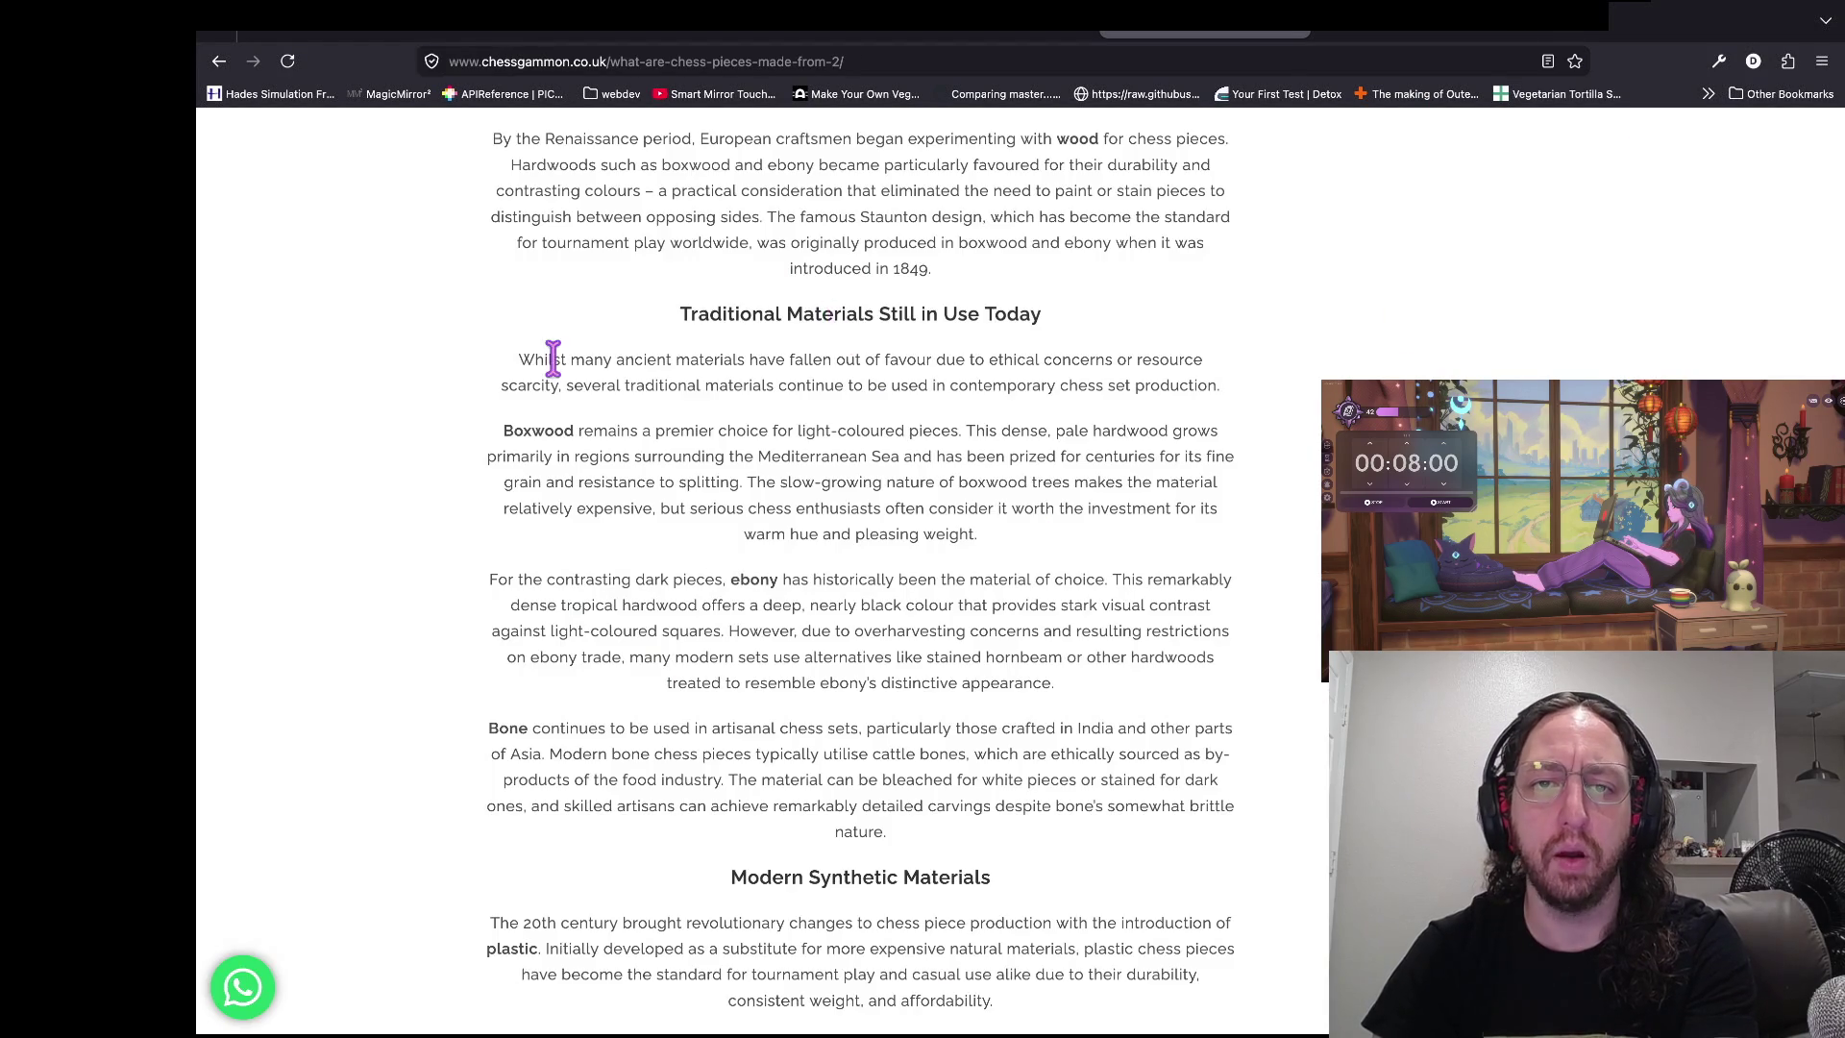
- Scroll down the article to the passage listing marble, onyx and jade and select it
scroll(552, 360, up, 10)
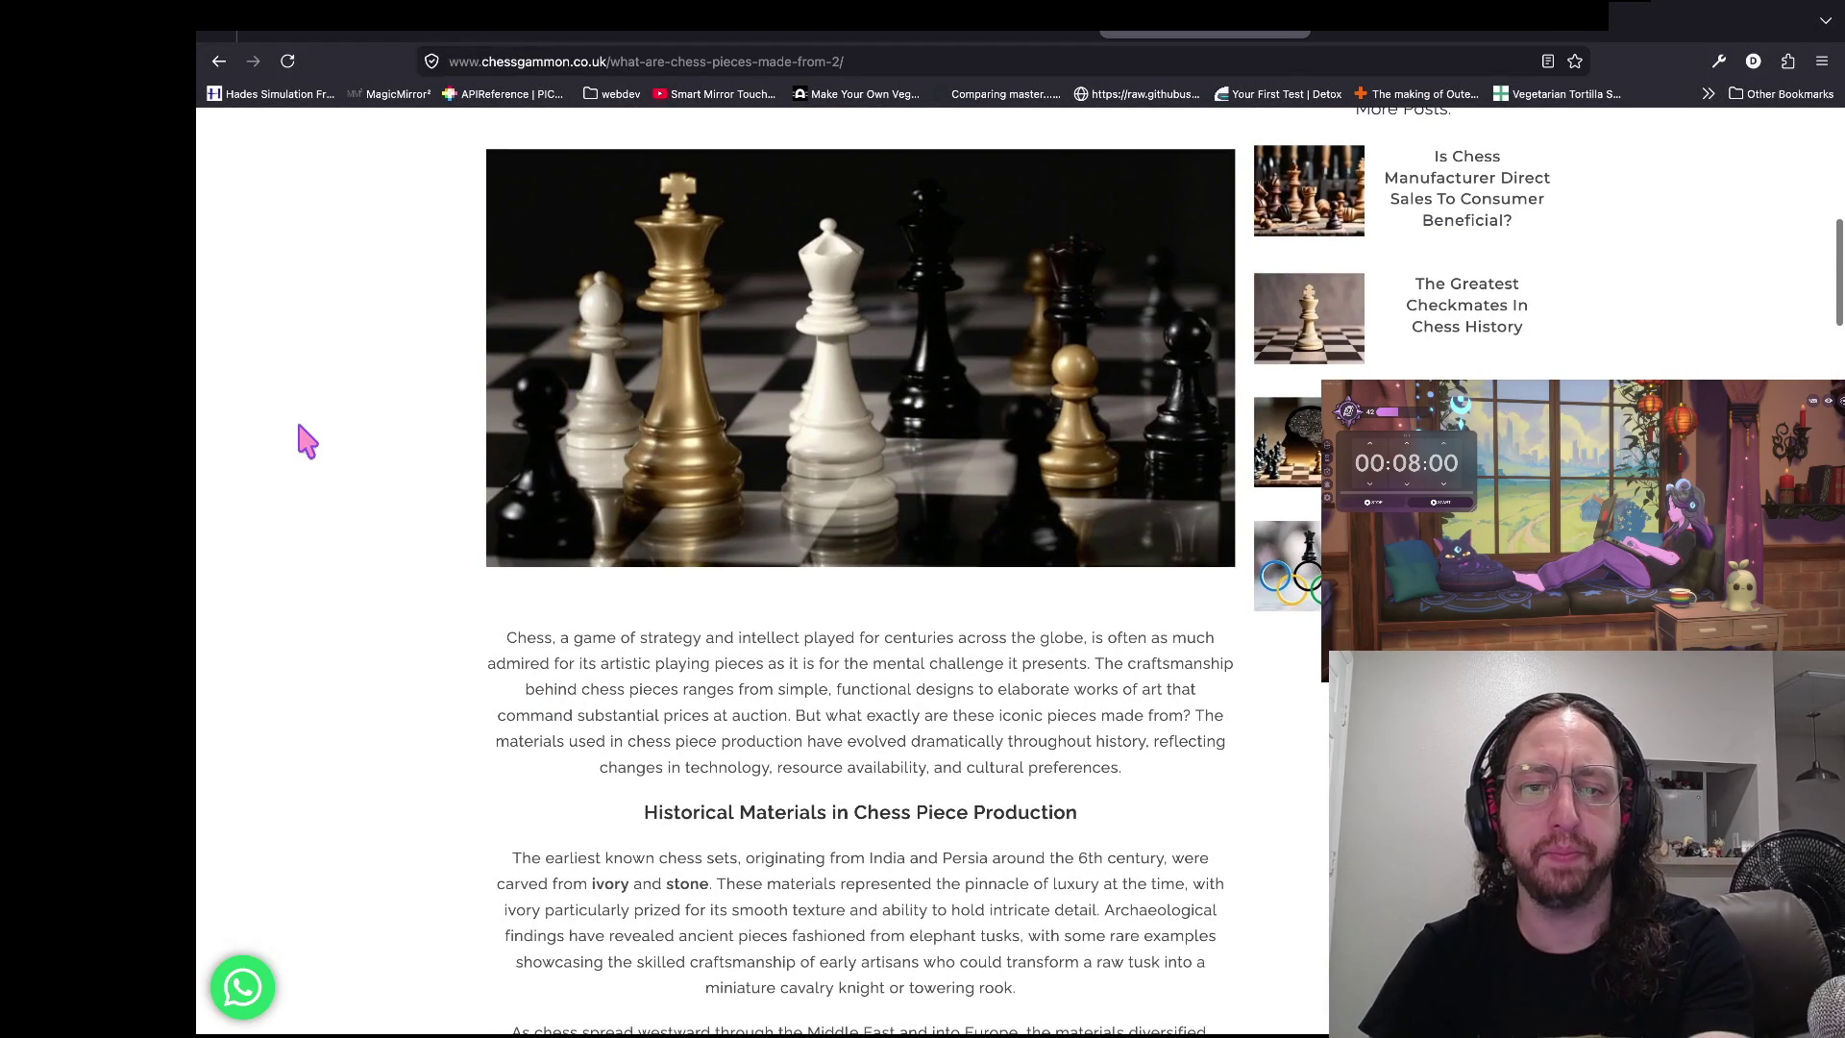
scroll(301, 436, down, 3)
scroll(279, 657, down, 1)
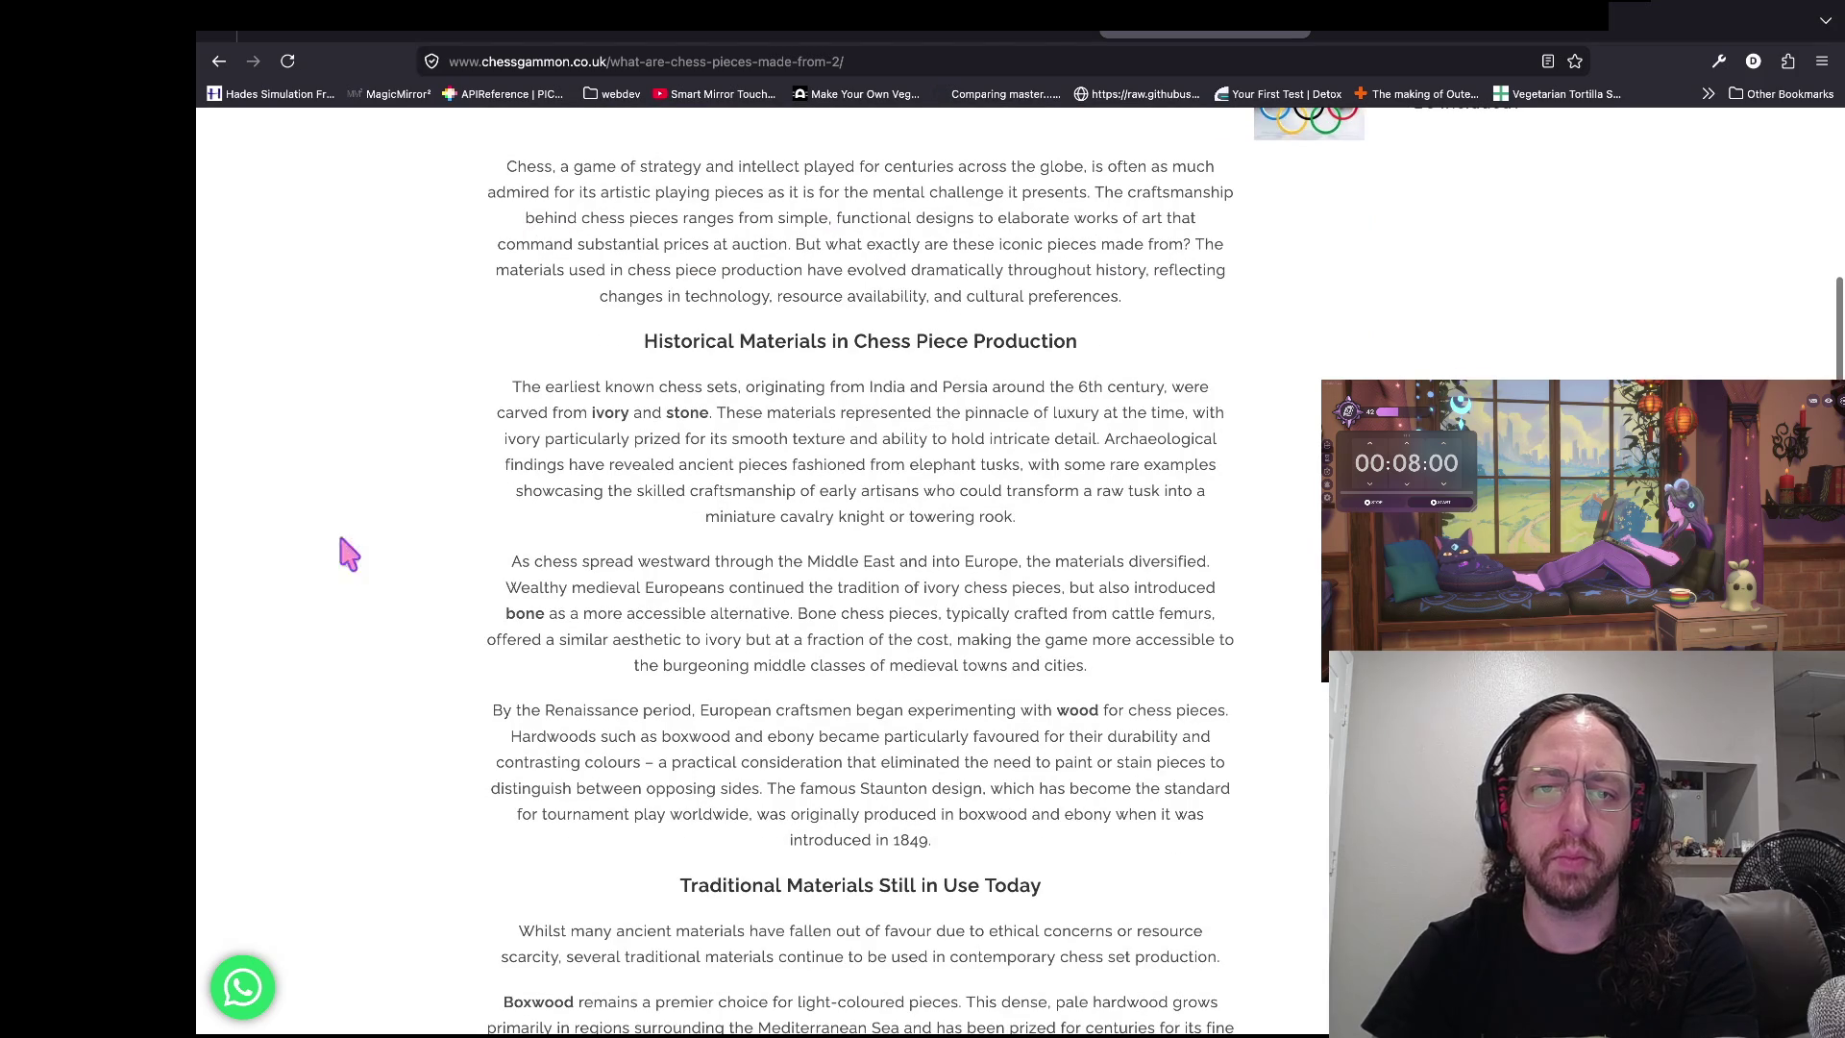
drag(710, 412, 260, 391)
click(263, 387)
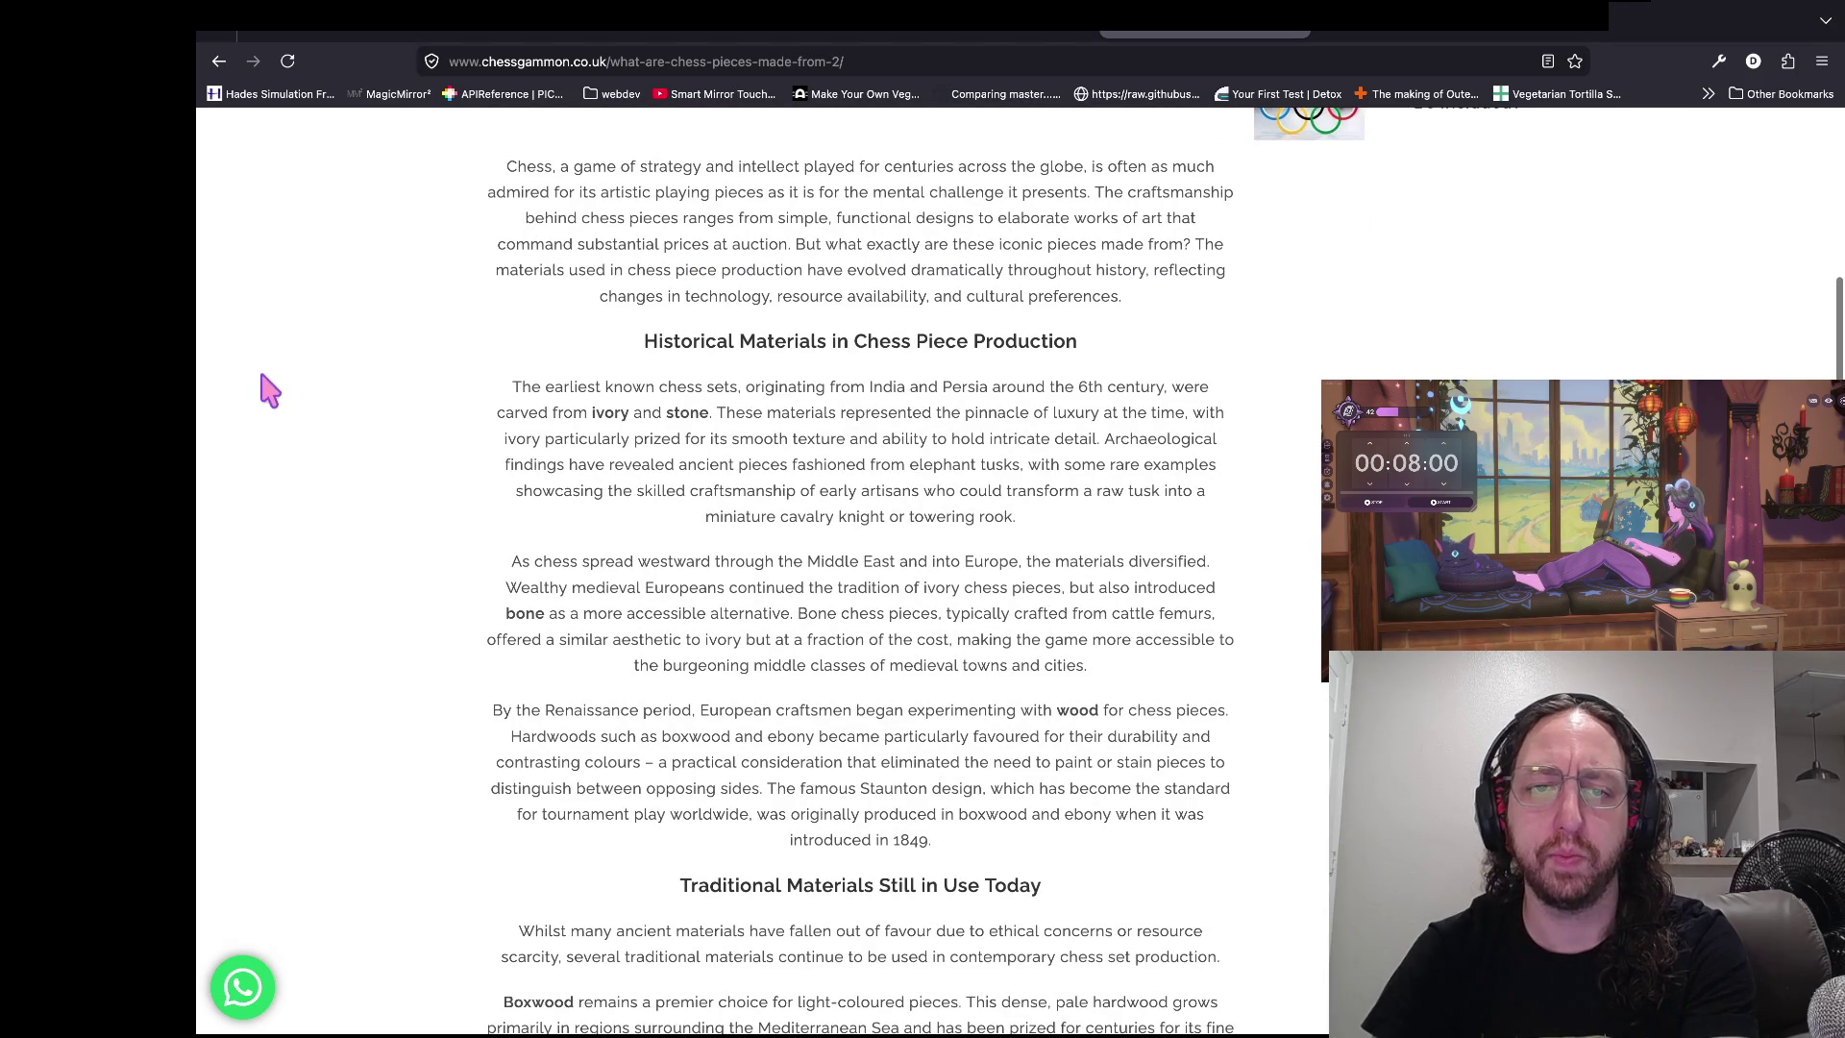
scroll(744, 663, down, 1)
scroll(749, 673, down, 15)
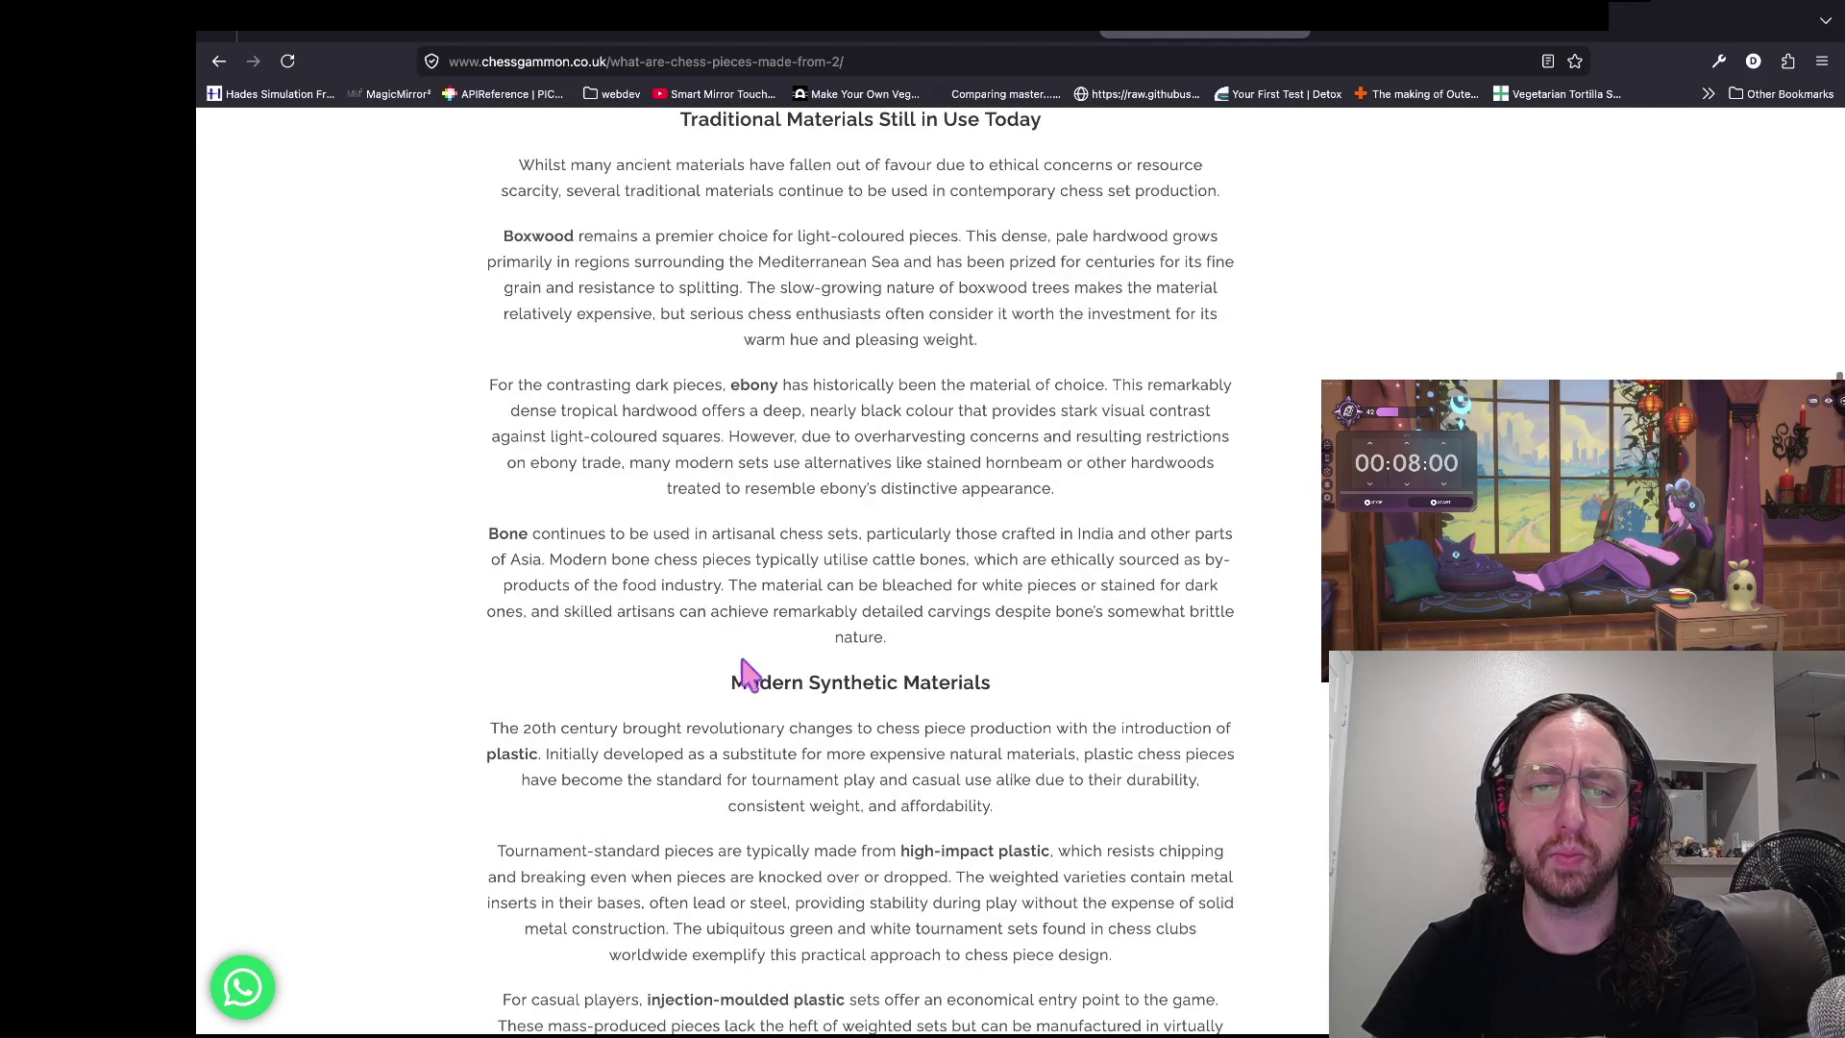
scroll(744, 663, down, 4)
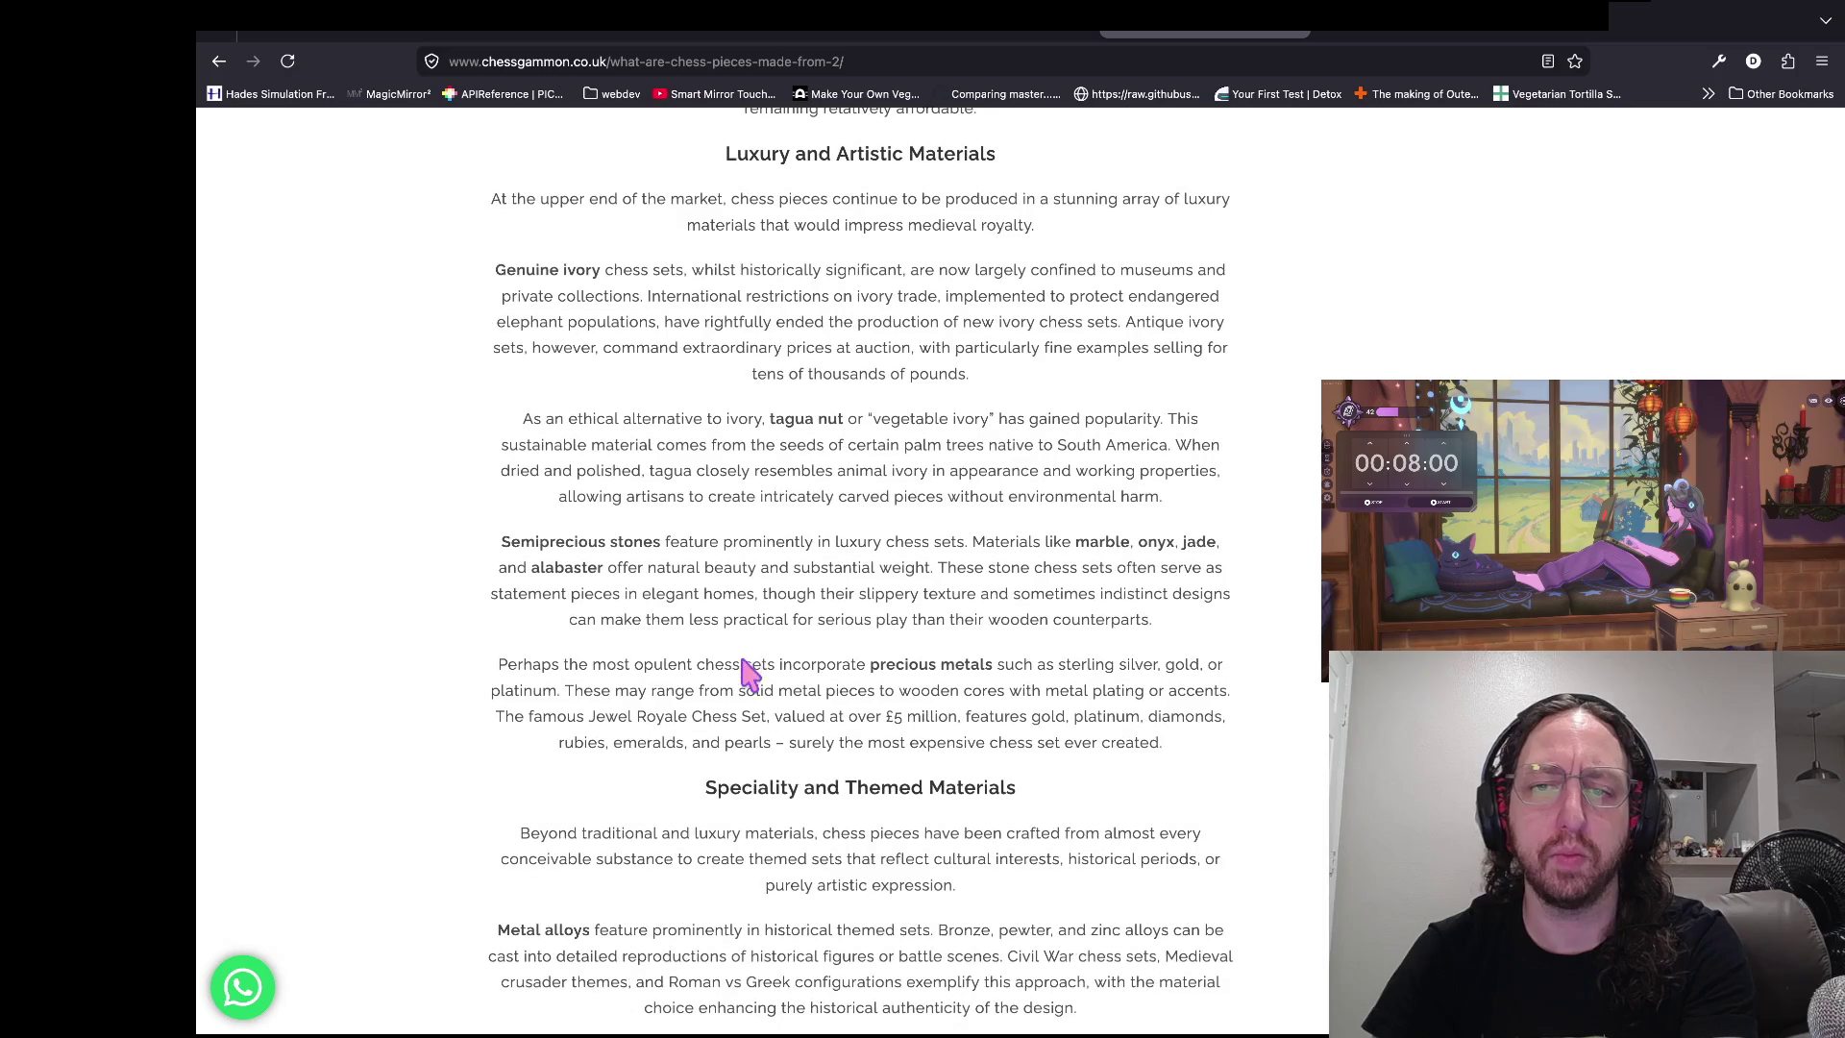
mouse_move(1043, 546)
mouse_down()
mouse_move(1153, 564)
mouse_move(1041, 555)
mouse_up()
- Highlight text further on, including the Luxury and Artistic Materials heading
scroll(1043, 562, down, 1)
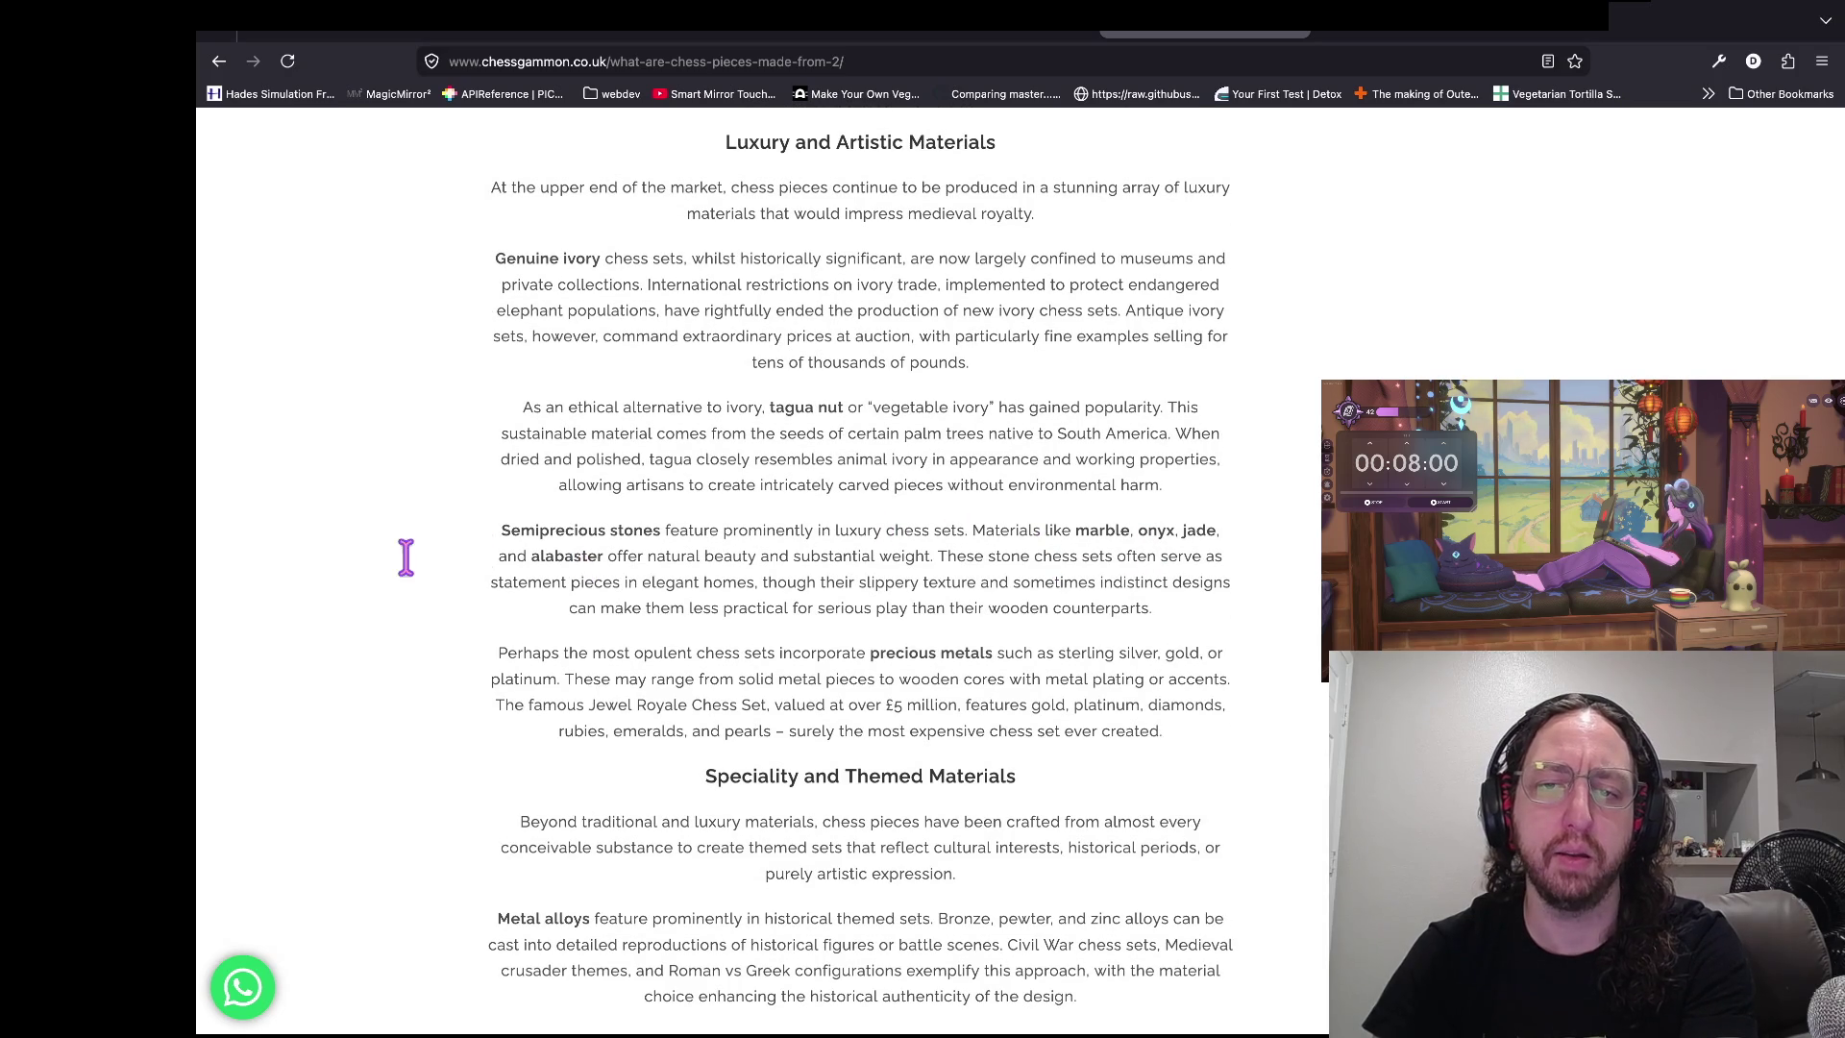
scroll(920, 605, down, 1)
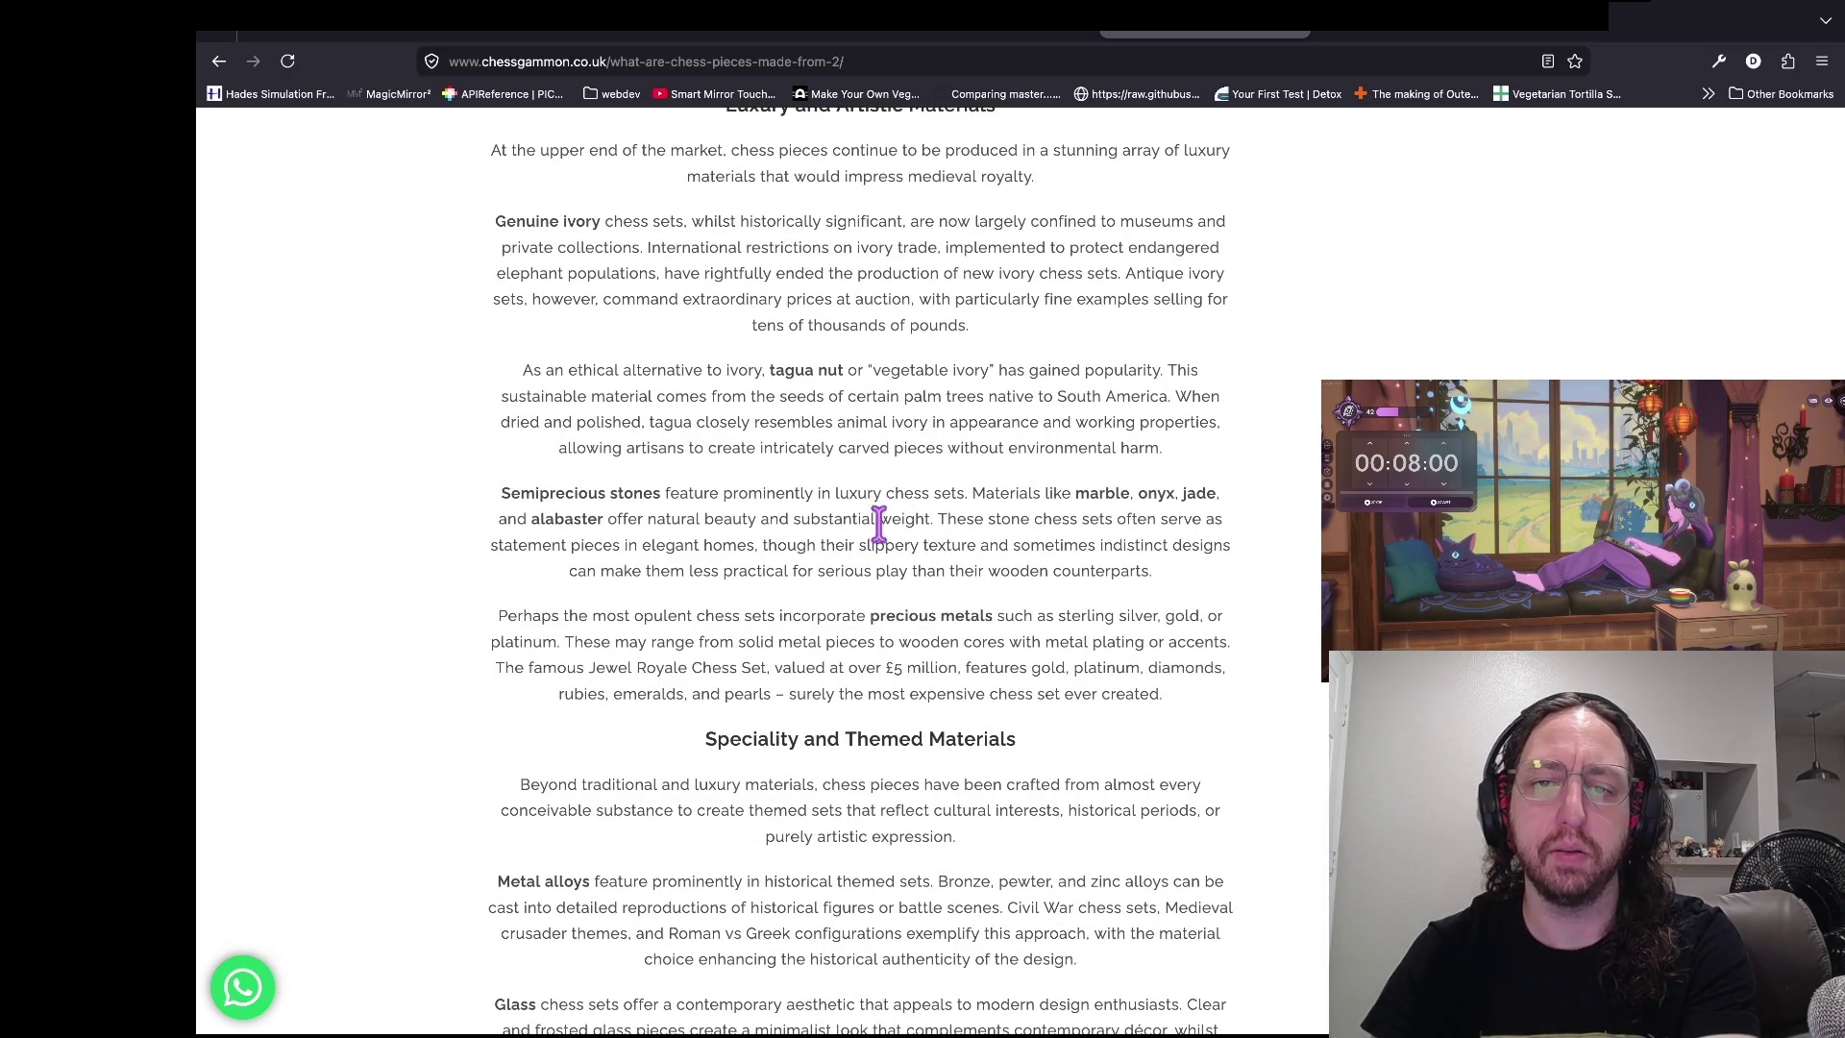
drag(840, 503, 1050, 581)
click(1054, 580)
scroll(1054, 580, up, 3)
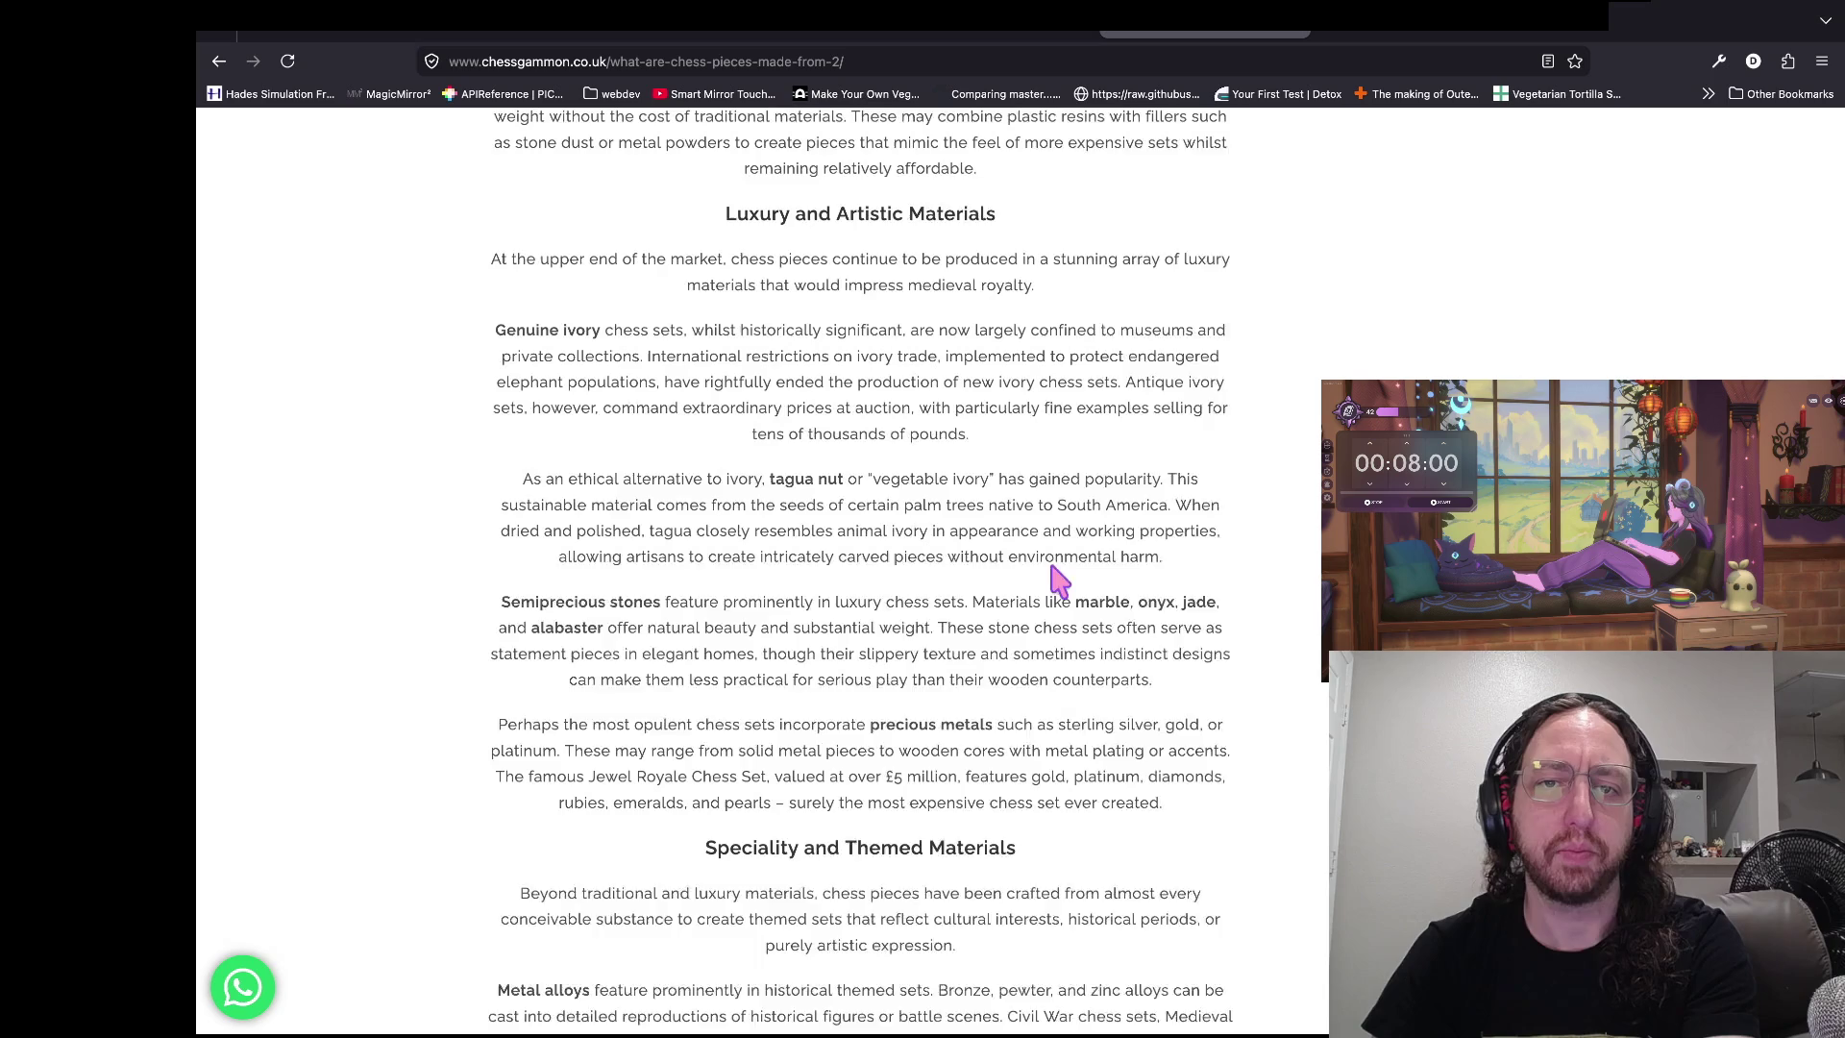
drag(542, 245, 1050, 254)
click(1165, 259)
- Select parts of the tagua nut paragraph, including the sentence on tagua resembling ivory
scroll(1292, 464, down, 3)
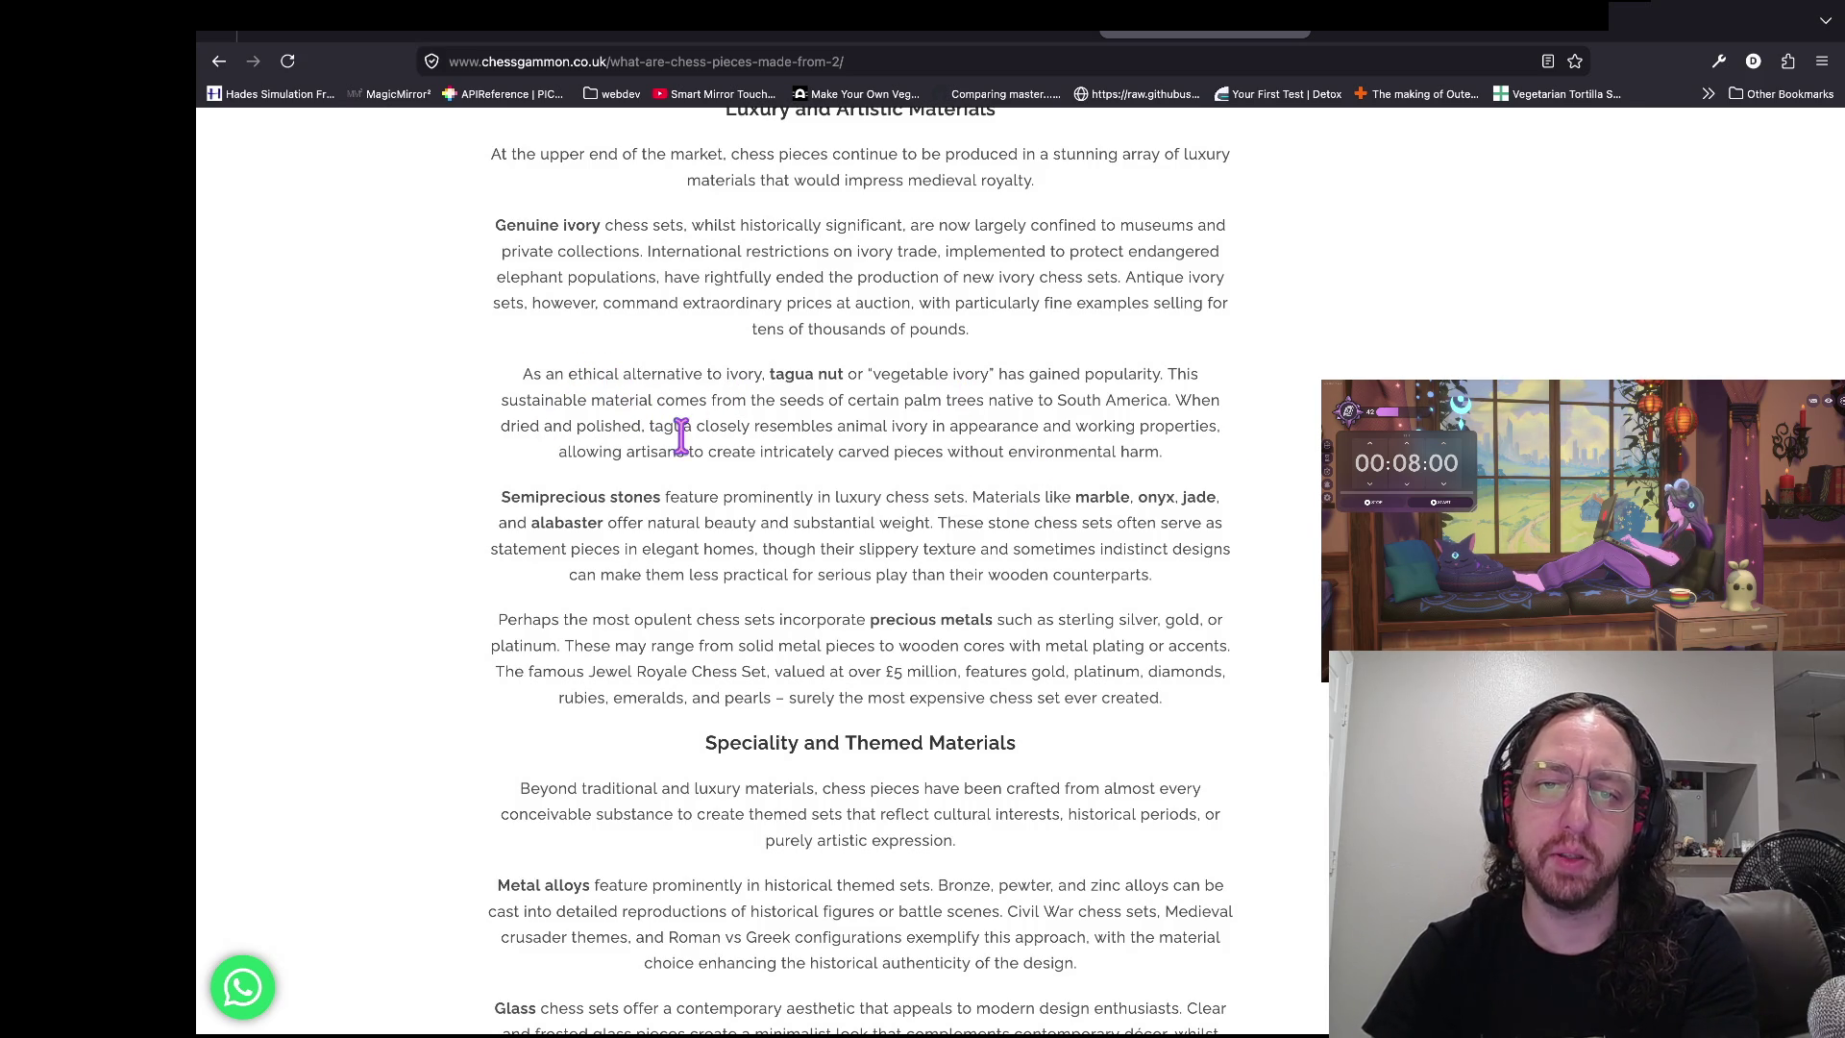
drag(1083, 408, 885, 411)
click(827, 411)
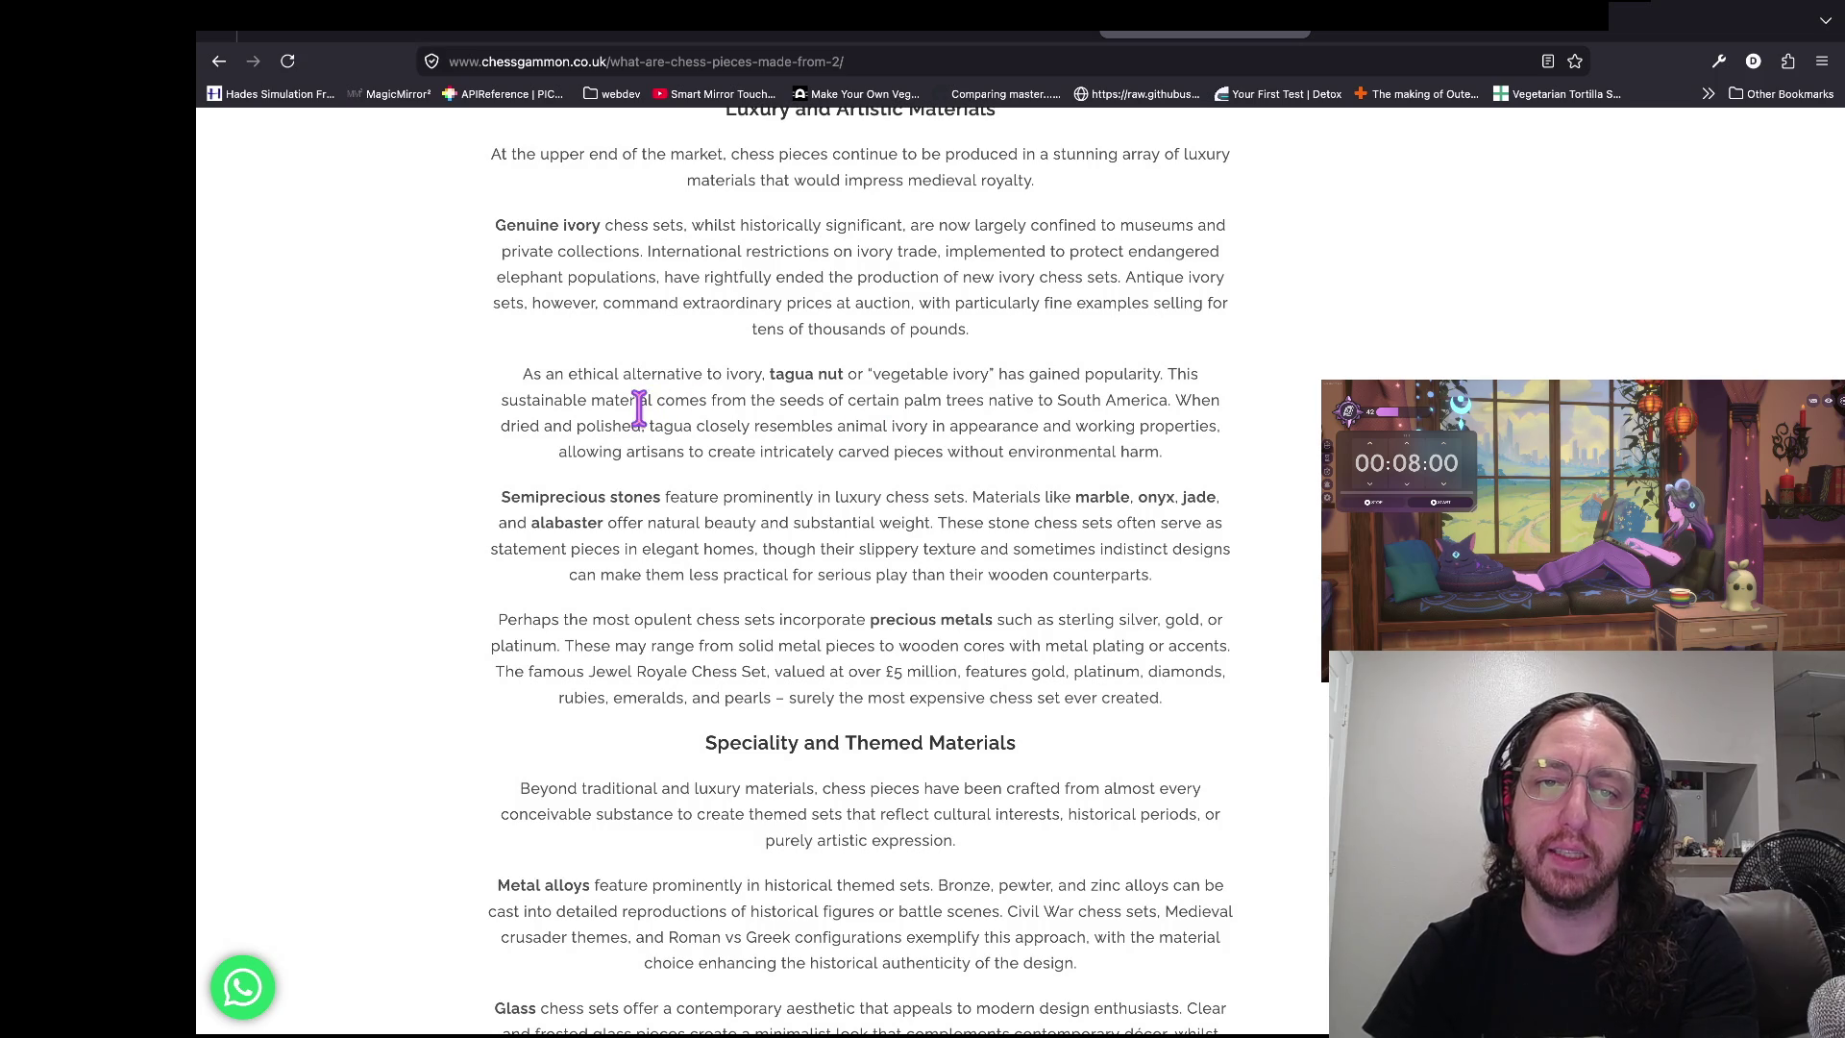
double_click(836, 400)
click(898, 413)
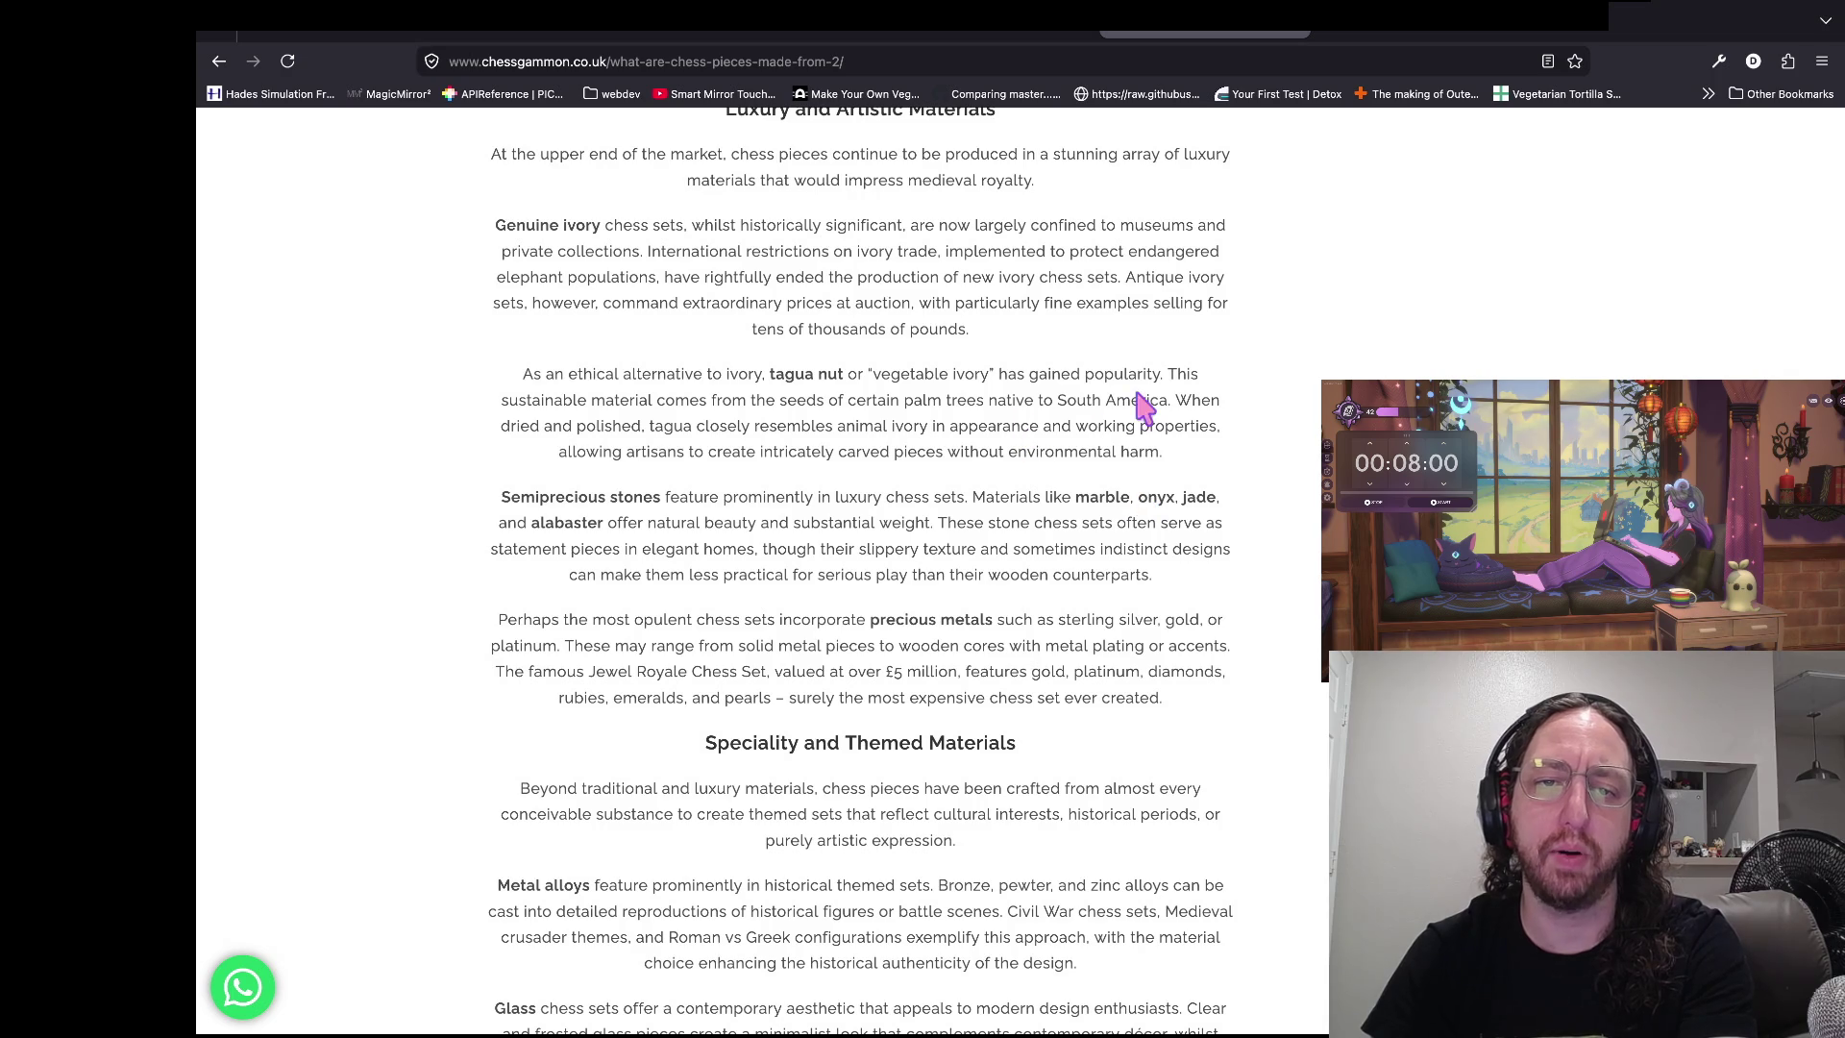
drag(649, 425, 1071, 430)
click(903, 451)
- Scroll down to the semiprecious stones paragraph and select its list of stones
scroll(1150, 413, down, 1)
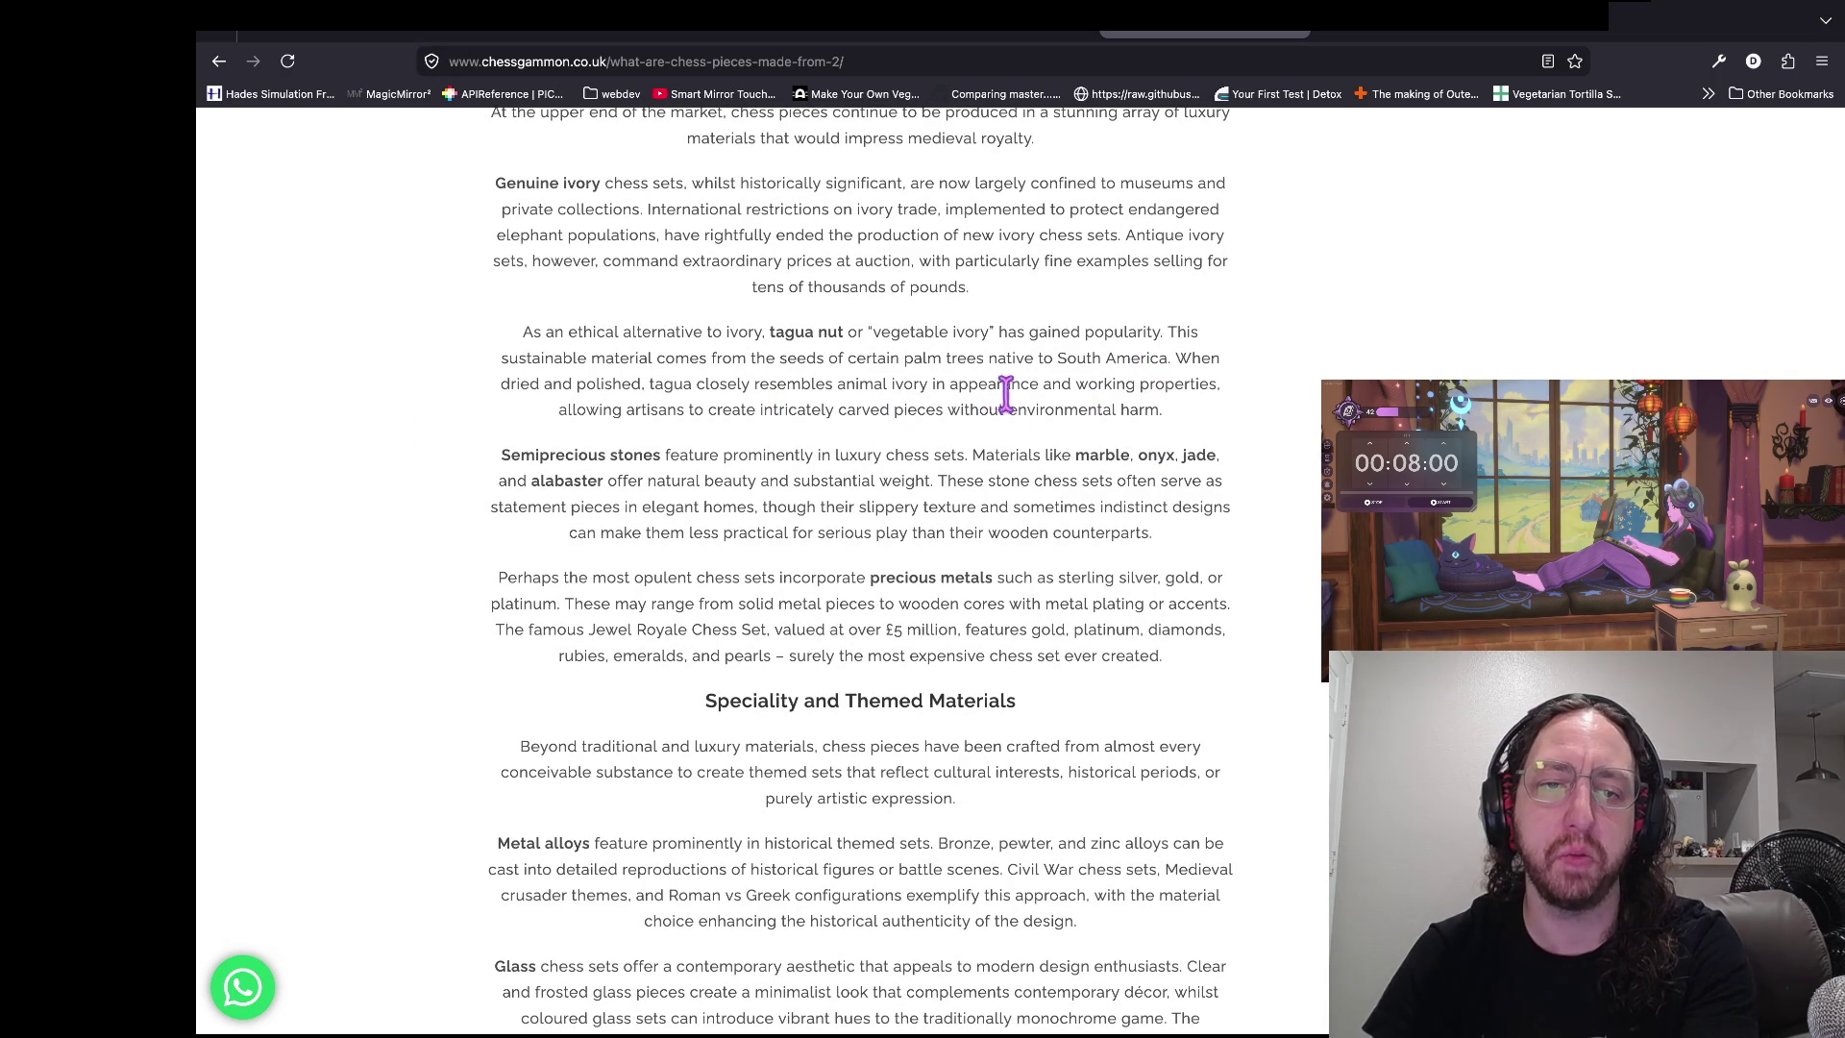
scroll(993, 419, down, 1)
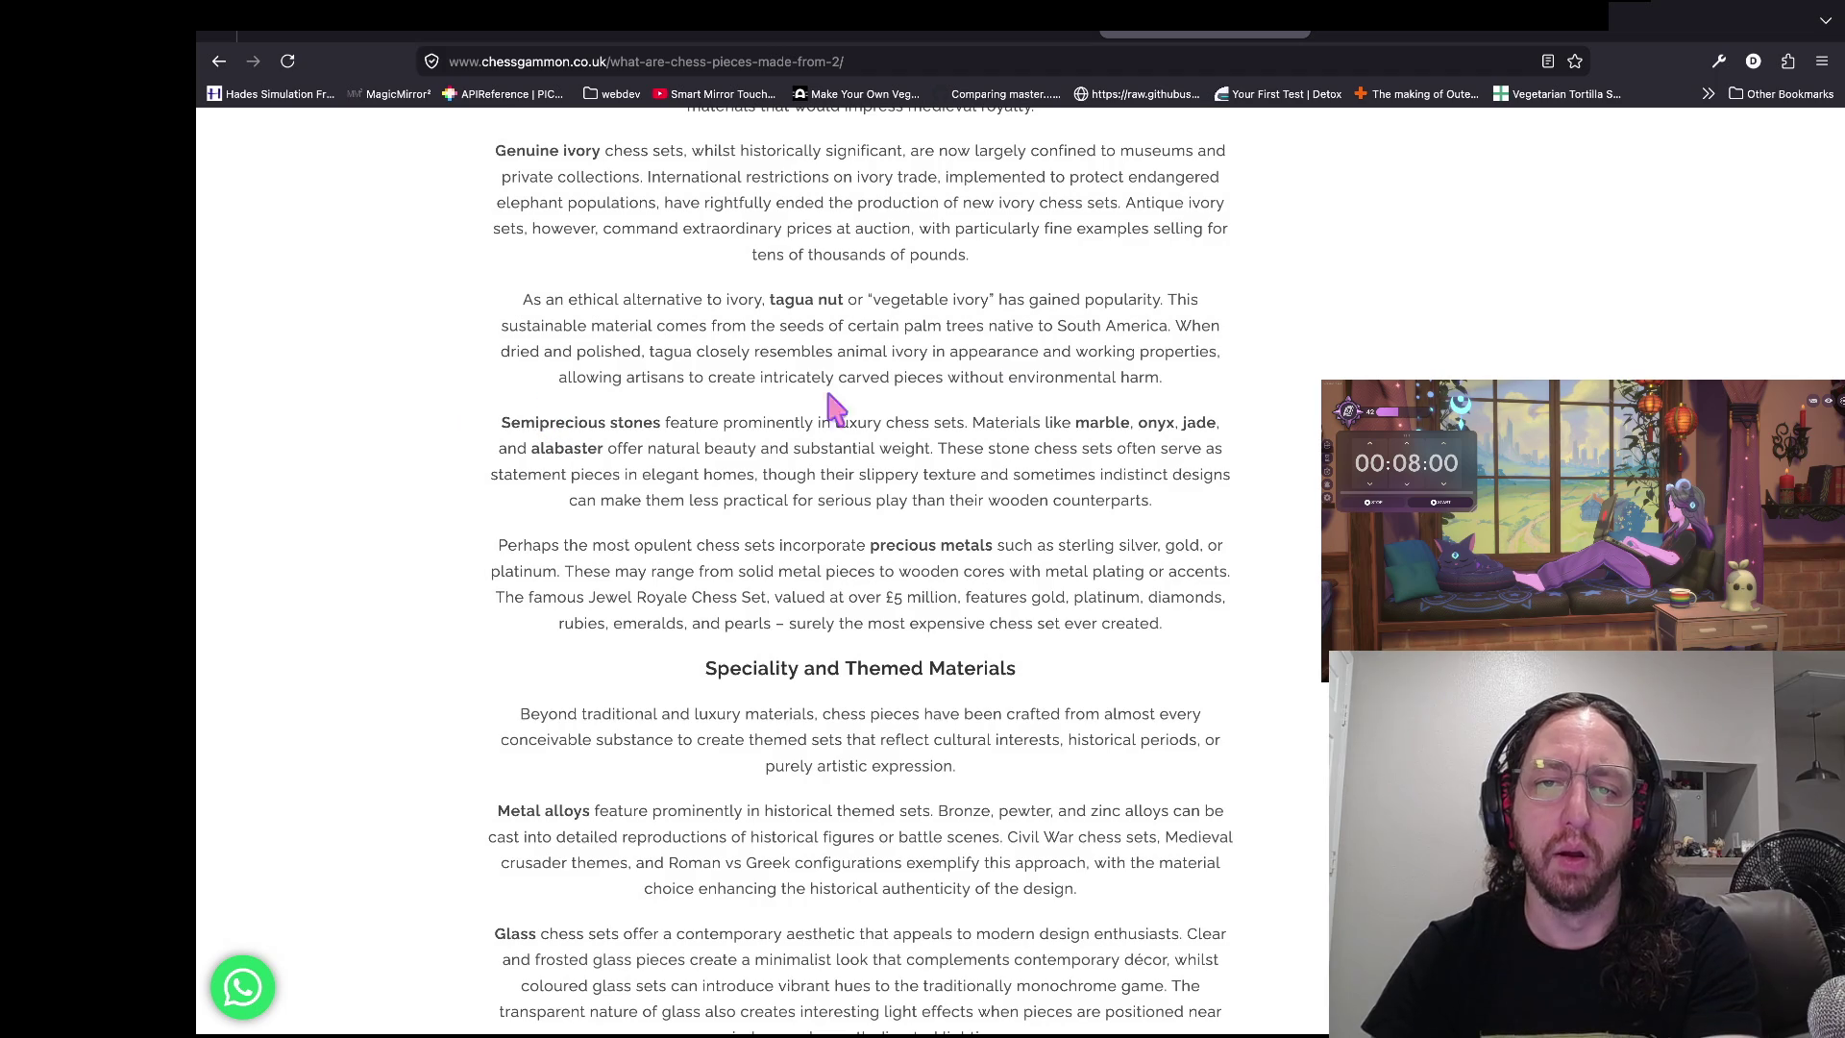
scroll(1041, 423, down, 1)
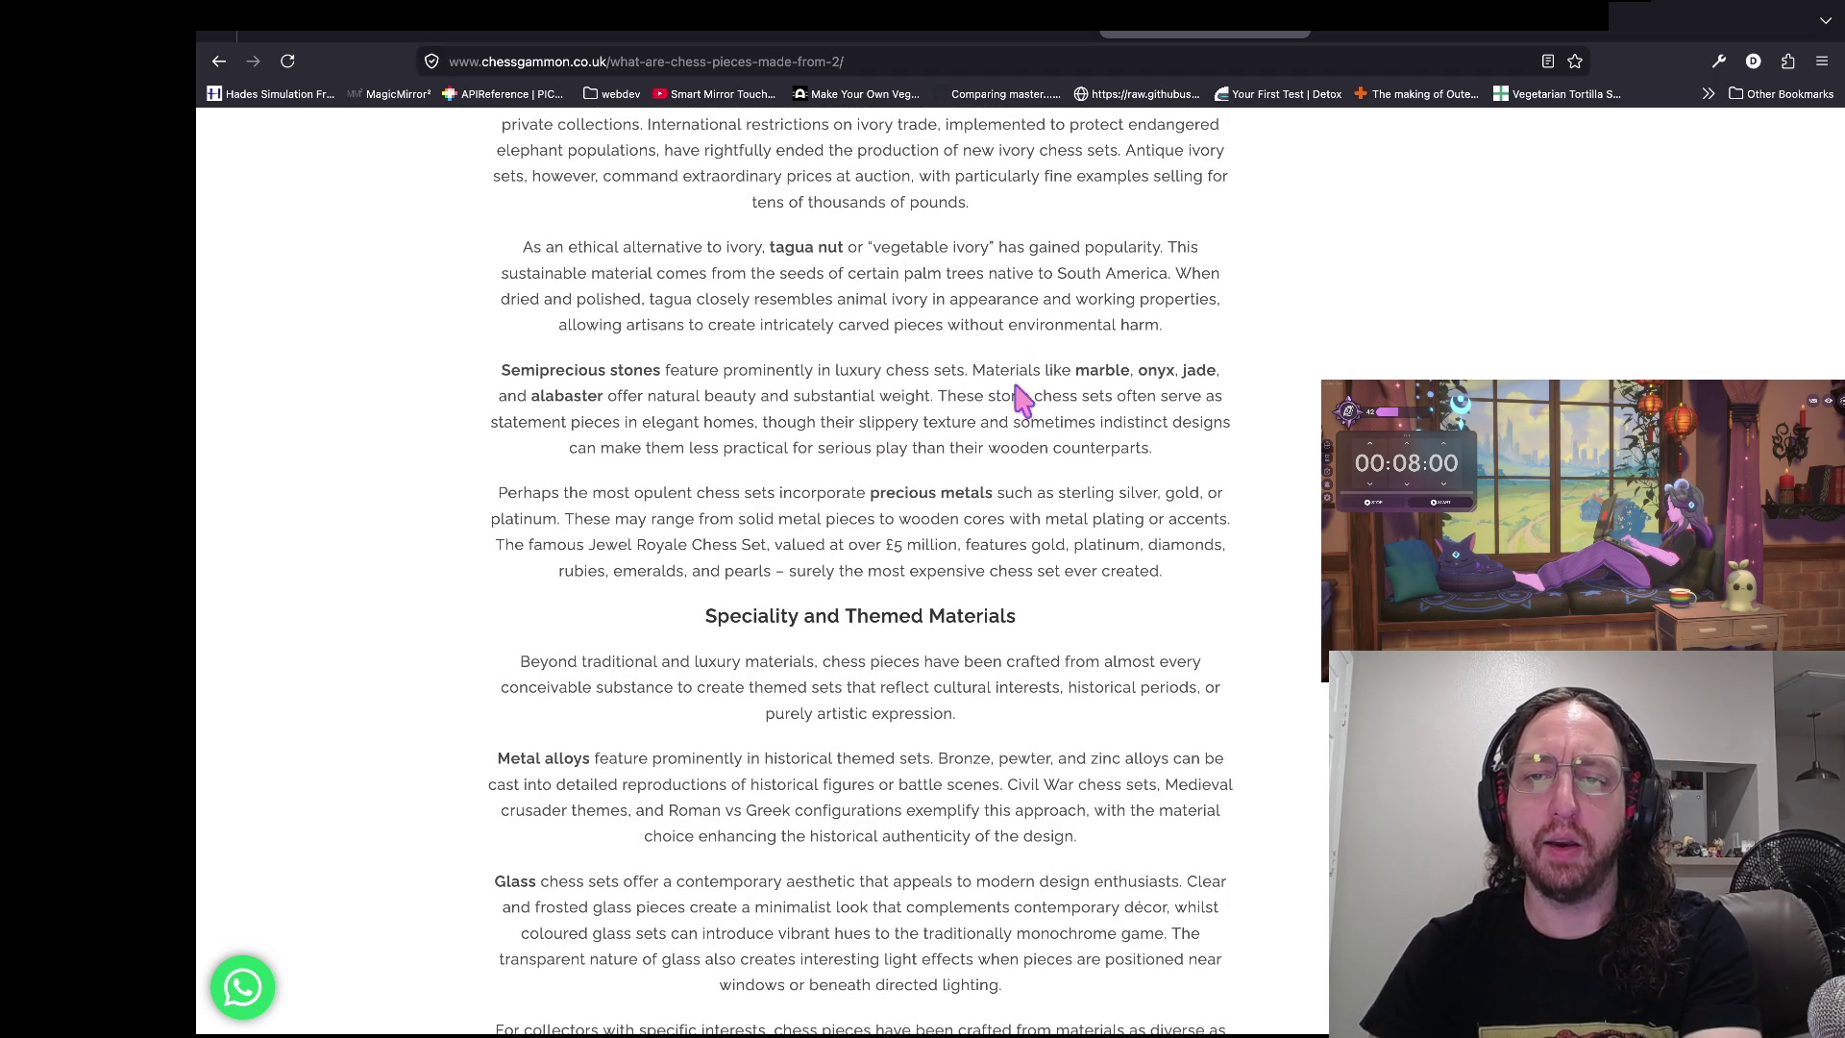
mouse_move(1046, 377)
mouse_down()
mouse_move(836, 379)
mouse_move(1050, 358)
mouse_up()
click(1047, 363)
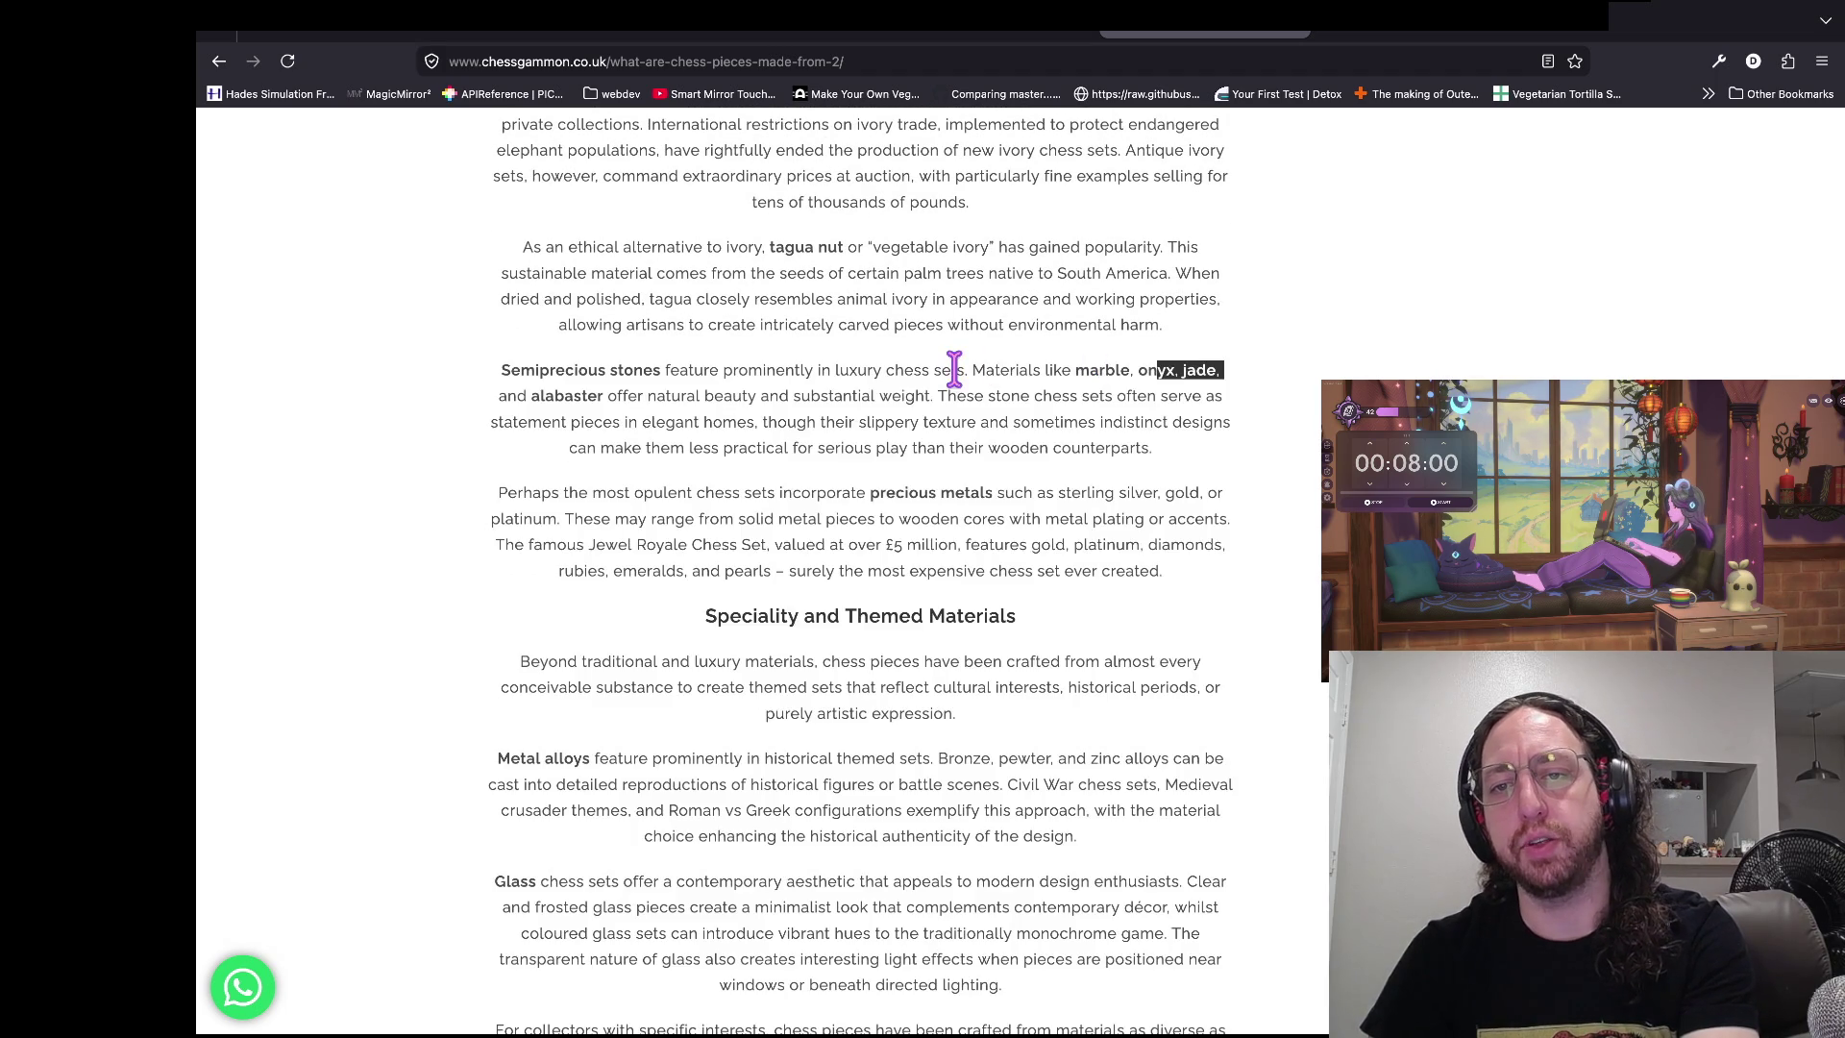
- Search DuckDuckGo for 'alabaster' from the article, read its Wikipedia summary, then return to chessgammon
double_click(566, 395)
mouse_move(567, 395)
mouse_down()
mouse_move(1121, 124)
mouse_move(1201, 20)
mouse_up()
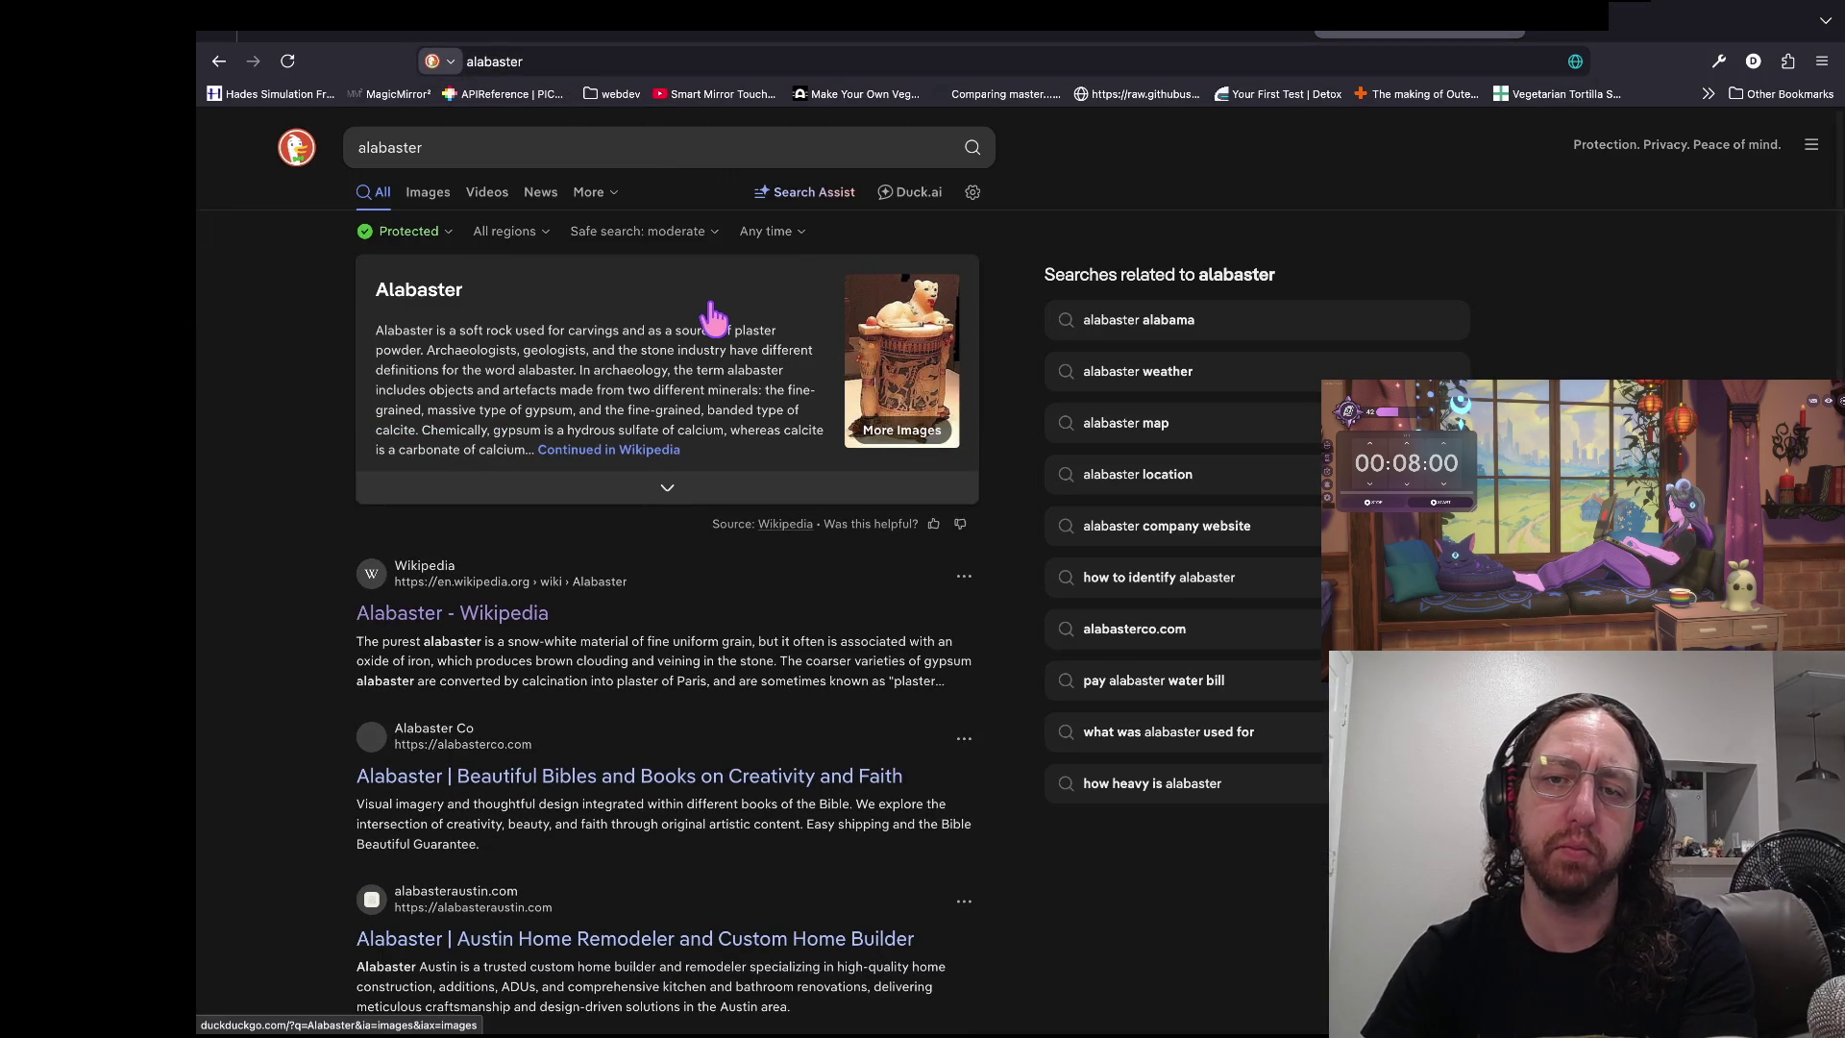
scroll(708, 317, up, 5)
scroll(709, 317, down, 5)
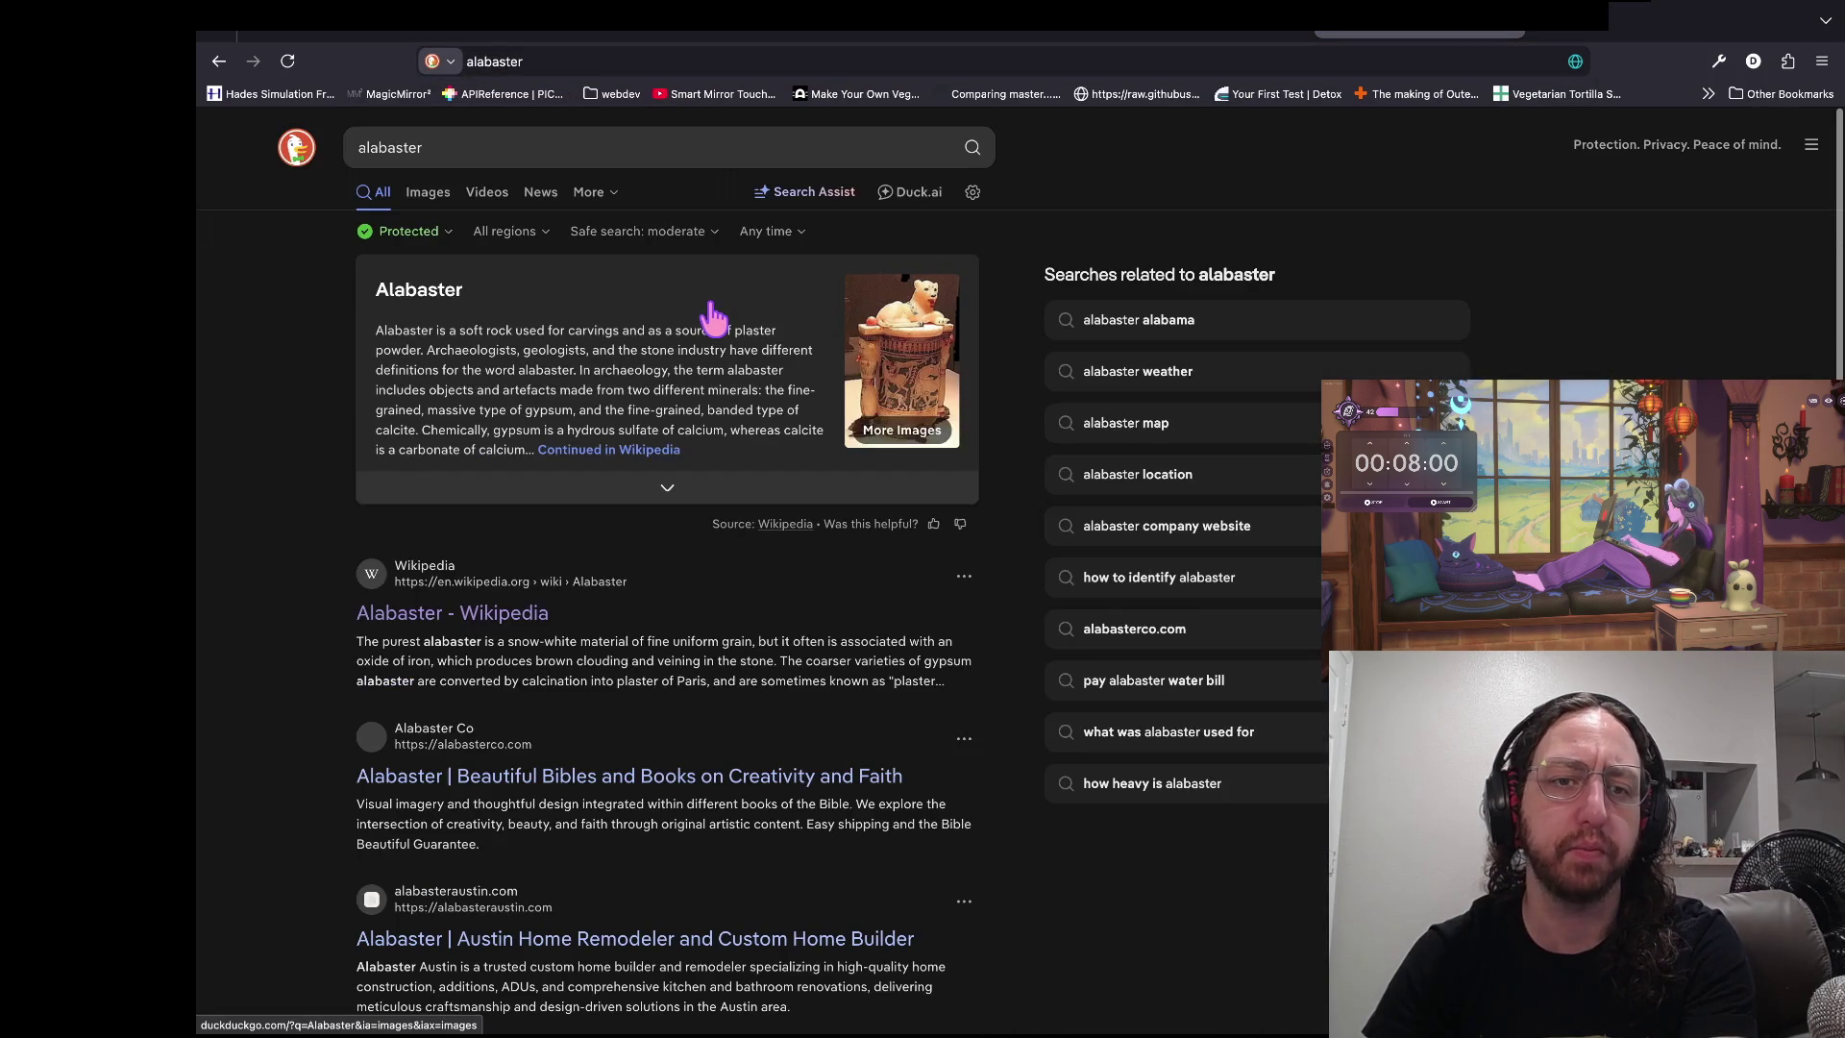
scroll(276, 332, up, 4)
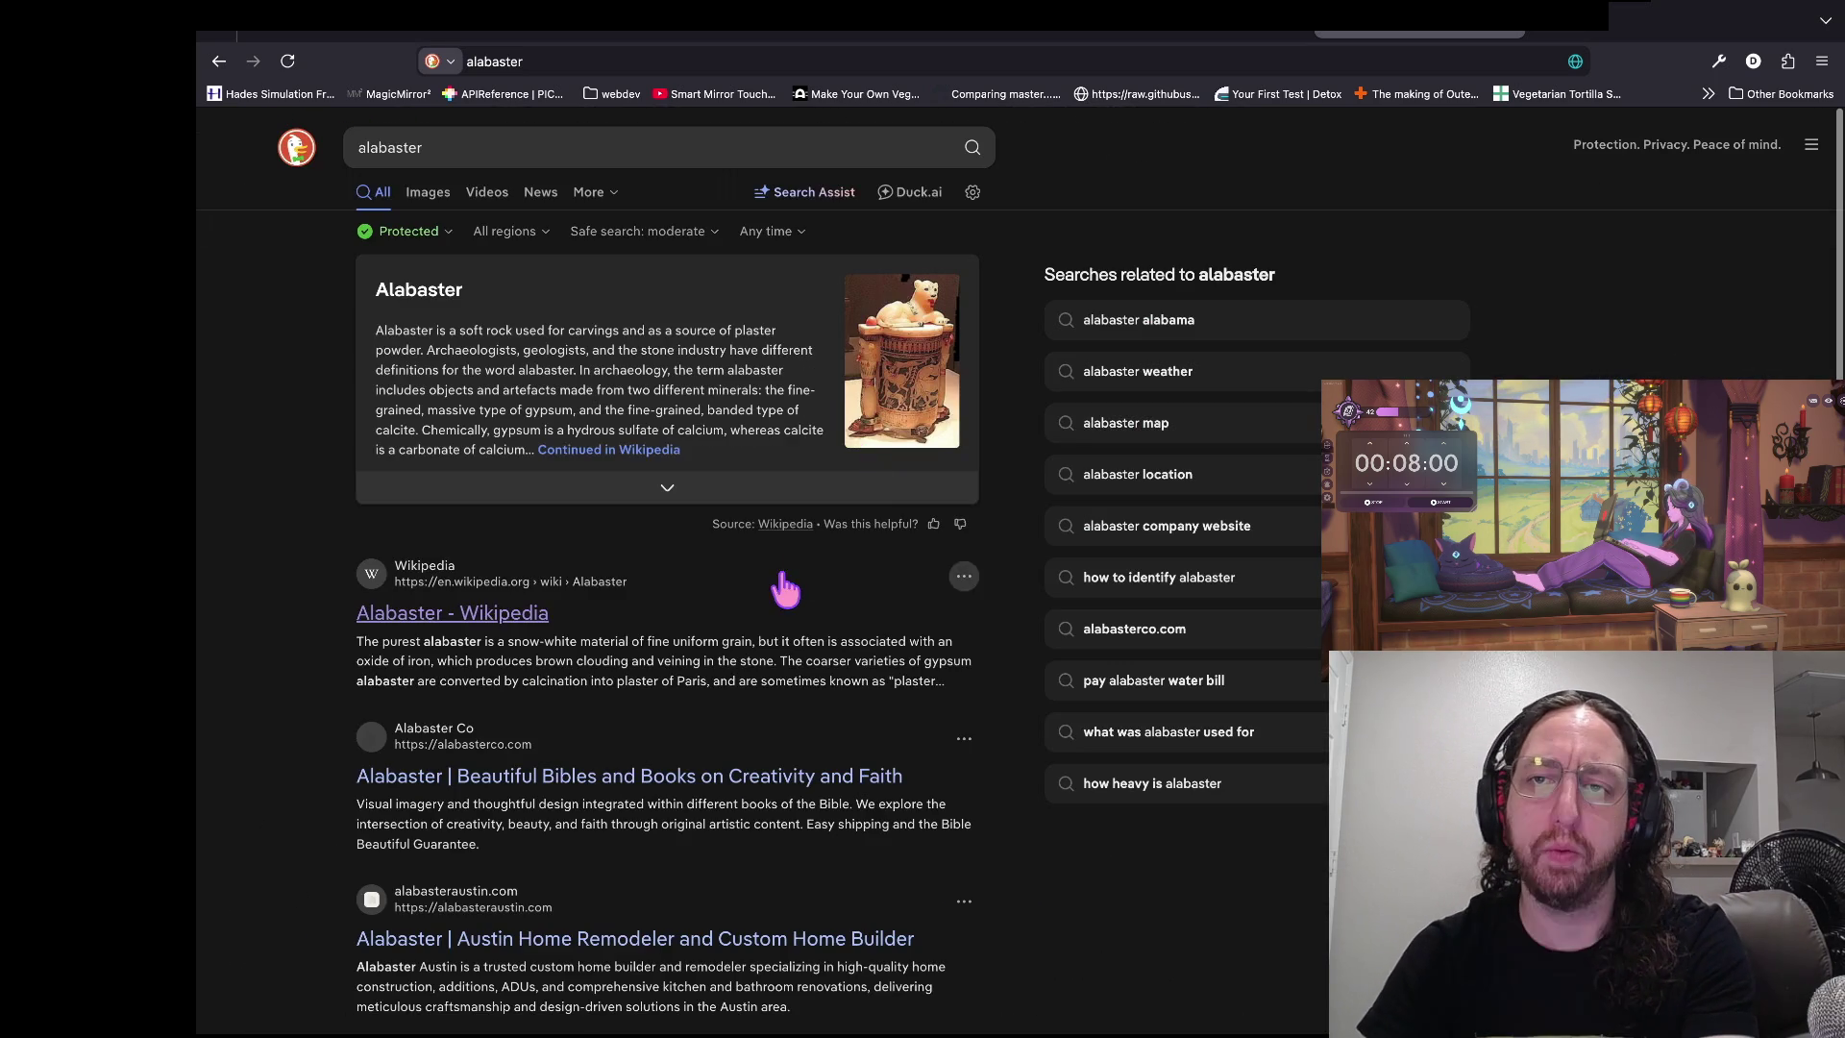
click(1449, 25)
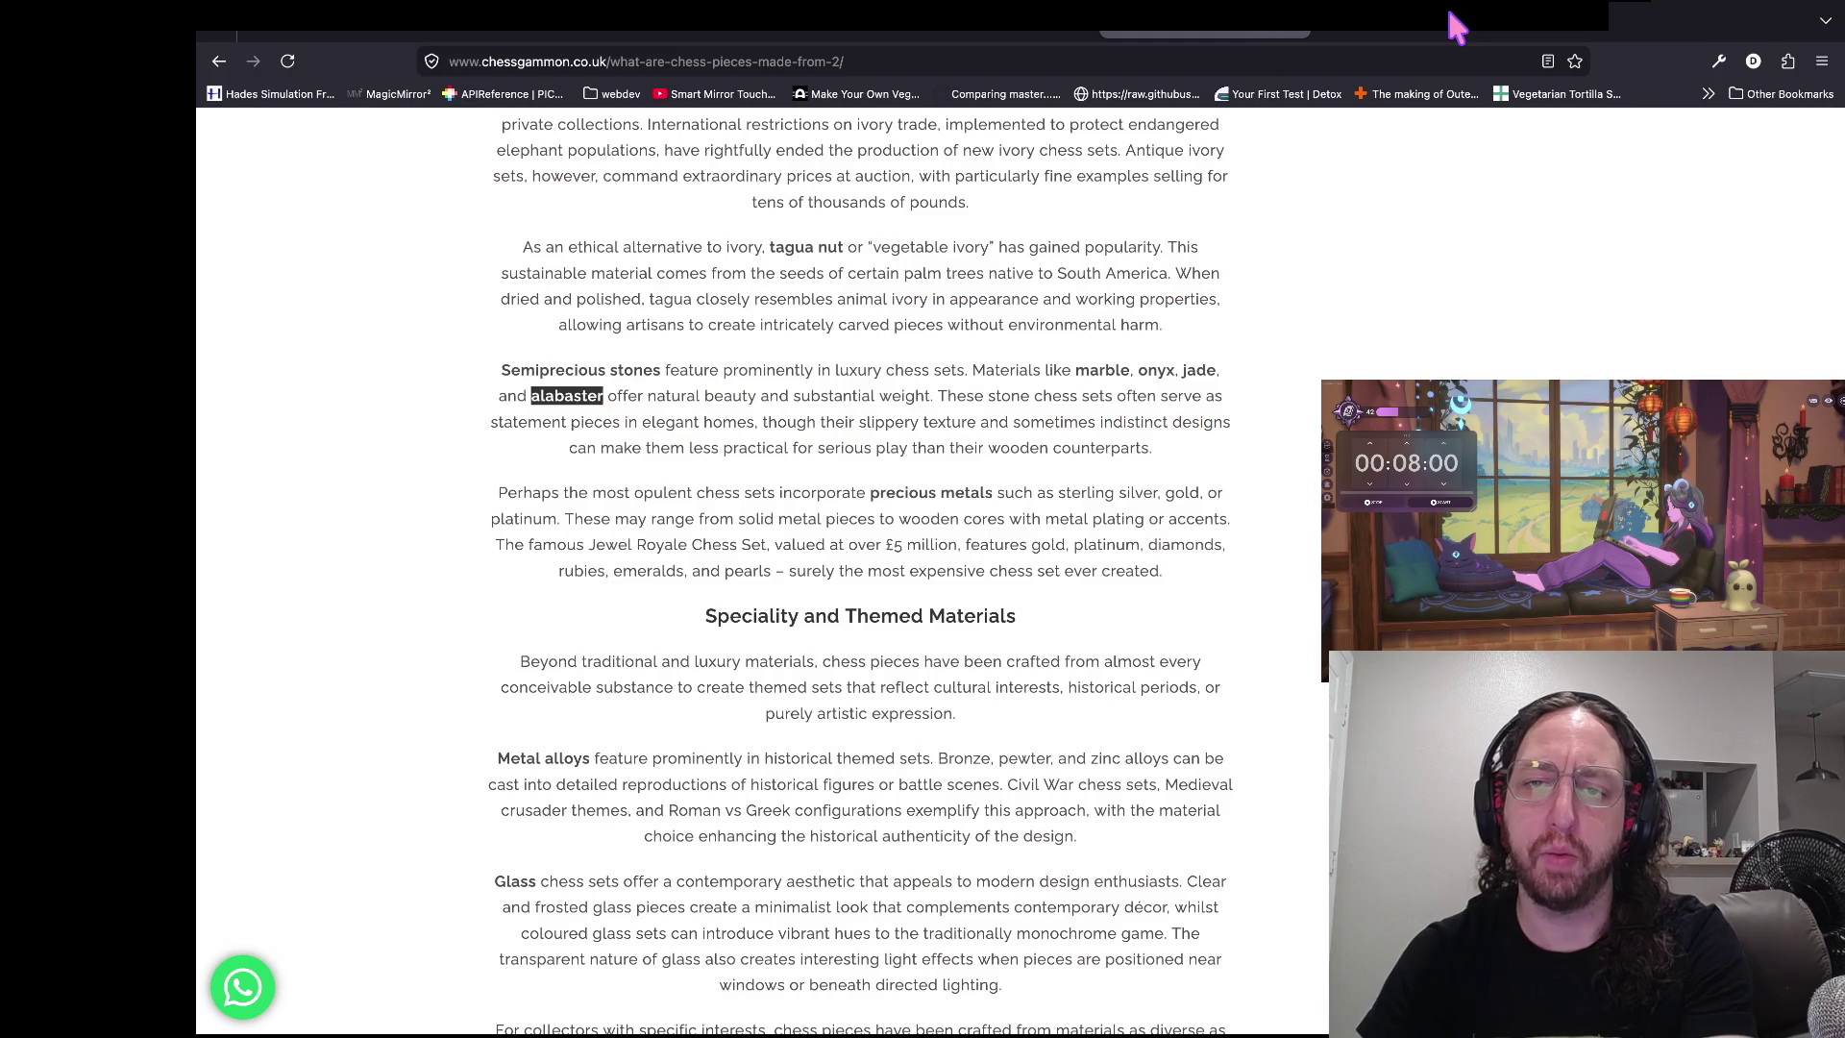
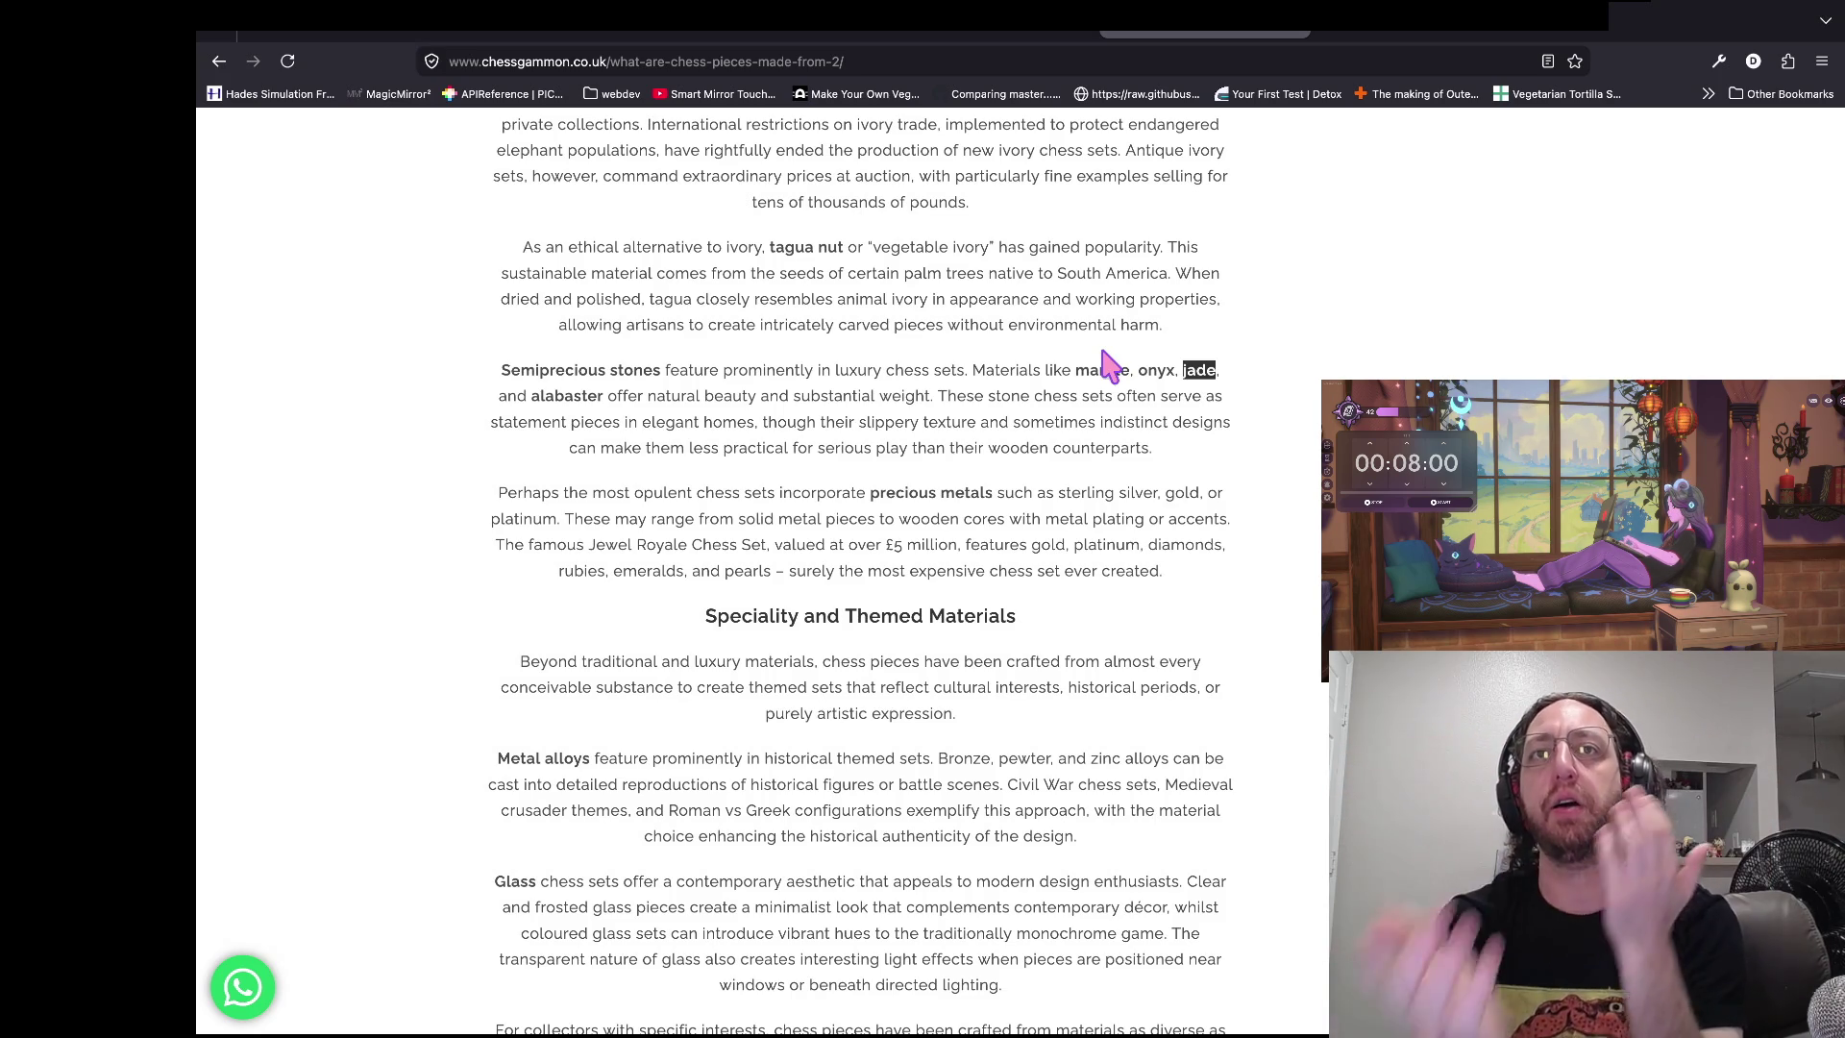
- Read the chessgammon article's passages on jade, metal alloys and other chess piece materials
click(1111, 367)
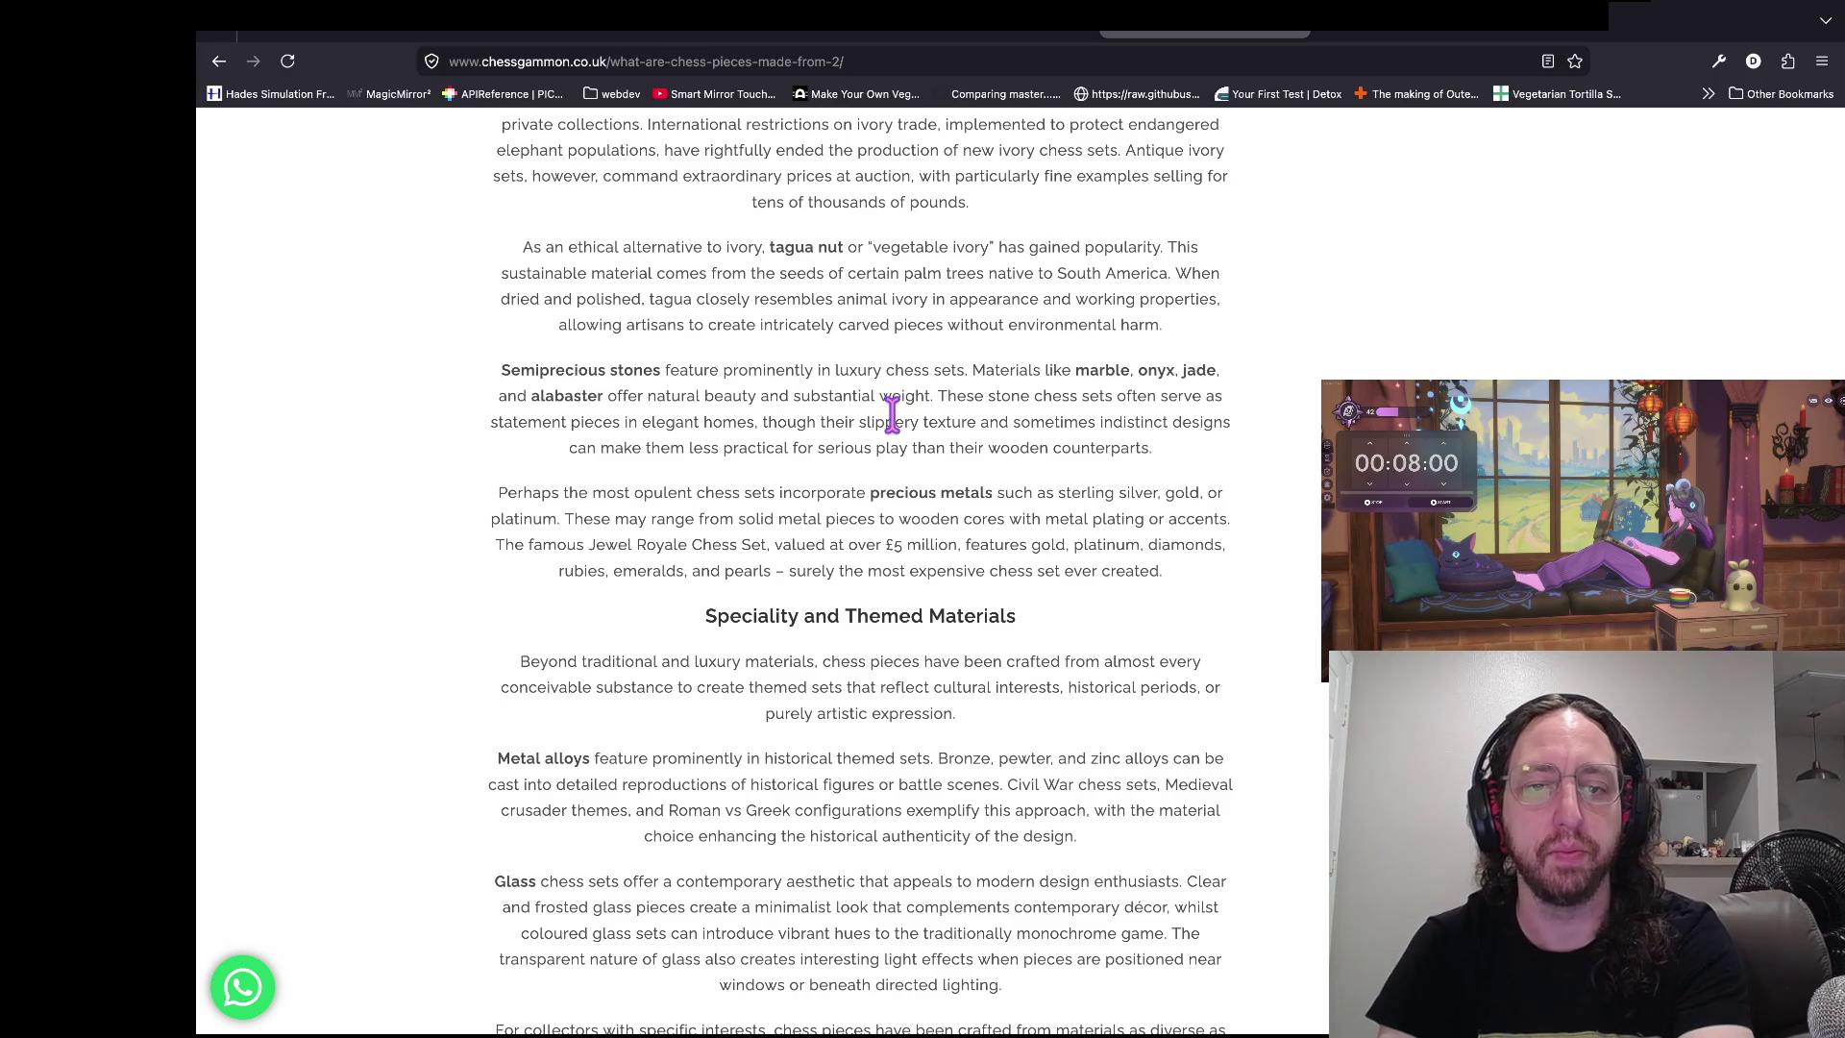
scroll(891, 403, down, 3)
scroll(807, 586, down, 3)
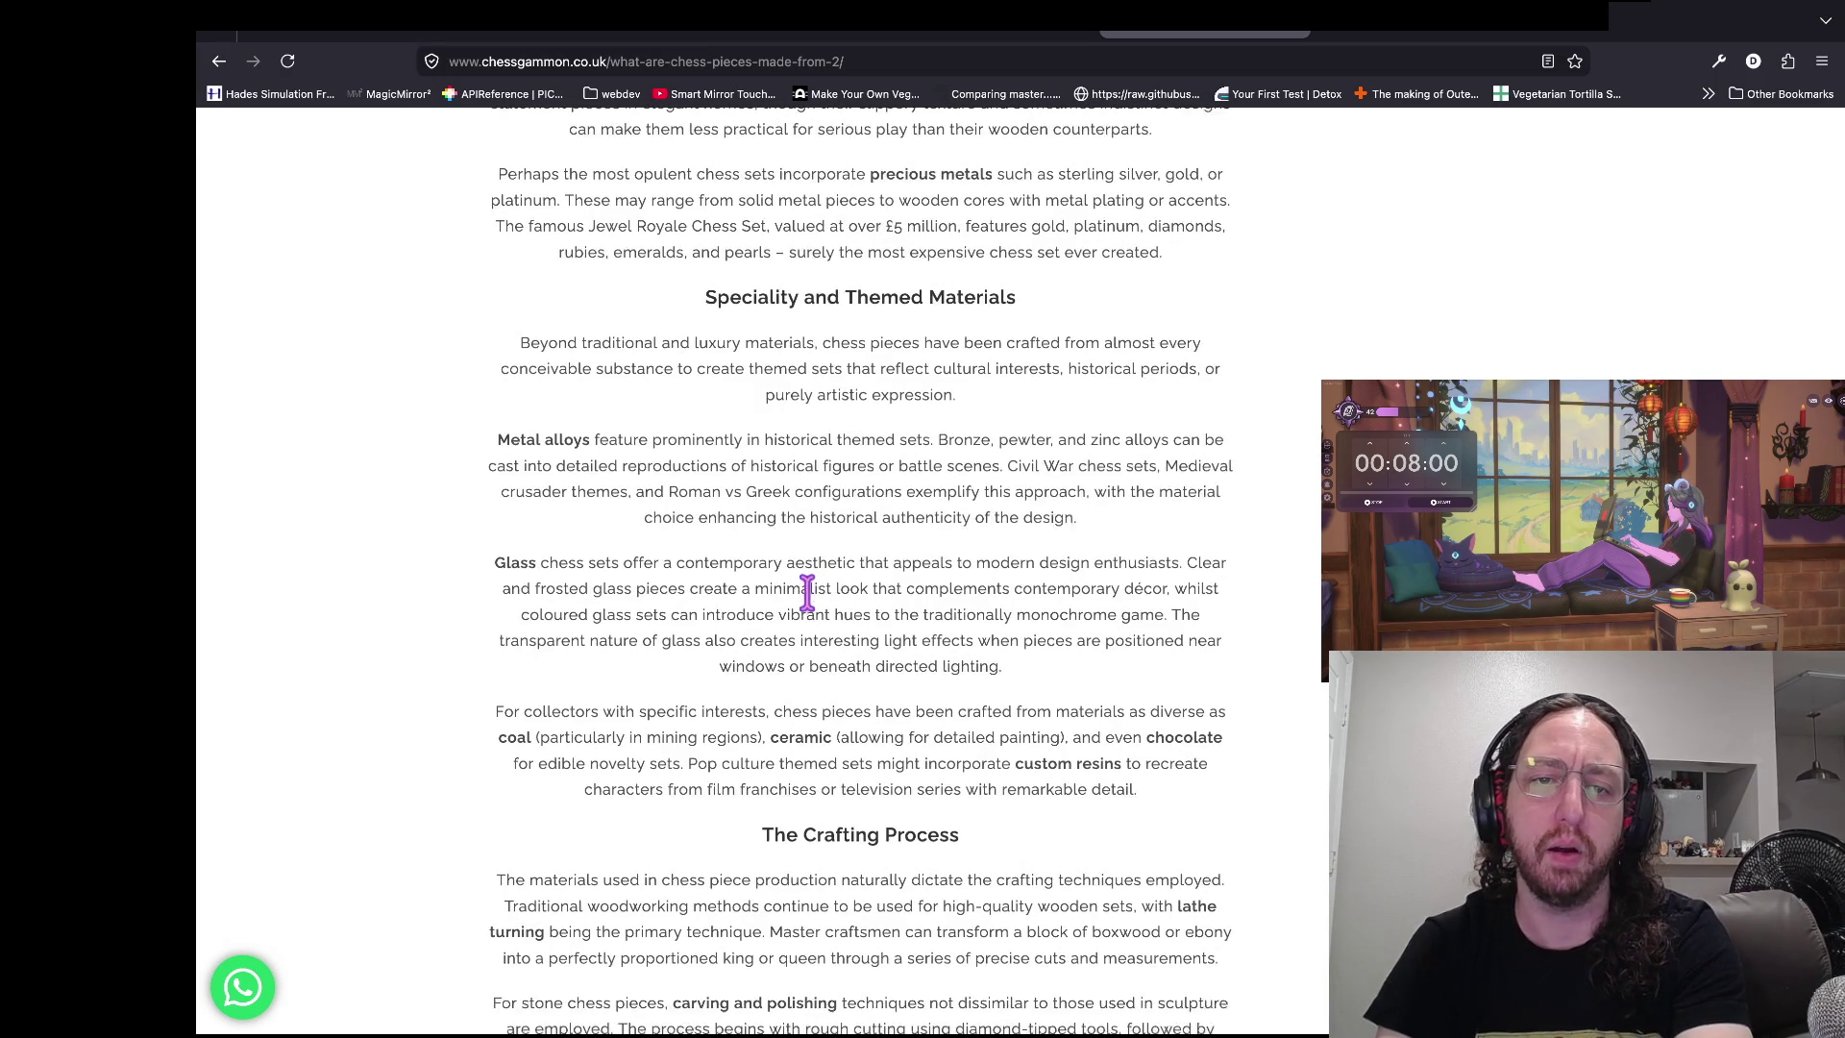
drag(288, 438, 722, 564)
click(723, 564)
scroll(865, 667, down, 7)
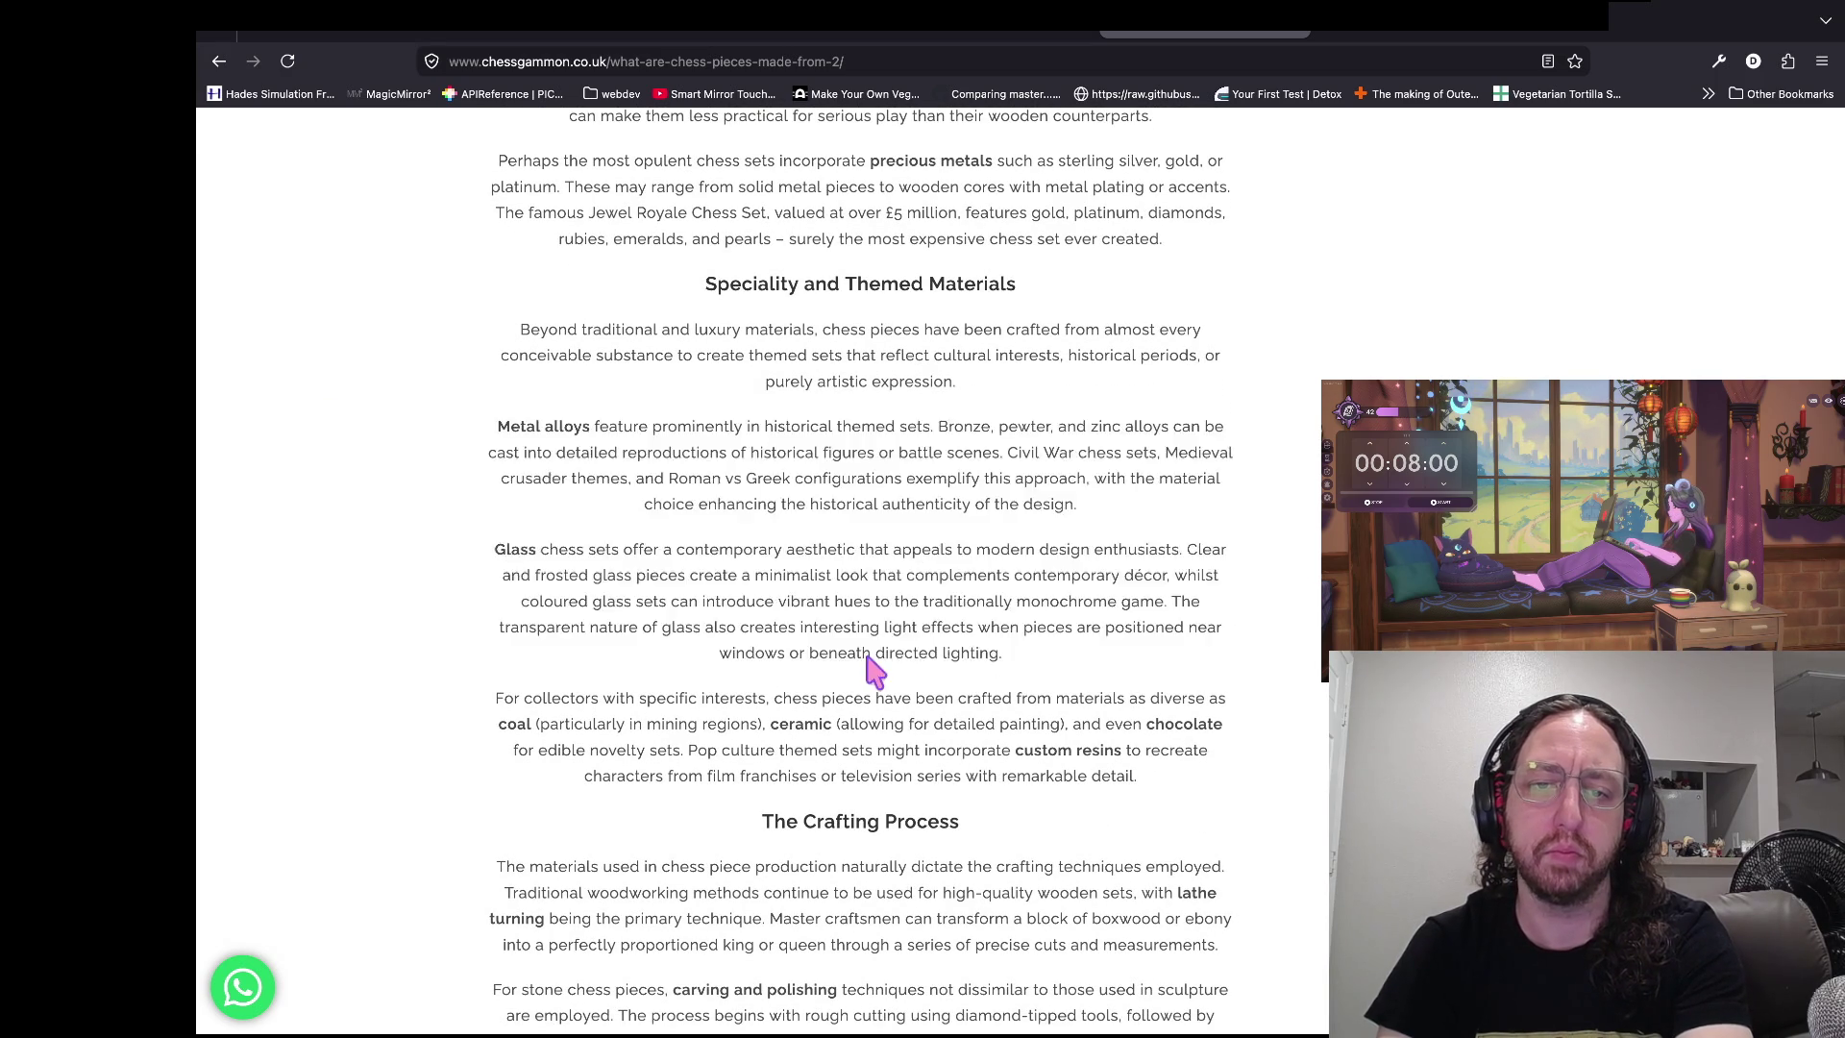
scroll(1081, 538, down, 10)
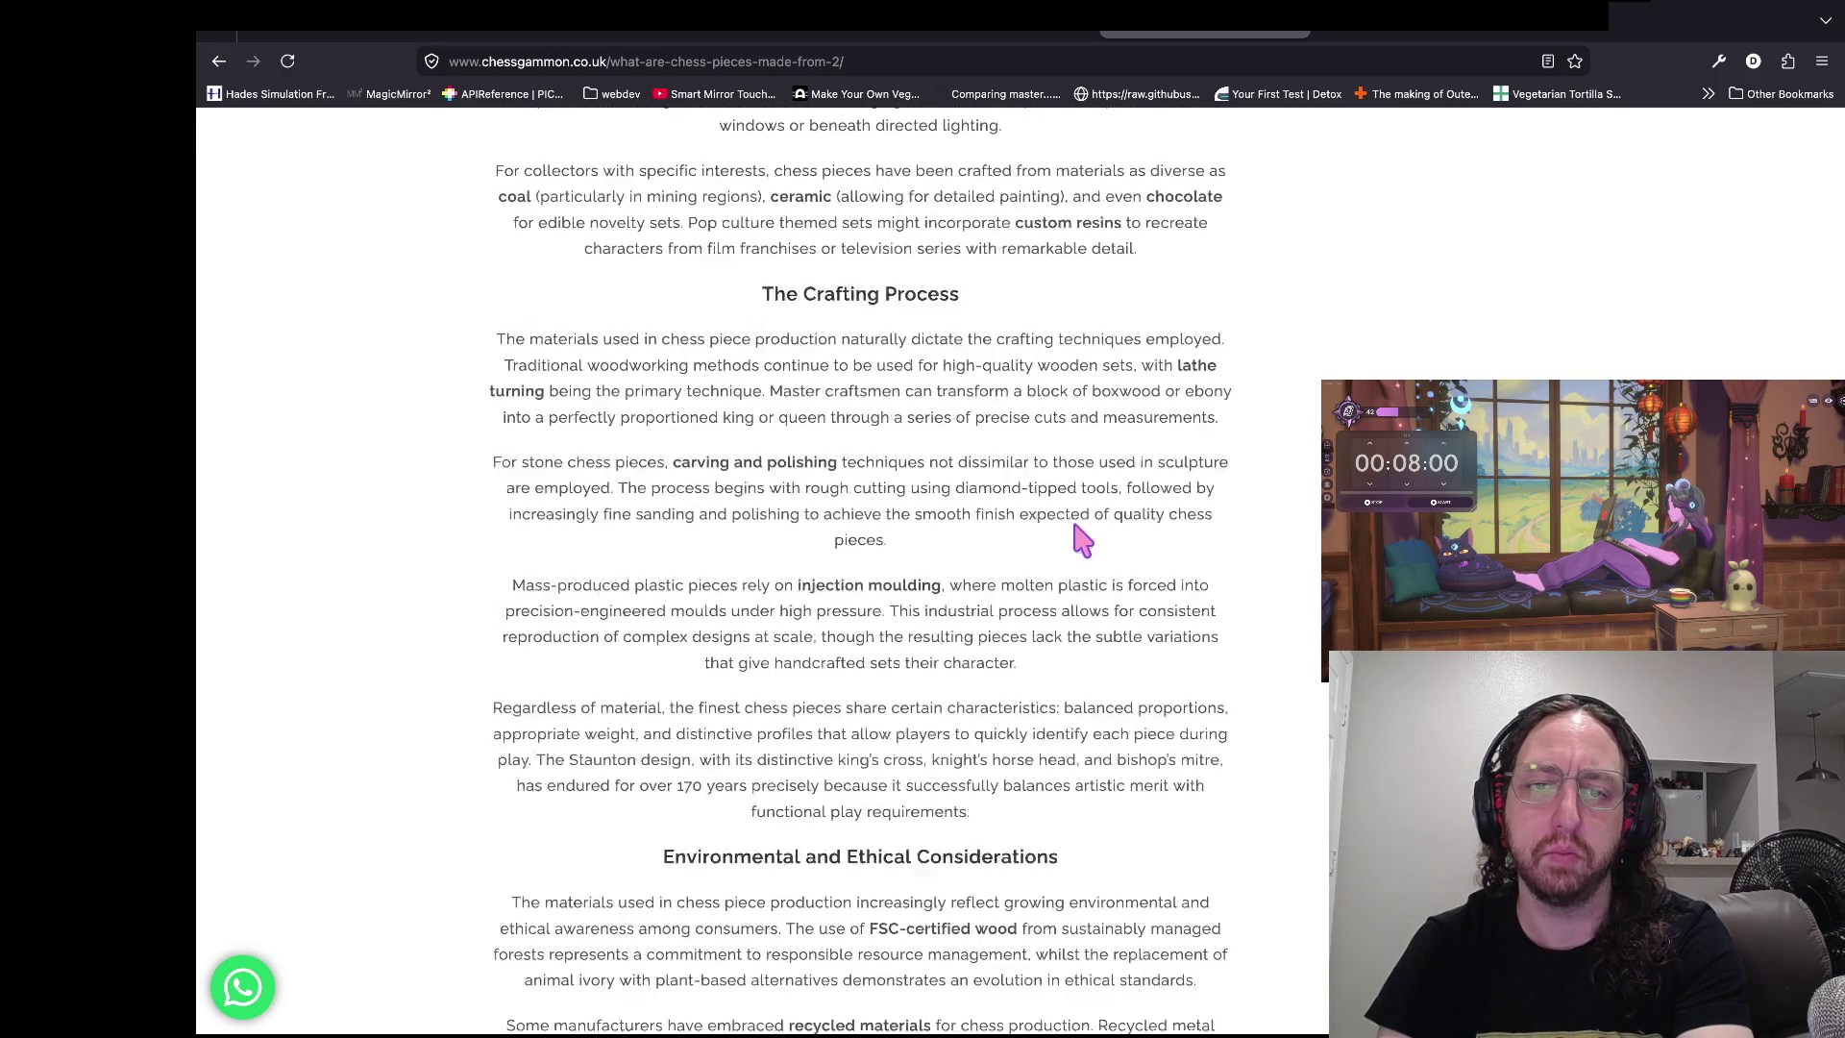
scroll(1079, 535, up, 20)
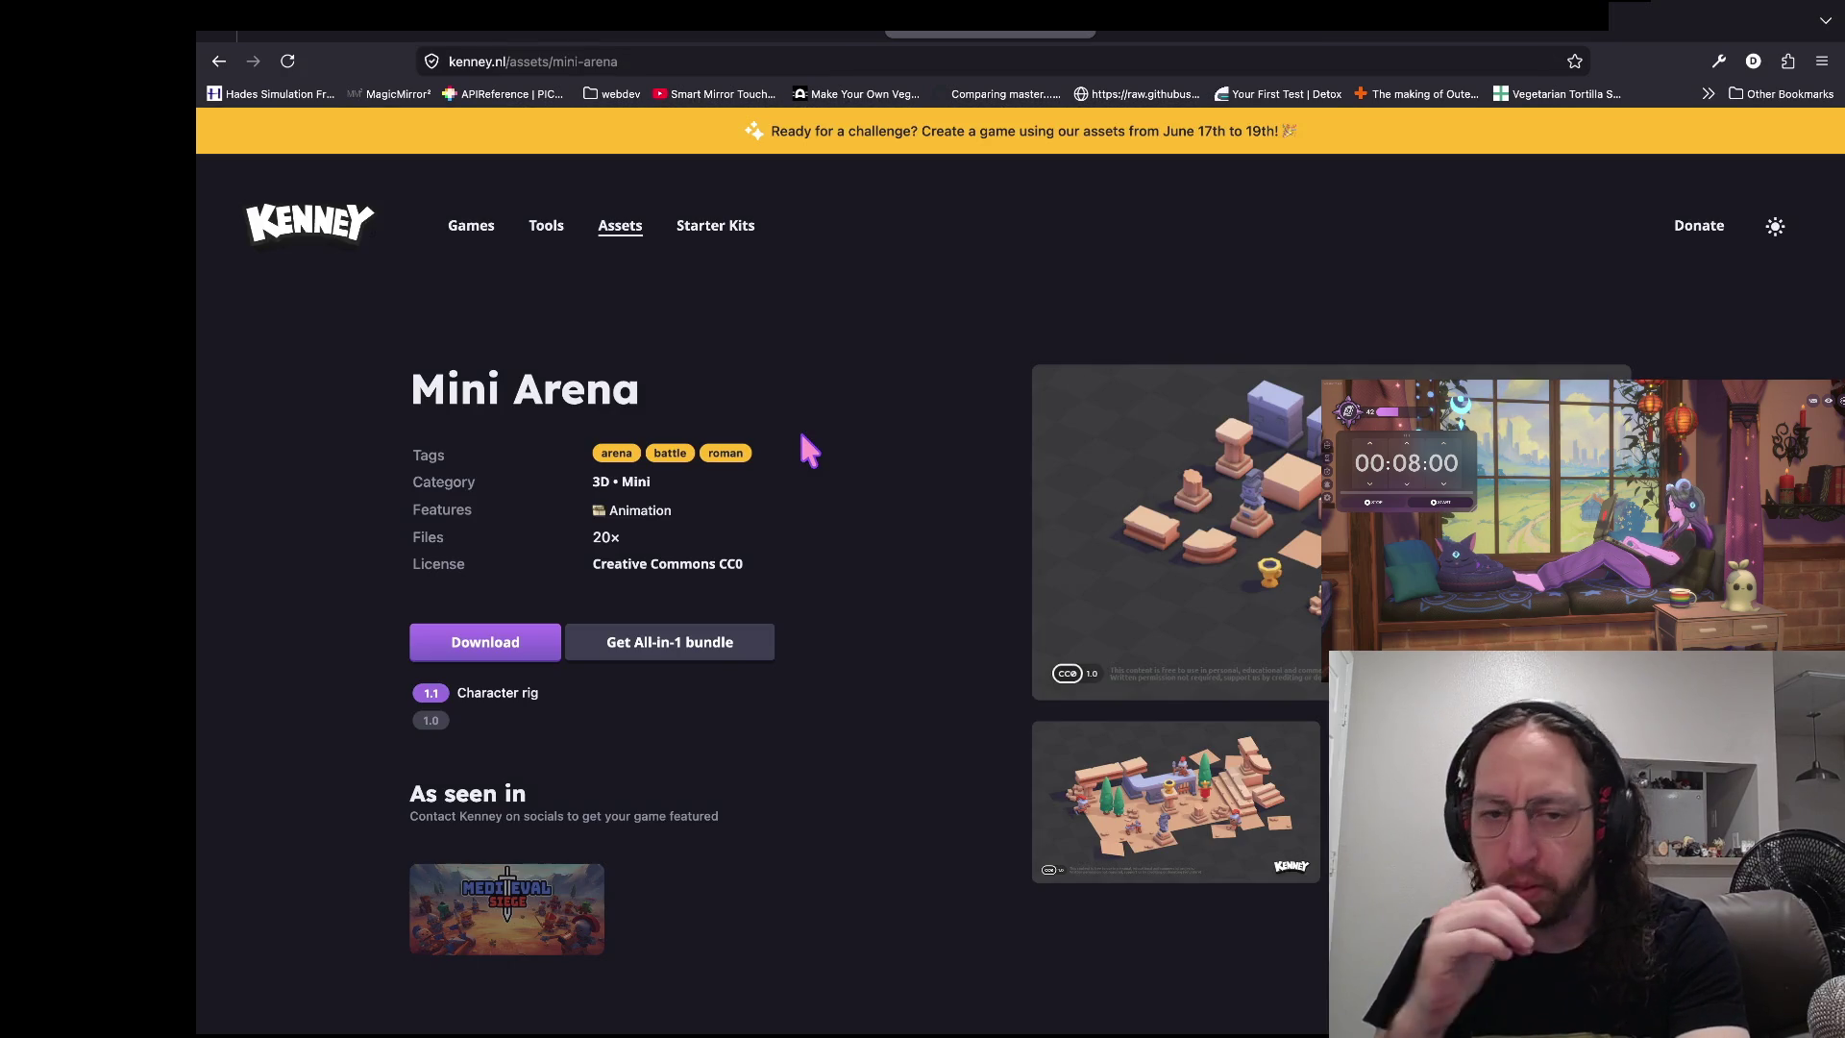
key(super+Tab)
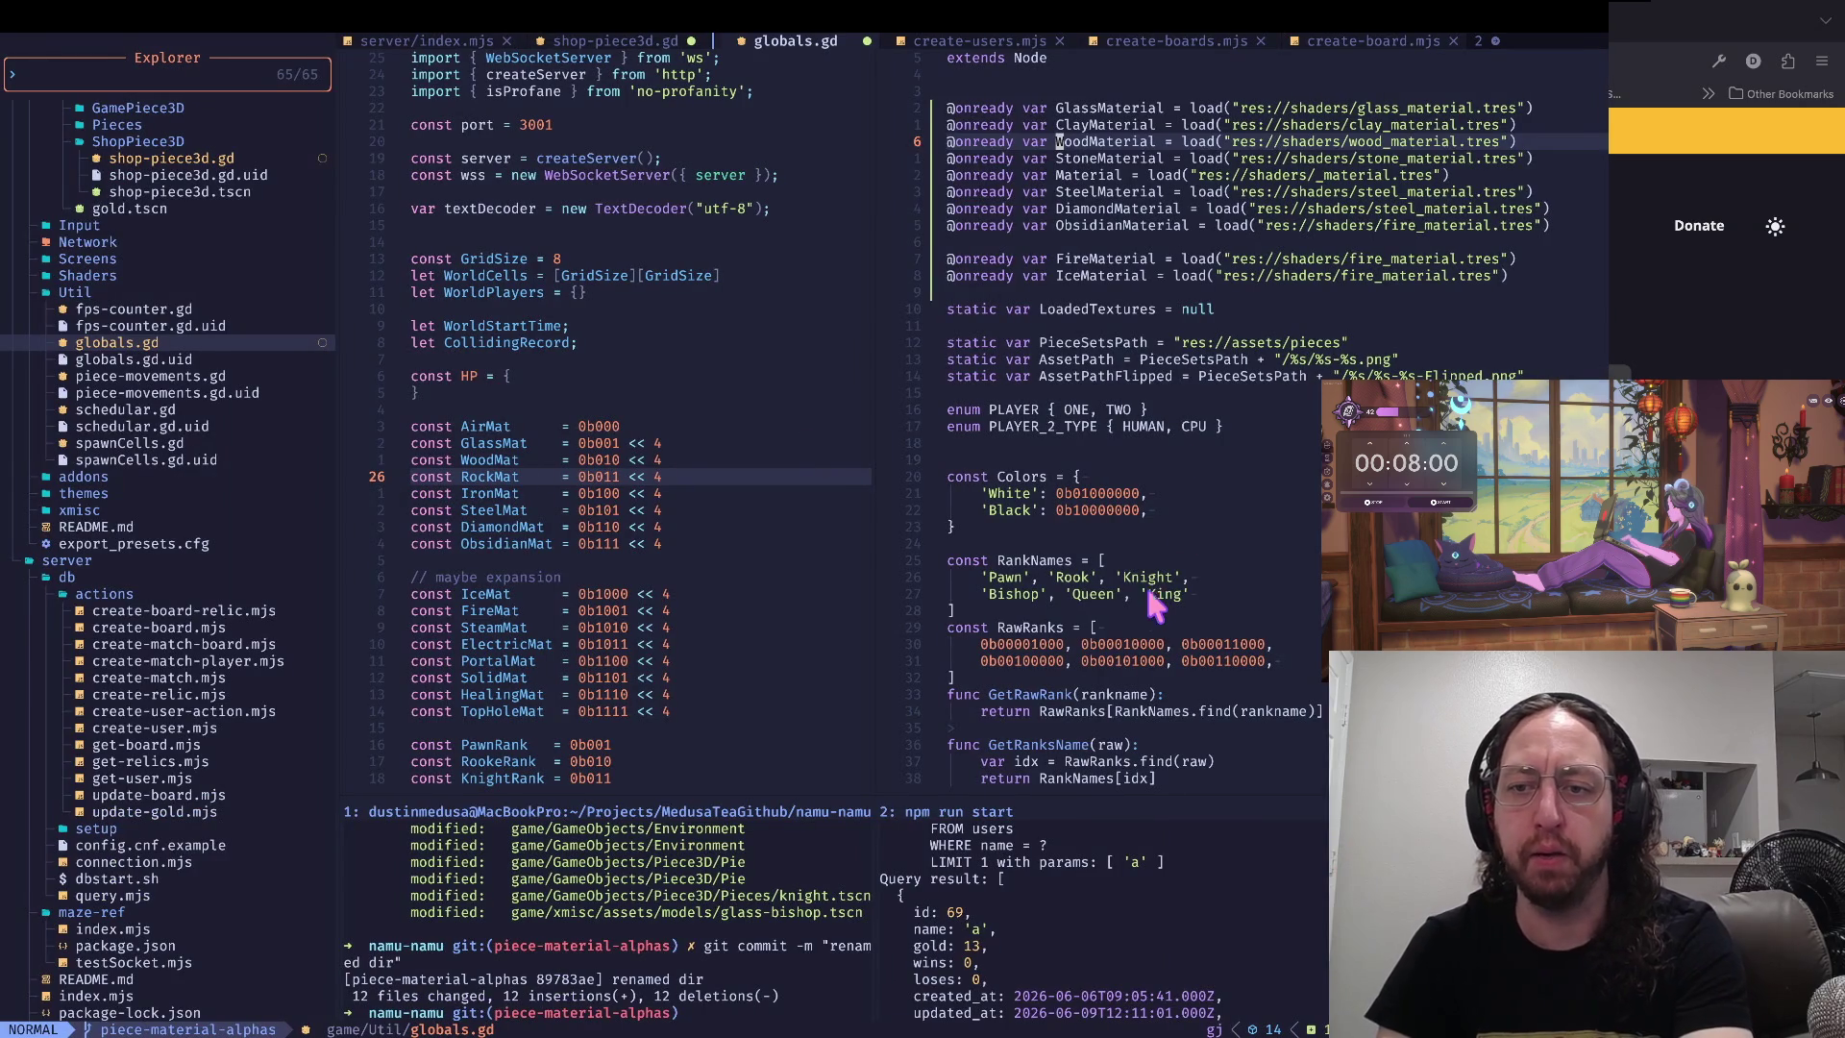
- Move from the RawRanks and MaterialNames lists in globals.gd up to the unnamed Material line
click(1144, 615)
scroll(1145, 606, down, 6)
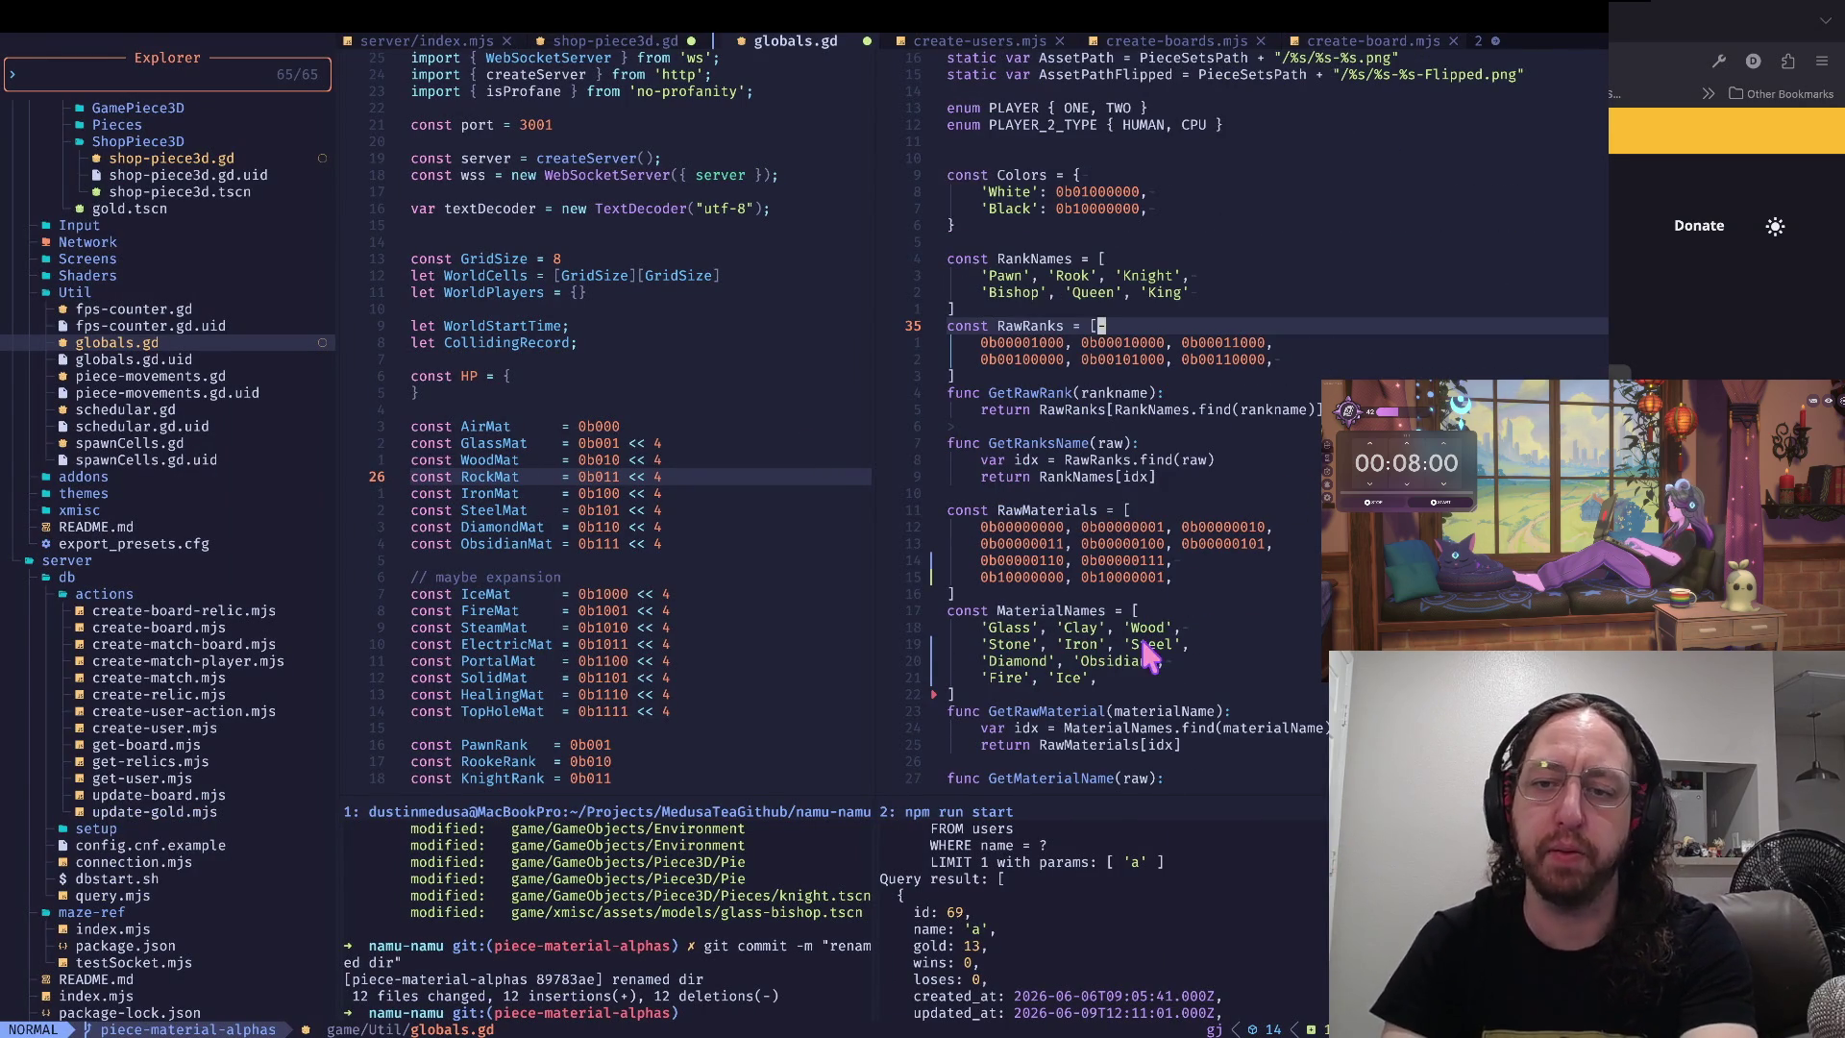
click(1109, 661)
key(k)
key(k)
key(k)
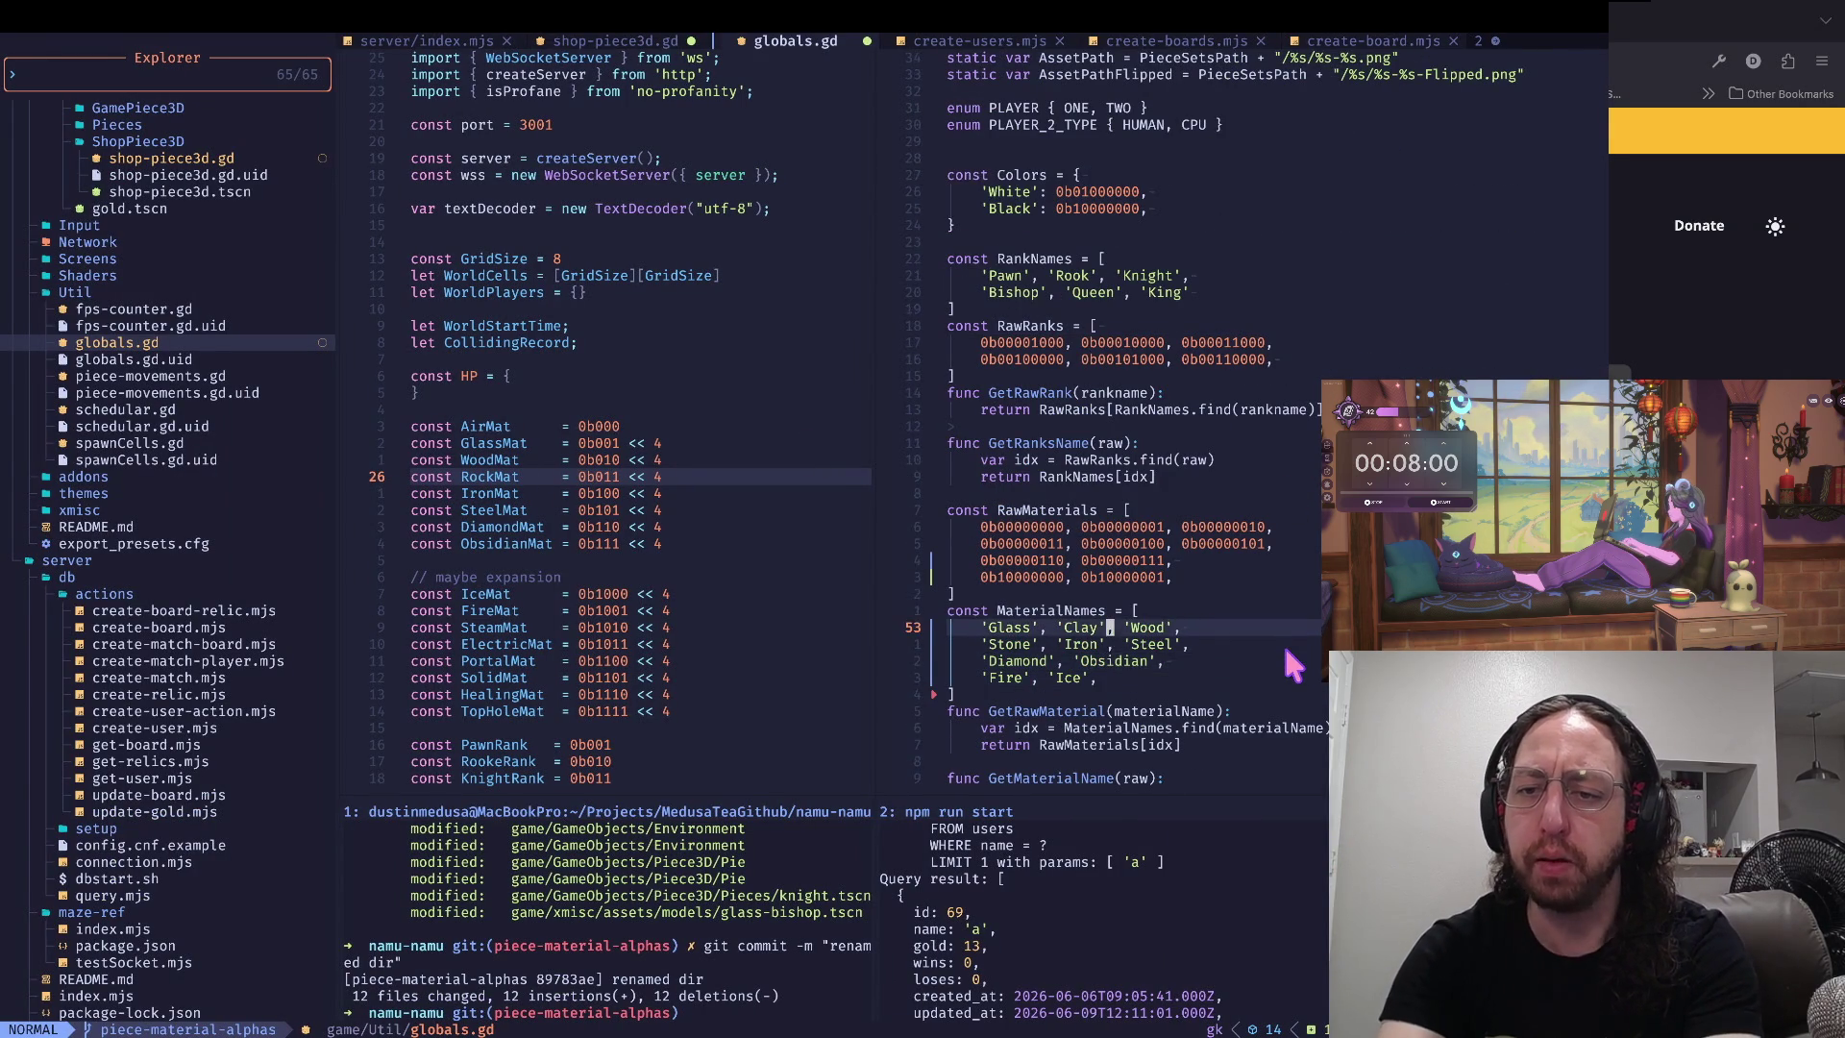
key(ctrl+u)
key(k)
key(k)
key(k)
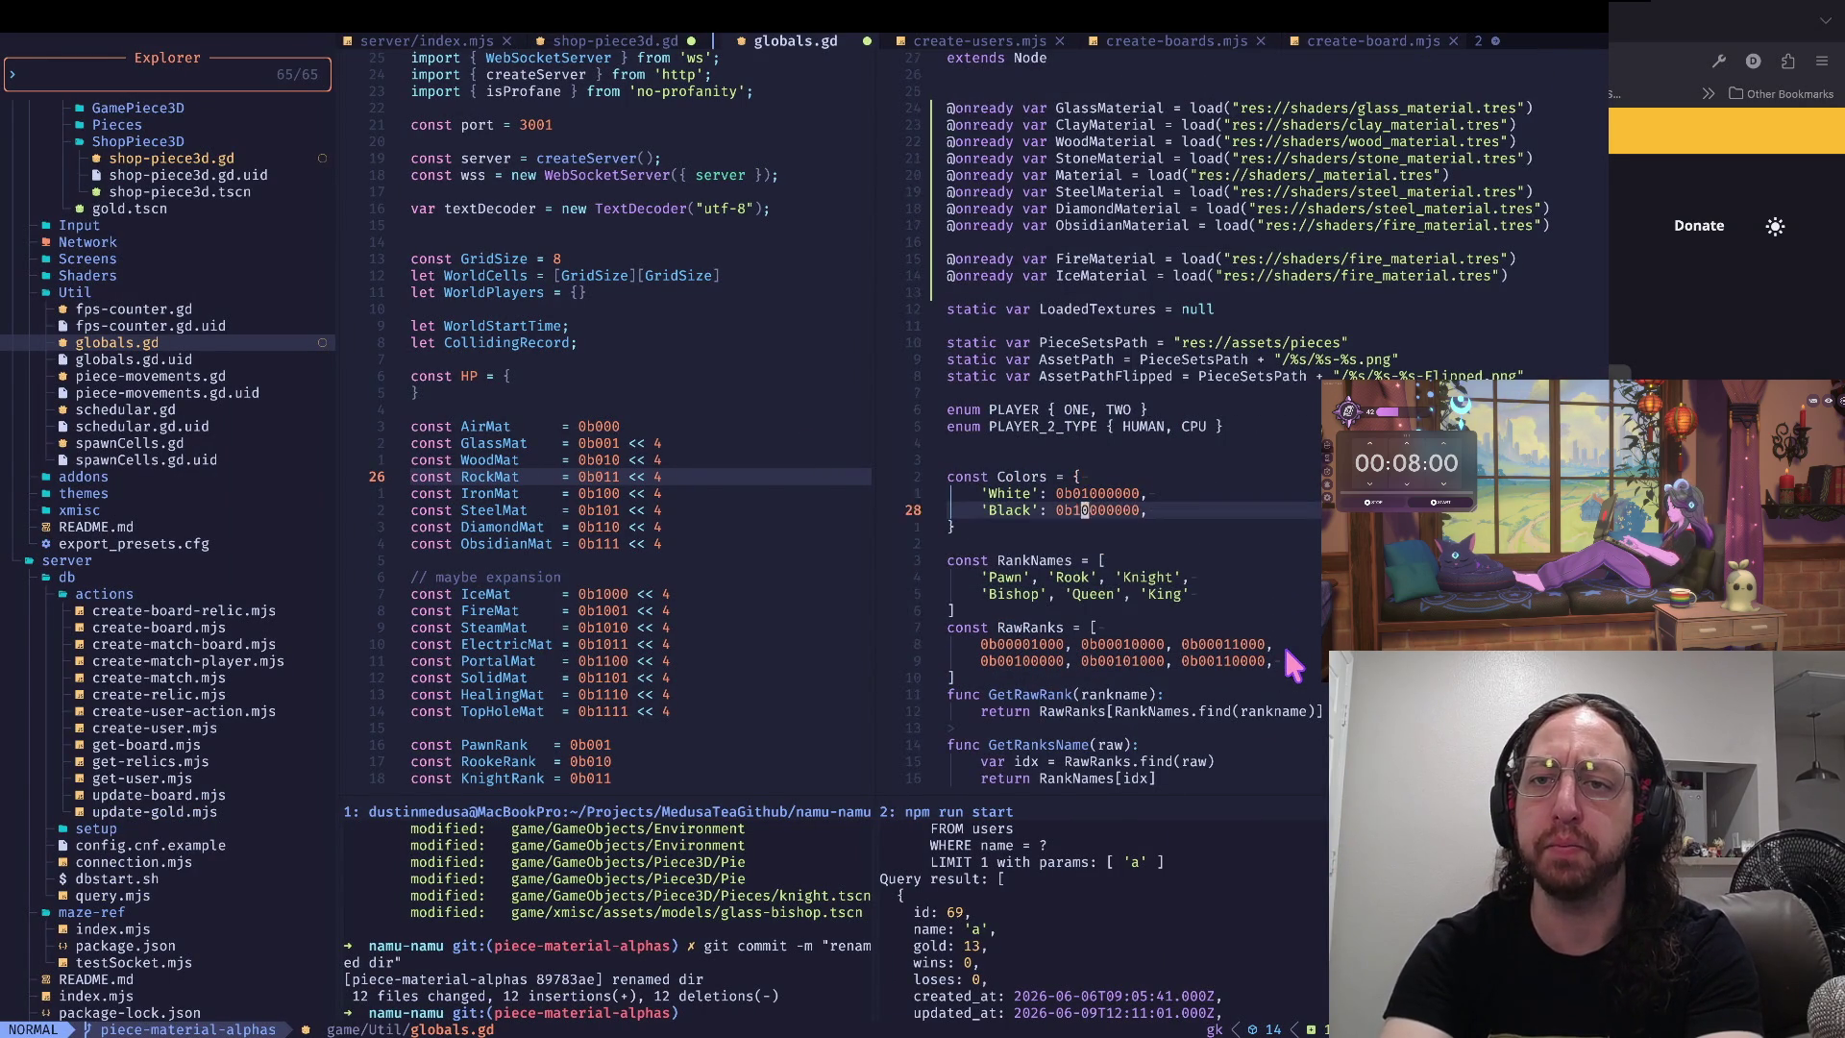
key(k)
key(k)
key(k)
- Rename the variable to BoneMaterial and its path to res://shaders/bone_material.tres
text(b)
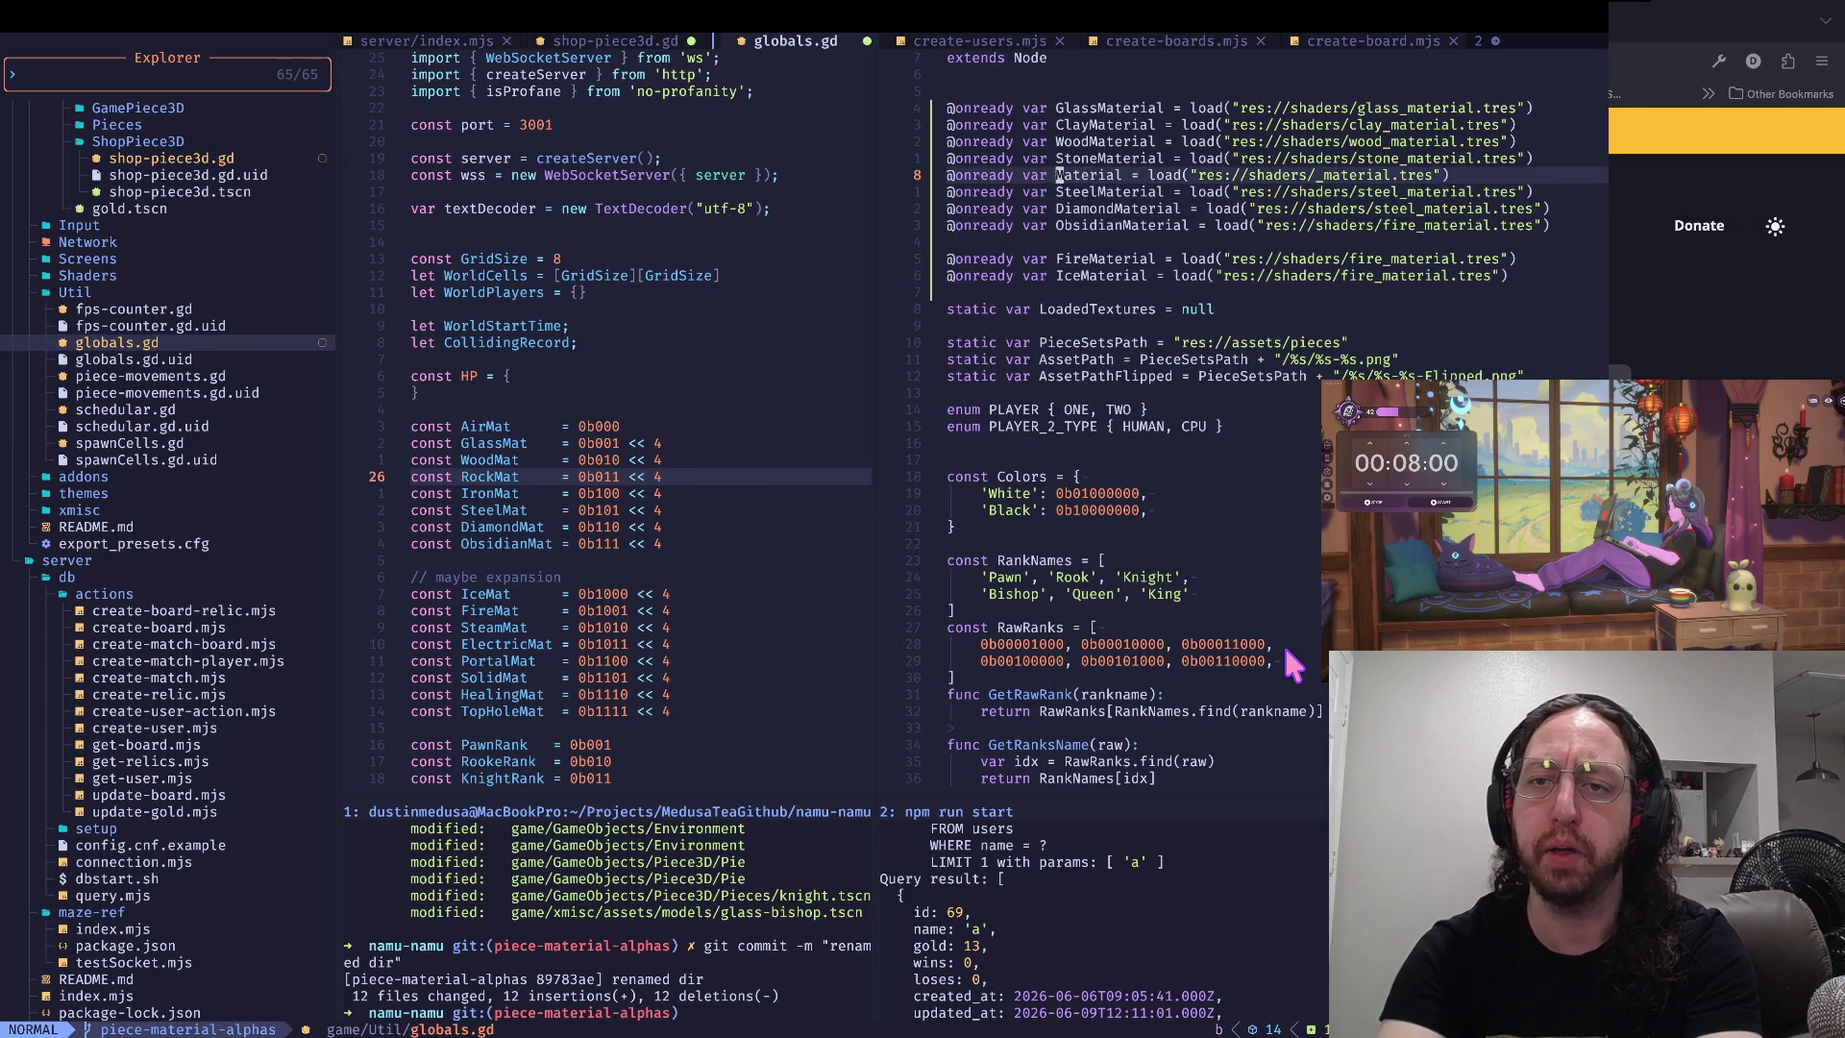
text(iBoo)
key(BackSpace)
text(ne)
key(Escape)
key(w)
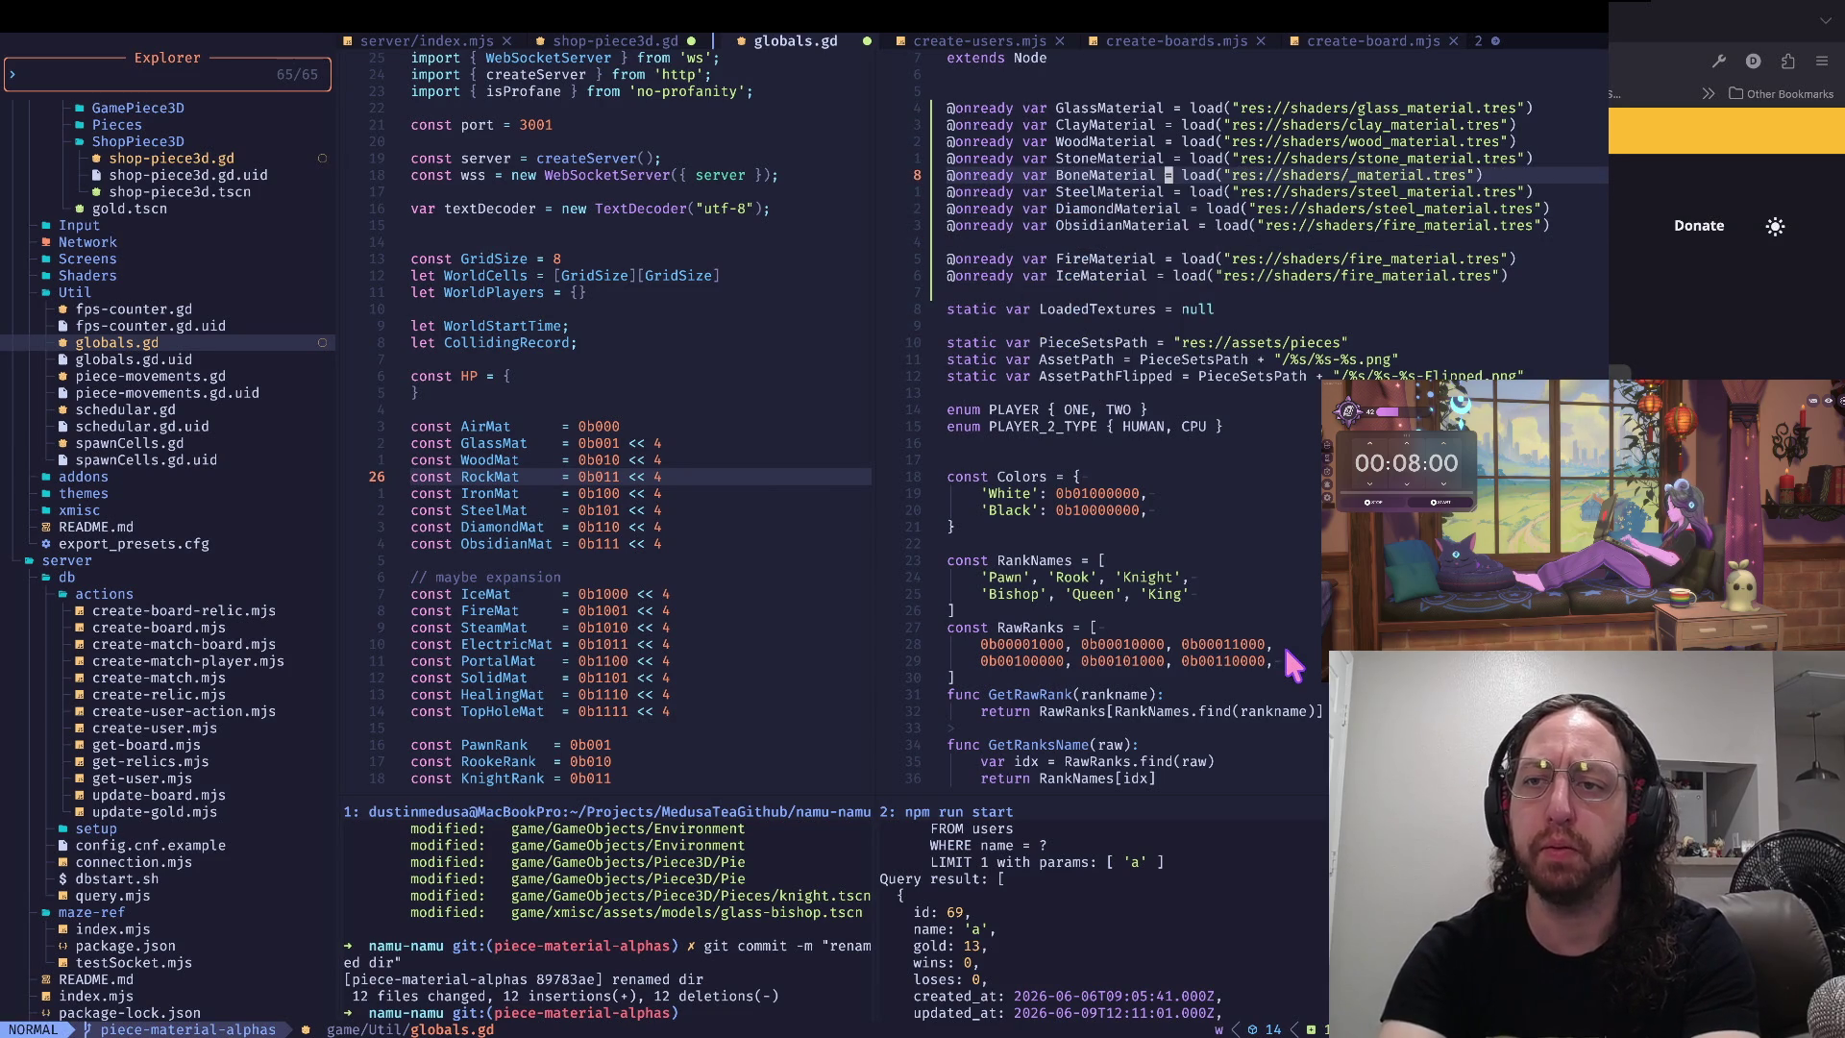
text(ibone)
key(Escape)
key(0)
key(w)
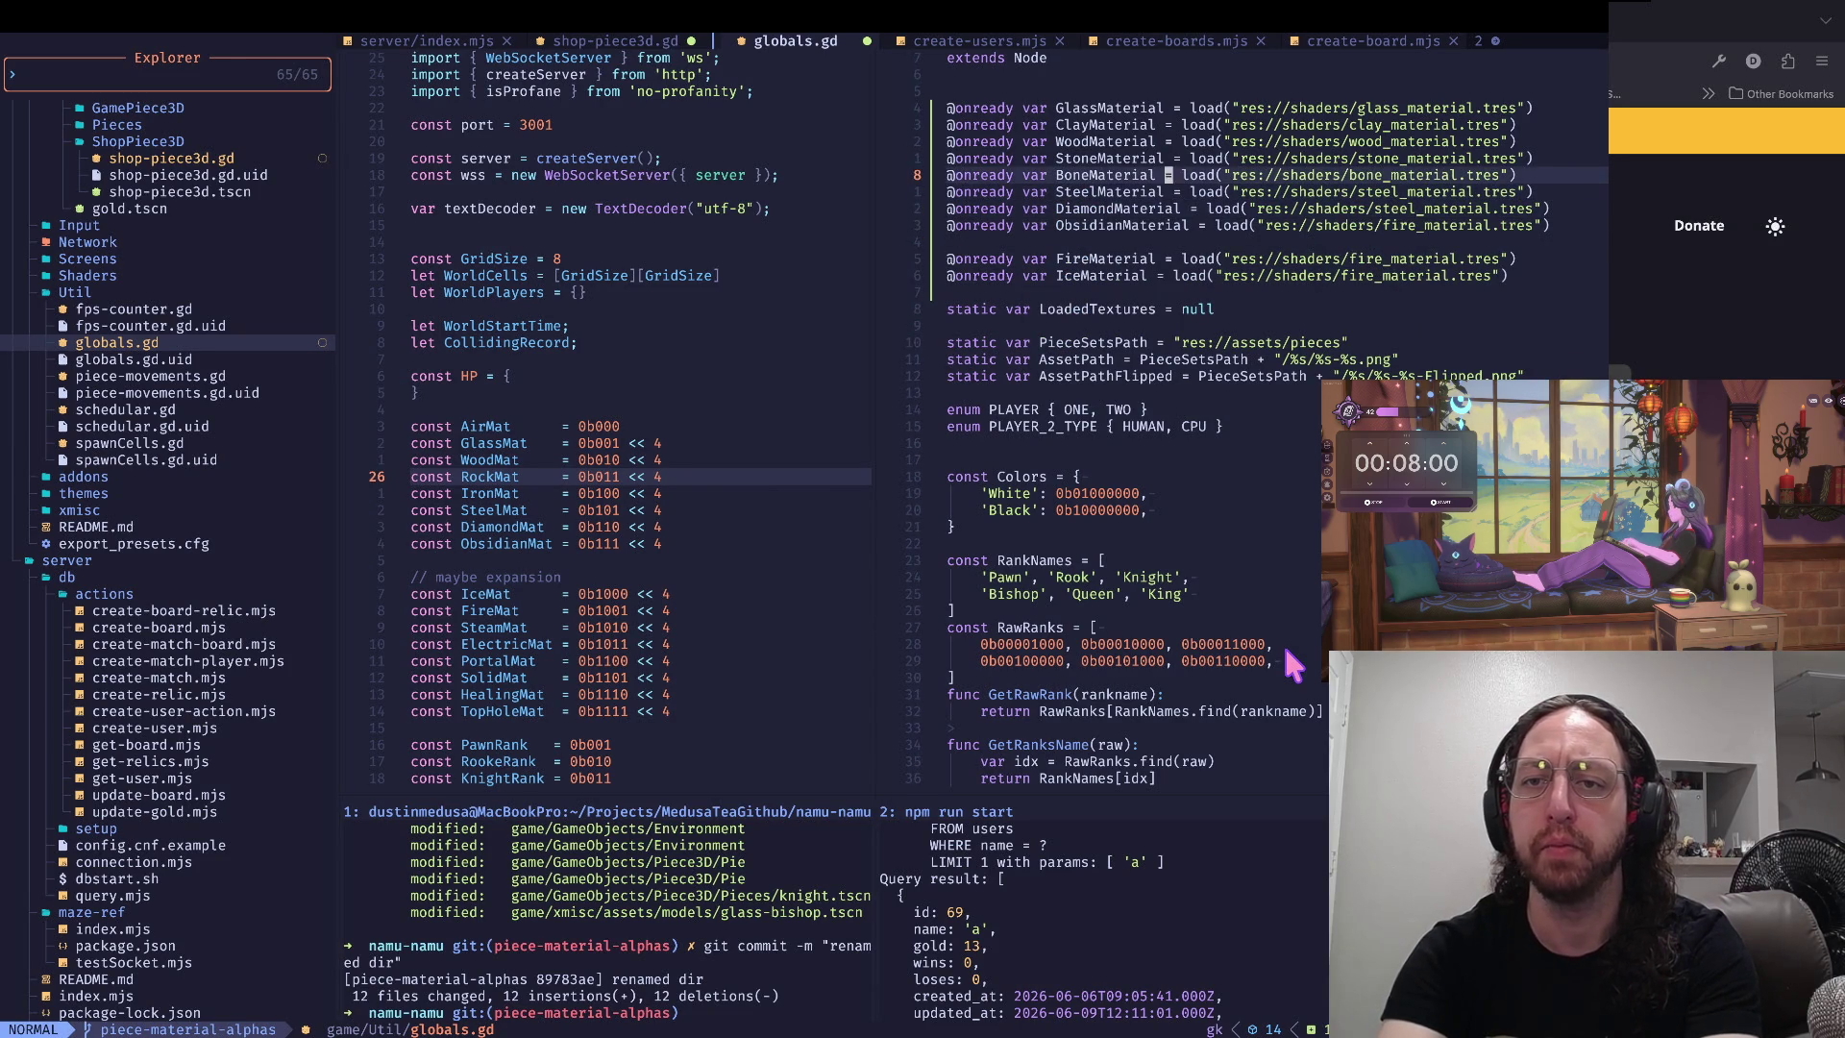
- Review the neighbouring StoneMaterial, ObsidianMaterial and ClayMaterial lines down to FireMaterial
key(g)
key(k)
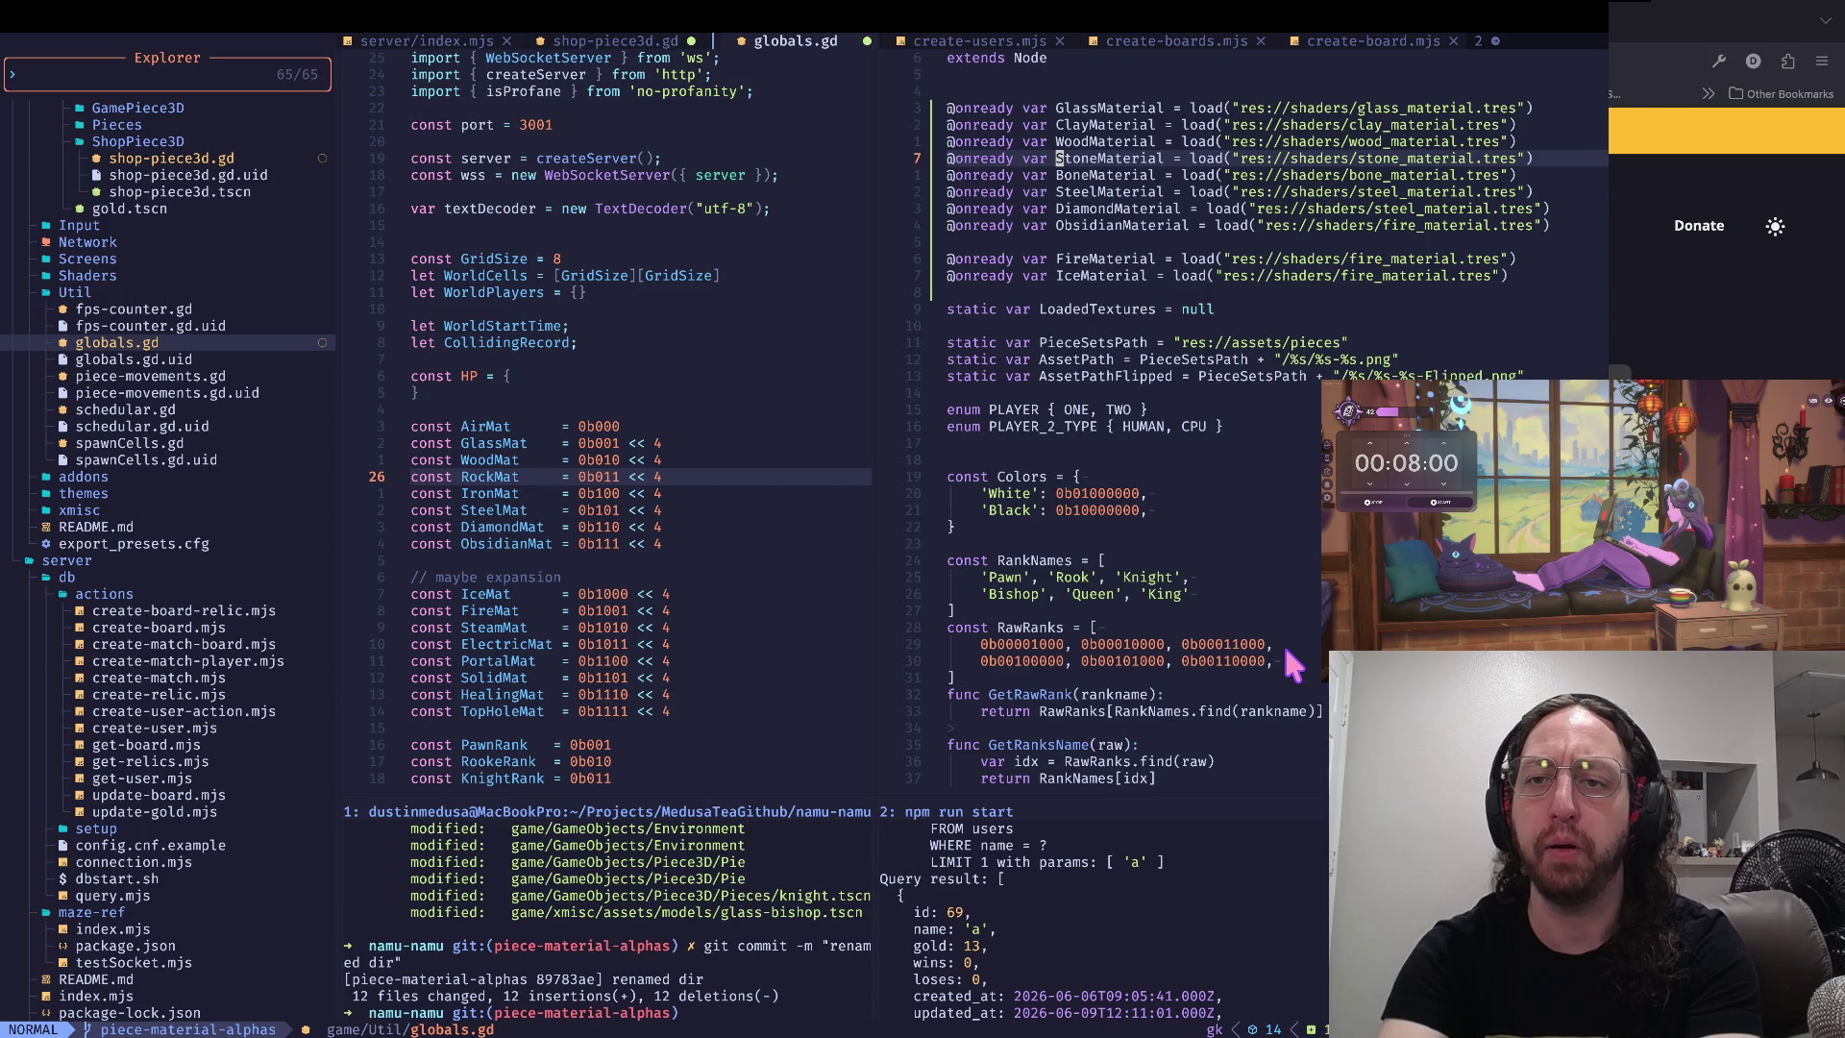
key(g)
key(j)
key(g)
key(j)
key(g)
key(j)
key(g)
key(j)
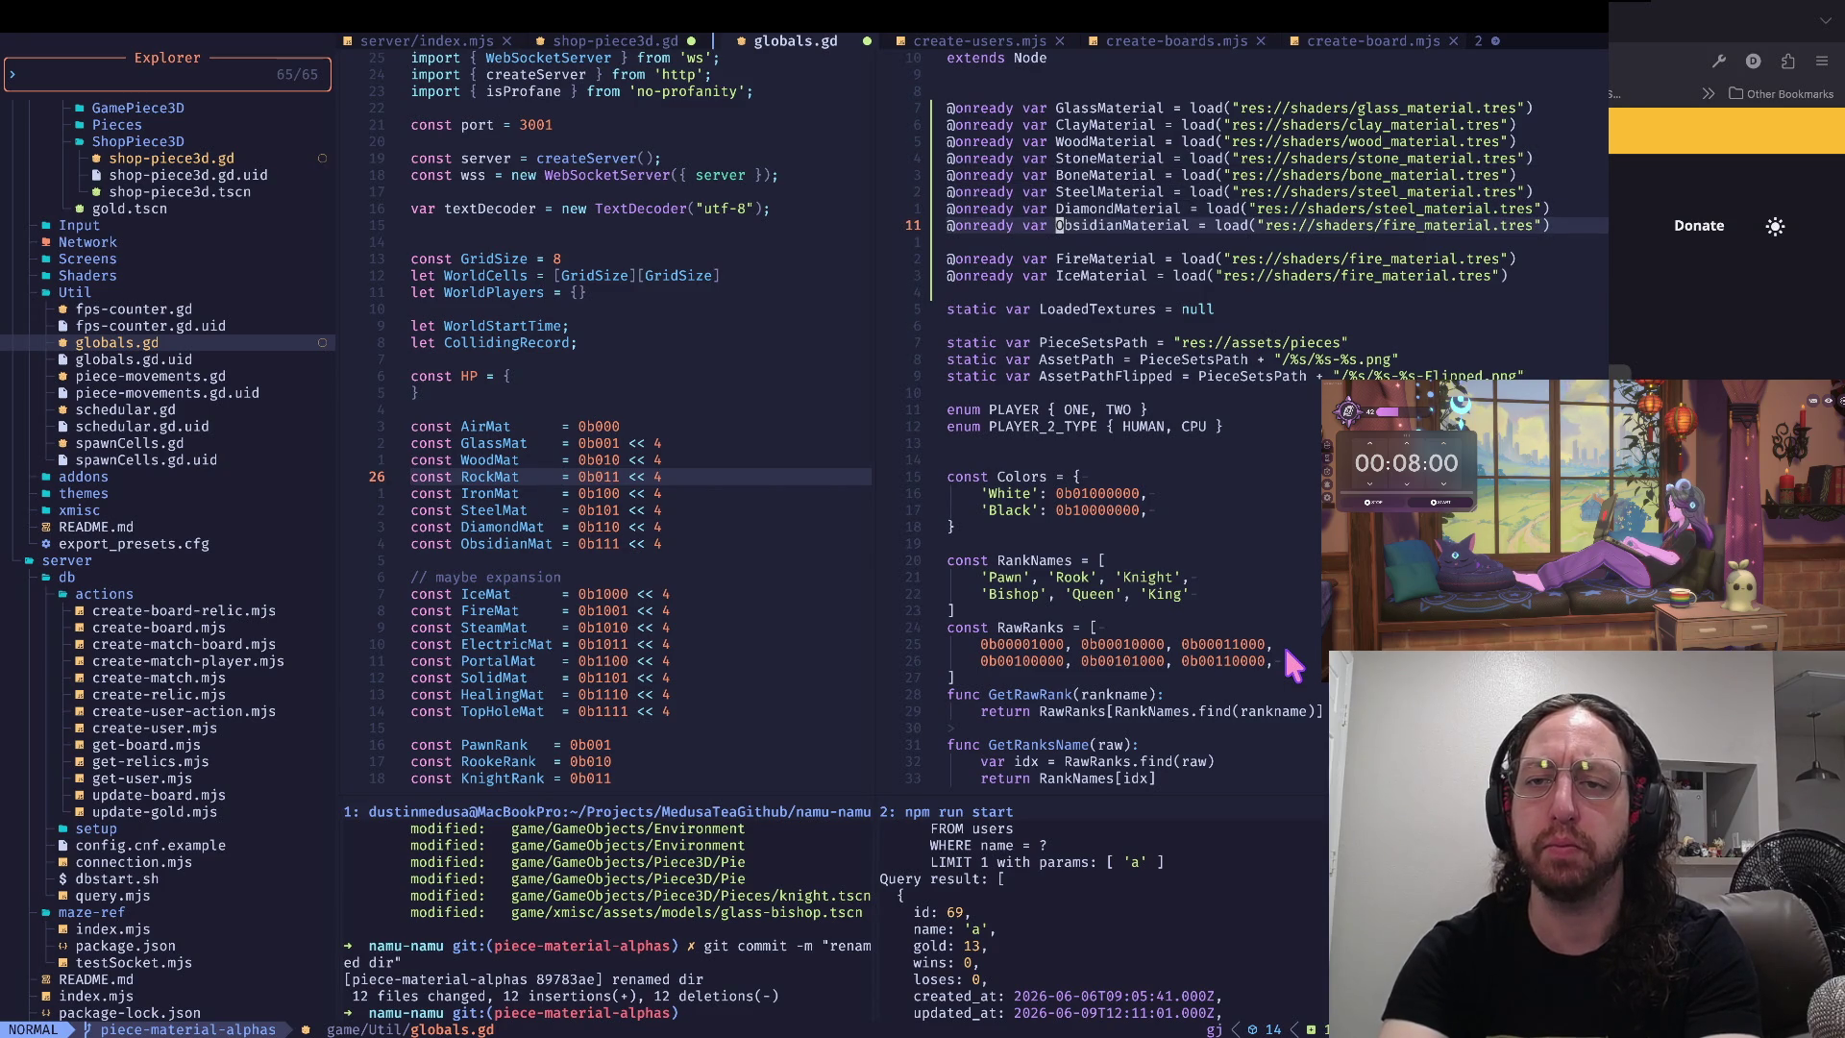
key(g)
key(k)
key(g)
key(k)
key(g)
key(k)
key(g)
key(k)
key(g)
key(k)
key(g)
key(k)
key(g)
key(k)
key(g)
key(j)
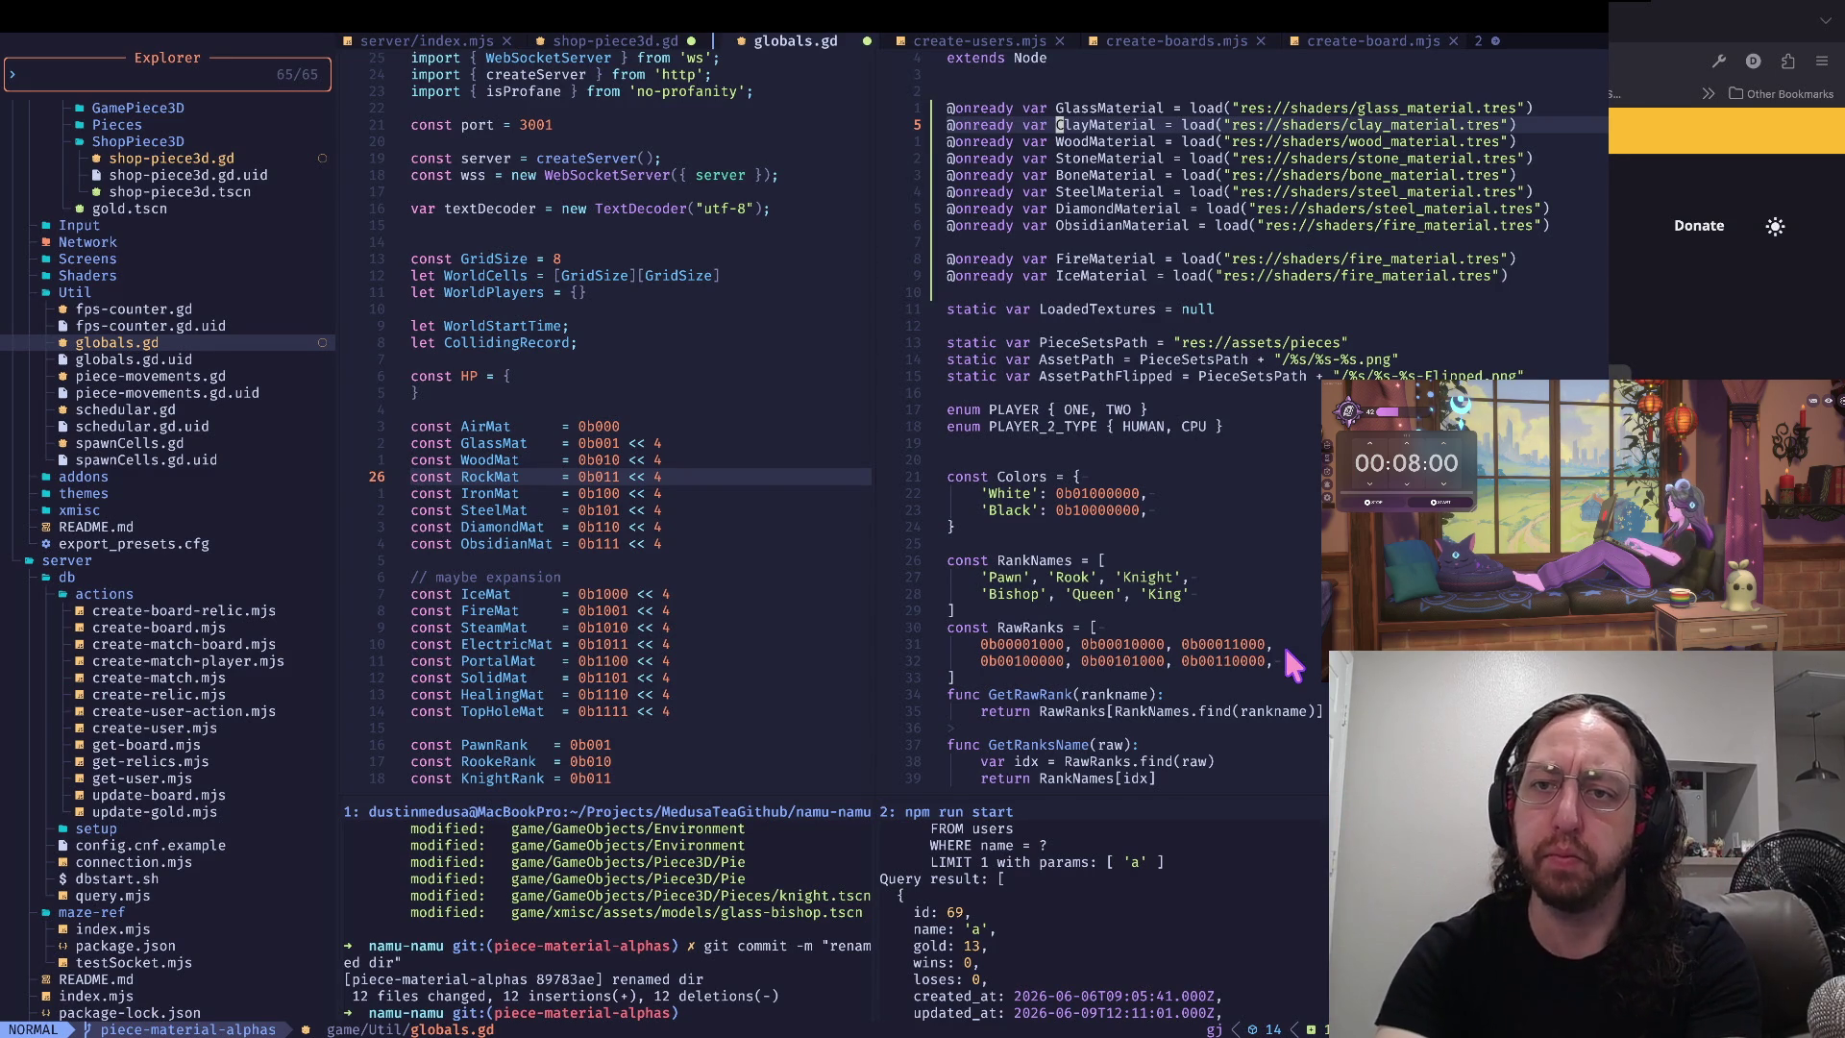
key(j)
key(j)
key(j)
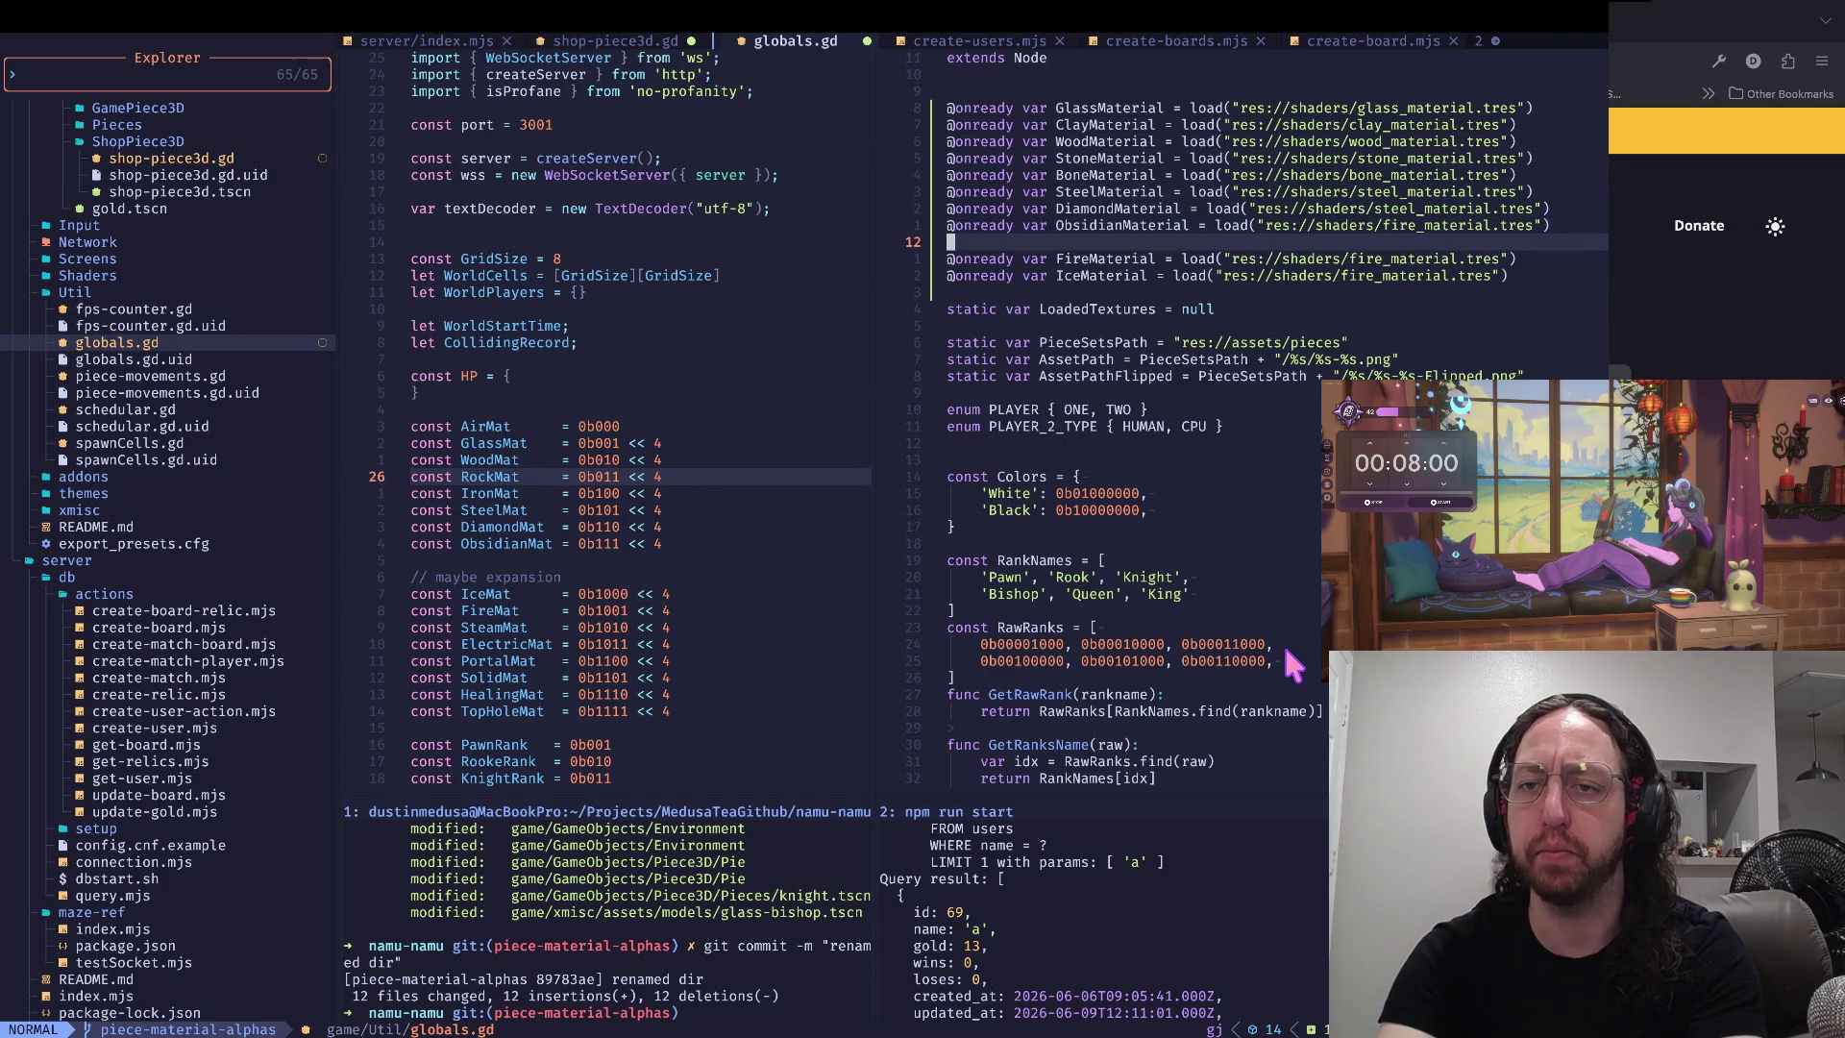
key(j)
key(j)
key(j)
key(k)
key(k)
key(k)
key(j)
key(j)
key(k)
key(k)
key(j)
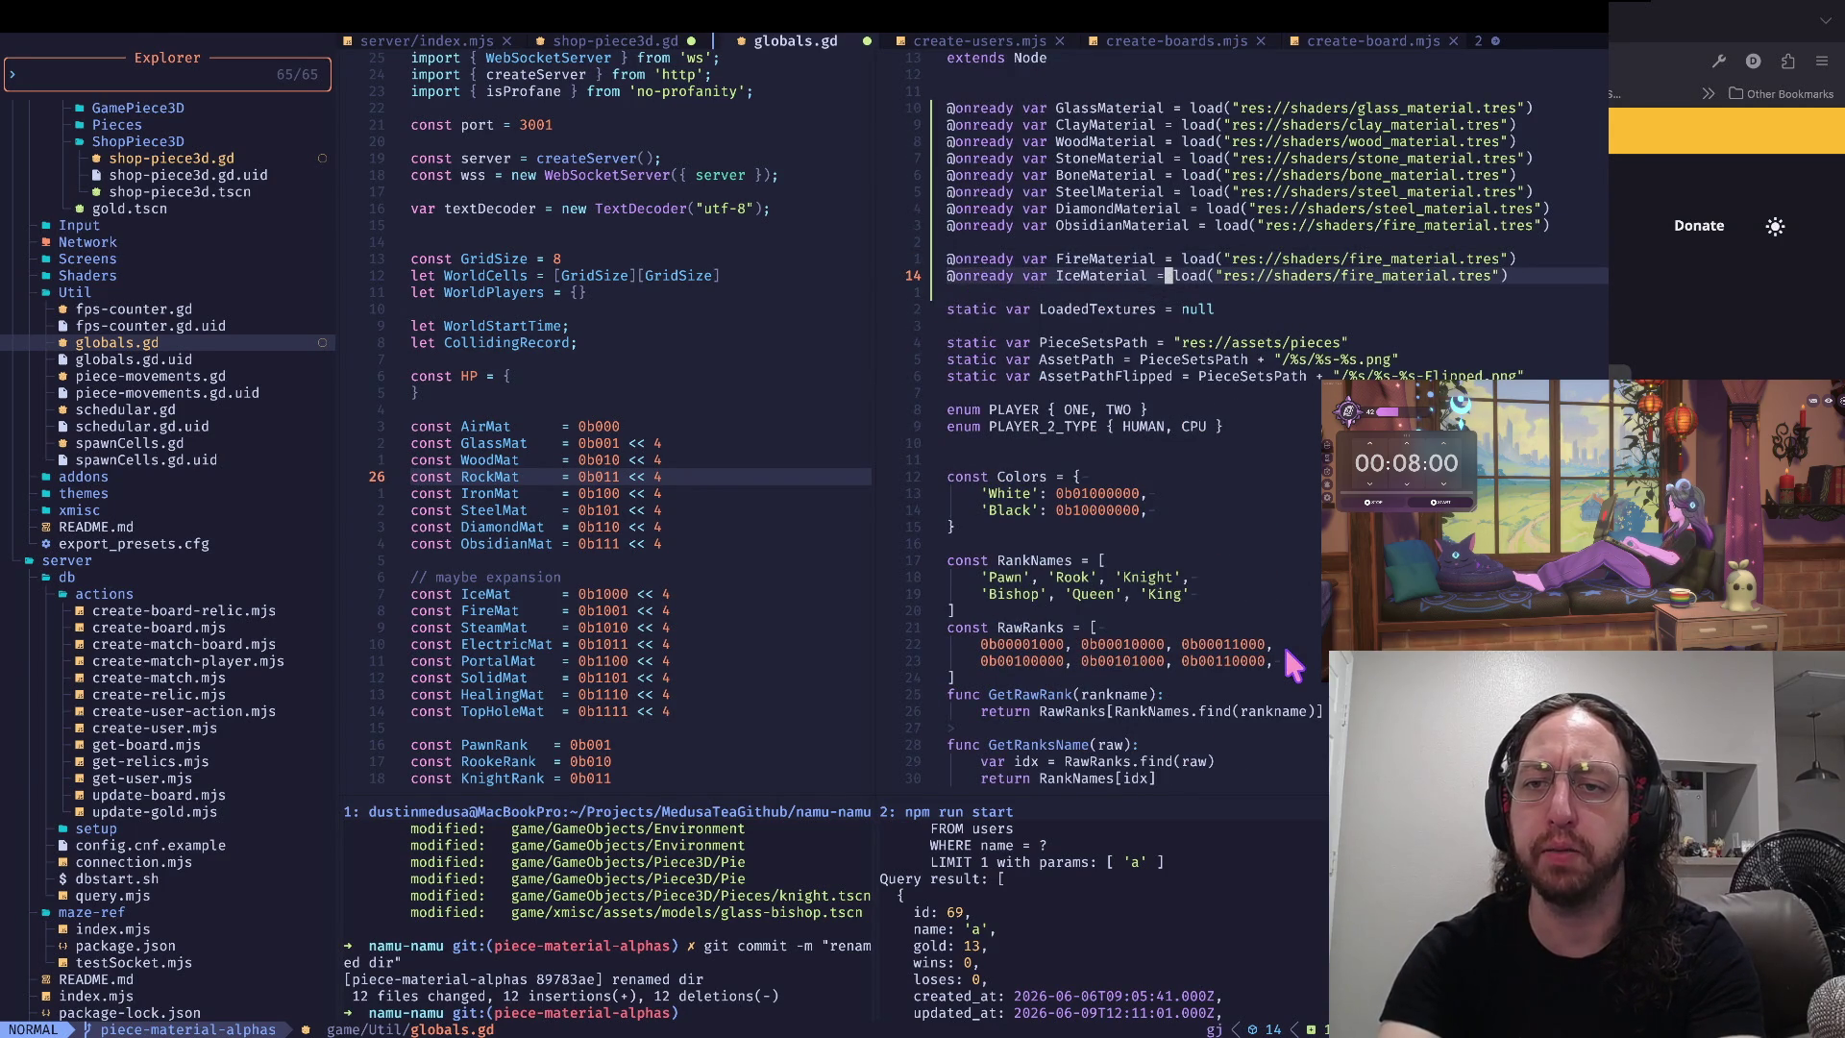
key(ctrl+d)
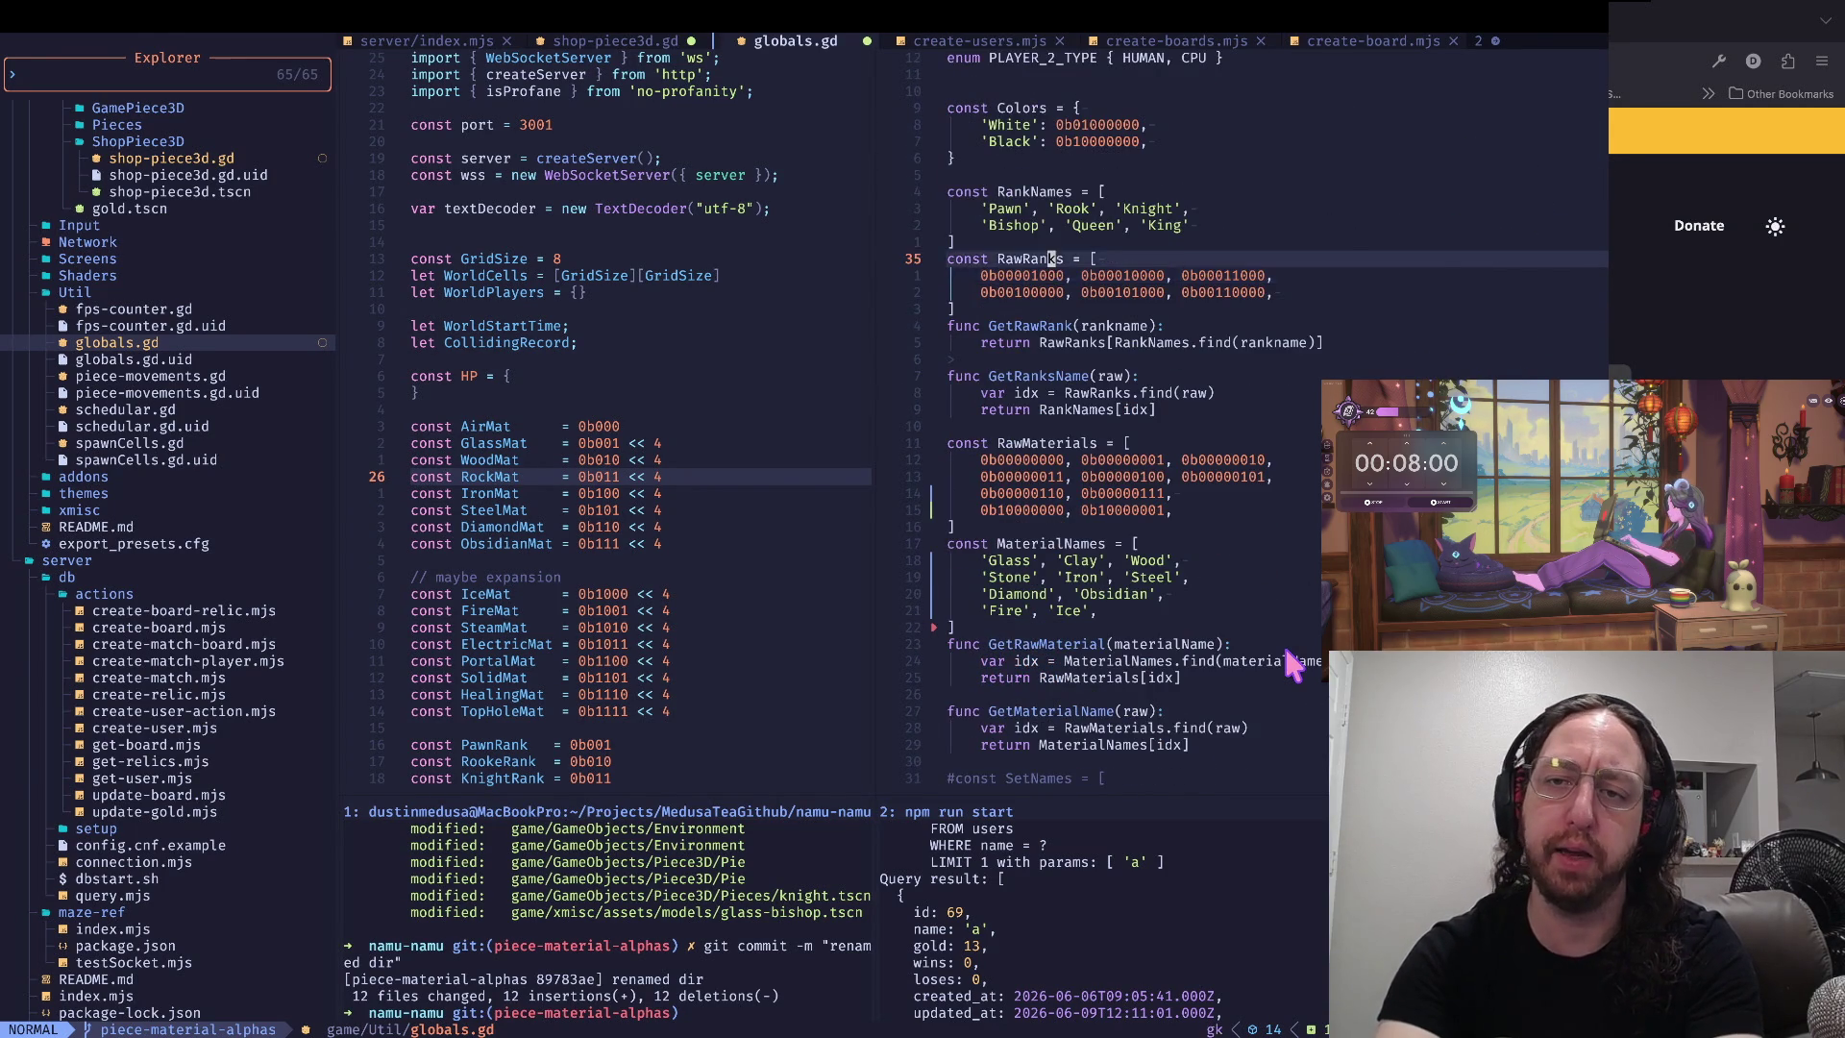
- Scroll down globals.gd past IceMaterial, the material lists and the GetMaterialName function
key(ctrl+u)
key(j)
key(j)
key(k)
key(k)
key(j)
key(j)
key(k)
key(k)
key(j)
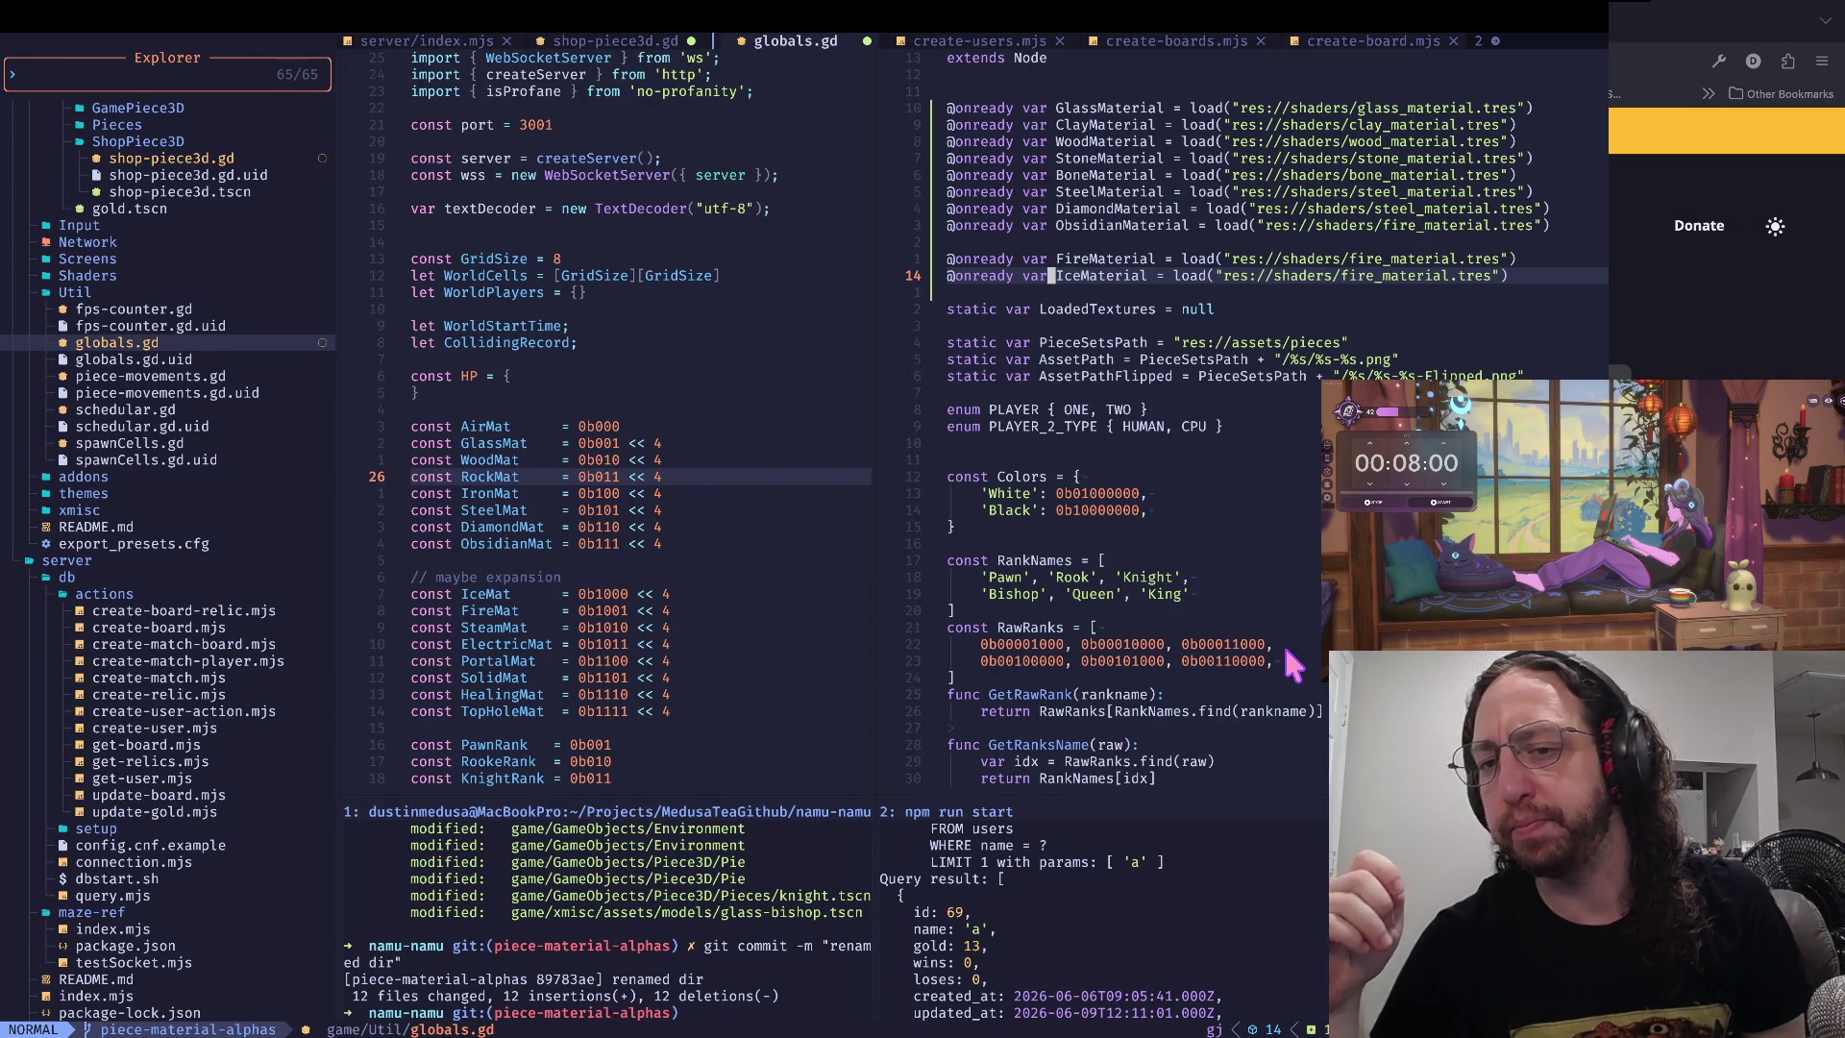
key(j)
key(j)
key(j)
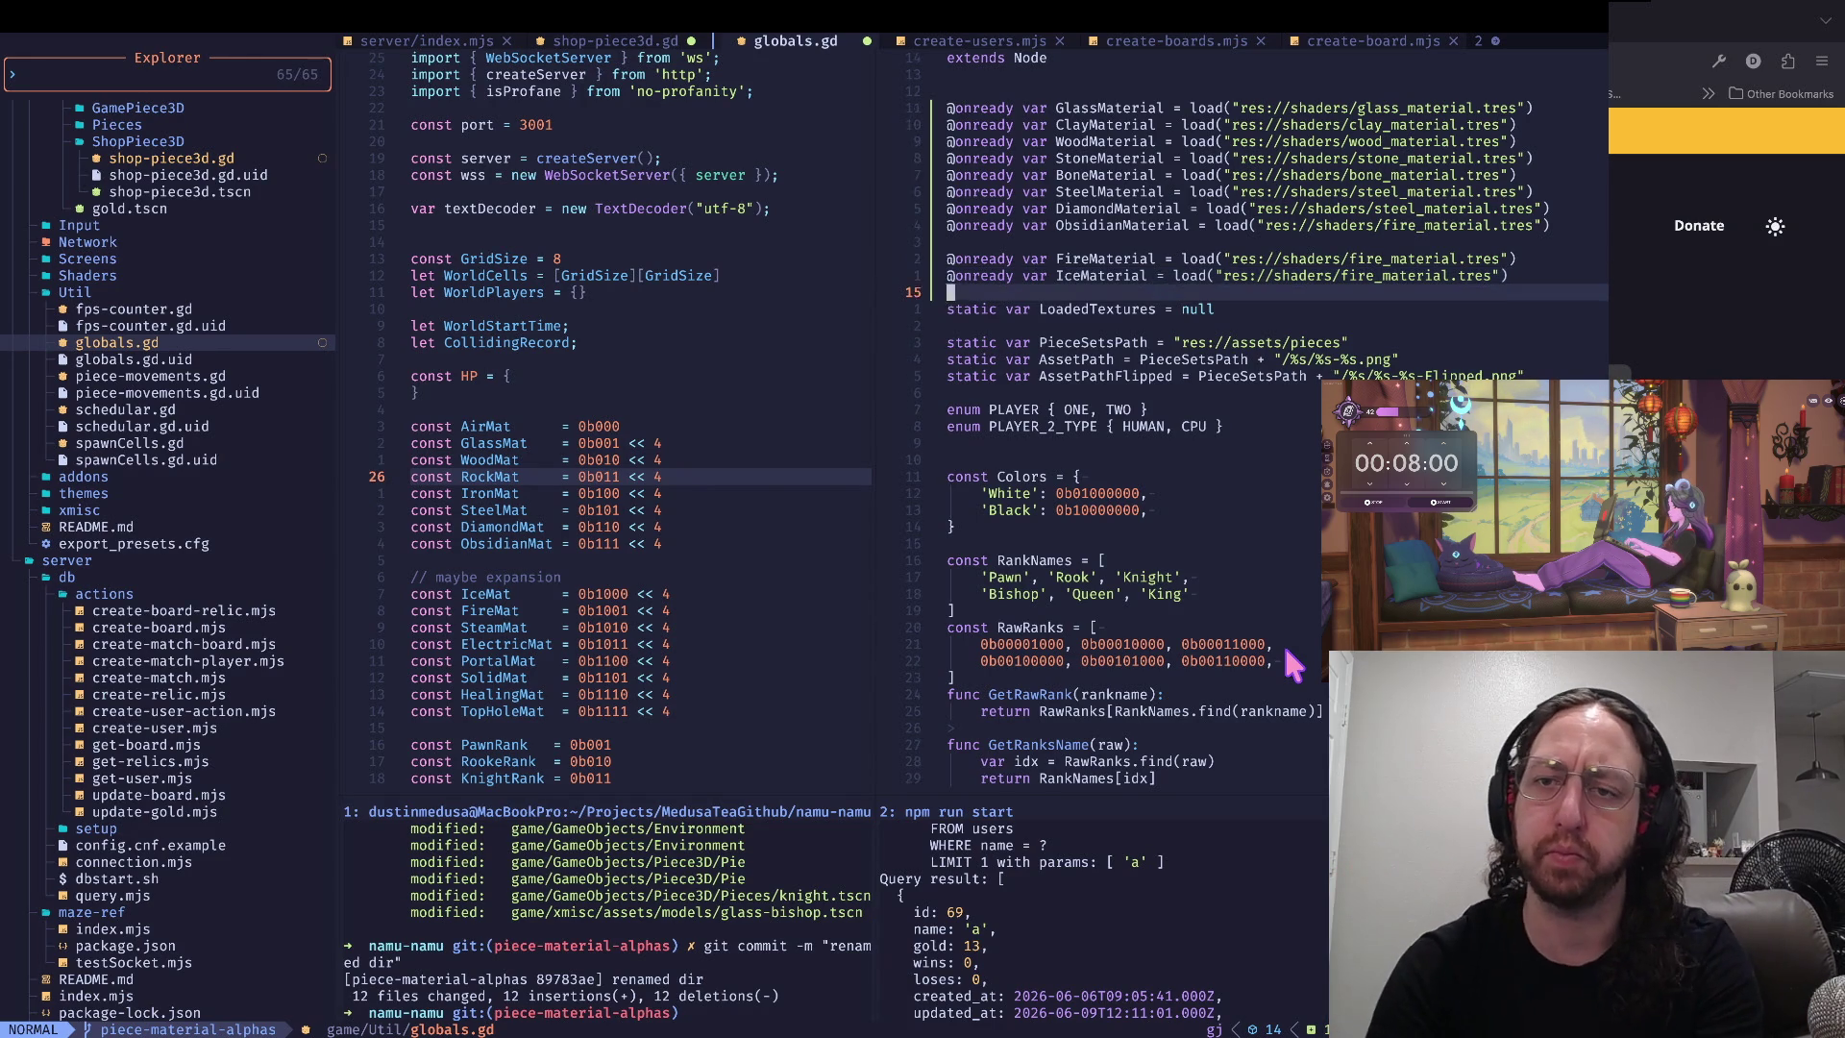
key(j)
key(j)
key(j)
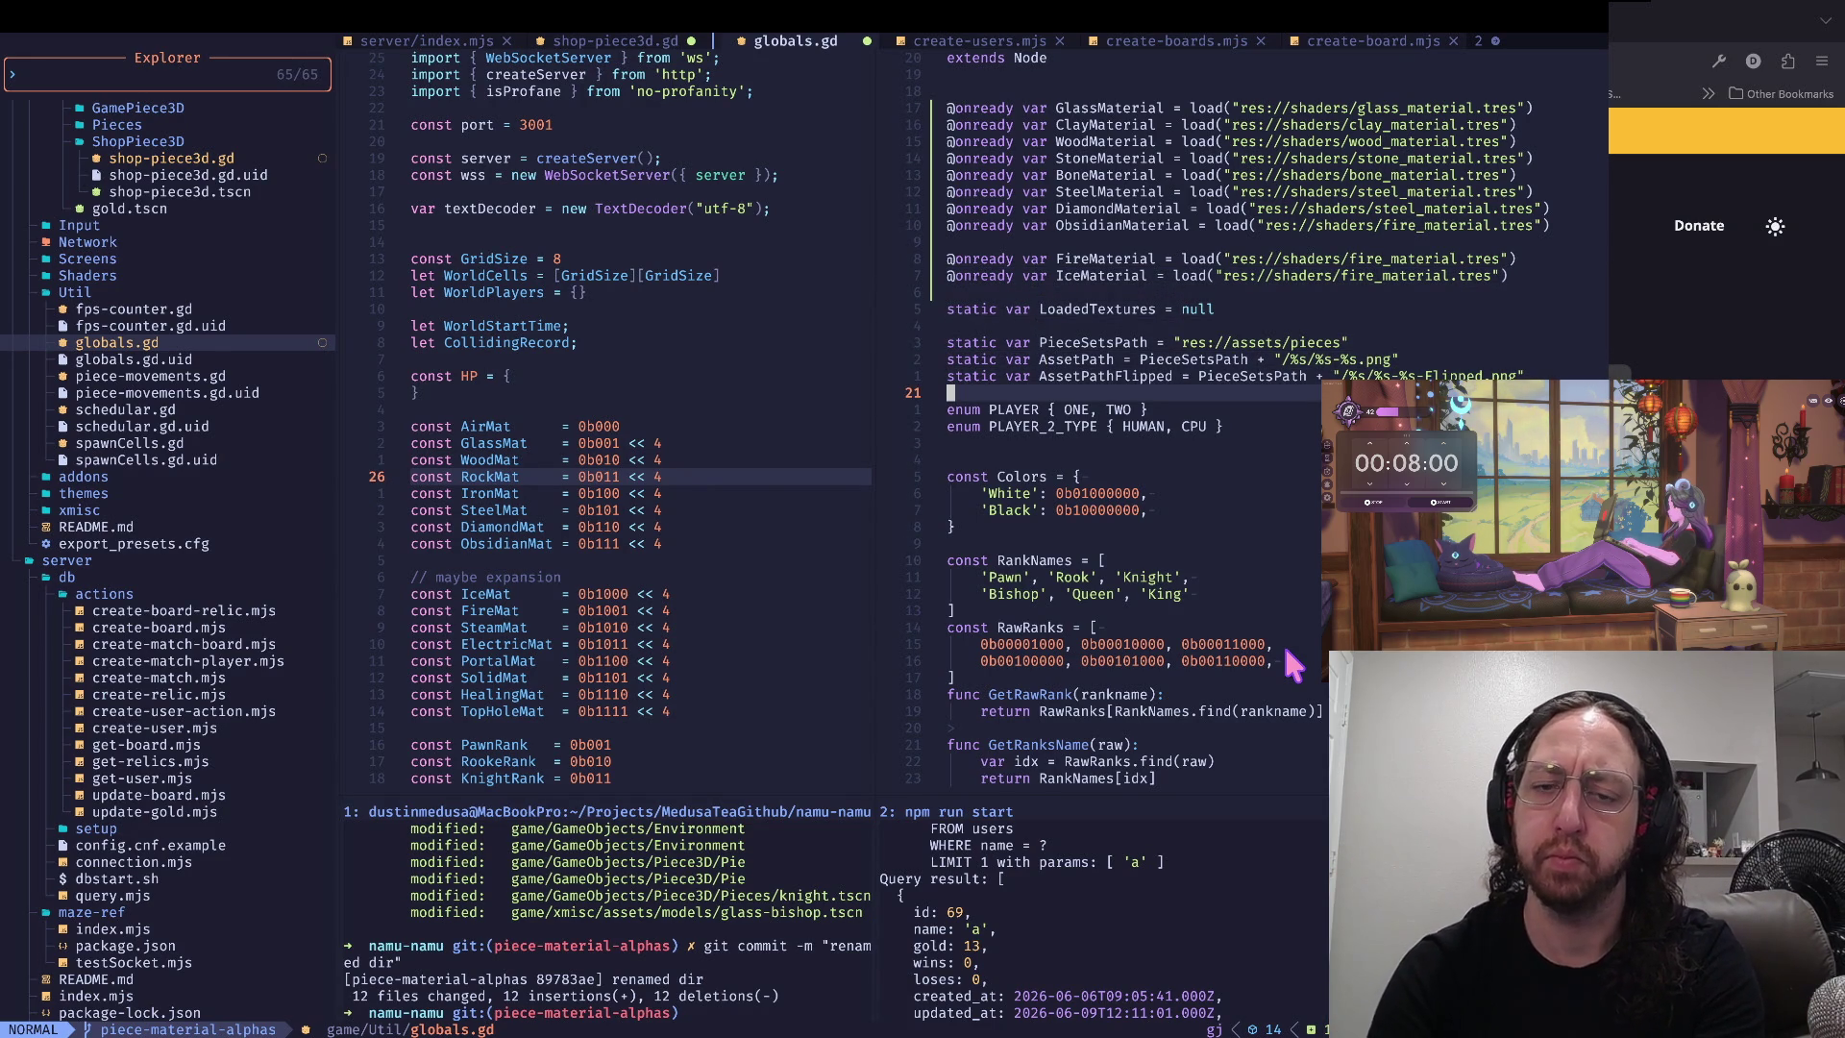
key(ctrl+d)
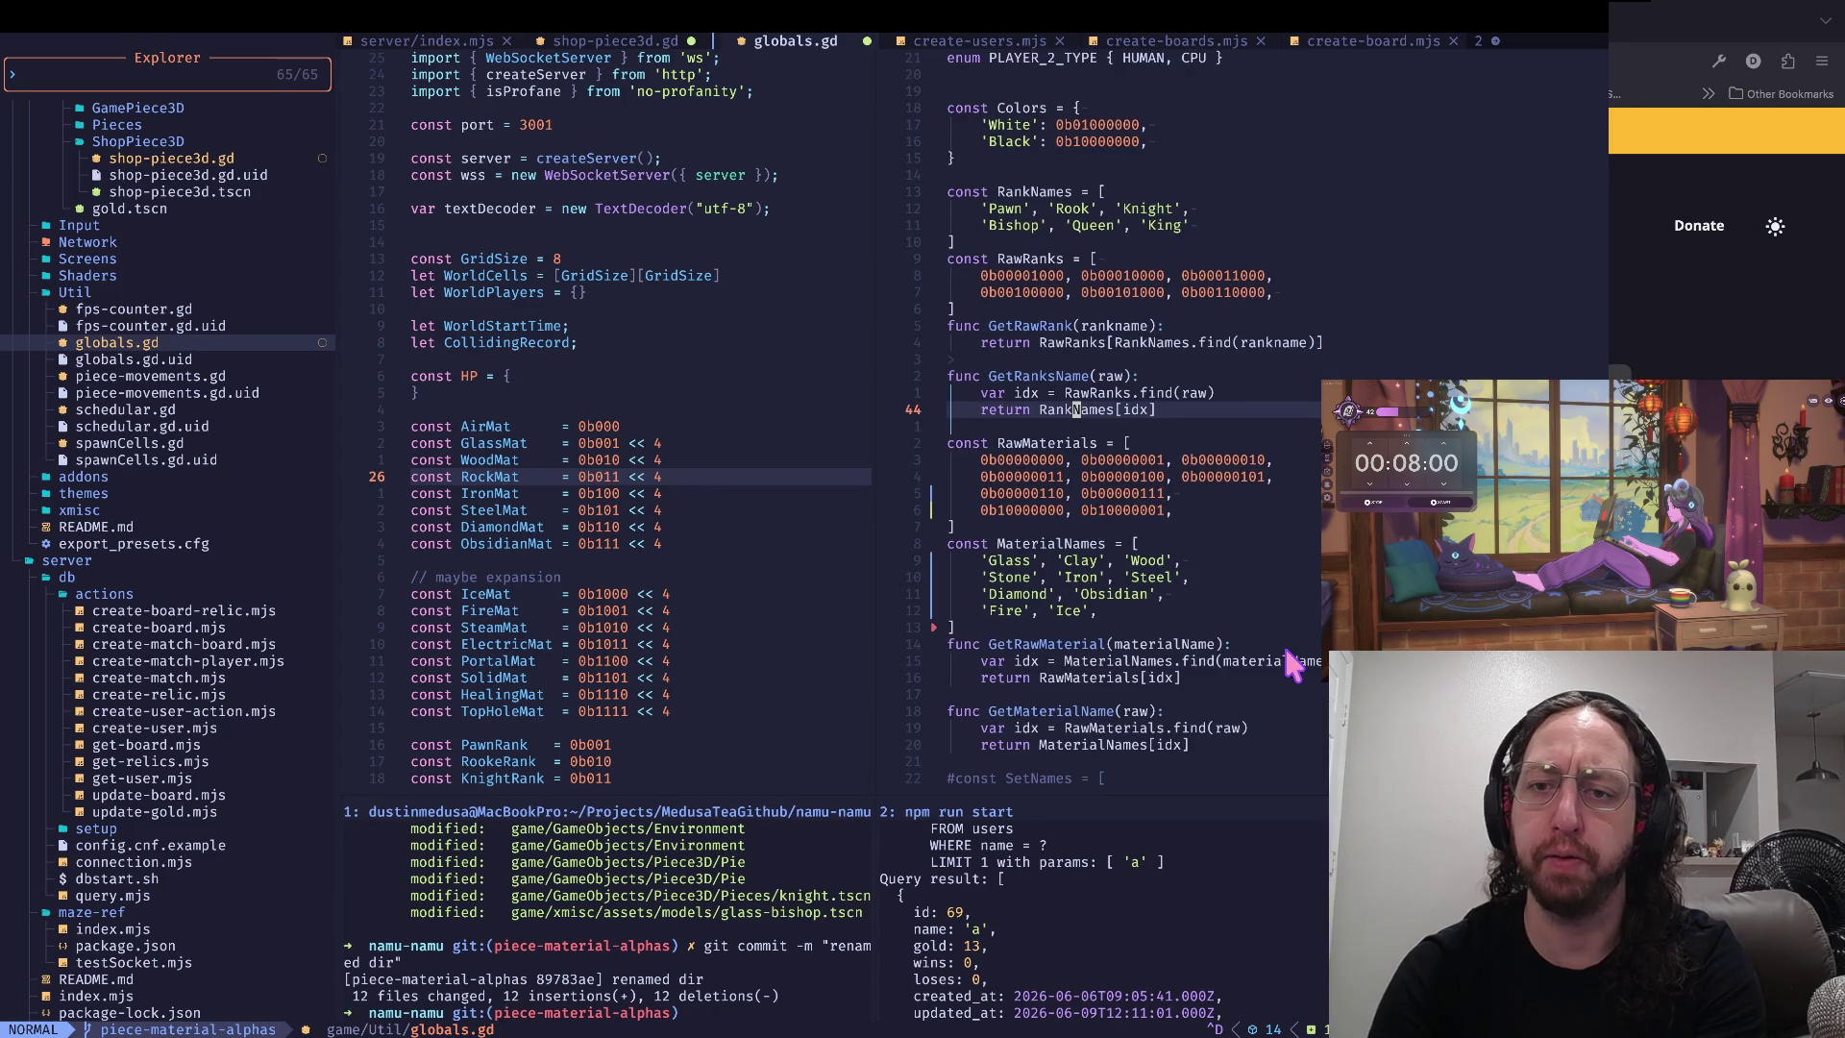
key(ctrl+d)
key(k)
key(k)
- Delete the commented-out SetNames lines and the extra blank line above DirectoryContents
key(j)
key(d)
key(d)
key(d)
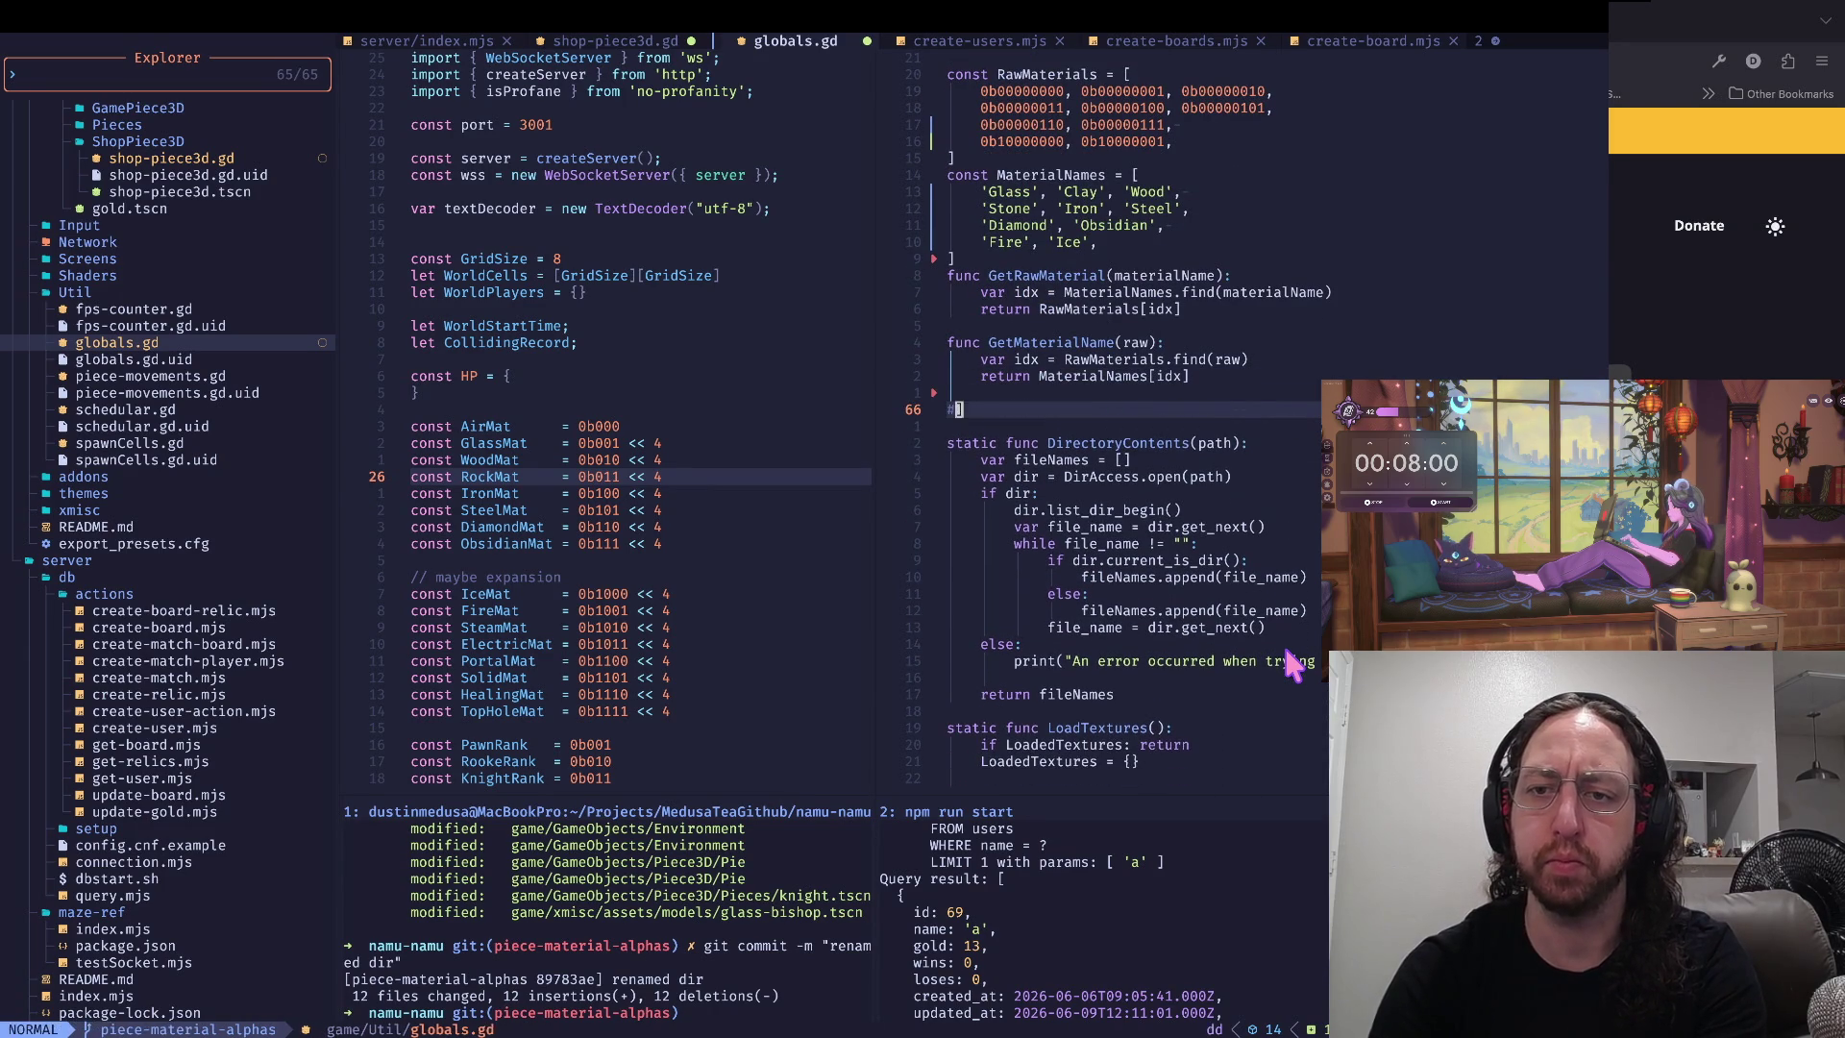
key(d)
key(d)
key(d)
key(k)
key(u)
key(u)
key(d)
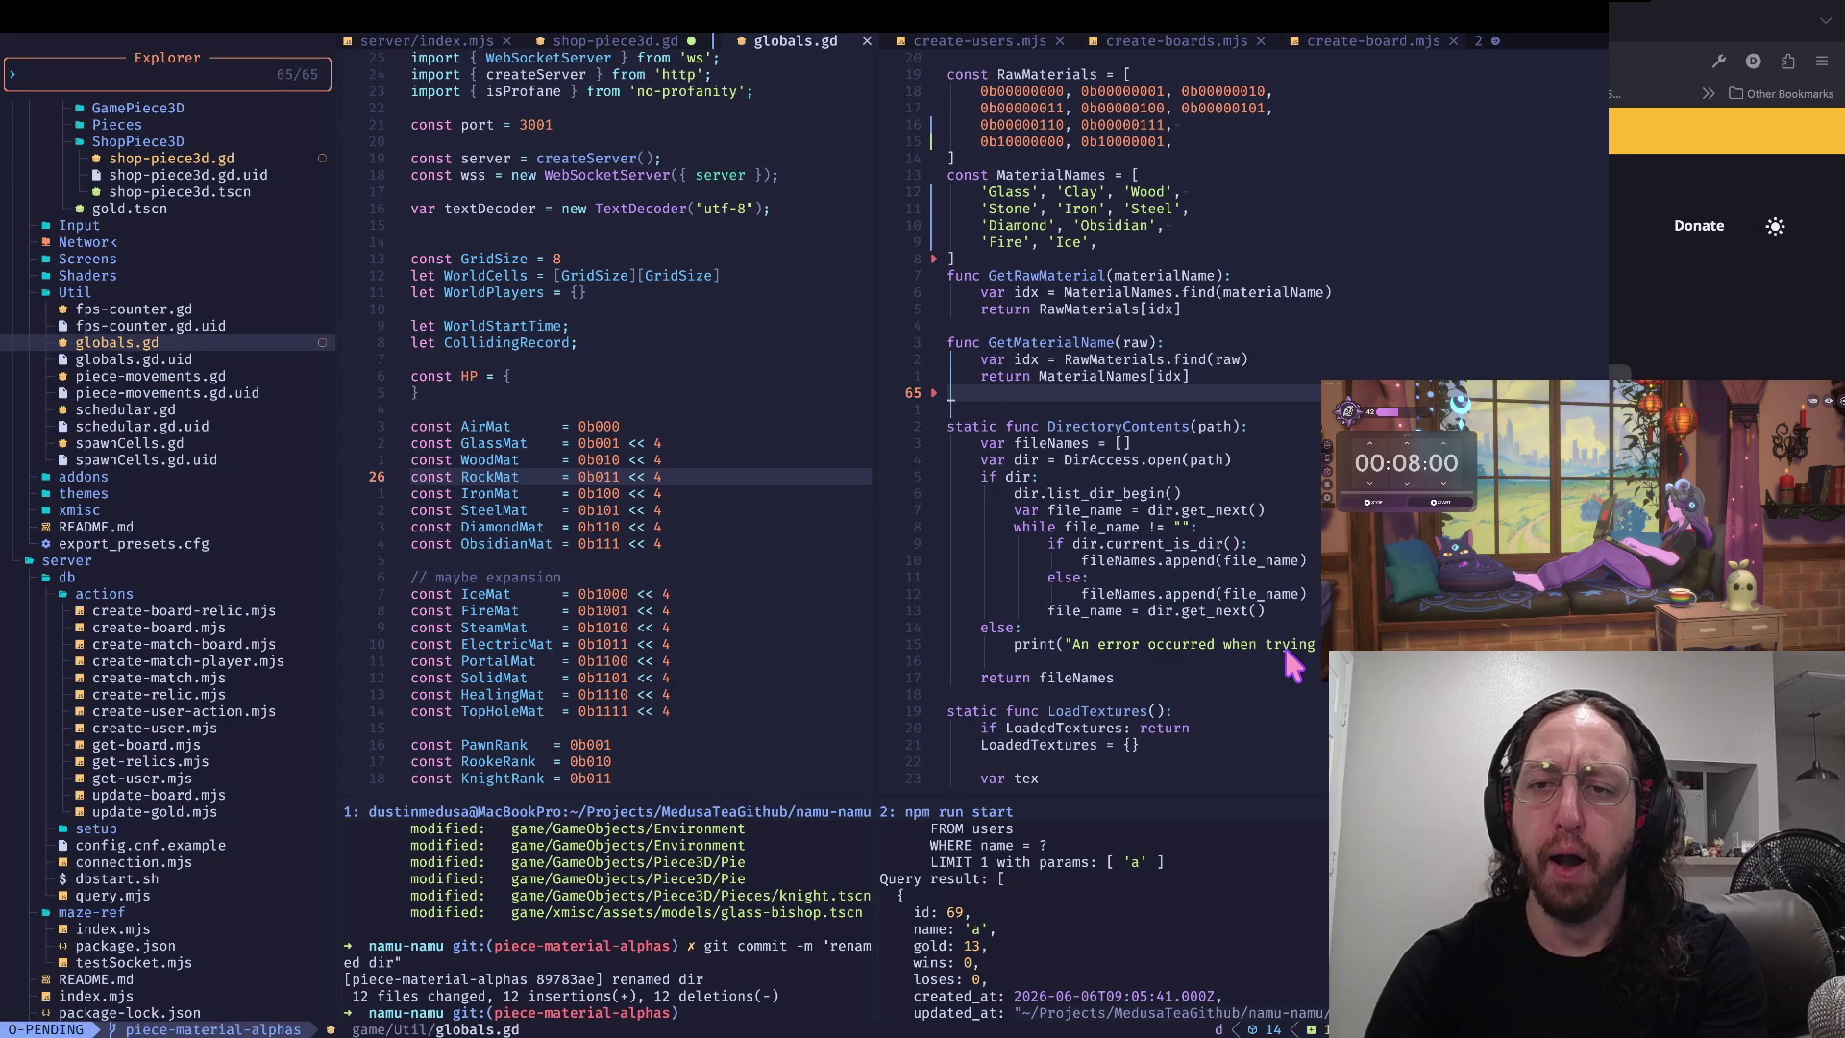
key(d)
key(ctrl+u)
key(j)
key(j)
key(j)
key(j)
key(j)
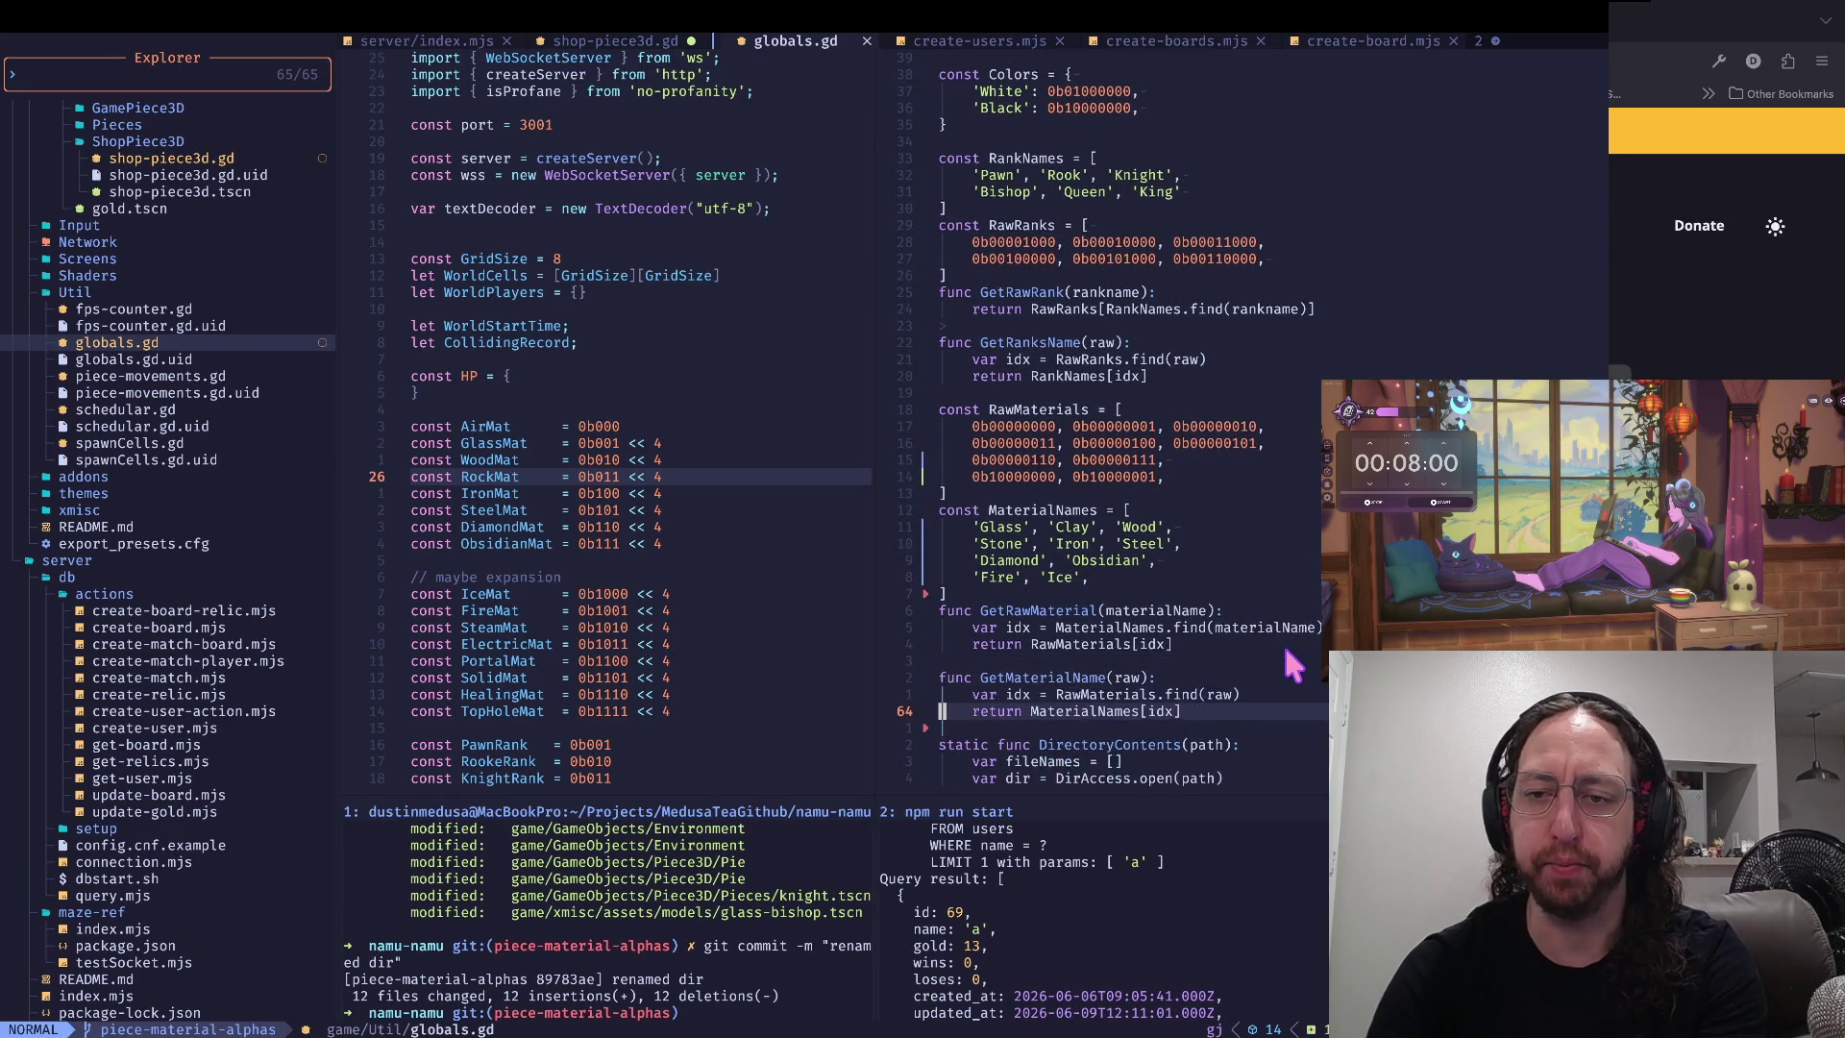
- Review the MaterialNames and RawMaterials lookups in GetRawMaterial and GetMaterialName
key(j)
key(j)
key(k)
key(k)
key(k)
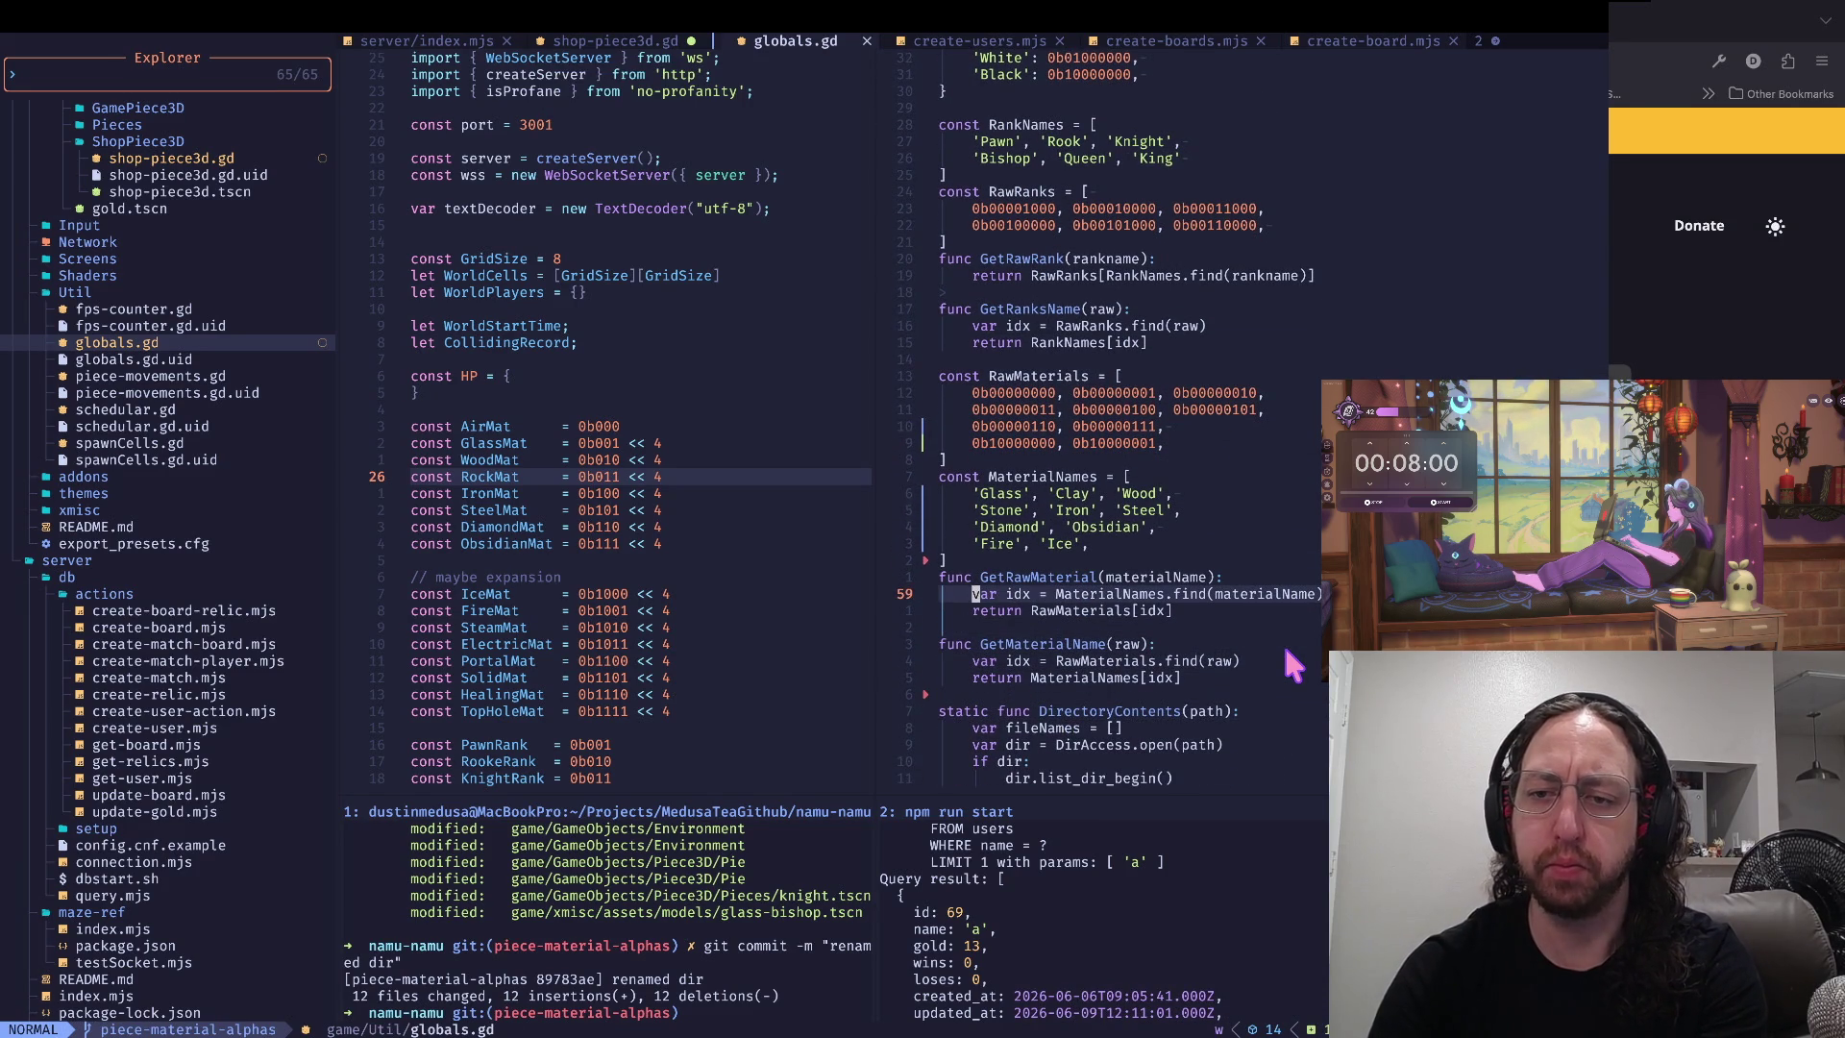
key(j)
key(j)
key(j)
key(w)
key(w)
key(w)
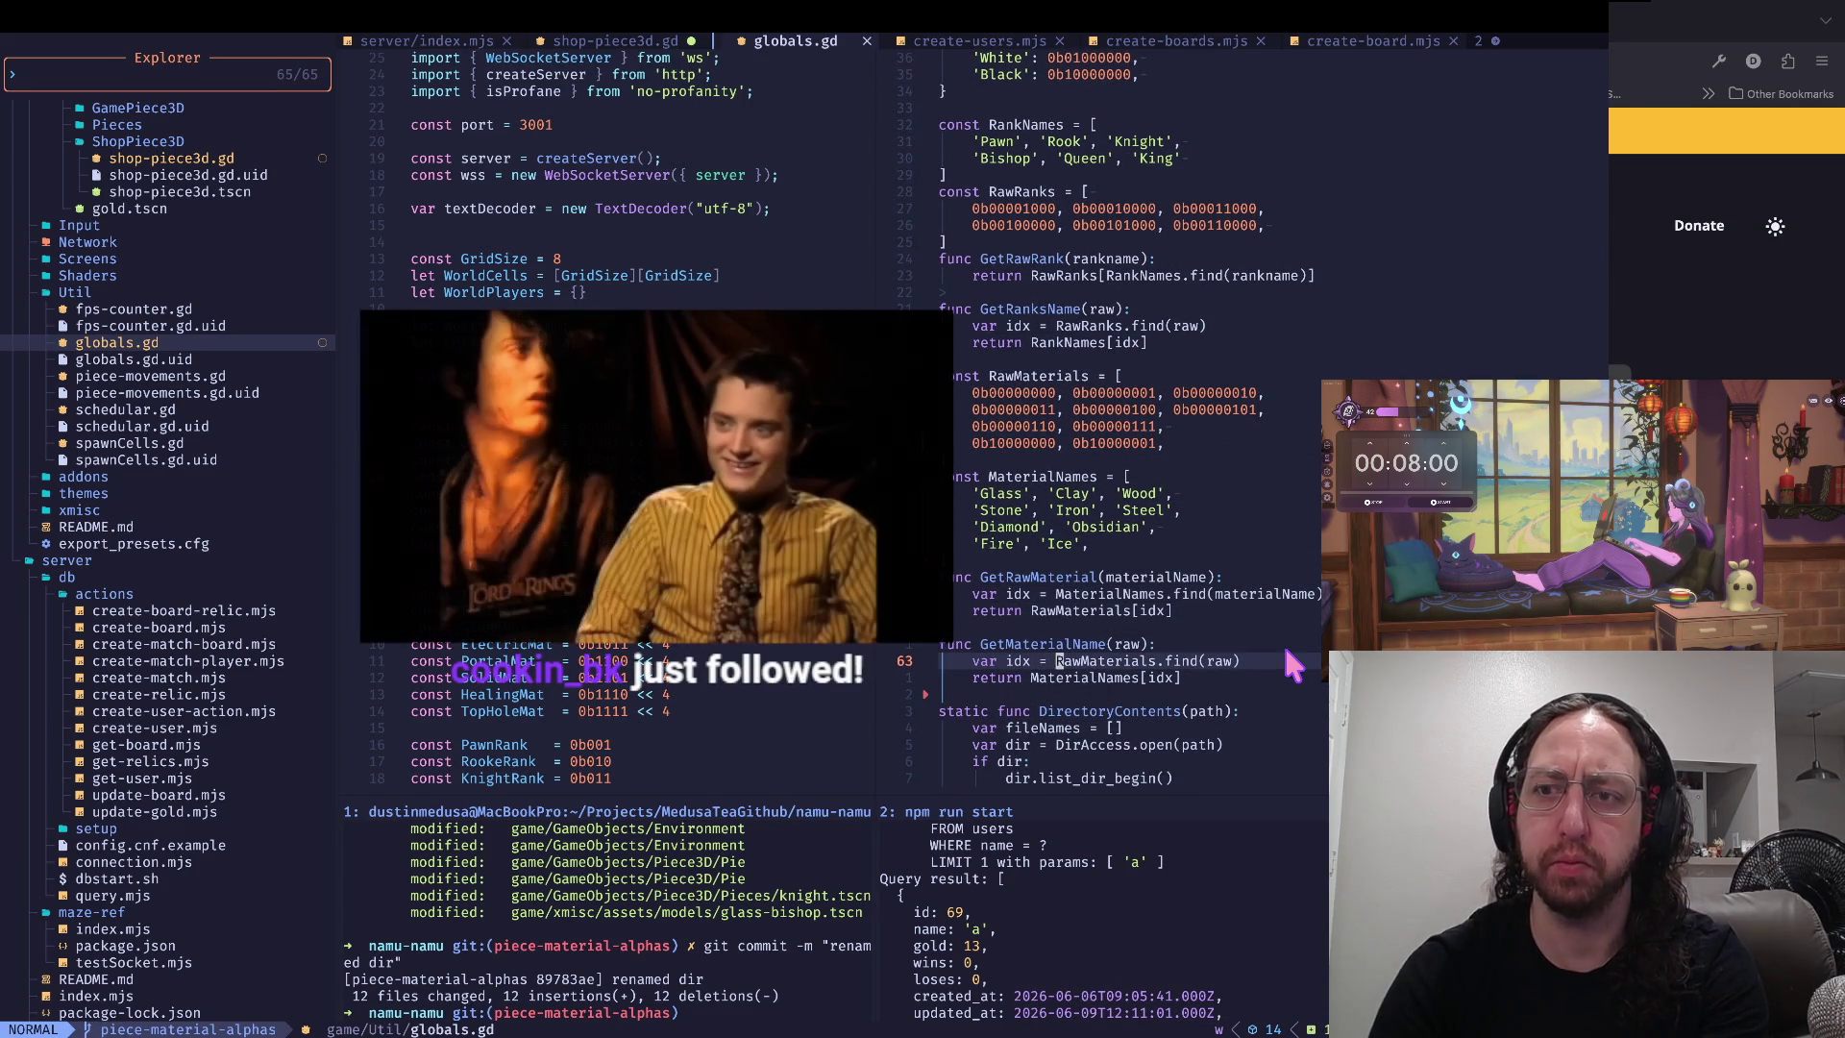
key(k)
key(k)
key(k)
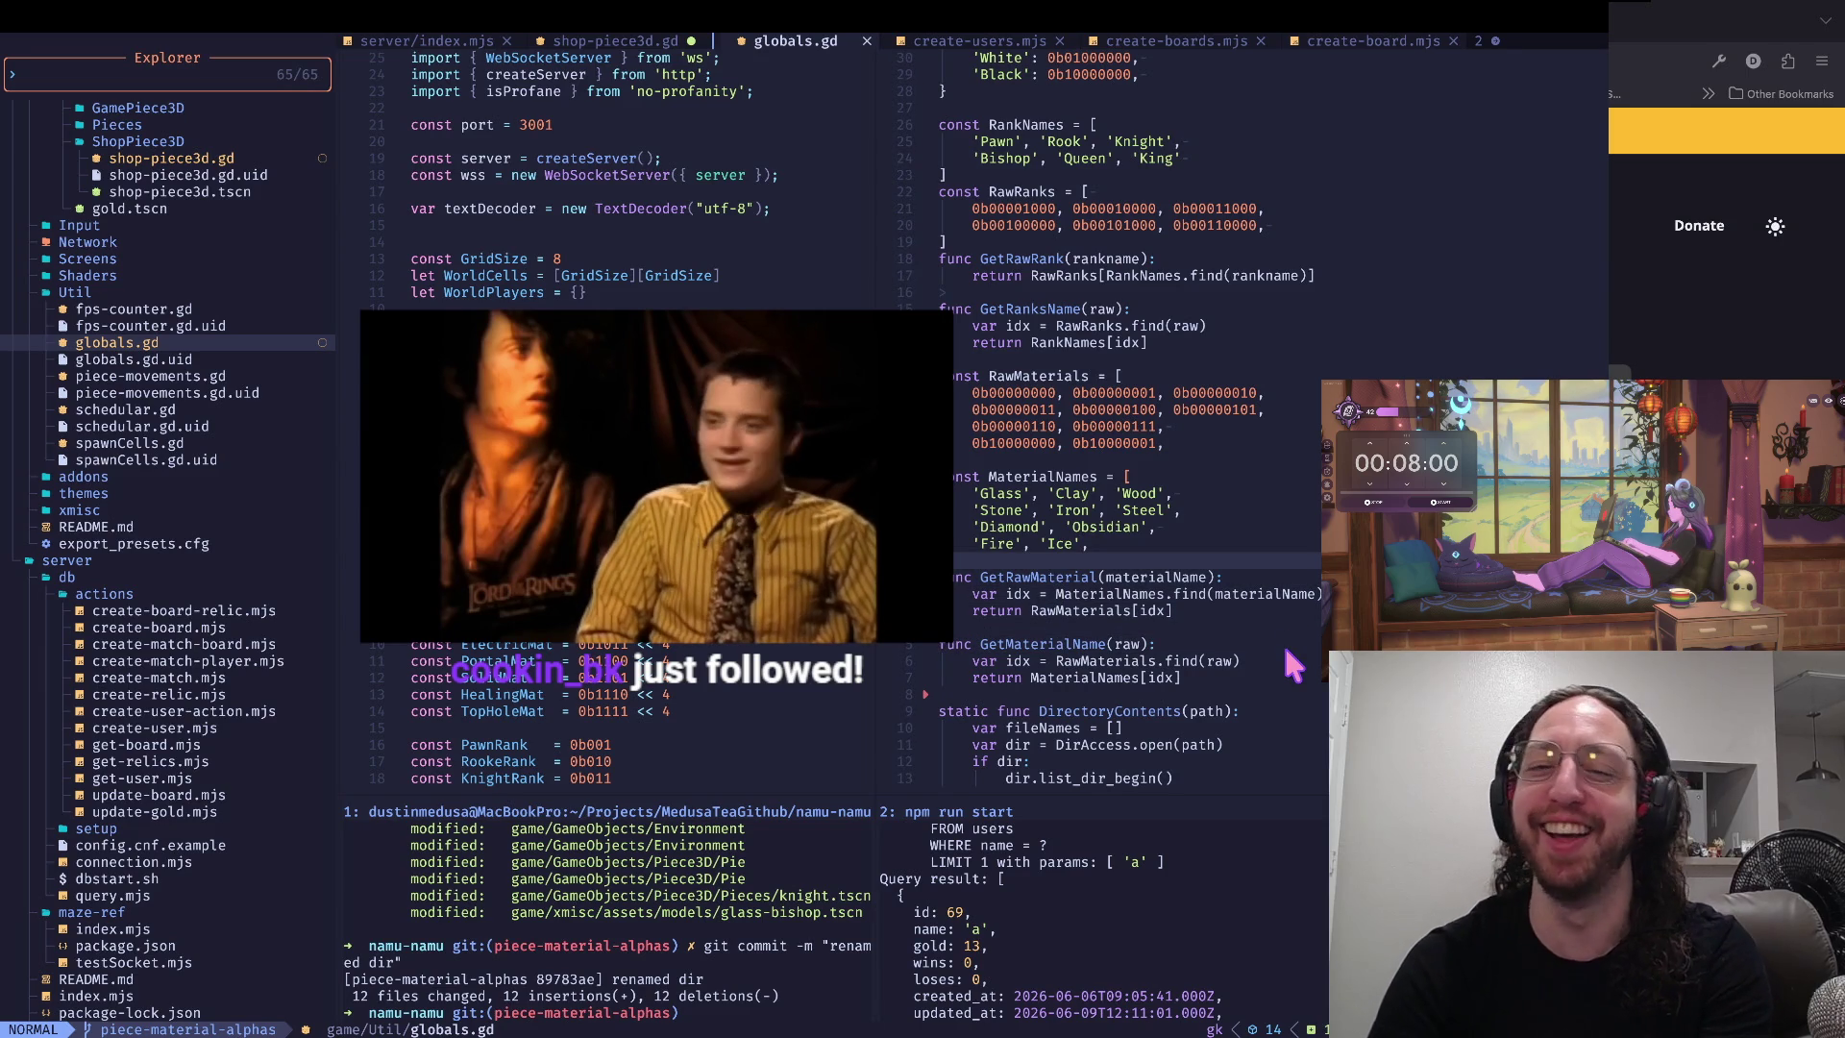
key(super+Tab)
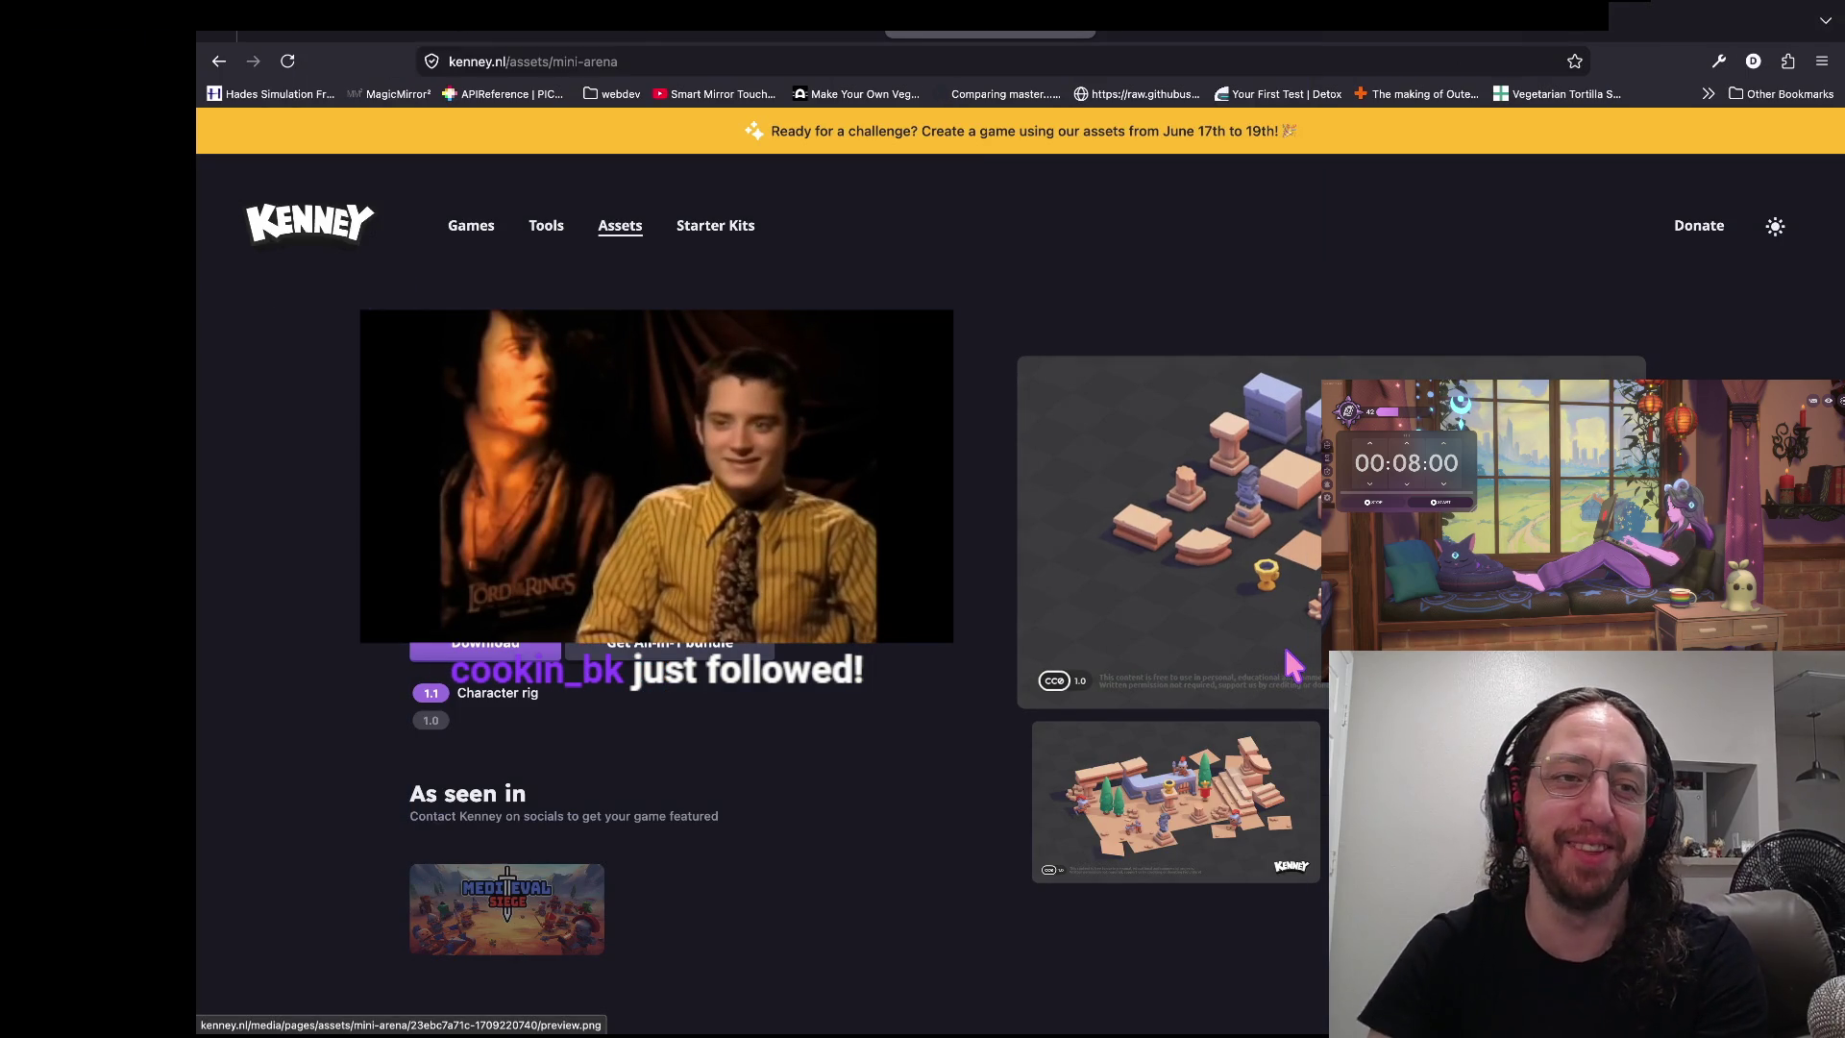
- Glance at the material loads in shop-piece3d.gd in Godot, then return to globals.gd
key(super+Tab)
key(super+Tab)
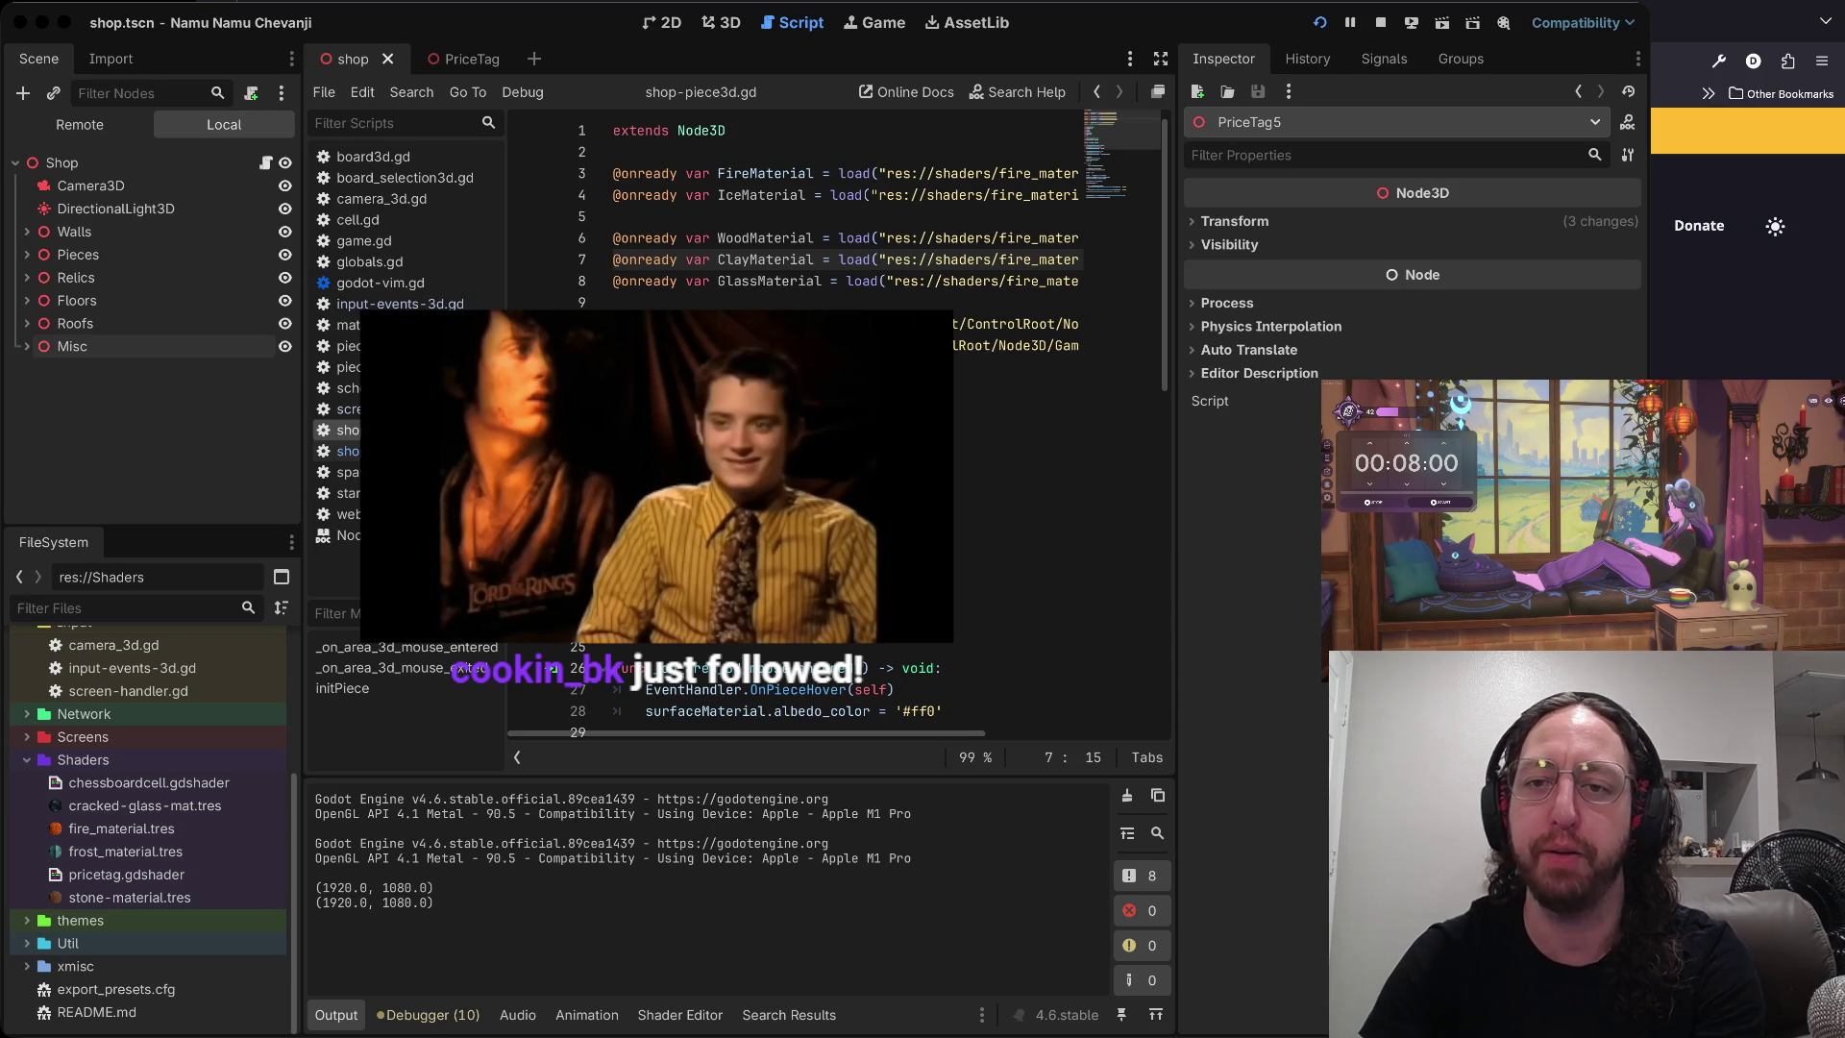
key(super+Tab)
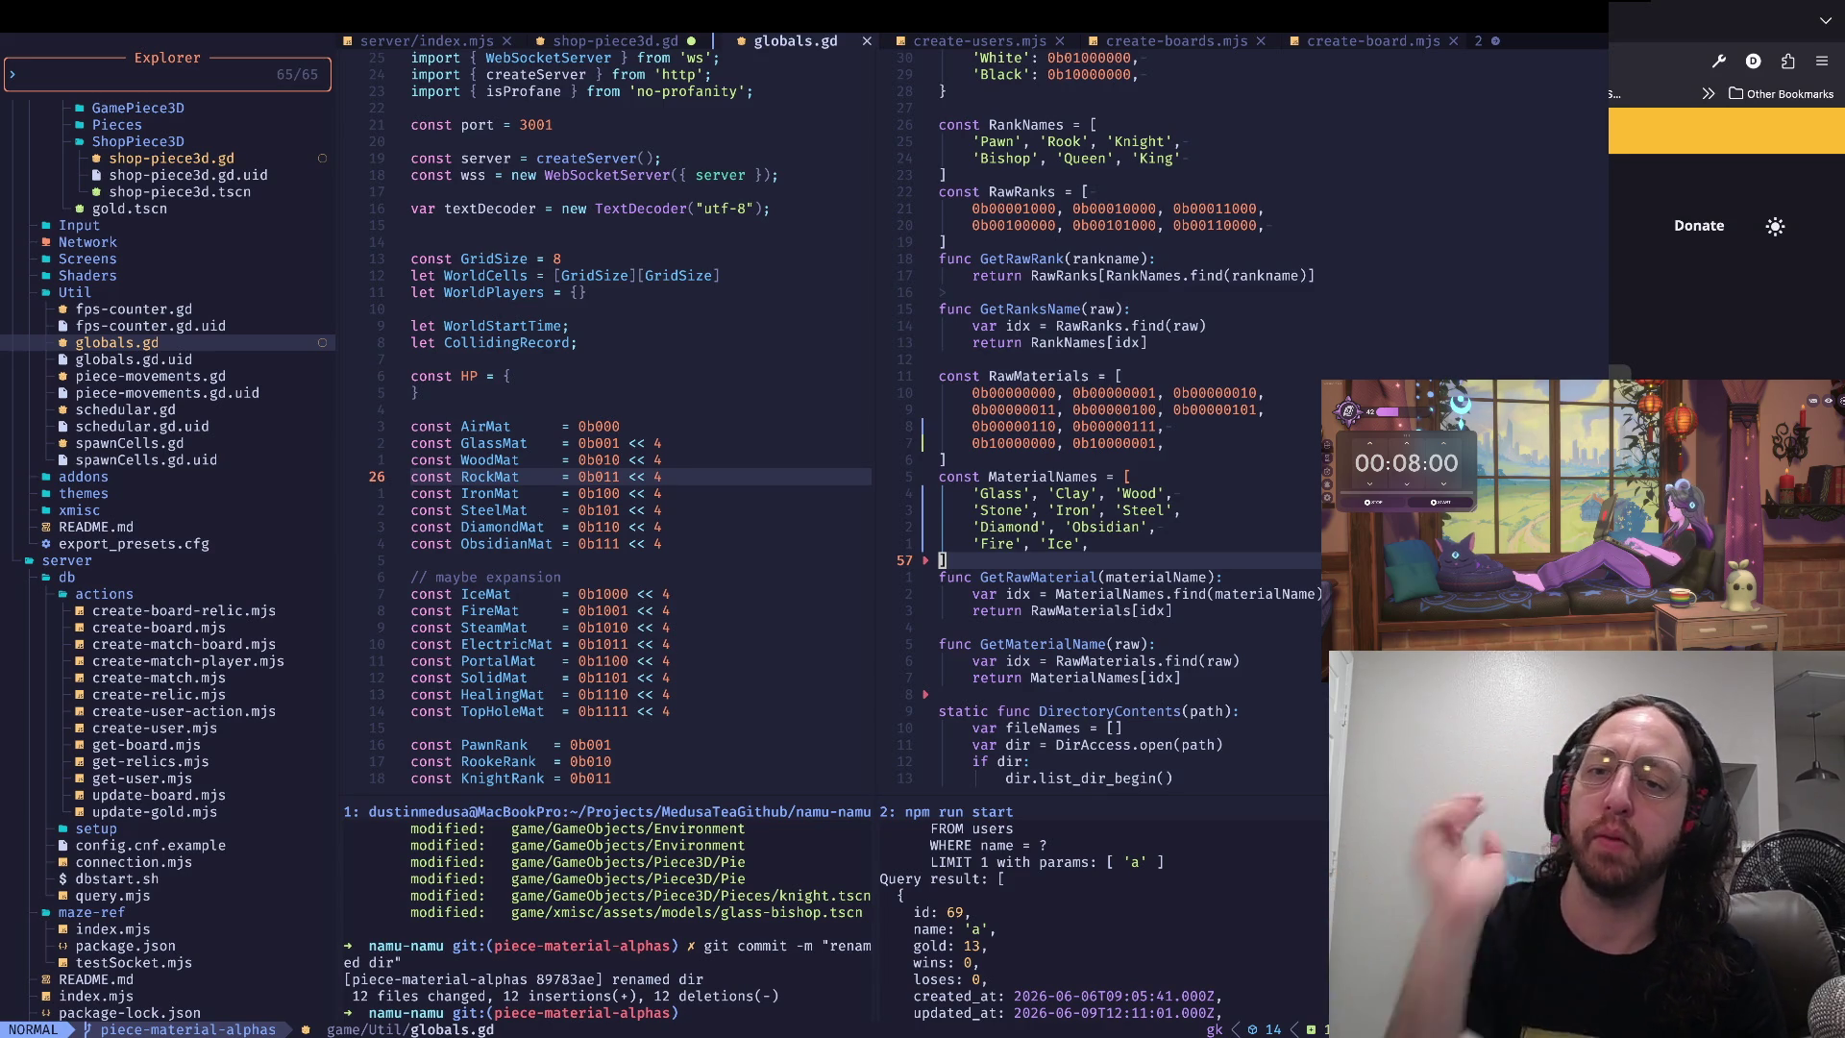
- Replace the 'Iron' entry in the MaterialNames list with 'Bone'
click(1060, 509)
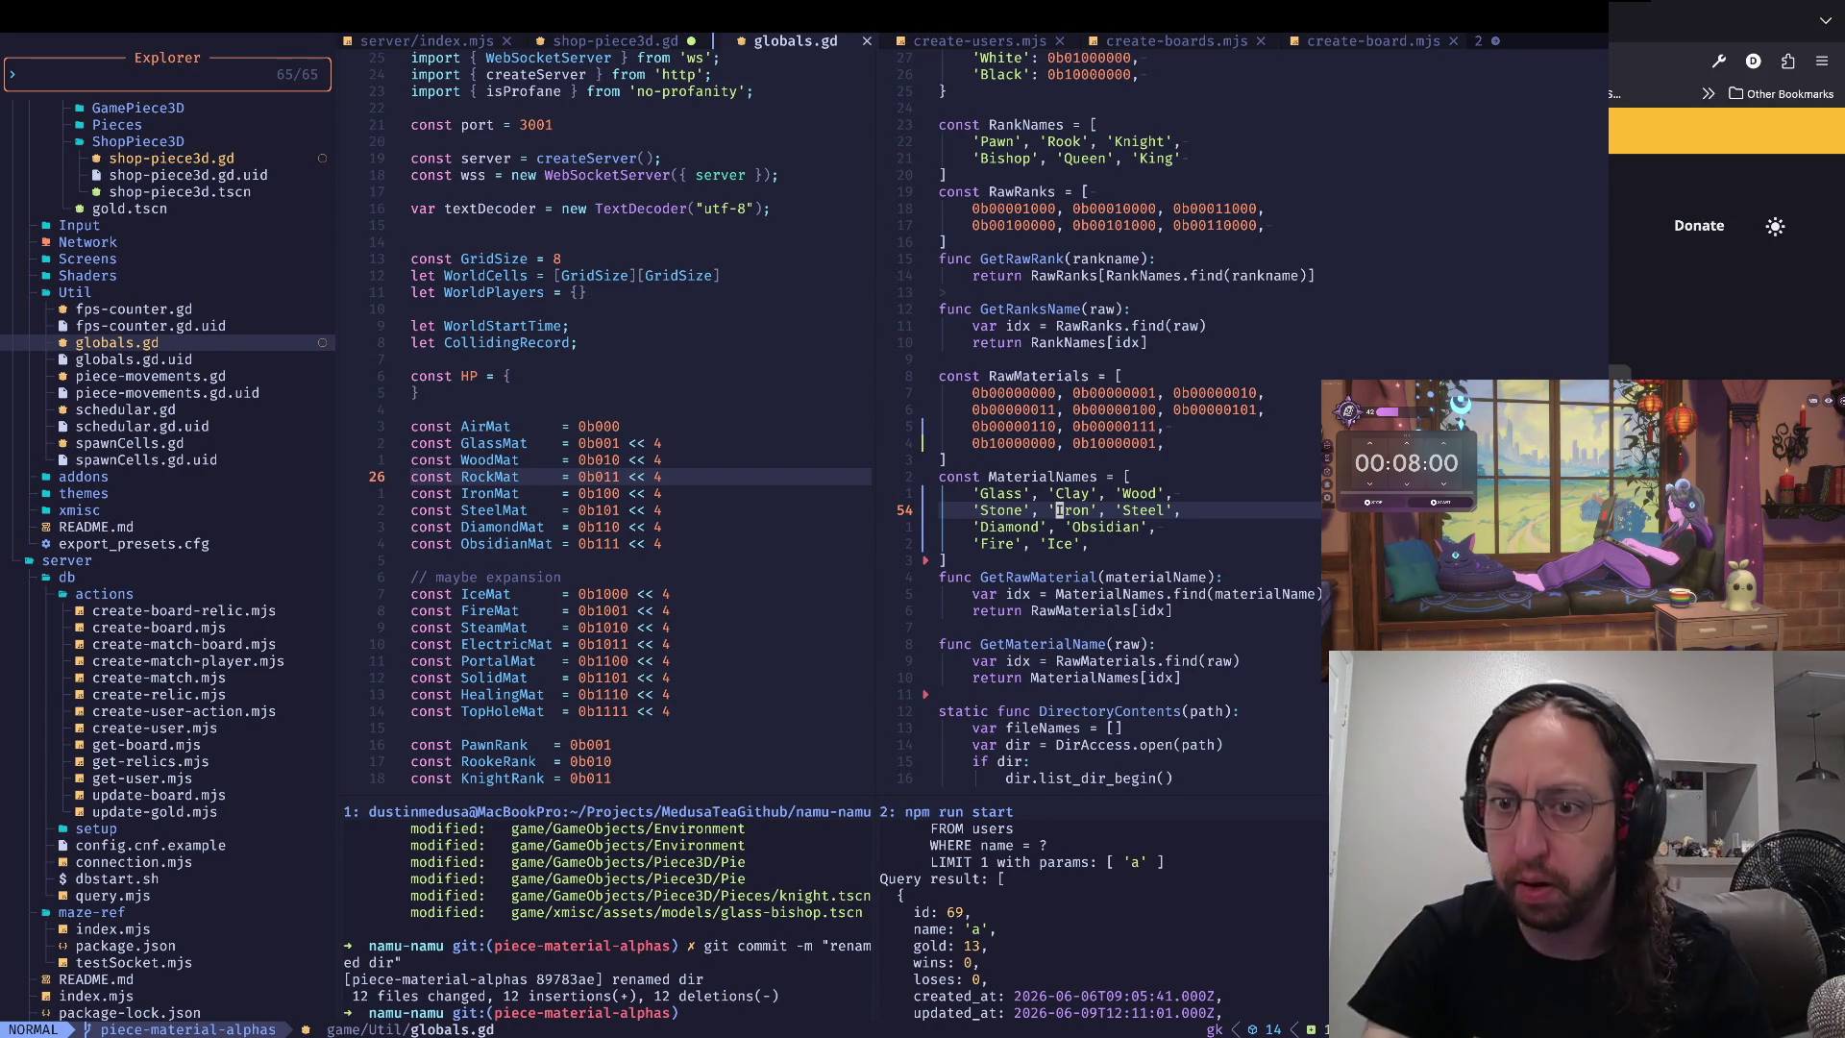
key(v)
key(h)
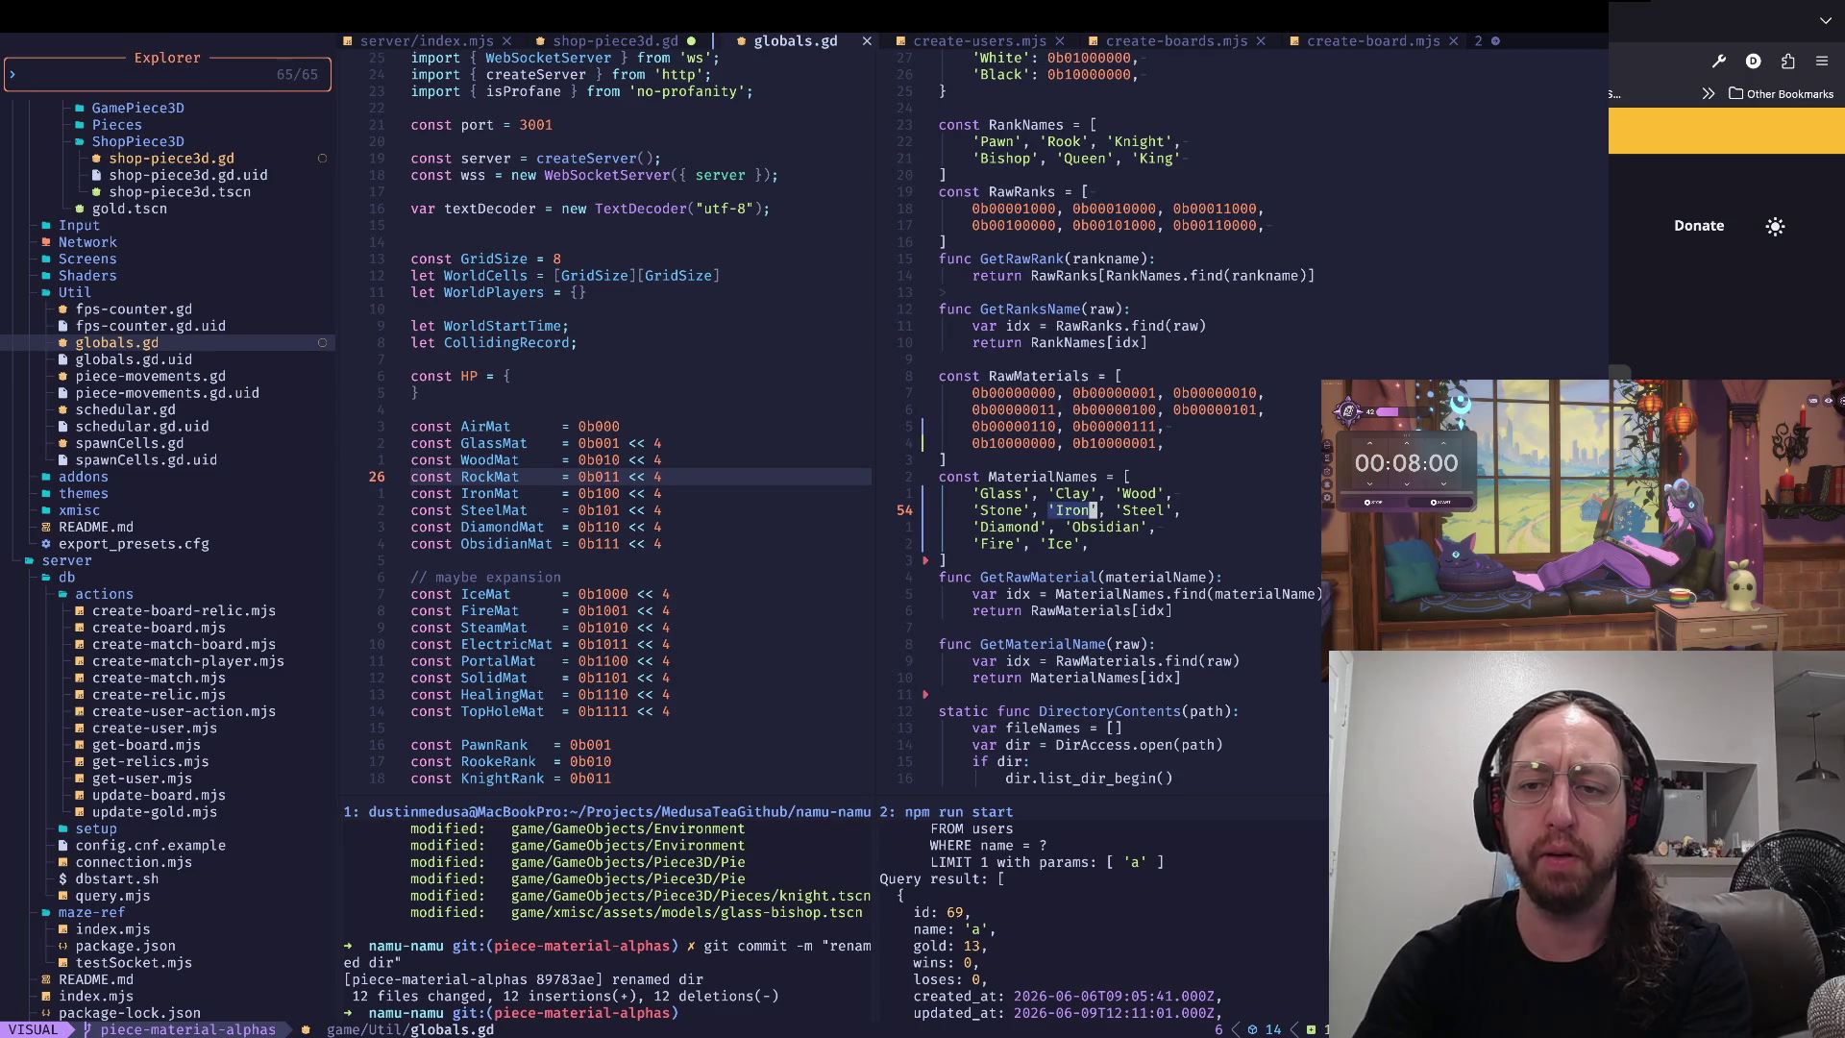
key(Escape)
key(b)
key(b)
text(ciwBone)
key(Escape)
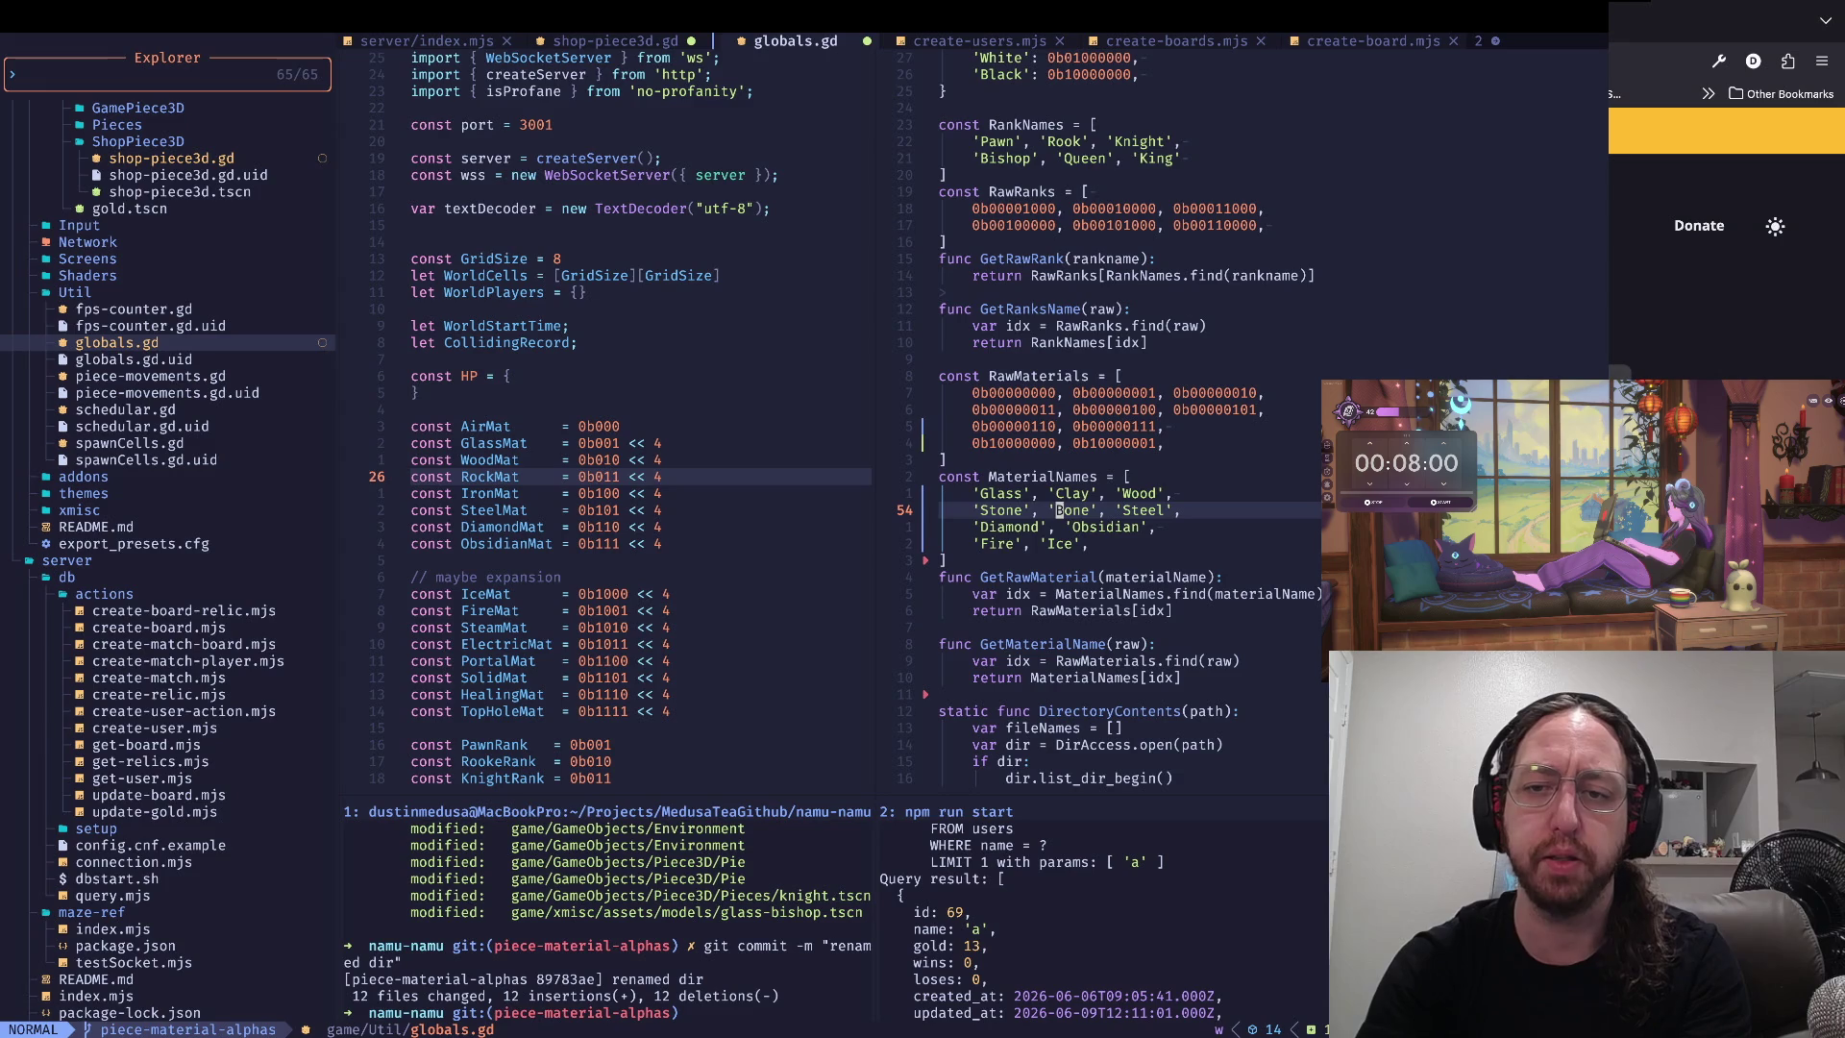
- Check the nearby Stone, Bone and Steel entries, then open a new Firefox tab
key(b)
key(w)
key(w)
key(k)
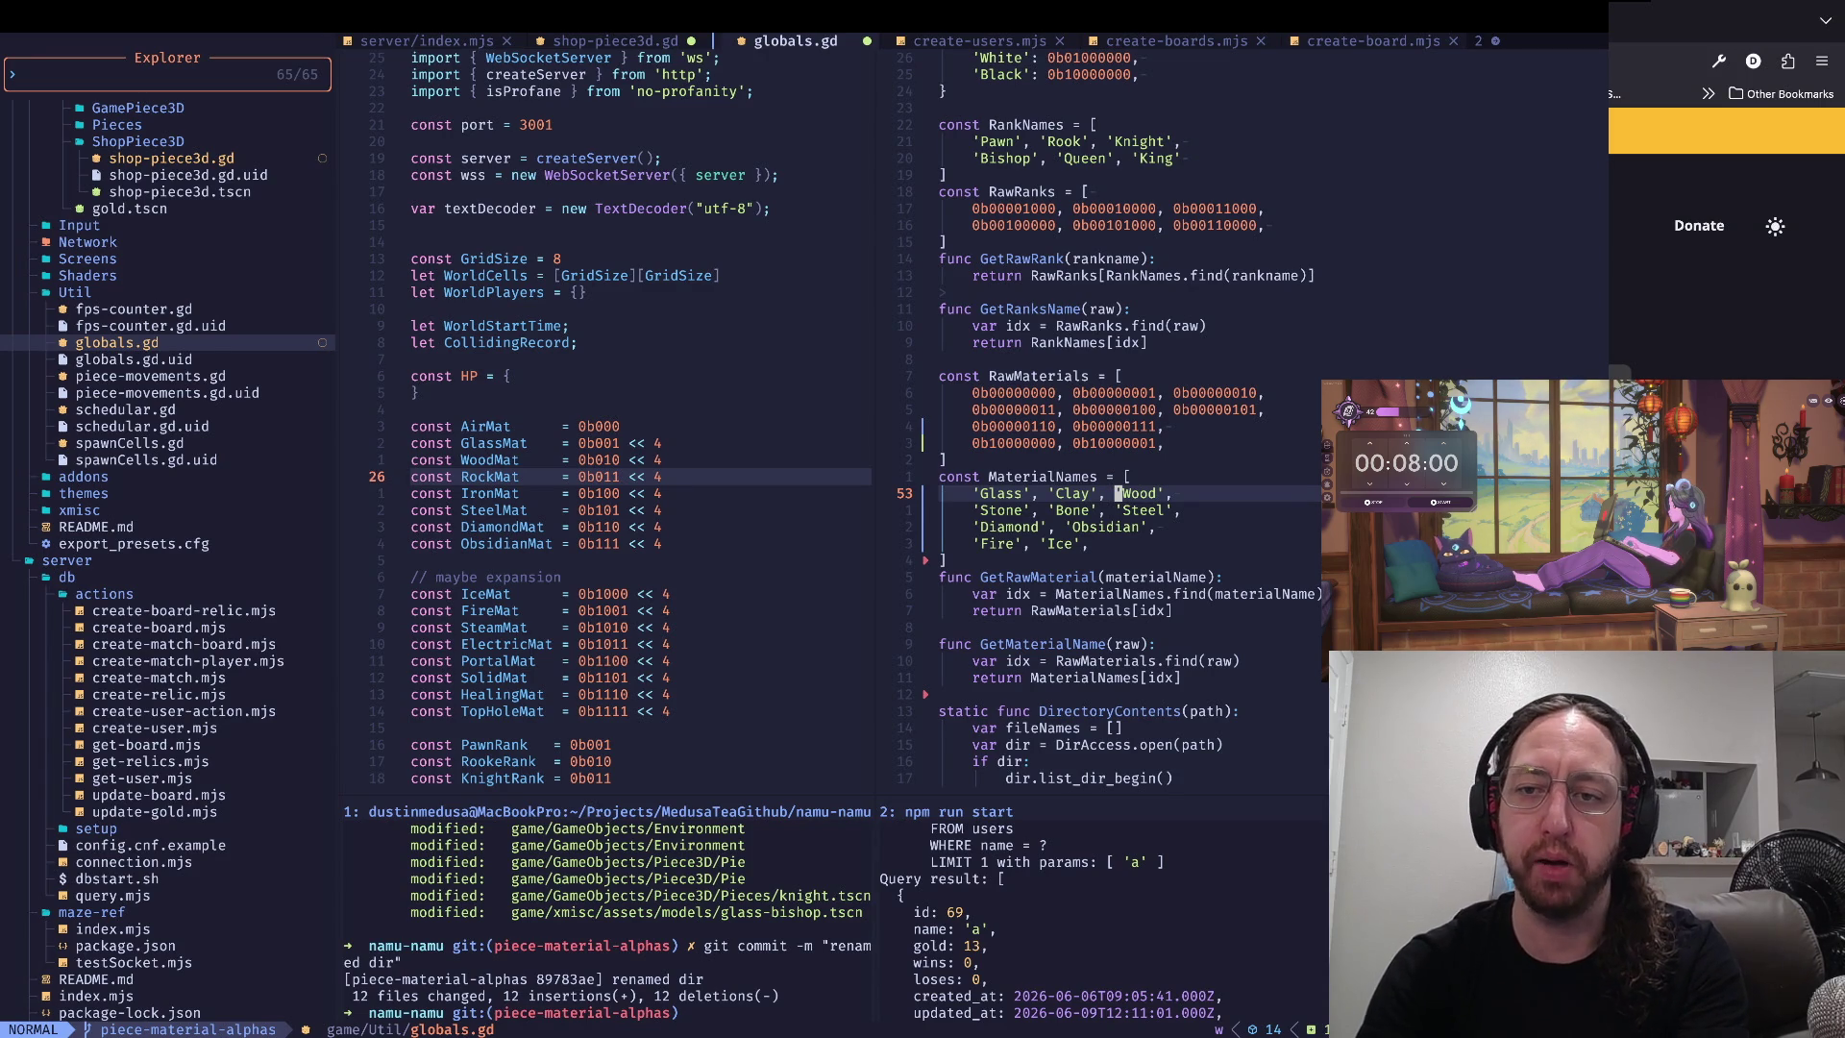
key(g)
key(j)
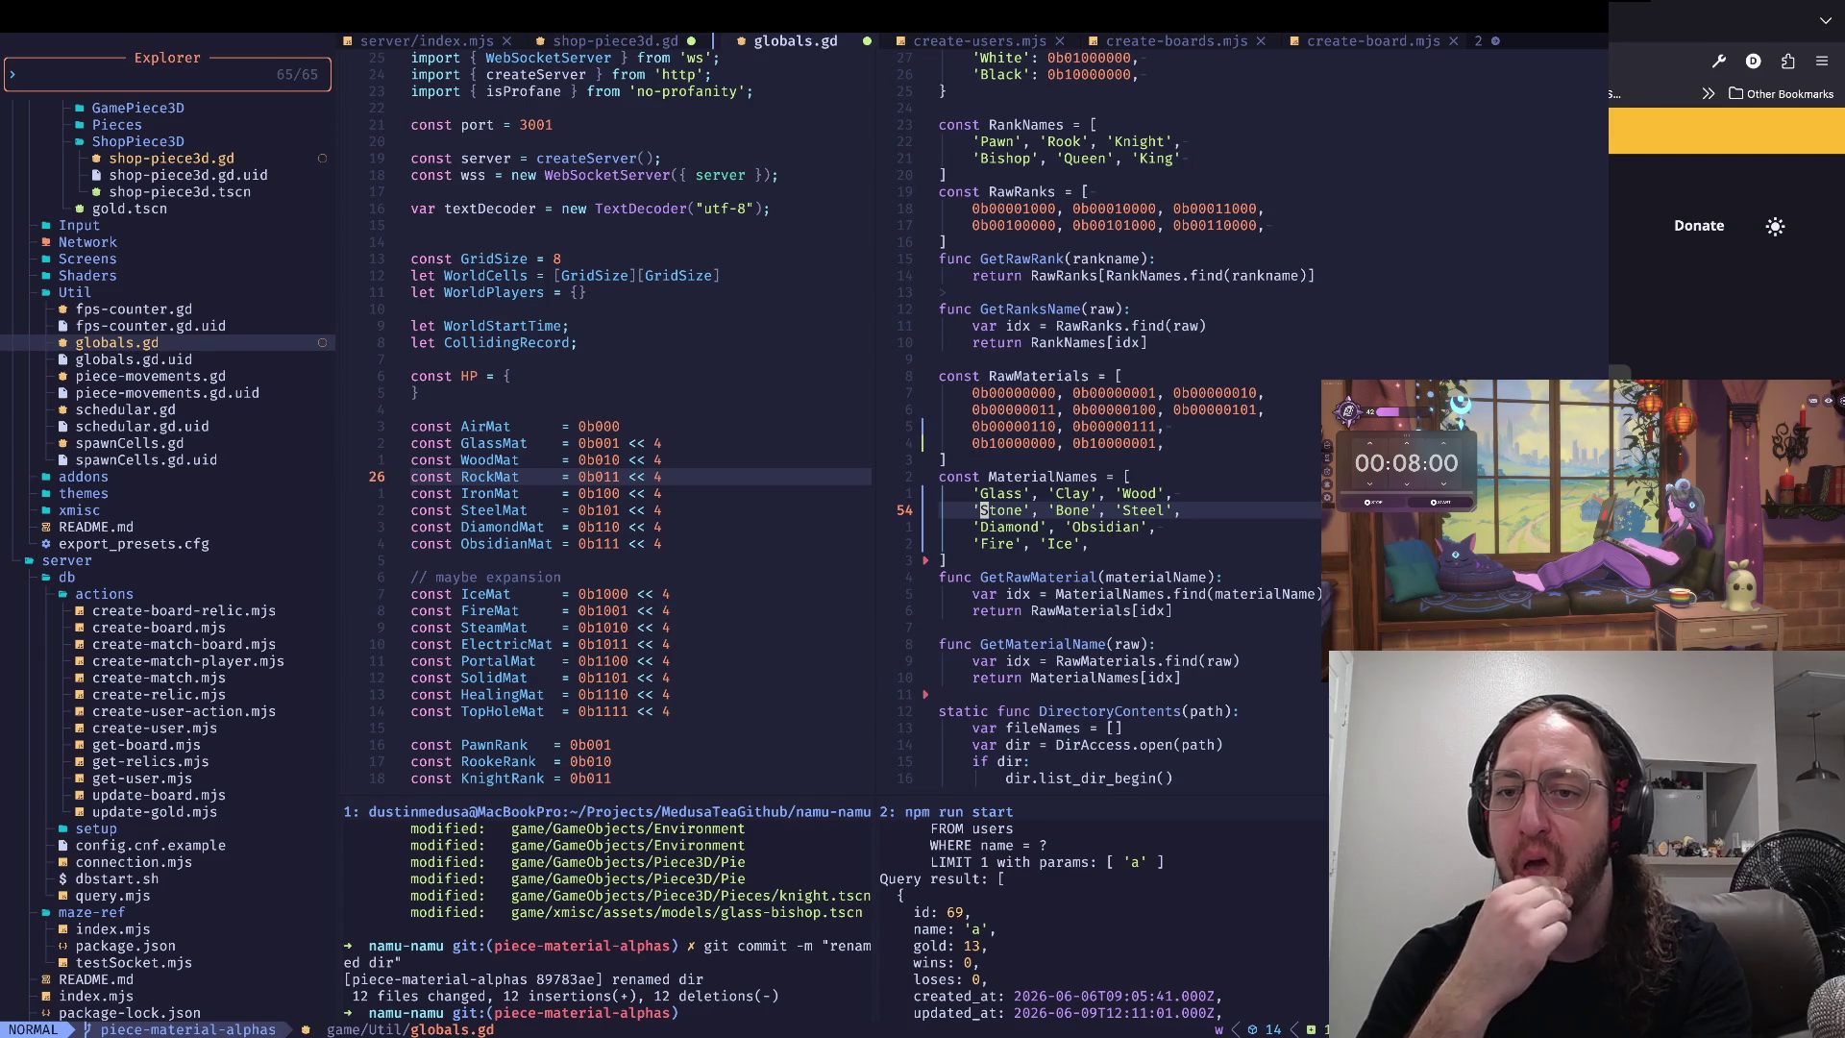
key(f)
key(apostrophe)
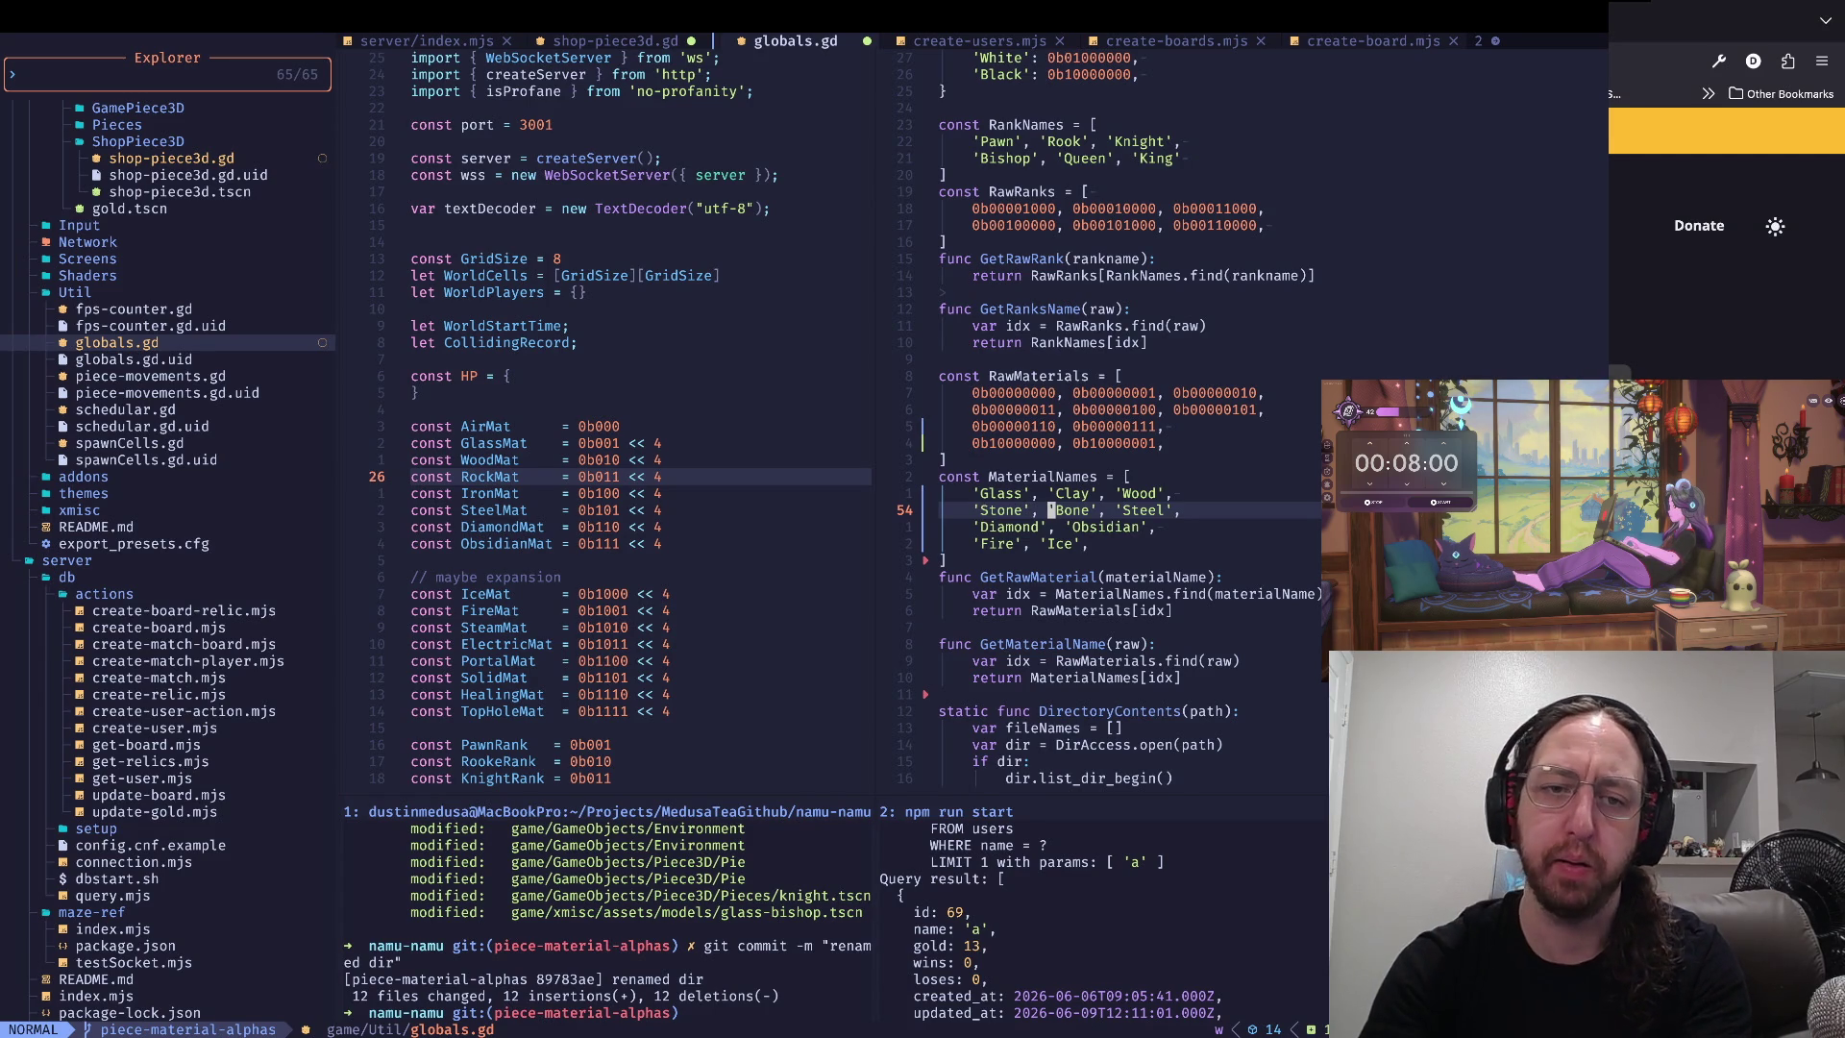
key(super+Tab)
key(super+Tab)
key(super+t)
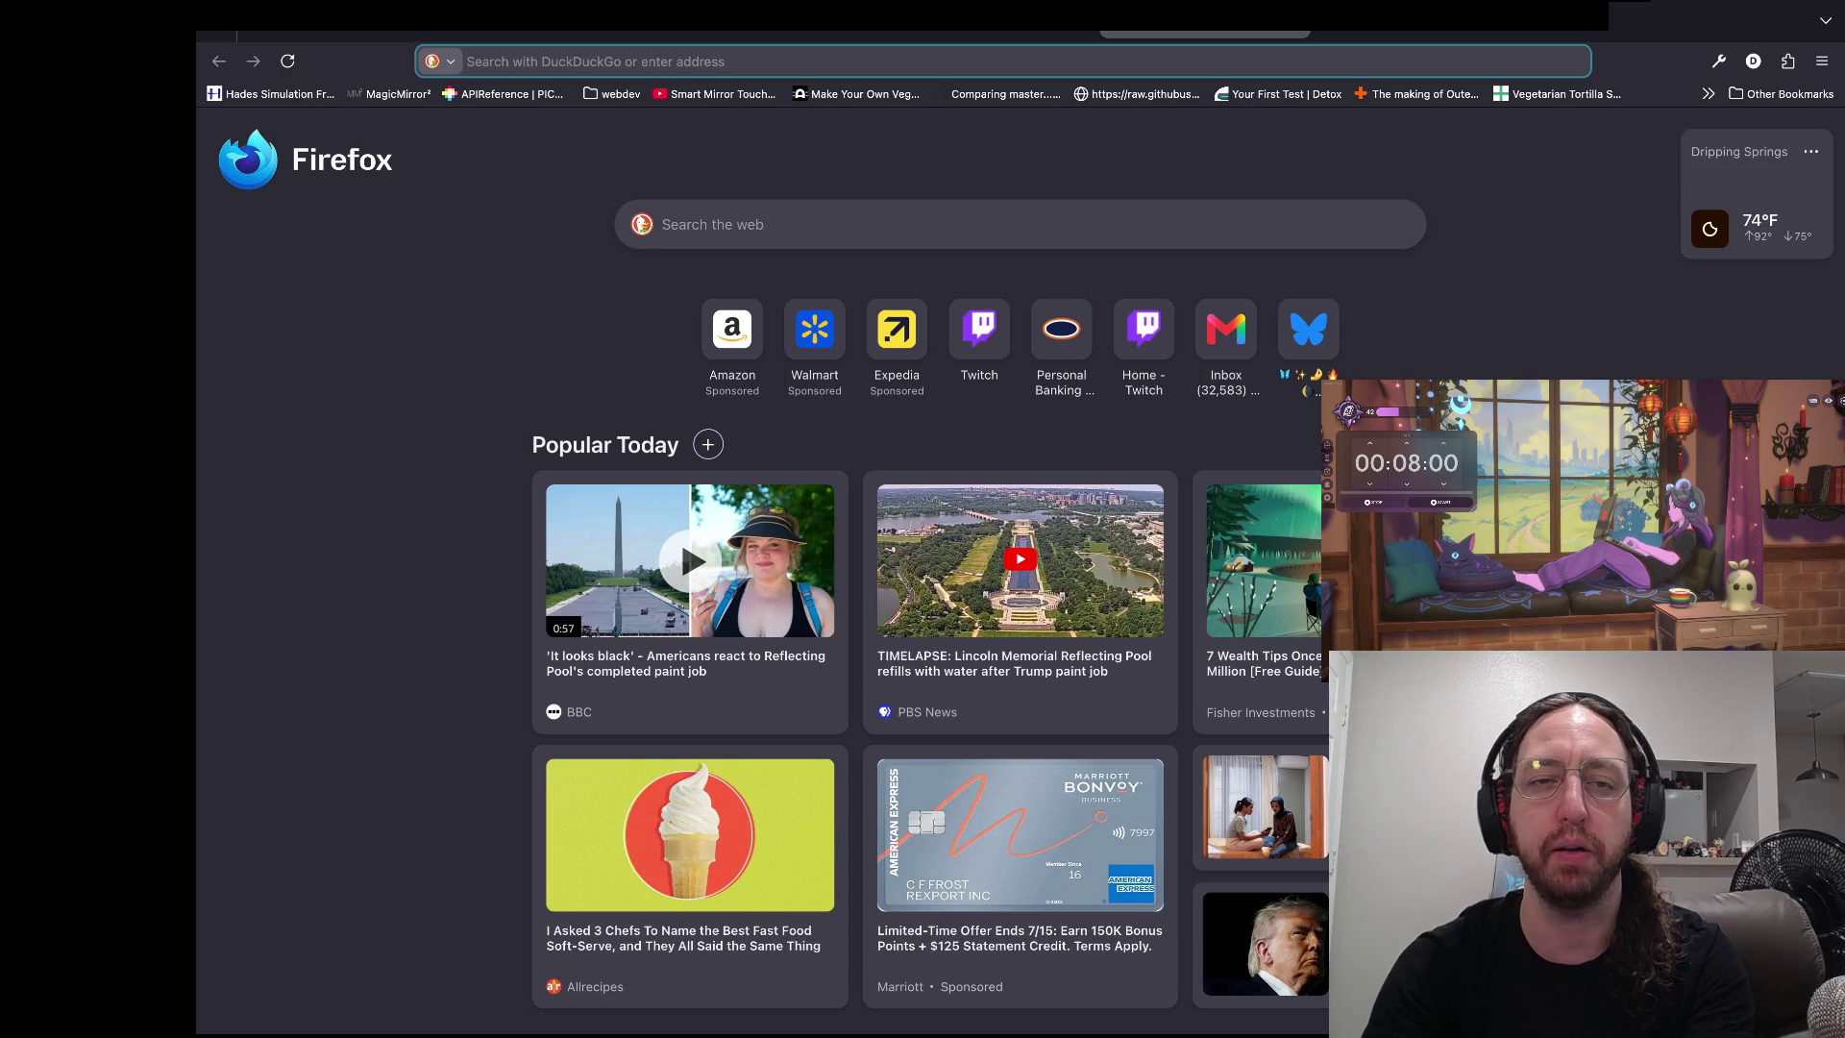
- Search DuckDuckGo for 'what is "stone"' and read the Rock (geology) Wikipedia article
text(what is )
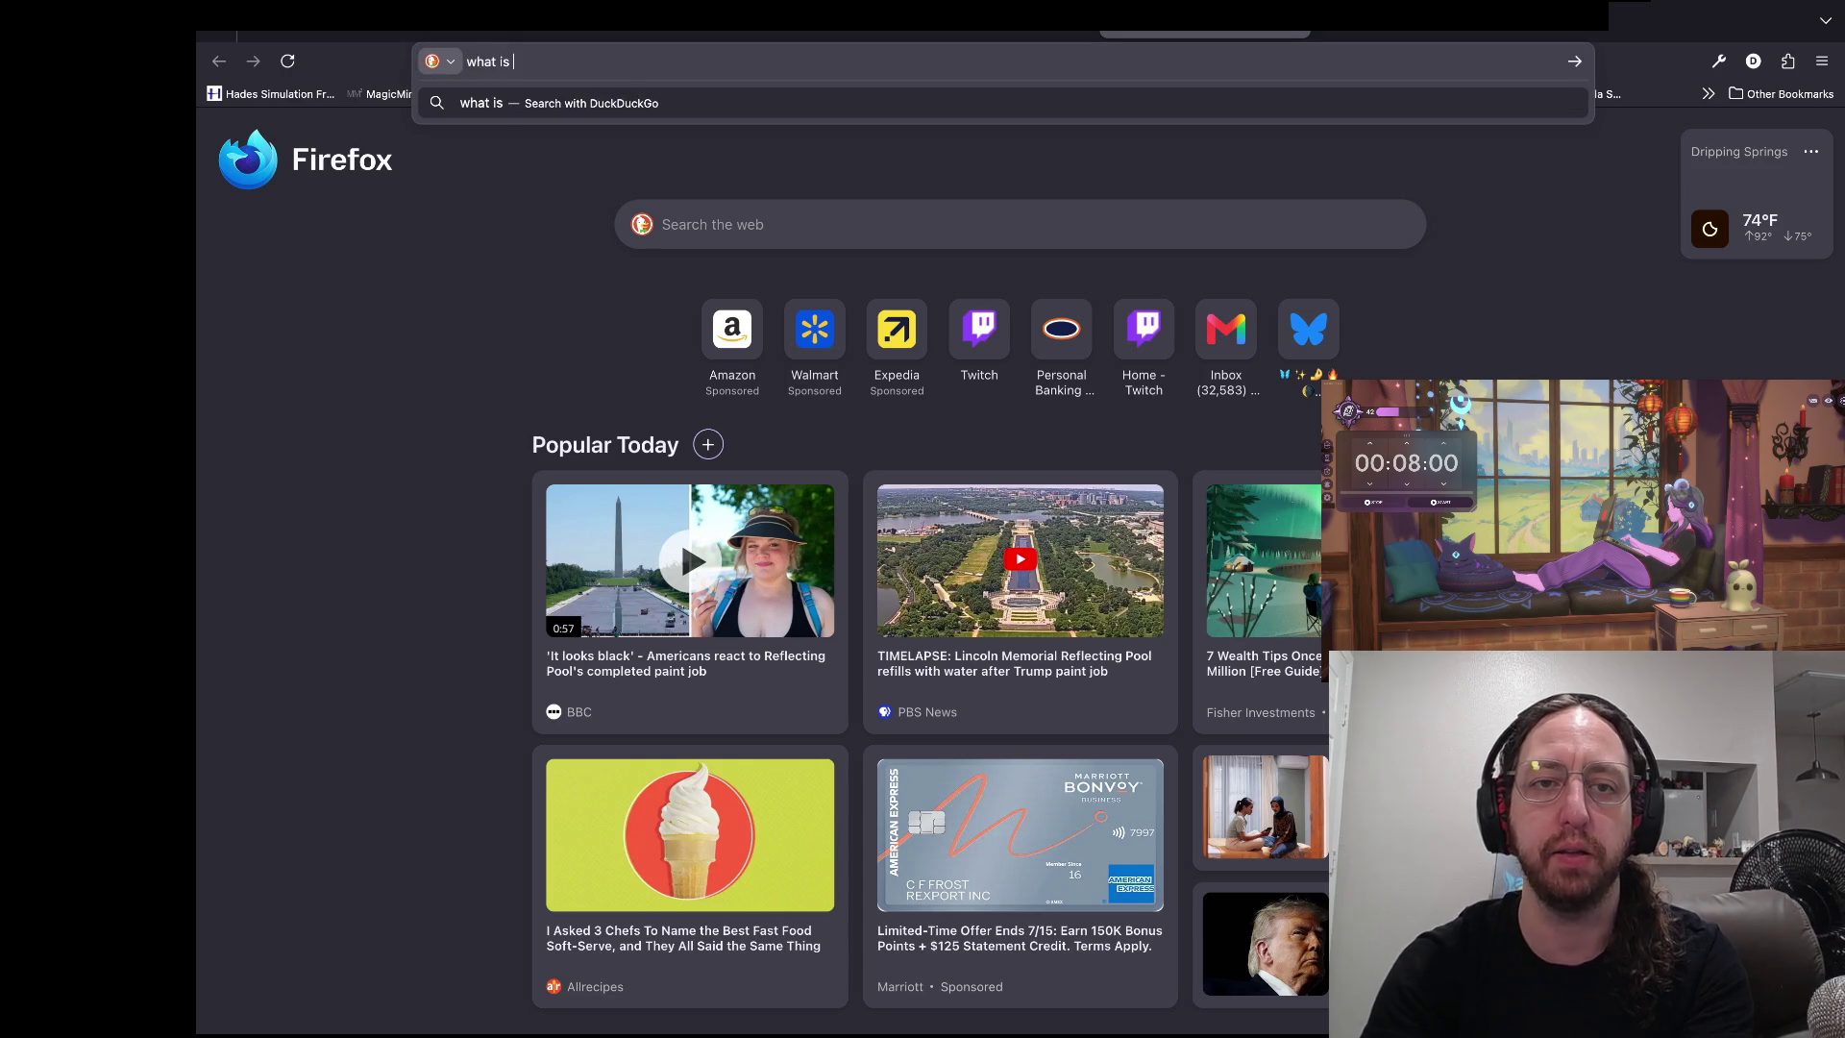
text("stone")
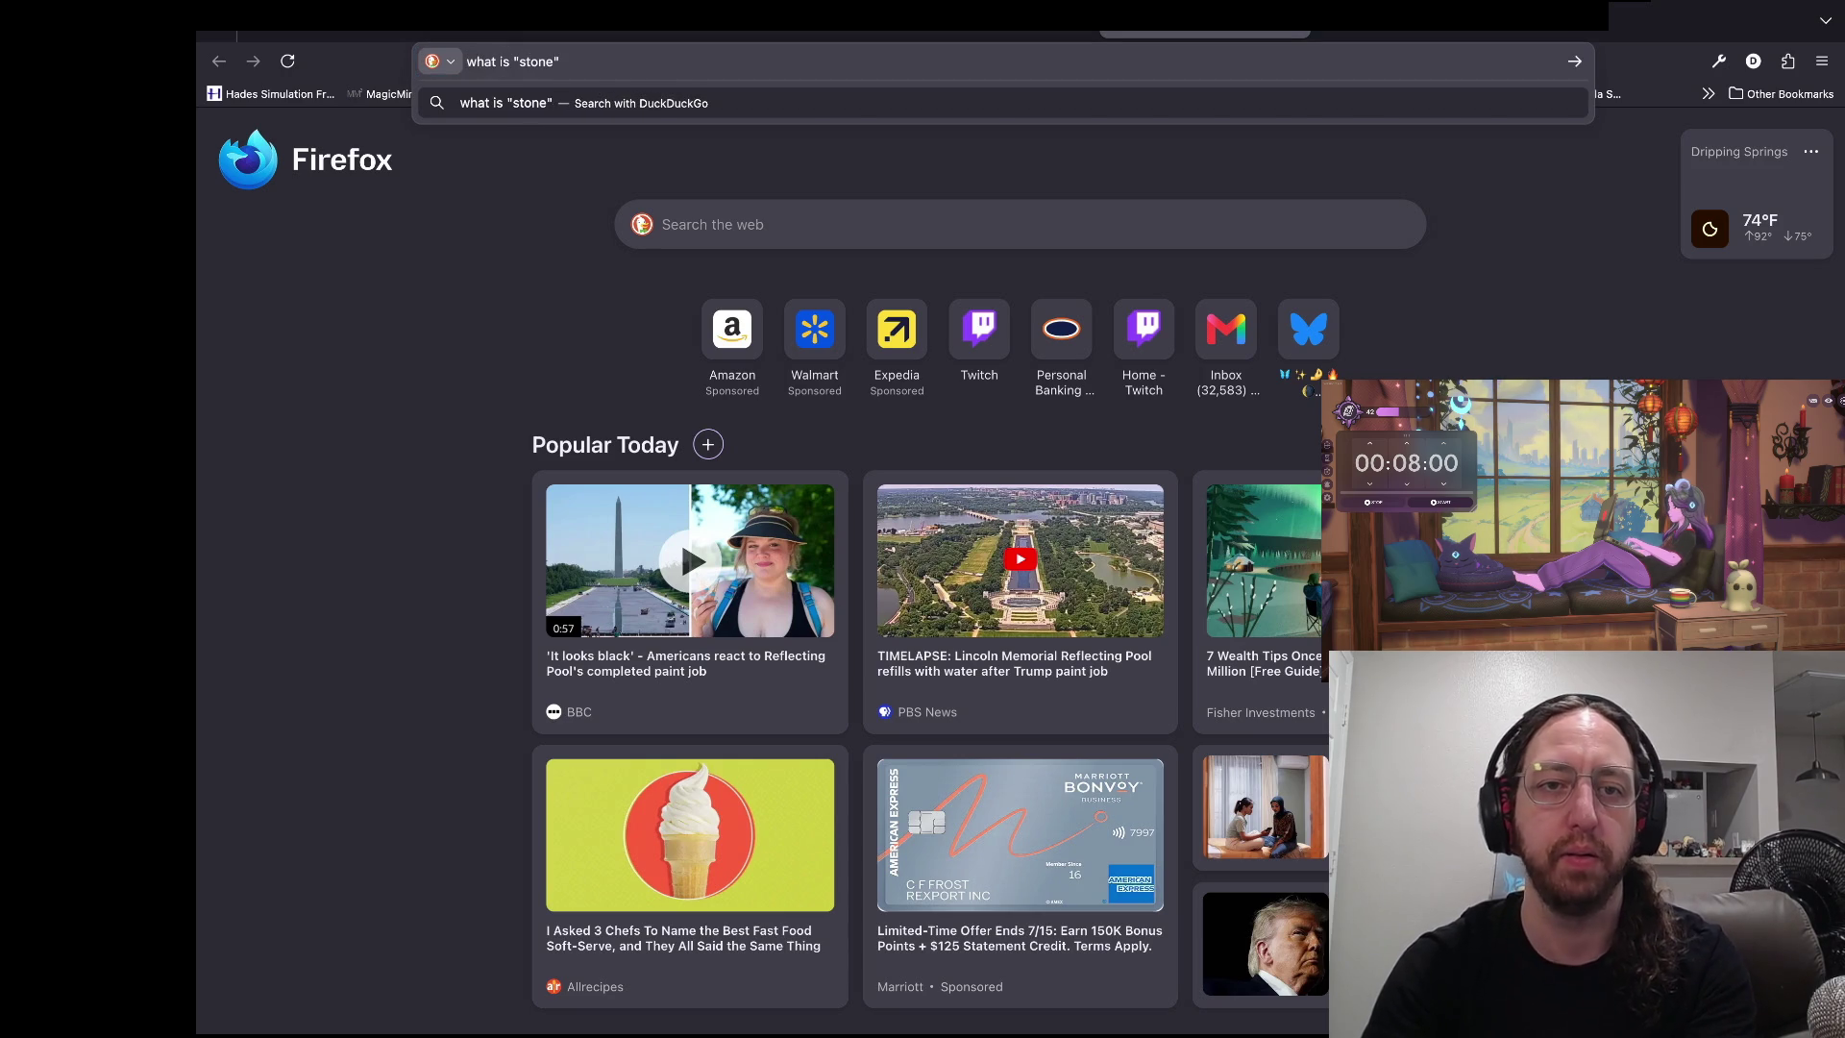
key(Return)
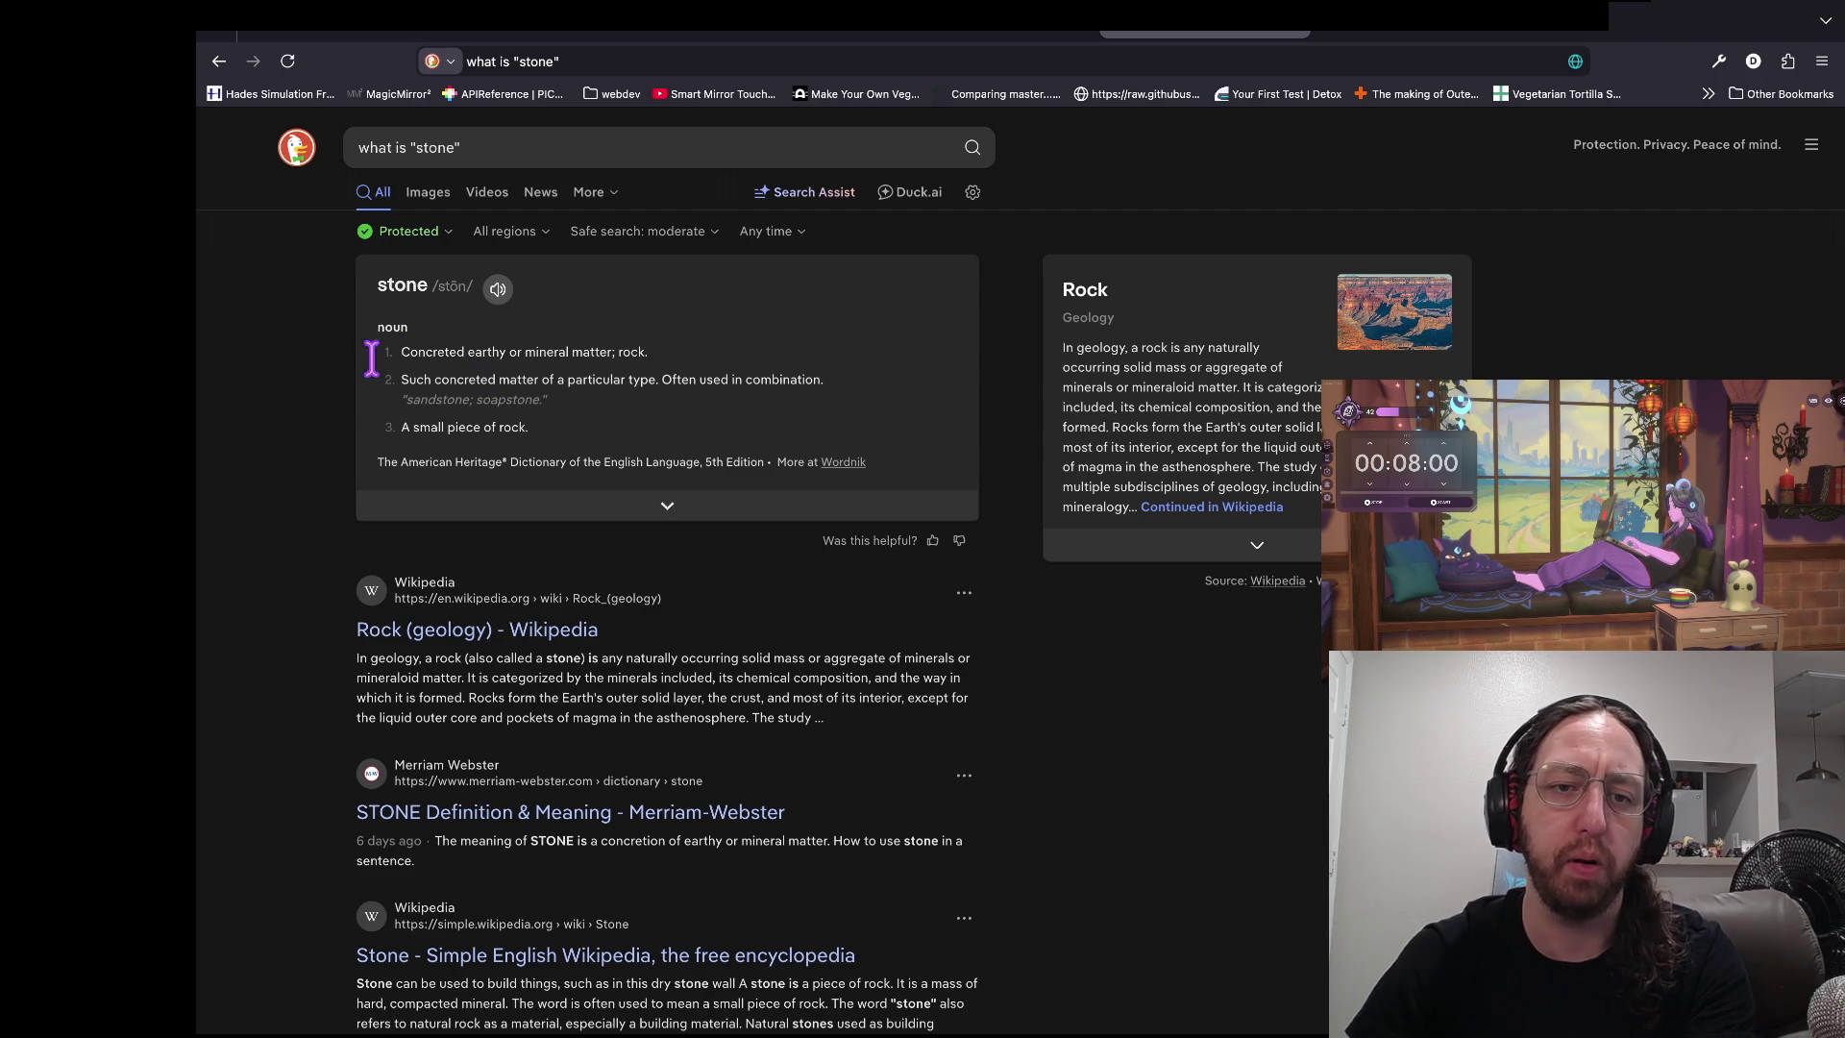
drag(453, 355, 652, 353)
click(280, 354)
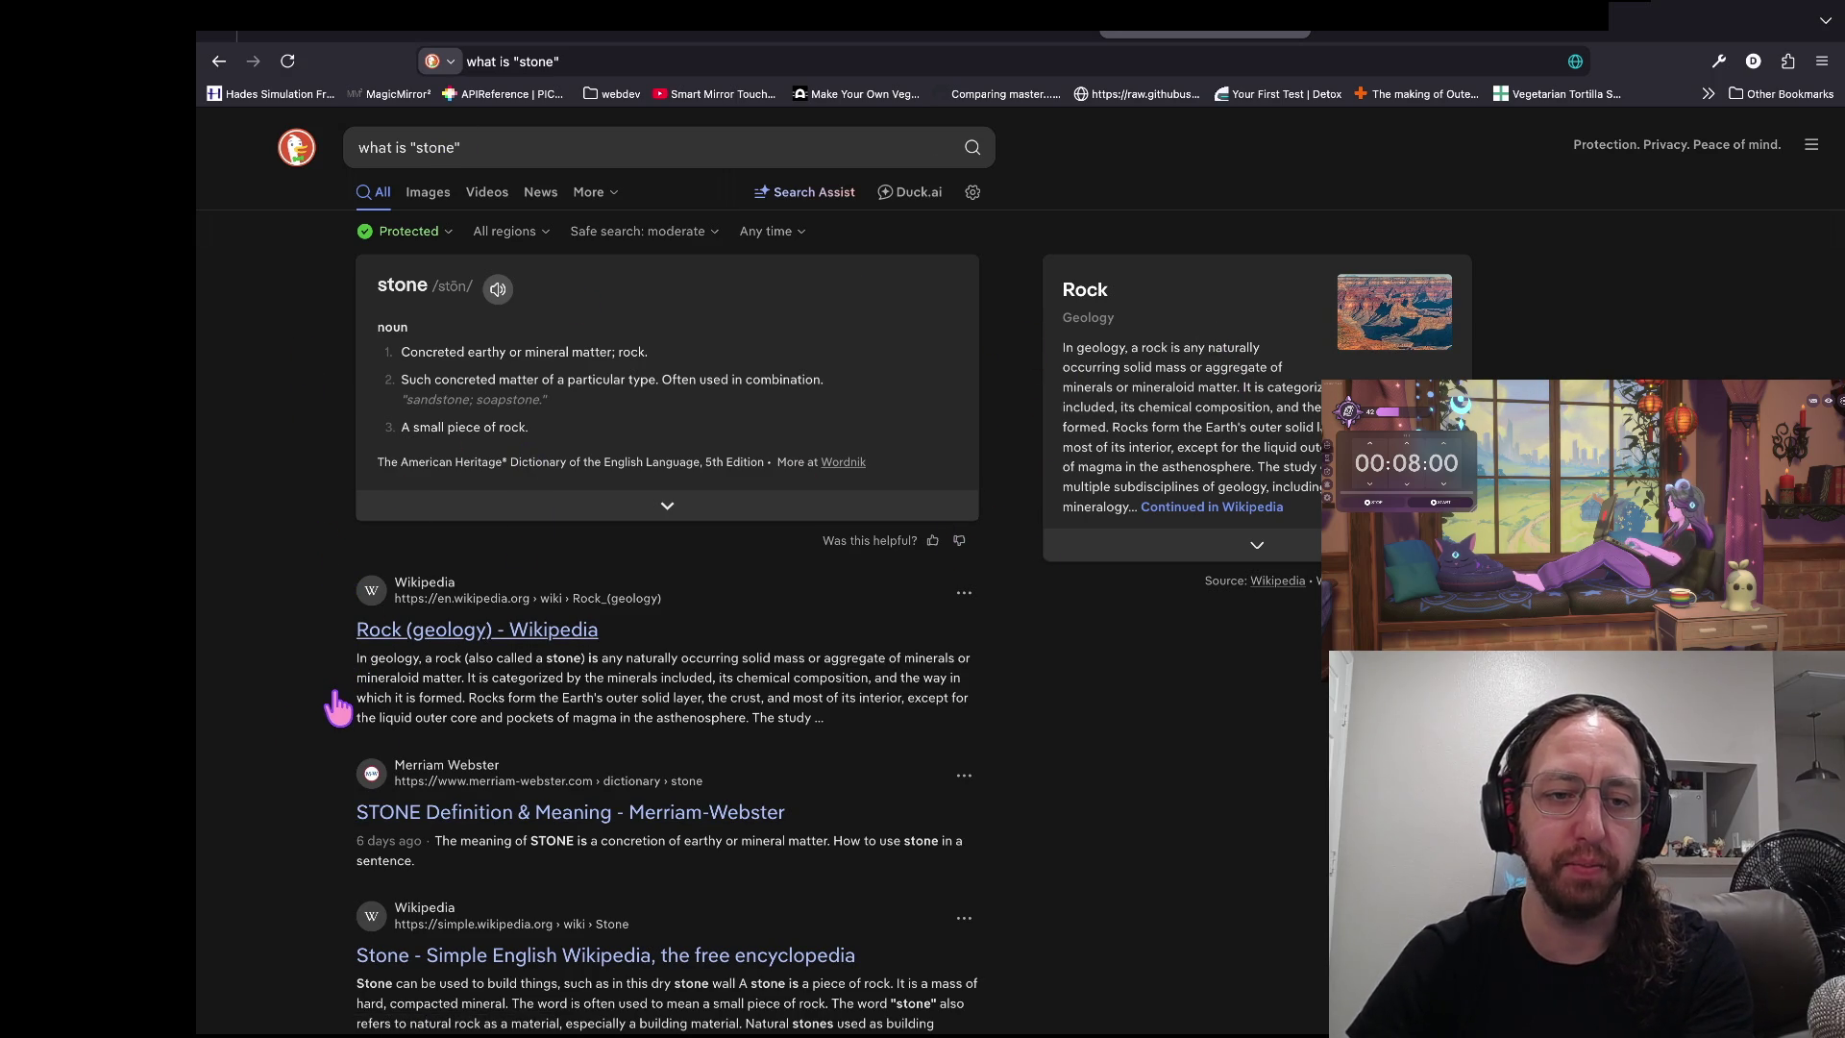
click(371, 634)
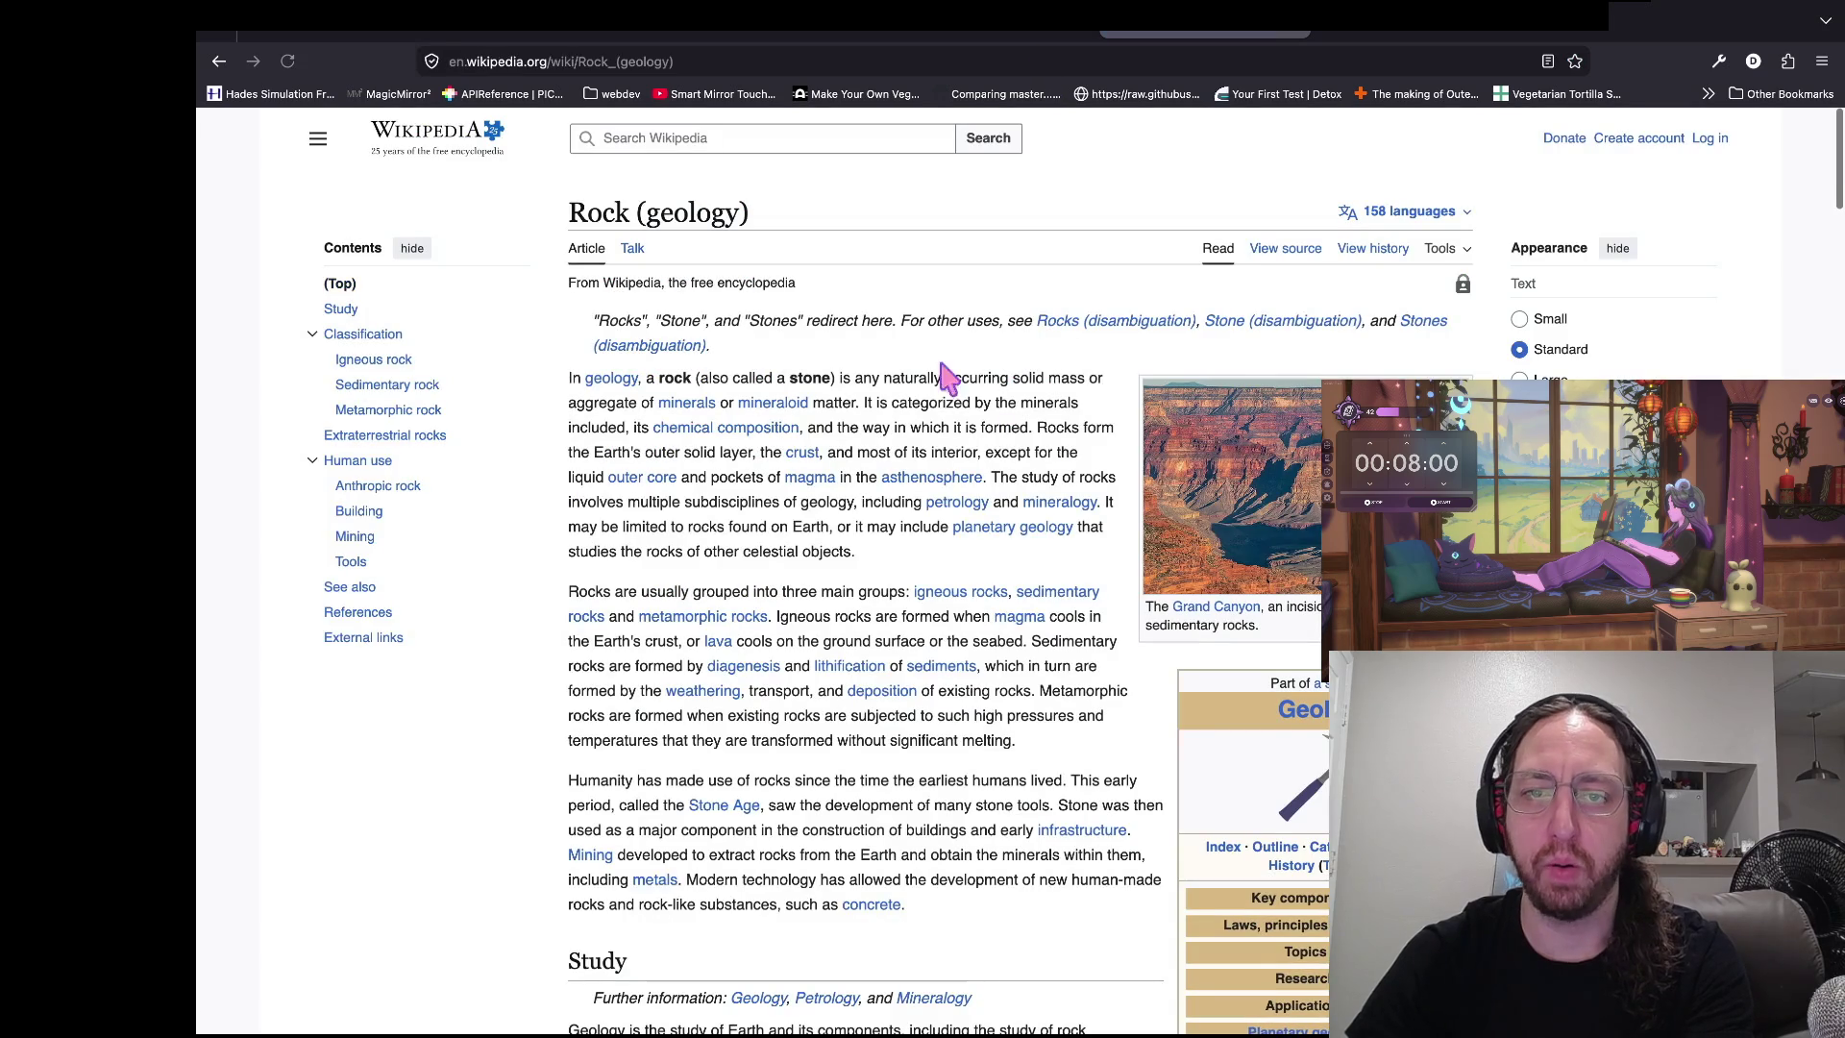
scroll(848, 732, down, 2)
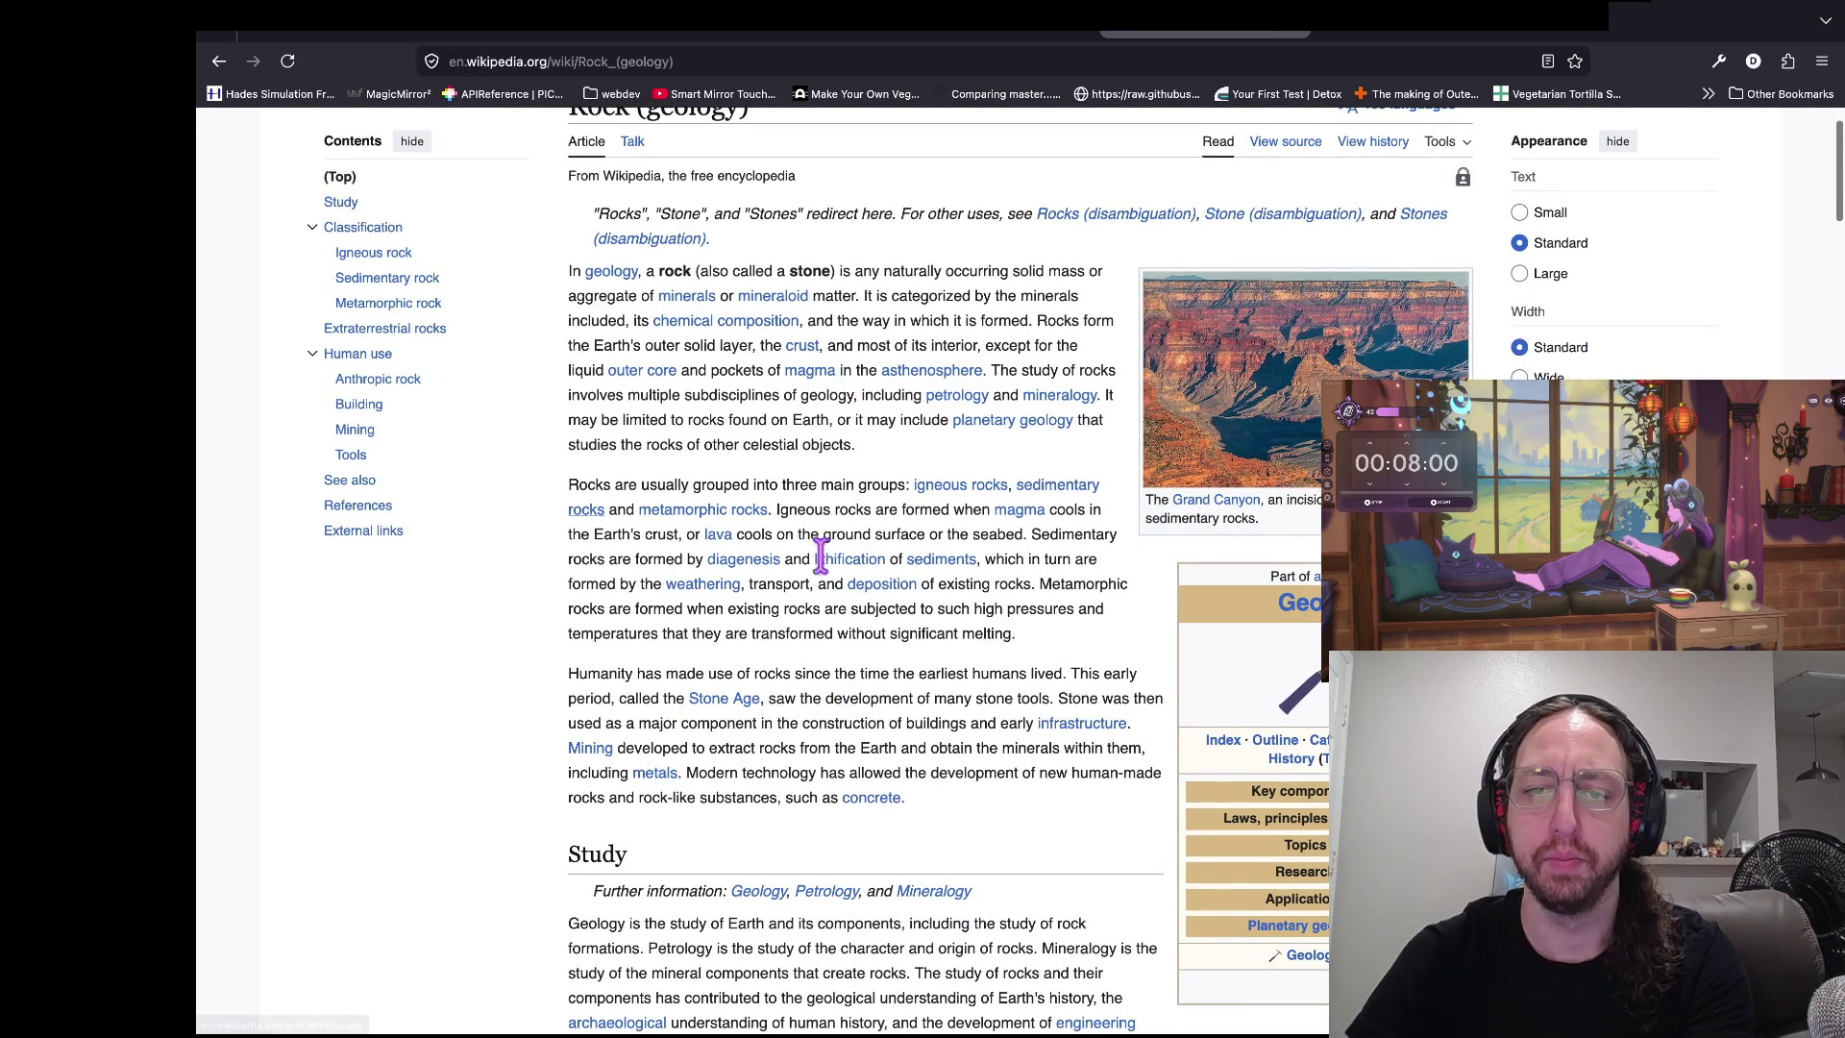
scroll(833, 510, down, 4)
- Search 'what kind of stones were used in old chess pieces' and read the Lewis chessmen article
key(ctrl+t)
text(what kind of stones were used in old chess pieces)
key(Return)
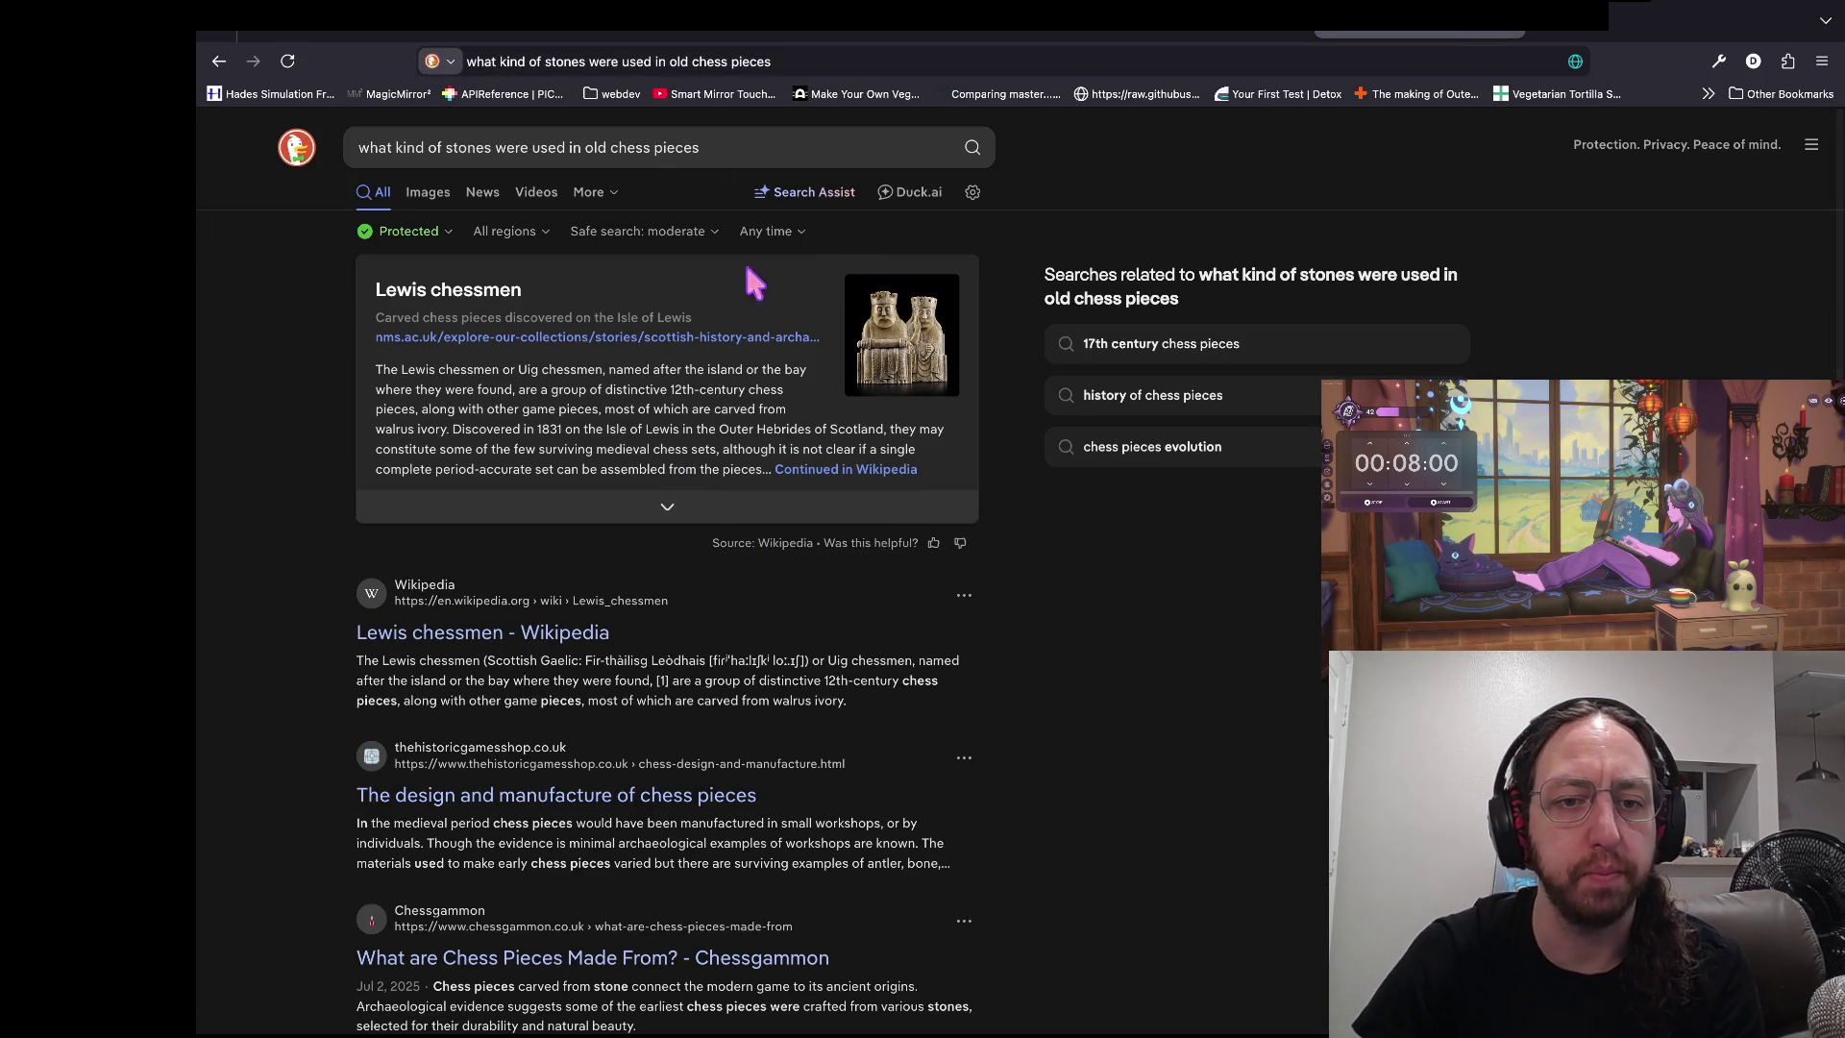
click(480, 632)
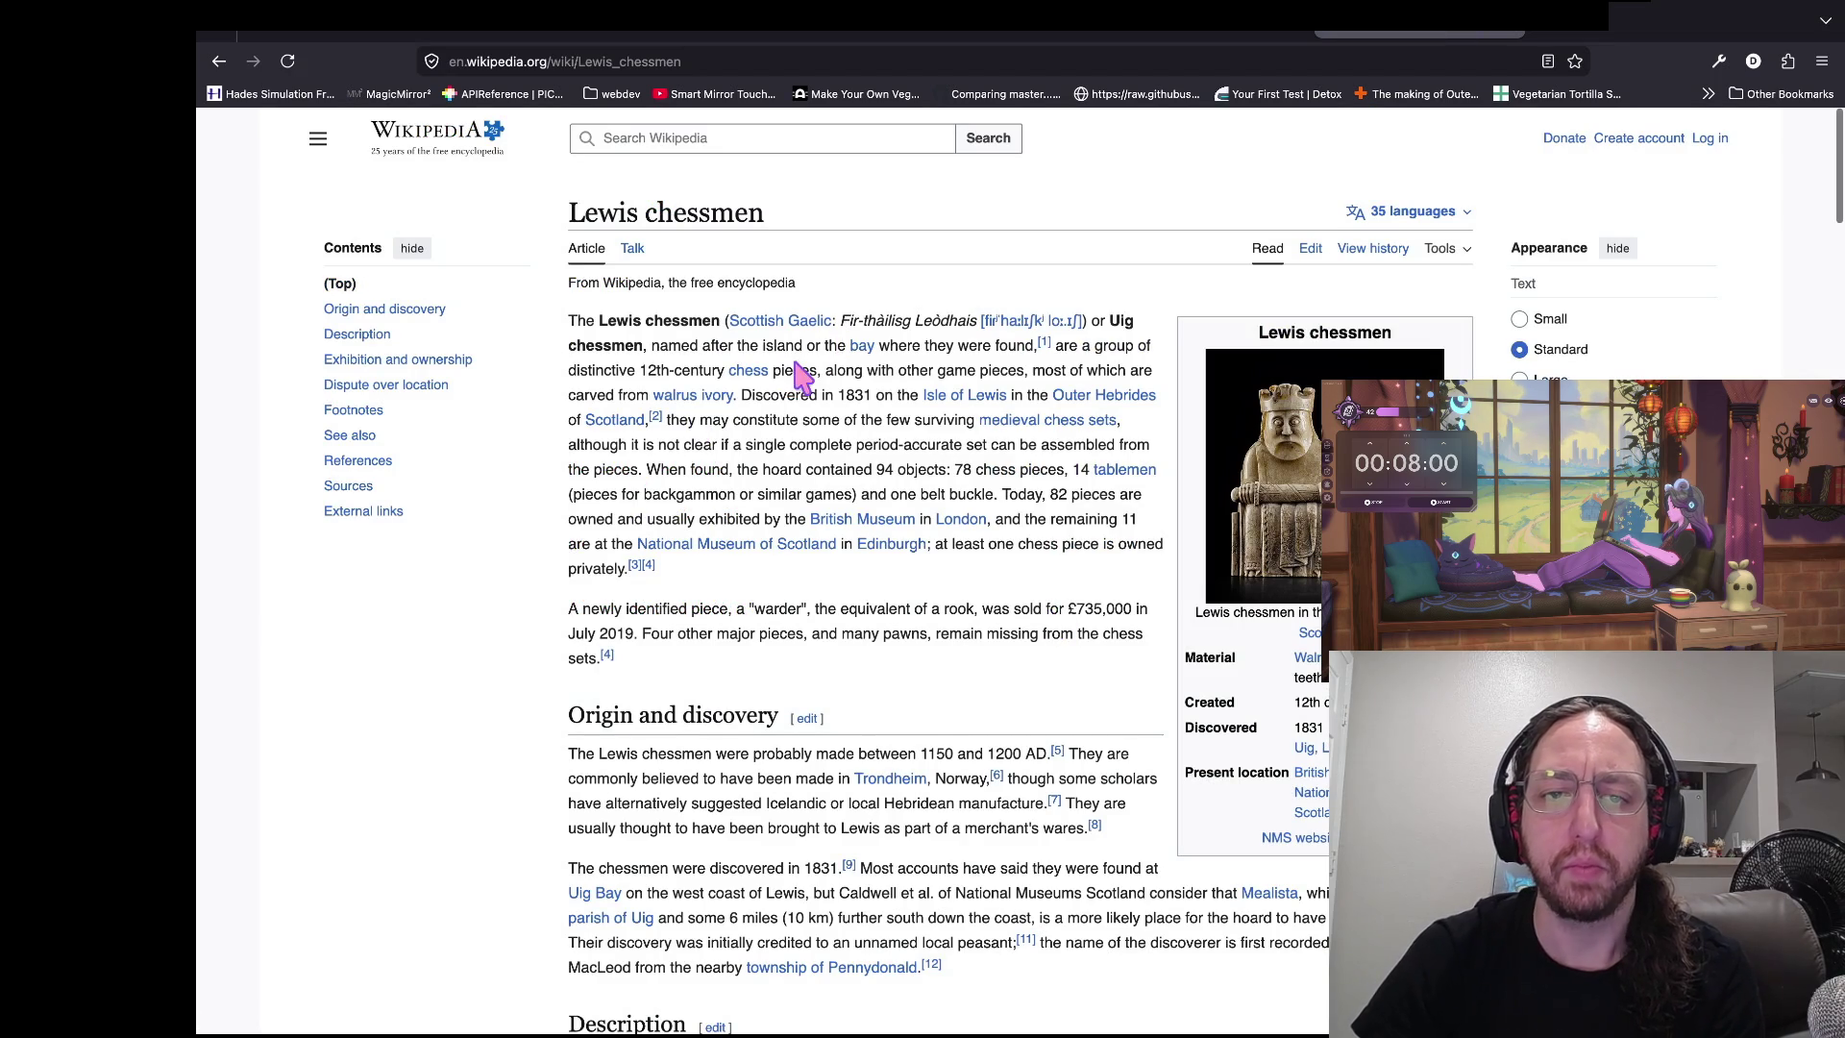
scroll(797, 375, down, 5)
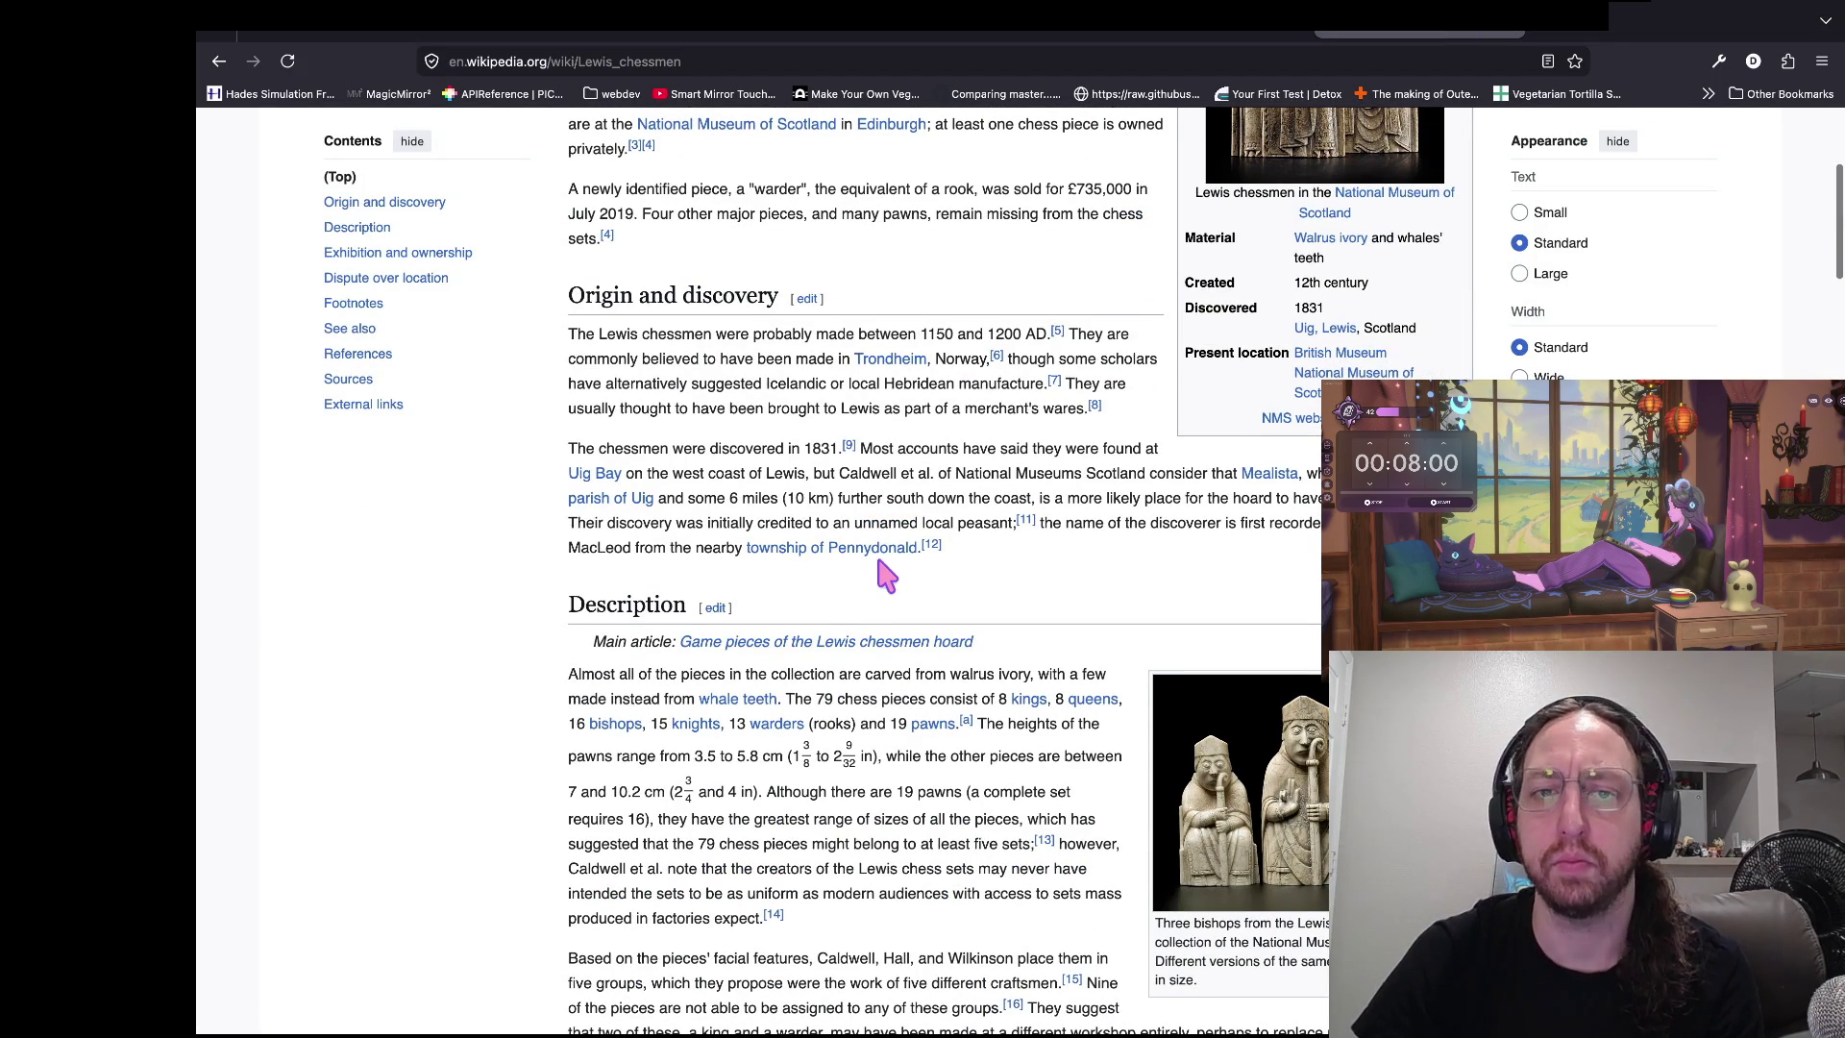
scroll(878, 448, up, 1)
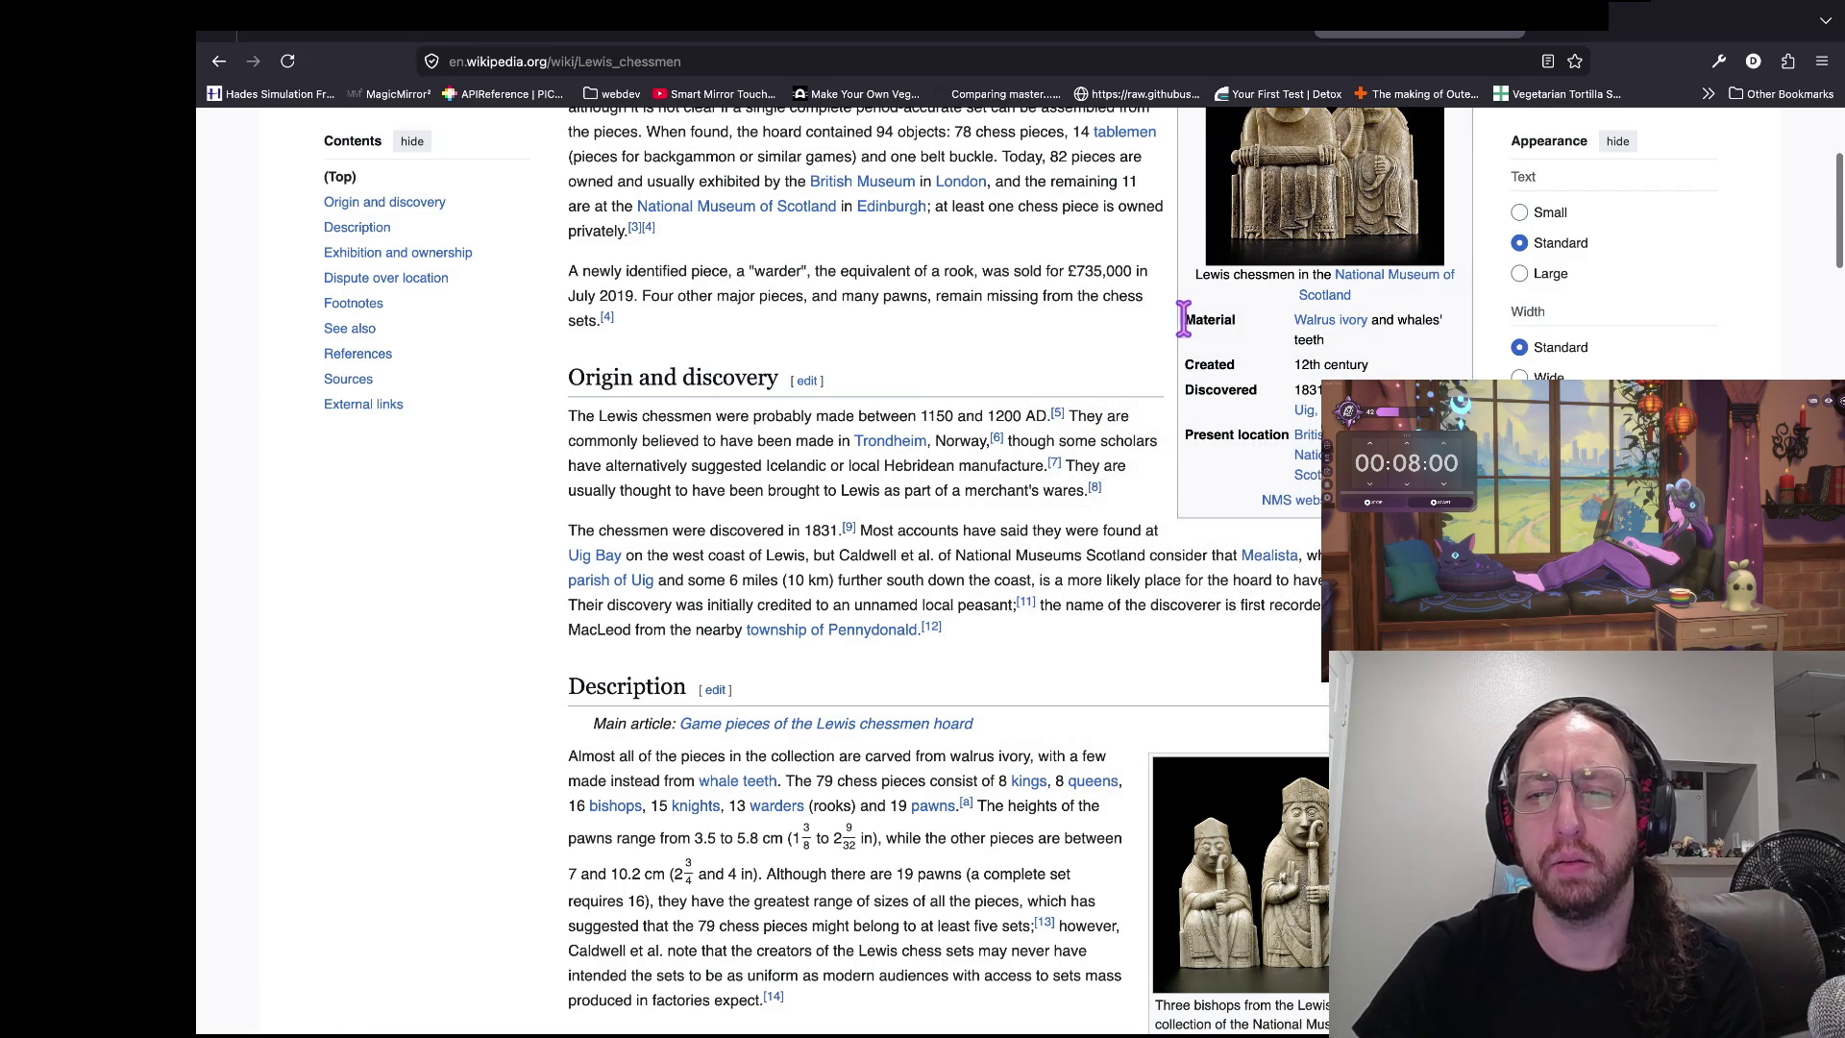
scroll(844, 336, up, 4)
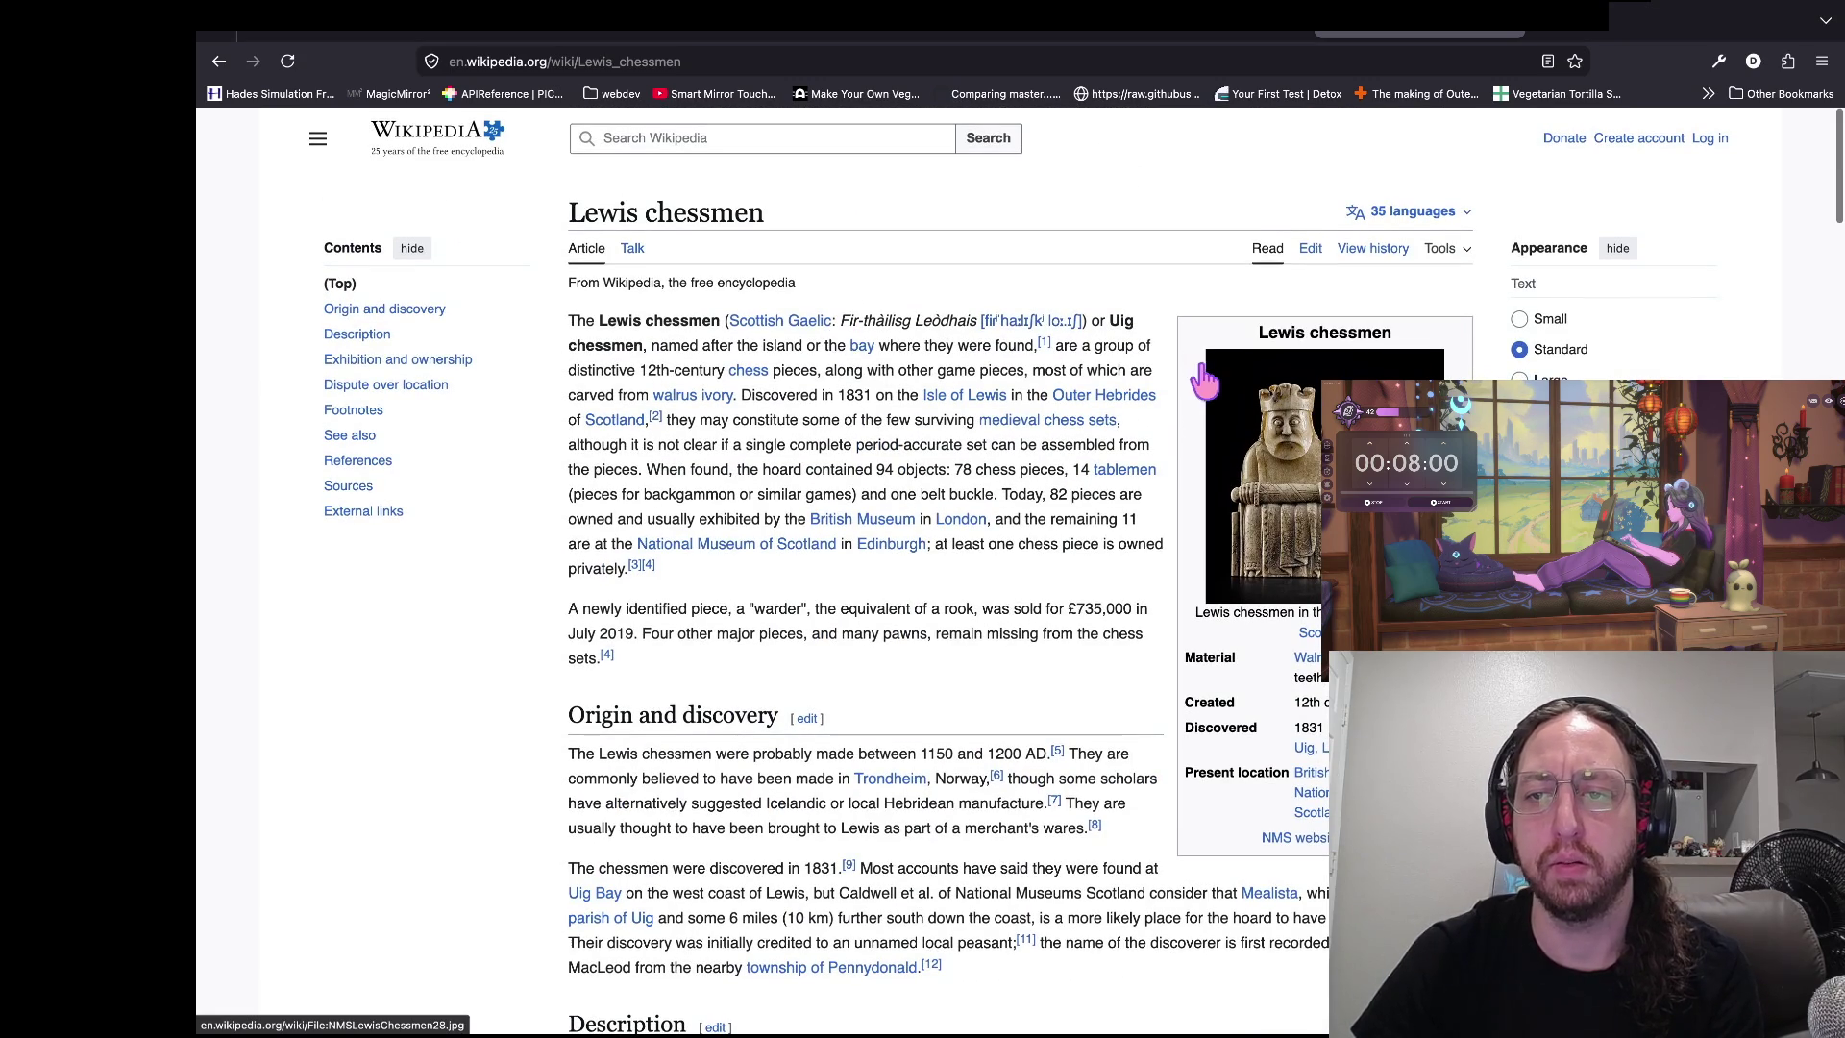
ctrl+scroll(1157, 426, up, 5)
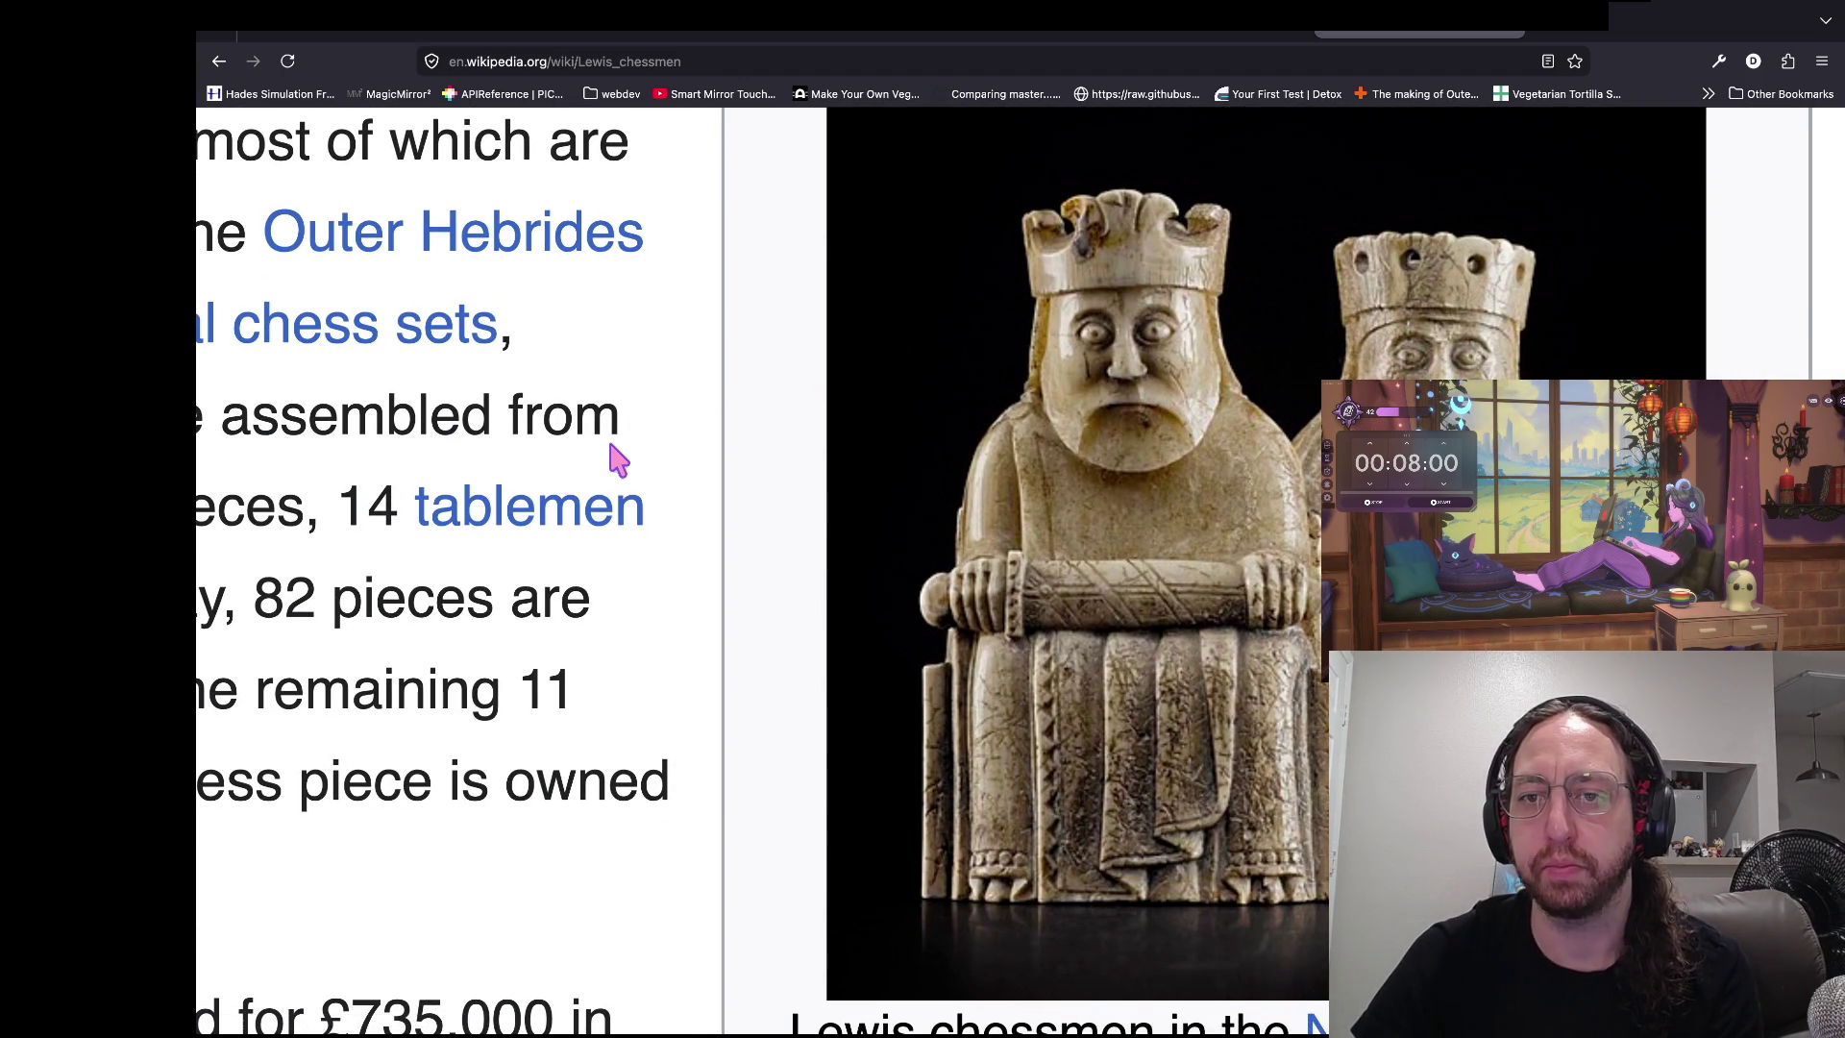
scroll(618, 459, down, 10)
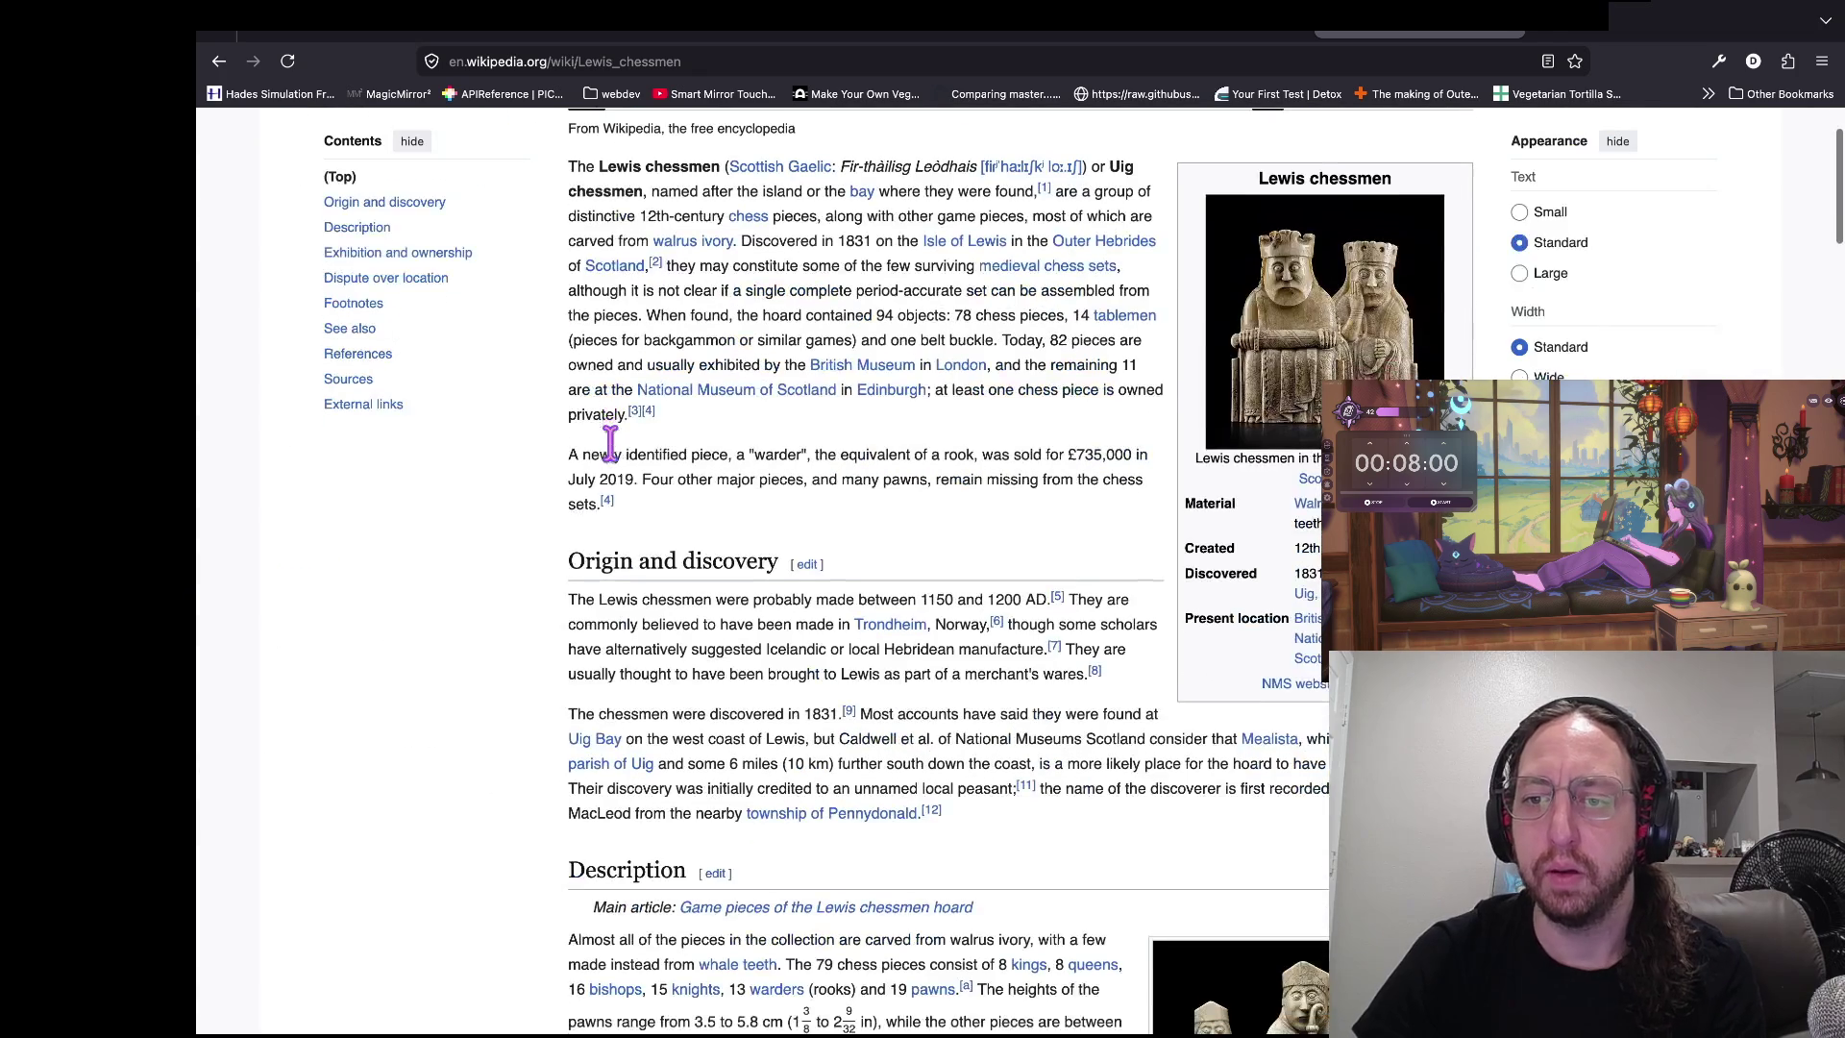
scroll(922, 586, down, 2)
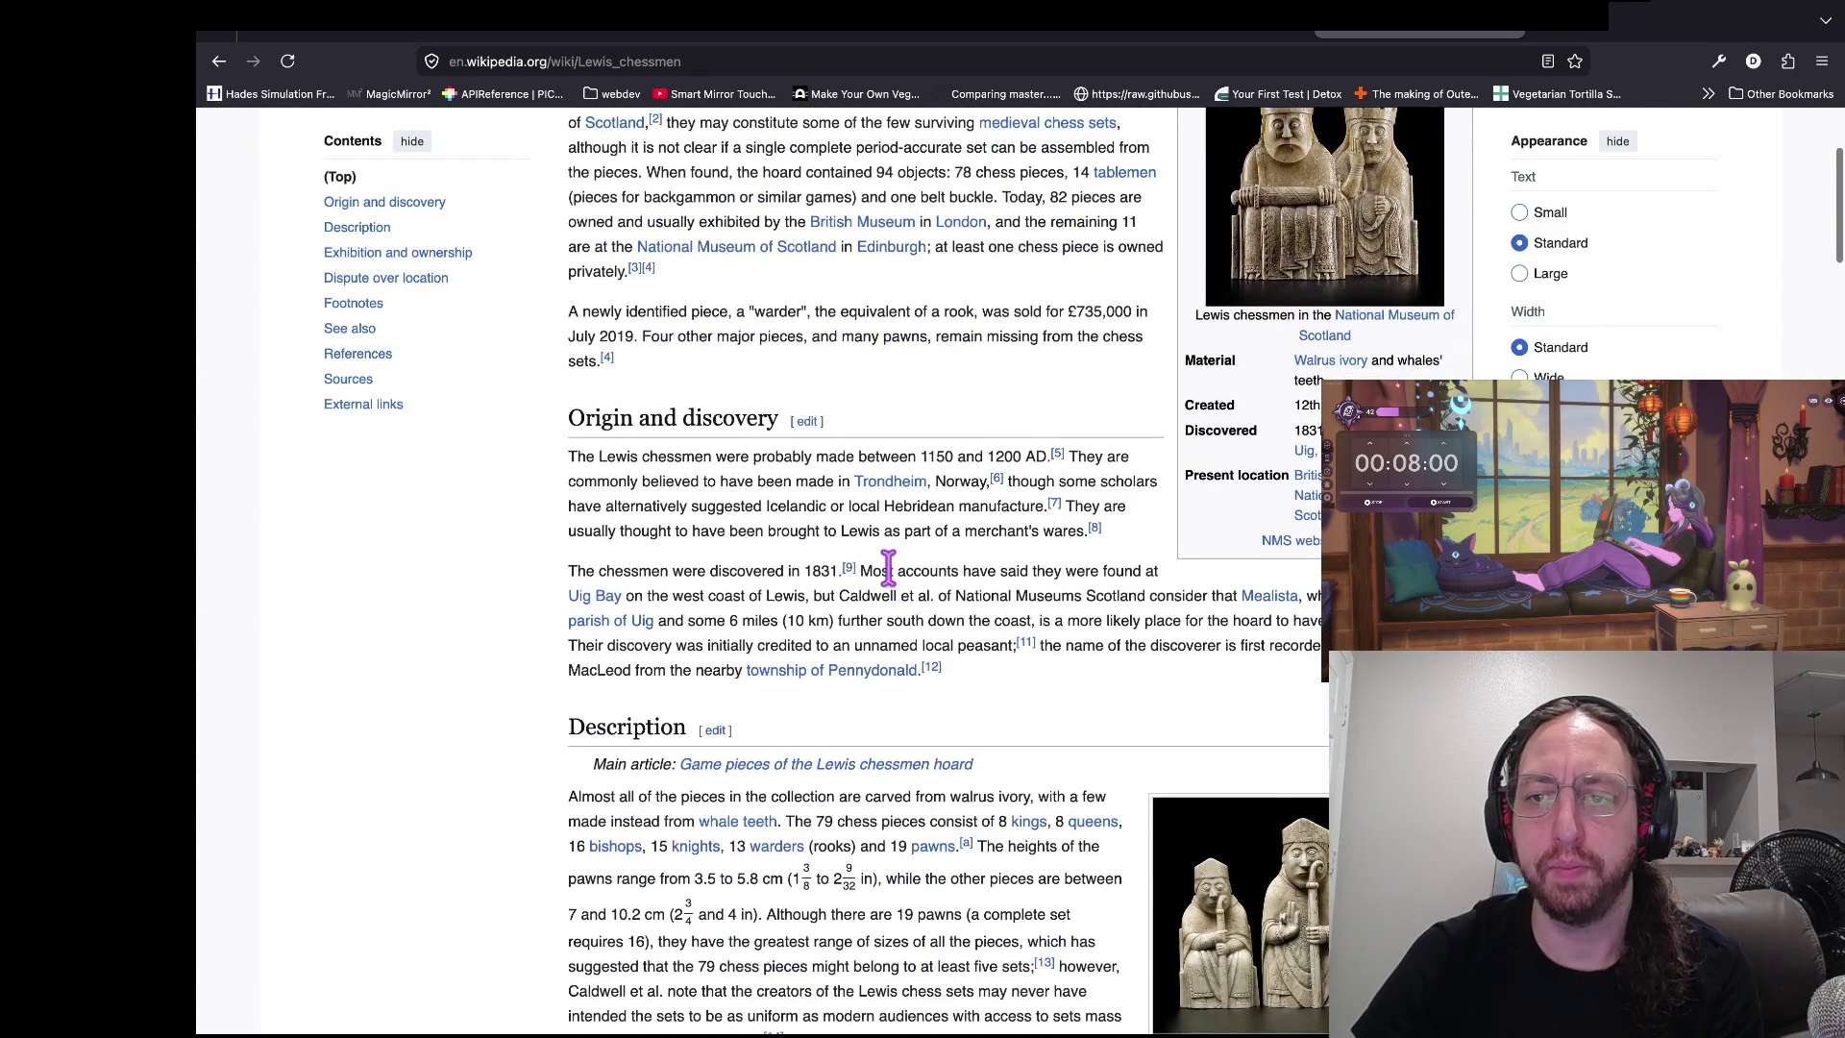
scroll(875, 441, down, 3)
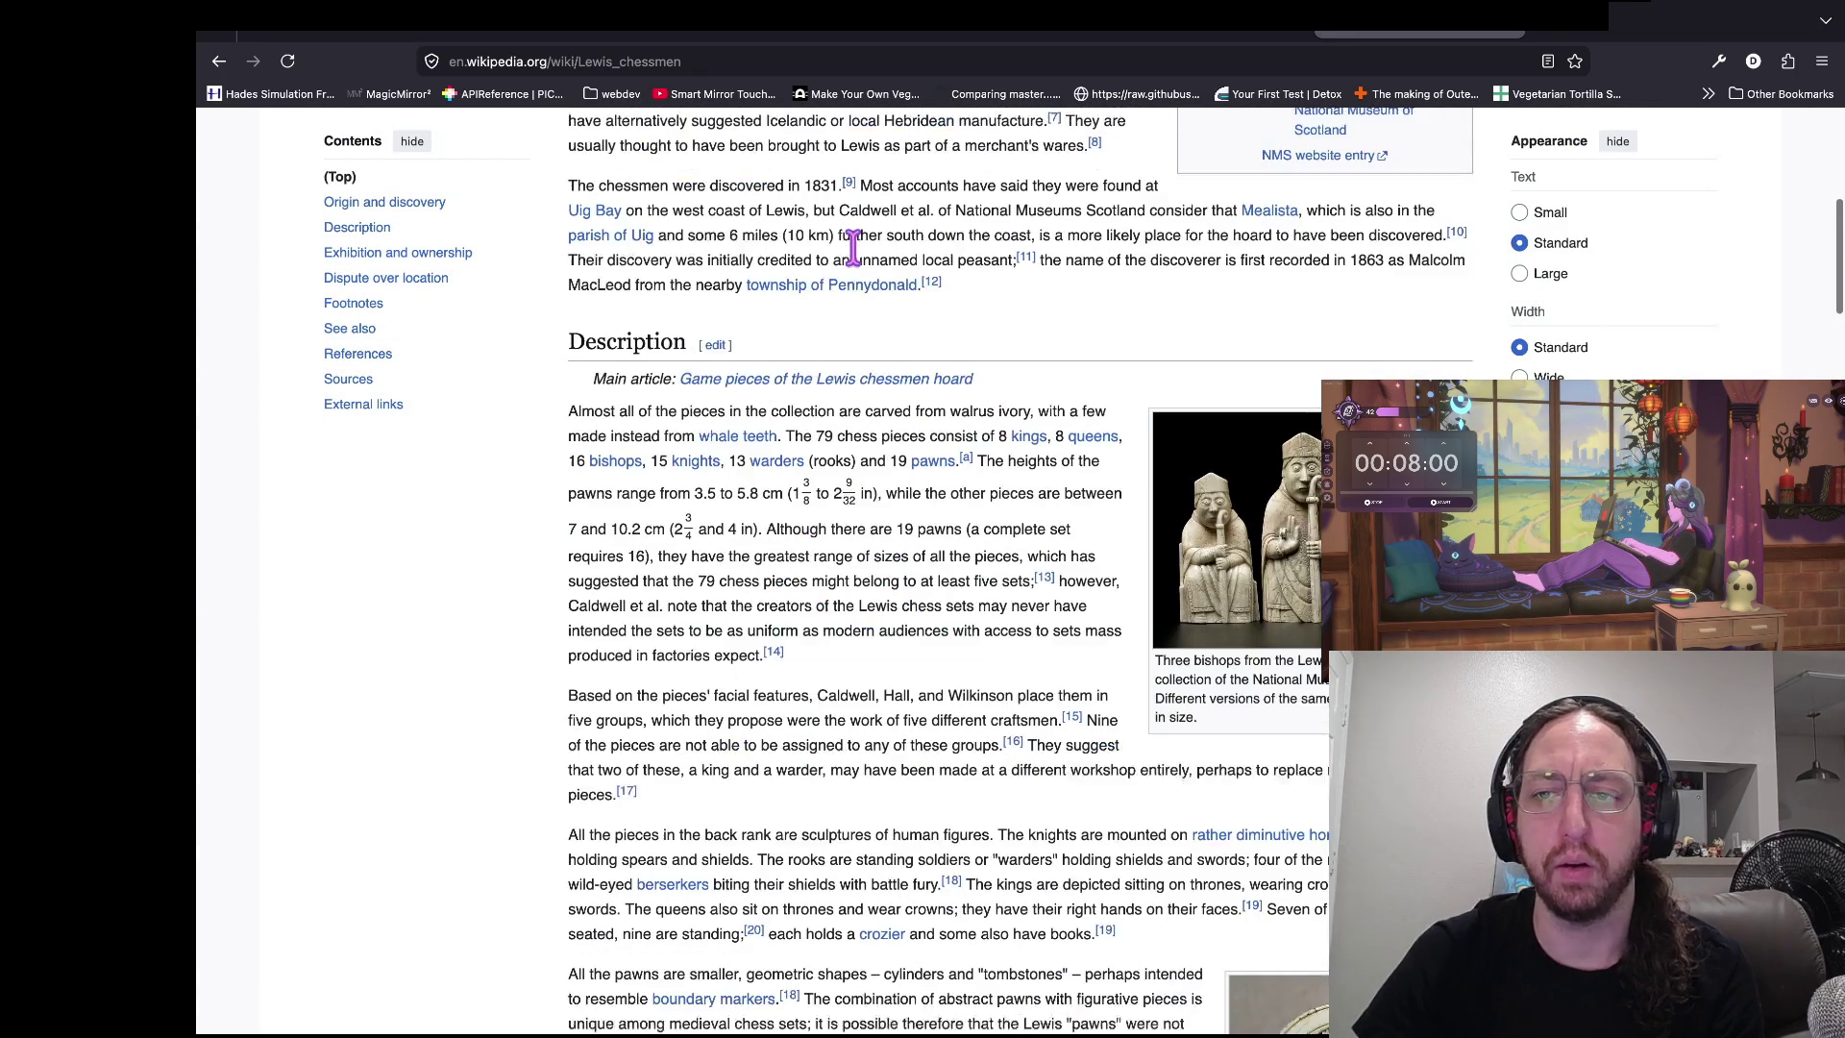
scroll(858, 264, left, 5)
scroll(906, 527, down, 4)
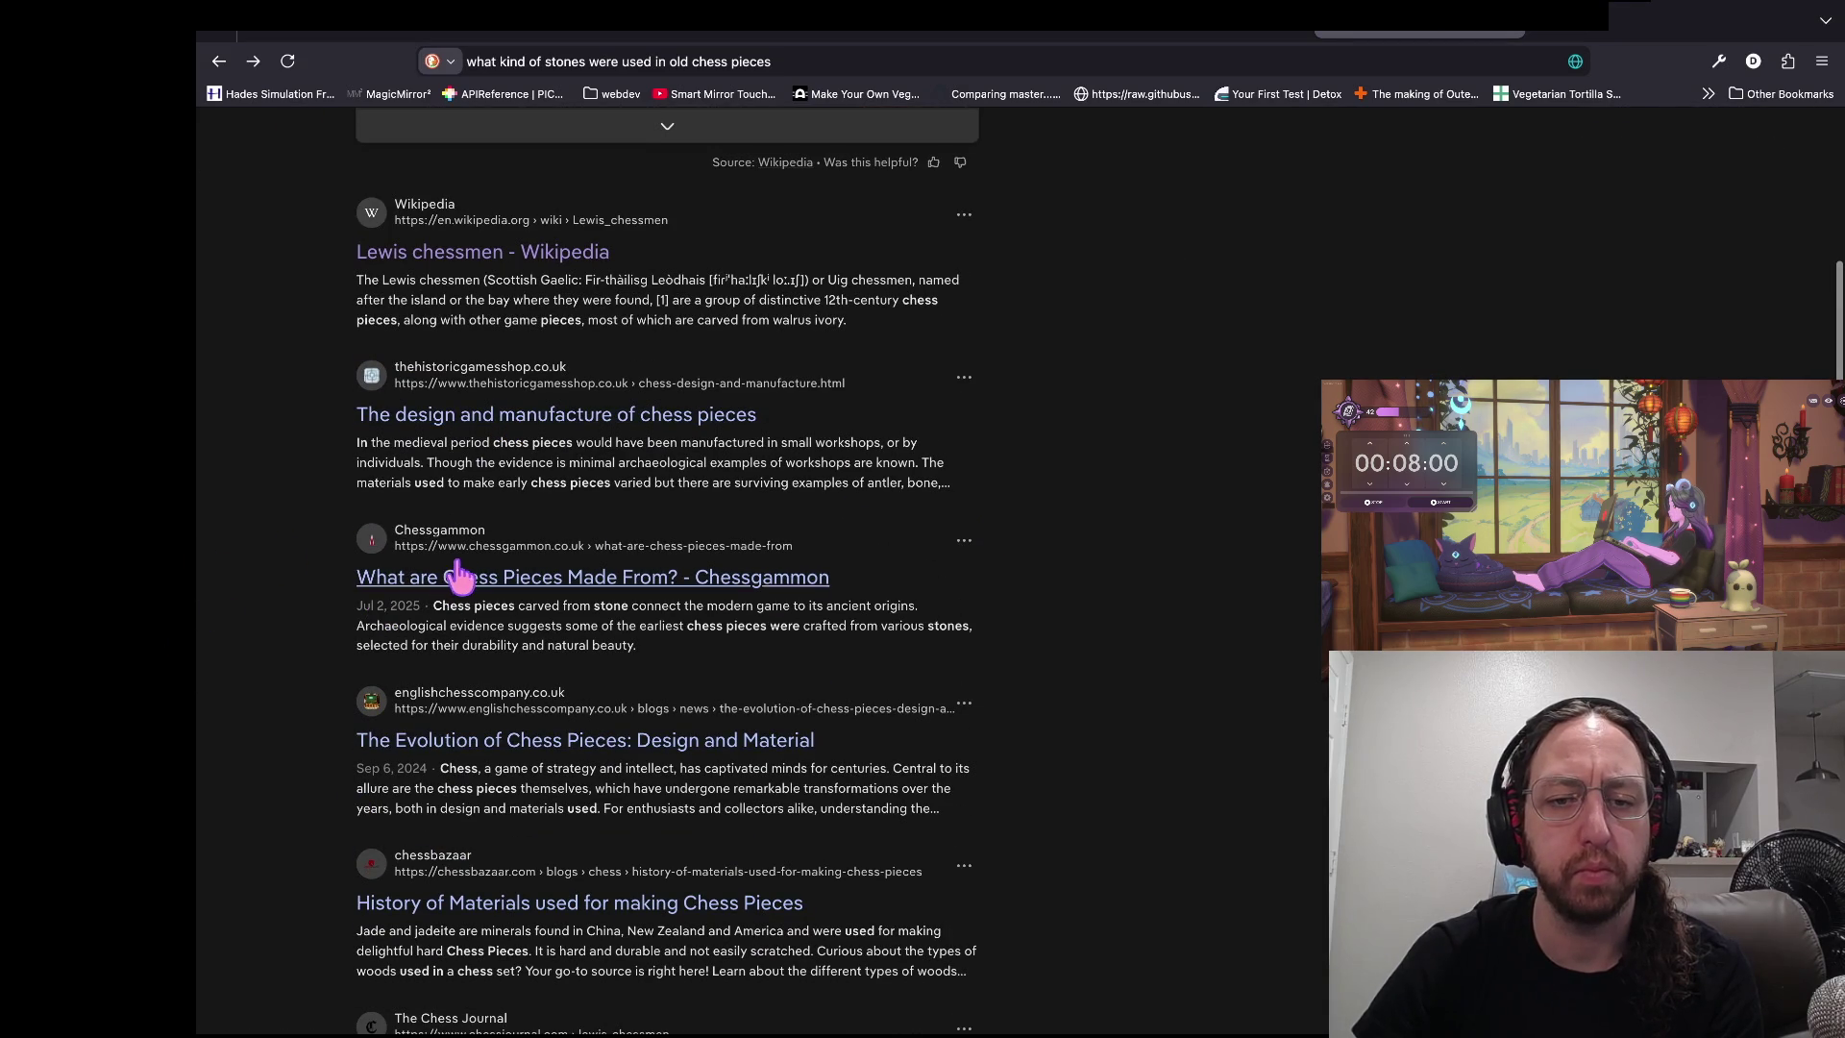
key(super+t)
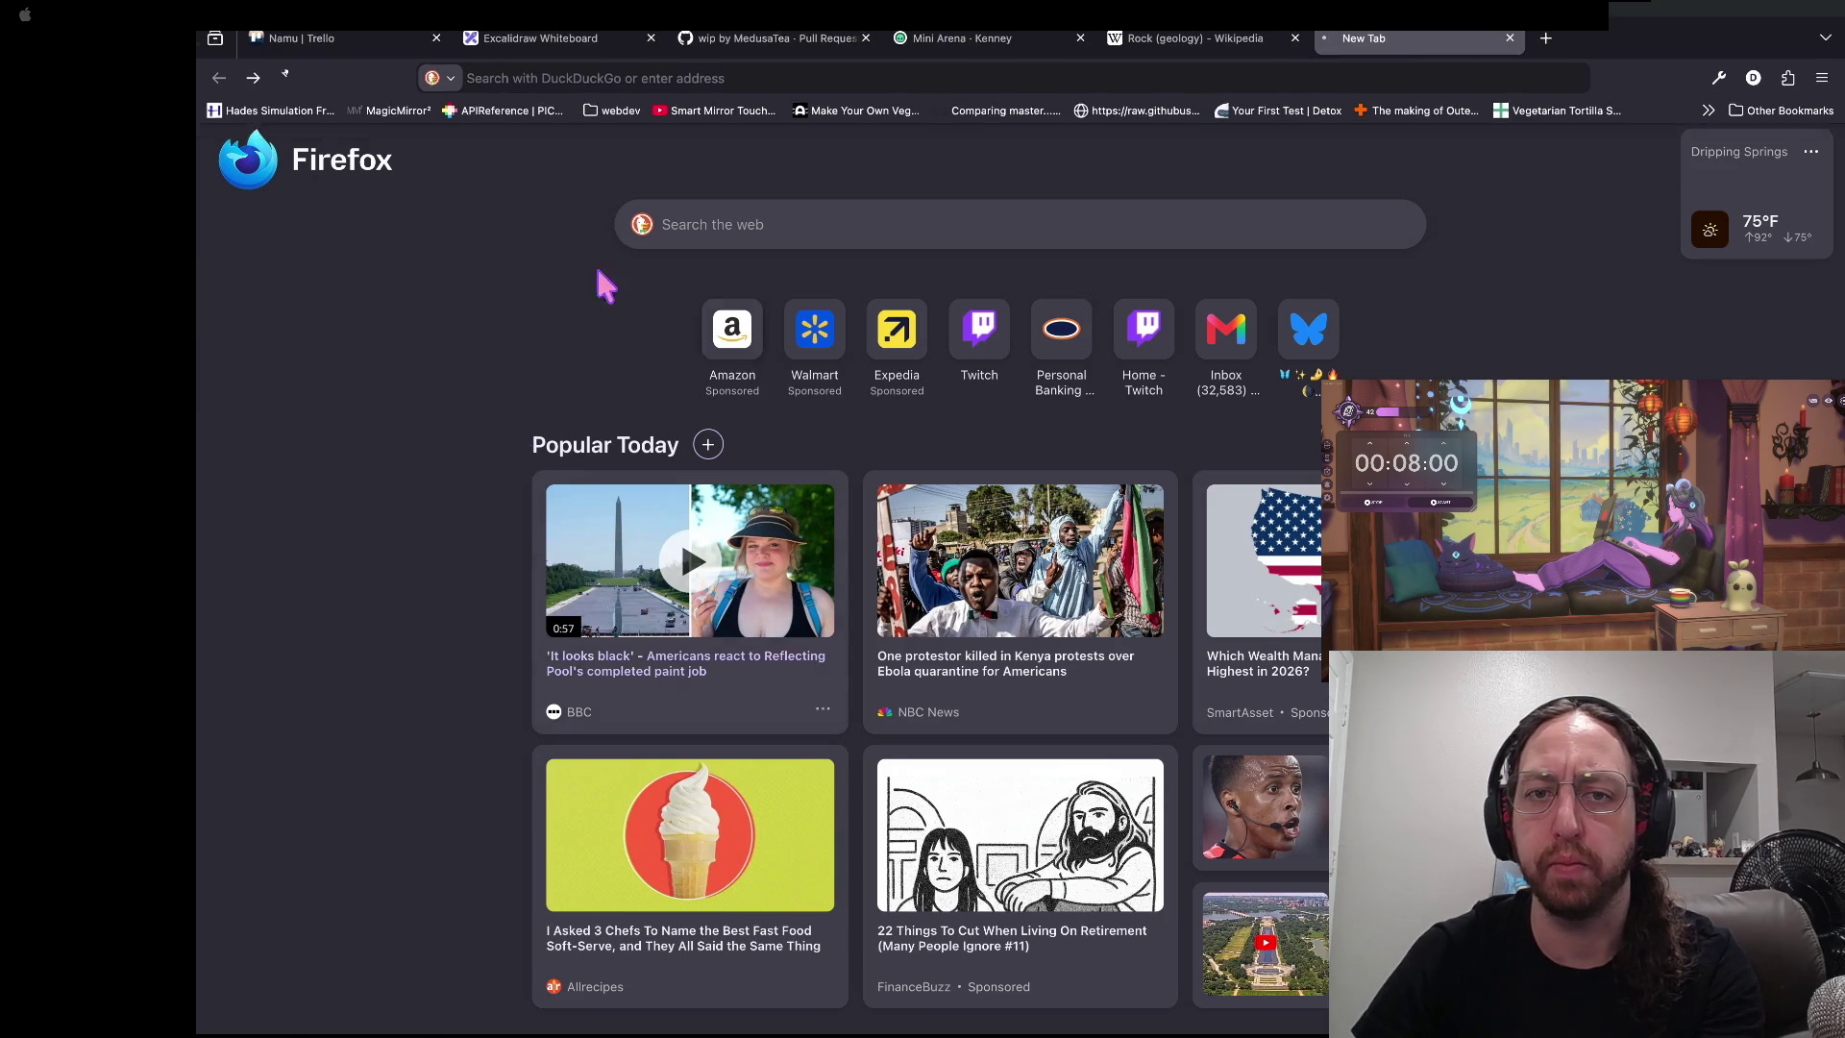
- Step through the 'stone' matches in the chessgammon materials article, finding marble among semiprecious stones
key(super+bracketright)
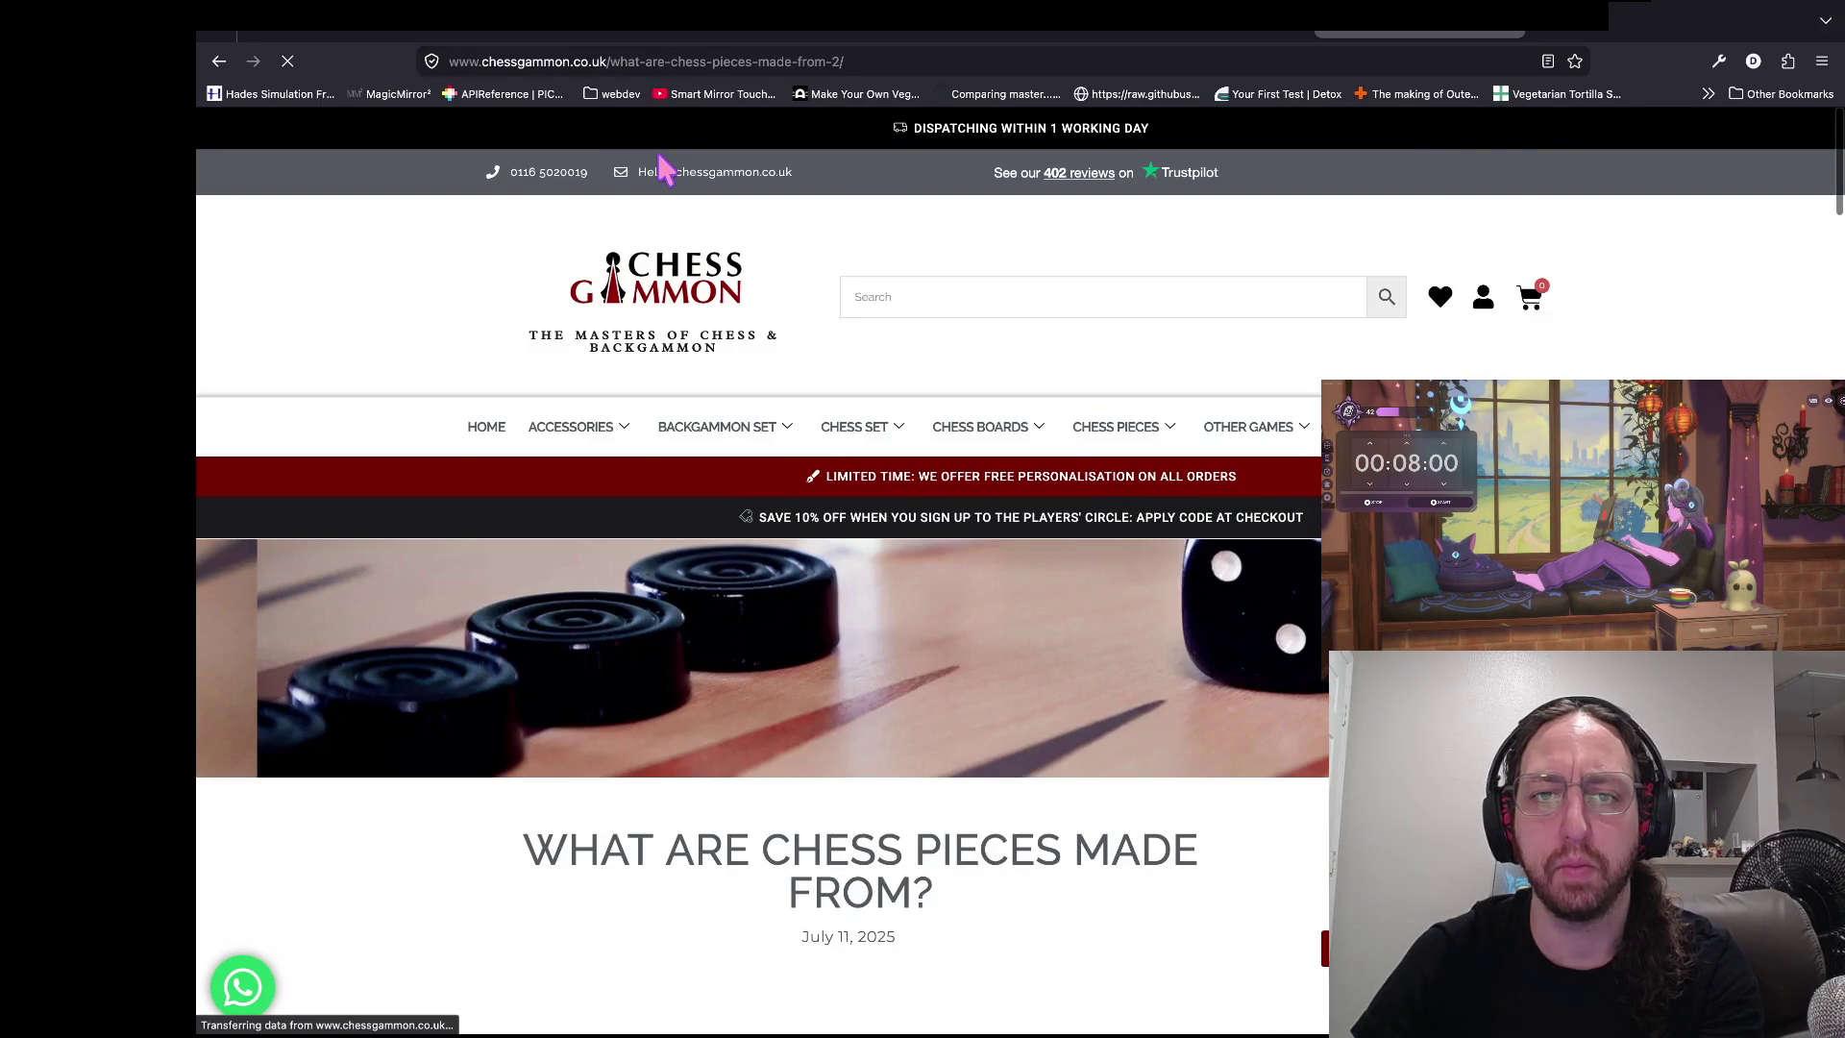
scroll(309, 688, down, 10)
scroll(308, 688, down, 5)
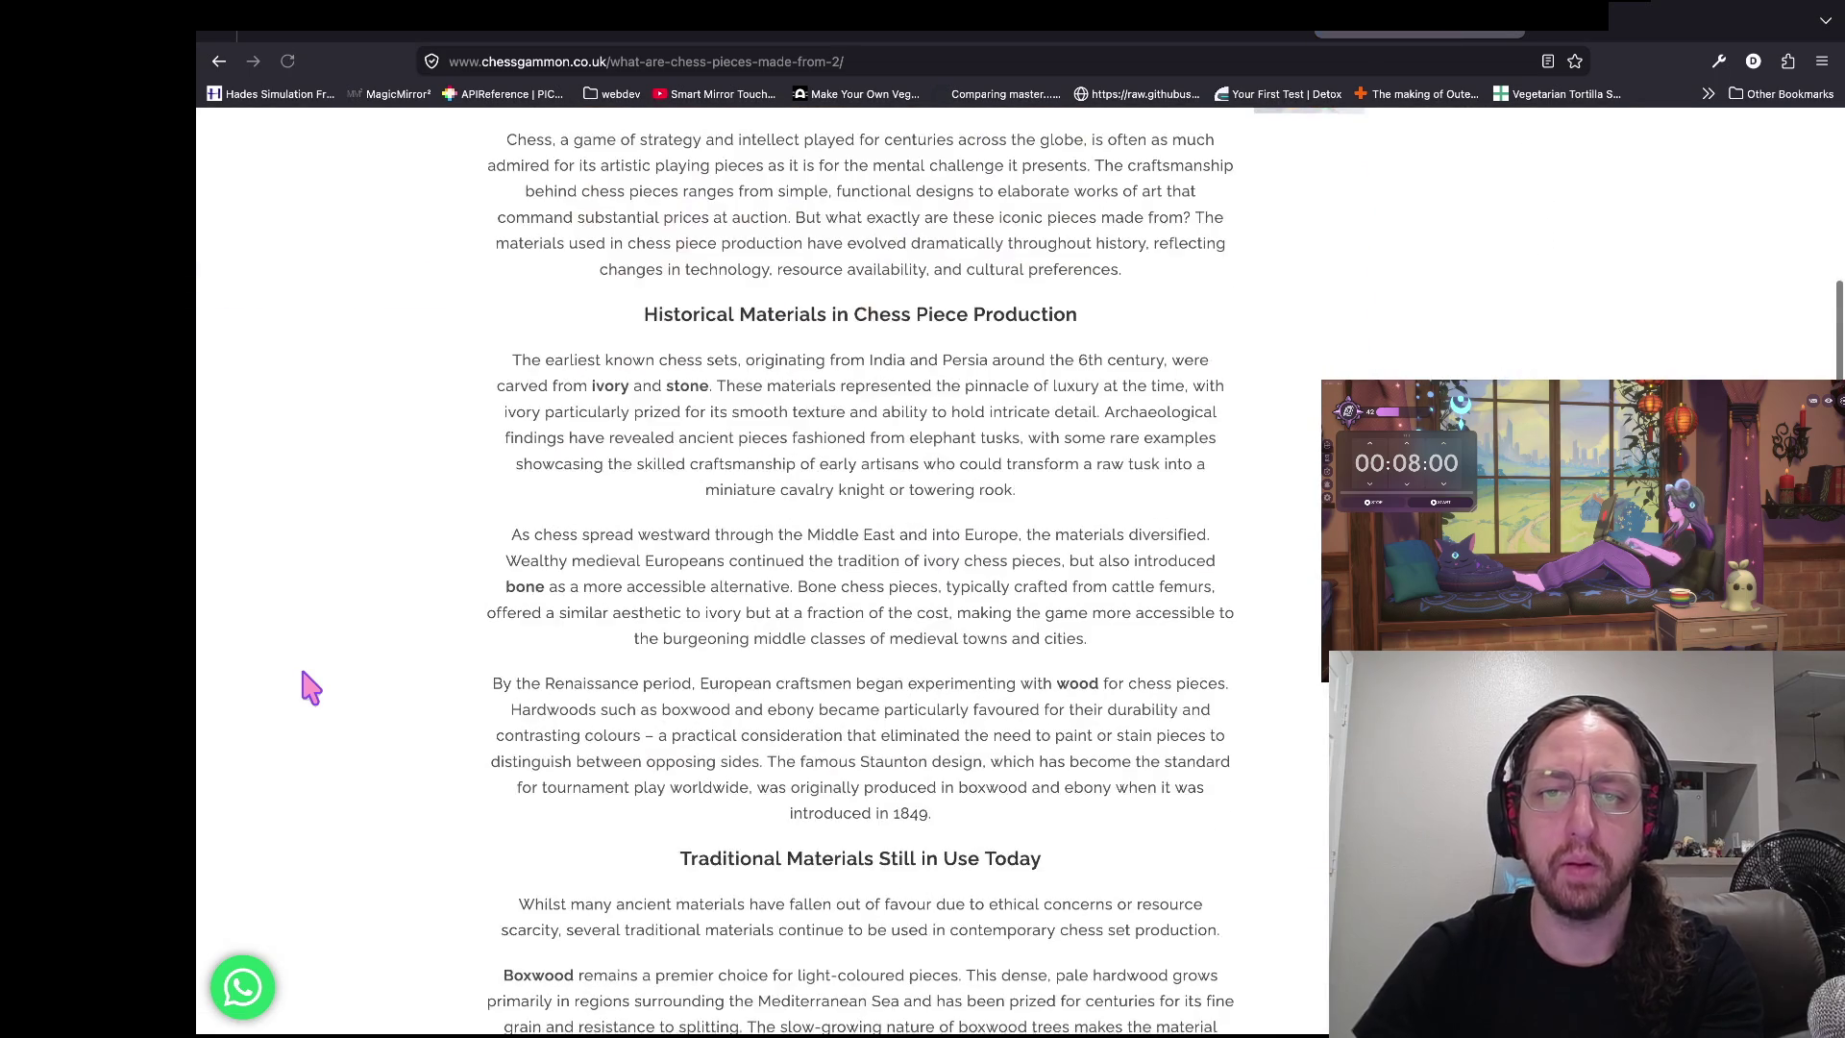
key(ctrl+f)
text(stone)
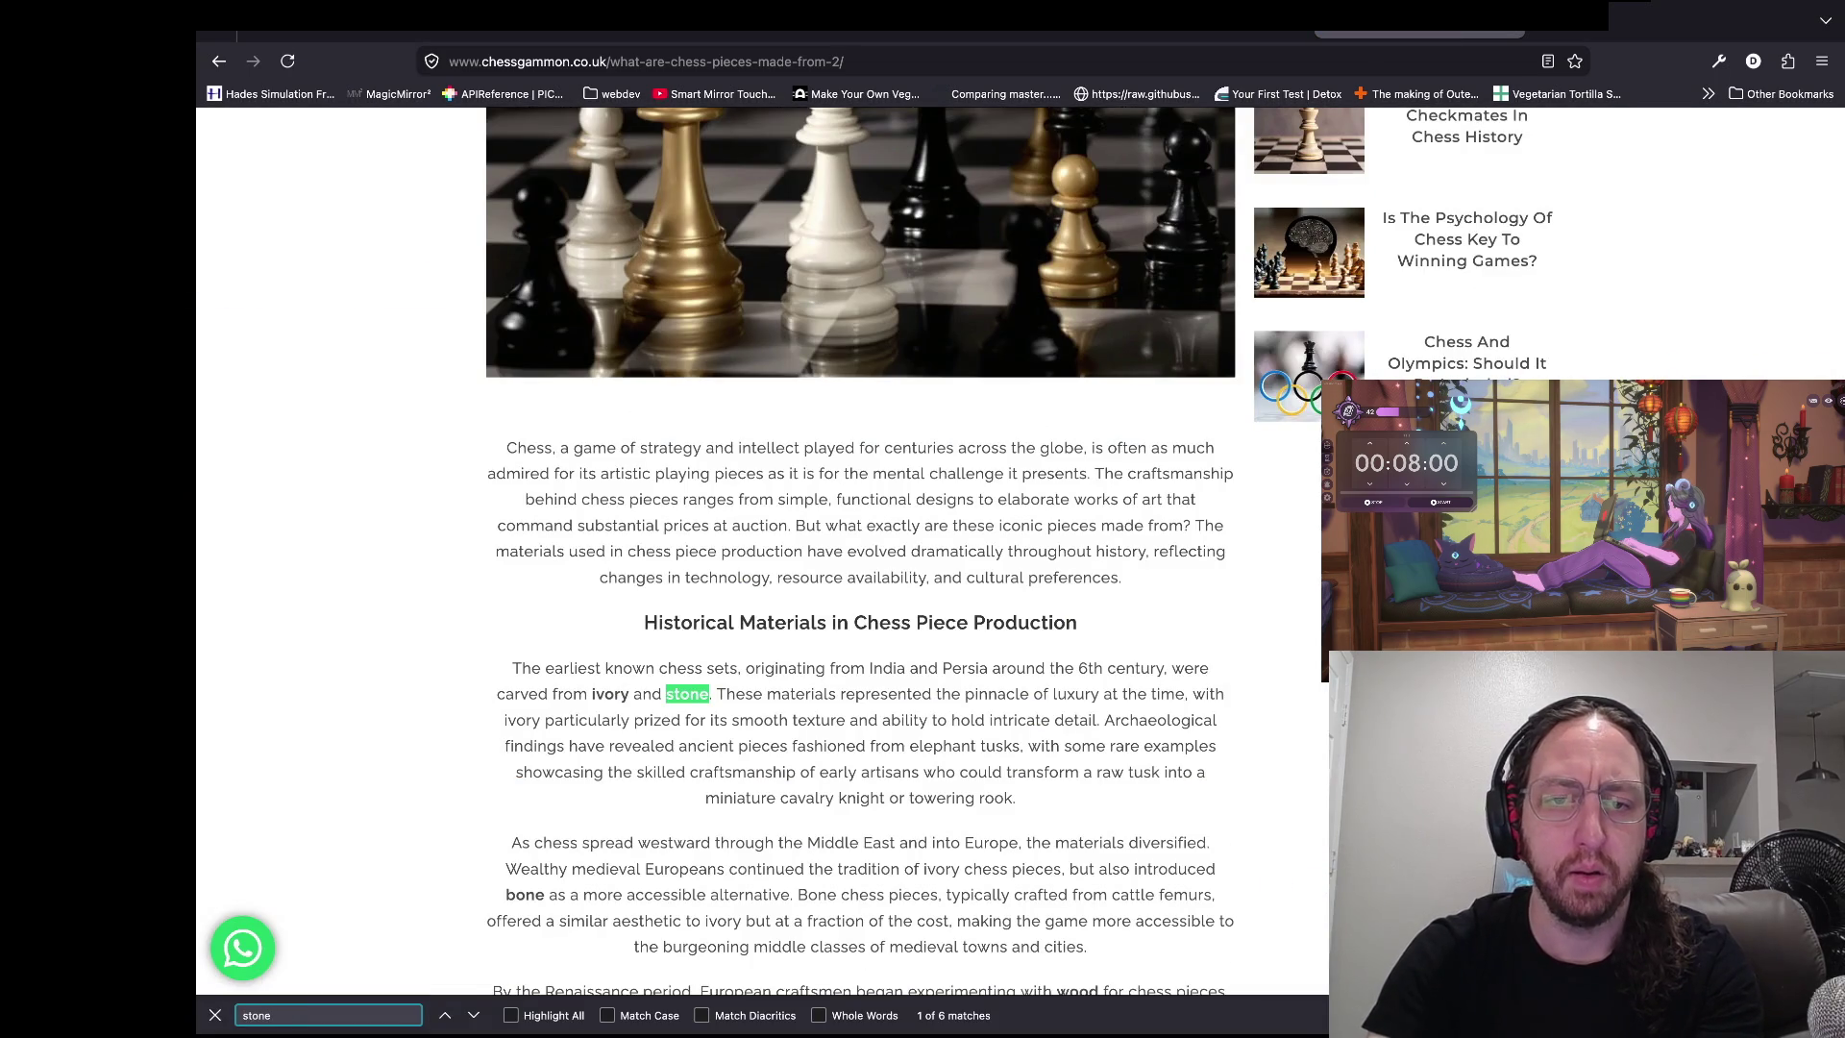
key(Escape)
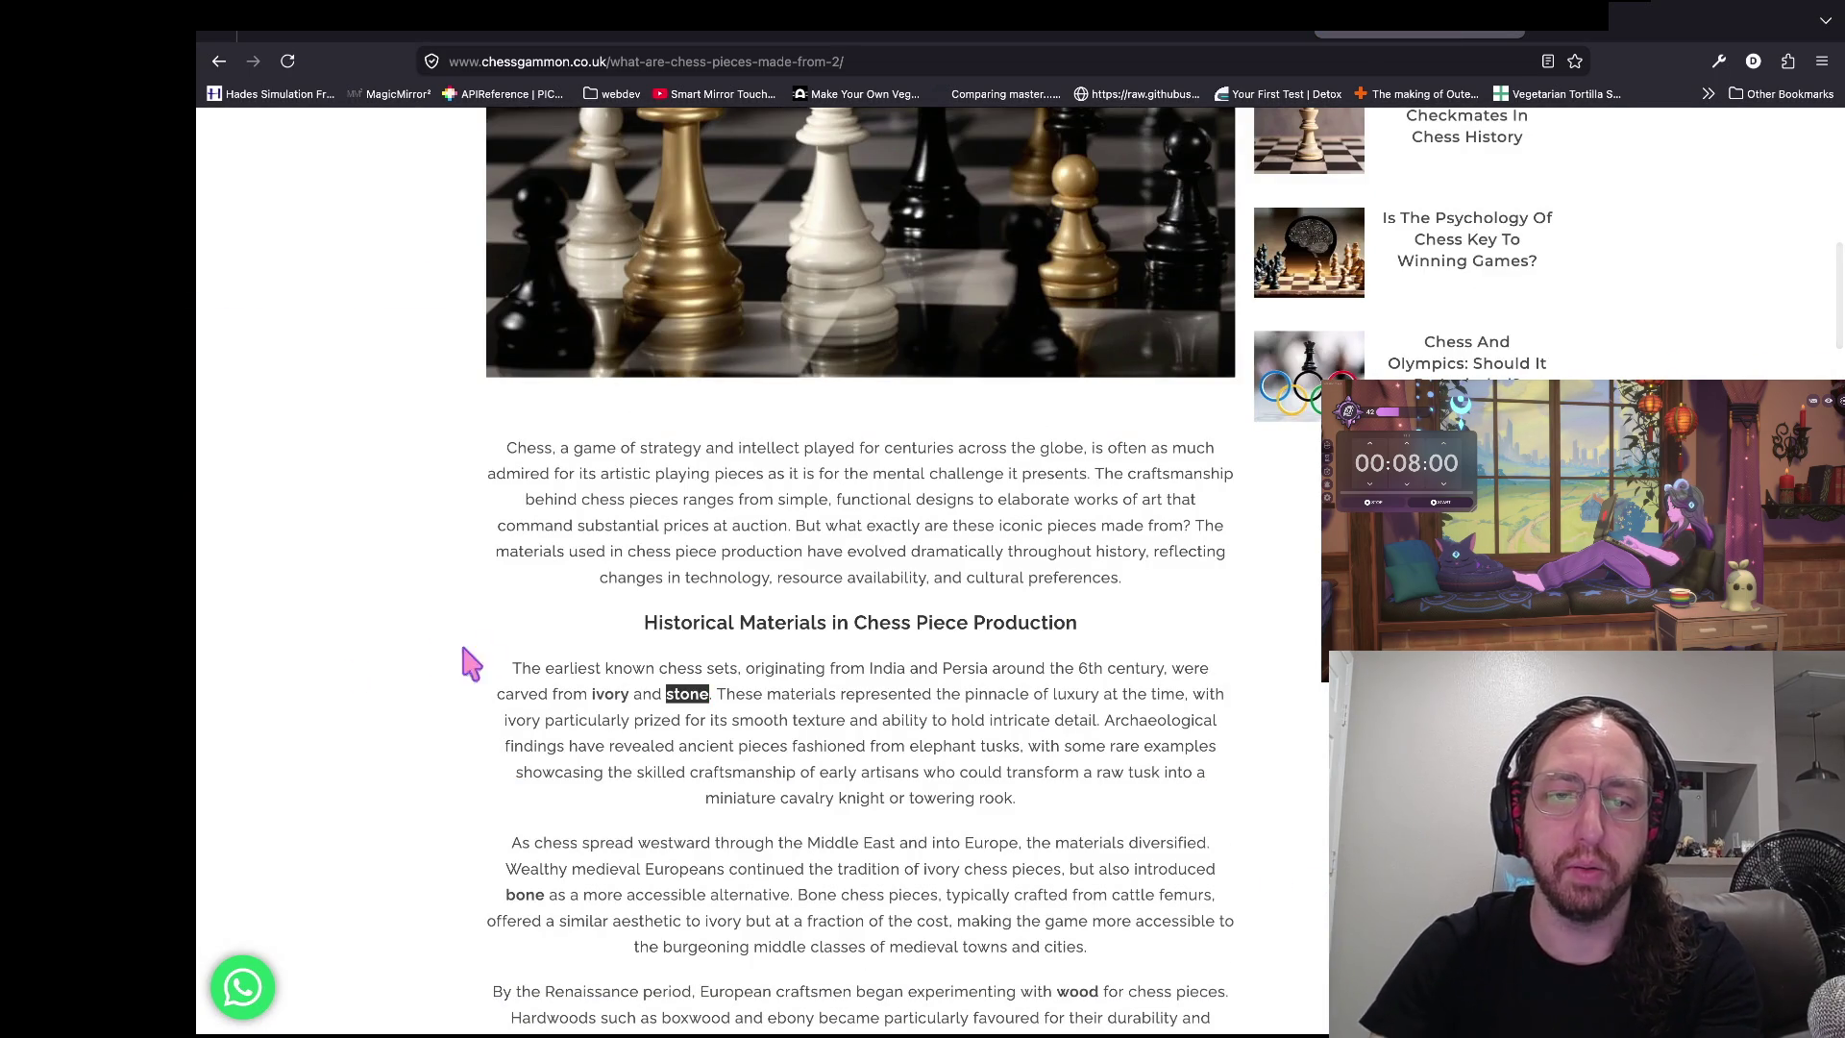
key(ctrl+f)
key(Return)
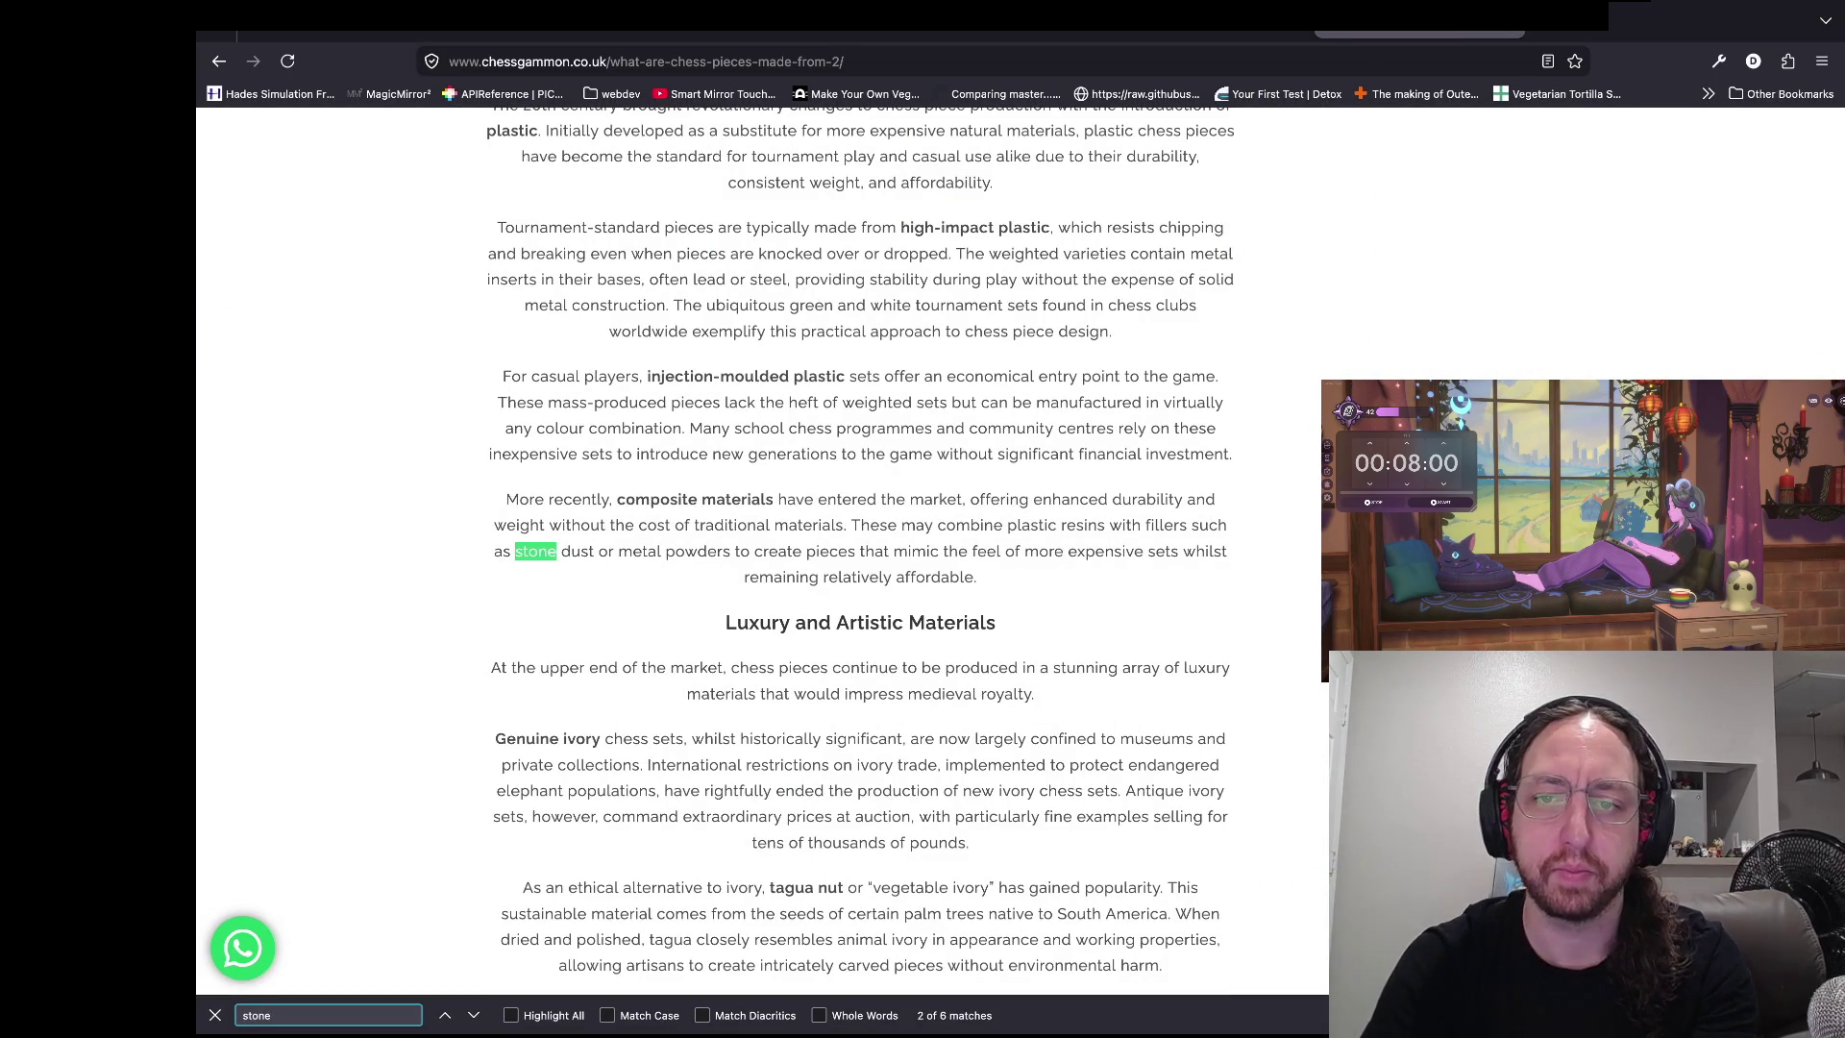
key(Return)
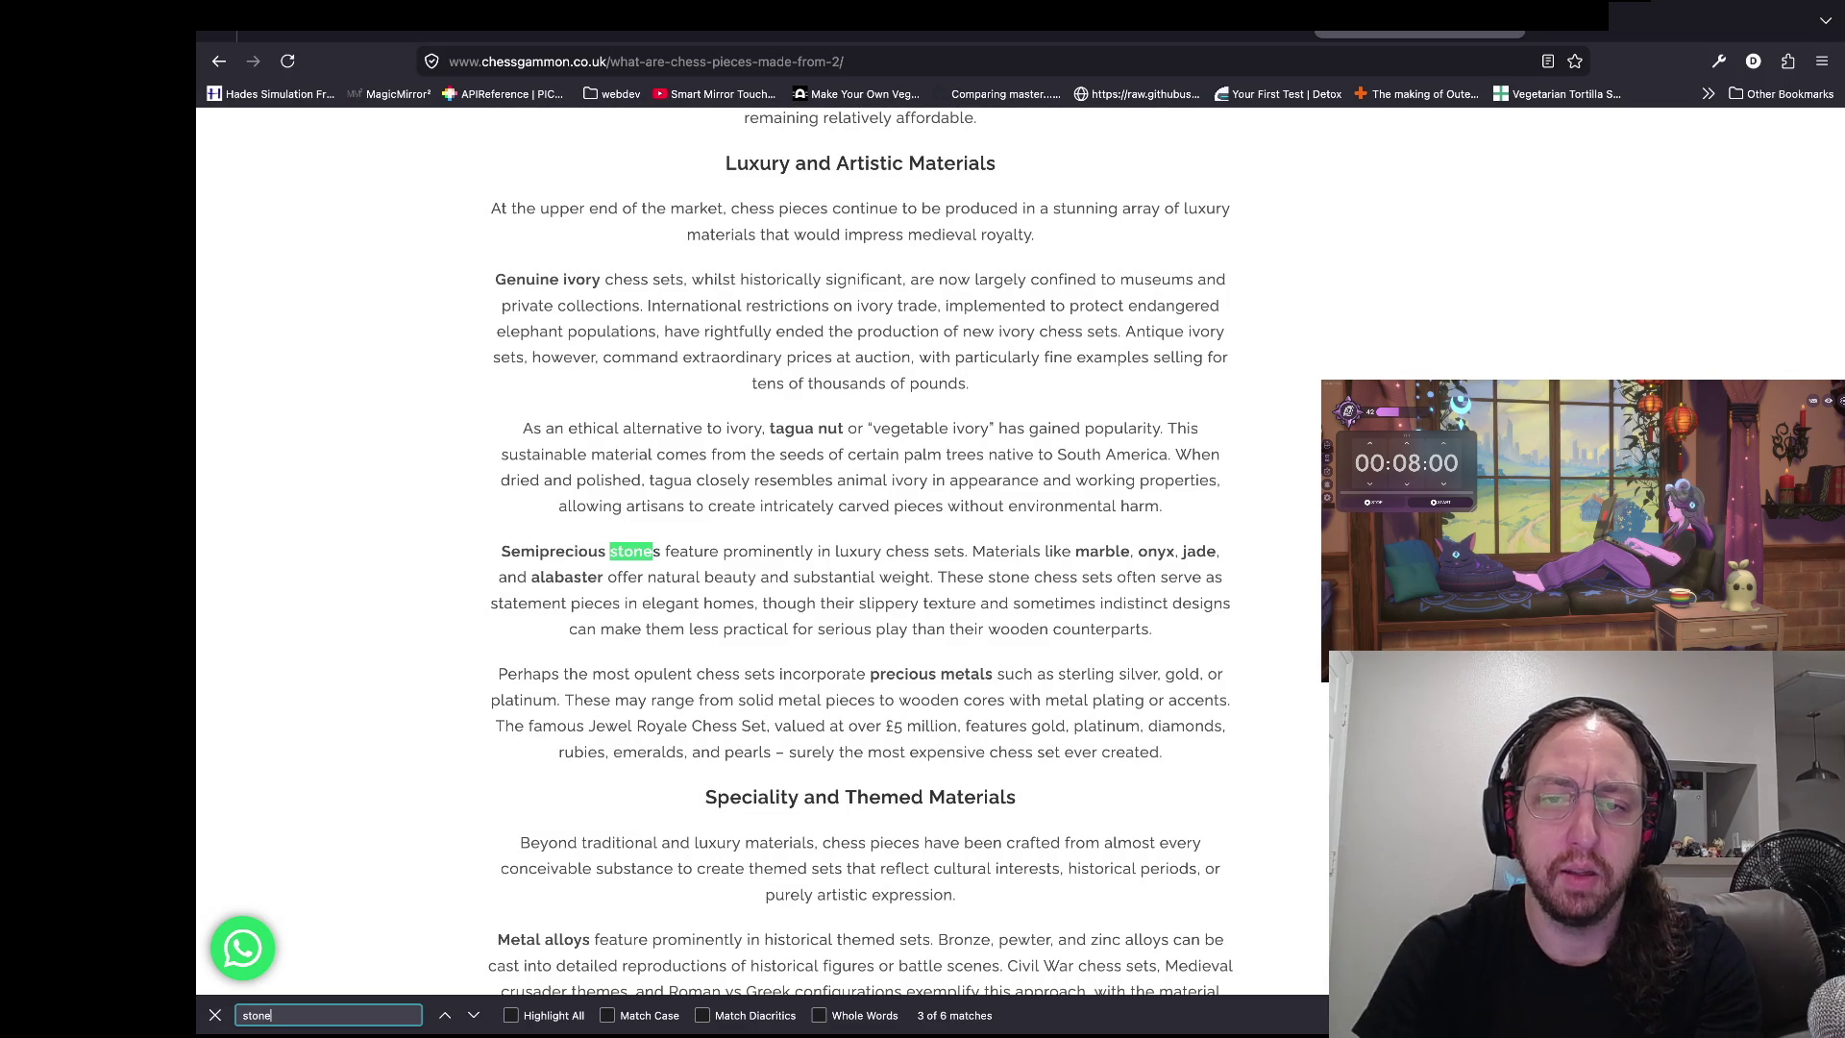
key(Return)
key(Return)
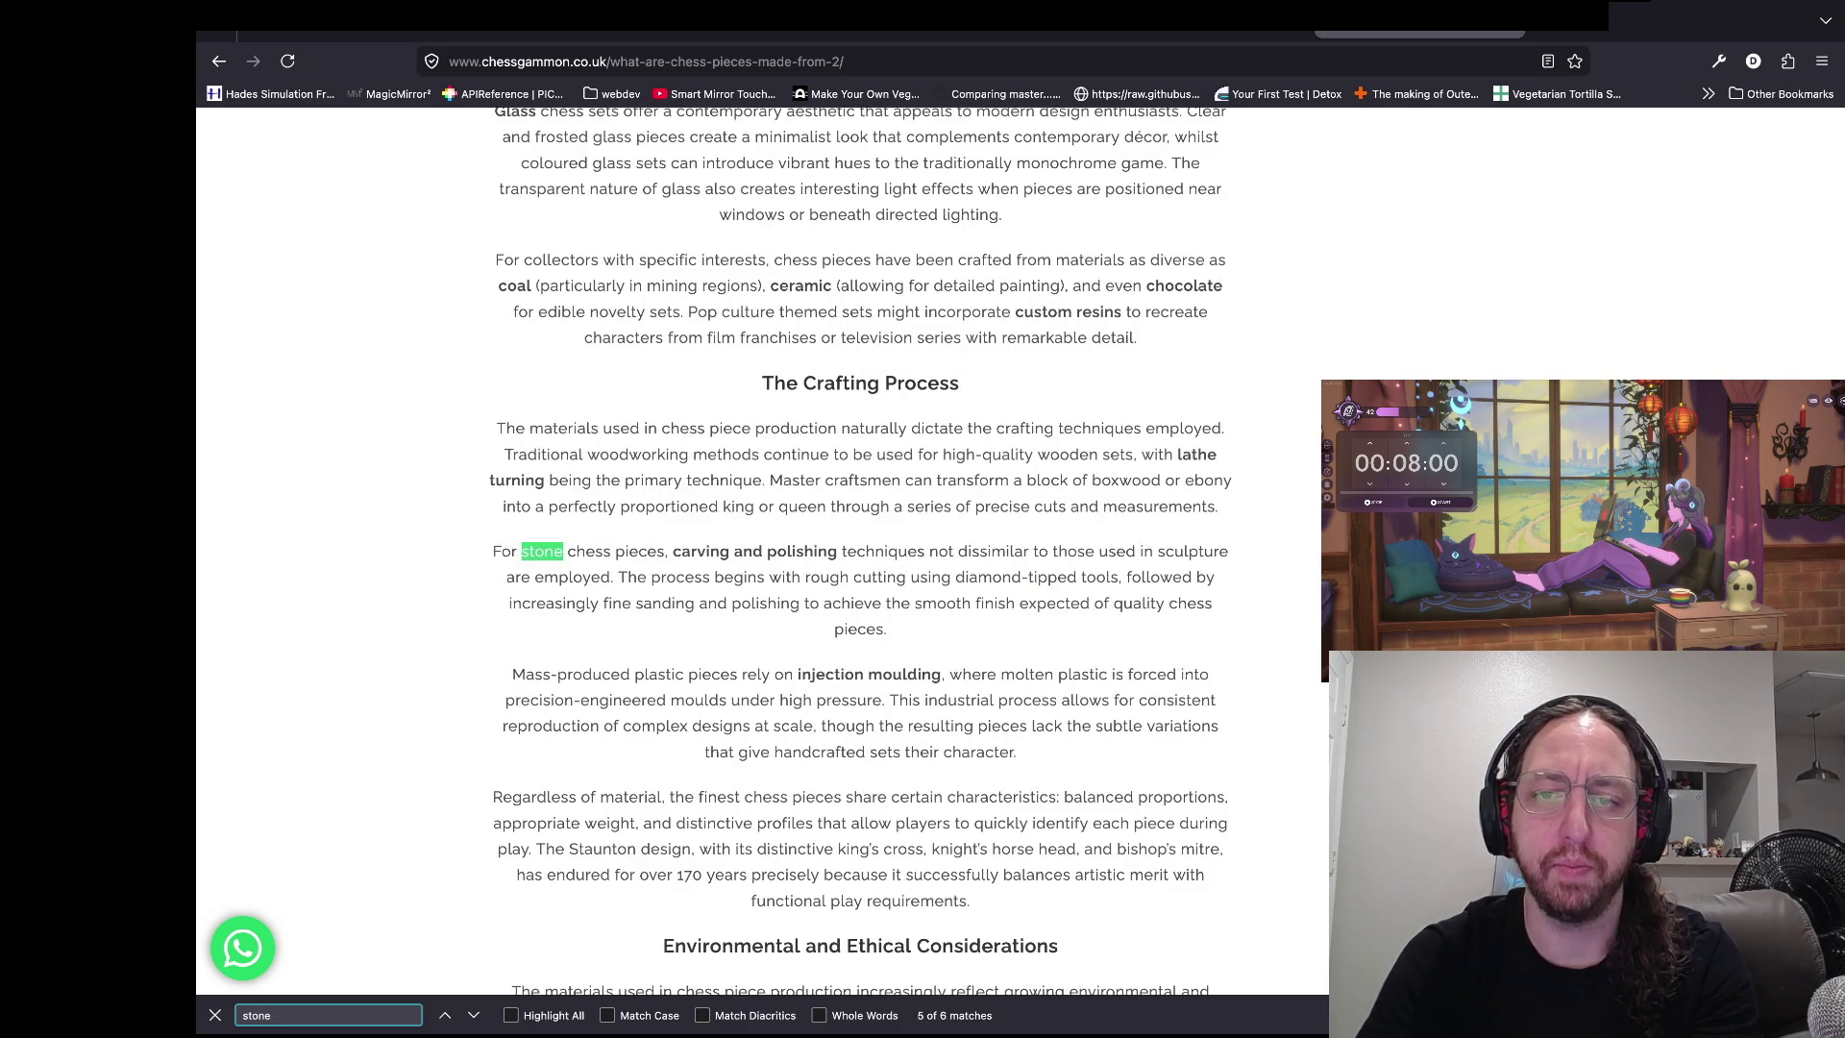
key(shift+Return)
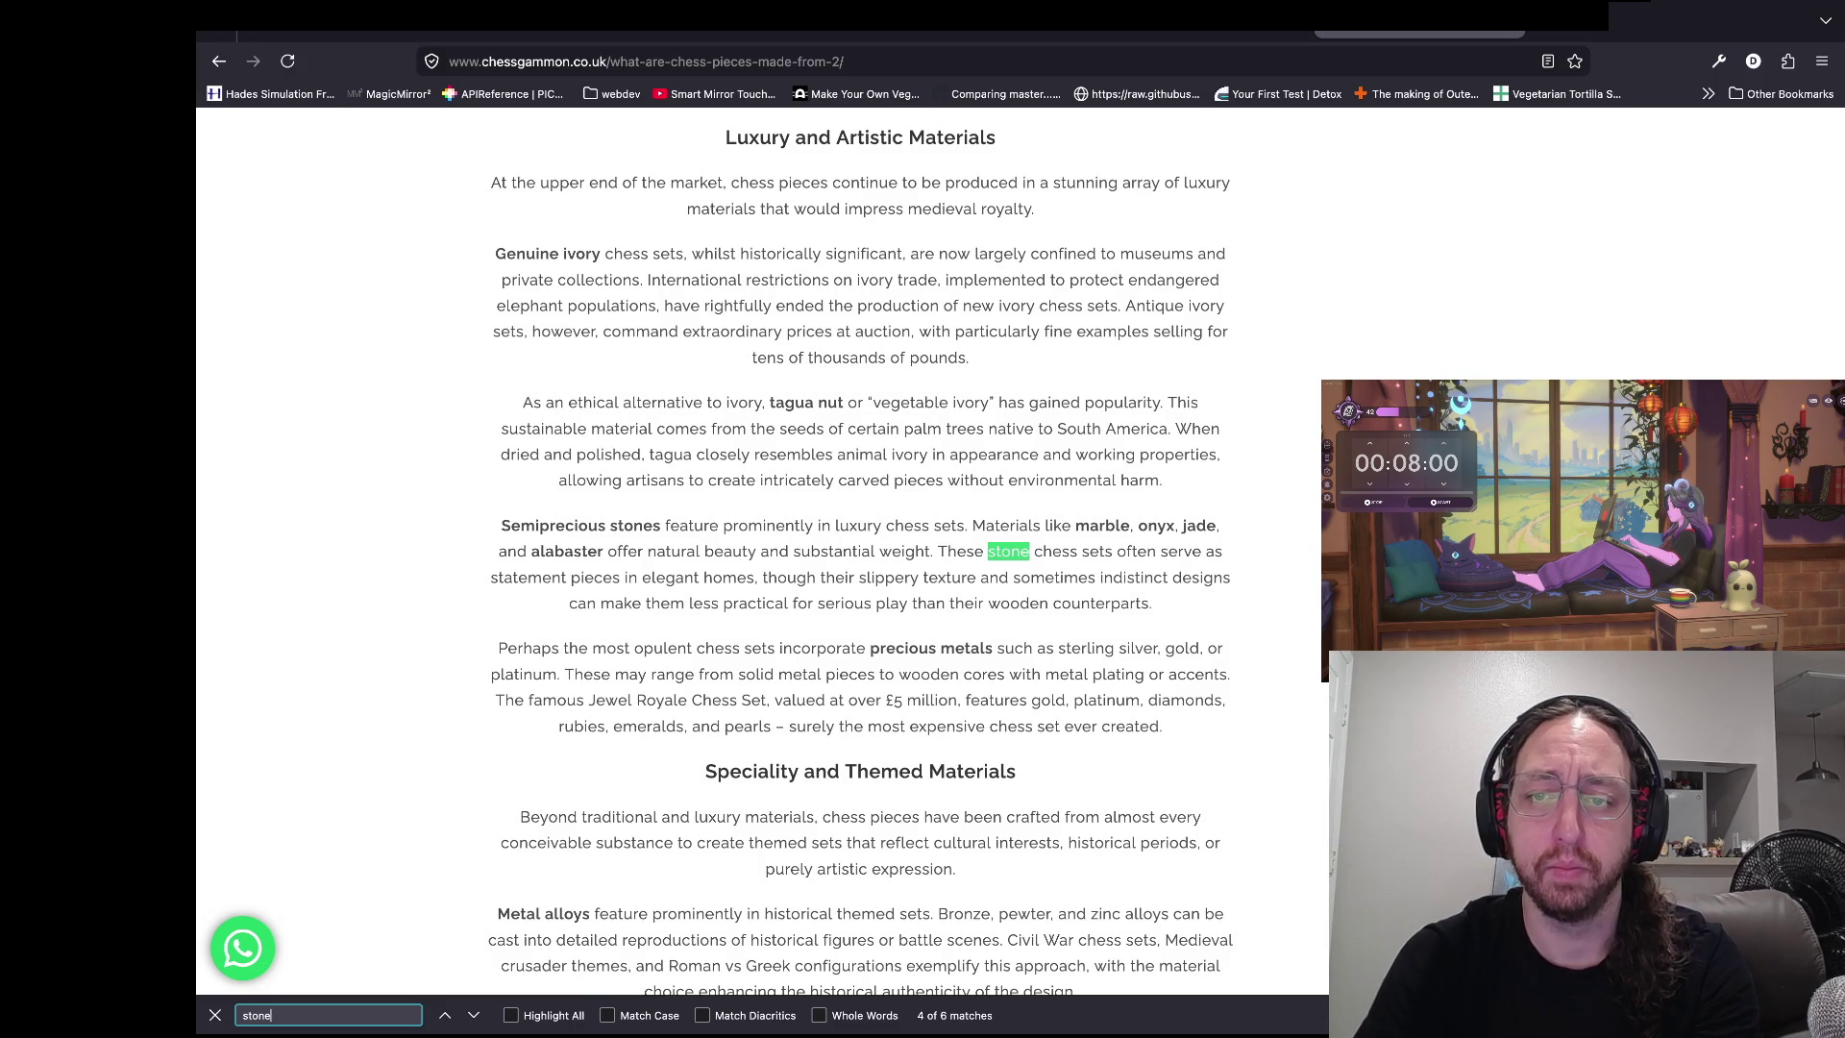
click(906, 526)
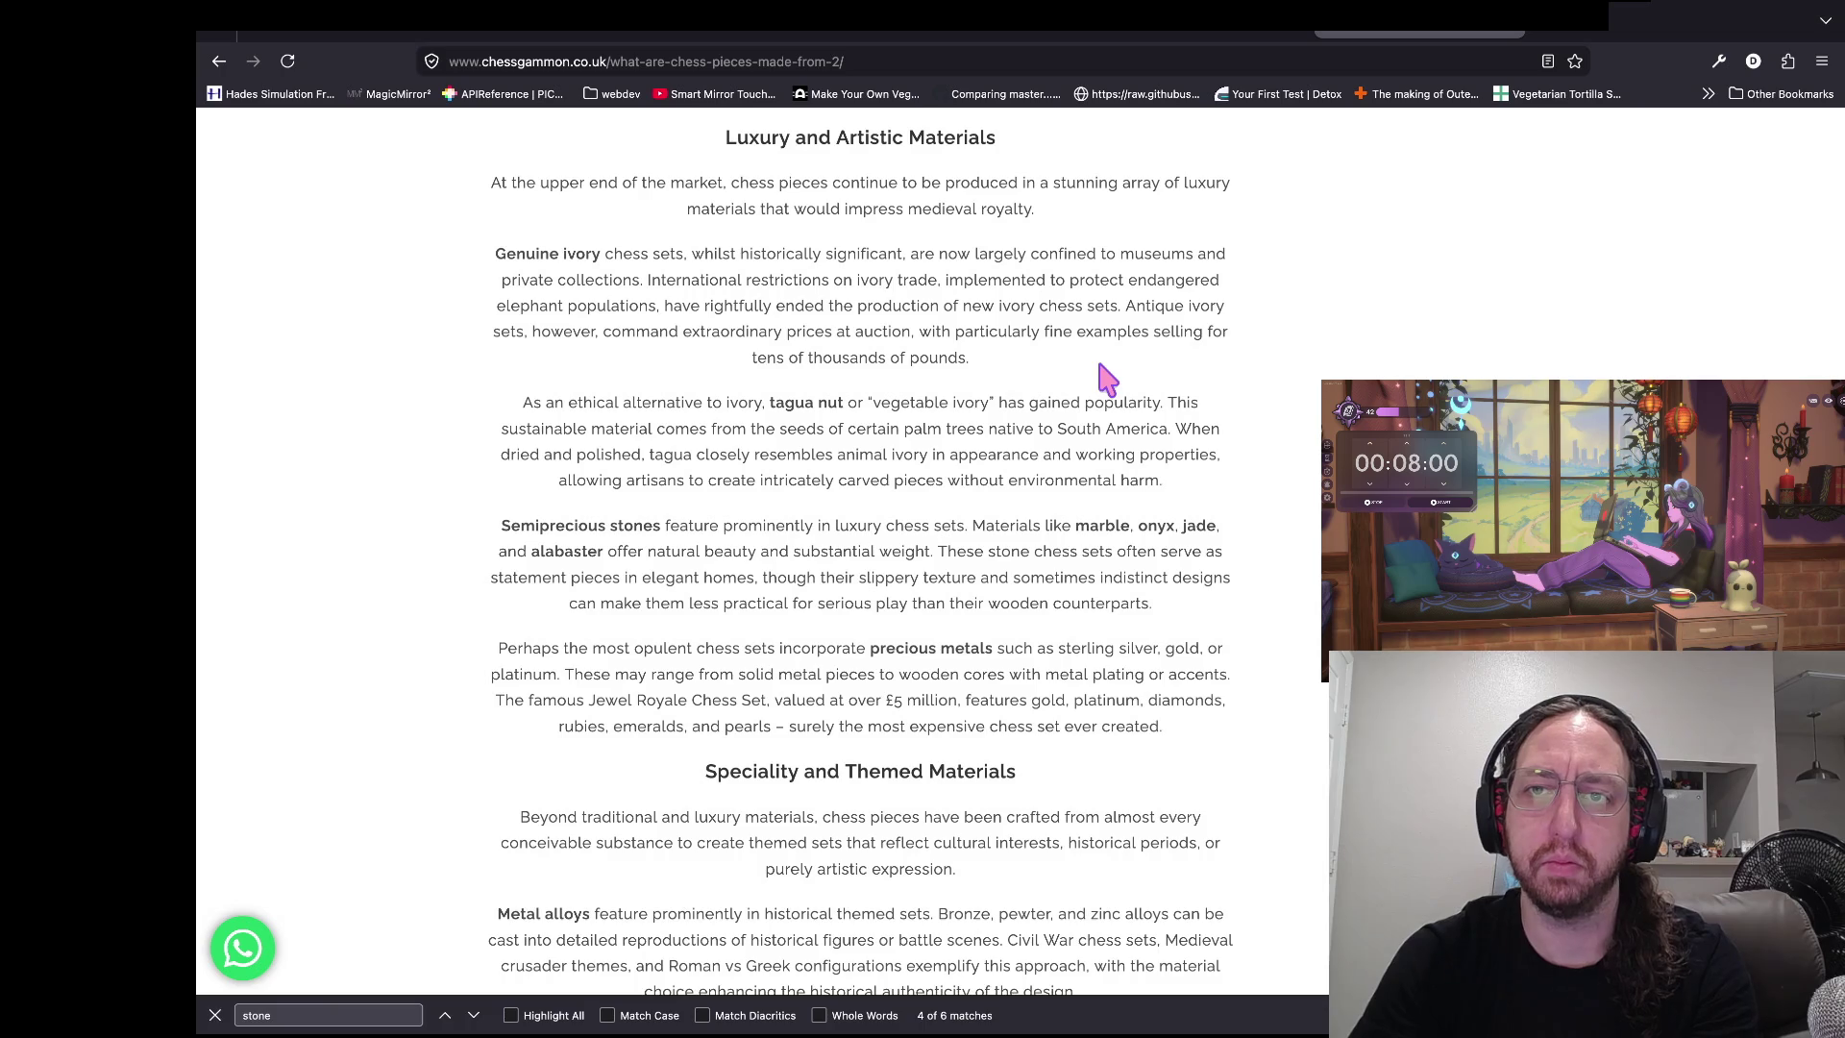
key(super+Tab)
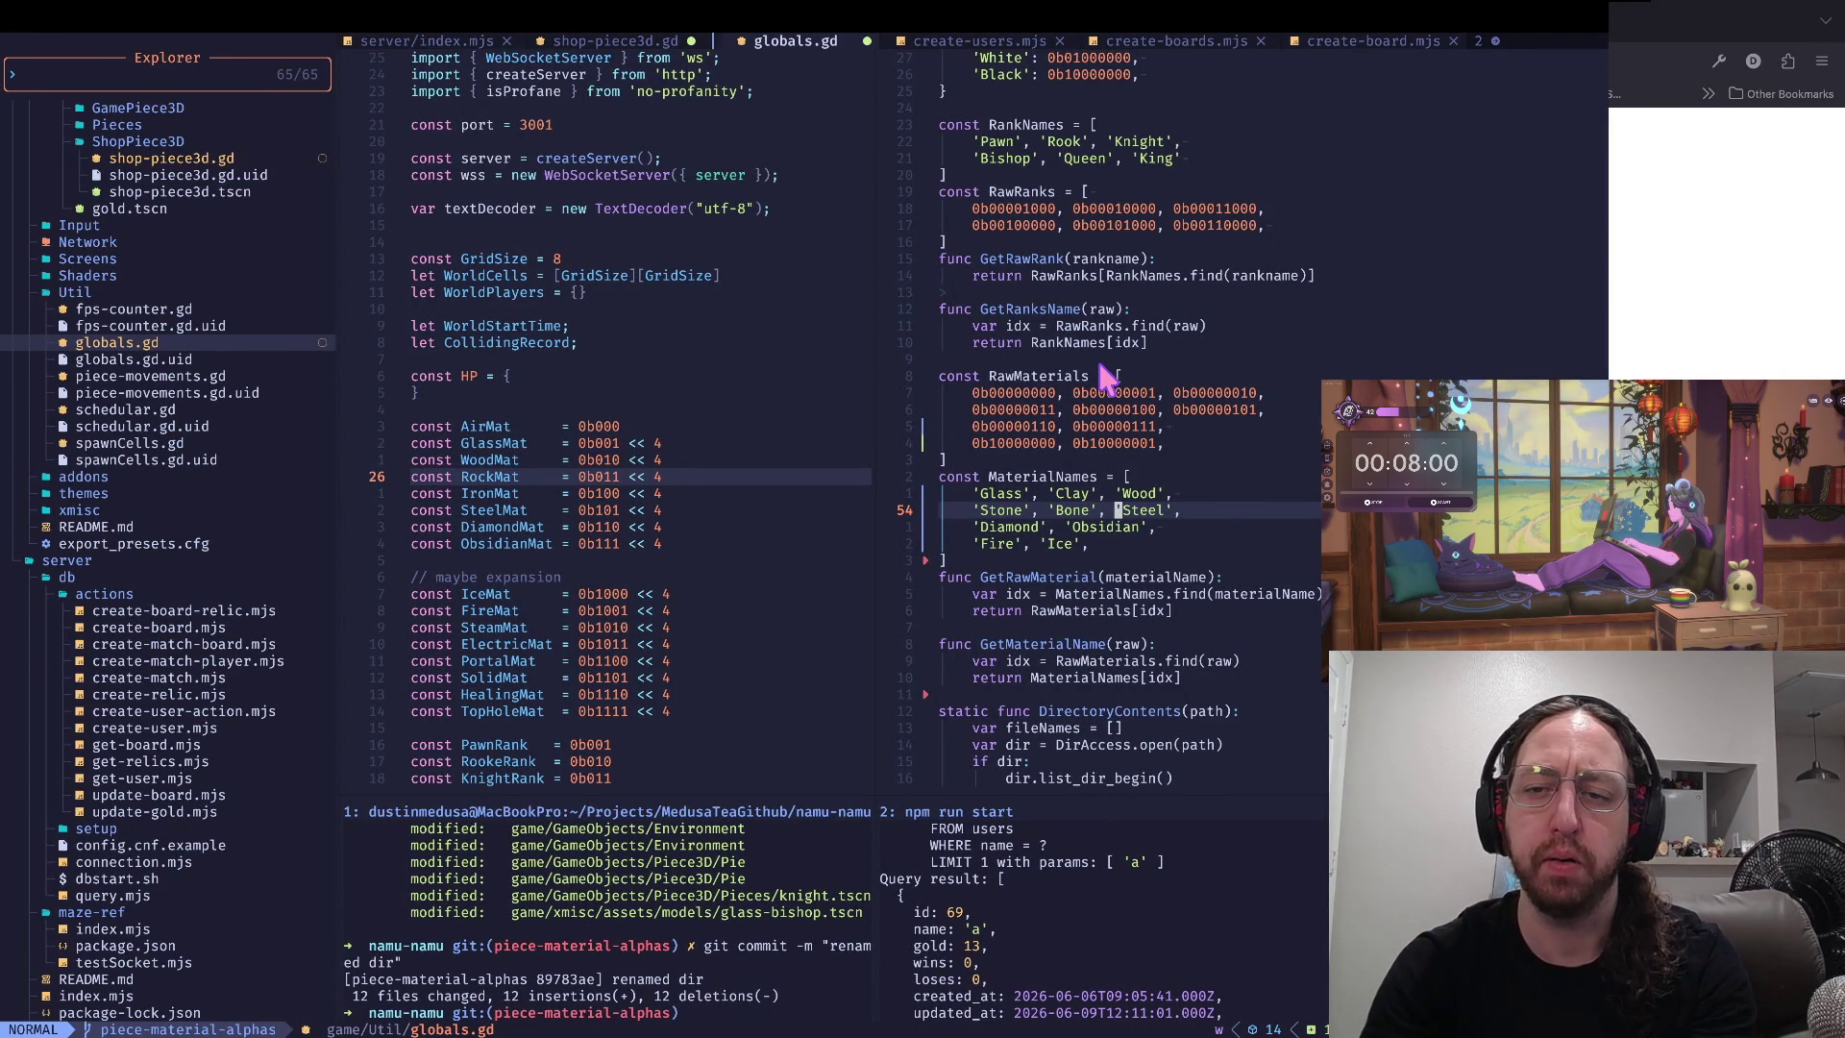
- In MaterialNames, remove 'Stone' and add 'Marble' after 'Bone'
key(shift+x)
key(shift+x)
key(shift+x)
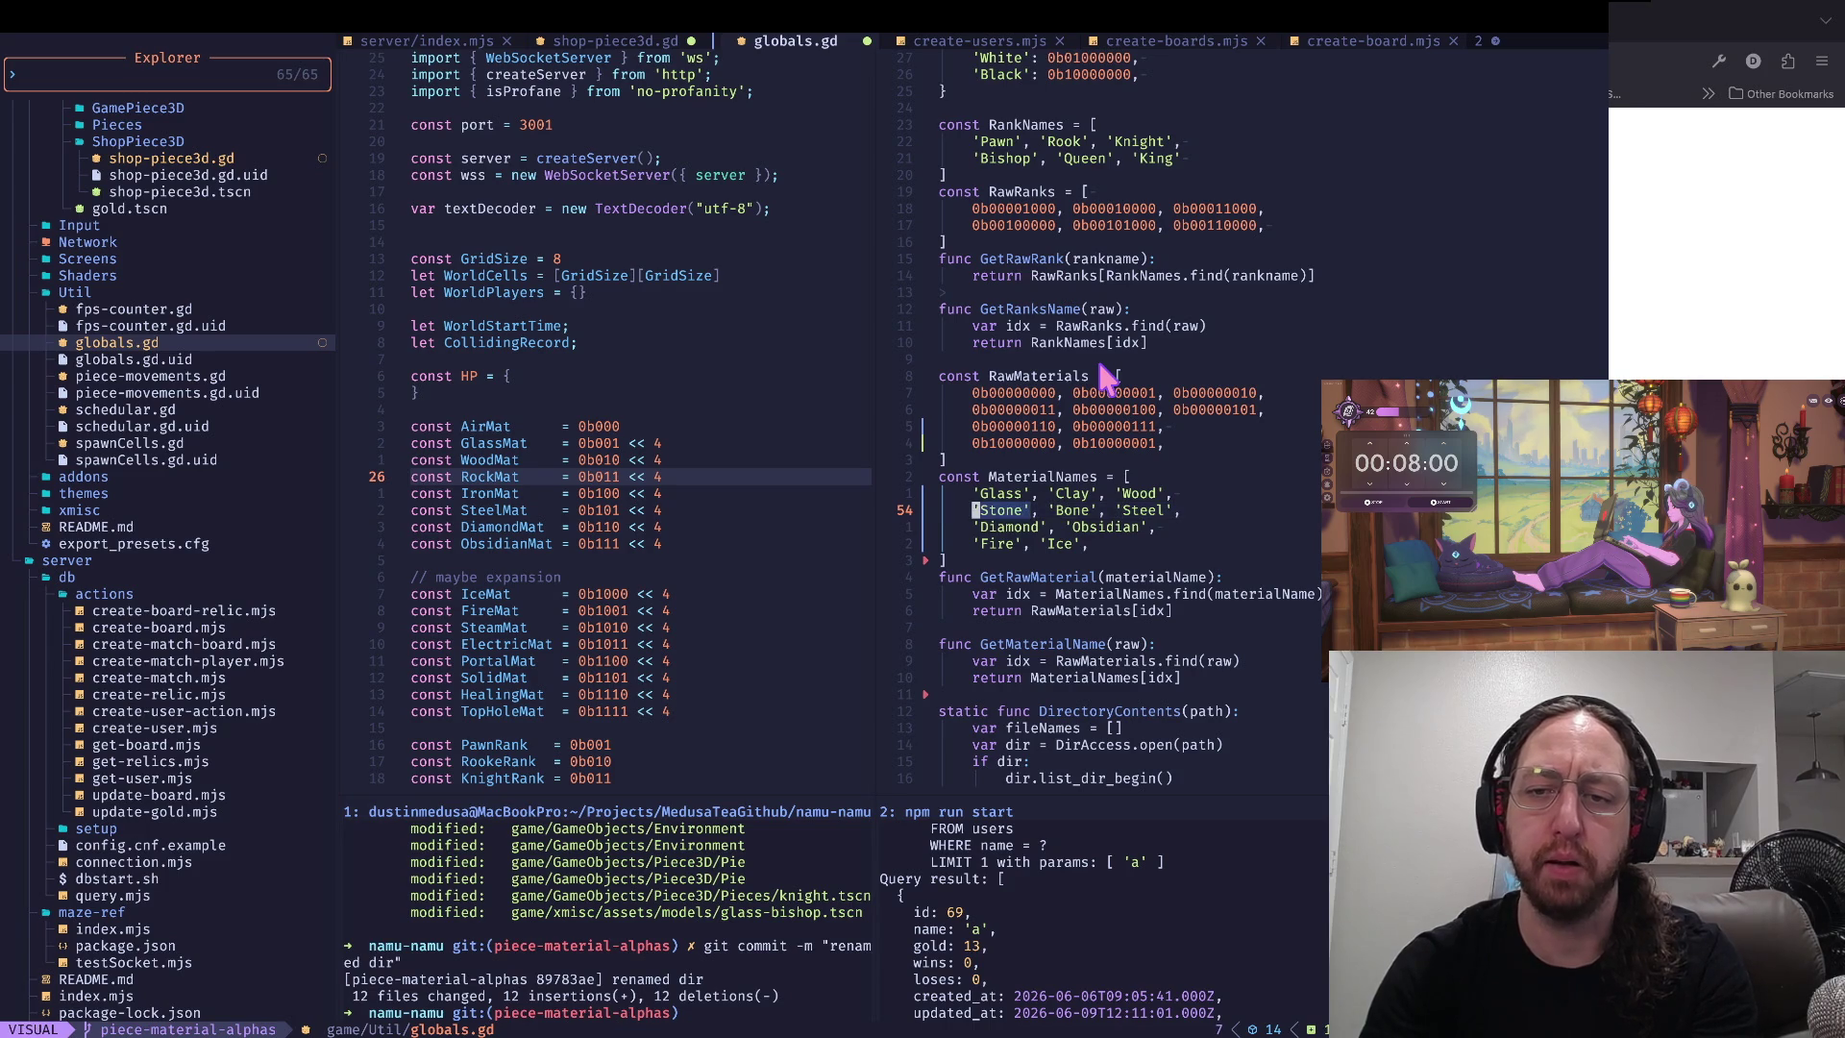
key(x)
key(x)
key(x)
key(i)
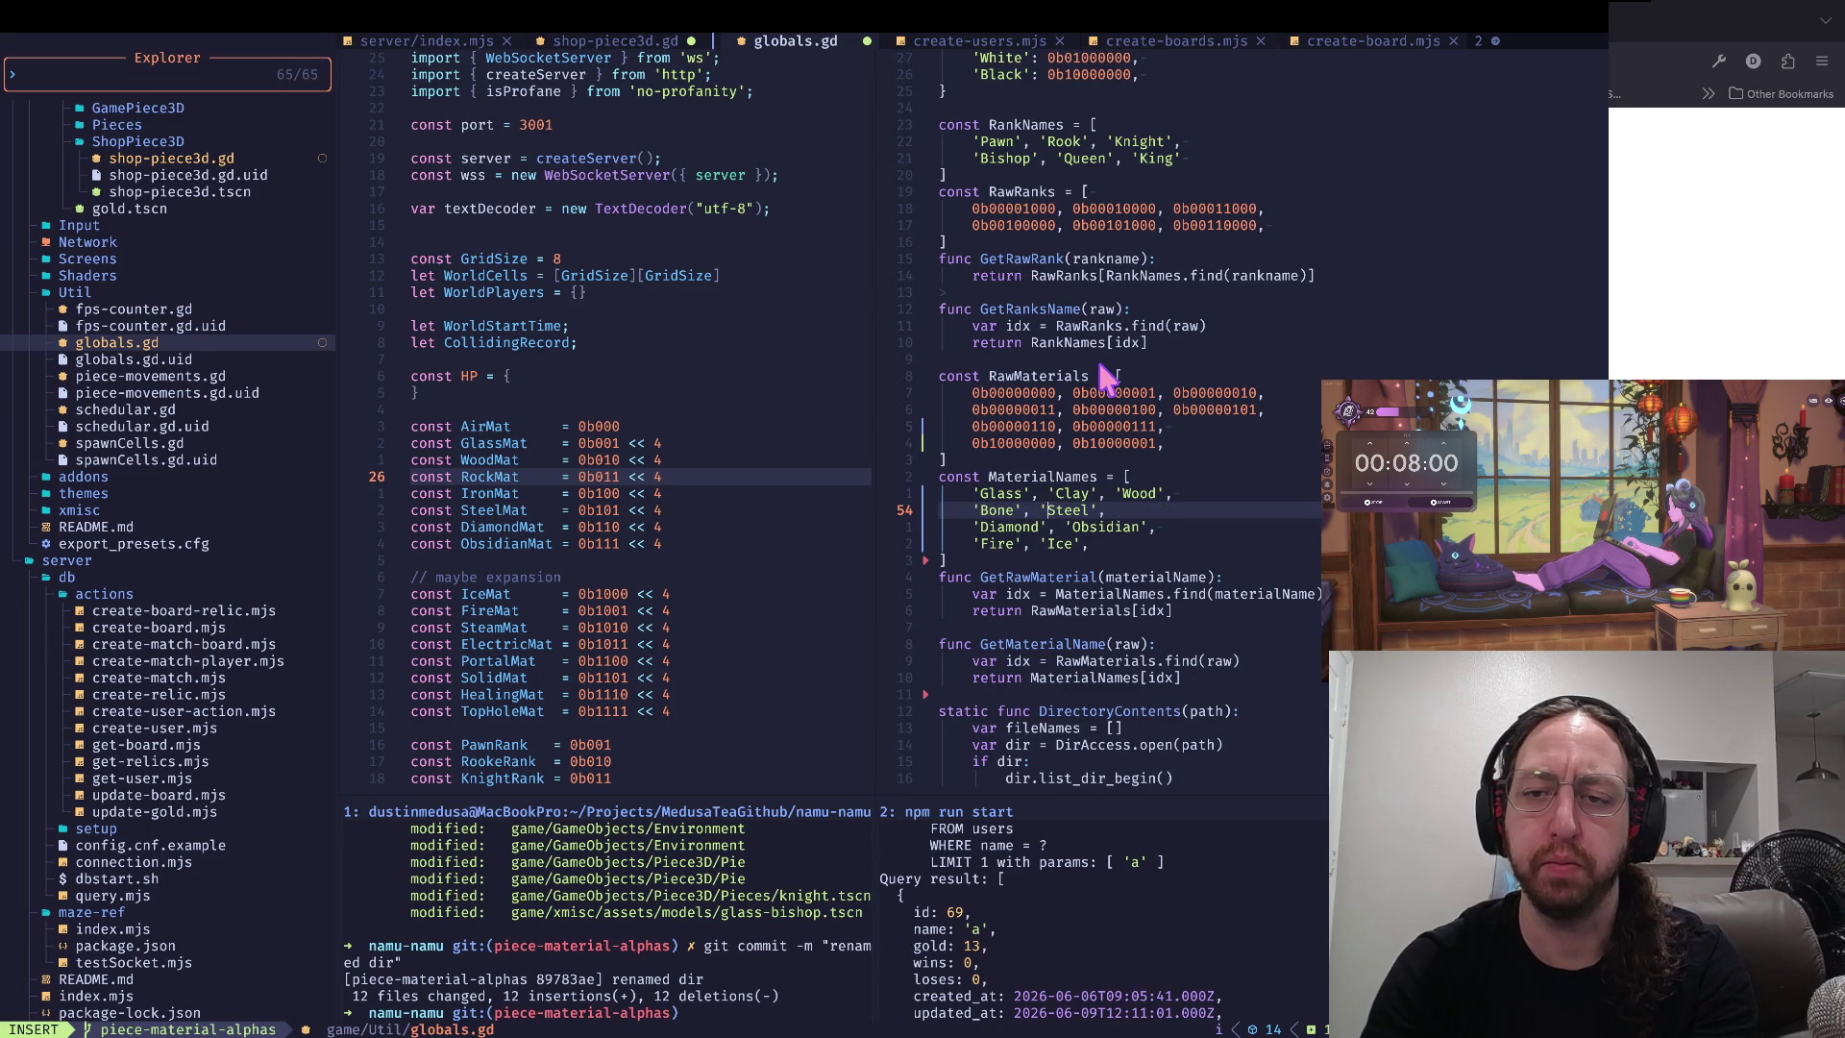
key(Escape)
text(a 'Marble')
key(Escape)
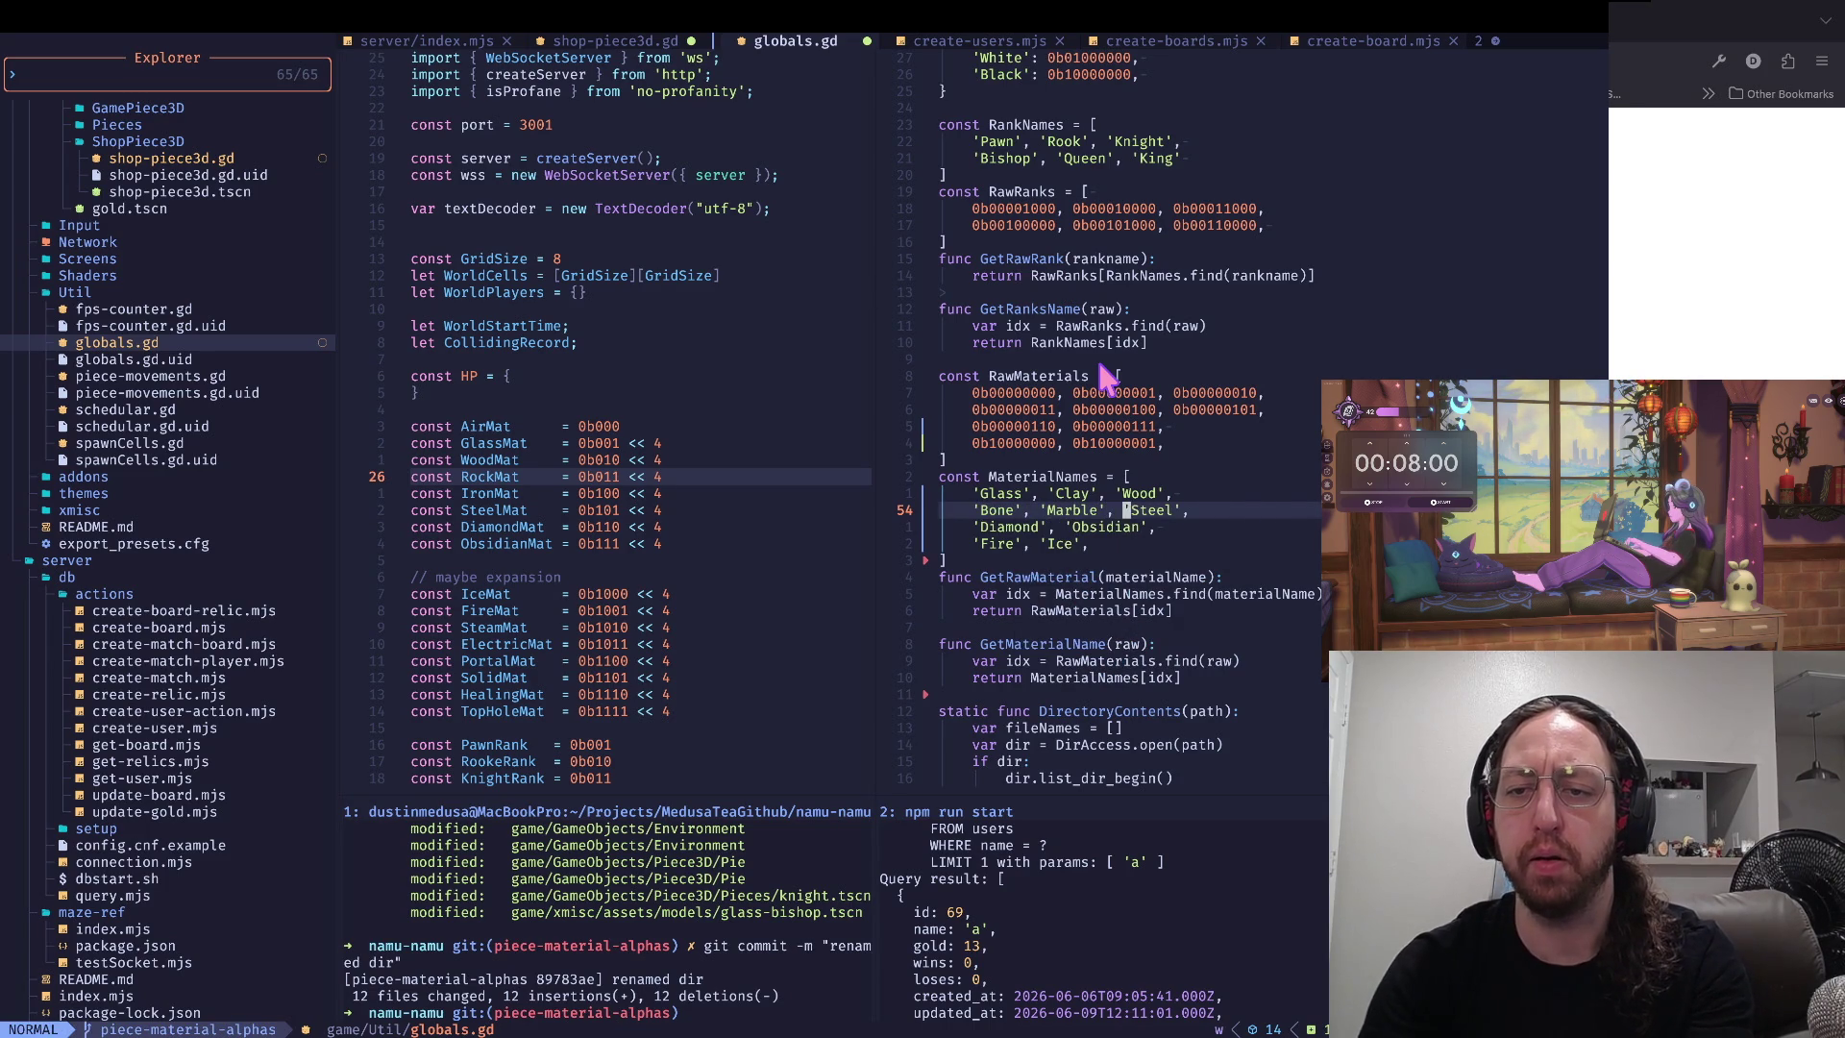
- Rename StoneMaterial to MarbleMaterial loading marble_material.tres, and move it below BoneMaterial
key(g)
key(g)
key(j)
key(j)
key(j)
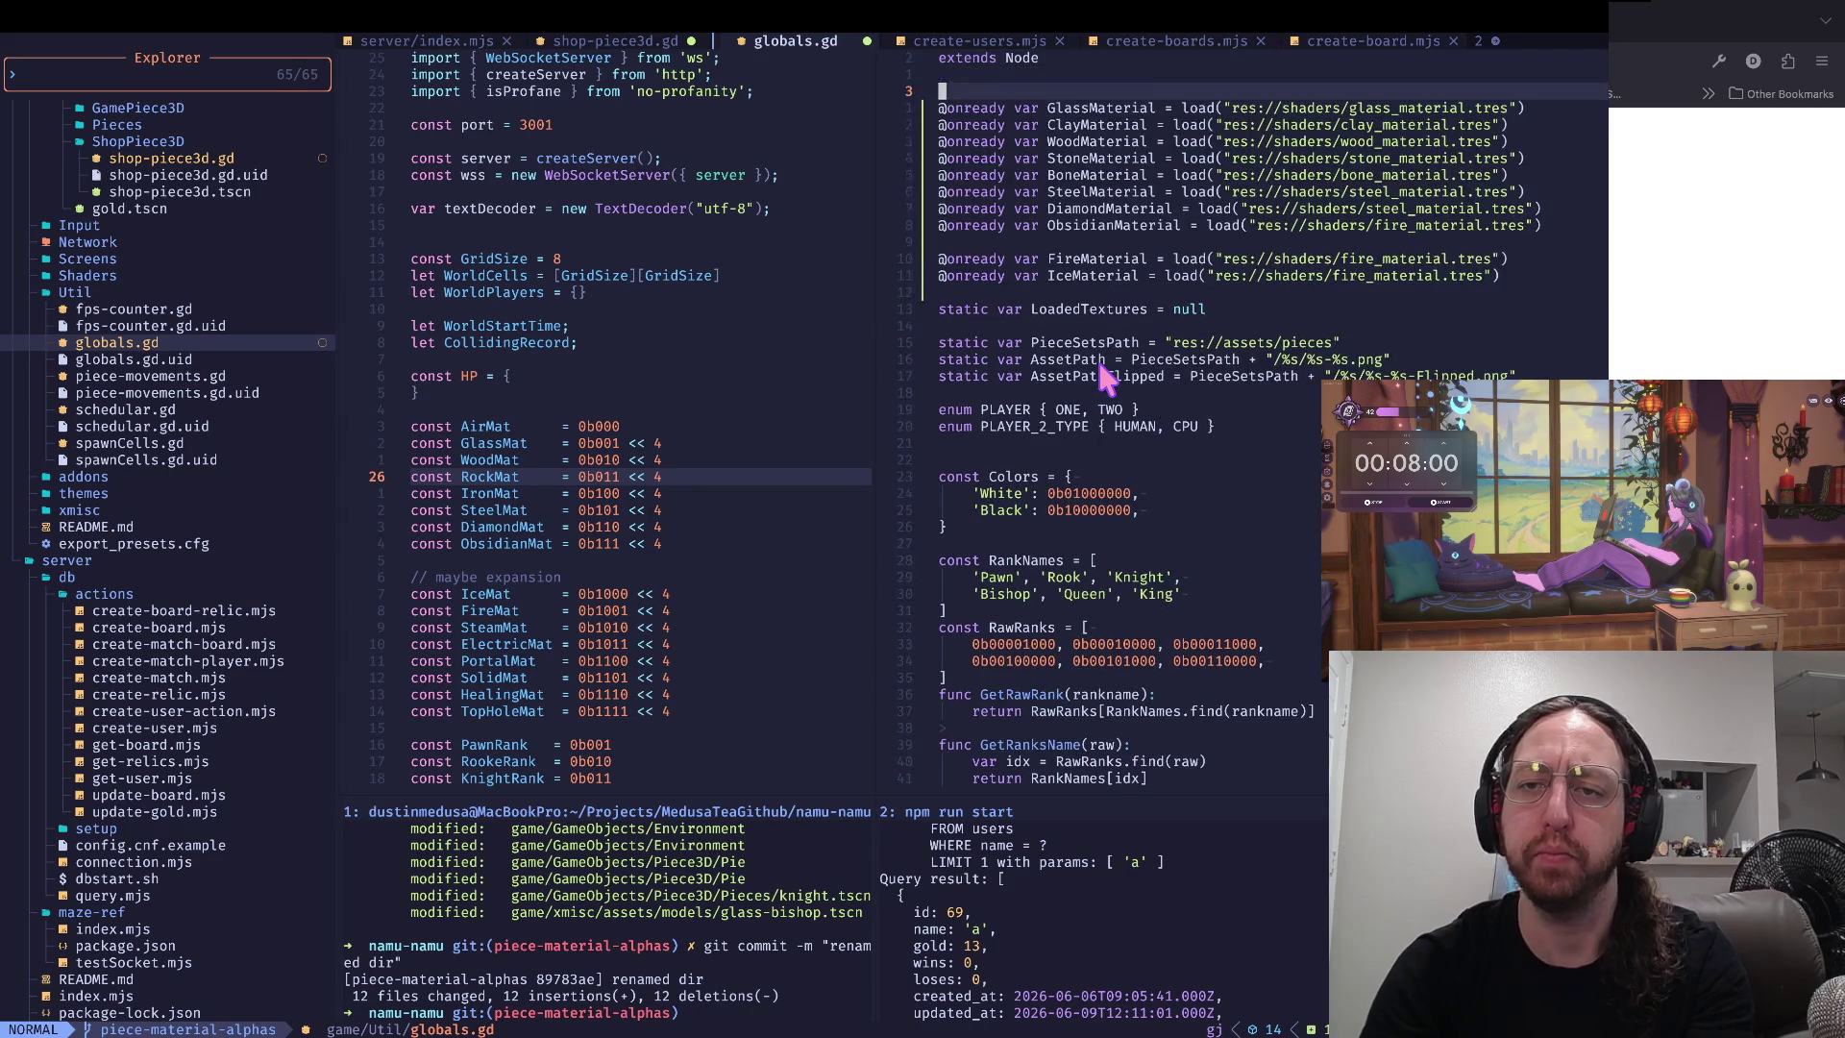
key(w)
key(w)
key(w)
text(l)
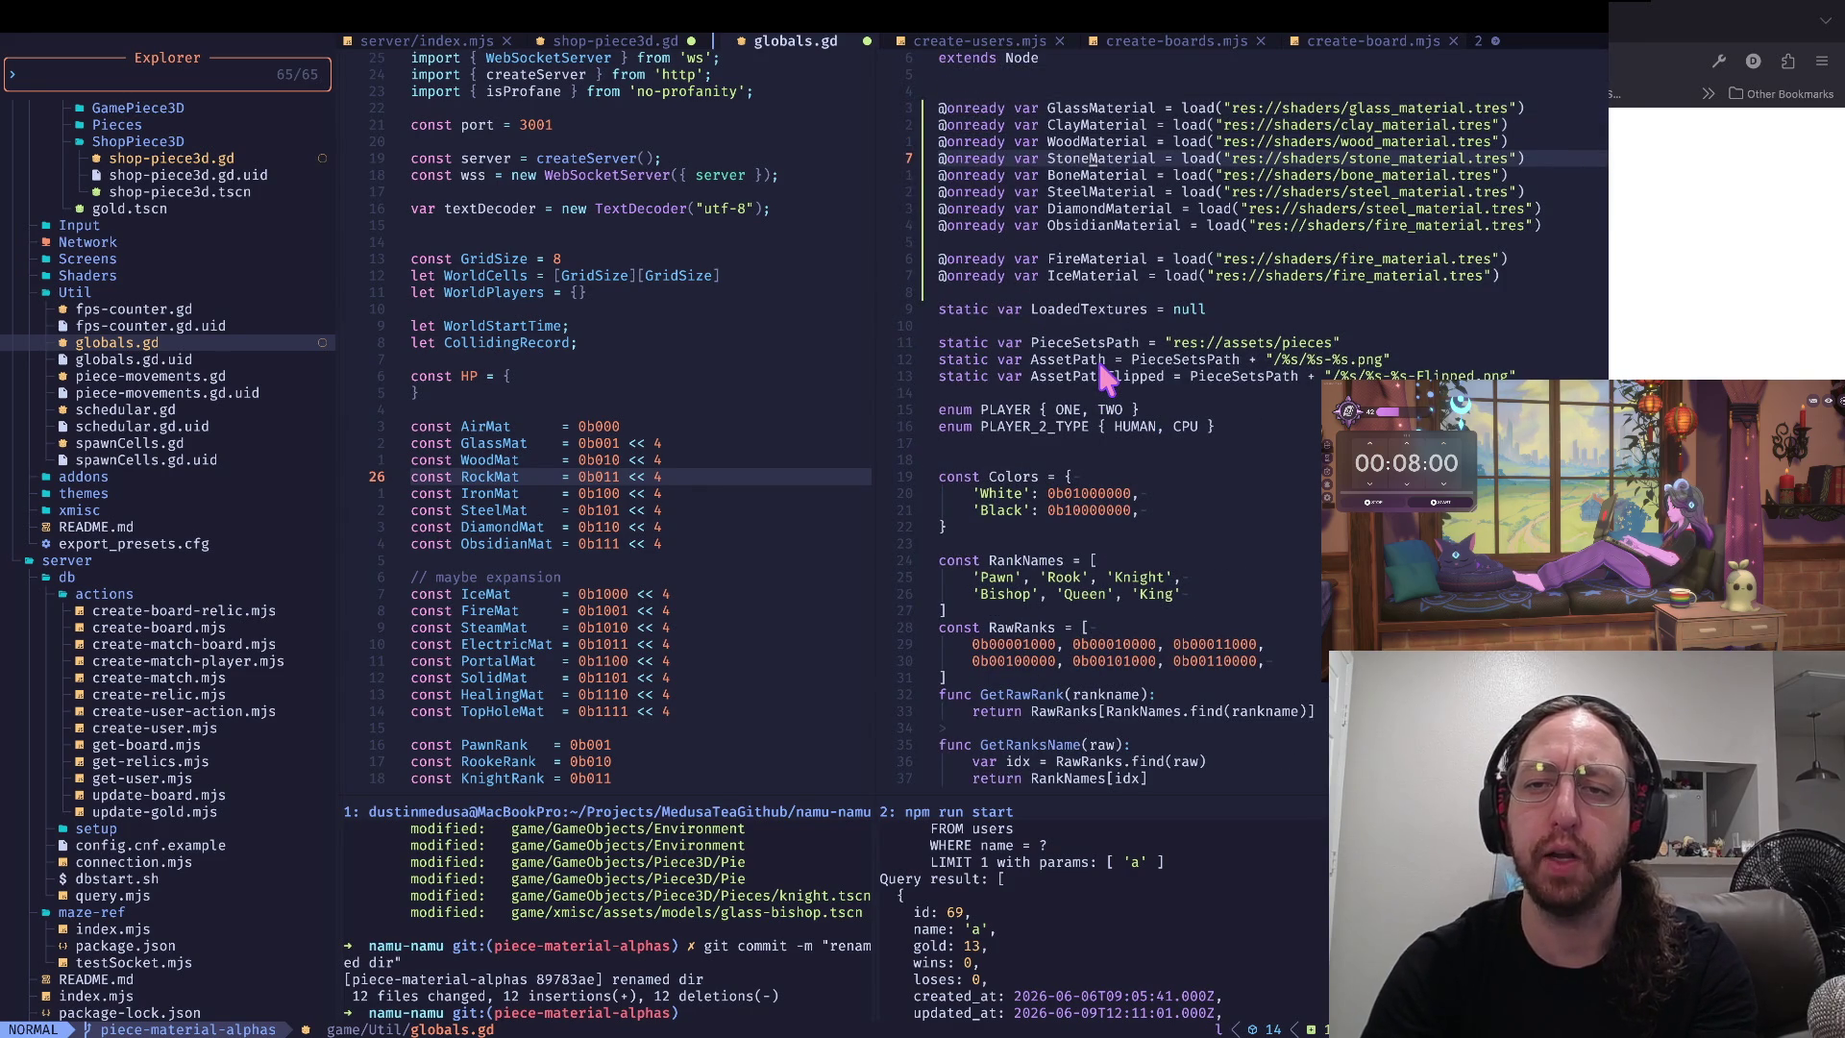
text(cbMarble)
key(Escape)
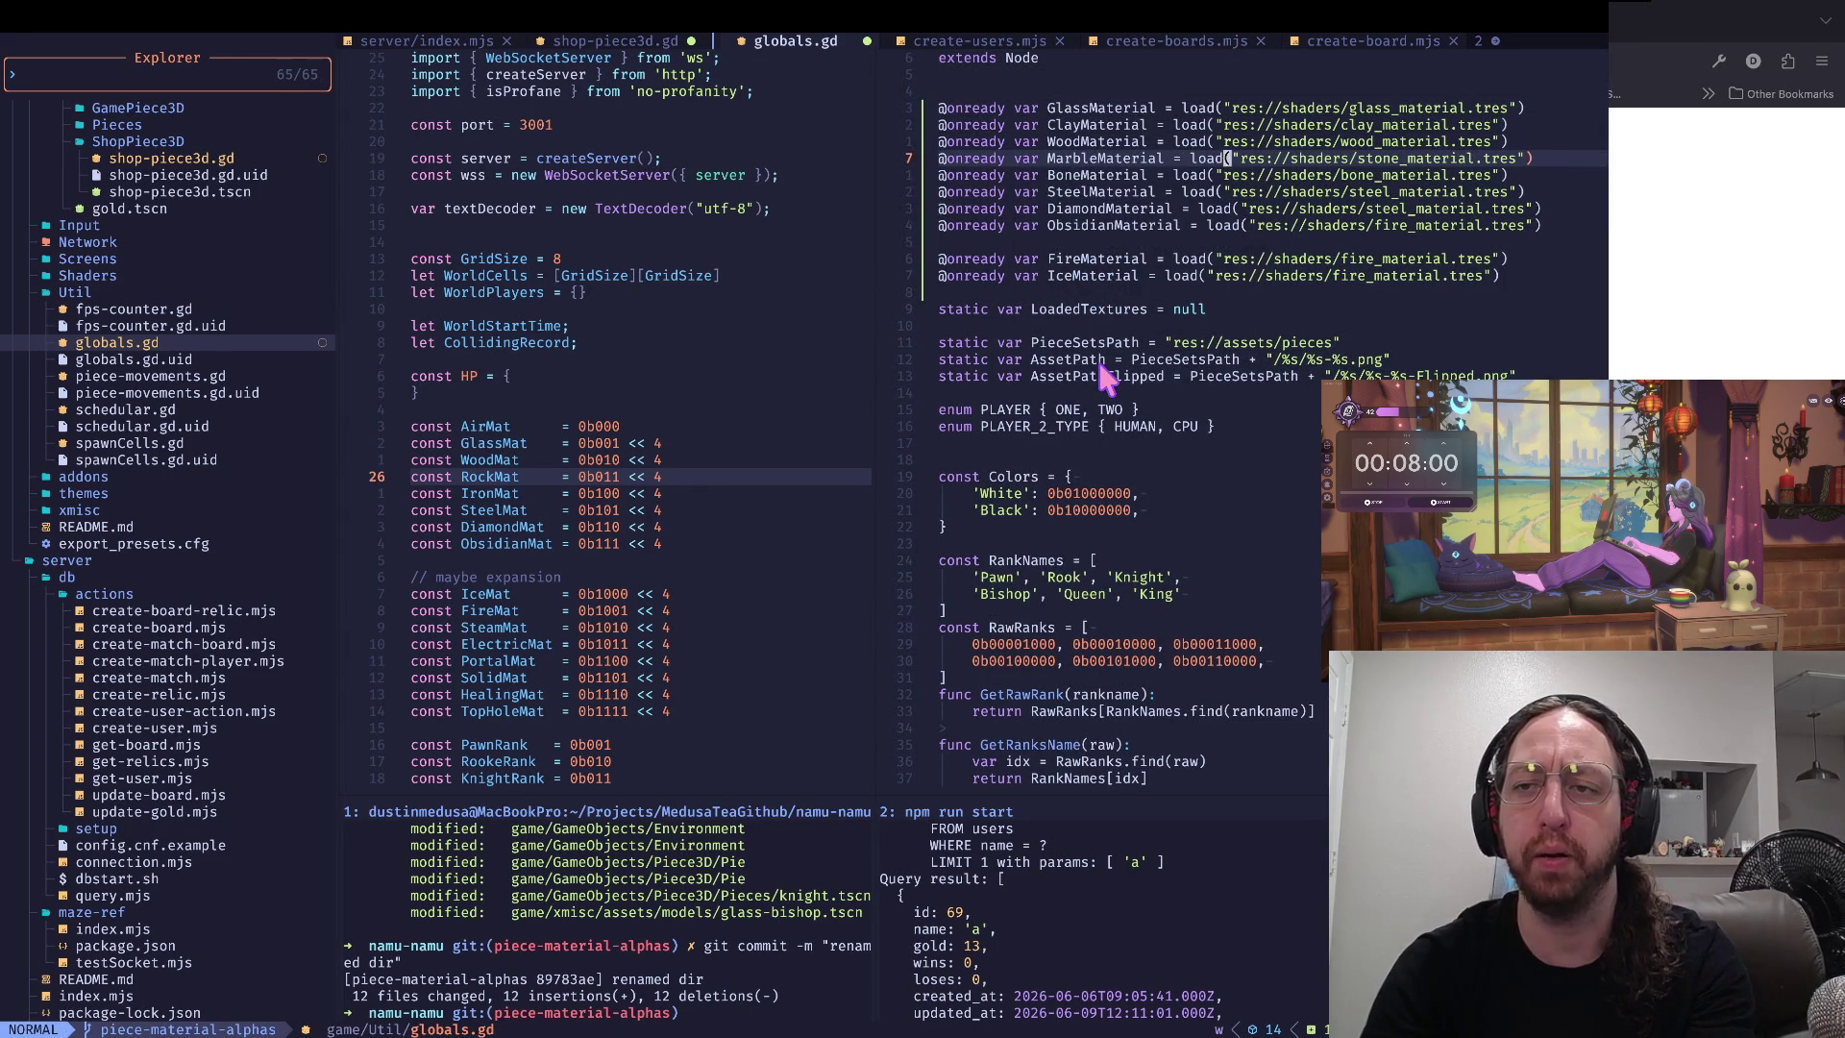
text(cf_)
text(marble)
key(Escape)
key(0)
key(d)
key(d)
key(p)
key(0)
key(k)
- Point IceMaterial's load path at ice_material.tres
key(w)
key(w)
key(w)
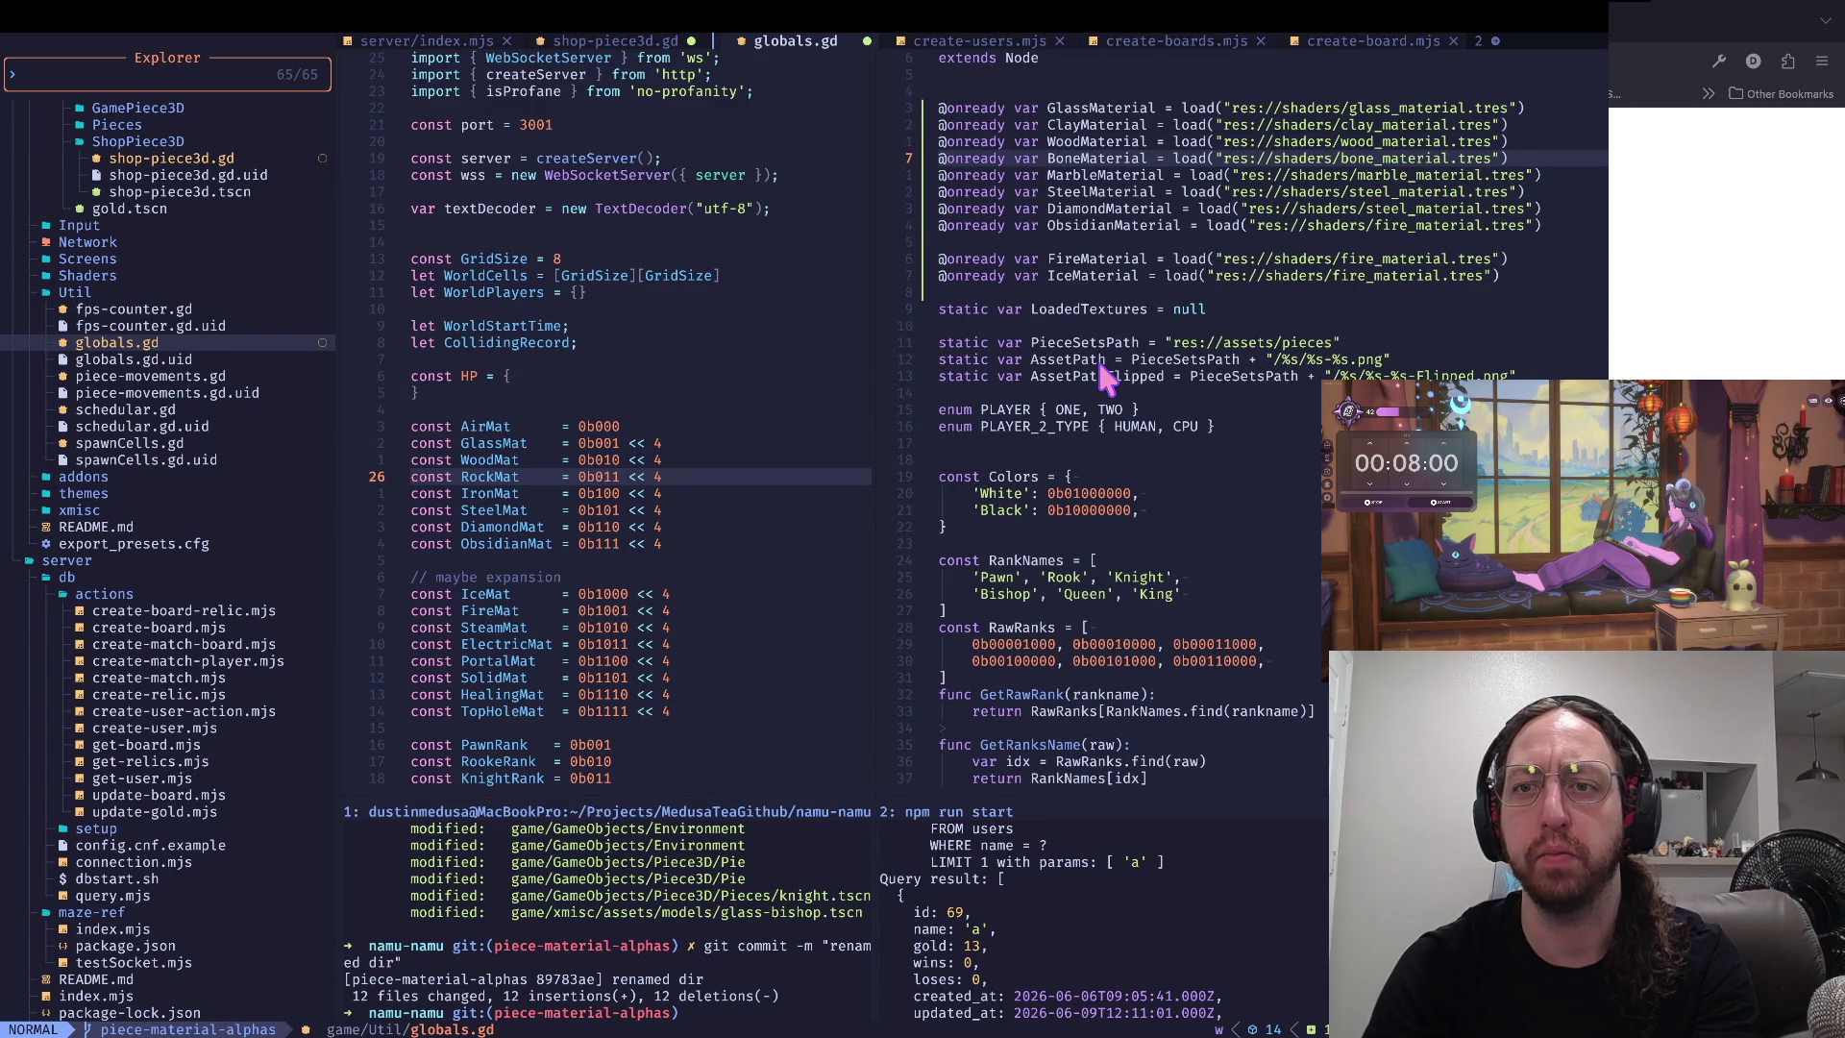
key(w)
key(w)
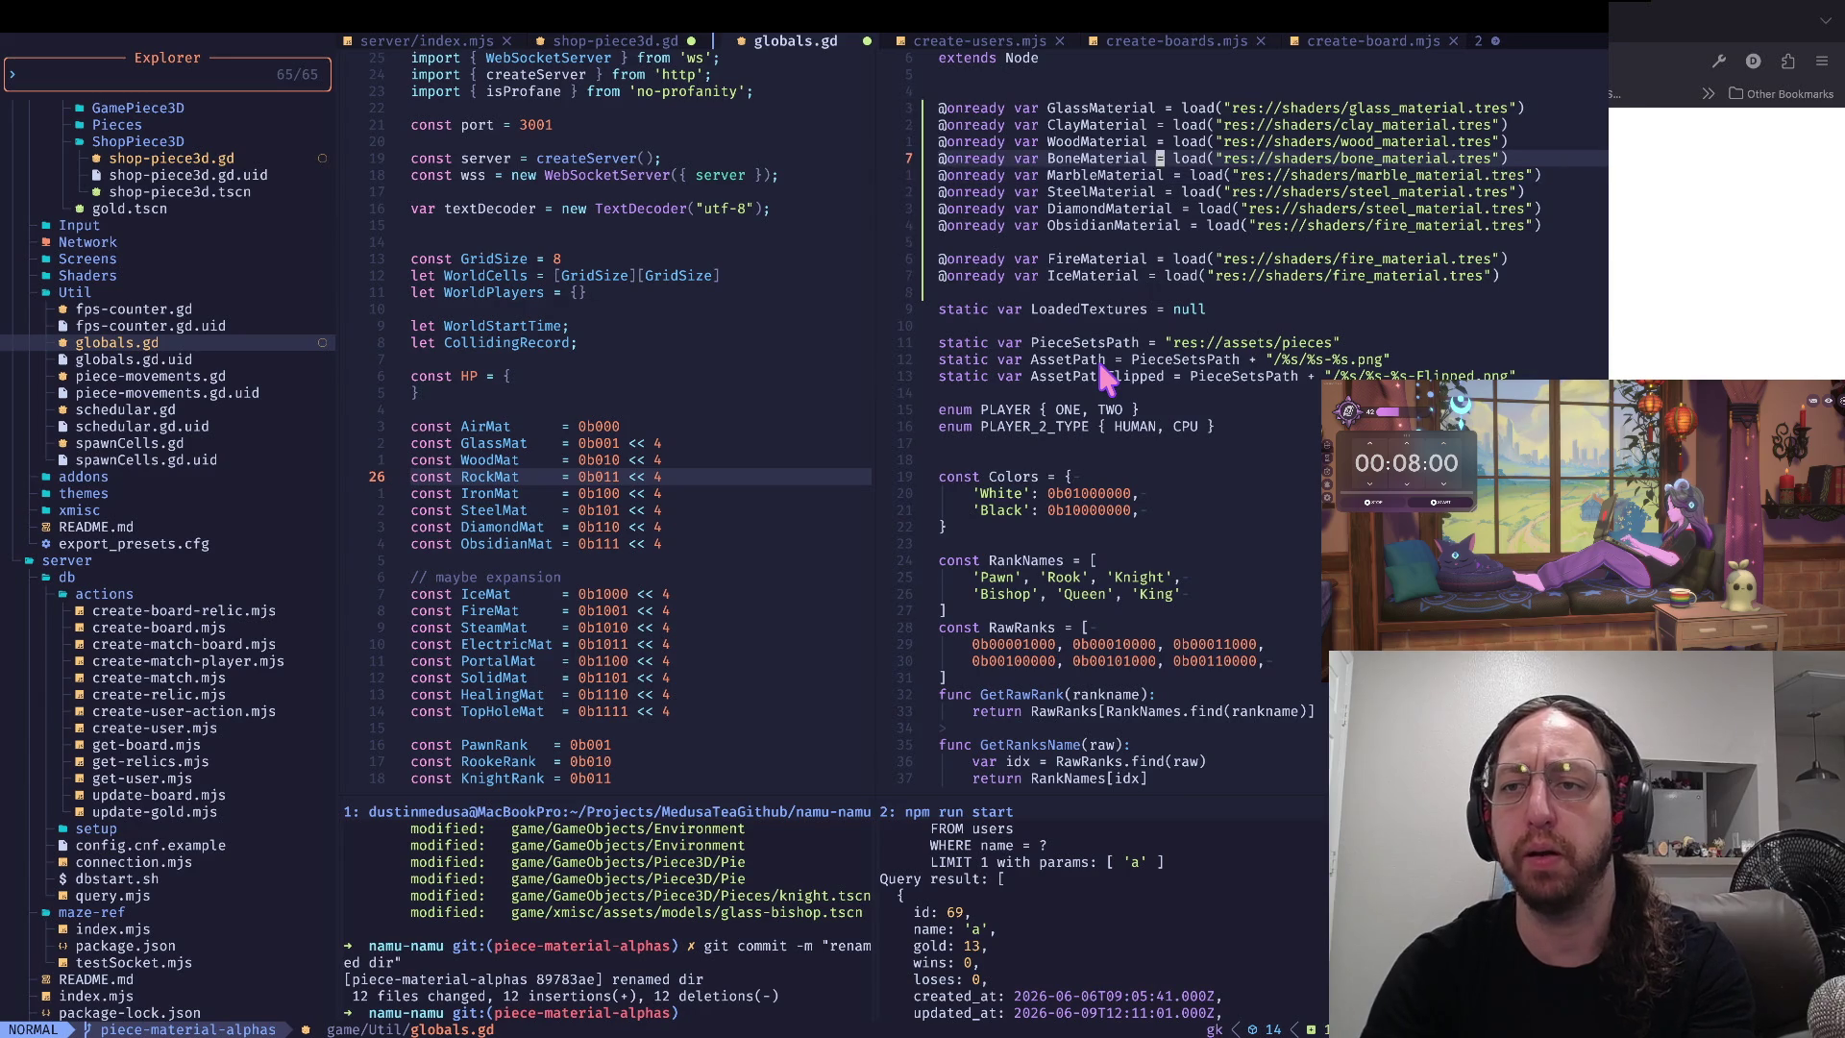
key(j)
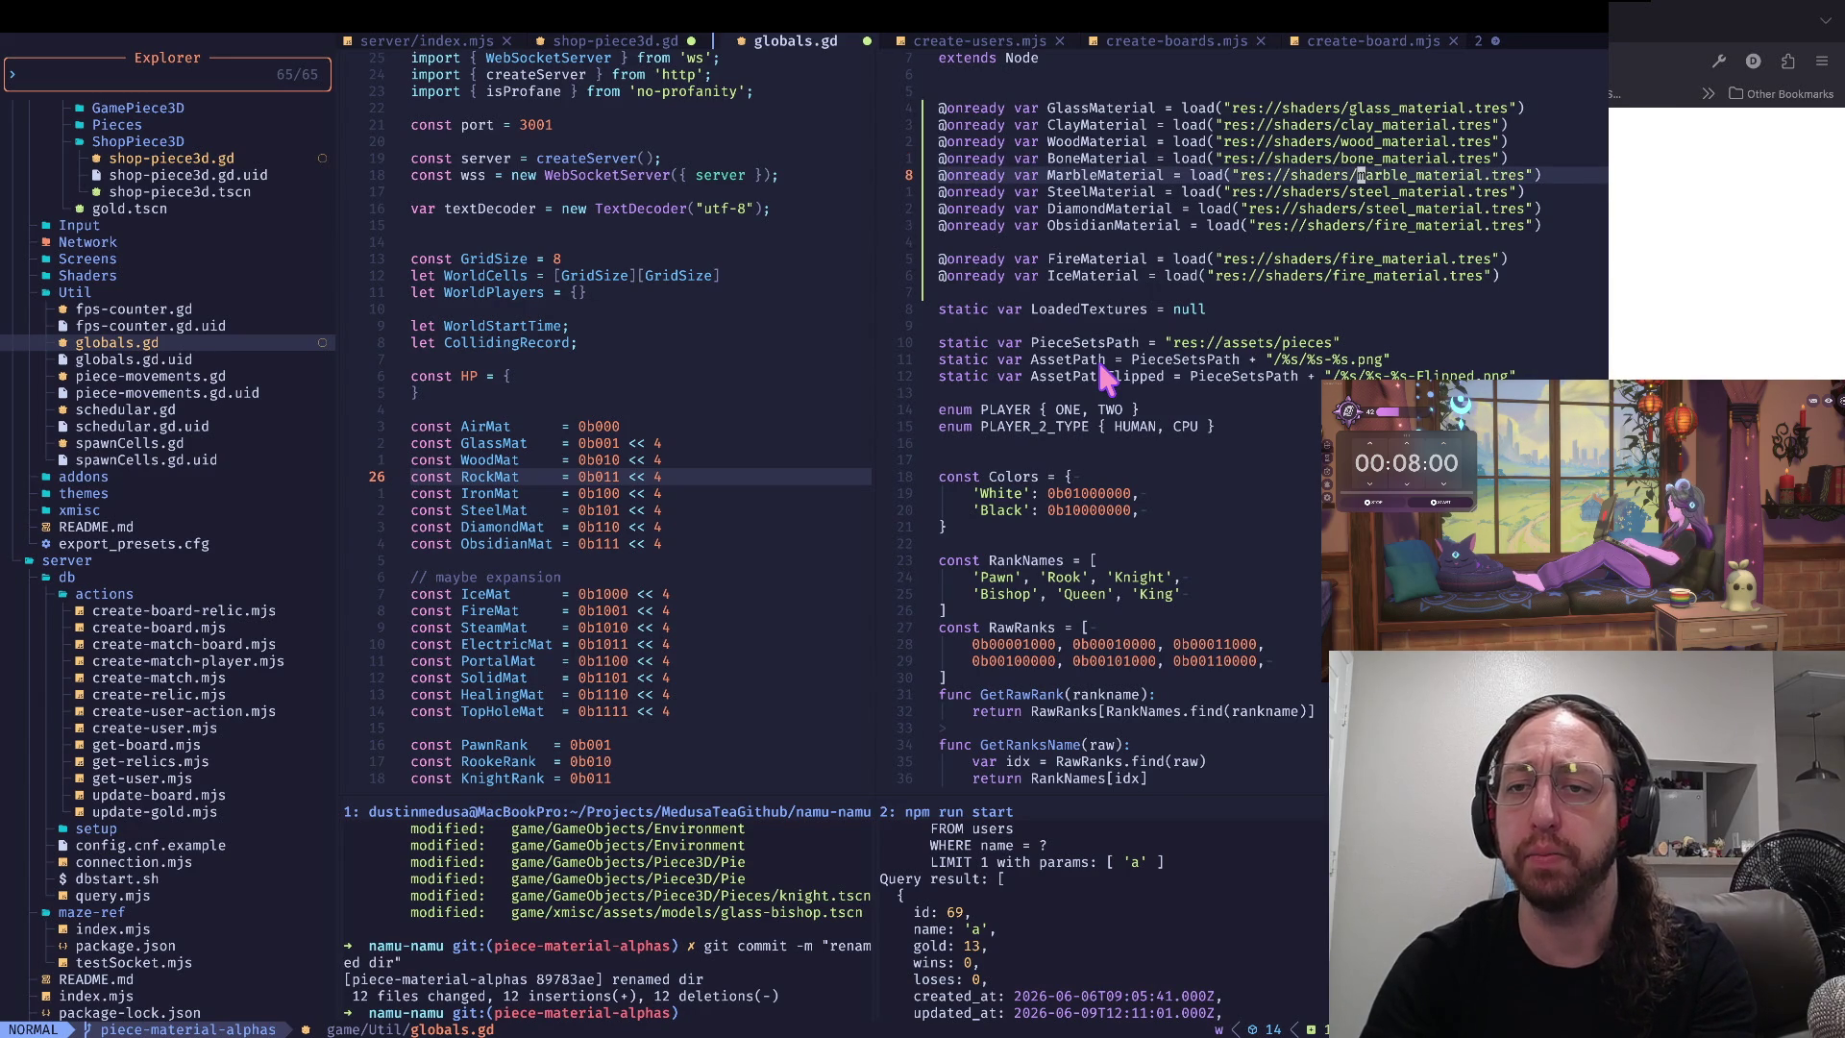
key(k)
key(k)
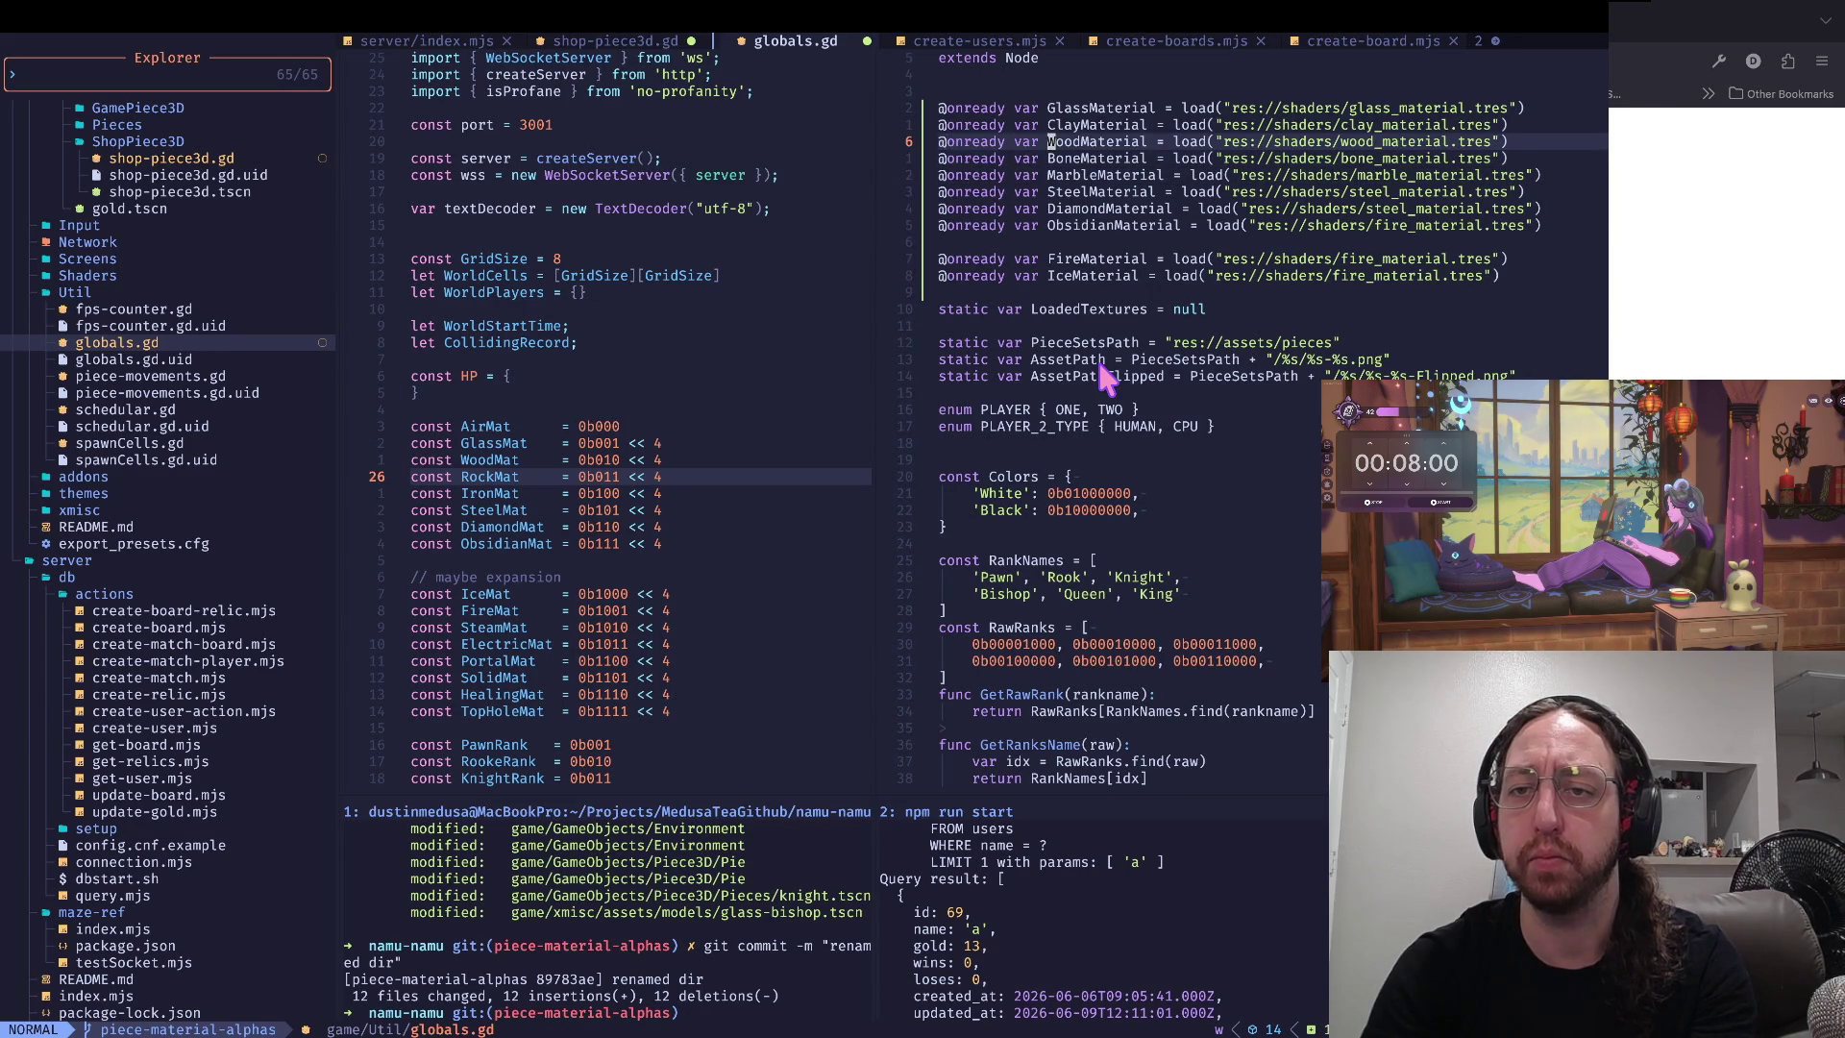
key(j)
key(j)
key(j)
key(j)
key(k)
key(j)
key(j)
key(k)
key(k)
key(w)
key(w)
key(w)
key(k)
key(k)
key(k)
key(j)
key(j)
key(j)
key(j)
key(j)
key(j)
text(cwice_material)
key(Escape)
key(0)
key(w)
key(w)
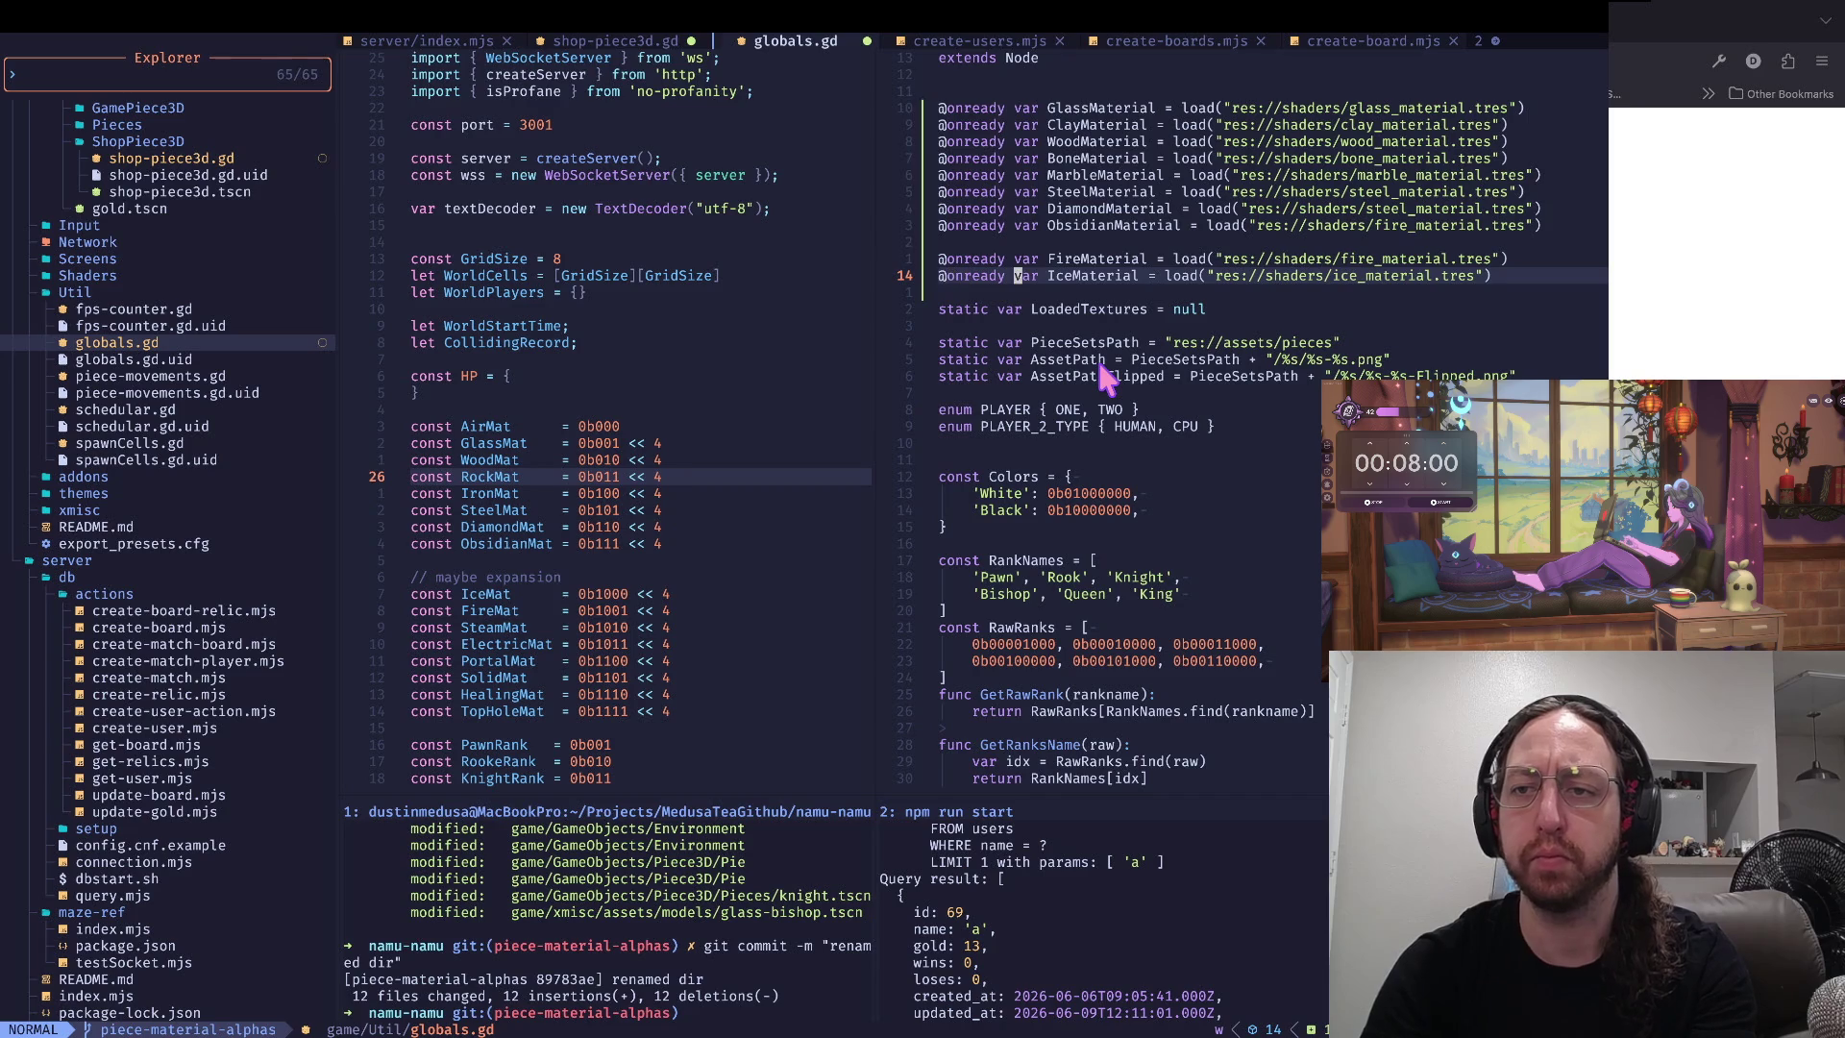
- Save globals.gd with :w
text(:w)
key(Return)
key(j)
key(j)
key(j)
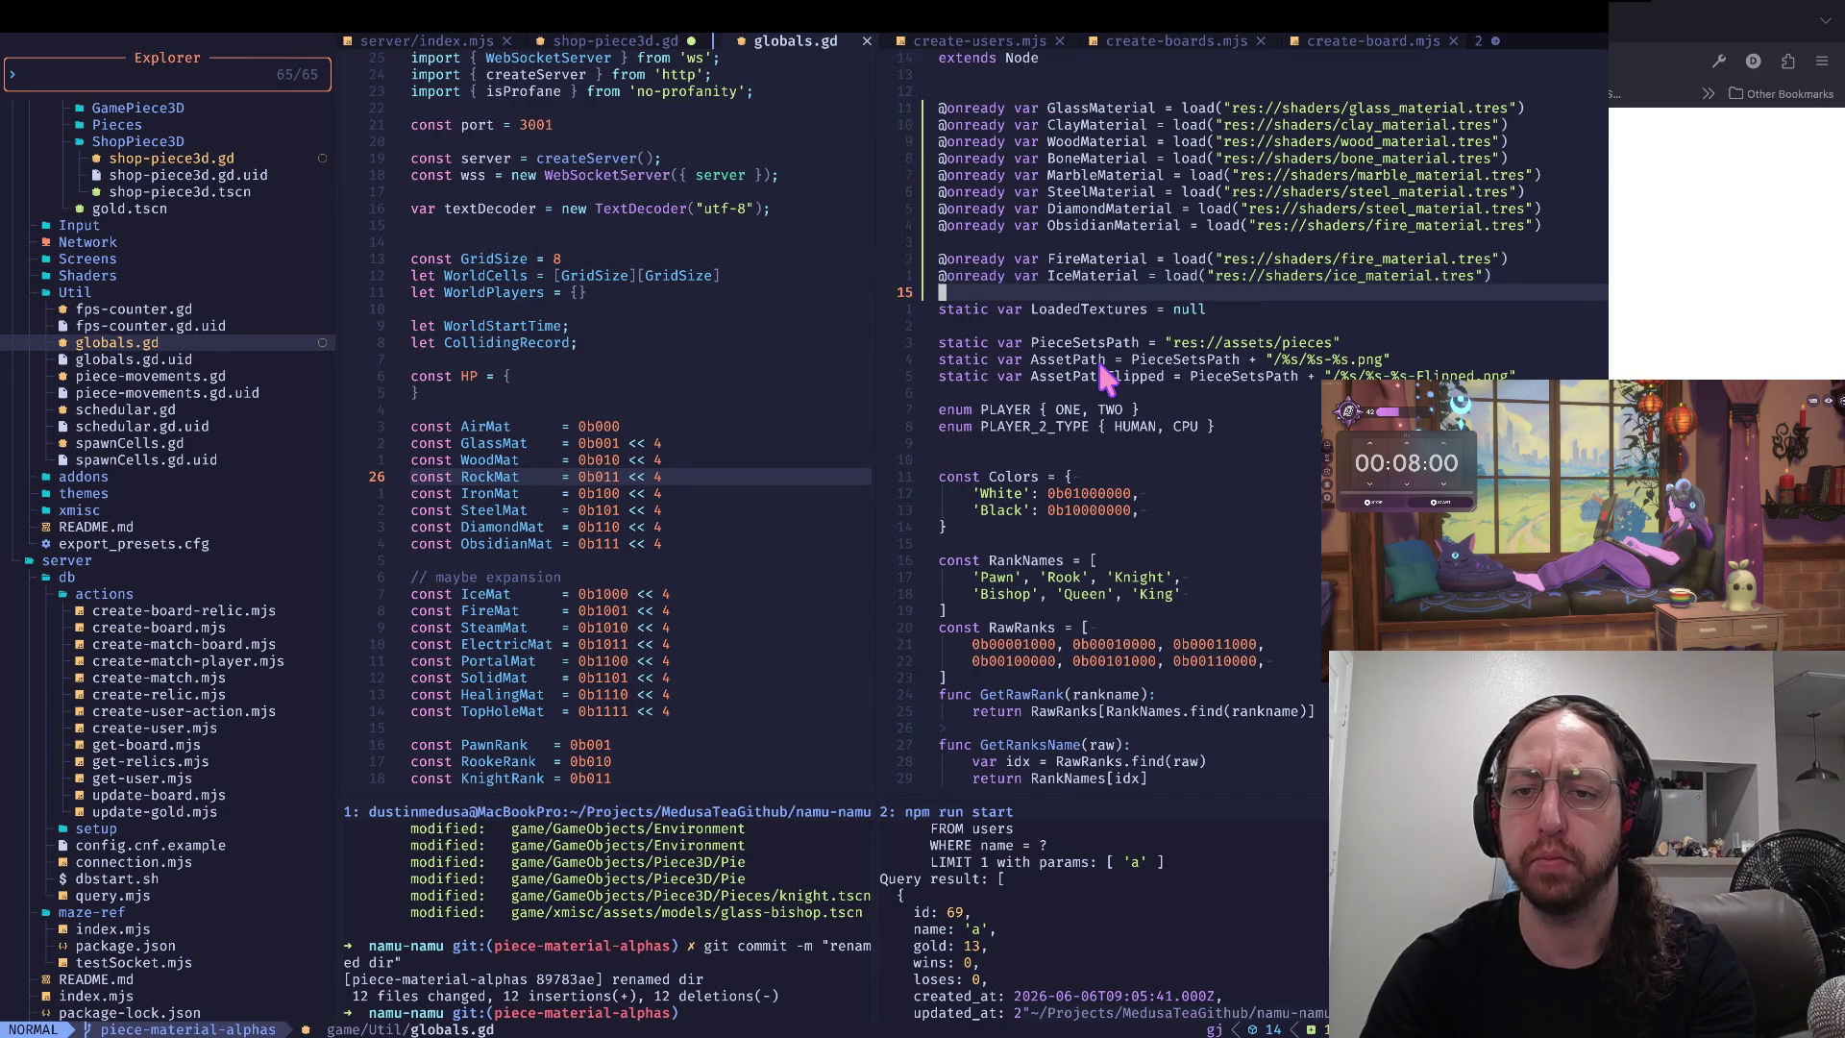
key(j)
key(j)
key(j)
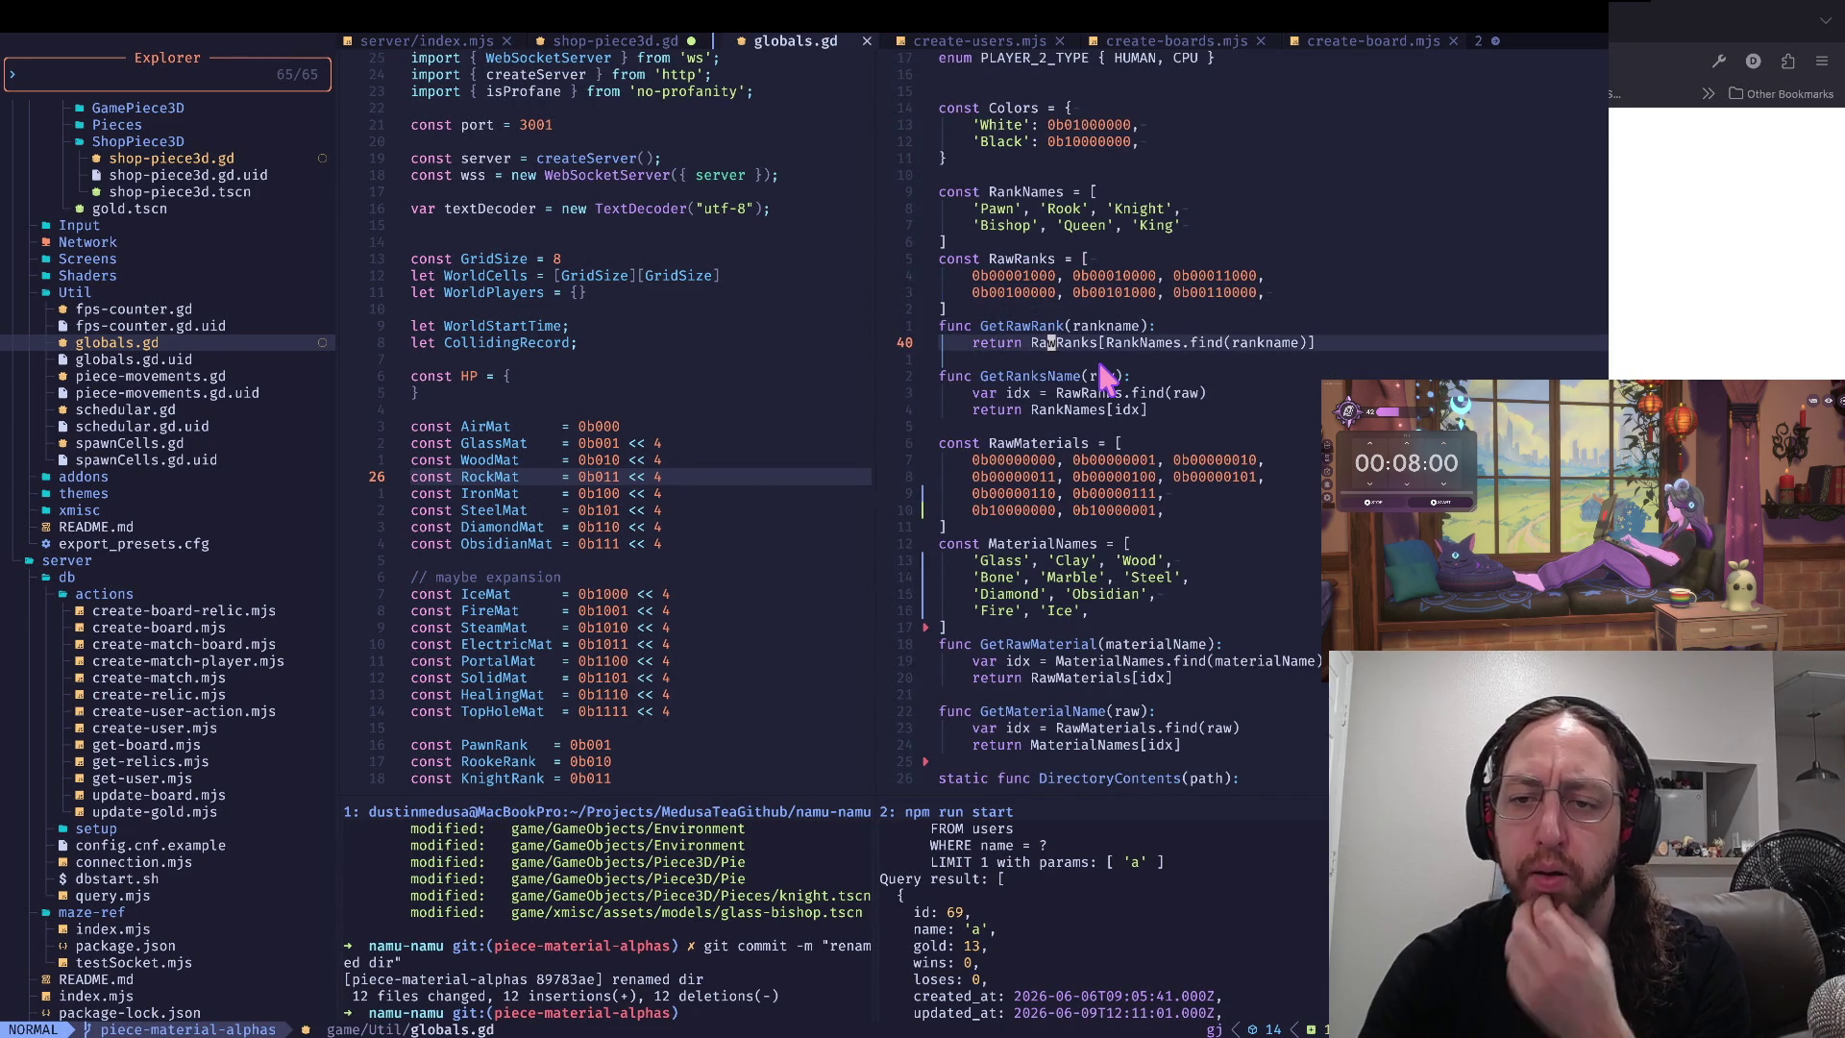
- Compare the Marble, Fire, Ice and Obsidian names against their RawMaterials bit values
key(j)
key(j)
key(j)
key(j)
key(j)
key(j)
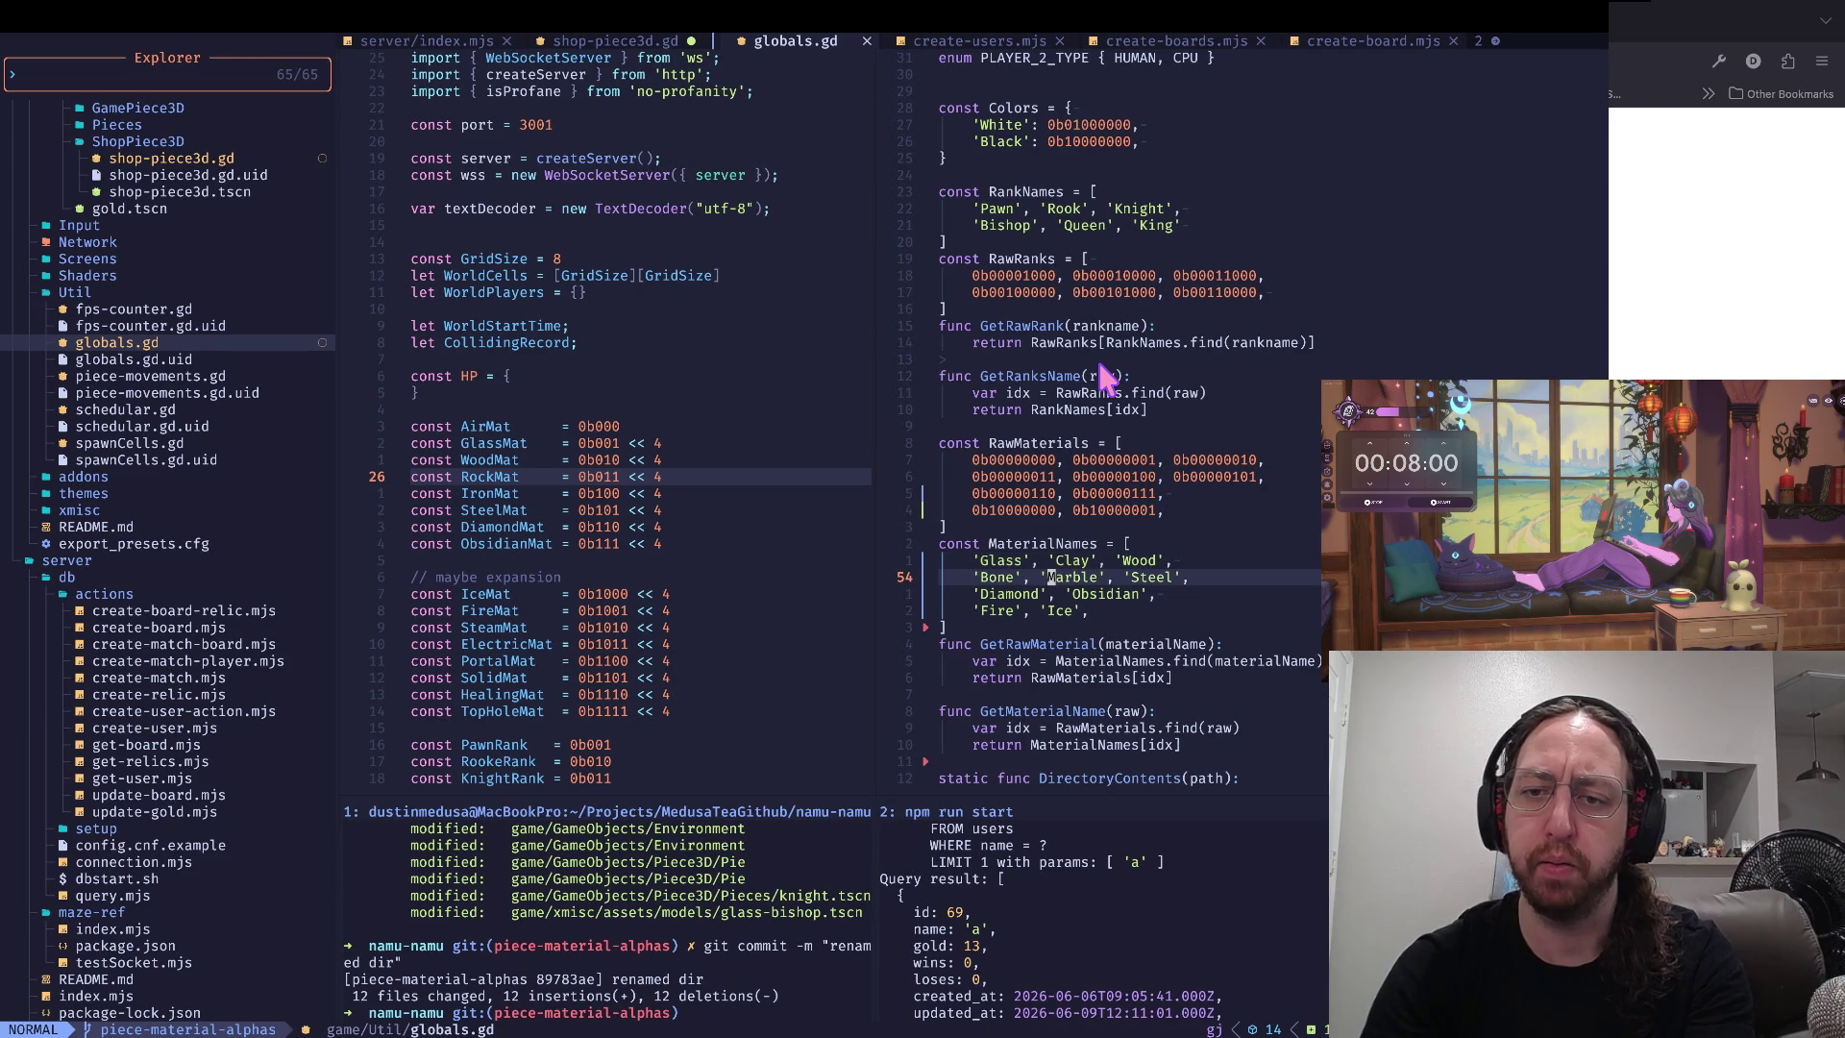
key(b)
key(b)
key(b)
key(w)
key(w)
key(w)
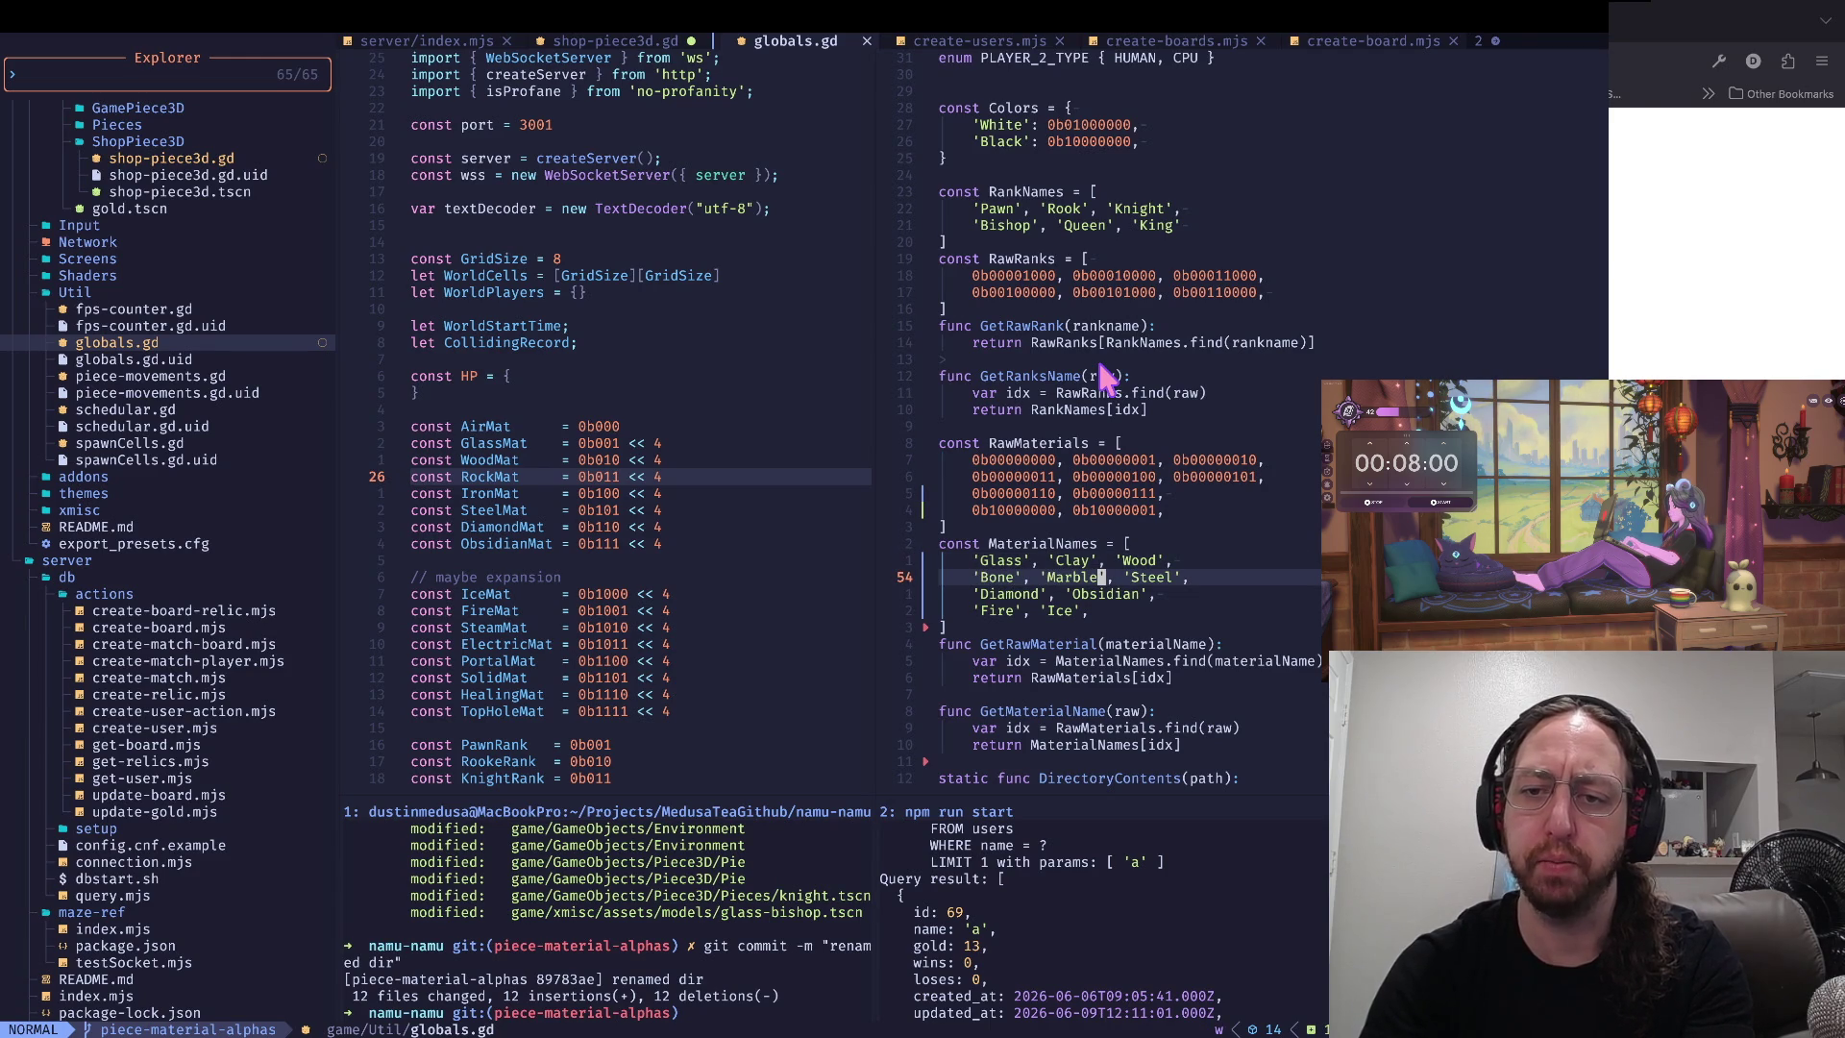
key(k)
key(k)
key(k)
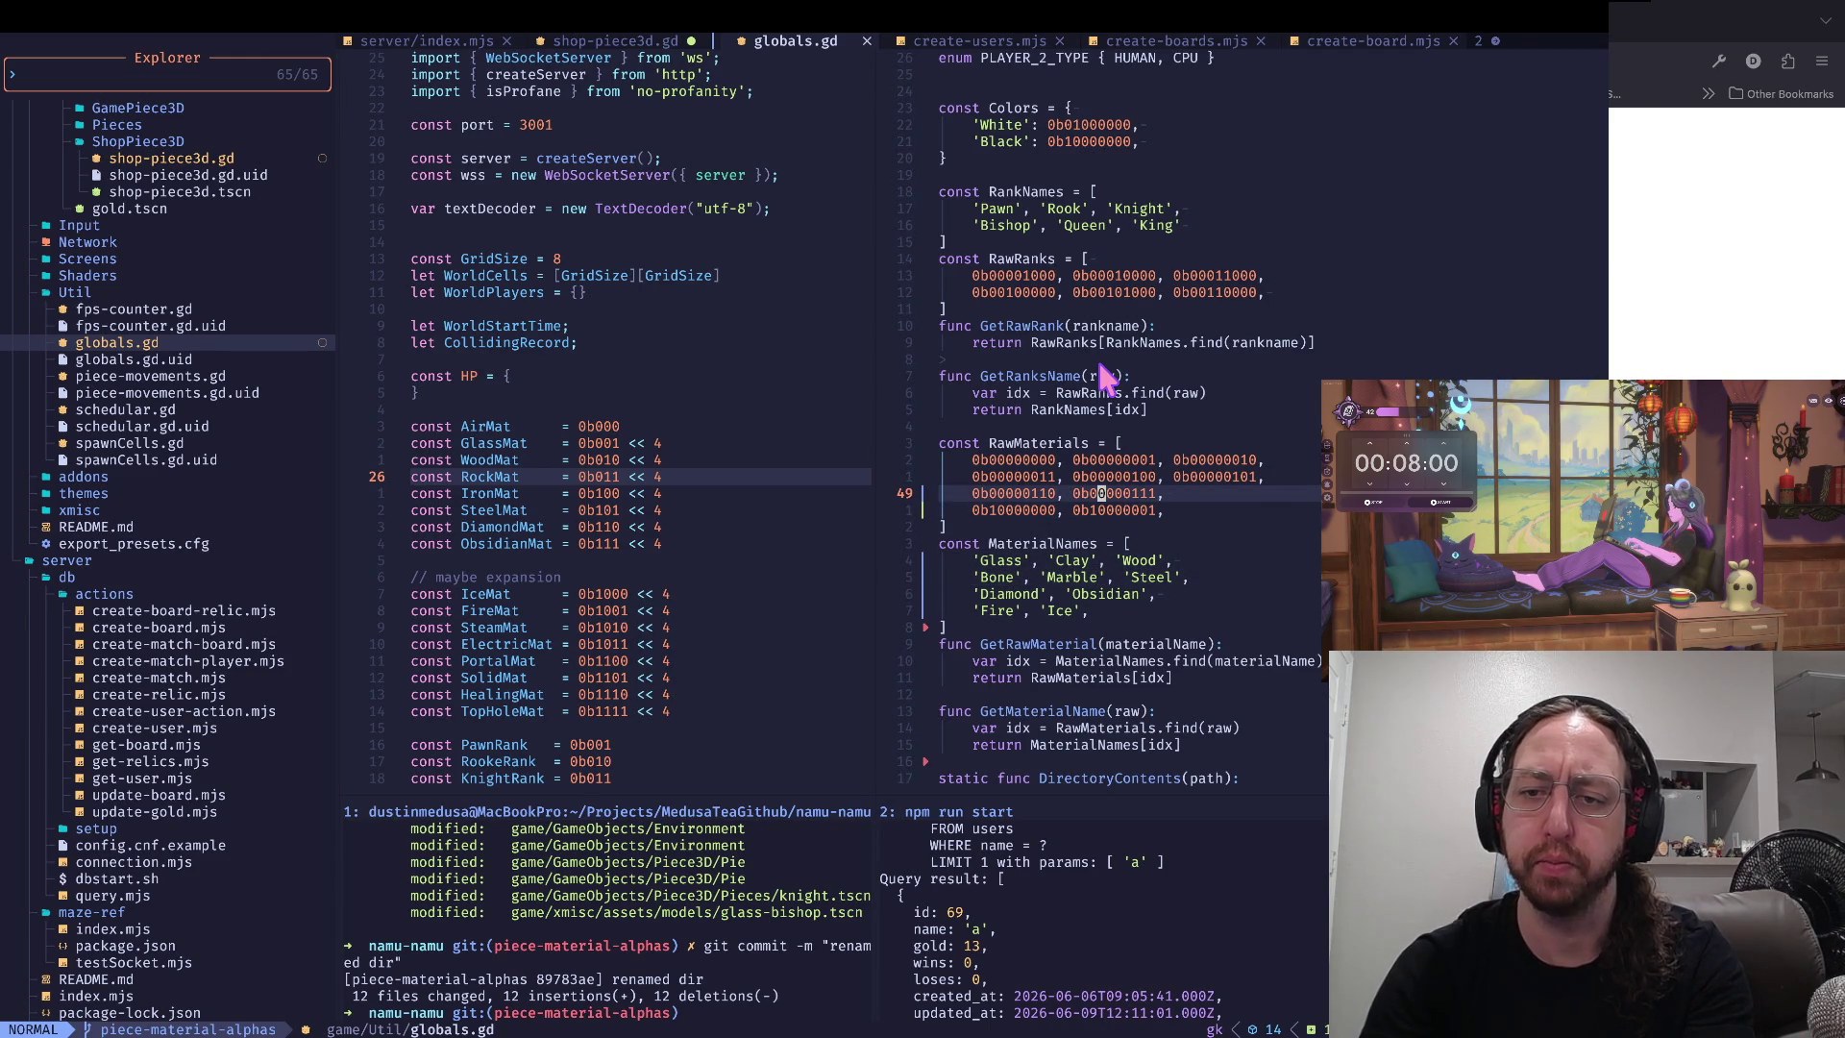
key(j)
key(j)
key(j)
key(0)
key(w)
key(k)
key(w)
key(w)
key(w)
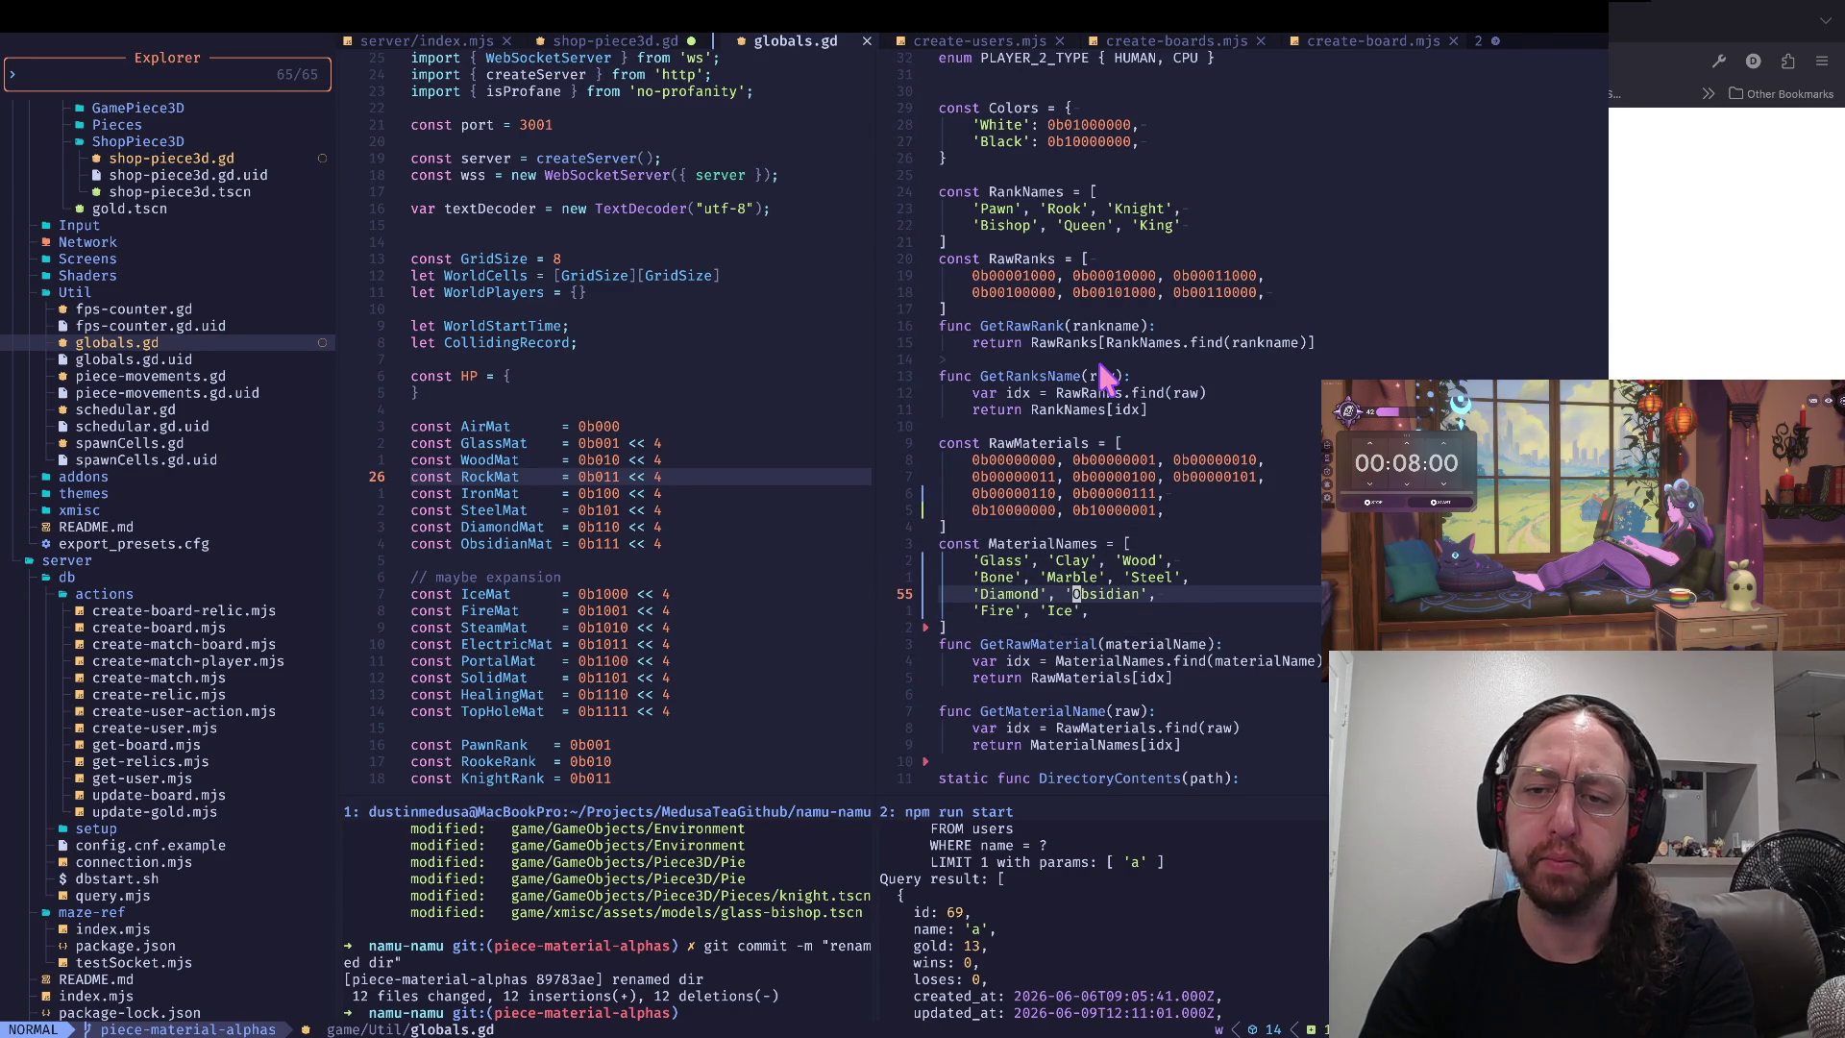
key(b)
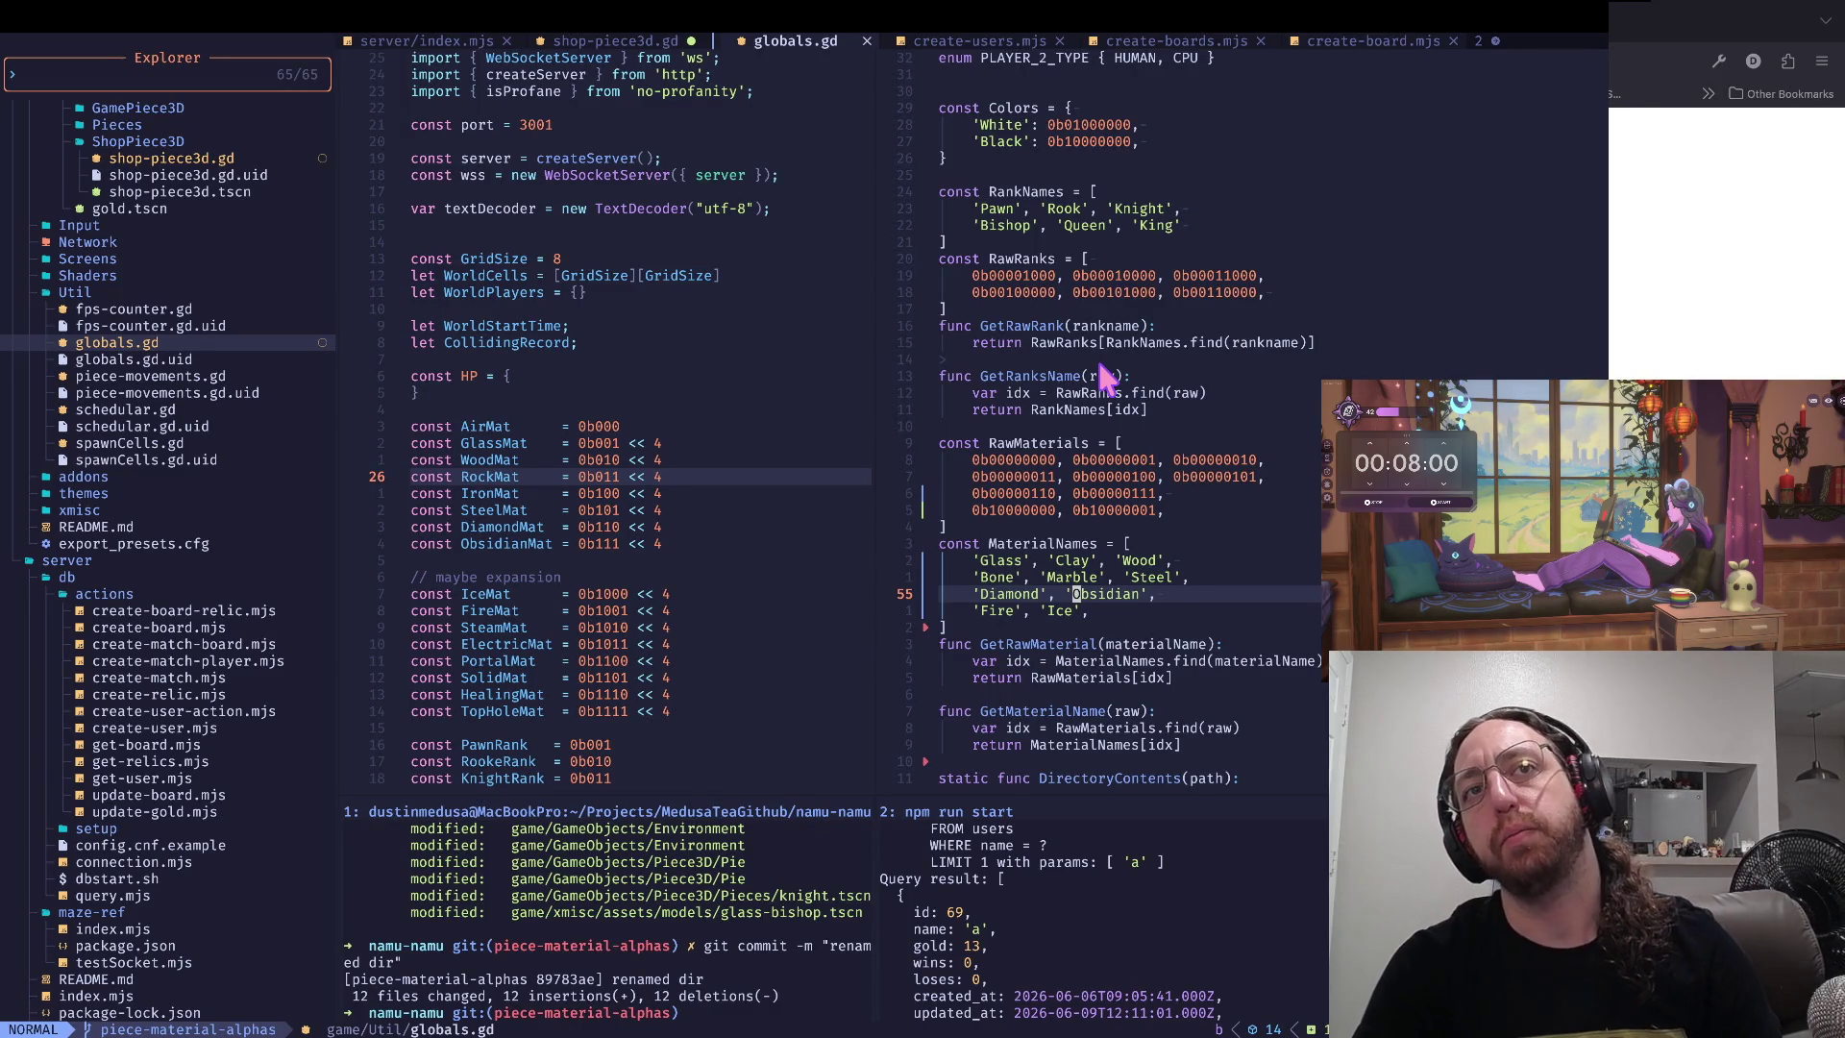
key(g)
key(k)
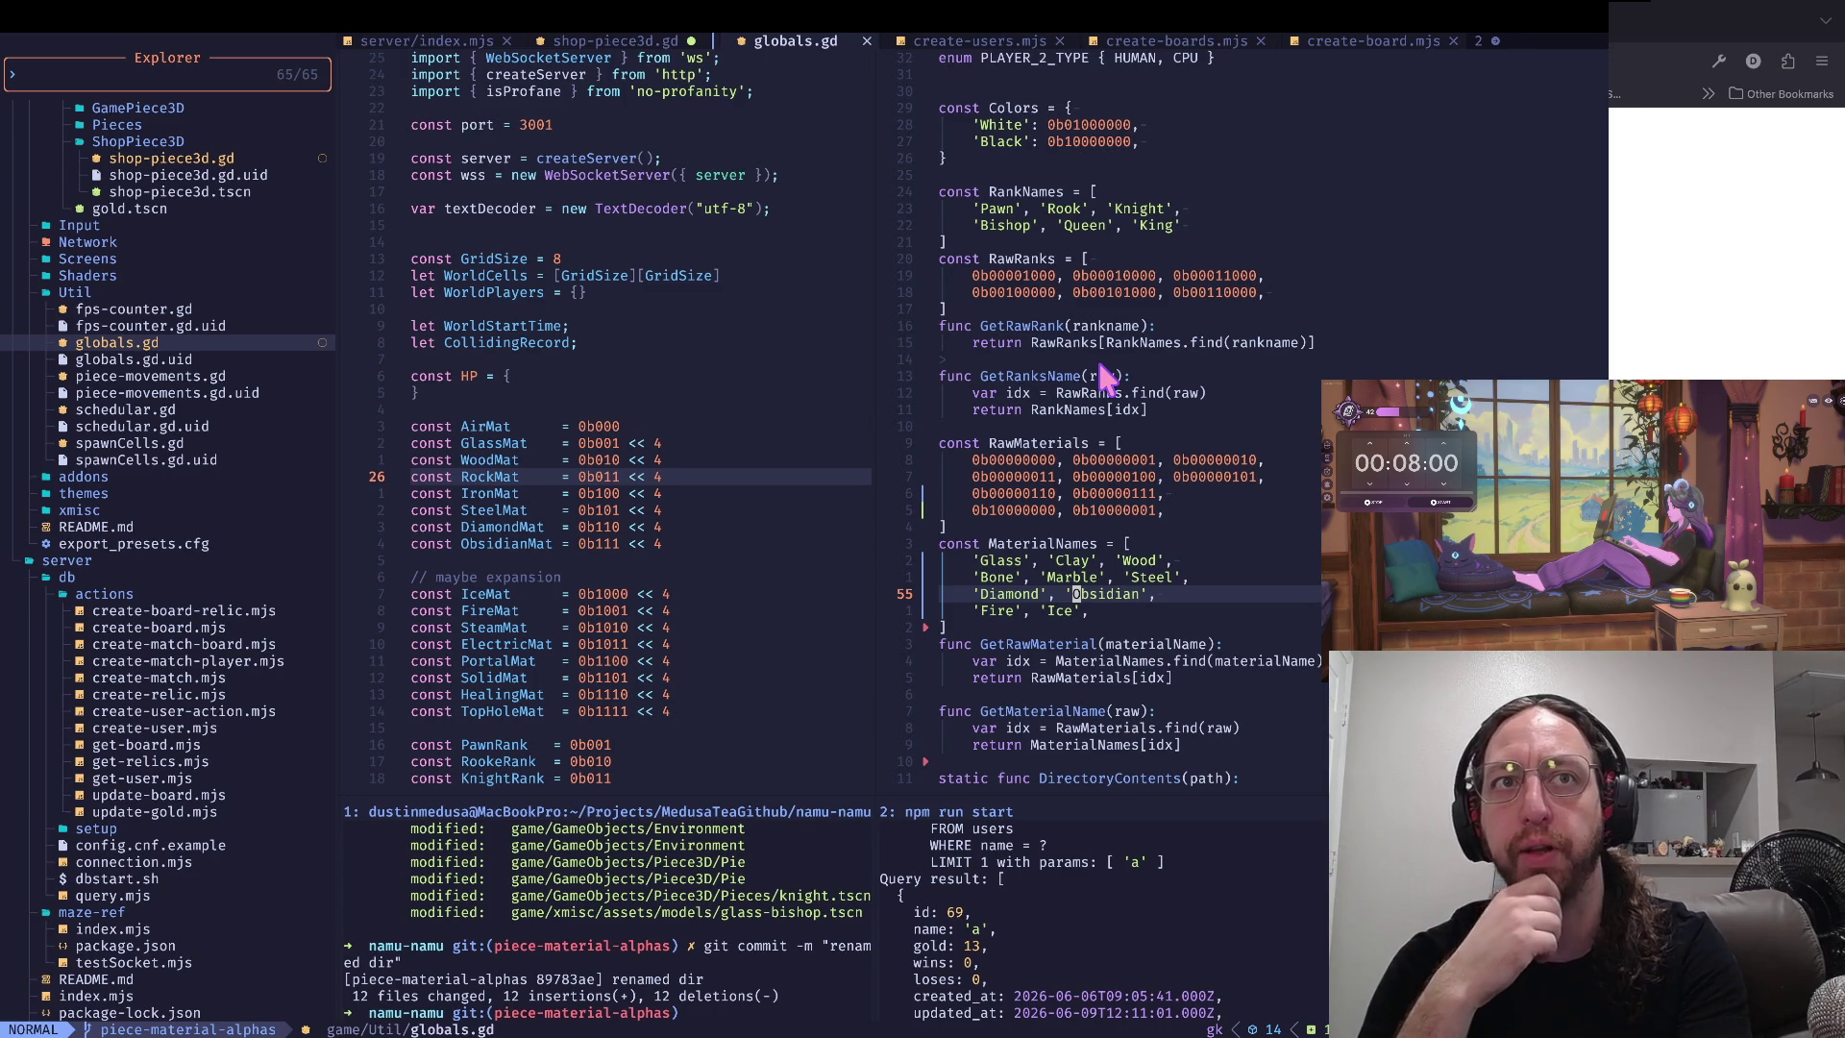
- Look through globals.gd from the Marble entry up to the RankNames and Colors lists
key(j)
key(k)
key(k)
key(k)
key(j)
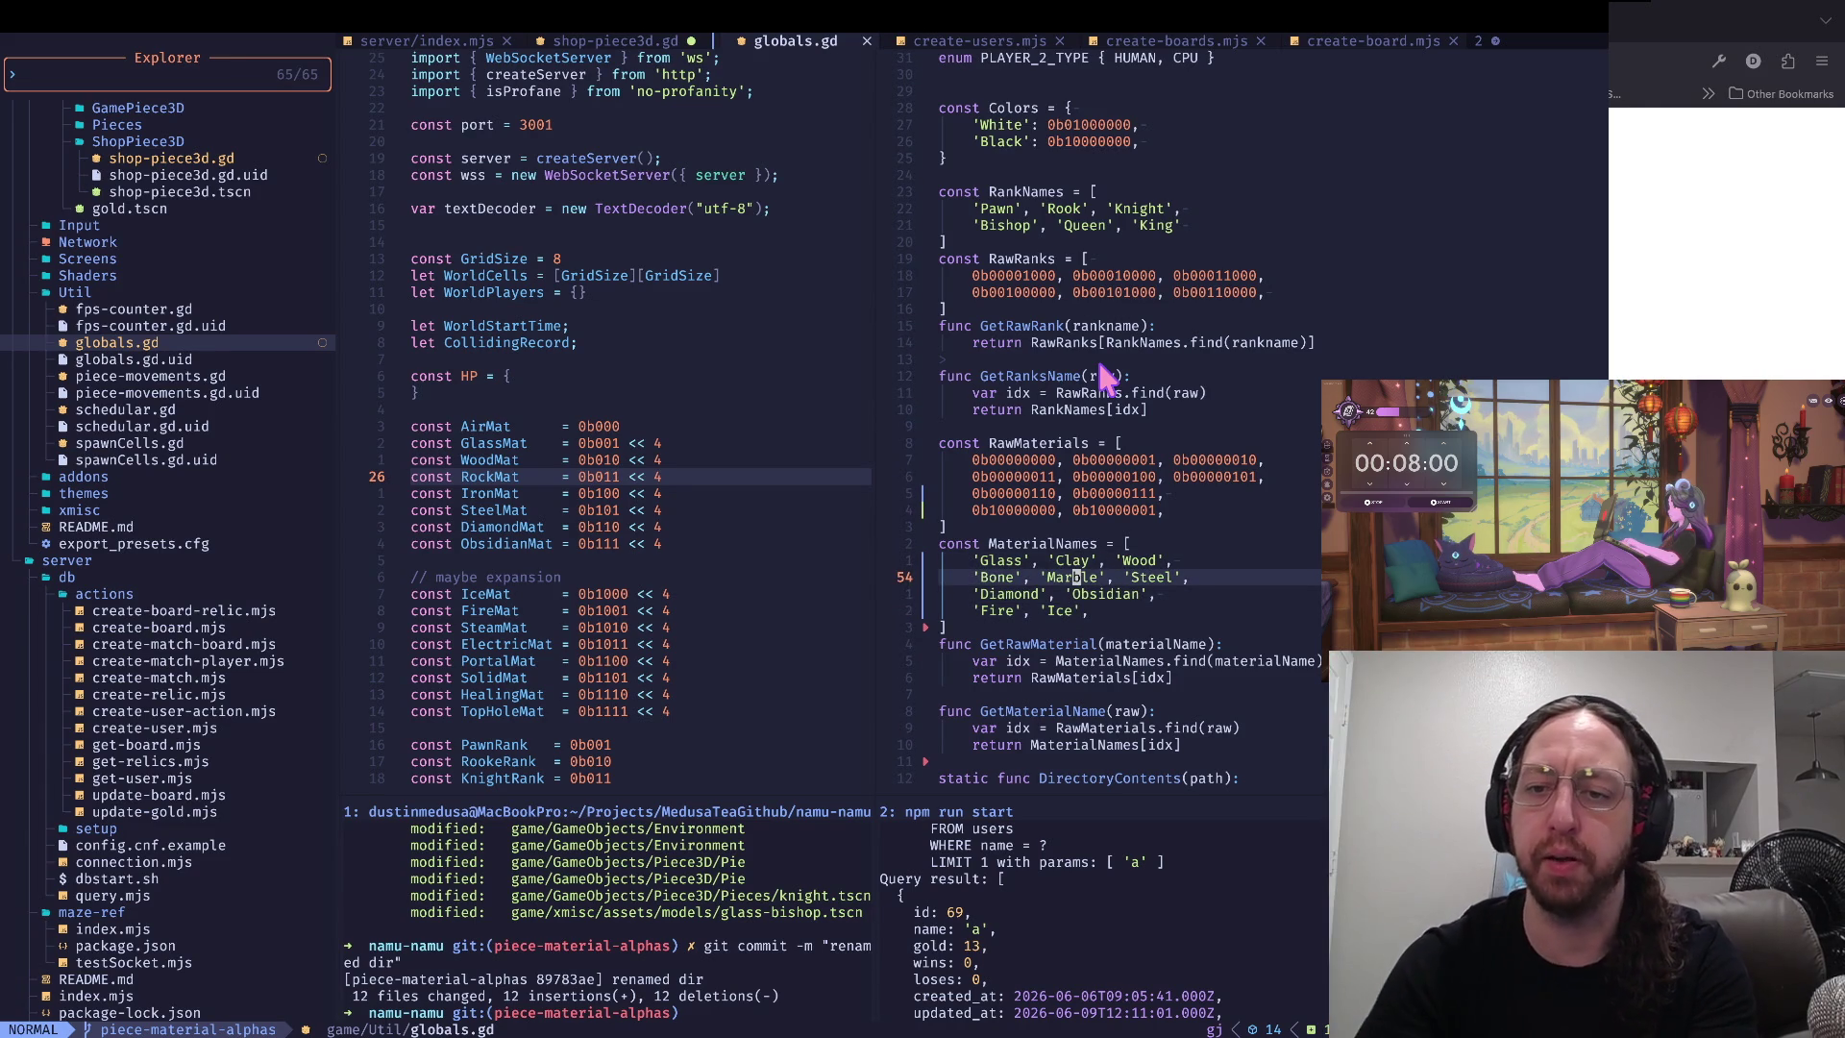
key(j)
key(j)
key(k)
key(k)
key(ctrl+u)
key(ctrl+d)
key(j)
key(j)
key(j)
key(k)
key(k)
key(ctrl+u)
key(k)
key(k)
key(k)
key(colon)
key(Escape)
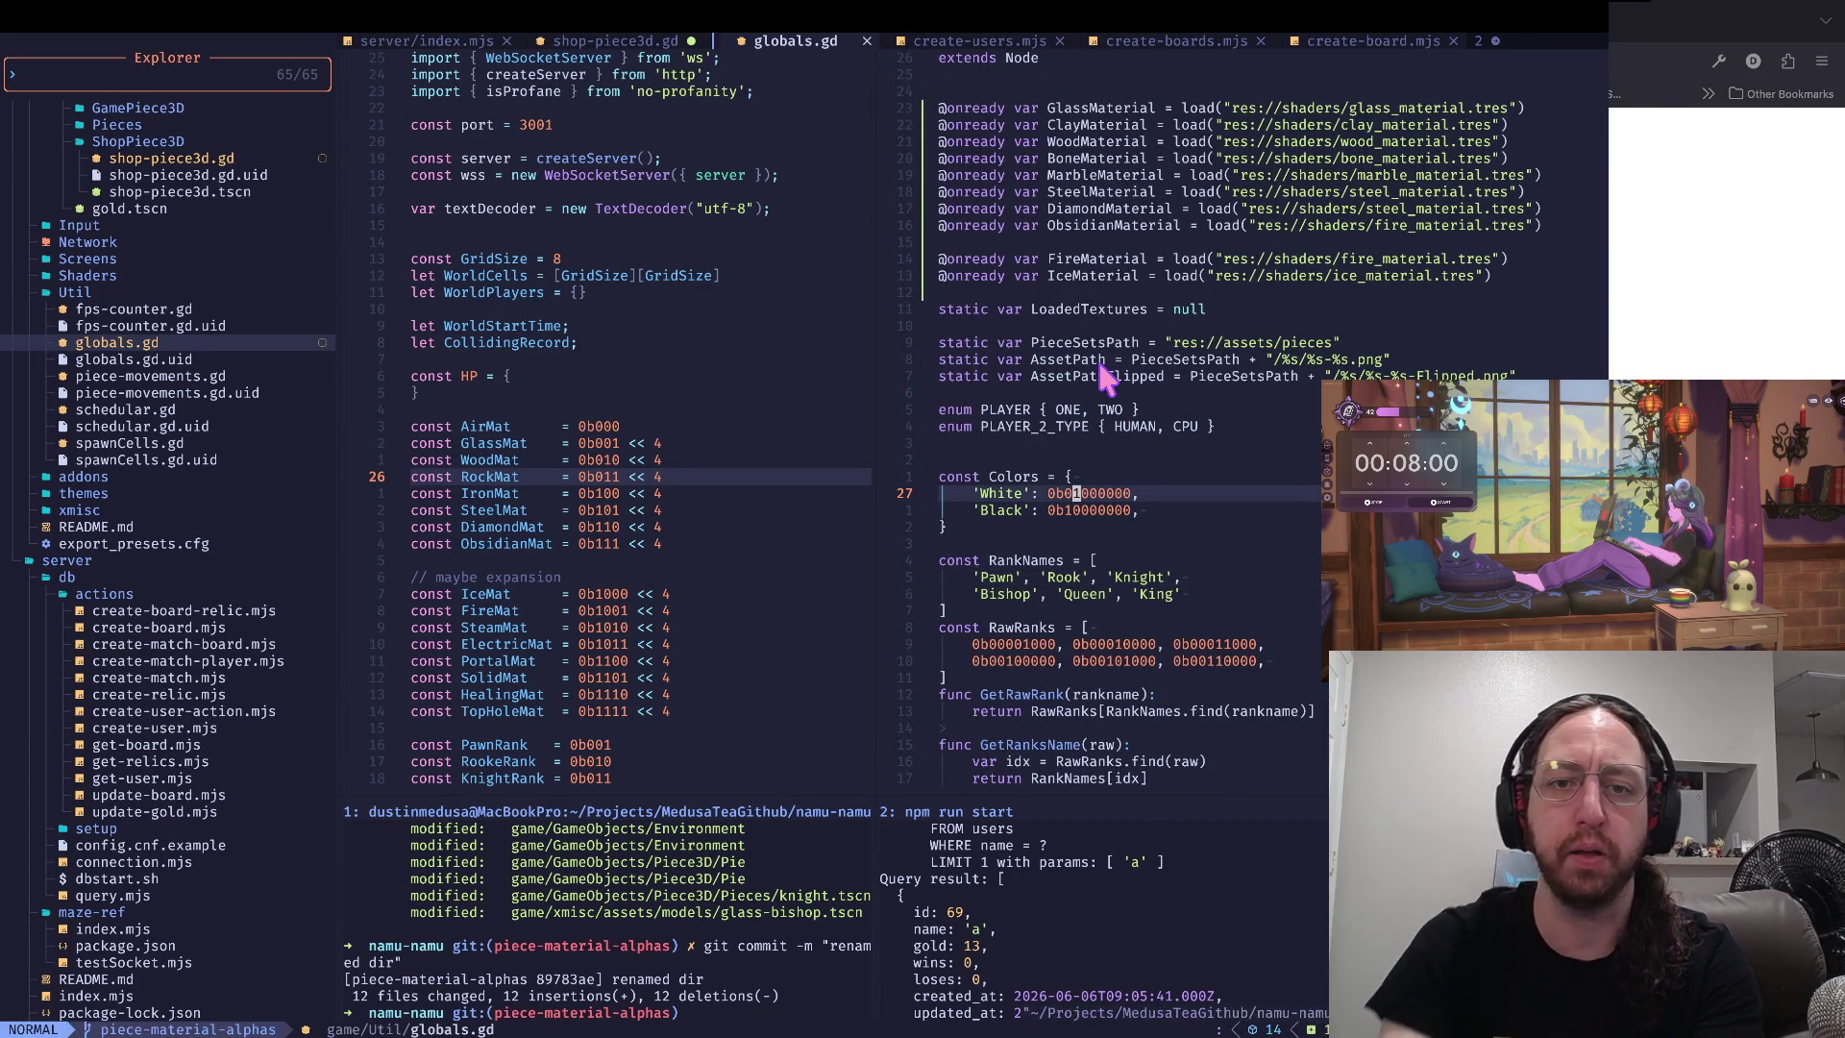
- Switch to the browser's reference pages, ending on Wikipedia's Rock (geology) article
key(super+Tab)
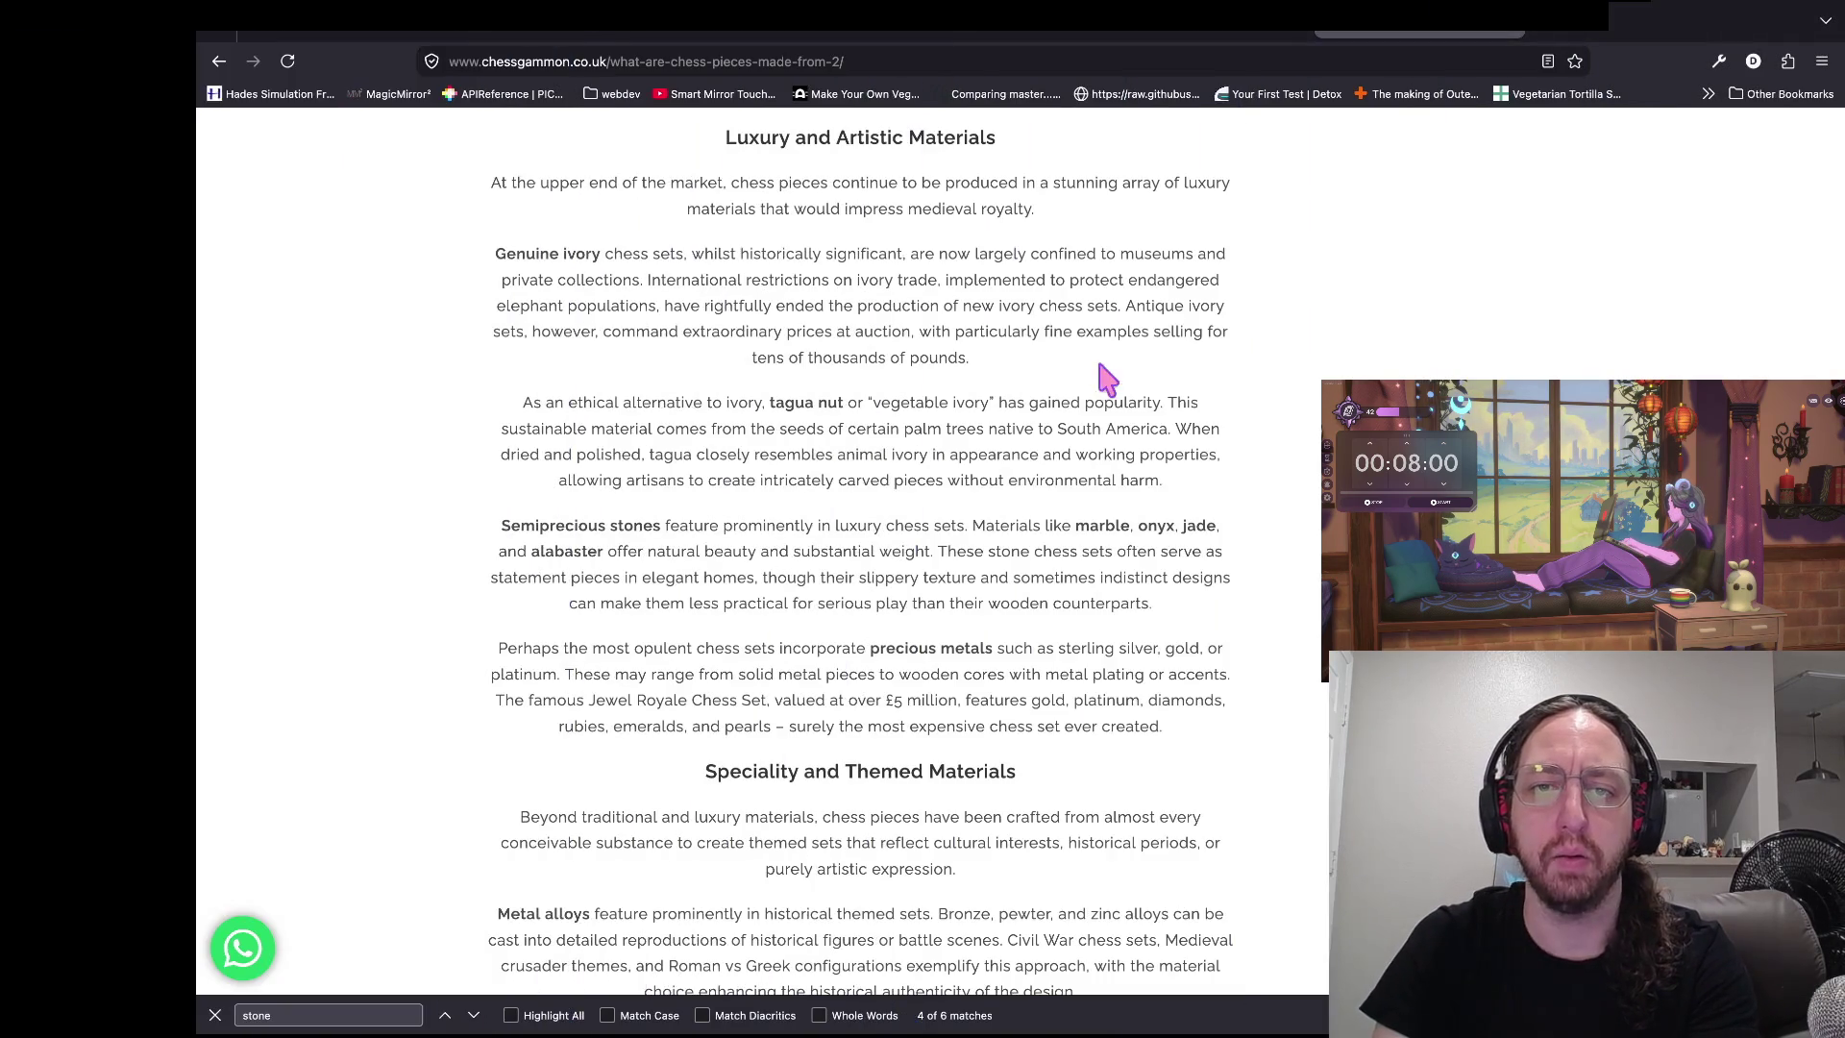
key(super+Tab)
key(super+Tab)
key(ctrl+shift+Tab)
key(ctrl+shift+Tab)
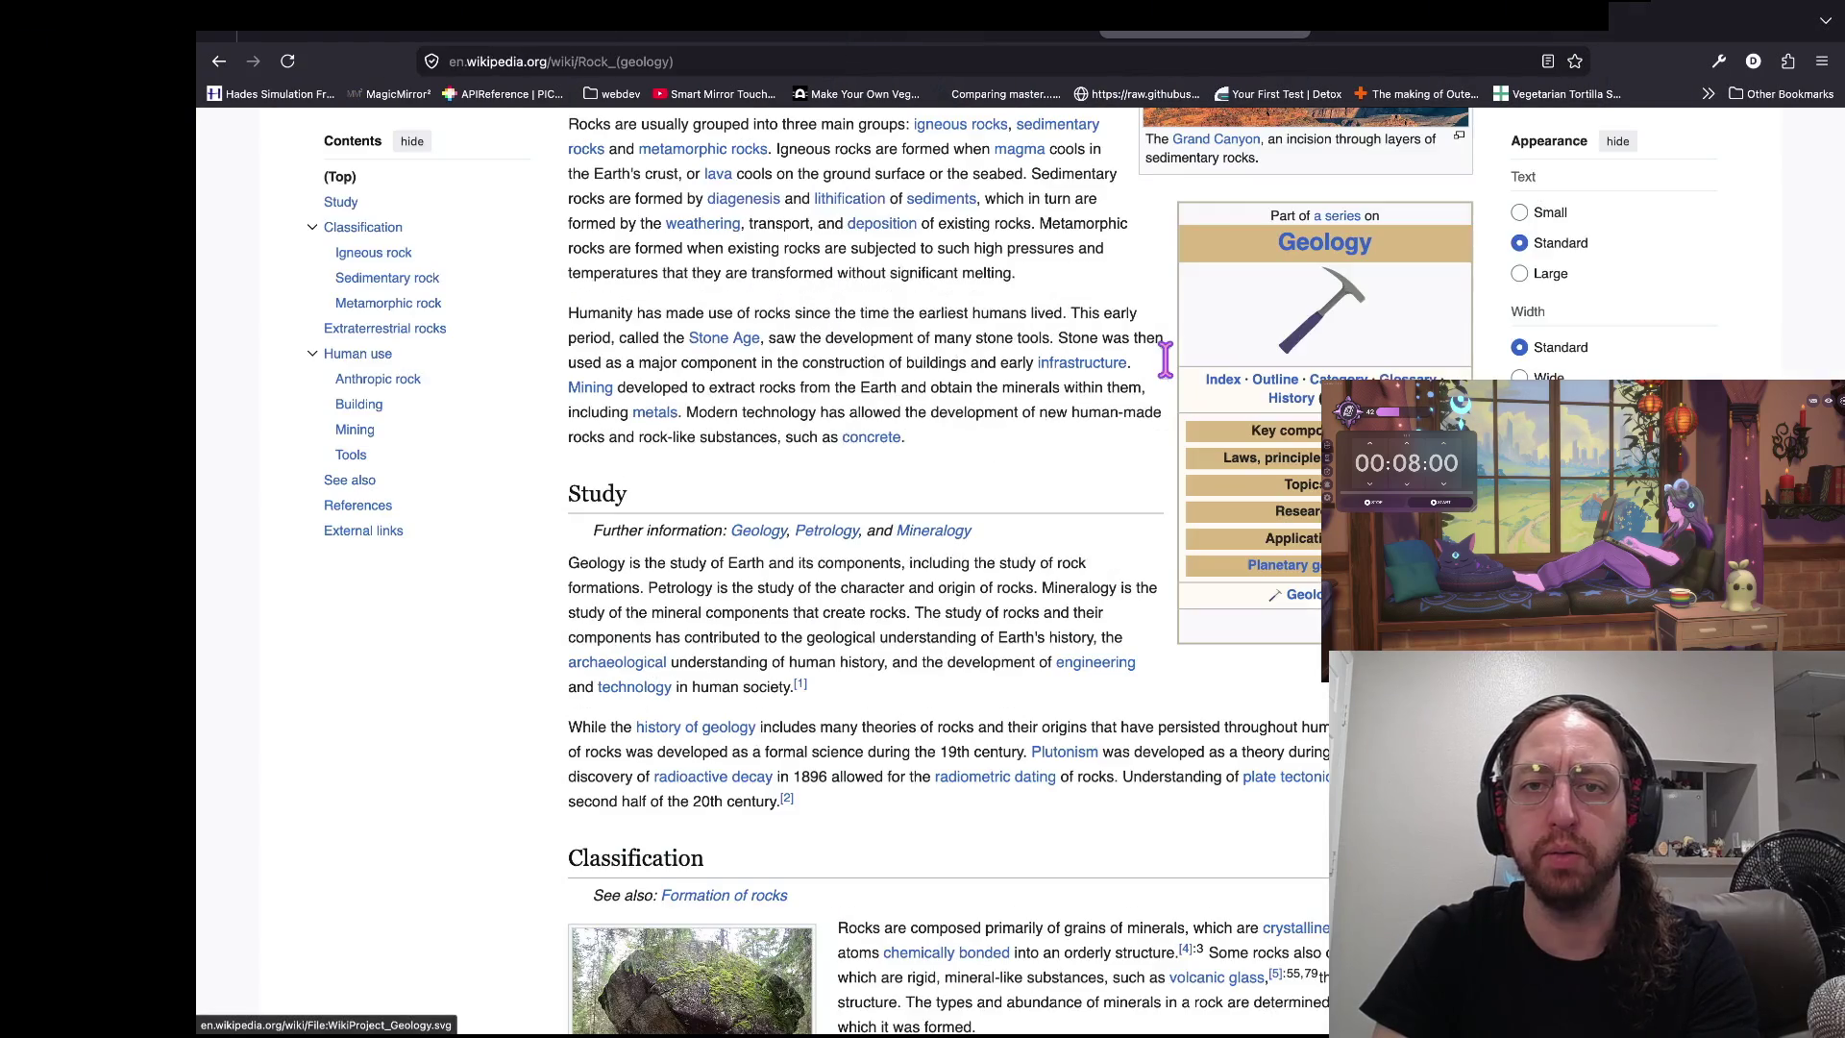
key(super+Tab)
key(super+Tab)
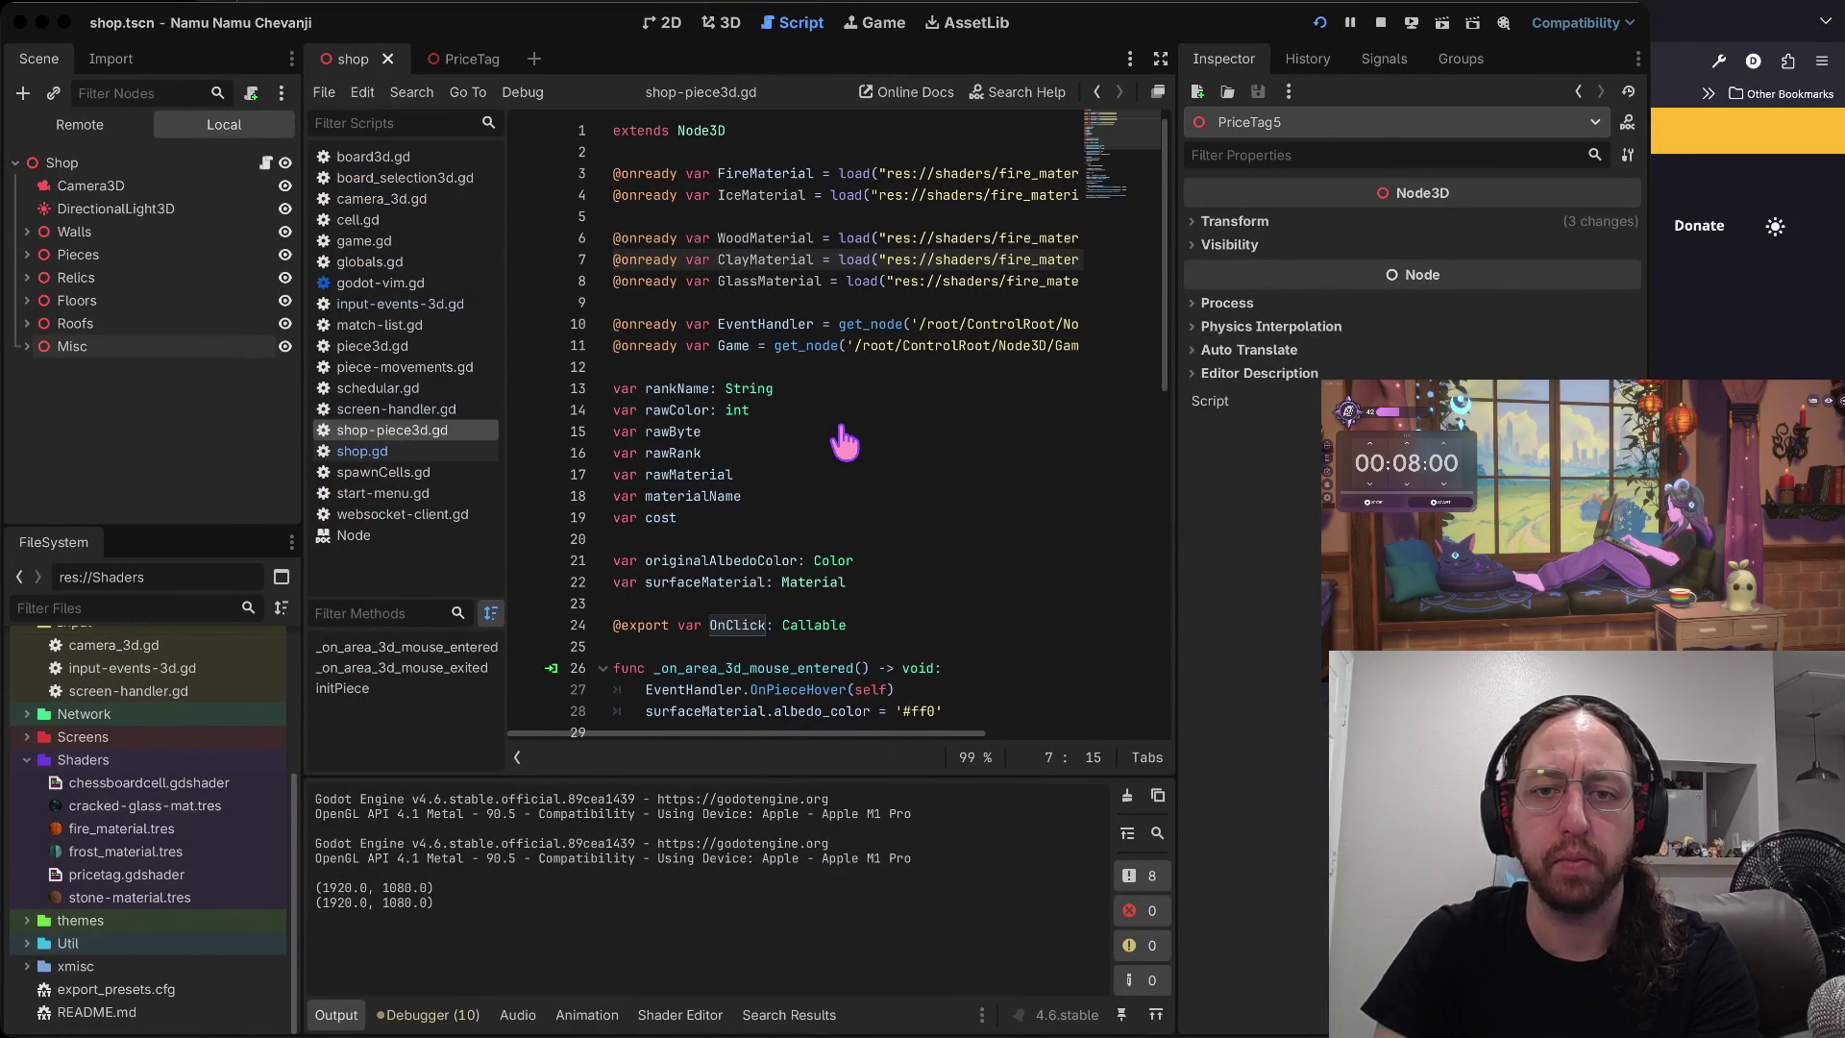
- Widen Godot's script editor and inspect the IceMaterial and WoodMaterial load lines, then go back to Neovim
key(super+Tab)
key(super+Tab)
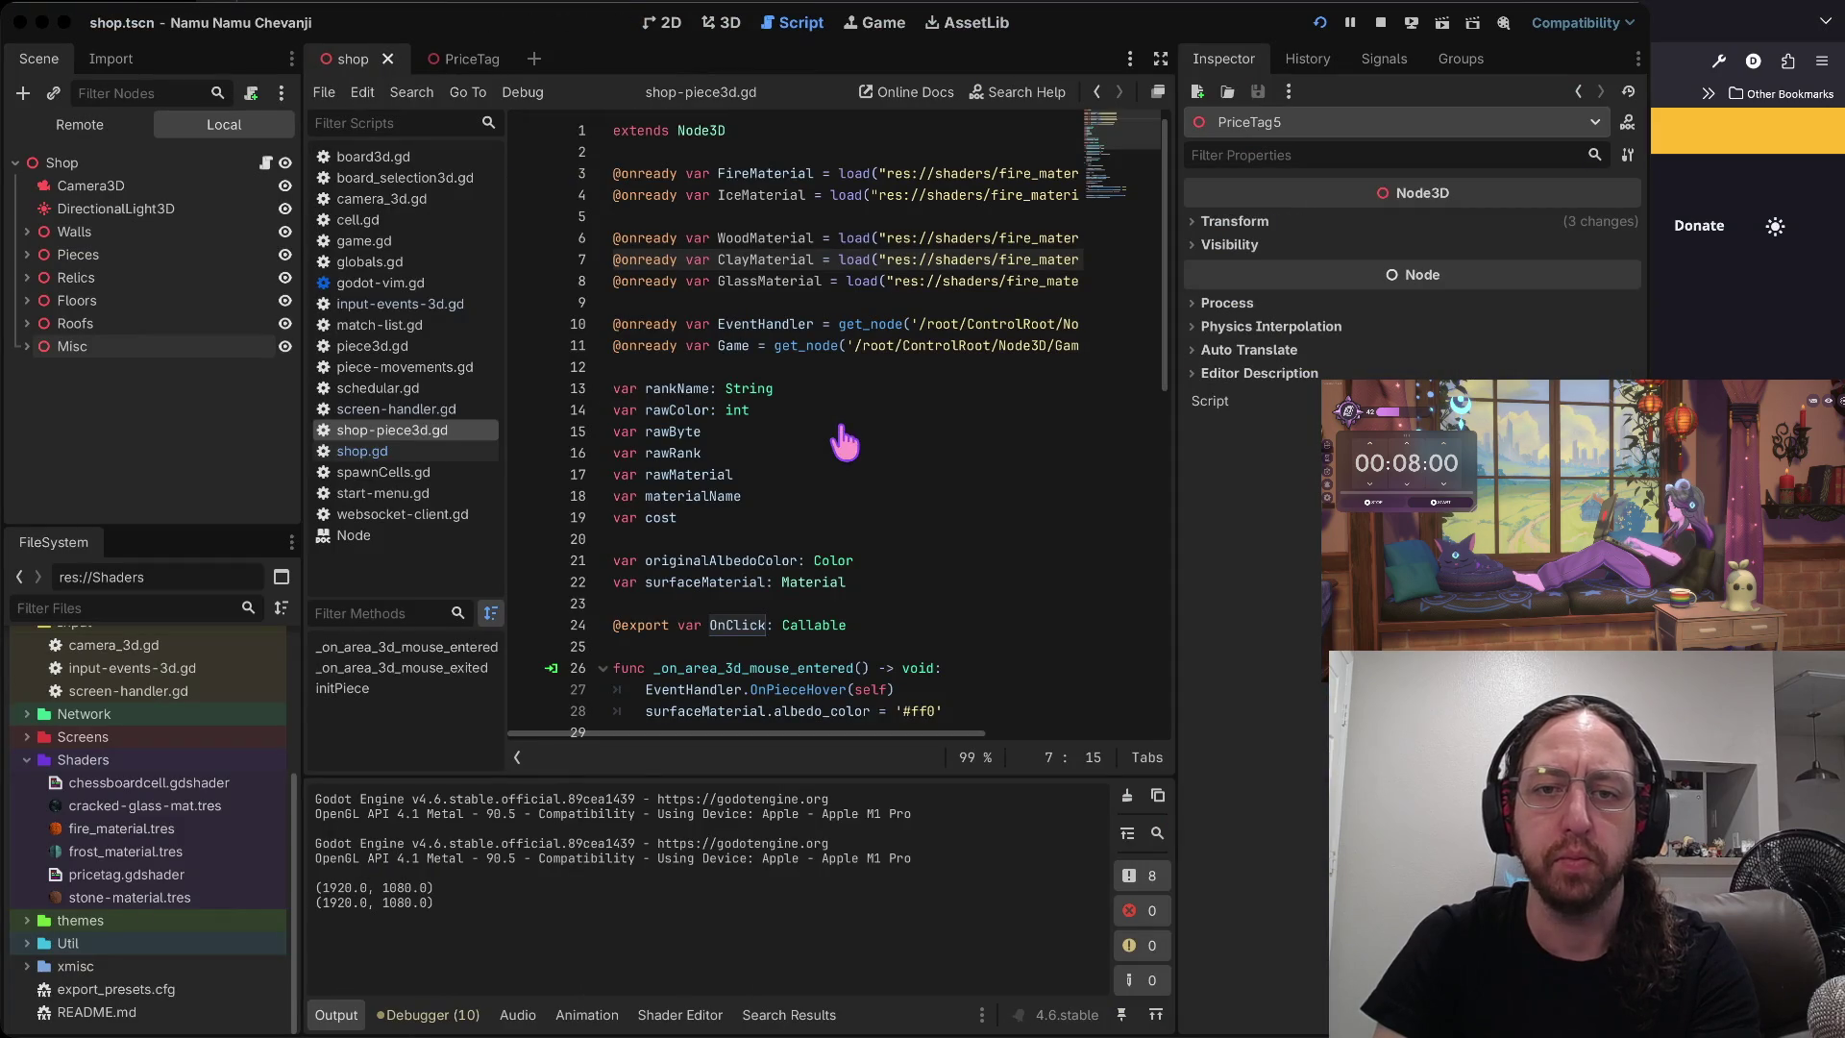
click(870, 238)
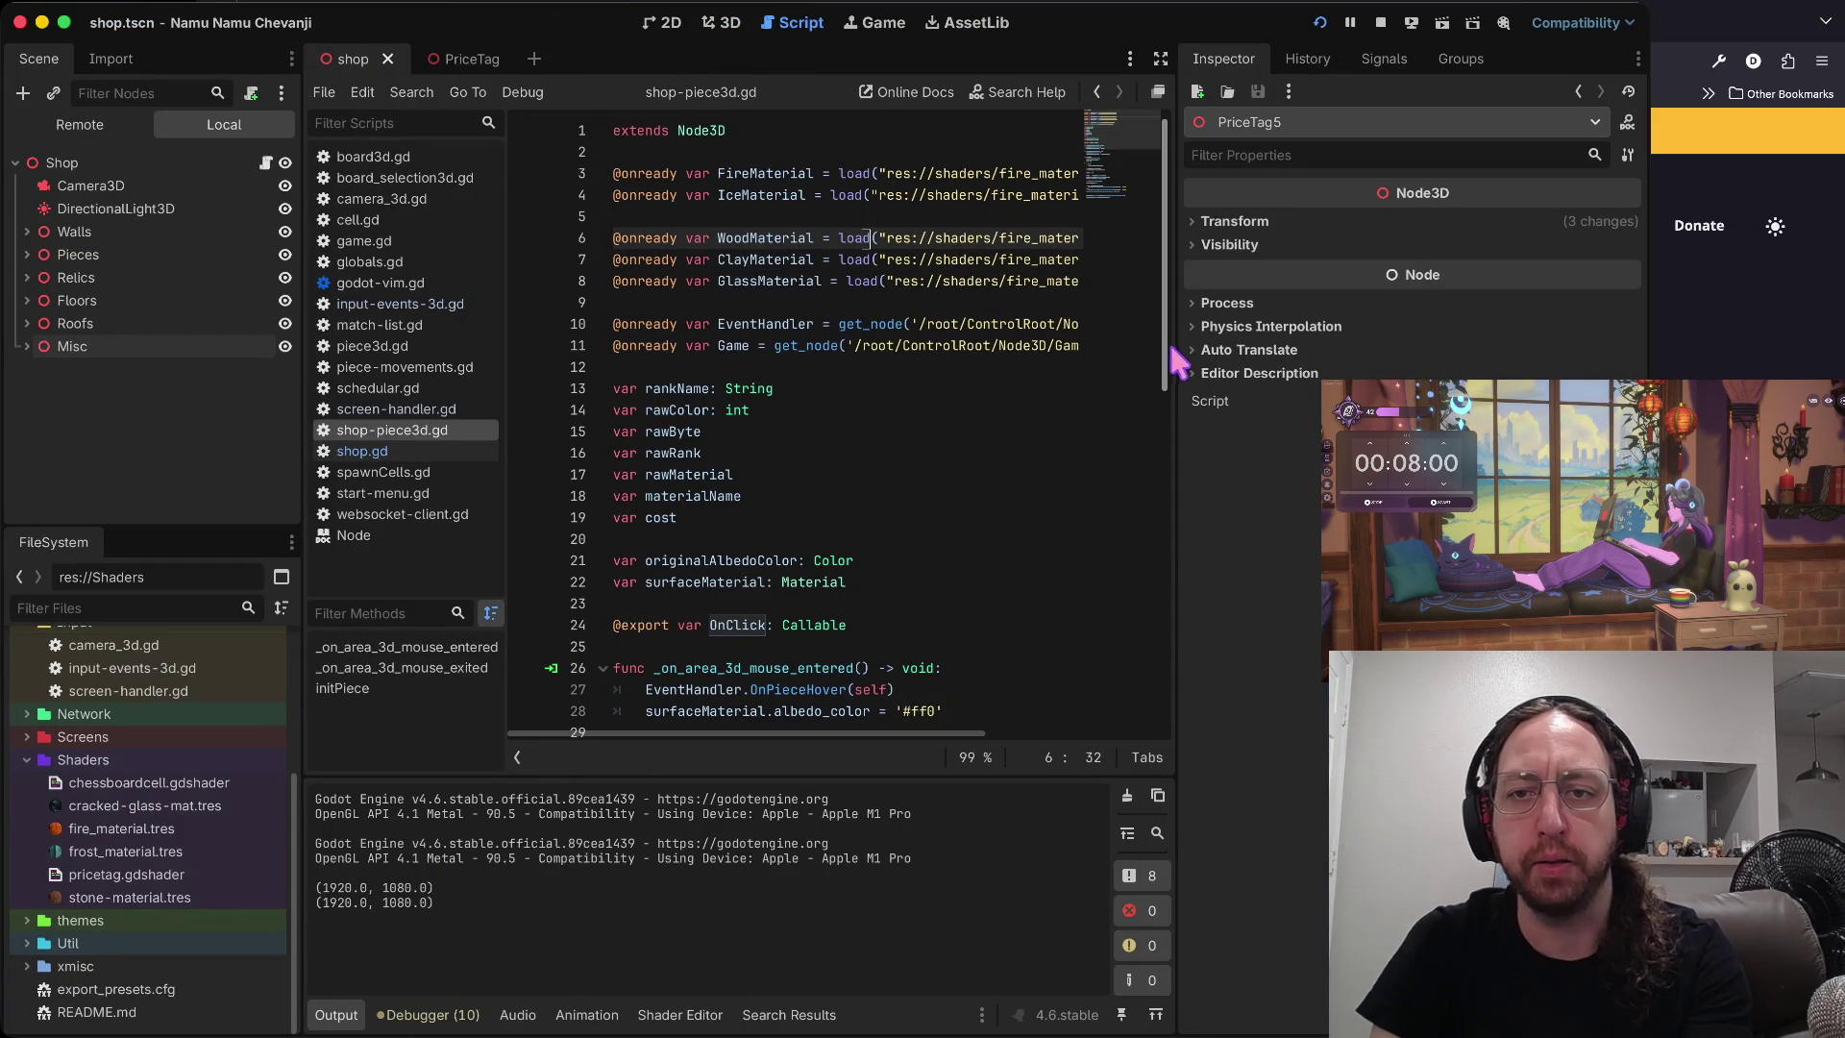
drag(1174, 364, 1434, 361)
click(924, 197)
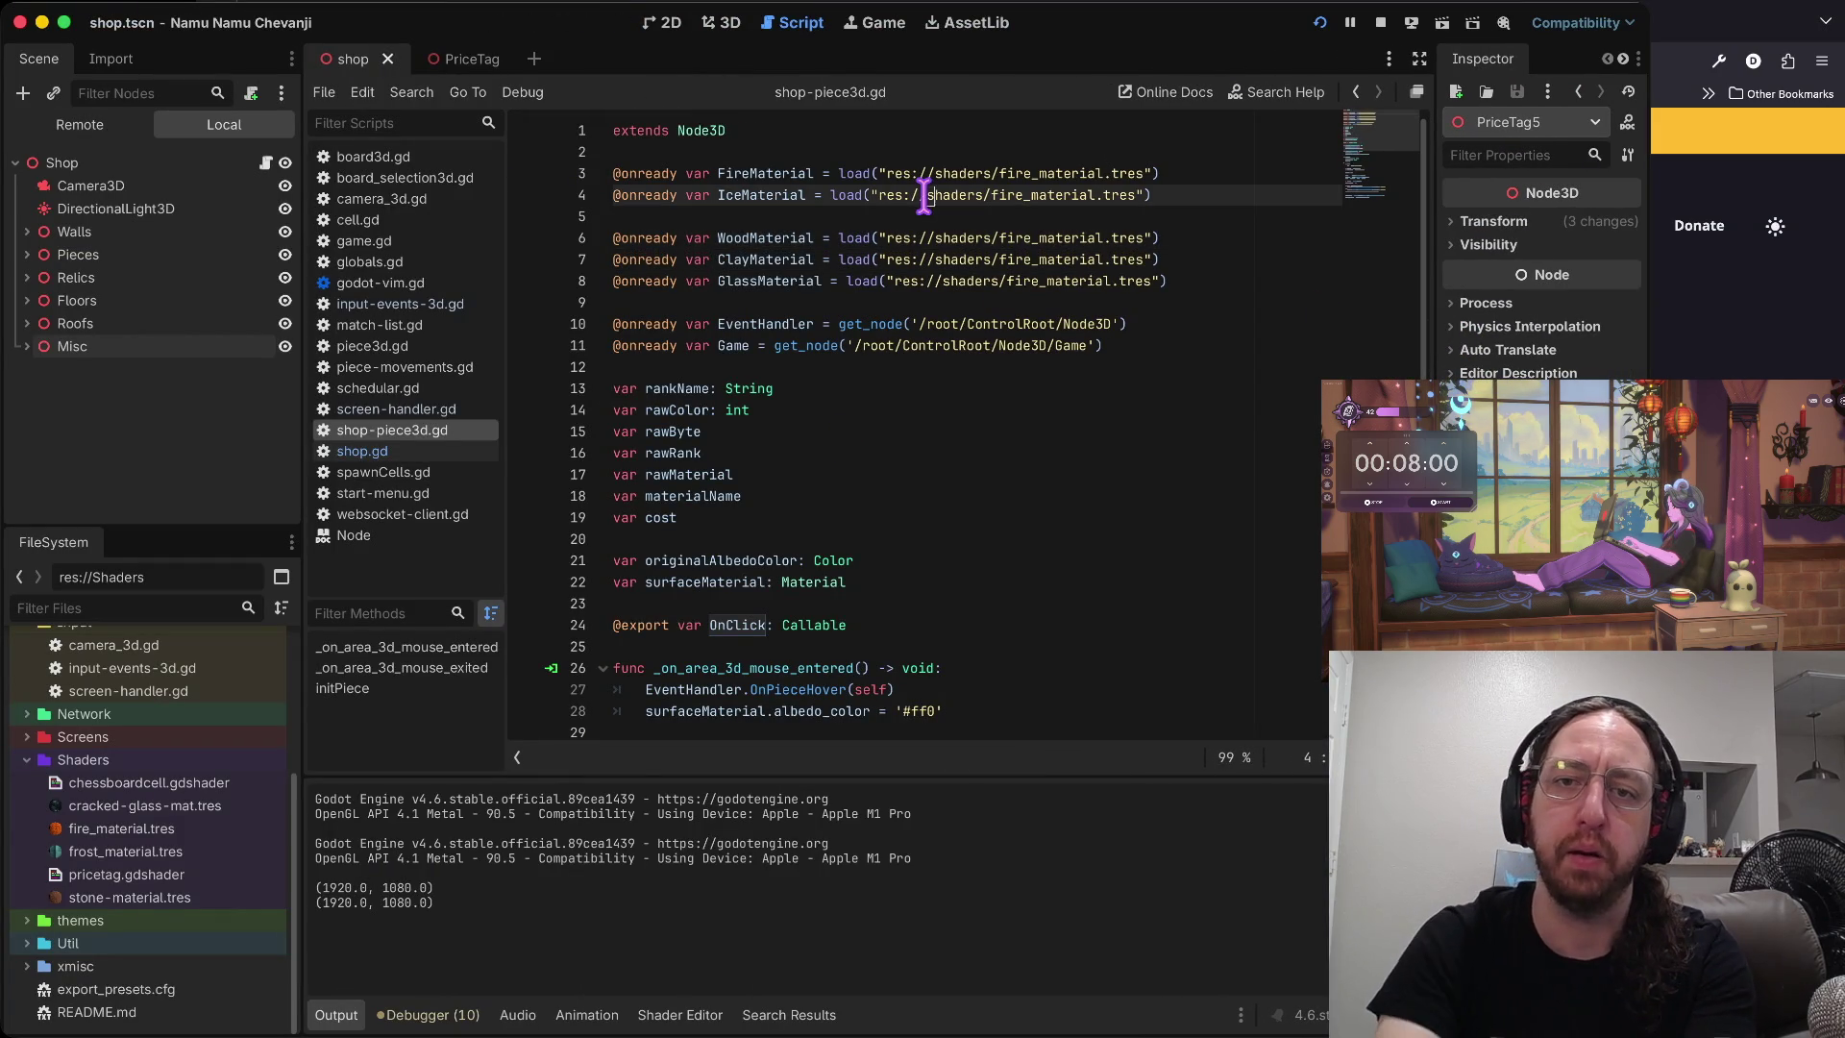
key(Down)
key(Down)
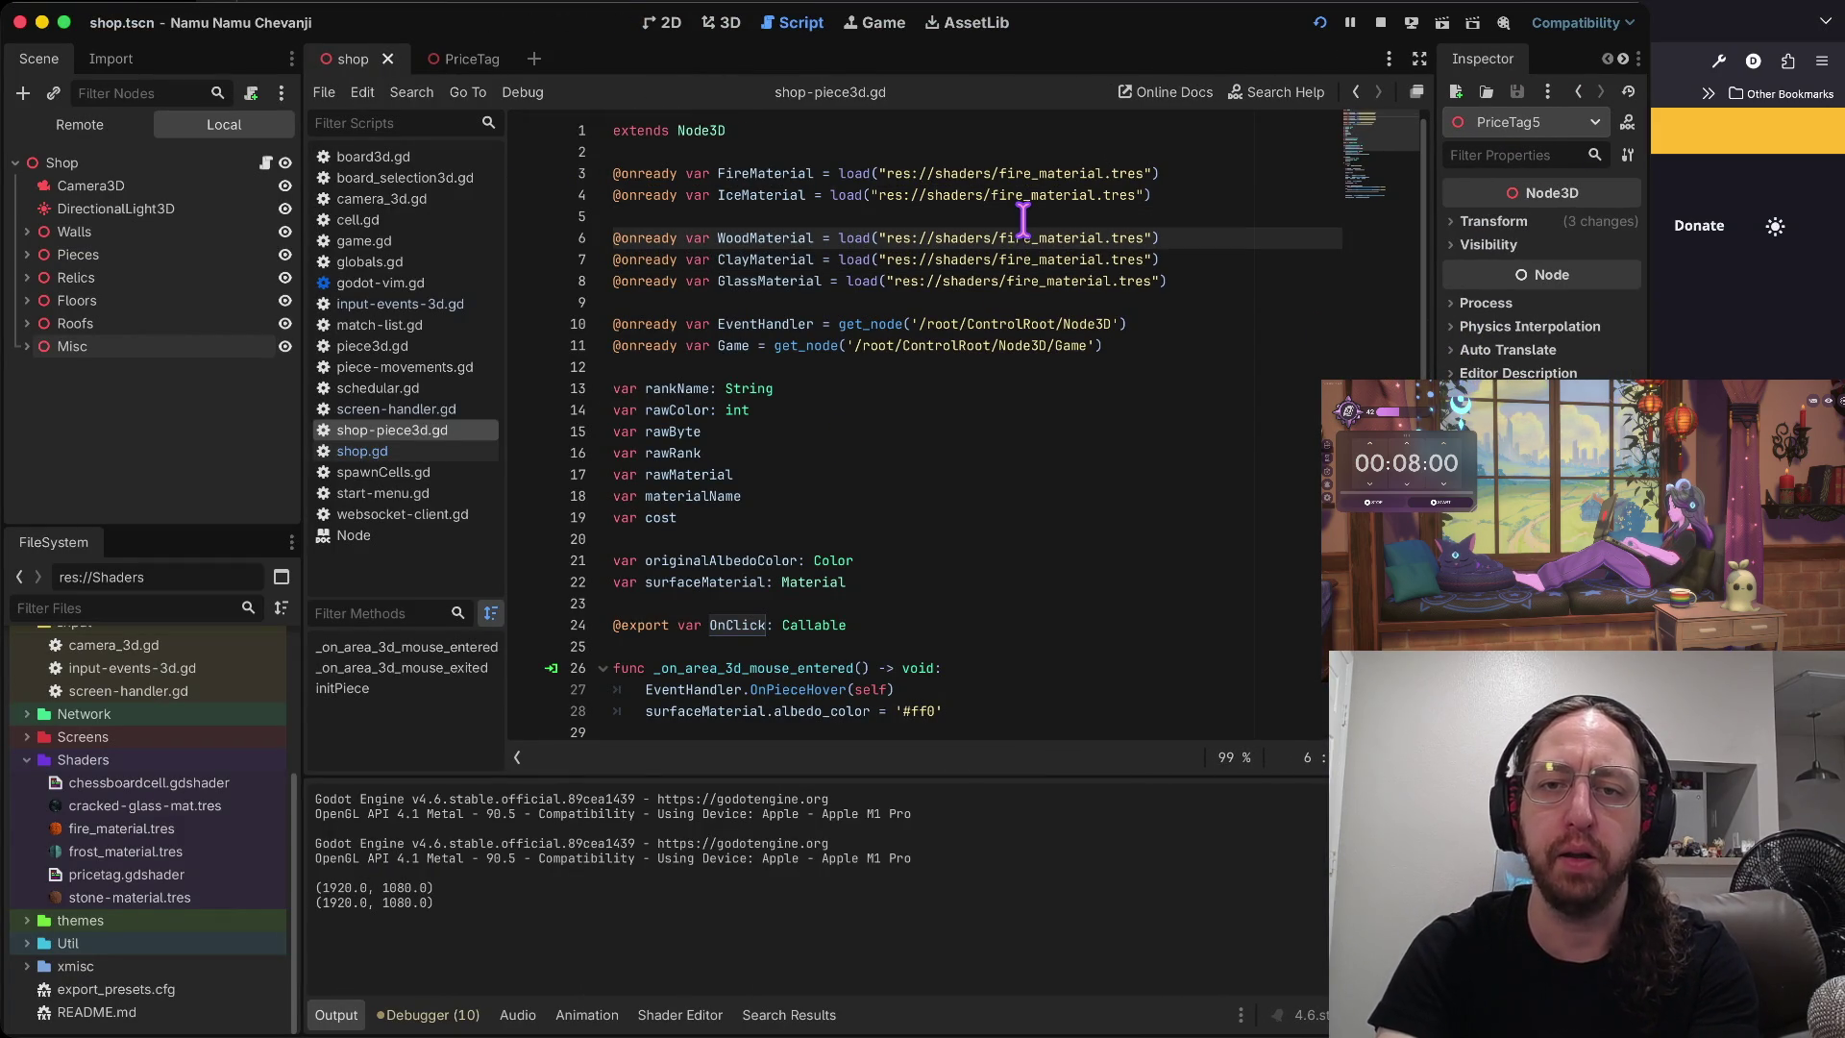
key(super+Tab)
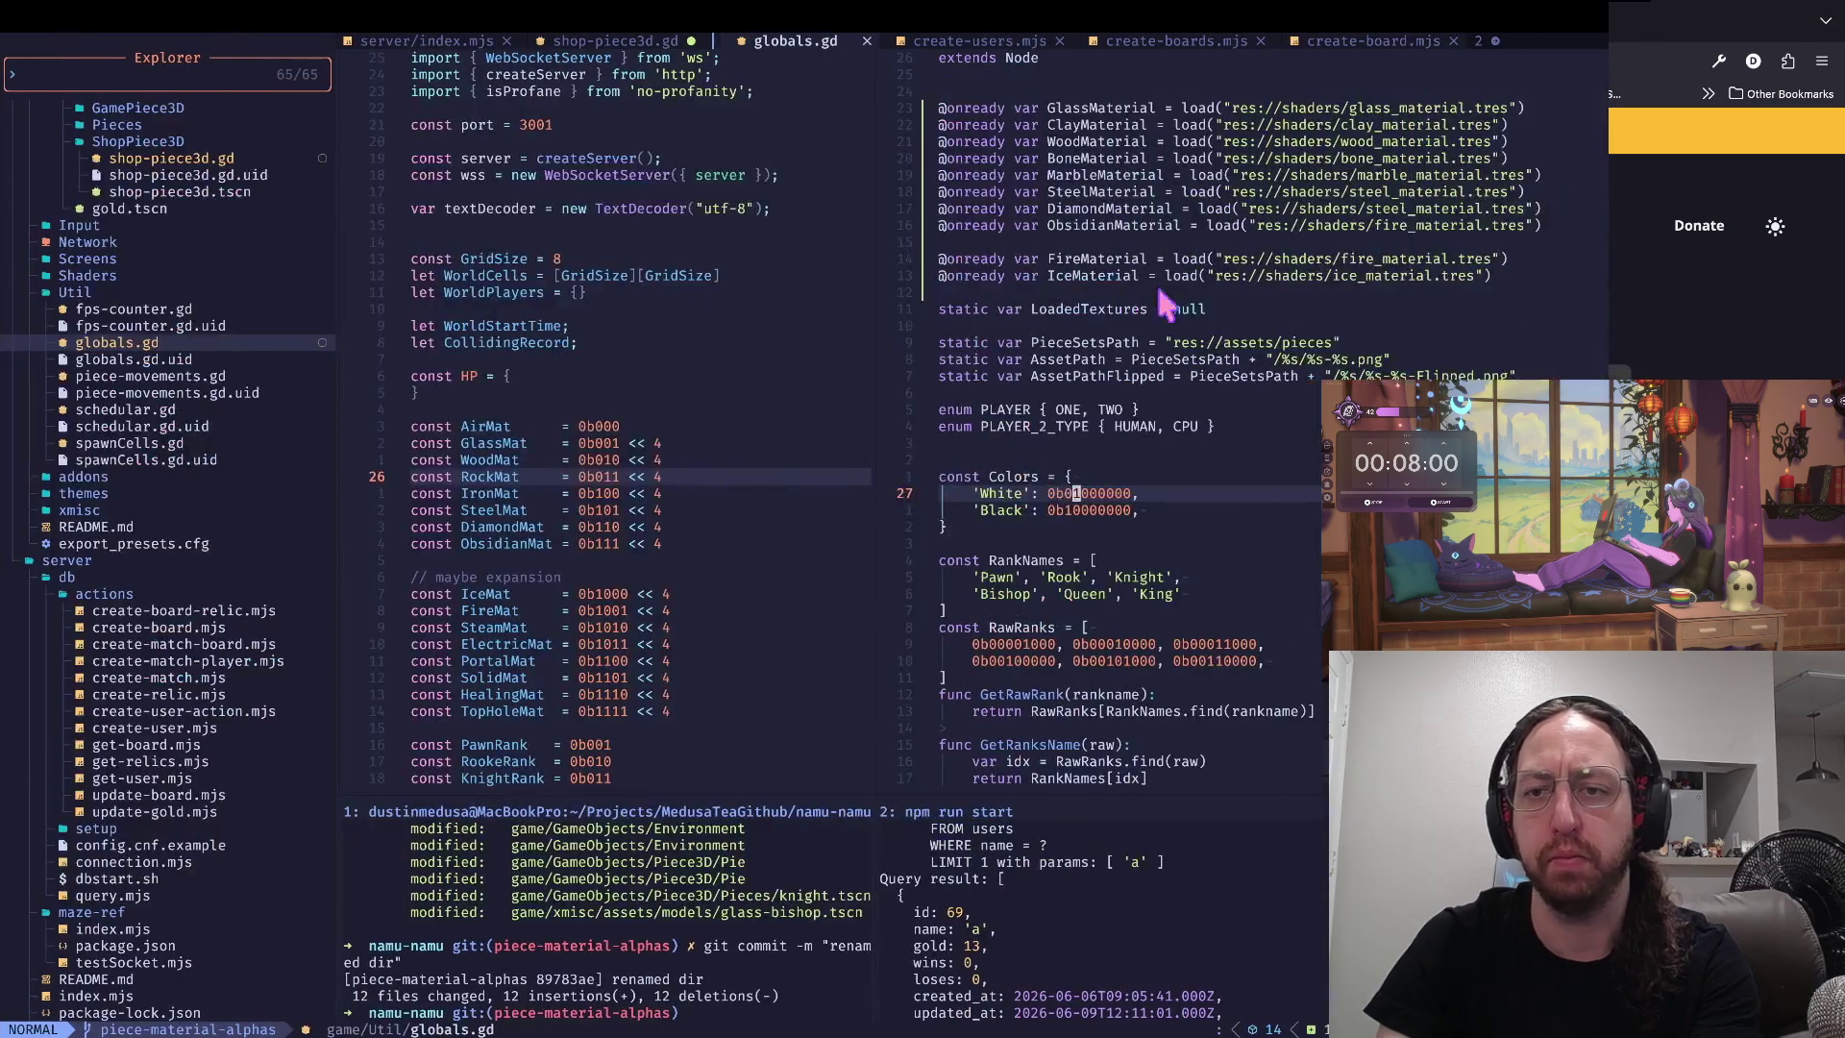
key(braceleft)
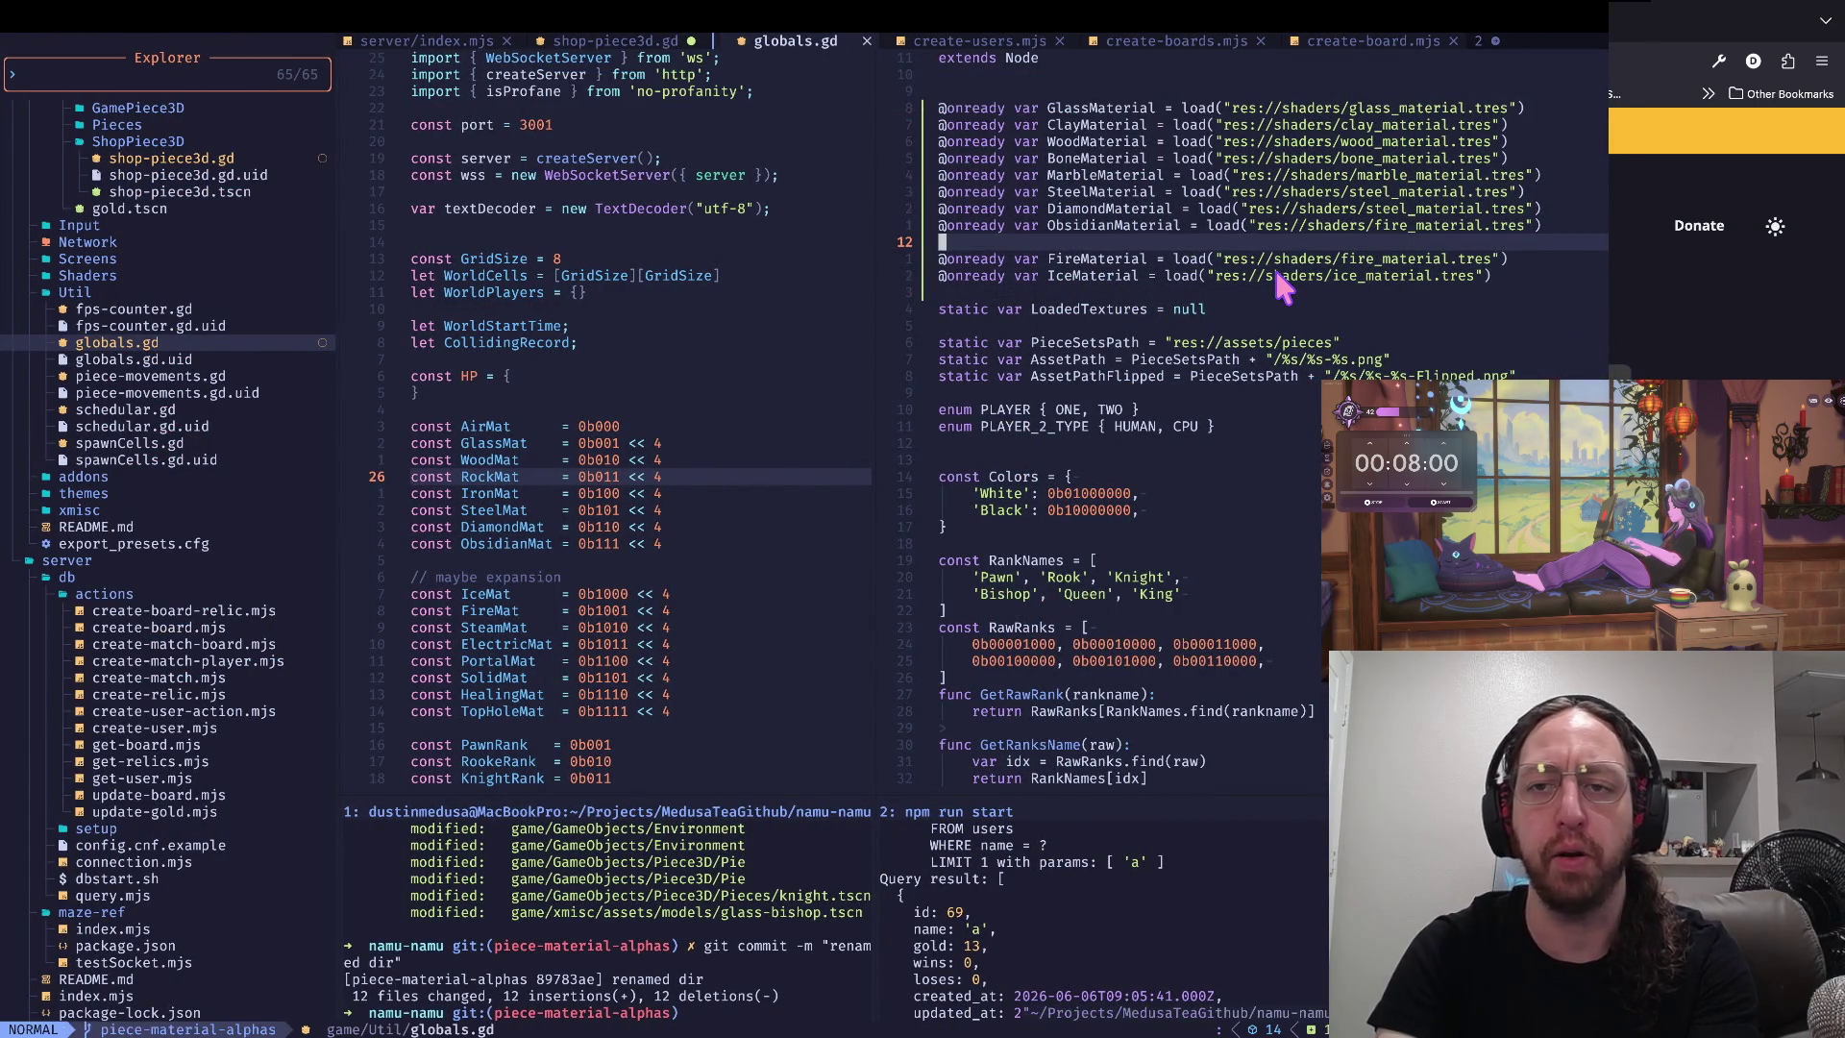
key(super+Tab)
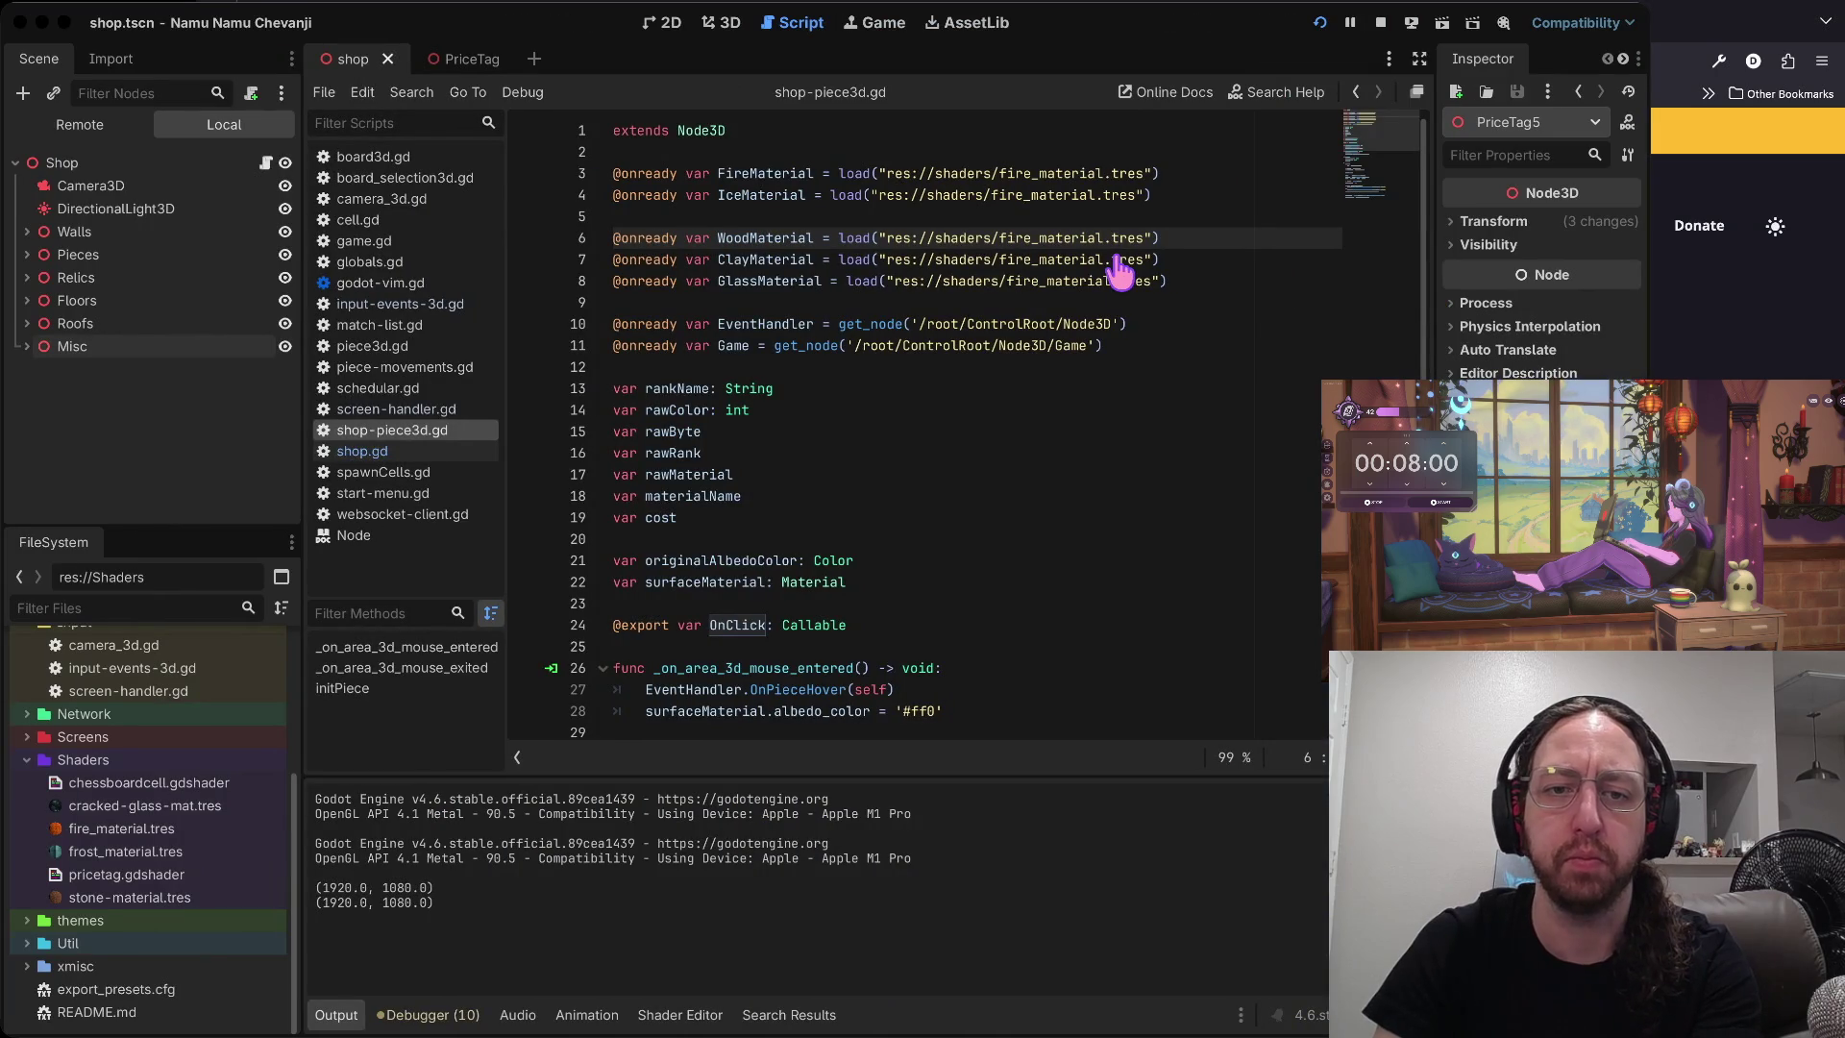
click(915, 216)
click(913, 231)
key(k)
key(k)
key(k)
key(shift+v)
key(j)
key(j)
key(j)
key(d)
- Delete the commented FireMaterial surface override line and save the script
key(j)
key(j)
key(j)
key($)
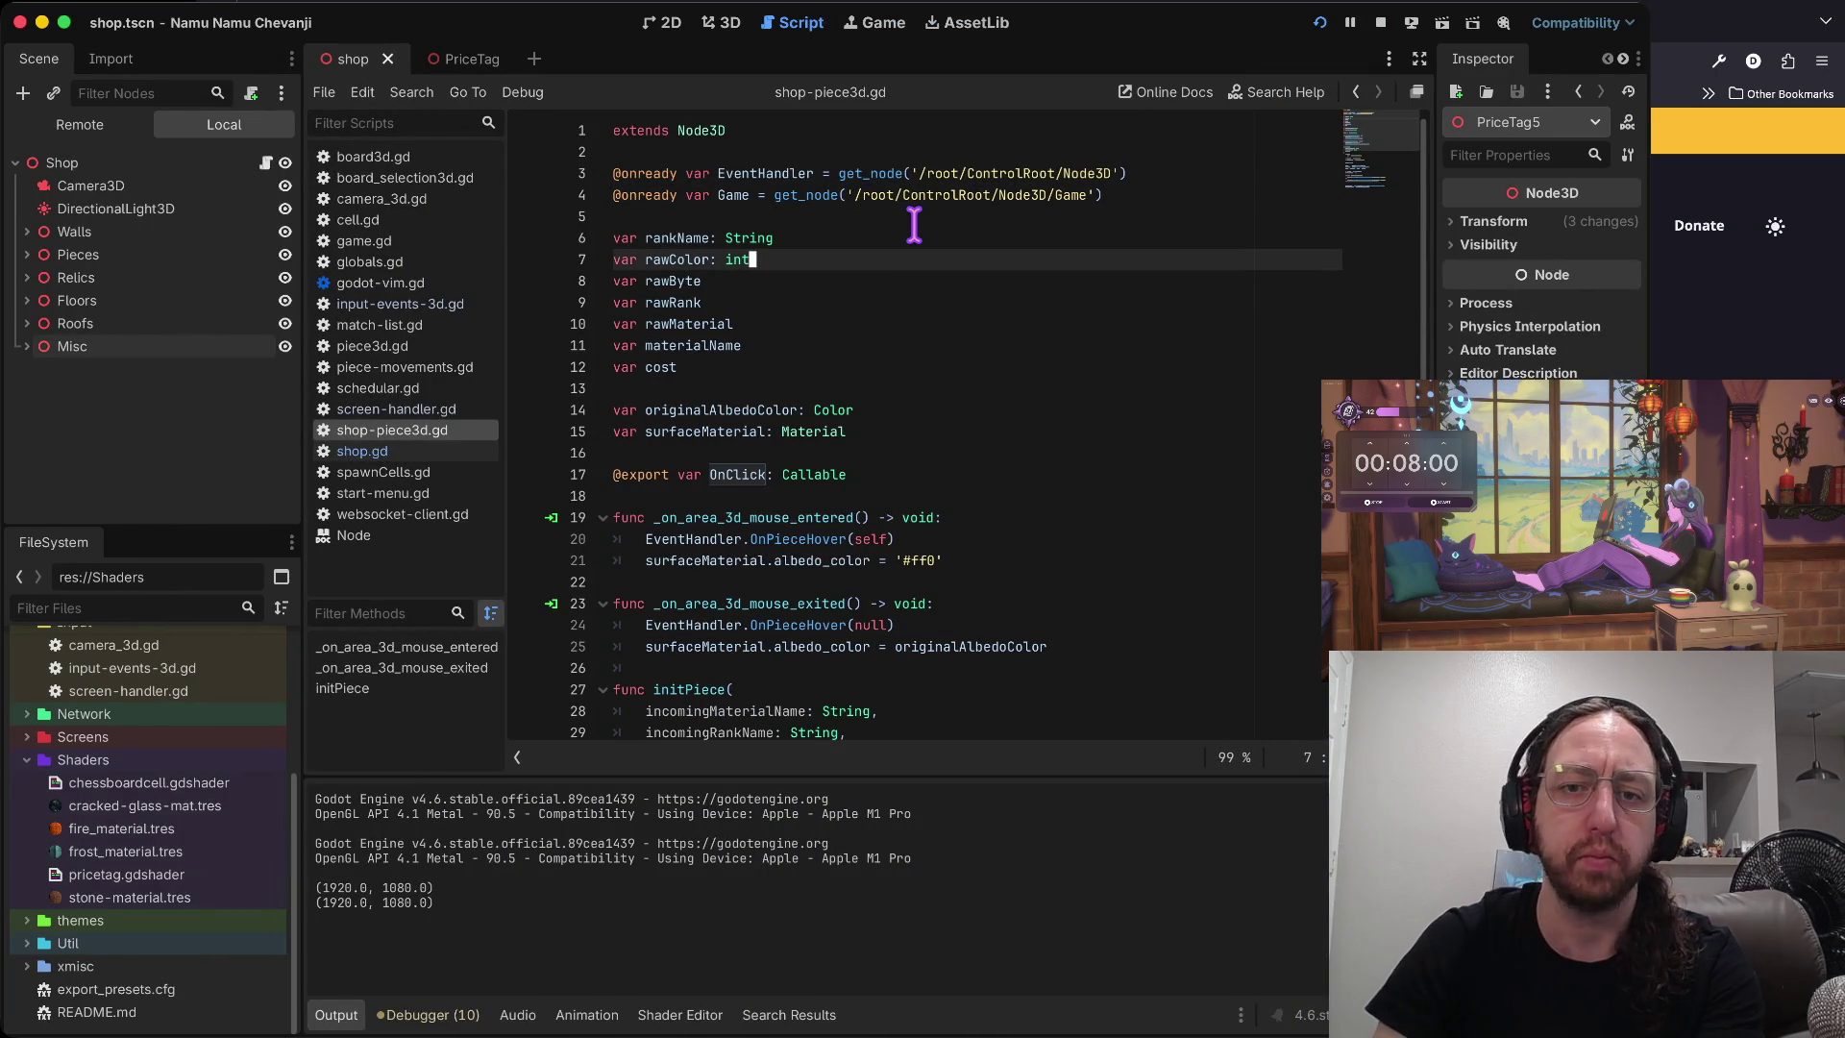
scroll(862, 619, down, 9)
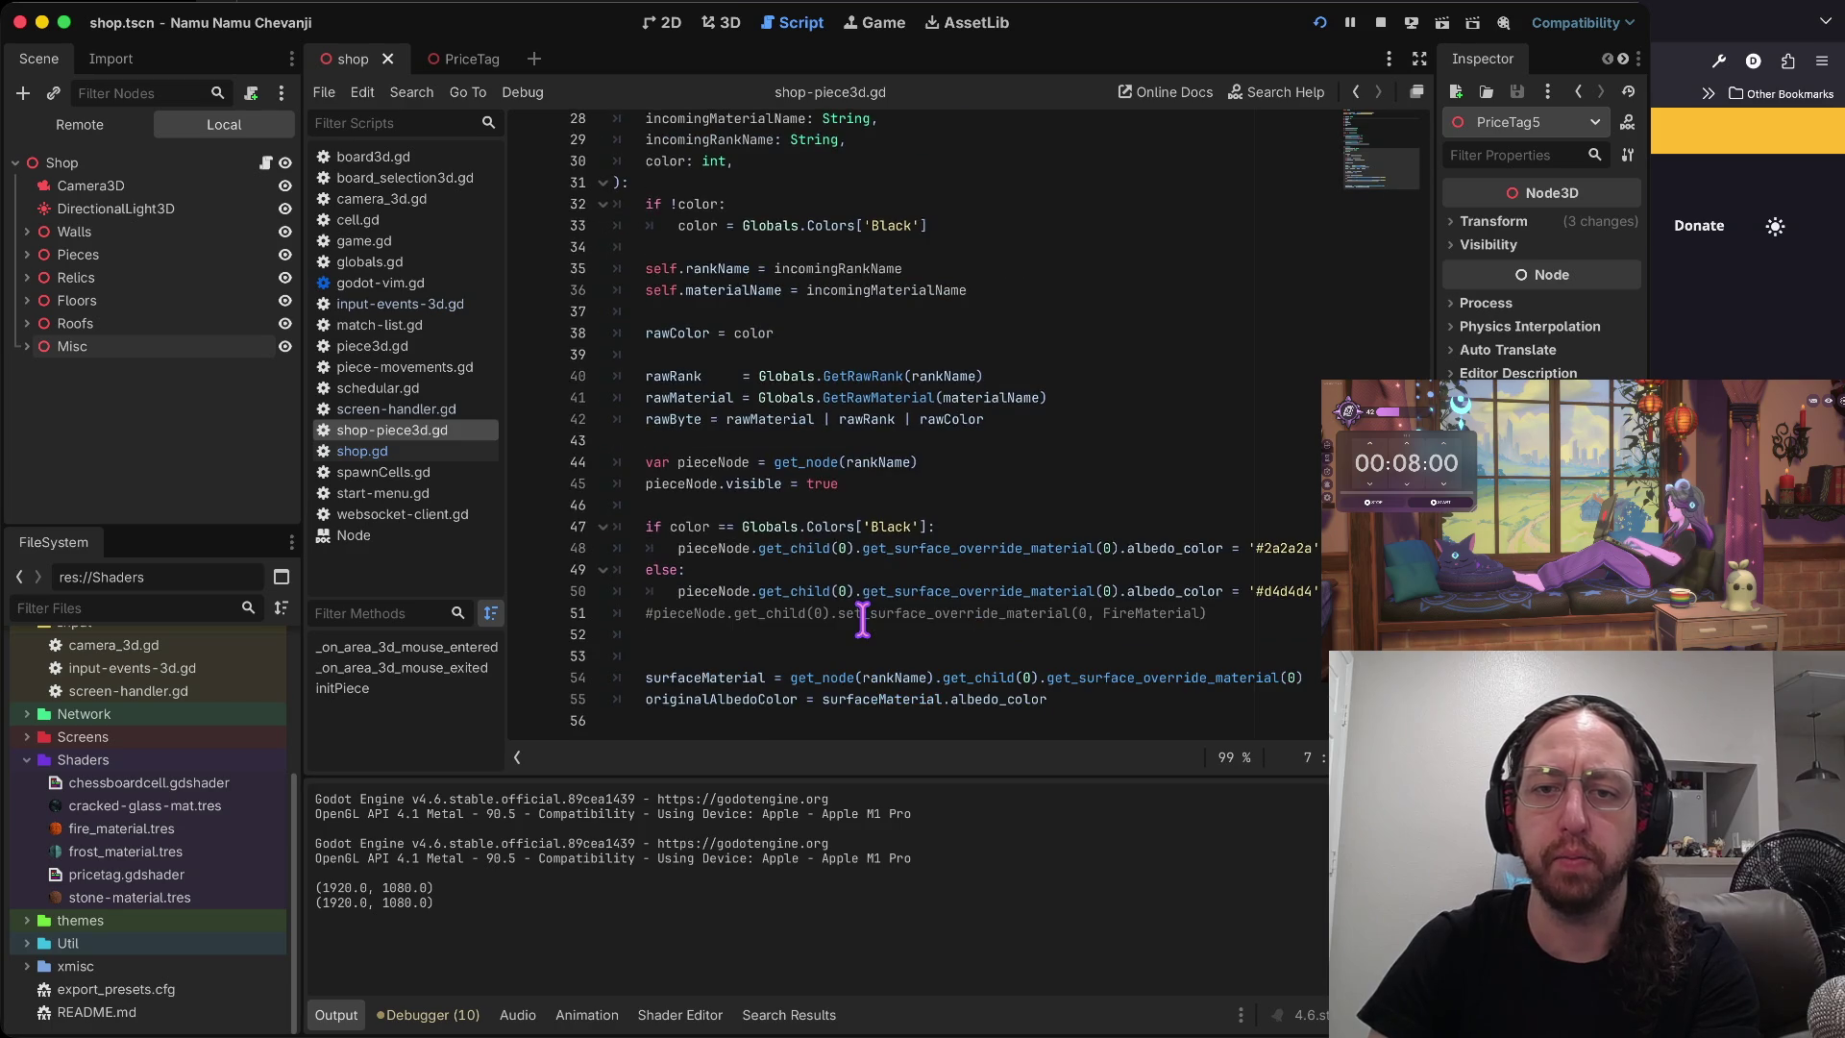
scroll(862, 620, up, 6)
scroll(862, 615, down, 6)
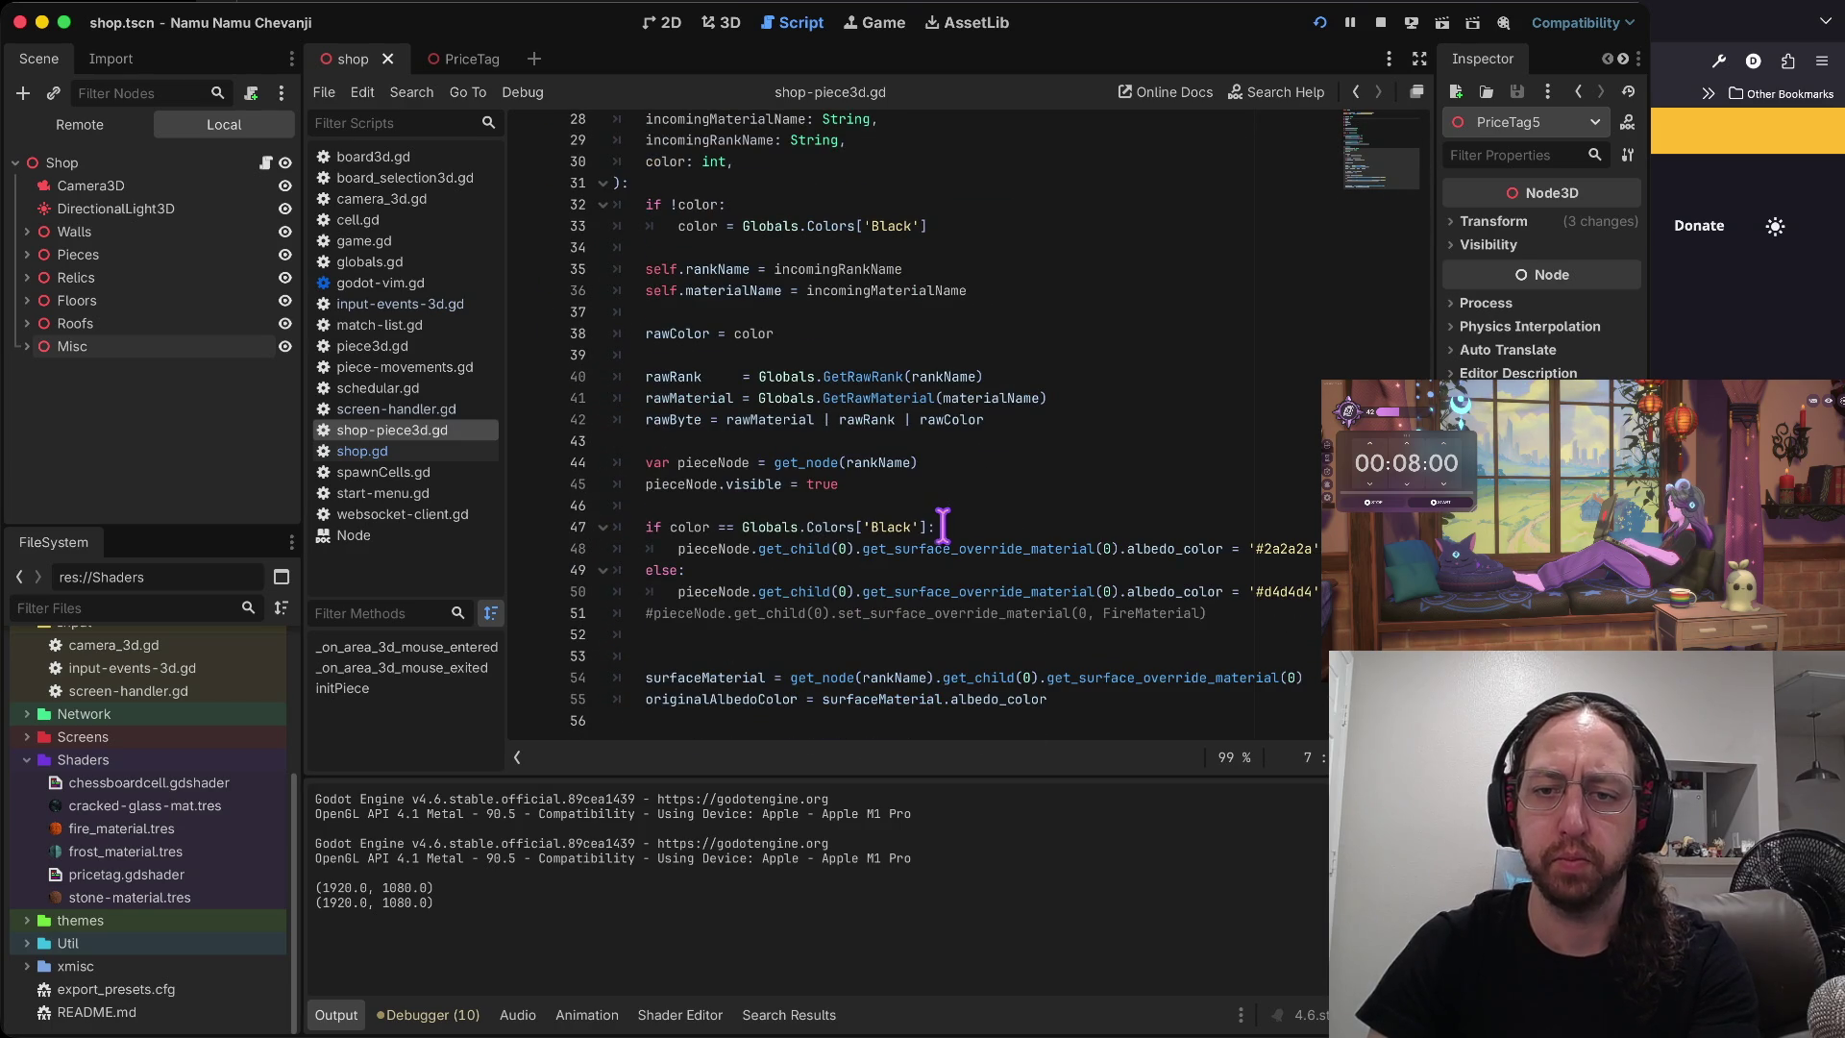
click(951, 506)
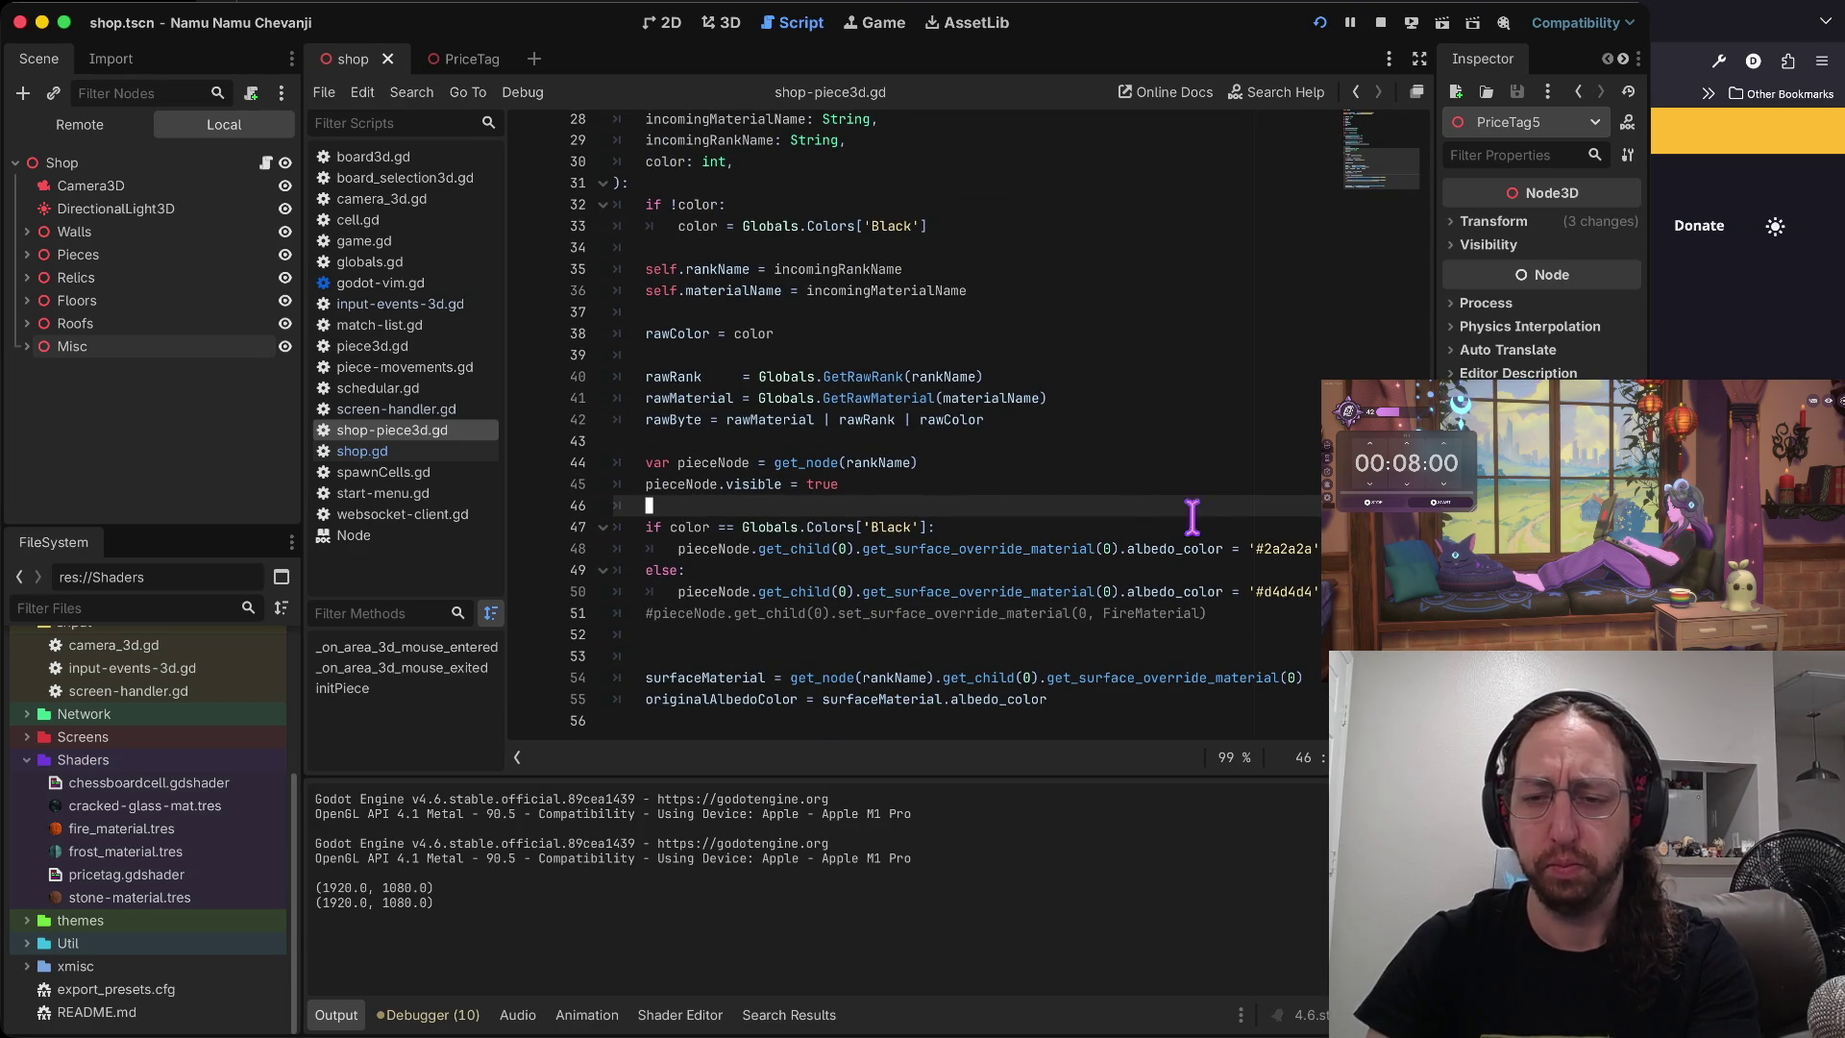
click(727, 613)
key(d)
key(d)
key(super+s)
- Expand the Util folder in FileSystem to reveal globals.gd
click(843, 526)
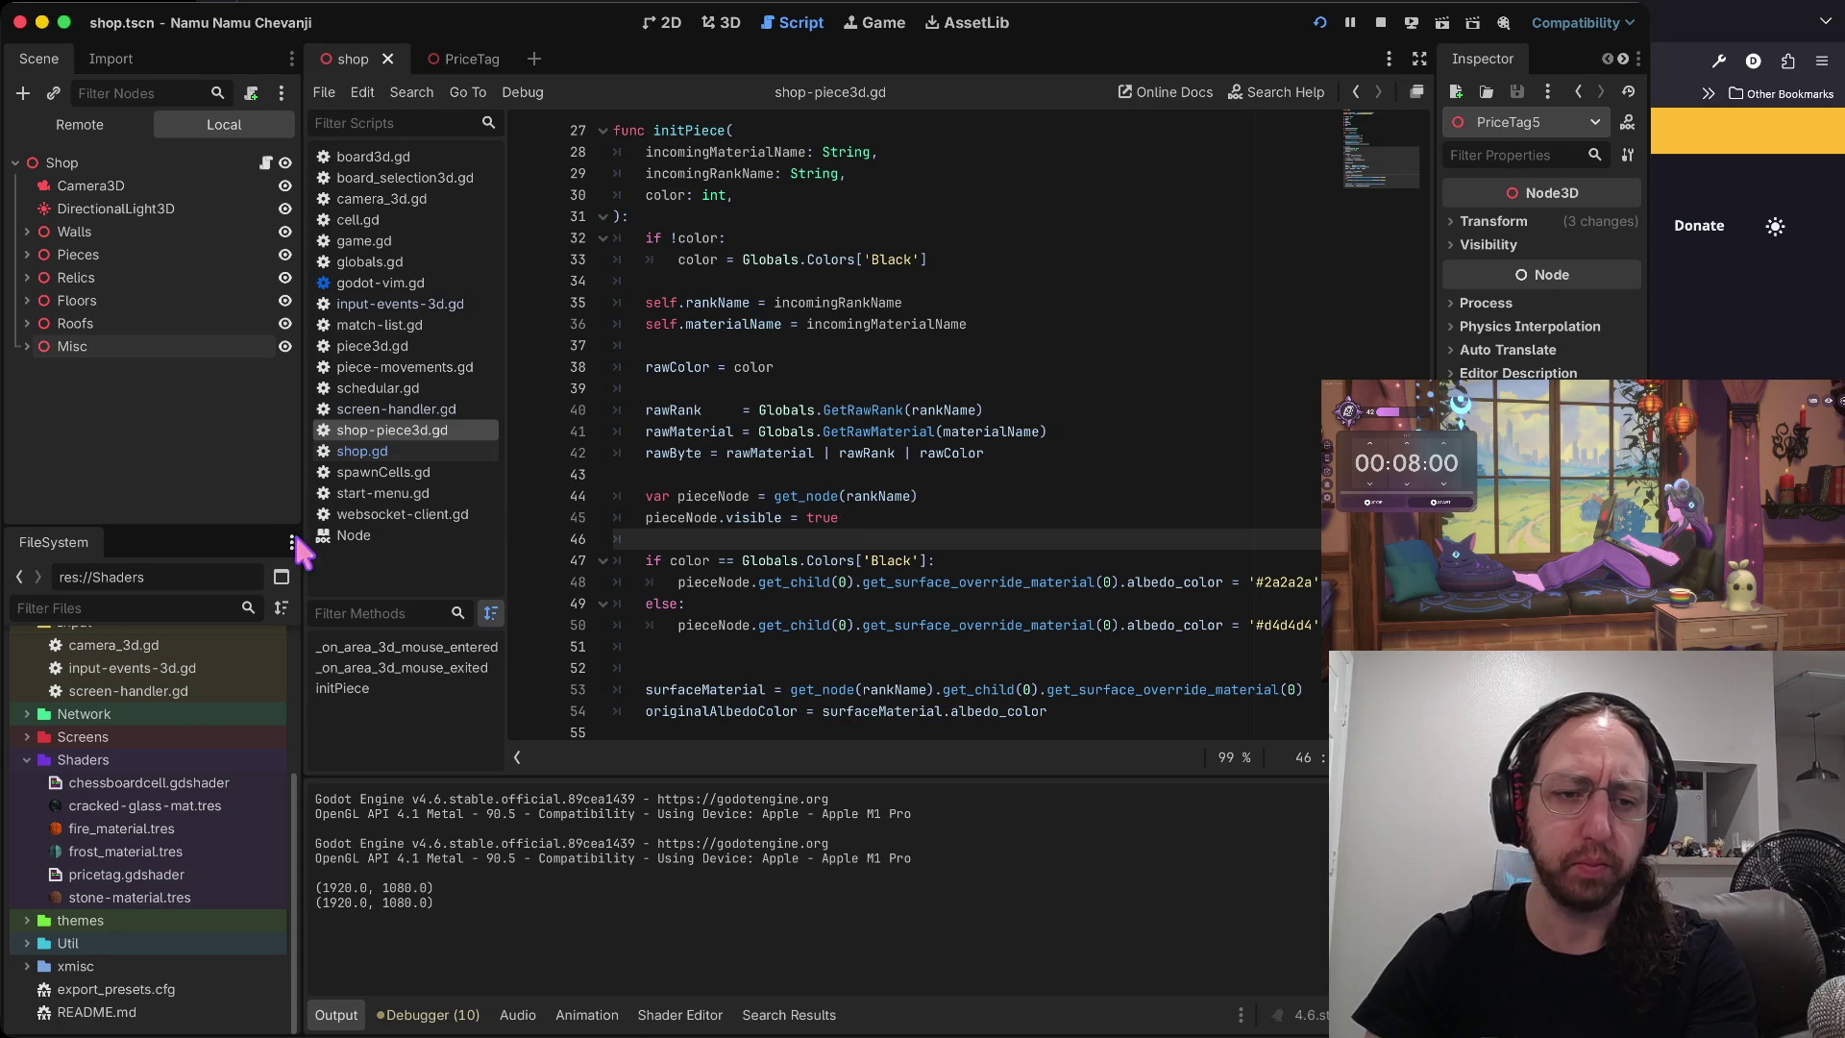
scroll(142, 730, up, 3)
scroll(116, 845, down, 3)
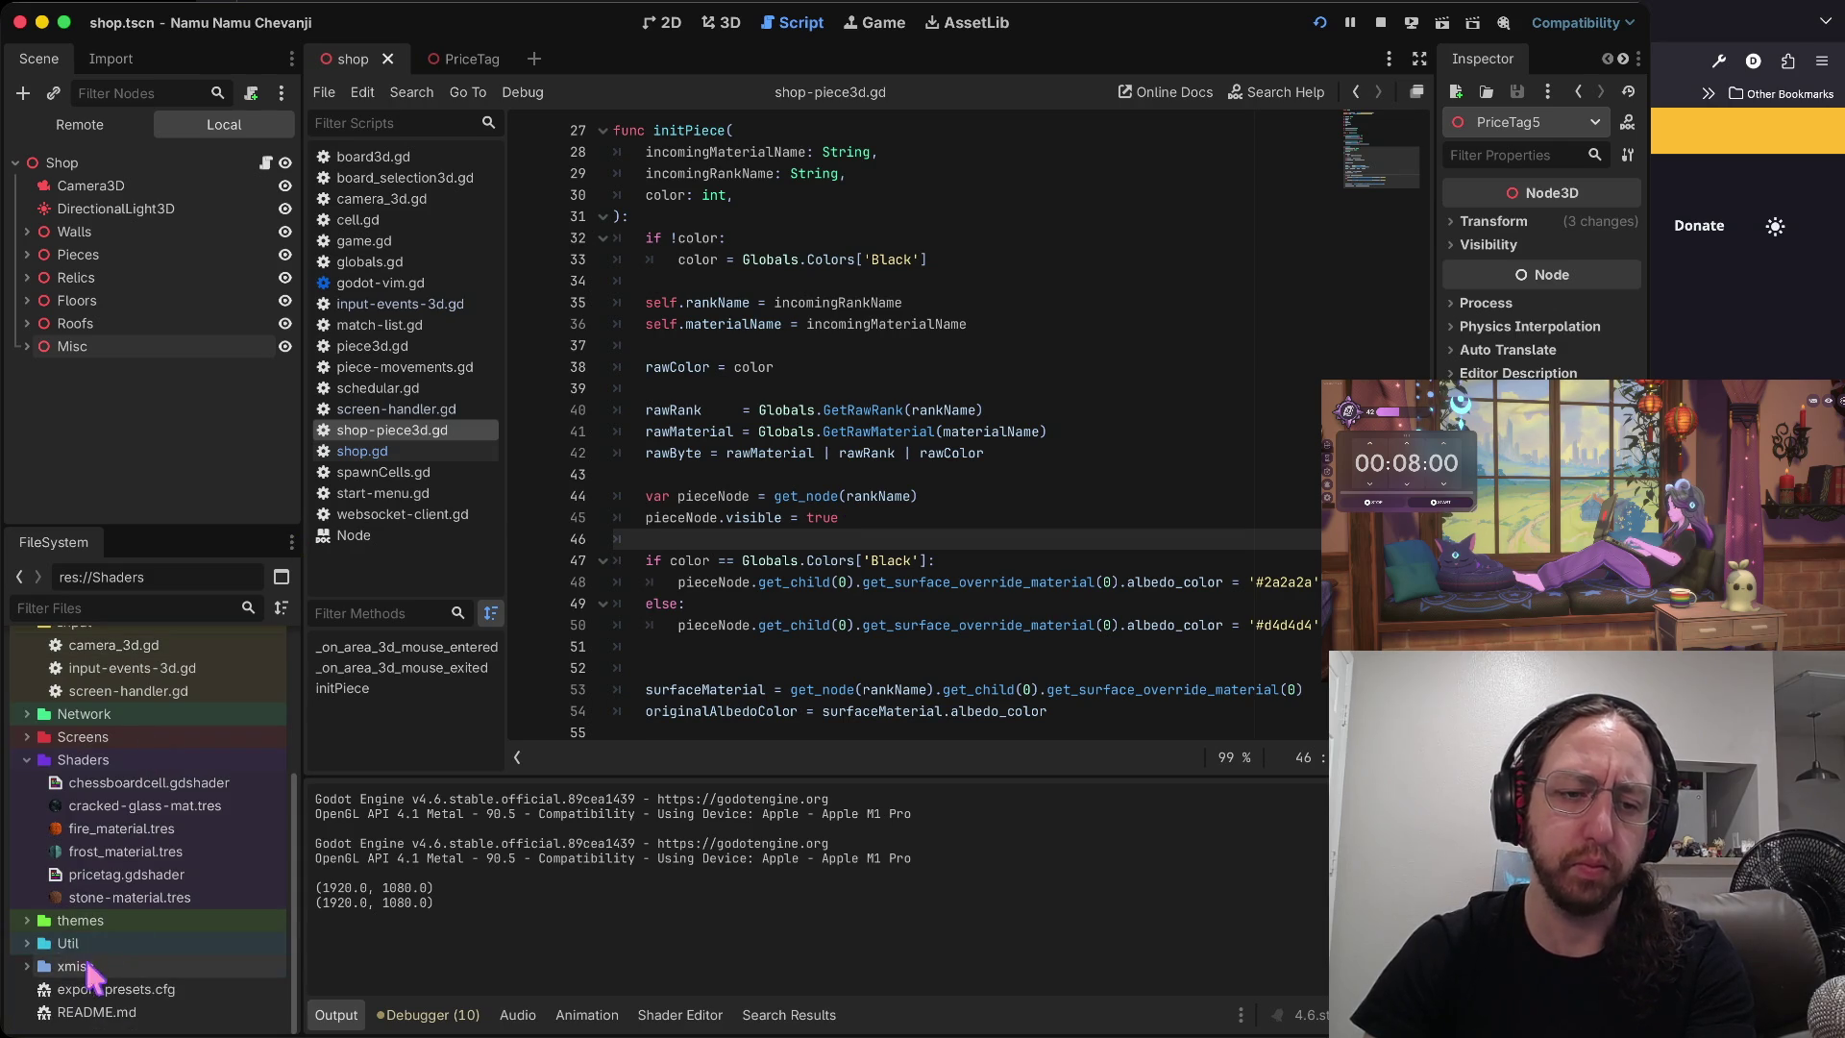
click(29, 943)
scroll(125, 865, down, 3)
scroll(814, 427, down, 1)
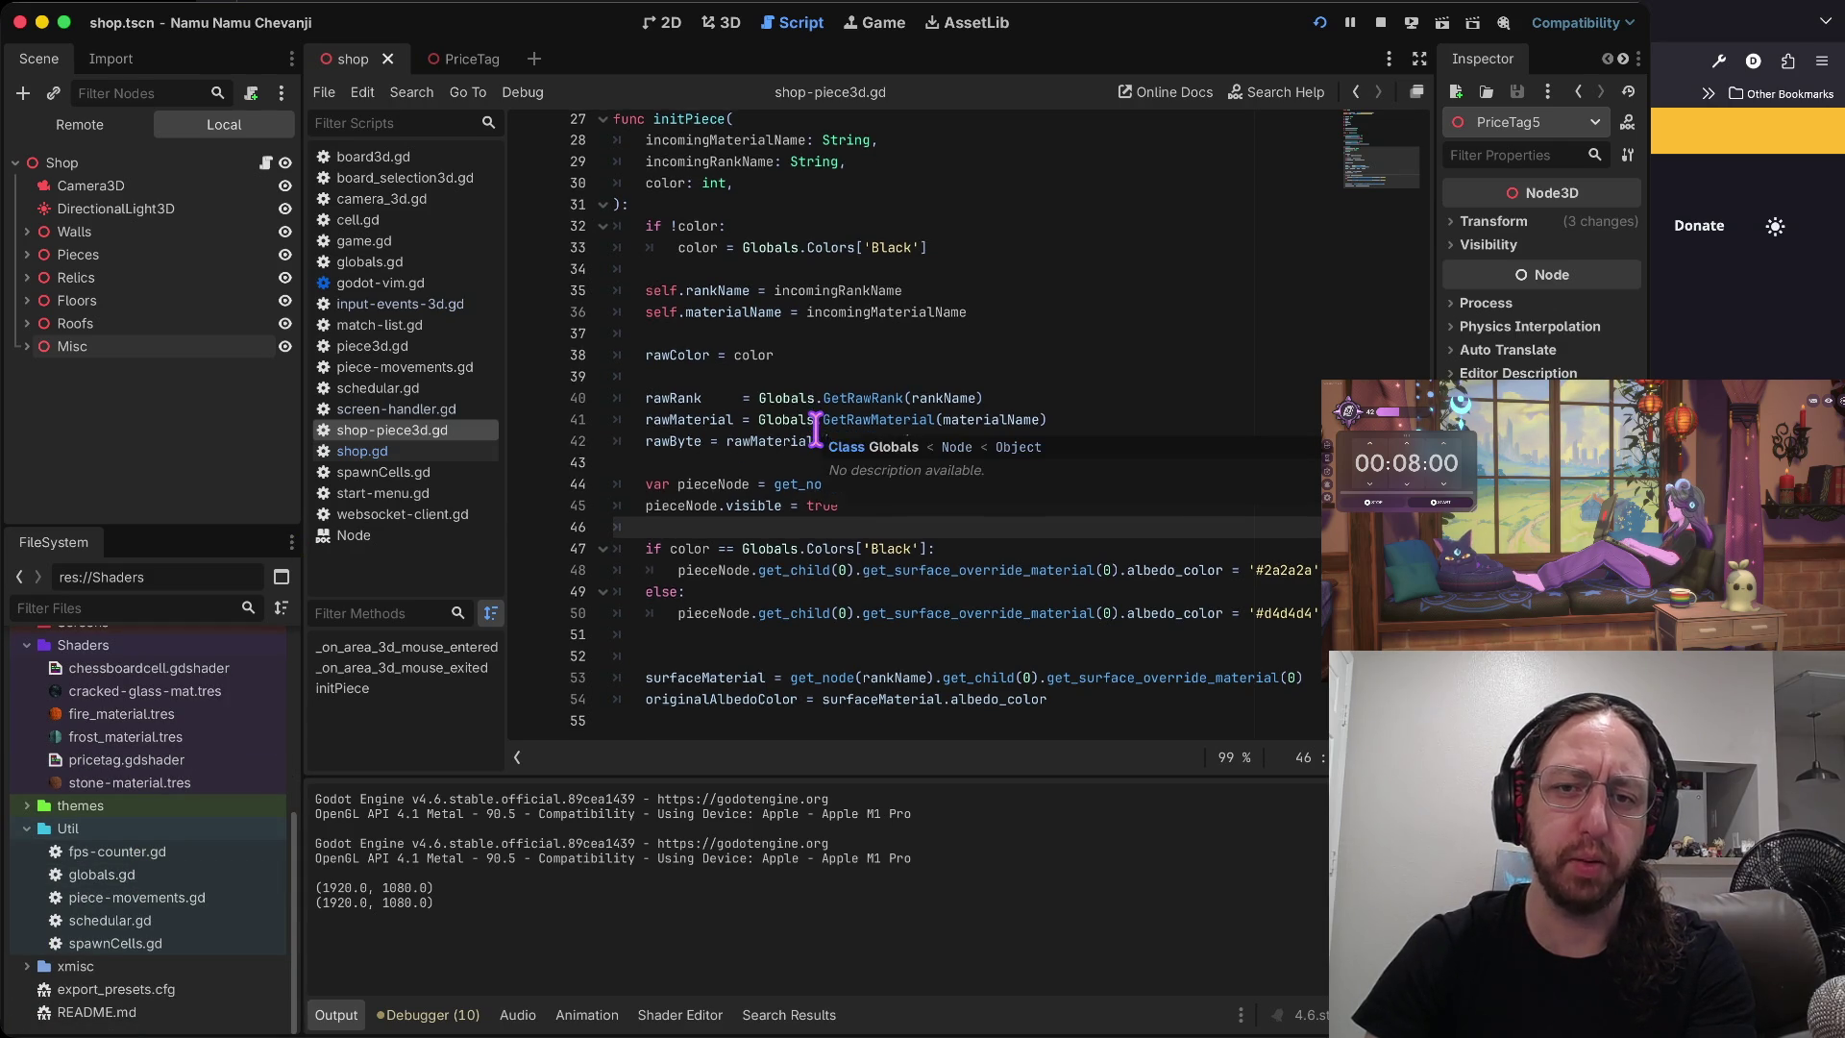
scroll(814, 428, up, 6)
scroll(815, 427, down, 5)
scroll(724, 362, down, 1)
scroll(698, 280, up, 5)
scroll(698, 279, up, 1)
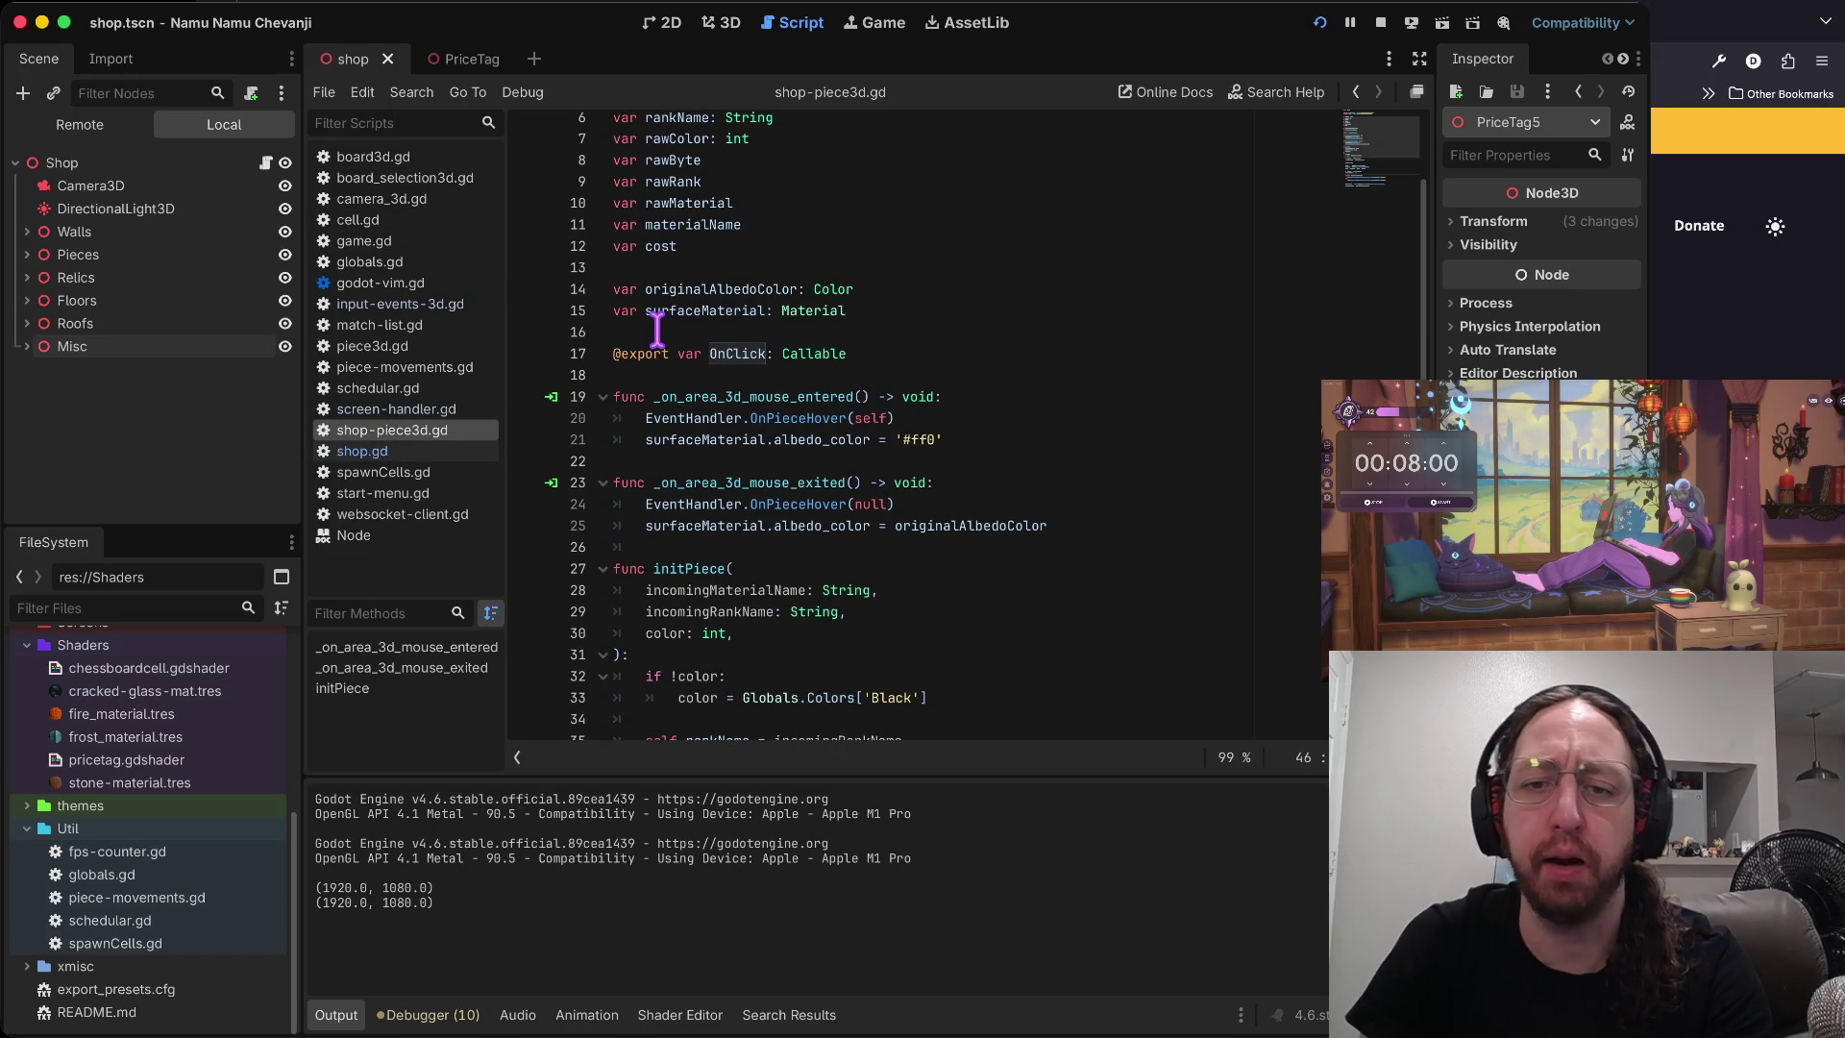
scroll(1119, 576, down, 4)
scroll(1122, 576, down, 3)
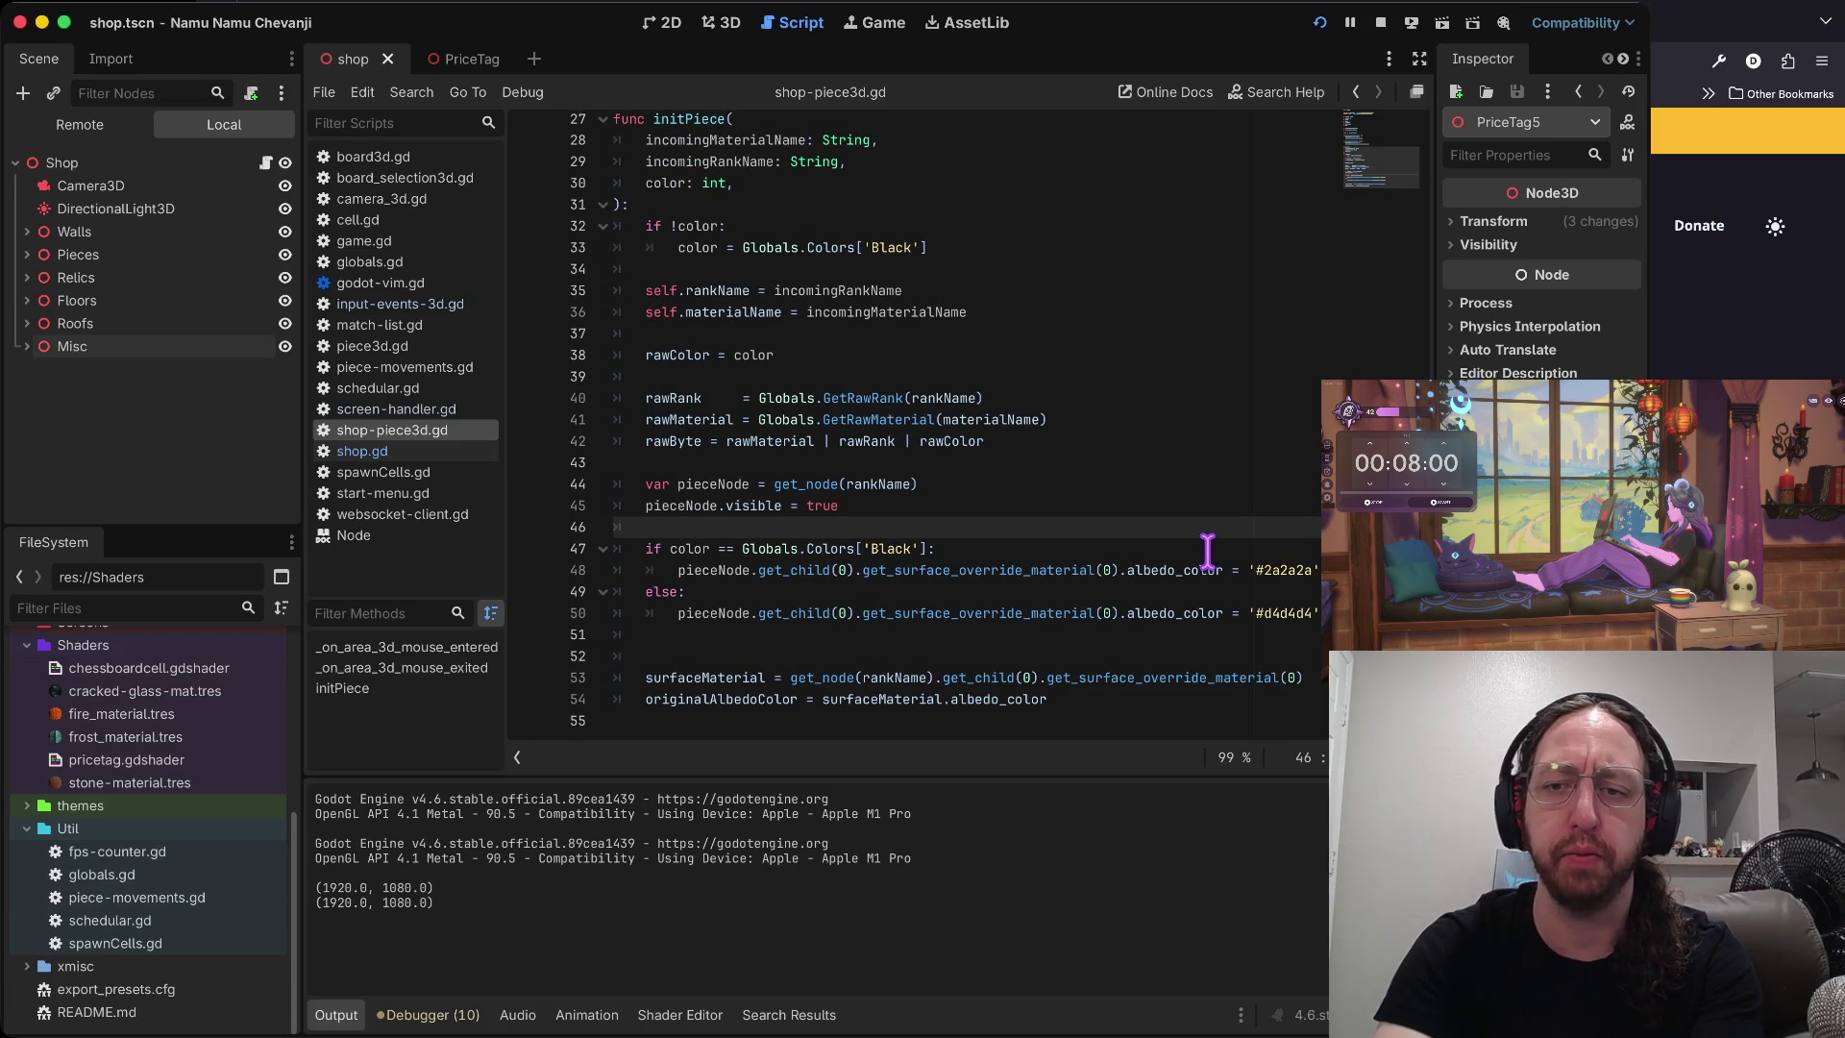
key(j)
key(j)
key(j)
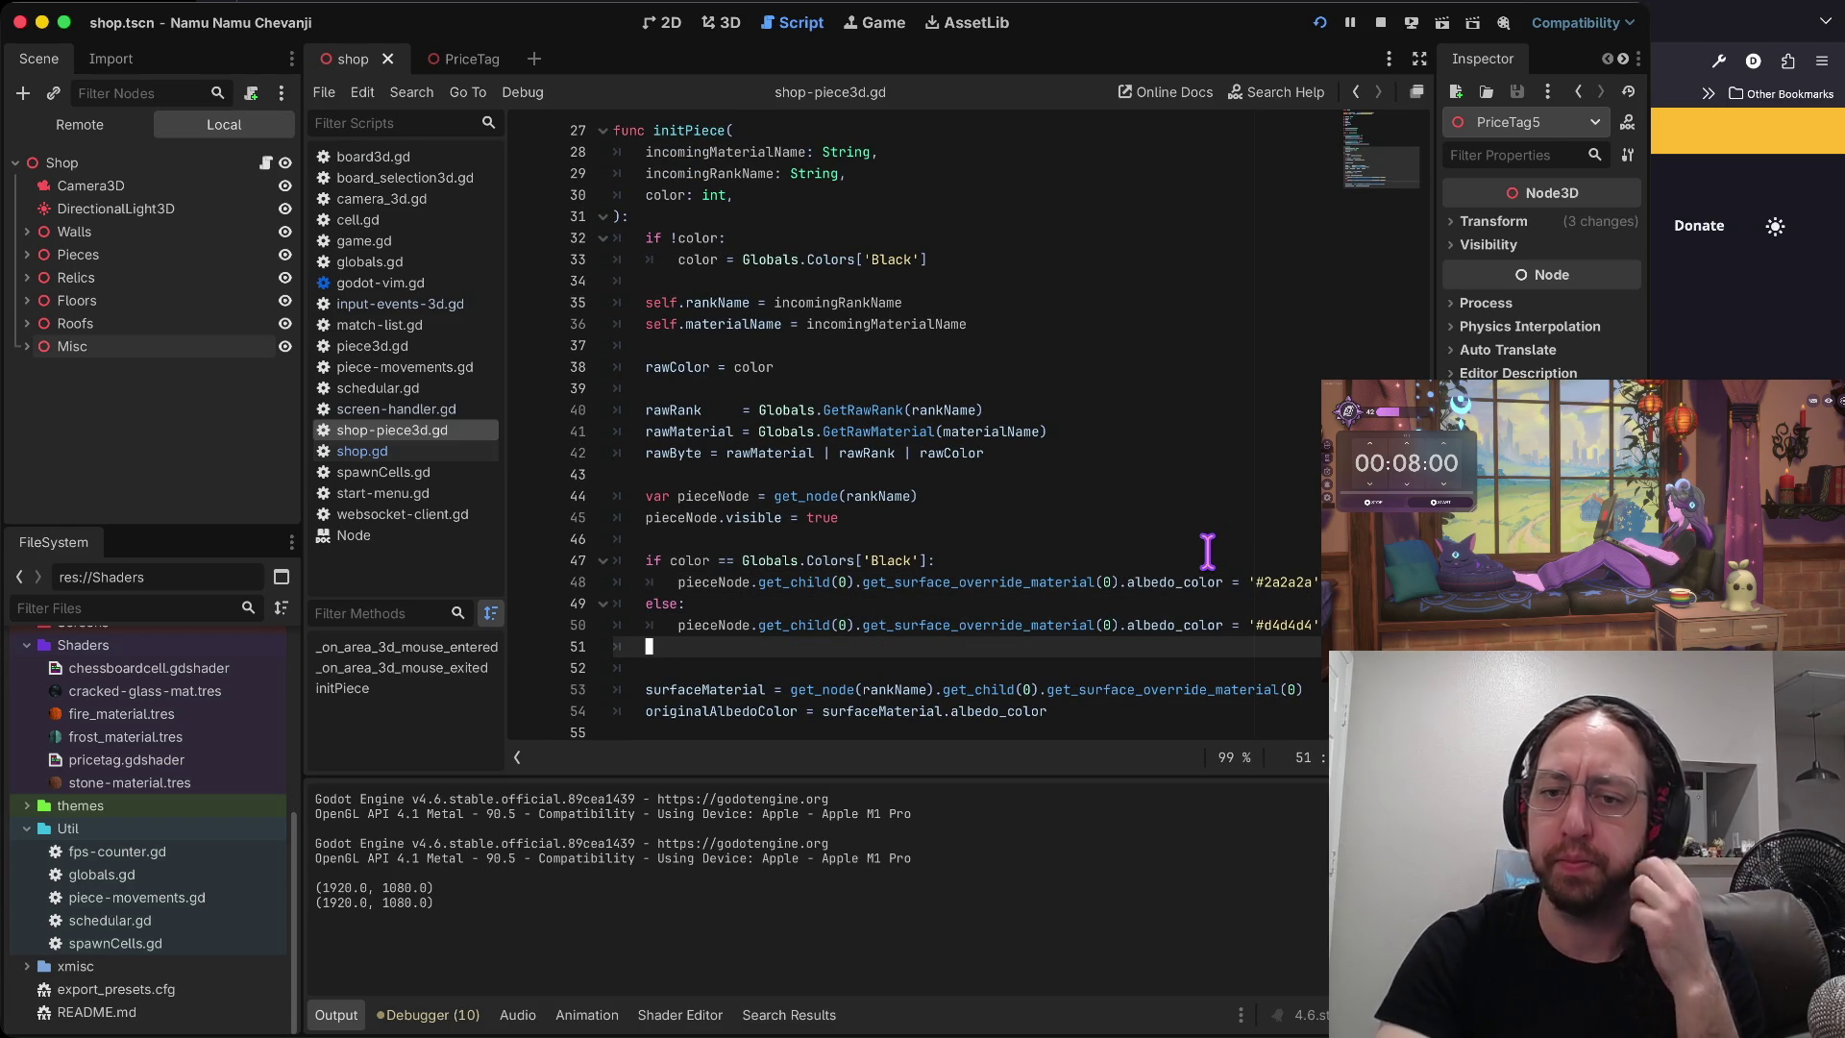
- Delete the extra blank line before surfaceMaterial and open a new line after the else branch
key(j)
key(j)
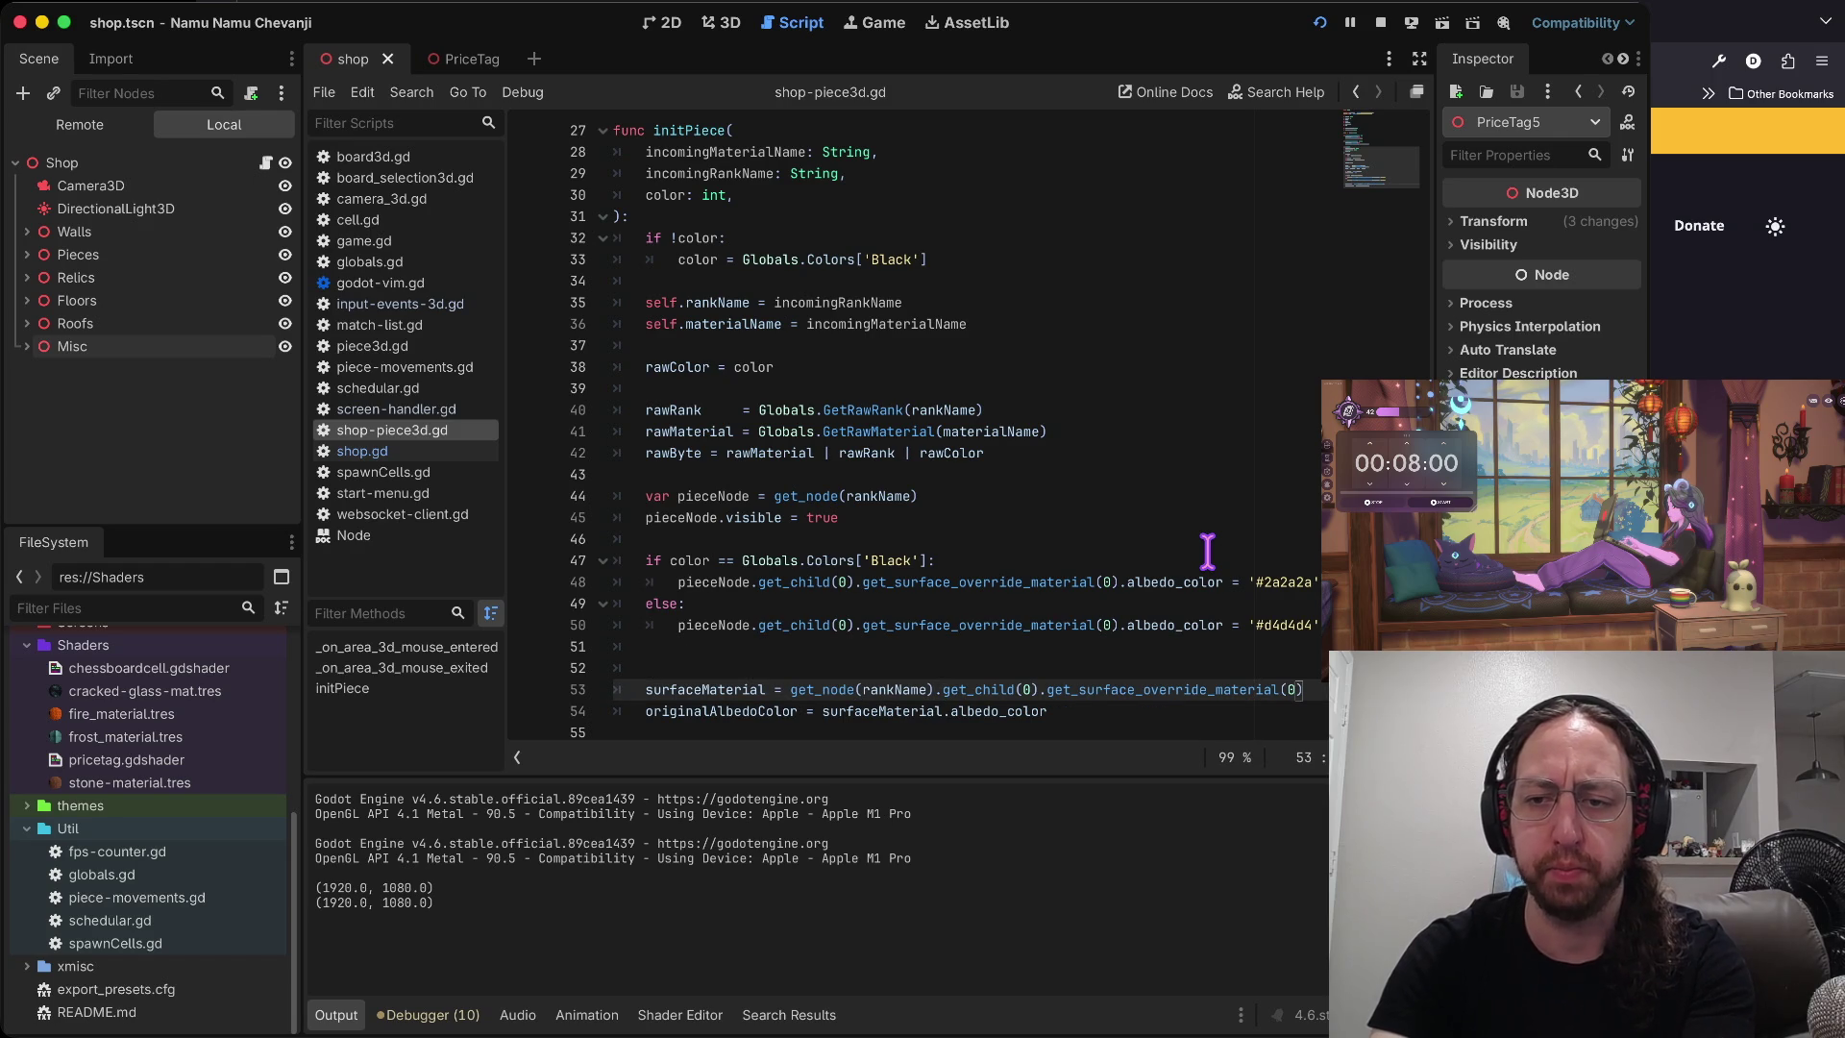
key(k)
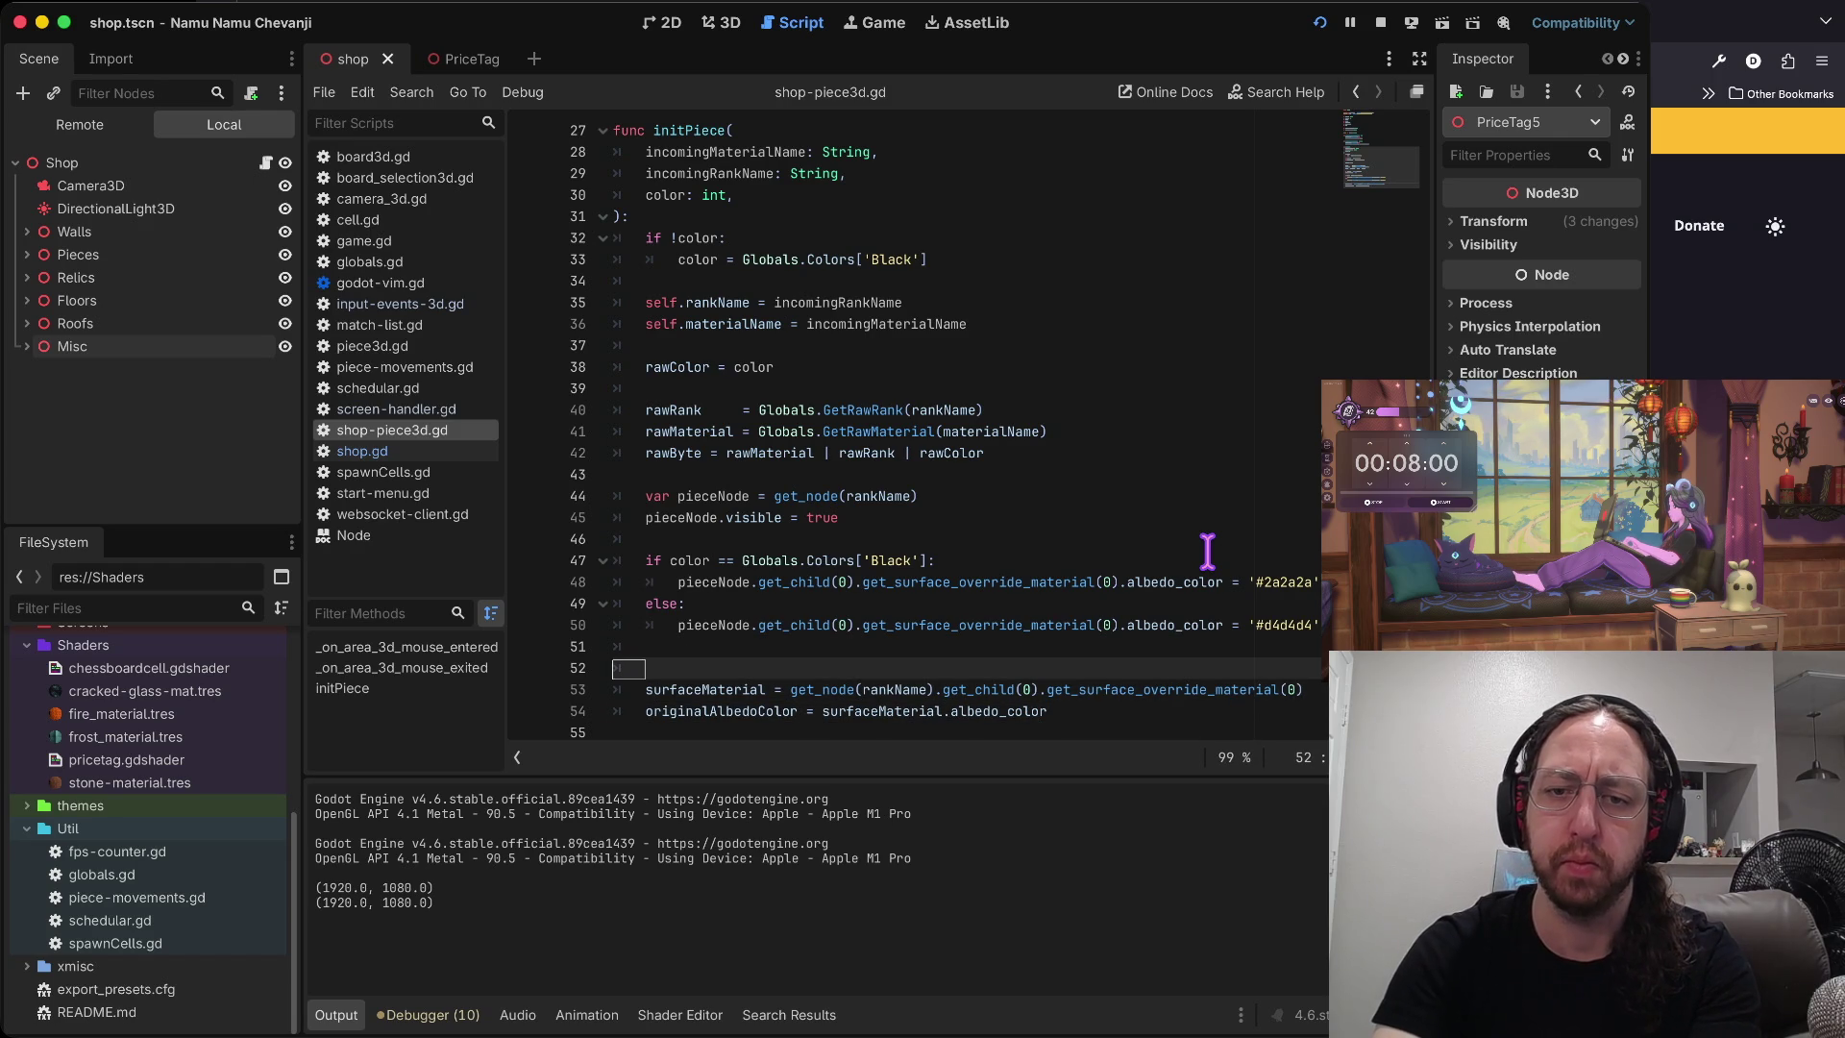
key(j)
key(k)
key(d)
key(d)
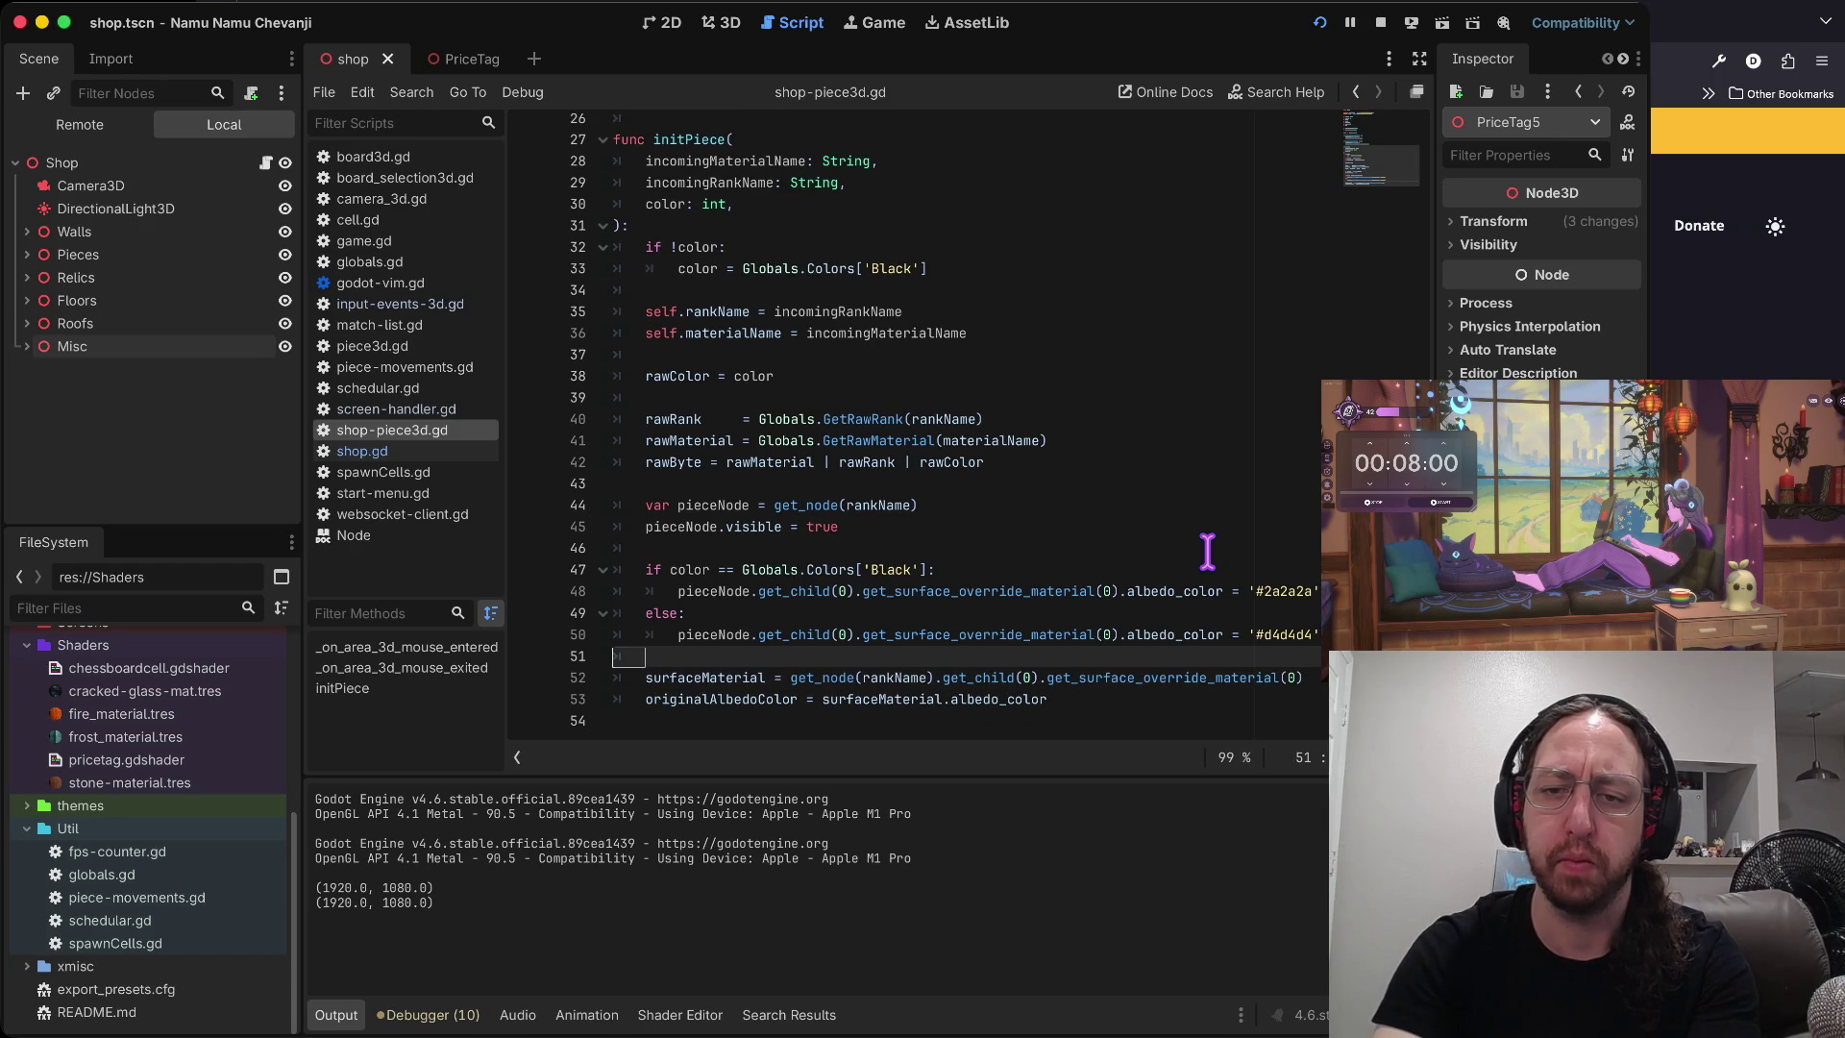
key(k)
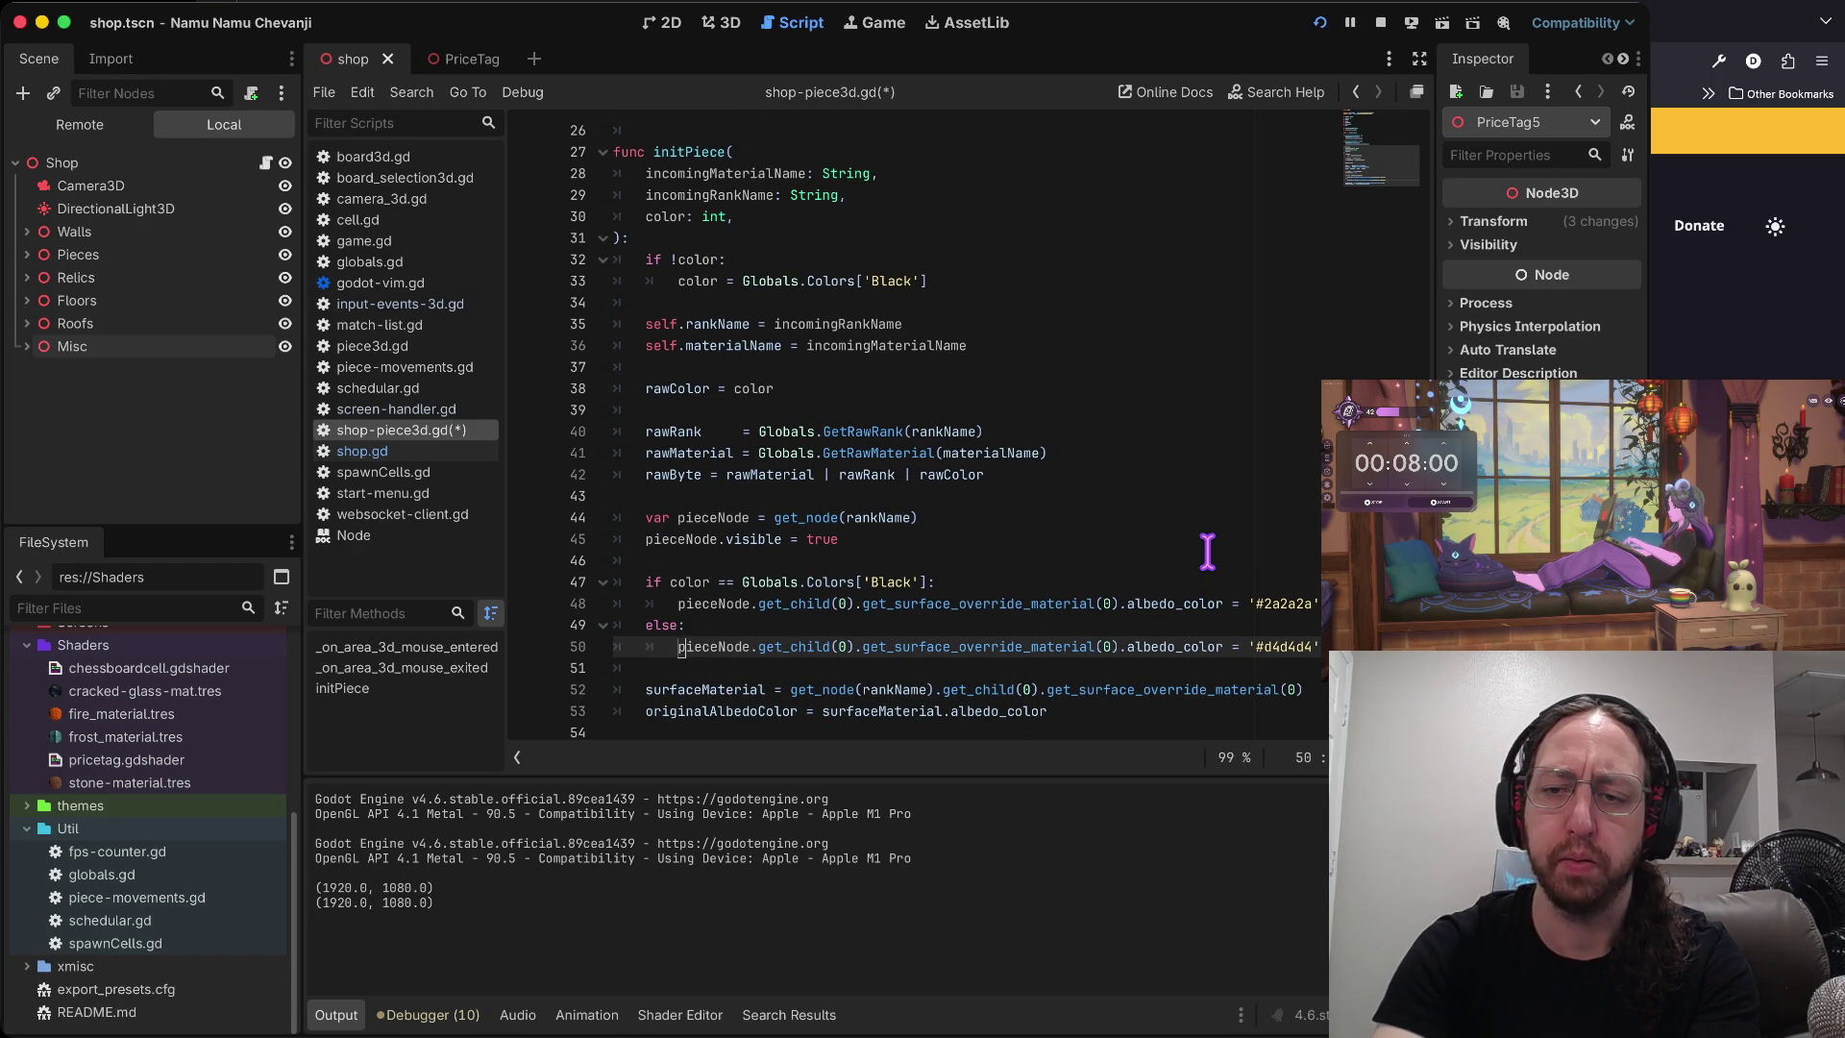
key(j)
key(j)
key(j)
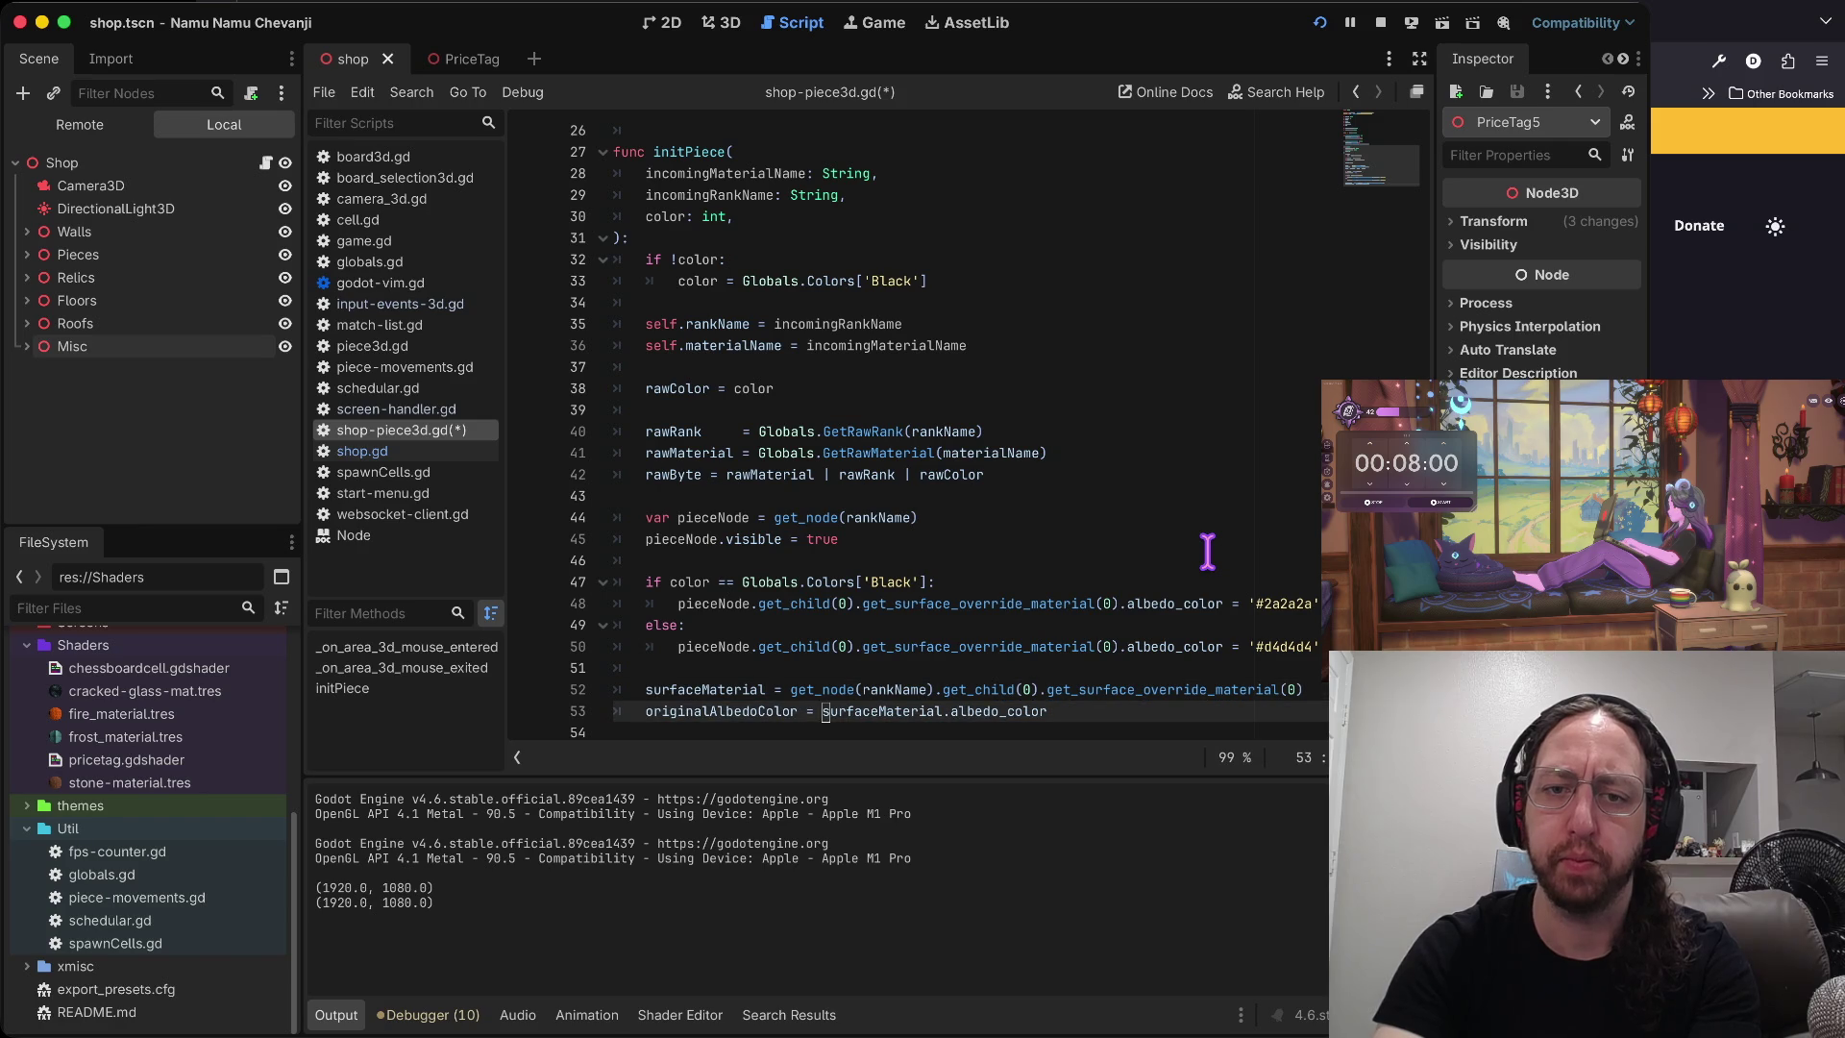
key(j)
key(k)
key(k)
key(k)
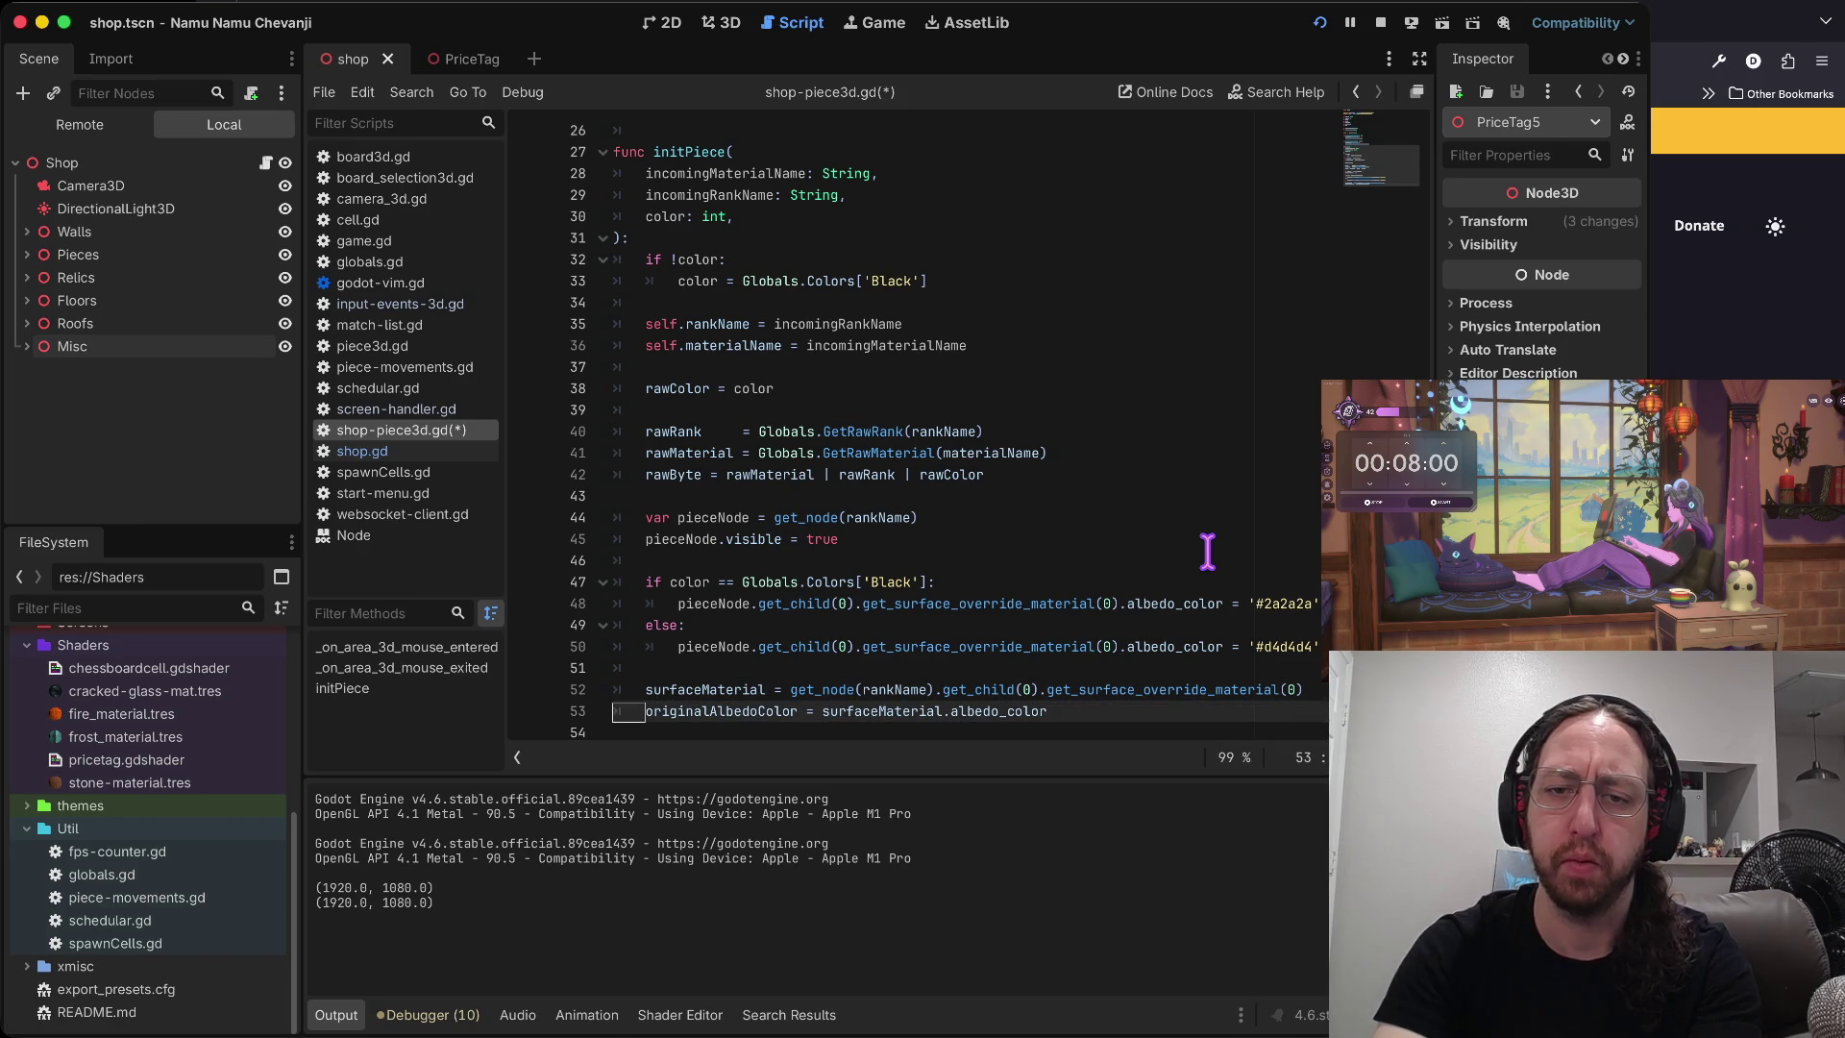
key(j)
key(j)
key(j)
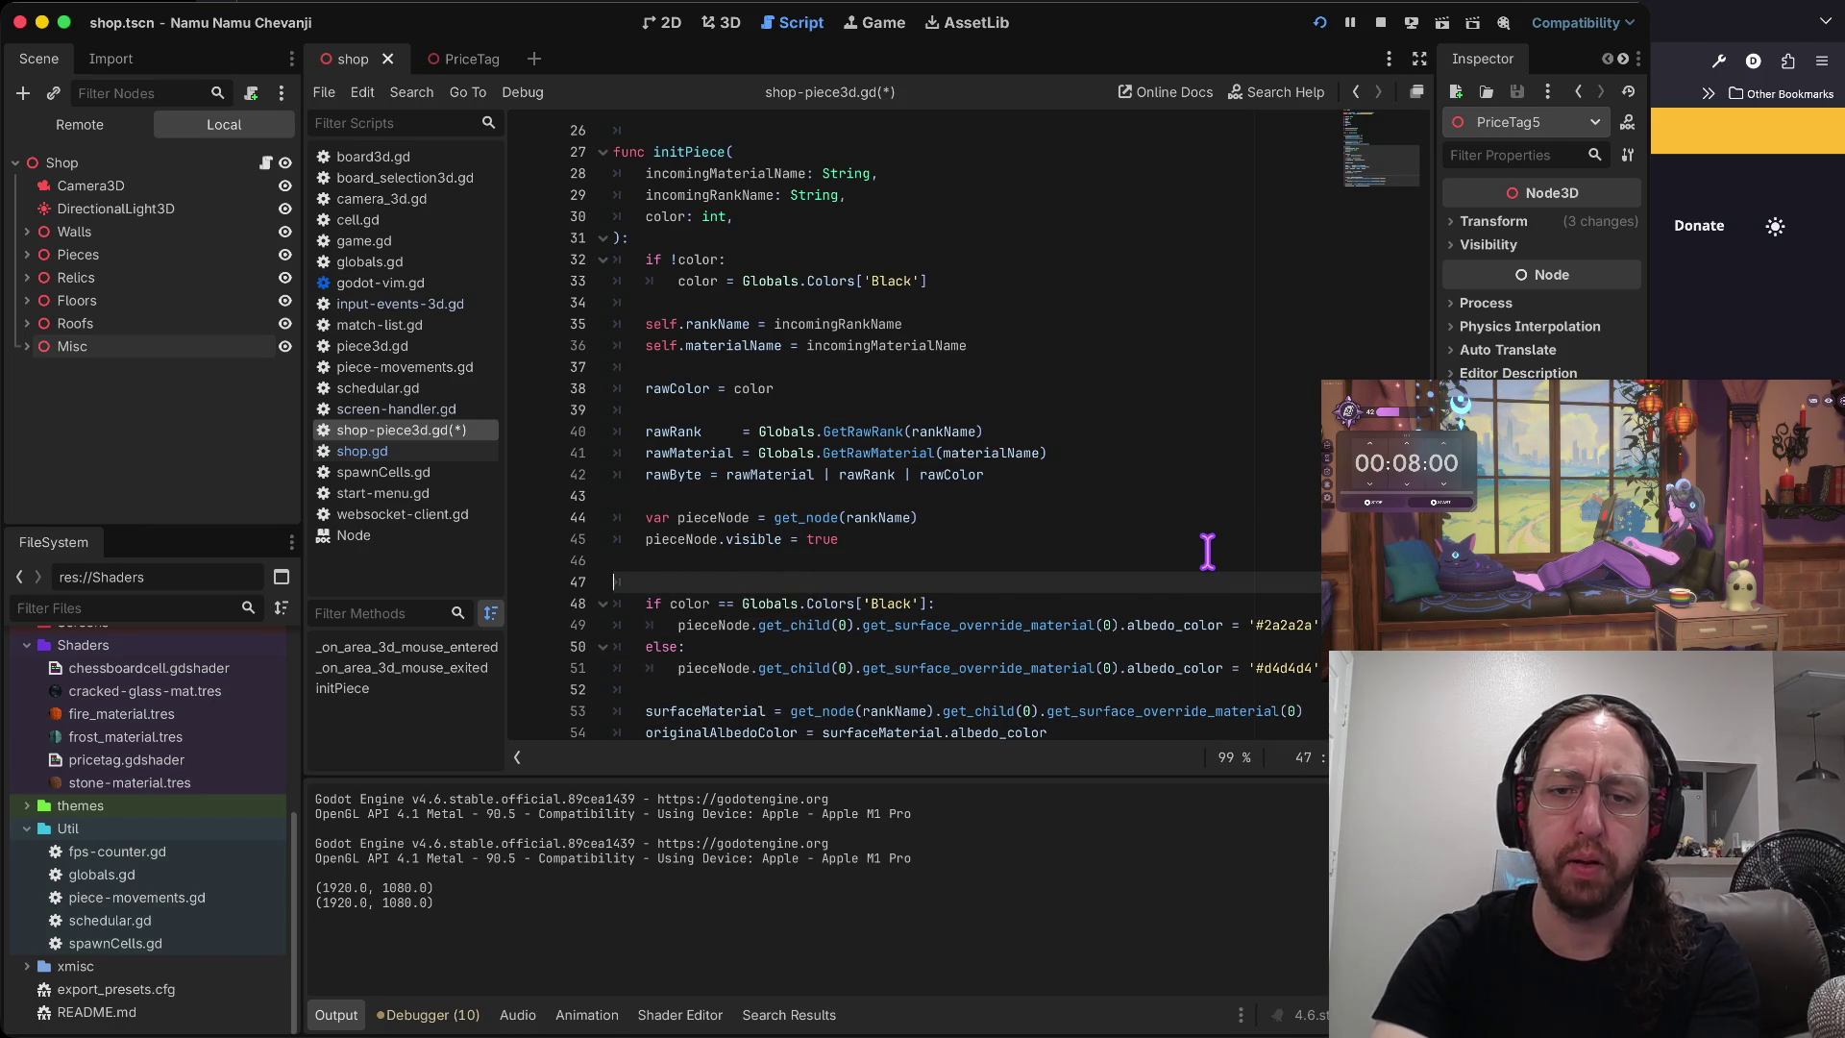
key(o)
- Undo and redo through the edit history, returning to the trimmed shop-piece3d.gd
key(Escape)
key(u)
key(u)
key(u)
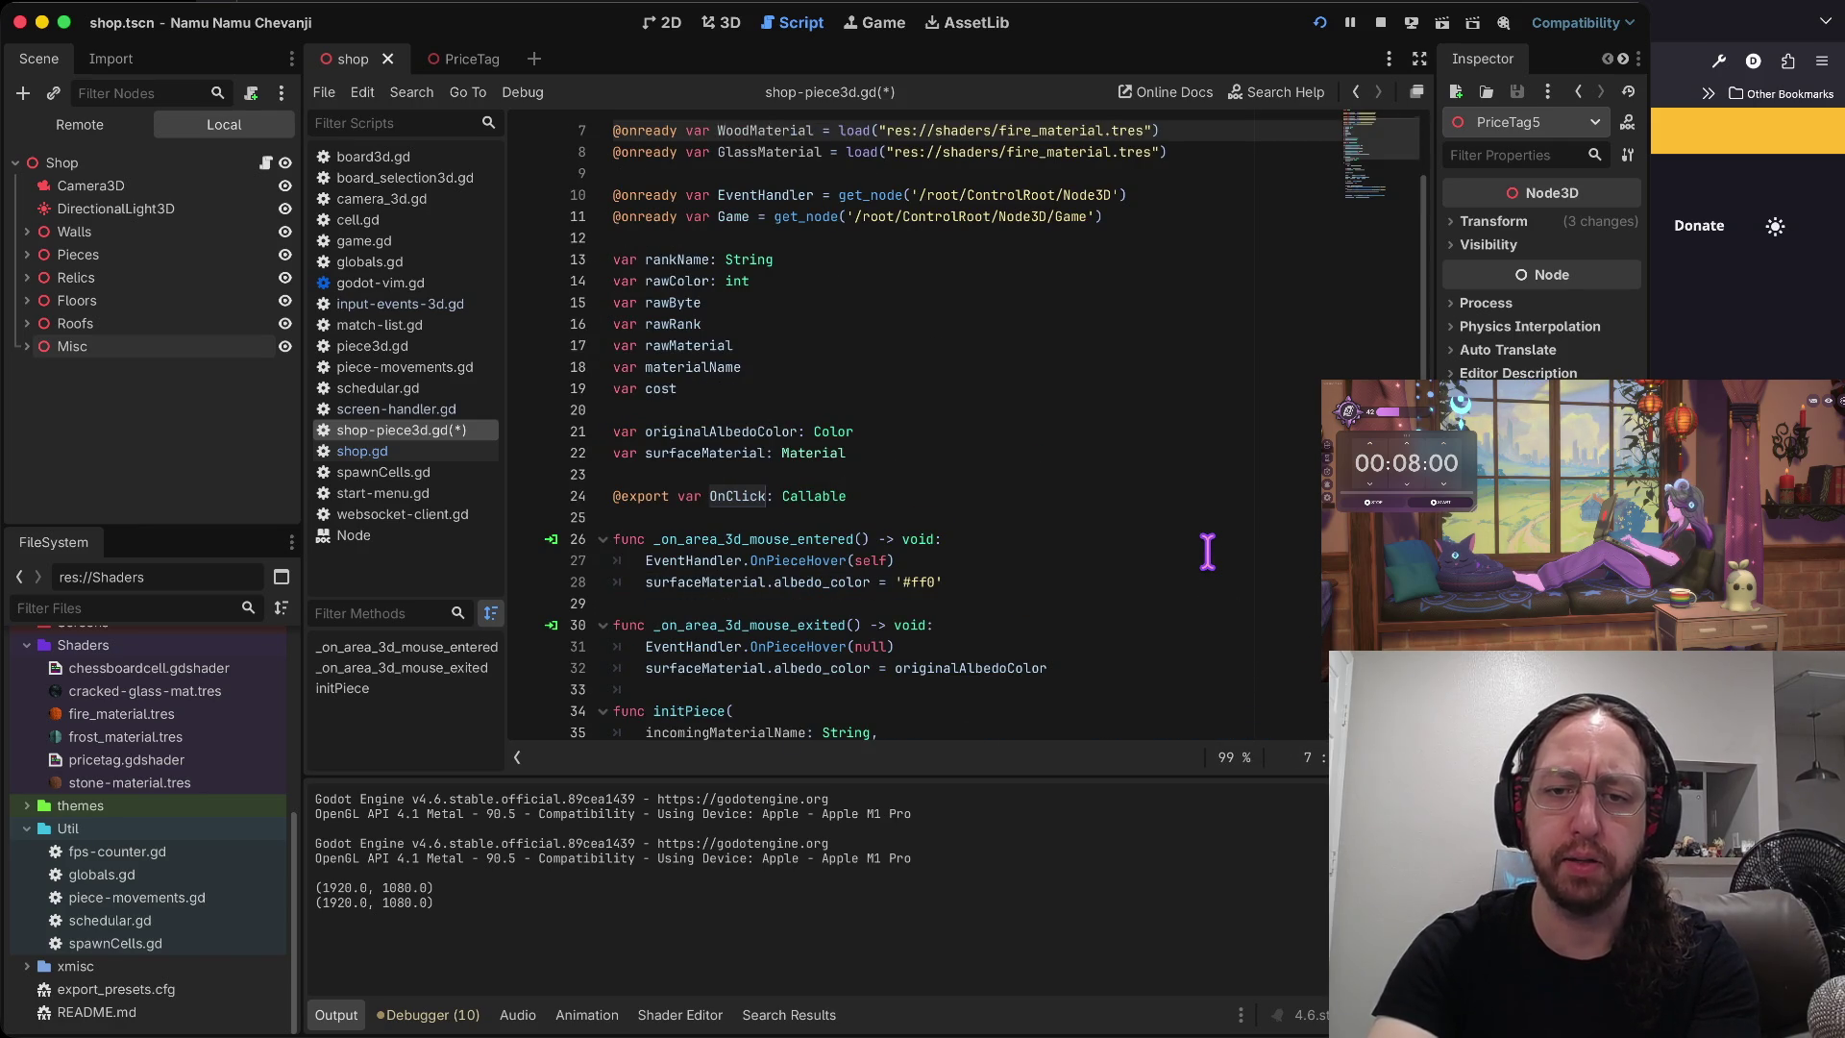
key(u)
key(u)
key(u)
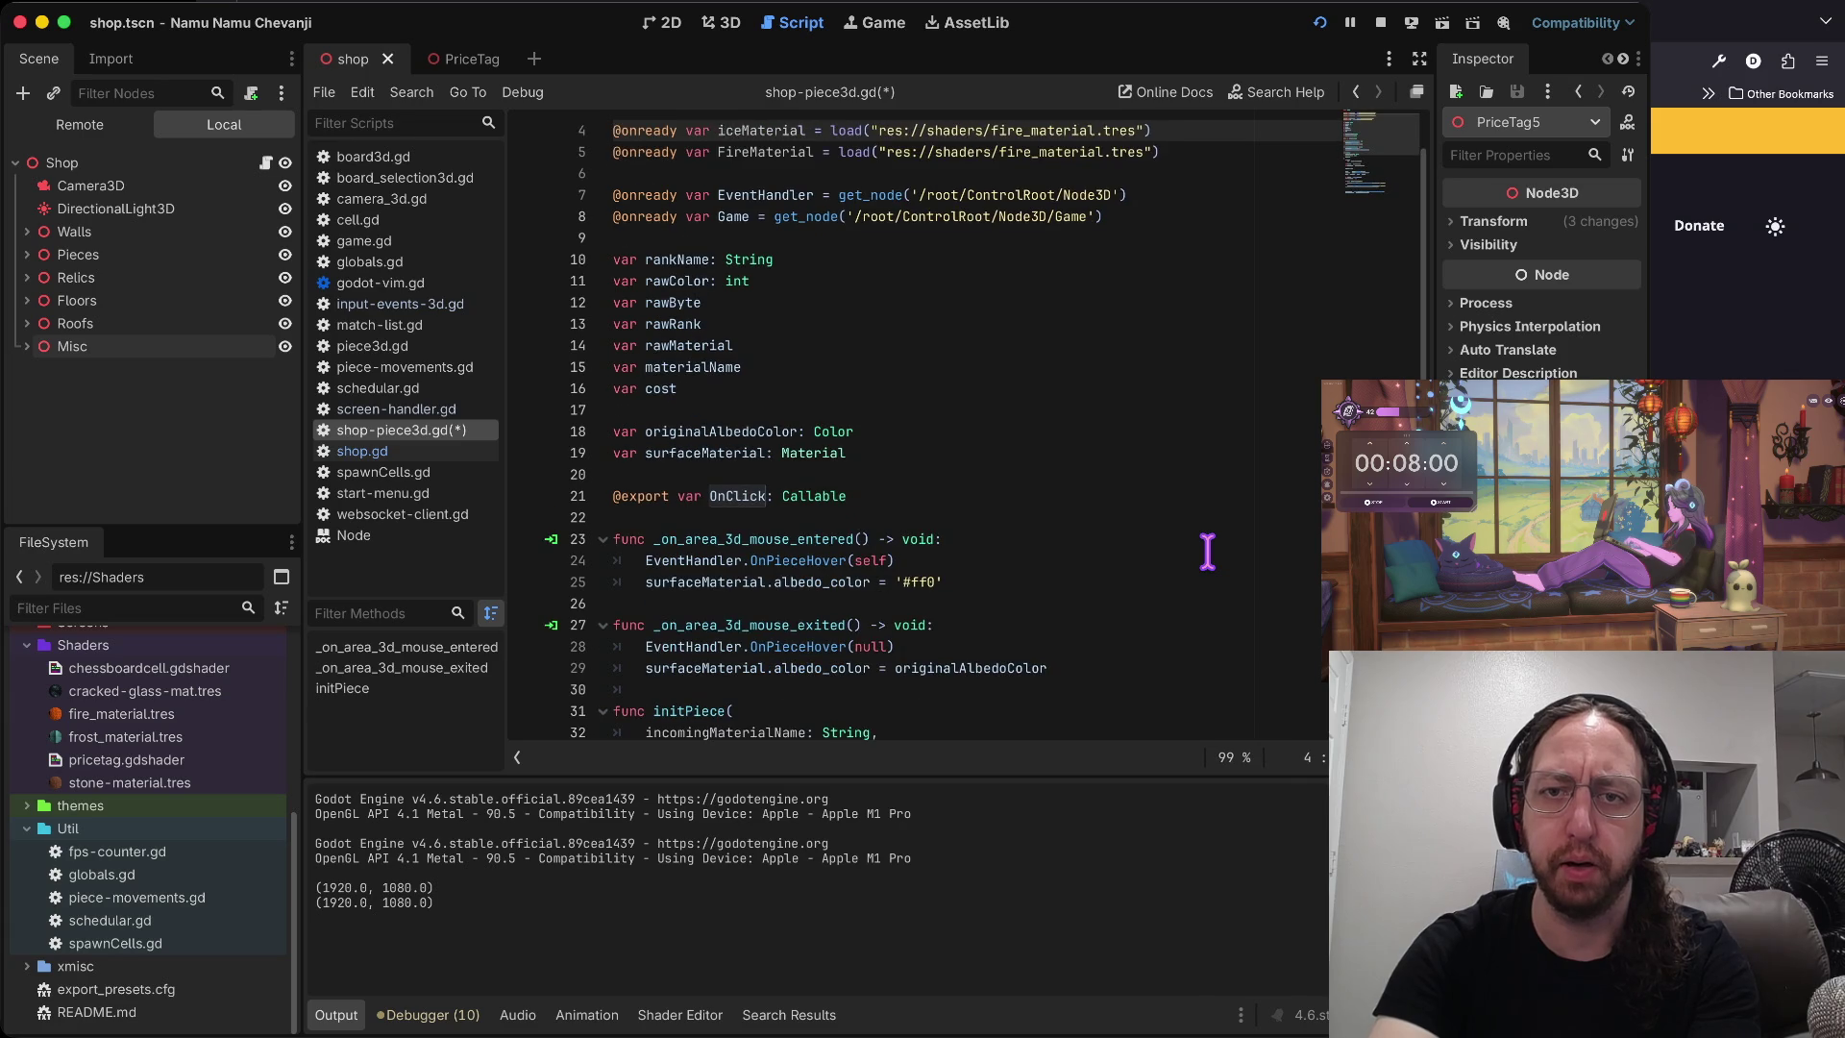
key(ctrl+r)
key(ctrl+r)
key(ctrl+r)
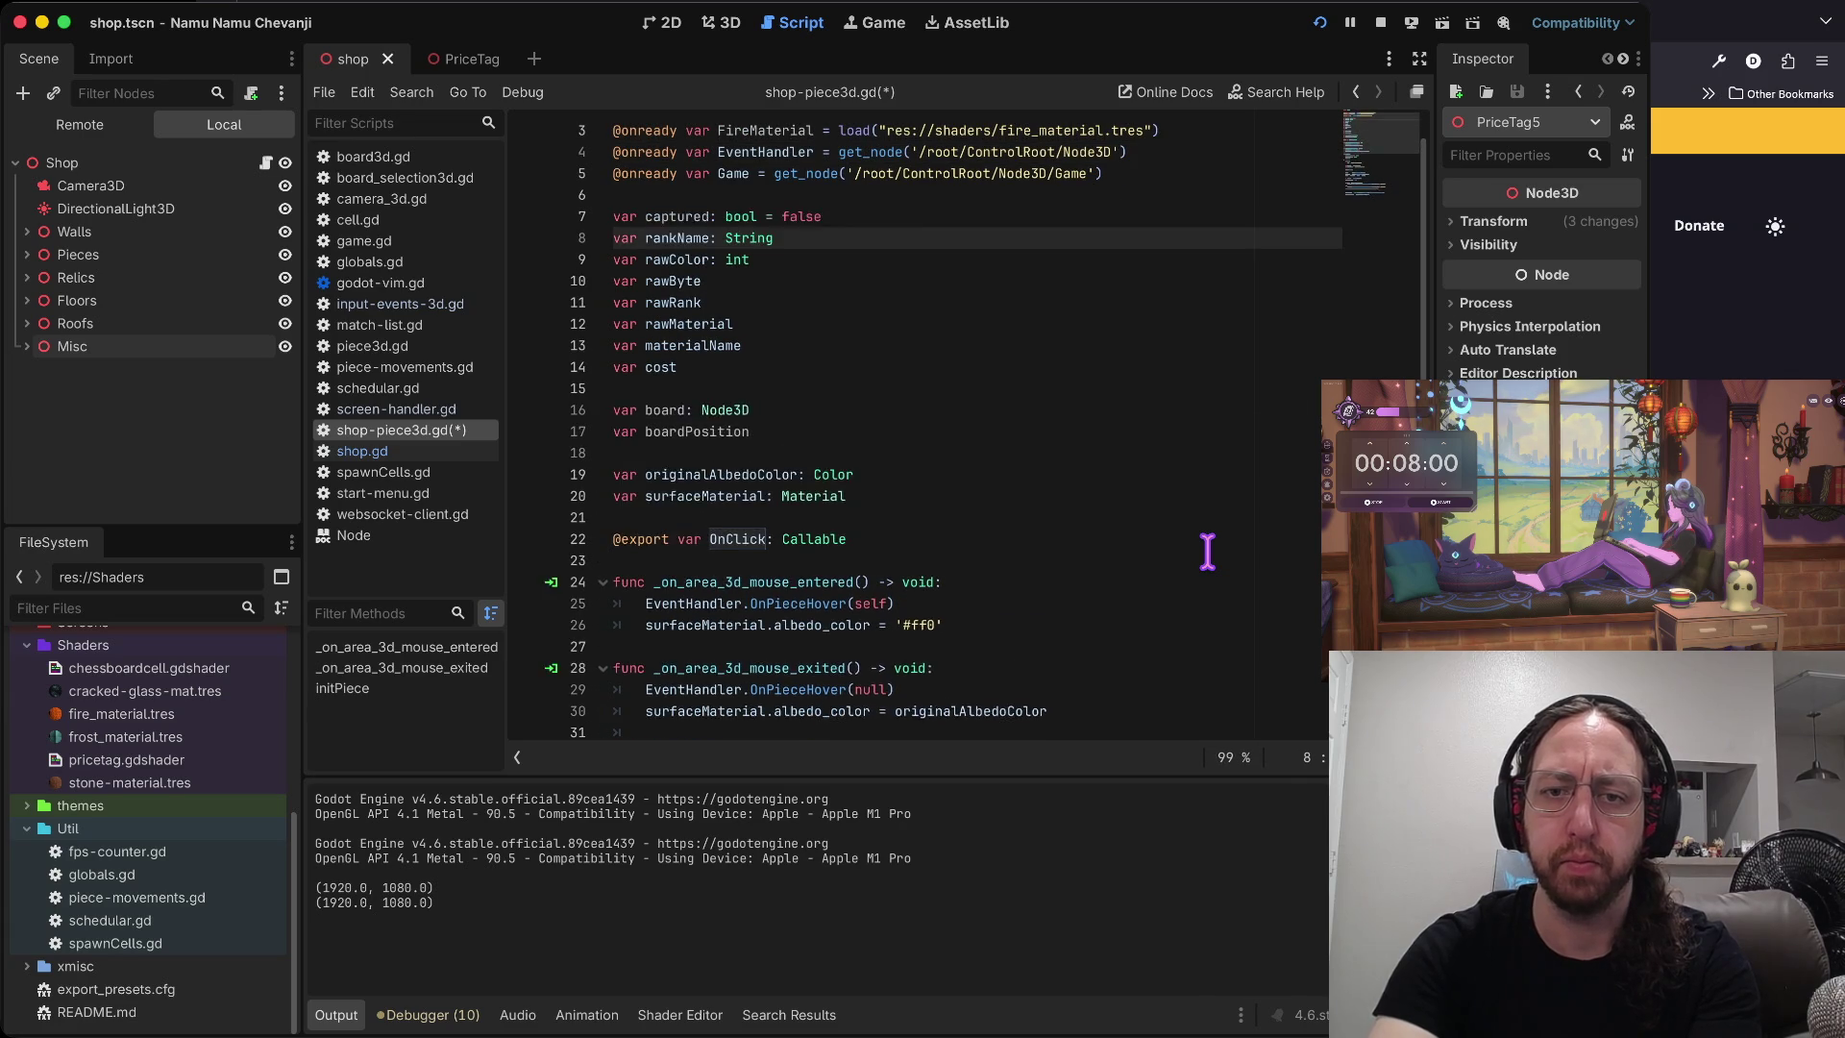
key(ctrl+r)
key(ctrl+r)
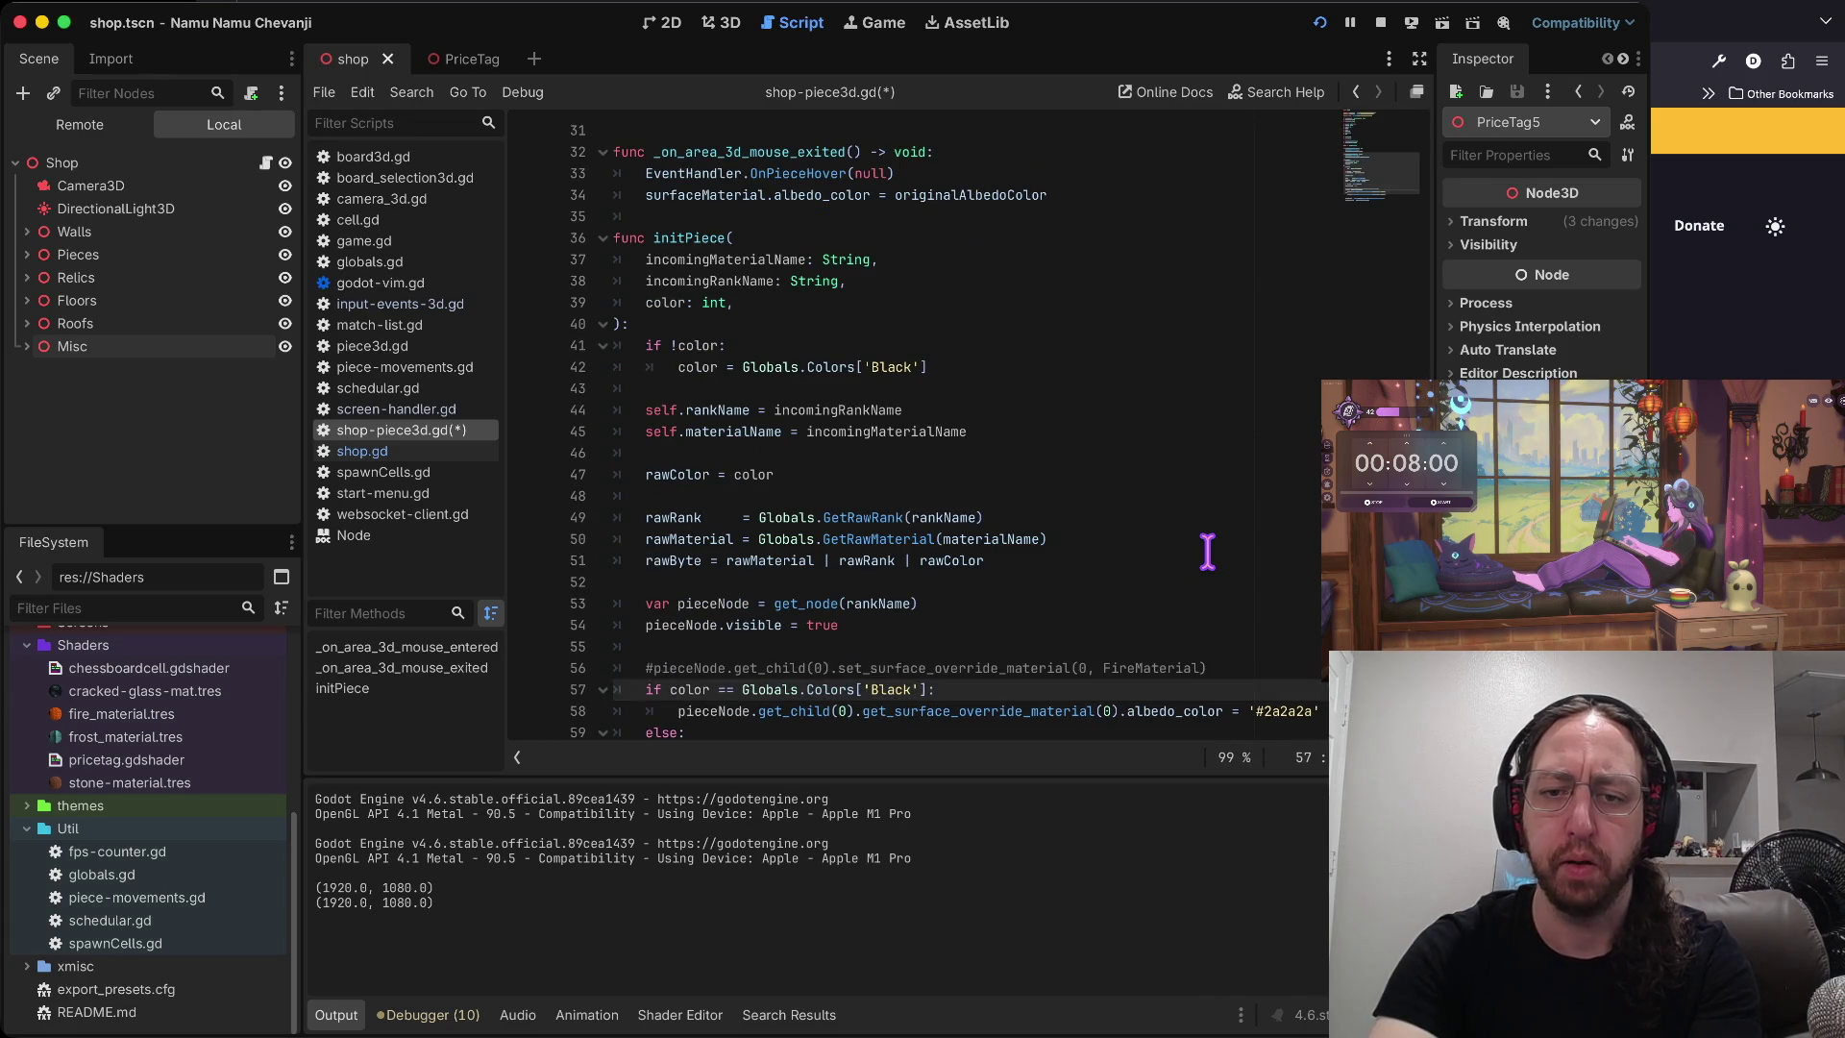
key(u)
key(u)
key(u)
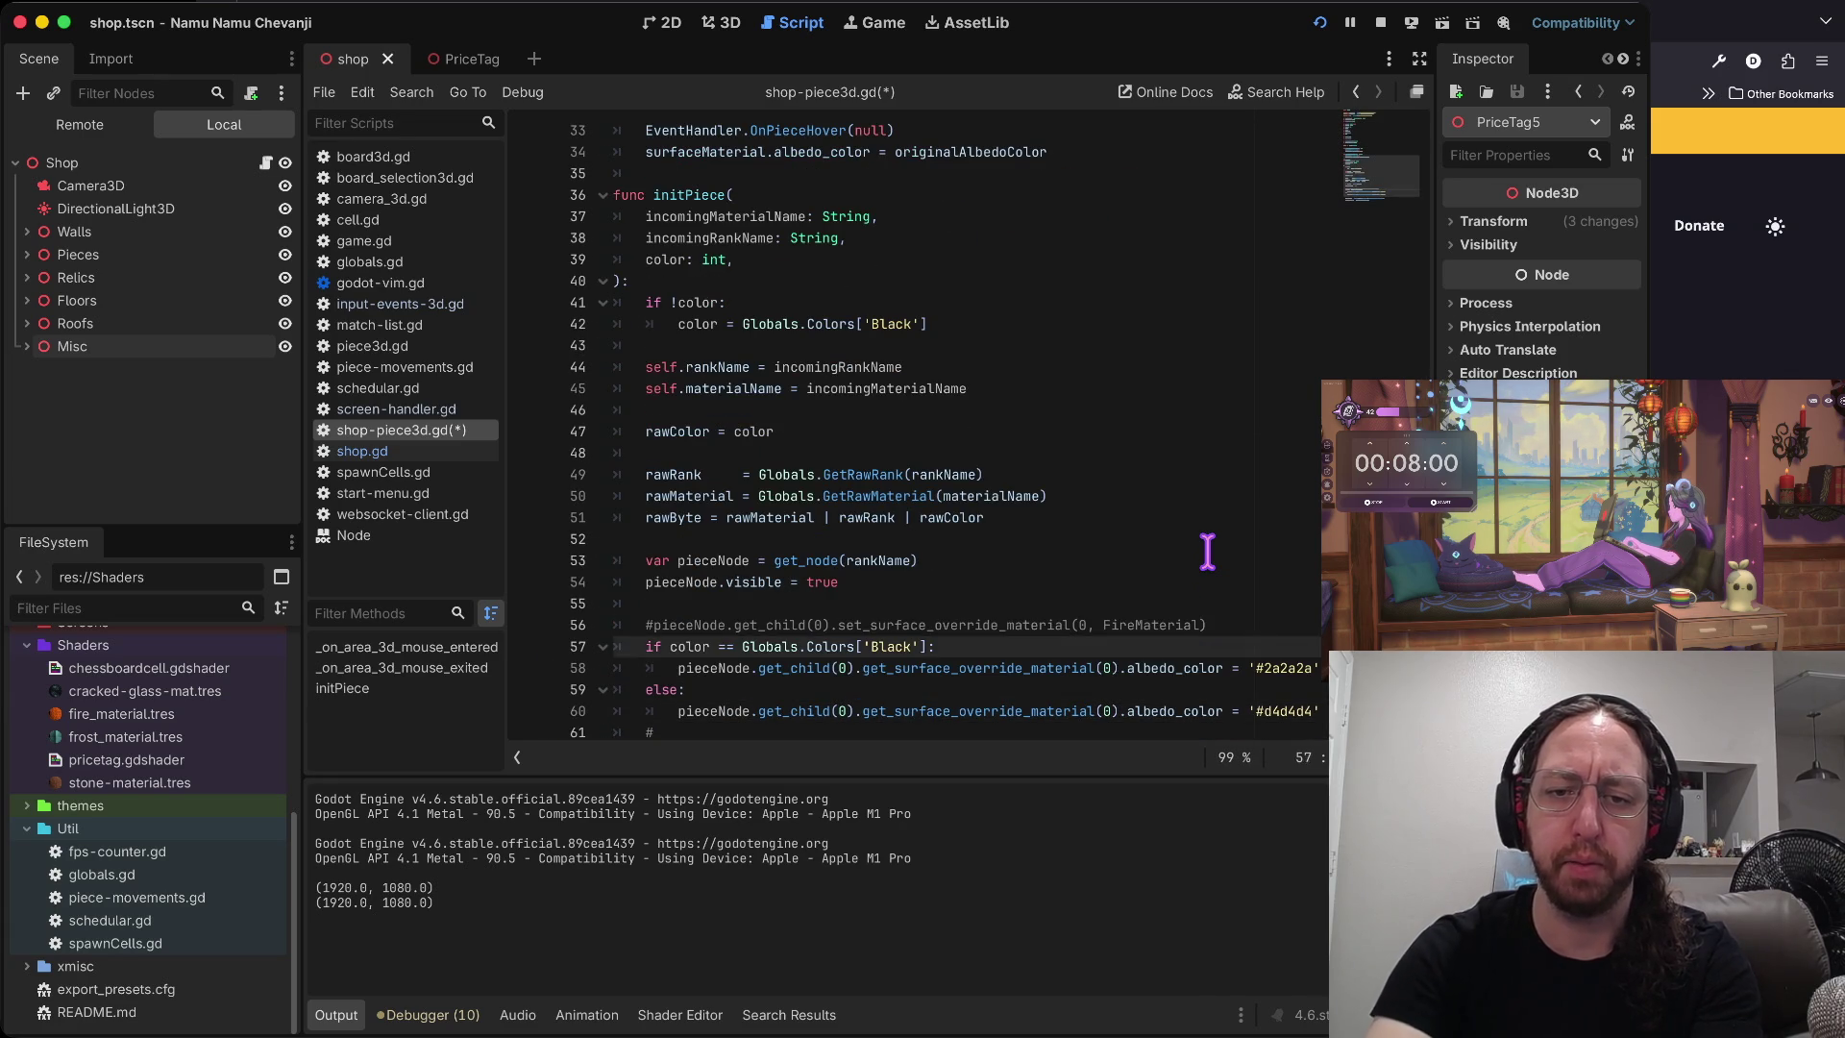
key(u)
key(u)
key(u)
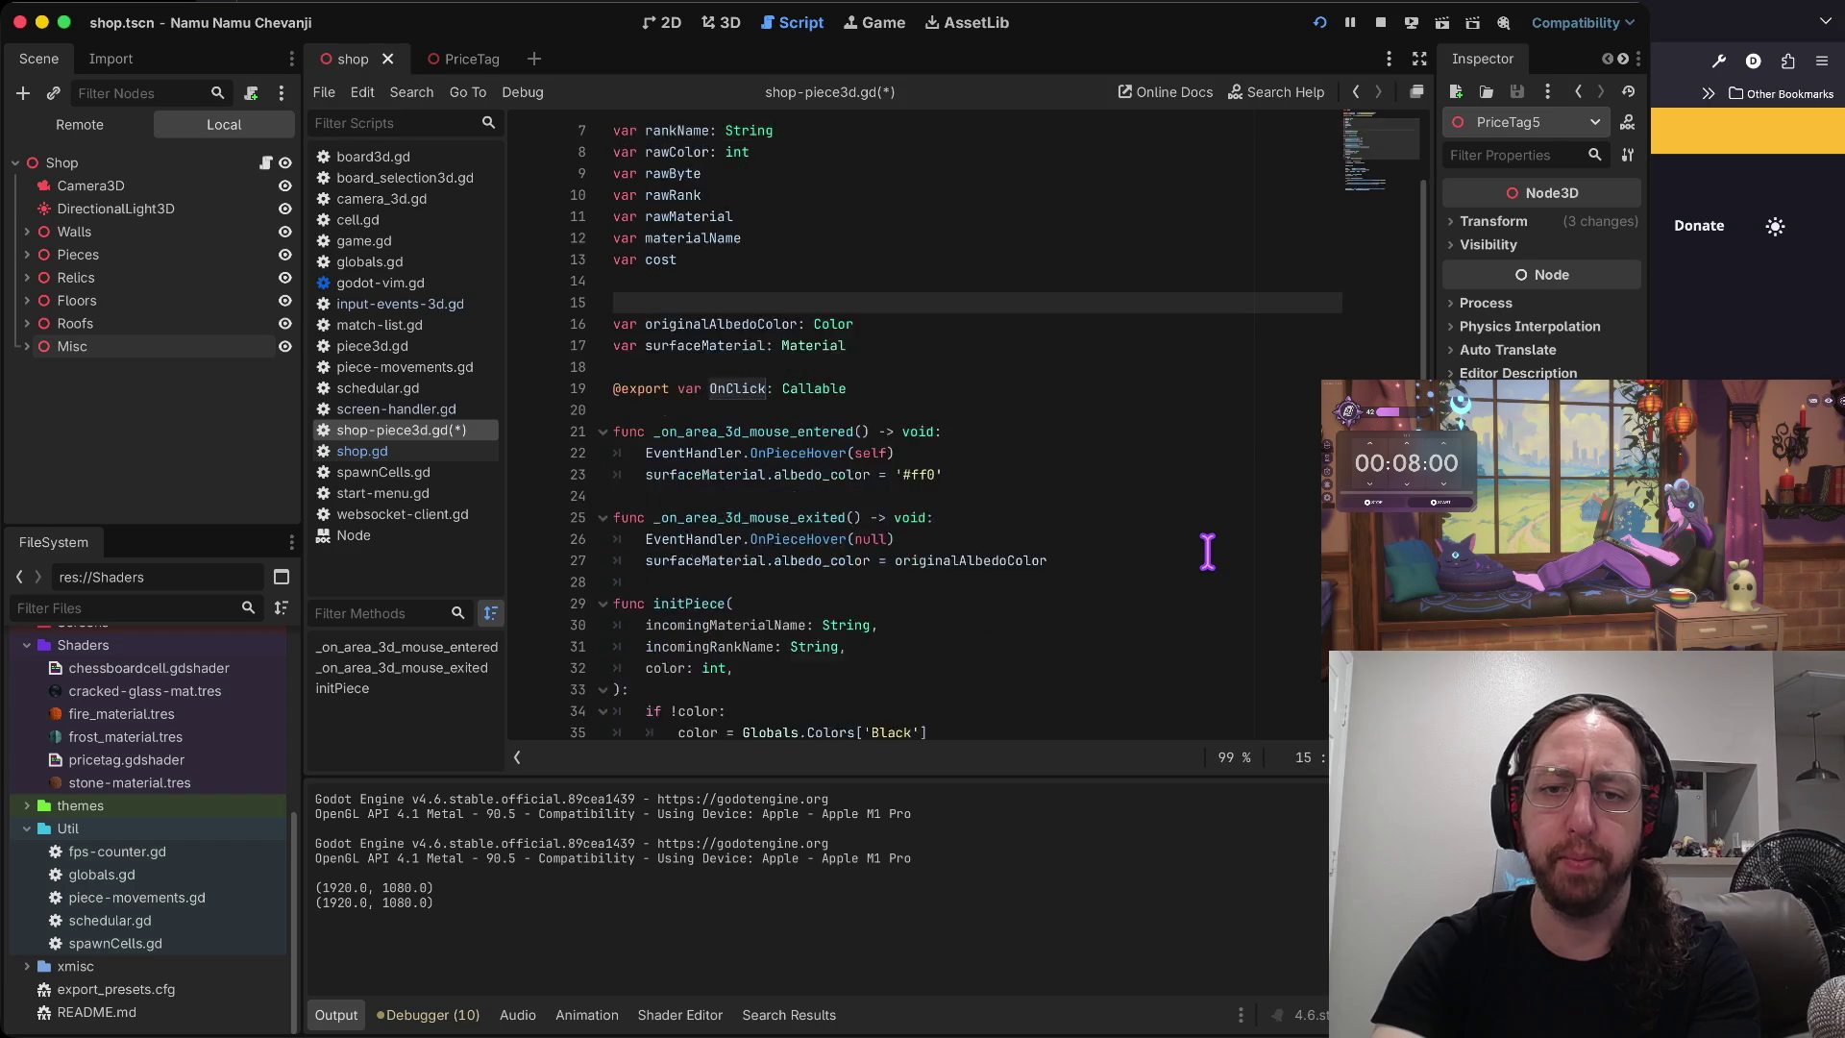
key(u)
key(u)
key(u)
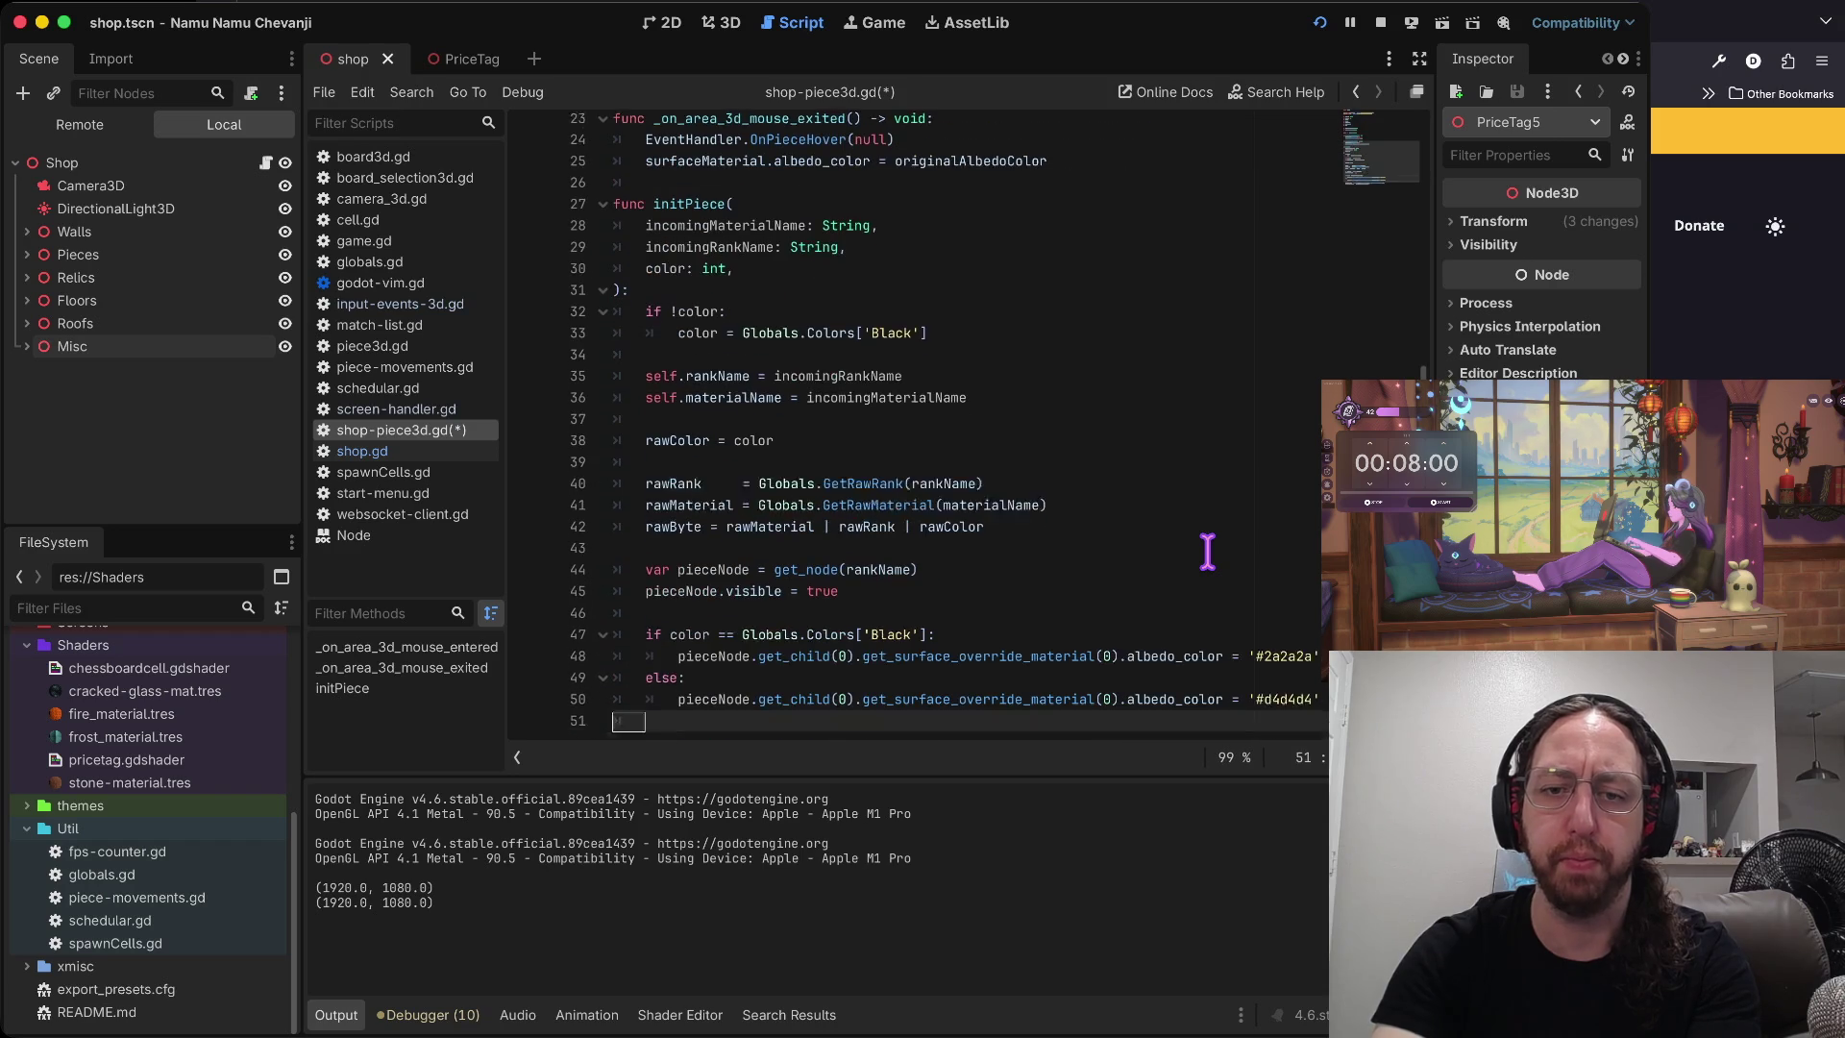
key(u)
key(u)
key(u)
text(var pieceM)
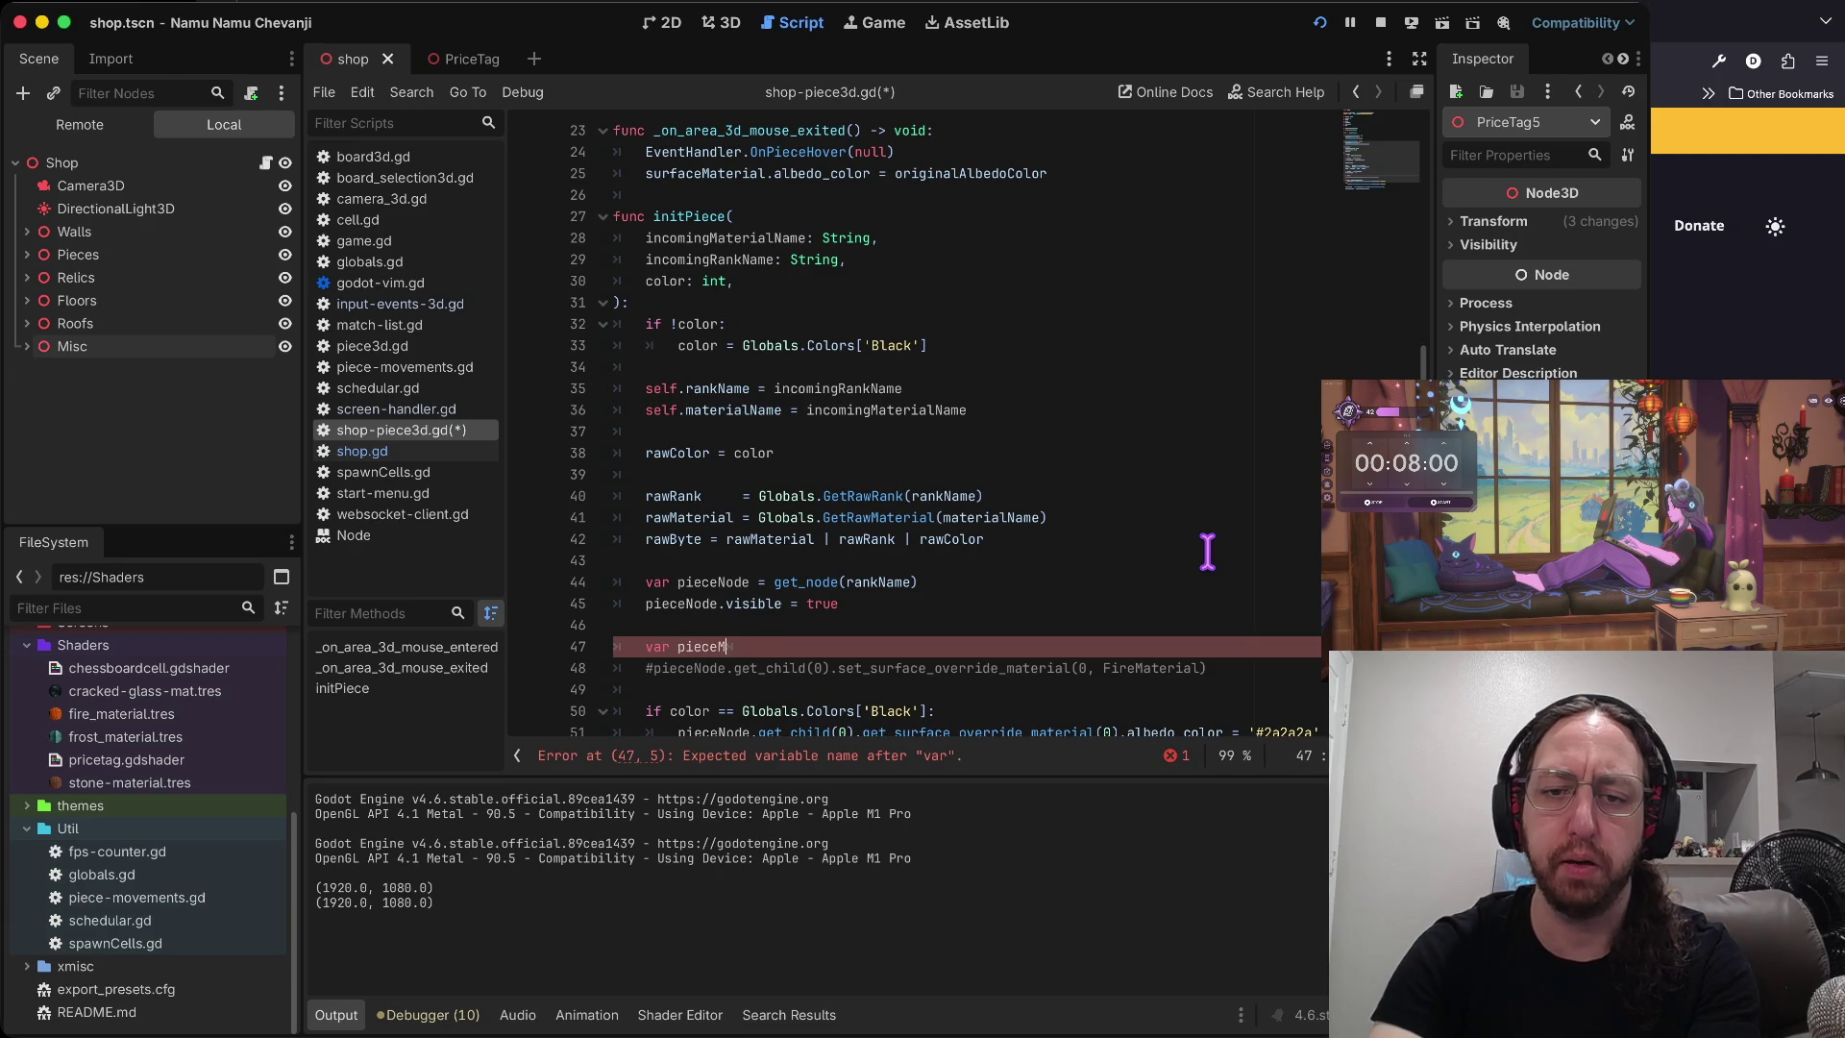
- Declare pieceMaterial as Globals.GetMaterialShader(incomingMaterialName), finished with autocomplete
text(aterial =)
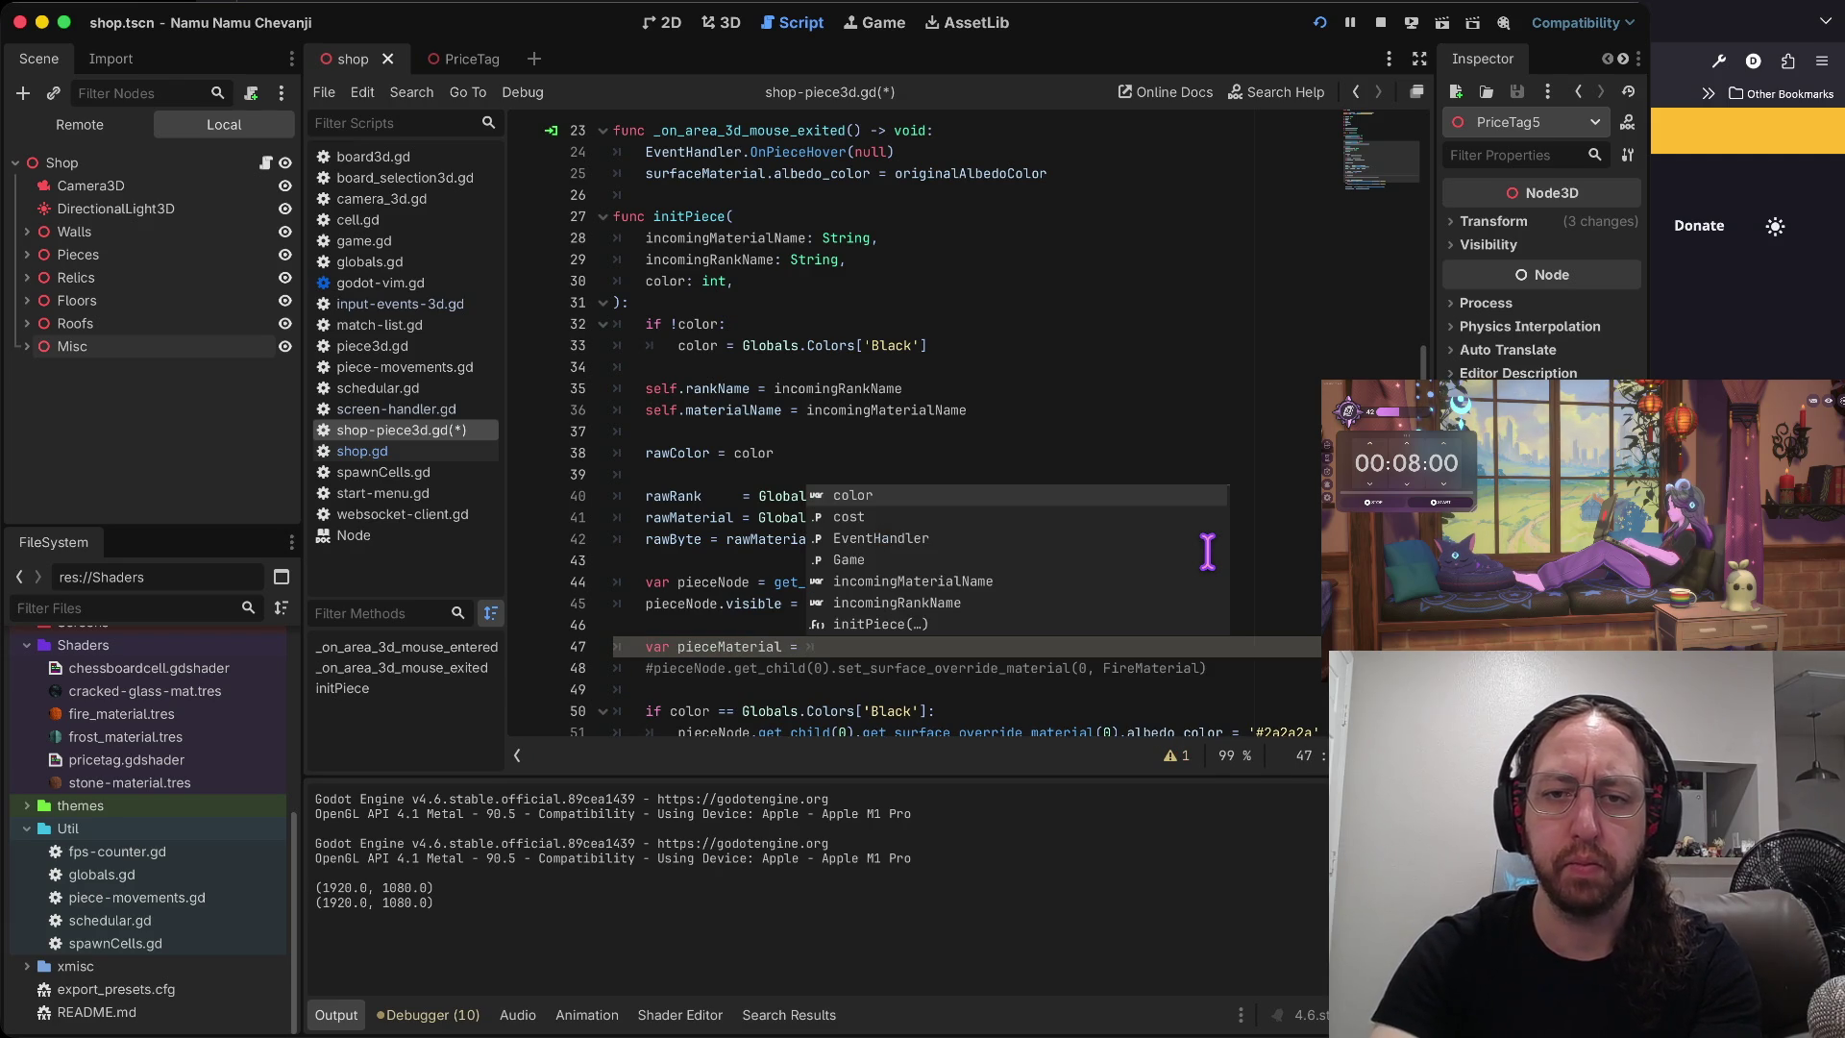
text(Glob)
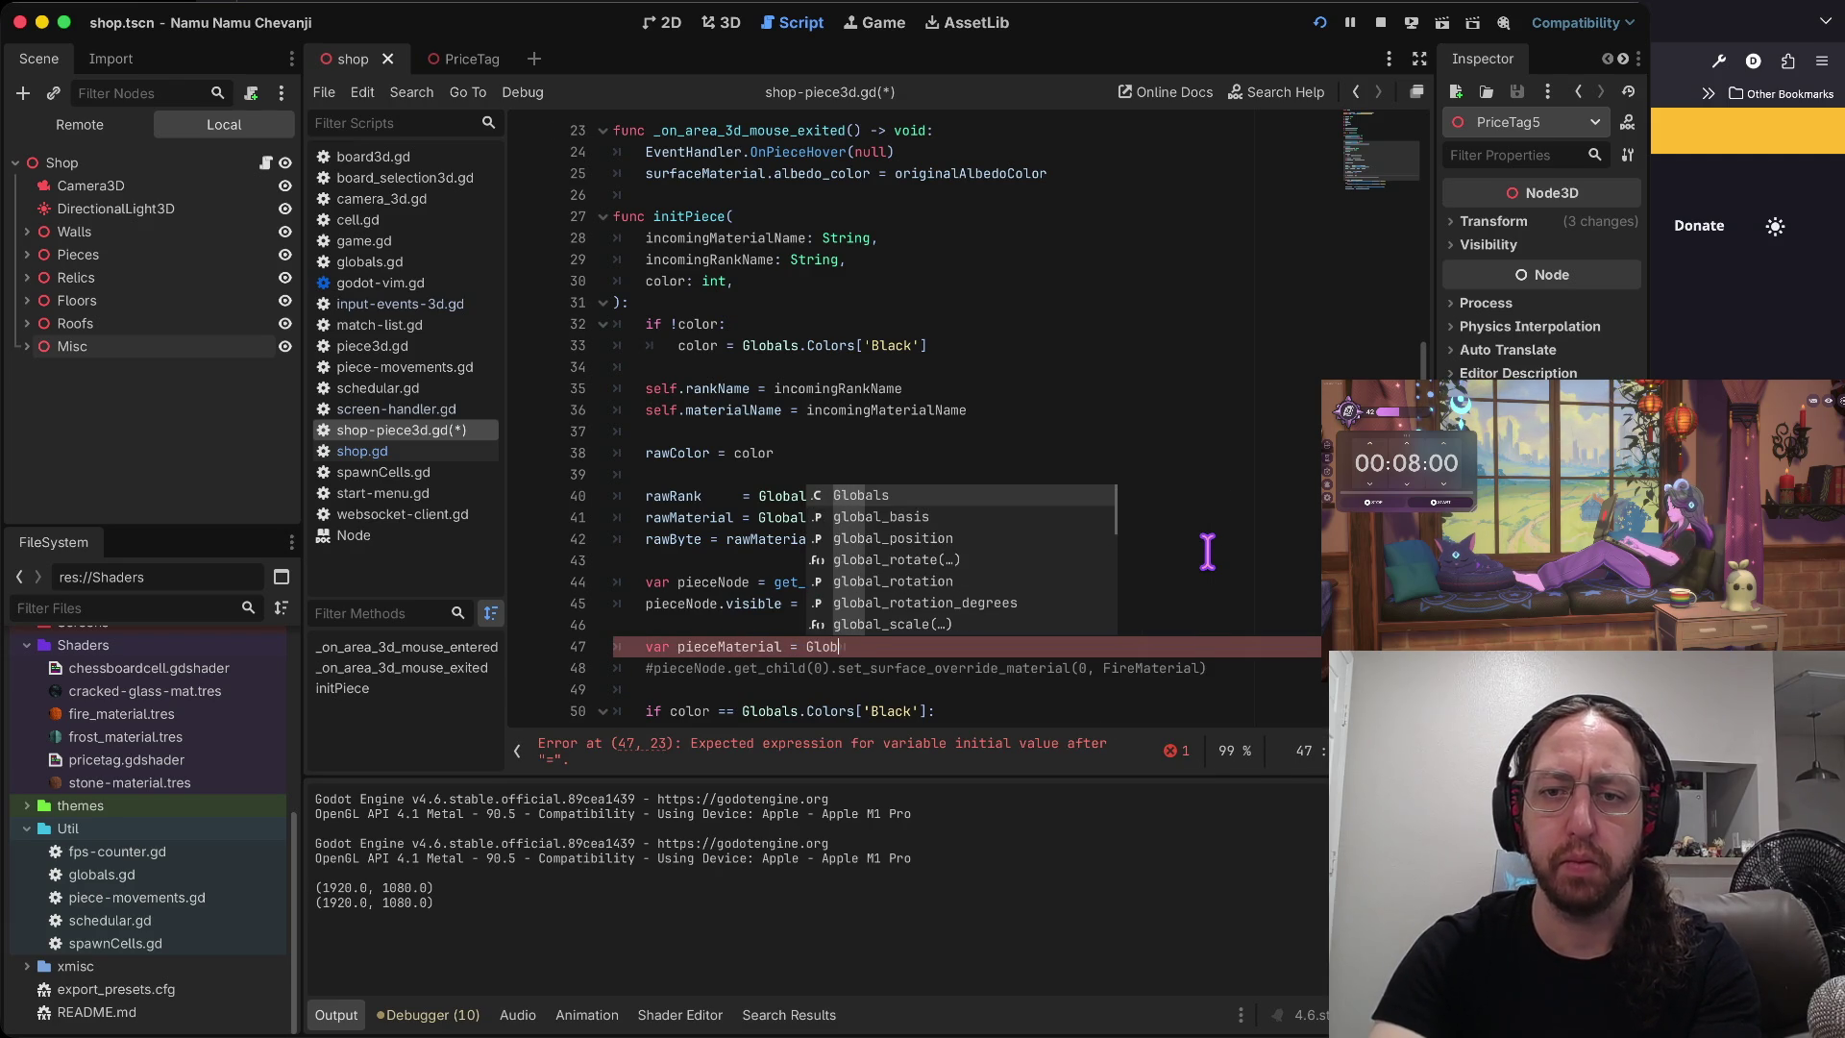
text(als.)
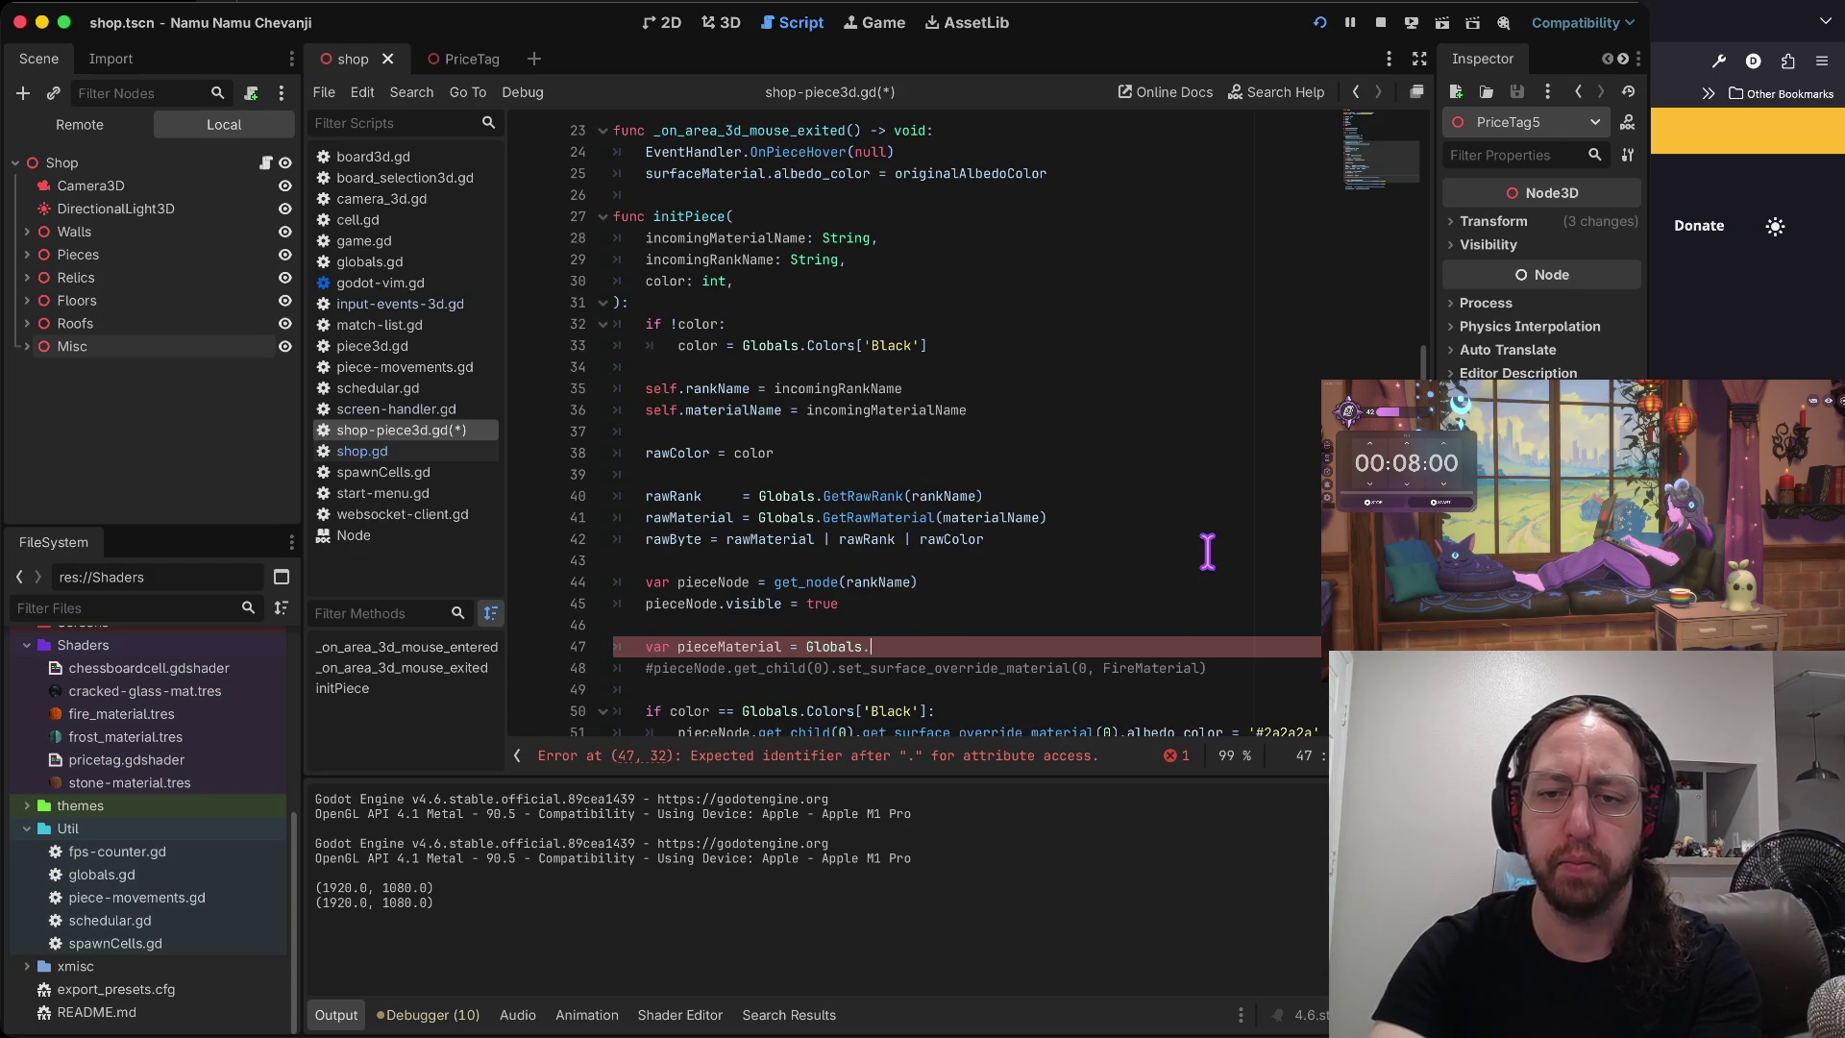
text(GetMaterial)
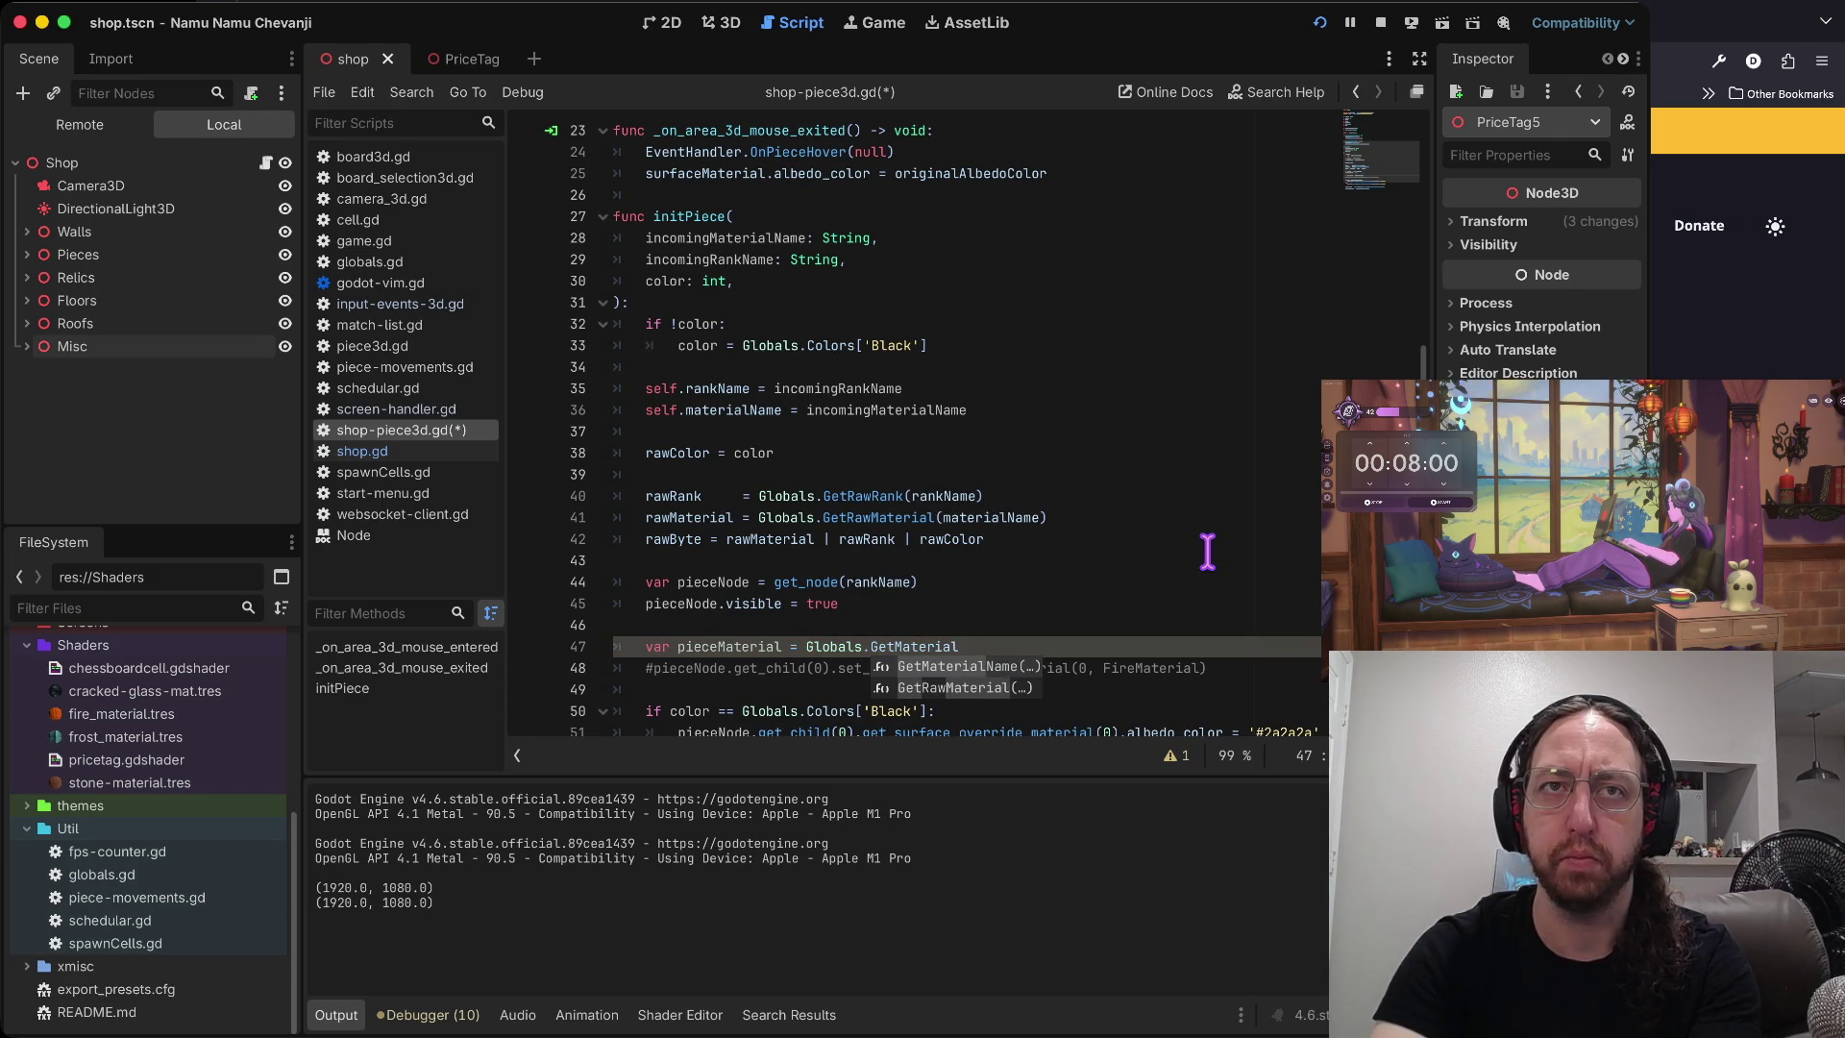
text(Shader)
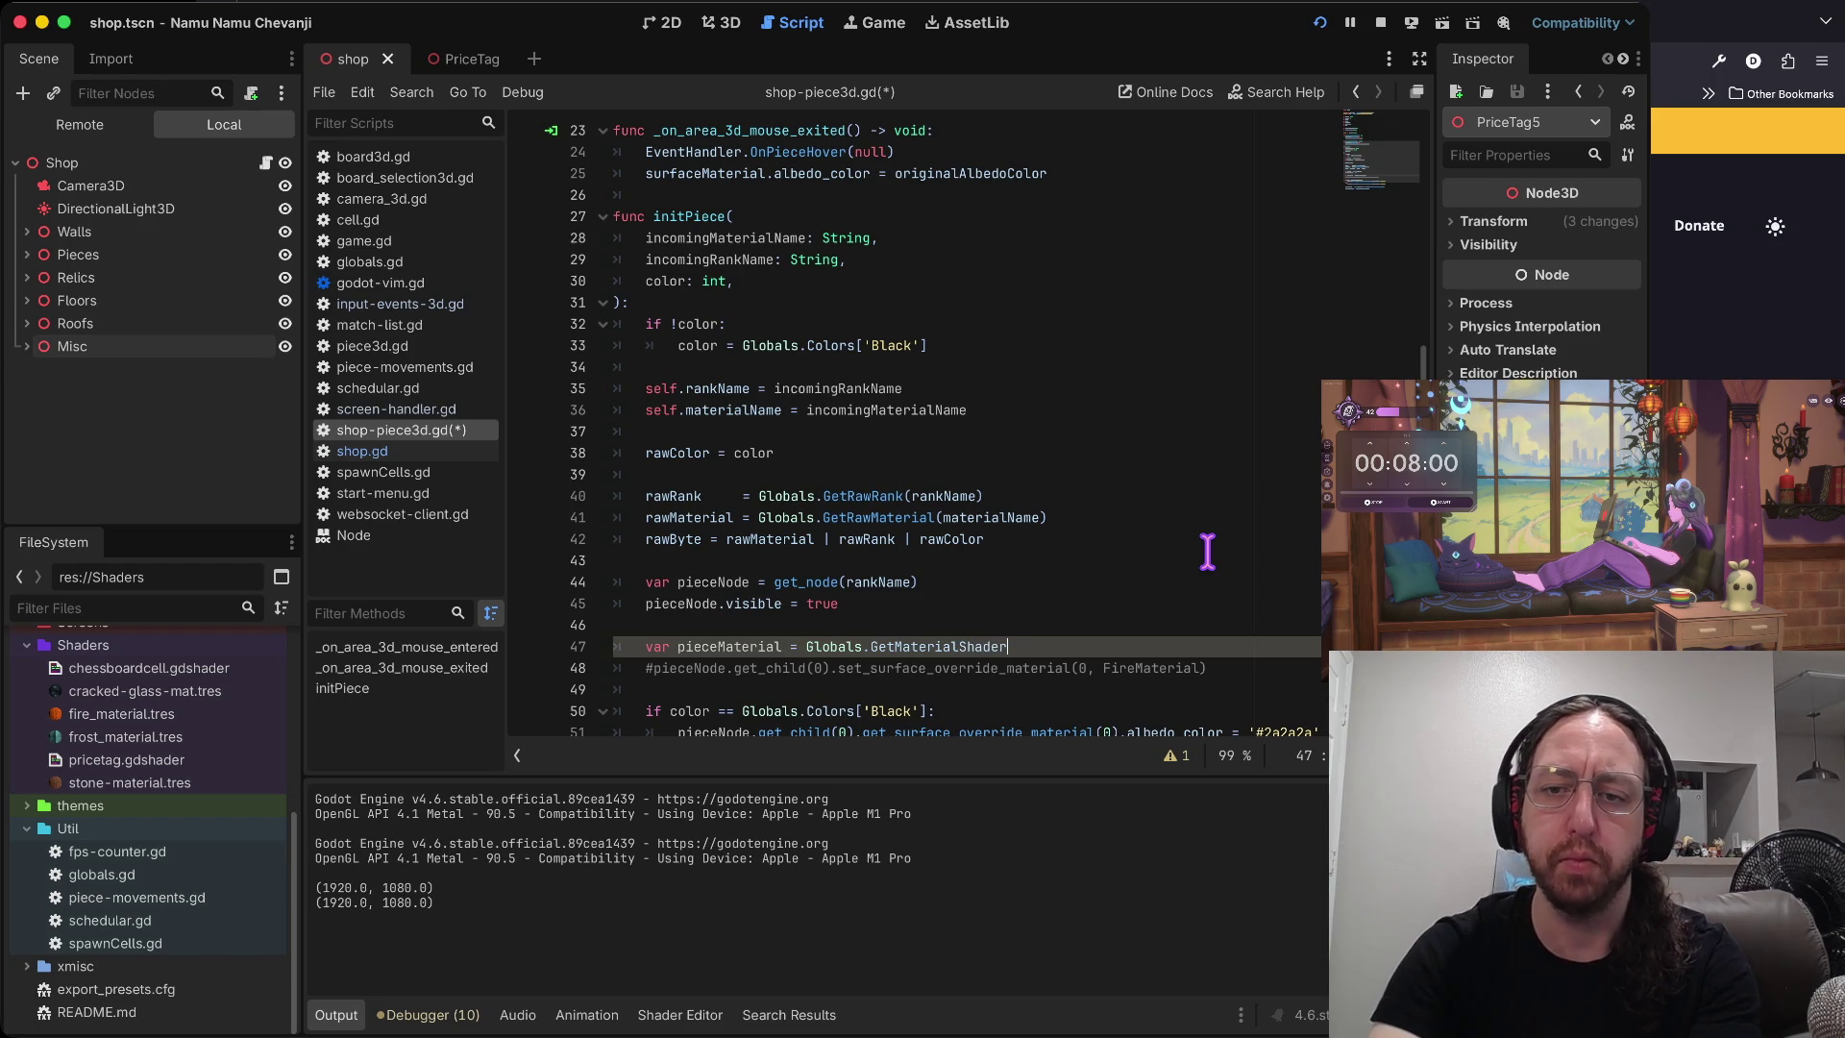
text(xter)
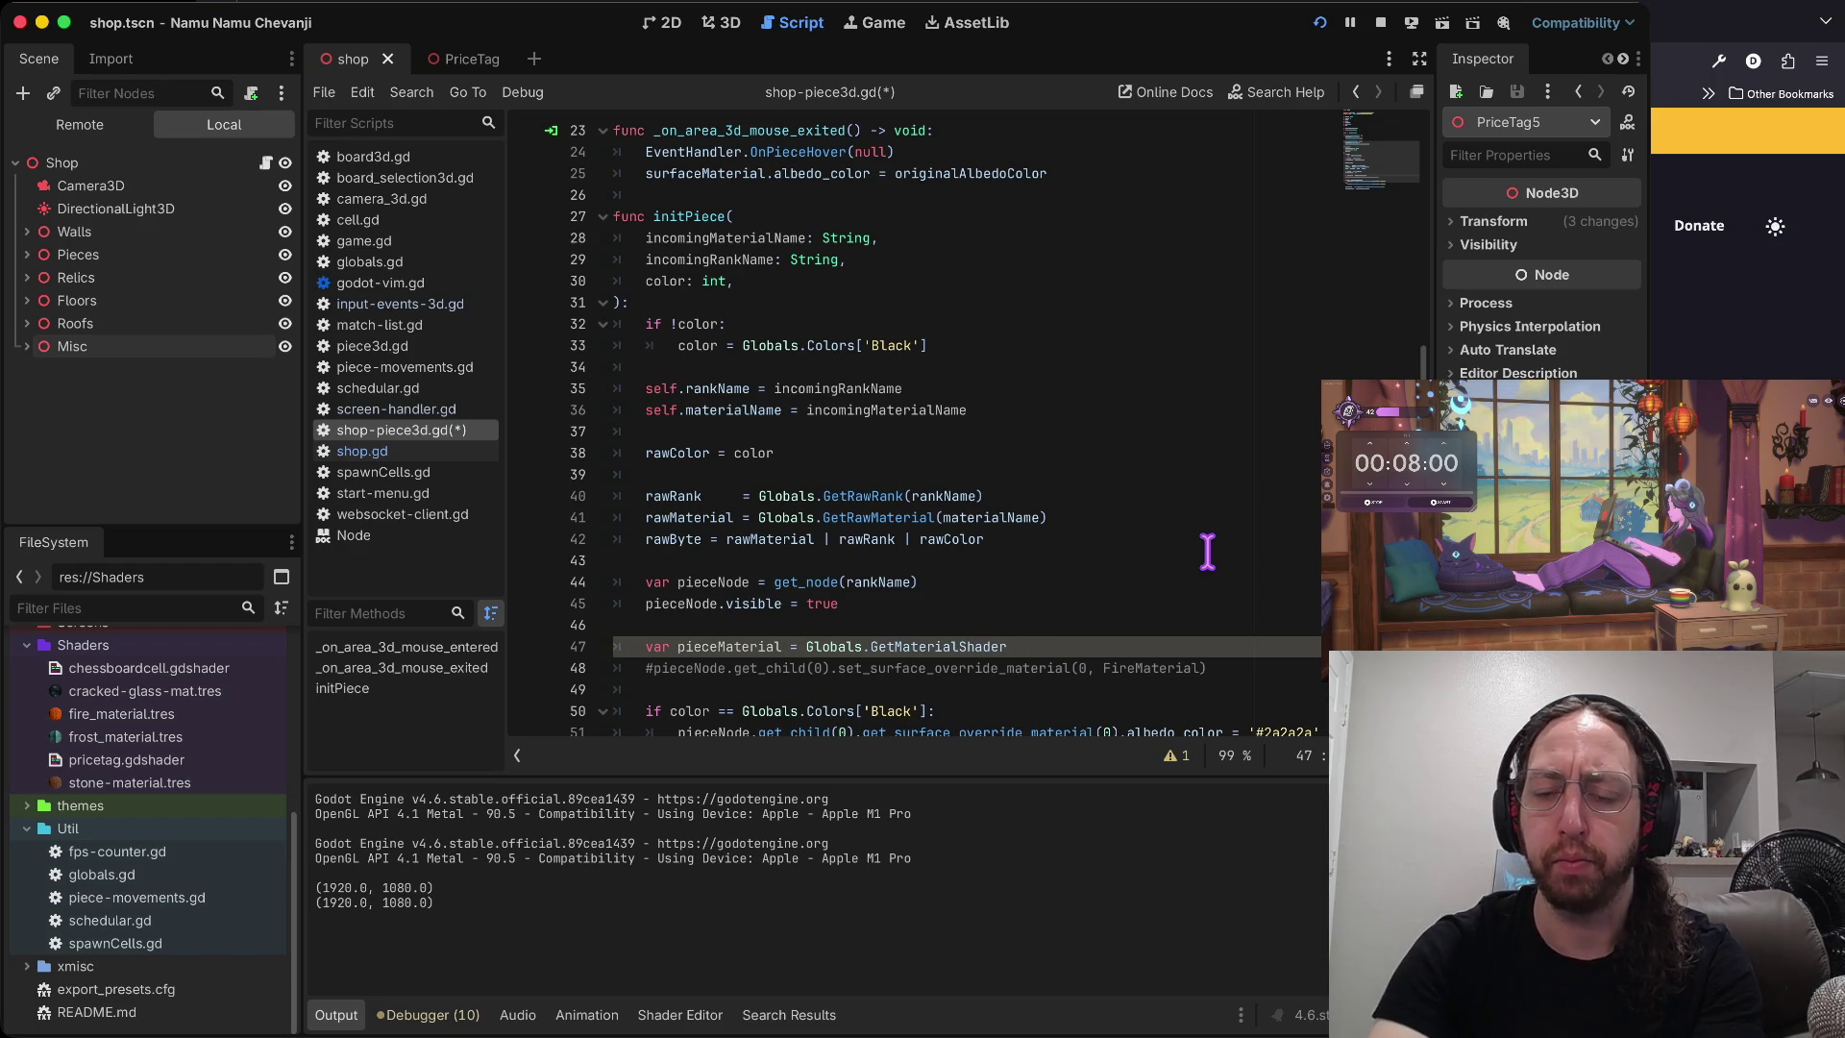
text(()
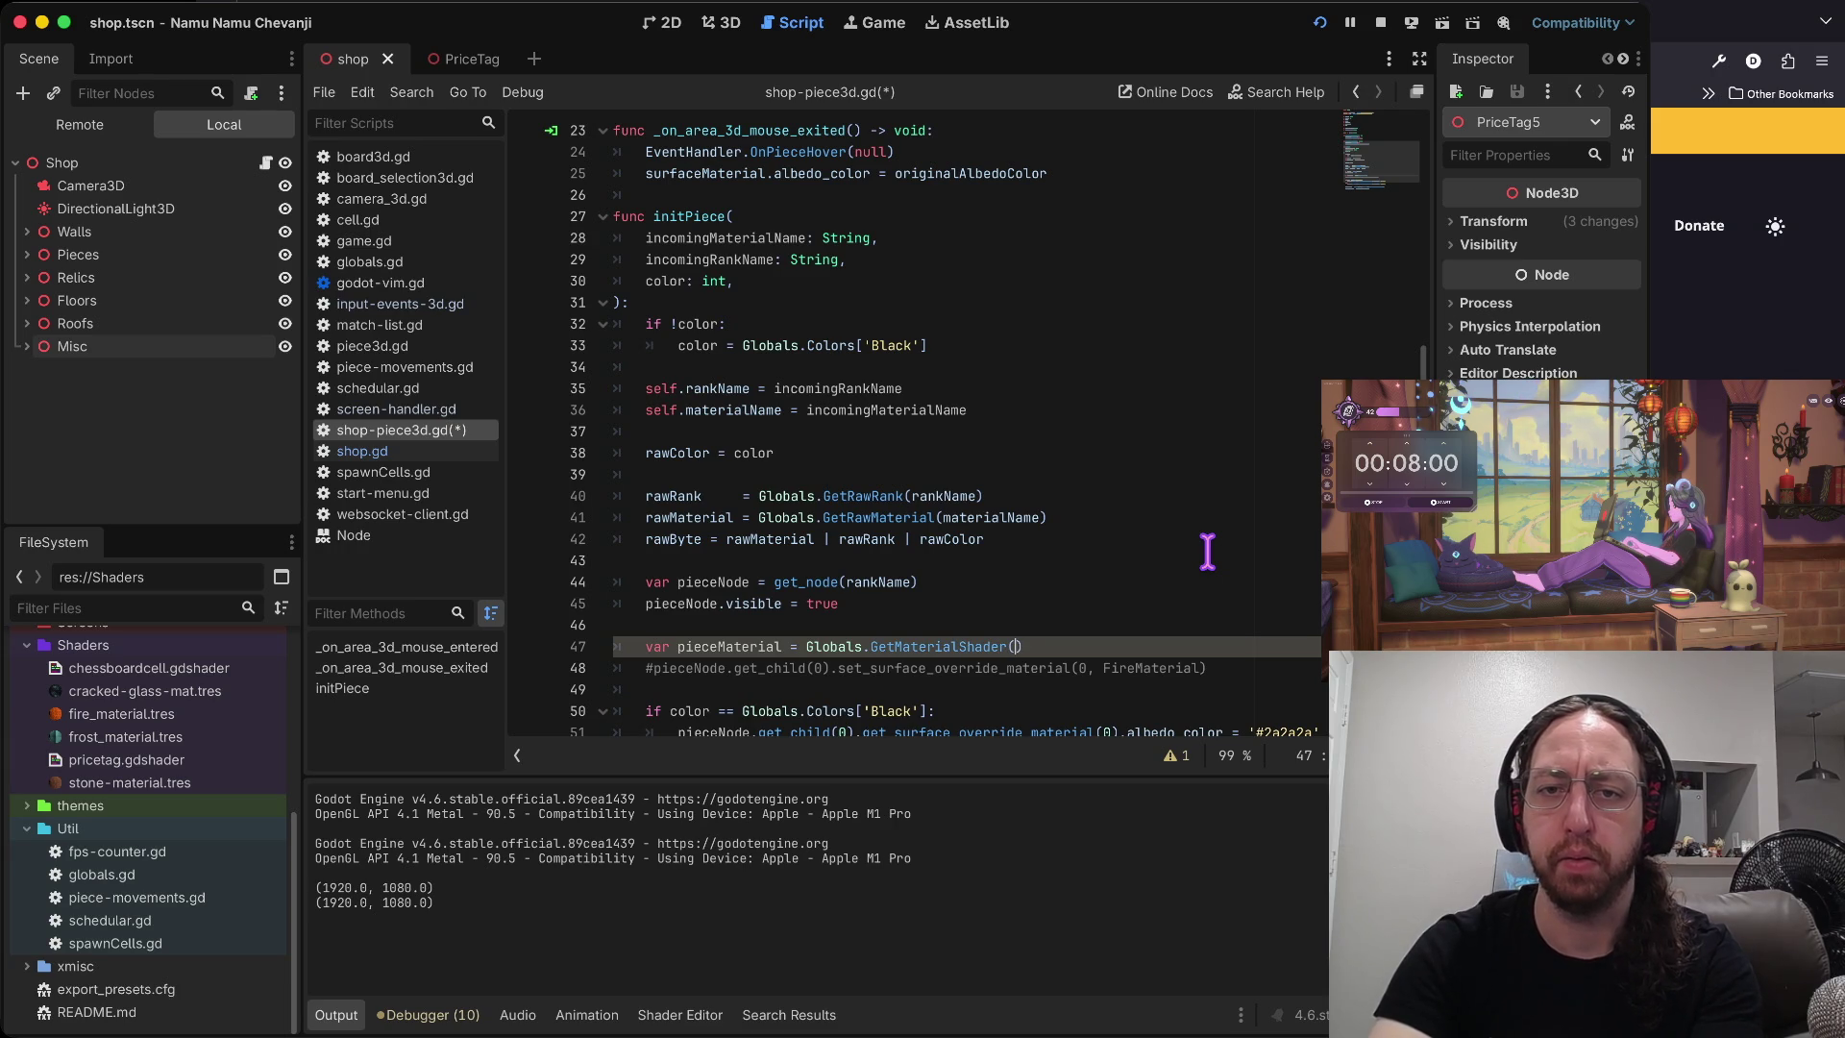
text(nc)
text(omingMaterialName)
key(Return)
key(Escape)
key(j)
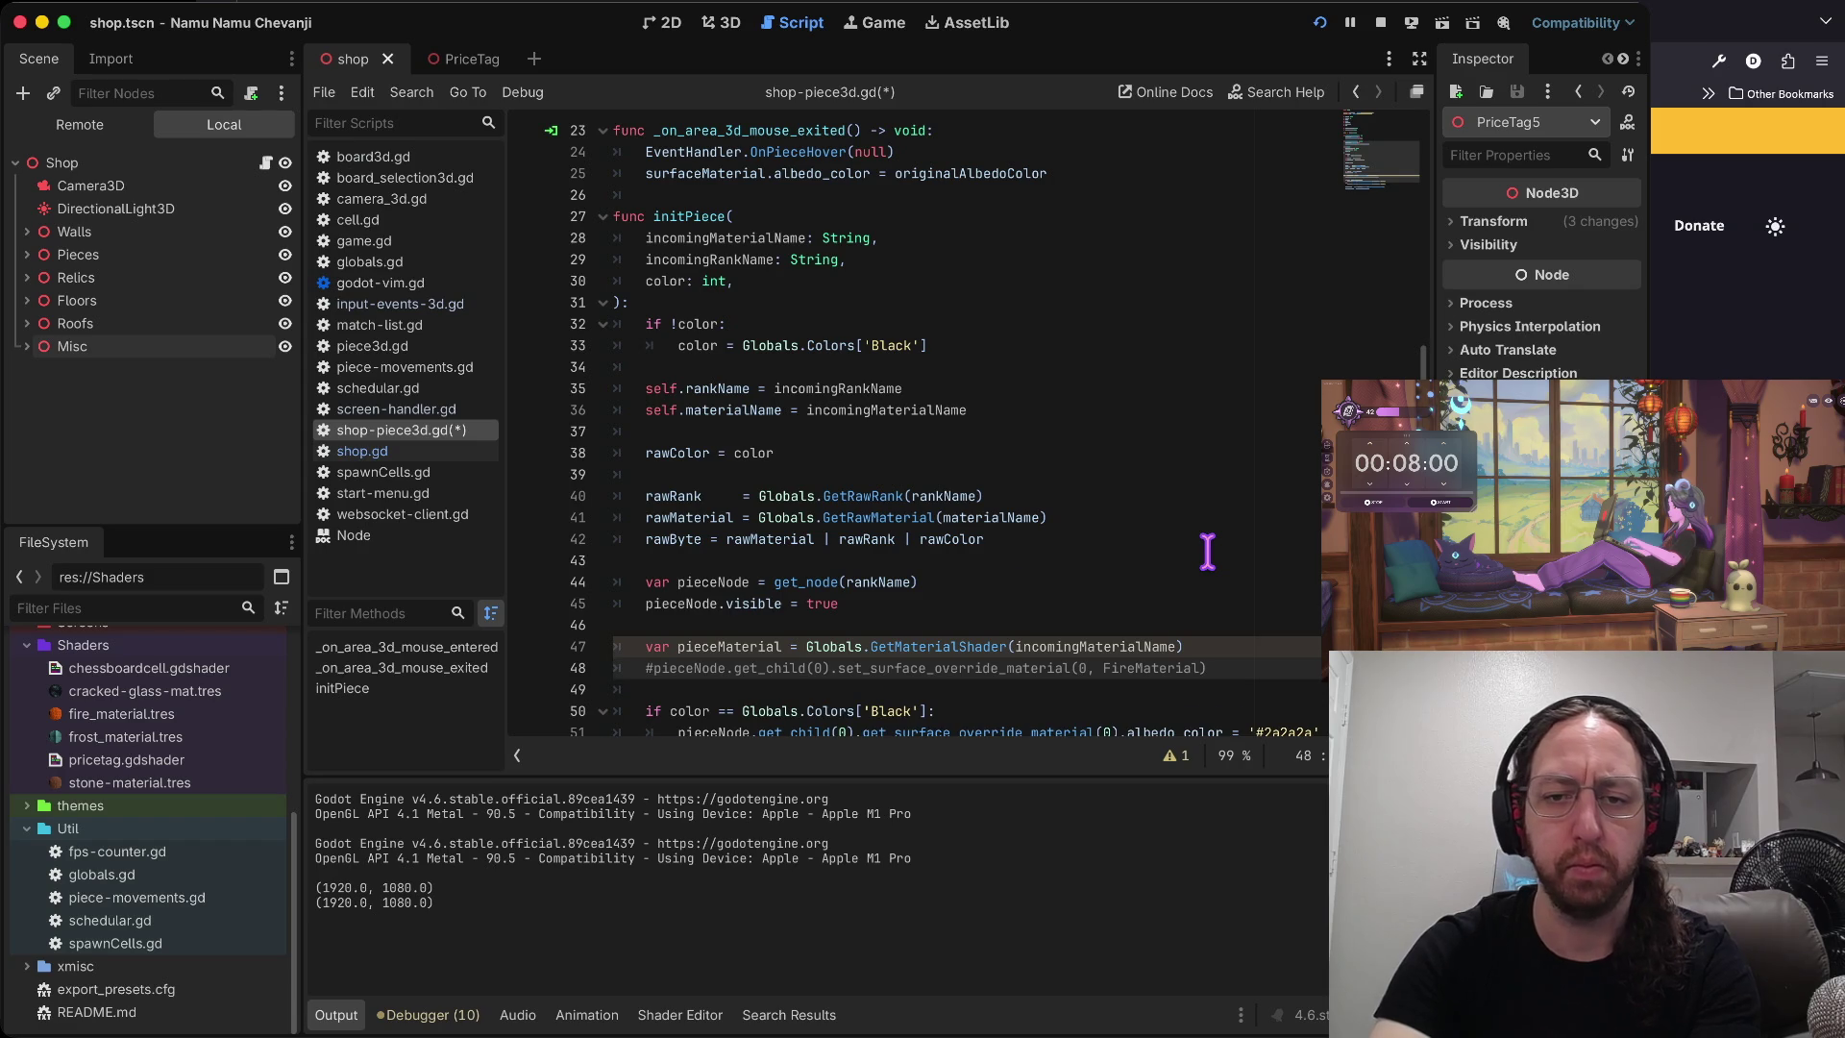
- Uncomment set_surface_override_material, pass pieceMaterial instead of FireMaterial, and save
key(d)
key(d)
key(k)
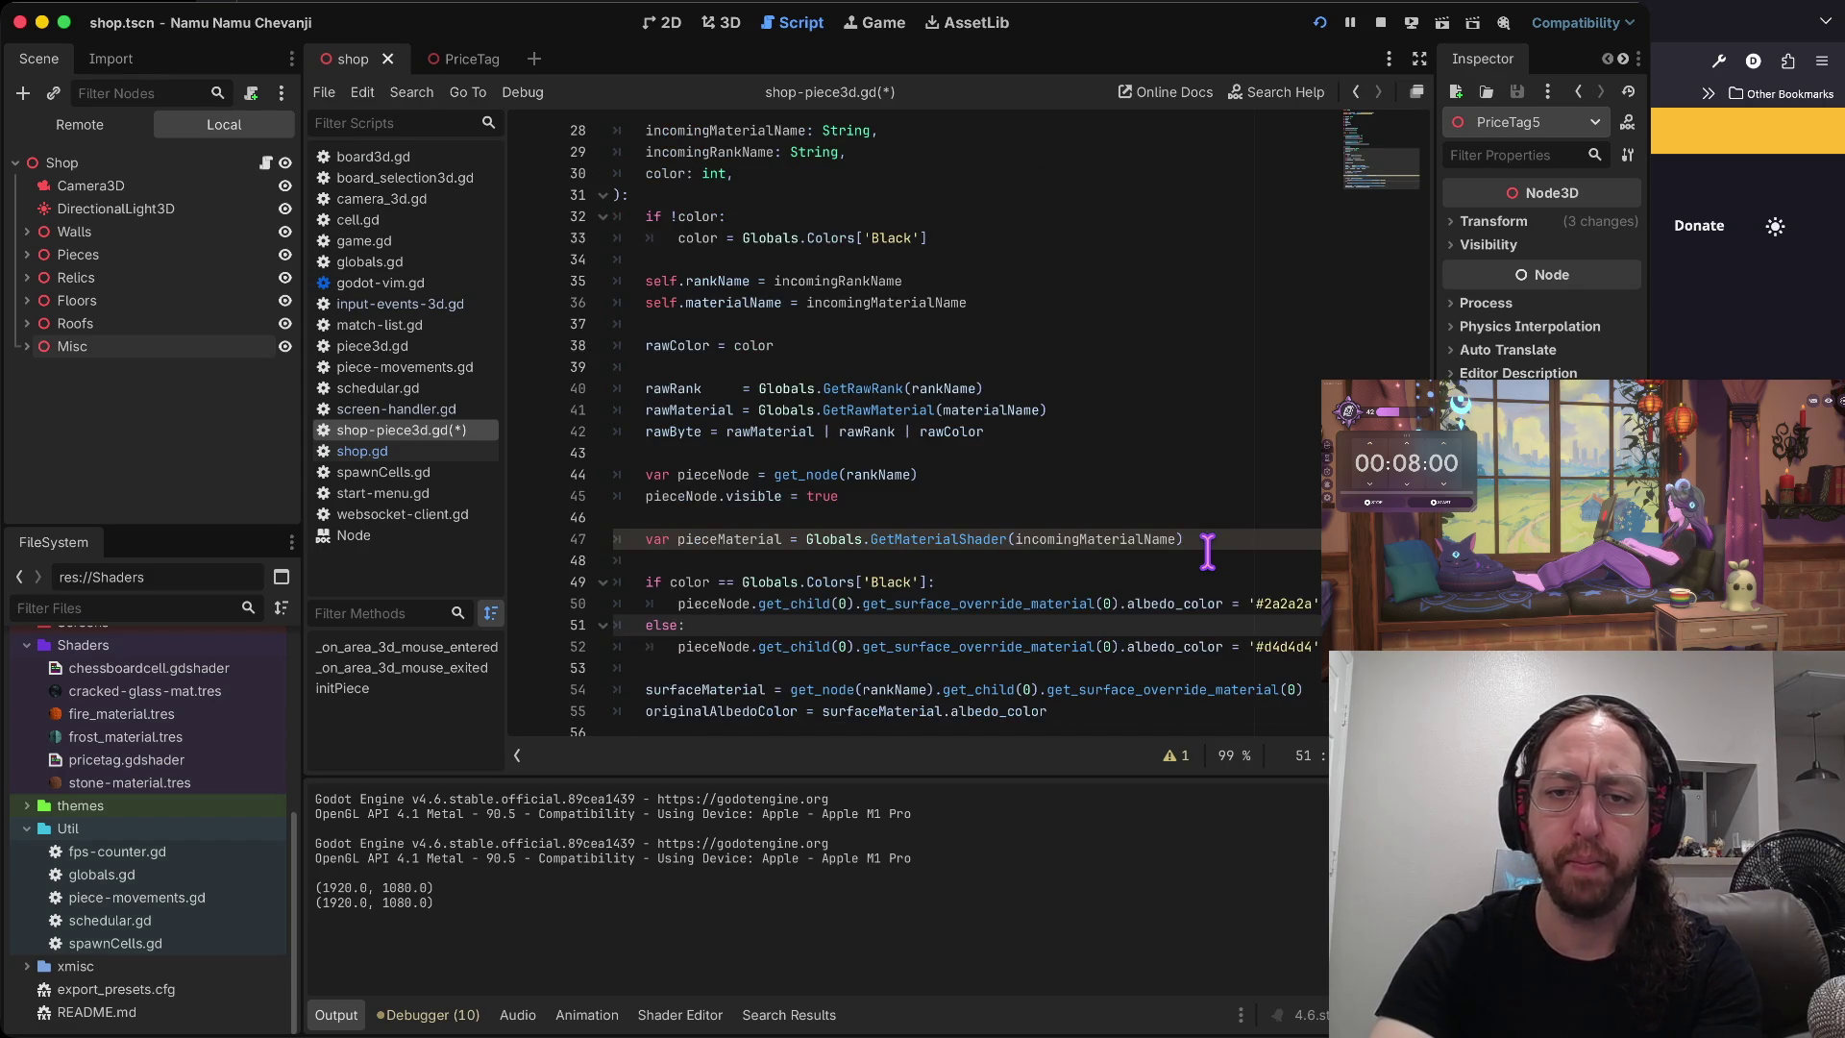
key(u)
key(x)
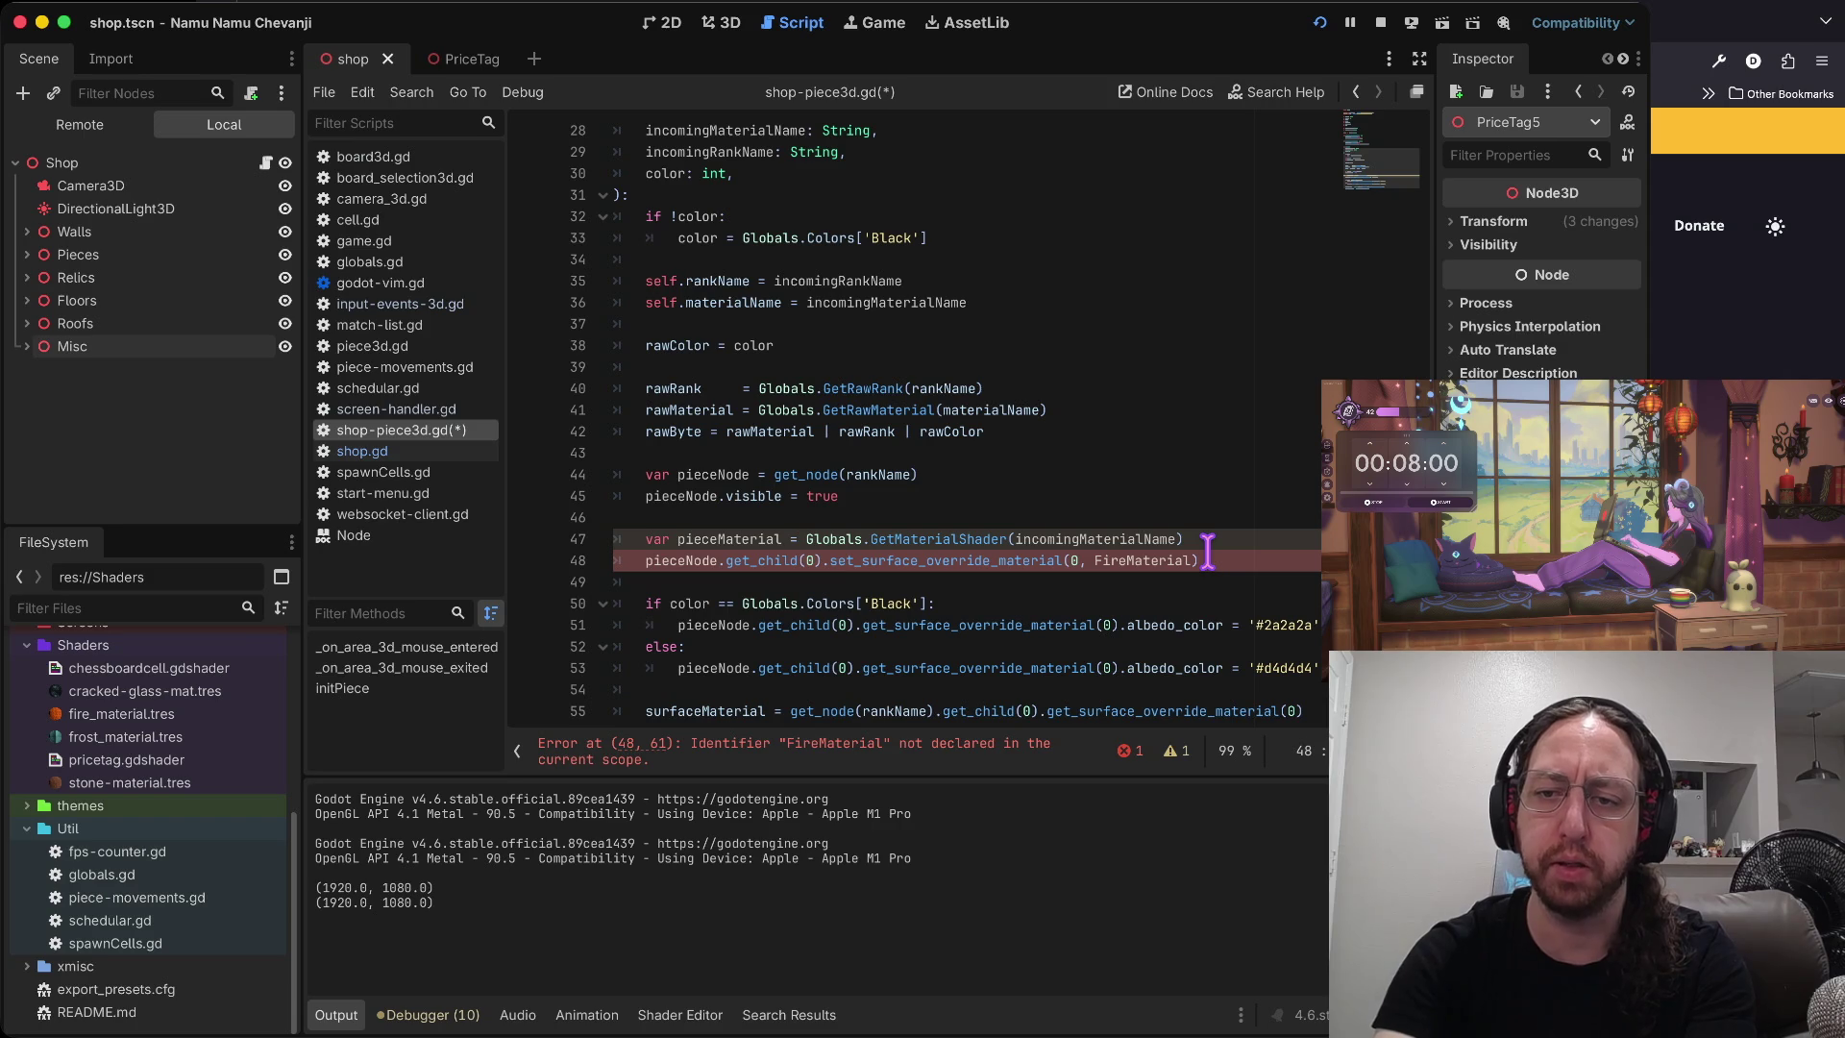
text(bcwpiece)
text(terial)
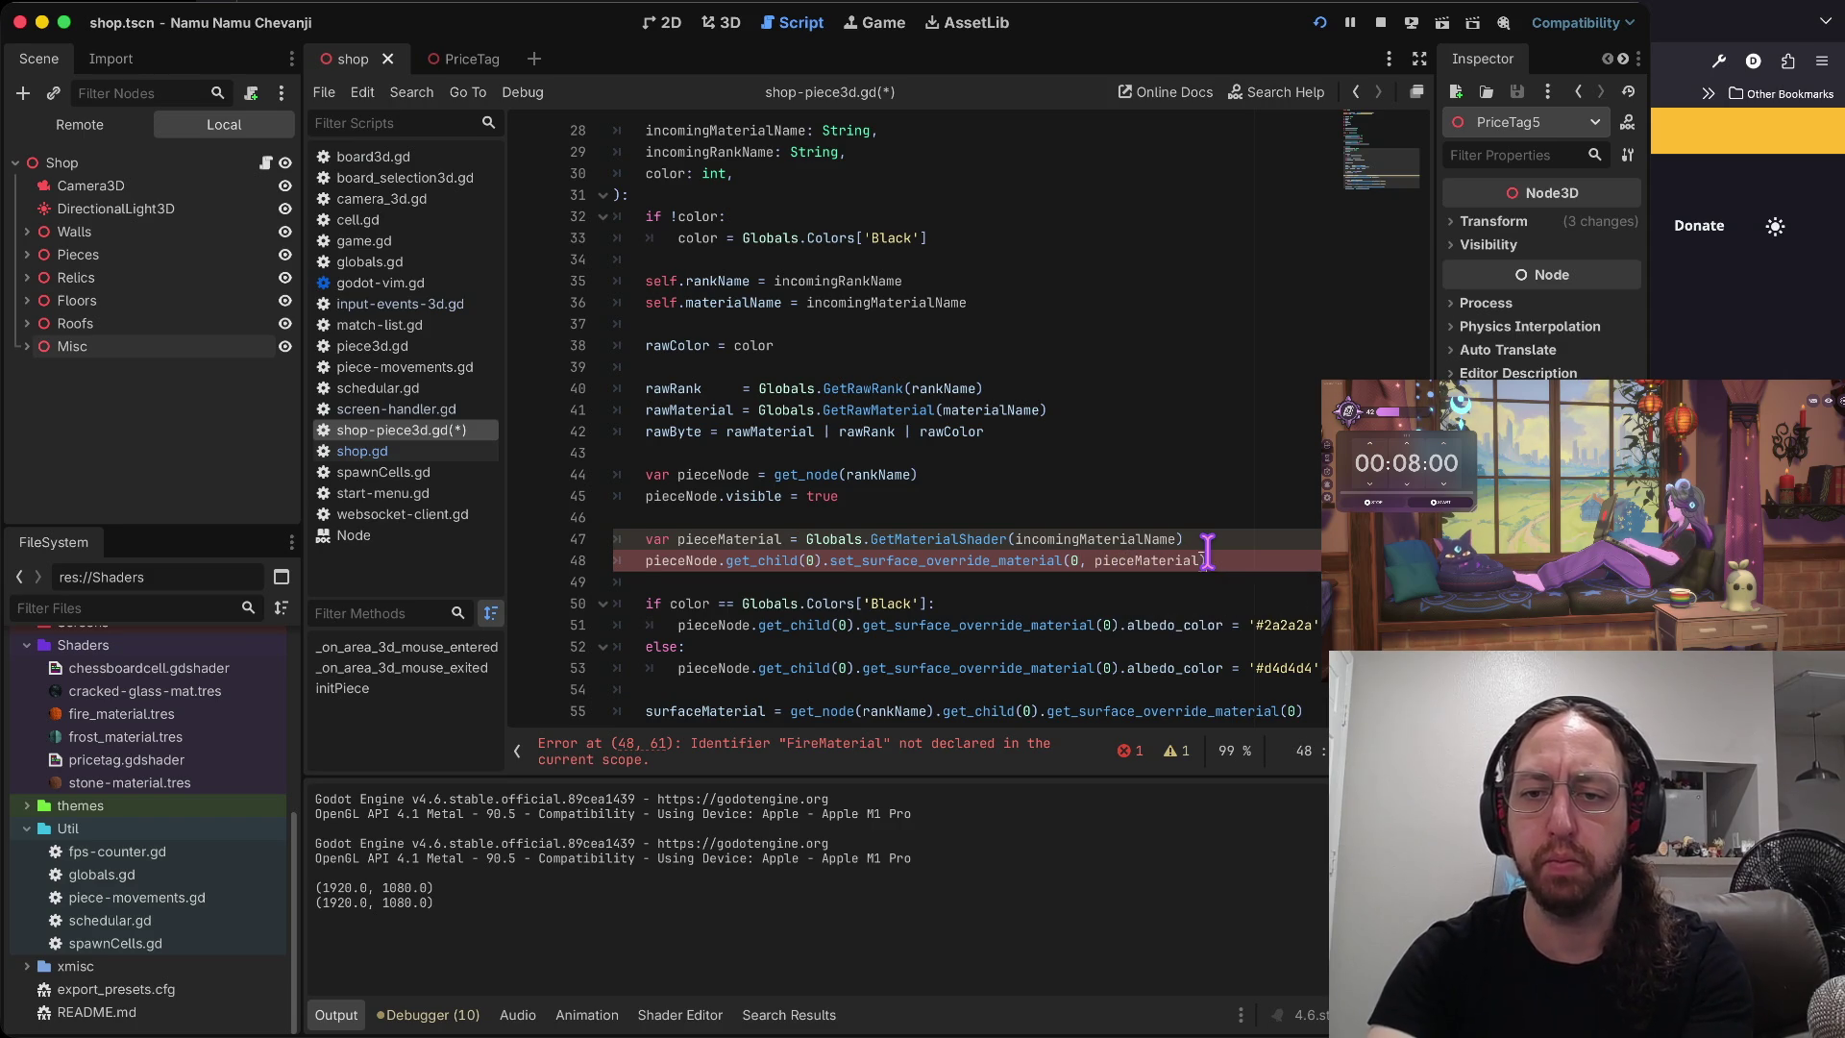
key(Escape)
key(ctrl+s)
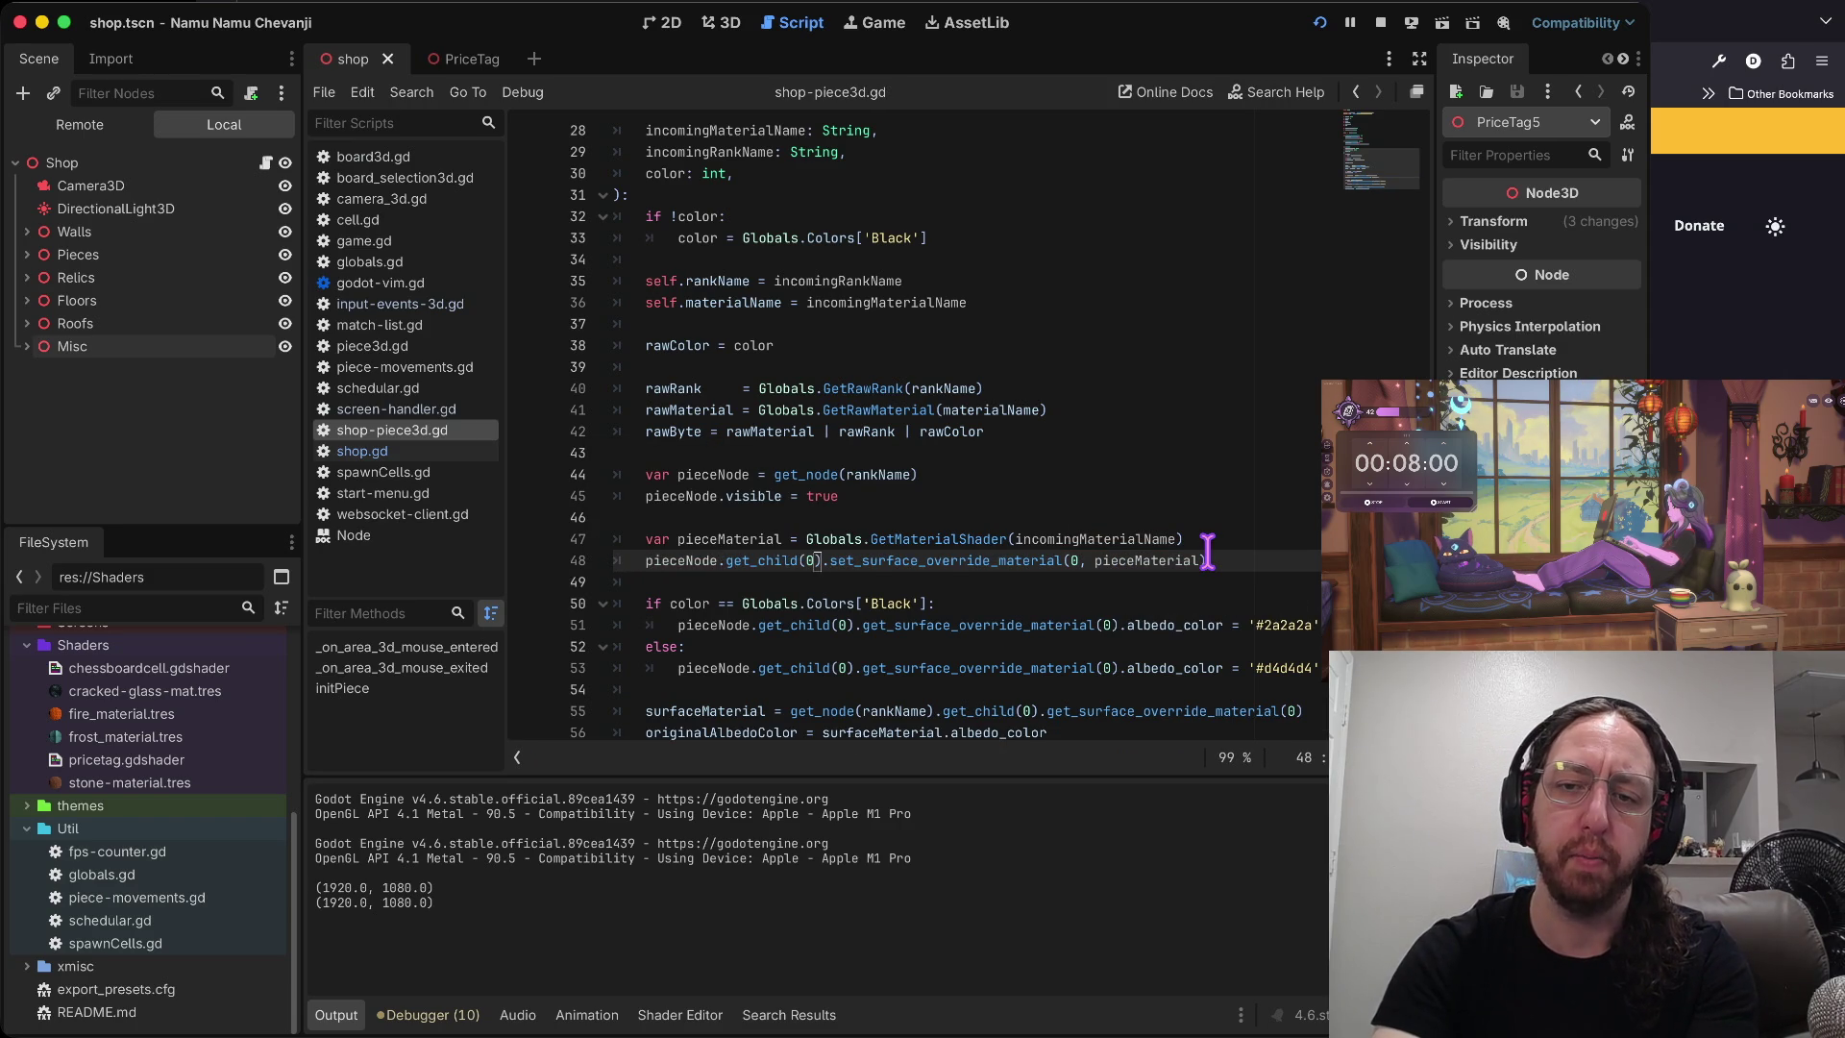
key(percent)
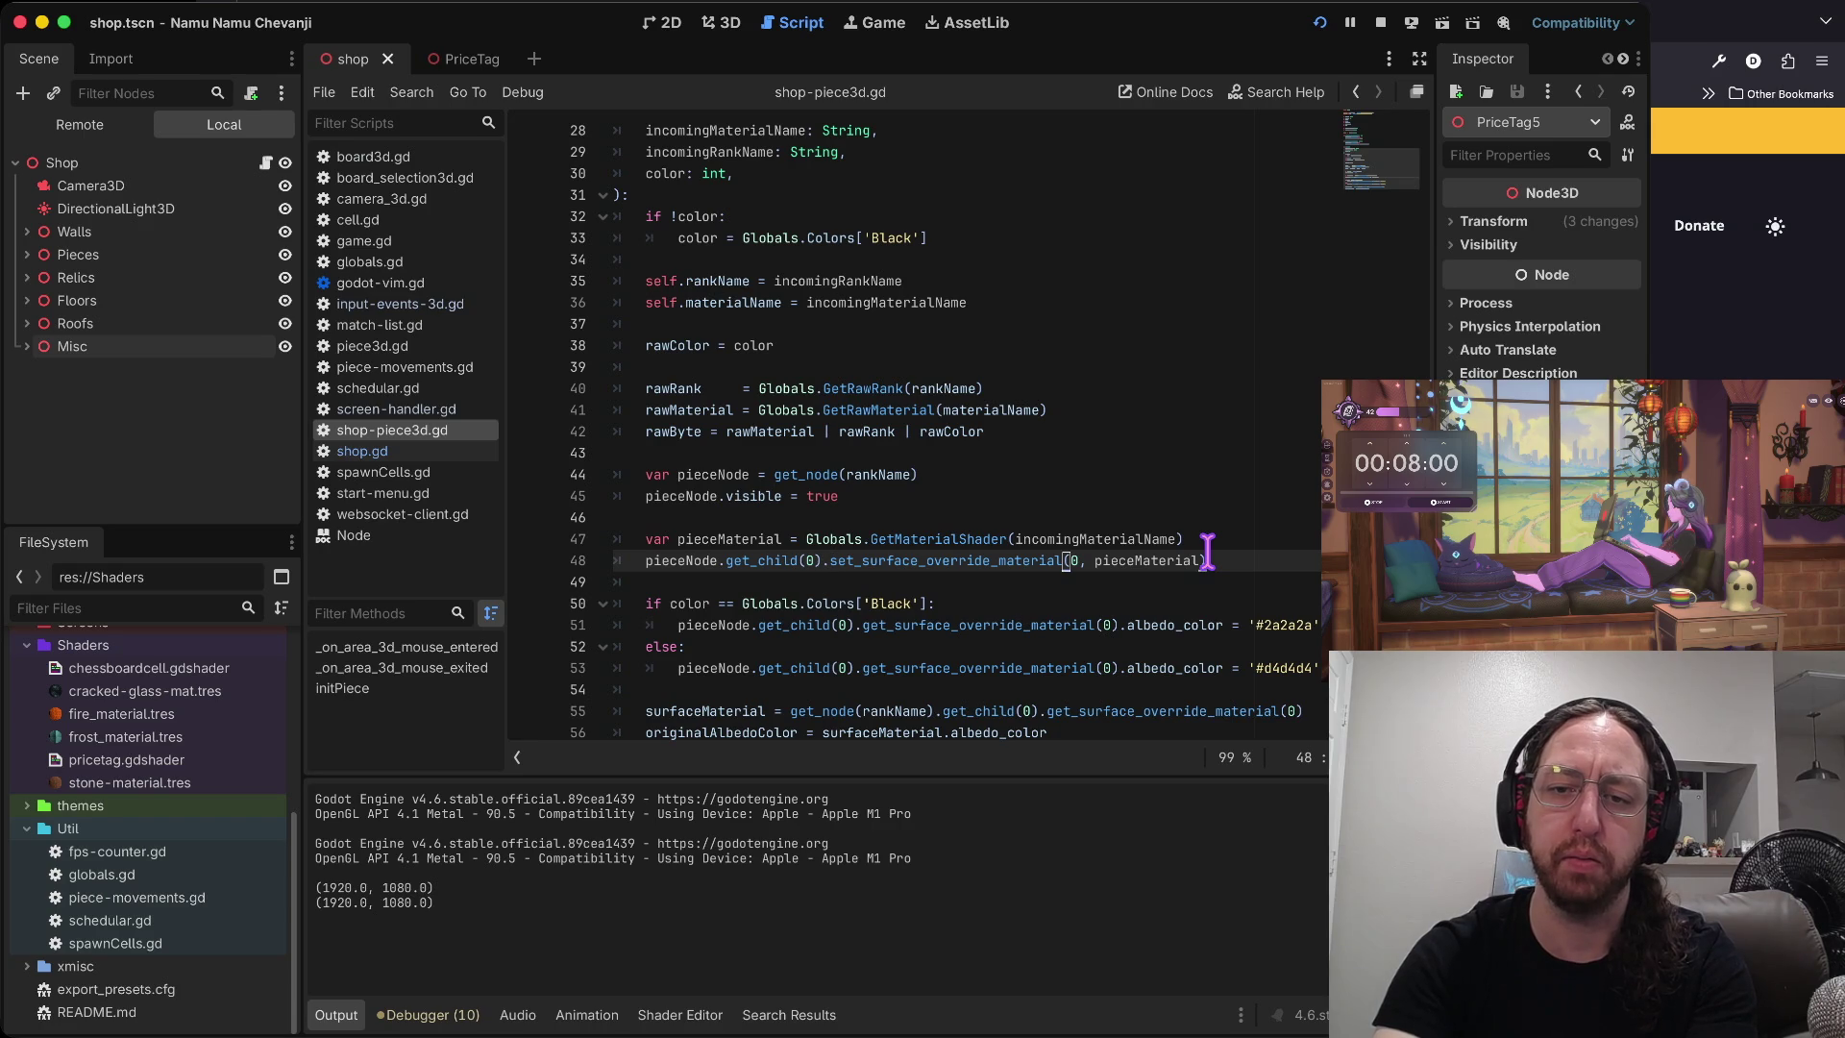
key(j)
key(j)
key(j)
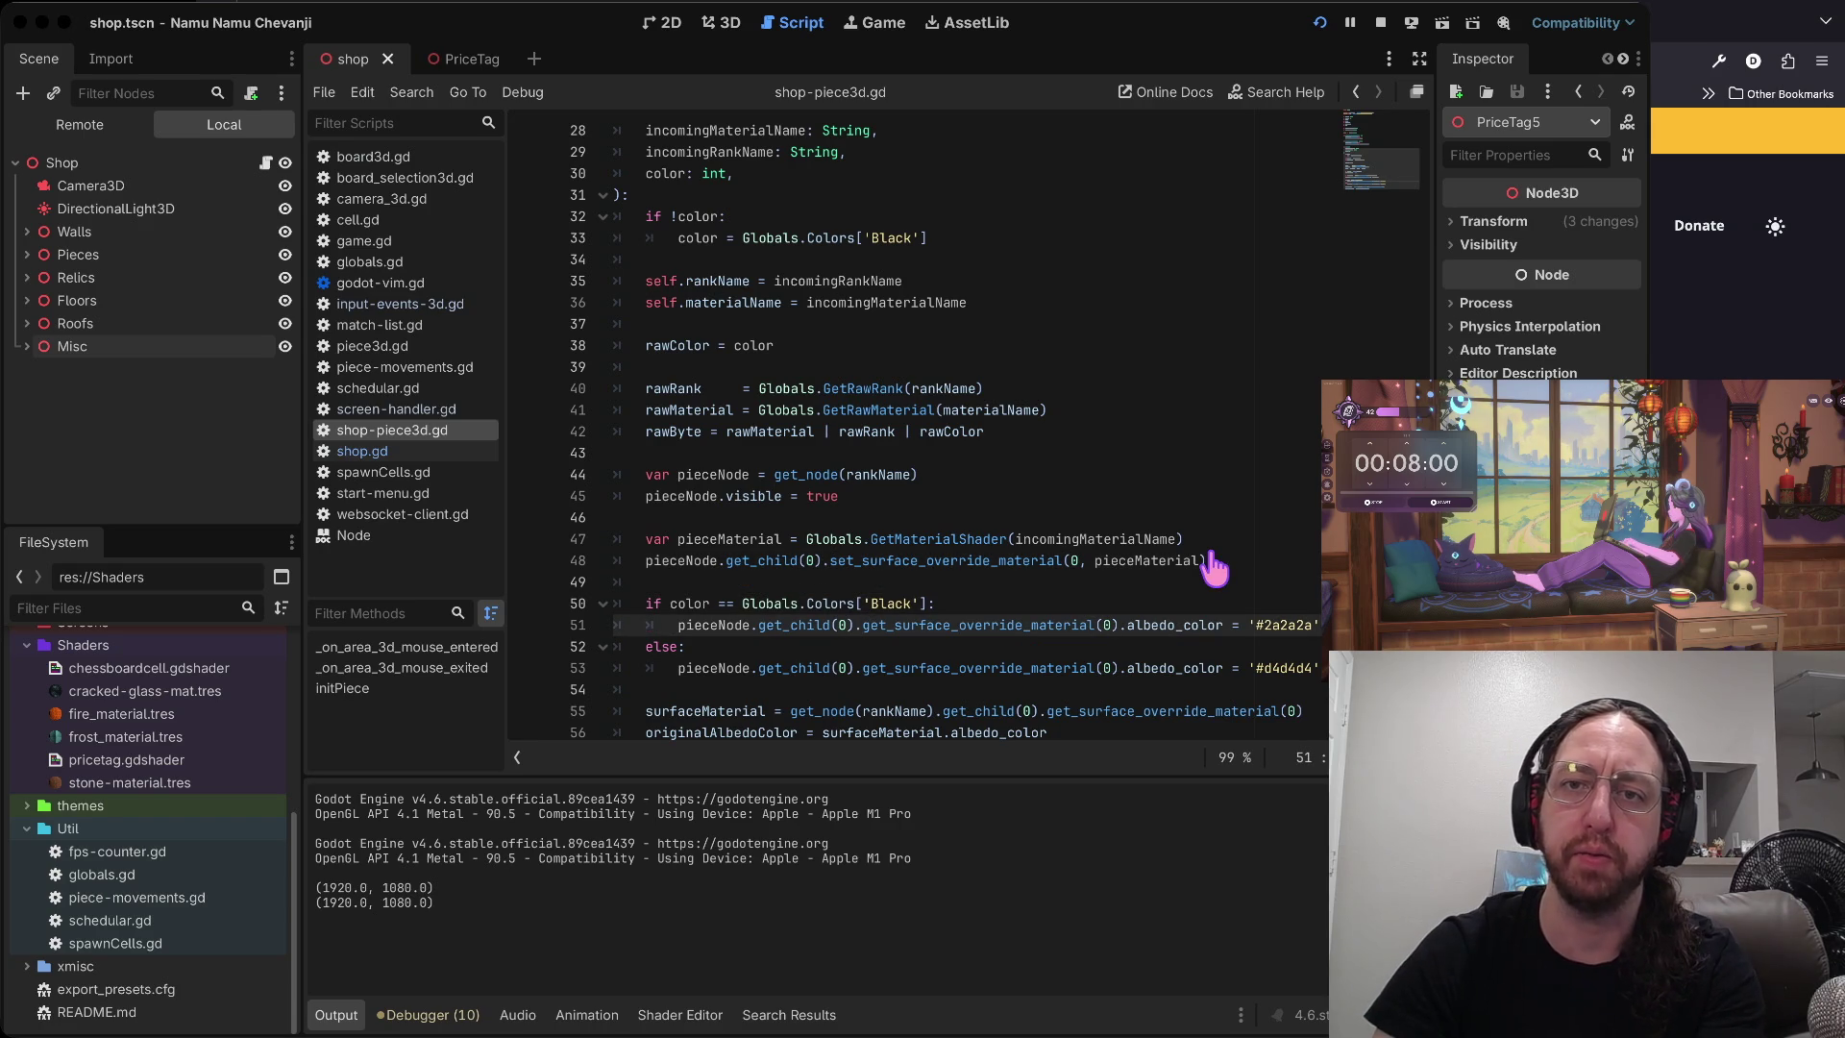
key(ctrl+Right)
key(ctrl+Right)
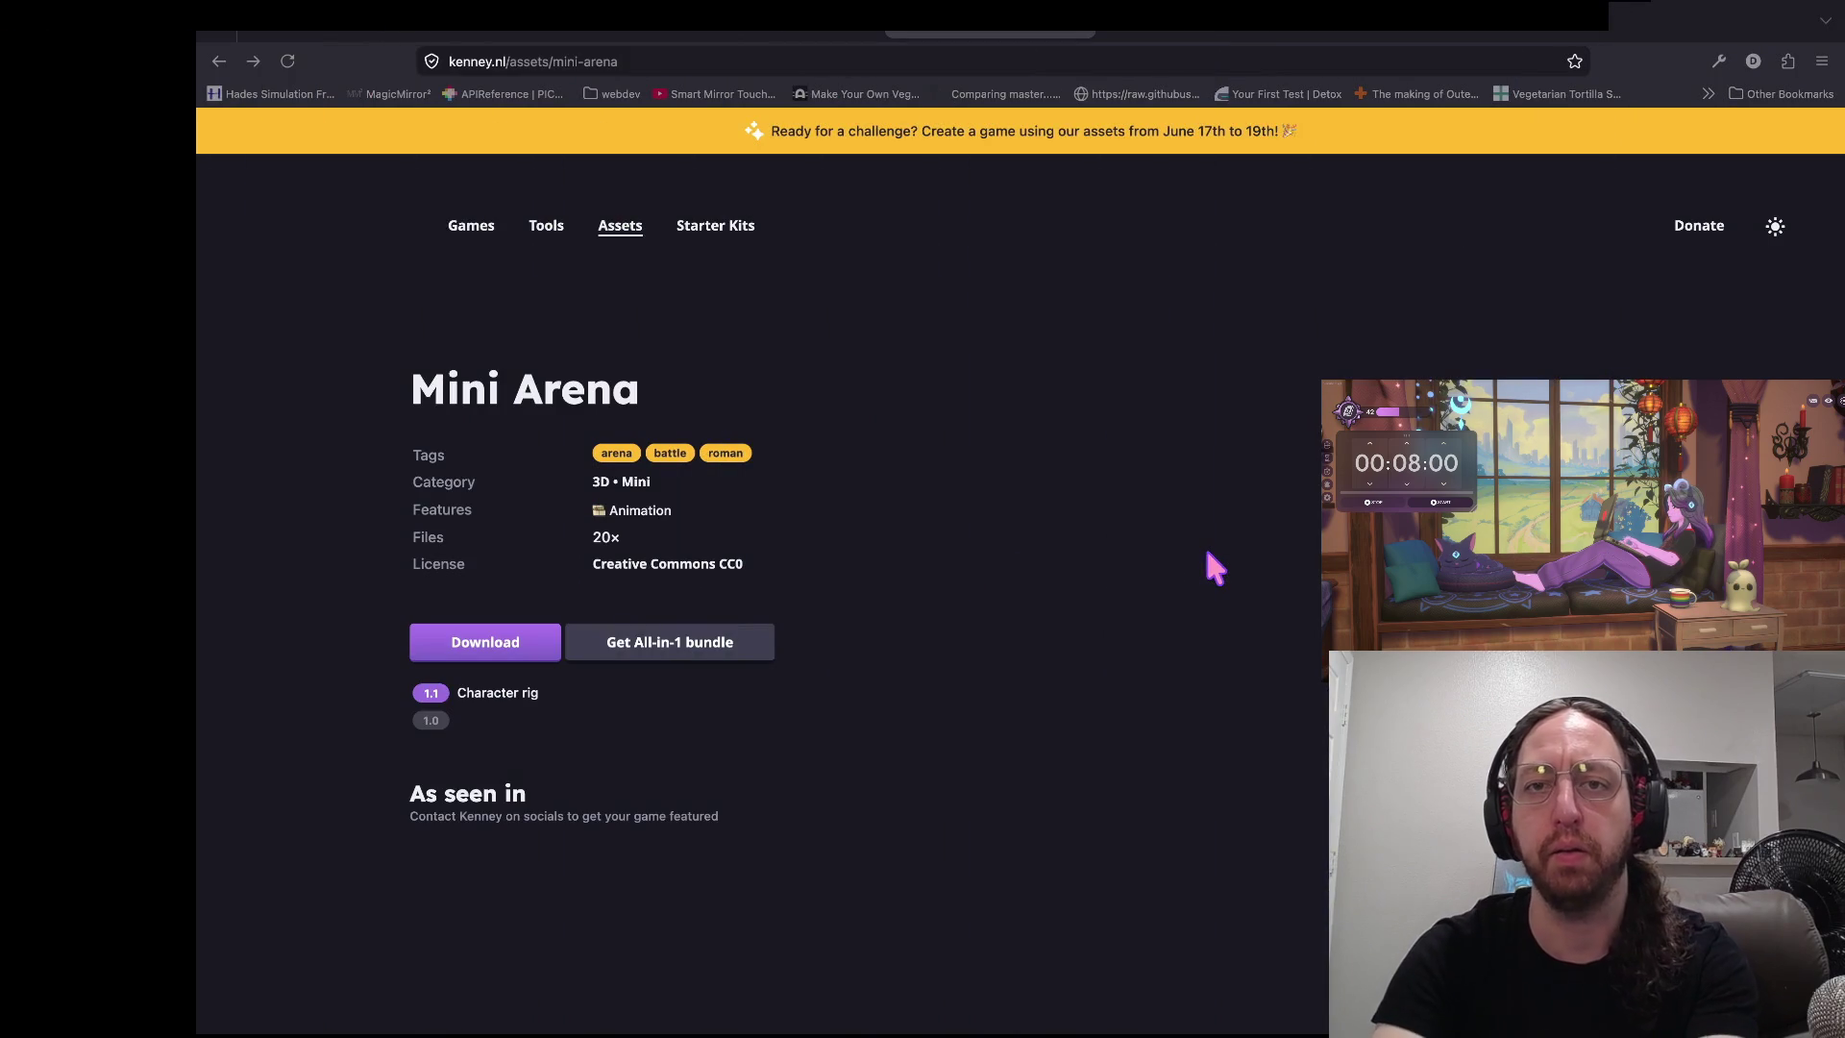
- Search the web for 'godot surface material override vs material' and open the Godot forum result
key(ctrl+t)
text(gola)
key(BackSpace)
key(BackSpace)
key(BackSpace)
text(dscript )
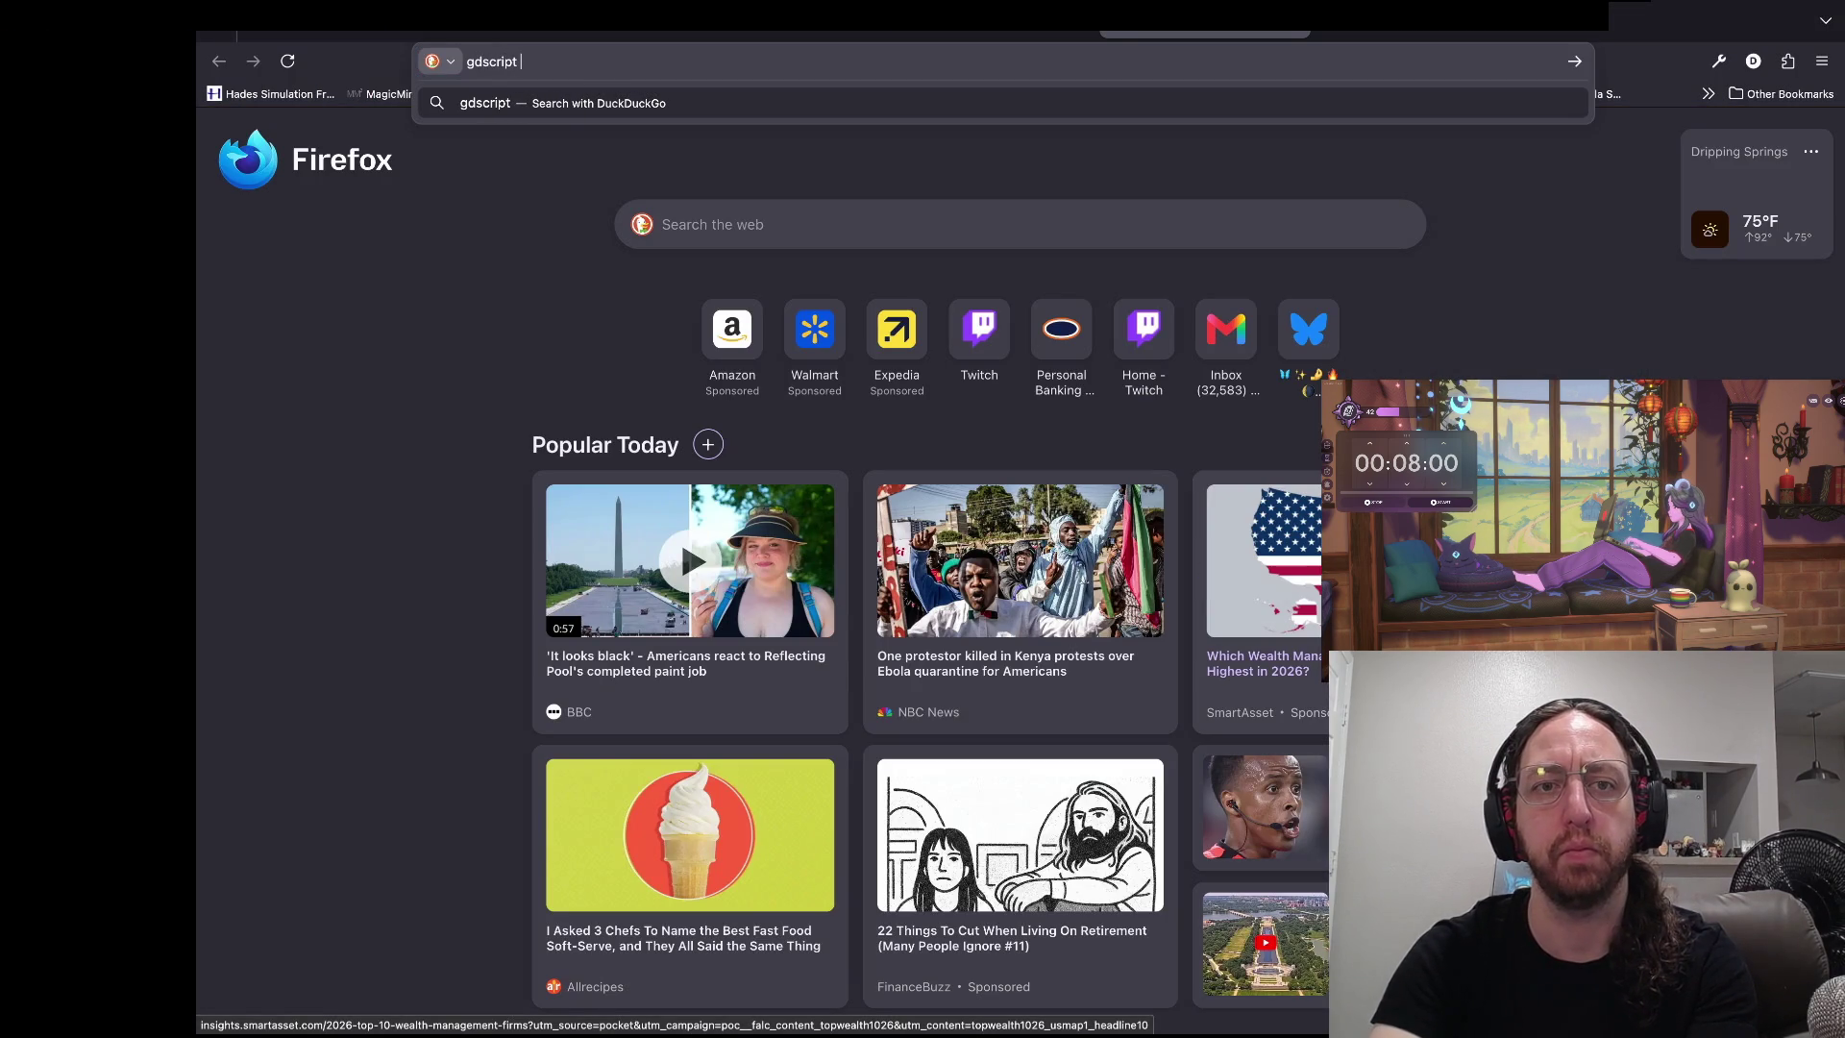
text(surf)
key(ctrl+a)
text(godot)
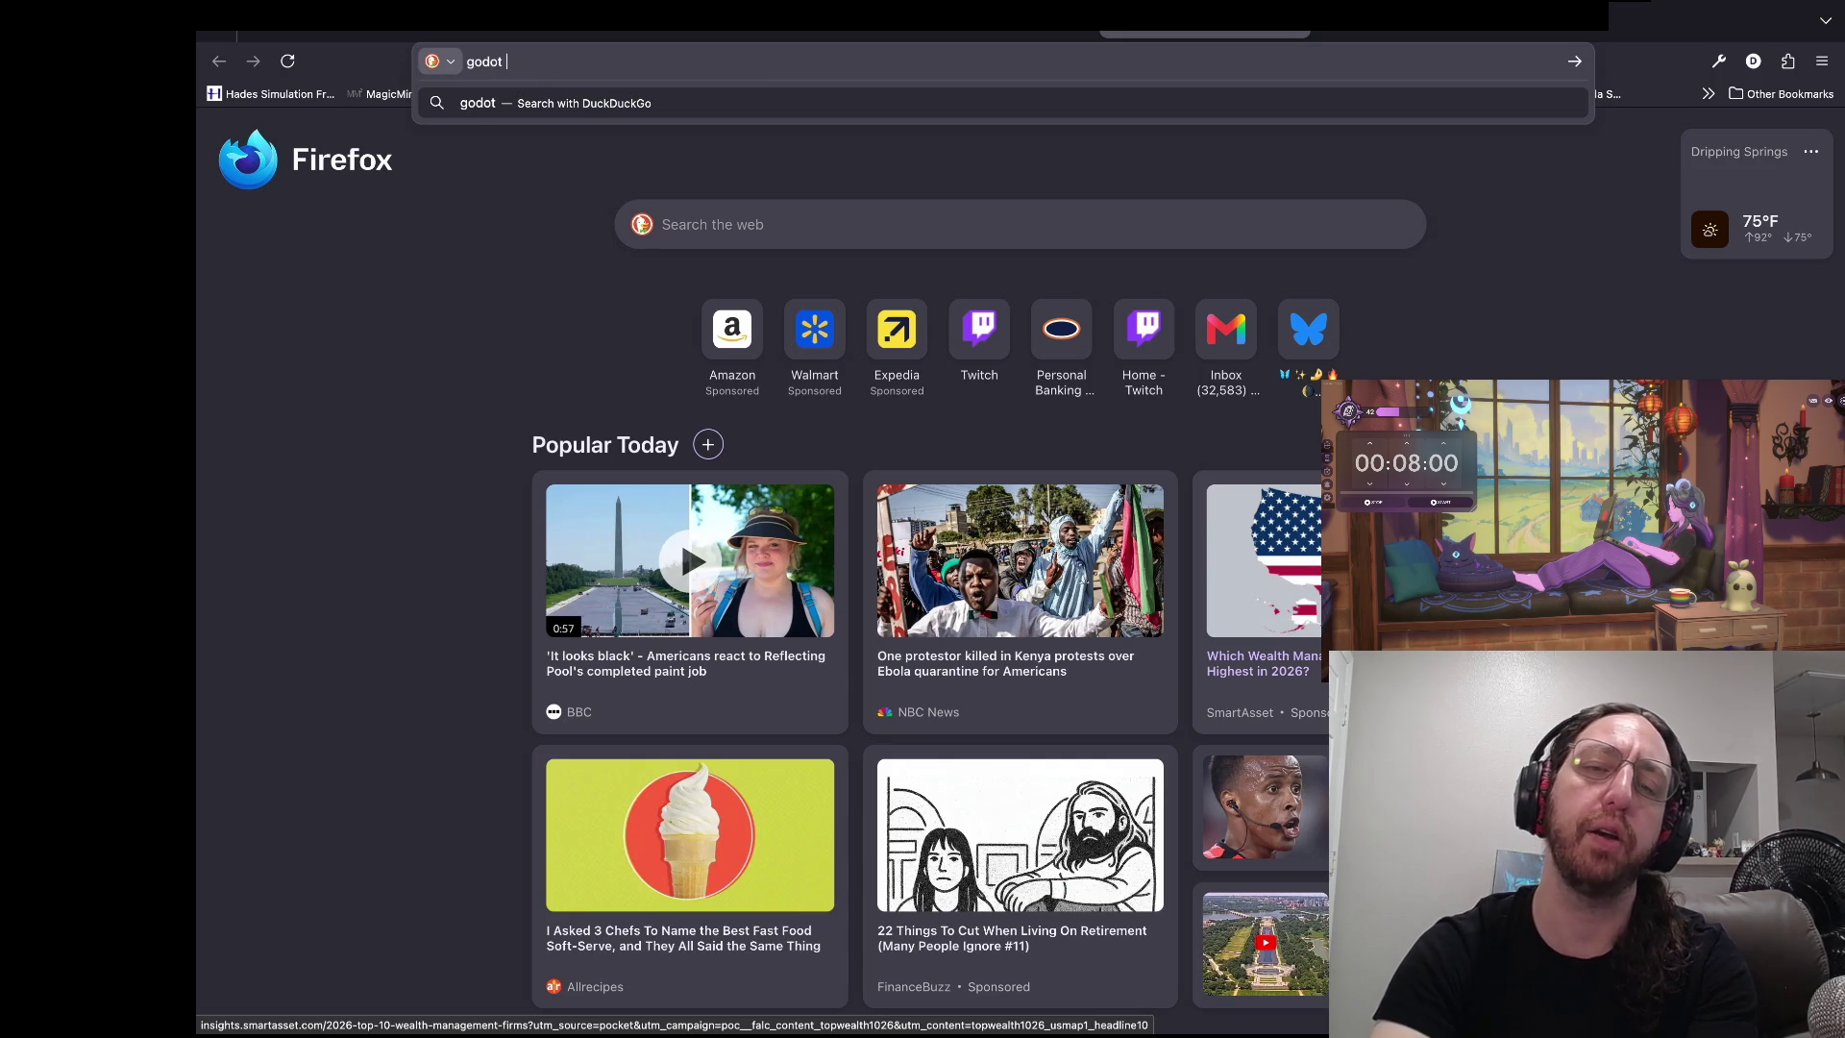
text(surface material override vs material)
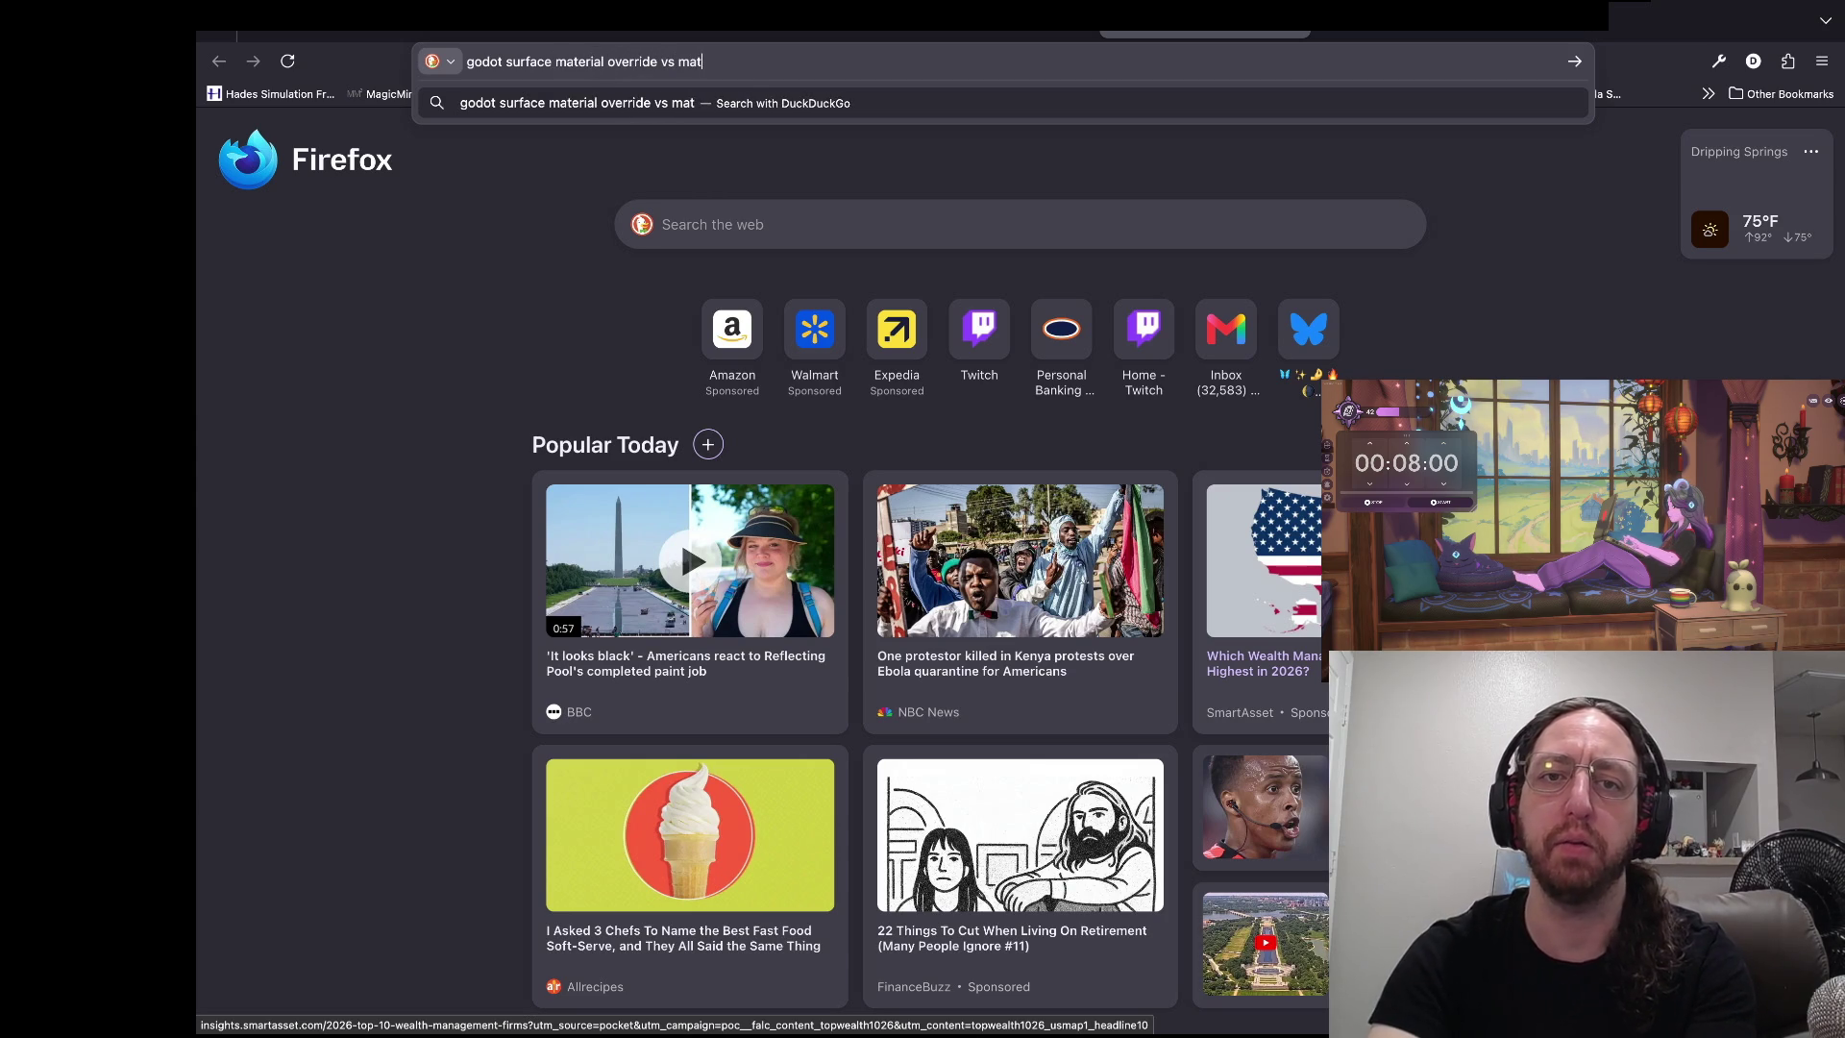
key(Return)
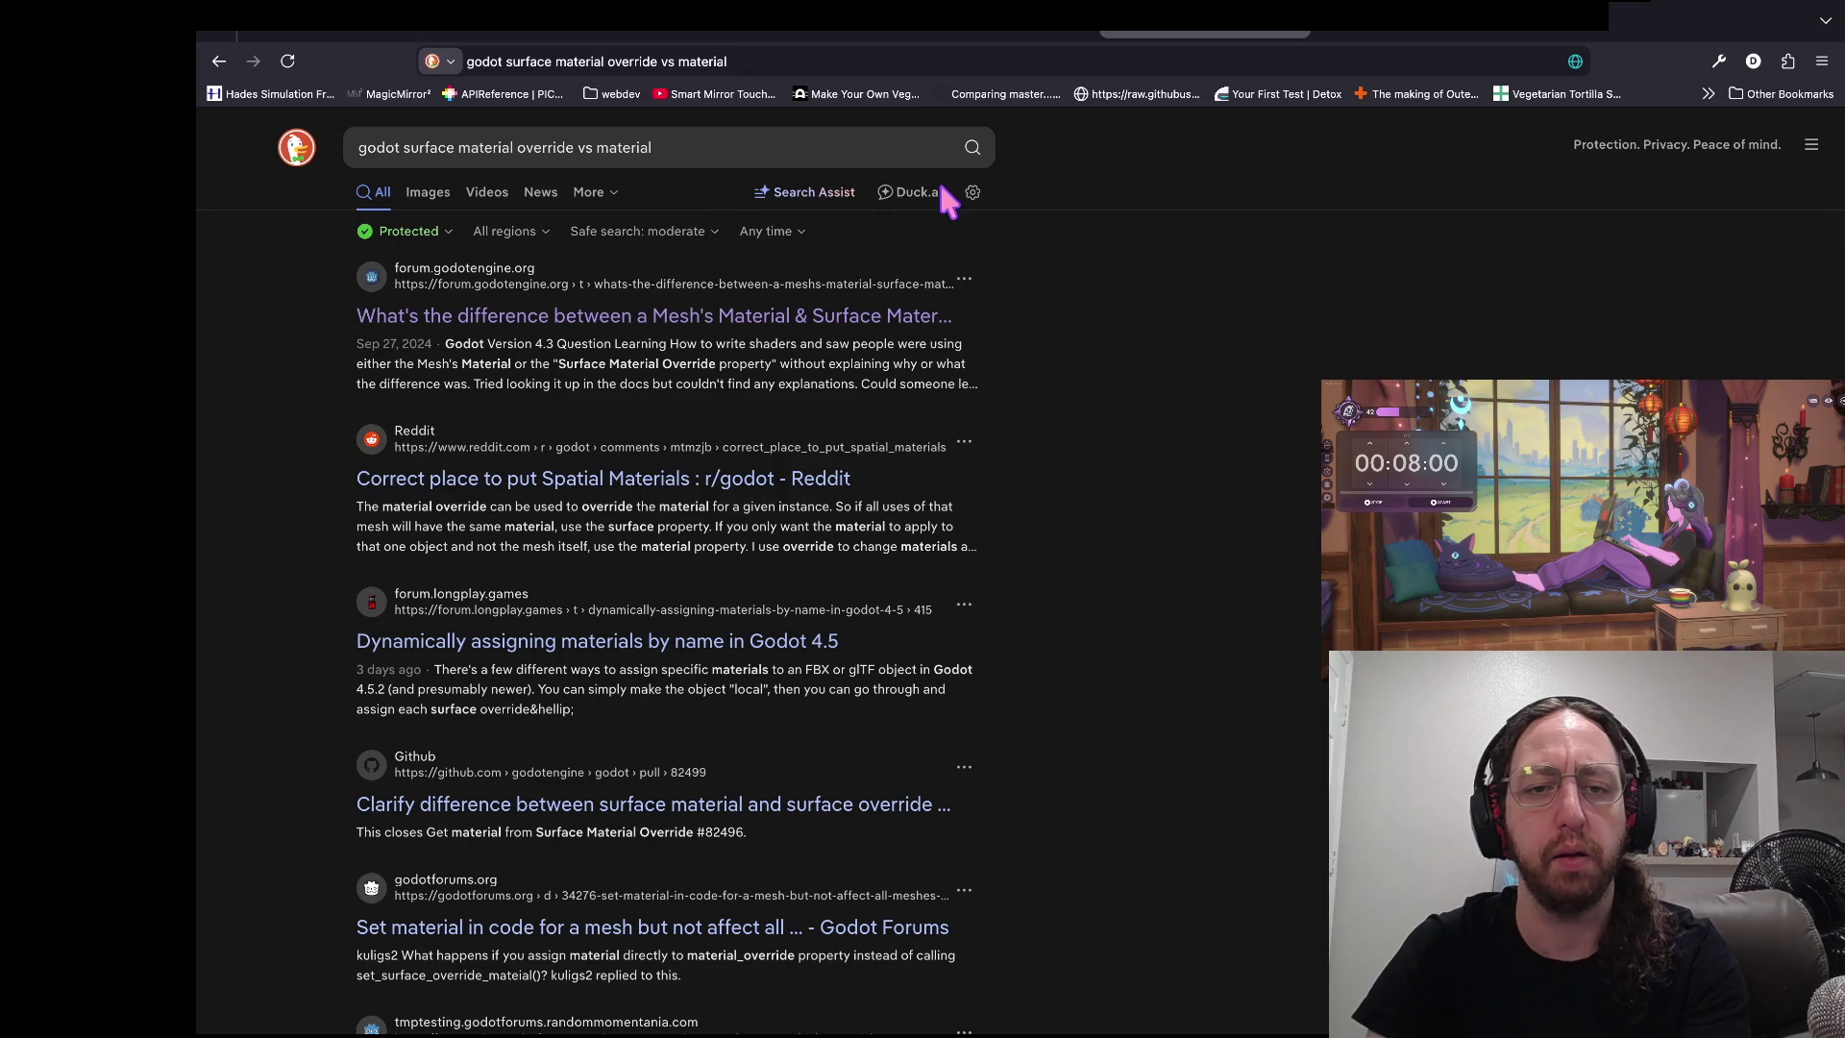
click(517, 309)
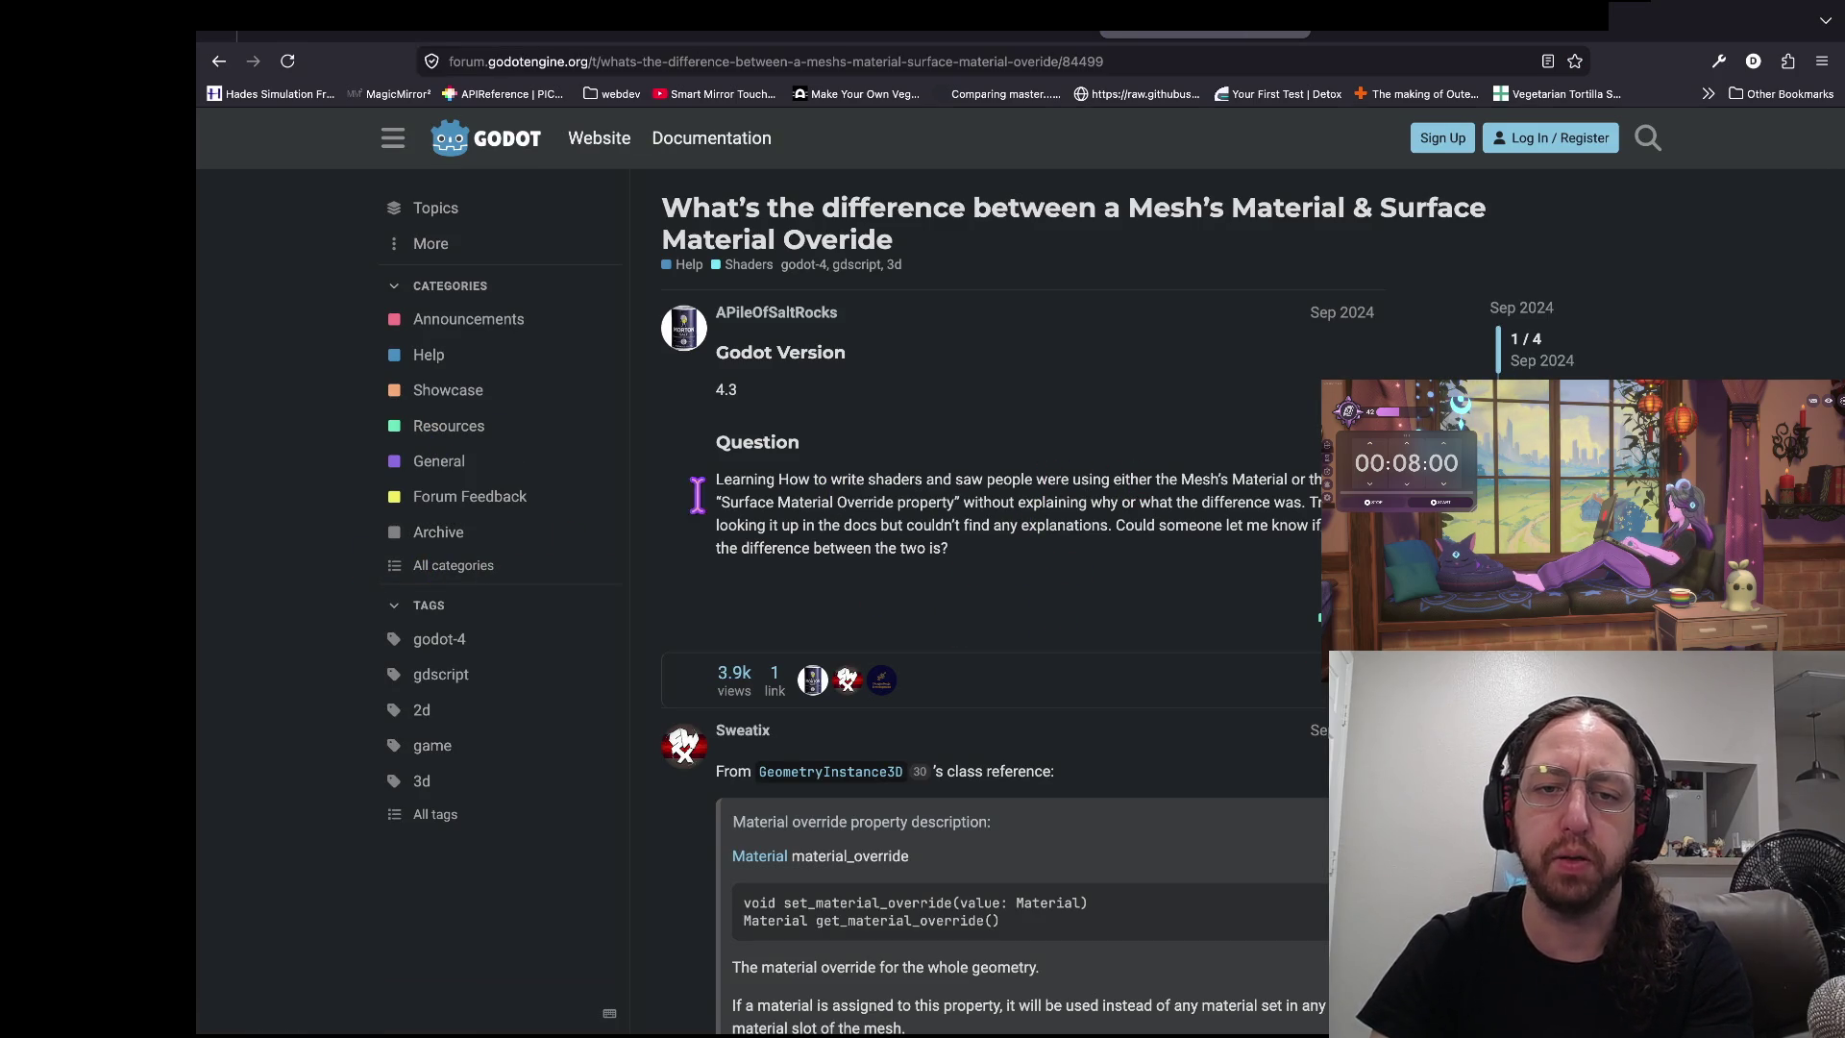
- Read the forum explanation of Surface Material Override versus mesh material, then return to Godot
drag(722, 502, 896, 502)
click(770, 509)
scroll(864, 567, down, 1)
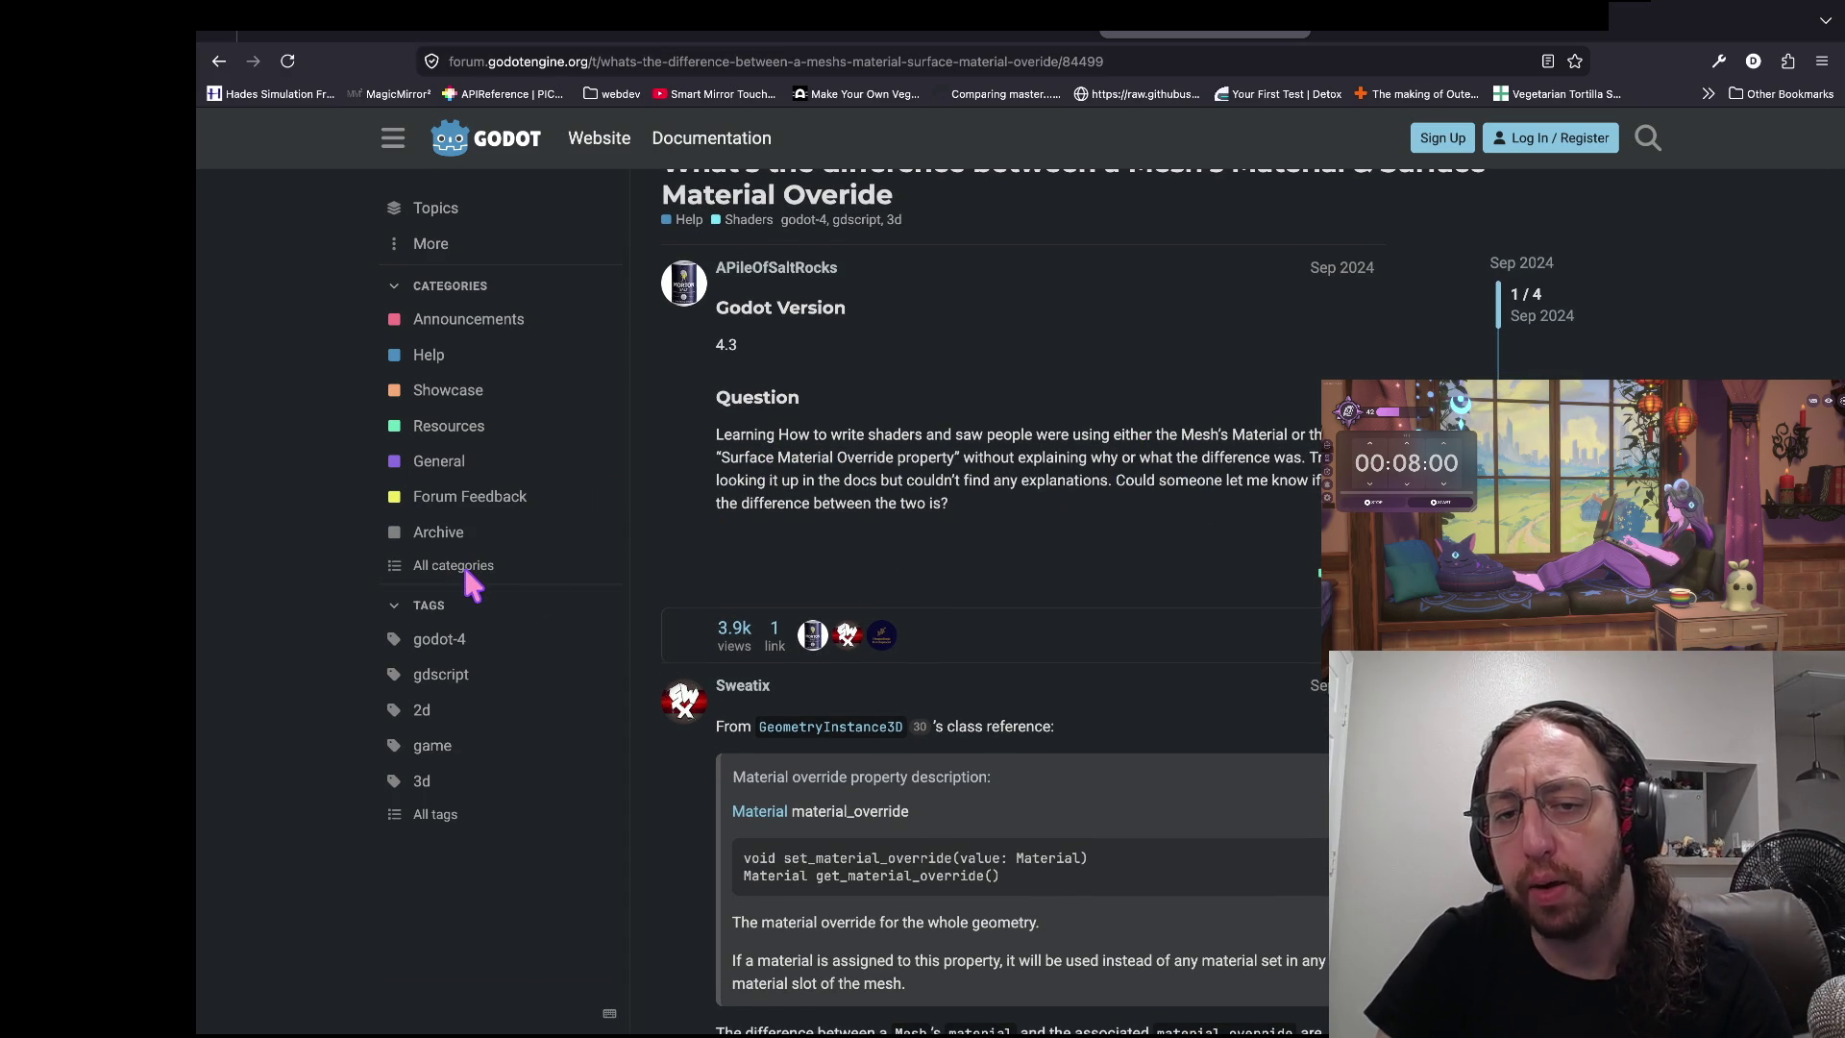
scroll(463, 565, down, 4)
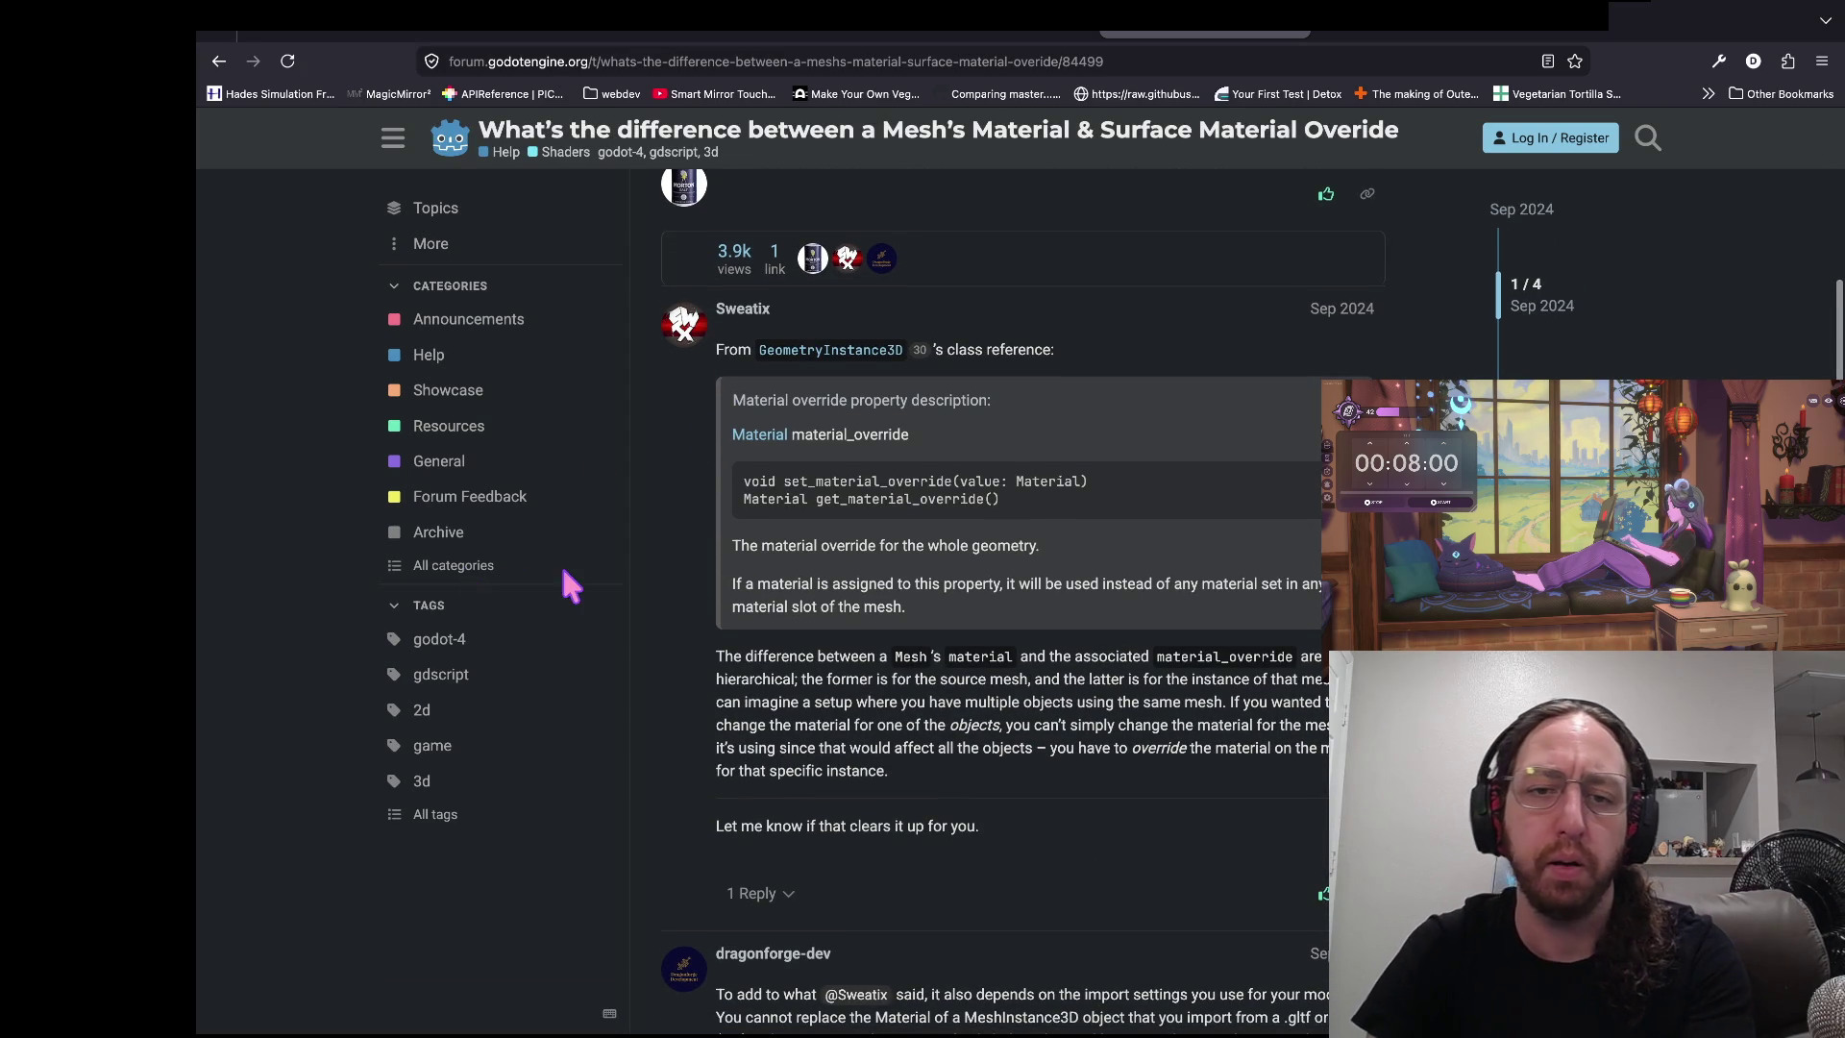
scroll(562, 509, down, 1)
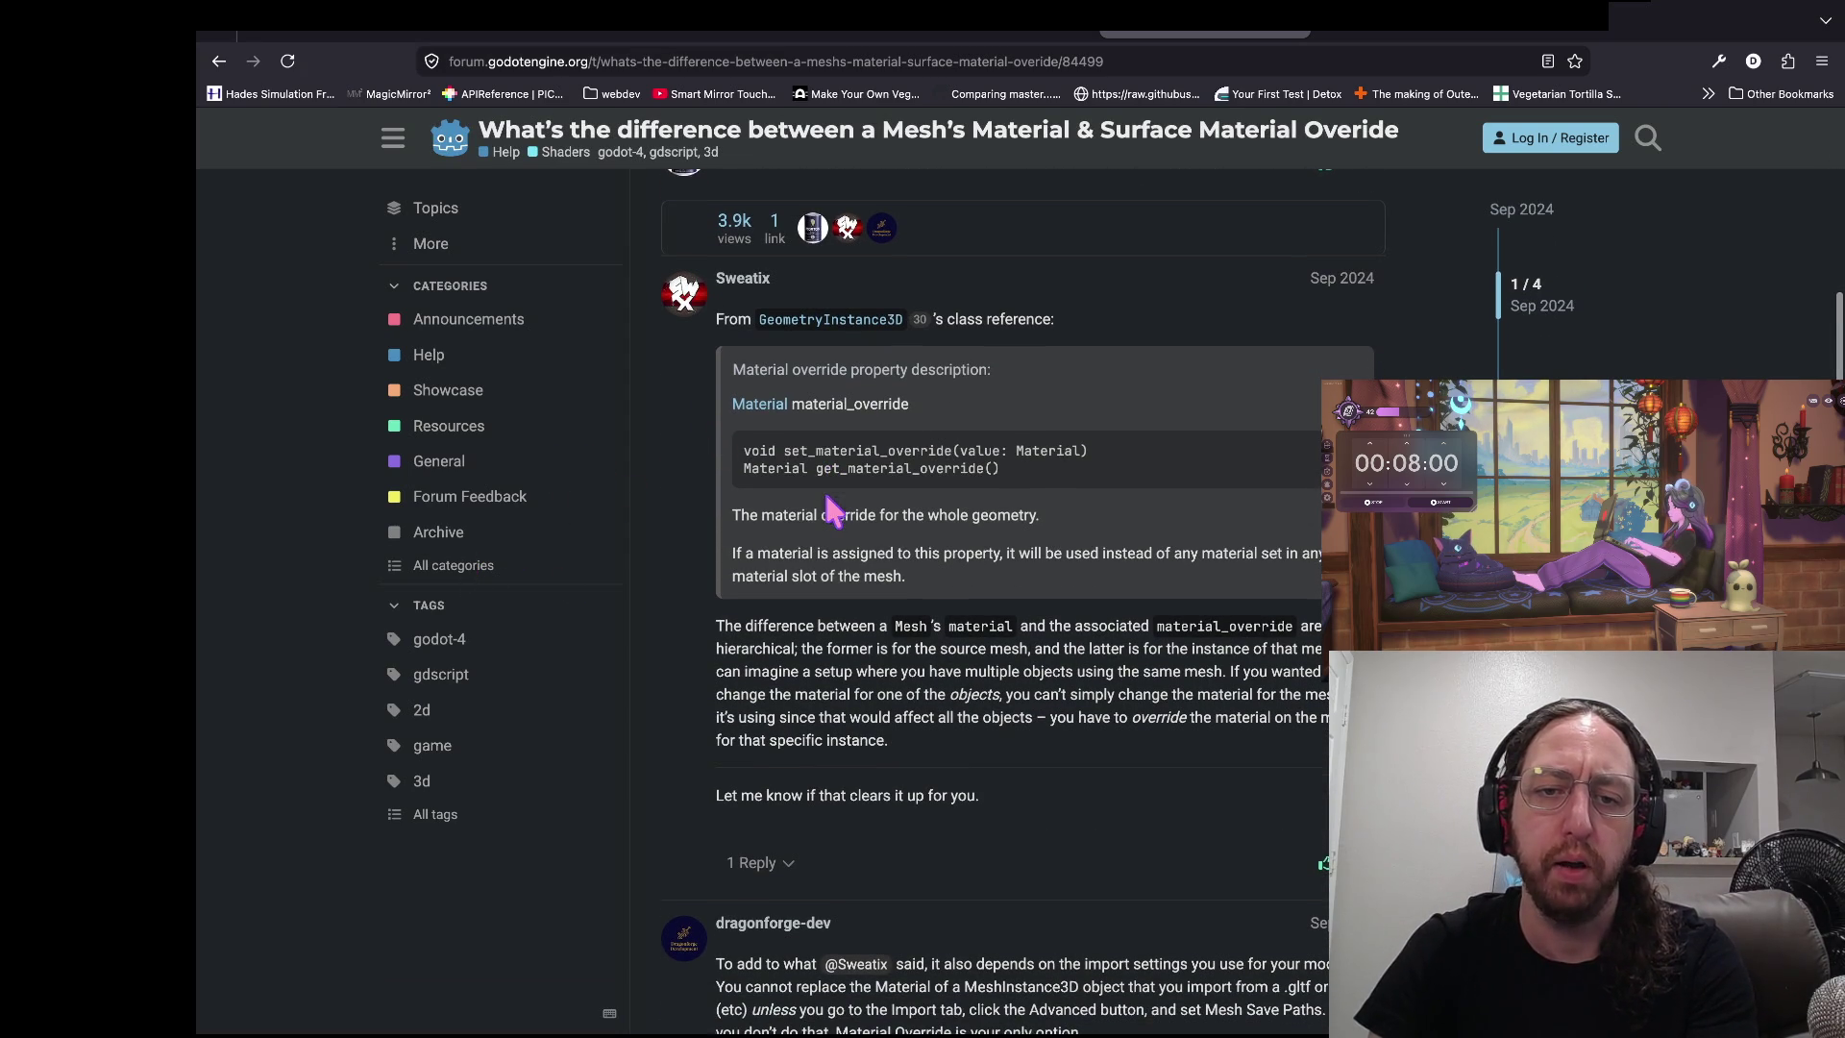
drag(867, 524, 482, 509)
click(482, 519)
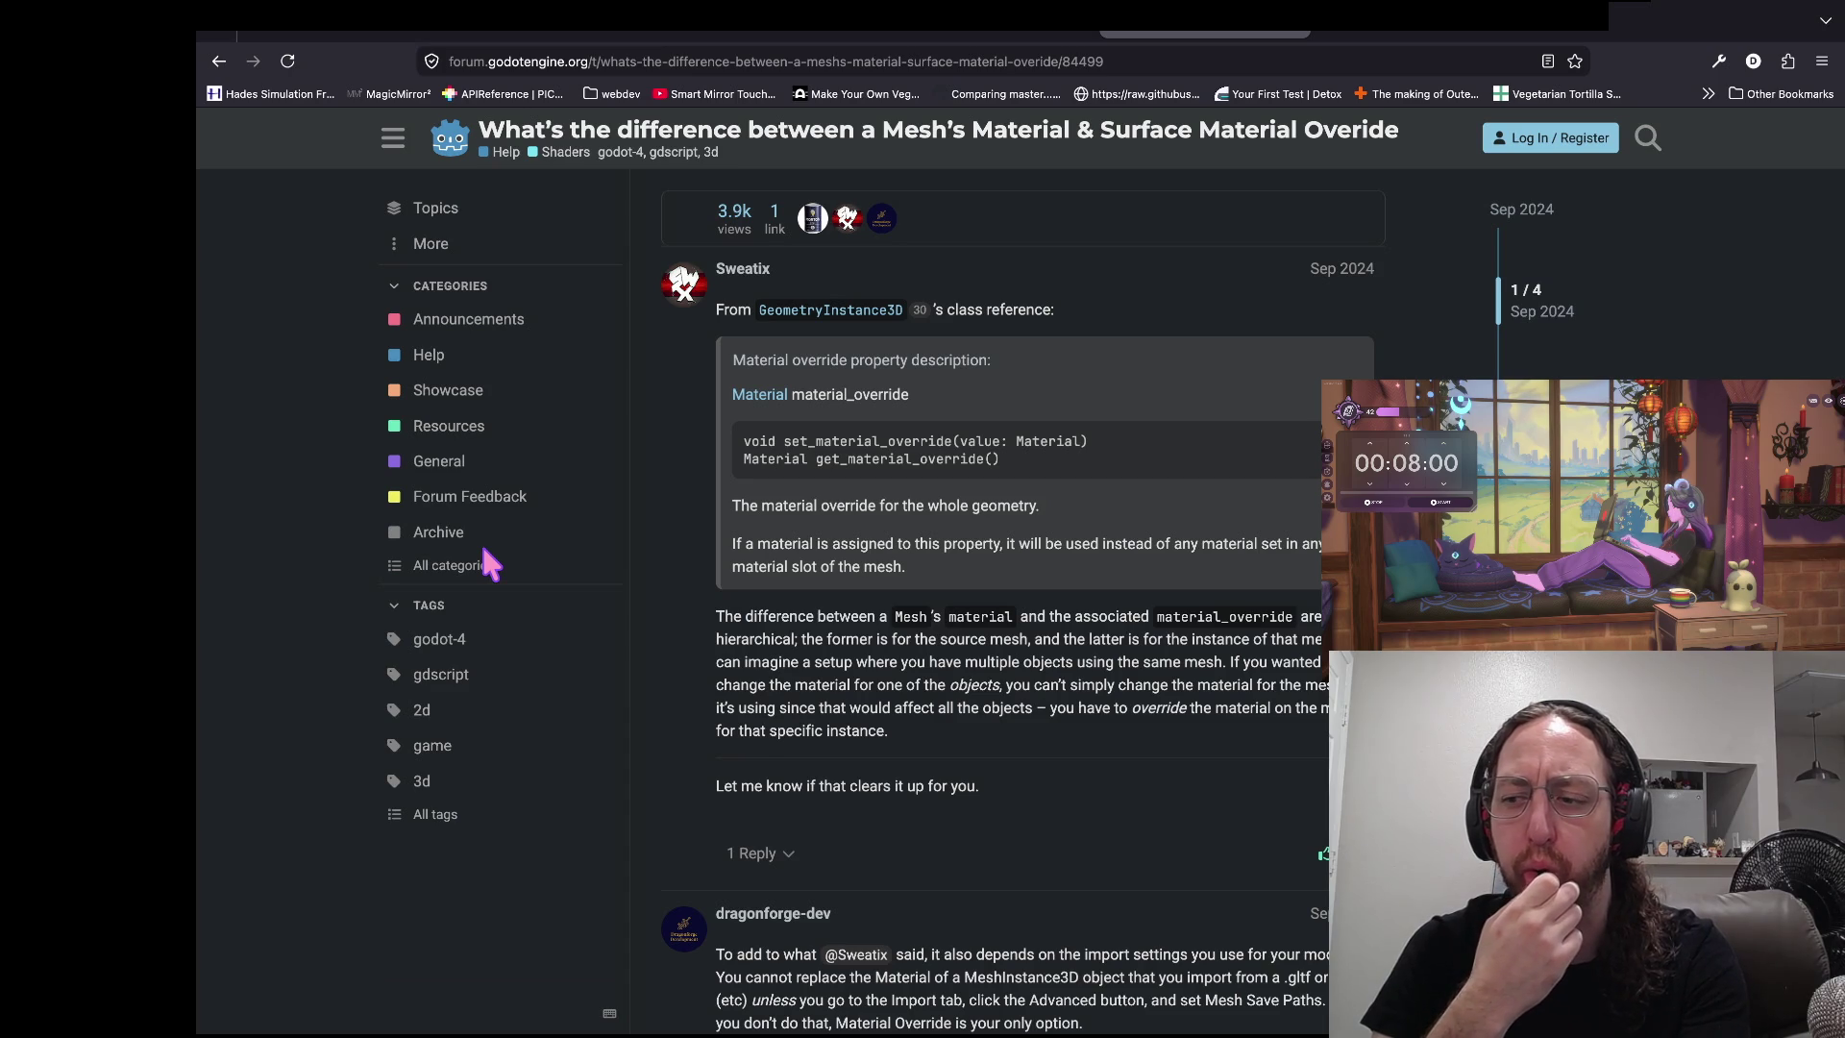
key(super+w)
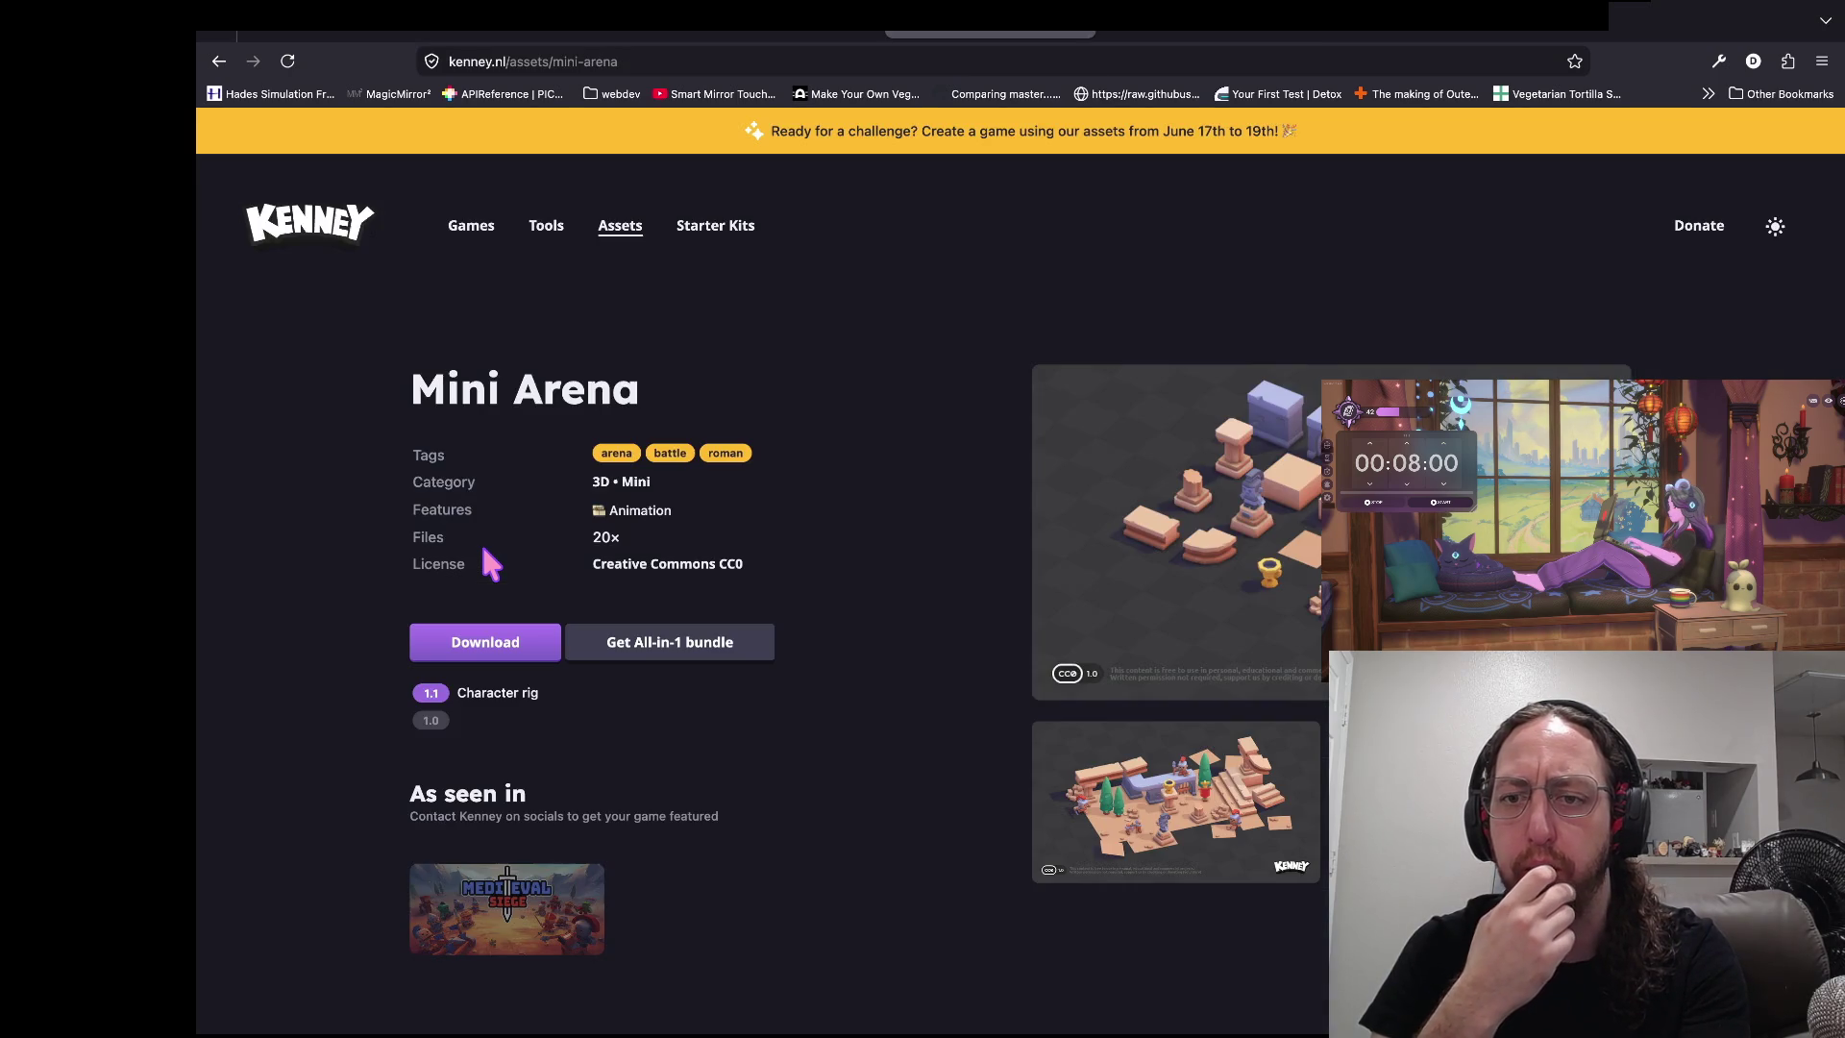
key(super+Tab)
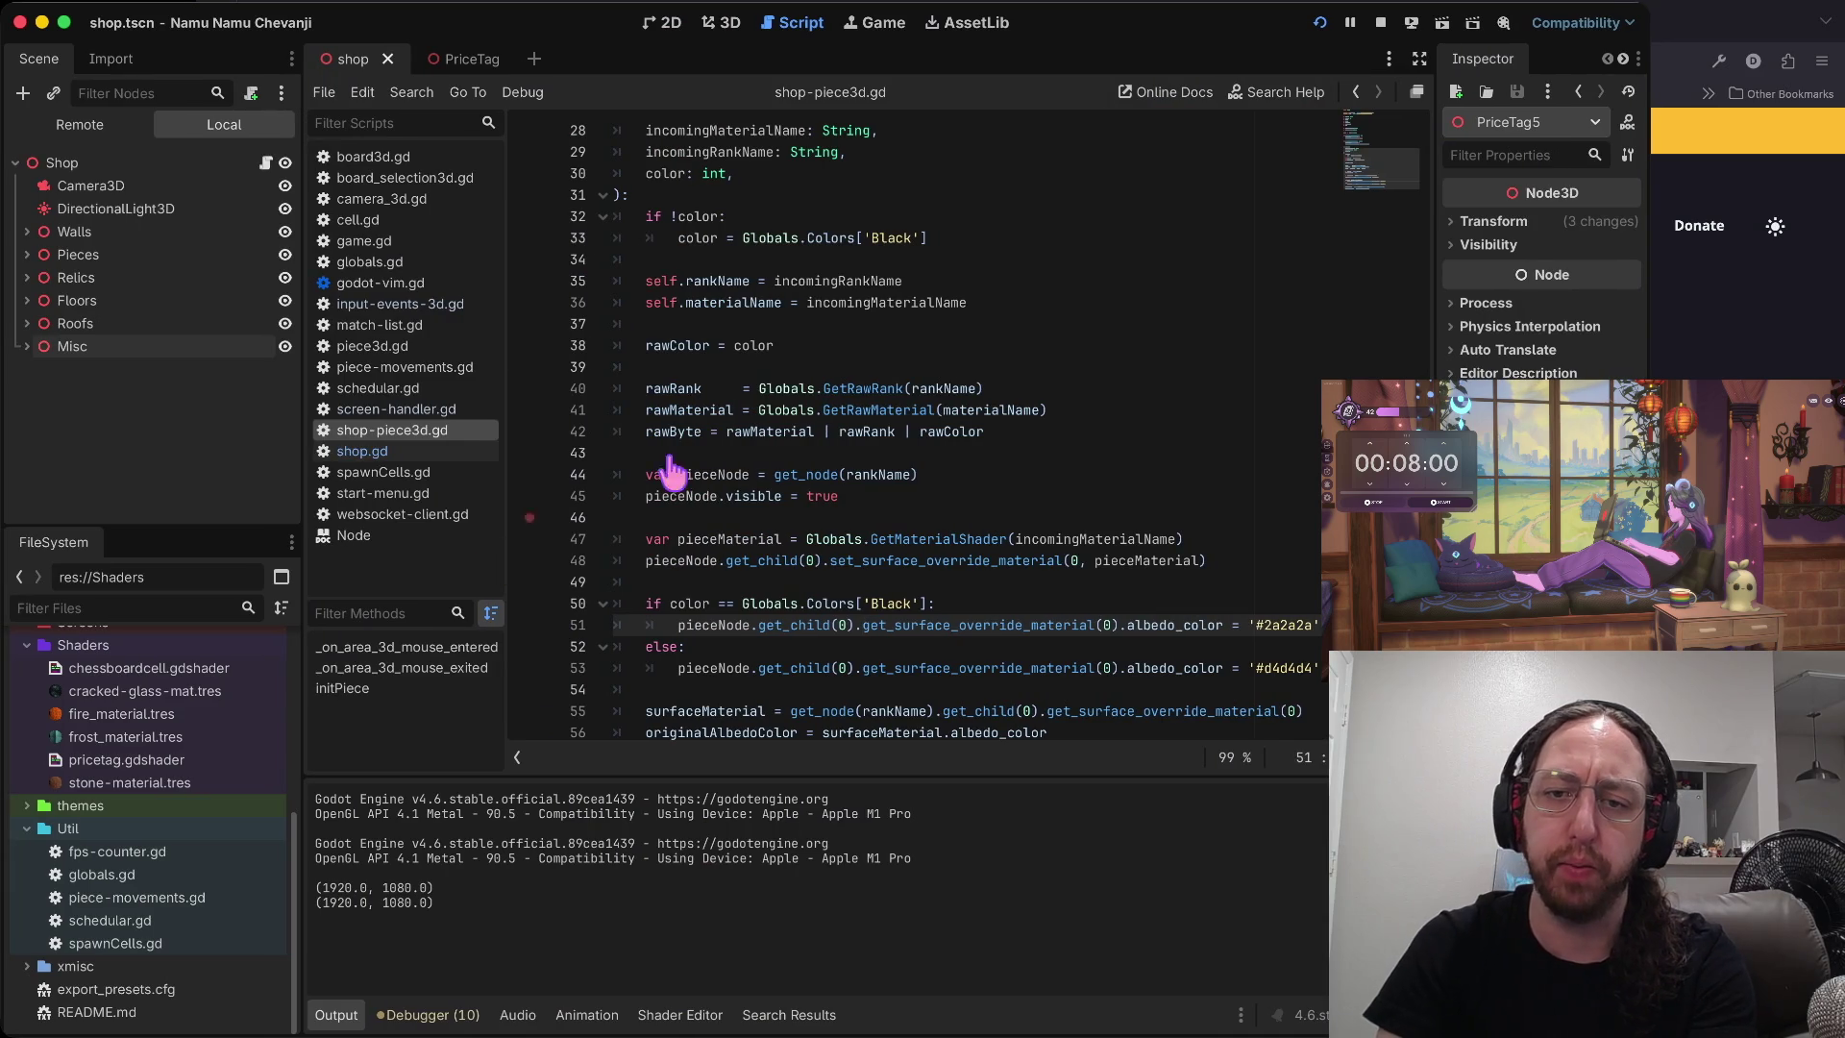
- Review the set_surface_override_material code on line 48 of shop-piece3d.gd
click(846, 581)
click(873, 560)
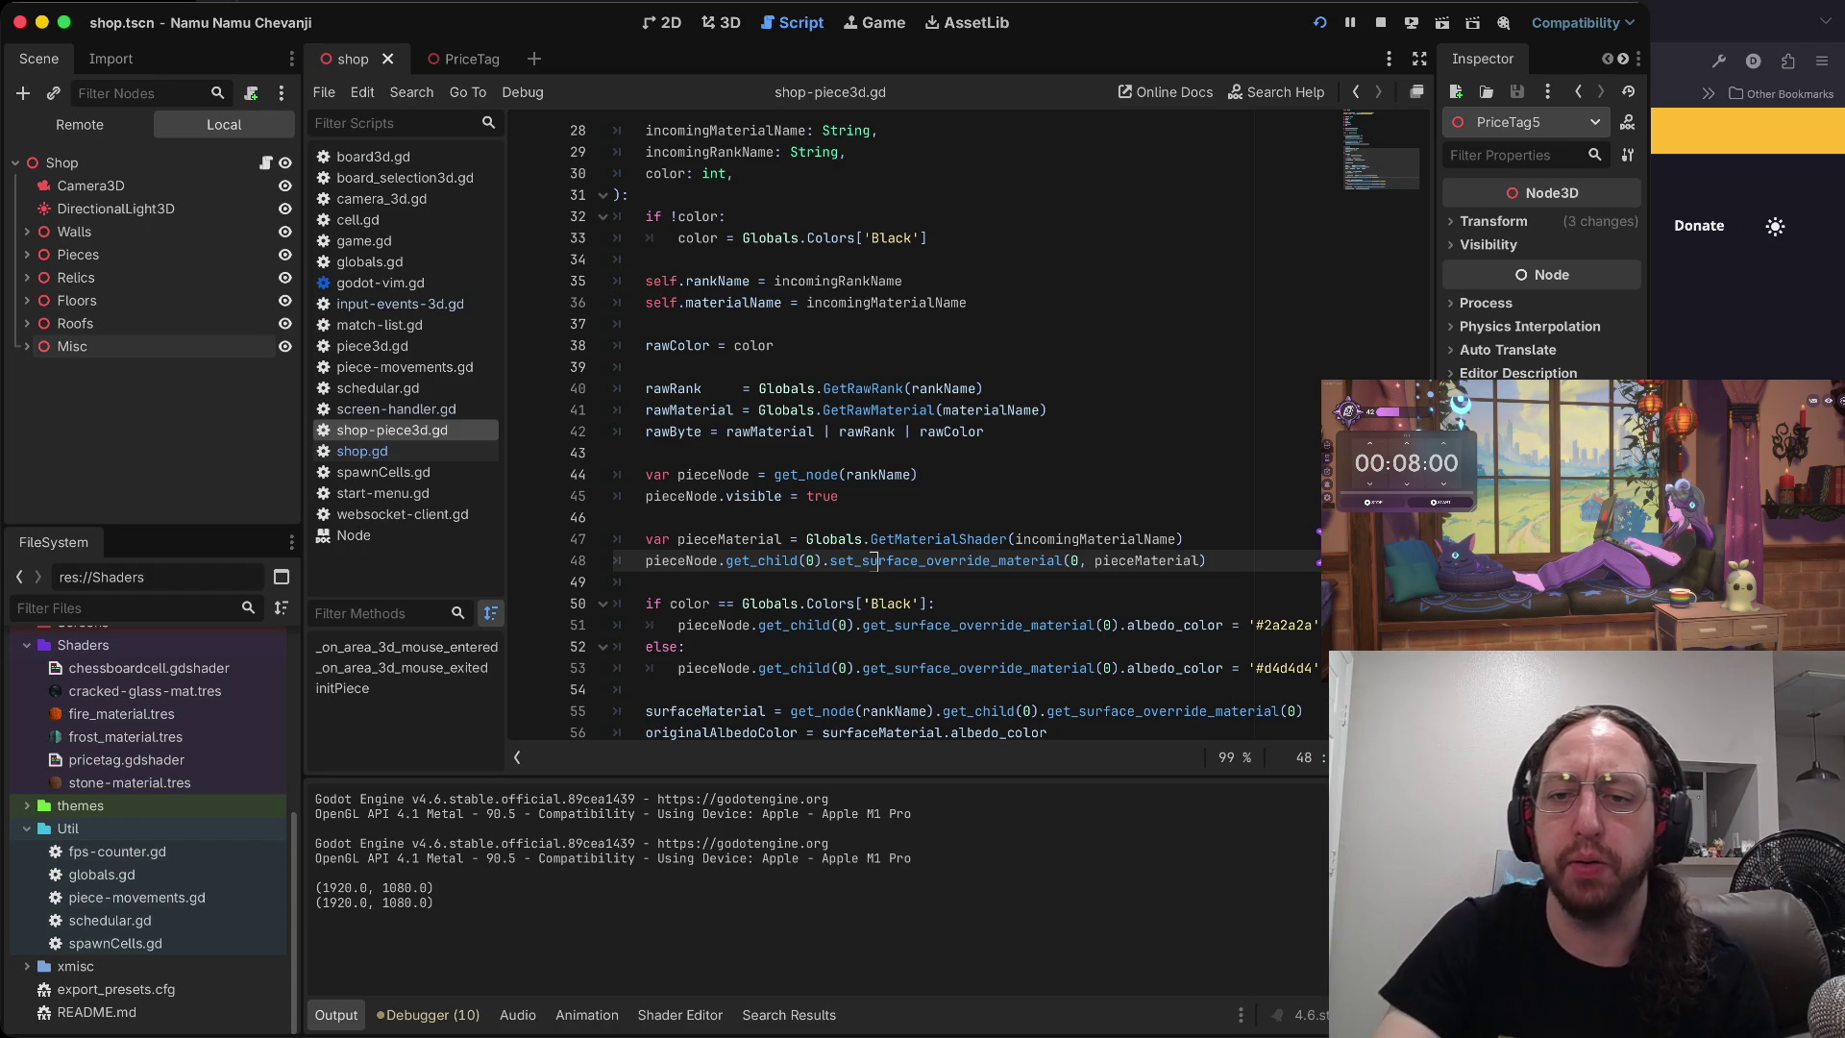
click(817, 560)
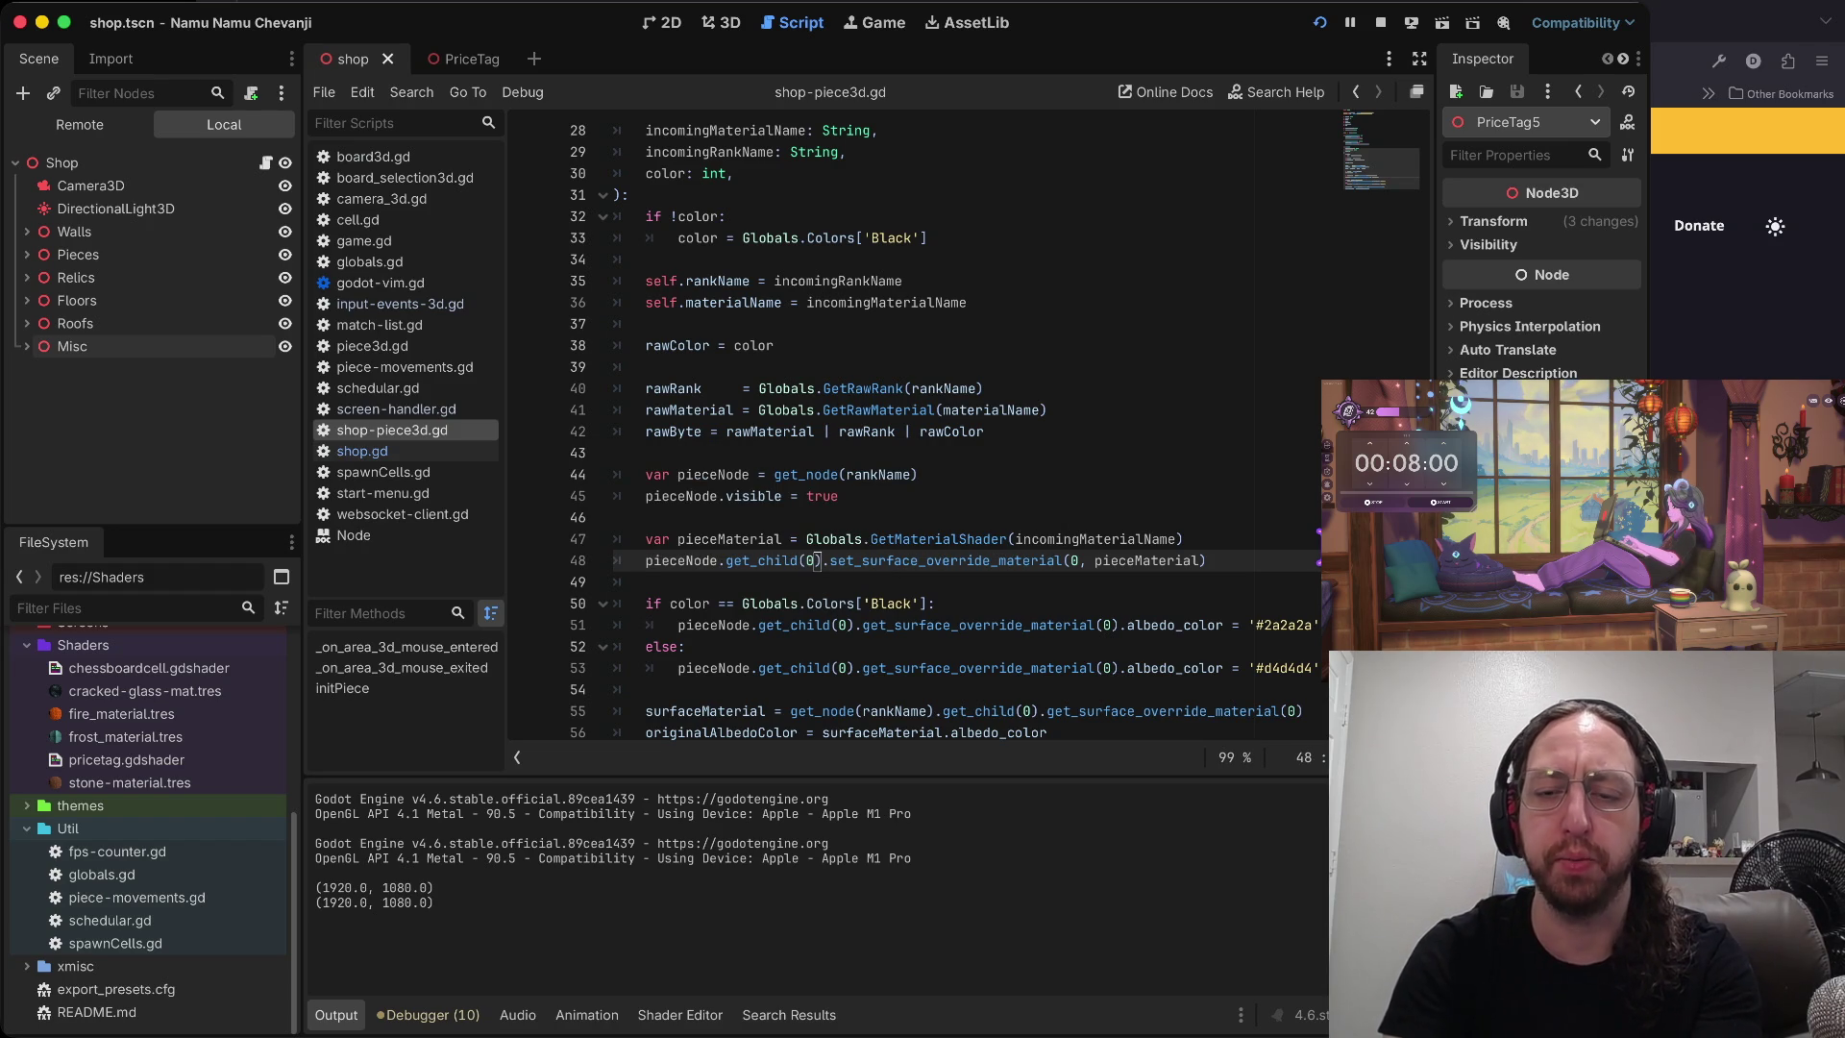
key(w)
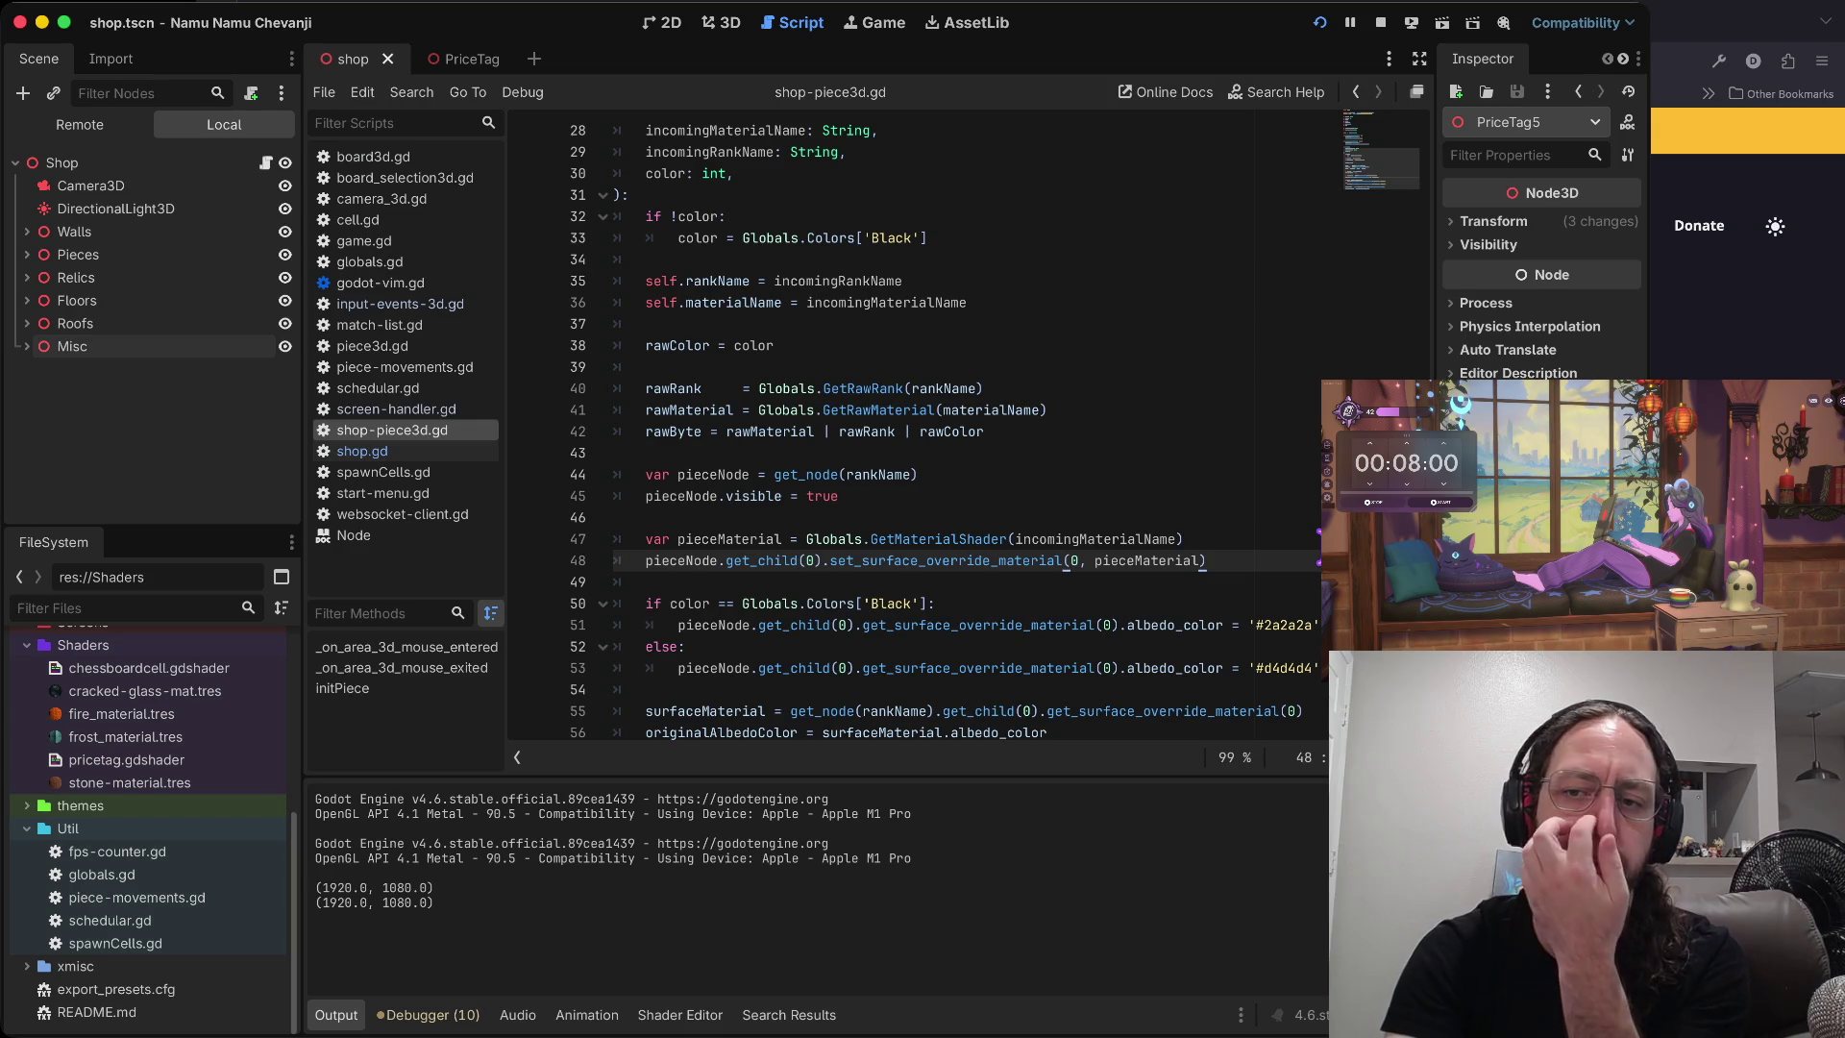
key(j)
key(j)
key(j)
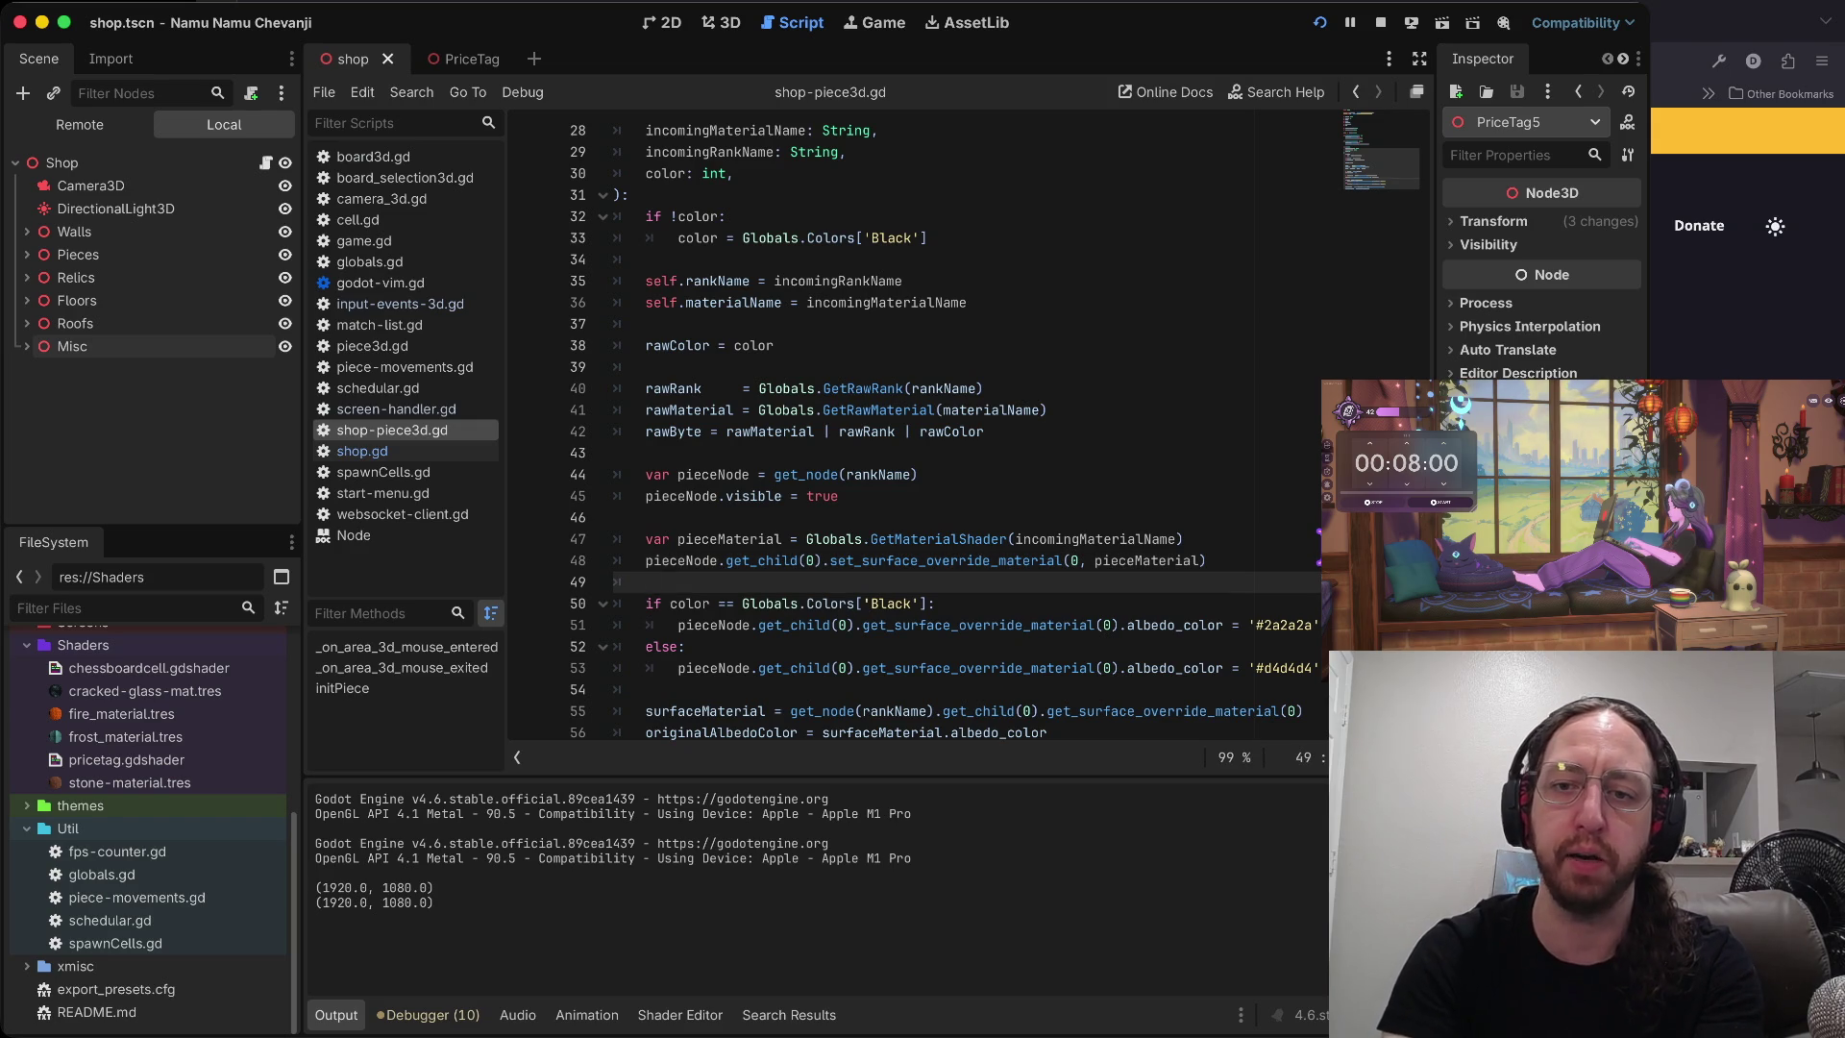
key(j)
key(j)
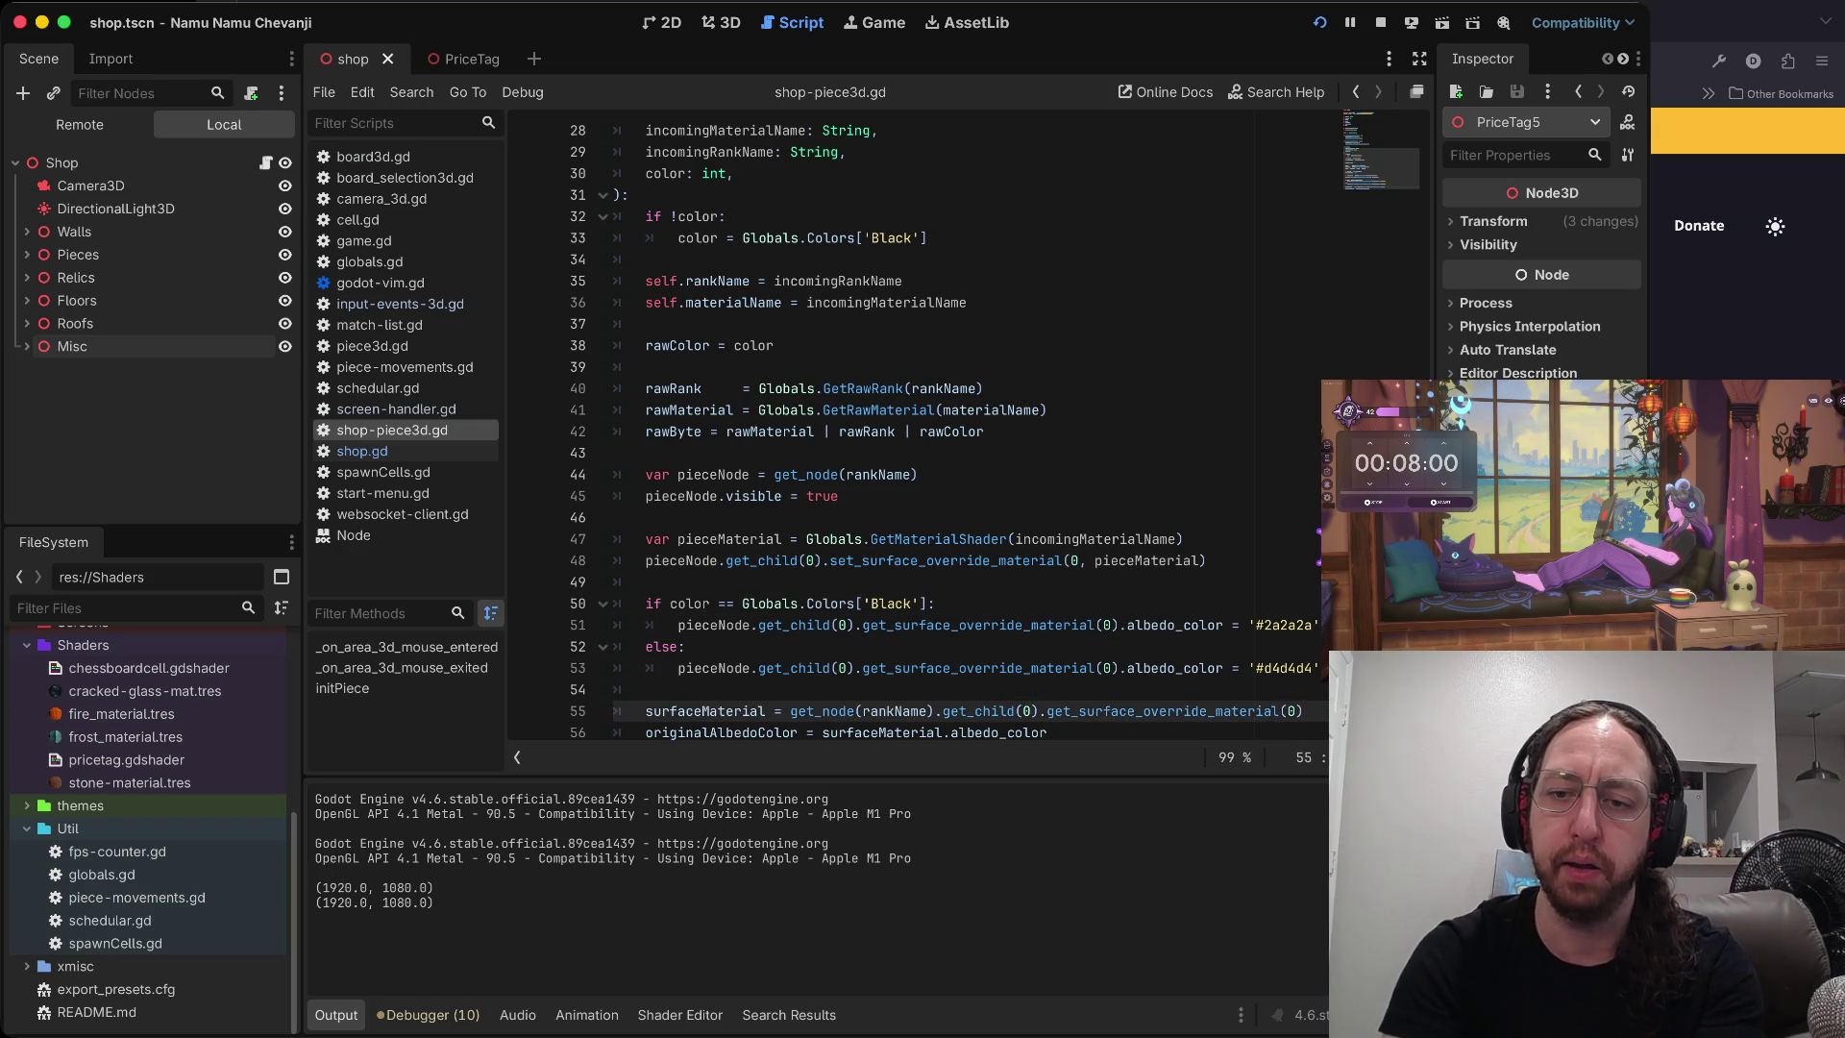
key(k)
key(k)
key(k)
key(k)
key(k)
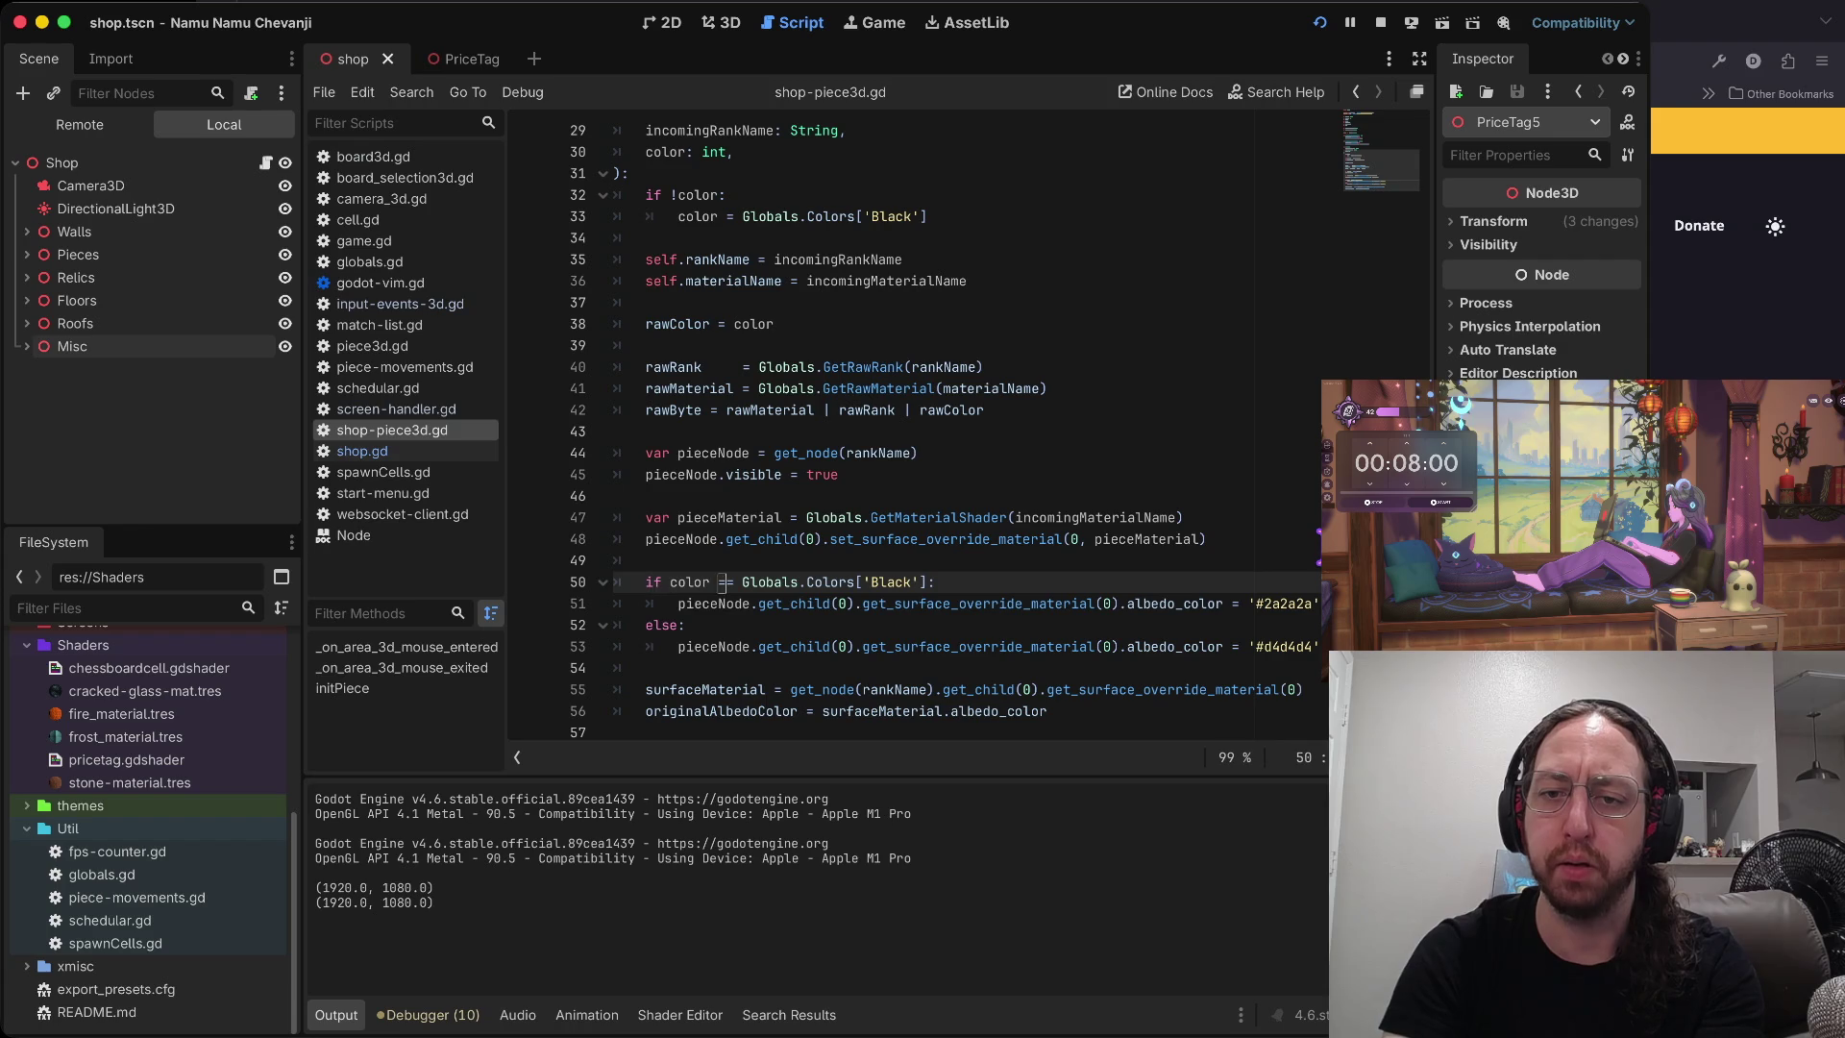
key(k)
key(k)
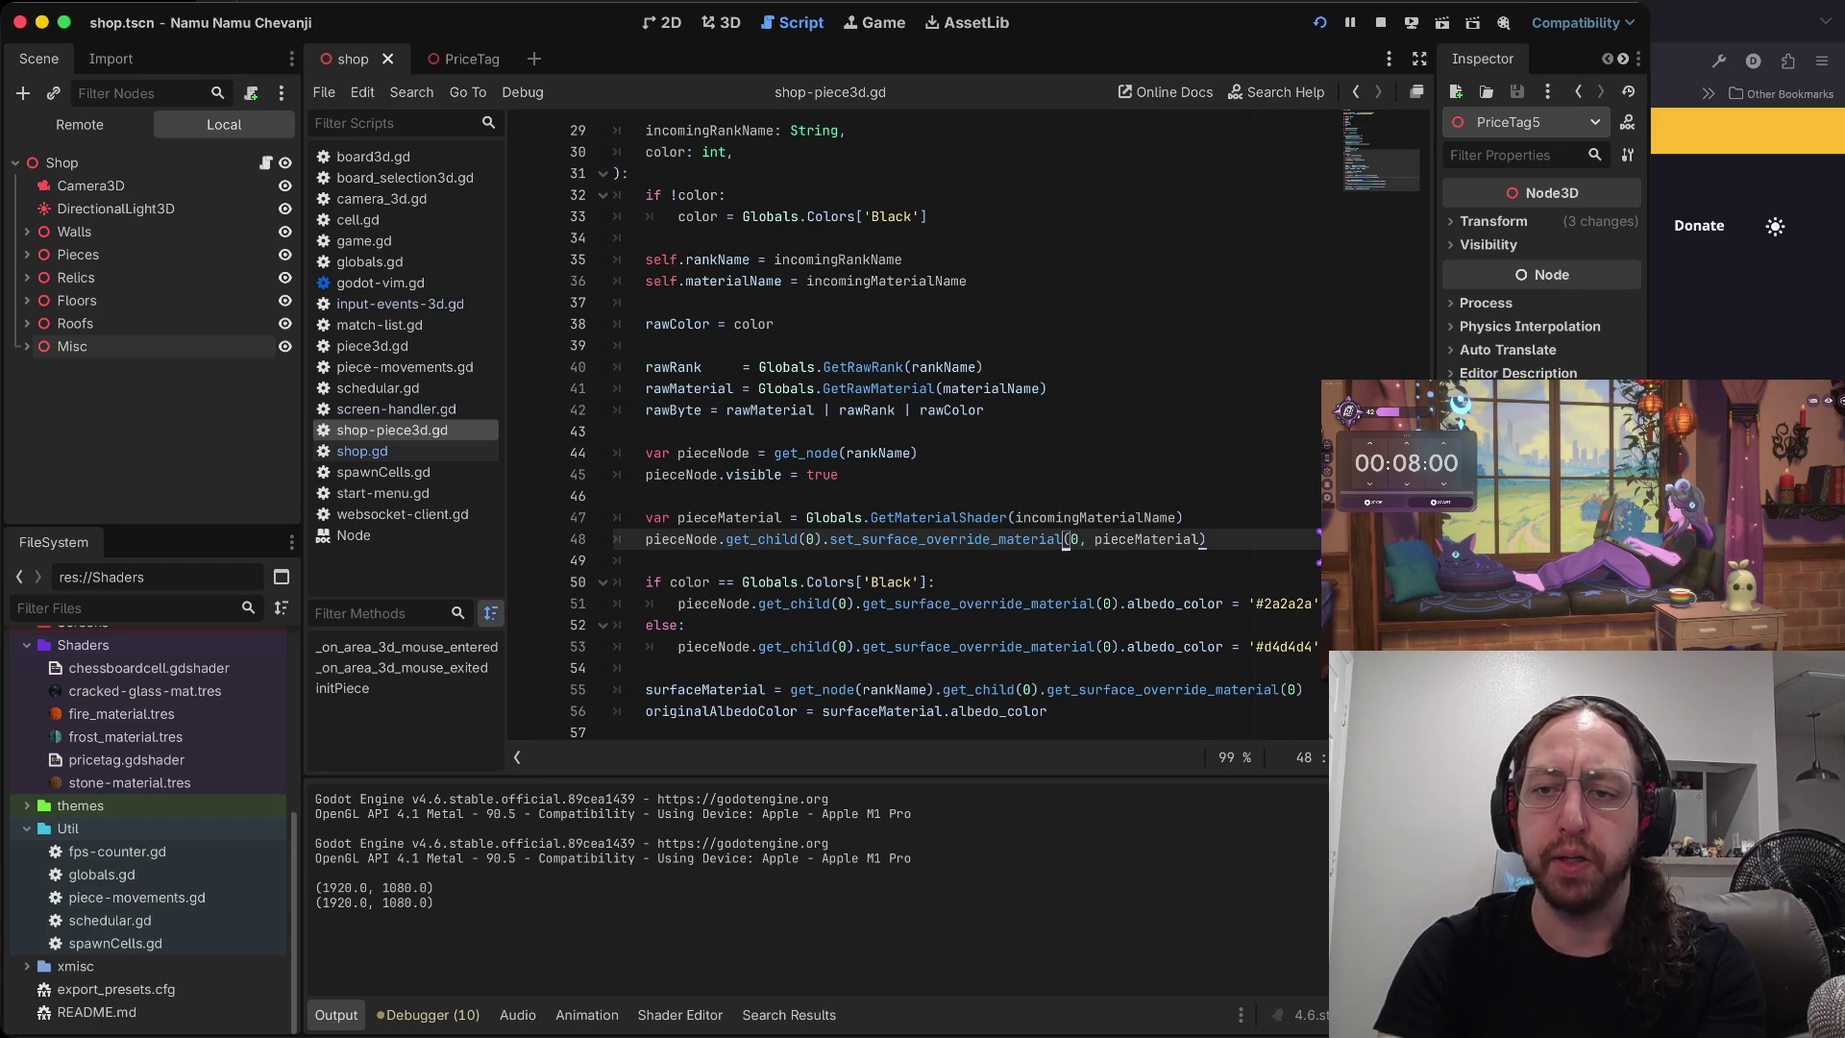
- Yank the GetMaterialShader name from line 47 and open Util/globals.gd at MaterialNames
key(k)
key(j)
key(k)
key(w)
key(w)
key(w)
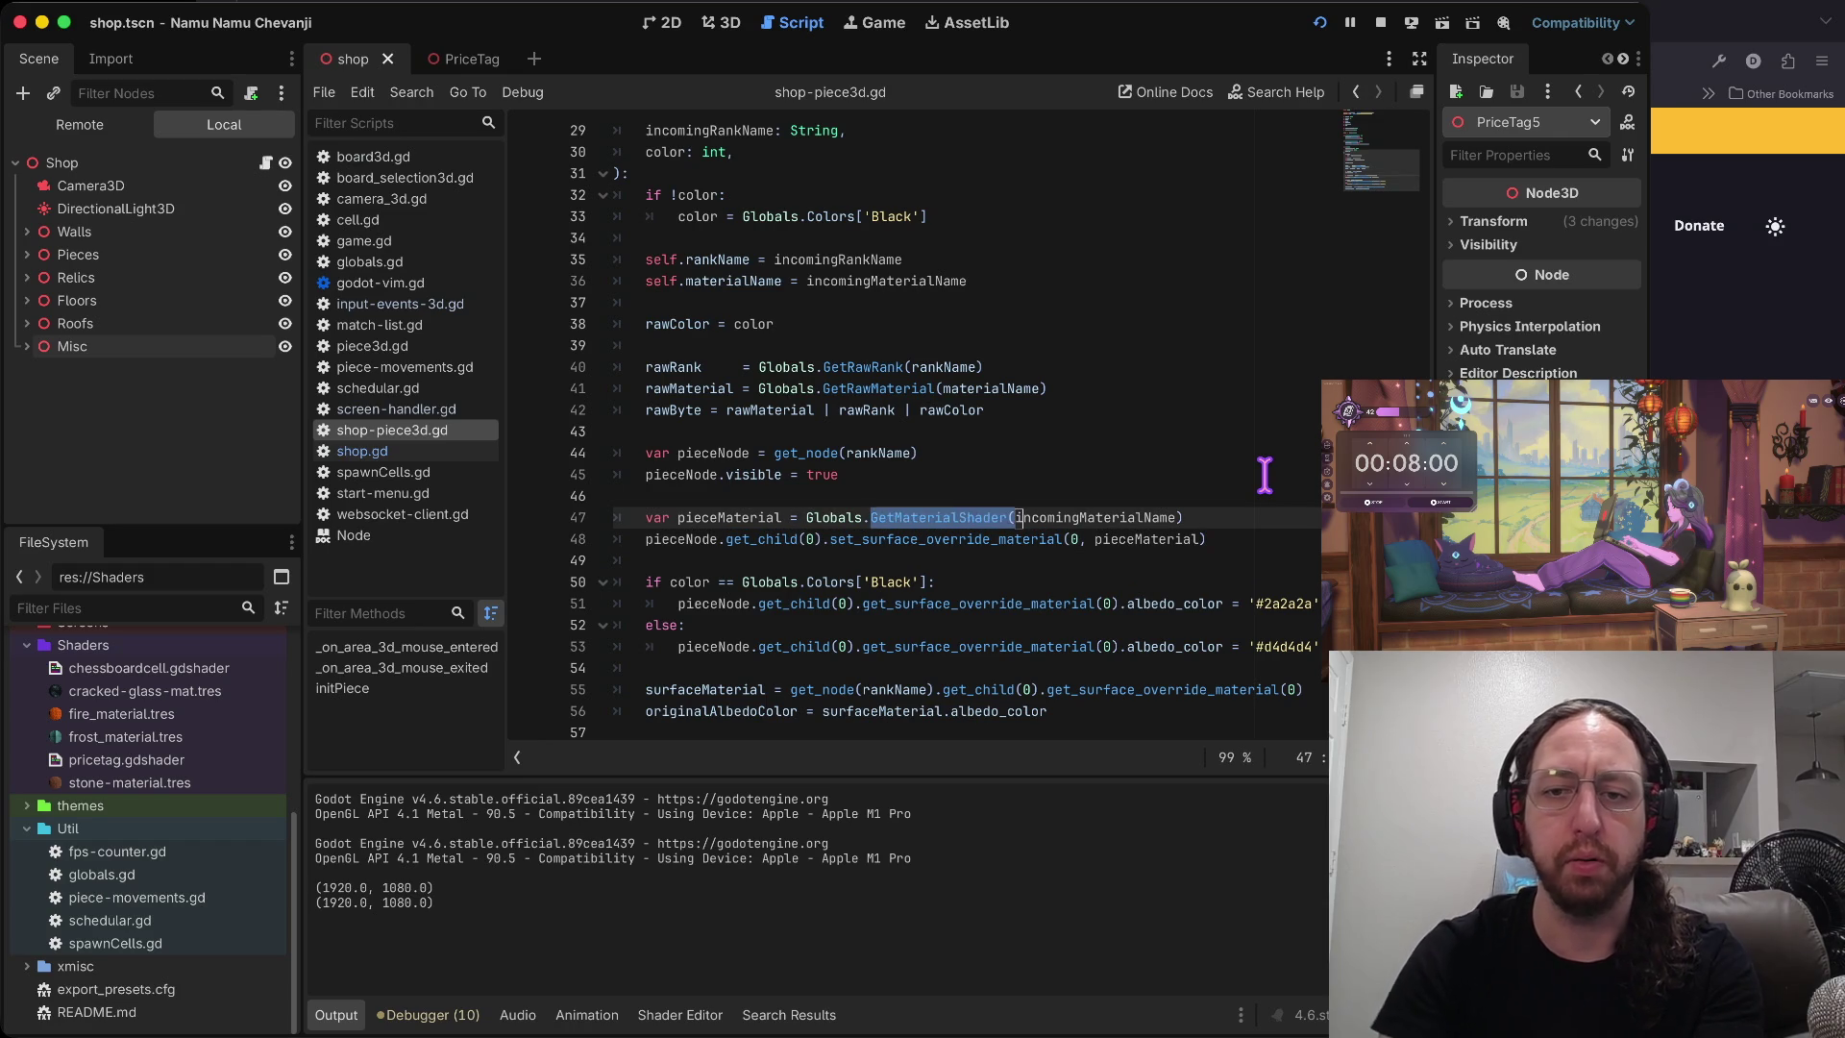
key(b)
key(b)
key(b)
double_click(192, 876)
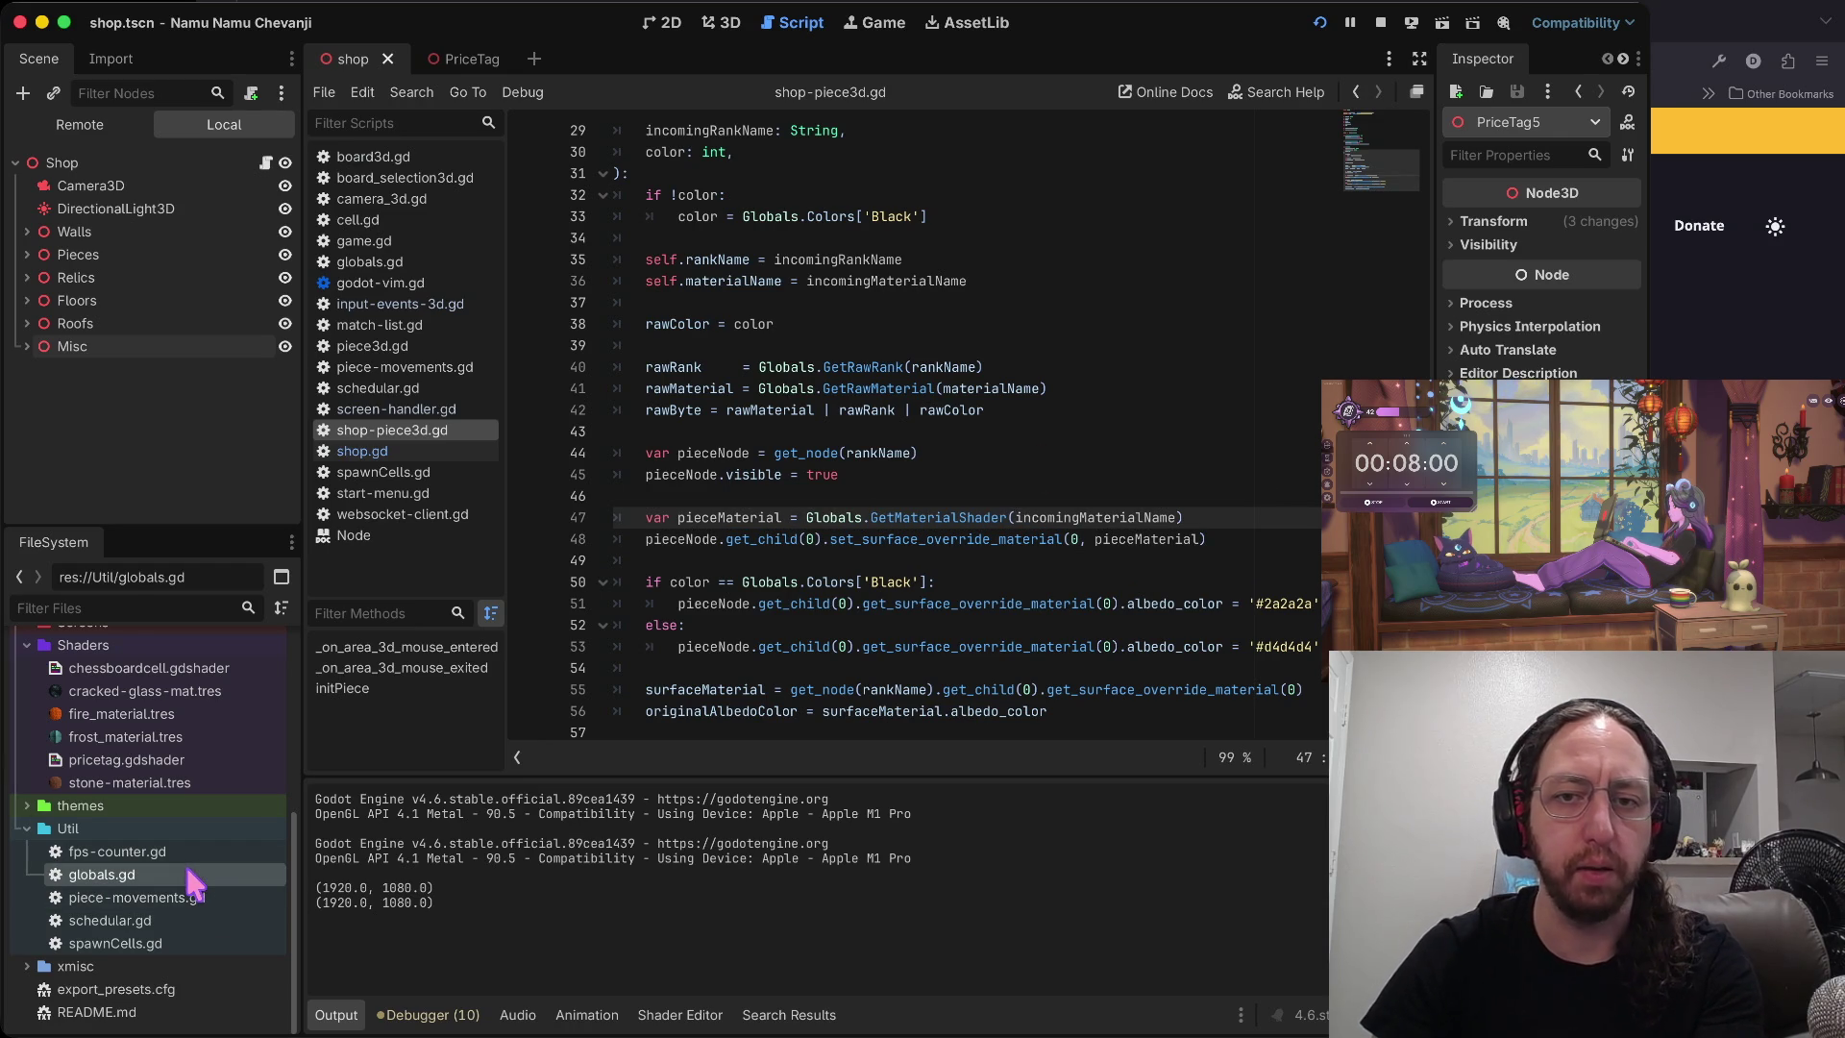
scroll(997, 404, down, 6)
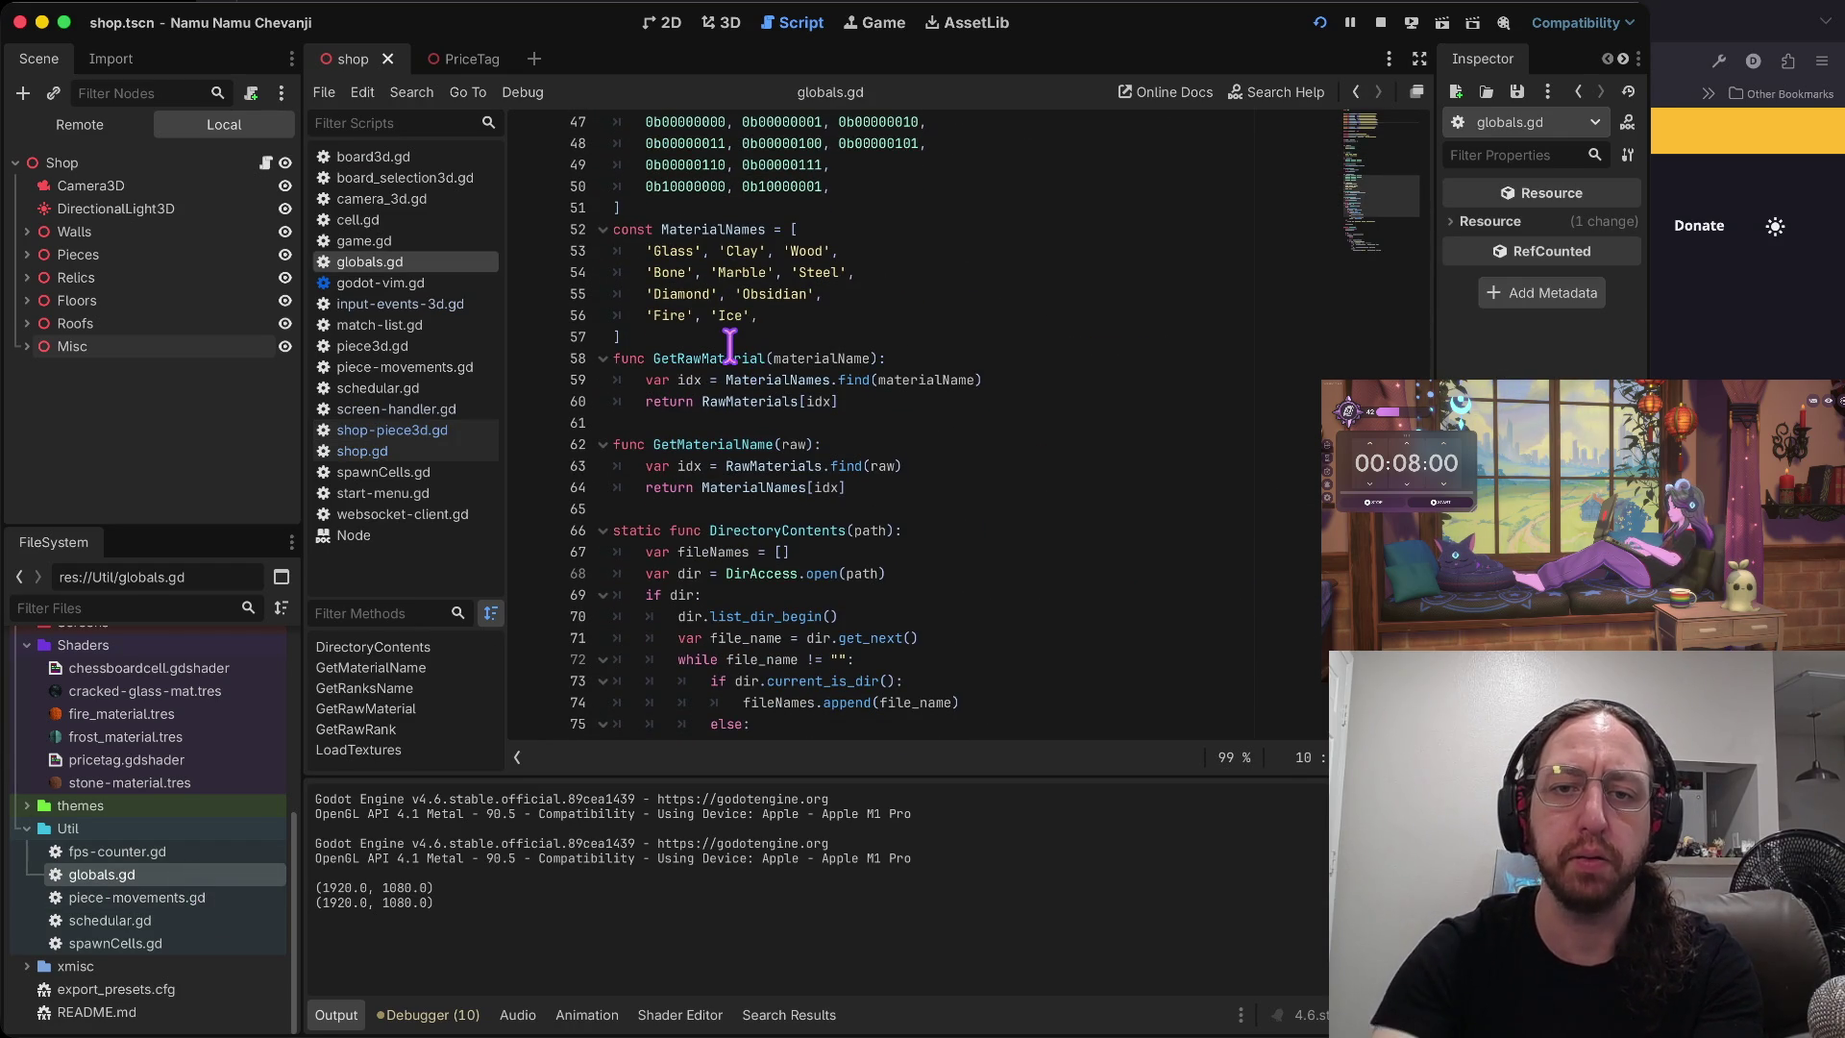
- Paste the GetMaterialShader name and duplicate the GetRawMaterial function as a template
click(727, 344)
key(p)
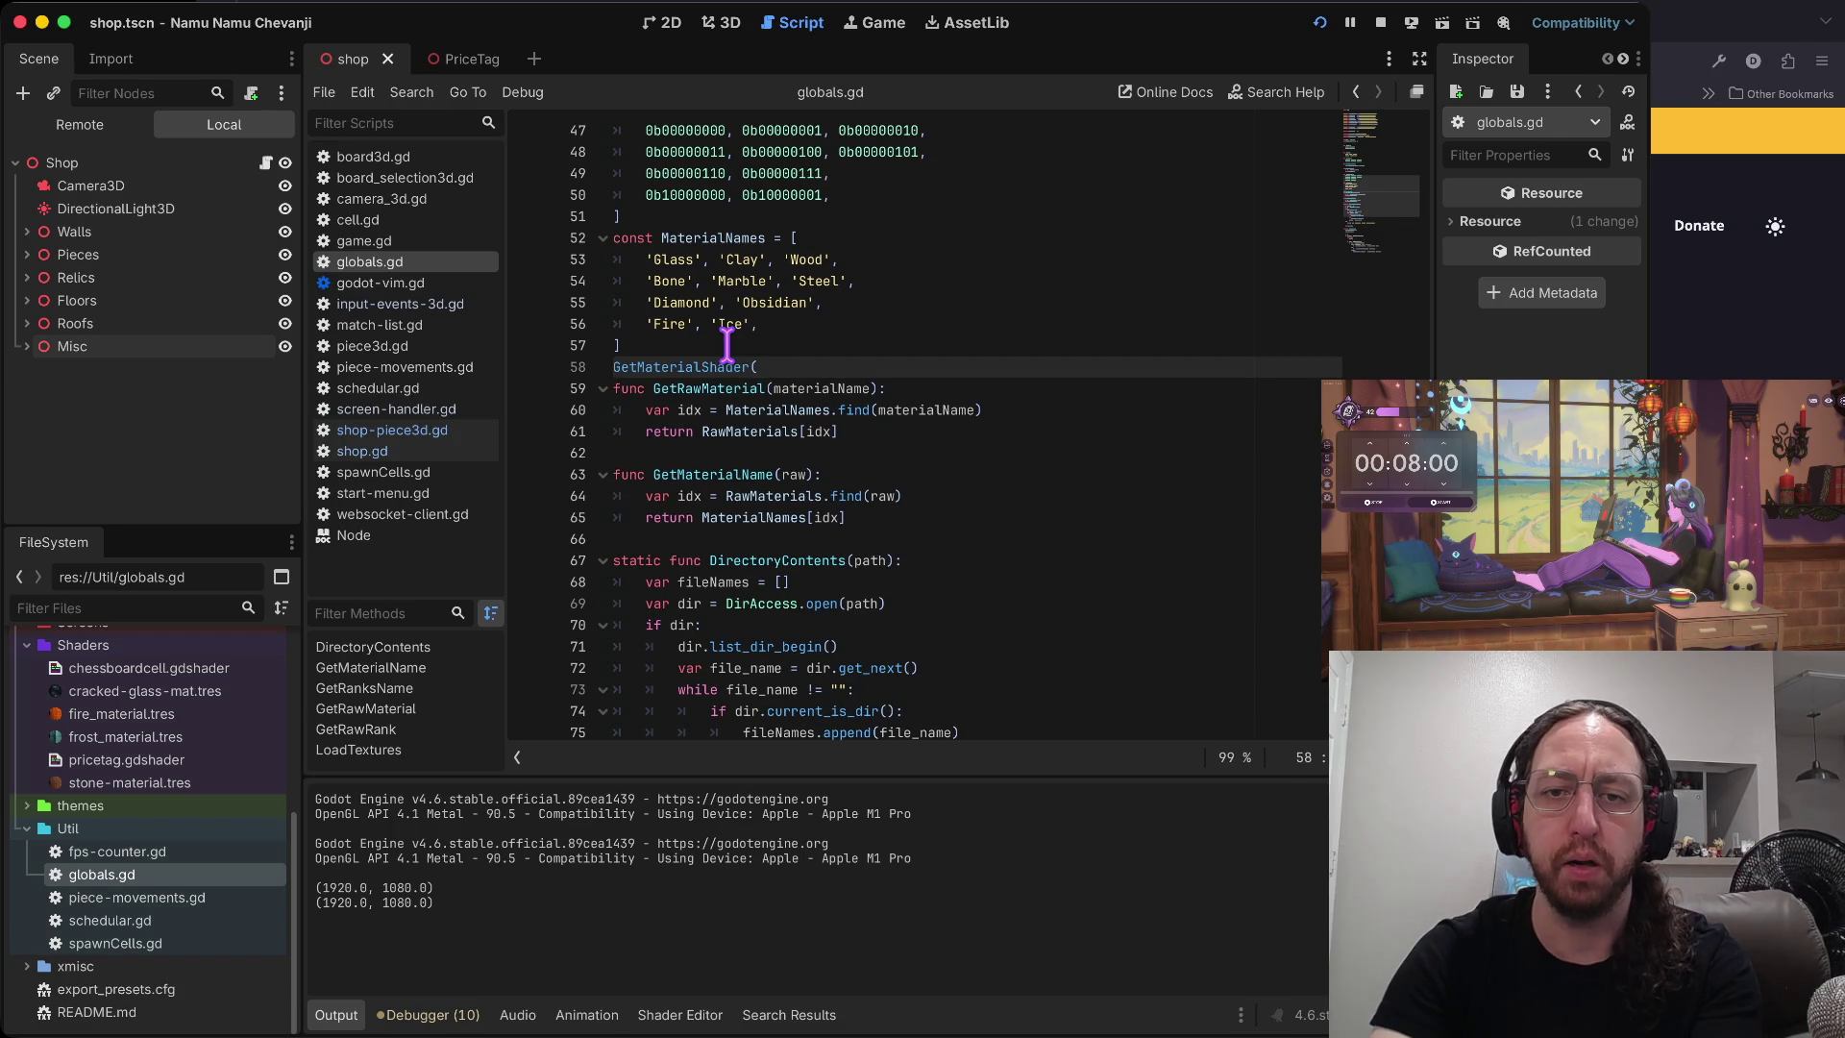
key(Escape)
key(j)
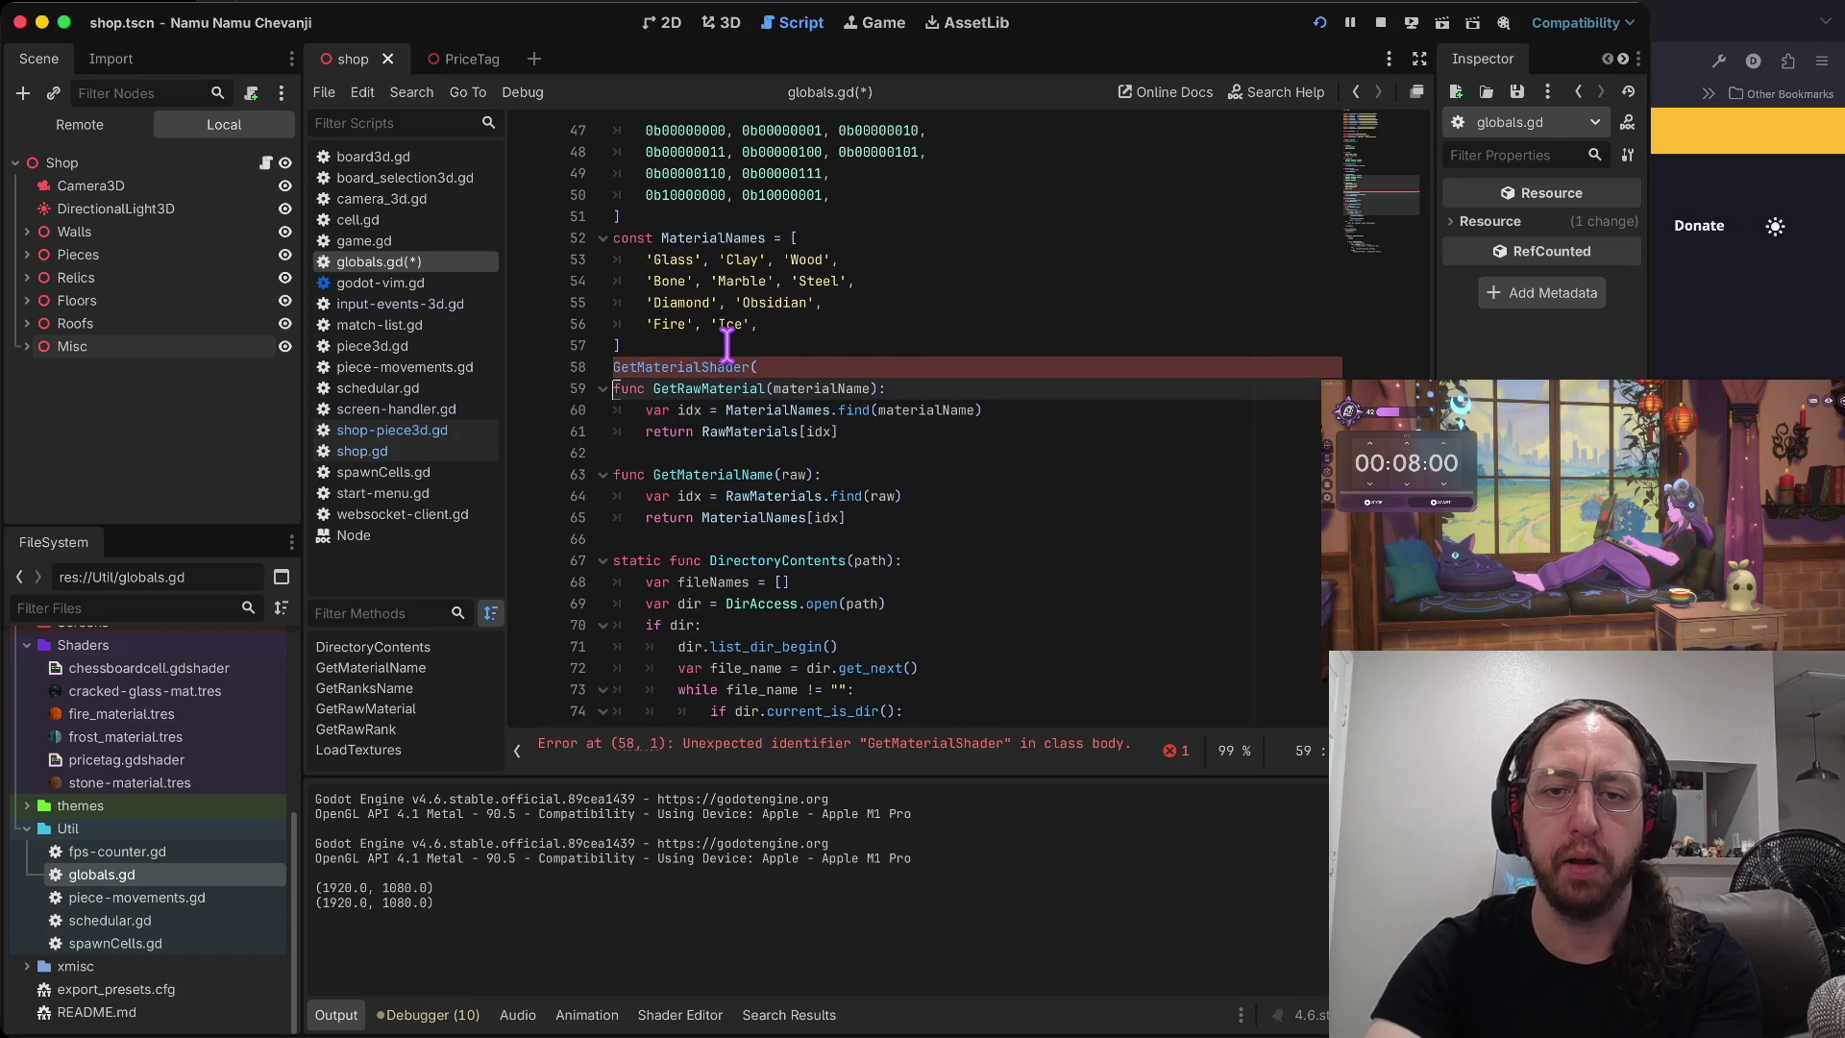
key(y)
key(2)
key(j)
key(P)
key(k)
key(D)
key(j)
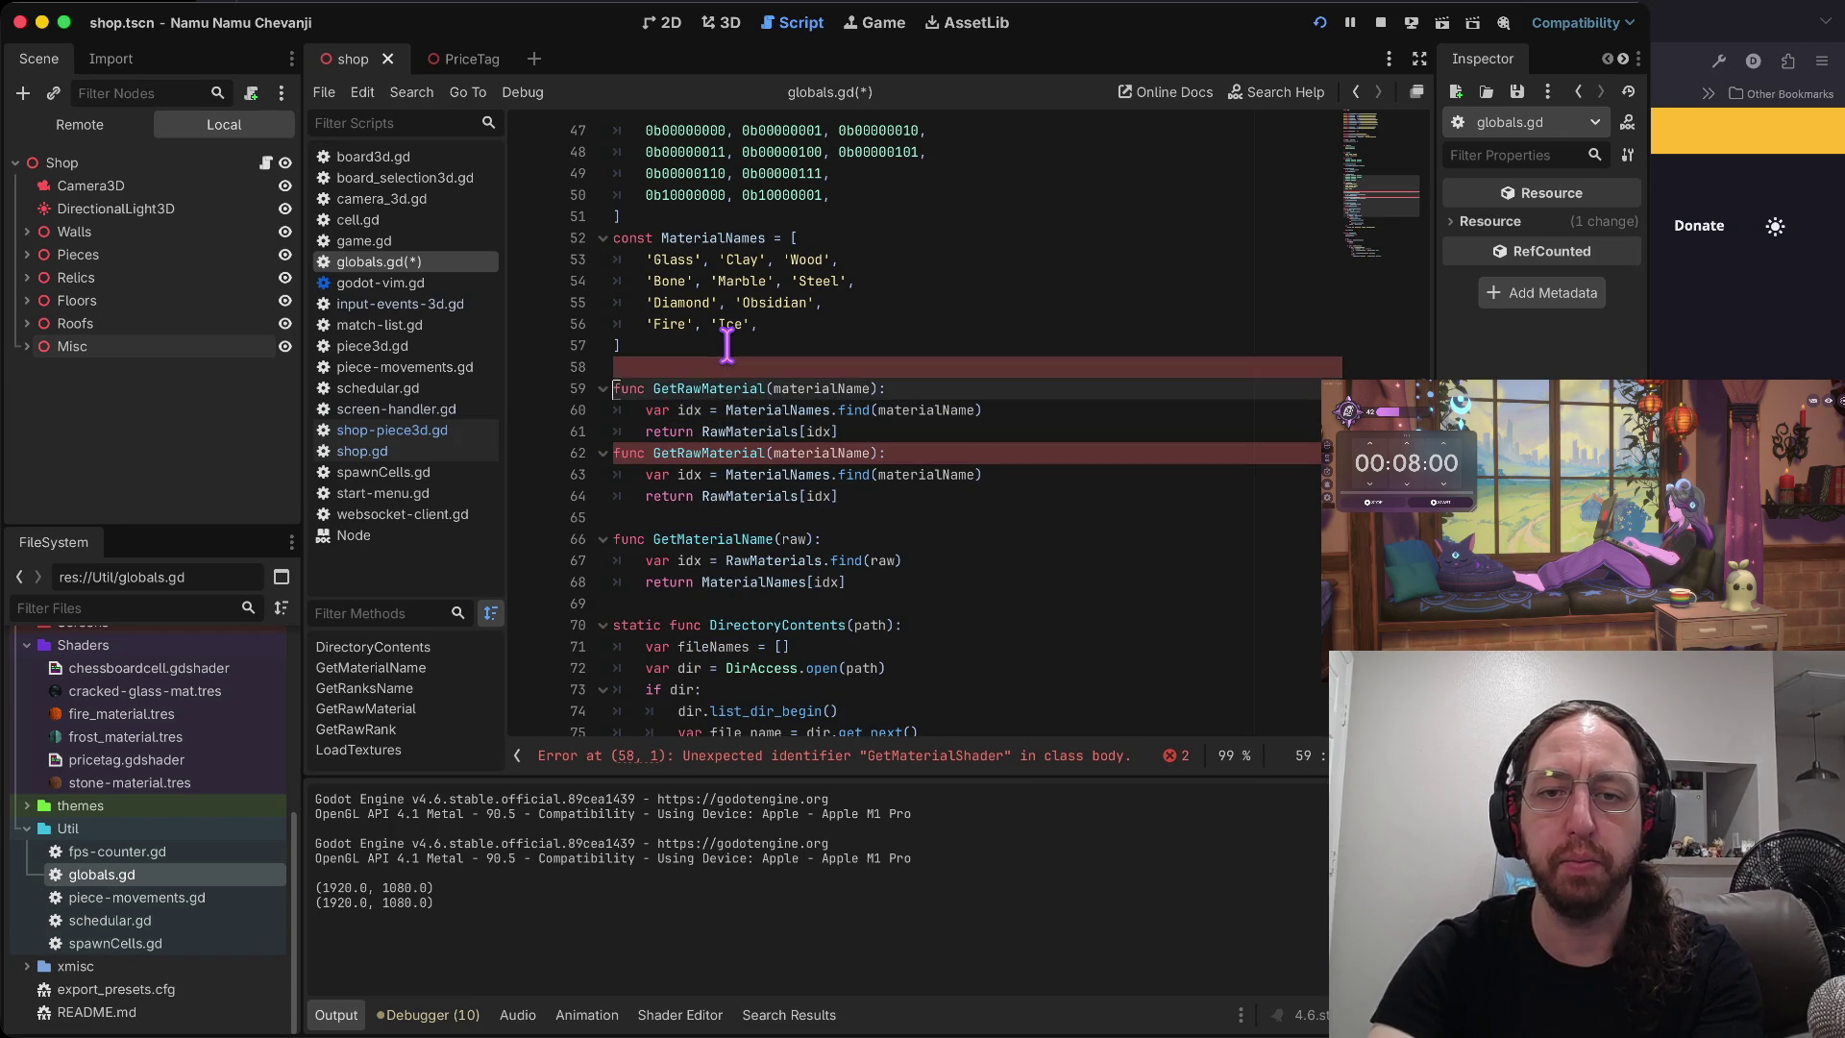
- Rename the copied function to GetMaterialShader and add a blank line after it
key(w)
key(v)
key(f)
key(parenleft)
key(l)
key(p)
key(o)
key(Escape)
key(k)
key(k)
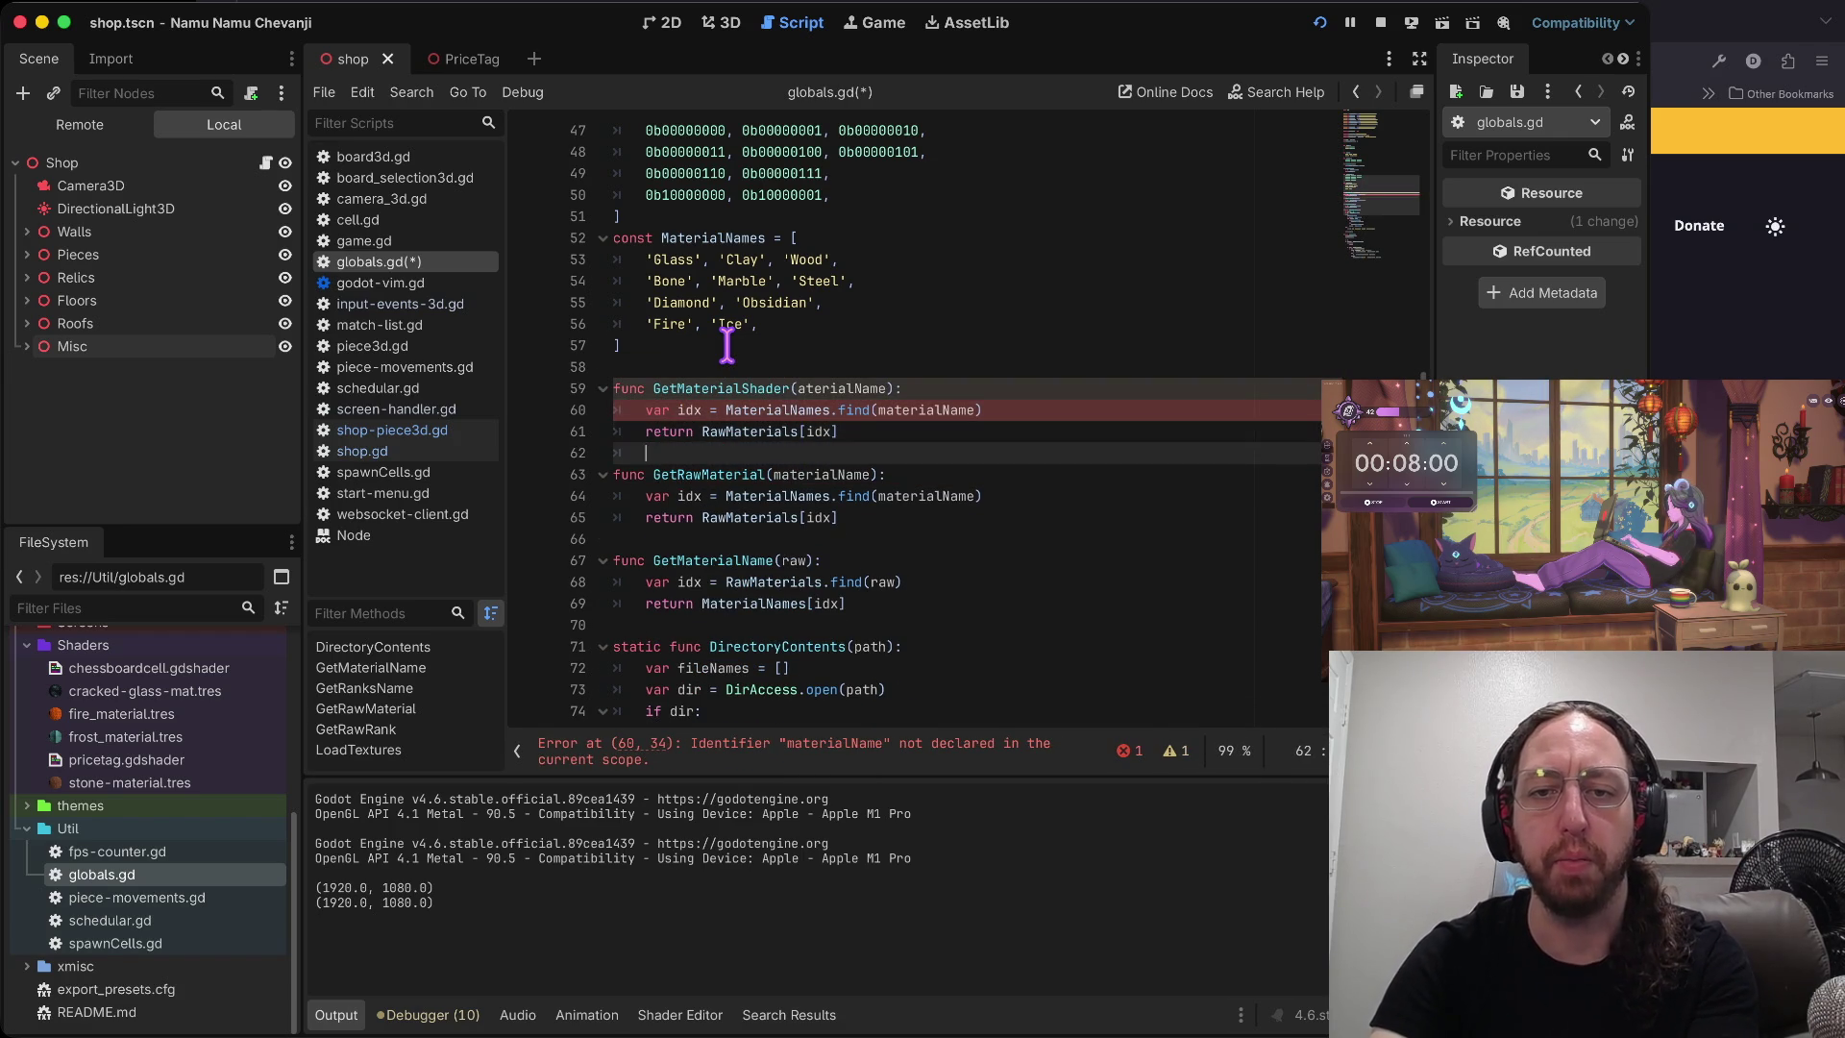
- Fix the new function's parameter name to materialName
key(w)
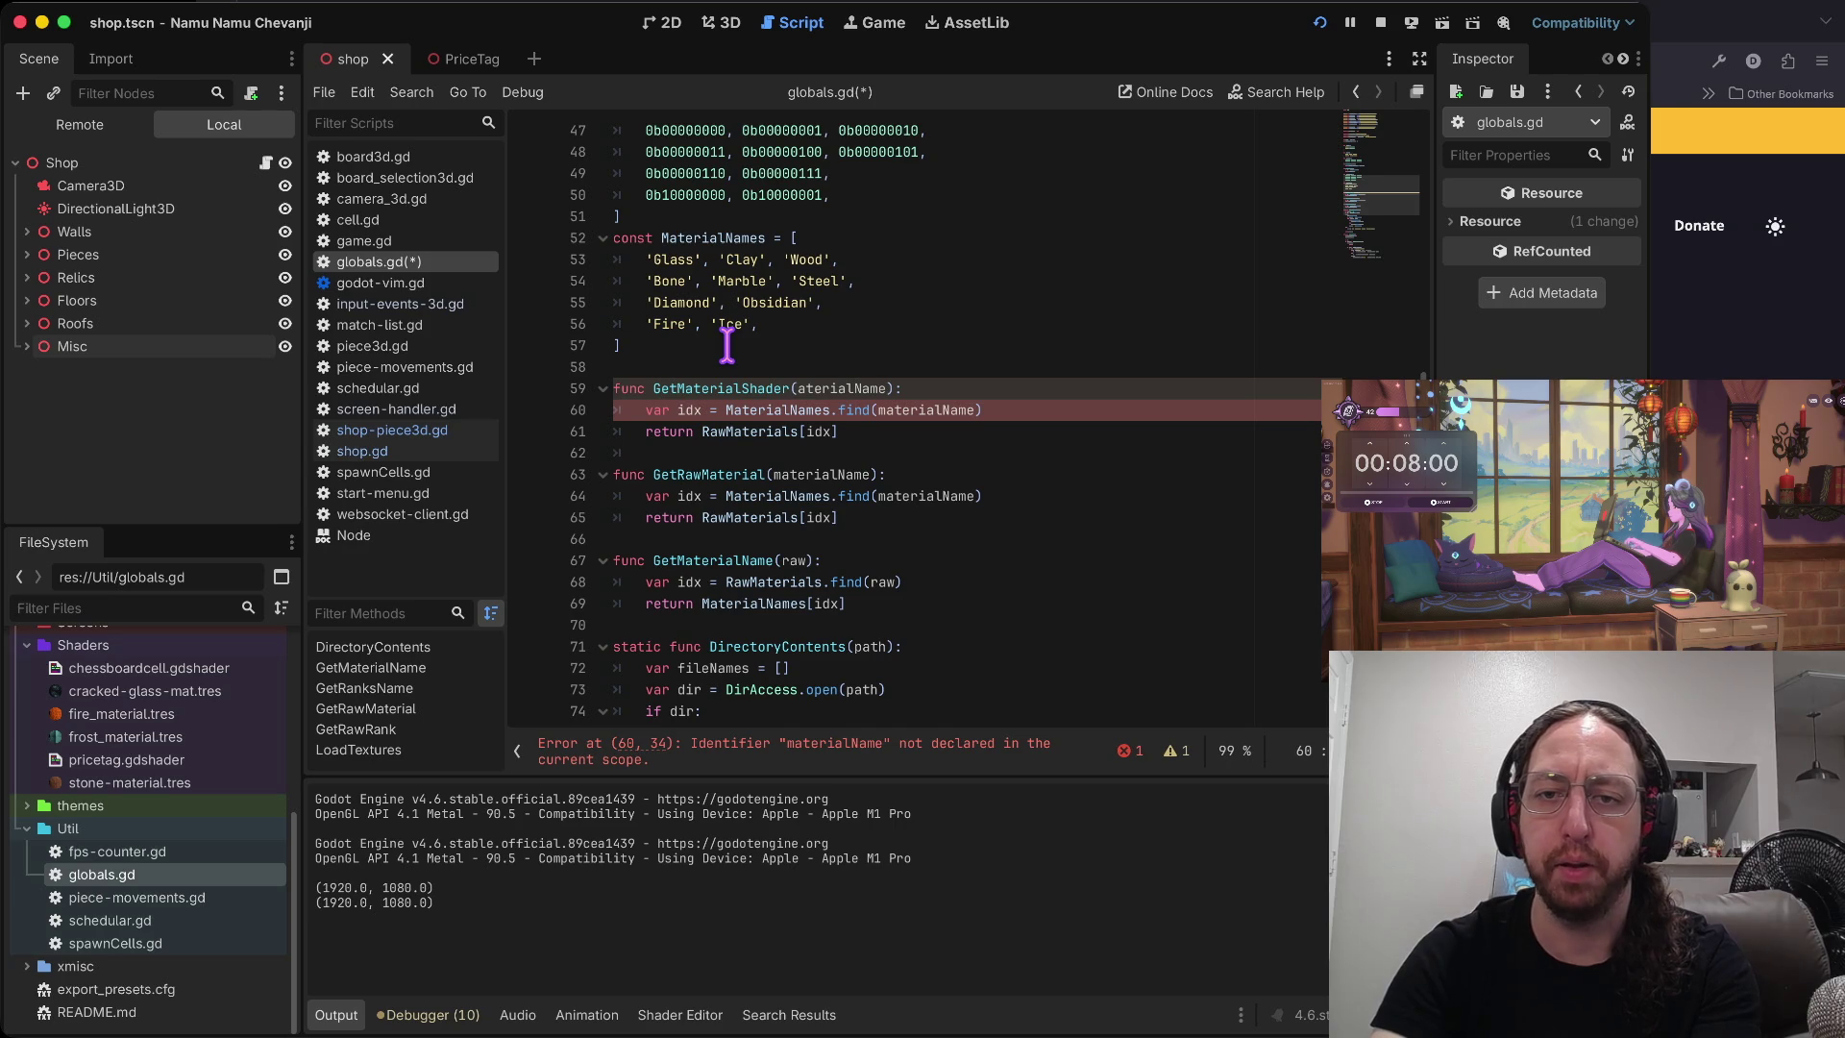
text(k)
text(am)
key(Escape)
key(j)
key(w)
key(j)
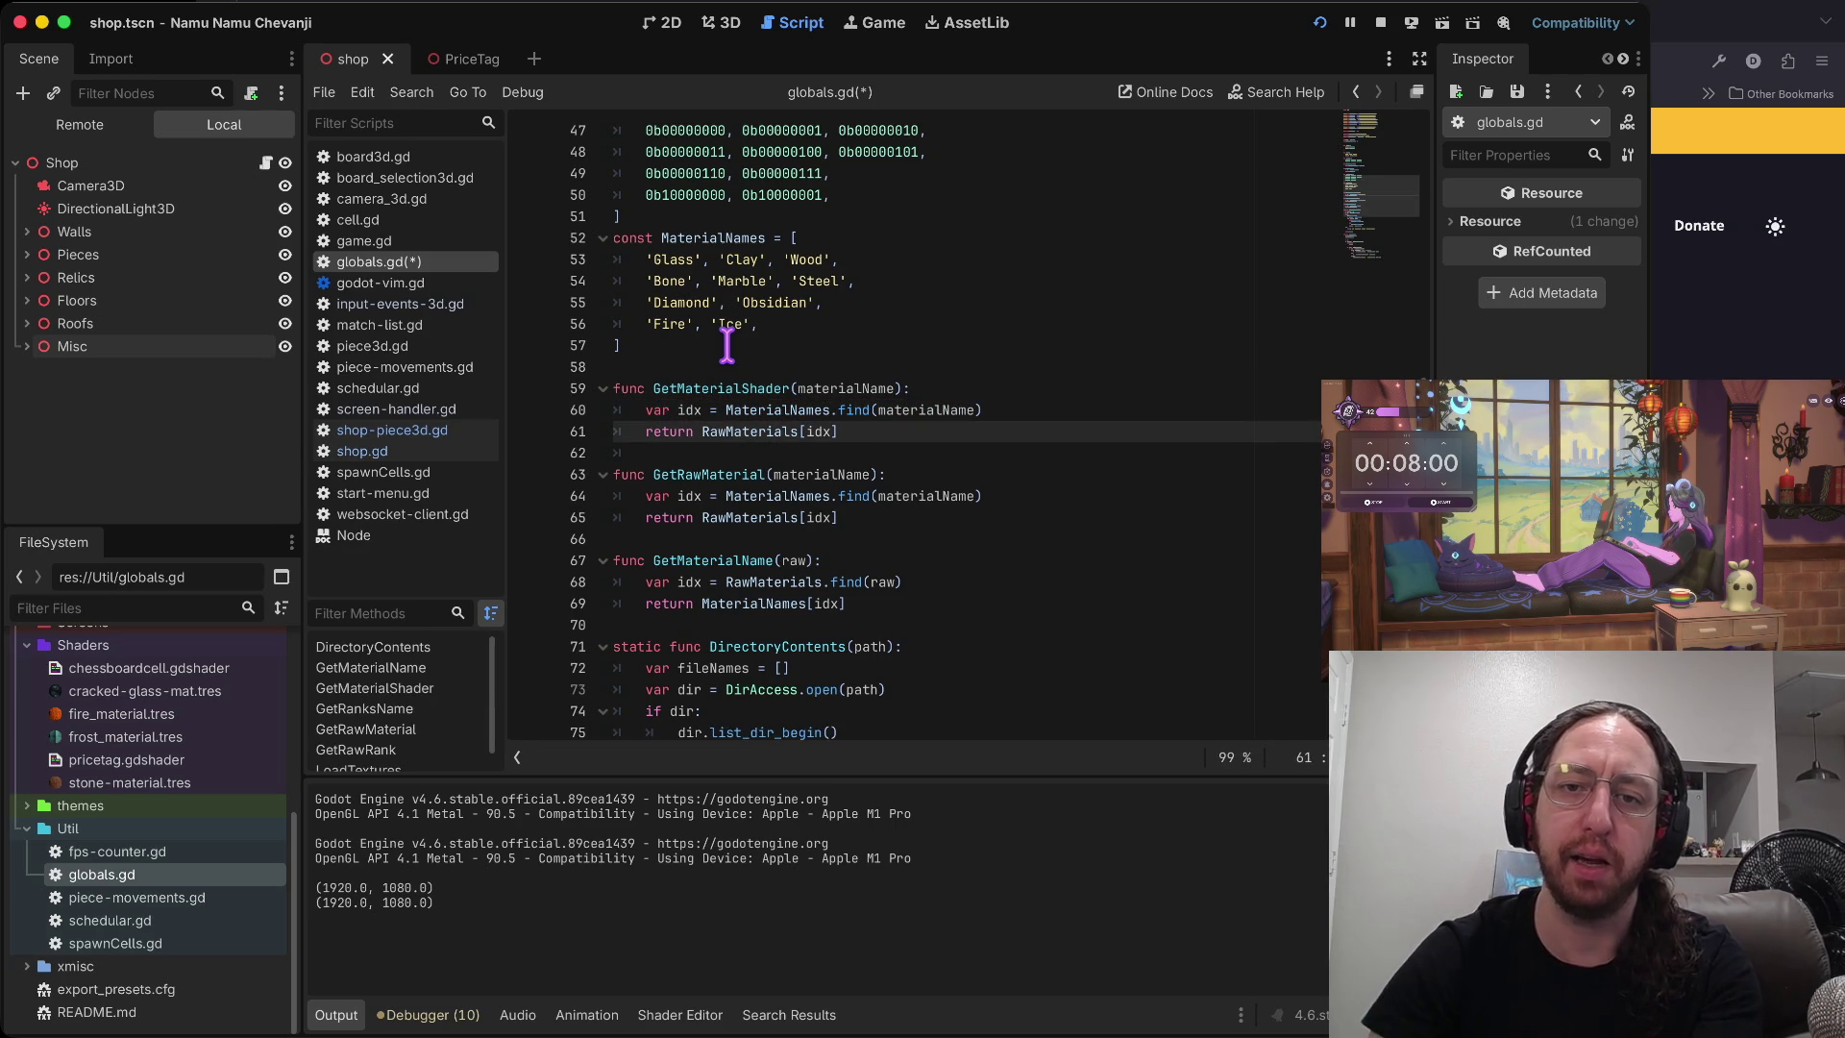
- Move the caret to just below the MaterialNames list
scroll(727, 345, up, 3)
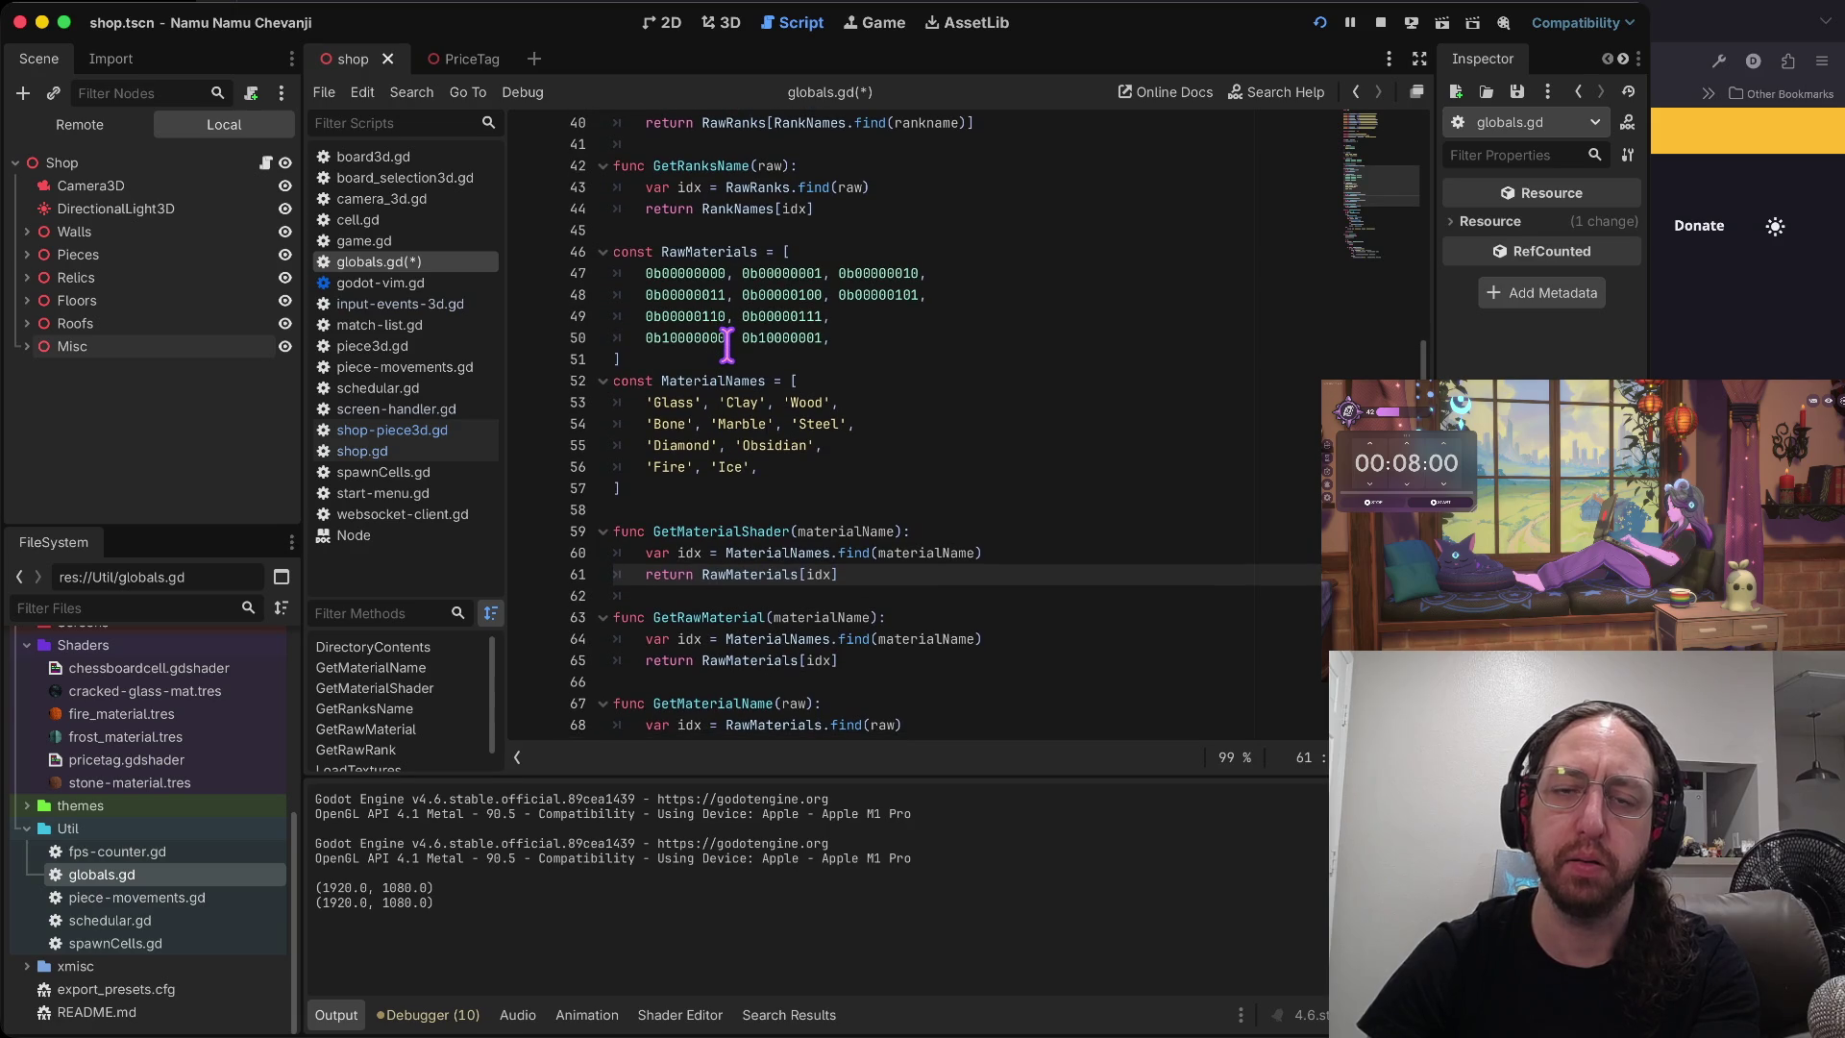
scroll(728, 346, up, 1)
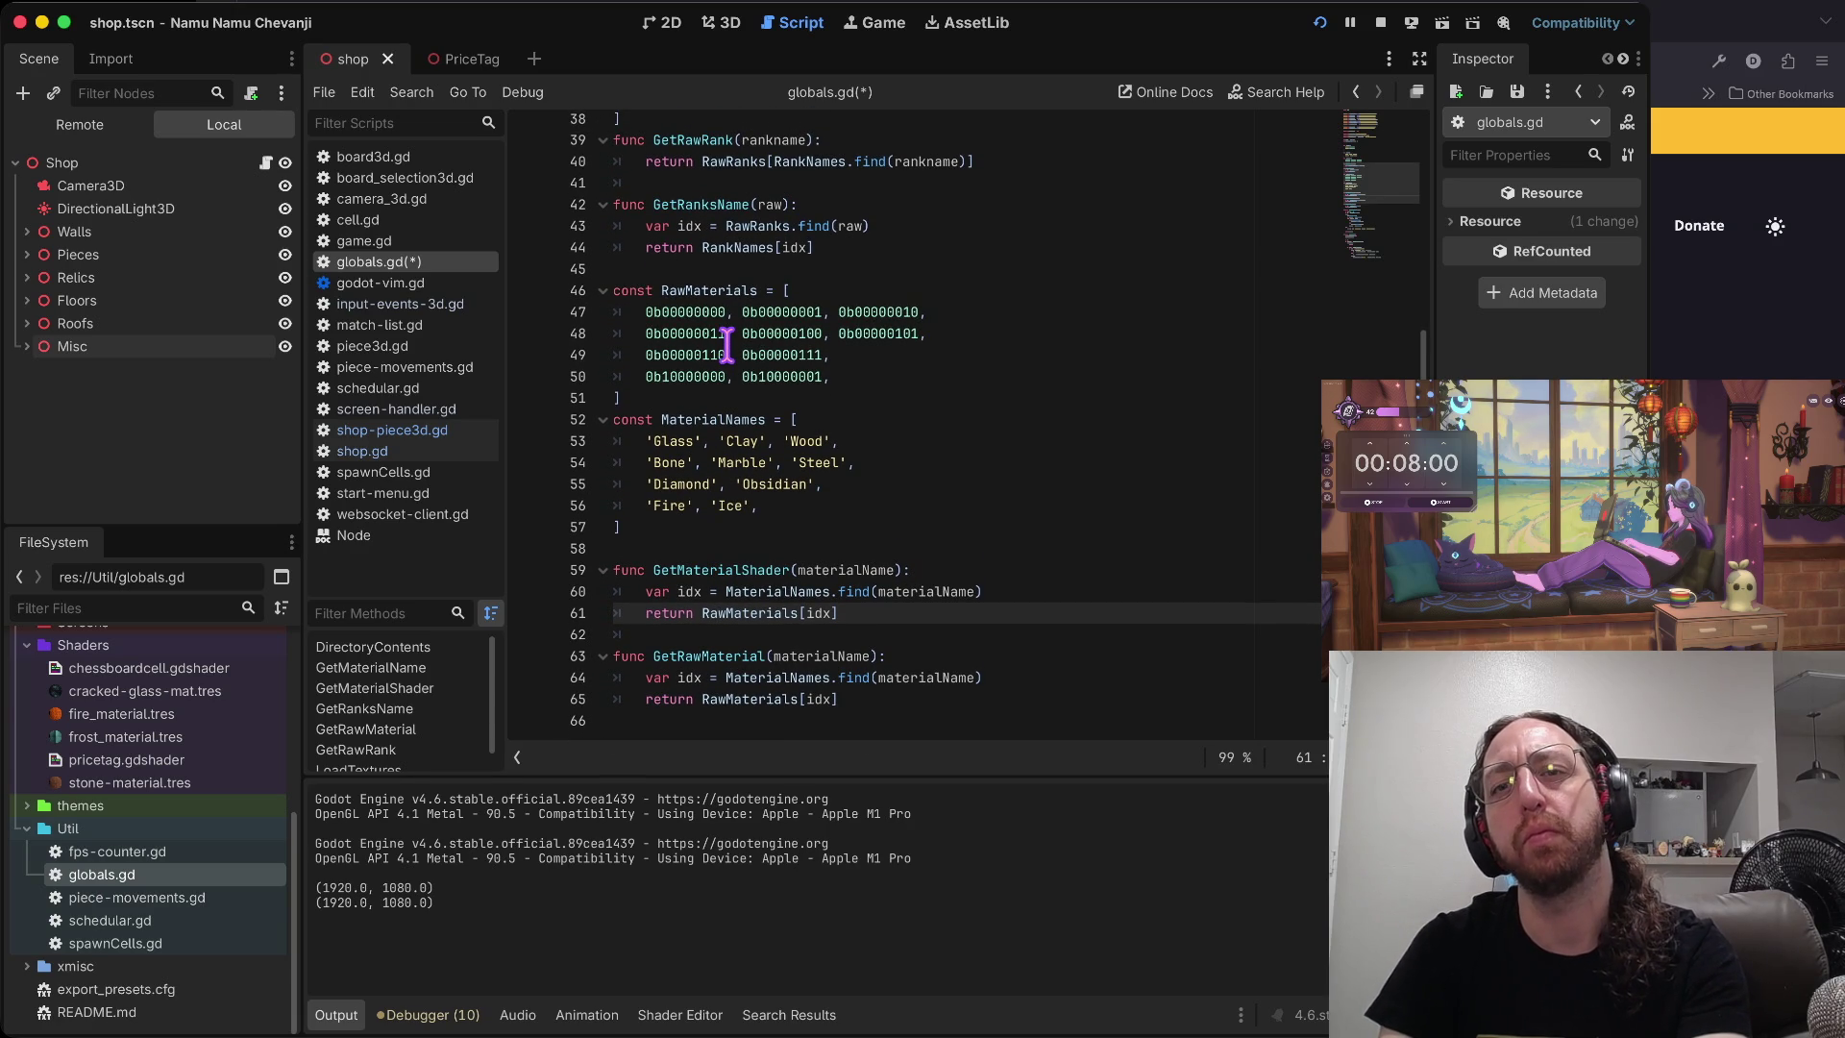
scroll(727, 346, up, 10)
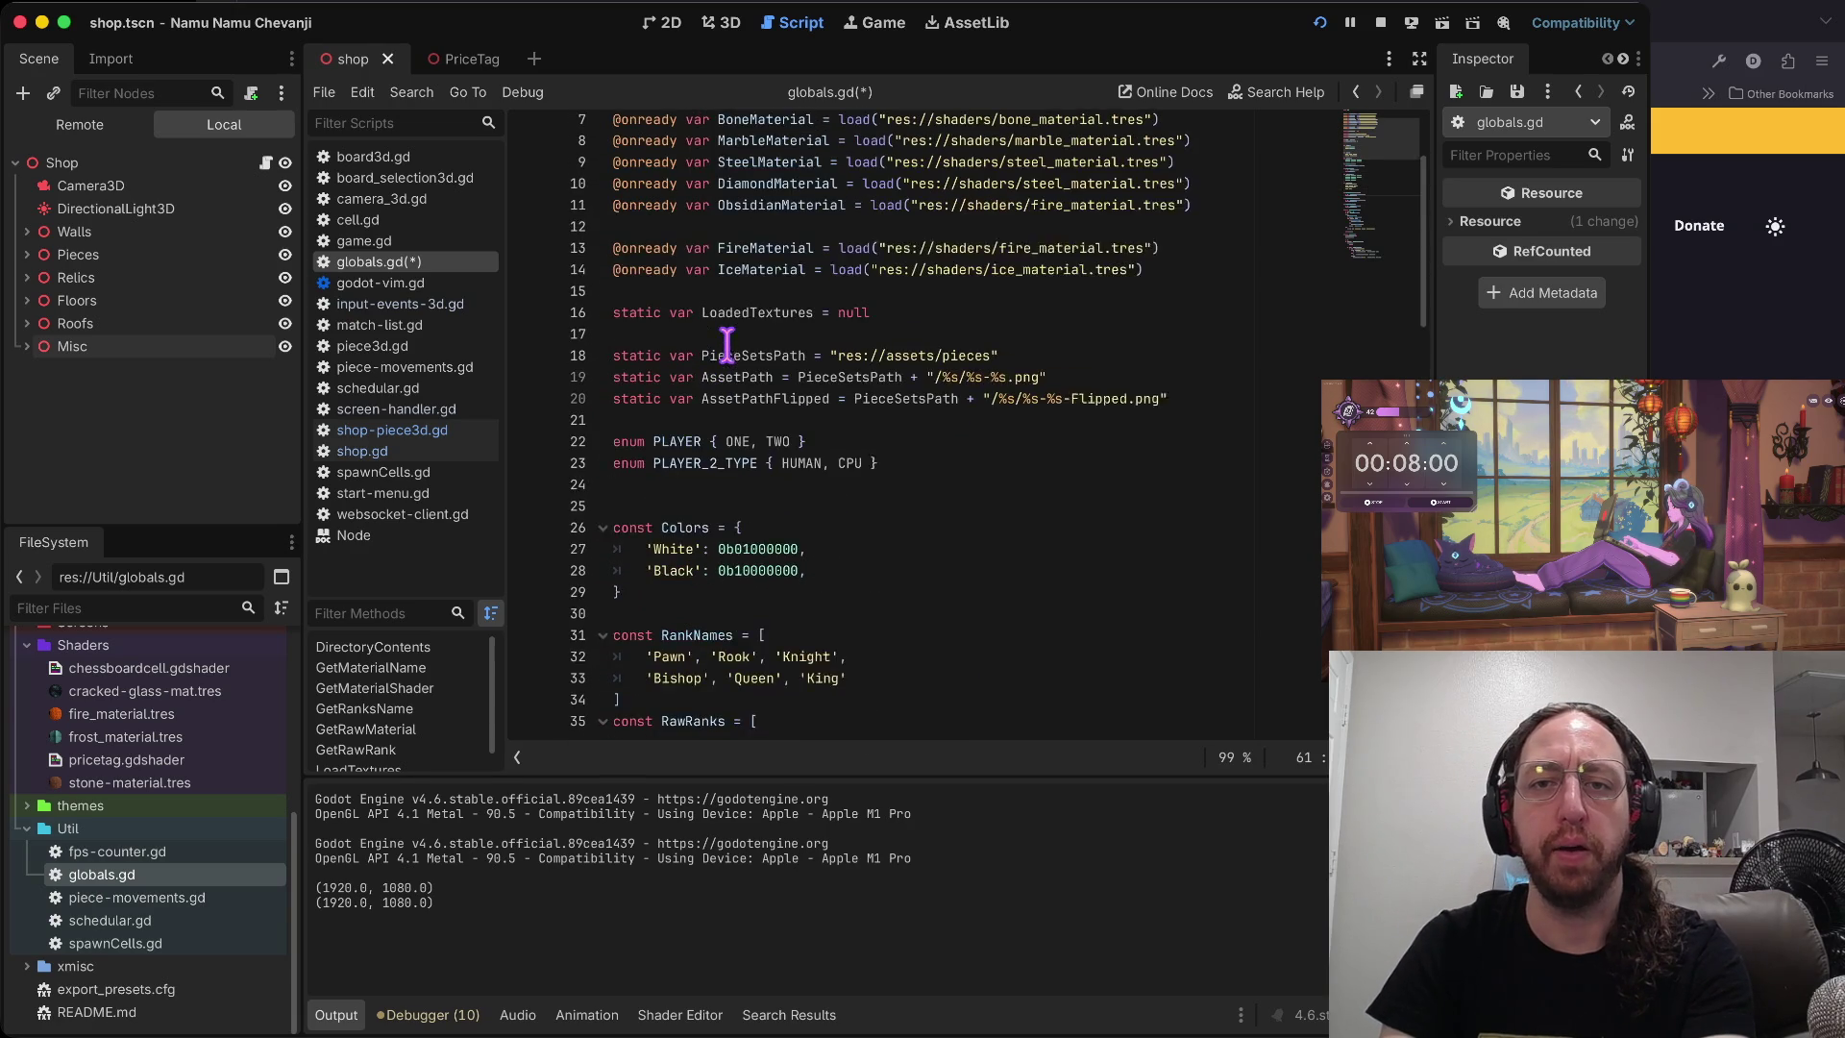
scroll(769, 183, up, 1)
click(723, 134)
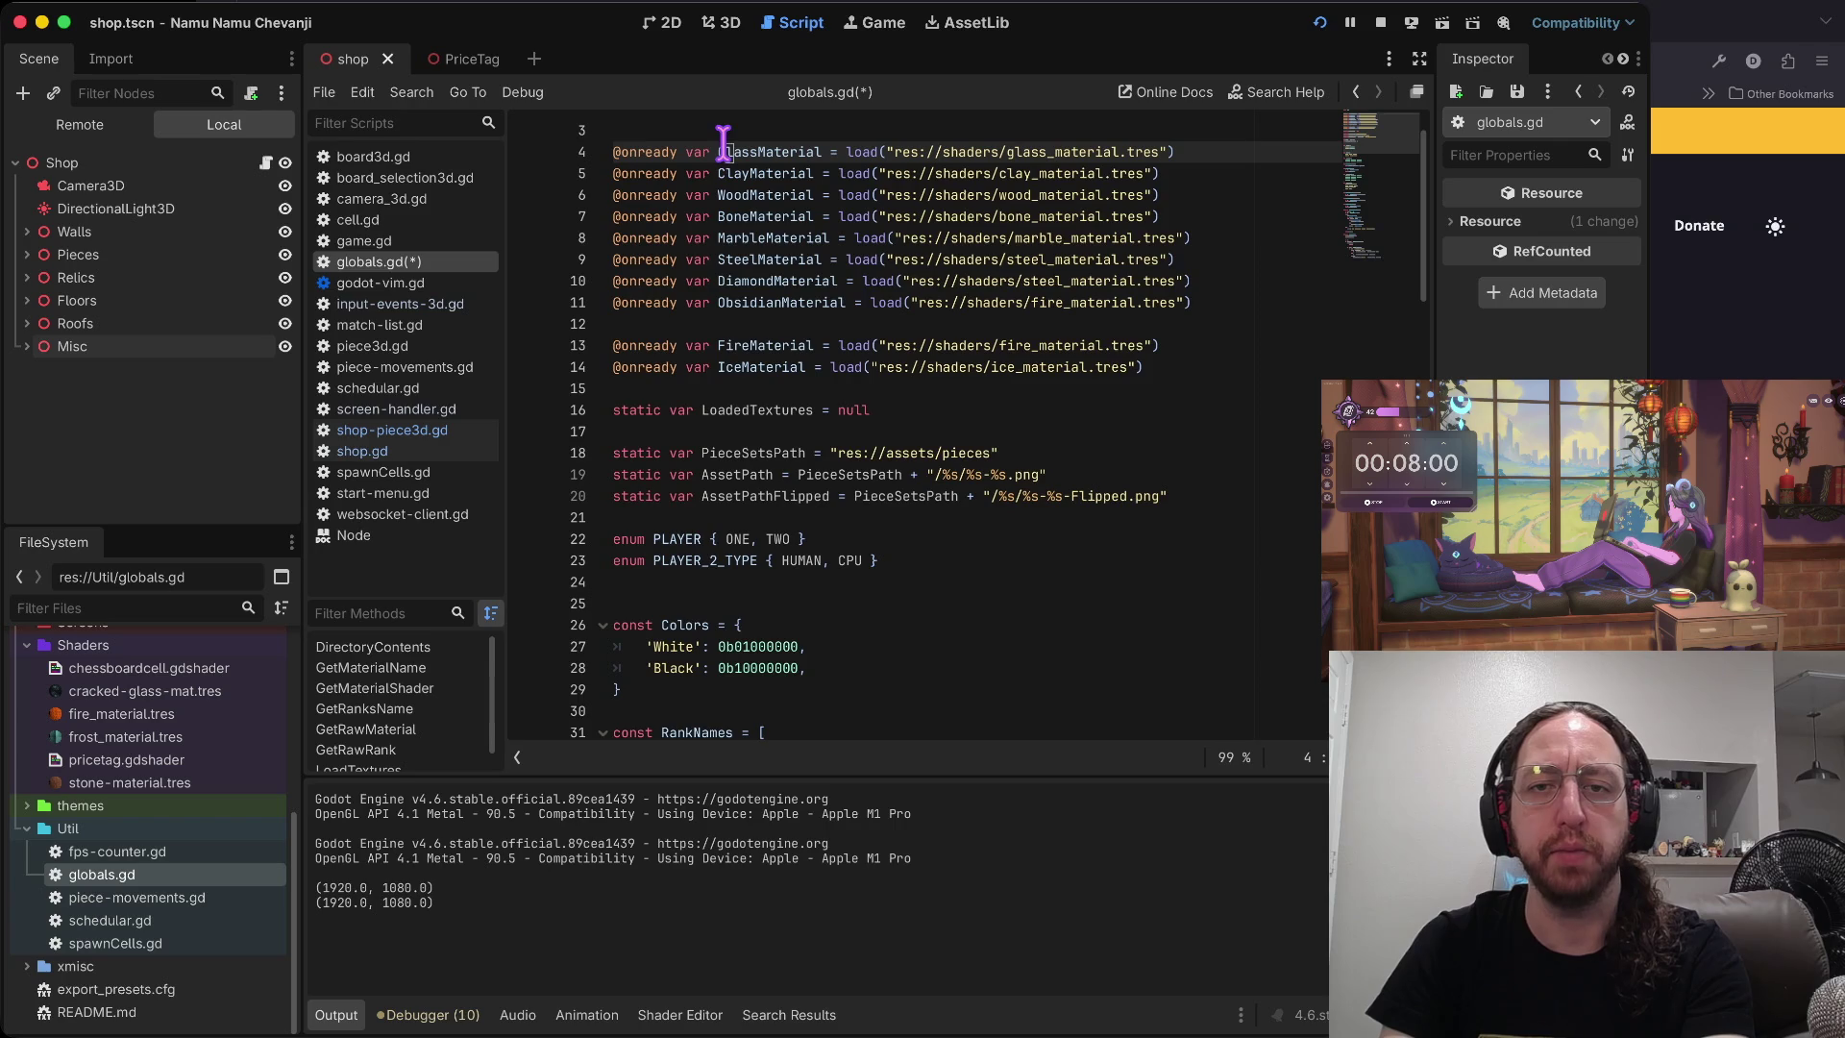
scroll(785, 240, down, 11)
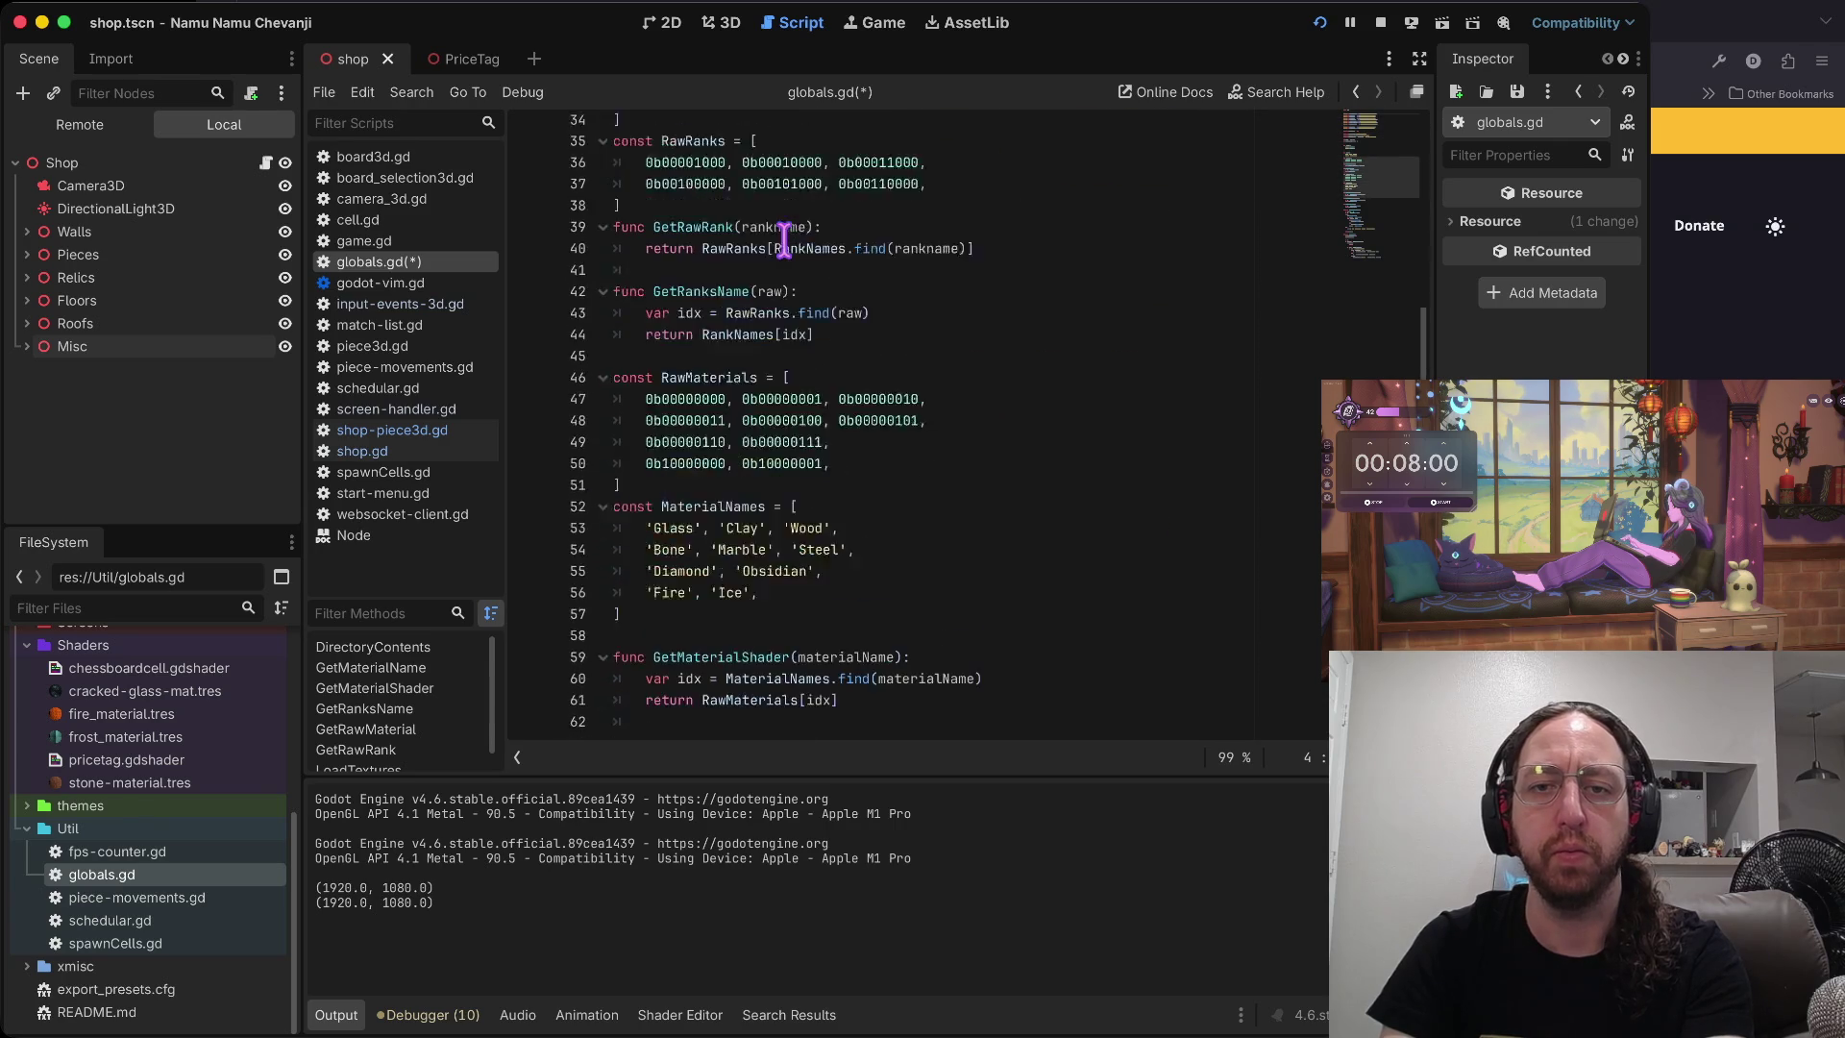
click(678, 271)
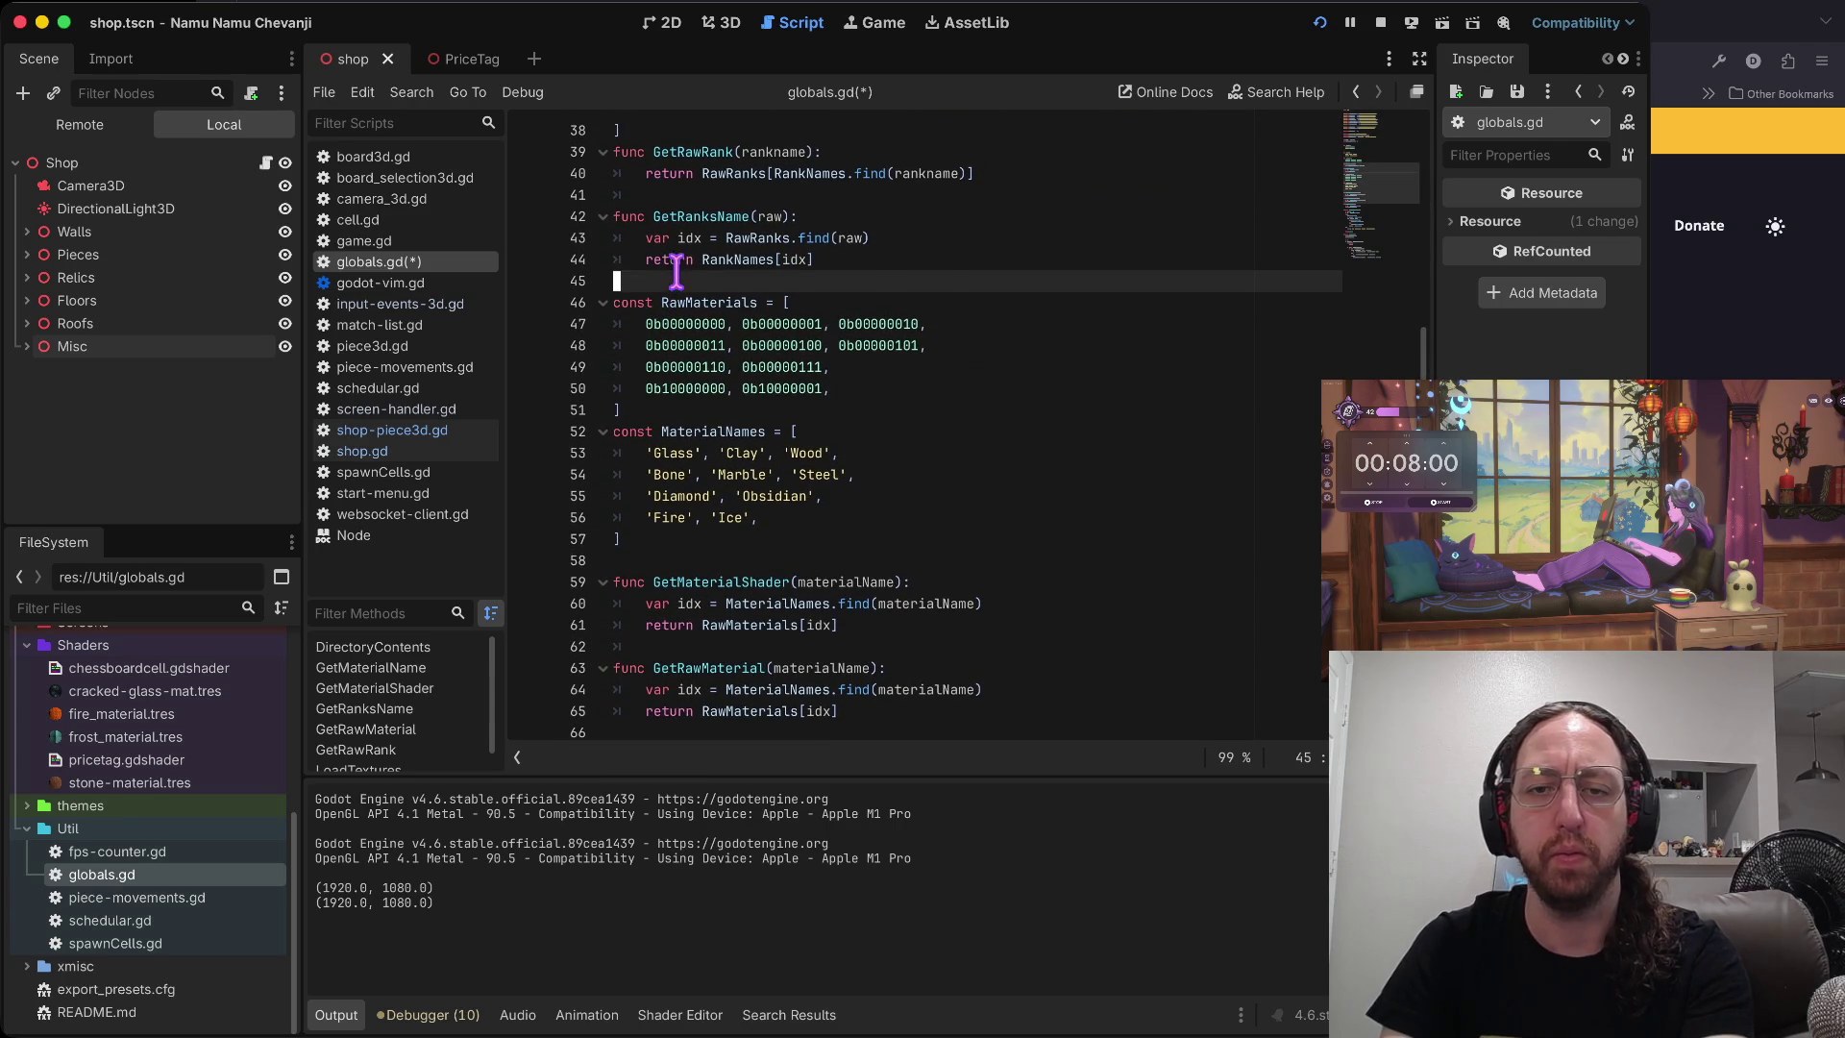
click(686, 536)
key(Down)
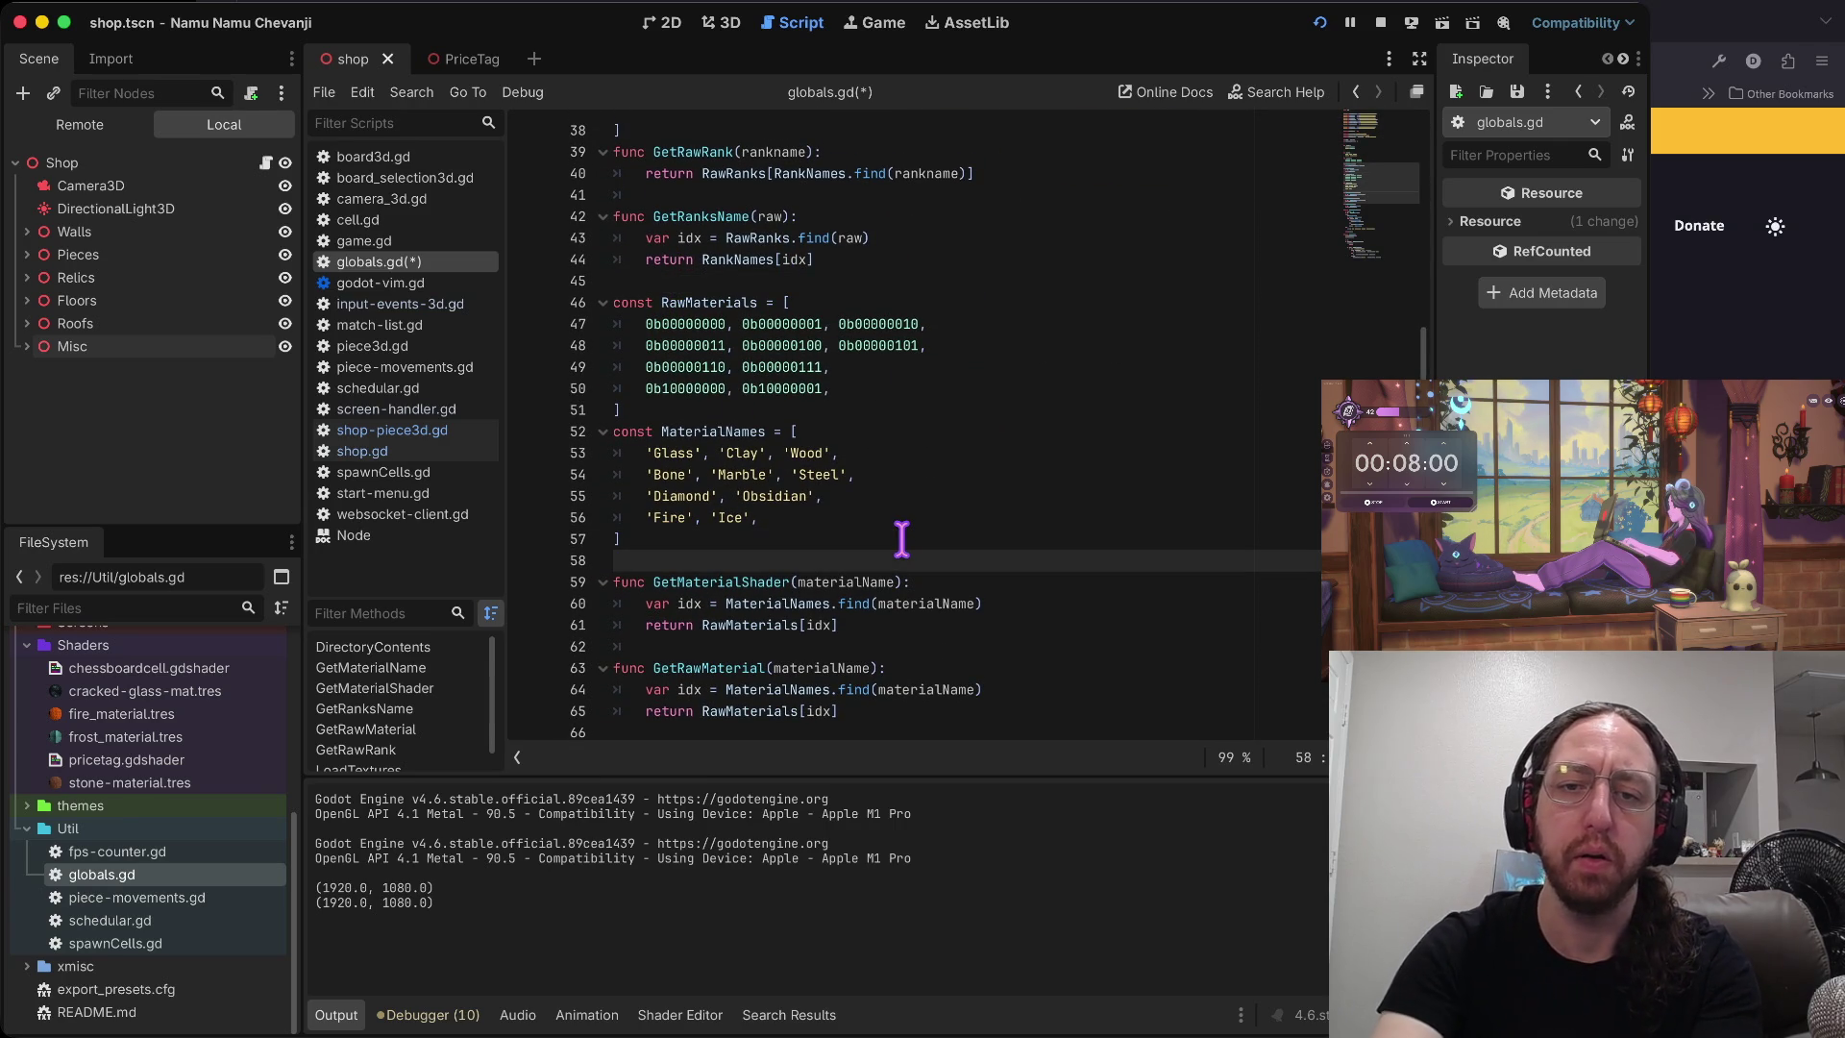
- Declare a const MaterialShaders array whose first entry is GlassMaterial
key(Return)
text(const M)
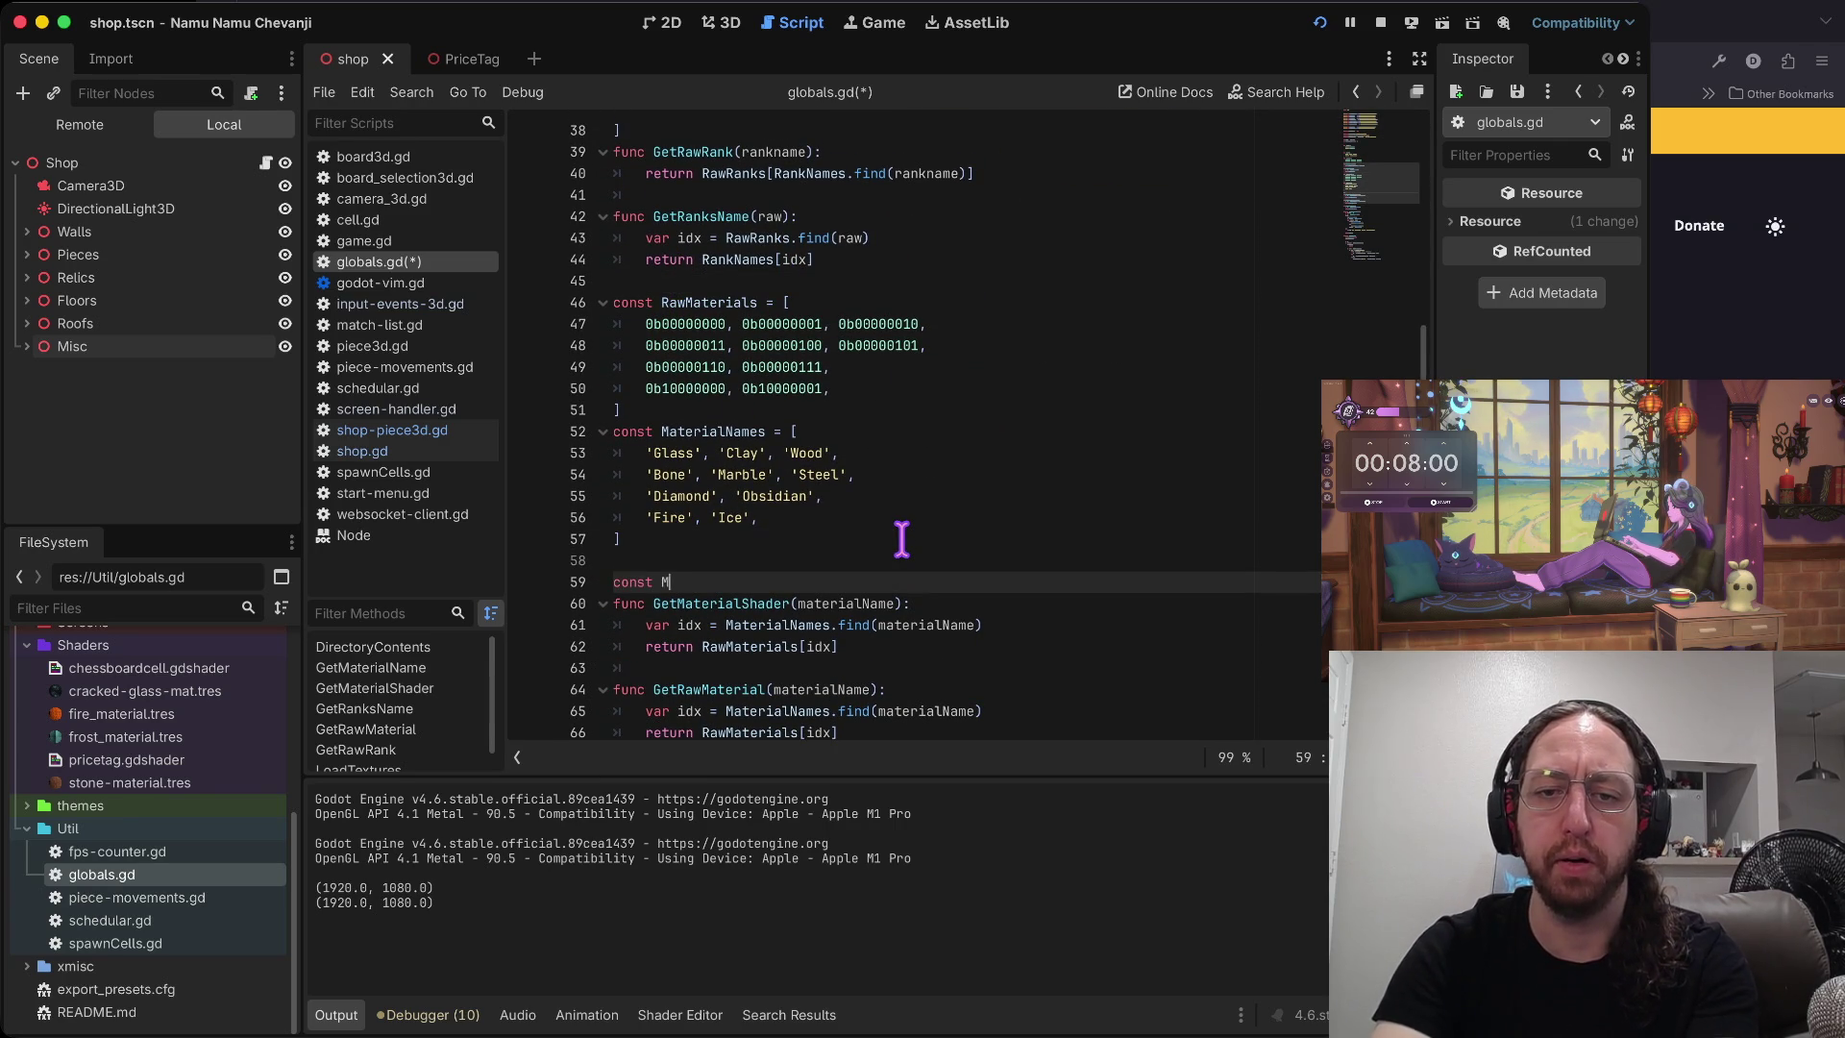
text(aterialShaders = [)
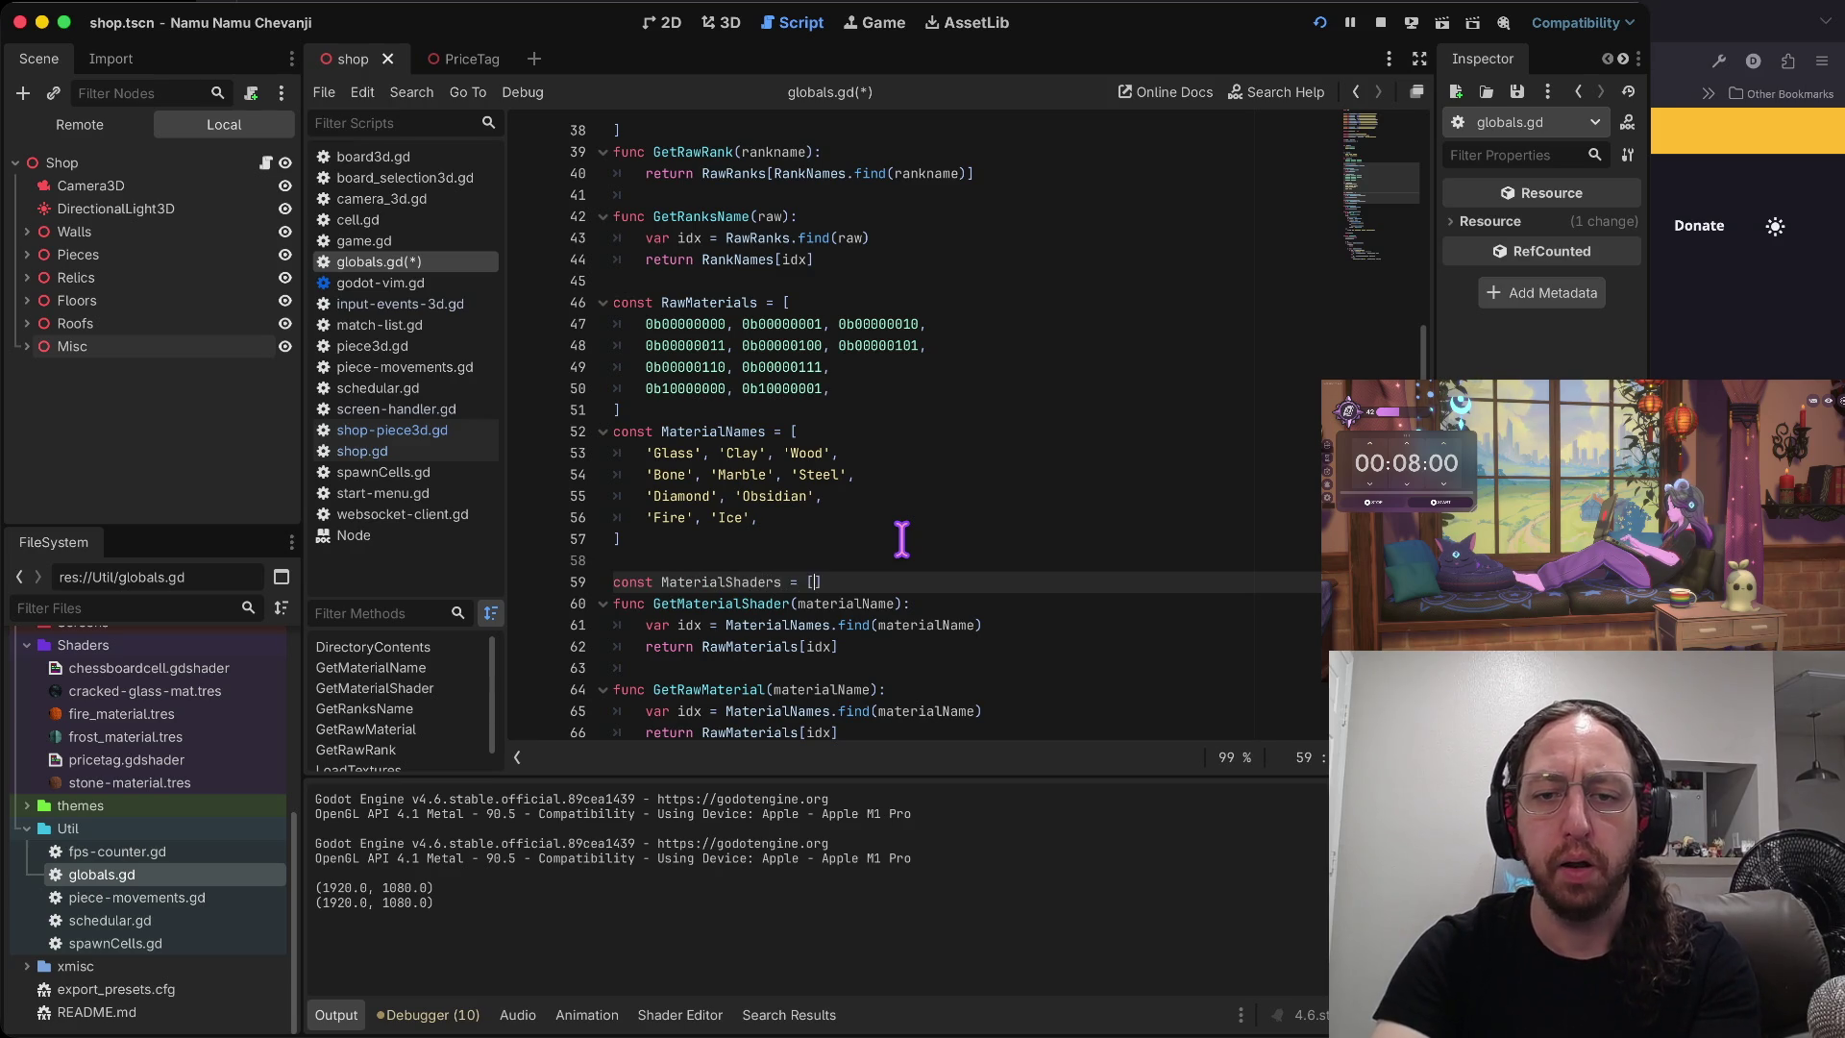
key(Return)
key(Down)
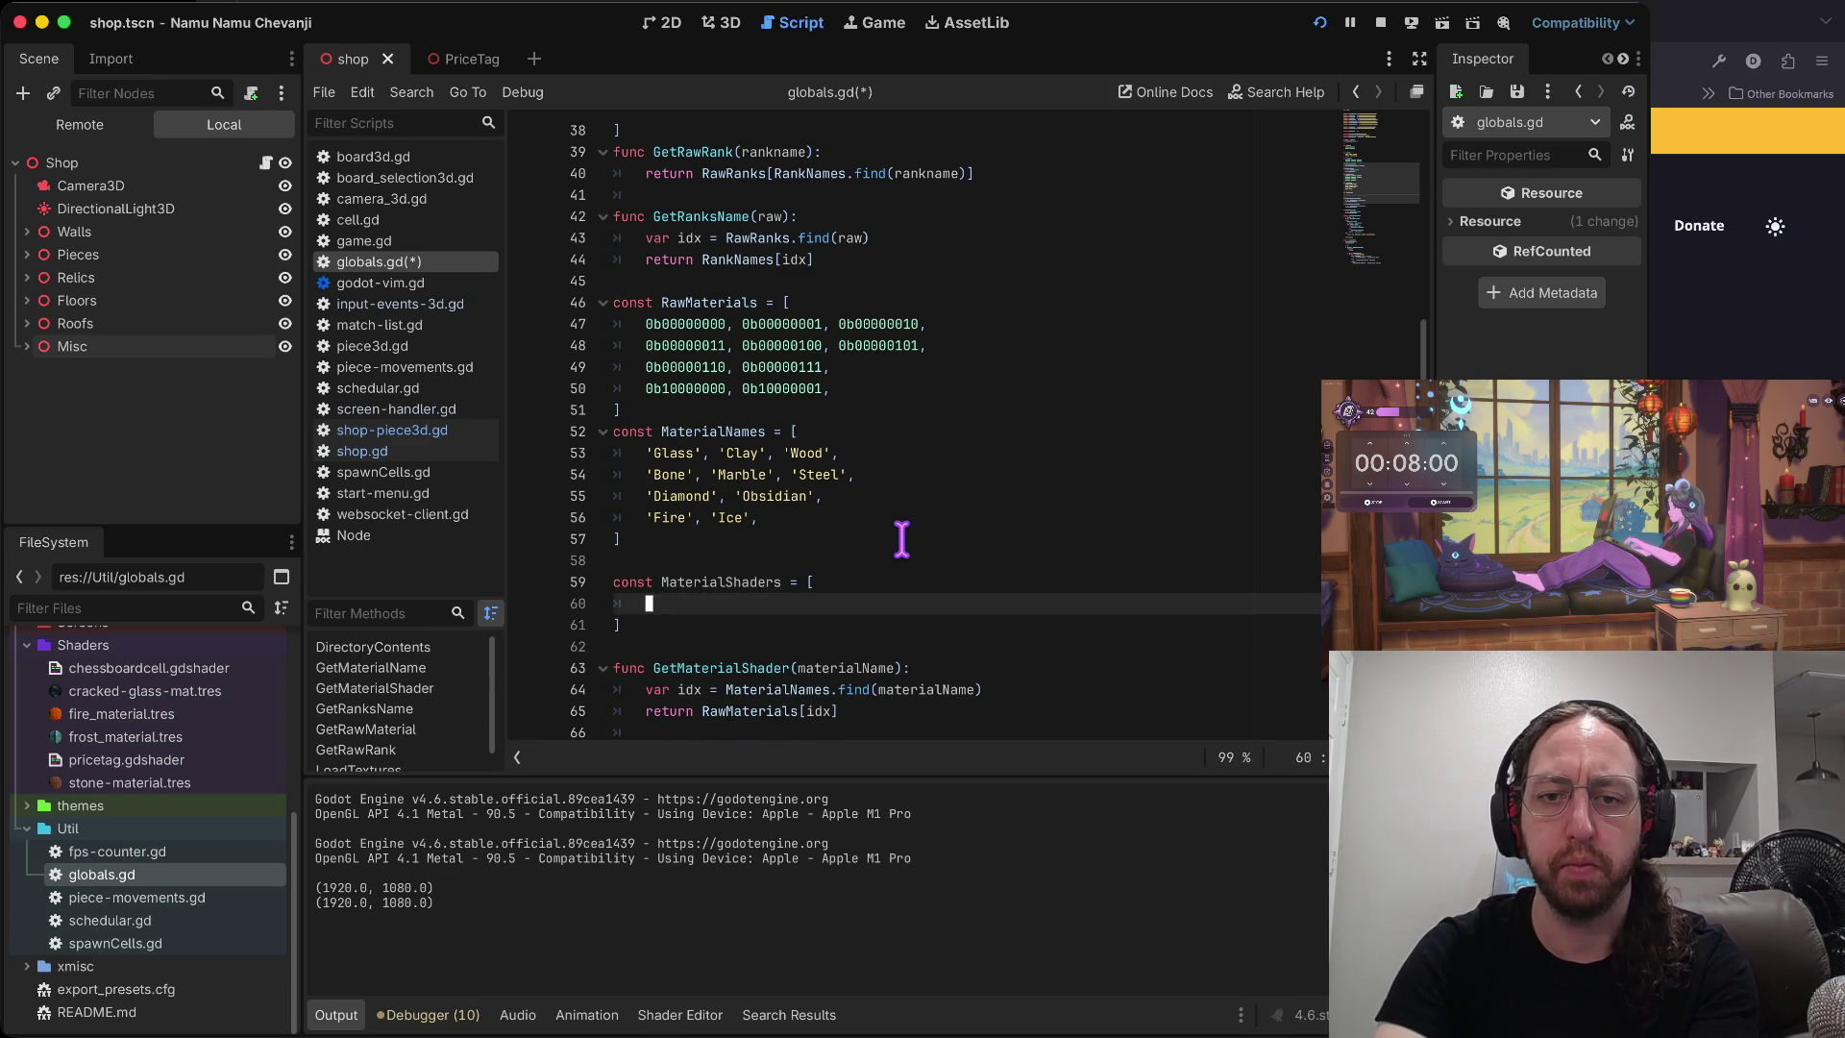
key(4)
key(g)
key(g)
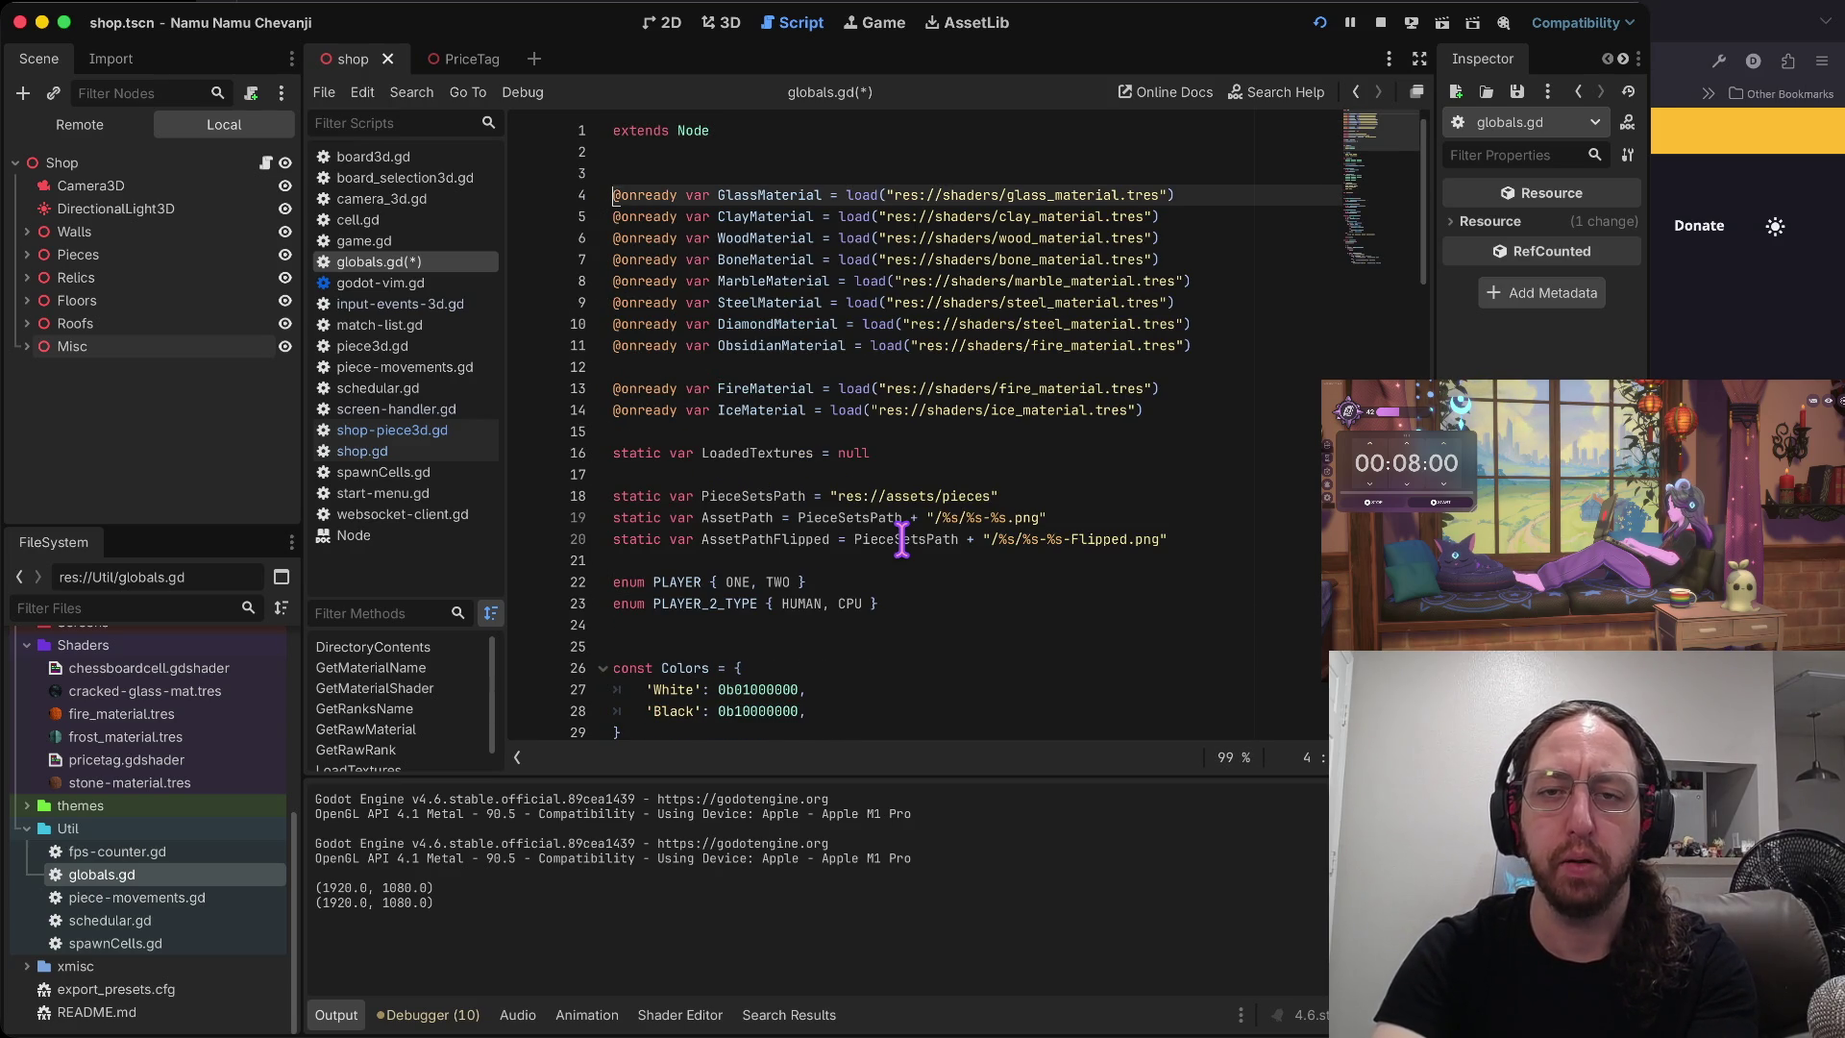
key(j)
key(j)
key(j)
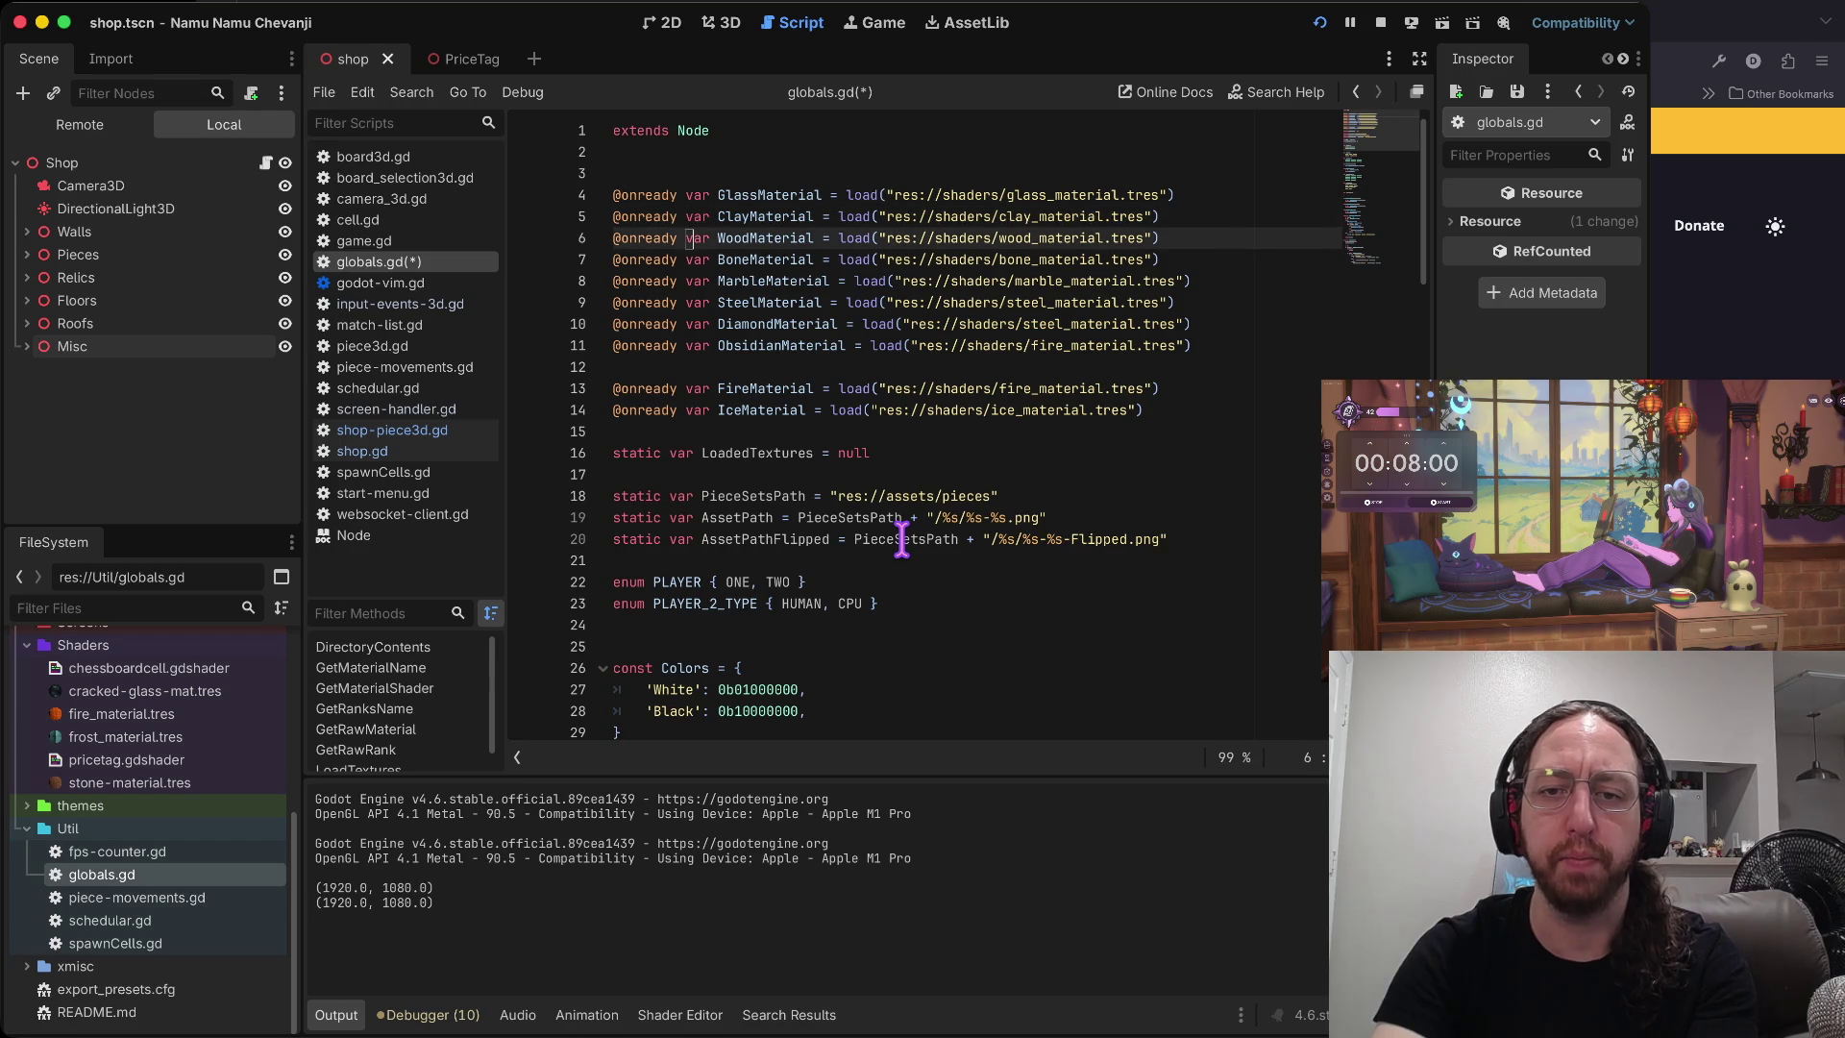
key(k)
key(k)
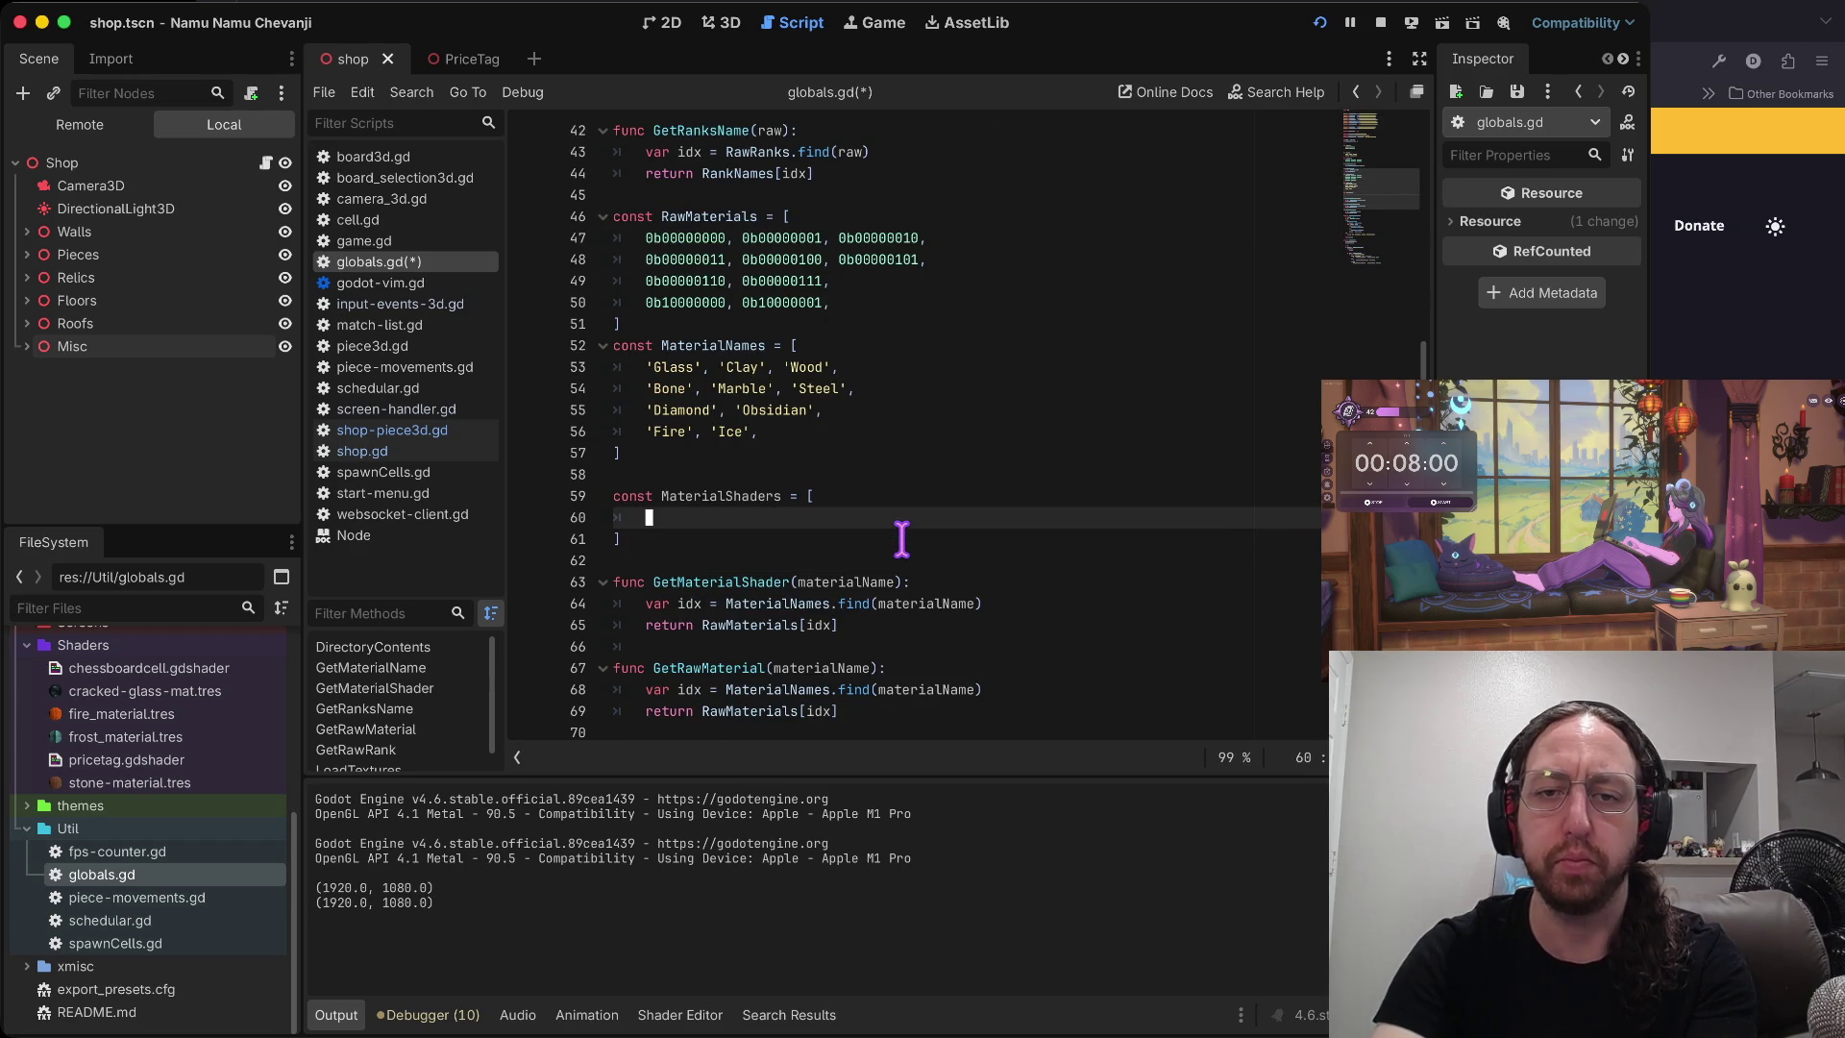
text(GlassMateri)
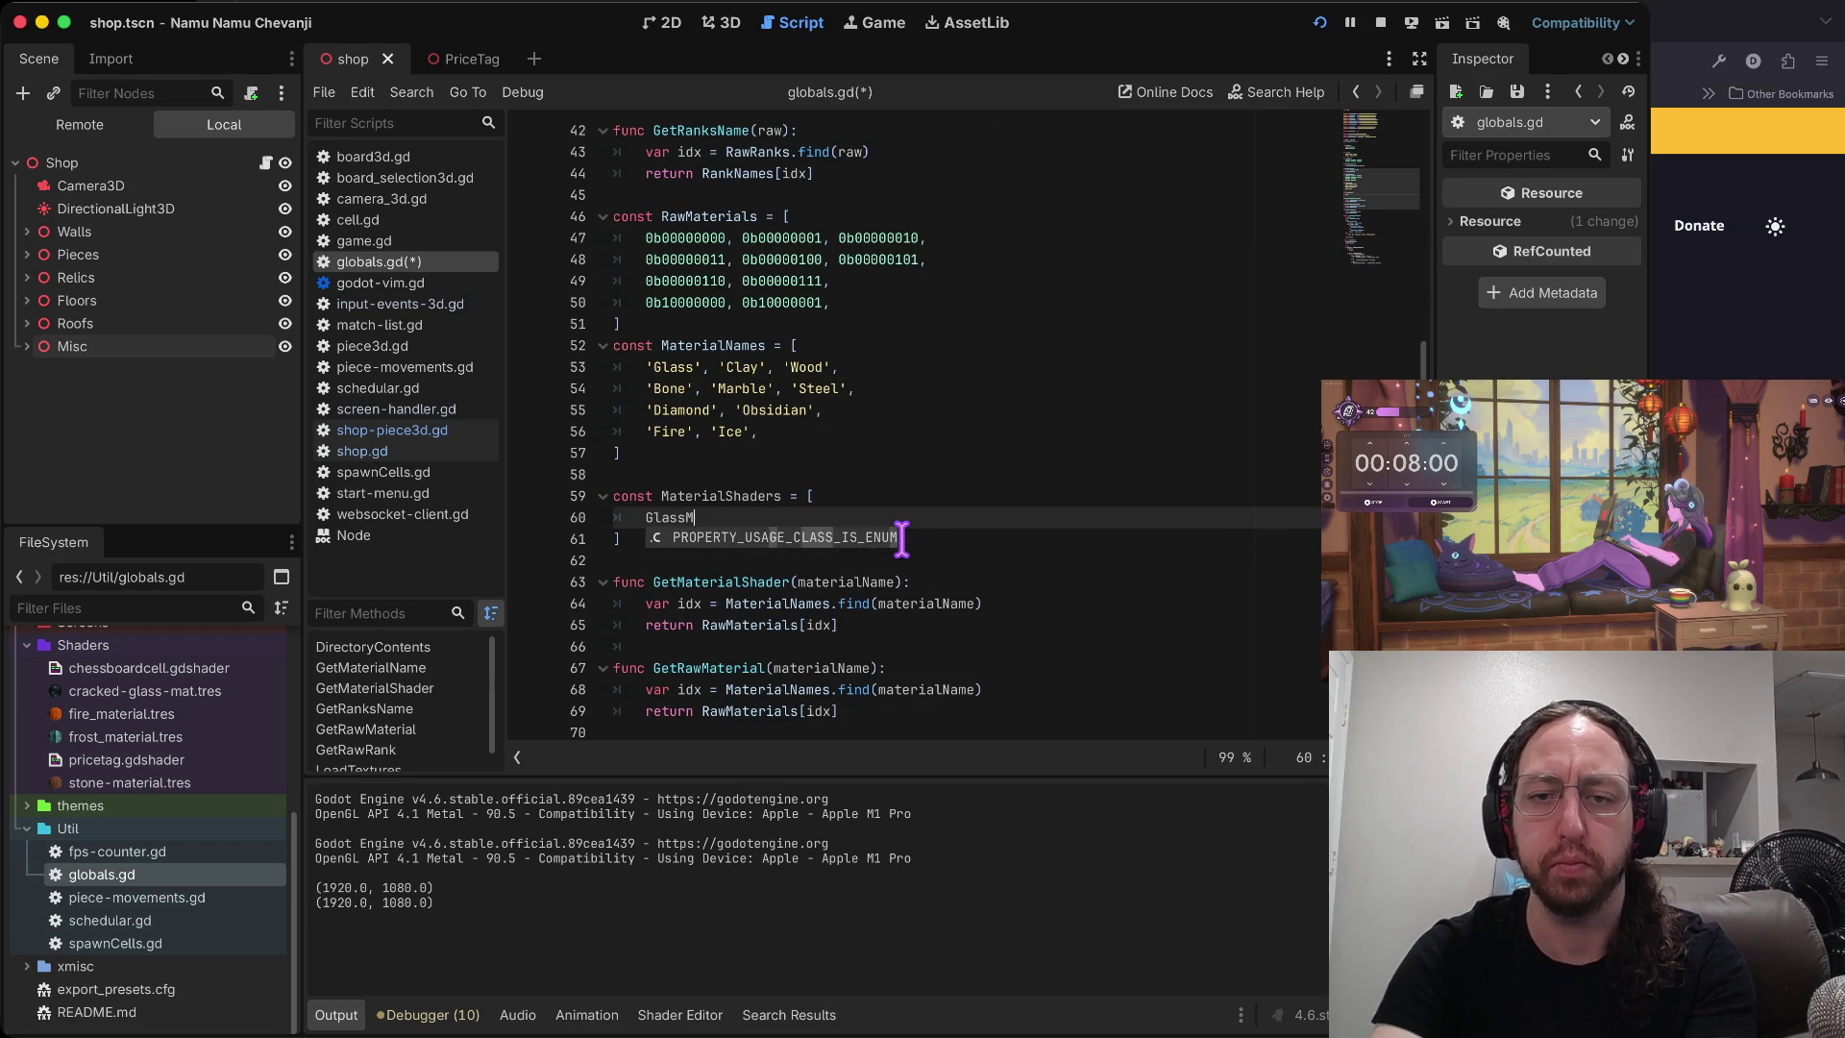
text(al)
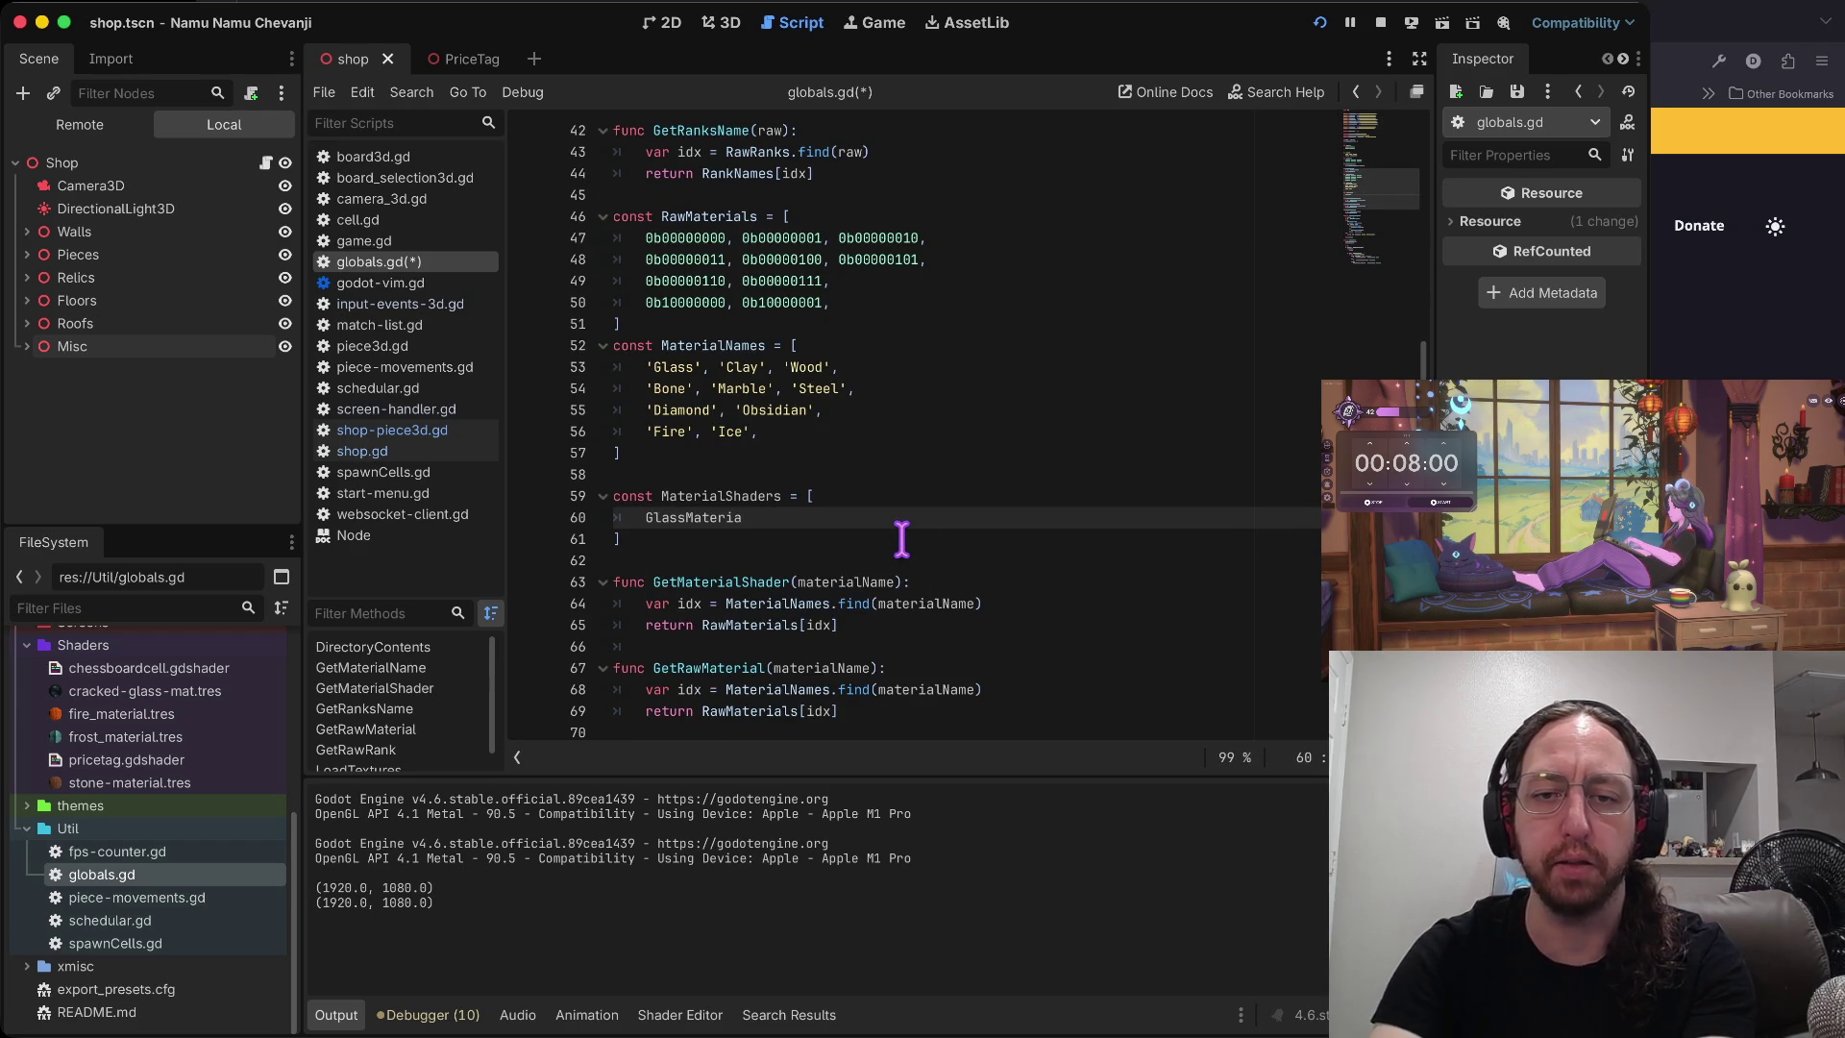
- Check the material declarations at the file top and add ClayMaterial to the first row
key(g)
key(g)
key(j)
key(j)
key(j)
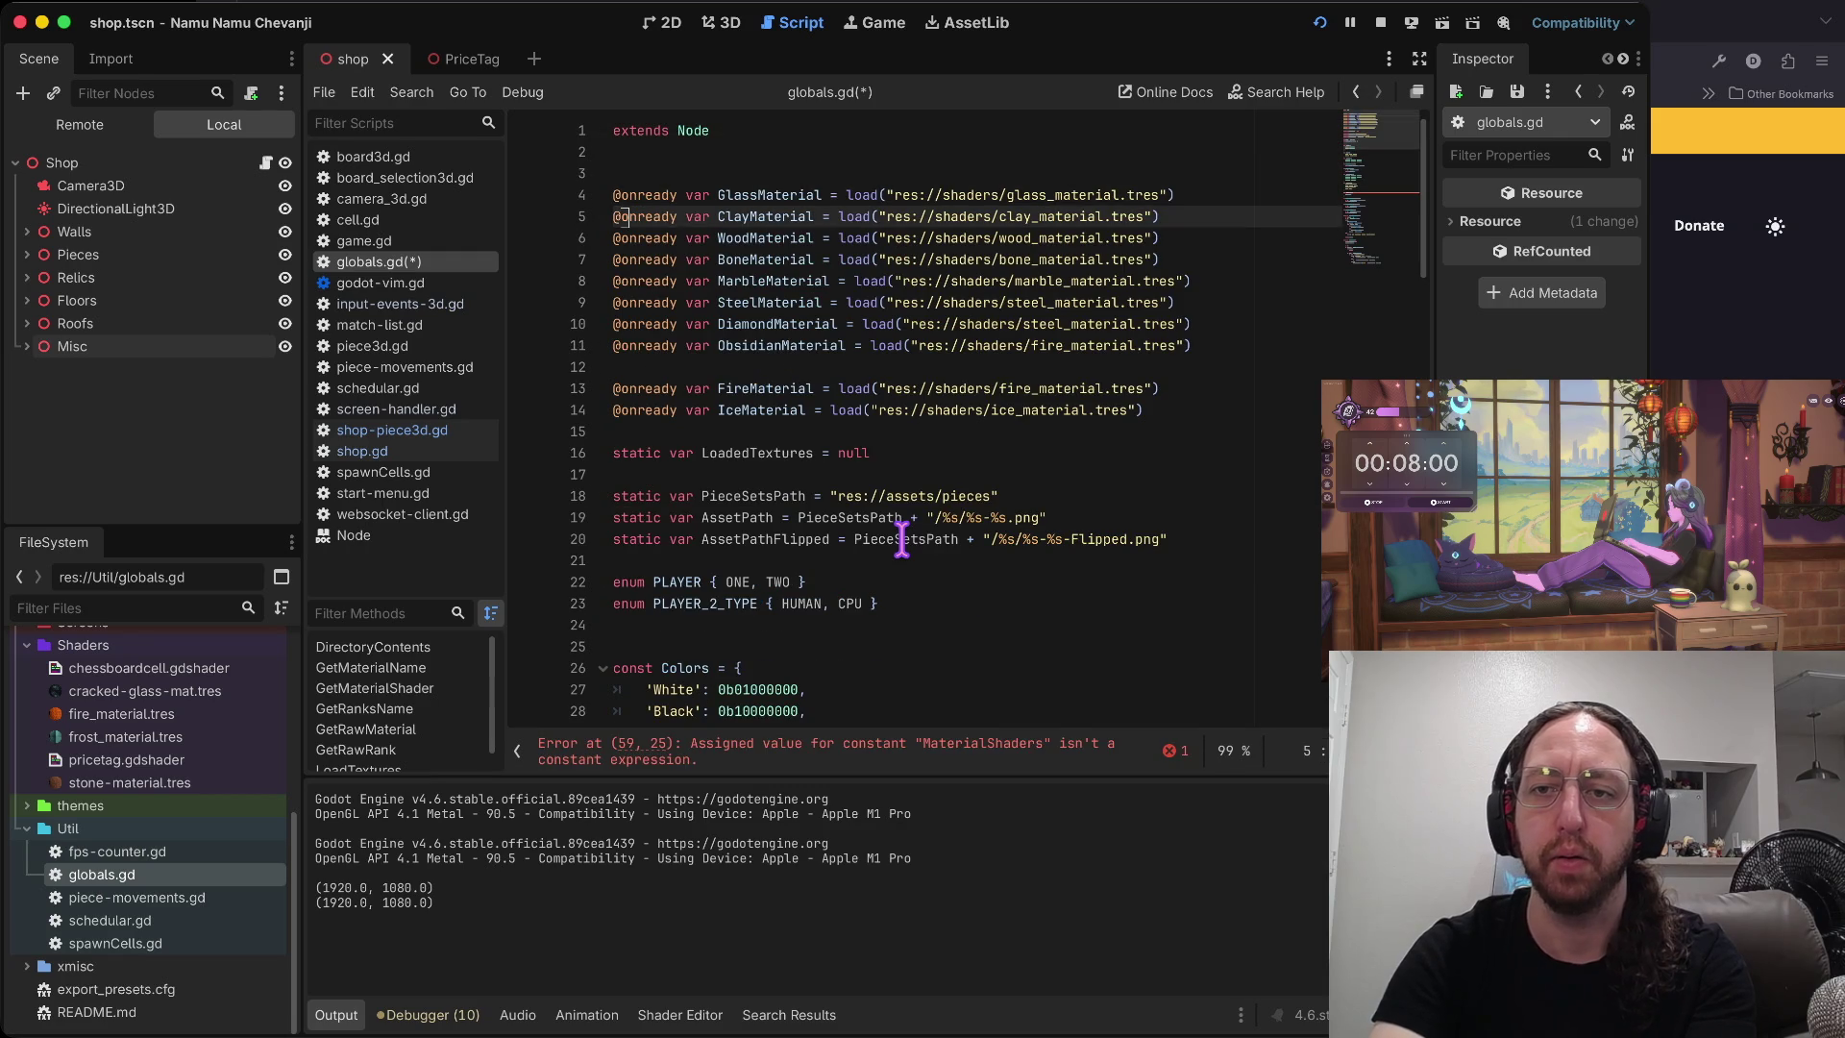
key(ctrl+o)
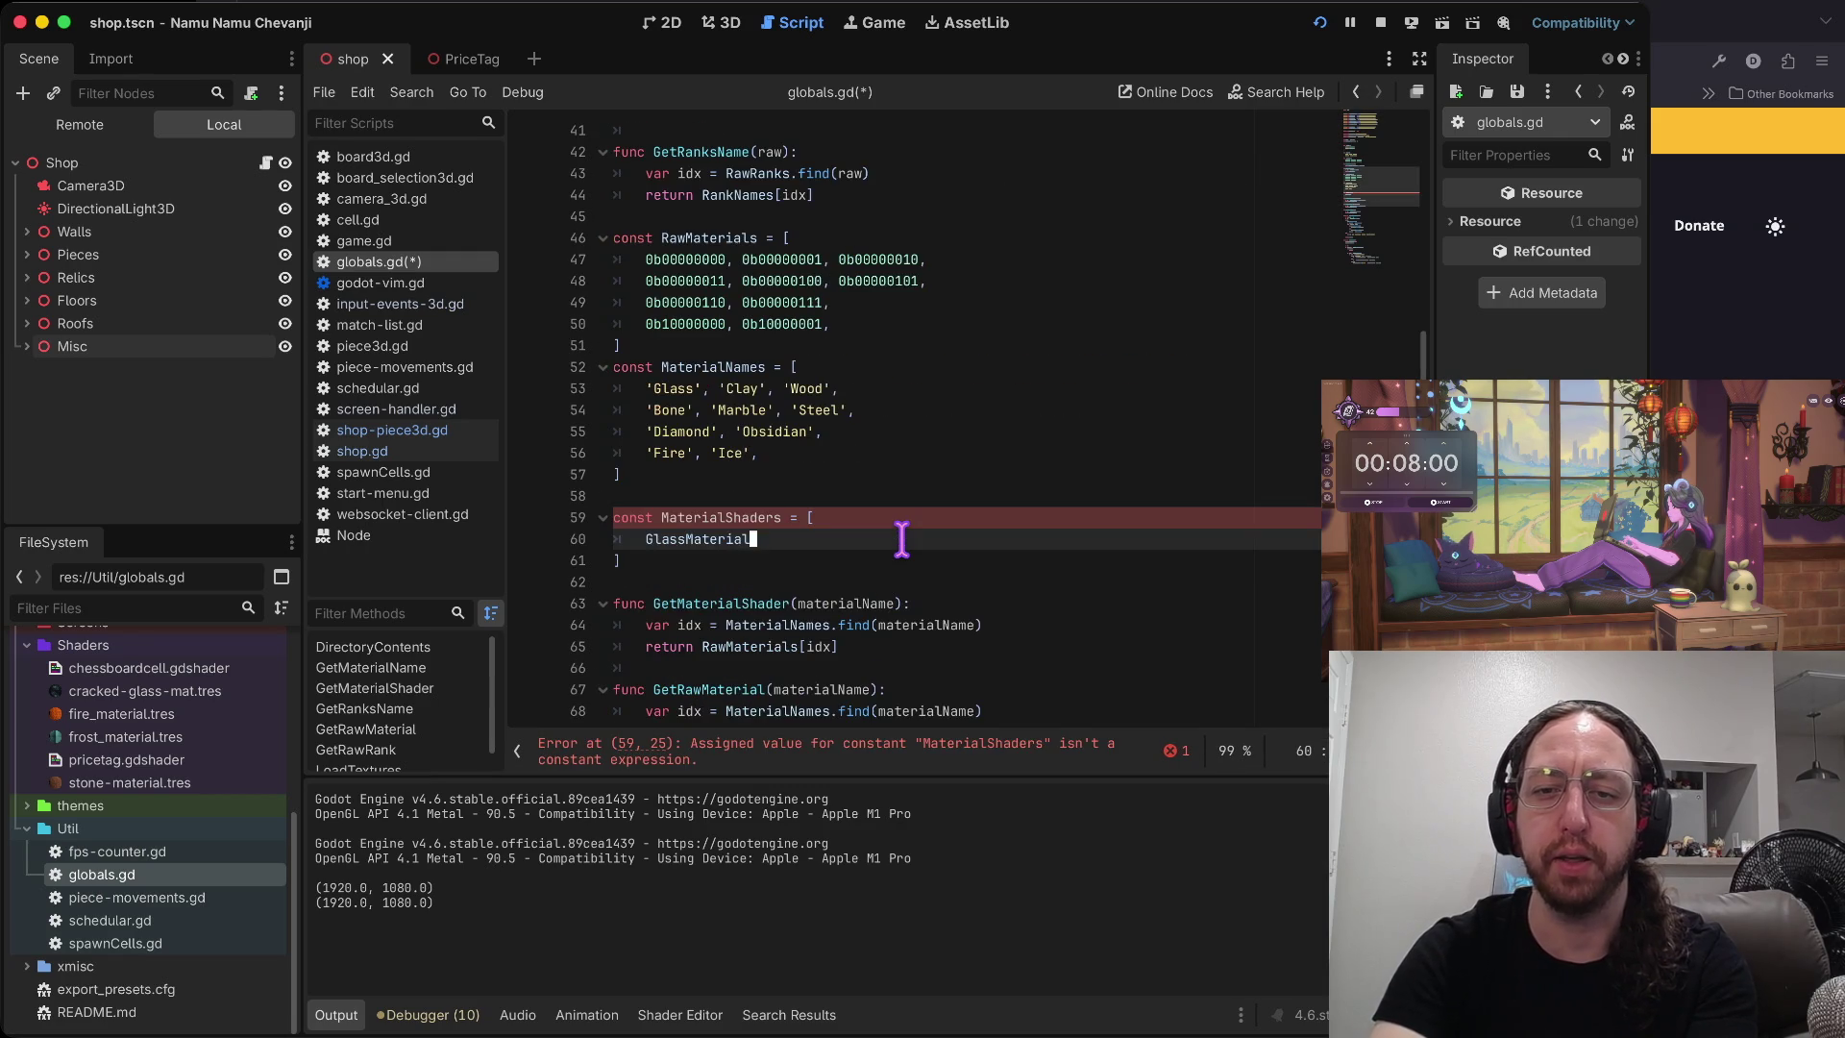
key(g)
key(g)
key(j)
key(j)
key(j)
key(ctrl+o)
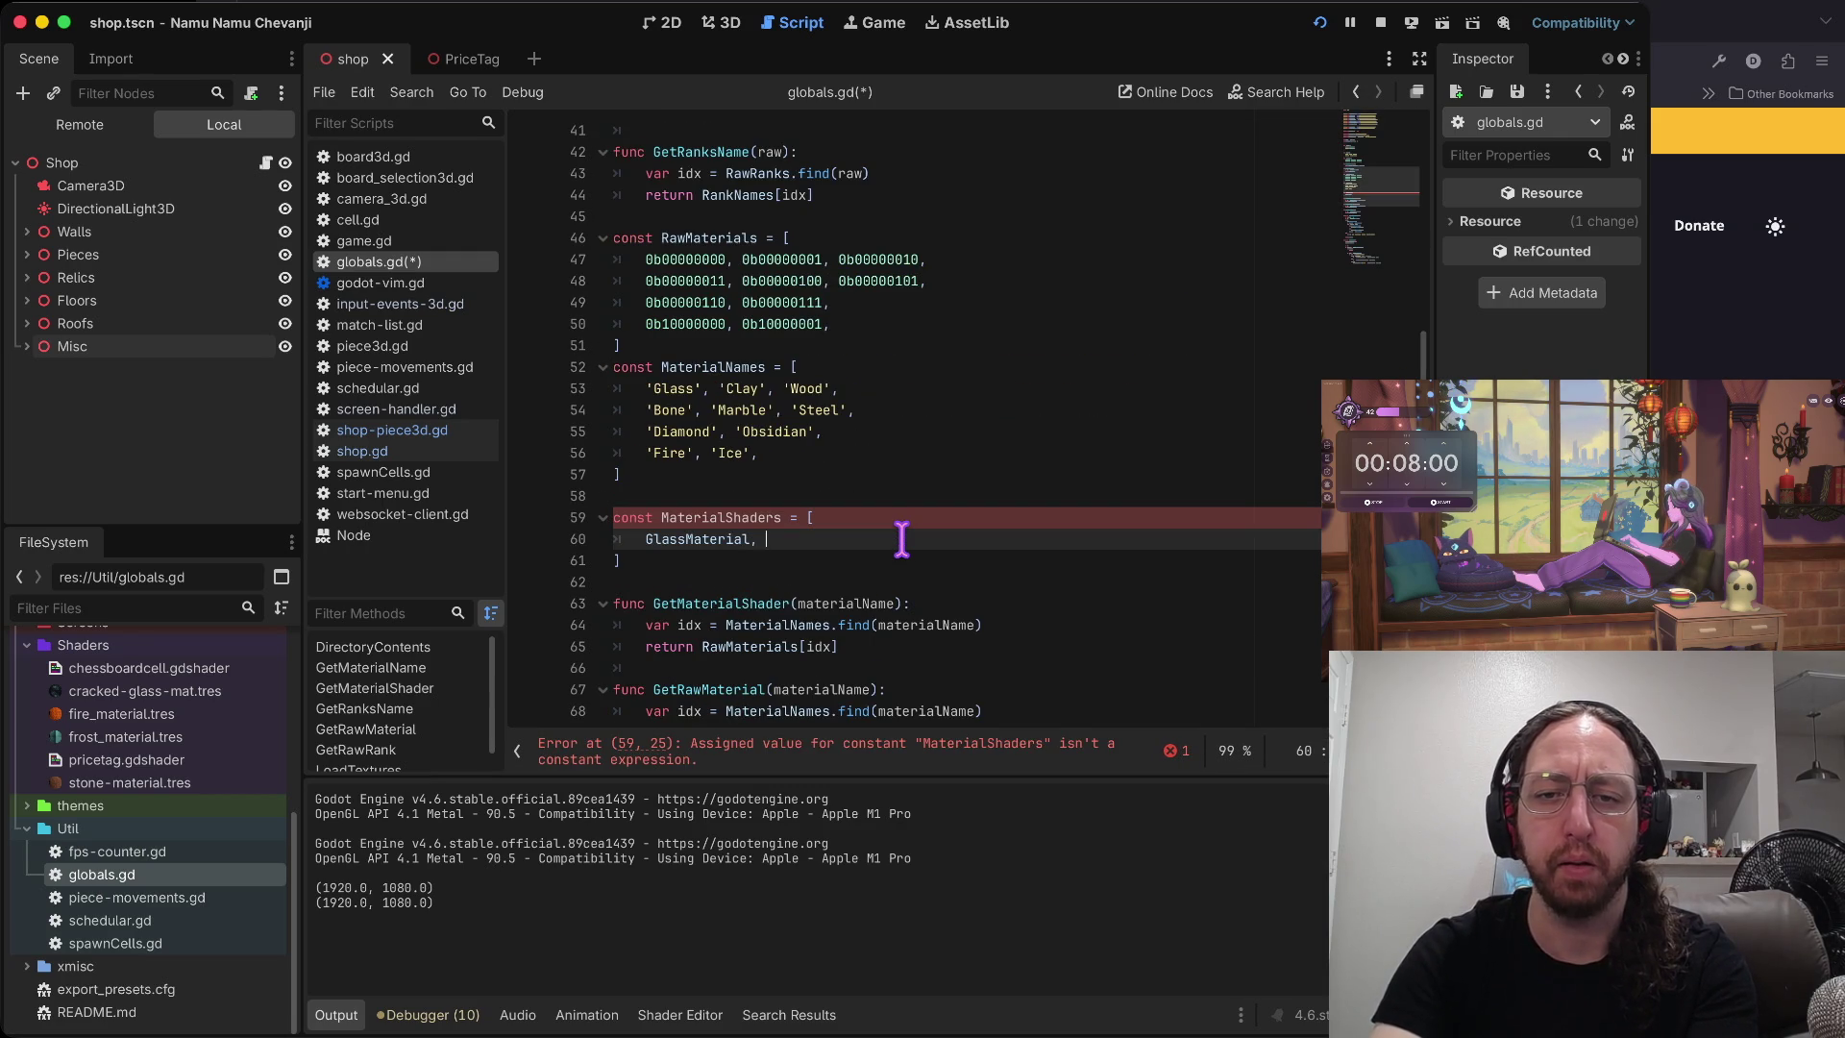
text(Cl)
text(yMa)
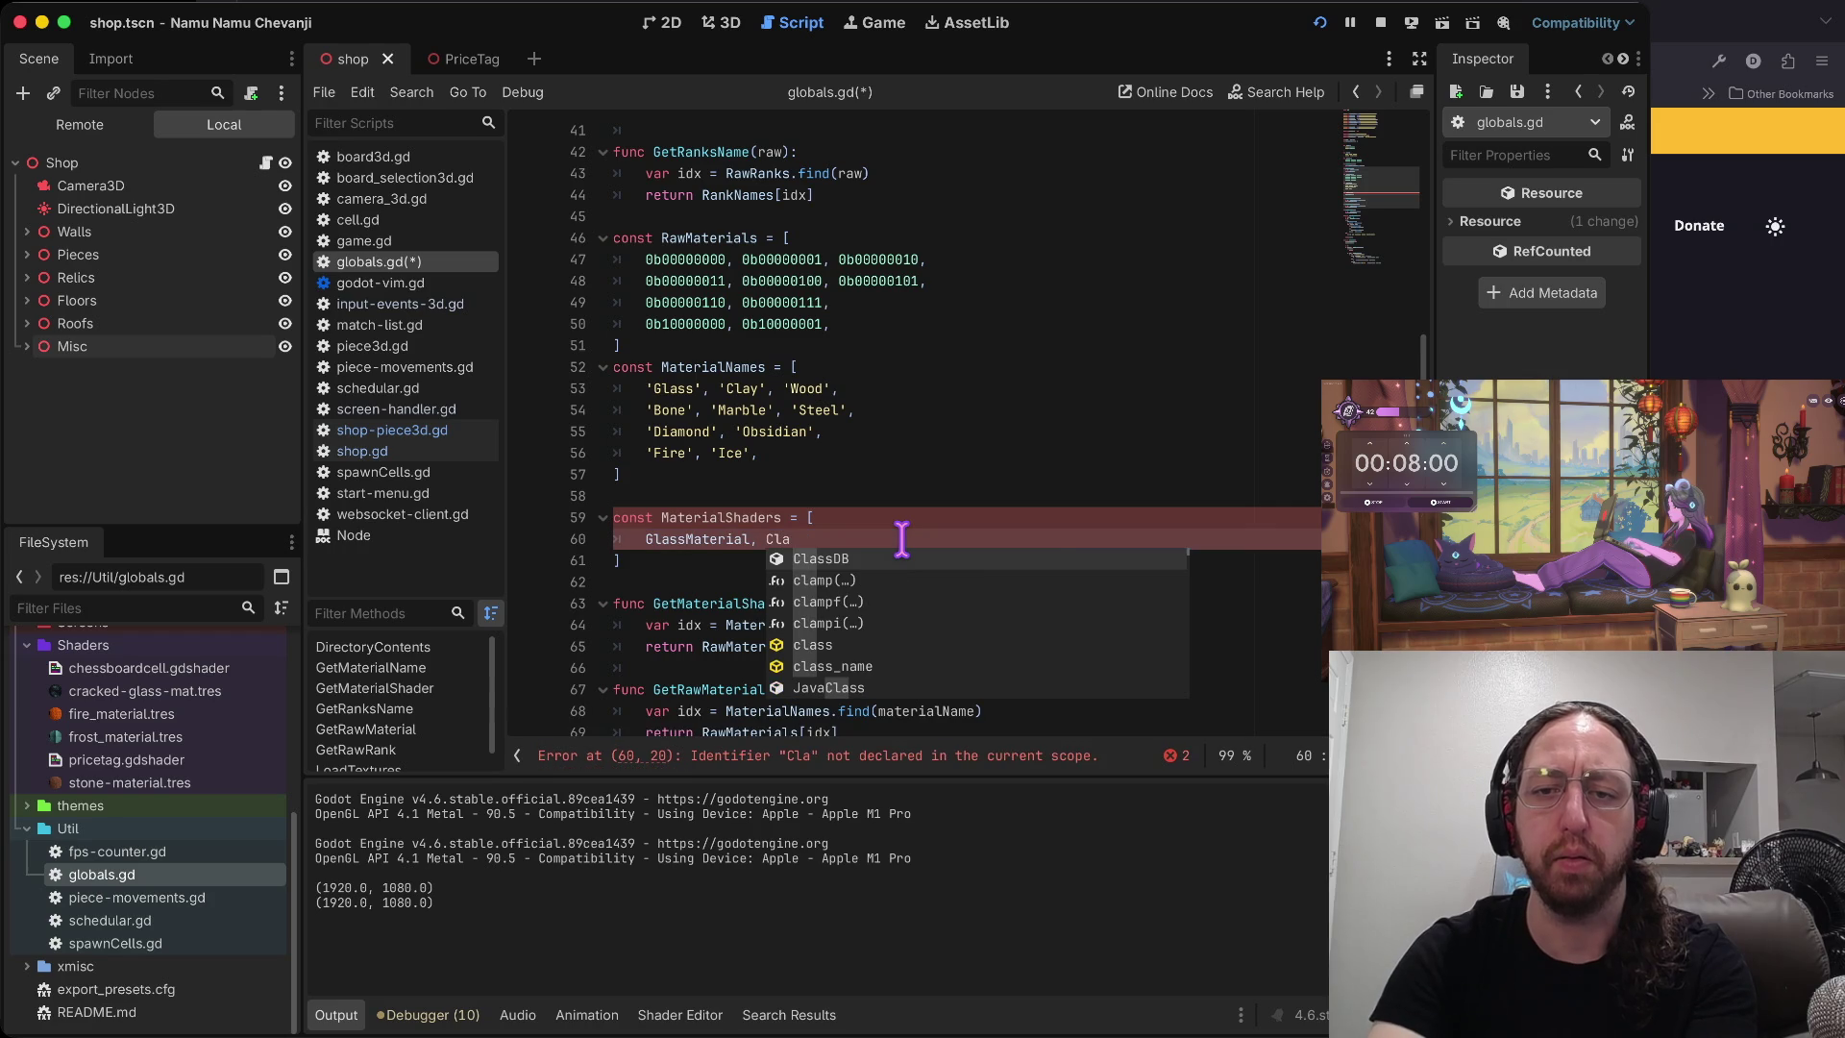
text(ial)
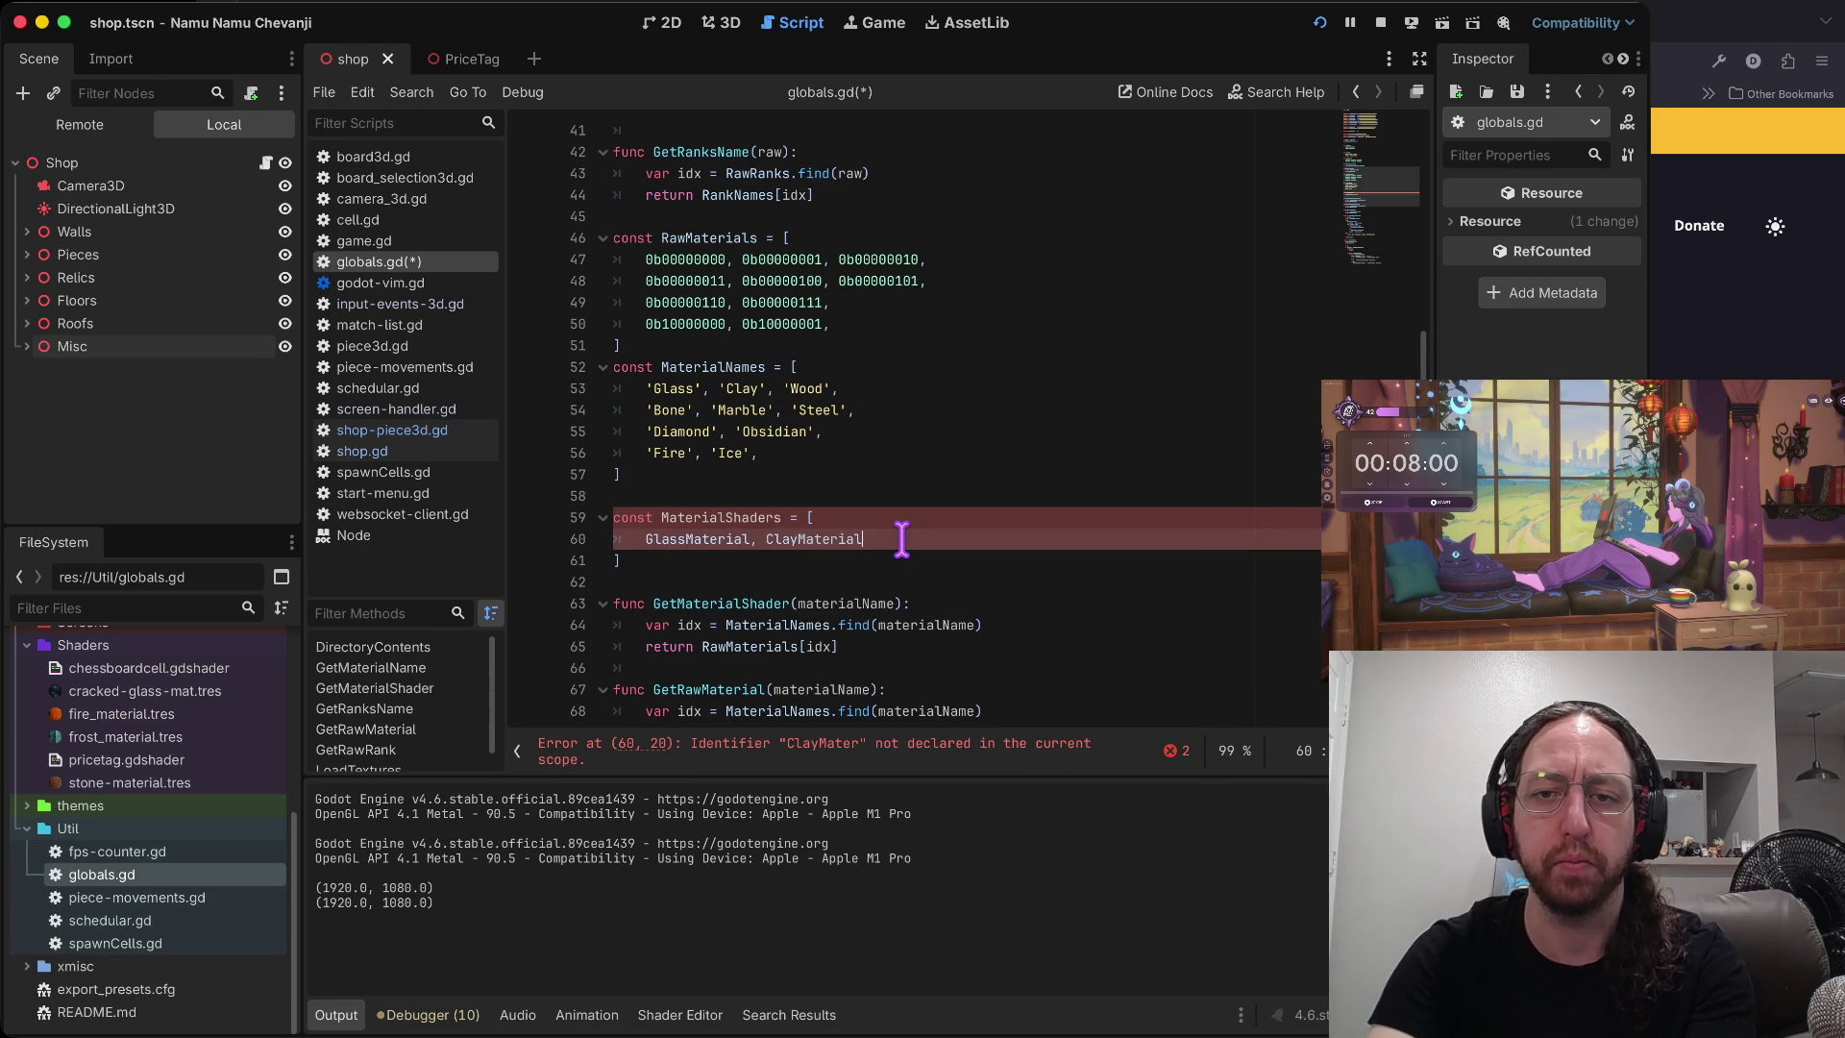
text(,)
text(k)
- Duplicate the row twice and change the last copy to FireMaterial and IceMaterial
key(Escape)
key(ctrl+shift+d)
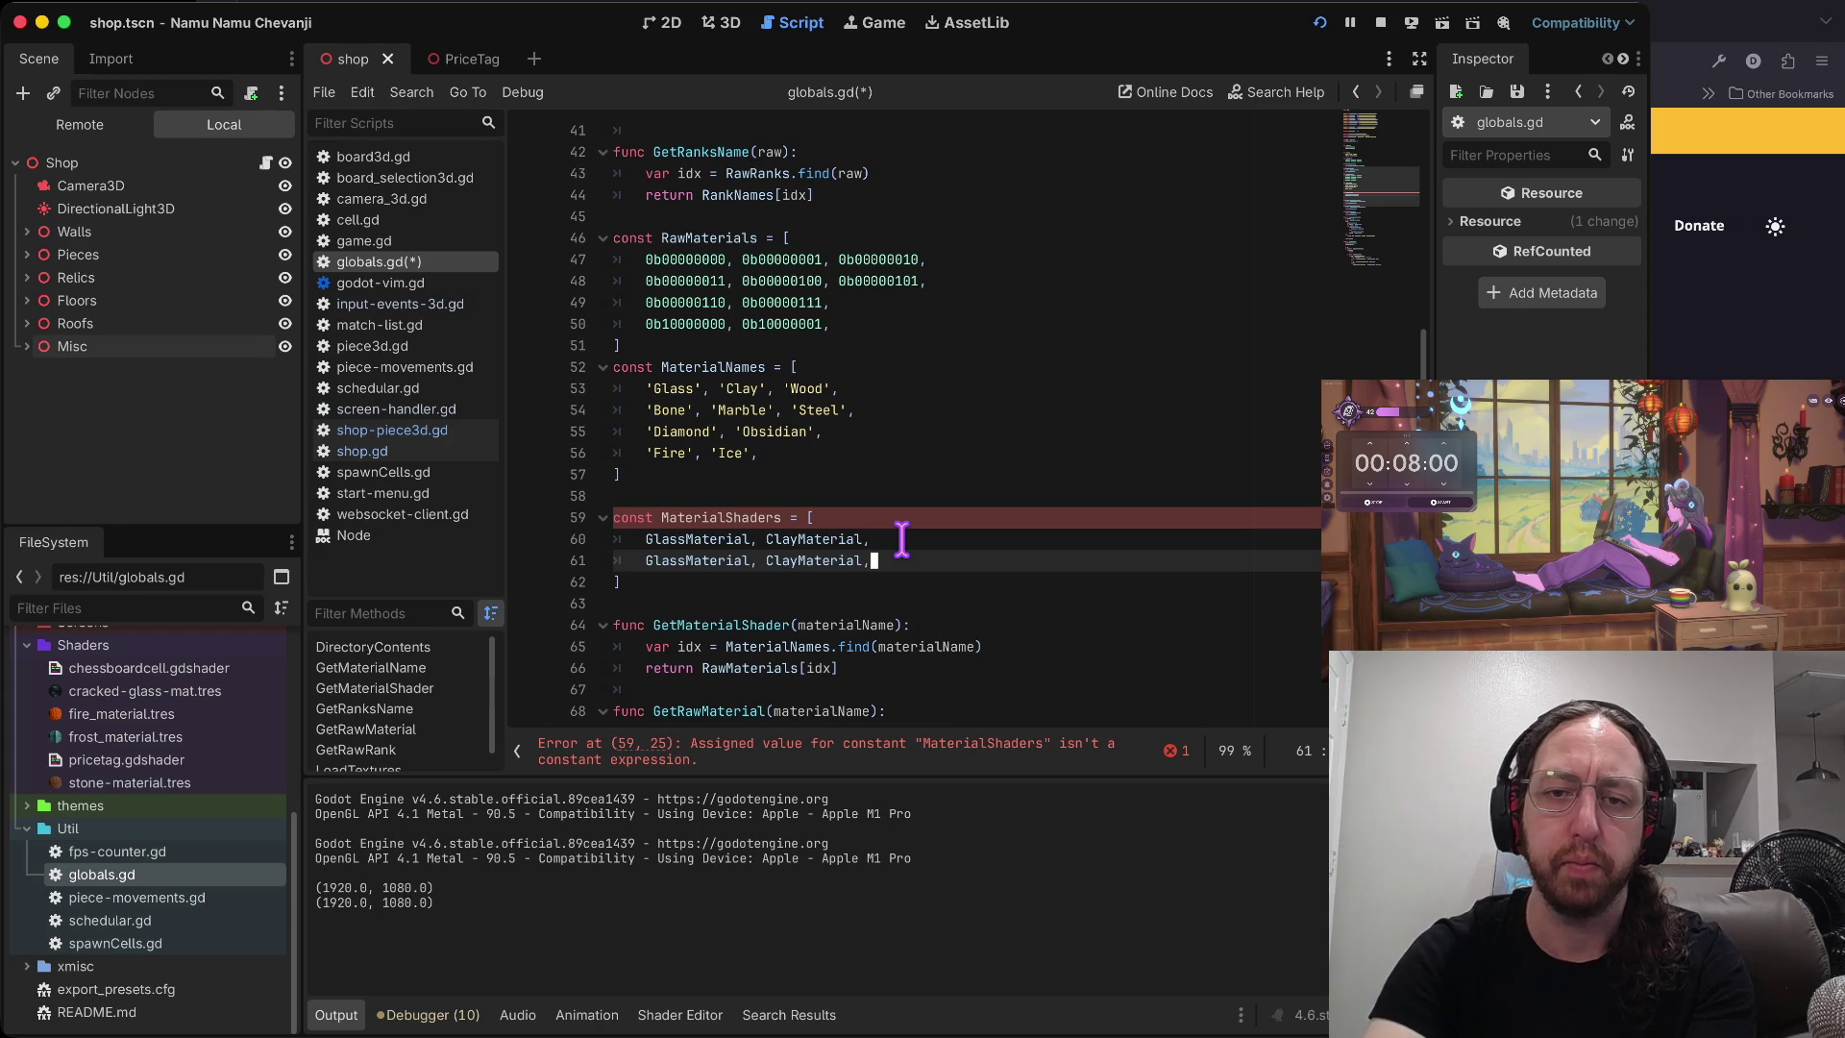
key(ctrl+shift+d)
key(ctrl+shift+d)
key(Home)
key(Delete)
key(Delete)
key(Delete)
text(Fire)
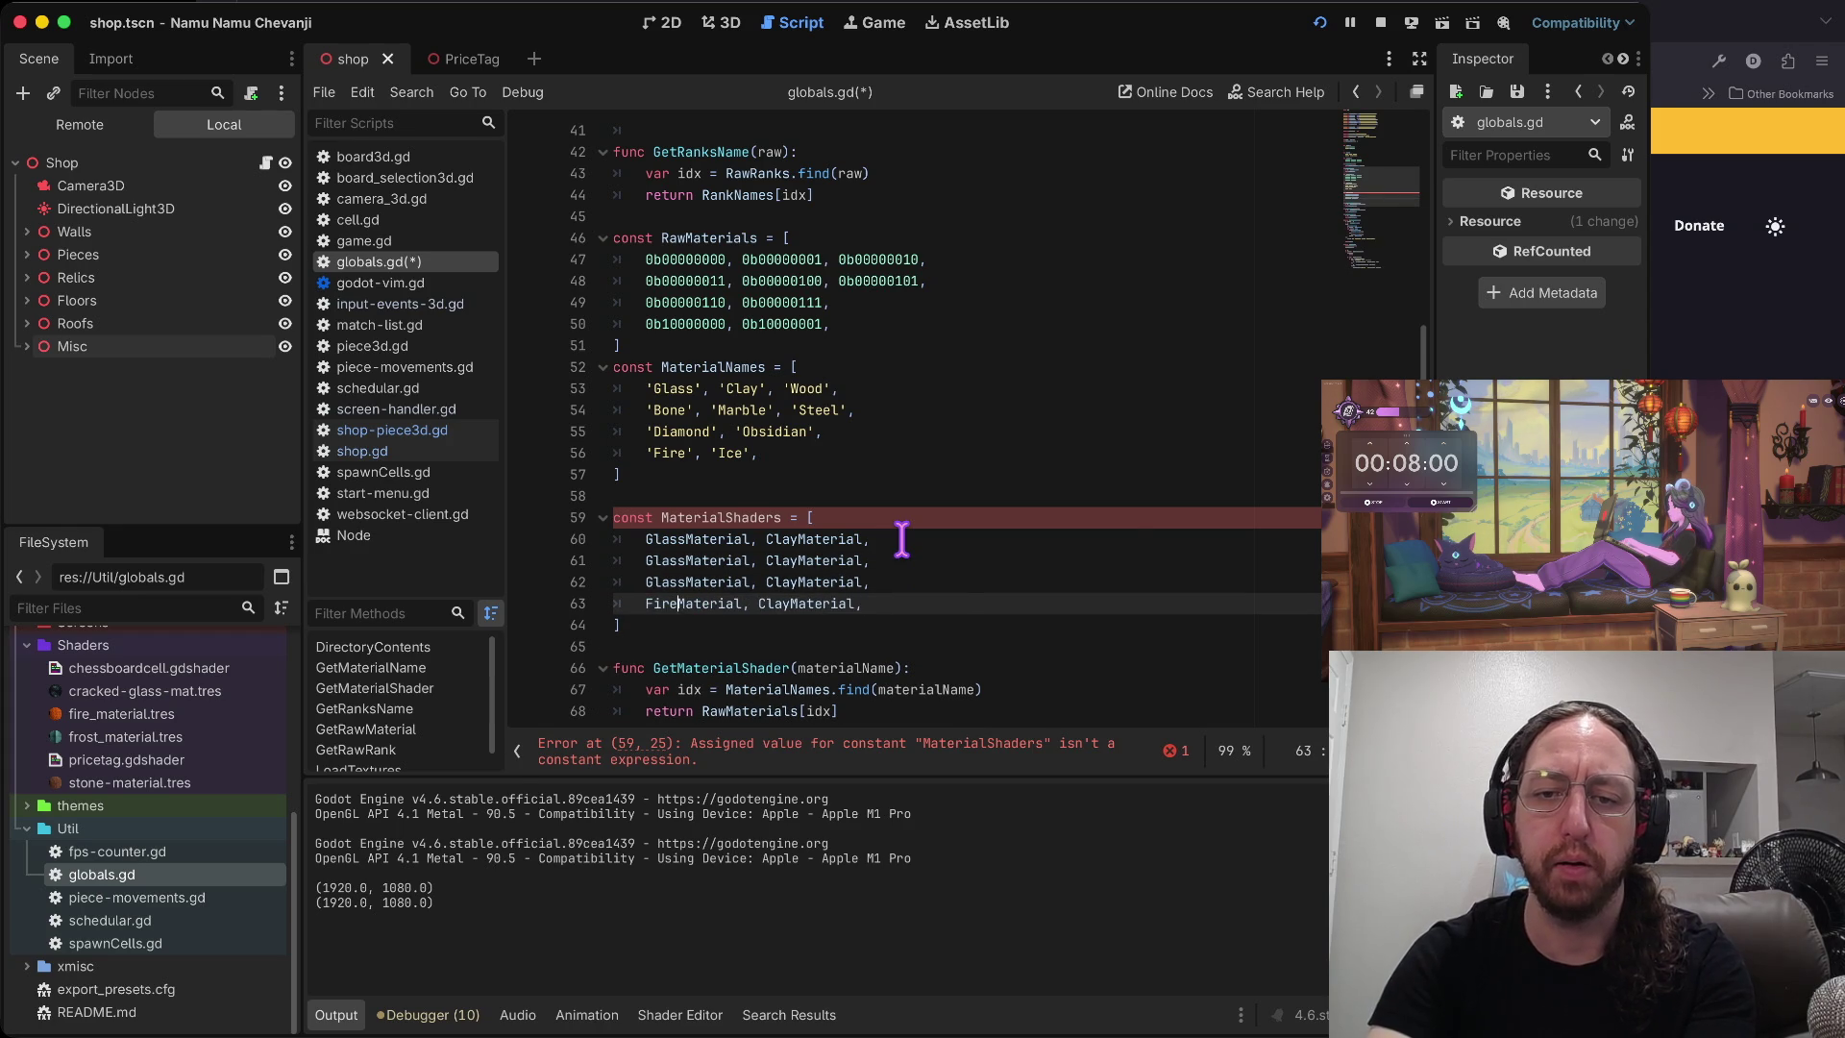
key(ctrl+Right)
key(Right)
key(Right)
key(Delete)
key(Delete)
key(Delete)
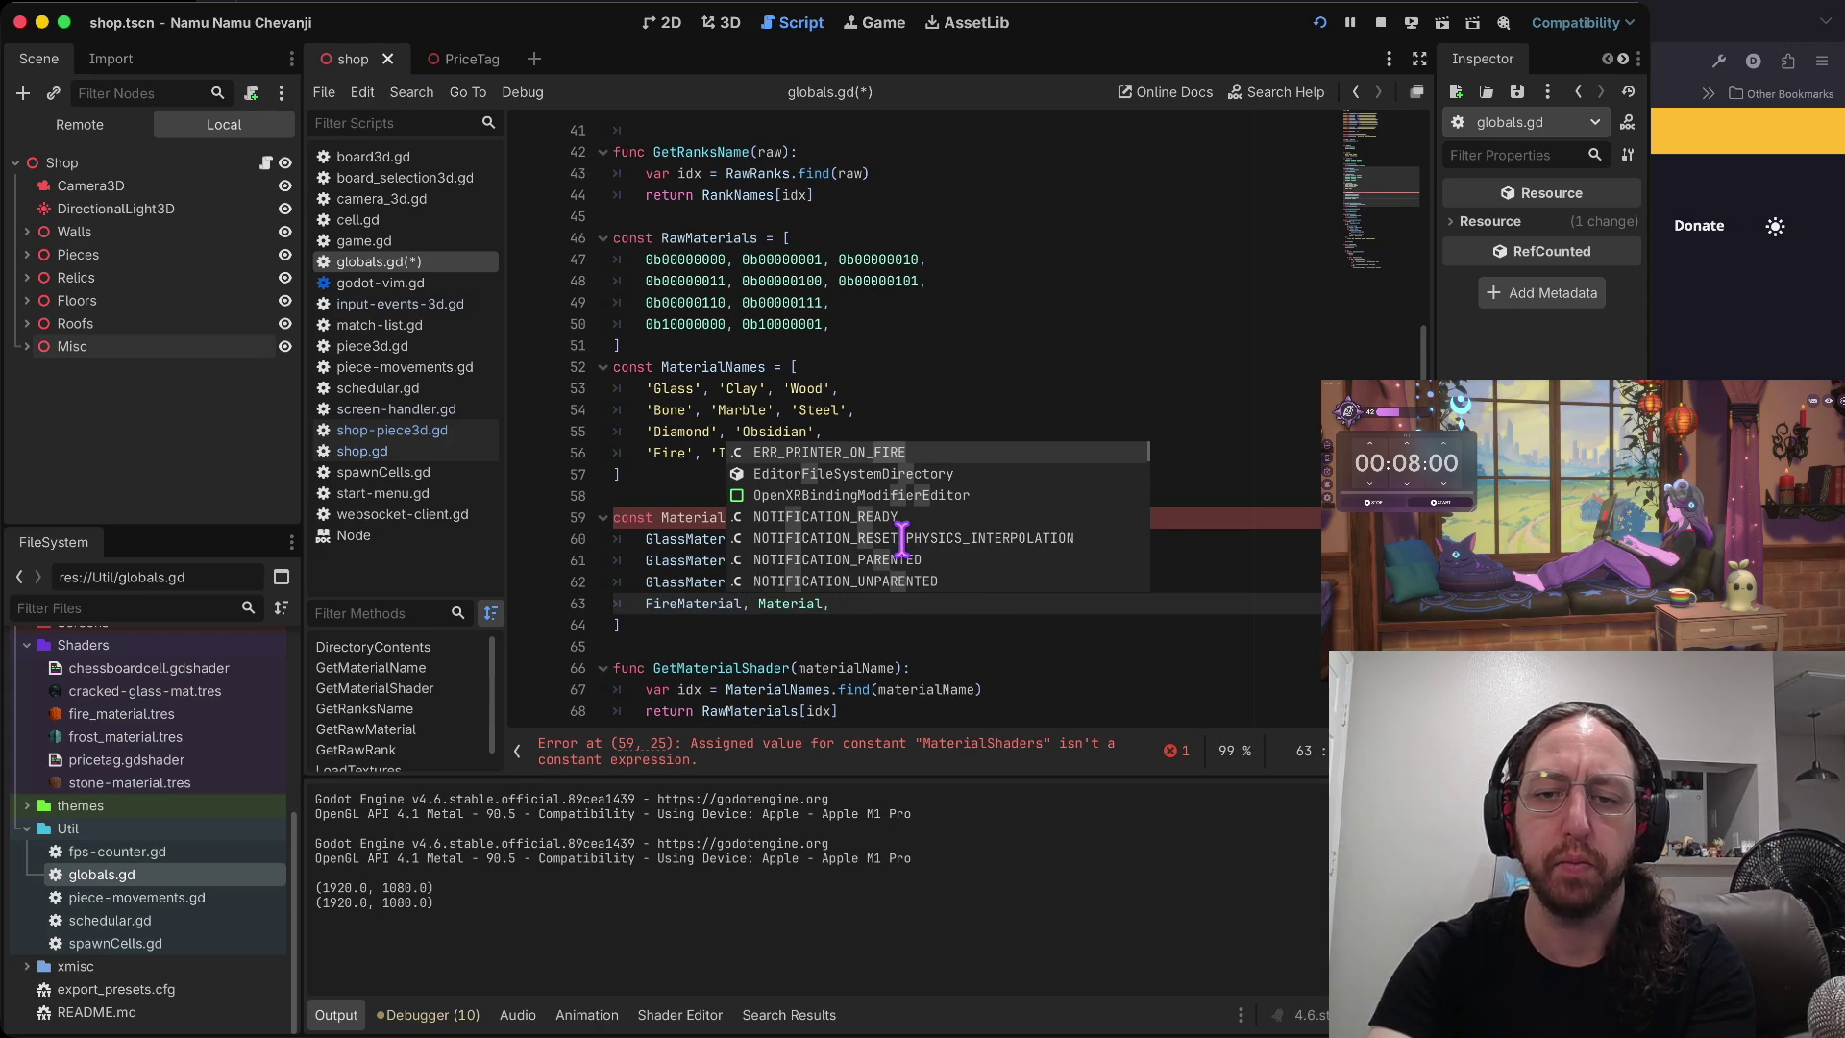
text(Ice)
- Change the line 62 row to DiamondMaterial and ObsidianMaterial
key(Escape)
key(Up)
key(Home)
key(Delete)
key(Delete)
key(Delete)
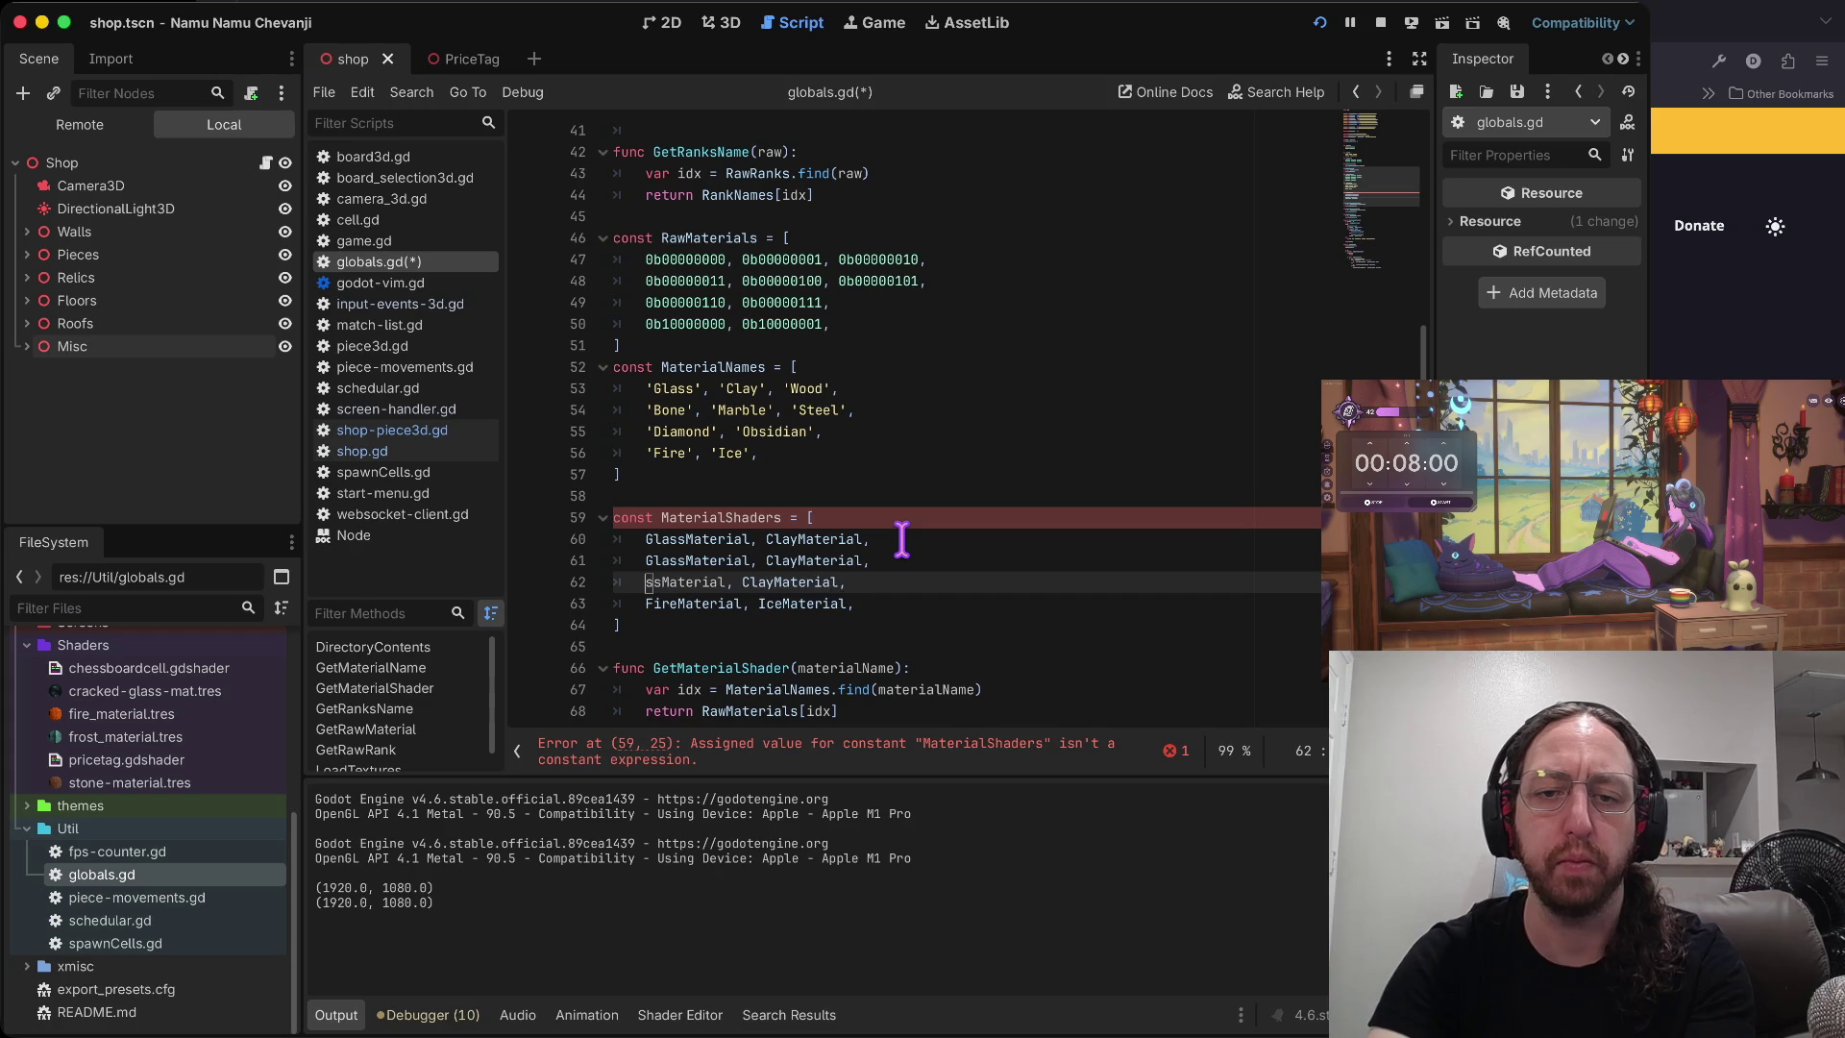
text(Diamond)
key(ctrl+Right)
key(Right)
key(Right)
key(Delete)
key(Delete)
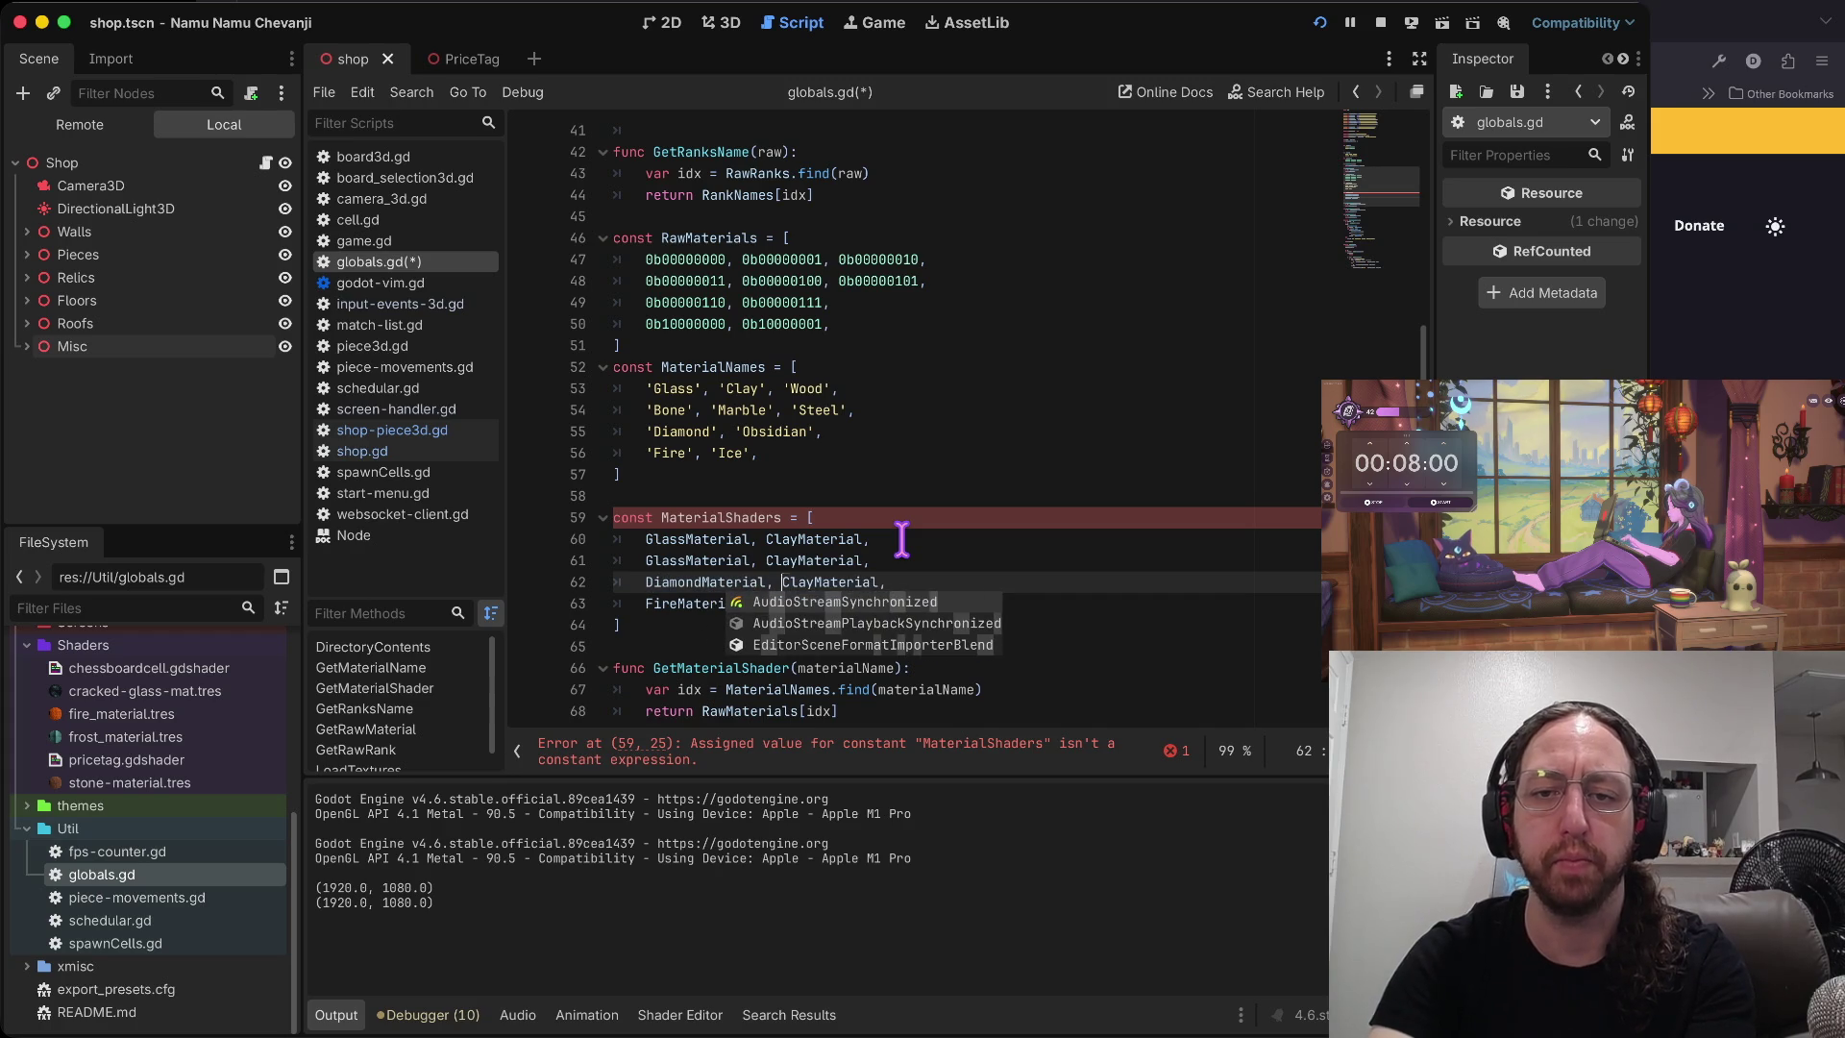
text(Obsidian)
- Set the line 61 row to BoneMaterial, MarbleMaterial and SteelMaterial
key(Escape)
key(Up)
key(Home)
key(Delete)
key(Delete)
key(Delete)
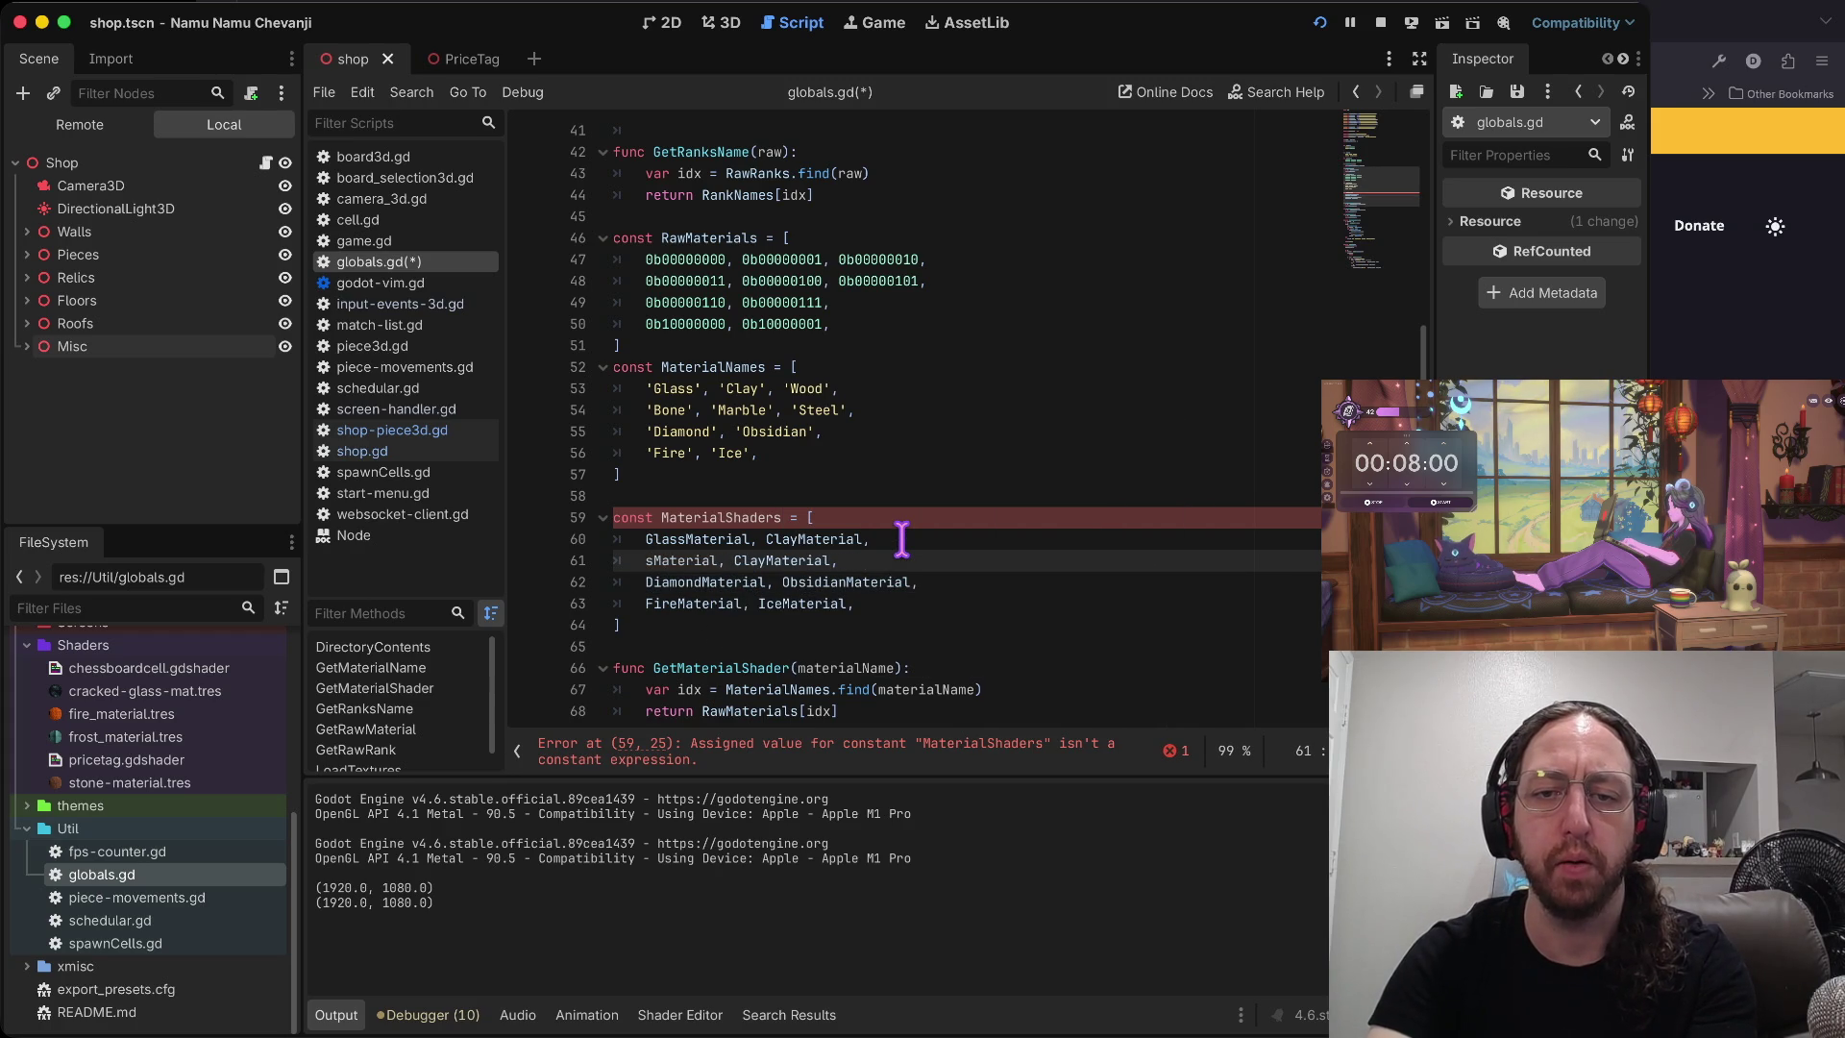
text(Bone)
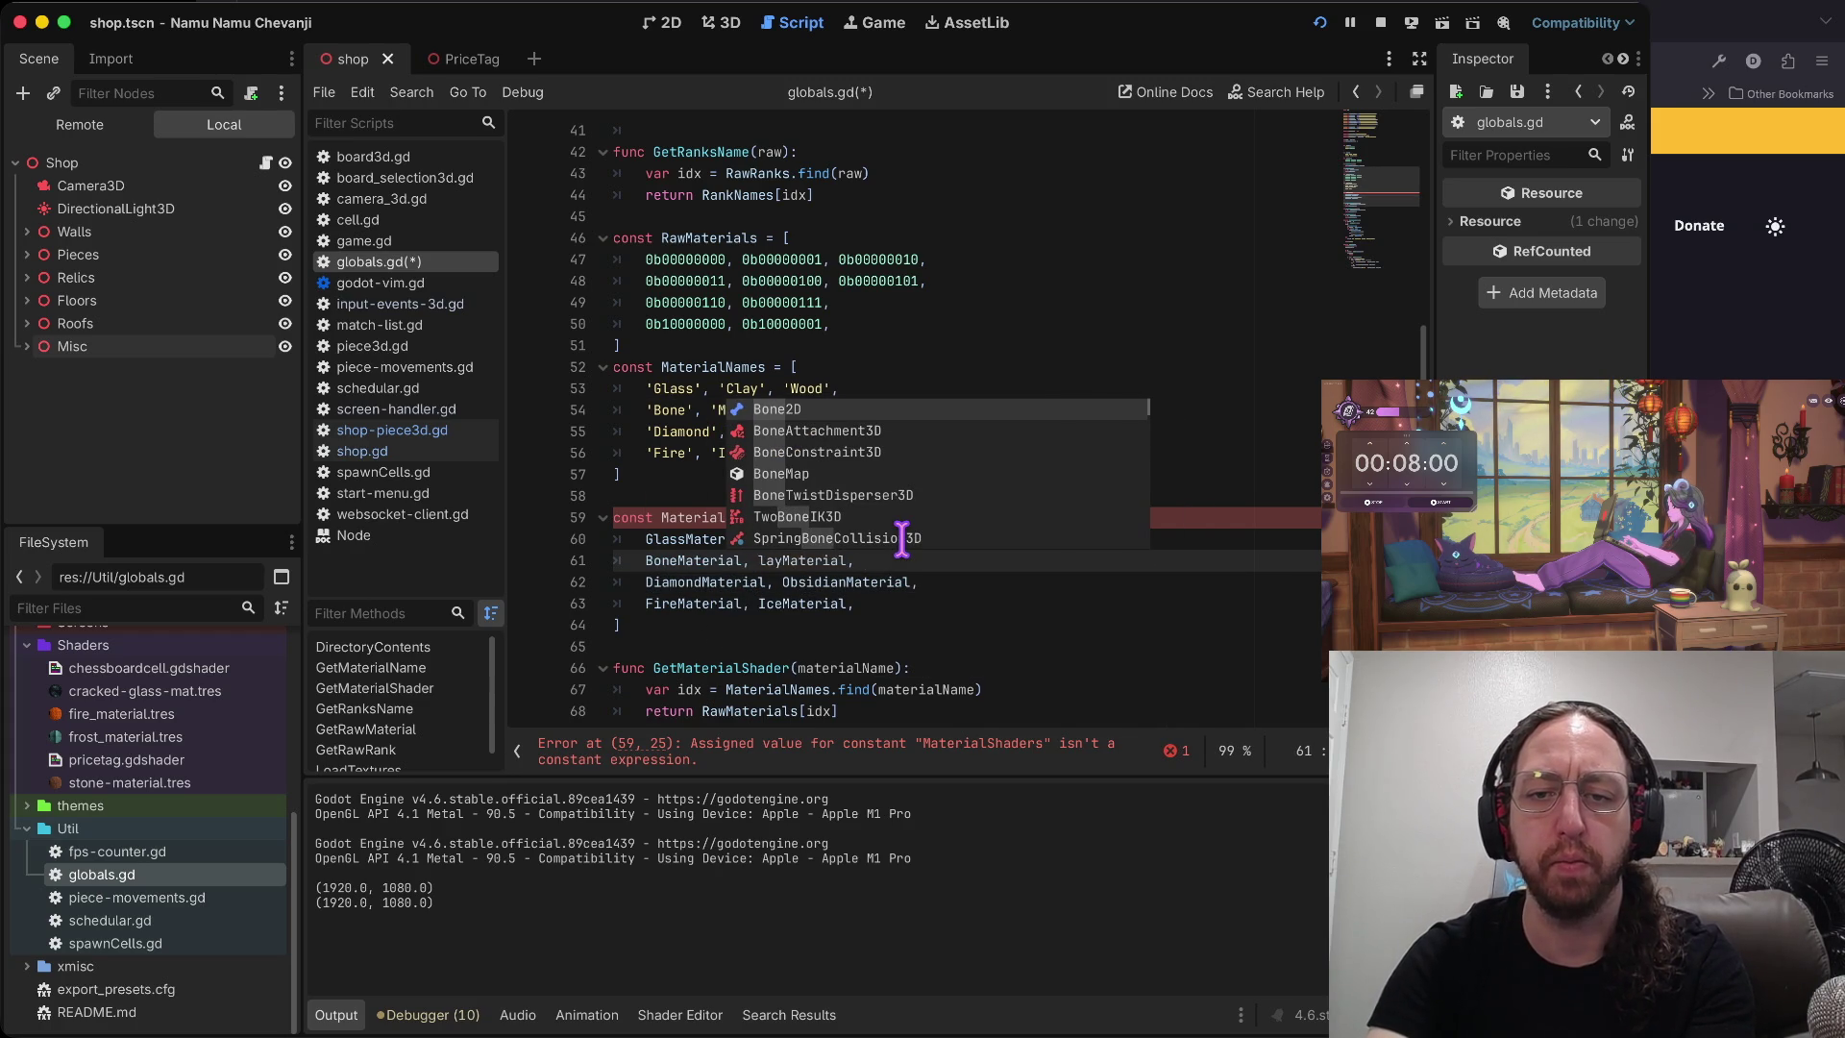
text(Material, Marble)
key(End)
text(MarbleMaterial,)
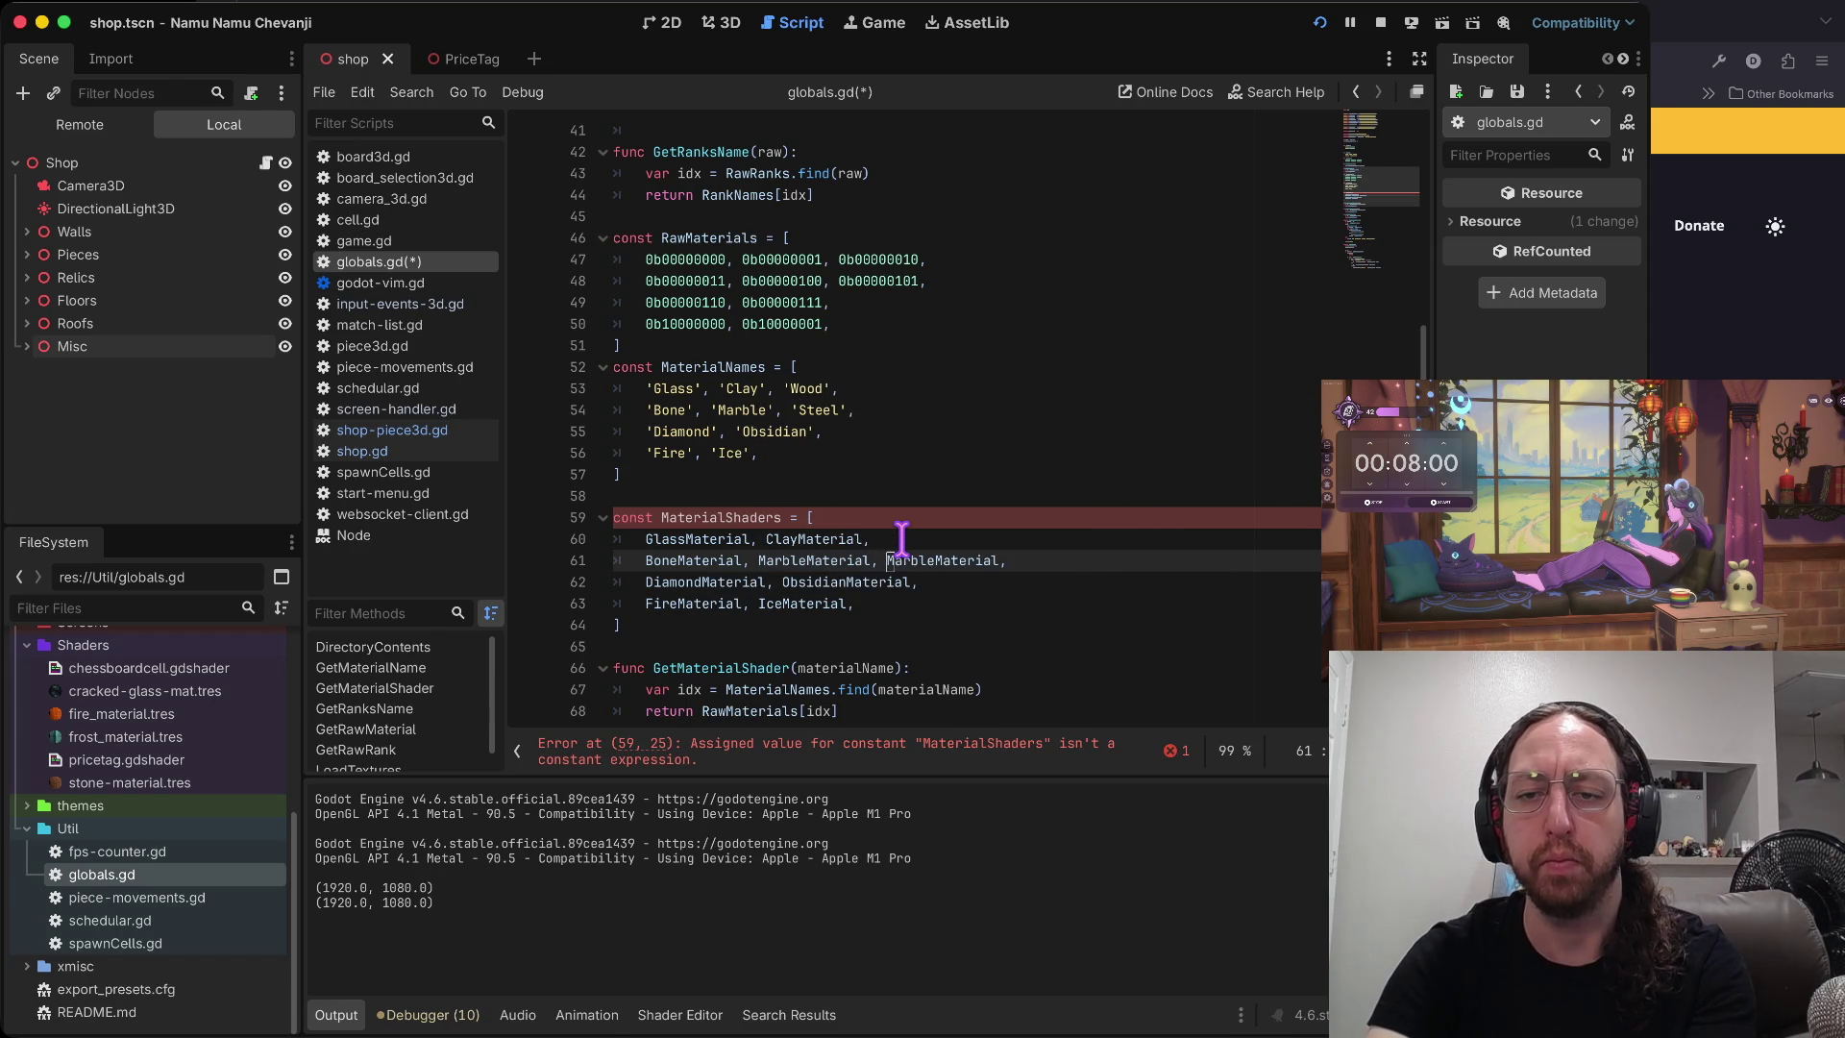
key(Delete)
key(Delete)
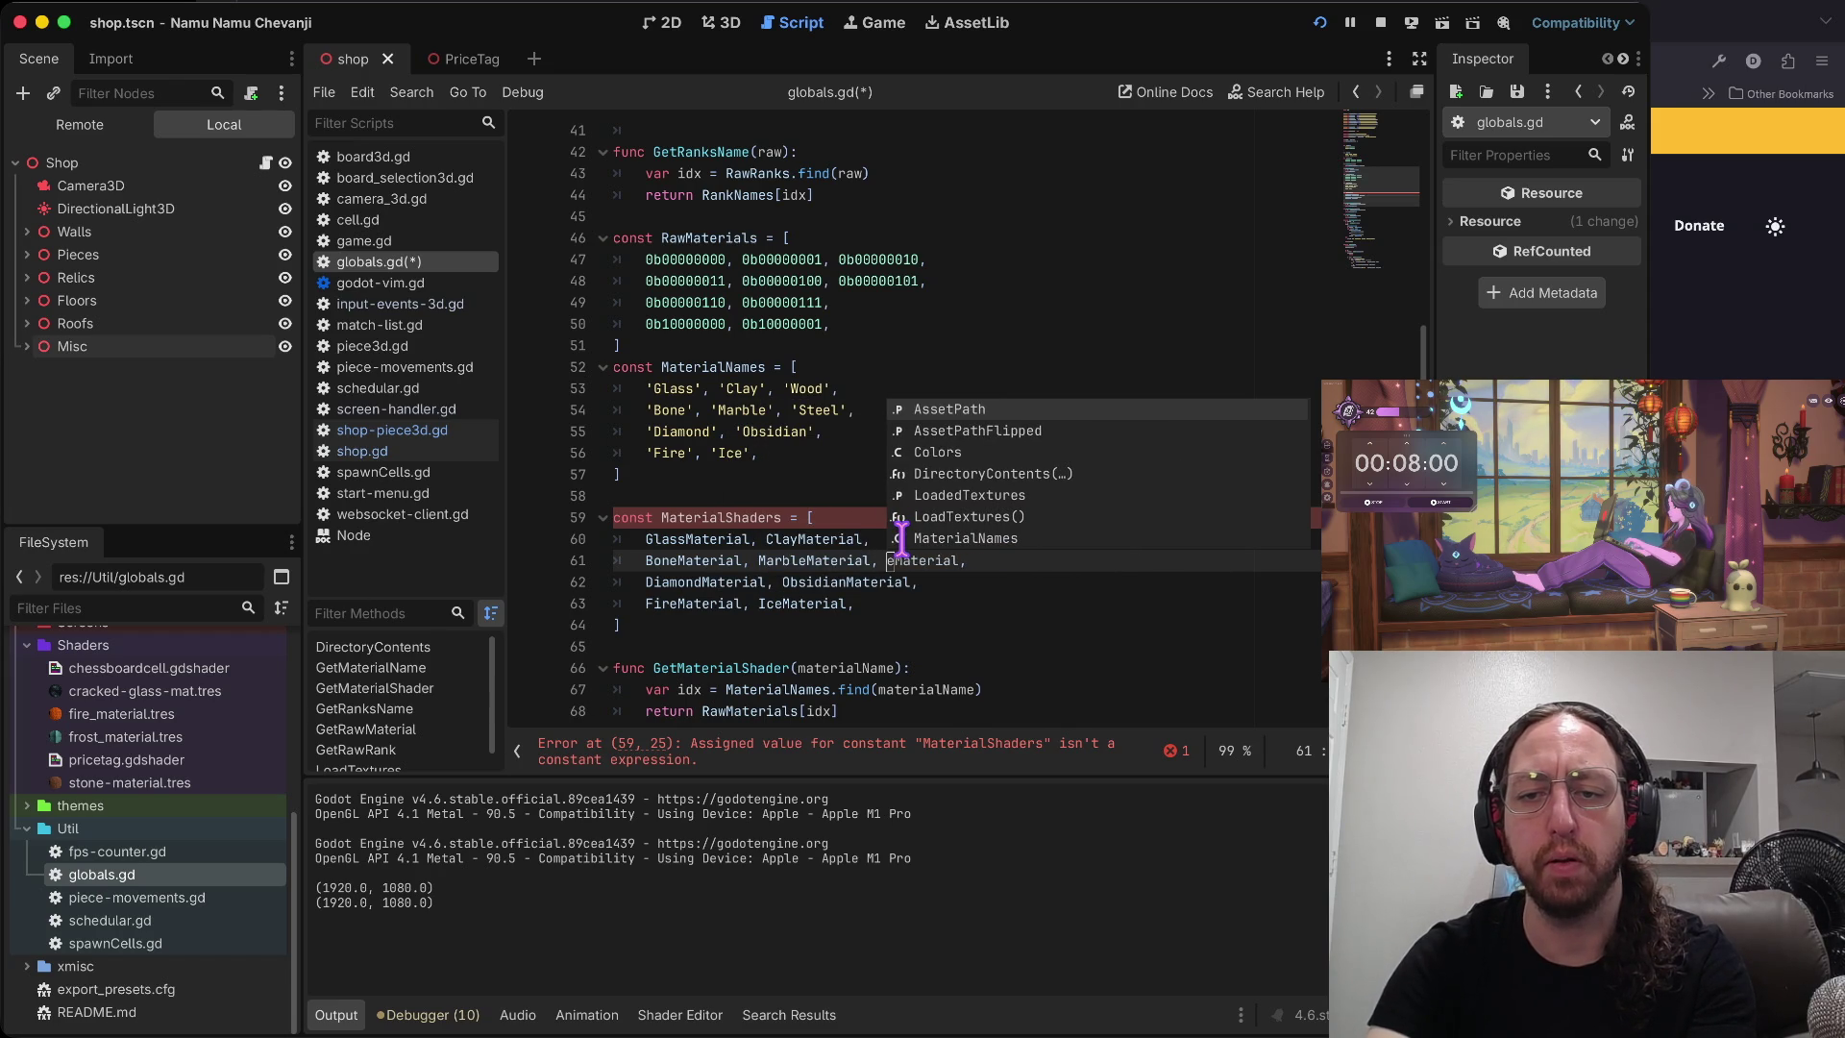
text(steel)
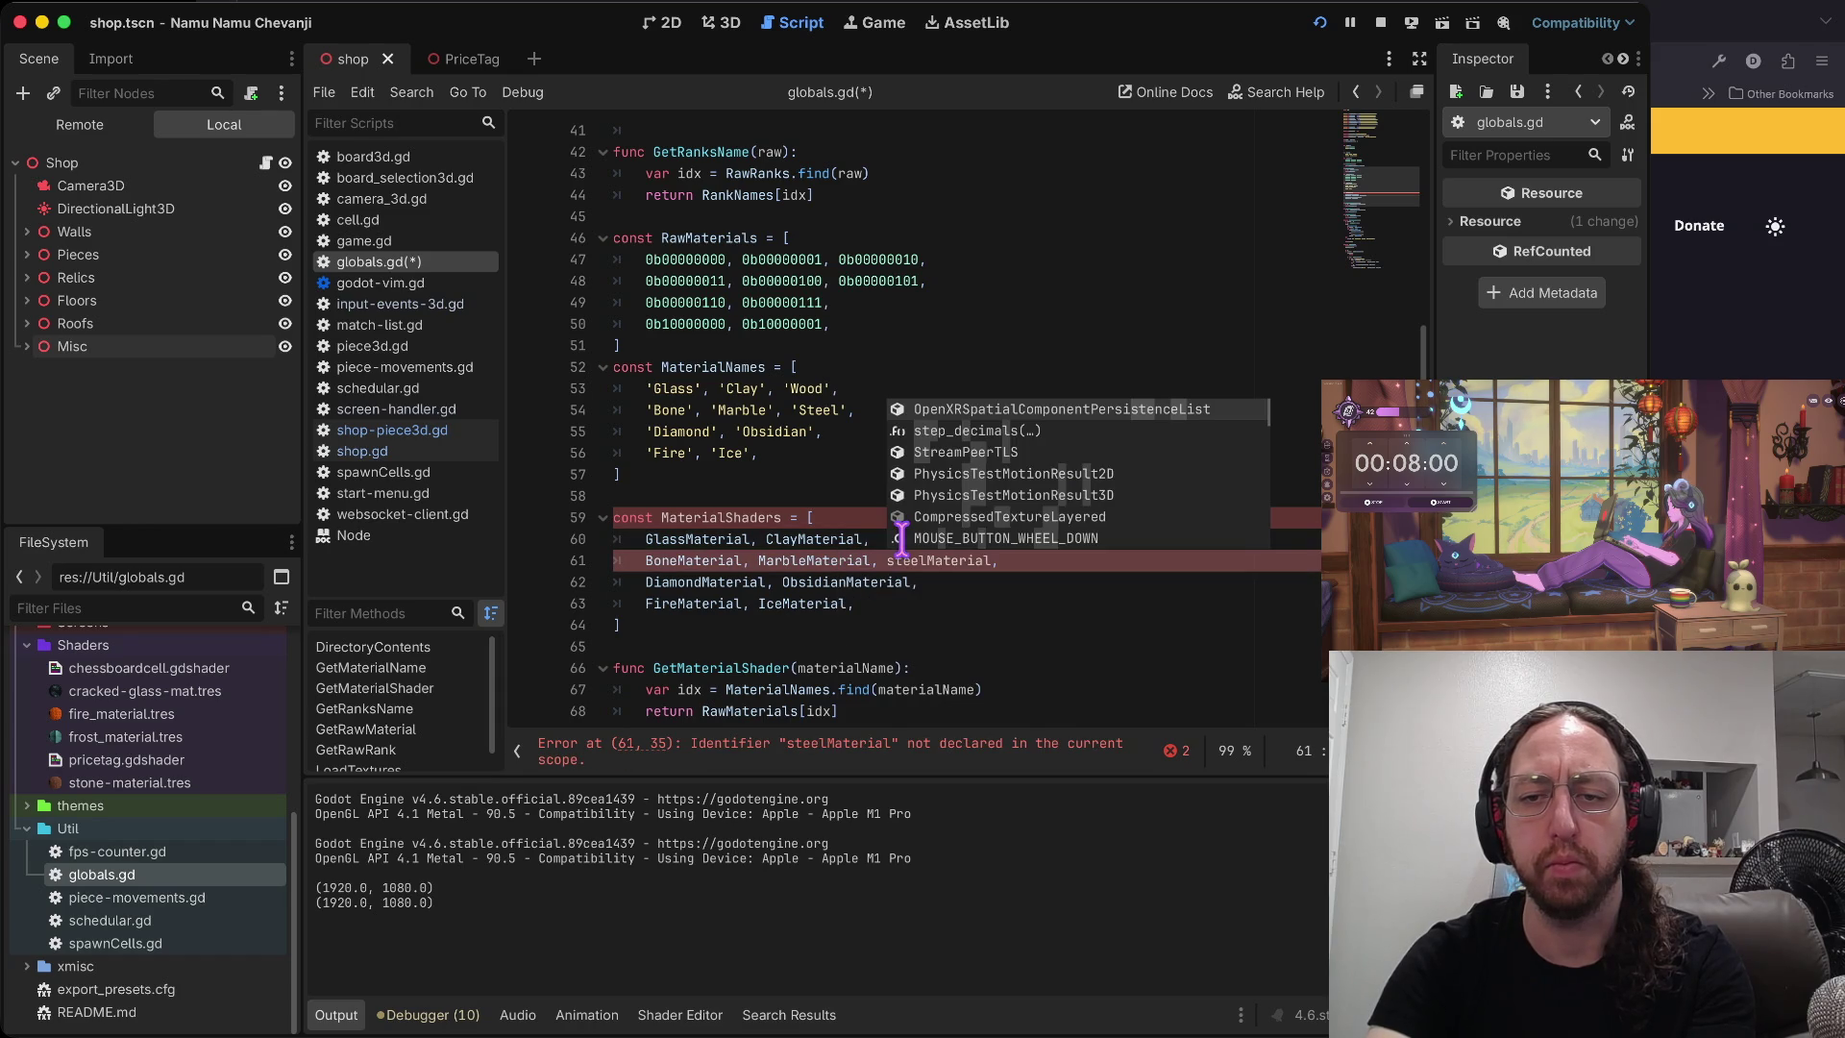
key(Escape)
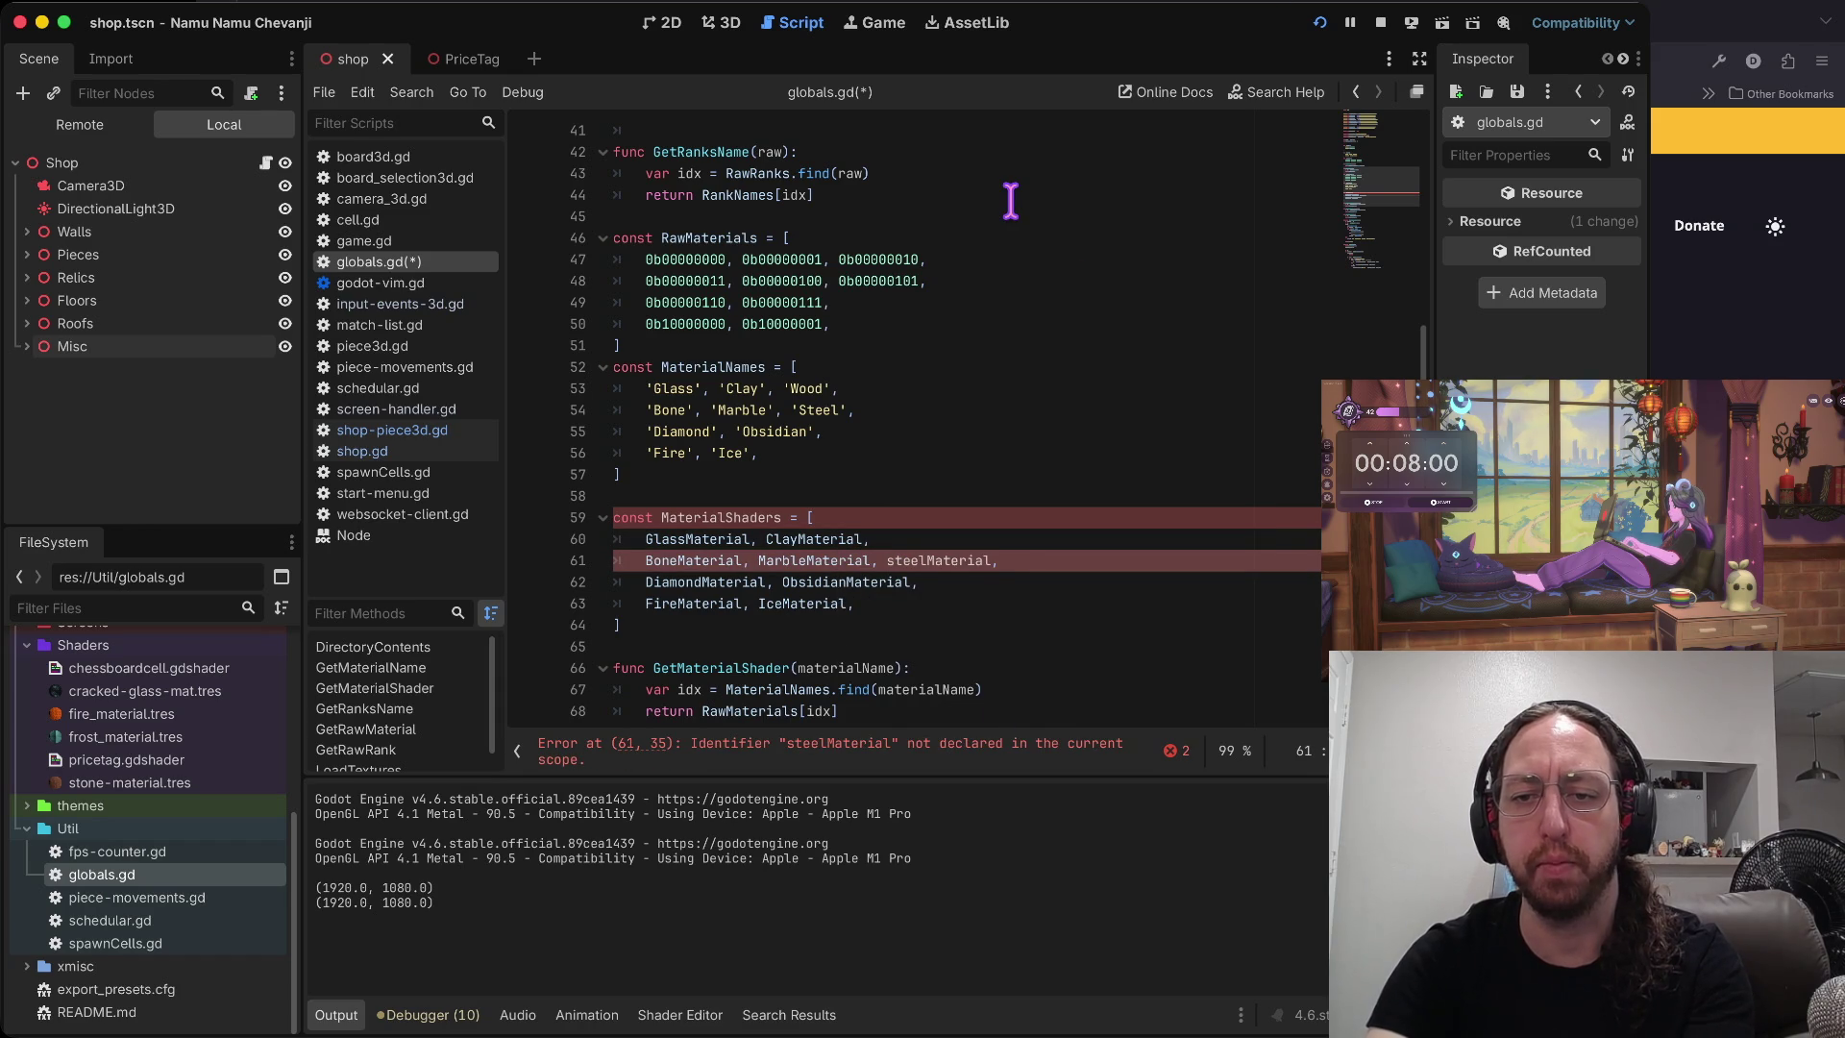
key(BackSpace)
text(S)
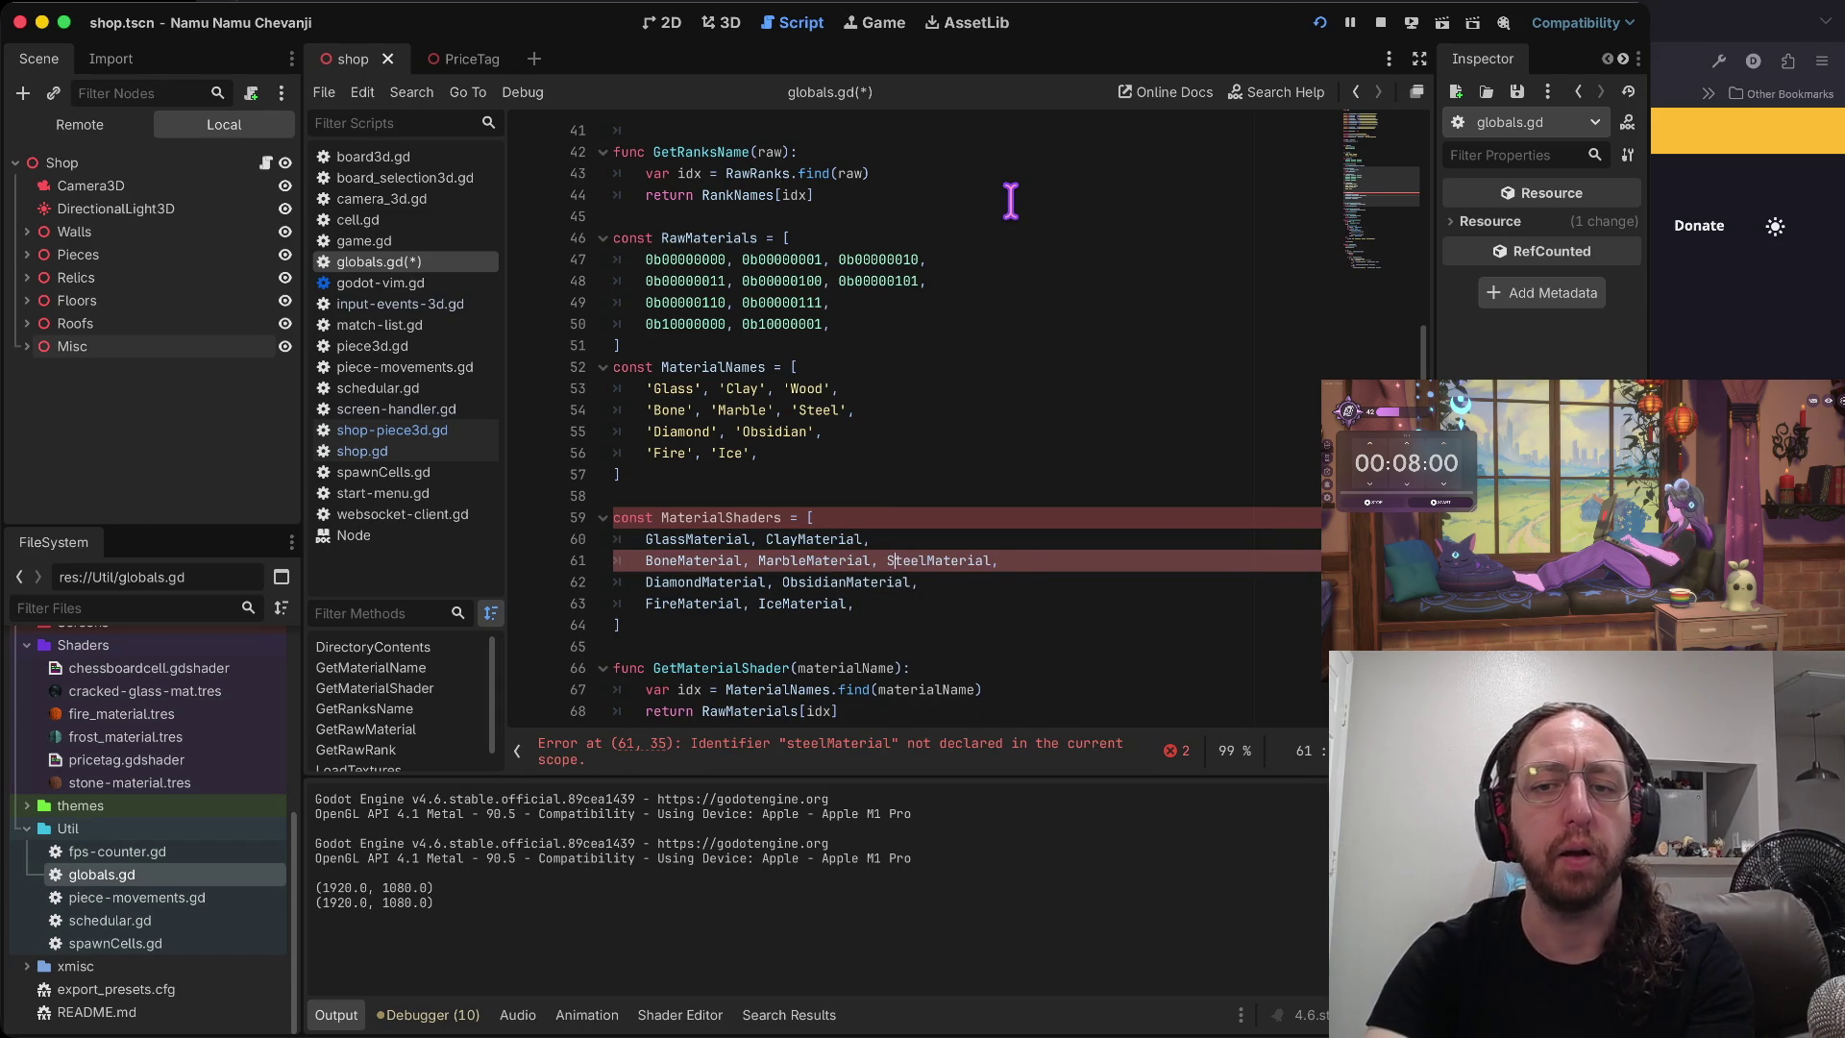
- Save globals.gd and move to the const keyword on line 59
key(Up)
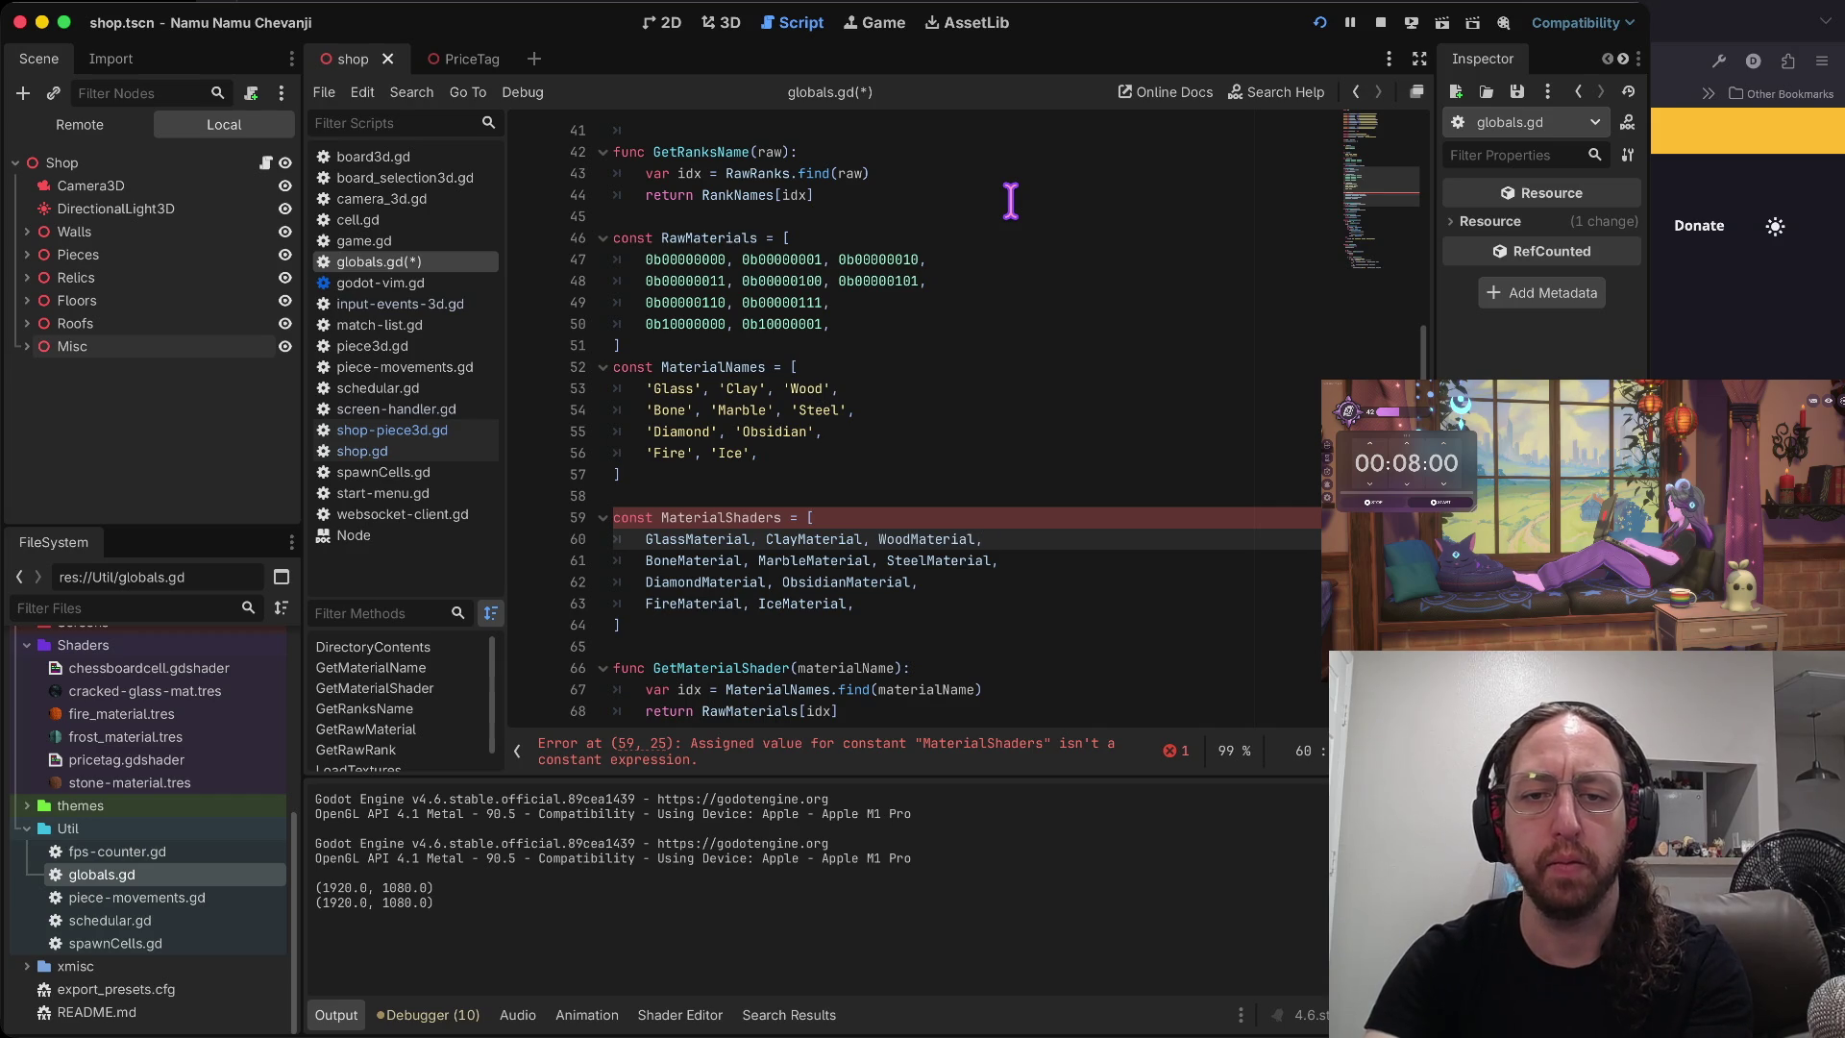
key(ctrl+s)
key(Down)
key(Down)
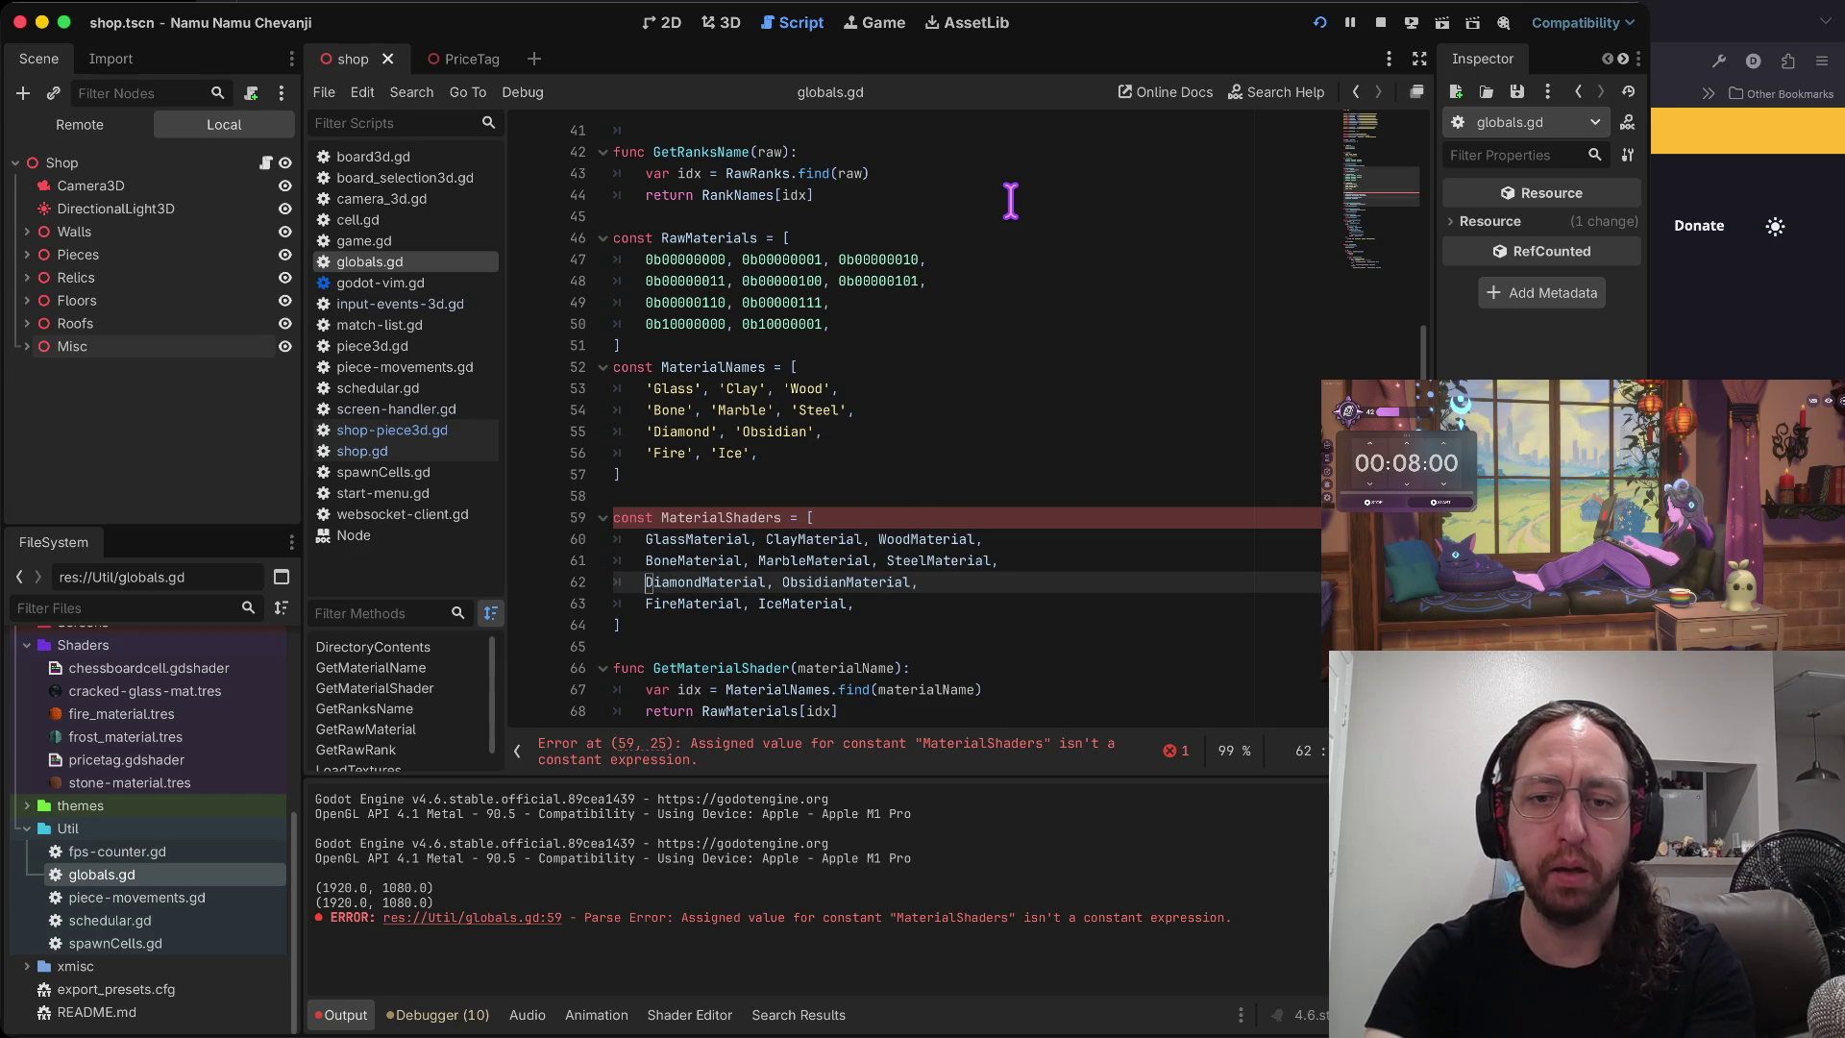
key(Up)
key(Up)
key(Up)
key(Down)
key(Down)
key(Down)
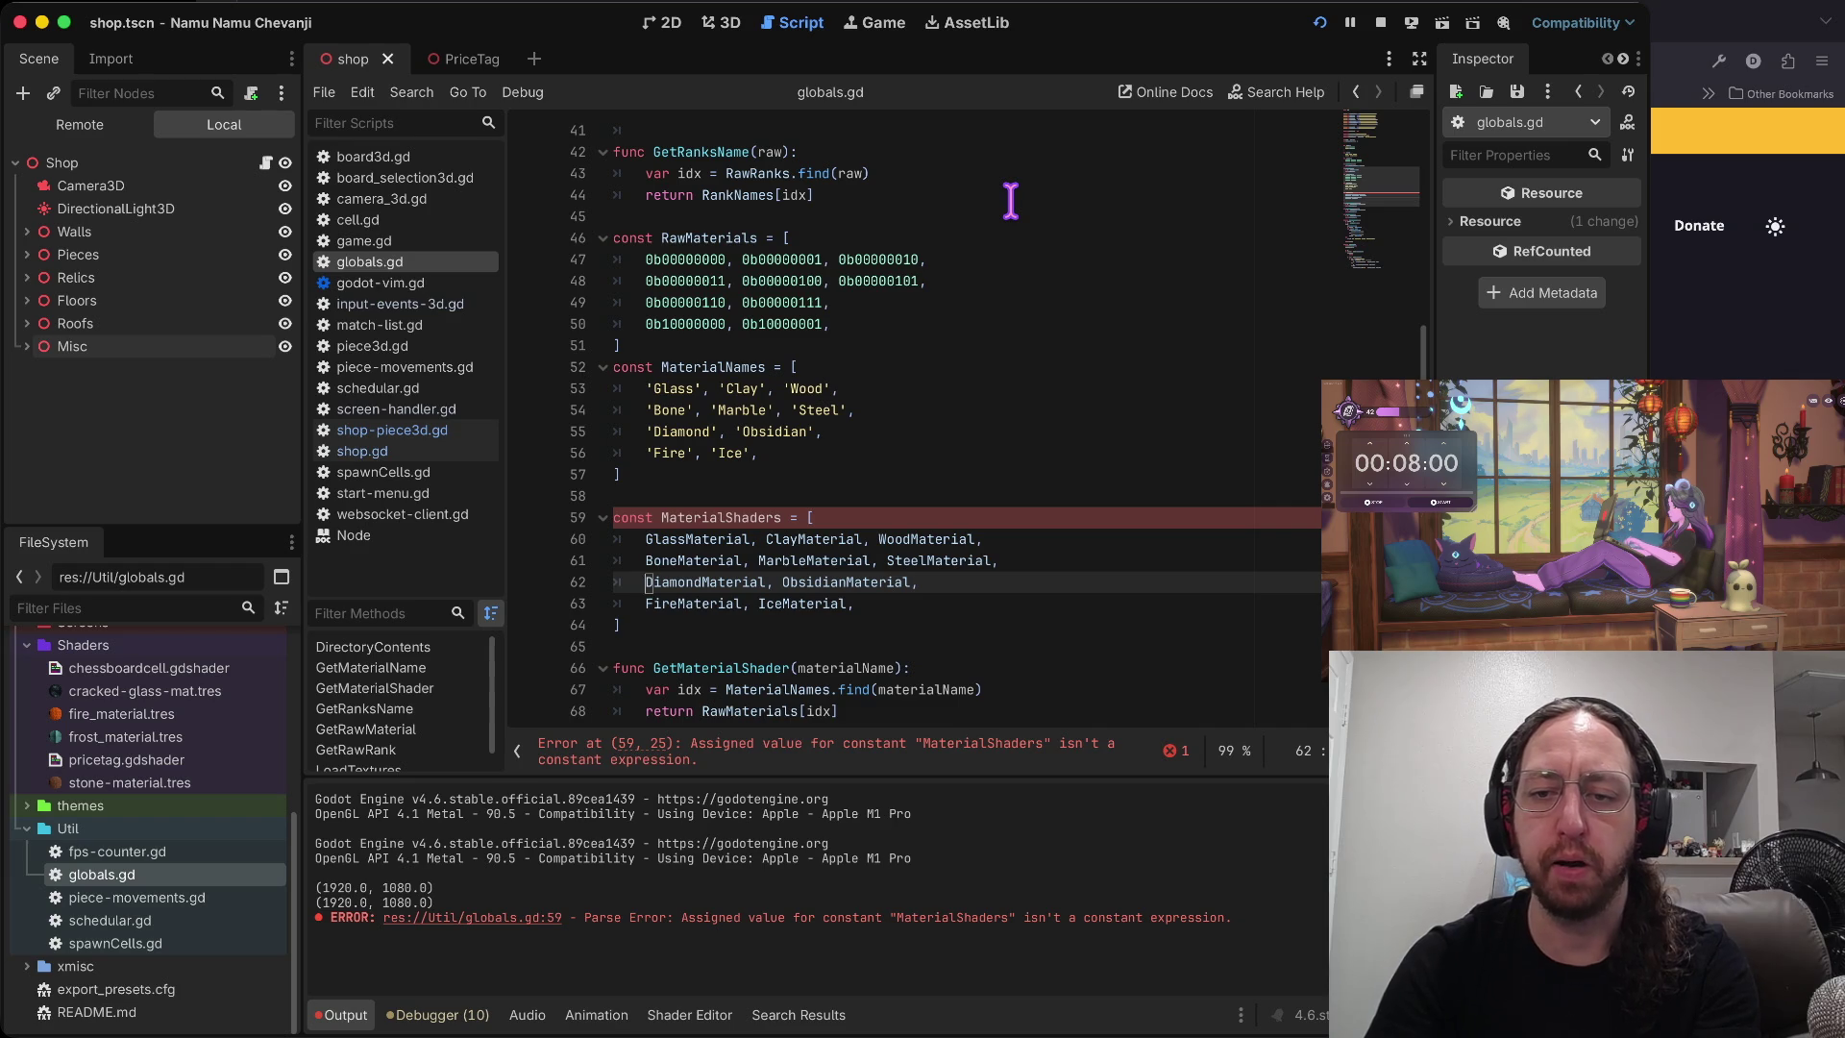
key(Up)
key(Up)
key(Up)
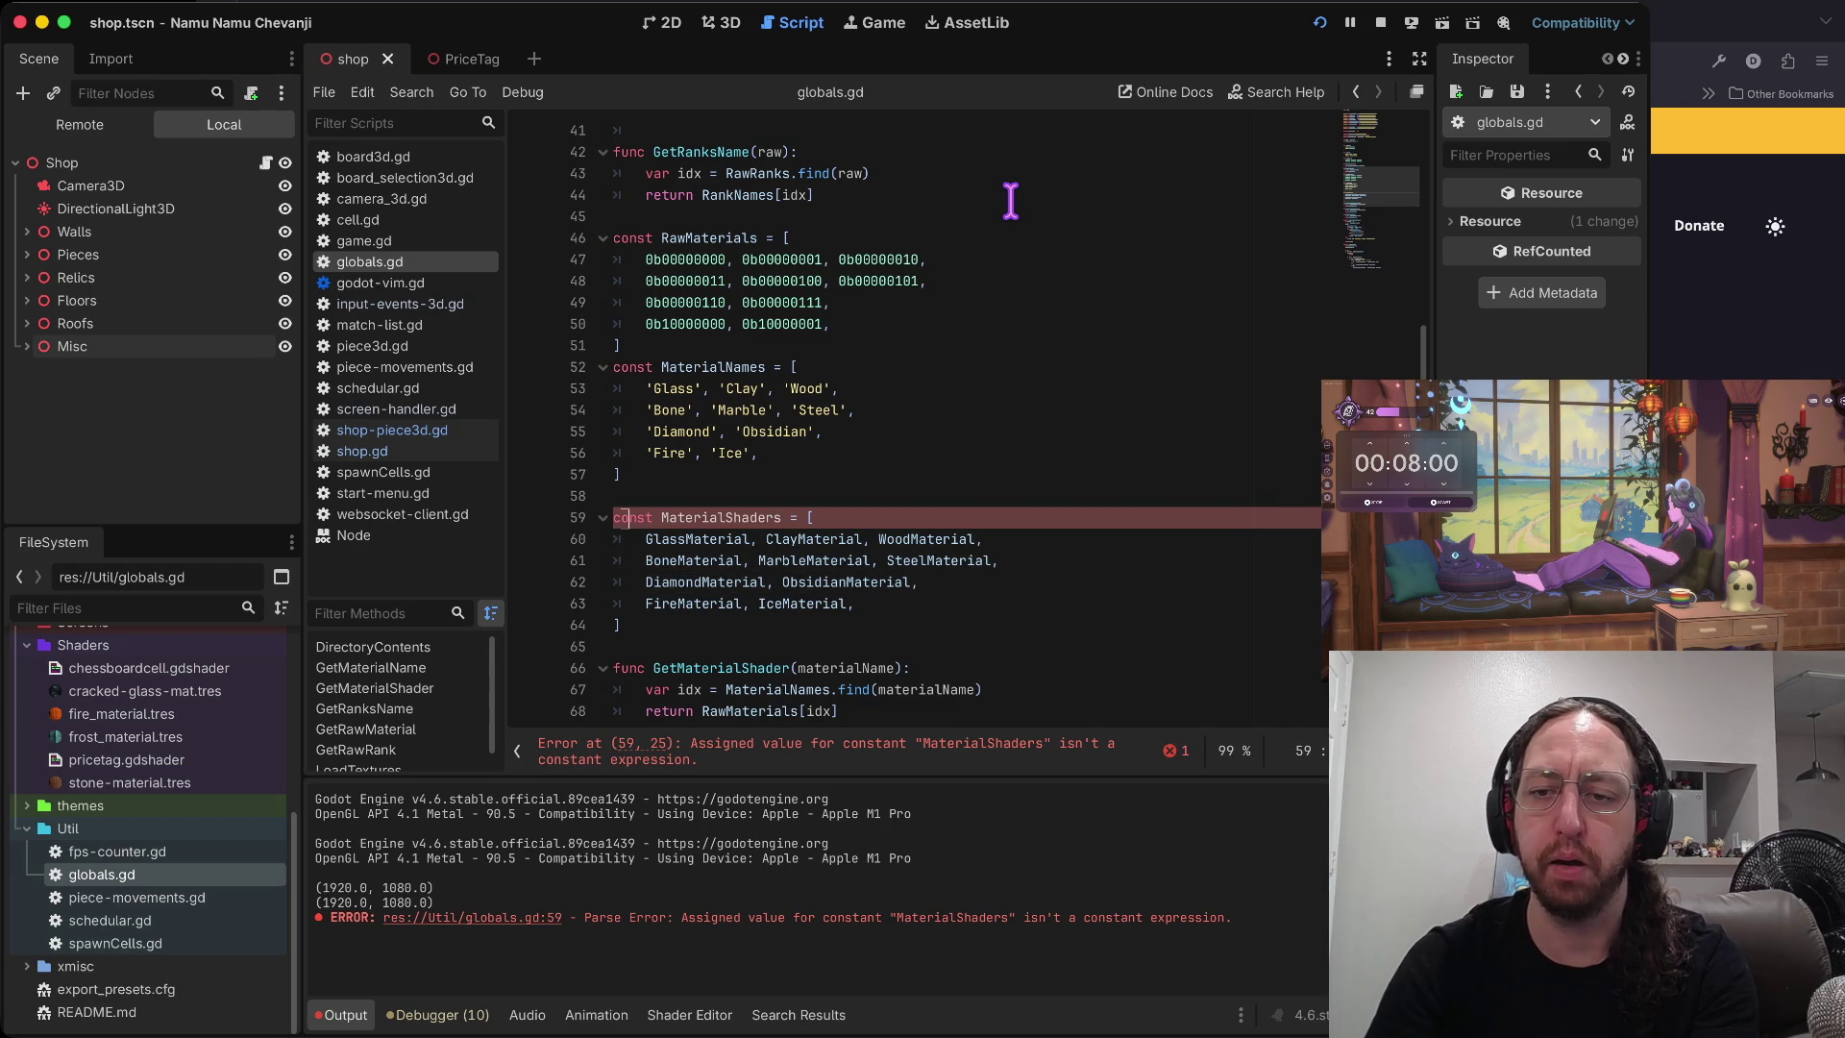
key(Right)
key(Right)
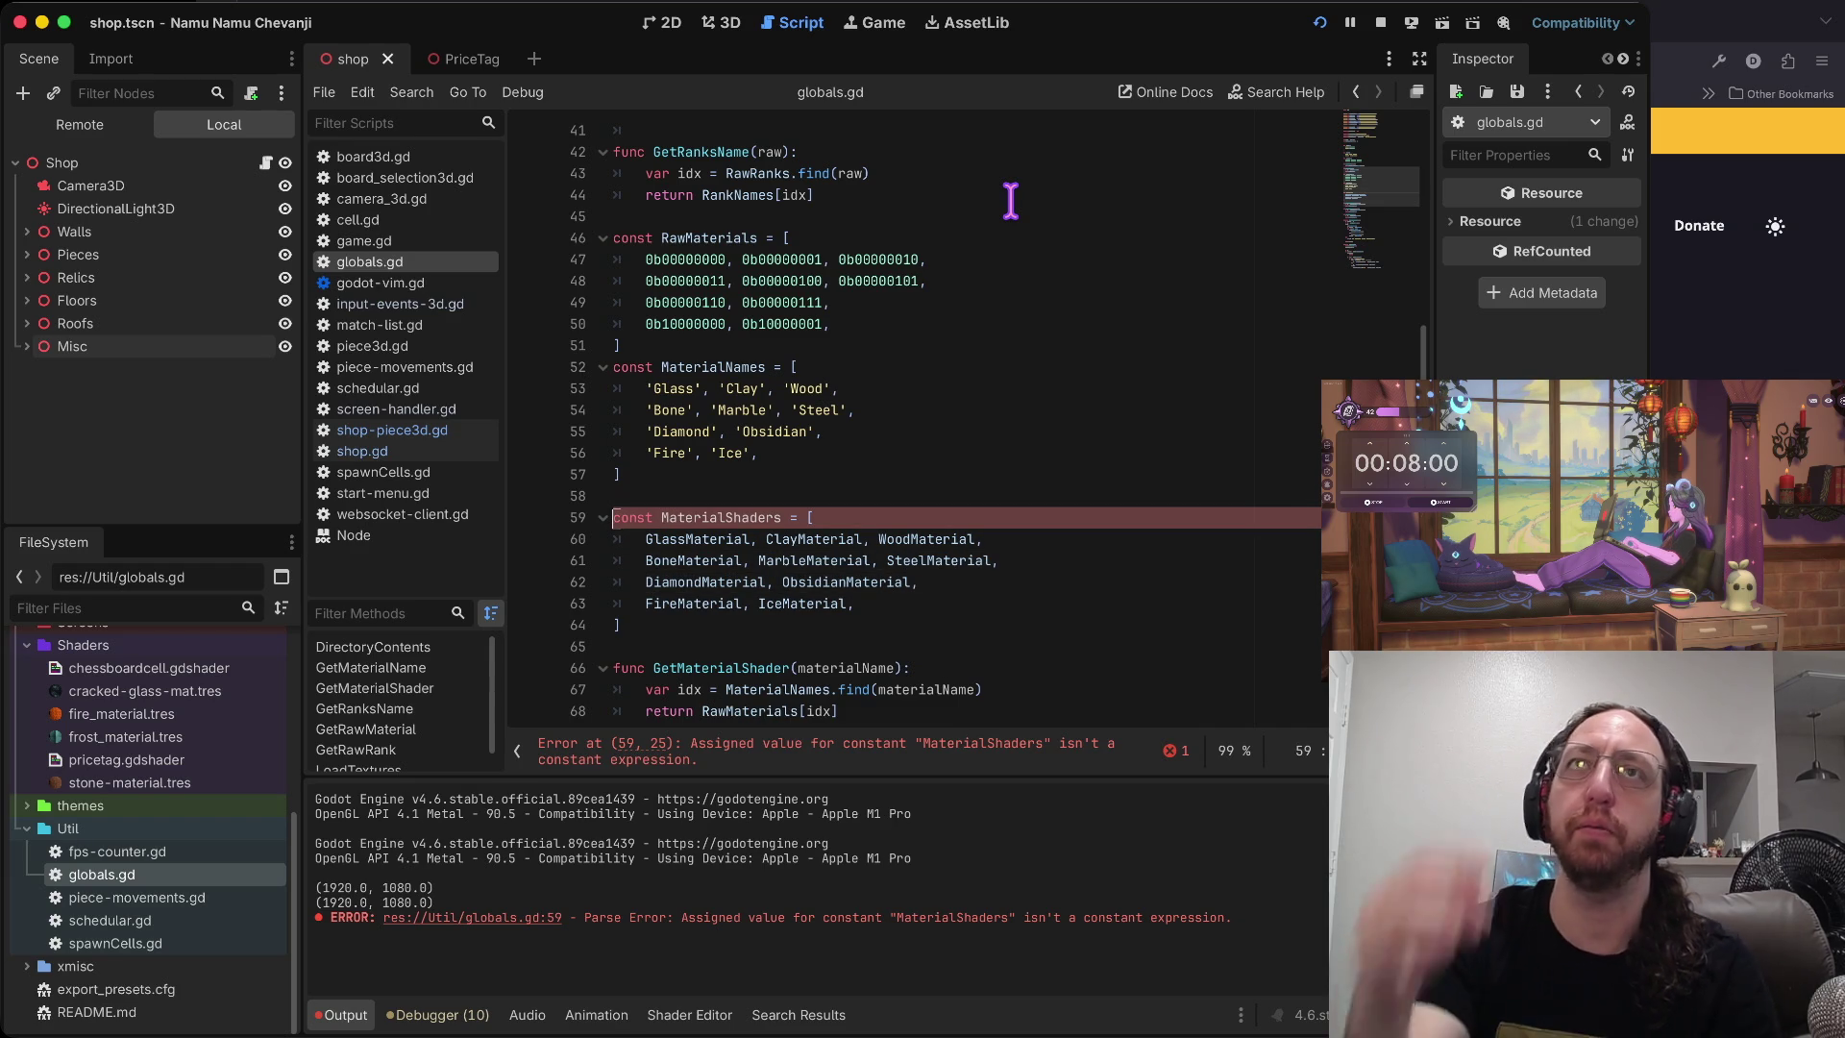
key(Home)
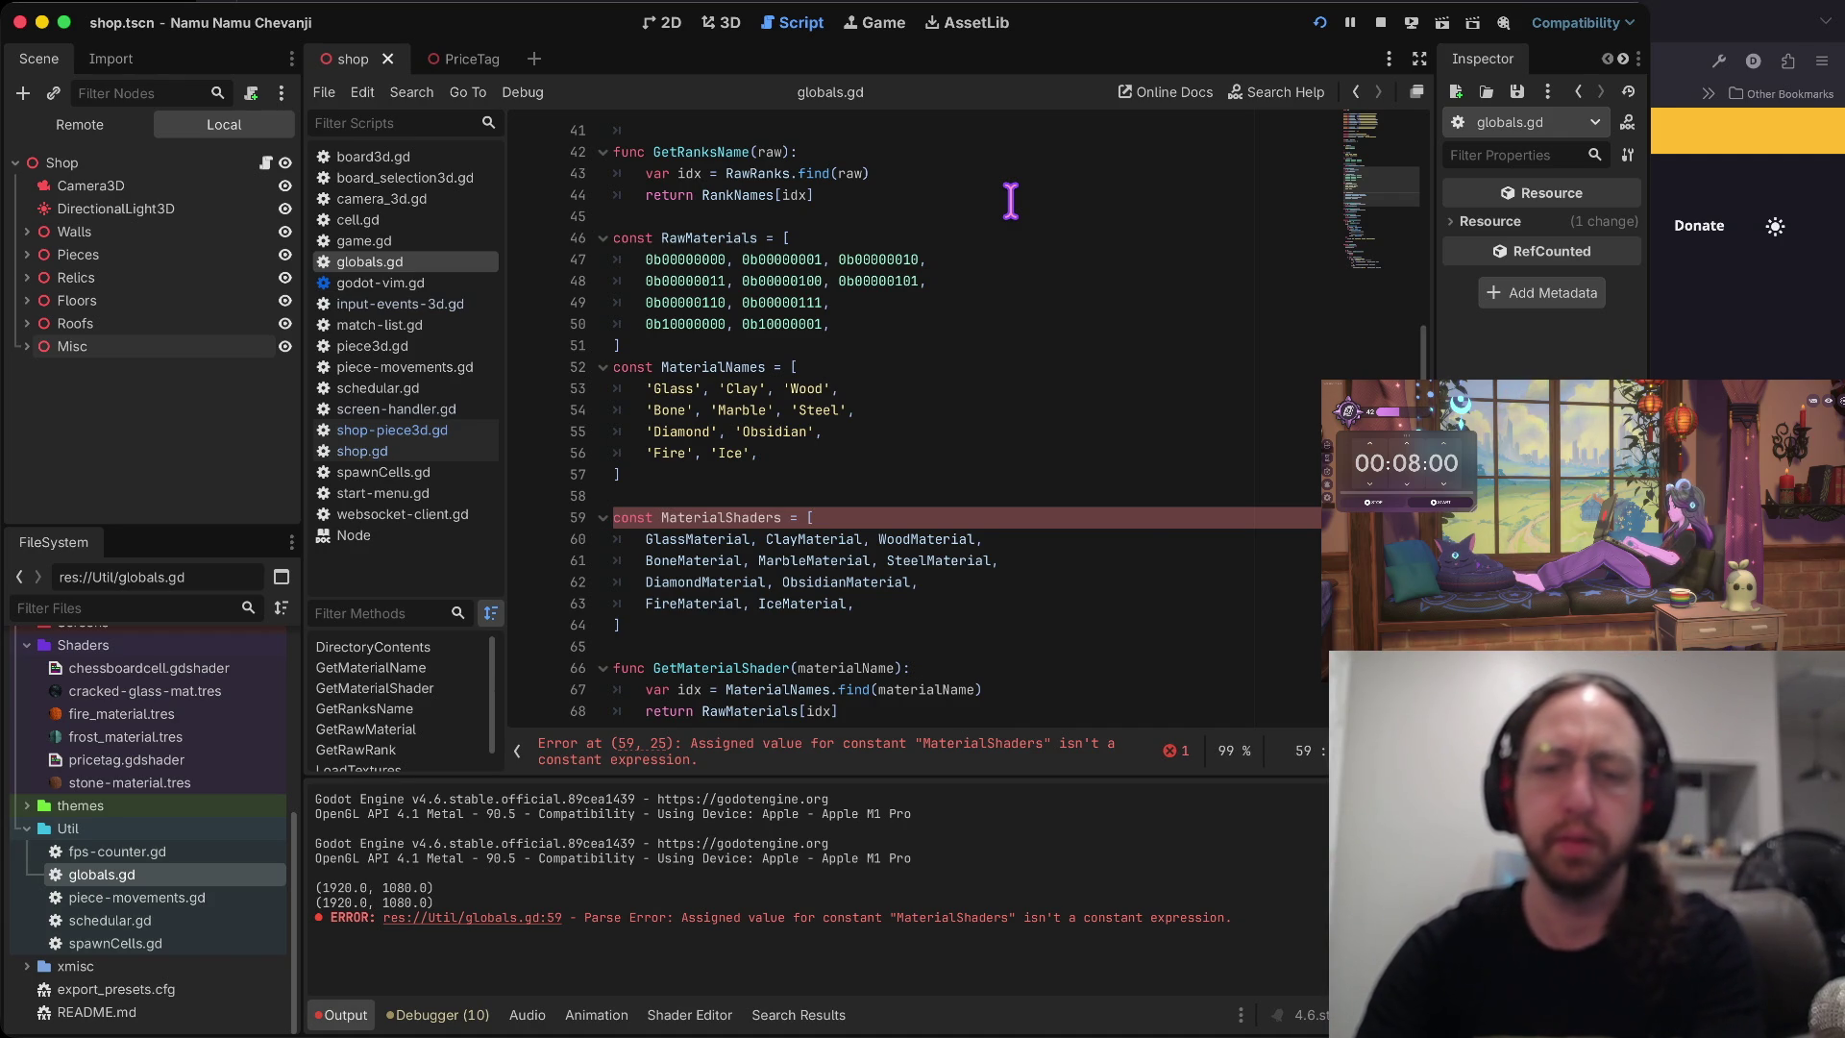
- Declare MaterialShaders with var instead of const and review the material definitions
text(var)
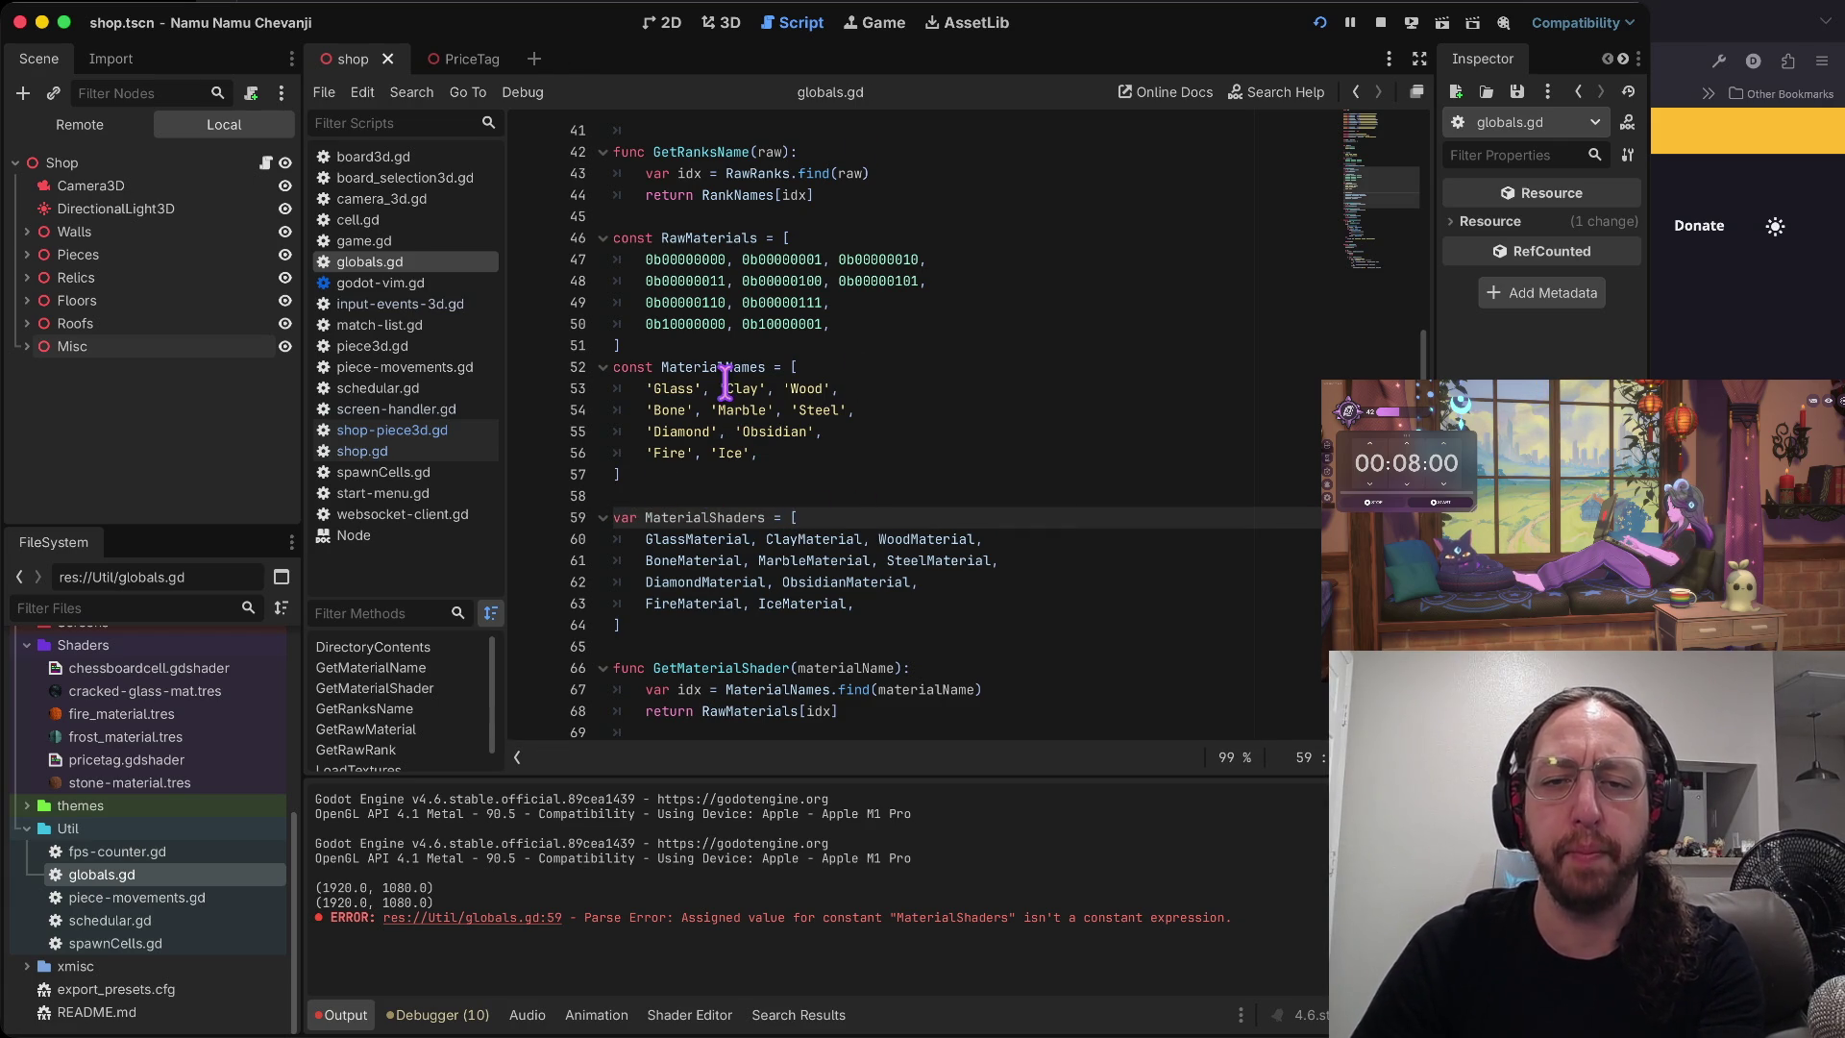
mouse_move(646, 259)
mouse_down()
mouse_move(970, 536)
mouse_move(987, 597)
mouse_up()
click(990, 603)
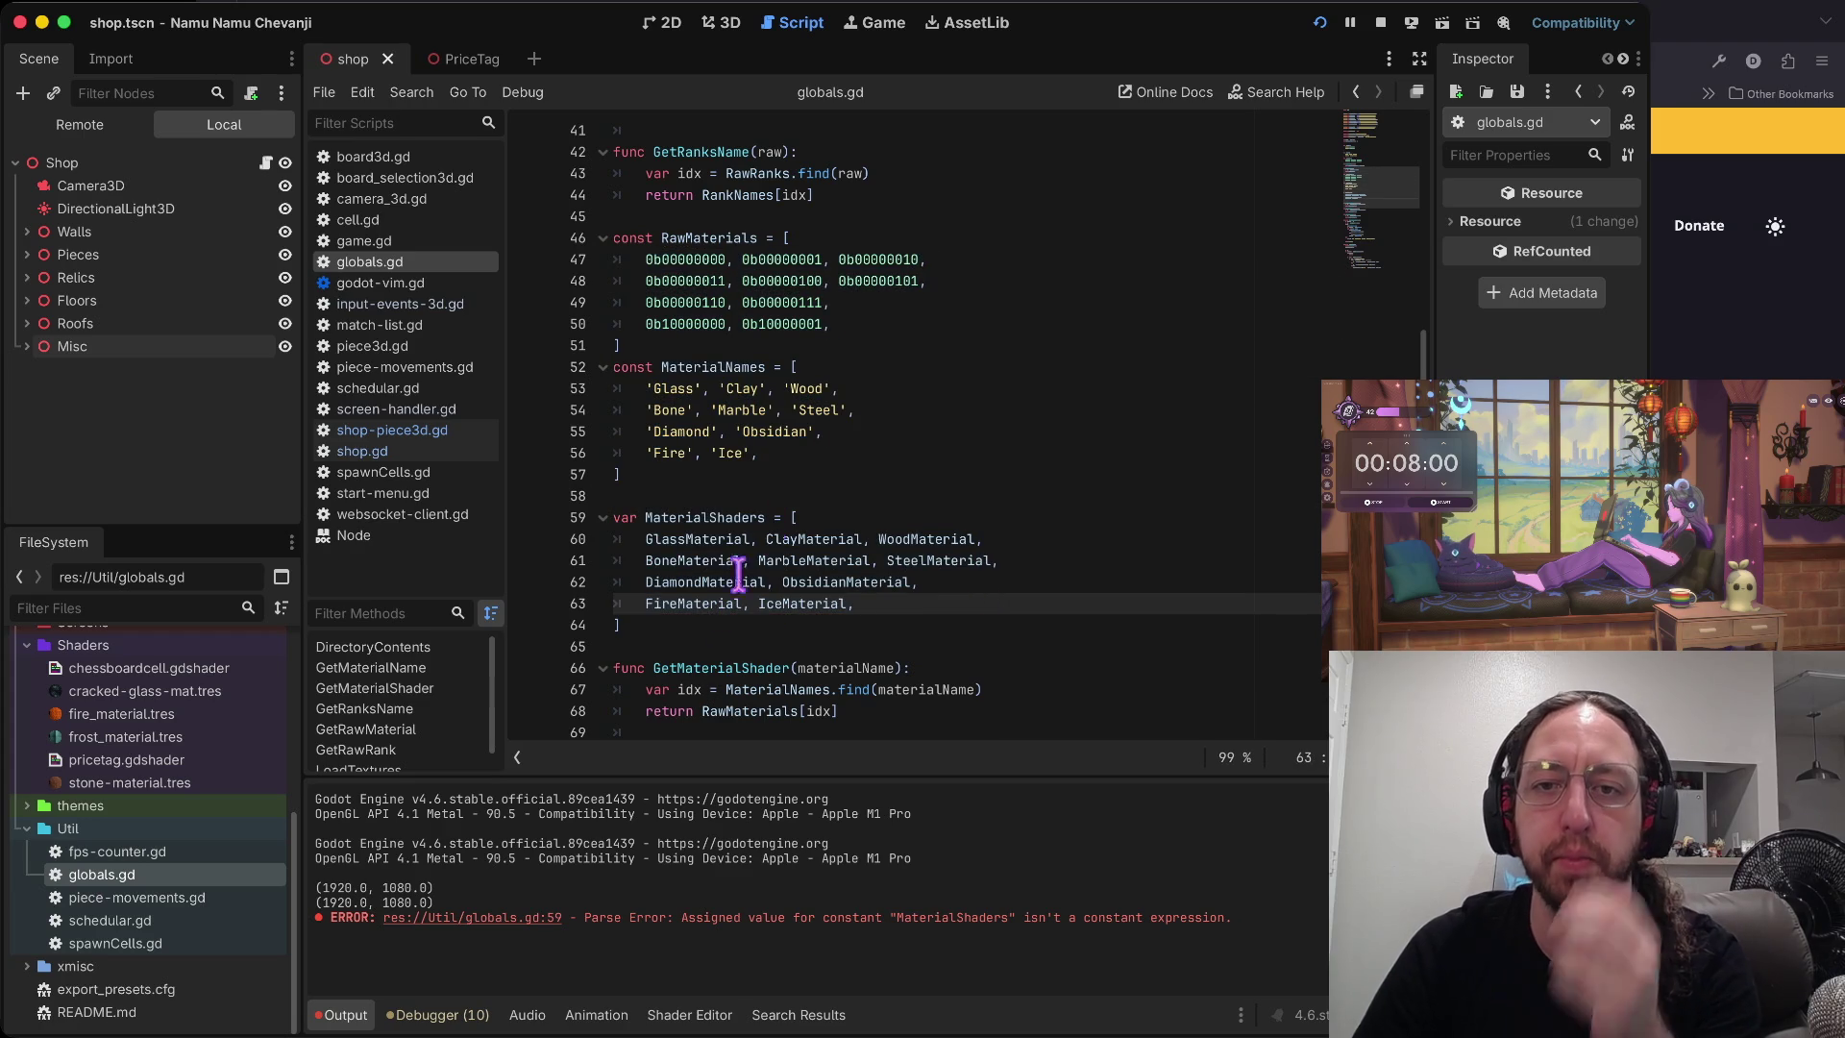
key(braceleft)
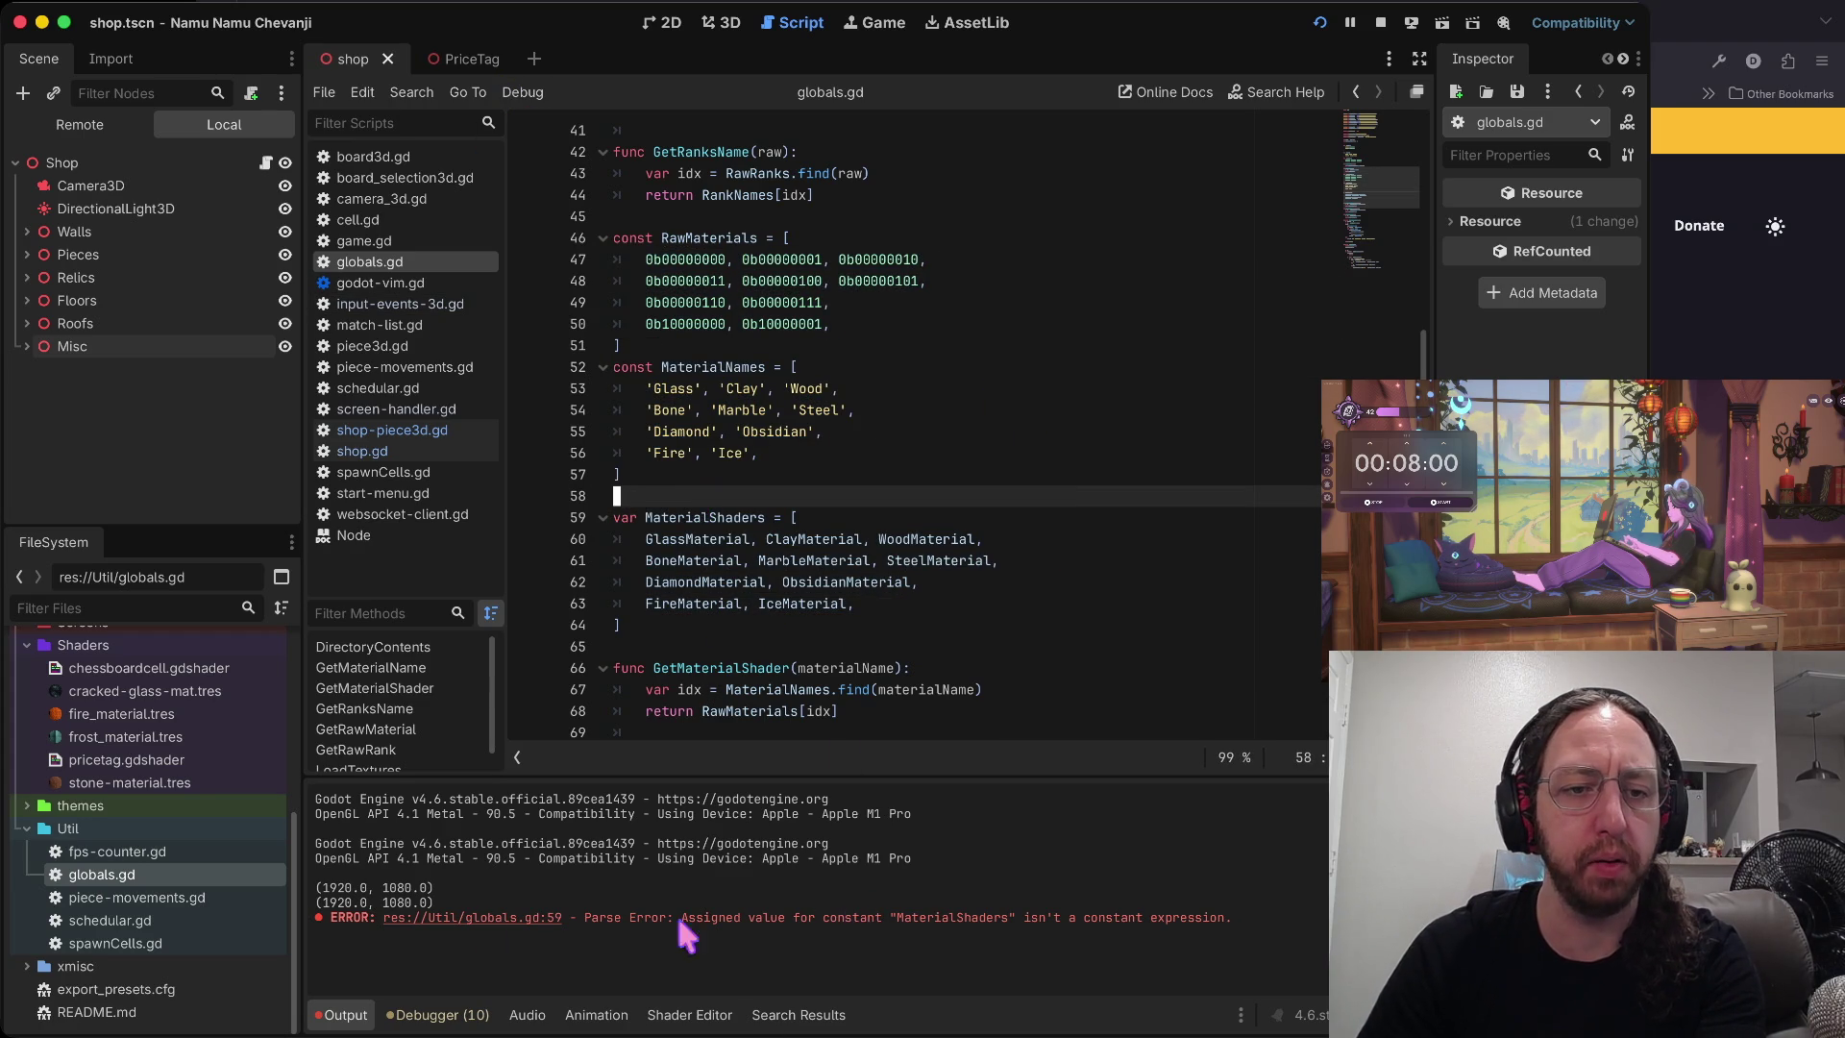
- Scroll through the views and switch back to the shop piece script
scroll(144, 845, up, 5)
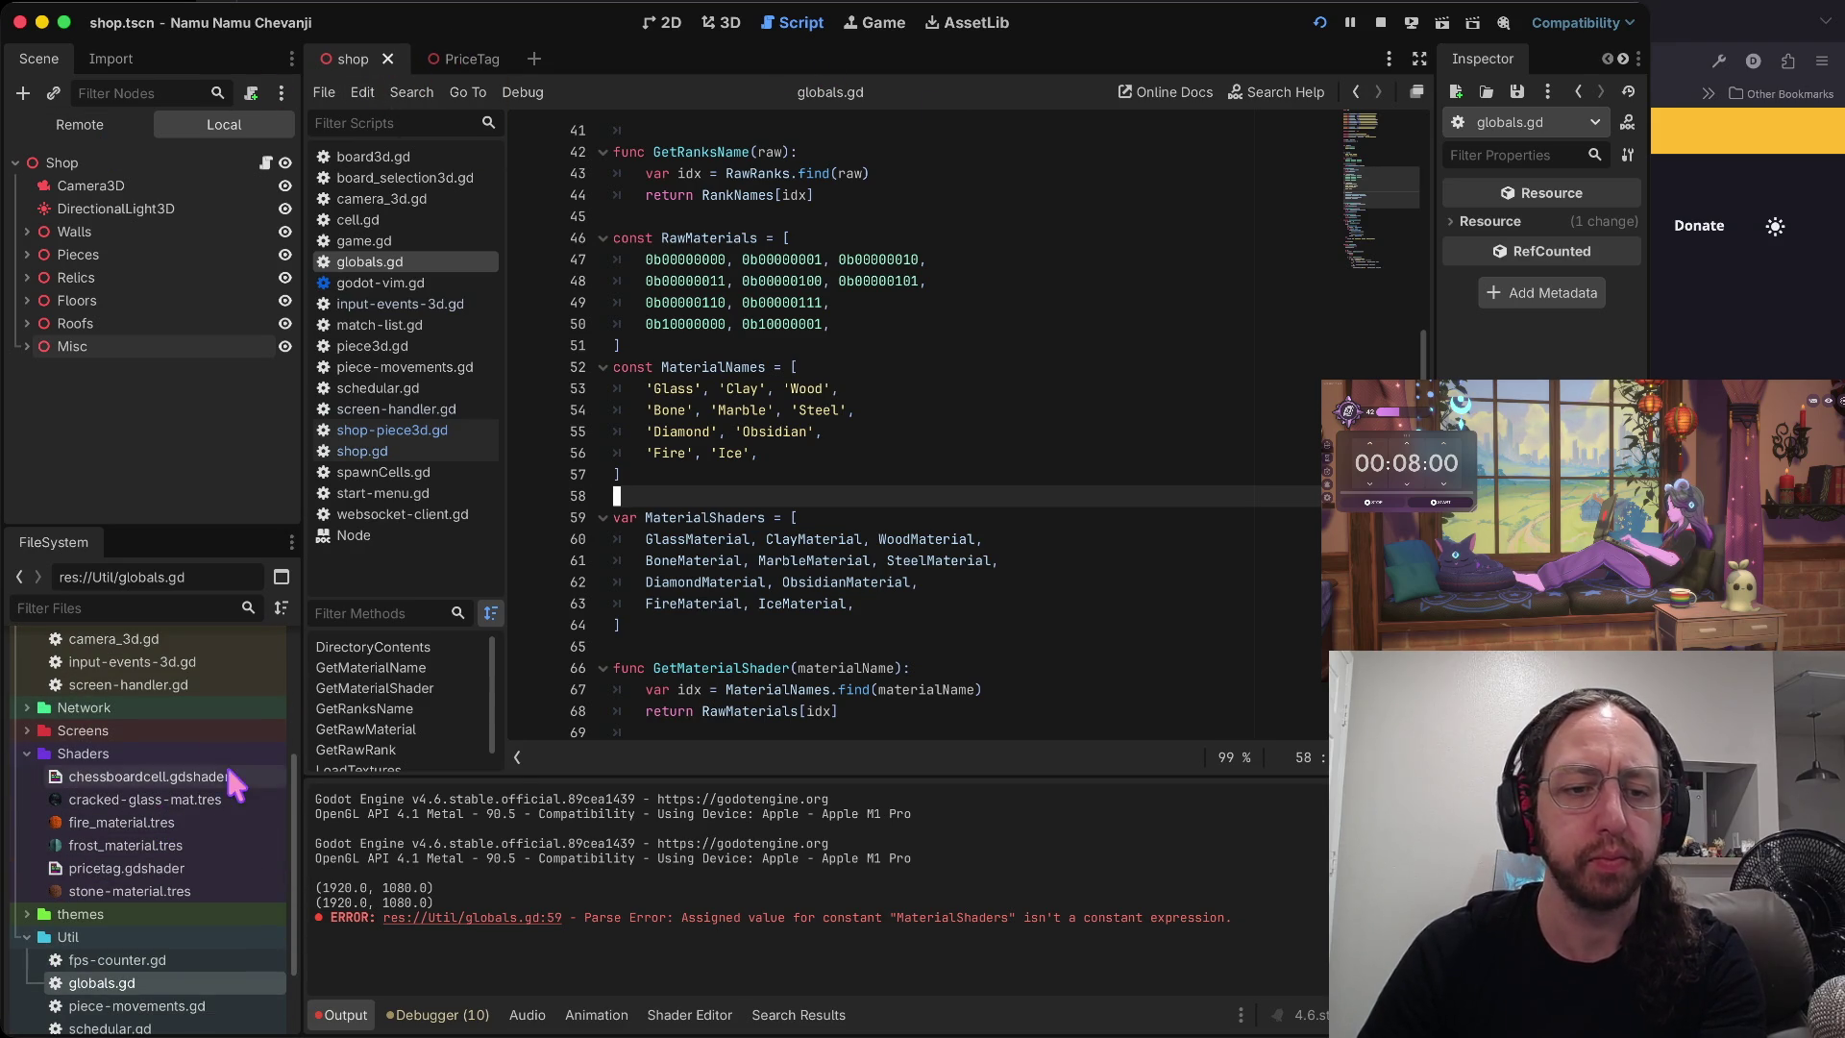
scroll(187, 1004, down, 3)
scroll(198, 855, up, 10)
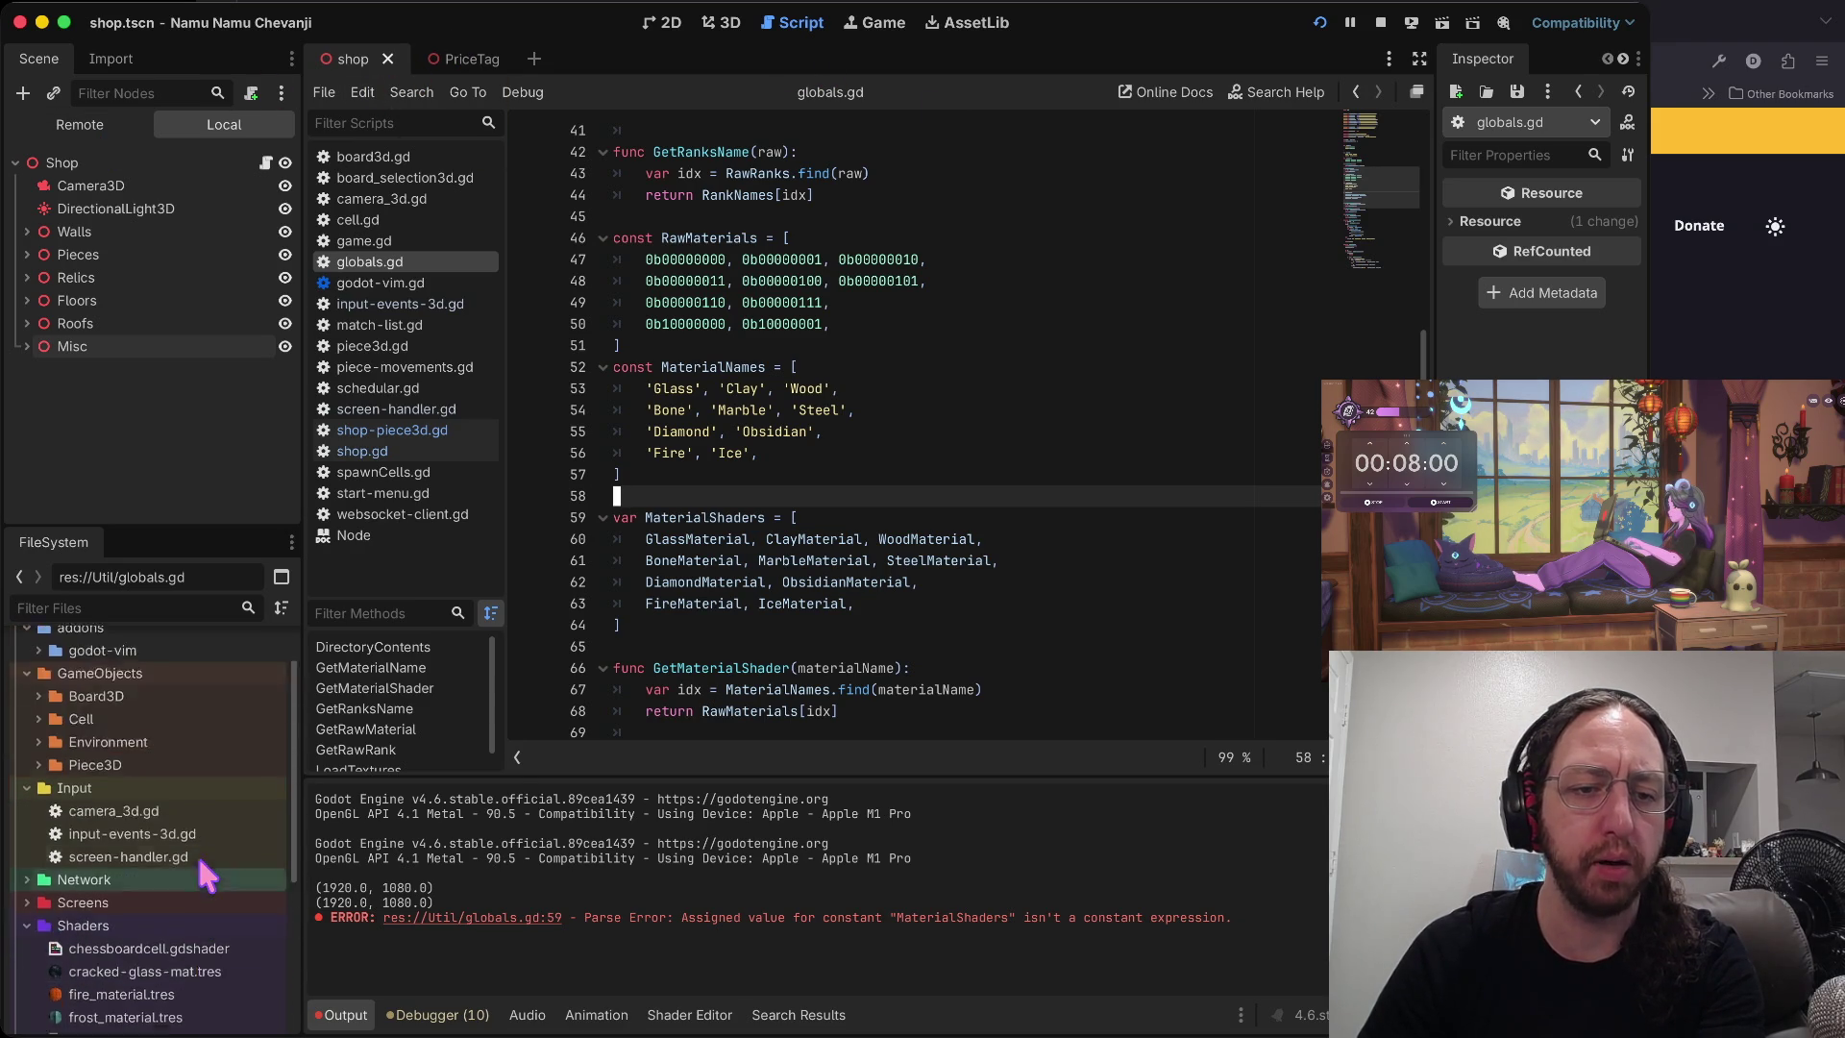
scroll(795, 418, up, 5)
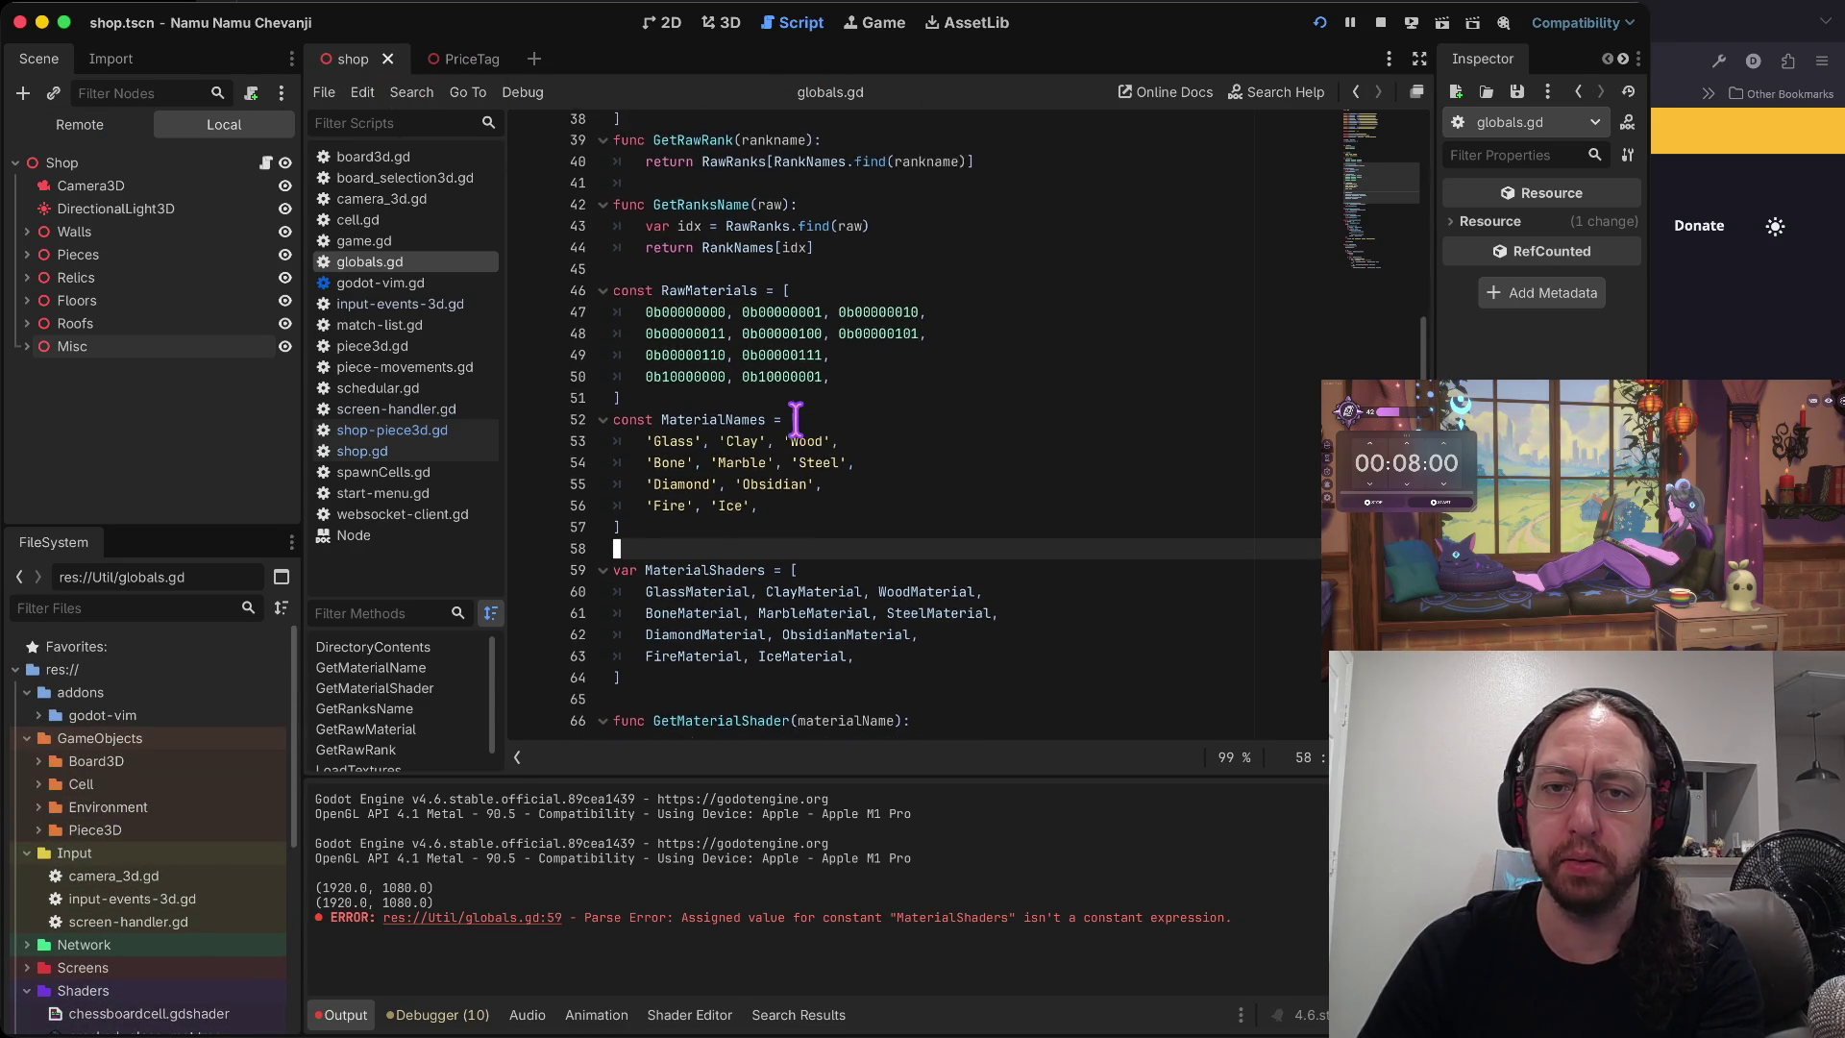
scroll(795, 418, up, 7)
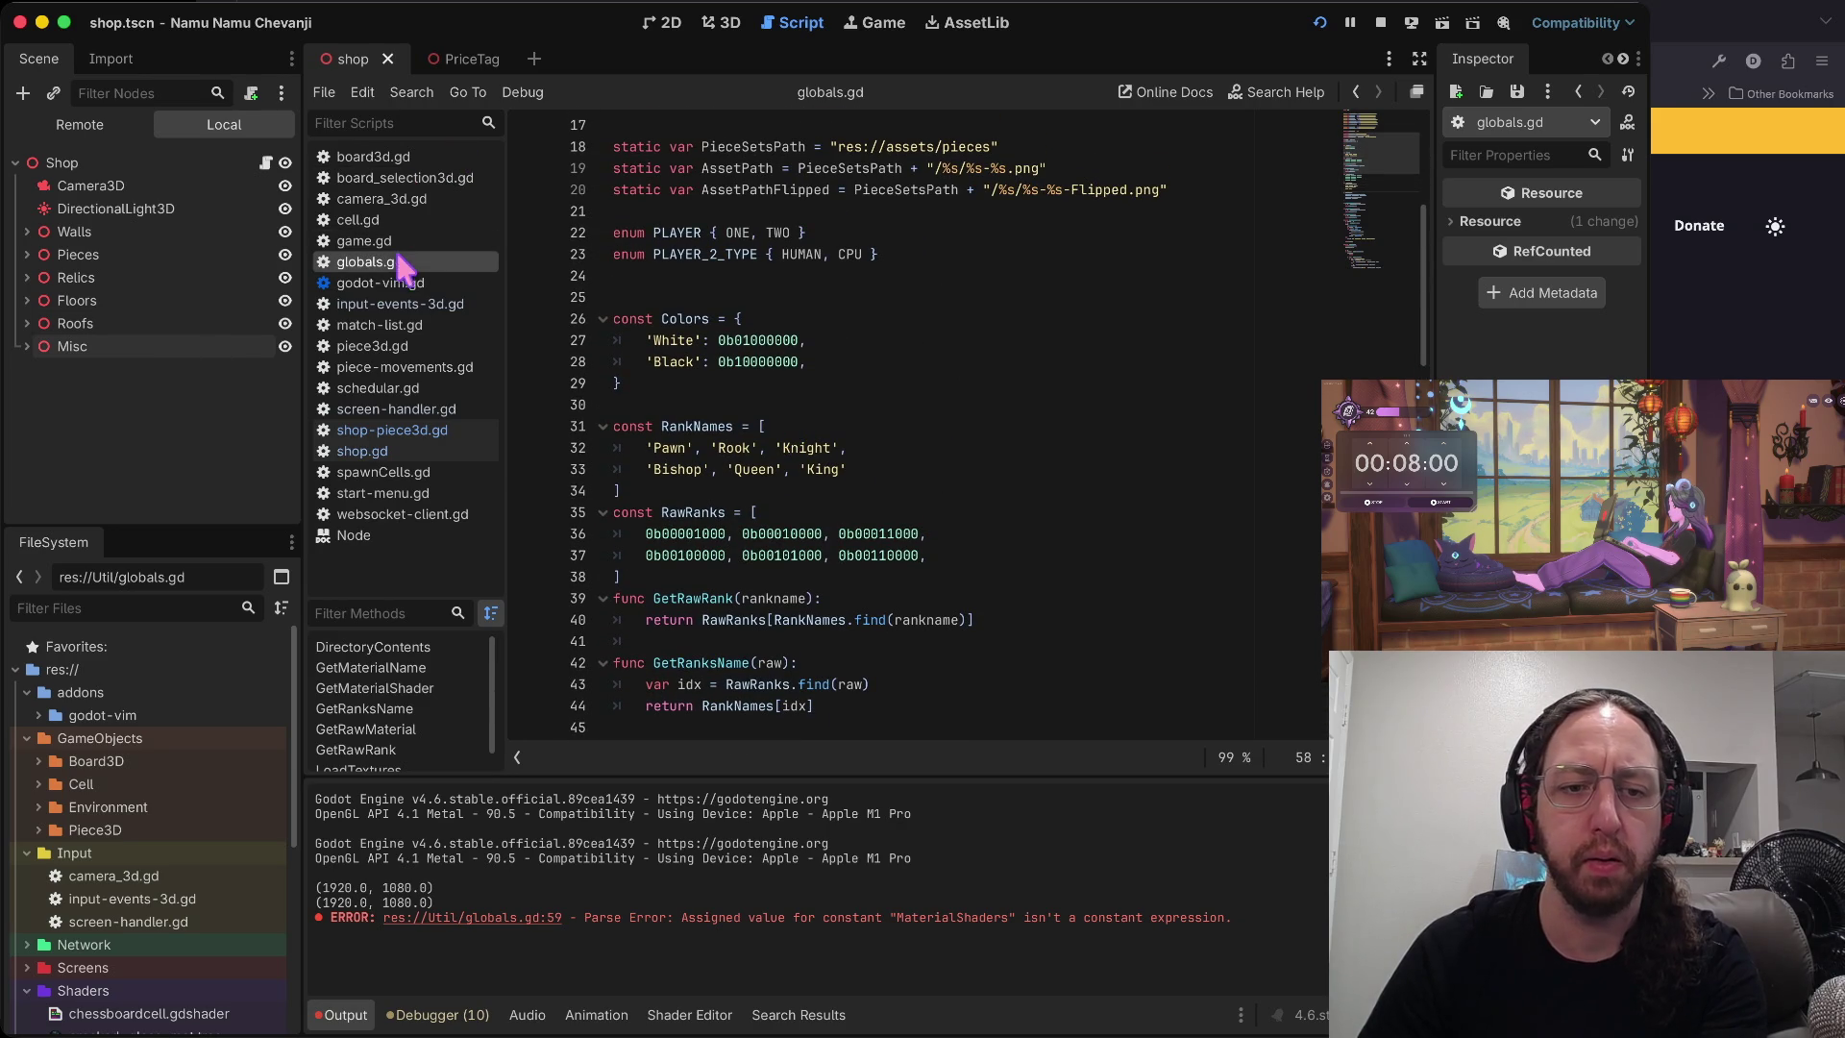
scroll(184, 846, down, 4)
scroll(173, 807, up, 3)
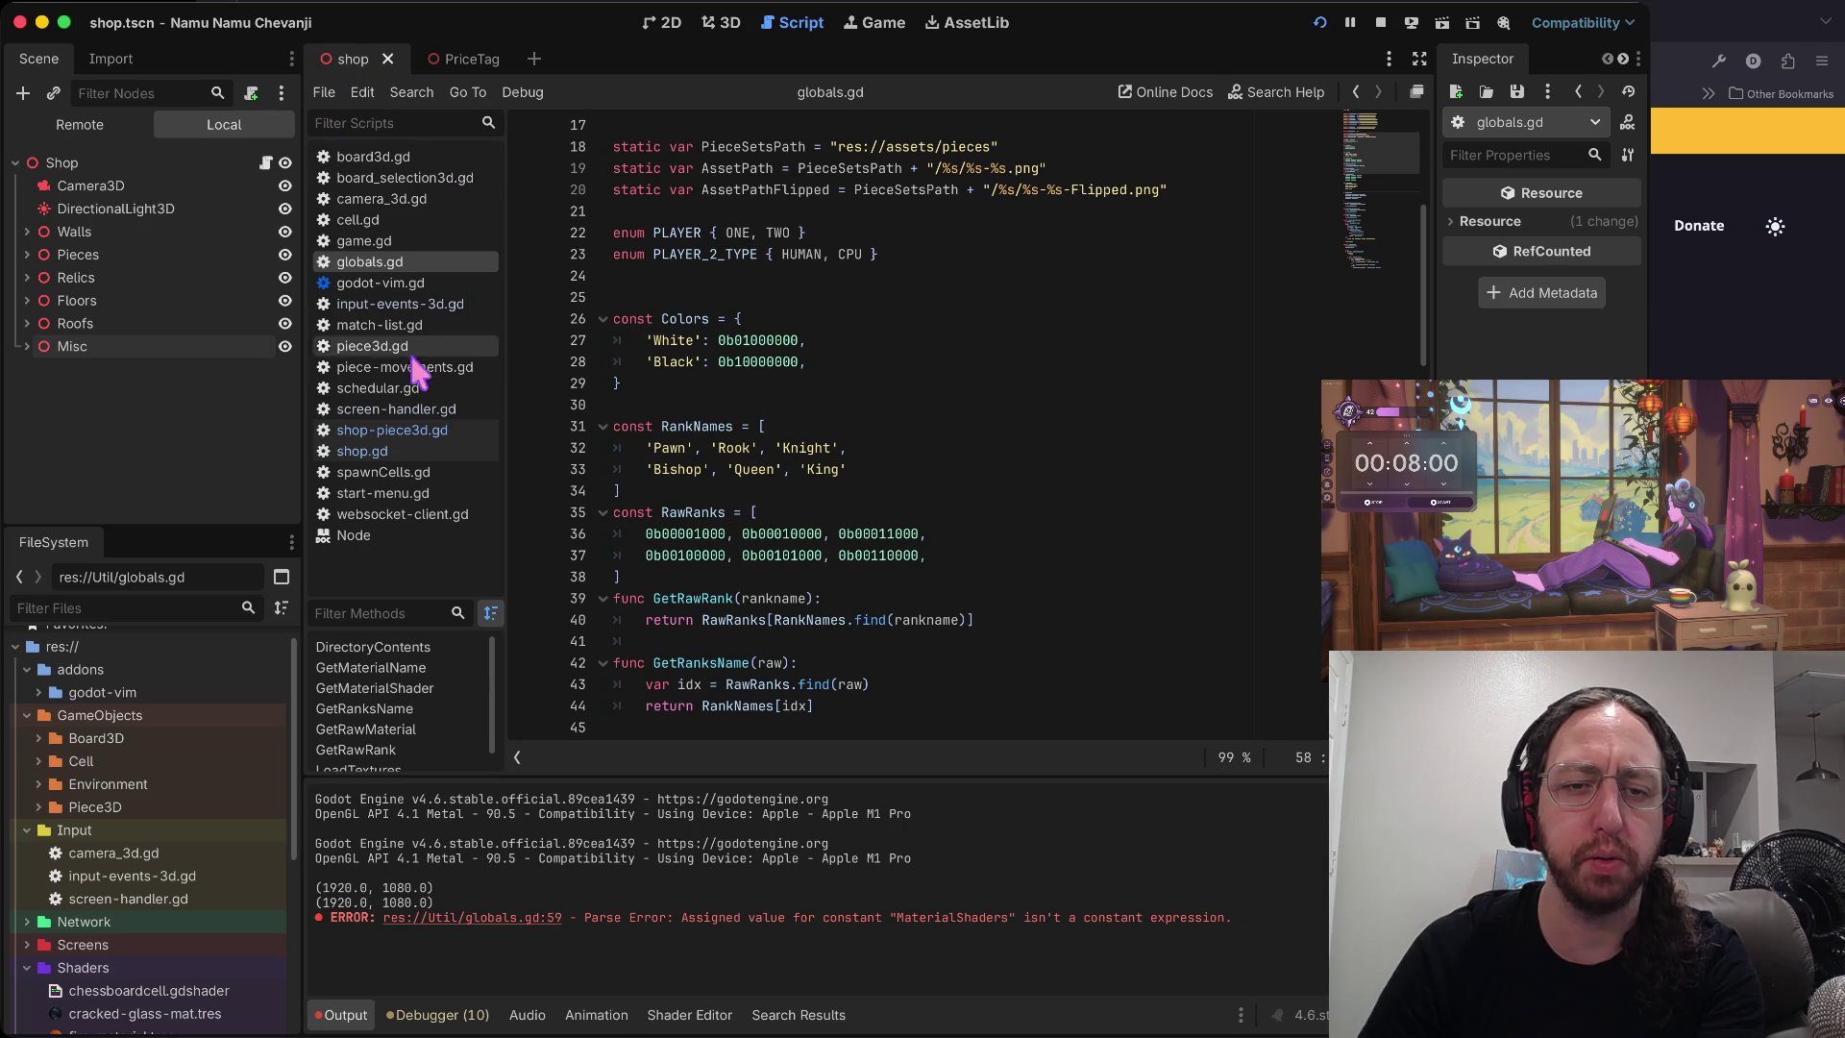
click(374, 452)
click(389, 432)
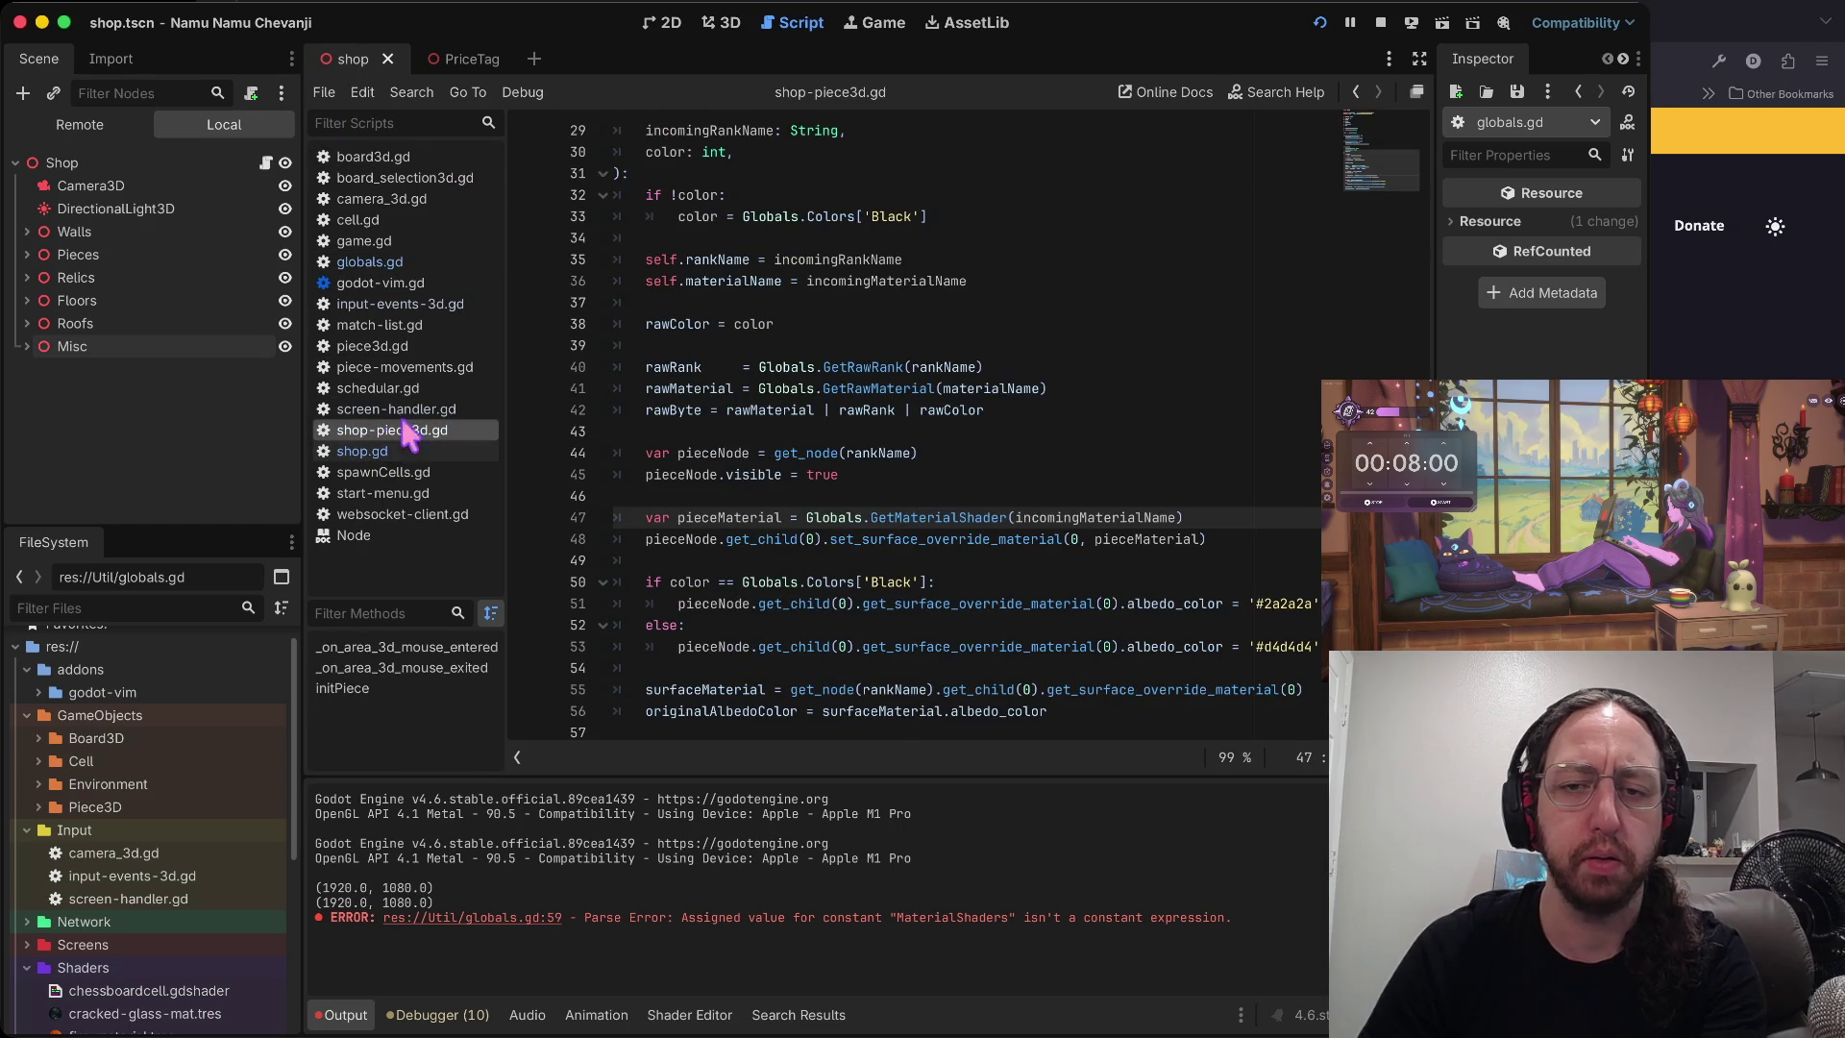
scroll(908, 437, up, 9)
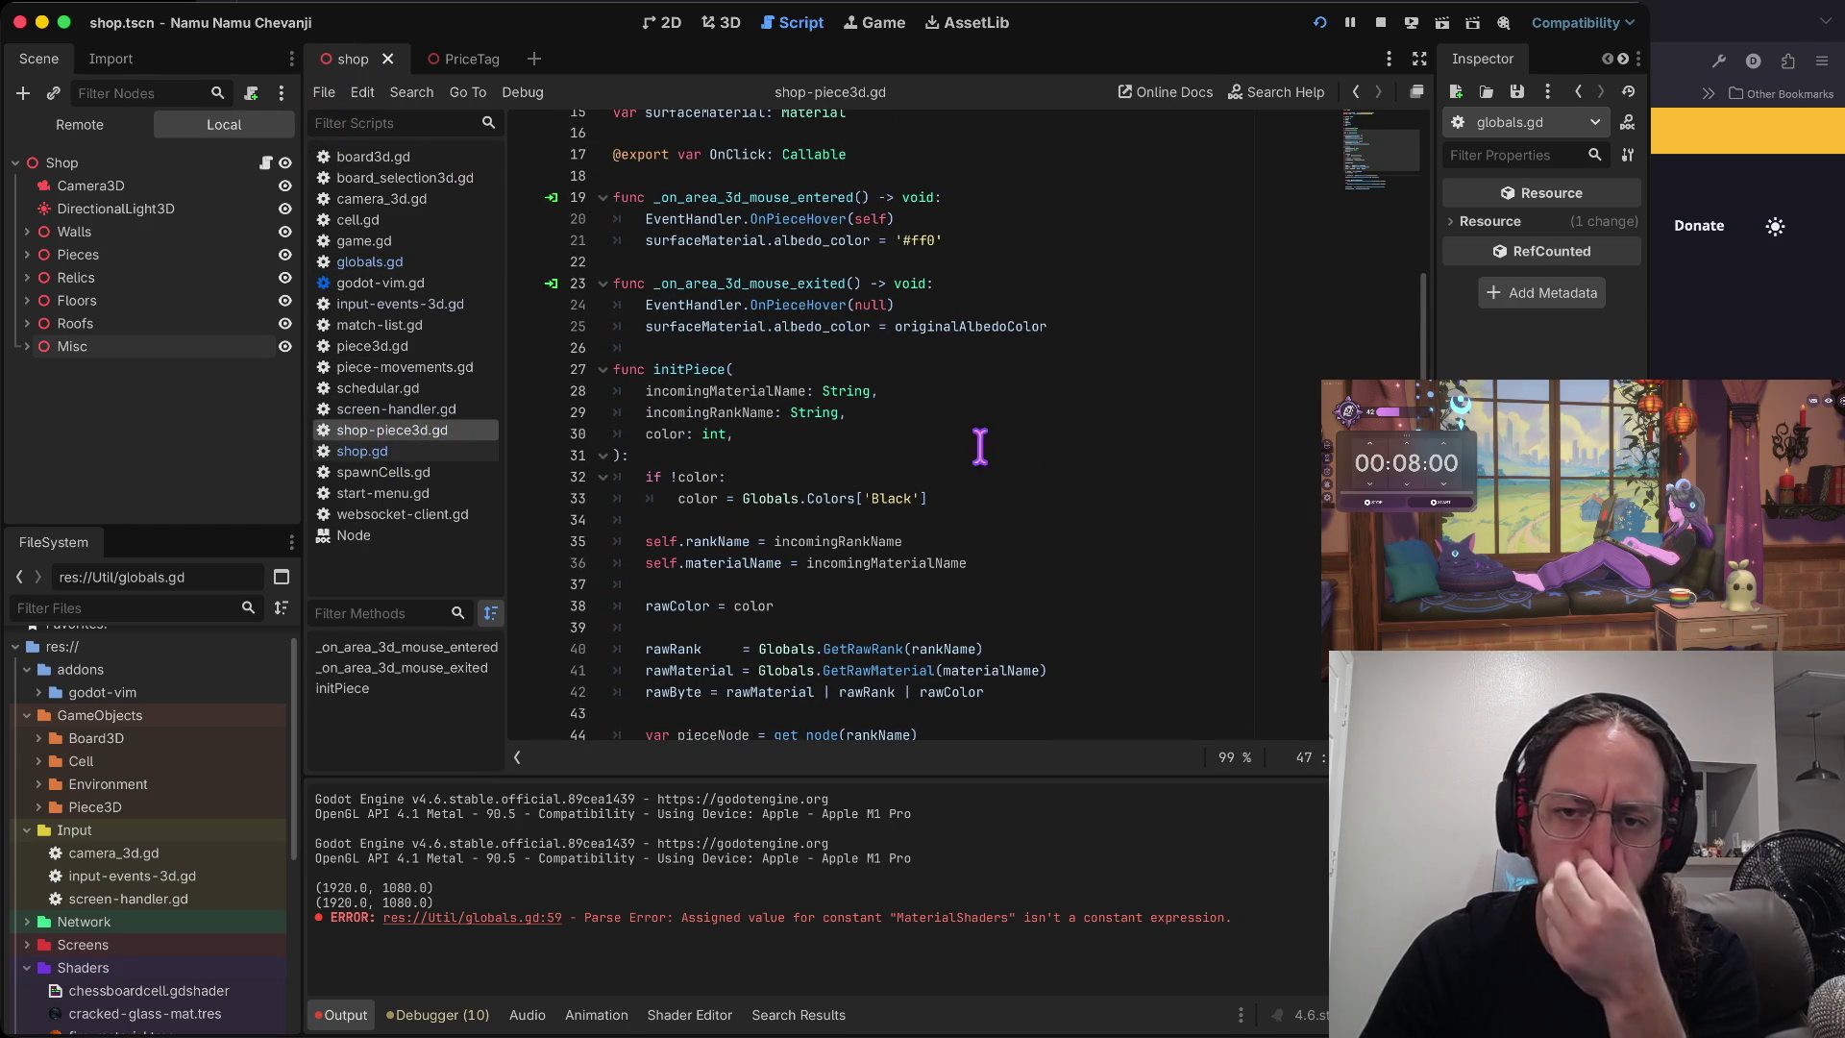
scroll(908, 437, down, 3)
scroll(908, 437, down, 1)
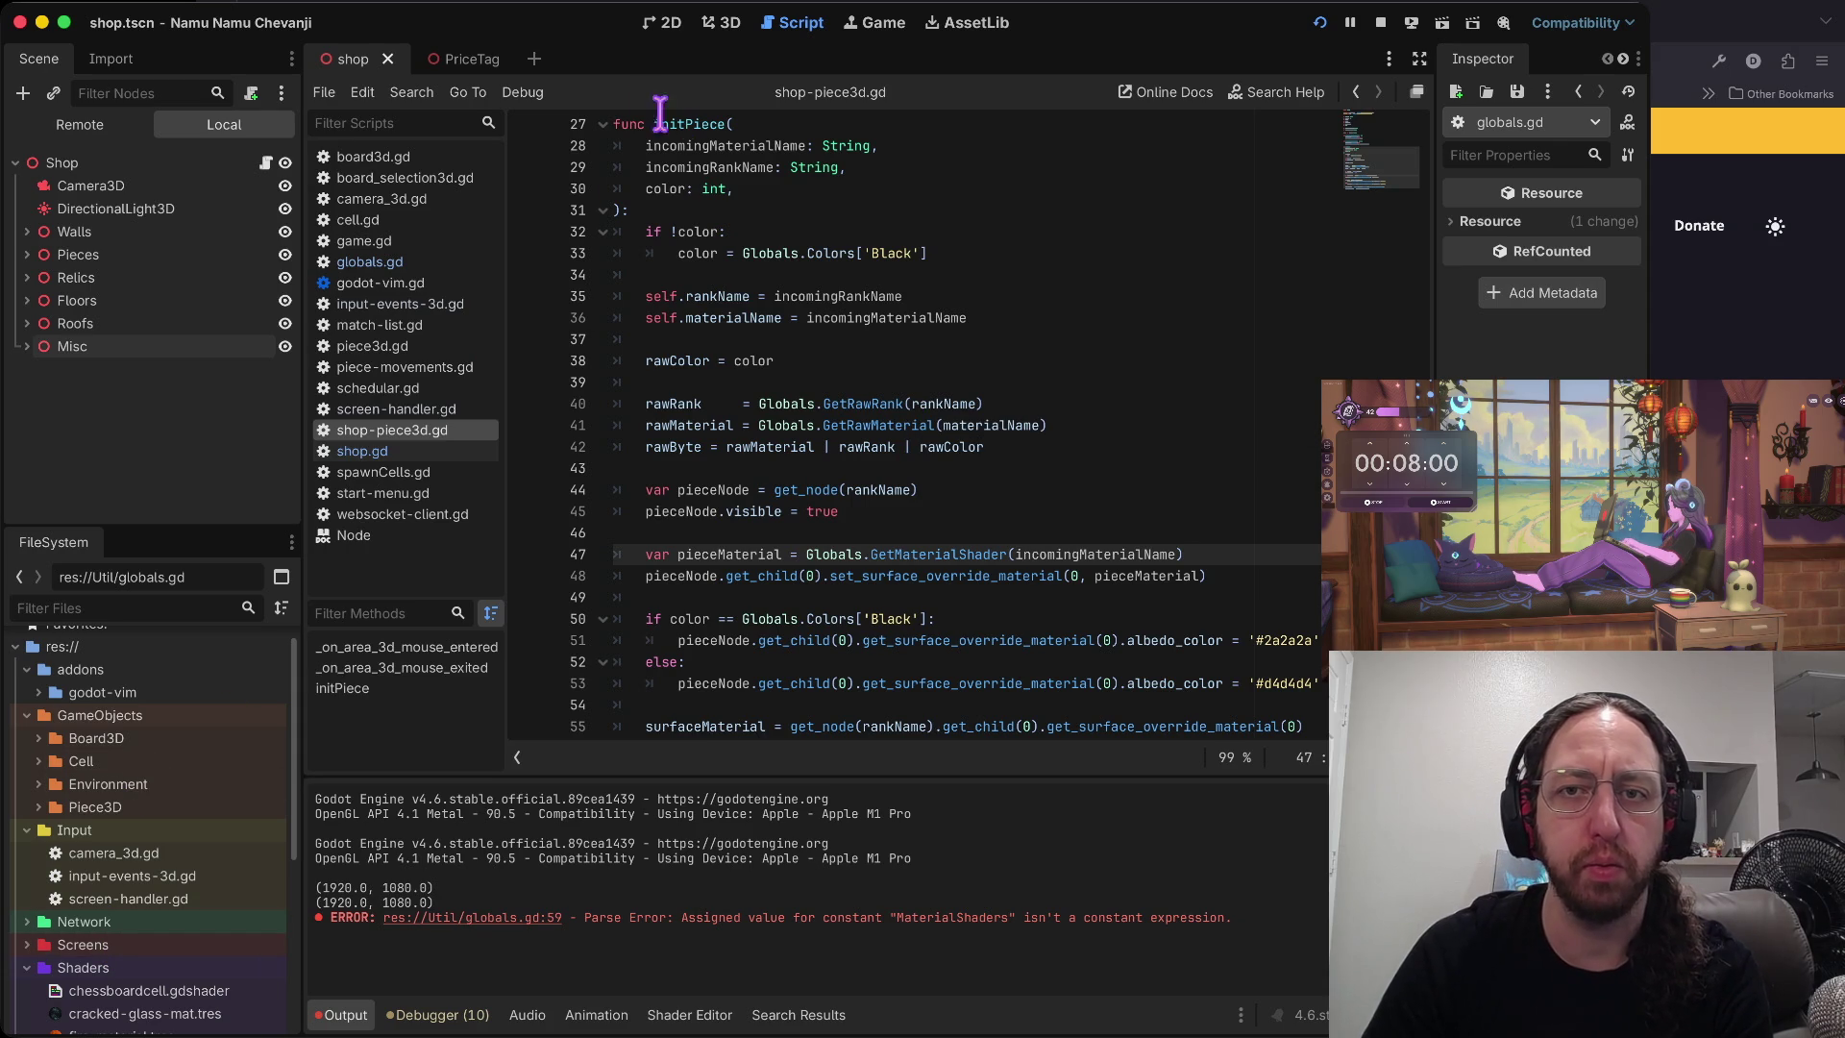
scroll(109, 906, down, 4)
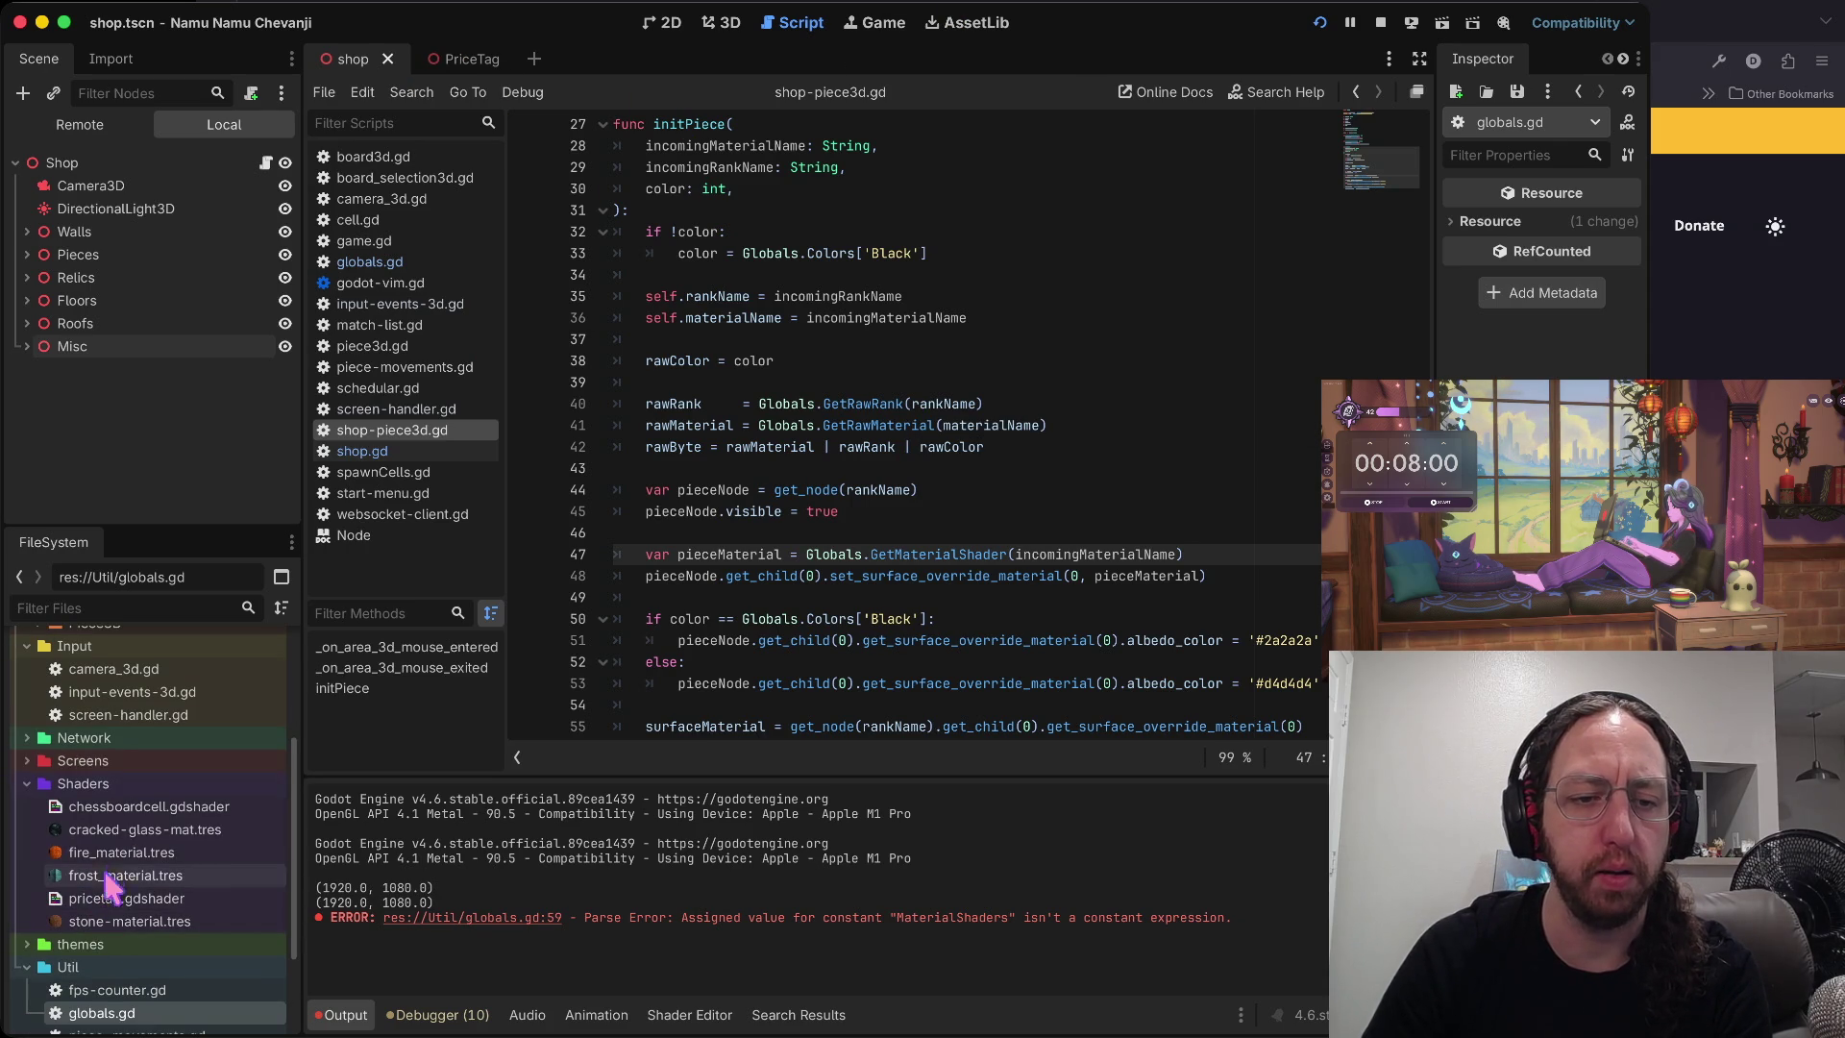
scroll(125, 917, up, 4)
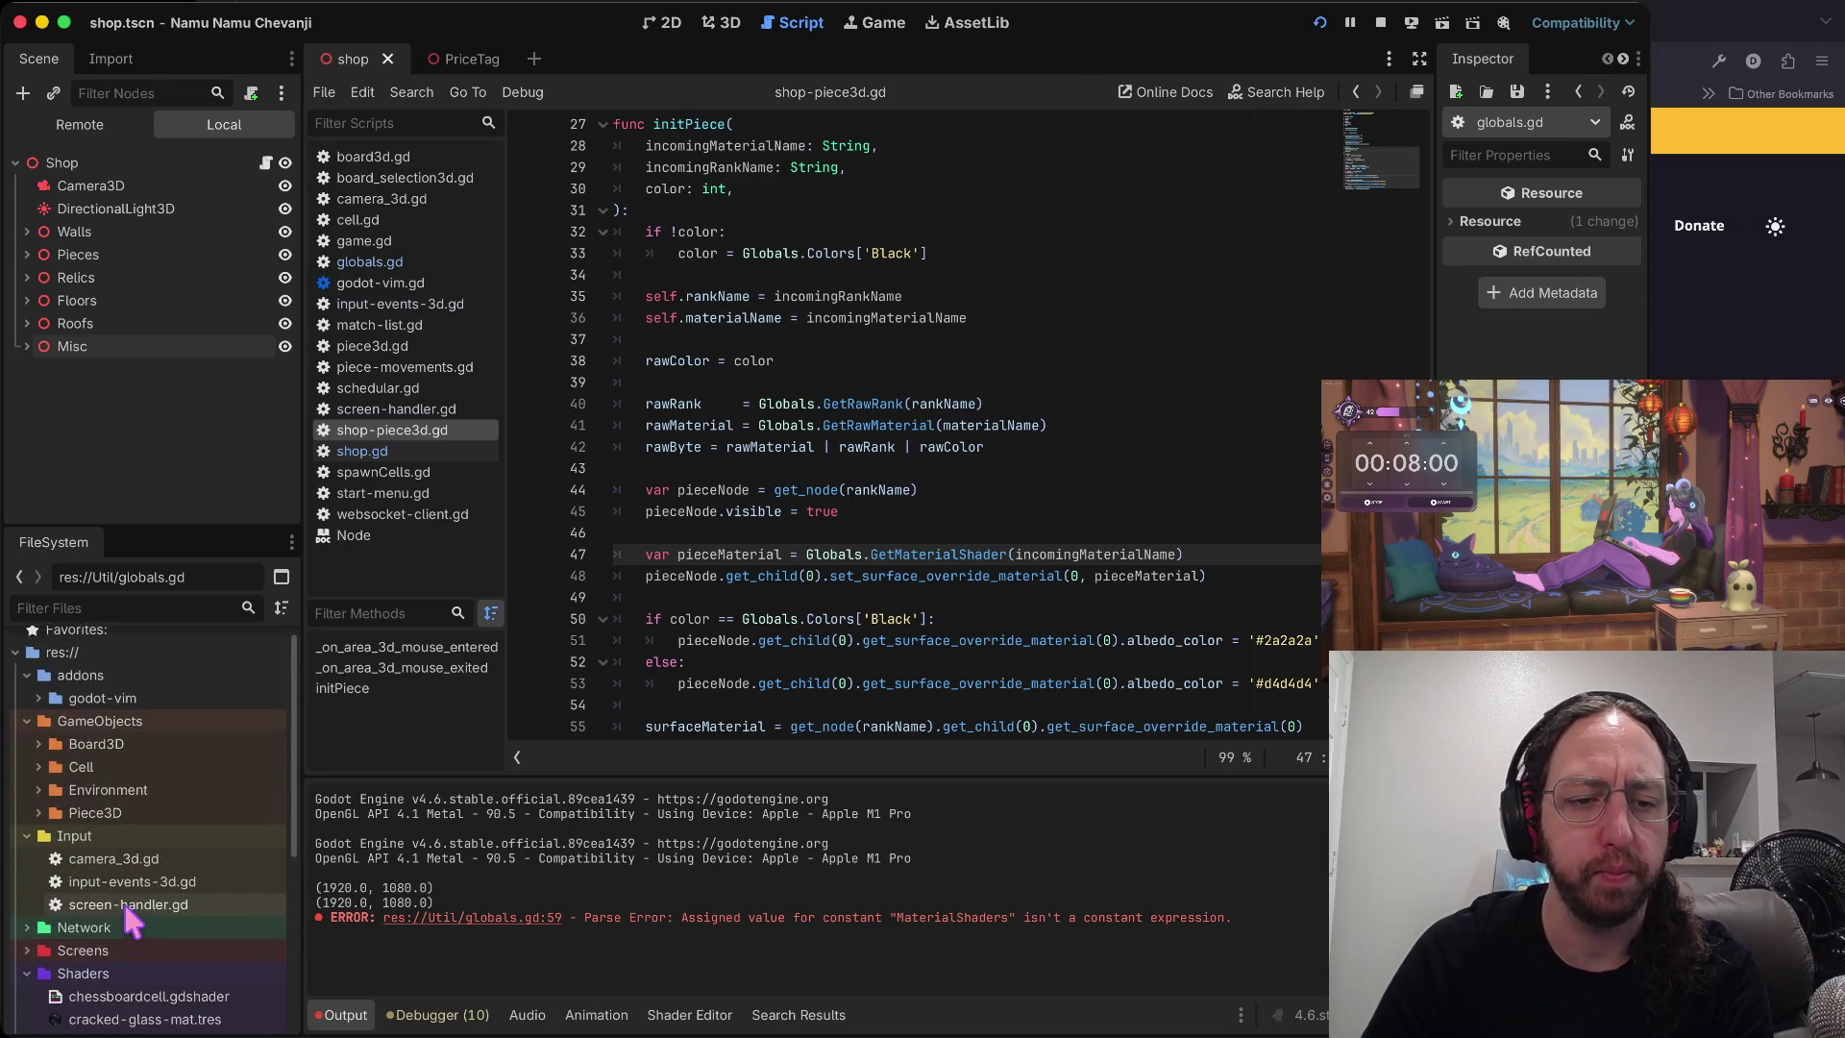
scroll(132, 922, down, 5)
double_click(101, 995)
click(726, 517)
scroll(981, 485, down, 7)
scroll(981, 485, down, 3)
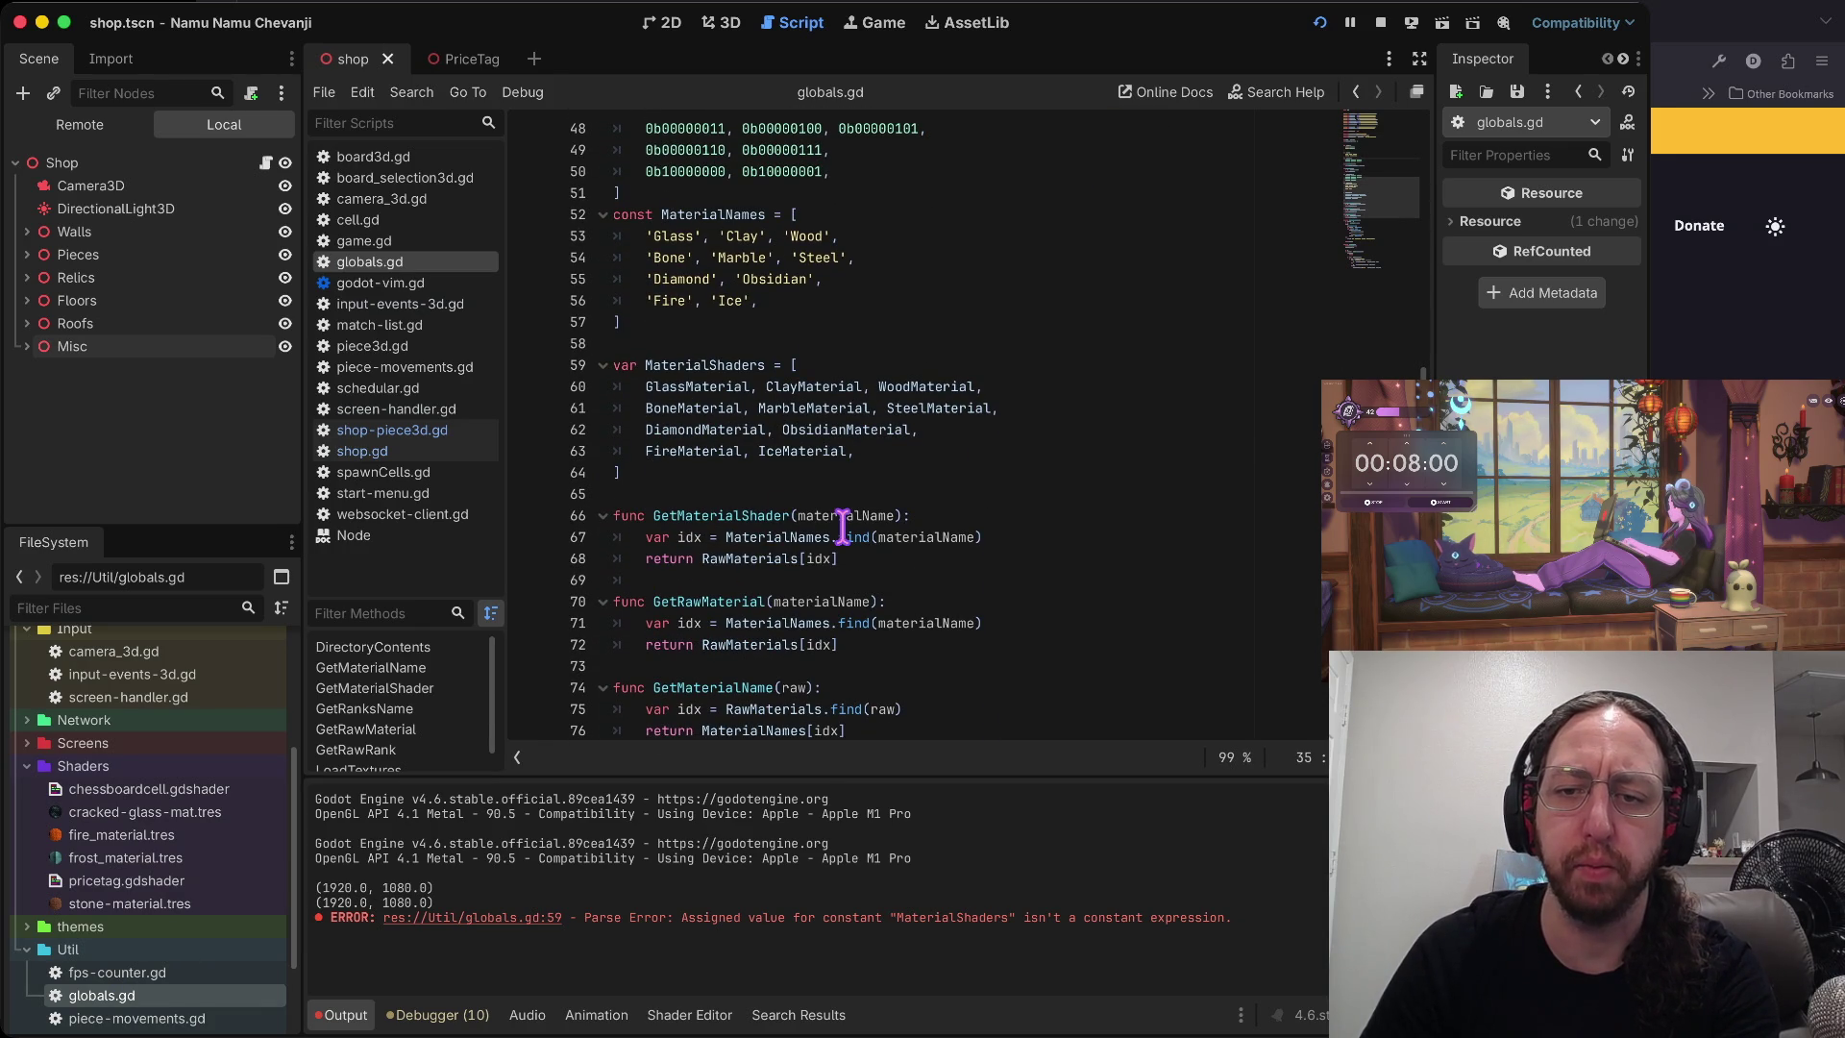
- Review GetMaterialShader on line 66 and the MaterialNames and RawMaterials lists in globals.gd
click(815, 519)
drag(645, 544, 1064, 539)
click(993, 539)
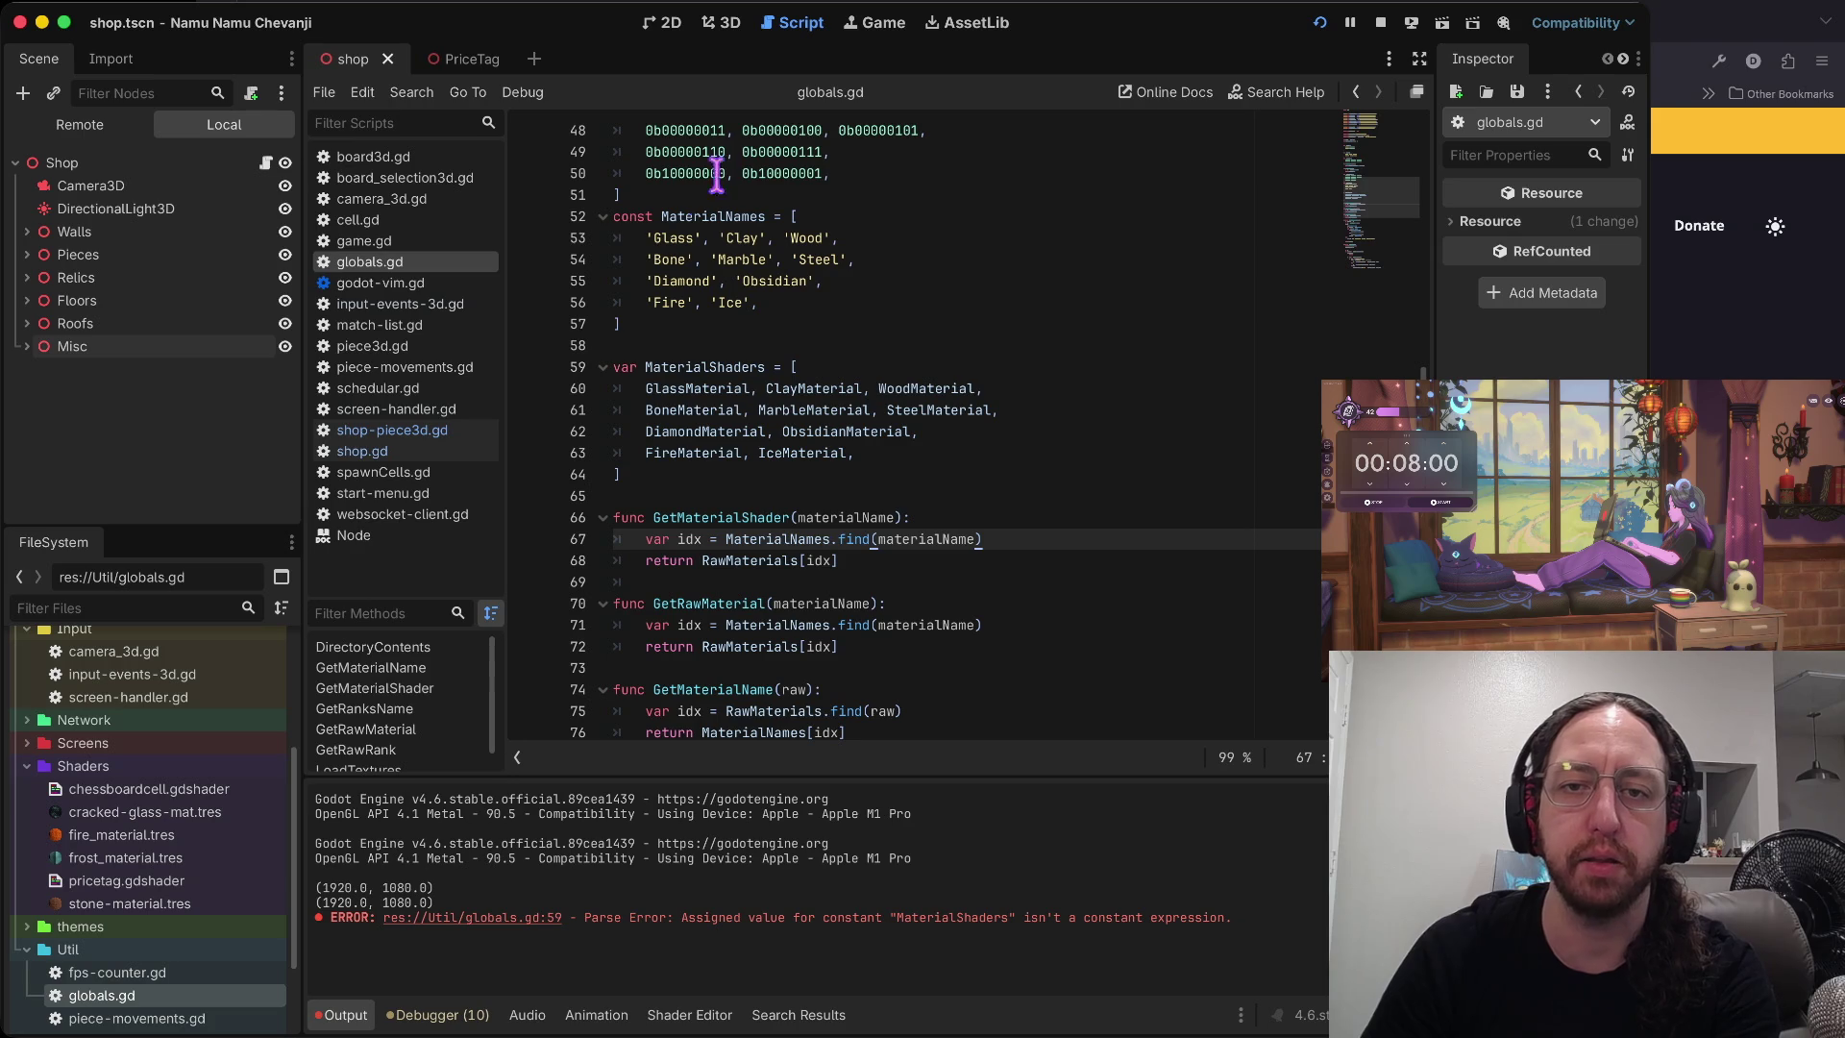
mouse_move(635, 216)
mouse_down()
mouse_move(954, 383)
mouse_move(920, 328)
mouse_up()
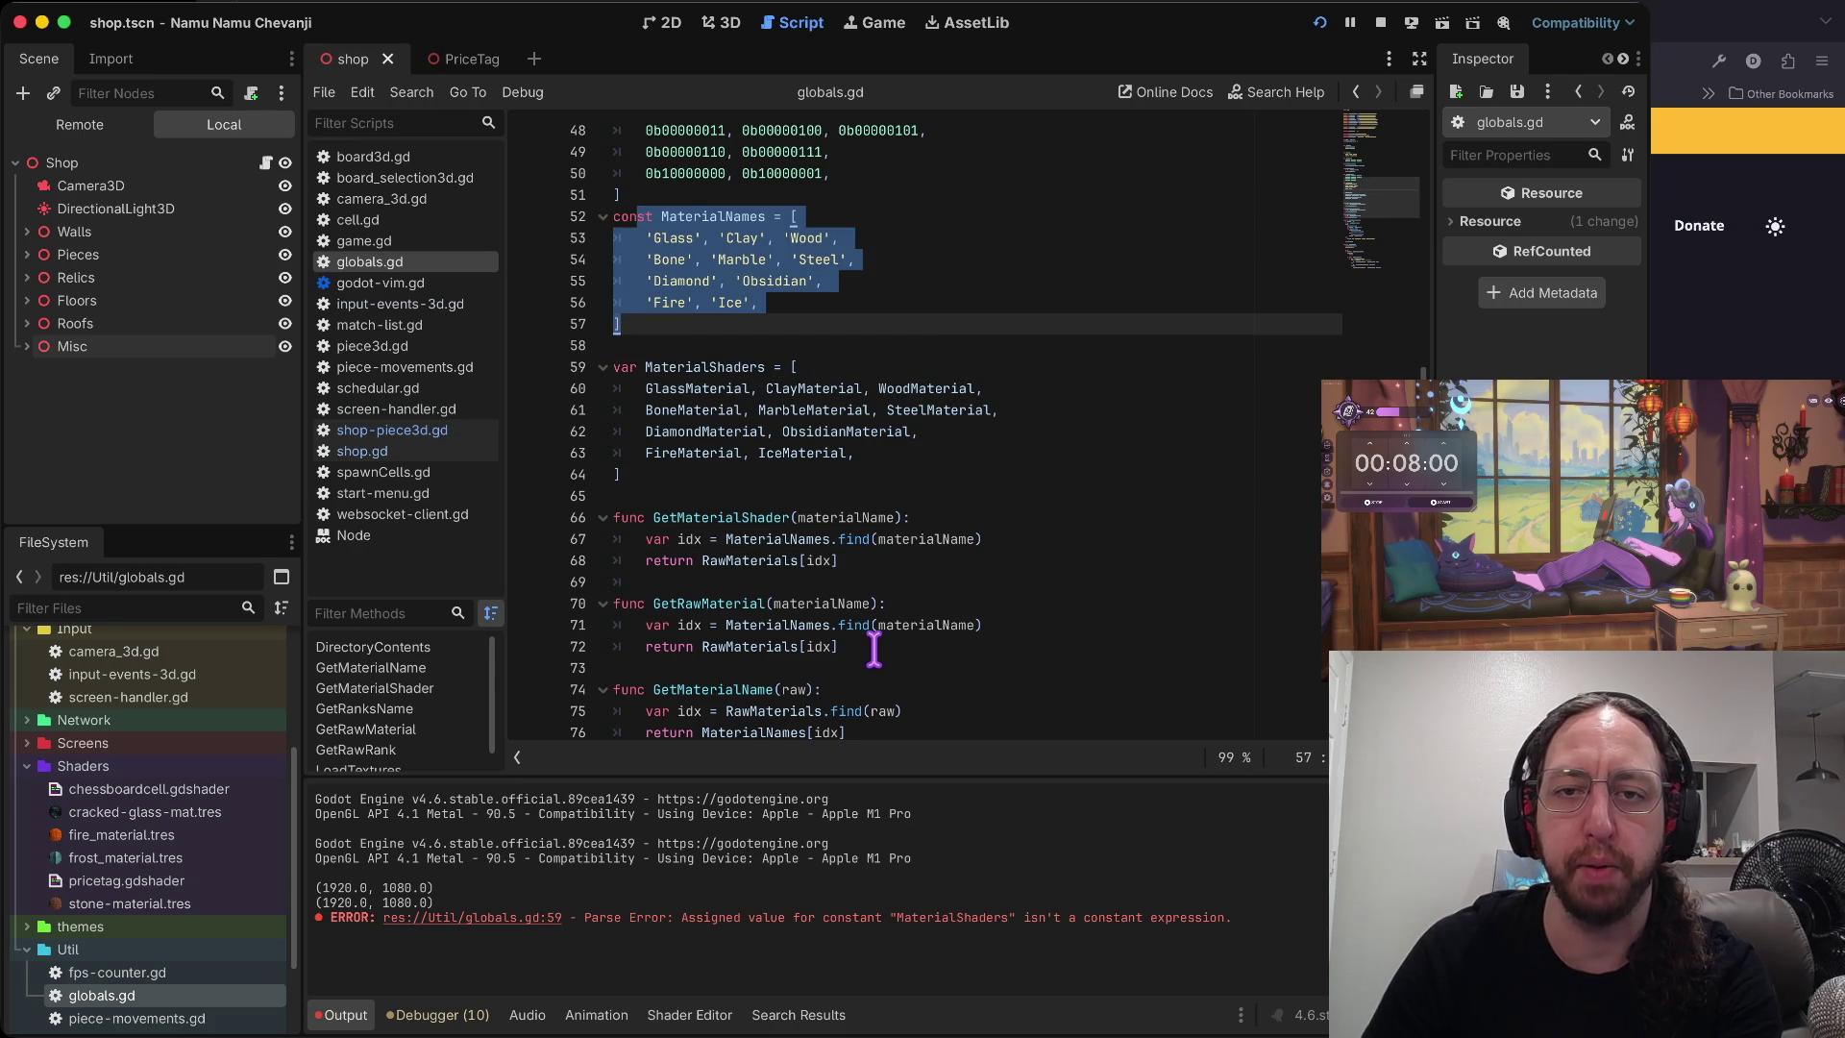
scroll(683, 151, up, 1)
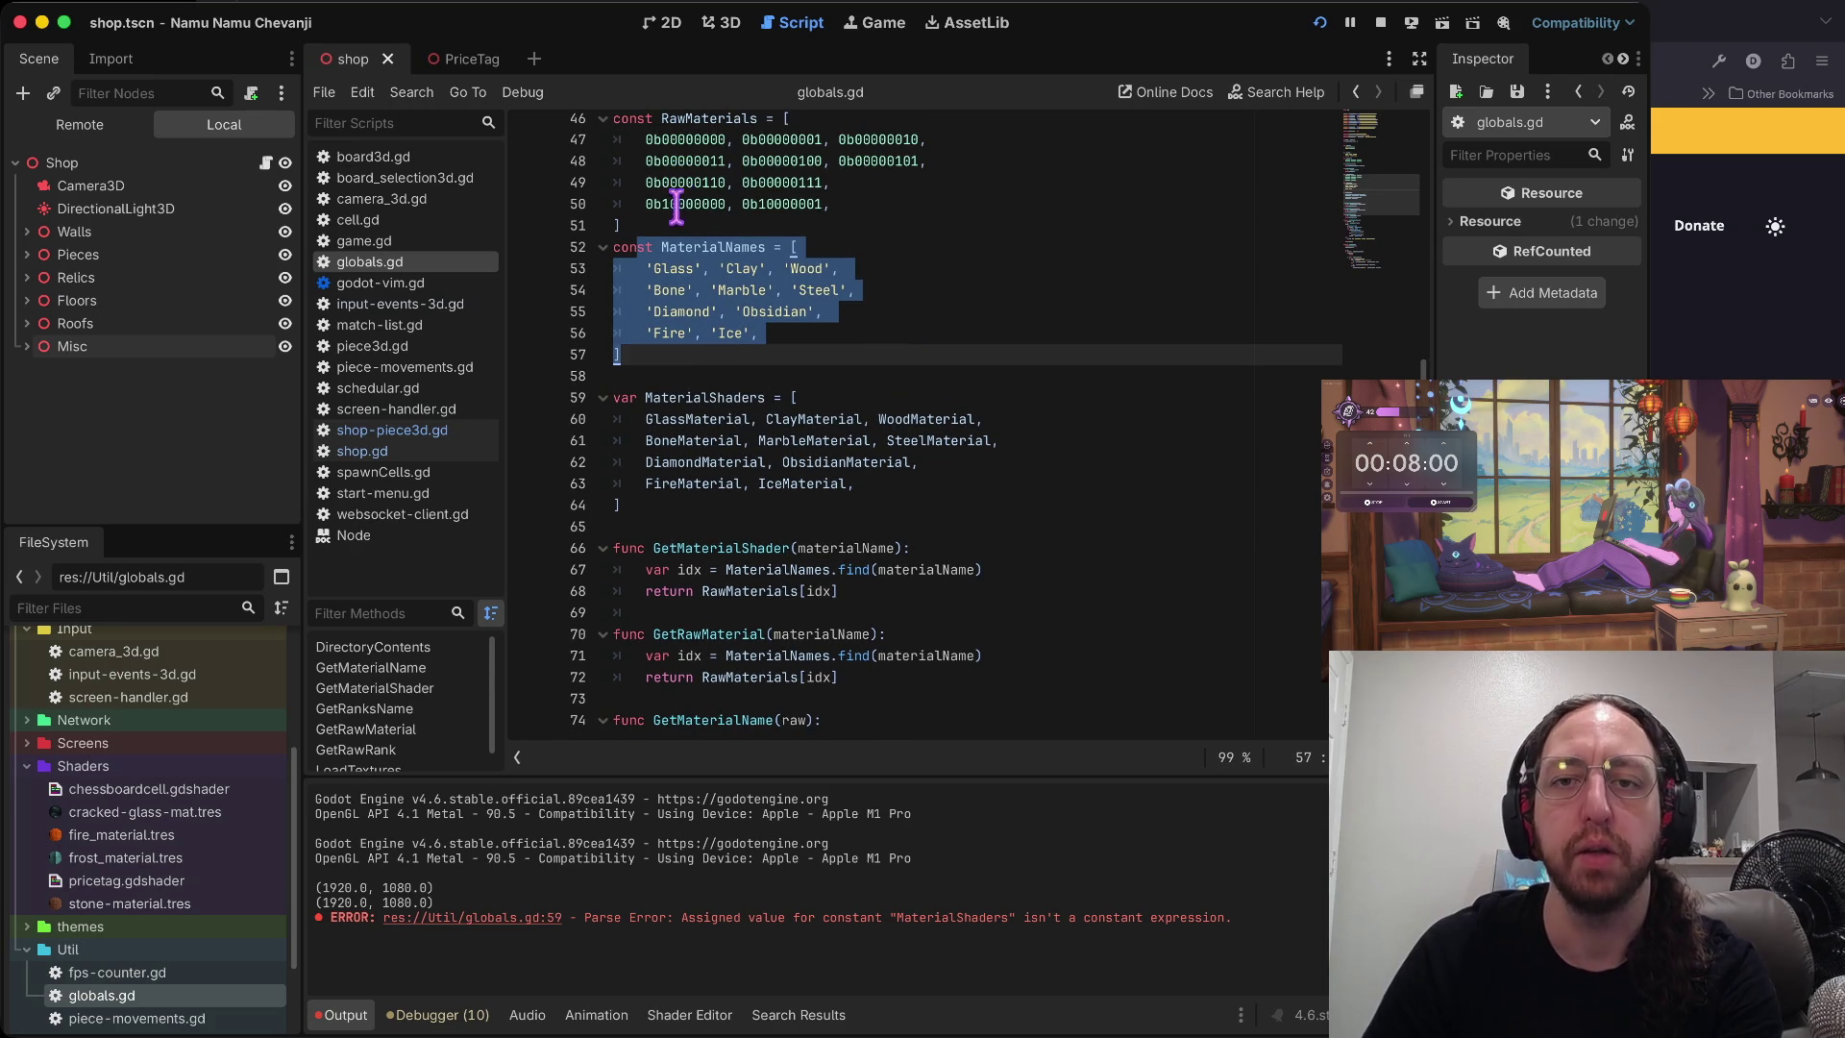
drag(767, 173, 766, 152)
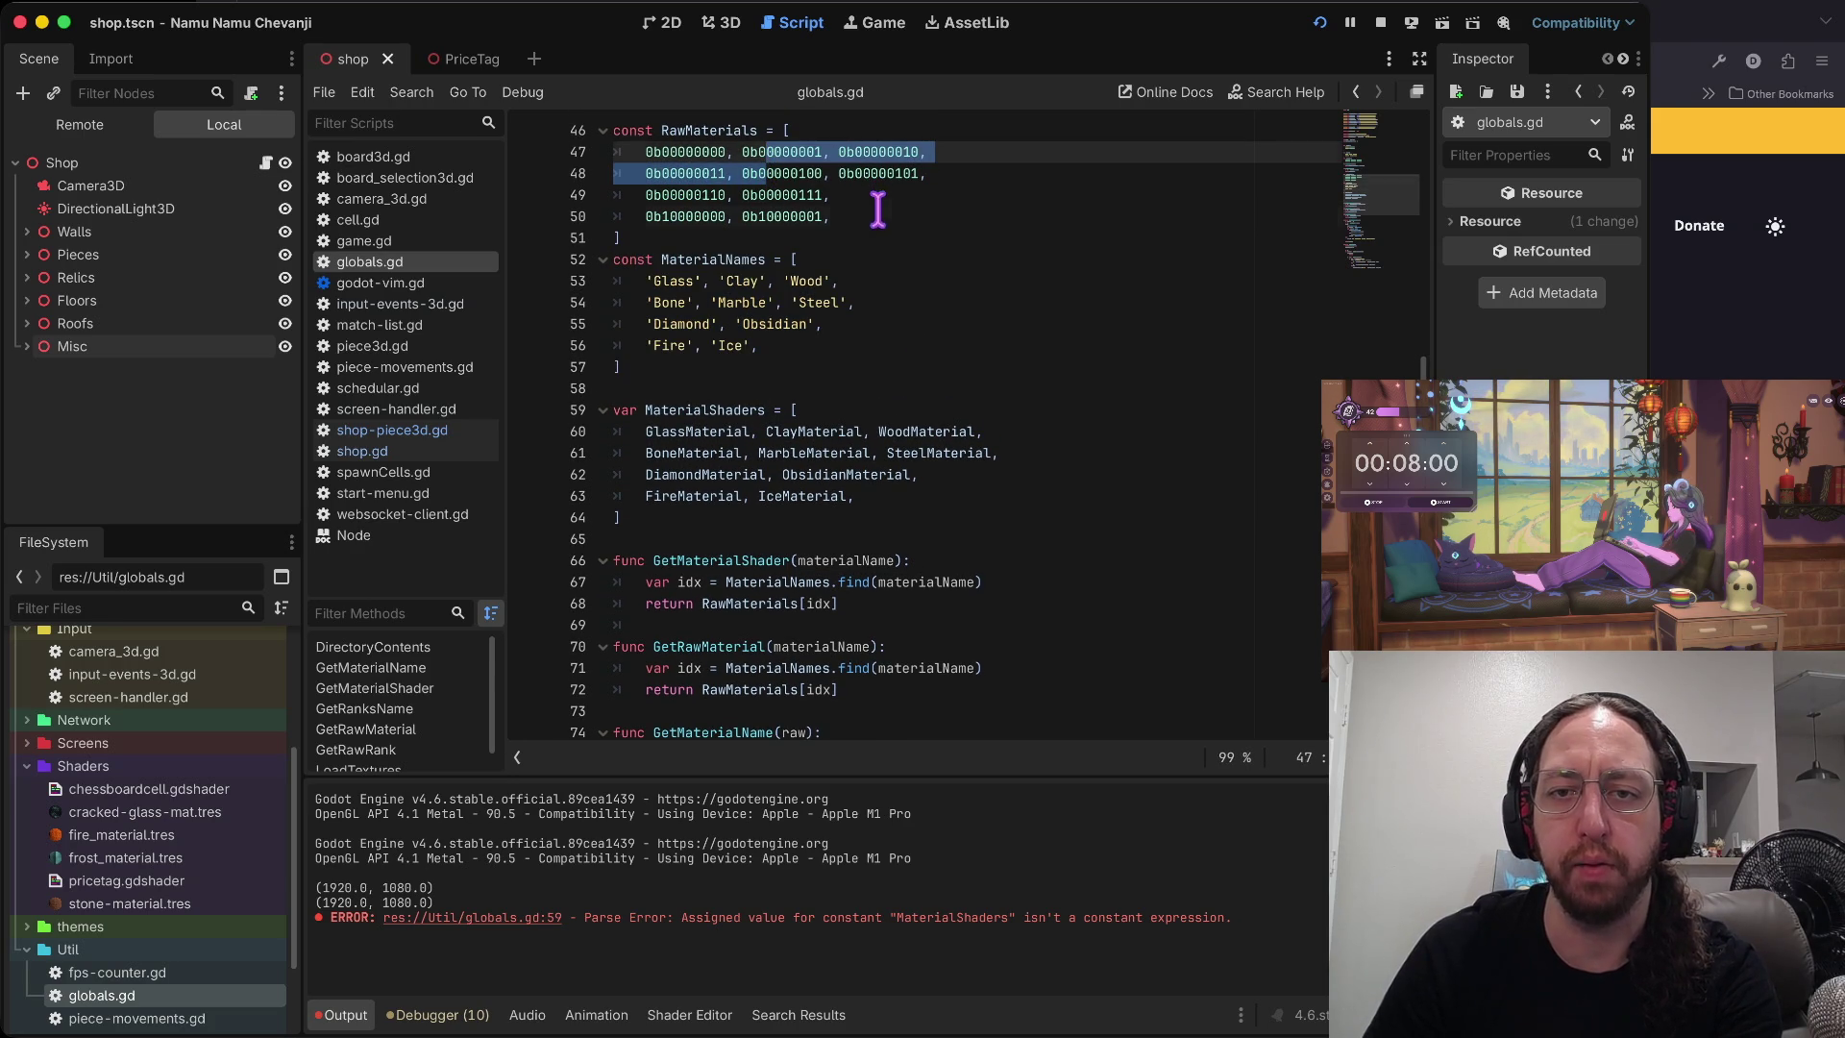
drag(845, 216, 592, 215)
scroll(833, 219, up, 3)
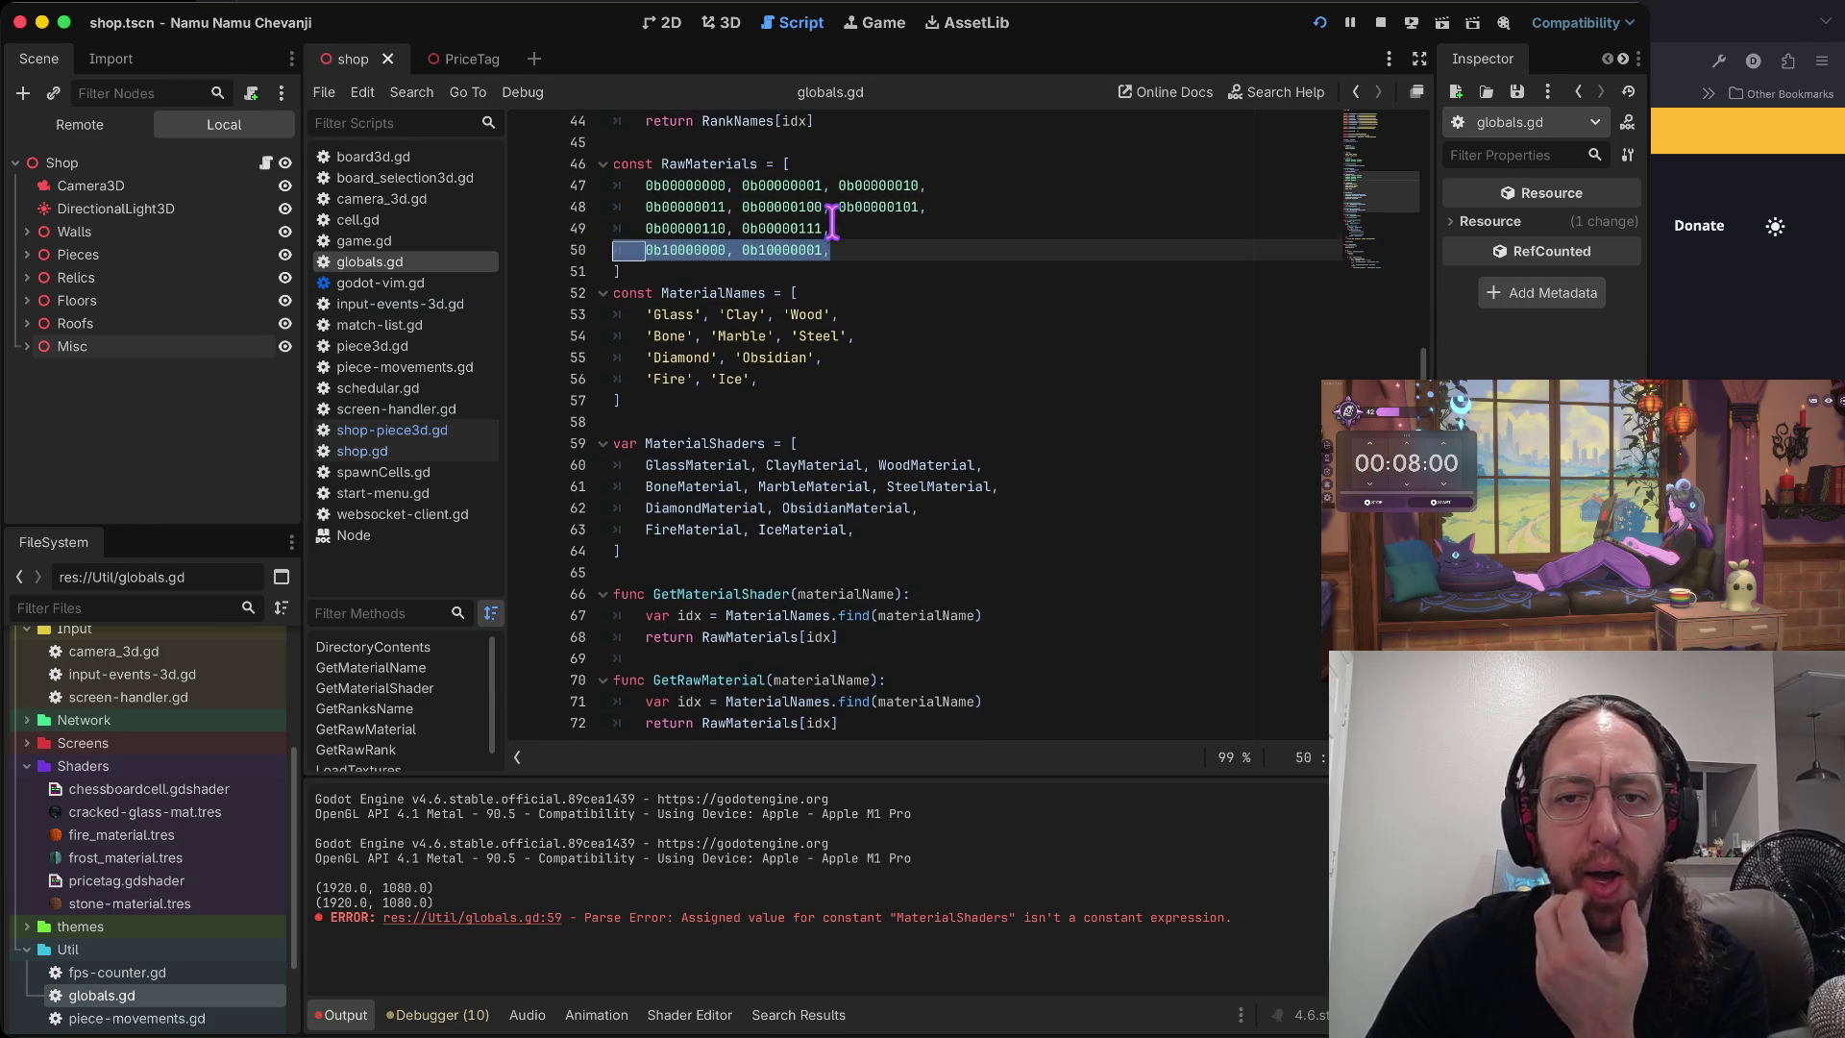
drag(634, 238, 630, 262)
scroll(634, 258, up, 1)
- Step through lines 48 to 58 of globals.gd, ending at the end of line 50
click(805, 302)
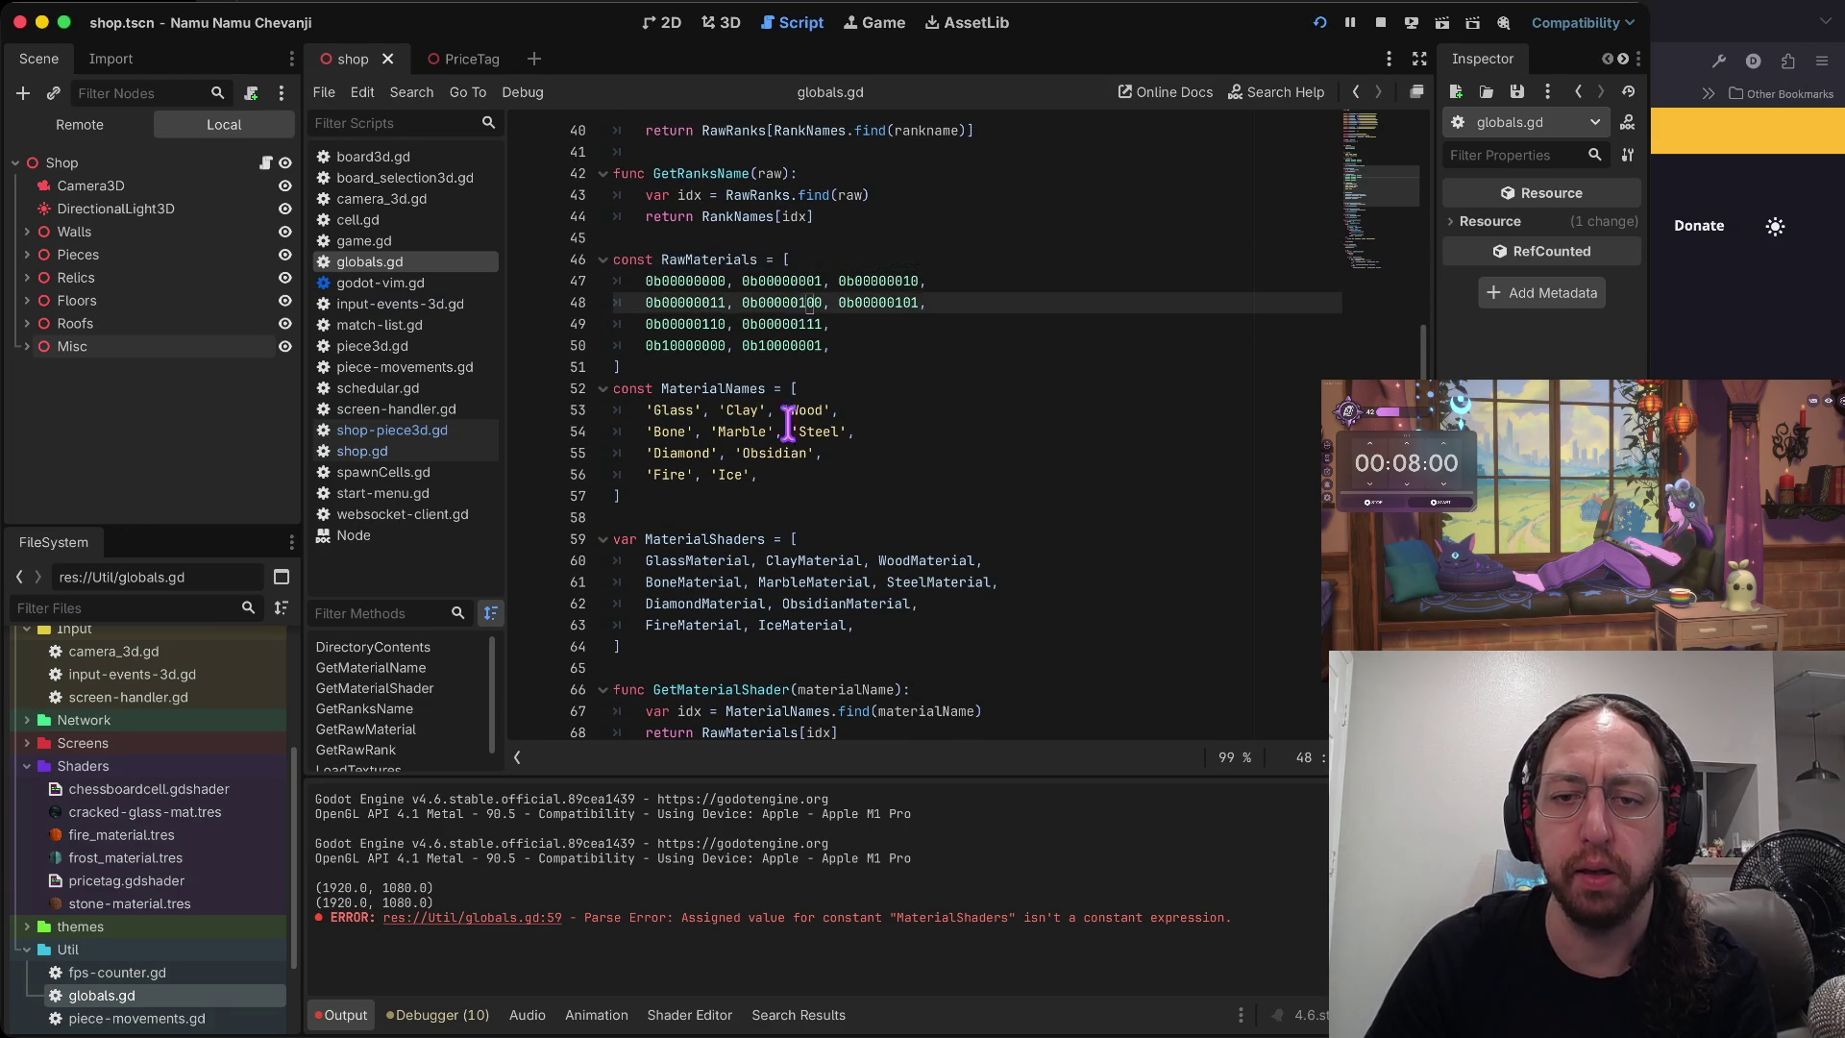
scroll(747, 538, down, 4)
scroll(718, 461, up, 3)
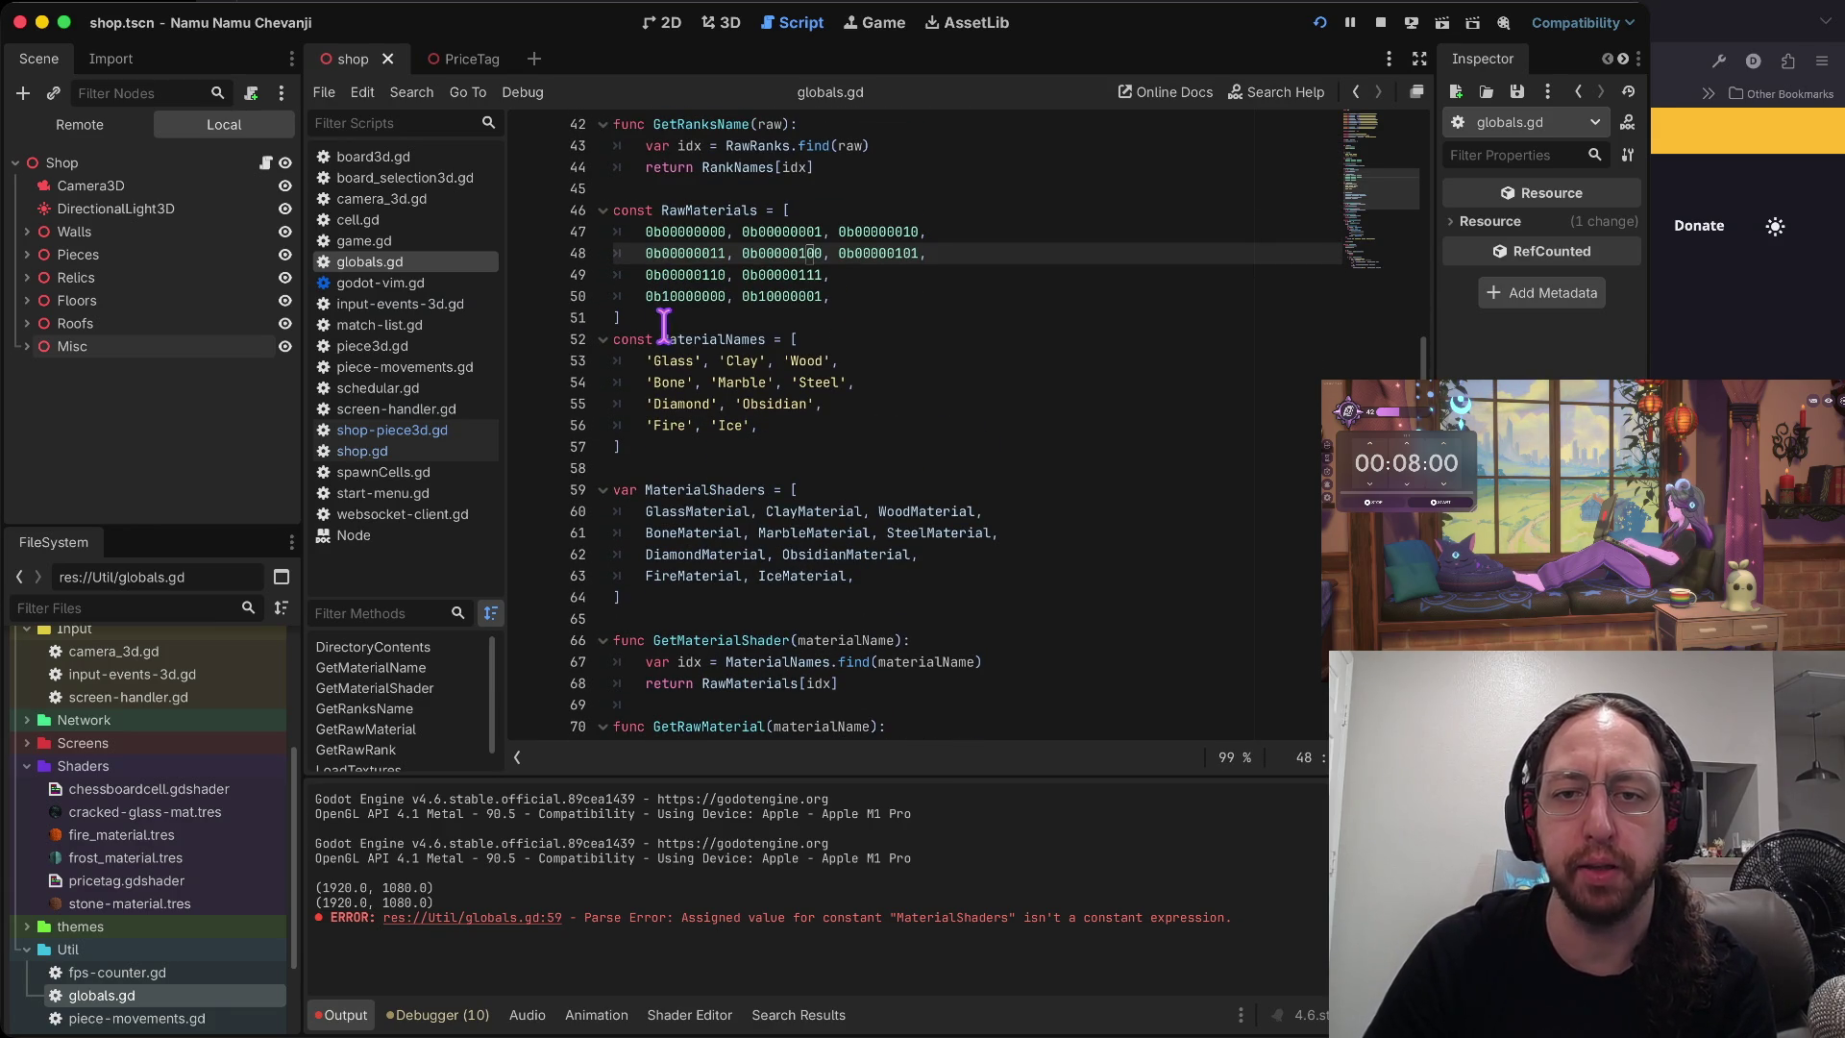
click(672, 467)
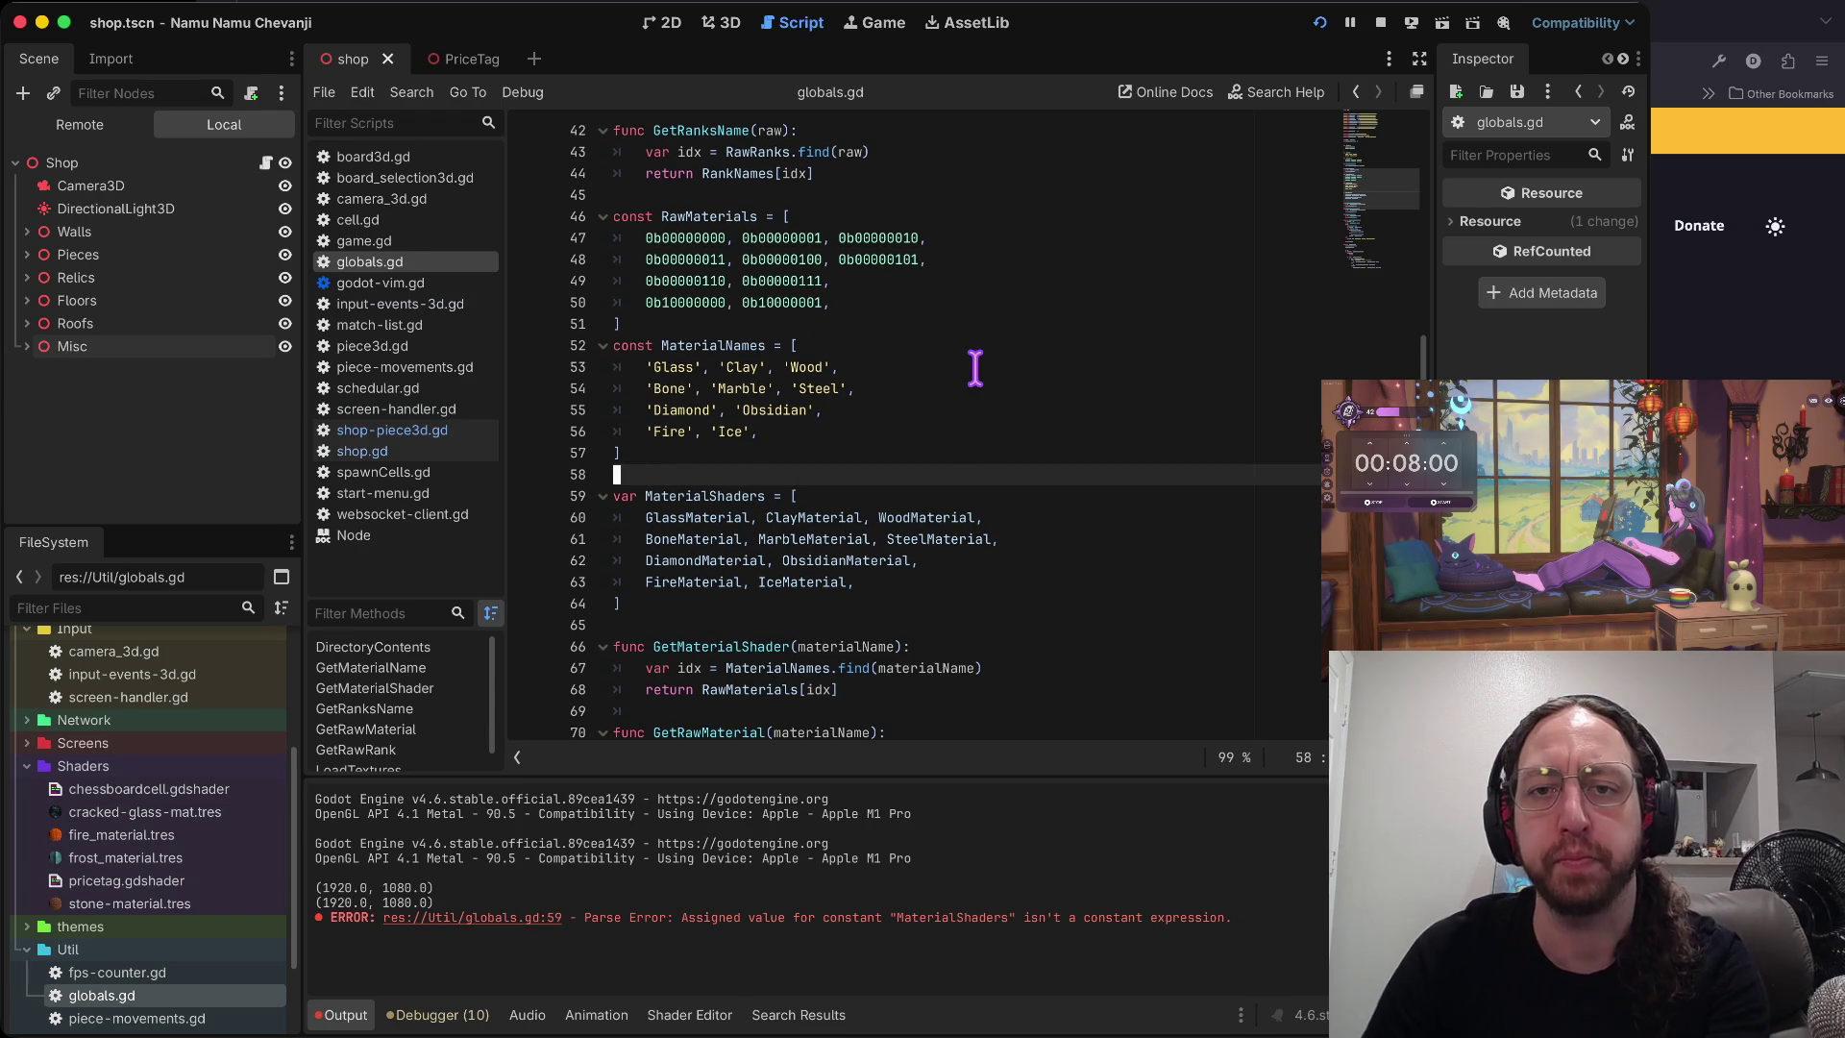
click(959, 293)
scroll(959, 293, down, 1)
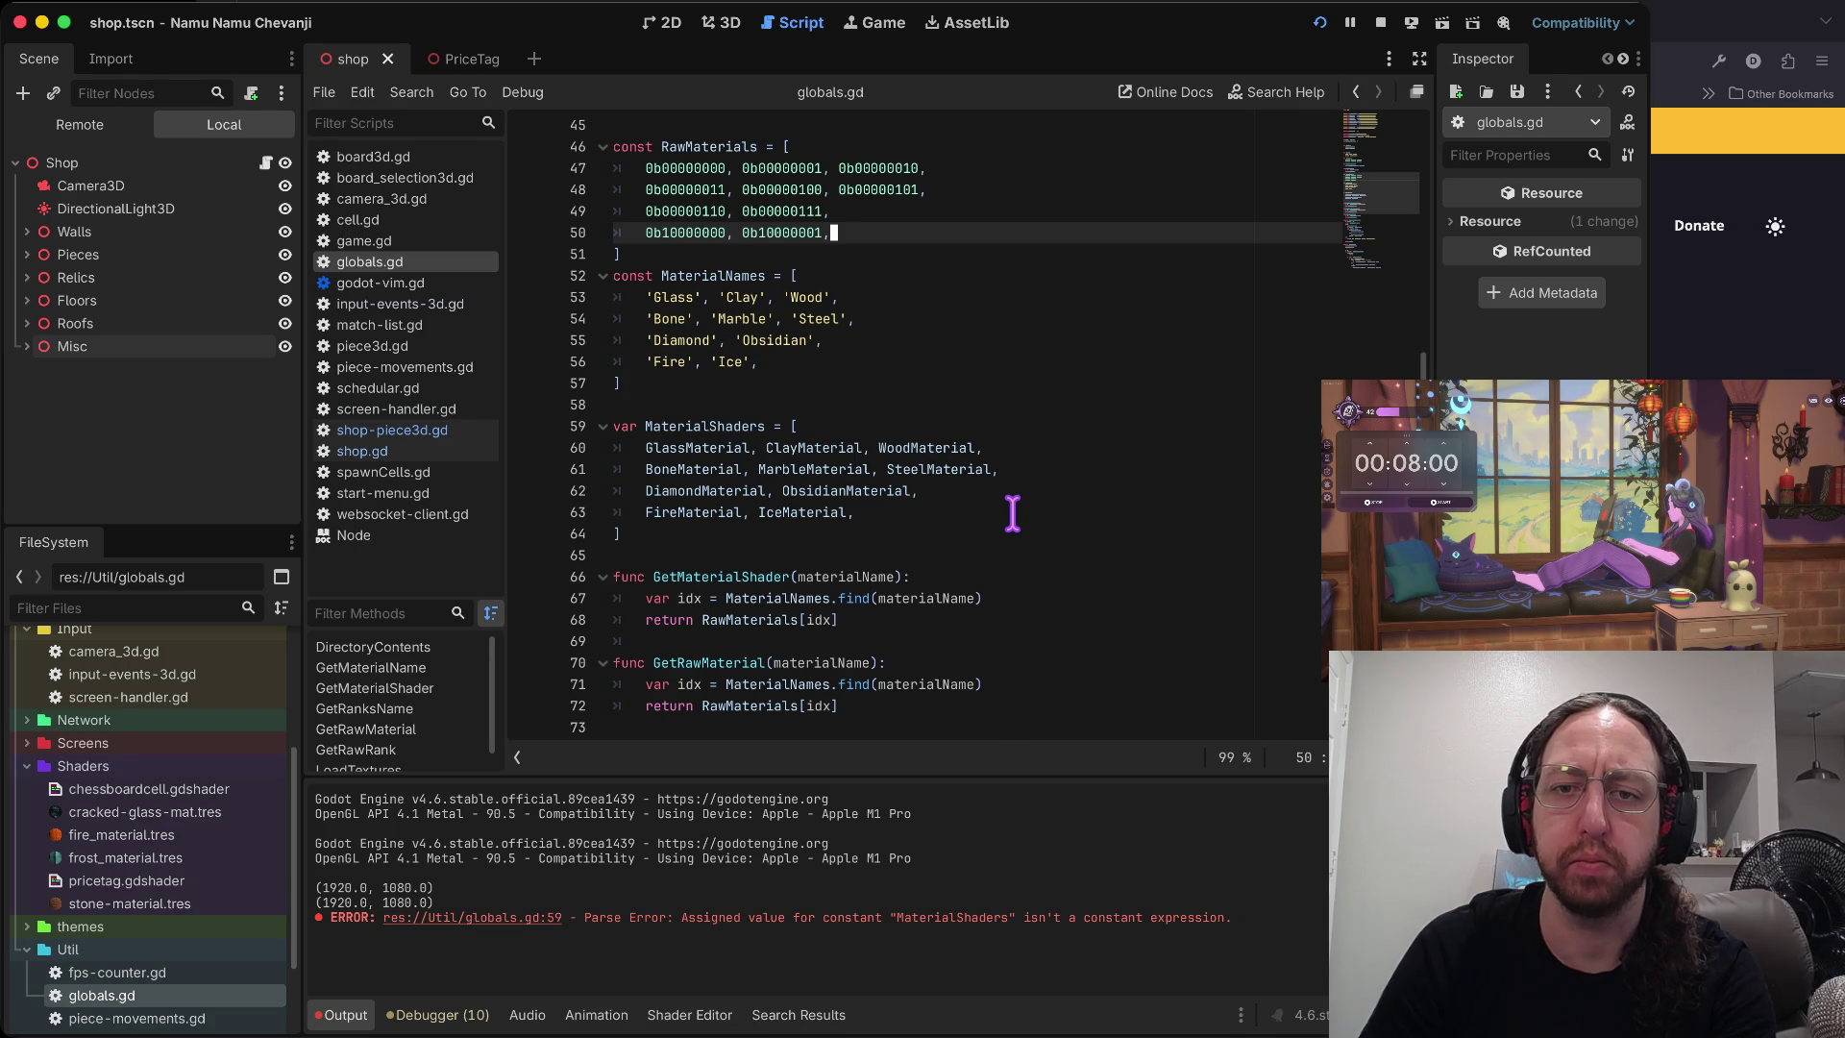
scroll(880, 284, down, 5)
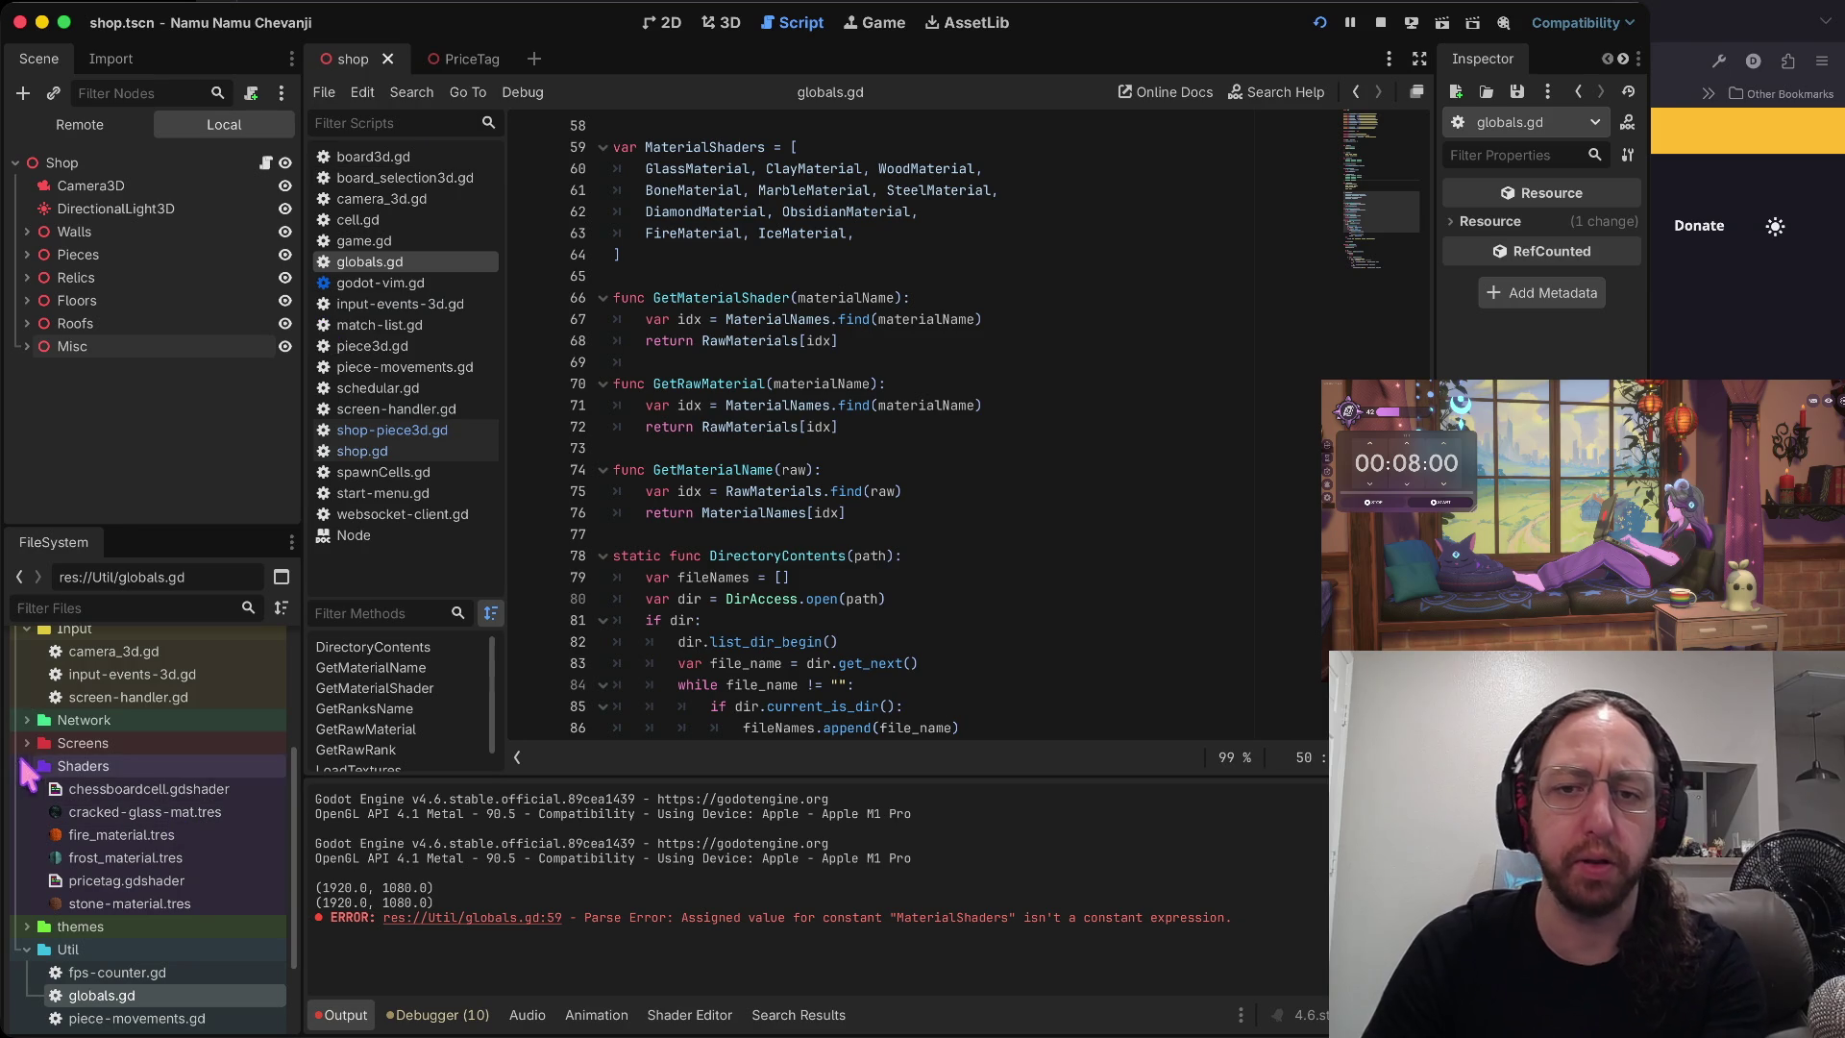
- Run the x command in the Neovim terminal to check git, then return to Godot
key(super+Tab)
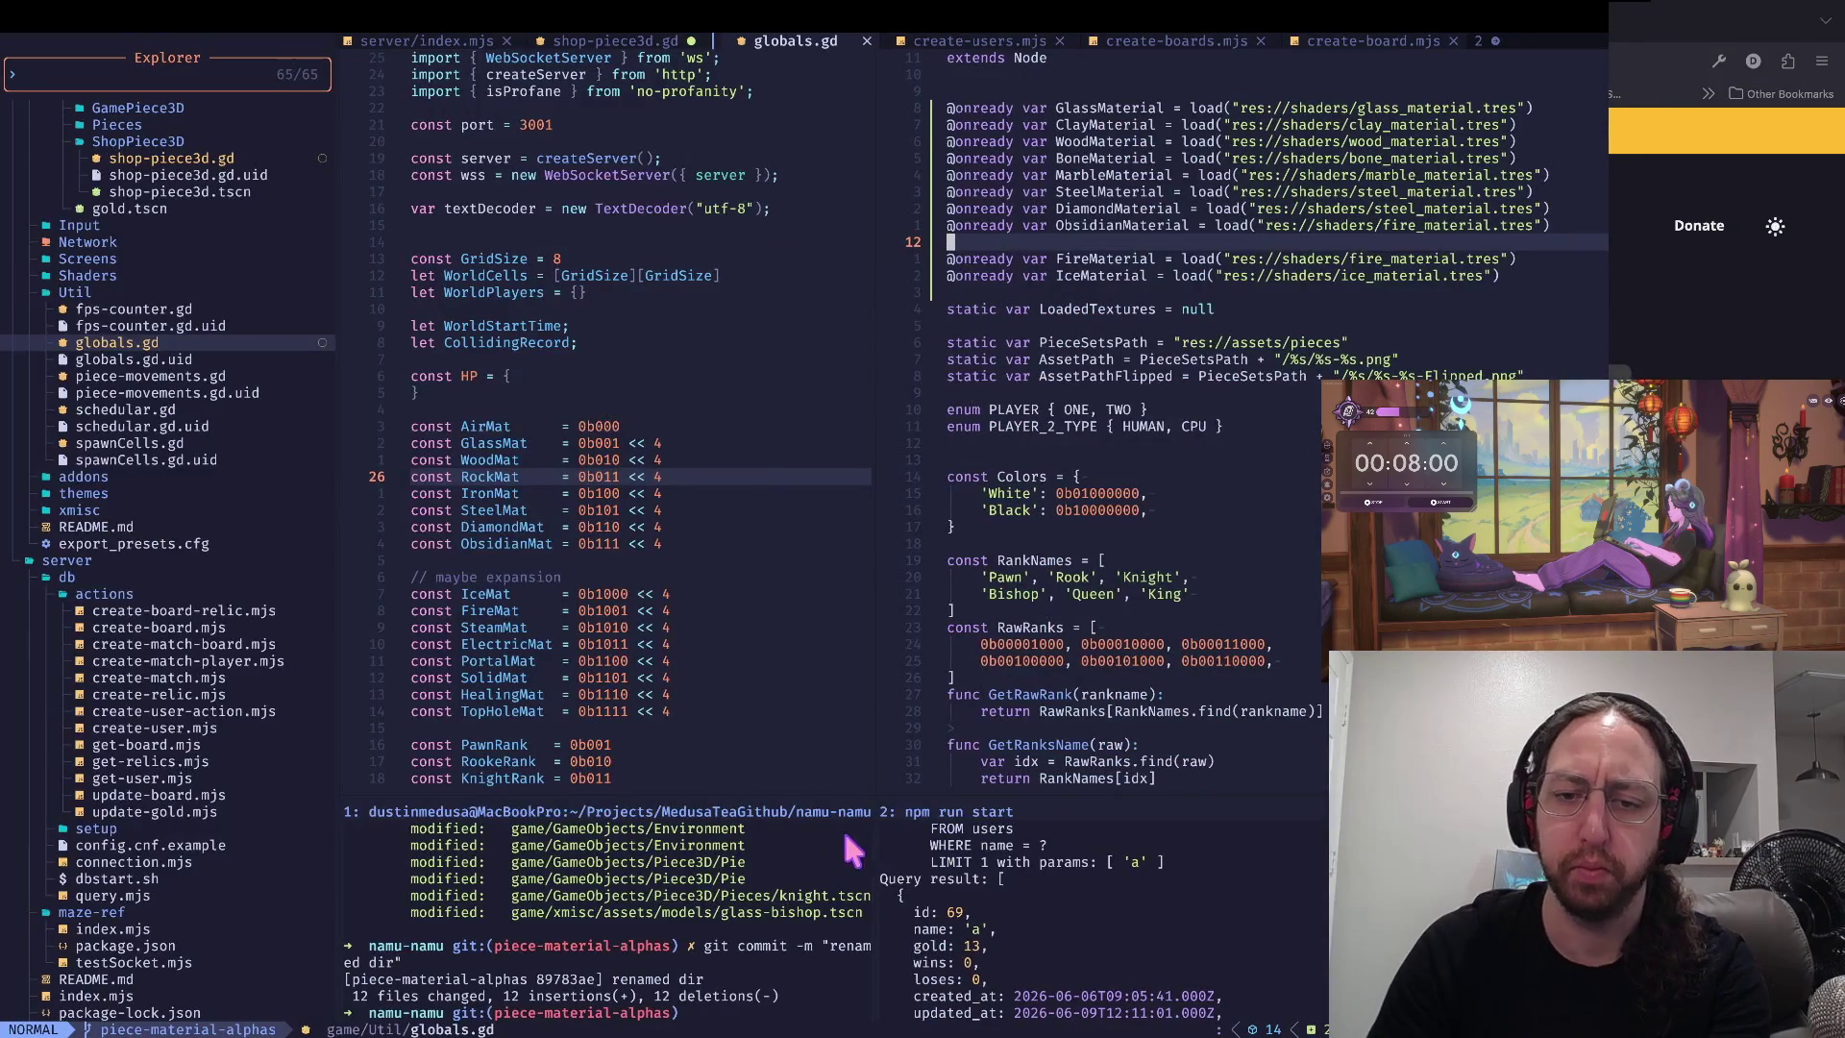
click(819, 986)
text(x)
key(Return)
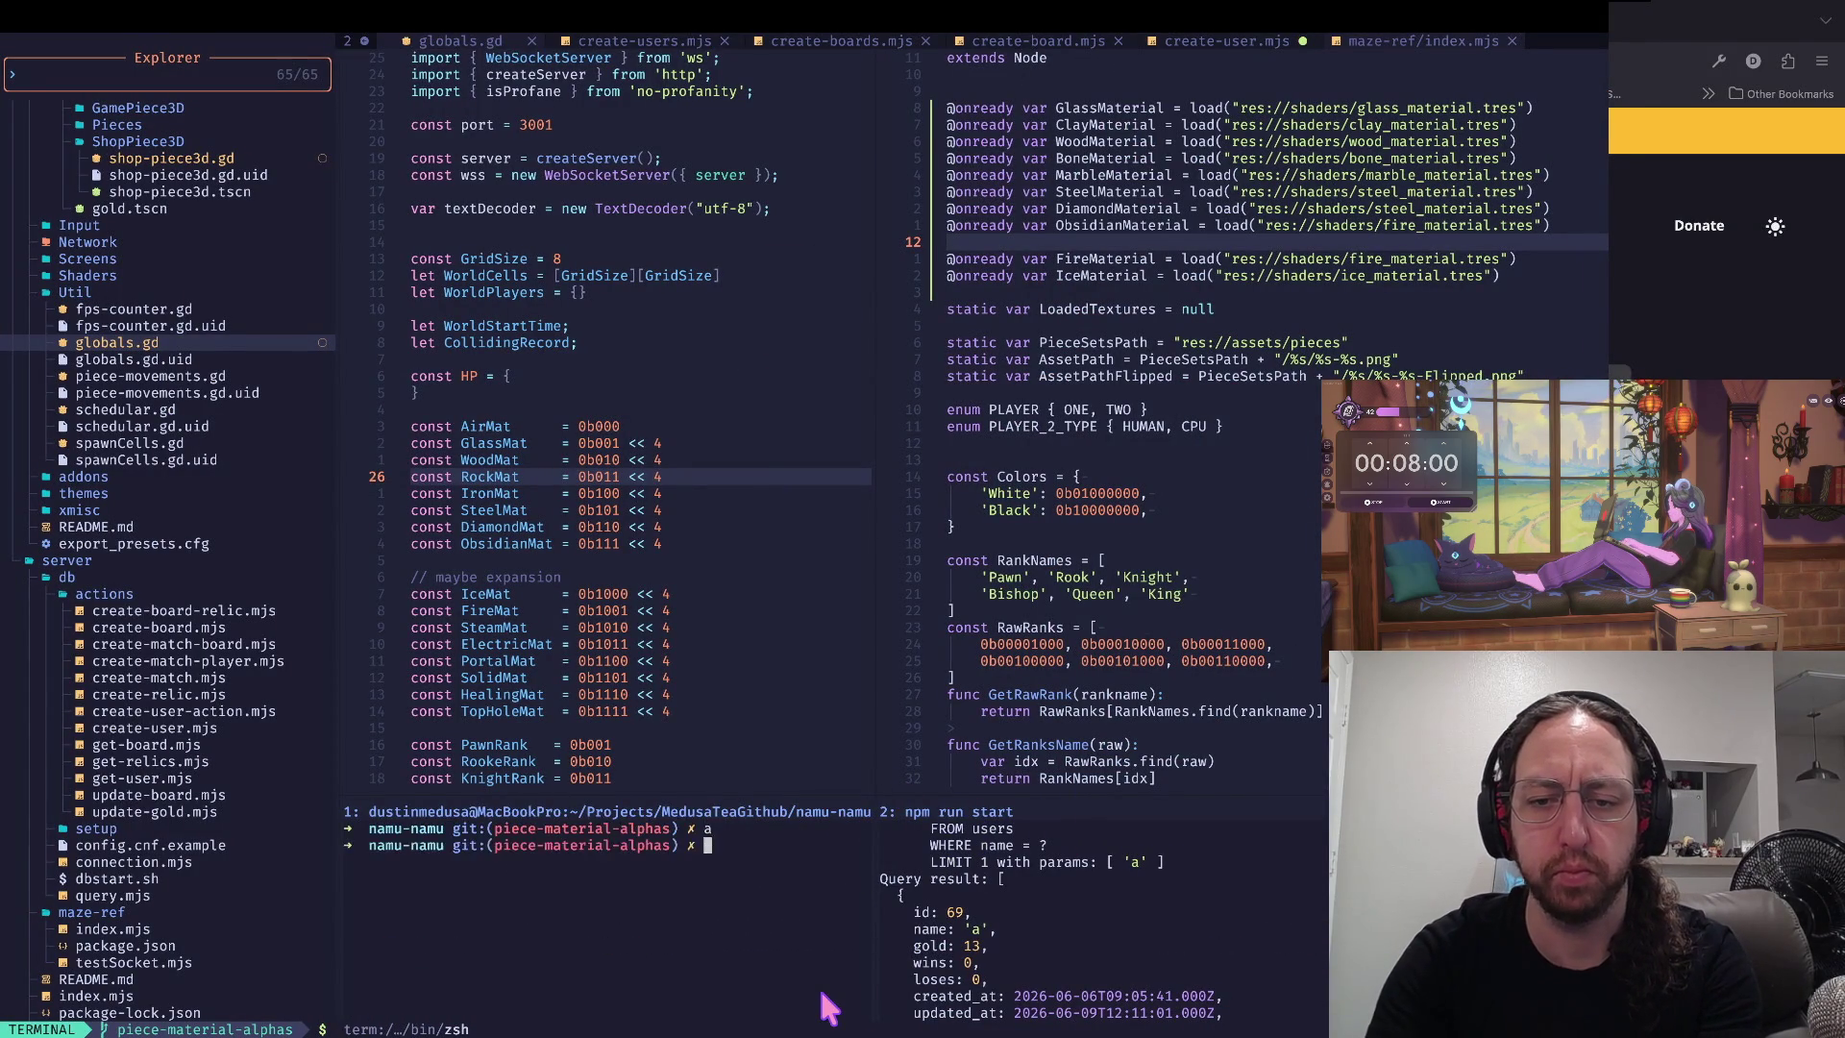
key(super+Tab)
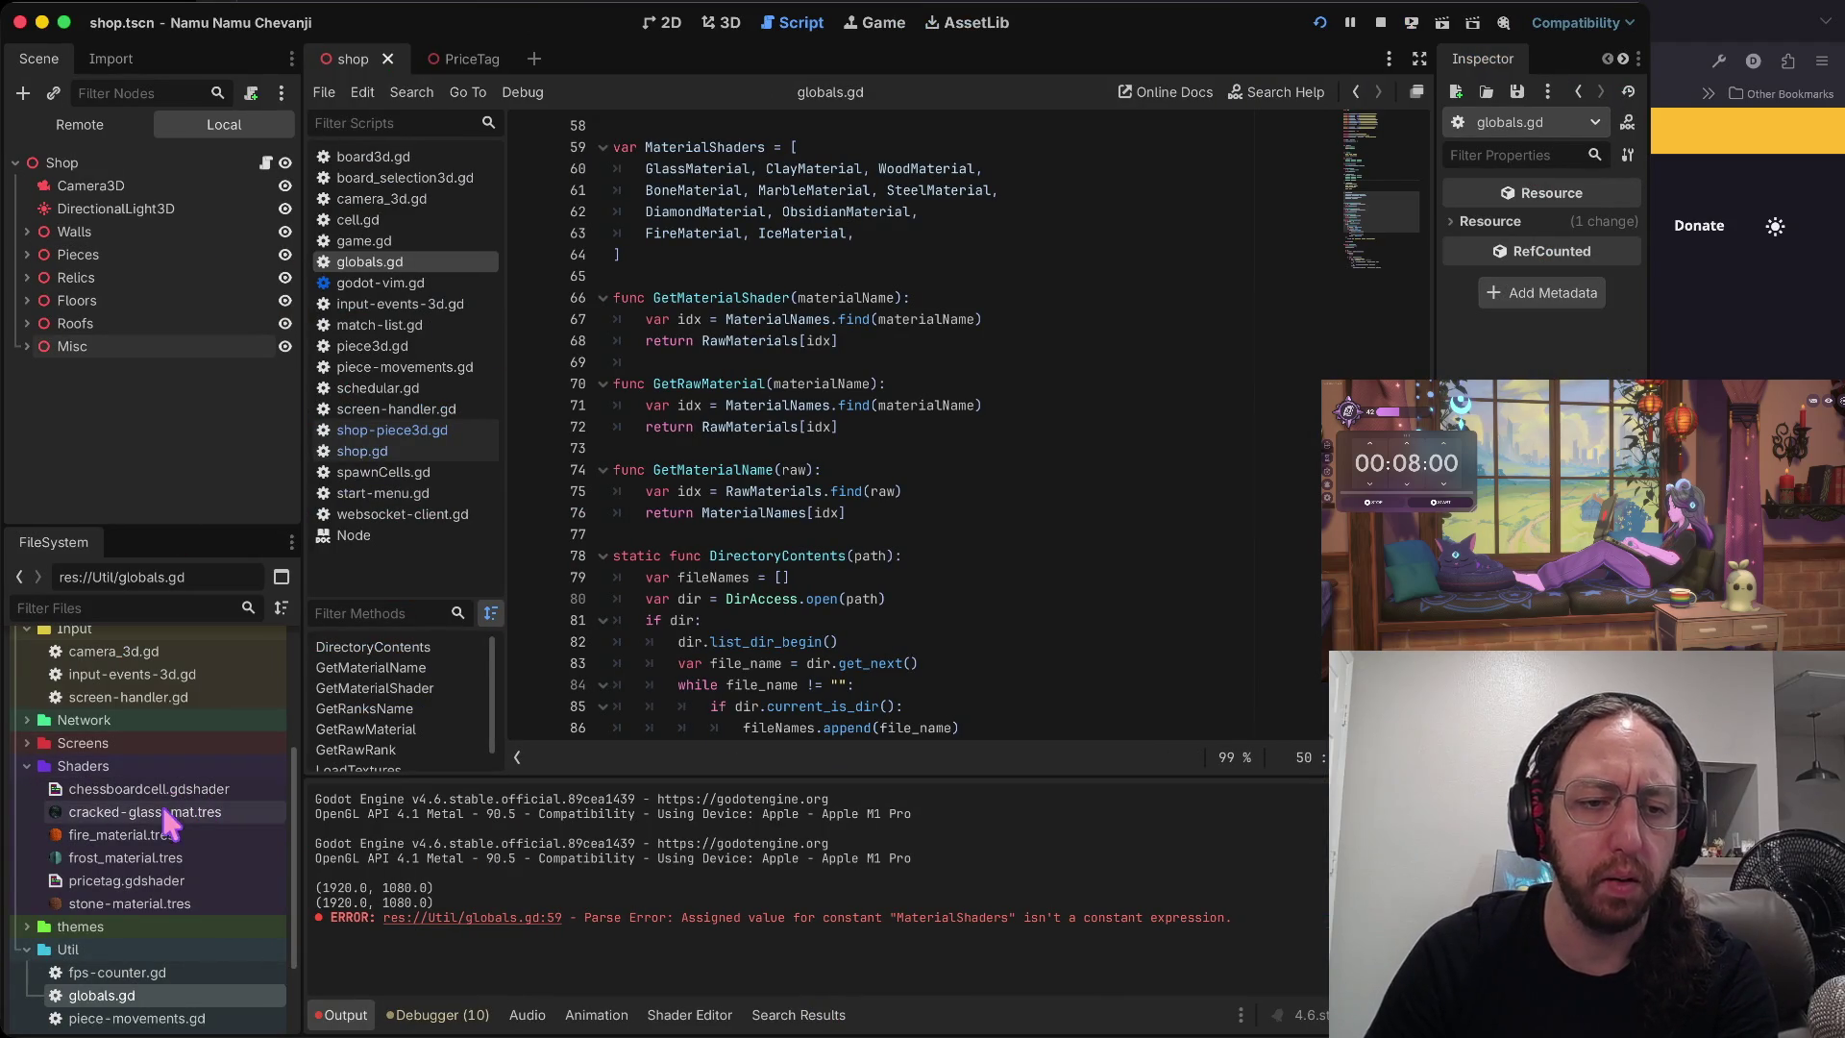
- Rename frost_material.tres in the Shaders folder to ice_material.tres
click(152, 855)
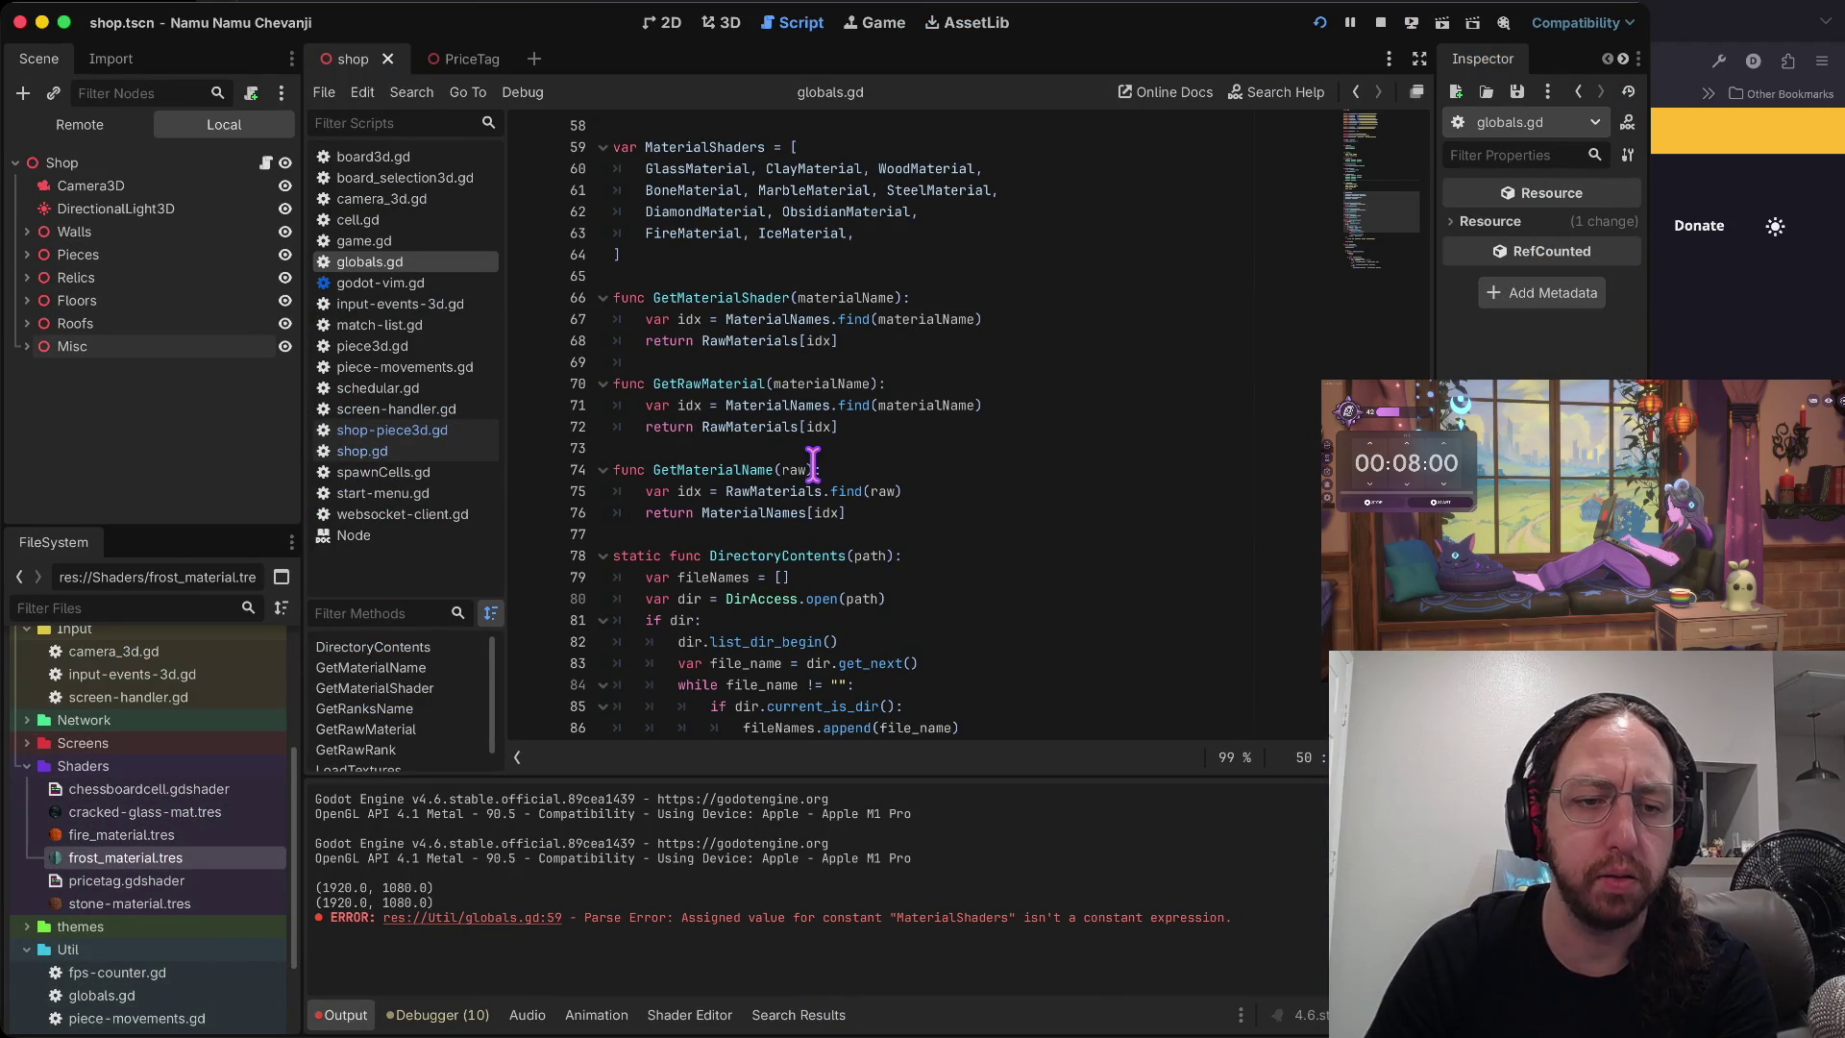
drag(88, 858, 90, 861)
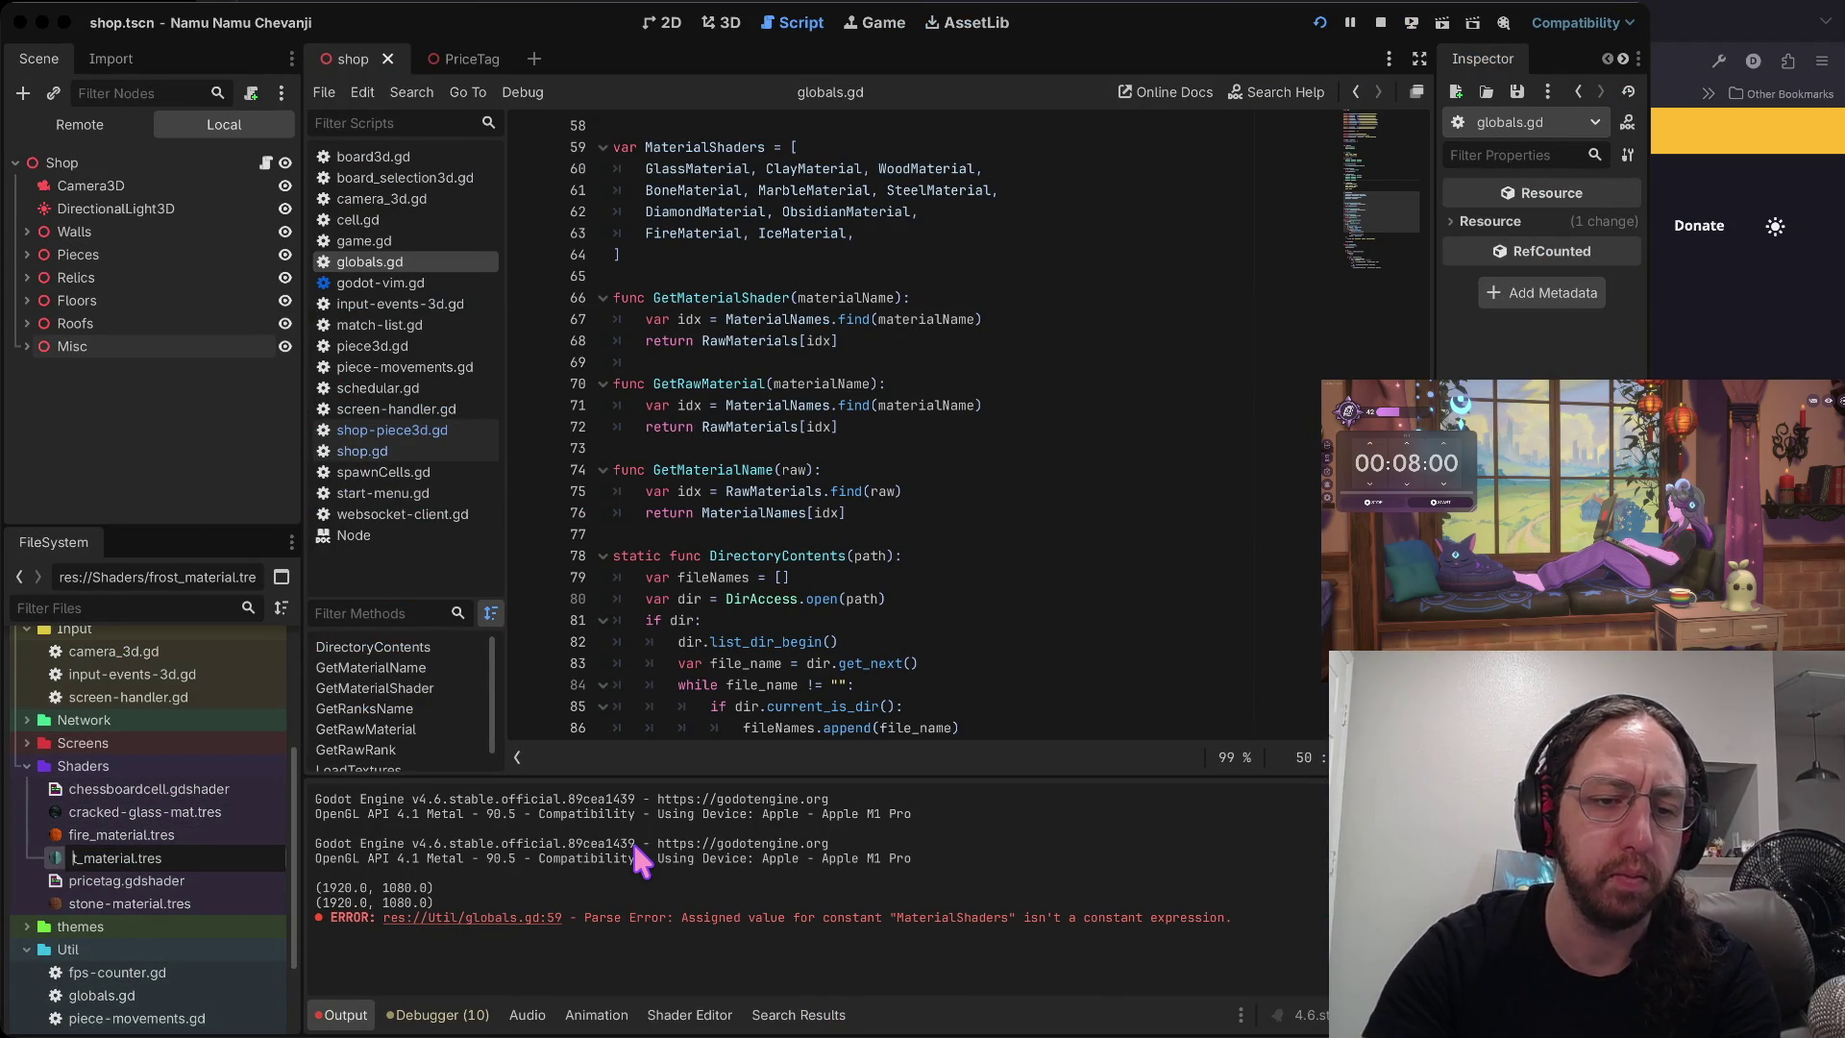
text(ice)
key(Return)
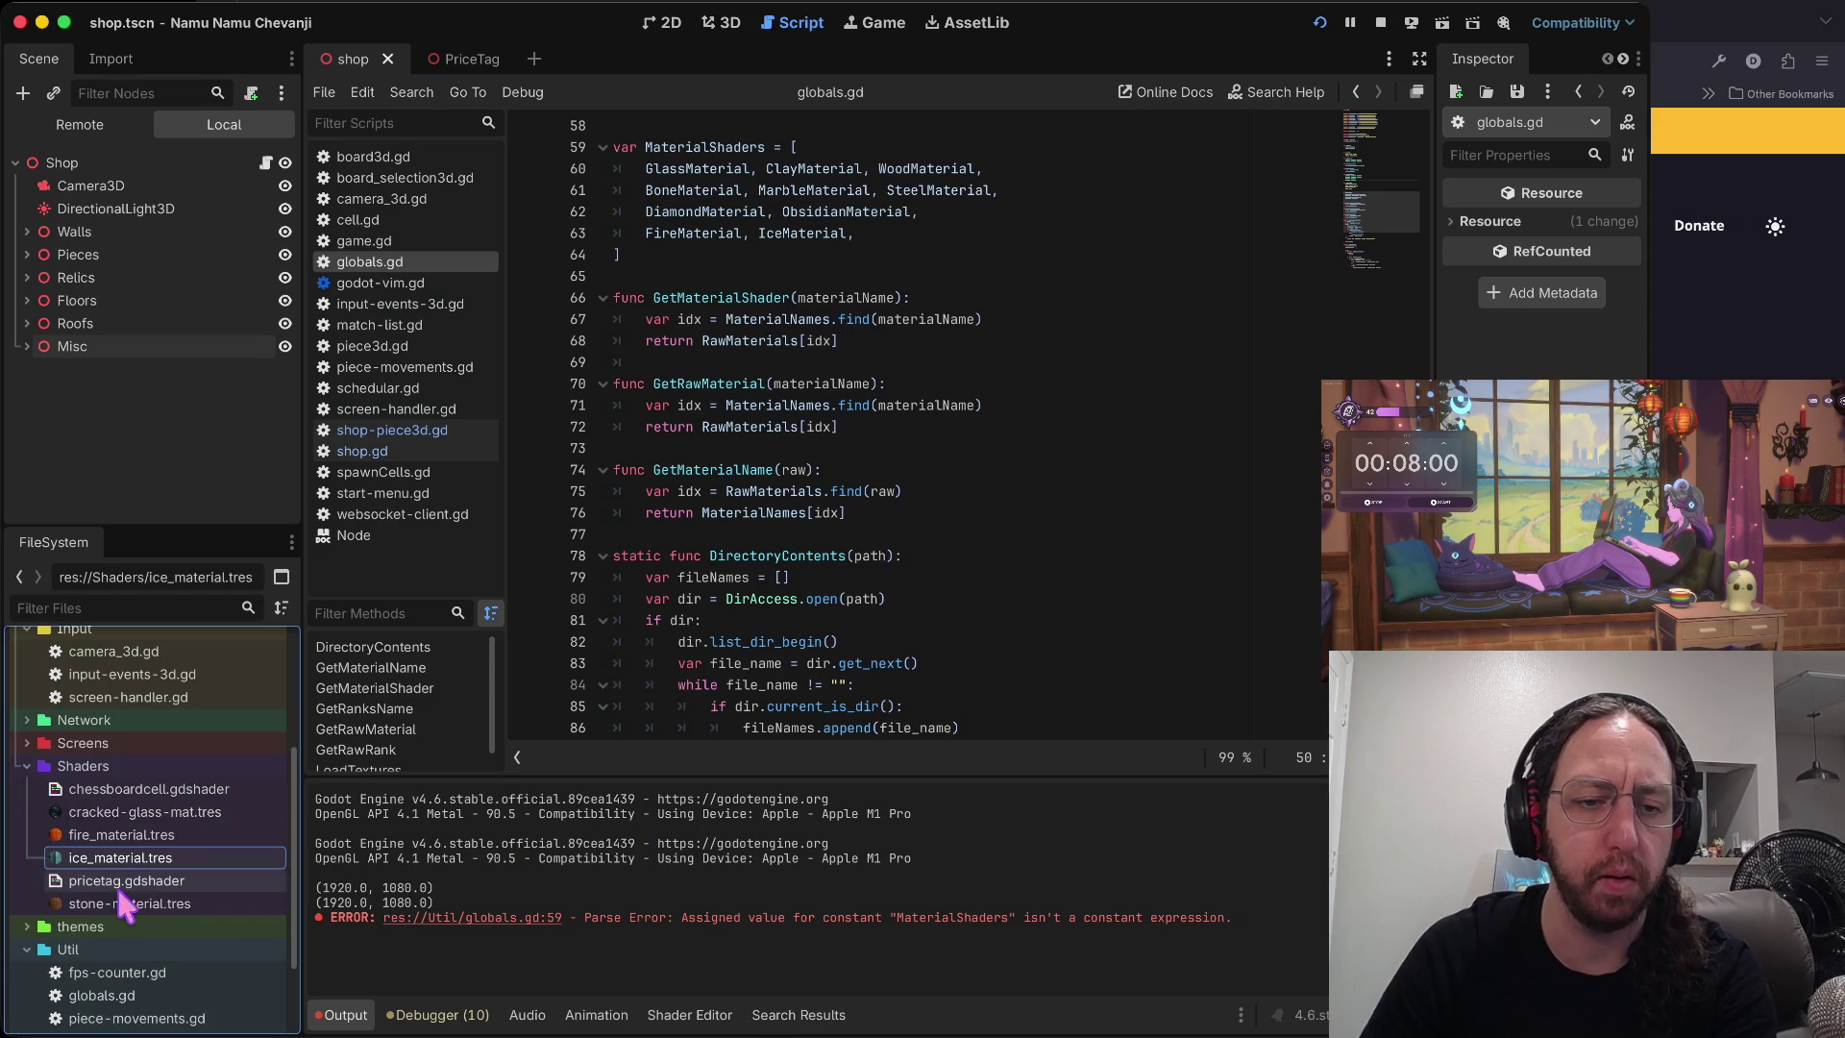
- Select stone-material.tres, scroll the script, then move to the browser with a new tab
click(121, 904)
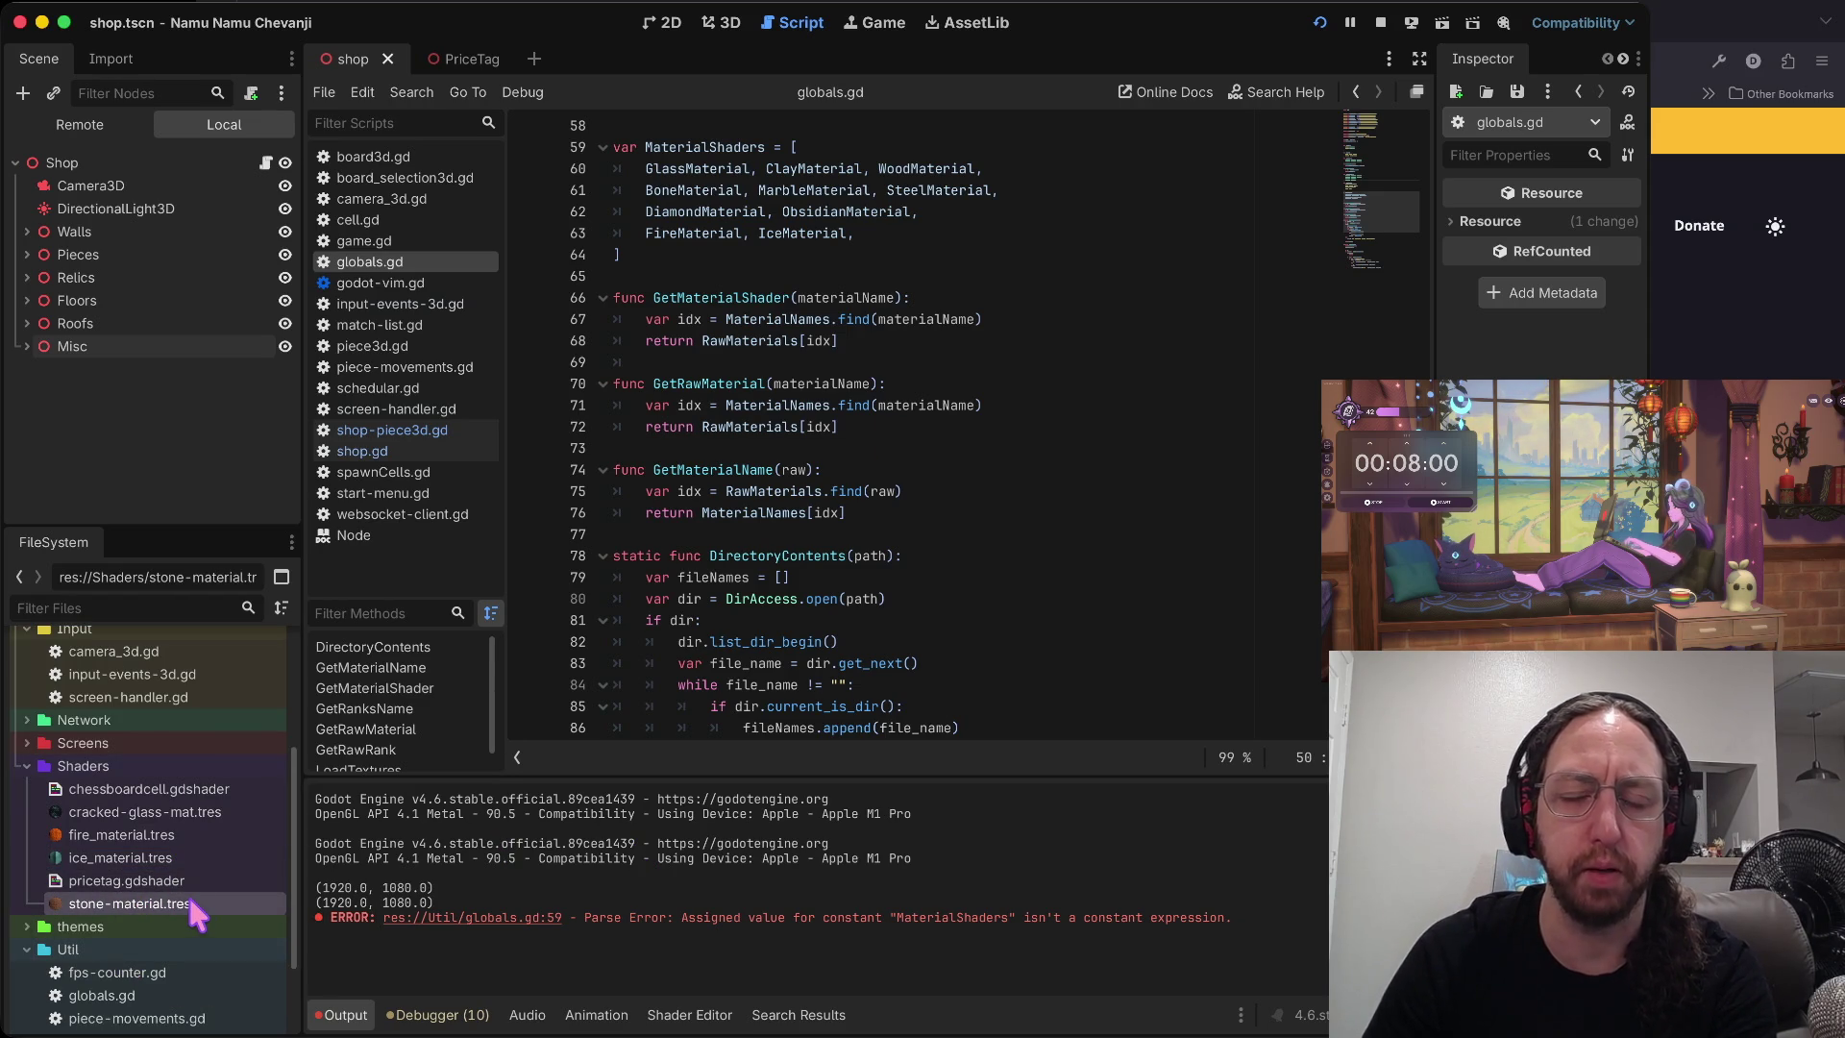
scroll(978, 259, up, 2)
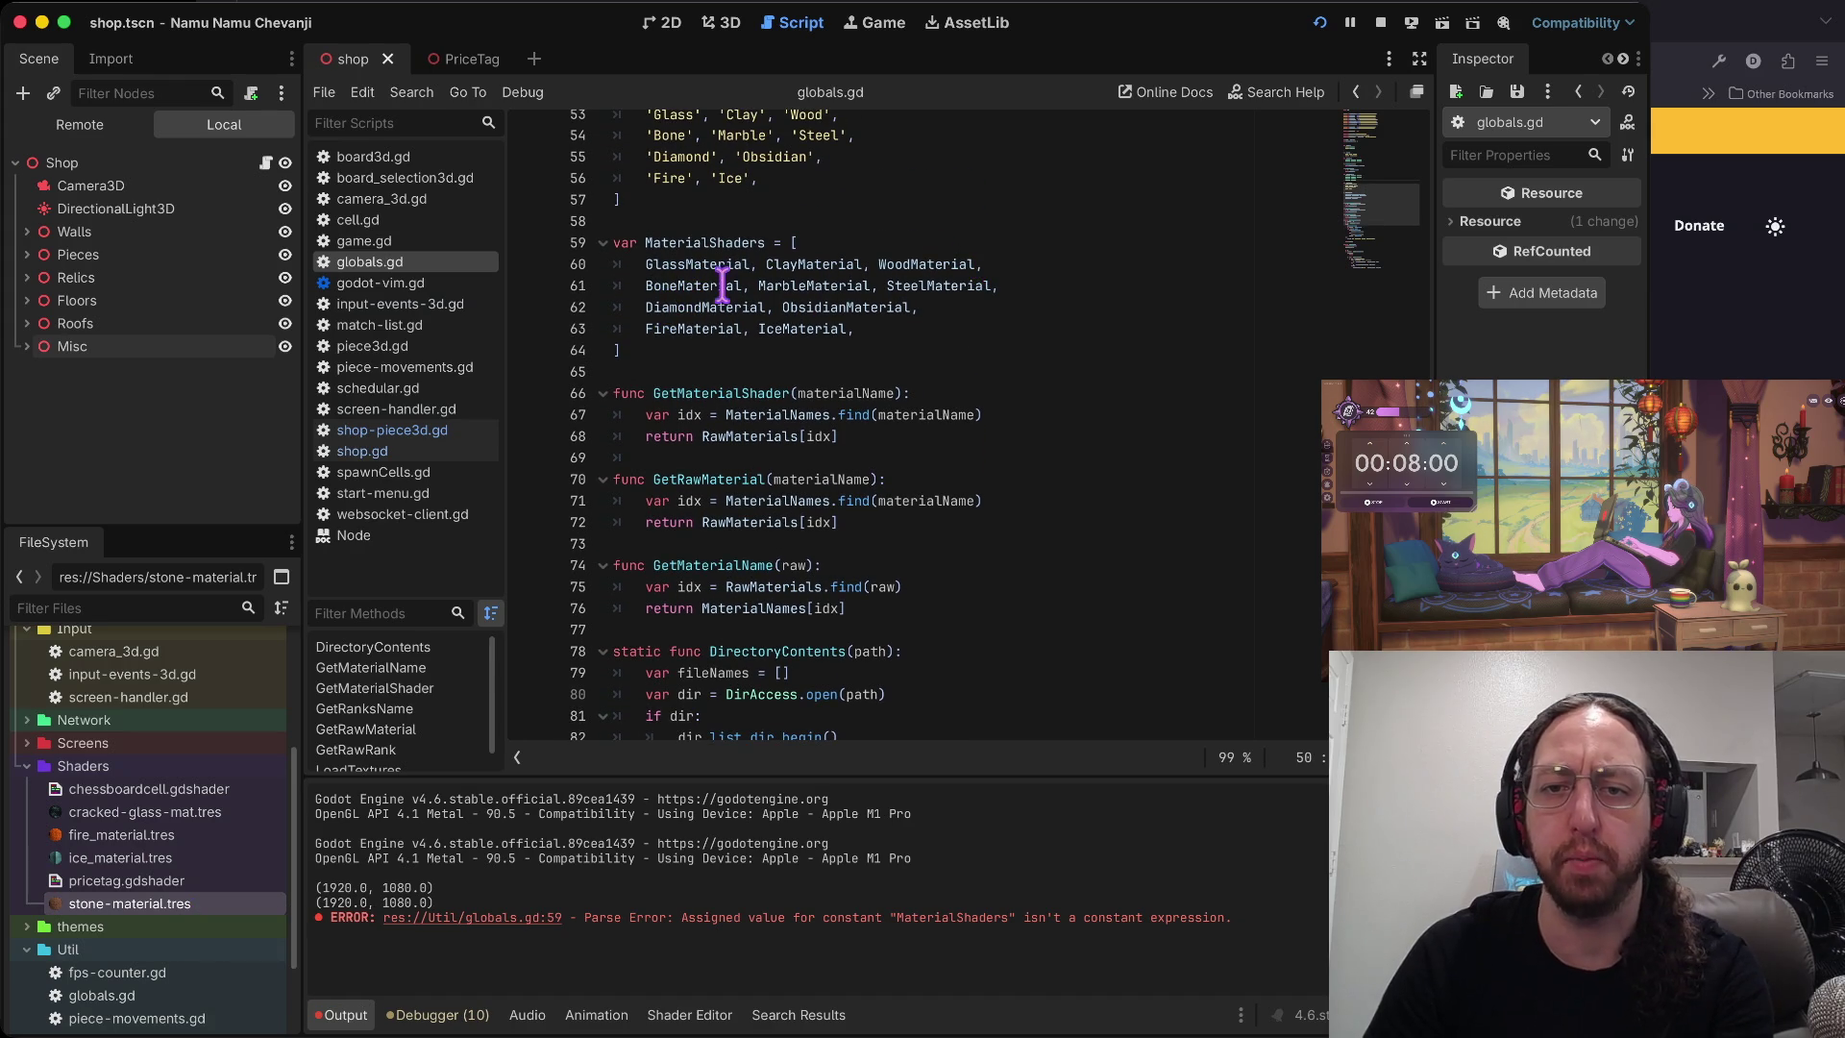
drag(817, 288, 816, 284)
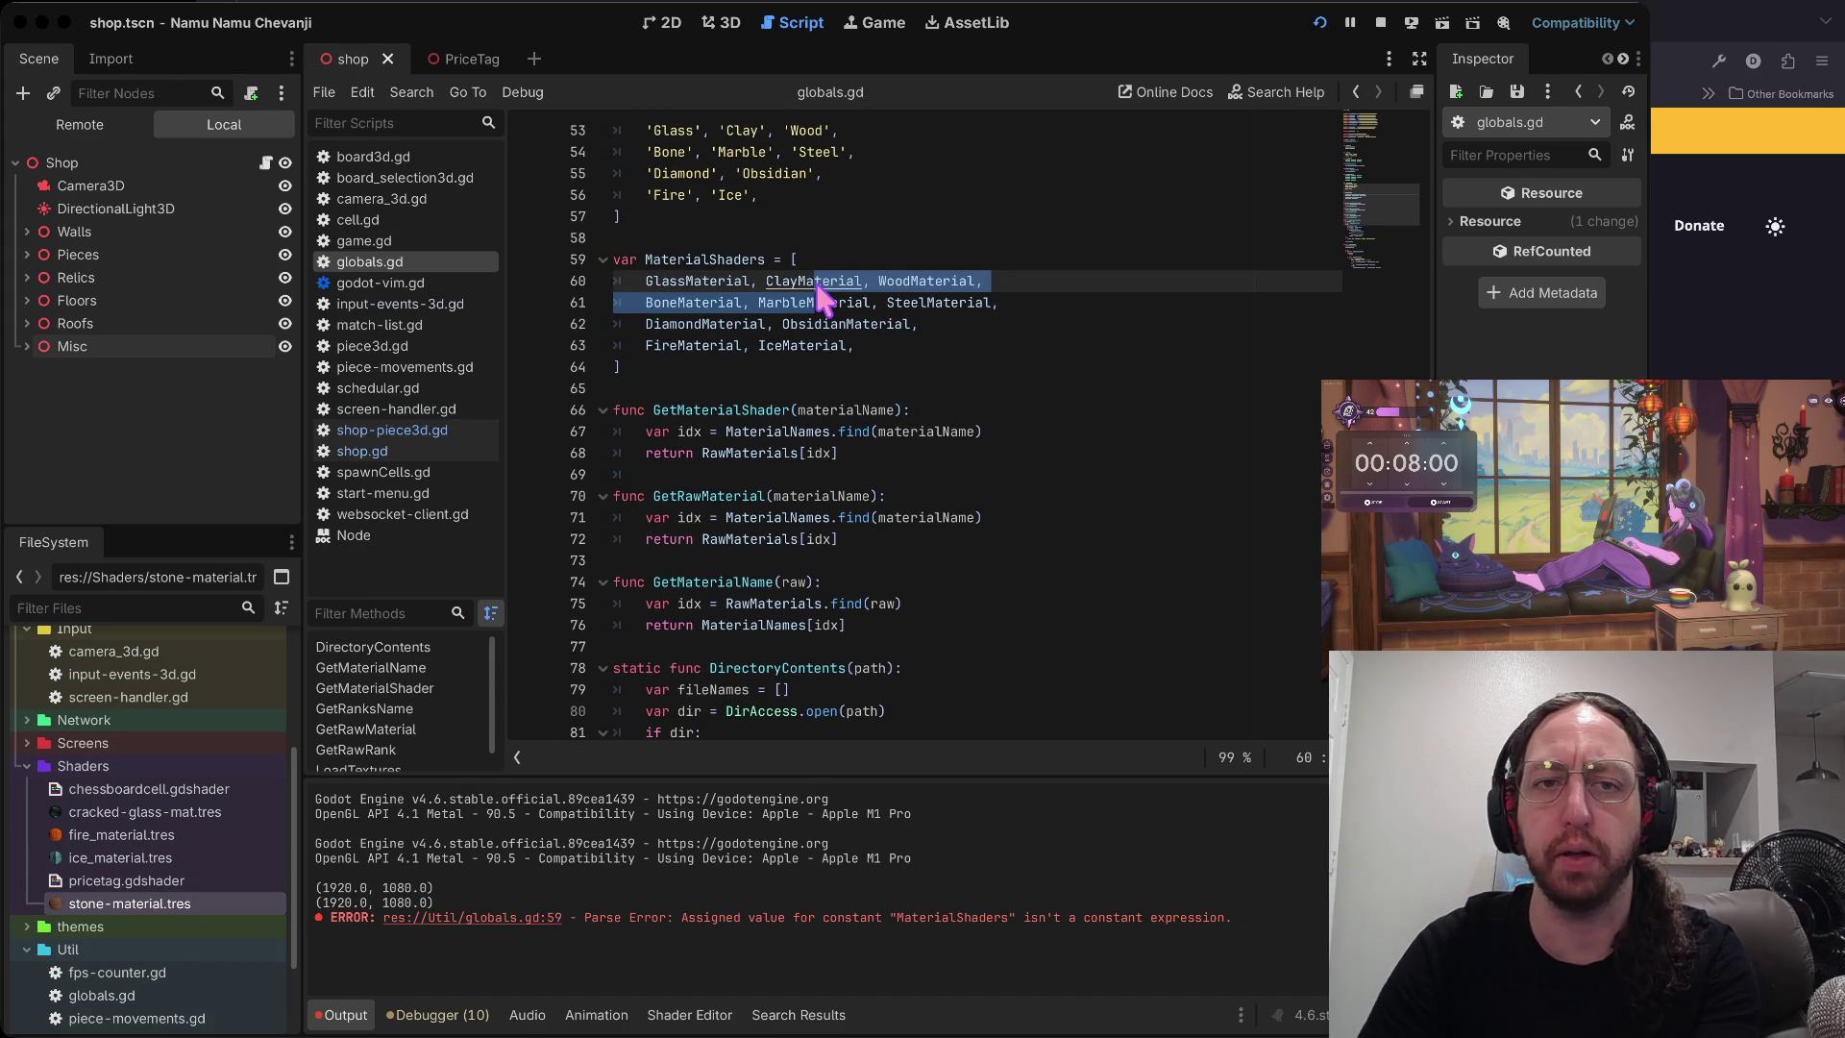
key(ctrl+Right)
key(ctrl+t)
- Search DuckDuckGo for 'marble chess pieces' and show the image results
text(marble chess pieces)
key(Return)
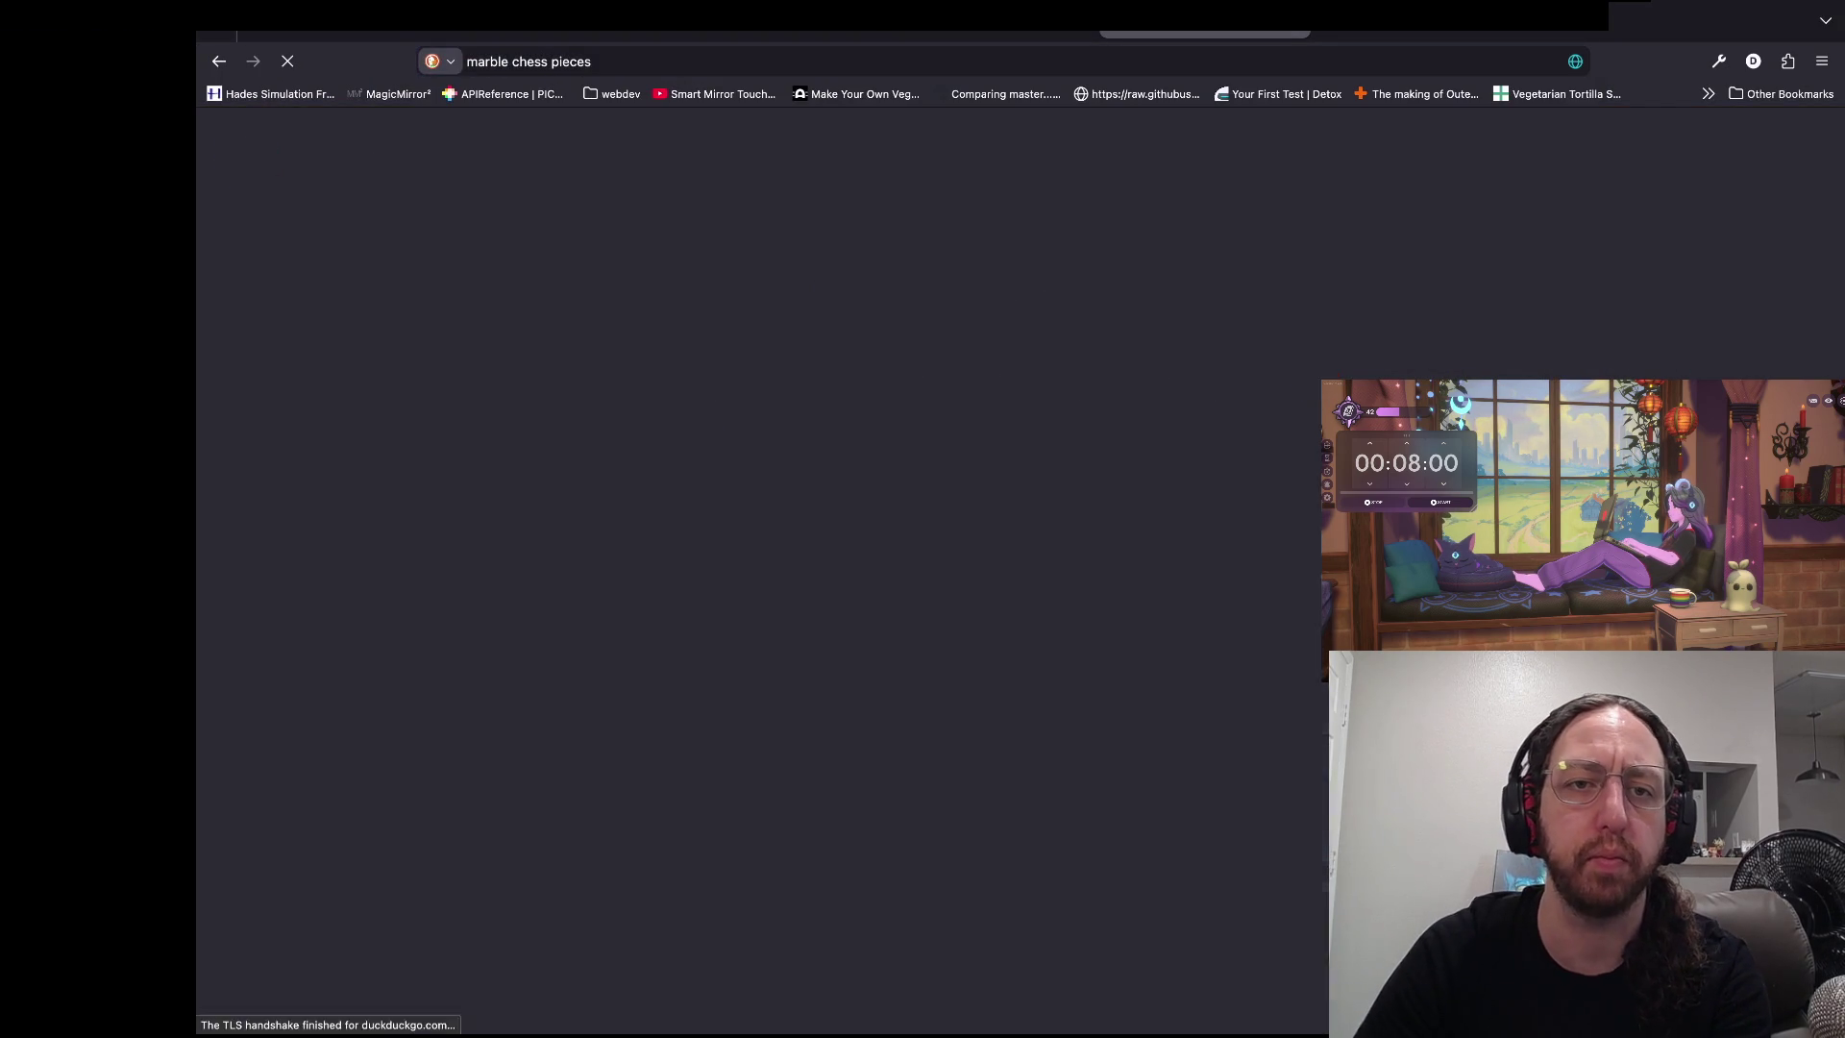
click(428, 192)
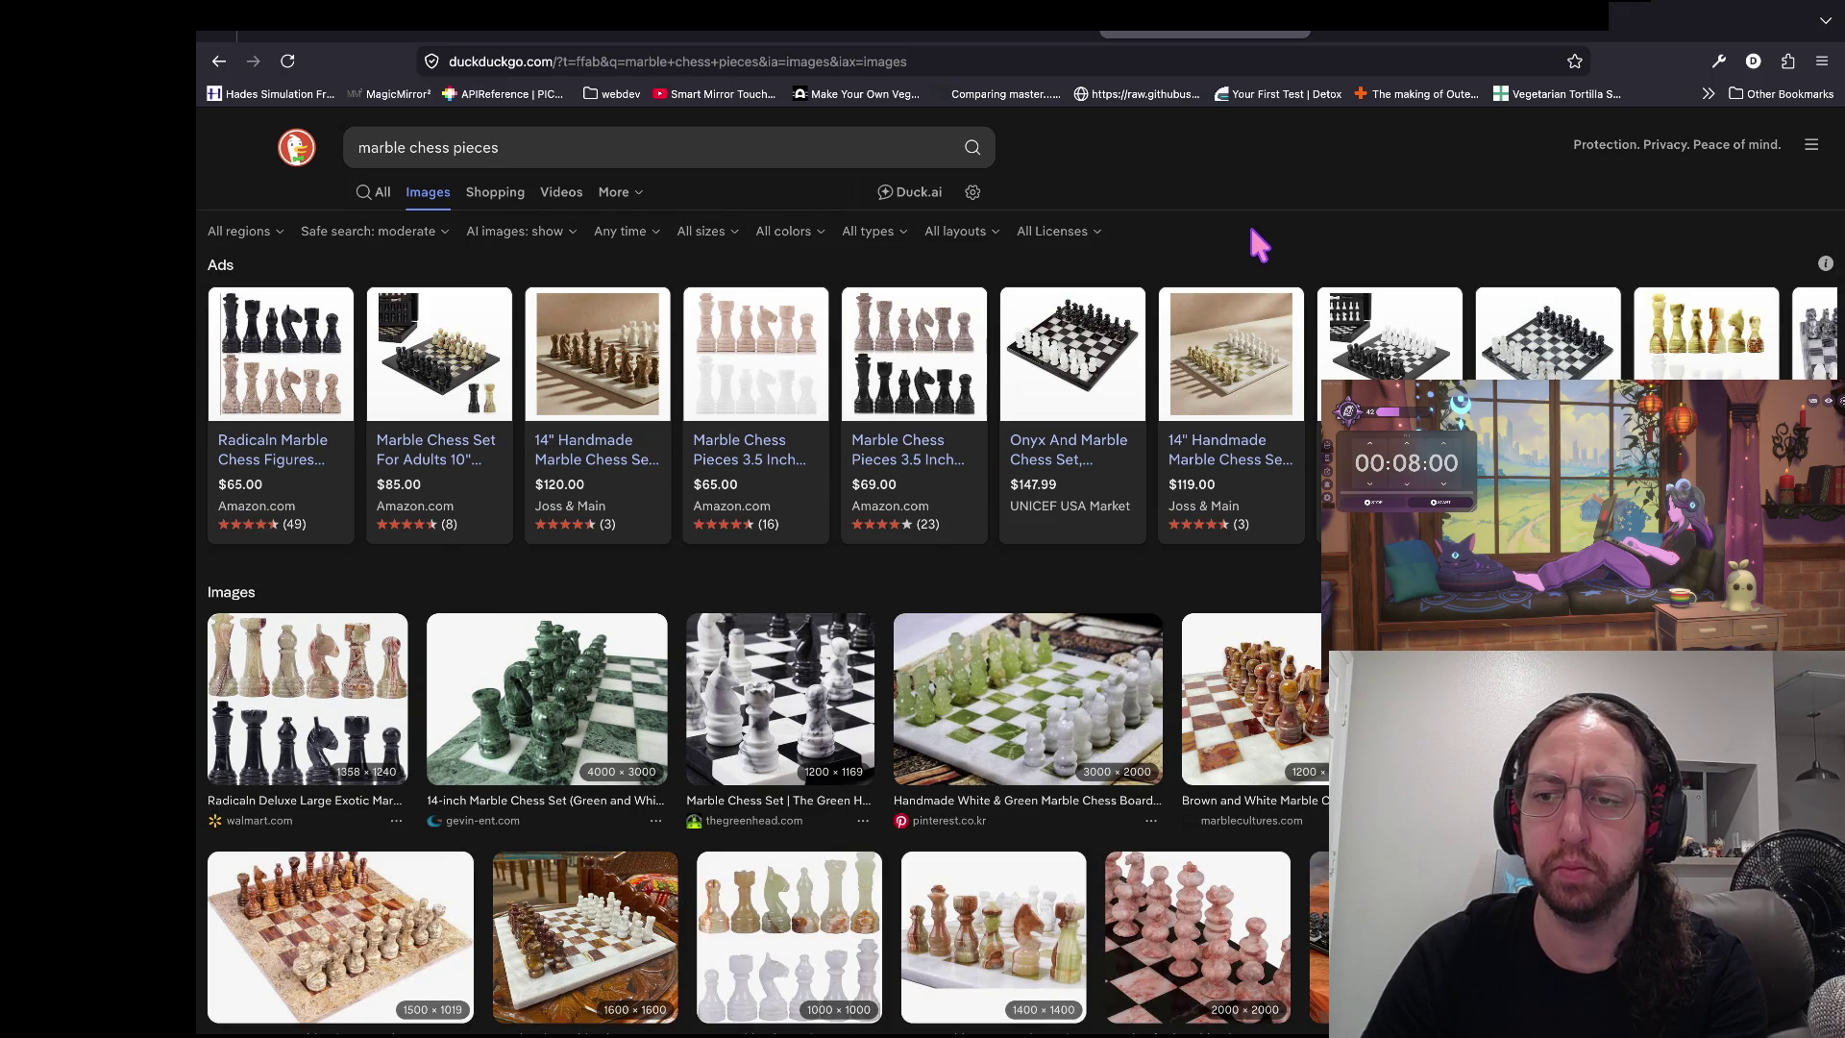
- Preview the Premium Handmade Chess Set, Radicaln pieces and brown marble chess set images
click(1441, 696)
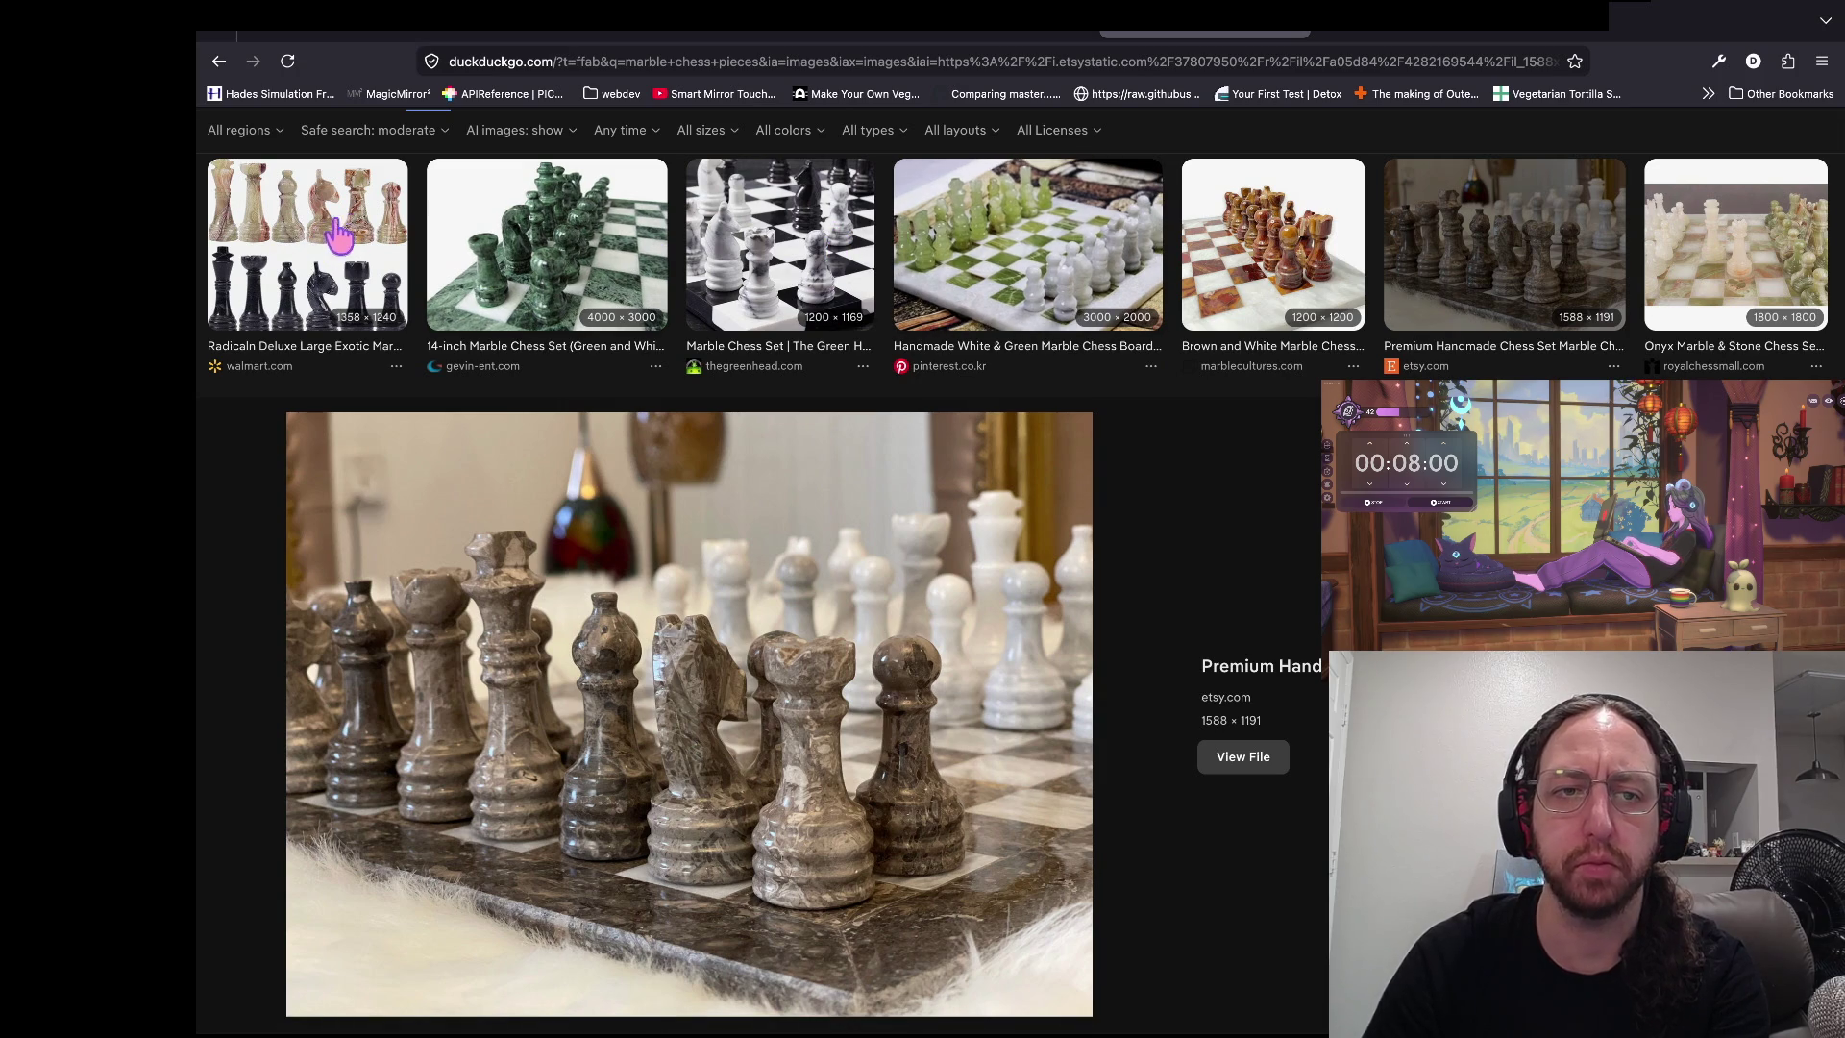
click(154, 241)
scroll(901, 659, down, 1)
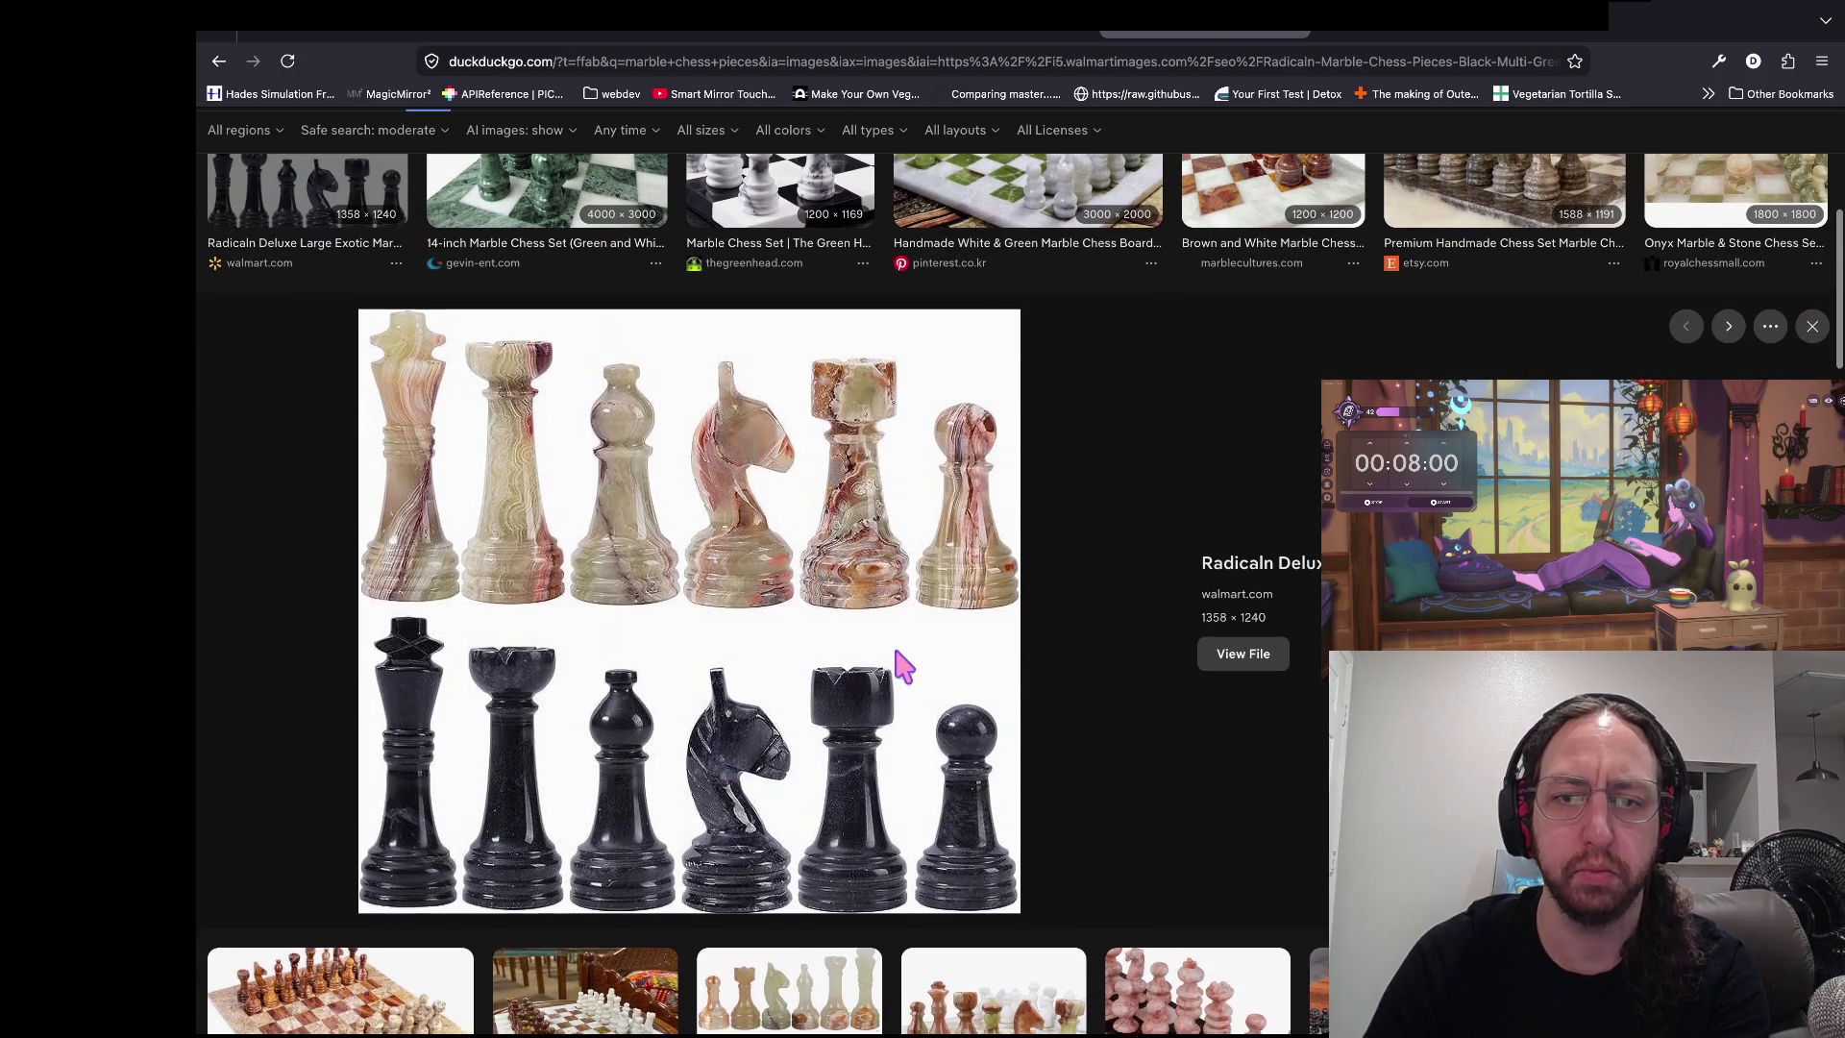
scroll(902, 667, down, 1)
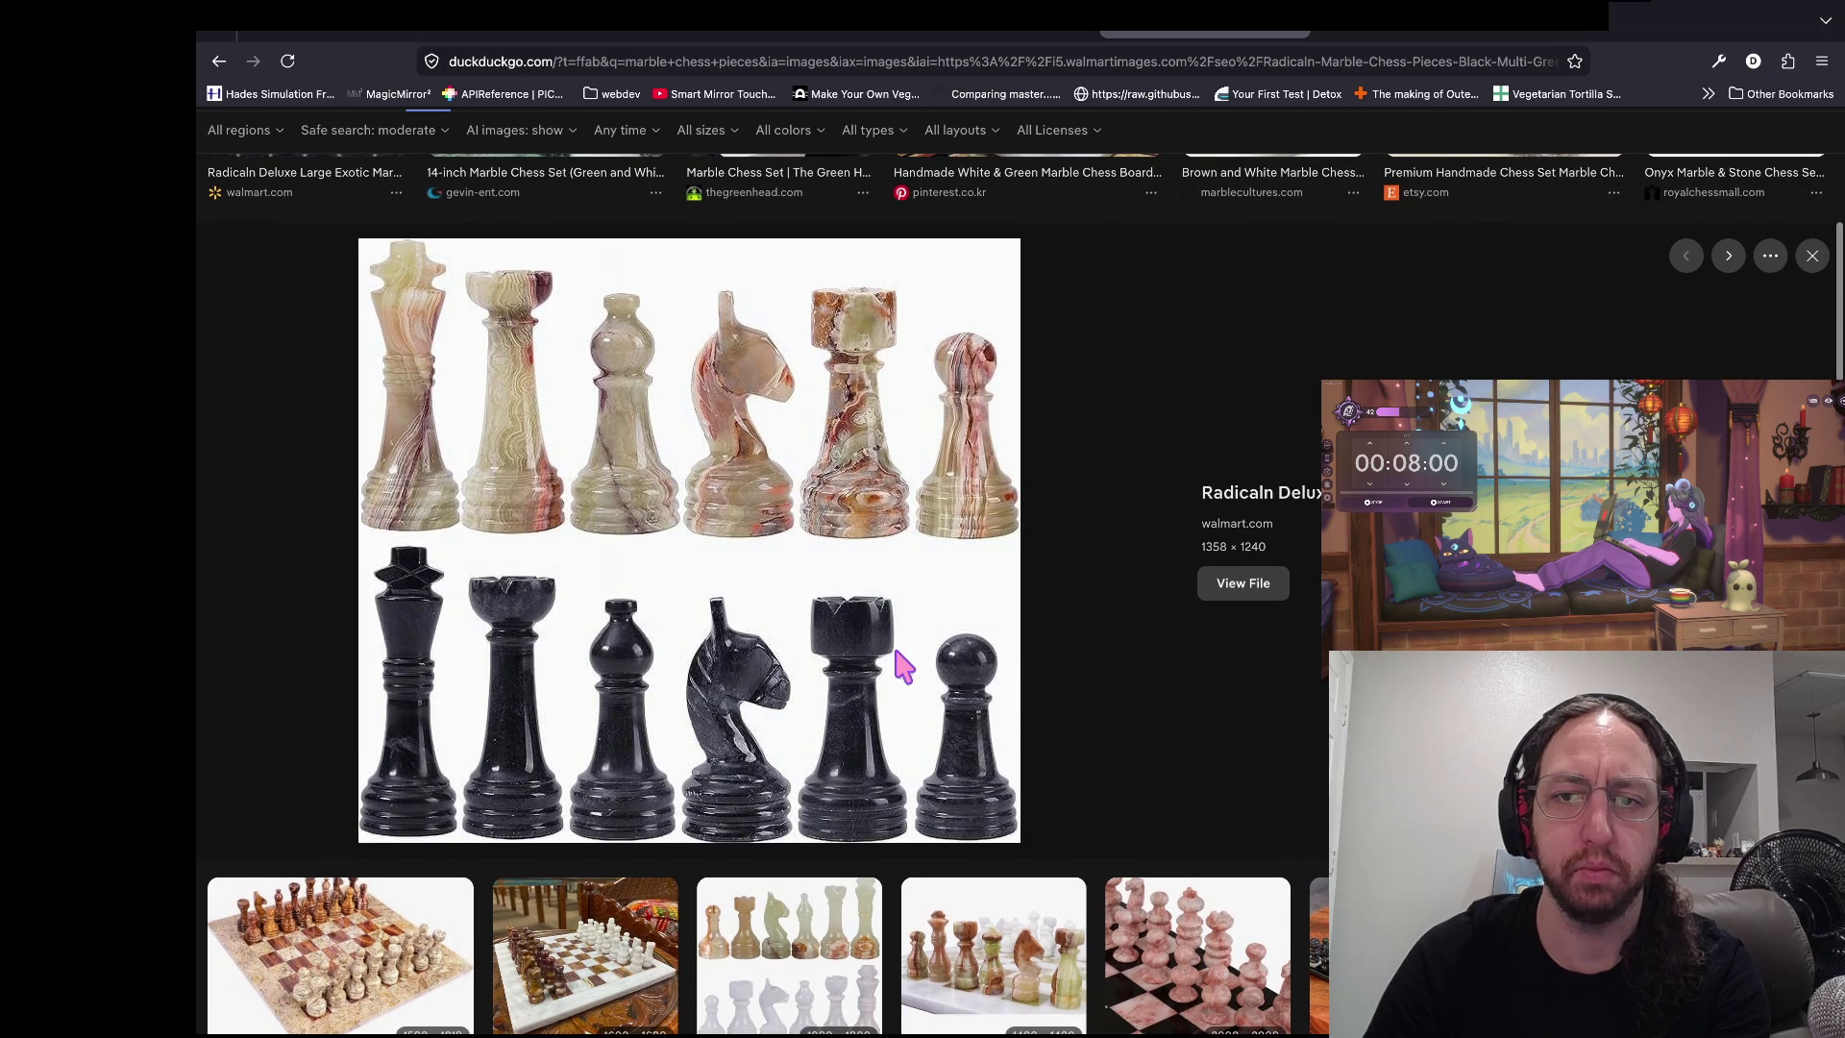
scroll(901, 667, down, 4)
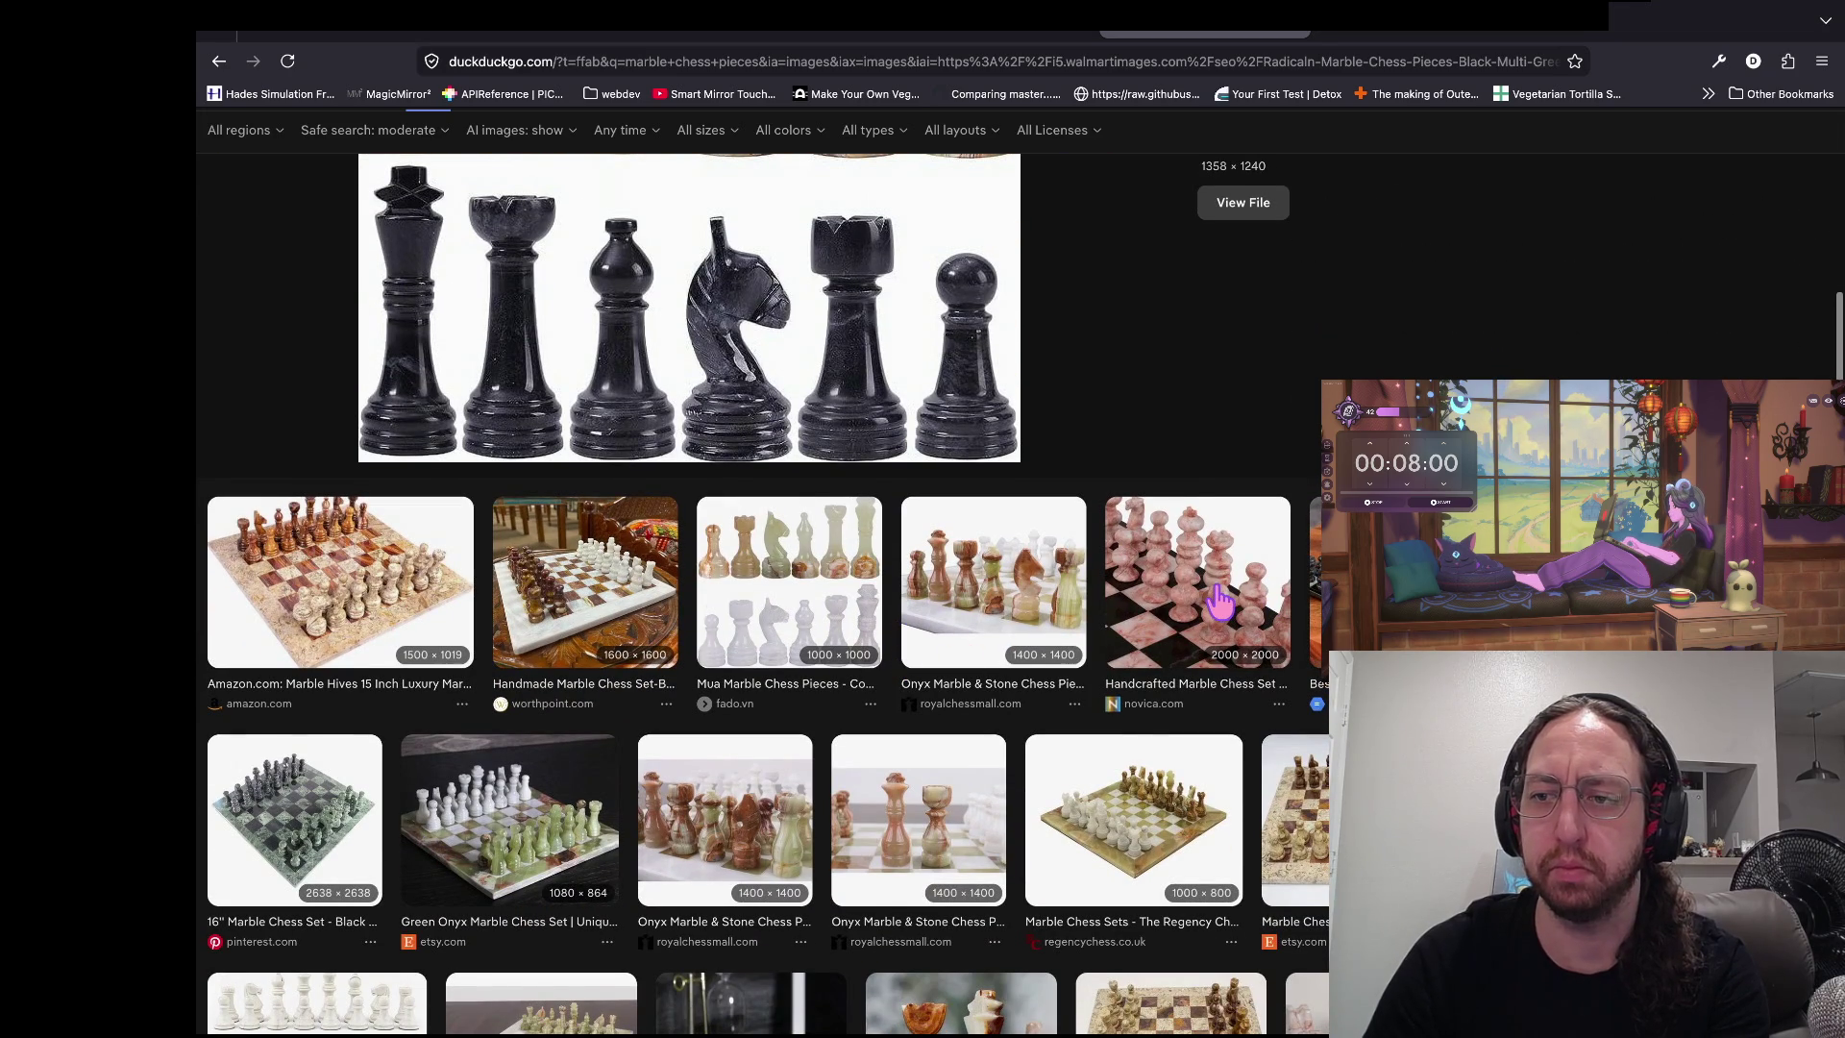
scroll(1163, 639, down, 2)
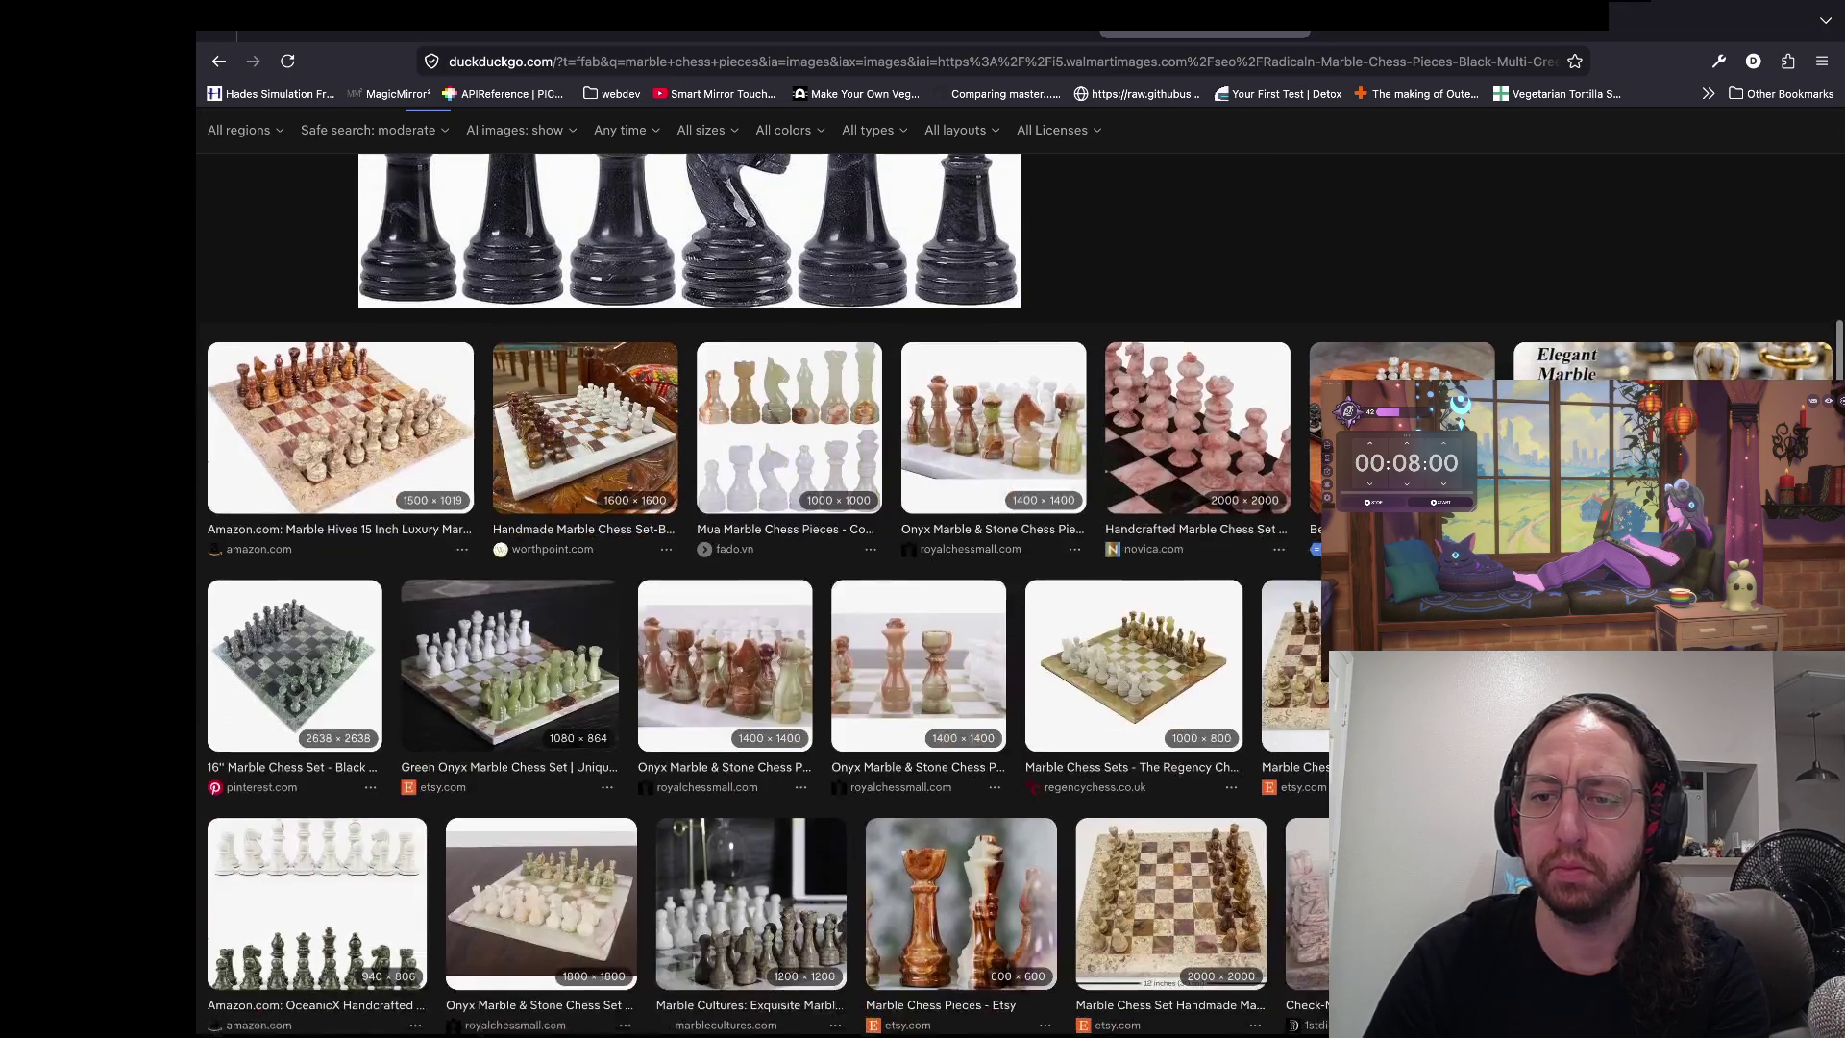
click(1162, 639)
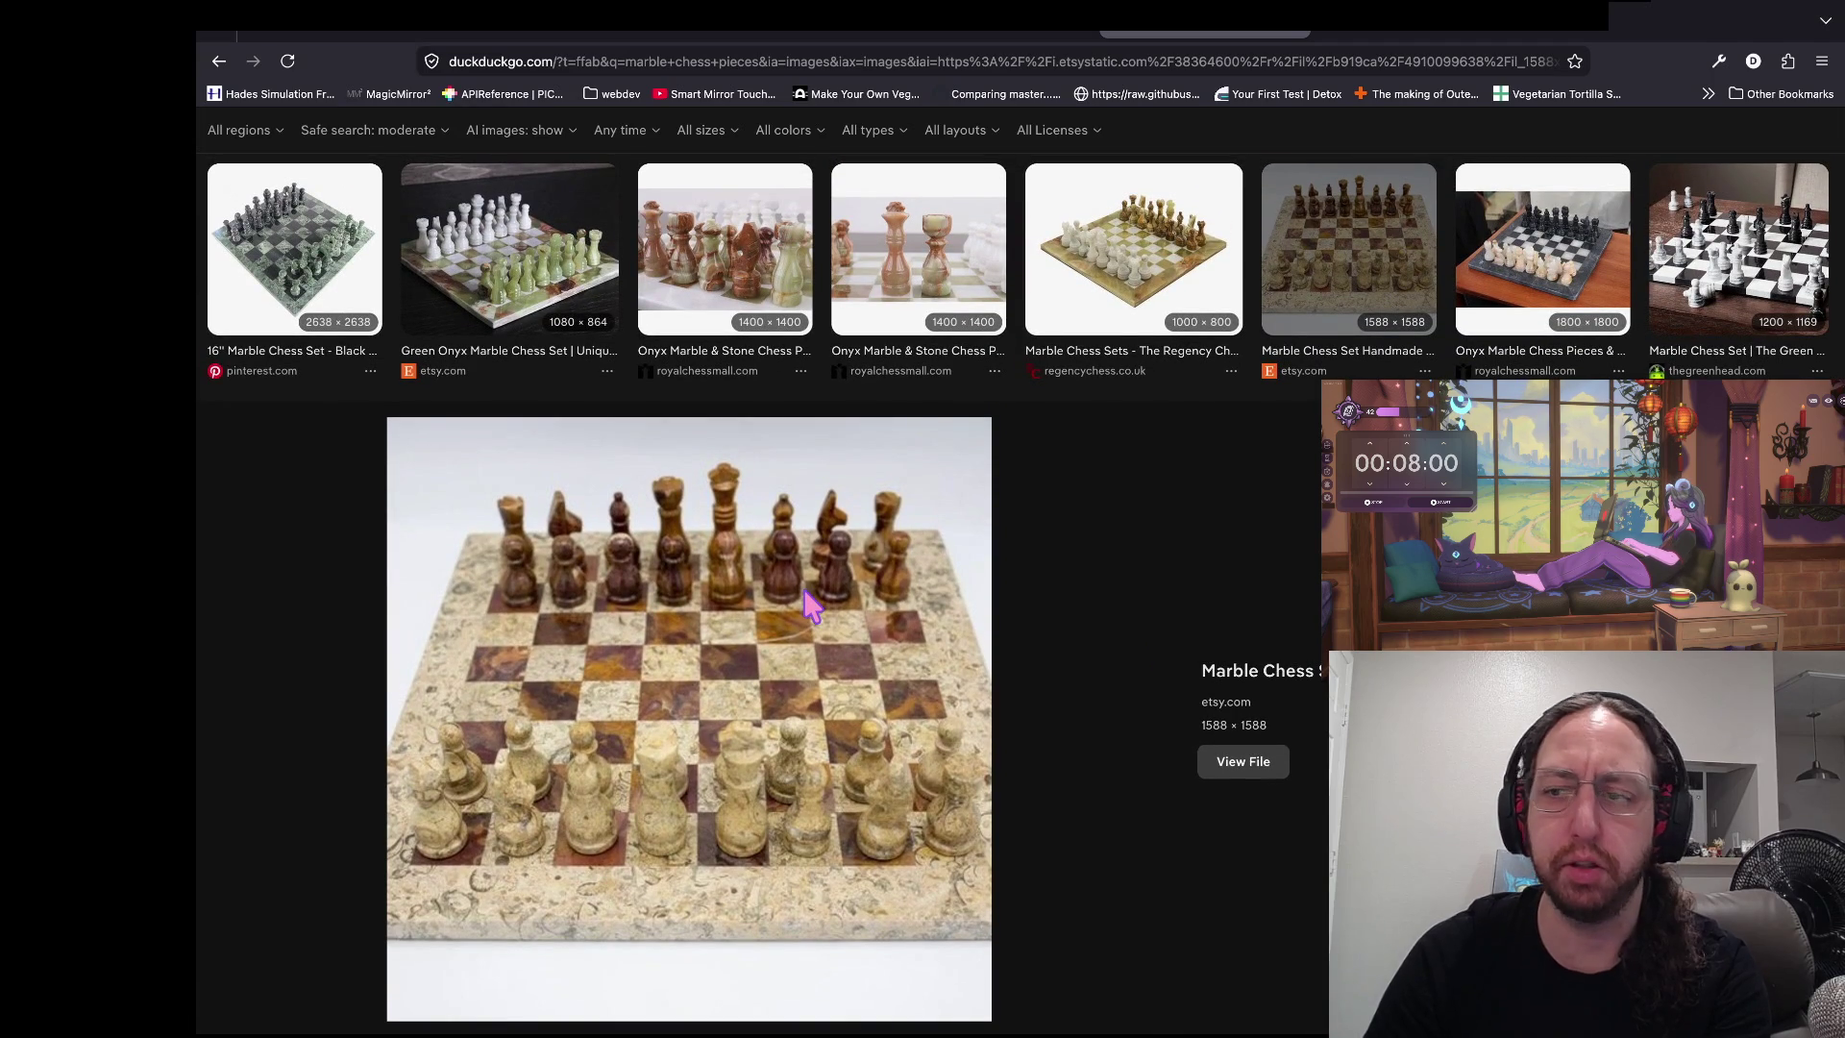
key(alt+Left)
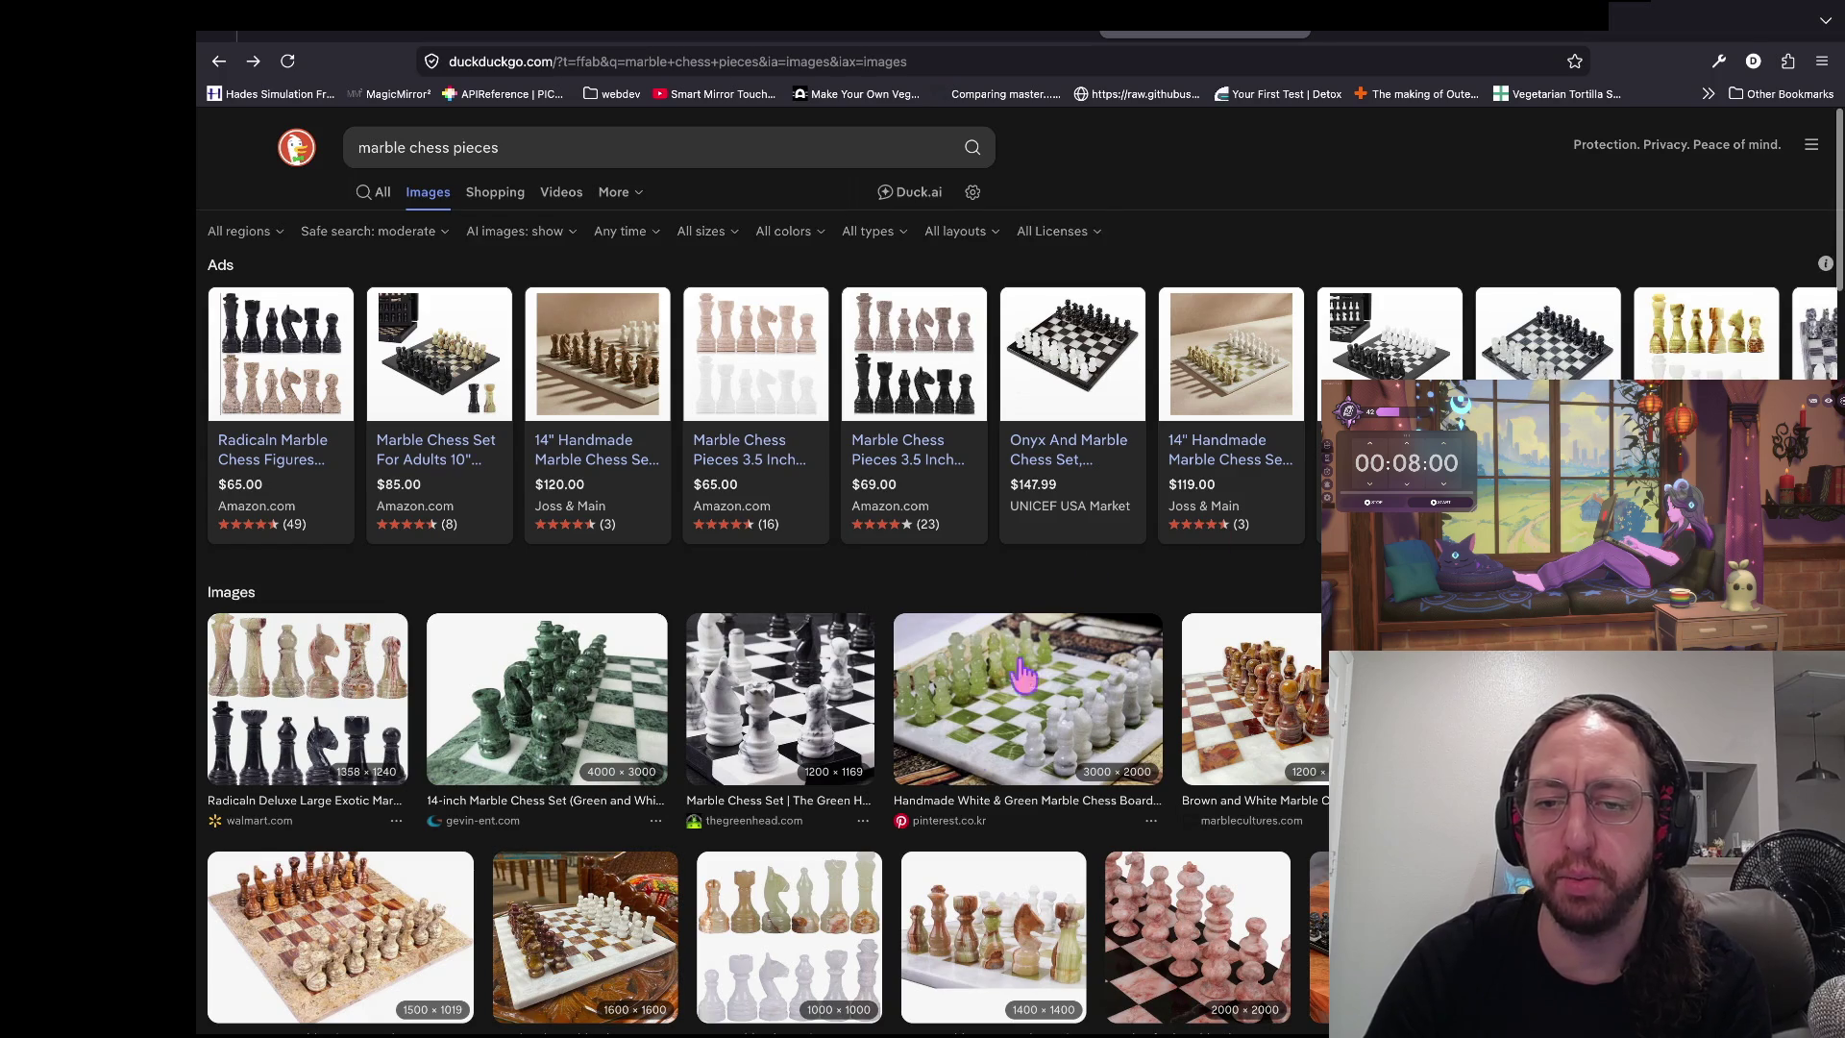
- Preview the 16" Marble Chess Set and the onyx marble set on a table
scroll(904, 712, down, 1)
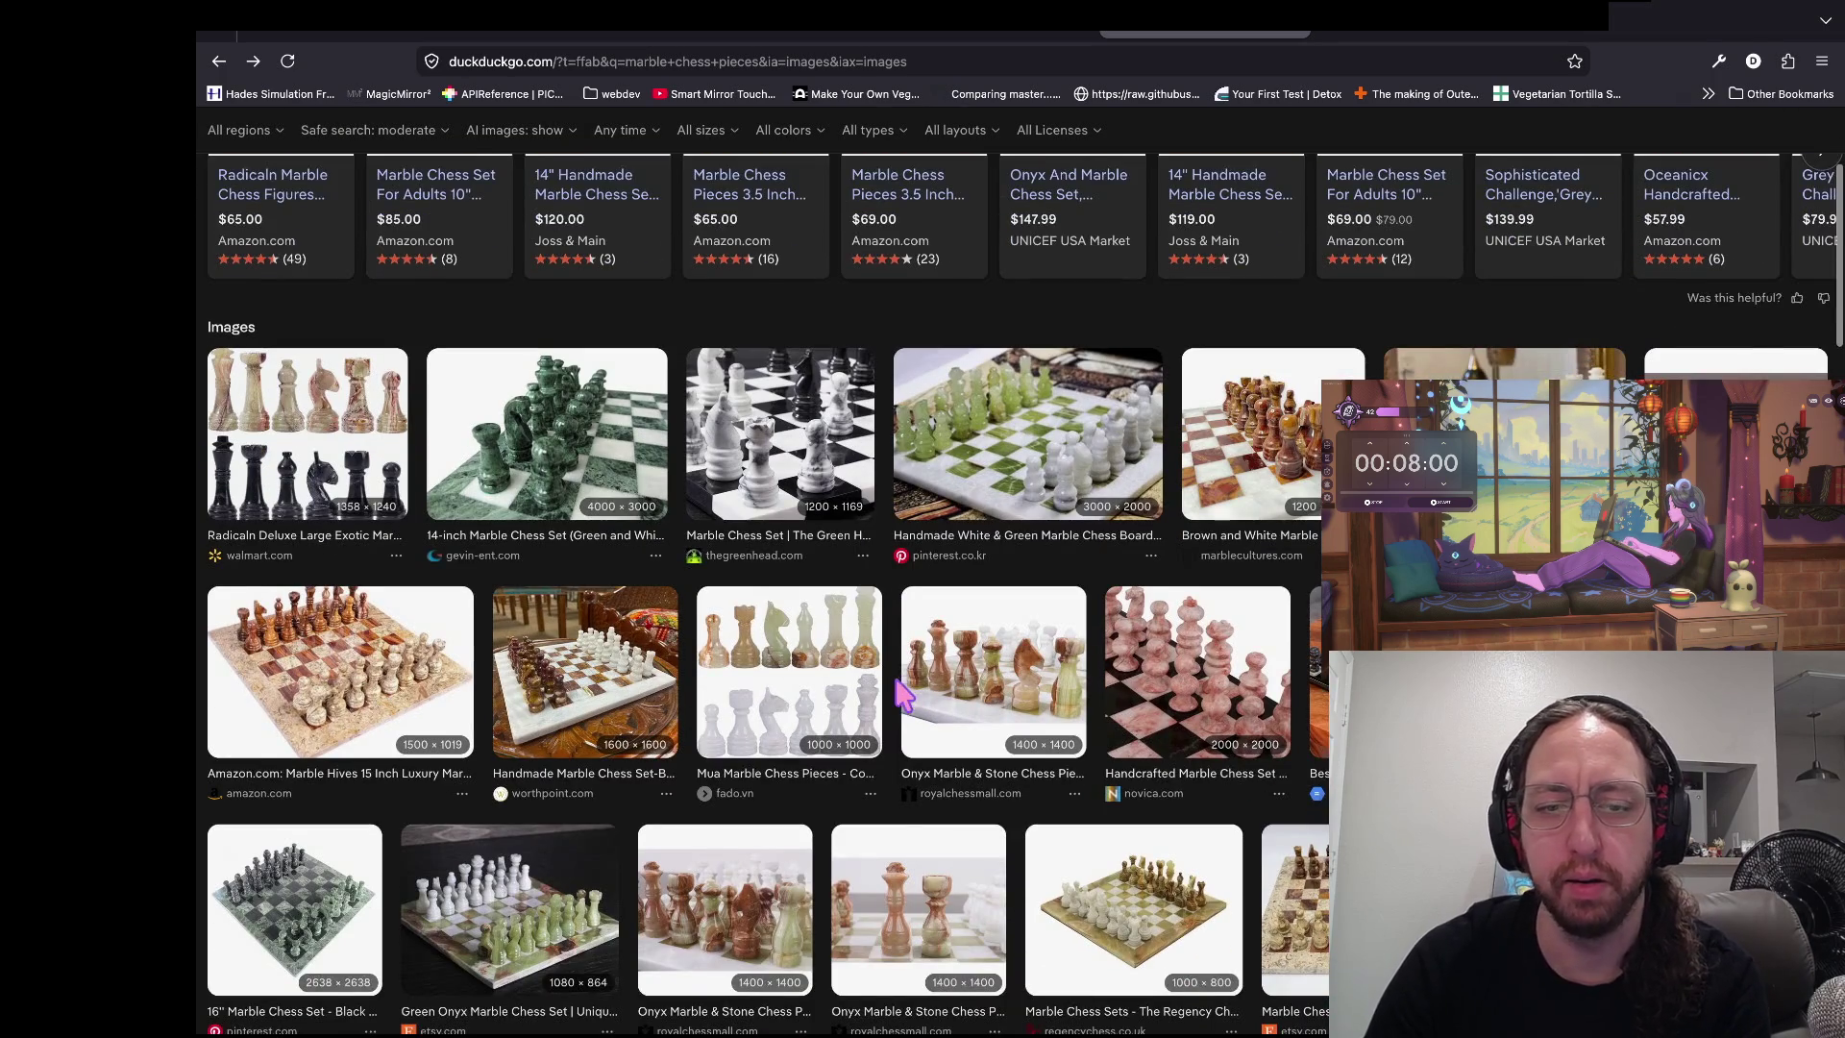
scroll(904, 695, down, 2)
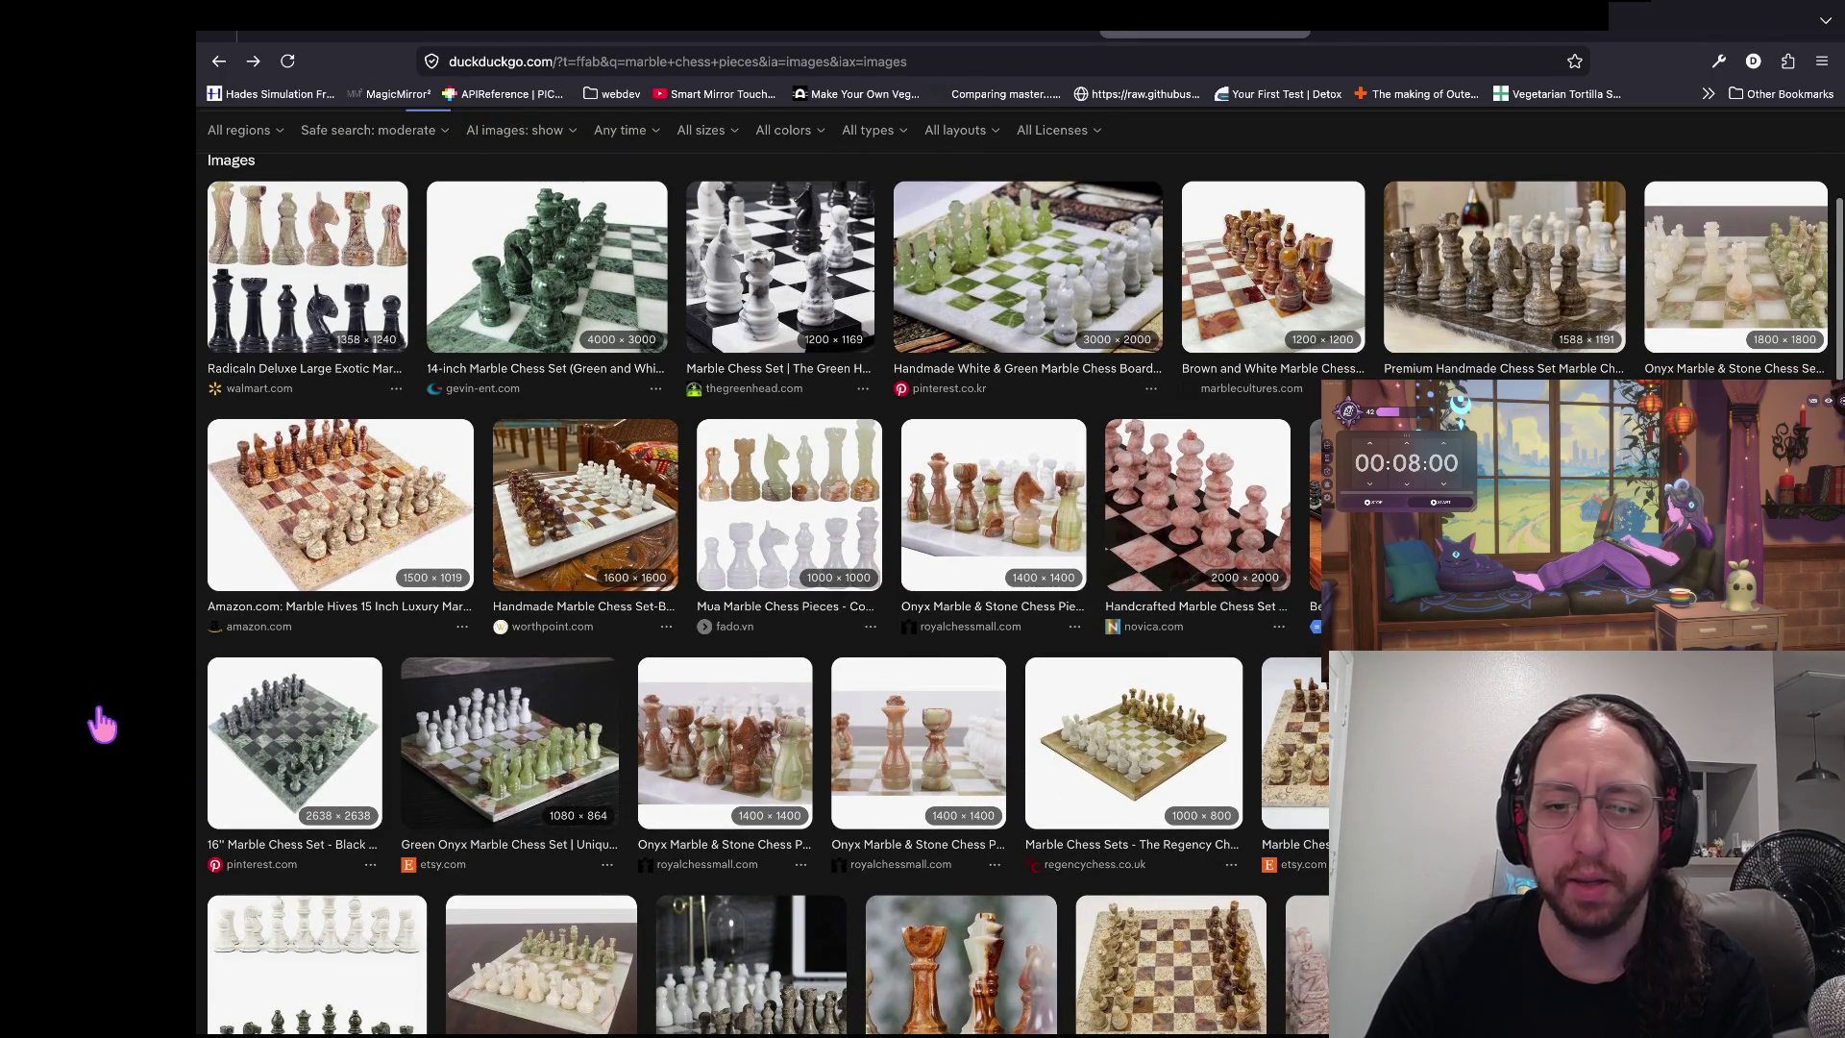
click(294, 743)
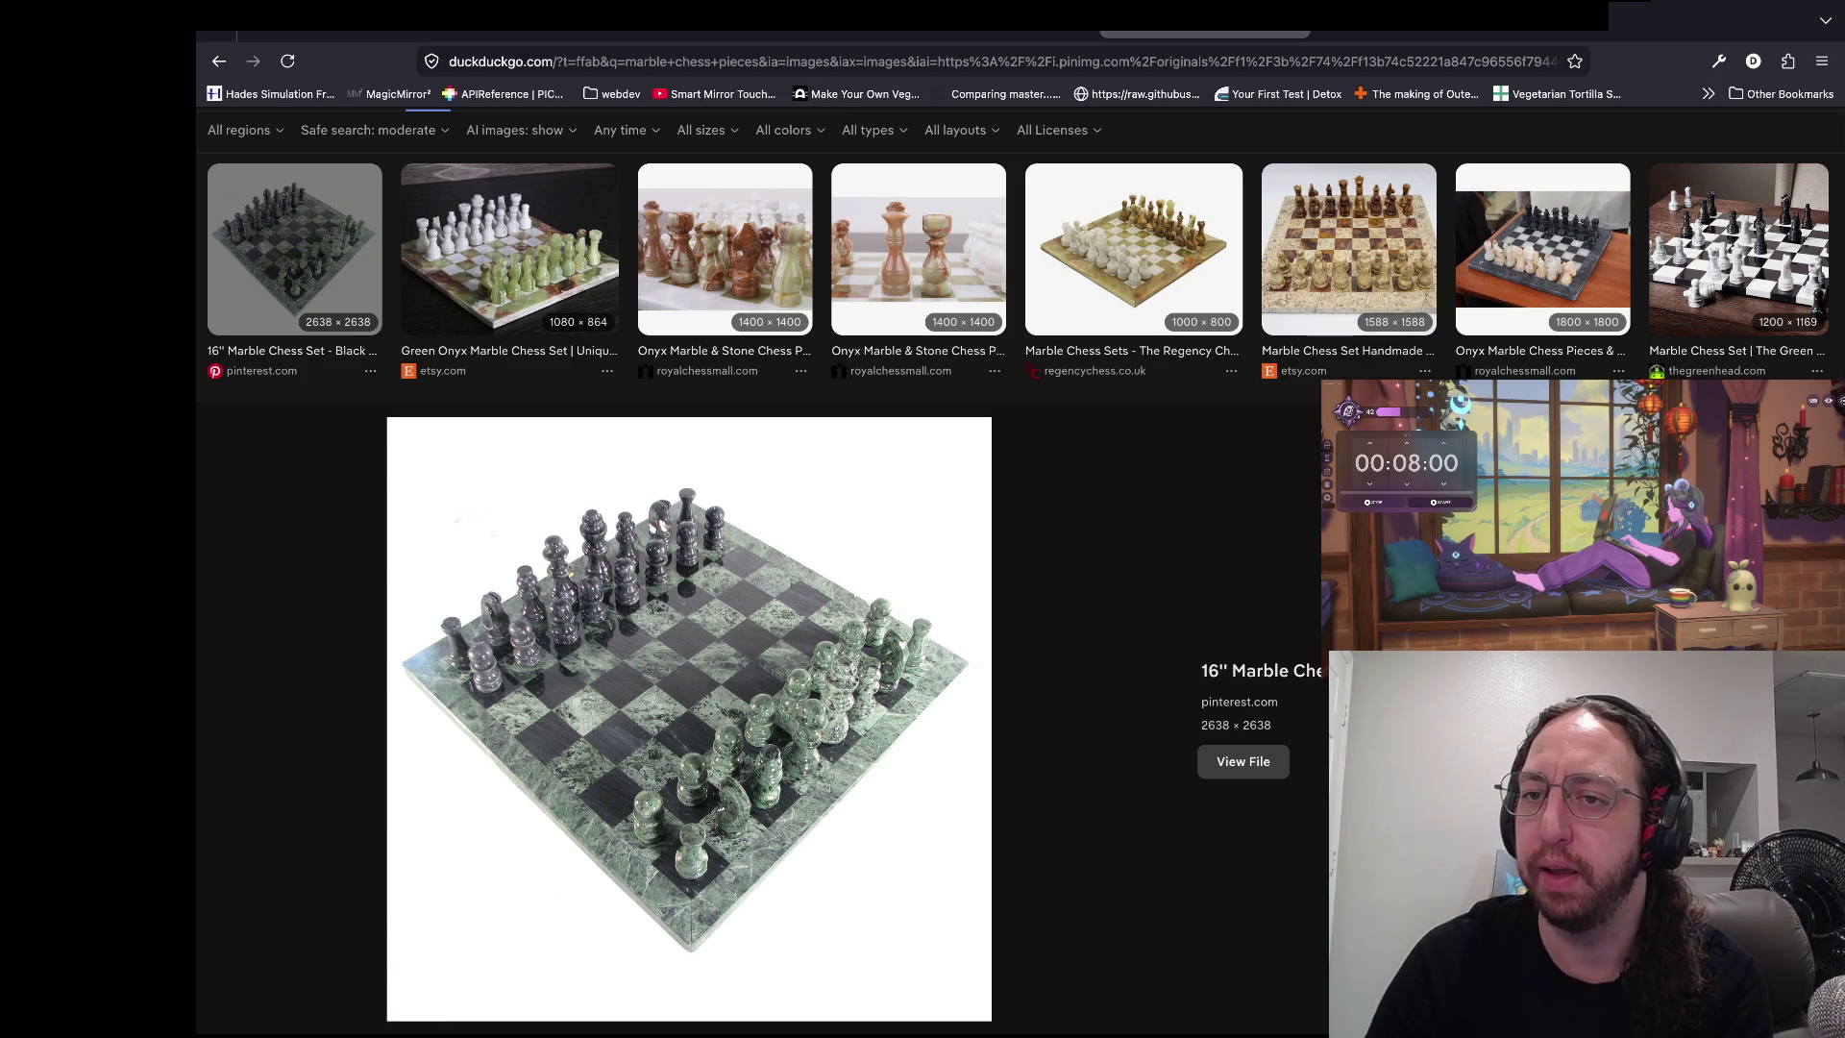
key(alt+Left)
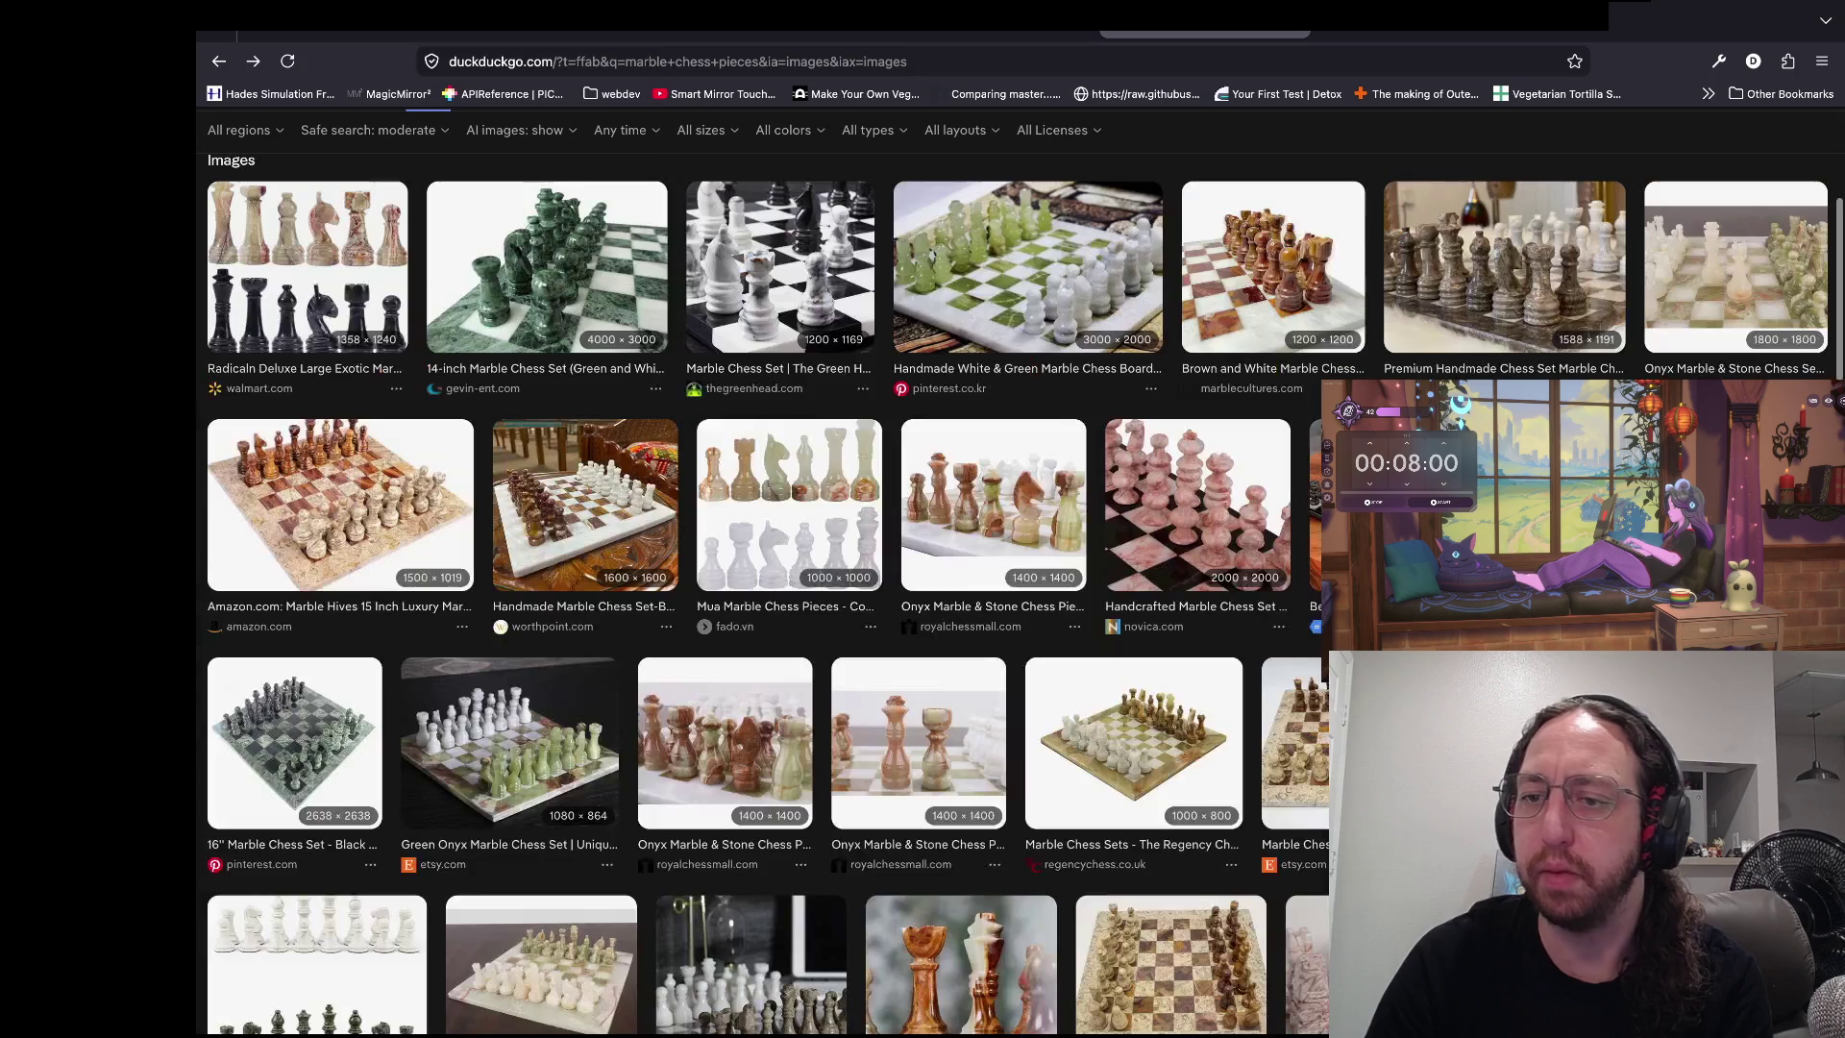
click(1542, 743)
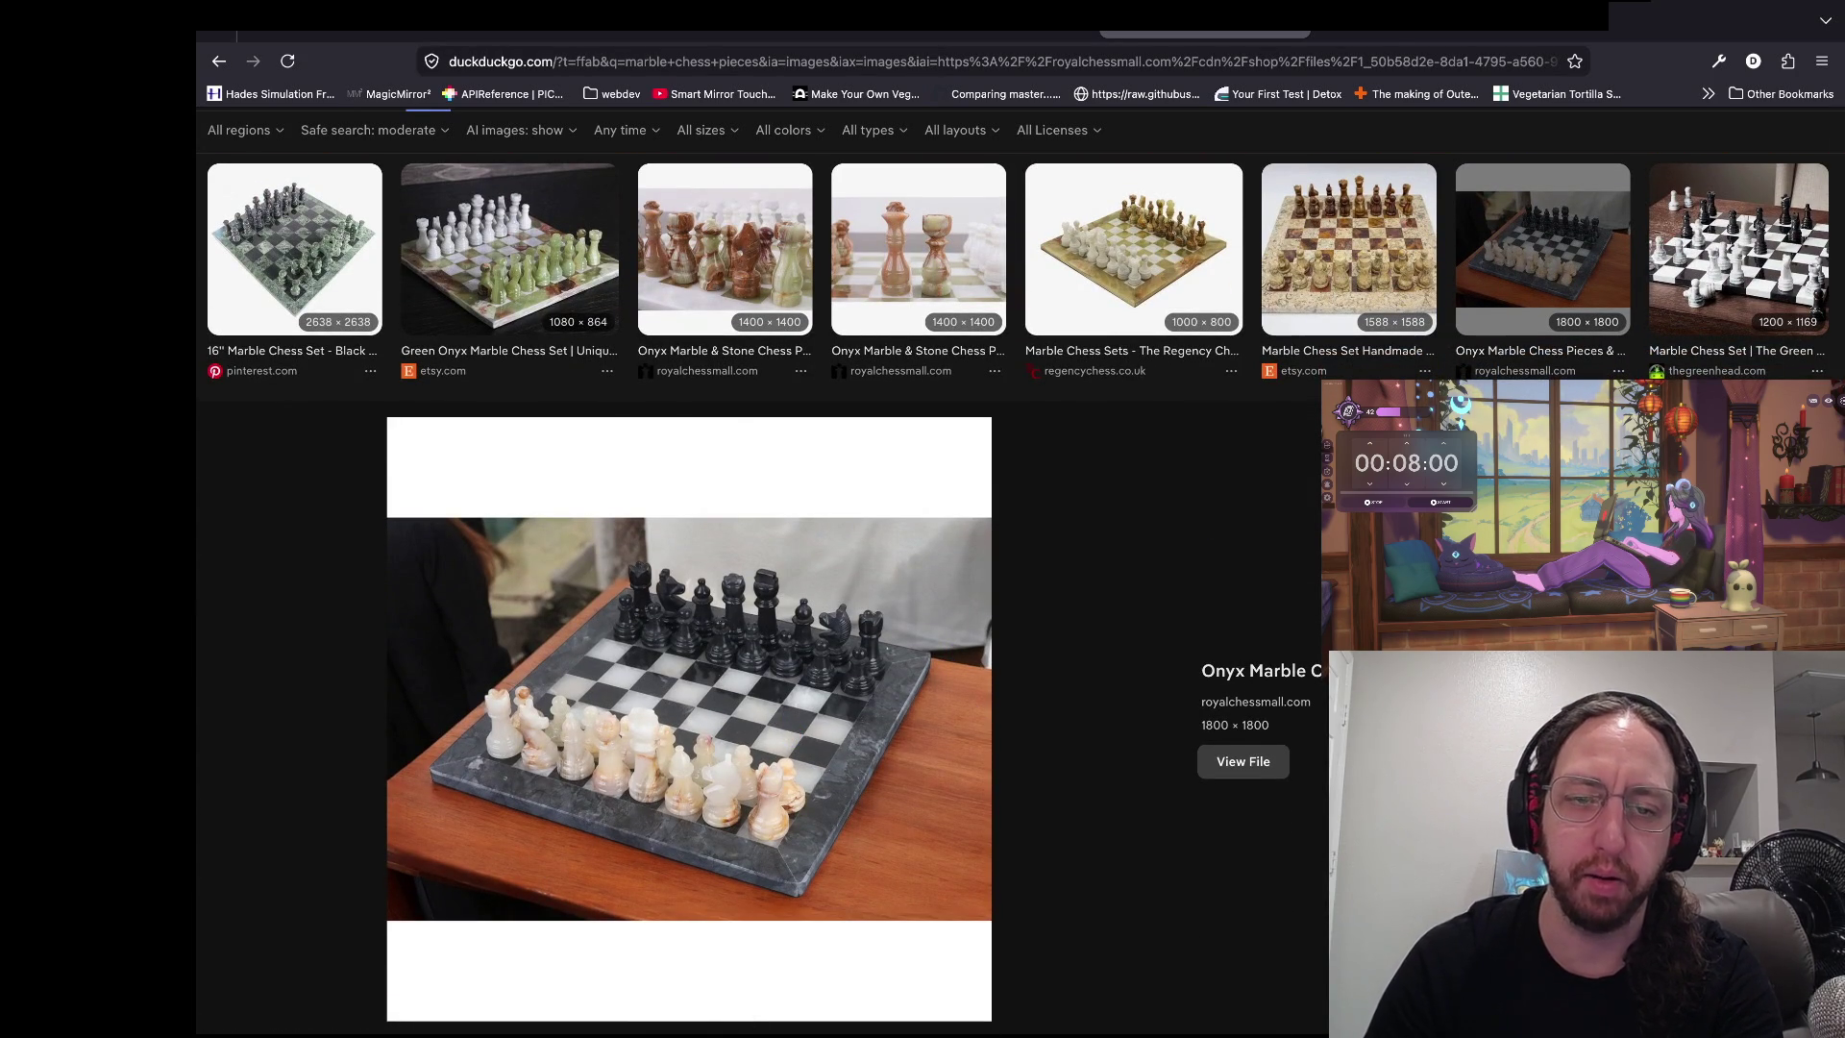
key(alt+Left)
- Preview the turquoise vintage marble set and the red-and-white marble board images
scroll(617, 823, down, 2)
scroll(663, 740, down, 1)
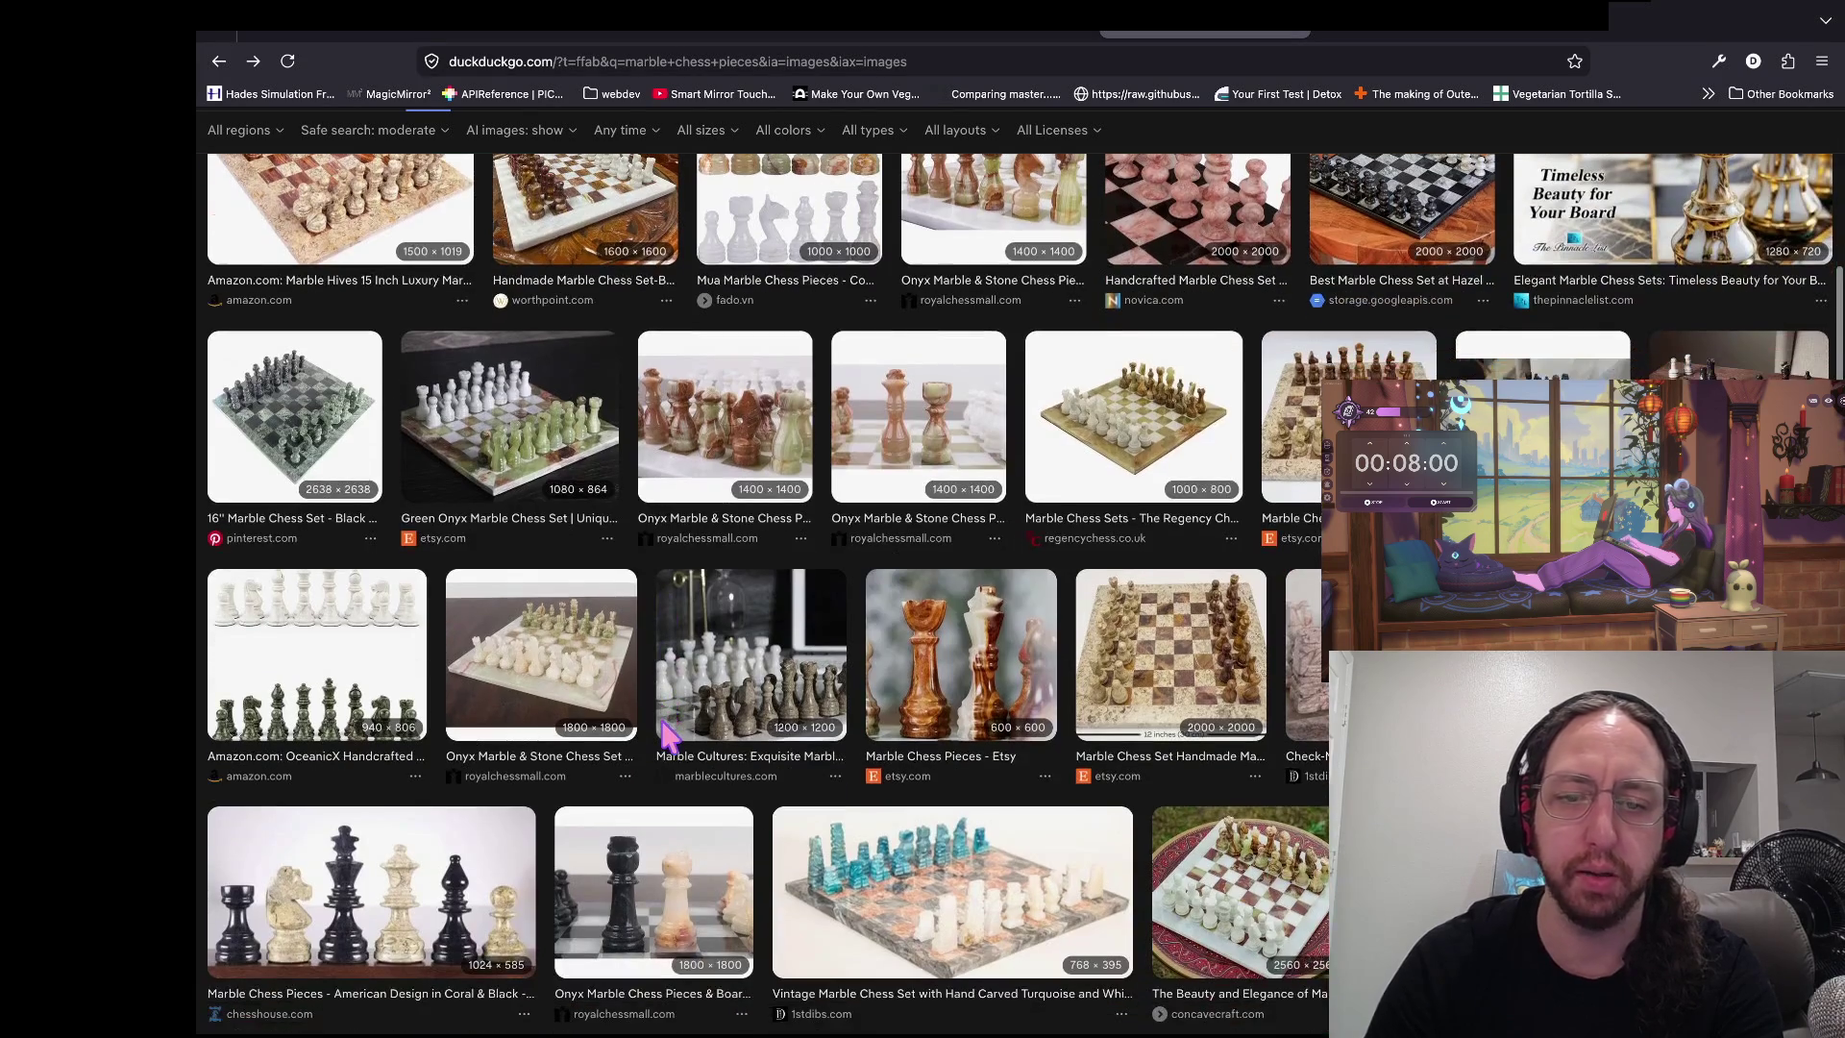
scroll(663, 735, down, 1)
click(865, 797)
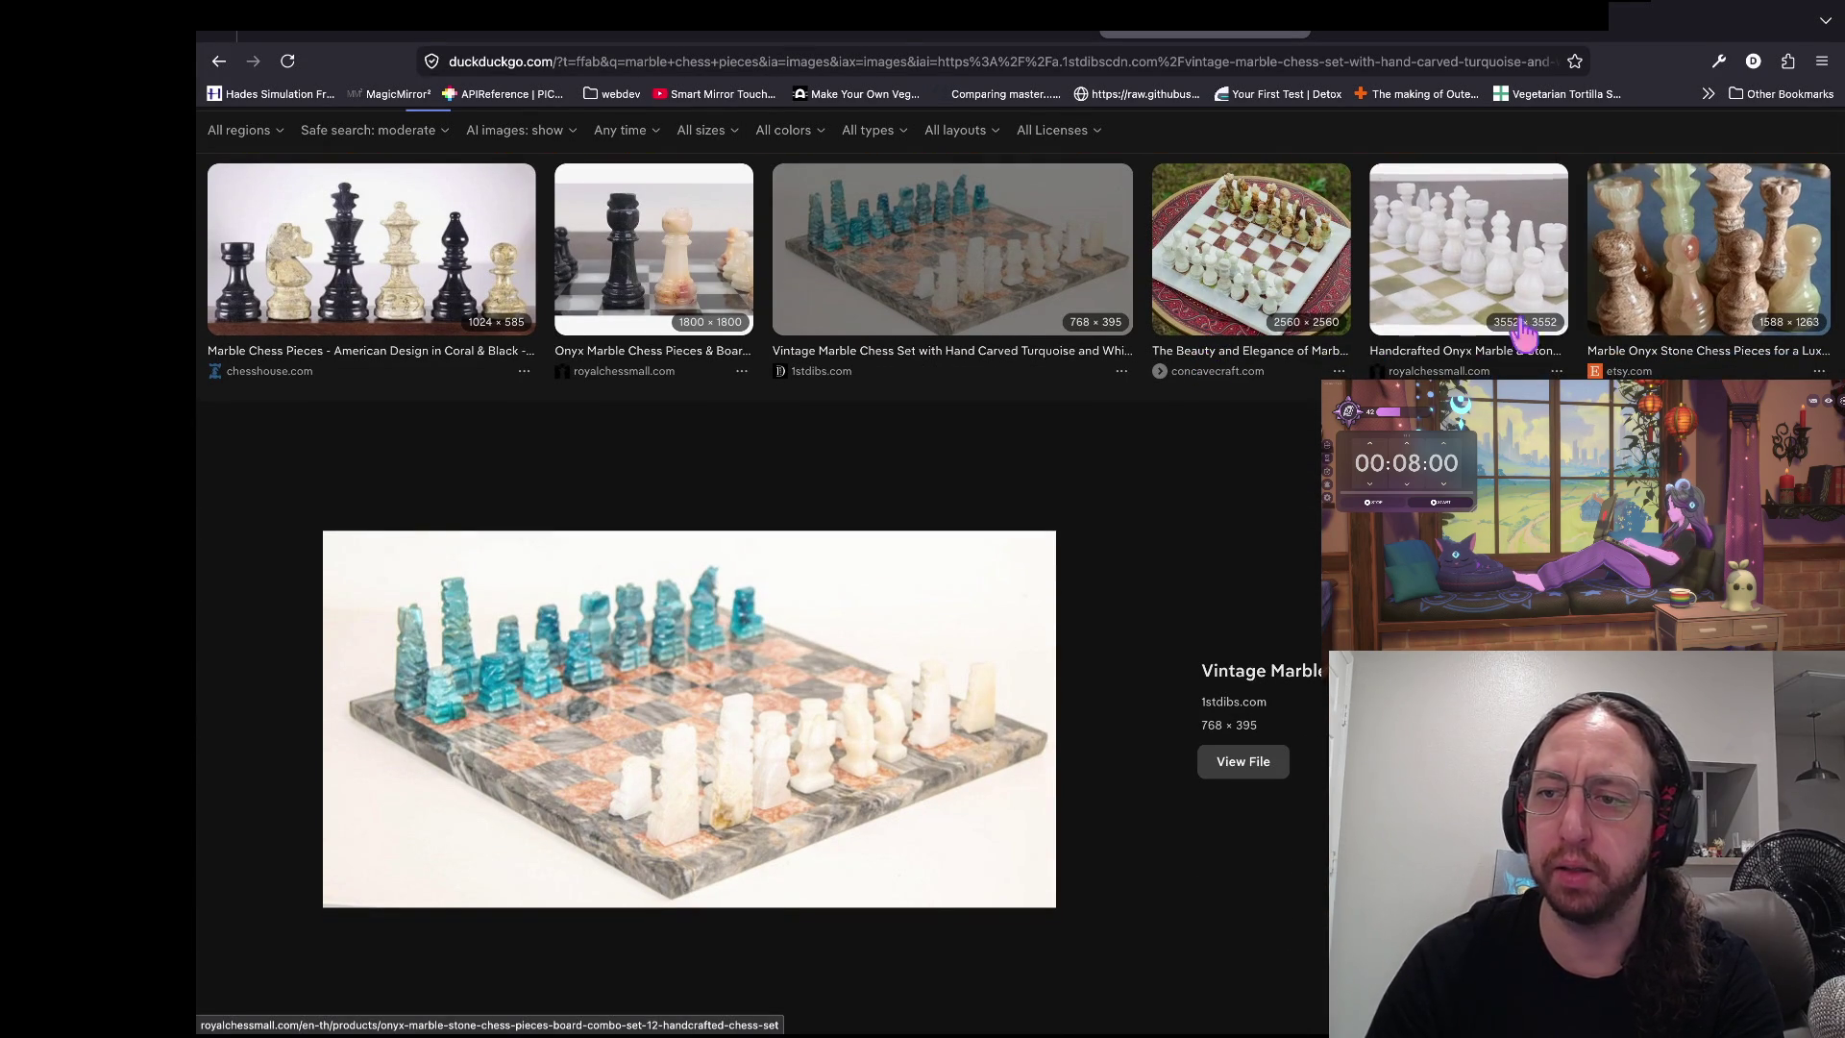
key(Escape)
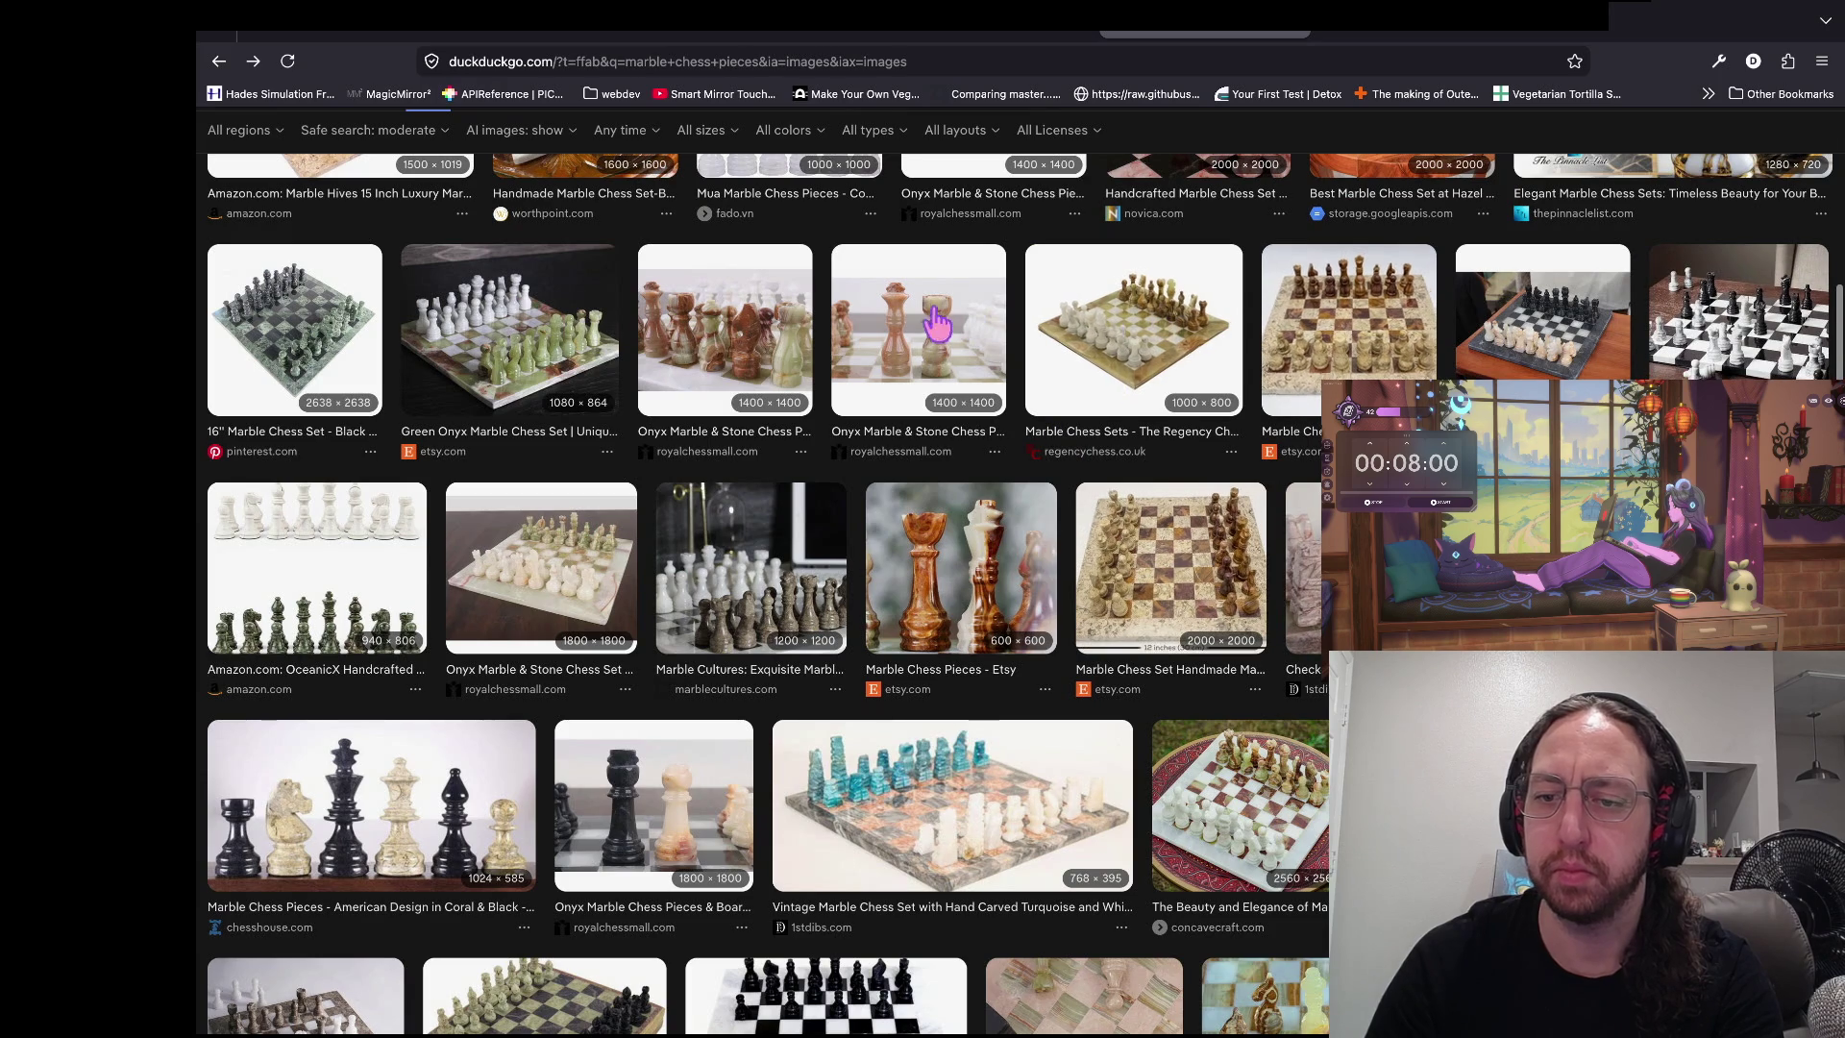
click(1210, 807)
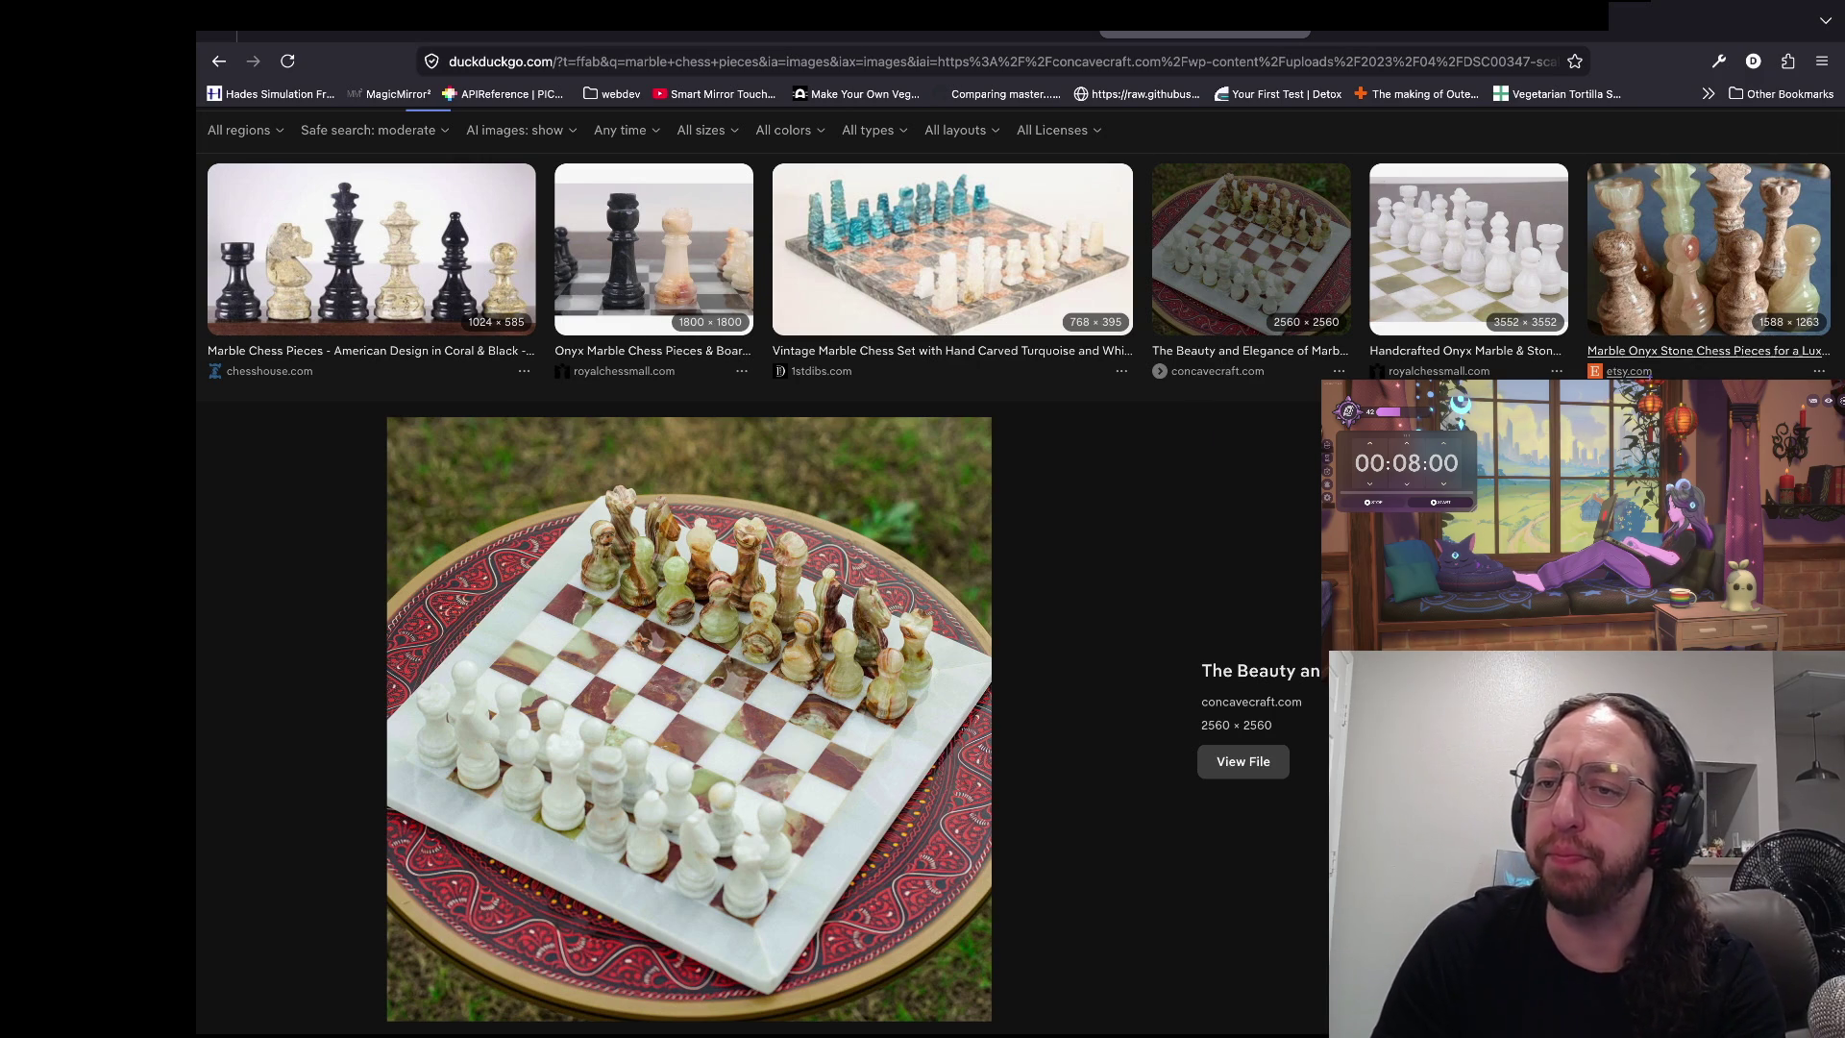
key(Escape)
scroll(977, 431, up, 3)
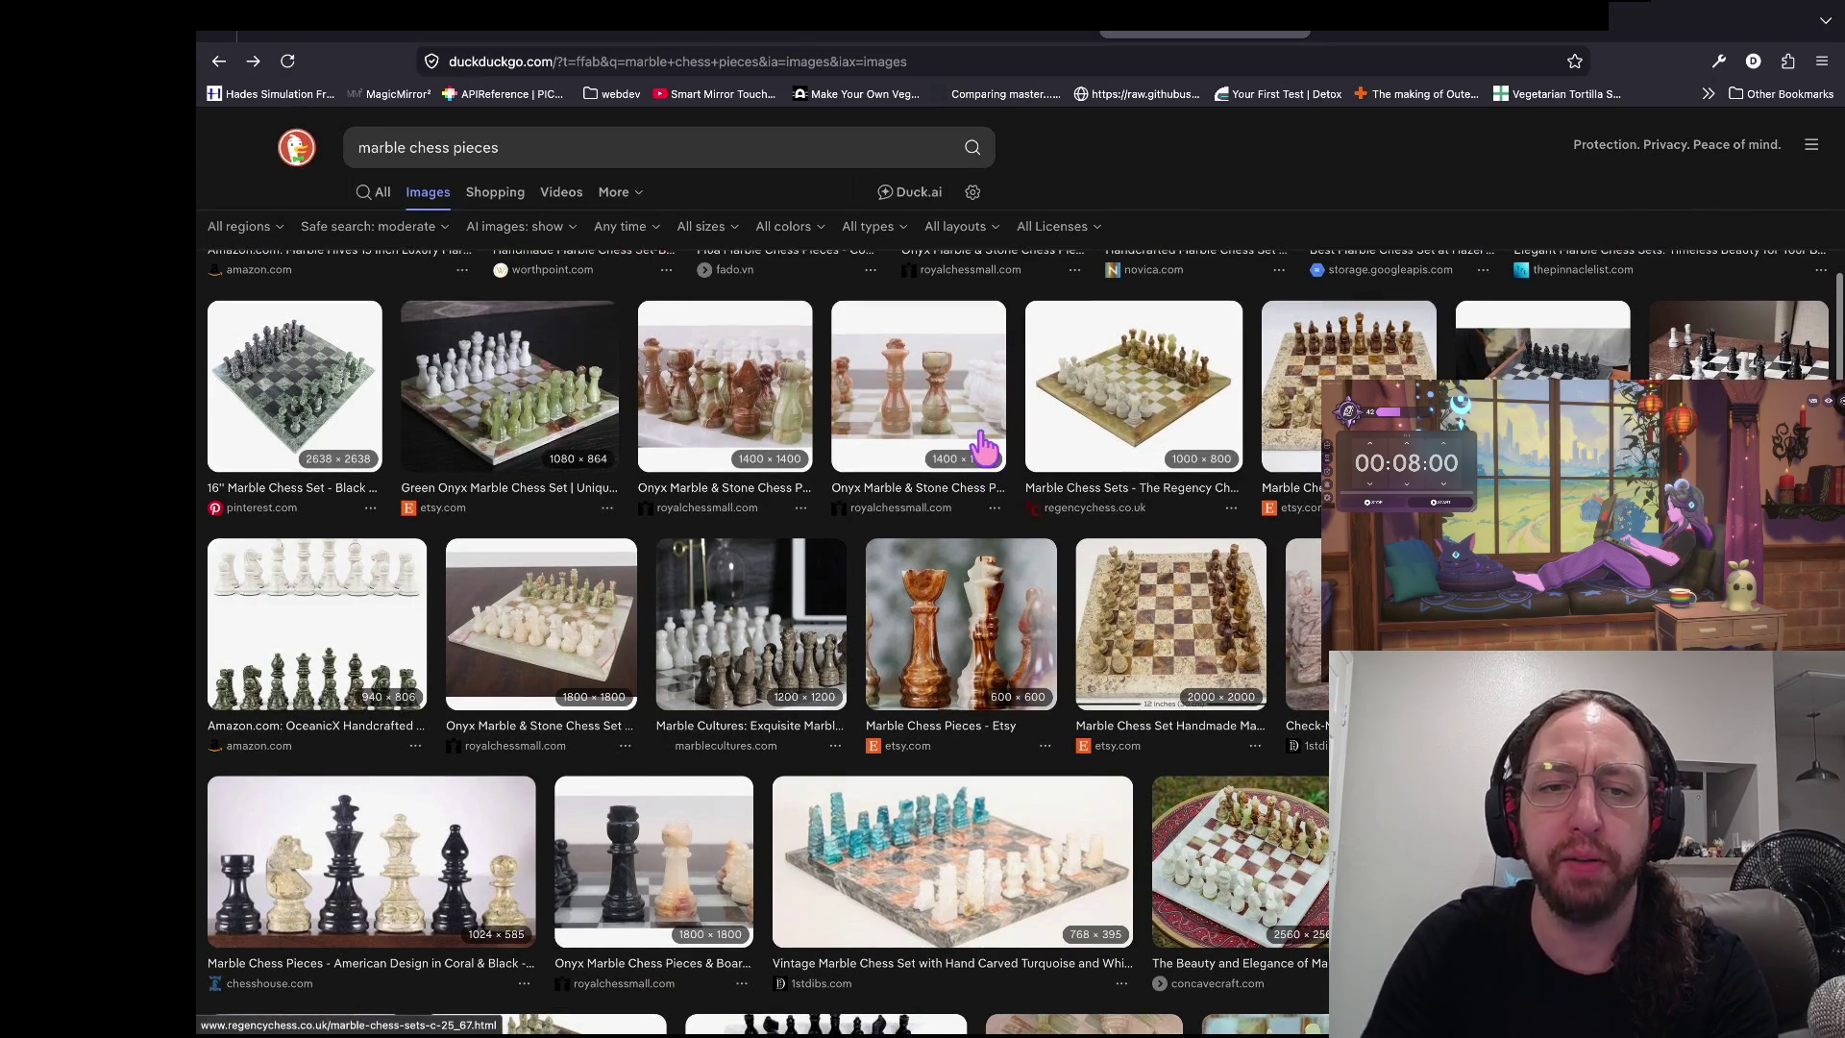
- Glance at the MaterialShaders list in Godot, then return to the browser in a new tab
key(super+Tab)
click(816, 302)
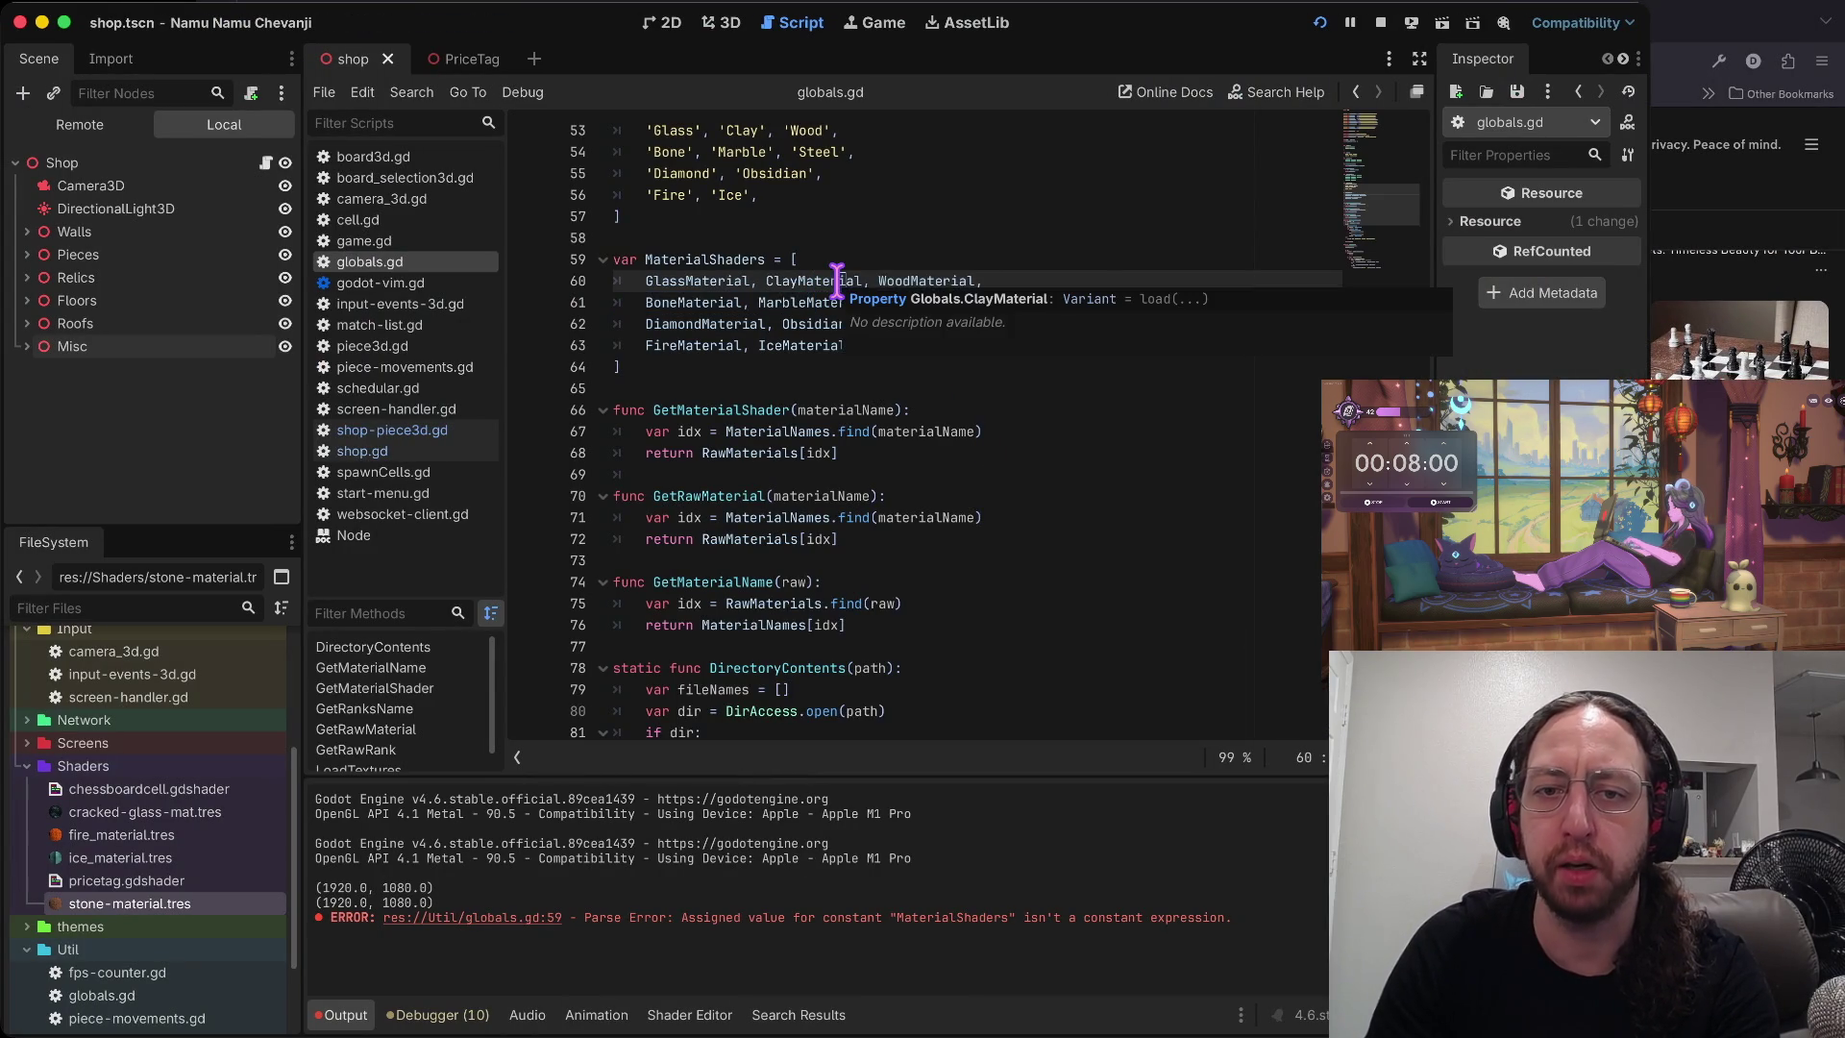
scroll(726, 356, up, 1)
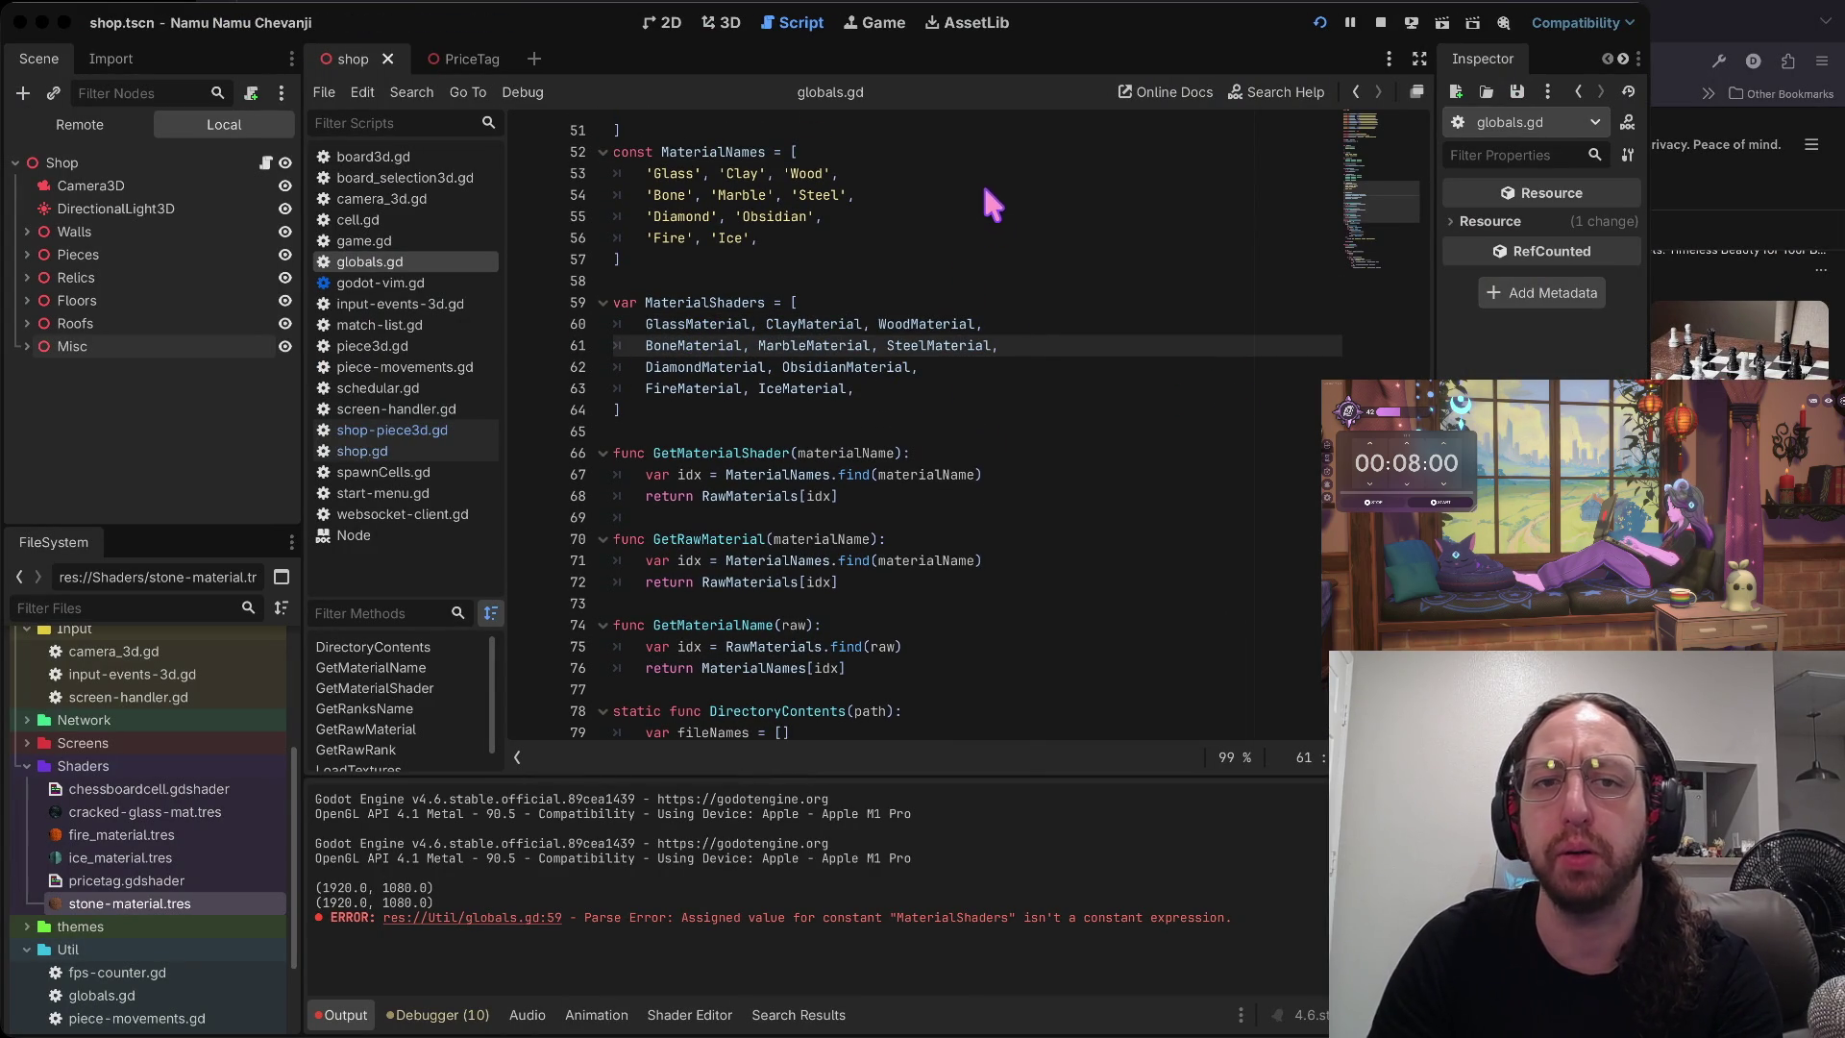
key(super+Tab)
key(super+Tab)
key(super+Tab)
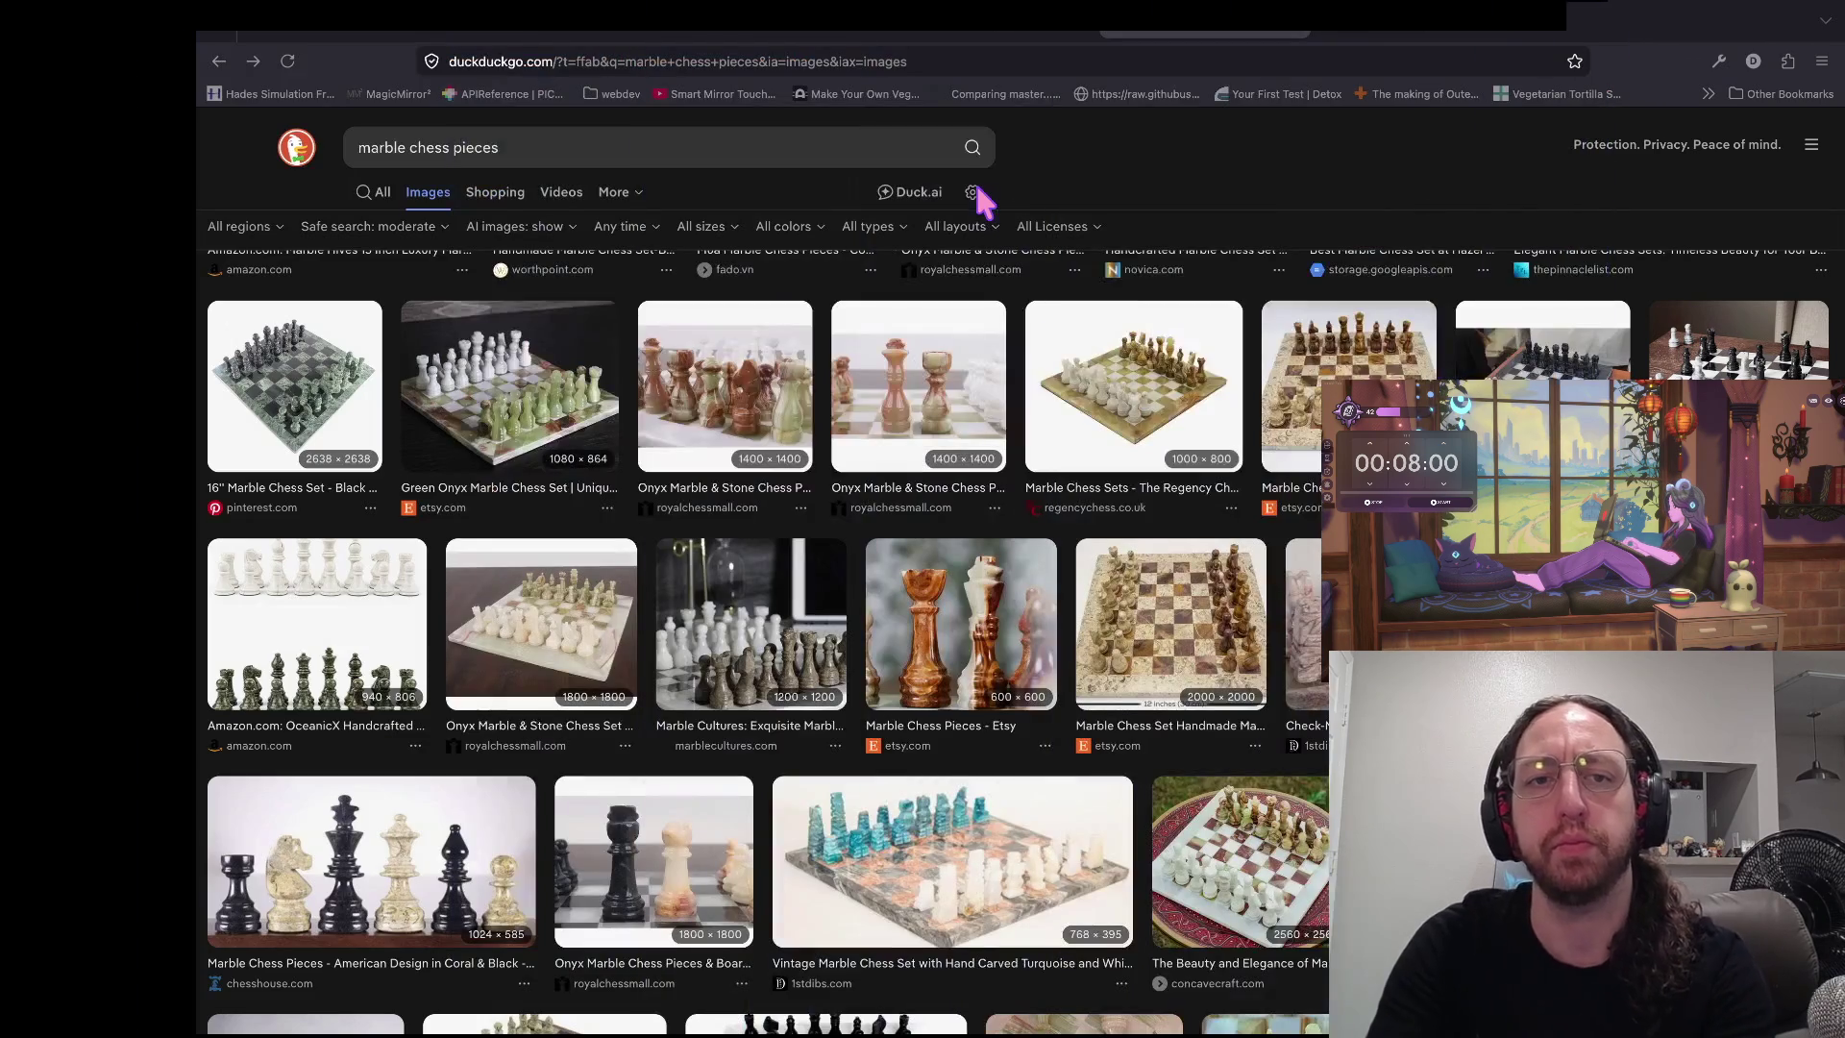
key(ctrl+t)
- Search 'what's stronger steel or marble' and open the Is Marble Really Strong? article
text(what's s)
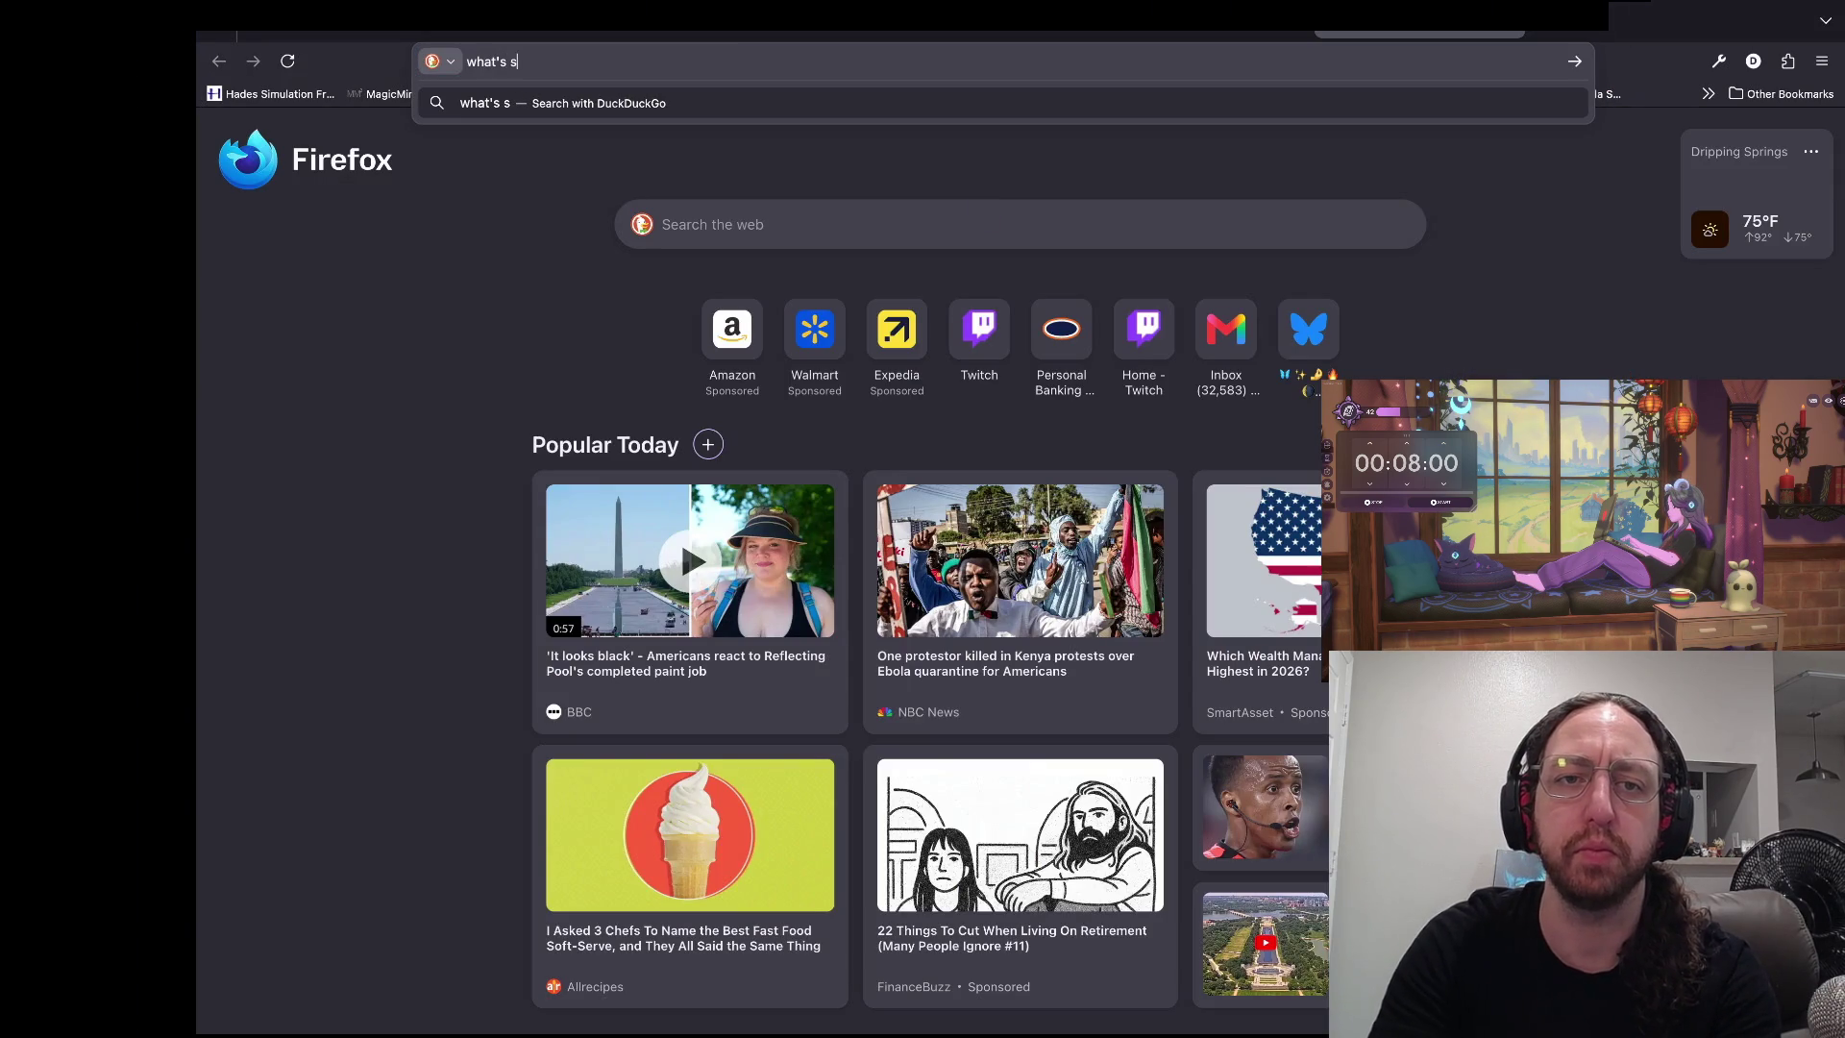
text(tronger steel o)
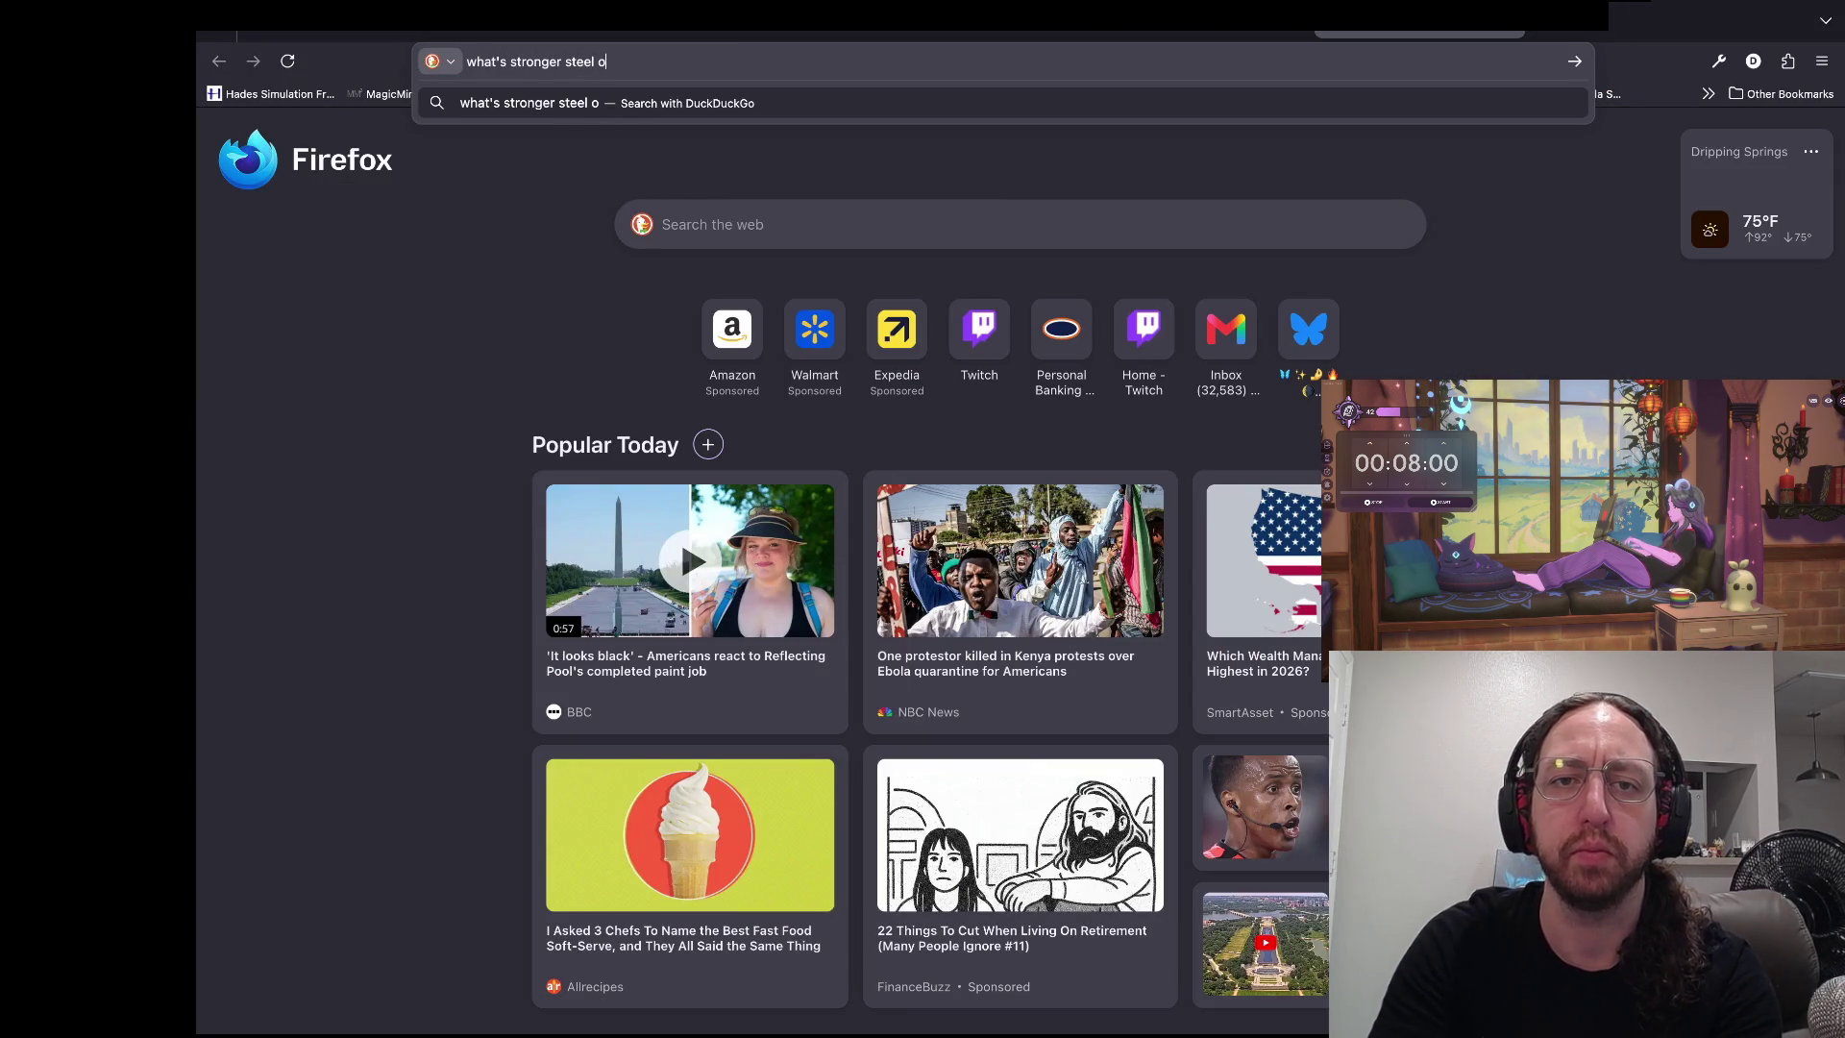
text(r marble)
key(Return)
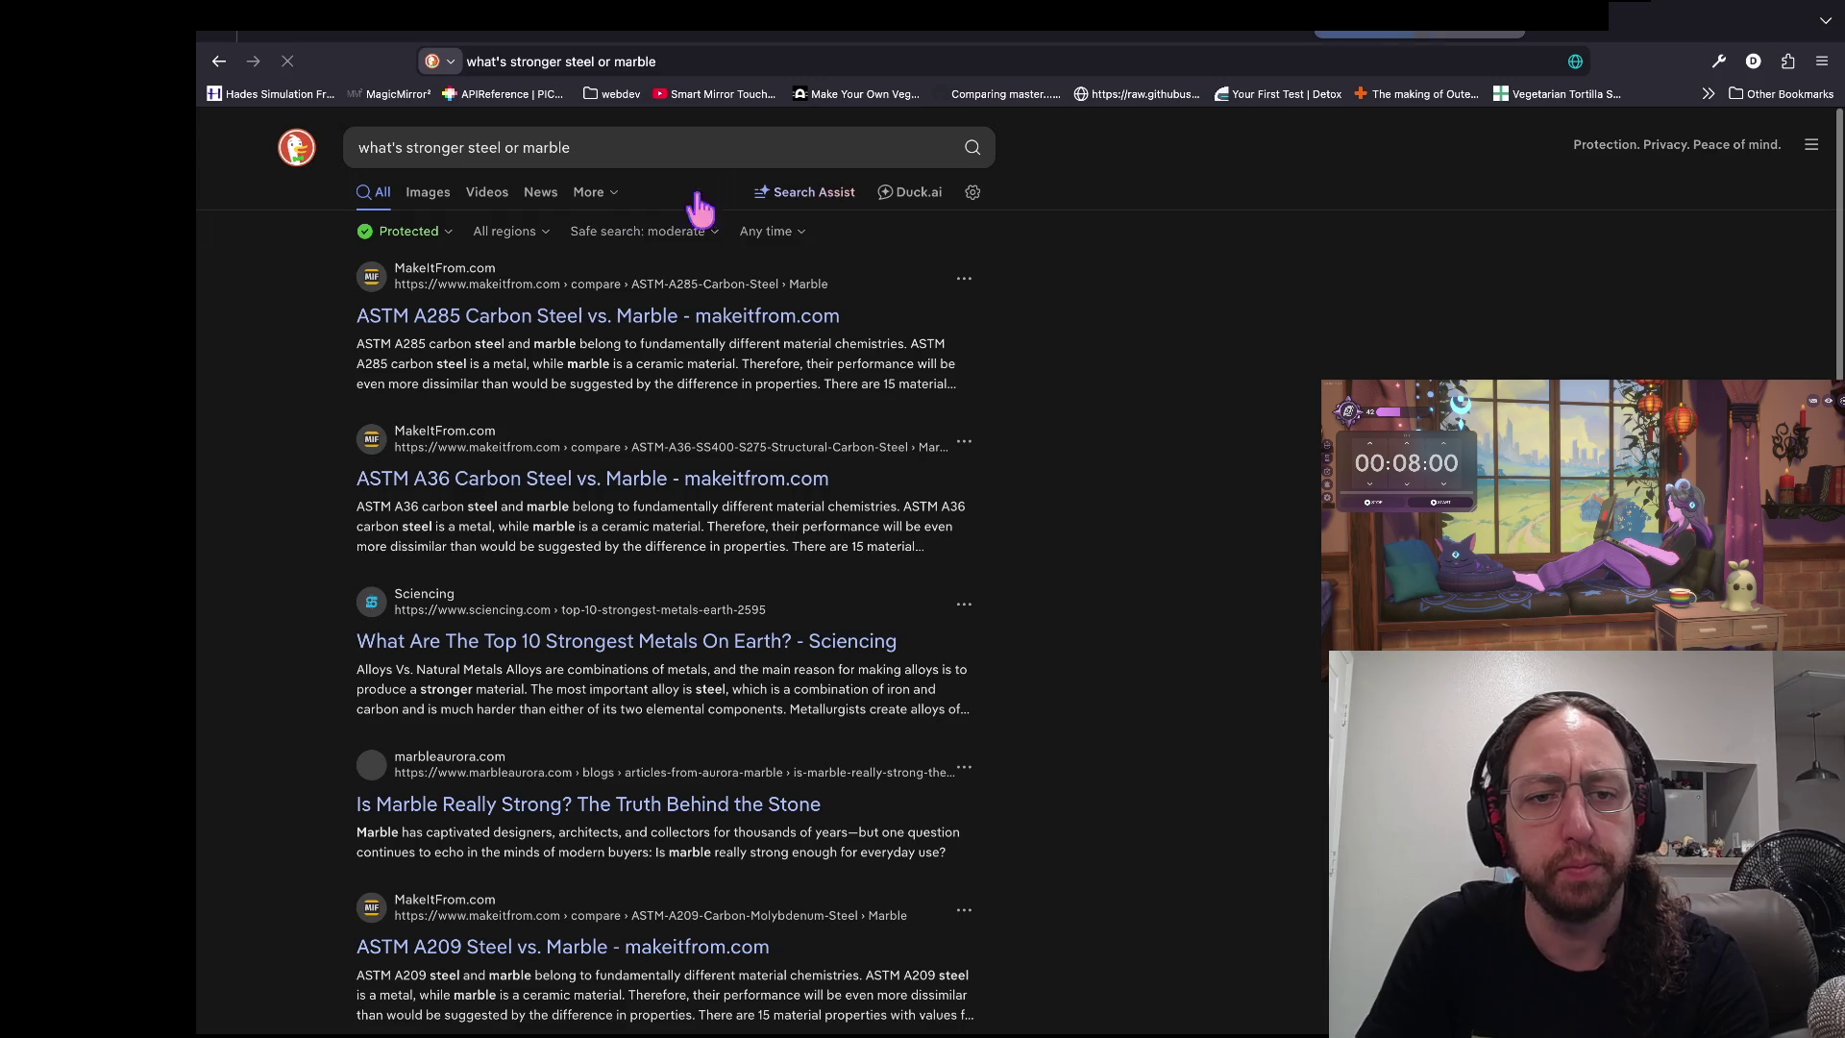
scroll(945, 531, down, 1)
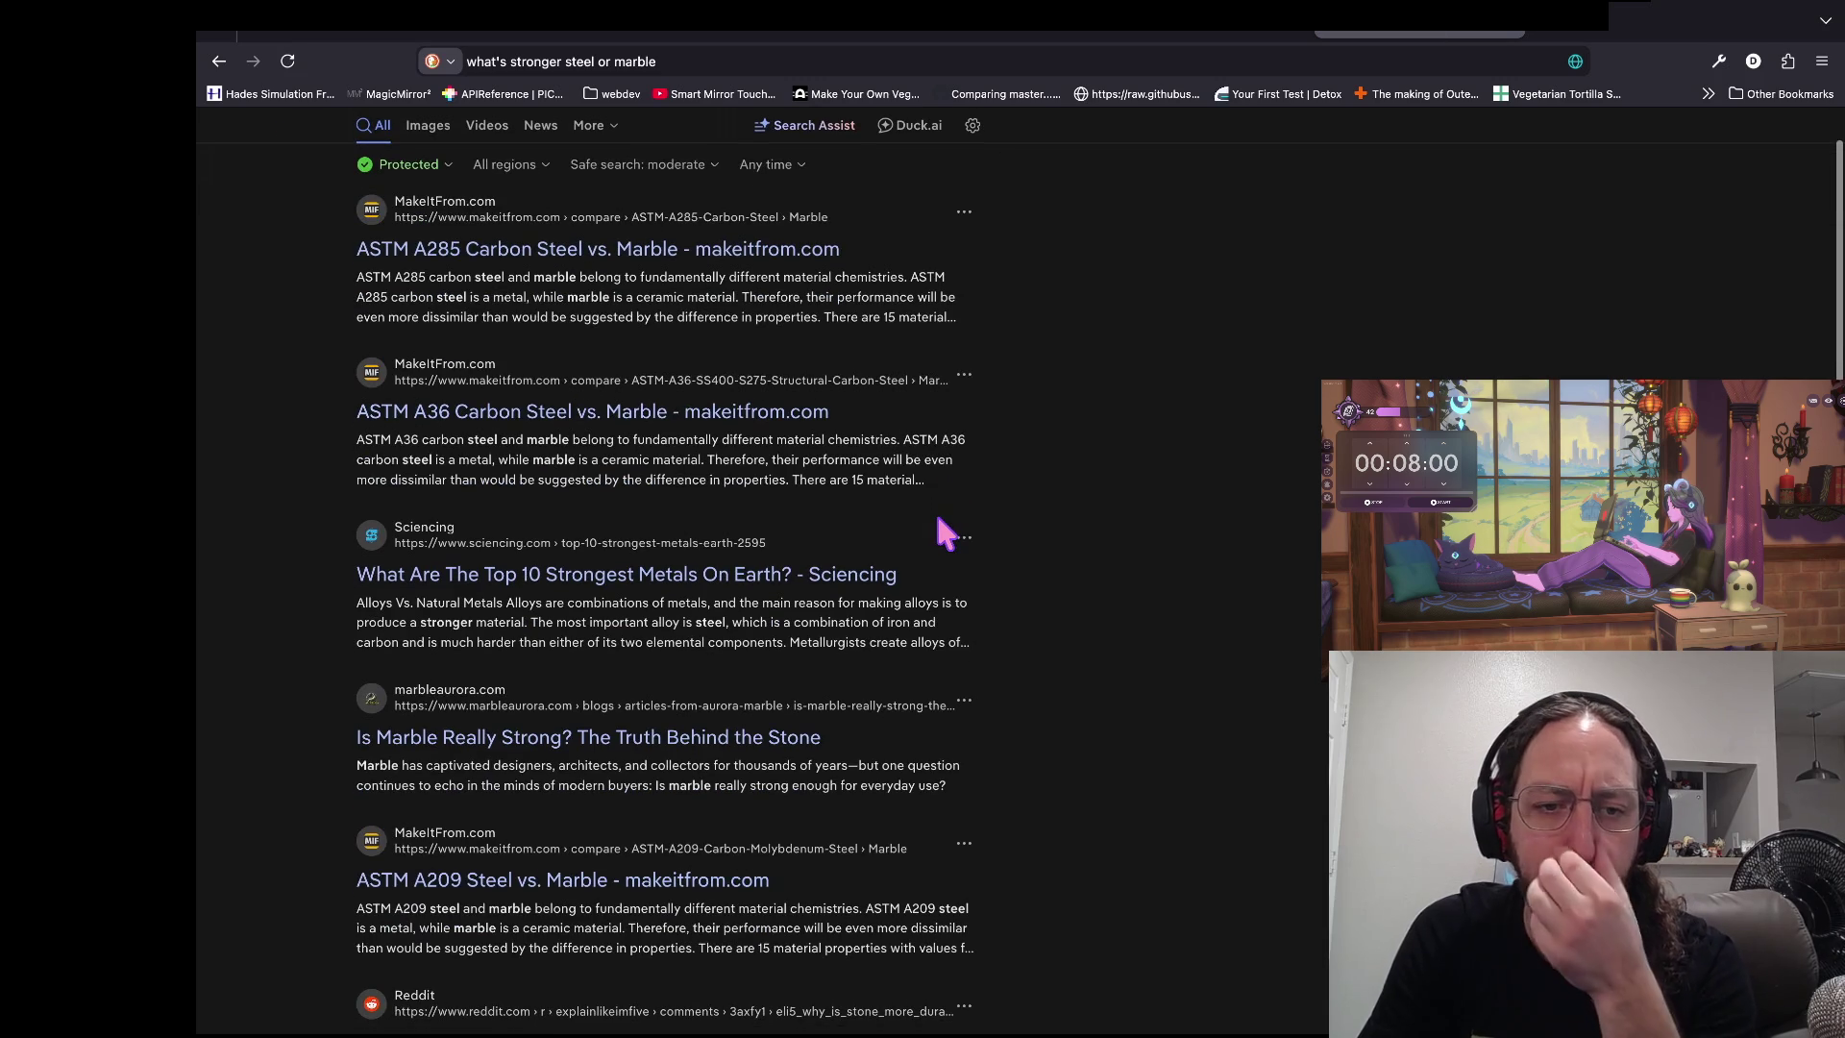
click(524, 736)
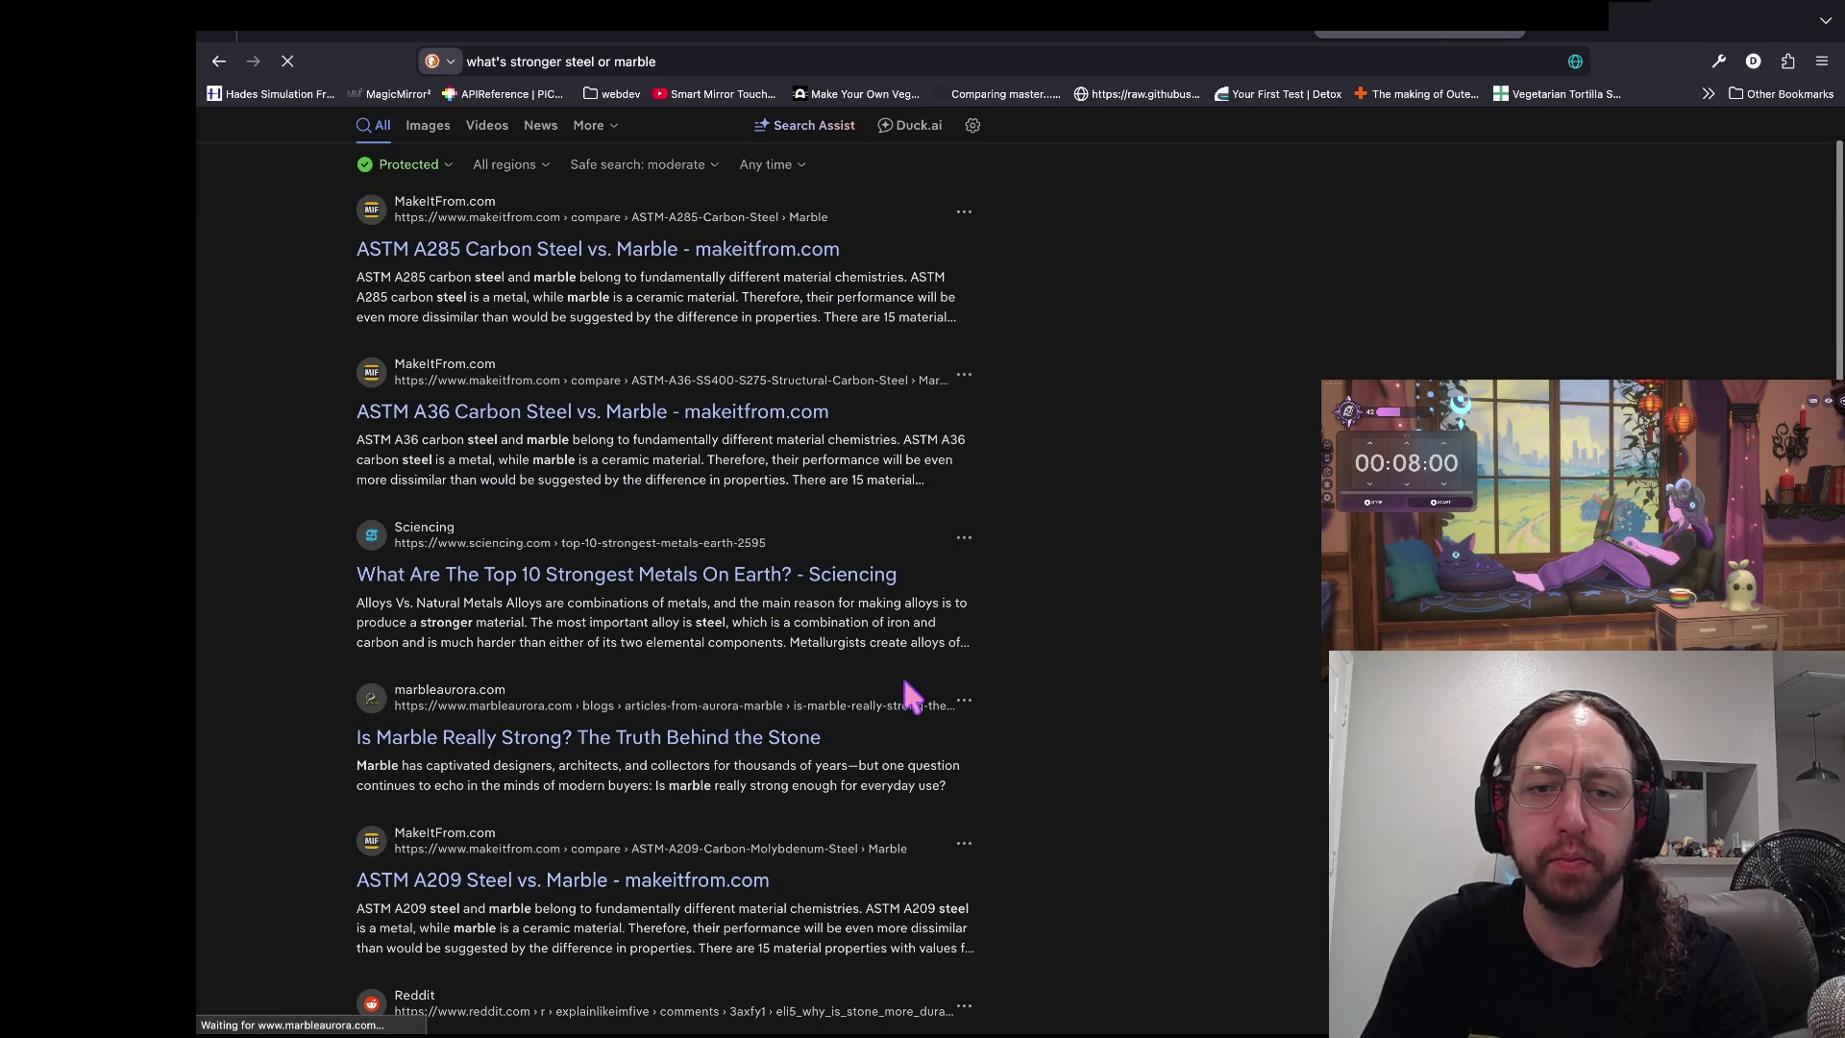
- Read the article, highlighting 'when limestone' and 'creates a metamorphic' along the way
scroll(445, 594, down, 4)
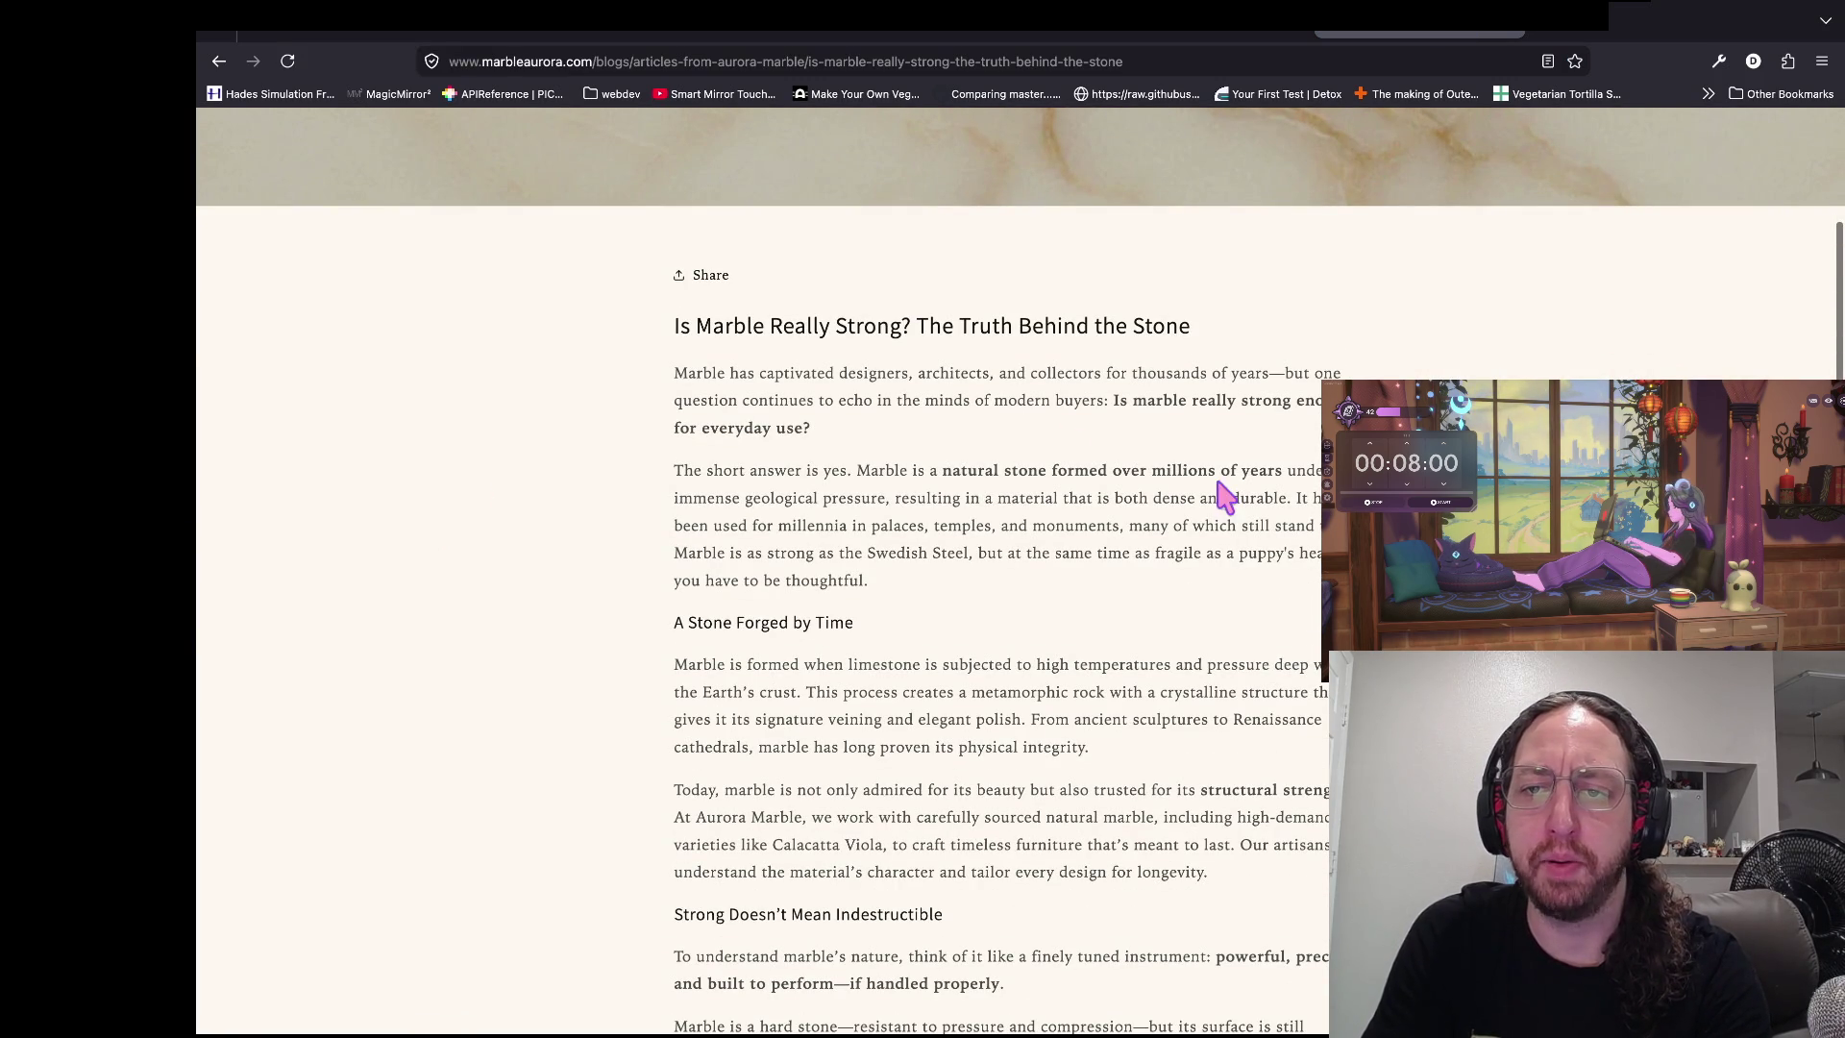
scroll(1239, 428, down, 1)
scroll(1254, 432, down, 2)
scroll(1254, 432, up, 1)
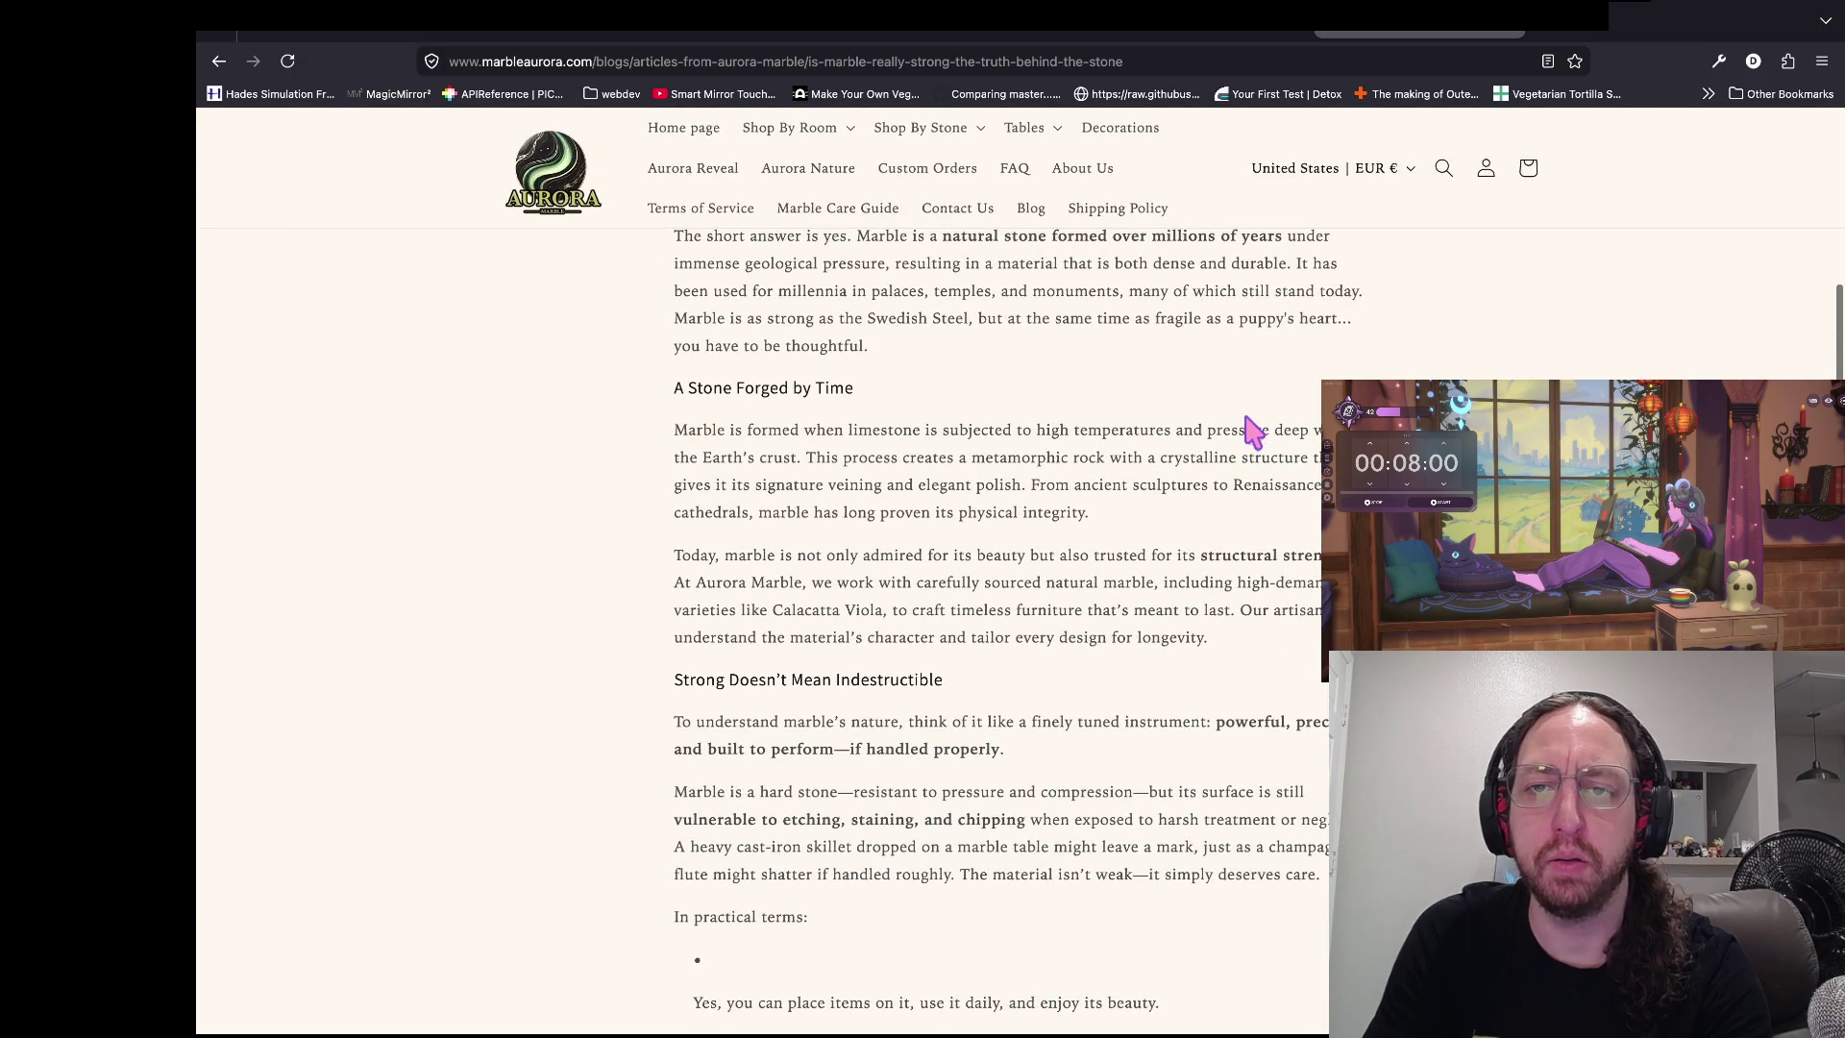
scroll(573, 452, down, 3)
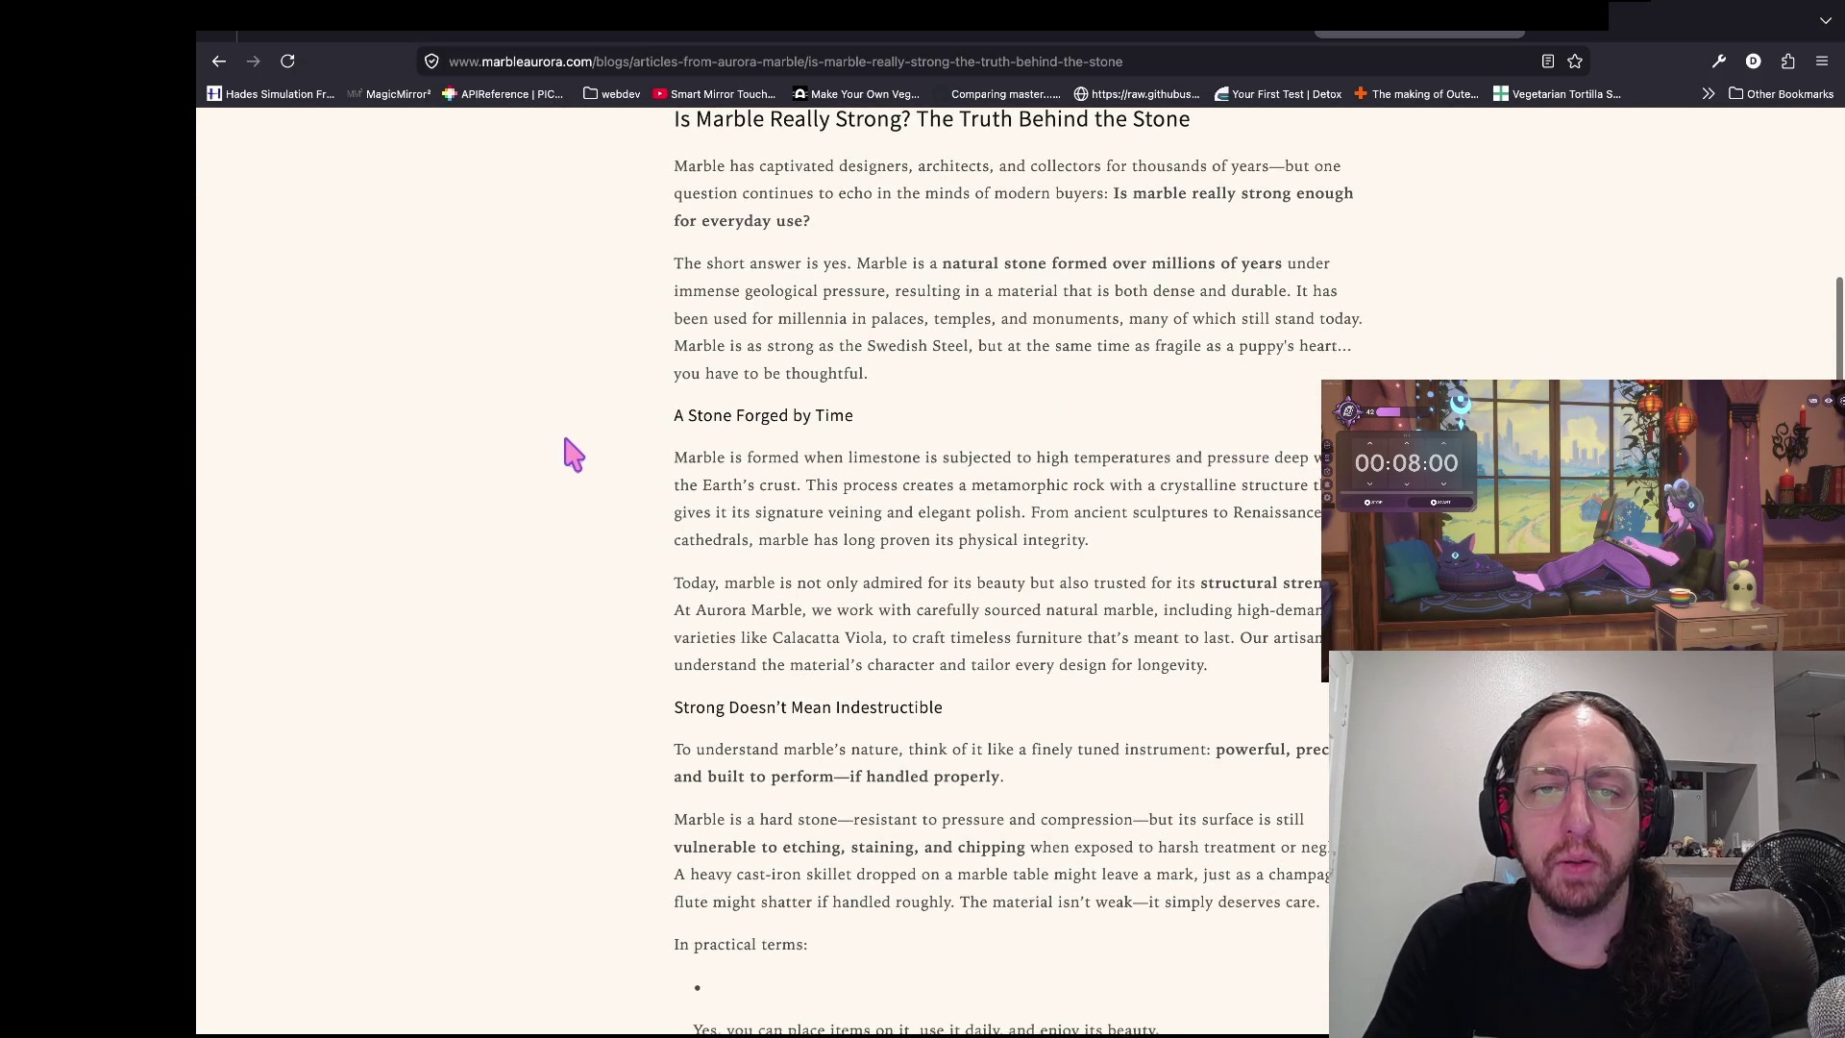
scroll(365, 459, down, 3)
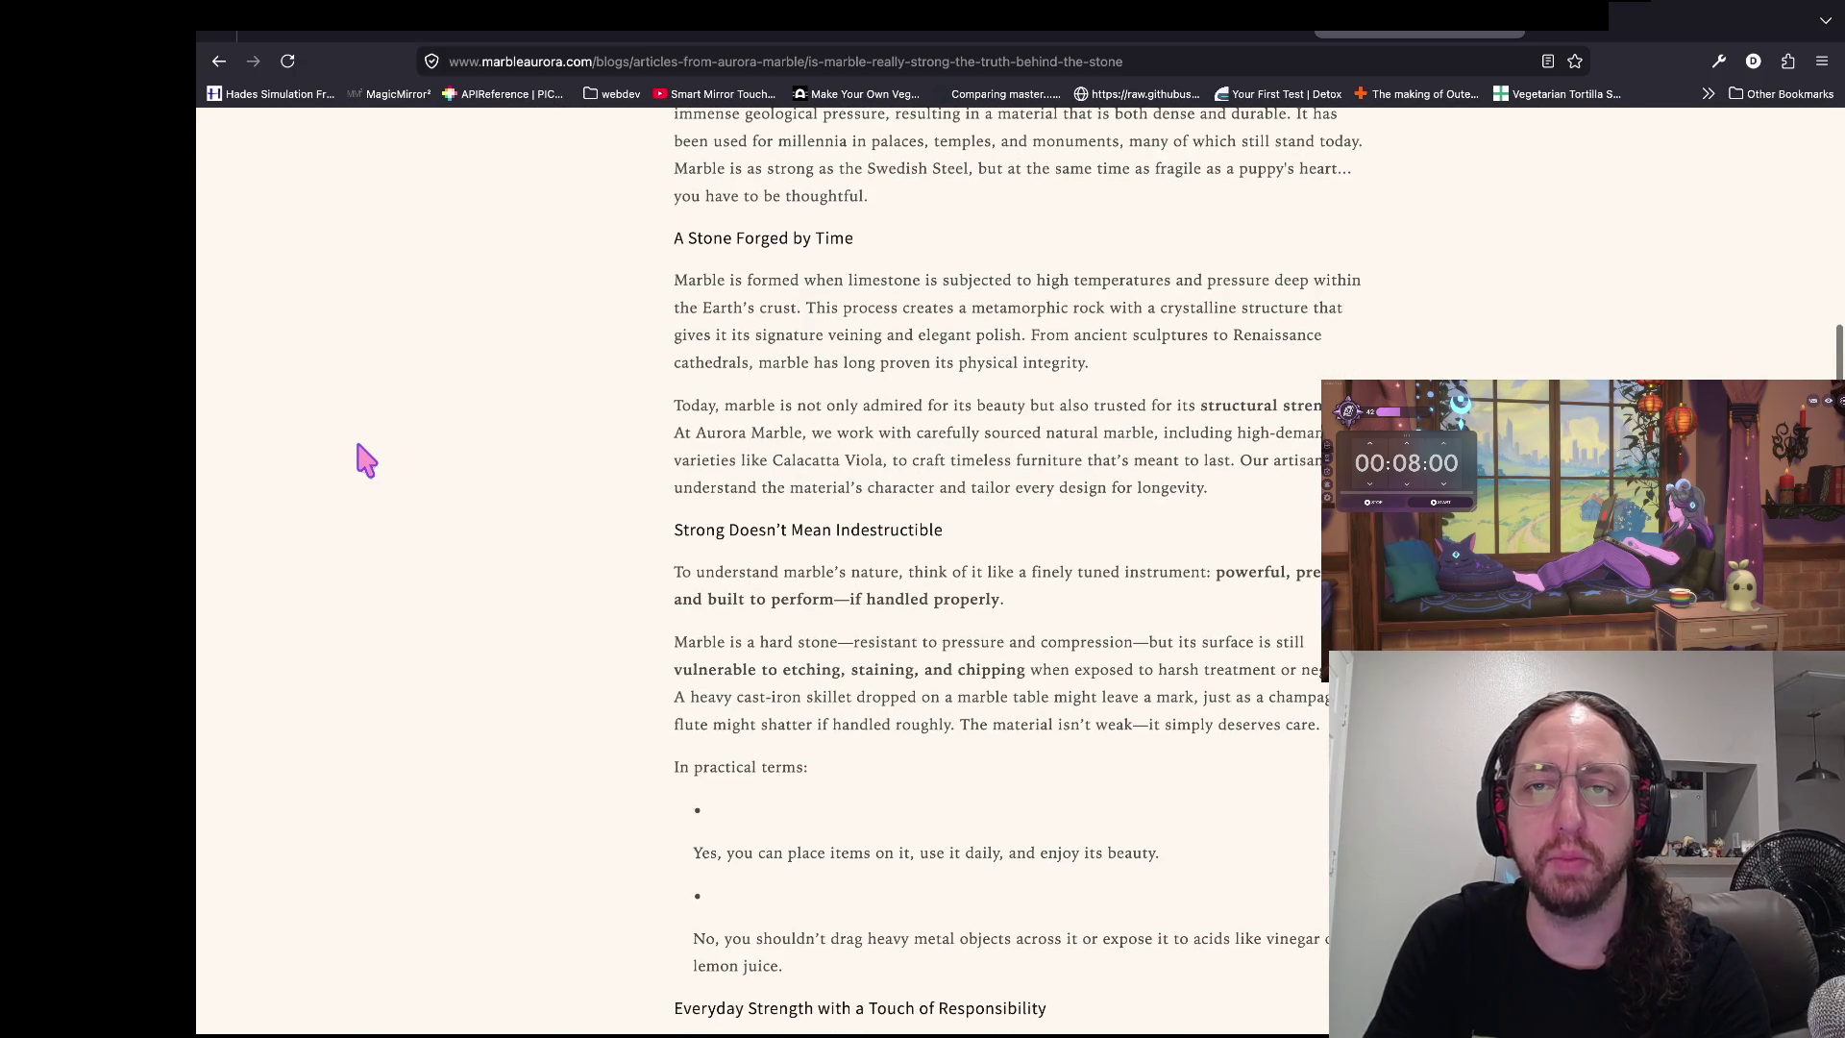
drag(804, 233, 921, 234)
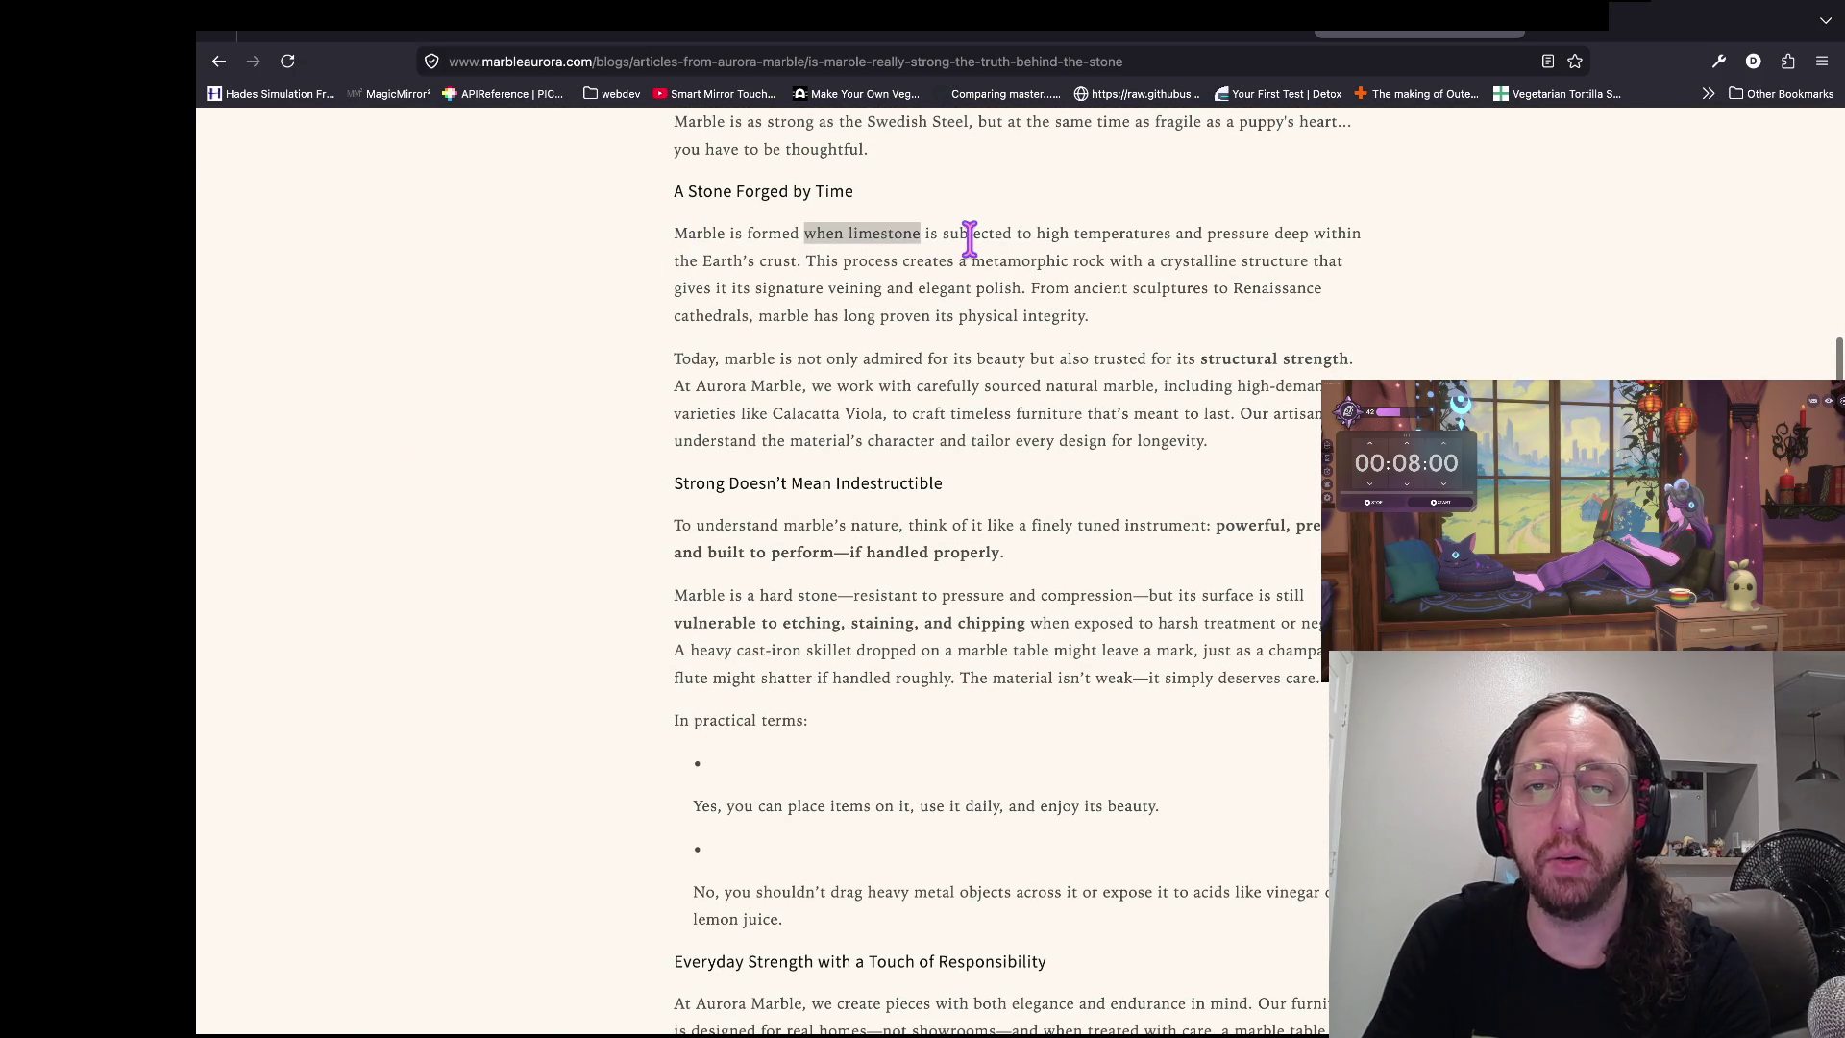
click(967, 238)
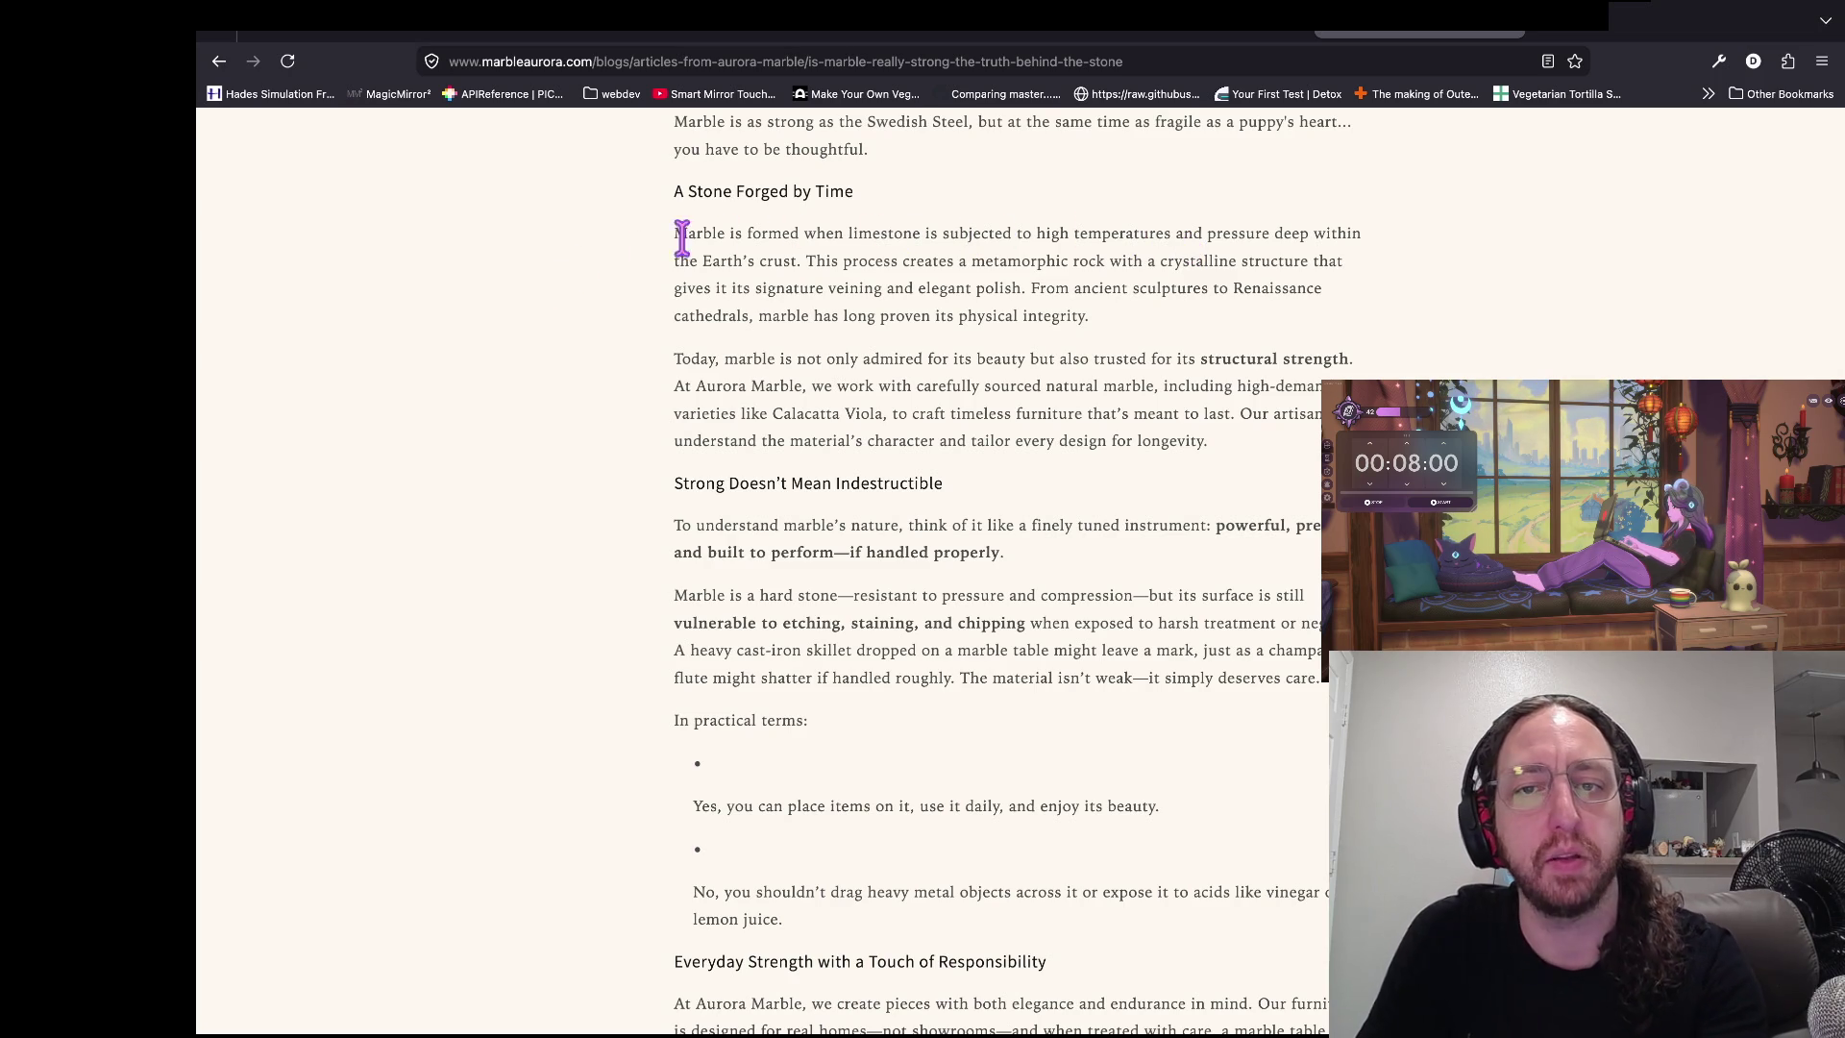
drag(1090, 261, 882, 261)
click(922, 263)
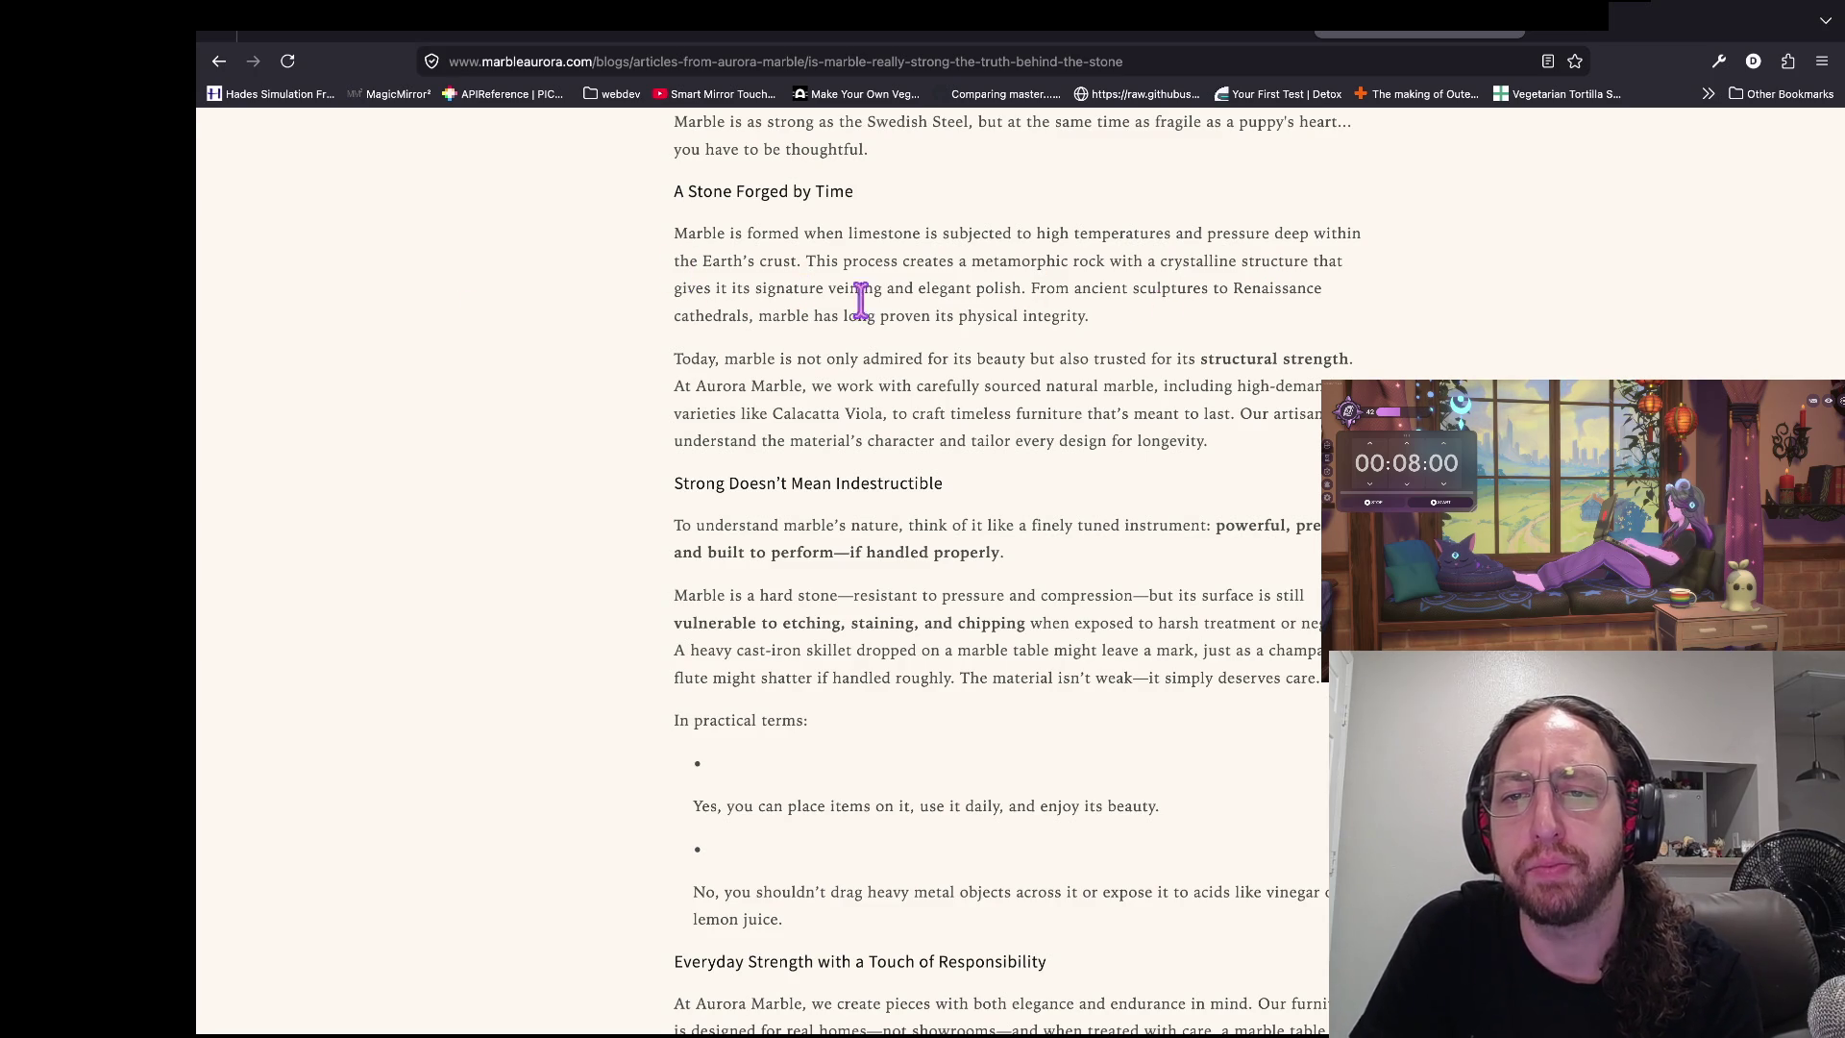
- Read further down to the sentence about marble's structural strength
scroll(1288, 269, down, 1)
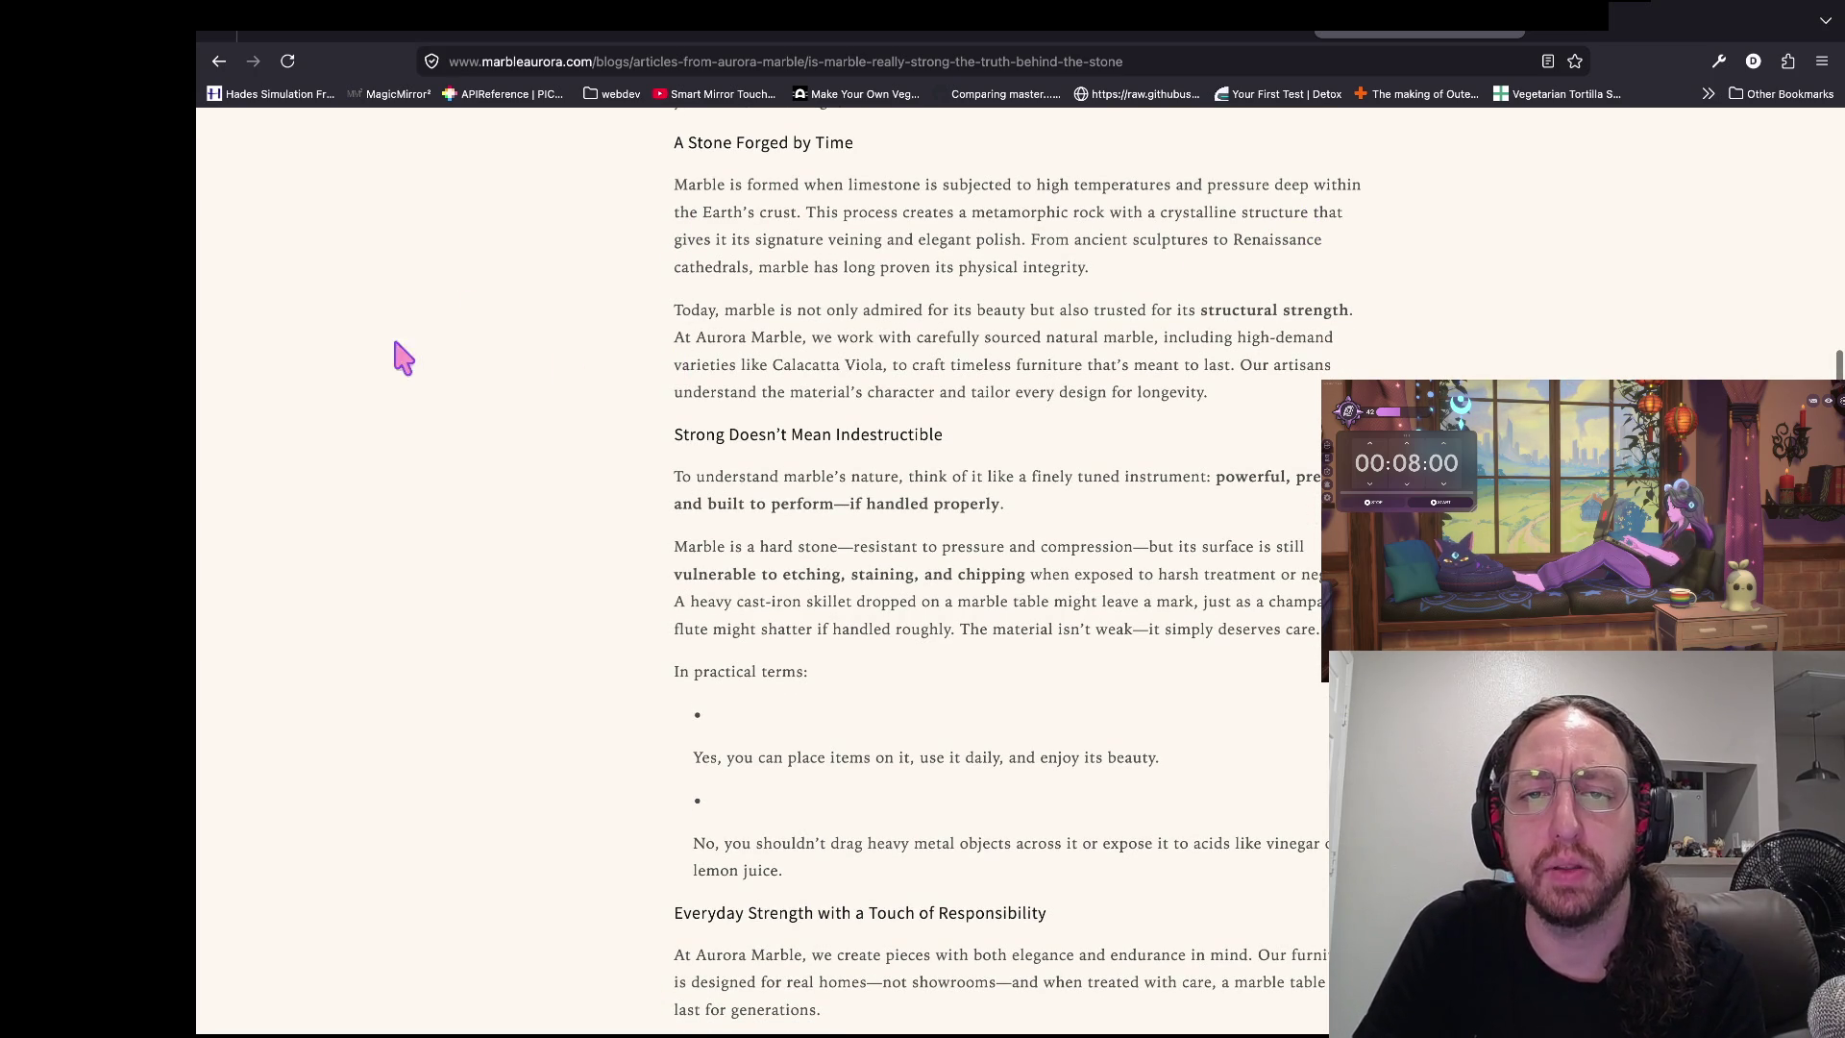
drag(818, 309, 1392, 321)
click(1393, 327)
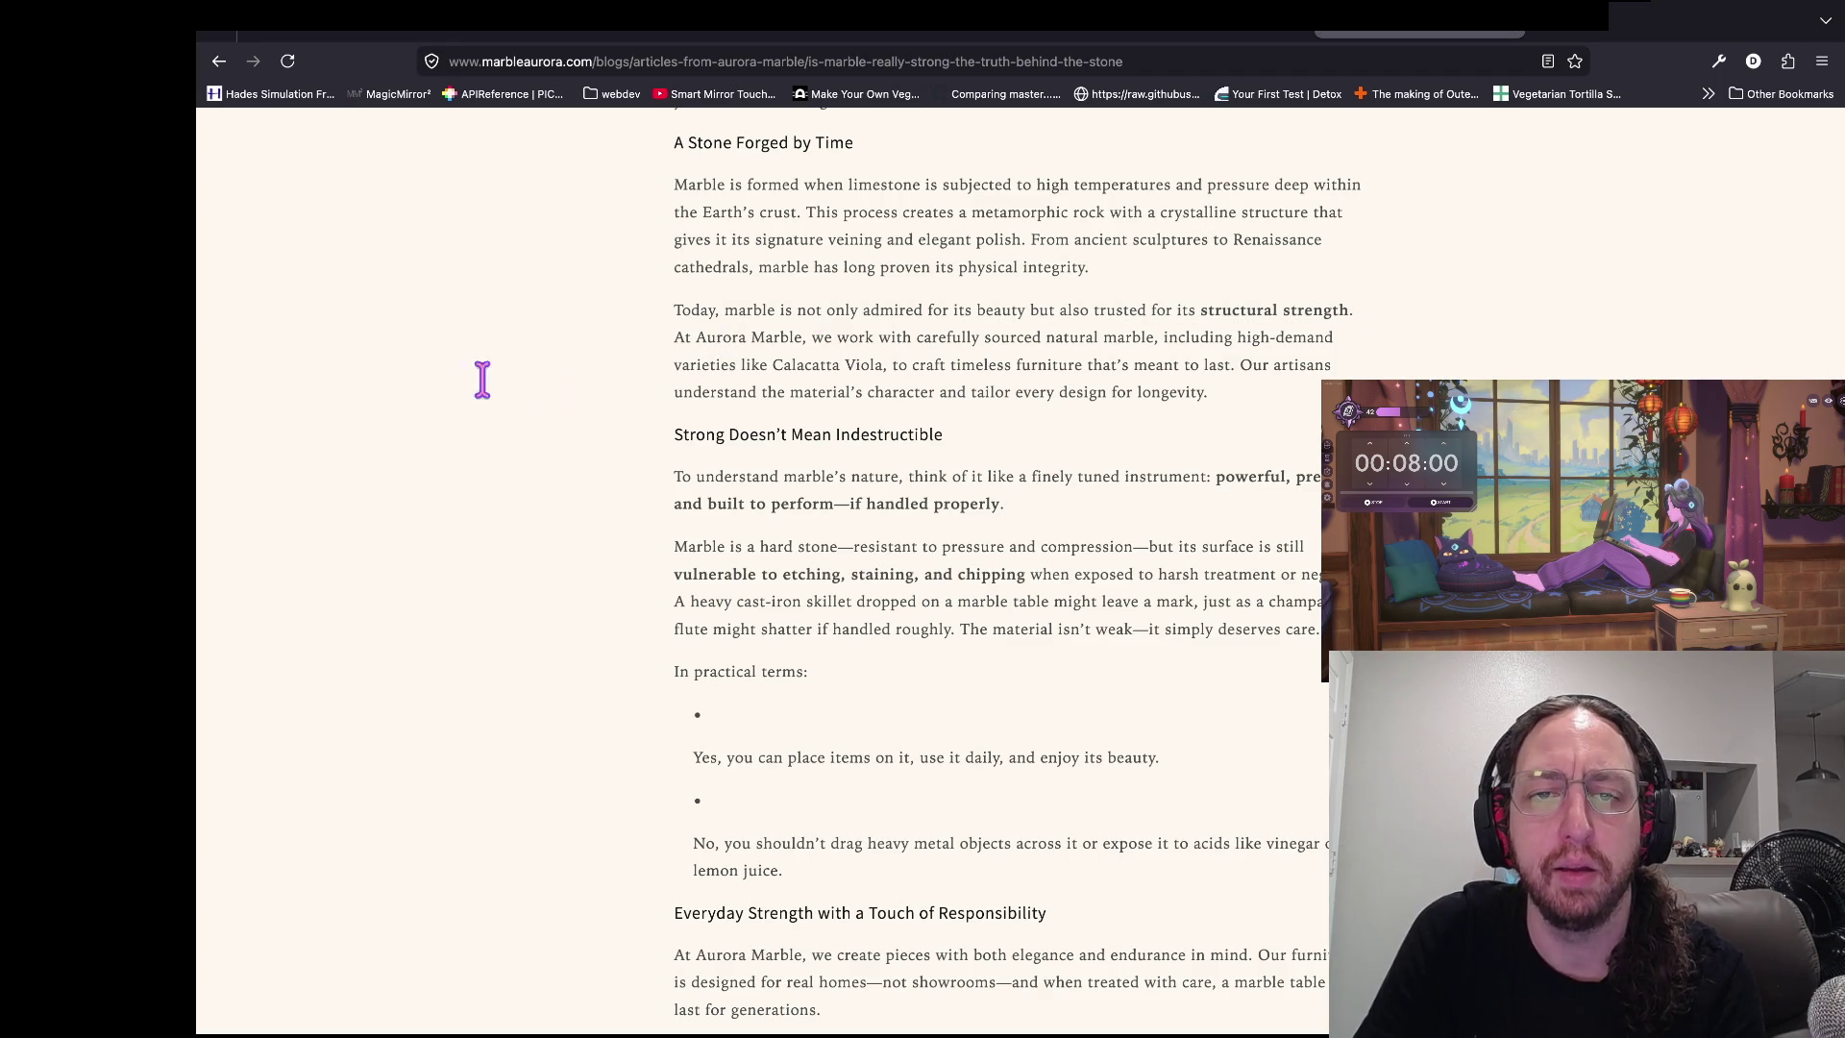
scroll(480, 384, down, 1)
scroll(741, 441, up, 5)
scroll(740, 442, up, 10)
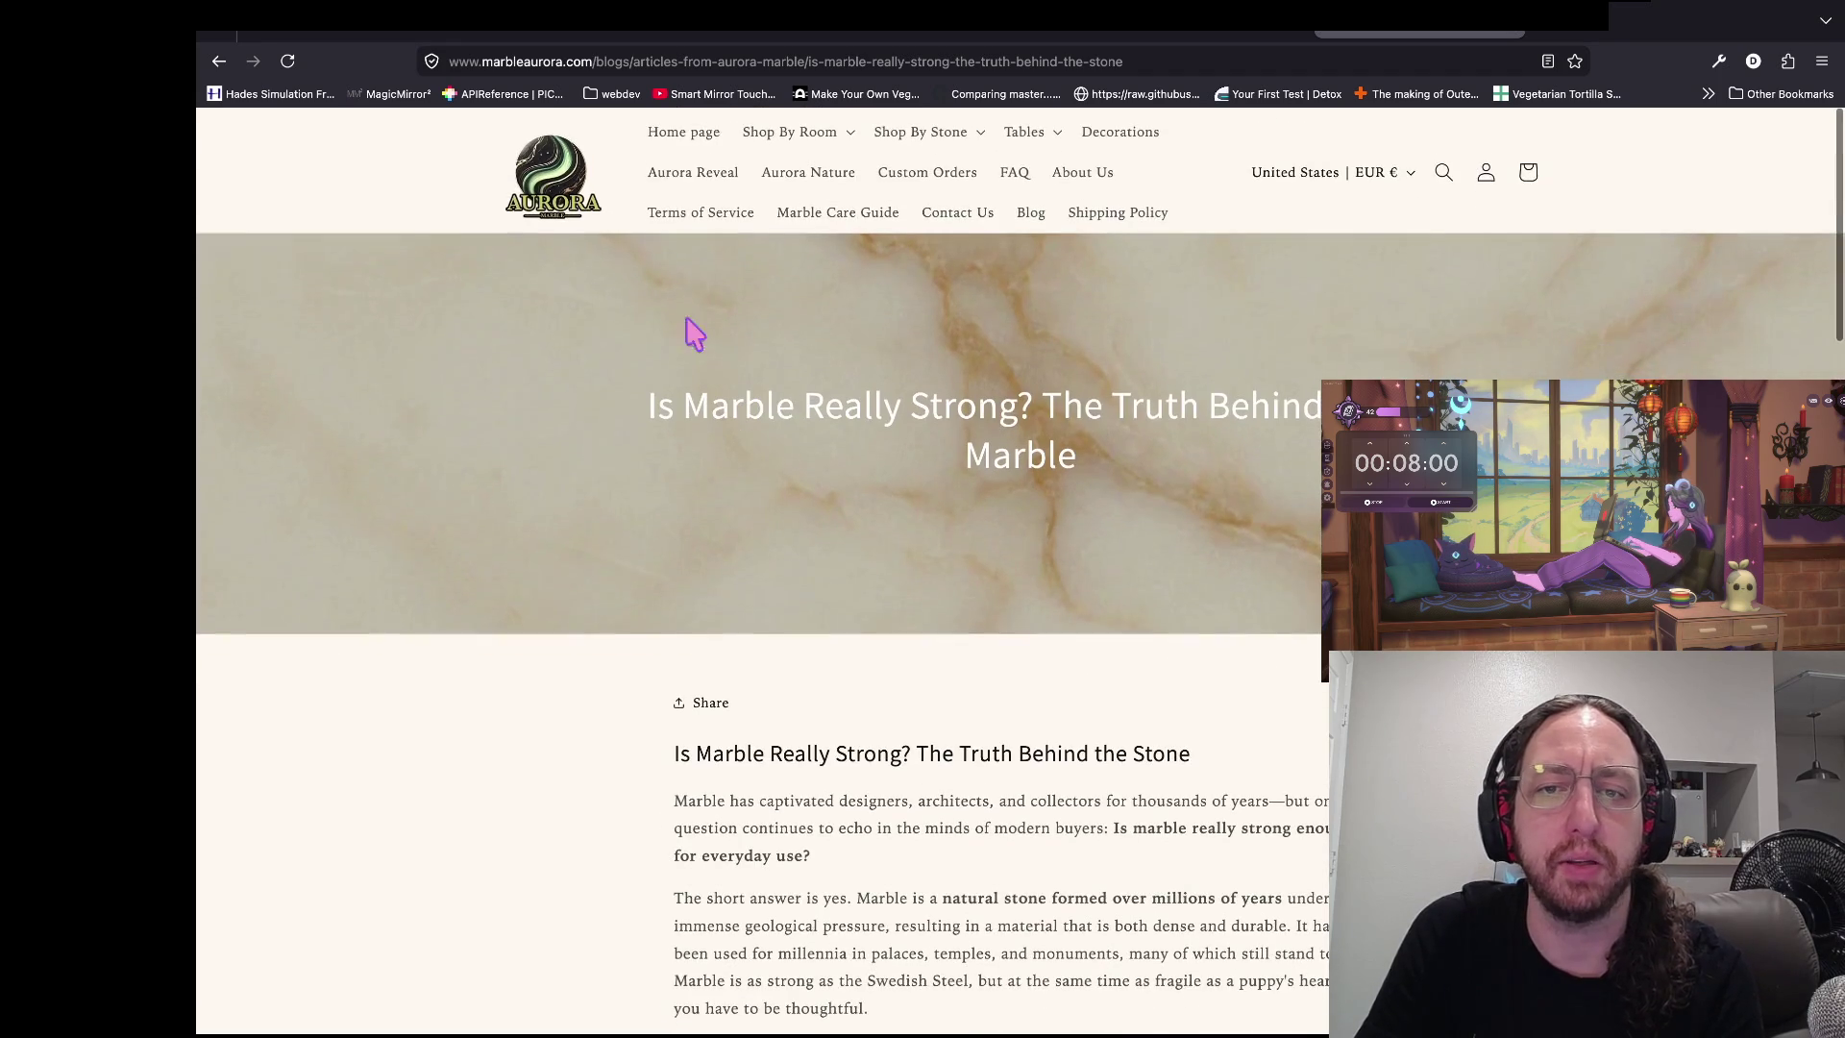
scroll(424, 557, down, 20)
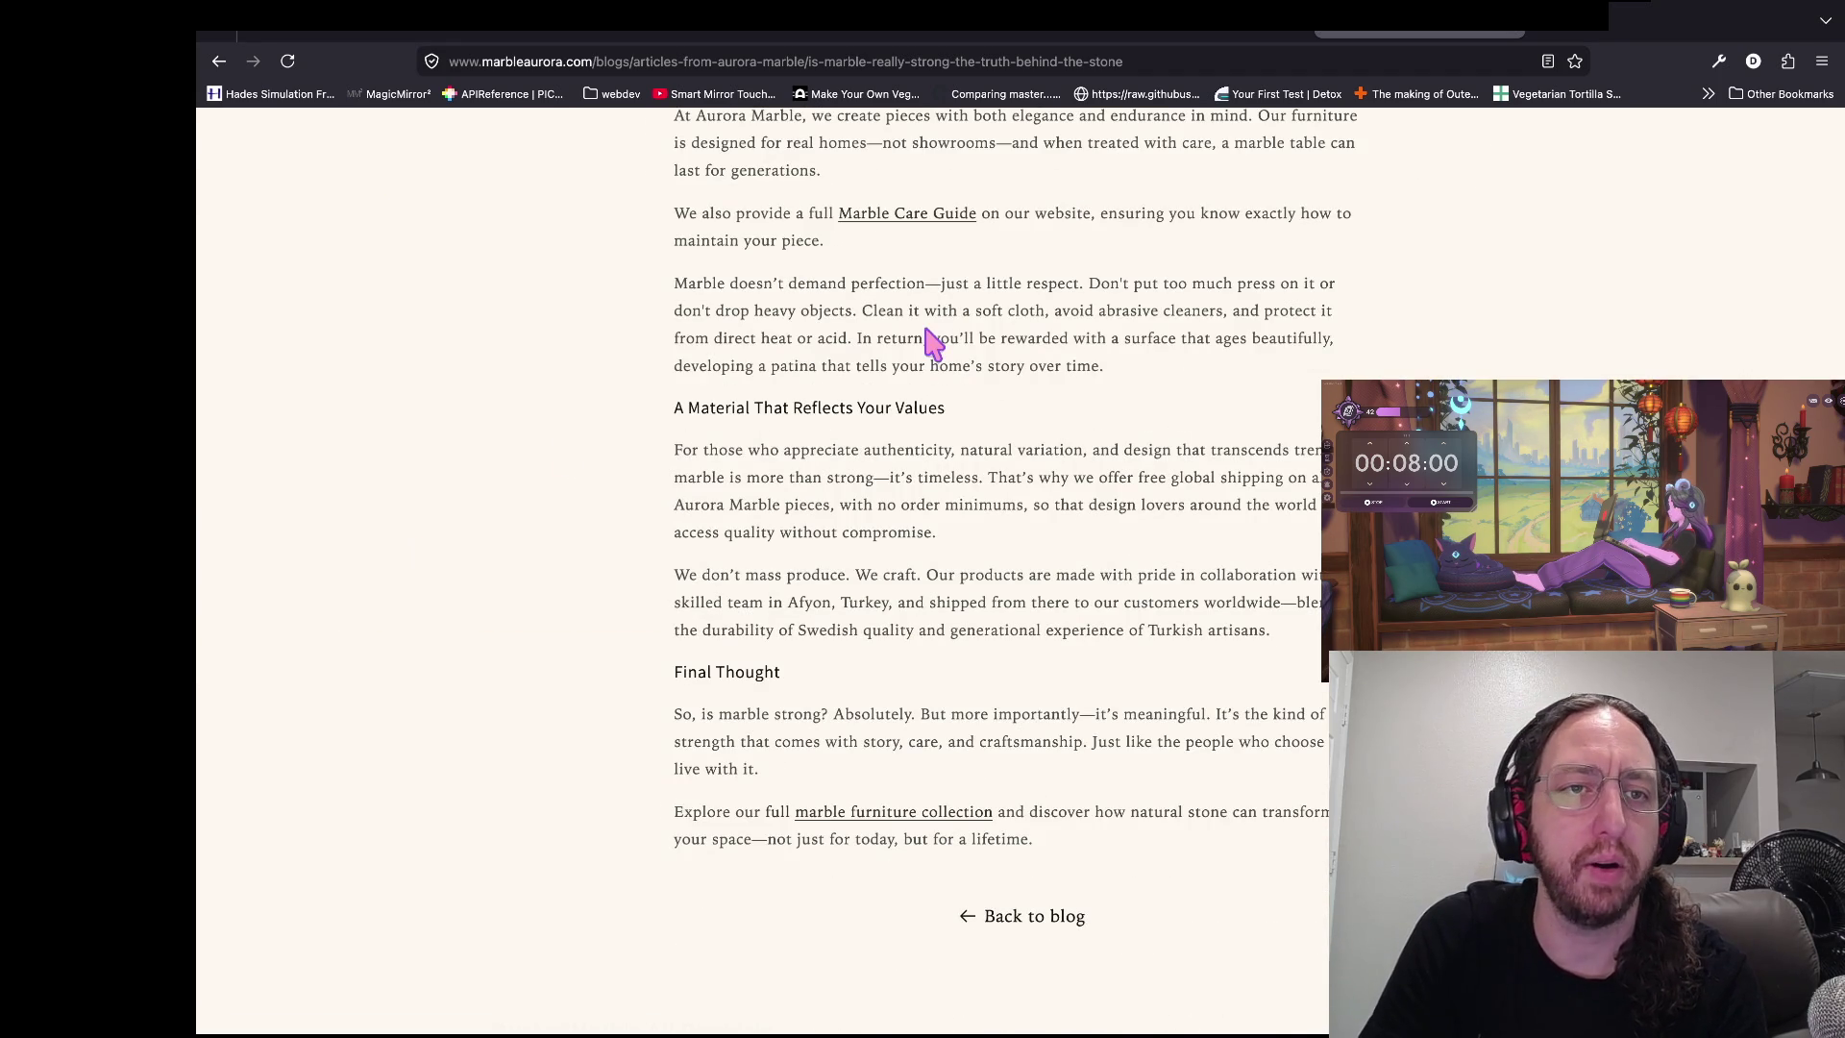
- Go back to the results and open the ASTM A209 Steel vs. Marble comparison
click(219, 60)
scroll(606, 248, down, 3)
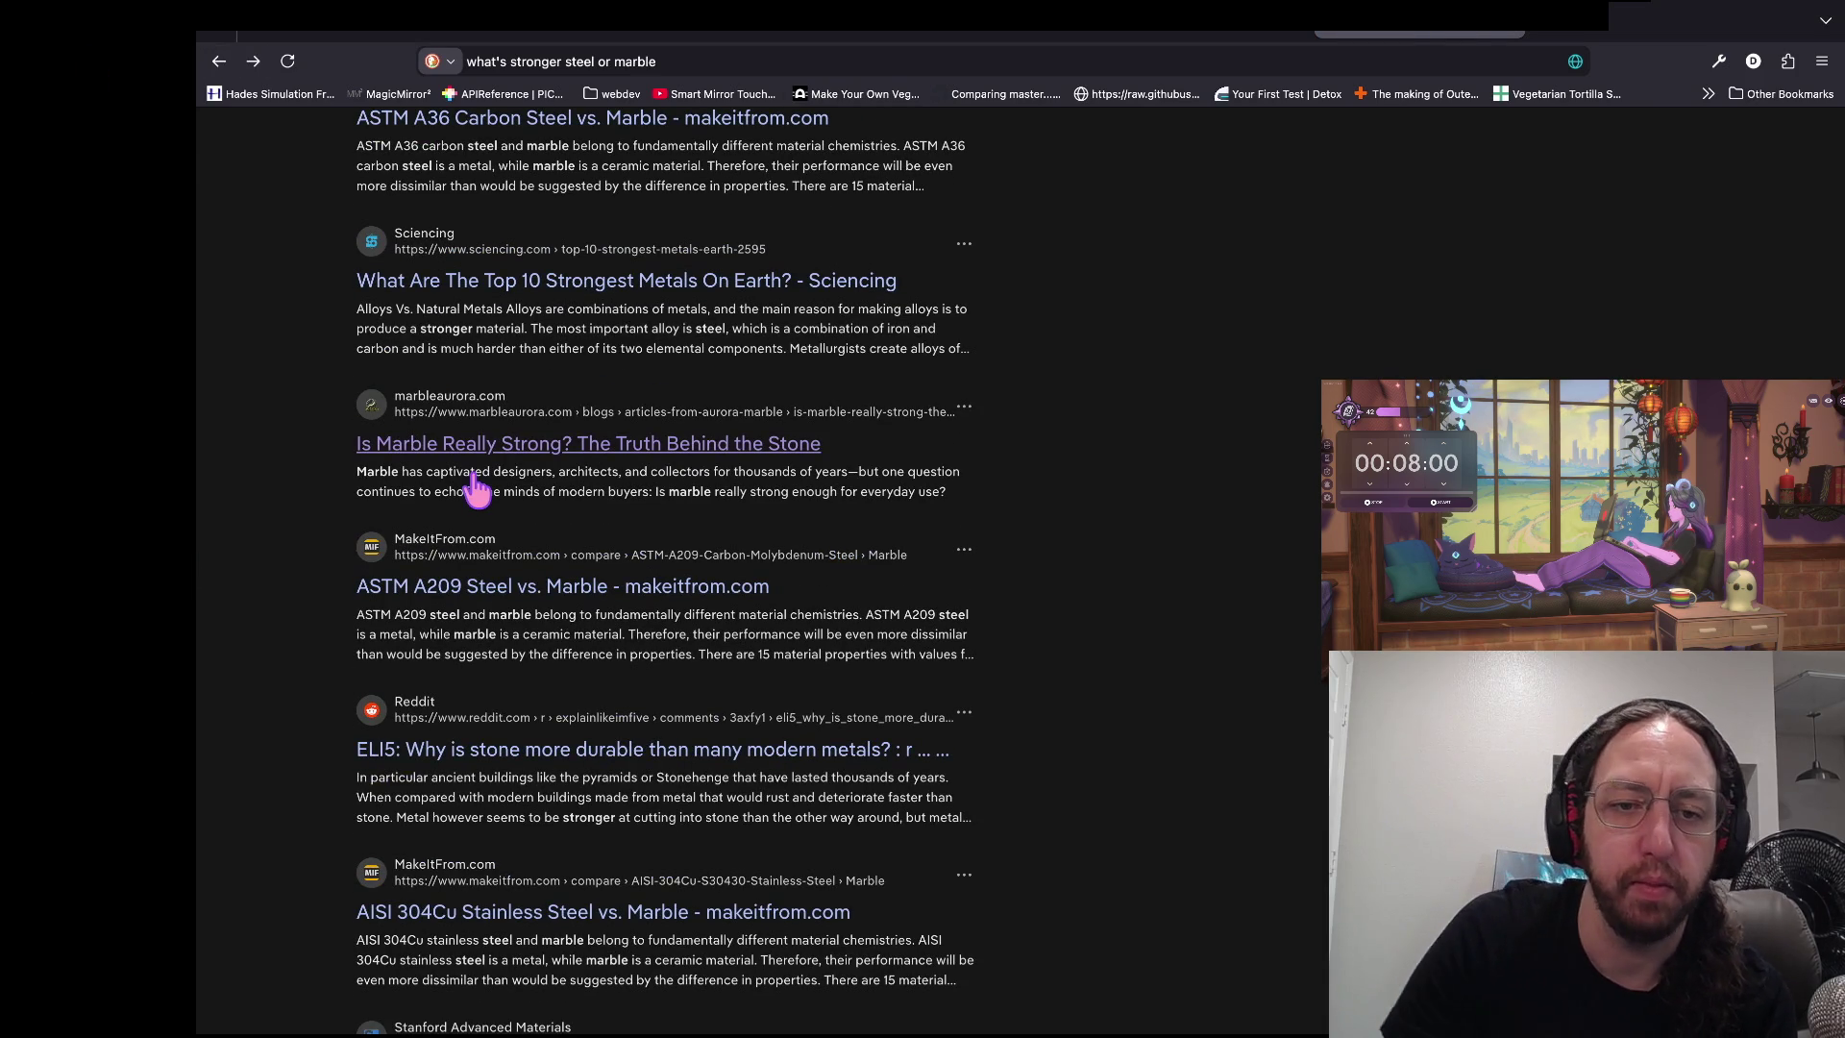
click(470, 607)
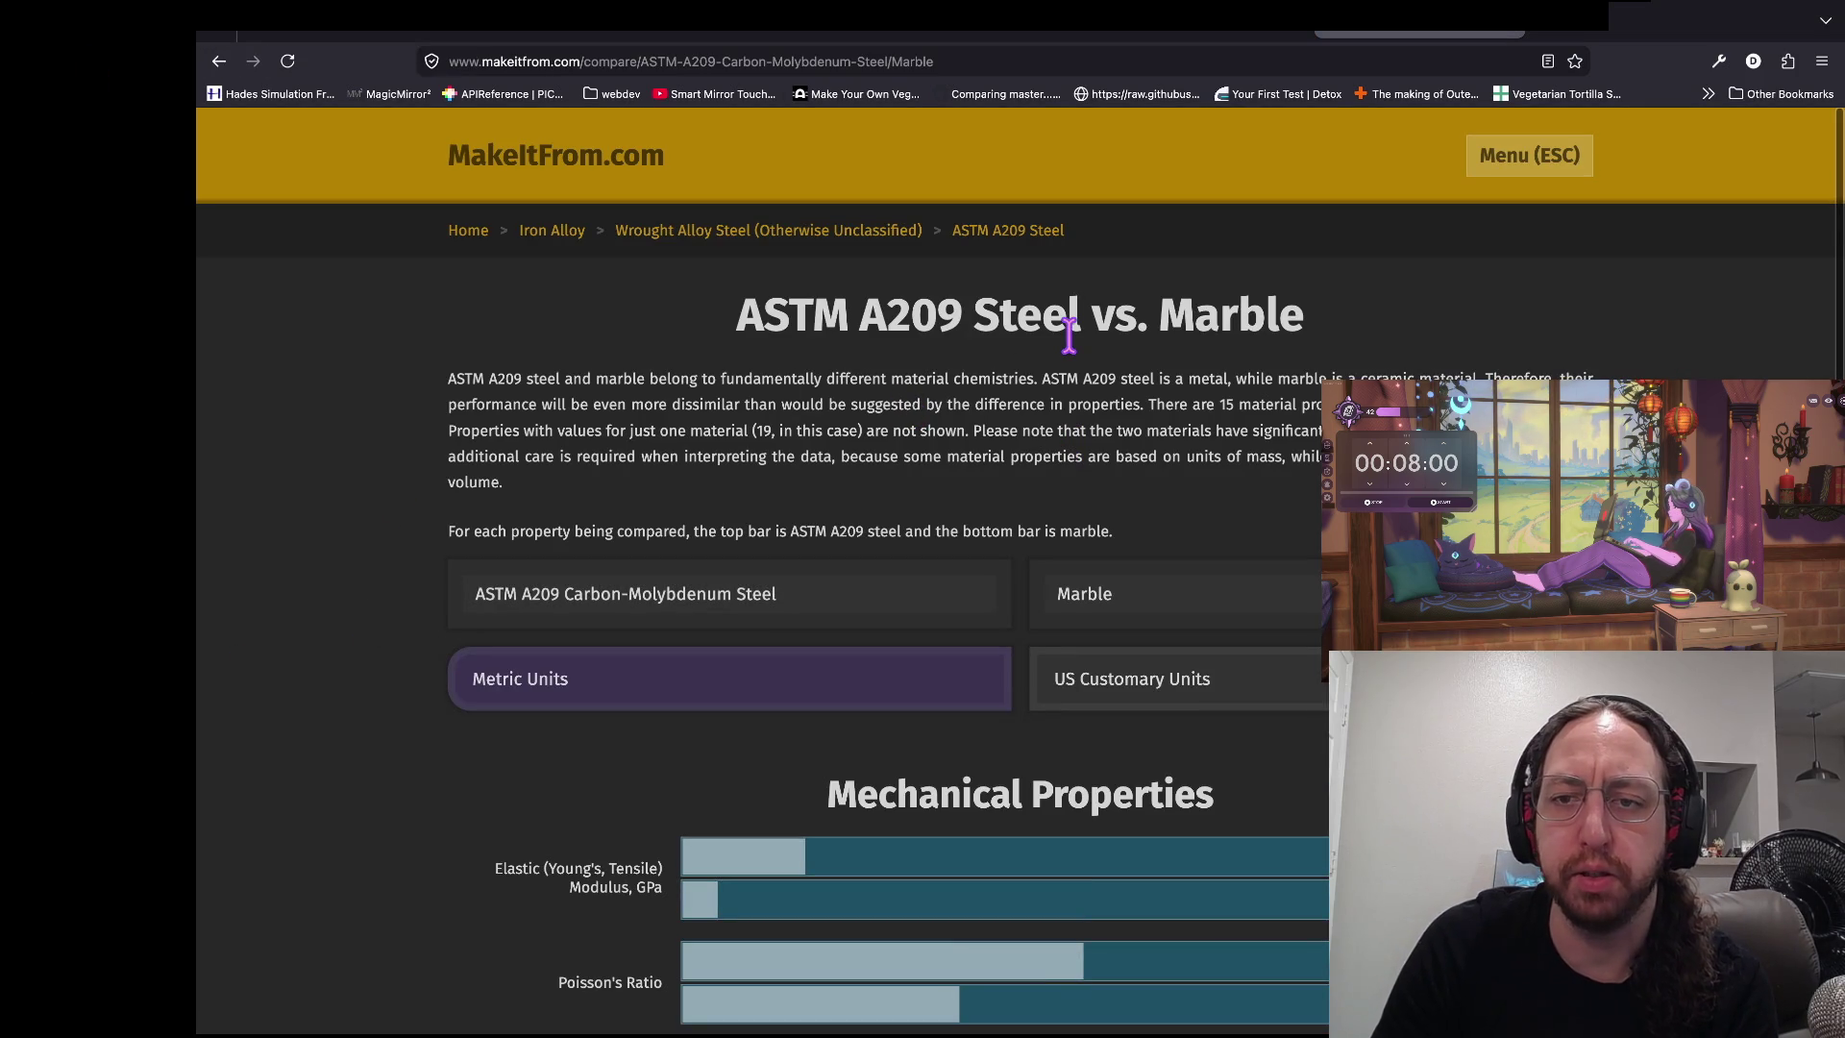
- Scroll through MakeItFrom's steel-versus-marble property charts, then switch back to globals.gd in Godot
scroll(336, 429, down, 5)
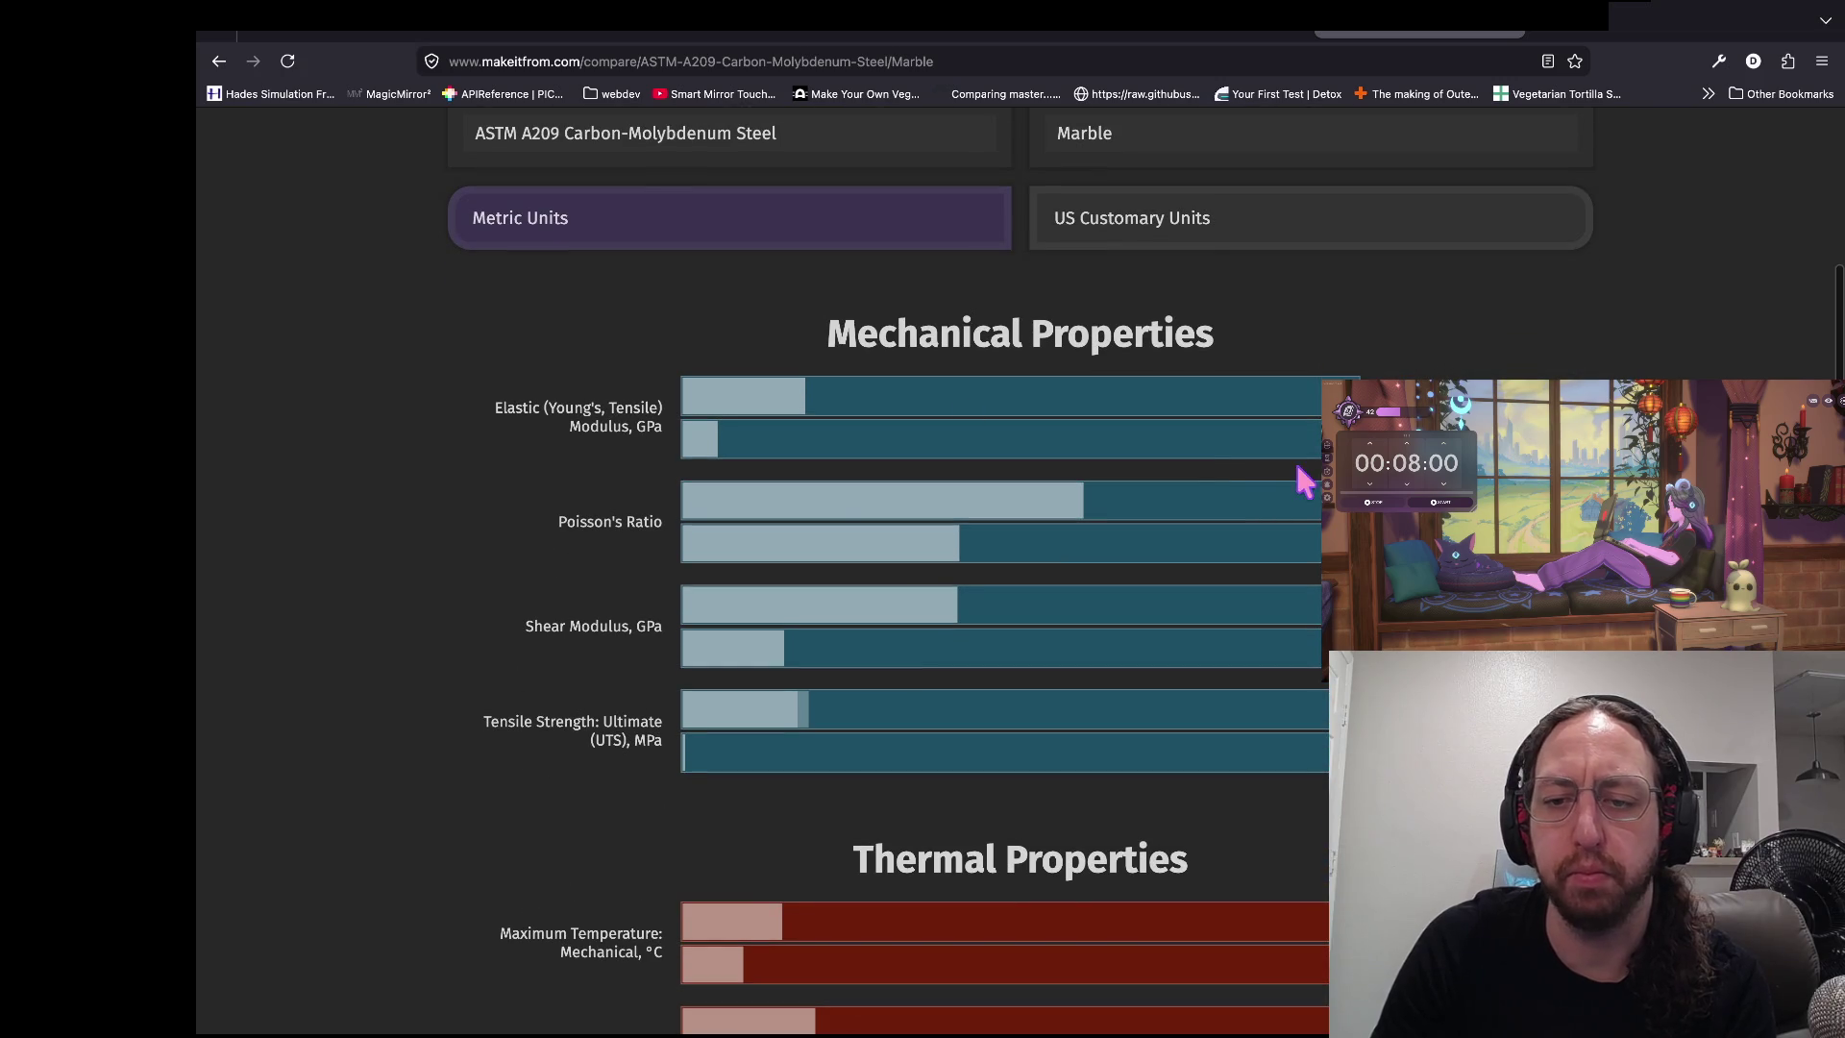
scroll(52, 682, down, 12)
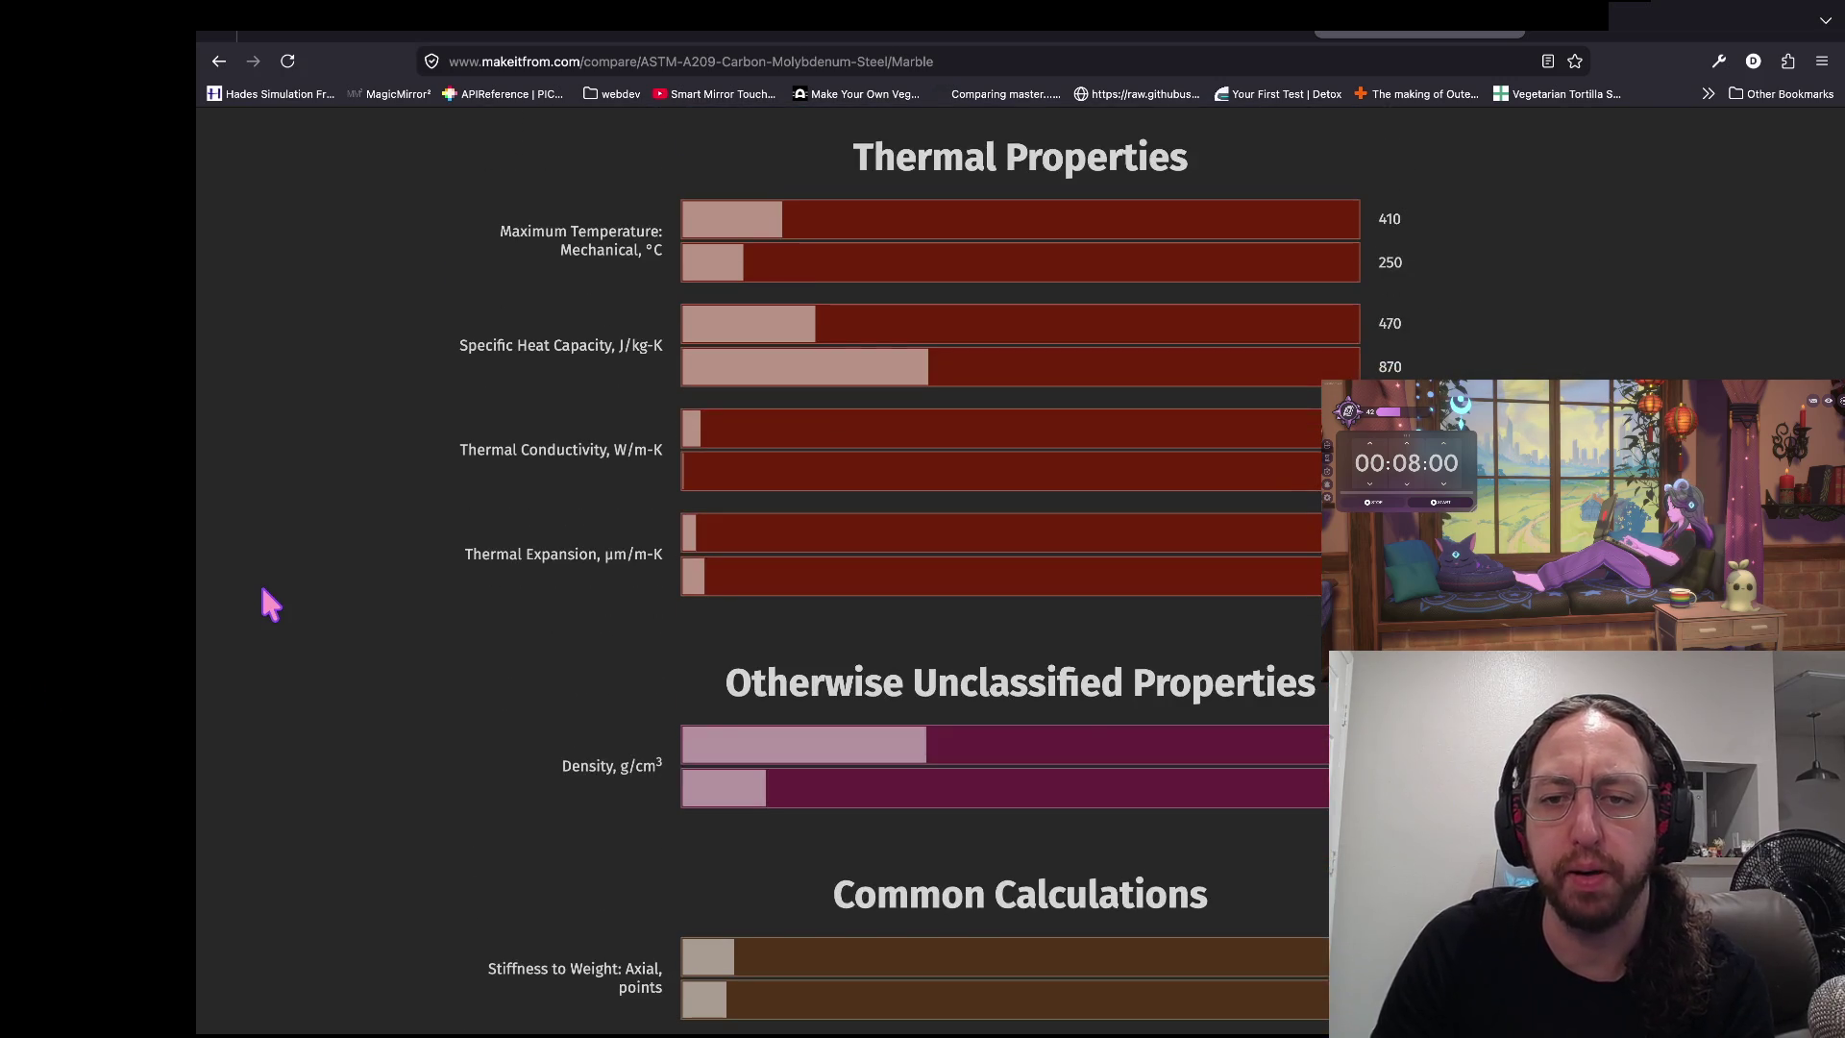
scroll(262, 588, down, 3)
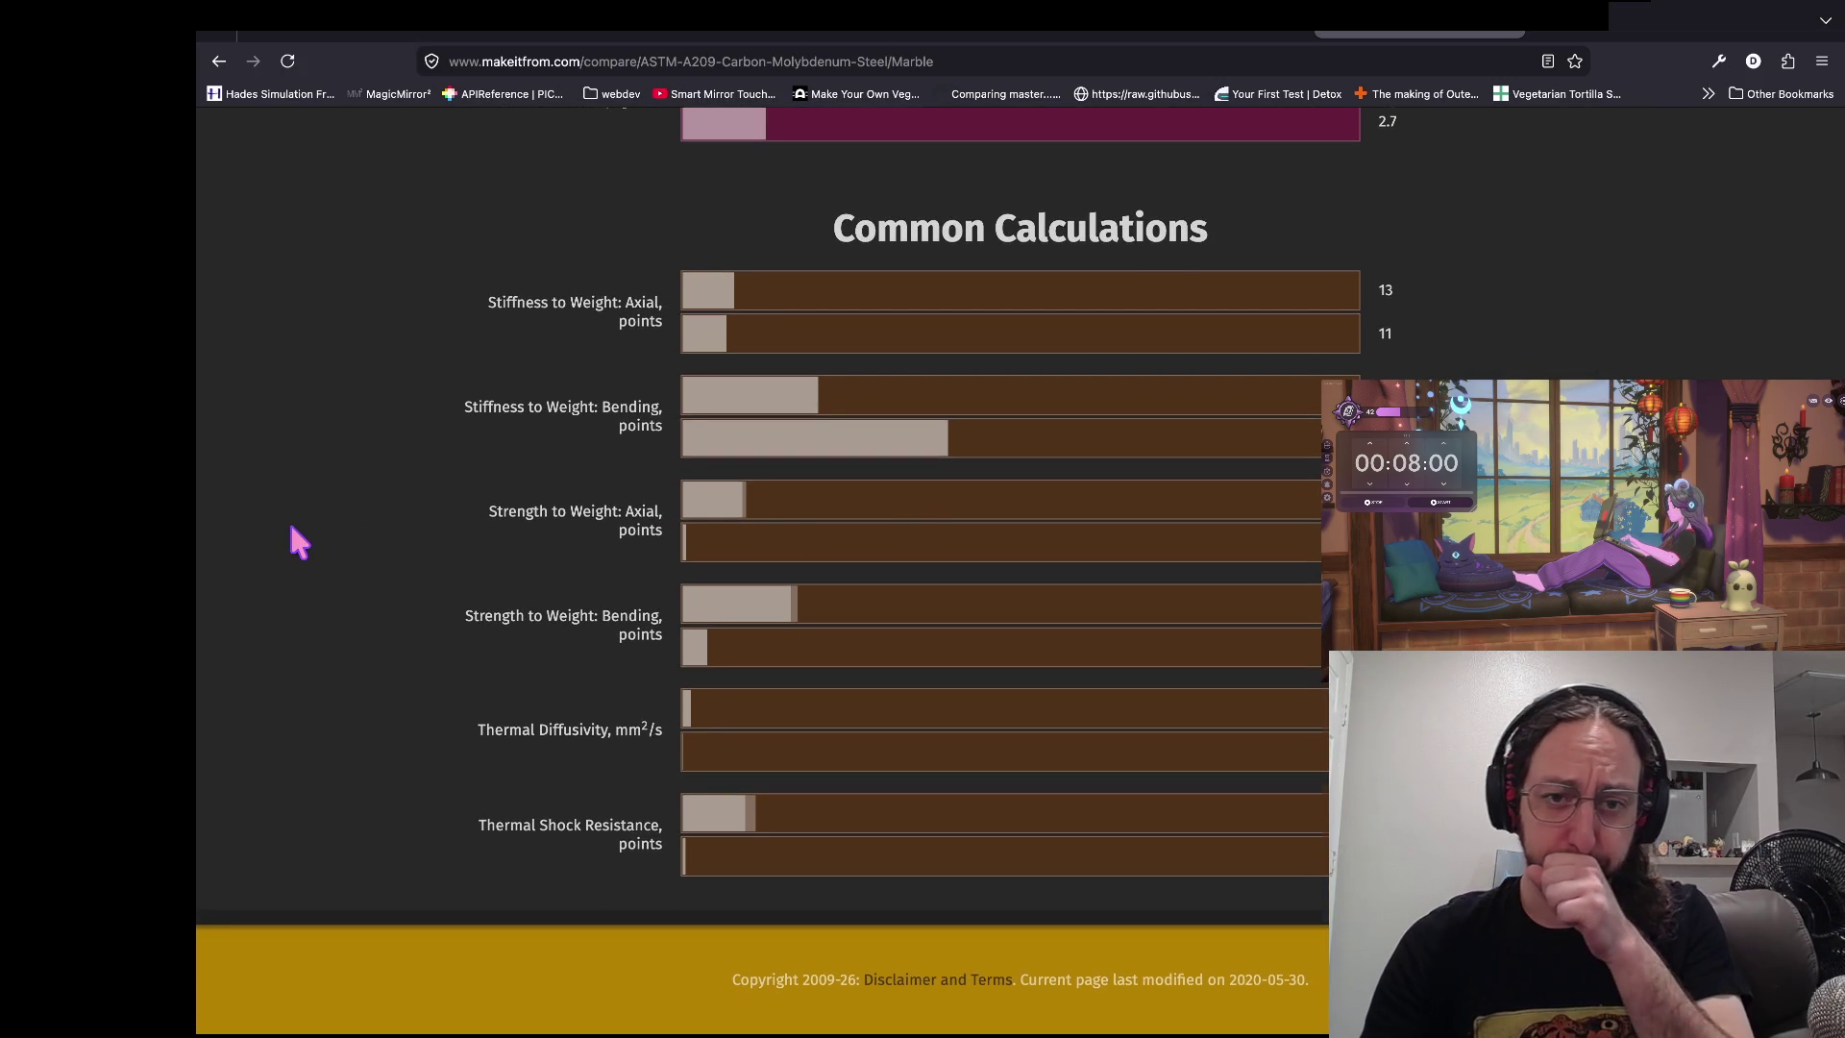
scroll(292, 528, up, 10)
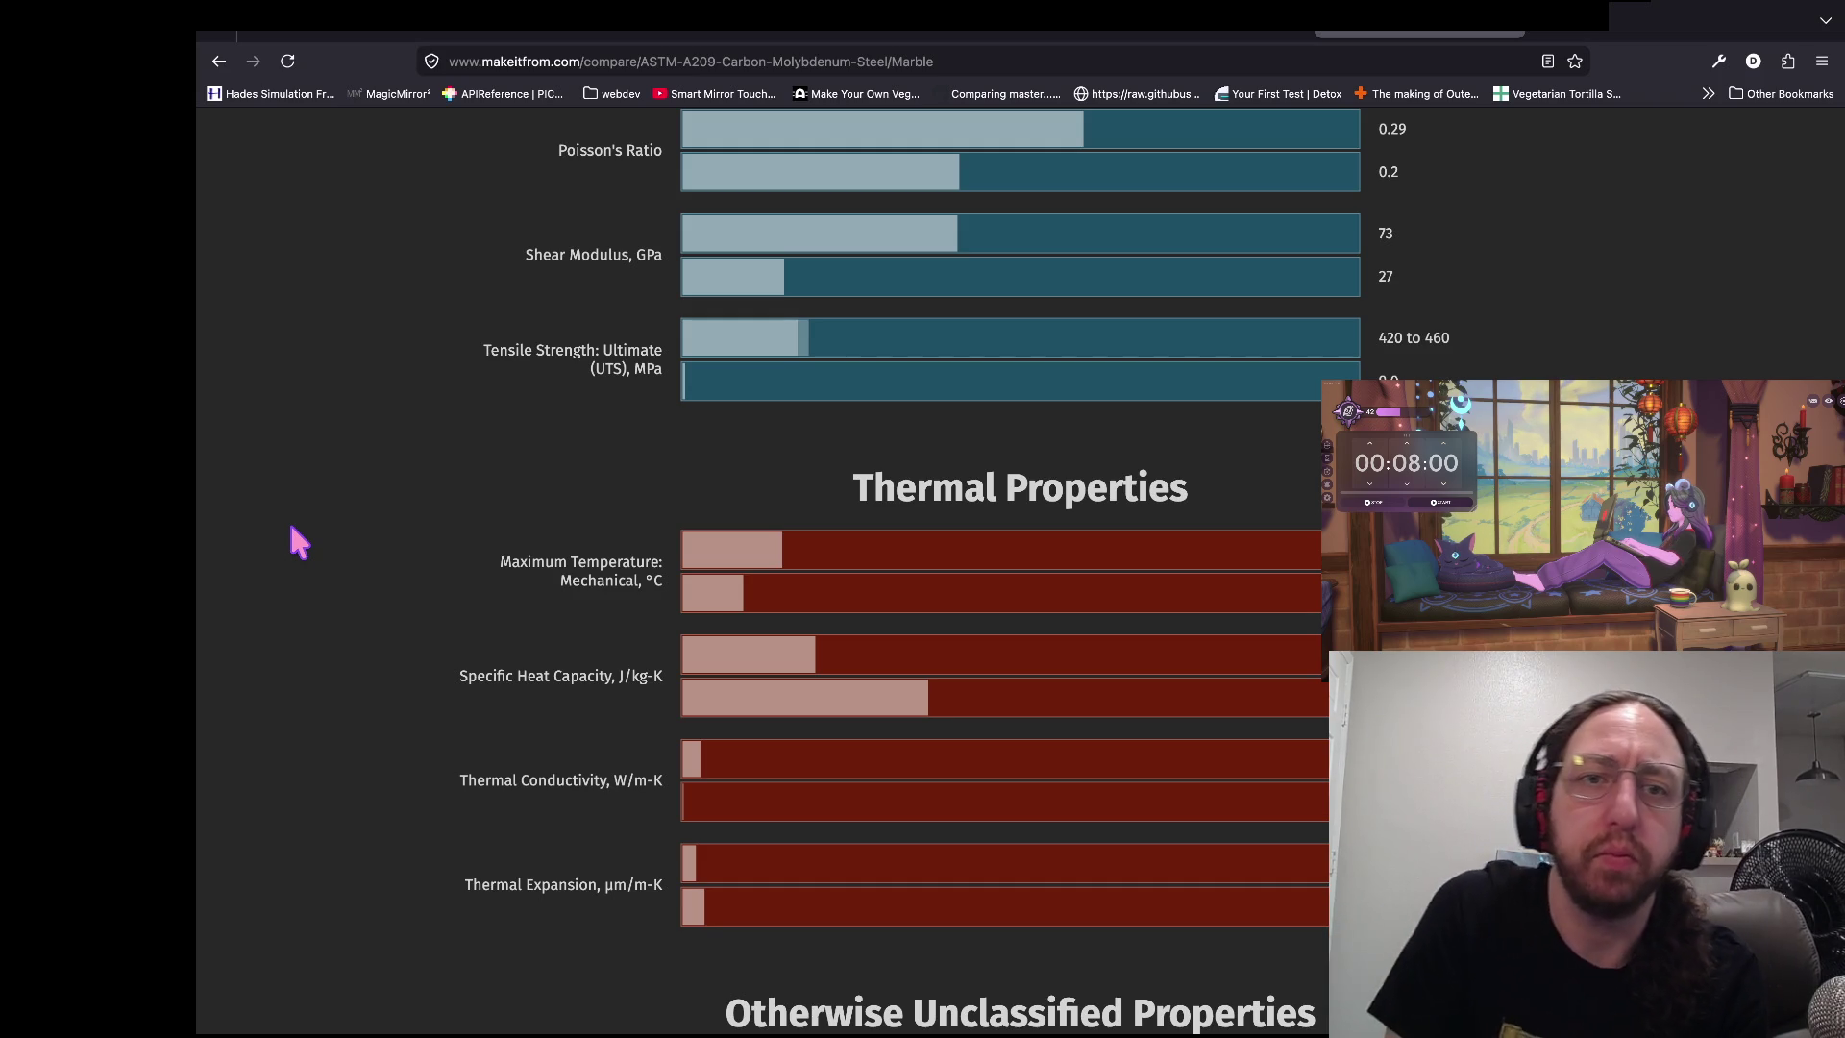
mouse_move(251, 65)
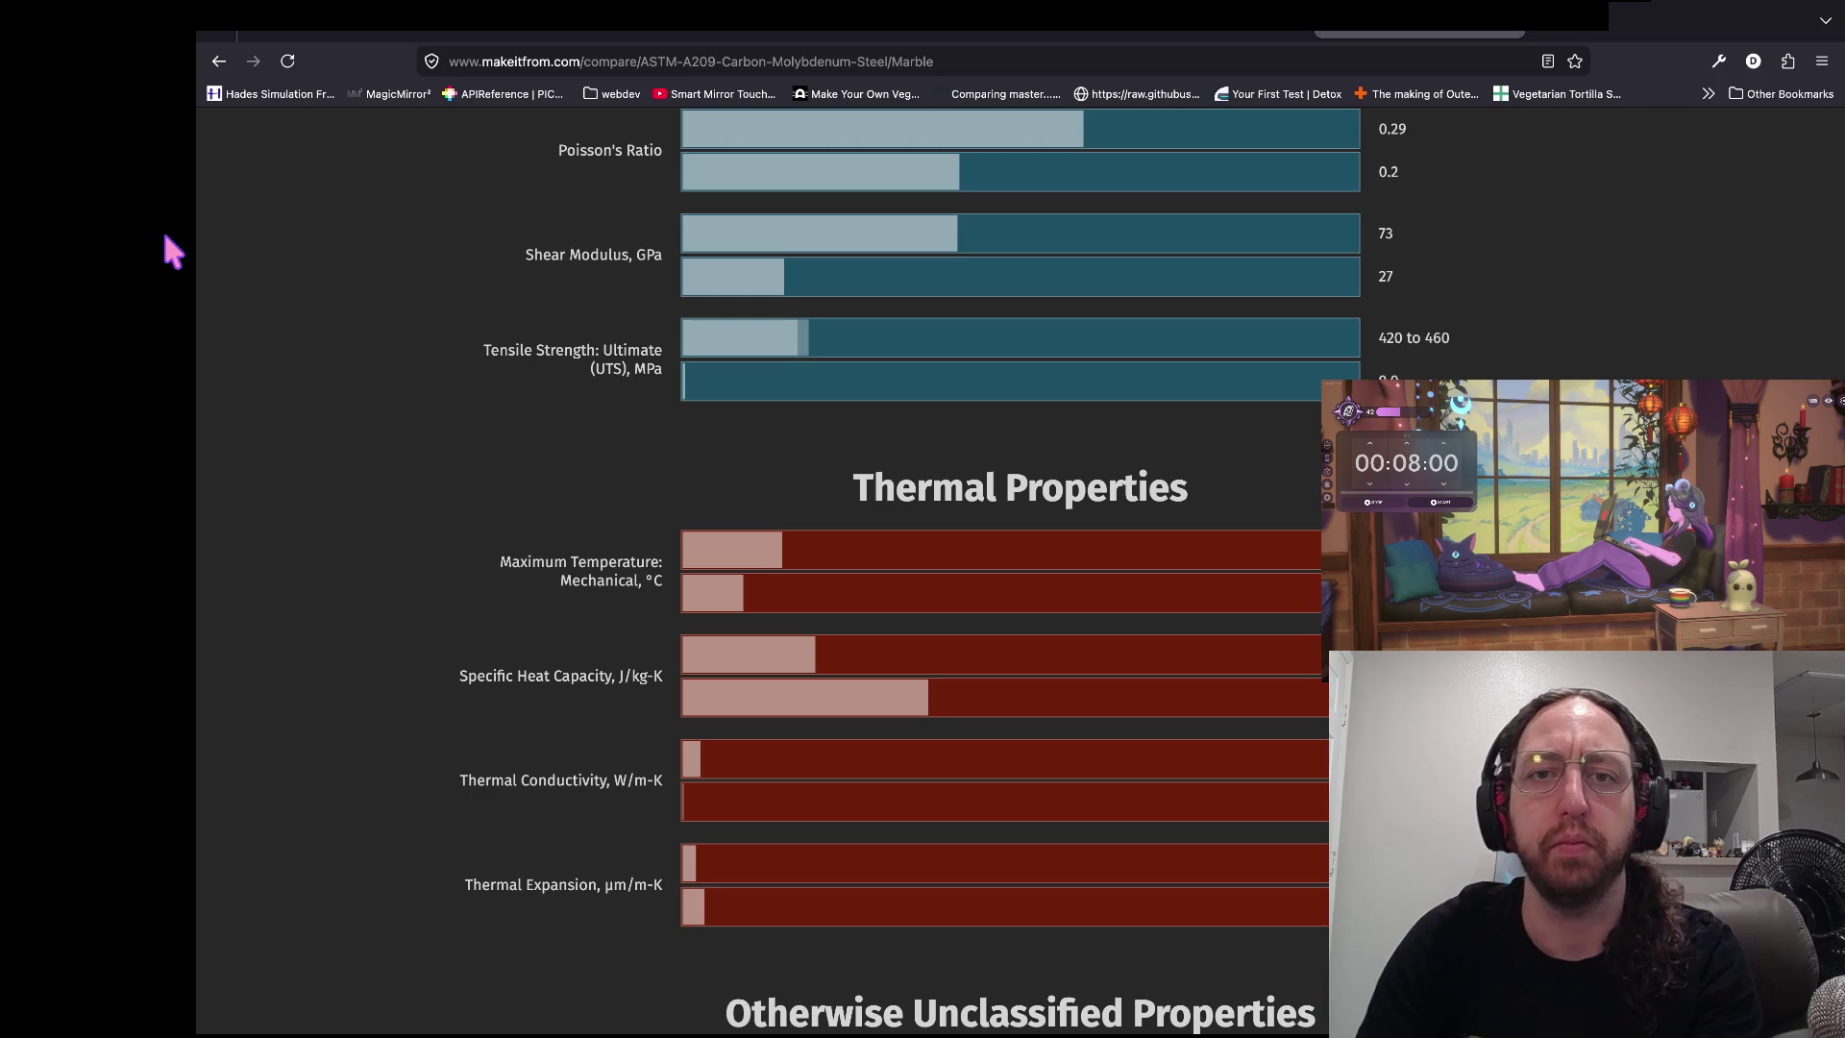
key(ctrl+Left)
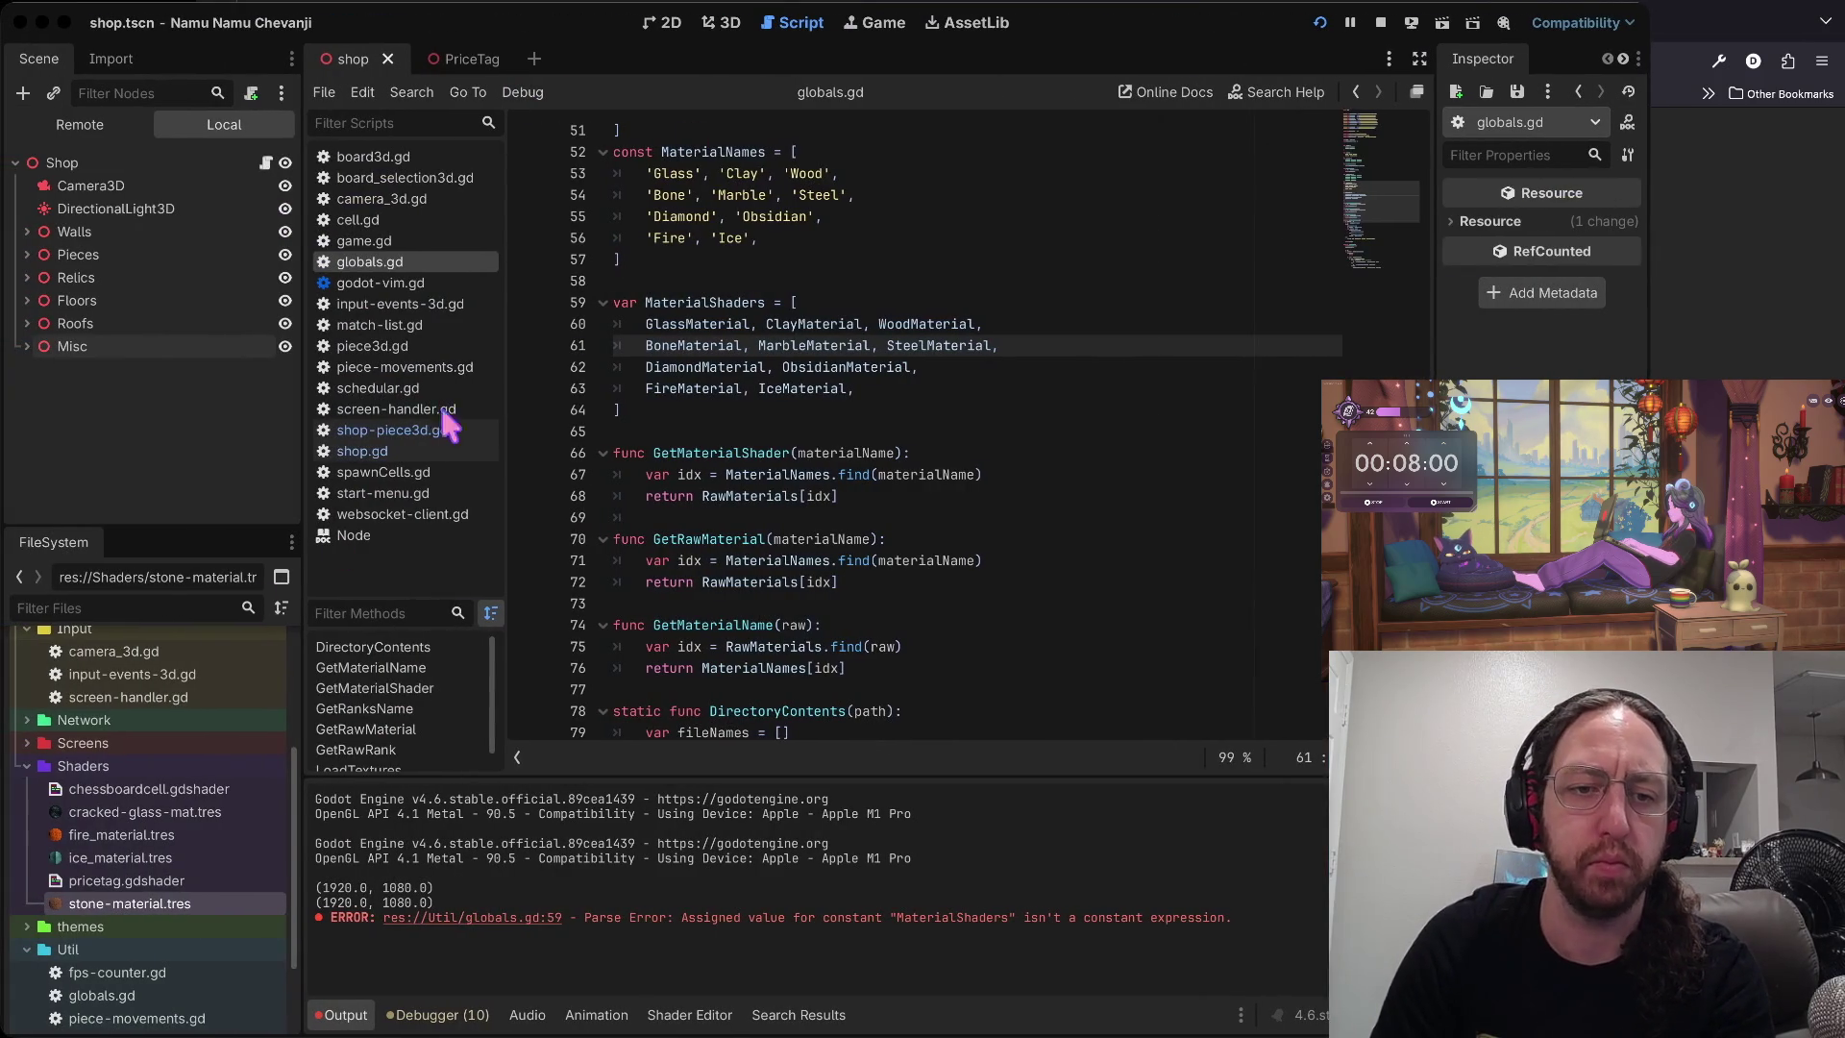
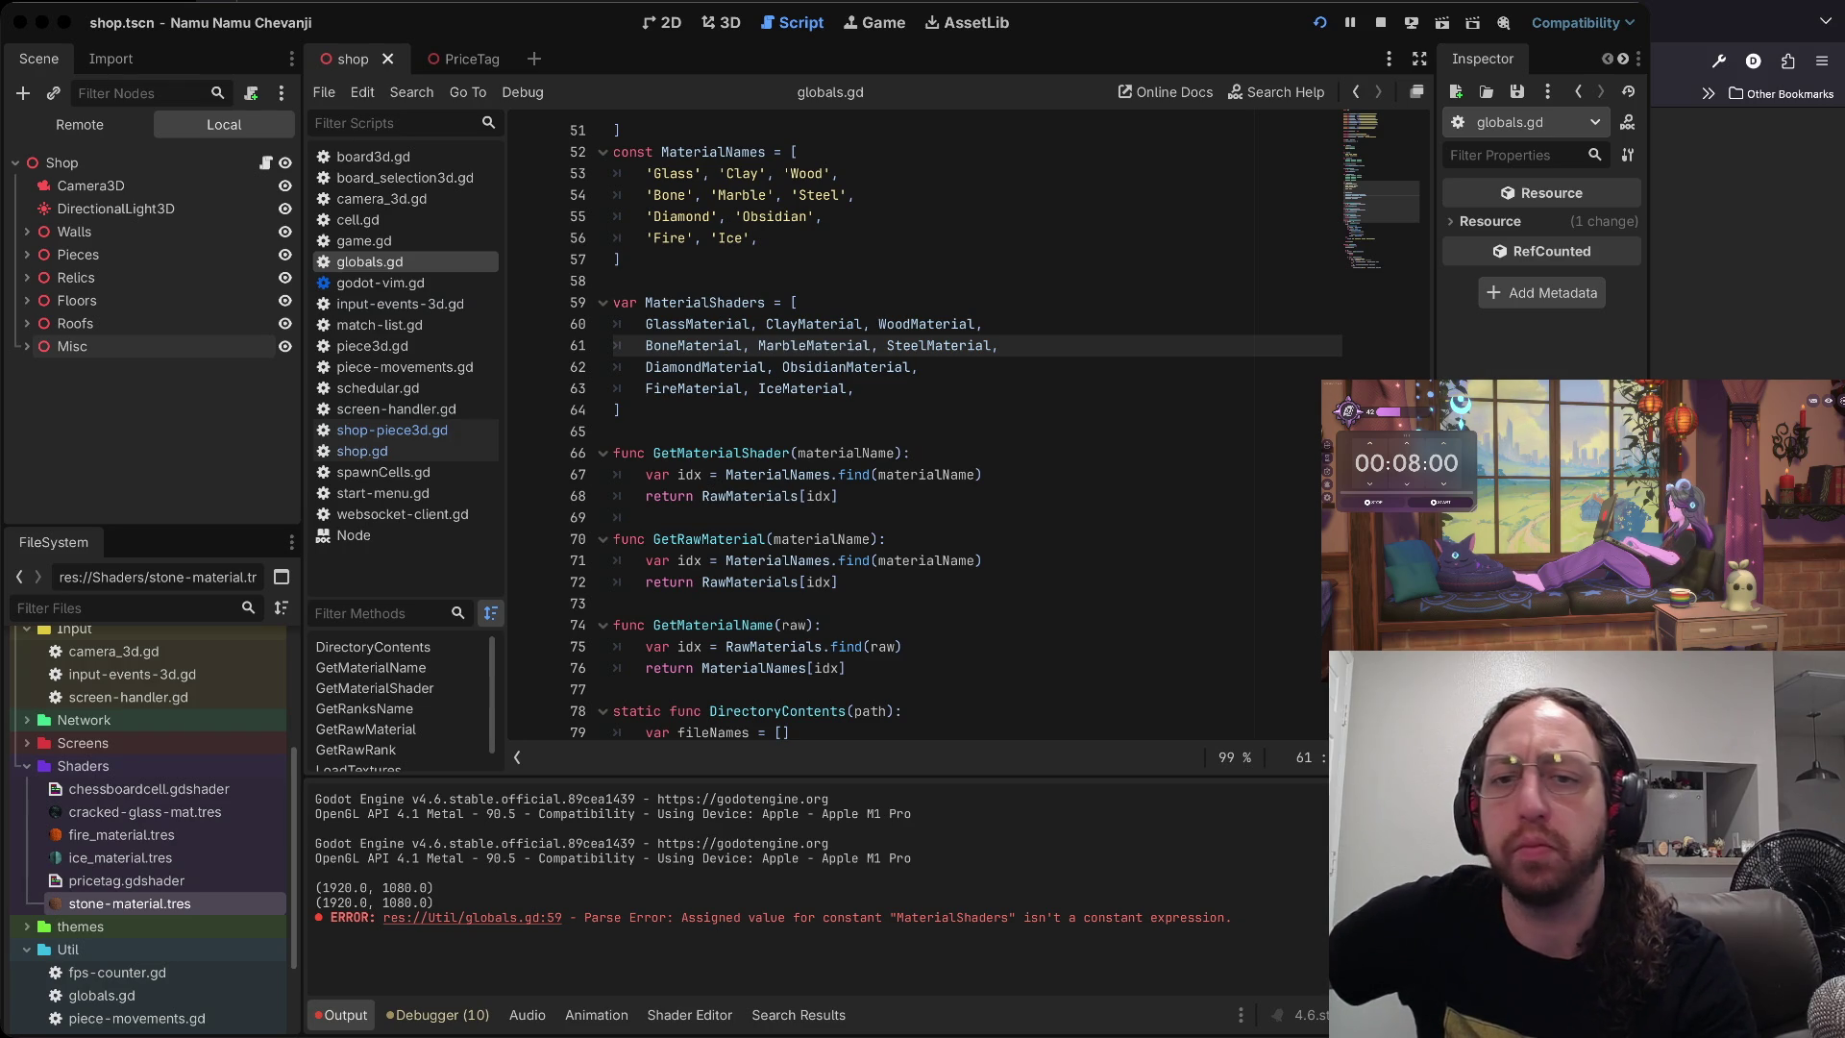
- Go to empty line 65 in globals.gd, scroll up to the Colors constants, then return to the browser
key(super+Tab)
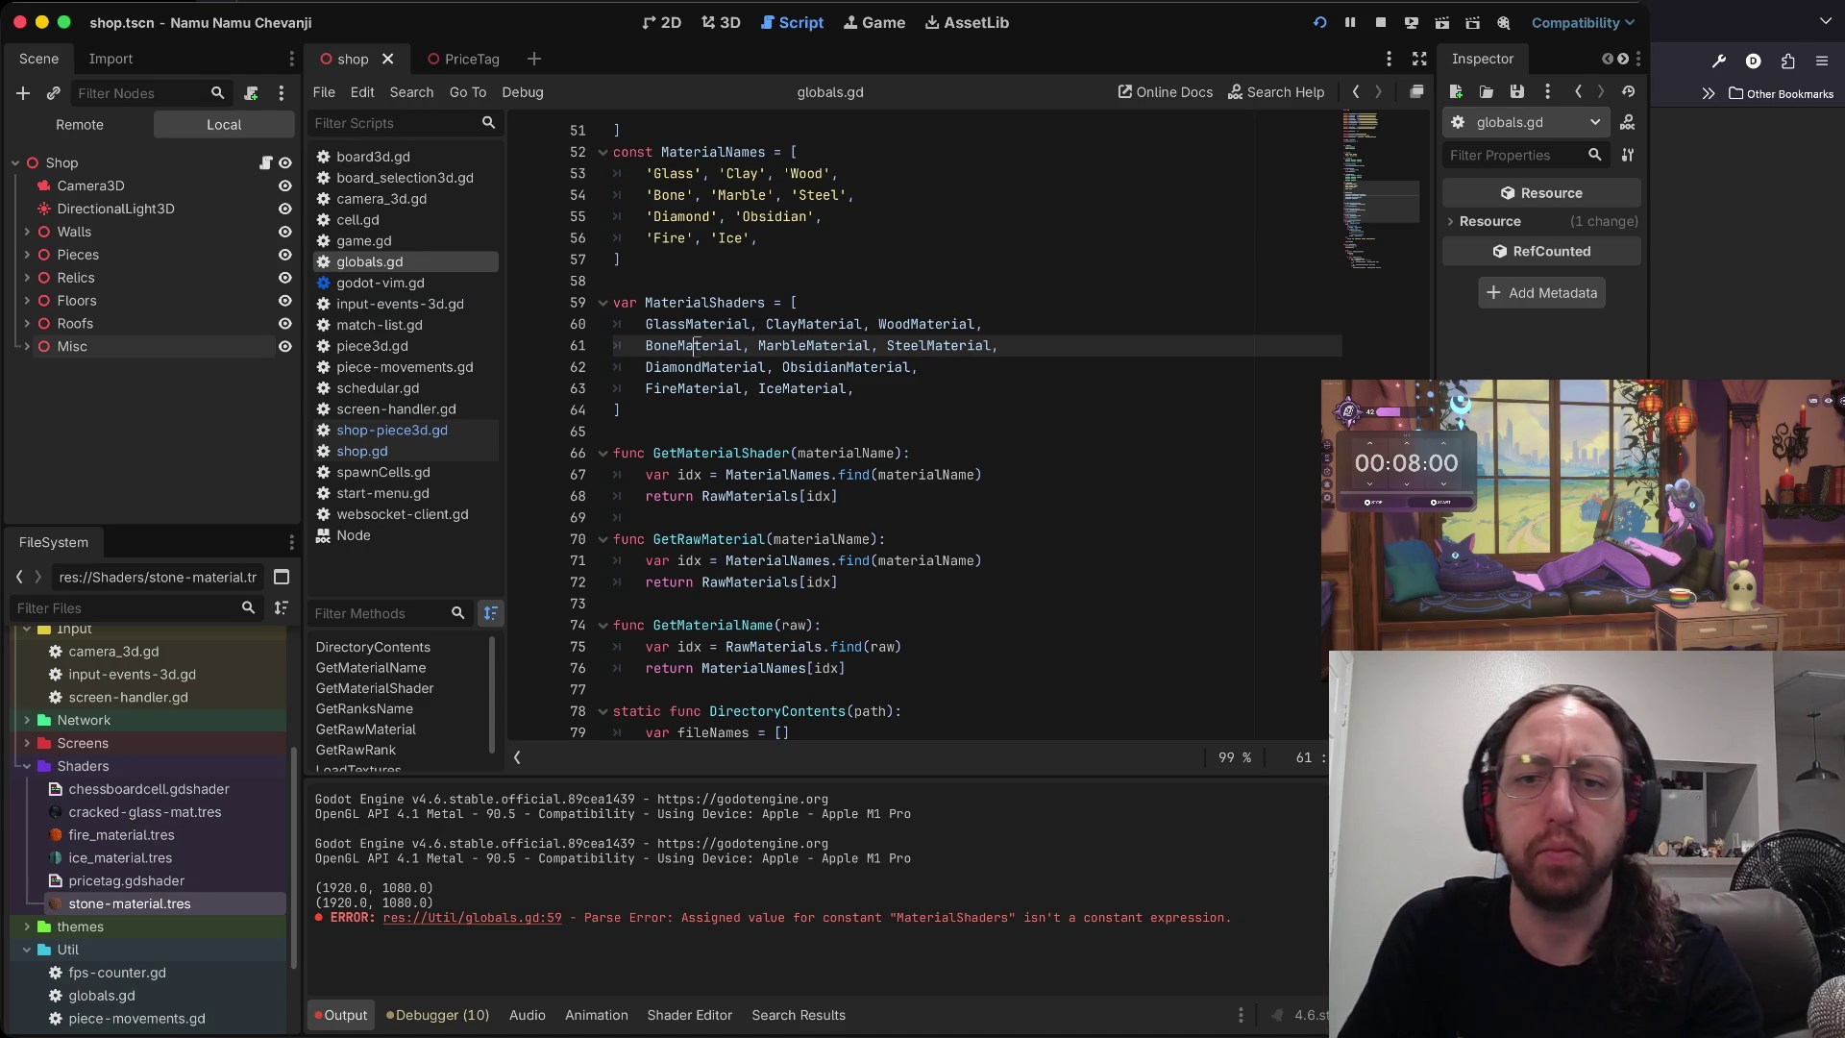
click(1129, 434)
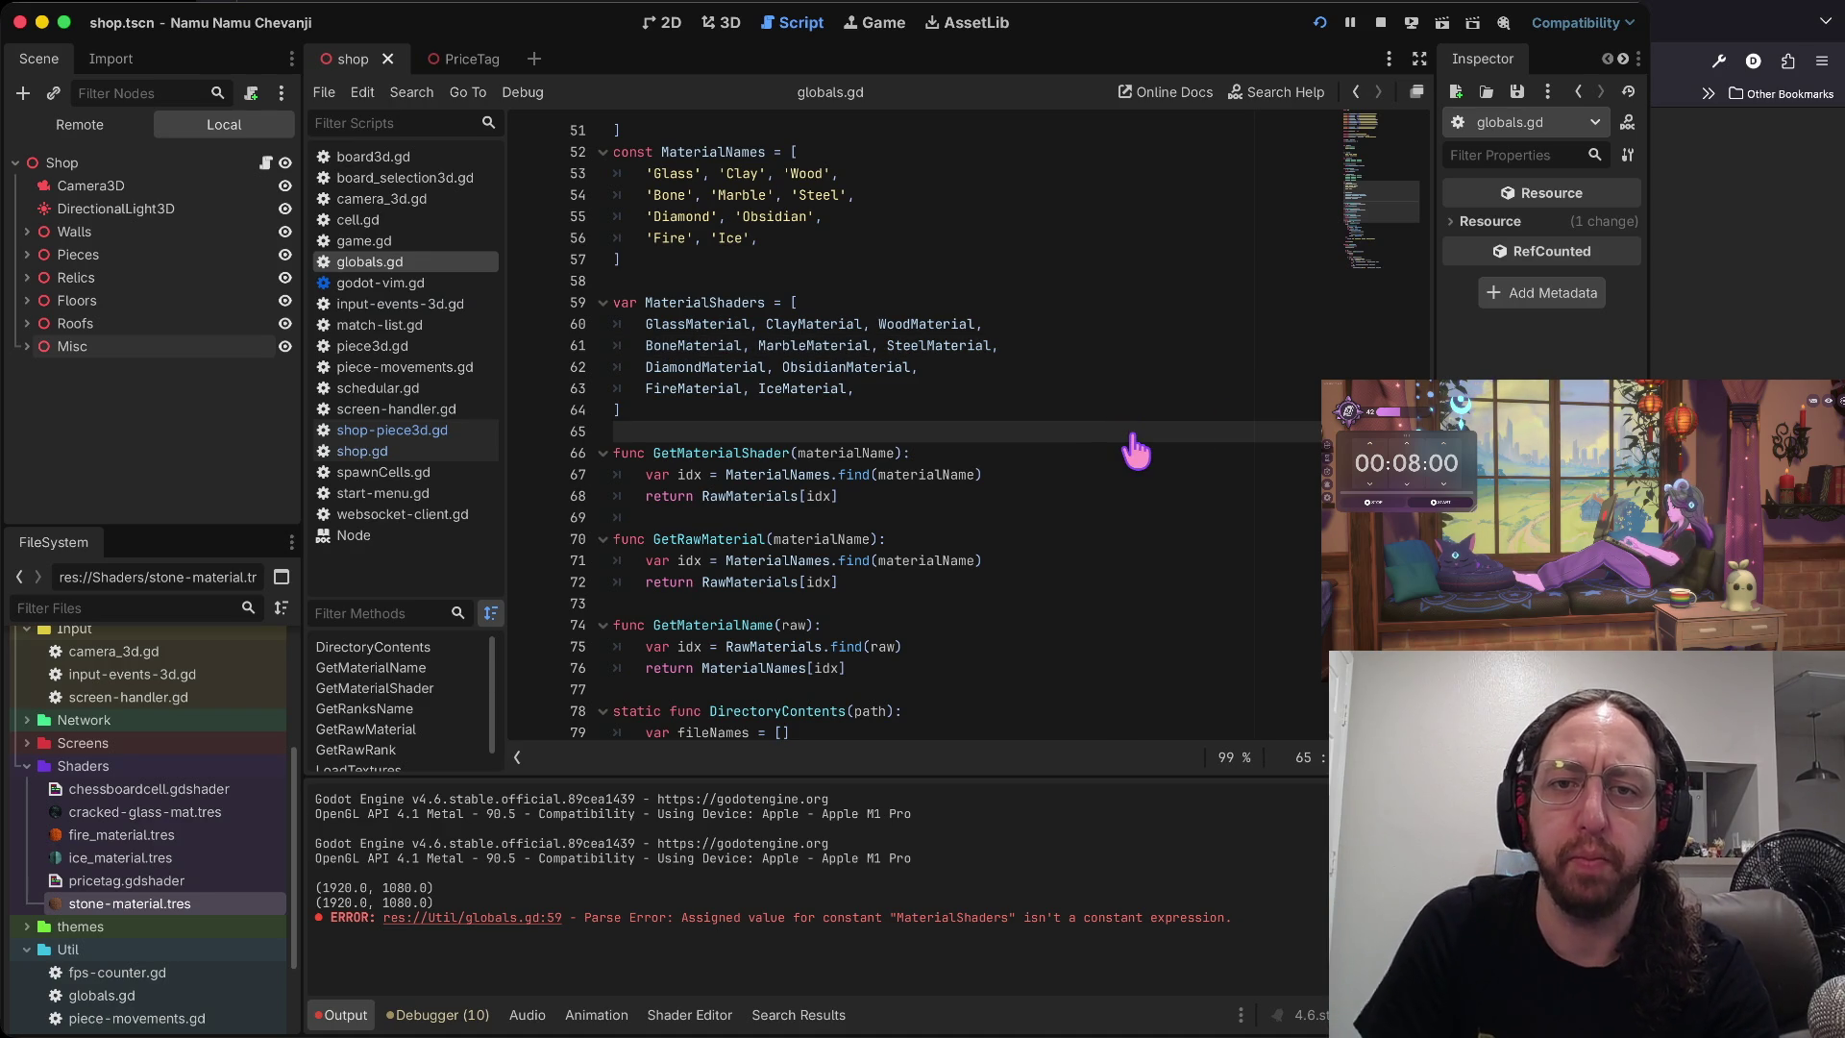
scroll(1130, 436, up, 9)
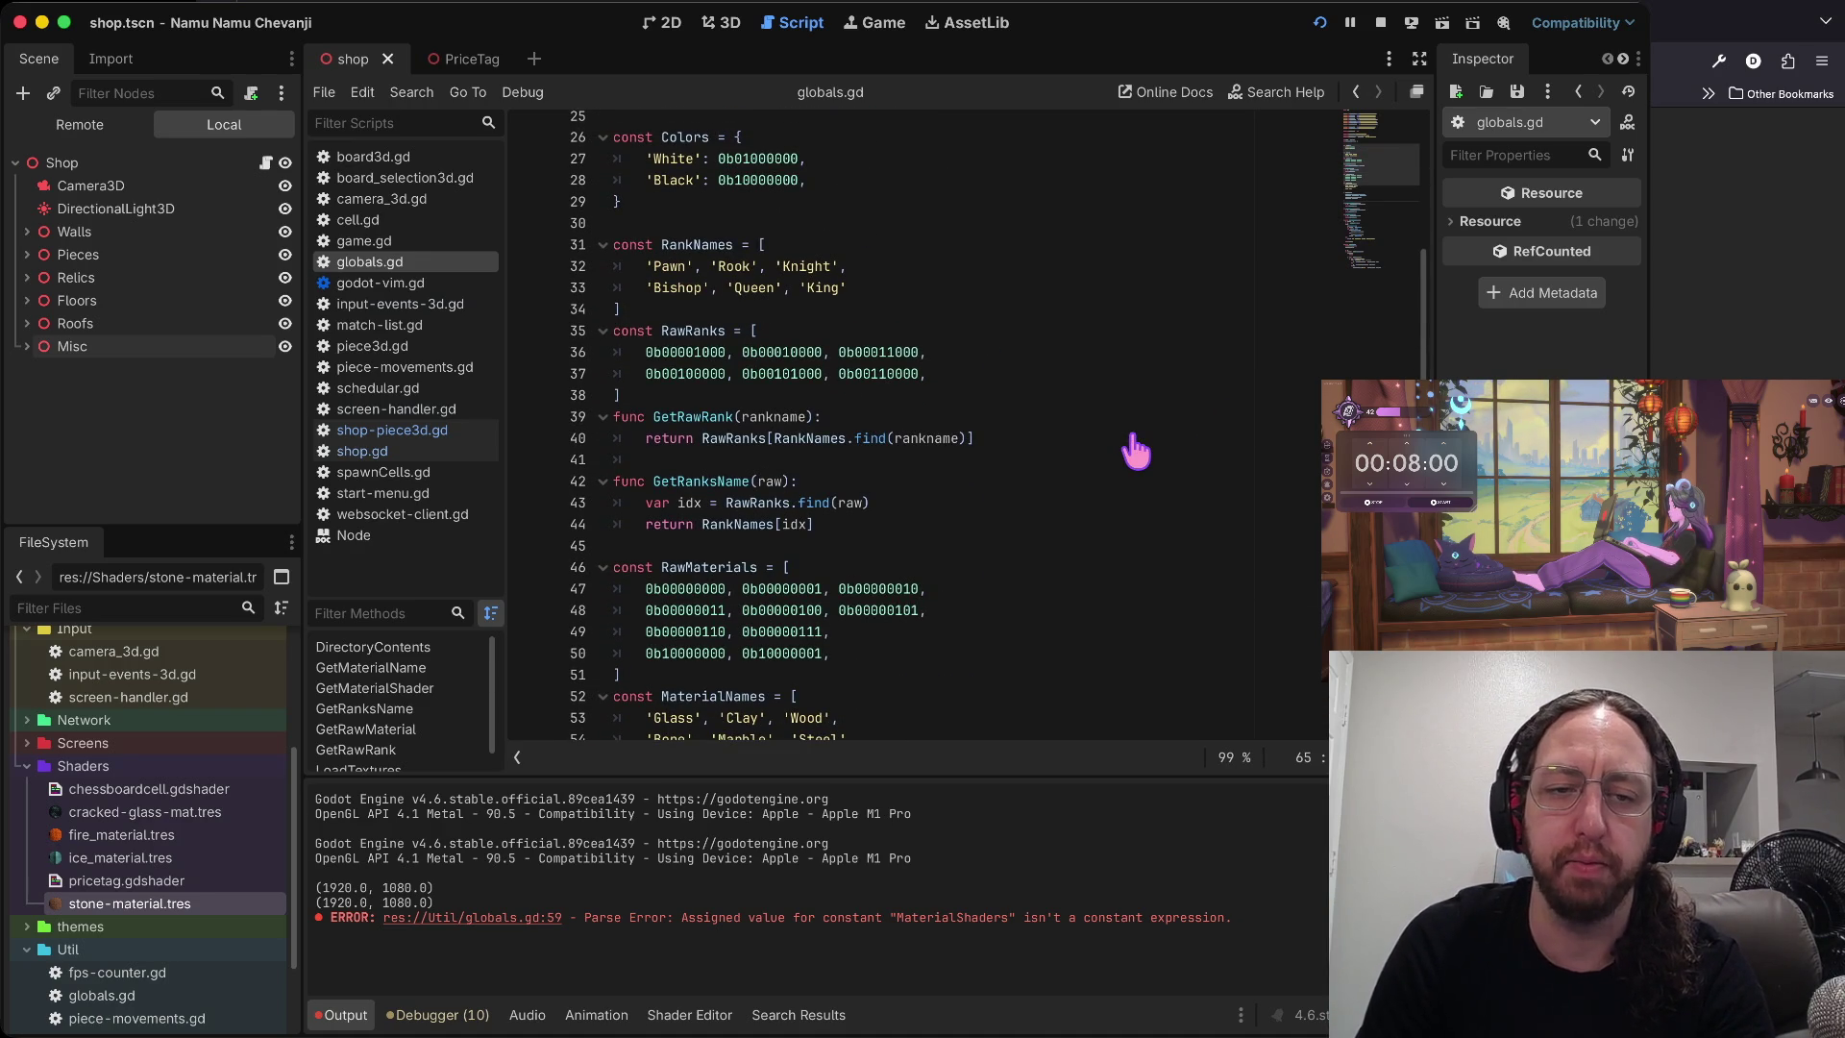
key(super+Tab)
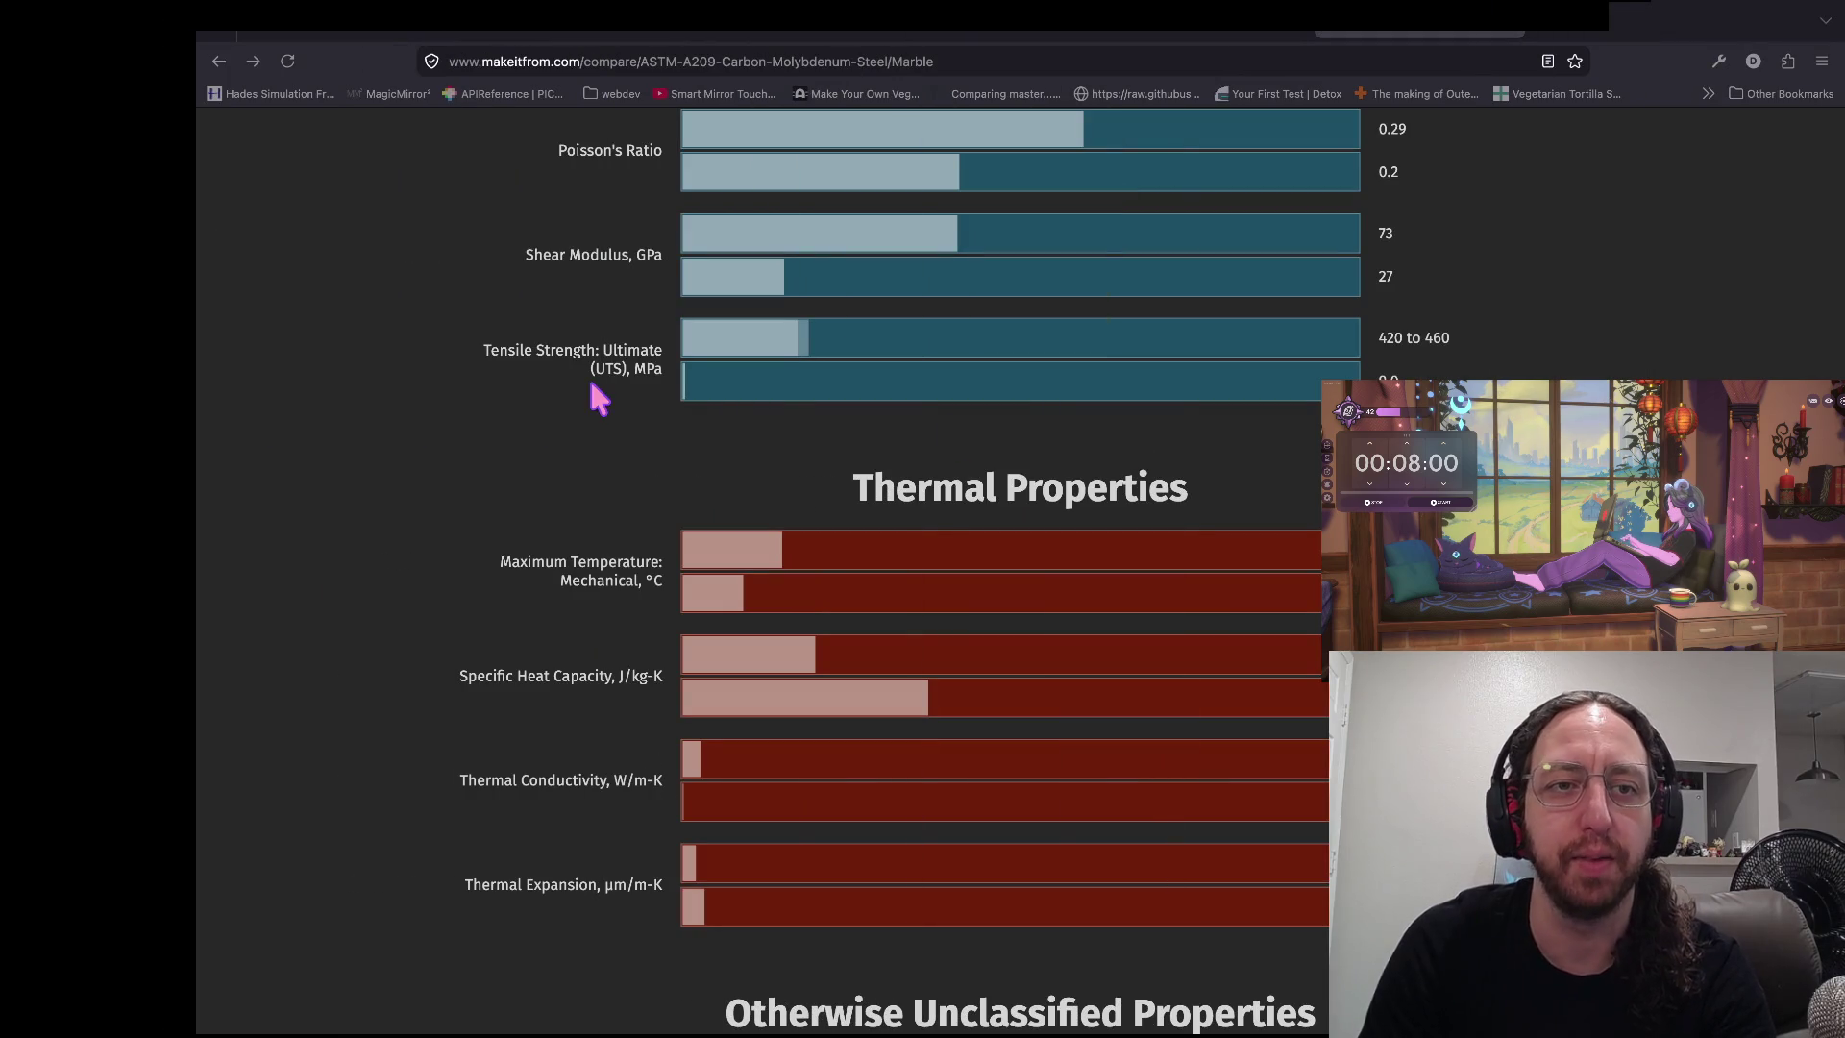
- From the search results, open and read through the Reddit ELI5 thread on stone durability
click(219, 60)
scroll(514, 576, down, 2)
click(514, 581)
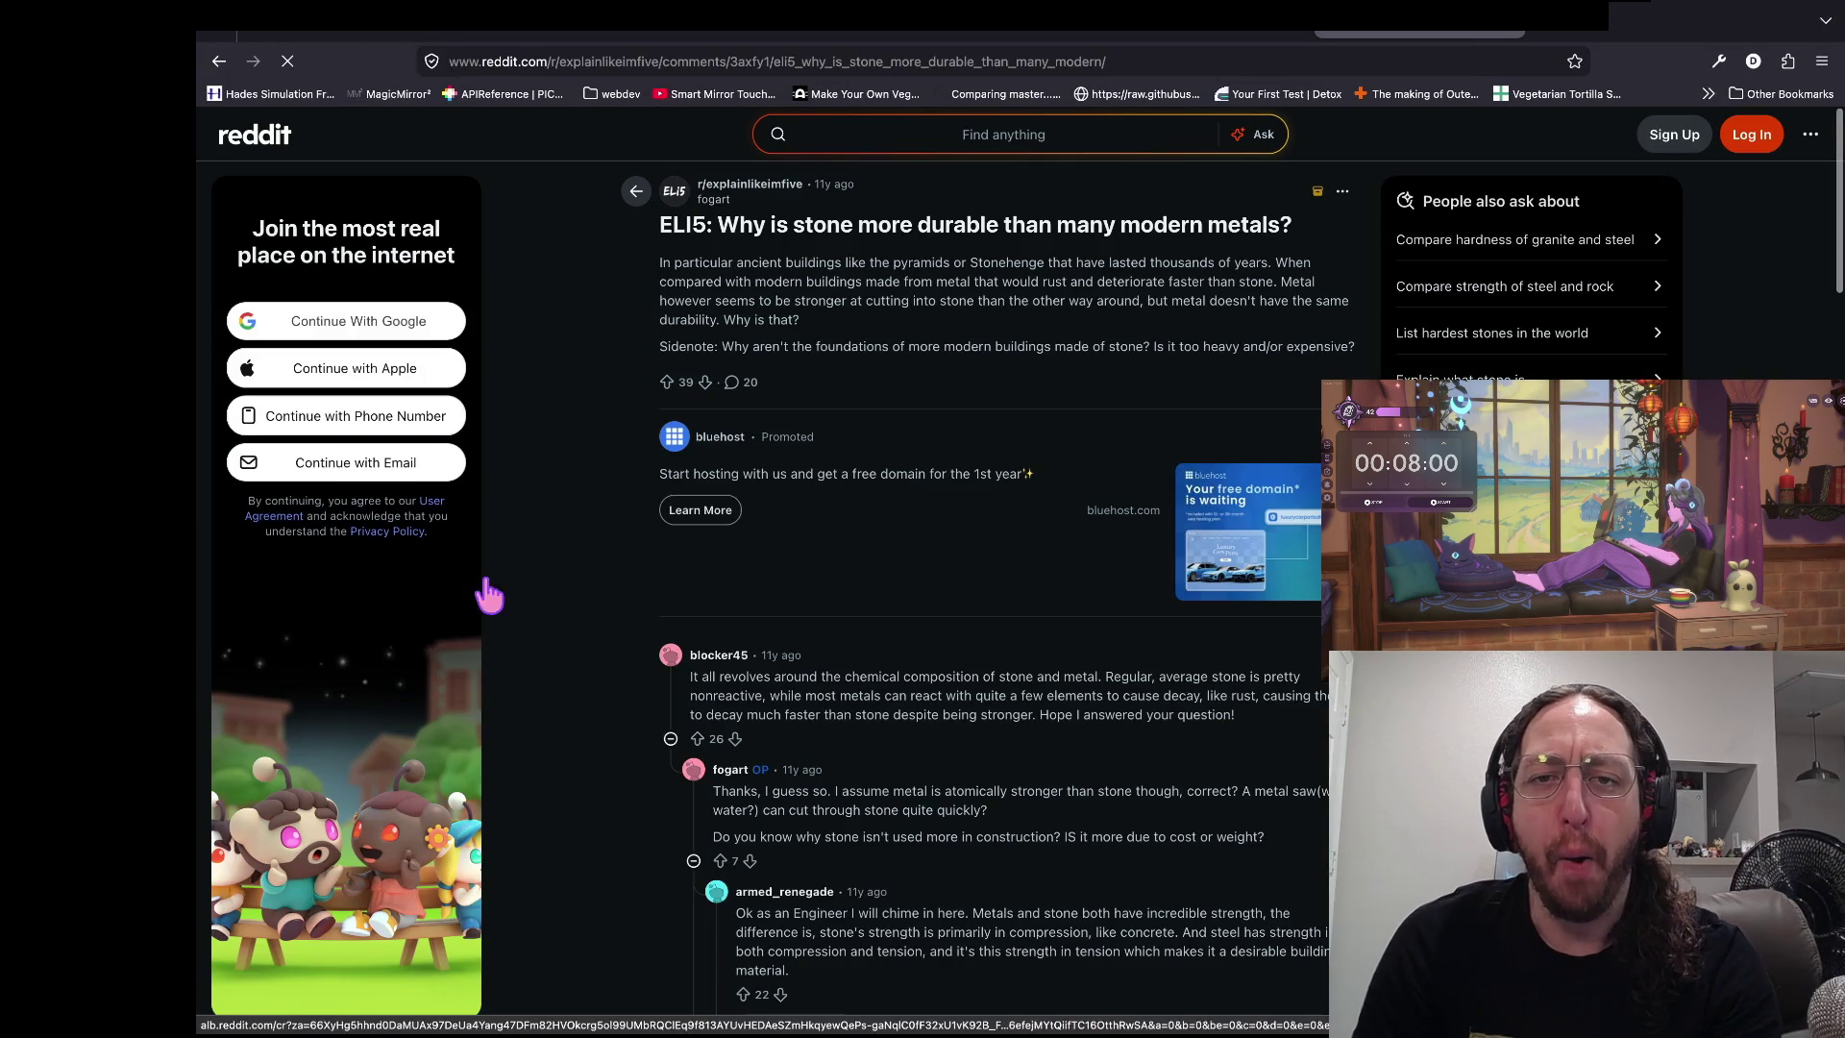
mouse_move(1090, 226)
mouse_down()
mouse_move(934, 233)
mouse_move(1283, 230)
mouse_up()
click(966, 235)
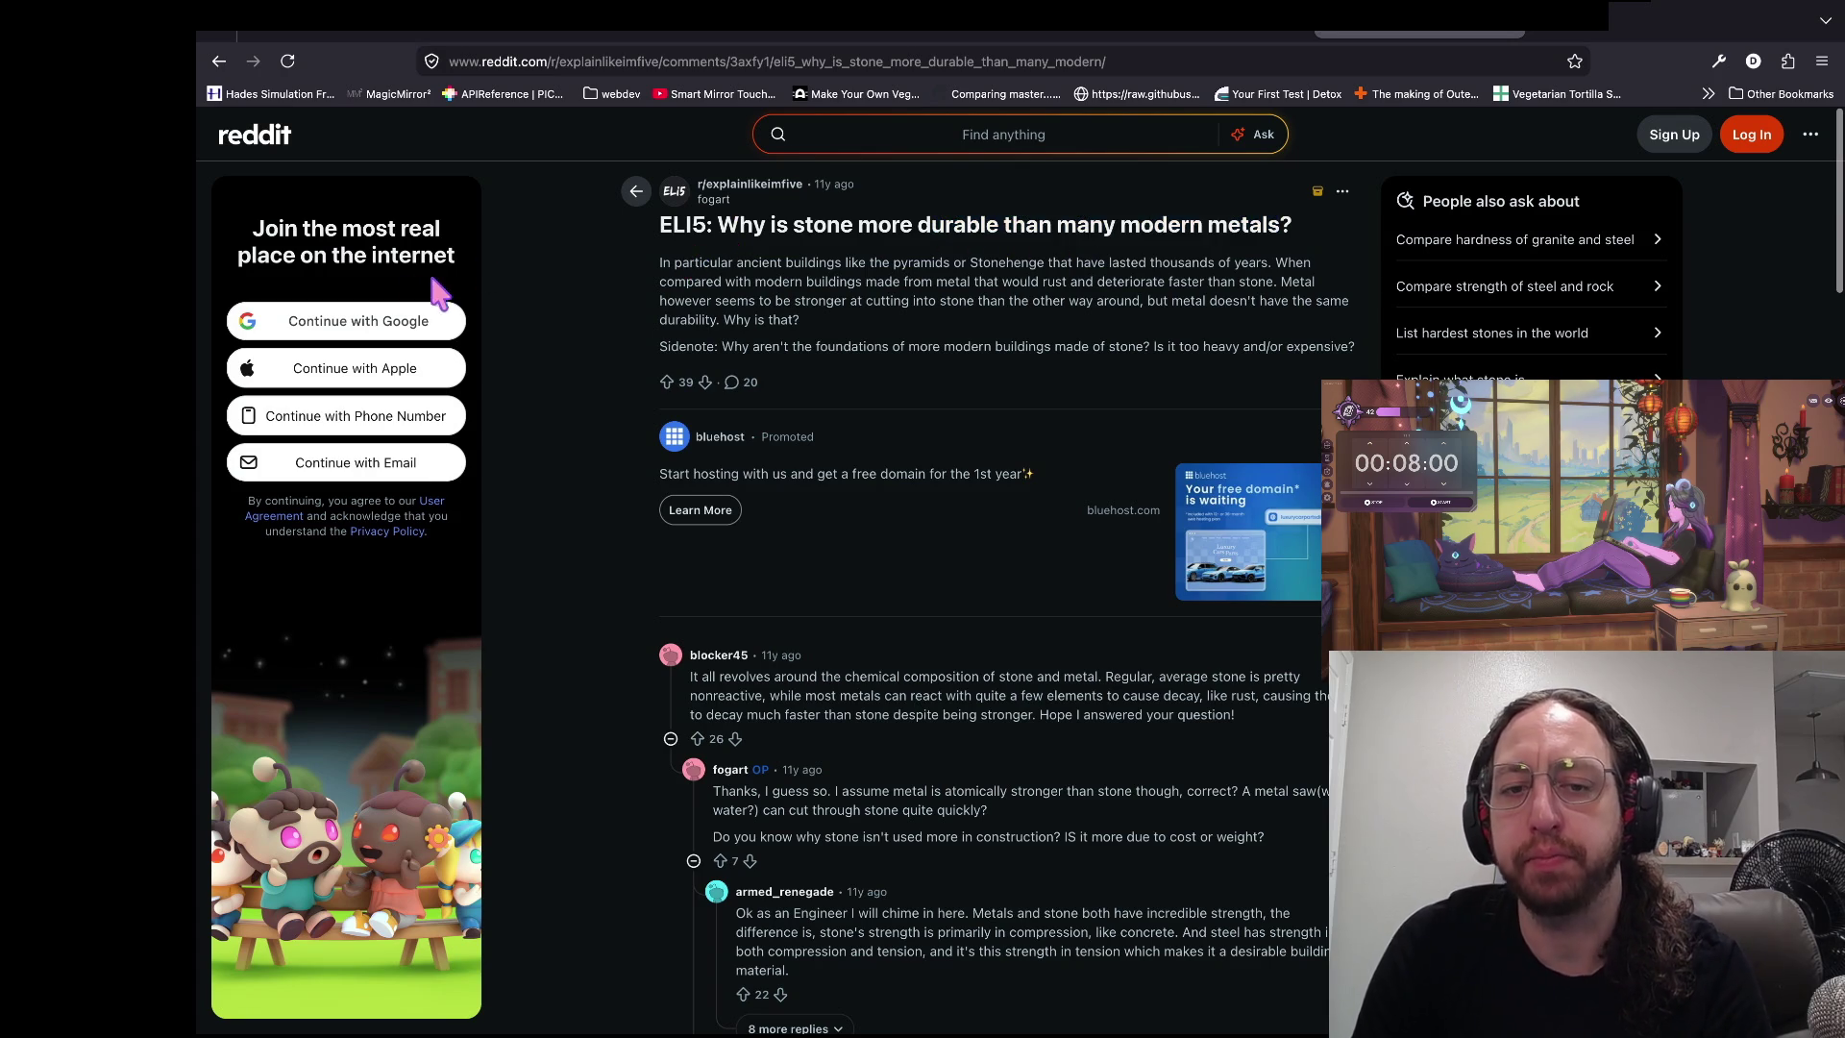
scroll(1153, 433, down, 2)
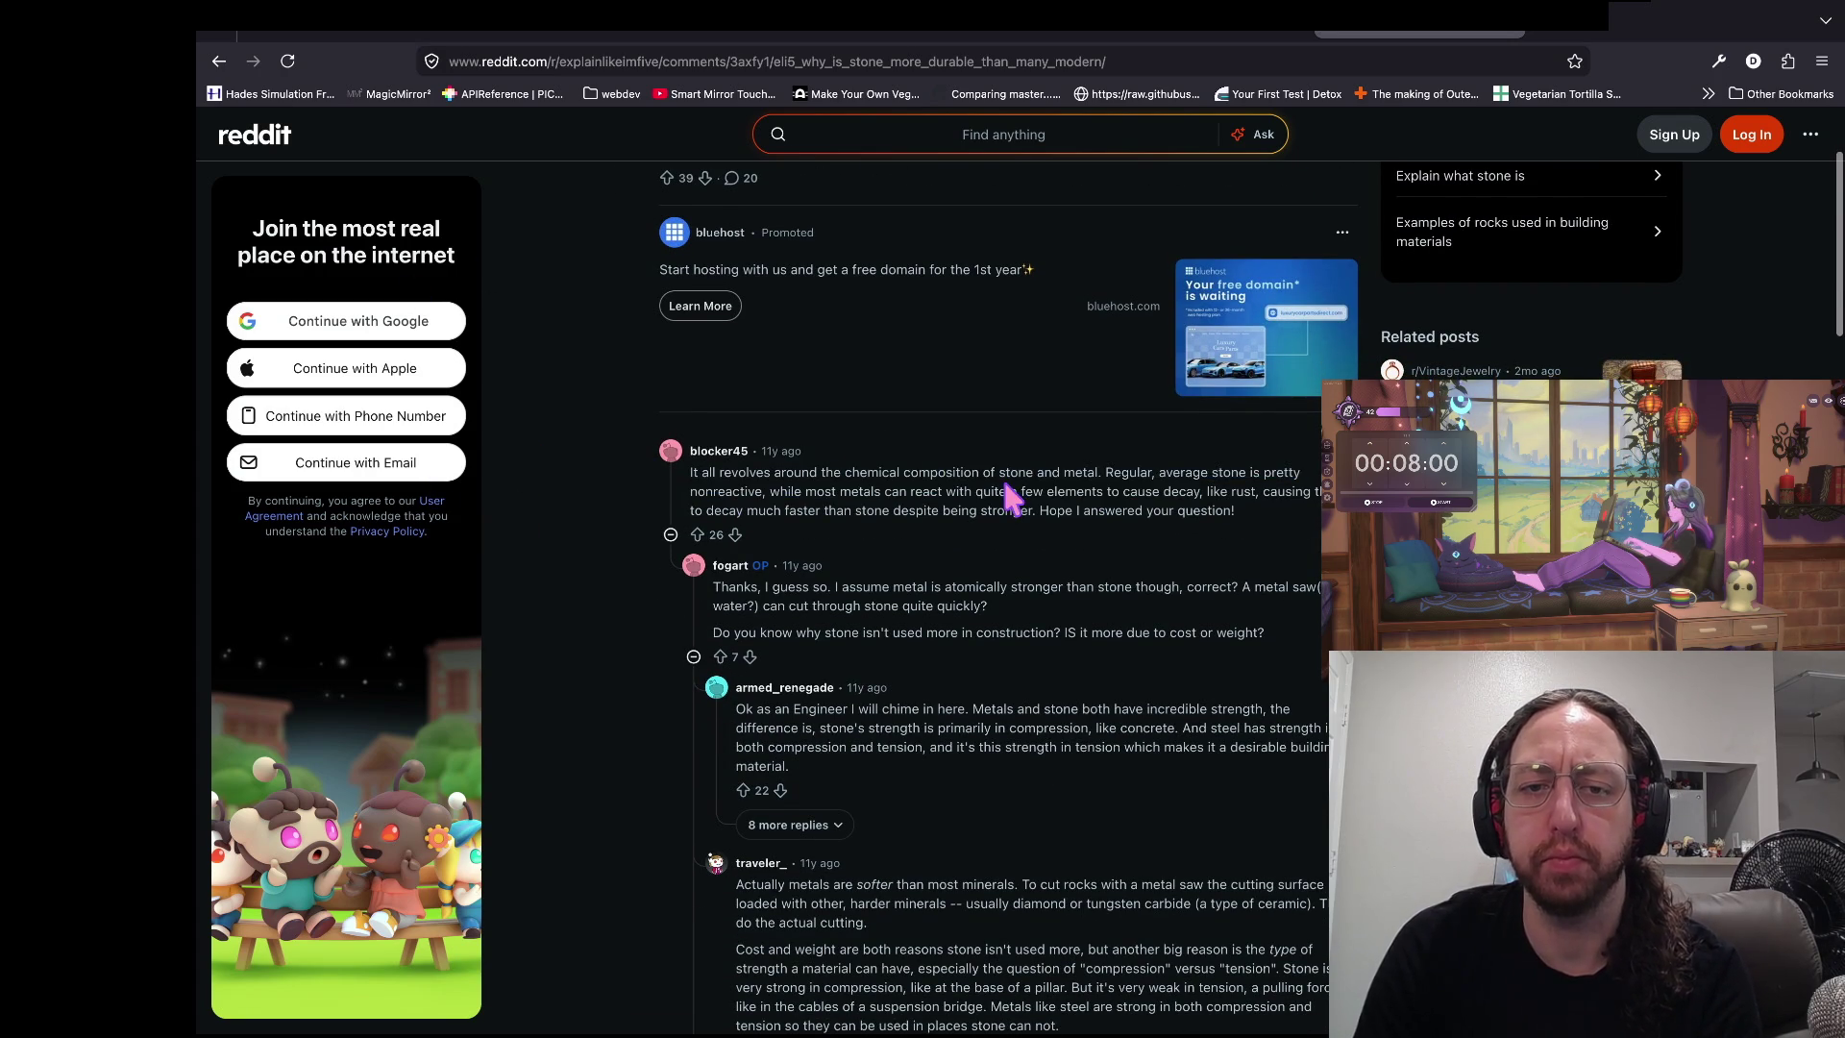
scroll(1004, 480, down, 1)
scroll(445, 480, left, 5)
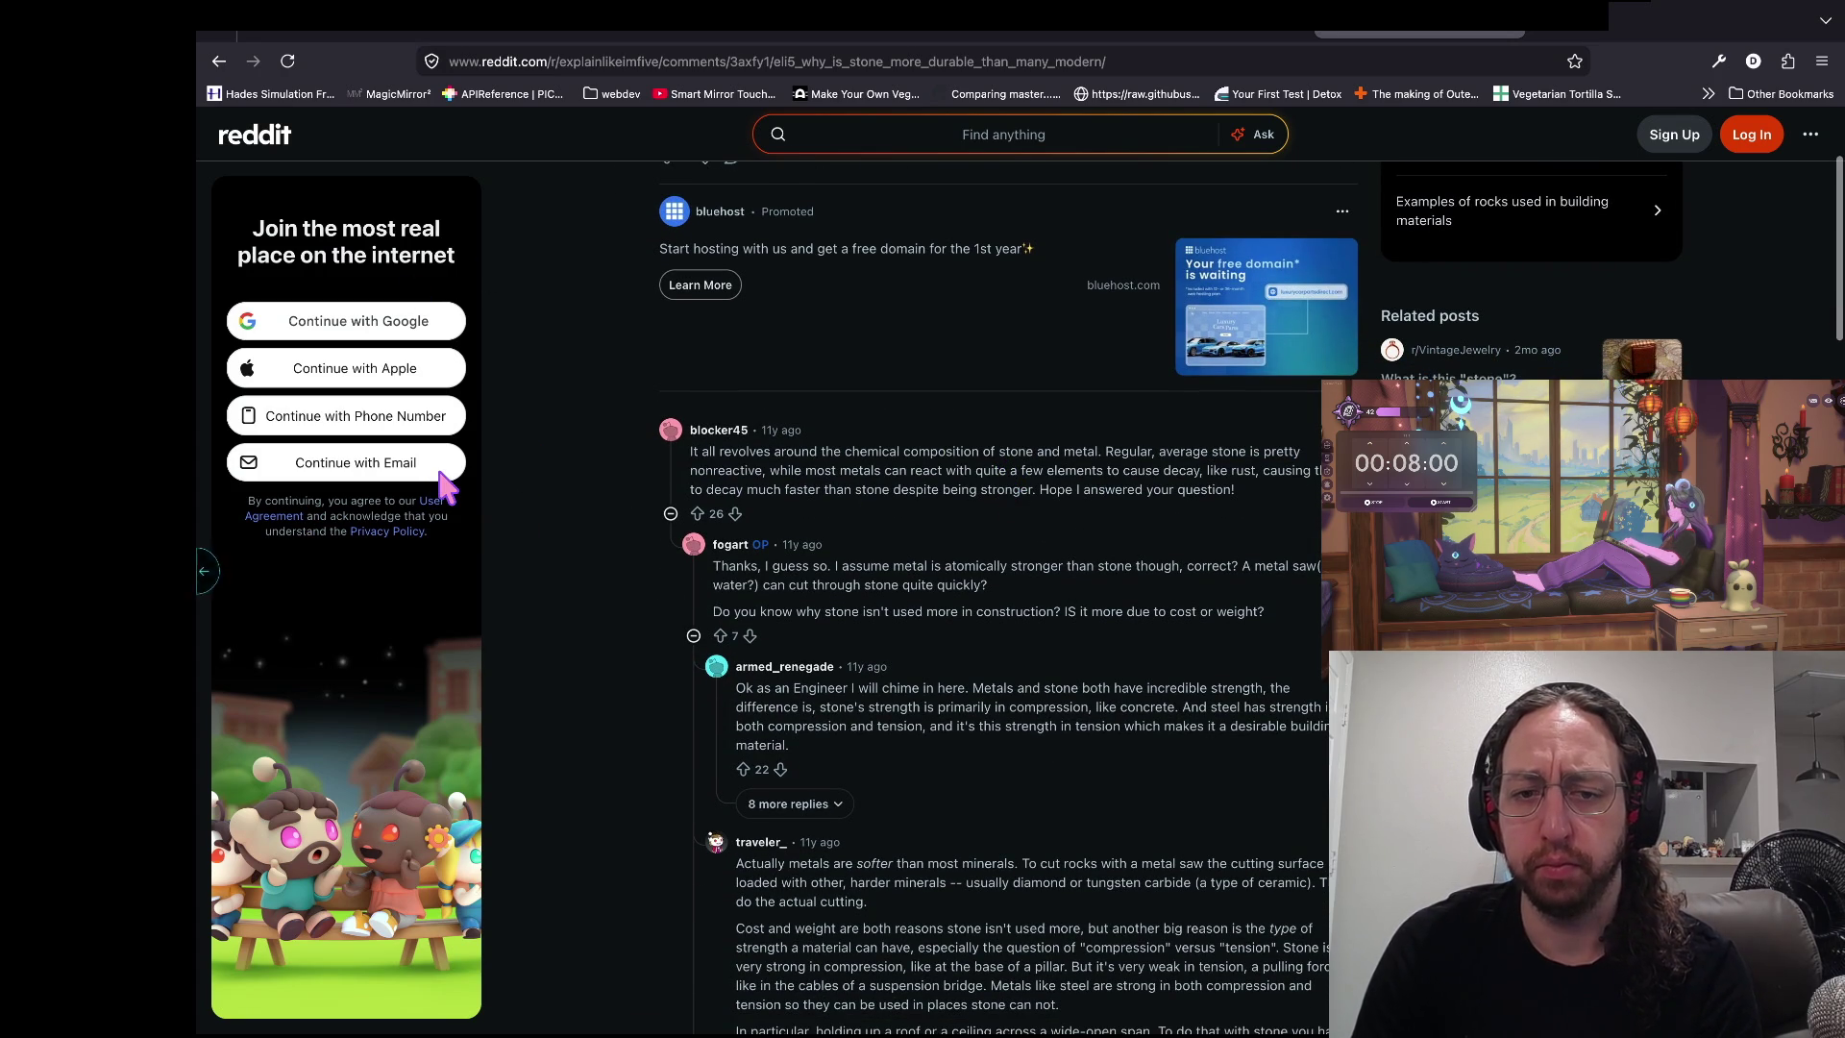
scroll(256, 843, down, 2)
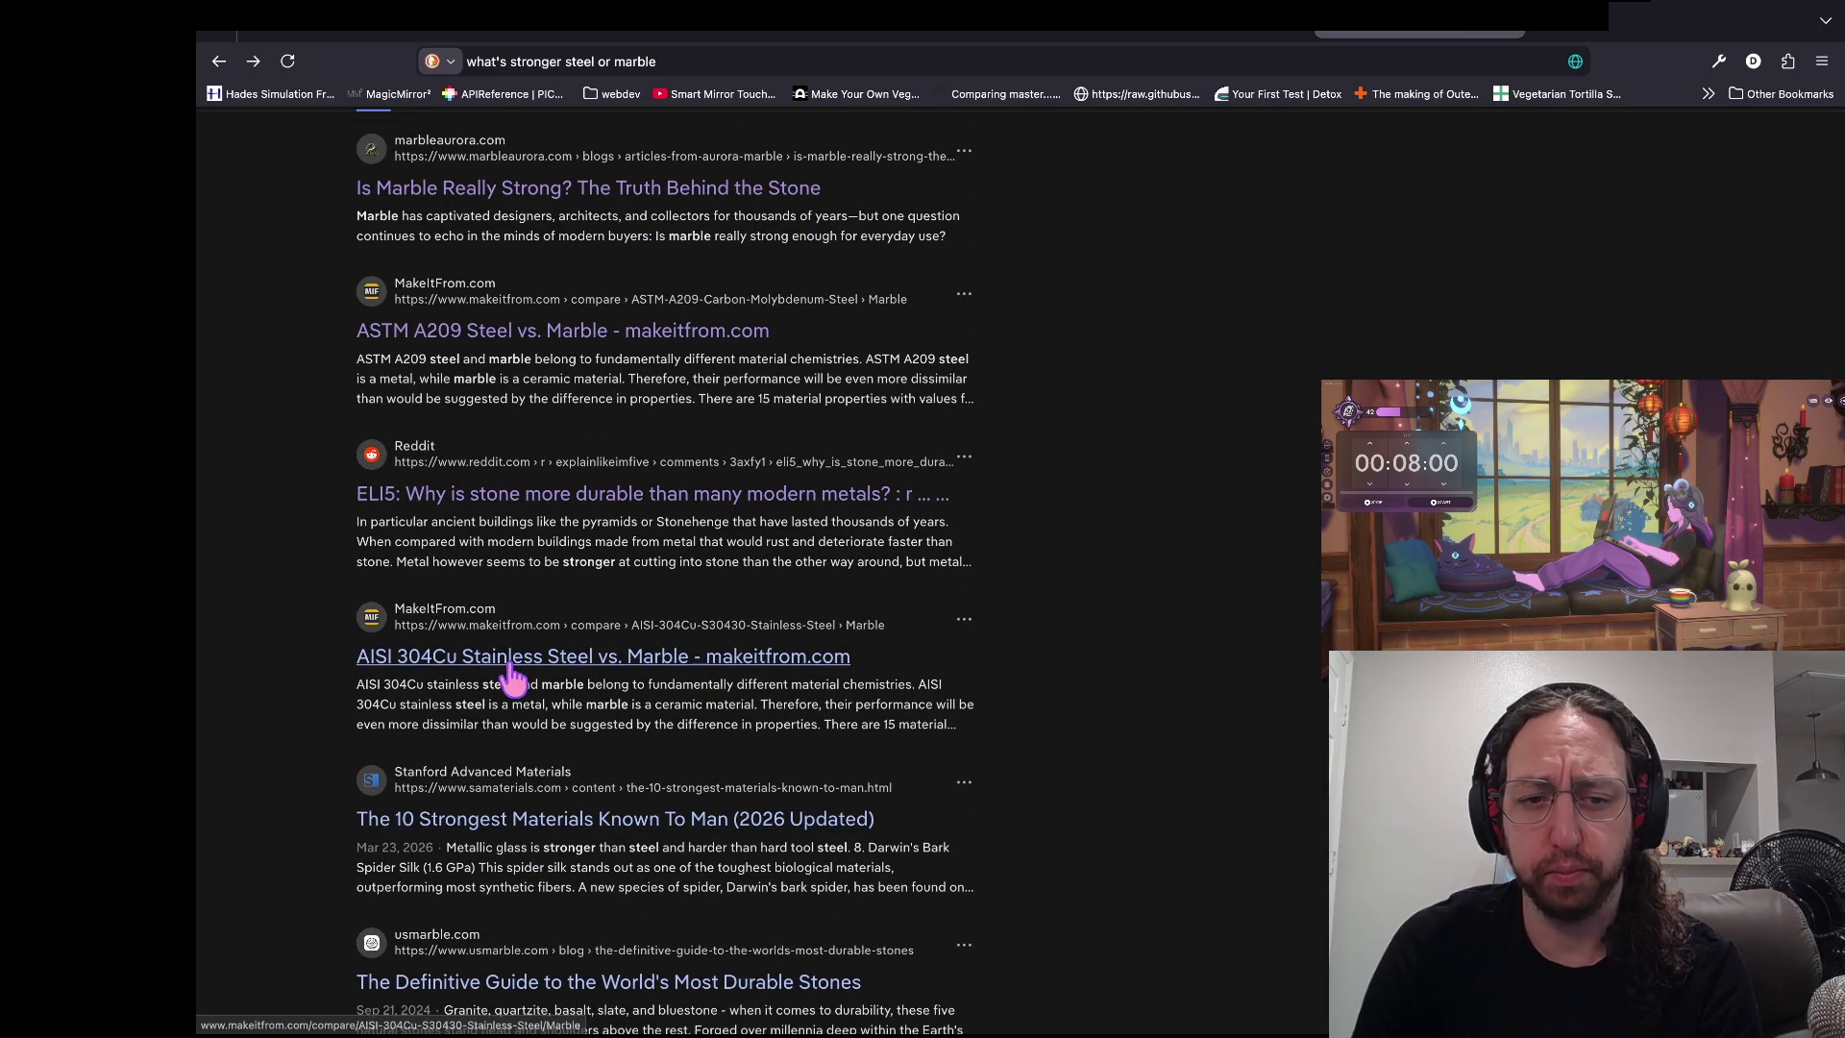
scroll(538, 634, down, 2)
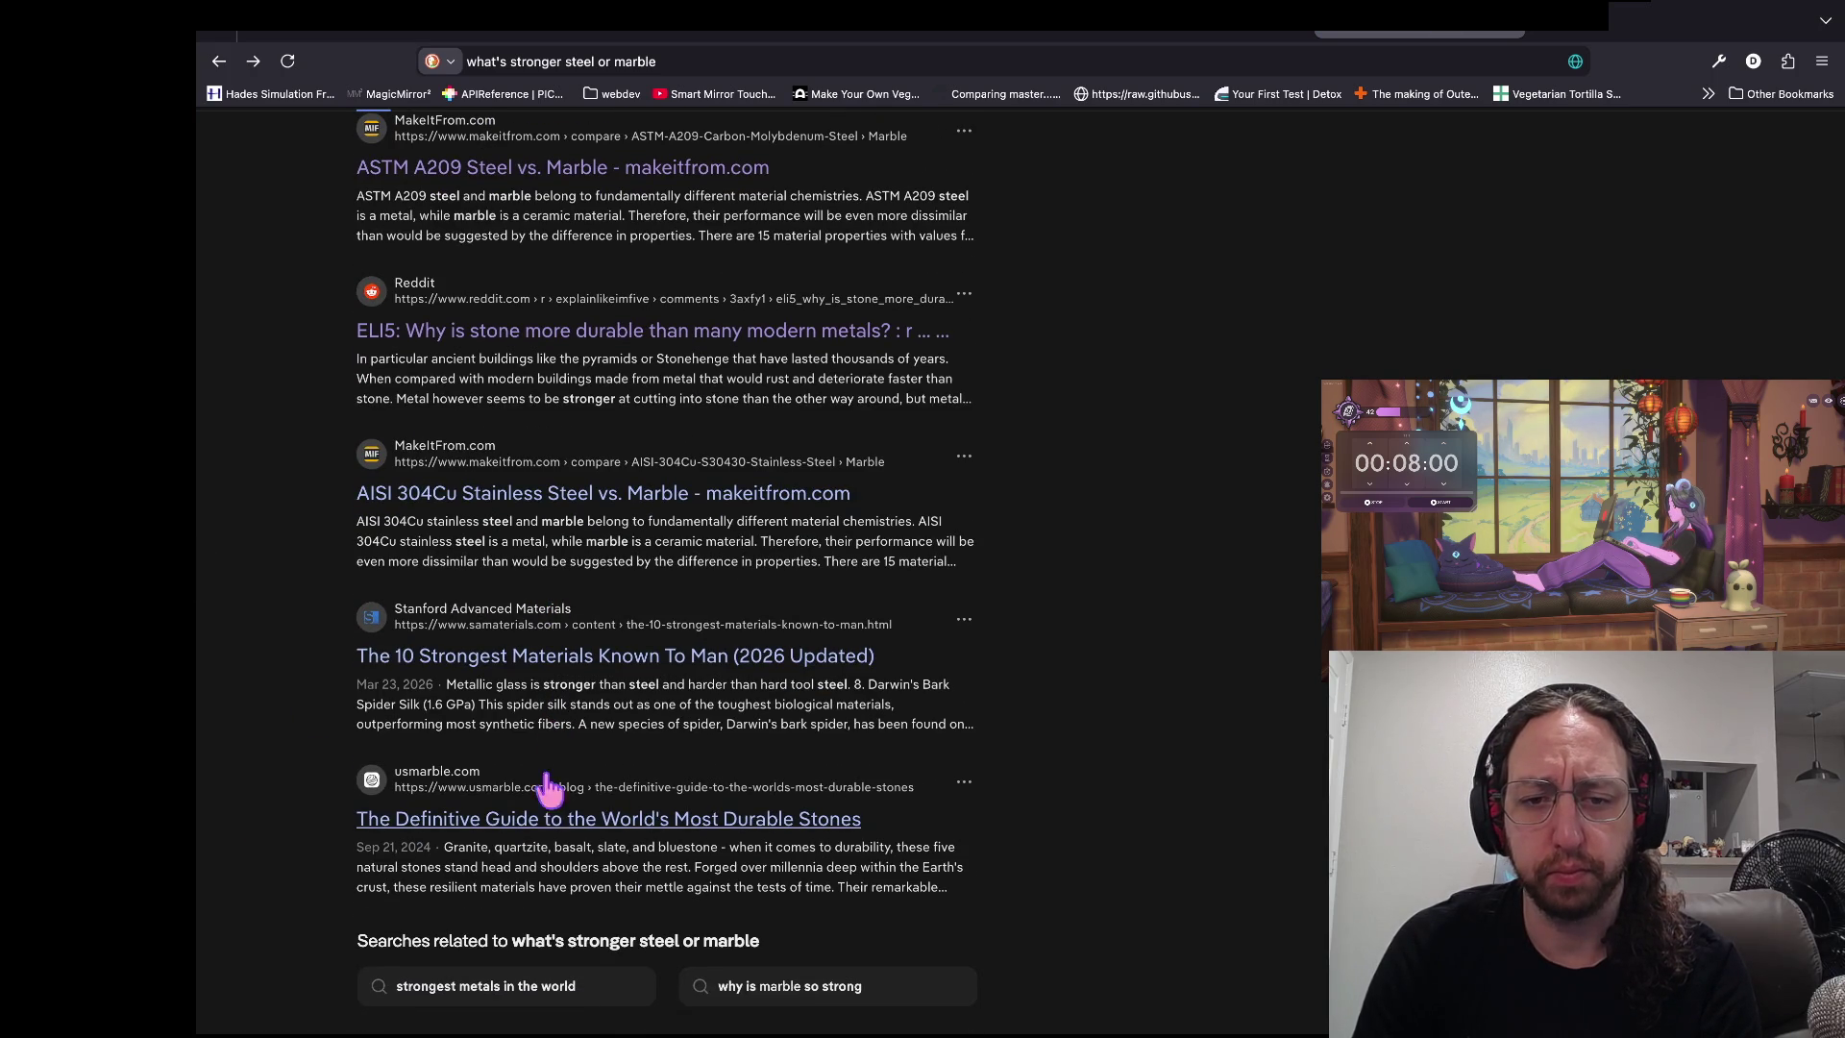
scroll(618, 653, up, 10)
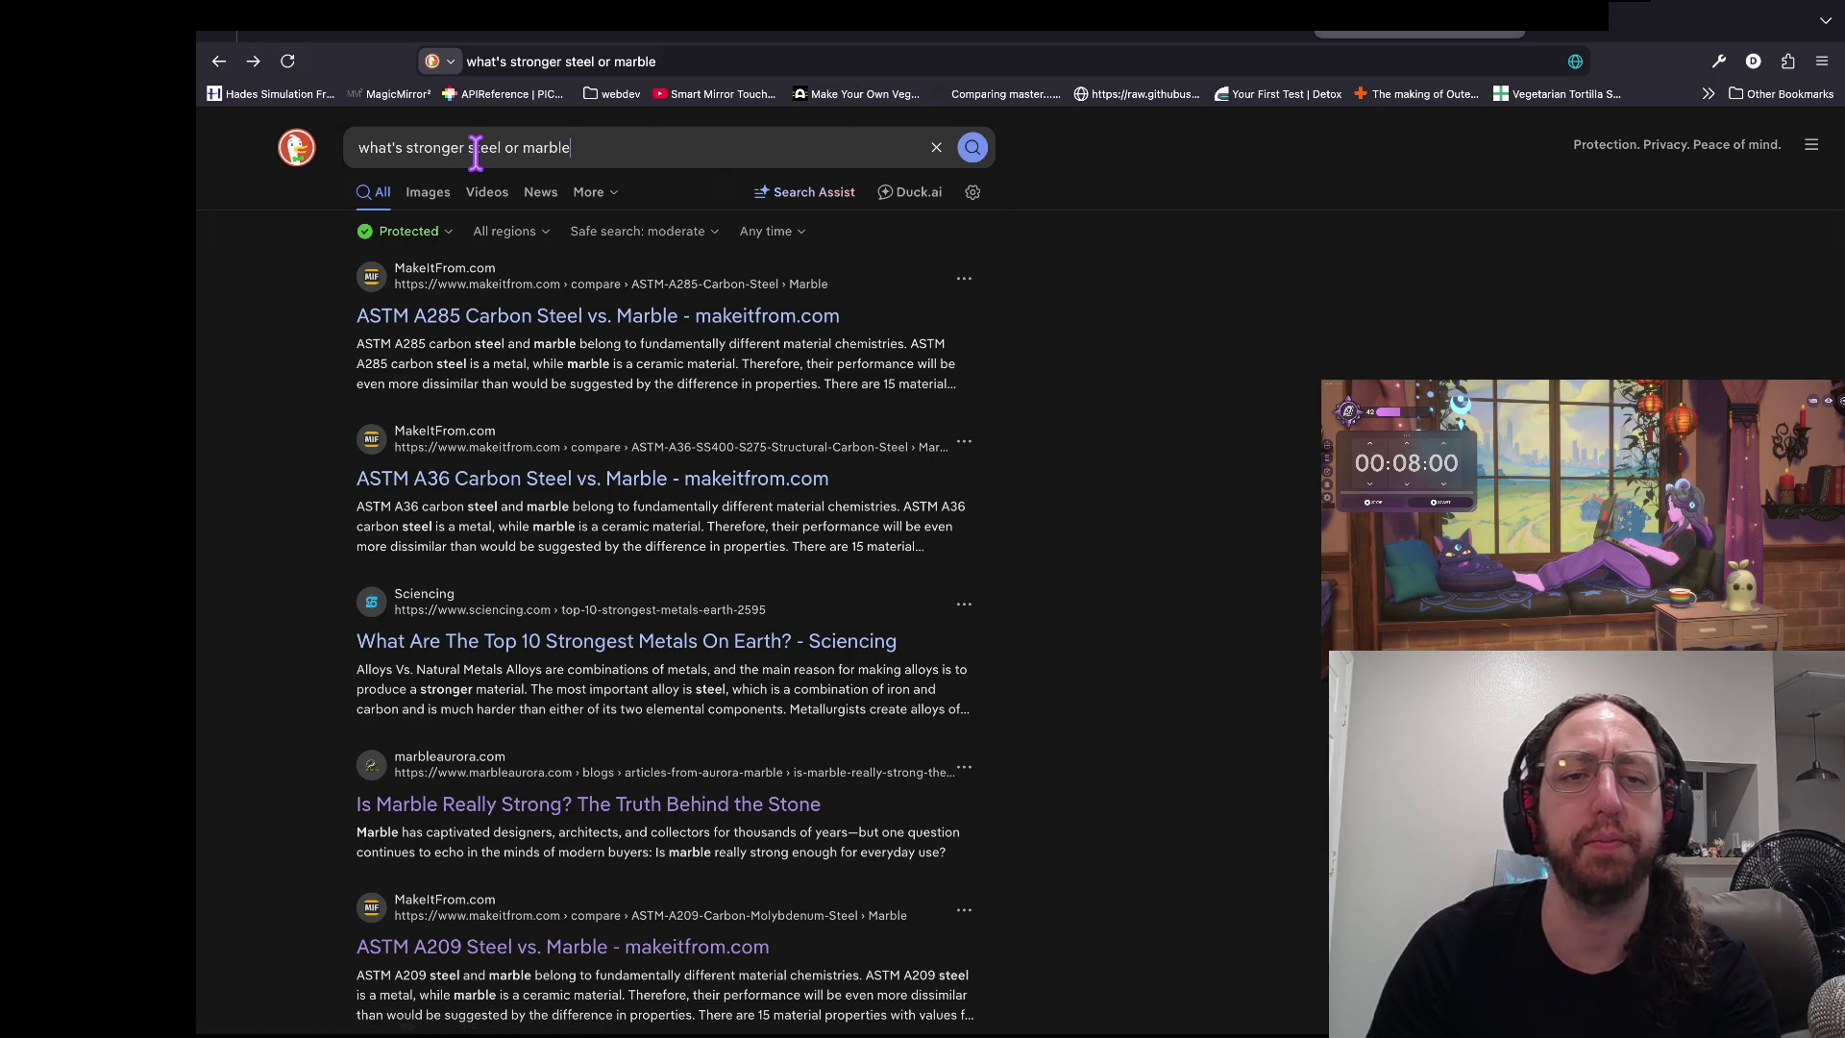
- Change the query to 'what's stronger iron or marble' and open the thisvsthat.io Iron vs. Stone page
click(701, 146)
key(alt+Left)
key(alt+Left)
key(alt+BackSpace)
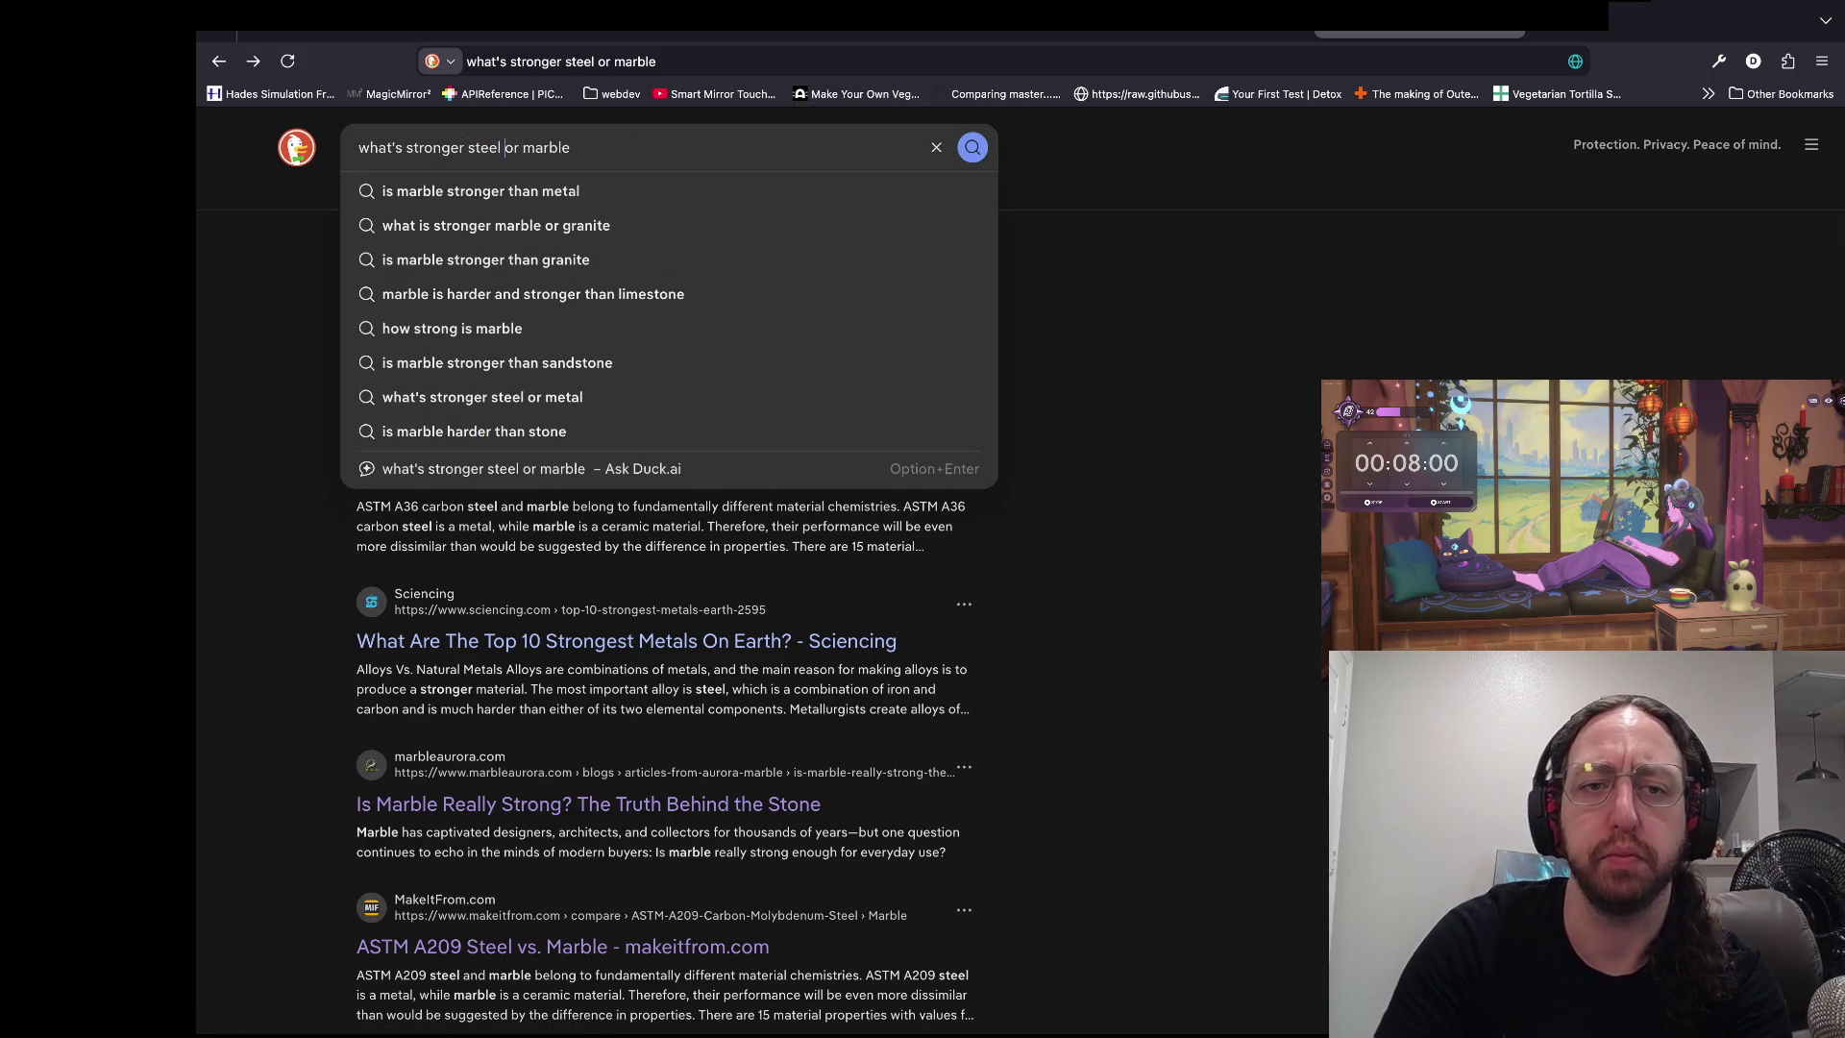
text(iron)
key(Return)
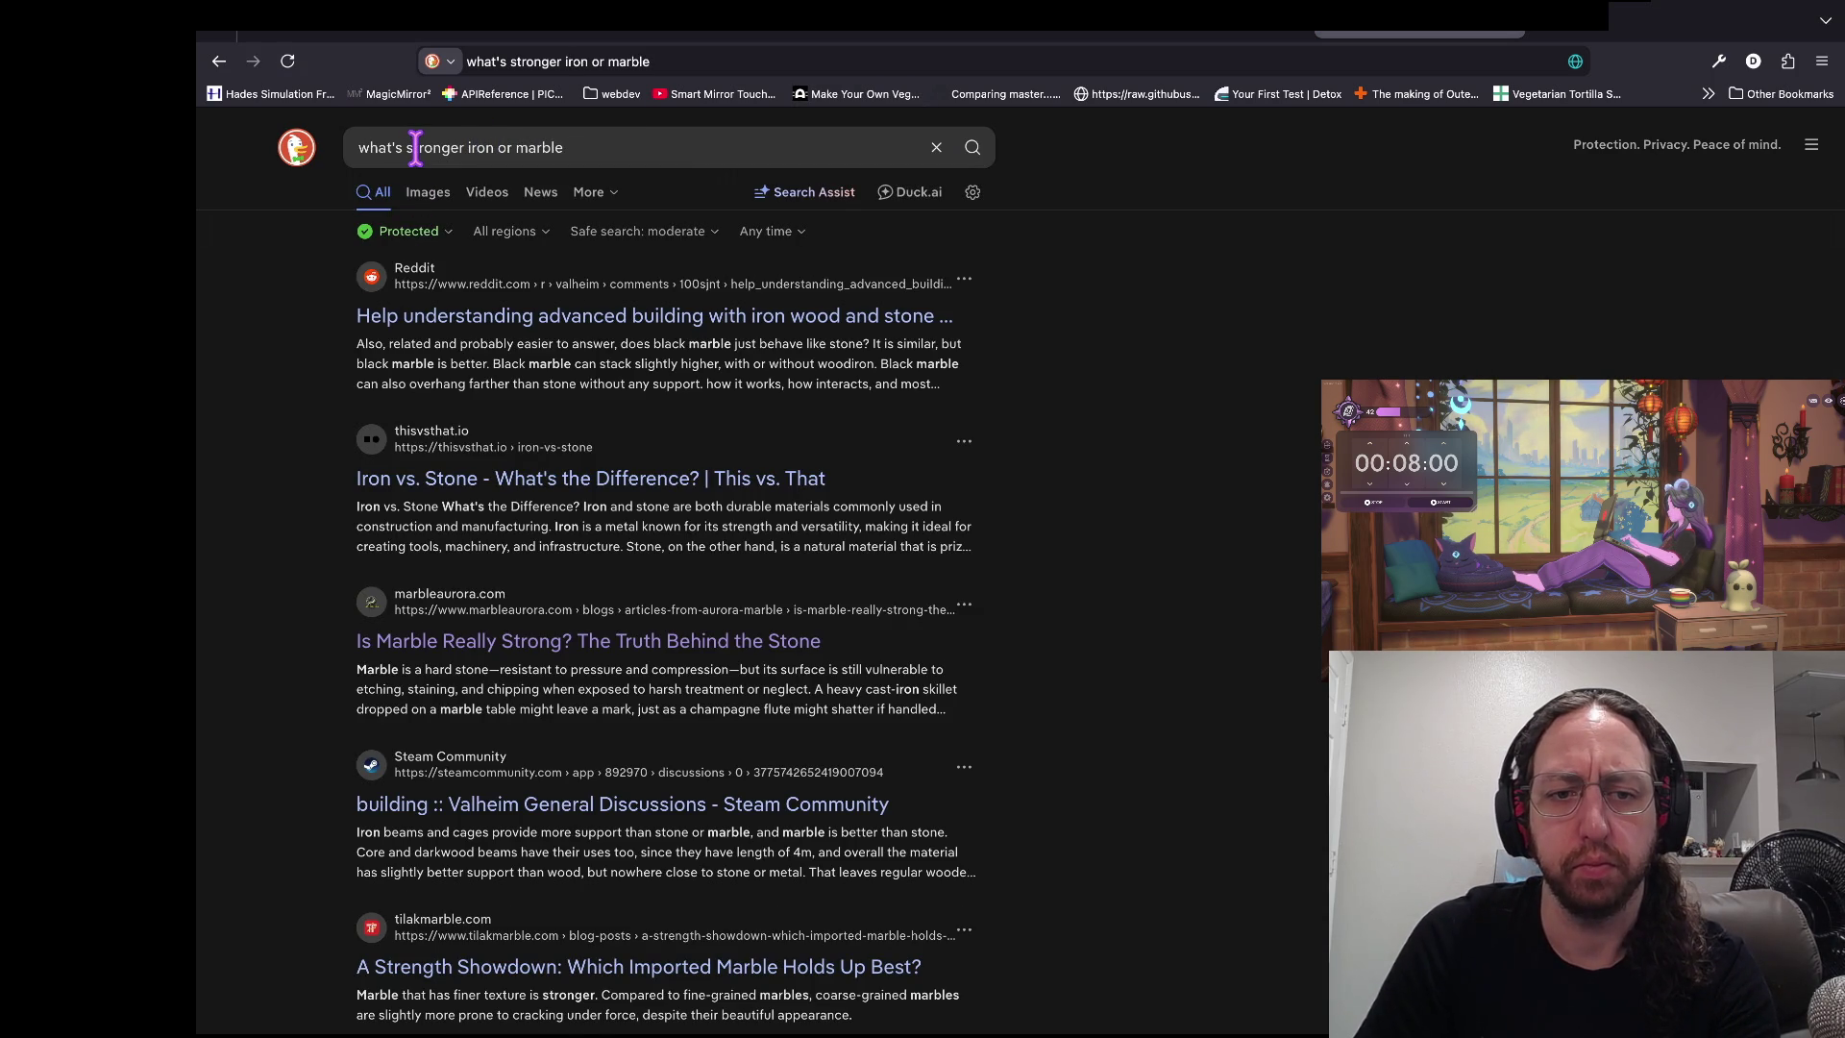
click(369, 481)
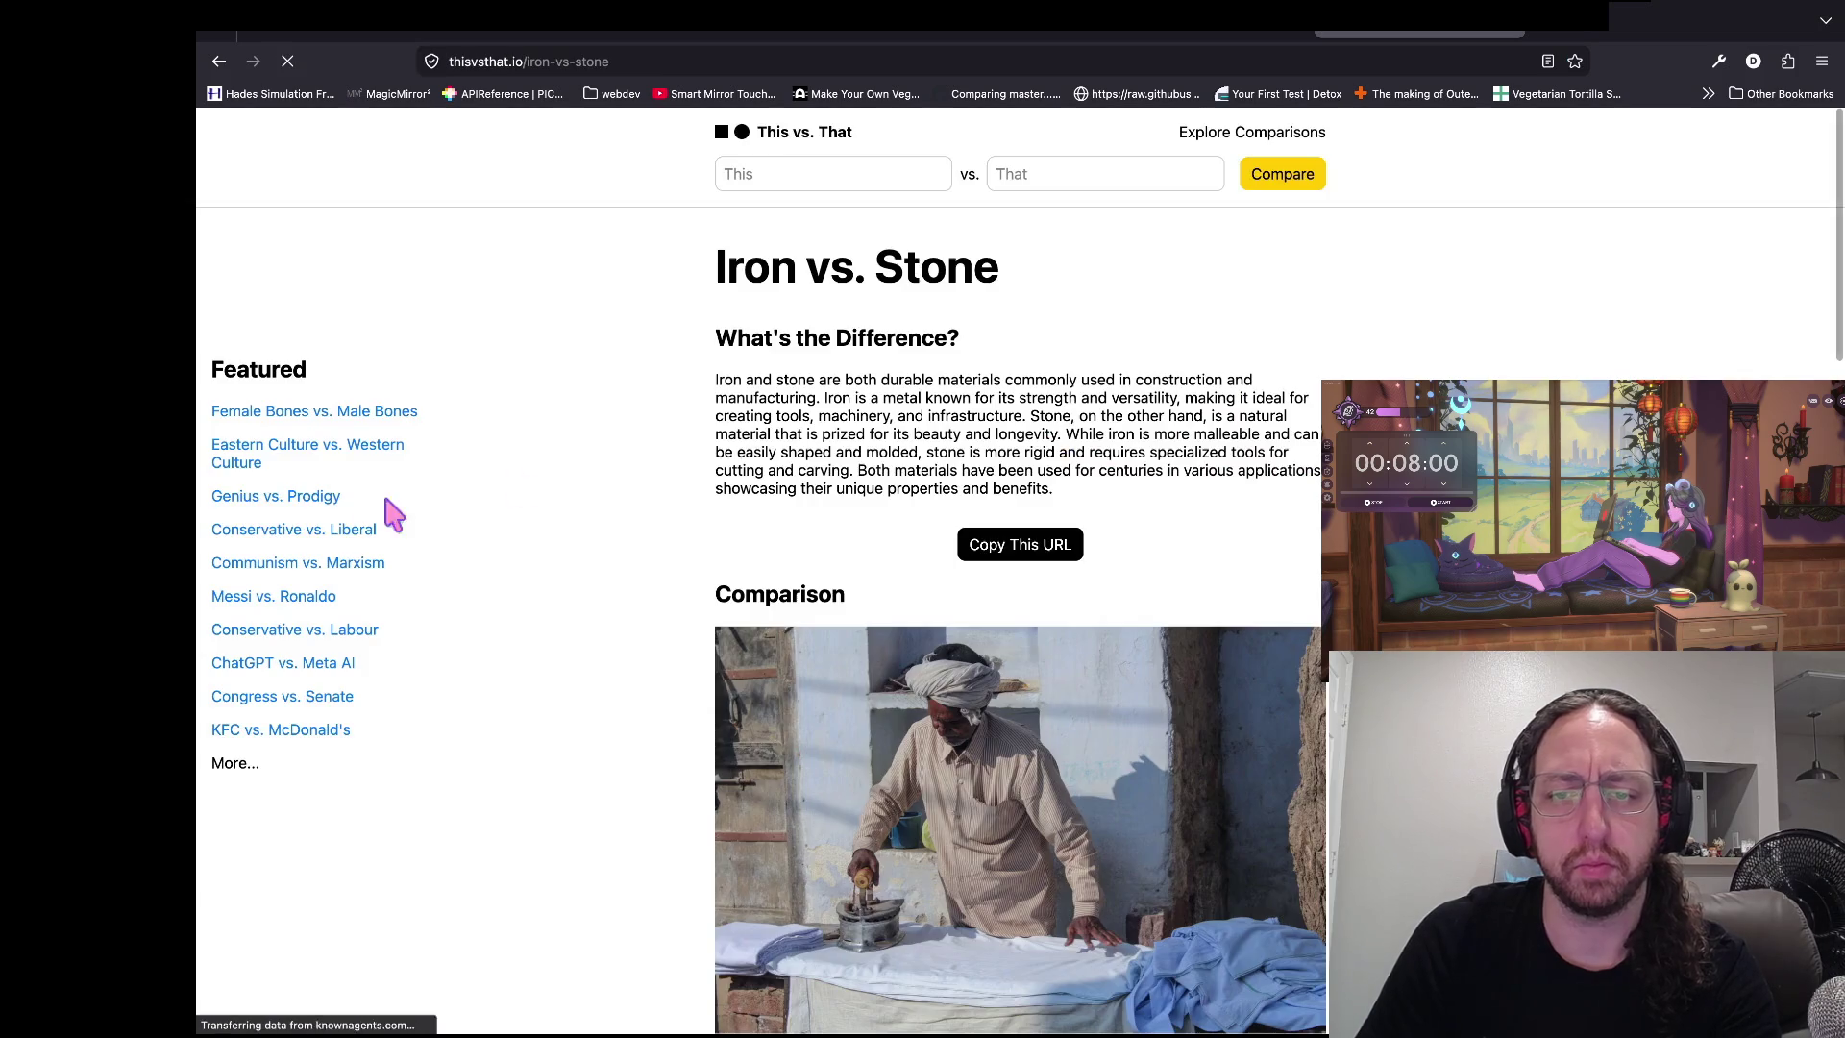
- Scroll down to read the iron versus stone attribute table
scroll(510, 576, down, 8)
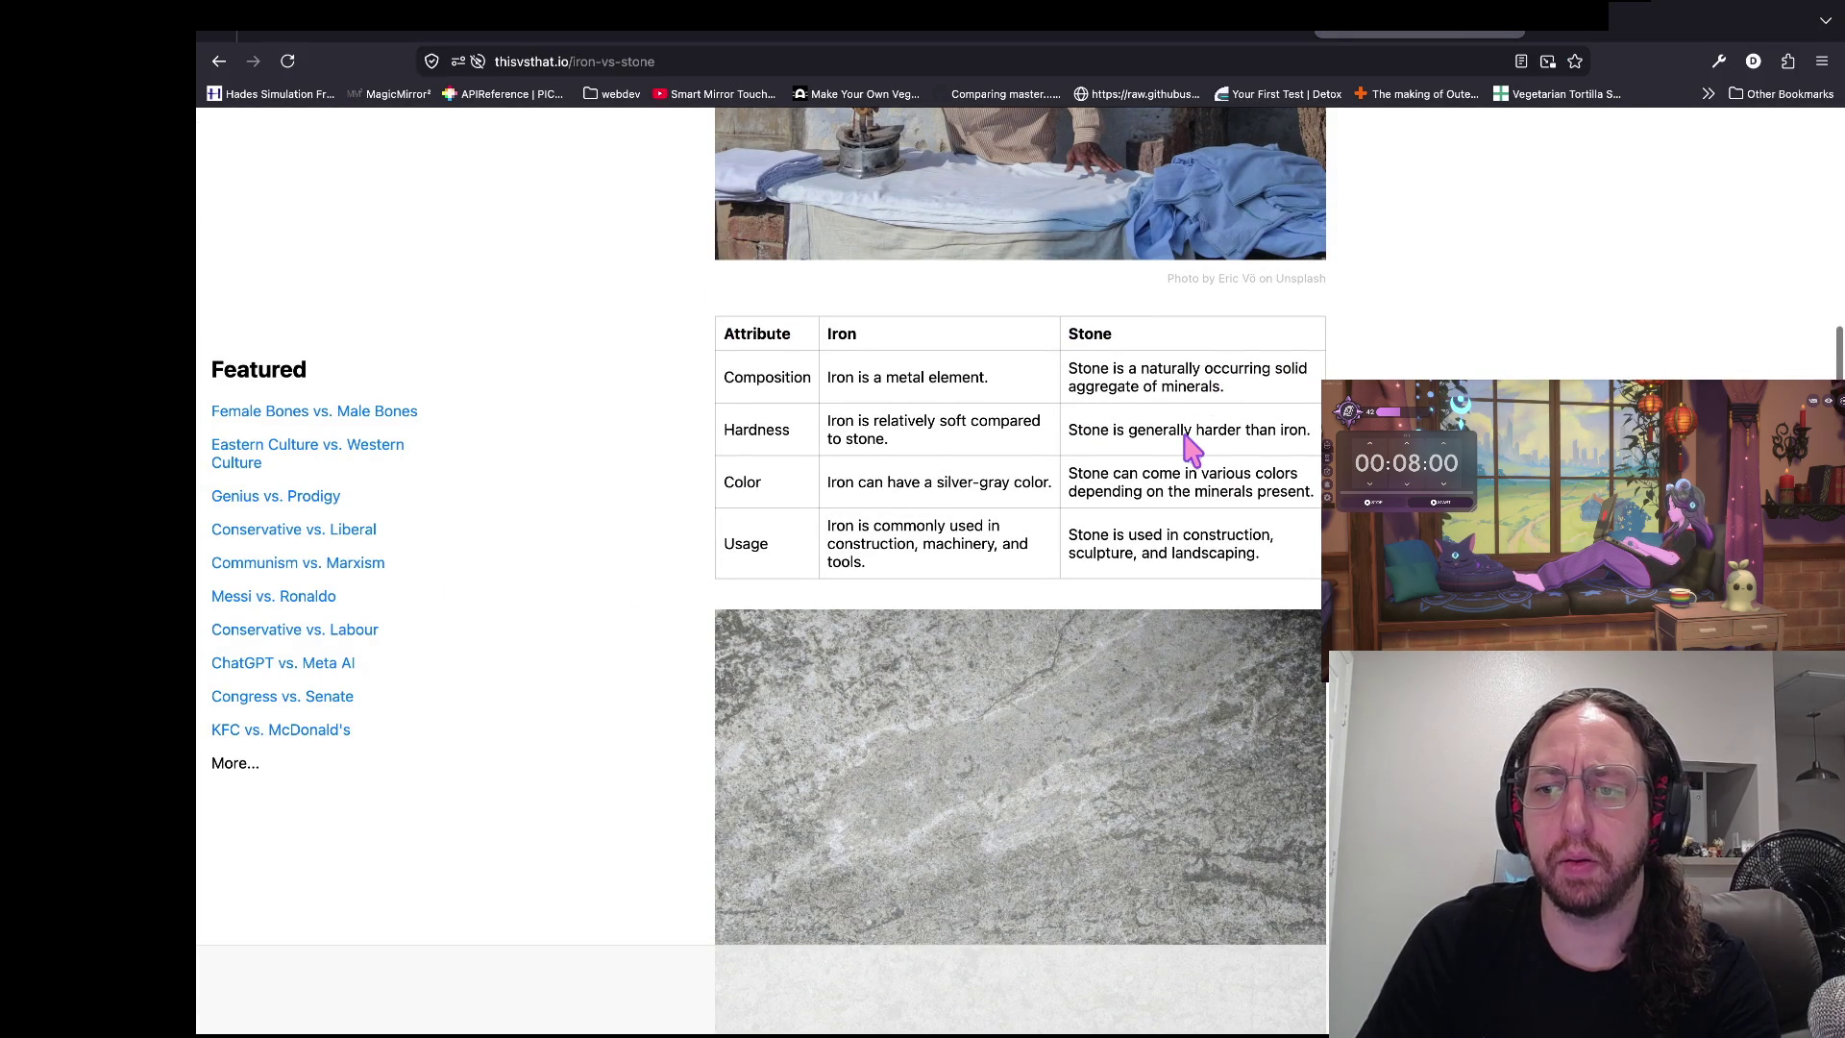
scroll(1174, 475, down, 1)
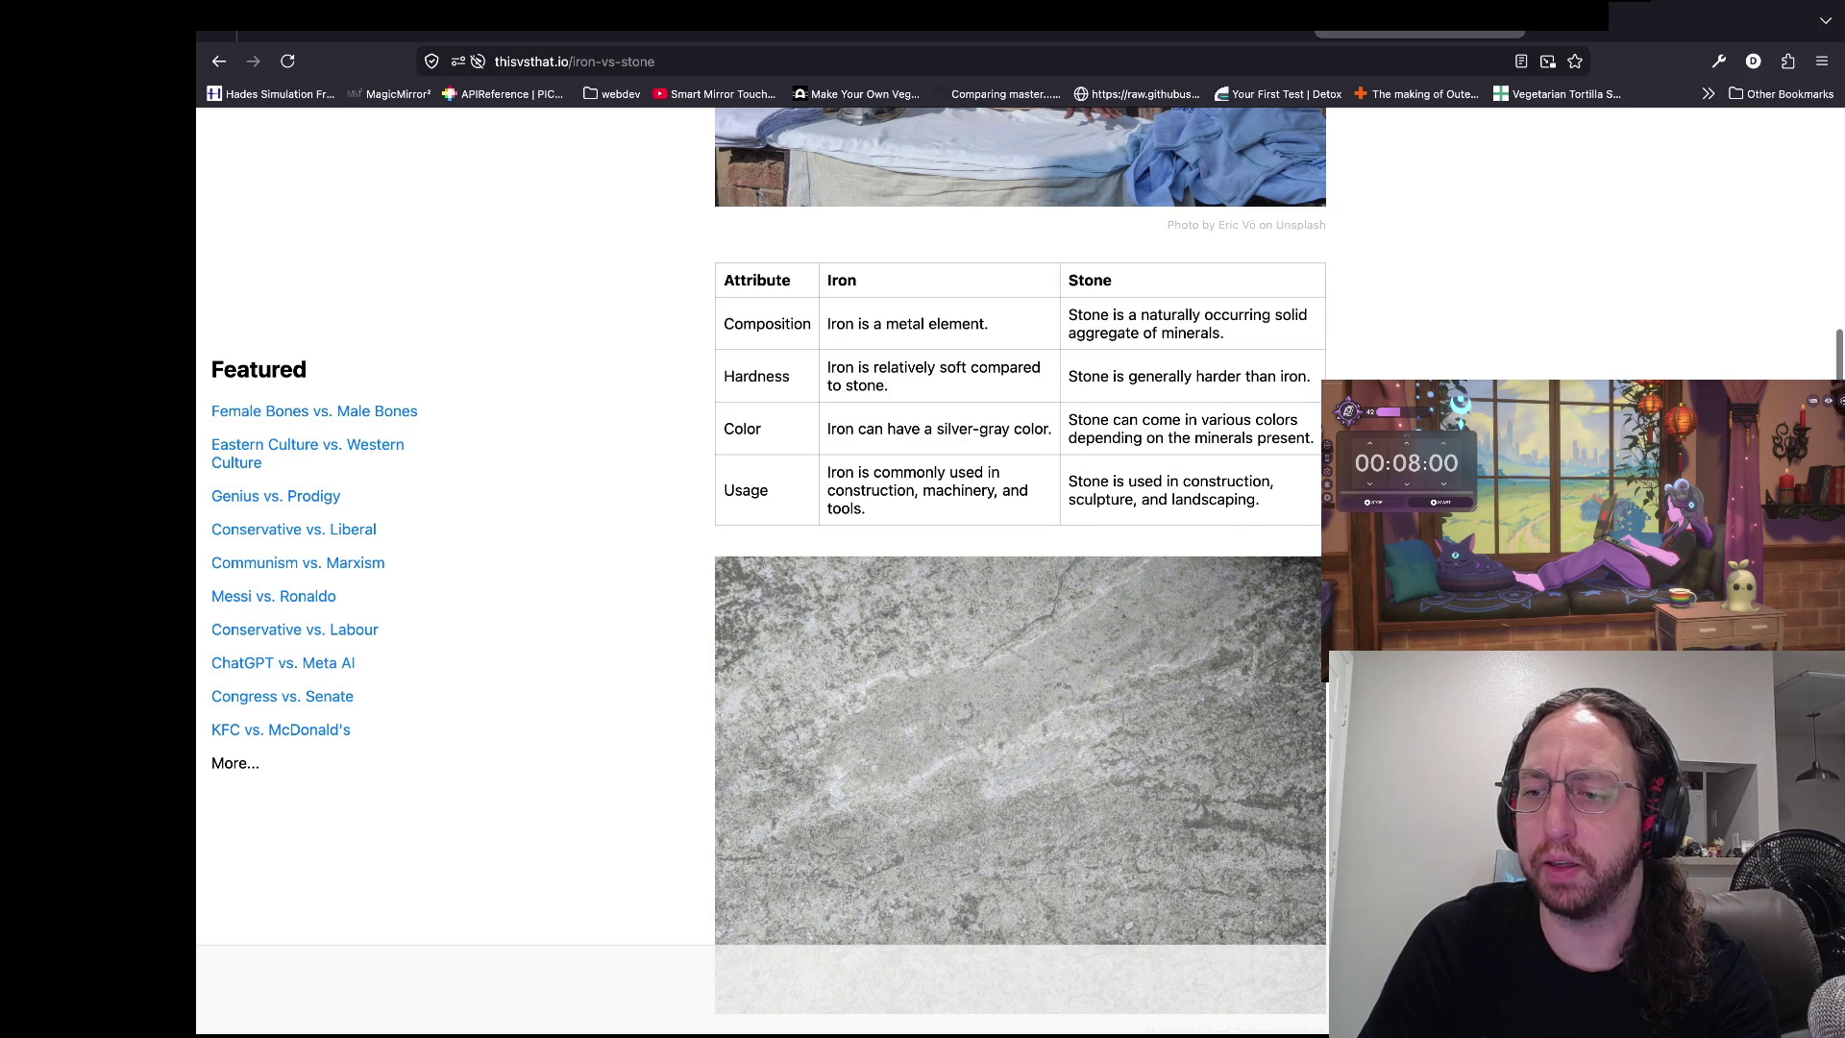
scroll(1148, 514, up, 3)
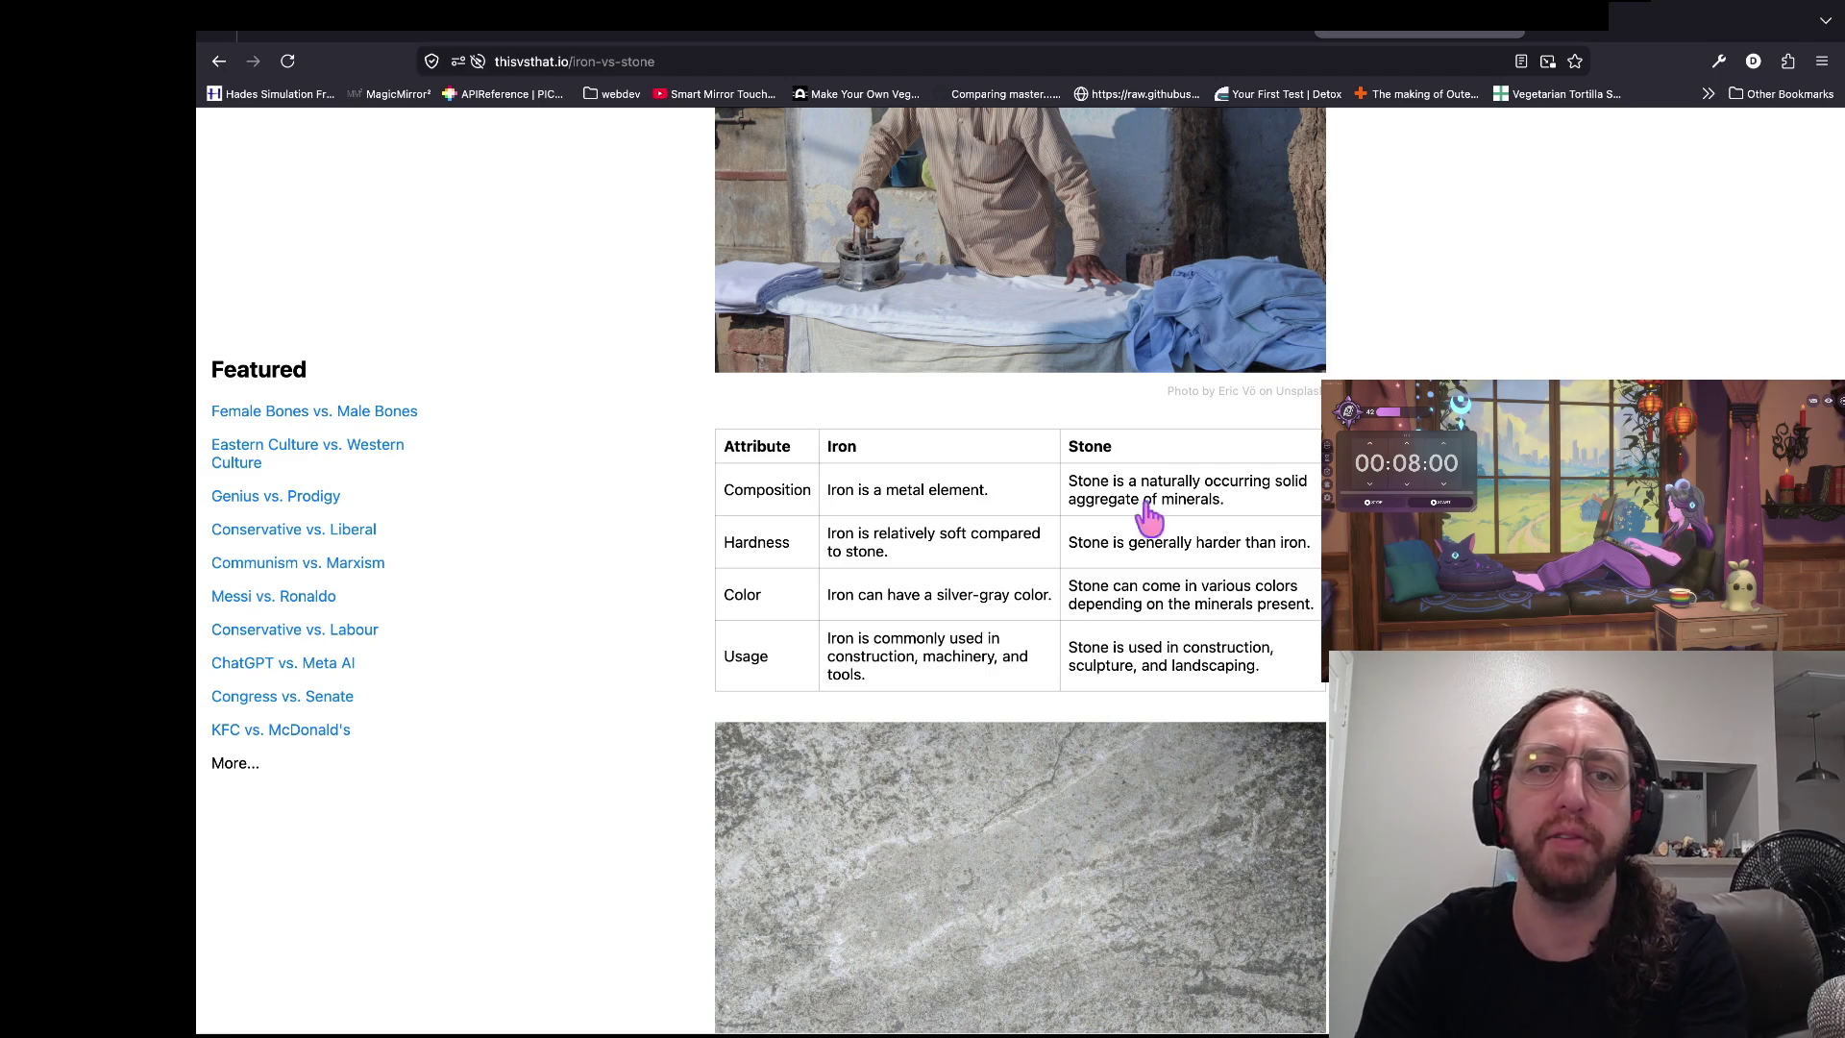
- Open a new tab and enter twitch.tv as the address
key(ctrl+t)
text(twith)
key(BackSpace)
text(ch.tv)
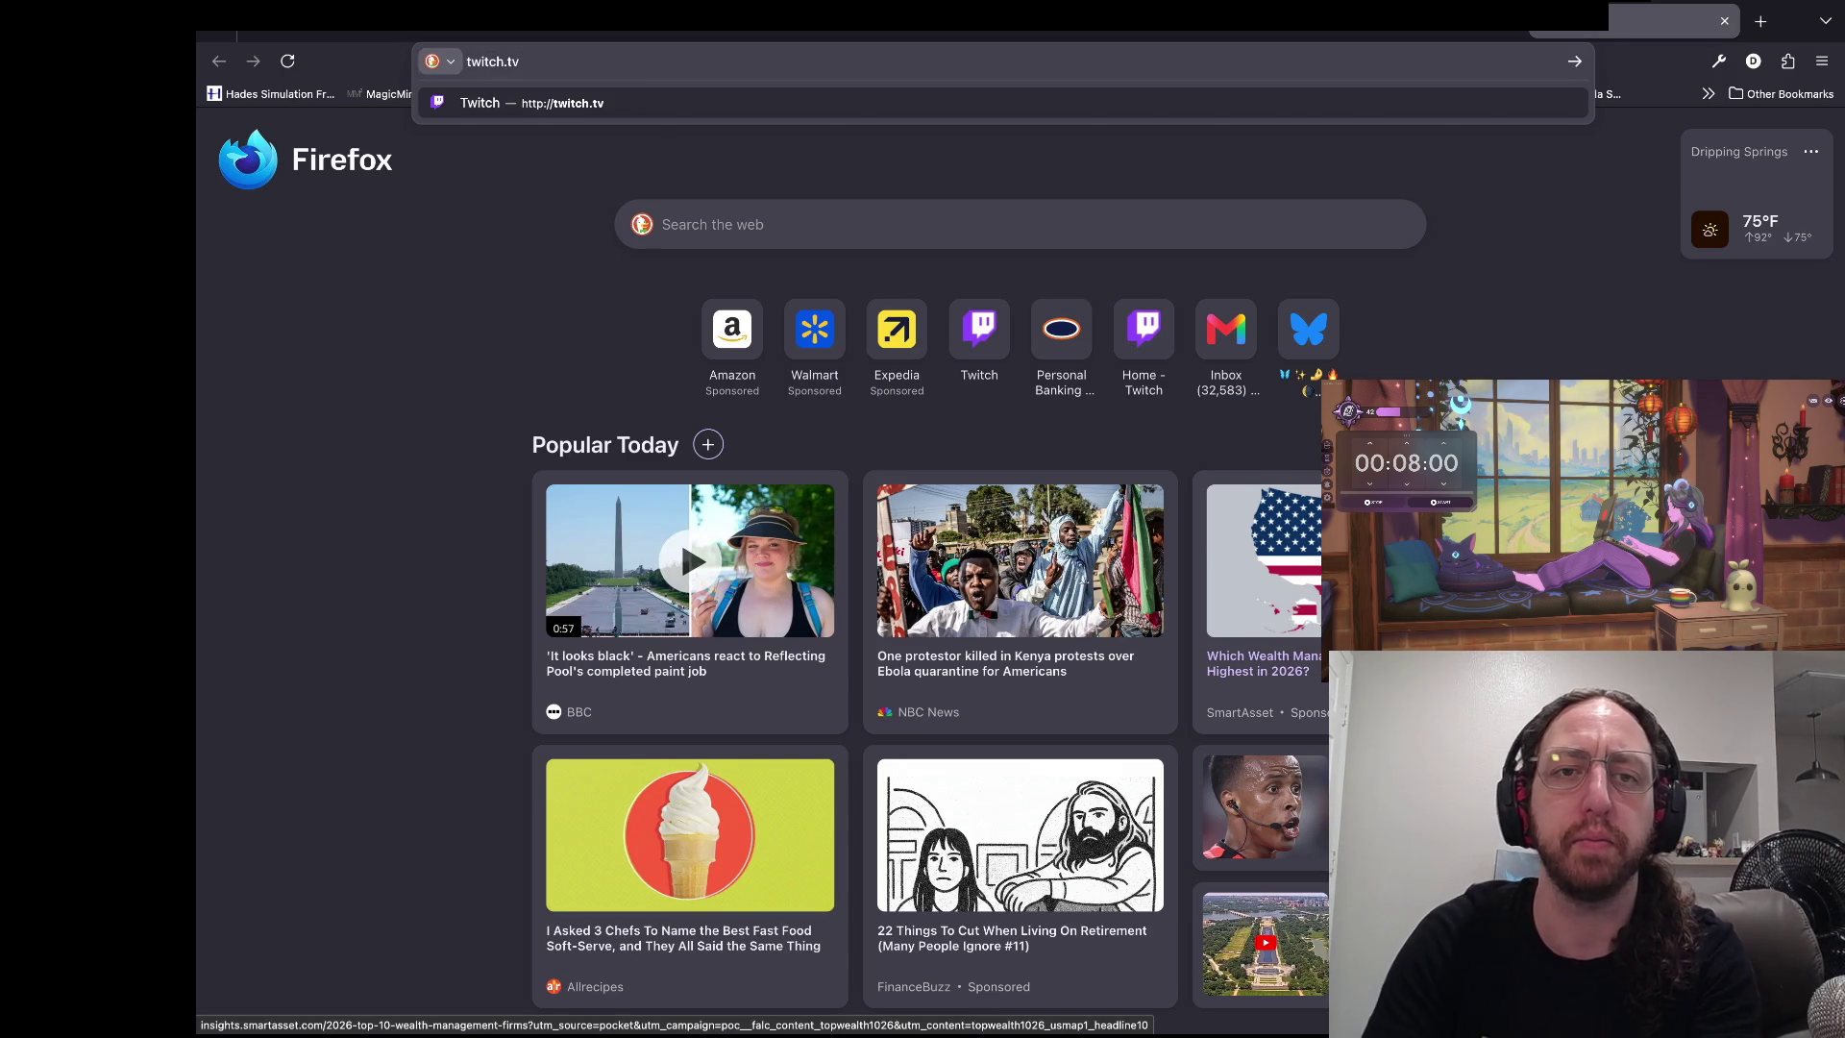
- Load Twitch, search for 'triplejump' and open the triplejumpgames channel
key(Return)
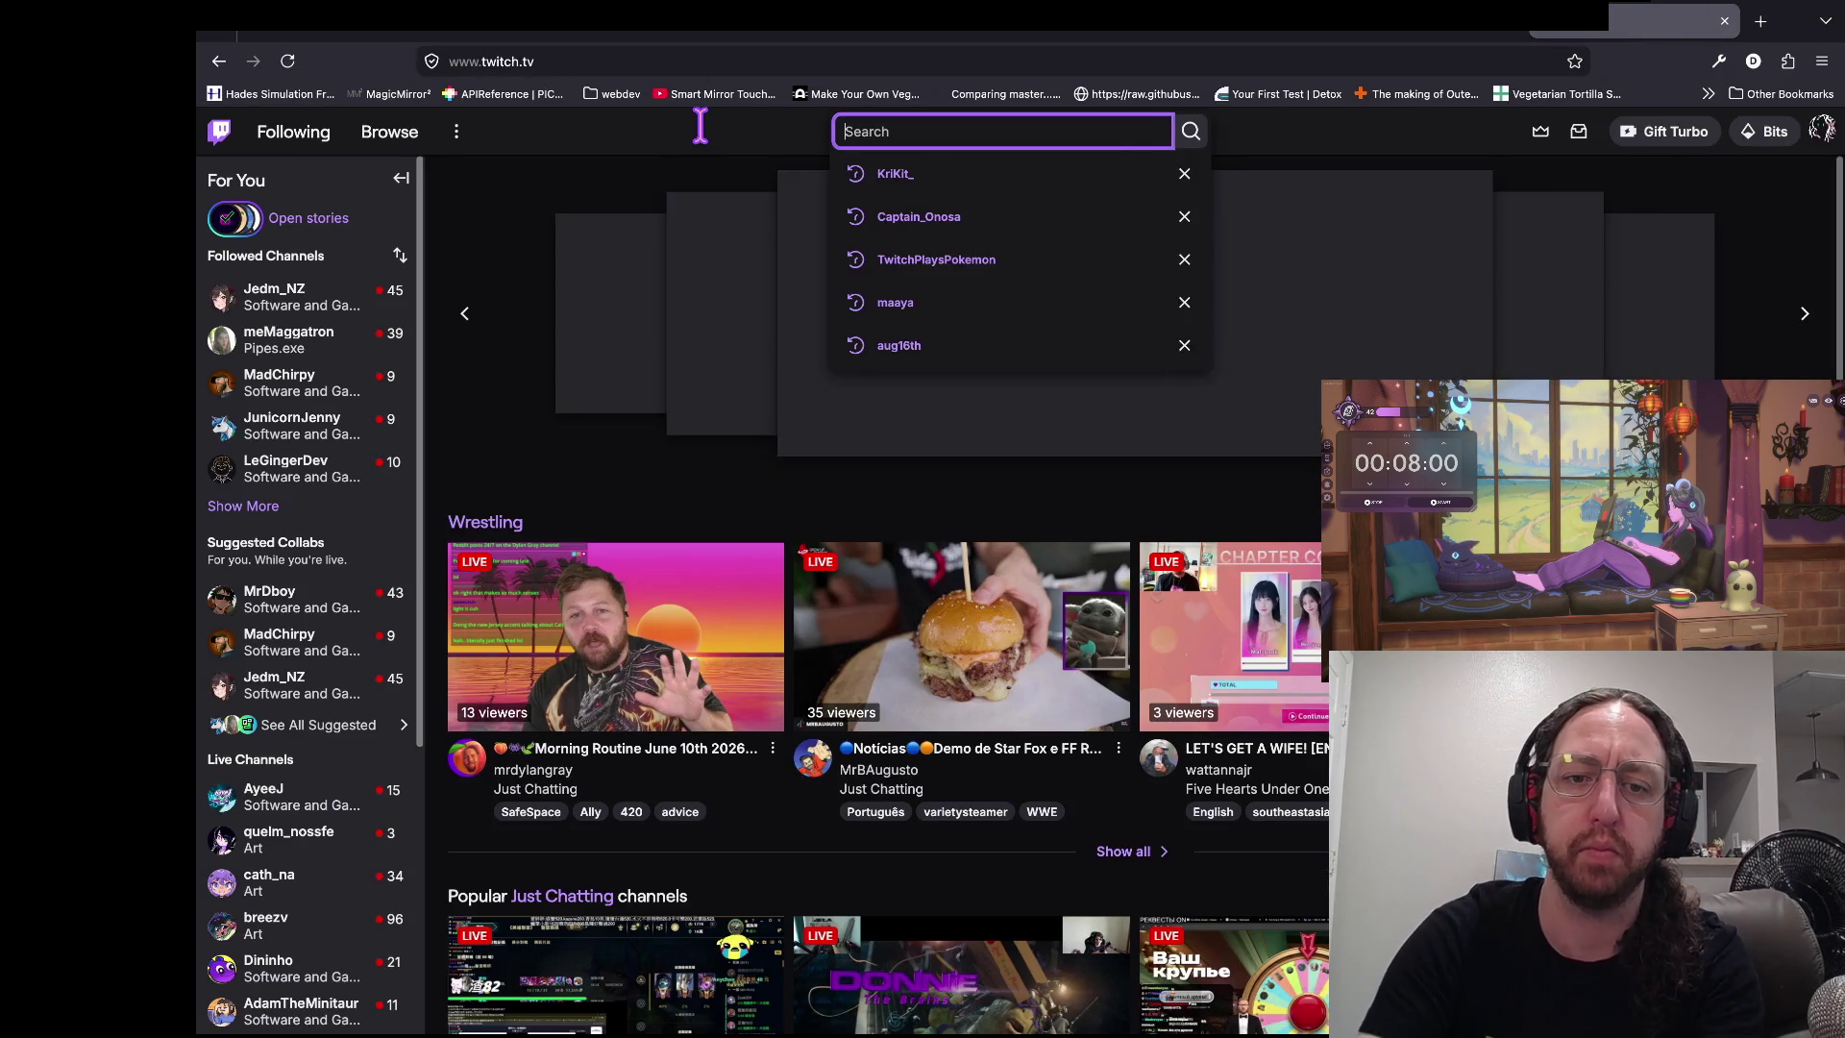
text(tripp)
key(BackSpace)
text(lejump)
key(Return)
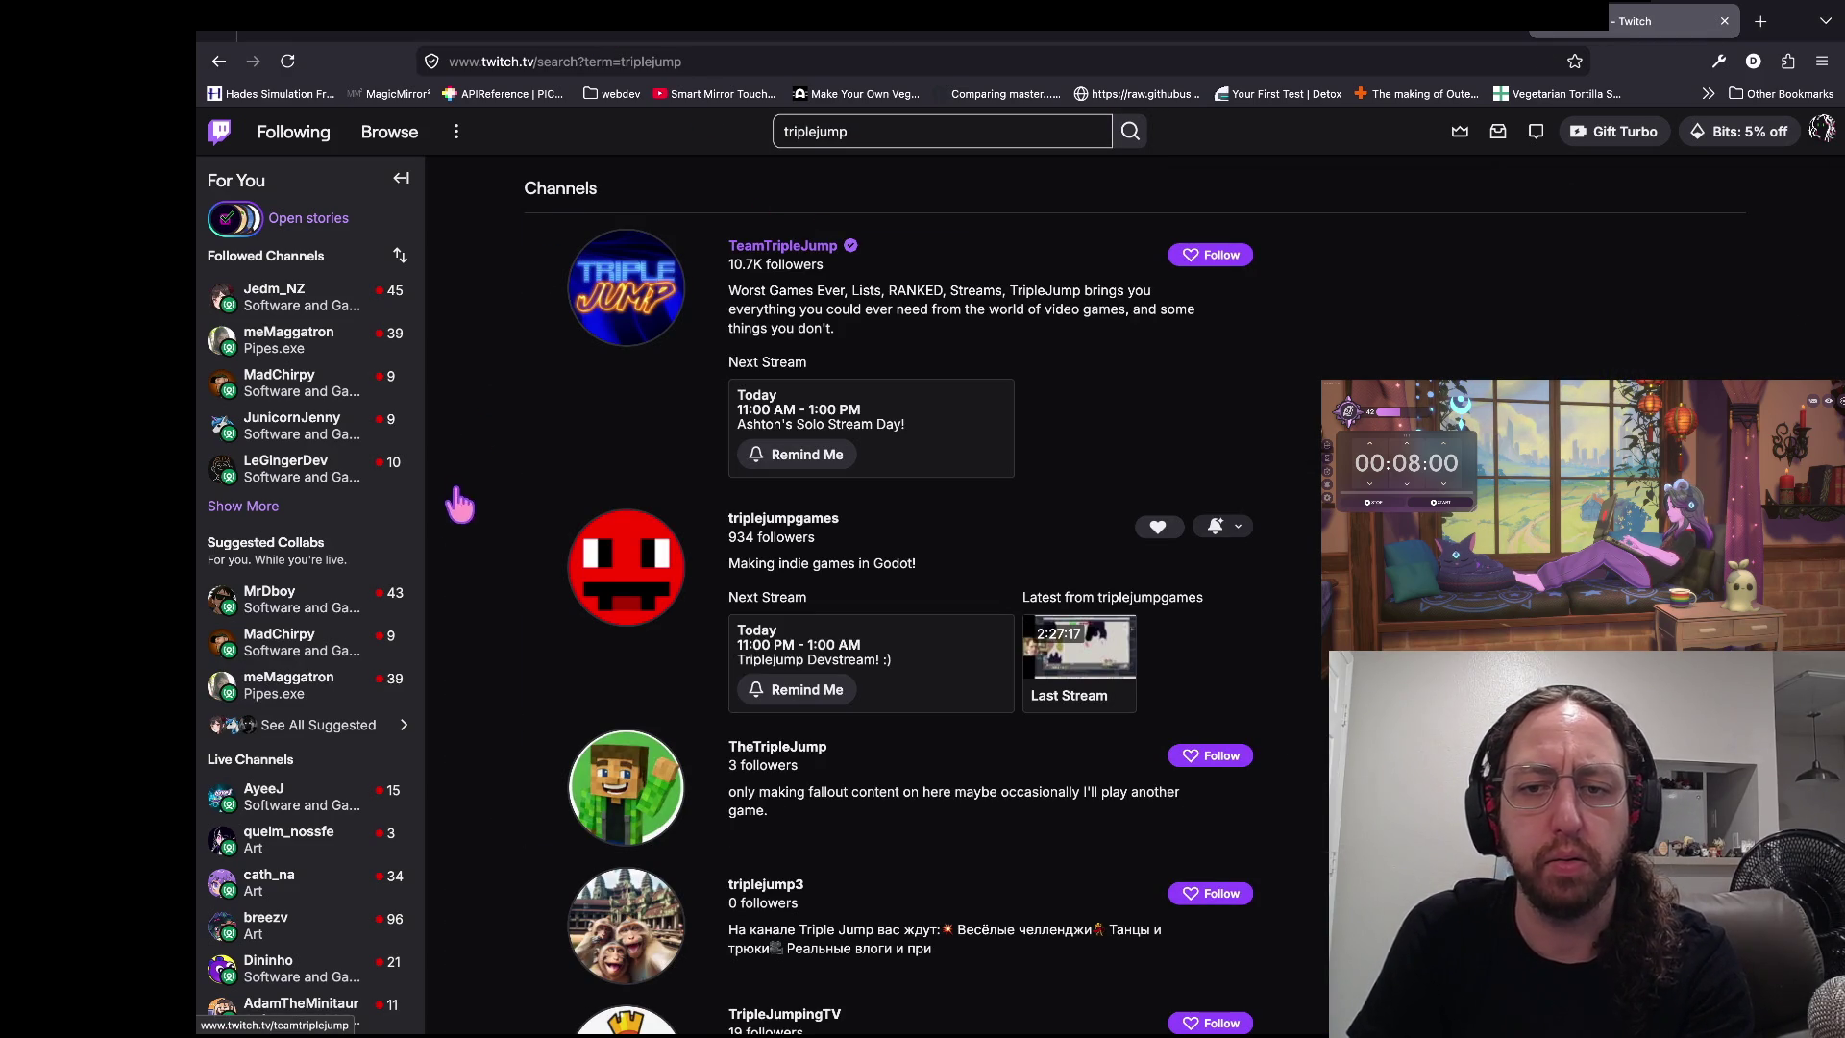
click(442, 568)
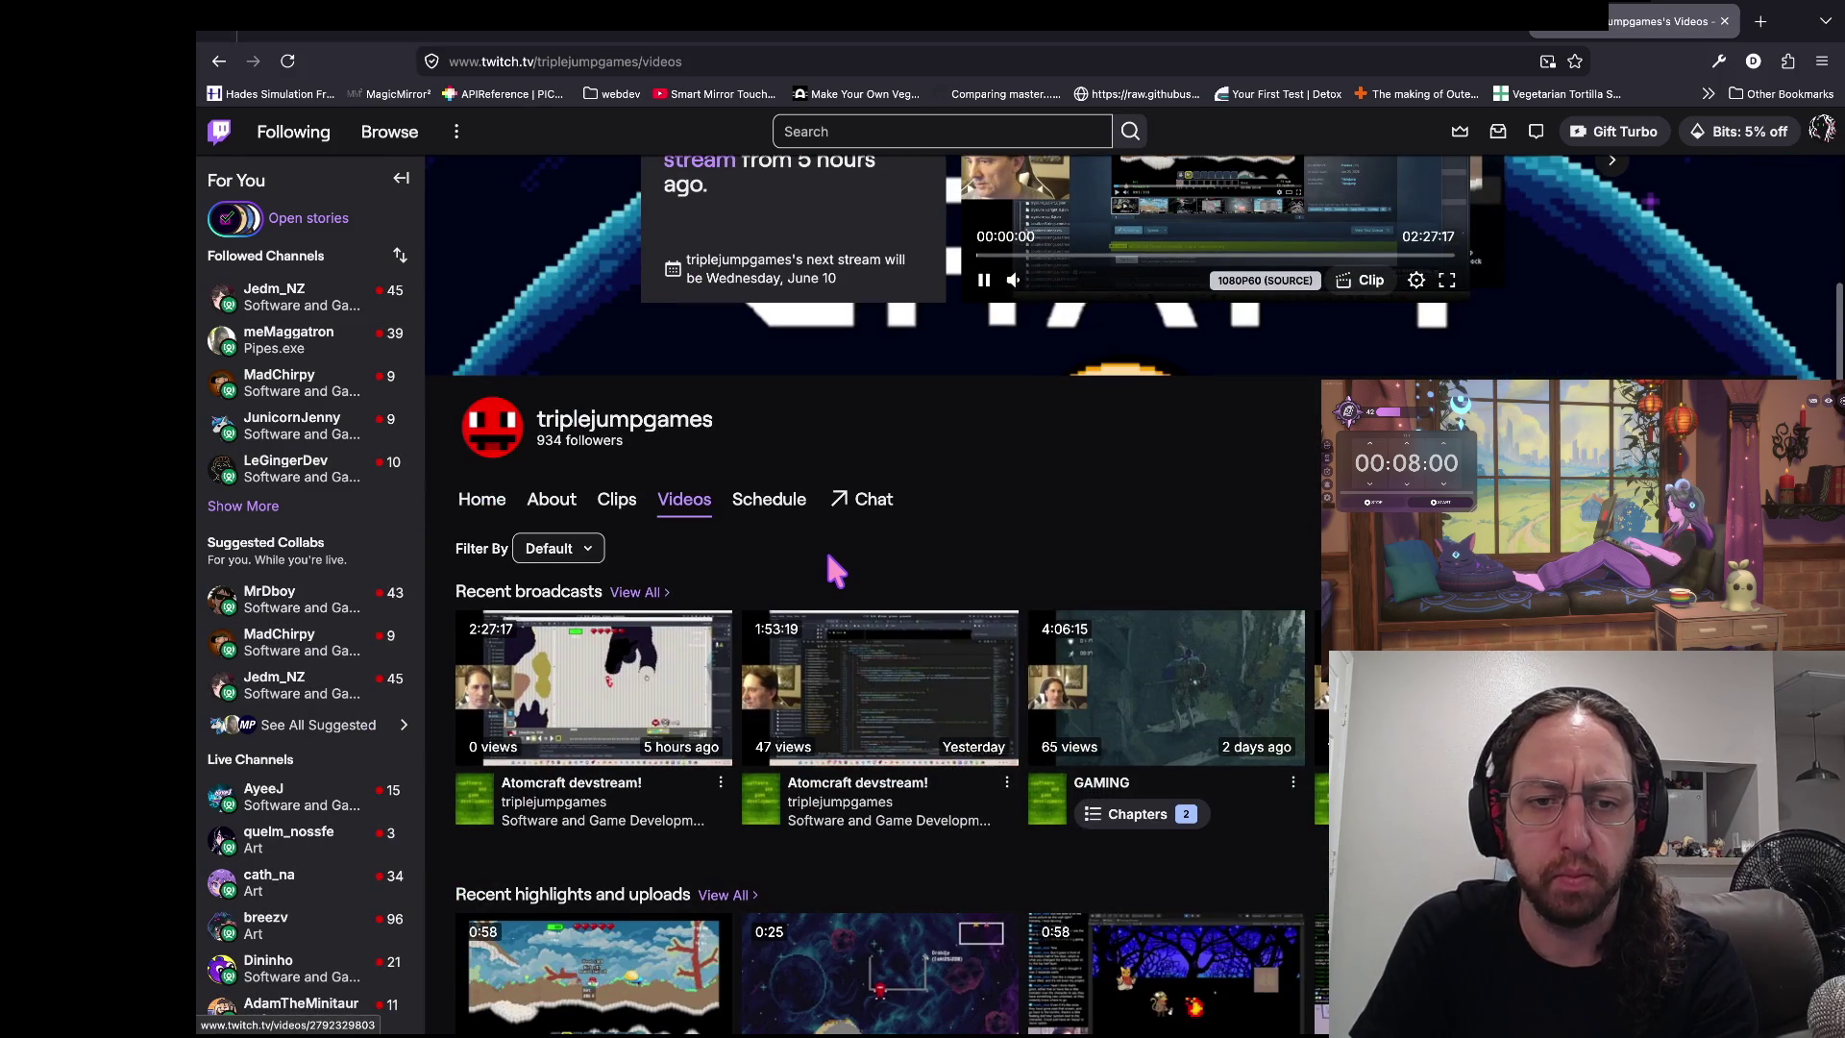
scroll(824, 564, down, 2)
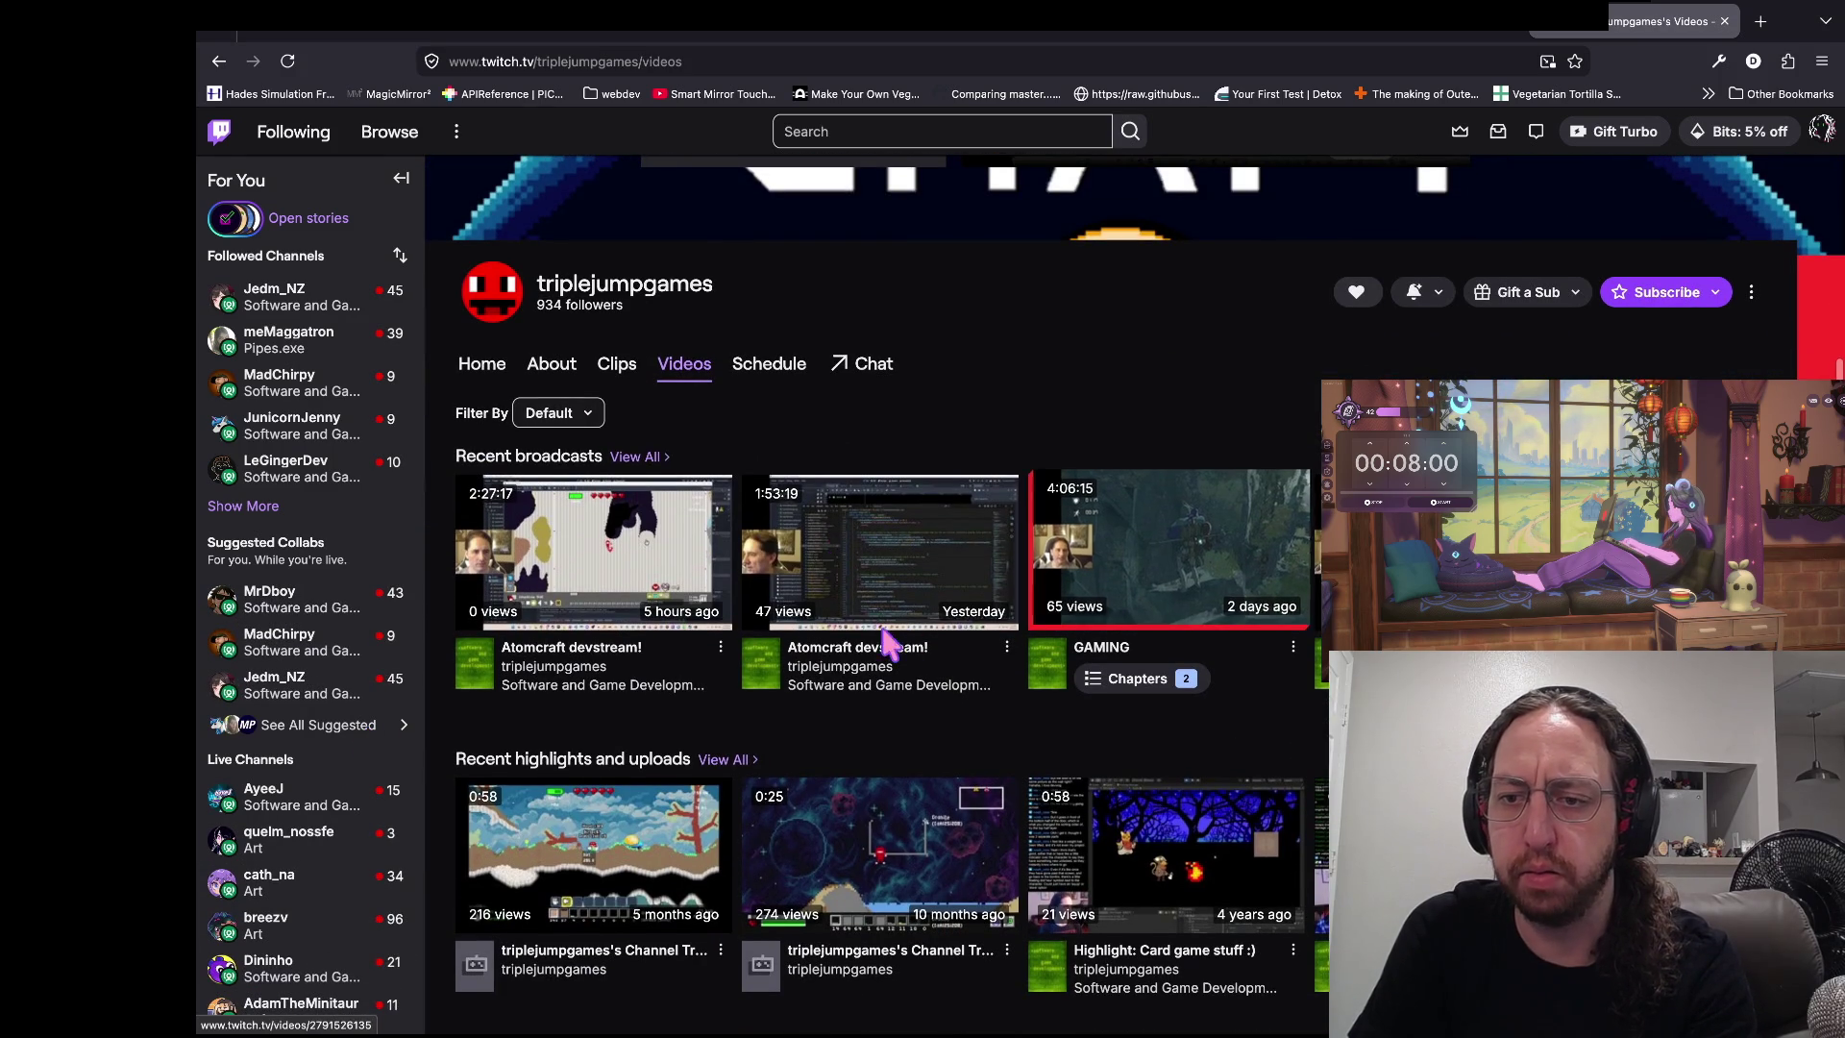
scroll(1215, 485, up, 3)
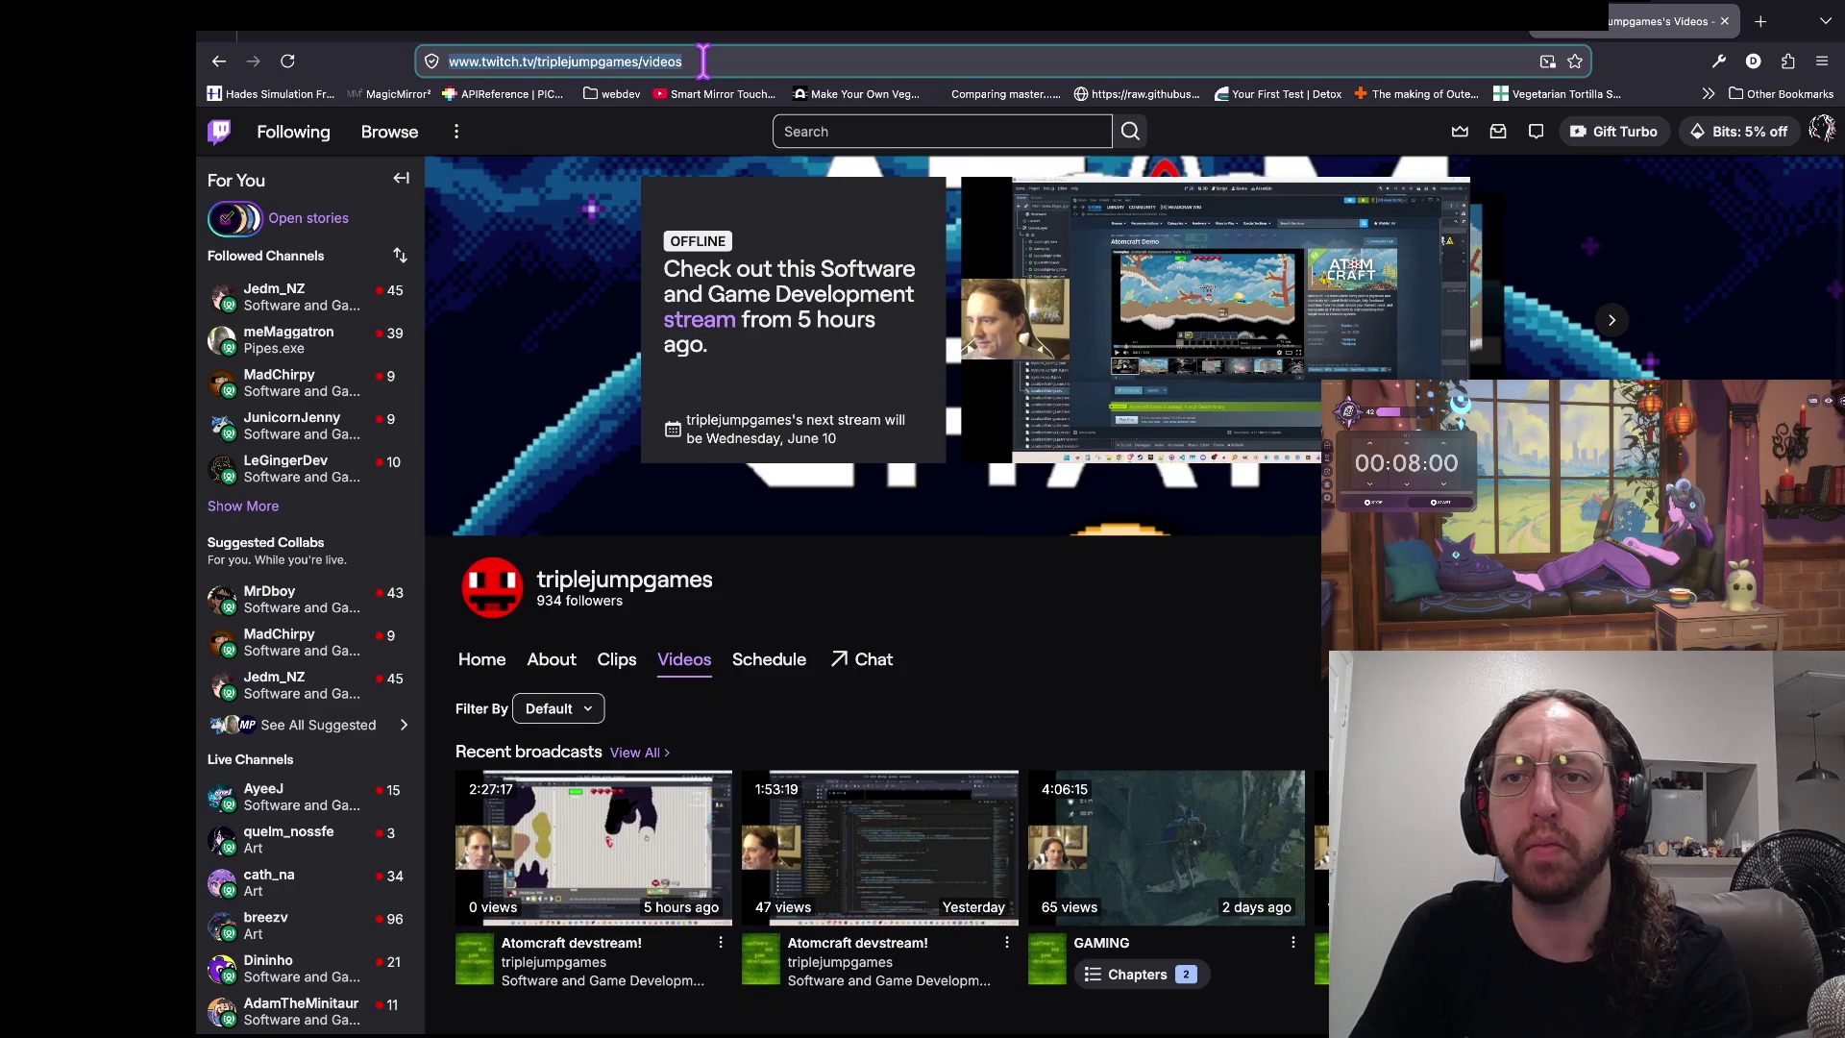
- Open the triplejumpgames Videos page in a new tab from the pasted address
key(super+Tab)
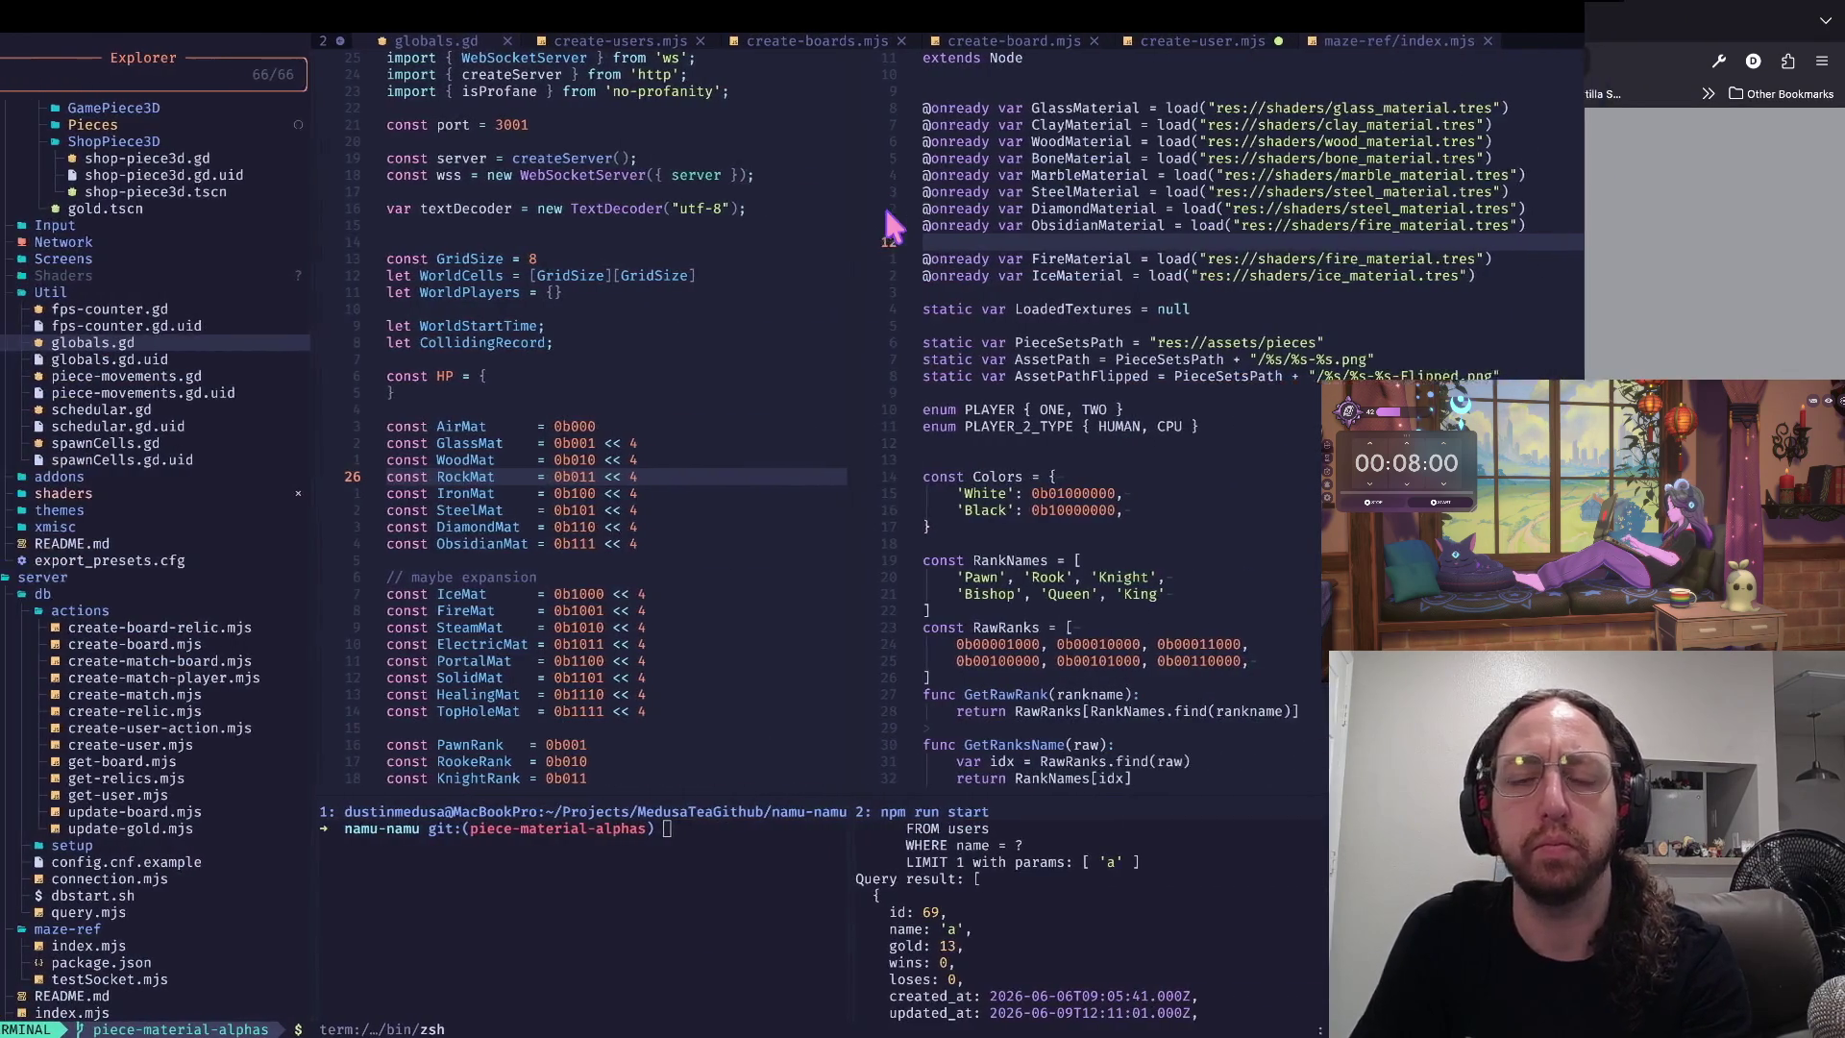
key(super+Tab)
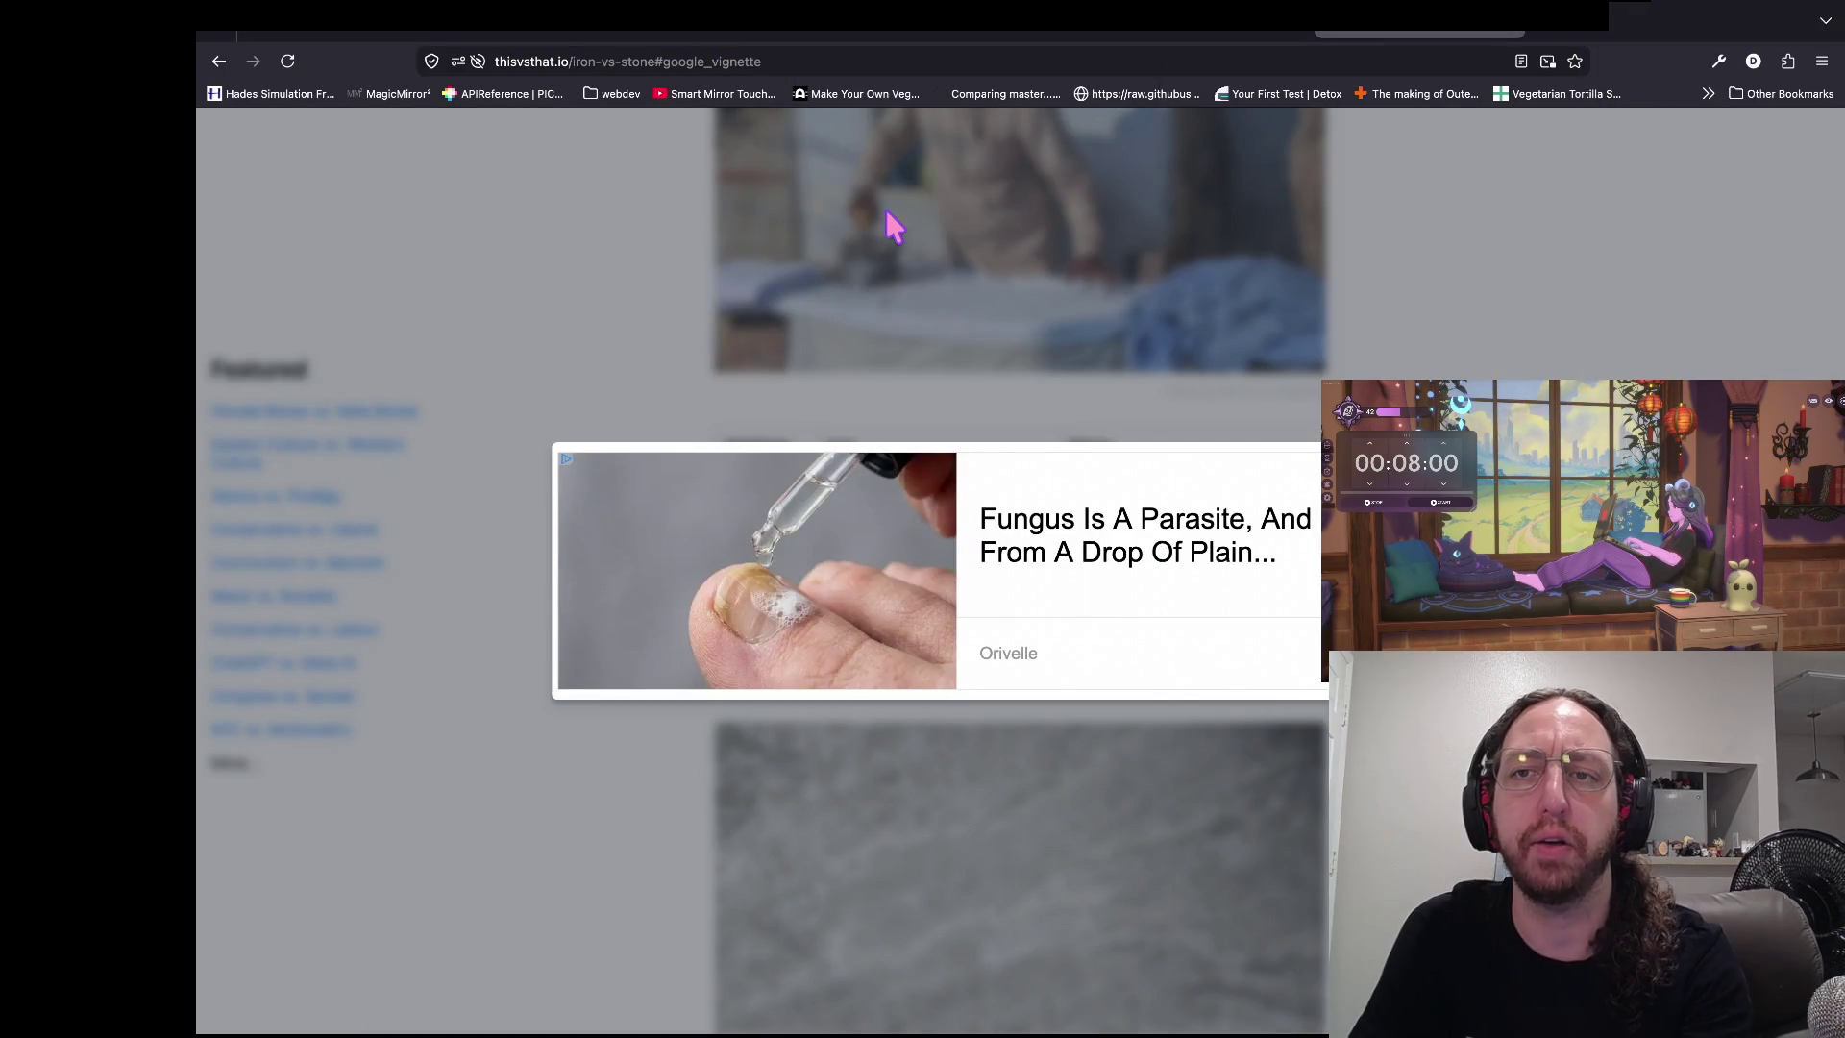
key(ctrl+t)
text(www.twitch.tv/triplejumpgames/videos)
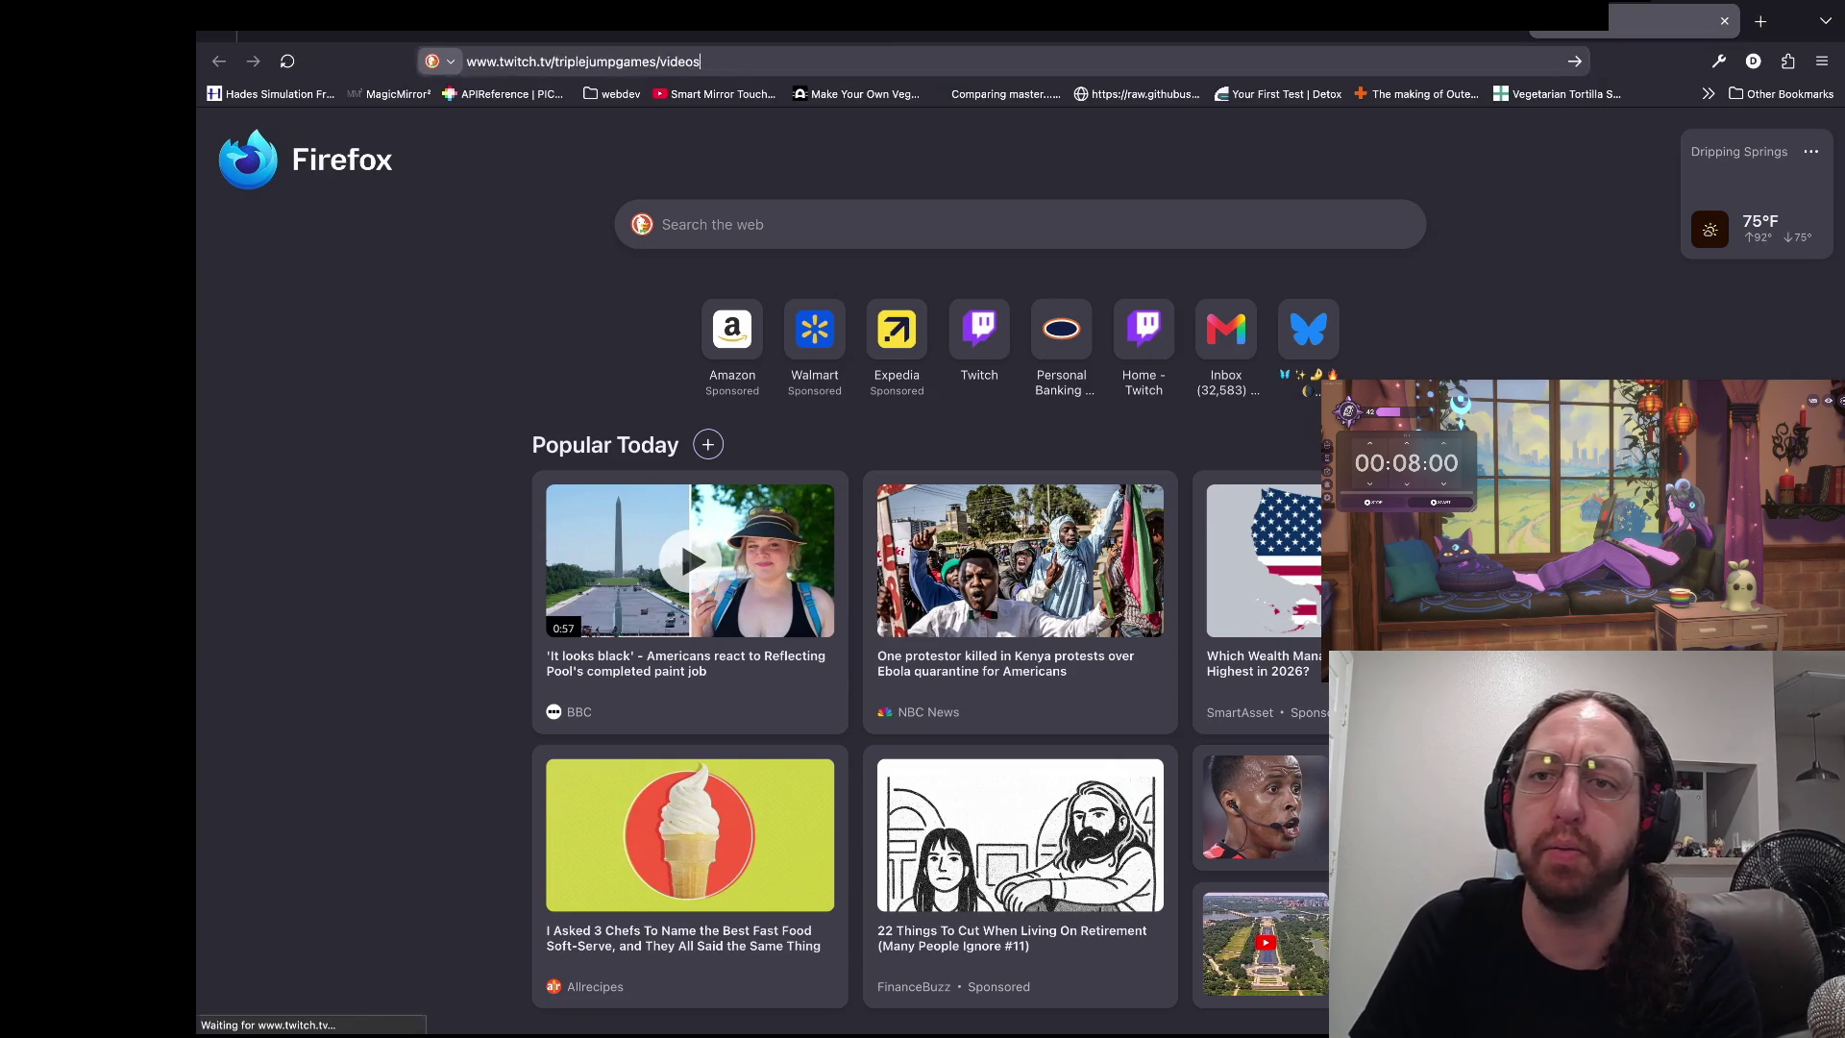
key(Return)
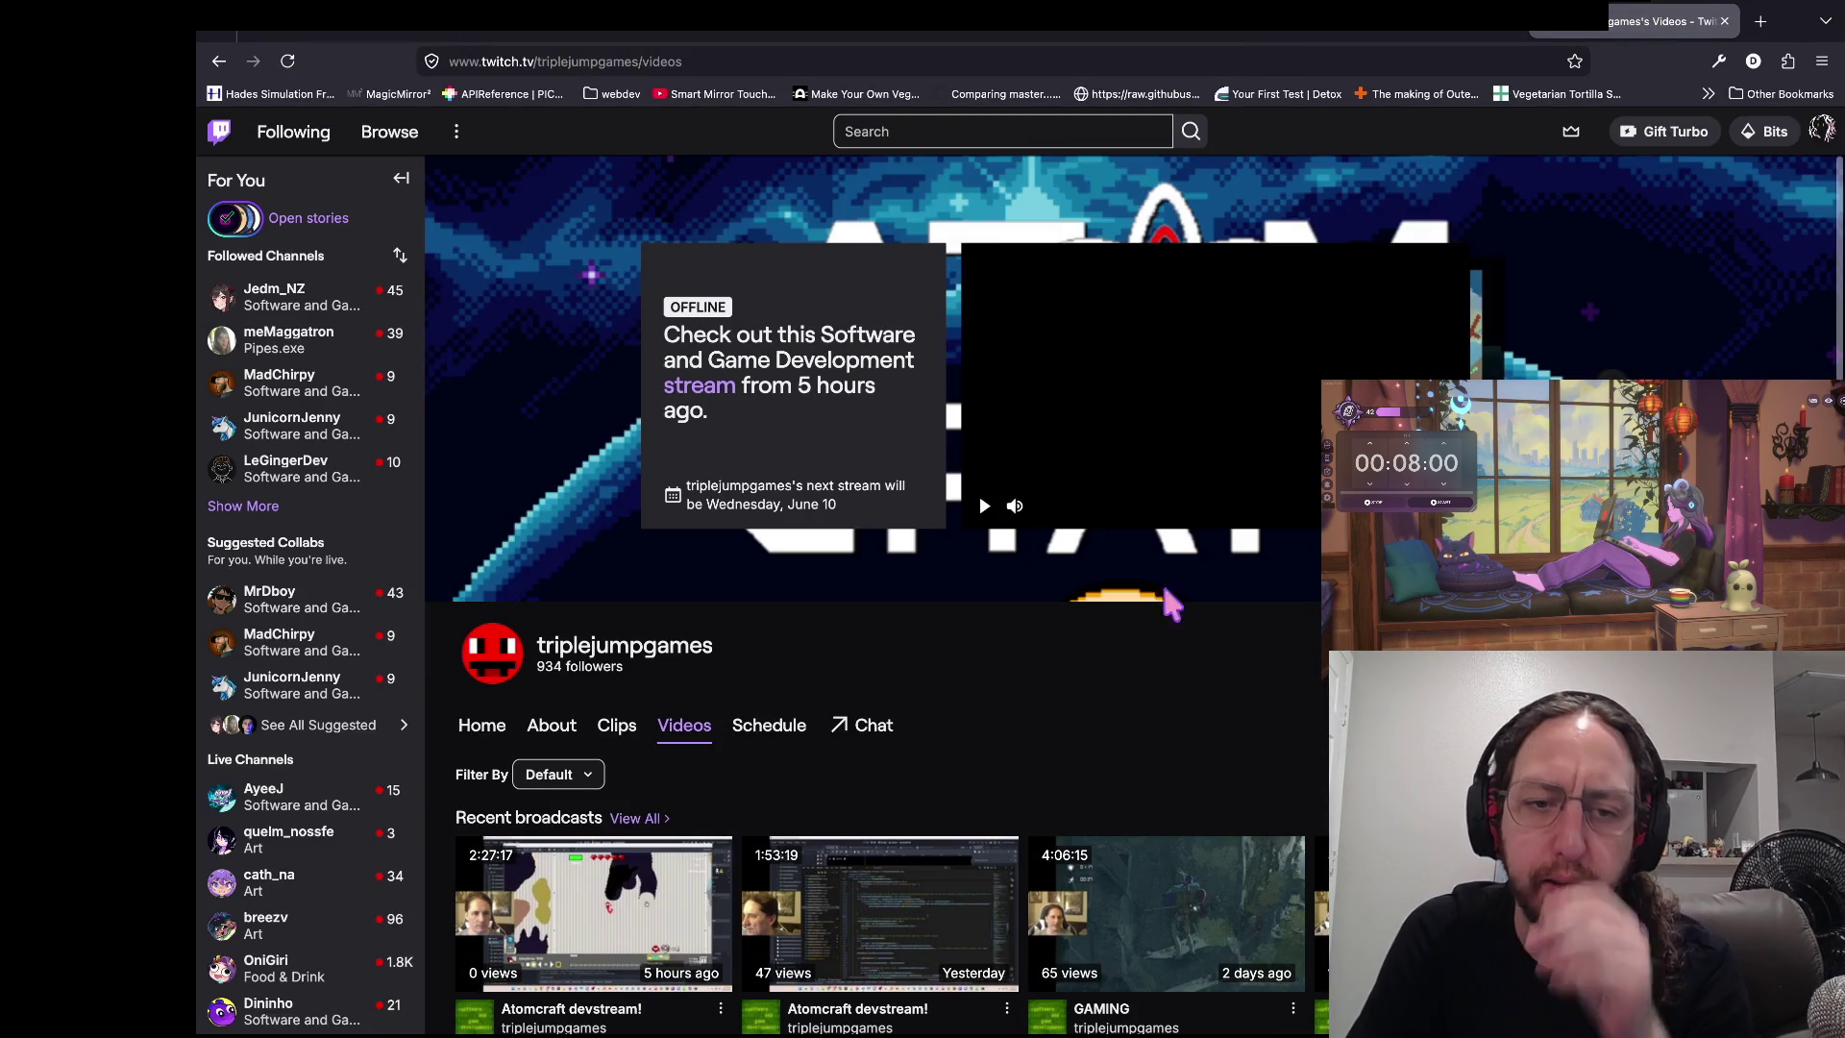
scroll(750, 725, down, 2)
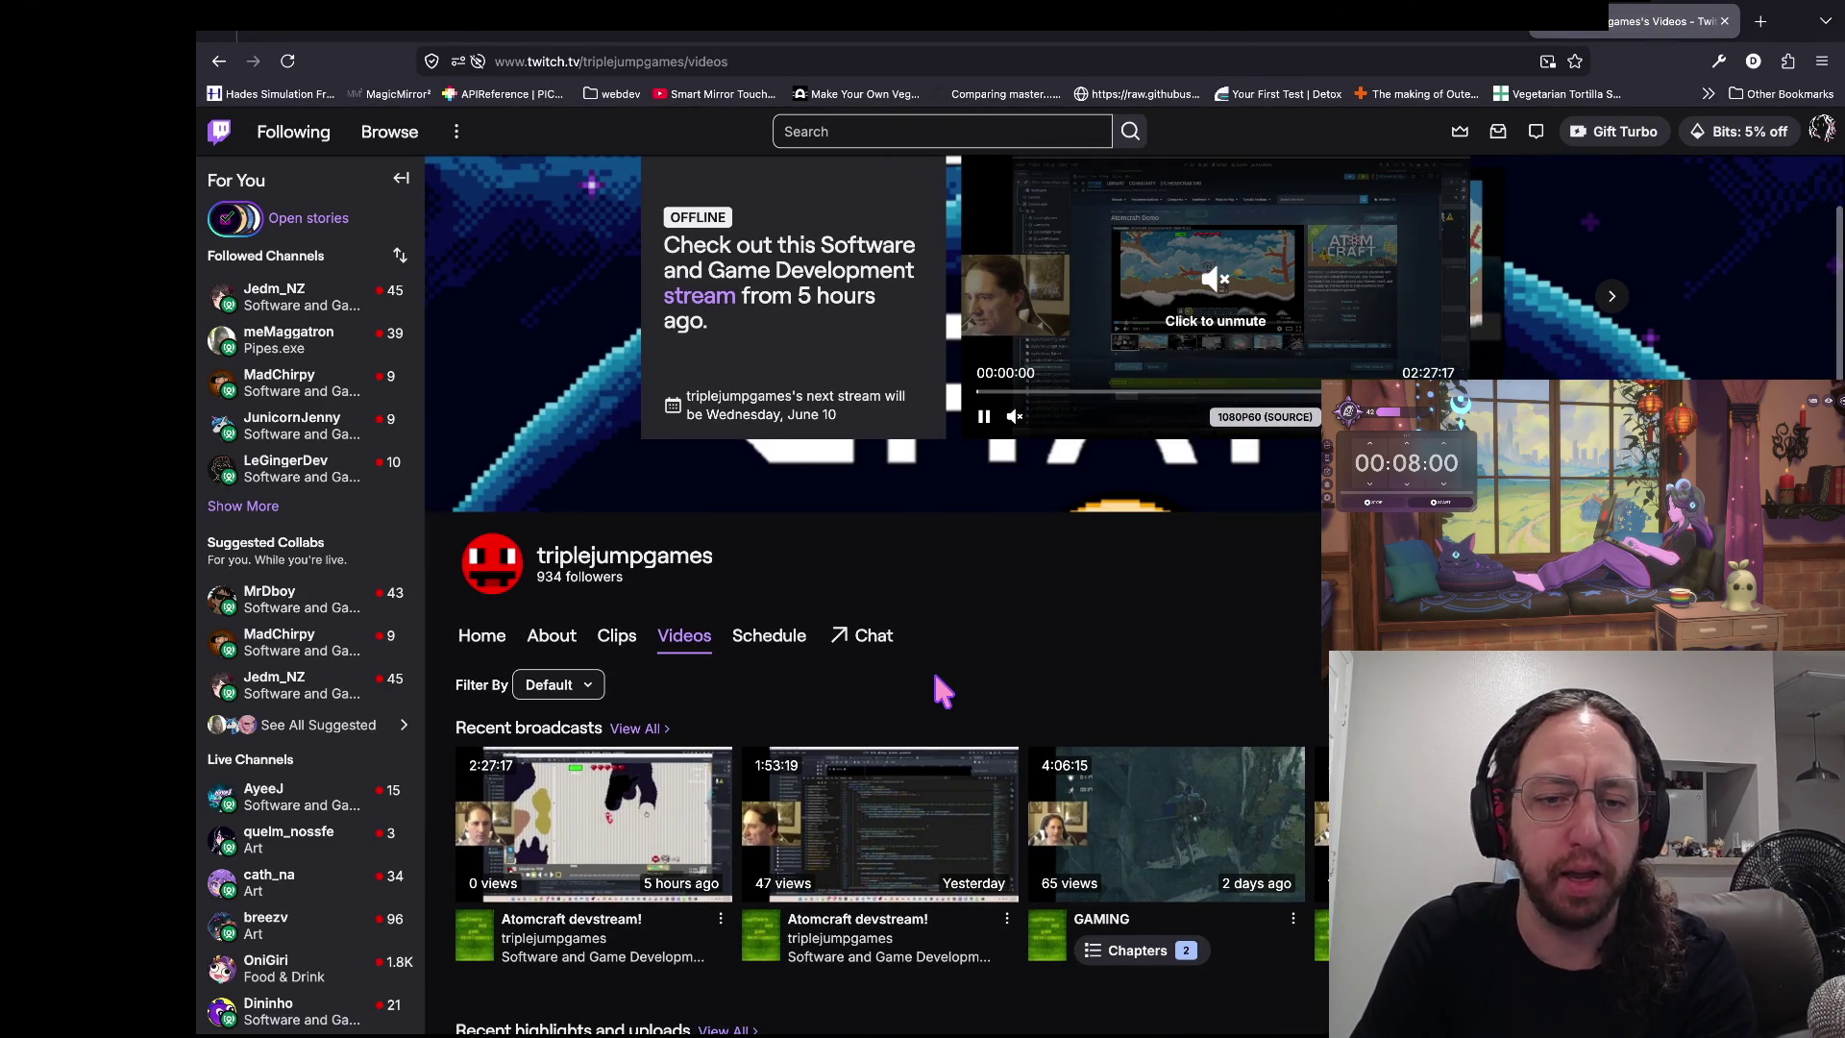
scroll(701, 650, down, 1)
scroll(1264, 463, up, 2)
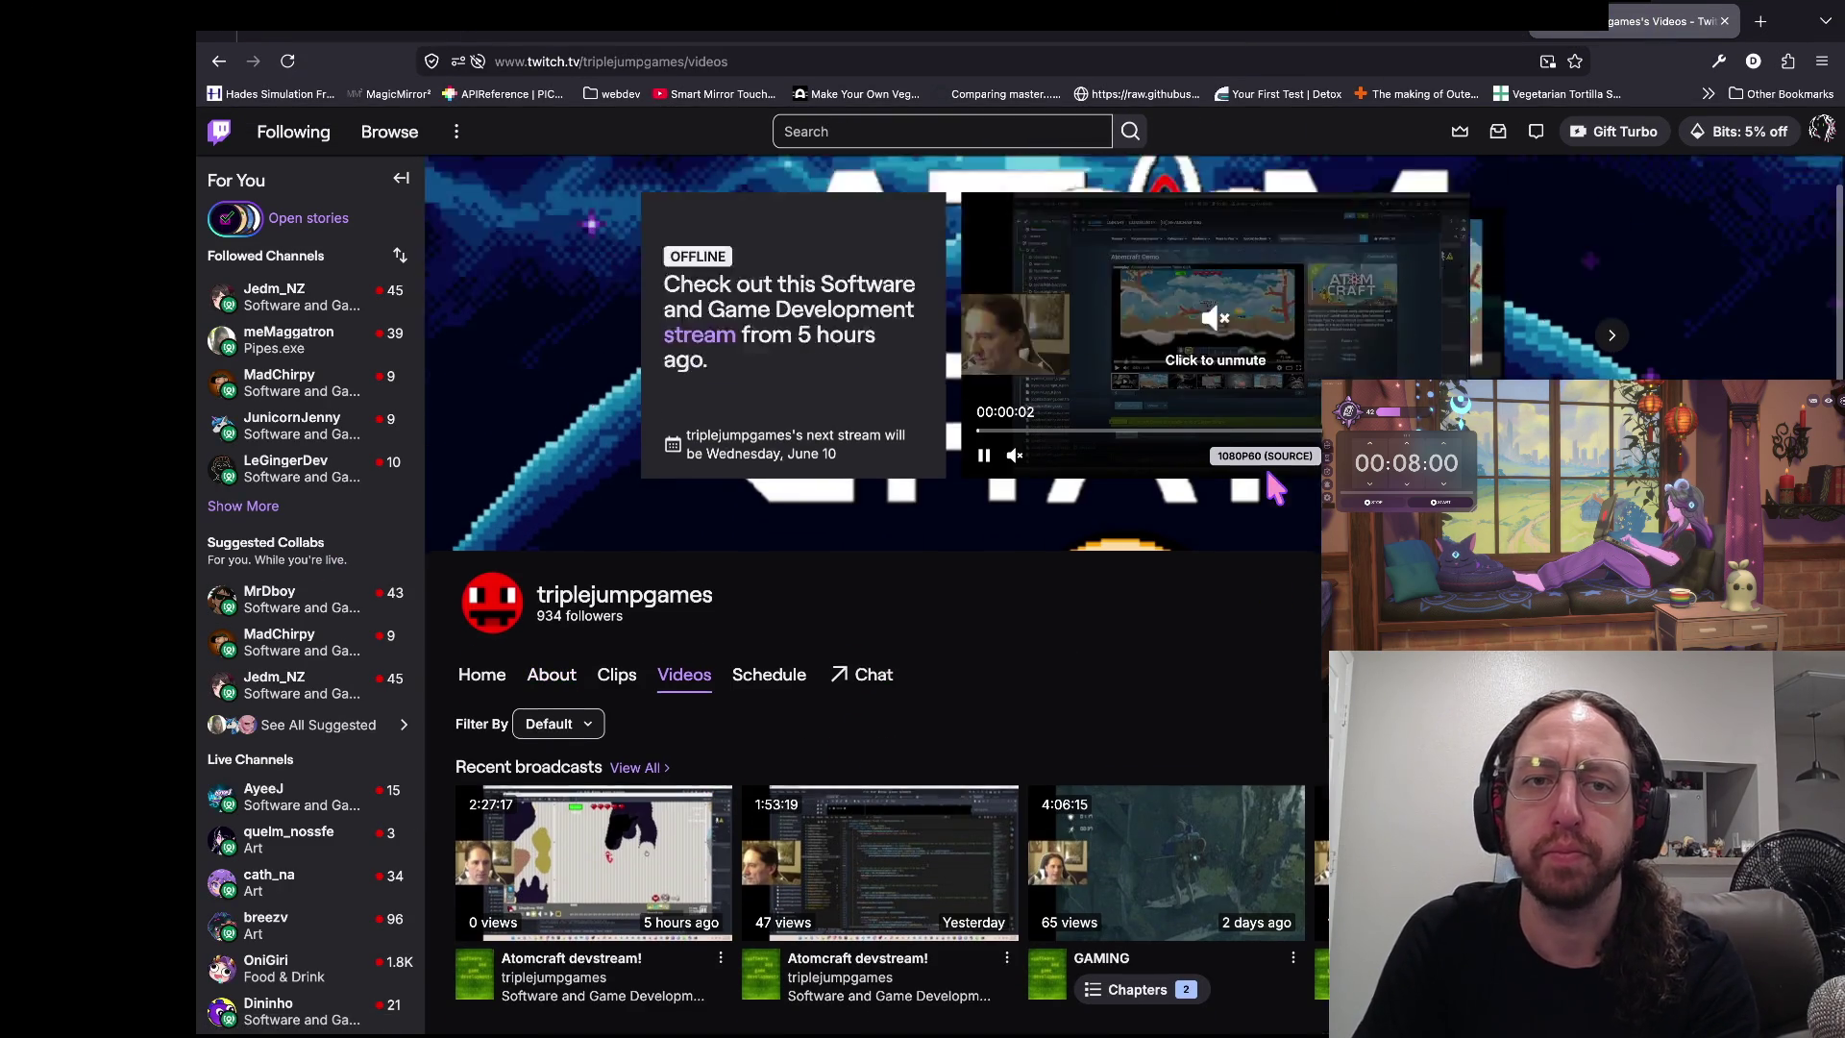
- Switch to the triplejumpgames Home page and its featured clips
double_click(677, 61)
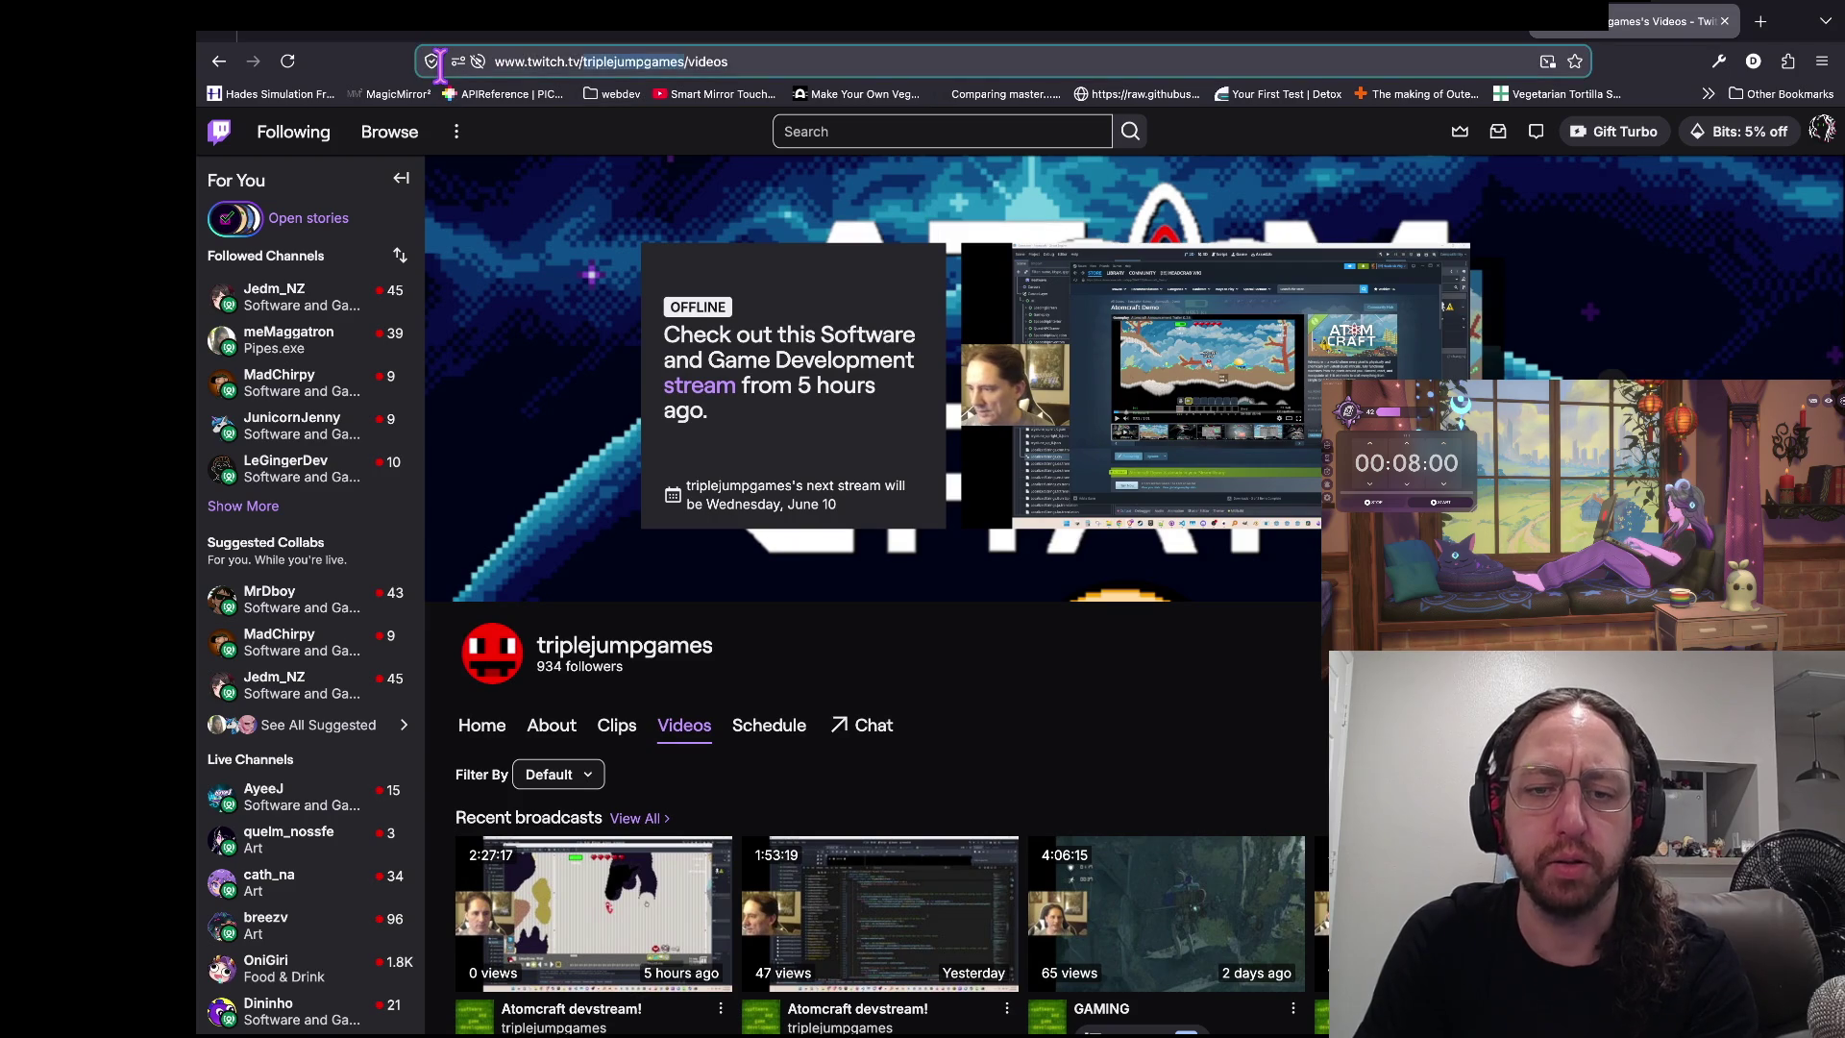
scroll(815, 603, down, 2)
click(481, 582)
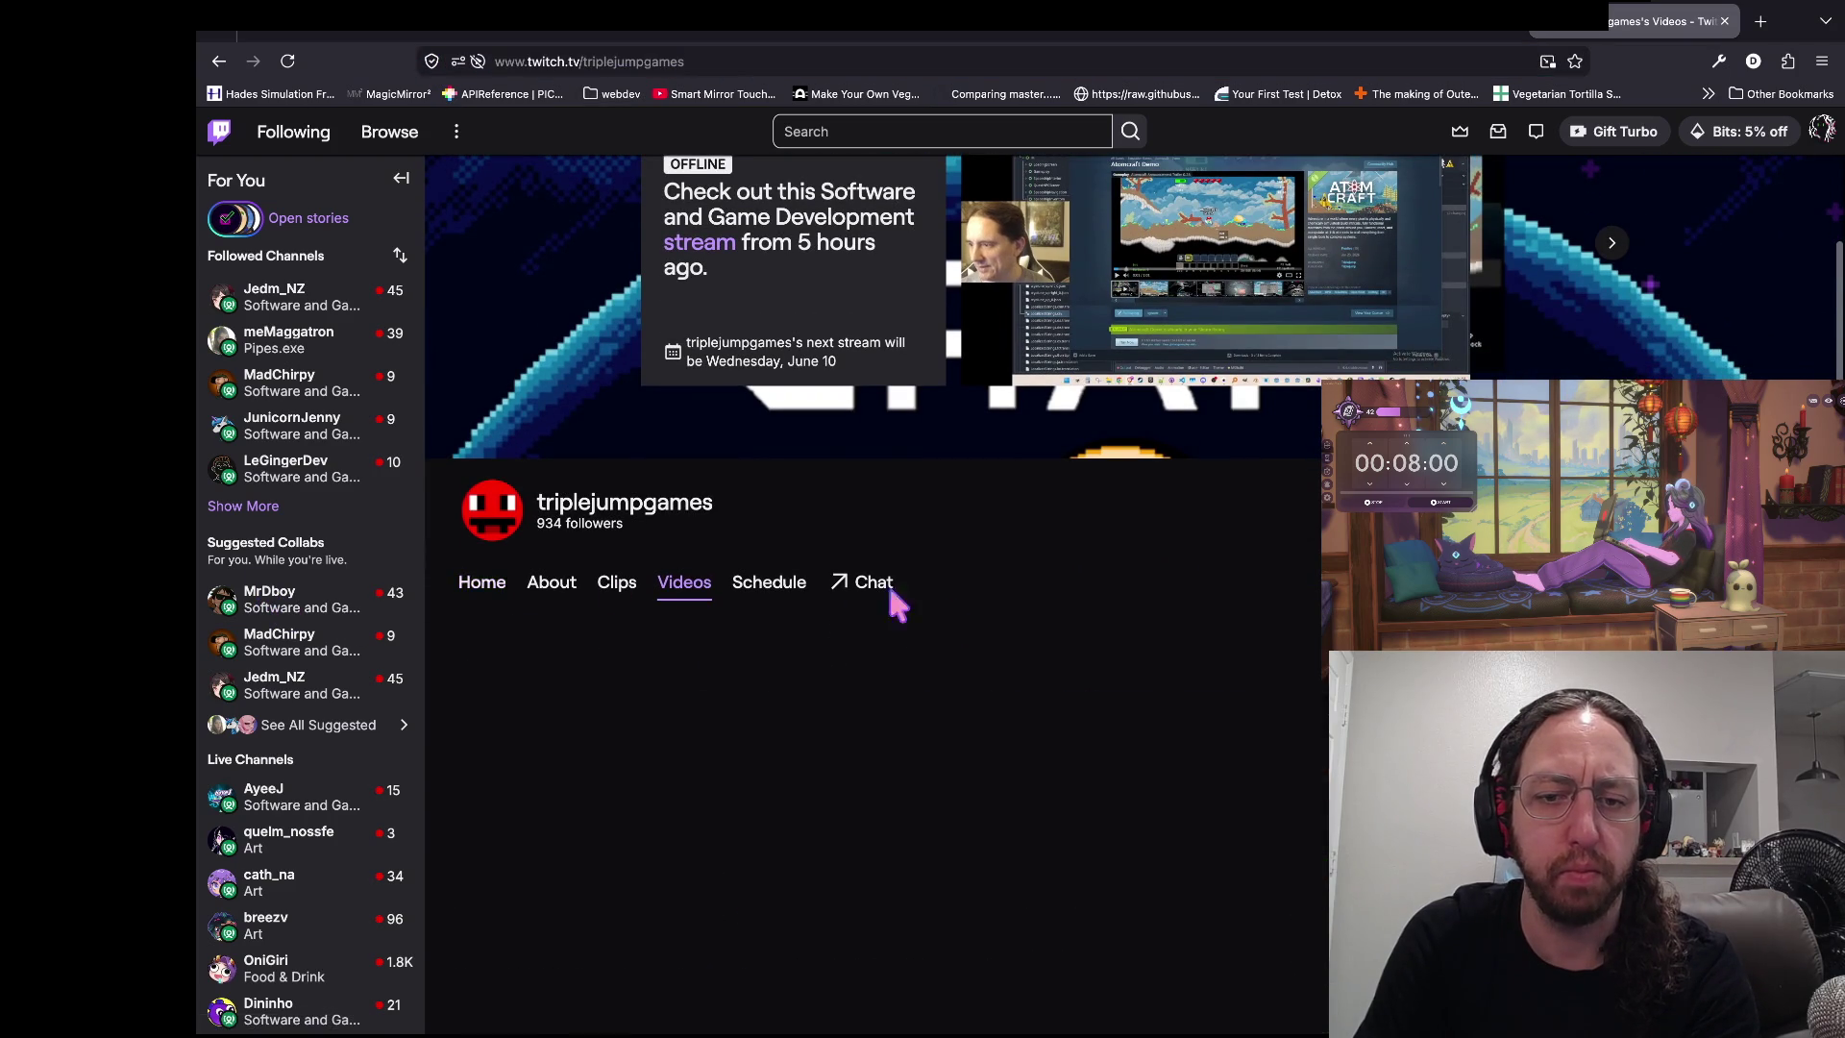
scroll(969, 610, down, 2)
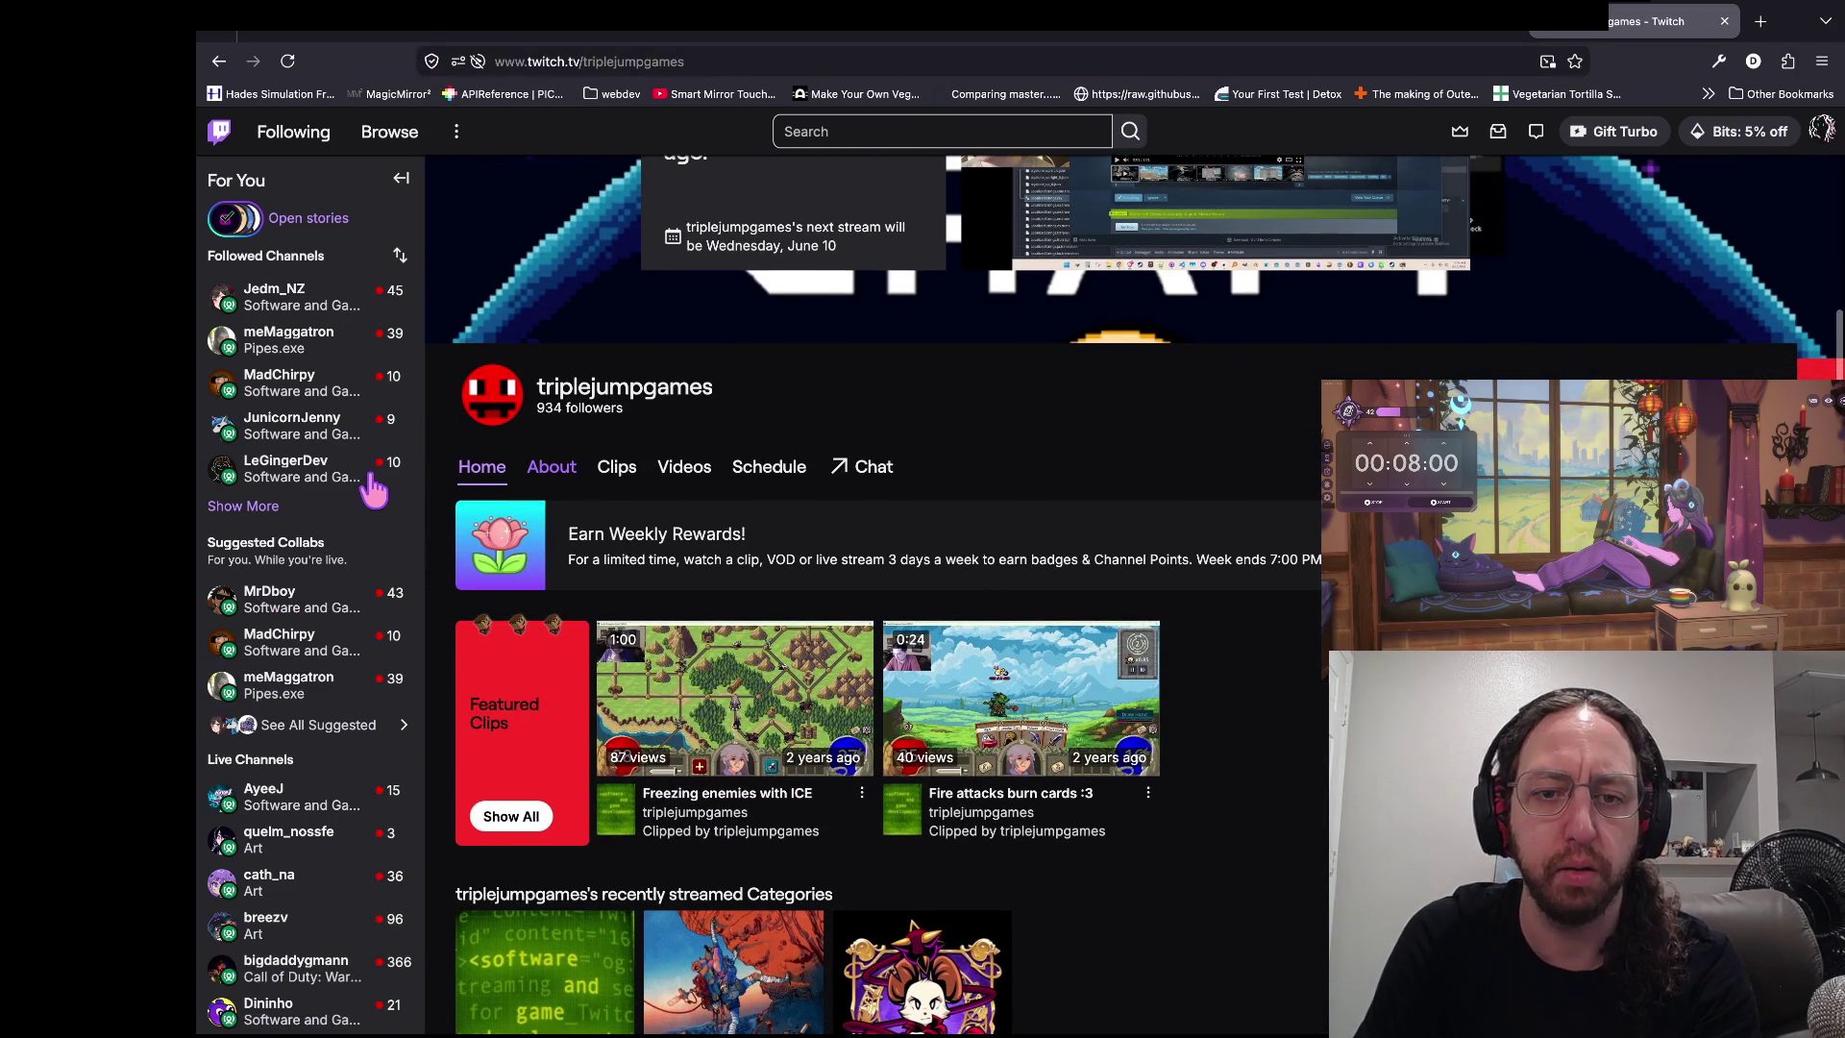
- Show the triplejumpgames About section and follow its 'AtomCraft Steam Page' link
click(552, 465)
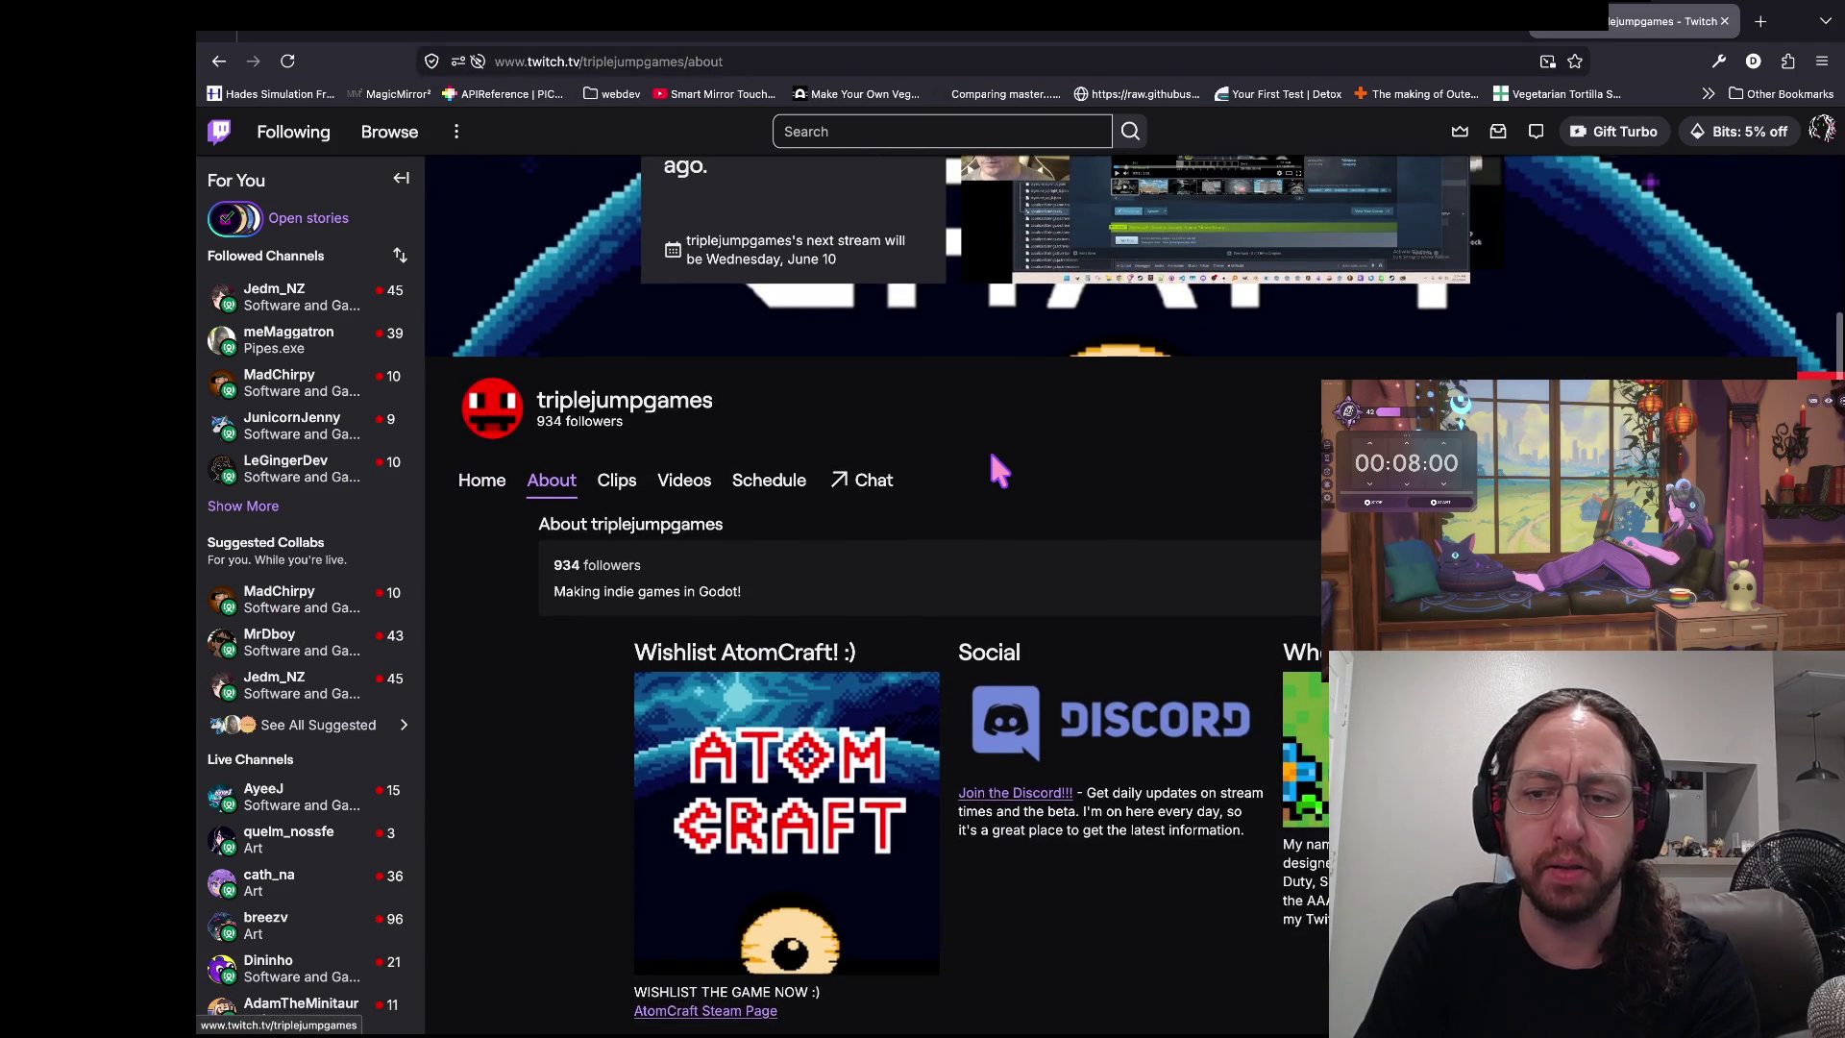
scroll(996, 469, up, 3)
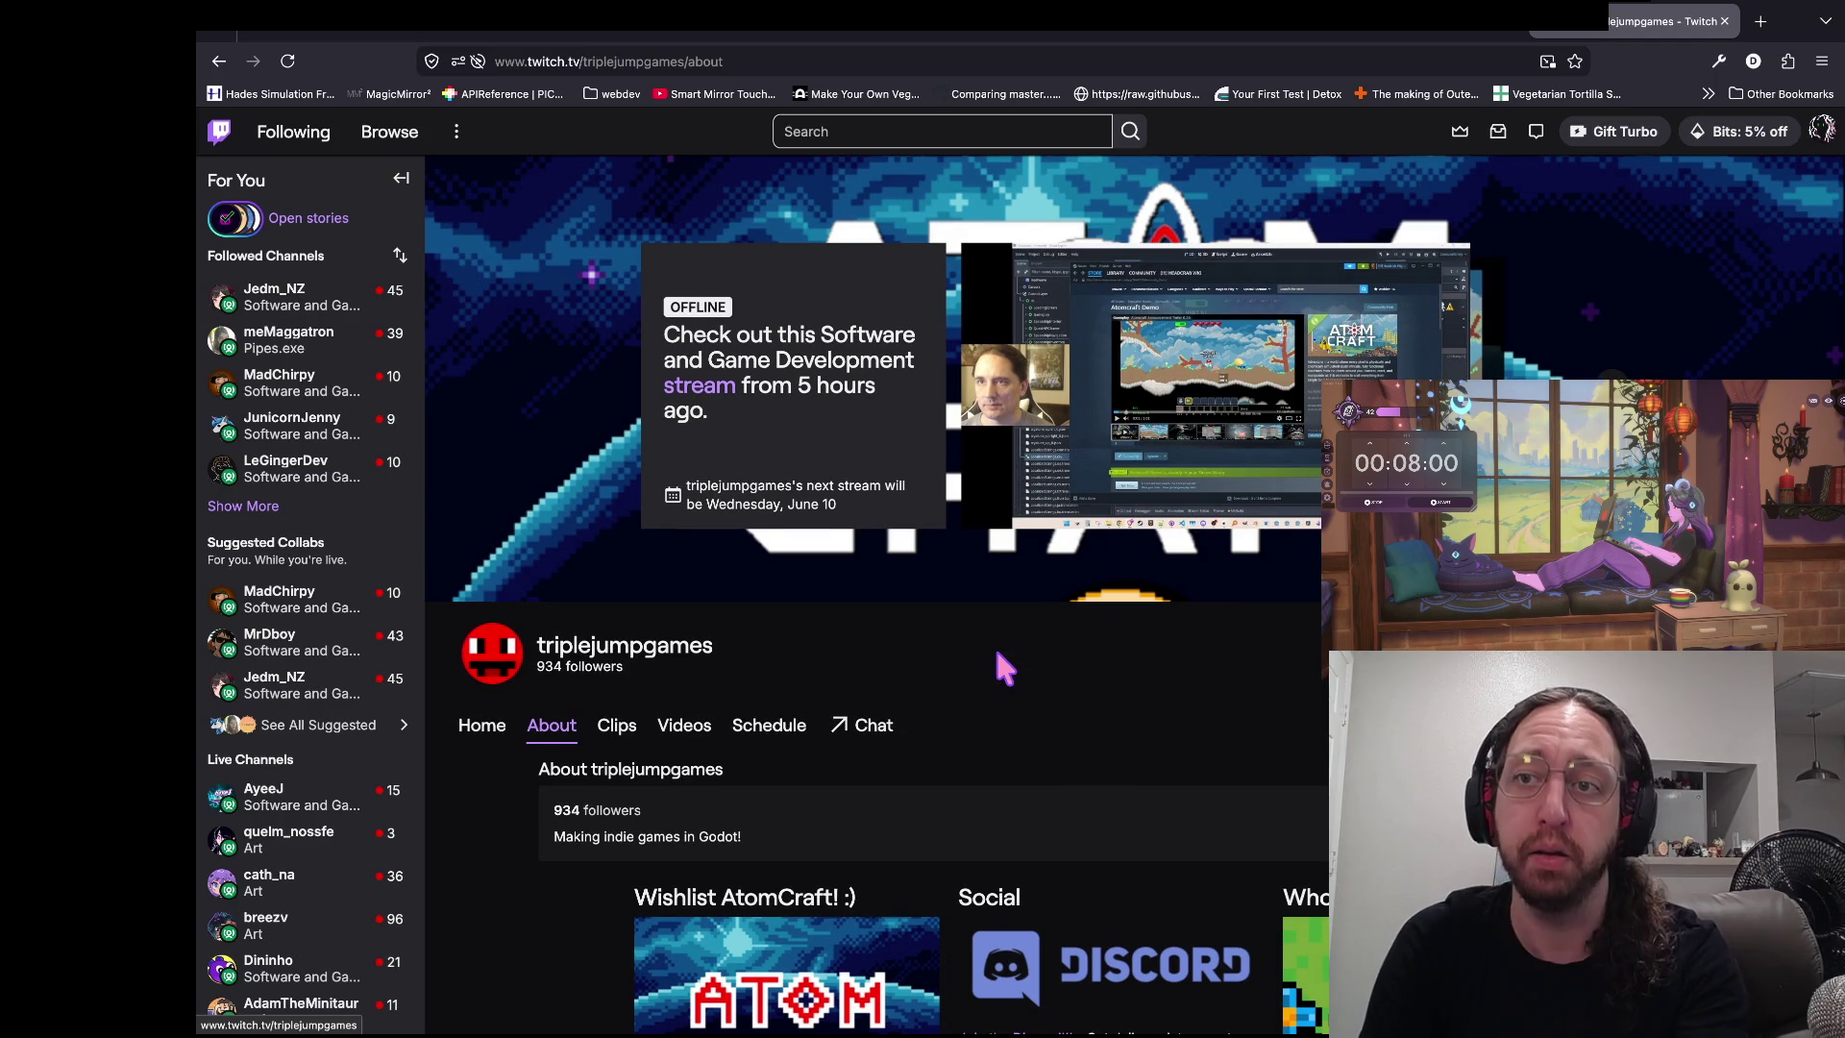
mouse_move(1215, 48)
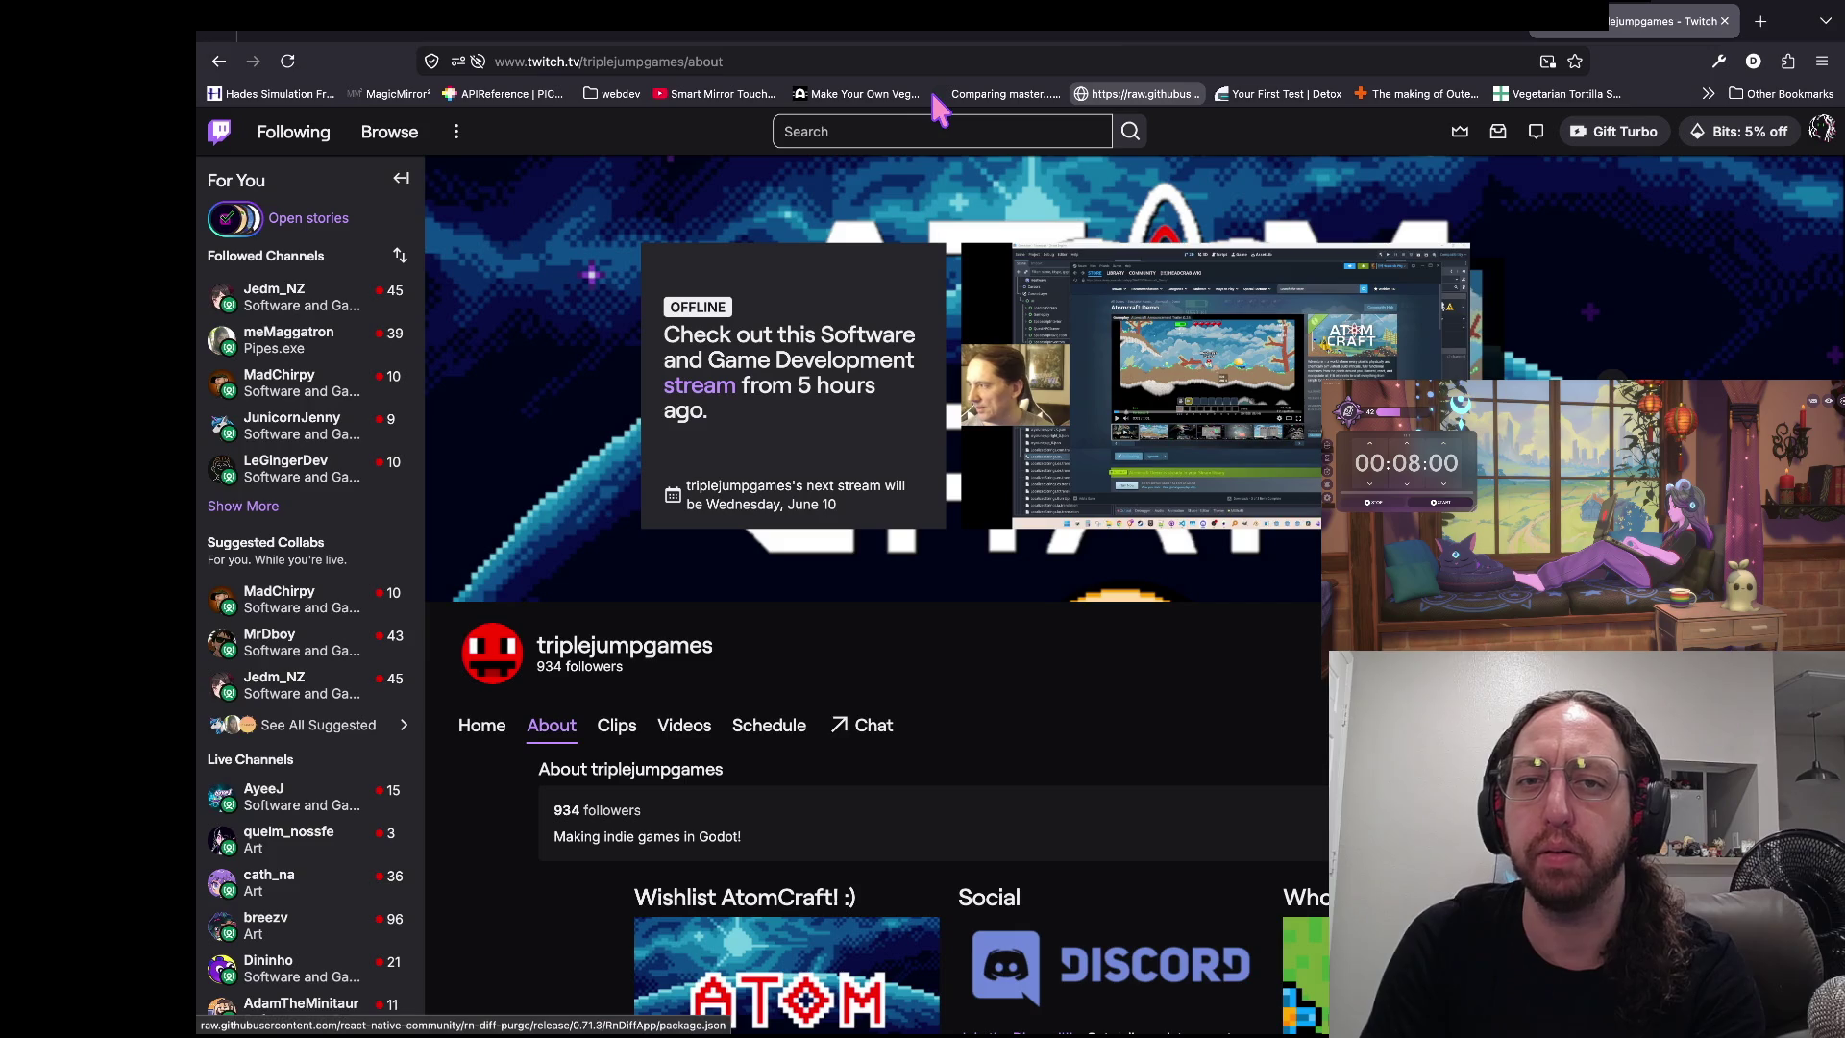
key(super+Tab)
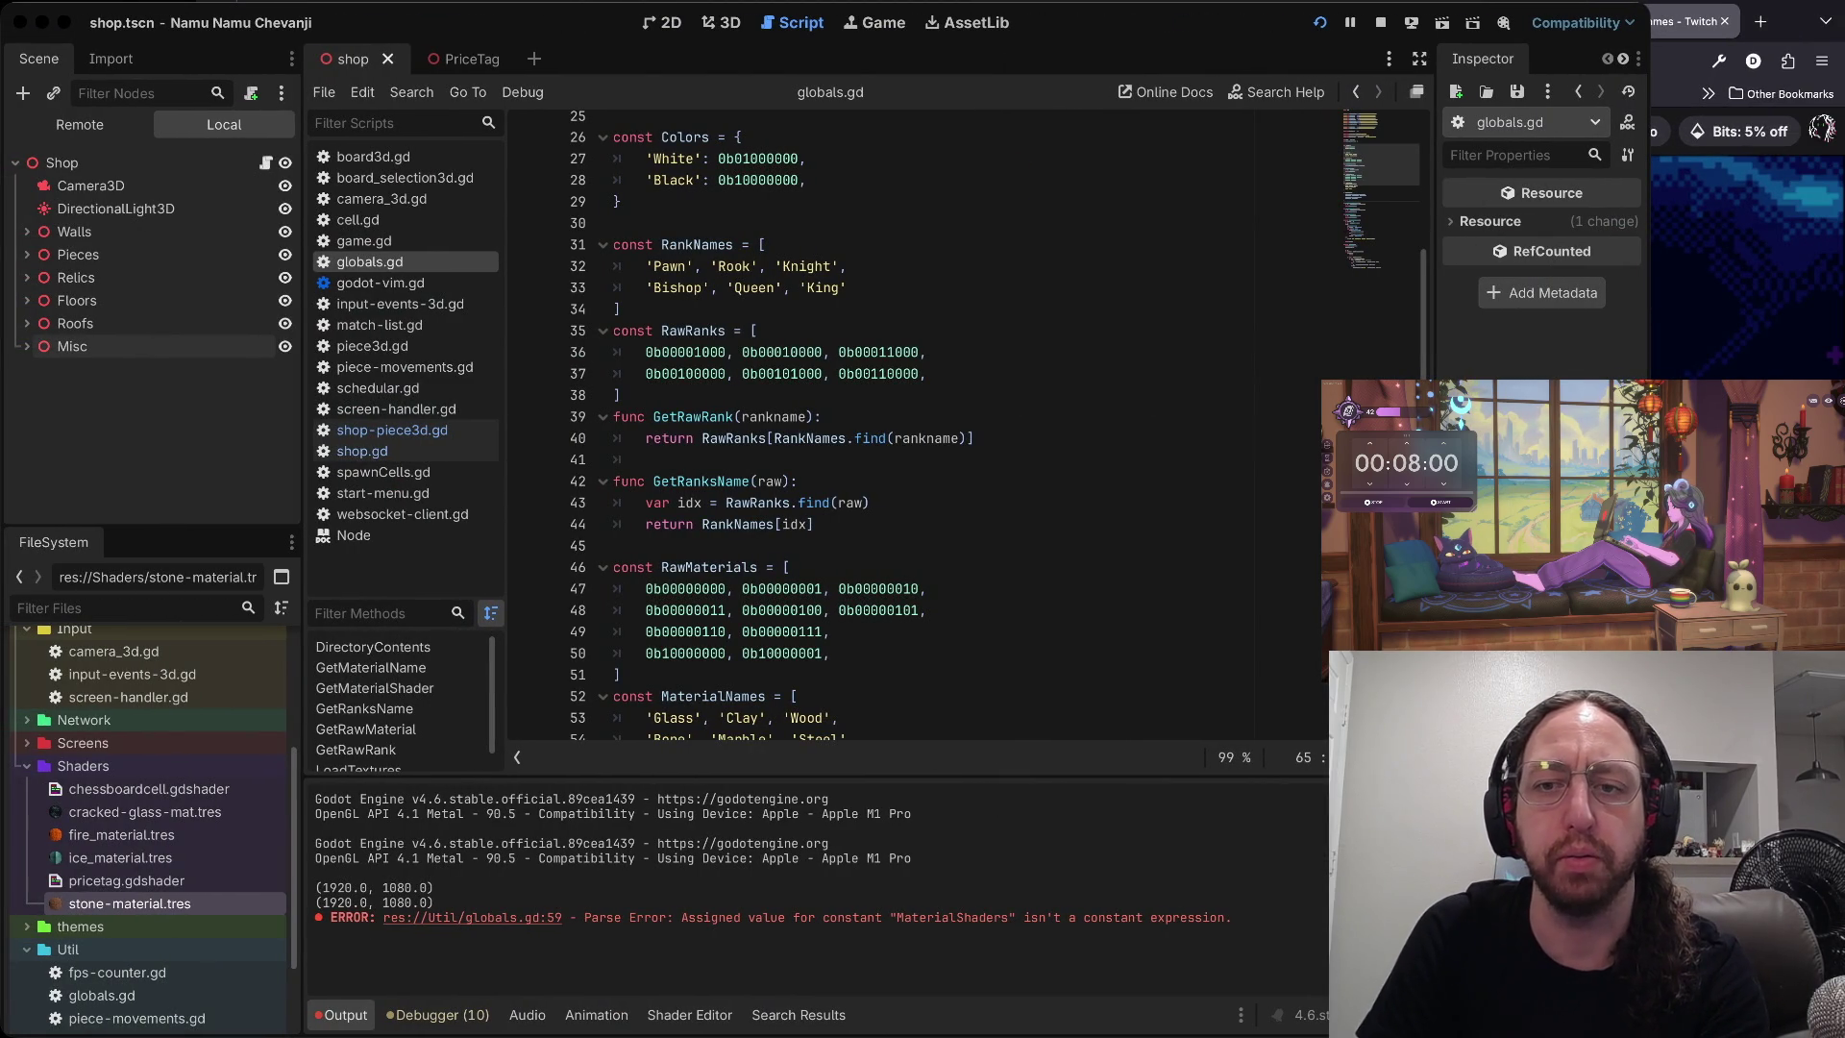
key(super+Tab)
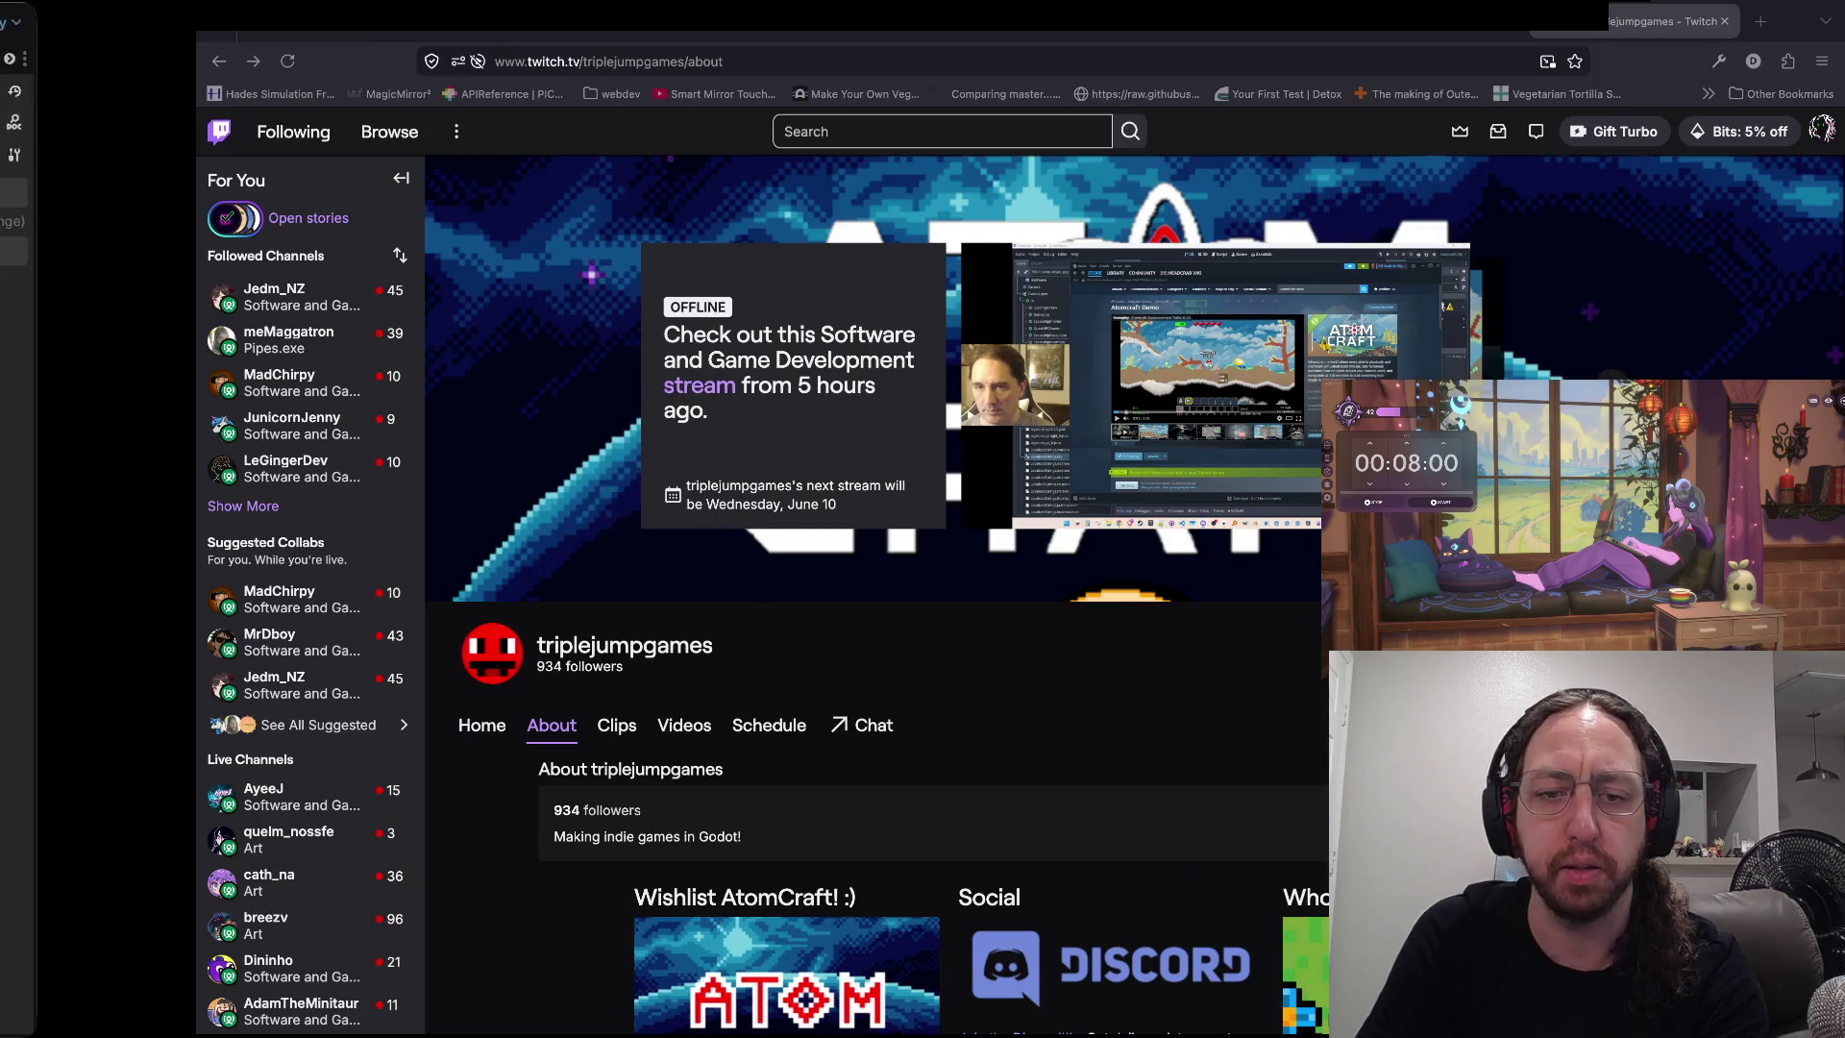
scroll(956, 728, down, 5)
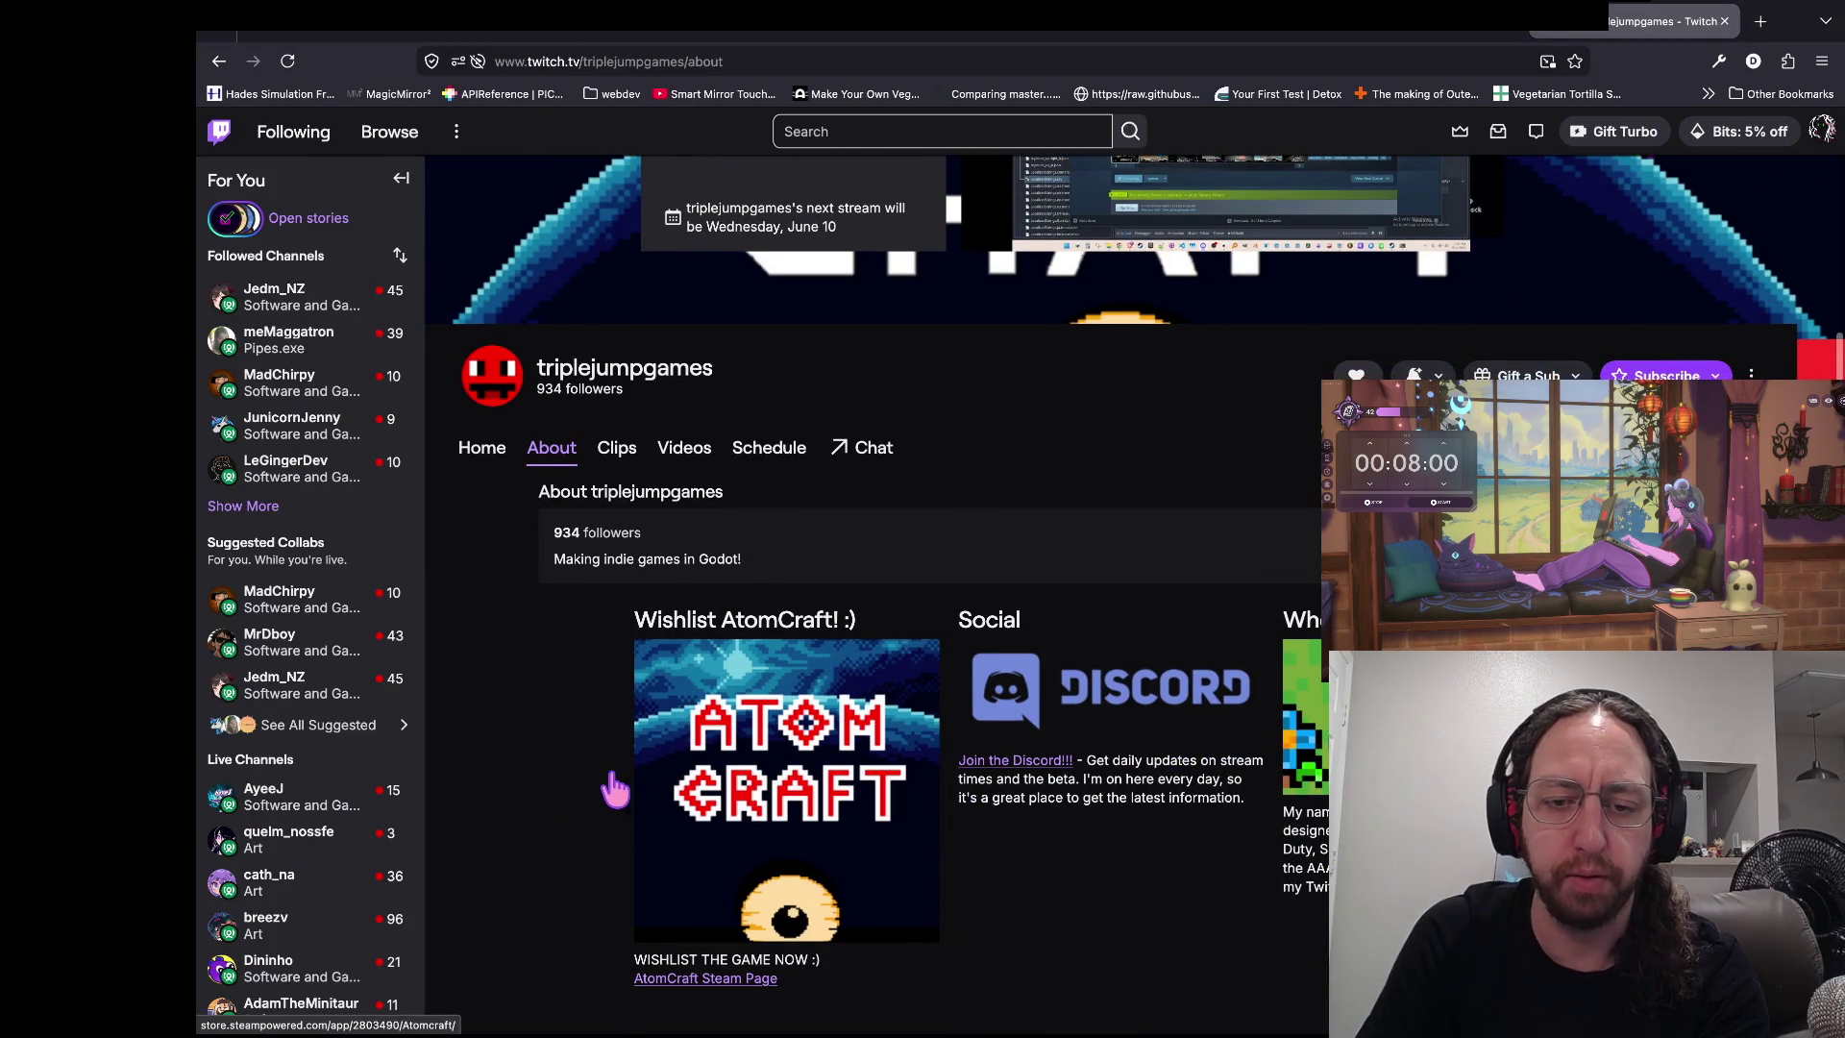
scroll(617, 782, down, 1)
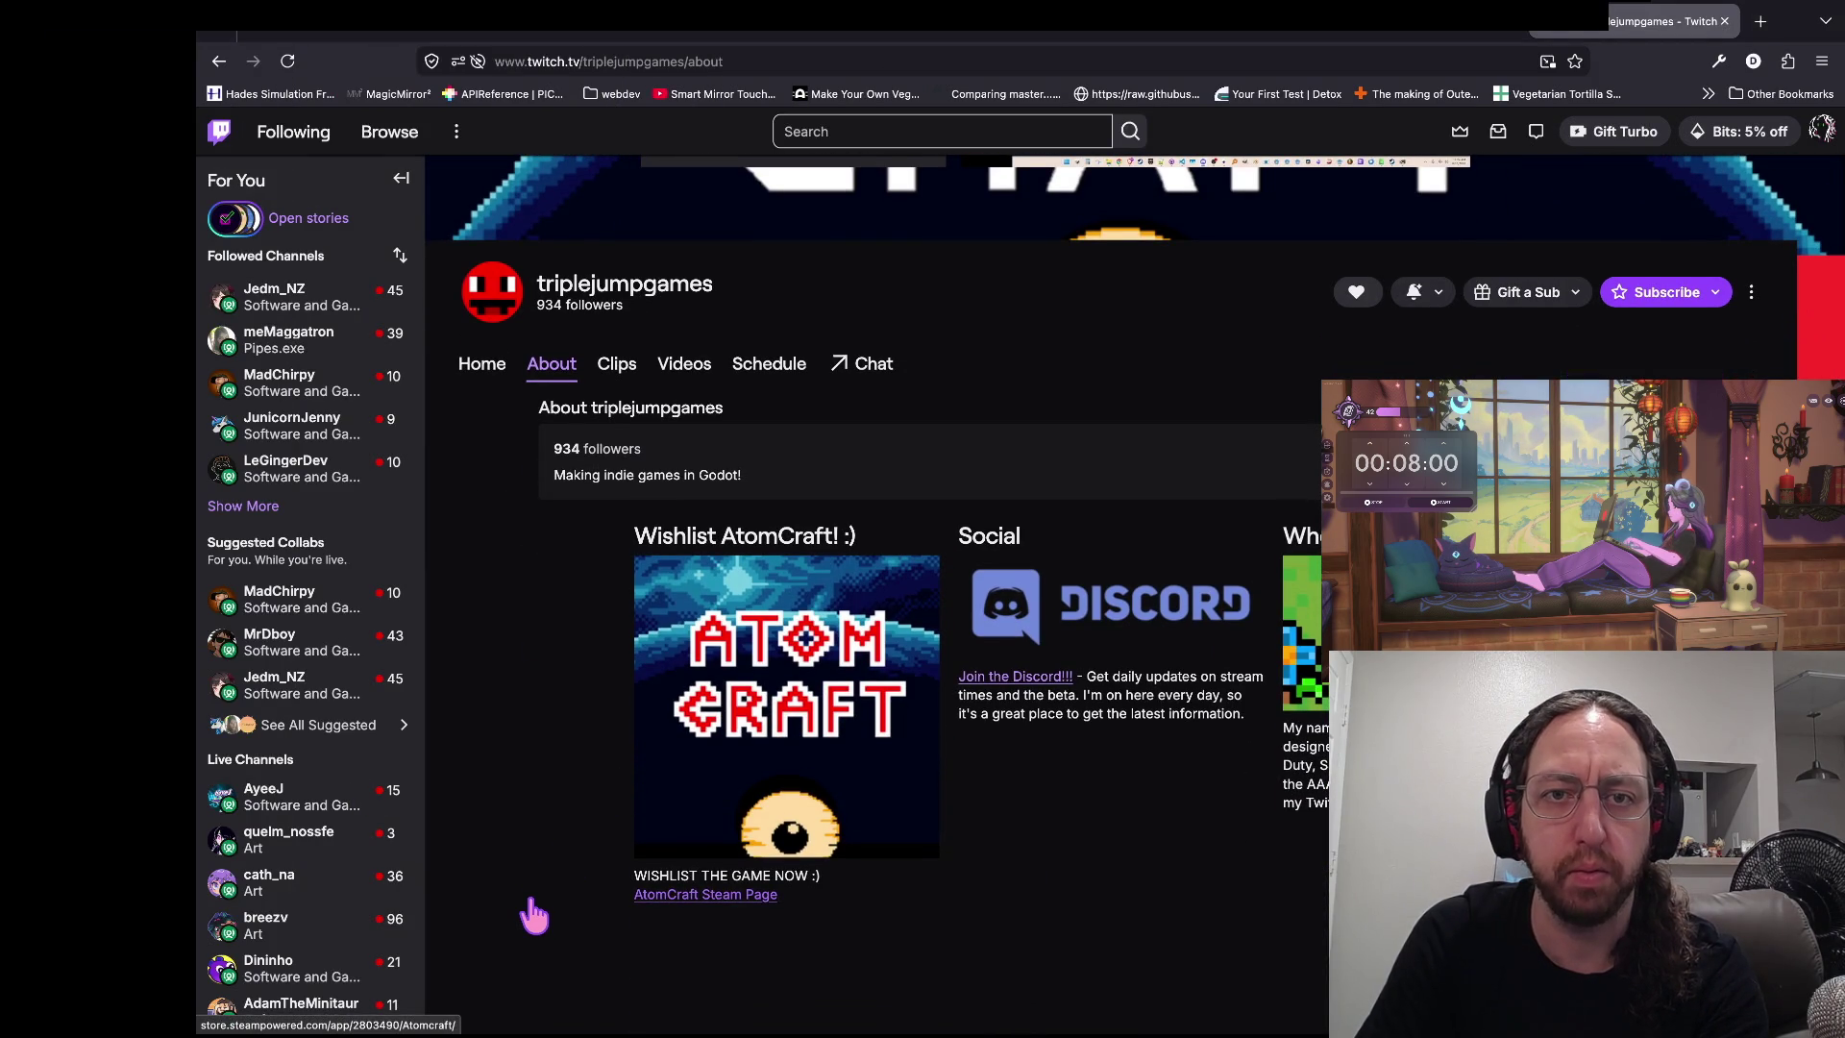
click(531, 905)
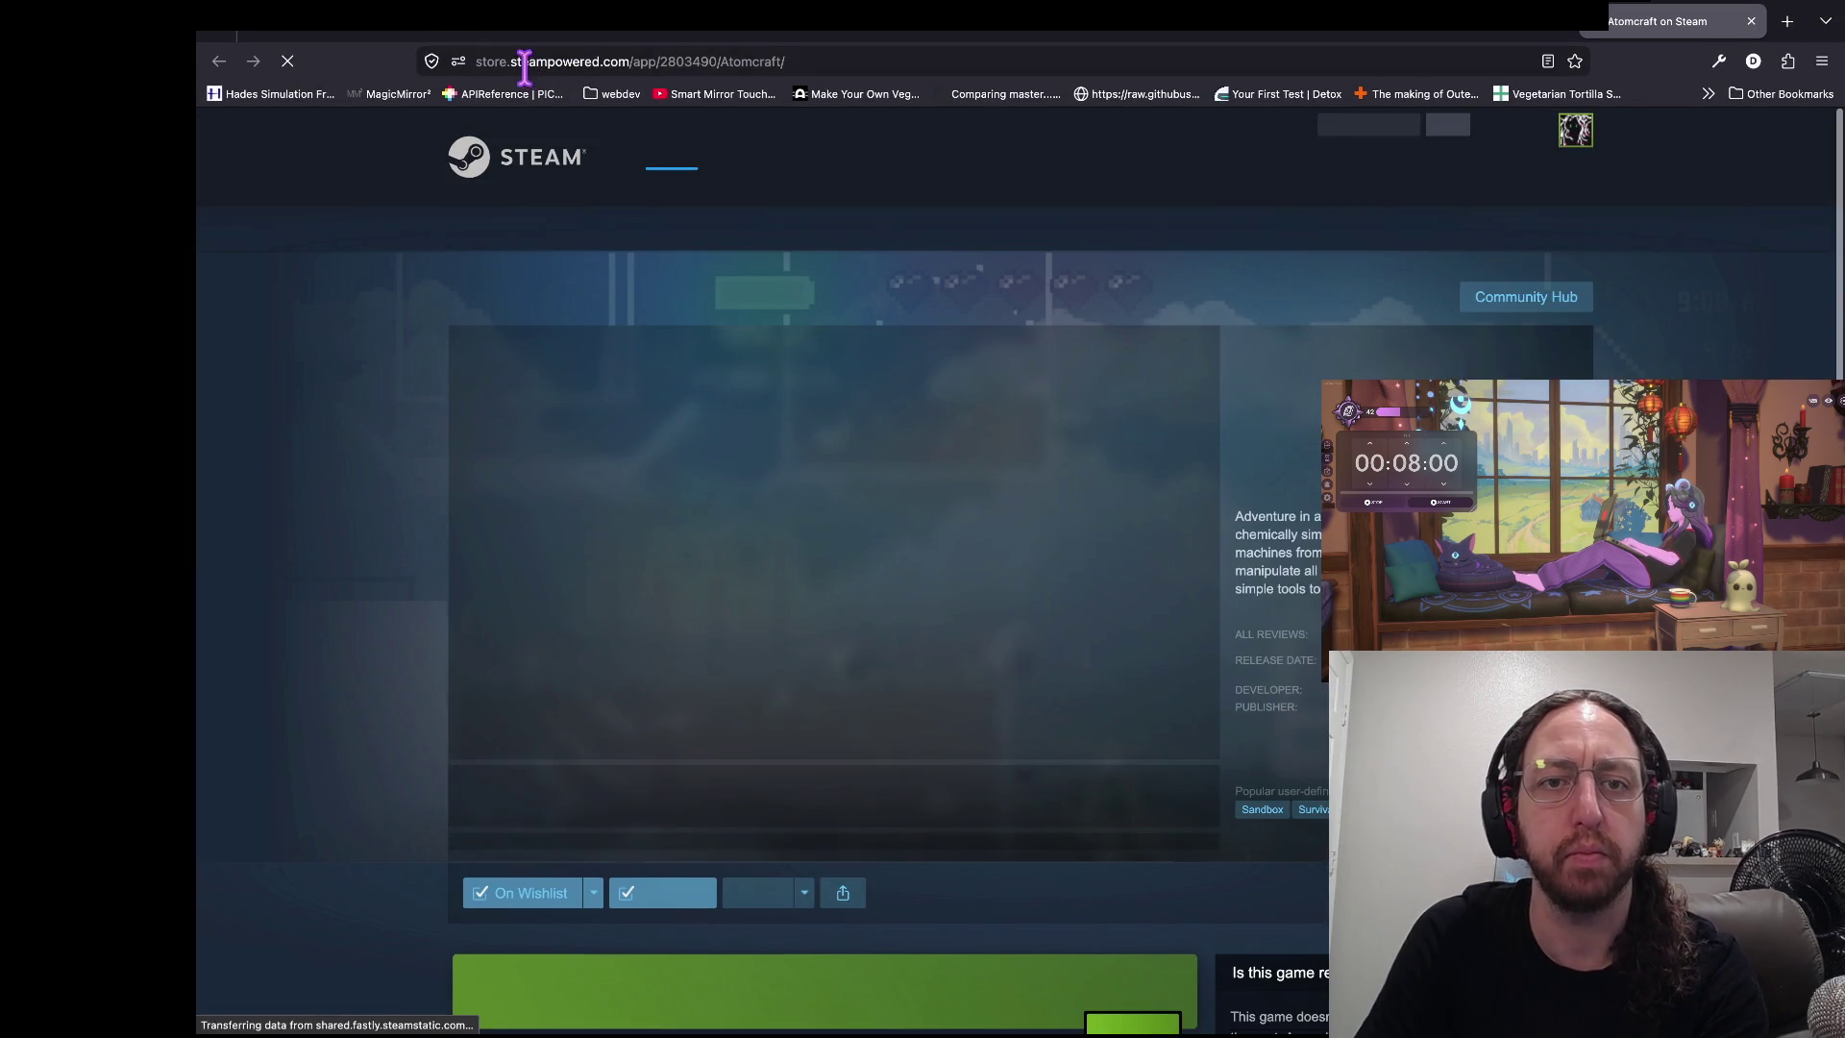
- Reopen the Atomcraft Steam page and view the mushroom cave, fifth and shop-menu screenshots
click(524, 65)
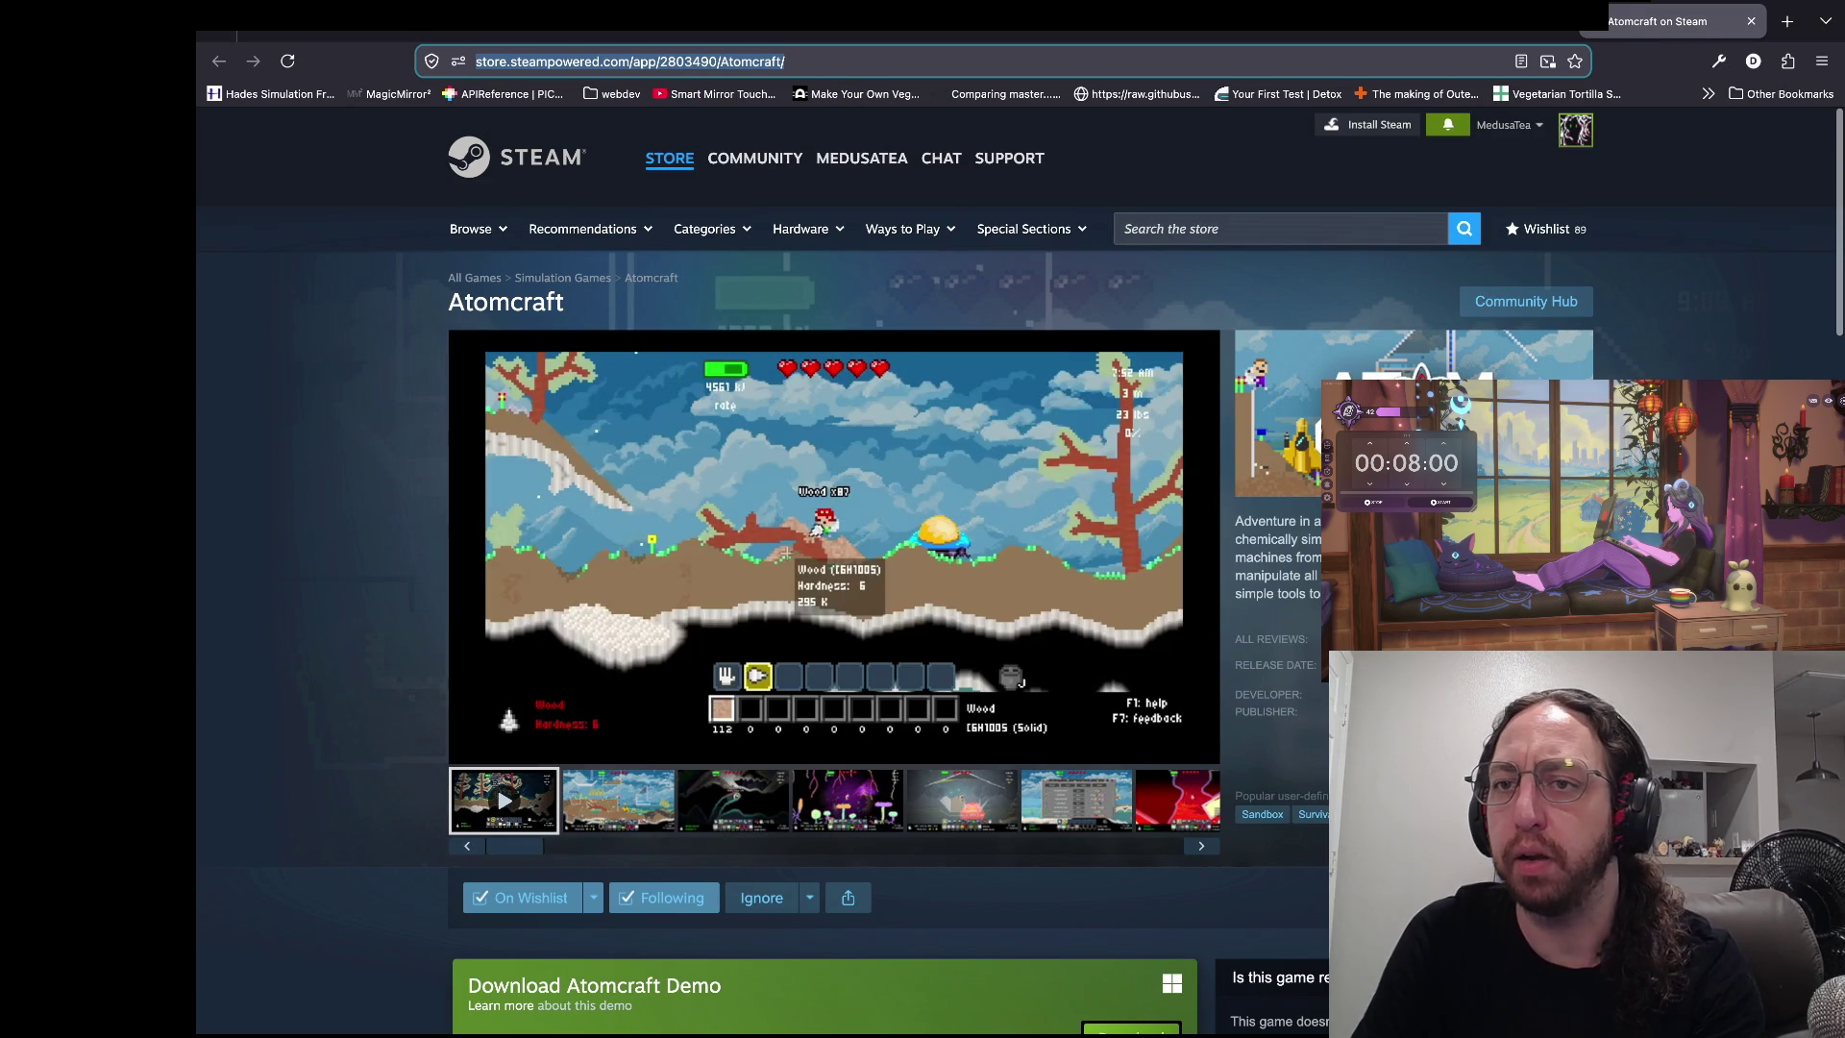
key(alt+Left)
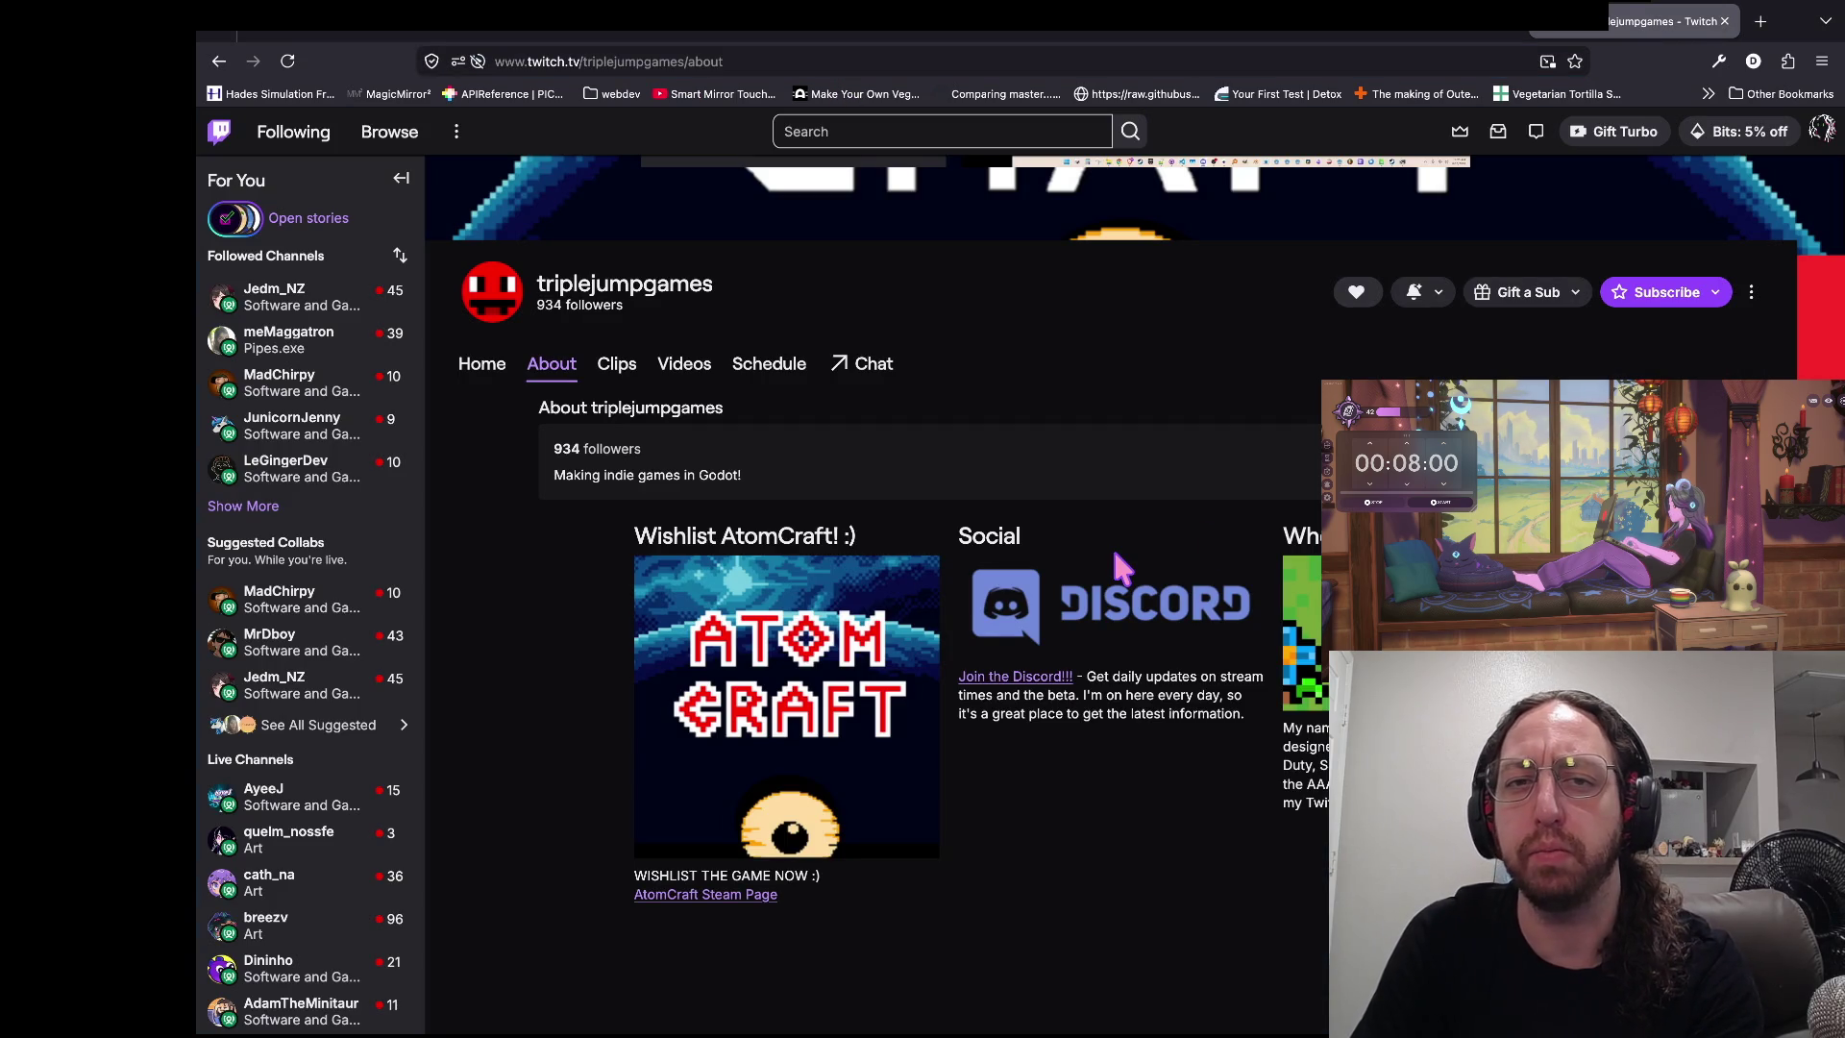
key(super+Tab)
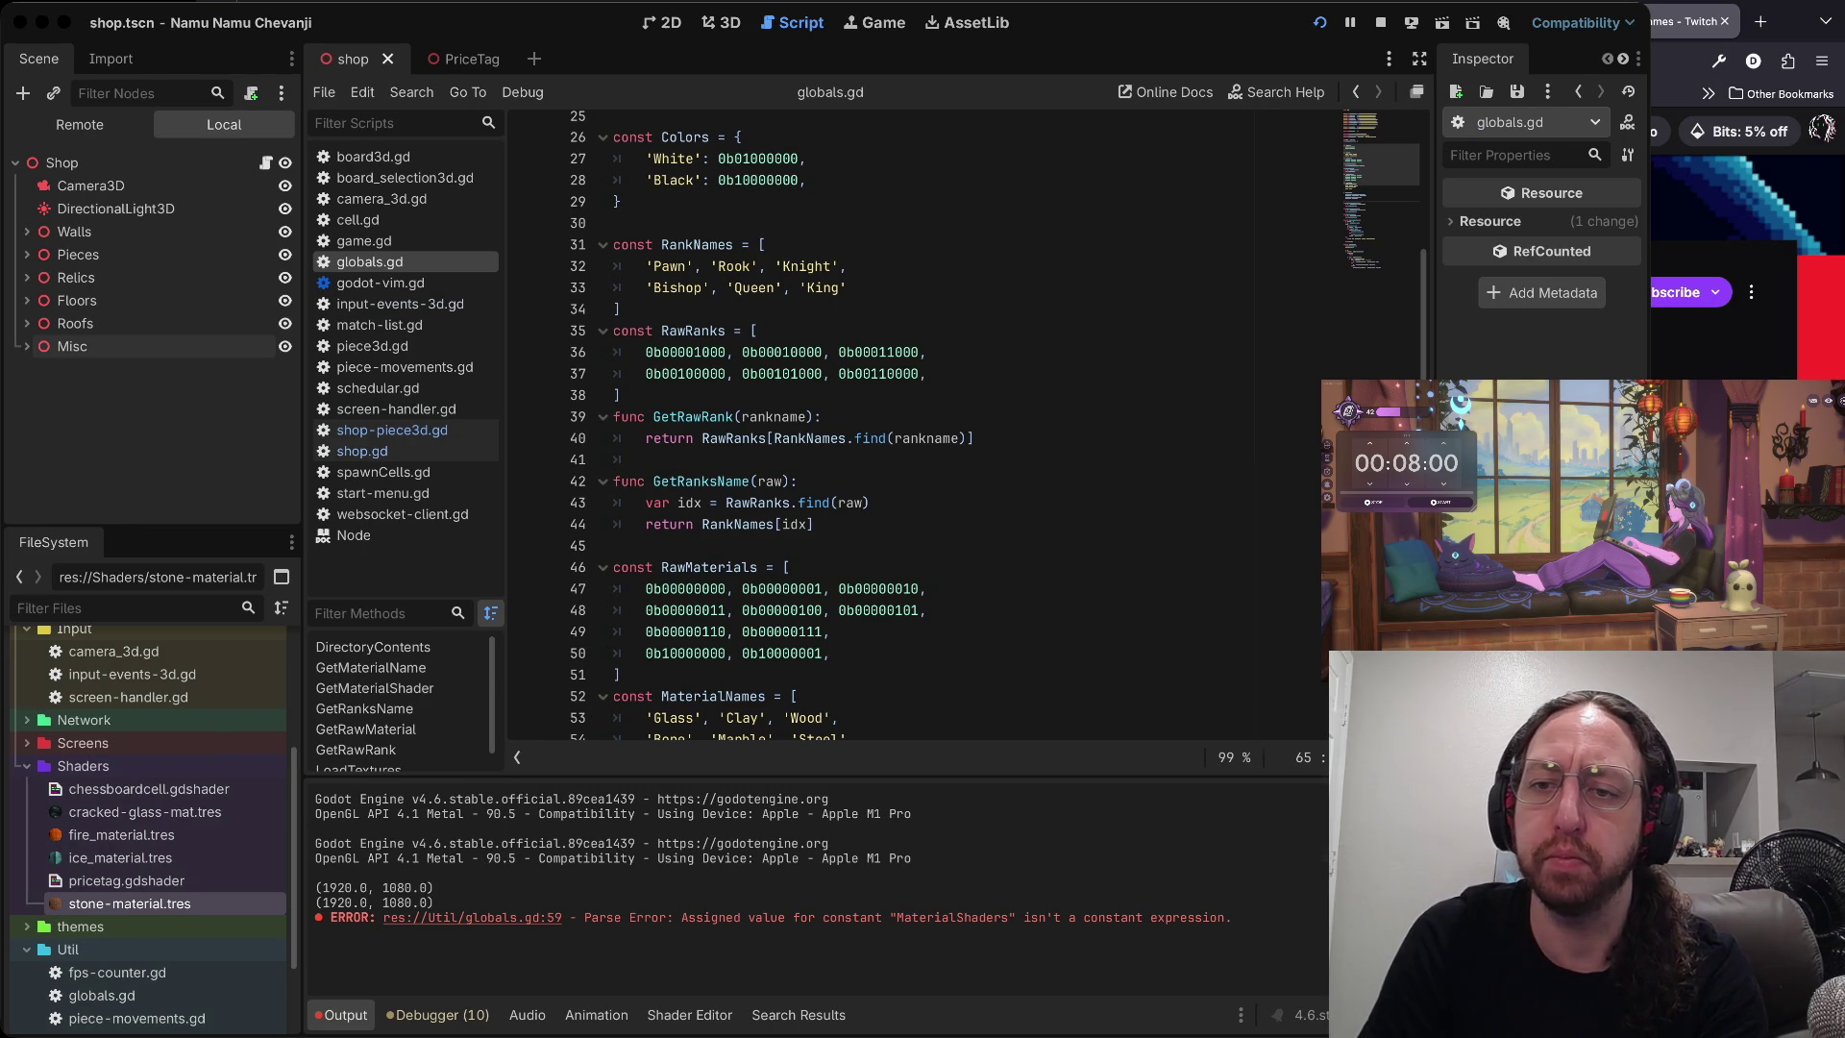
key(super+Tab)
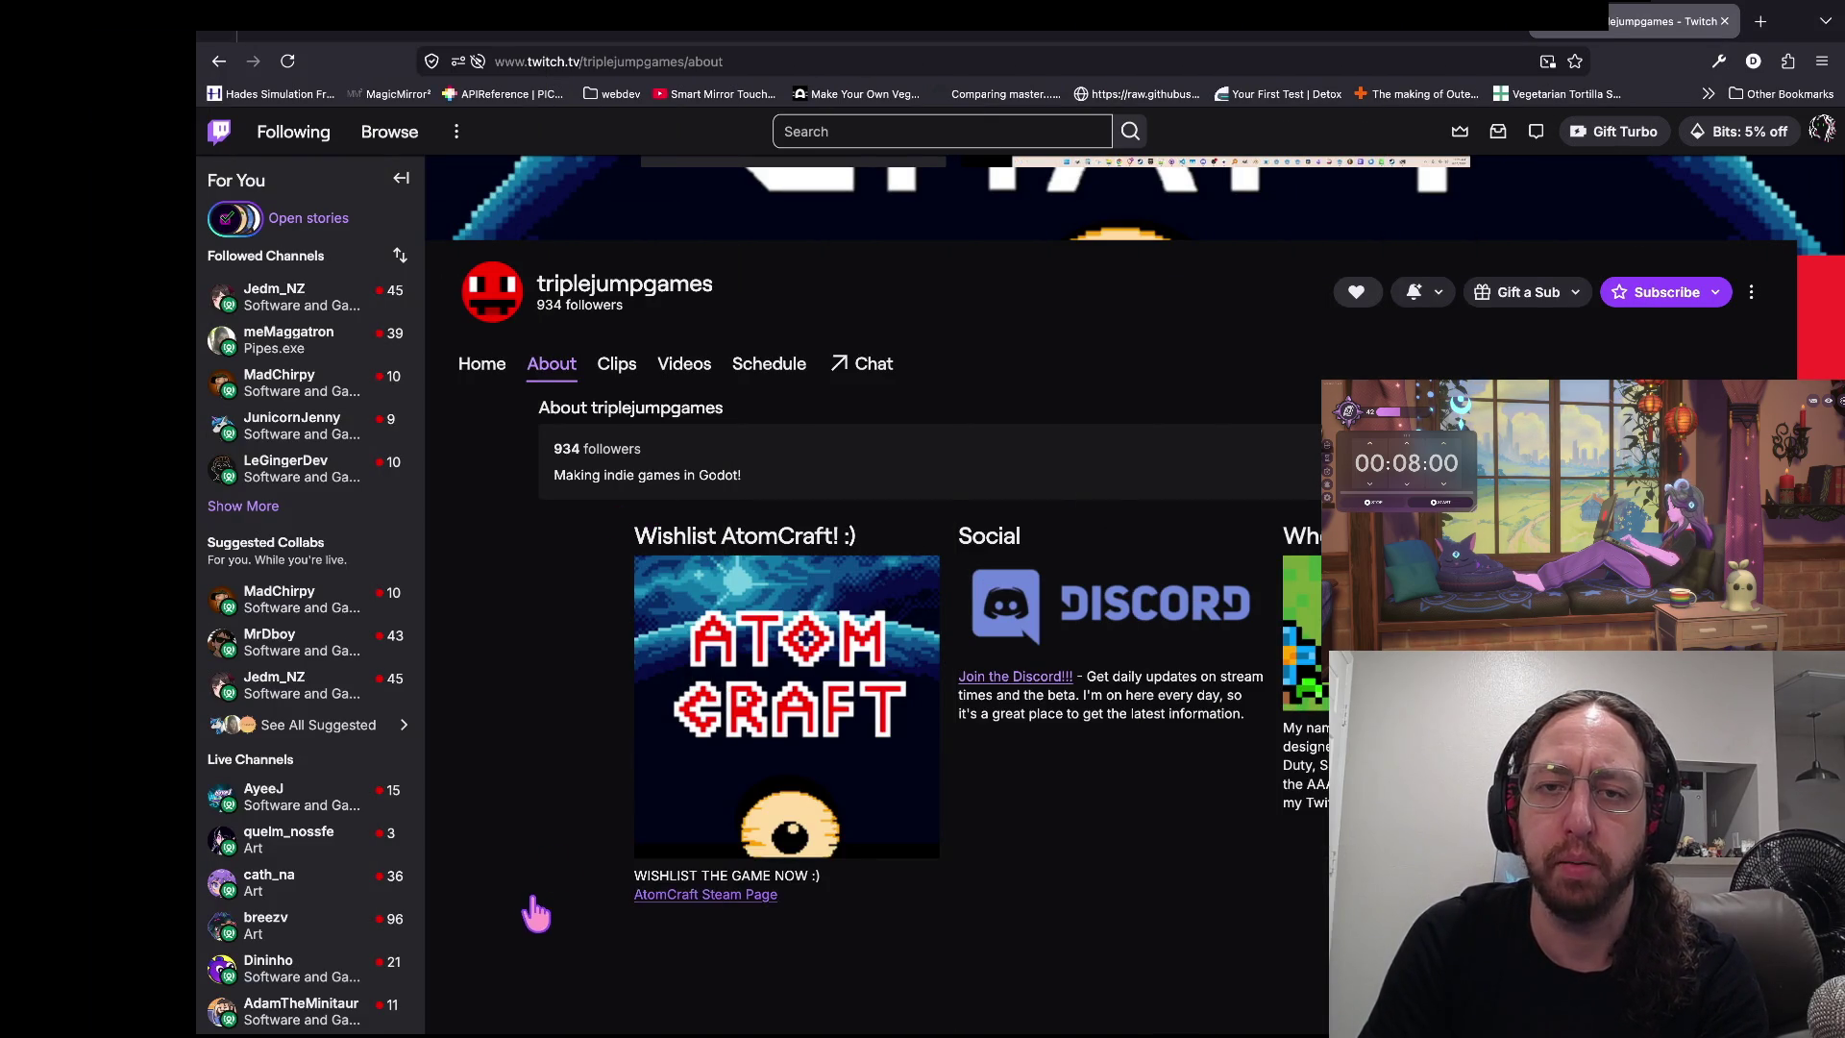
click(535, 911)
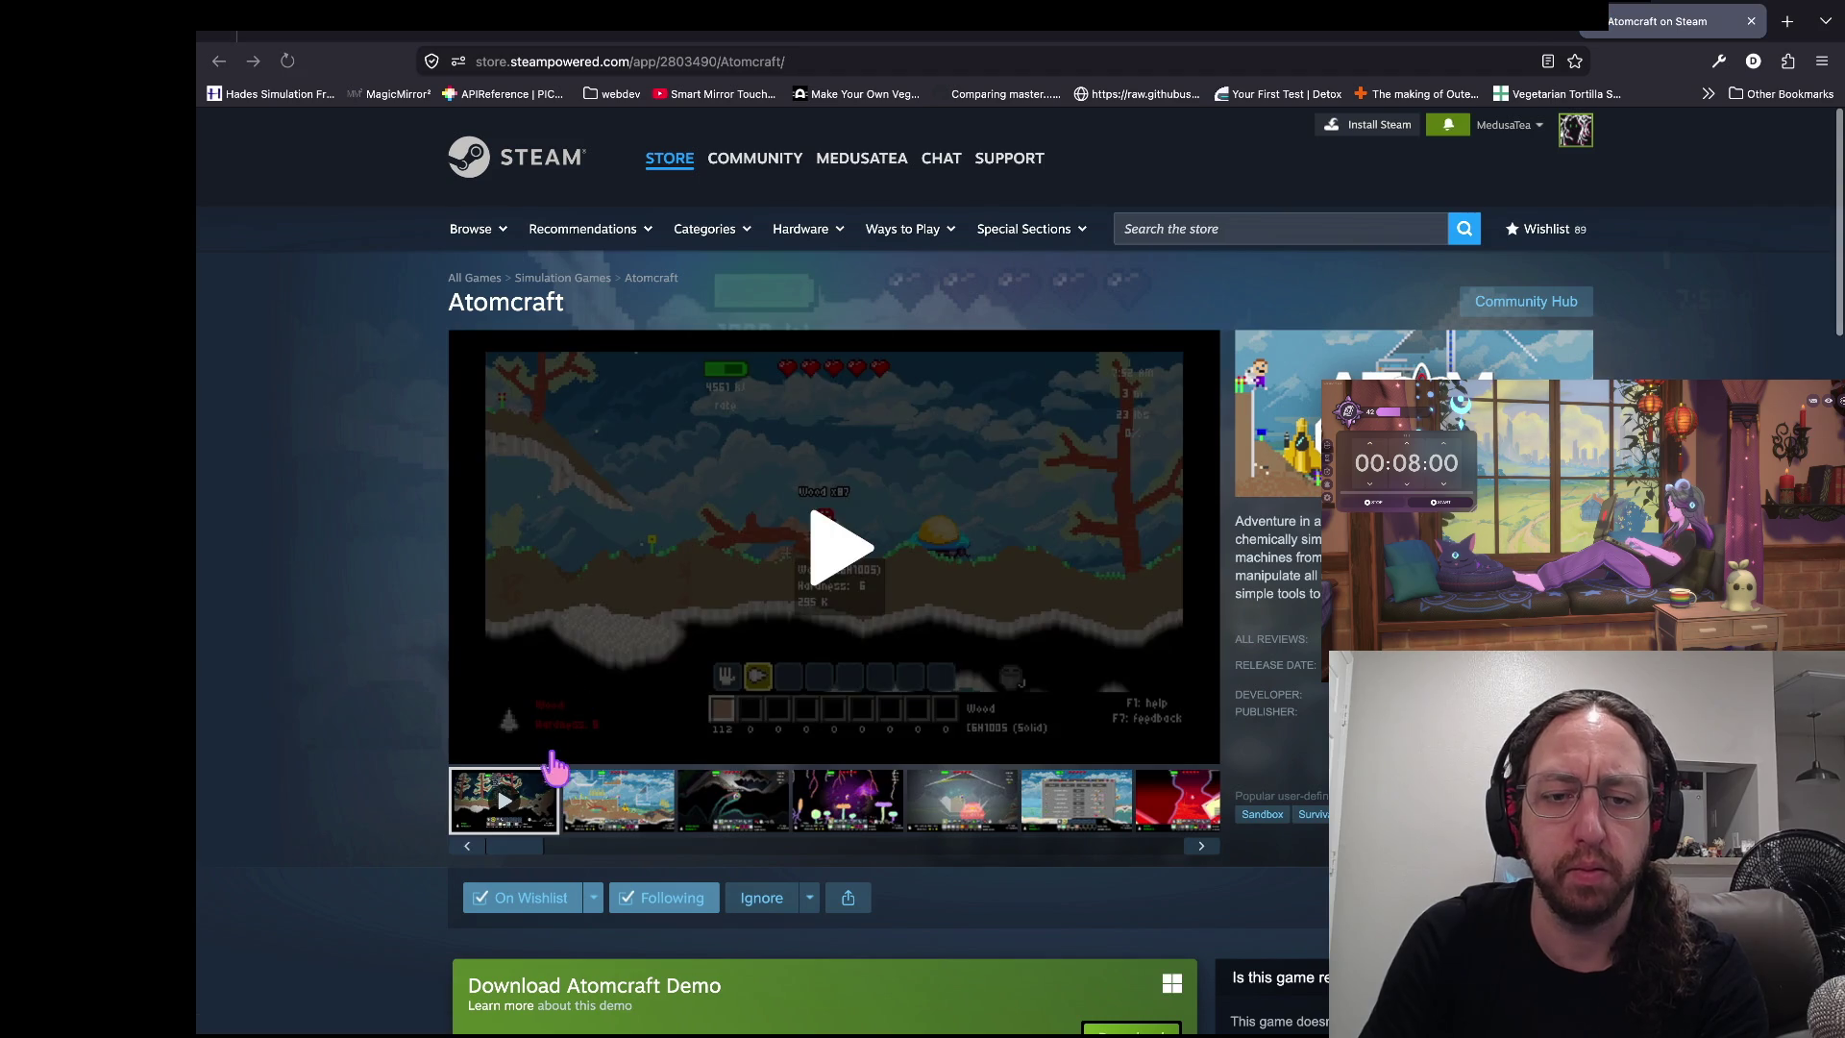
scroll(552, 768, down, 1)
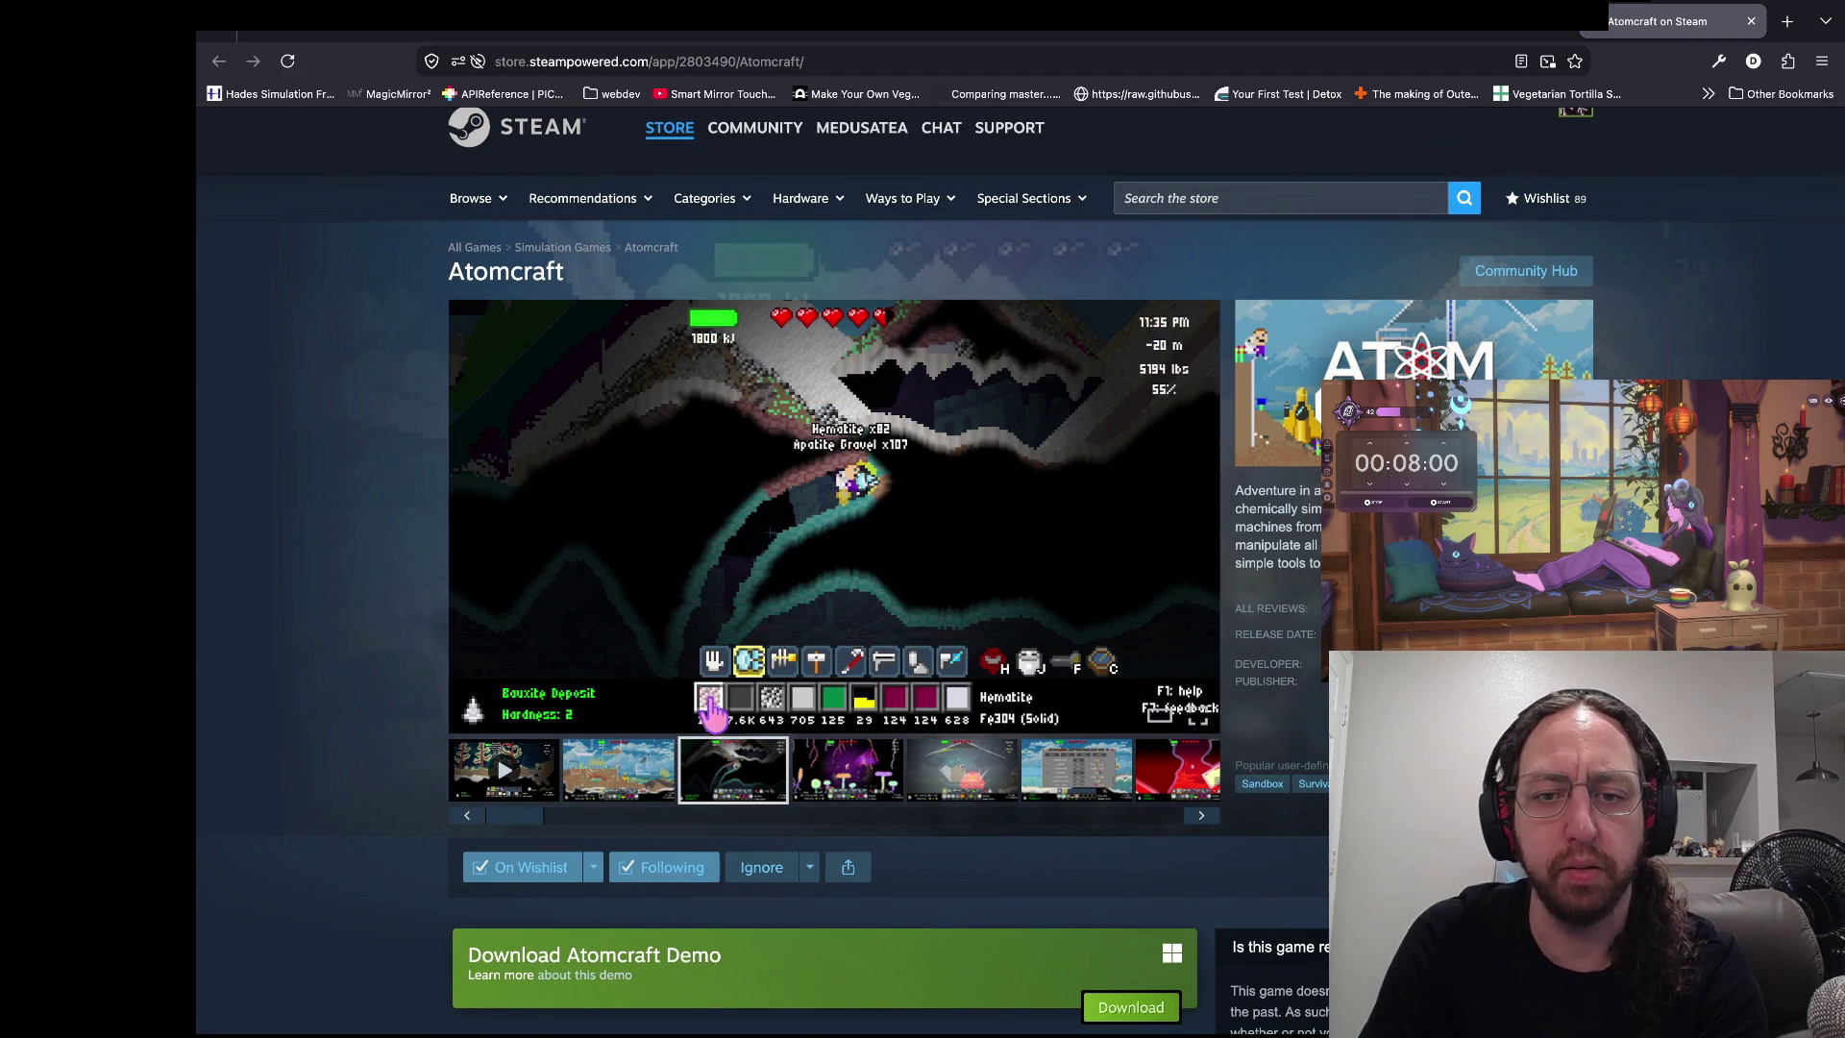
click(870, 780)
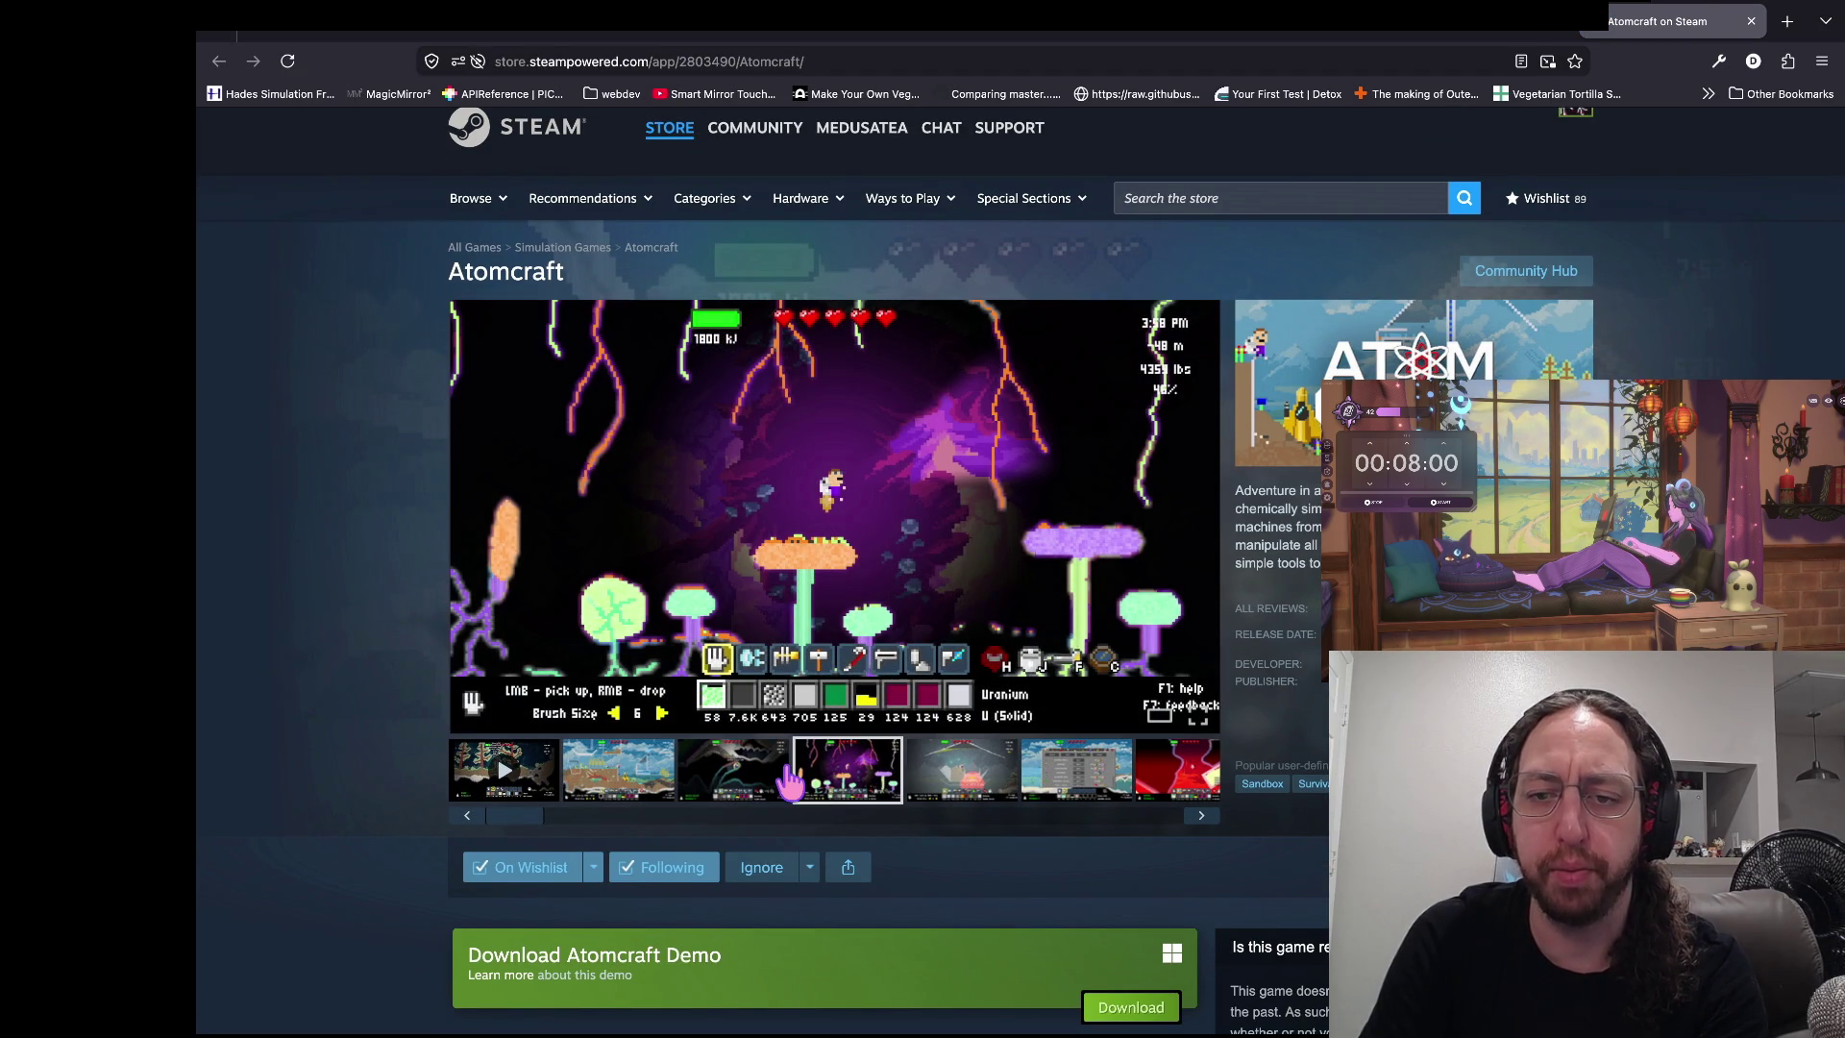
click(908, 780)
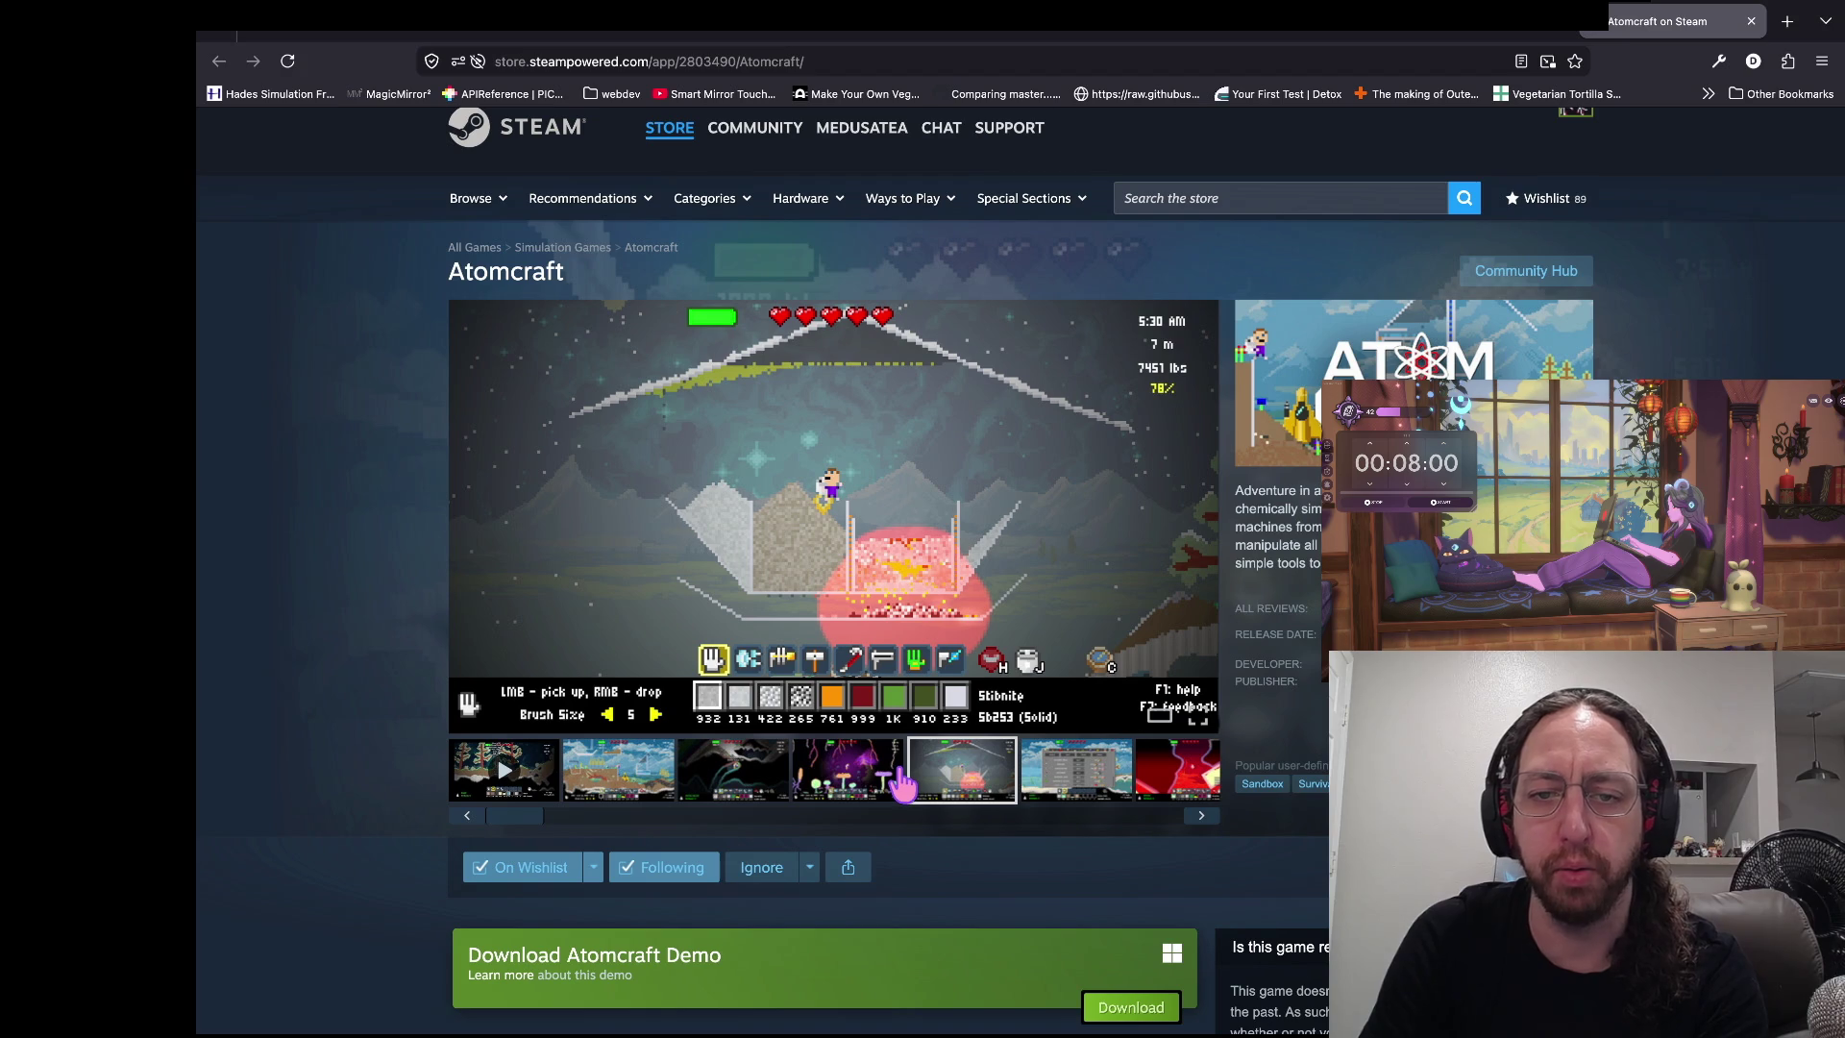
click(1023, 781)
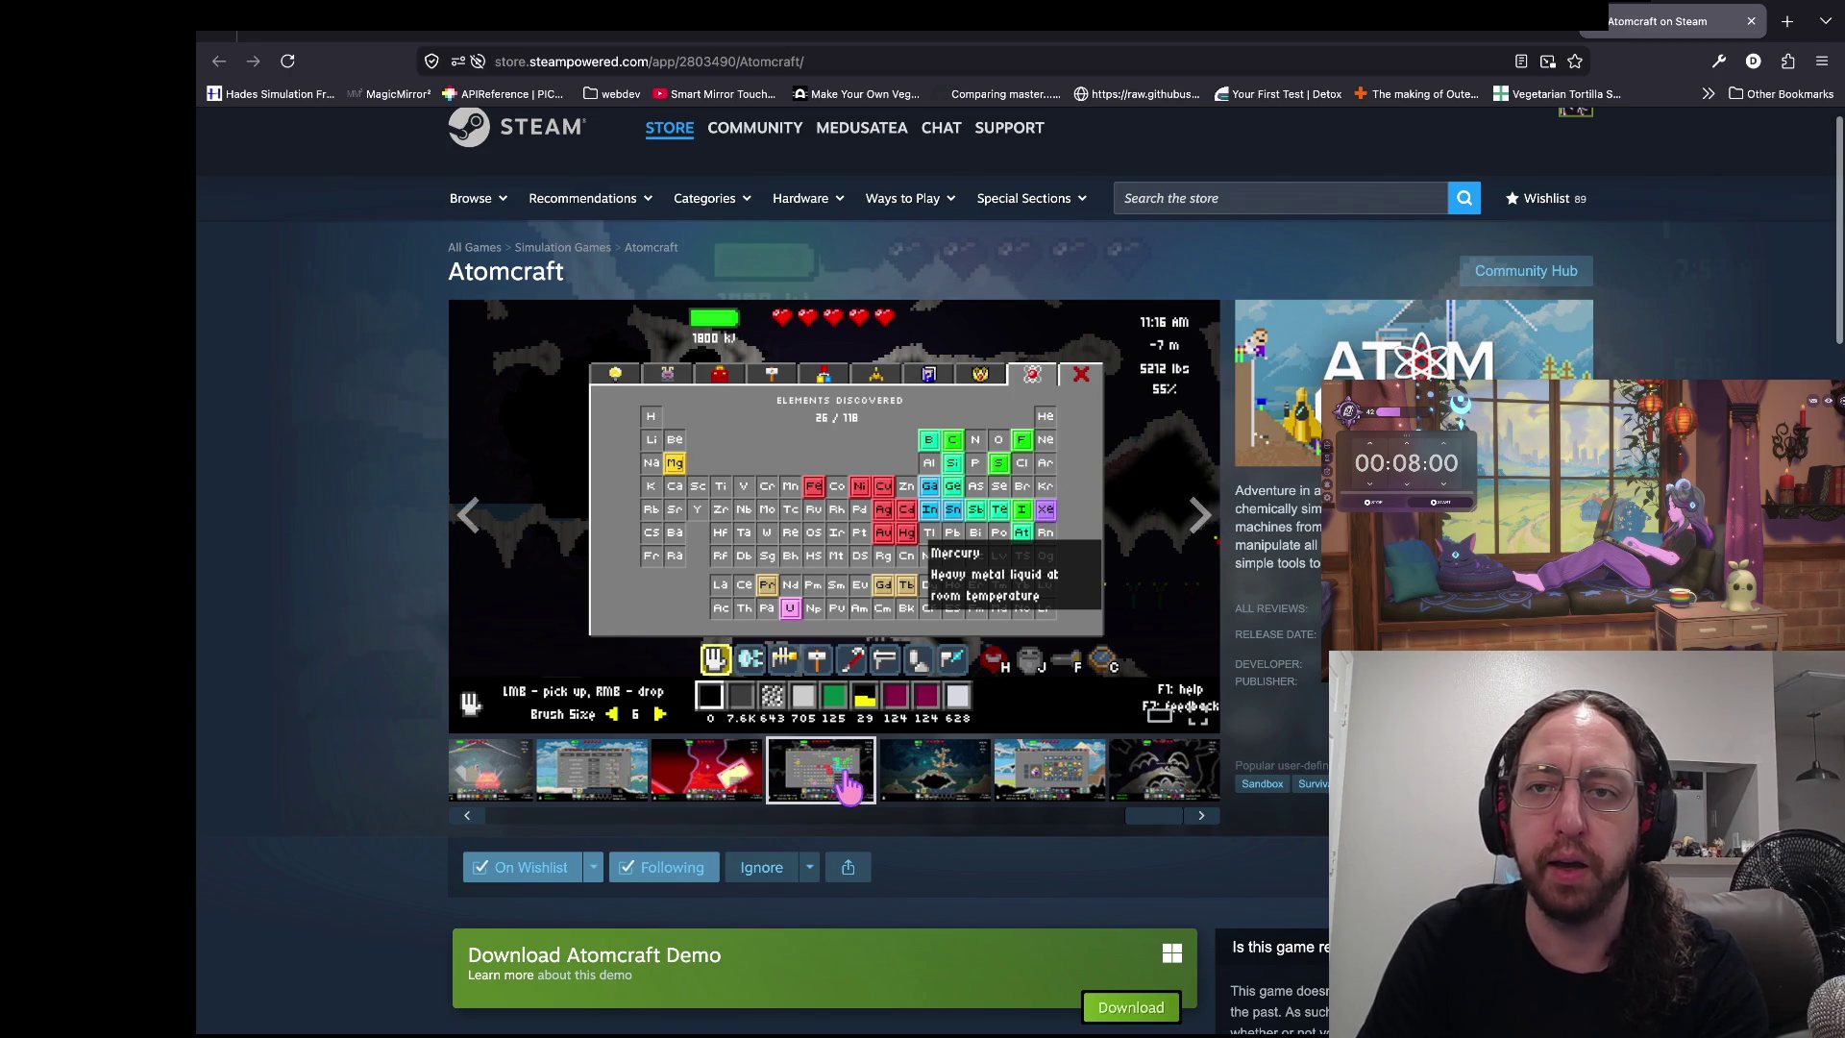
- Return to the thisvsthat.io Iron vs. Stone article and dismiss the covering ad
click(1556, 27)
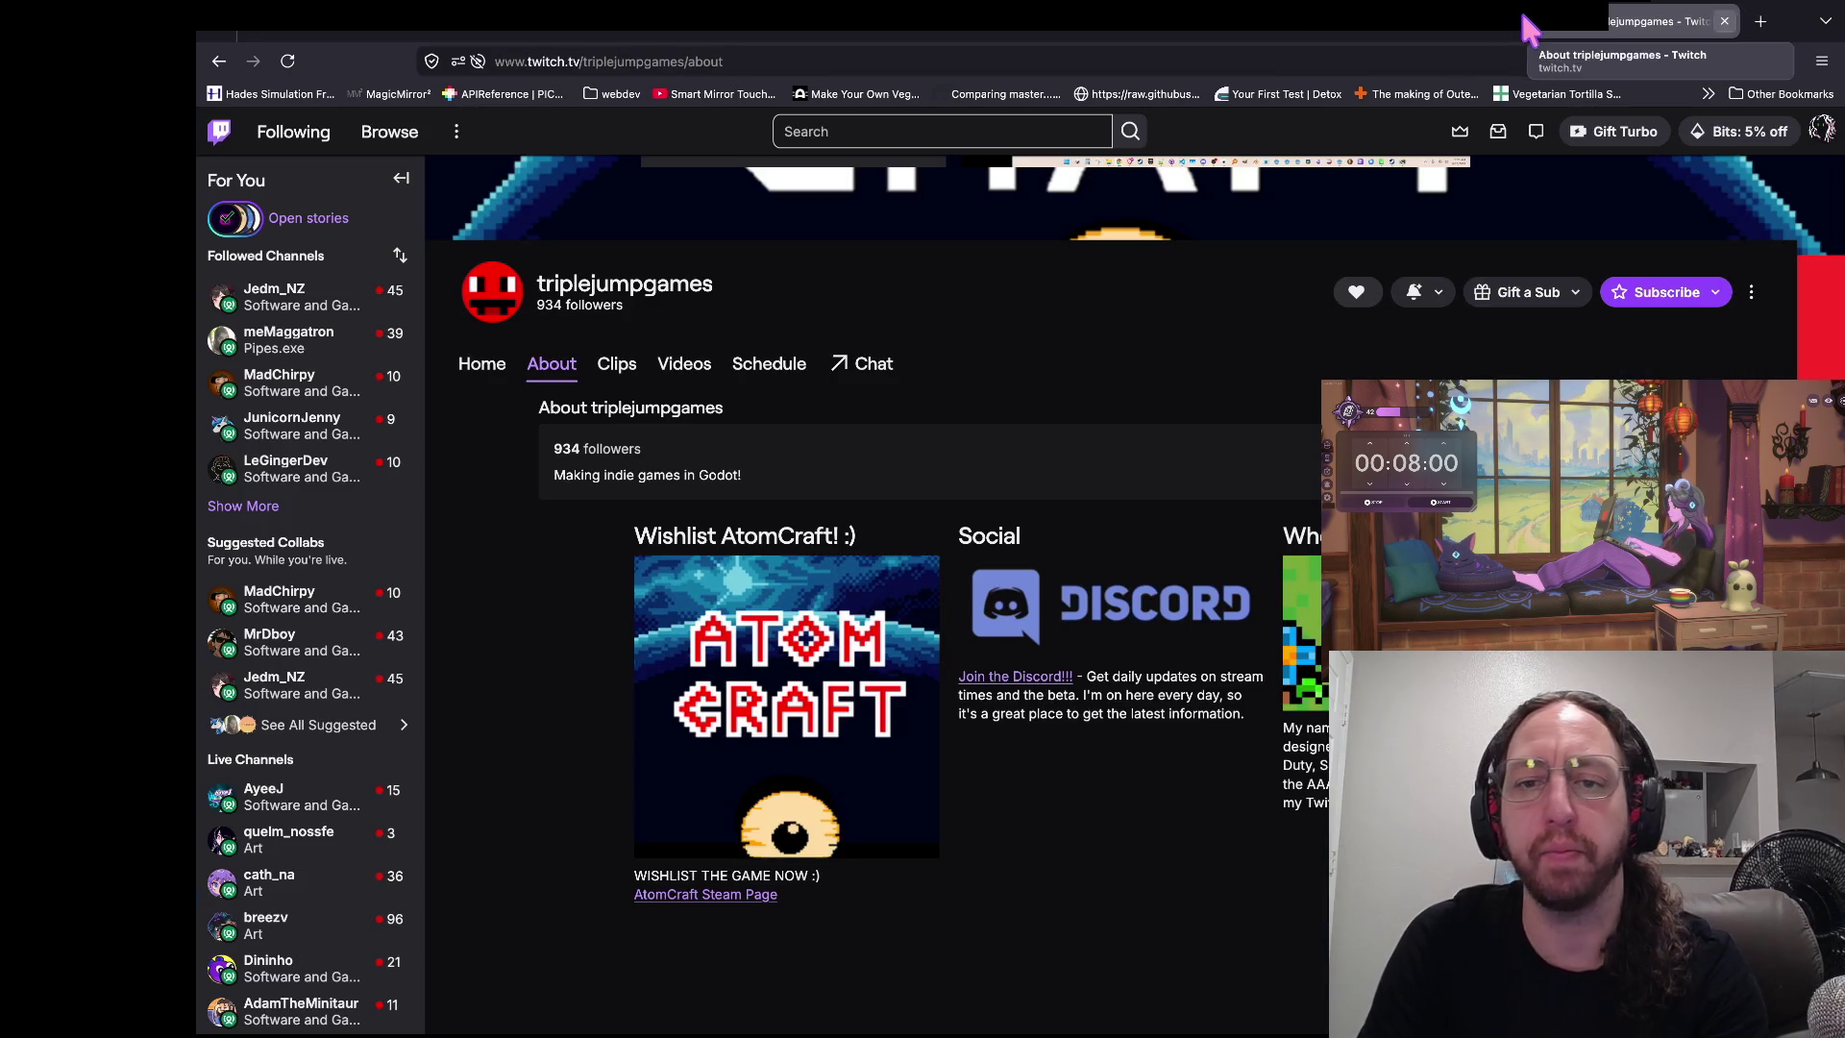
click(1443, 24)
click(1274, 446)
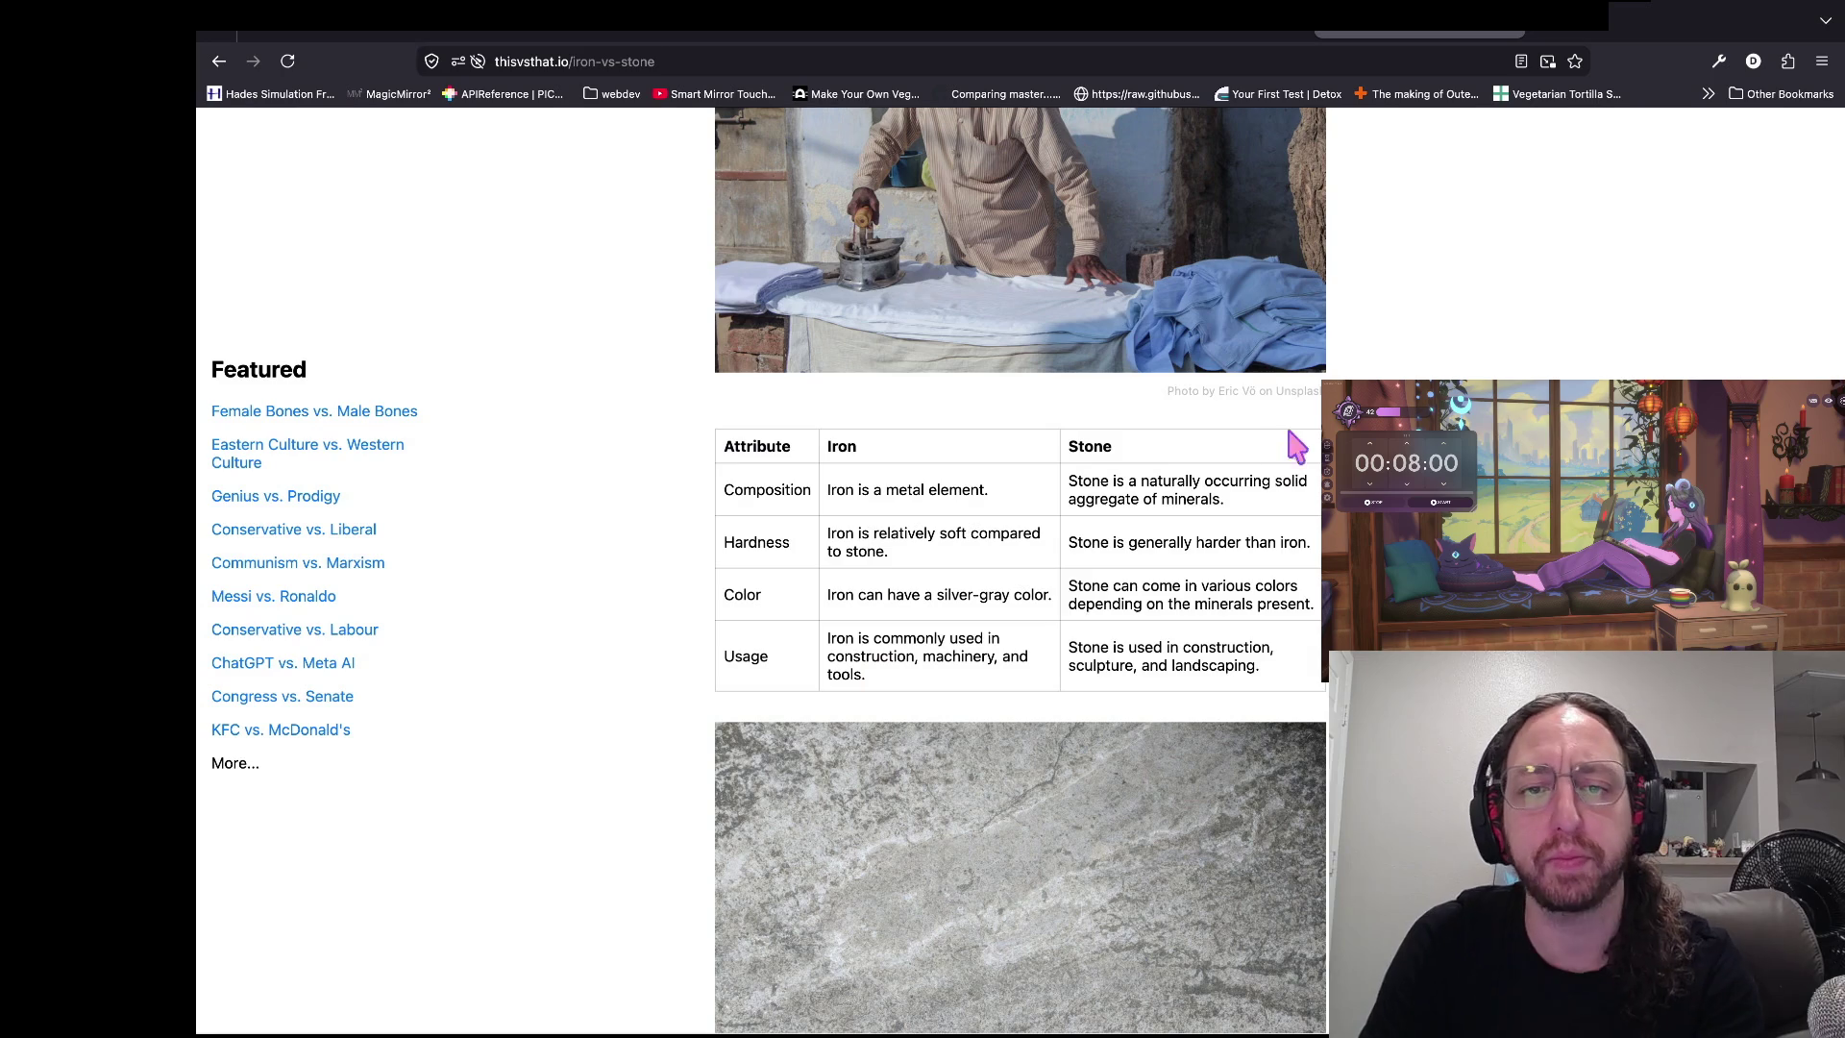
- Scroll down through the rest of the iron-vs-stone comparison article
scroll(1178, 524, down, 6)
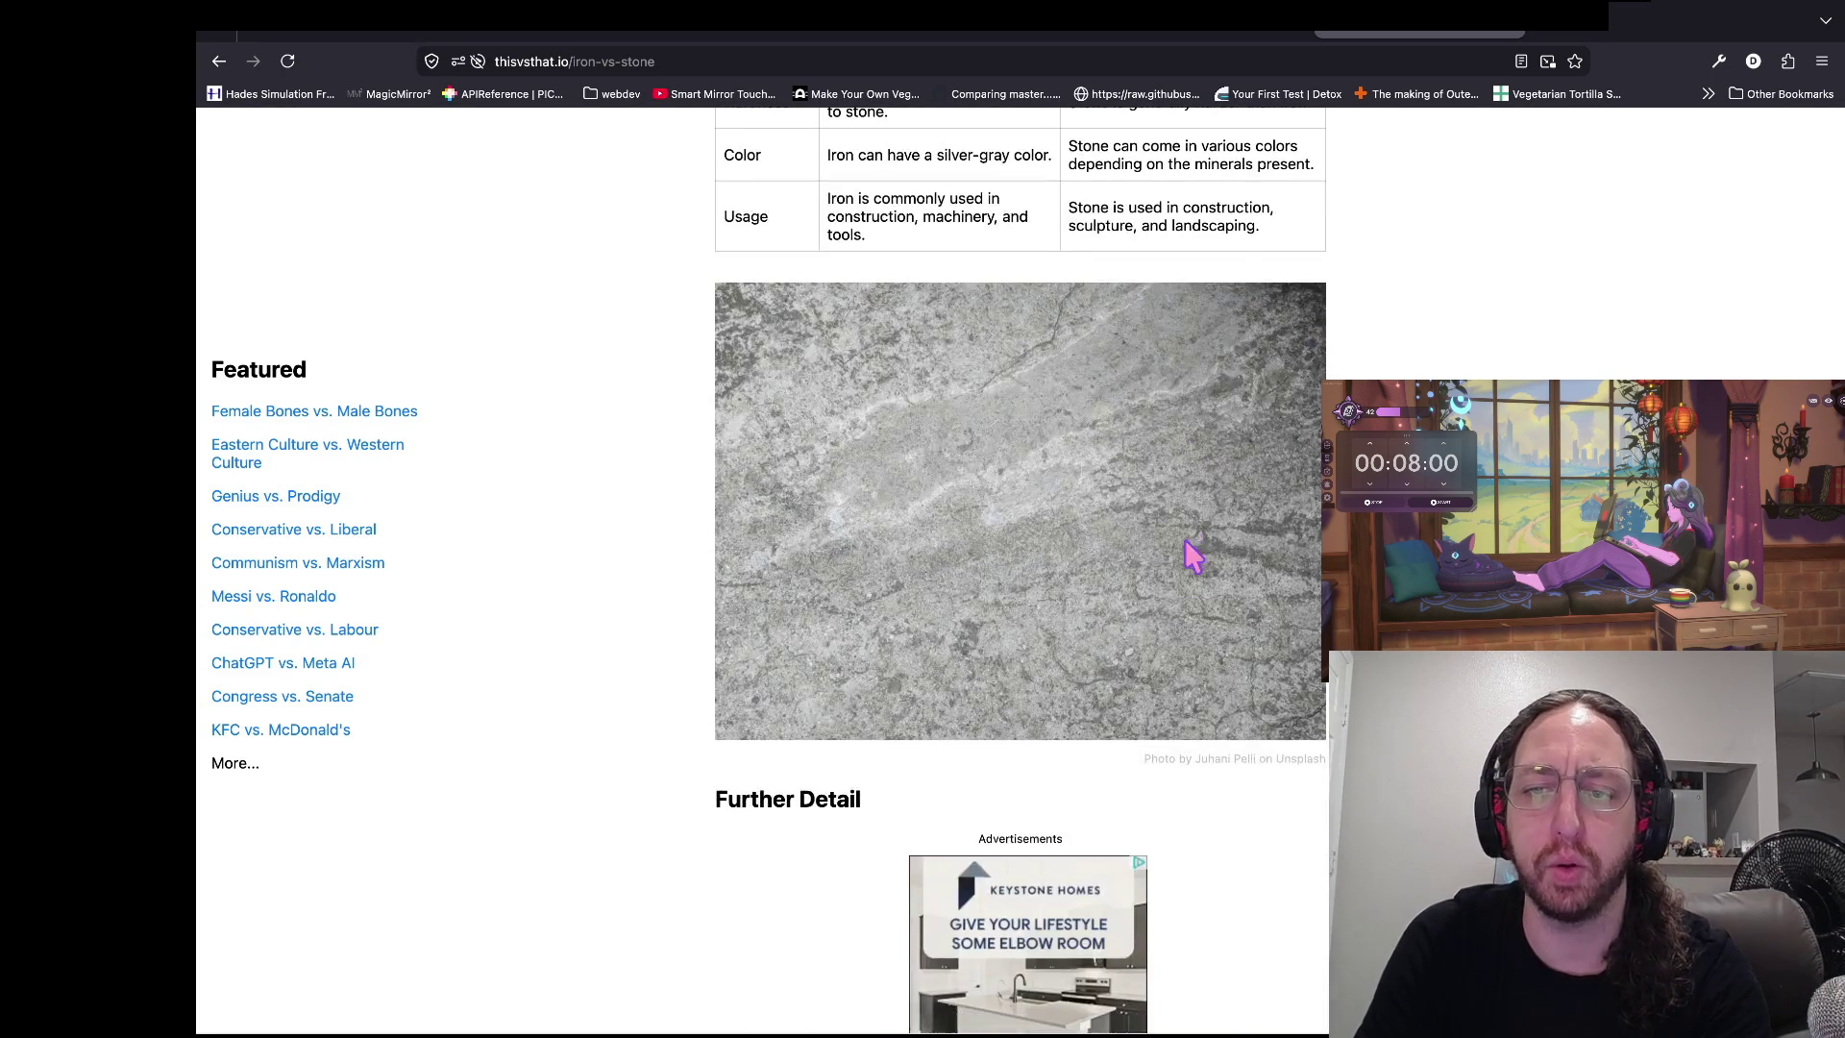
scroll(1141, 634, down, 8)
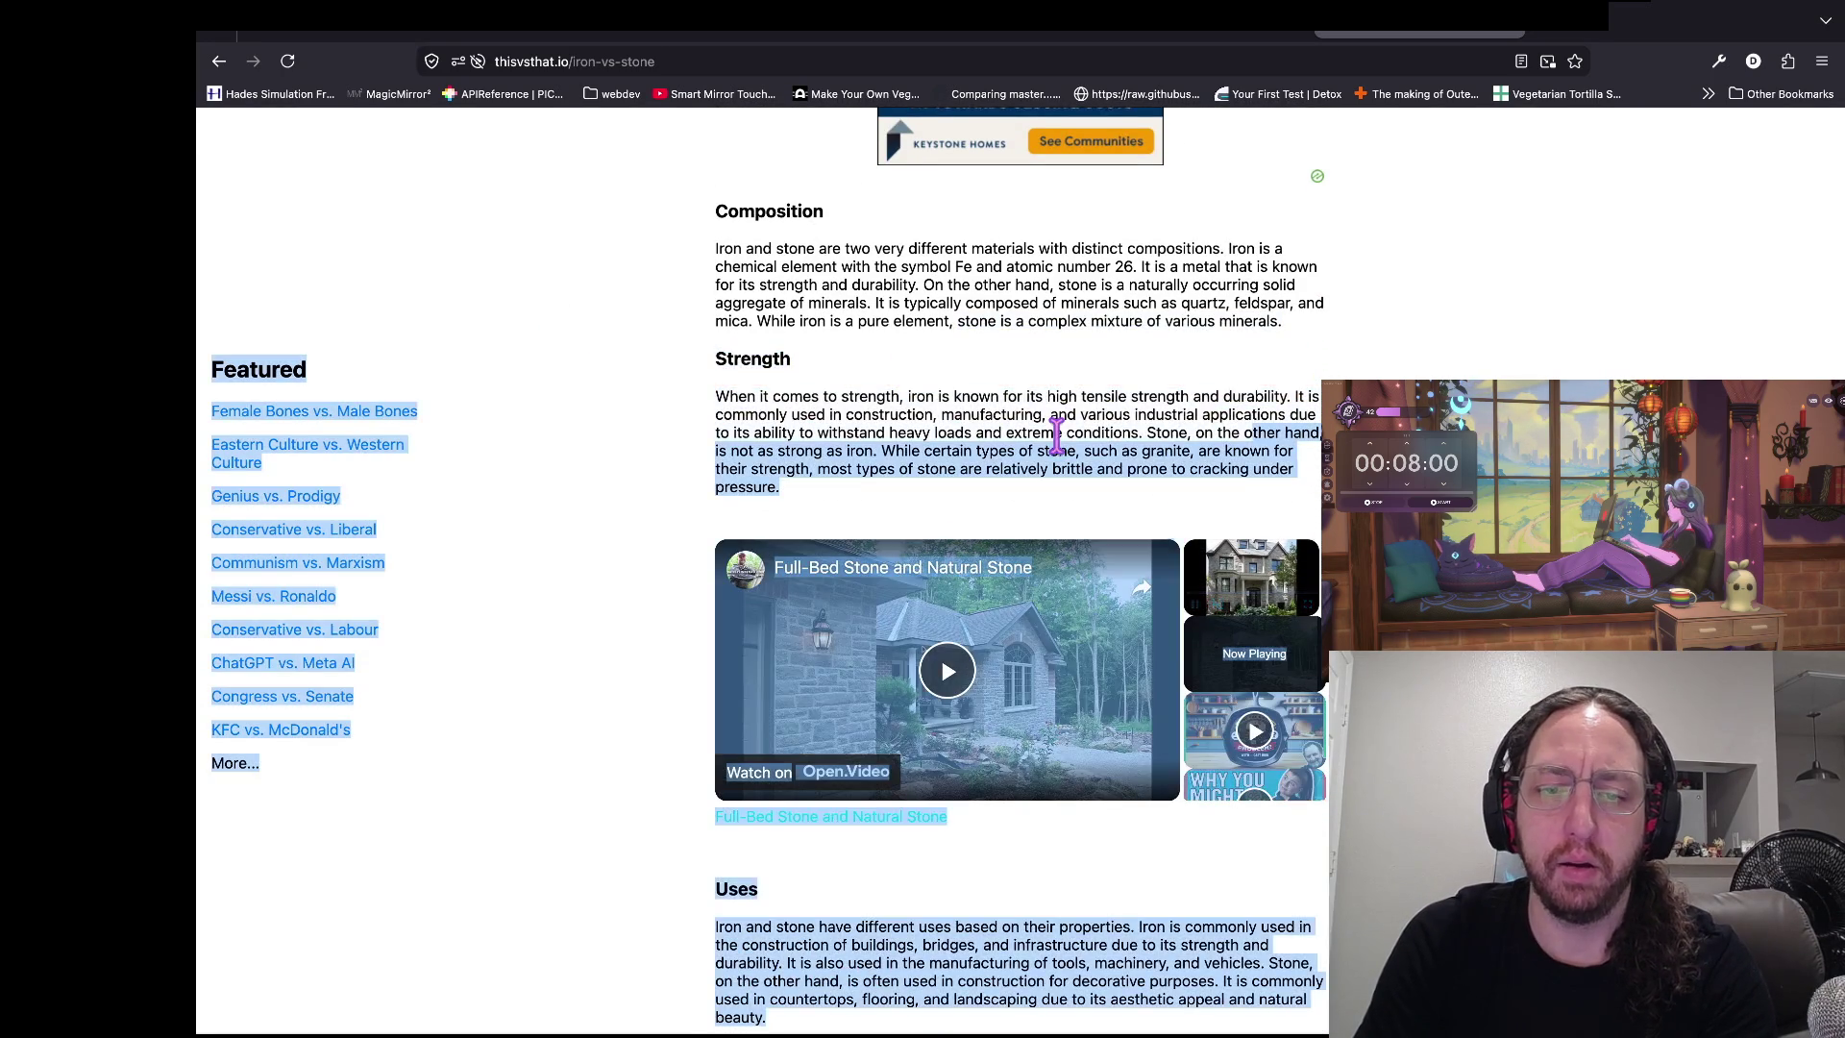
scroll(673, 432, down, 8)
scroll(776, 486, left, 5)
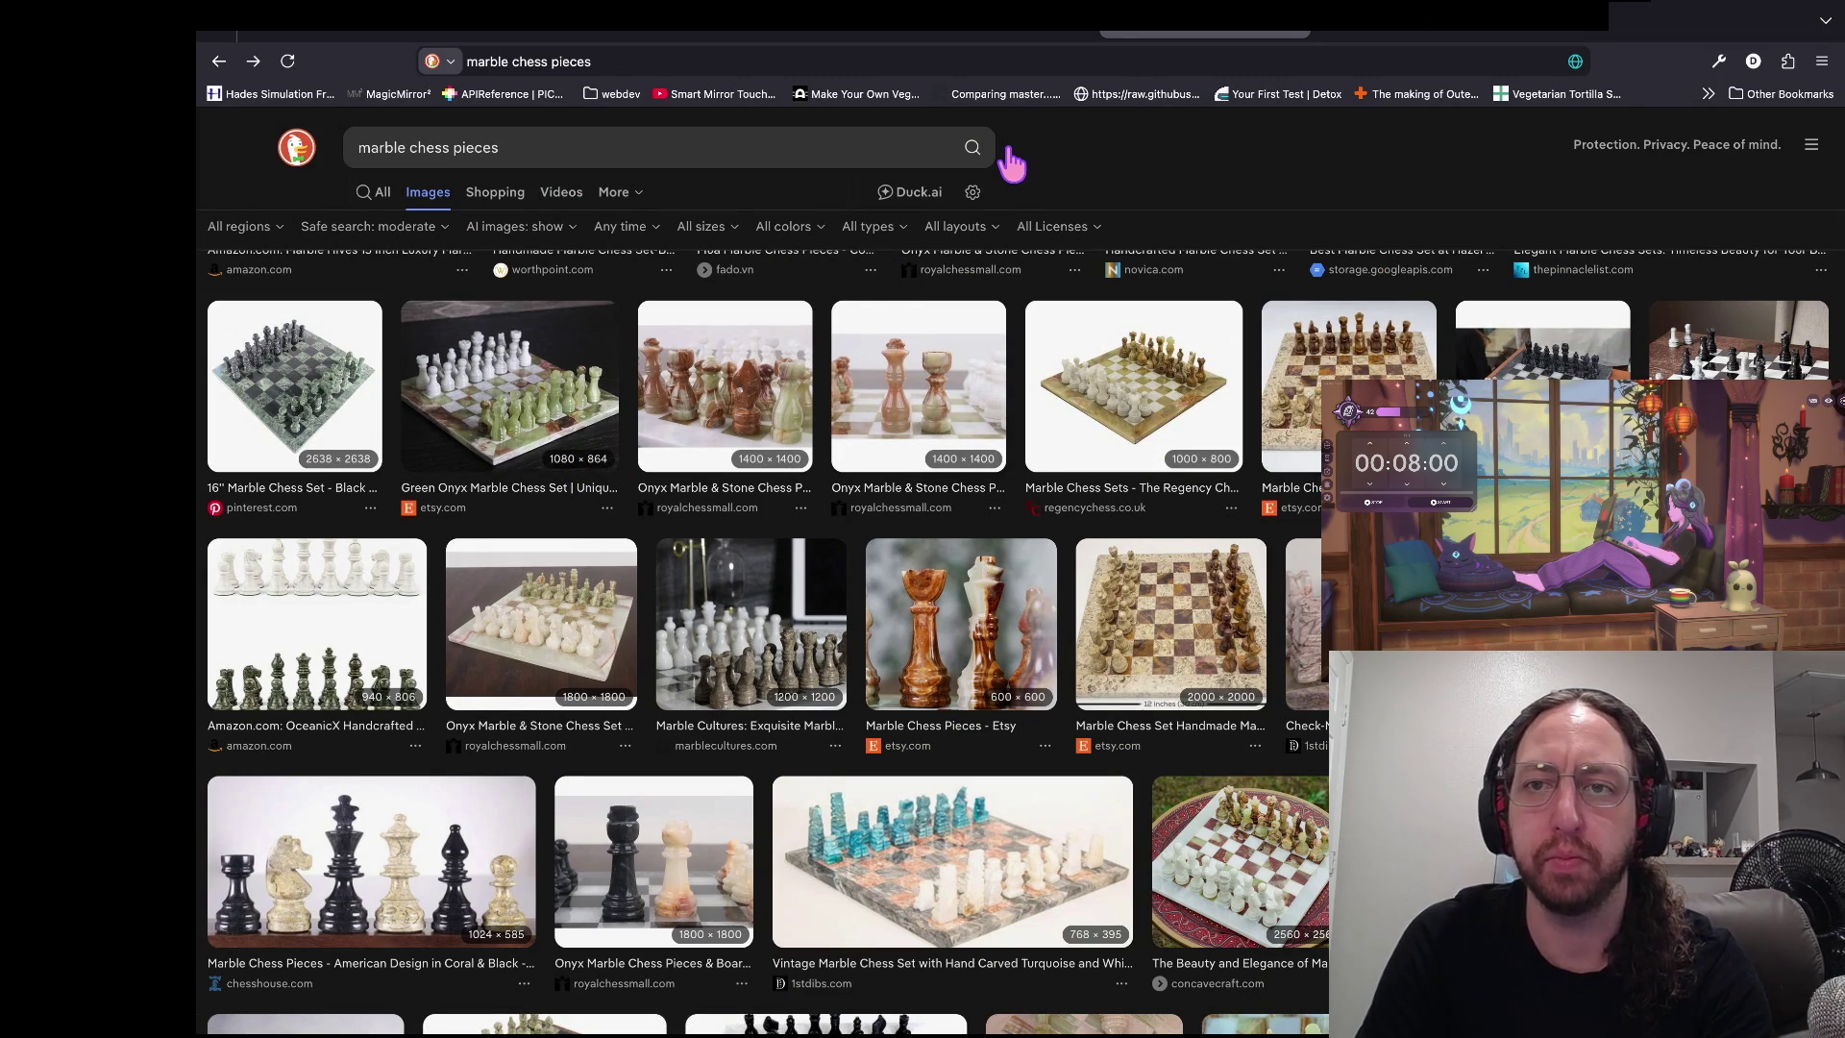
- Replace the marble chess pieces query with 'when was steel invented' and open Wikipedia's Steel article
scroll(1153, 164, up, 4)
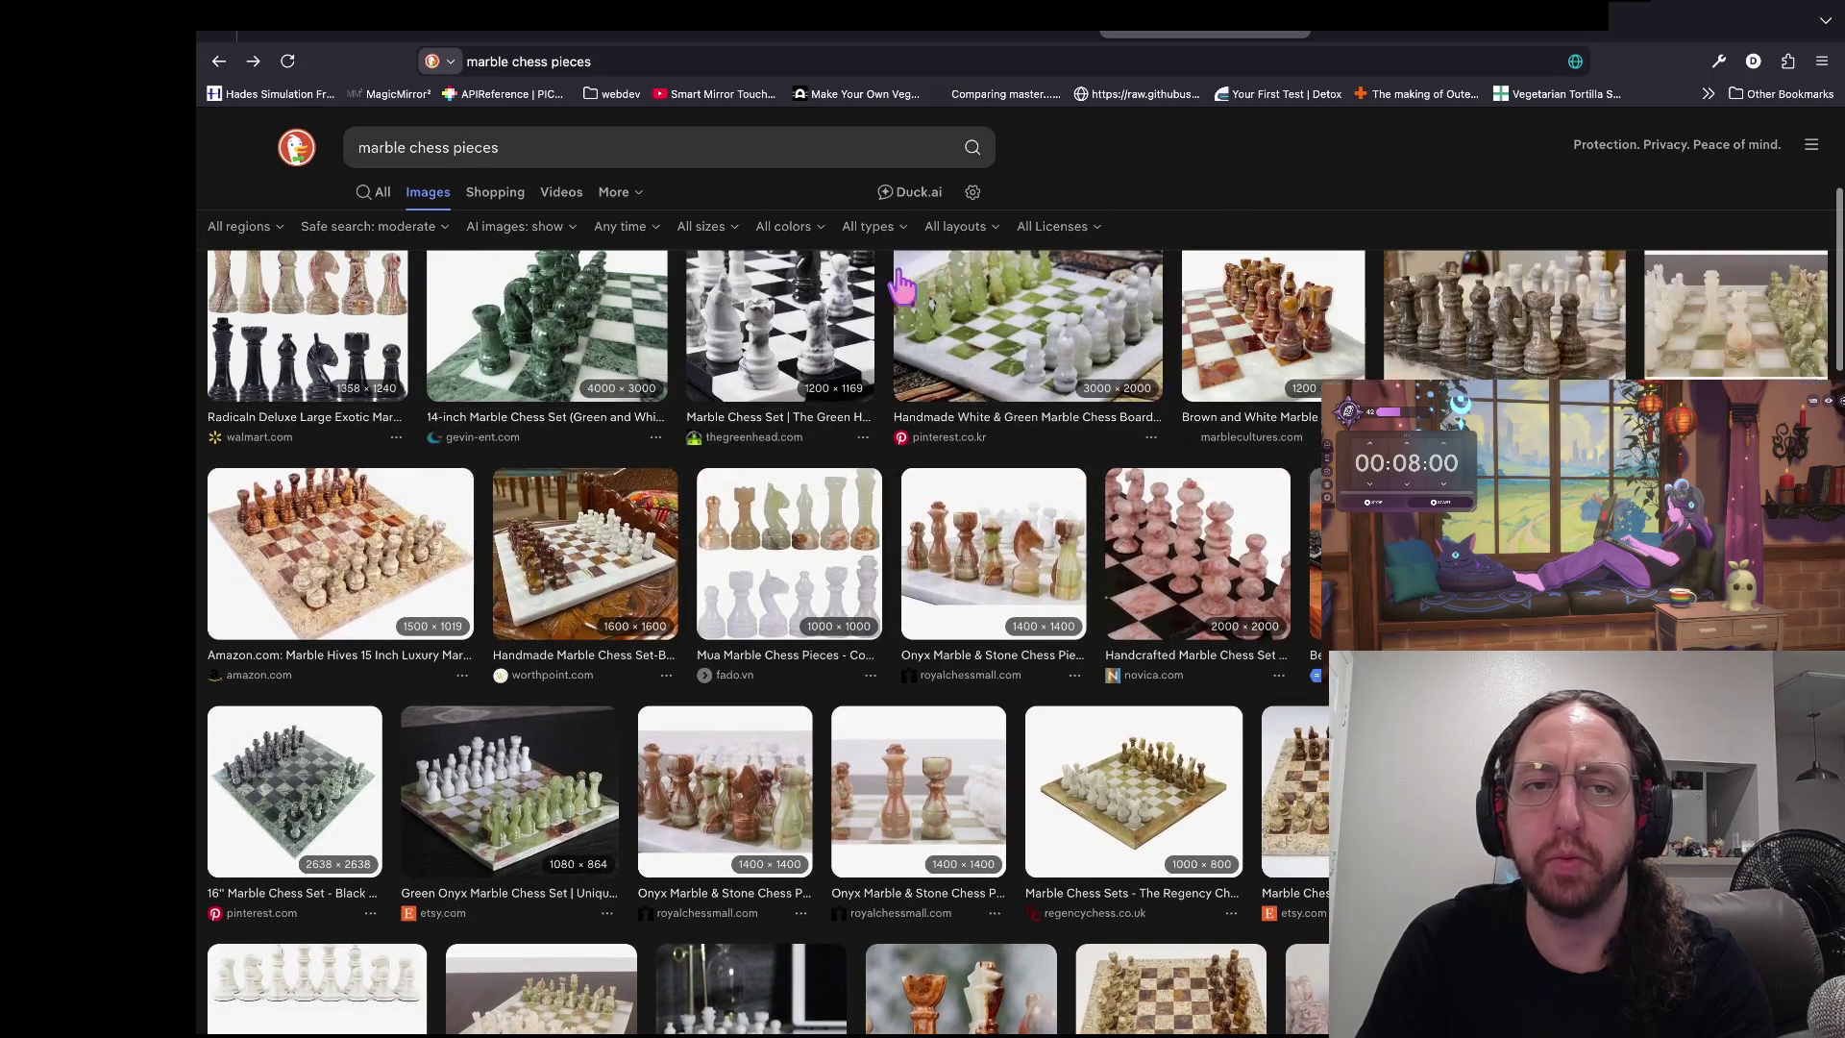
click(519, 152)
key(ctrl+a)
key(BackSpace)
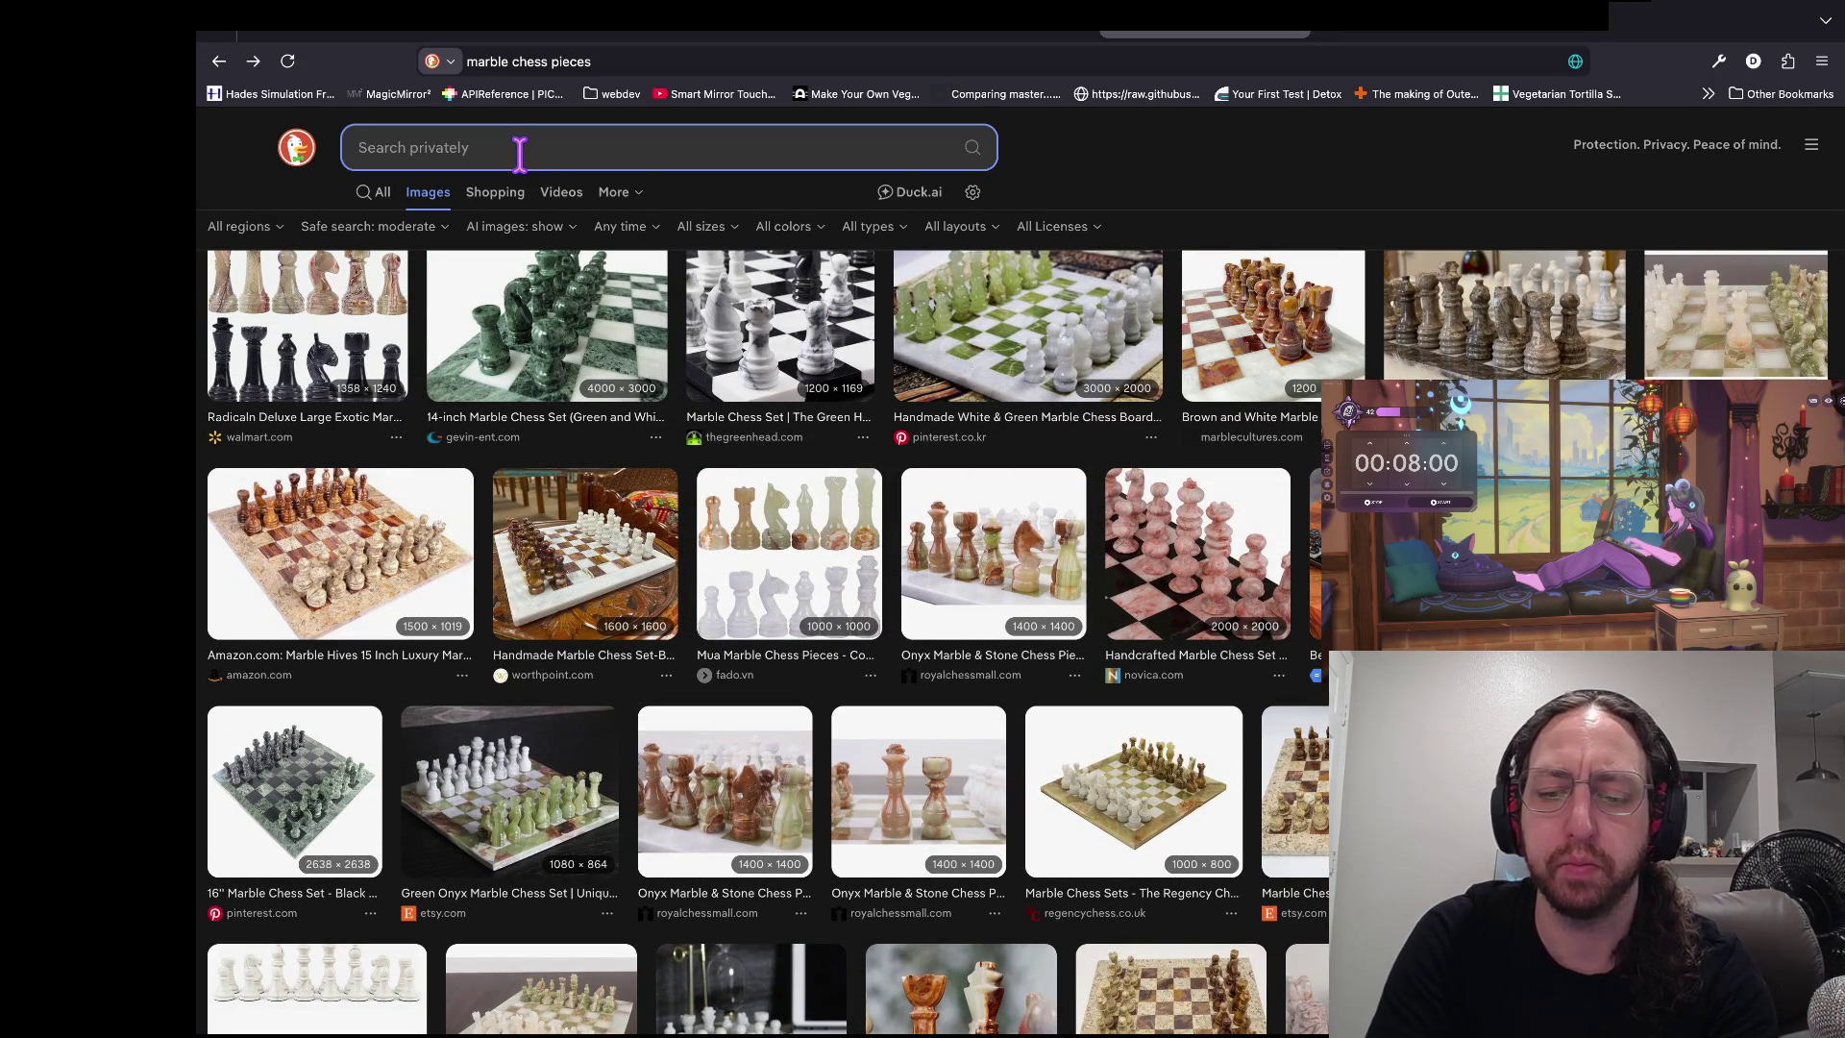
text(when was ste)
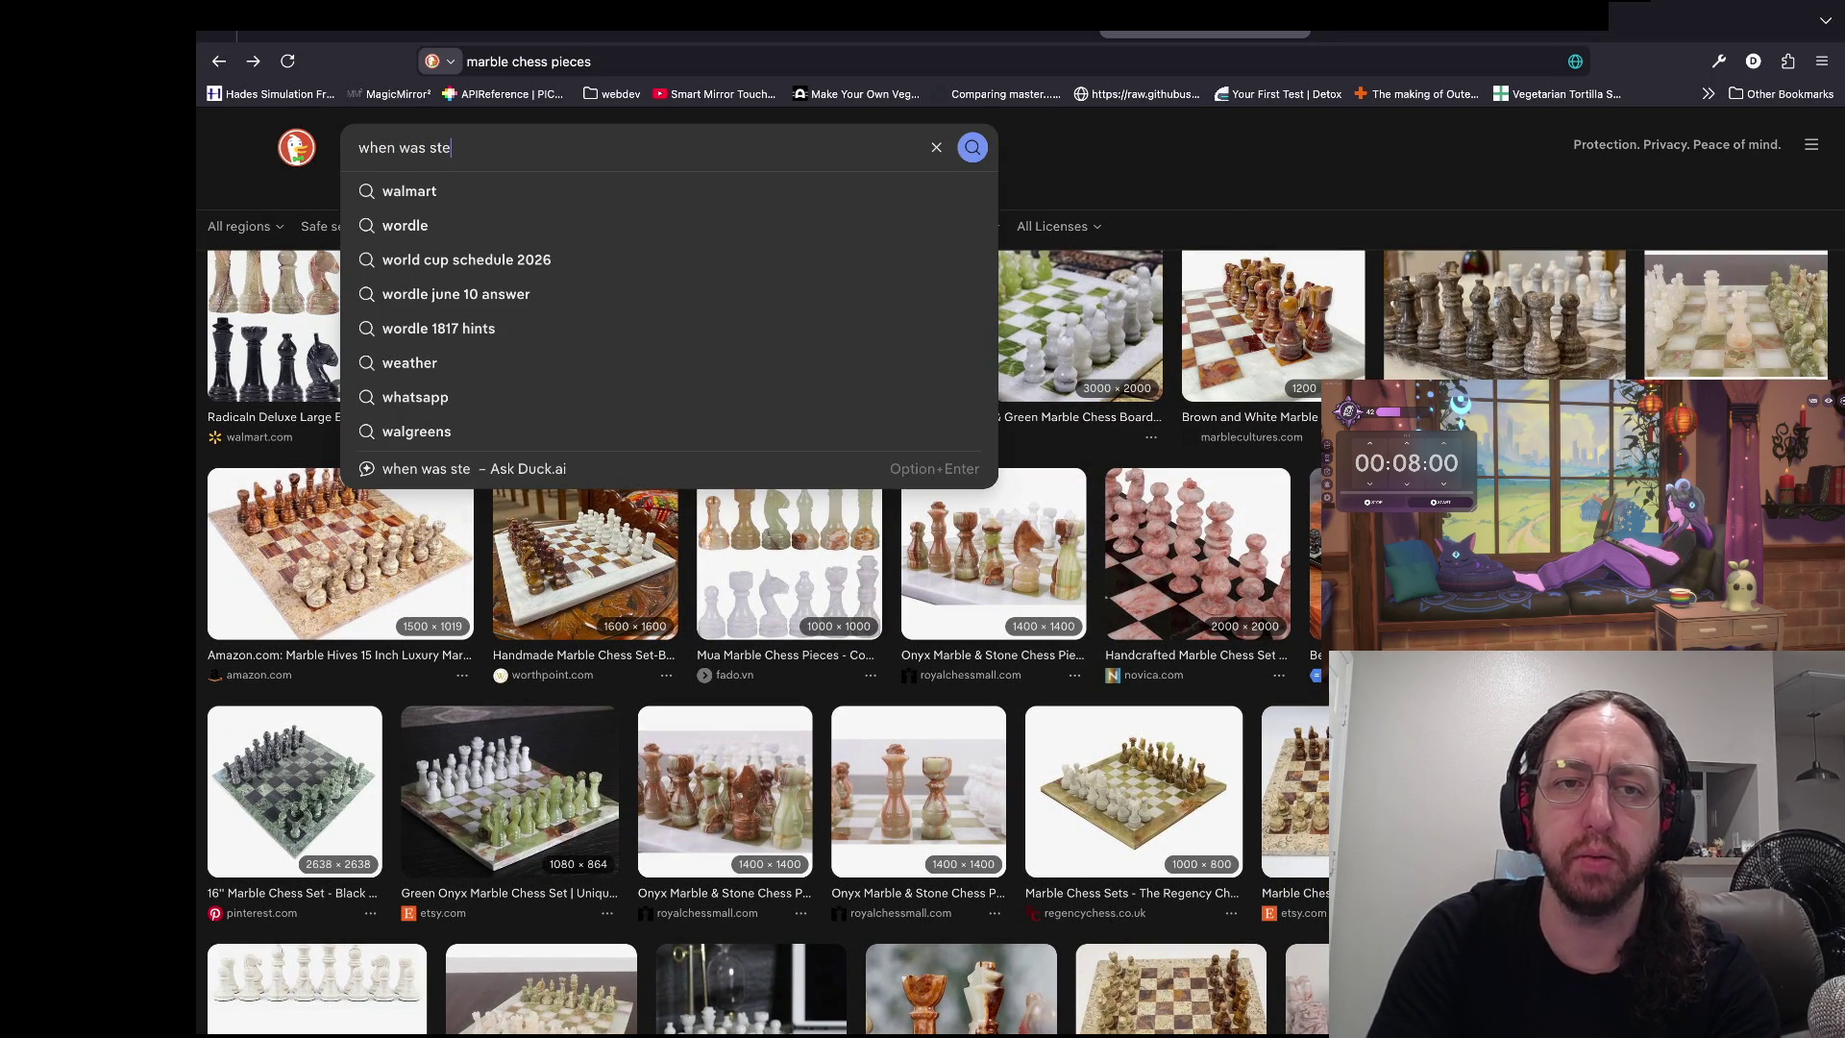
text(inven)
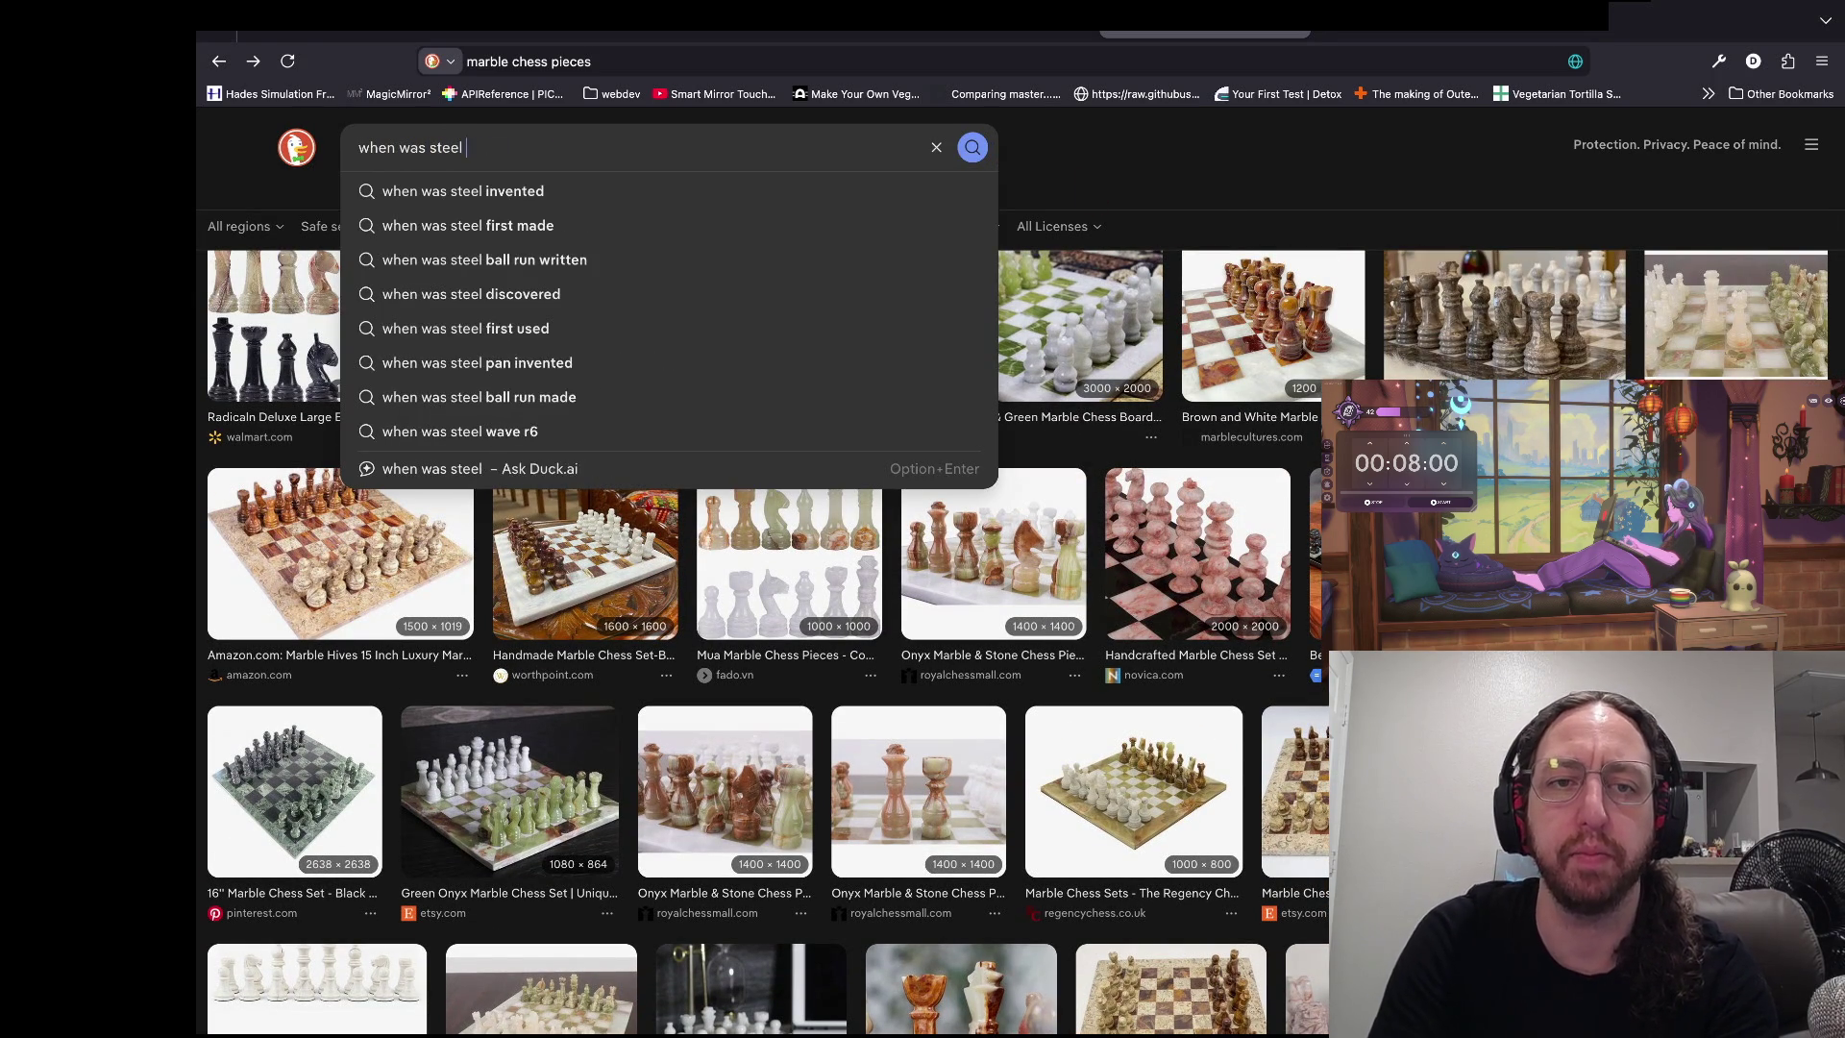
text(ted)
key(Return)
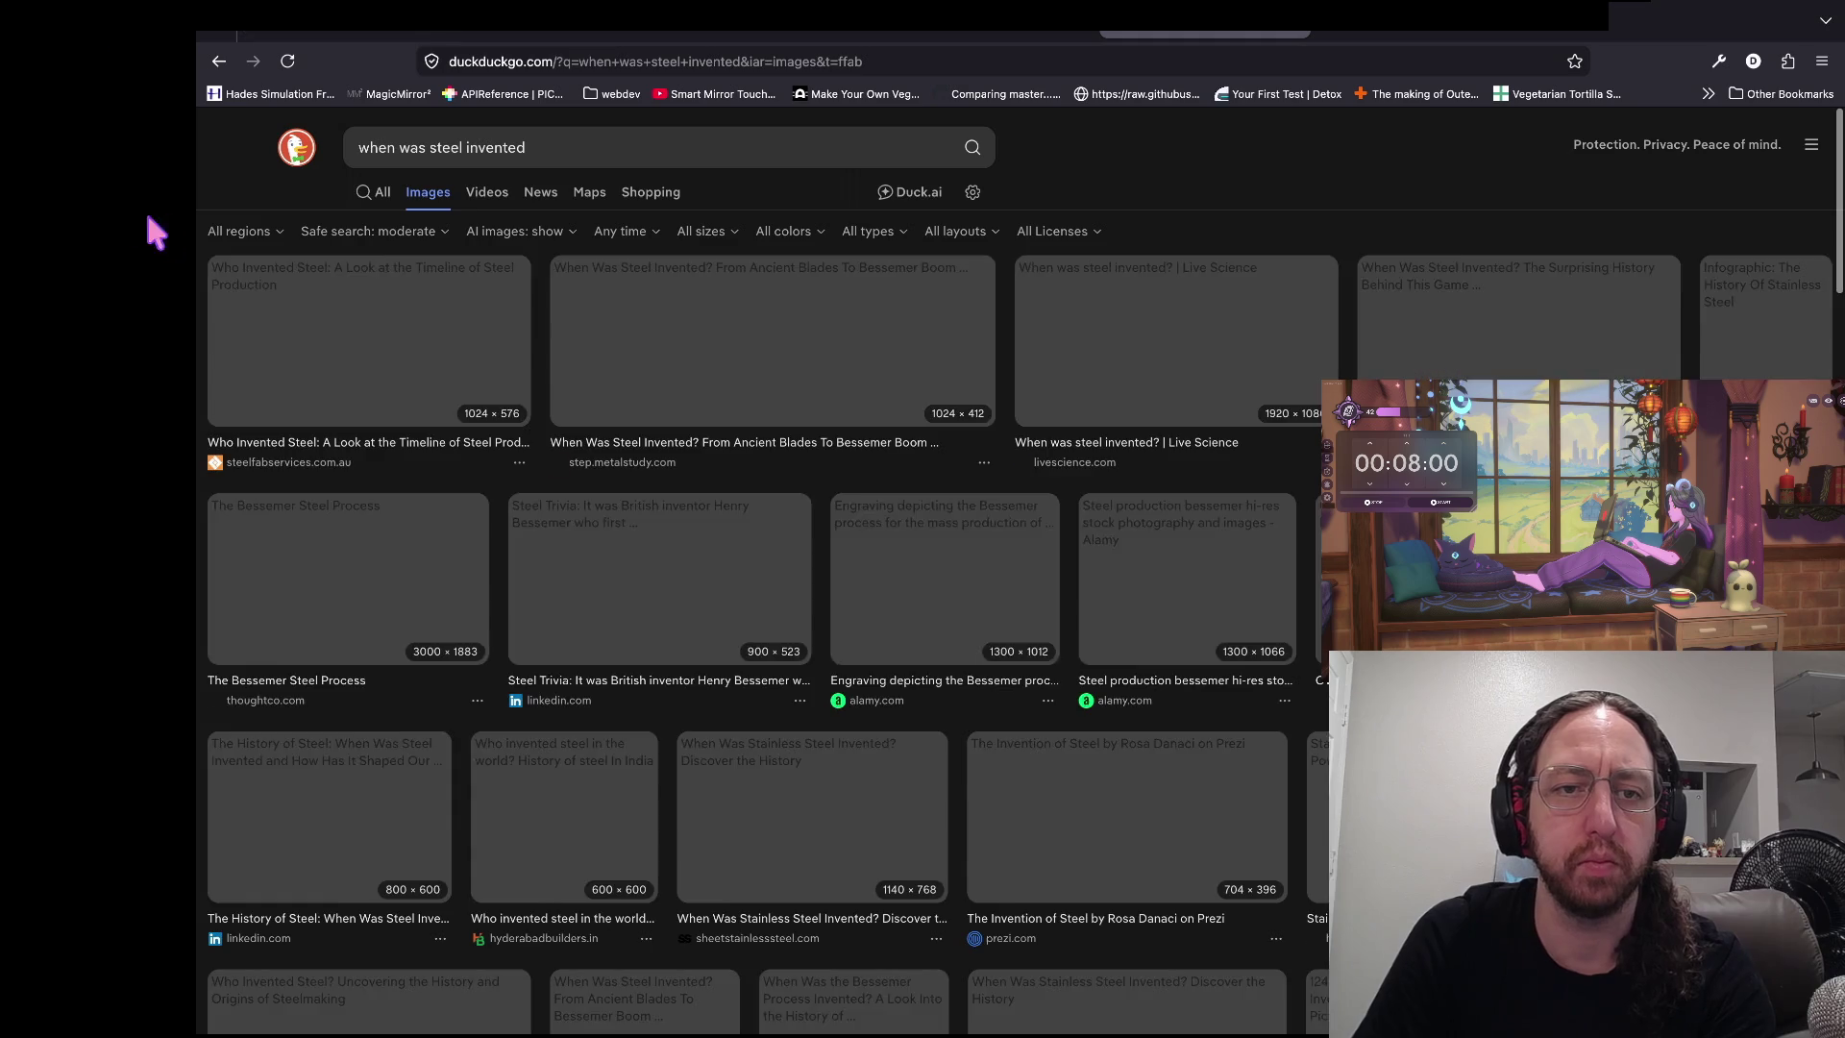
key(alt+Left)
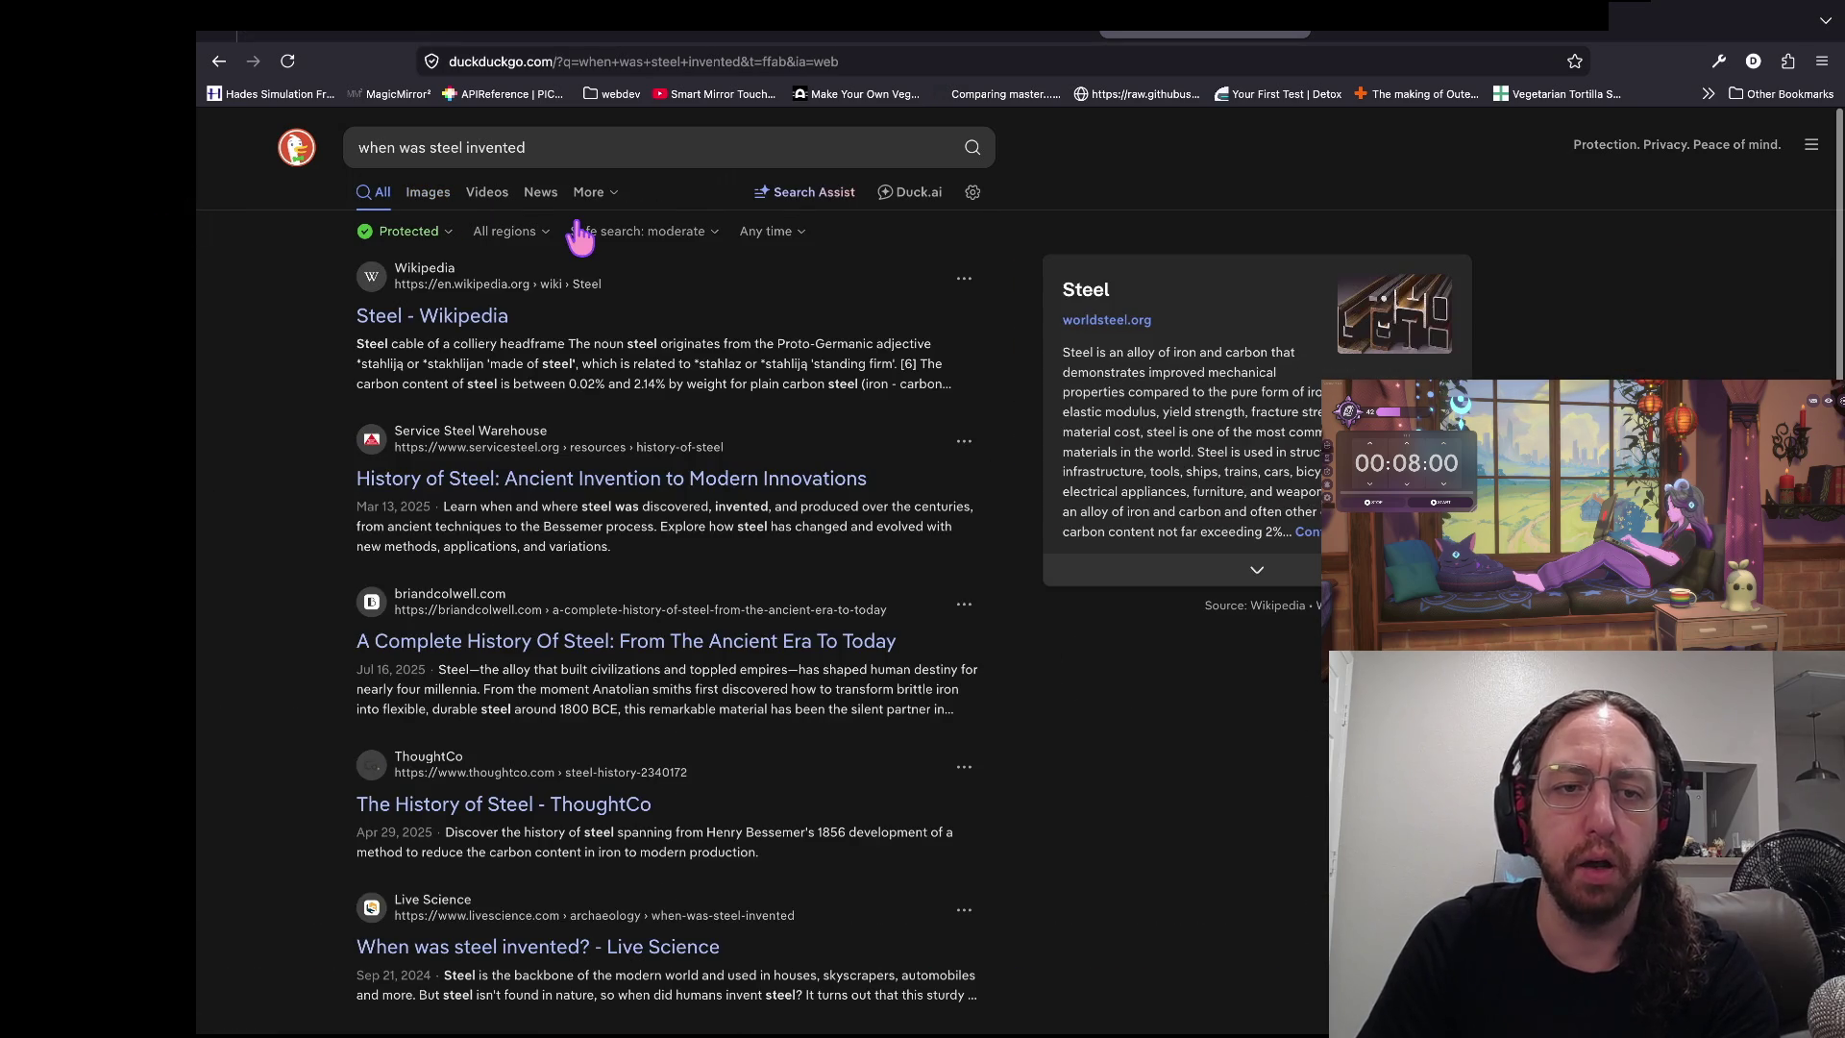
click(447, 279)
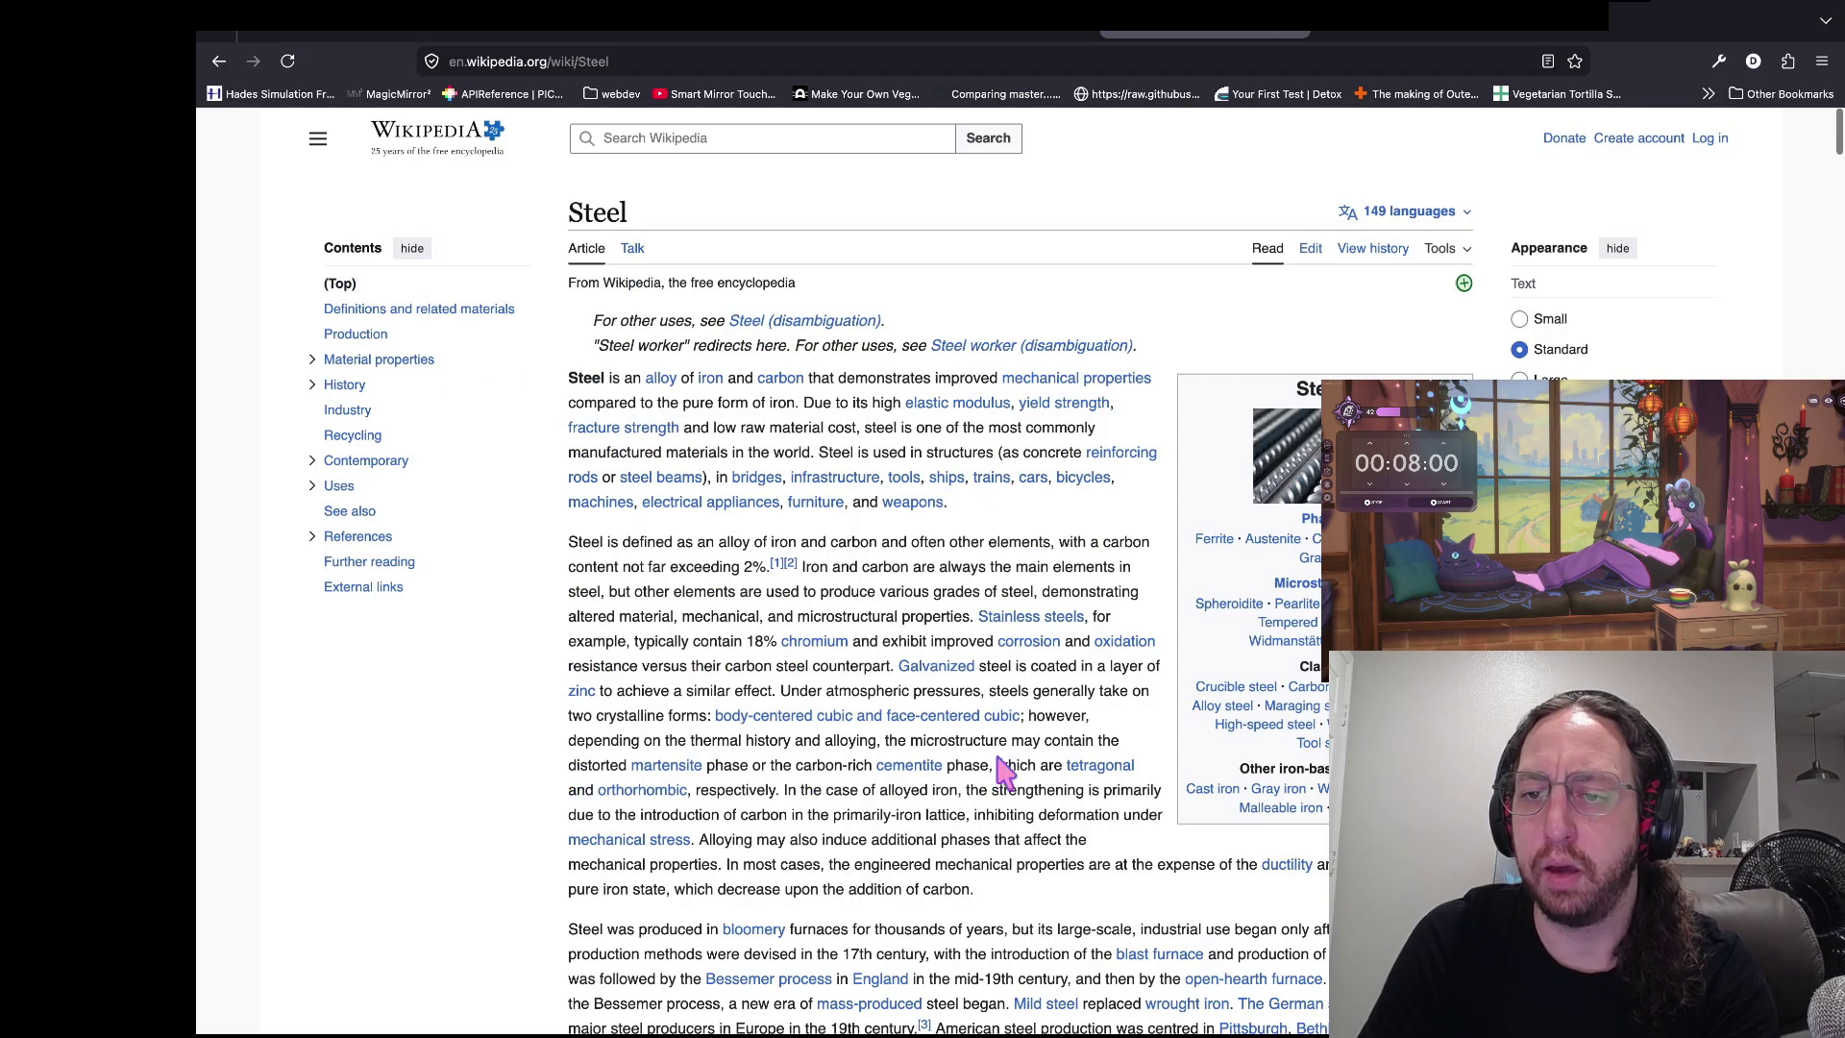
- Read the Steel article's opening sentence on steel and iron and its definitions, then return to the editor
scroll(1010, 711, down, 1)
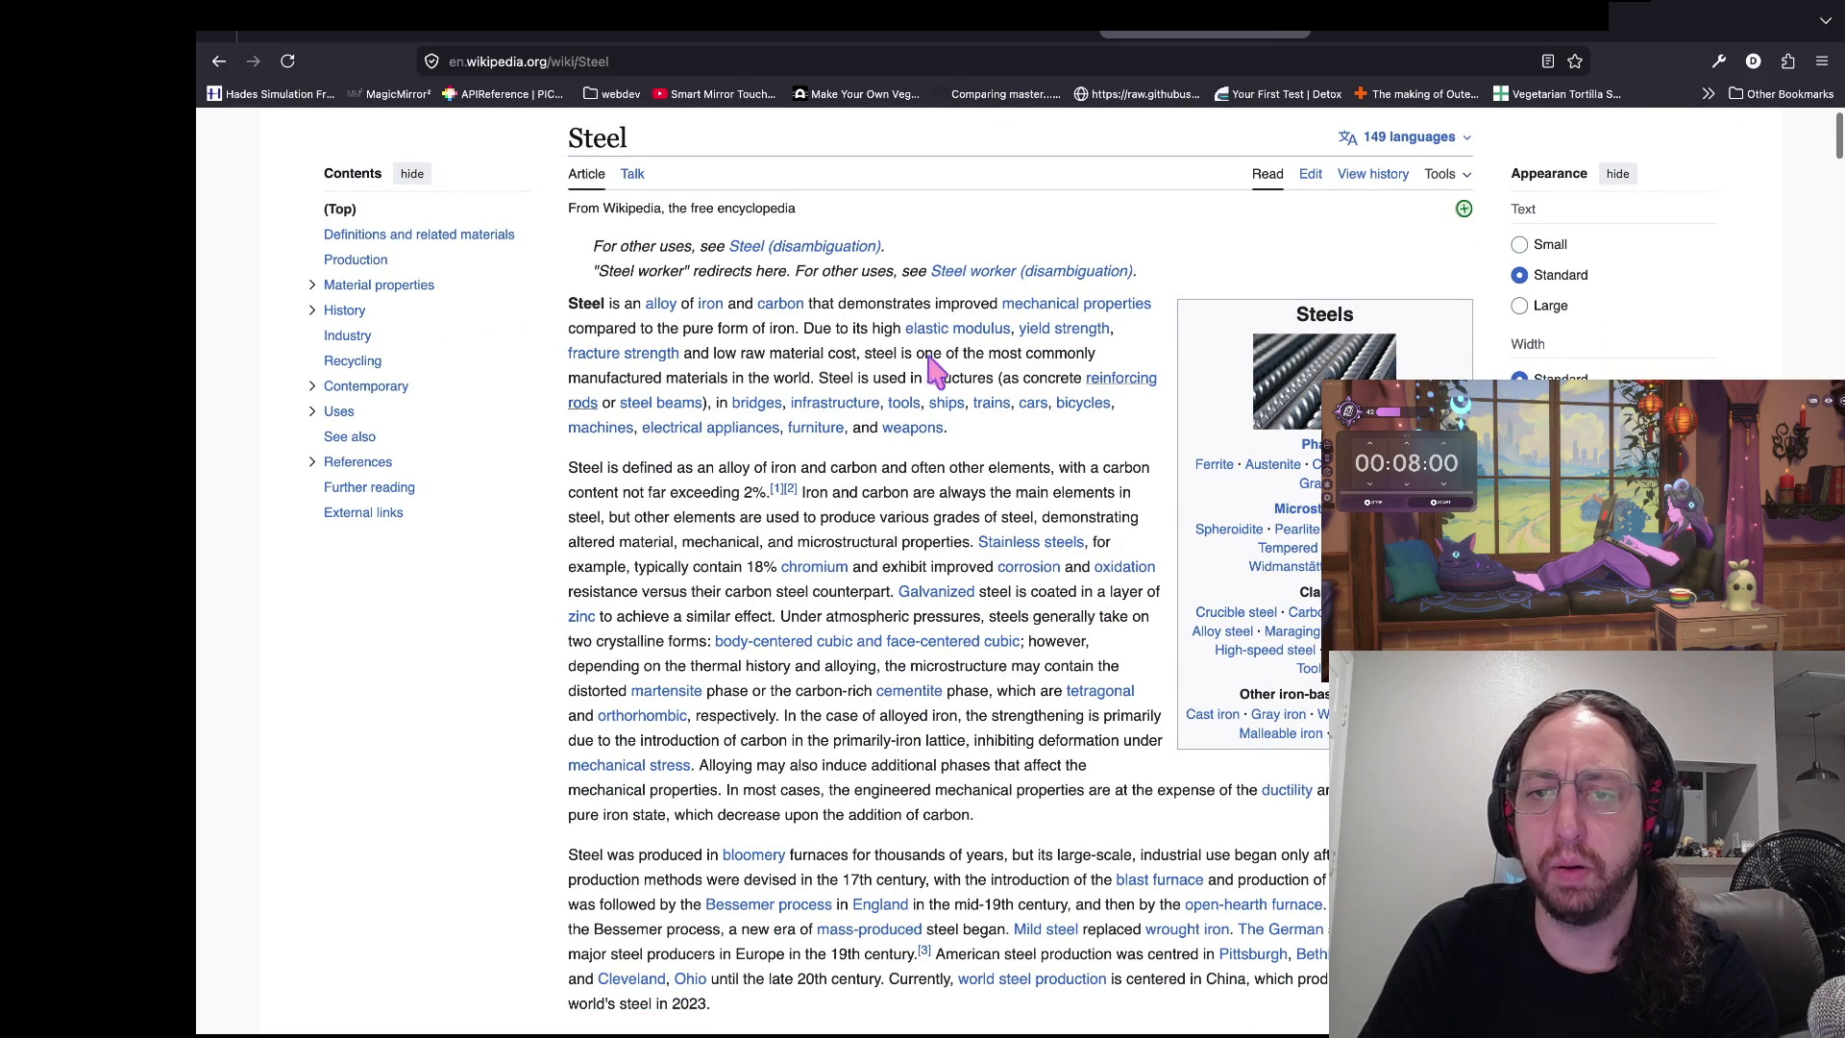
mouse_move(375, 343)
mouse_down()
mouse_move(577, 320)
mouse_move(411, 325)
mouse_up()
click(577, 328)
click(555, 335)
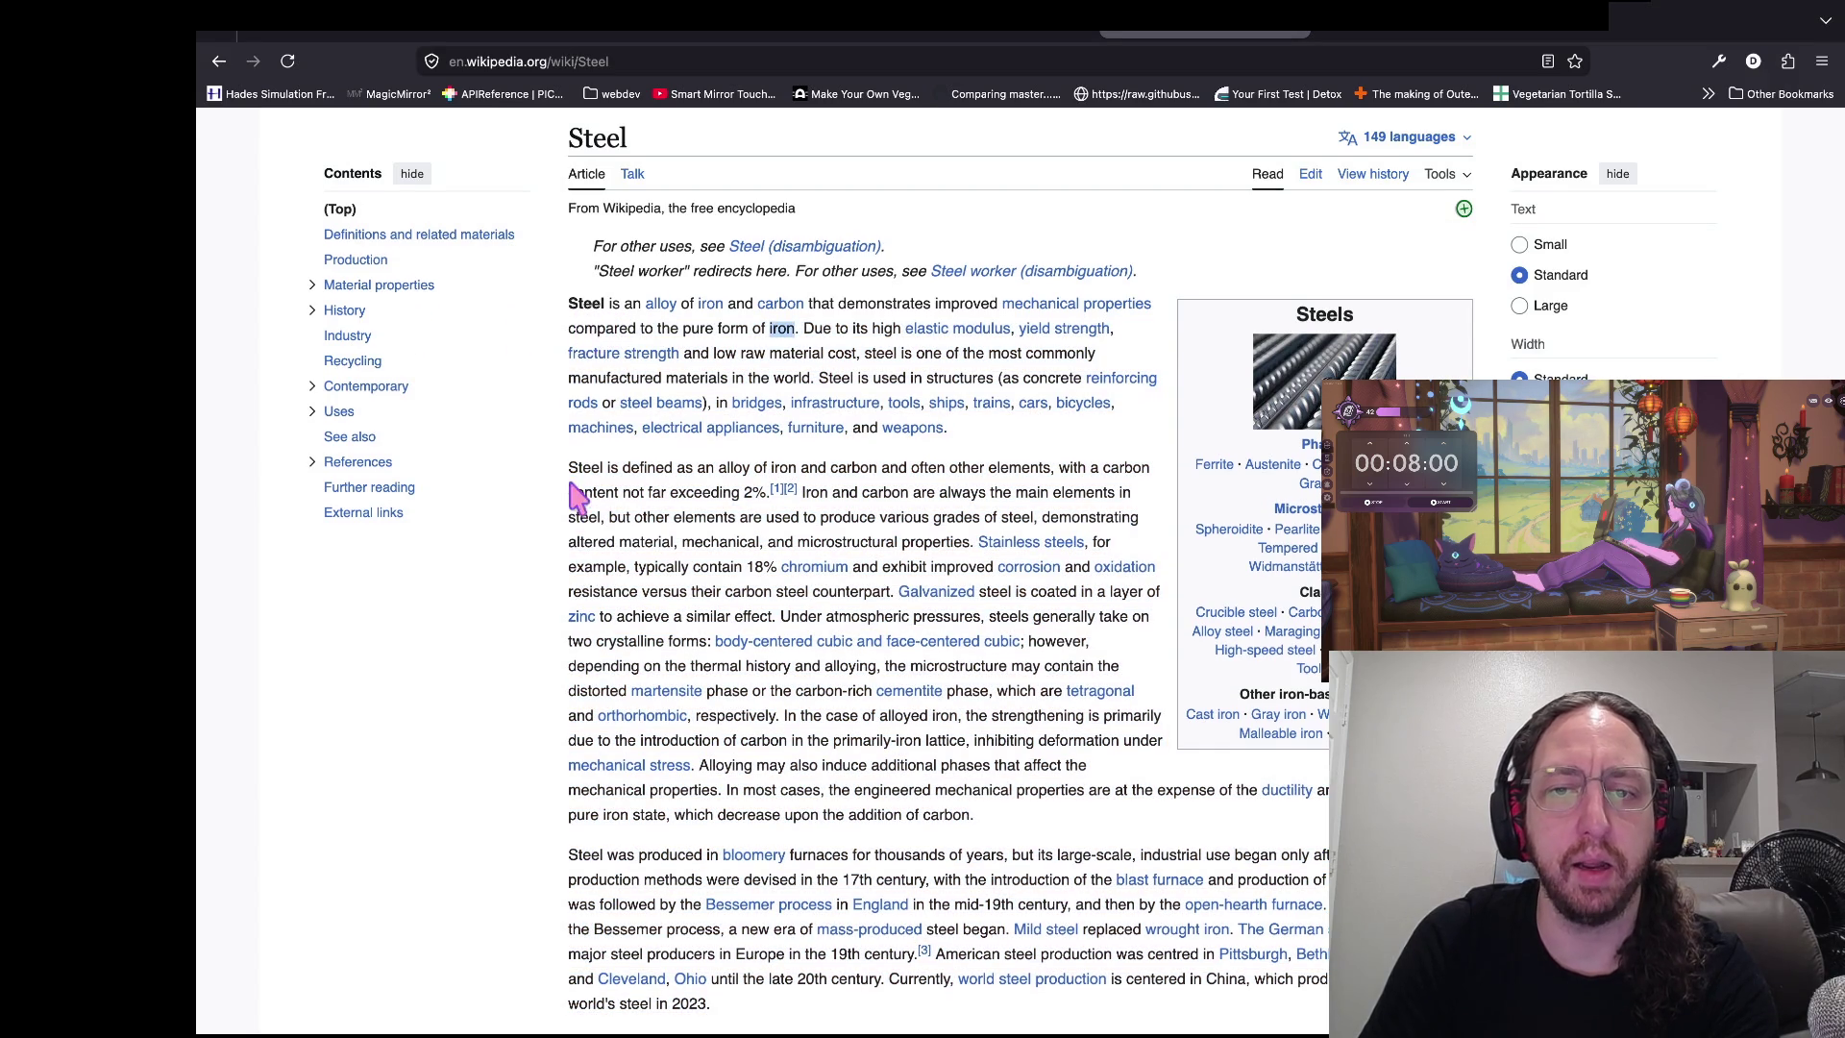
scroll(576, 494, down, 2)
scroll(669, 403, down, 3)
scroll(888, 365, up, 2)
scroll(887, 365, down, 13)
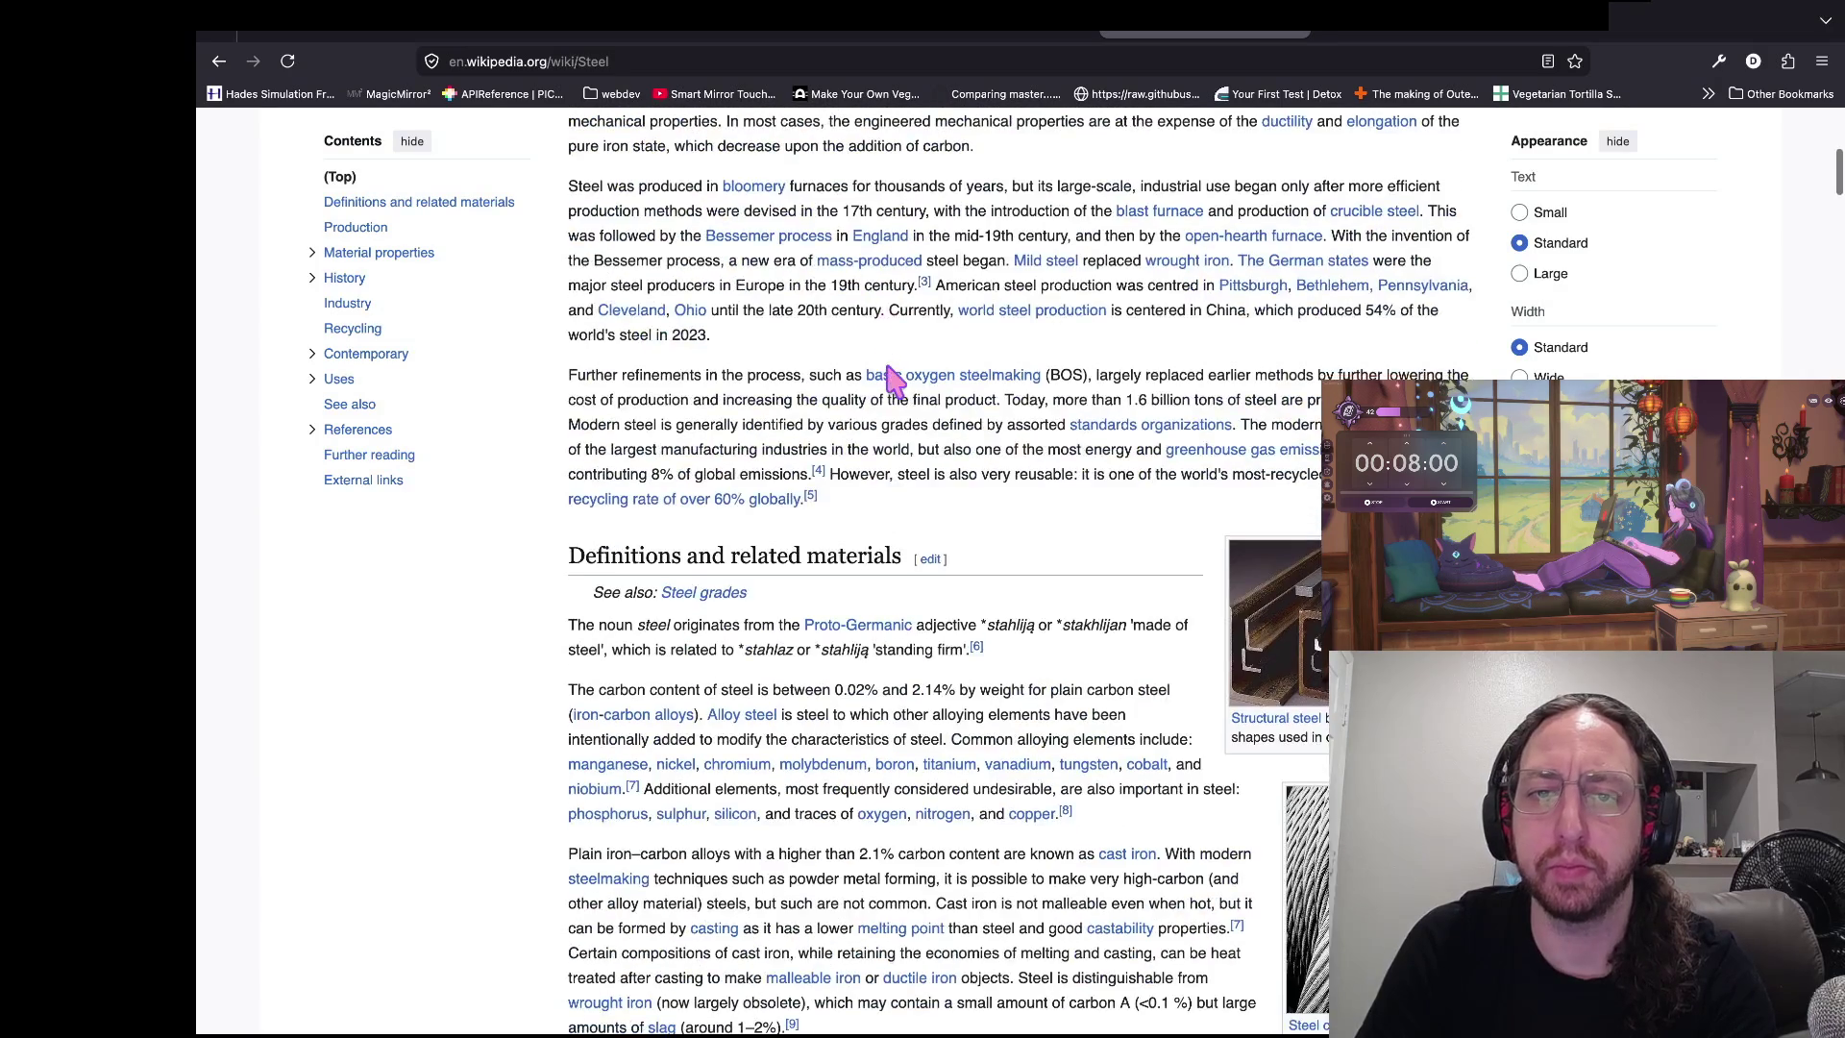
scroll(888, 365, down, 1)
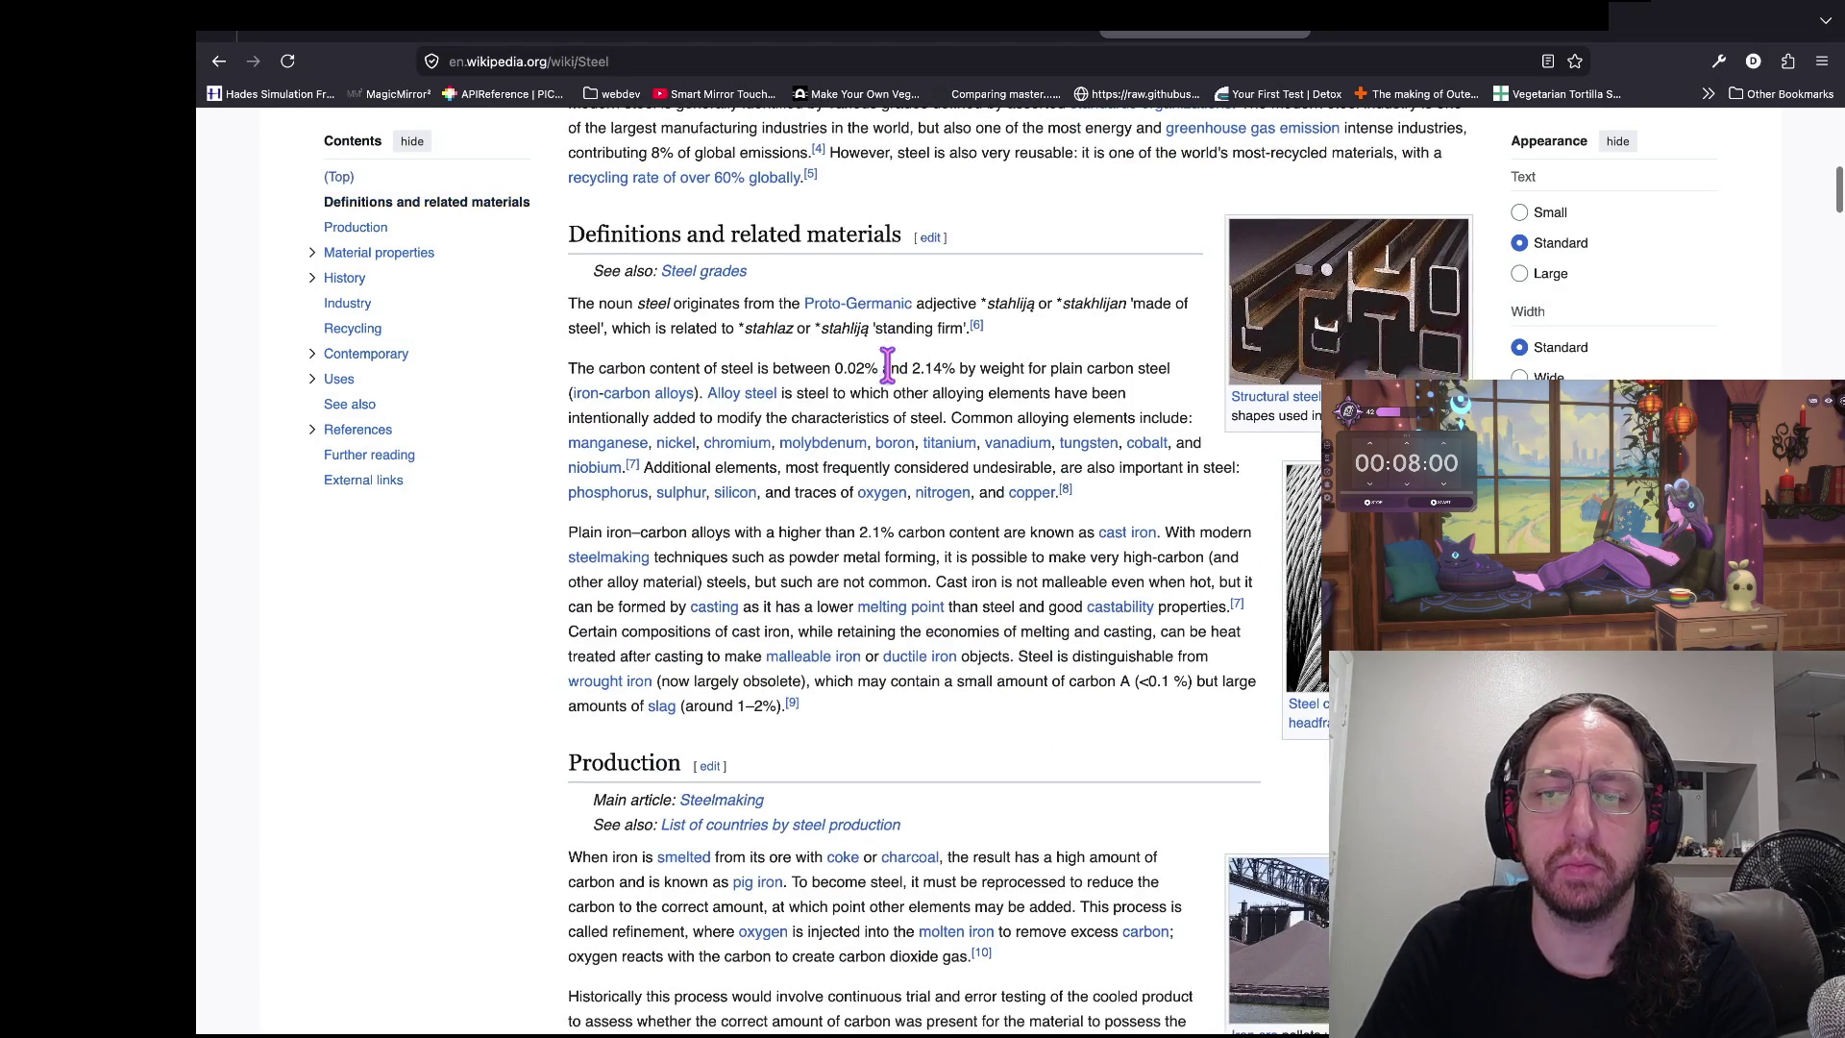
scroll(862, 469, down, 7)
key(super+Tab)
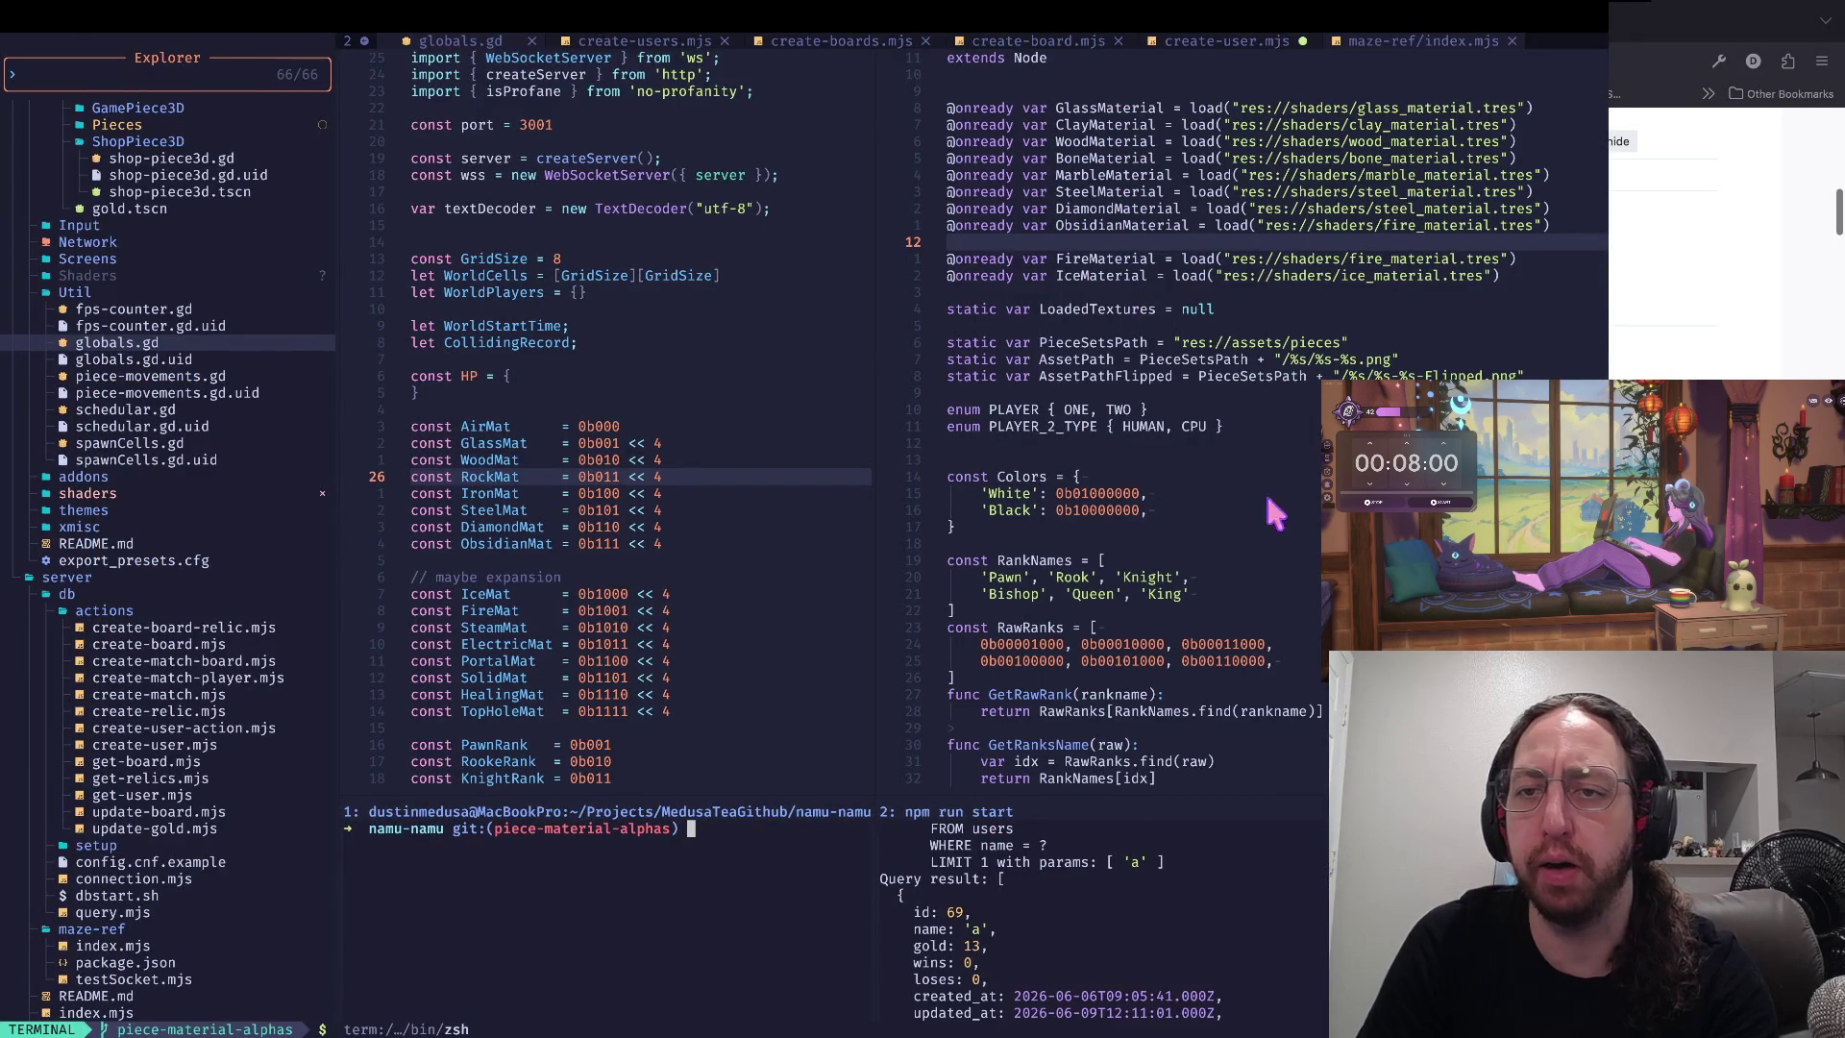
- Rename SteelMaterial to IronMaterial and change its path to iron_material.tres
click(1076, 191)
text(bctMIron)
key(Escape)
key(w)
key(w)
key(w)
key(c)
key(t)
key(underscore)
text(iron)
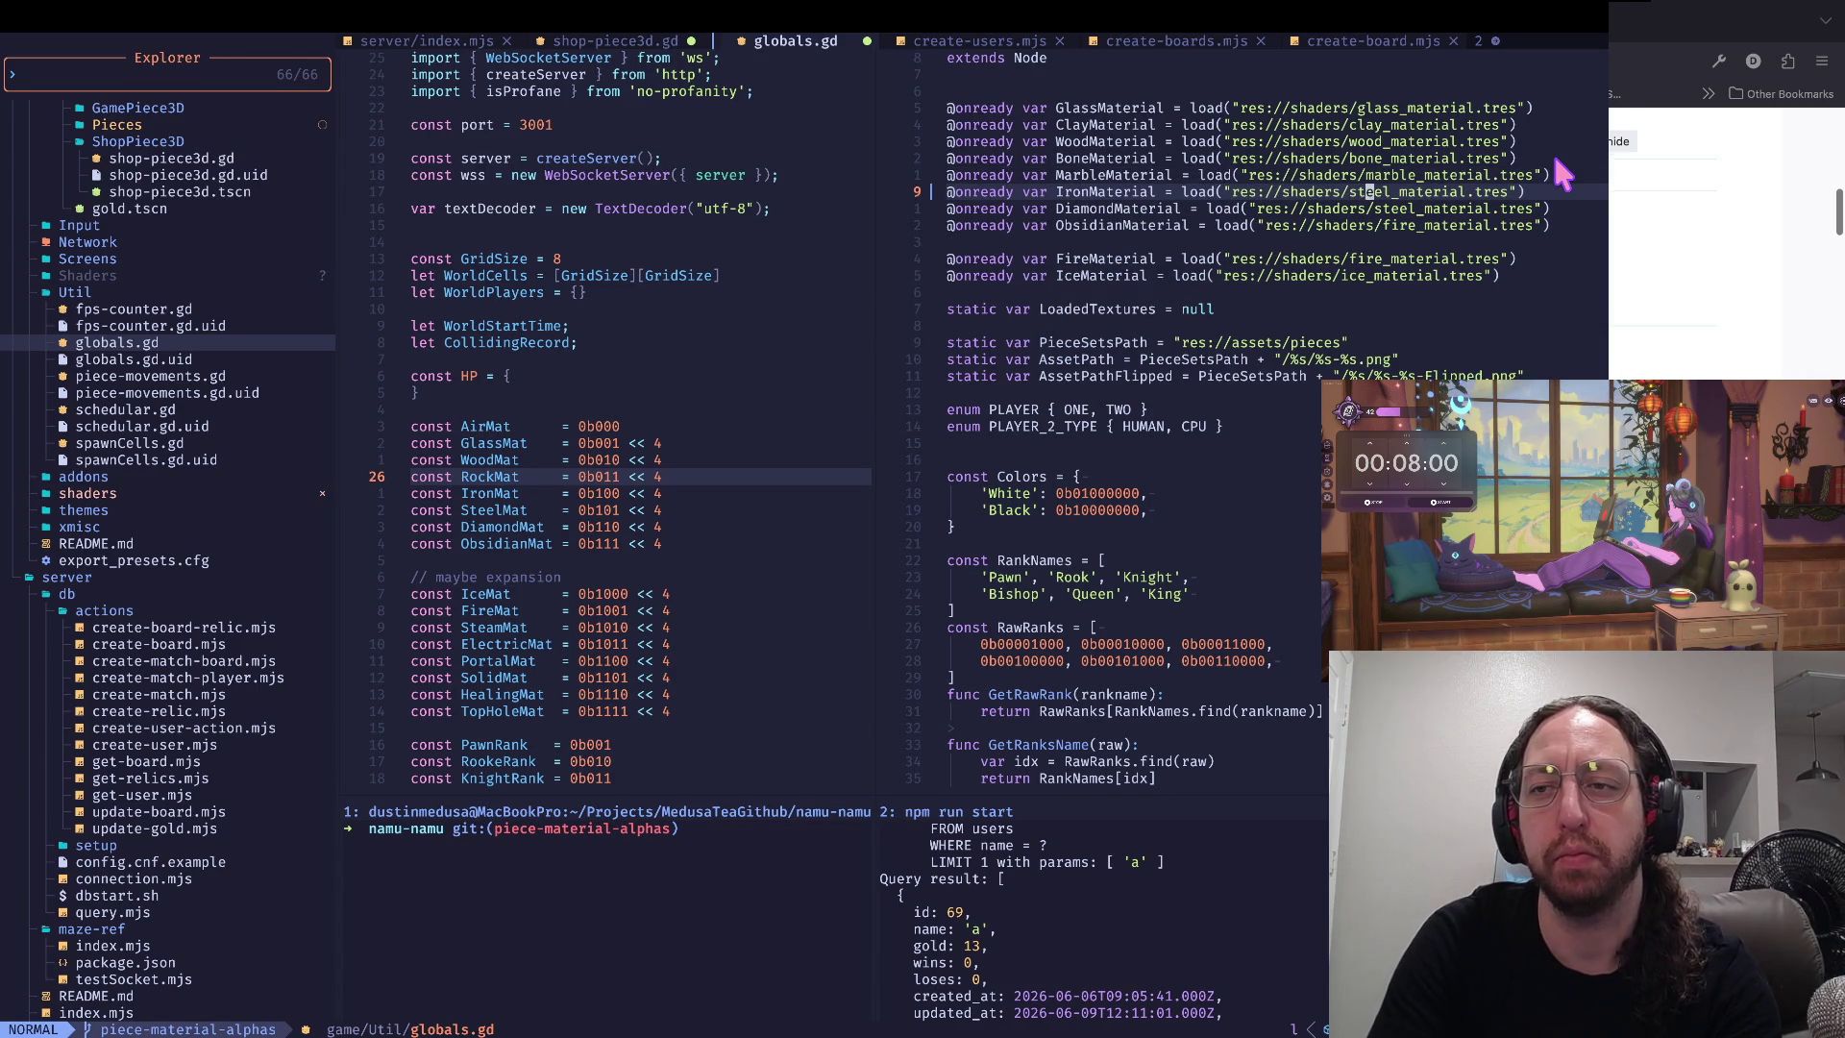
key(Escape)
- Move the IronMaterial line up so it sits above MarbleMaterial
key(0)
key(w)
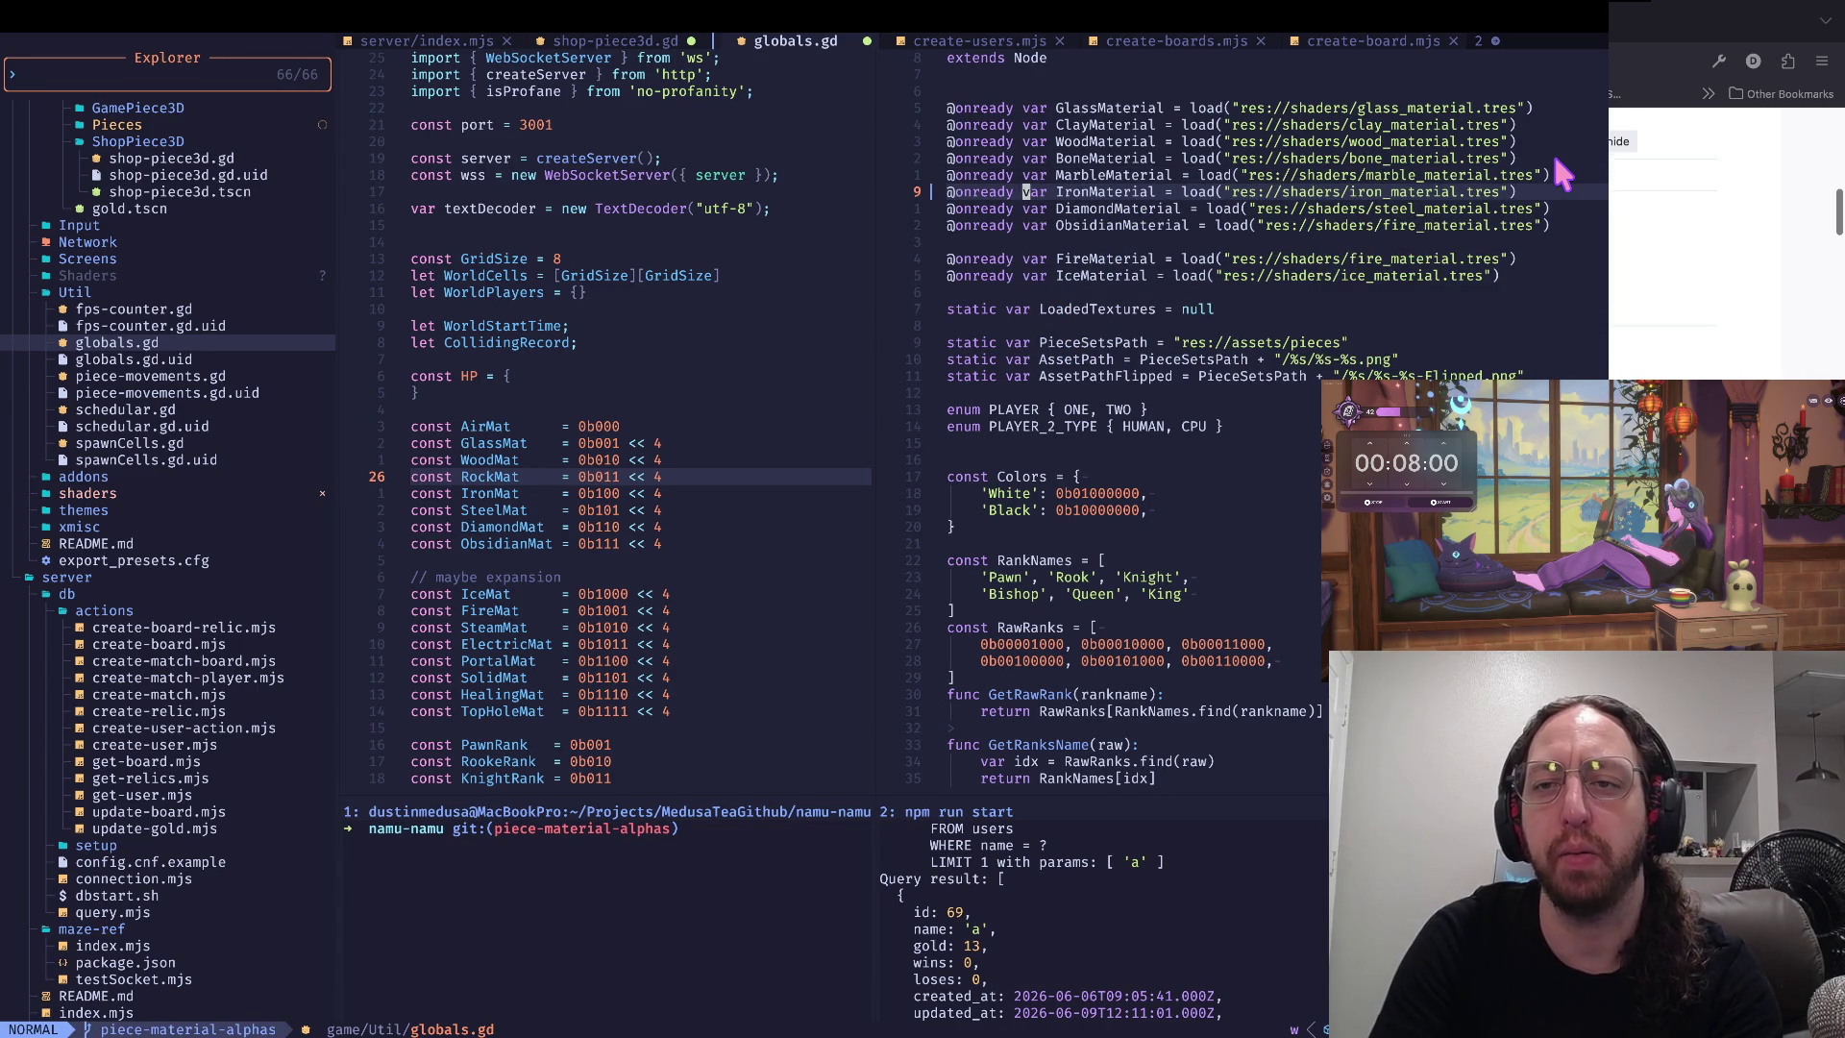
key(k)
key(d)
key(d)
key(p)
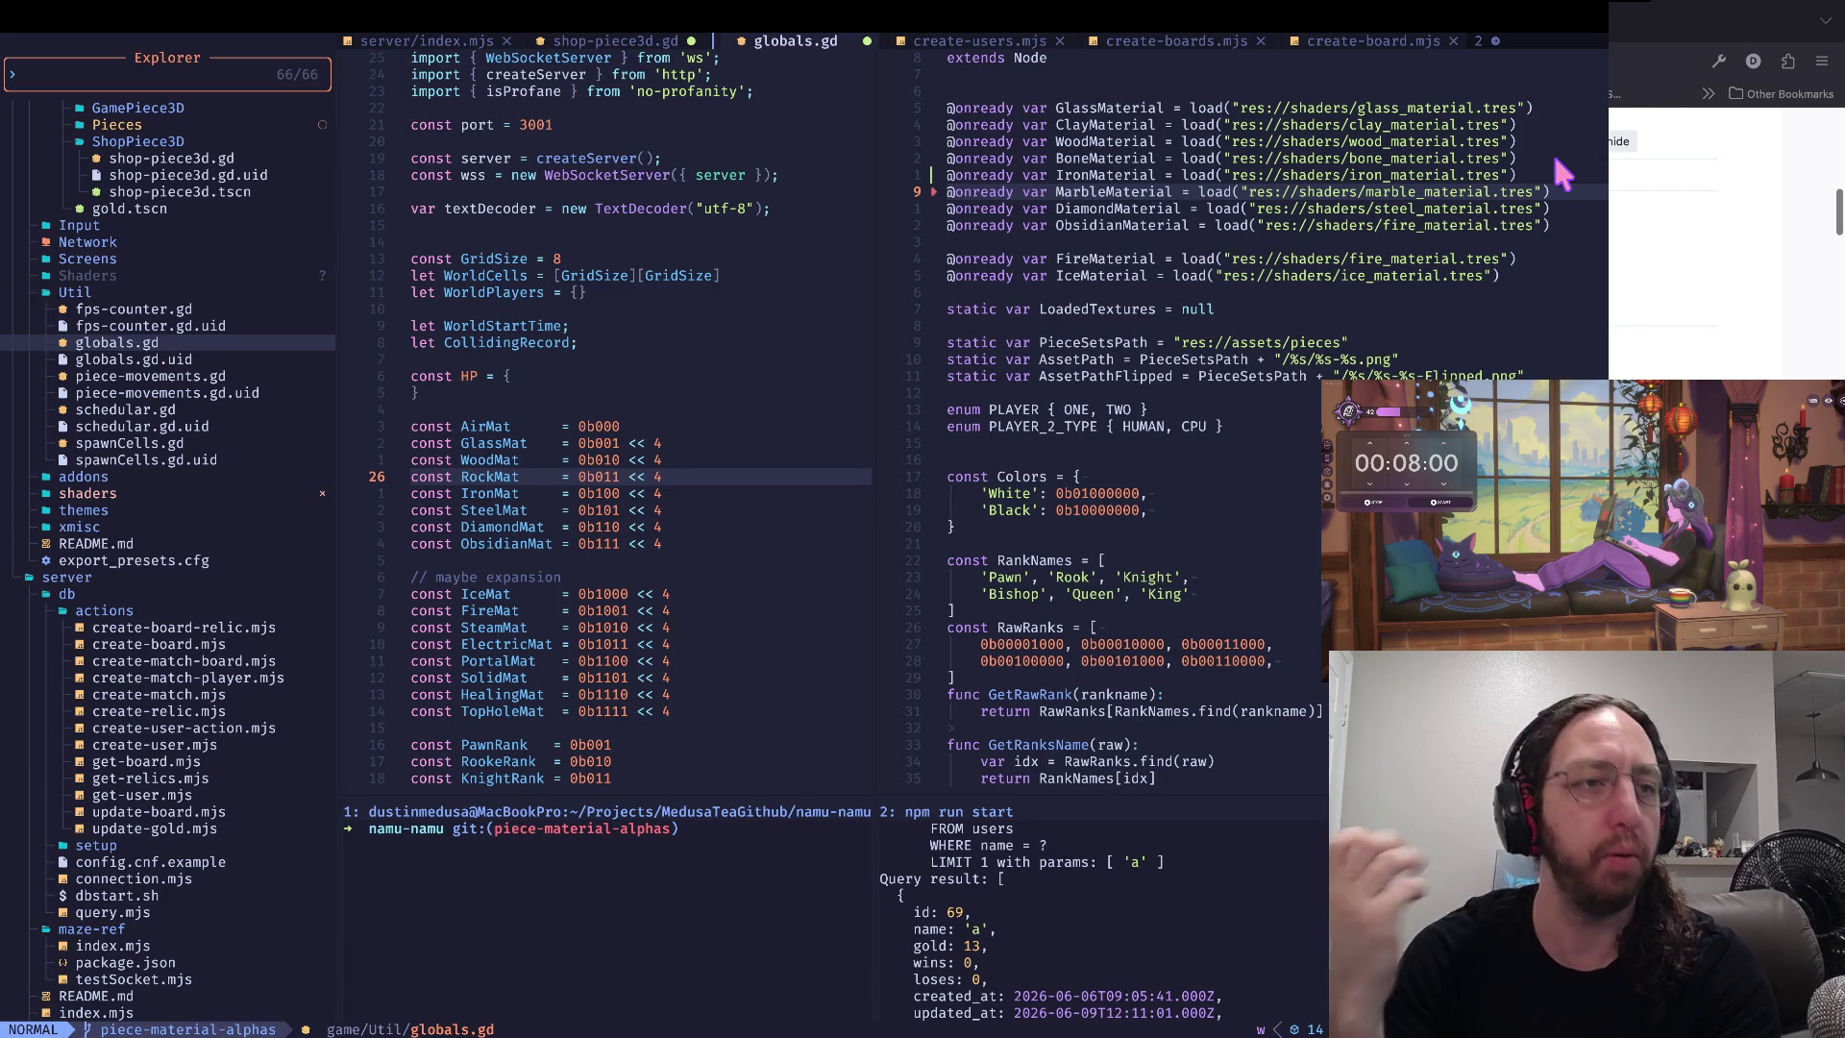
- Look over the remaining material loader lines down to ObsidianMaterial
key(j)
key(j)
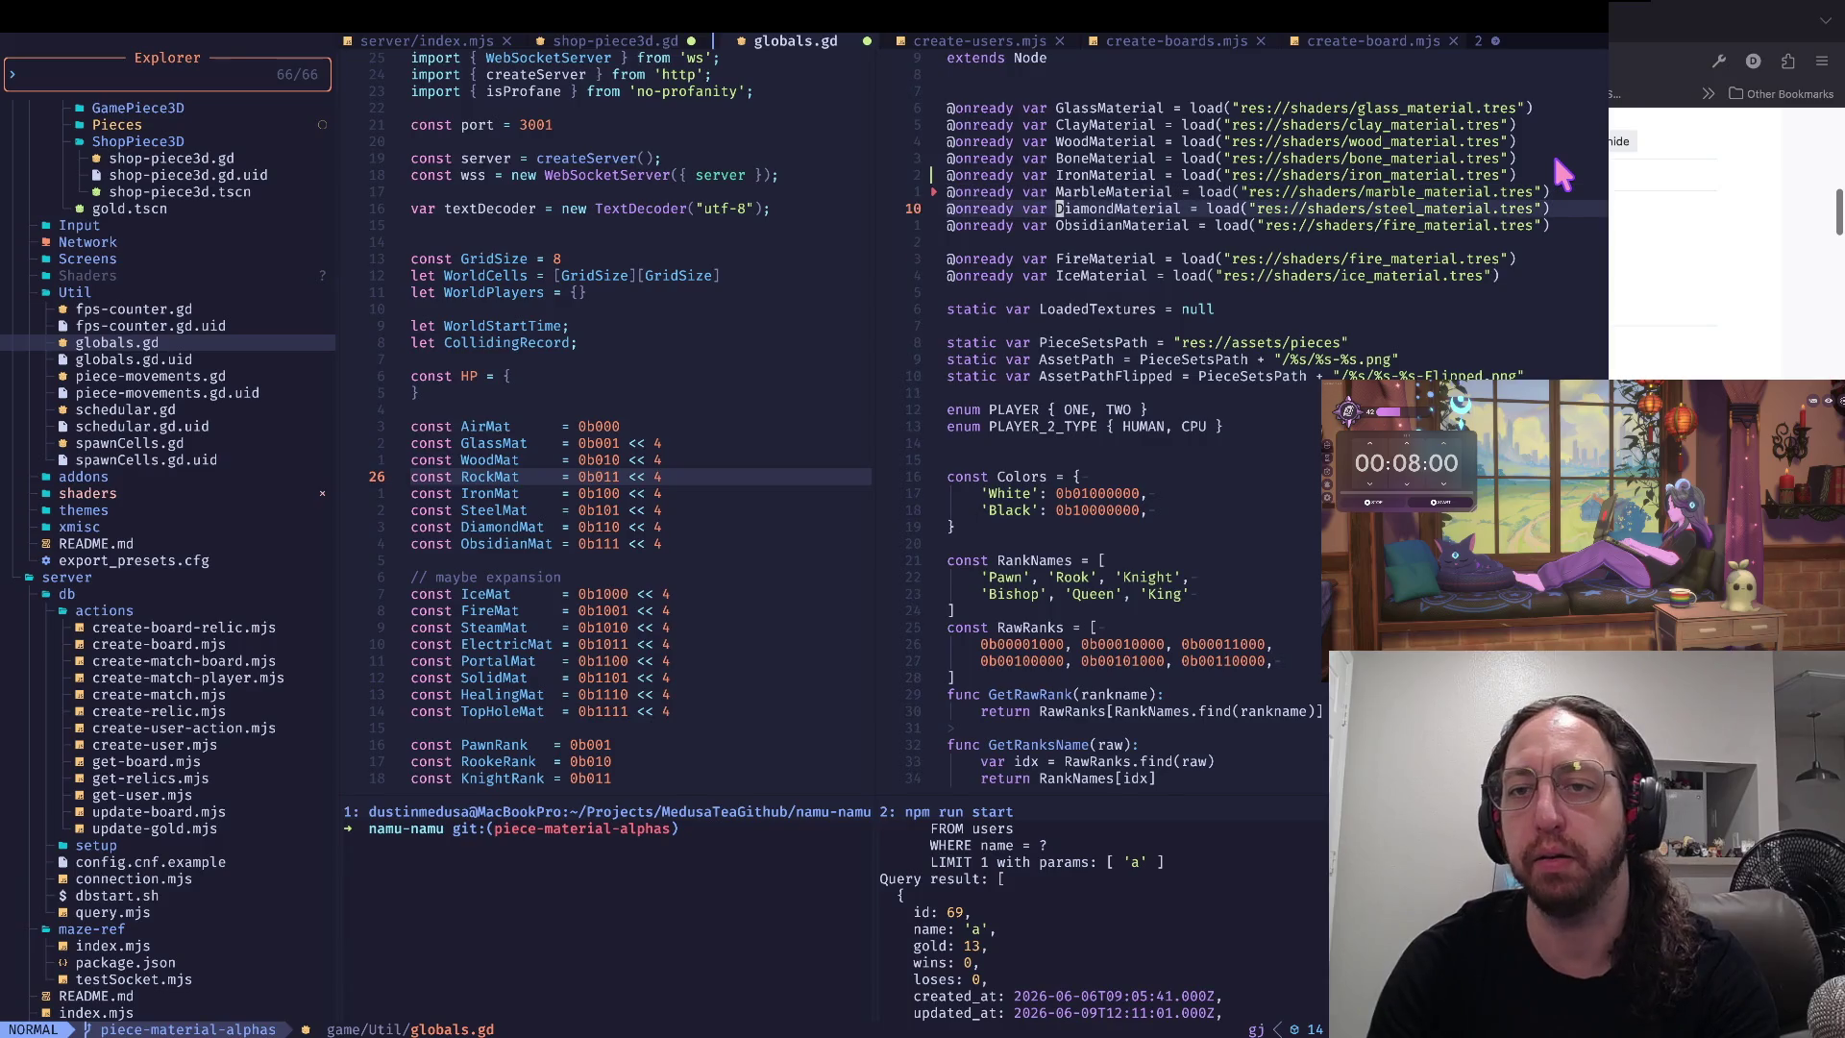
key(f)
key(equal)
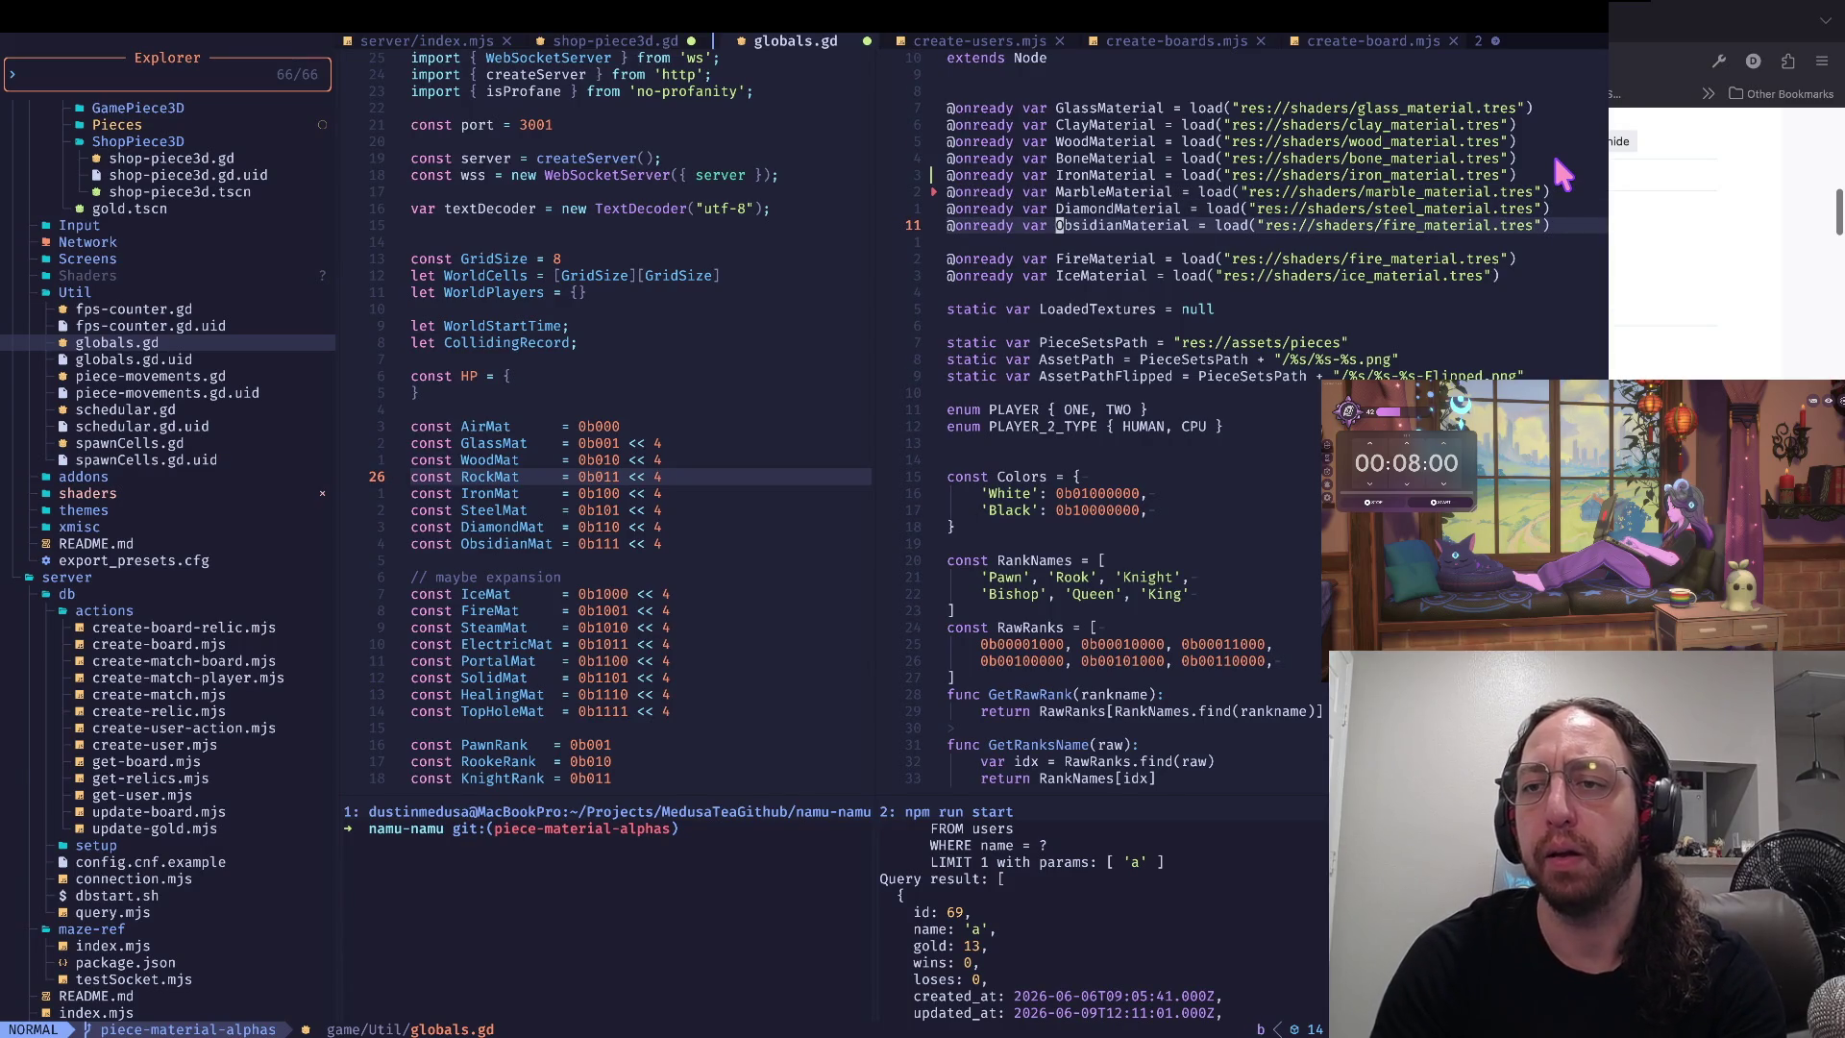
key(w)
key(w)
key(j)
key(j)
key(j)
key(k)
key(k)
key(k)
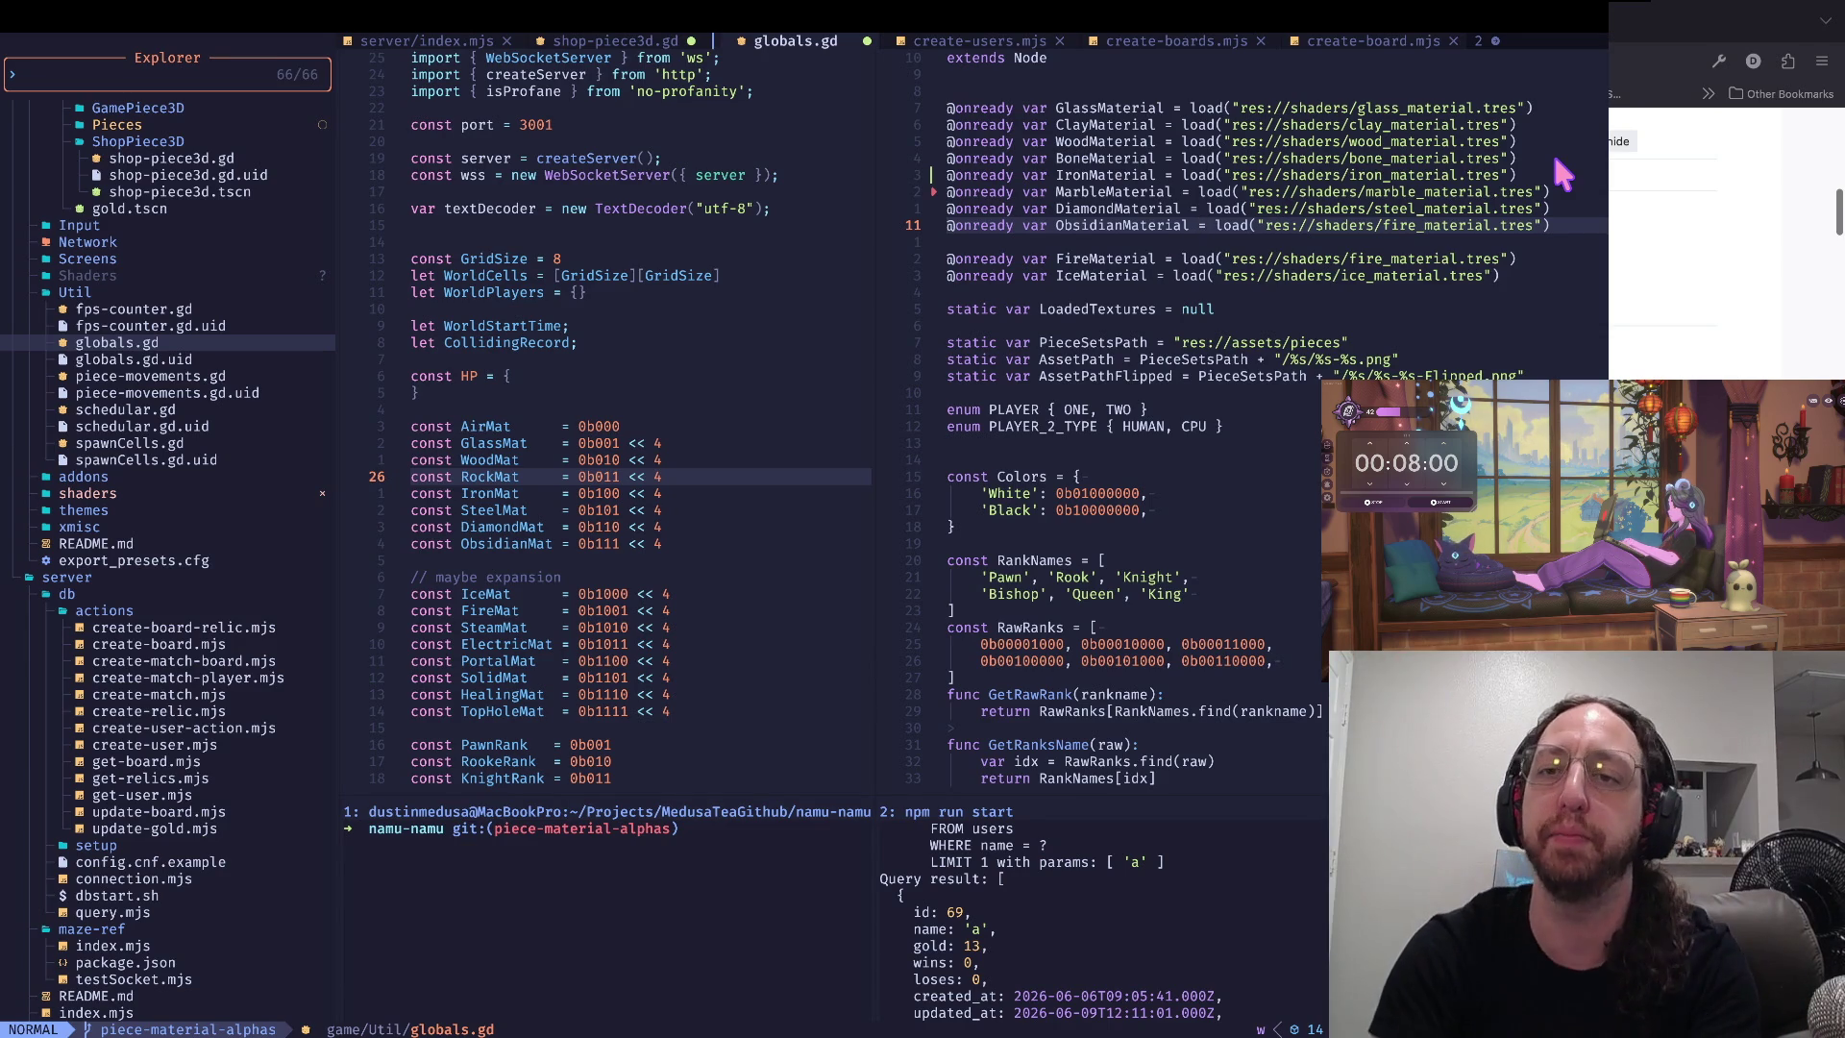
- In globals.gd's MaterialNames list, replace the 'Steel' entry with 'Iron'
key(j)
key(j)
key(j)
key(ctrl+d)
key(ctrl+d)
key(k)
key(k)
key(k)
key(k)
key(k)
key(k)
key(w)
key(c)
key(i)
key(apostrophe)
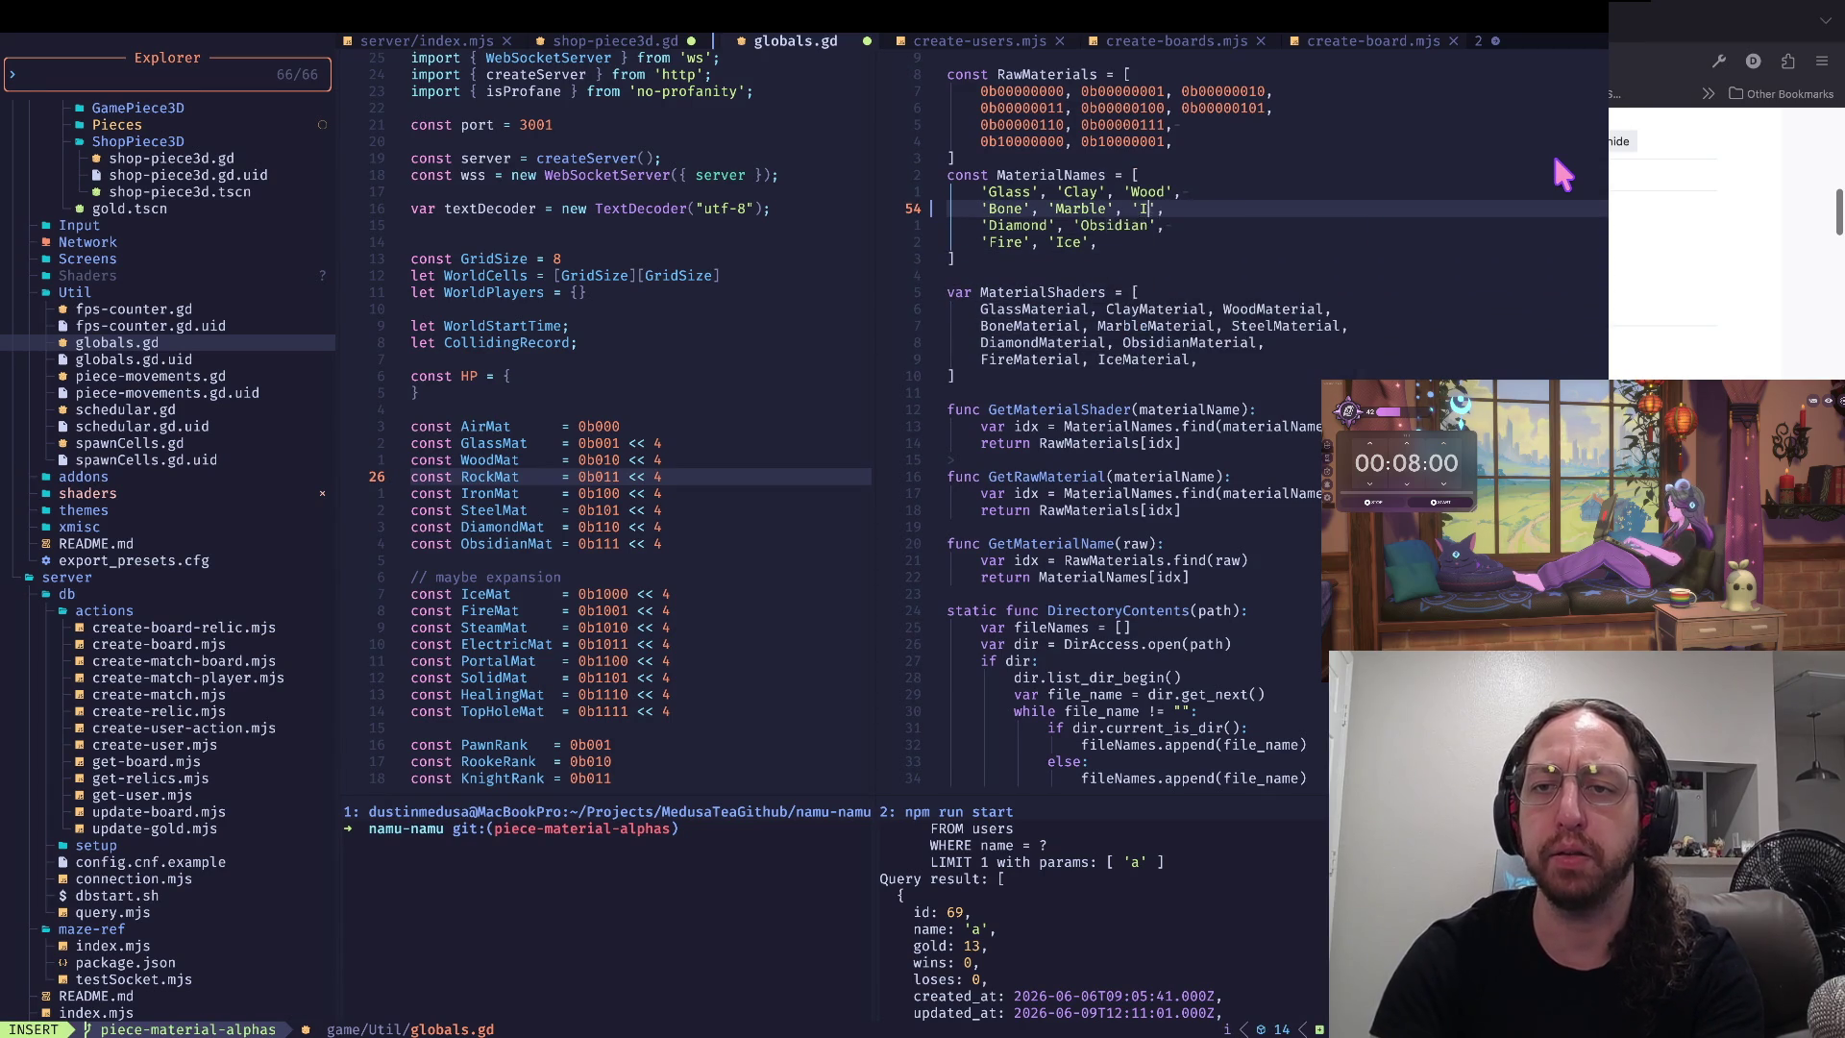
text(Iron)
- Move the 'Marble' entry so it comes after 'Iron' in MaterialNames
key(Escape)
key(0)
key(w)
key(W)
key(v)
key(e)
key(d)
key(p)
key(b)
key(b)
key(b)
key(i)
key(Escape)
- Add the missing space after 'Iron' and save globals.gd with :w
key(a)
key(Escape)
key(asciicircum)
text(:w)
key(Return)
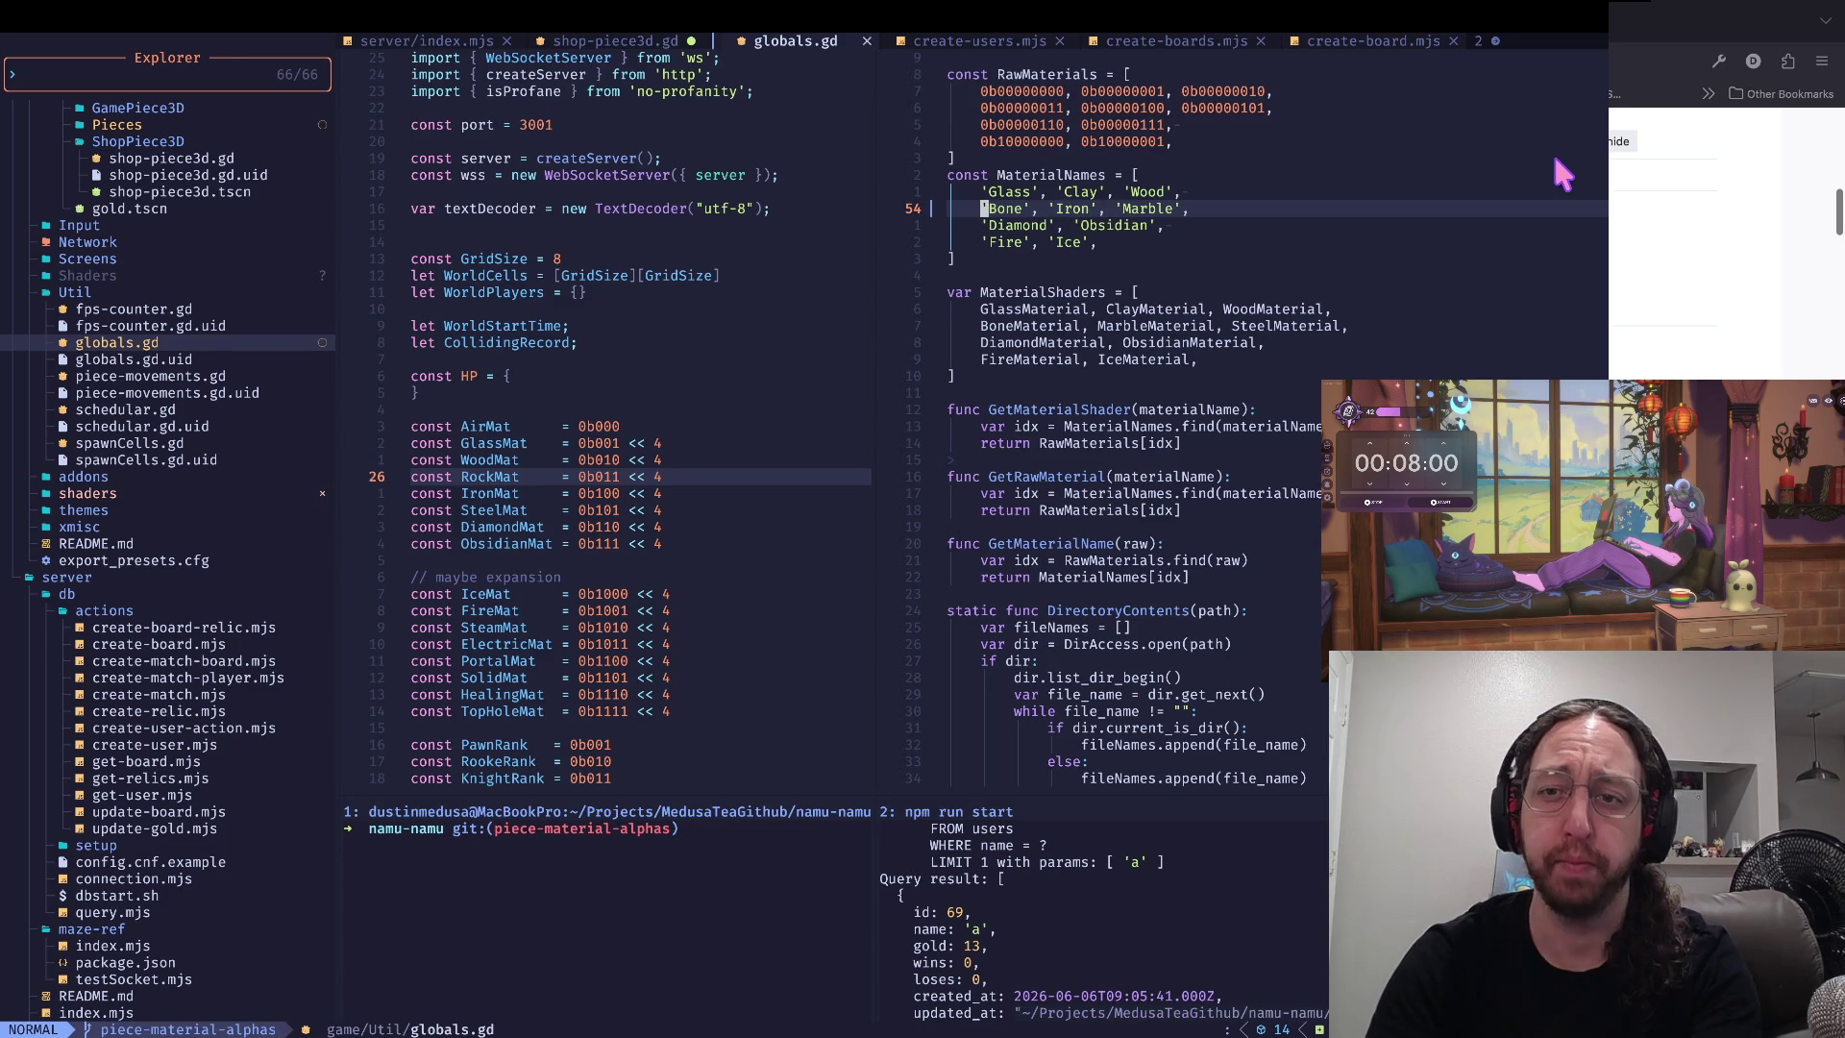
- Review the reordered material names, the MaterialShaders list and the GetMaterialShader body
key(w)
key(w)
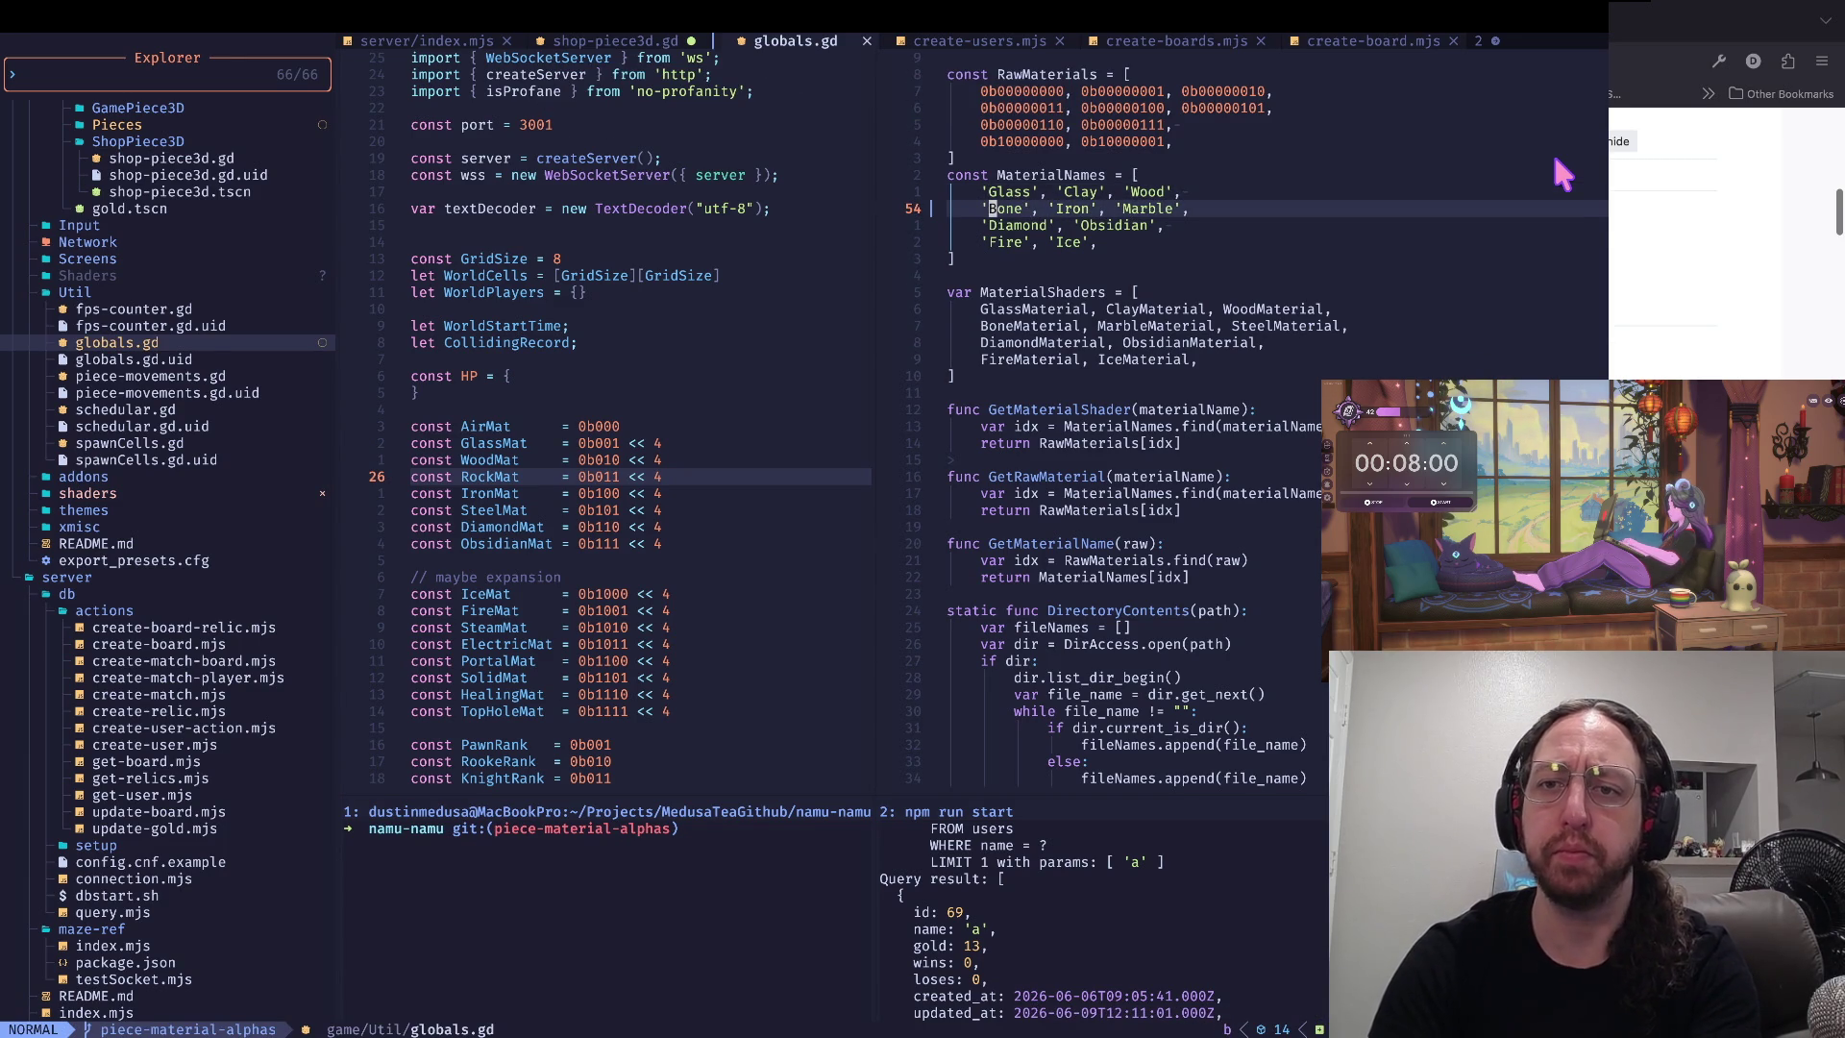
key(k)
key(j)
key(k)
key(j)
key(j)
key(j)
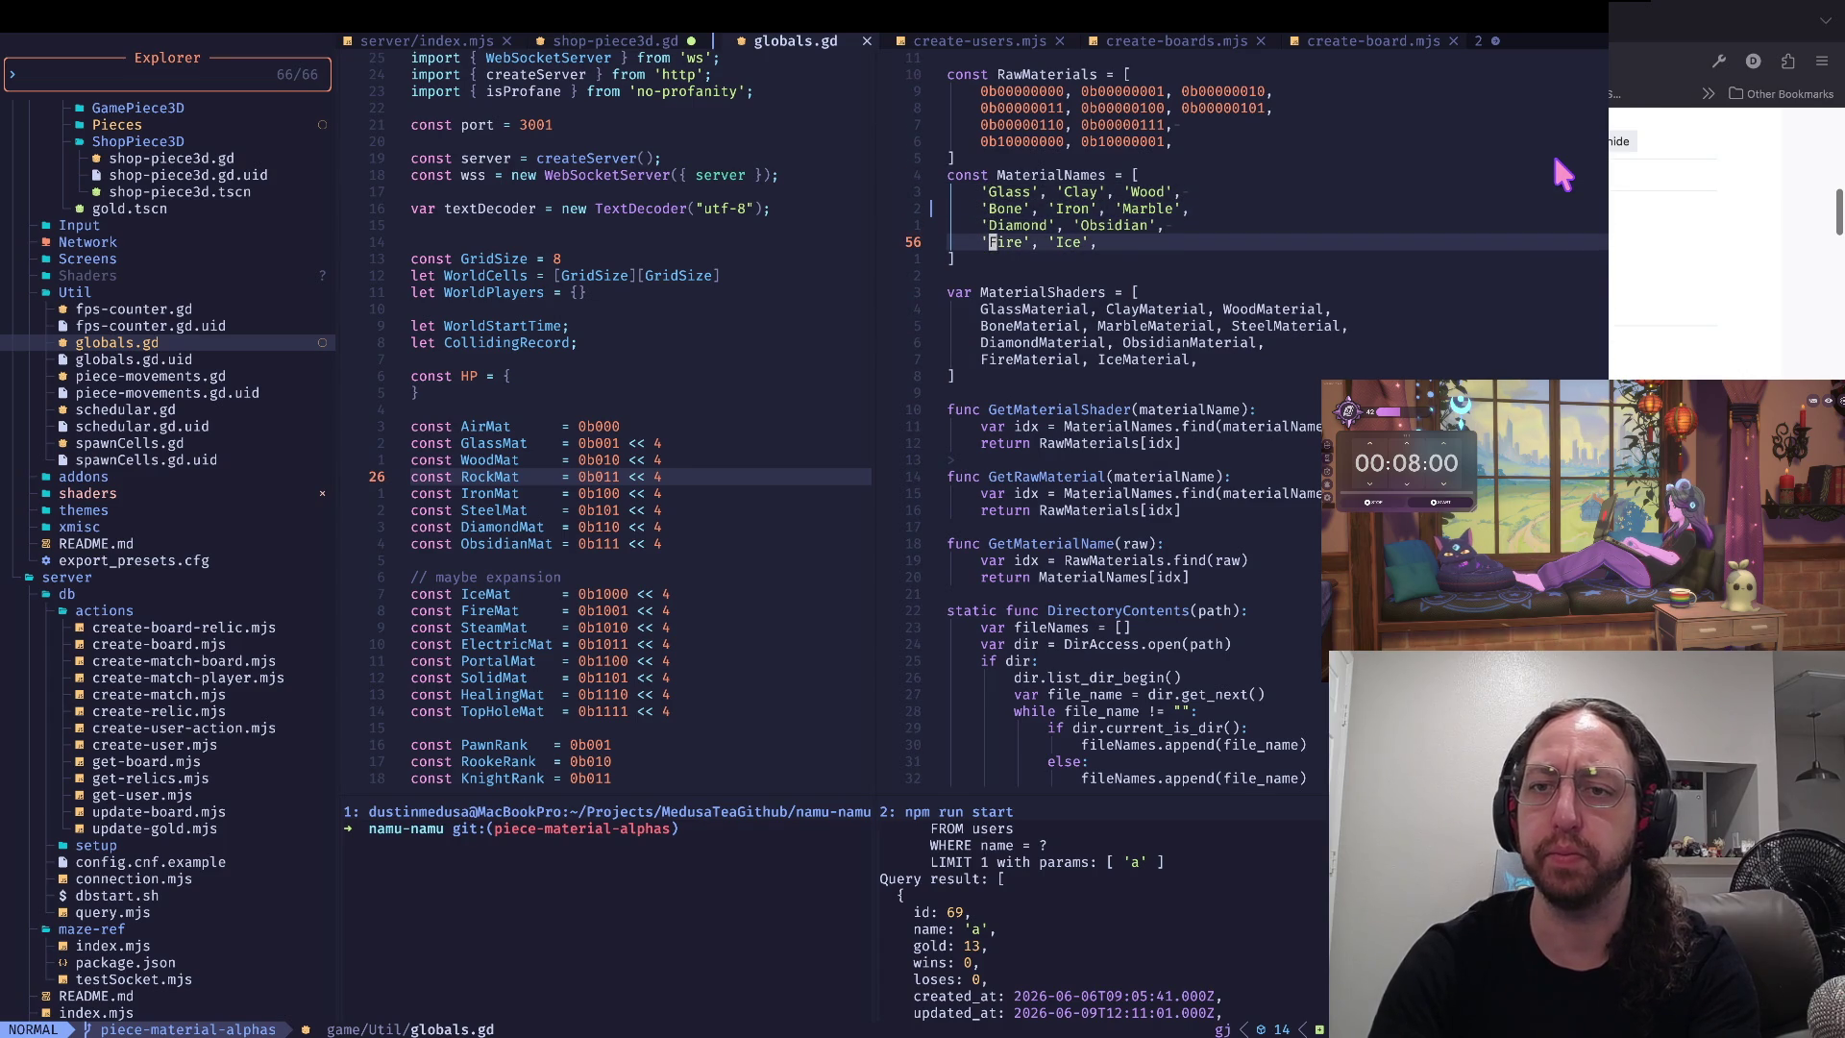
key(j)
key(j)
key(j)
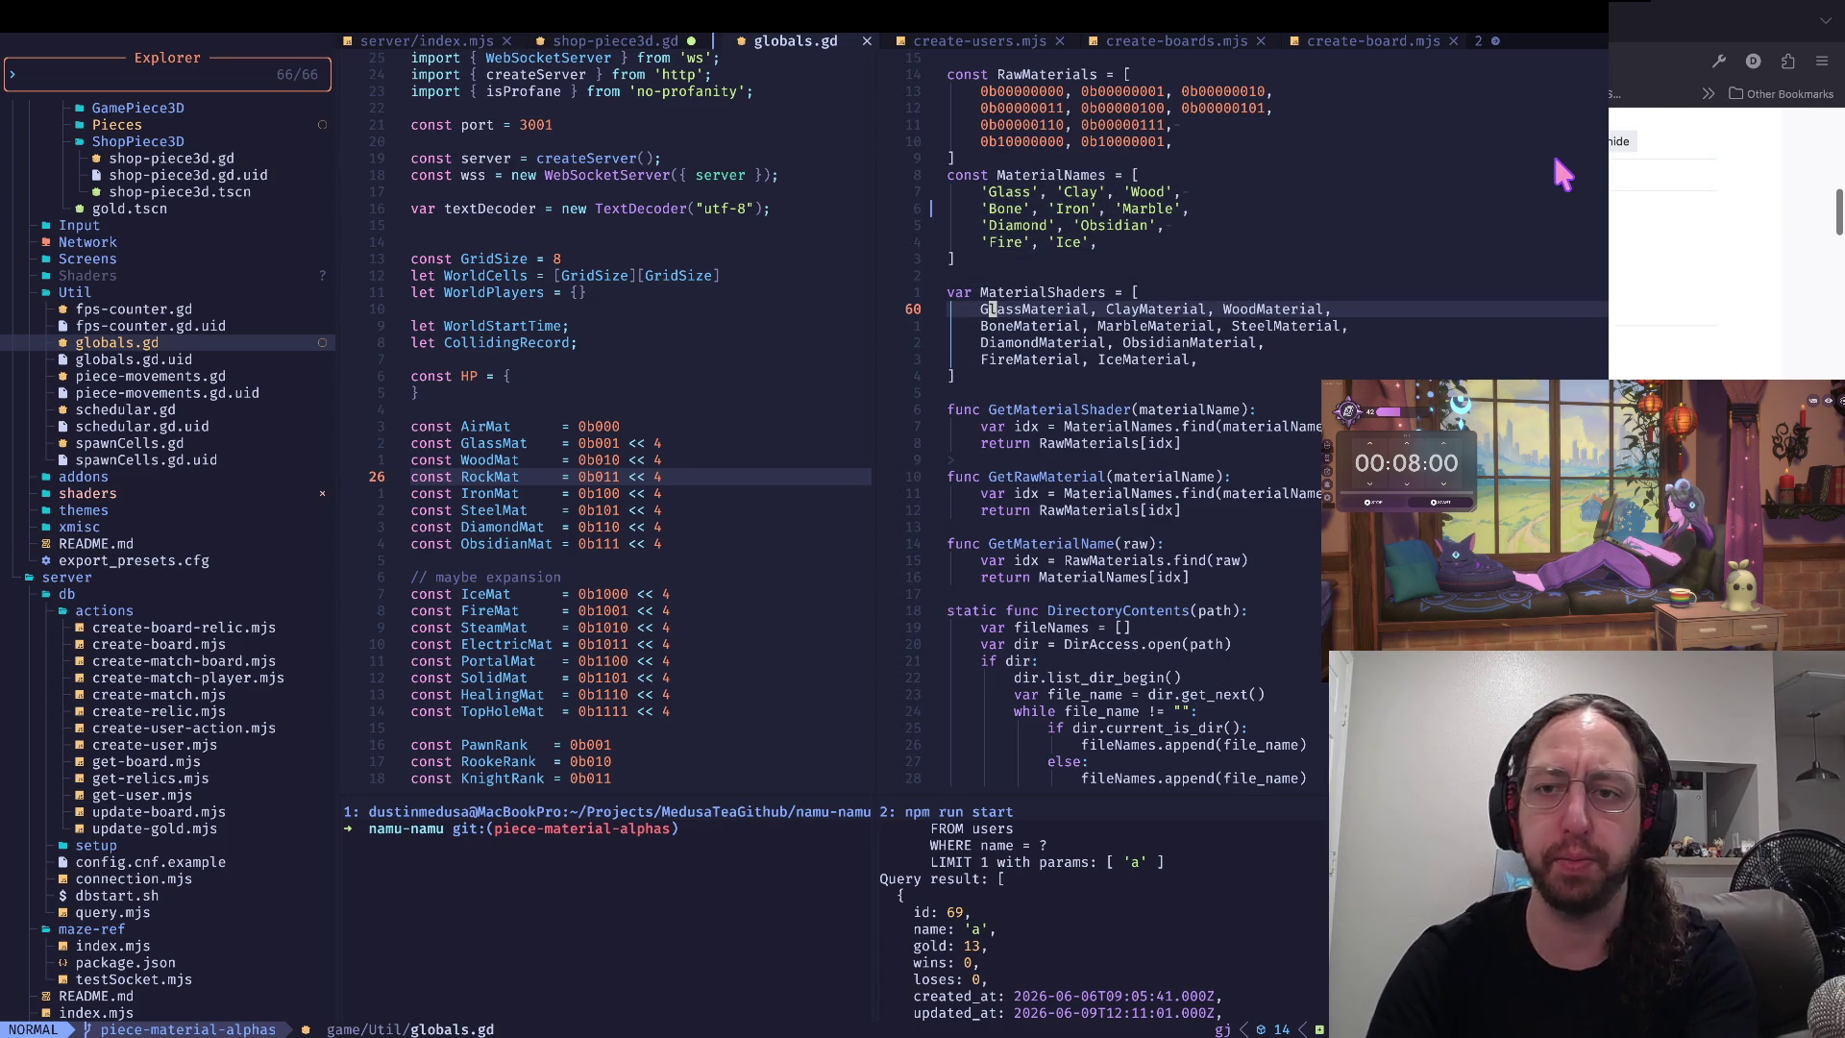
key(j)
key(j)
key(j)
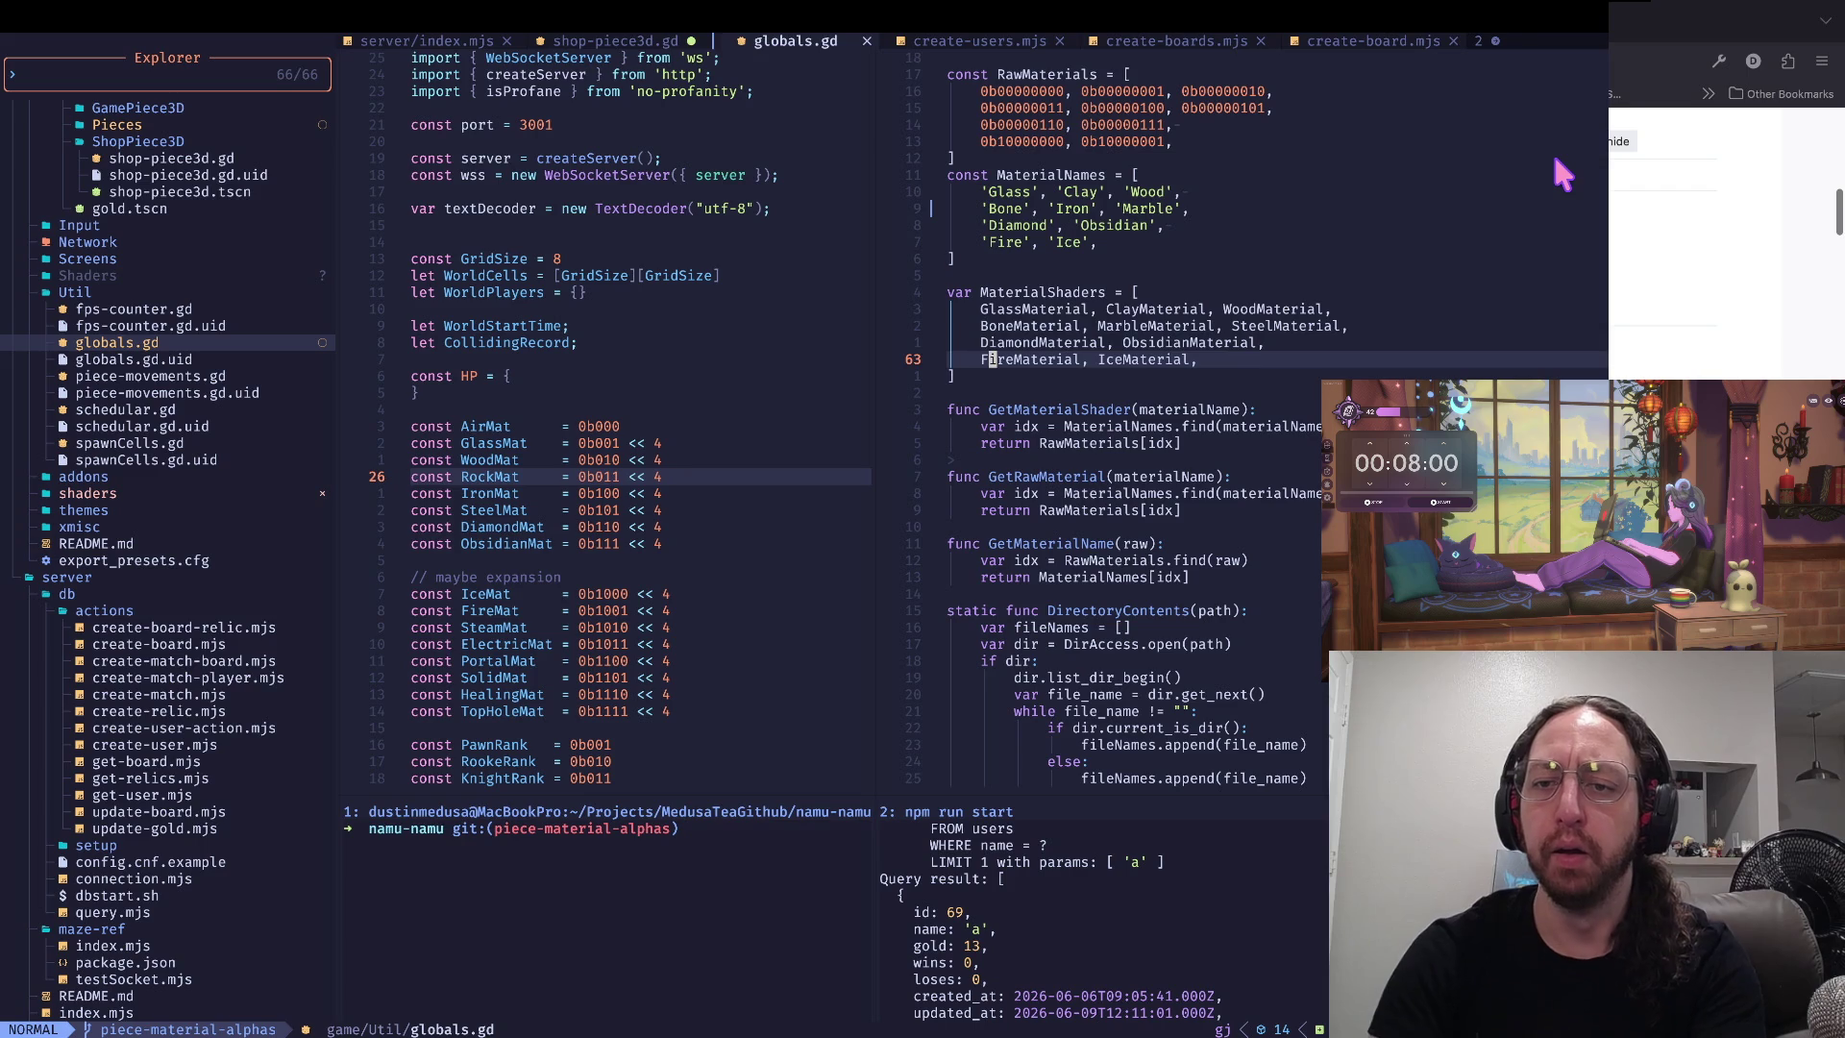
key(j)
key(j)
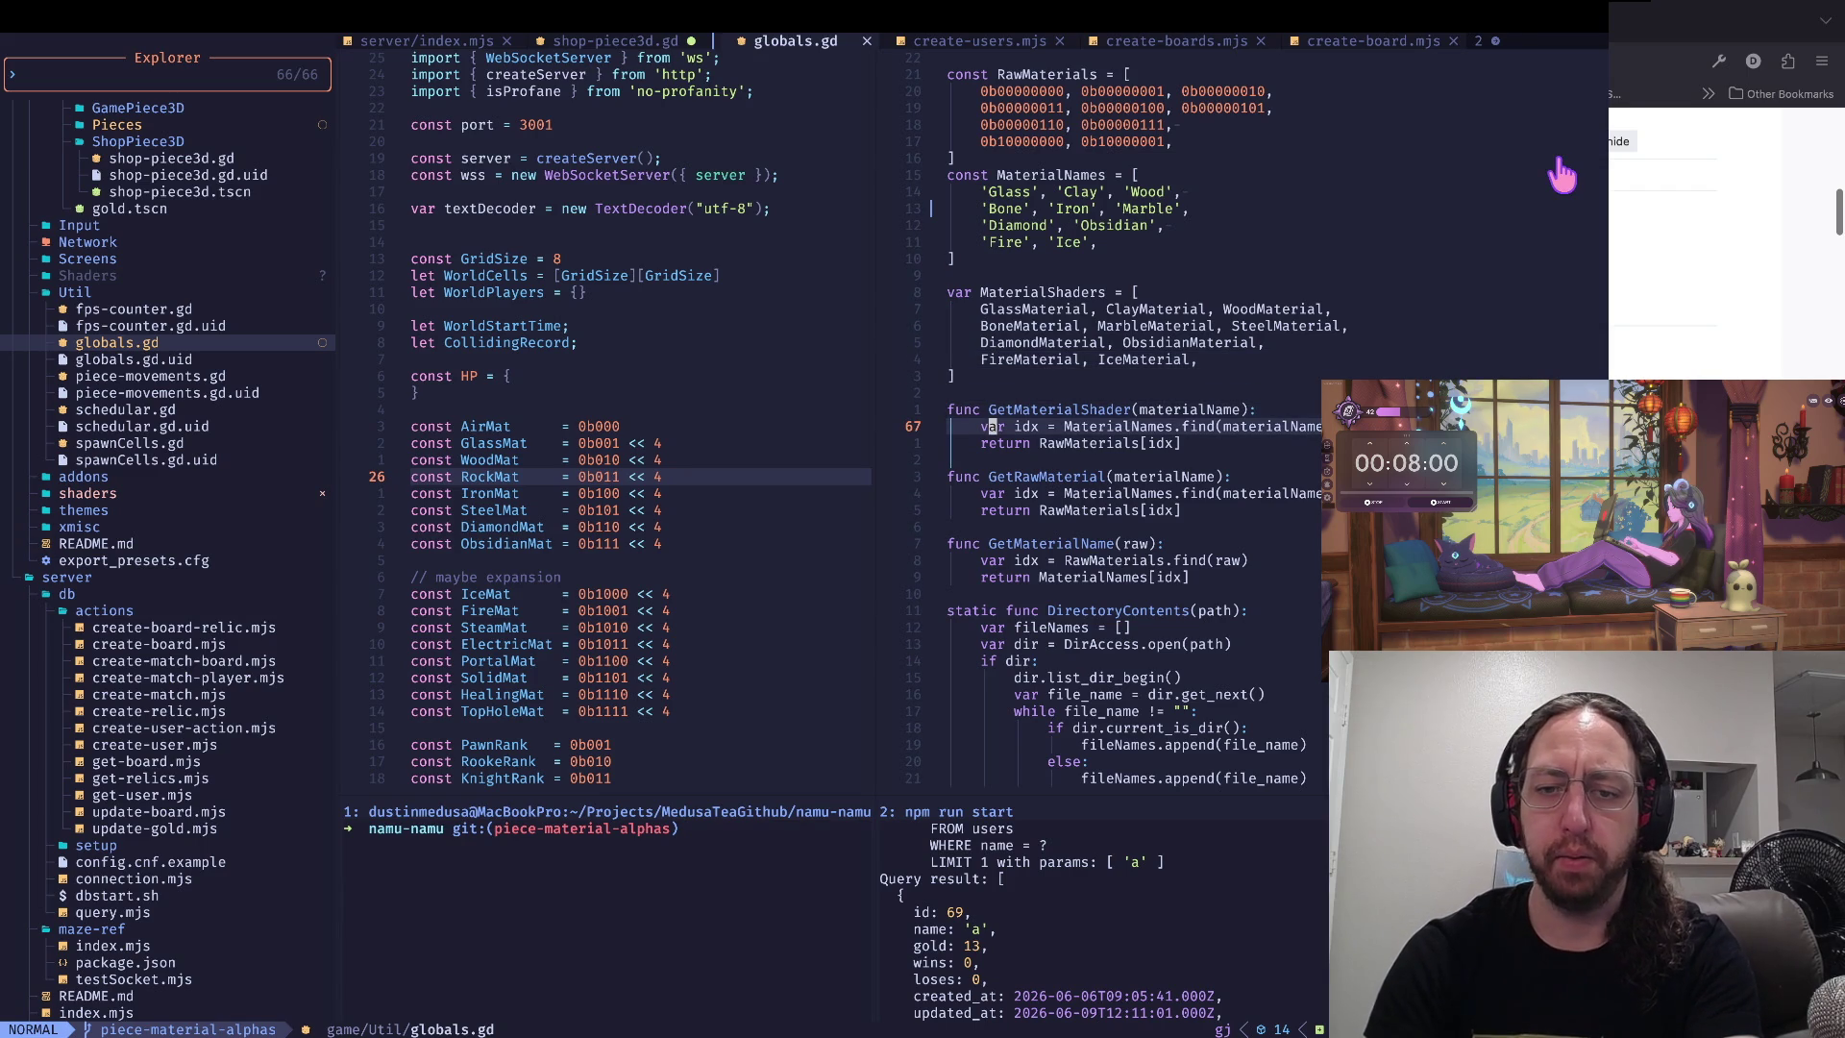
- Glance at the Mini Arena asset page in the browser, then return to the code
key(super+Tab)
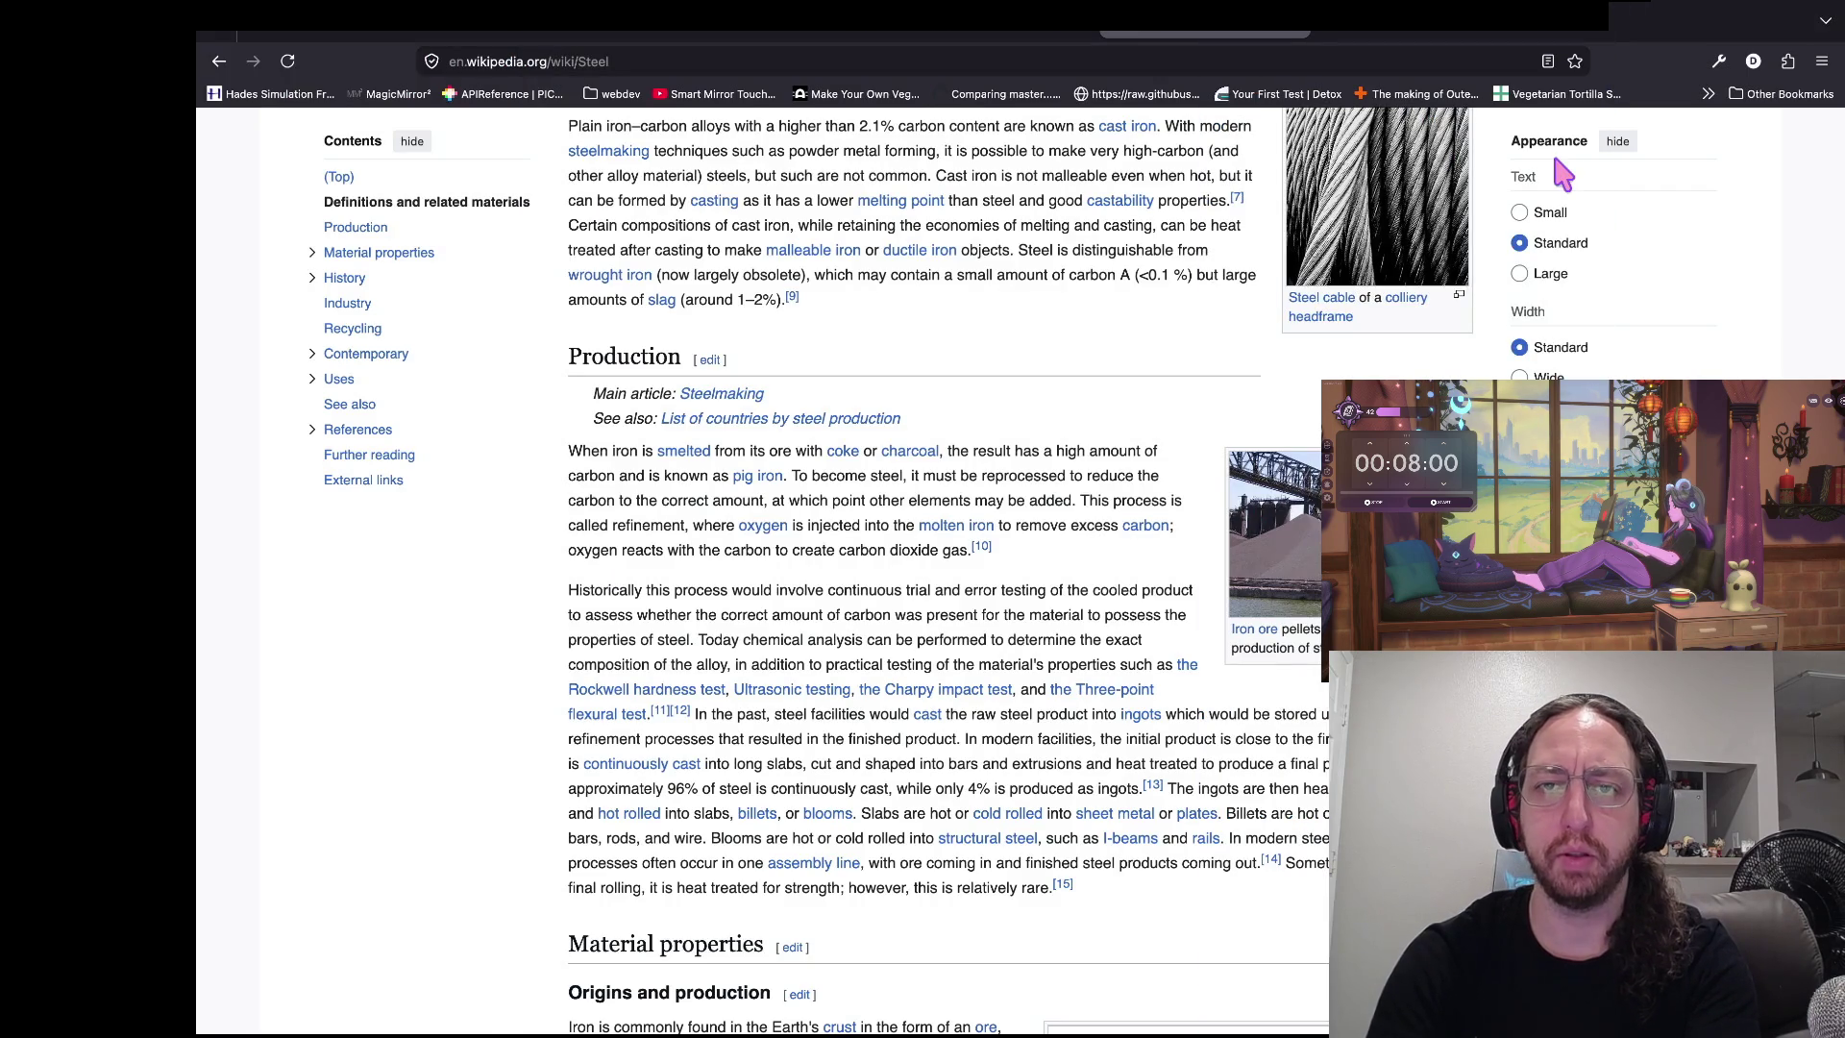
key(ctrl+shift+Tab)
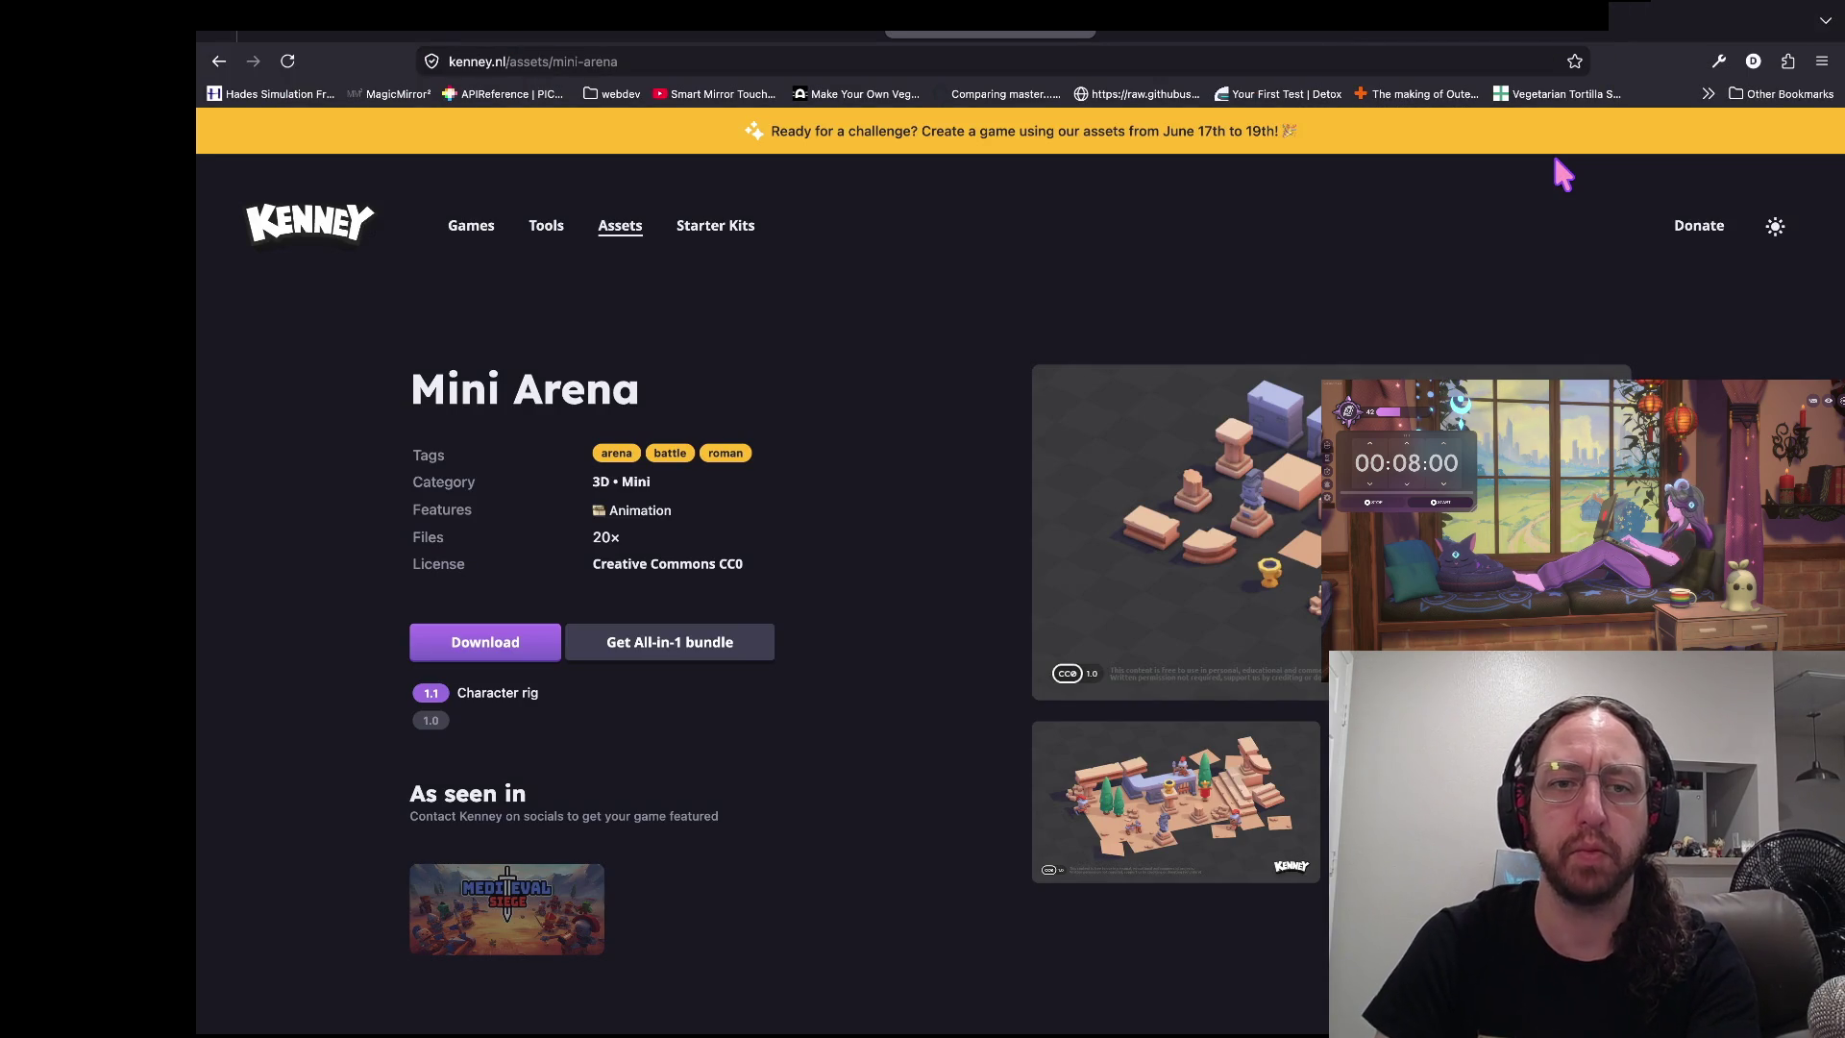
key(ctrl+shift+Tab)
key(ctrl+Tab)
key(ctrl+Tab)
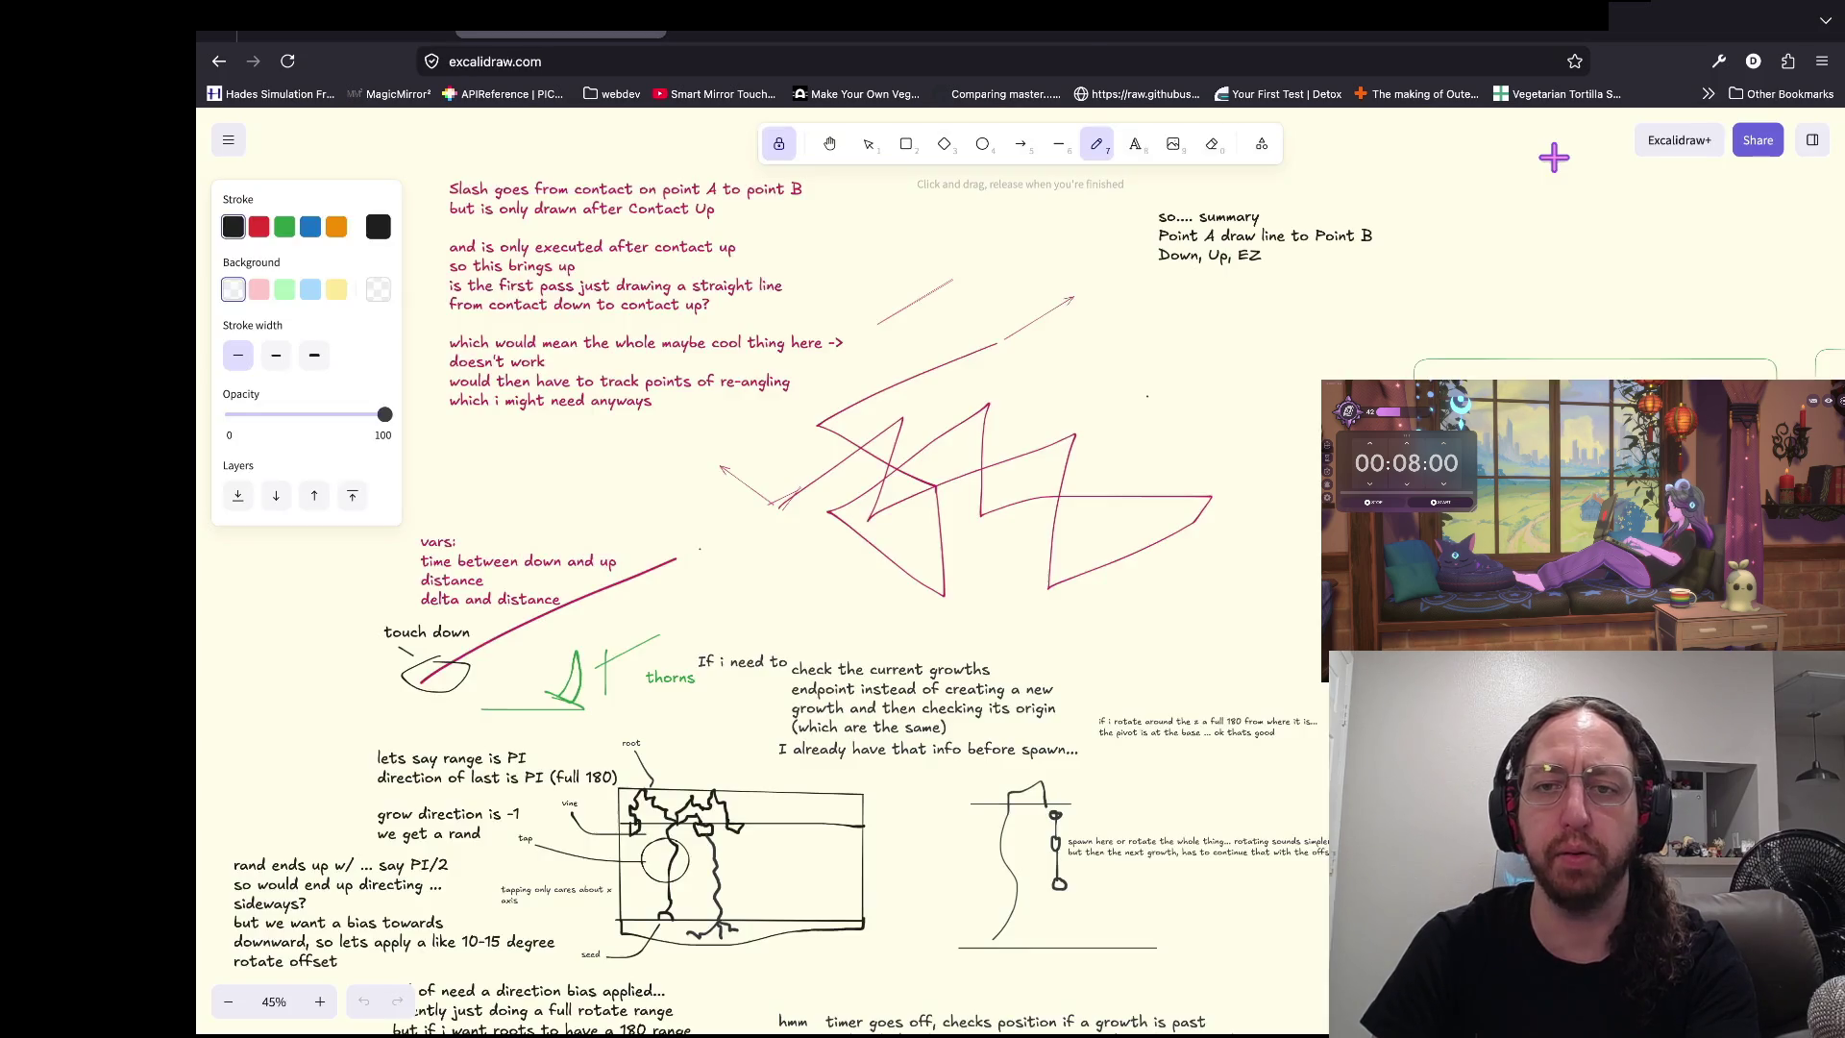
key(super+Tab)
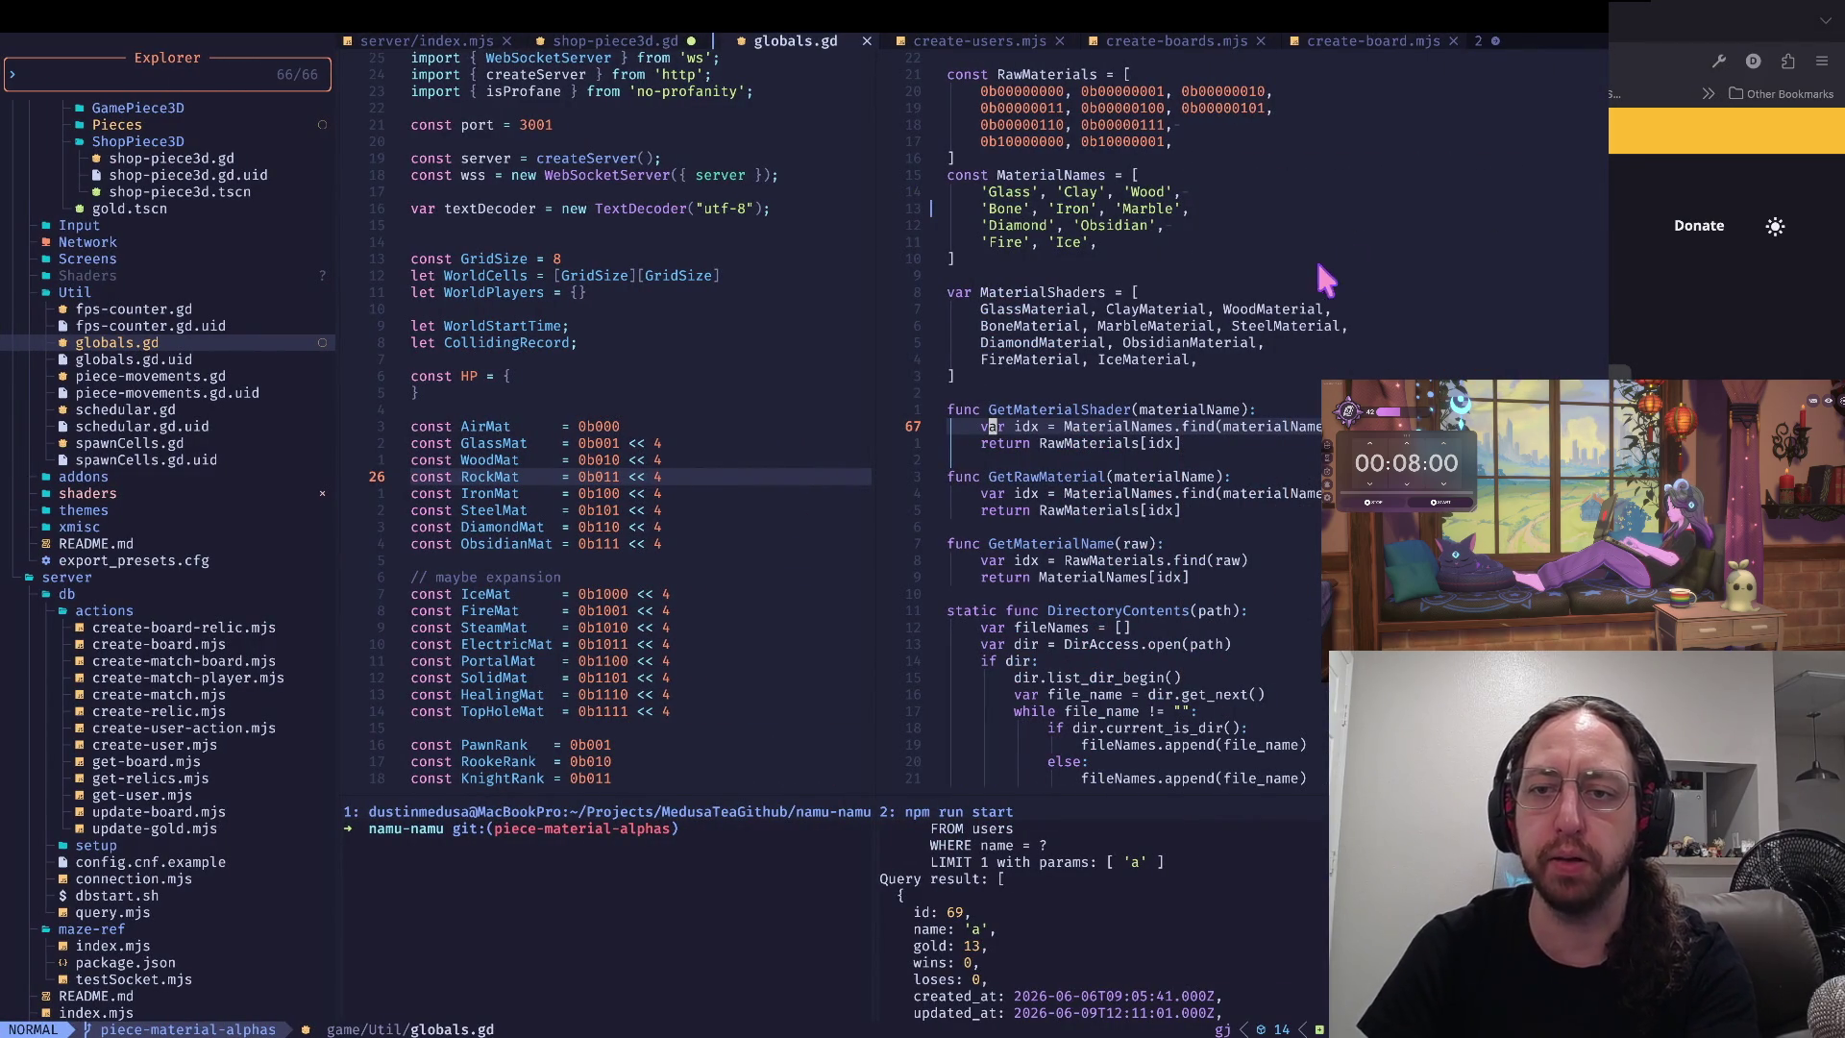
- Step through the material helper functions up to the asset path declarations
click(1234, 542)
click(1194, 524)
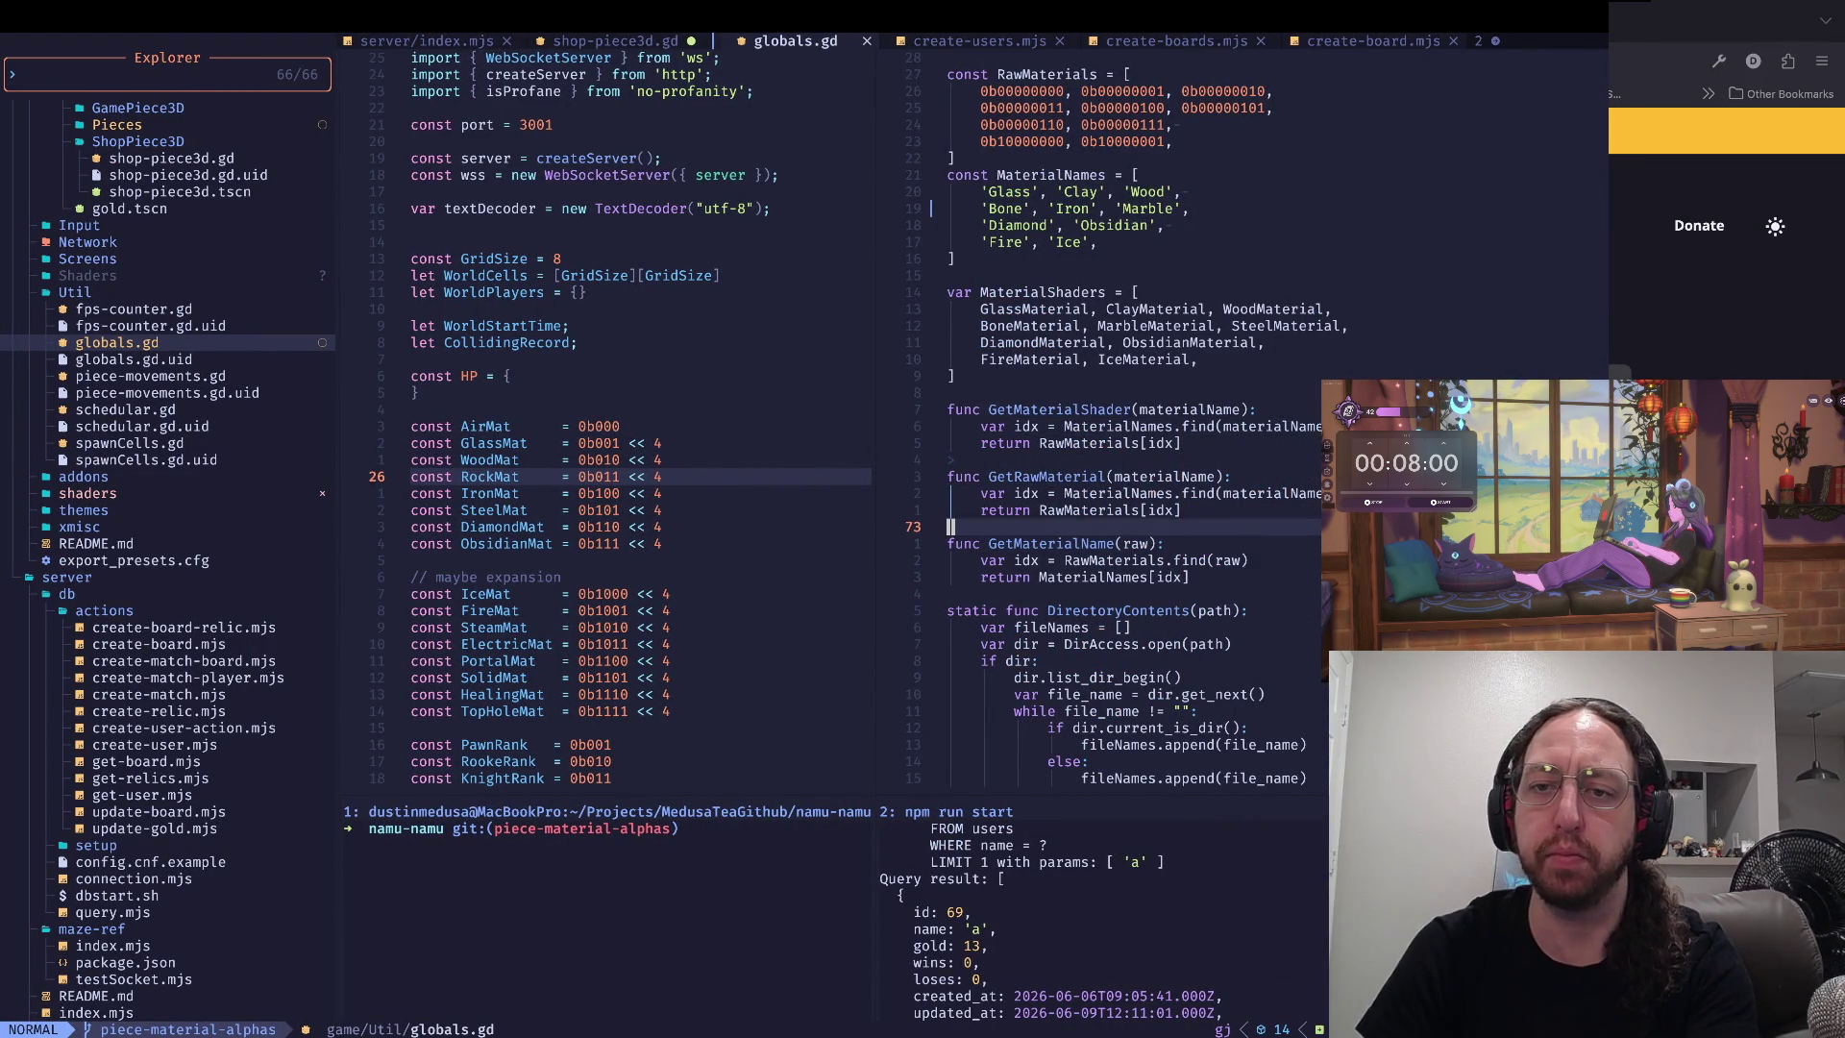
scroll(1249, 481, down, 2)
click(1292, 492)
key(k)
key(k)
key(k)
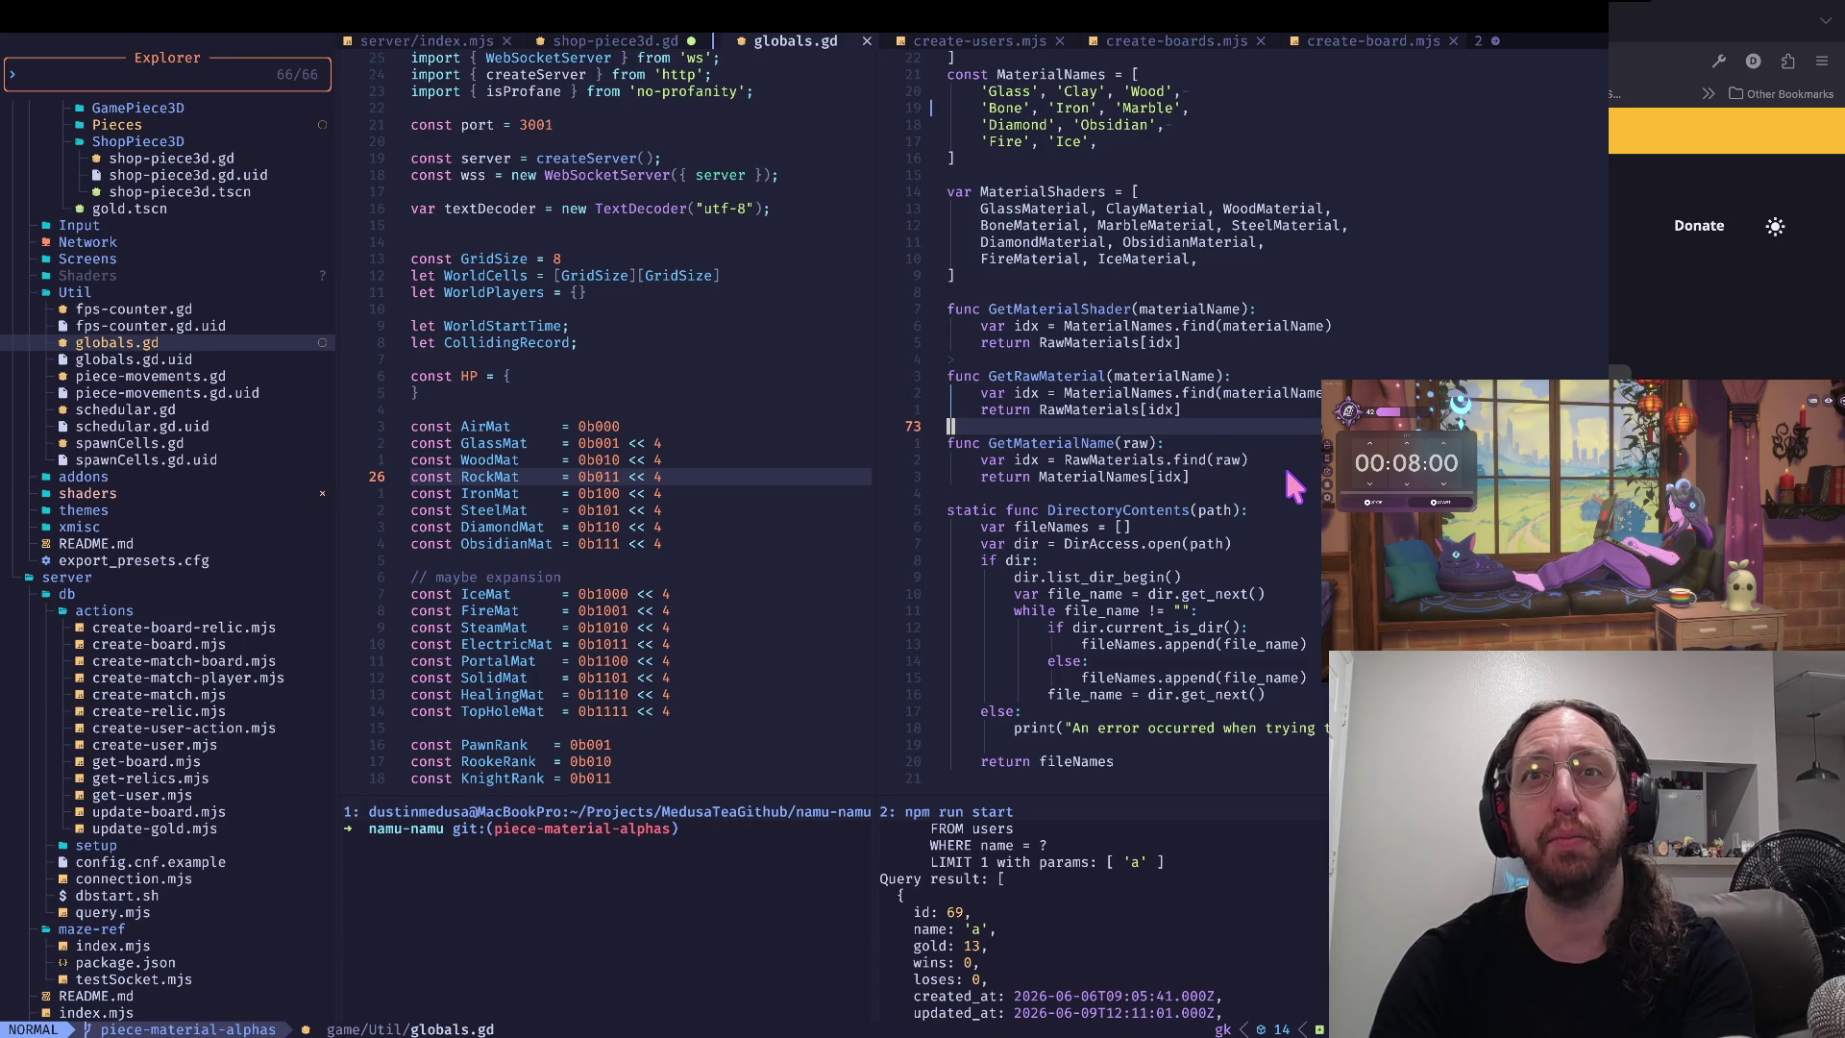
key(k)
key(k)
key(k)
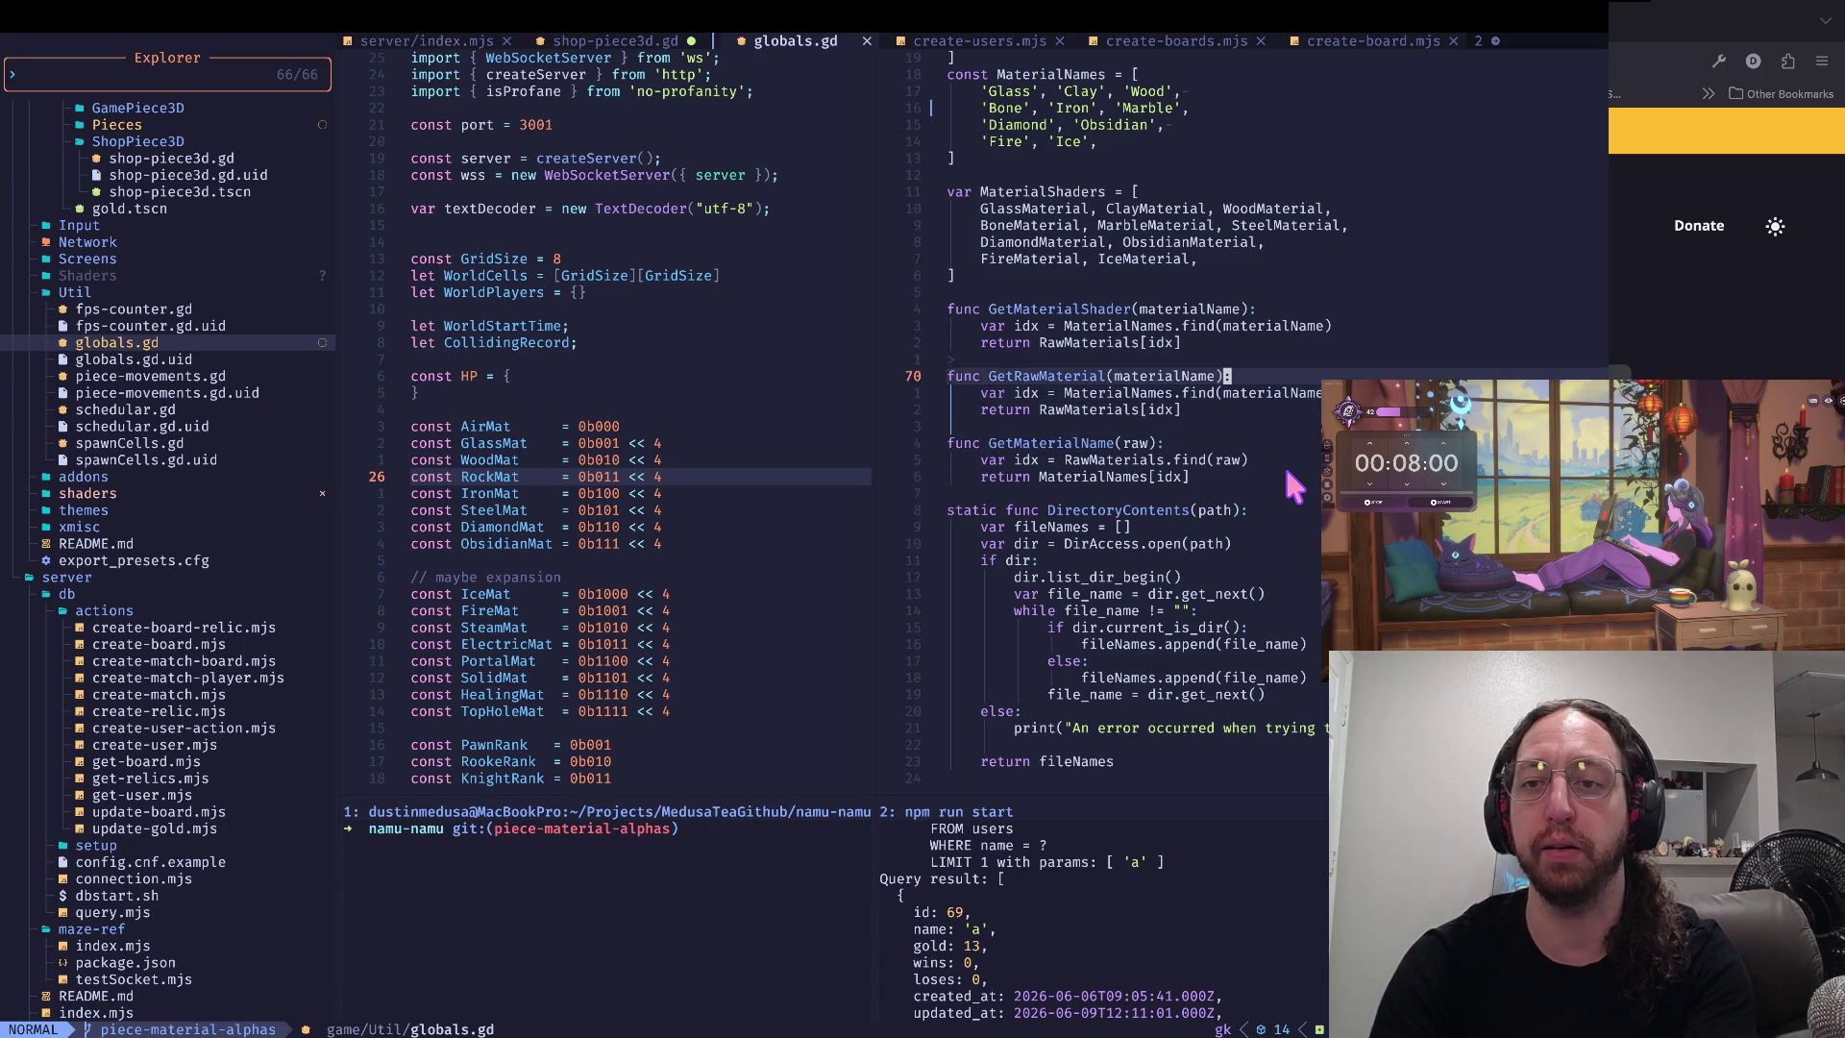
key(k)
key(k)
key(k)
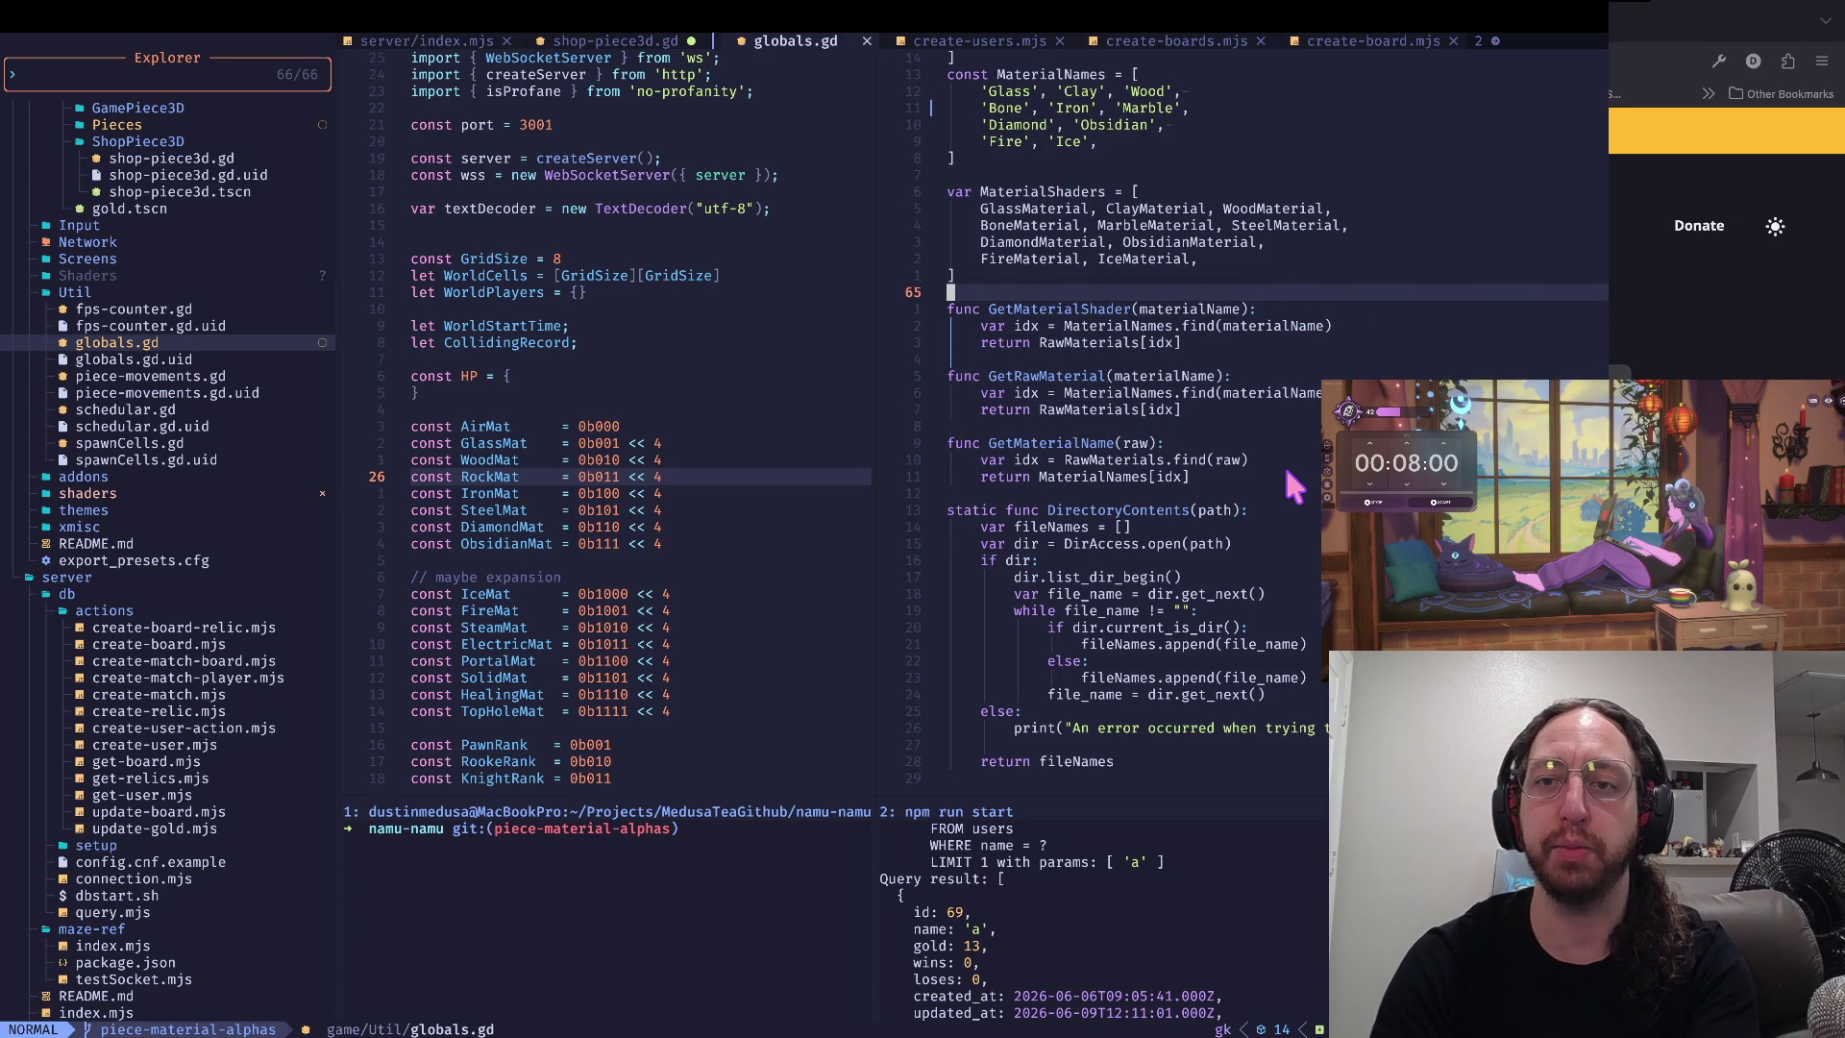
key(ctrl+u)
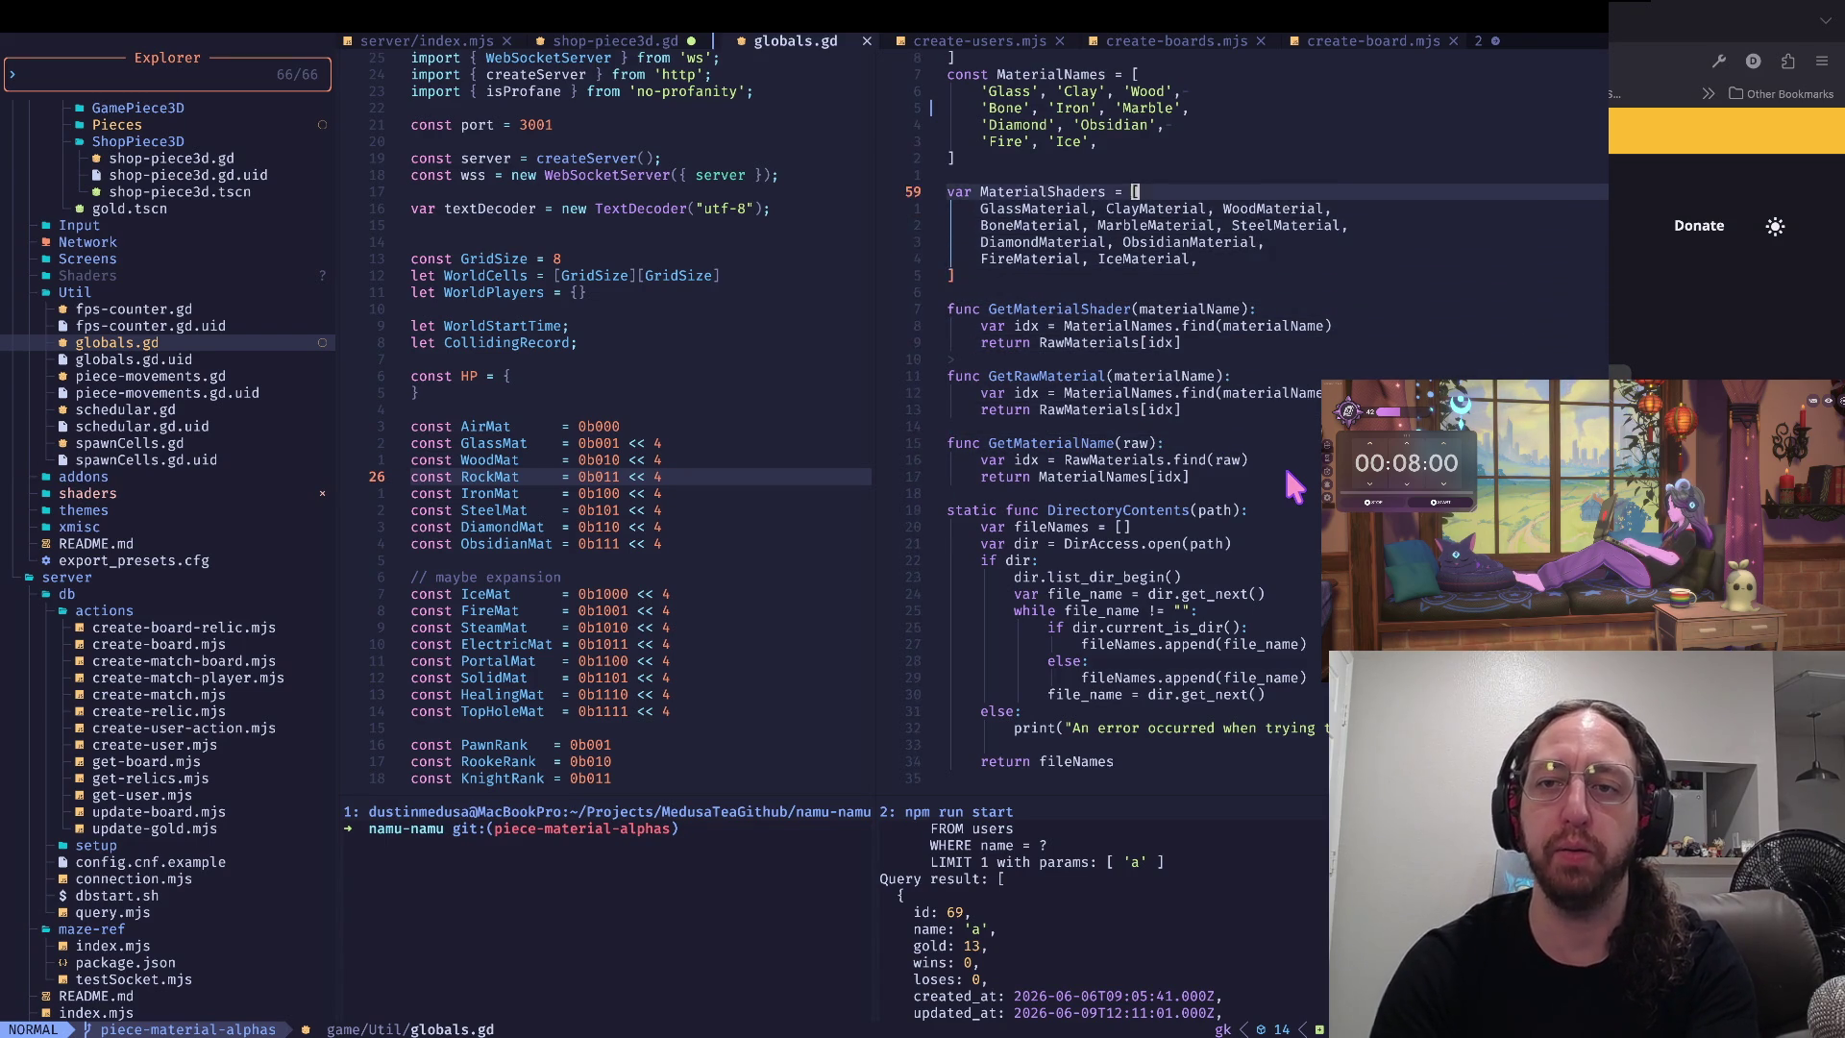
key(ctrl+u)
key(ctrl+u)
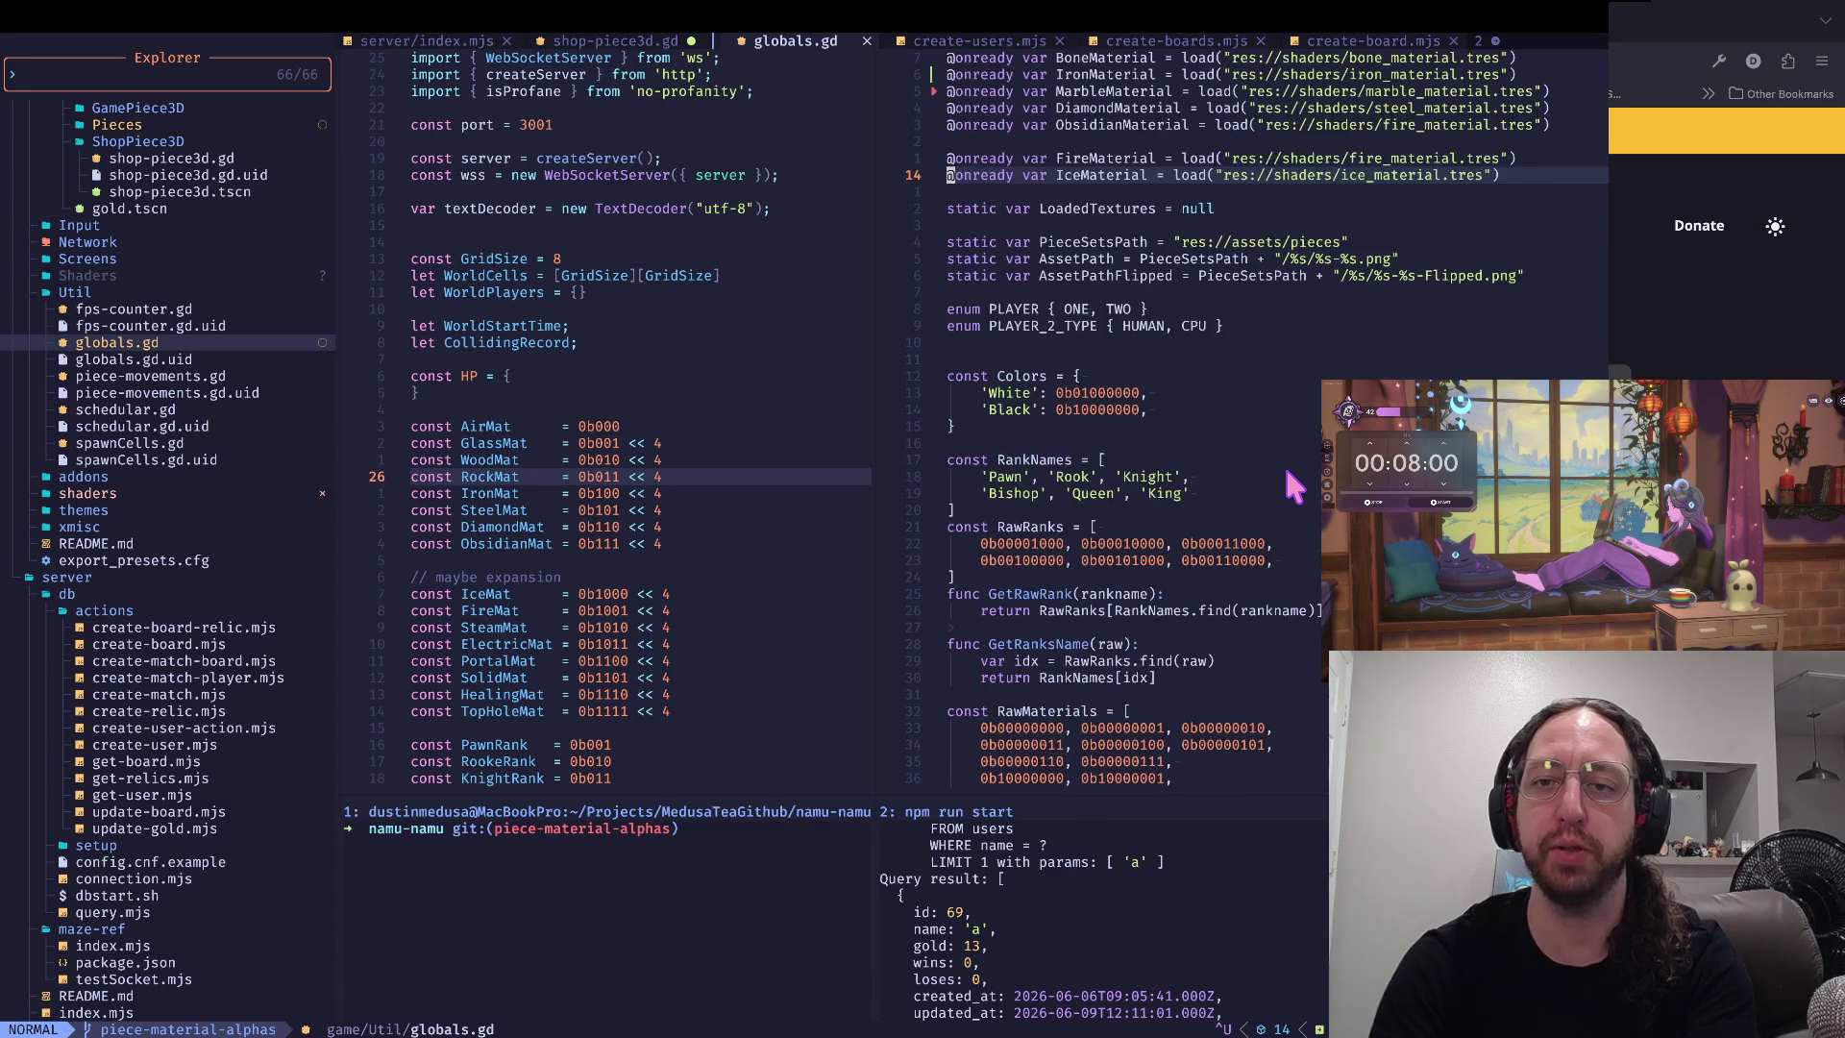
key(ctrl+d)
key(ctrl+u)
key(j)
key(j)
key(j)
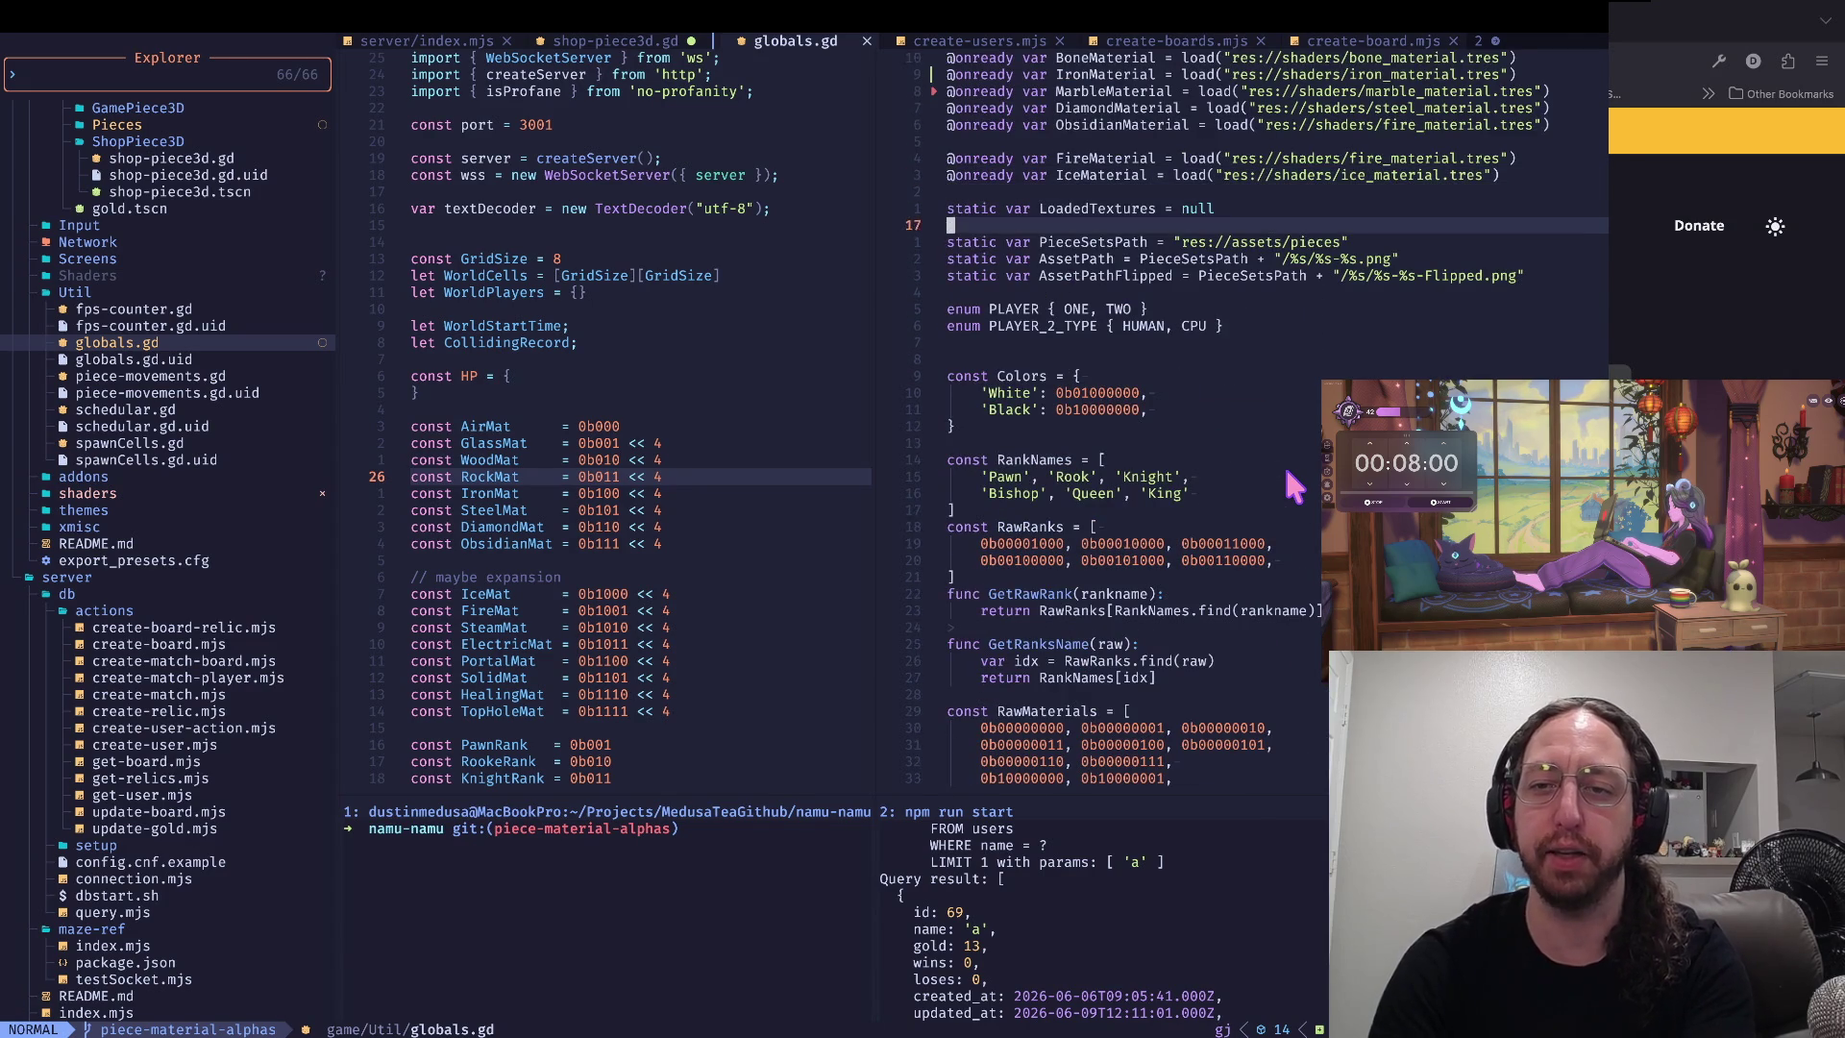
key(j)
key(j)
key(j)
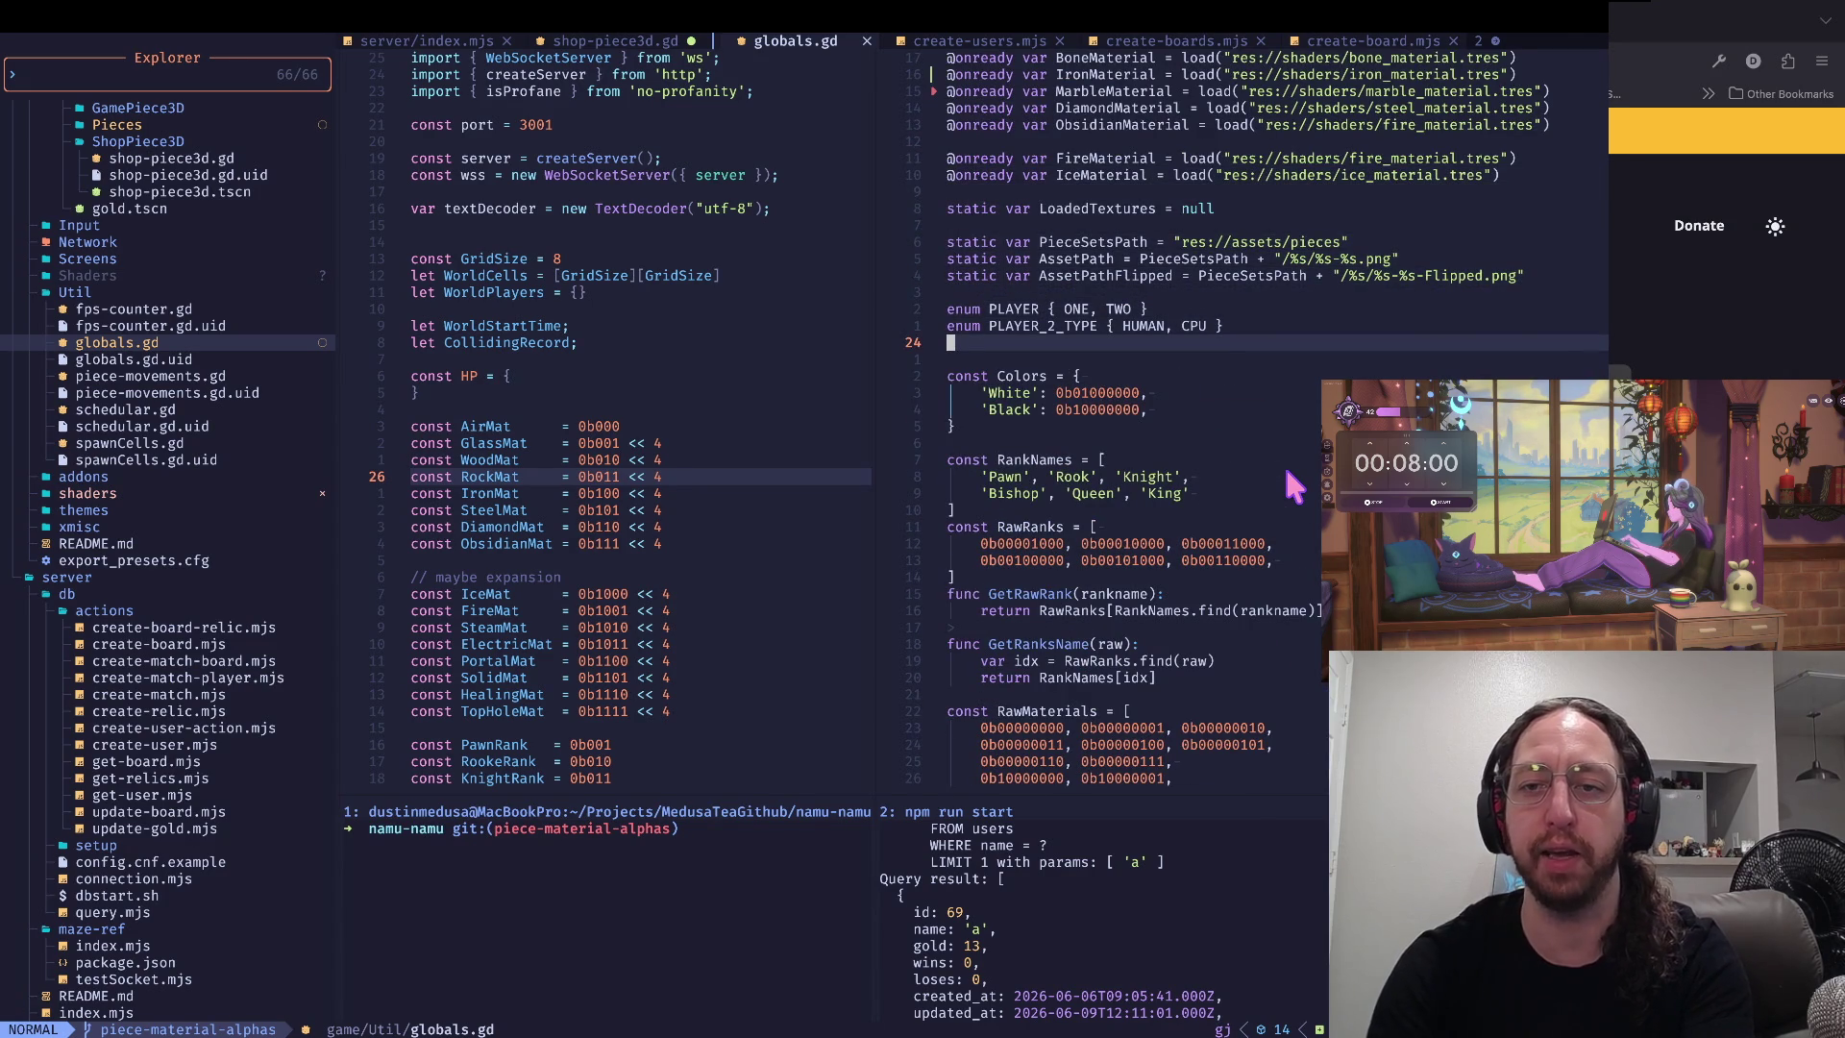
- Undo the last edit, check the GlassMaterial and DiamondMaterial declarations, then go to the browser
key(d)
key(d)
key(u)
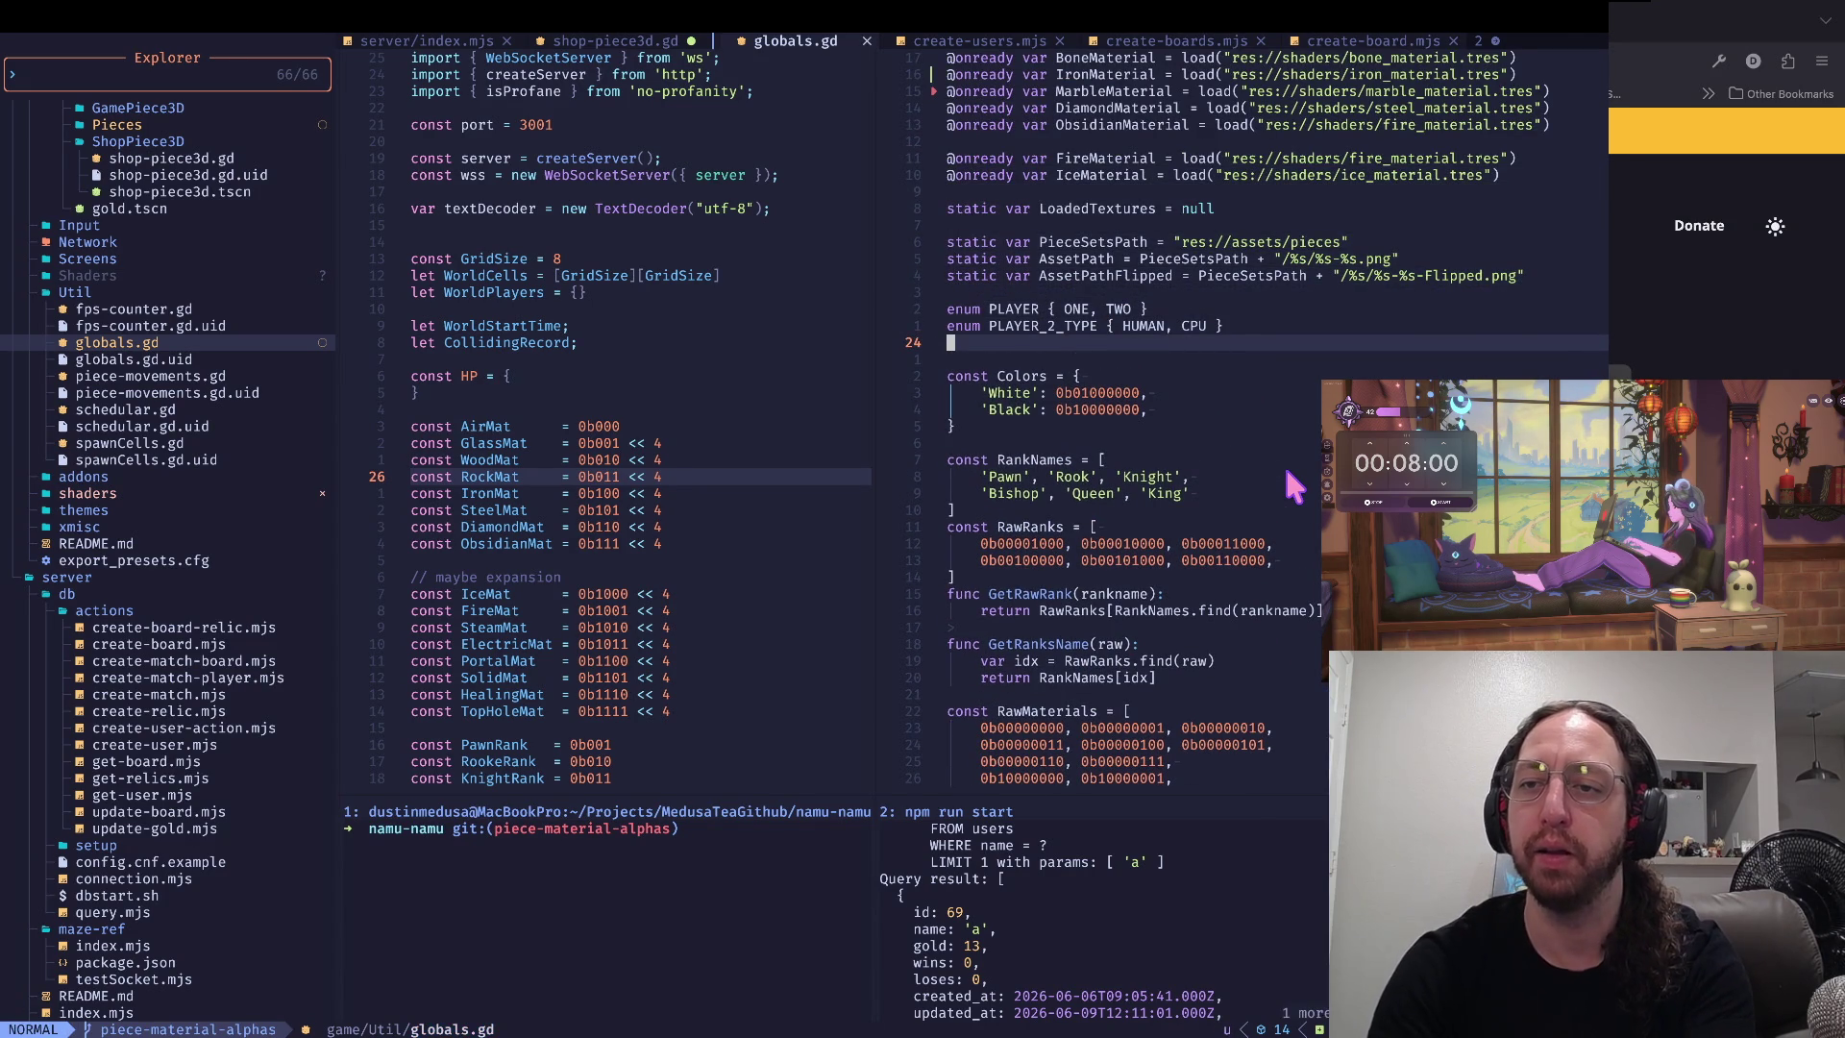
key(k)
key(k)
key(k)
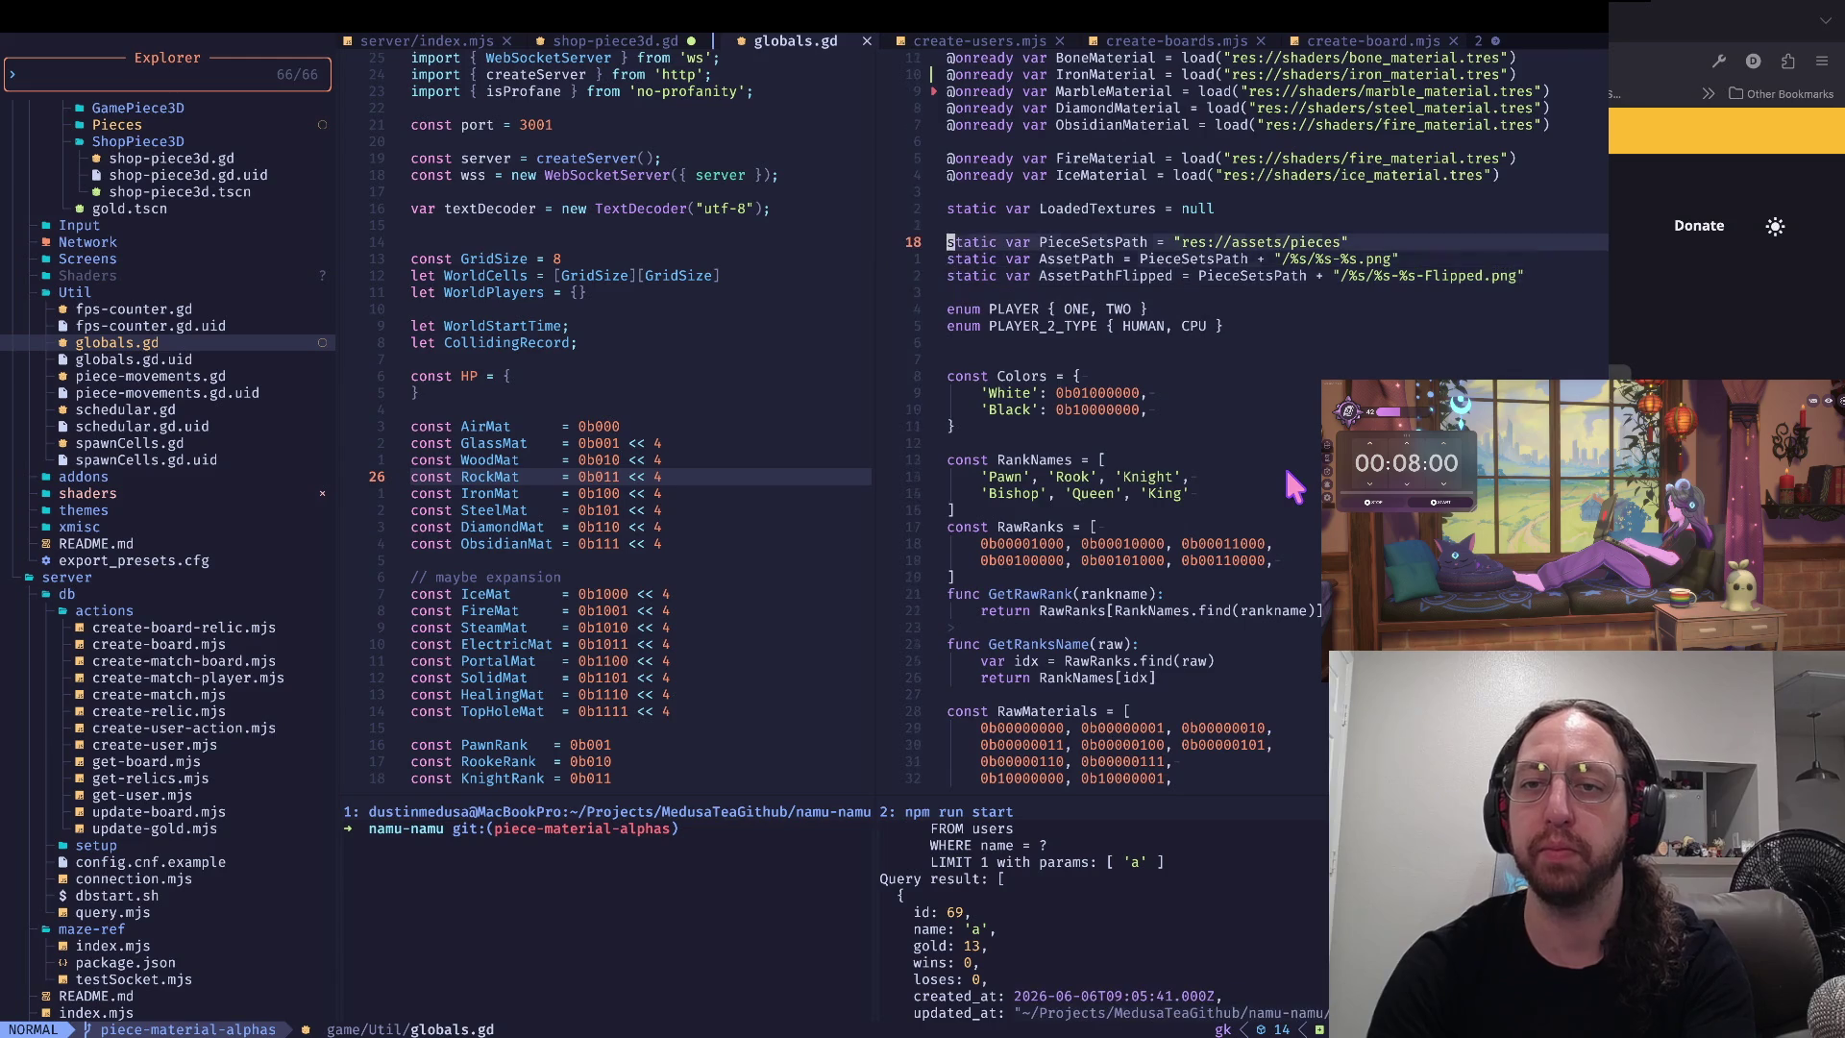
key(k)
key(k)
key(k)
key(j)
key(j)
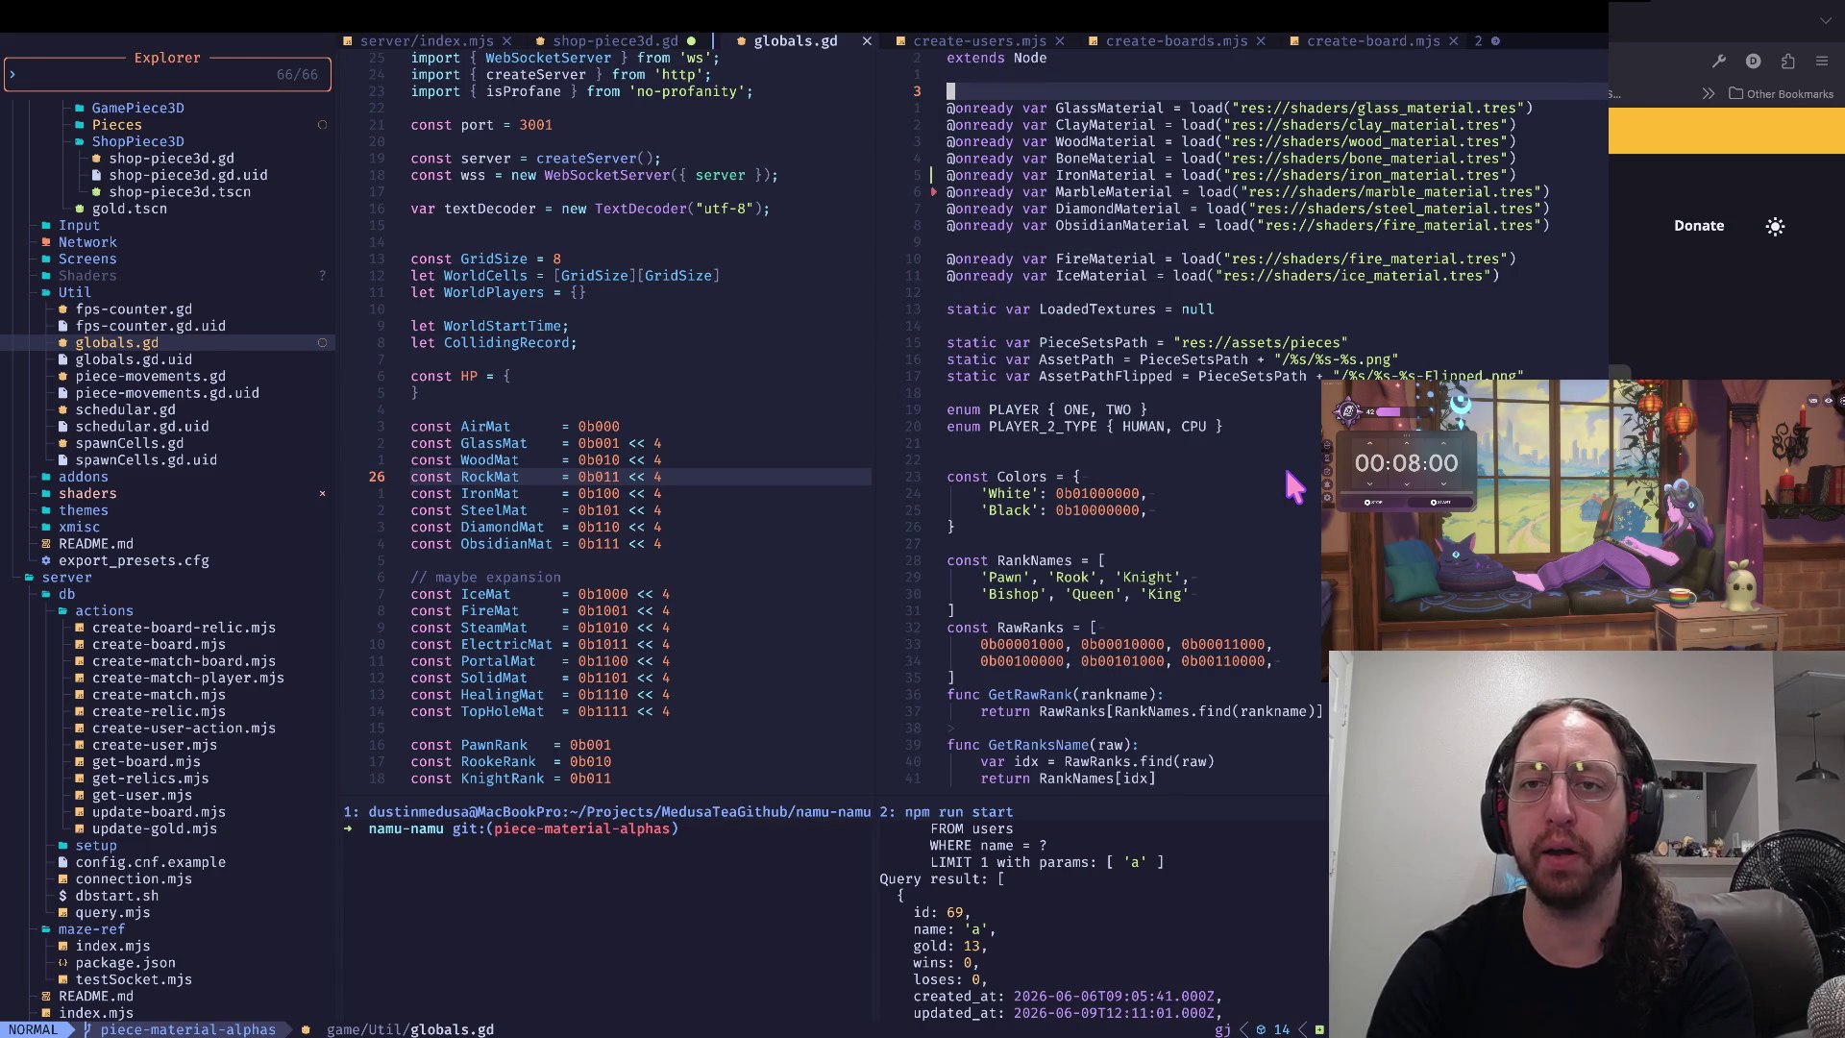
key(j)
key(j)
key(j)
key(j)
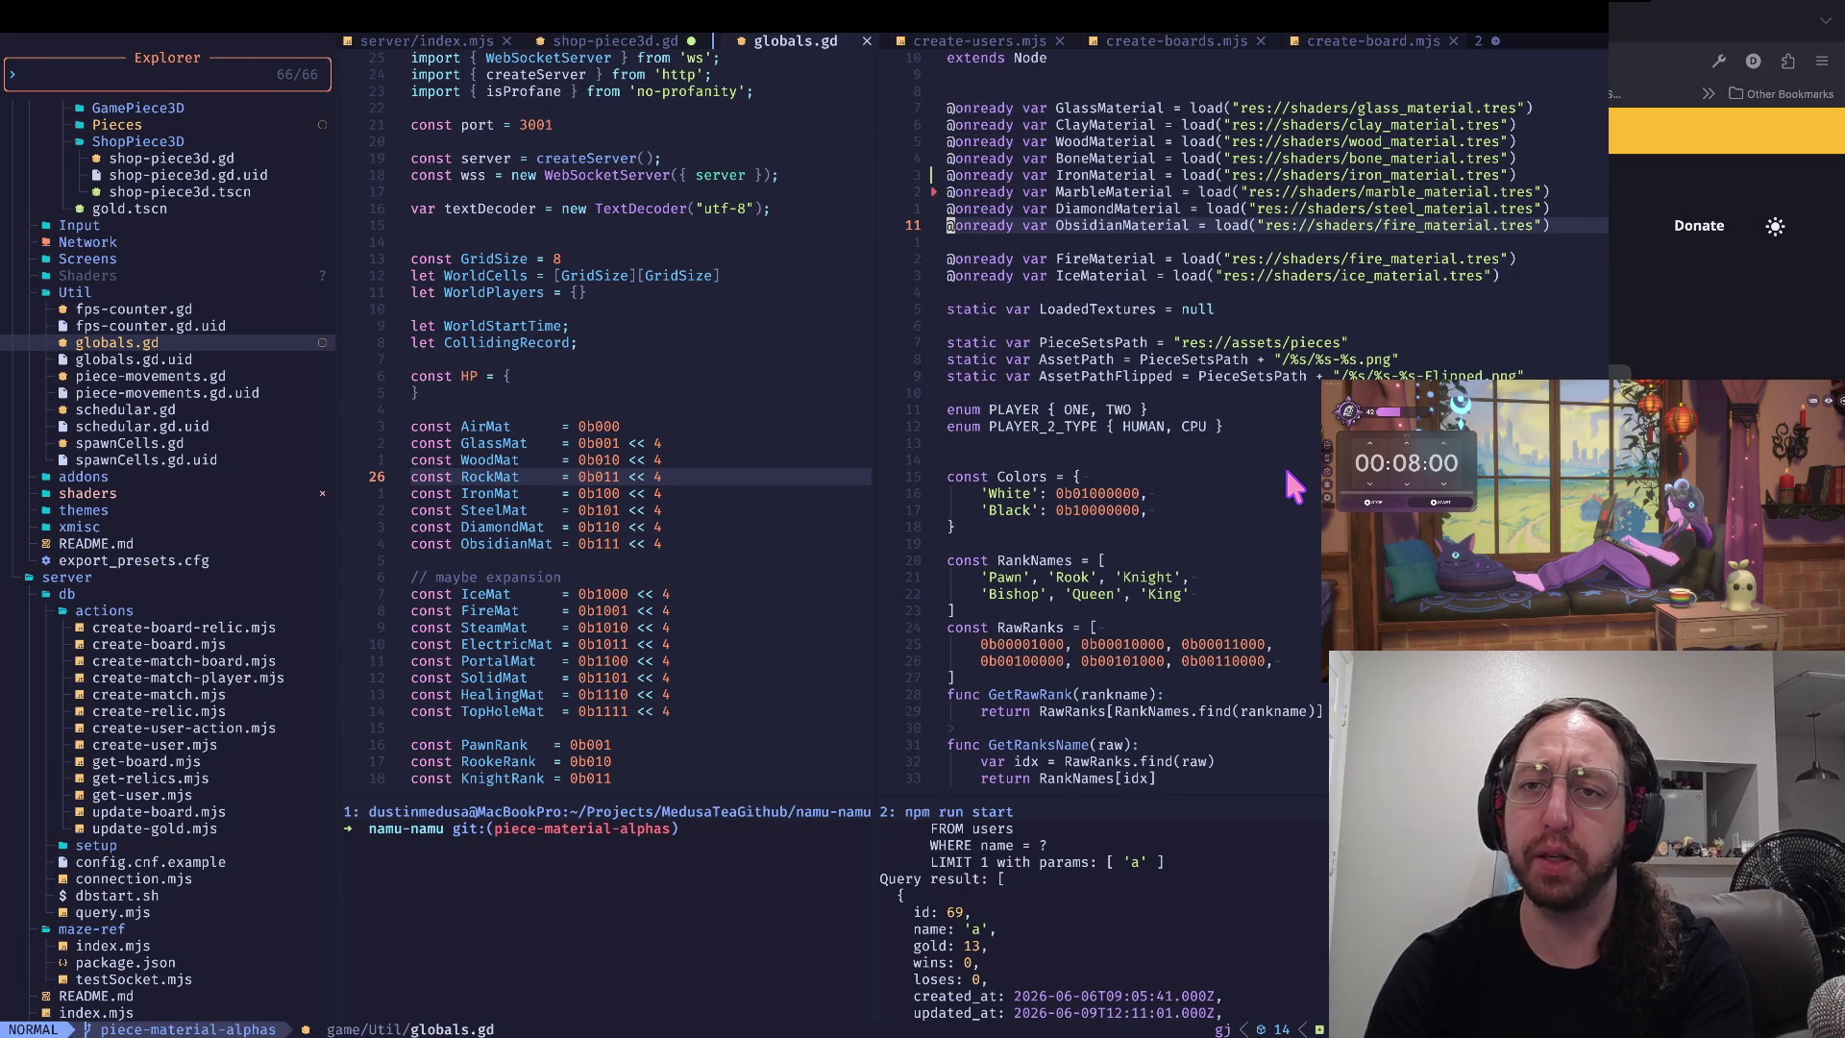
key(k)
key(k)
key(k)
key(j)
key(w)
key(w)
key(w)
key(j)
key(j)
key(j)
key(j)
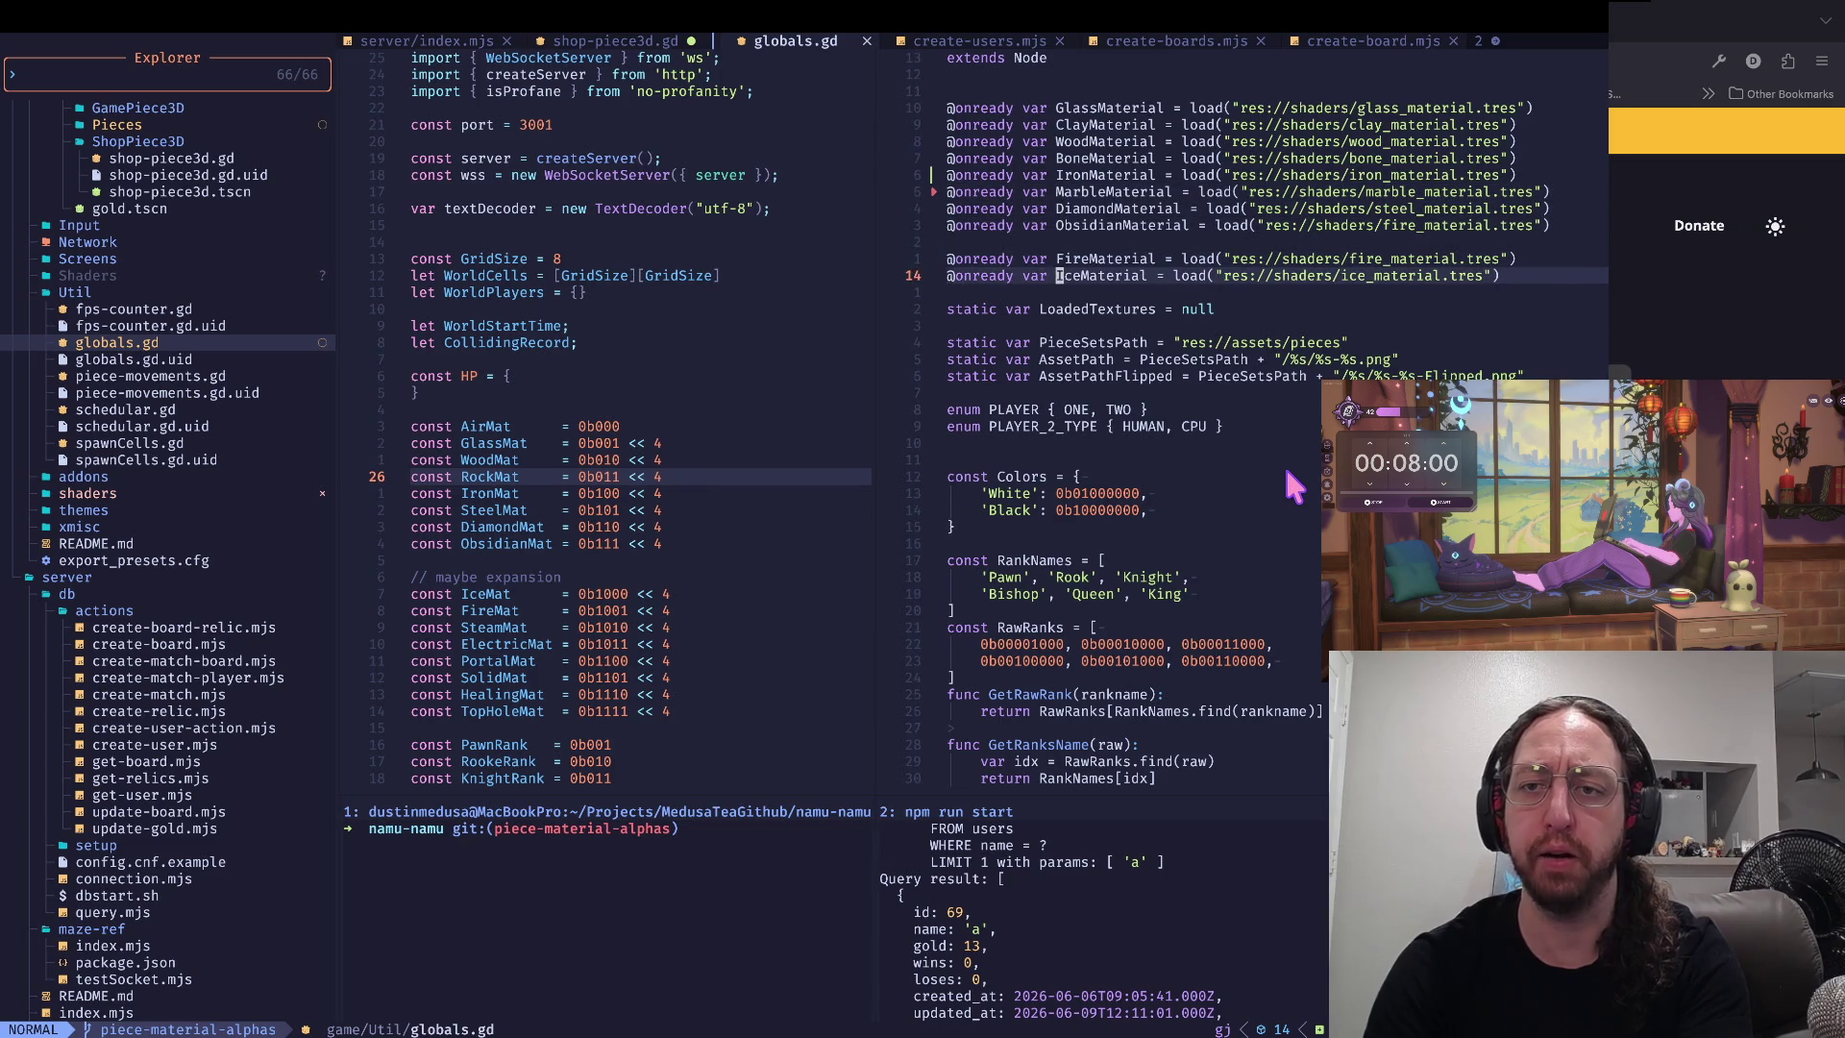
key(super+Tab)
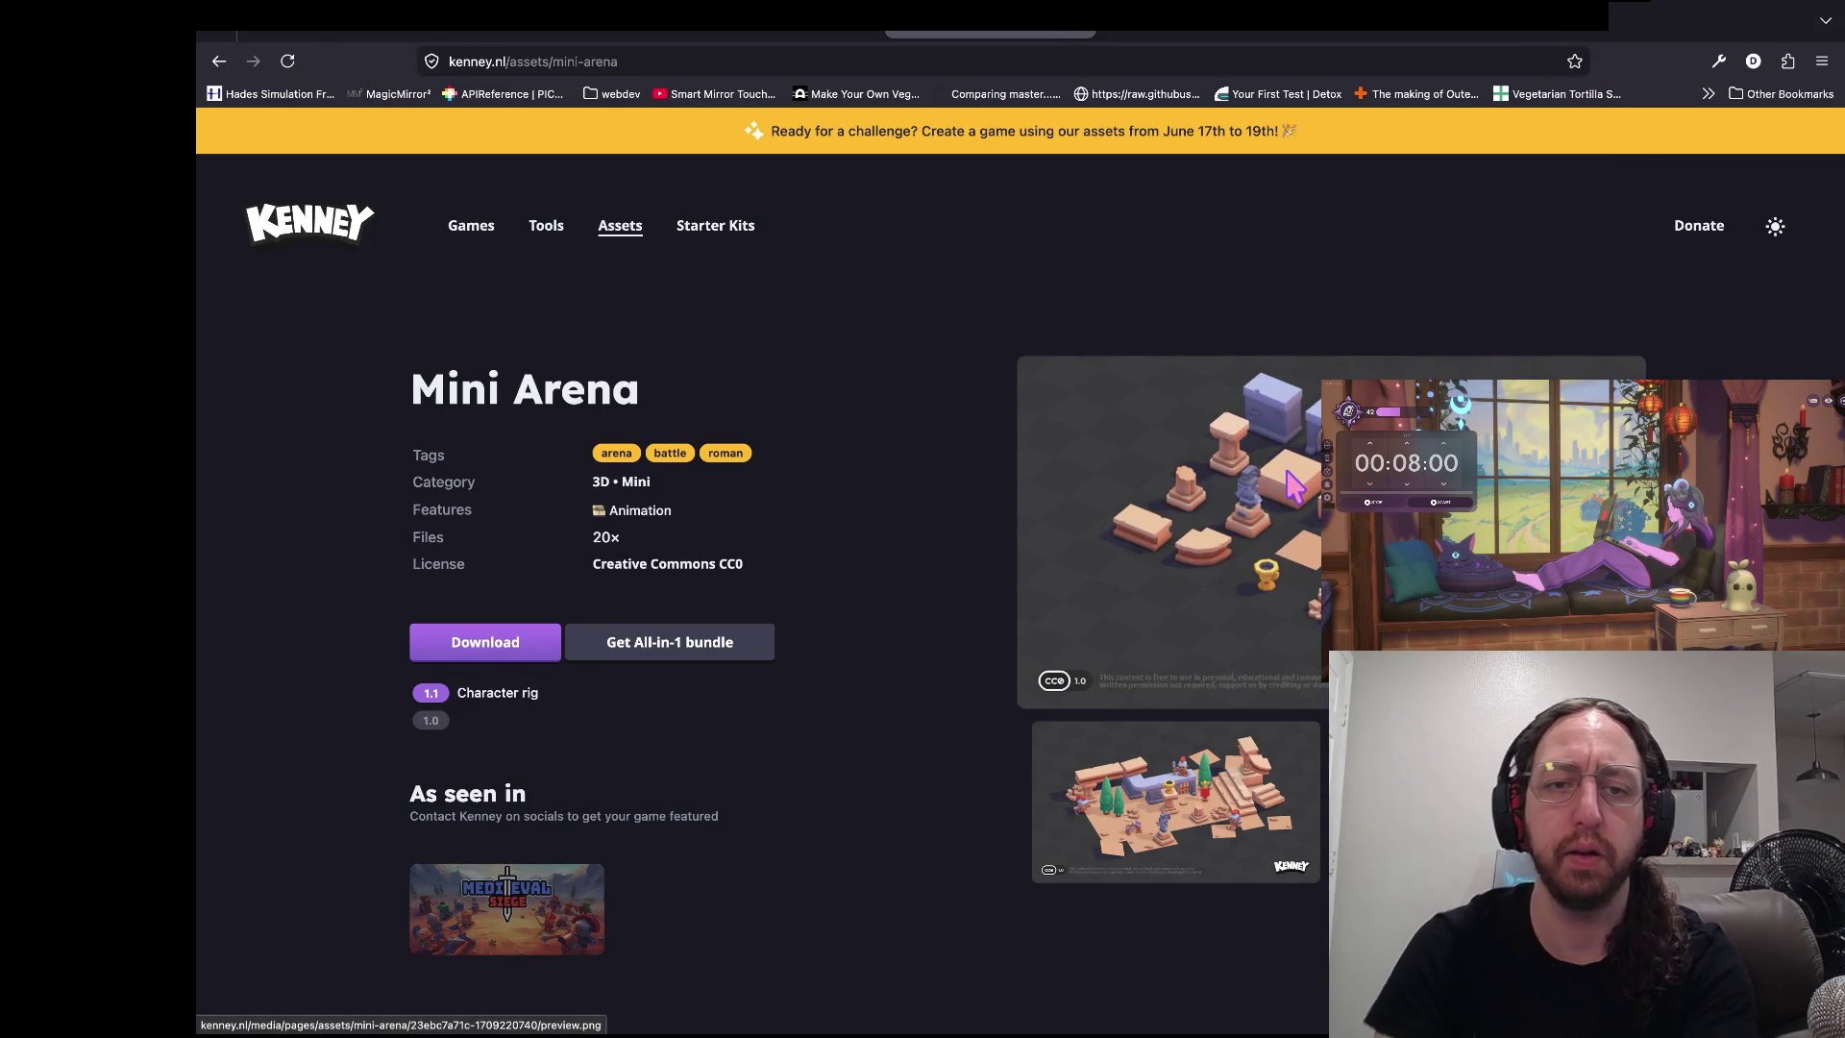
- In Godot, select the Shop node, widen the Inspector, pick fire_material.tres and scroll globals.gd
key(super+Tab)
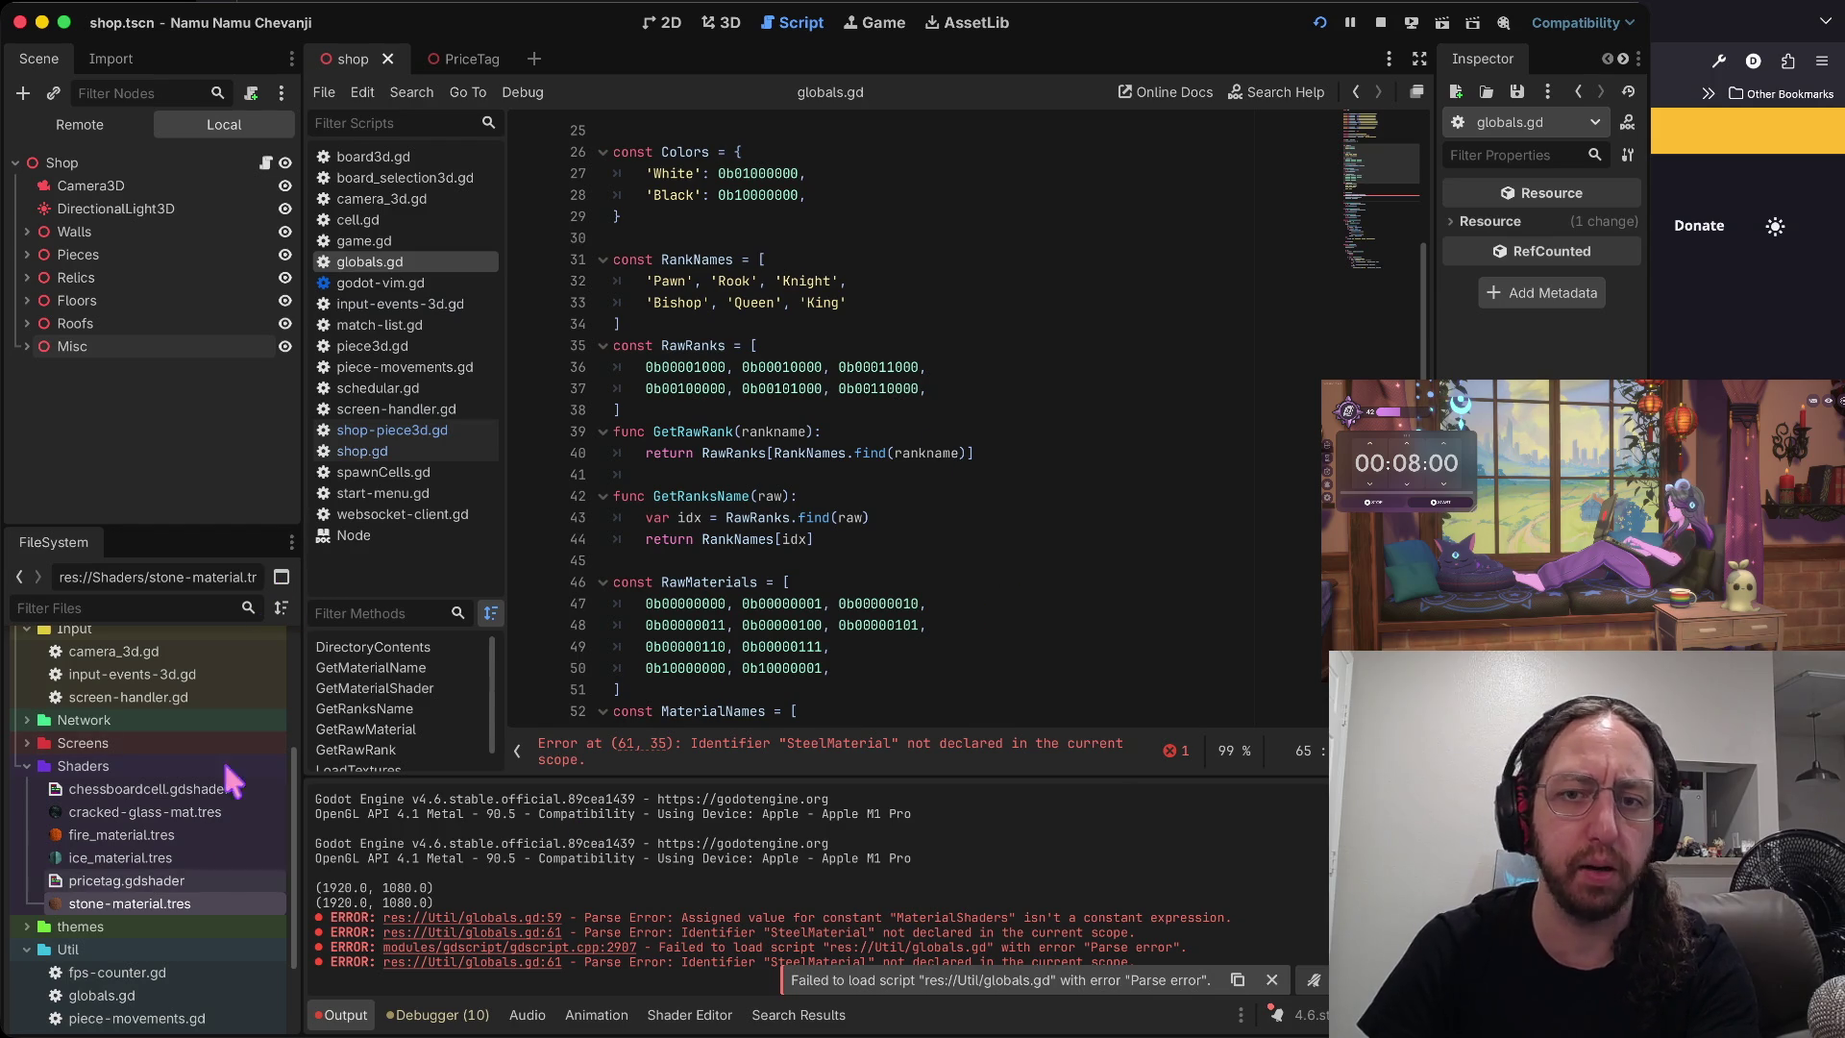
click(890, 453)
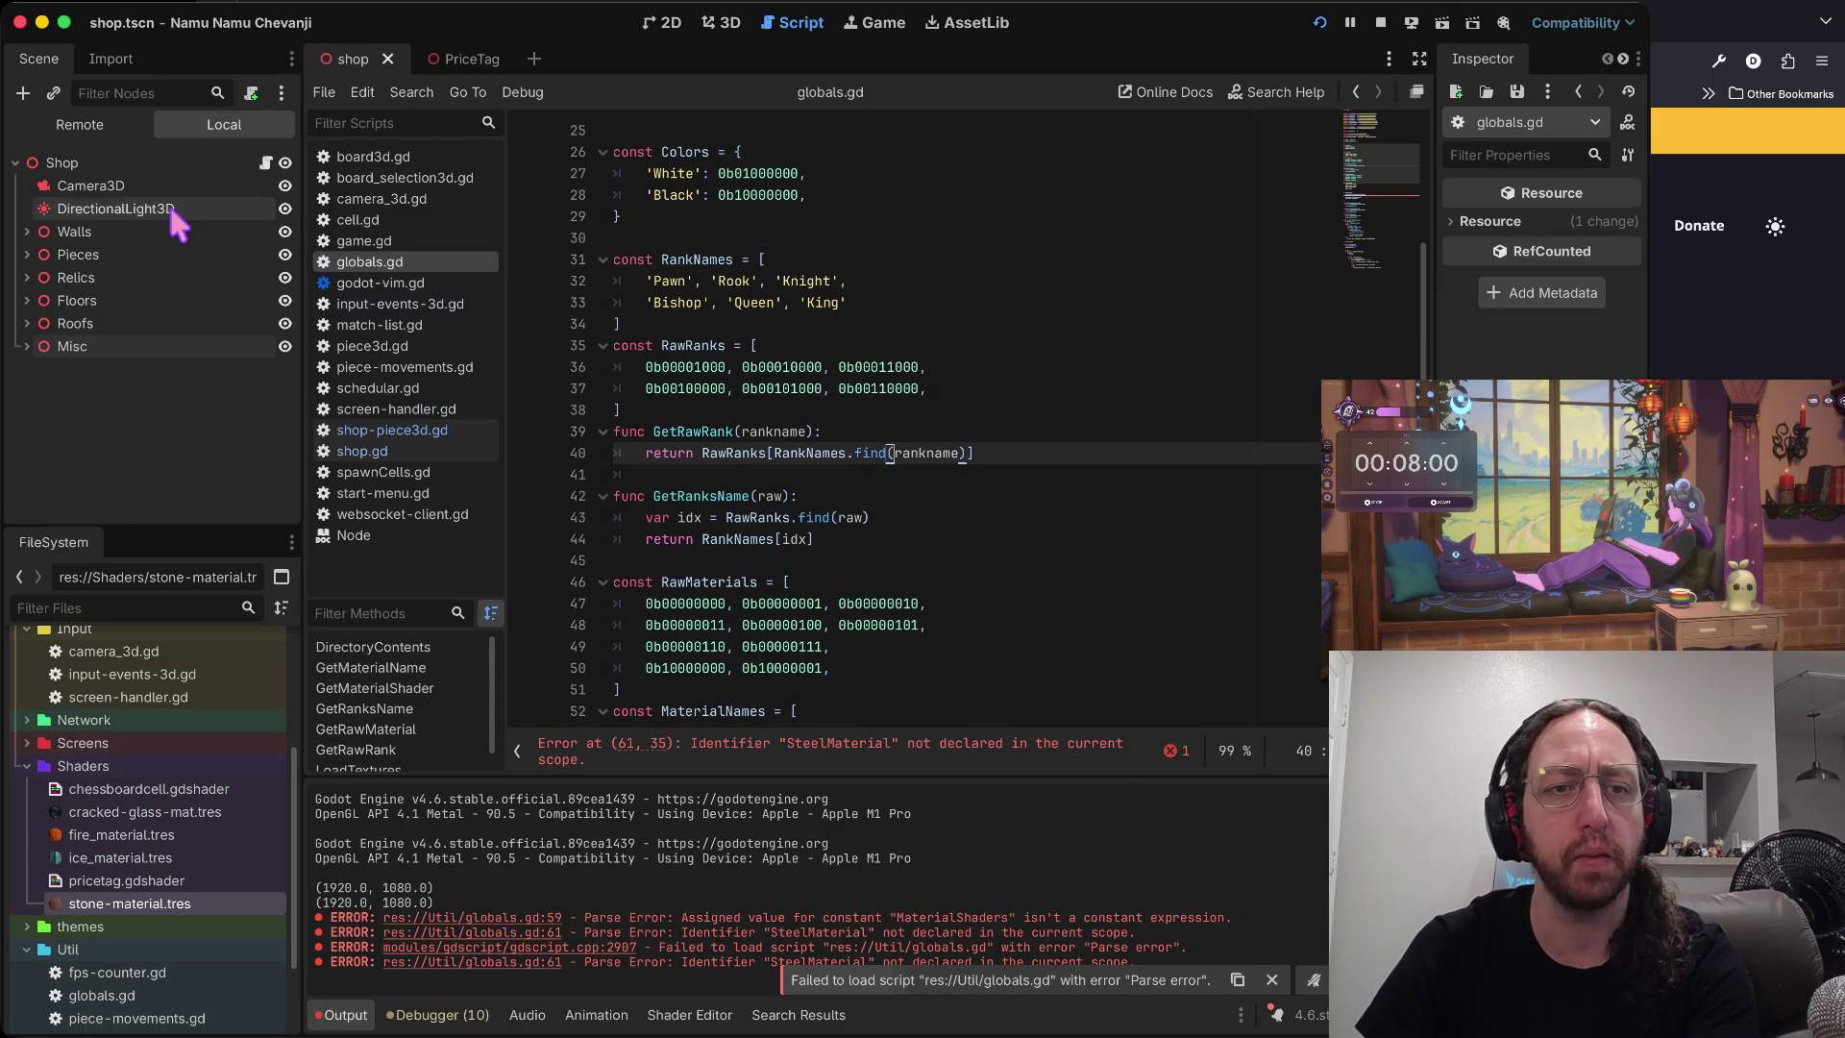
click(125, 166)
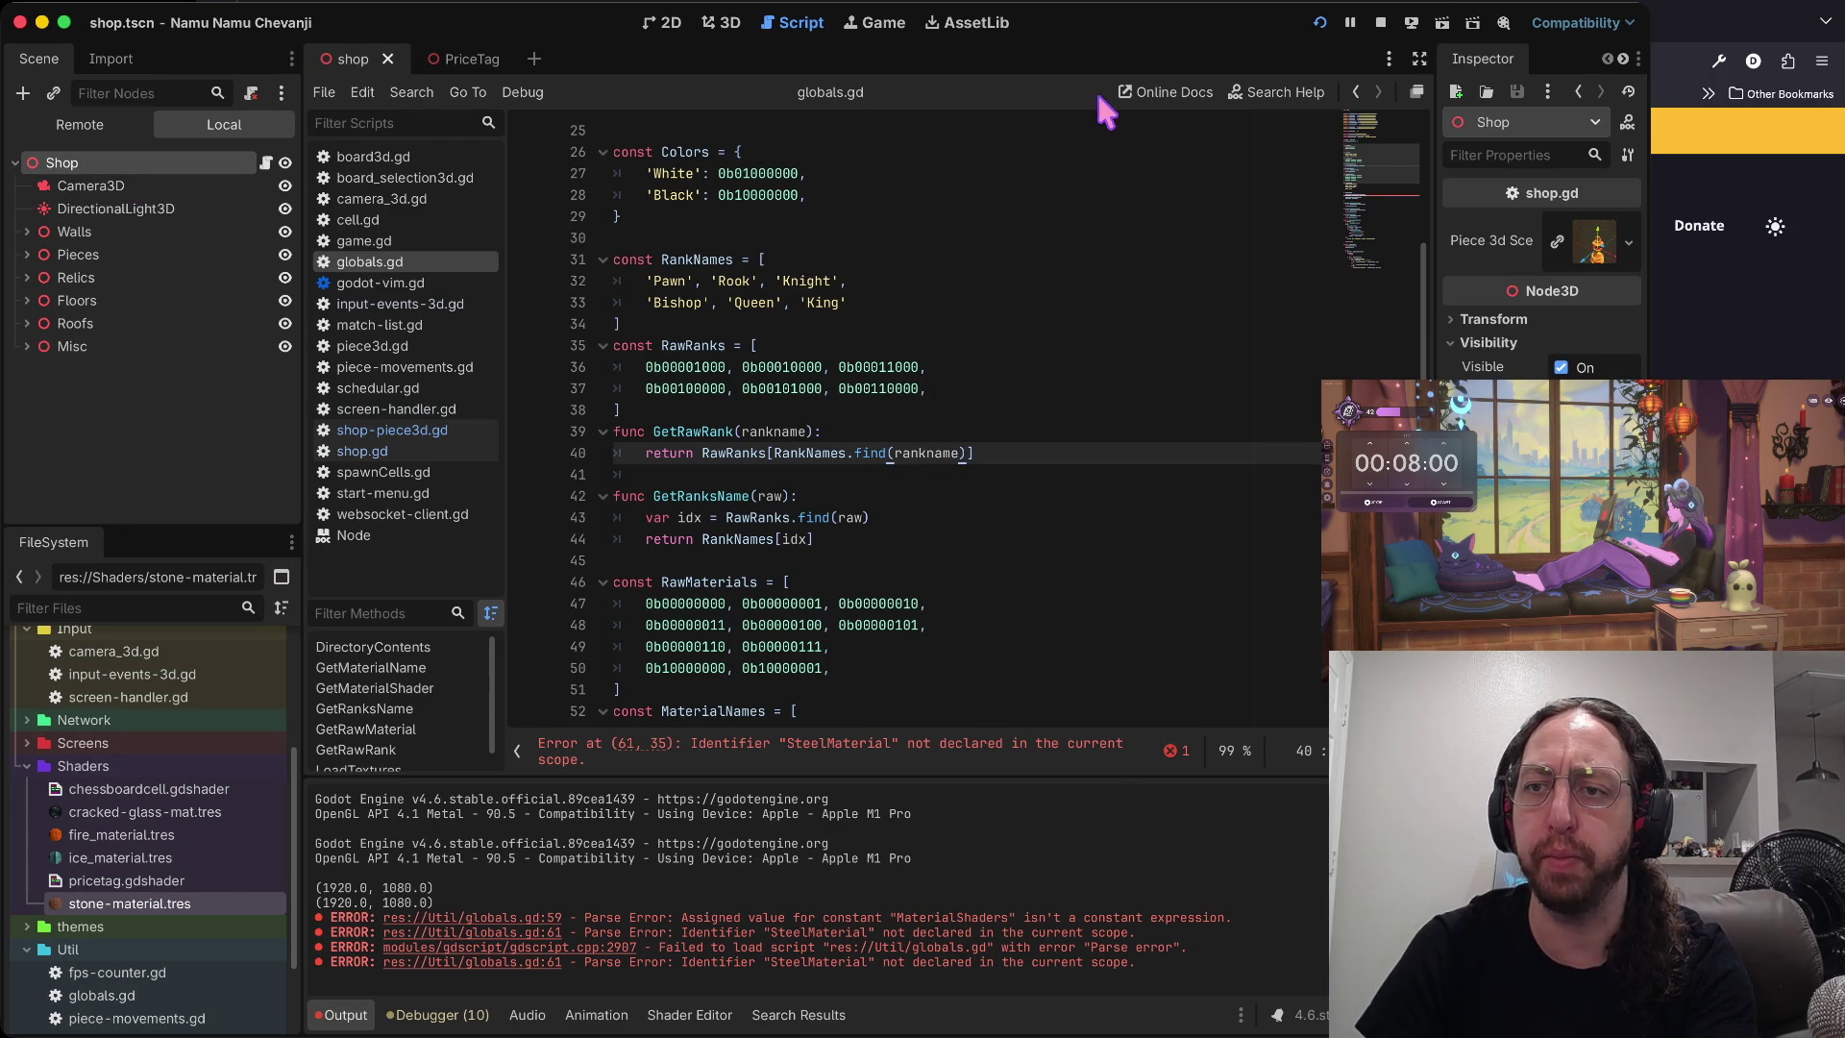
drag(1441, 223, 1197, 223)
click(1280, 255)
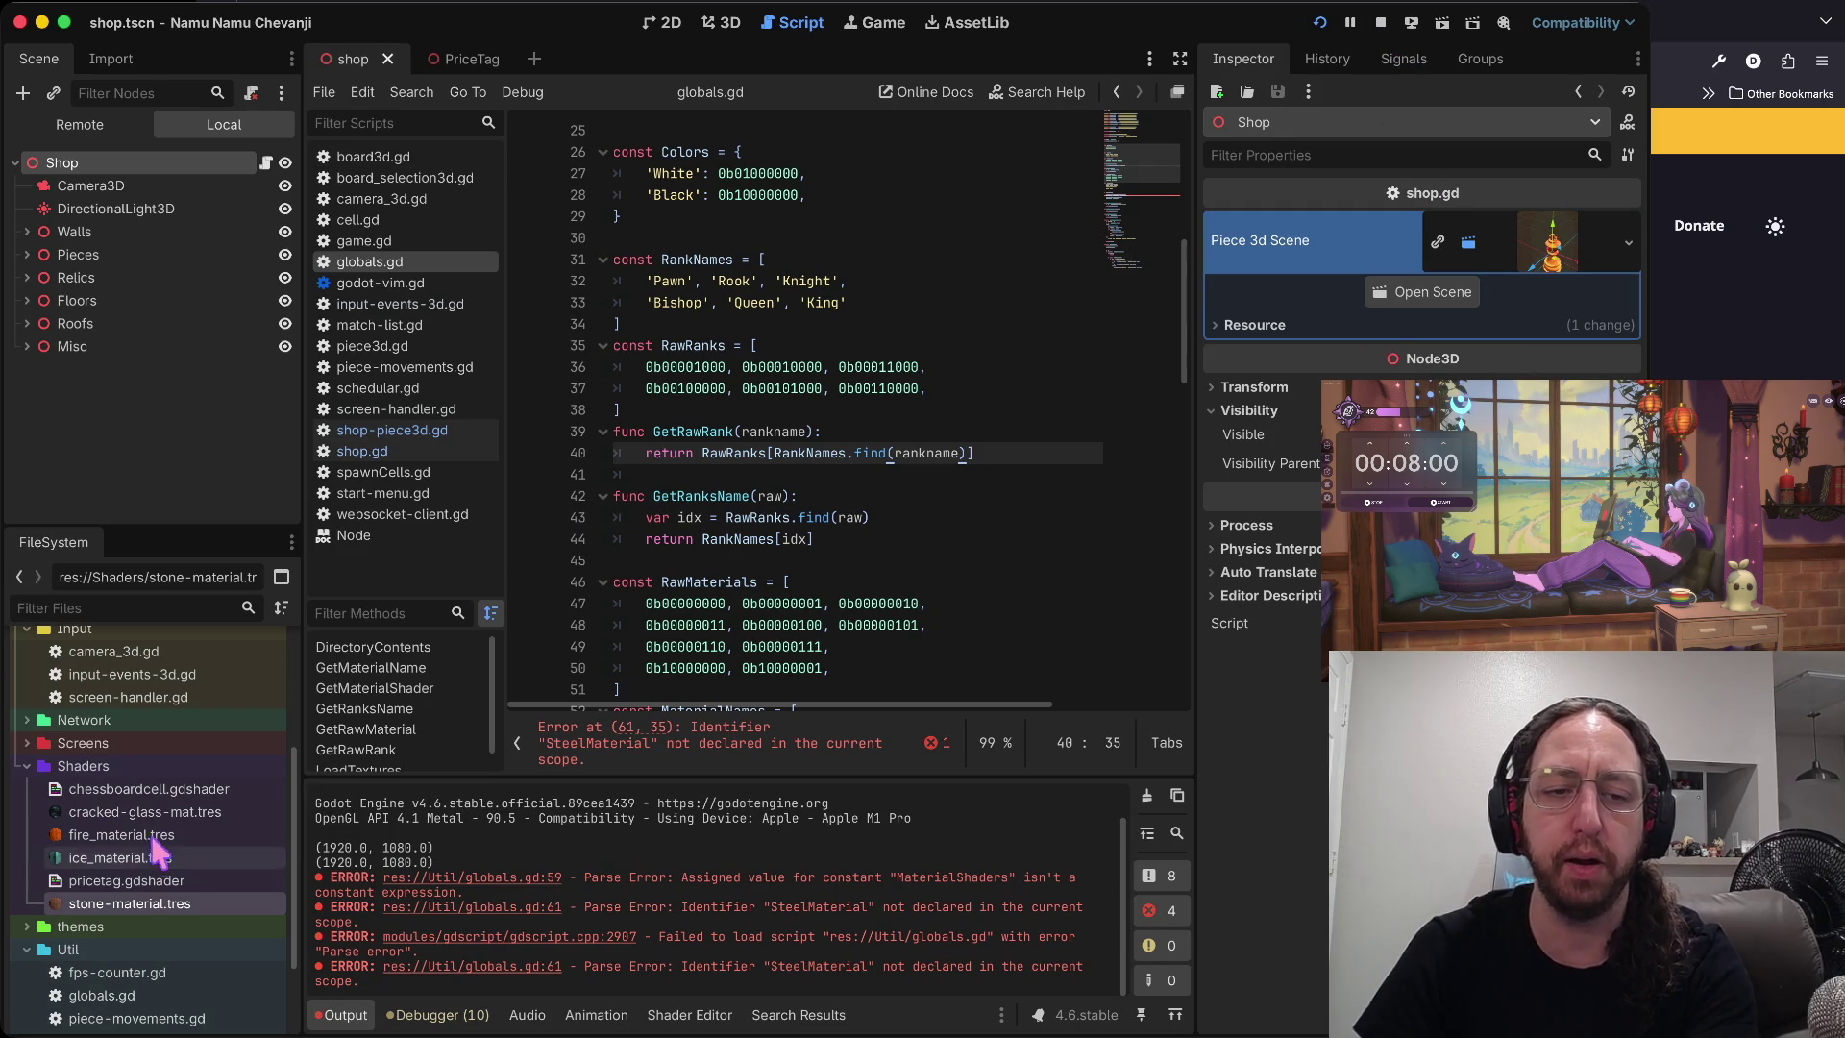
click(122, 834)
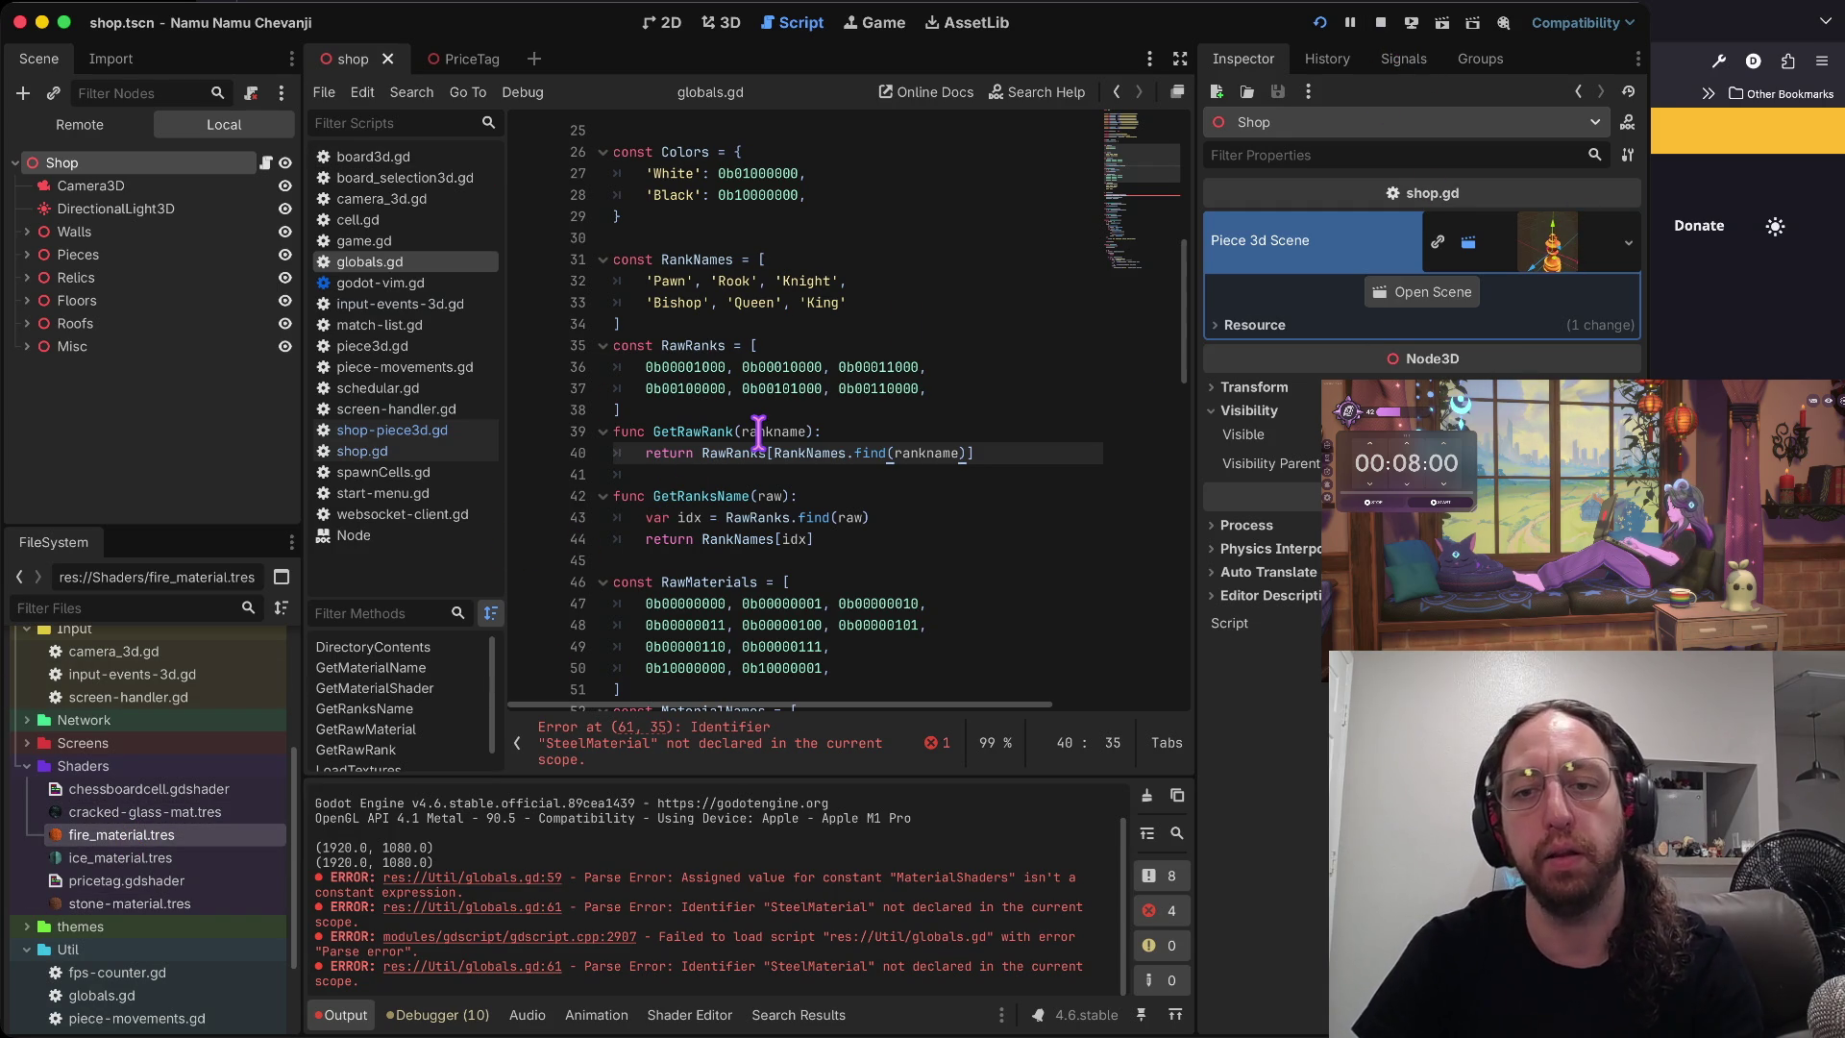
scroll(988, 378, down, 7)
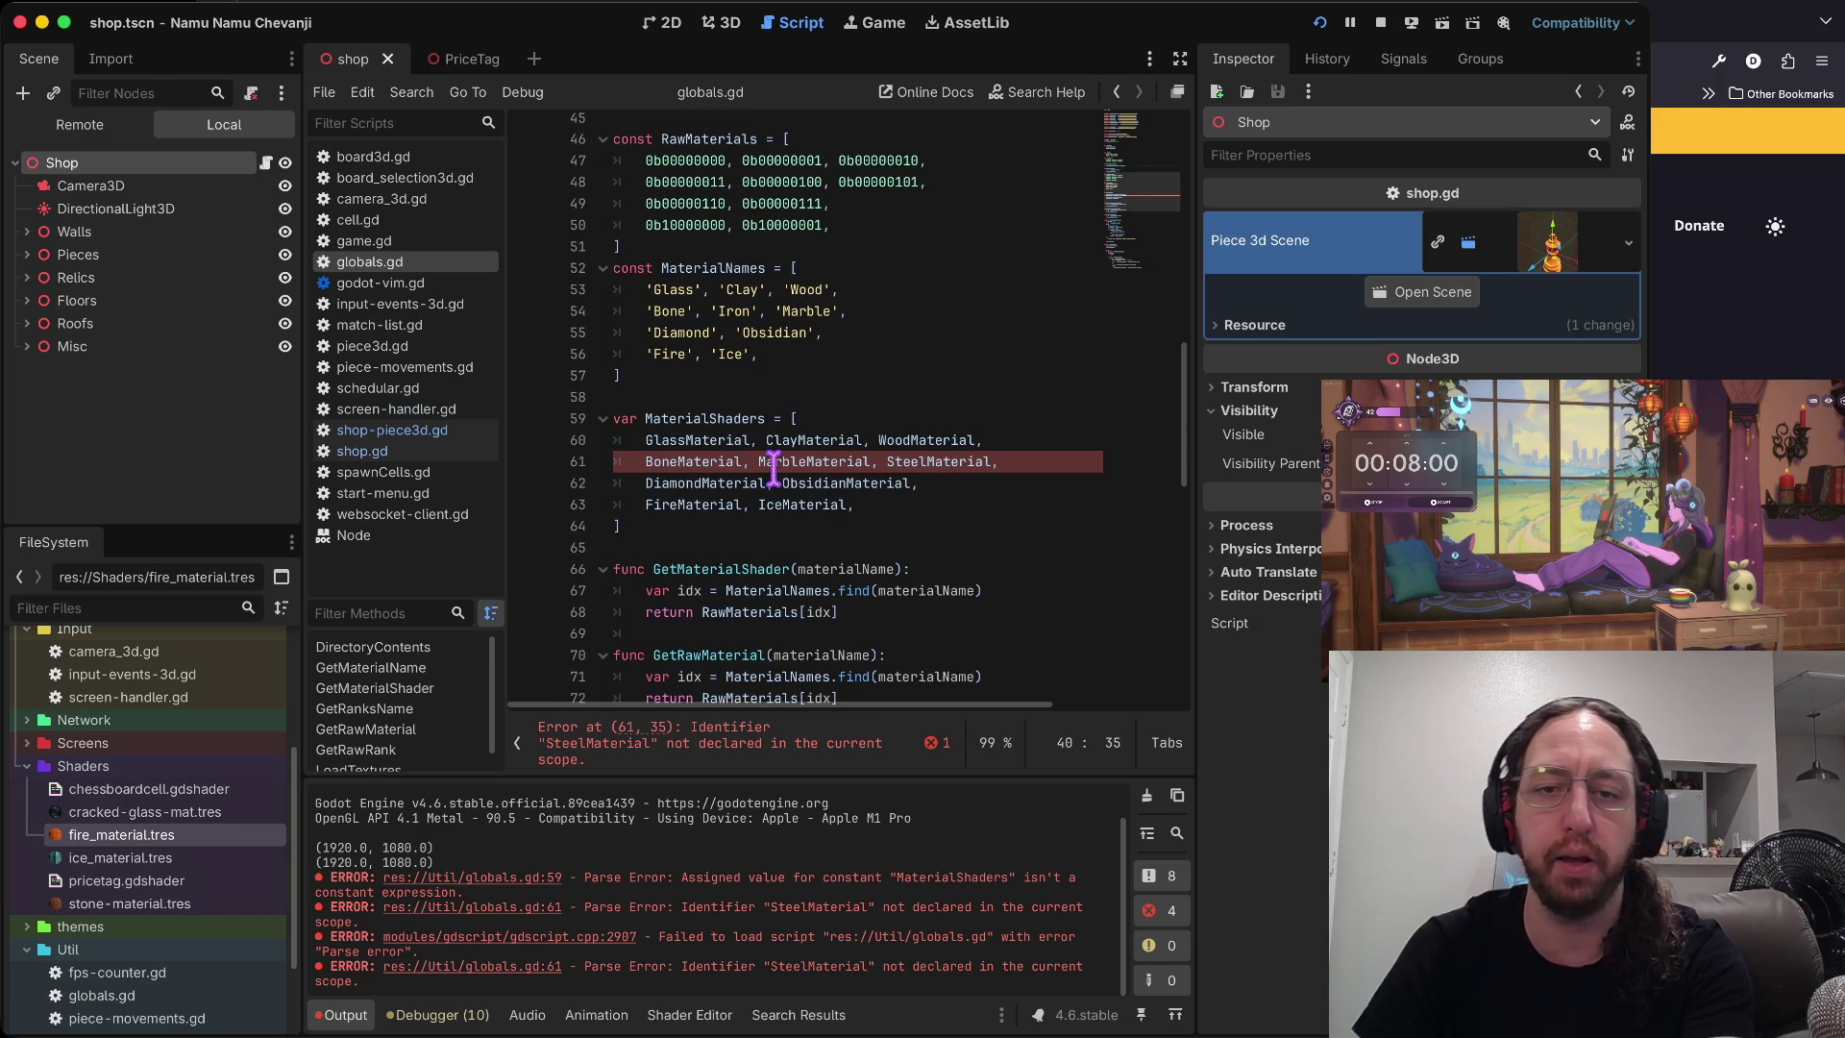
- On line 61, rename SteelMaterial to IronMaterial and move it ahead of MarbleMaterial
click(774, 468)
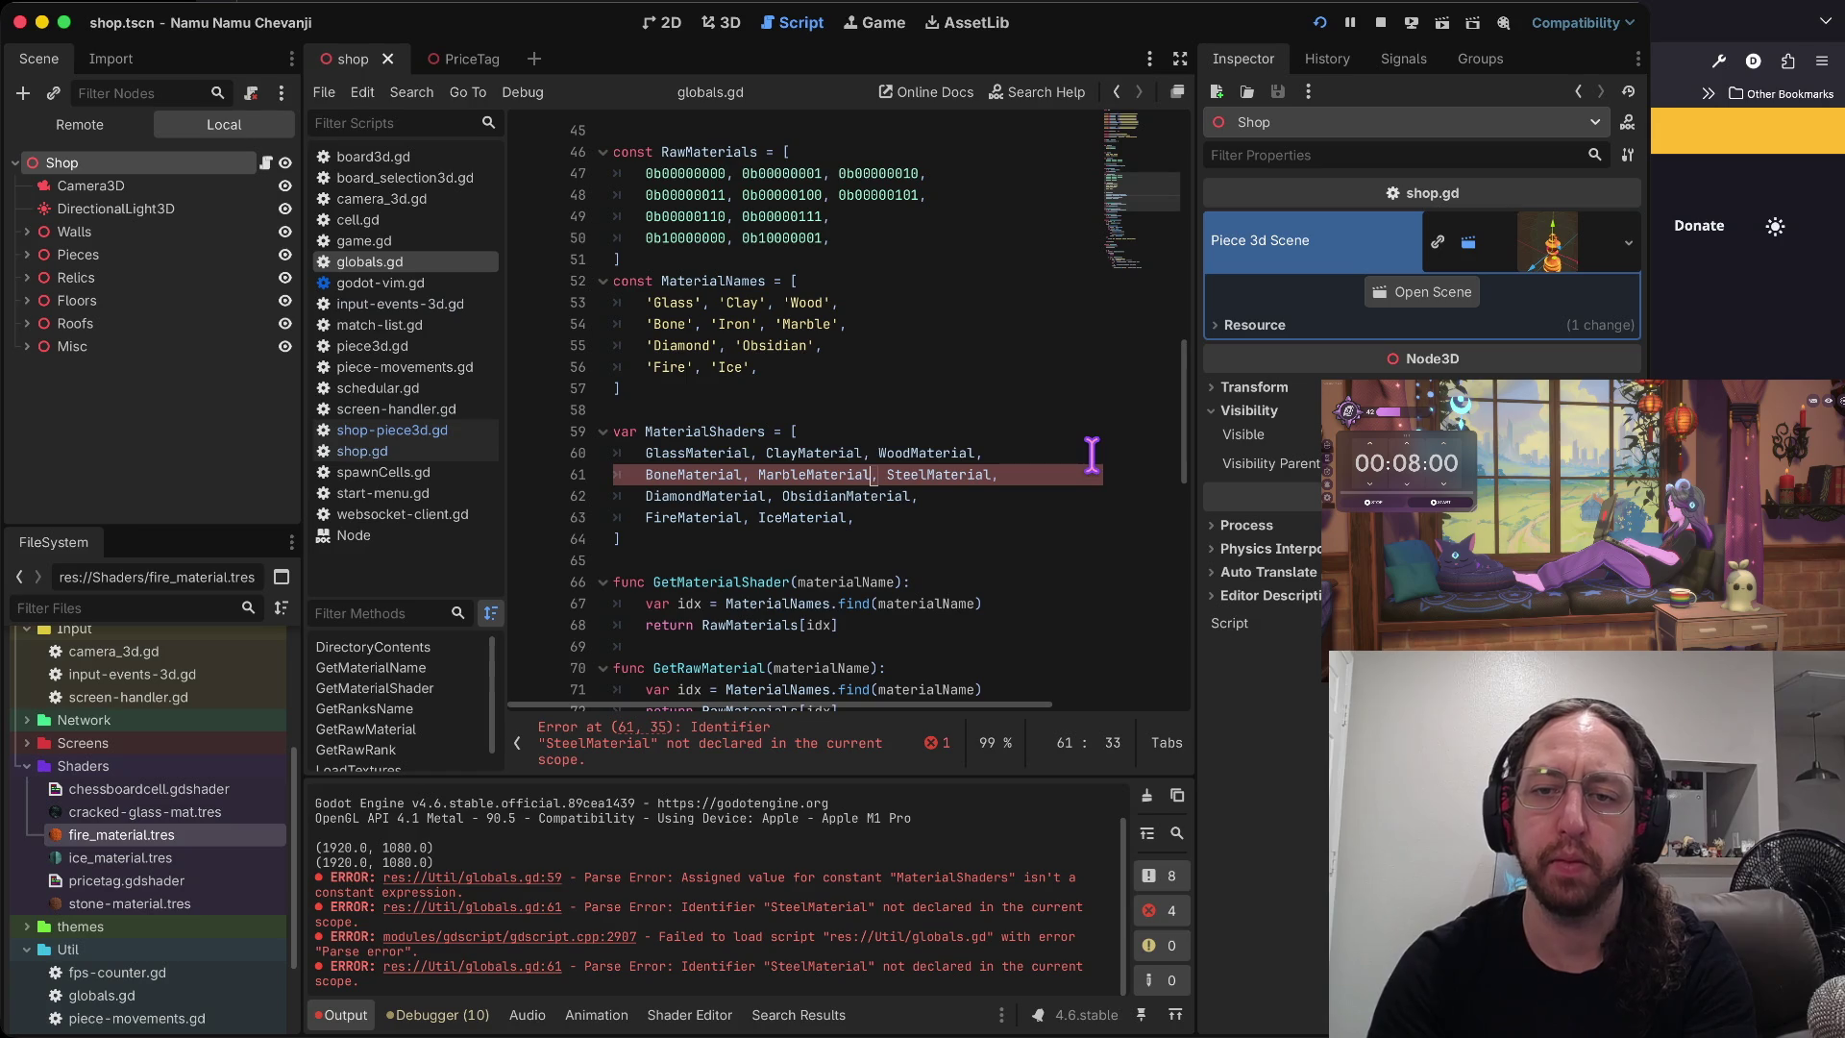
key(Delete)
key(Delete)
key(Delete)
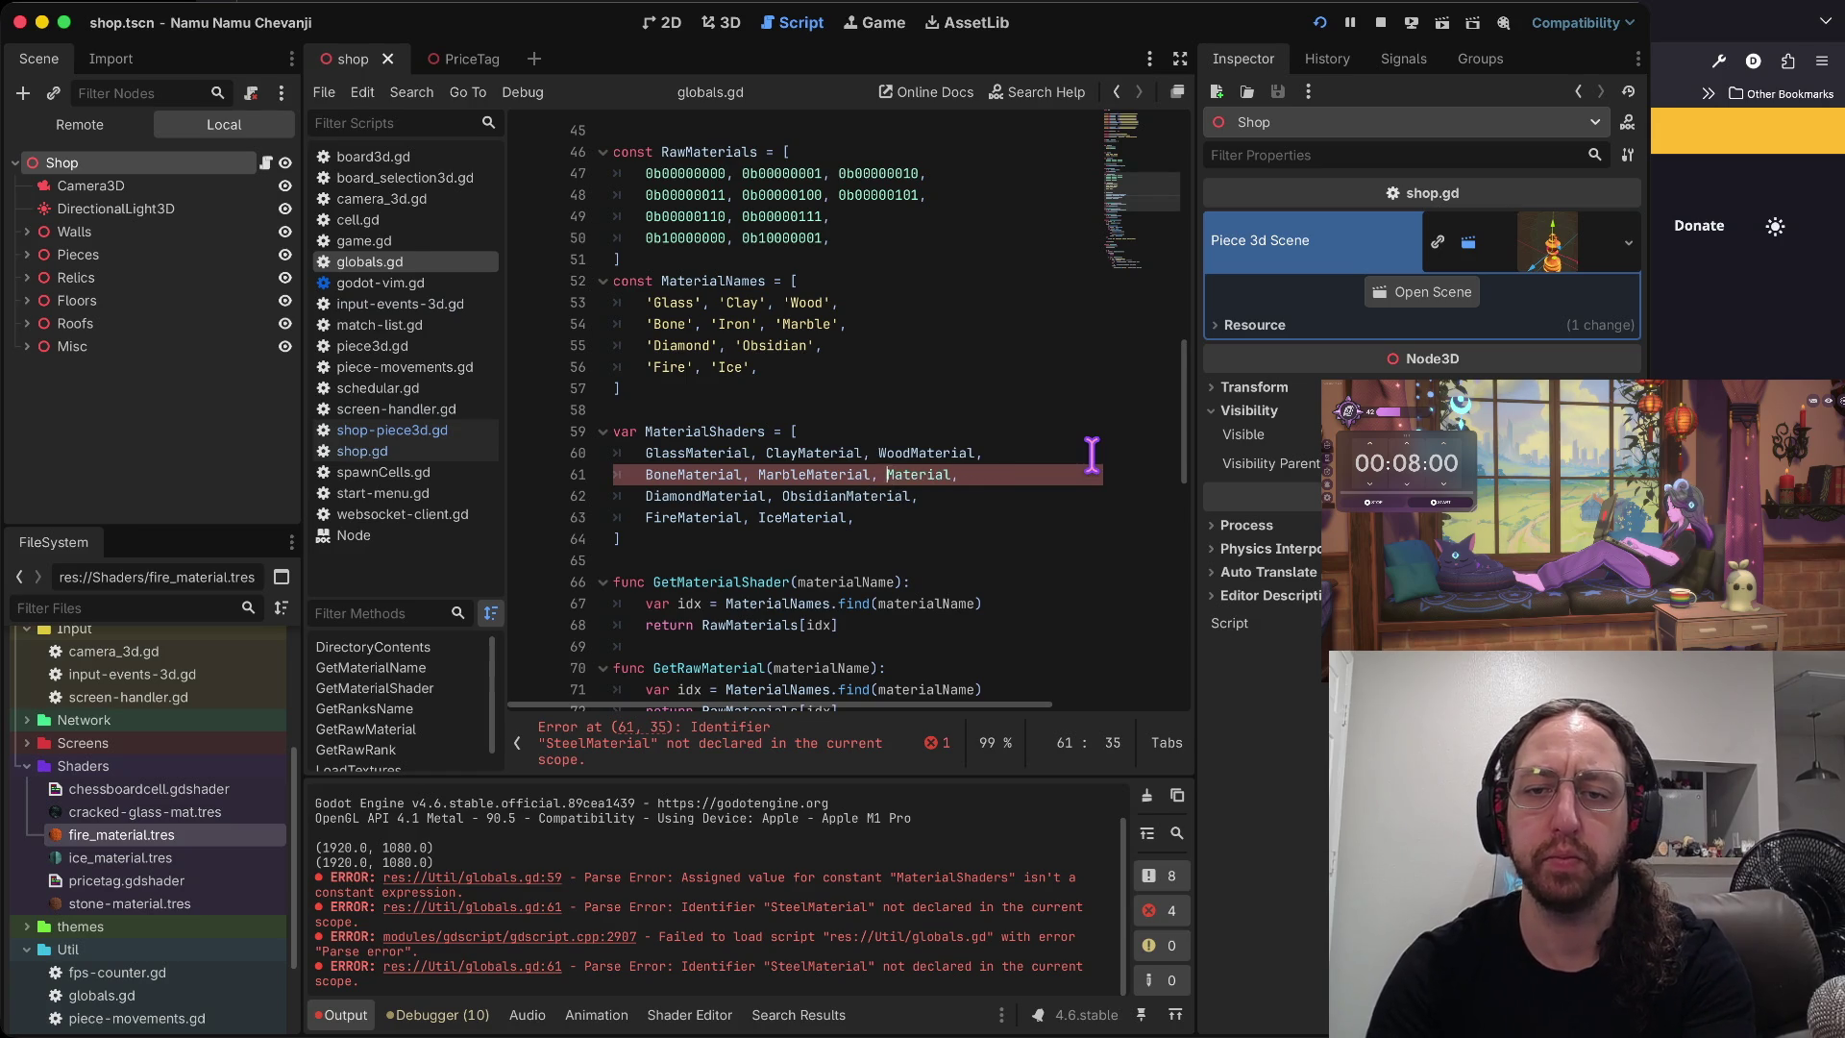
text(Iron)
key(alt+Left)
key(alt+shift+Right)
key(shift+Right)
key(super+x)
key(alt+Left)
key(alt+Left)
key(super+v)
- Fix the spacing before MarbleMaterial and save globals.gd
key(alt+Right)
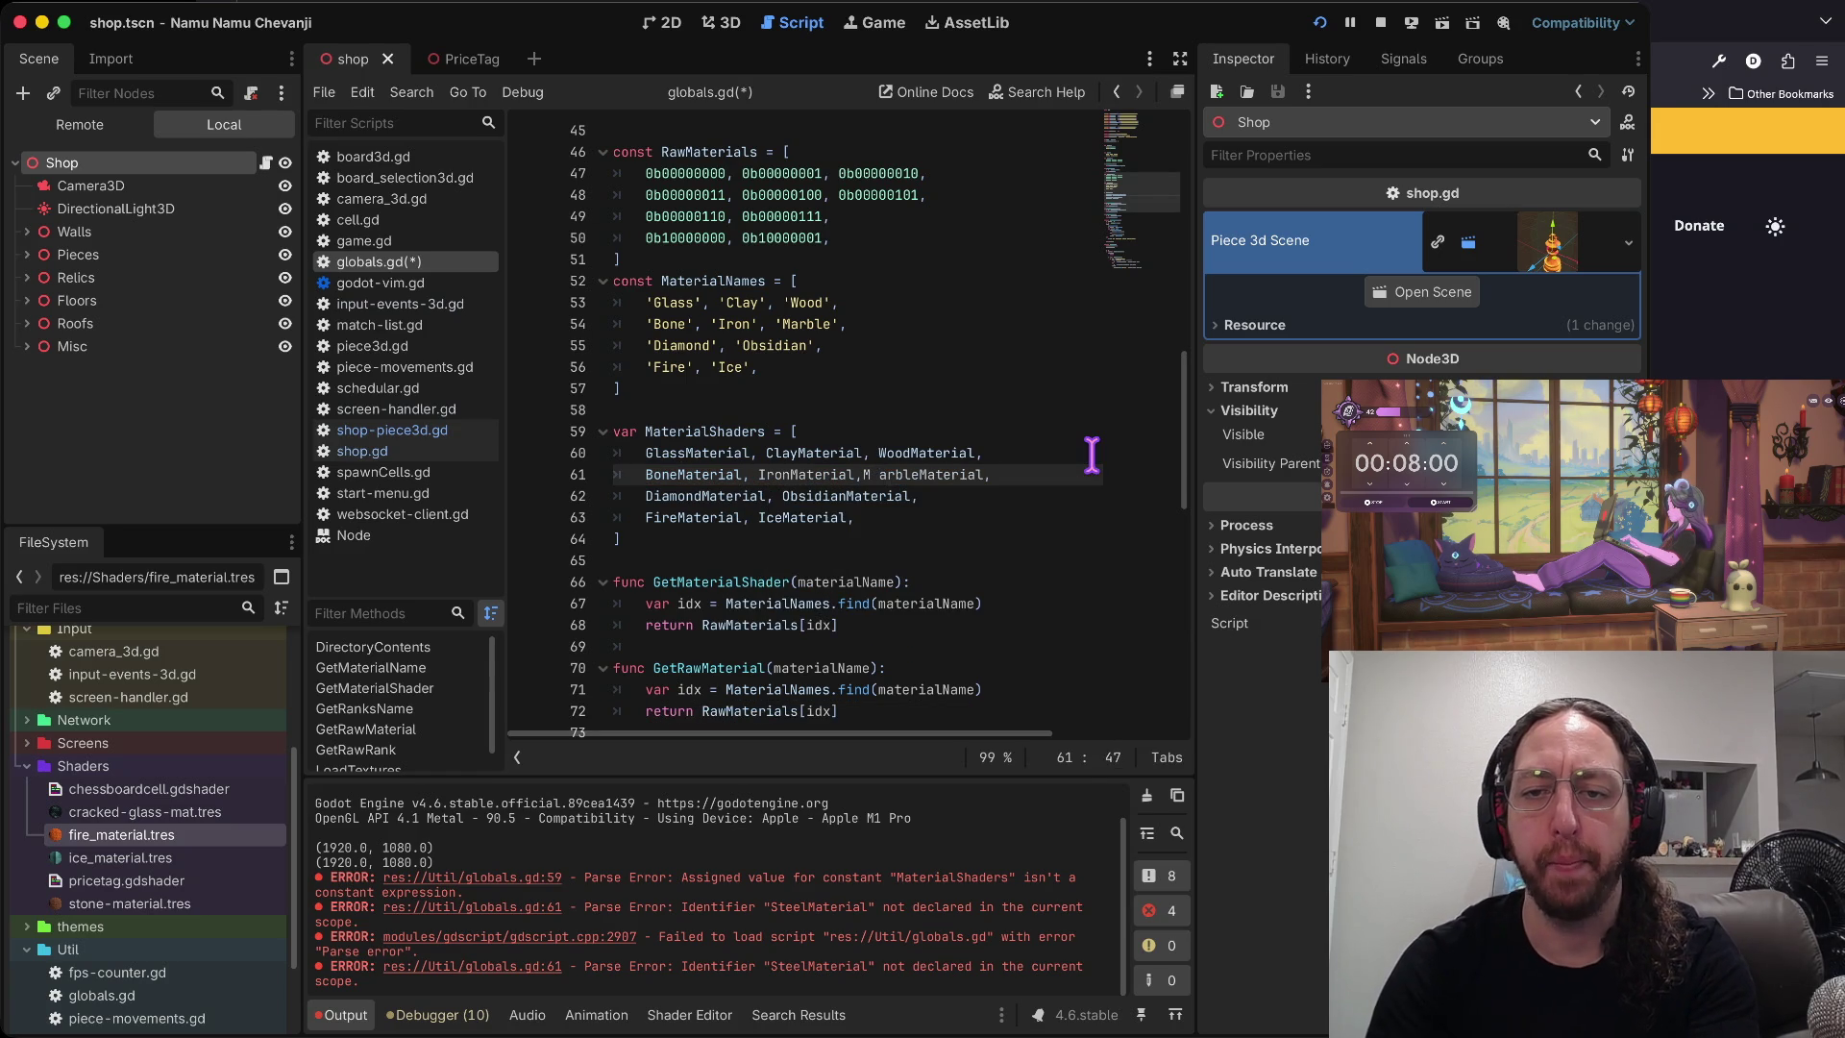
key(BackSpace)
key(BackSpace)
text(M)
key(alt+Left)
key(alt+Left)
key(alt+Left)
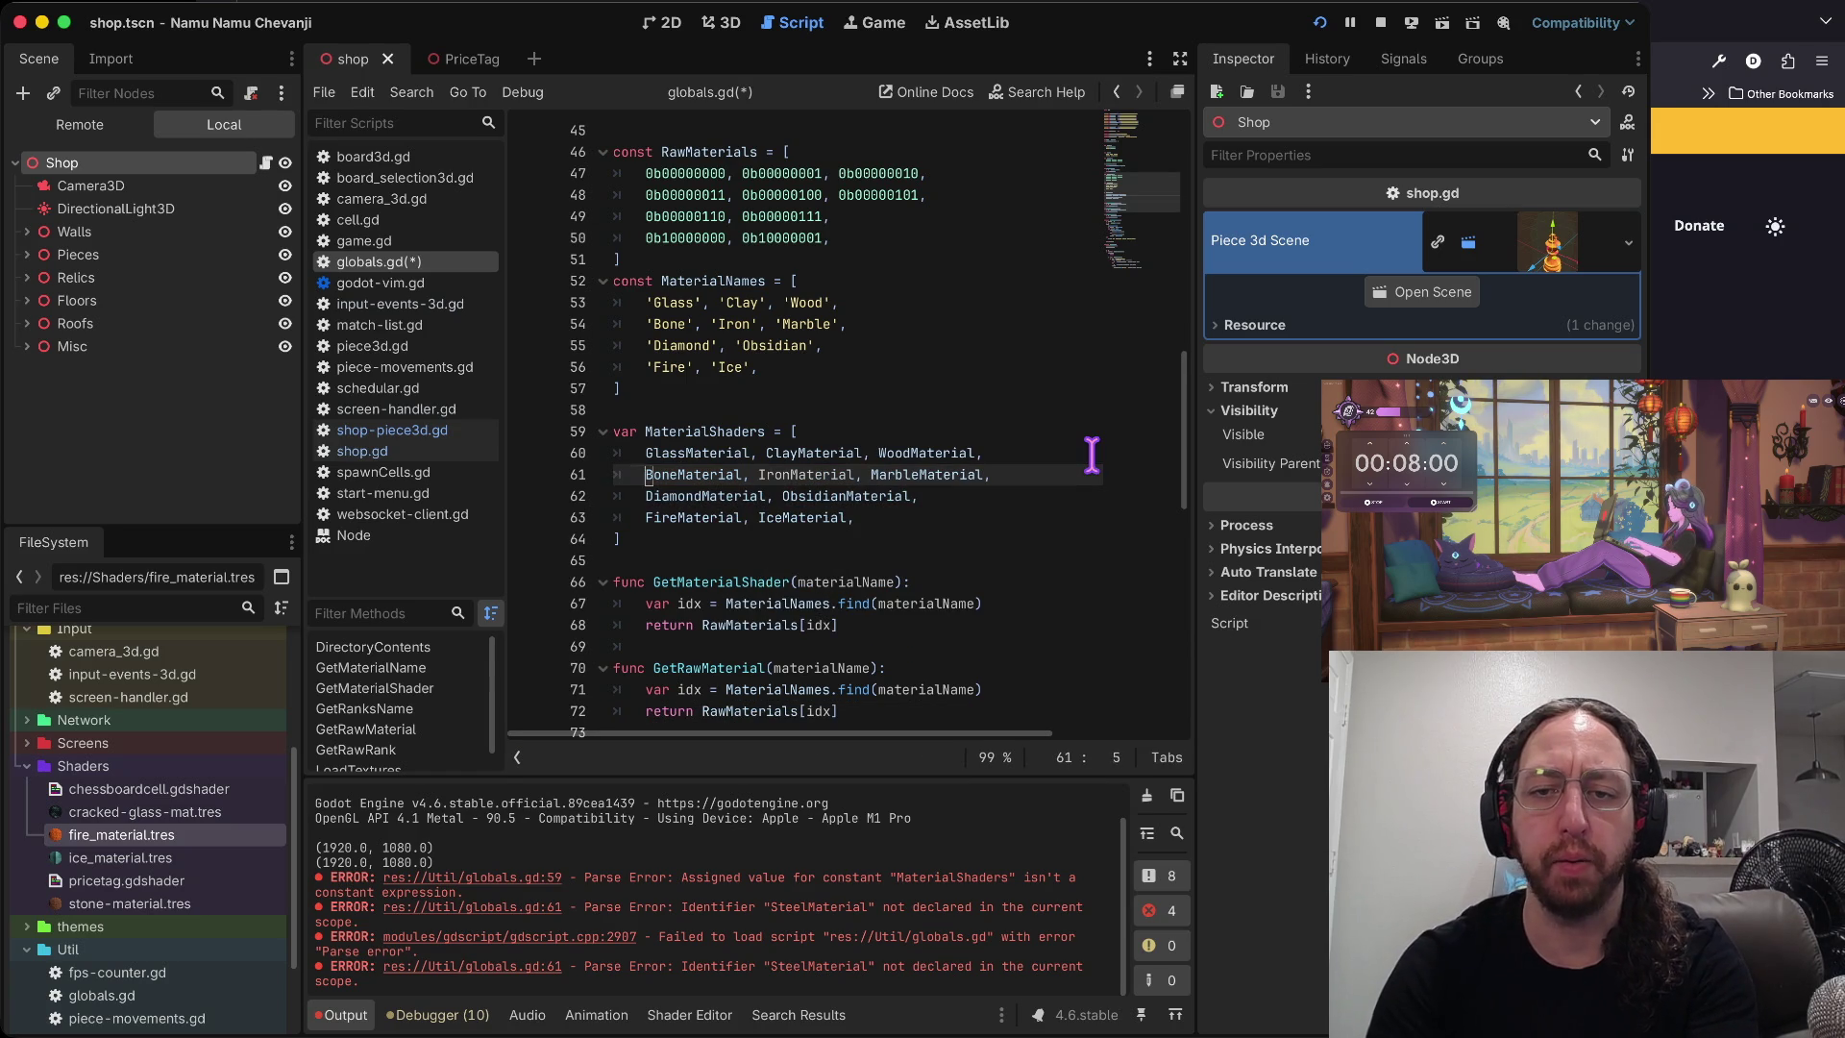
key(super+s)
- Review the code from RawRanks down to the DirectoryContents loop, then run the game
key(Up)
key(Up)
key(Up)
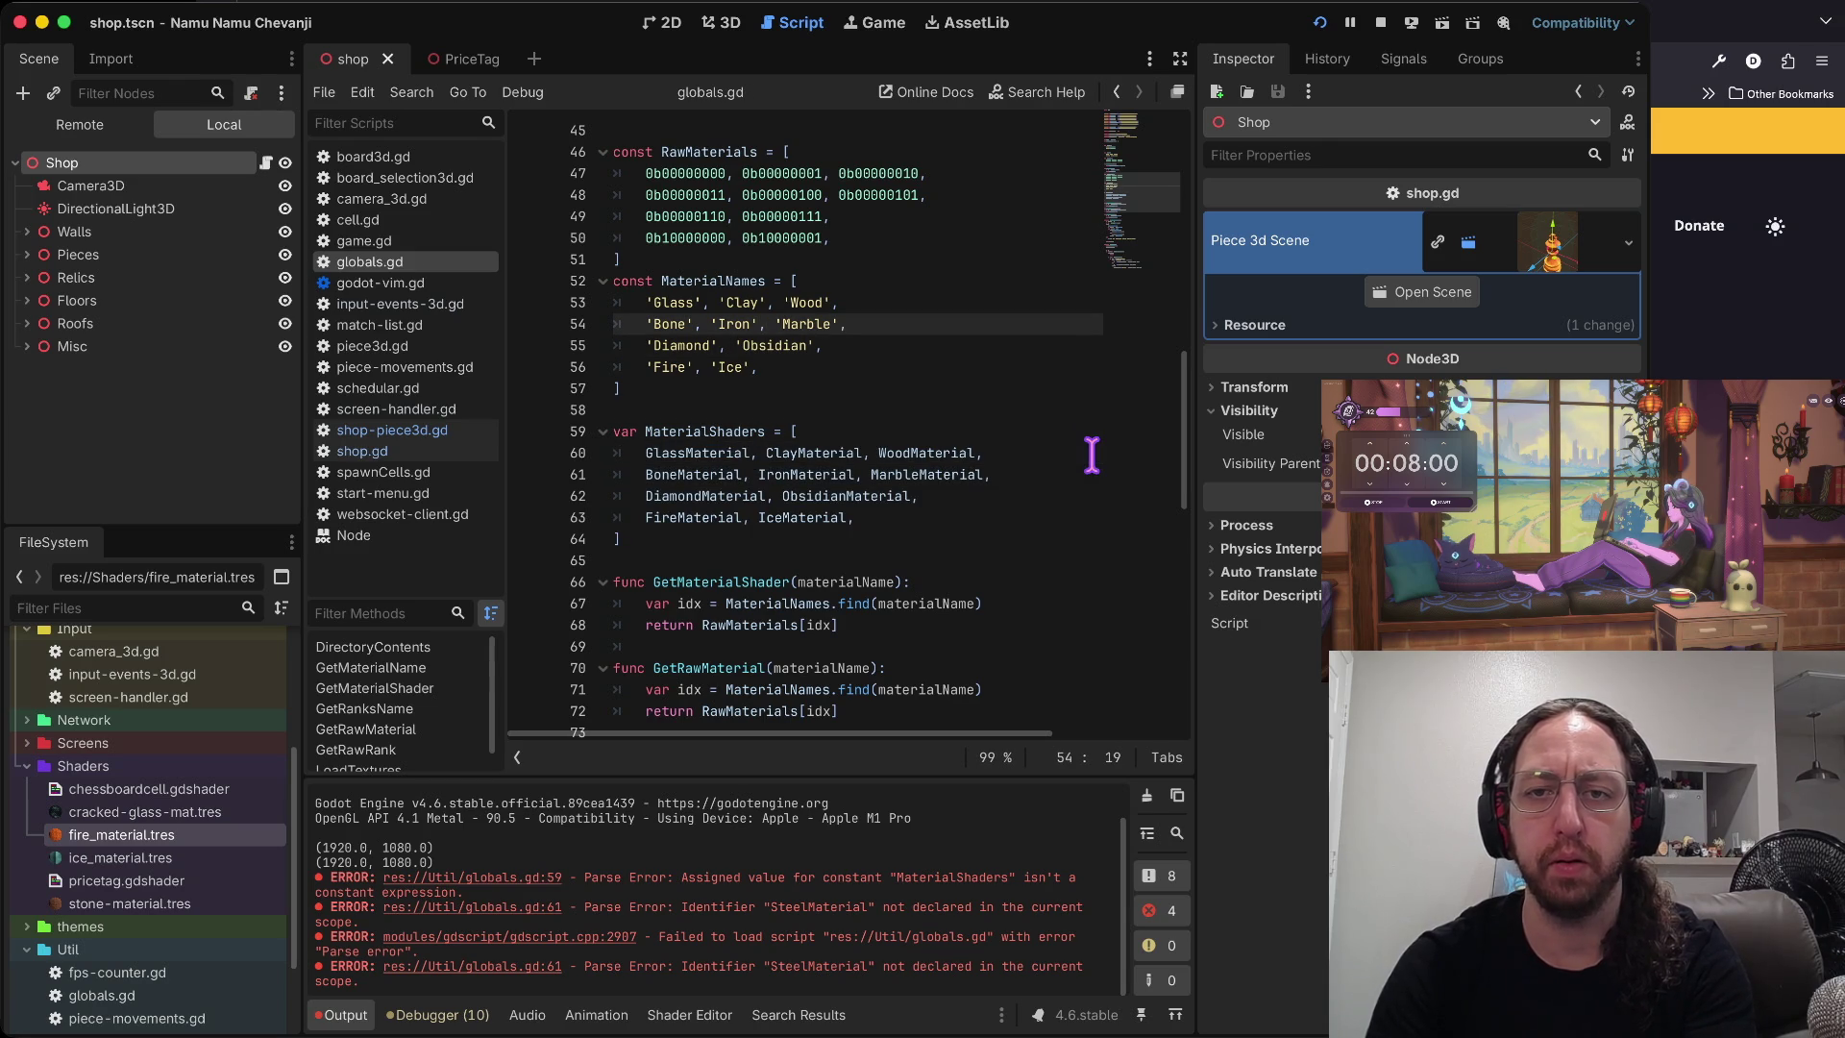
key(Up)
key(Up)
key(Up)
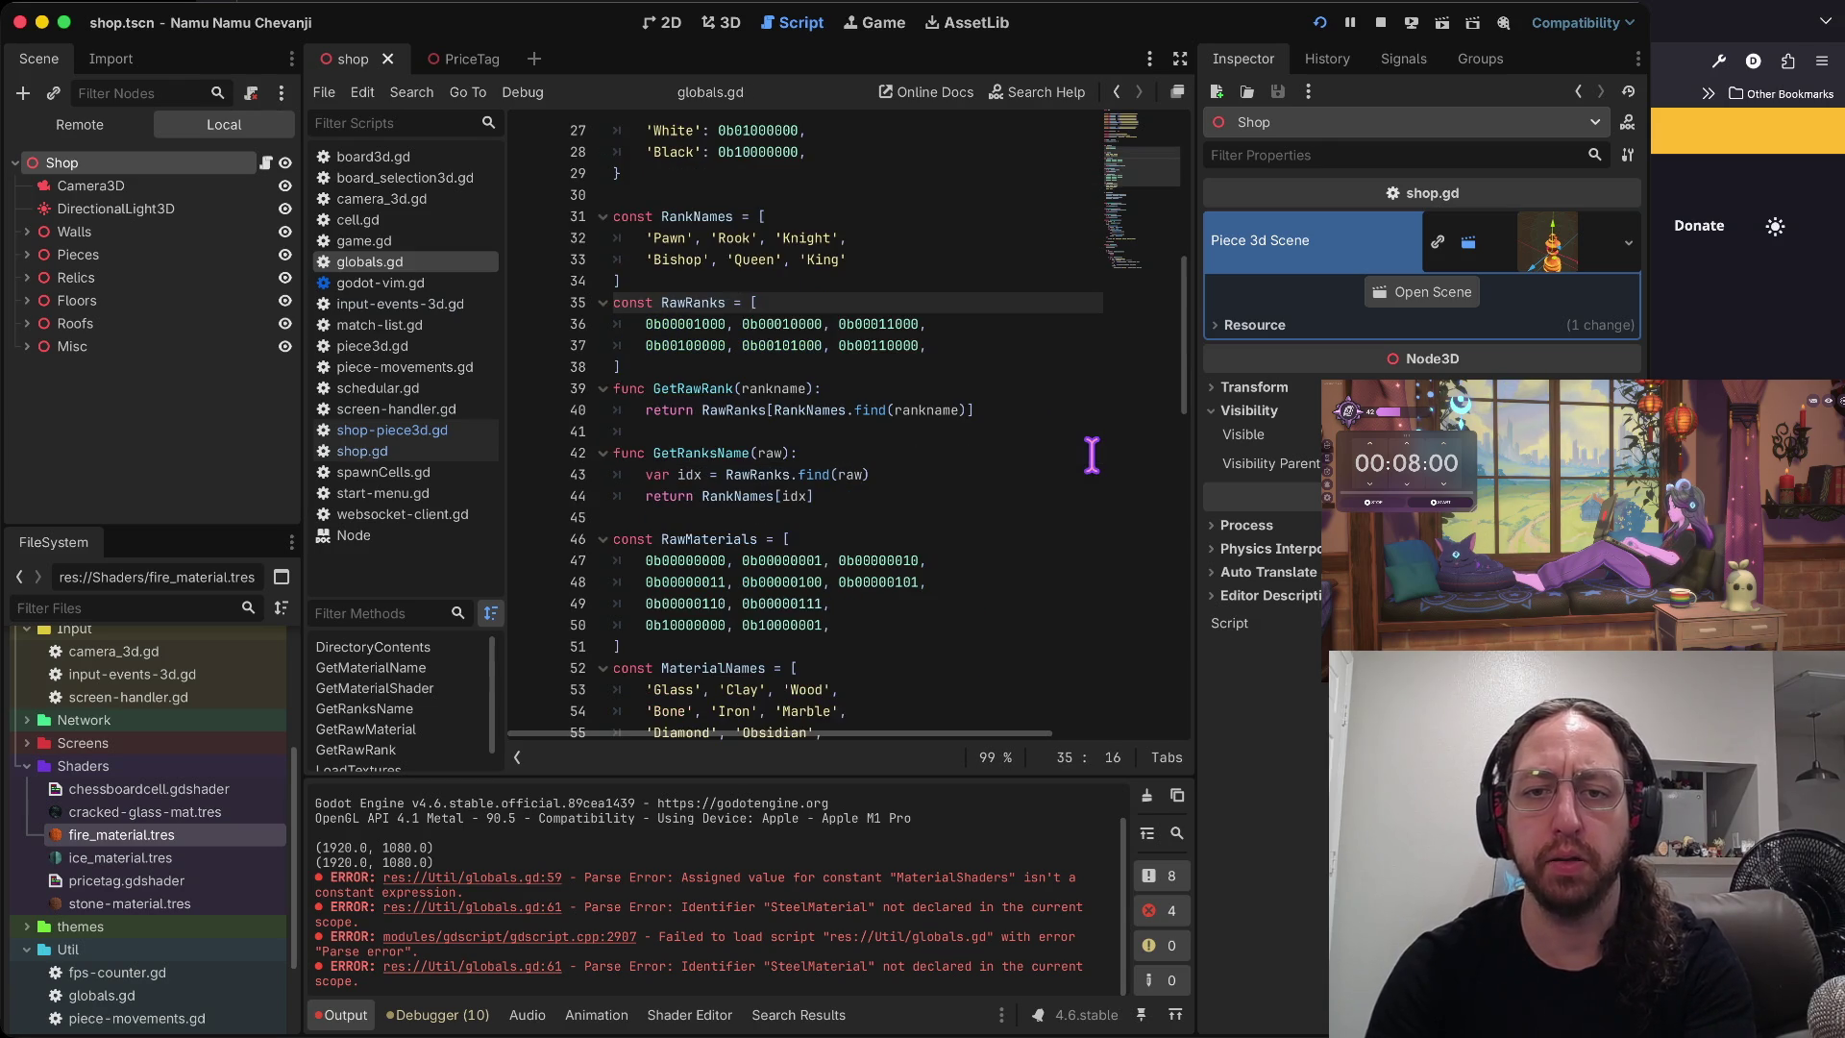
key(Down)
key(Down)
key(Down)
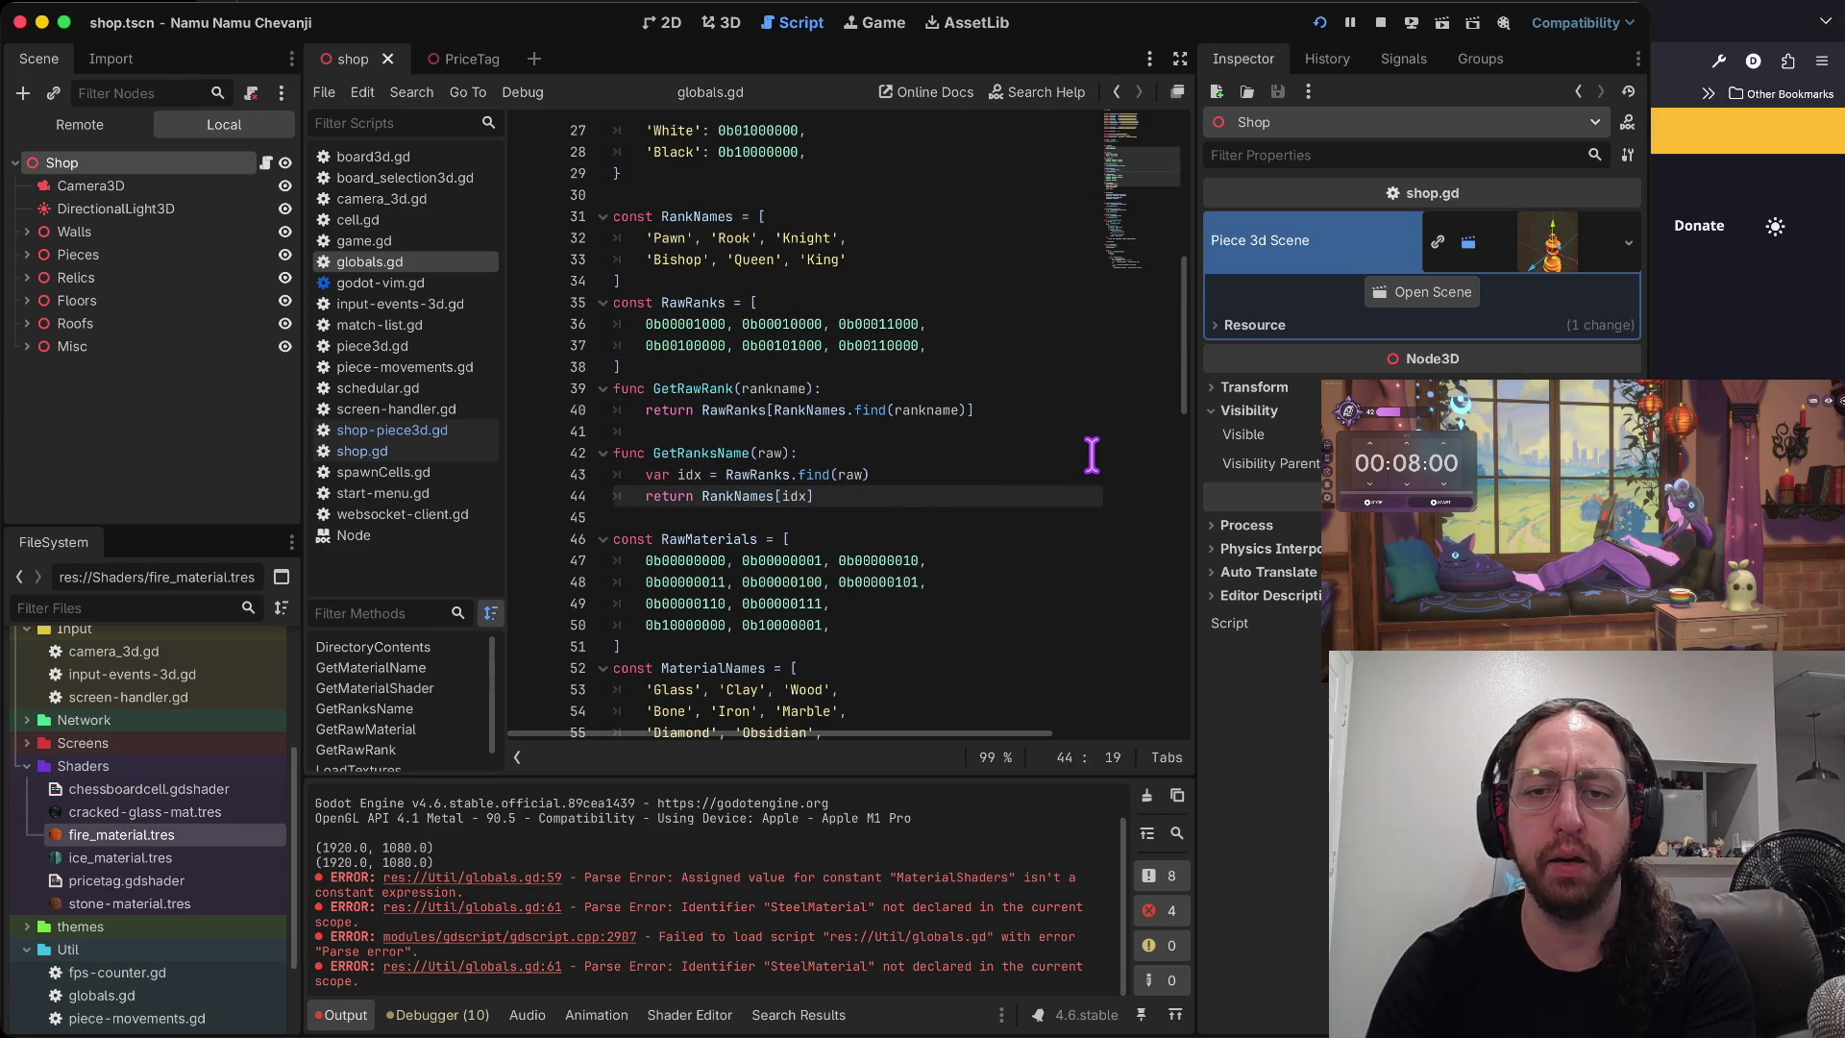
key(Down)
key(Down)
key(Down)
key(Up)
key(Up)
key(Up)
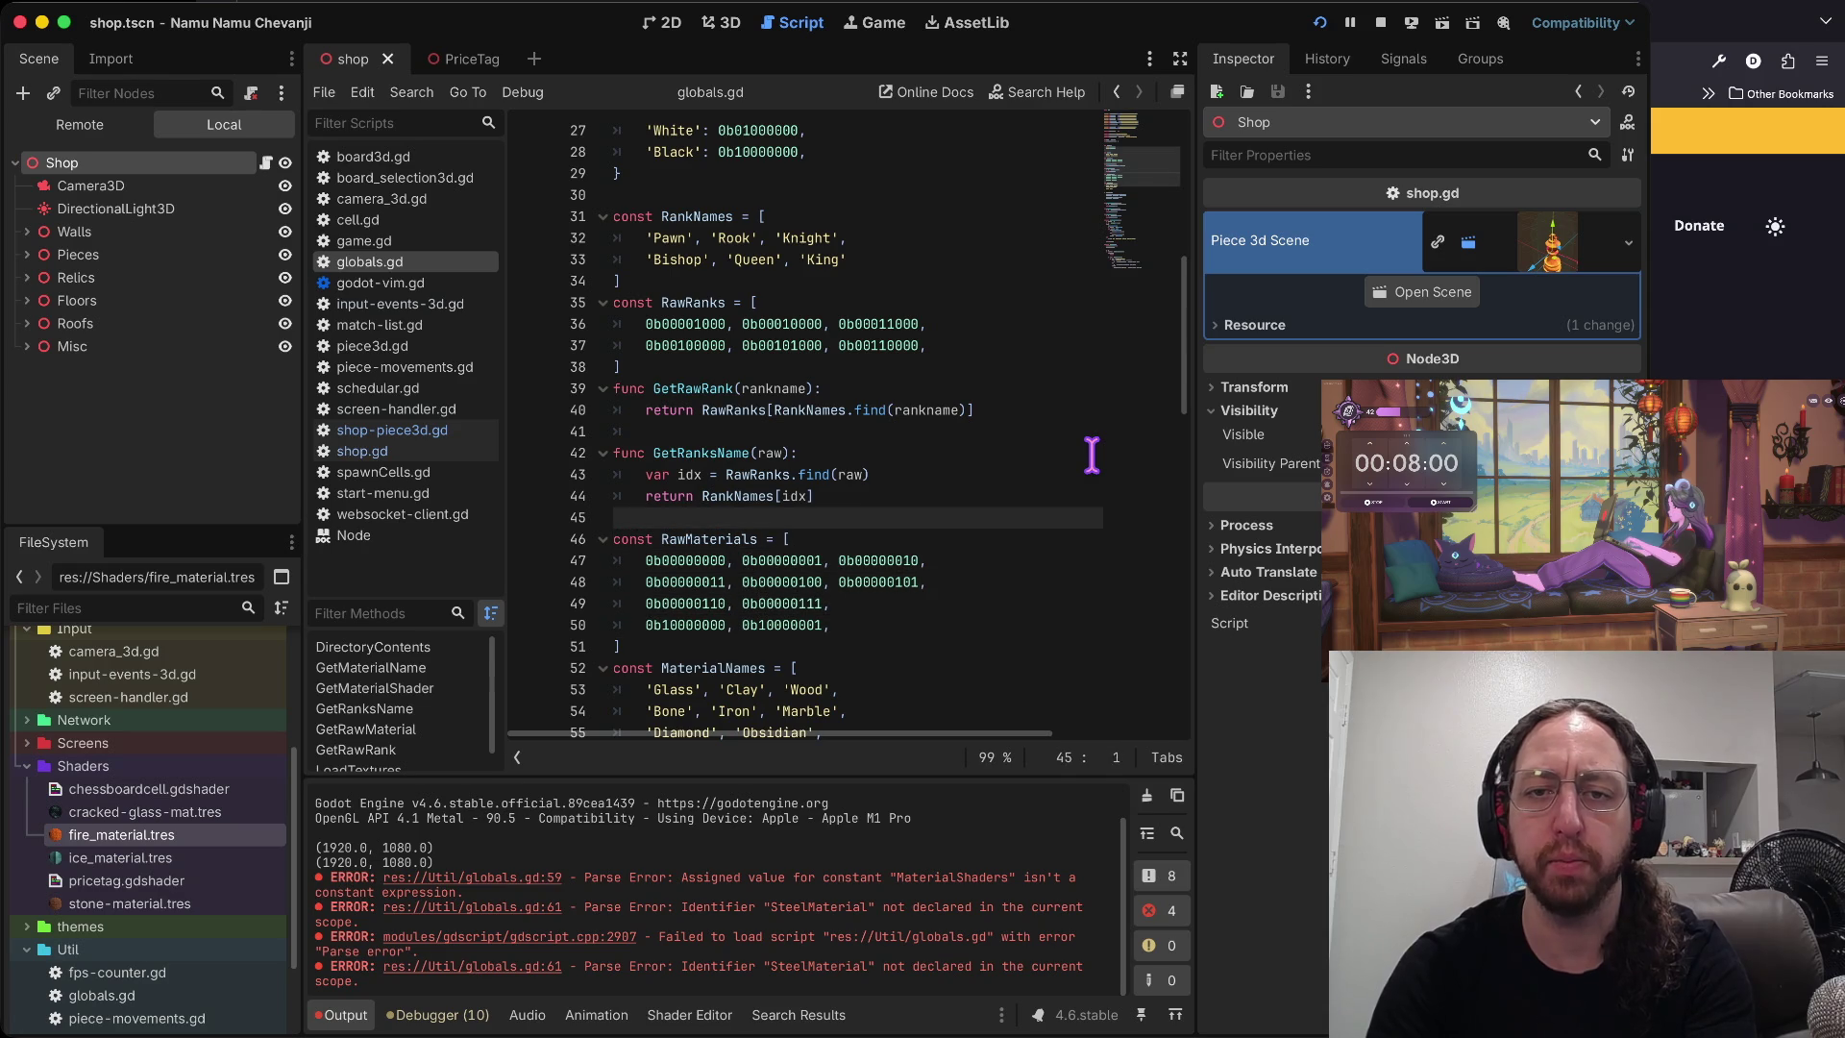
key(Down)
key(Down)
key(Down)
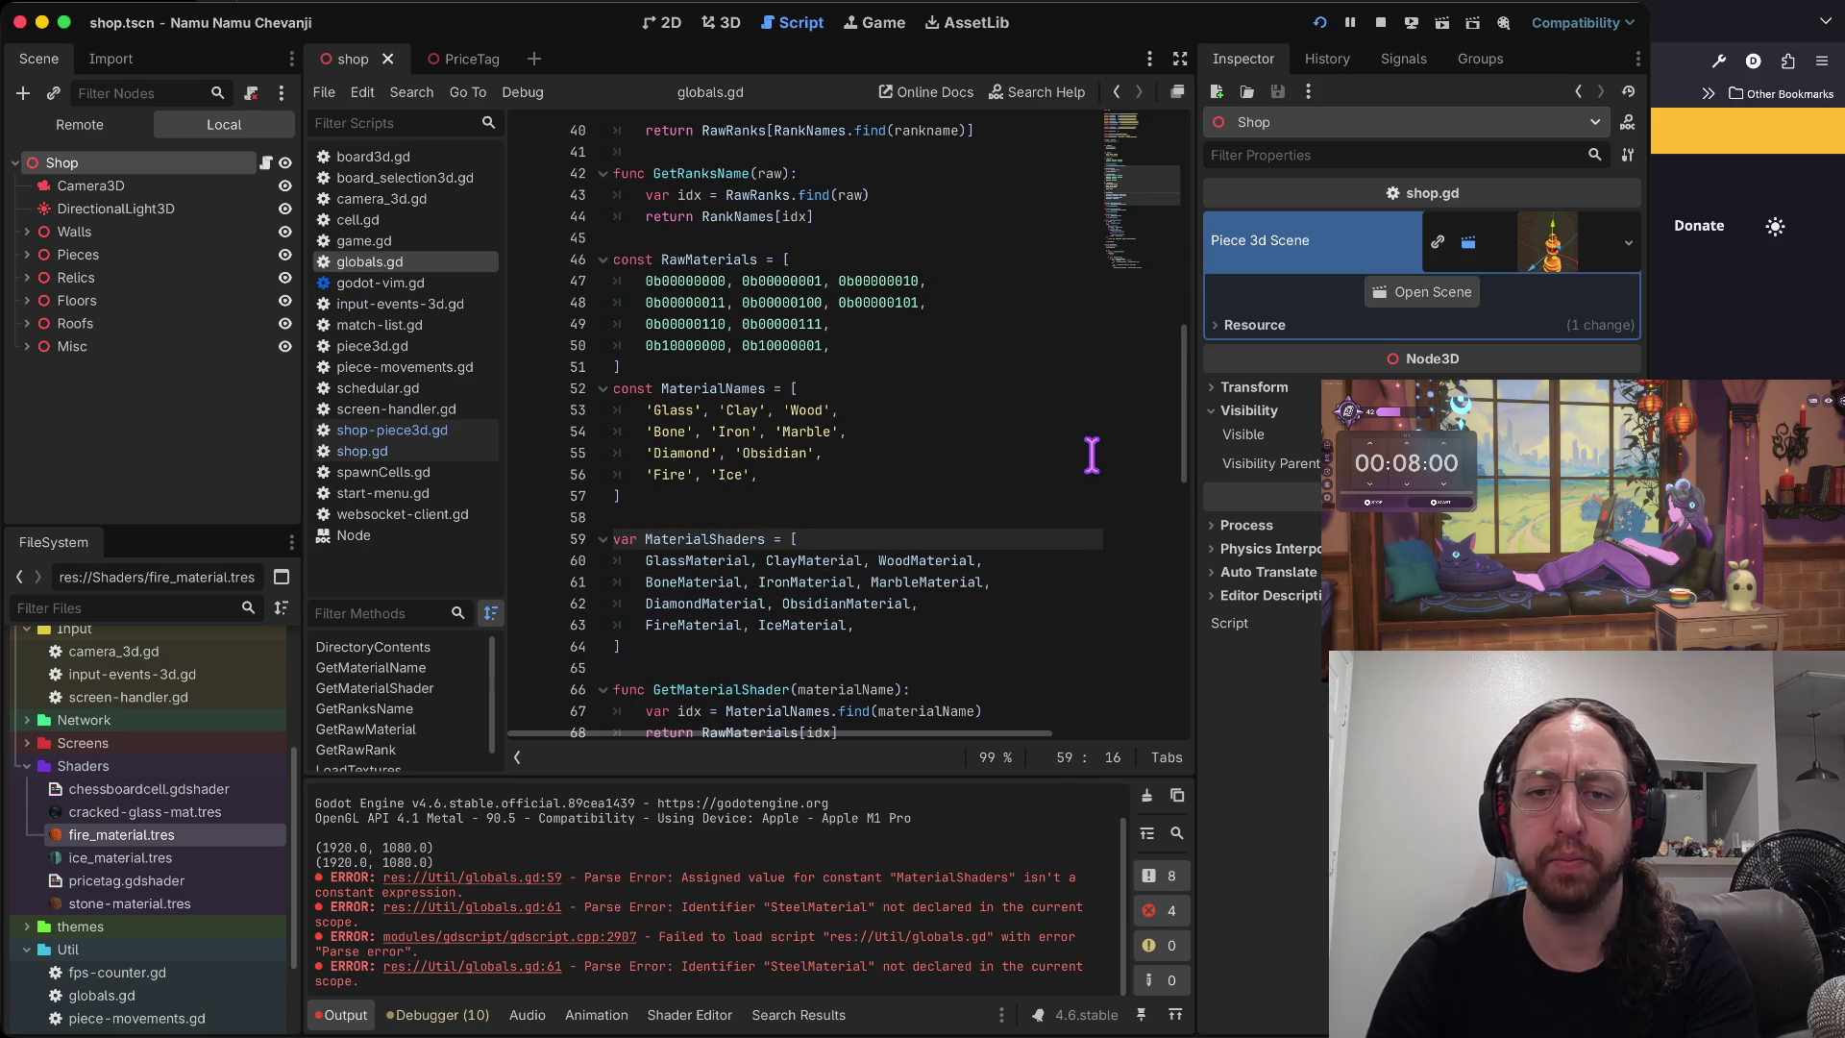
key(Down)
key(Down)
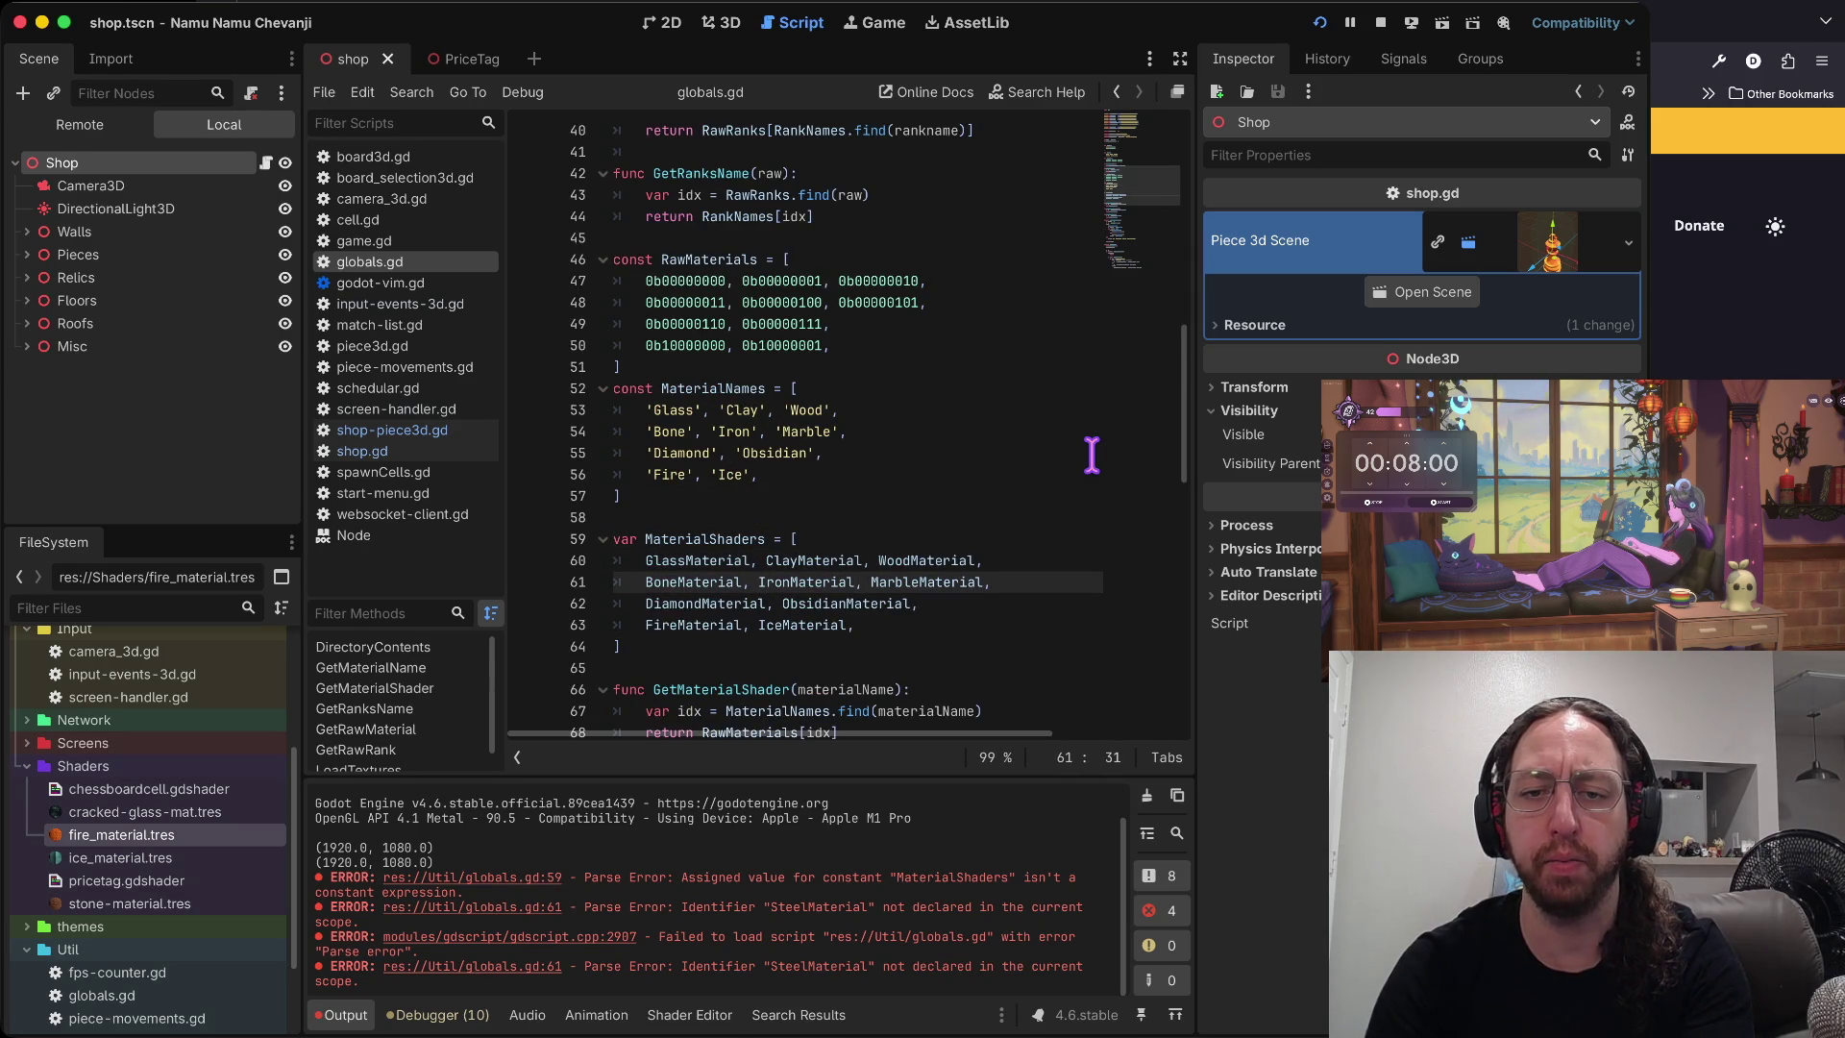
key(Down)
key(Down)
key(Down)
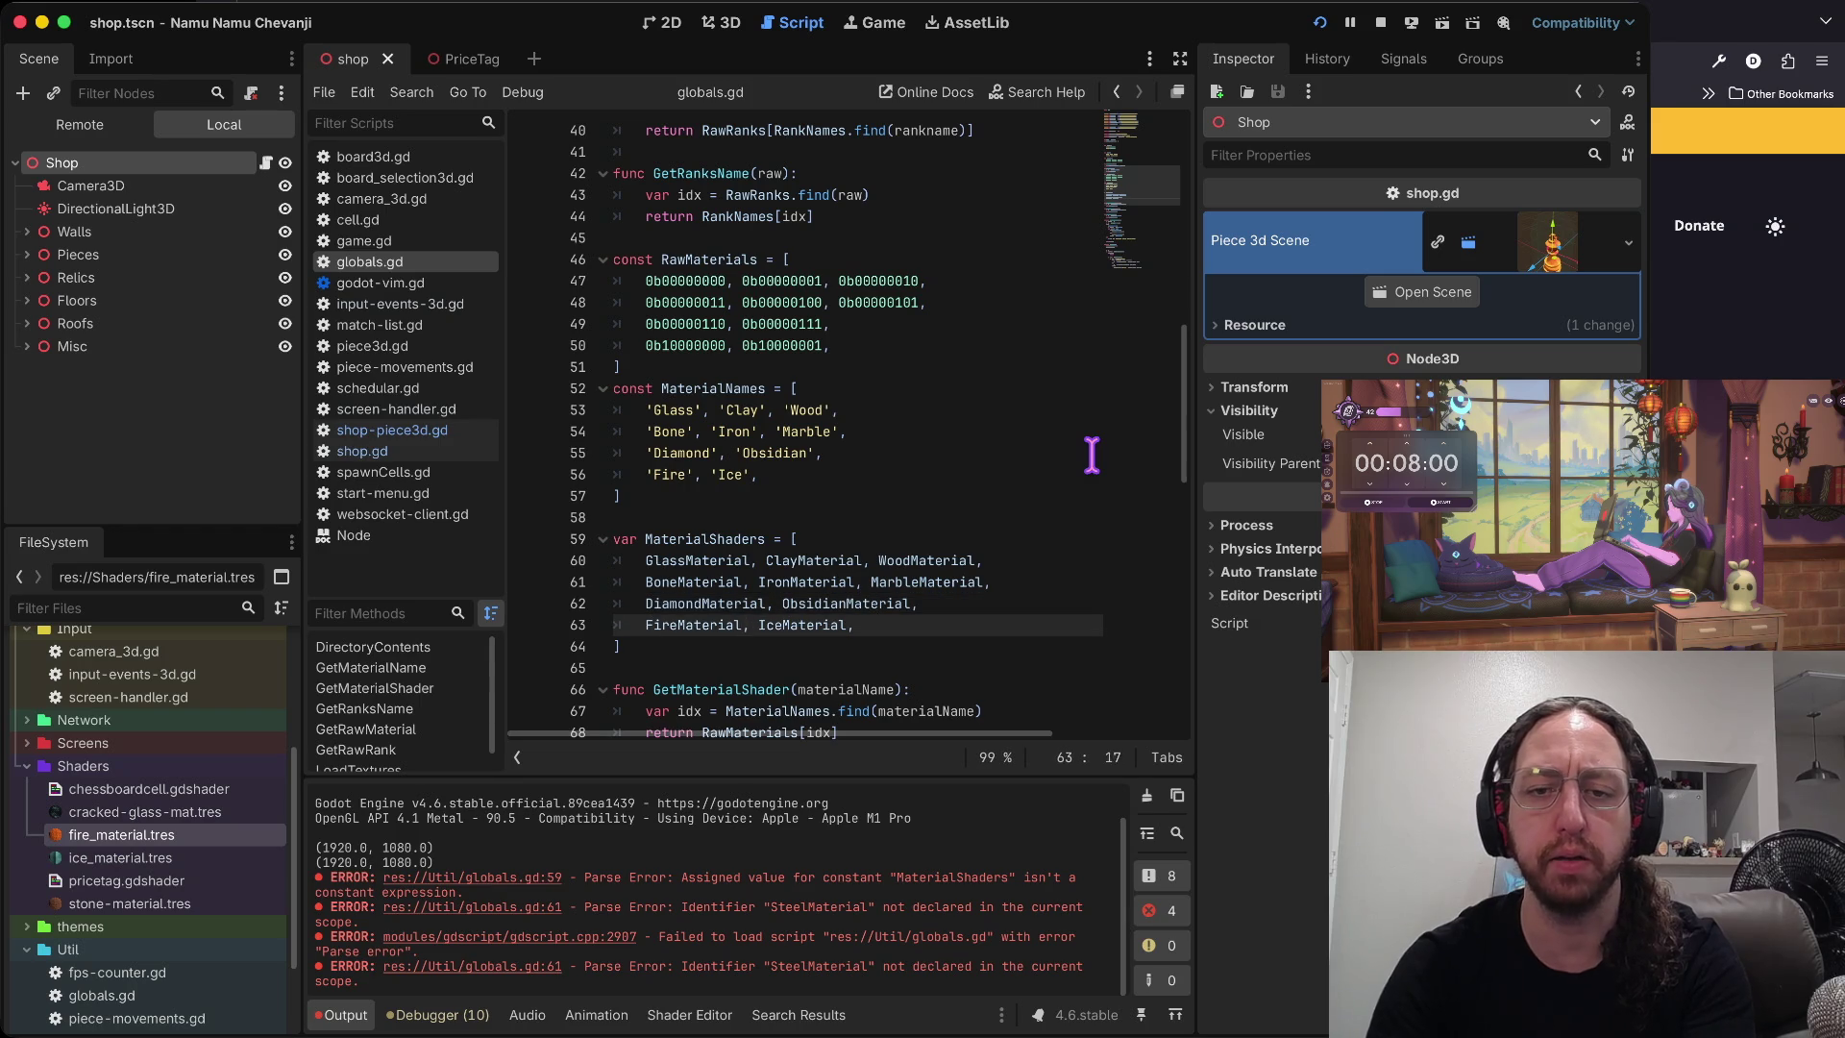
key(Down)
key(Down)
key(Down)
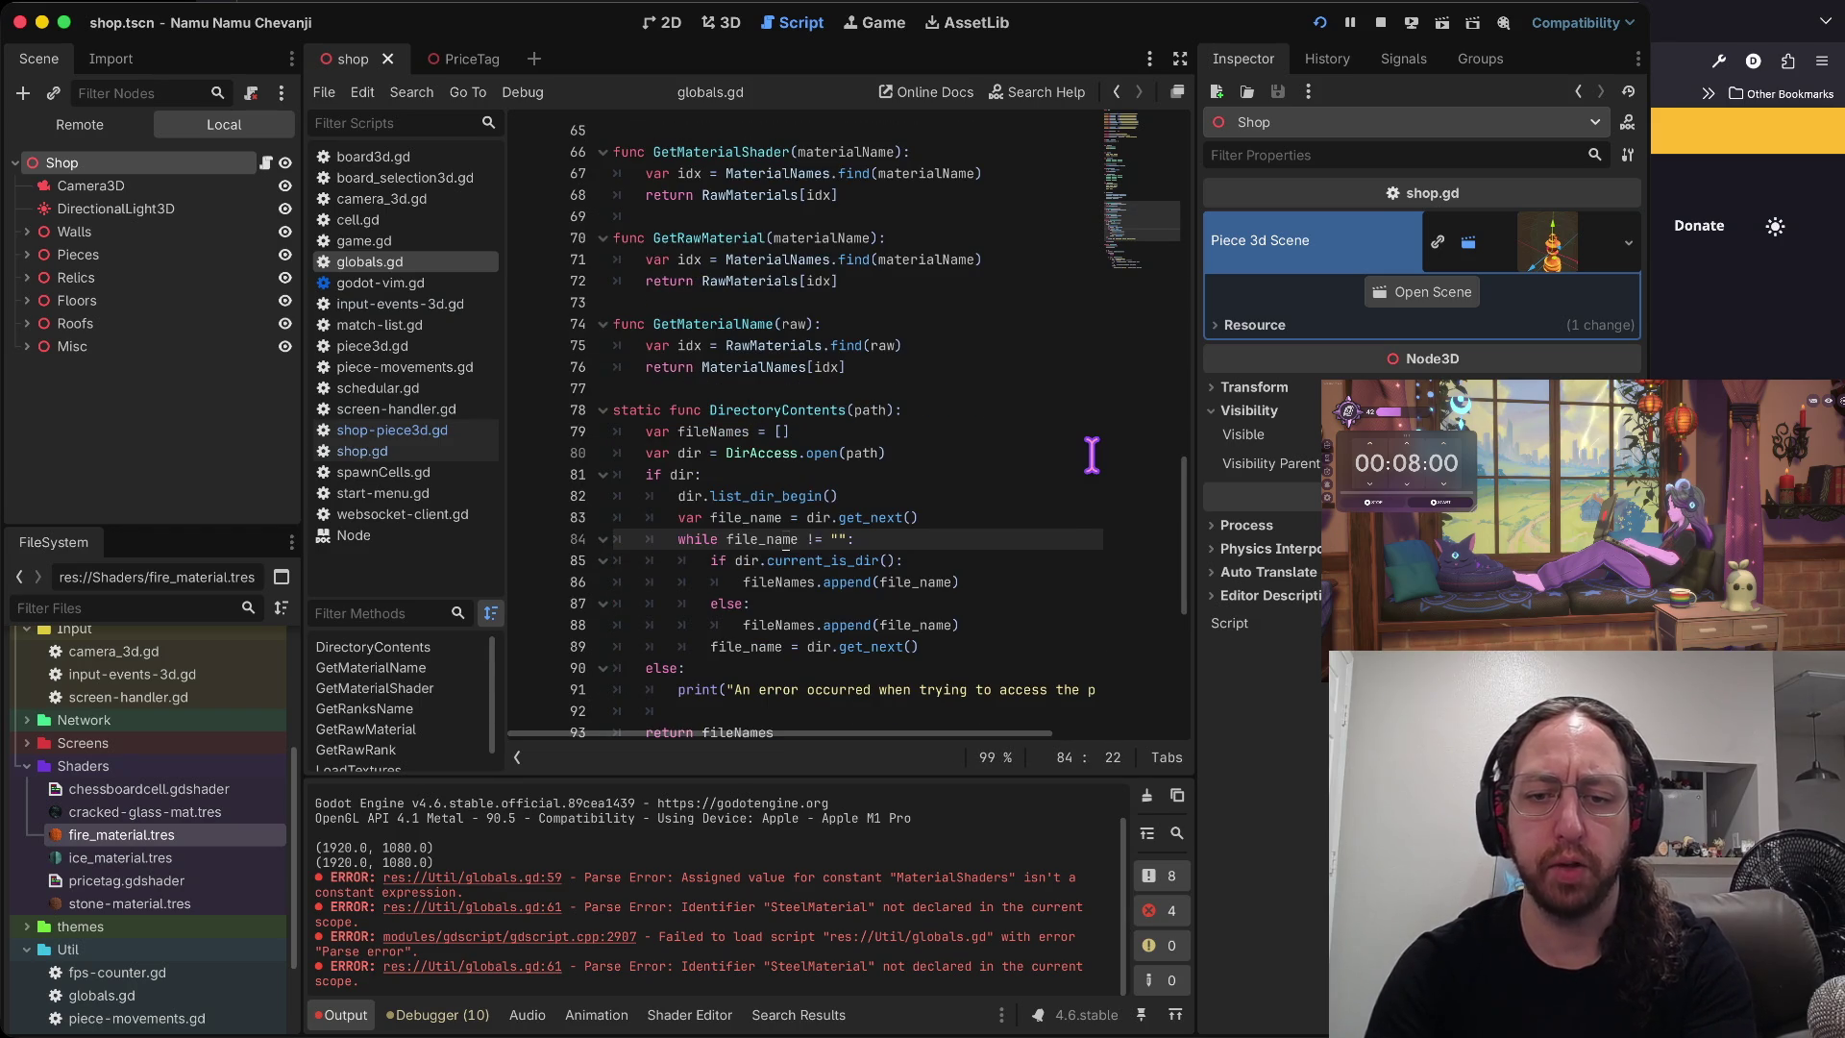
triple_click(894, 860)
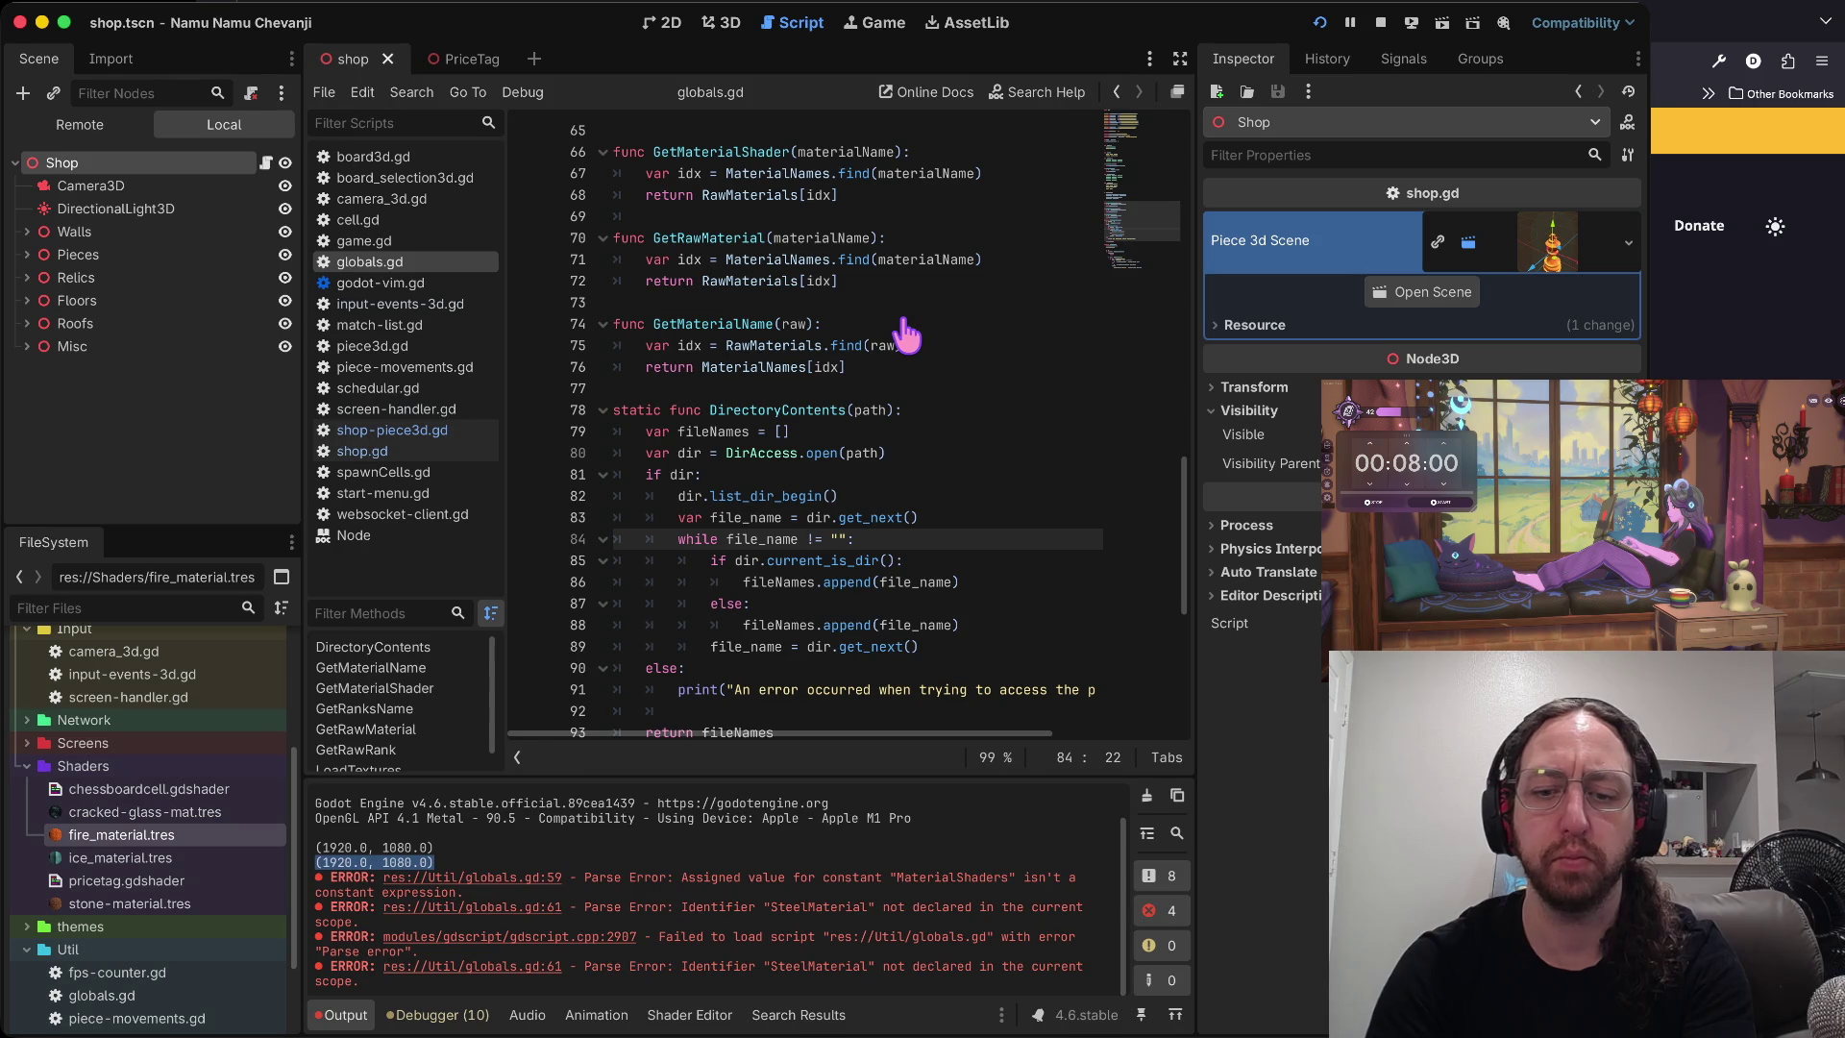
key(super+b)
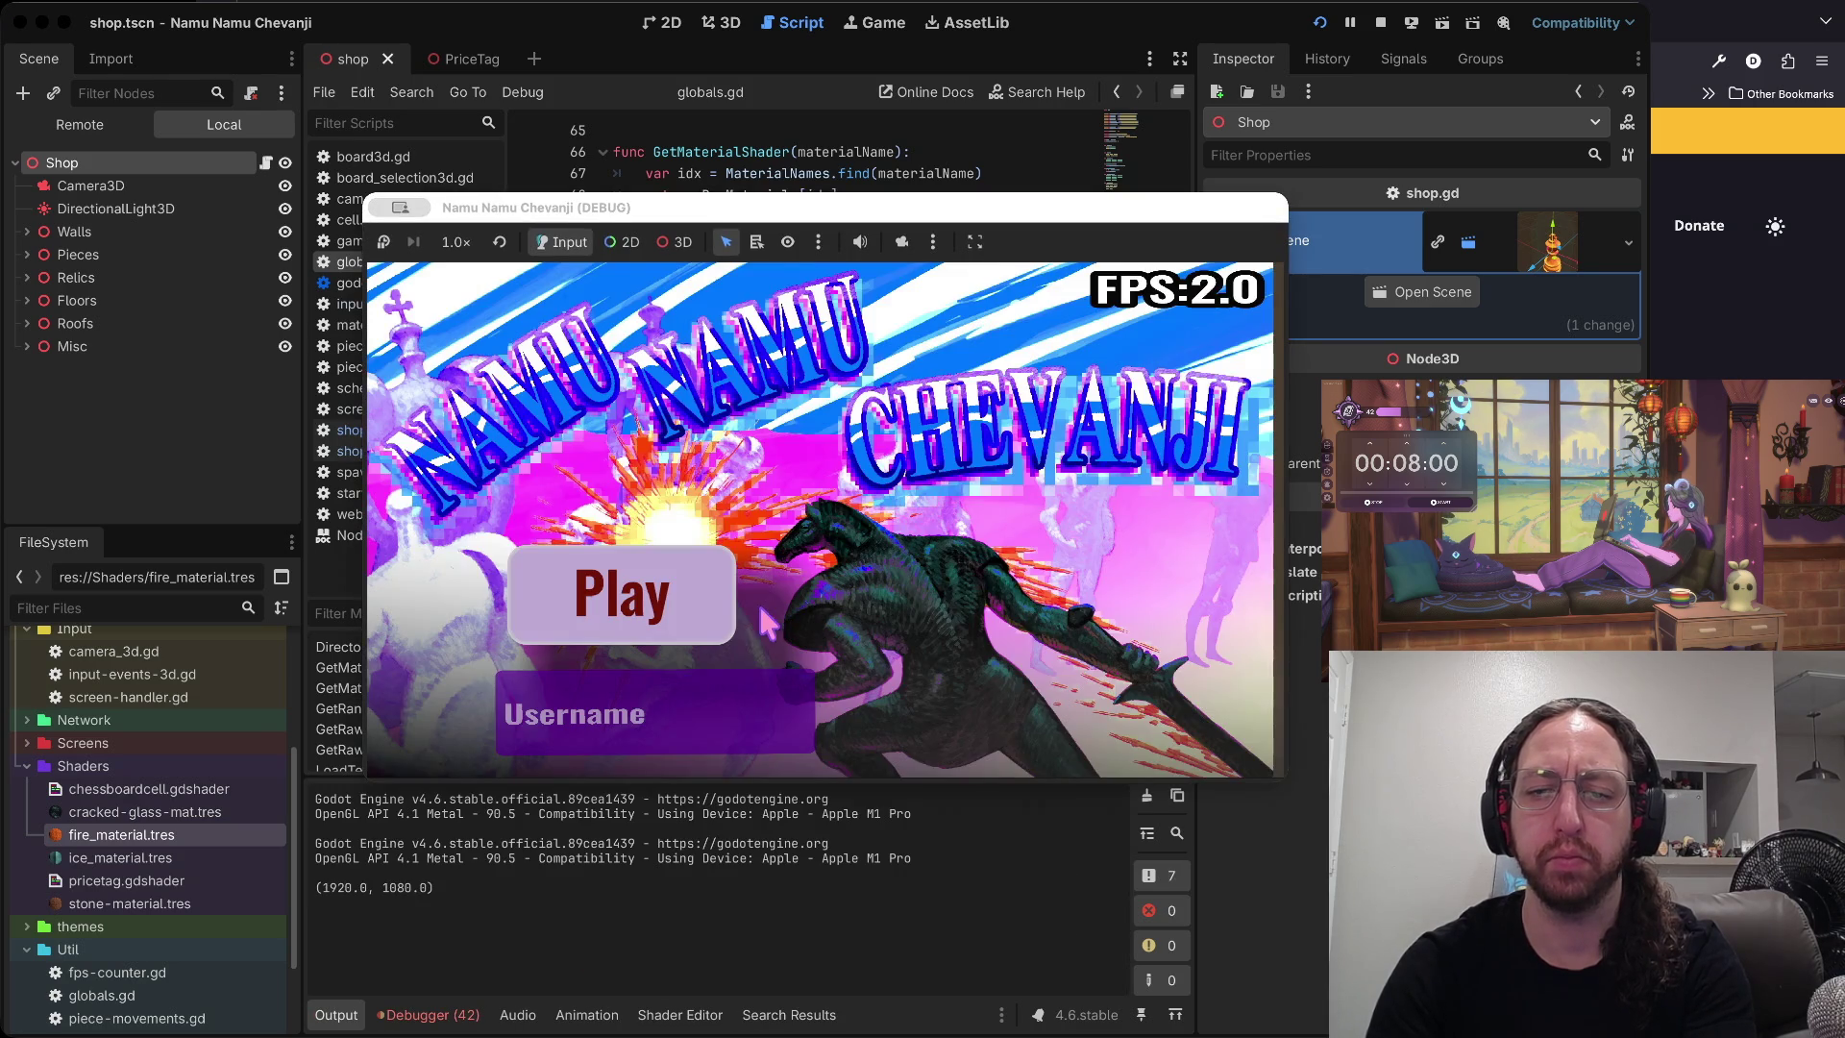
- Enter a username, start a game, open the store, and stop the crashed debug session
click(692, 684)
text(a)
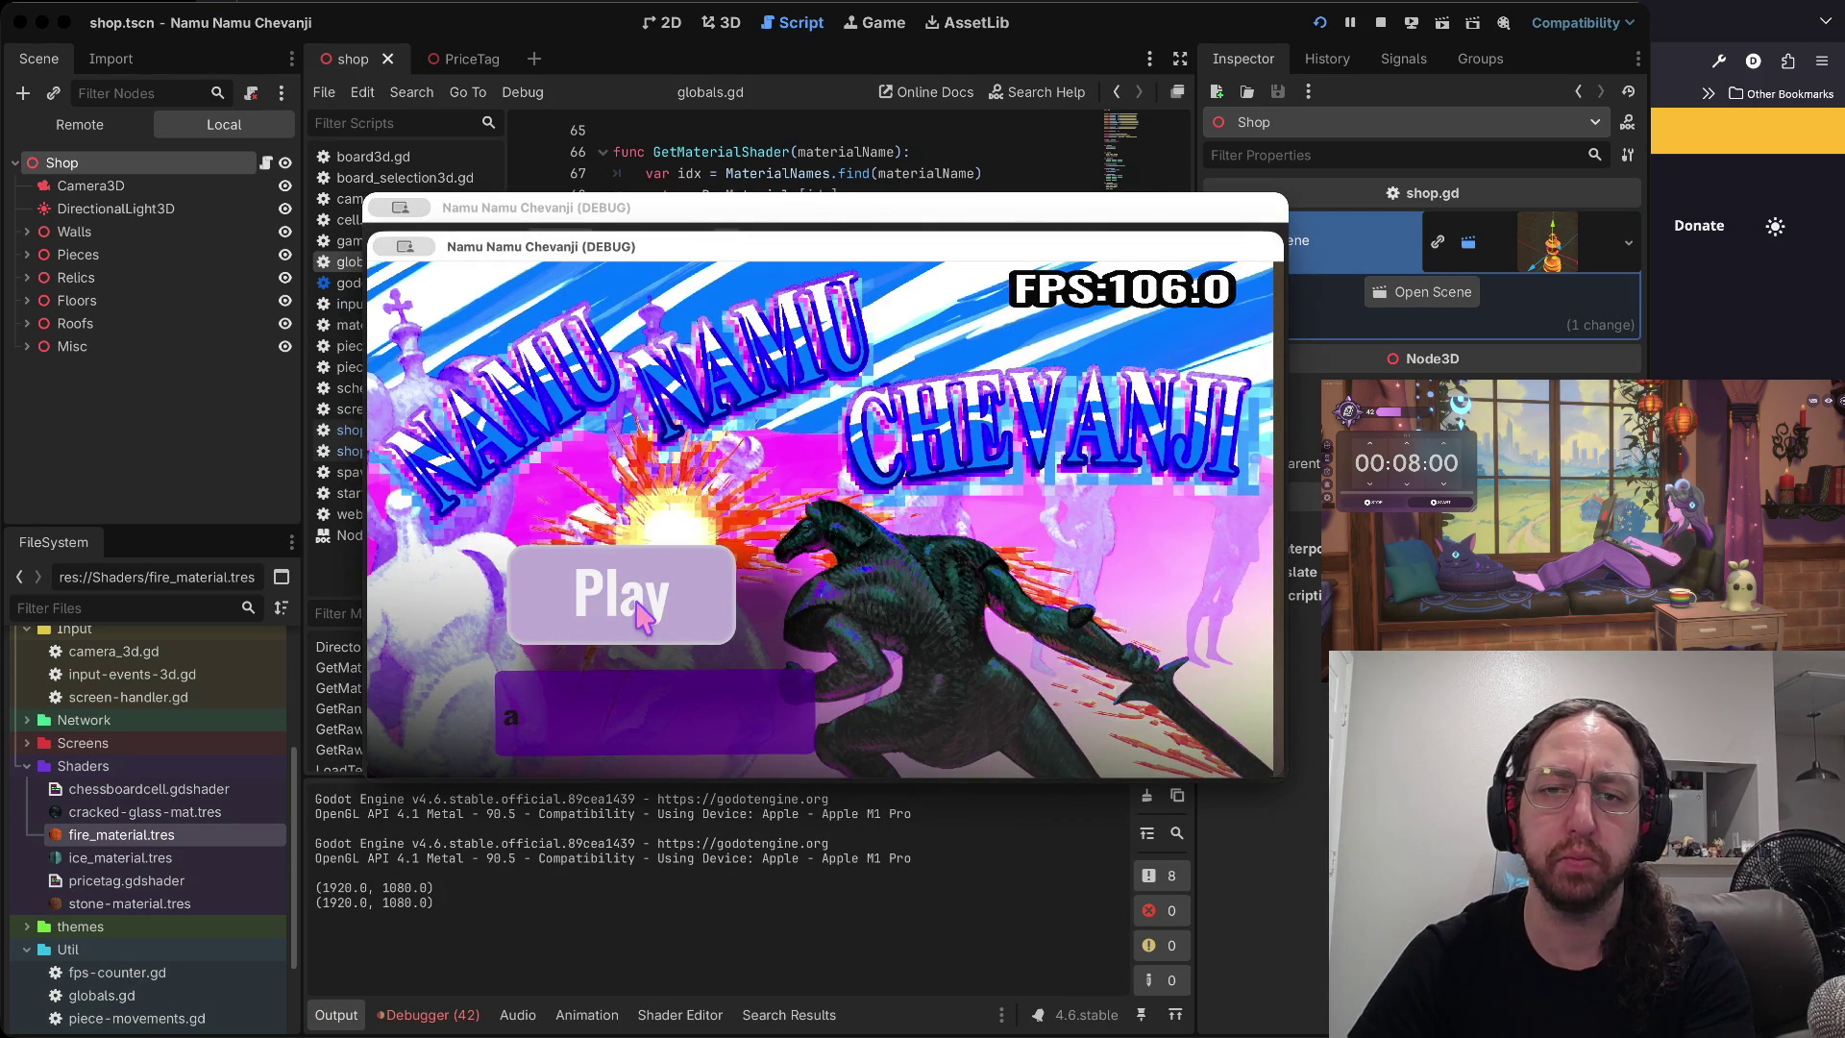
click(645, 620)
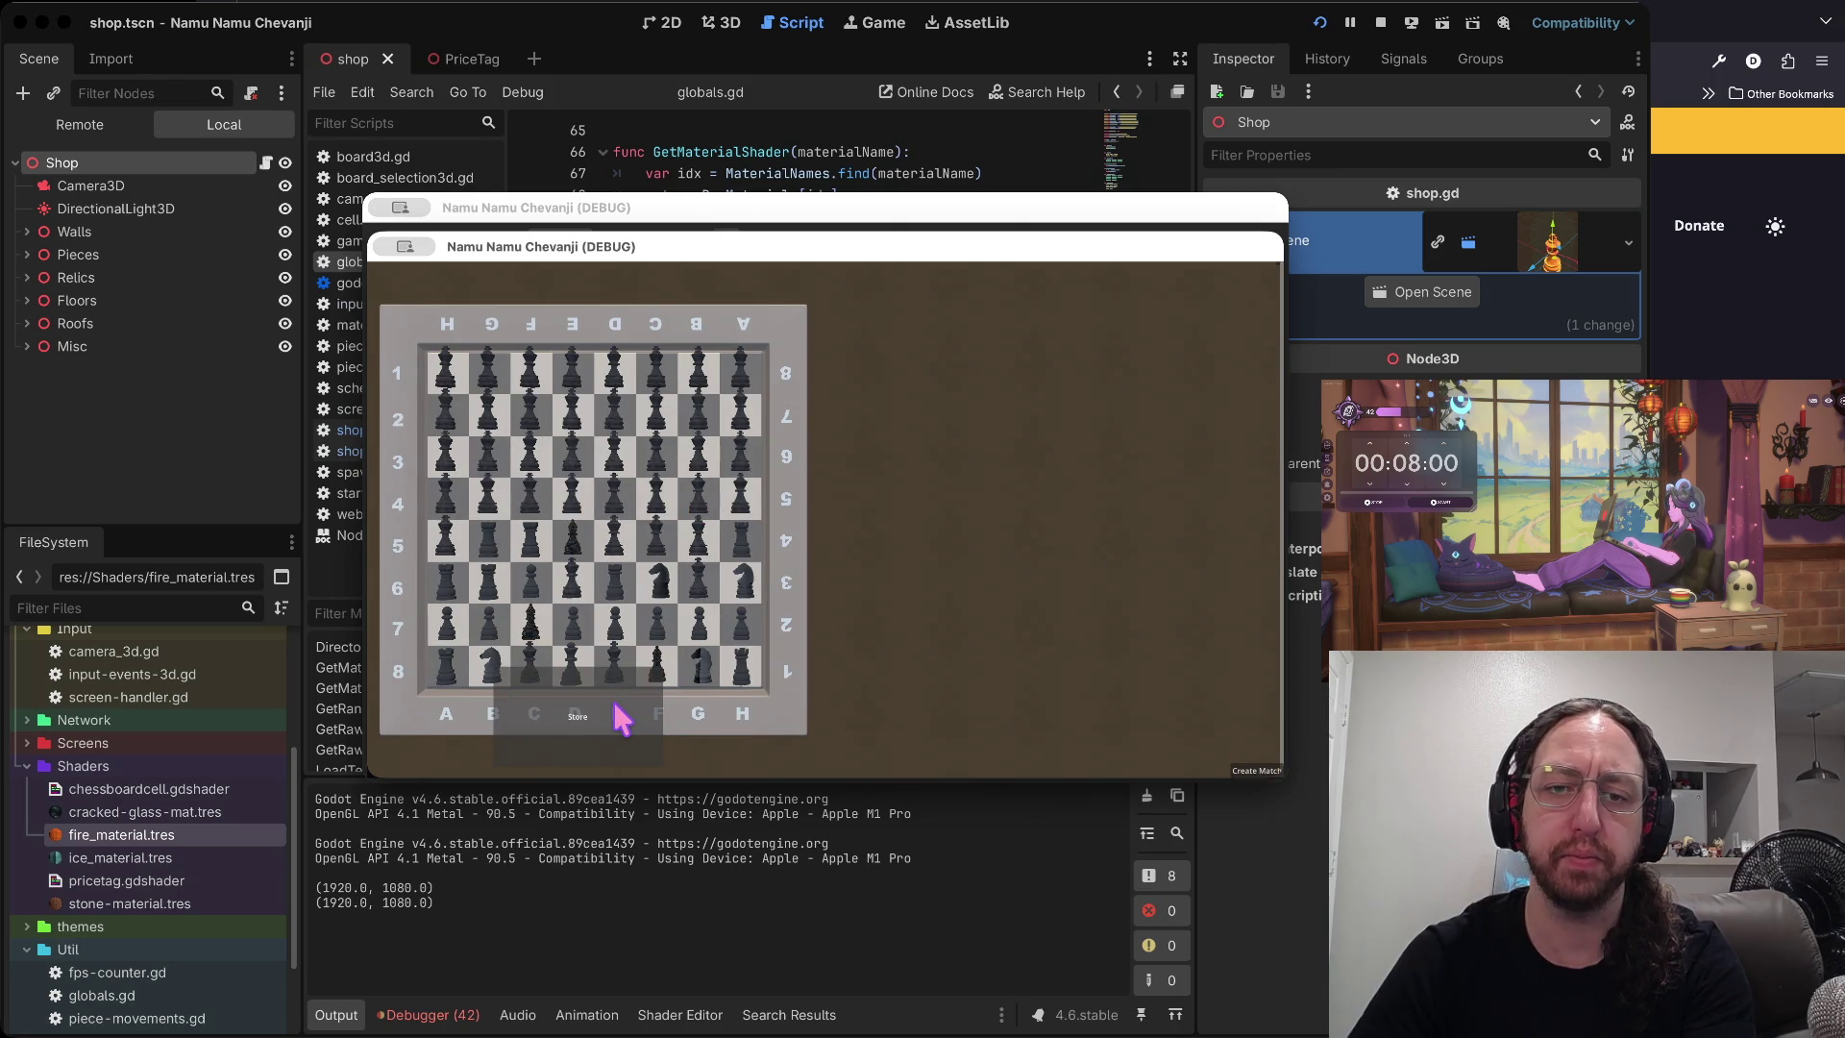
click(620, 715)
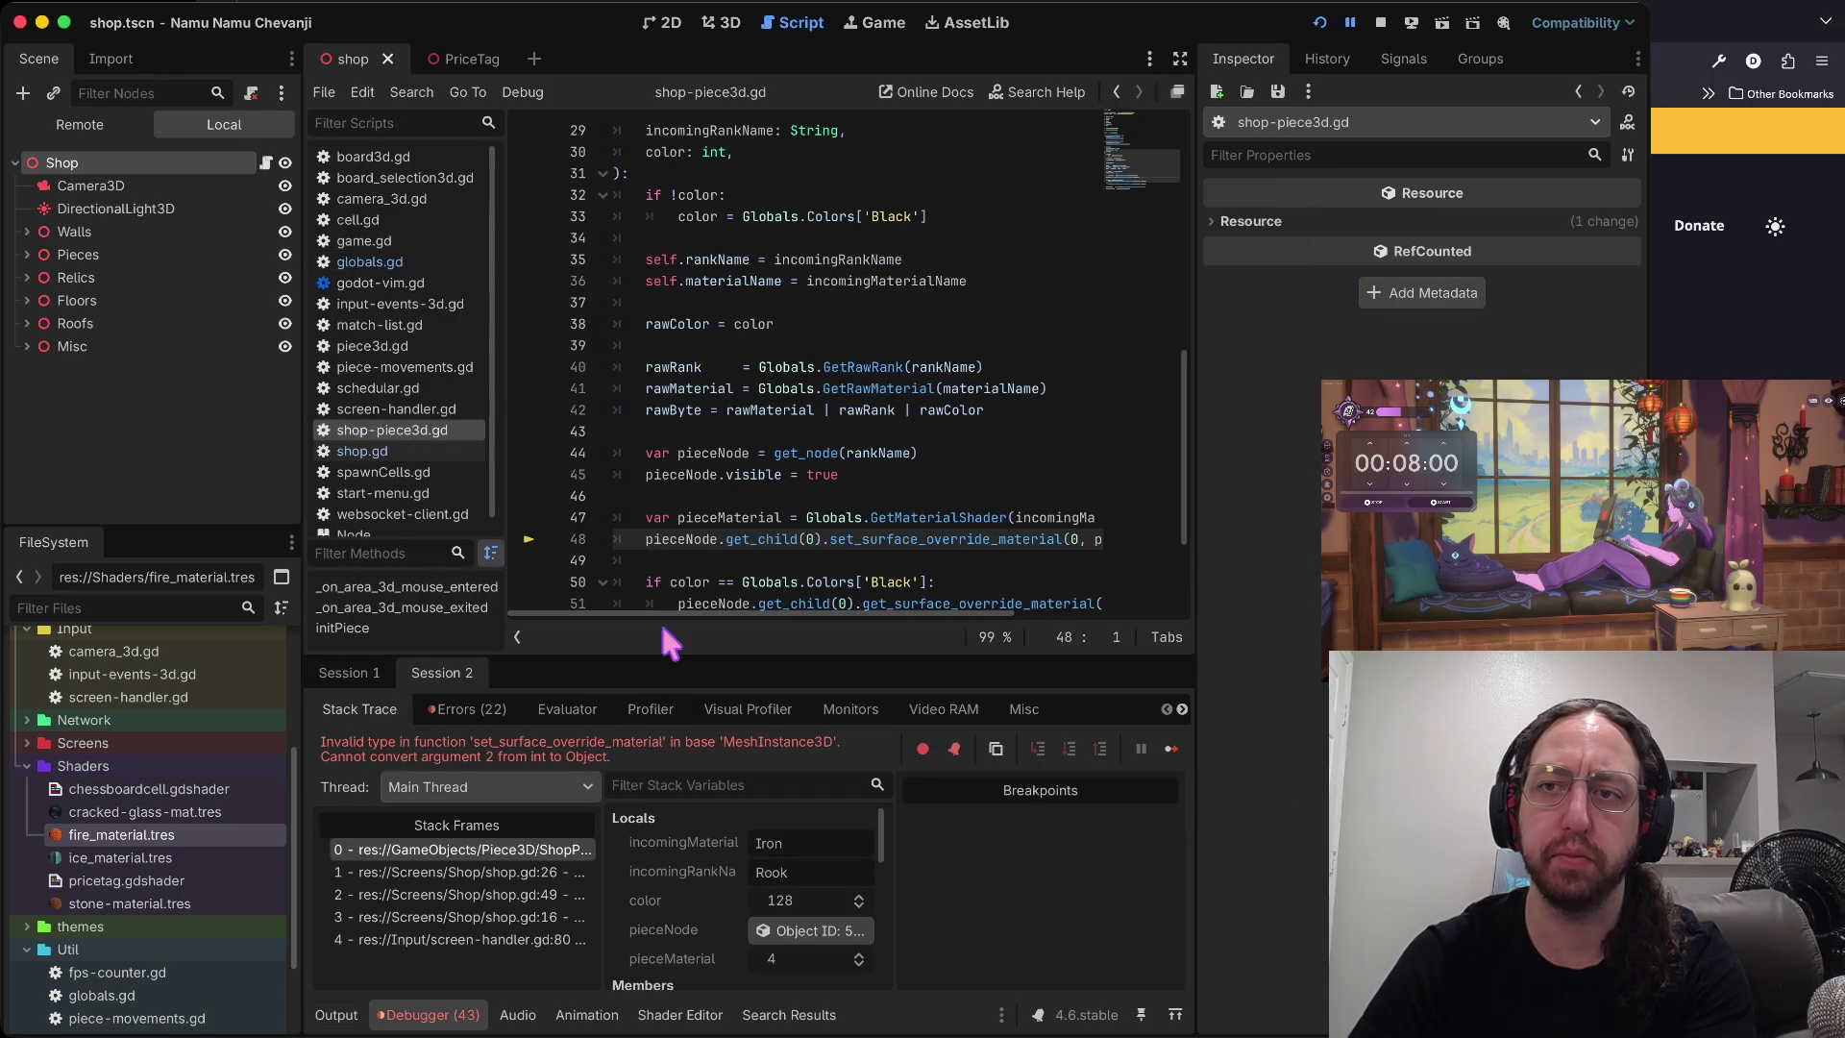
click(1377, 21)
- Comment out the pieceMaterial lines 47–48 in shop-piece3d.gd and save it
click(722, 430)
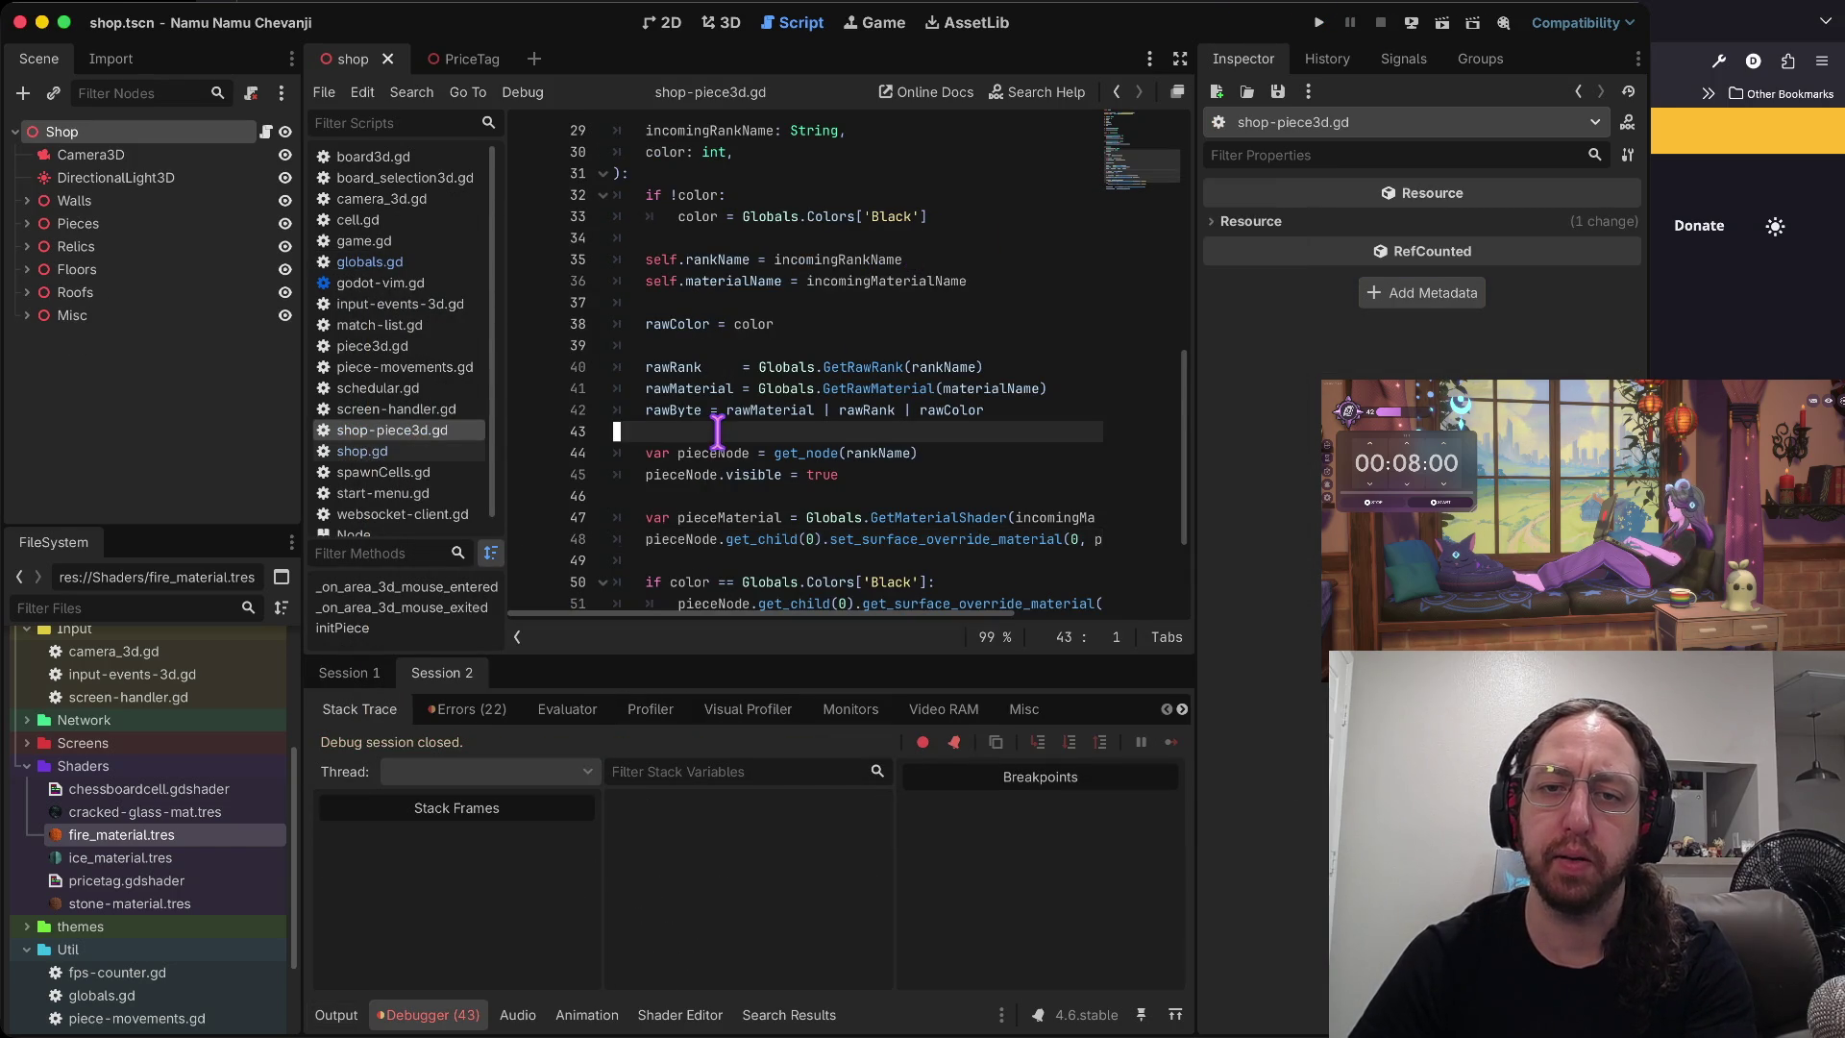
scroll(722, 431, down, 2)
click(773, 393)
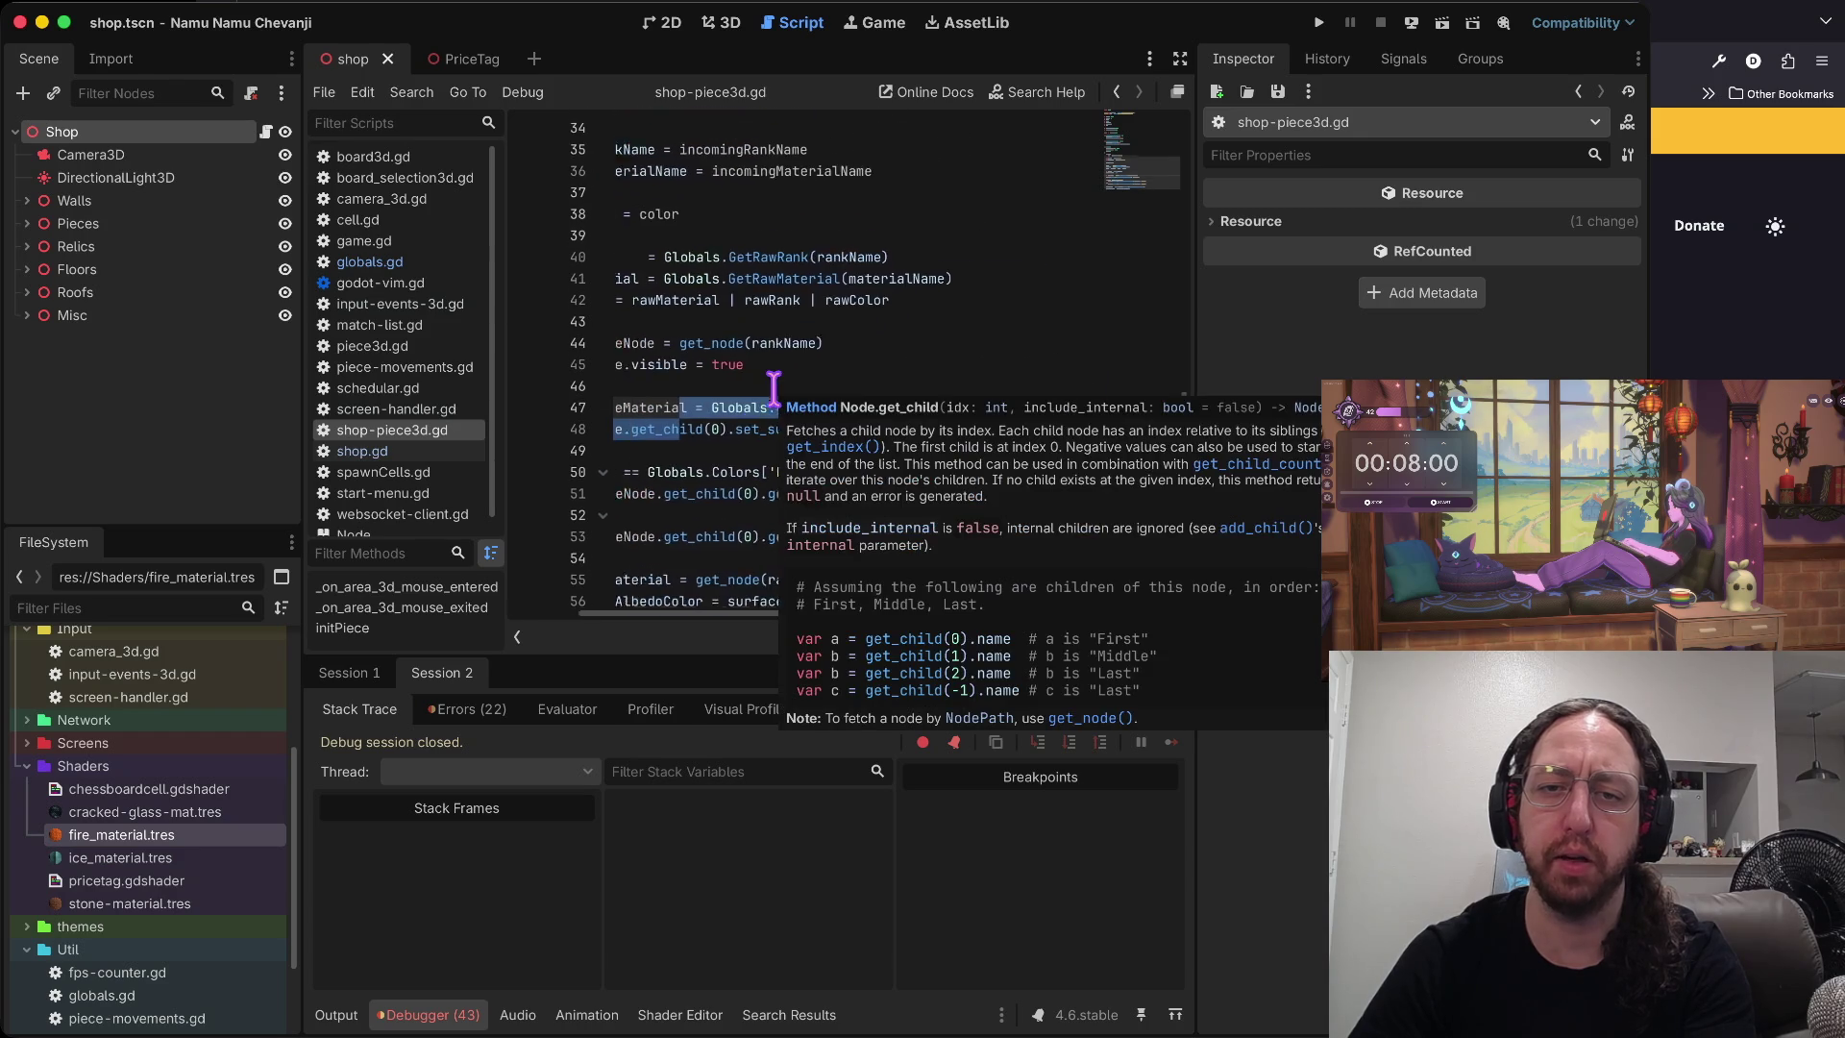
click(685, 394)
click(643, 371)
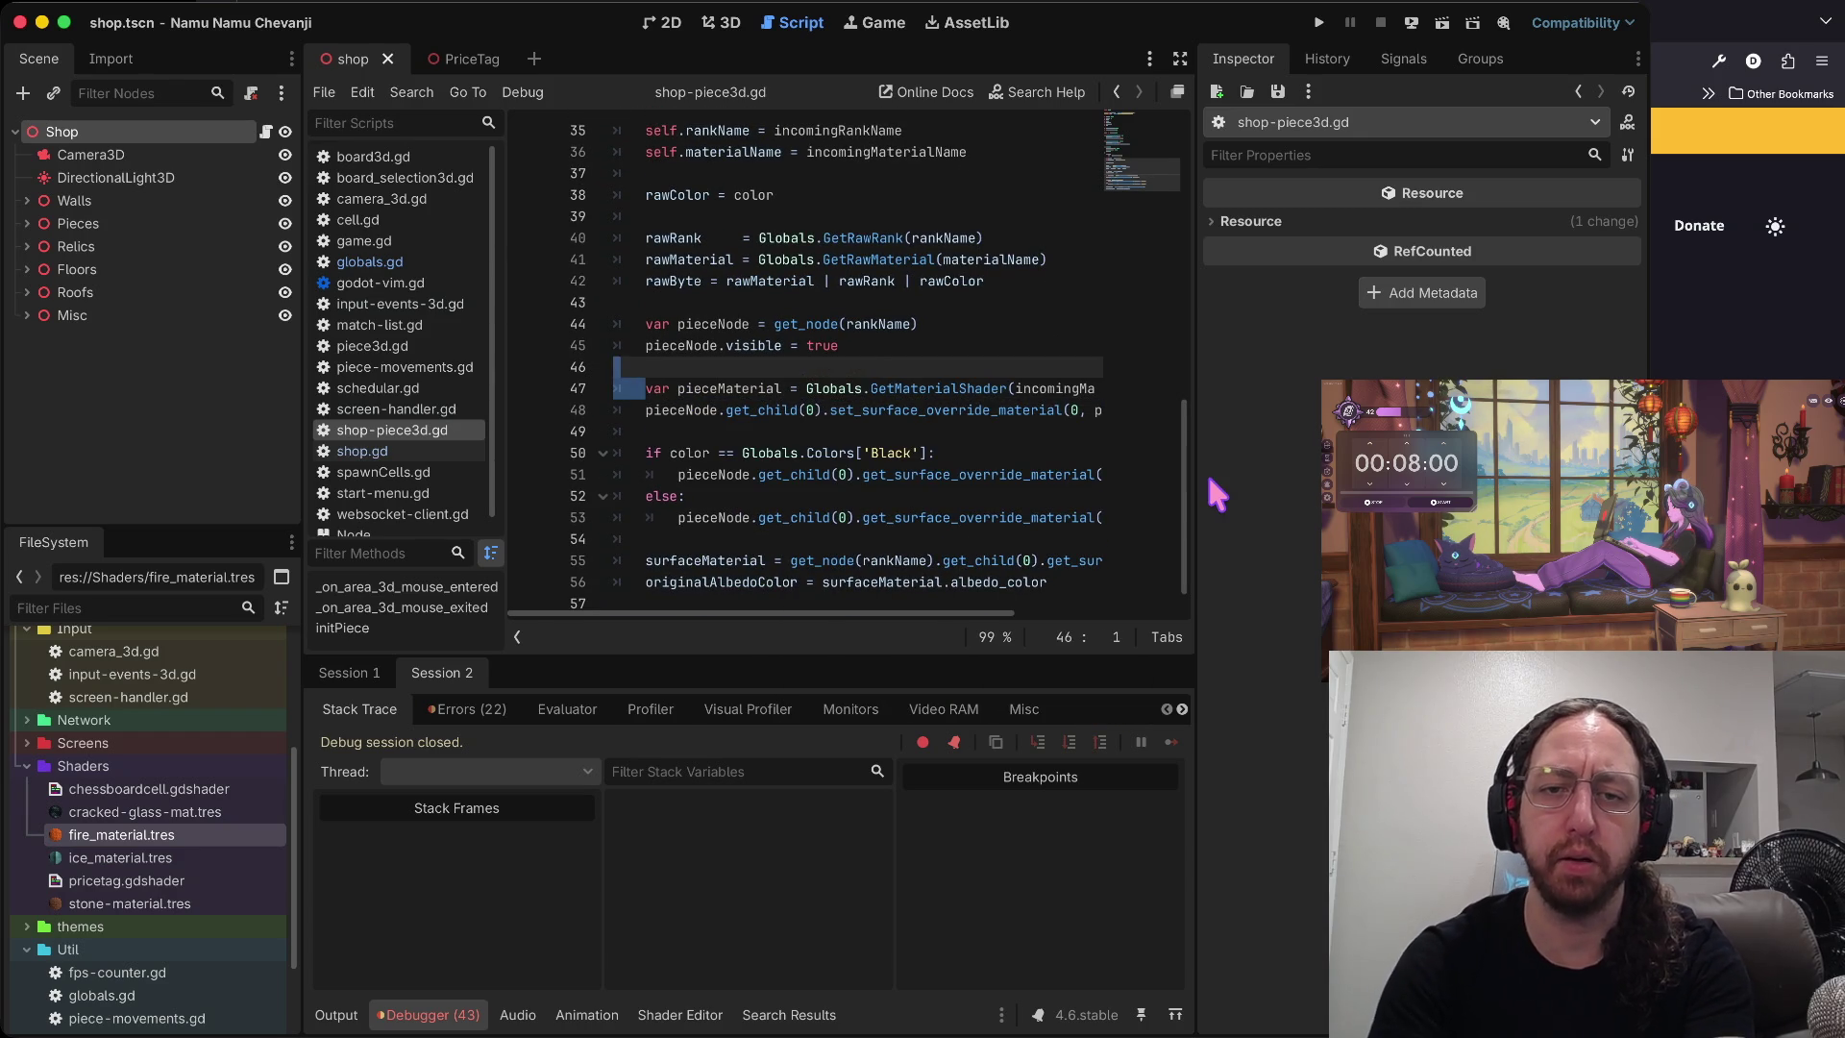
key(super+k)
key(j)
key(super+k)
key(f)
key(p)
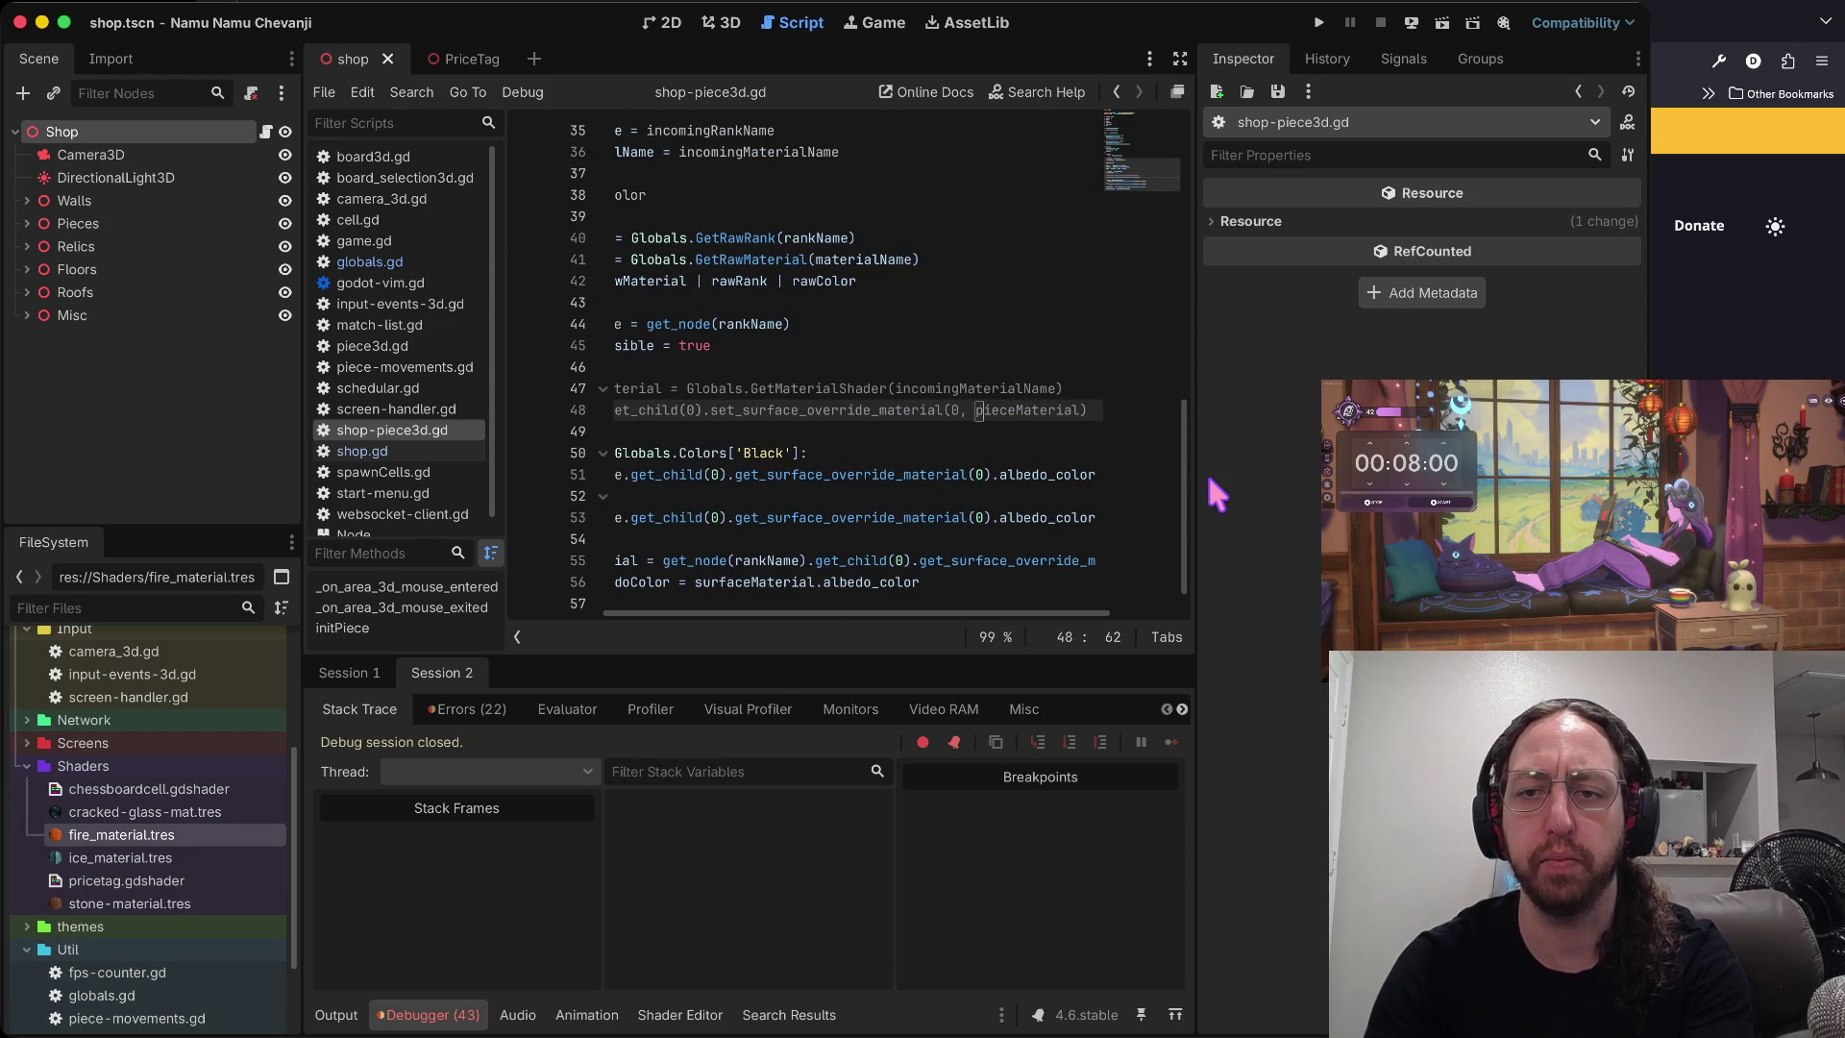
key(super+s)
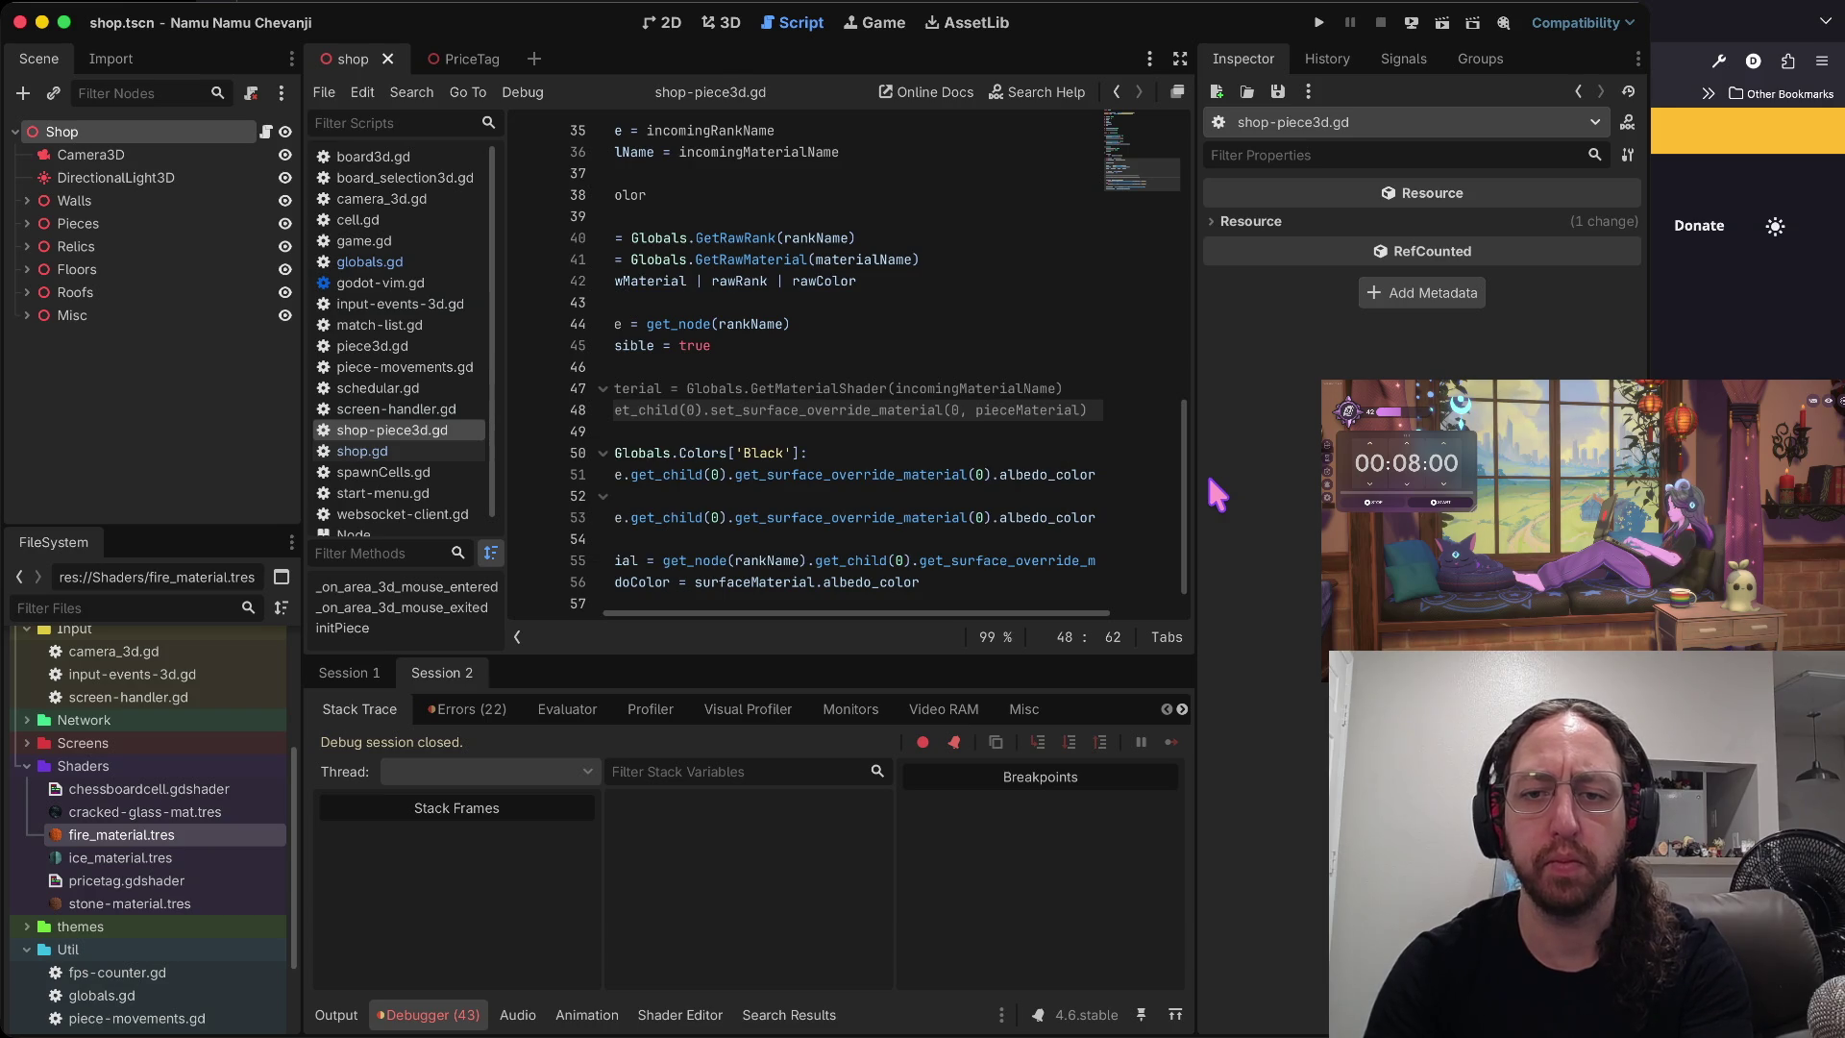
- Relaunch the game, start a match, then switch to the terminal's shell pane
key(super+b)
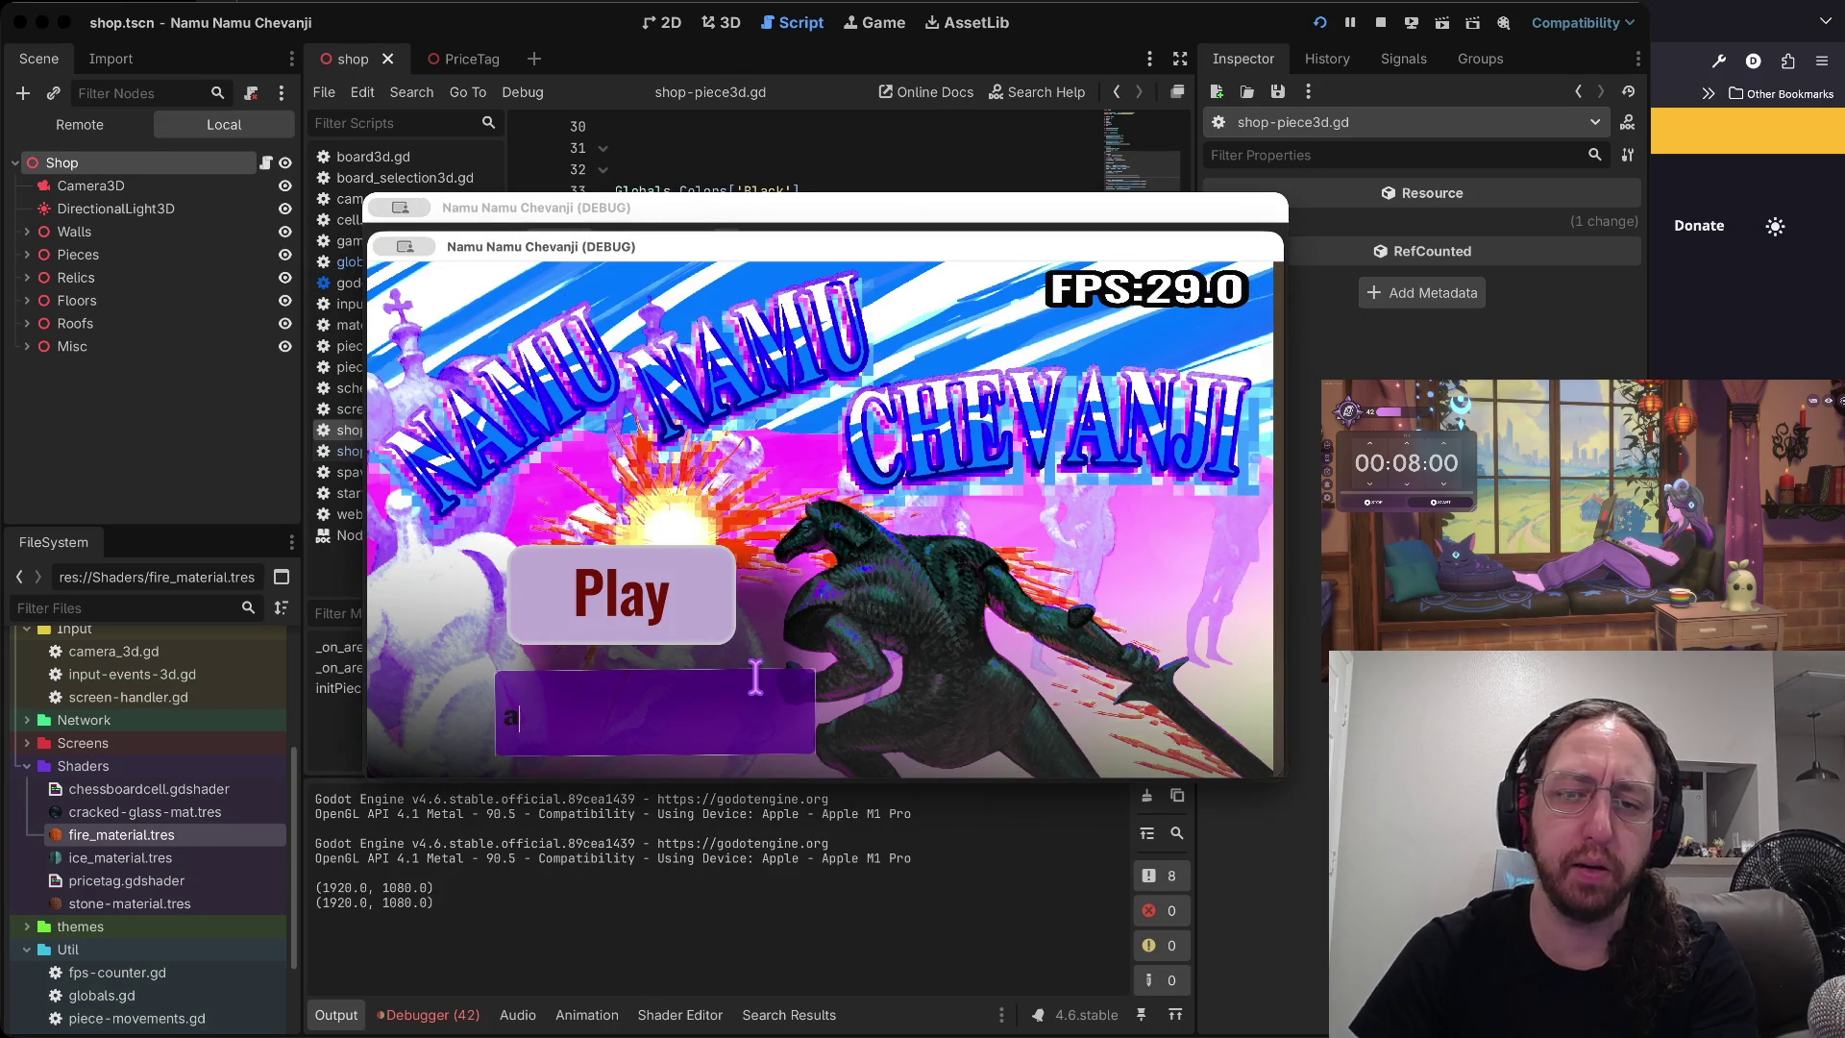
click(662, 556)
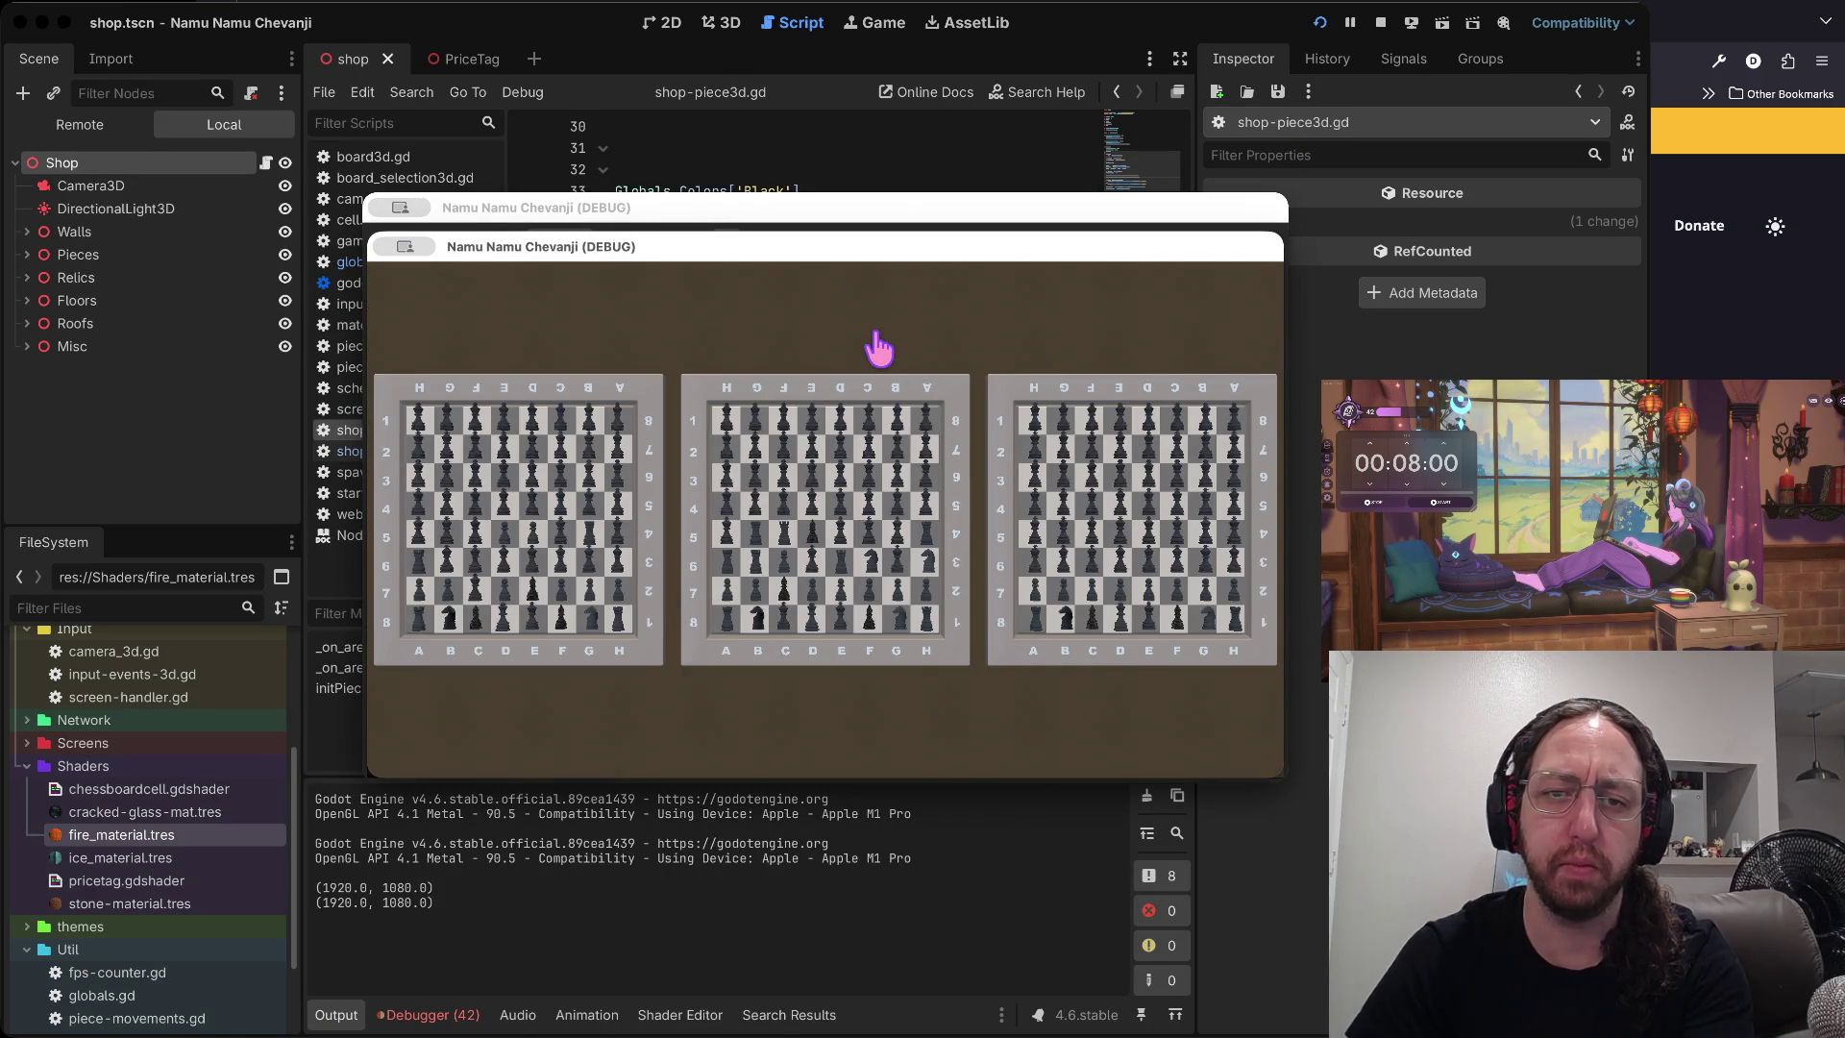
key(super+Tab)
click(728, 877)
- Run git status in the Neovim terminal pane and enlarge the shell
text(git status)
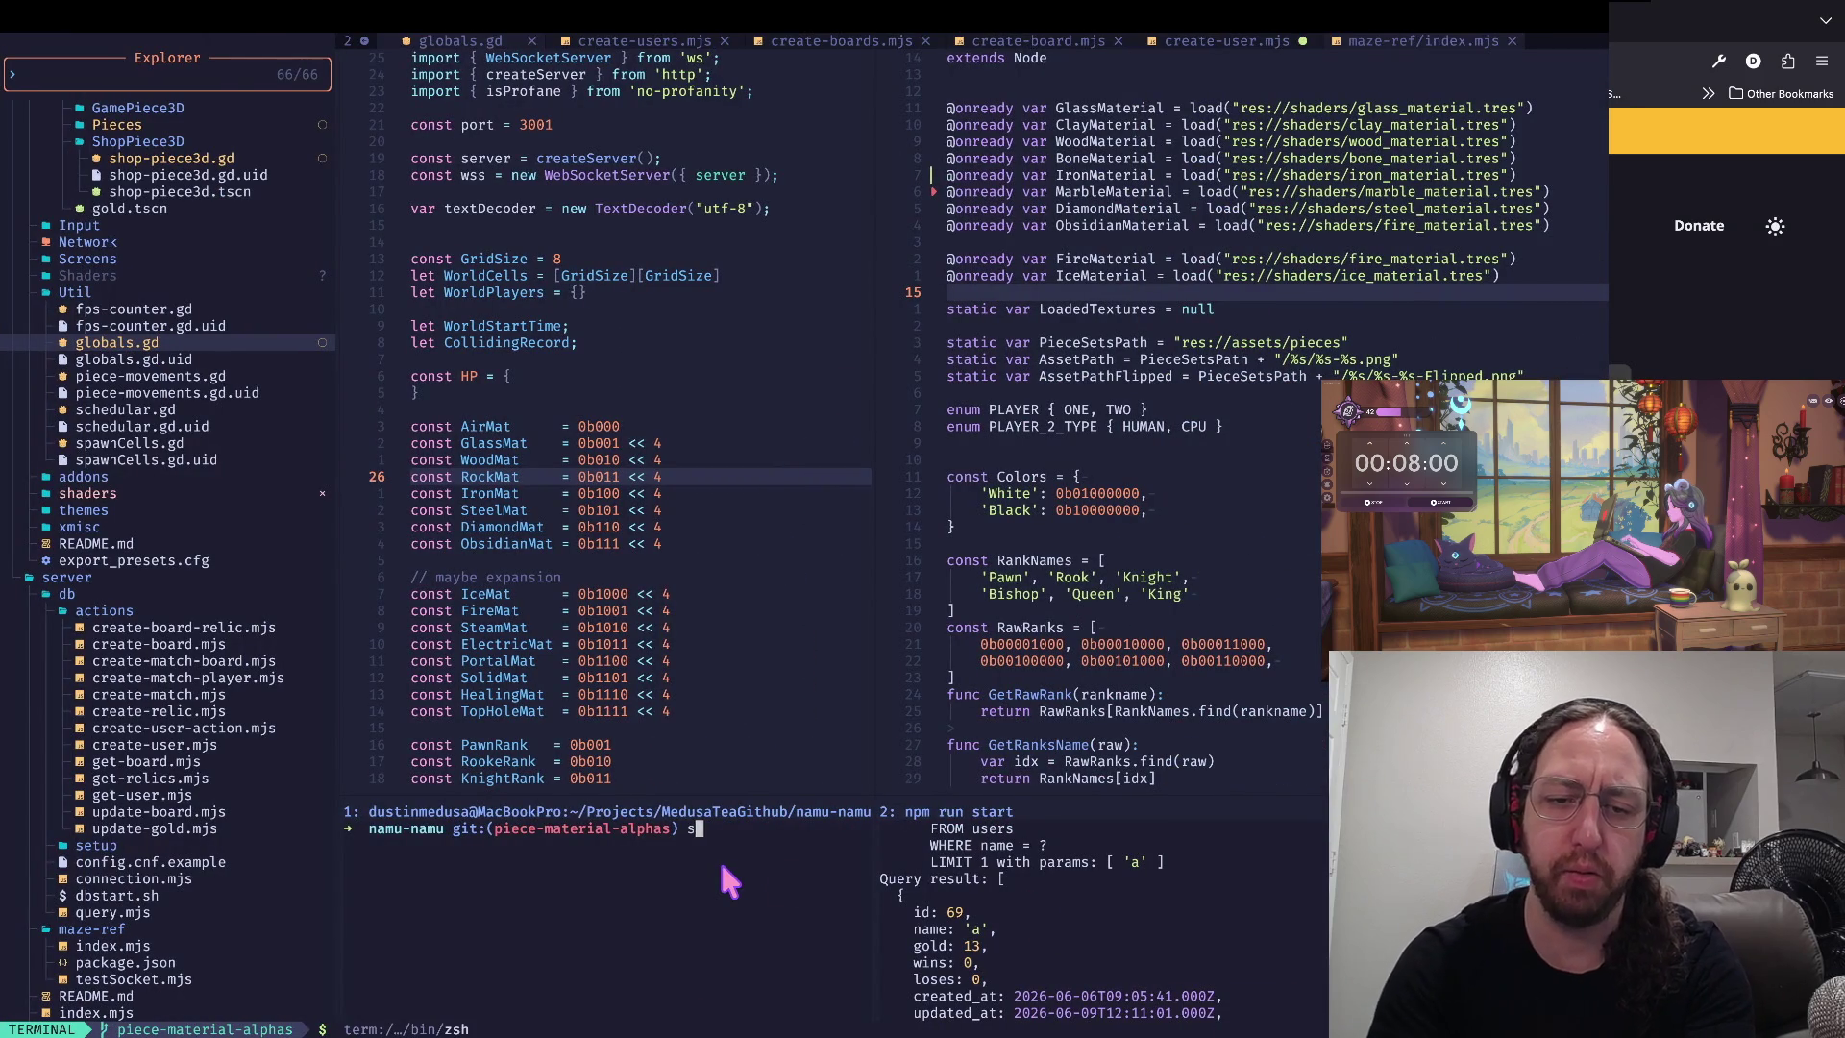
key(Return)
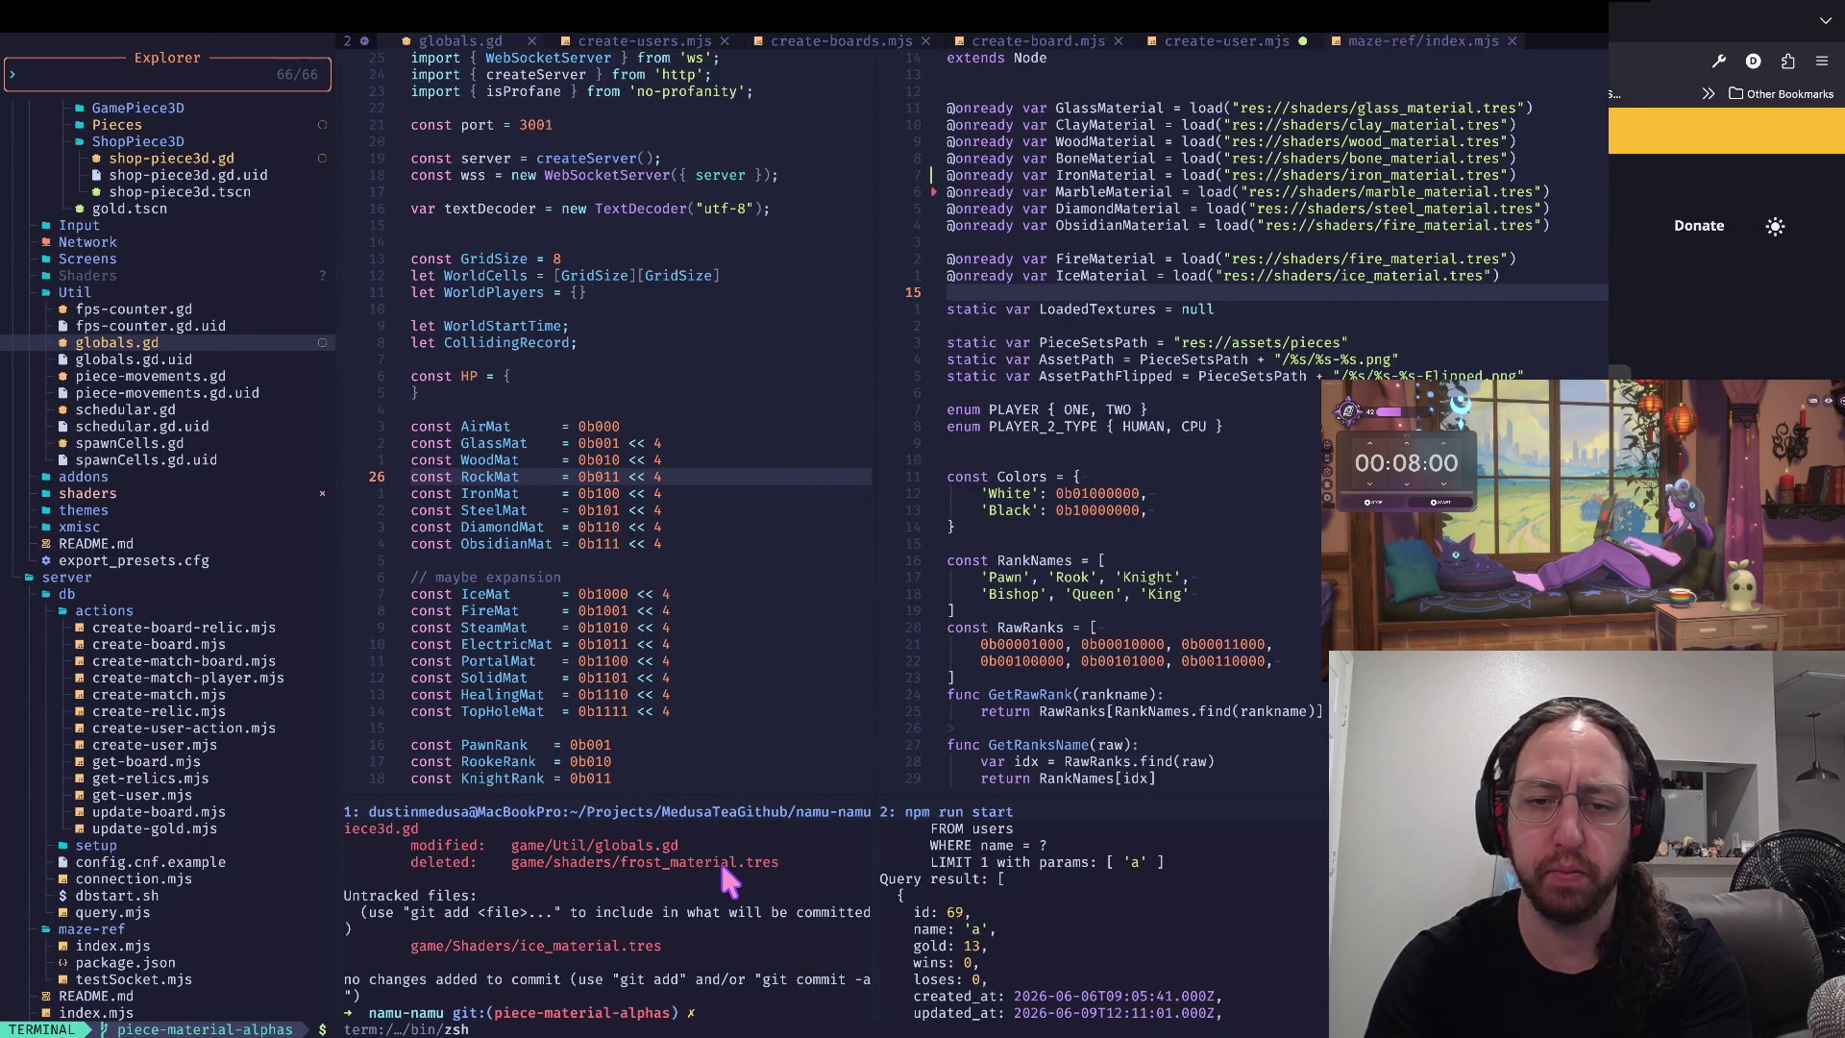
click(723, 678)
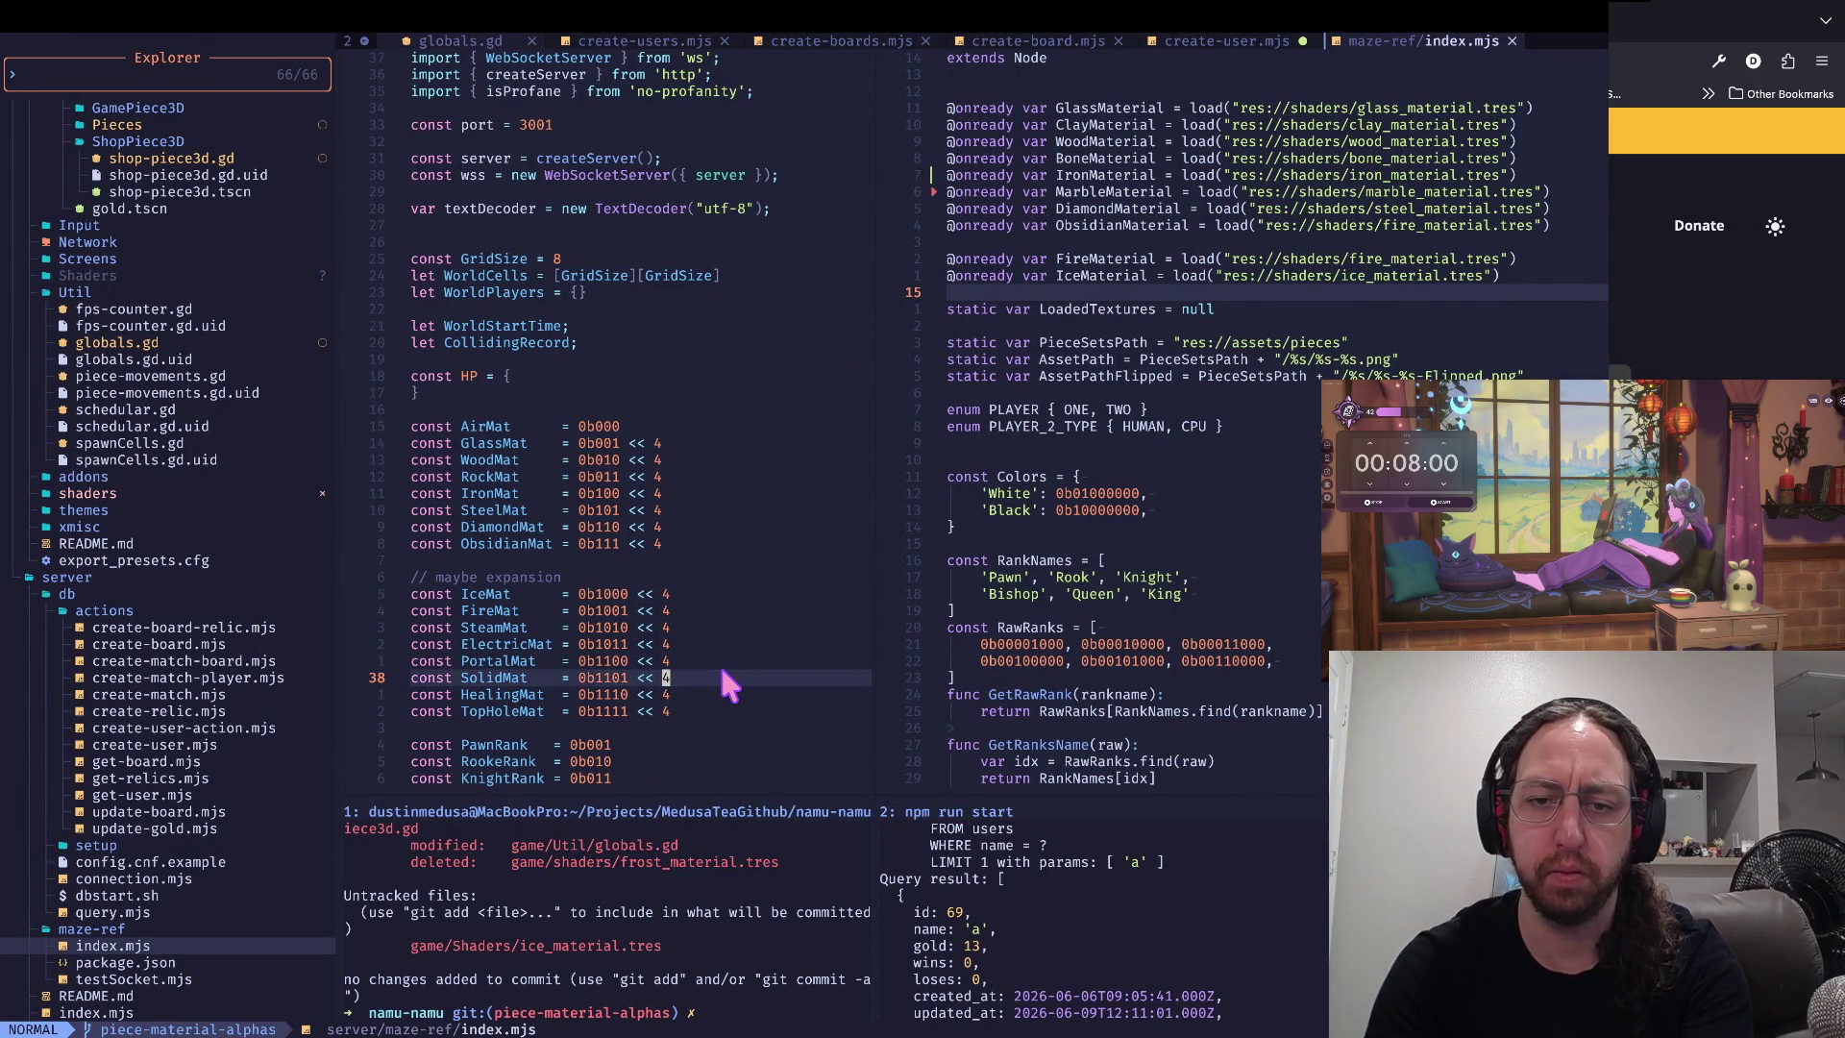
key(ctrl+j)
click(732, 805)
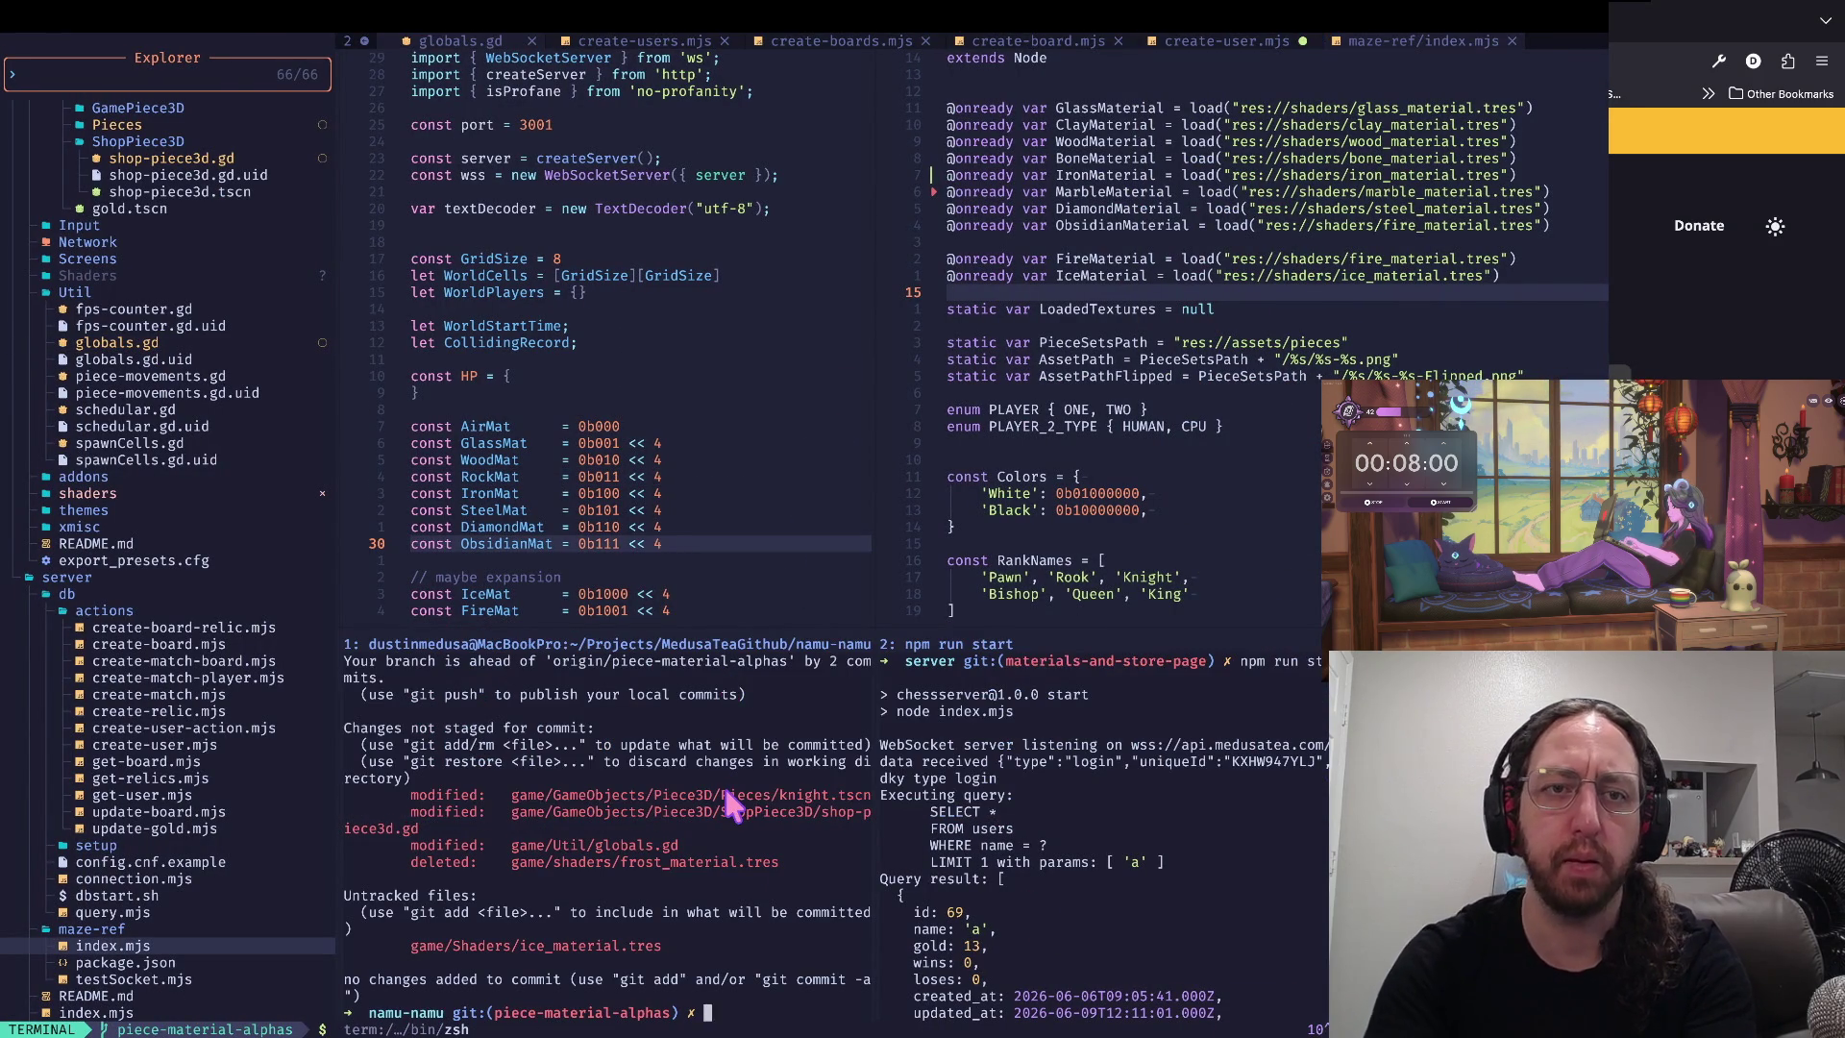
- In a new zsh tab, go to the project with proj and show the diff with d
key(super+t)
text(proj)
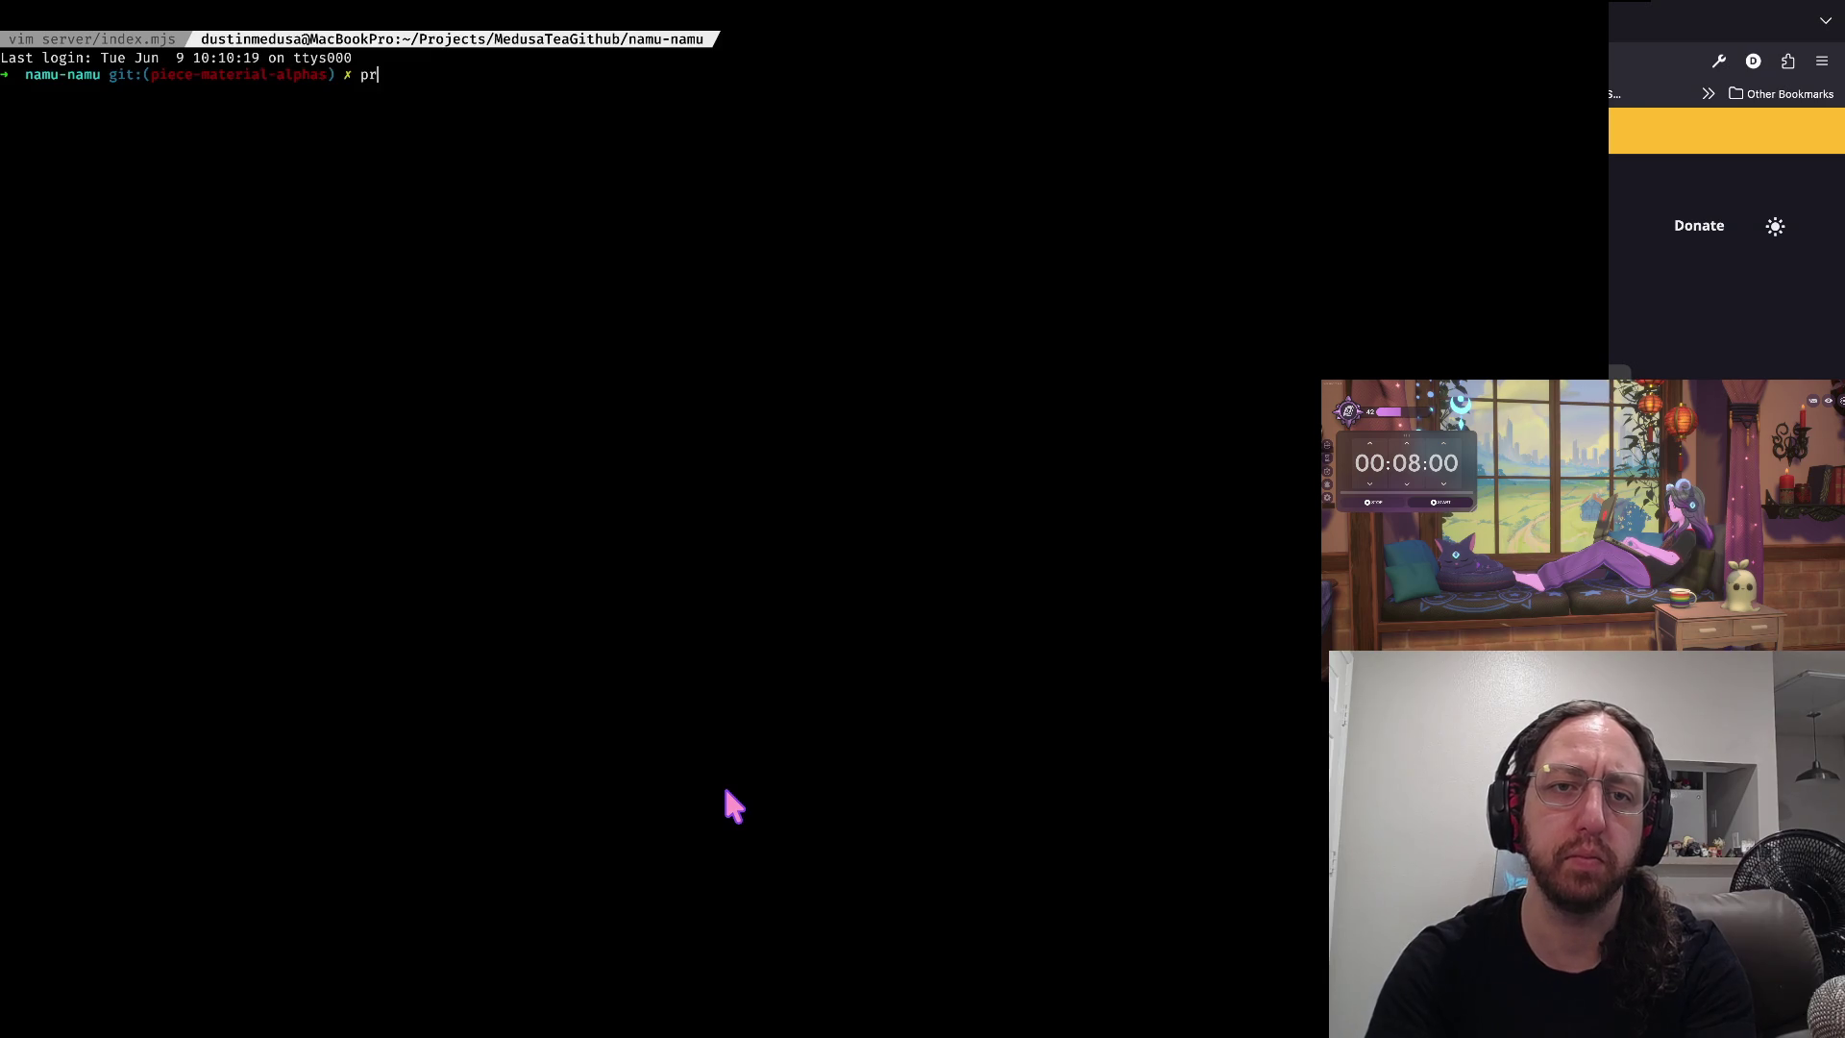
key(Return)
text(s)
key(BackSpace)
text(d)
key(Return)
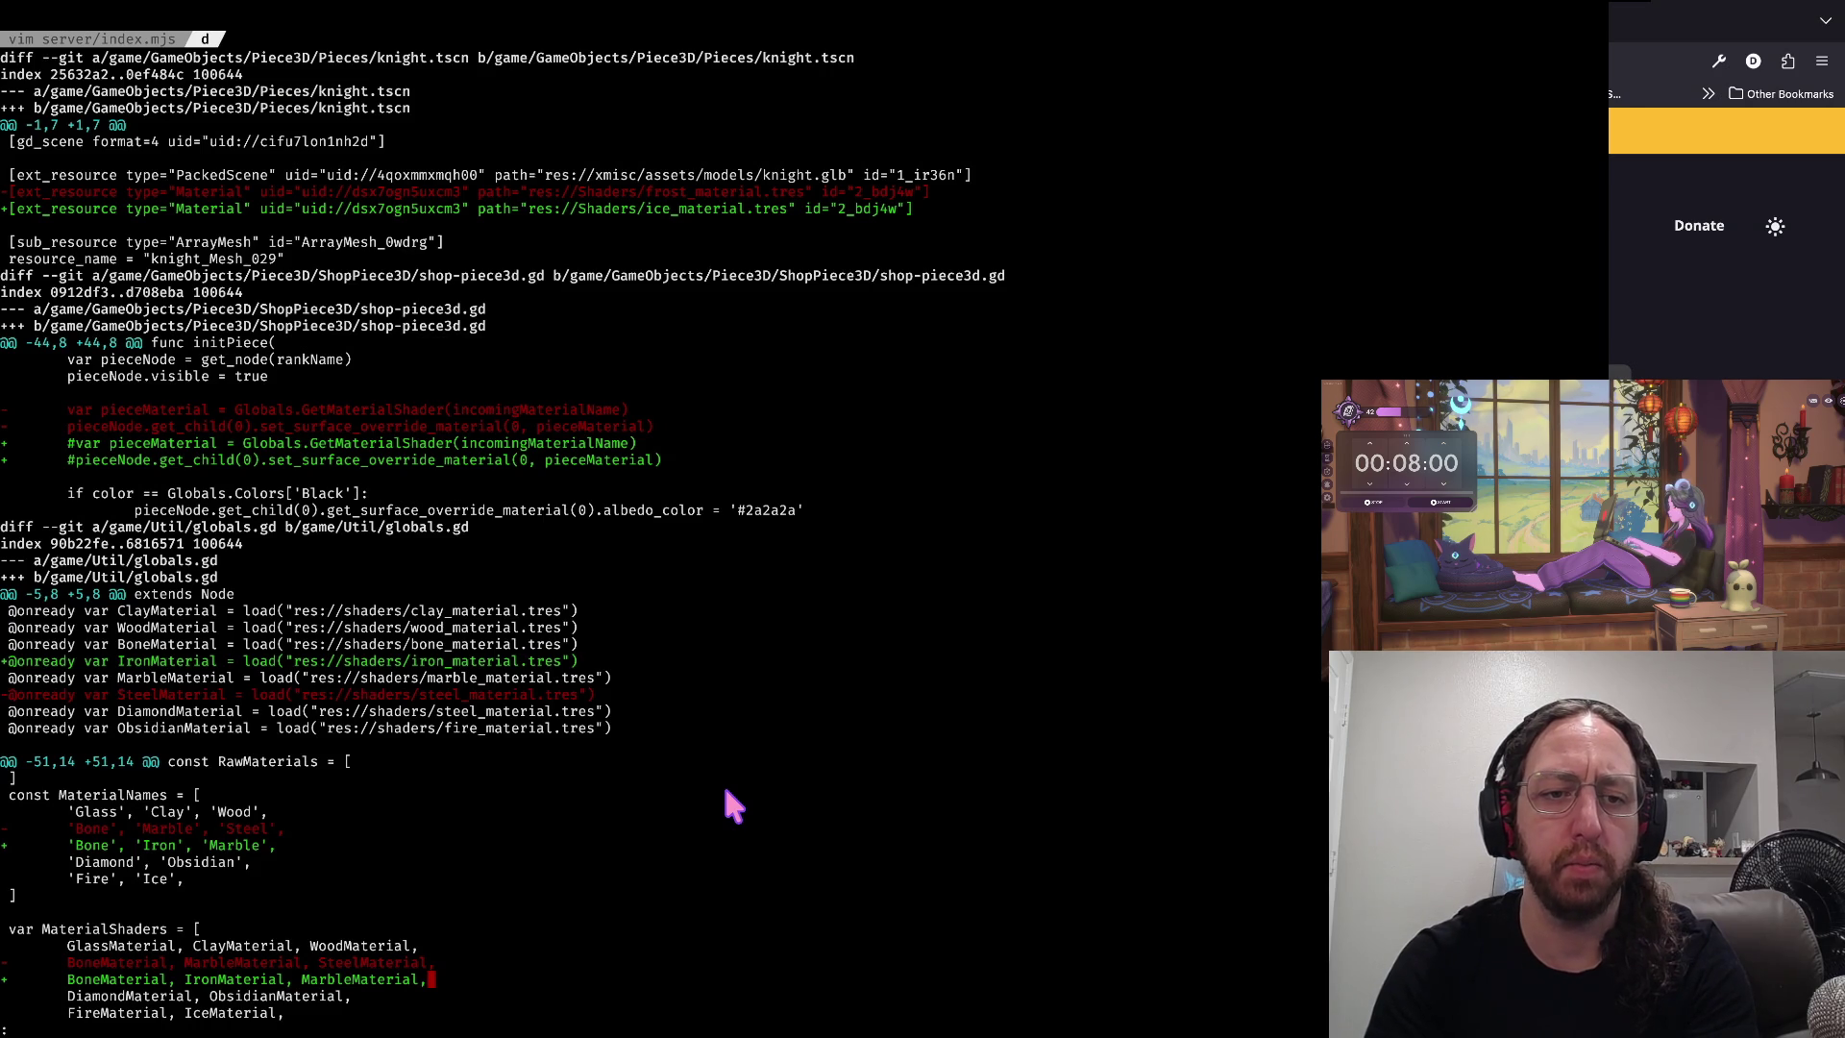
- Page through the diff, including the frost_material.tres deletion and globals.gd changes, then run s
key(d)
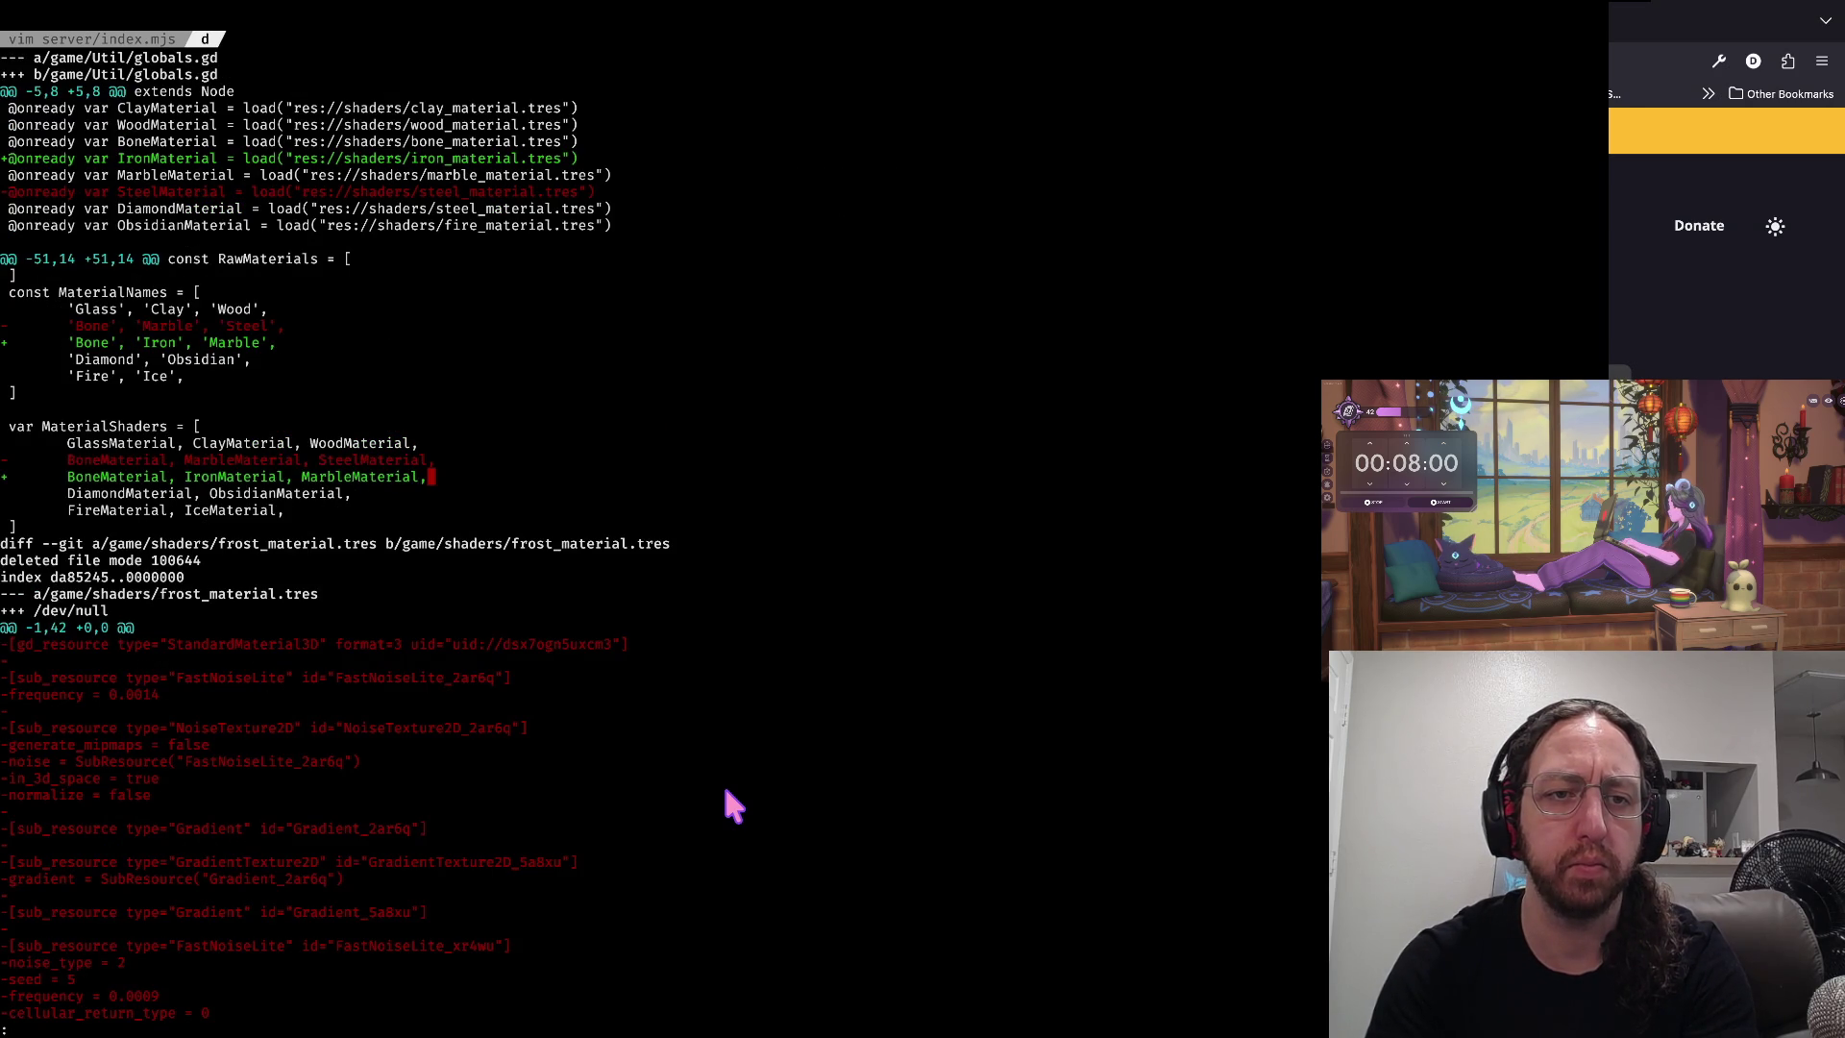
key(d)
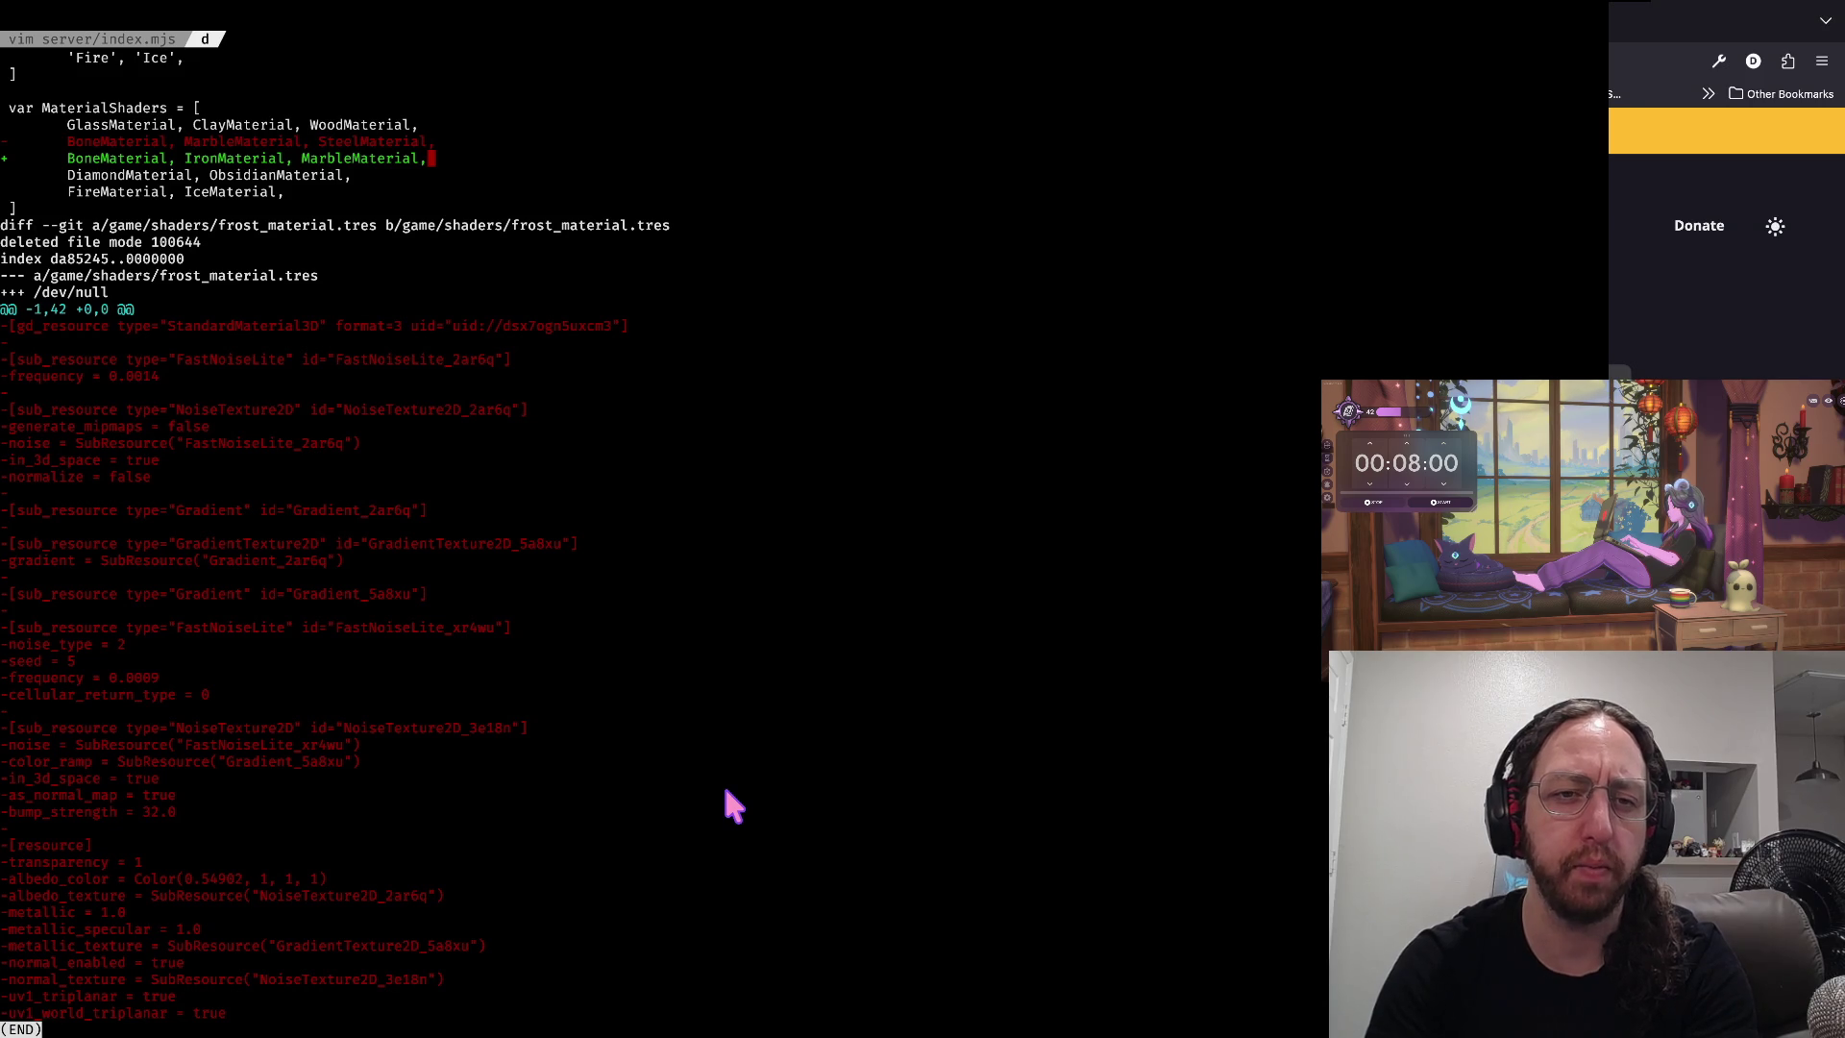
key(u)
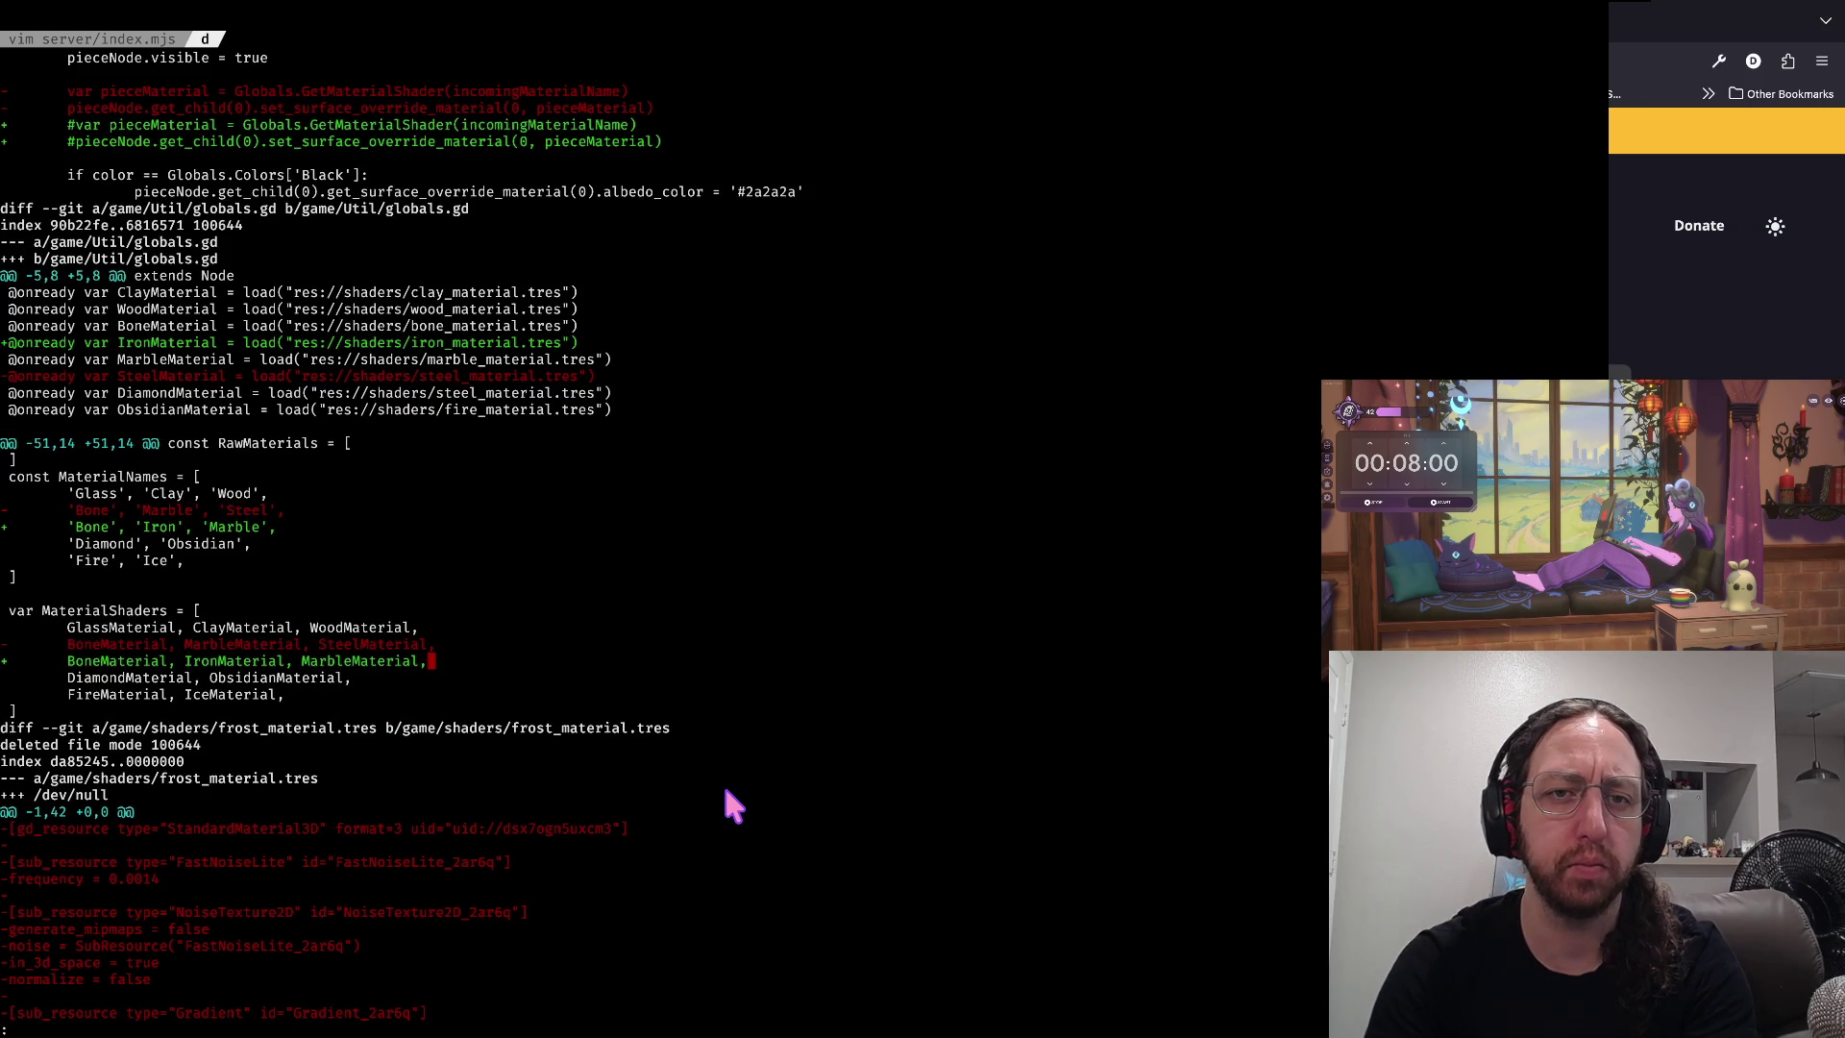
key(u)
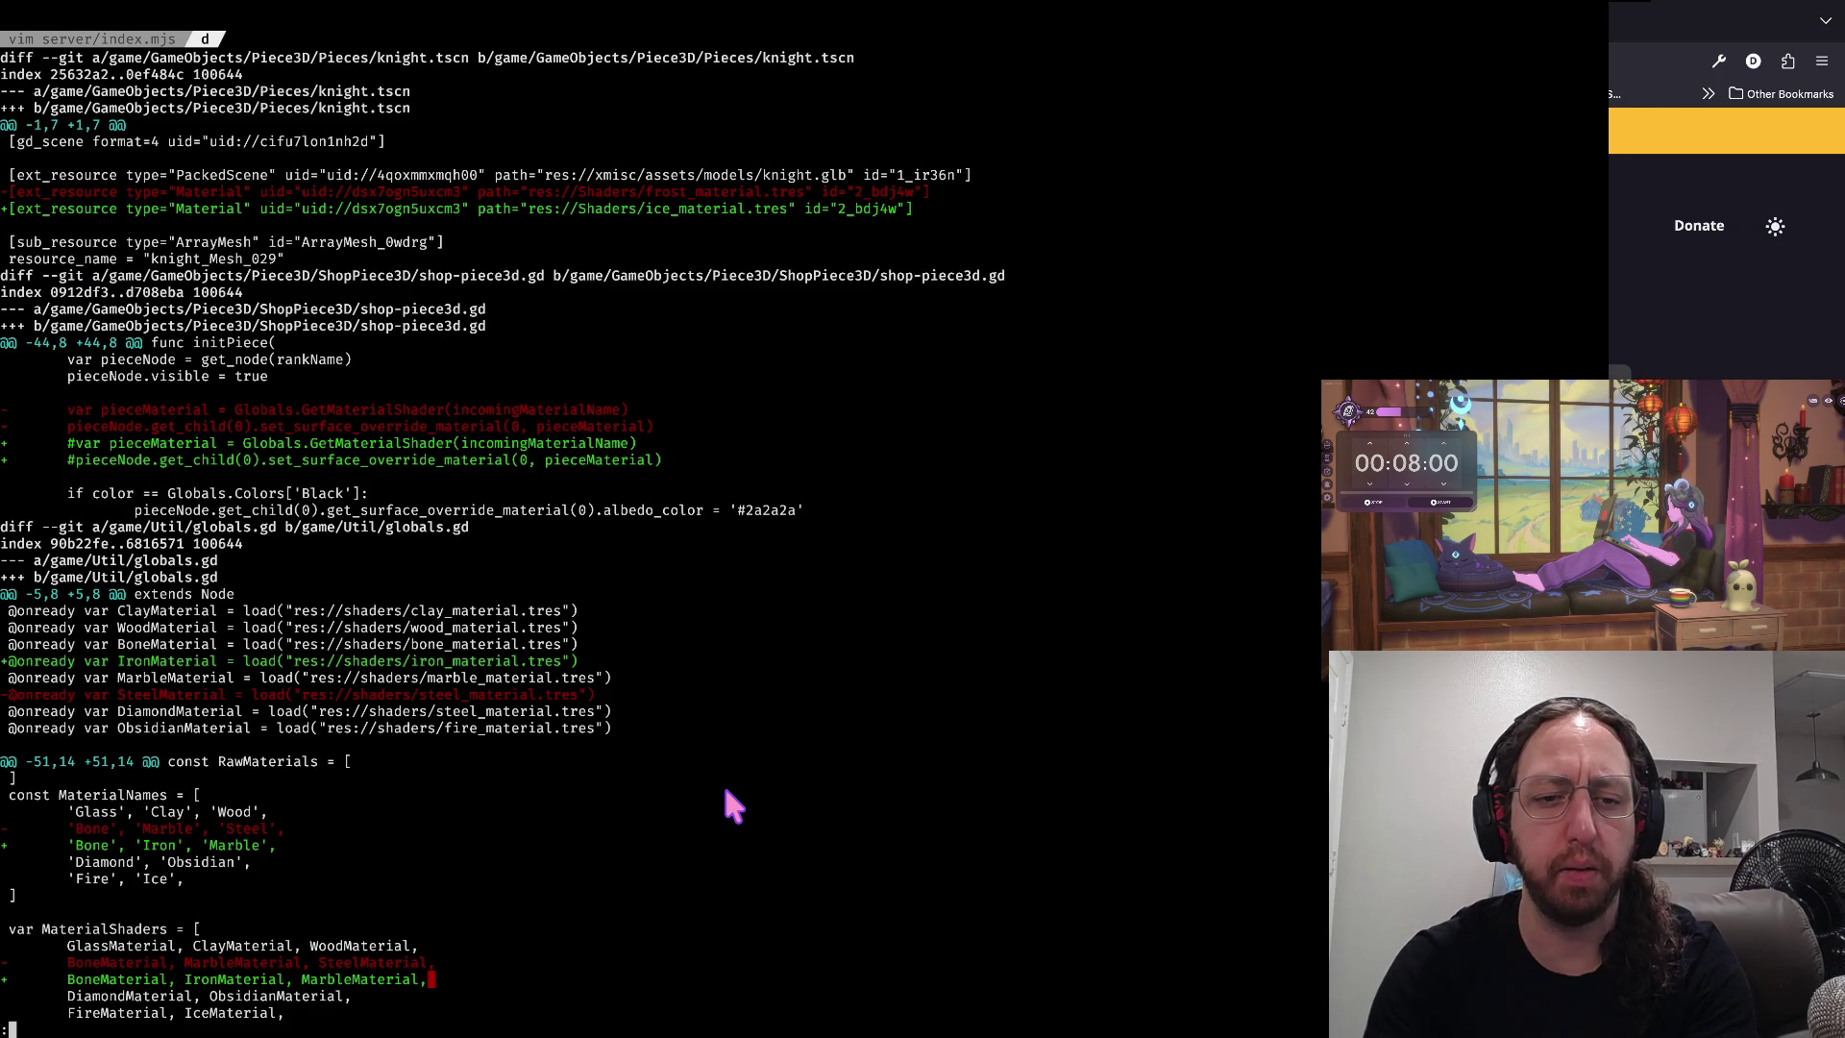
key(d)
key(d)
key(u)
key(u)
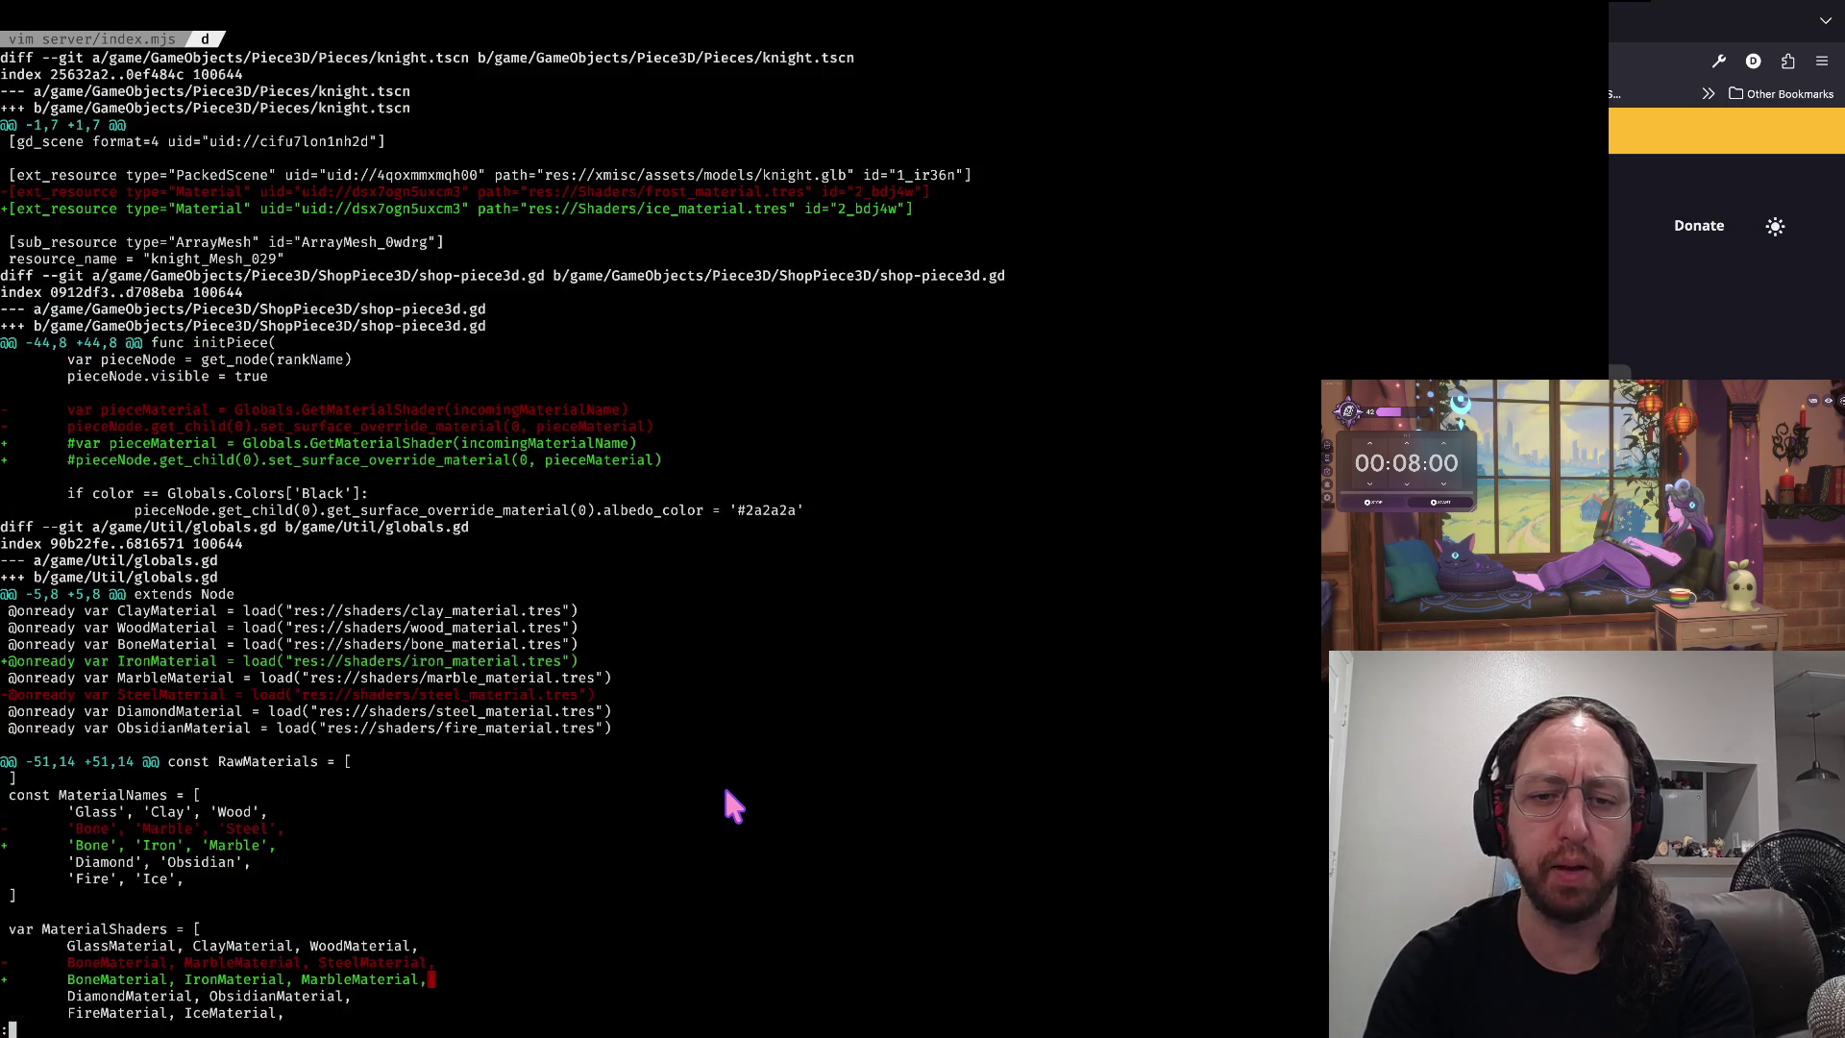
key(q)
key(Return)
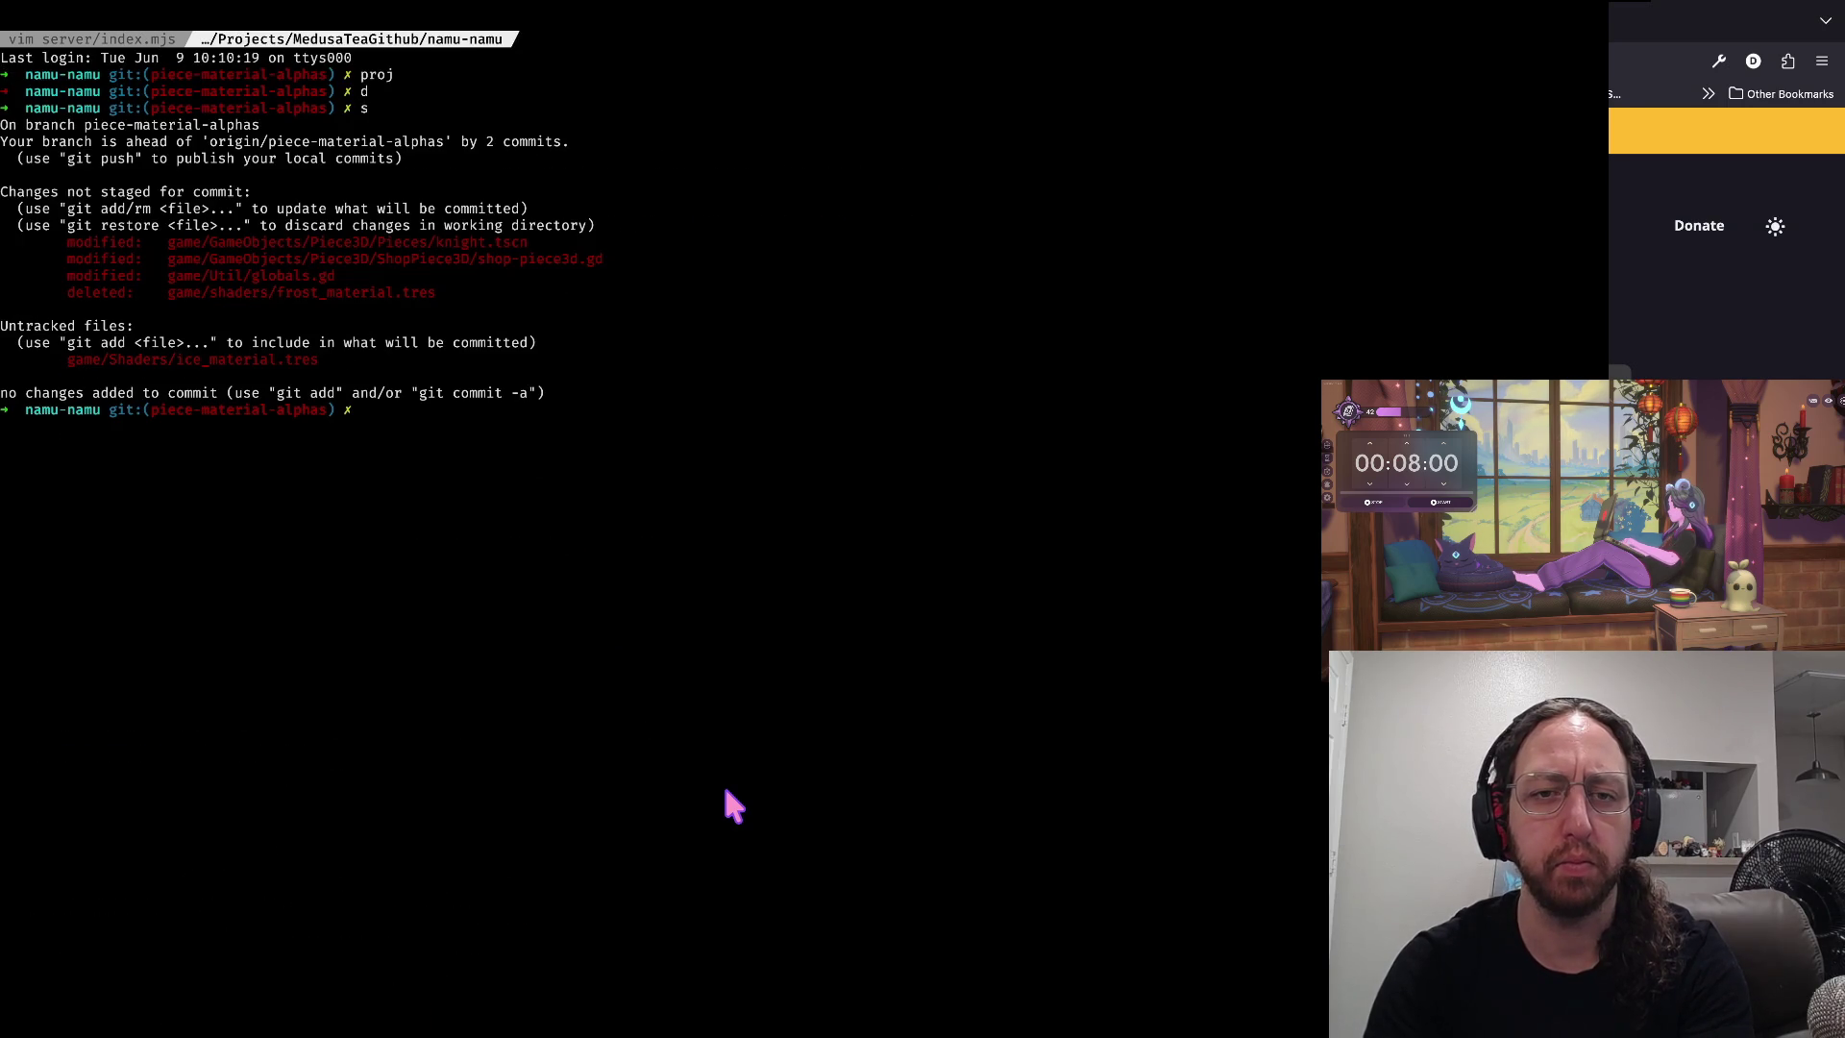
text(g)
- Fix the mistyped alias, attempt a soft reset of HEAD~1, and check status
key(BackSpace)
text(a)
key(Return)
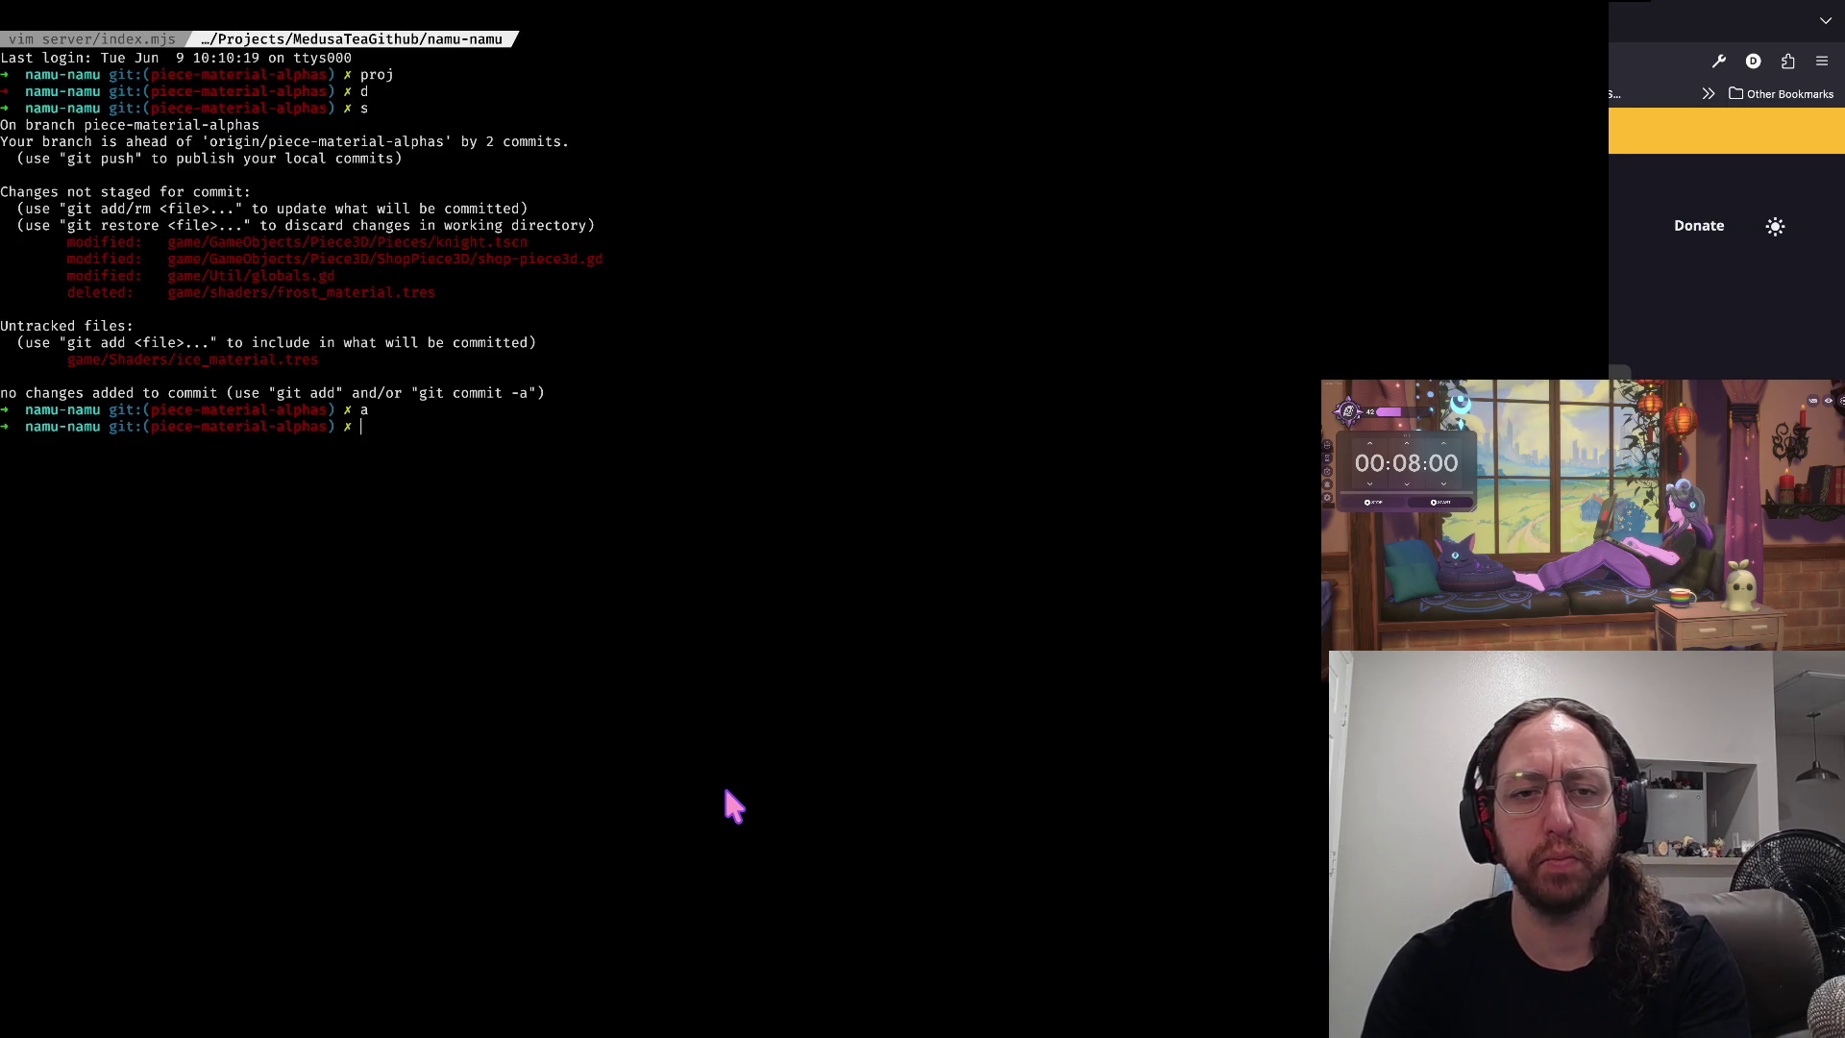
text(git reset --soft HEAD~1)
key(Return)
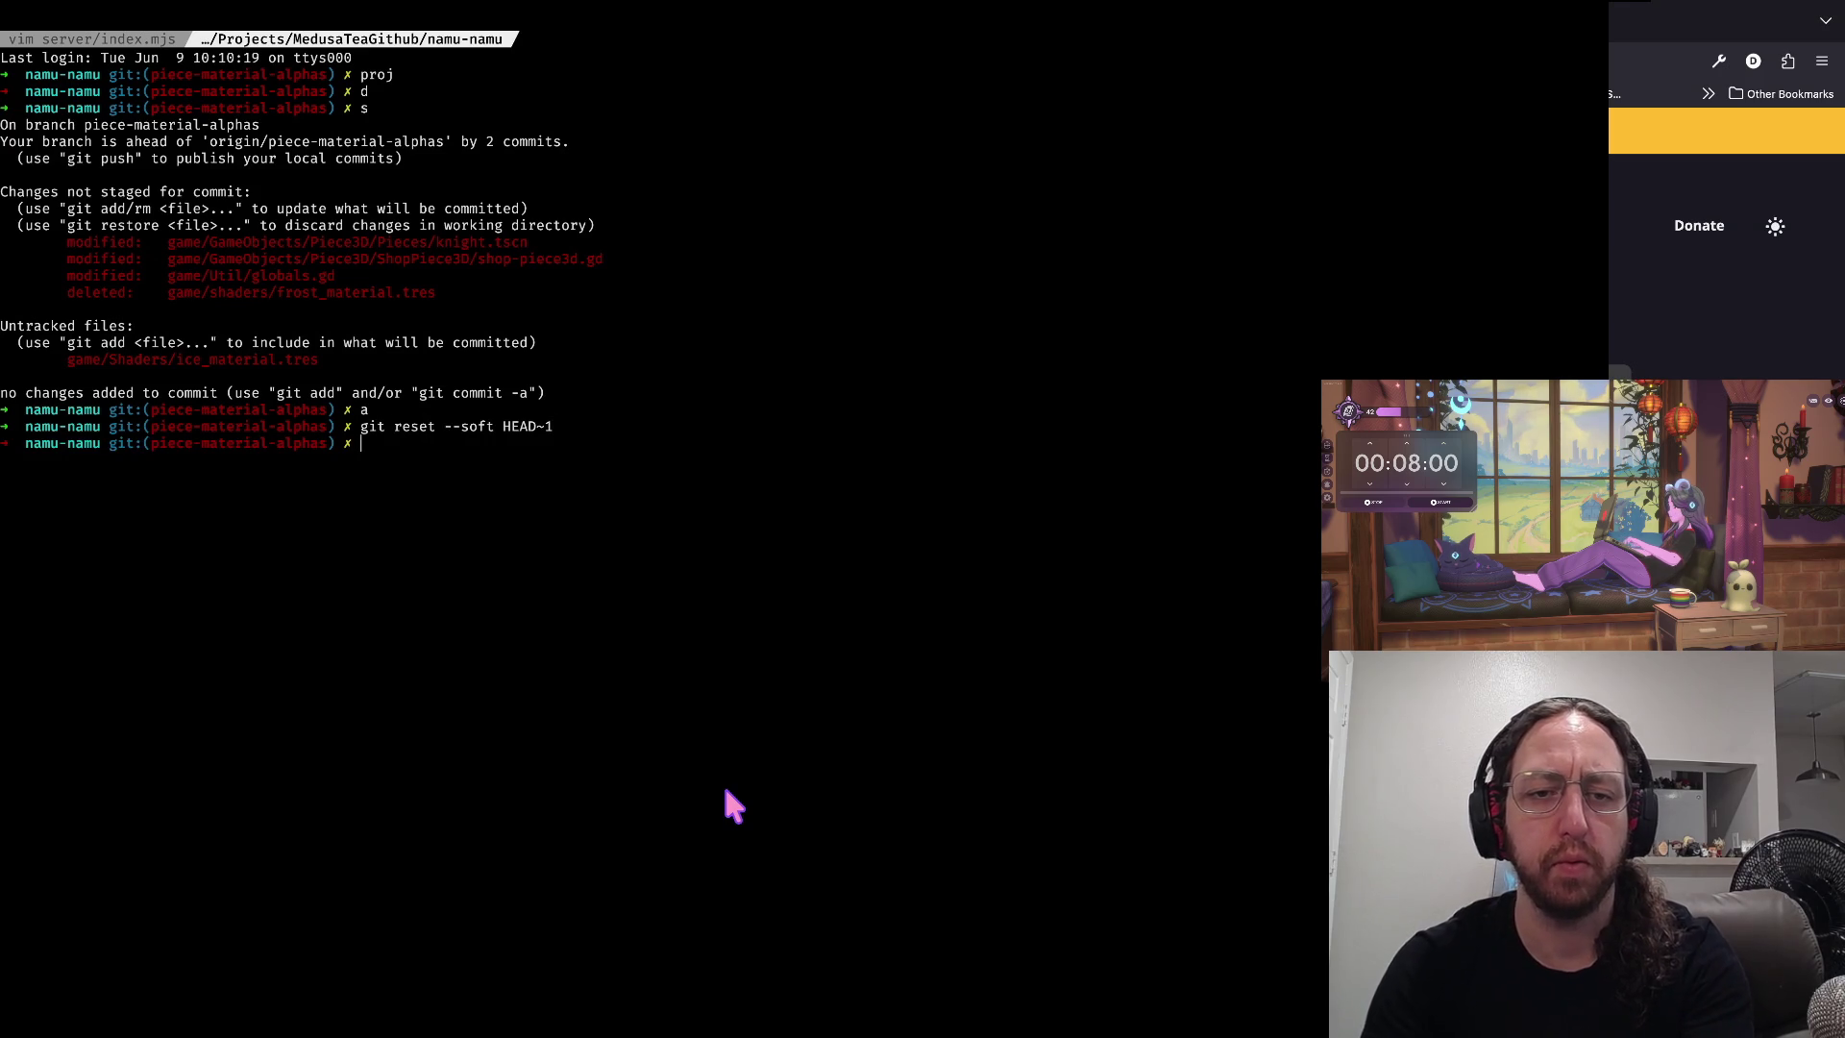
text(s)
key(Return)
- Clear the terminal, run git reset --soft HEAD~1, and check the status with s
text(reset)
key(Return)
text(git reset)
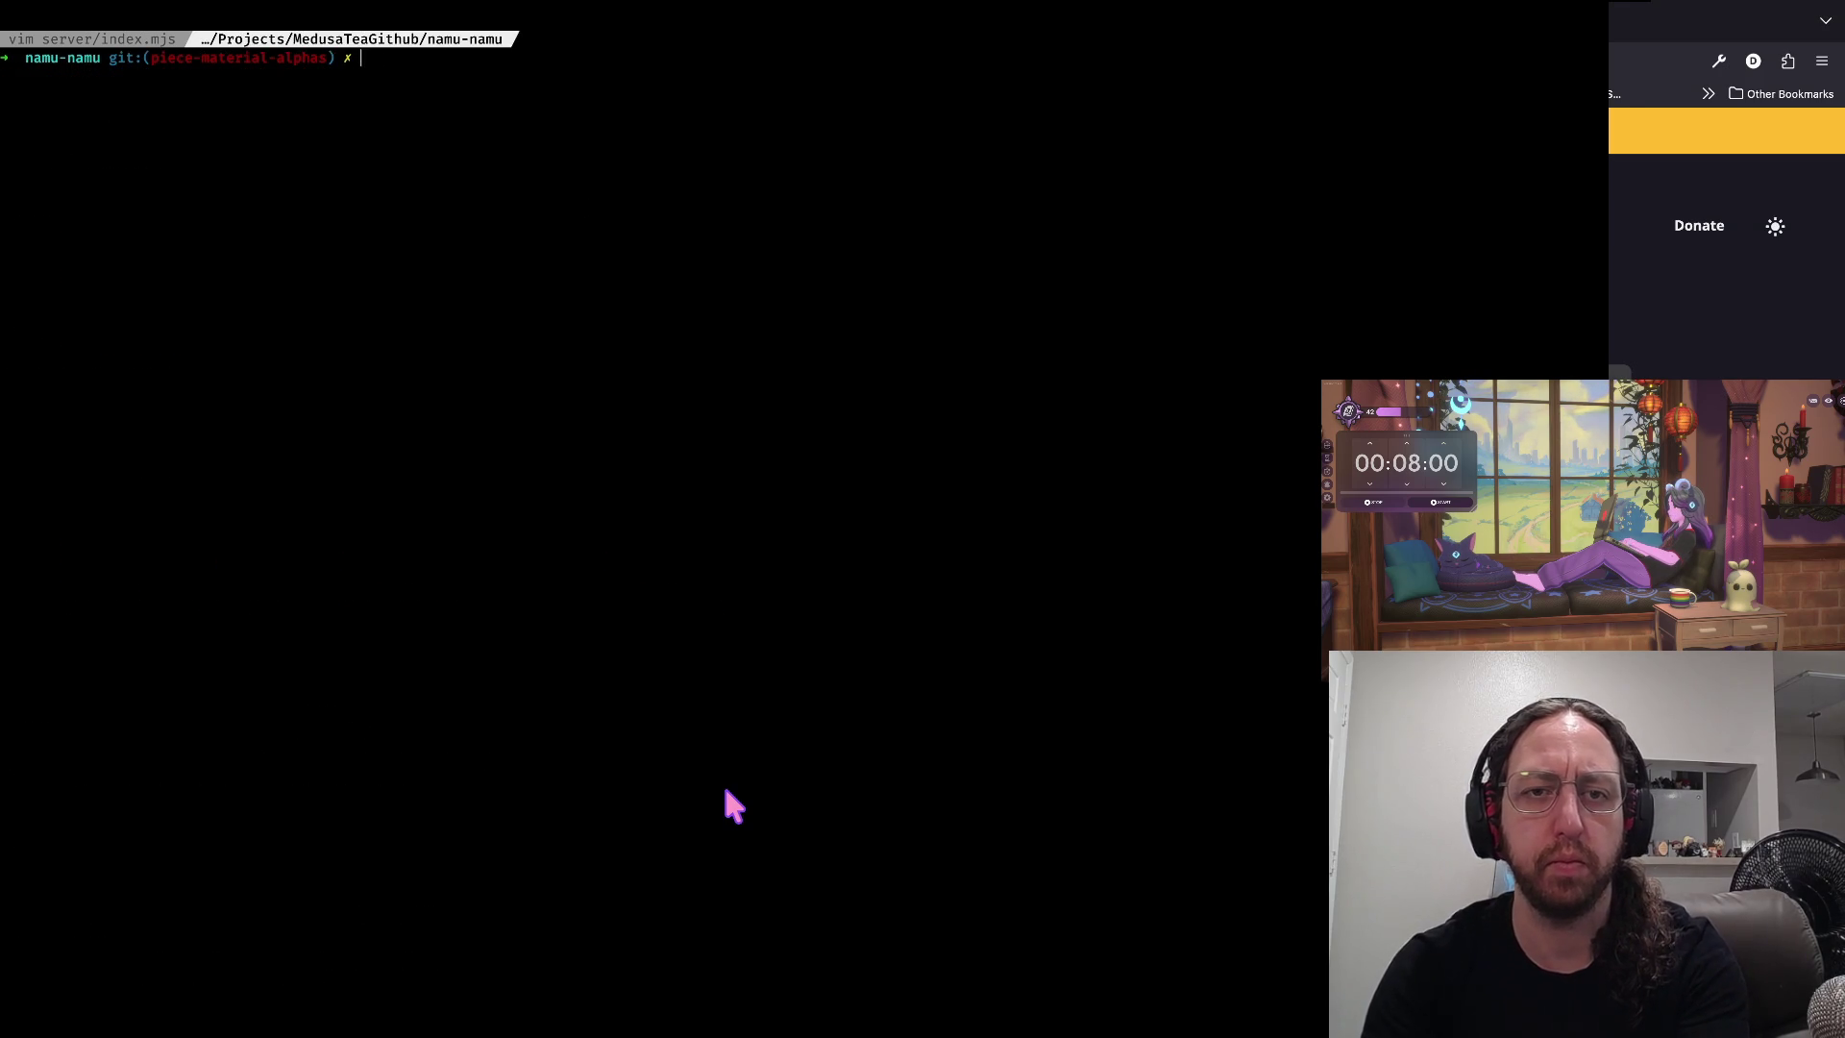
text( --soft HEAD~1)
key(Return)
text(s)
key(Return)
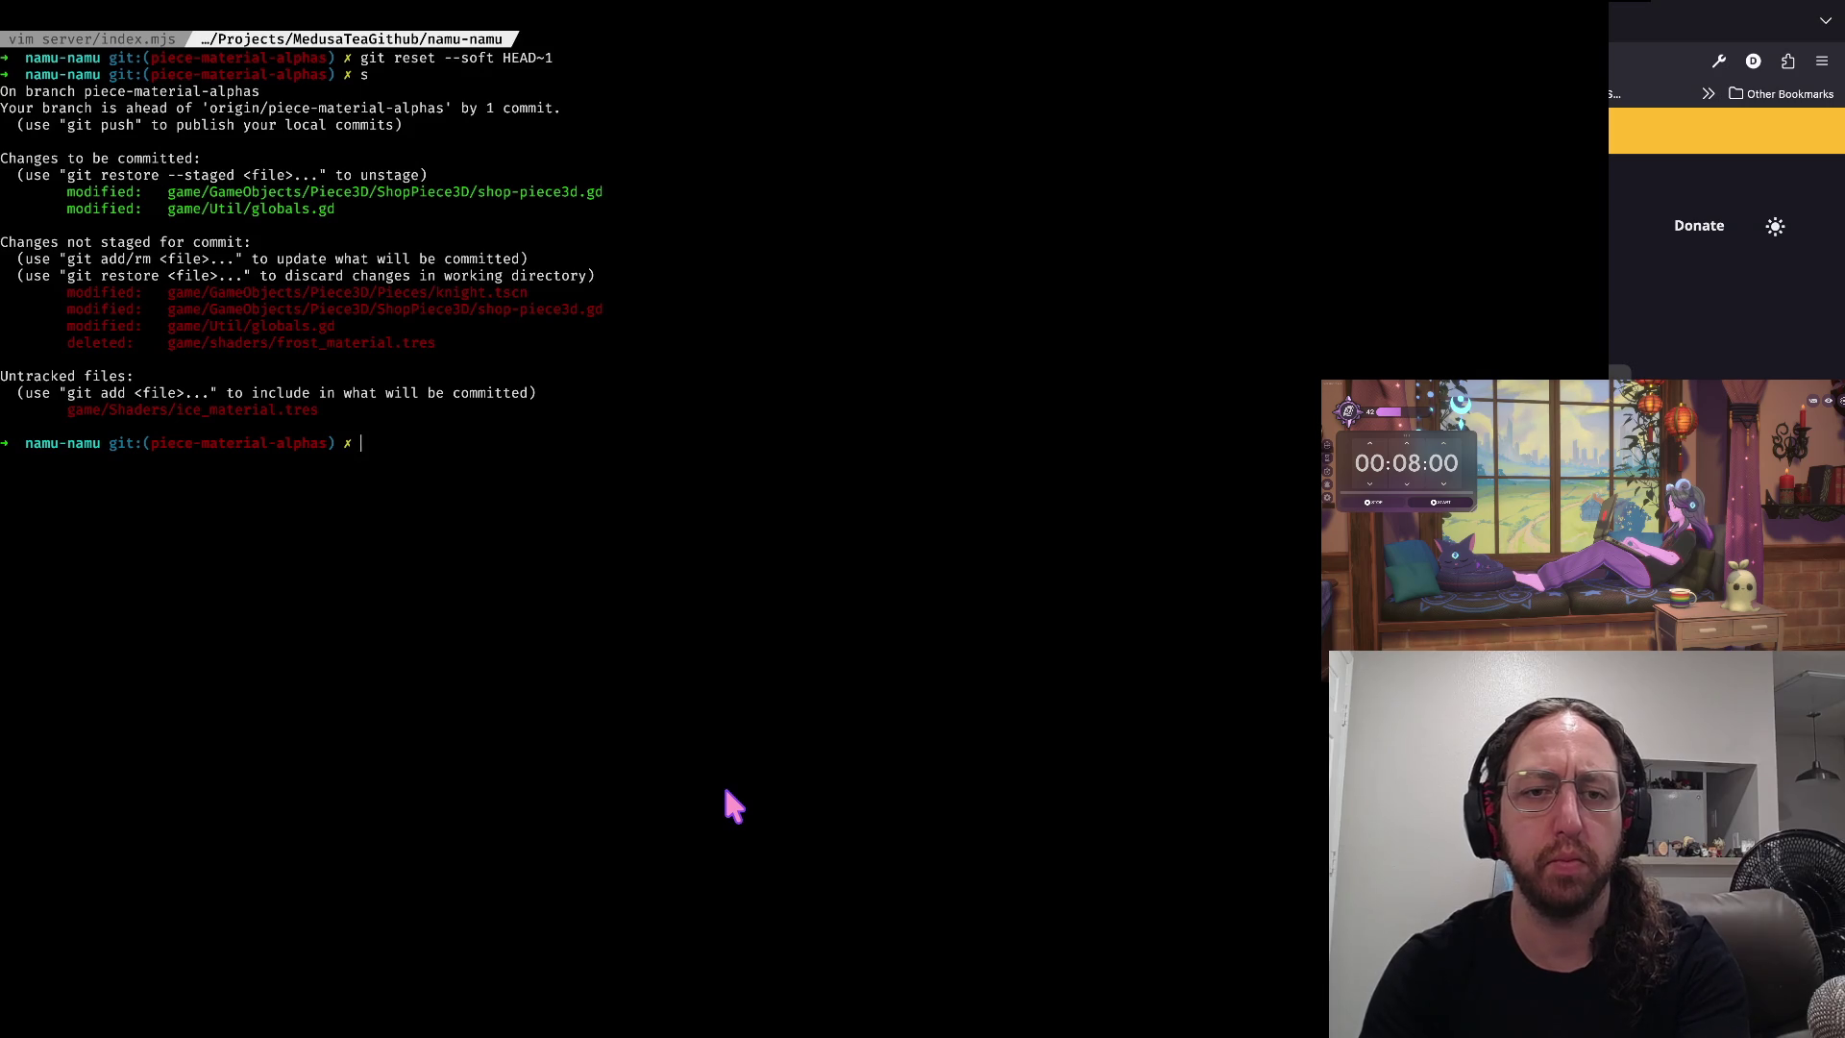
- Unstage all changes and show the combined working-tree diff with d
text(reset)
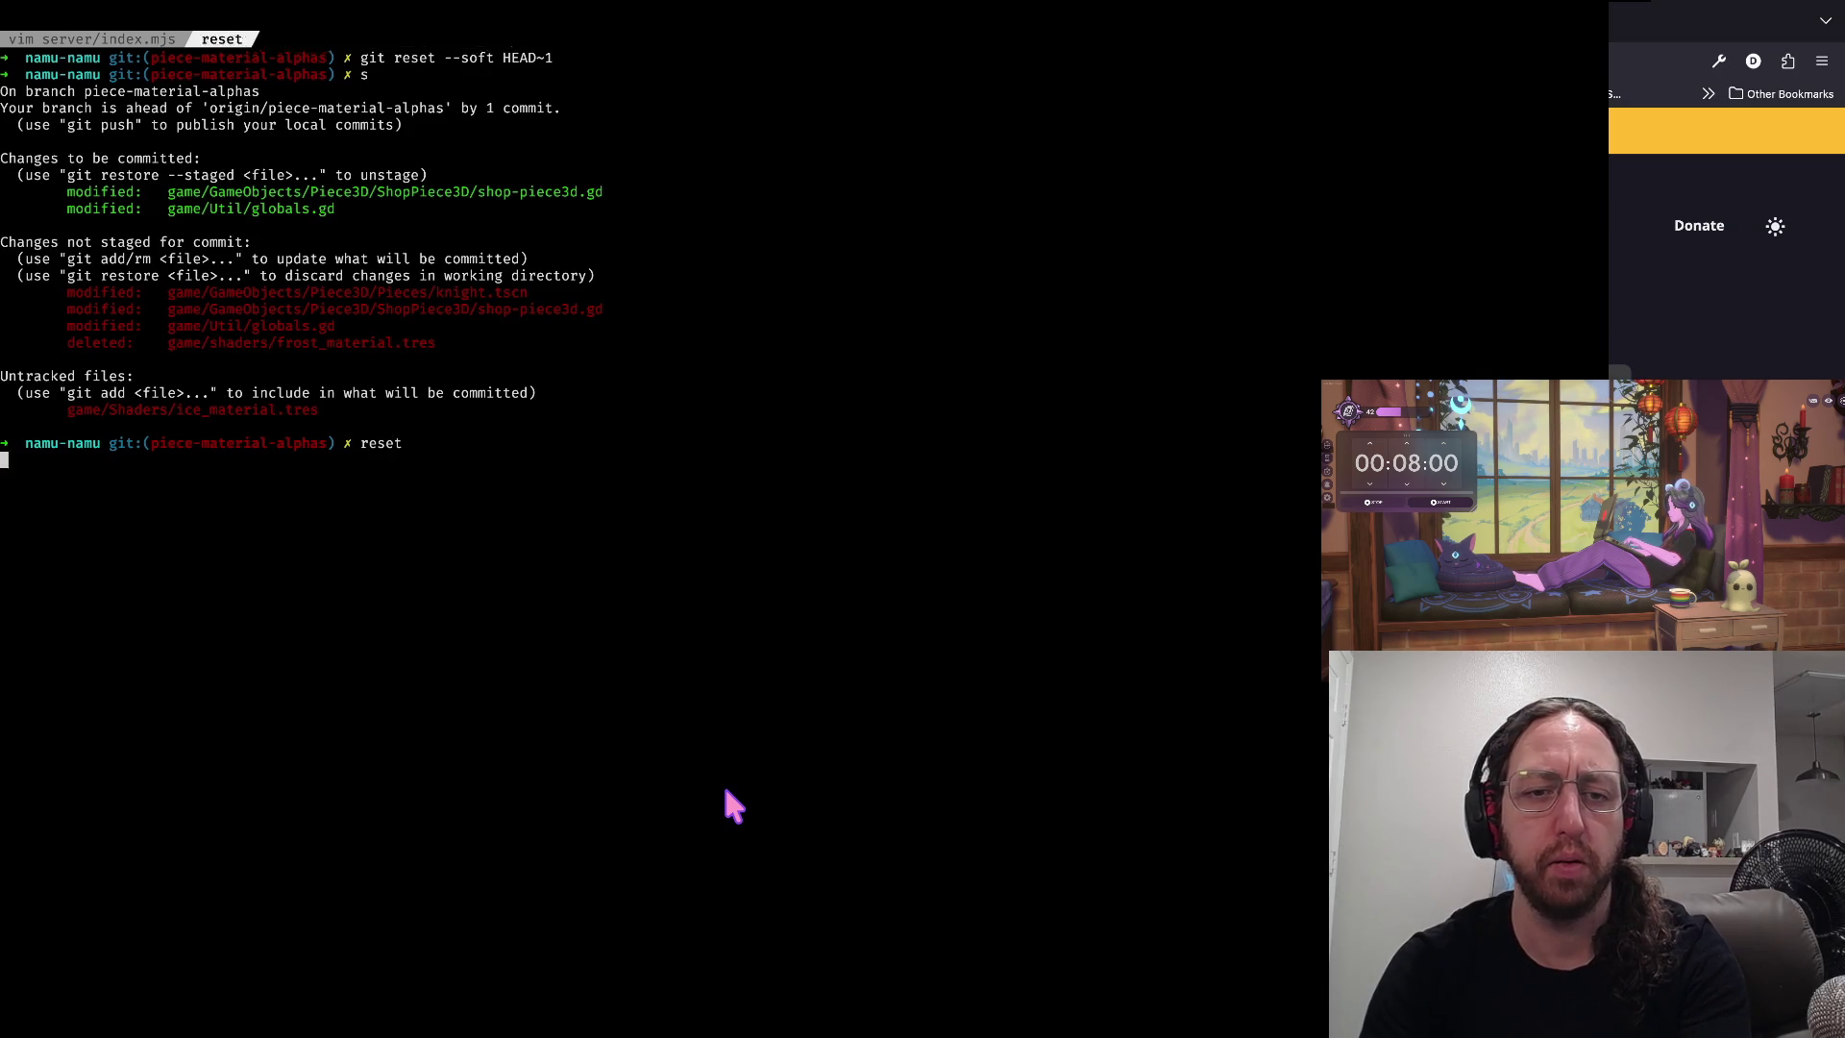
key(Return)
text(d)
key(Return)
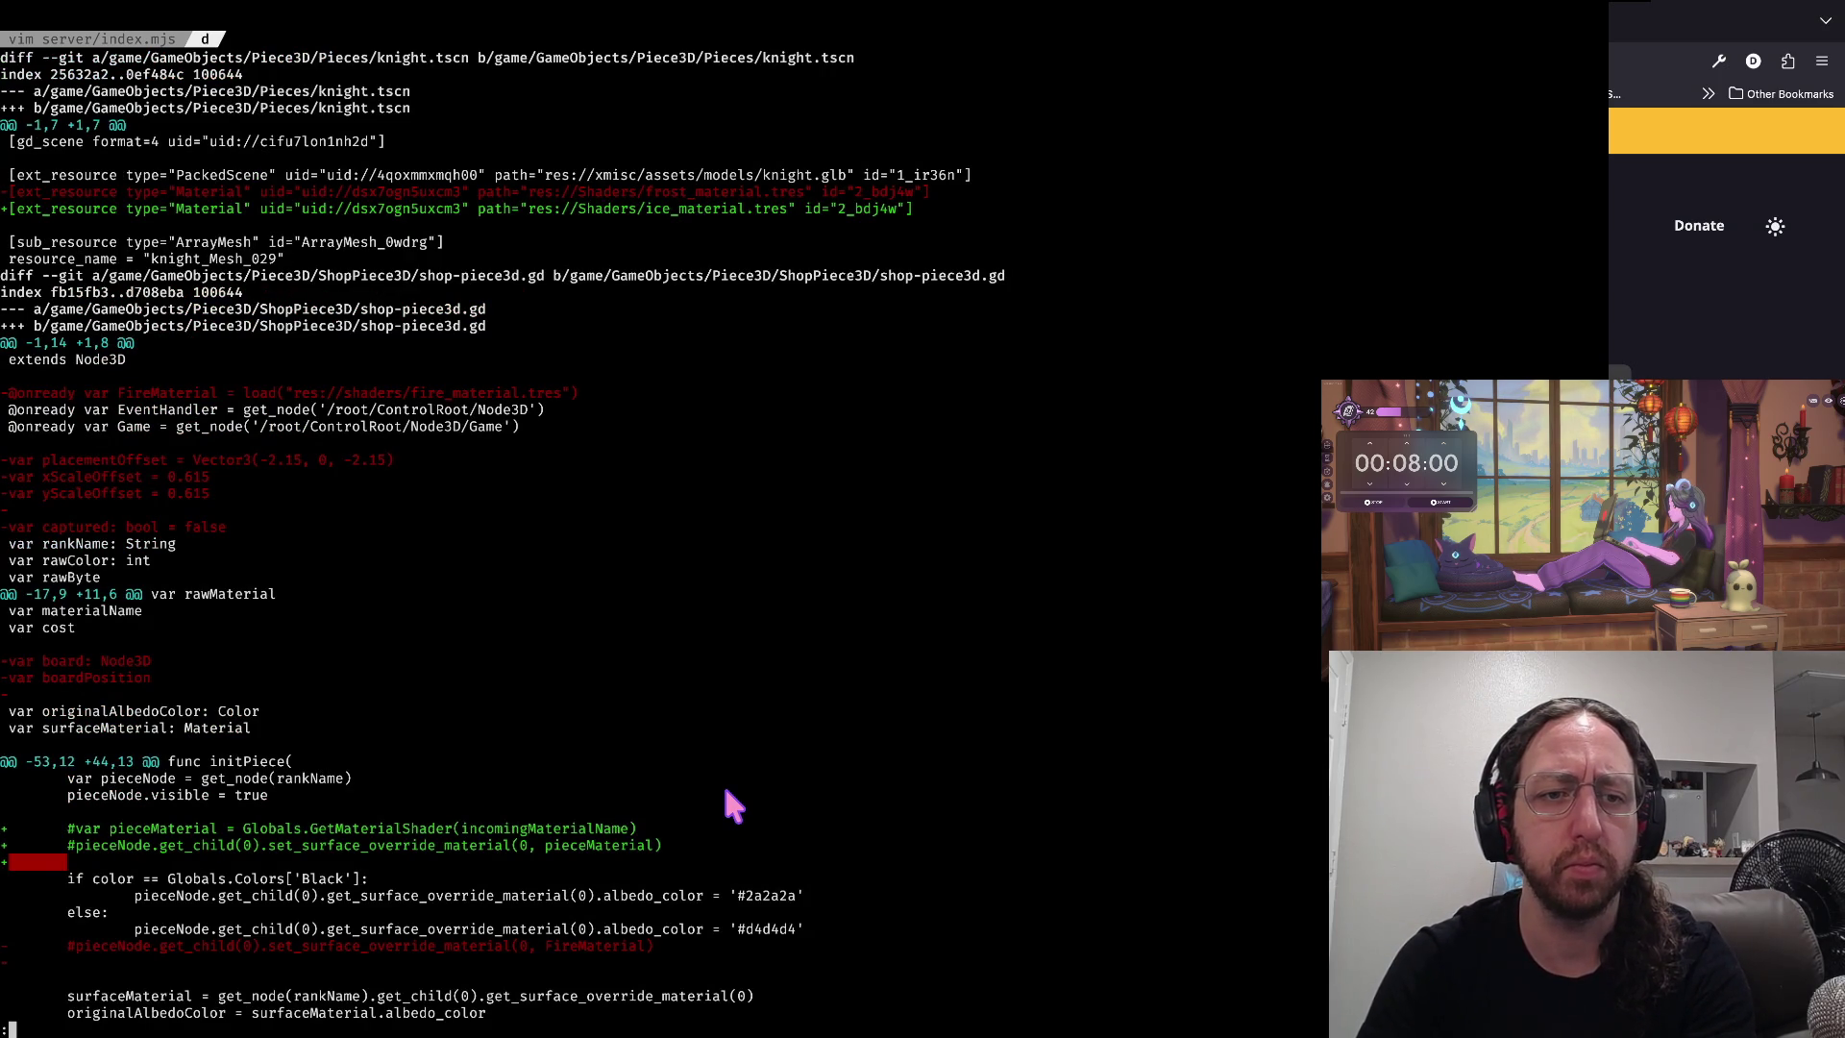
- Page through the diff covering globals.gd, MaterialNames, and the deleted frost_material.tres
key(d)
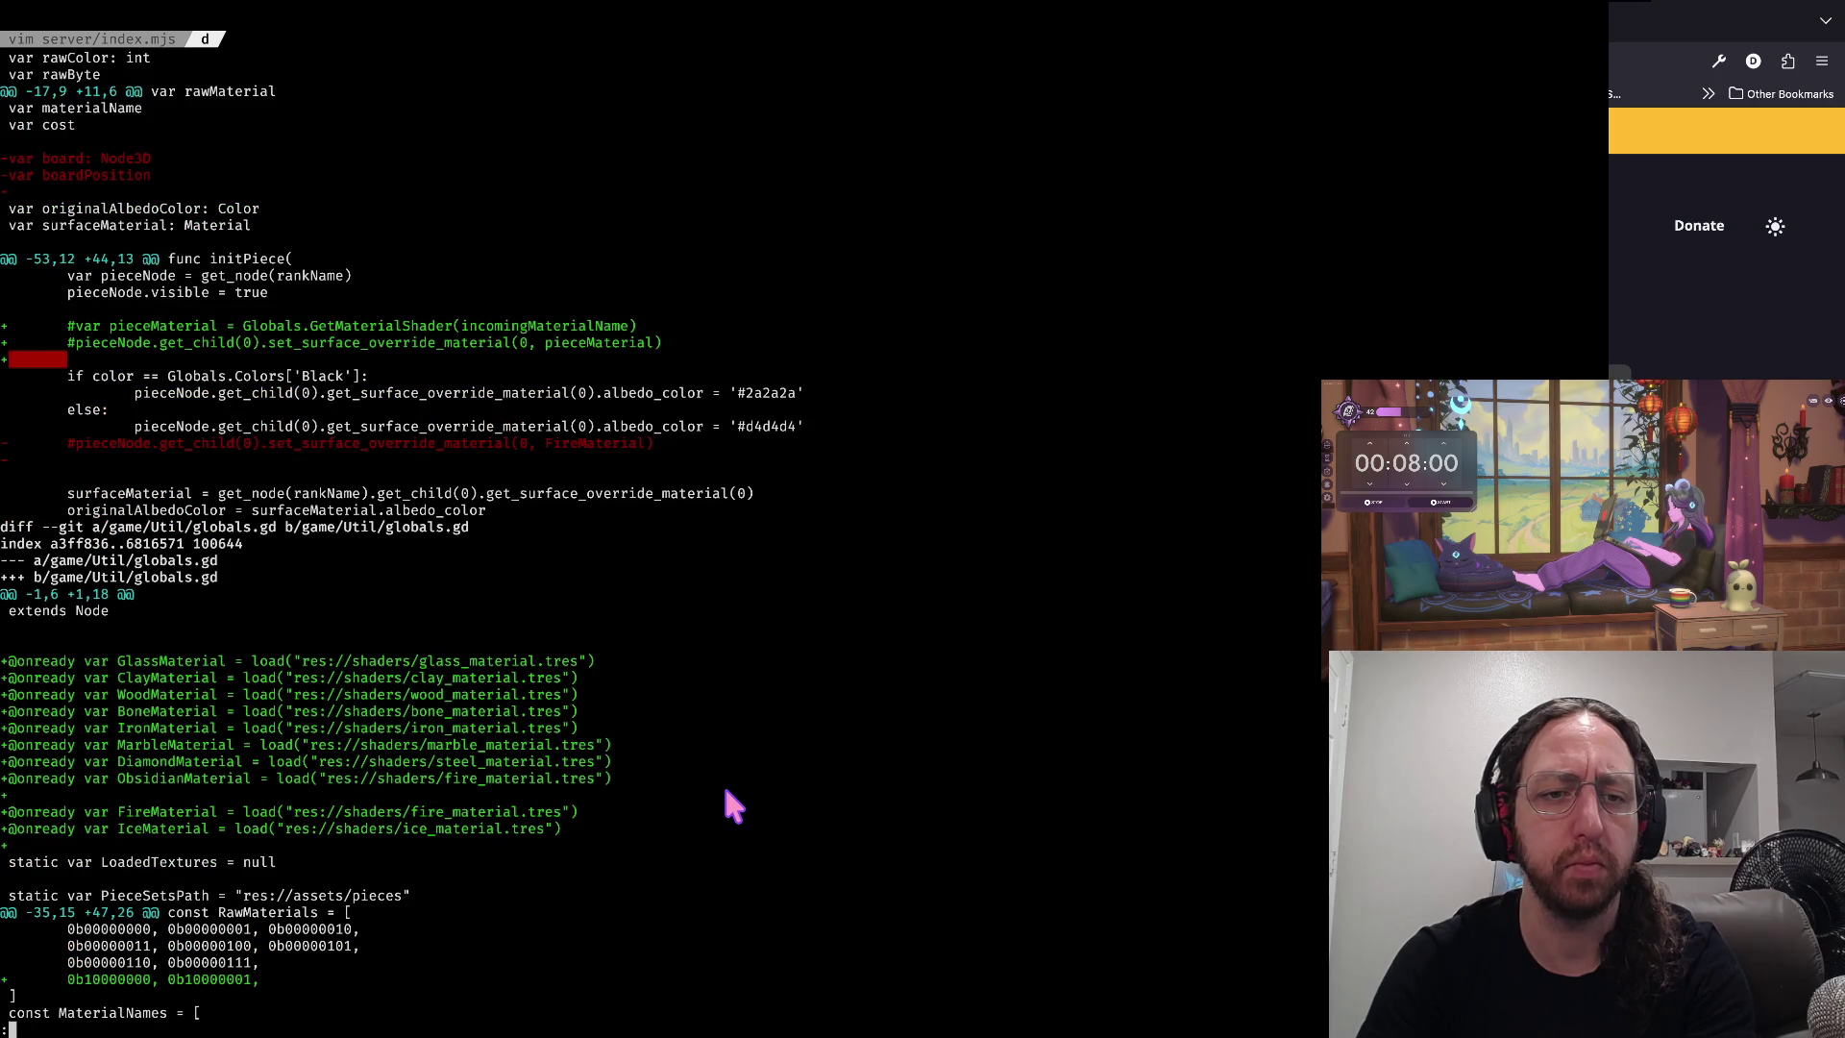
key(d)
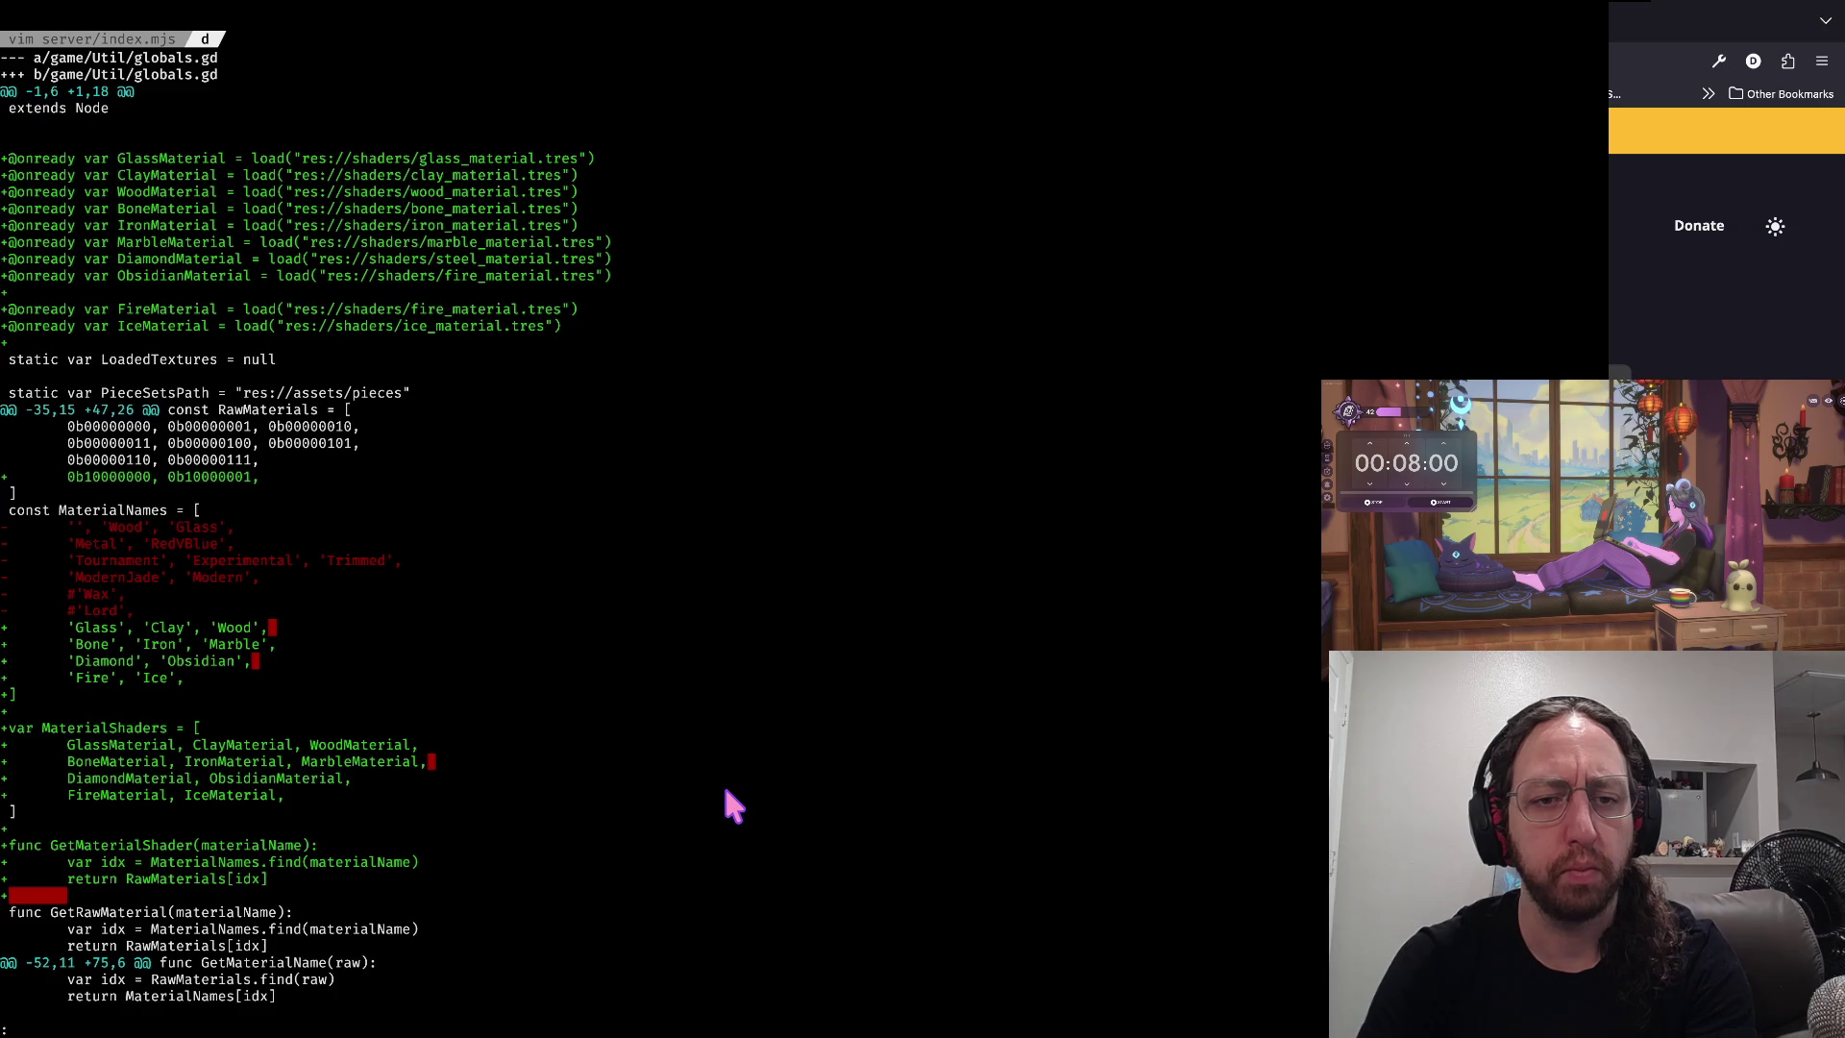
key(d)
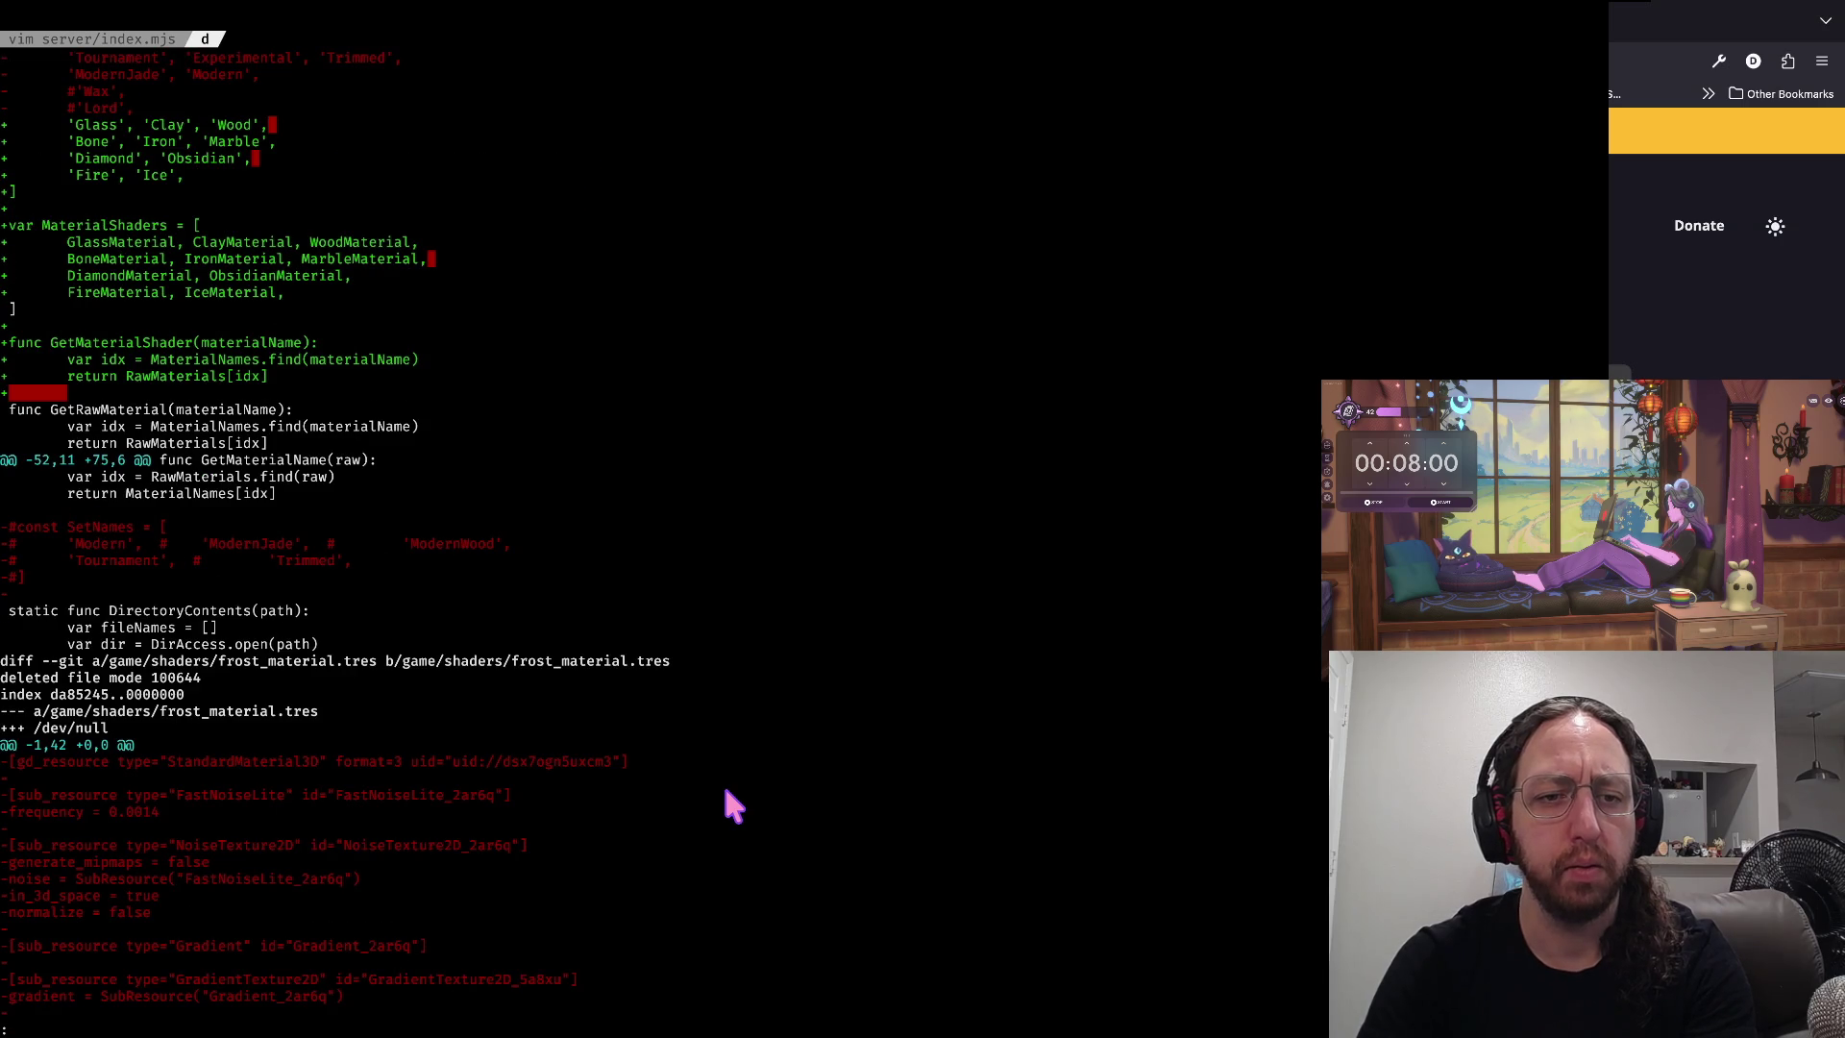
key(d)
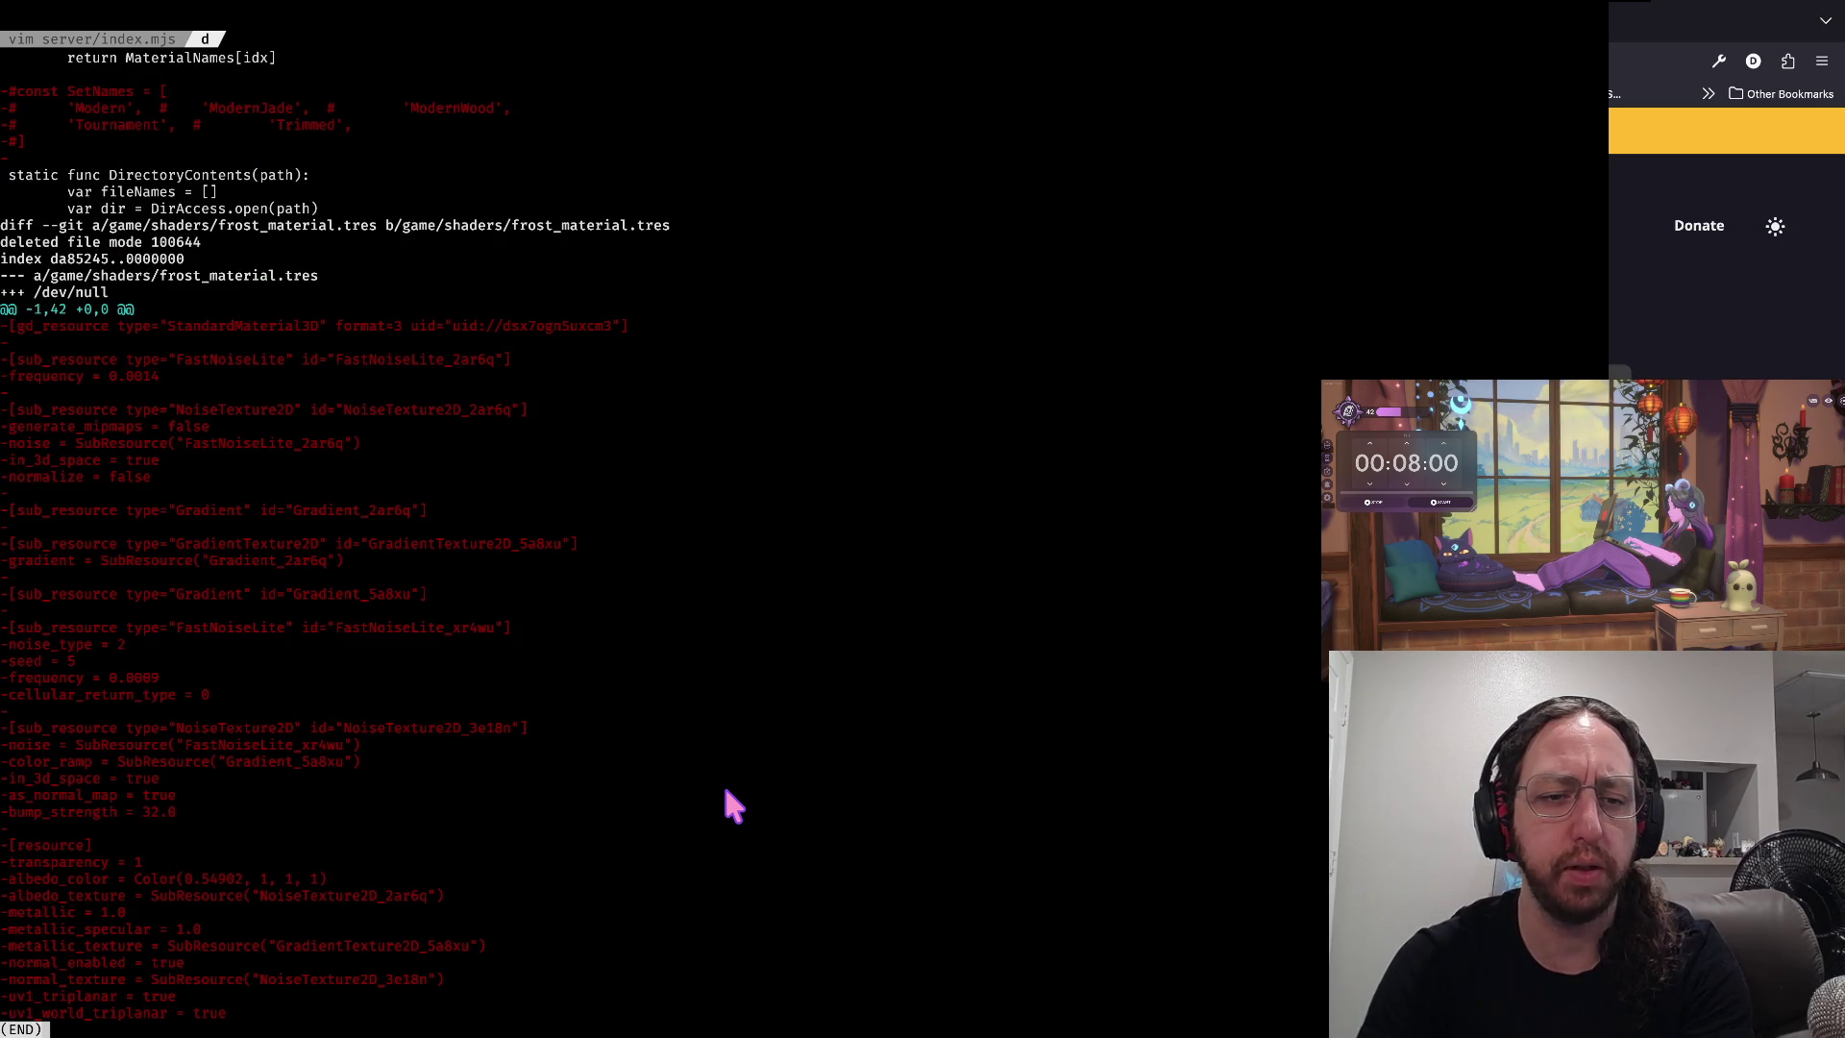
key(u)
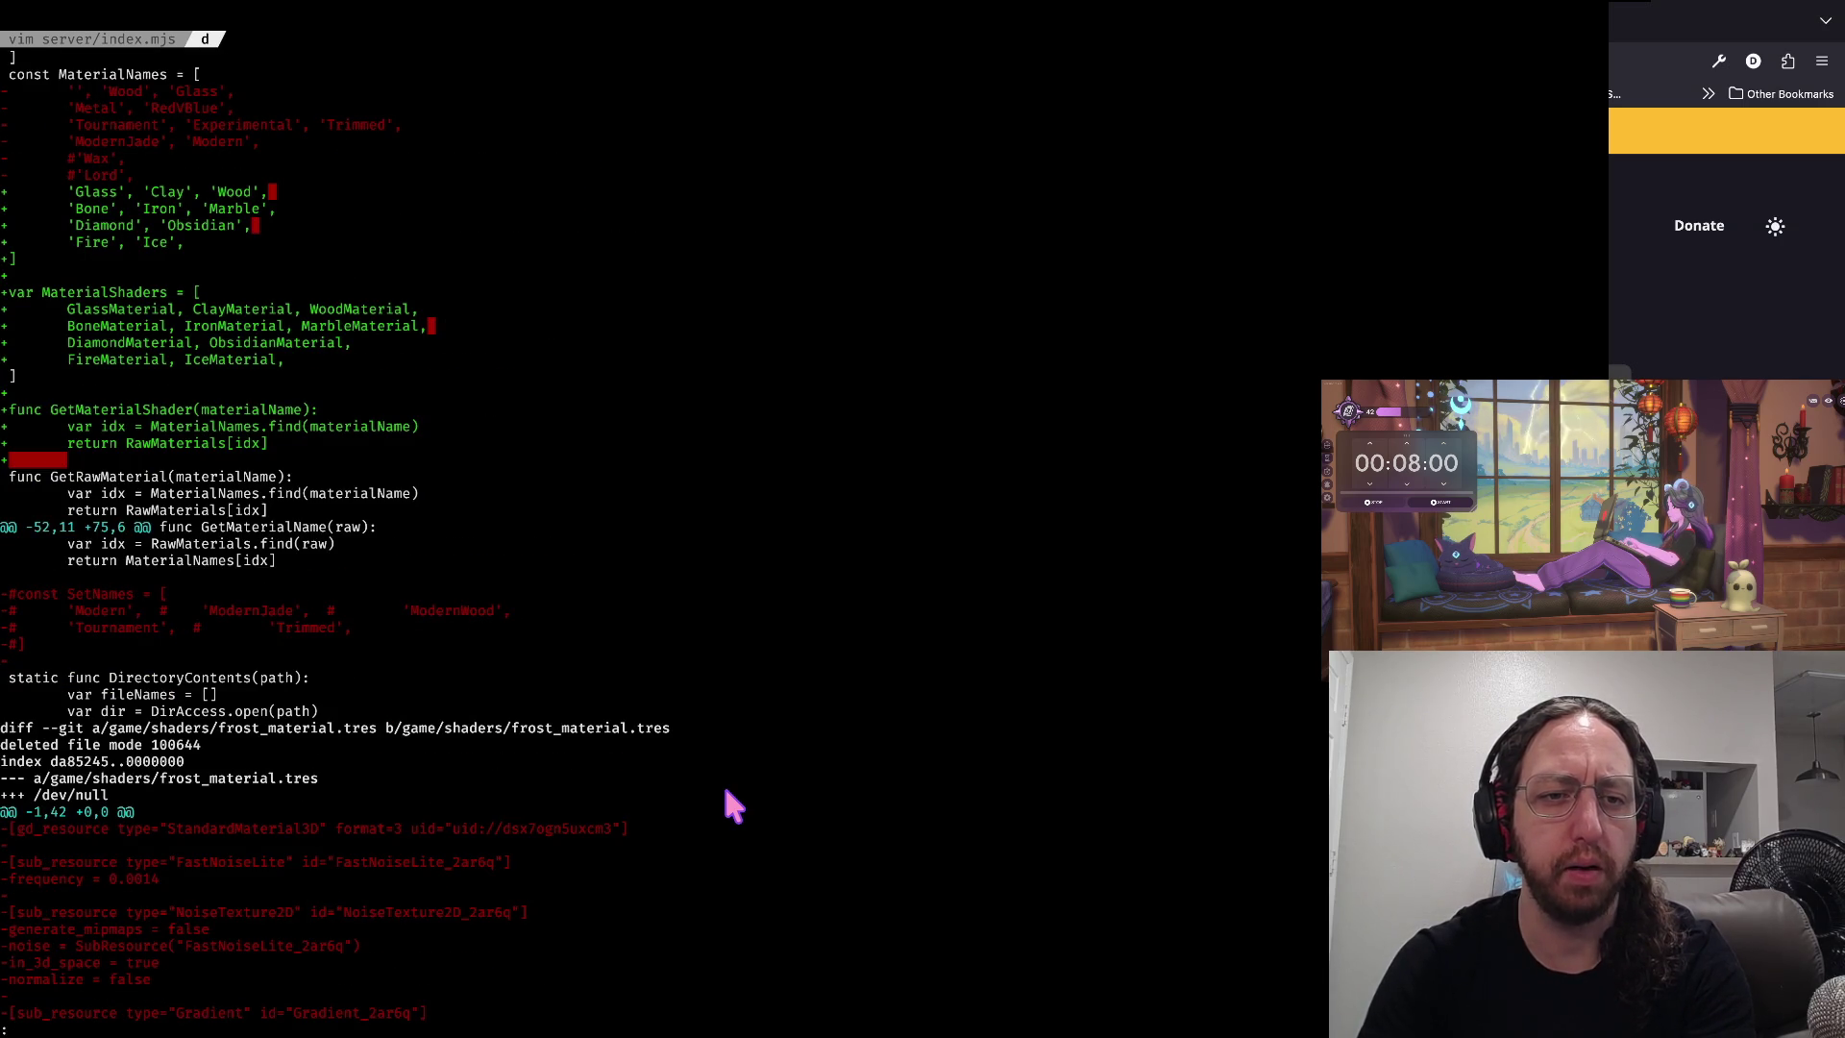
key(u)
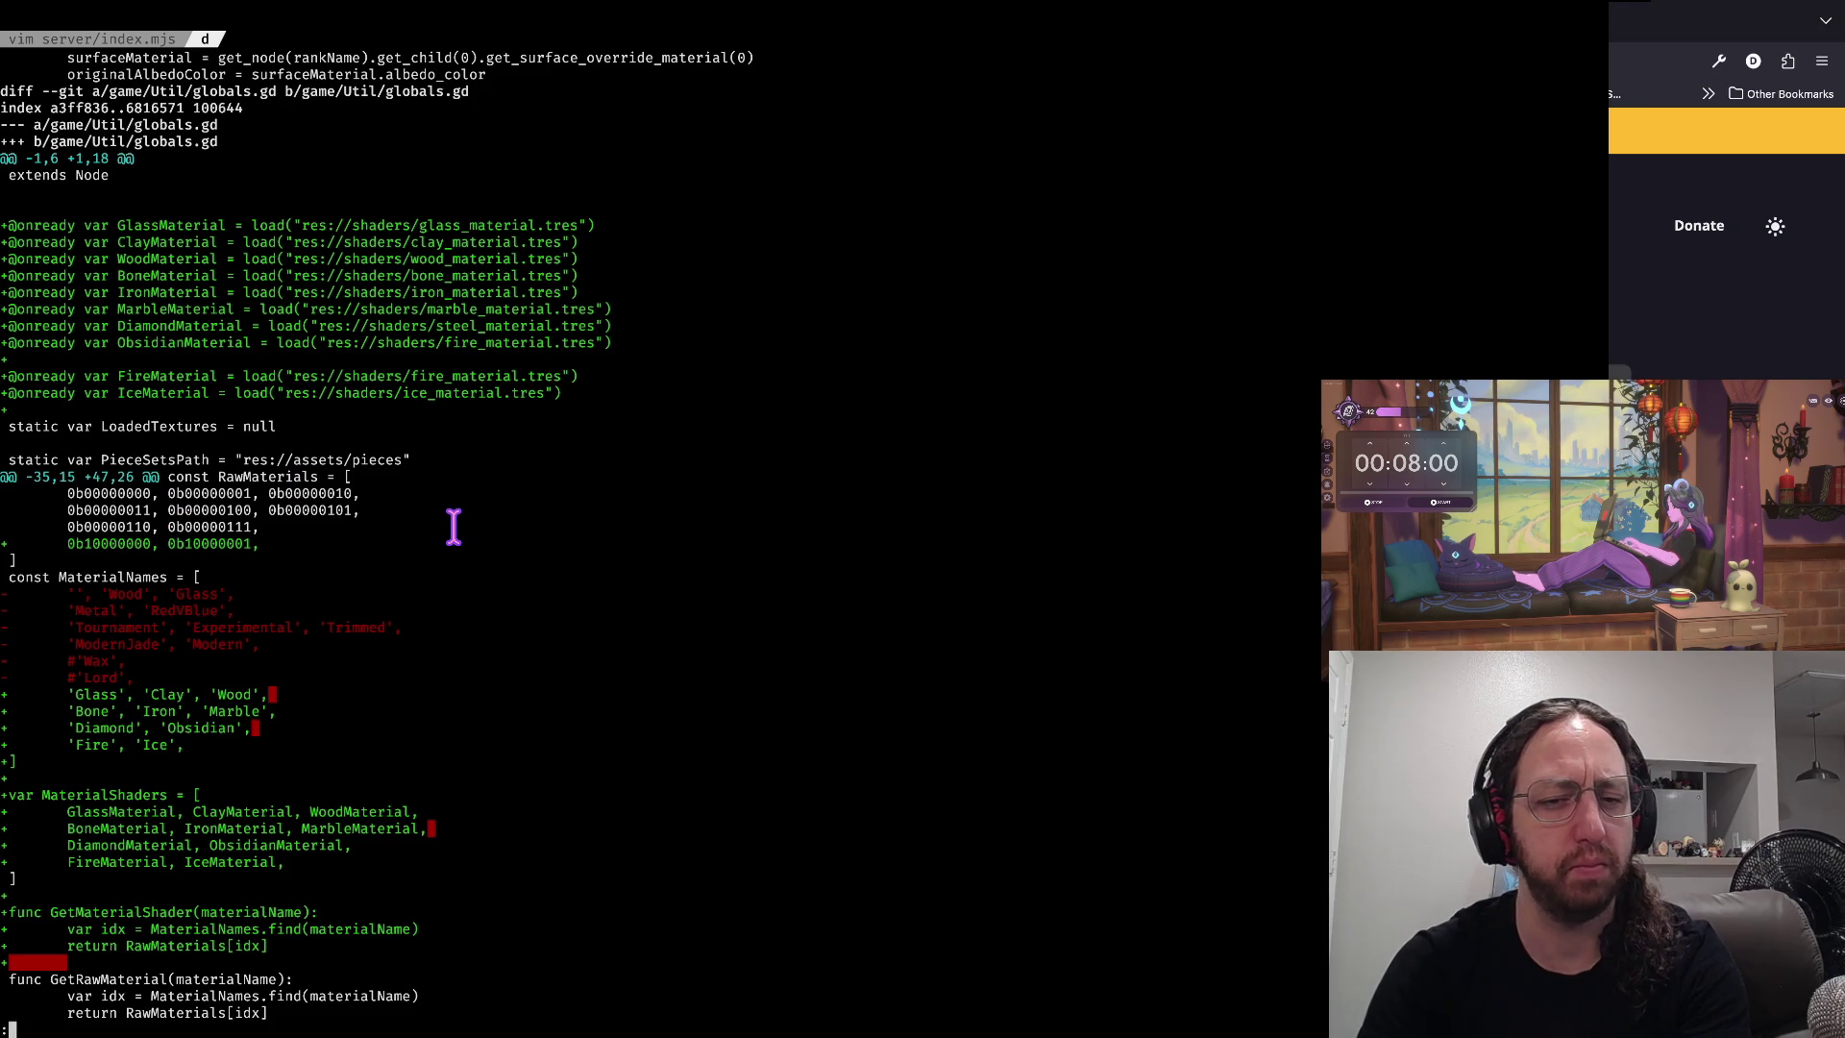
- Quit the diff pager, run git status via s, and clear the terminal
text(q)
text(a)
key(Return)
text(s)
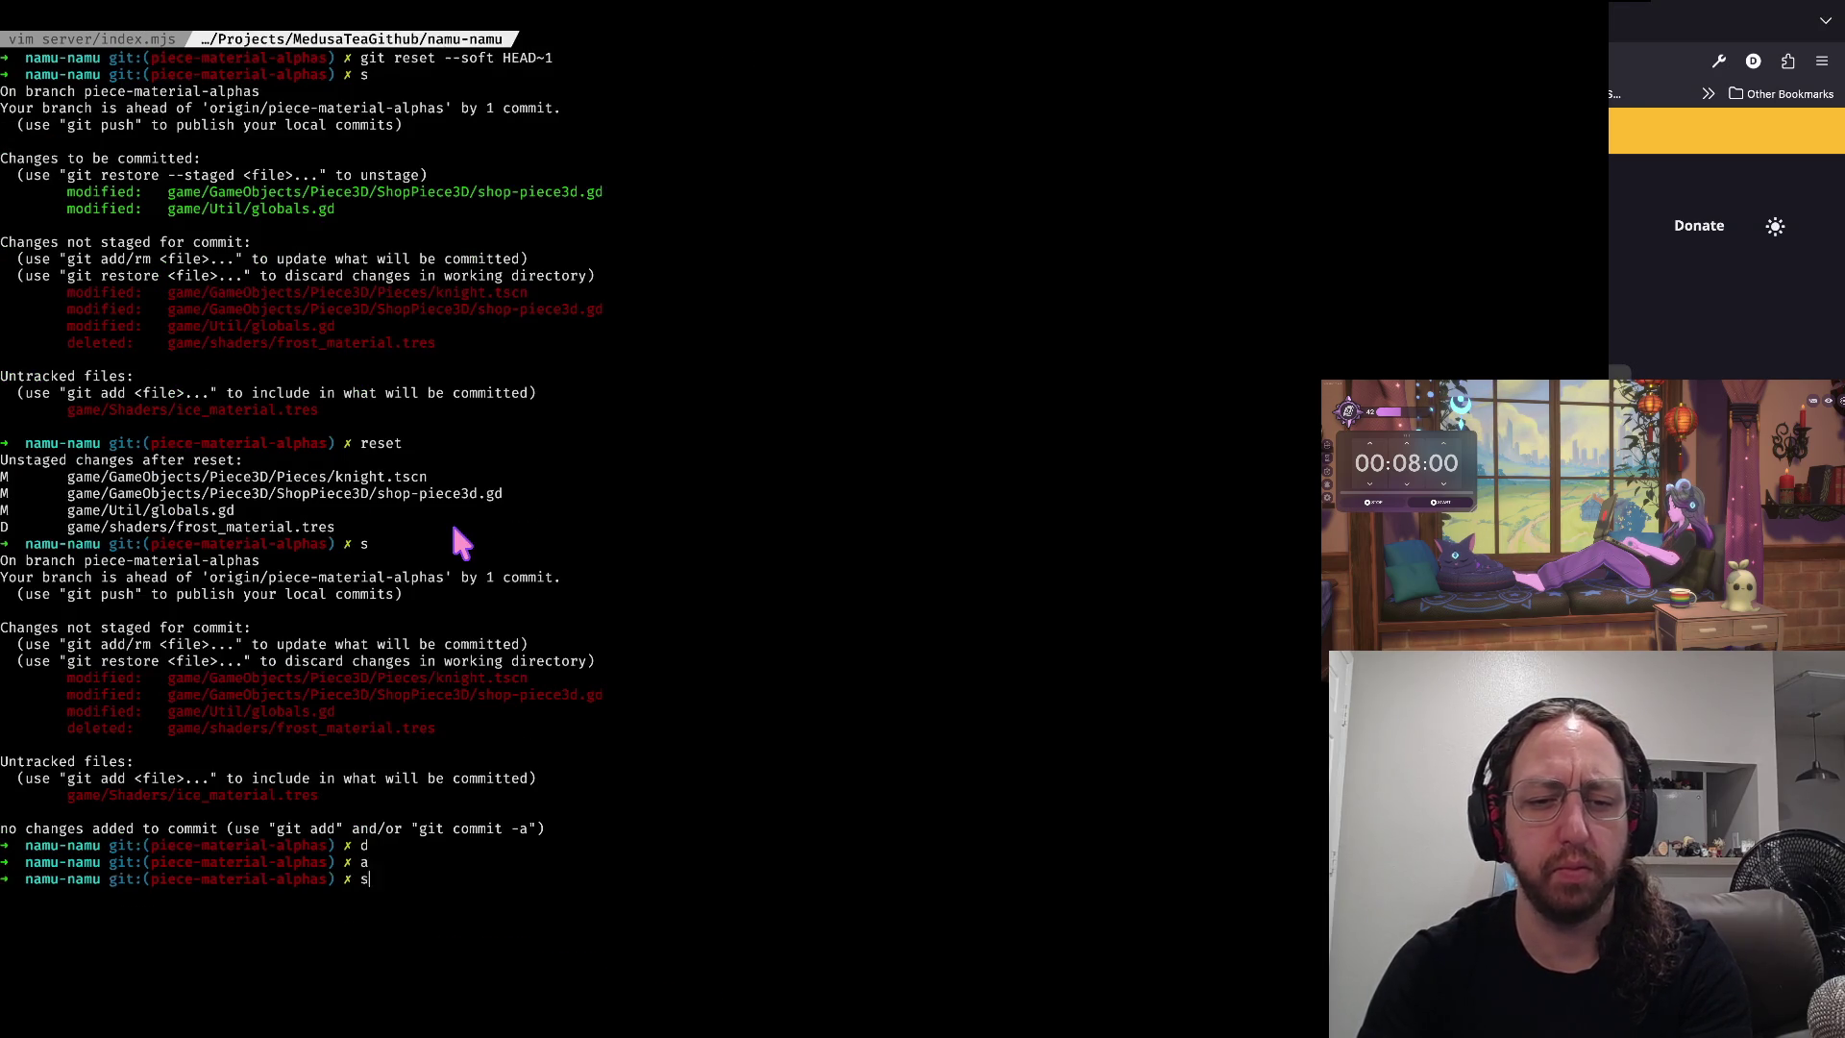
key(Return)
key(ctrl+l)
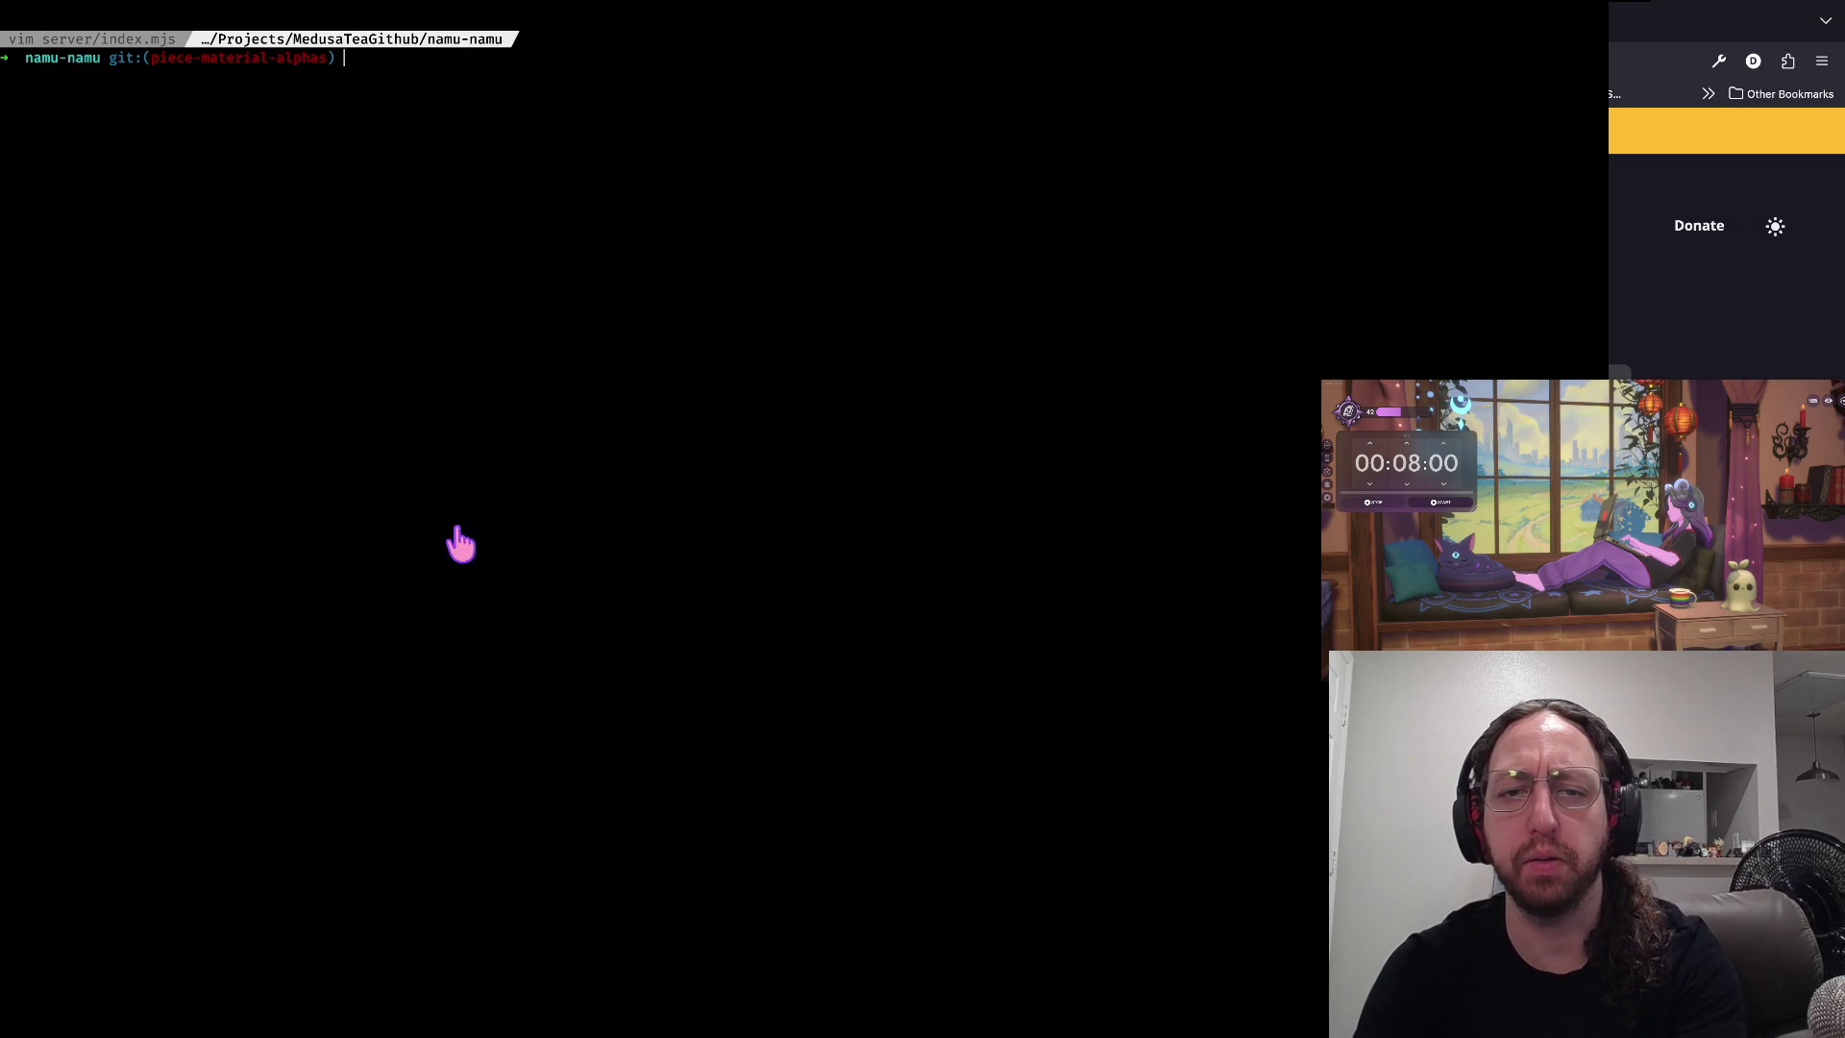
- In Godot's Debugger Errors list, jump to the globals.gd:4 load error and widen the script editor
key(super+Tab)
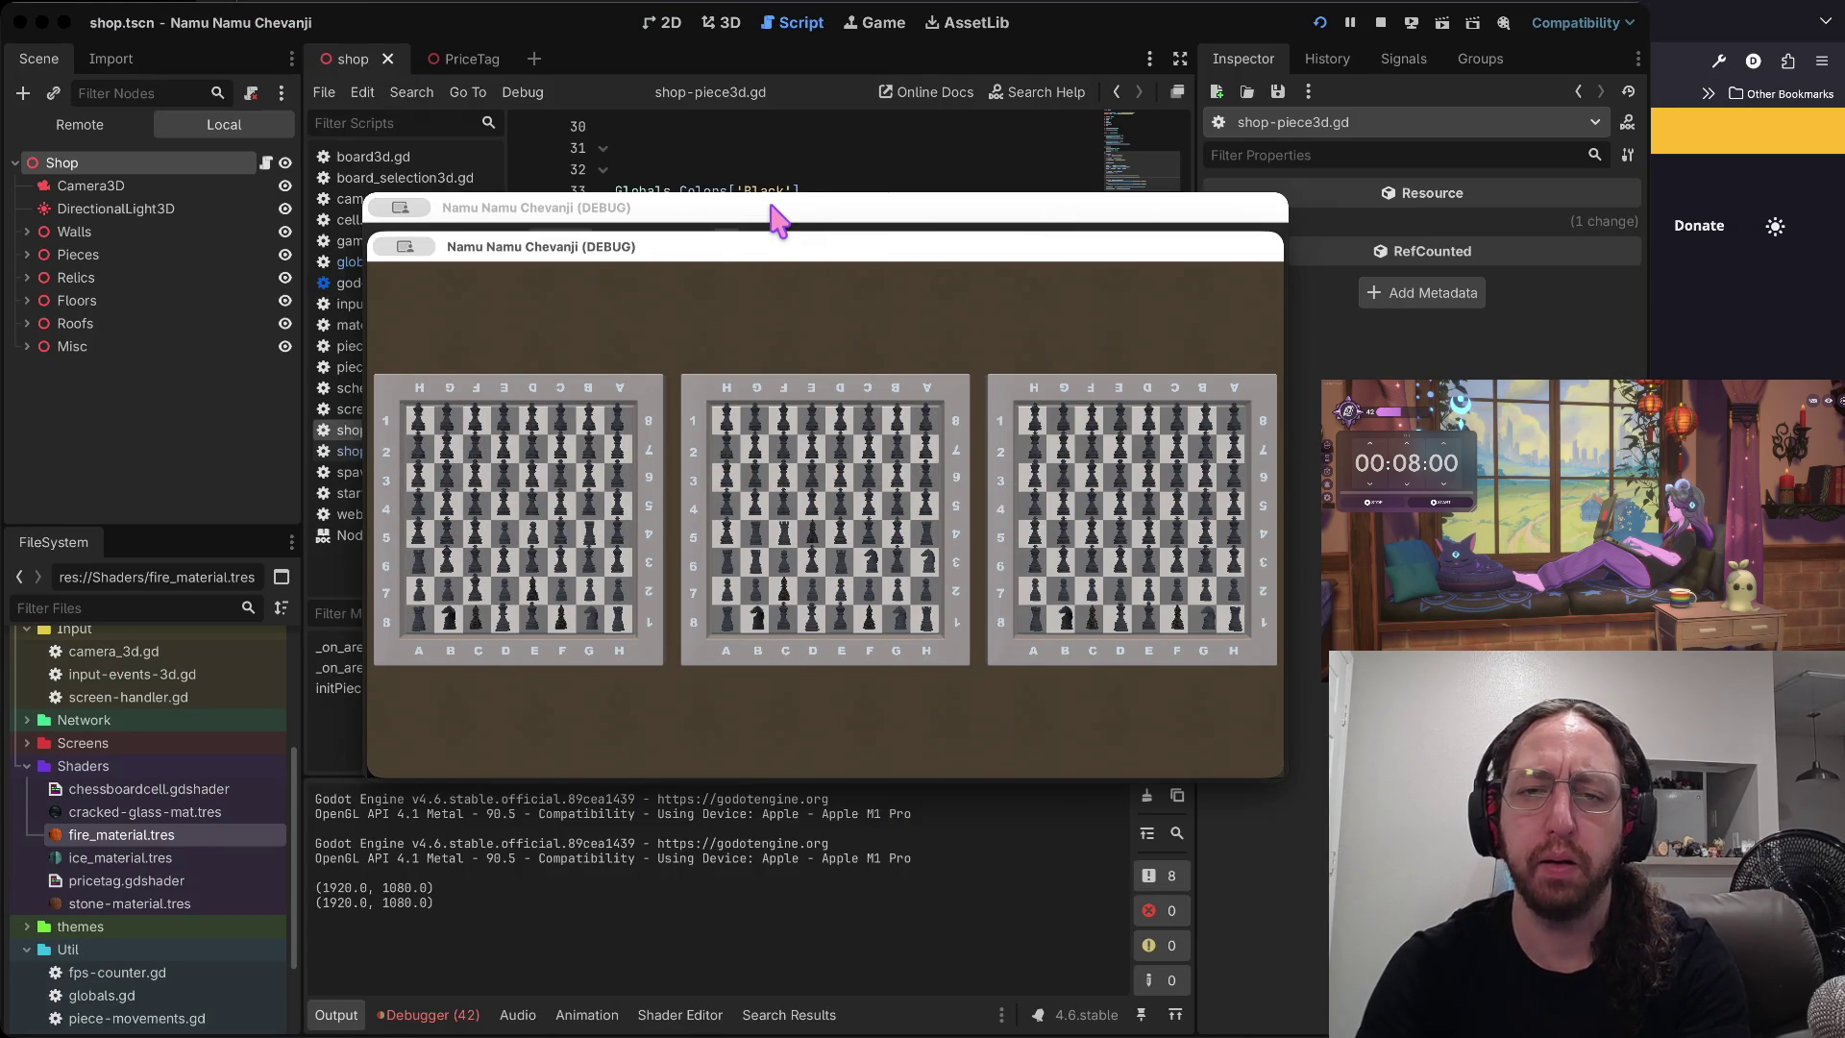
click(461, 1015)
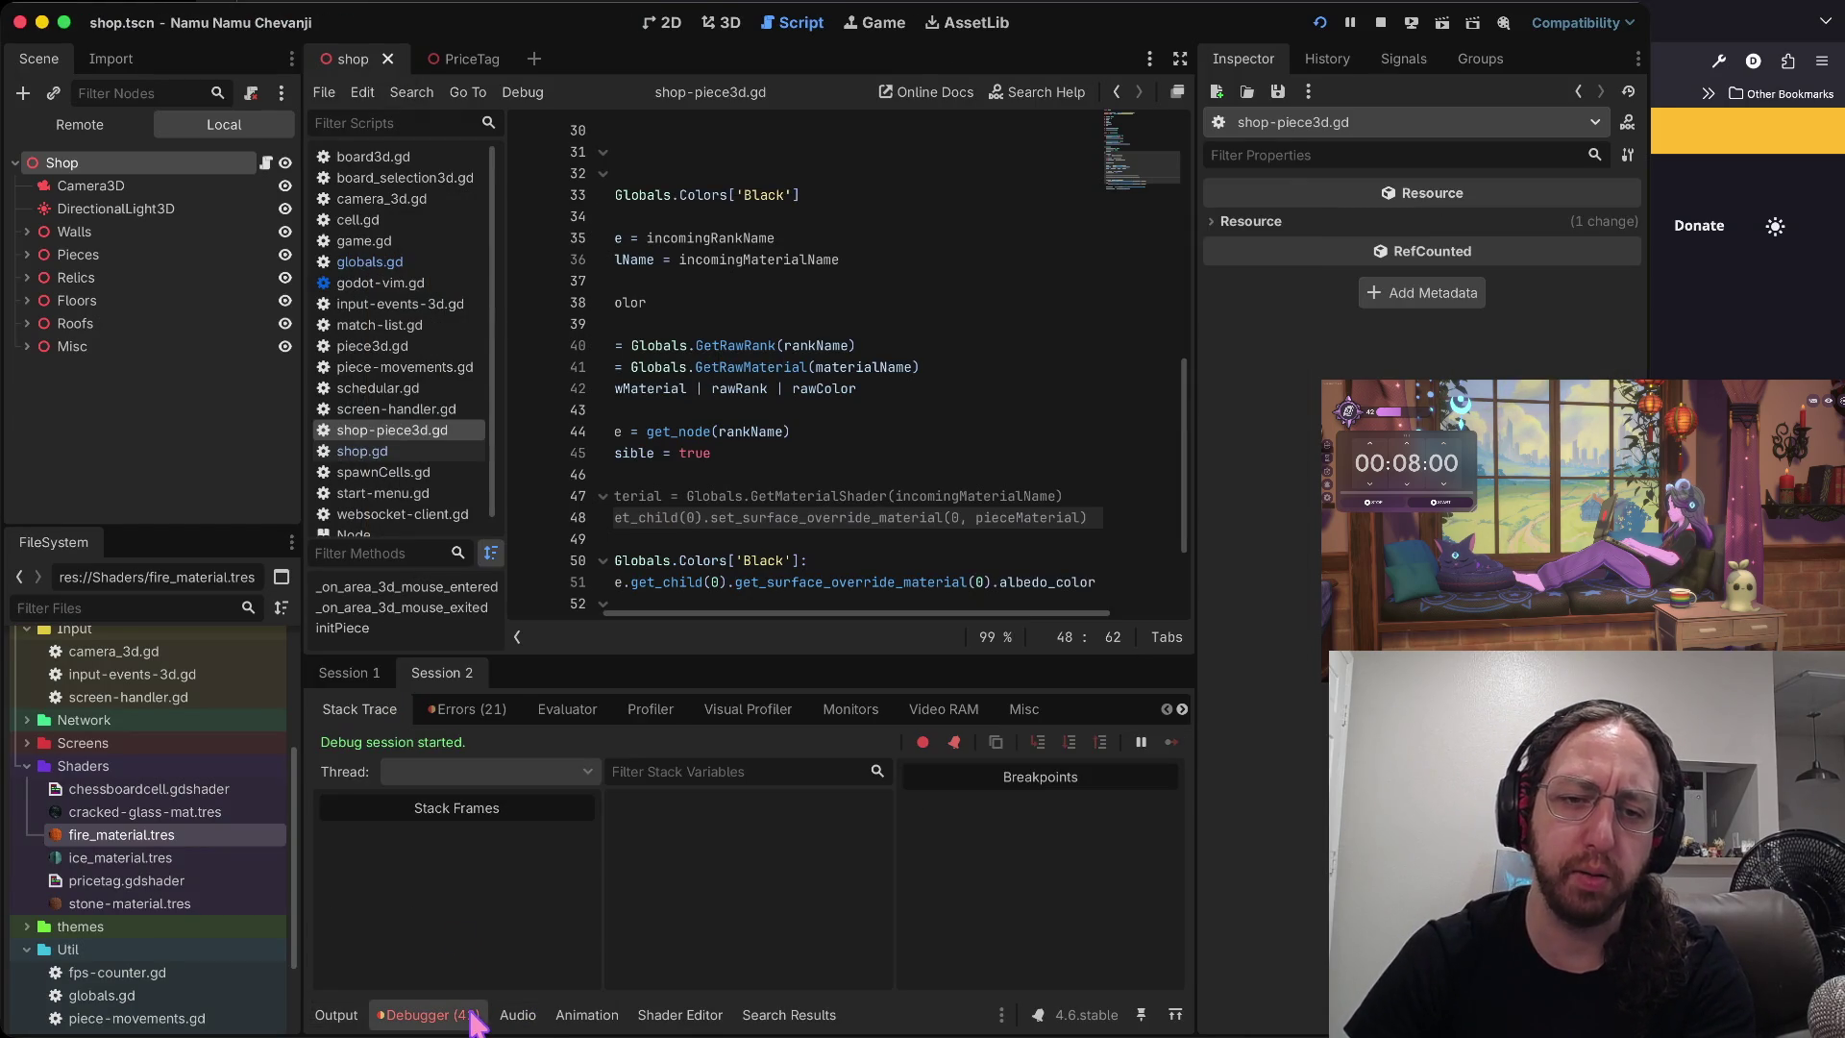
click(480, 709)
scroll(490, 846, down, 2)
click(576, 899)
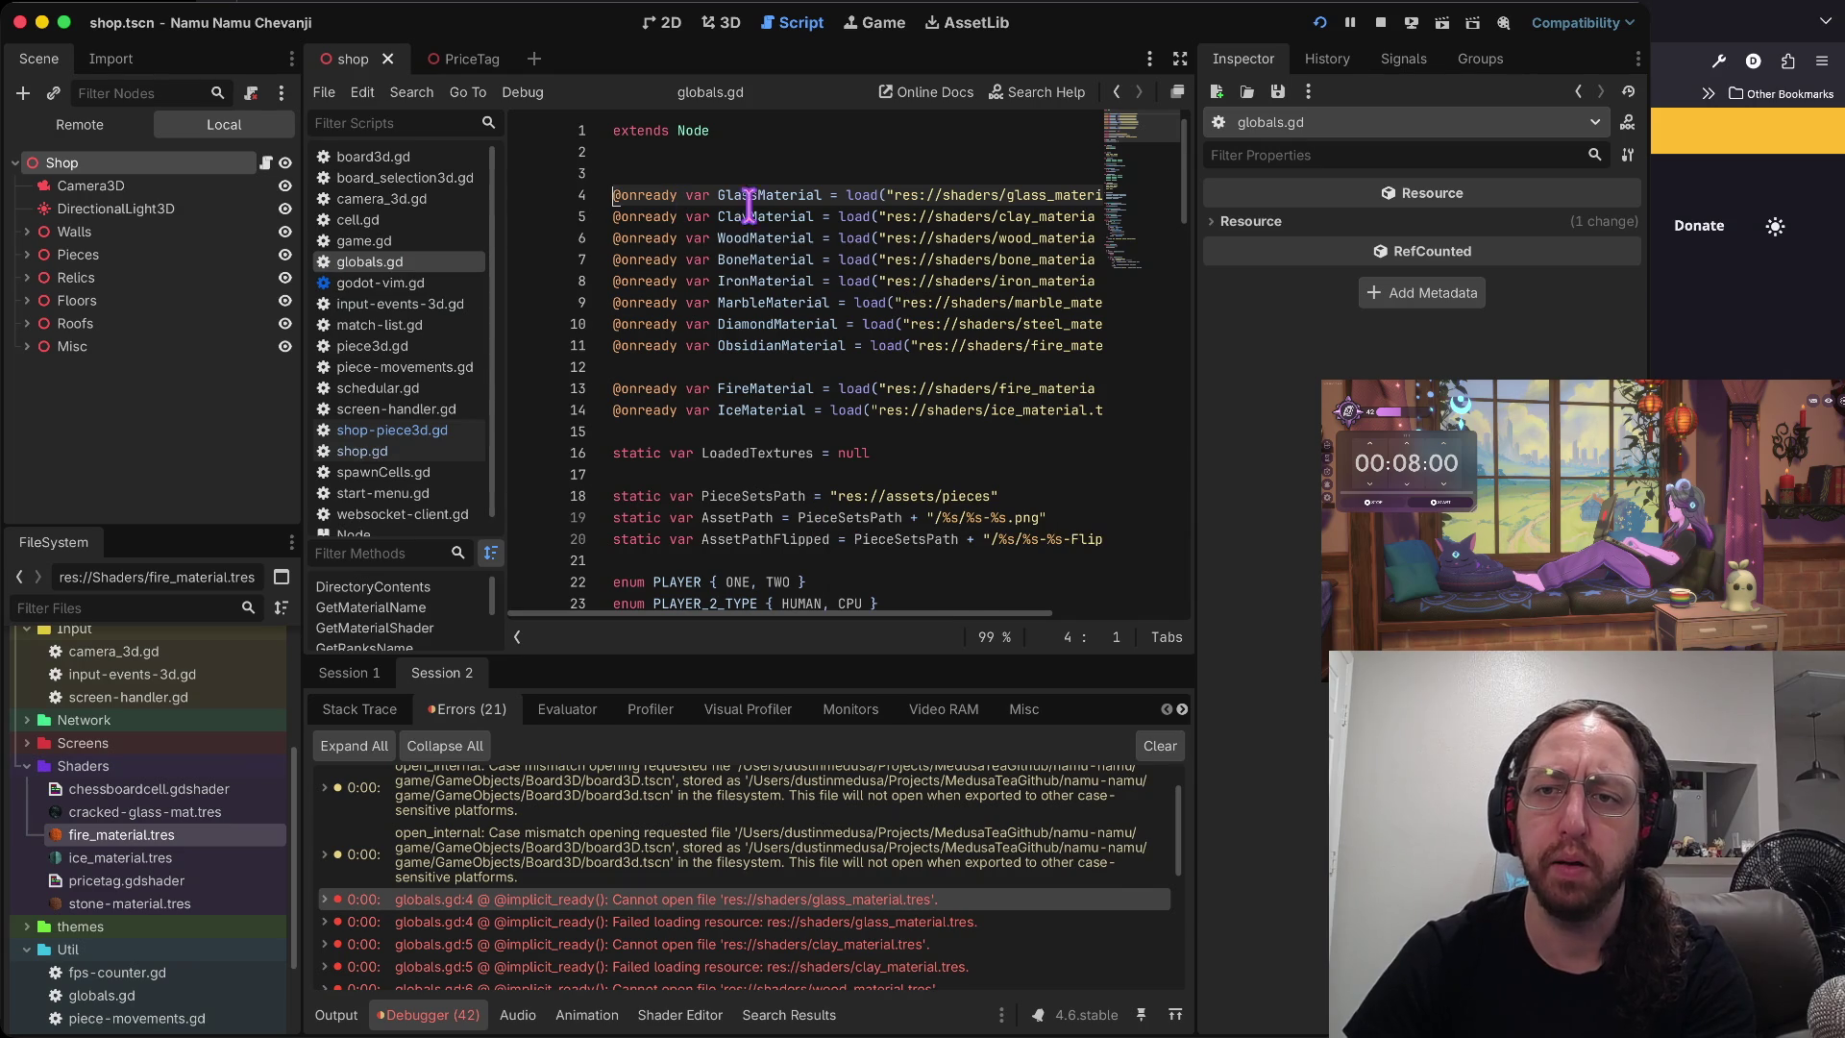
drag(1199, 225, 1362, 225)
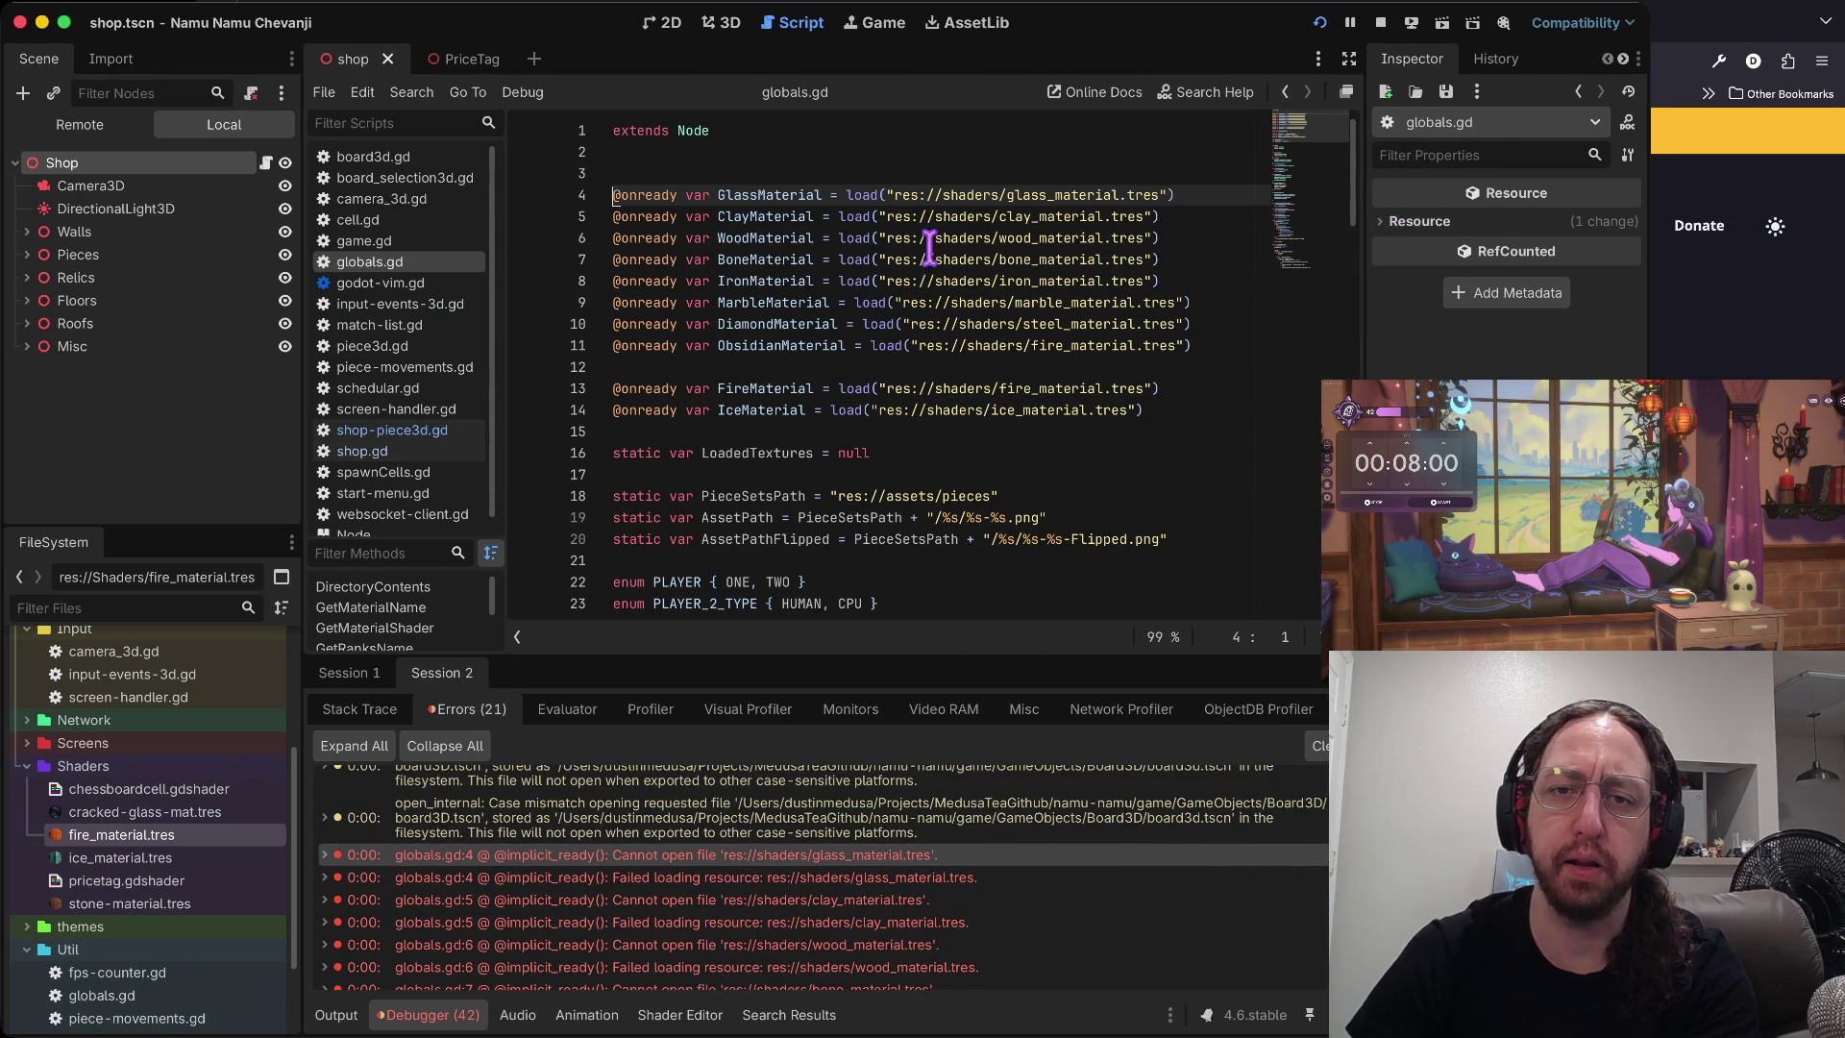
- Change line 4's GlassMaterial path to res://shaders/stone-material.tres and run the game
click(1037, 207)
key(Up)
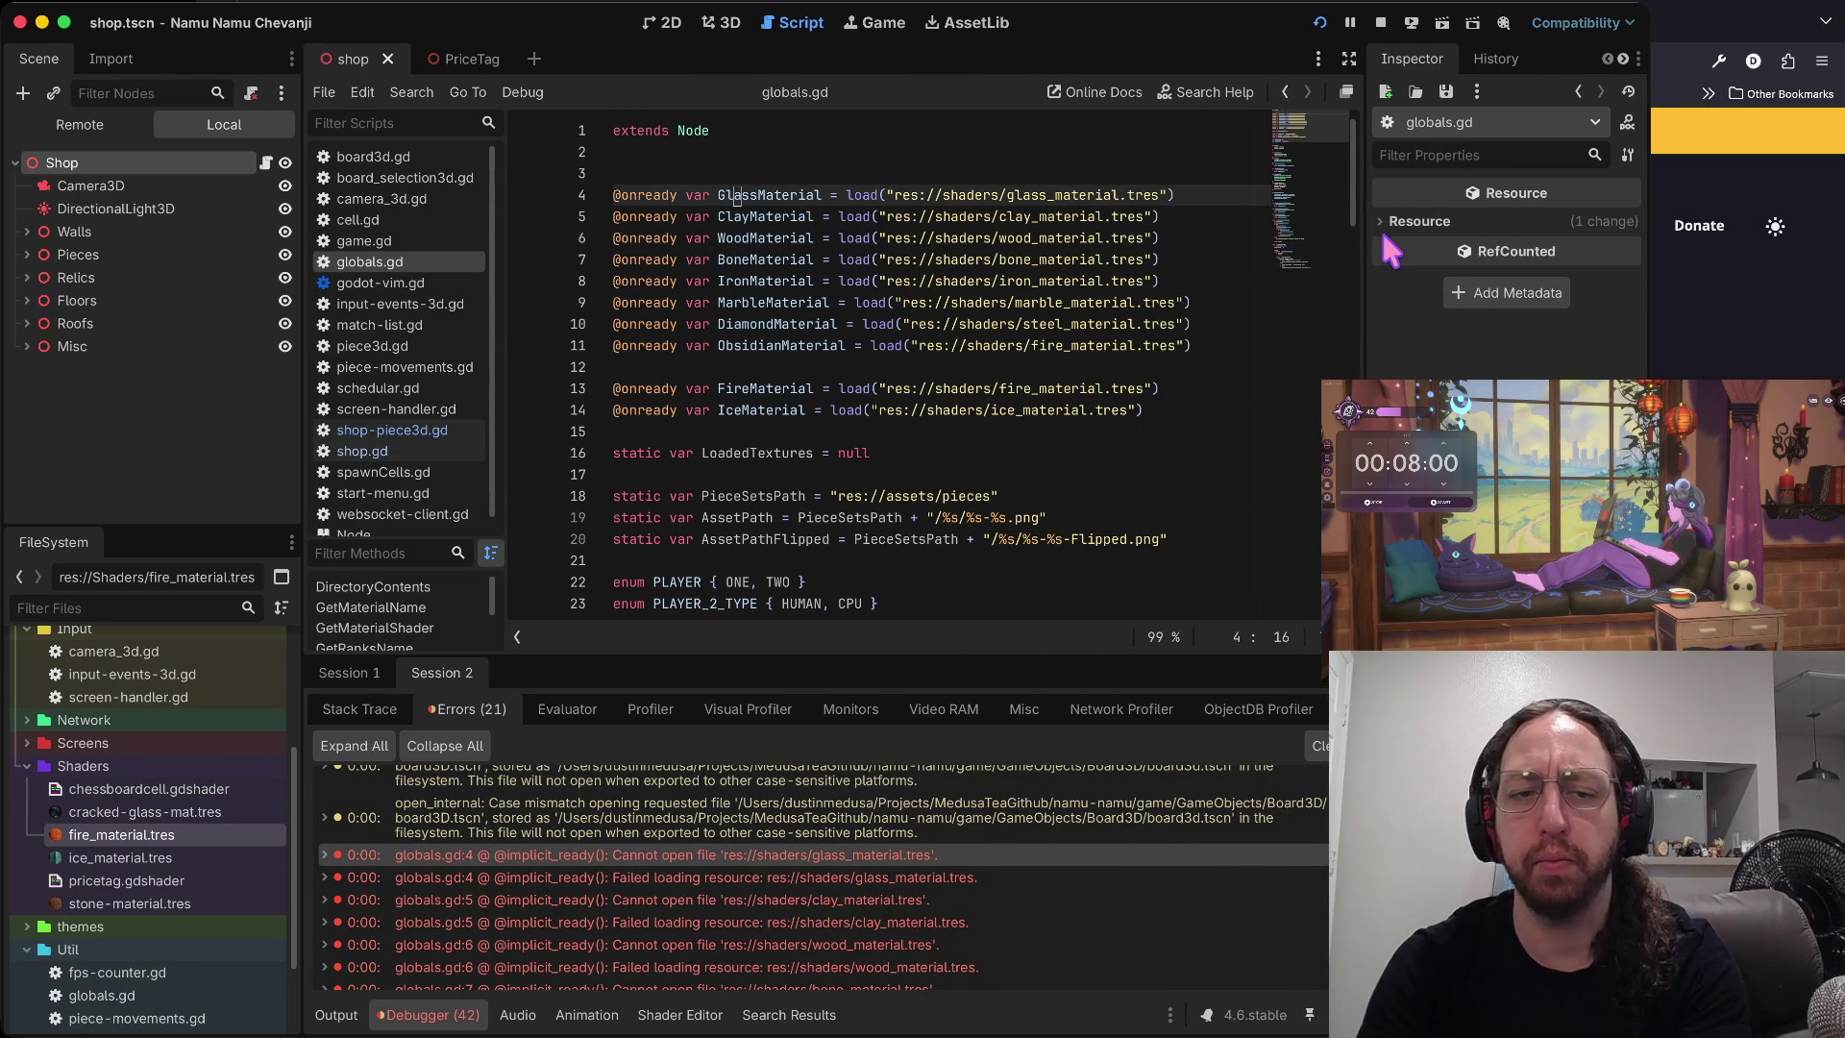
key(e)
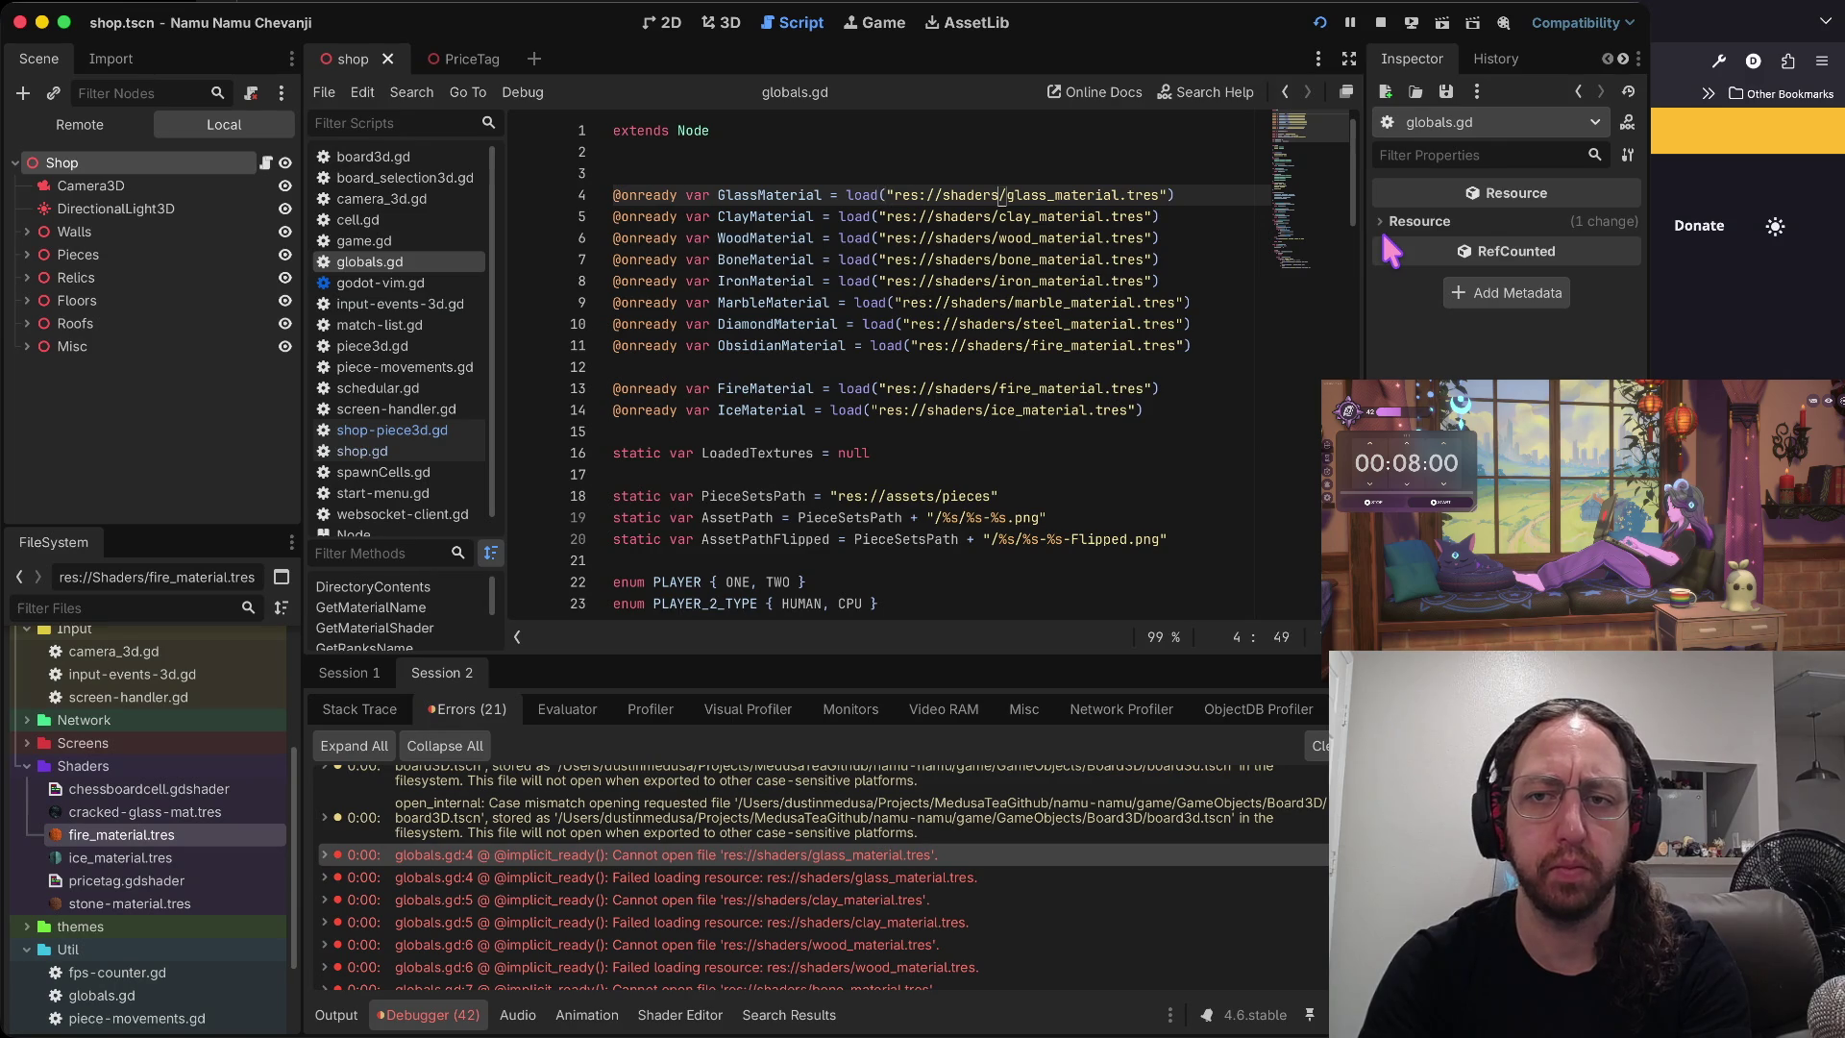
key(f)
key(e)
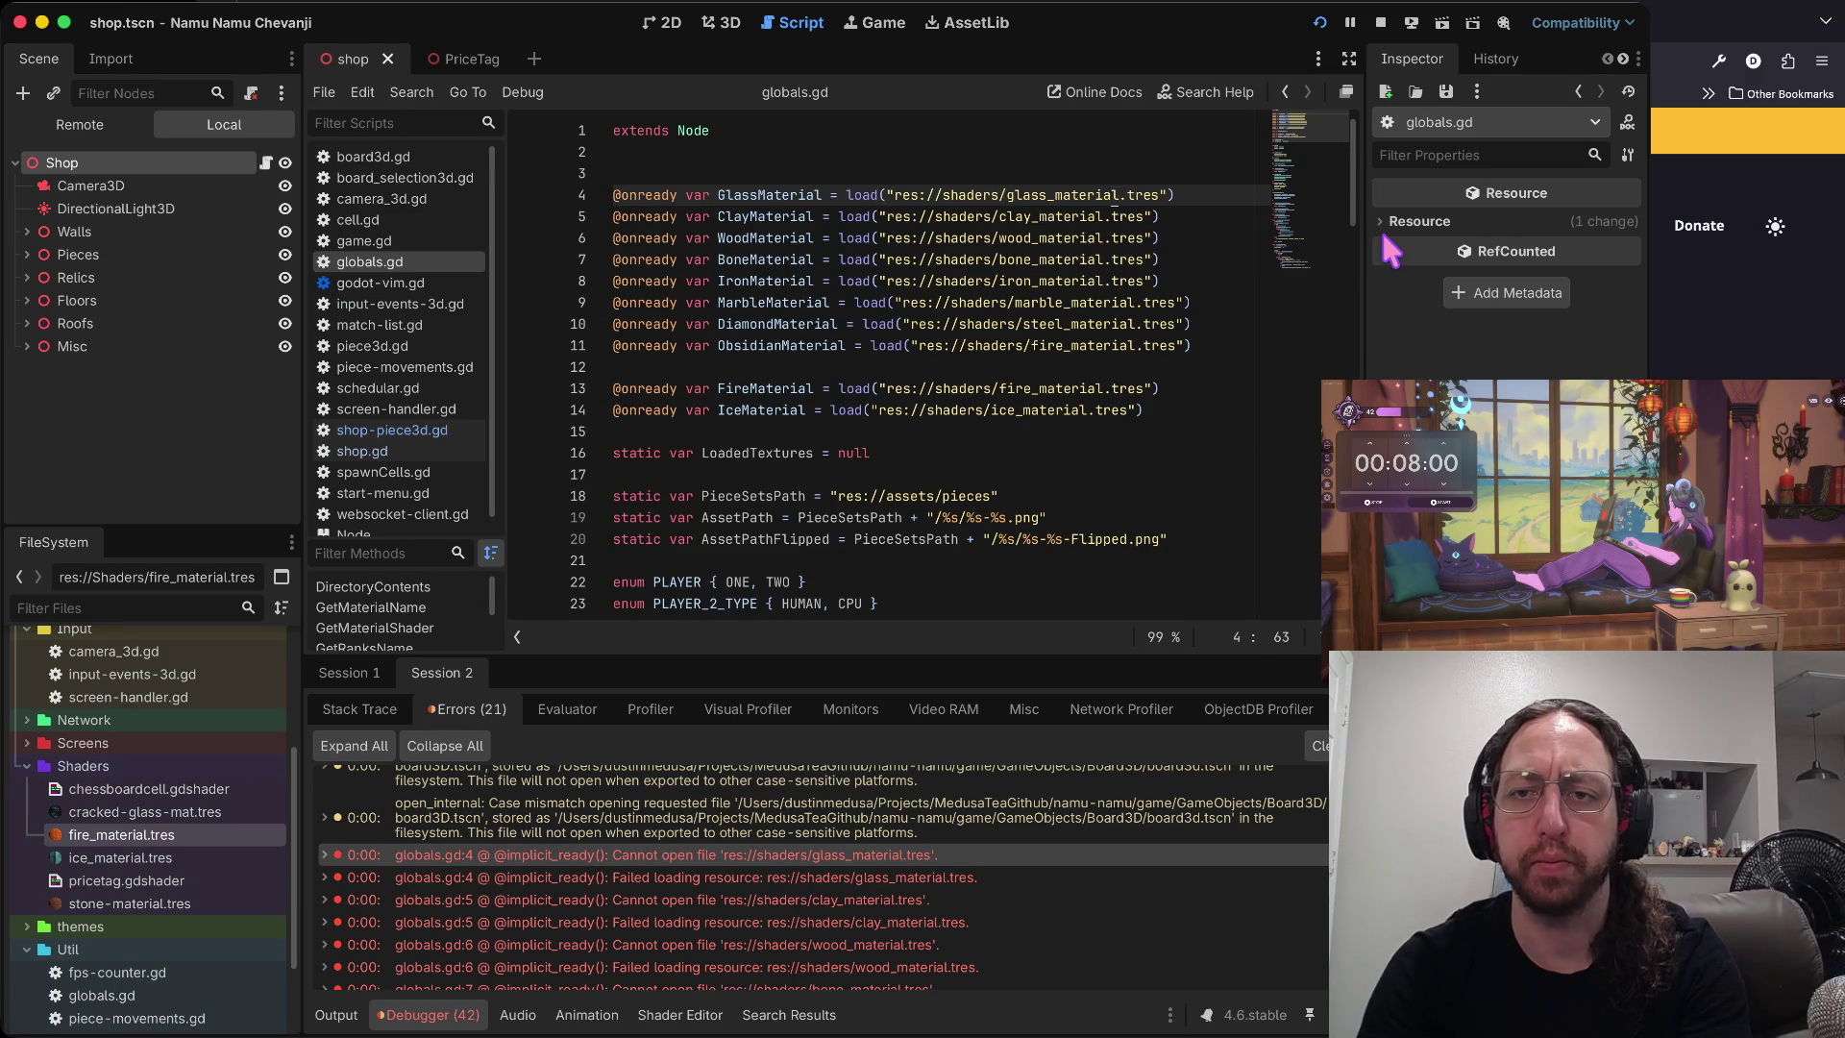
text(ciwstonematerial)
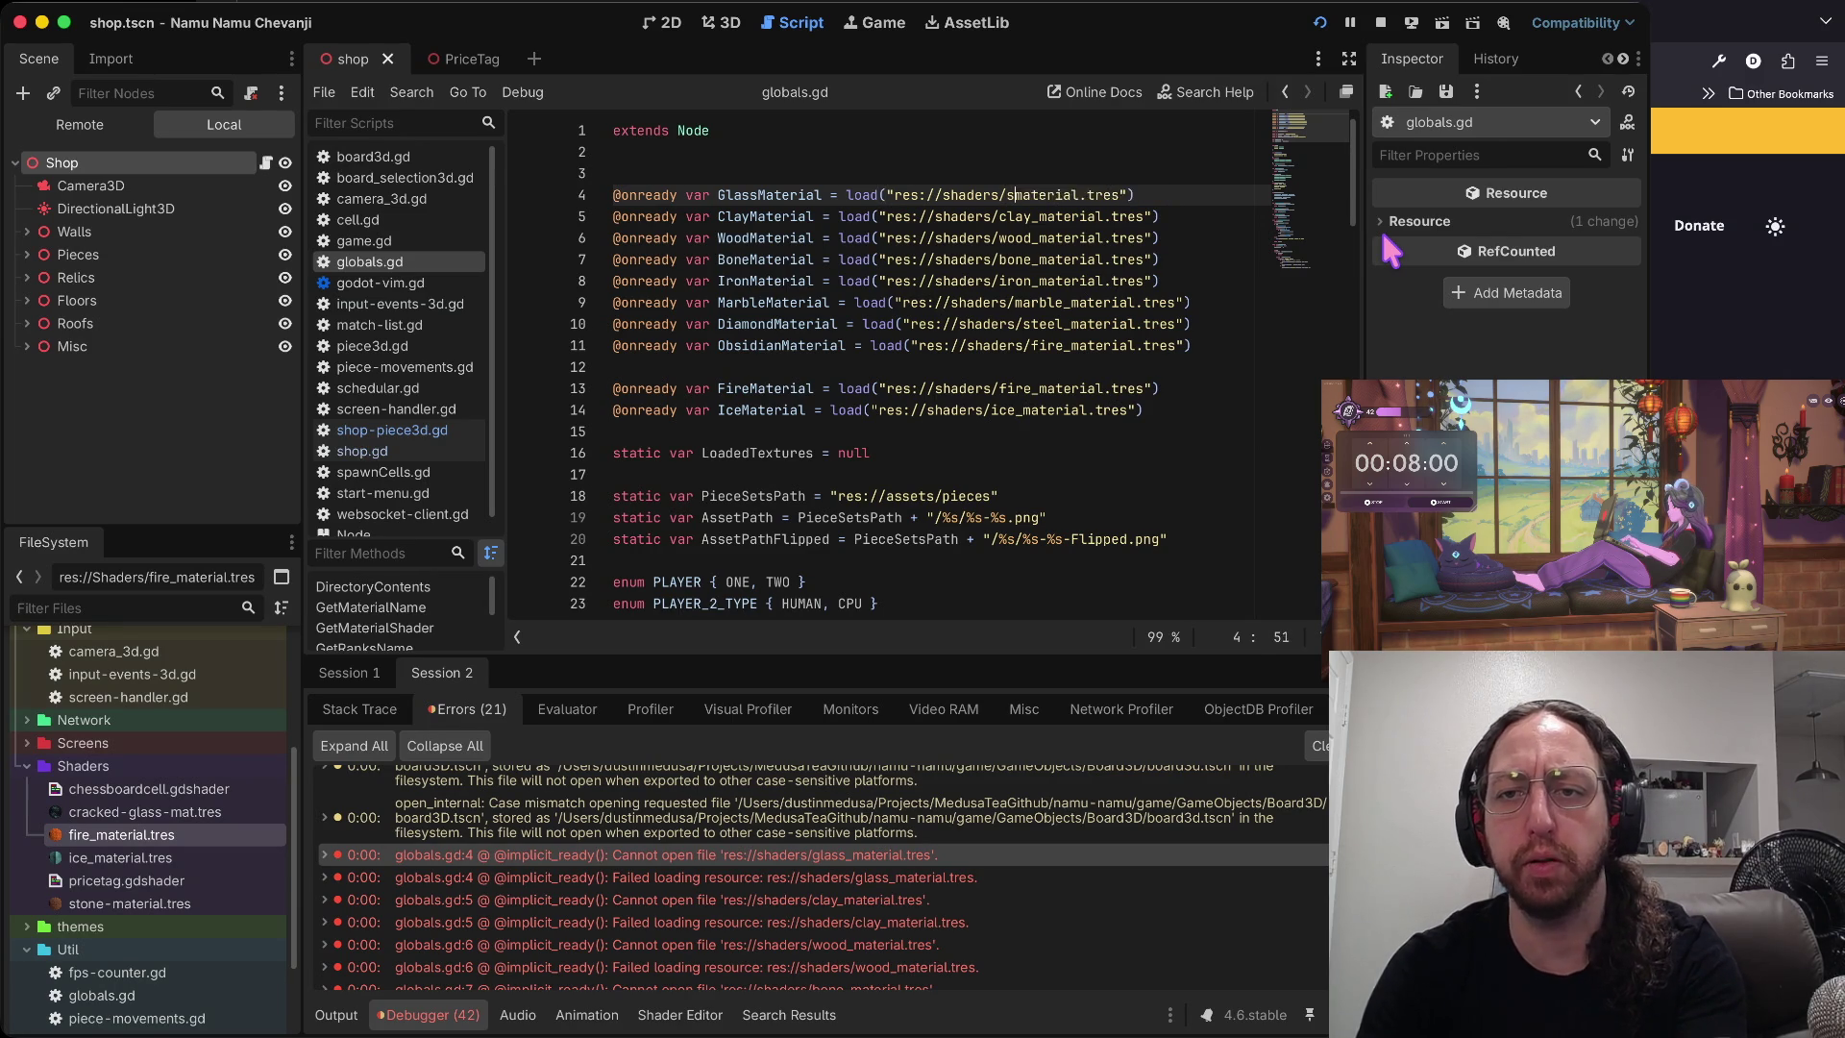
key(Escape)
key(k)
key(u)
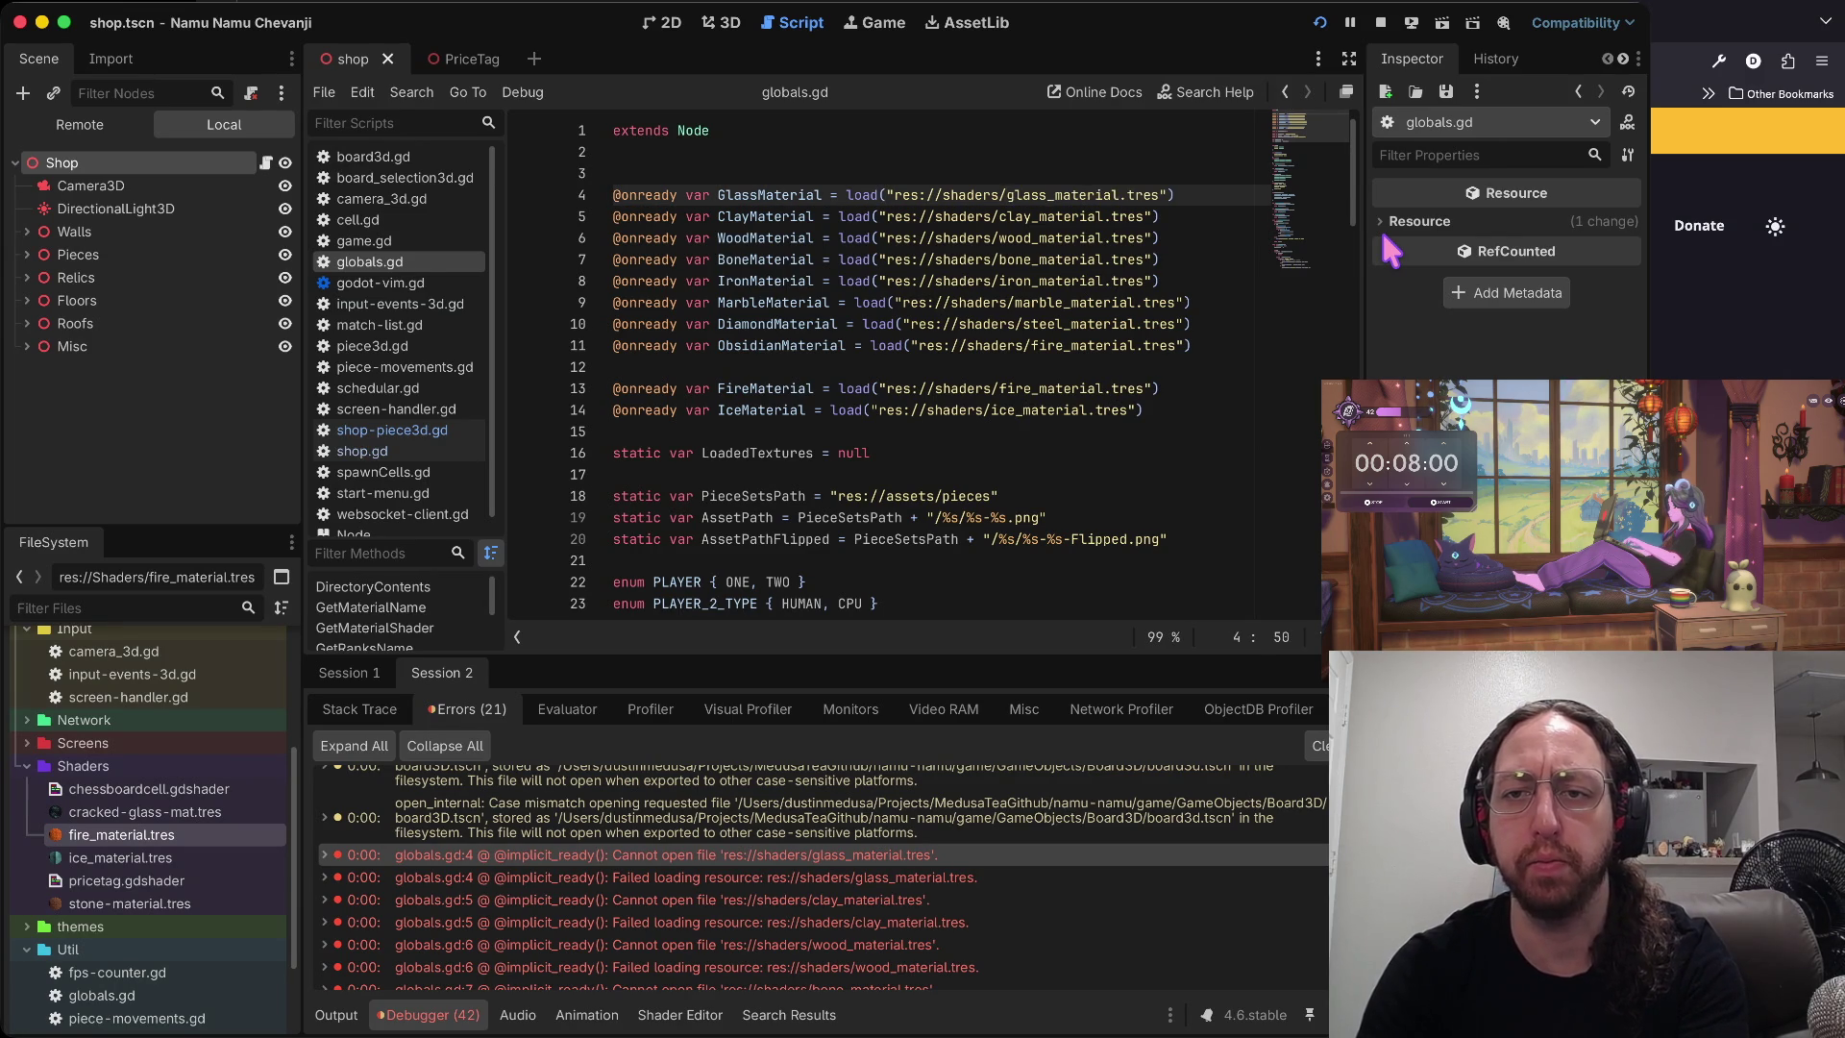
text(cbstone-)
key(Escape)
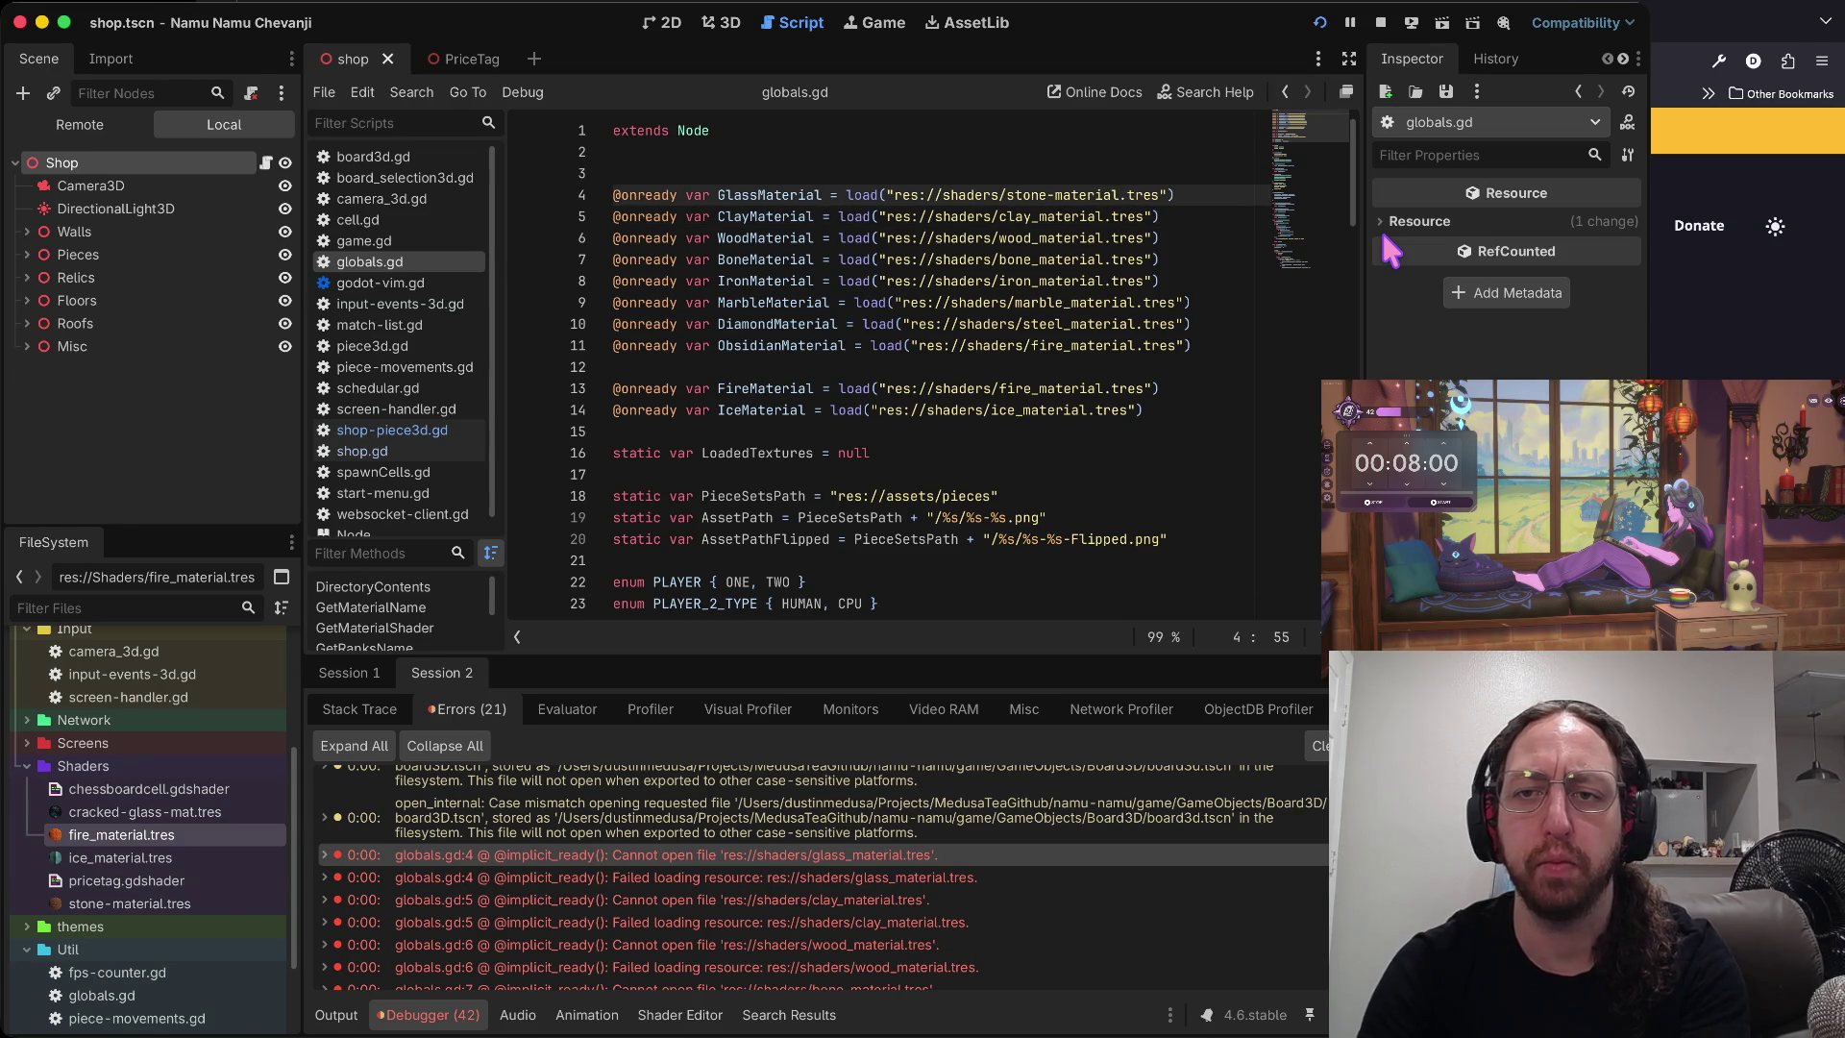
key(F5)
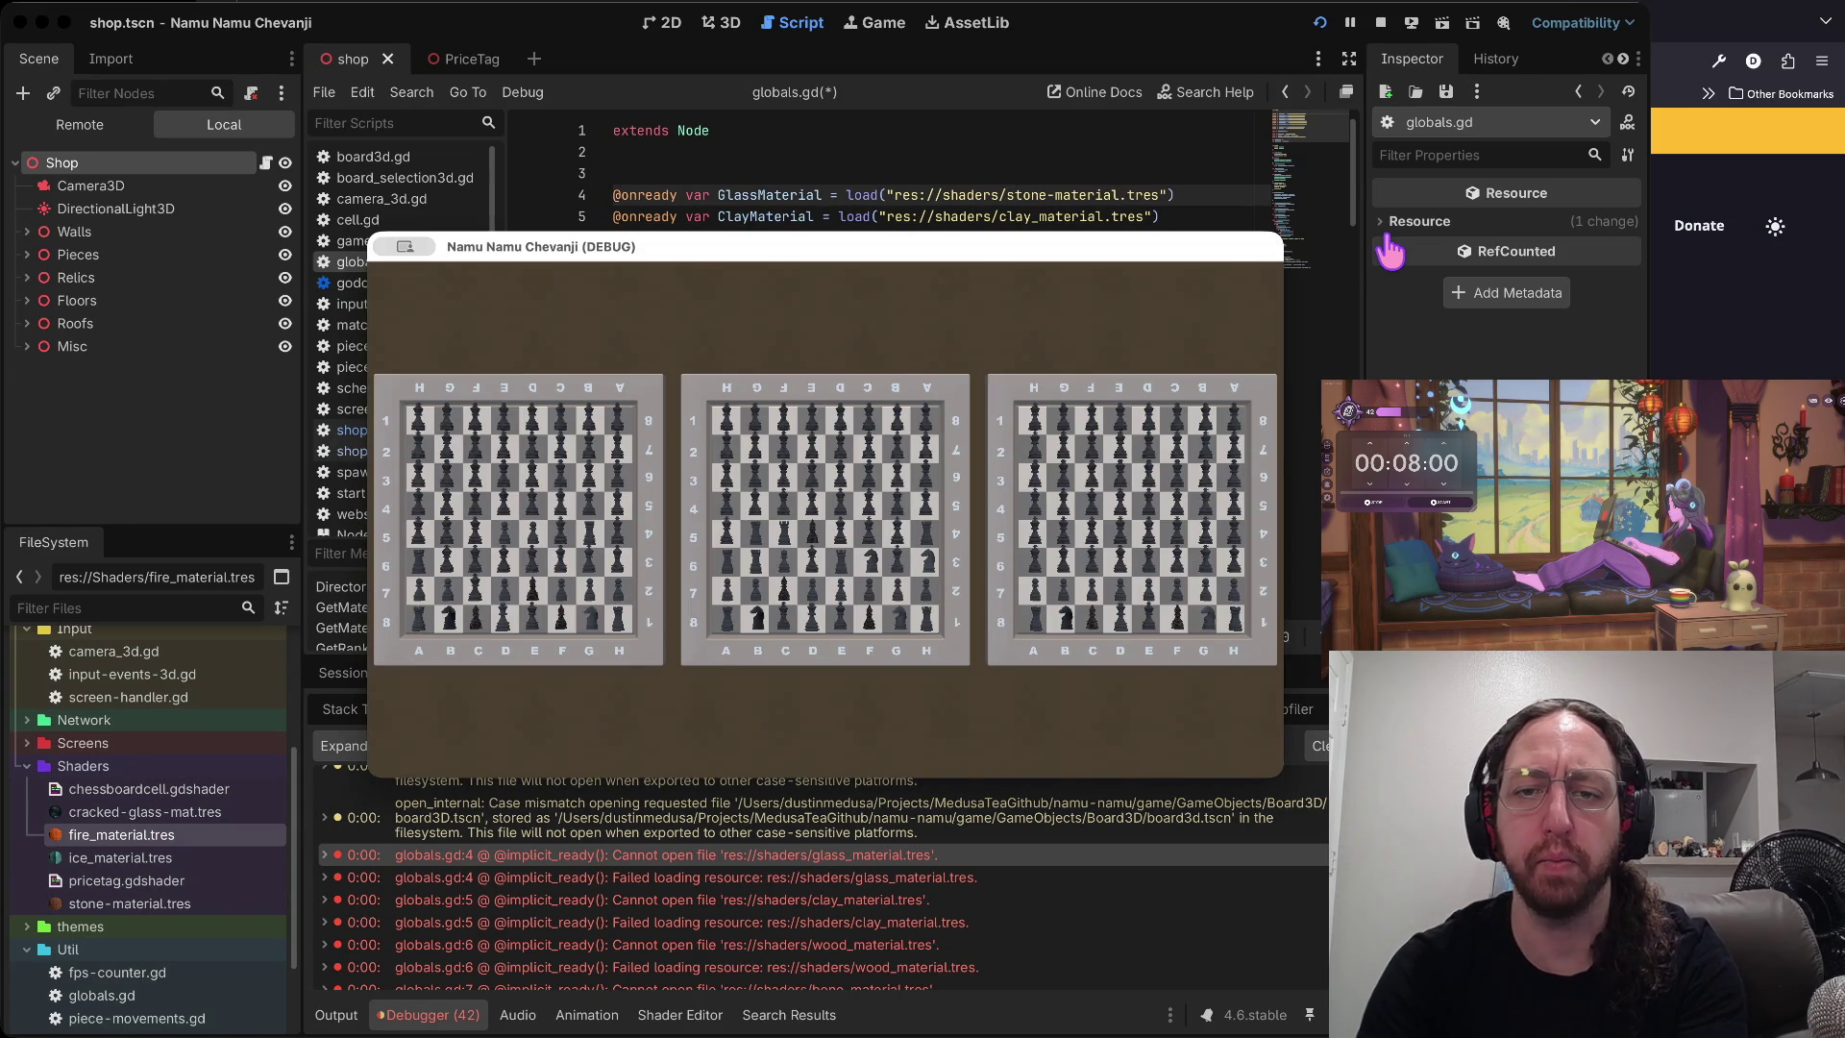
- Delete 'stone-' from the GlassMaterial path on line 4 of globals.gd
key(super+Tab)
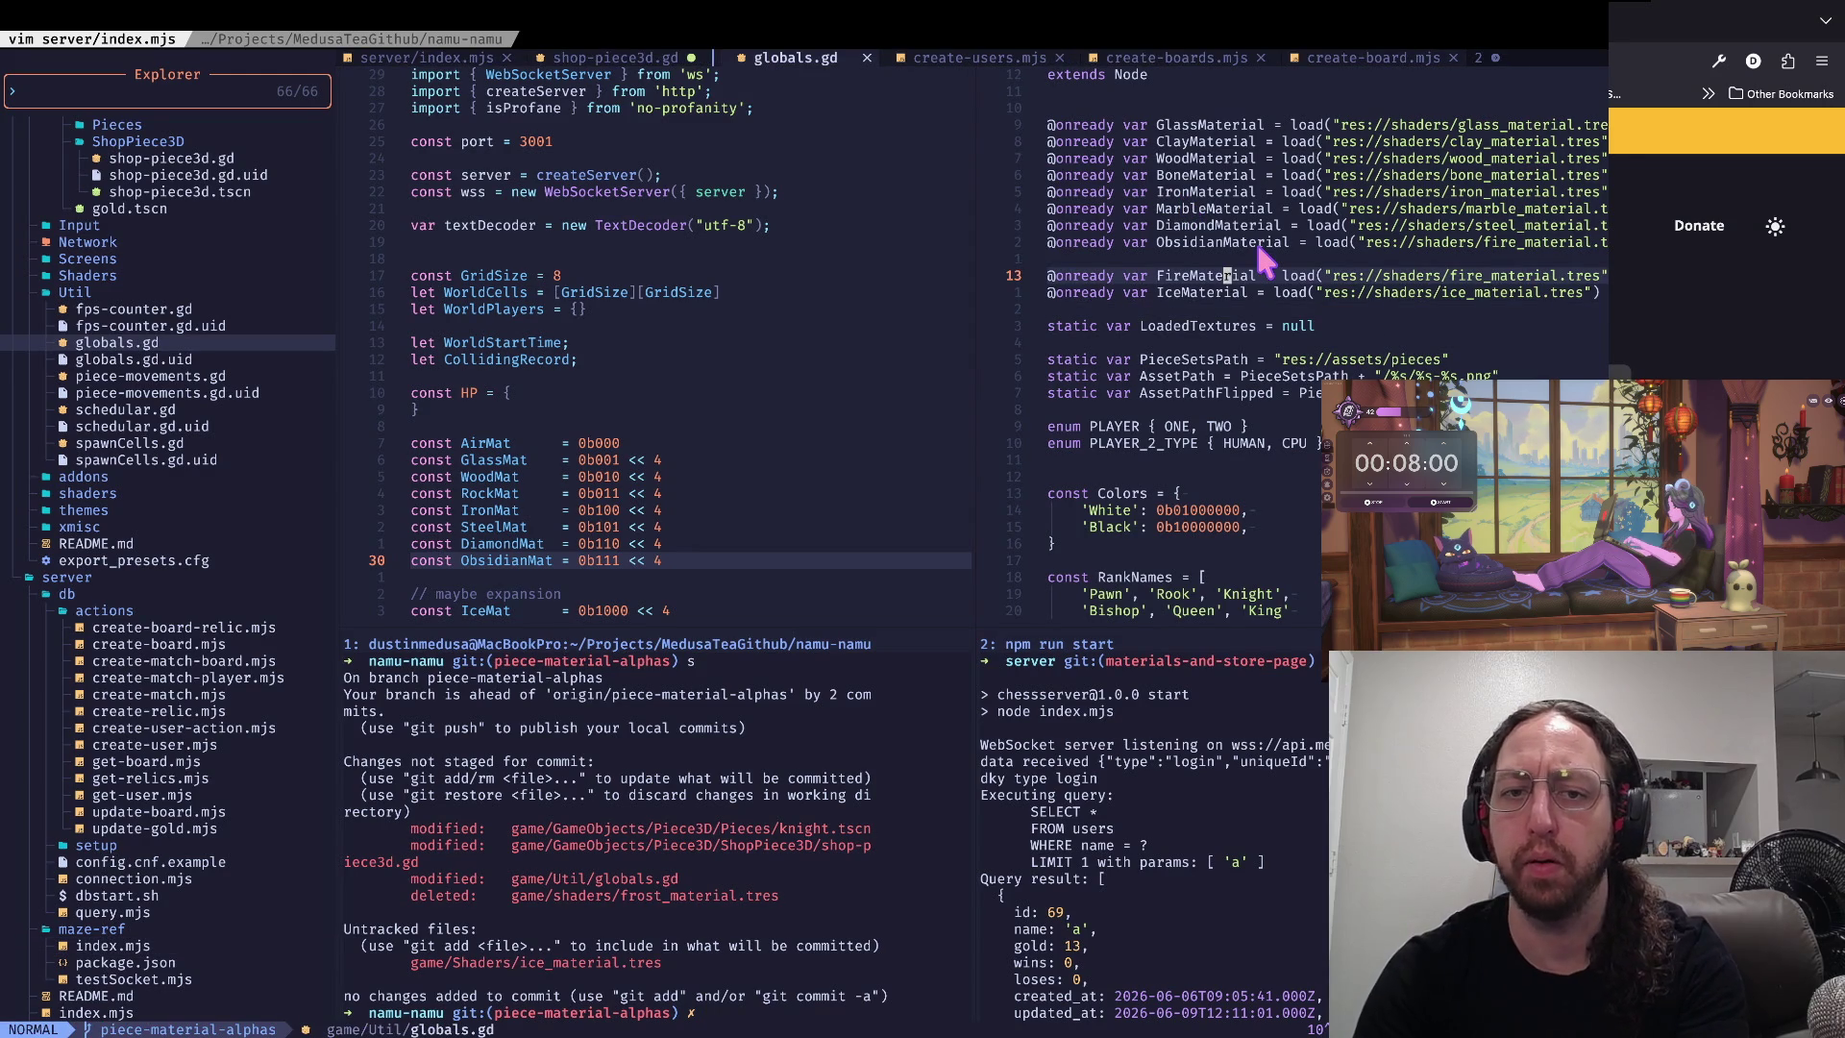
key(super+Tab)
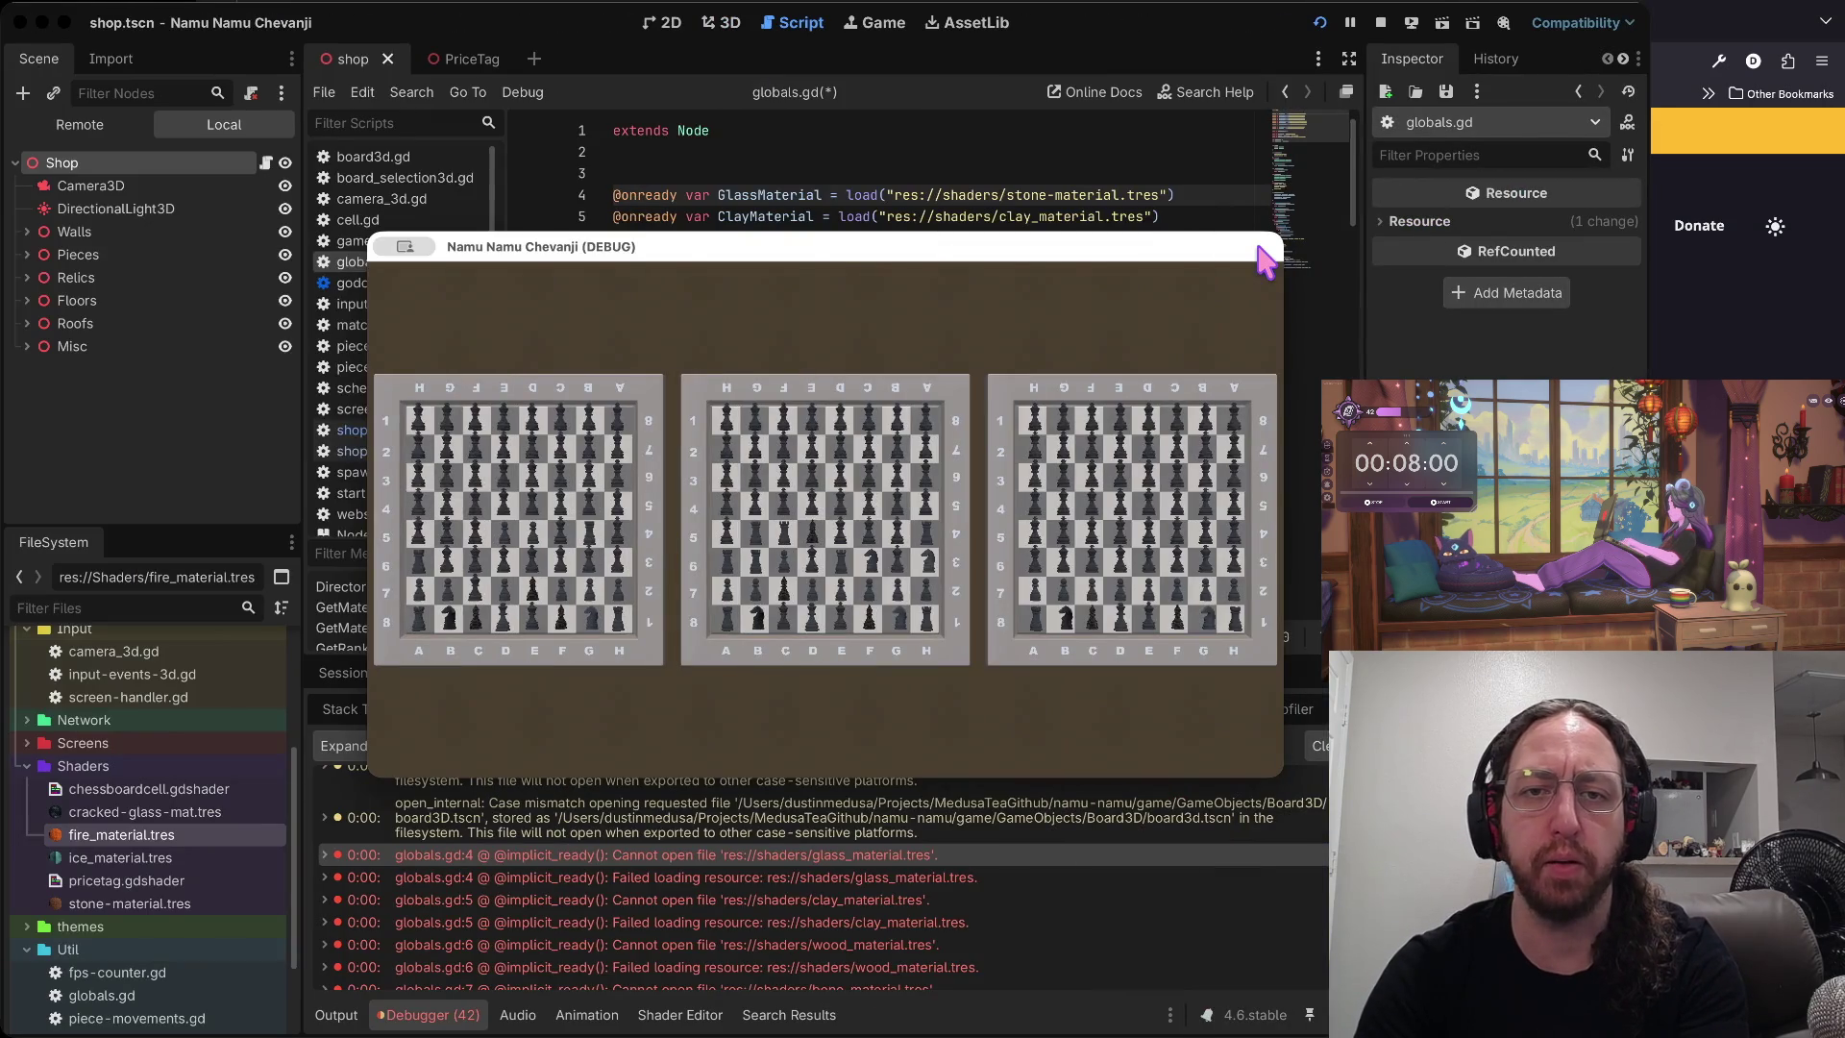
key(j)
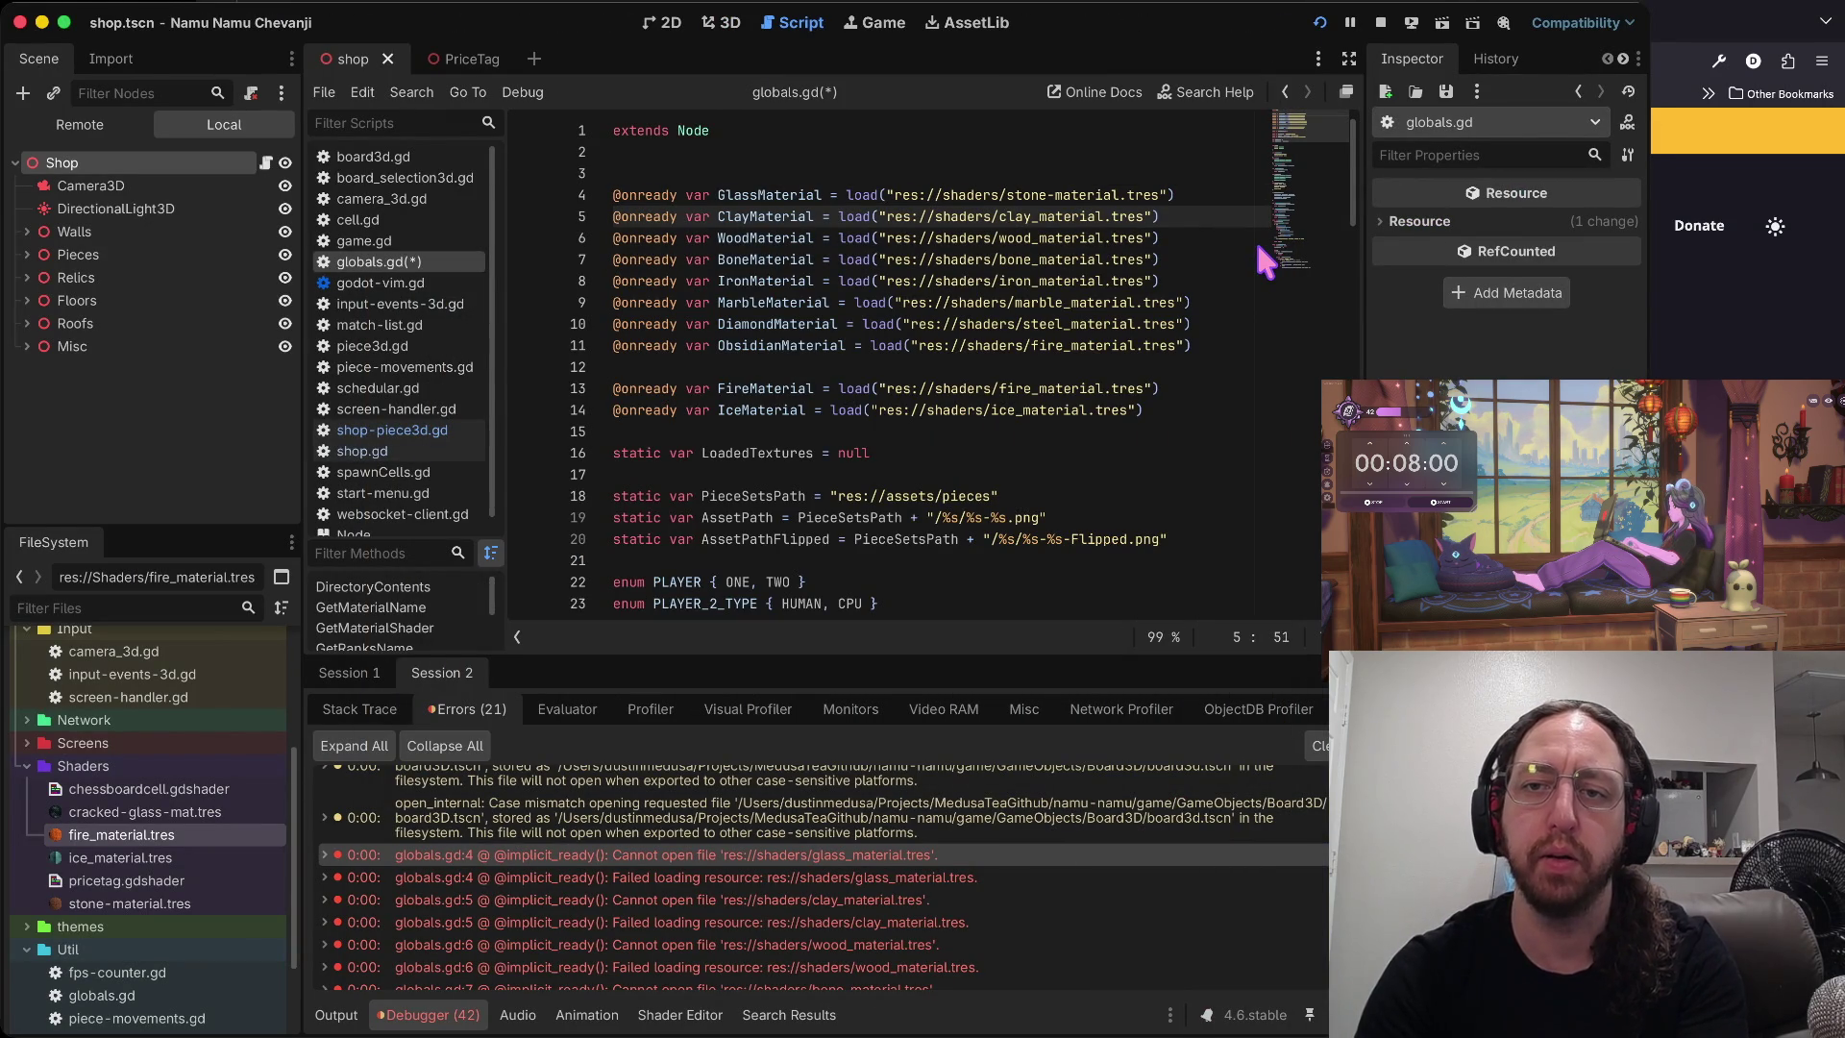
key(k)
key(d)
key(shift+t)
key(slash)
- Restore the path to glass_material.tres, save globals.gd, and dismiss a stray paste warning in Shaders
text(glass_)
key(ctrl+s)
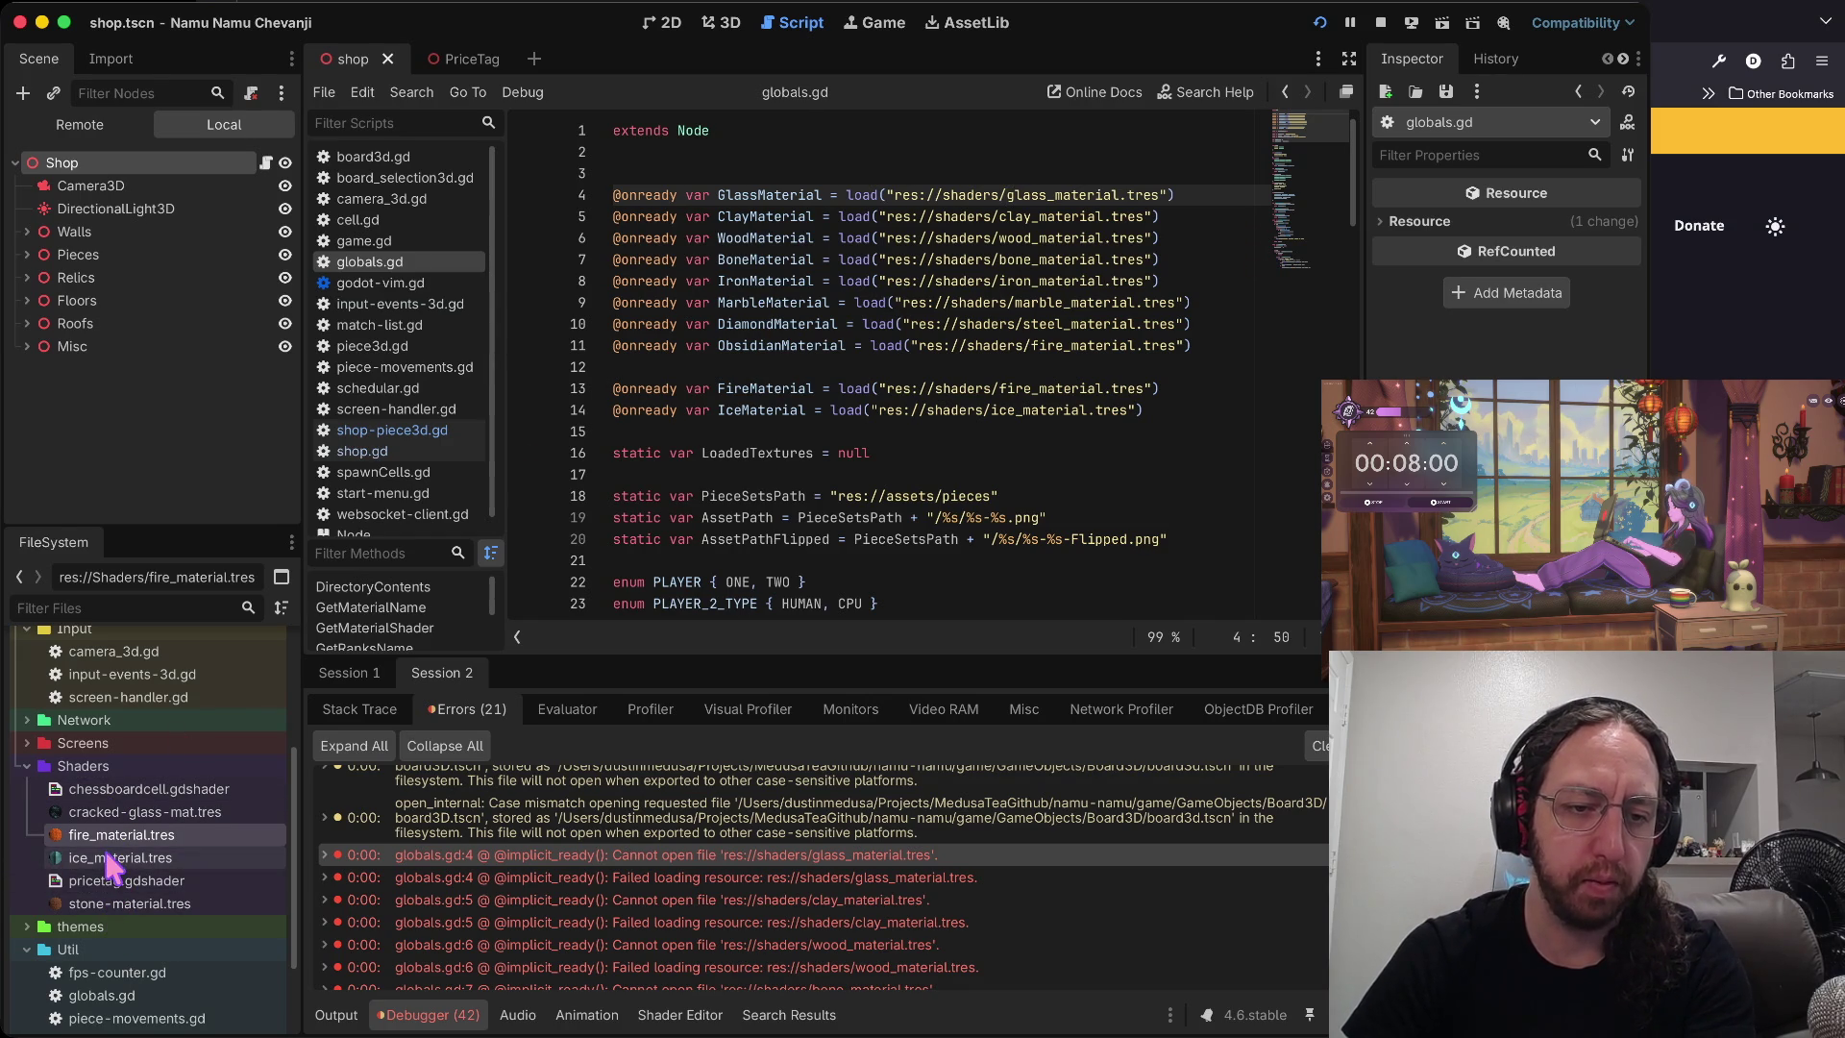
click(149, 766)
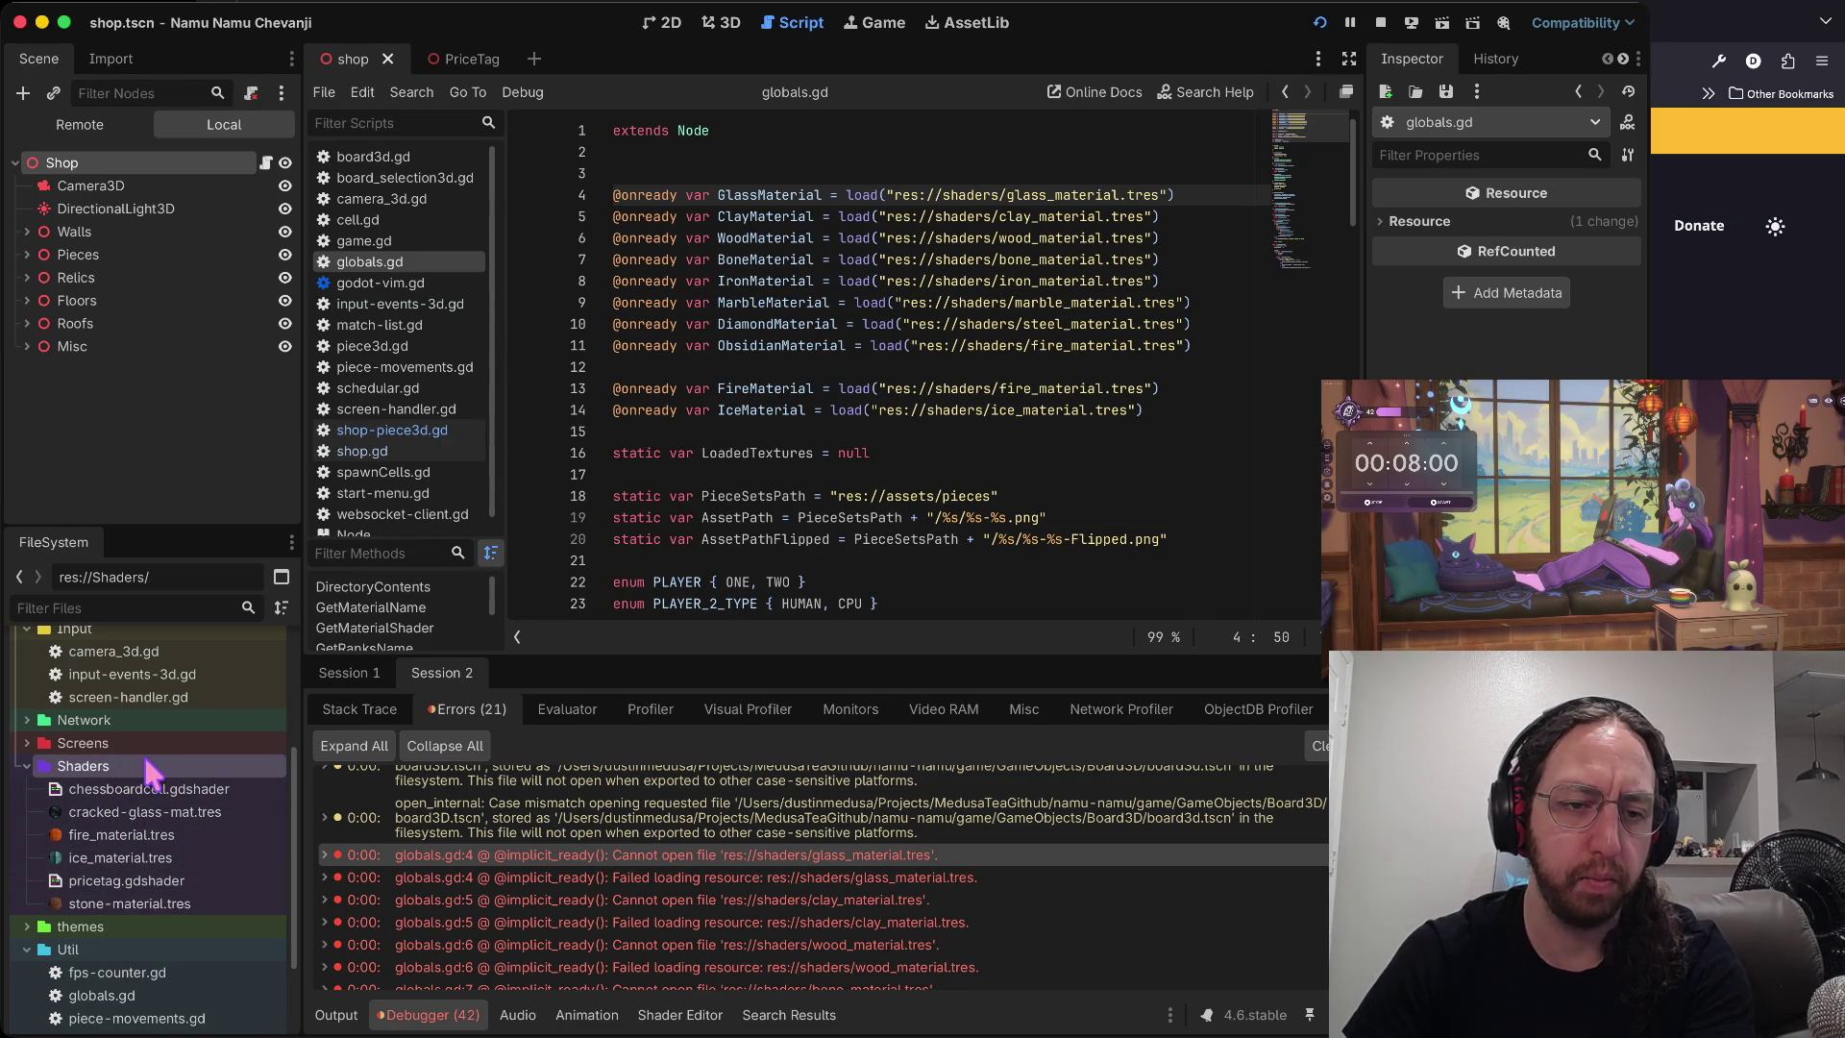
key(ctrl+v)
click(824, 521)
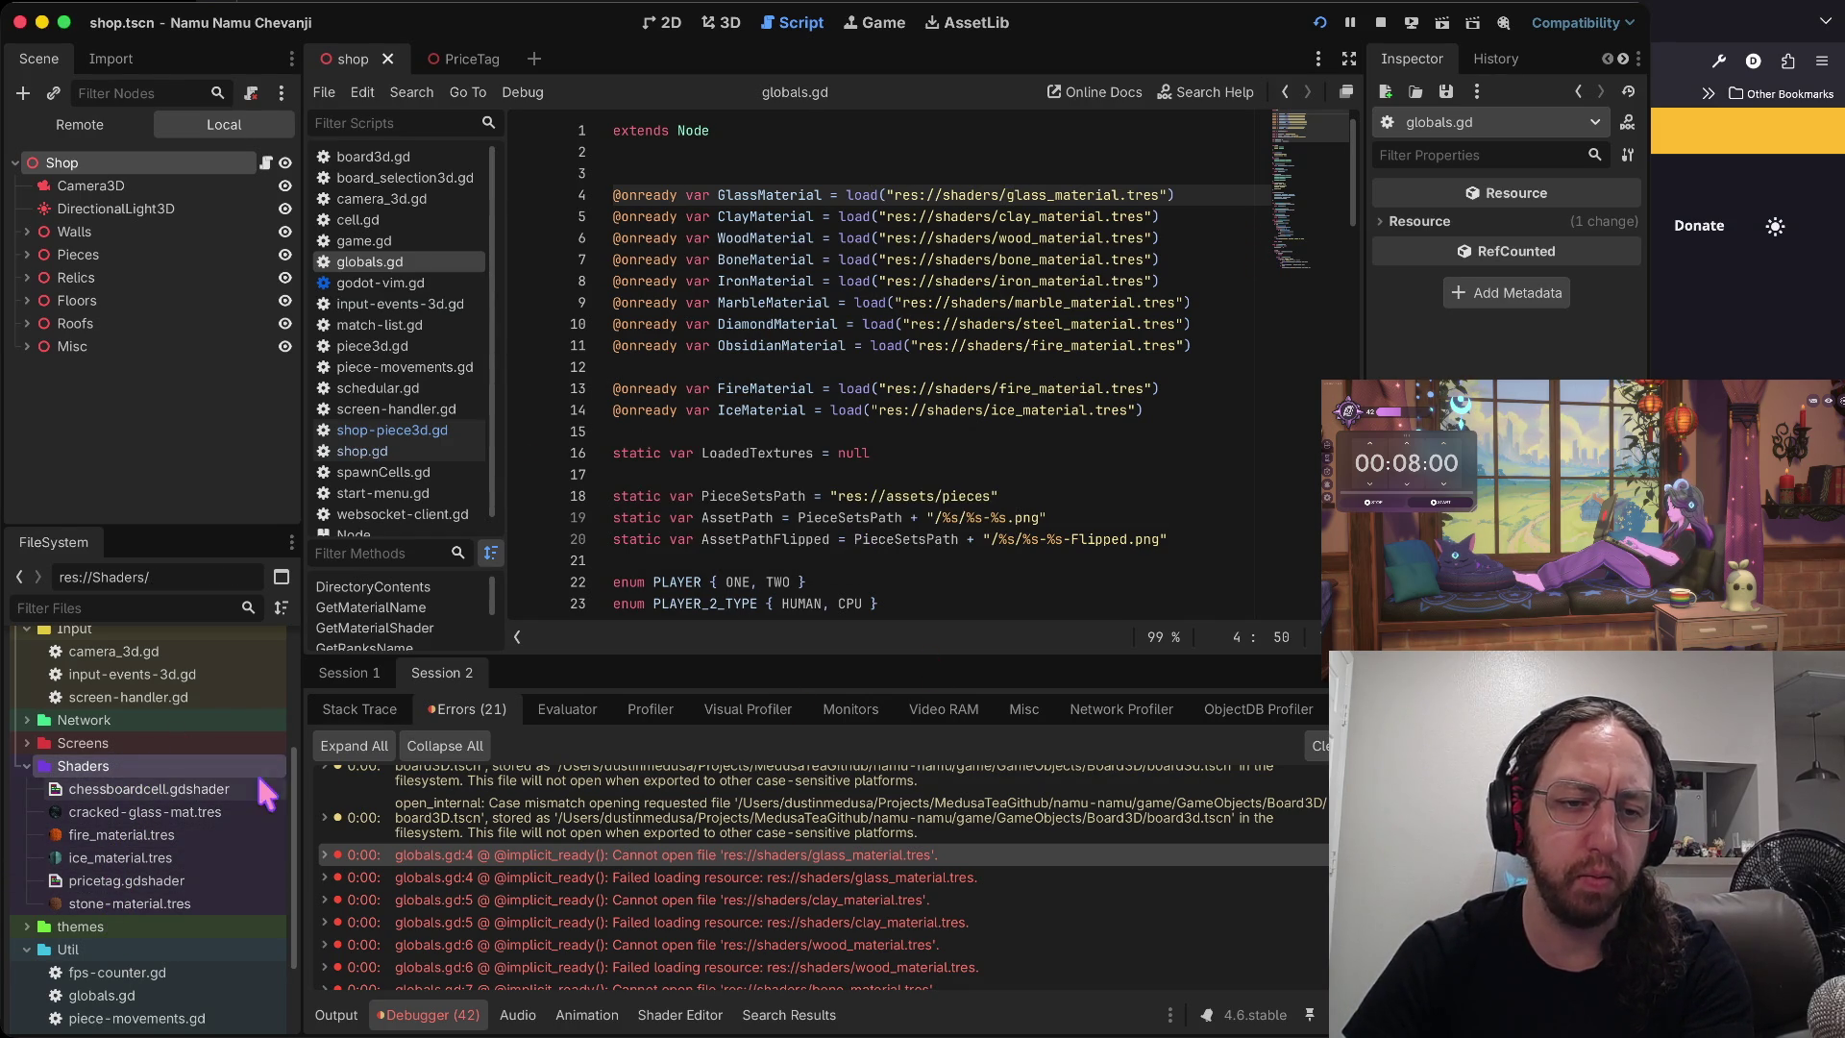
- Duplicate fire_material.tres as clay_material.tres in the Shaders folder
click(153, 857)
click(134, 834)
right_click(132, 834)
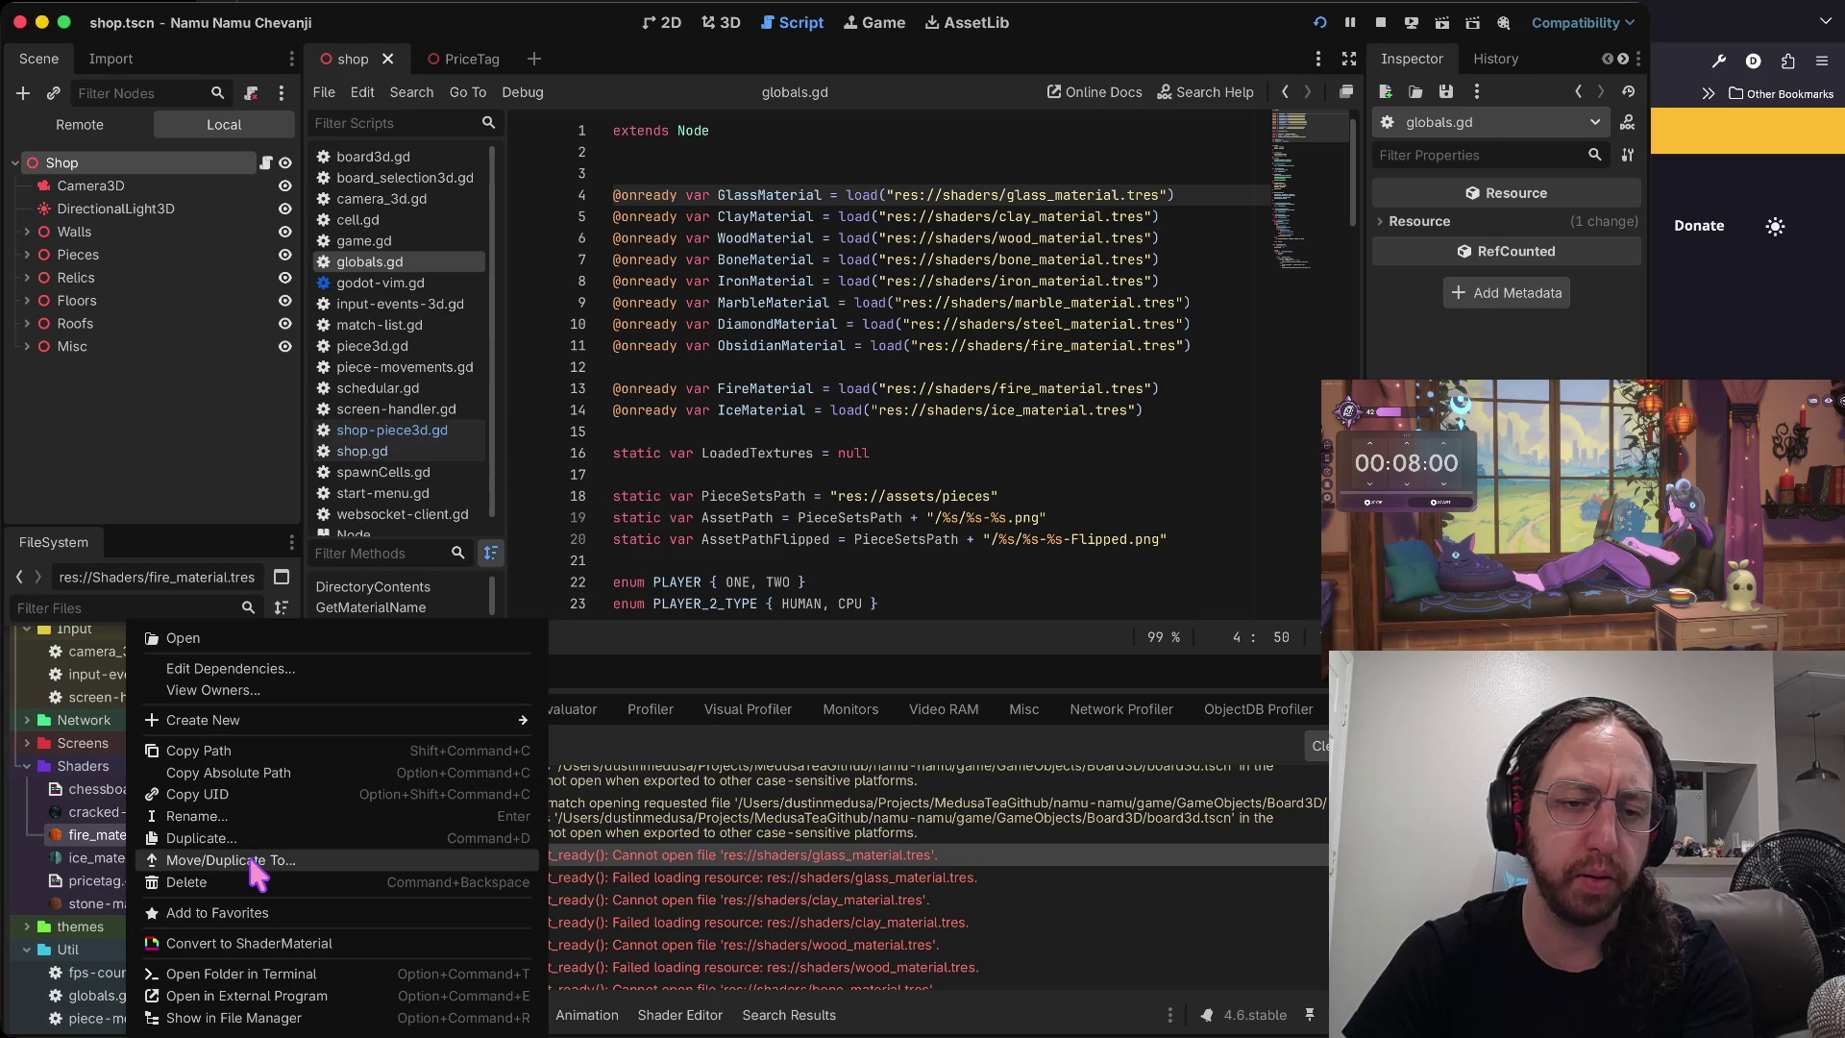
click(246, 834)
key(Left)
key(BackSpace)
key(BackSpace)
key(Delete)
key(Delete)
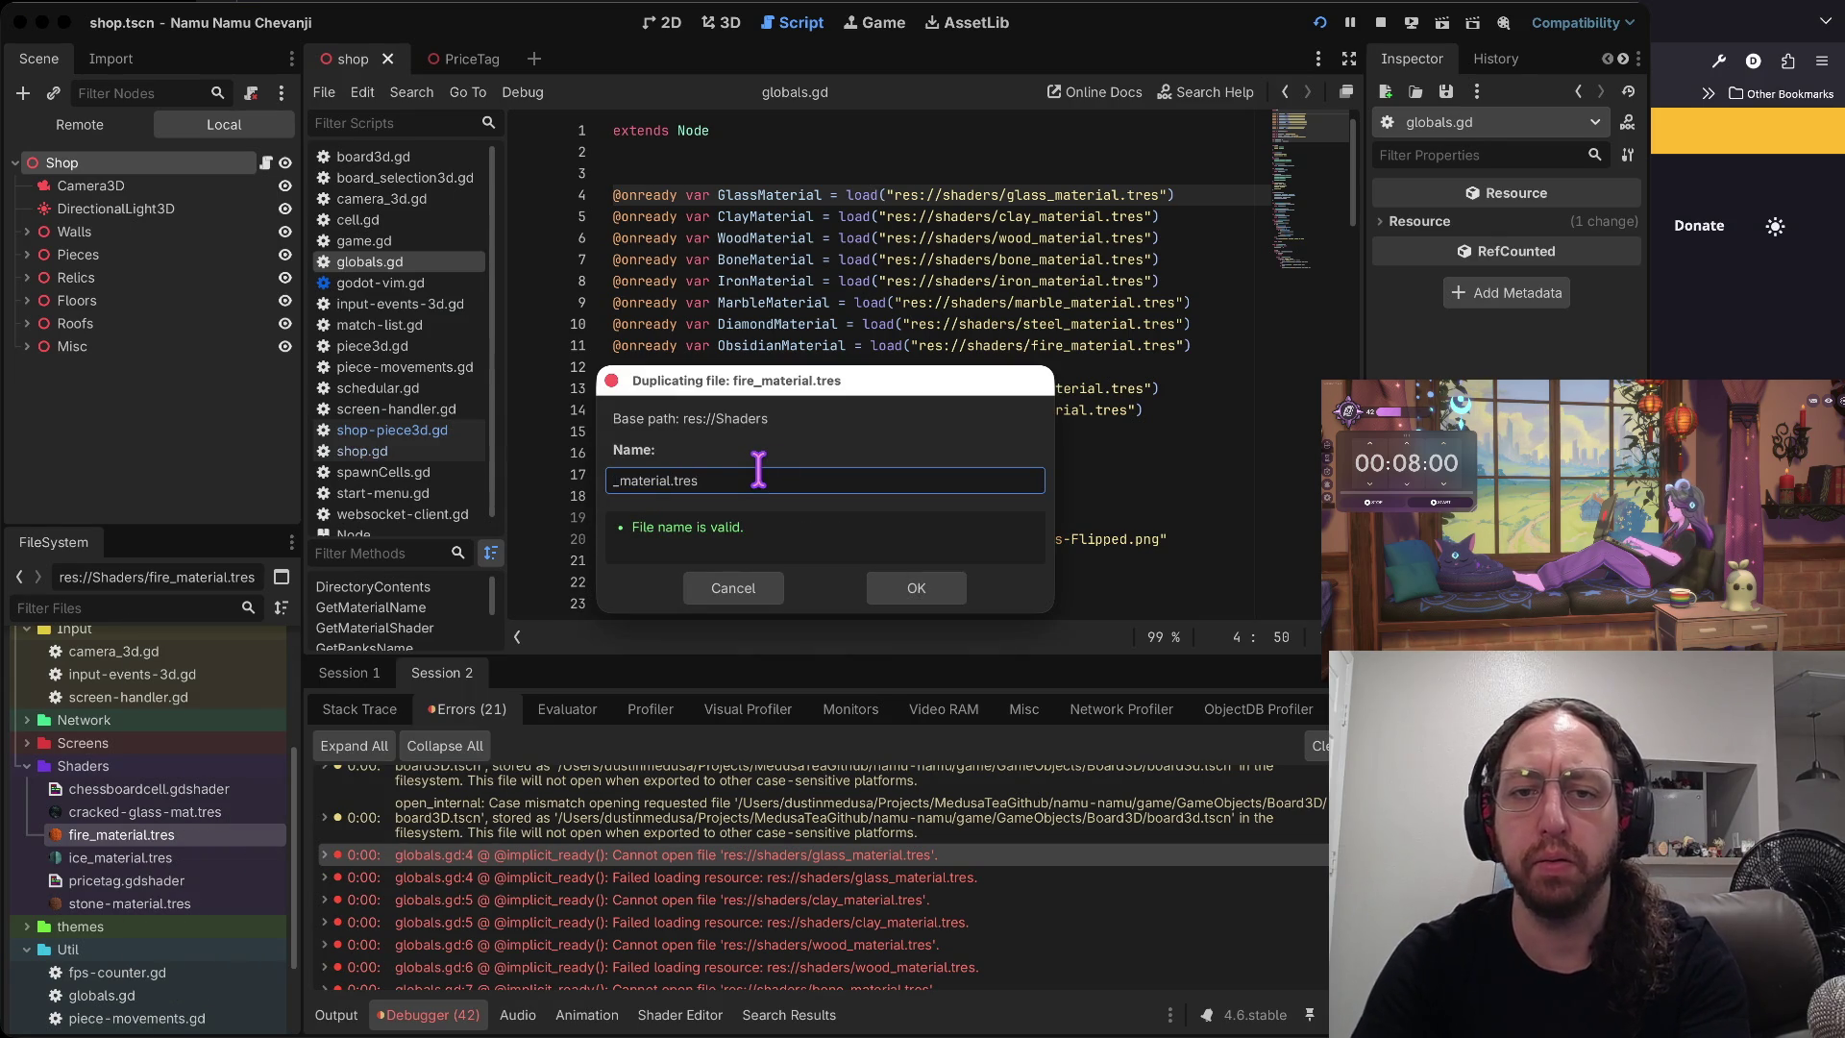
text(glass)
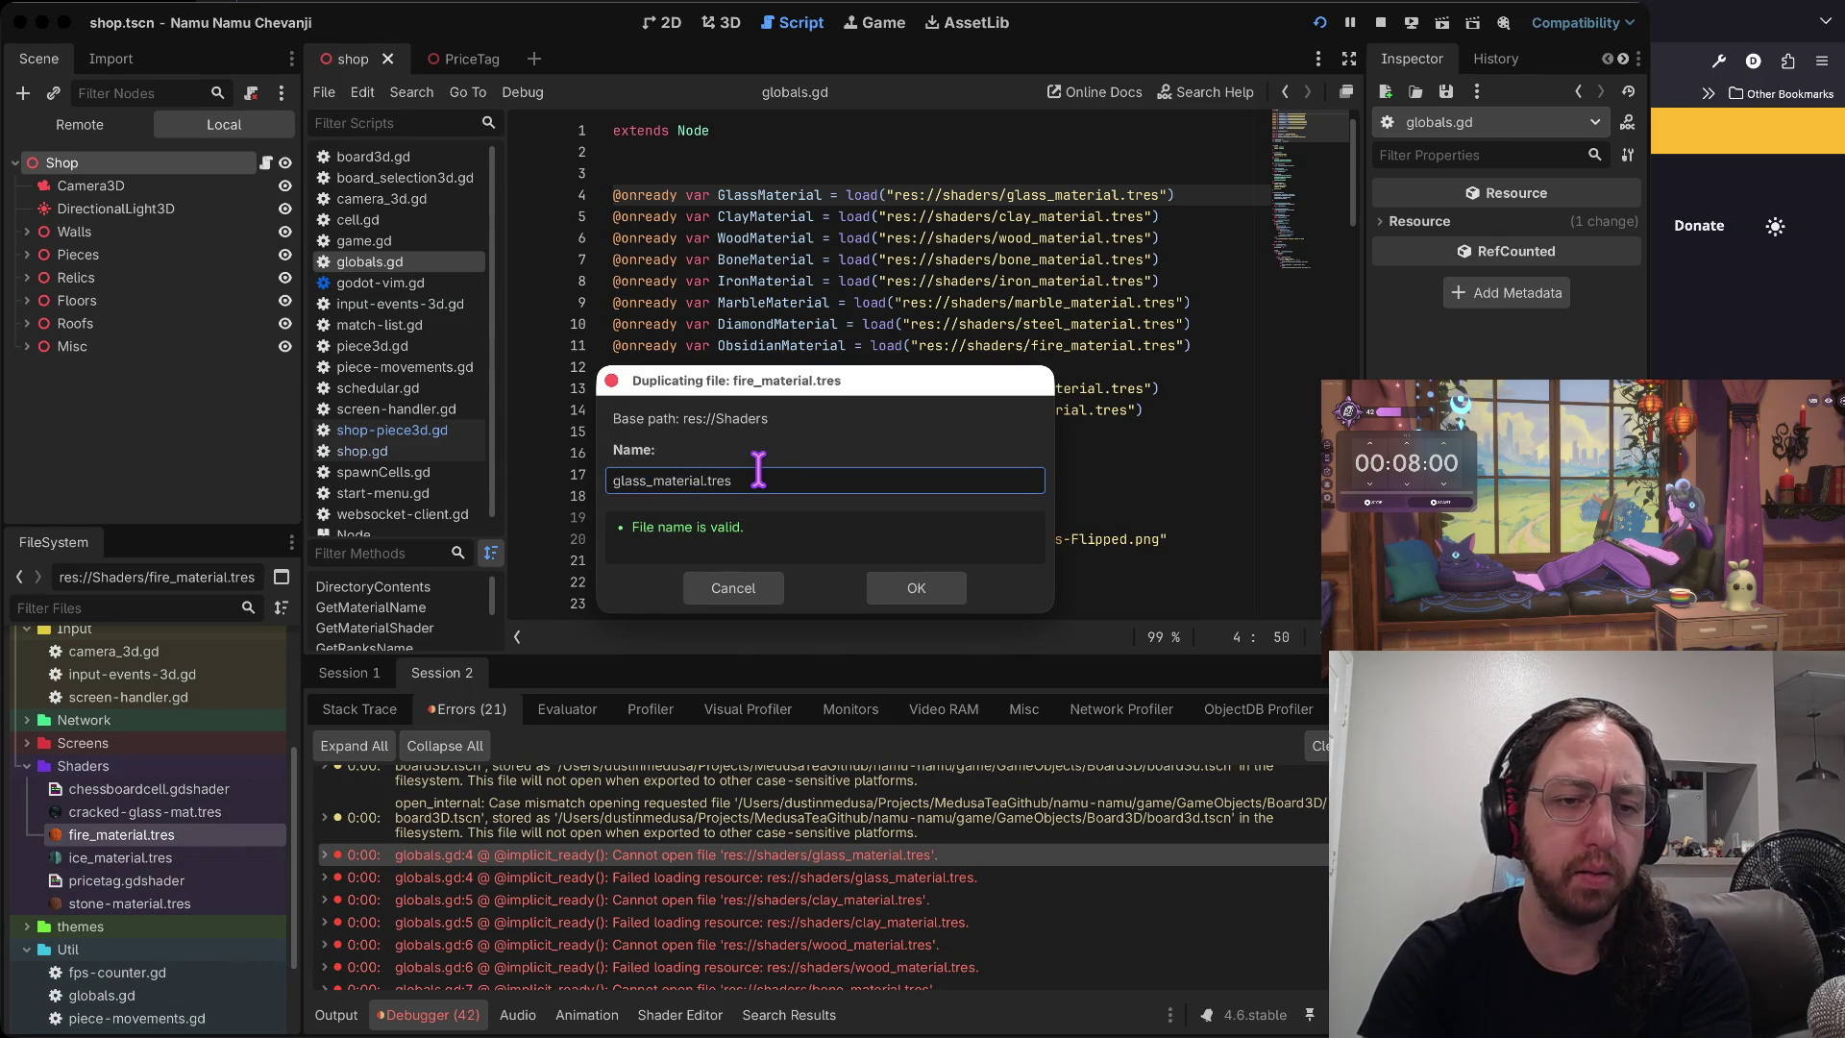
key(BackSpace)
key(BackSpace)
key(BackSpace)
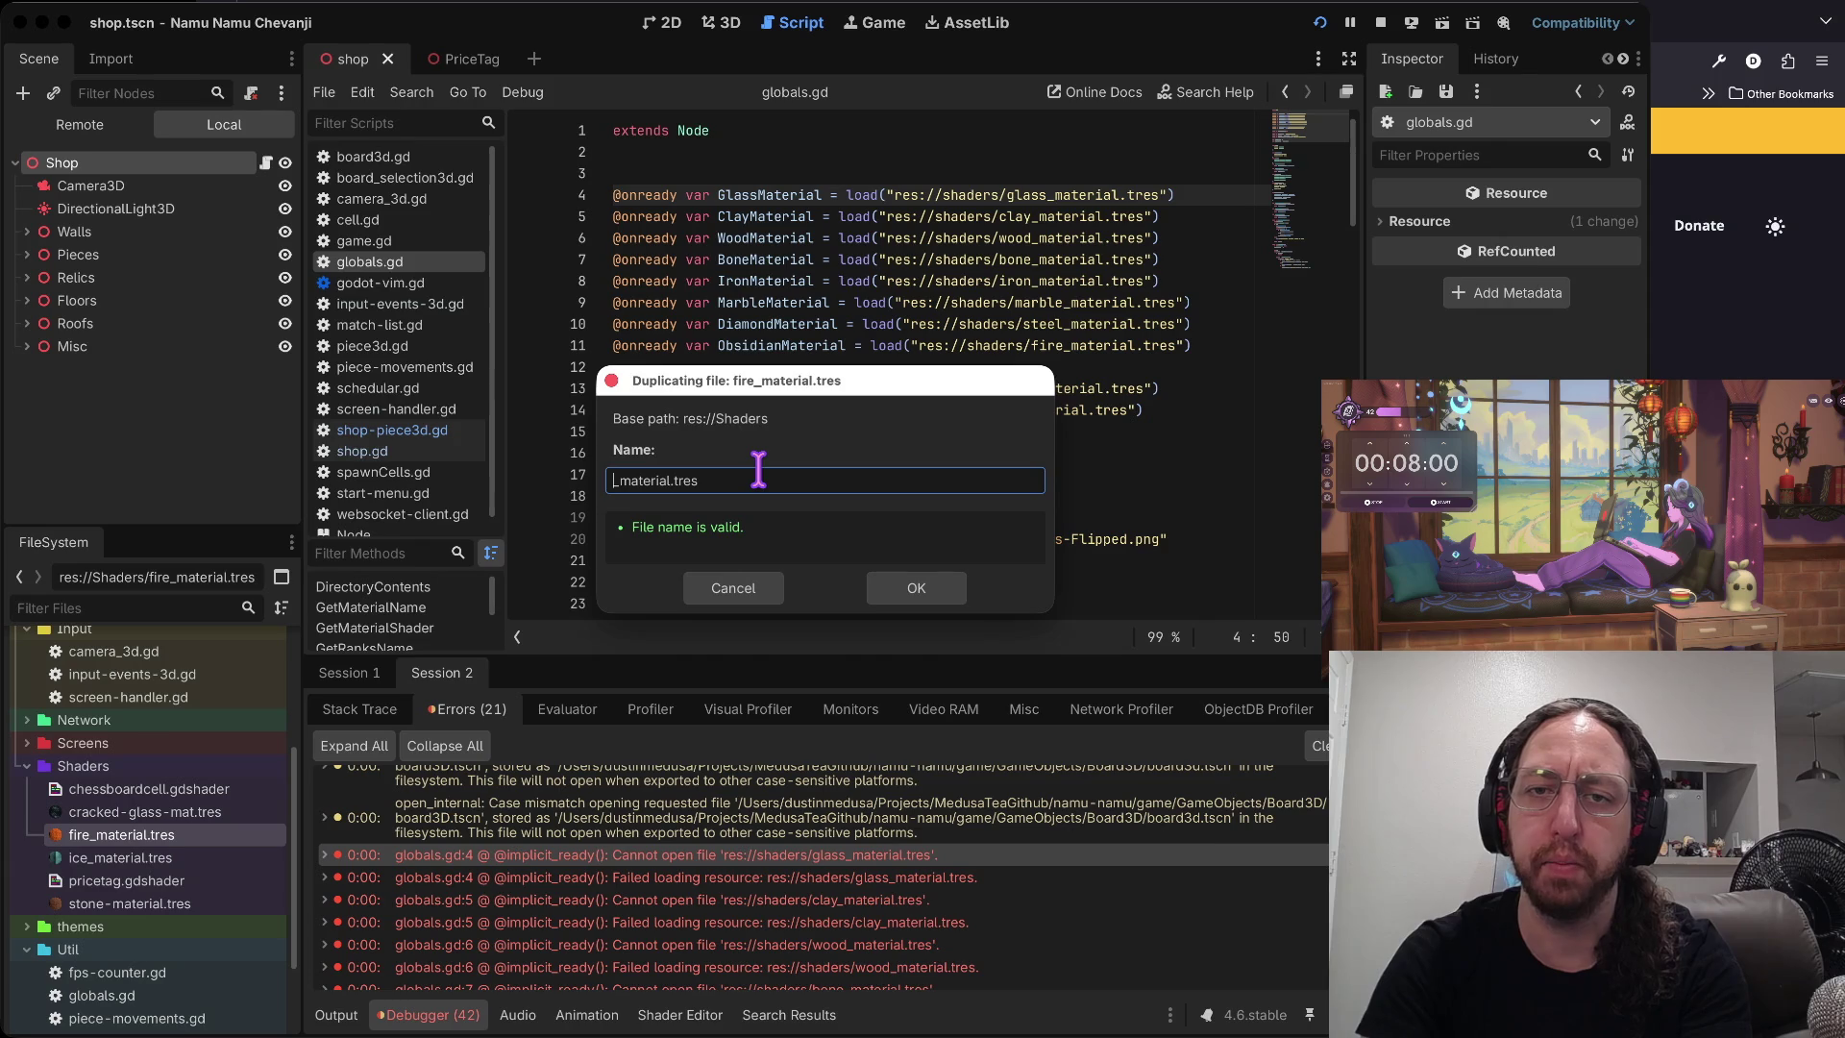
text(clay)
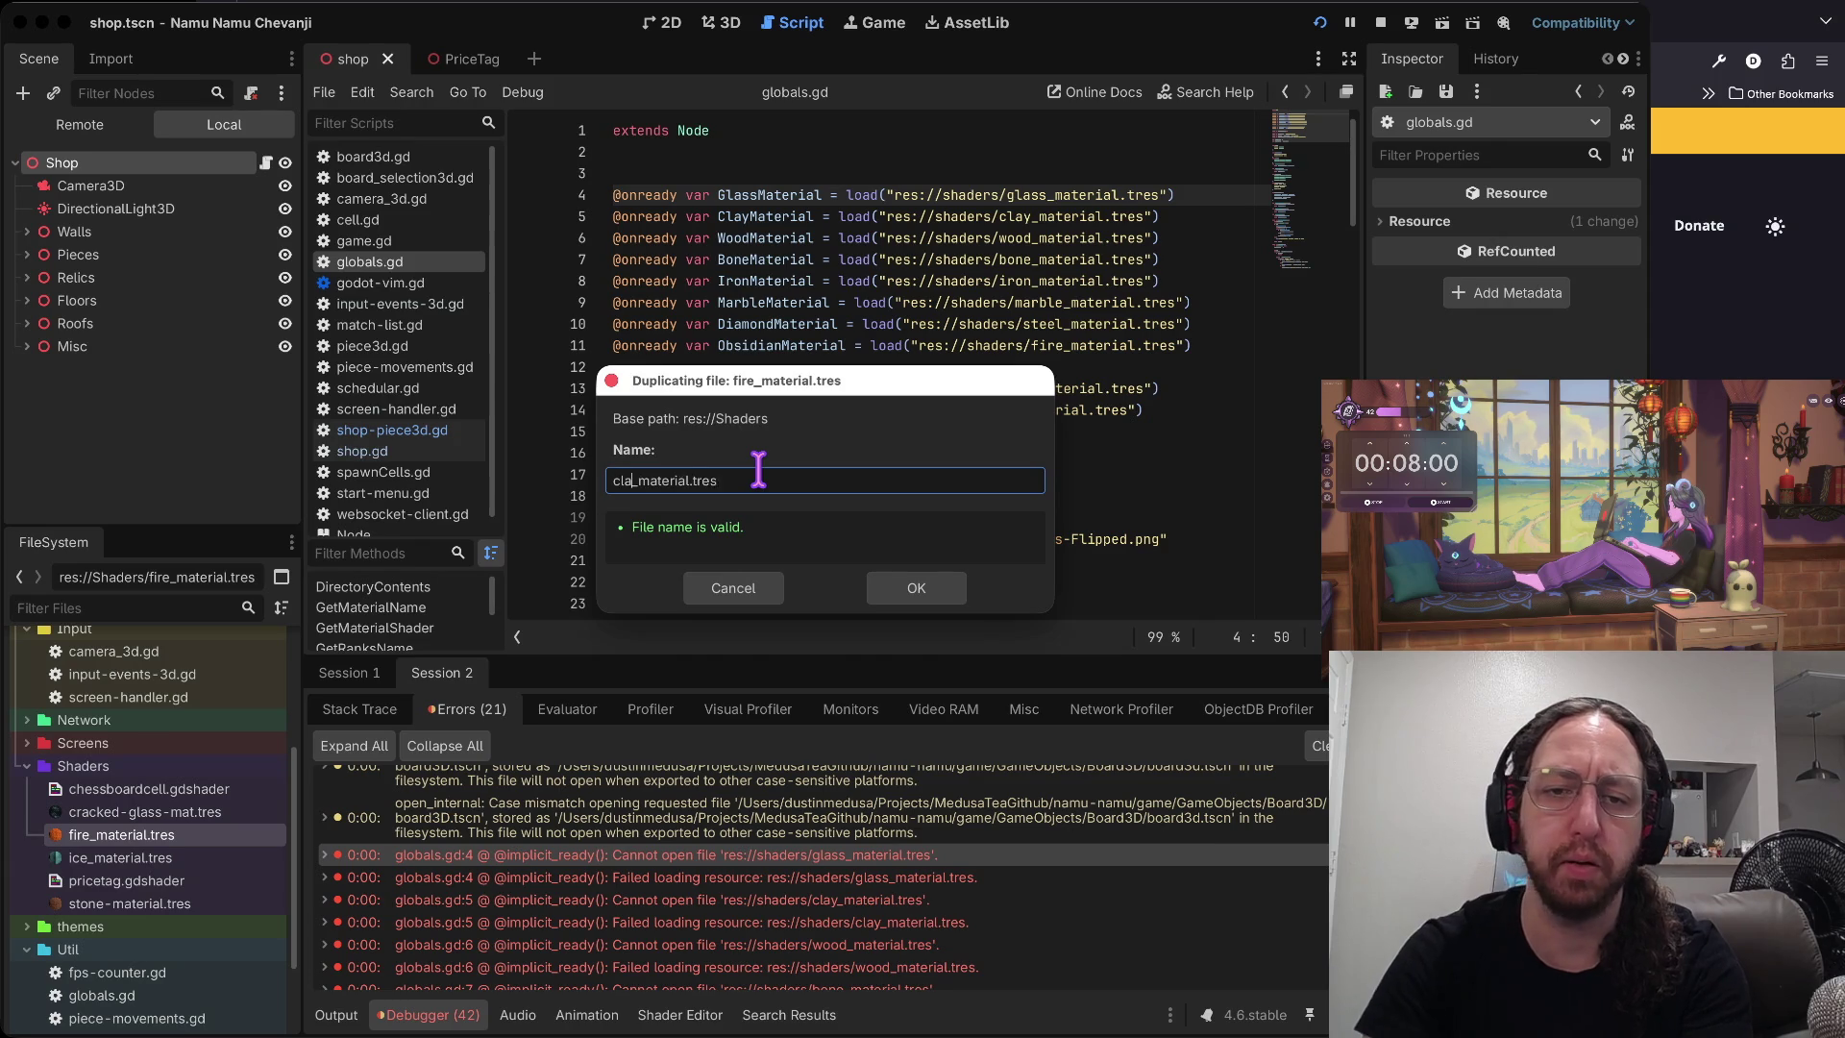
key(Return)
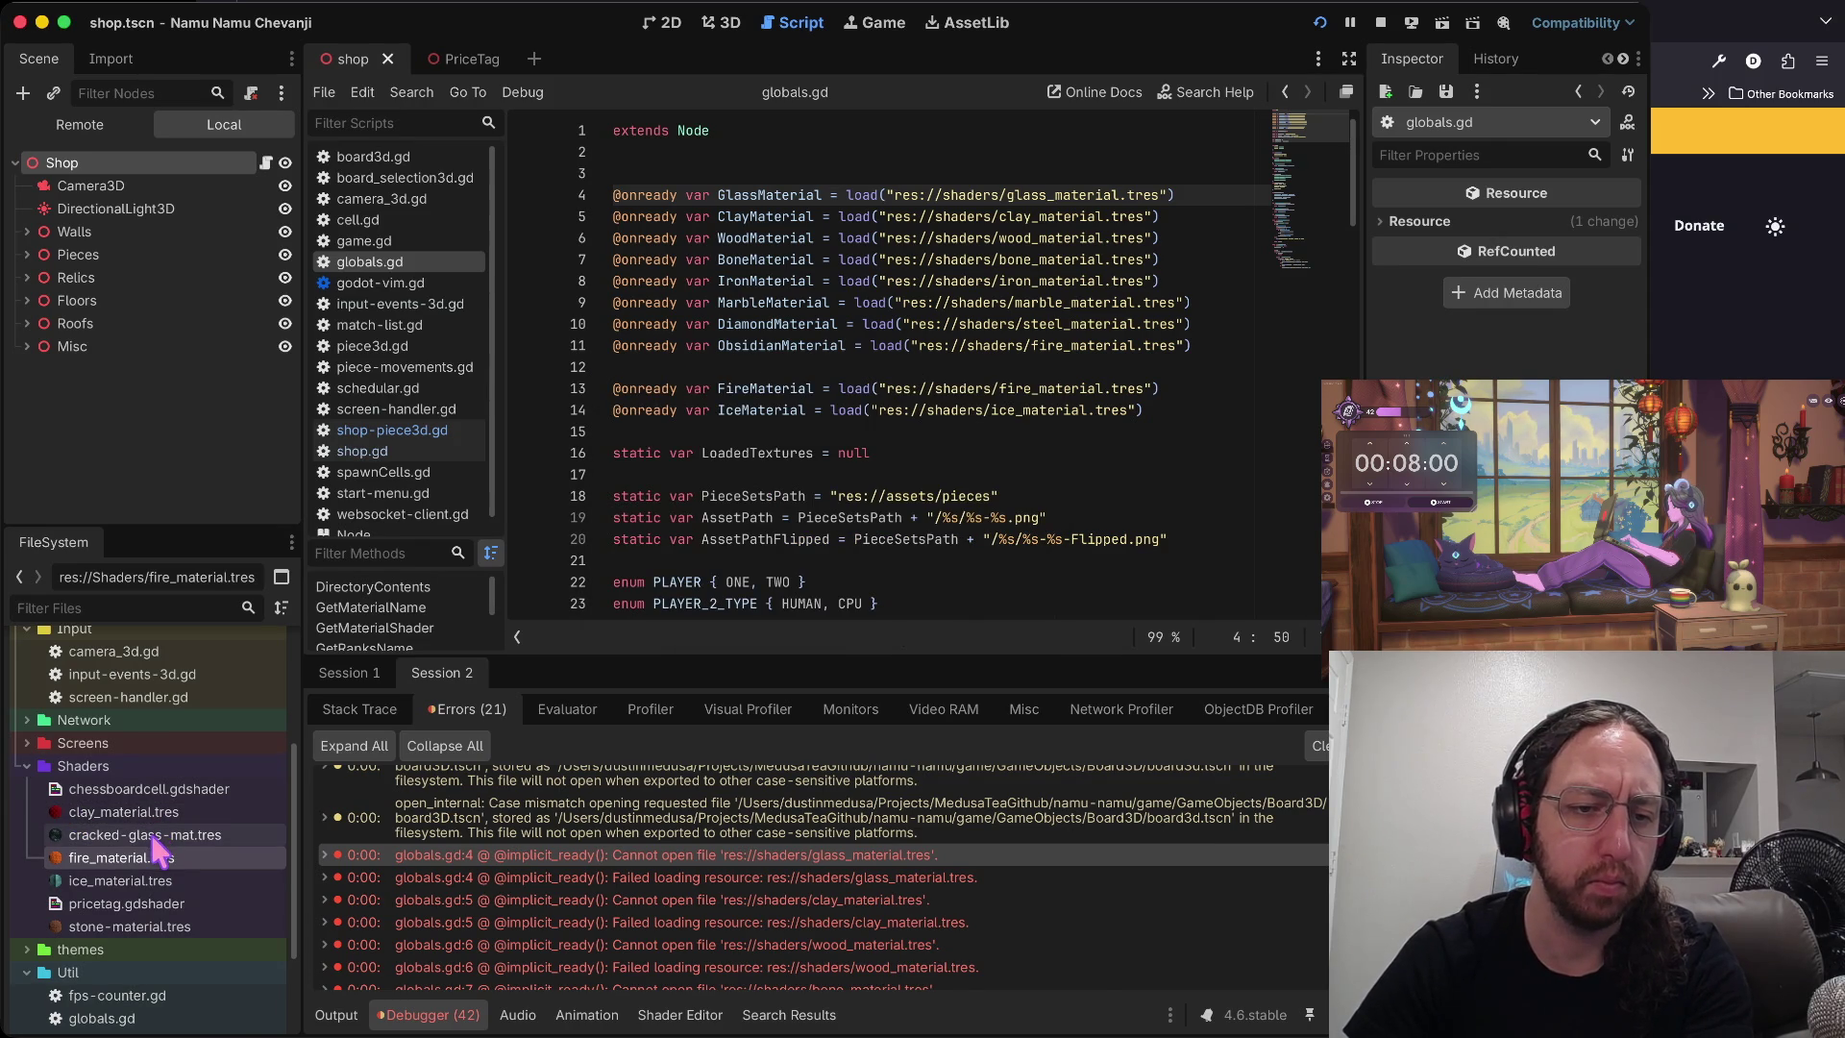
- Rename cracked-glass-mat.tres to glass-material.tres
click(156, 835)
key(Return)
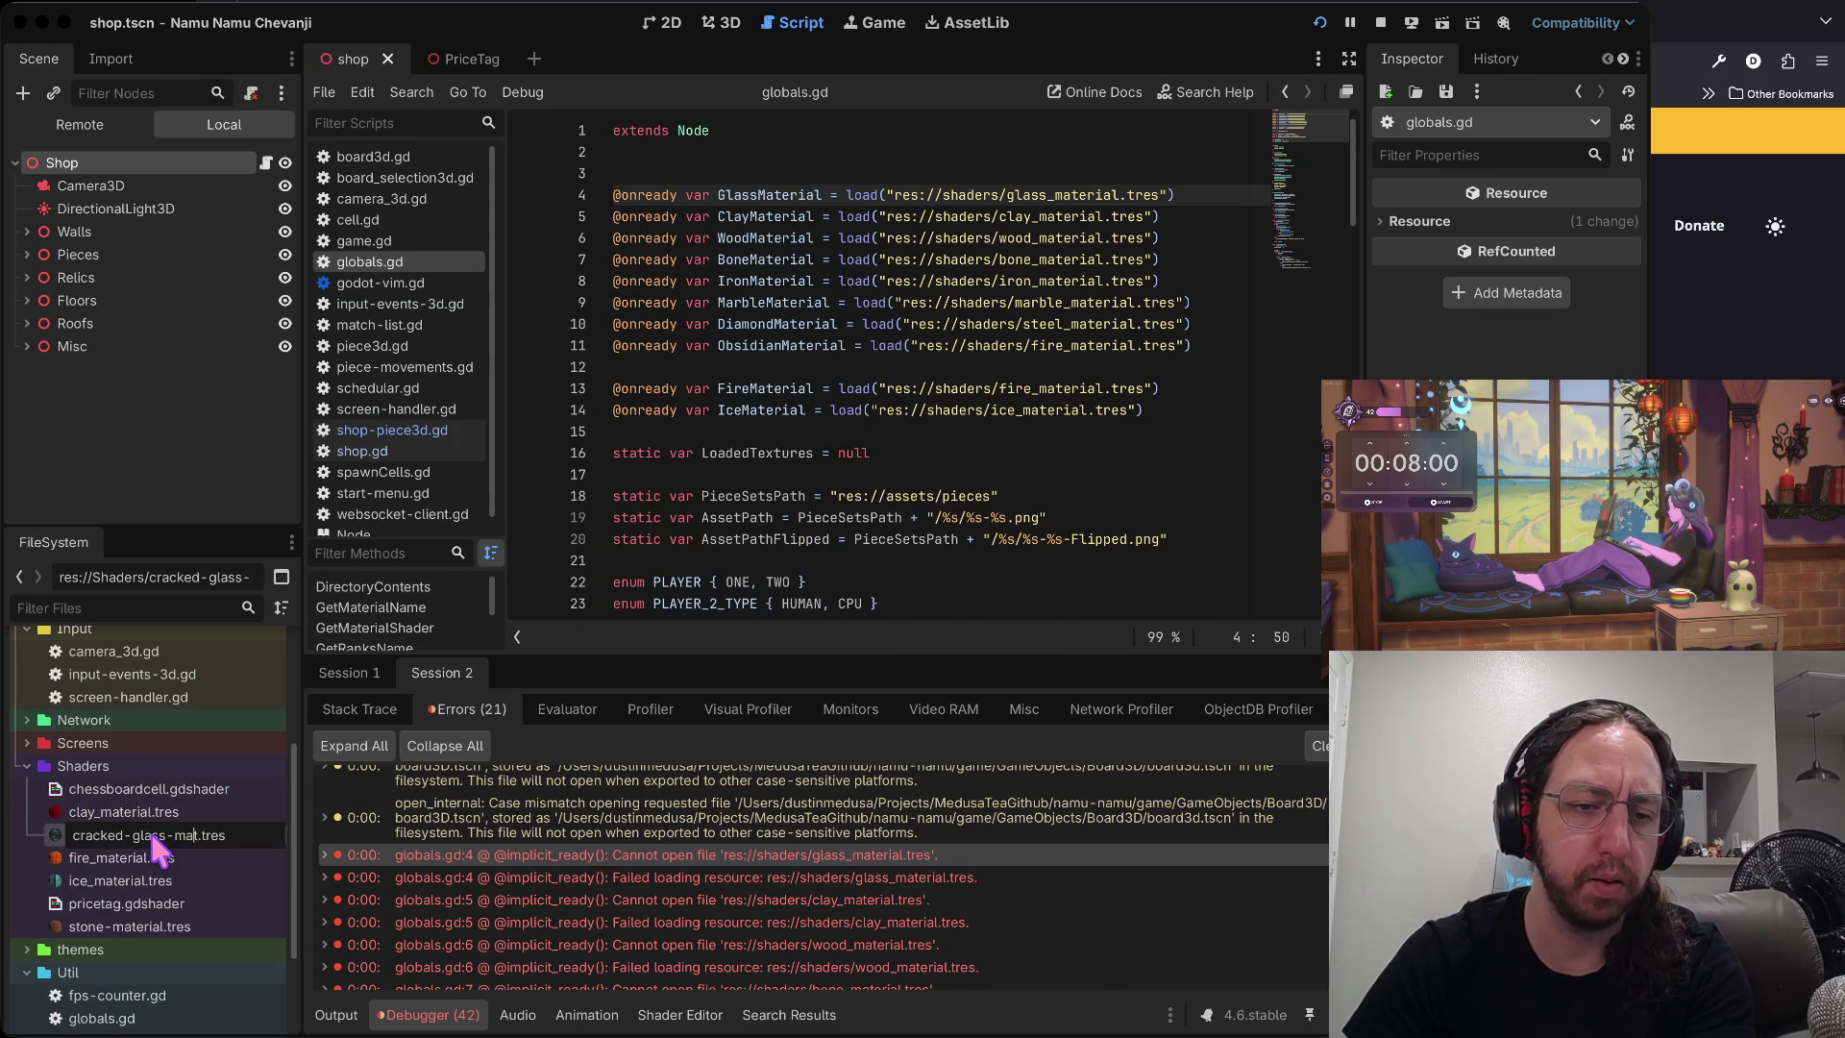
key(BackSpace)
key(BackSpace)
key(BackSpace)
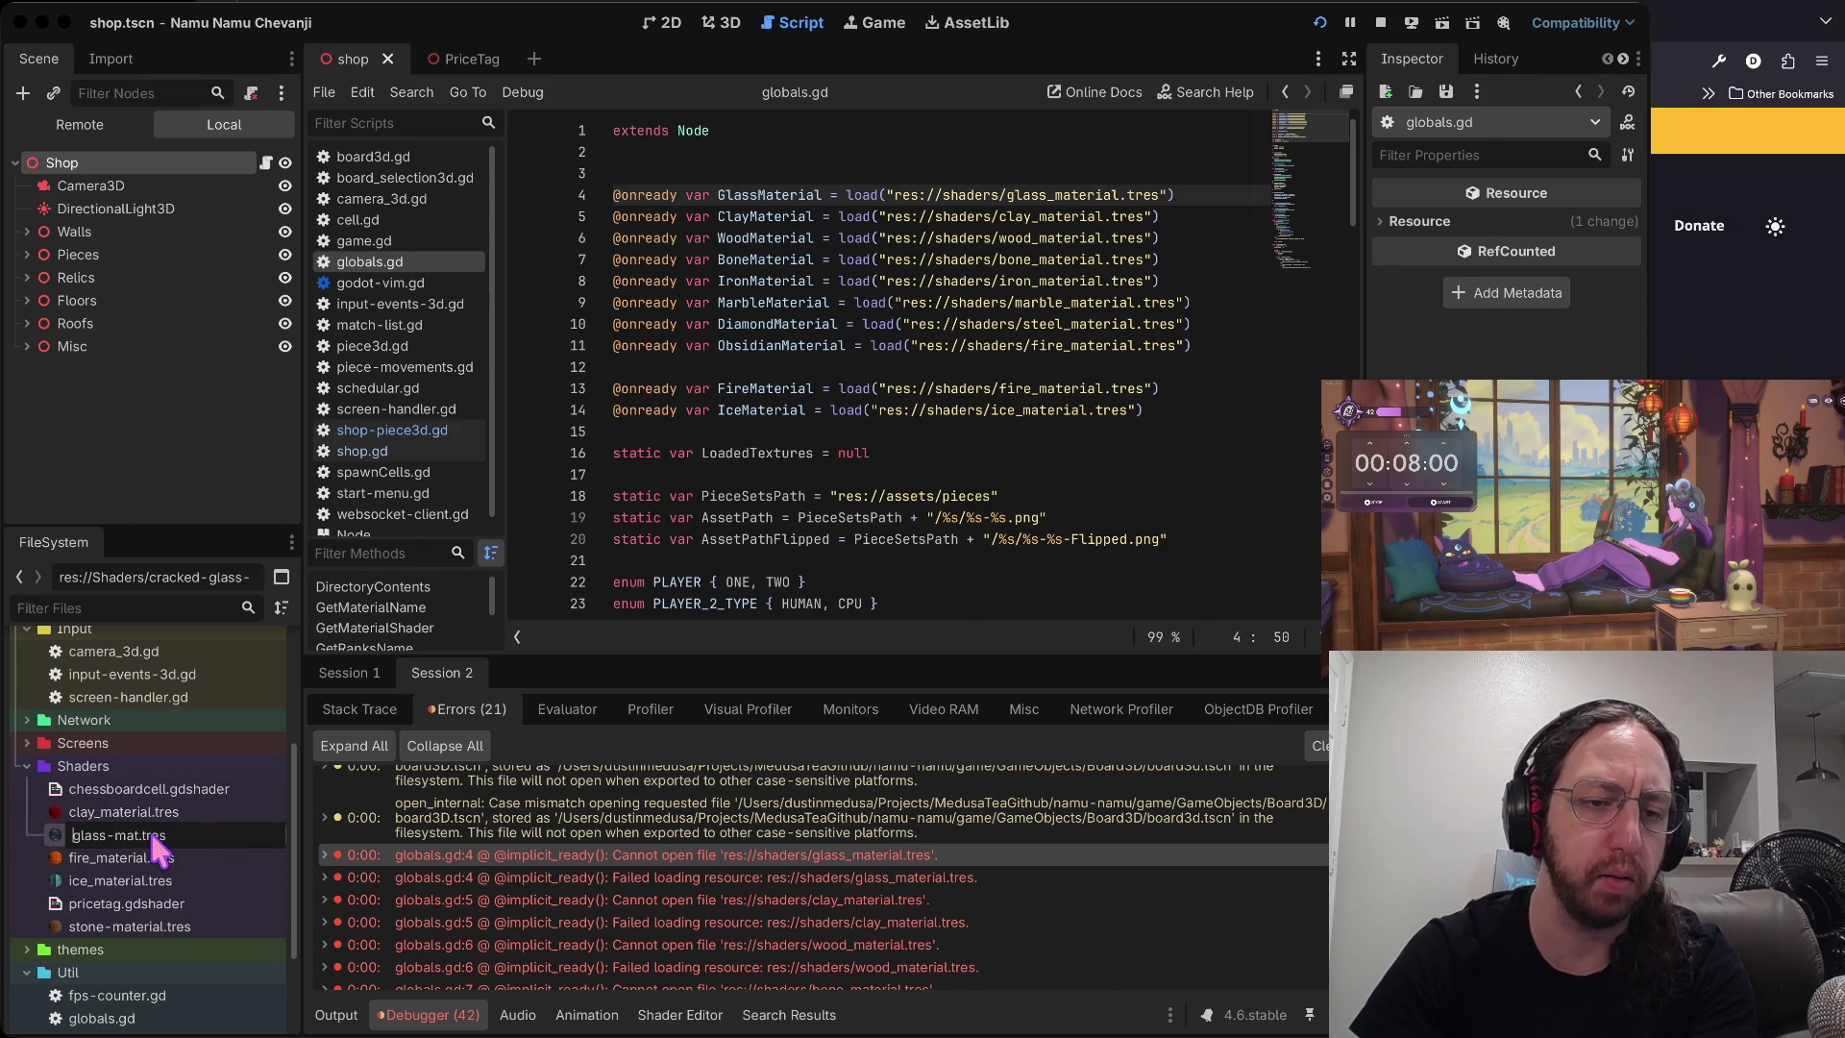
text(erial)
key(Return)
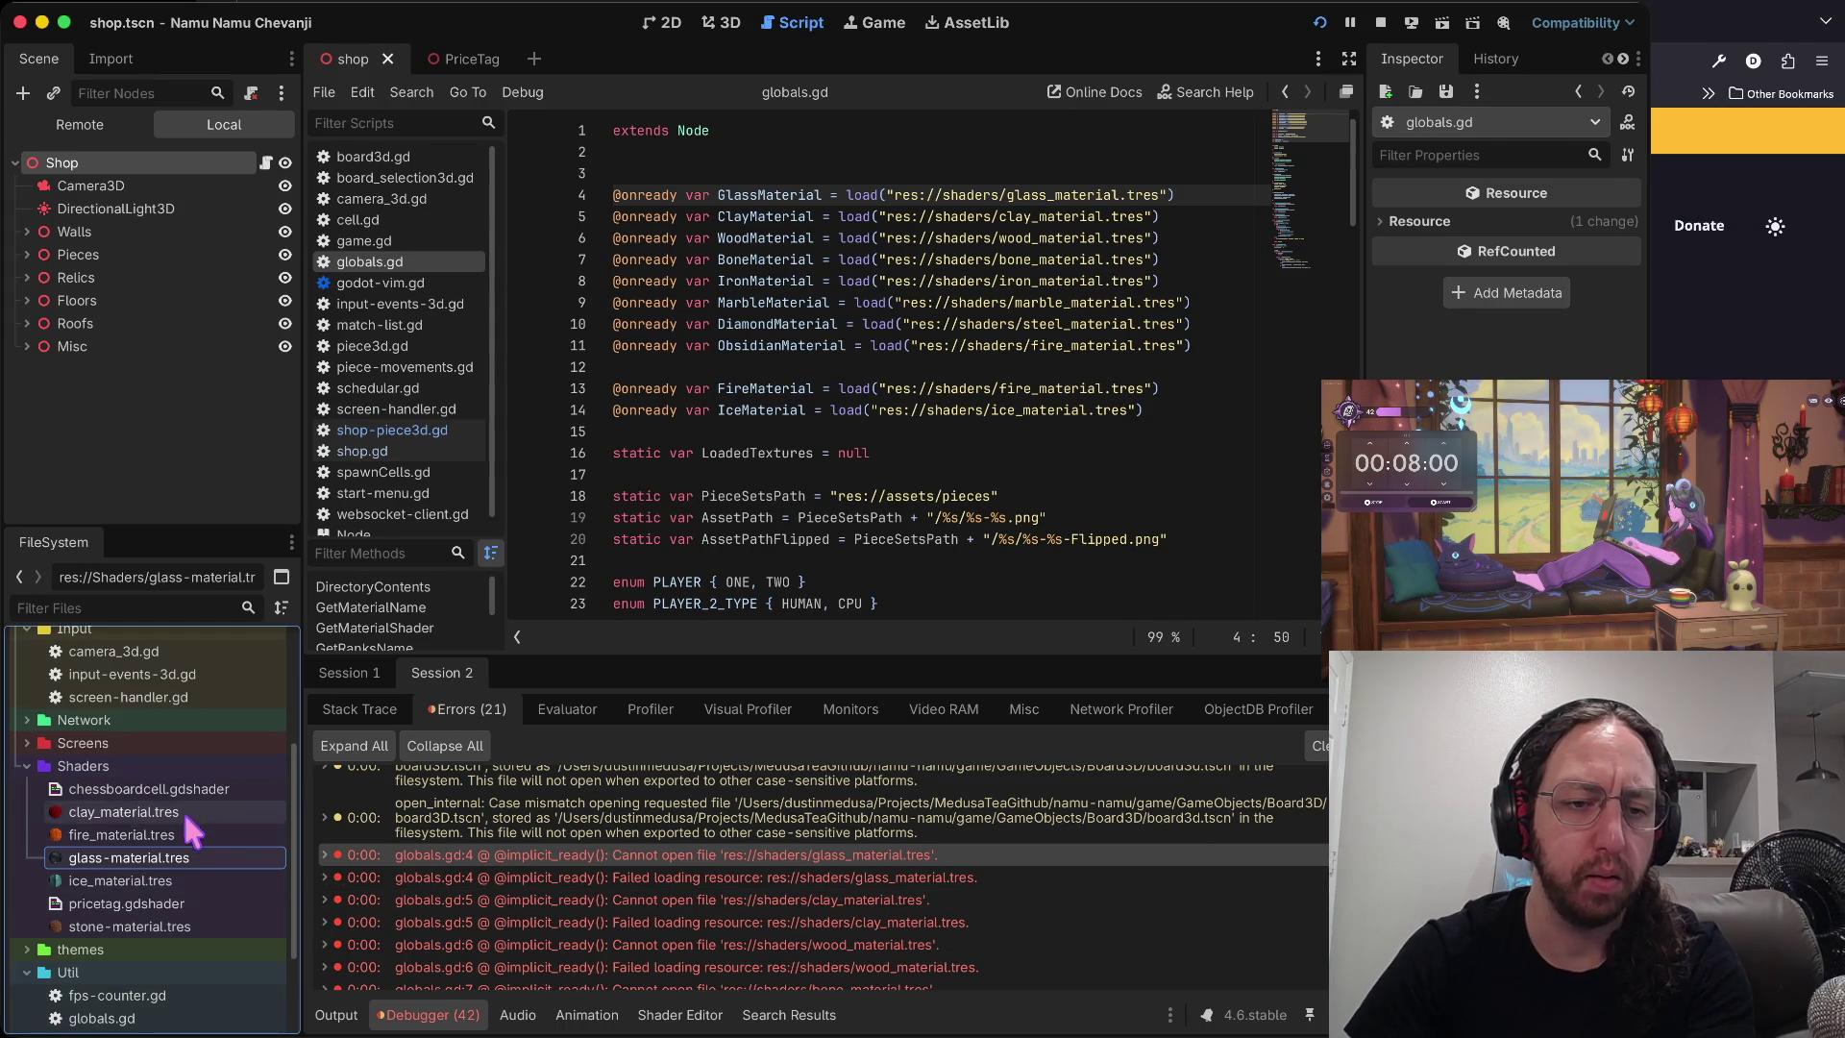
click(128, 835)
click(124, 857)
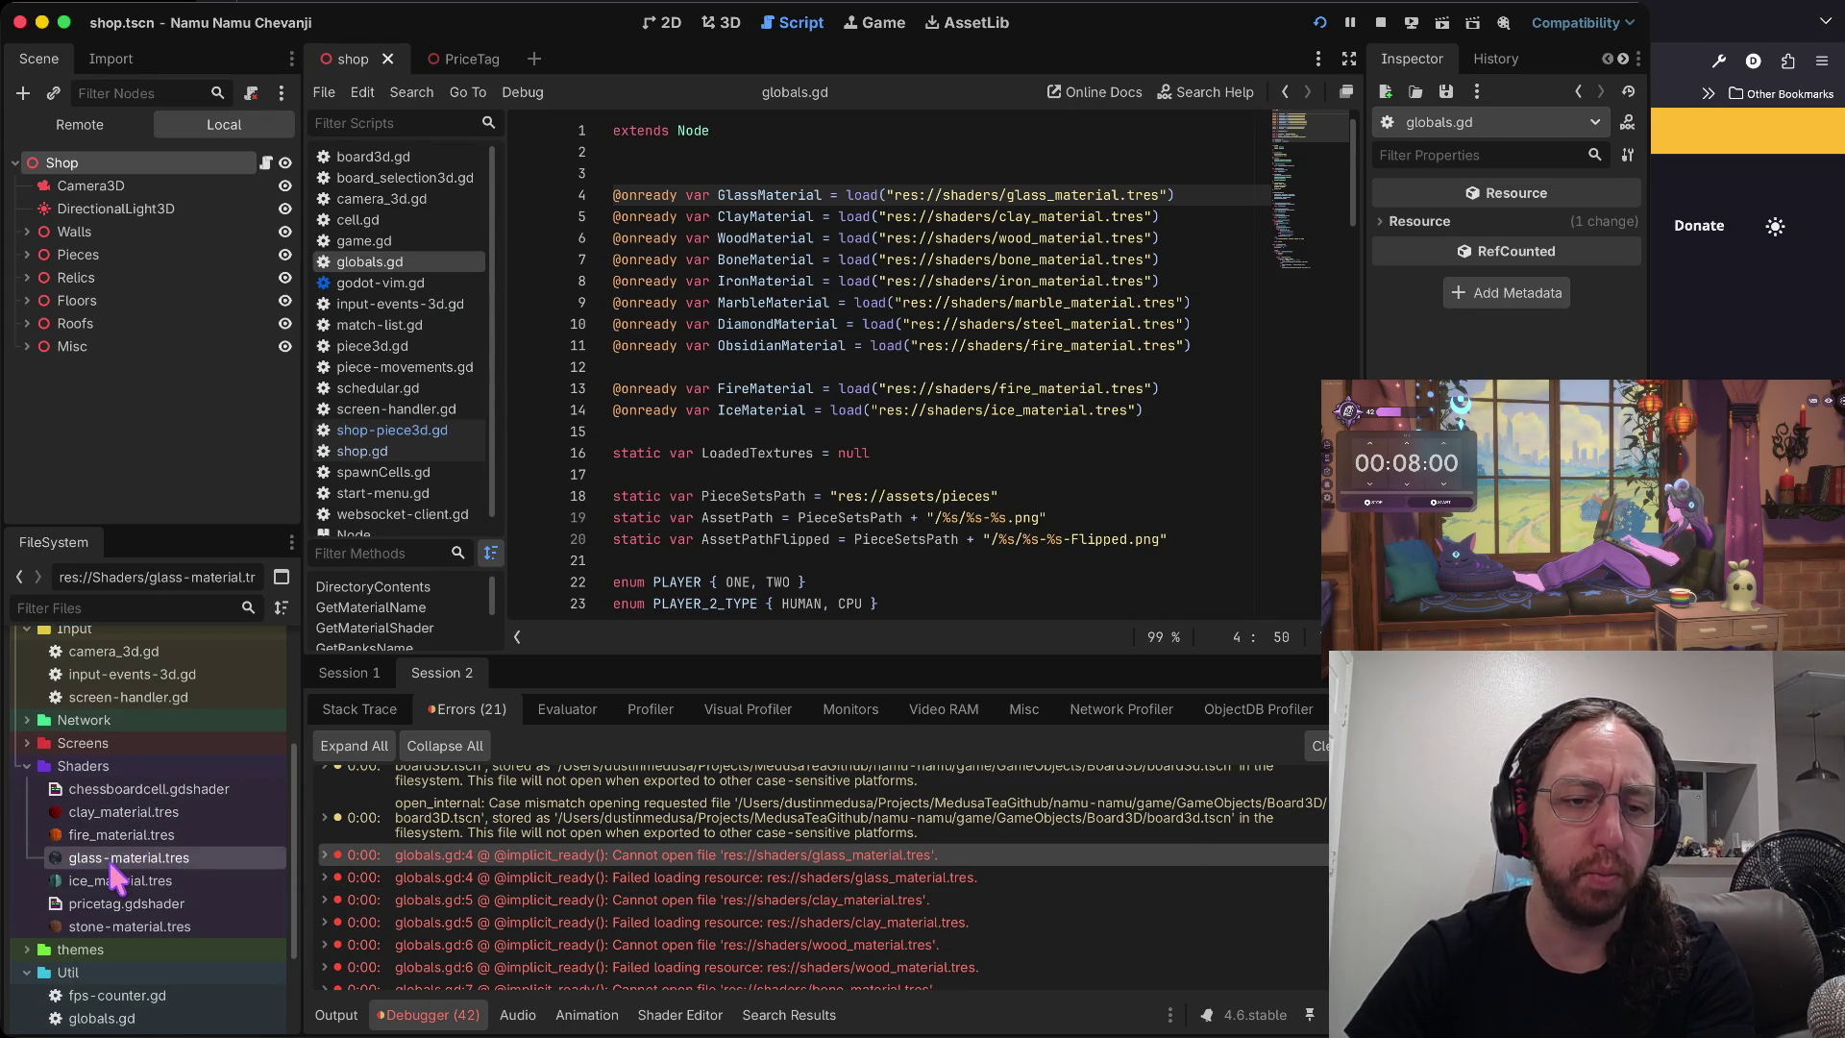
- Duplicate the glass material into wood-material.tres, then wood into bone-material.tres
right_click(125, 857)
click(183, 846)
key(Right)
key(alt+Left)
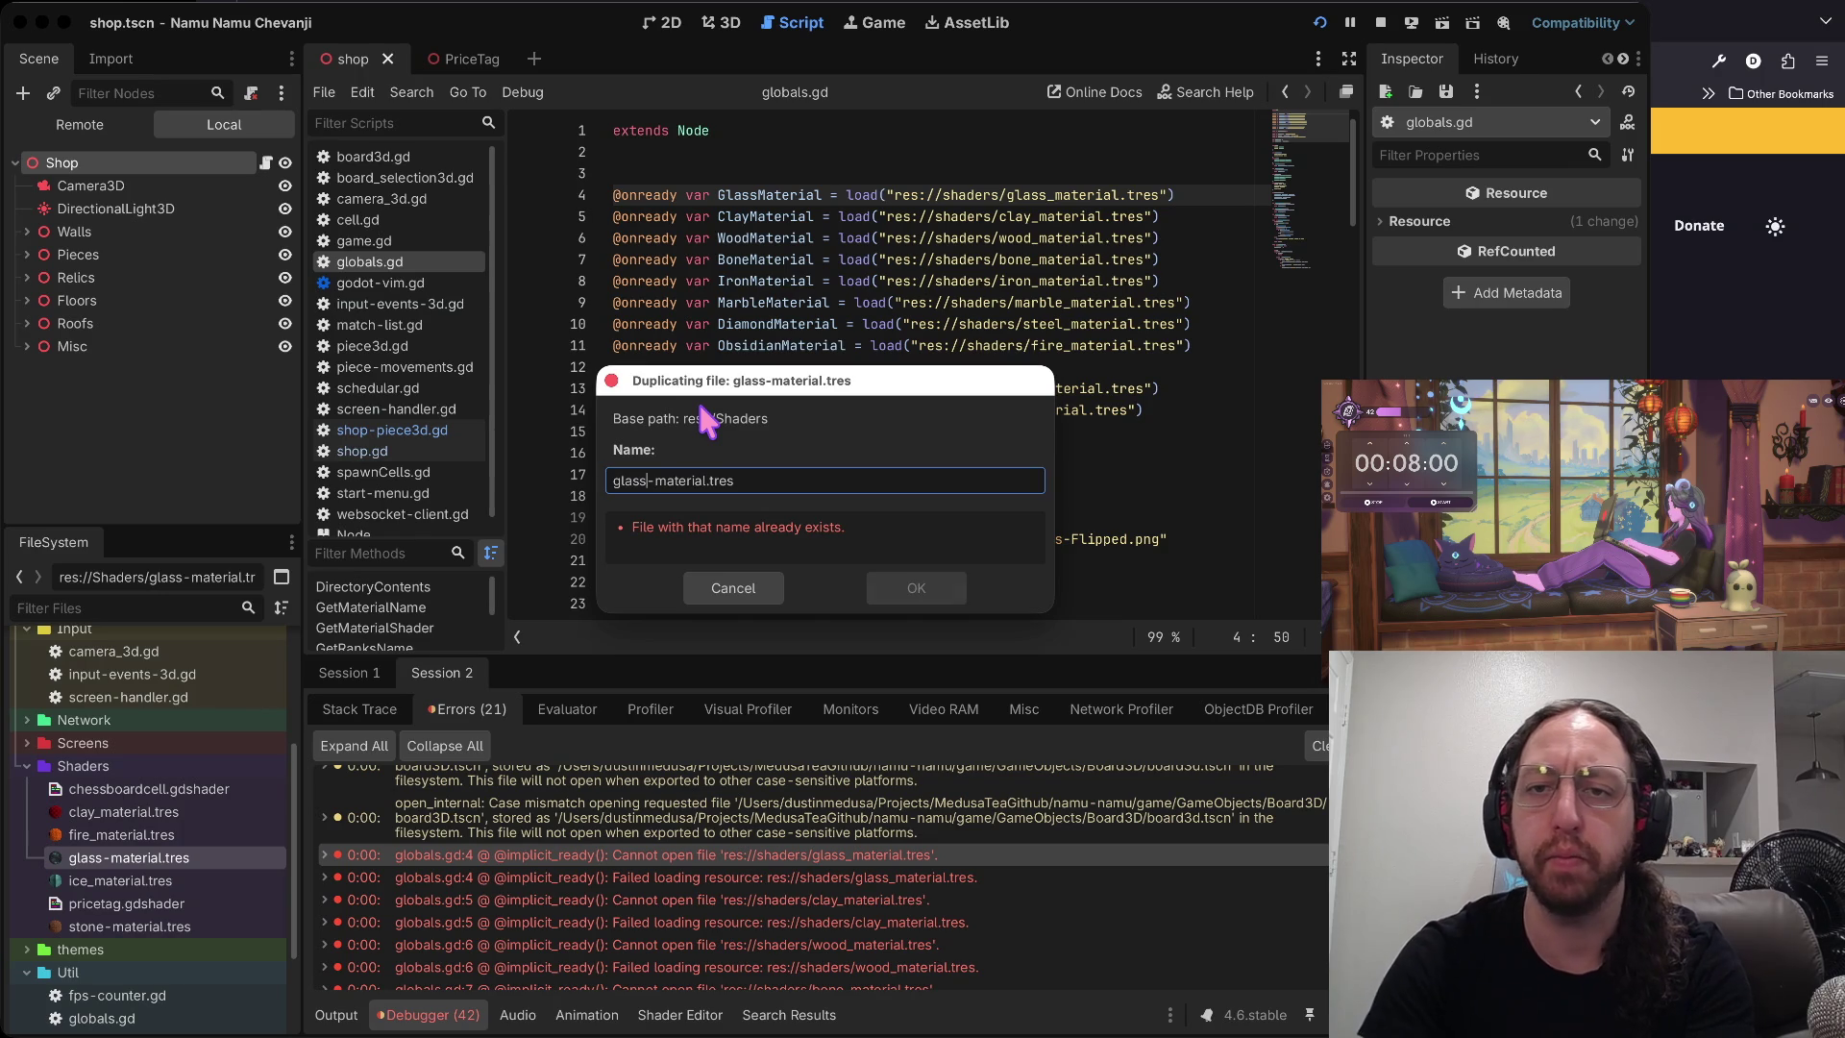
key(alt+BackSpace)
text(wood)
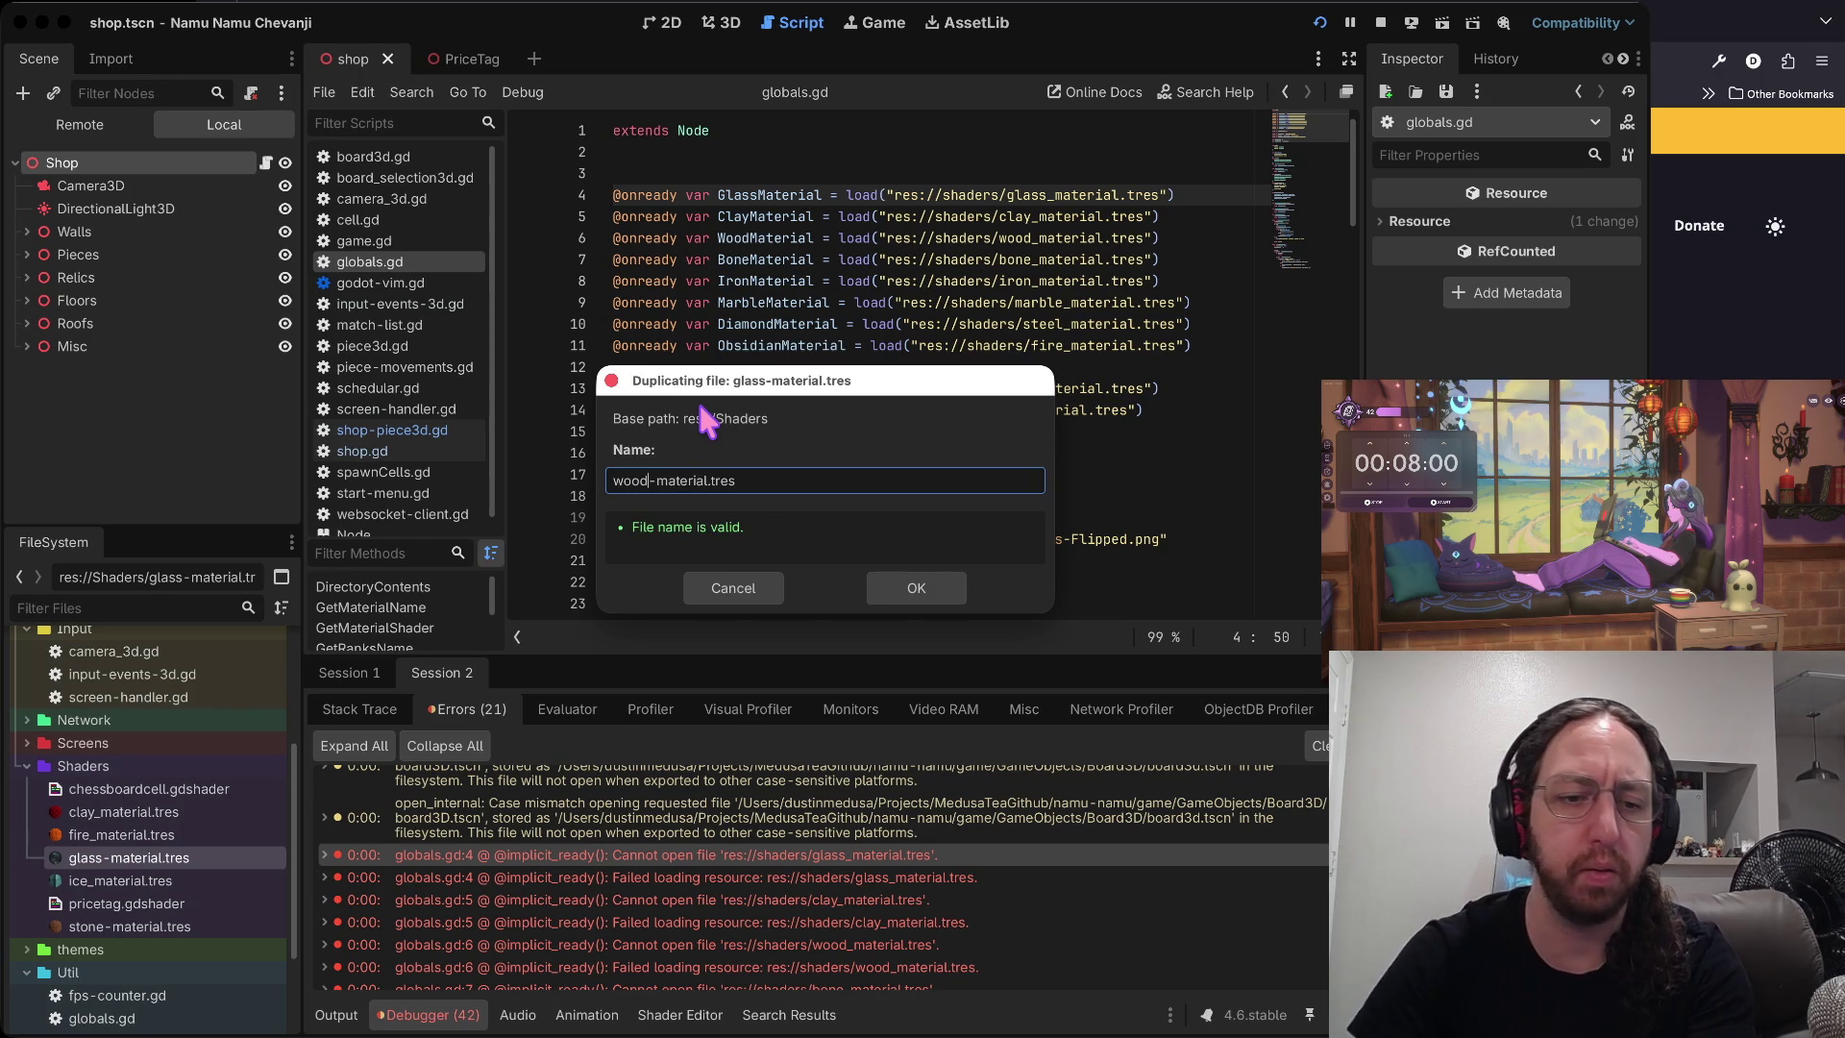
key(Return)
right_click(140, 951)
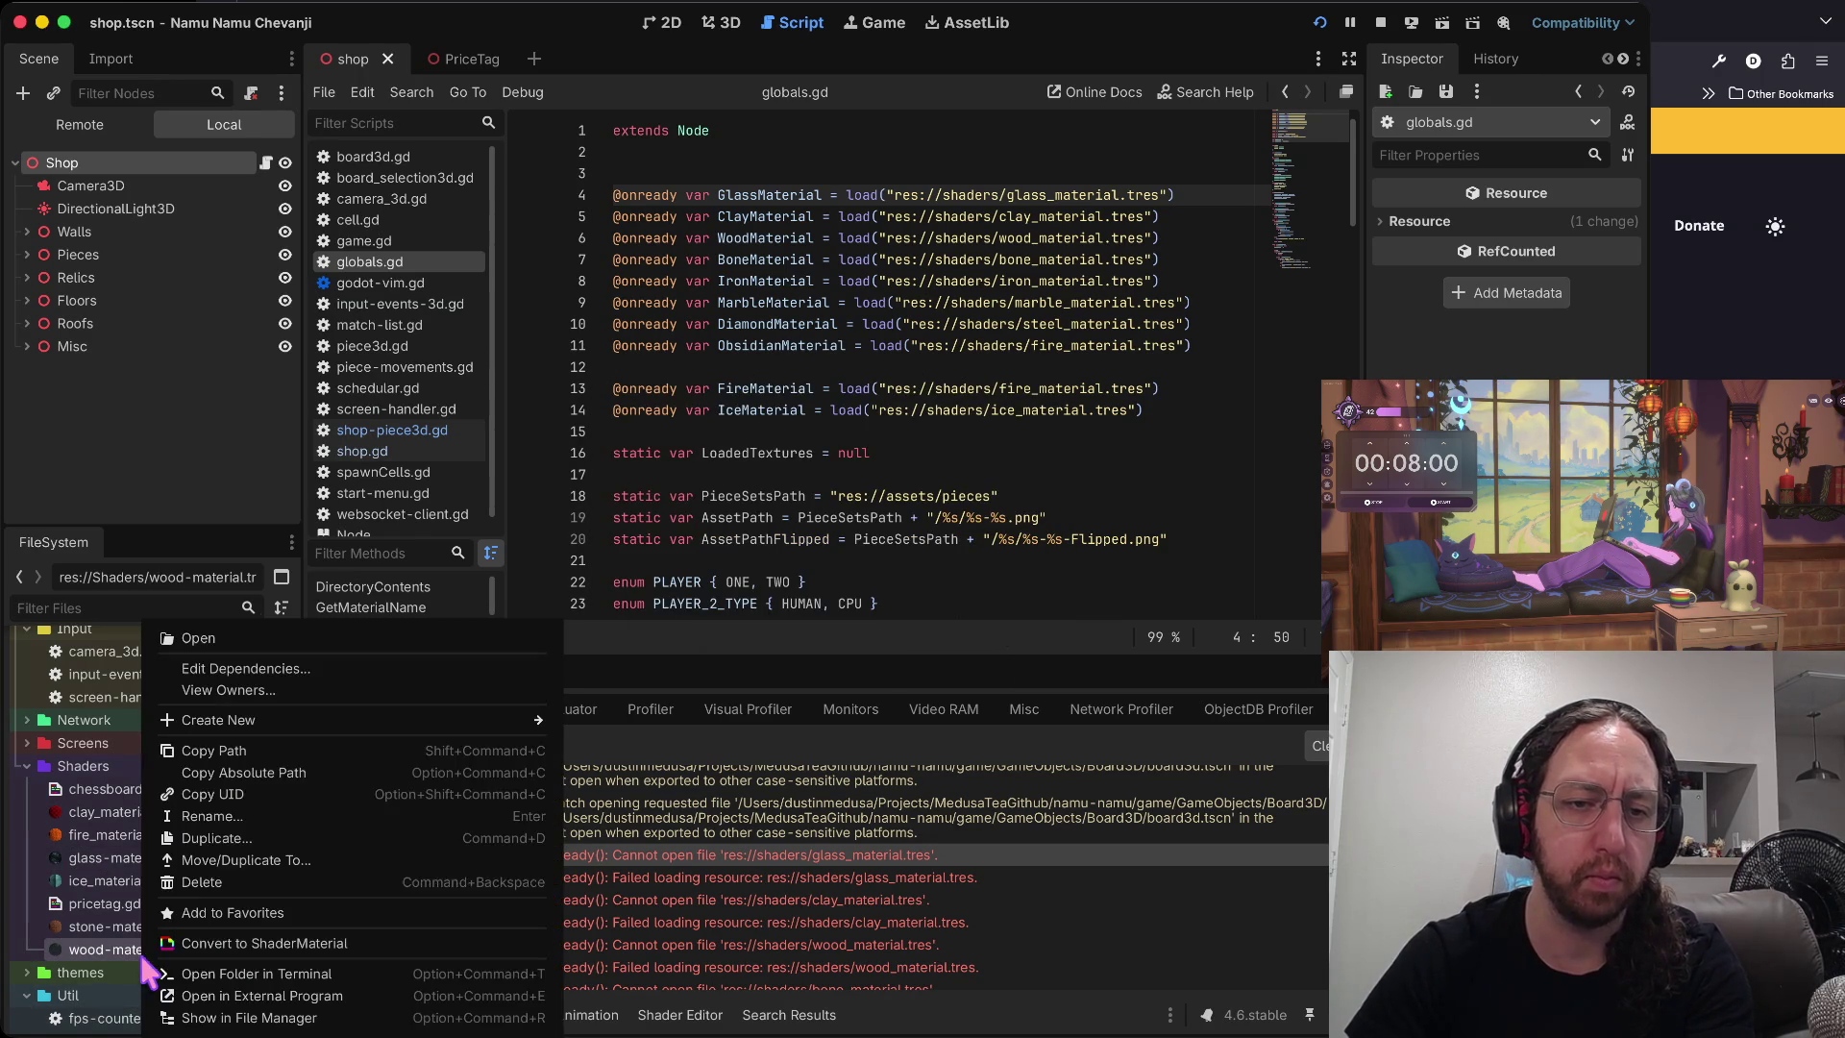
click(233, 840)
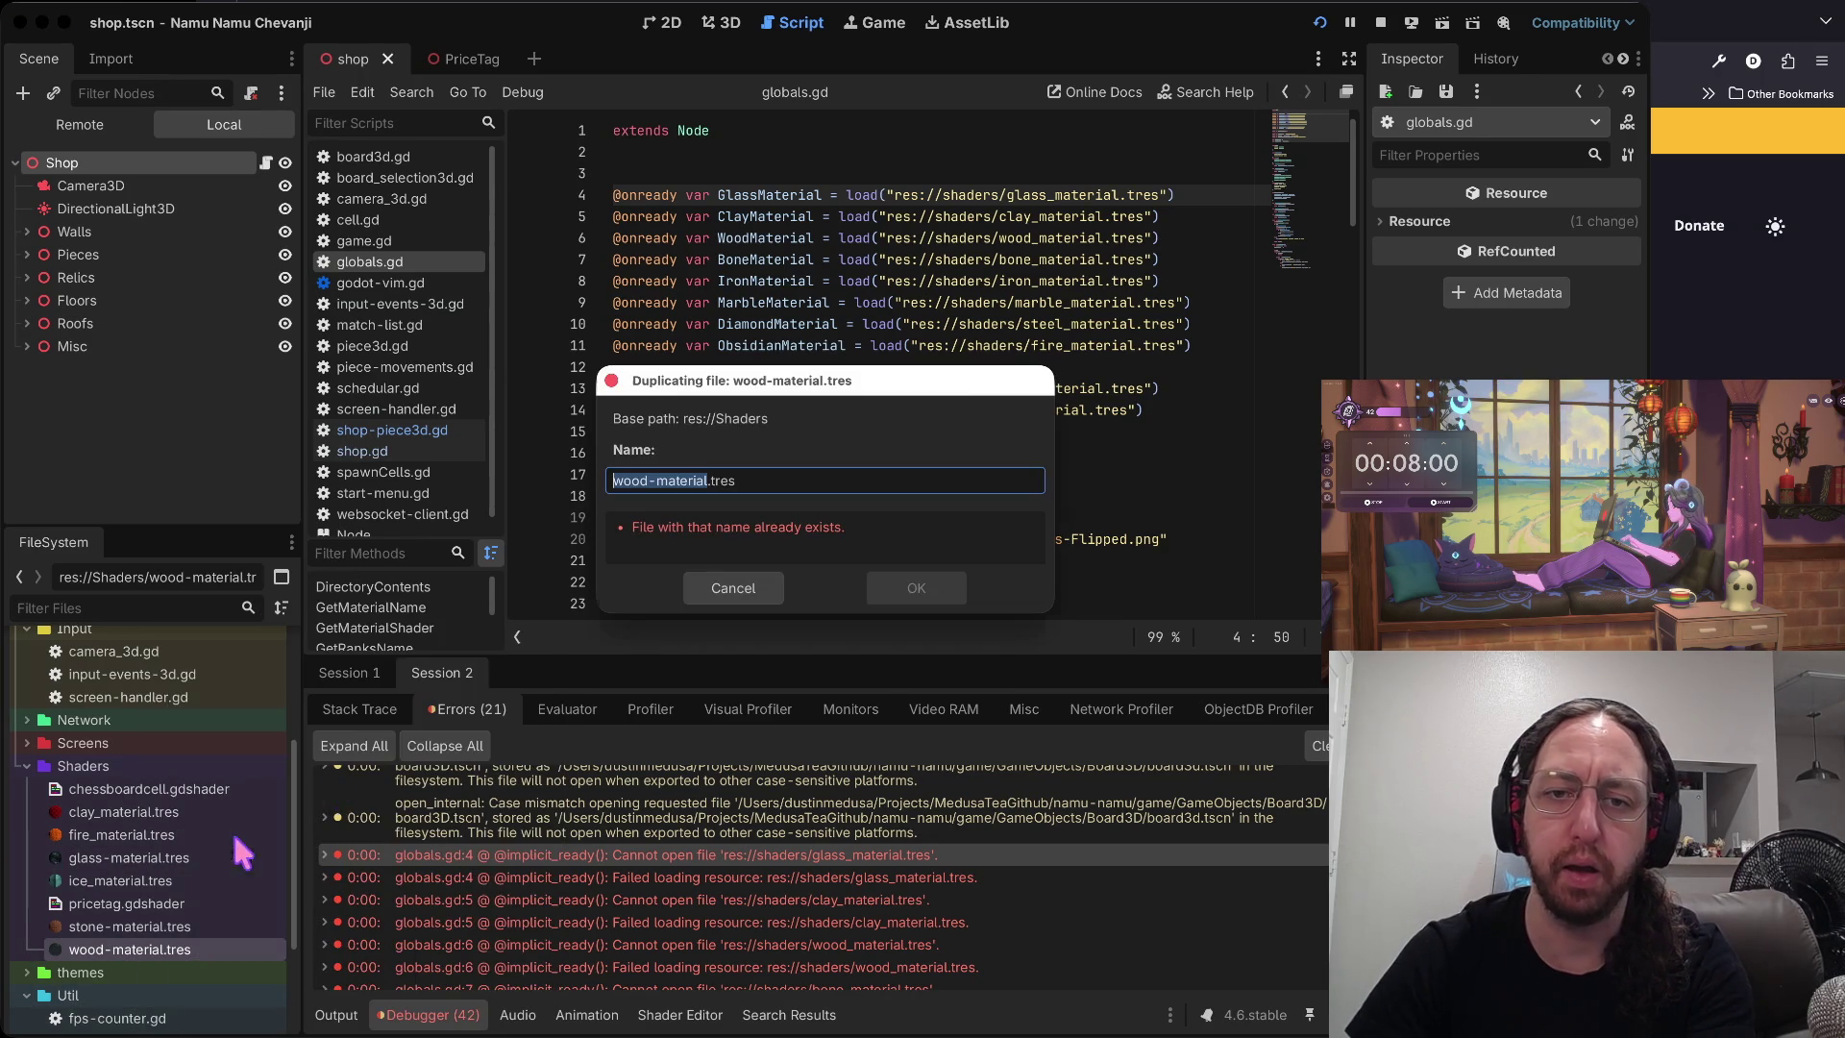
key(BackSpace)
key(BackSpace)
key(BackSpace)
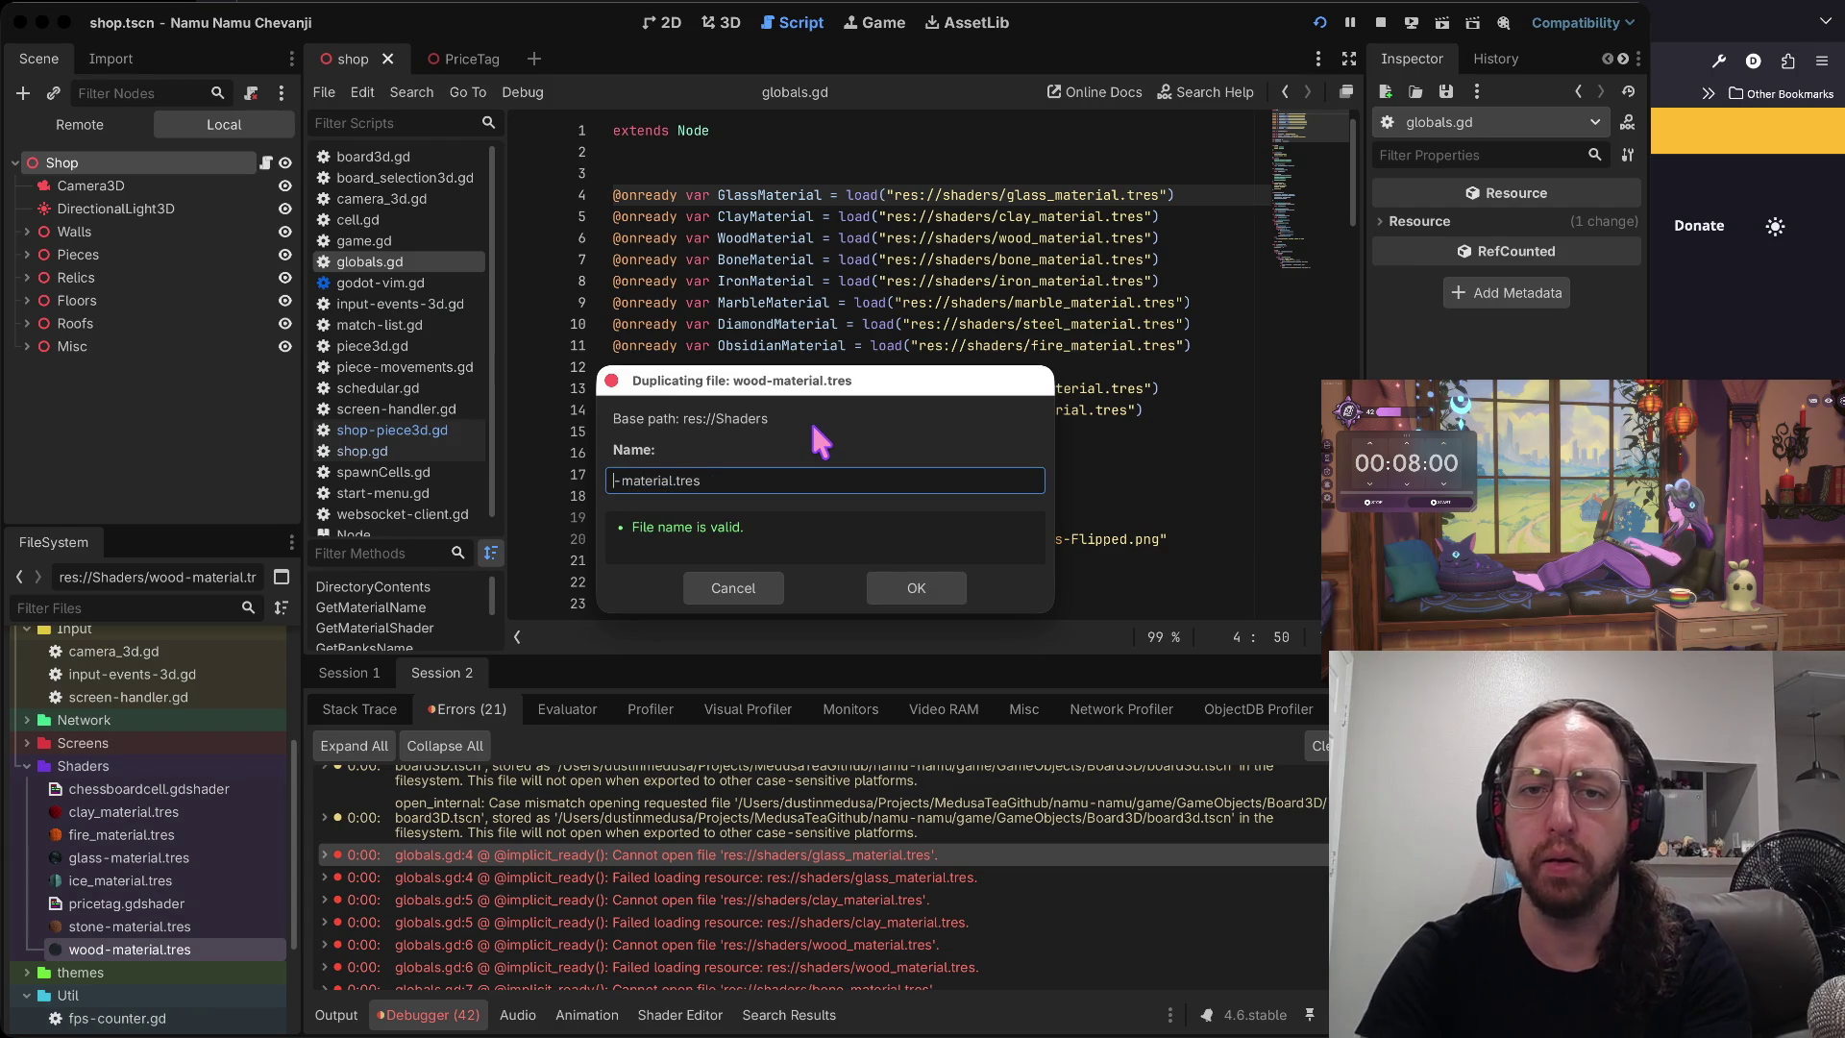
text(bone)
key(Return)
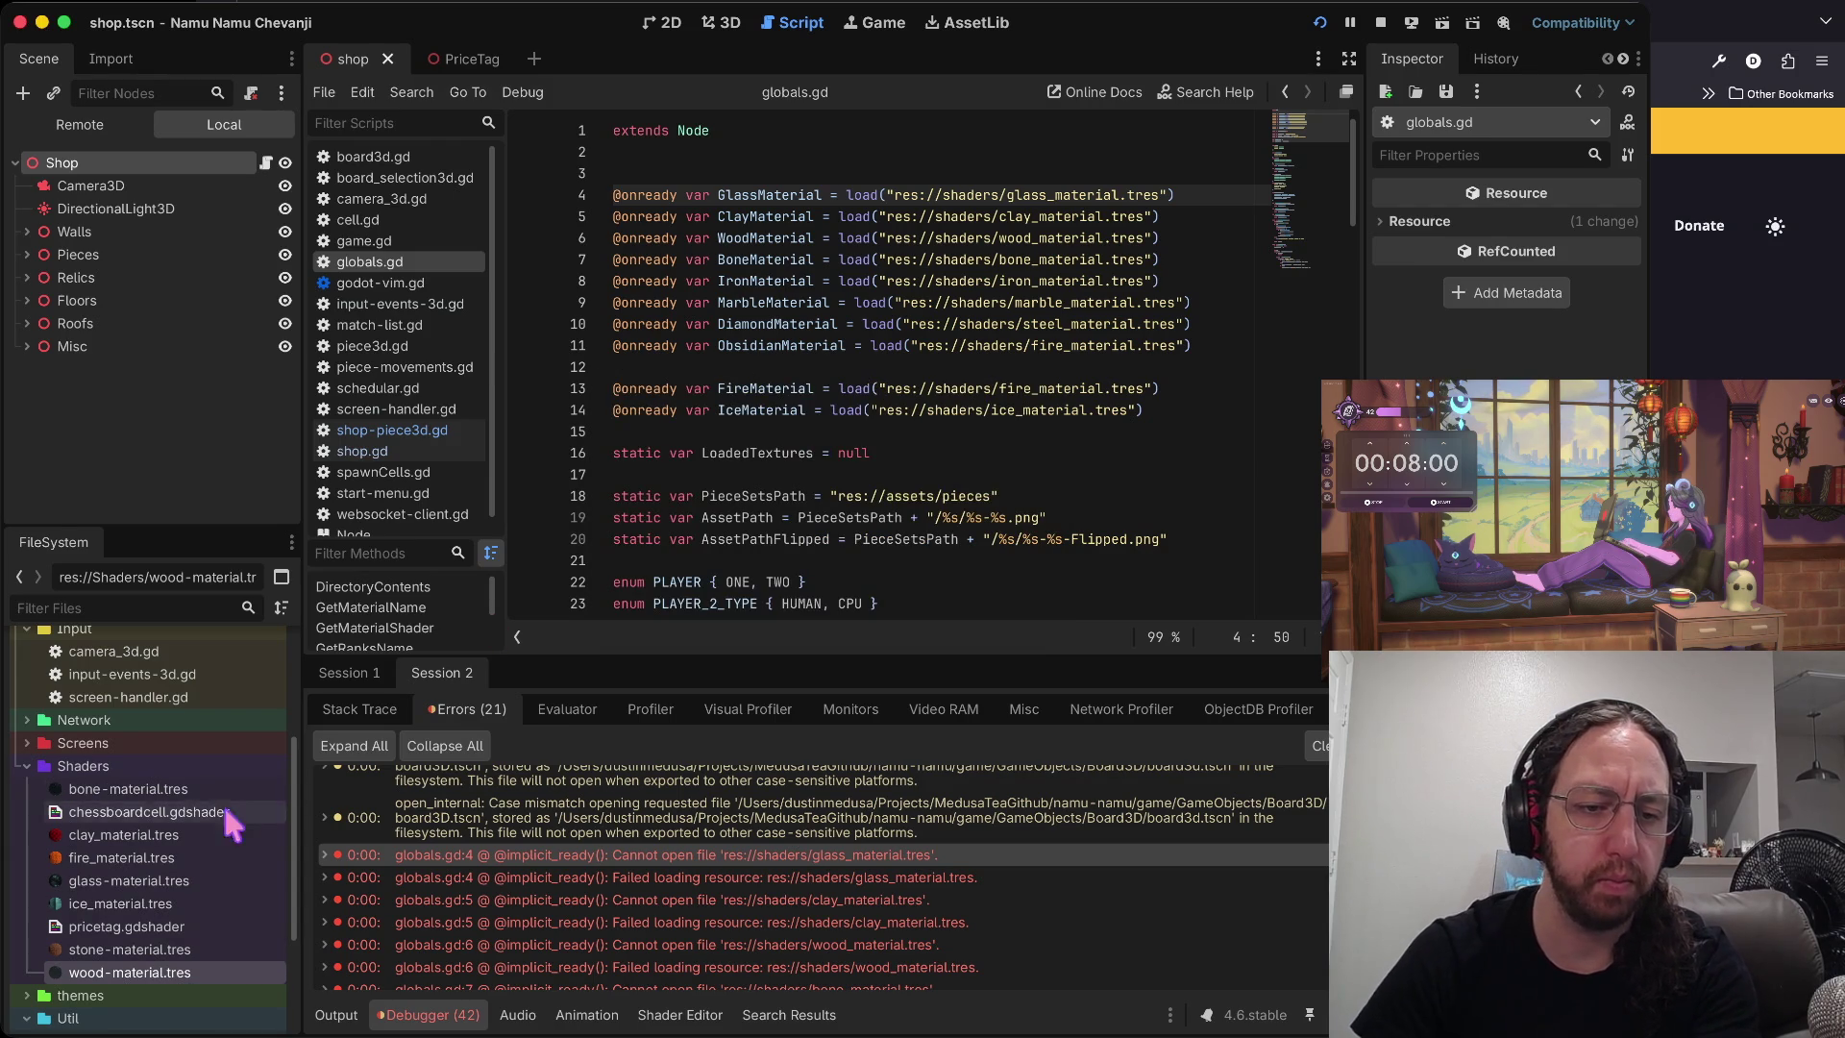
- Duplicate wood-material.tres into iron-material.tres and marble-material.tres
right_click(119, 961)
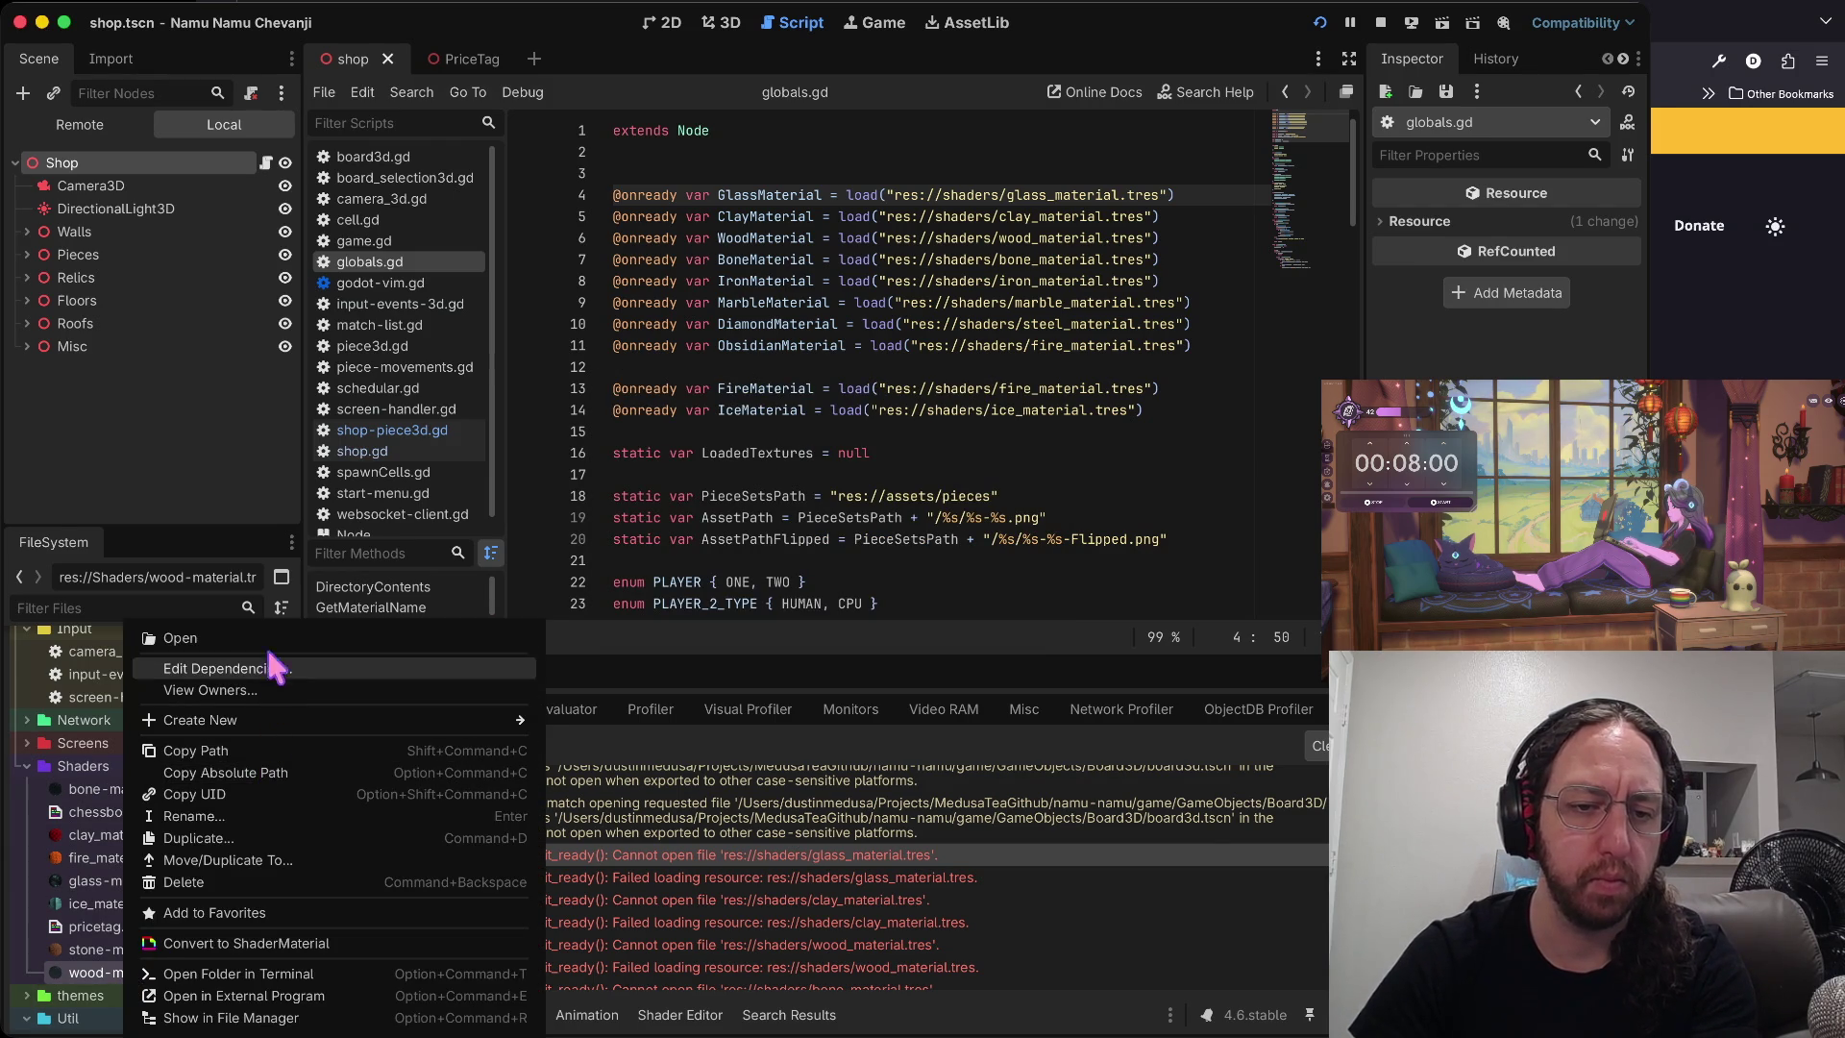
click(248, 838)
click(775, 479)
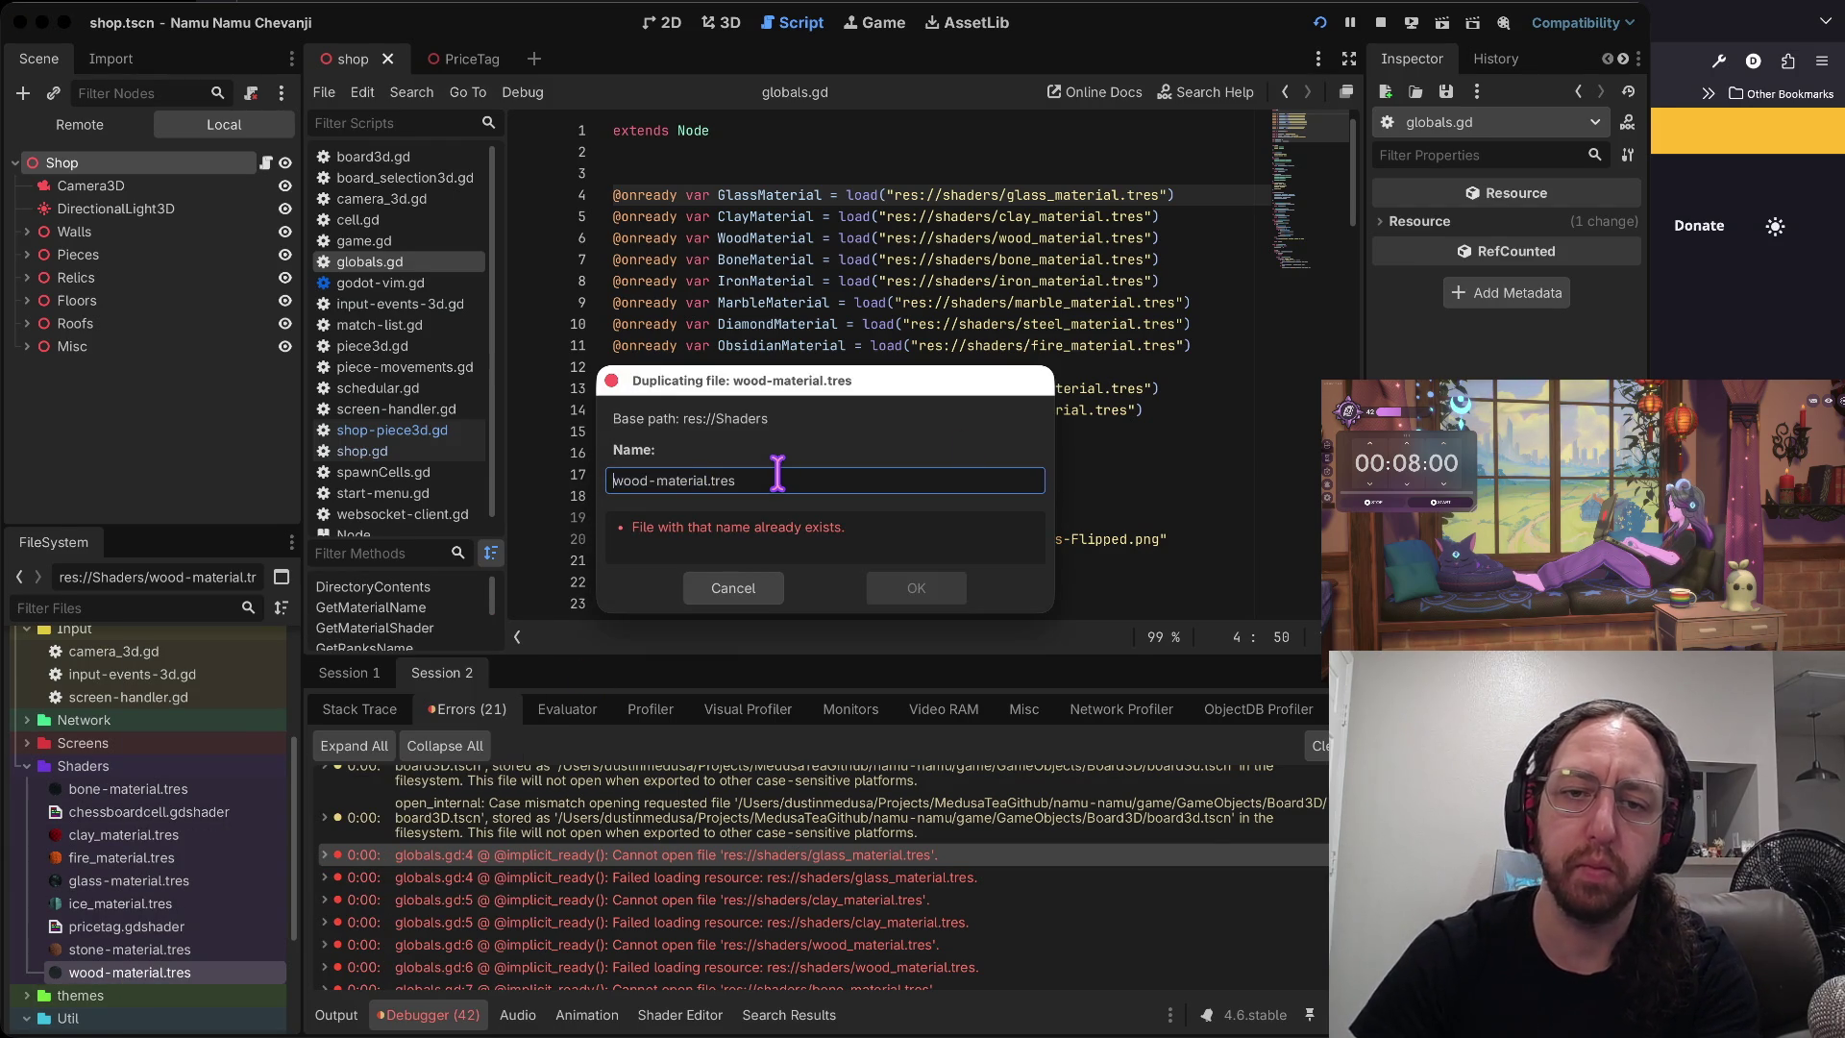
key(Home)
key(Delete)
key(Delete)
key(Delete)
text(iron)
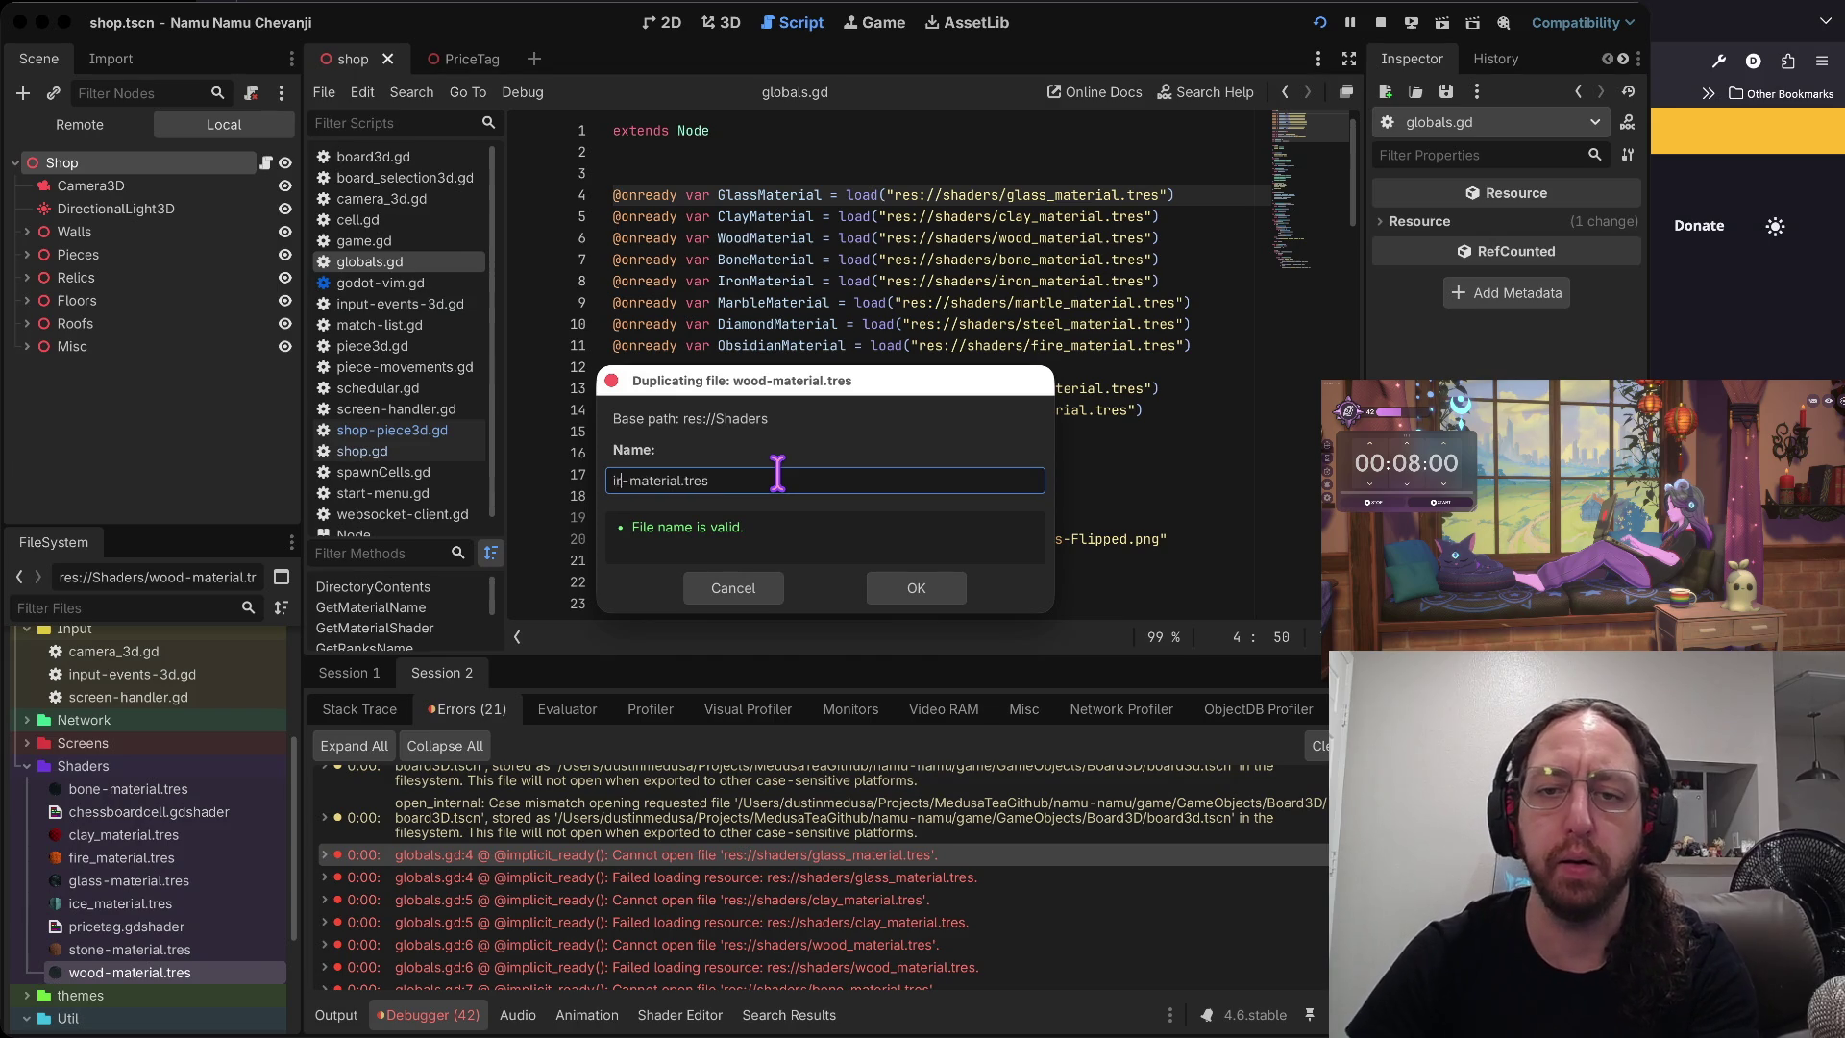
click(913, 594)
scroll(144, 817, down, 3)
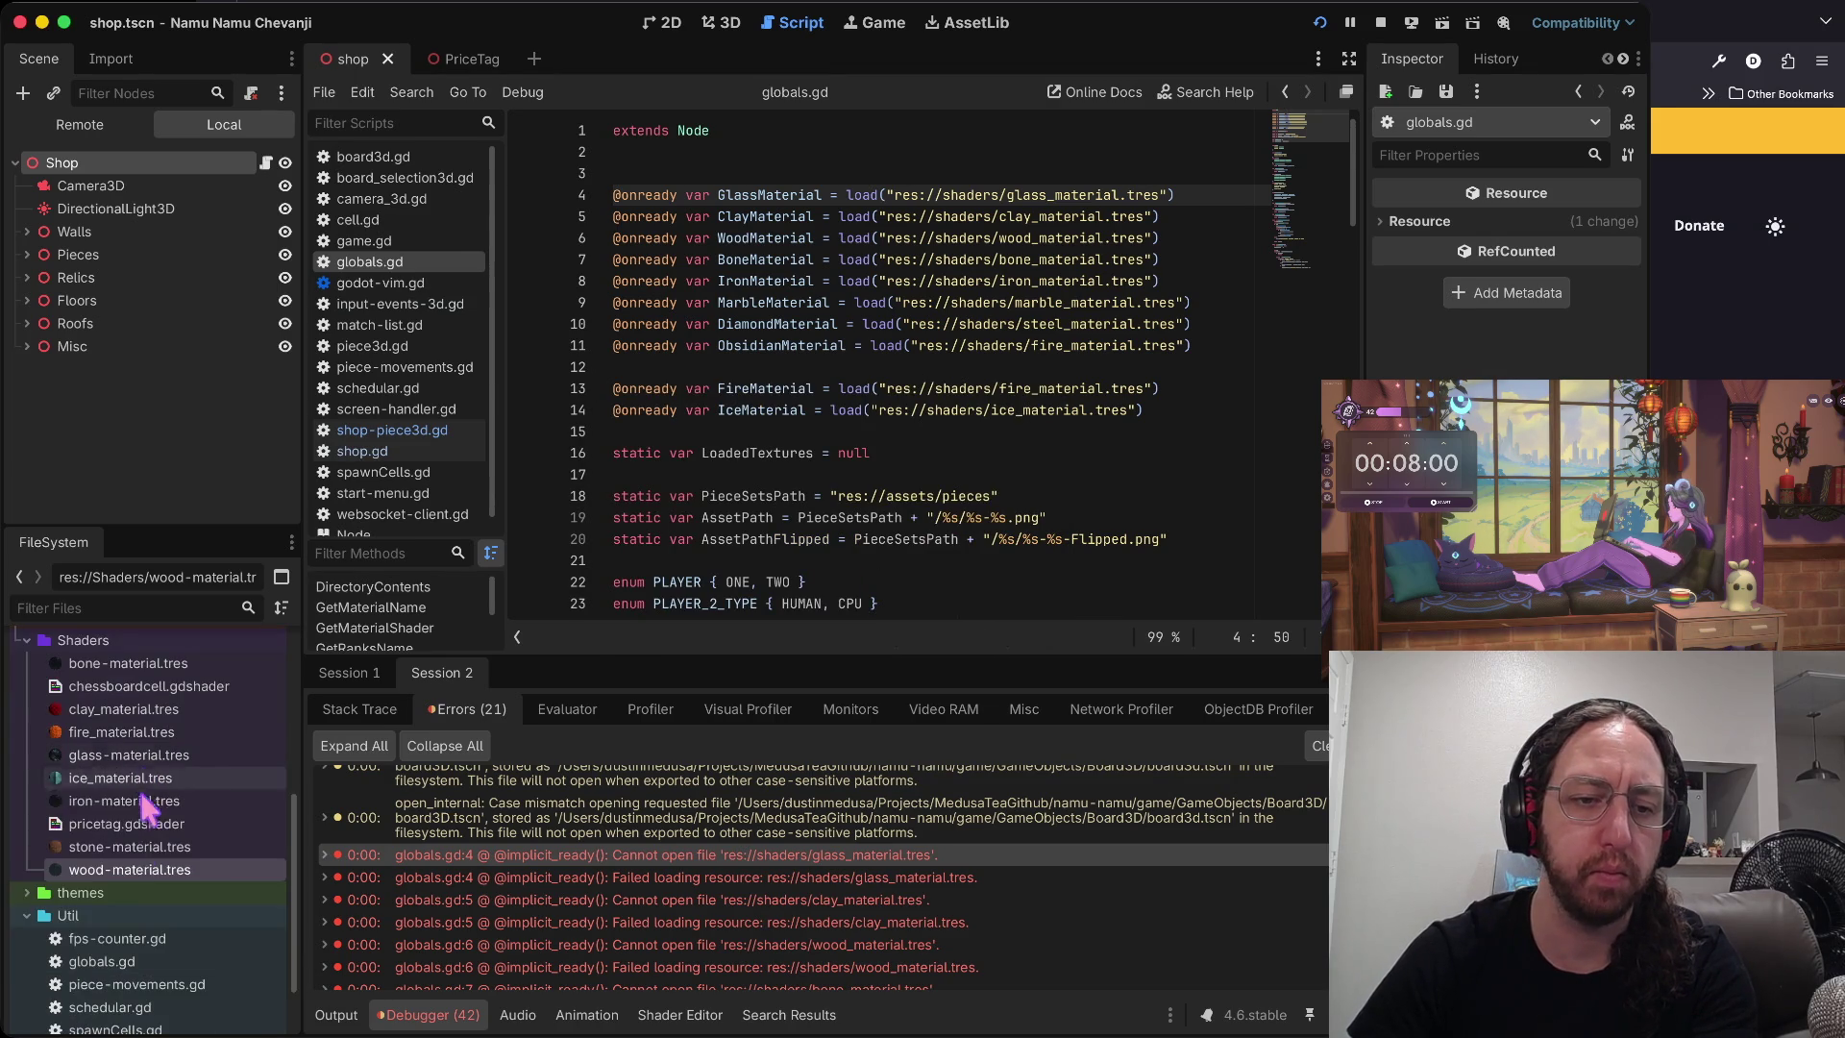
right_click(140, 869)
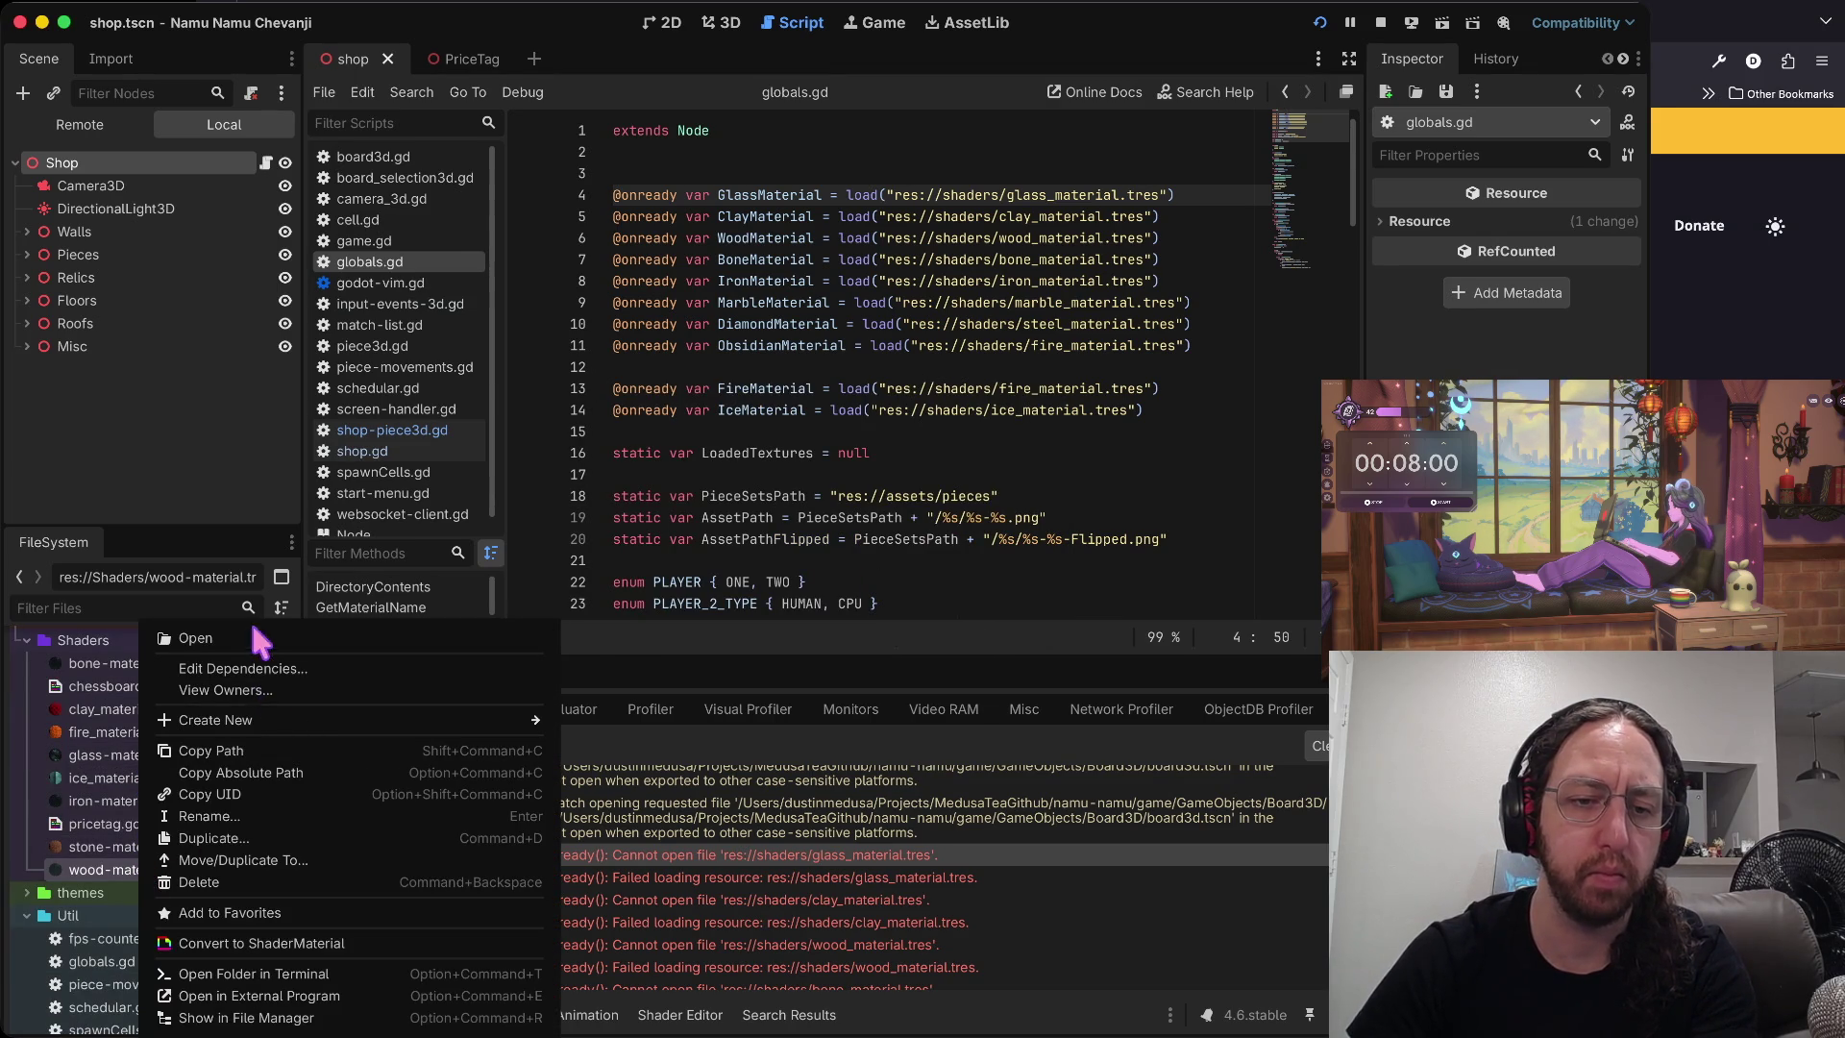
click(252, 837)
click(617, 481)
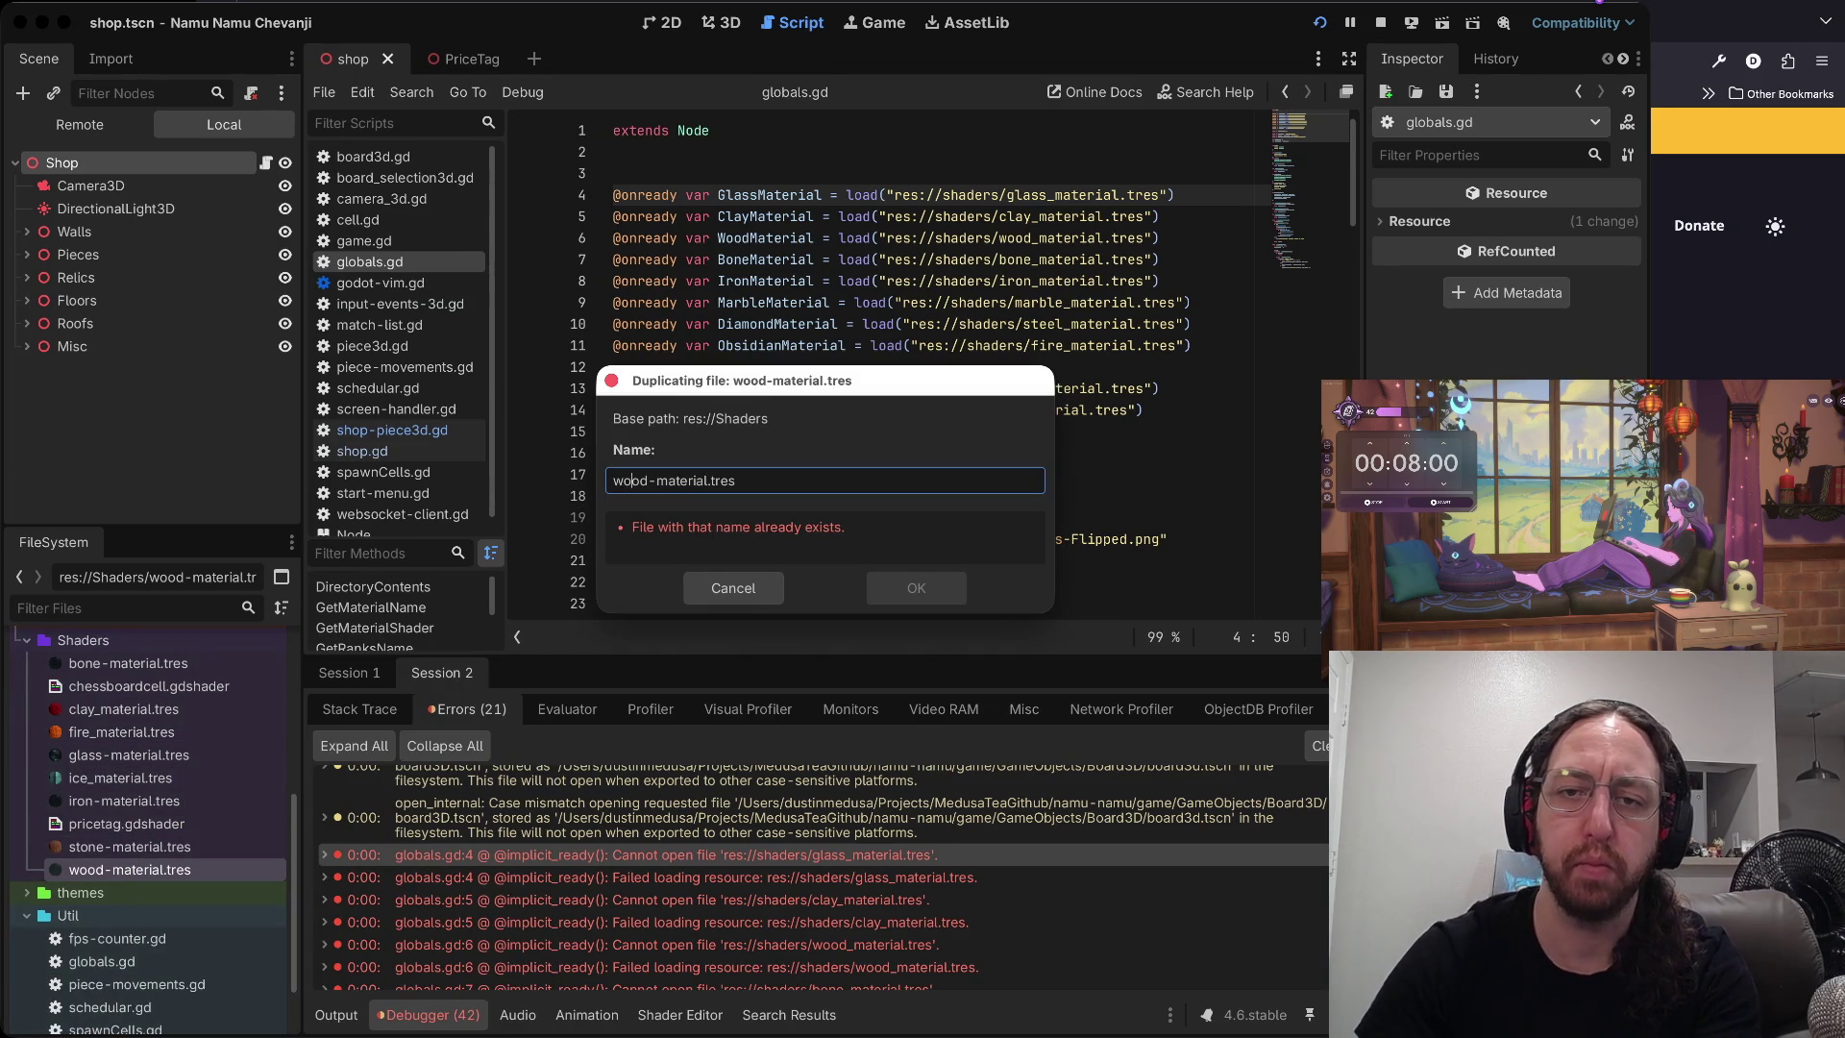
key(BackSpace)
key(BackSpace)
key(BackSpace)
text(marble)
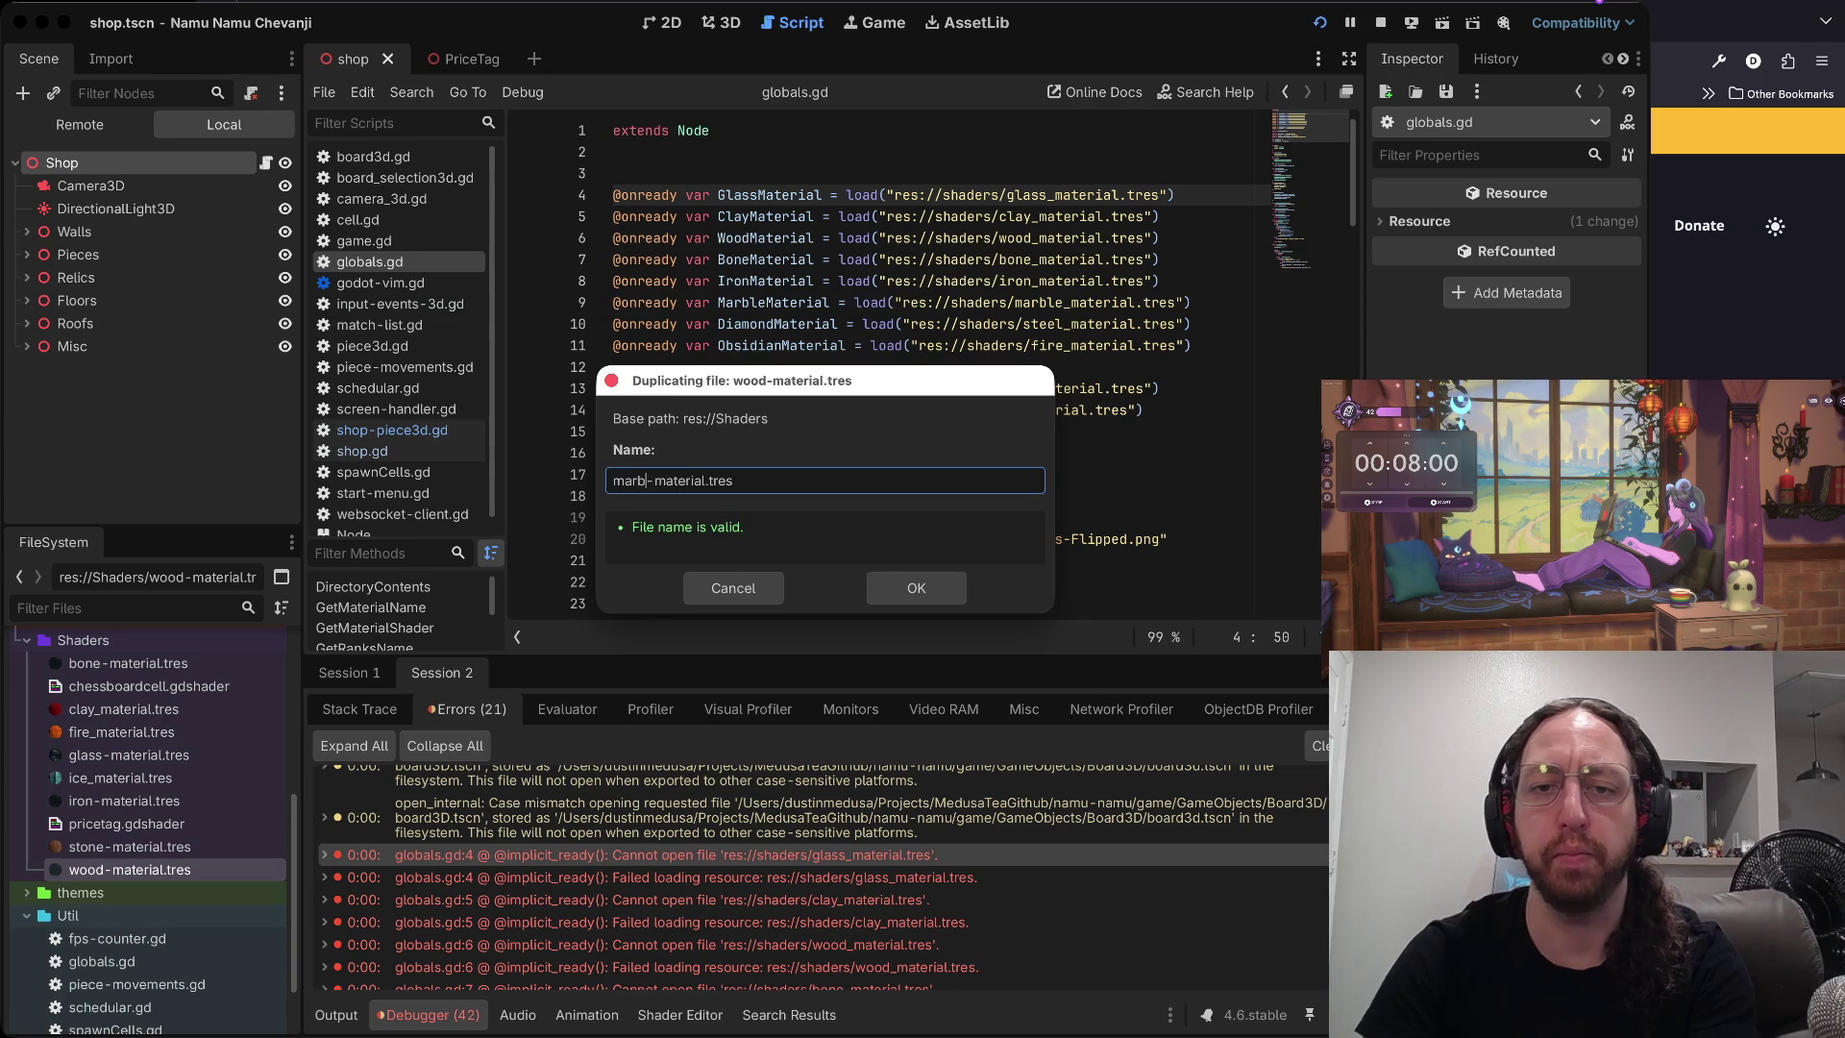
key(Return)
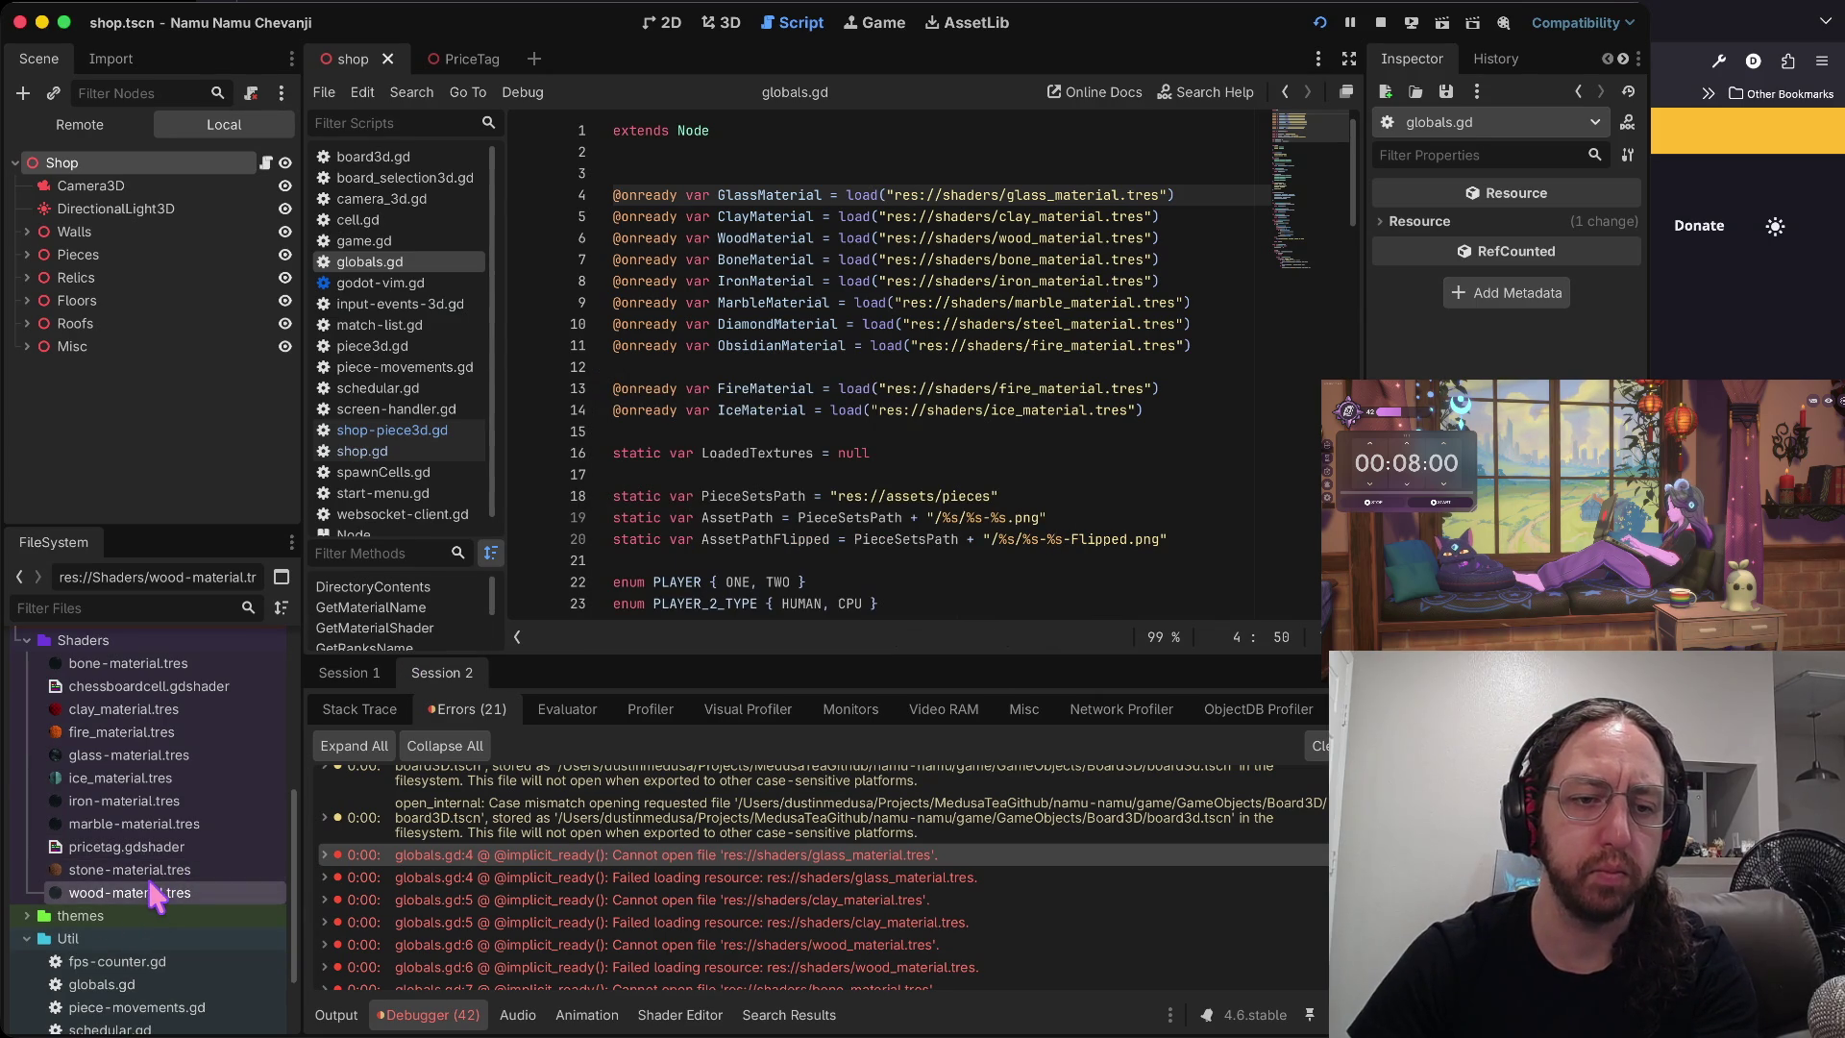
- Duplicate stone-material.tres as diamond-material.tres and marble-material.tres as obsidian-material.tres
right_click(149, 870)
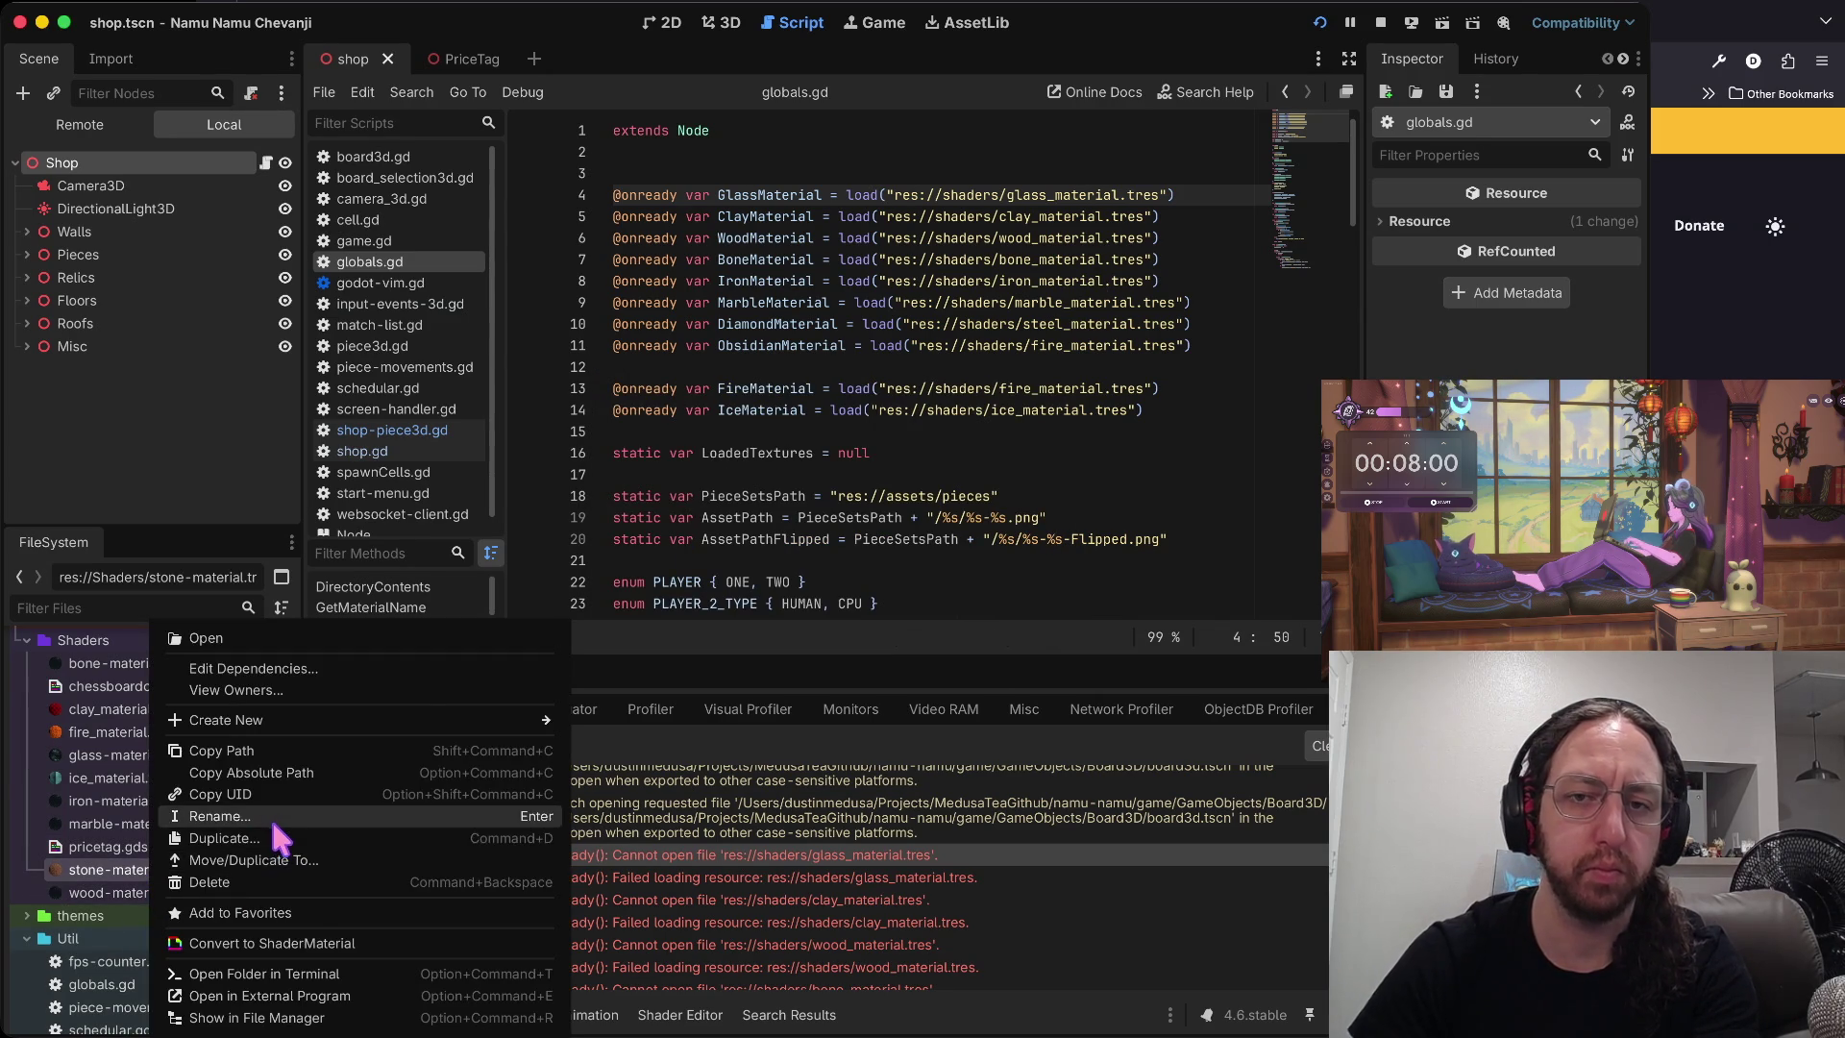
click(277, 838)
key(BackSpace)
key(BackSpace)
key(BackSpace)
text(diamond-material.tres)
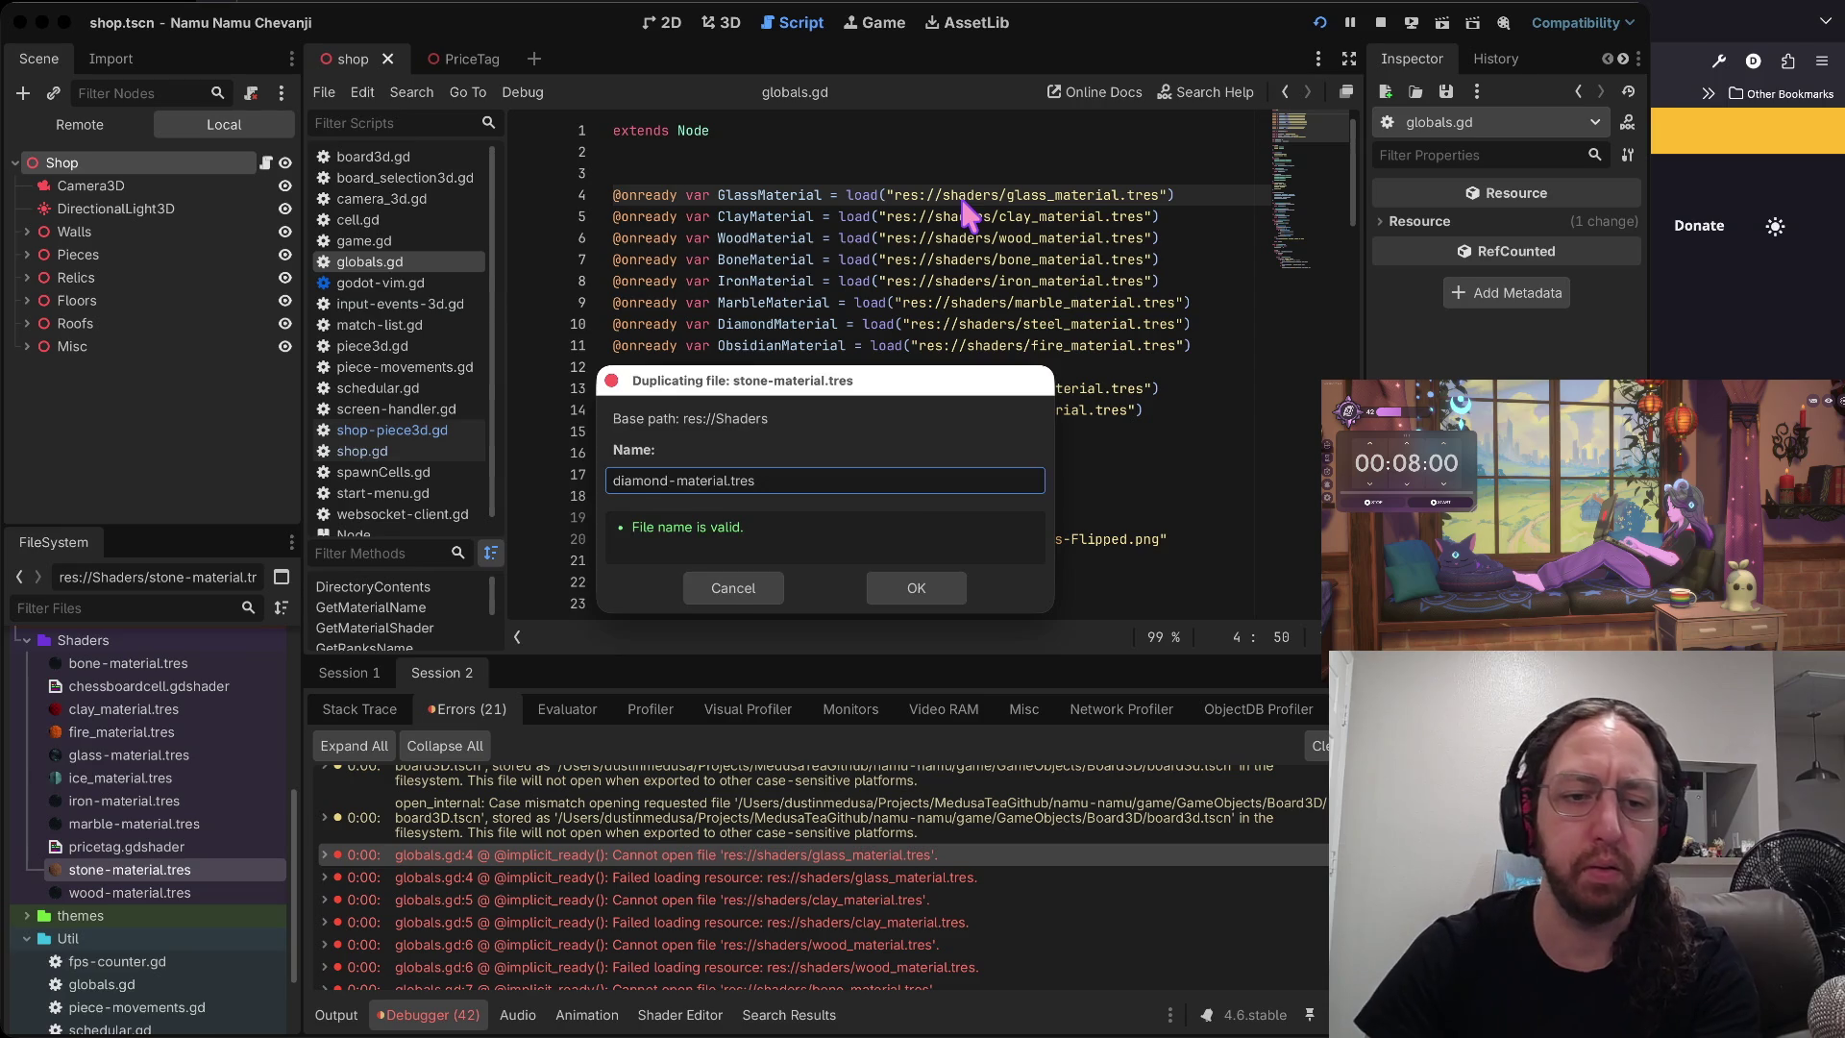
key(Return)
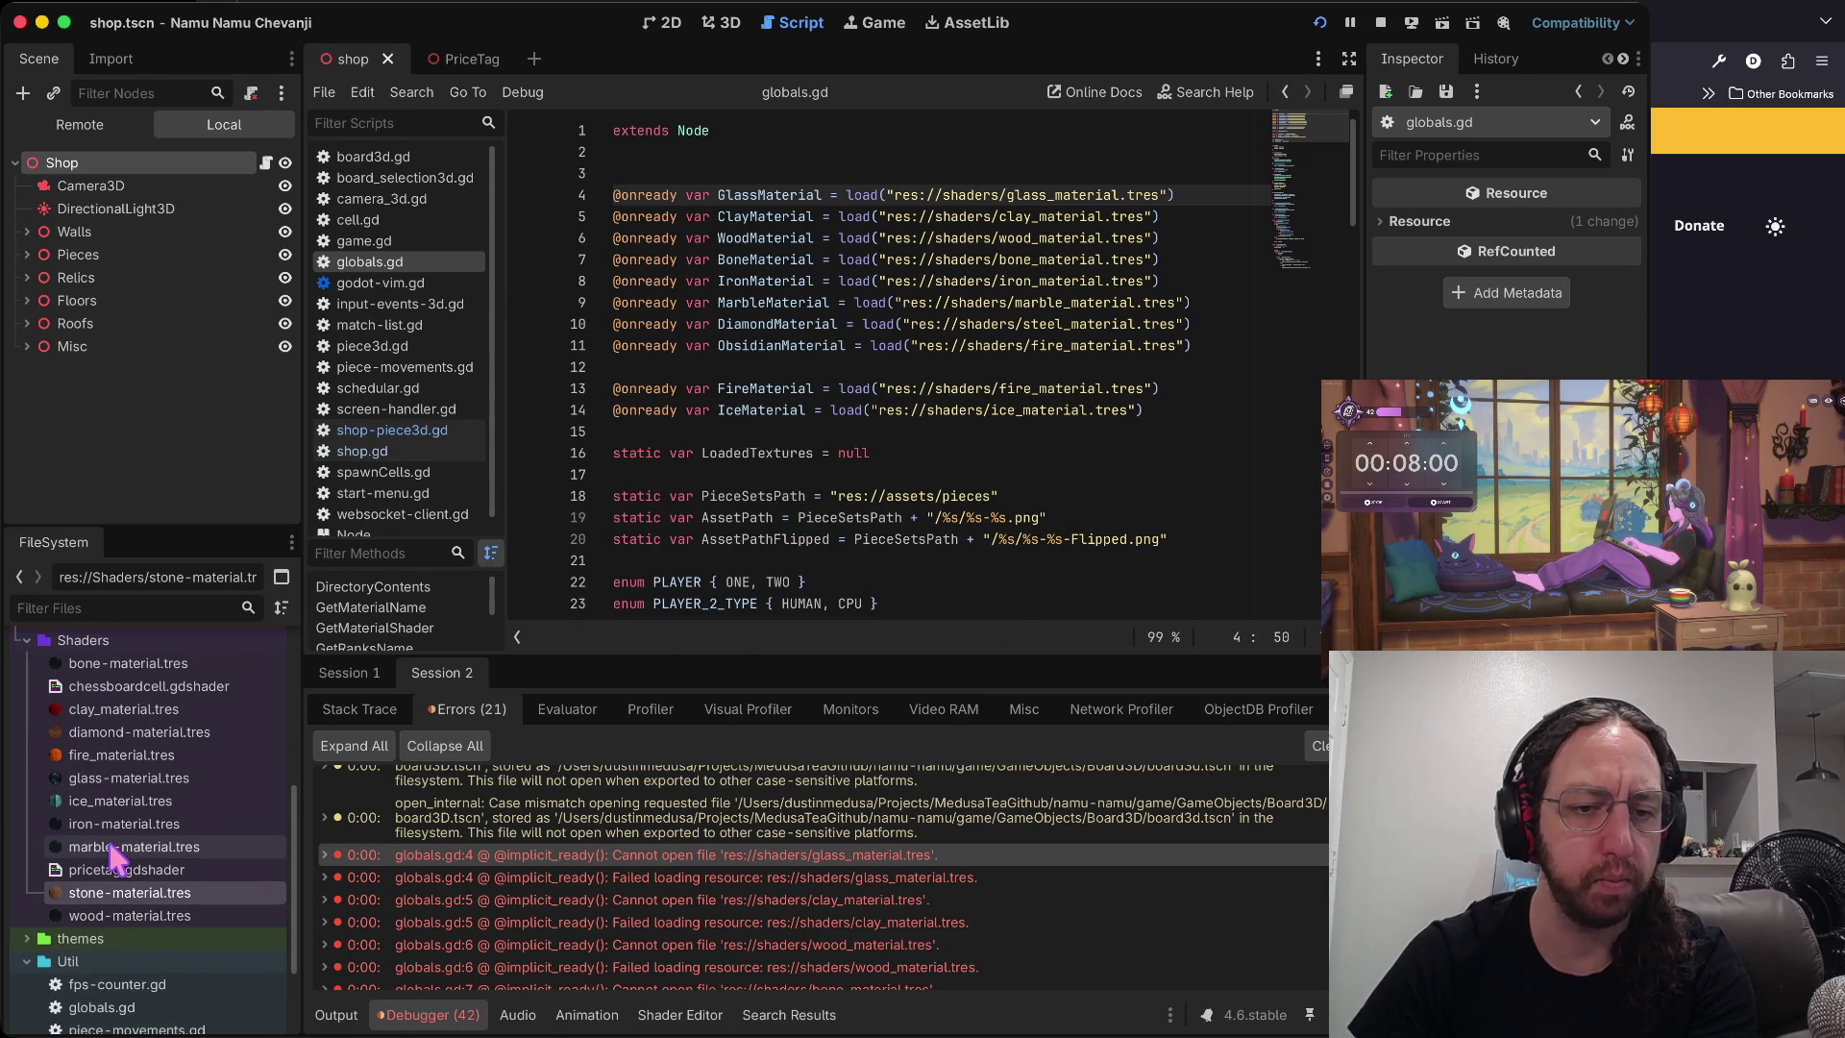
right_click(112, 847)
click(183, 837)
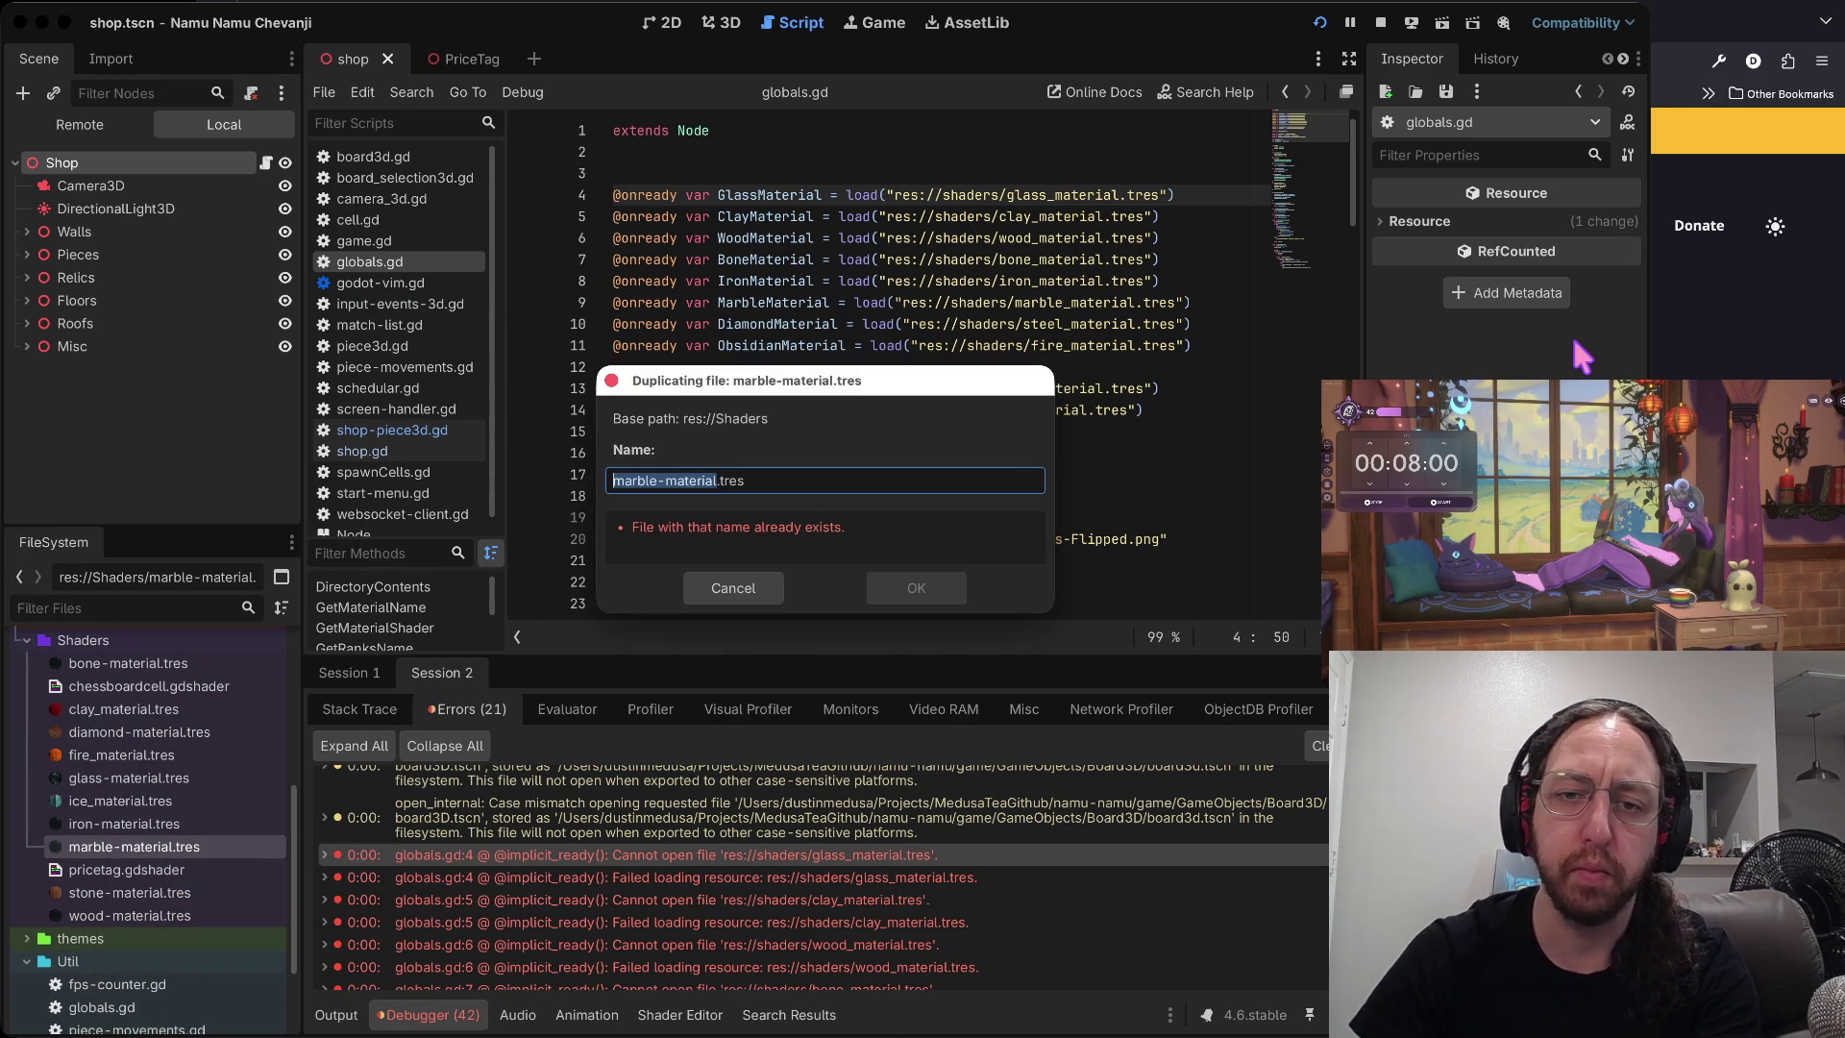
key(alt+BackSpace)
text(obsidian)
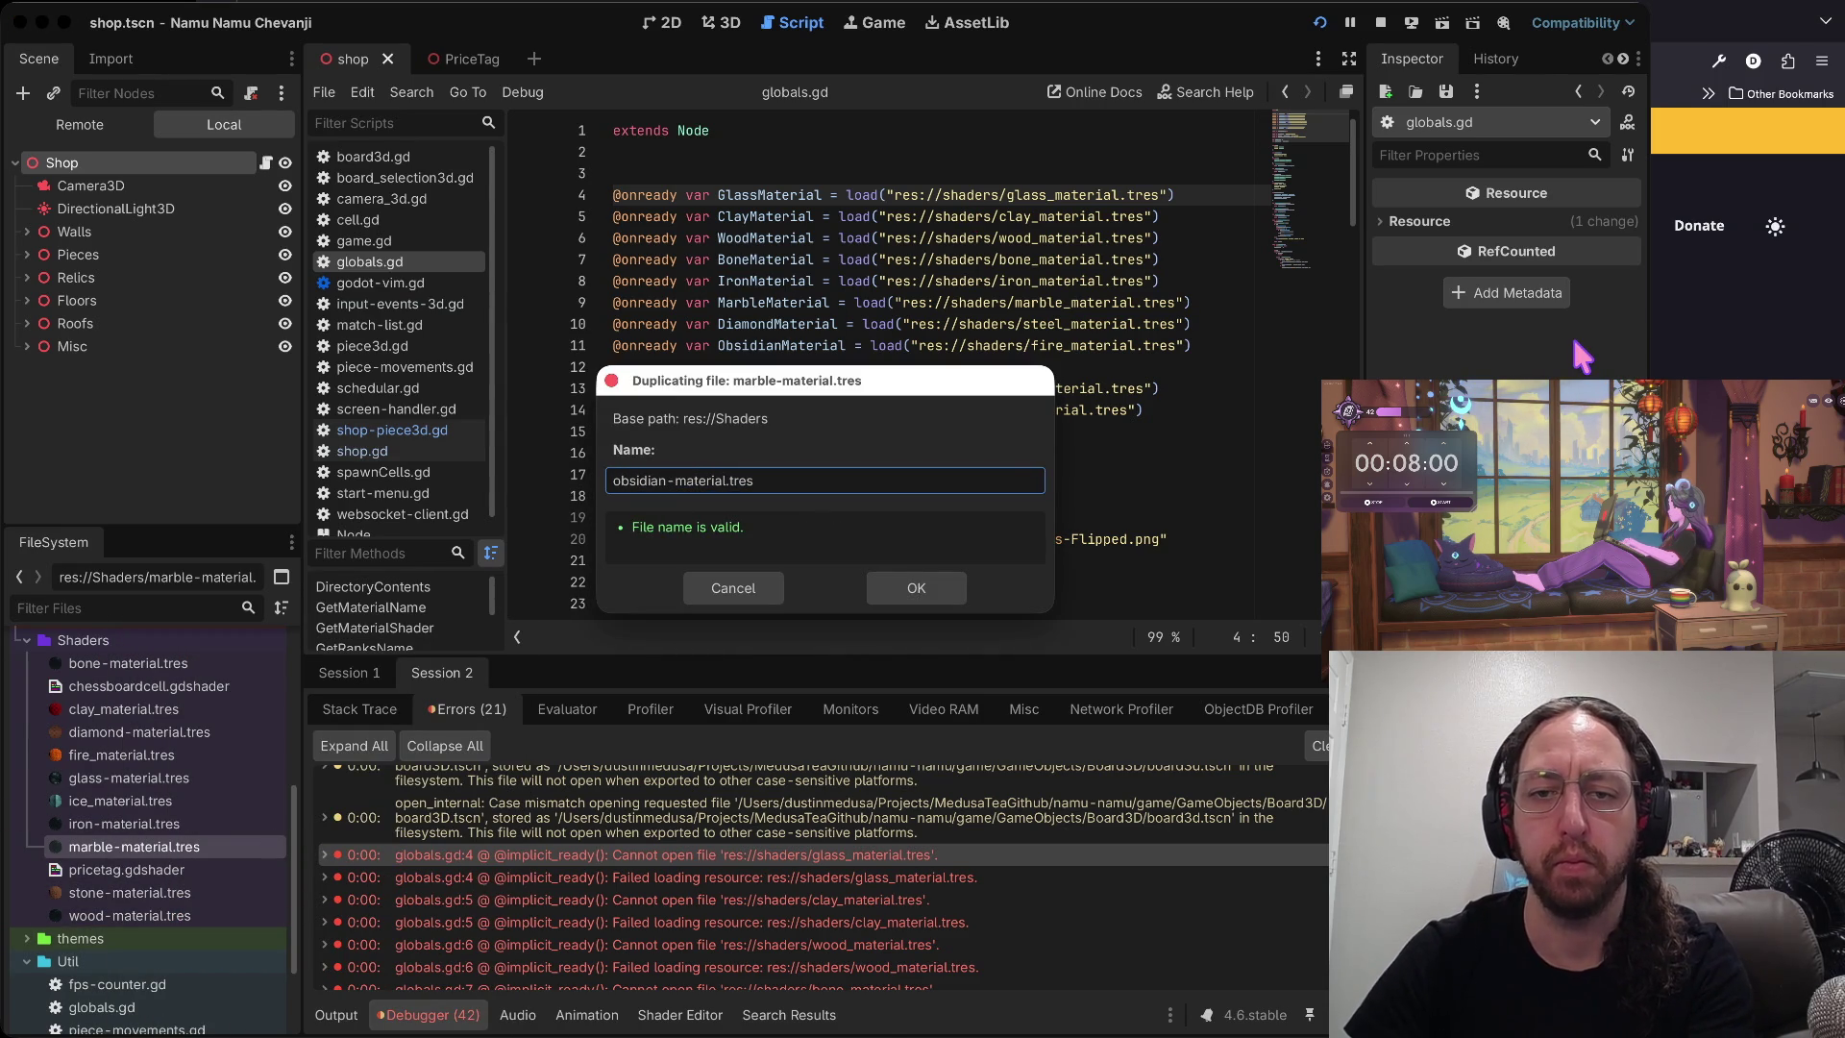
click(942, 588)
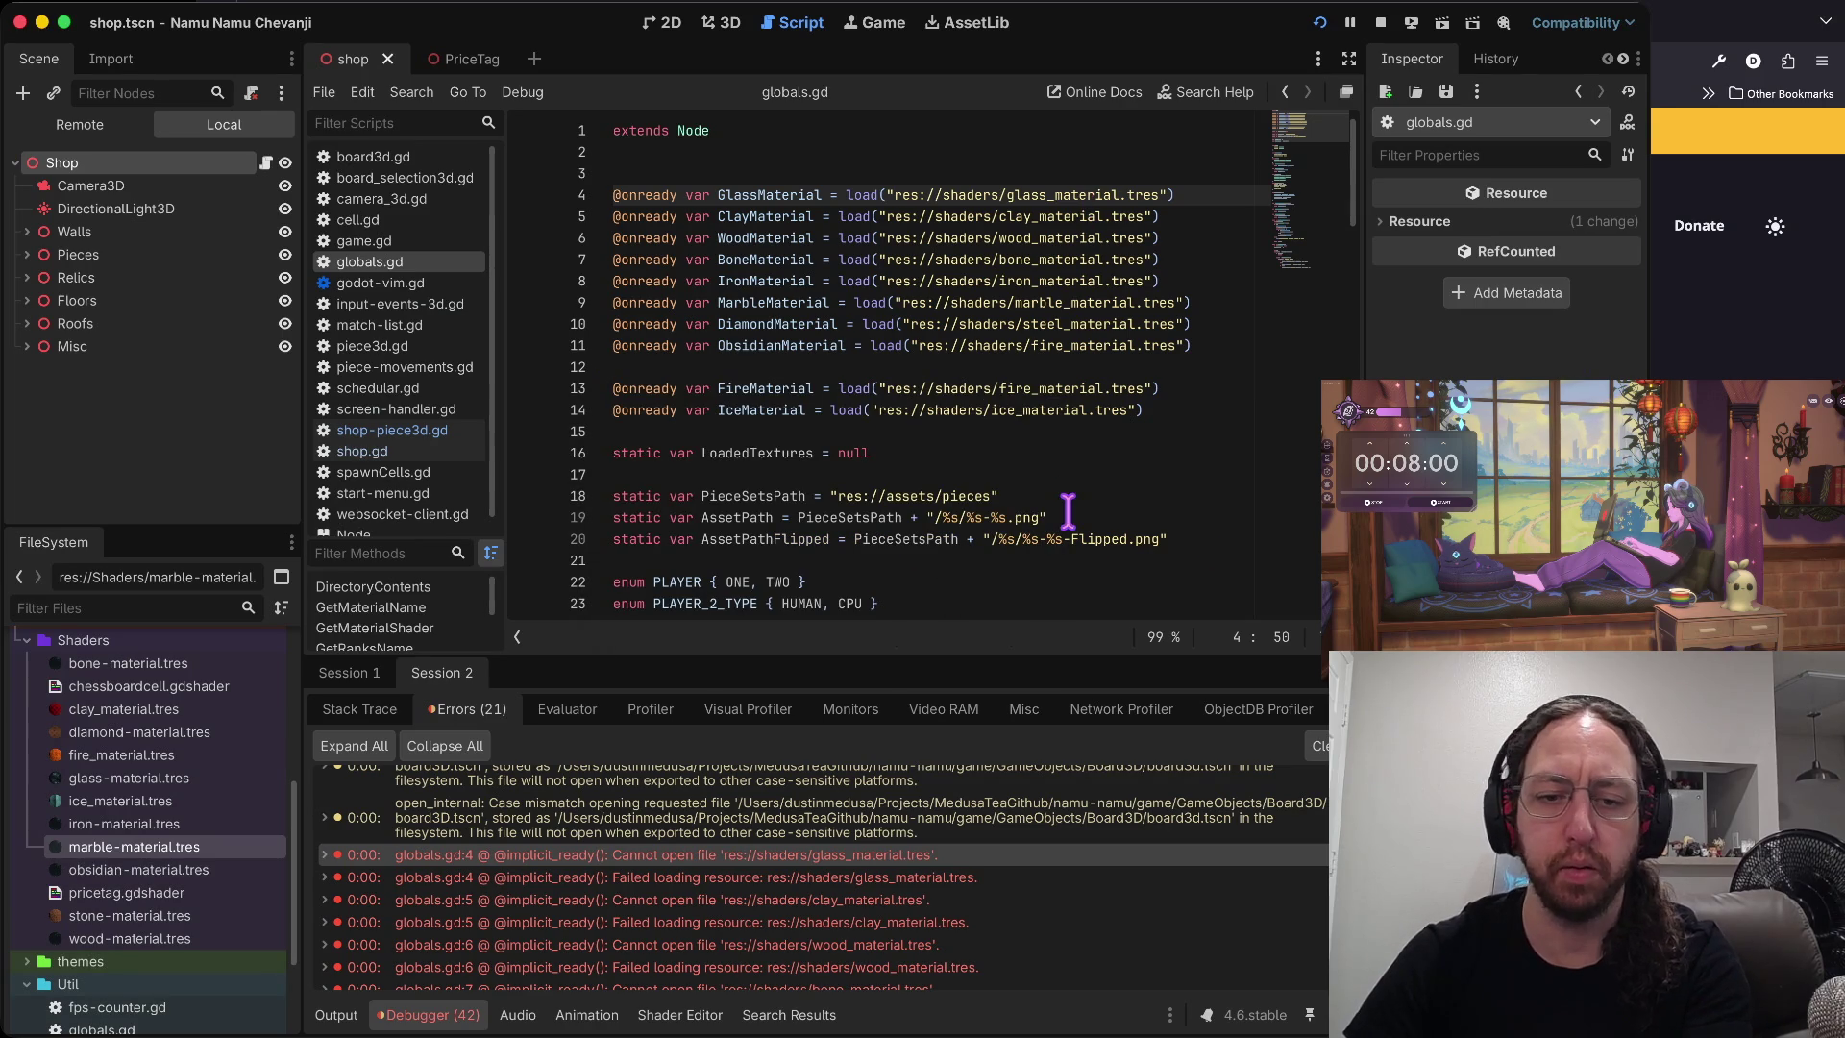
- Run the game, inspect the globals.gd:4 glass material load error, then stop the game
key(super+b)
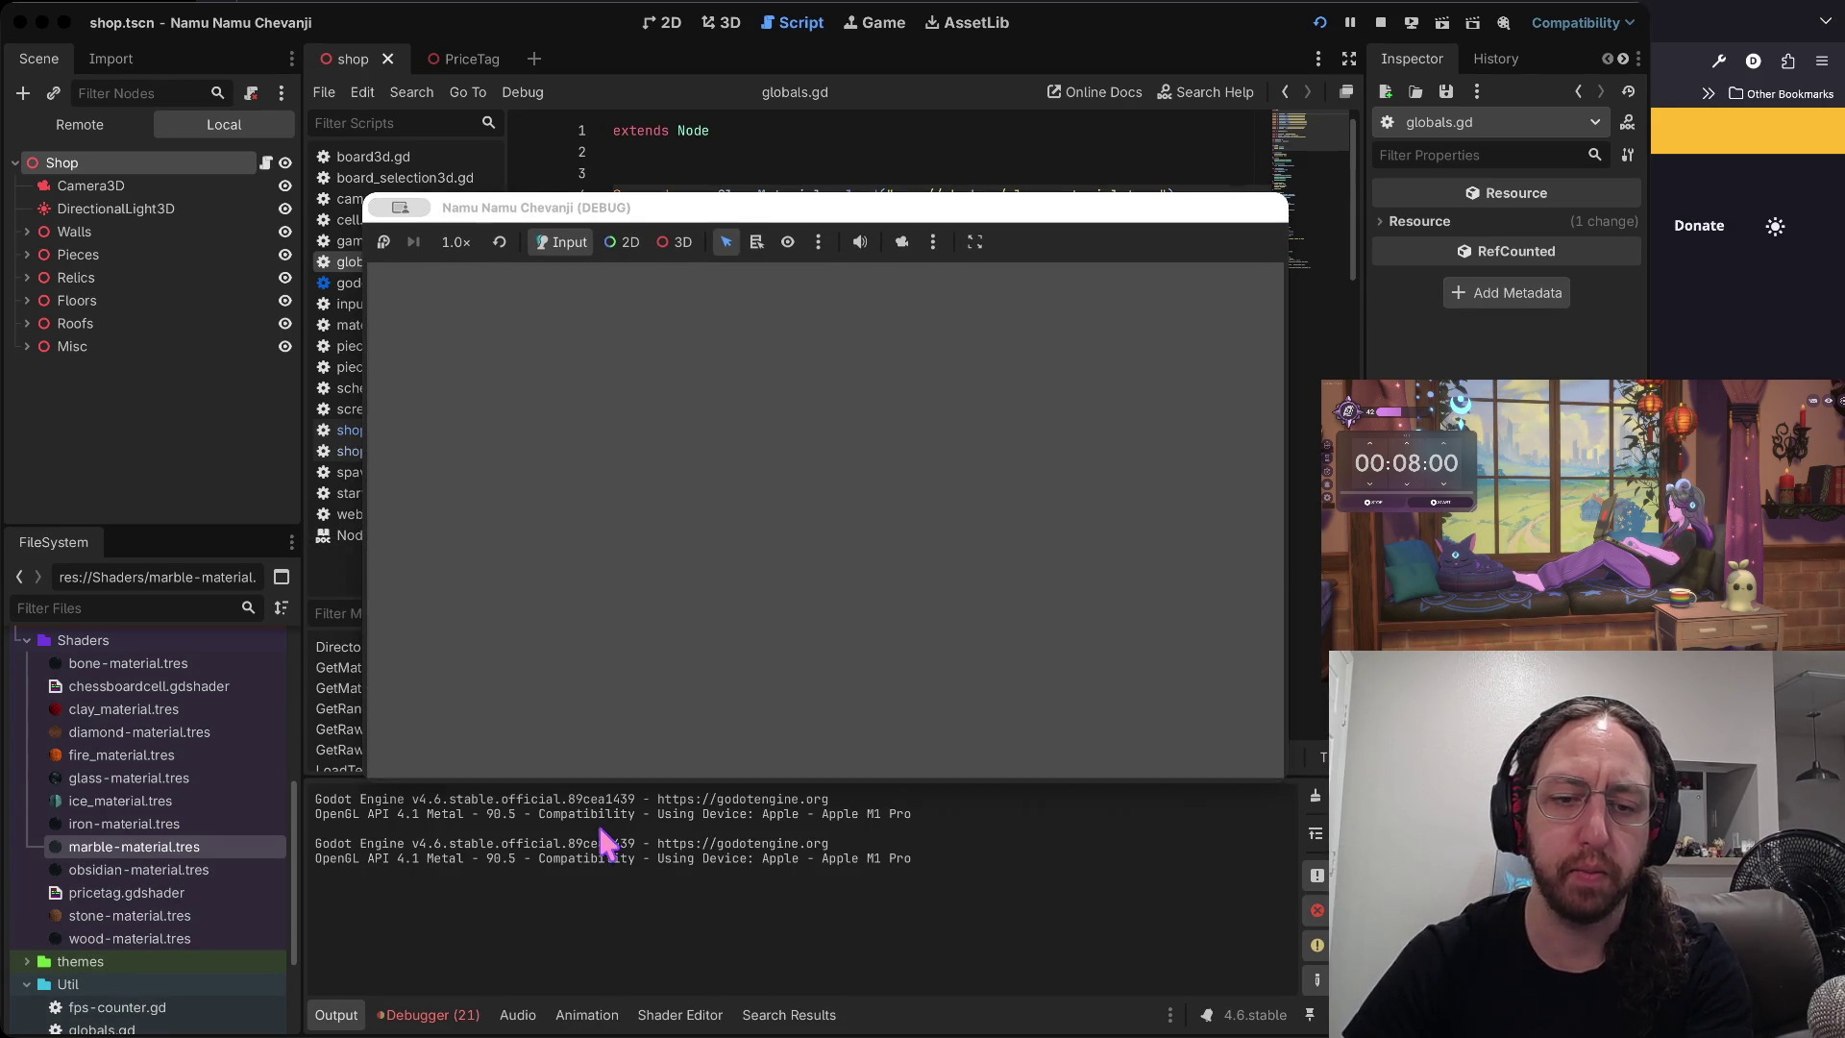
click(432, 1016)
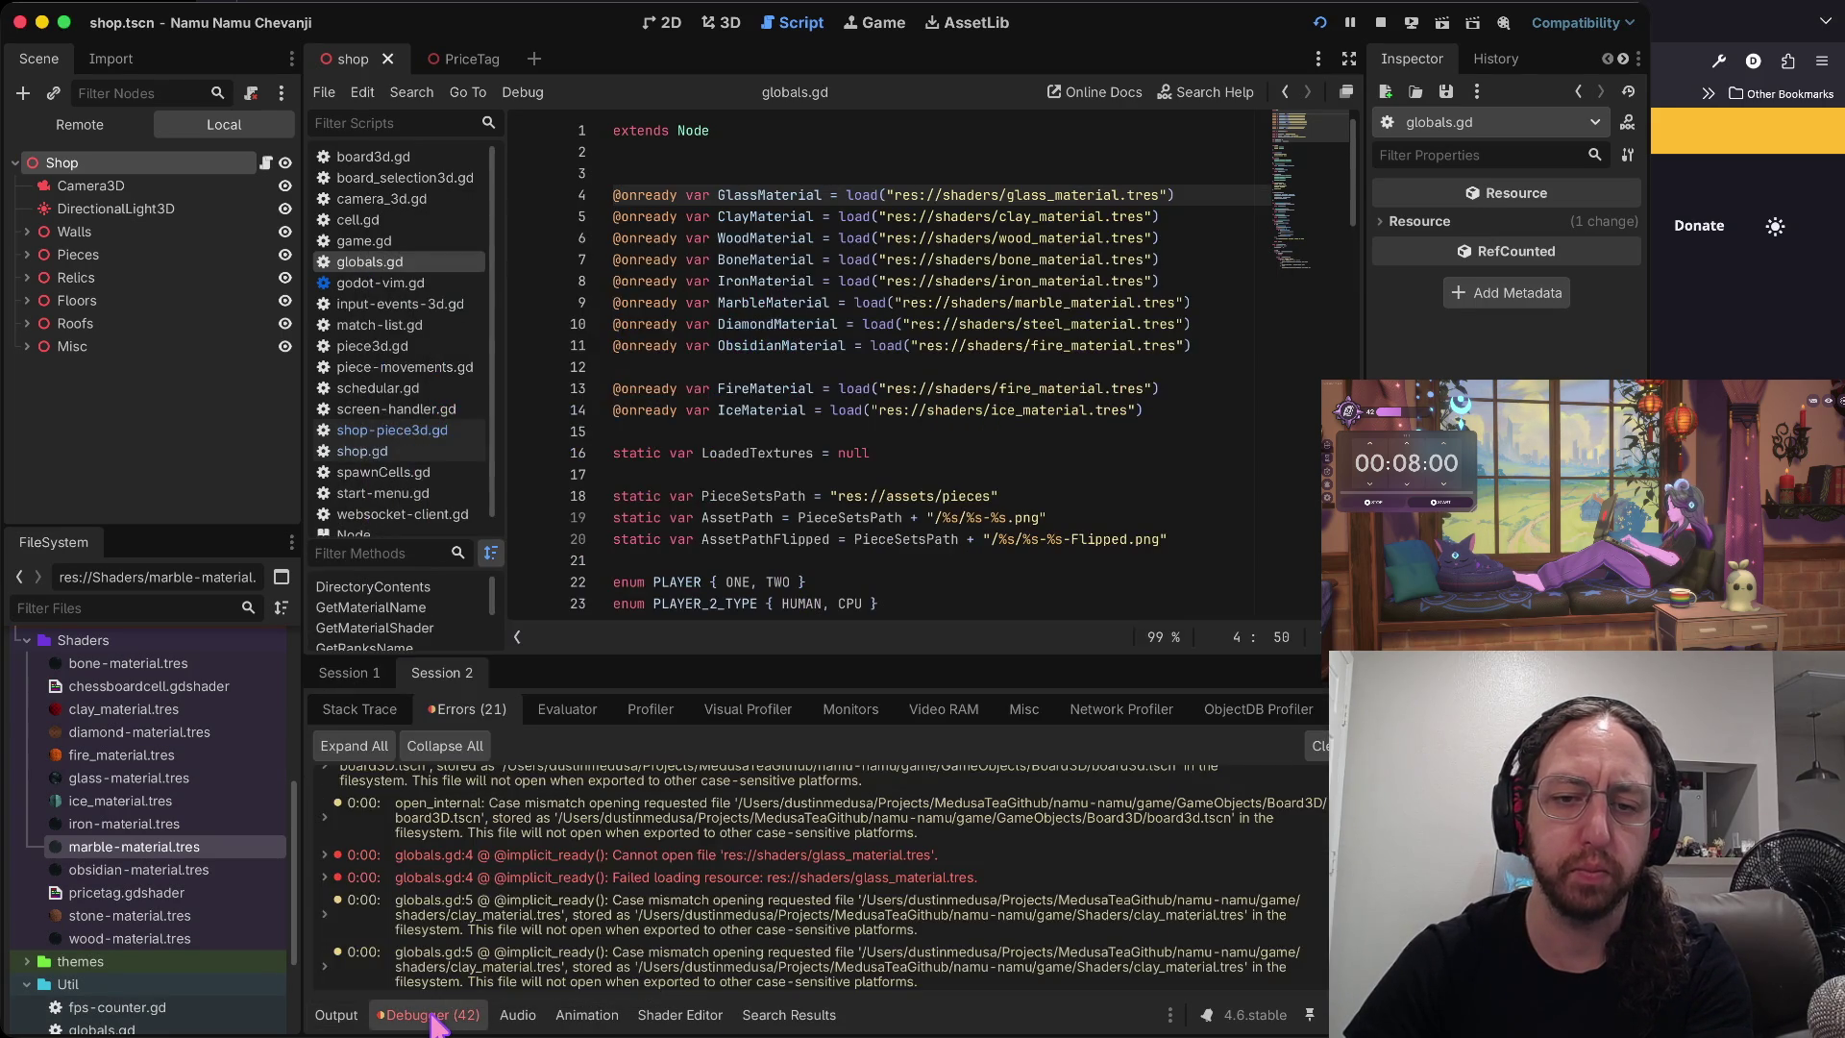
click(699, 854)
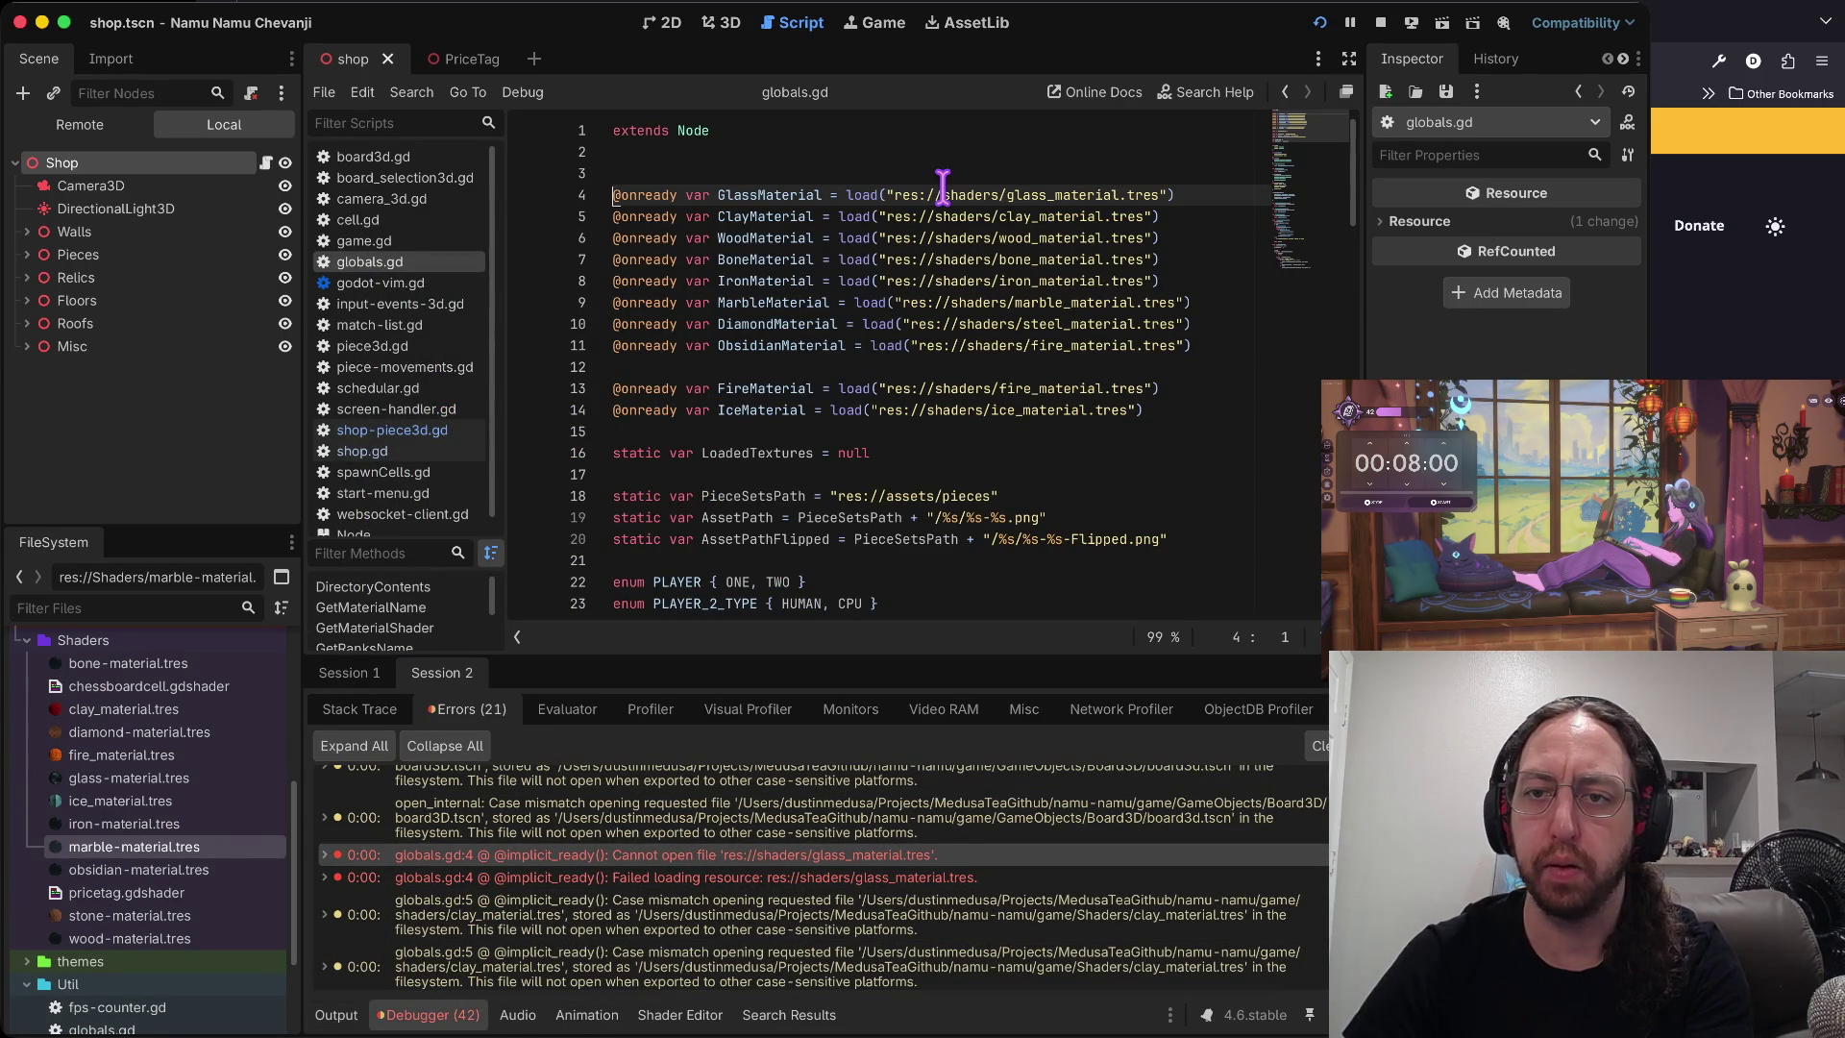
click(1384, 24)
click(1057, 195)
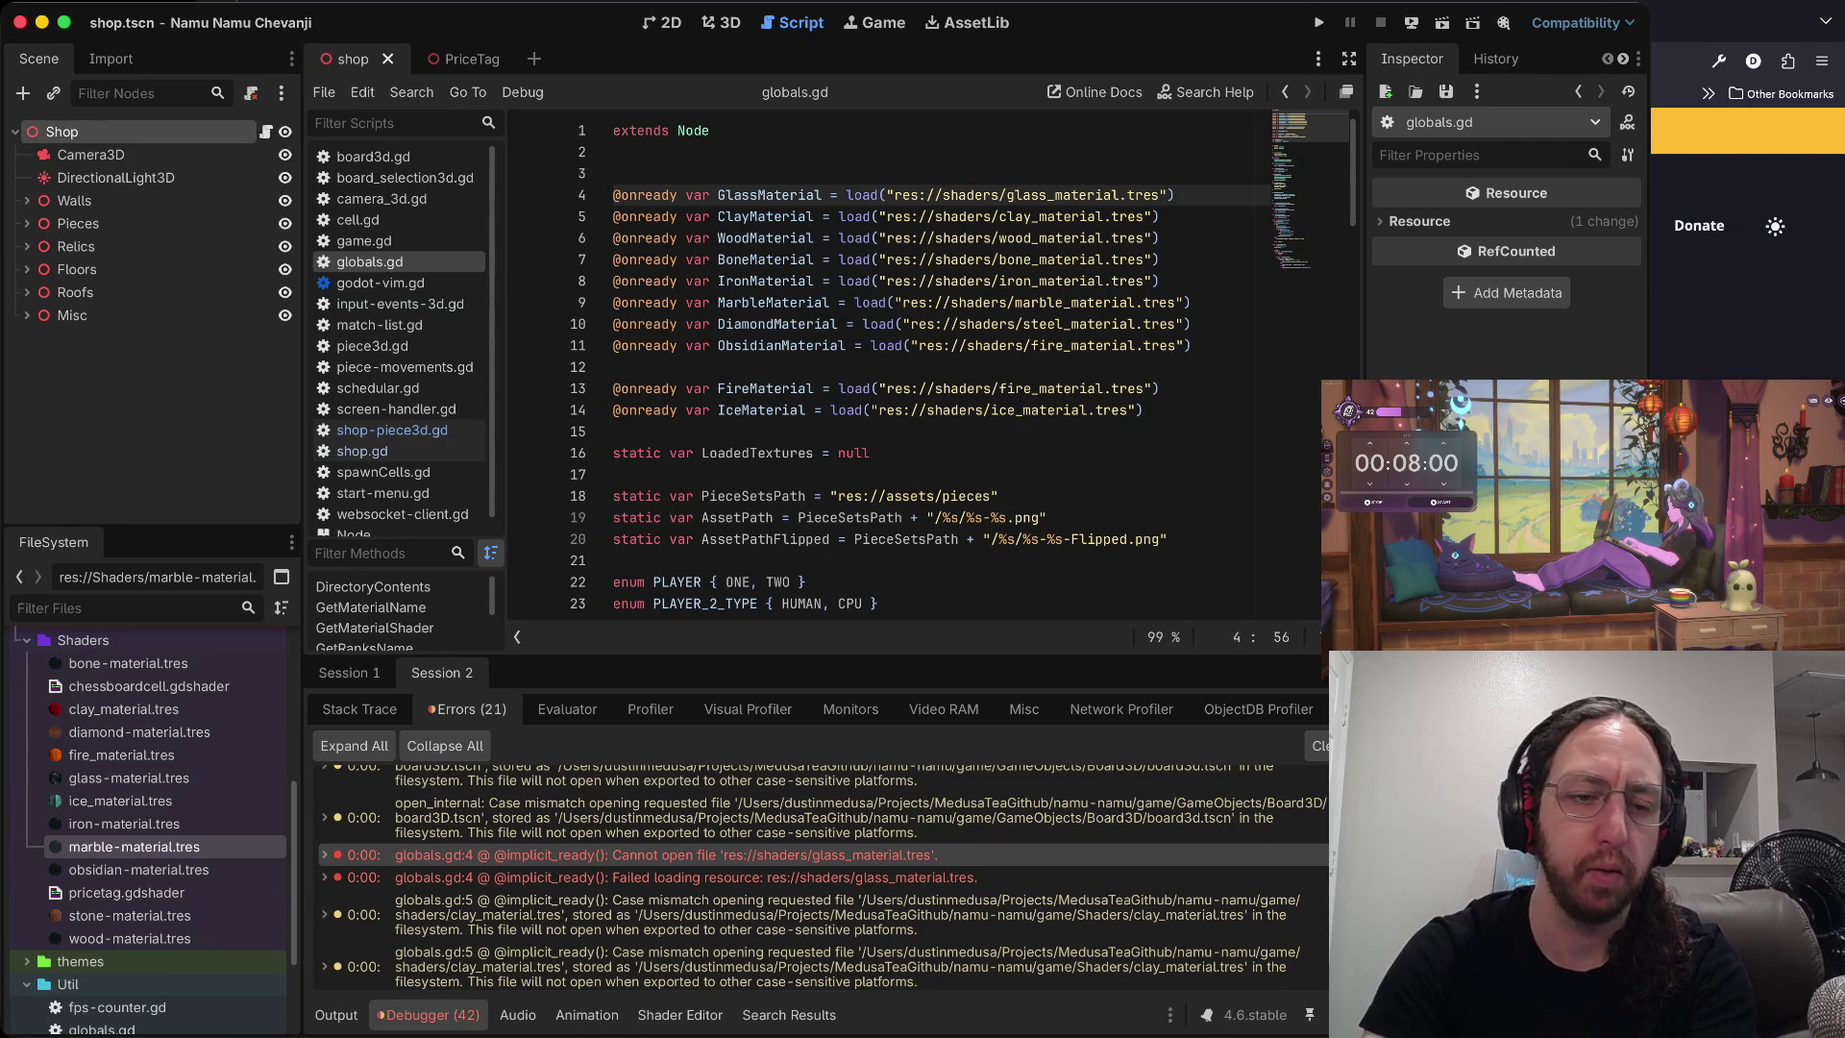
- Change the glass, clay and wood material paths on lines 4–6 to glass-, clay- and wood-material
scroll(219, 778, up, 6)
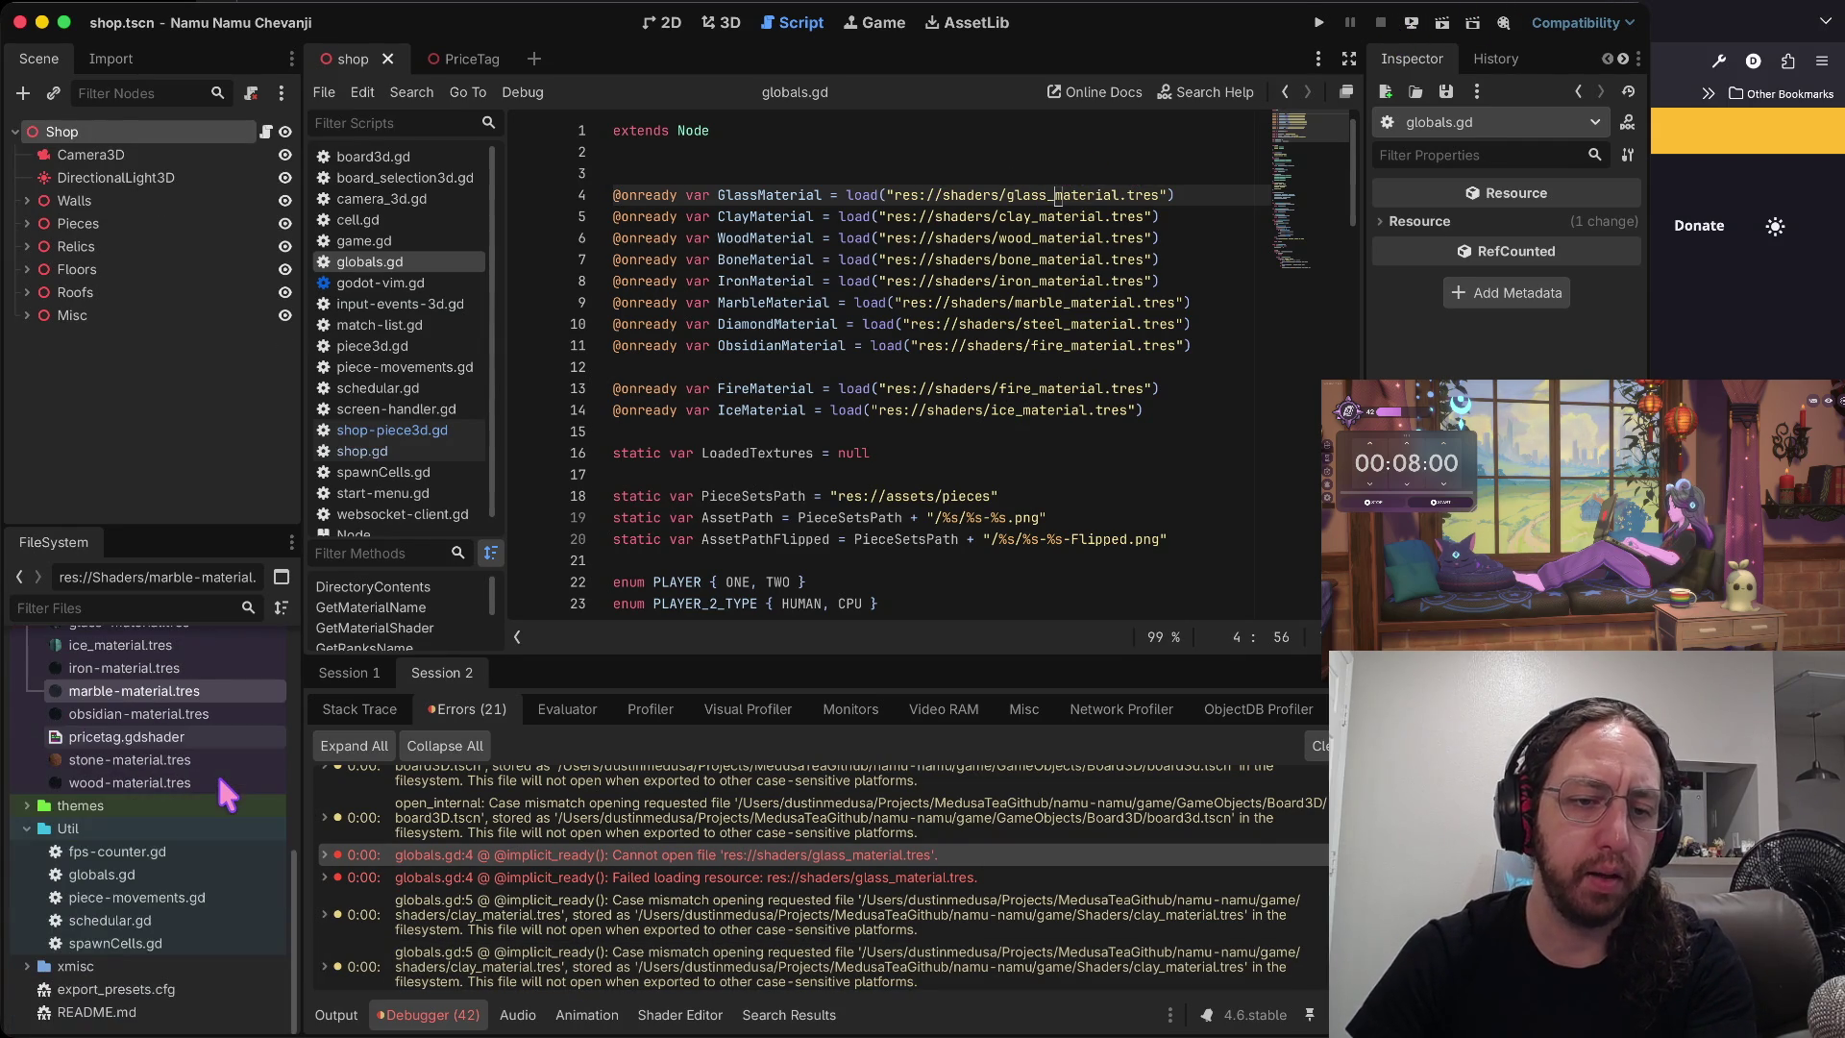
scroll(221, 792, down, 1)
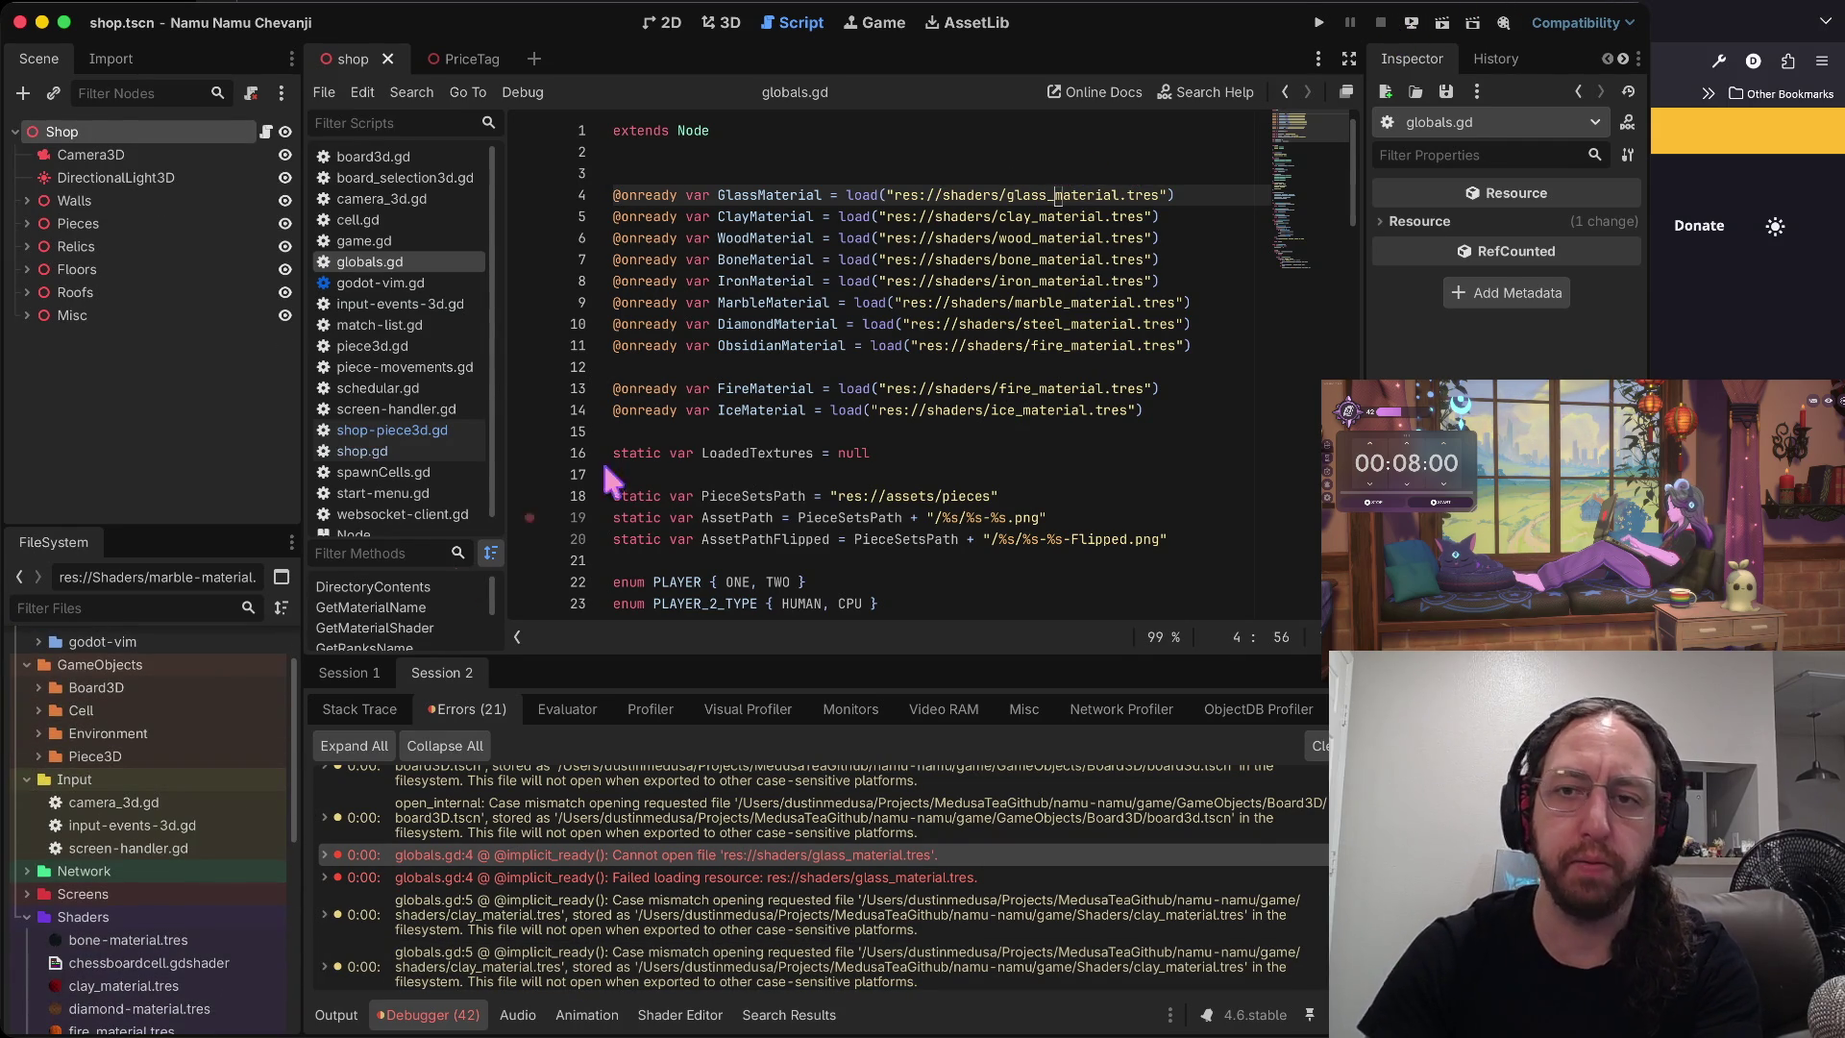
key(h)
key(r)
key(minus)
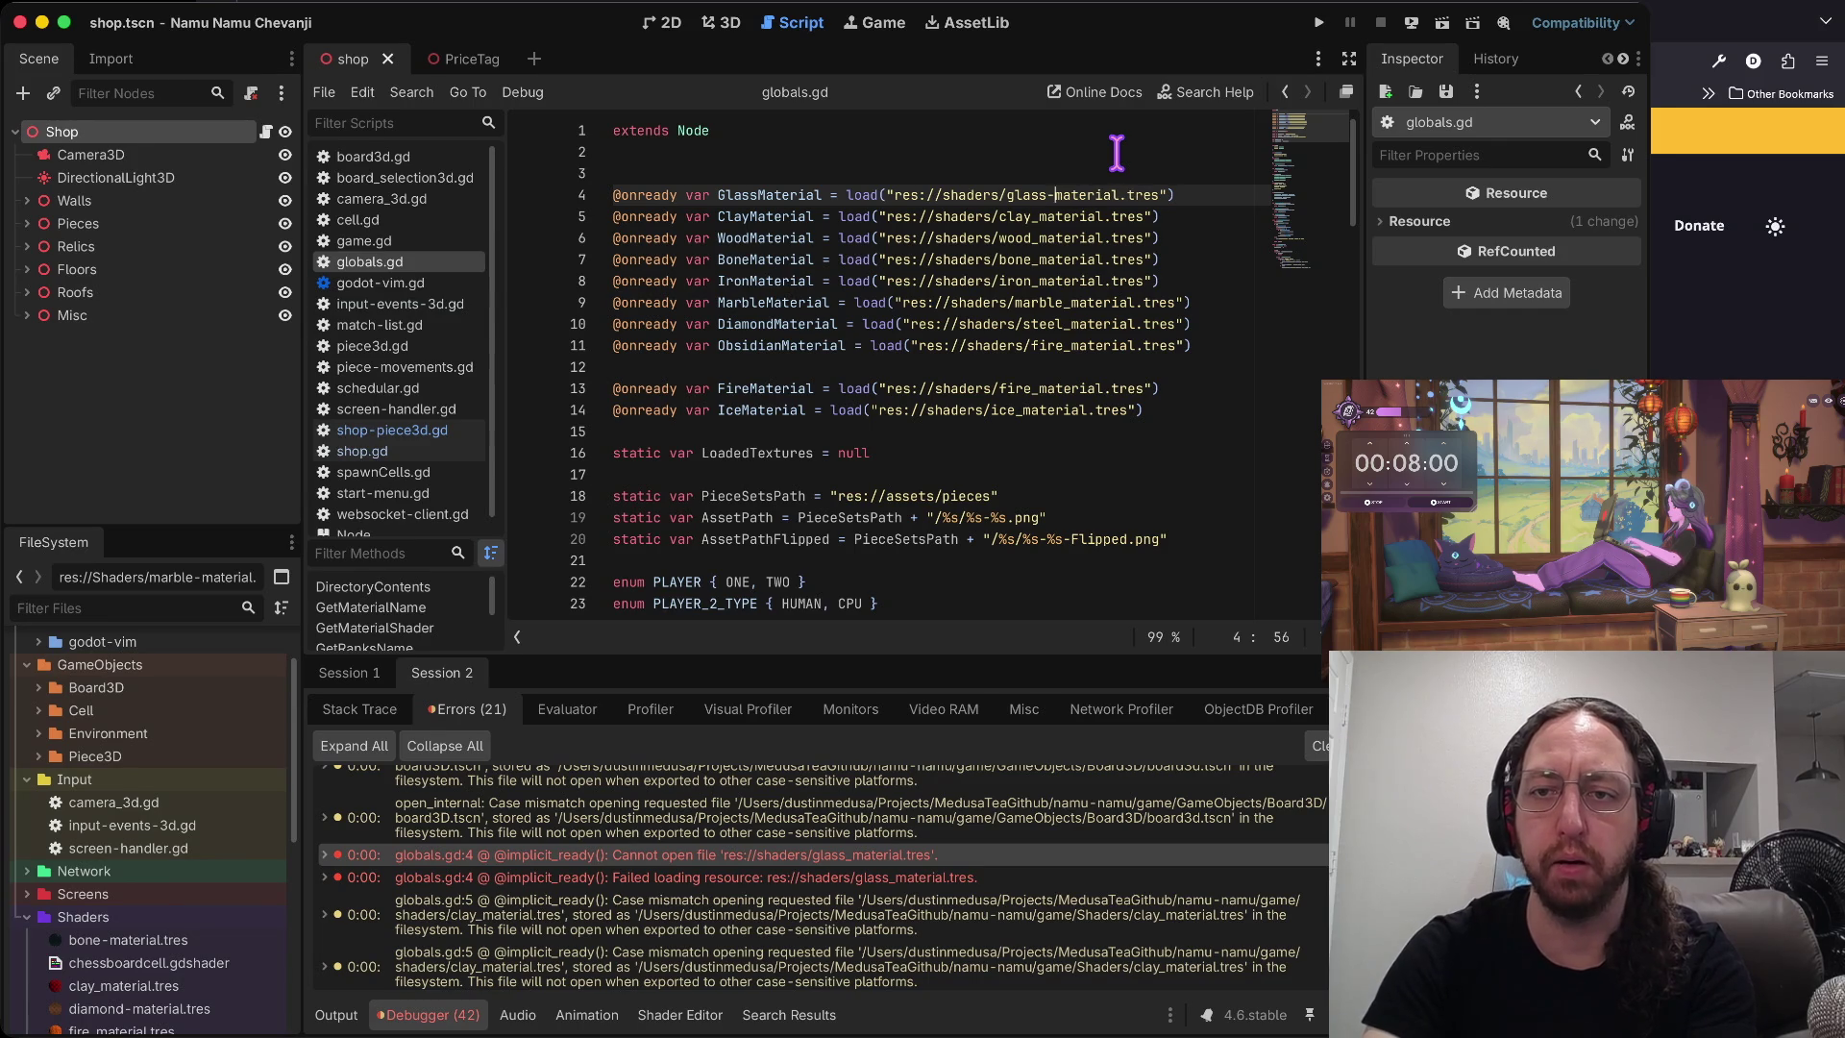
key(j)
key(r)
key(minus)
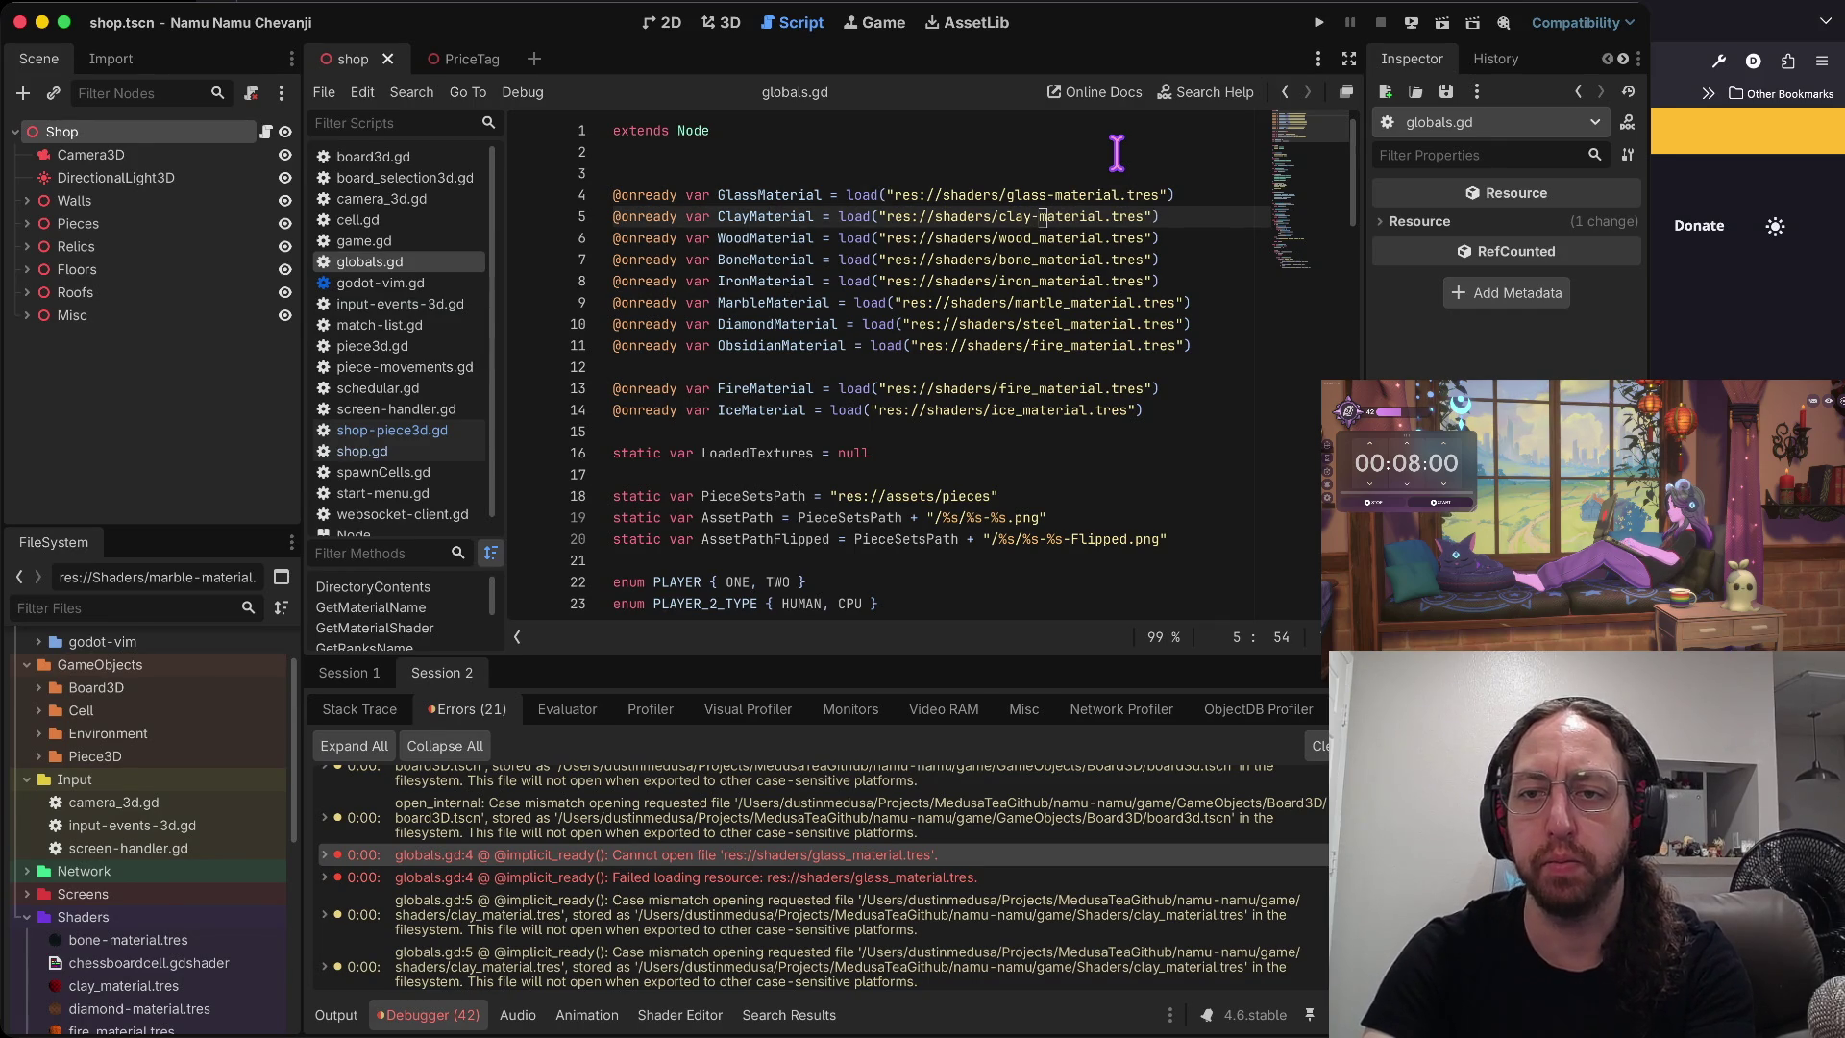
key(j)
key(r)
key(minus)
key(j)
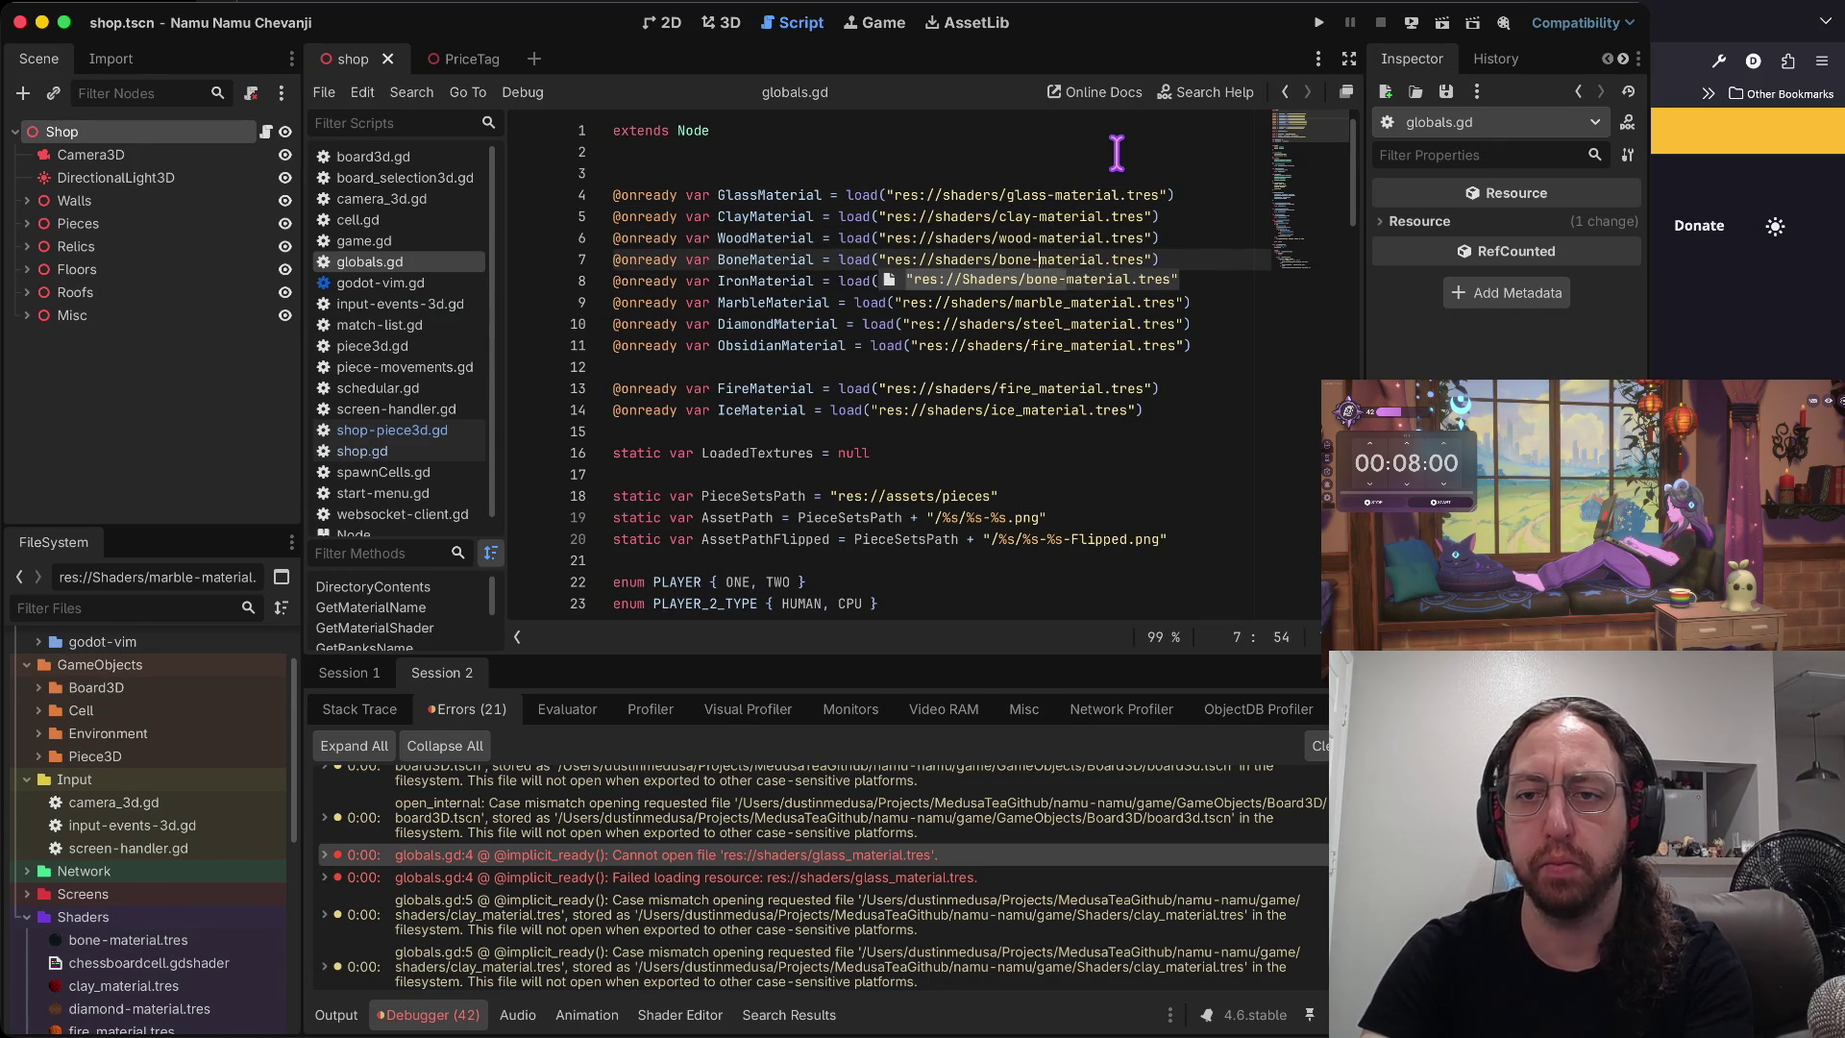
key(j)
- Change the marble, steel and fire paths to marble-, steel- and fire-material and save globals.gd
key(j)
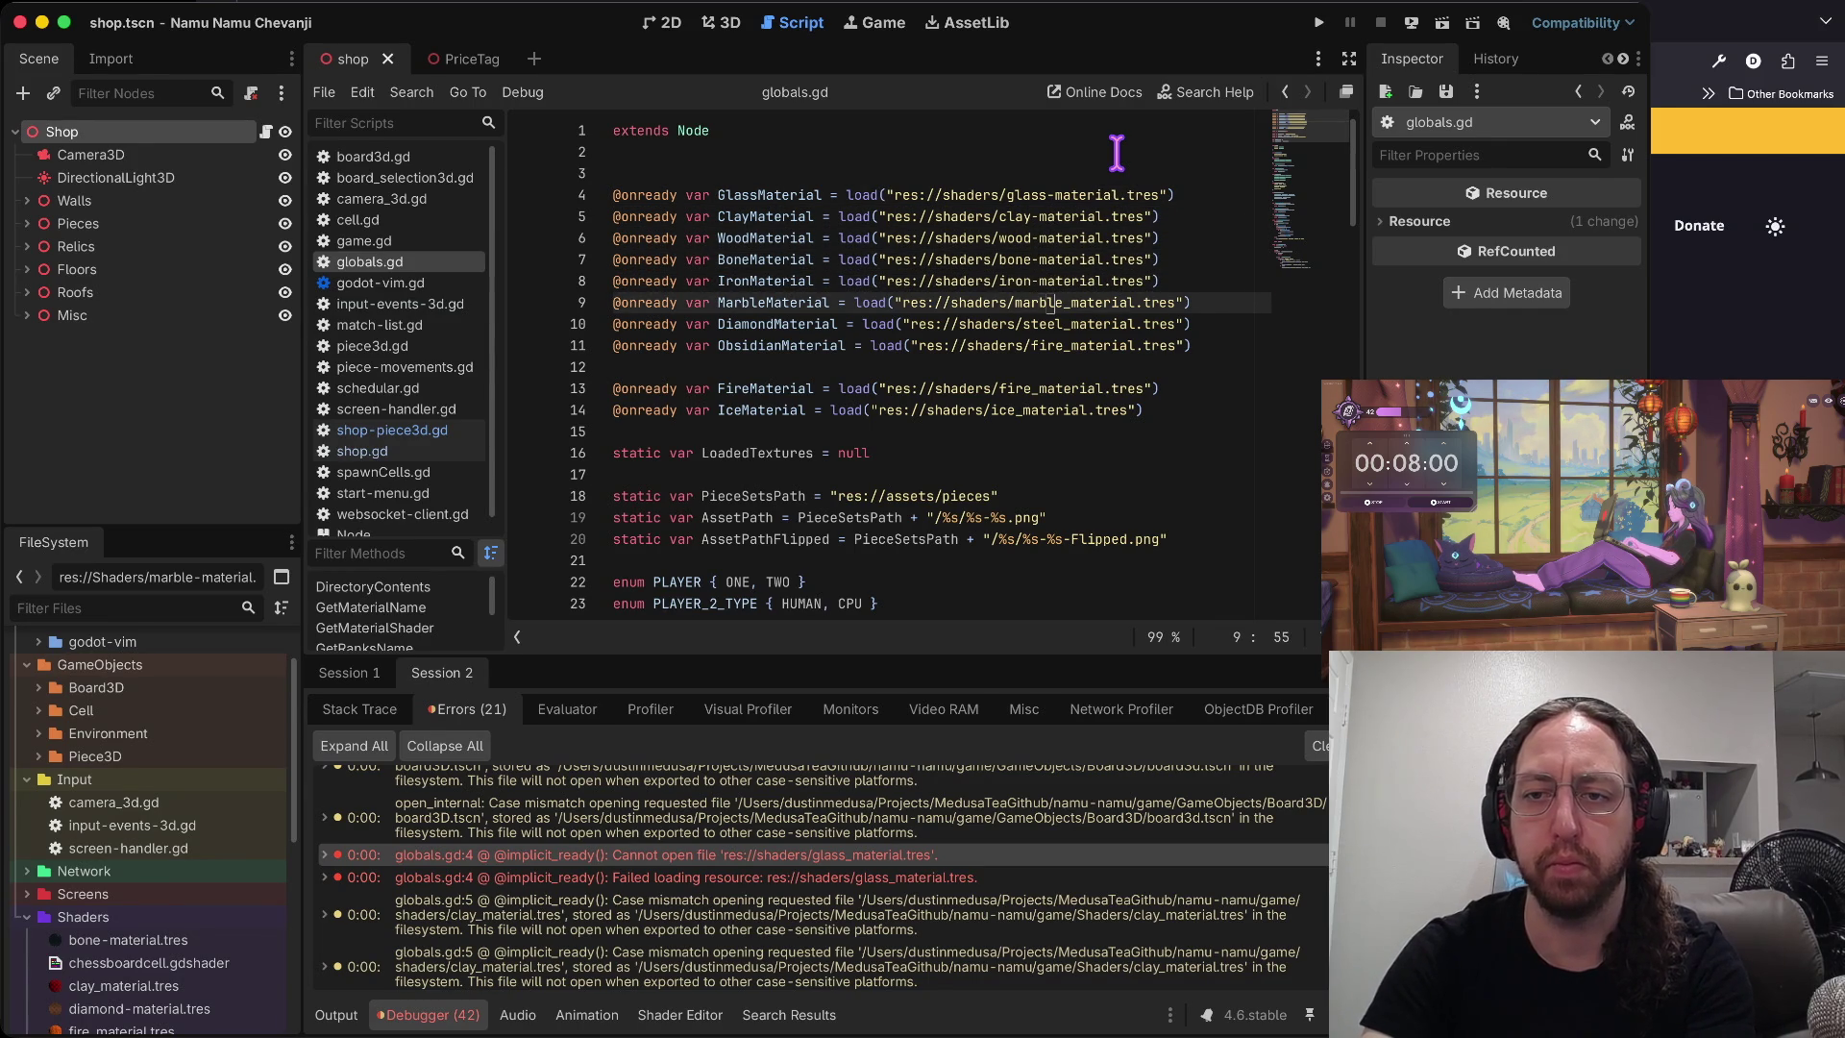
key(r)
key(minus)
key(j)
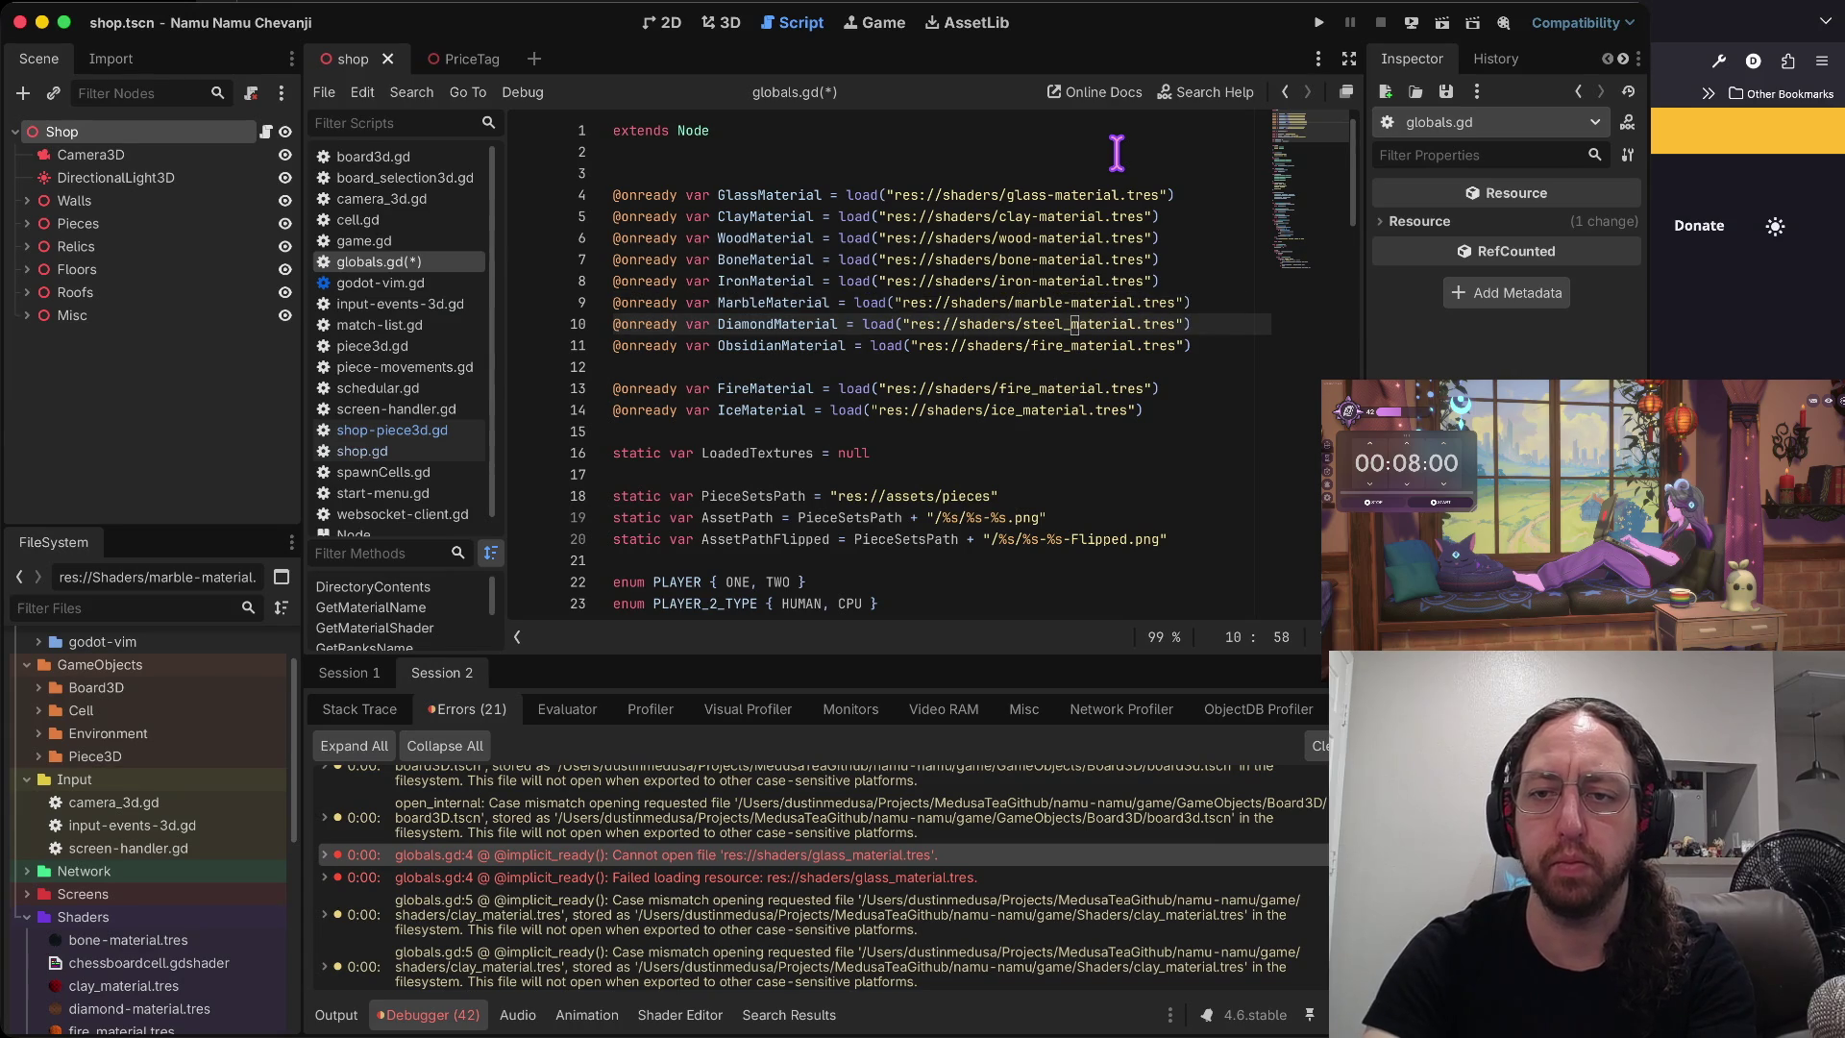
key(r)
key(minus)
key(j)
key(r)
key(minus)
key(ctrl+s)
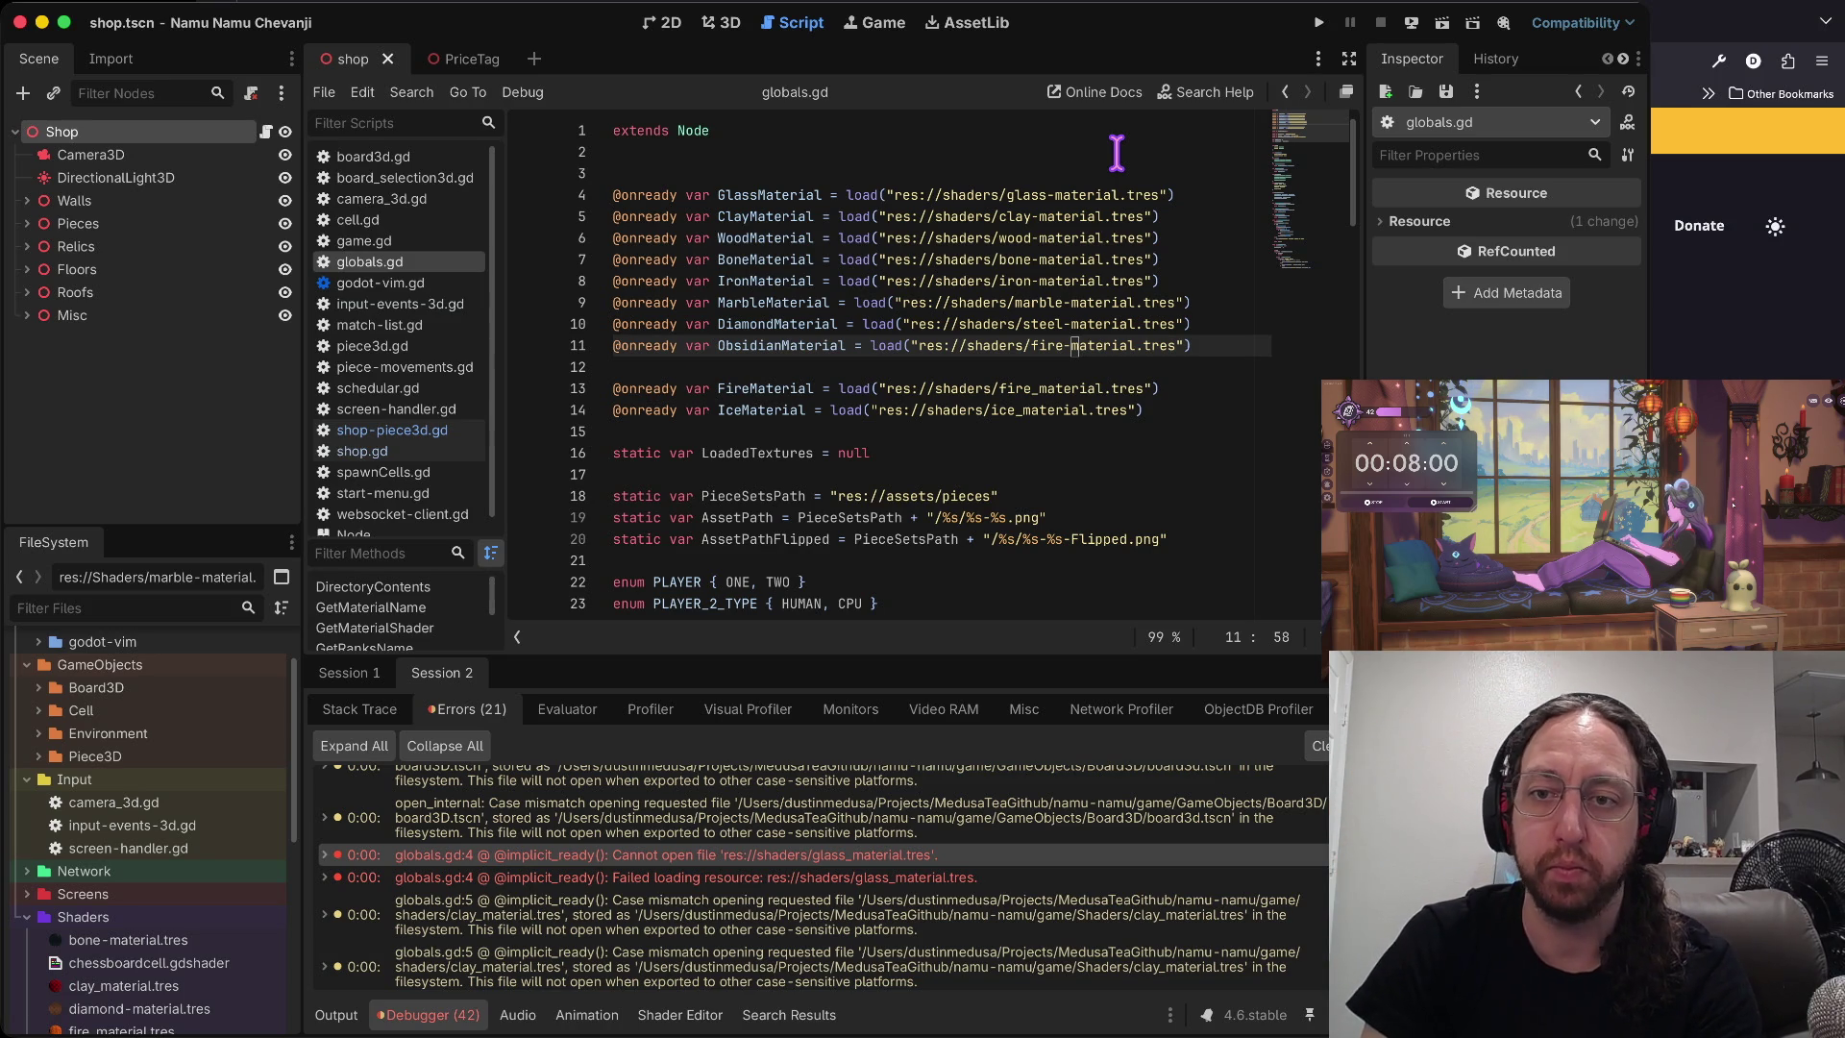
- Search all project files for glass_mat, finding 0 matches, and launch the game
click(1041, 388)
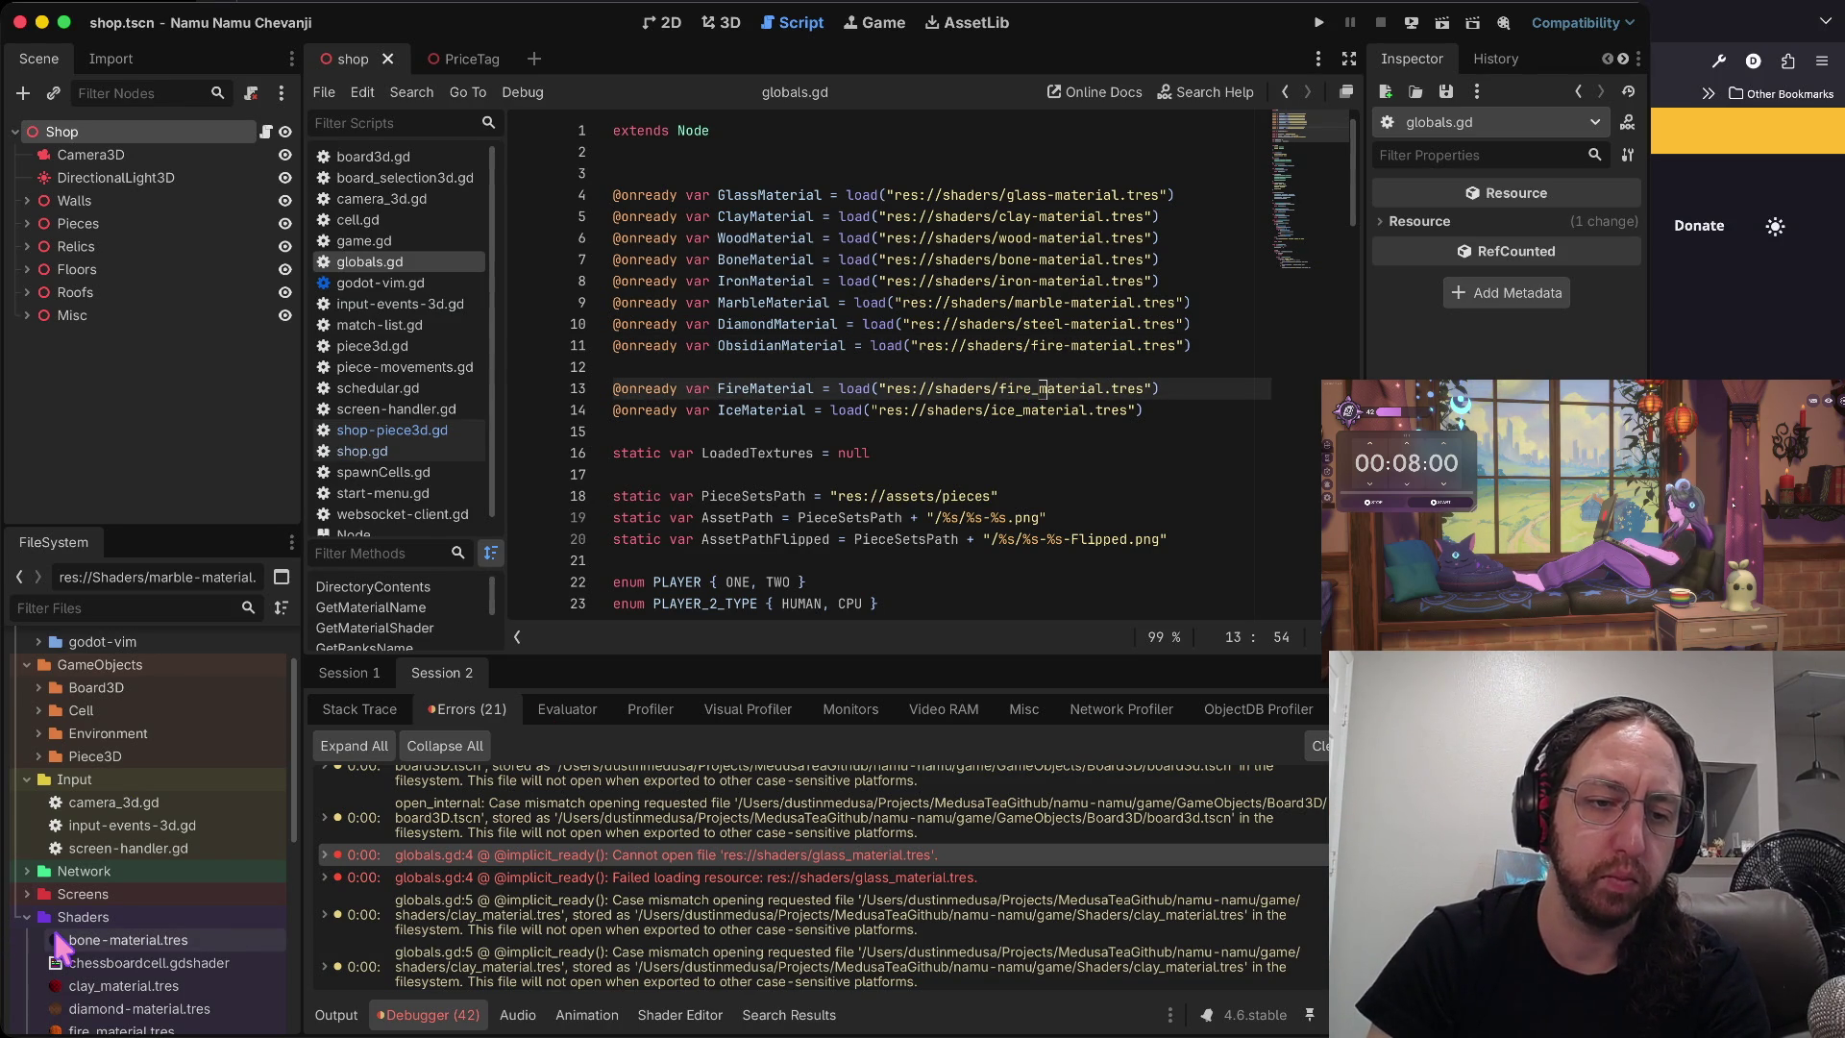
scroll(19, 966, down, 5)
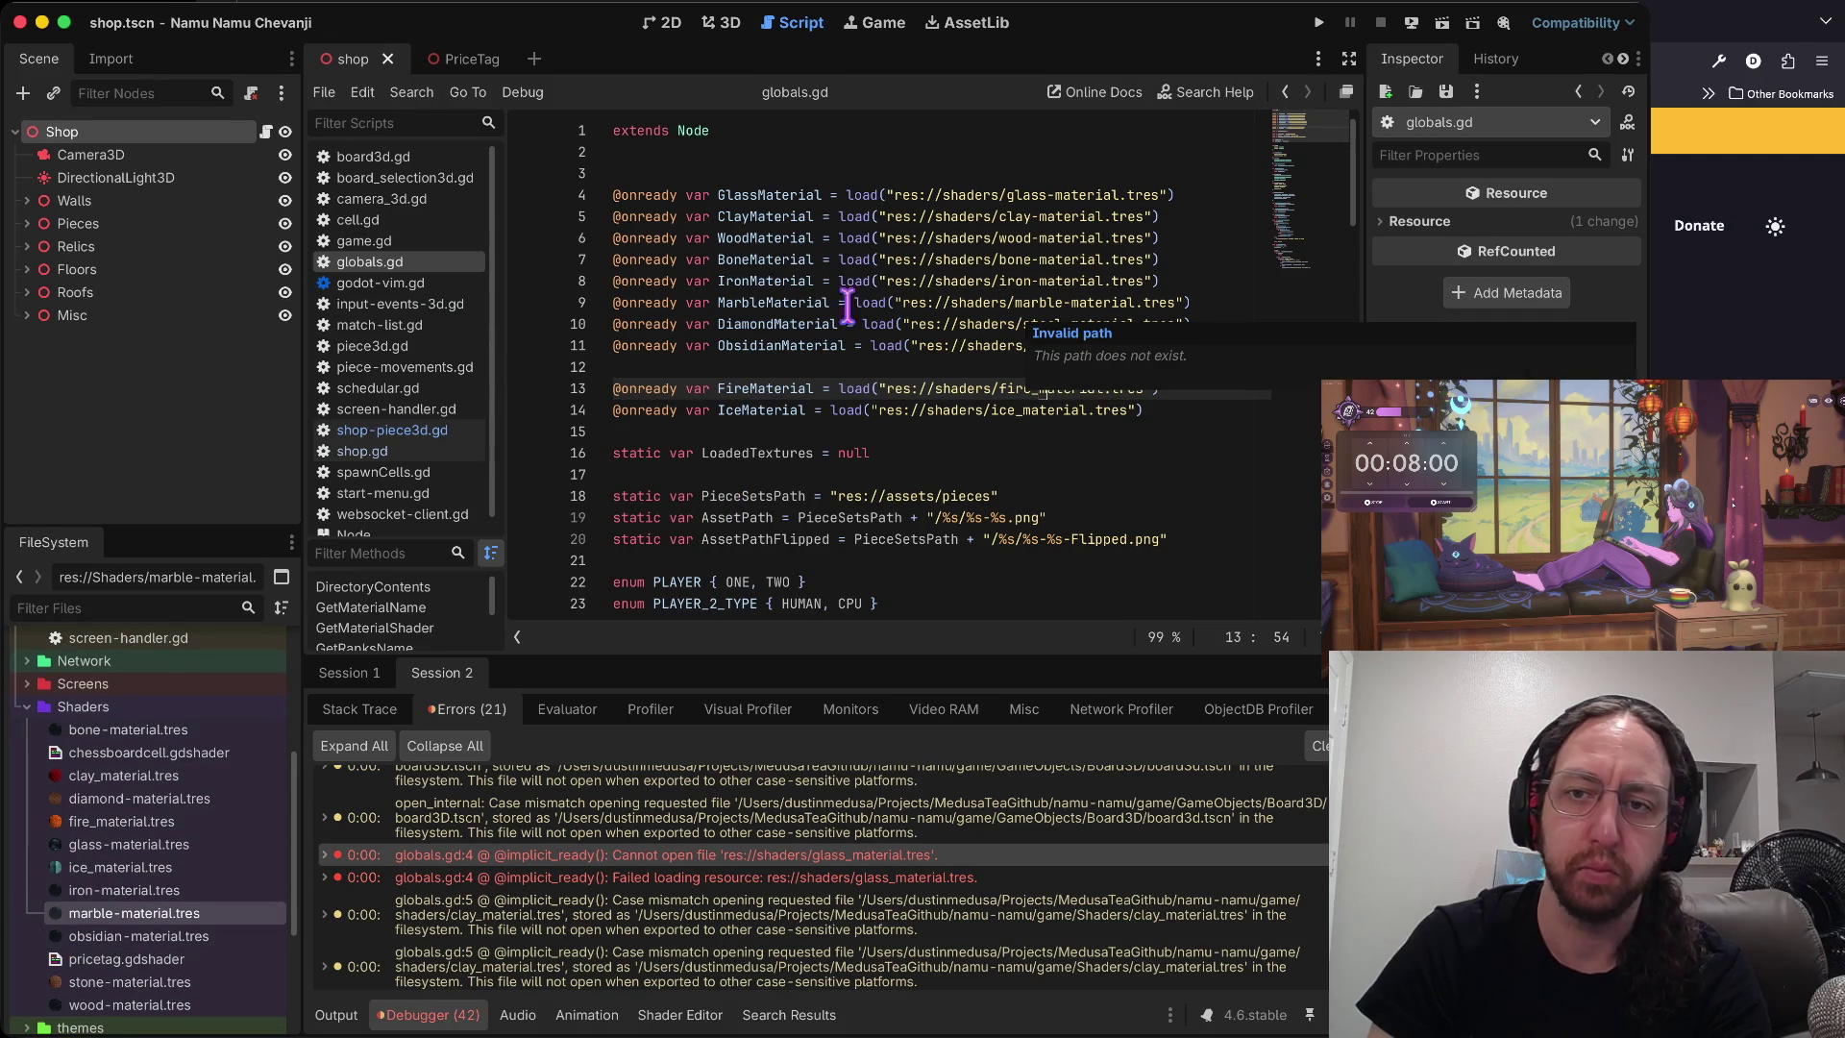
click(1083, 175)
key(ctrl+shift+f)
text(glas)
key(Return)
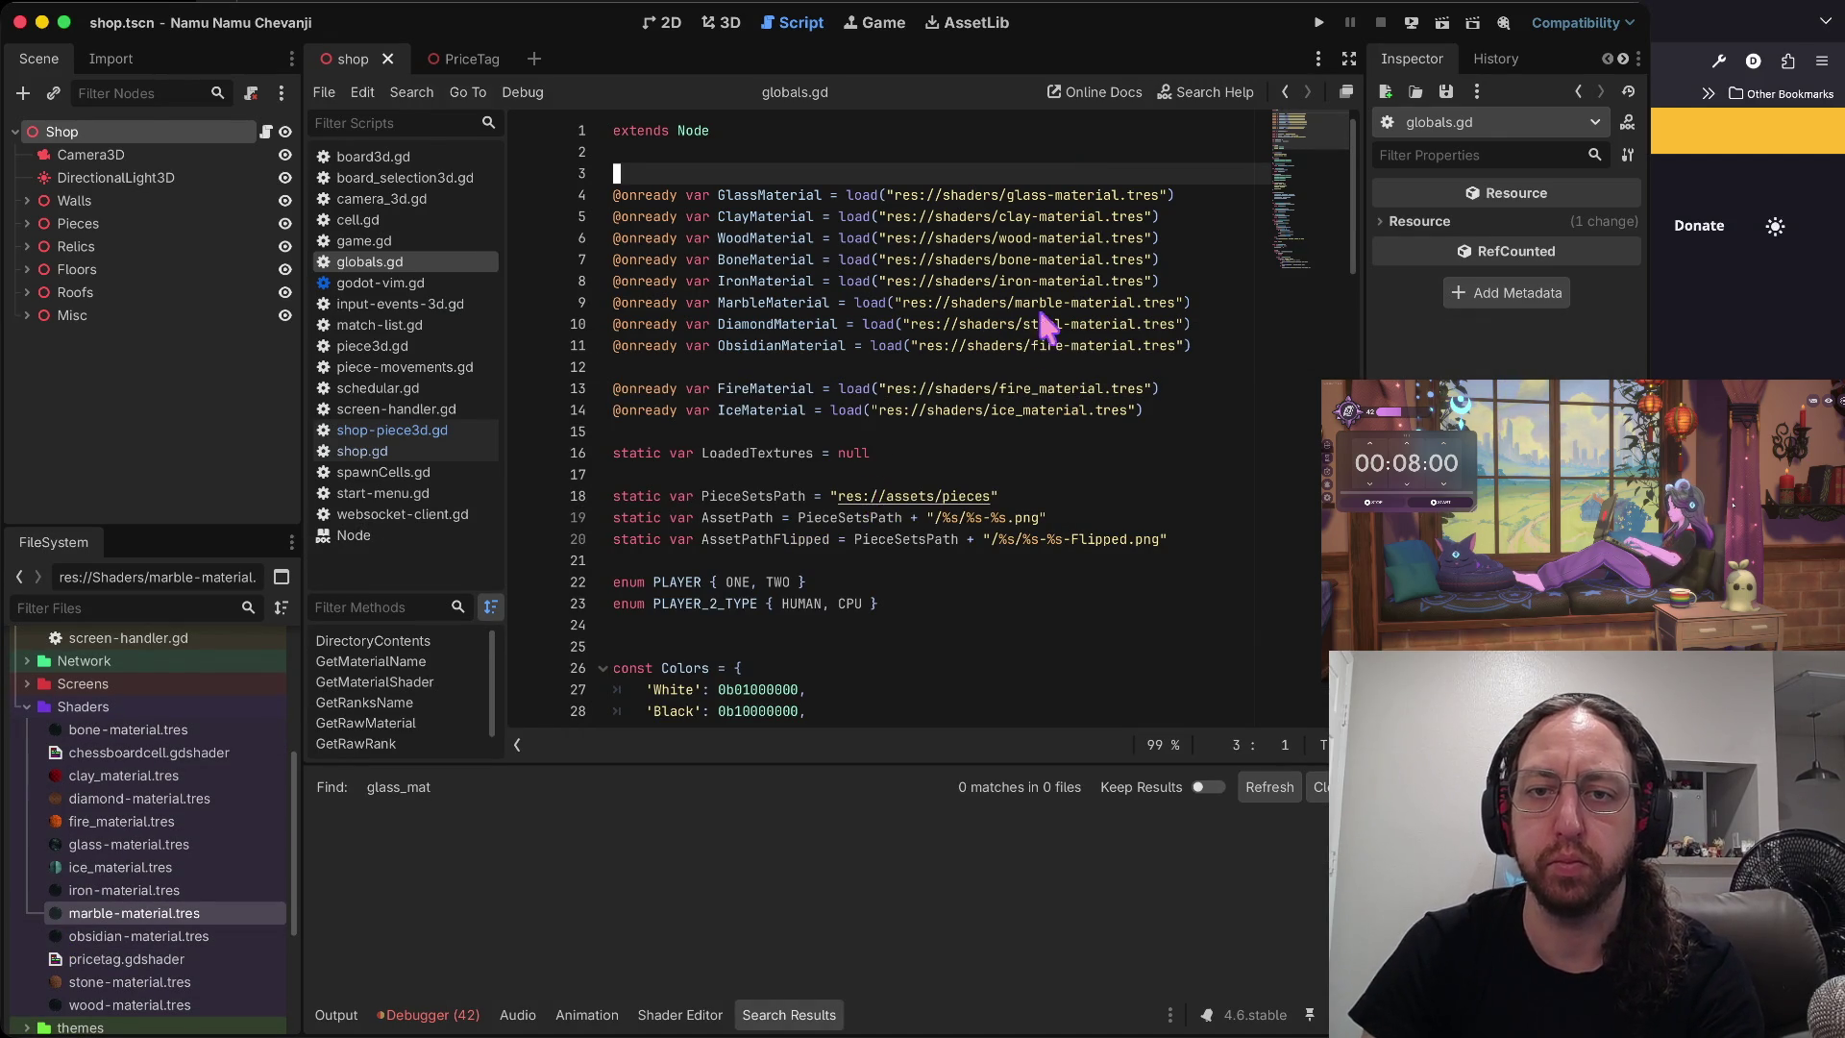
key(super+b)
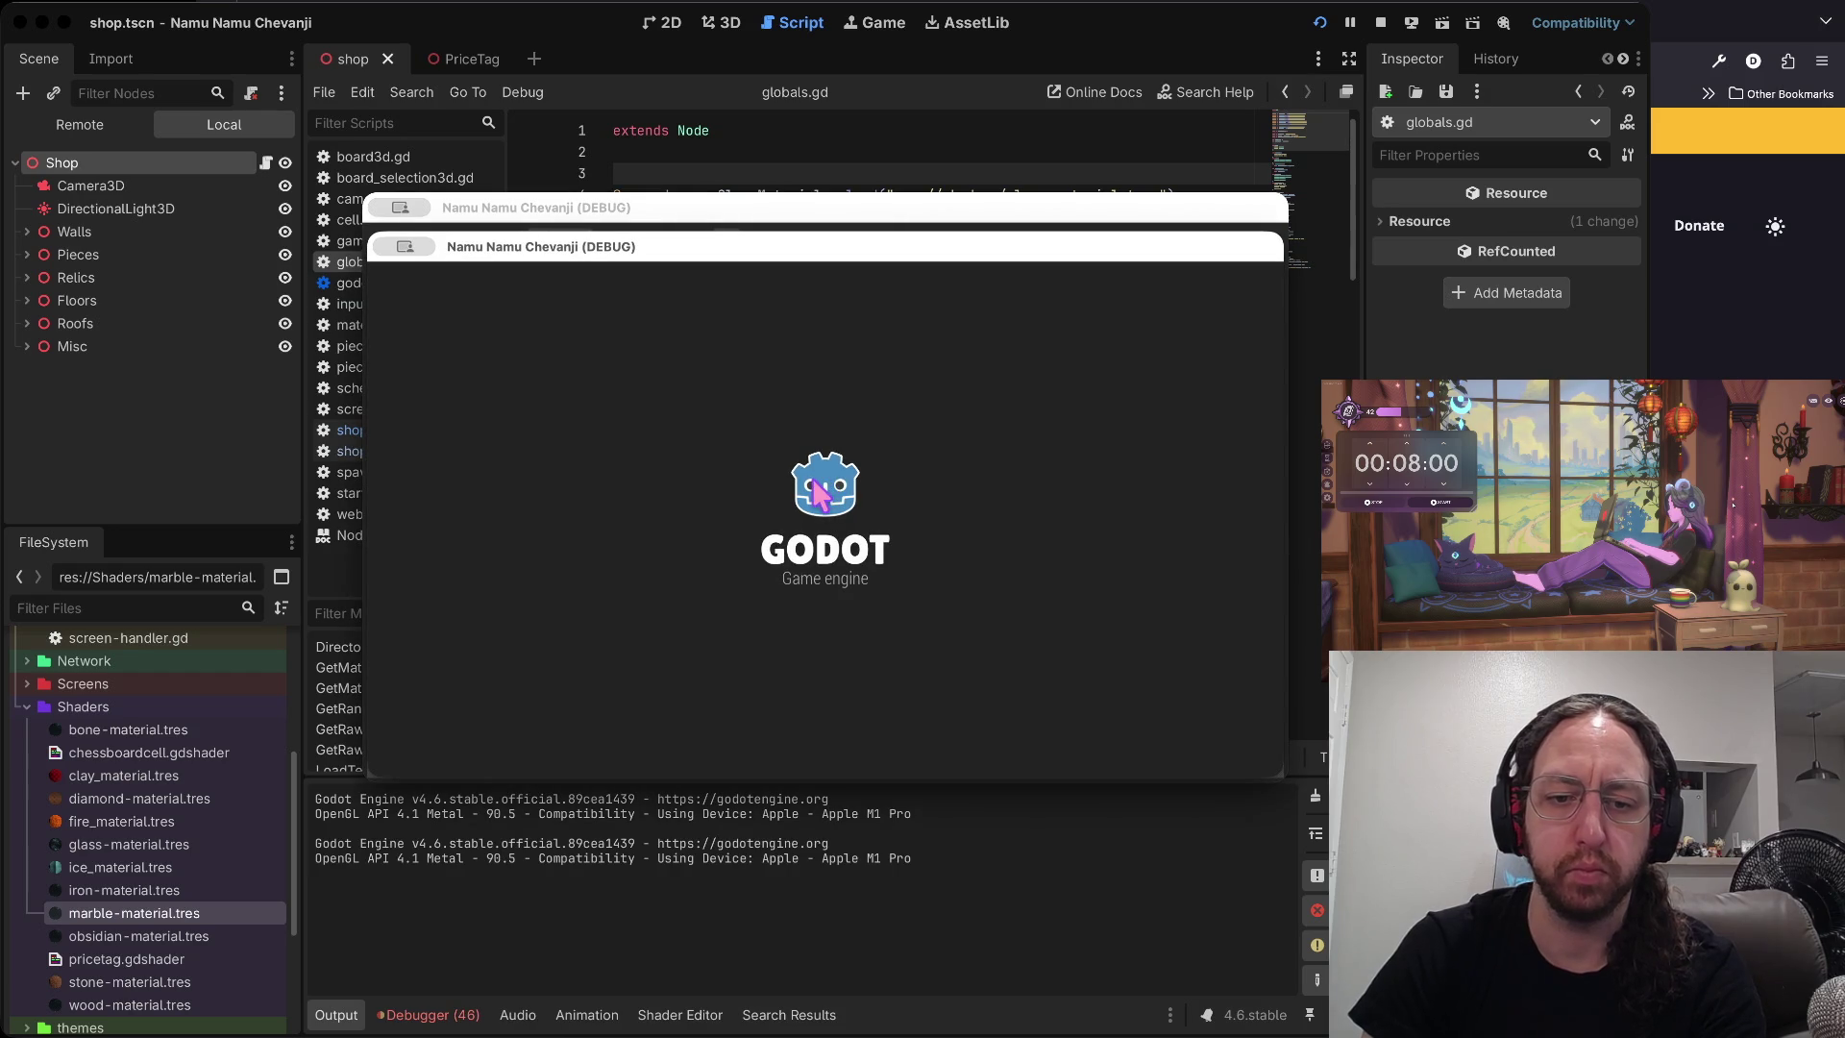
- Check the debugger's clay material load error, stop the game, and rename clay_material.tres to clay-material.tres
click(471, 1014)
click(659, 960)
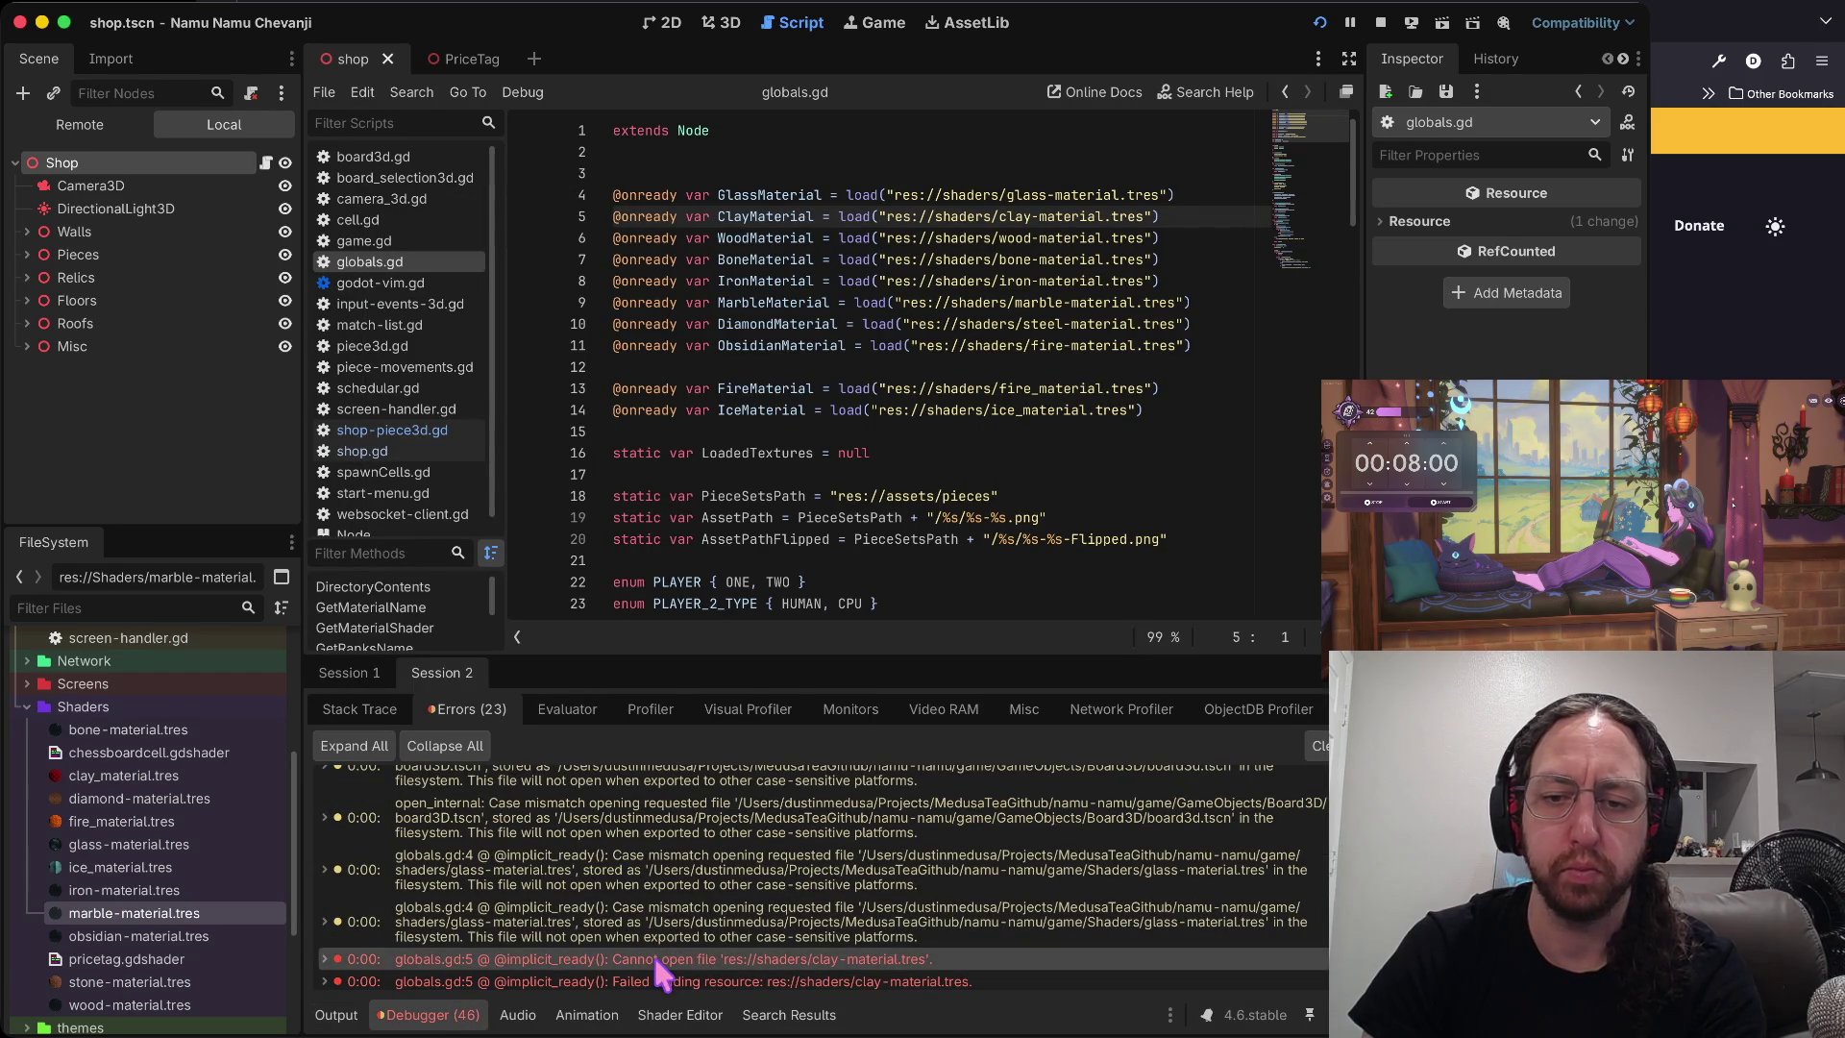
click(1379, 22)
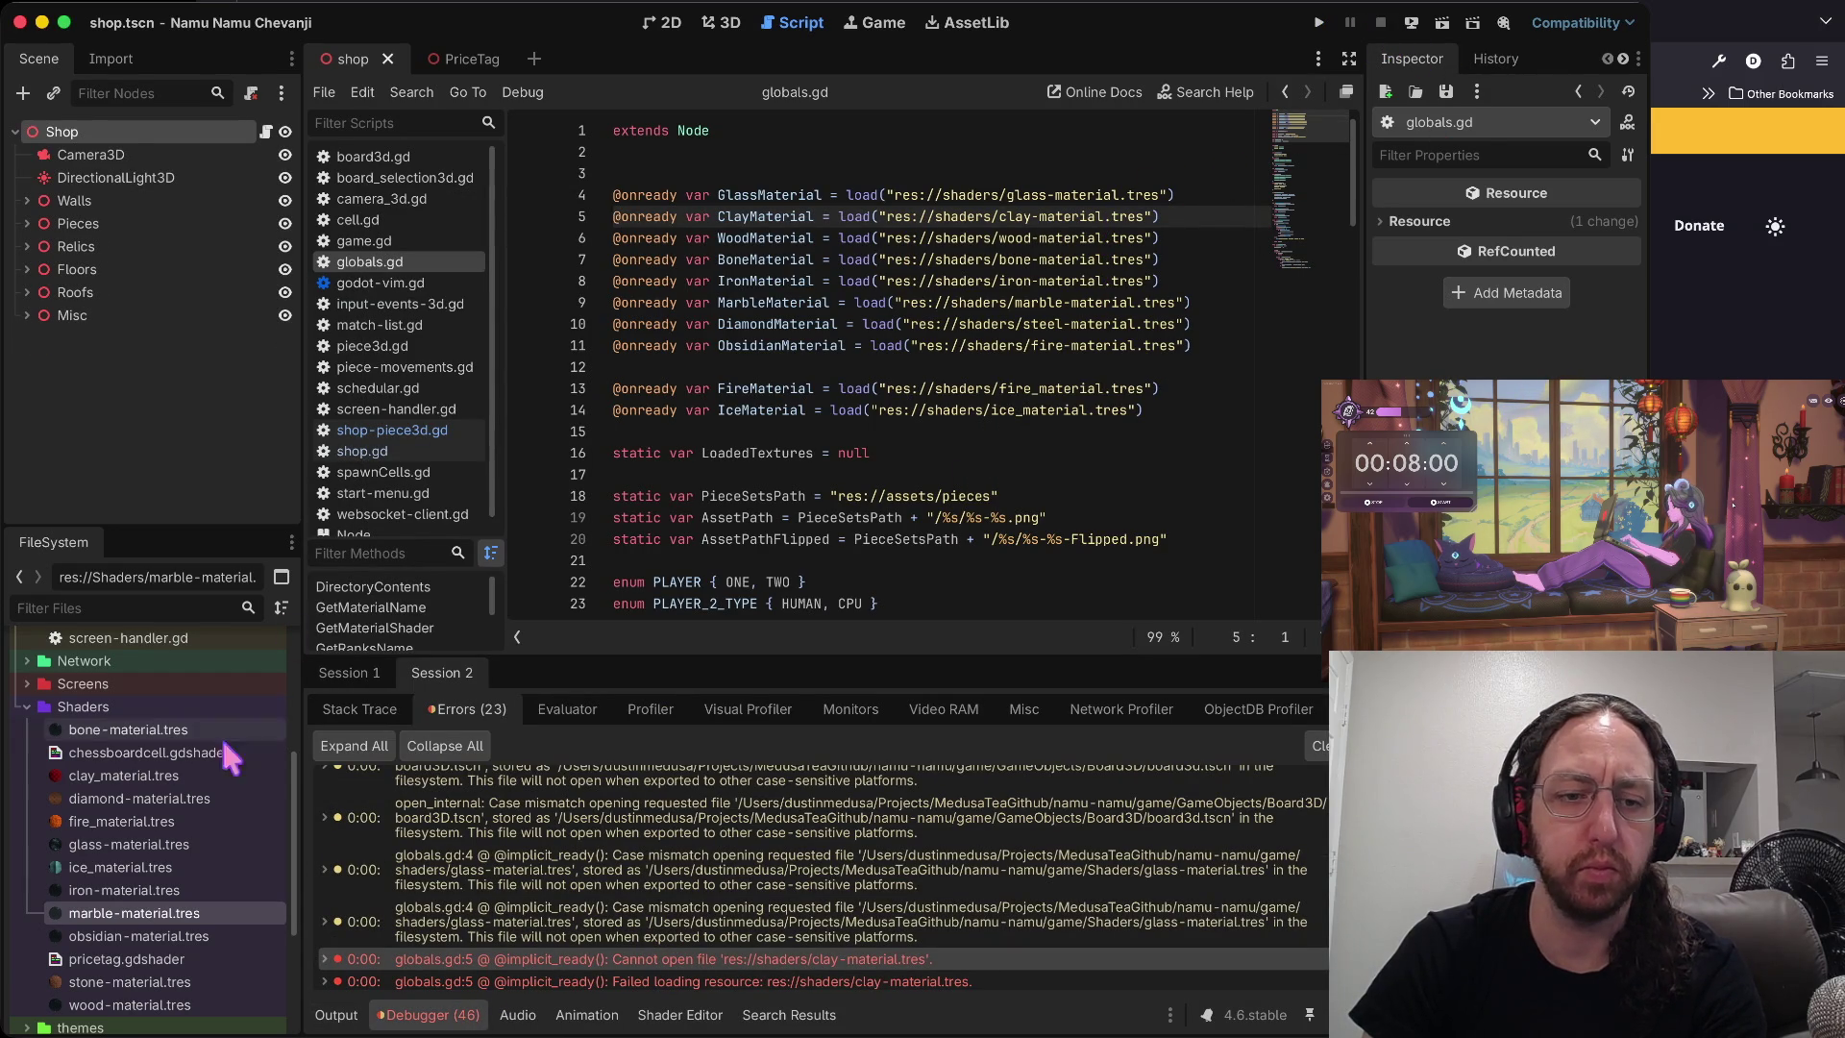
click(192, 776)
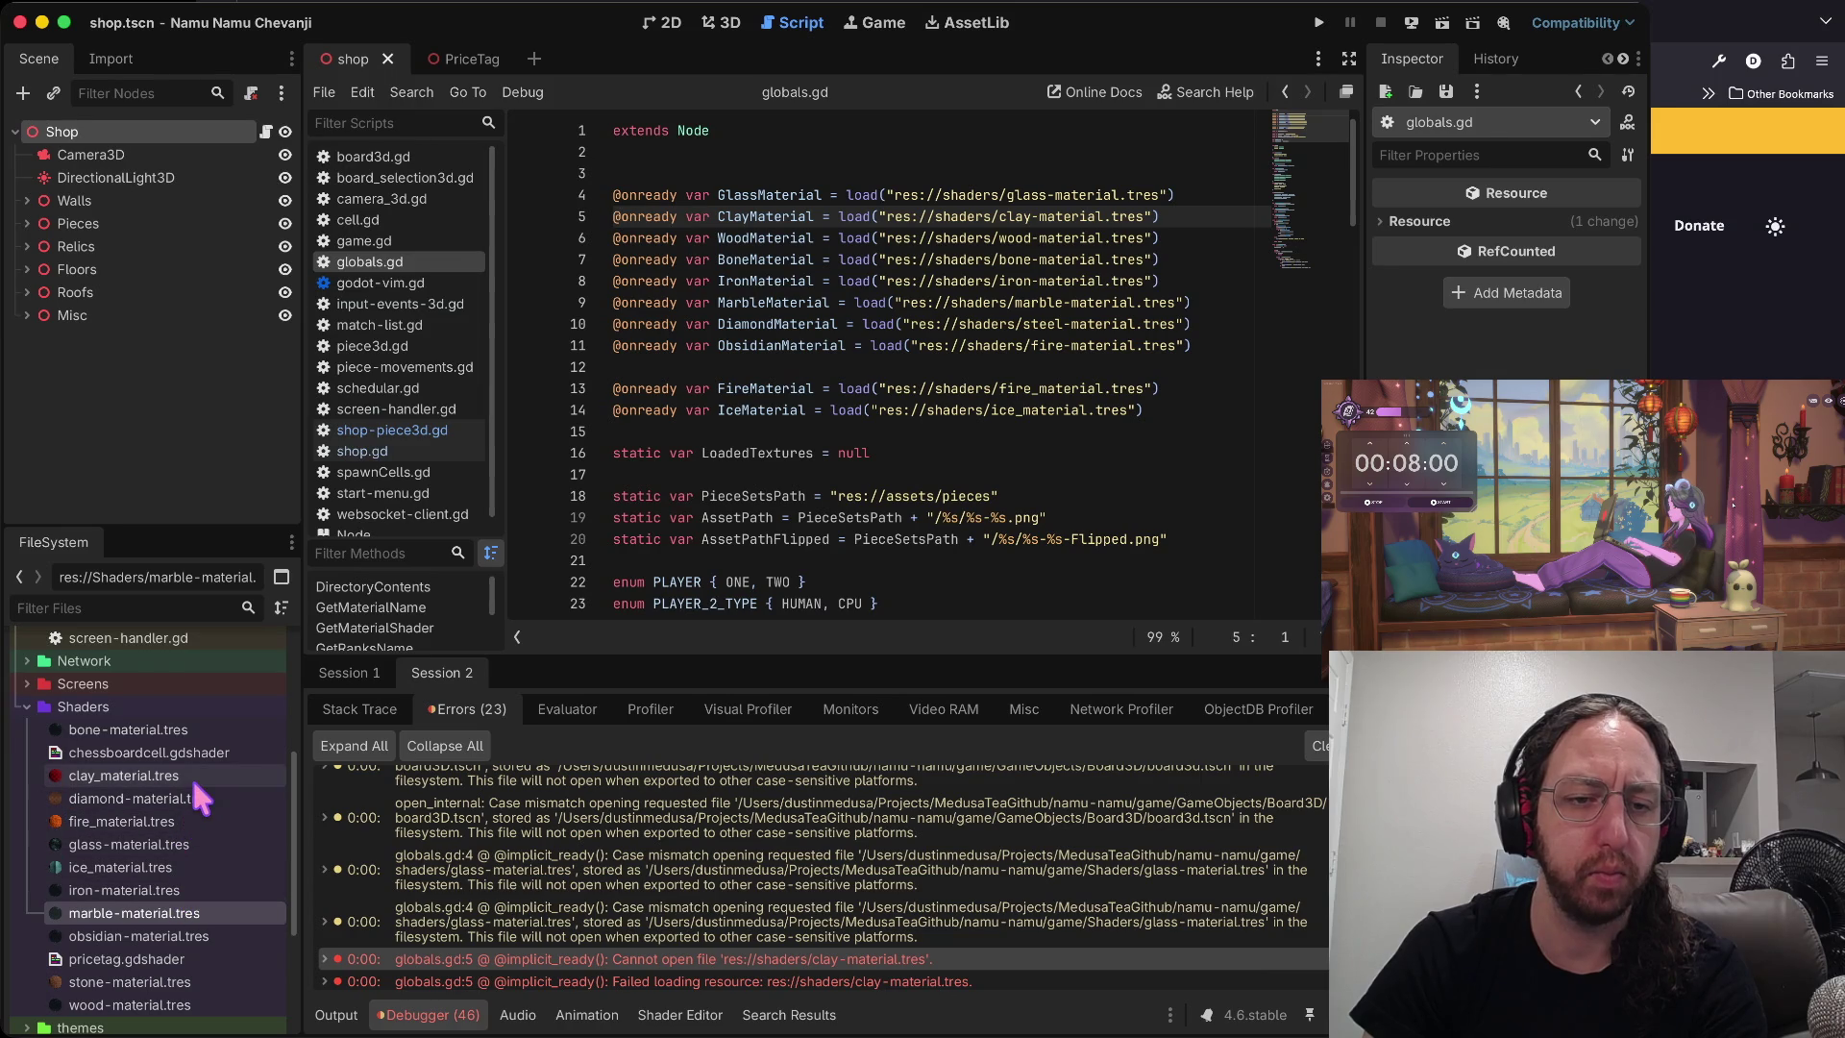
key(F2)
key(Left)
key(Right)
key(Right)
key(Right)
key(BackSpace)
text(-)
key(Return)
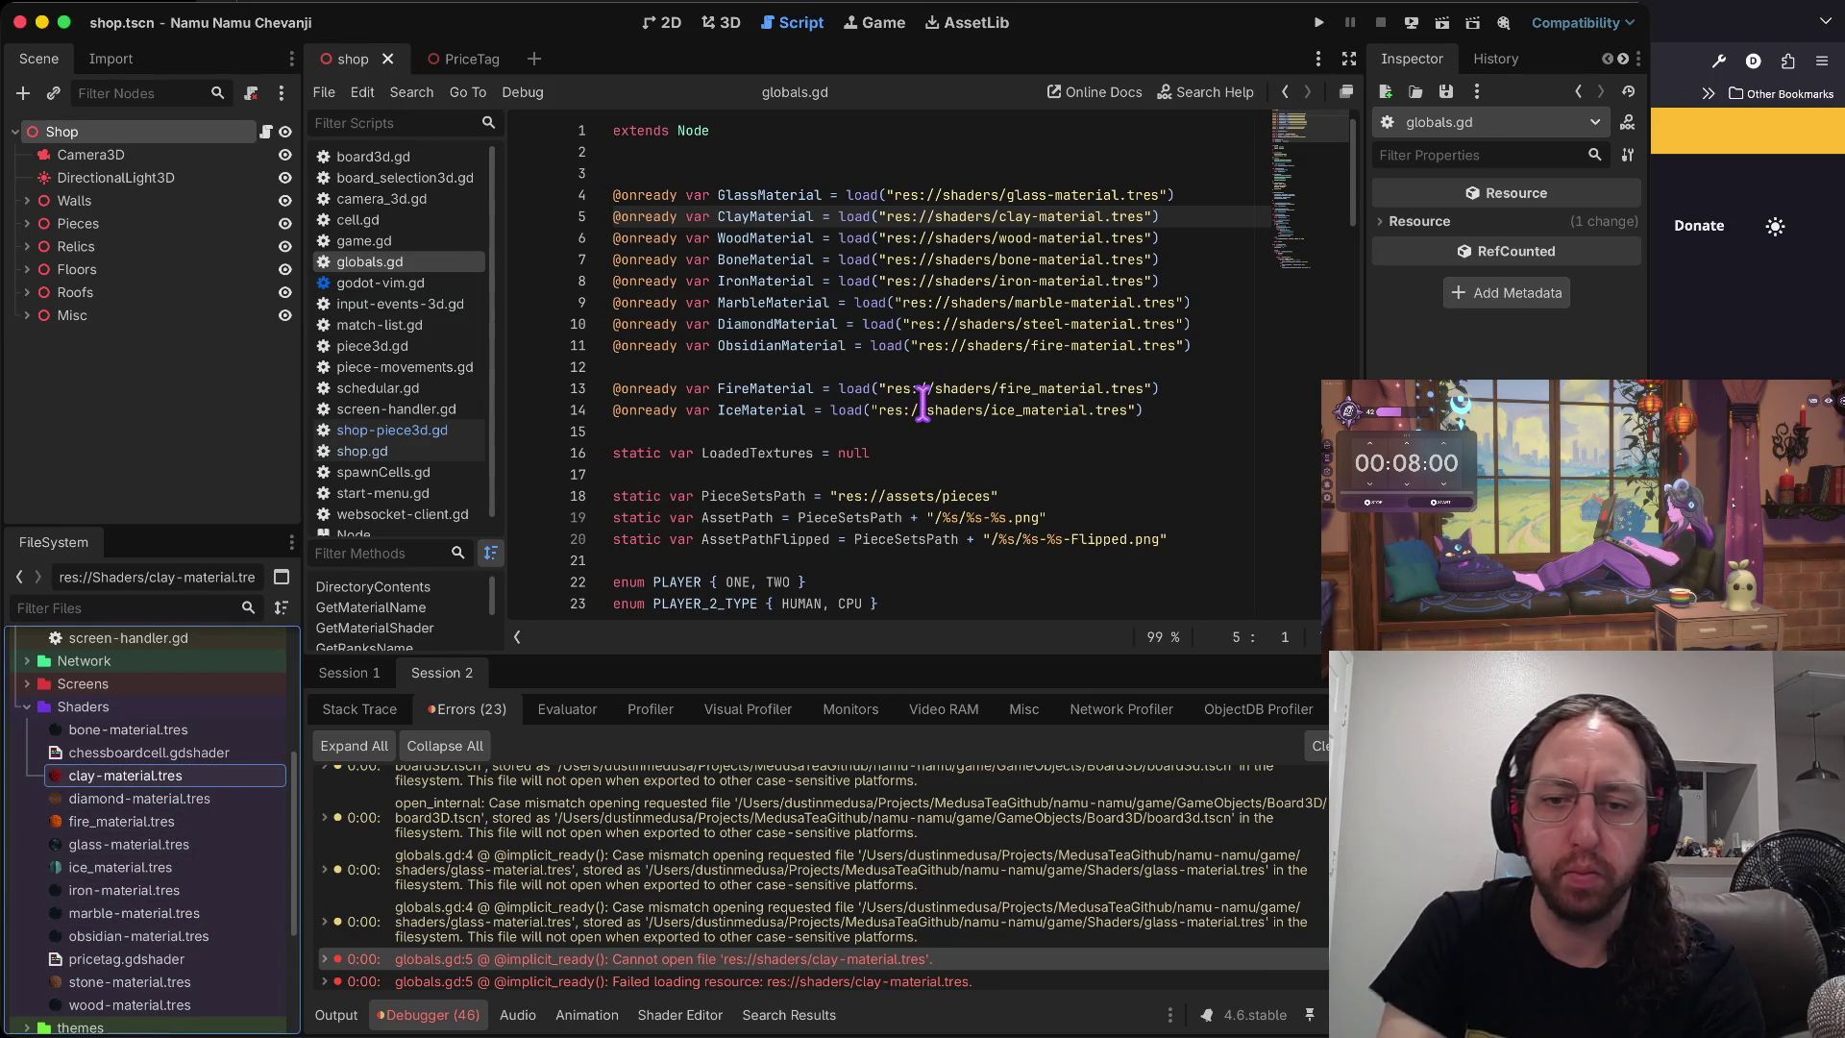
- Rename fire_material.tres to fire-material.tres in the Shaders folder
scroll(920, 835, down, 8)
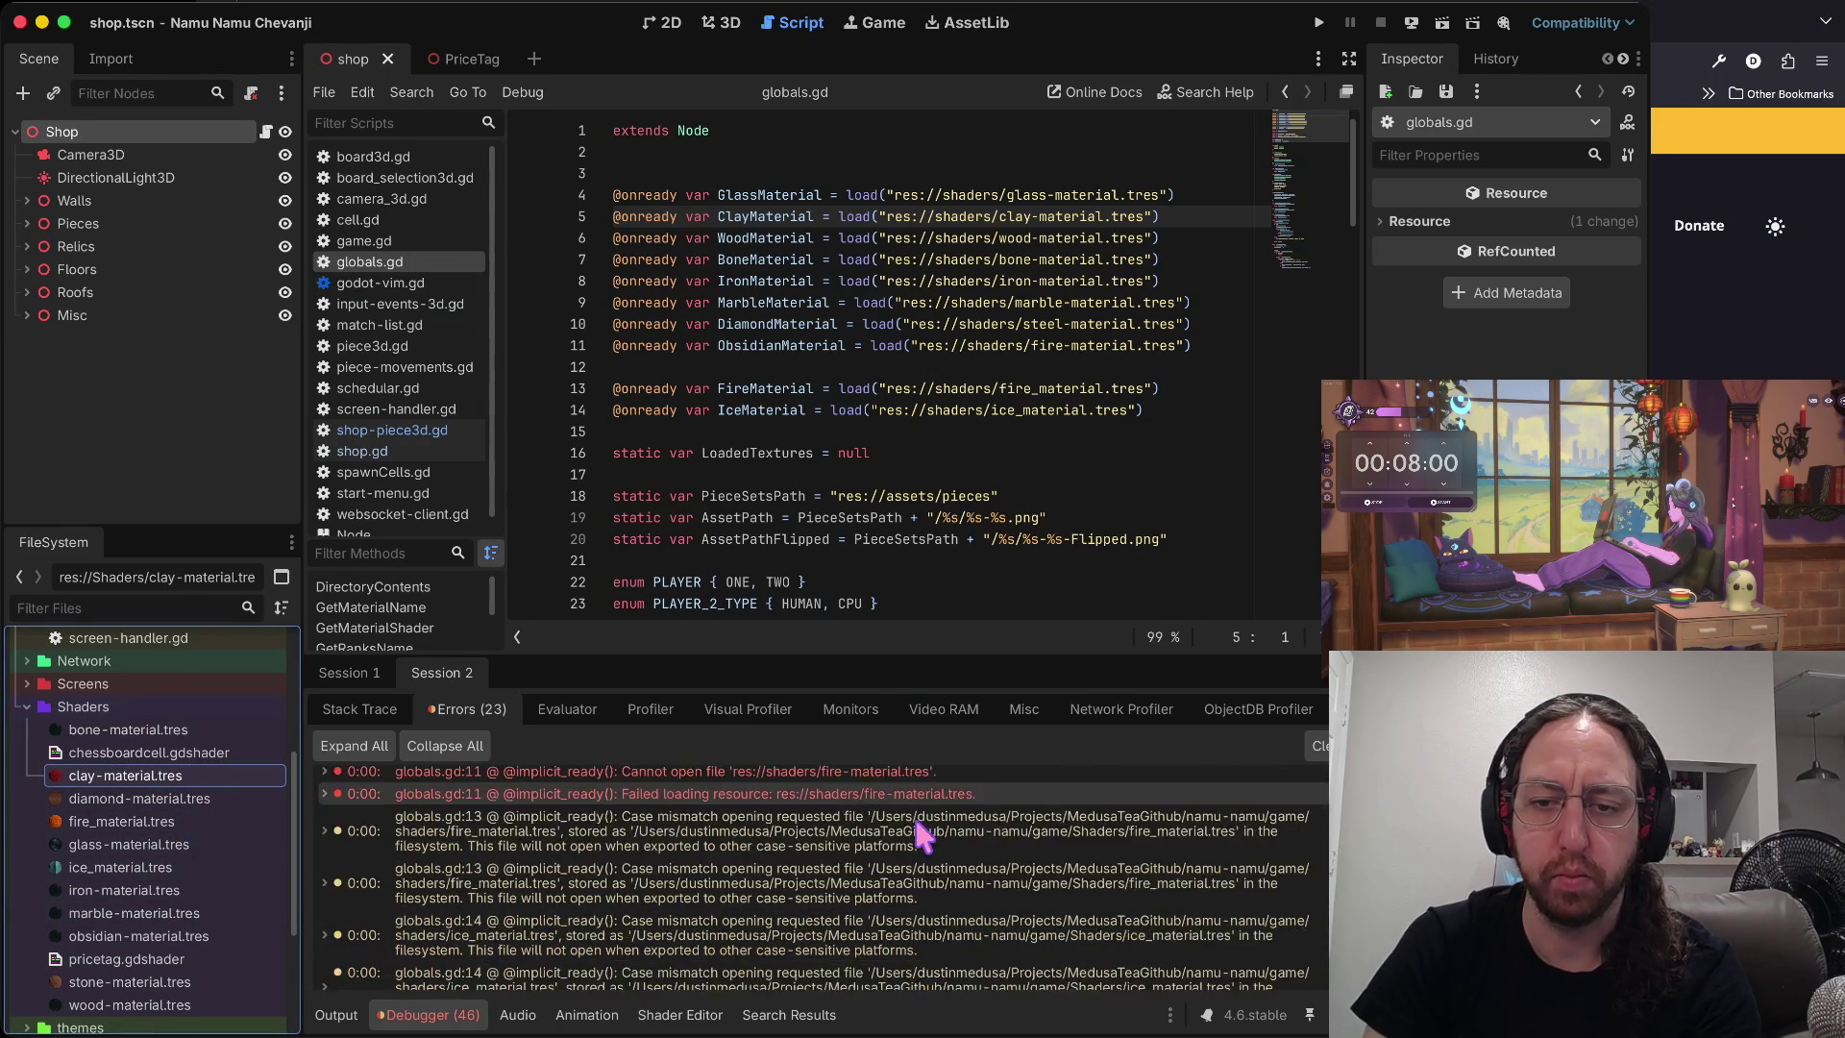
click(904, 855)
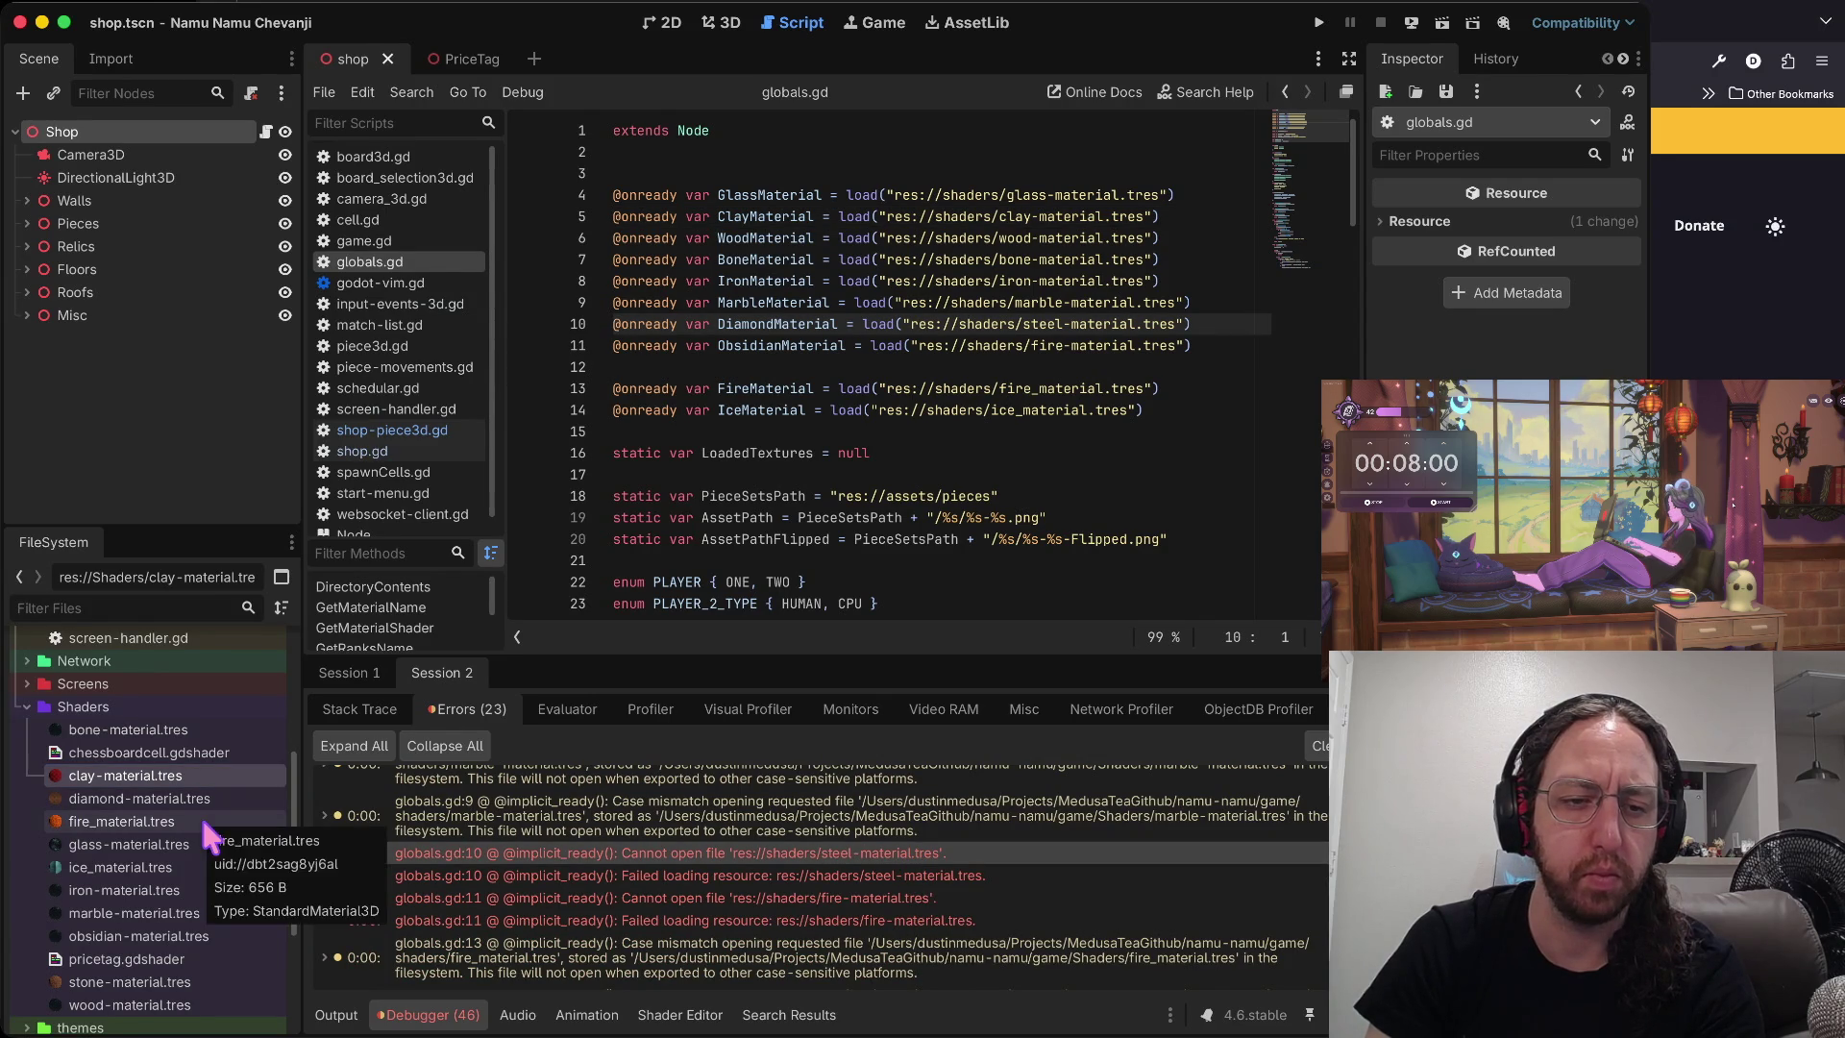
scroll(200, 816, down, 3)
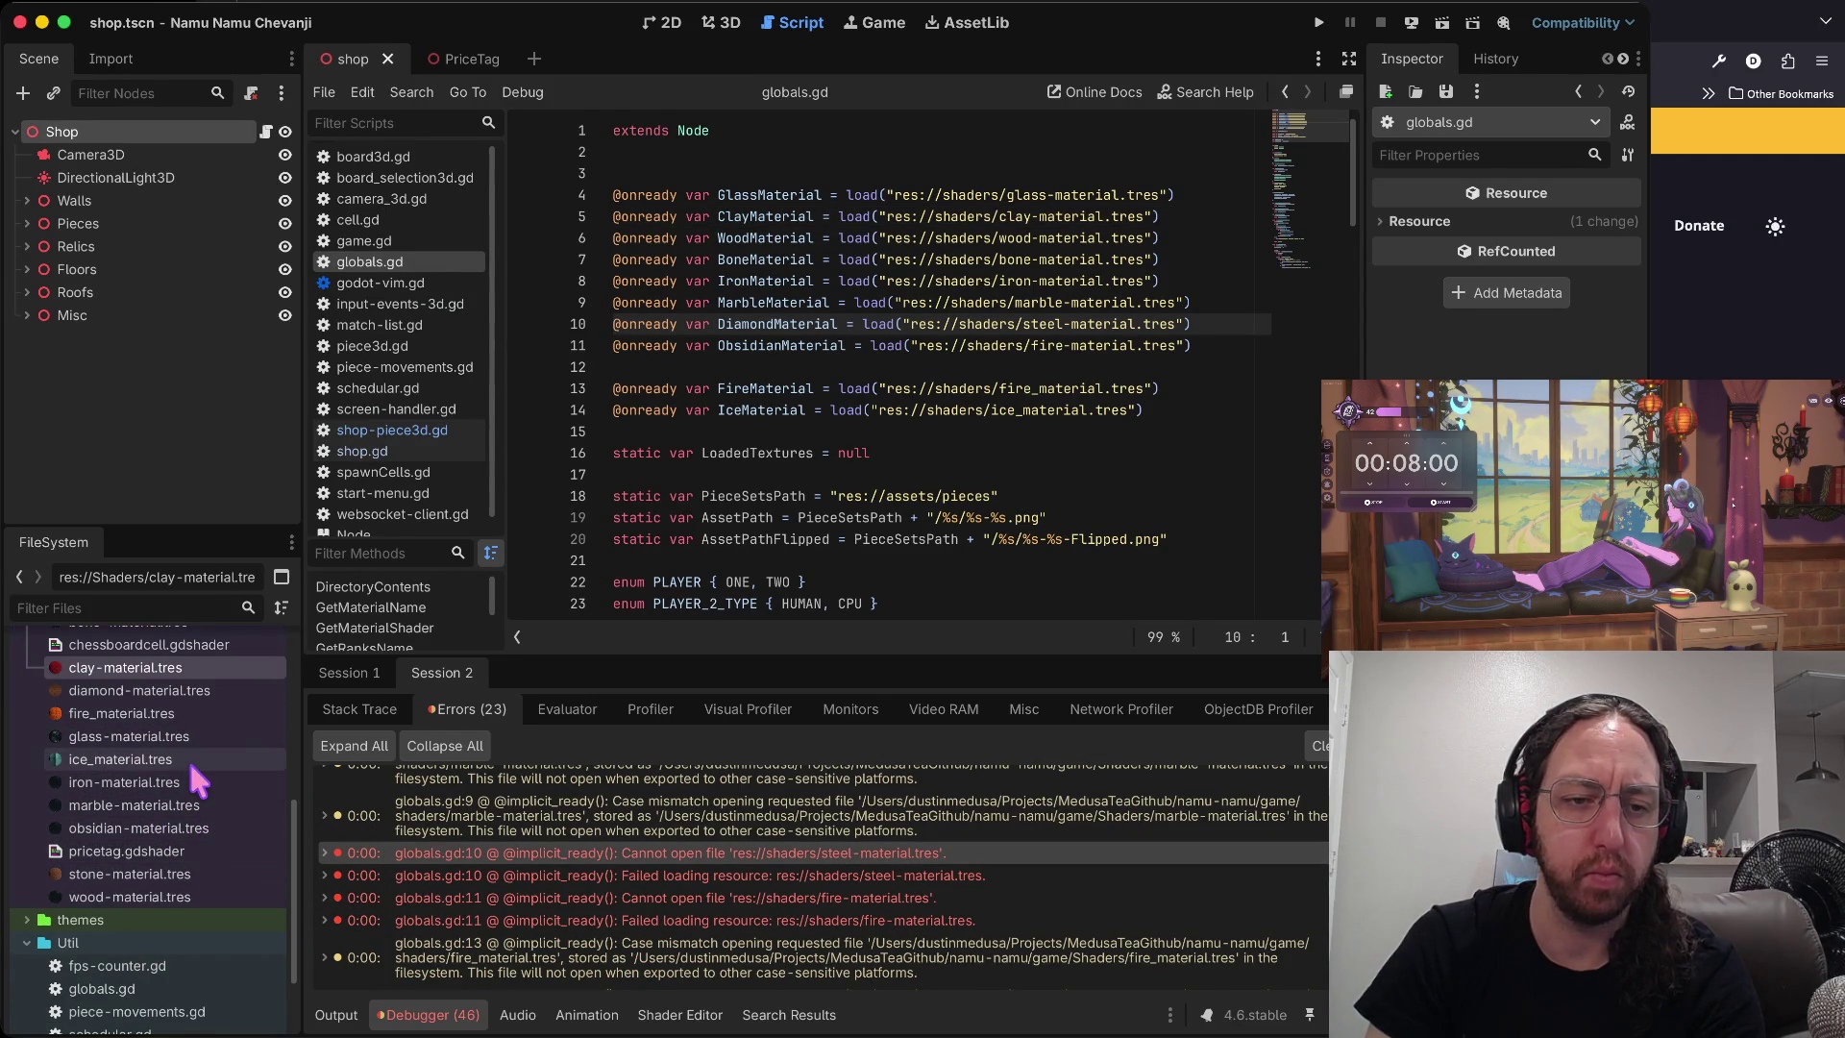
scroll(192, 764, up, 2)
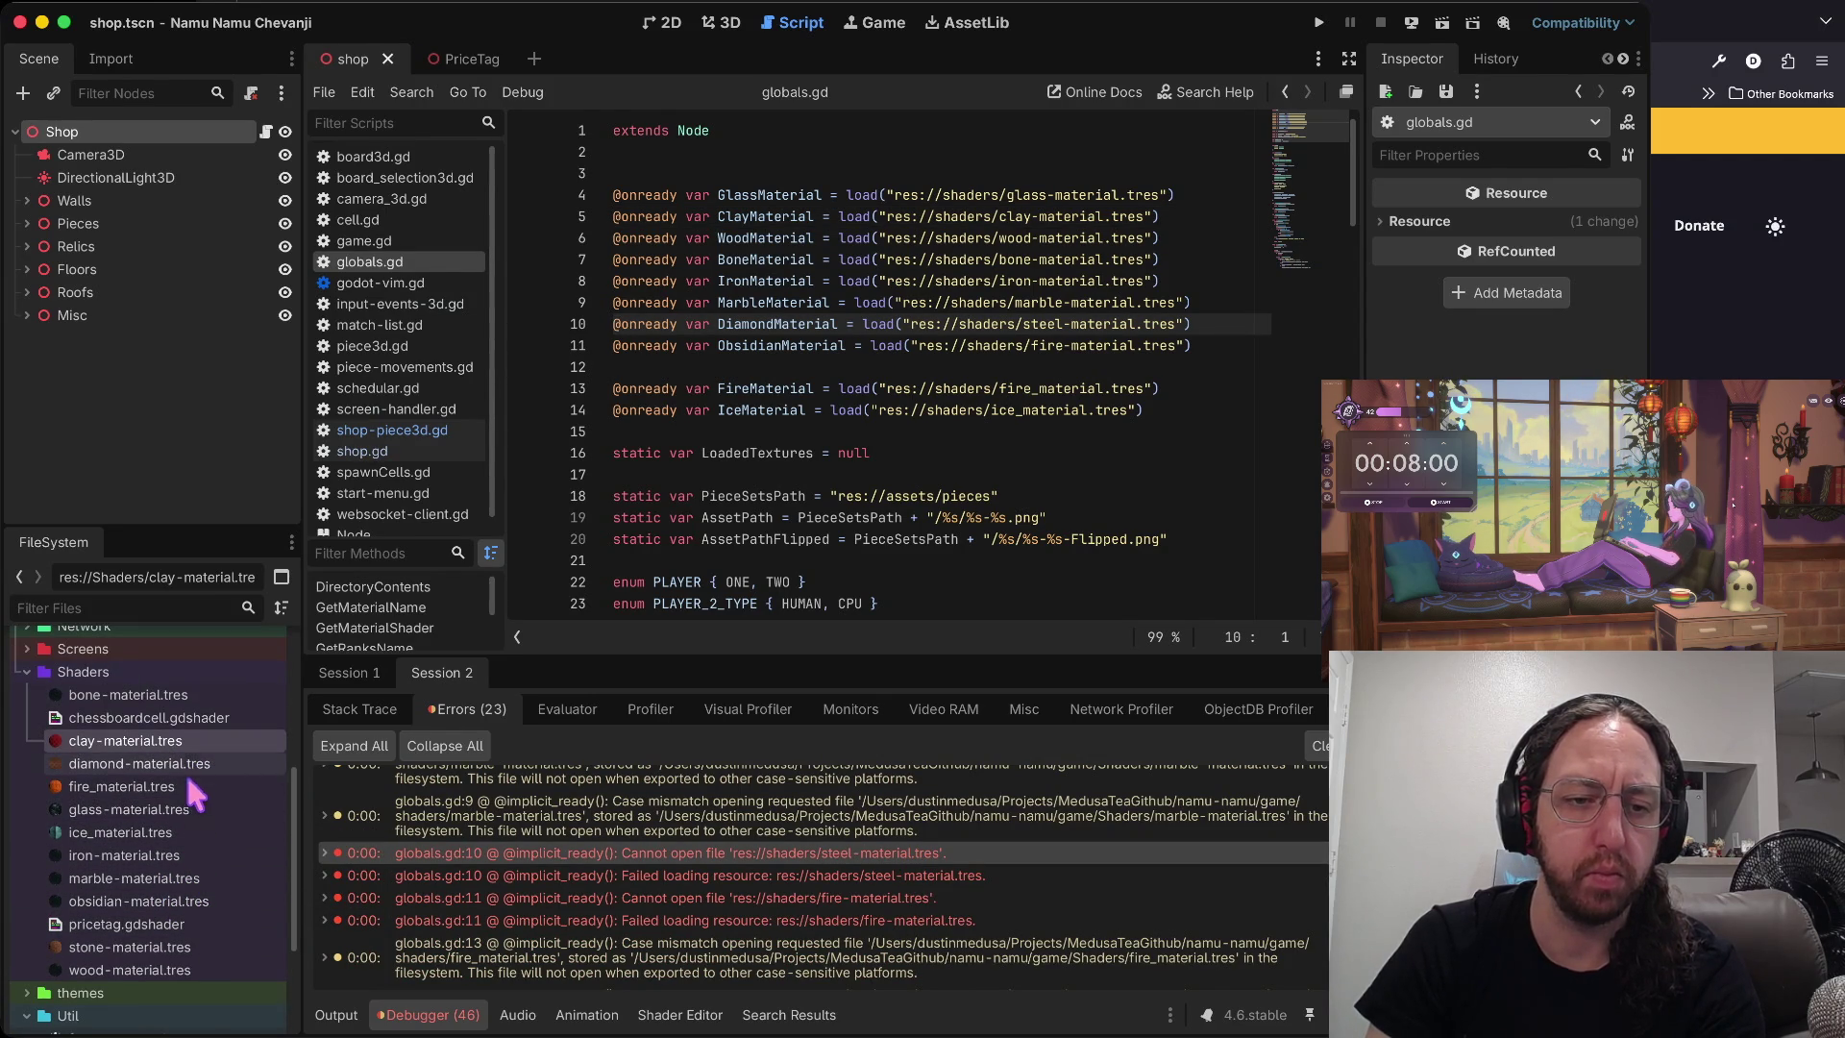
click(171, 832)
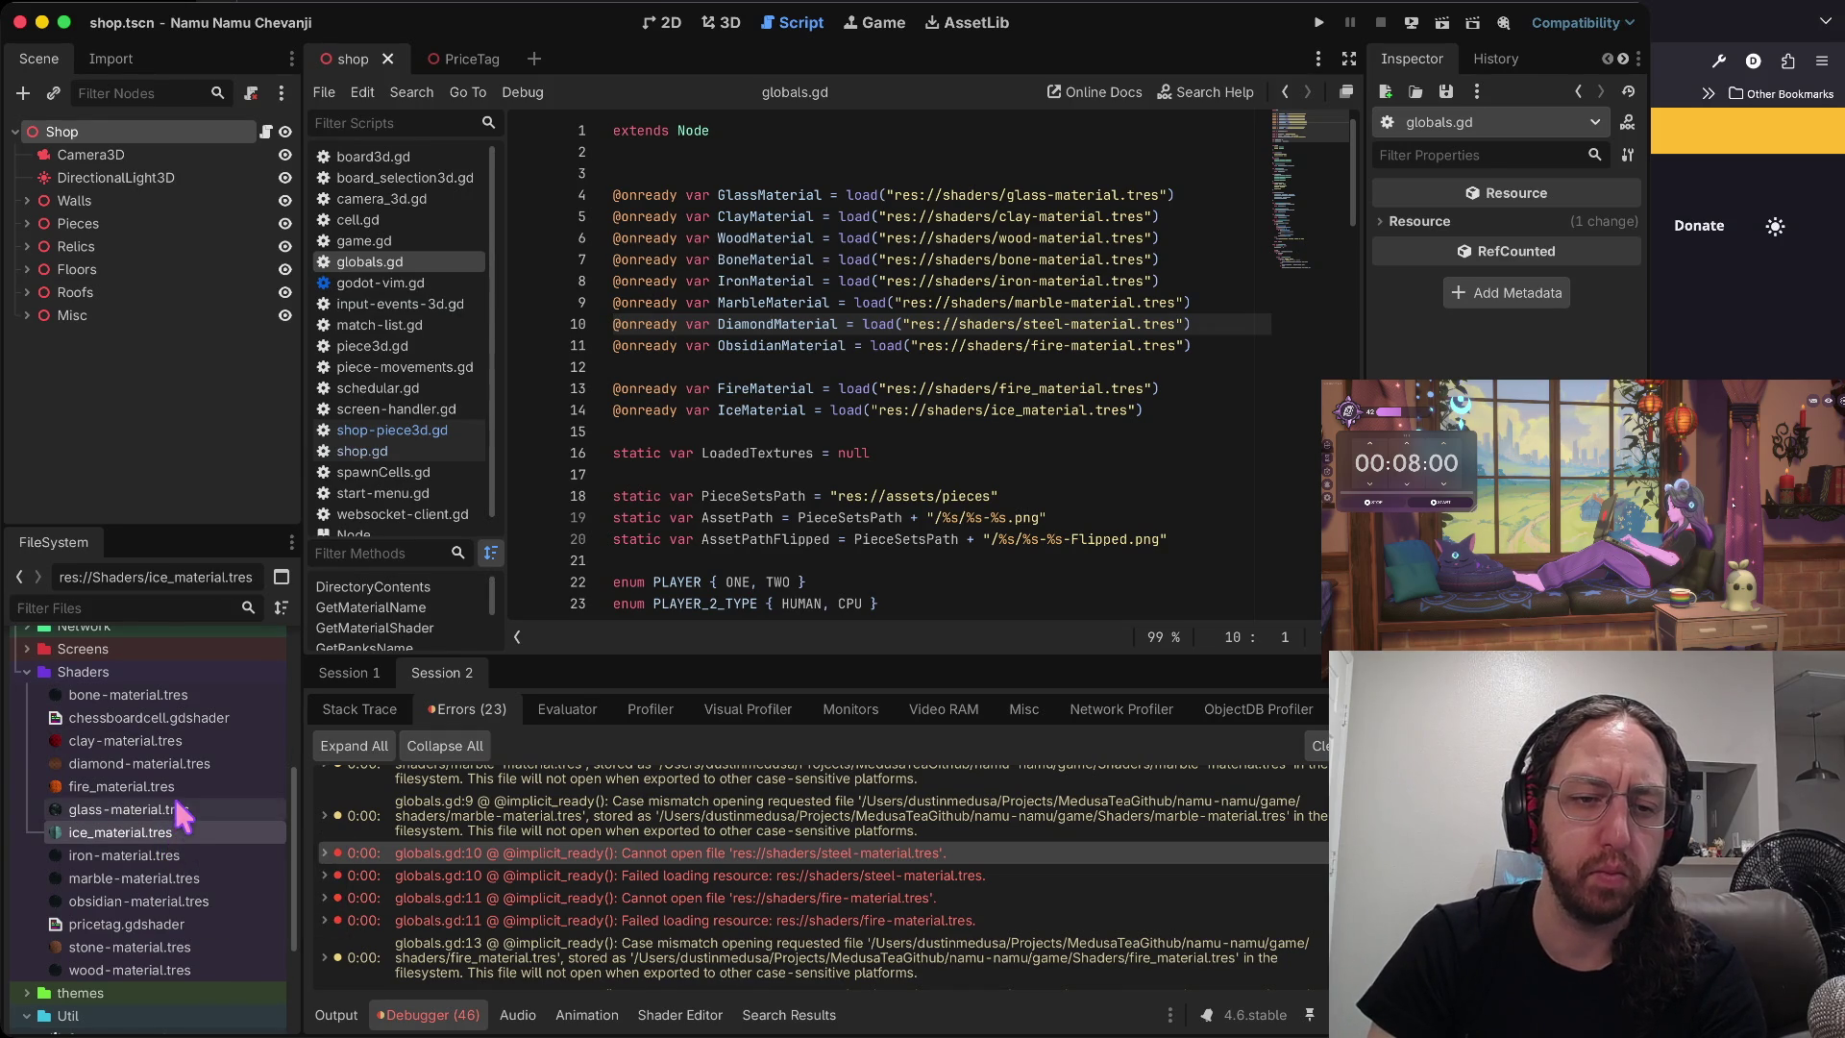
click(175, 788)
key(Return)
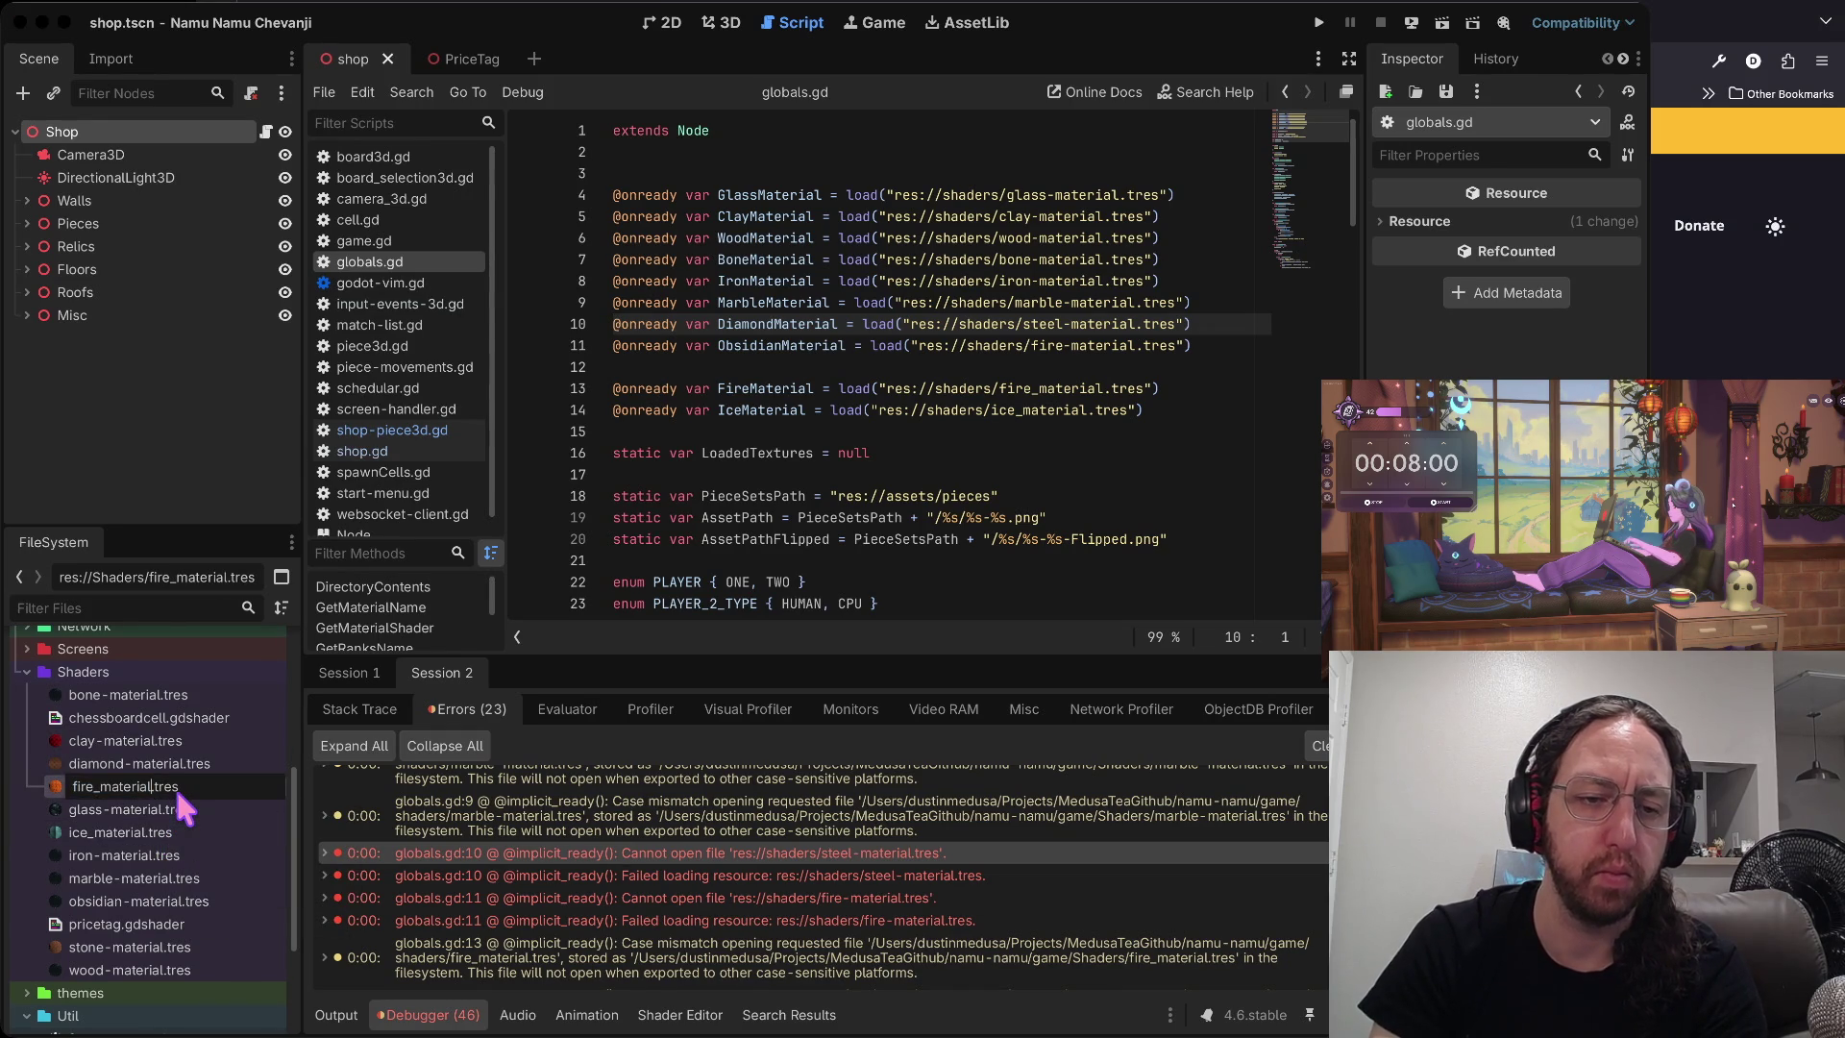
key(Home)
key(BackSpace)
text(-)
key(Return)
- Rename ice_material.tres to ice-material.tres
click(137, 834)
key(Return)
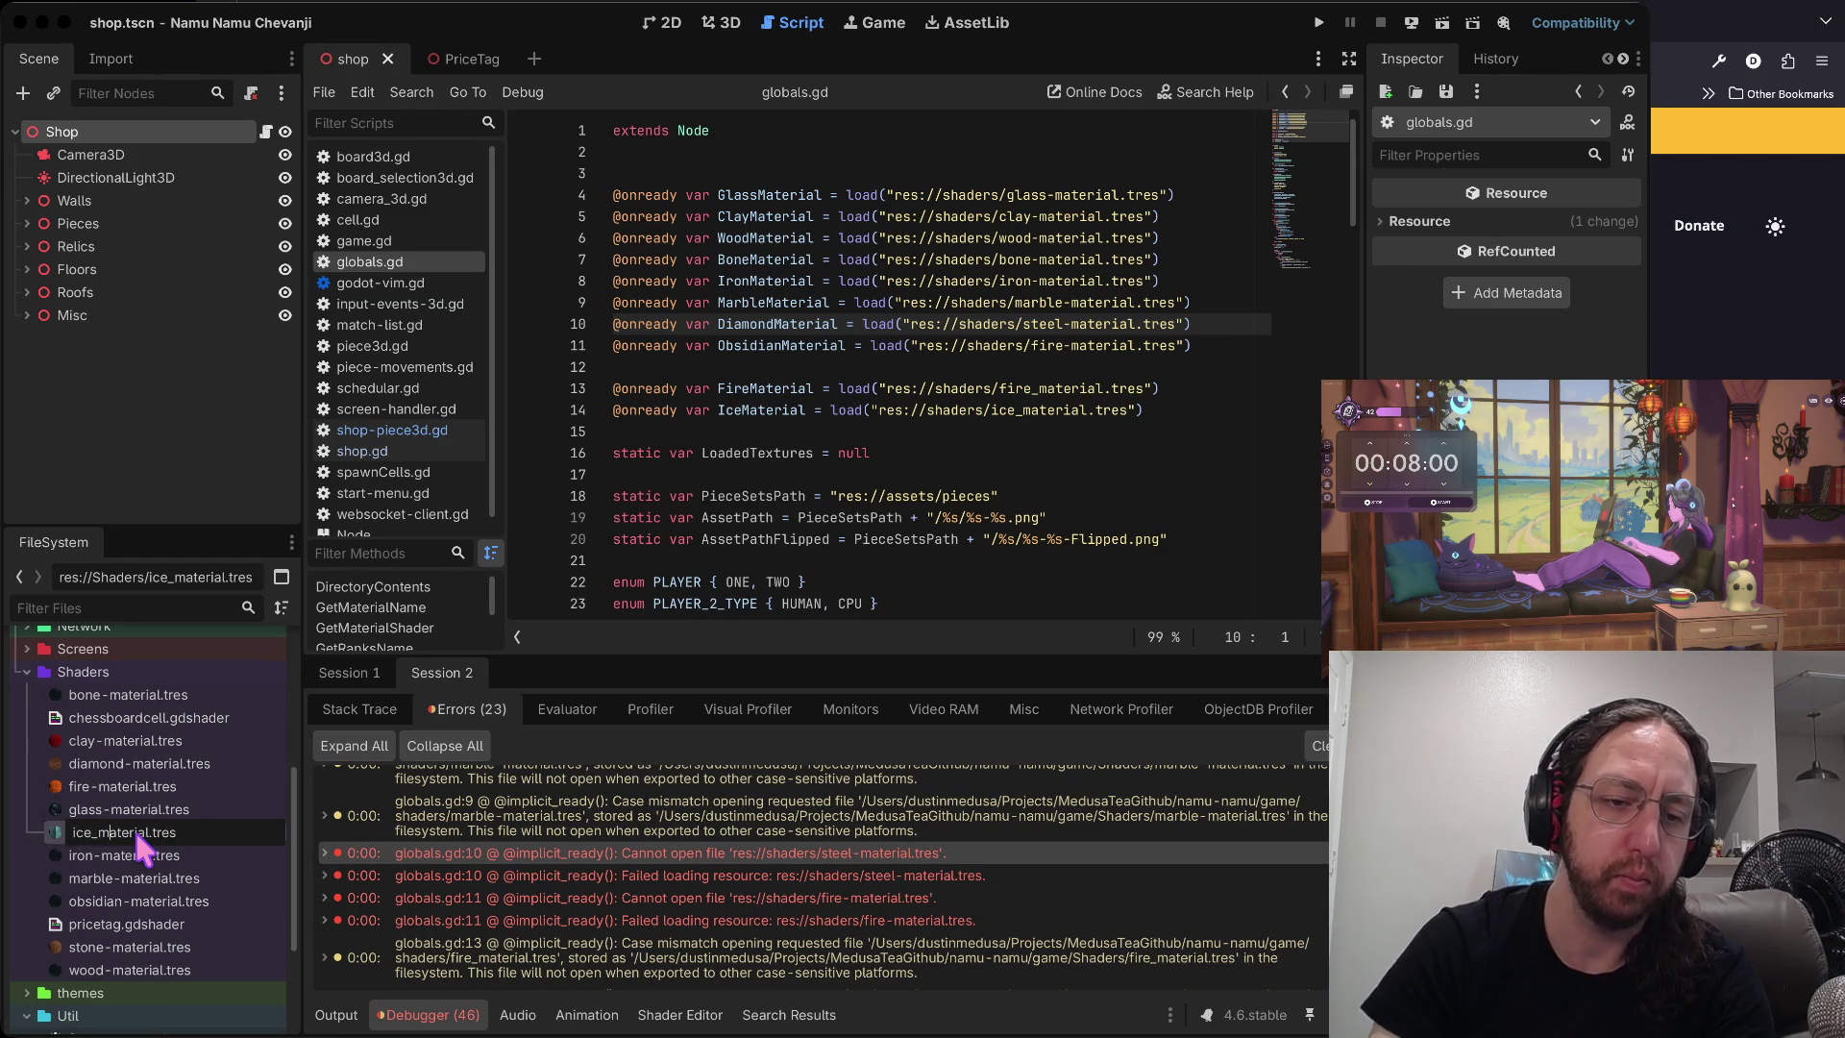
key(BackSpace)
text(-)
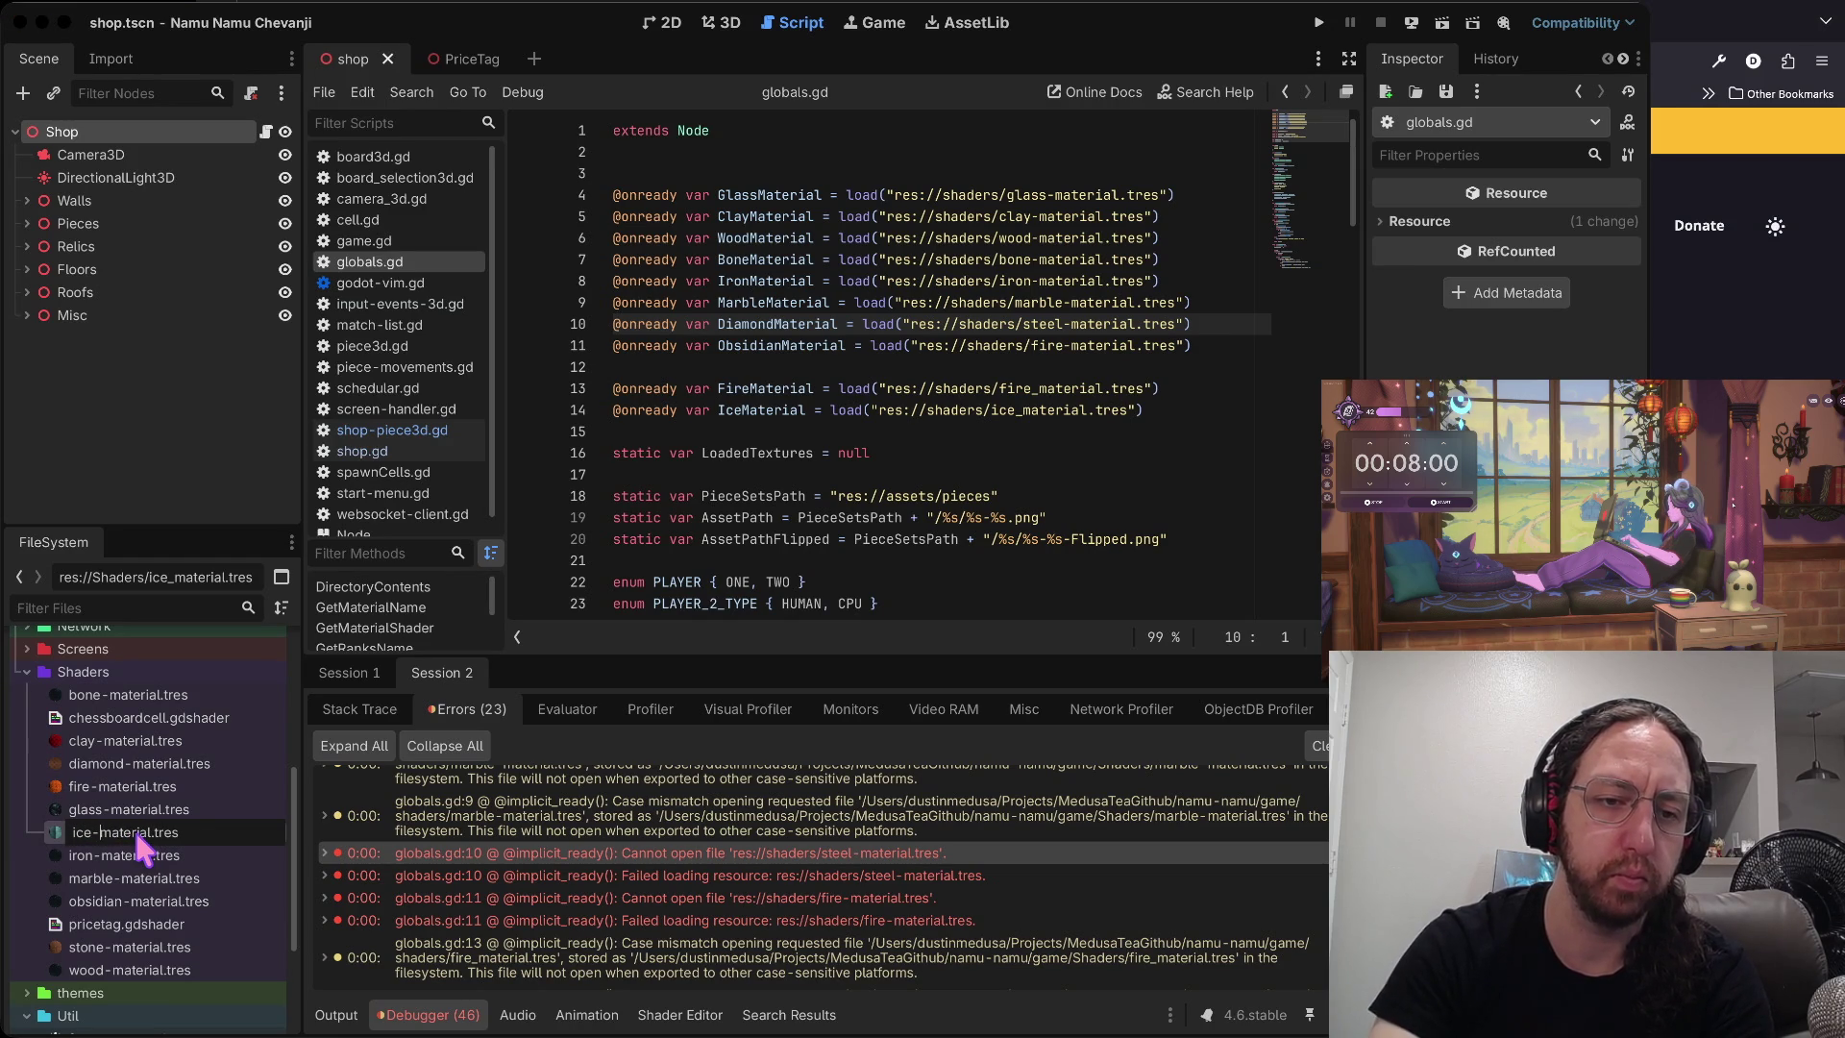
key(Return)
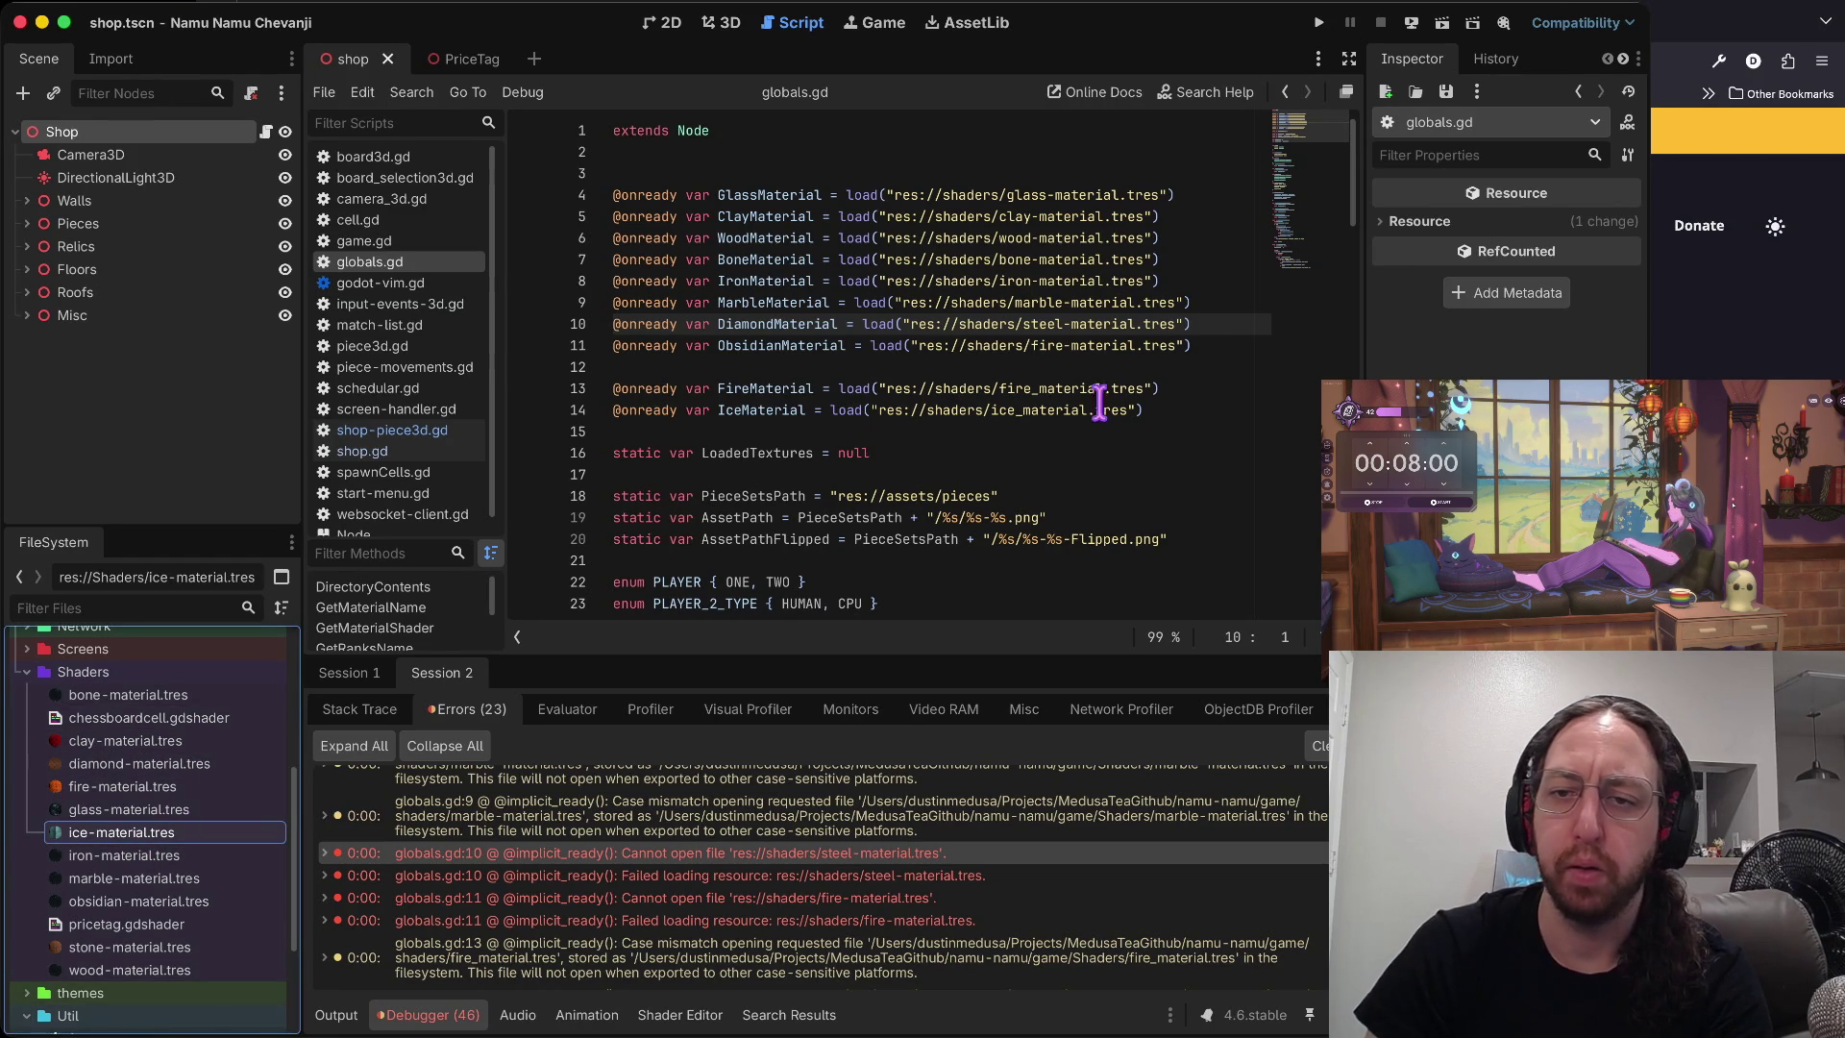
click(1039, 388)
- Point the fire and ice loads in globals.gd at fire-material.tres and ice-material.tres, then save
key(BackSpace)
text(-)
drag(122, 786, 879, 409)
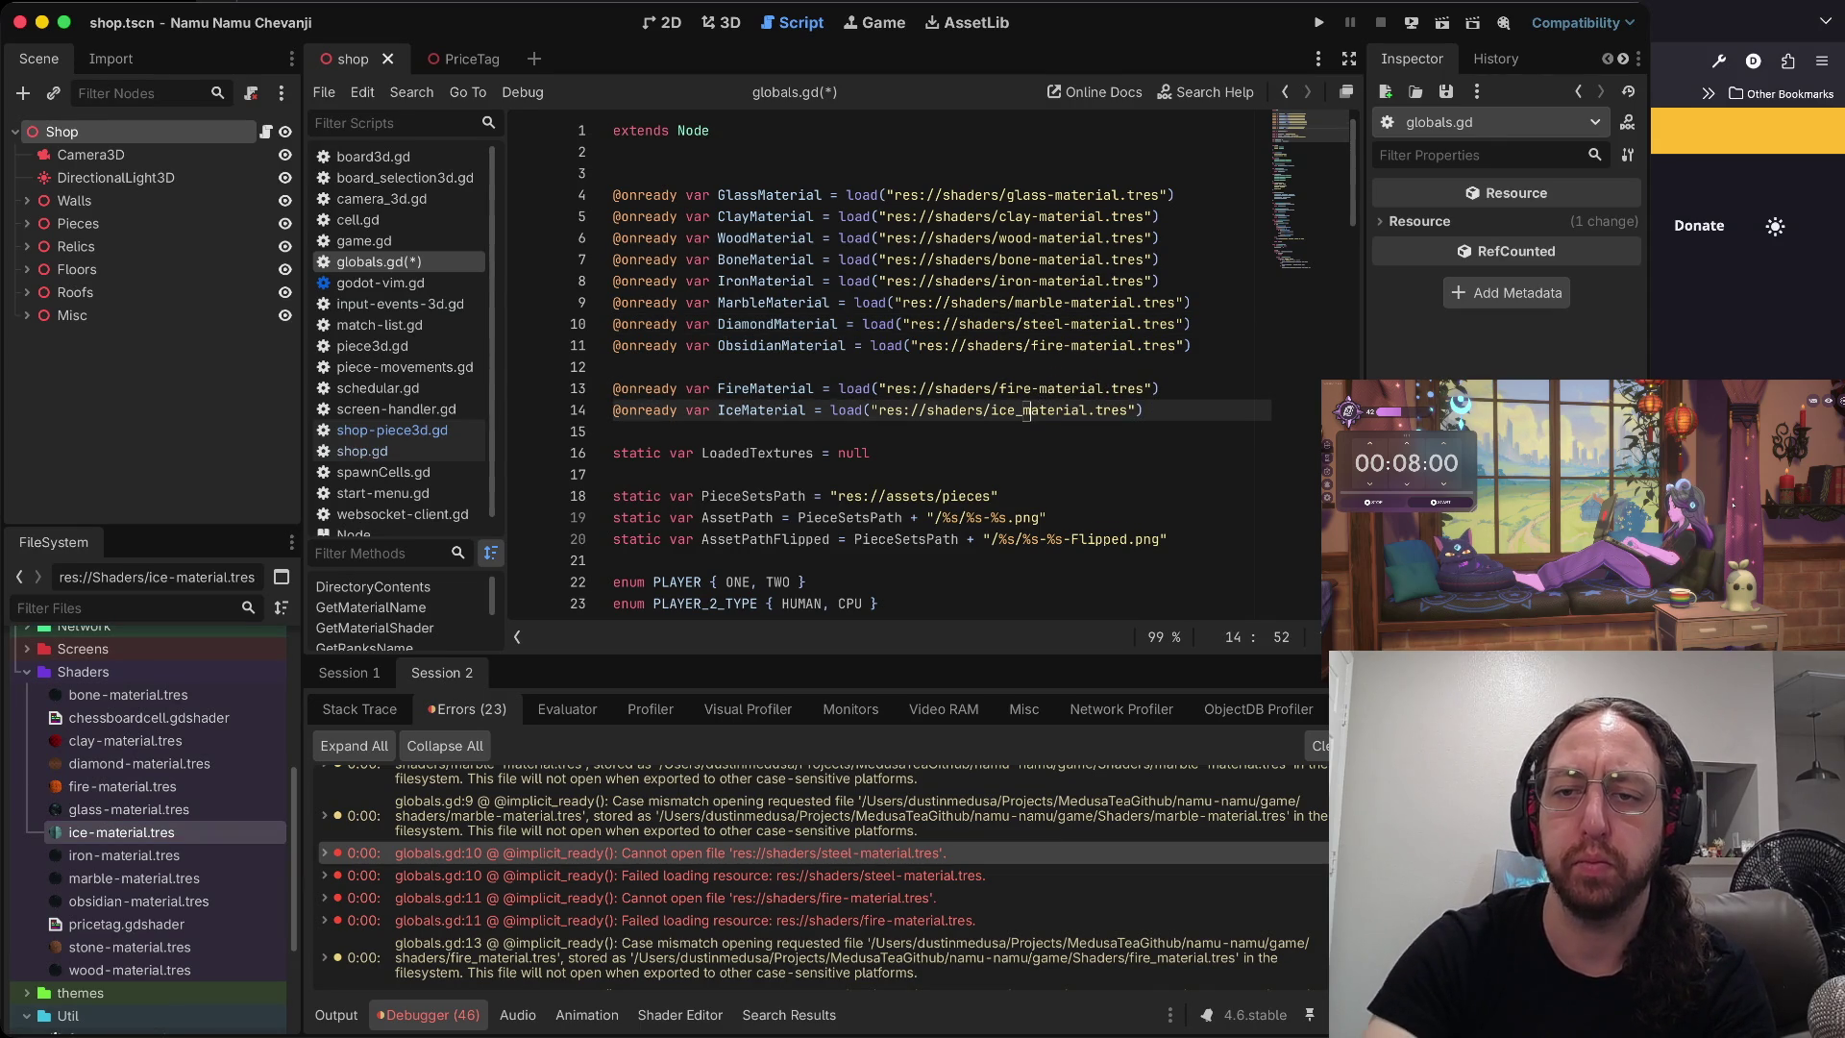
key(BackSpace)
text(-)
key(ctrl+s)
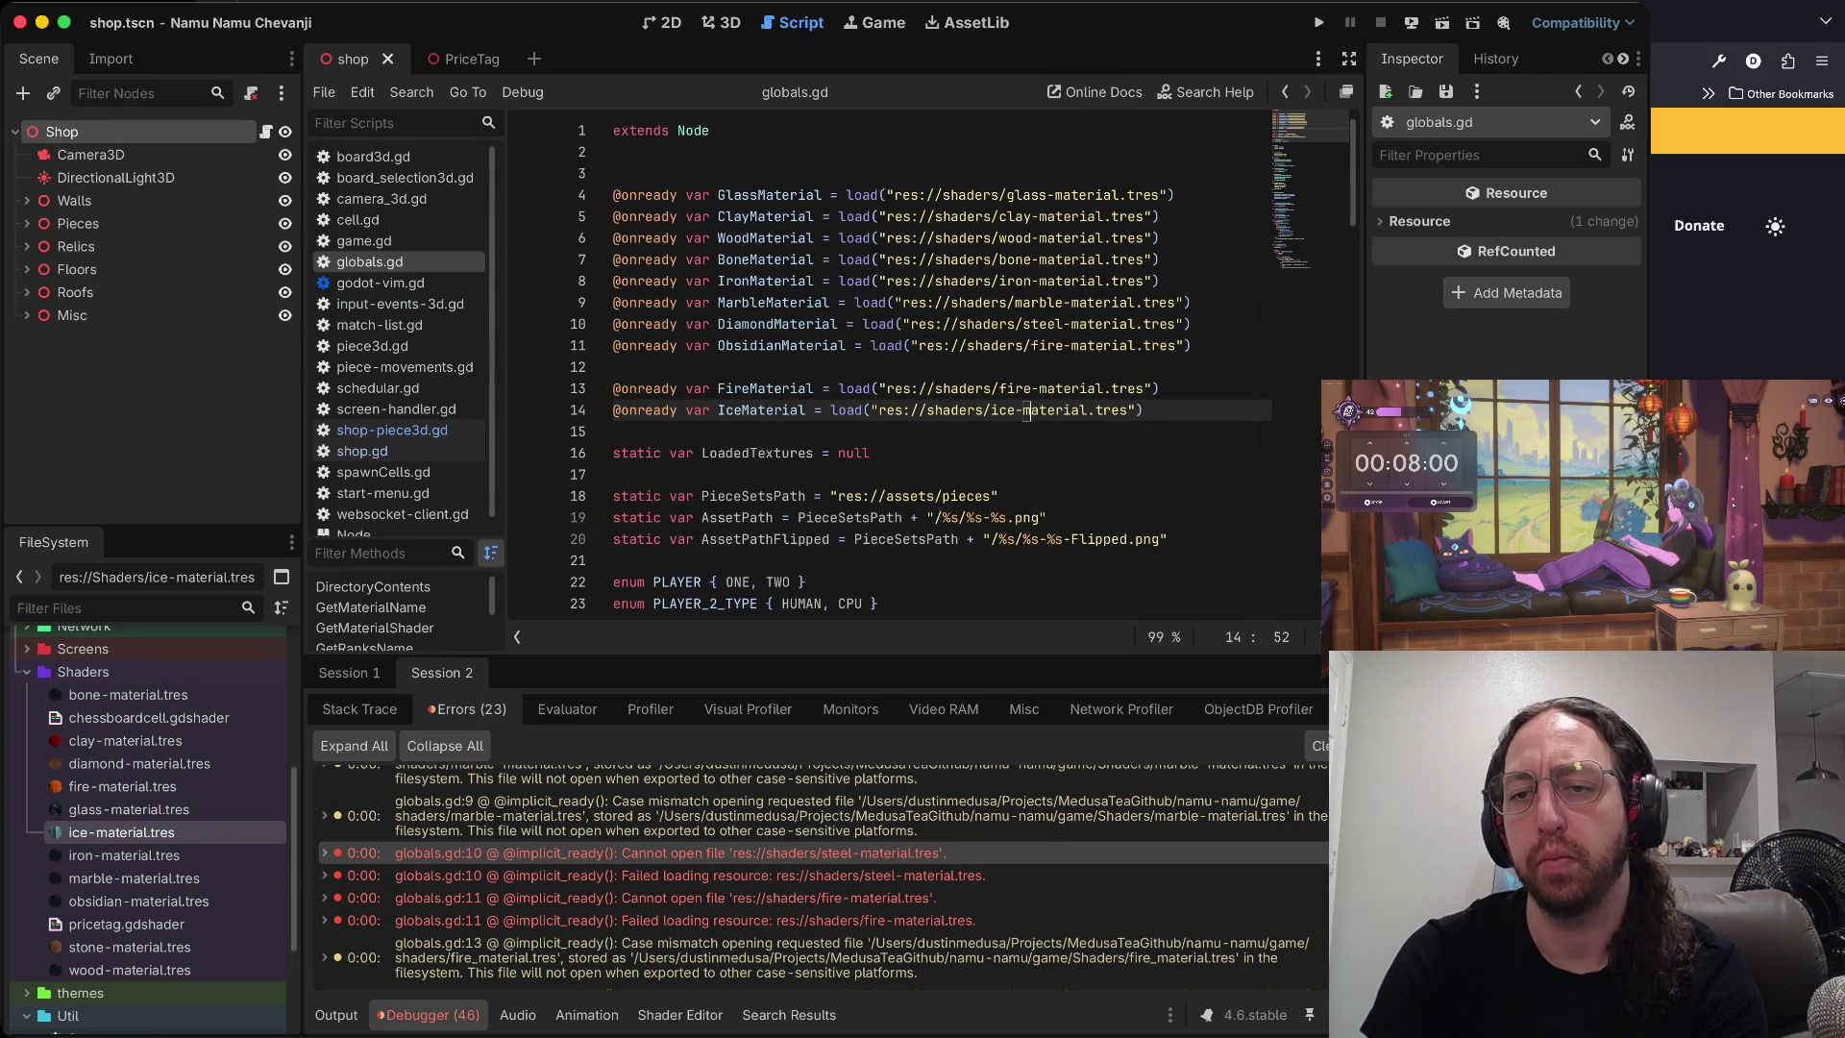
- Make the obsidian and diamond loads use obsidian-material.tres and diamond-material.tres, save, and run again
click(1073, 345)
key(BackSpace)
key(BackSpace)
key(BackSpace)
text(obsidian)
click(618, 324)
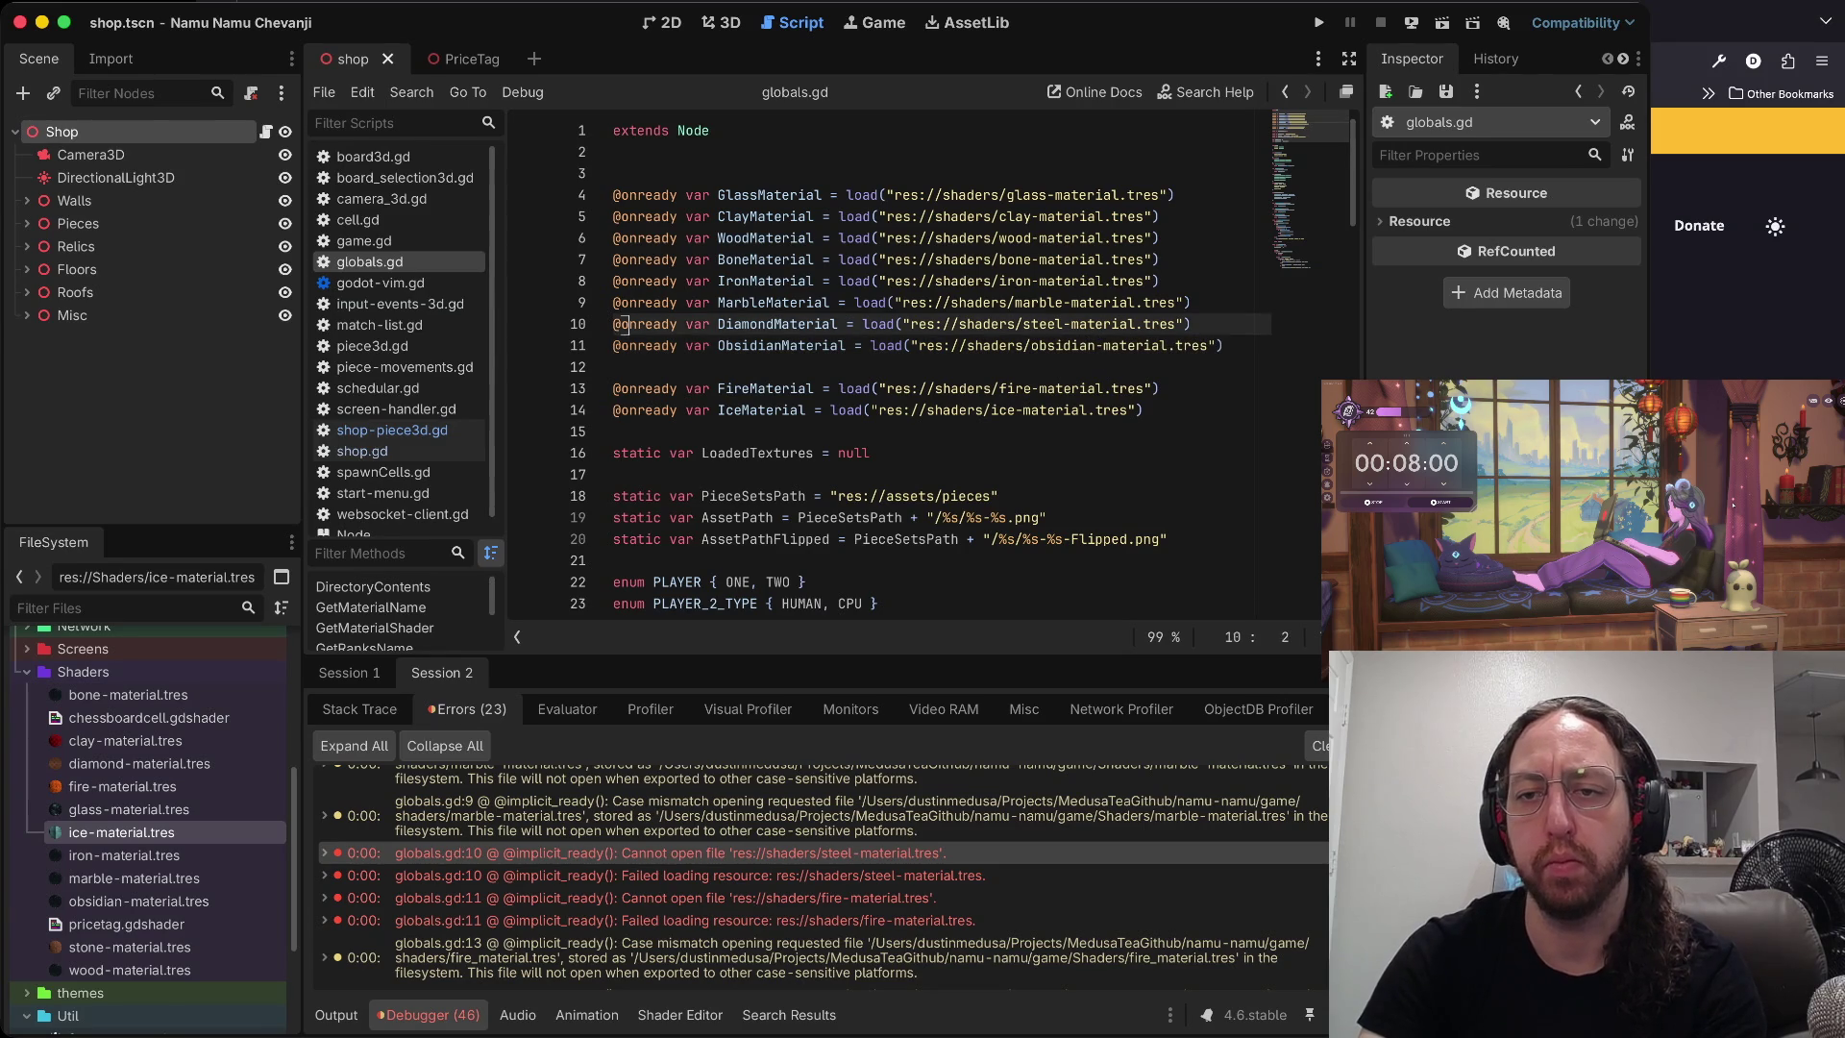
click(868, 324)
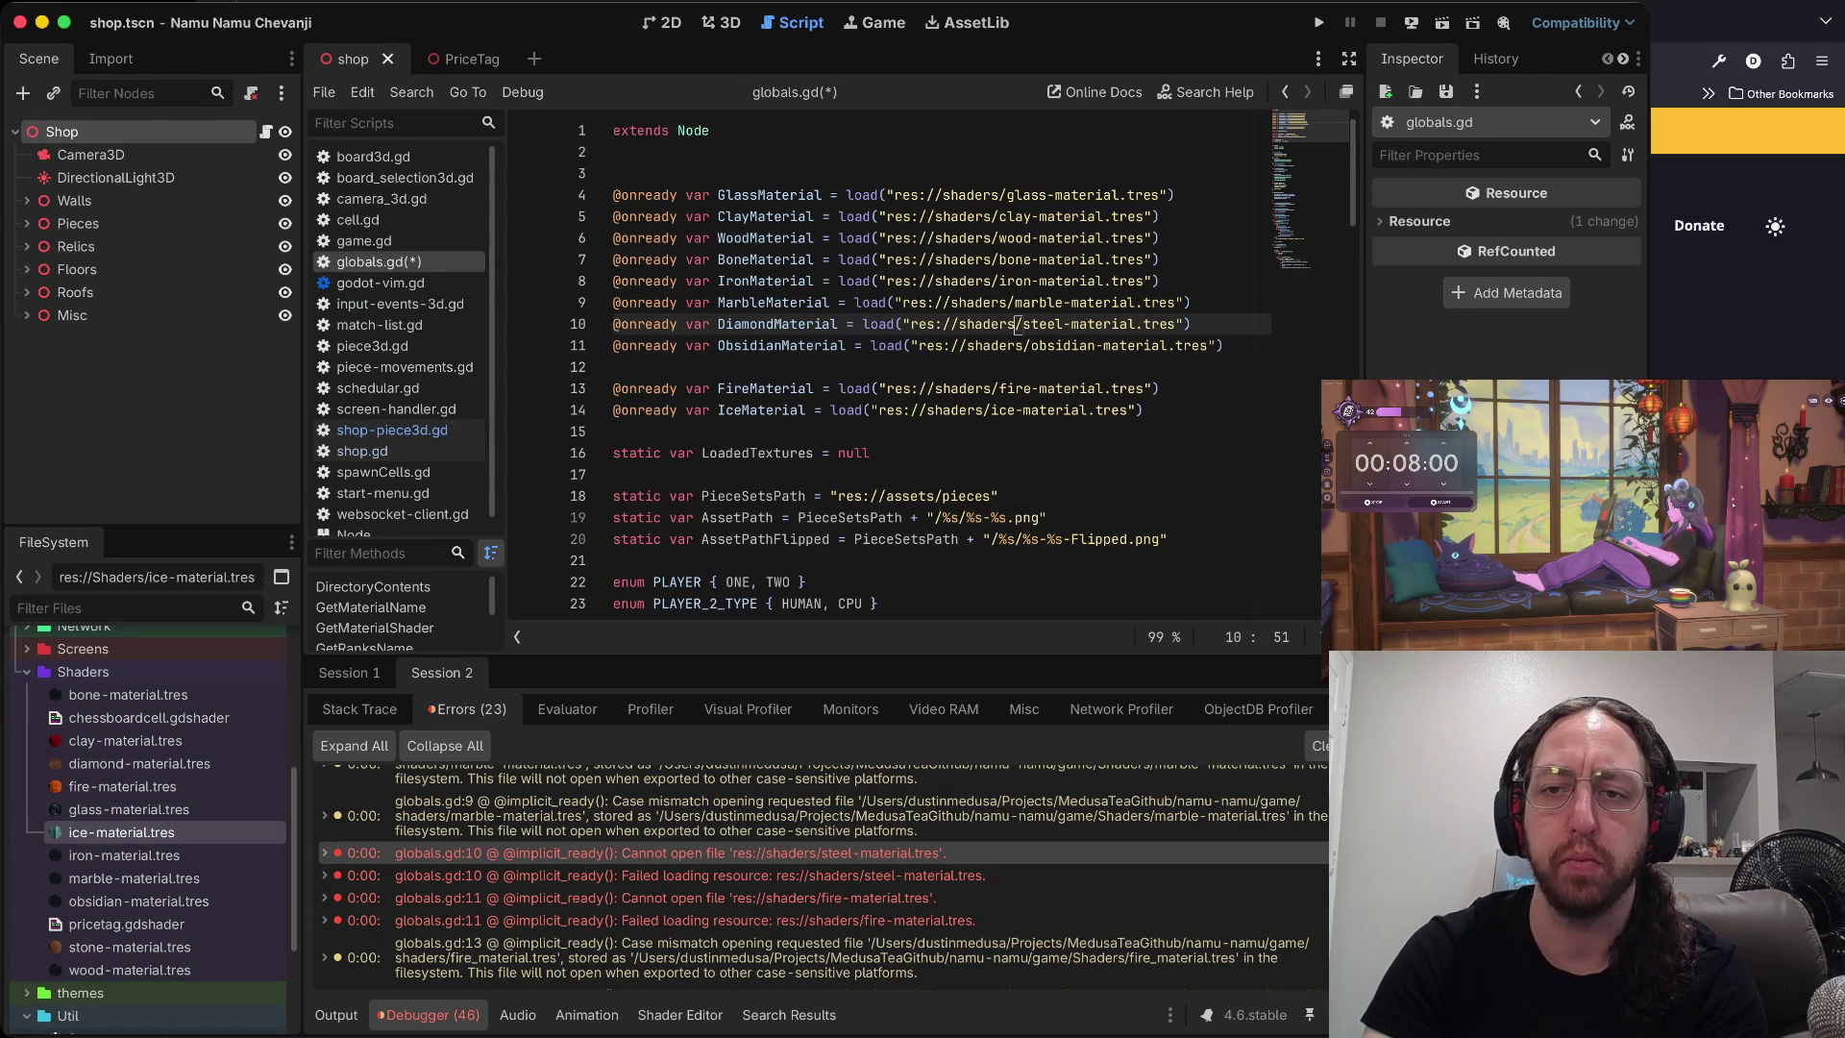
key(BackSpace)
key(BackSpace)
key(BackSpace)
text(diamond)
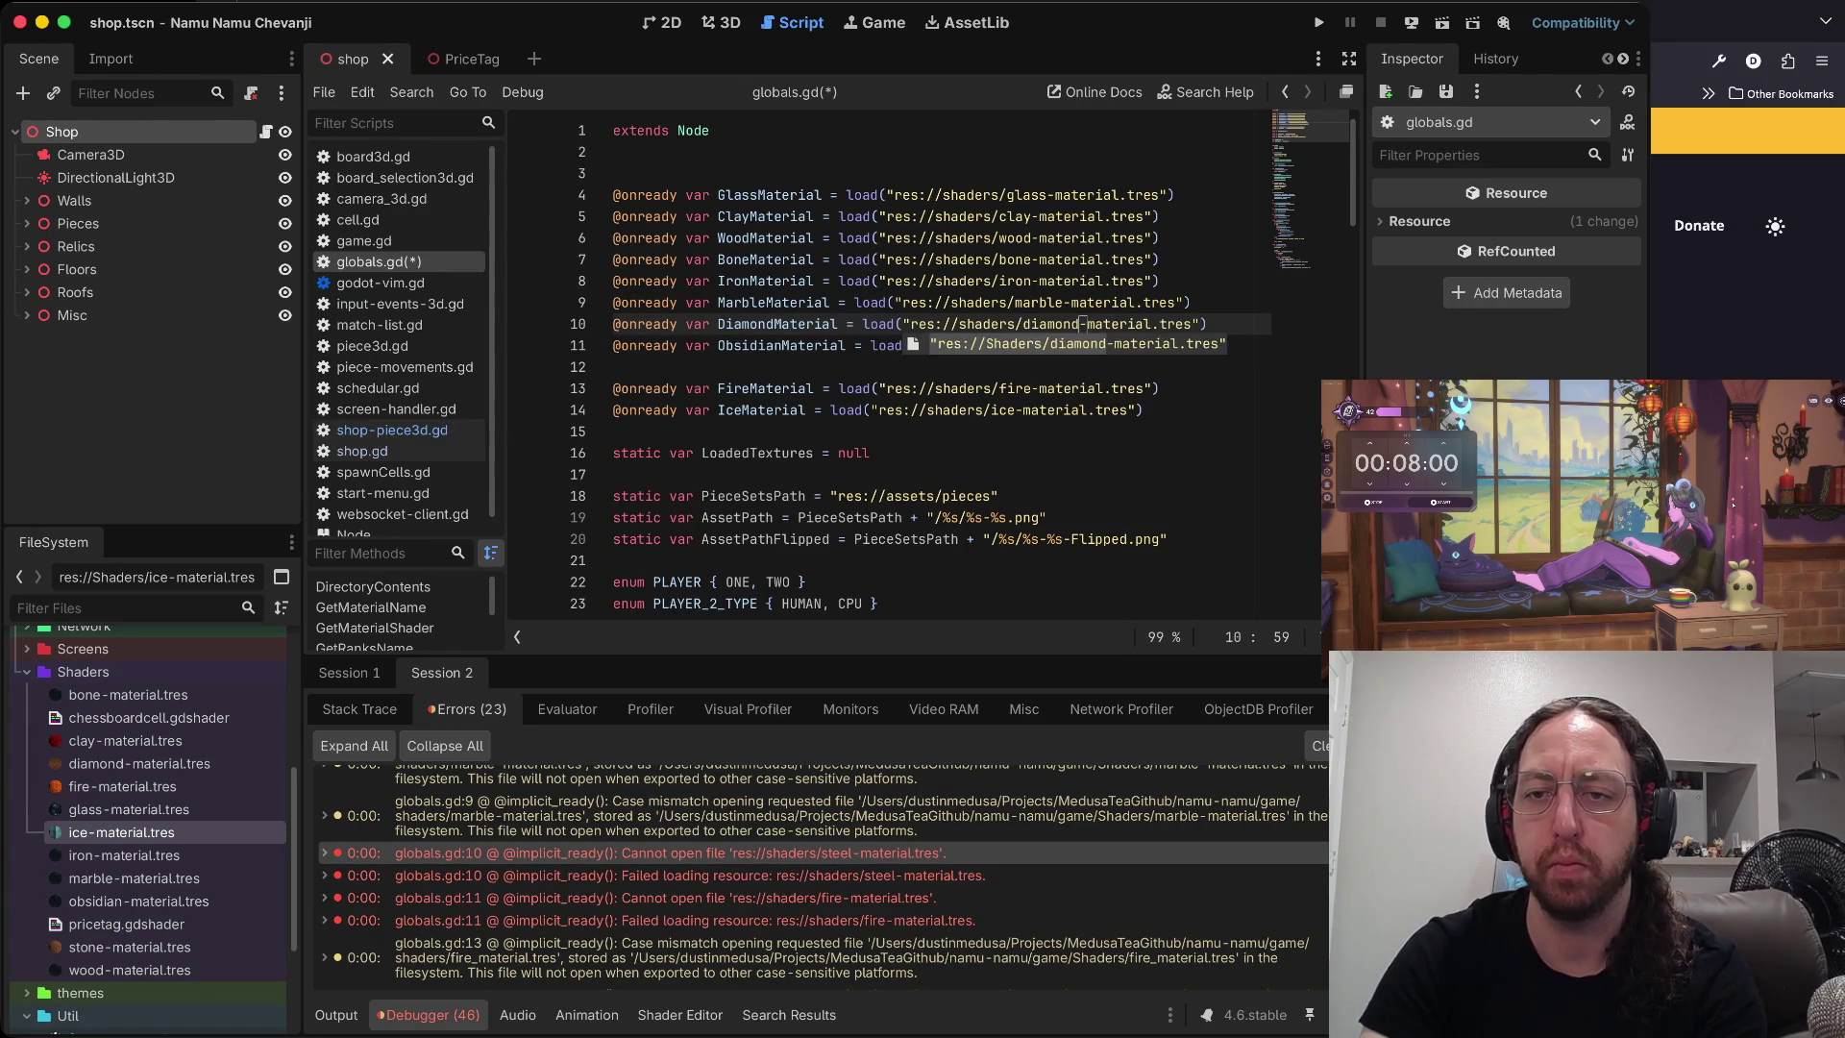
key(Escape)
key(Up)
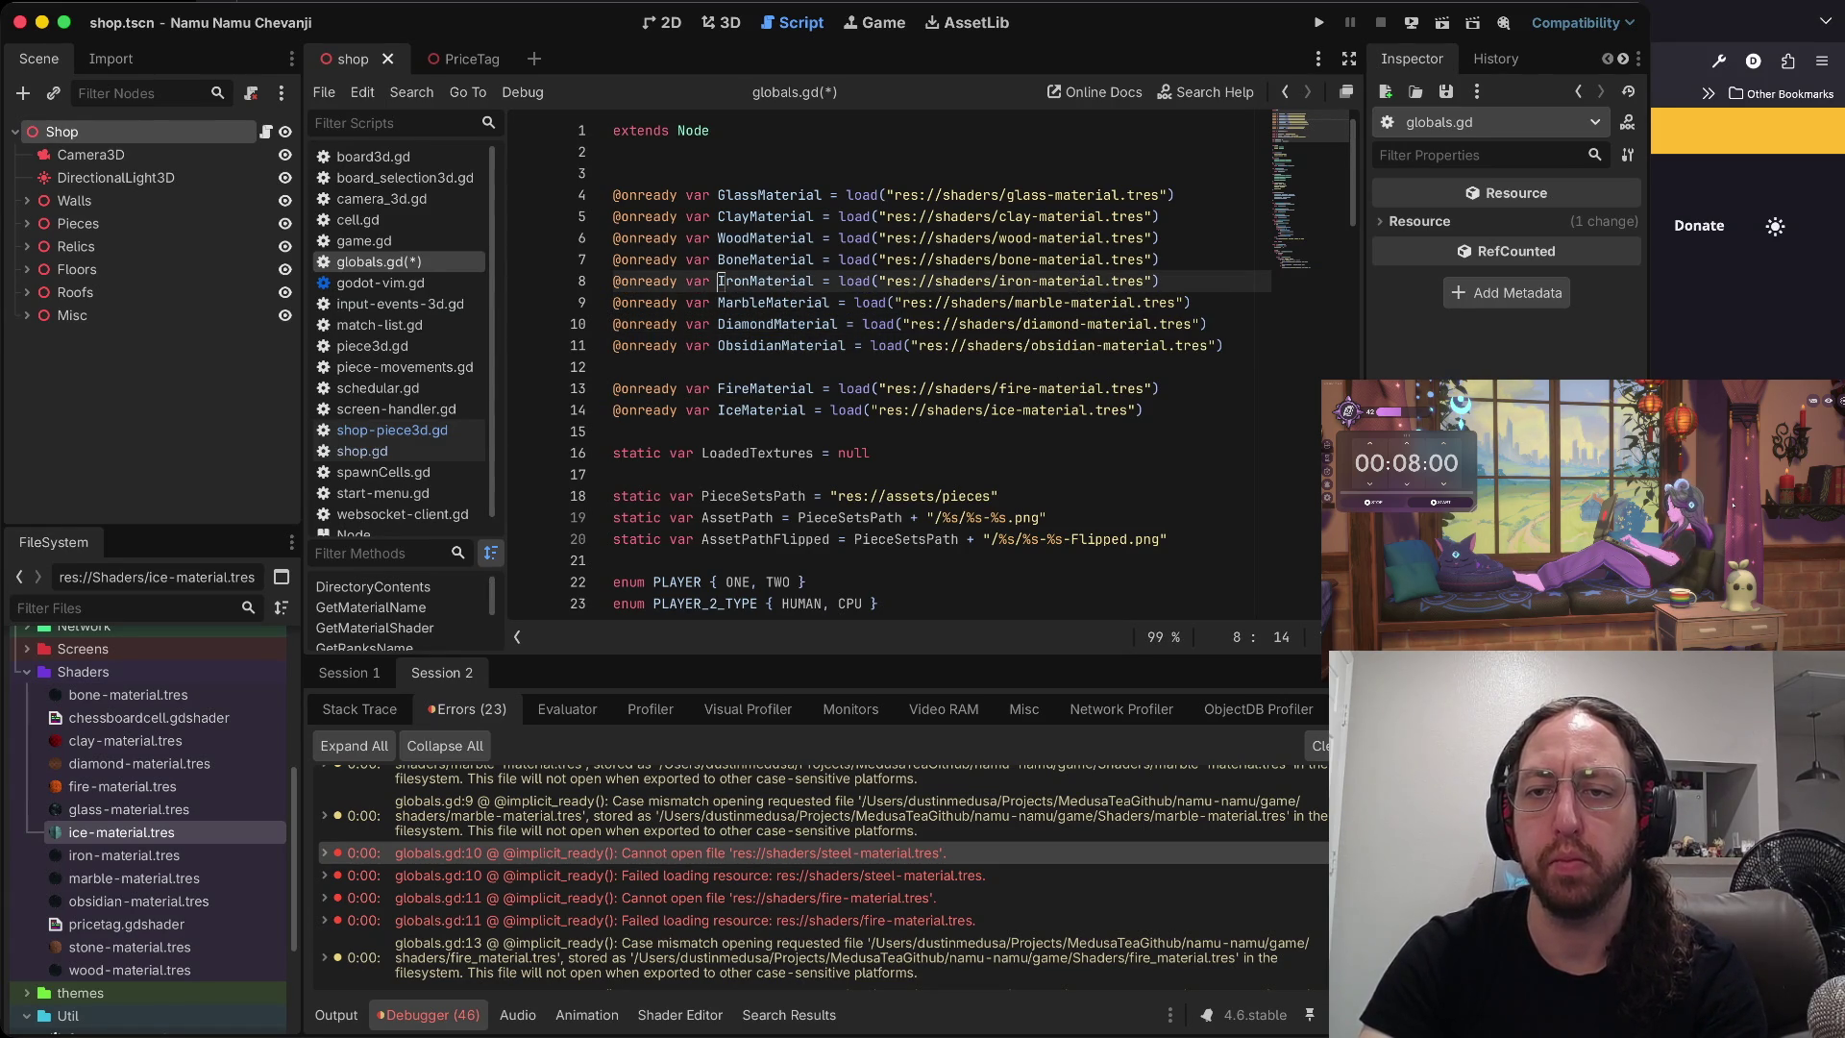
key(super+s)
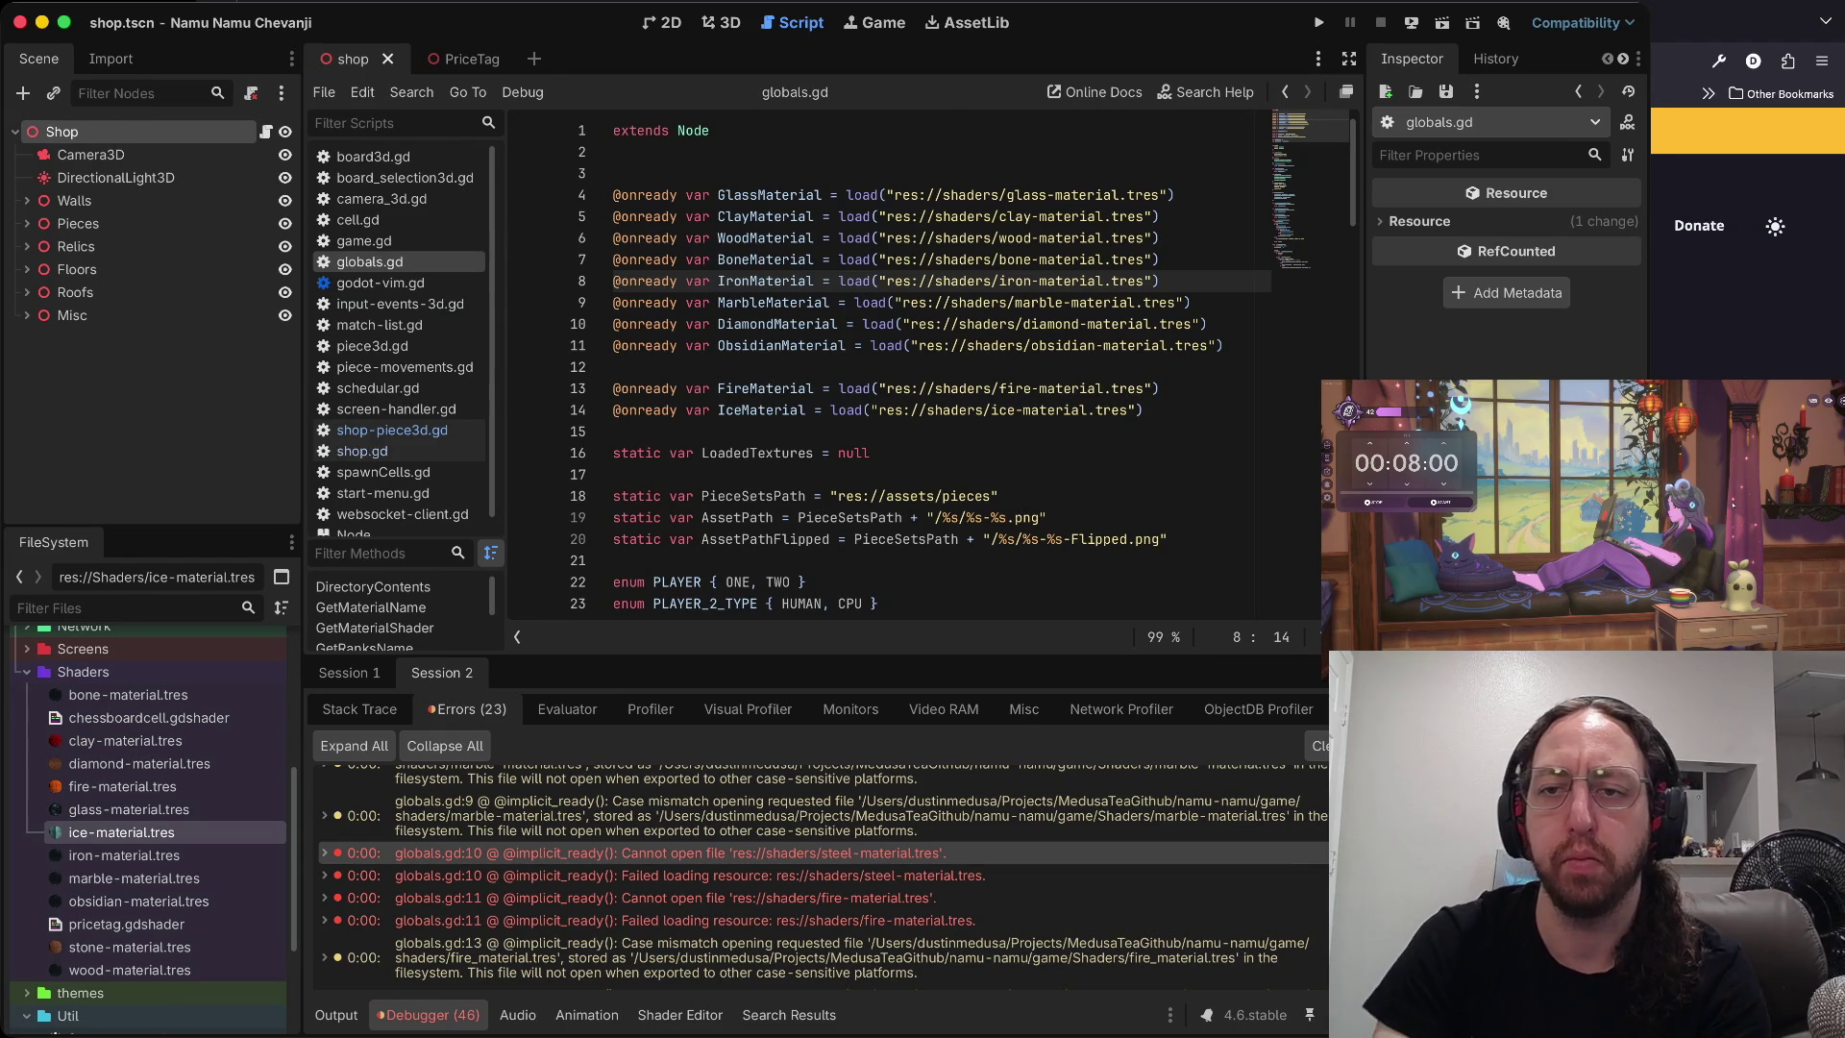
key(super+b)
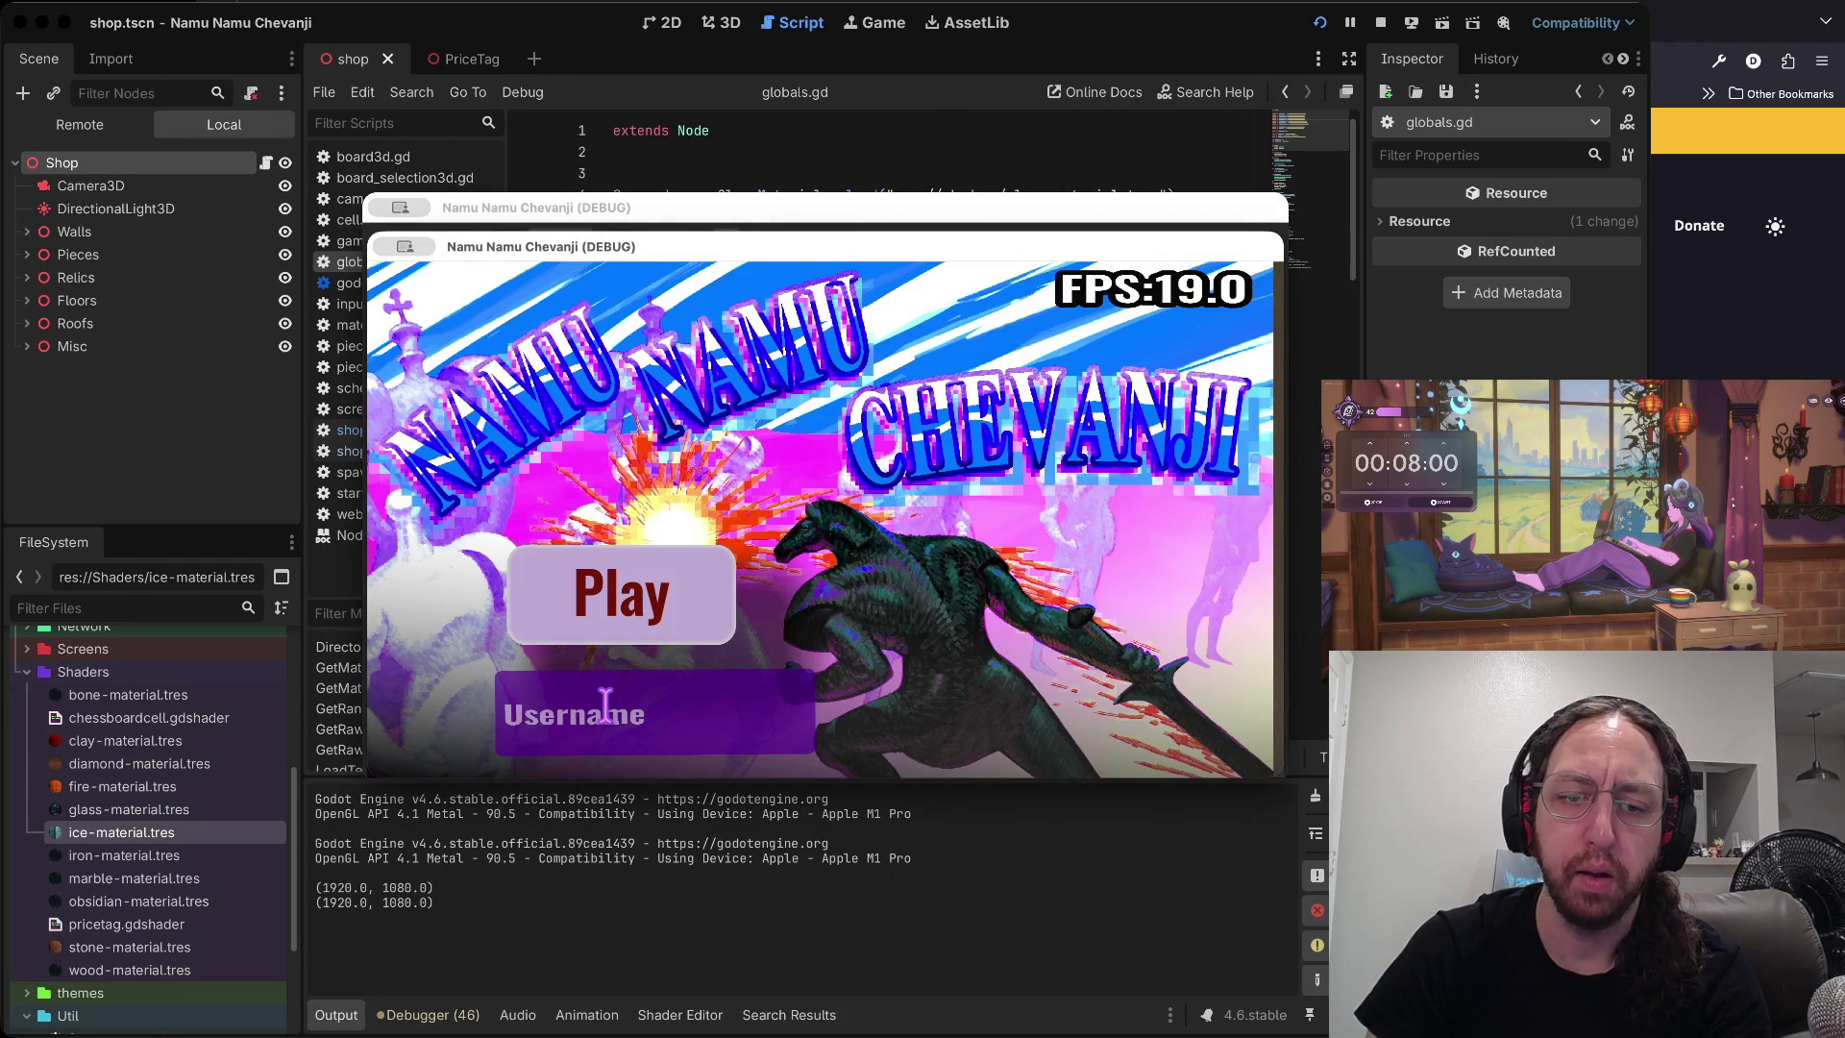
- Trace the fire_material error to piece3d.gd, stop the game, delete the FireMaterial load line, and rerun
click(622, 615)
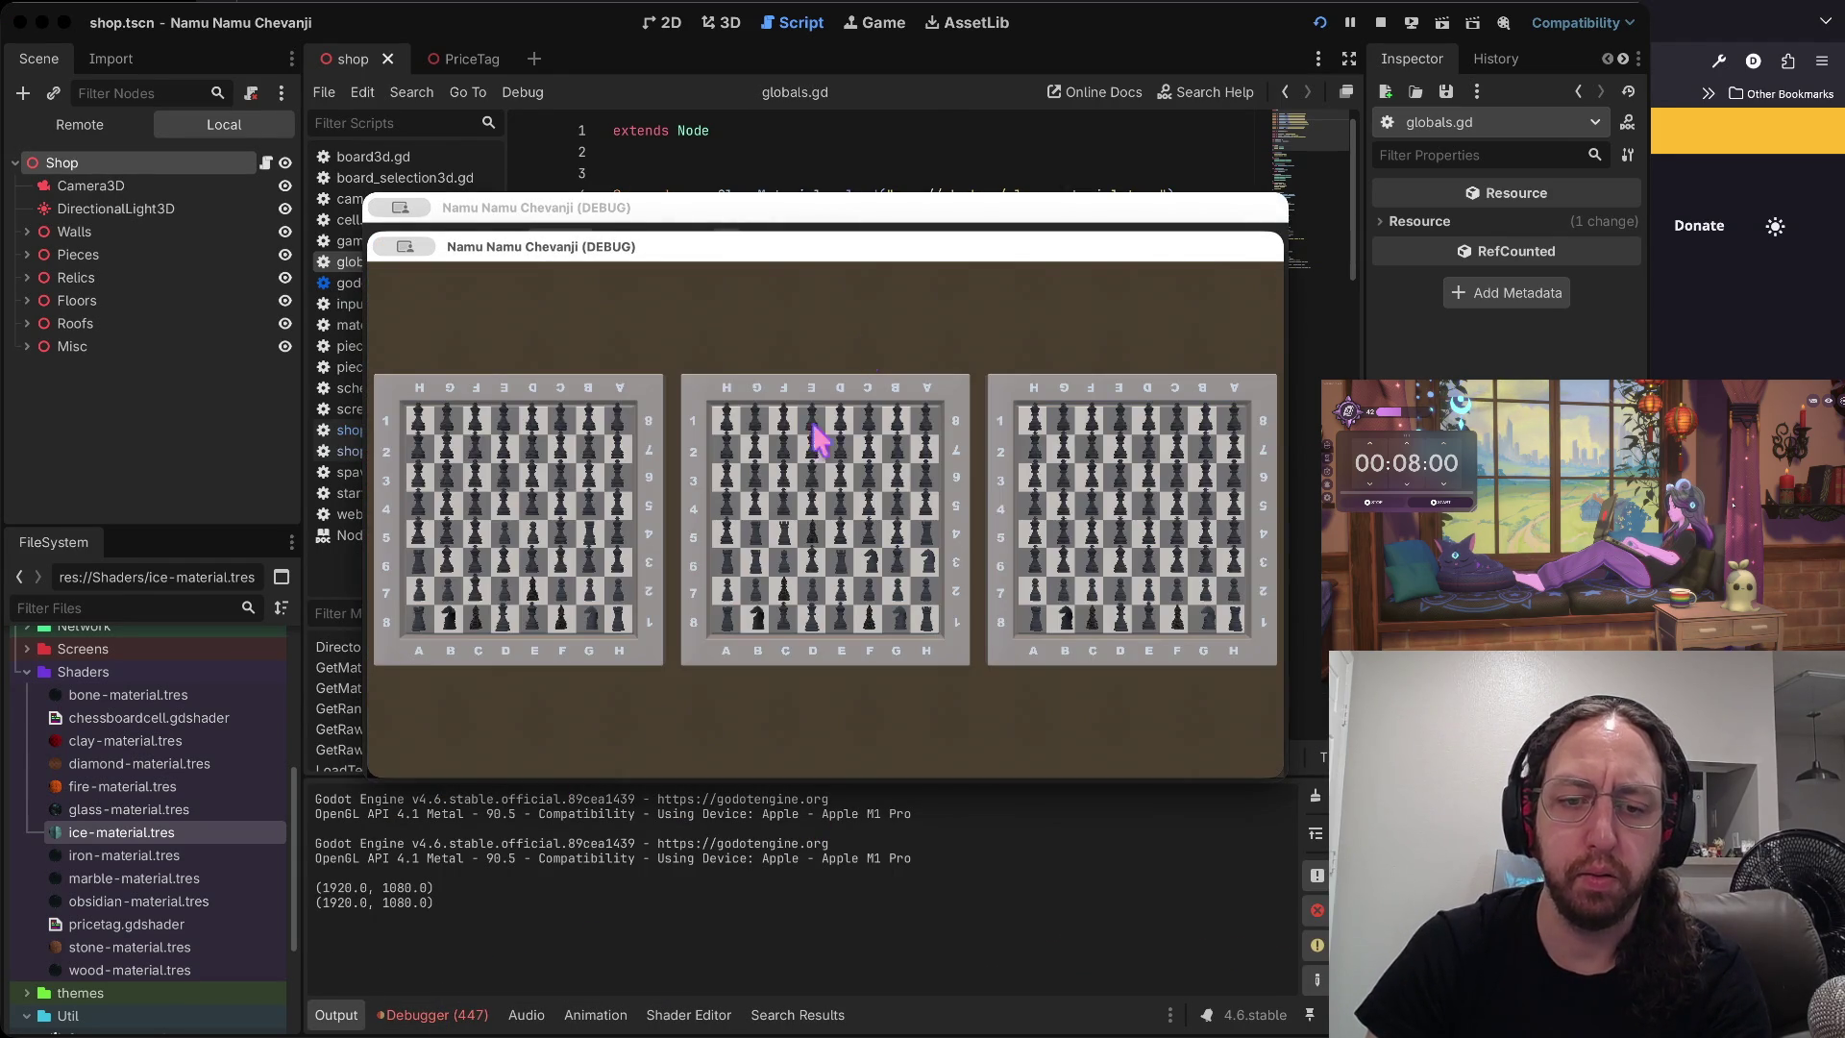
click(437, 1012)
scroll(619, 917, down, 3)
scroll(620, 917, down, 5)
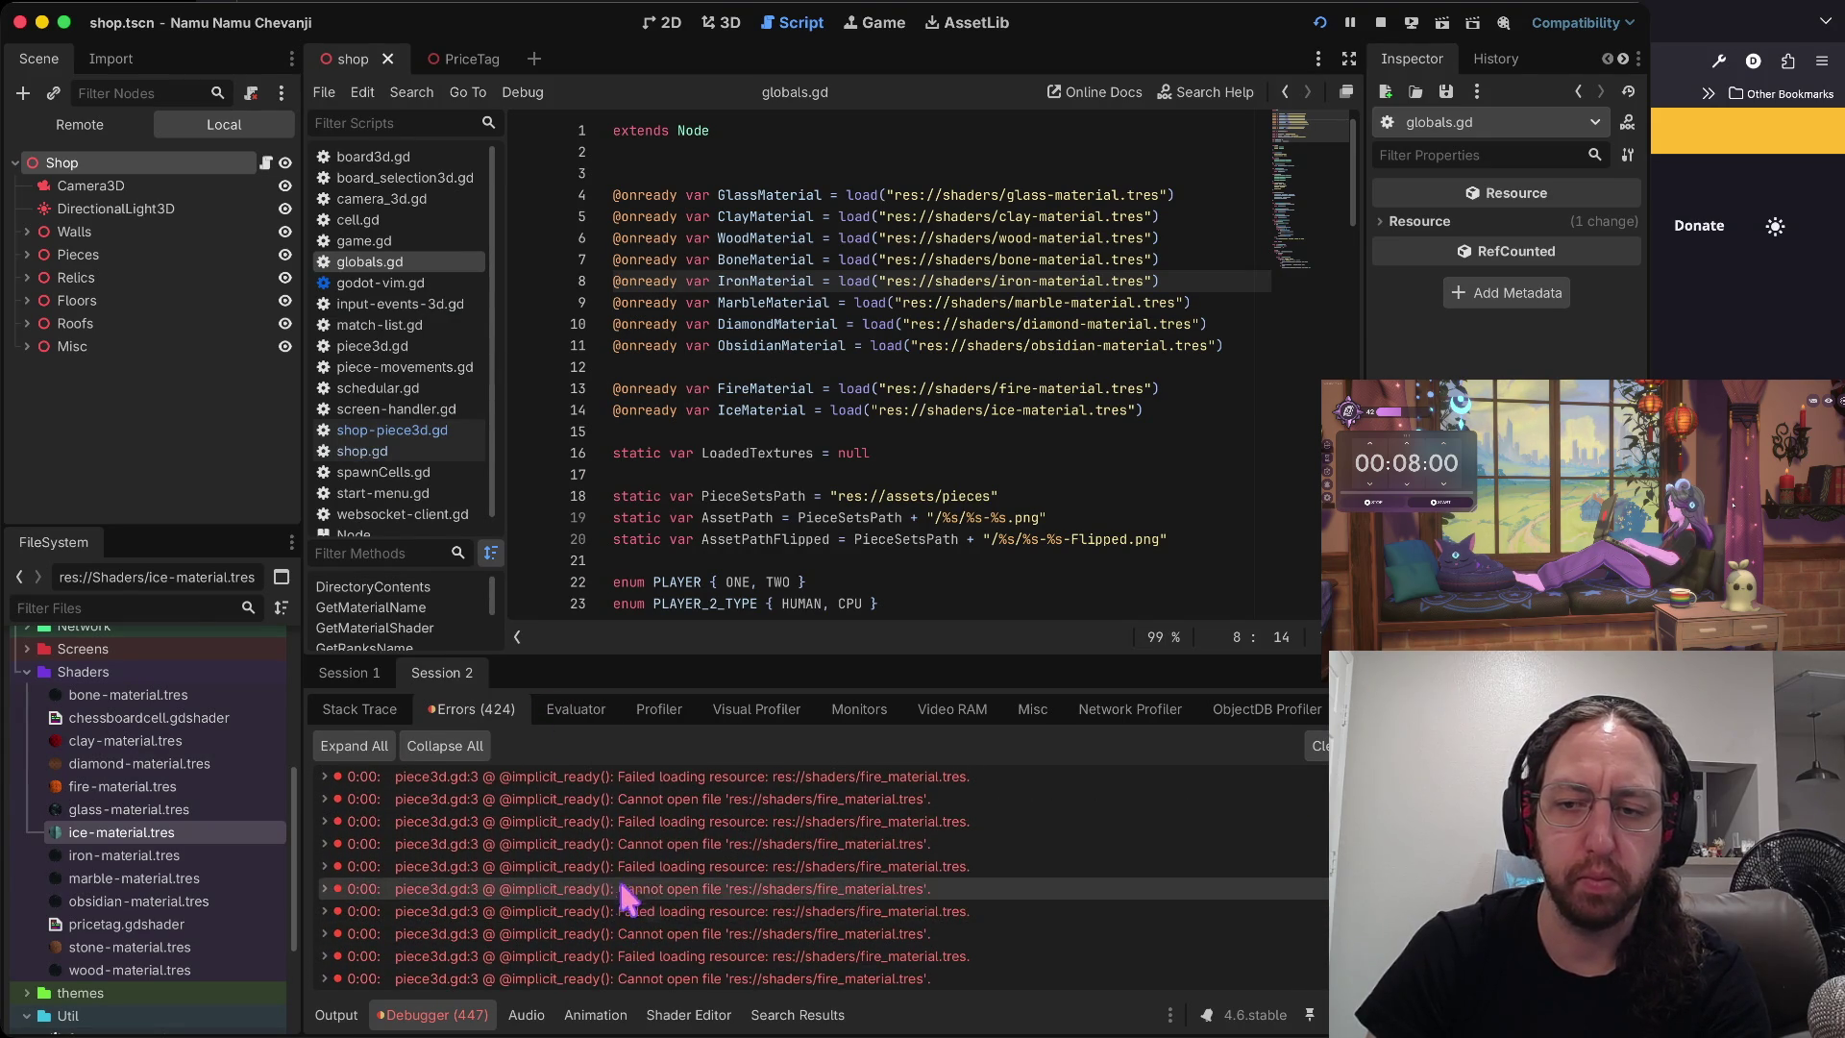
click(660, 821)
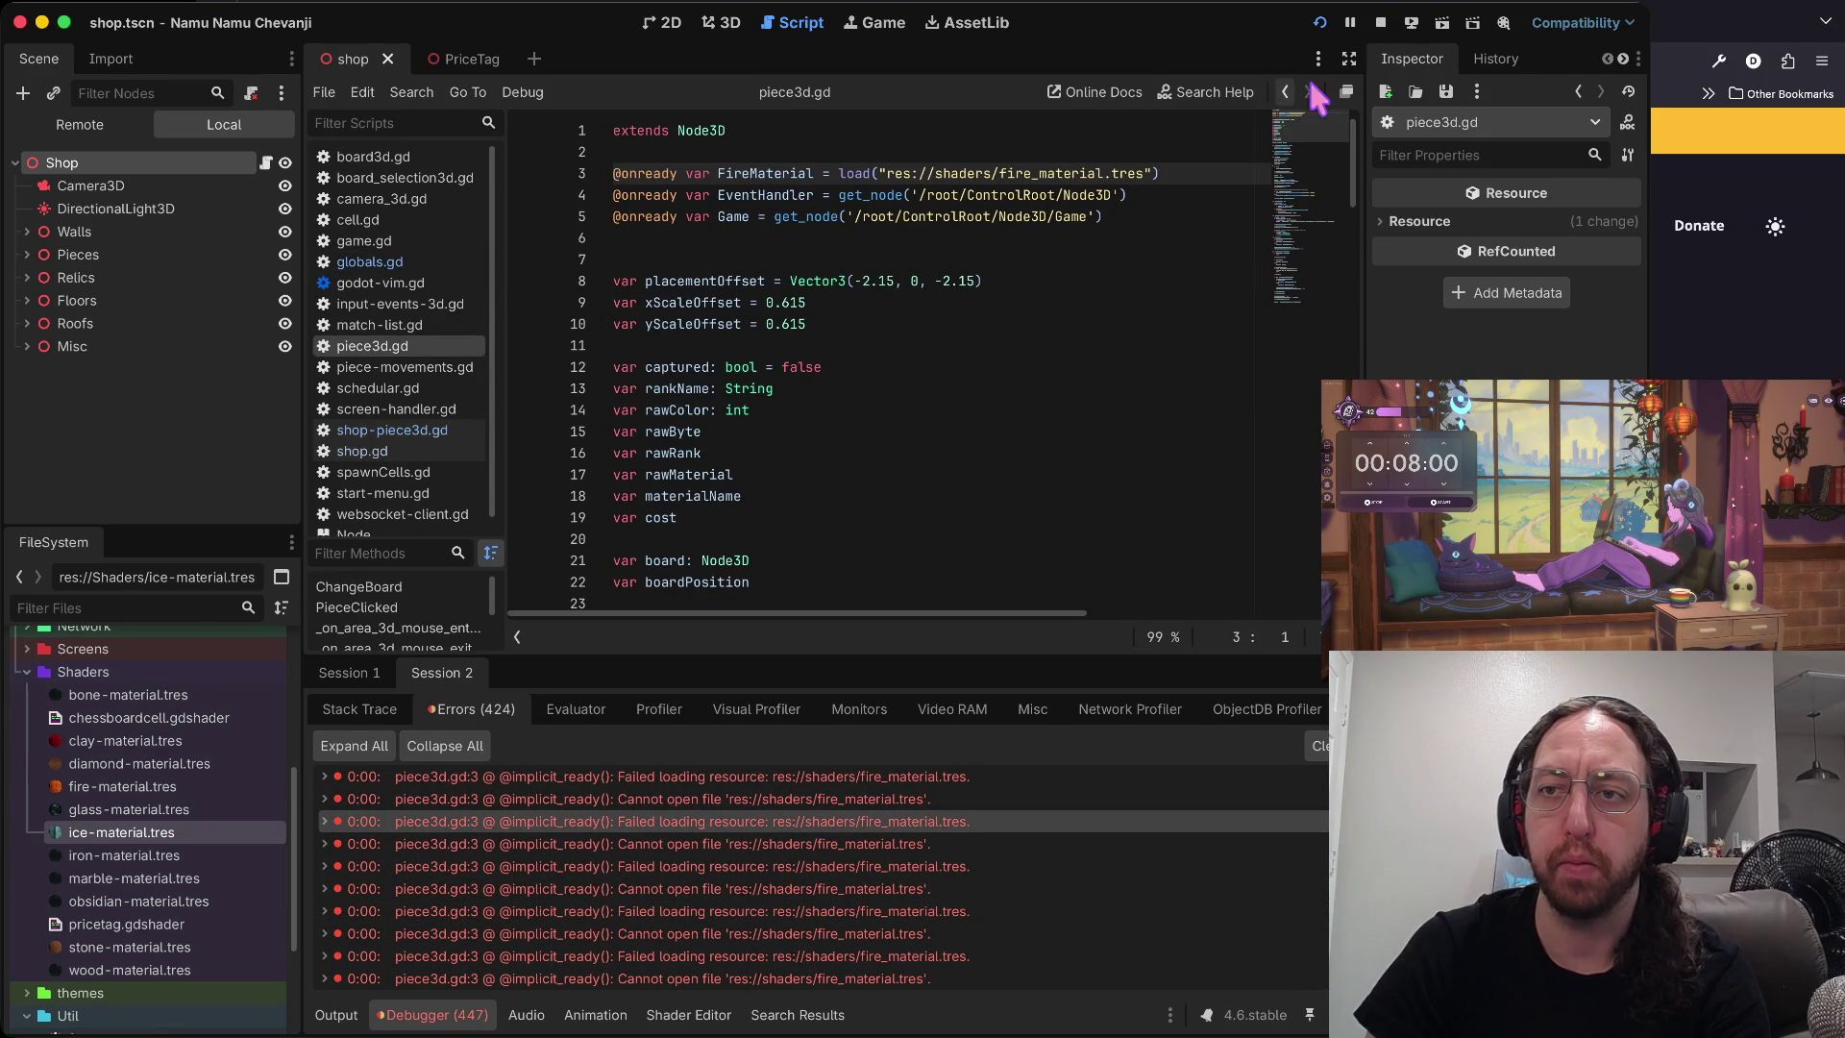
click(1381, 22)
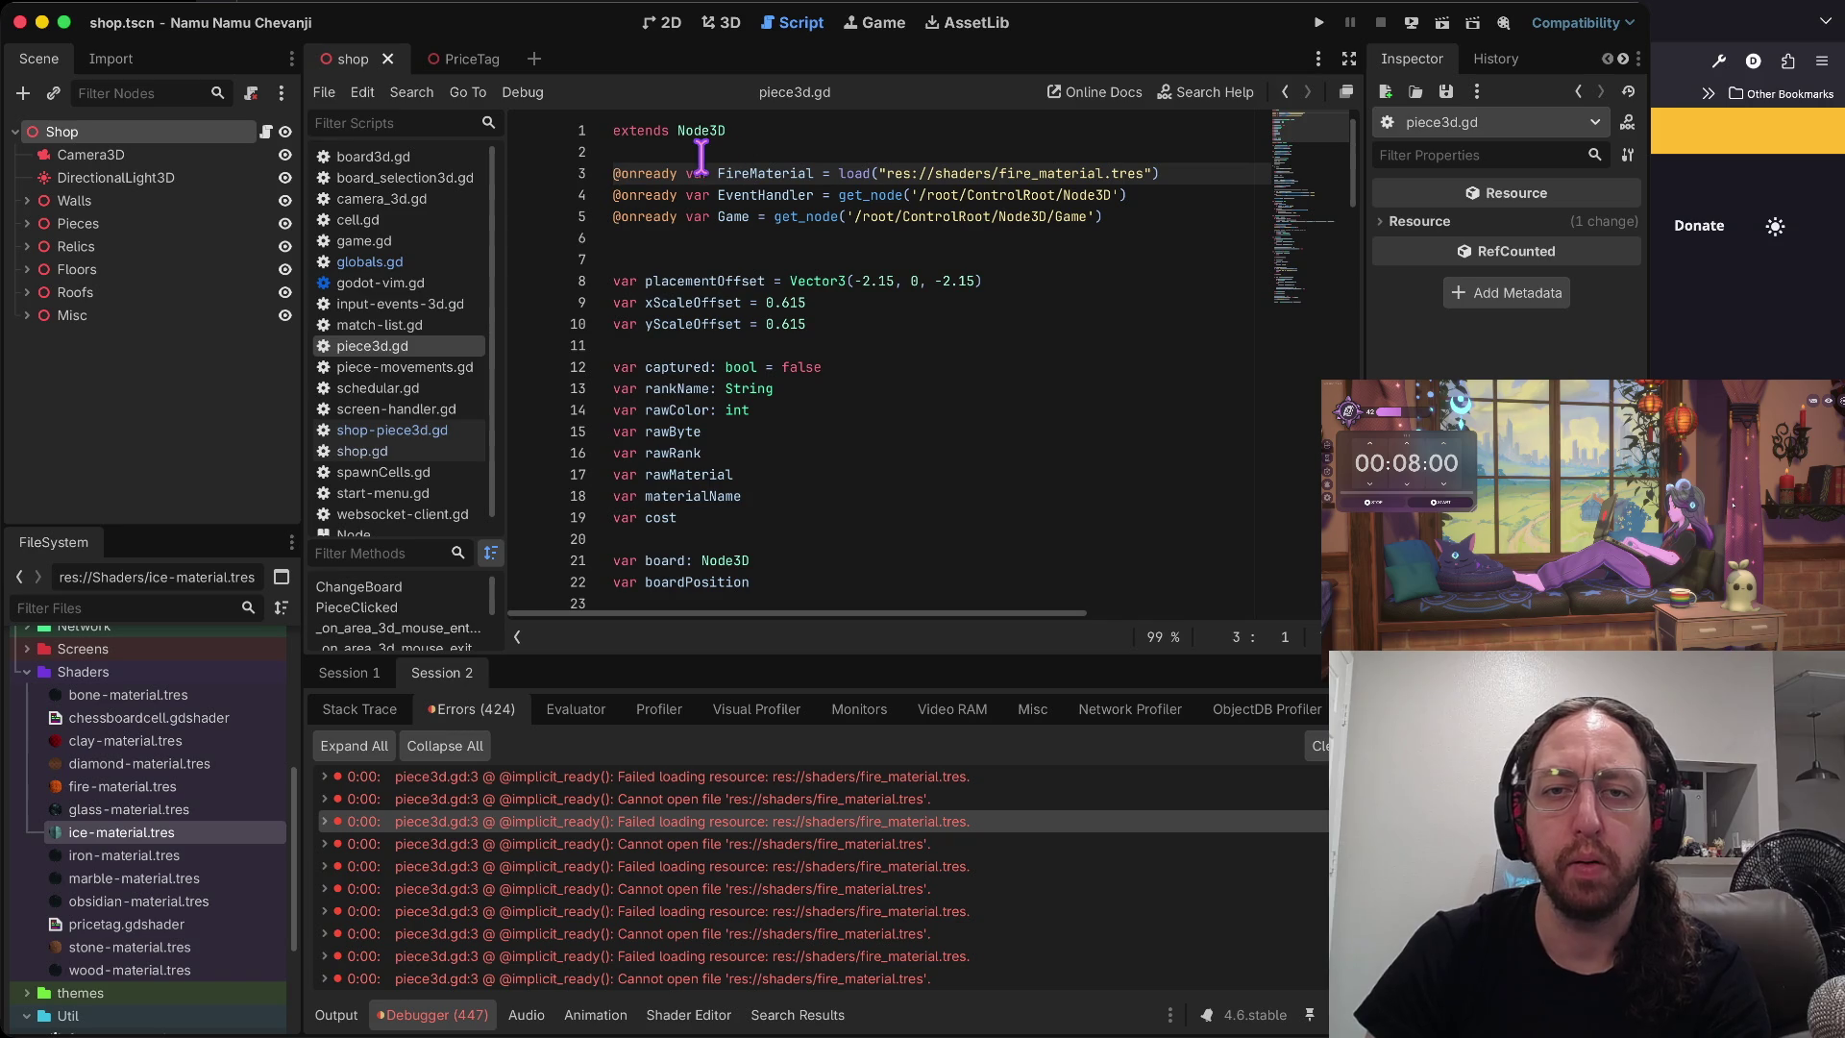
key(d)
key(d)
click(776, 224)
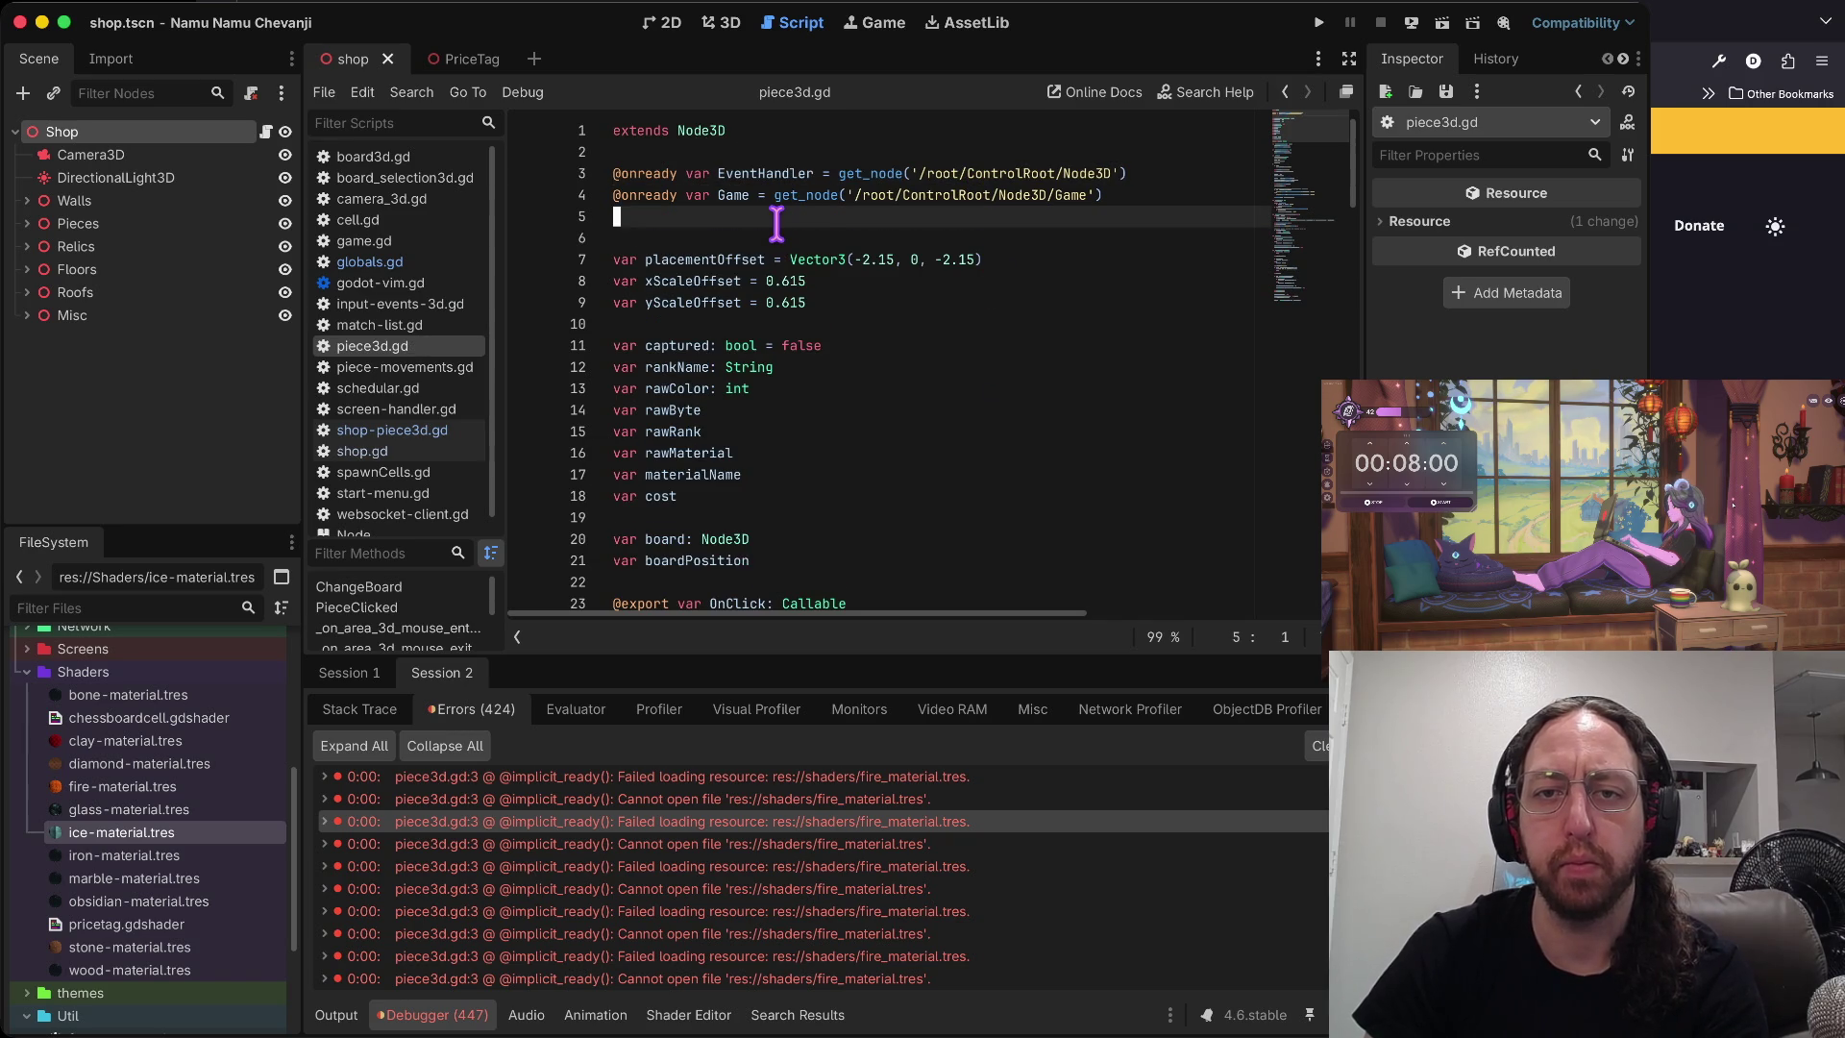
key(super+b)
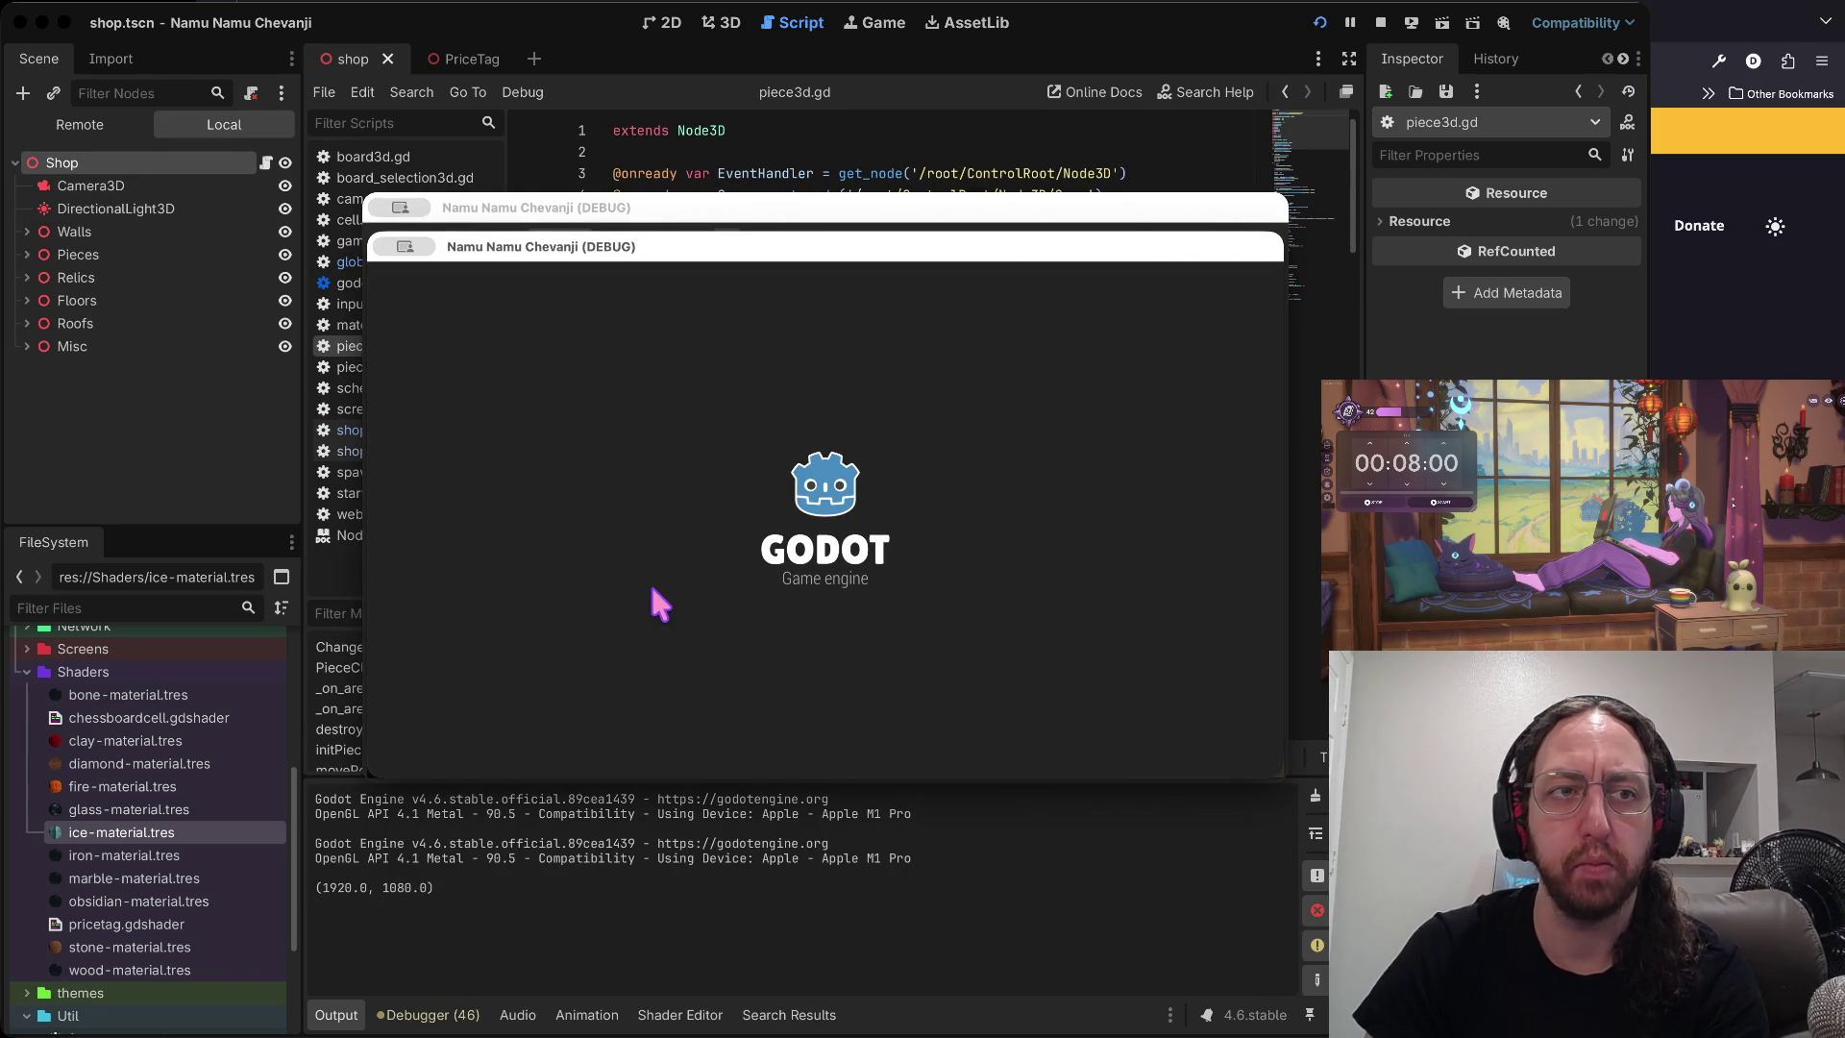
- Enter a username, play until the three chessboards appear, then stop and go to the terminal
click(612, 669)
text(a)
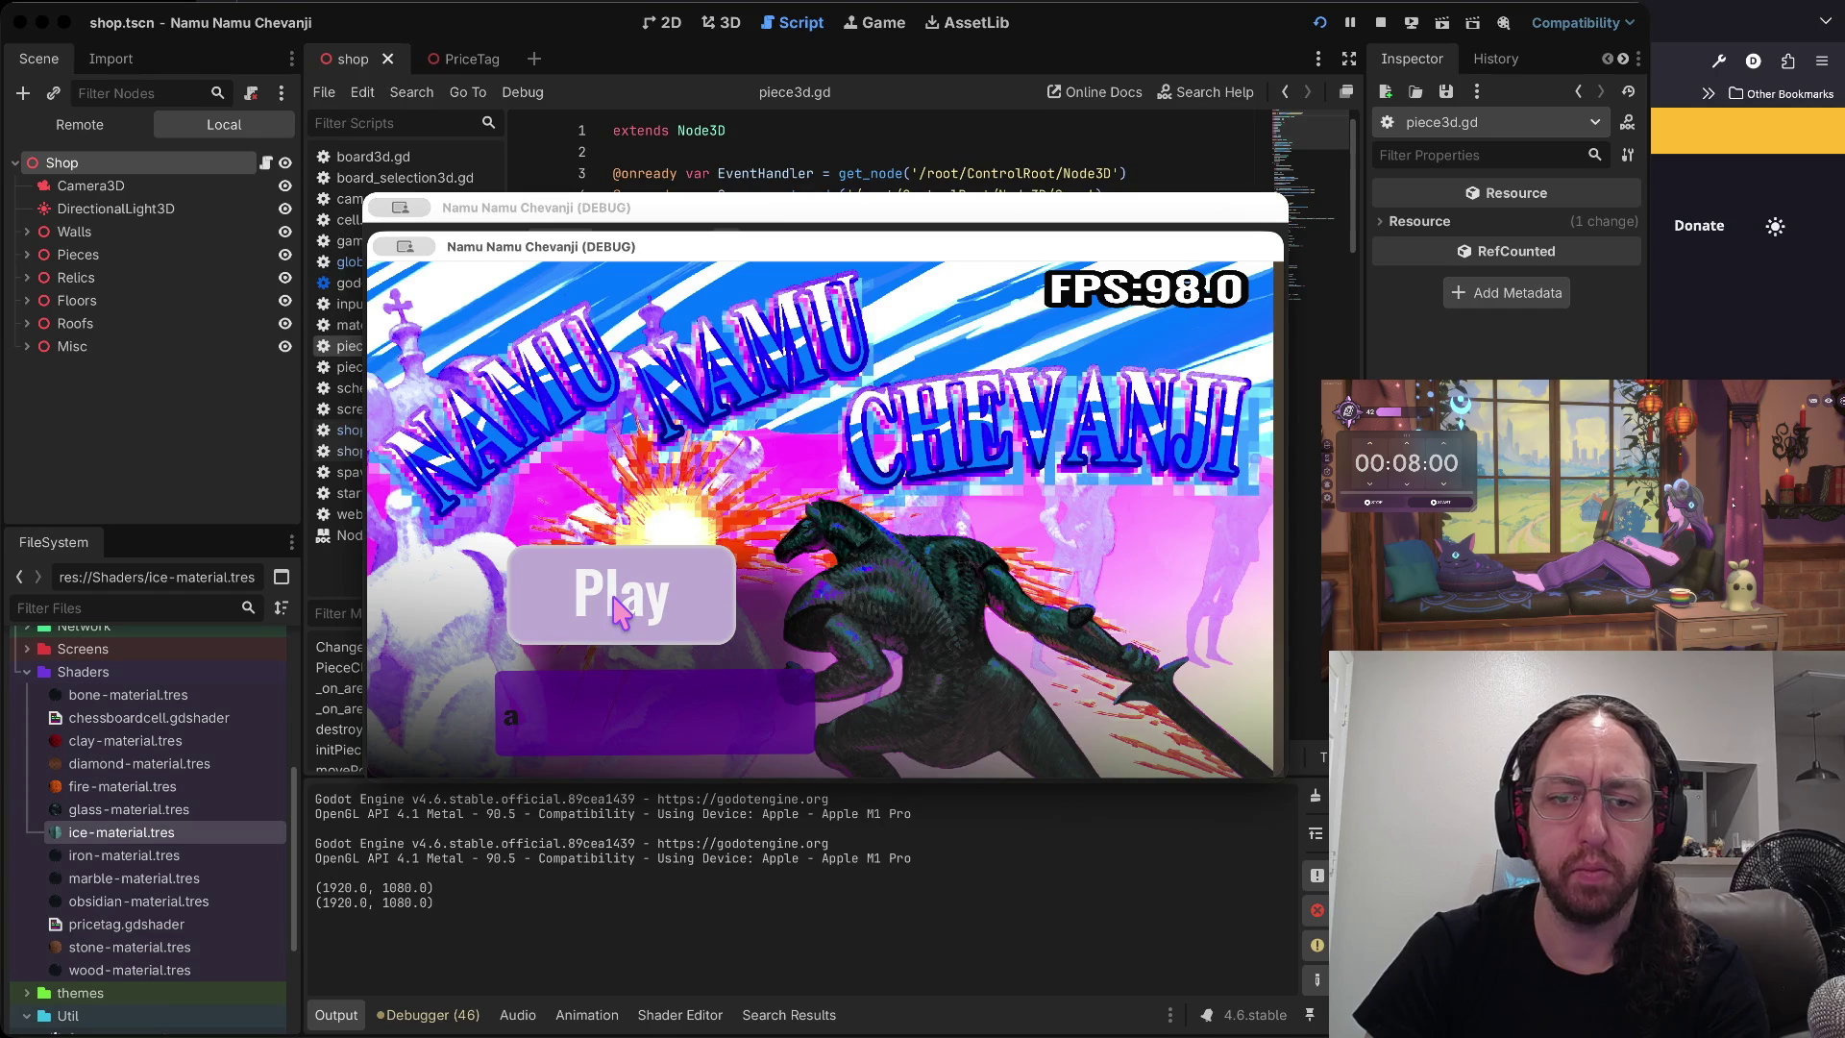
click(614, 600)
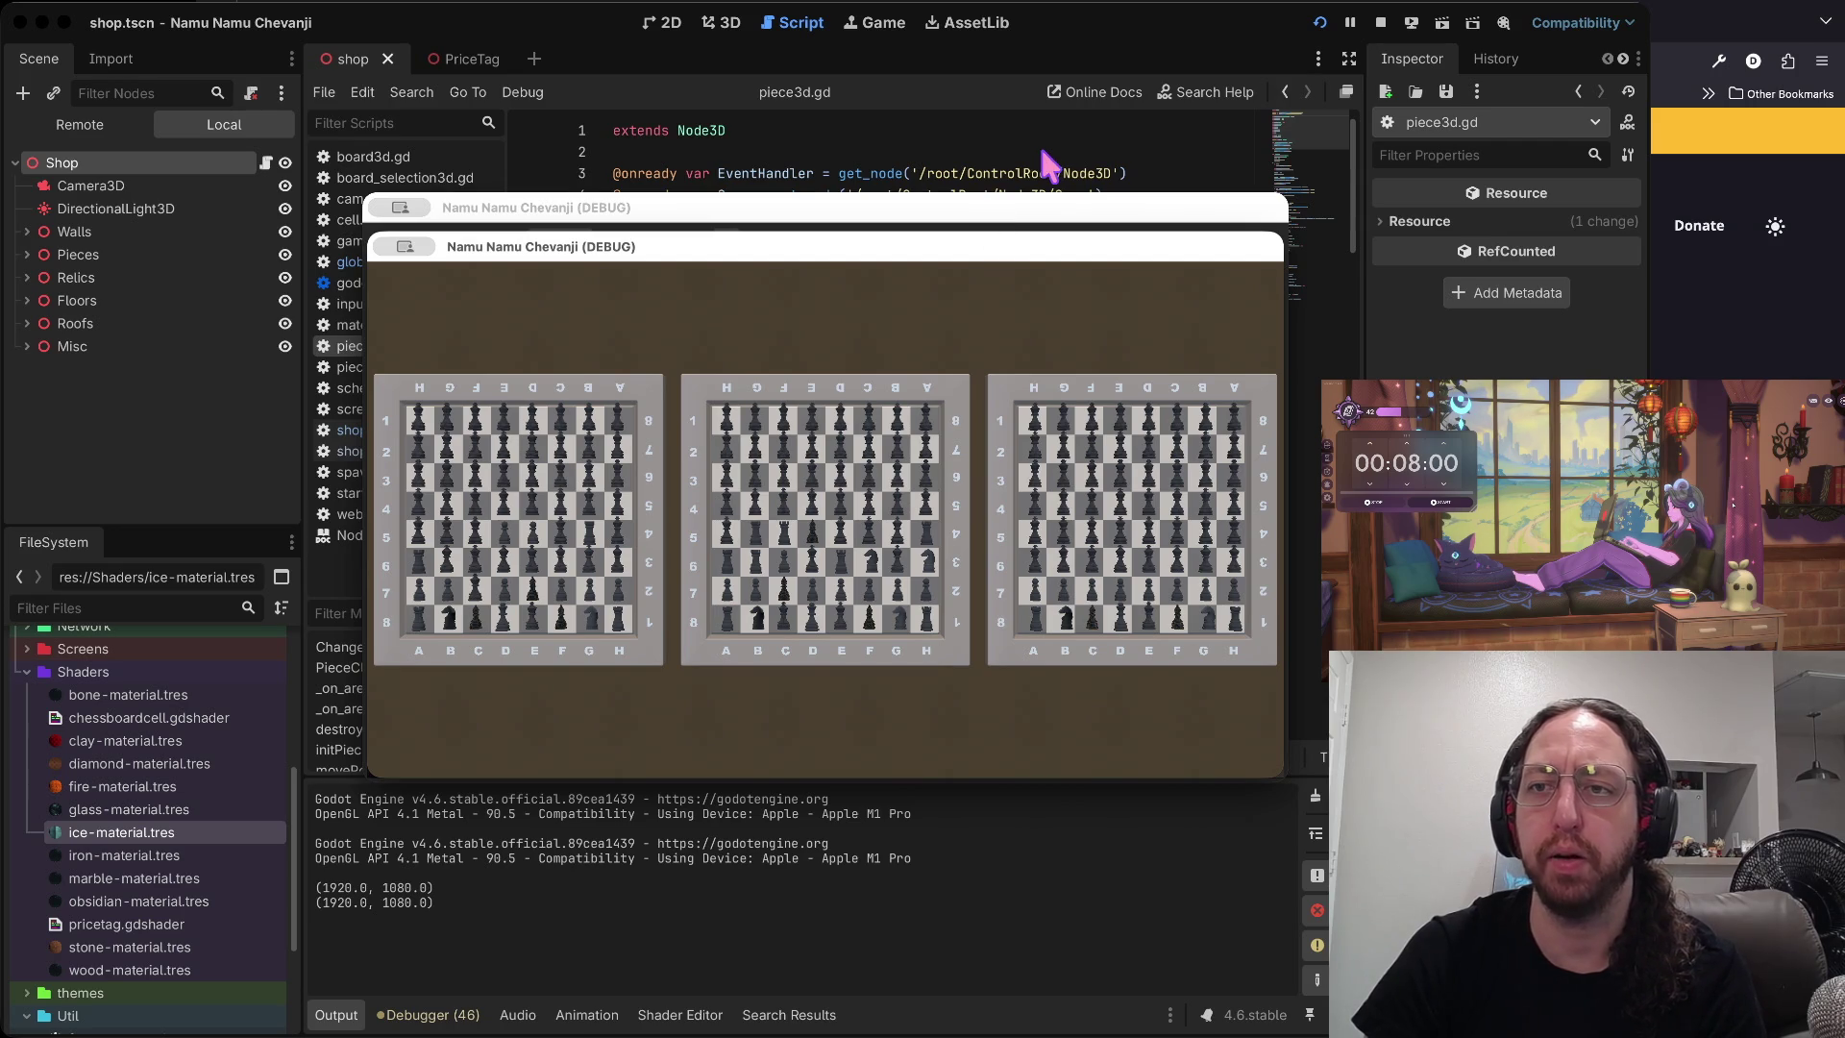
click(1381, 22)
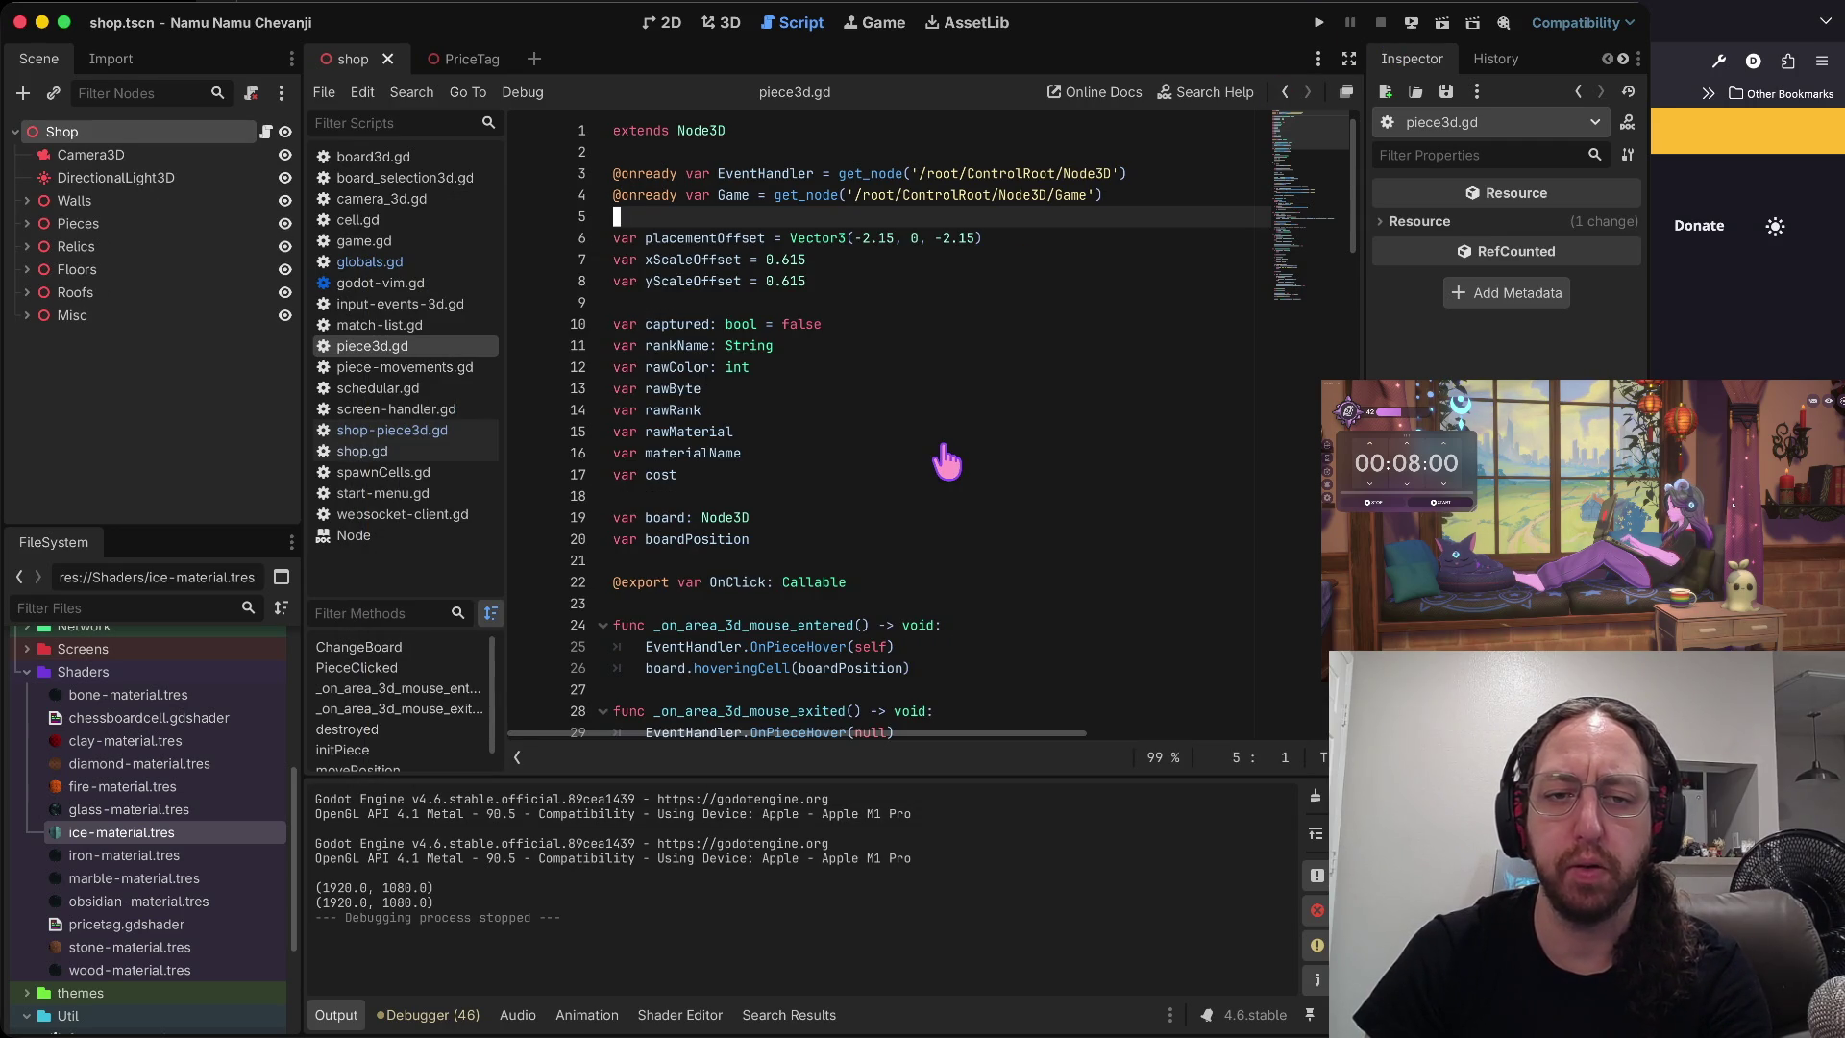
key(super+Tab)
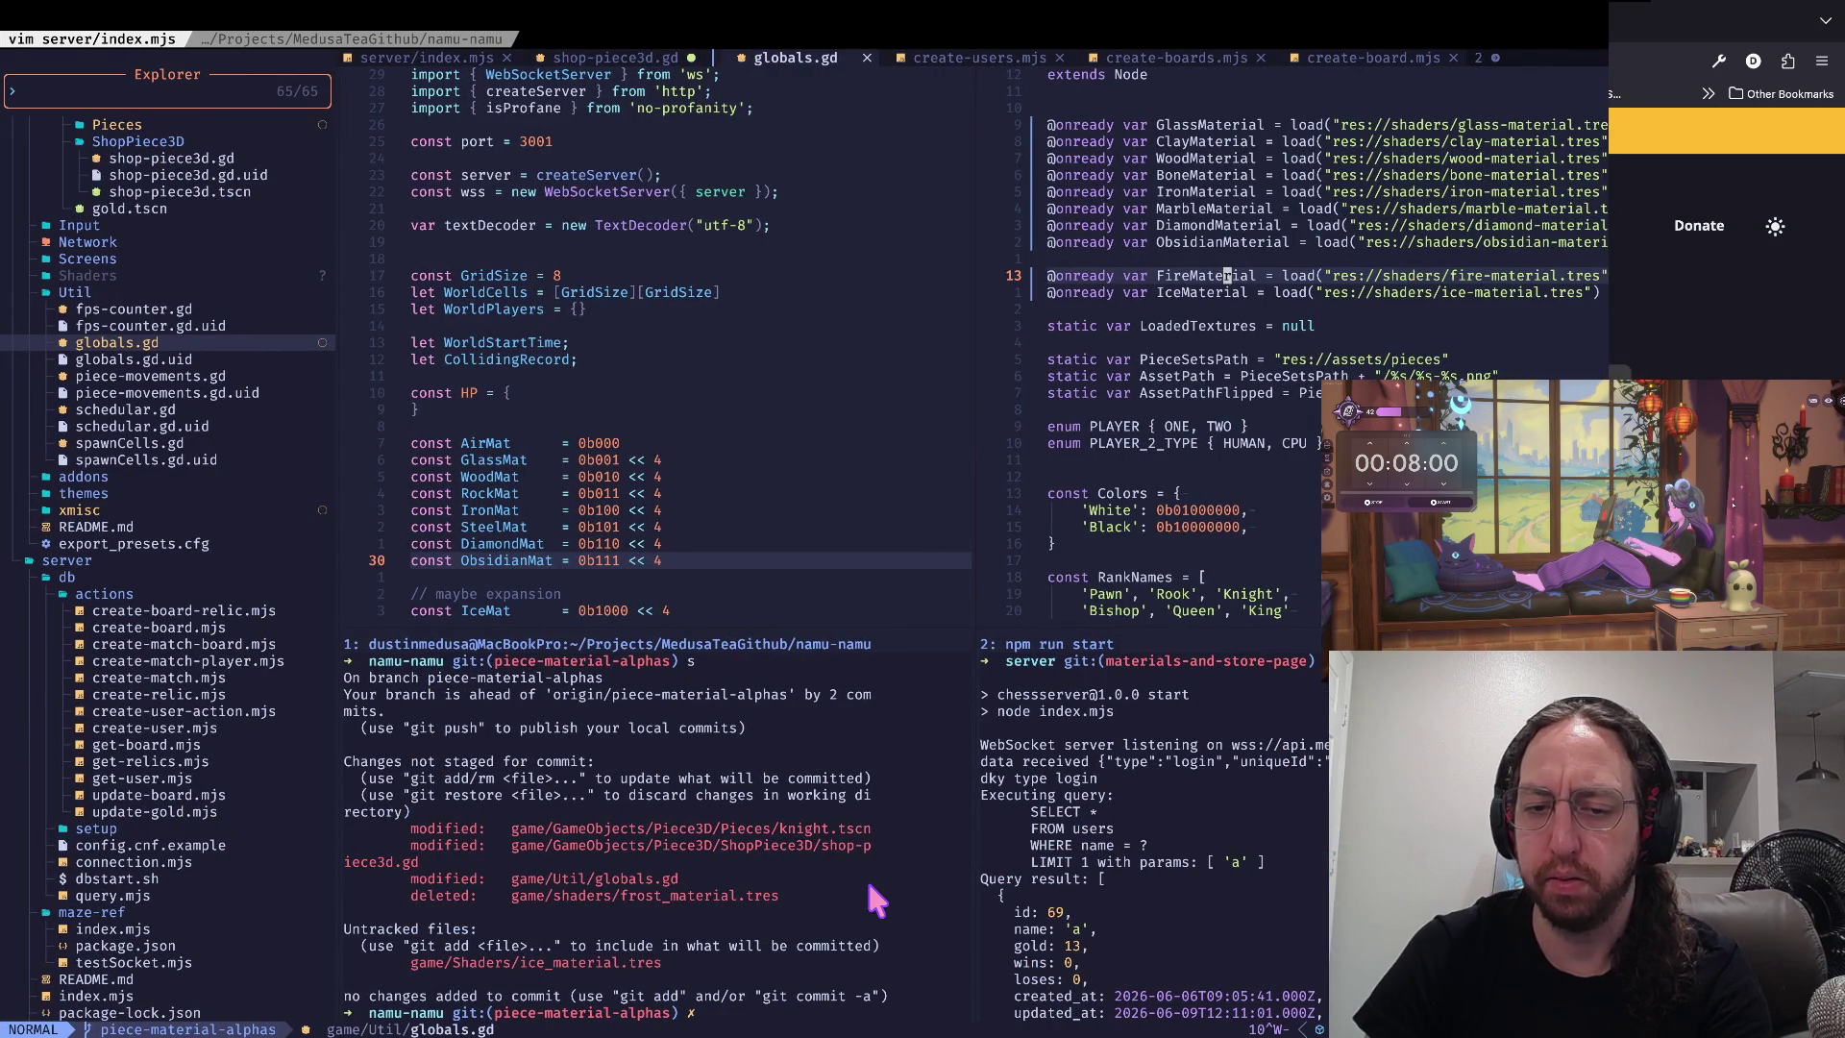
- Clear the terminal, cd into server, and start the chessgame database with npm run dbstart
click(874, 901)
text(clear)
key(Return)
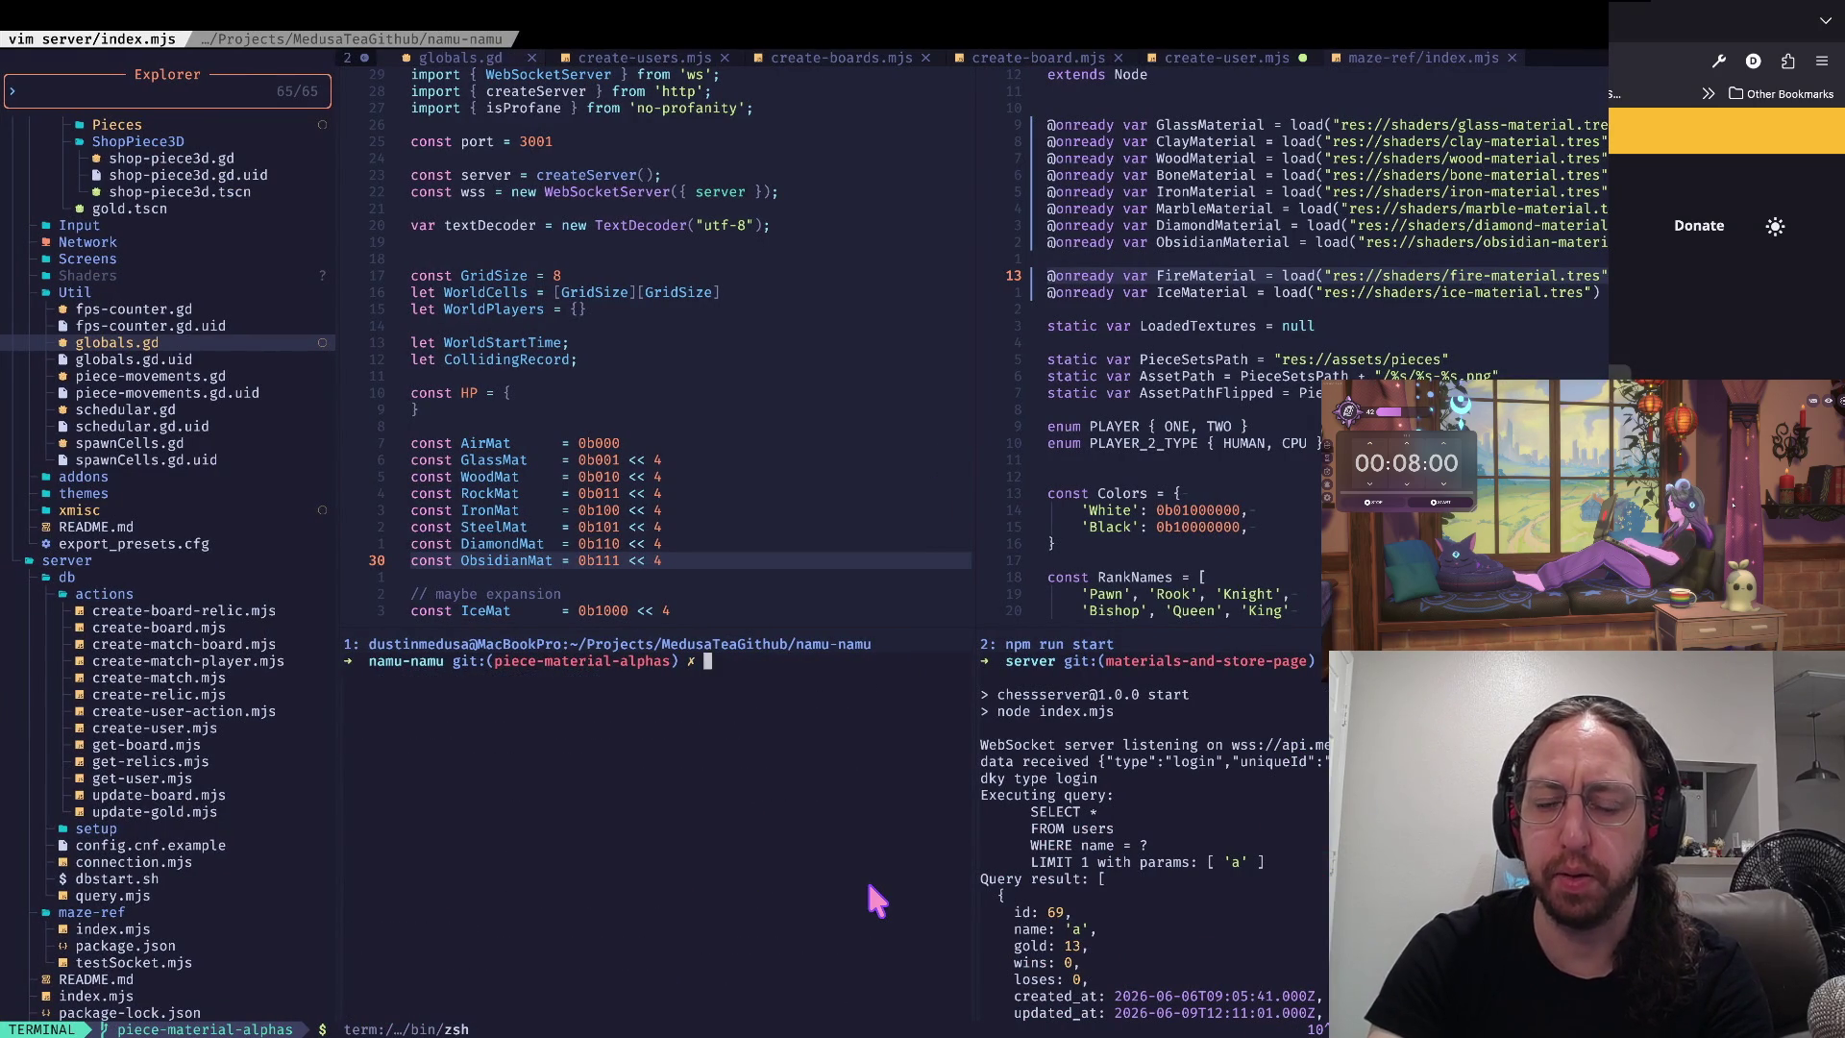
text(npm run dbstart;)
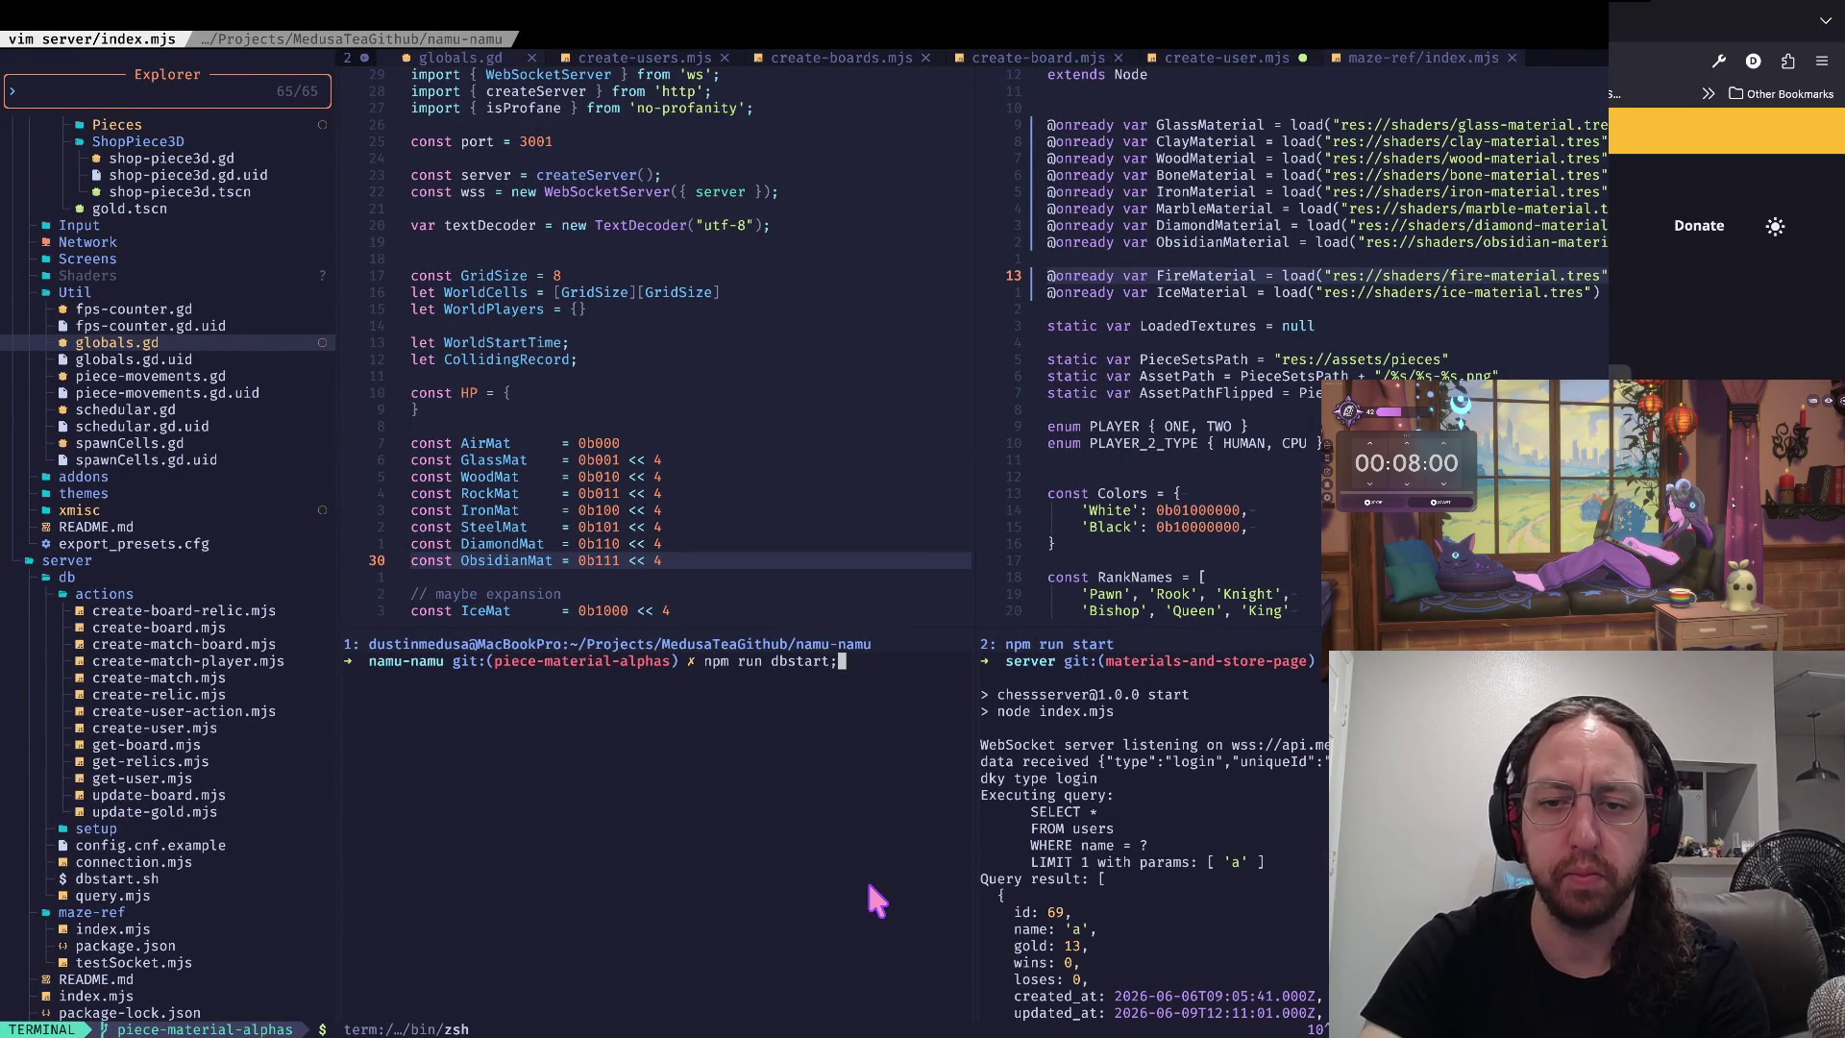
key(Return)
text(cd server)
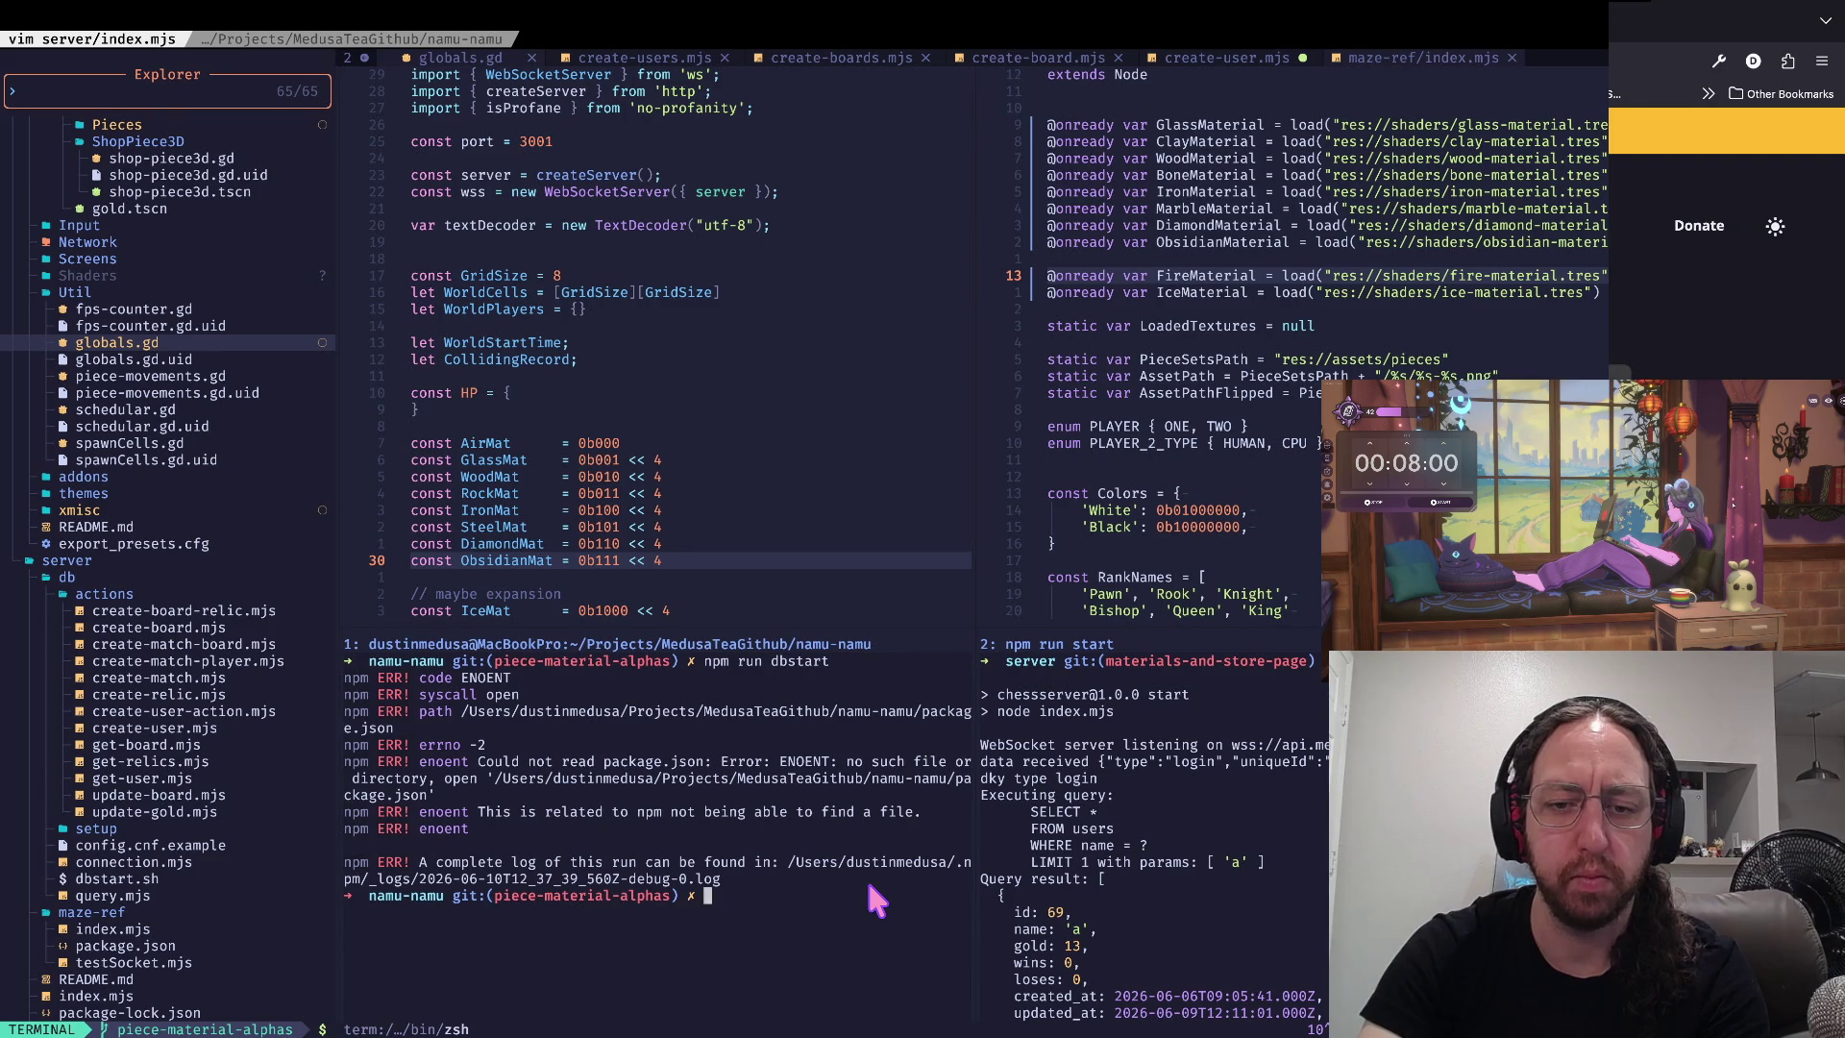
key(Return)
text(npm run dbstart)
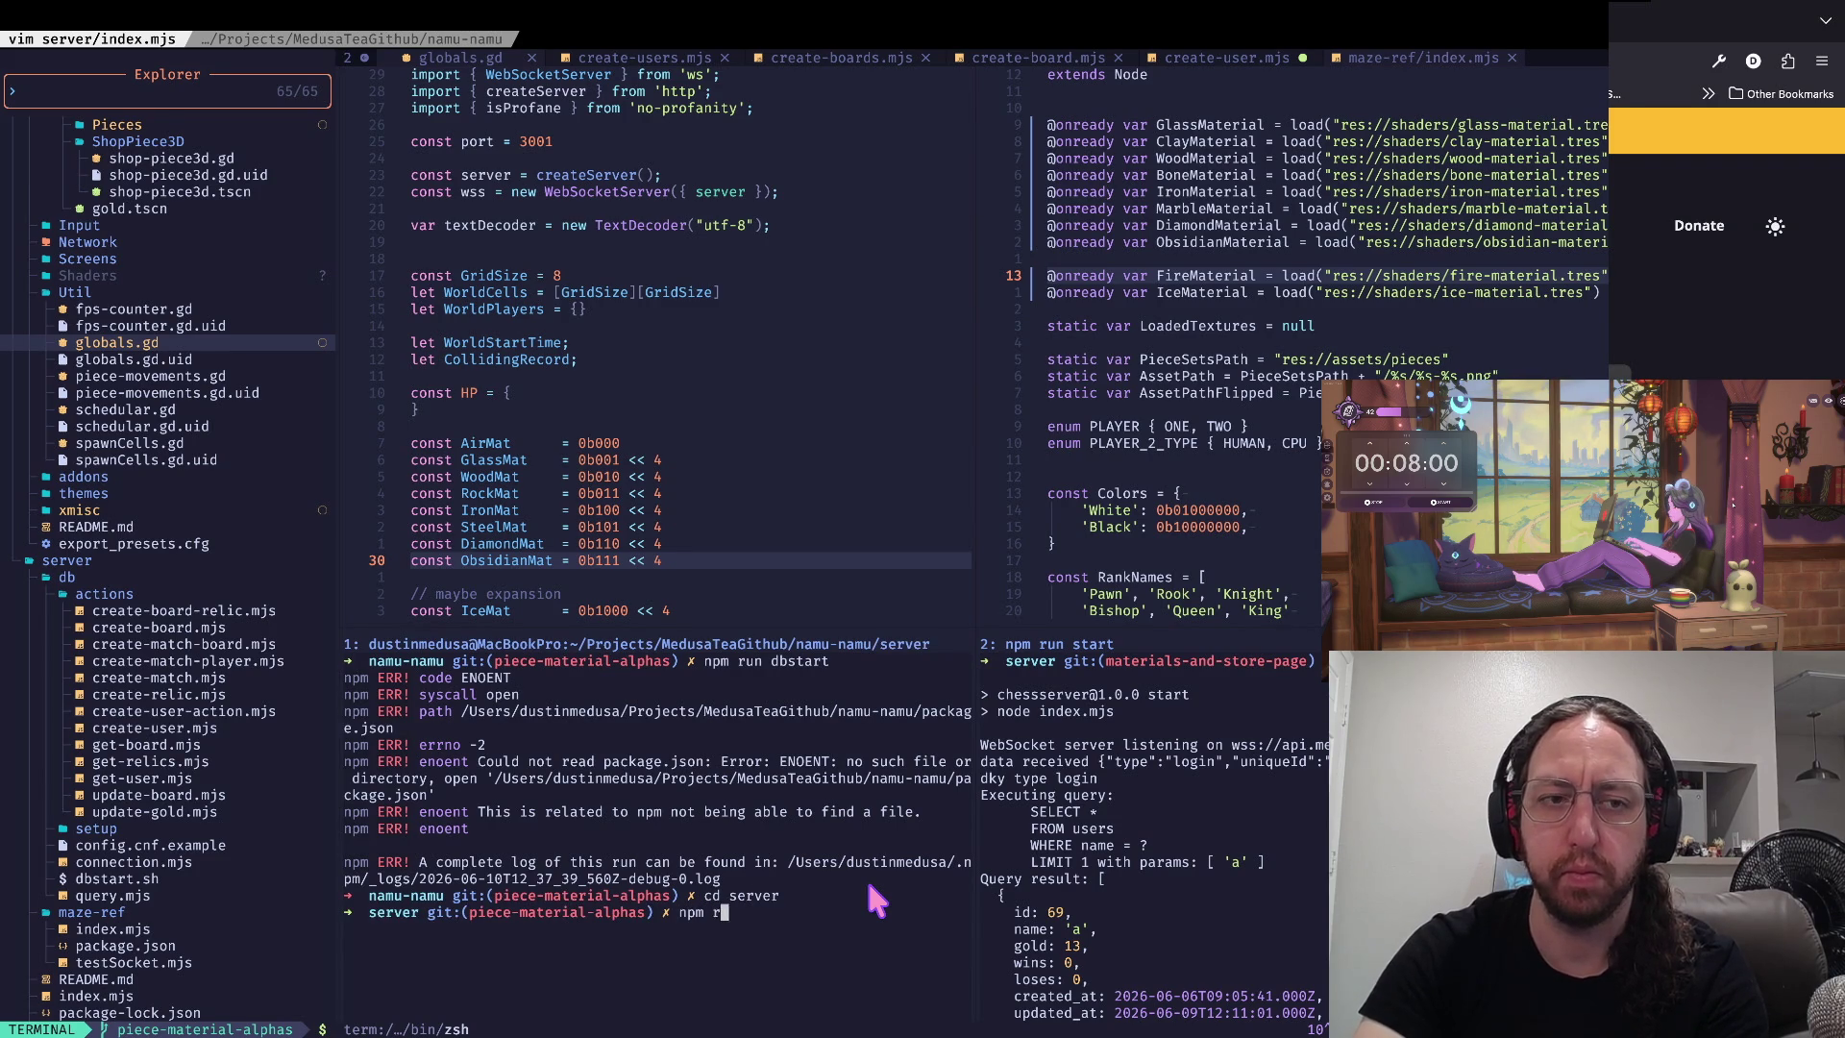
key(Return)
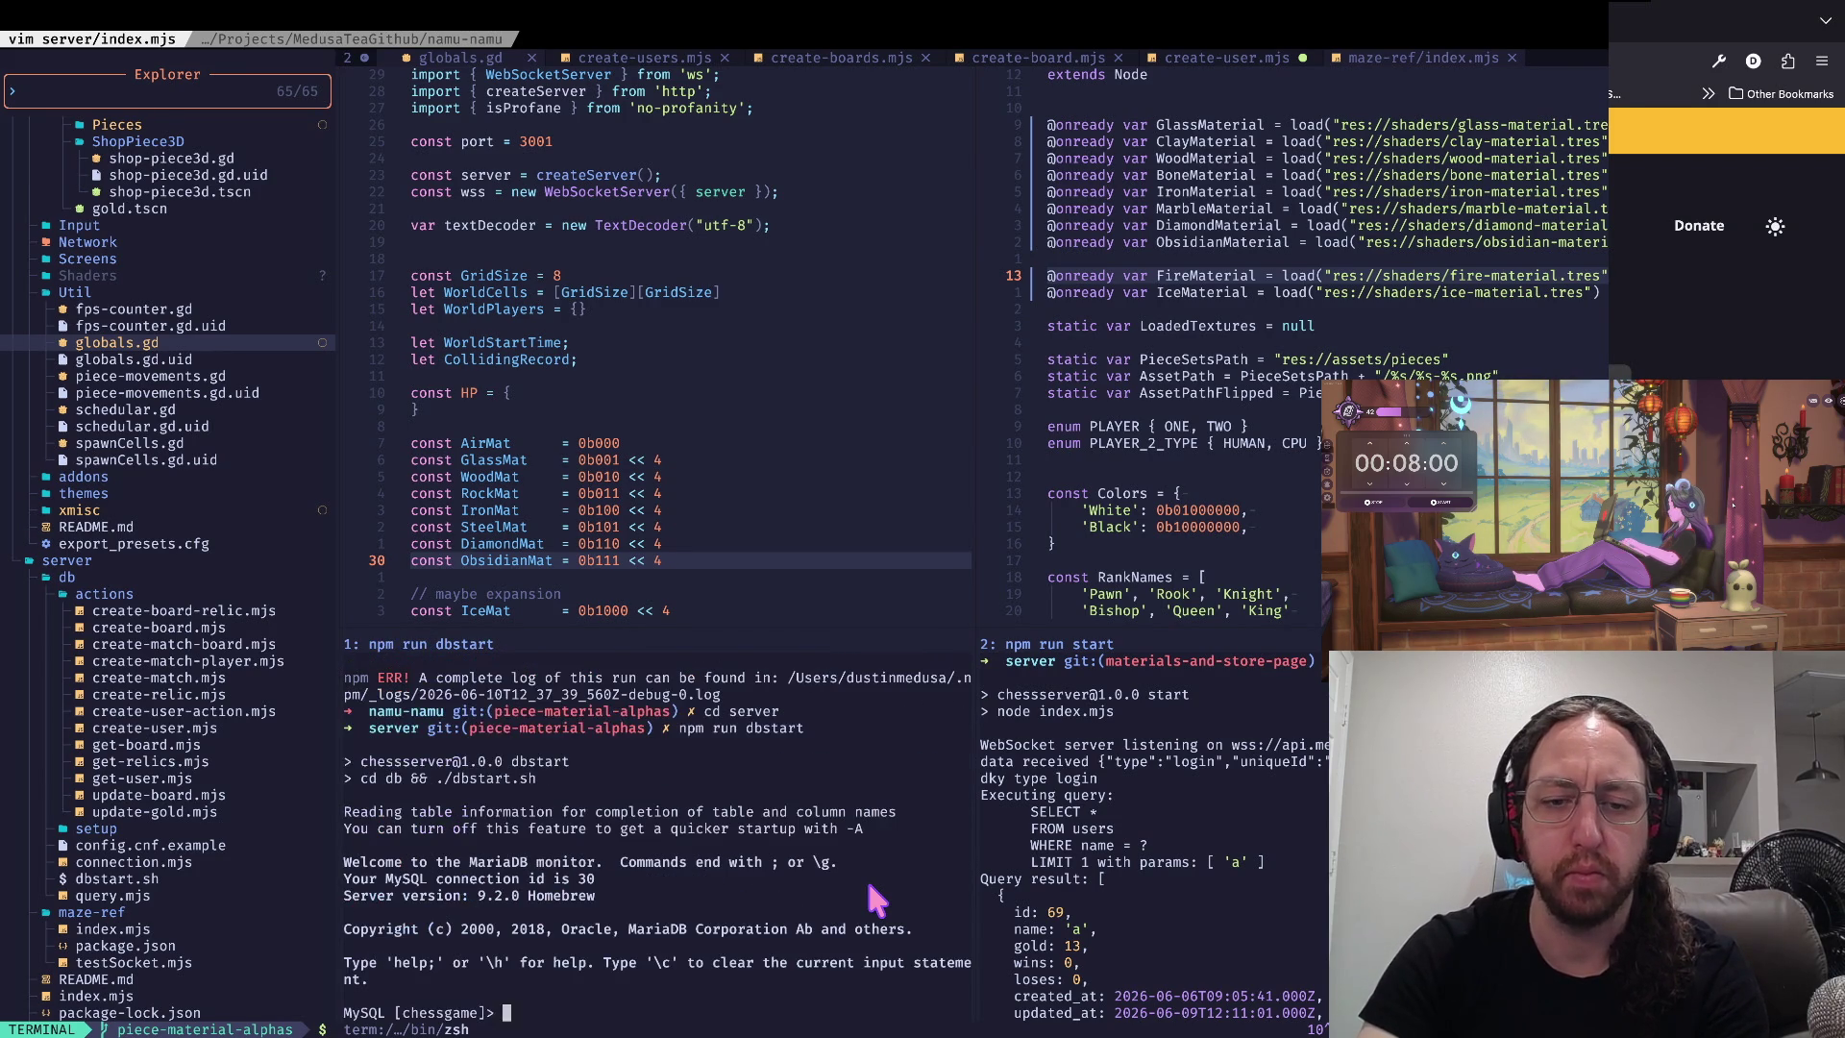
- Run show tables; and select * from boards;, exit MySQL, clear, and return to Godot
text(show tables;)
key(Return)
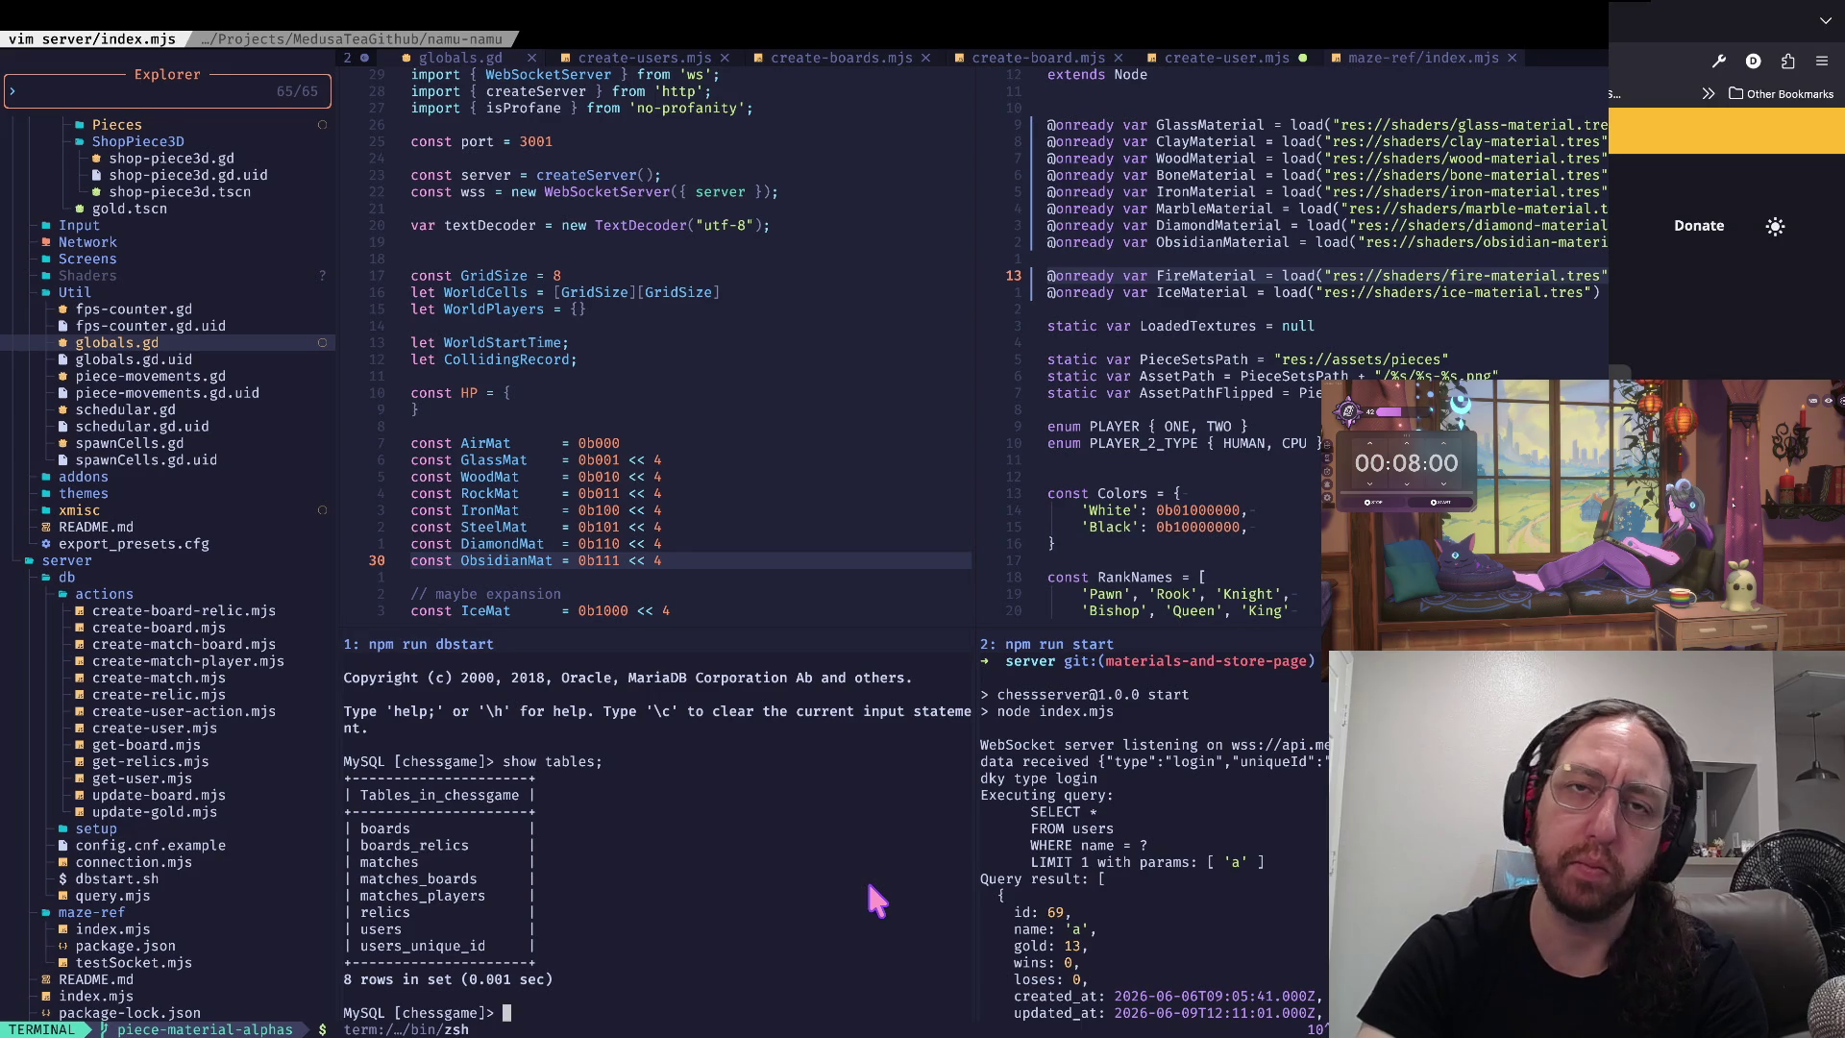
text(selectfro)
text(* from boa)
text(rds;)
key(Return)
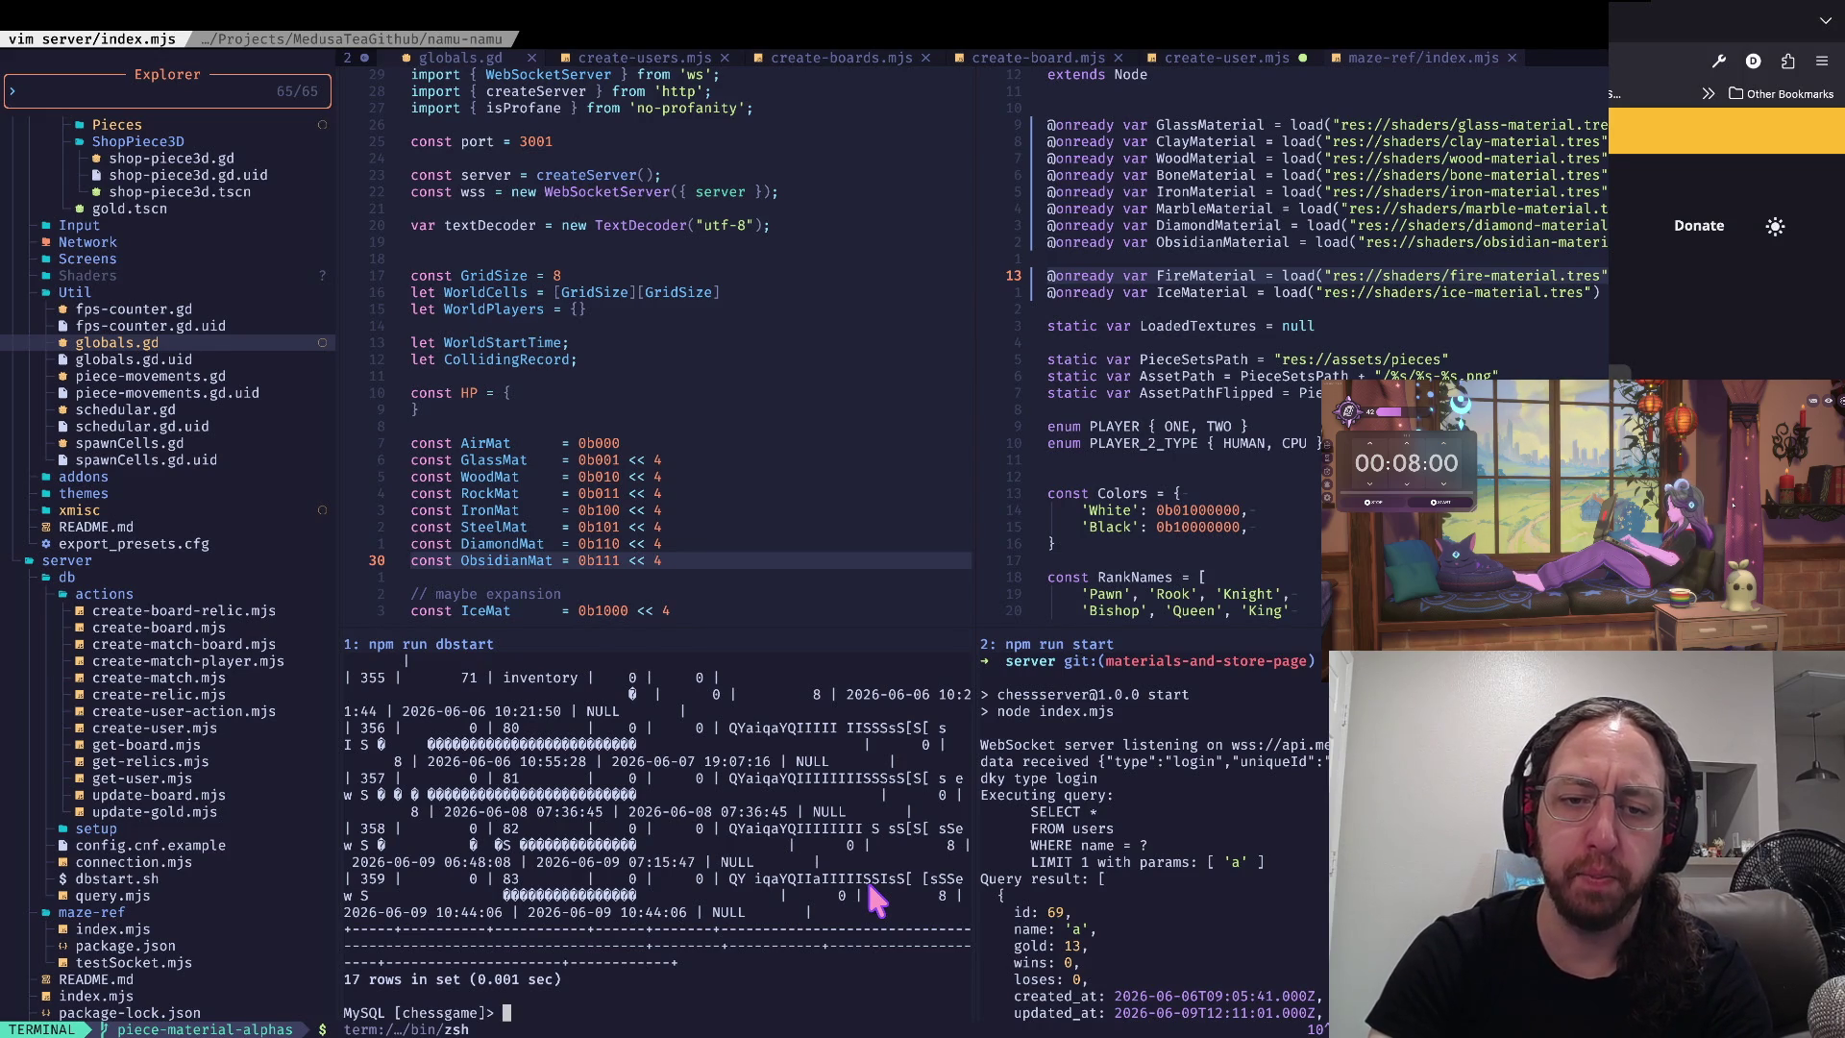
text(it)
key(Return)
key(ctrl+l)
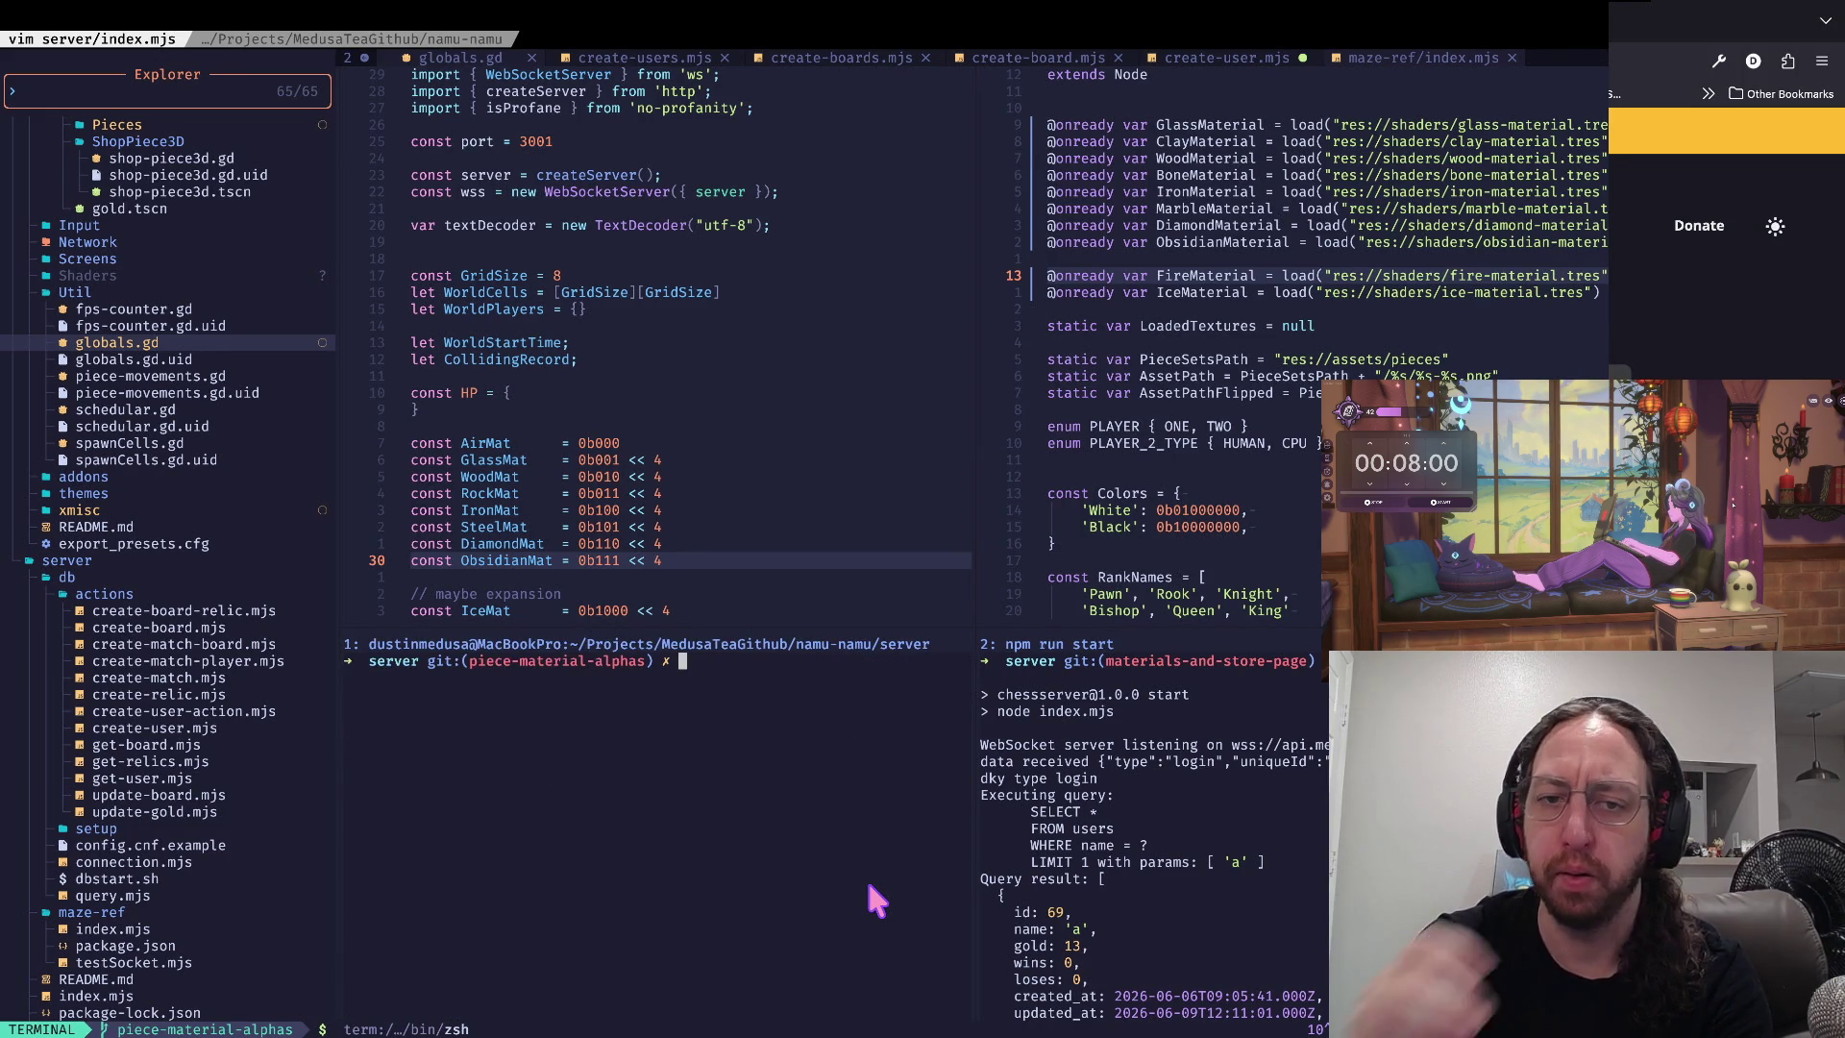
key(ctrl+Left)
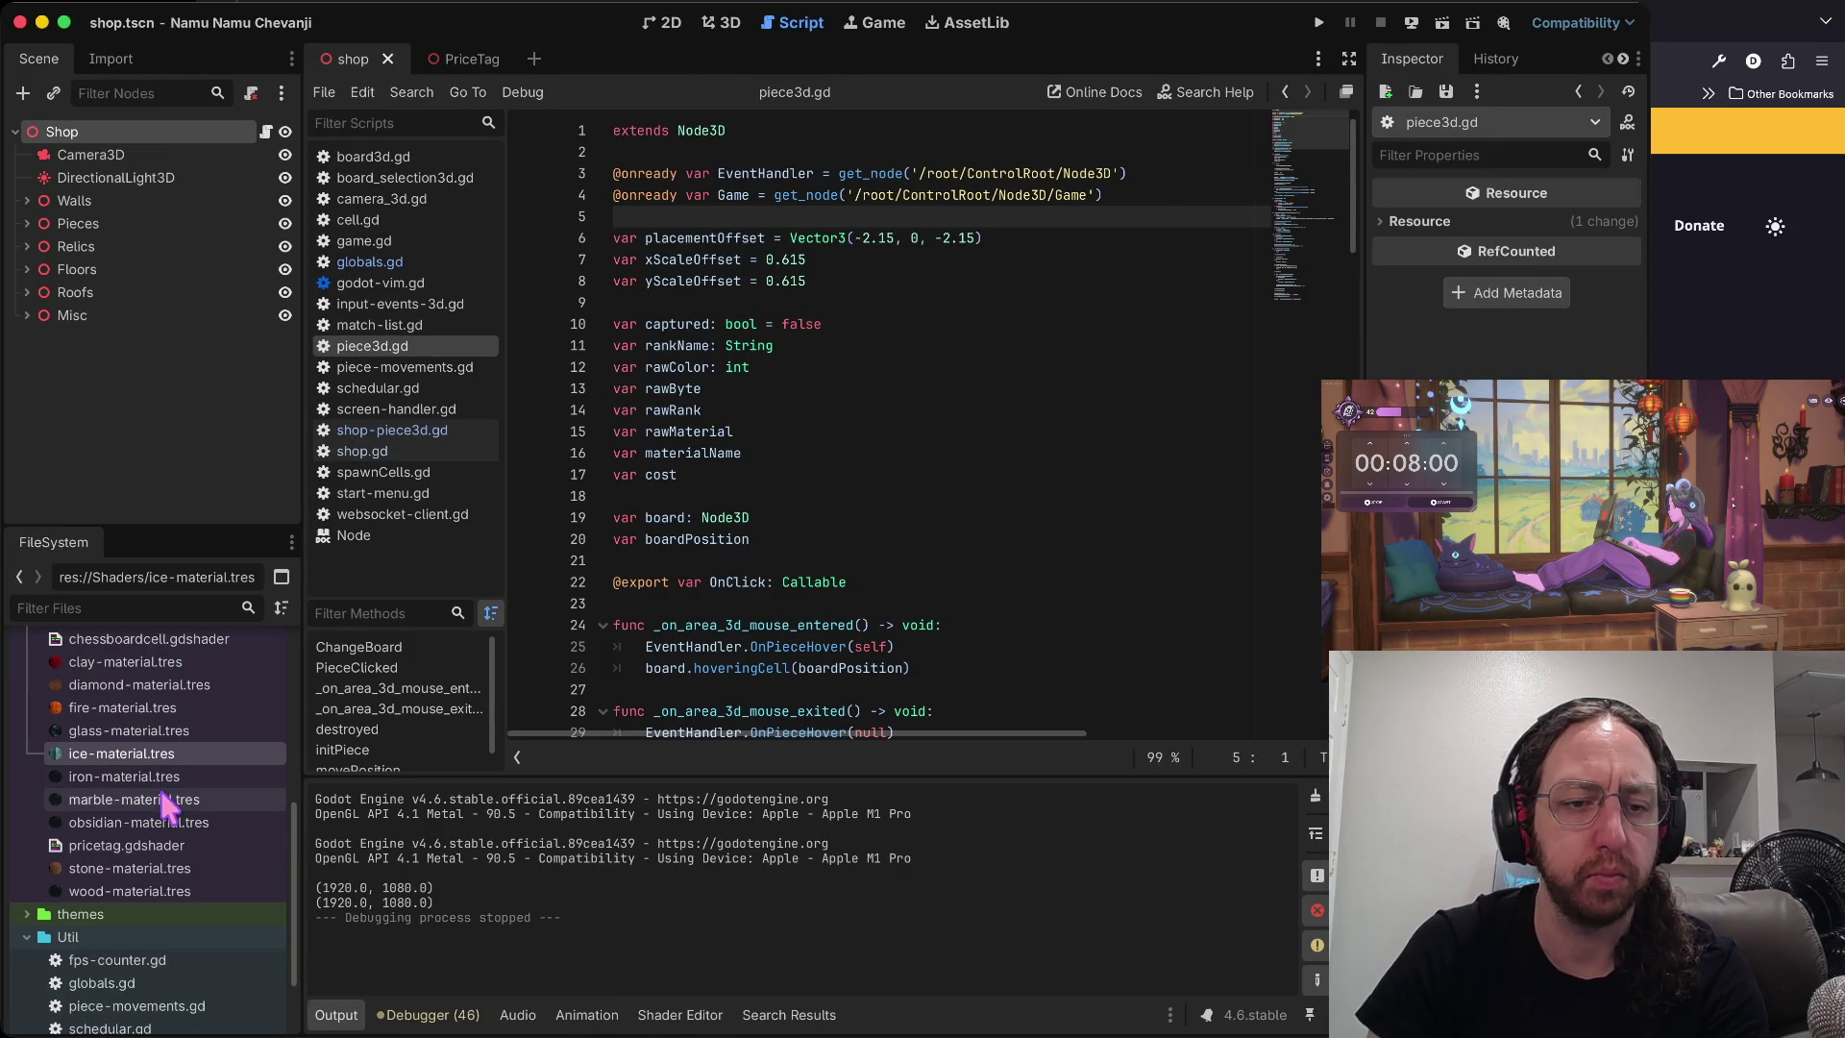
- Scroll through piece3d.gd to review the piece setup code
scroll(168, 836, down, 1)
scroll(828, 359, down, 5)
scroll(828, 358, down, 10)
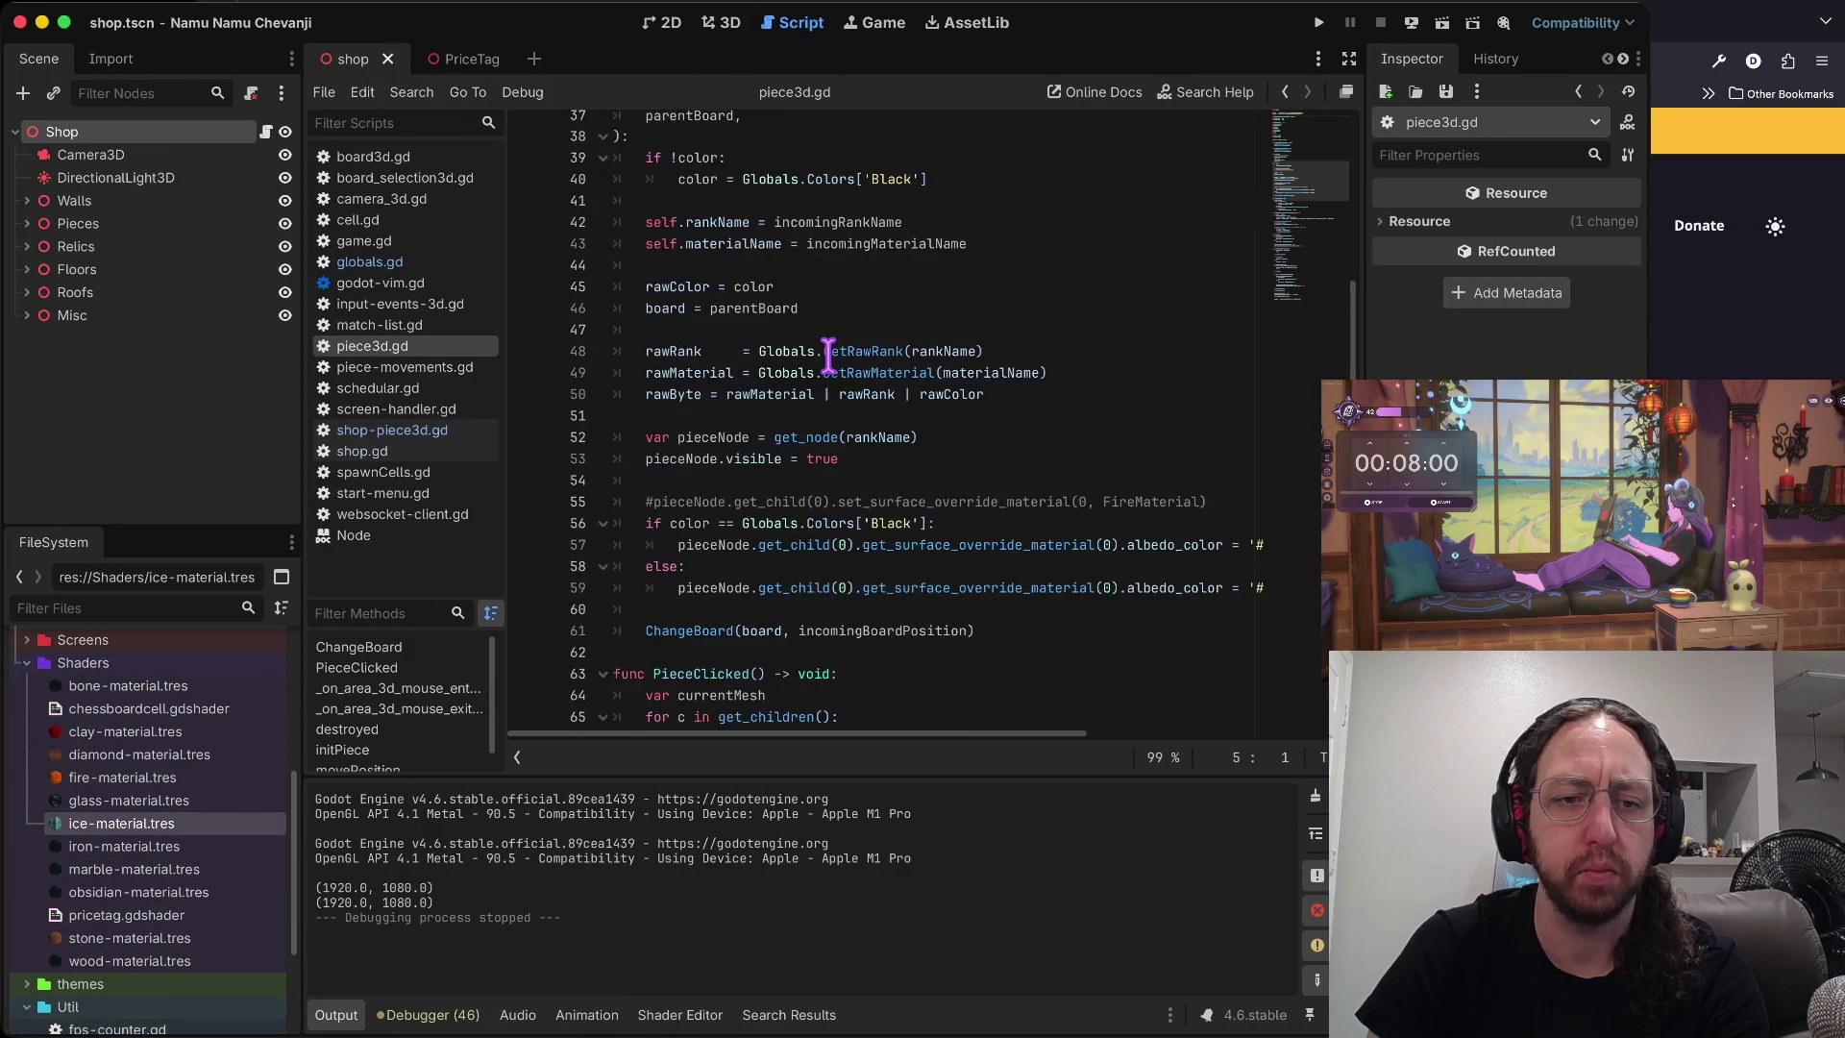
scroll(145, 739, up, 4)
scroll(141, 709, up, 1)
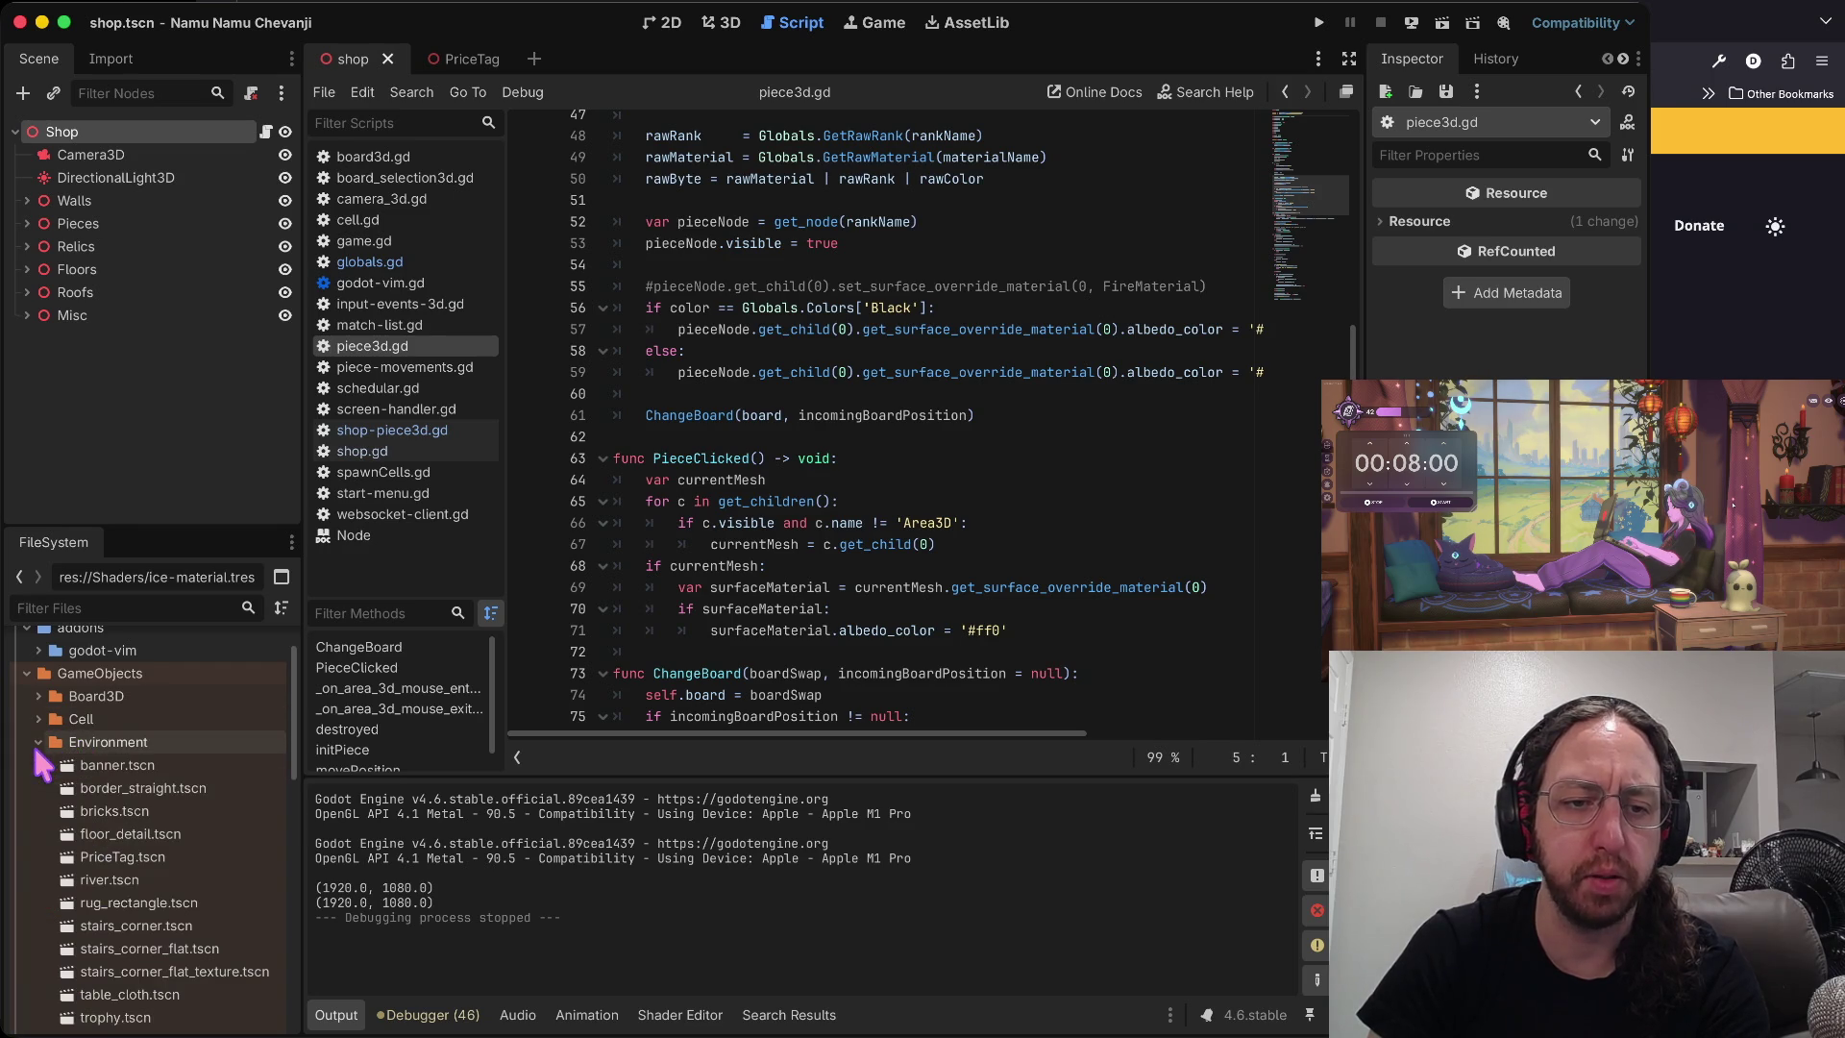
scroll(85, 745, down, 5)
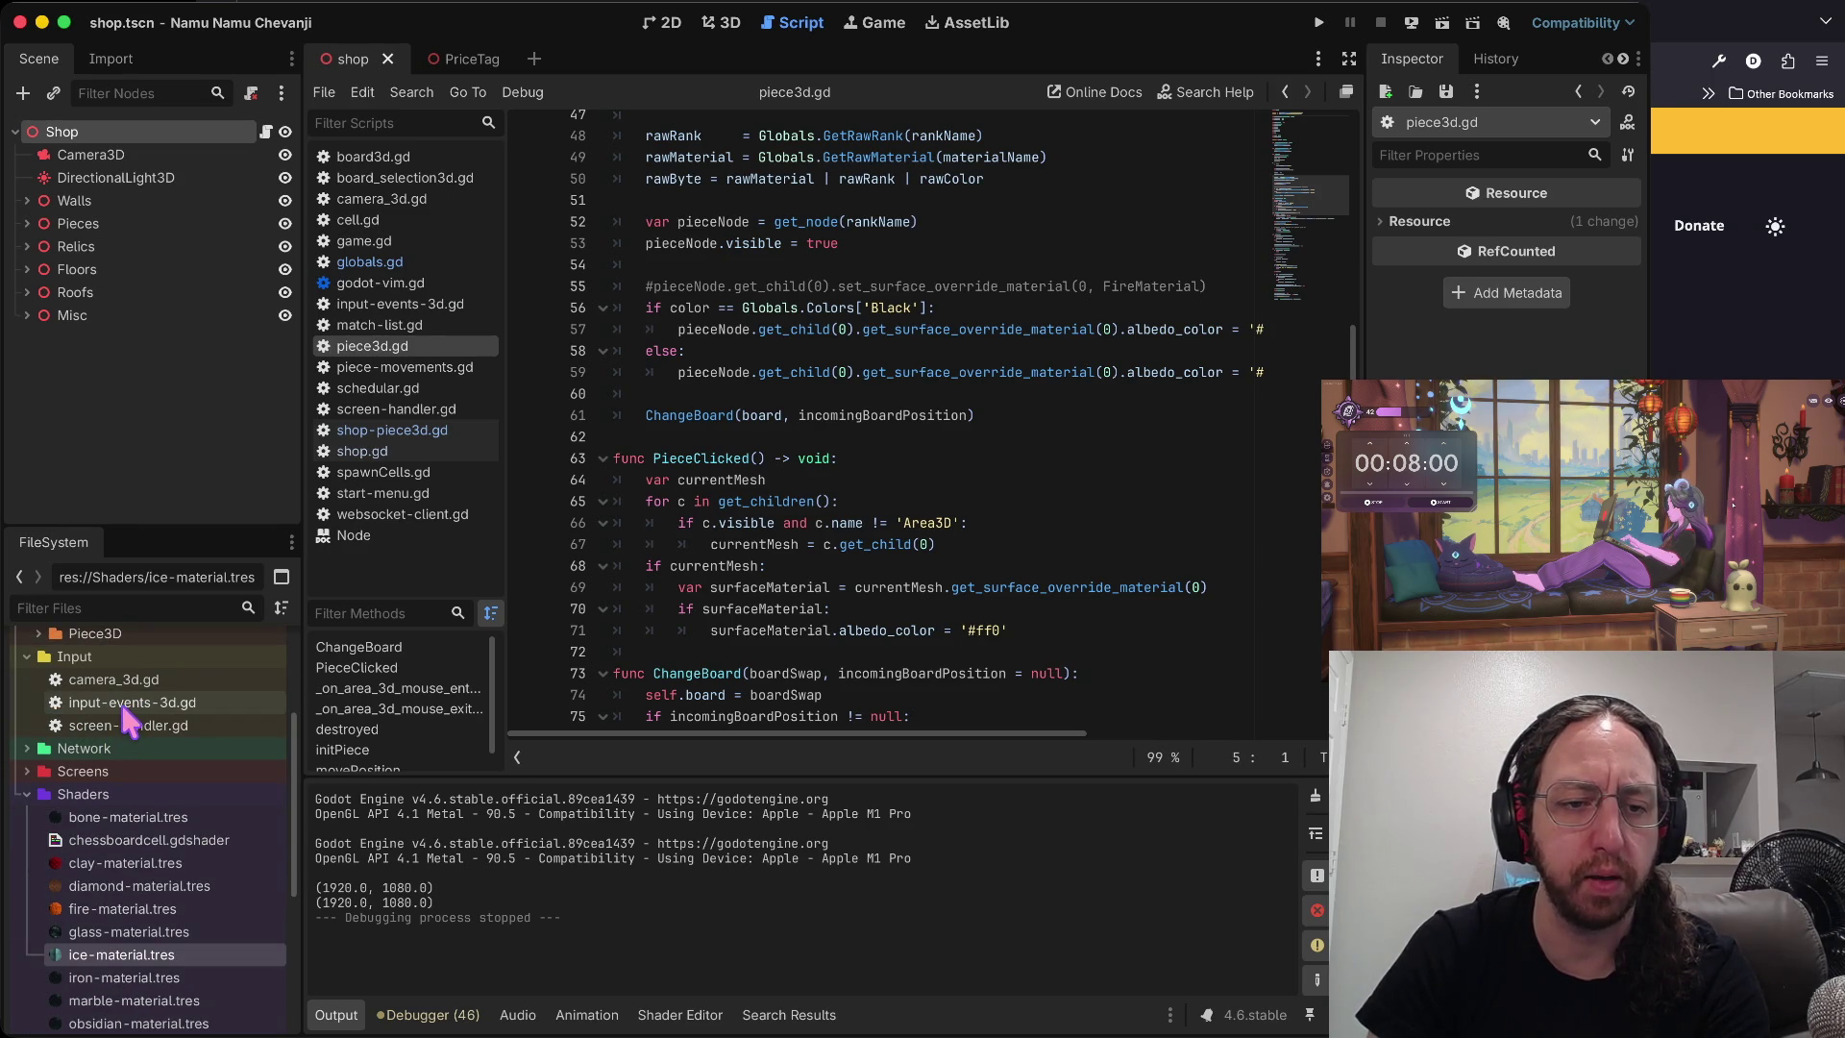
- Collapse the Shaders and Util folders in the FileSystem dock, then switch desktops away from Godot
click(27, 793)
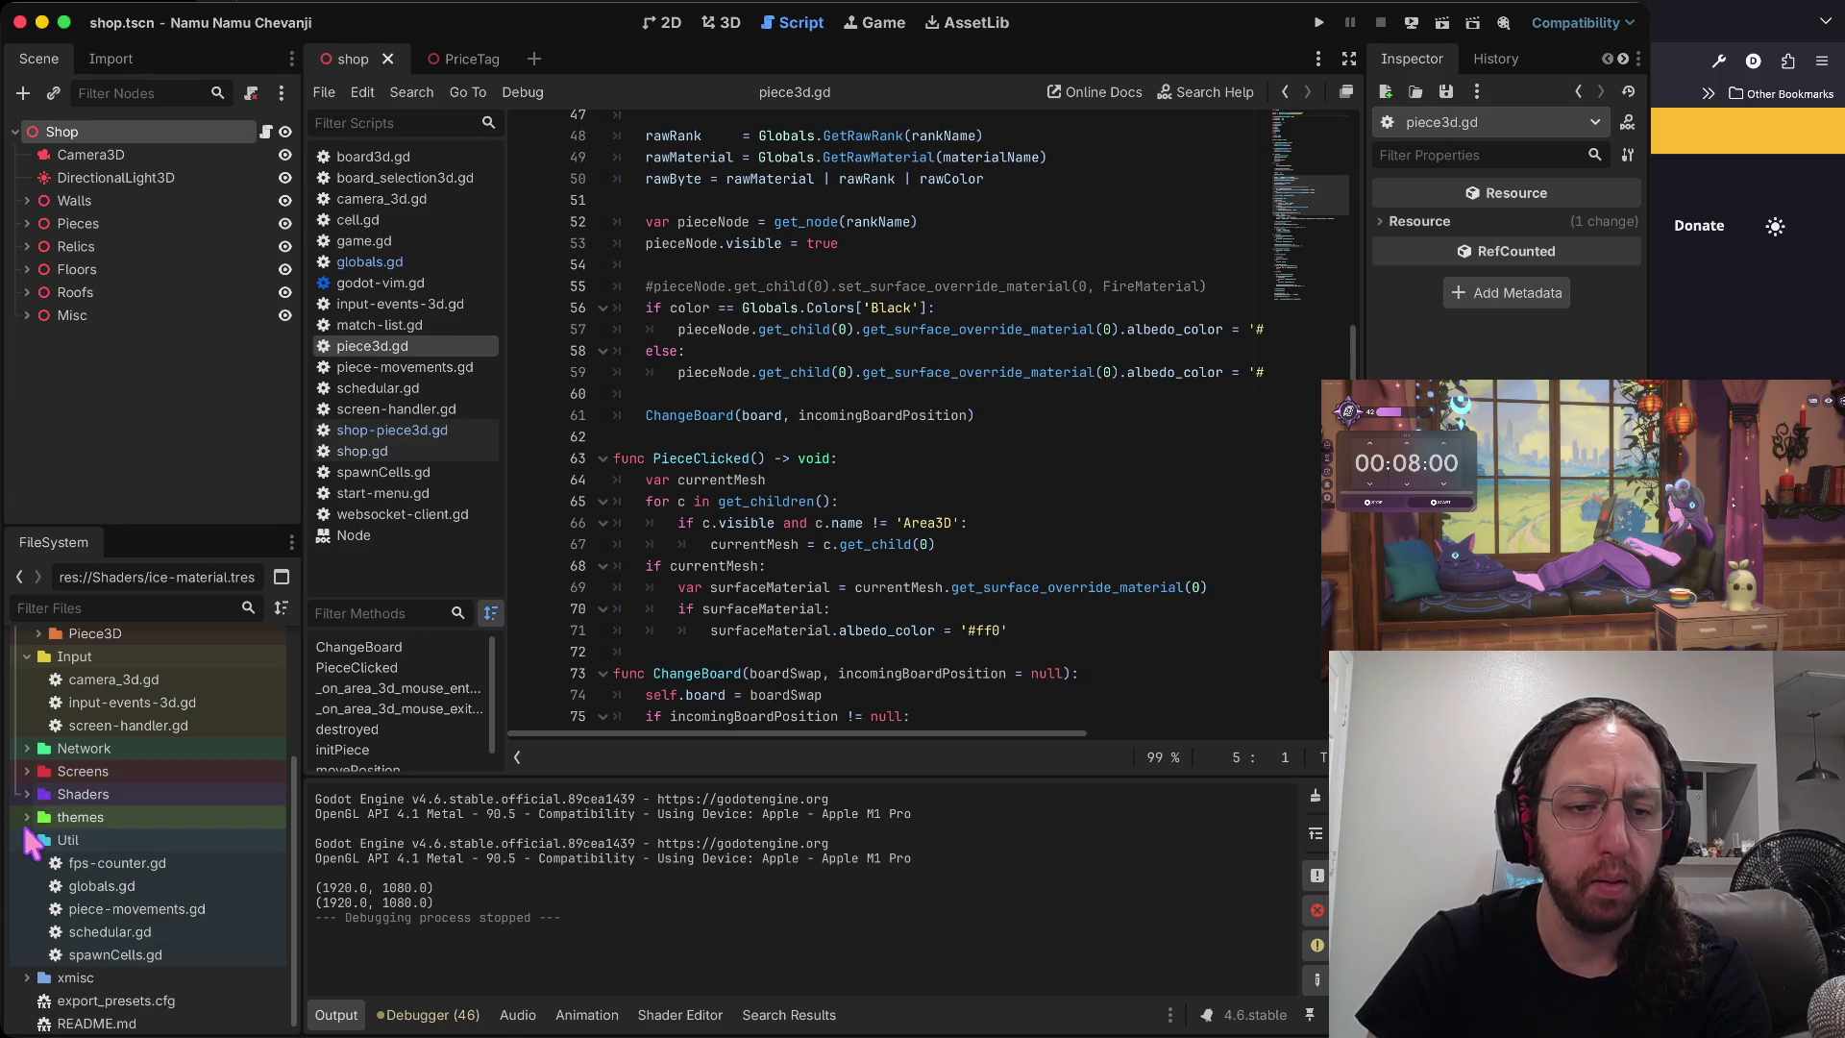
click(27, 840)
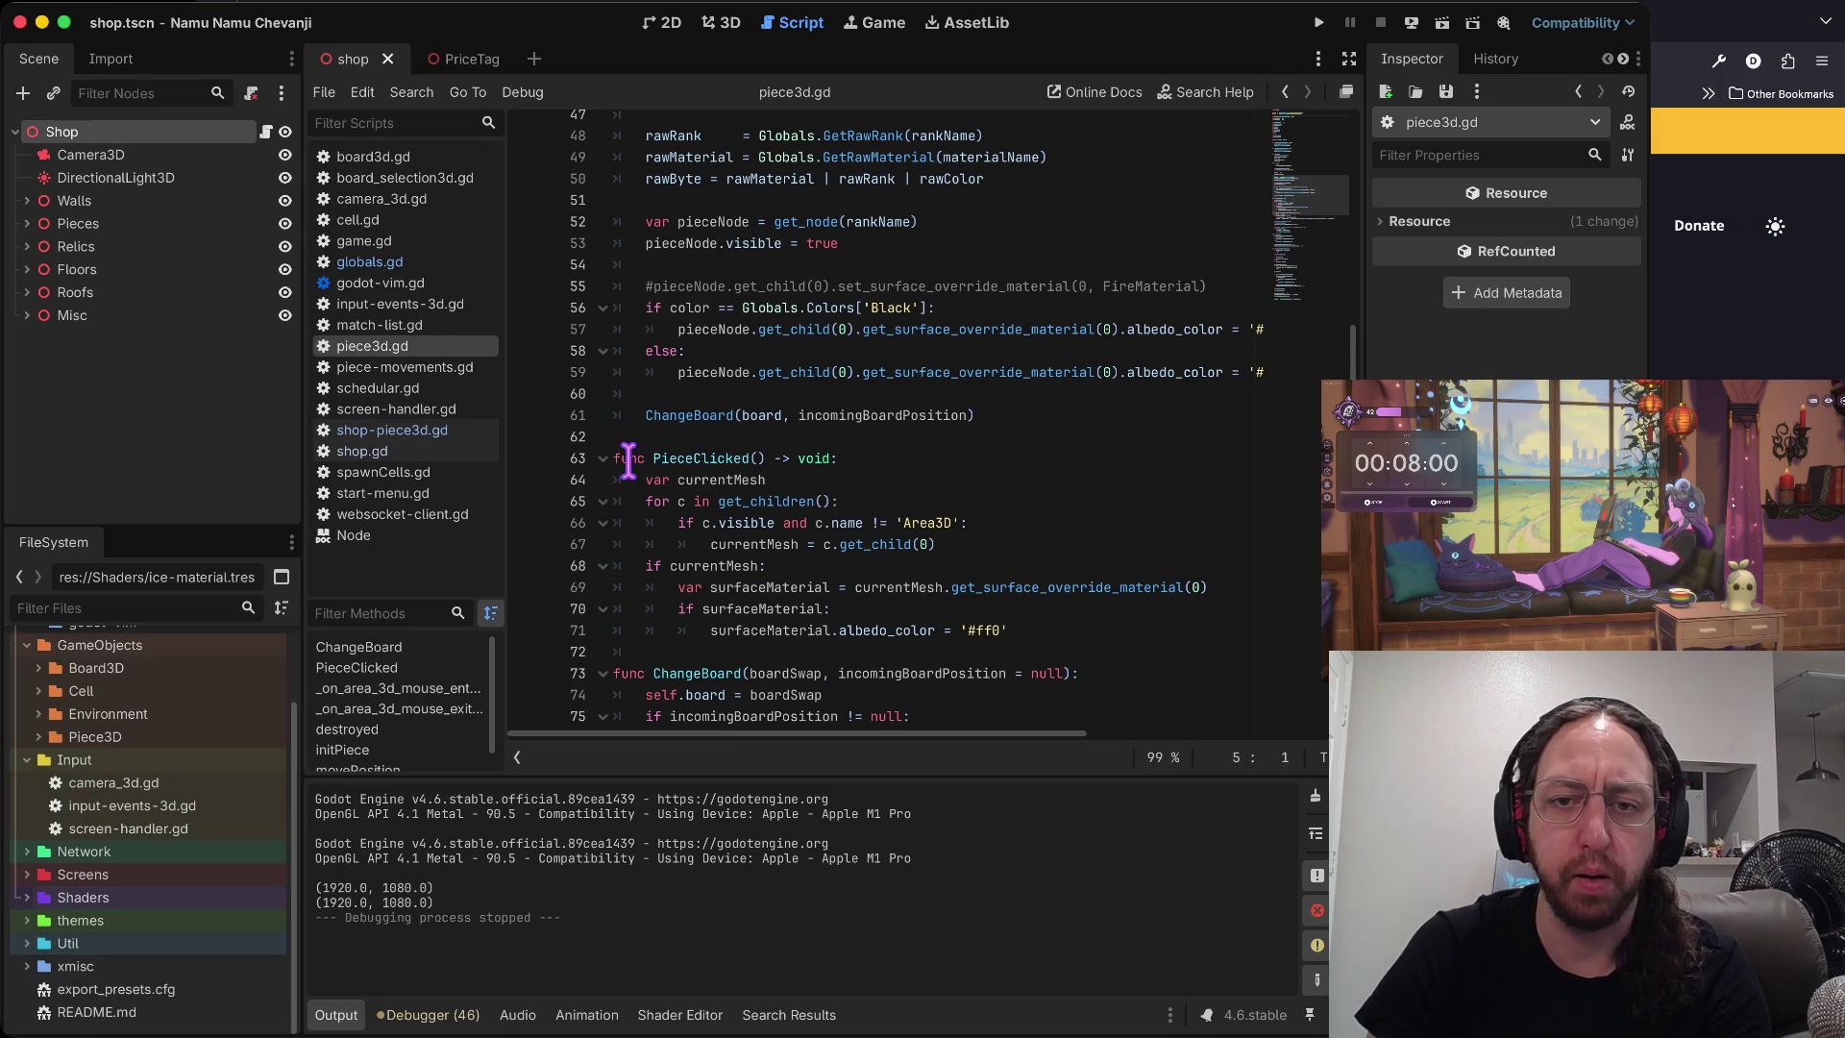
scroll(810, 360, down, 5)
scroll(810, 360, up, 4)
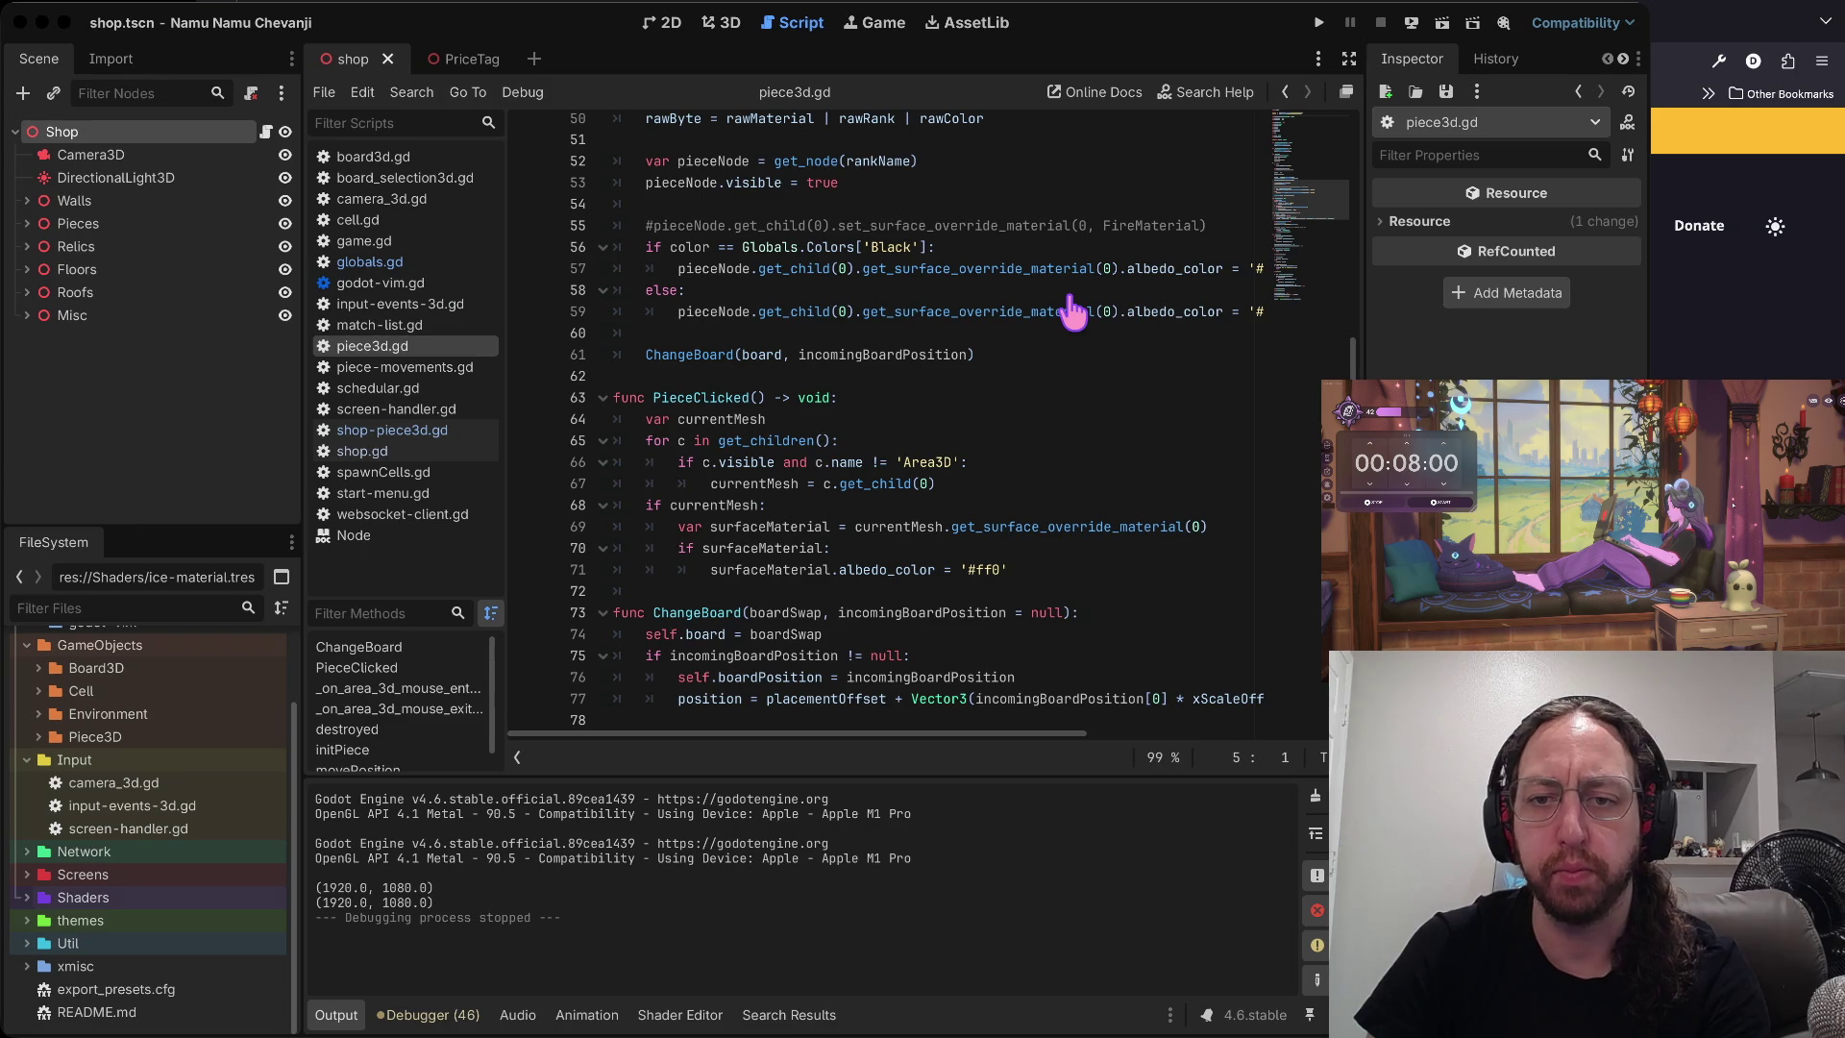
key(ctrl+Right)
key(ctrl+Right)
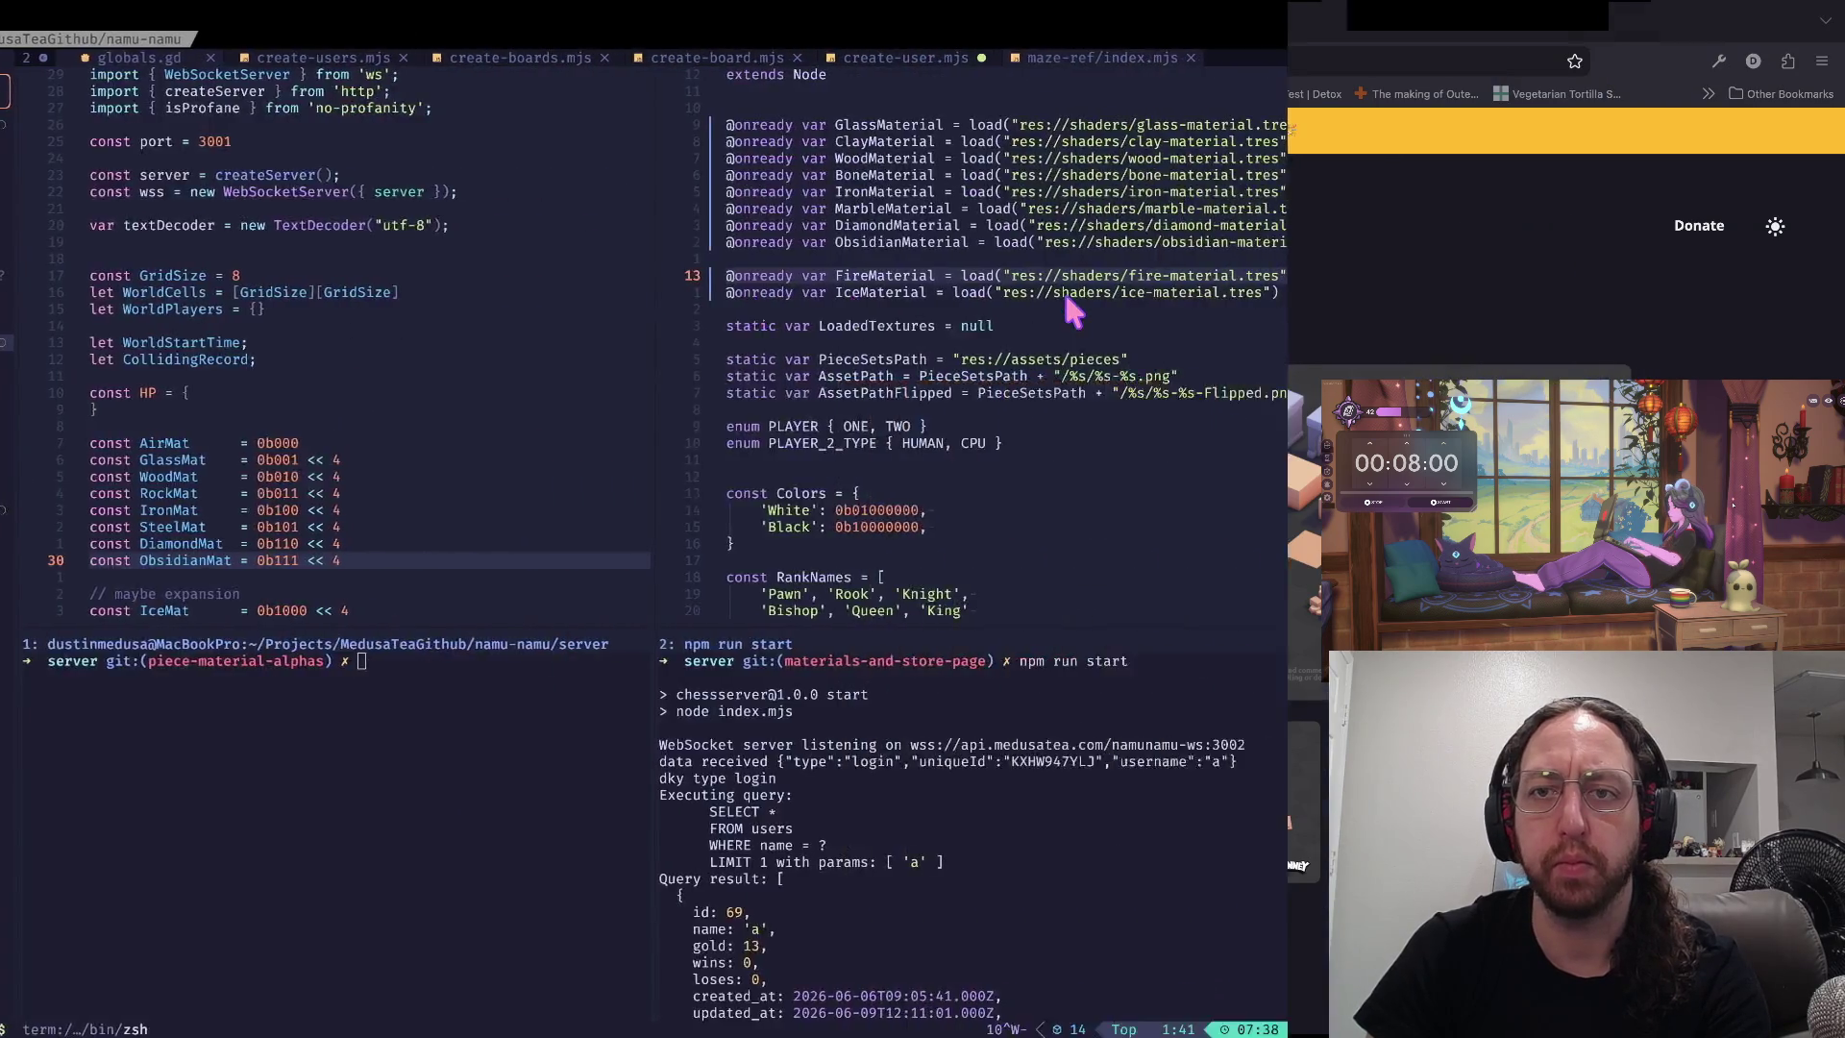
- Check git status, stage everything, commit as "wip" via the x alias, and push piece-material-alphas
key(ctrl+Left)
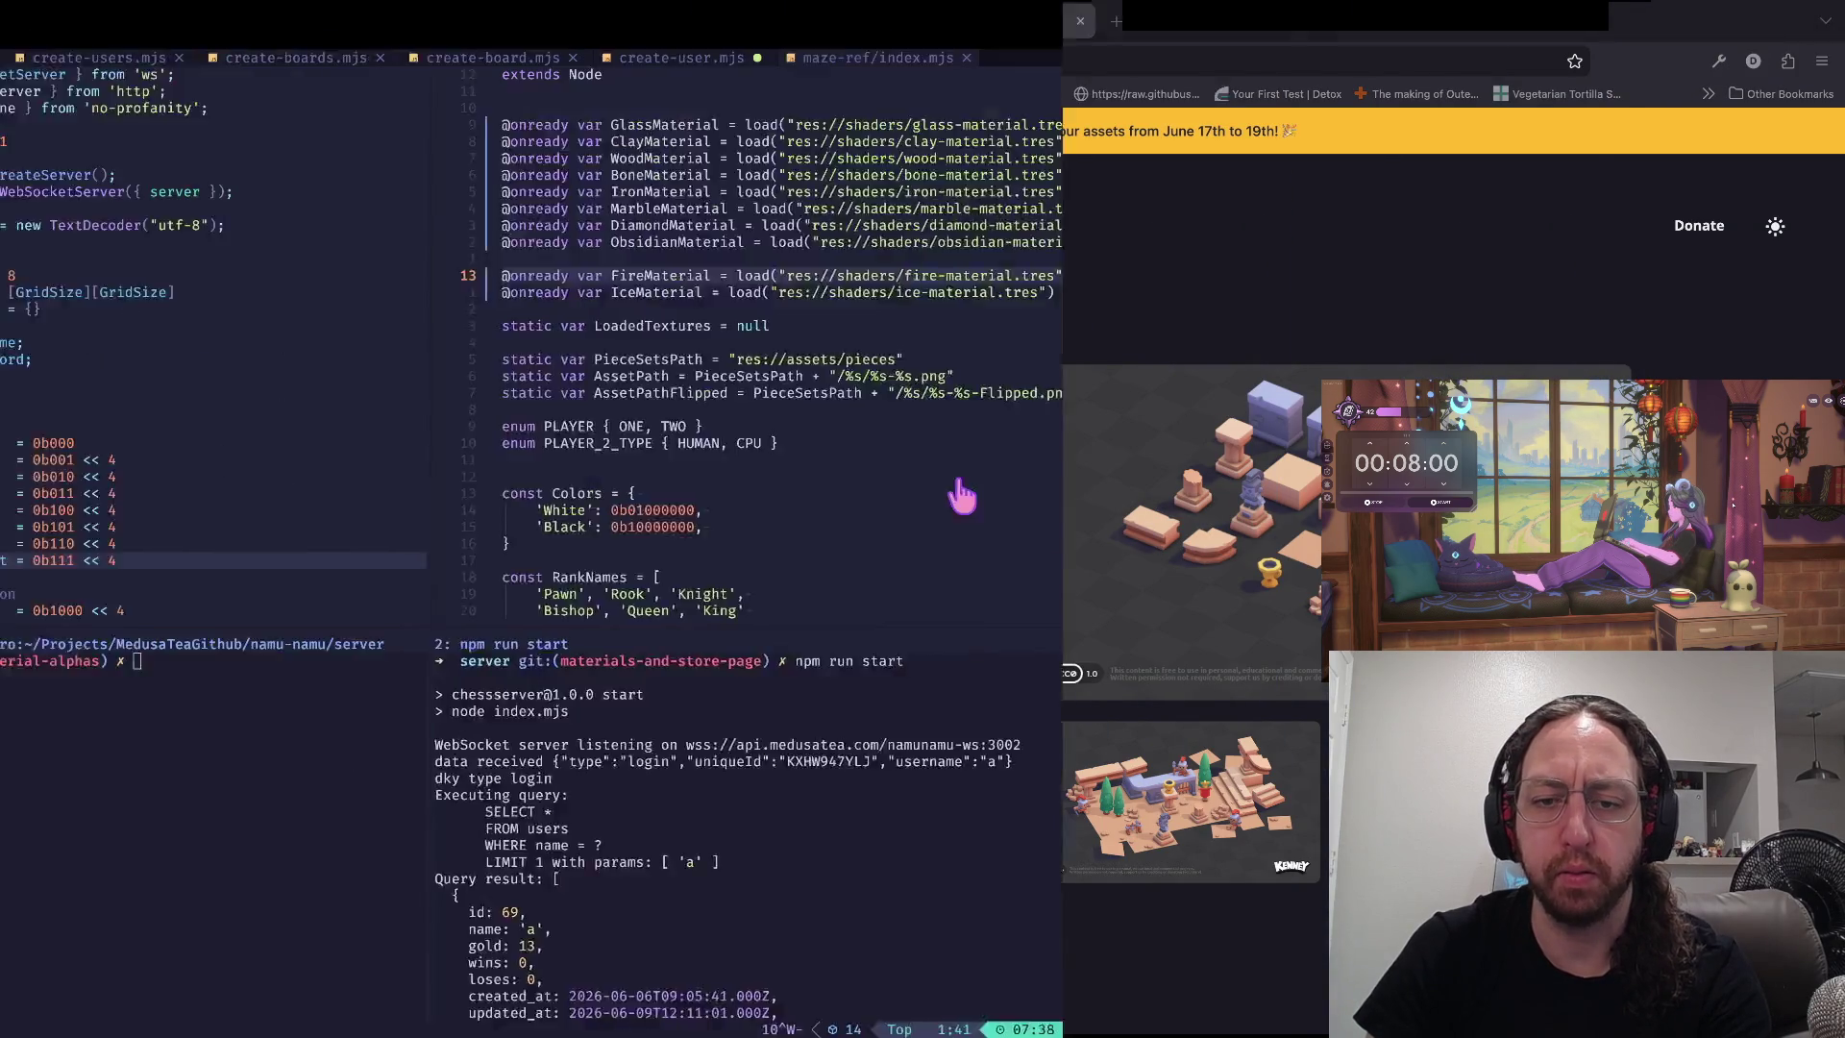
text(server git:(piece-mat)
key(Return)
text(at)
key(Return)
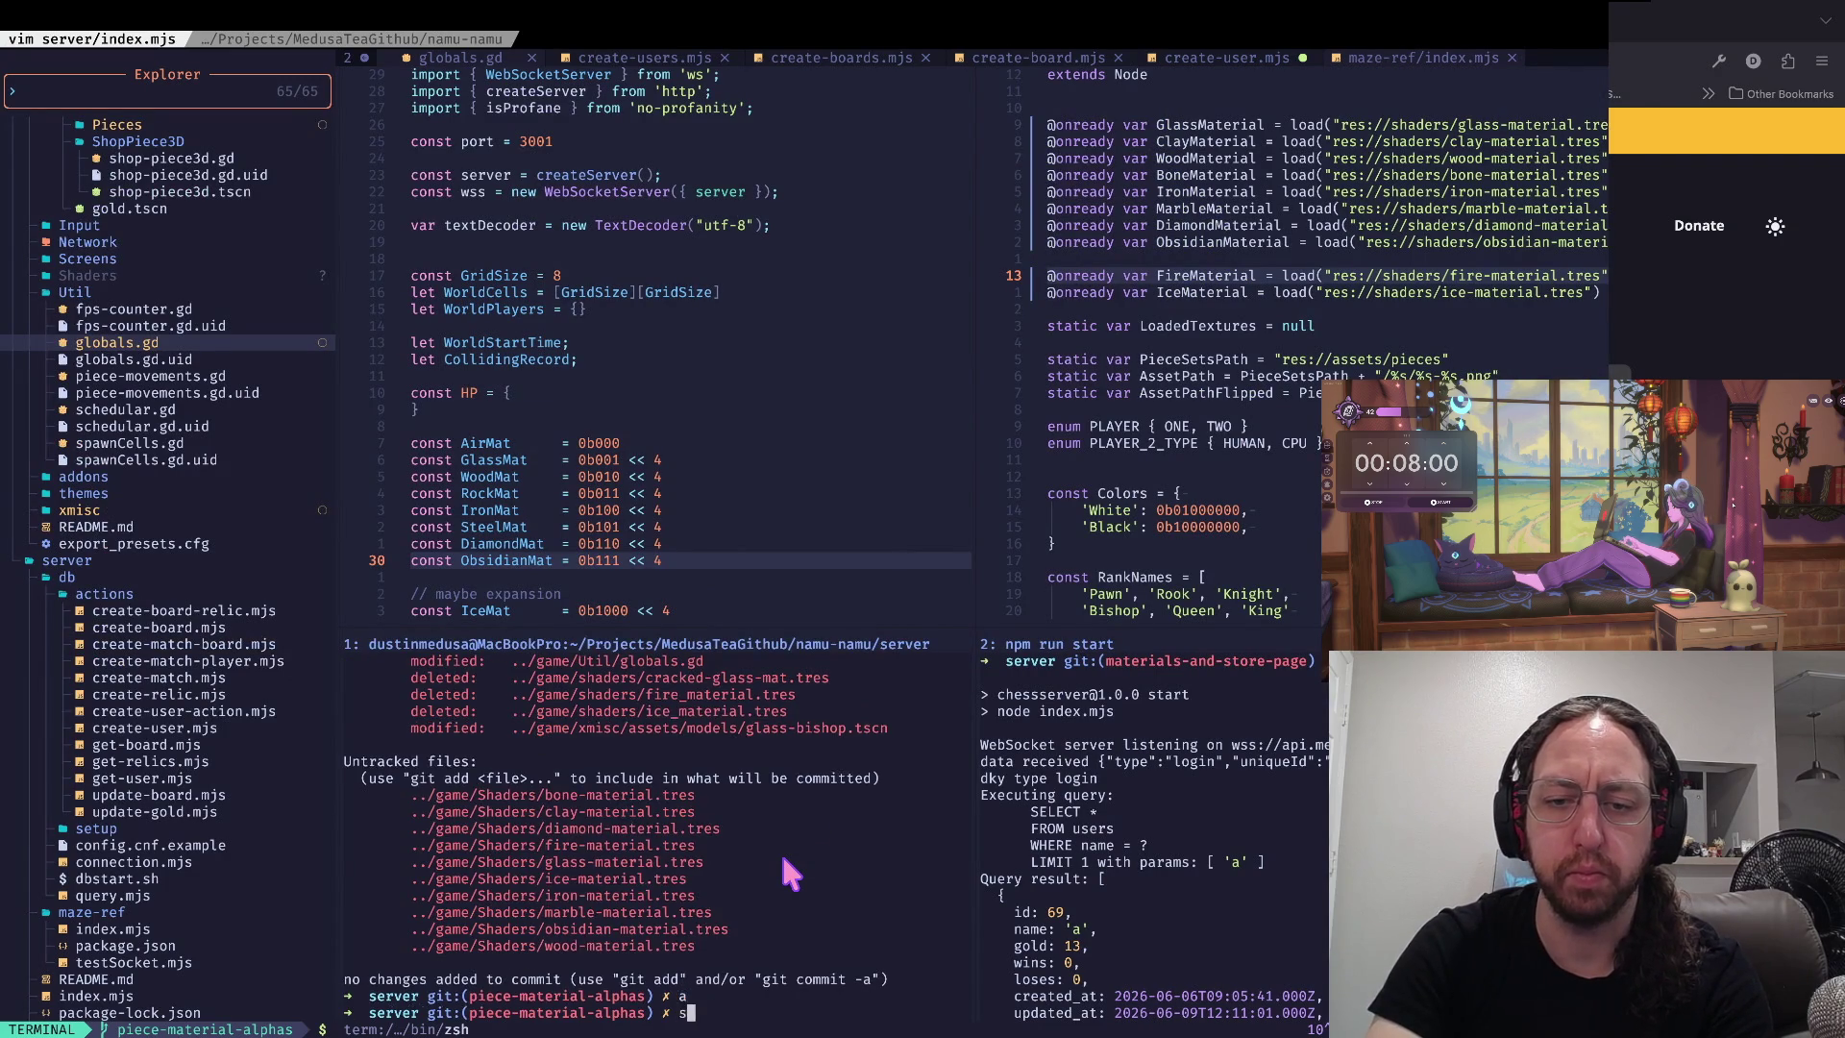
text(x)
key(Return)
text(g)
text(h)
key(Return)
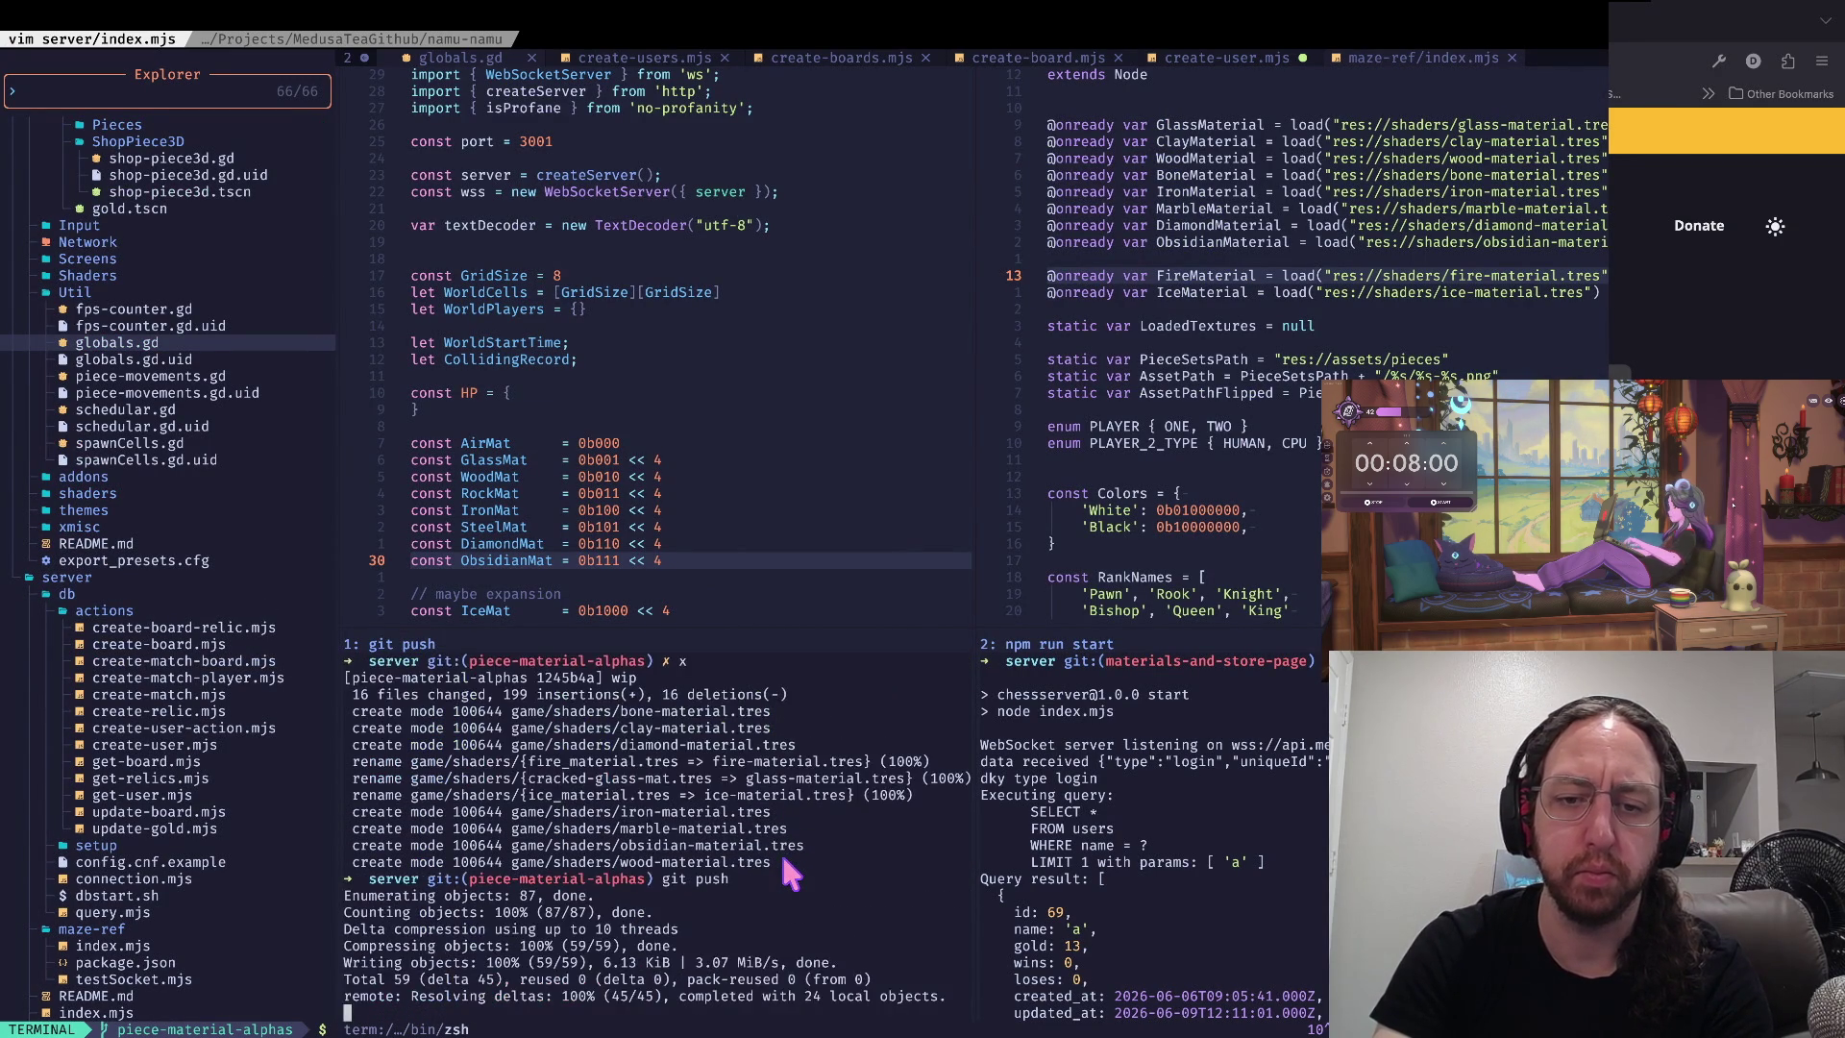
text(cl)
key(Return)
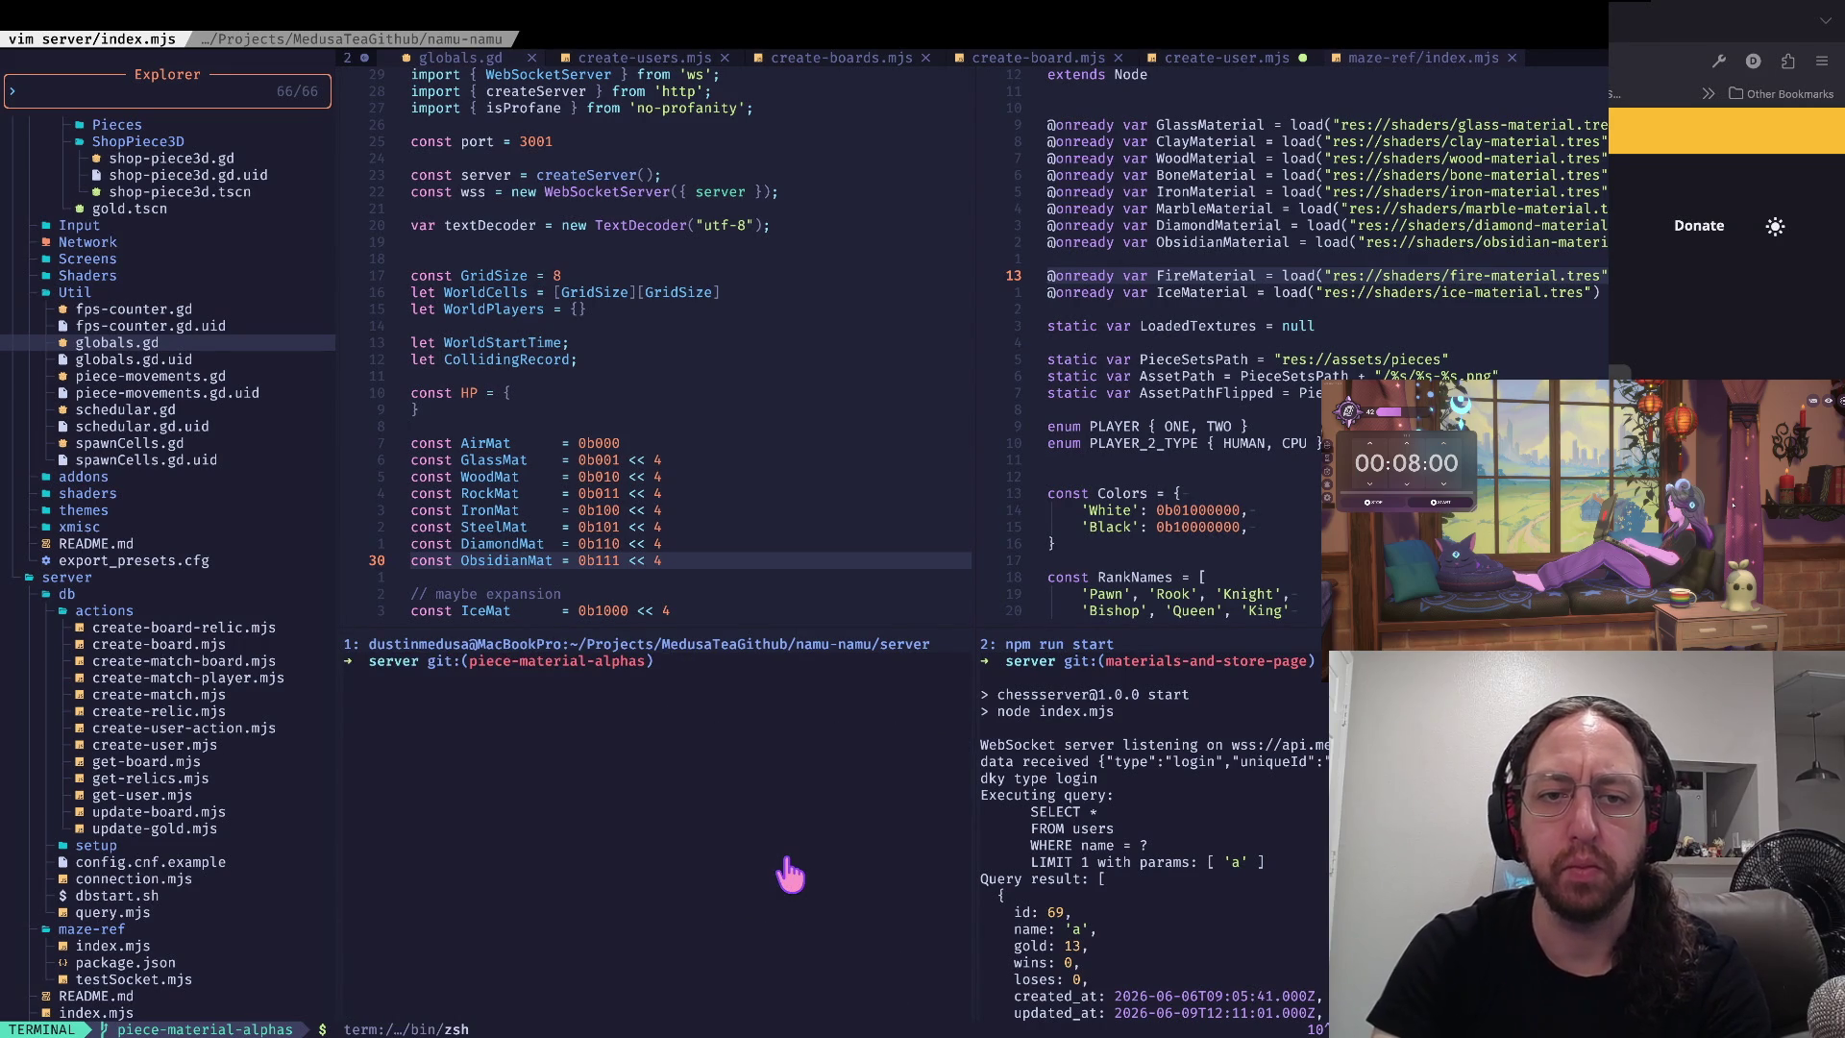
key(super+Tab)
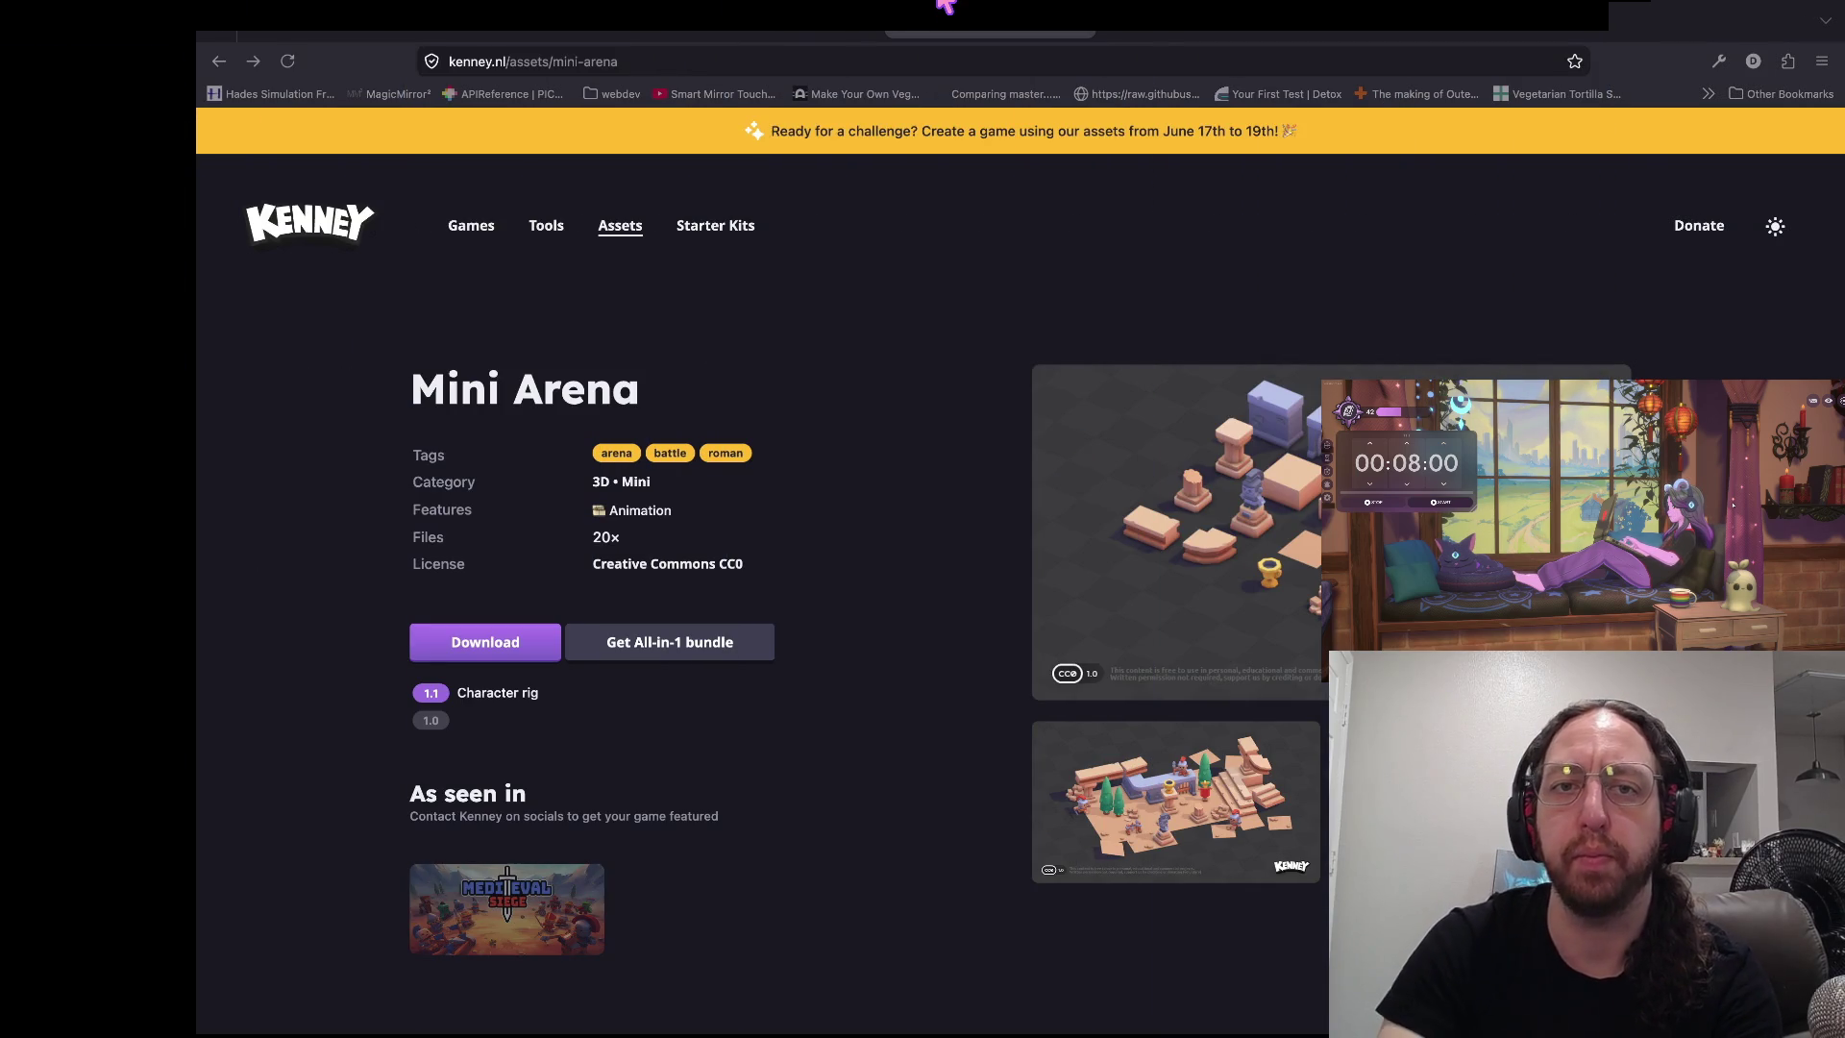
- Open PR #42, view the last wip commit, then show all 33 changed files (+587 −57)
click(779, 50)
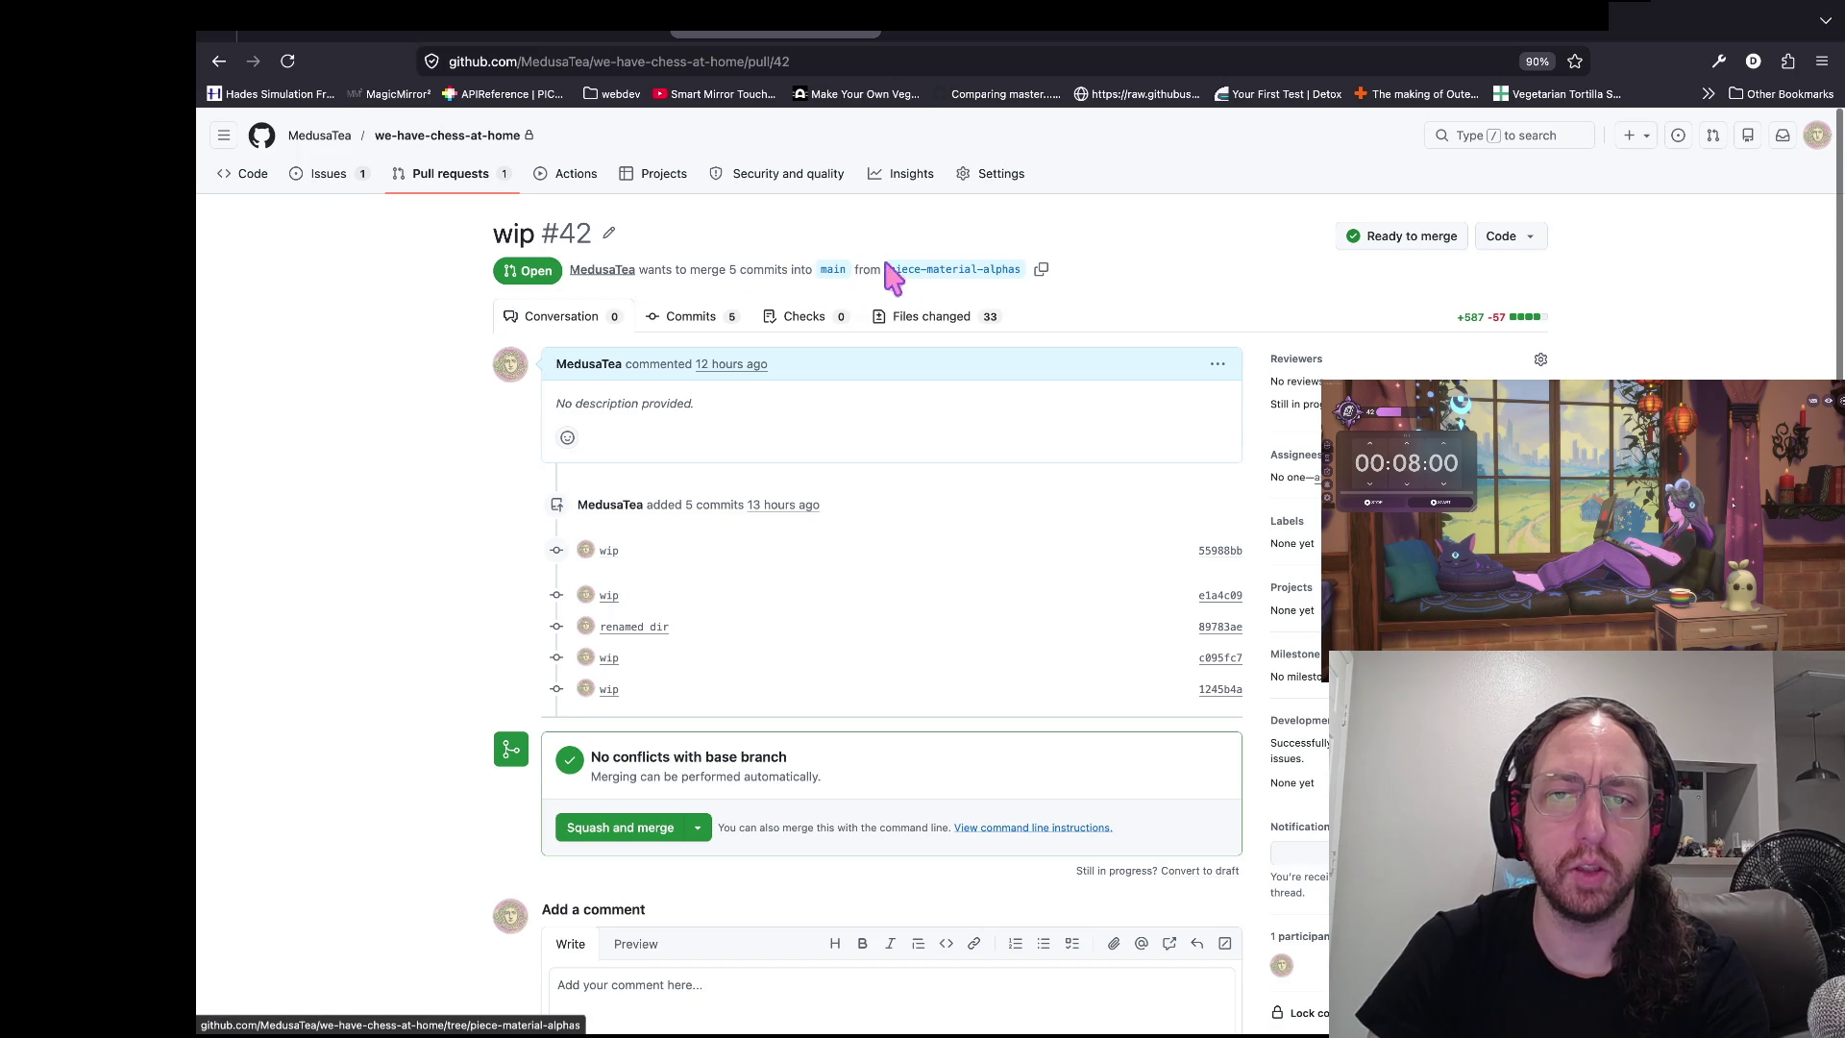
key(super+Tab)
key(super+Tab)
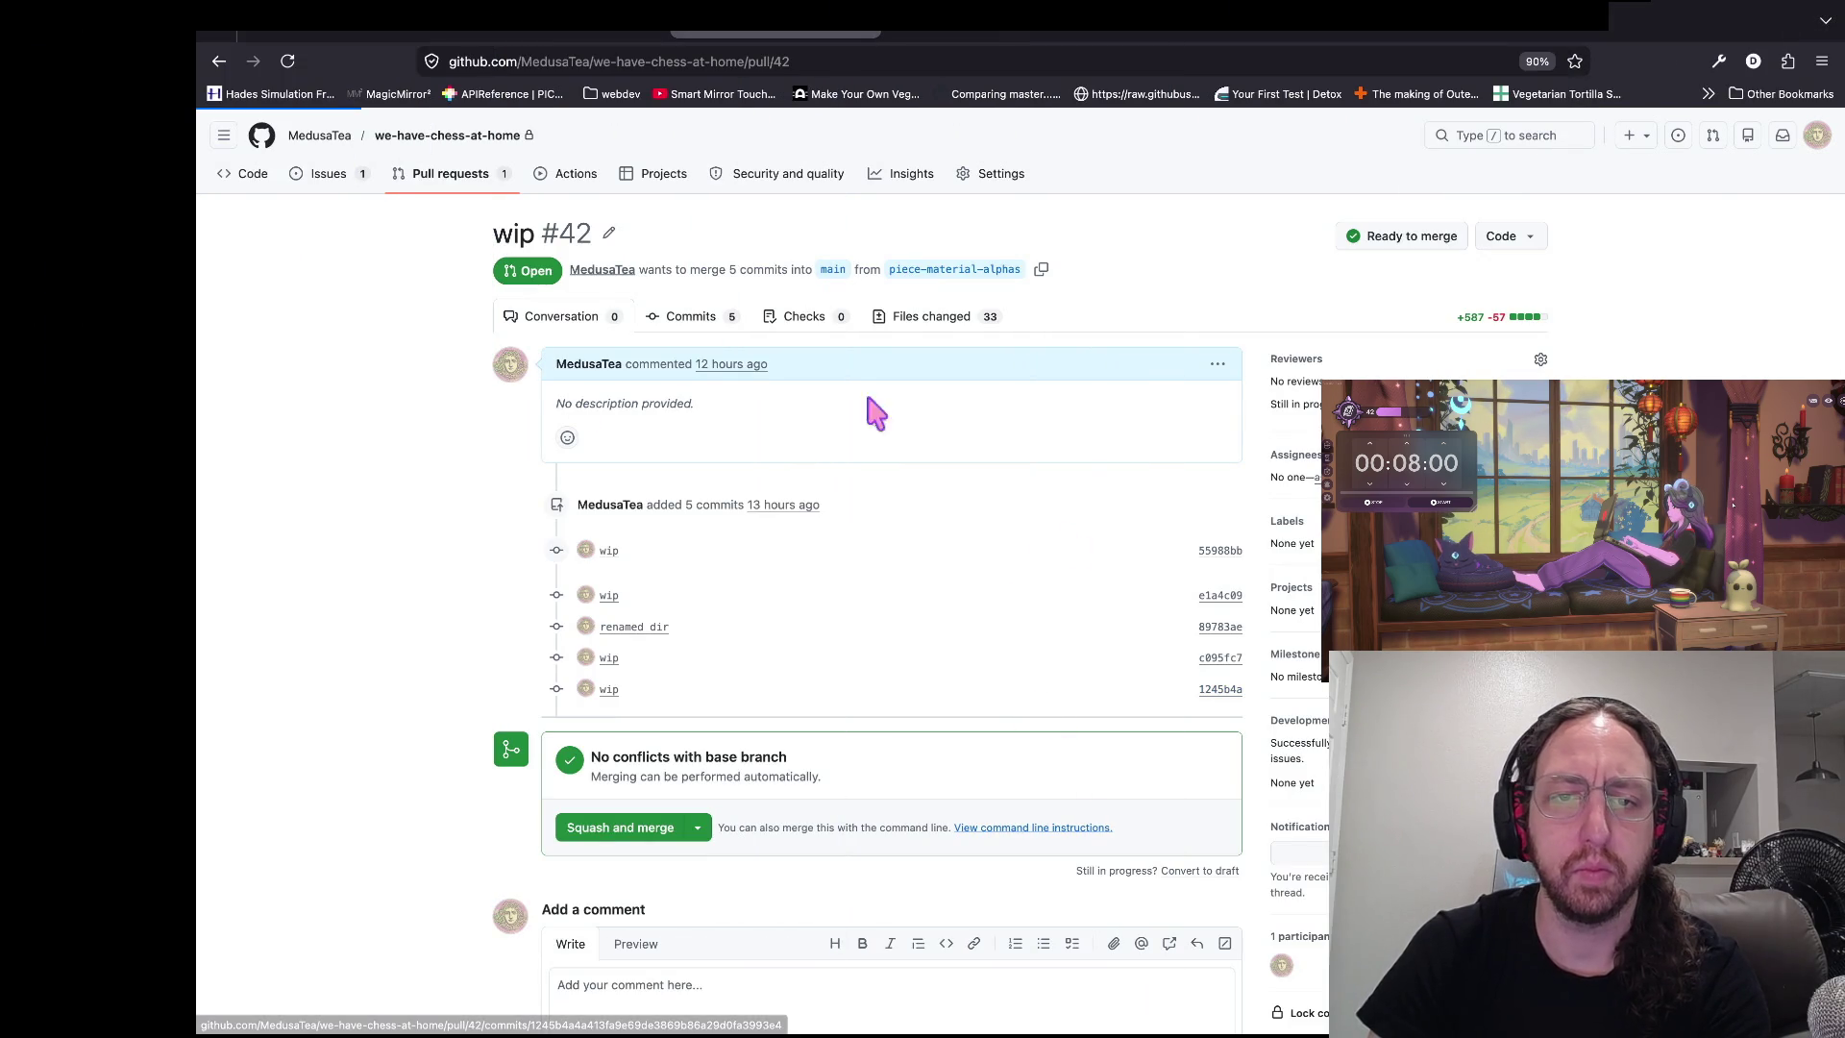
click(608, 689)
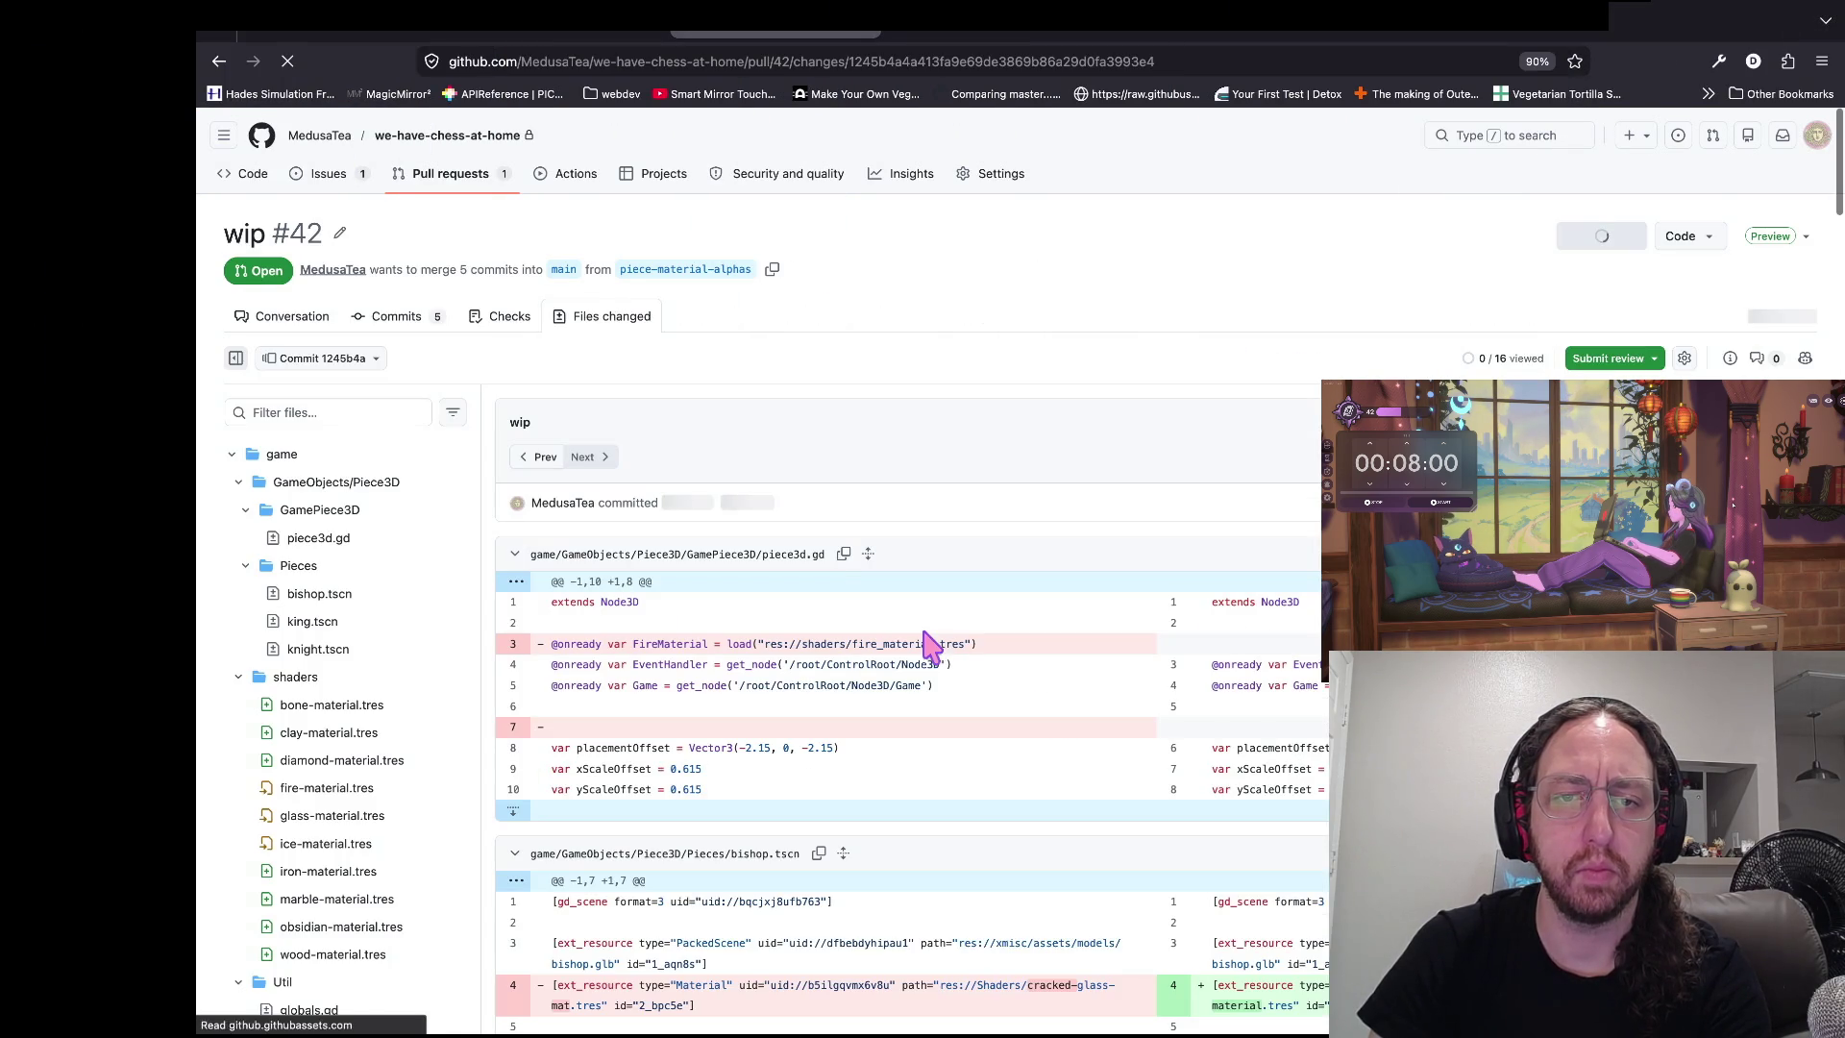
key(alt+Left)
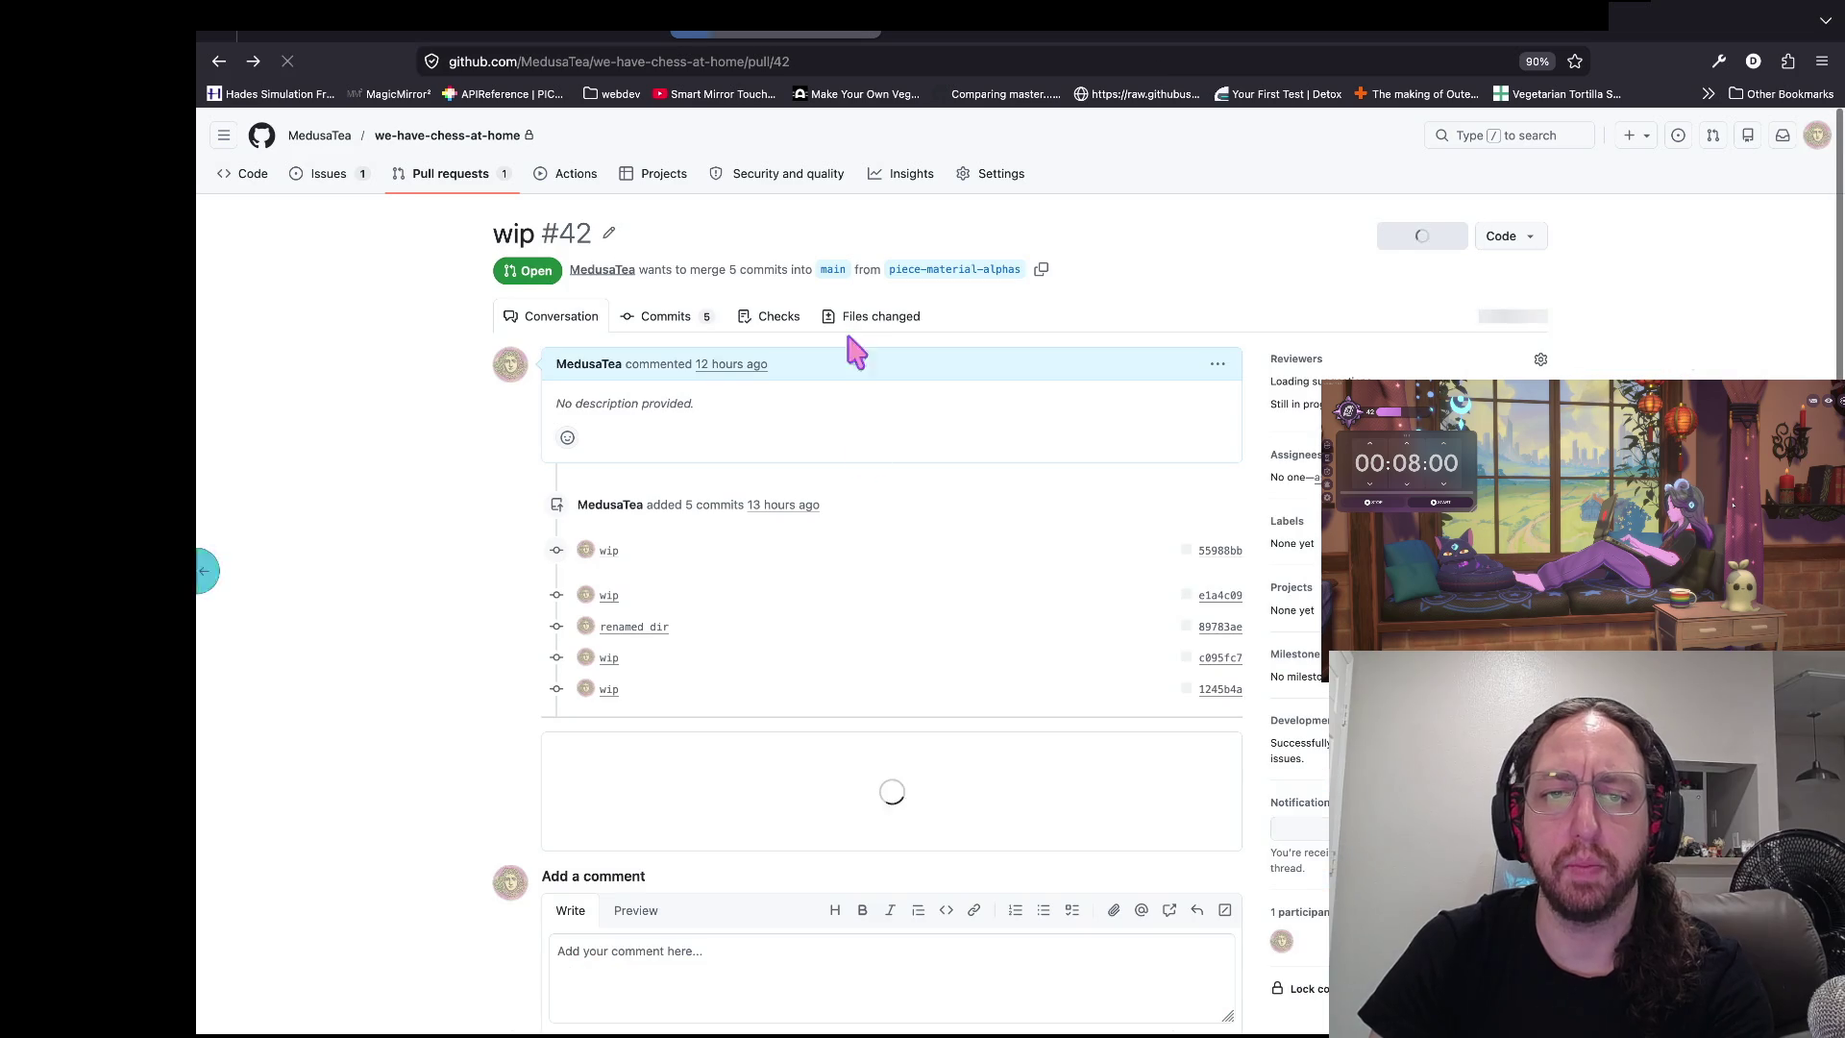
click(894, 315)
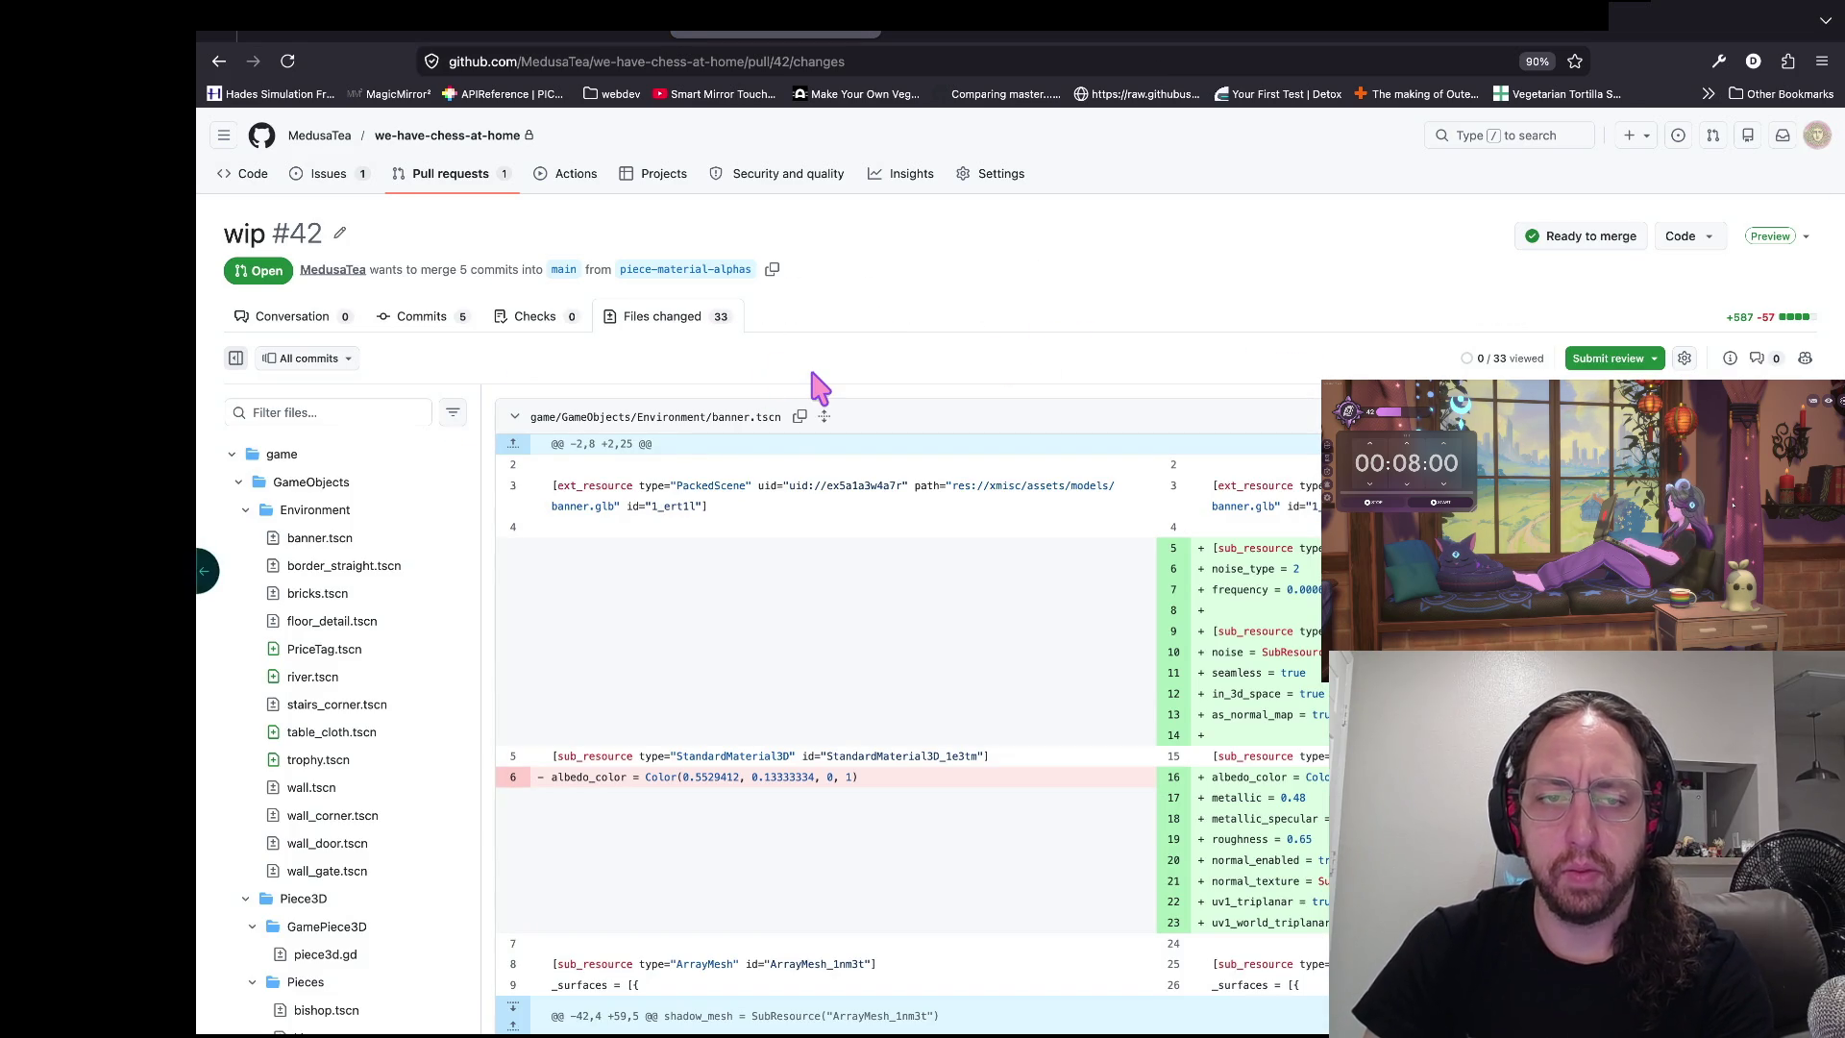
- Collapse the Environment folder in the file tree and bring up the piece3d.gd diff
scroll(817, 388, down, 3)
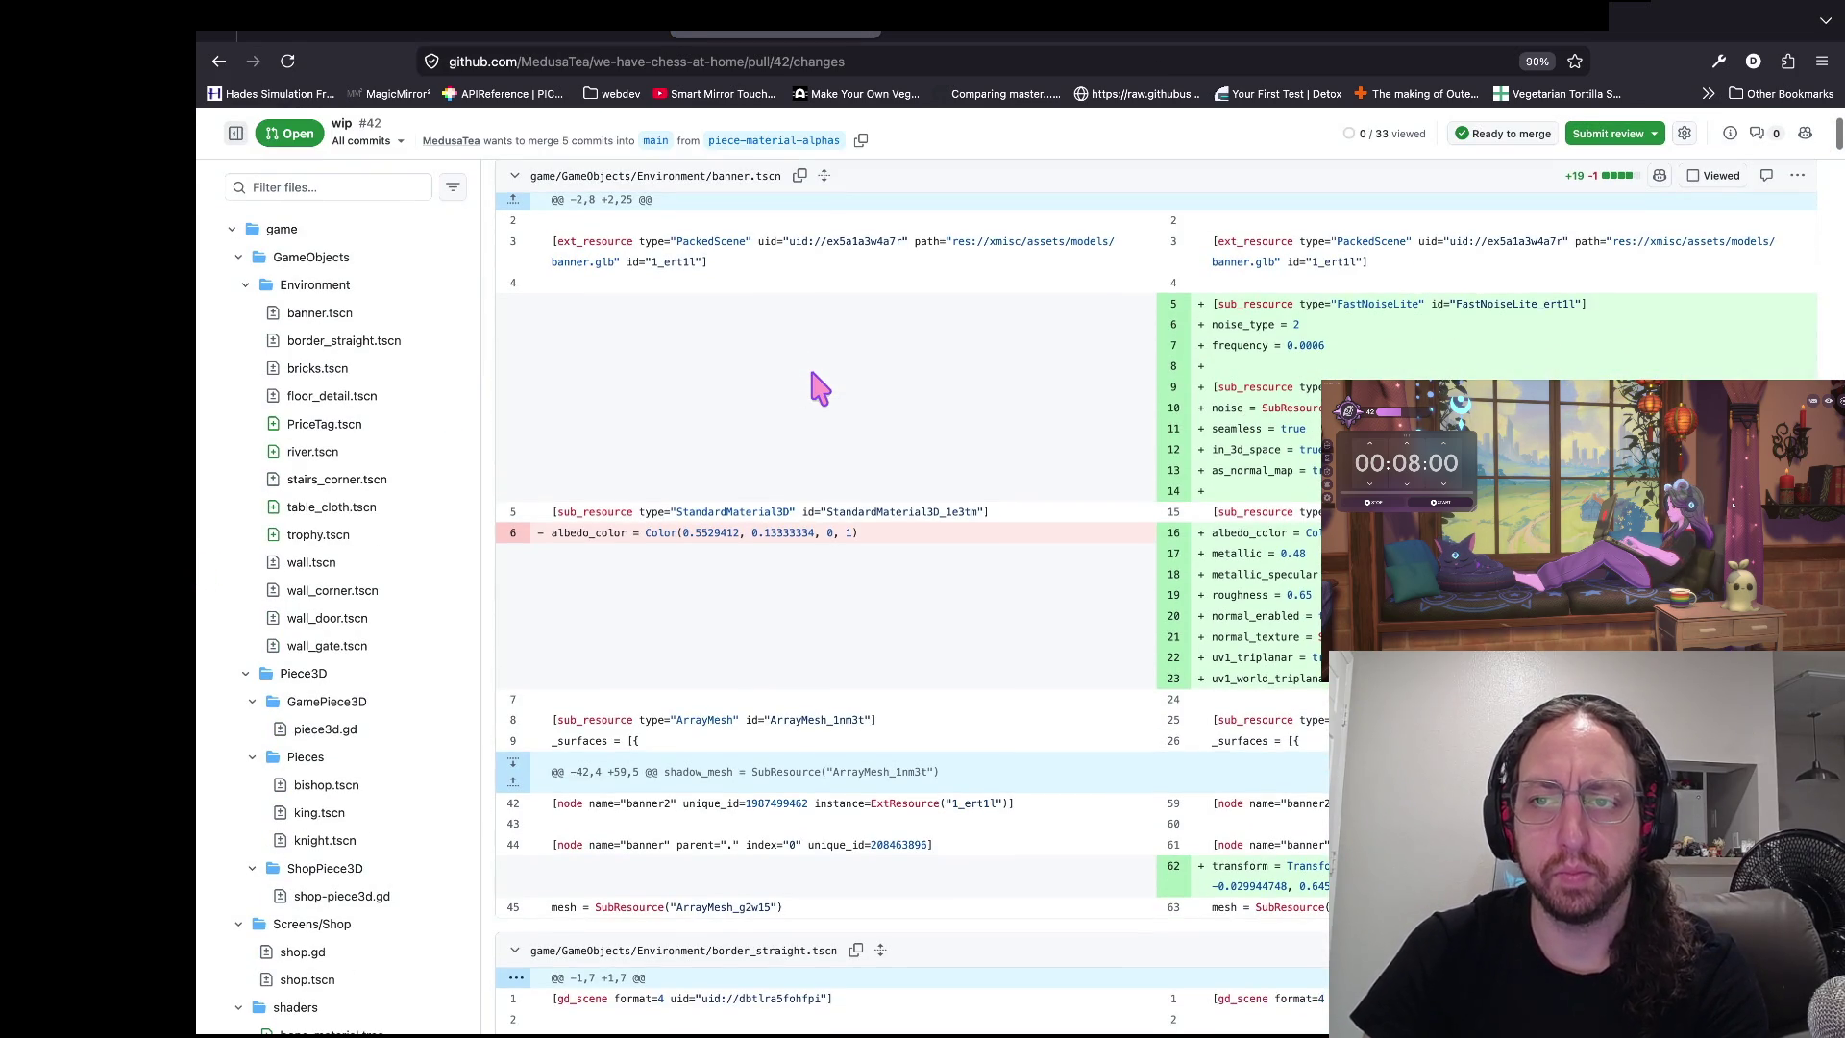
scroll(818, 388, down, 10)
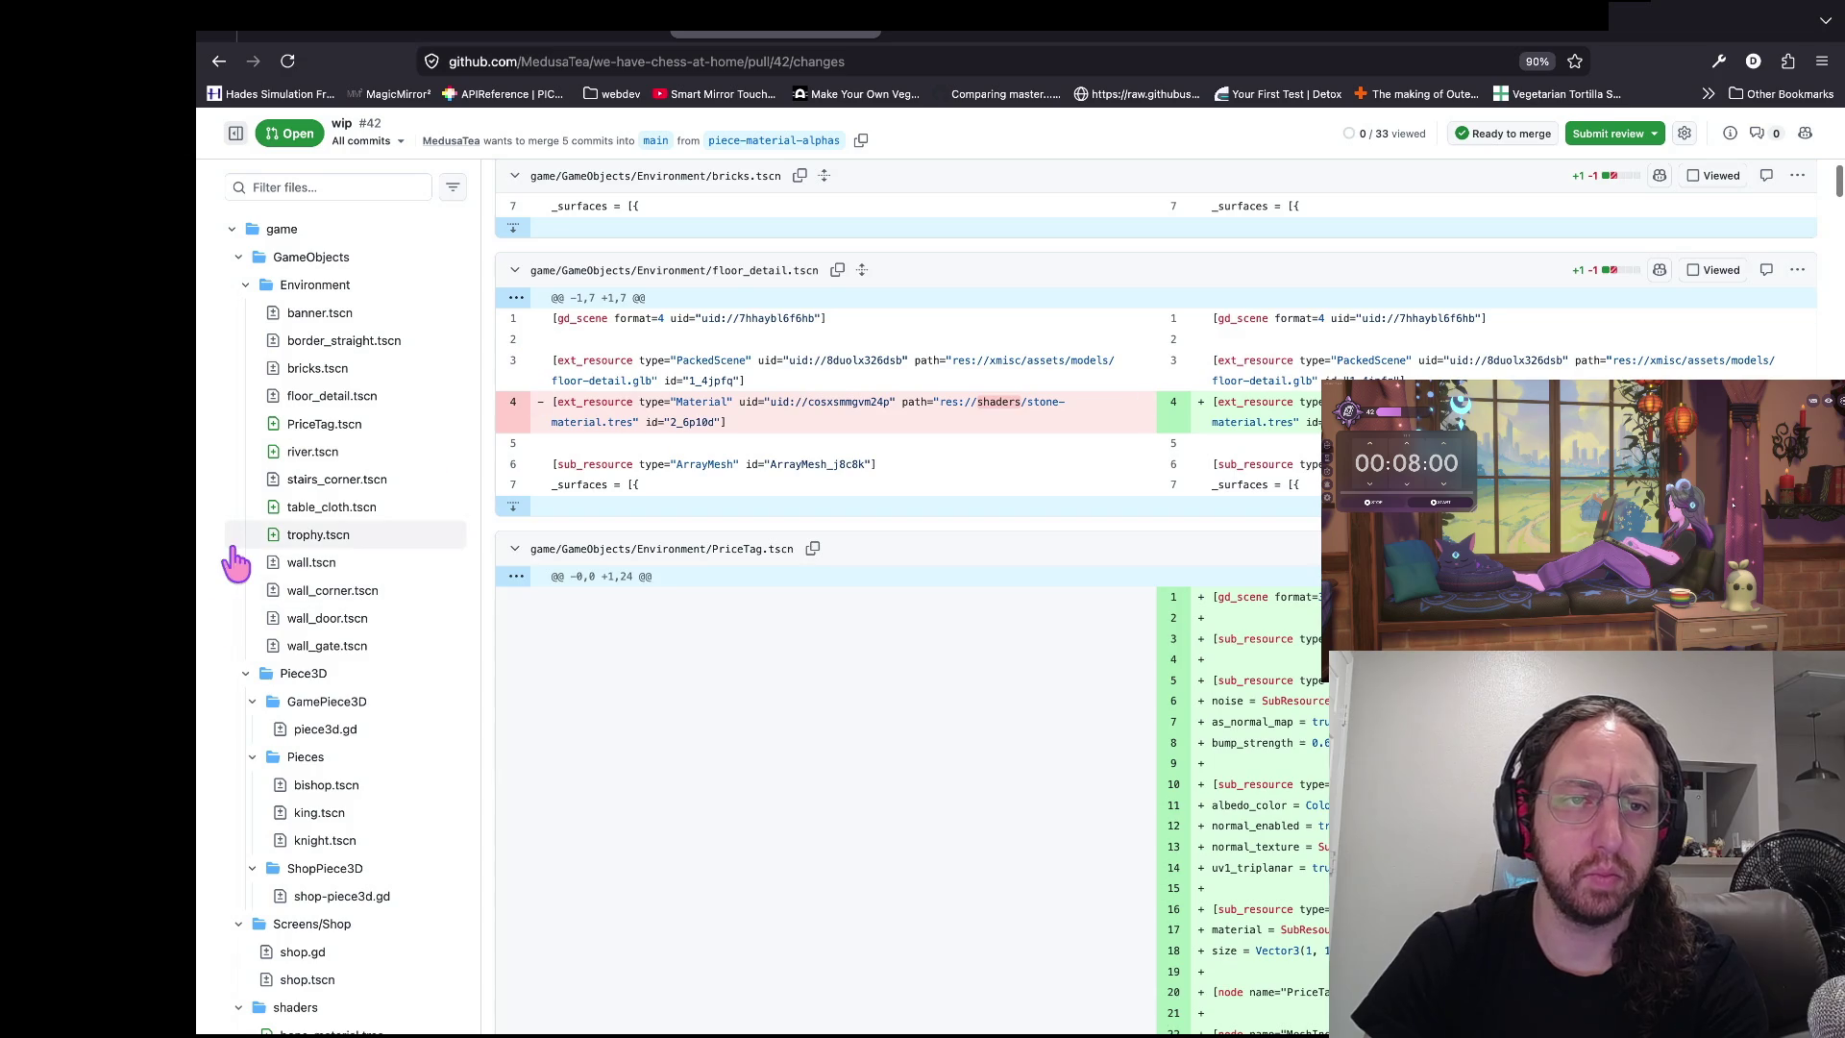
scroll(234, 556, up, 2)
click(44, 282)
click(44, 328)
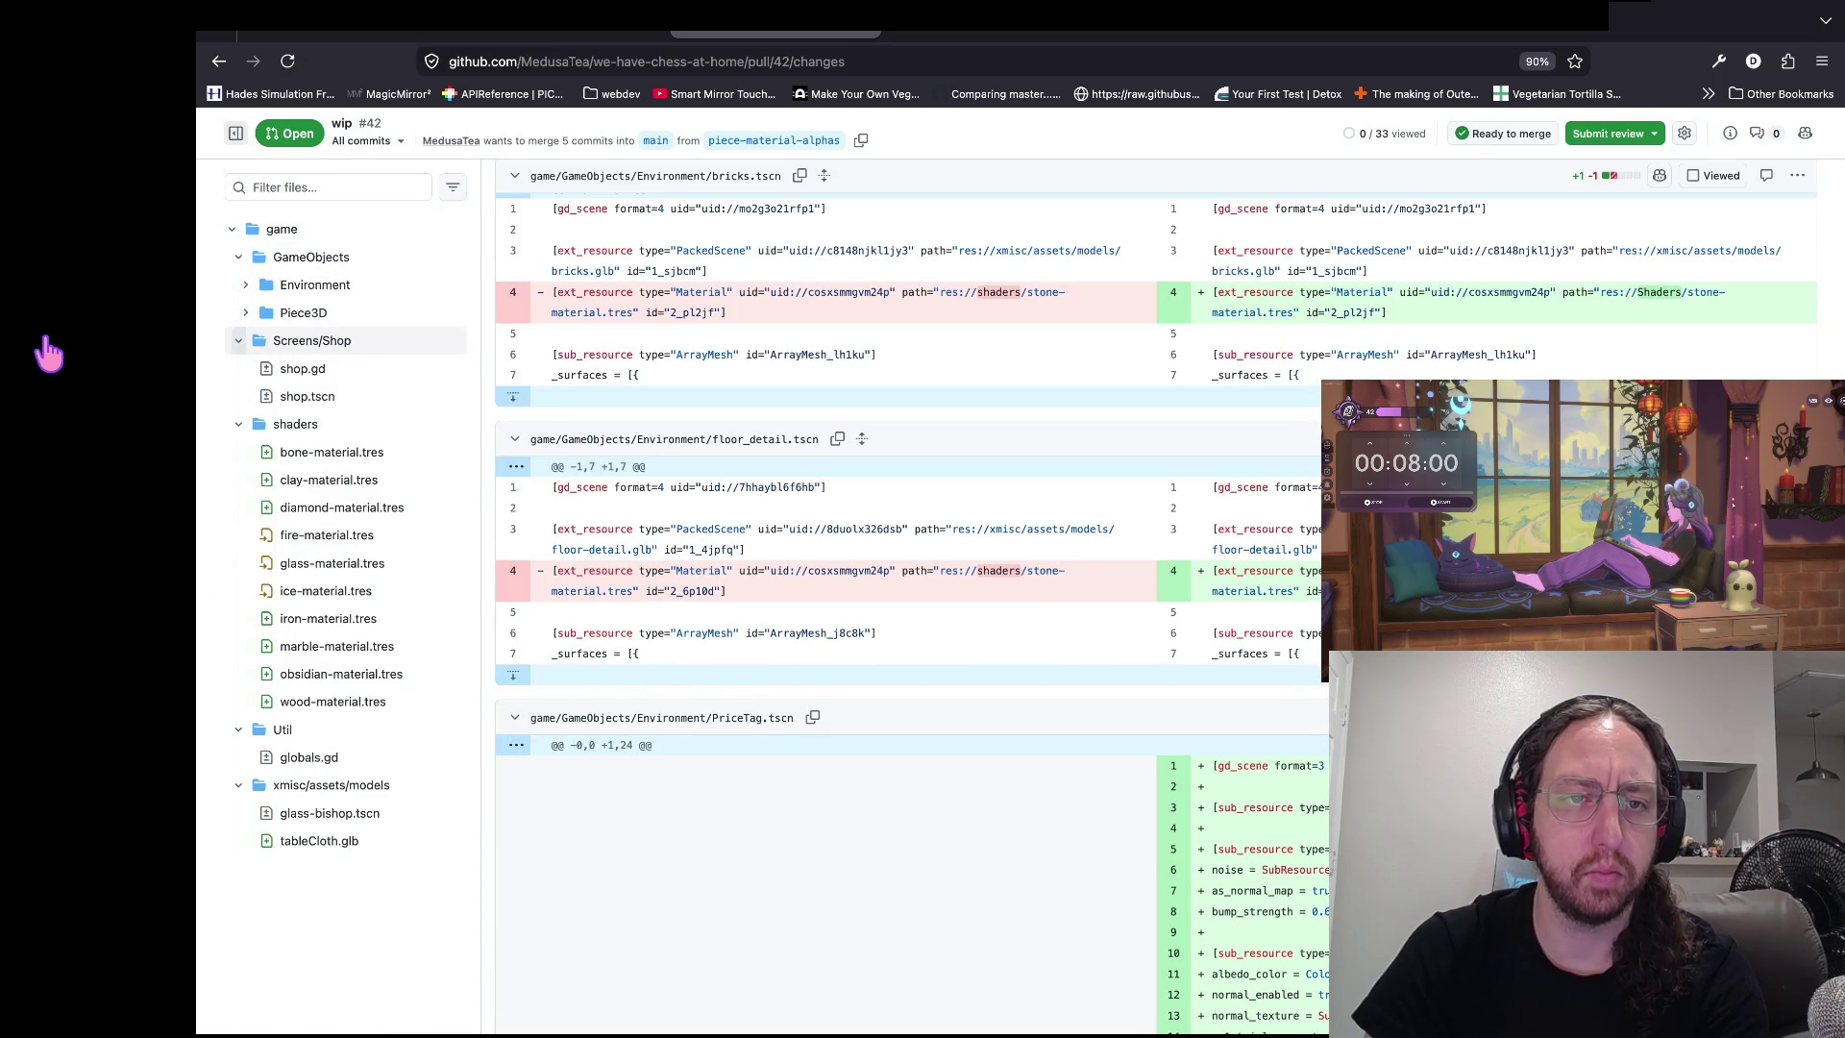
click(47, 330)
click(135, 369)
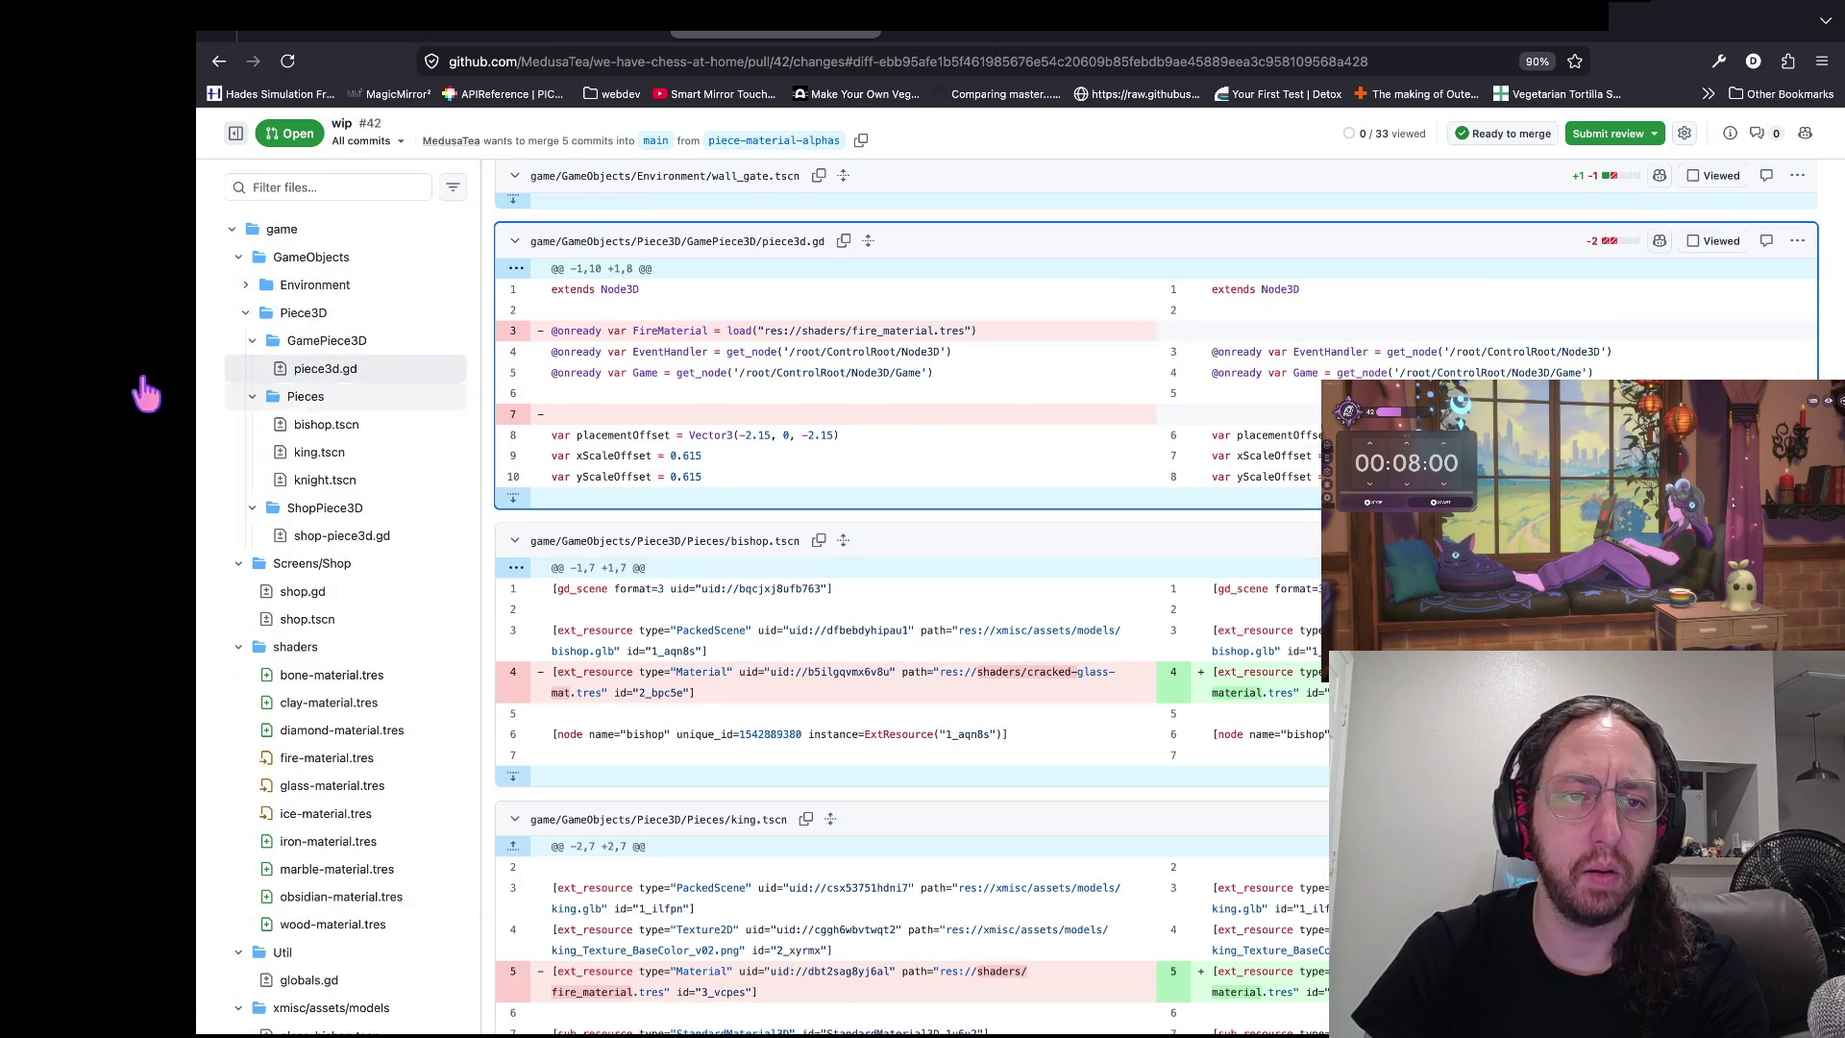
- Fold the GamePiece3D and Pieces folders and move on to the shop-piece3d.gd diff
click(53, 338)
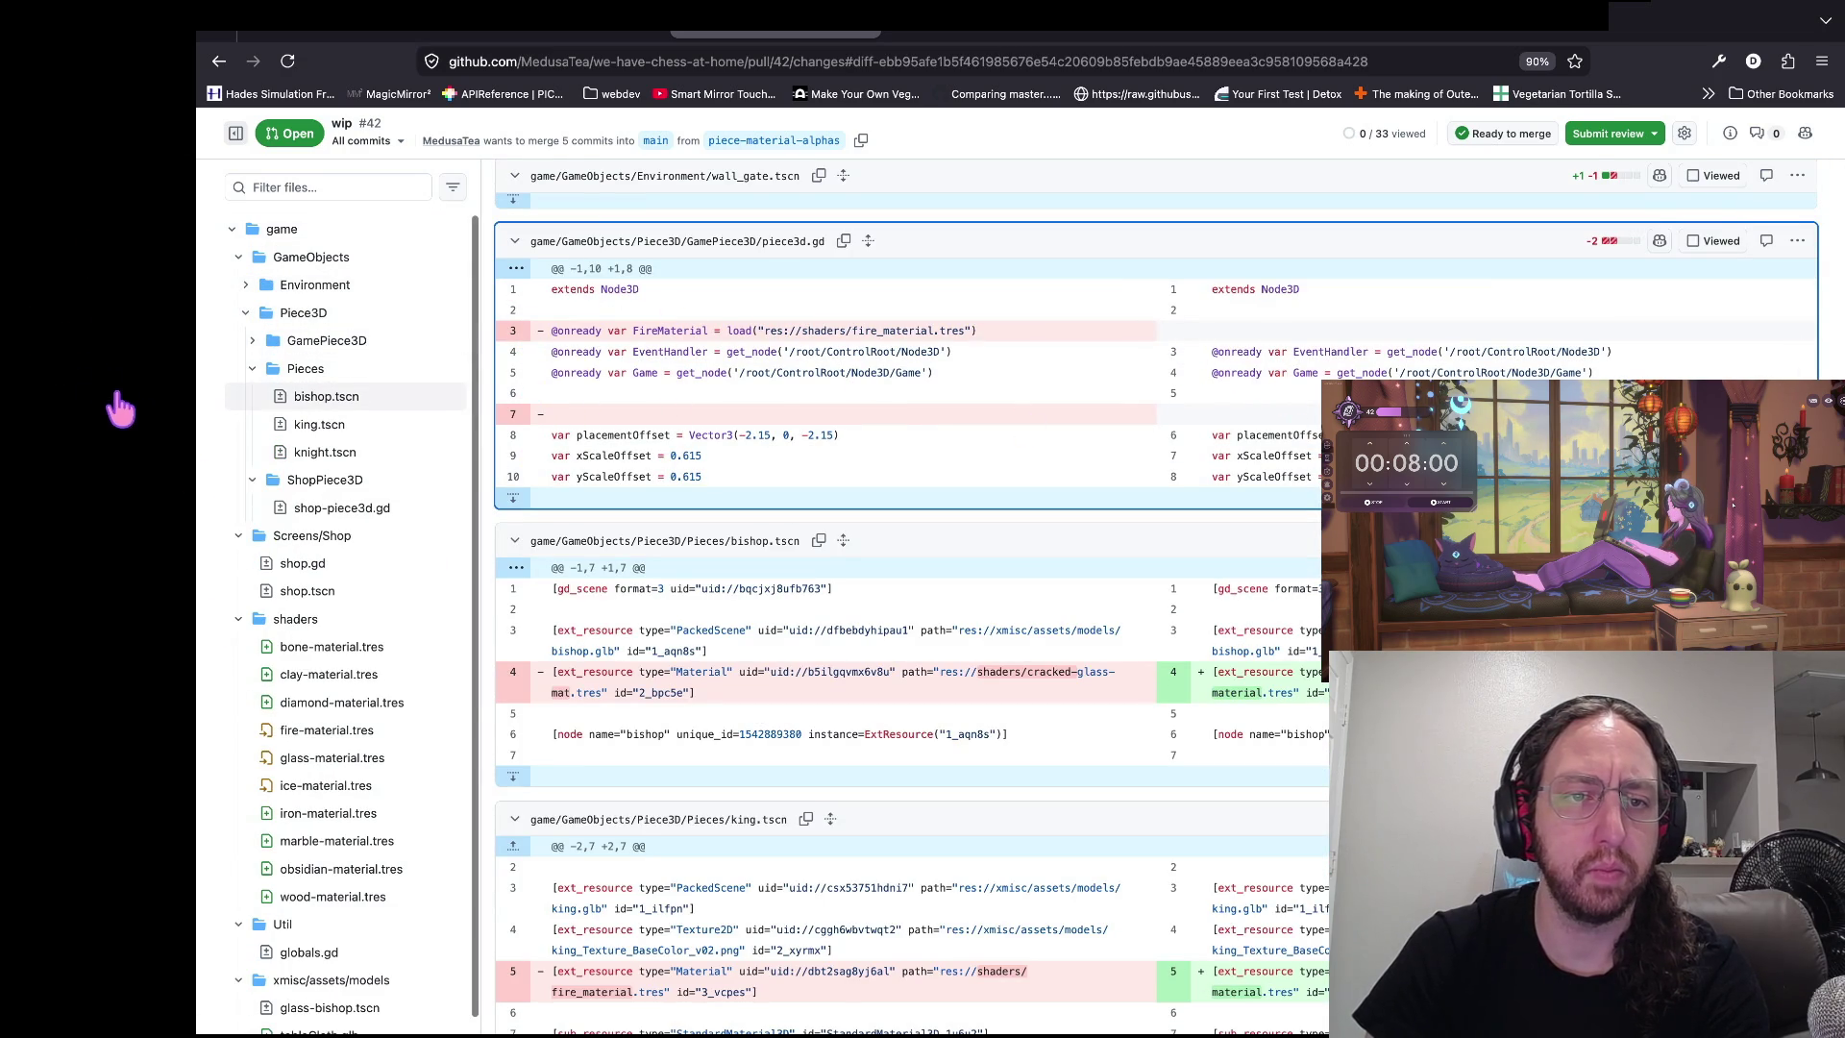
click(54, 369)
click(52, 420)
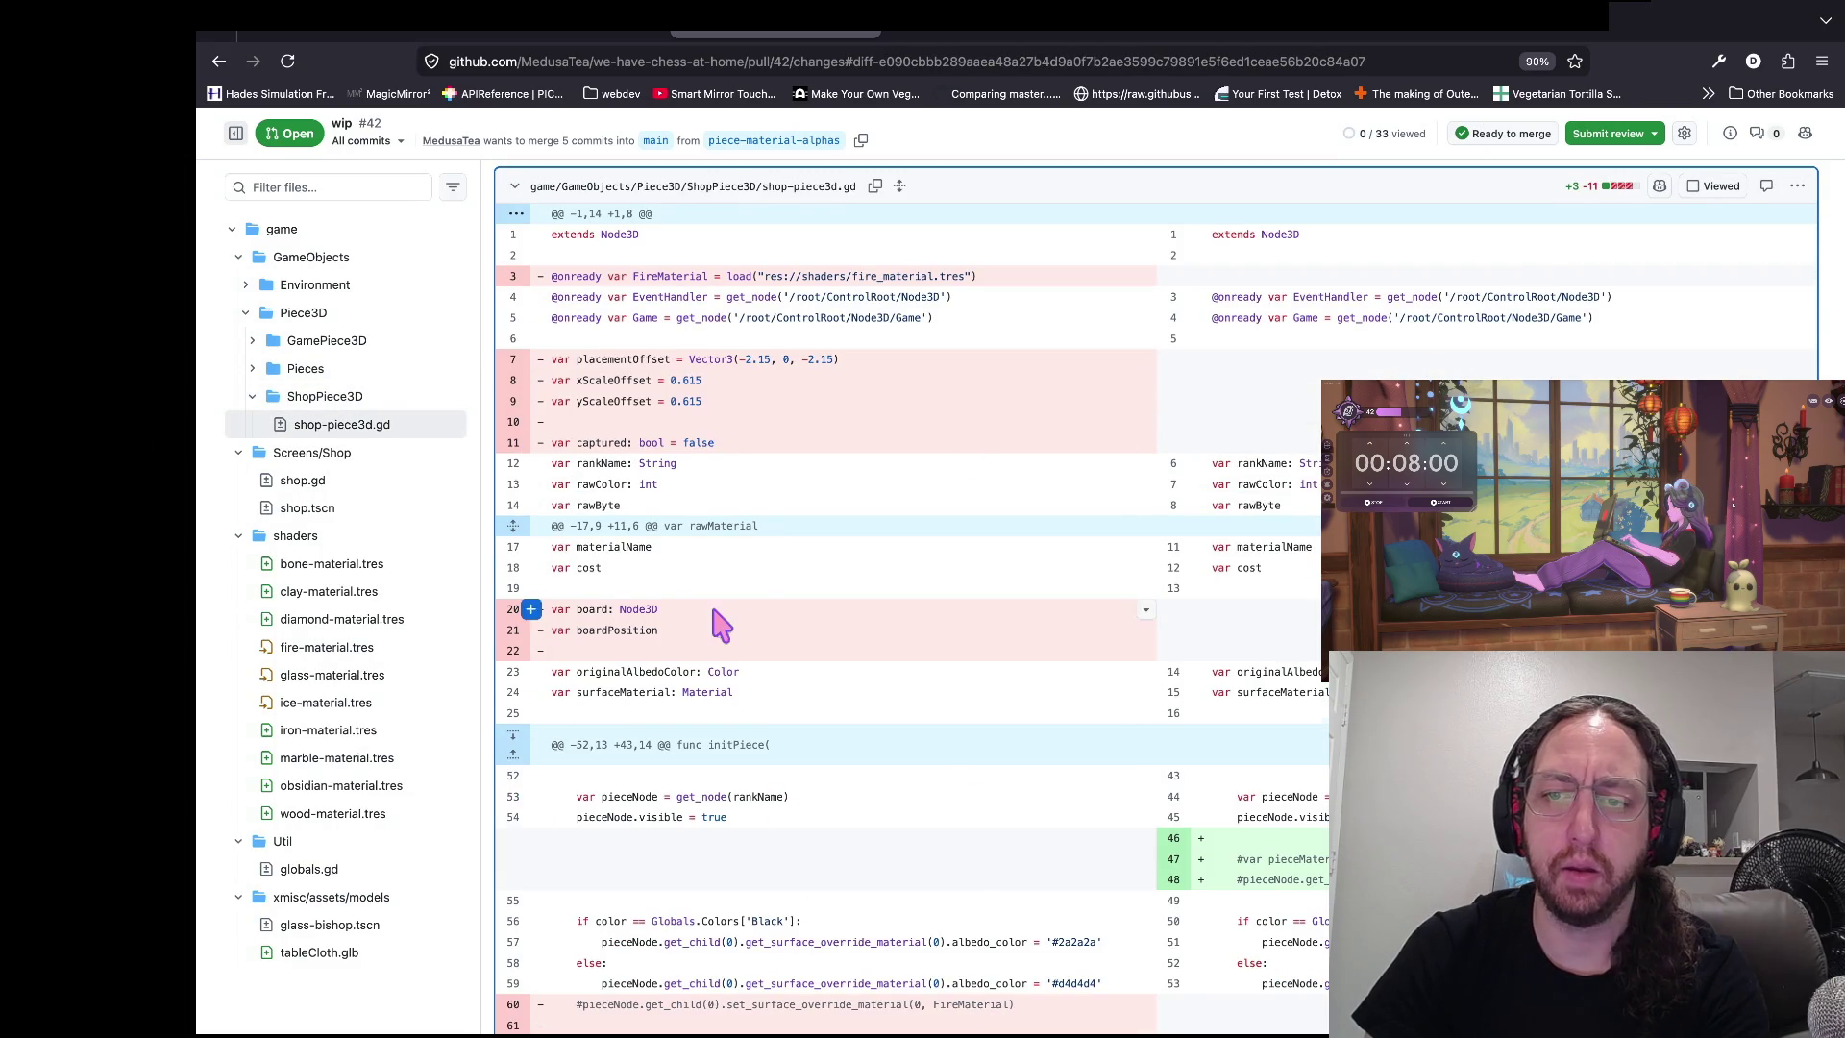
scroll(721, 624, down, 5)
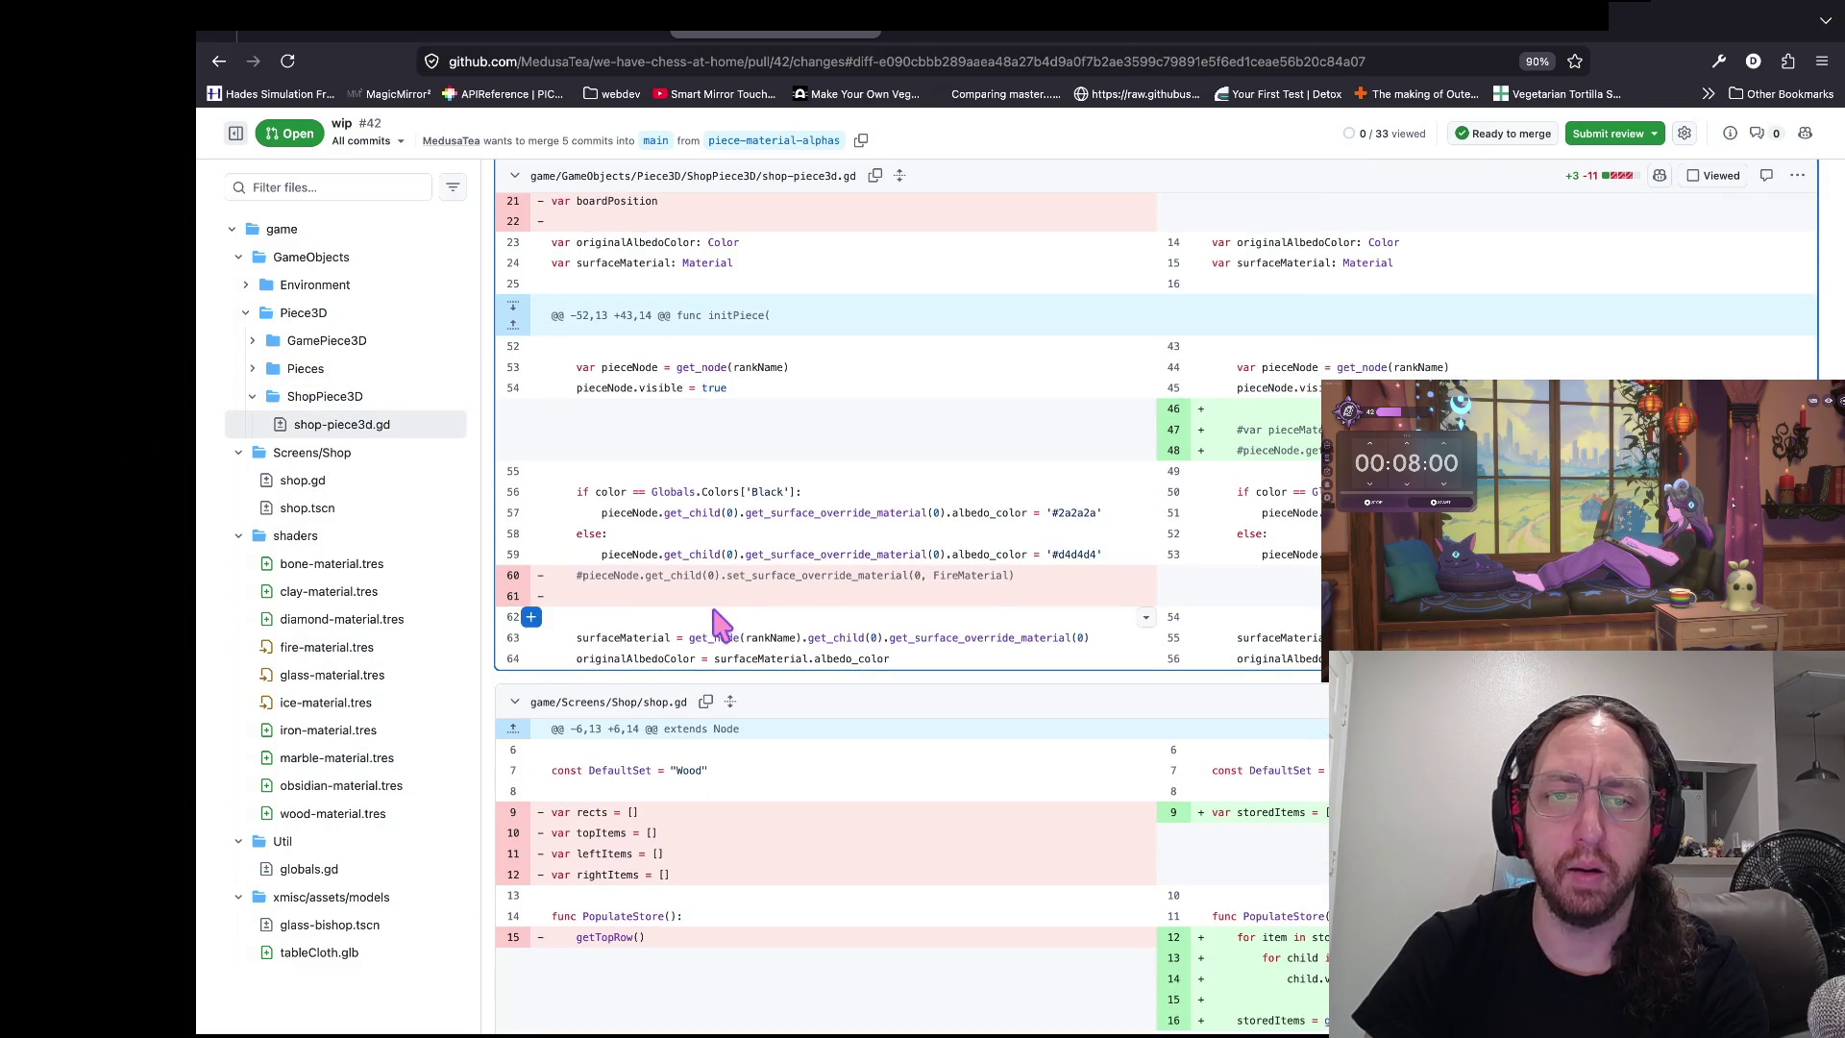
- Review the shop.gd diff, then fold the ShopPiece3D, Screens/Shop and shaders folders to reach globals.gd
click(57, 395)
click(185, 456)
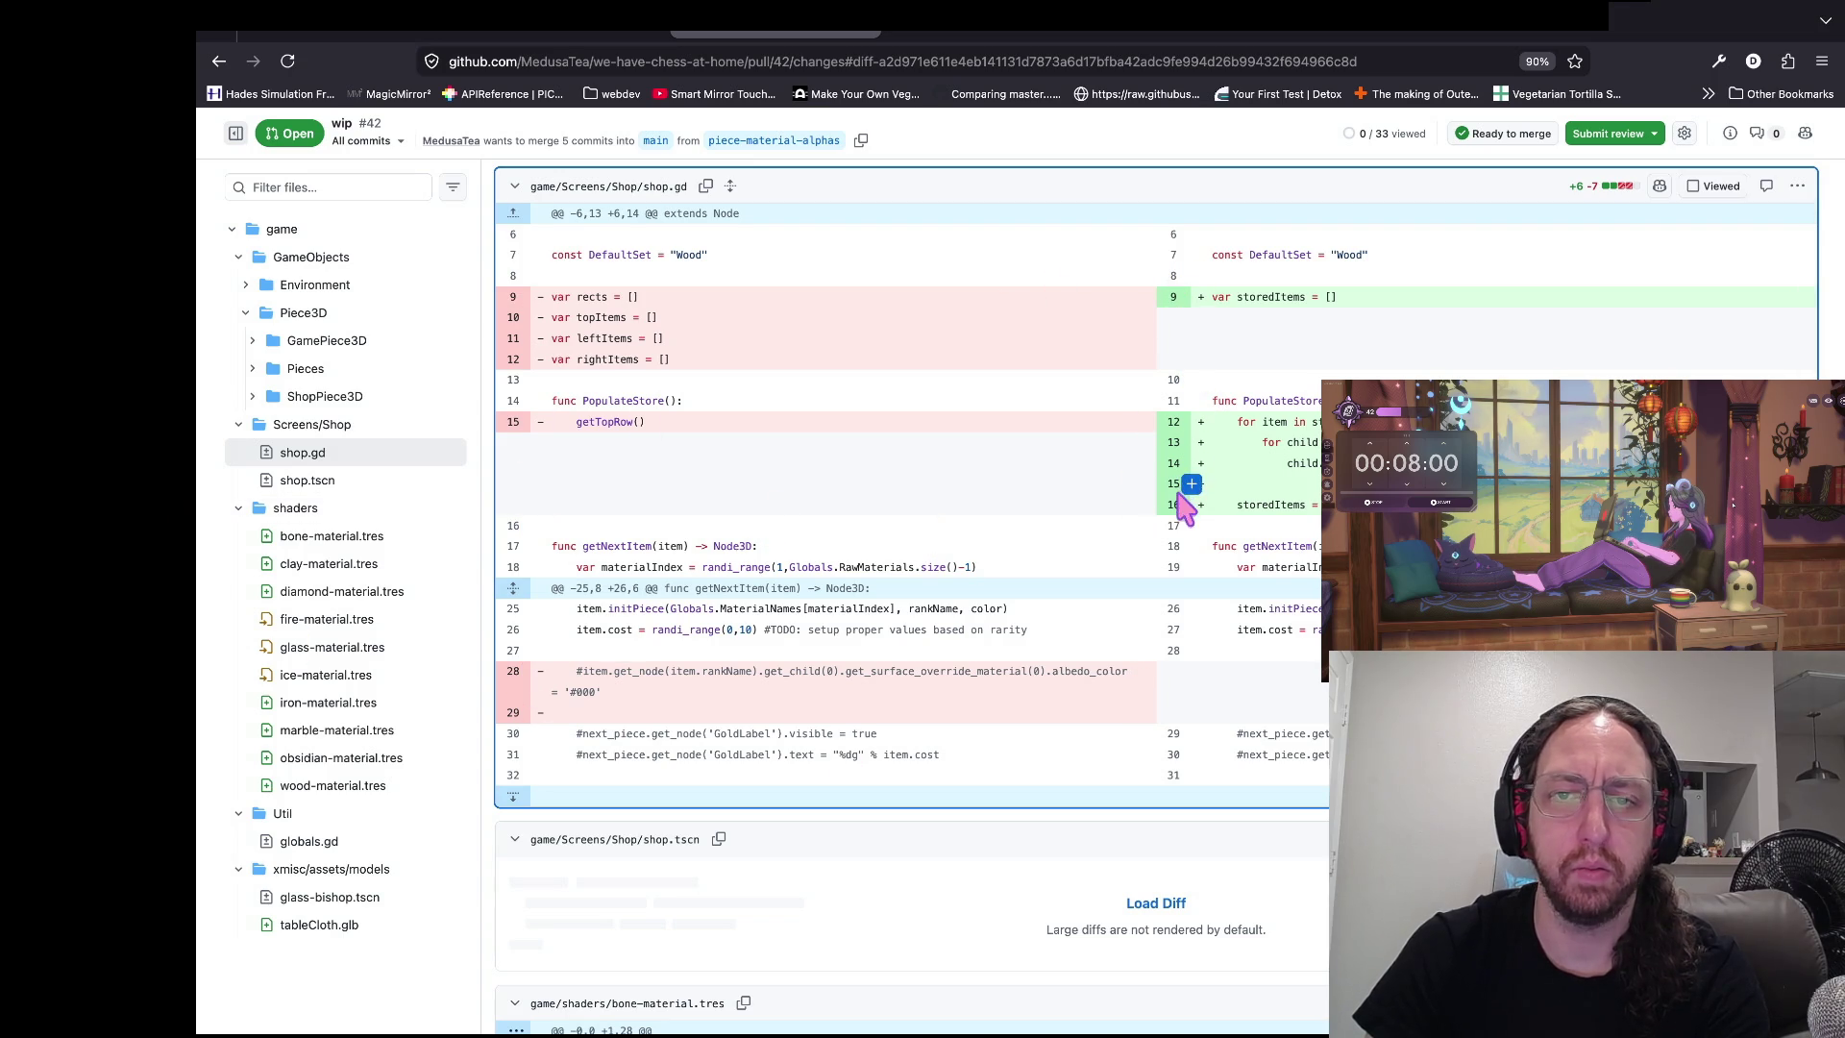
click(43, 422)
click(38, 453)
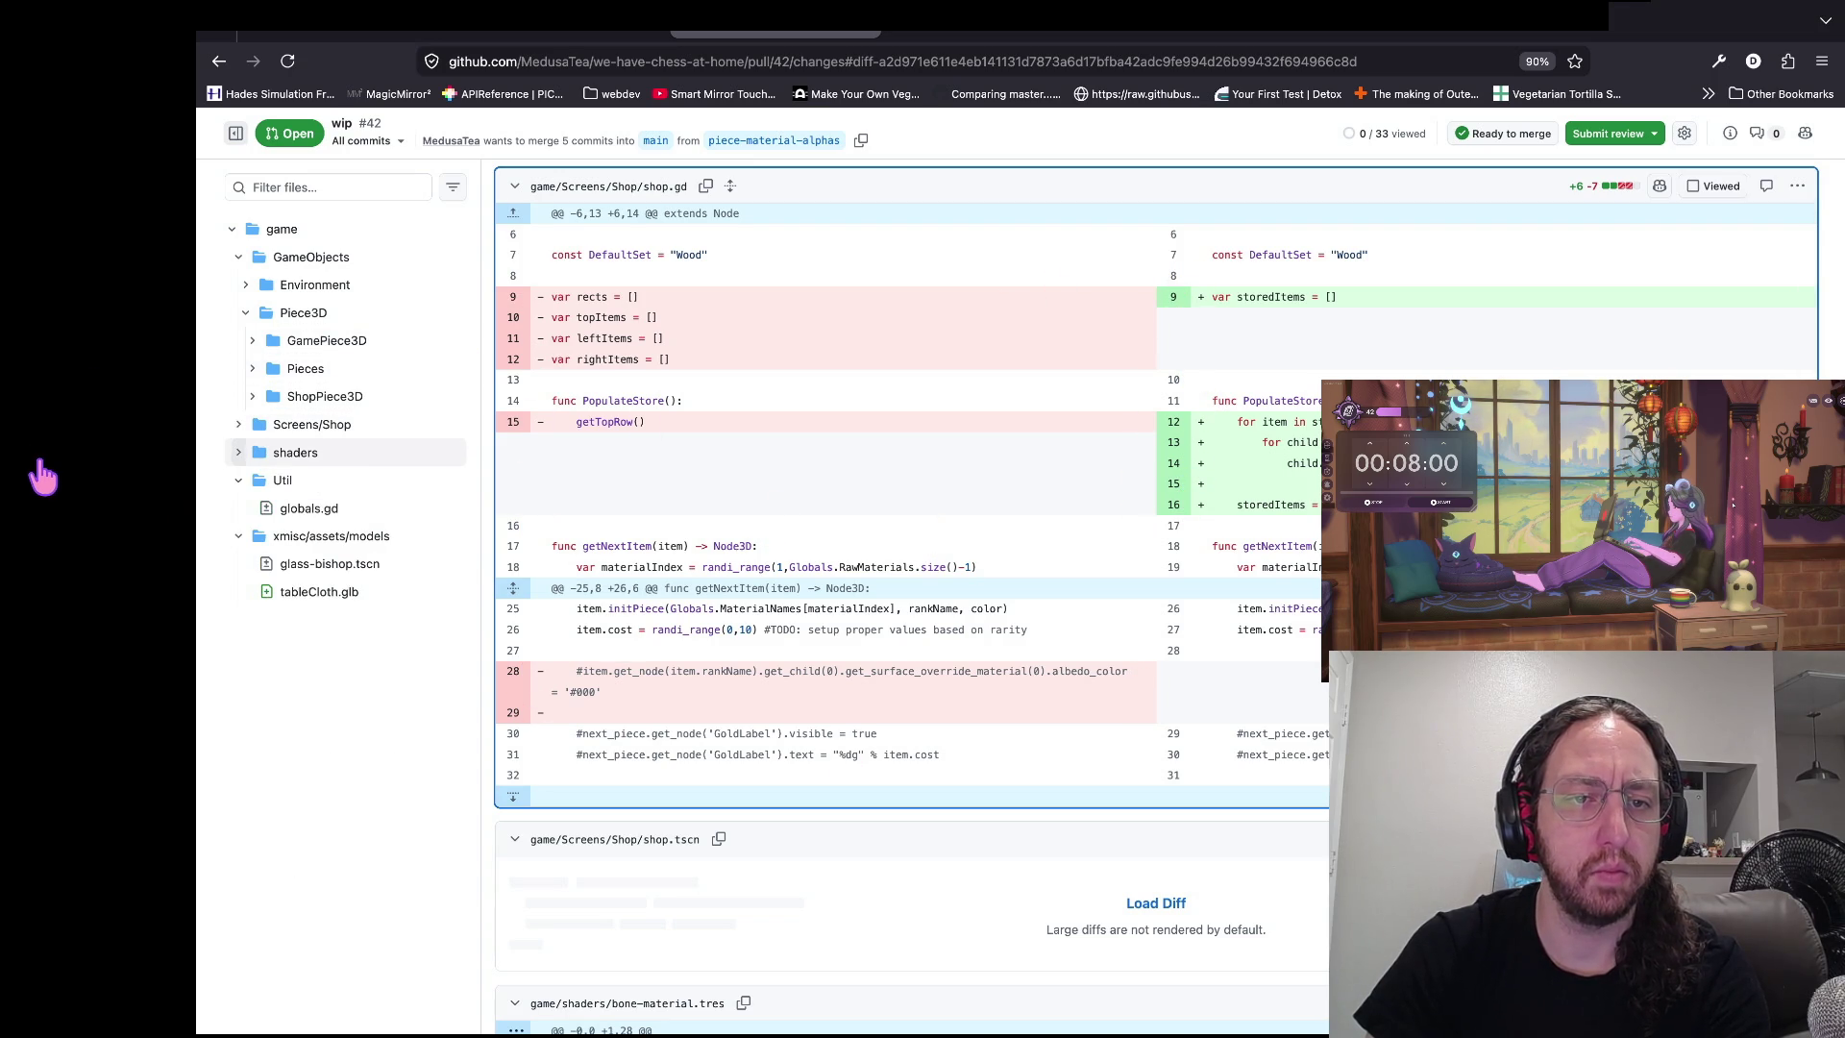
click(102, 504)
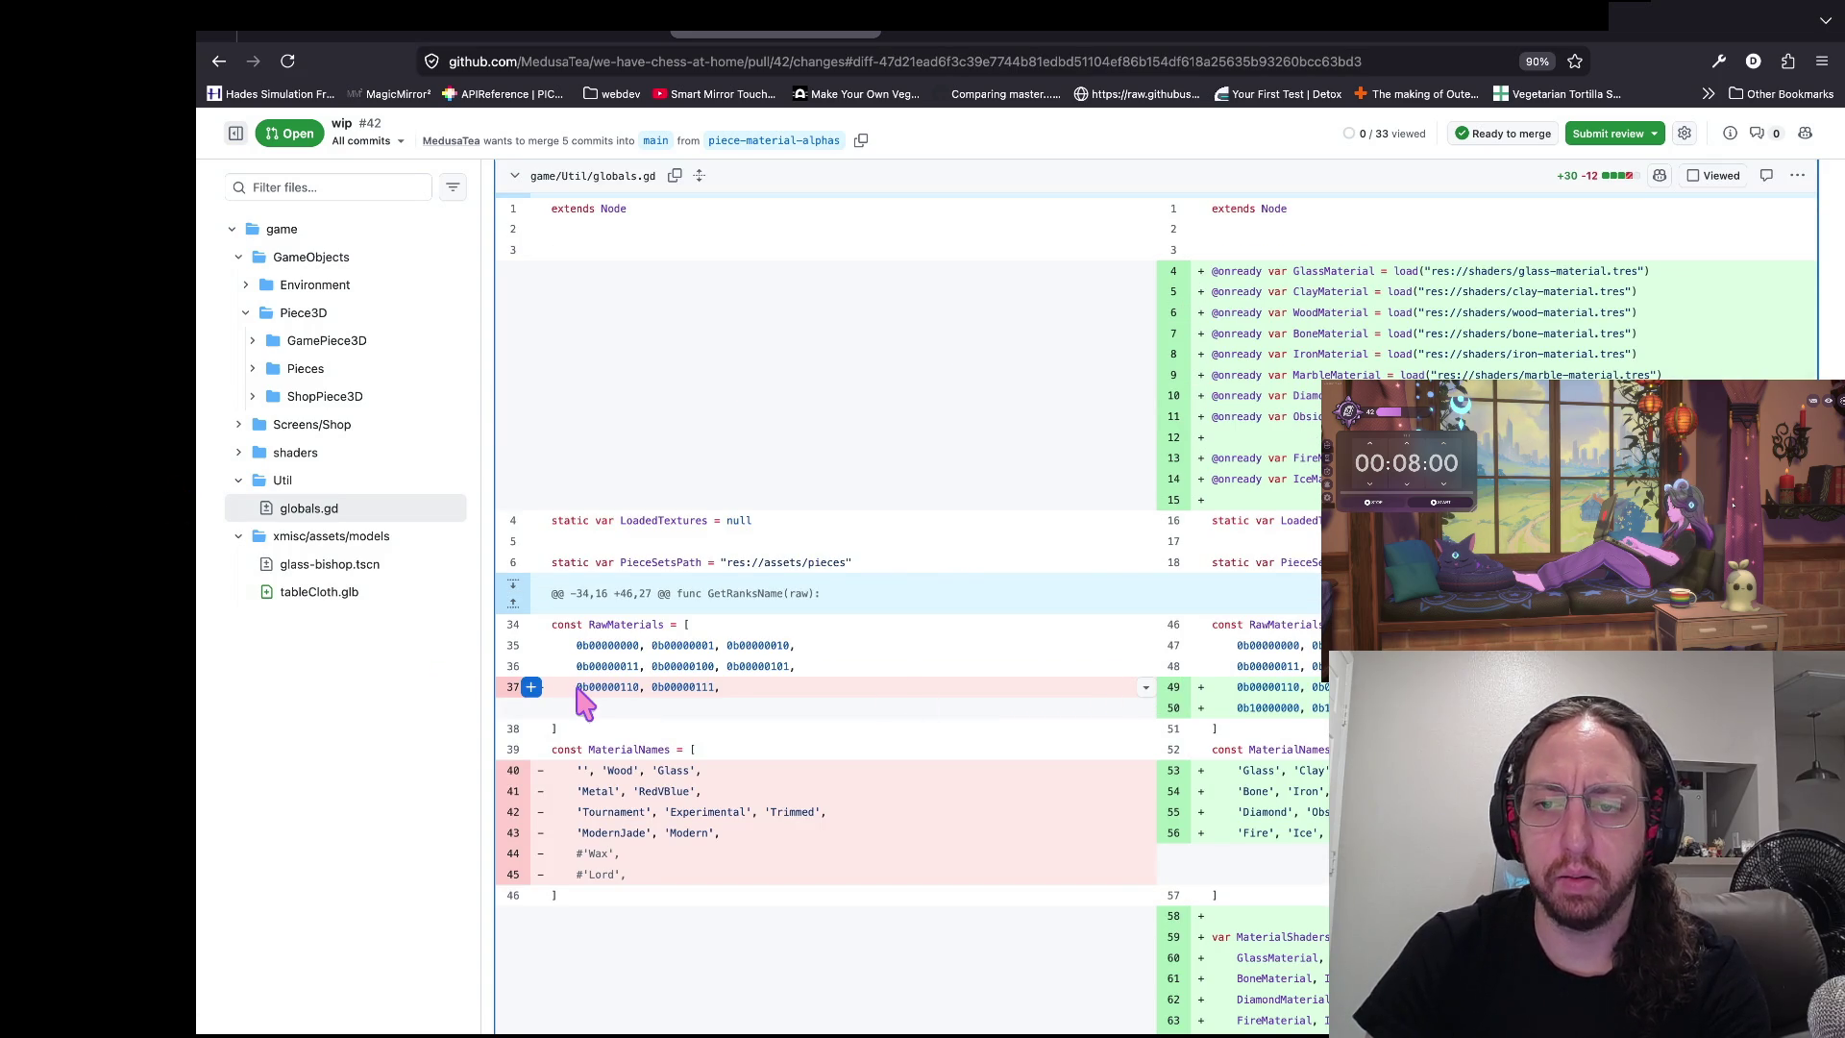
- Select the removed MaterialNames lines 40–43 in the globals.gd diff as the review comment range
scroll(581, 706, down, 3)
scroll(584, 704, down, 10)
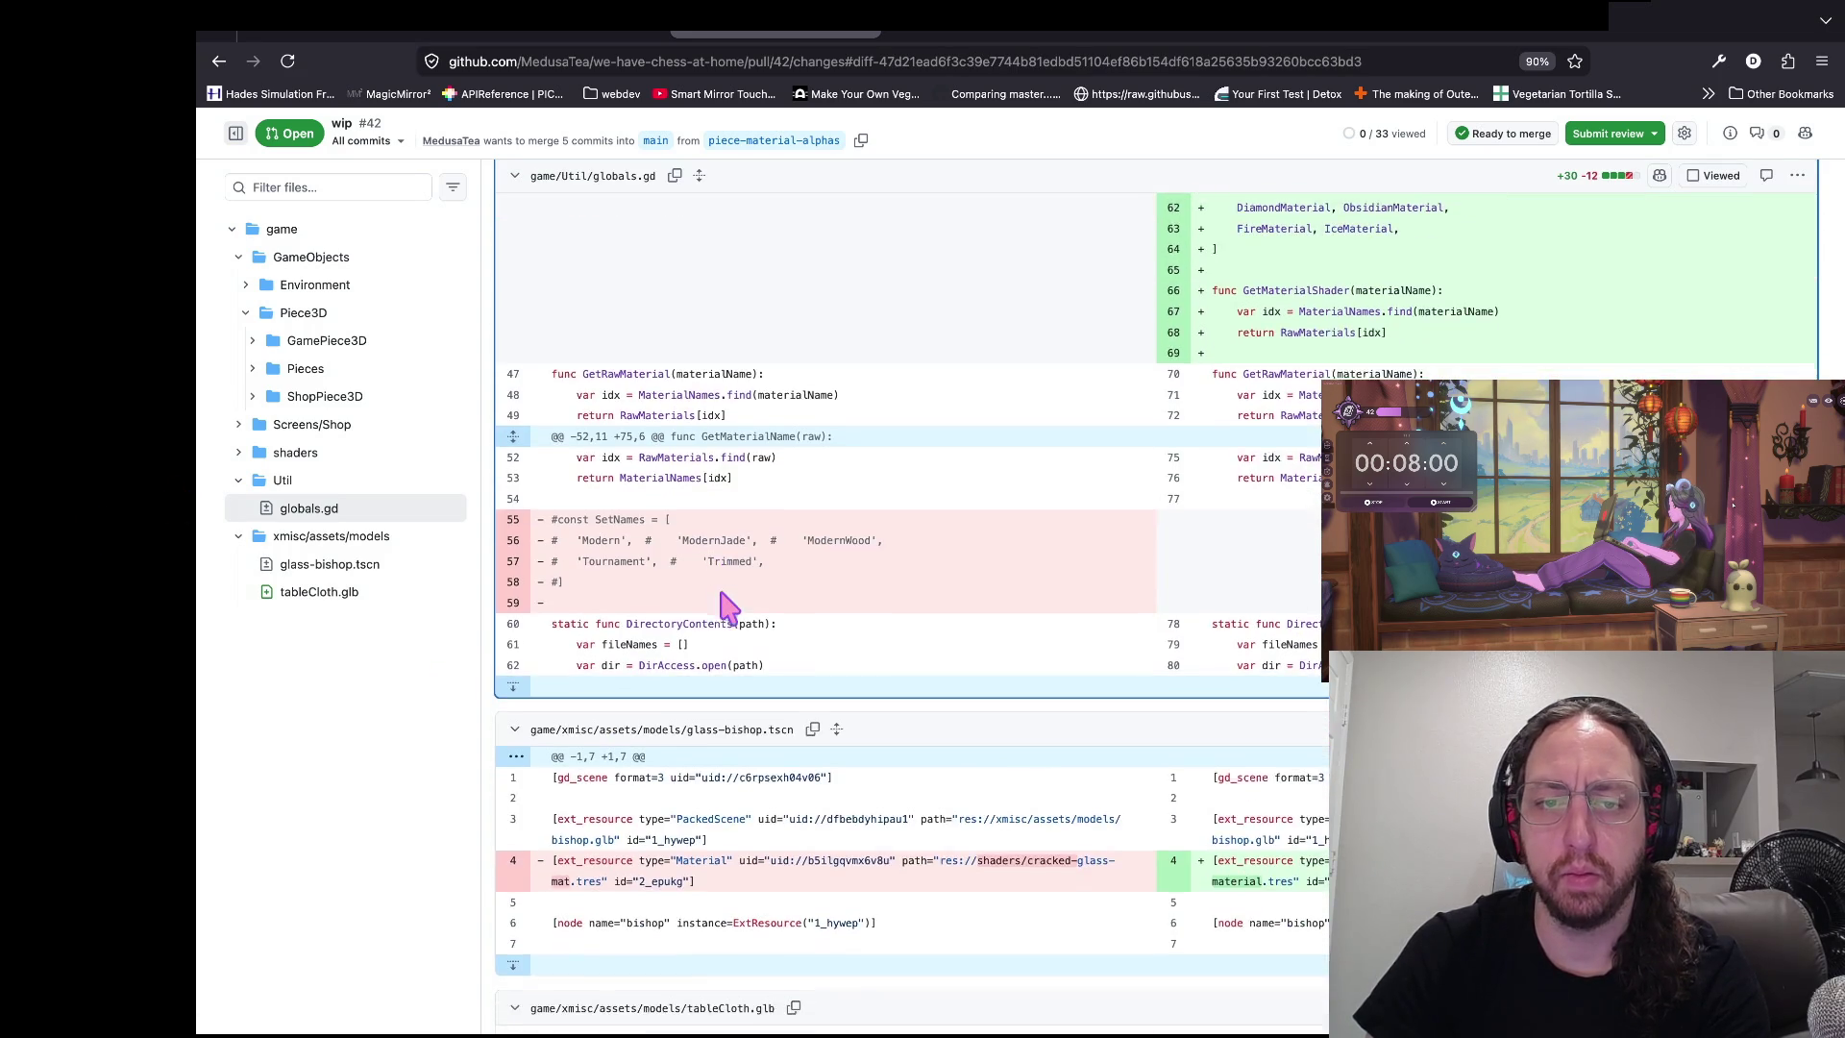
scroll(795, 488, up, 3)
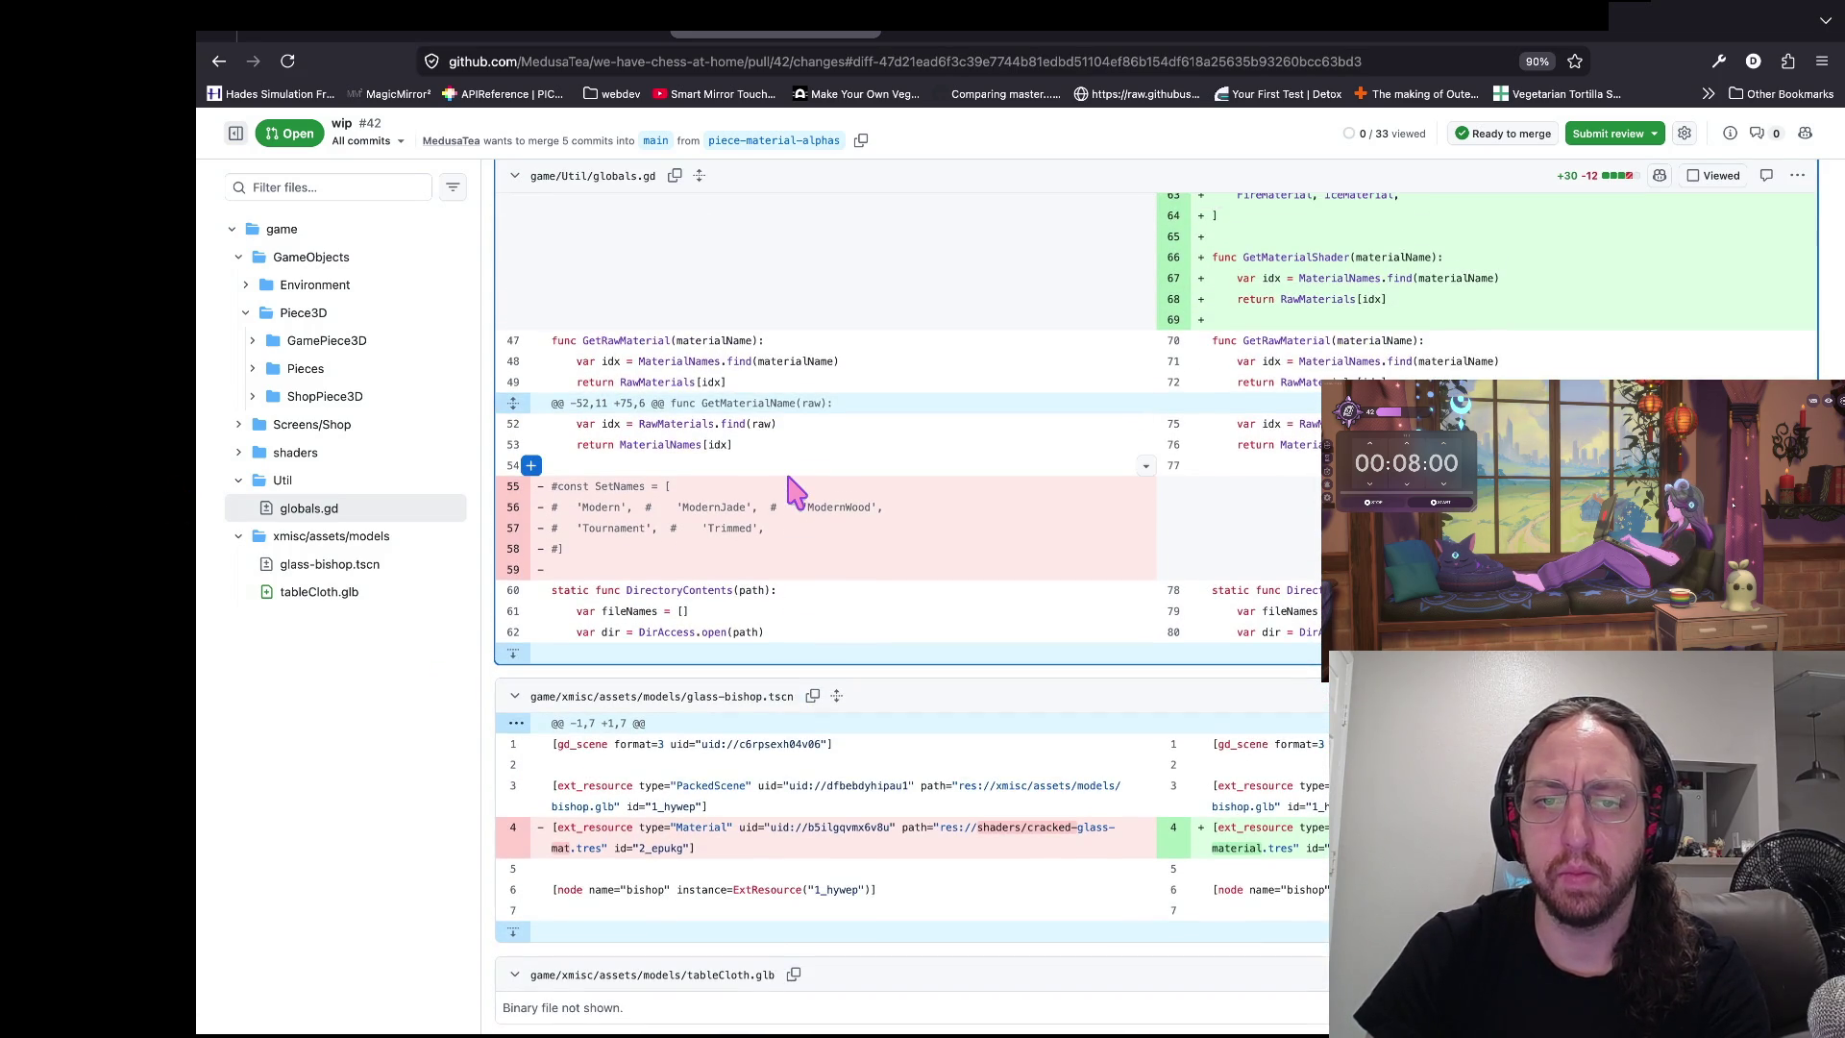
scroll(794, 491, up, 5)
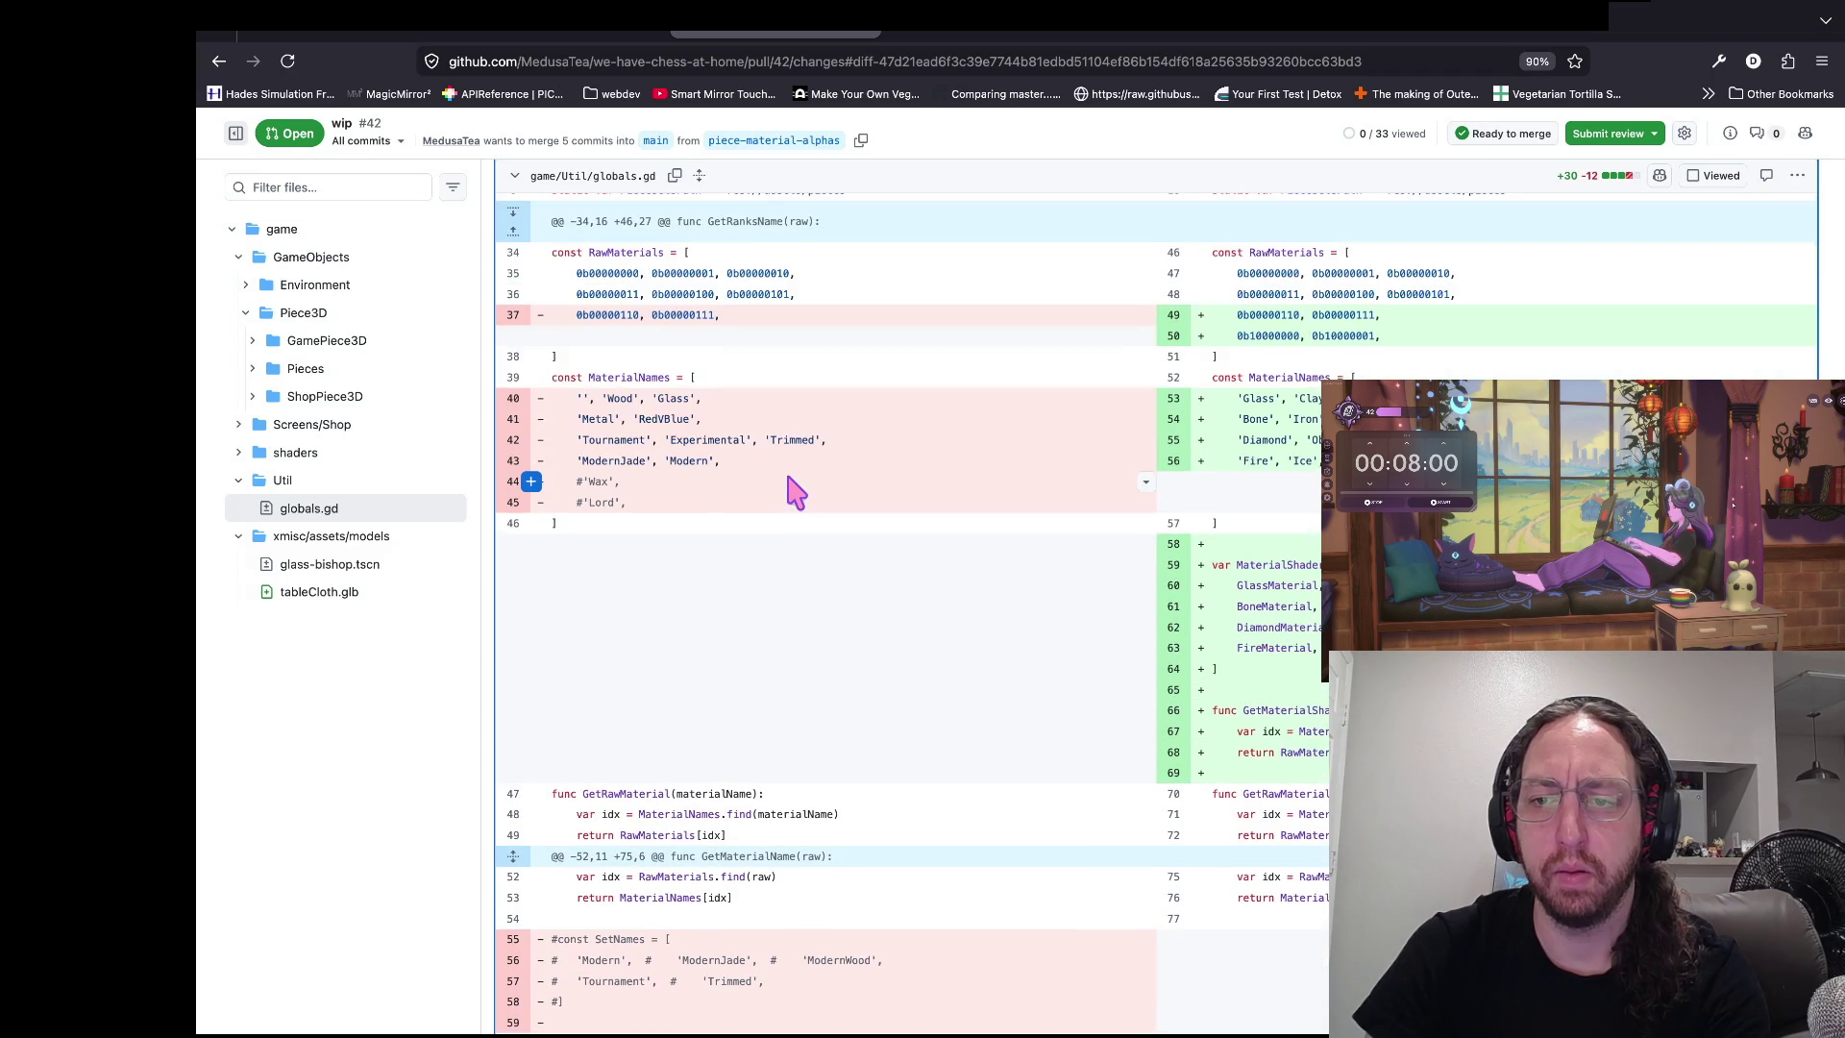
scroll(666, 533, up, 3)
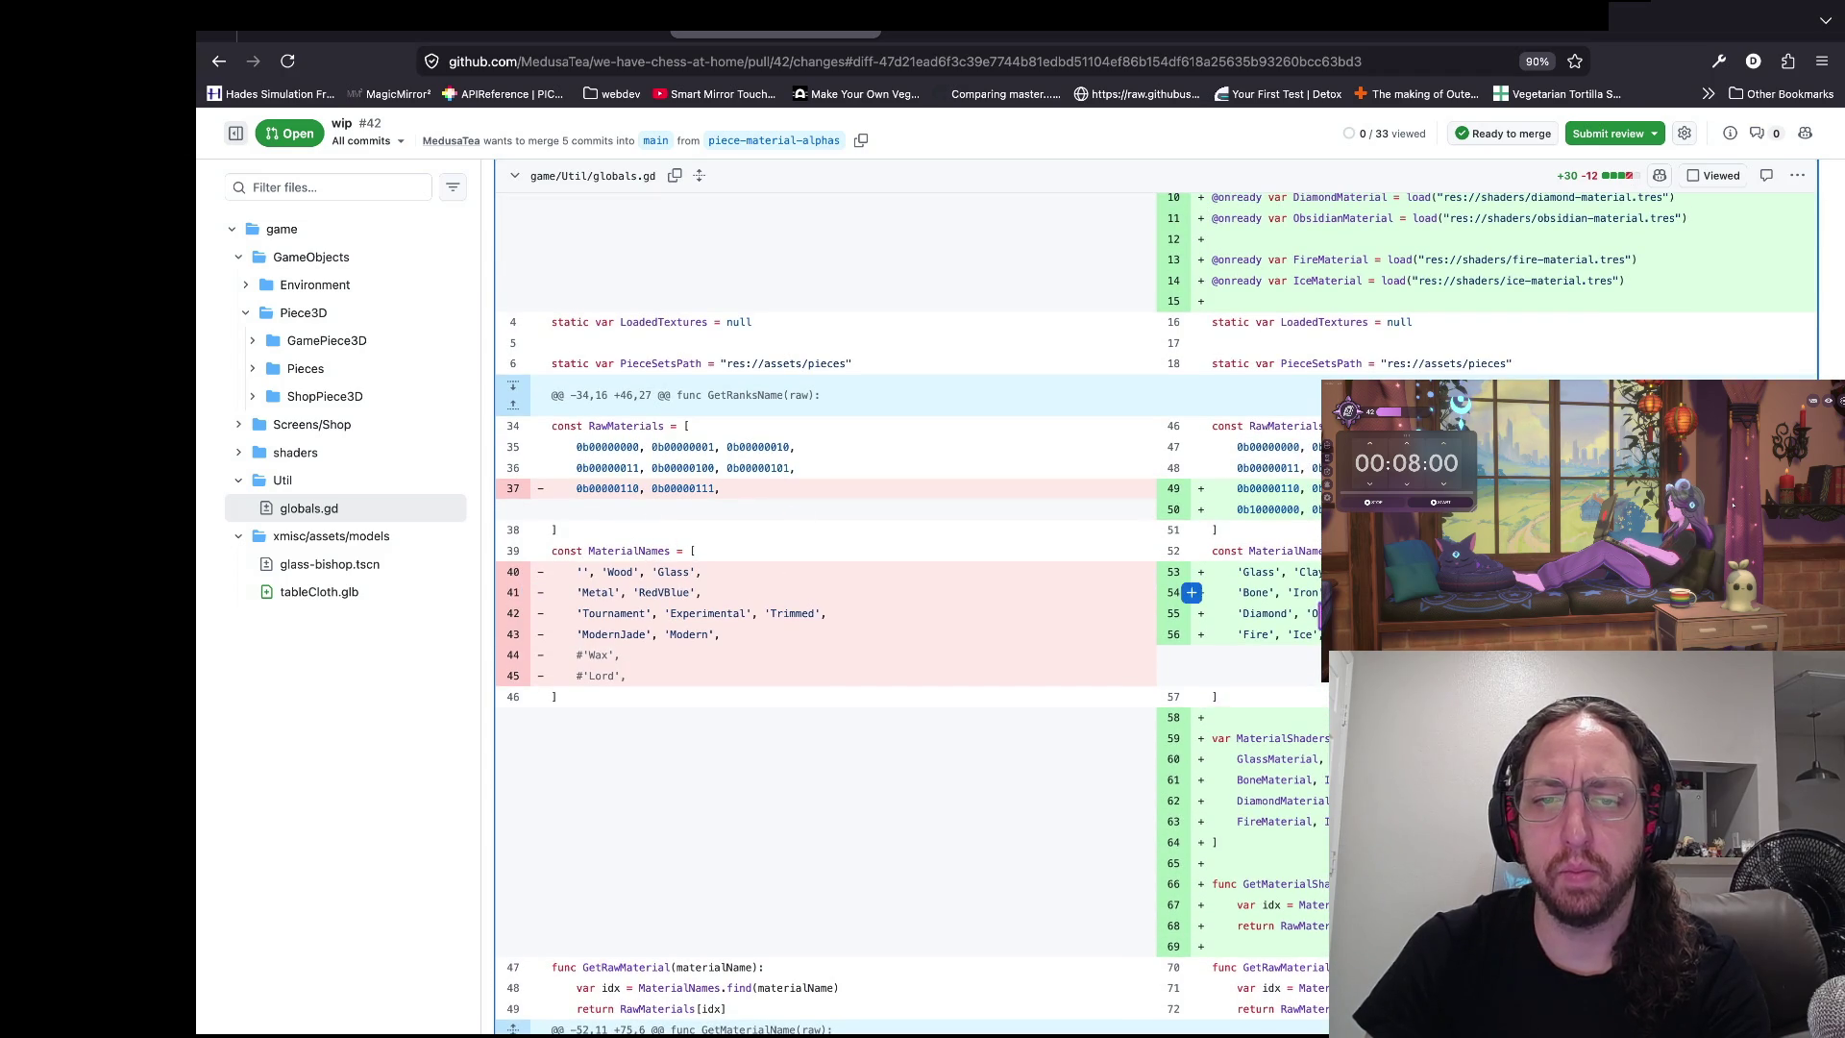
drag(530, 660, 503, 765)
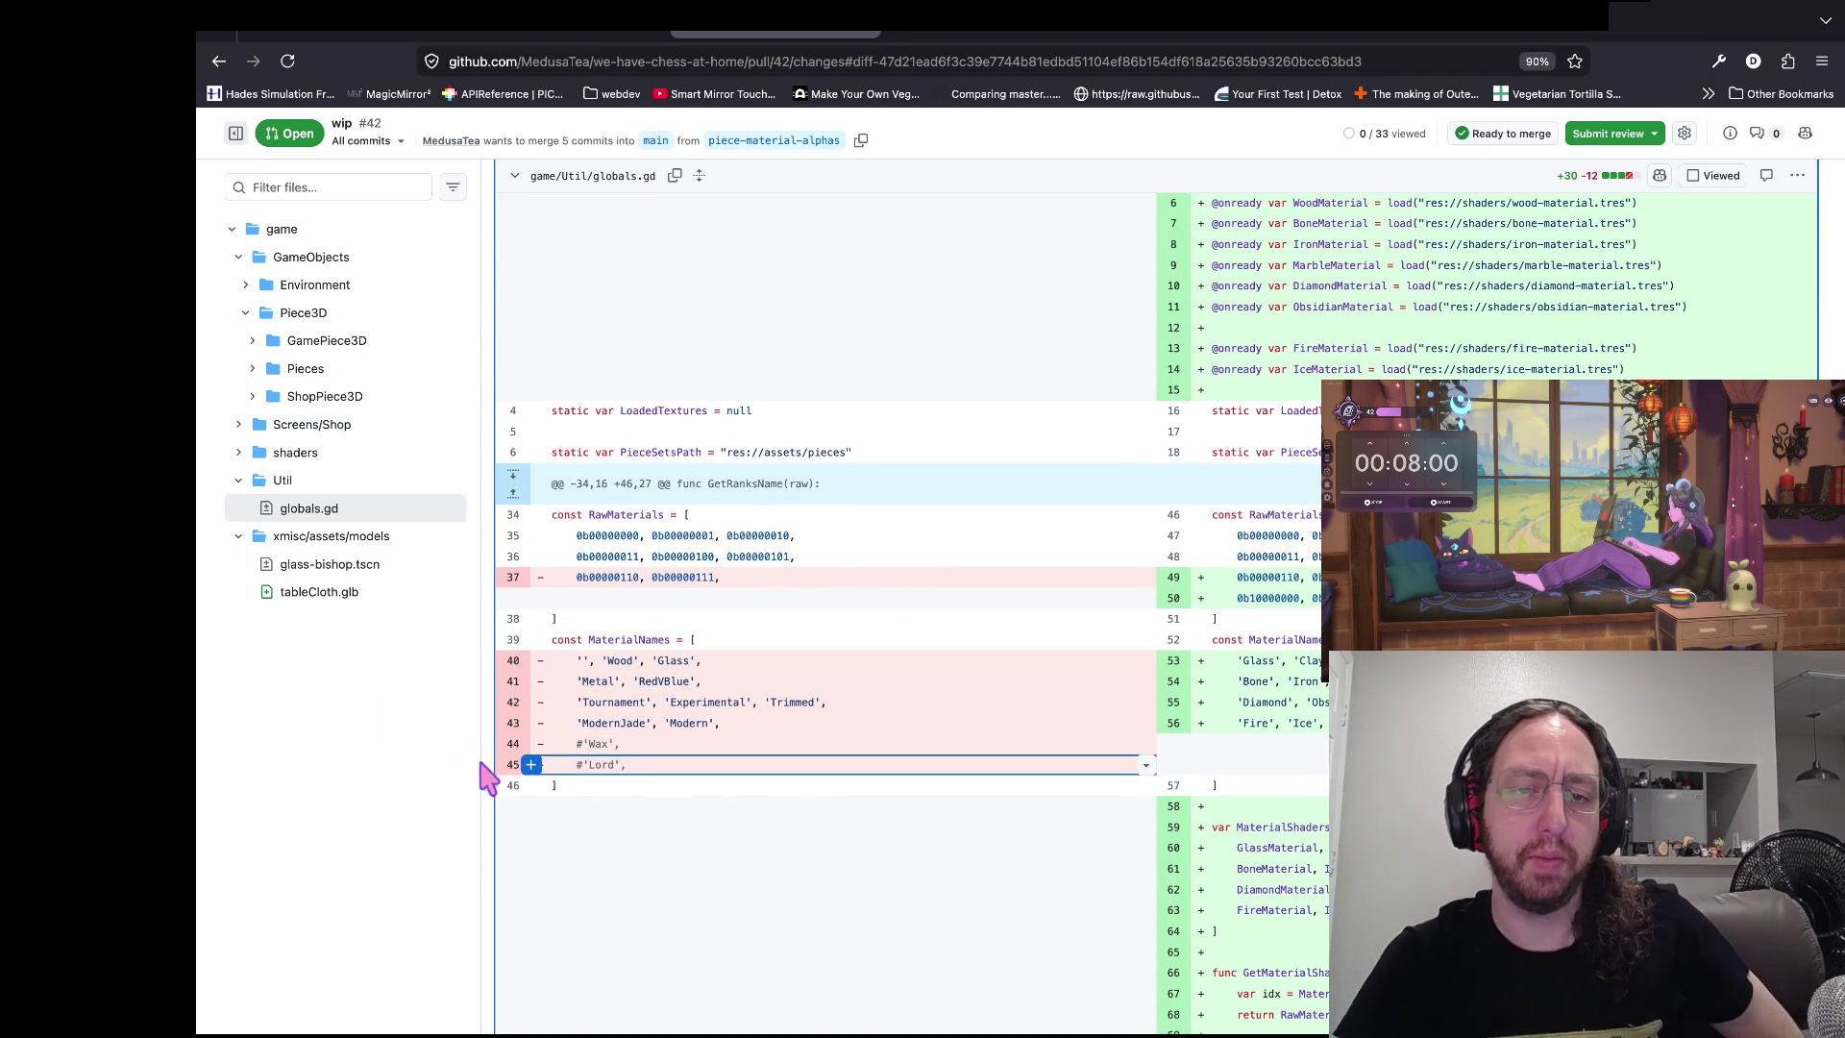
mouse_move(530, 660)
mouse_down()
mouse_move(485, 707)
mouse_move(489, 766)
mouse_up()
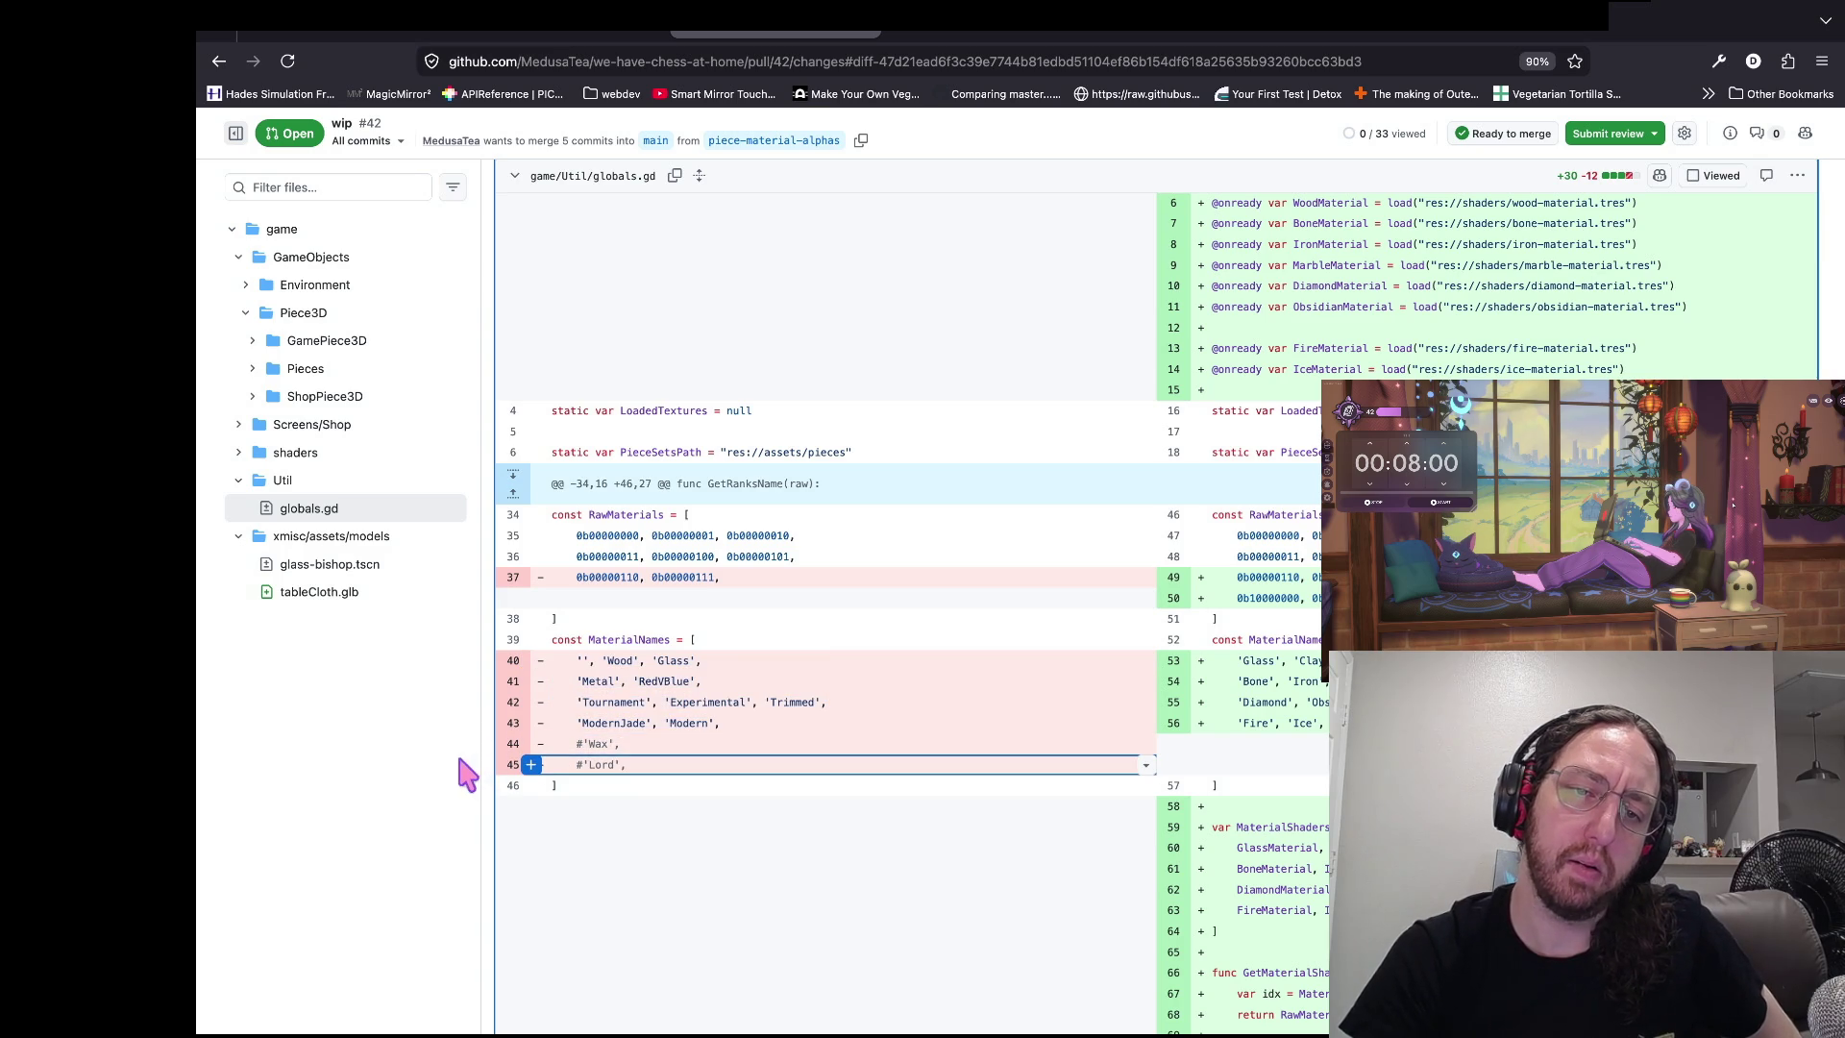
mouse_move(530, 660)
mouse_down()
mouse_move(515, 770)
mouse_move(550, 747)
mouse_up()
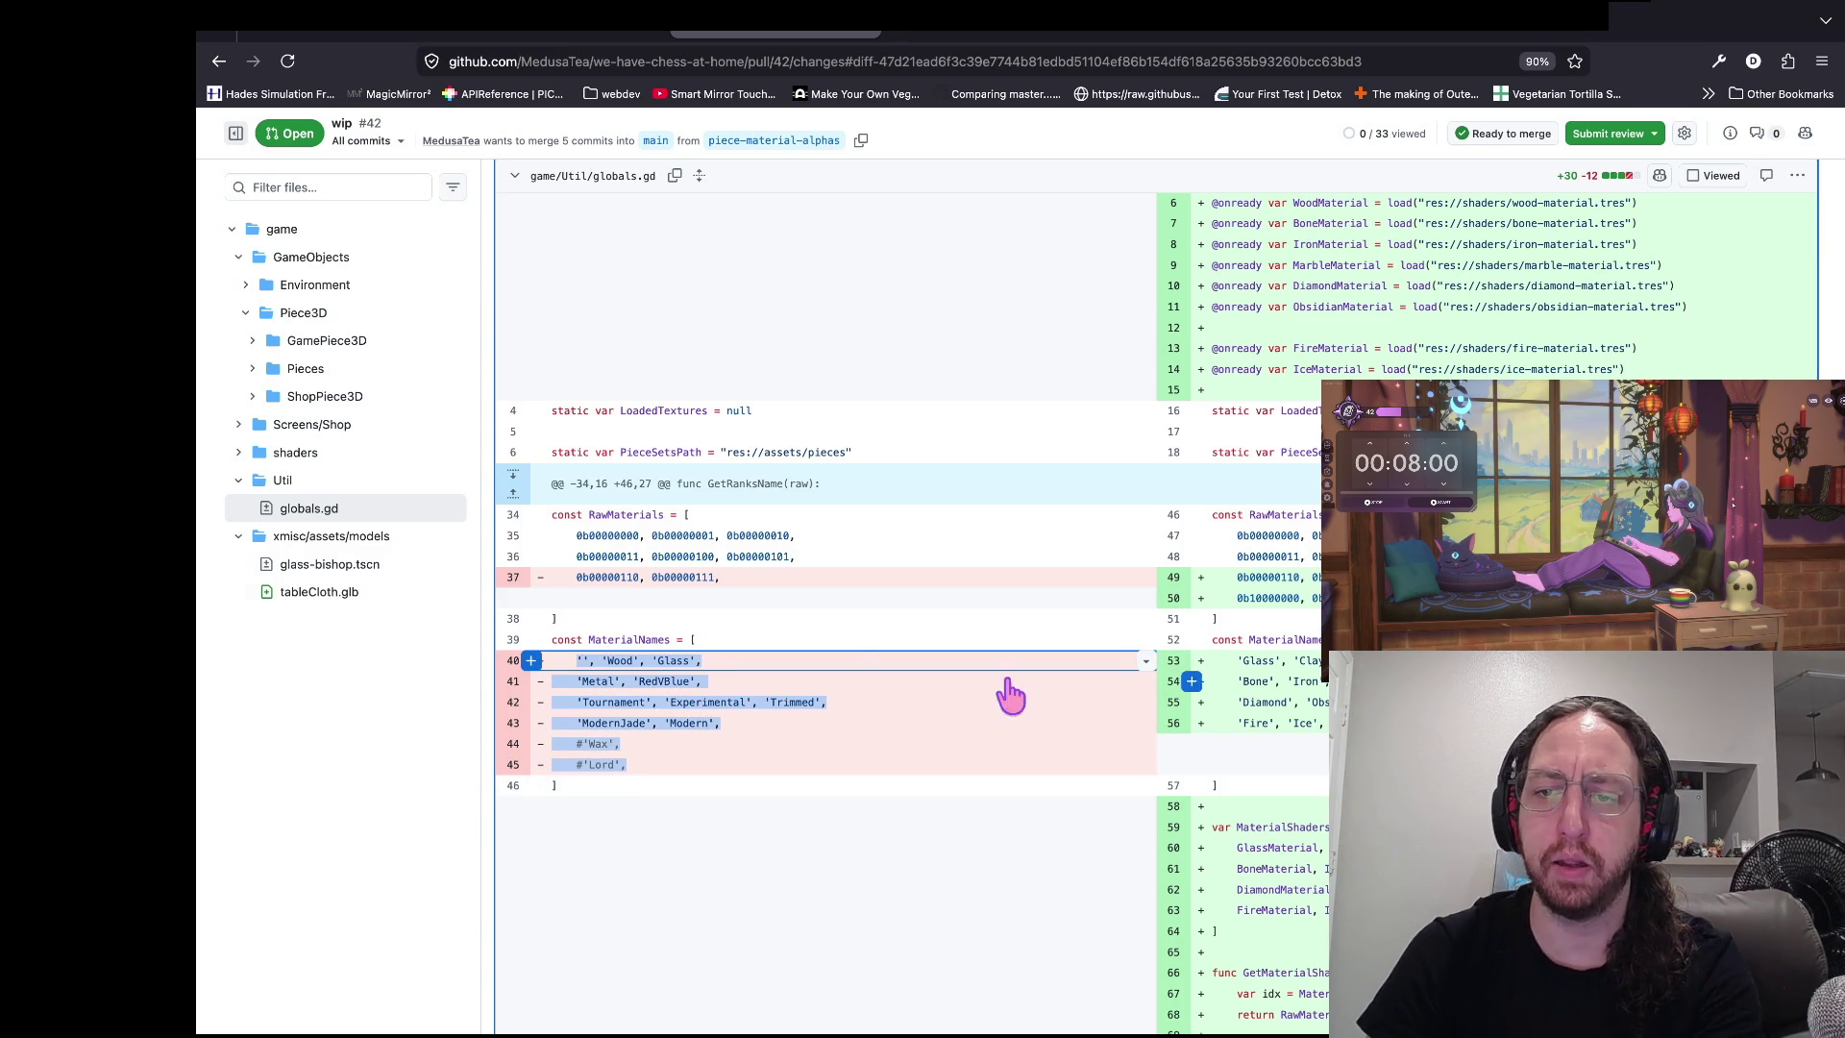